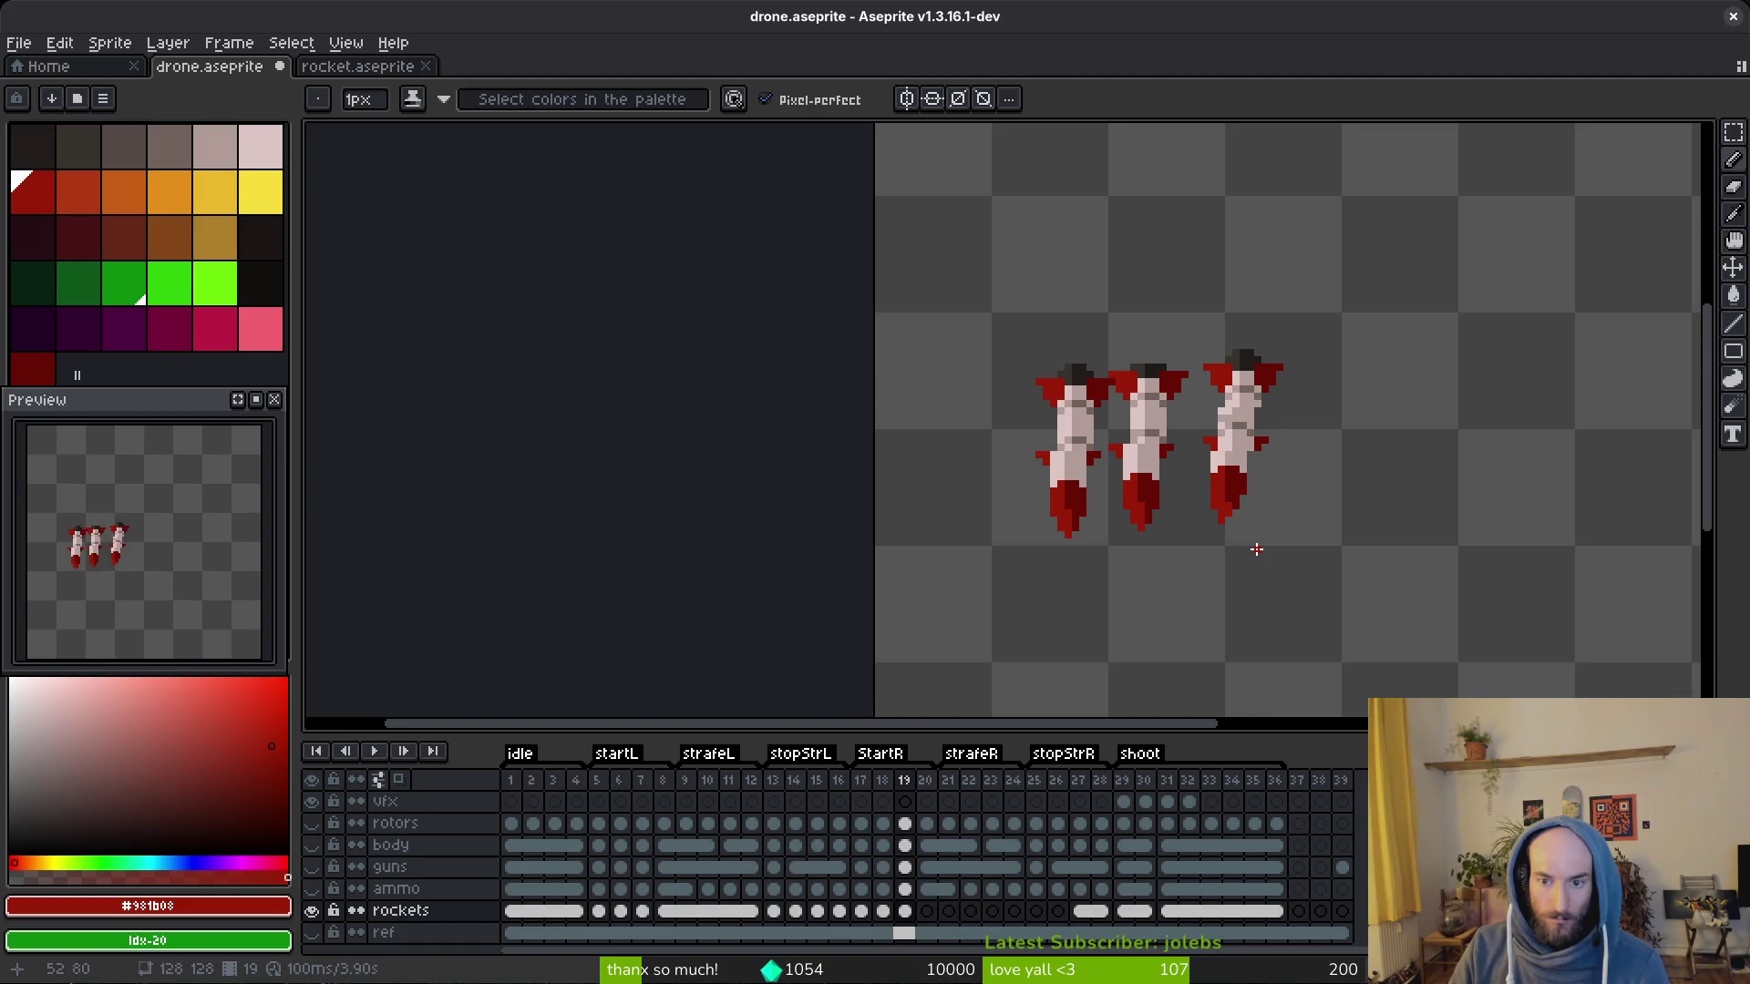
Step: Undo and redo the last stroke, save the drone file, and marquee-select the right rocket
key(ctrl+z)
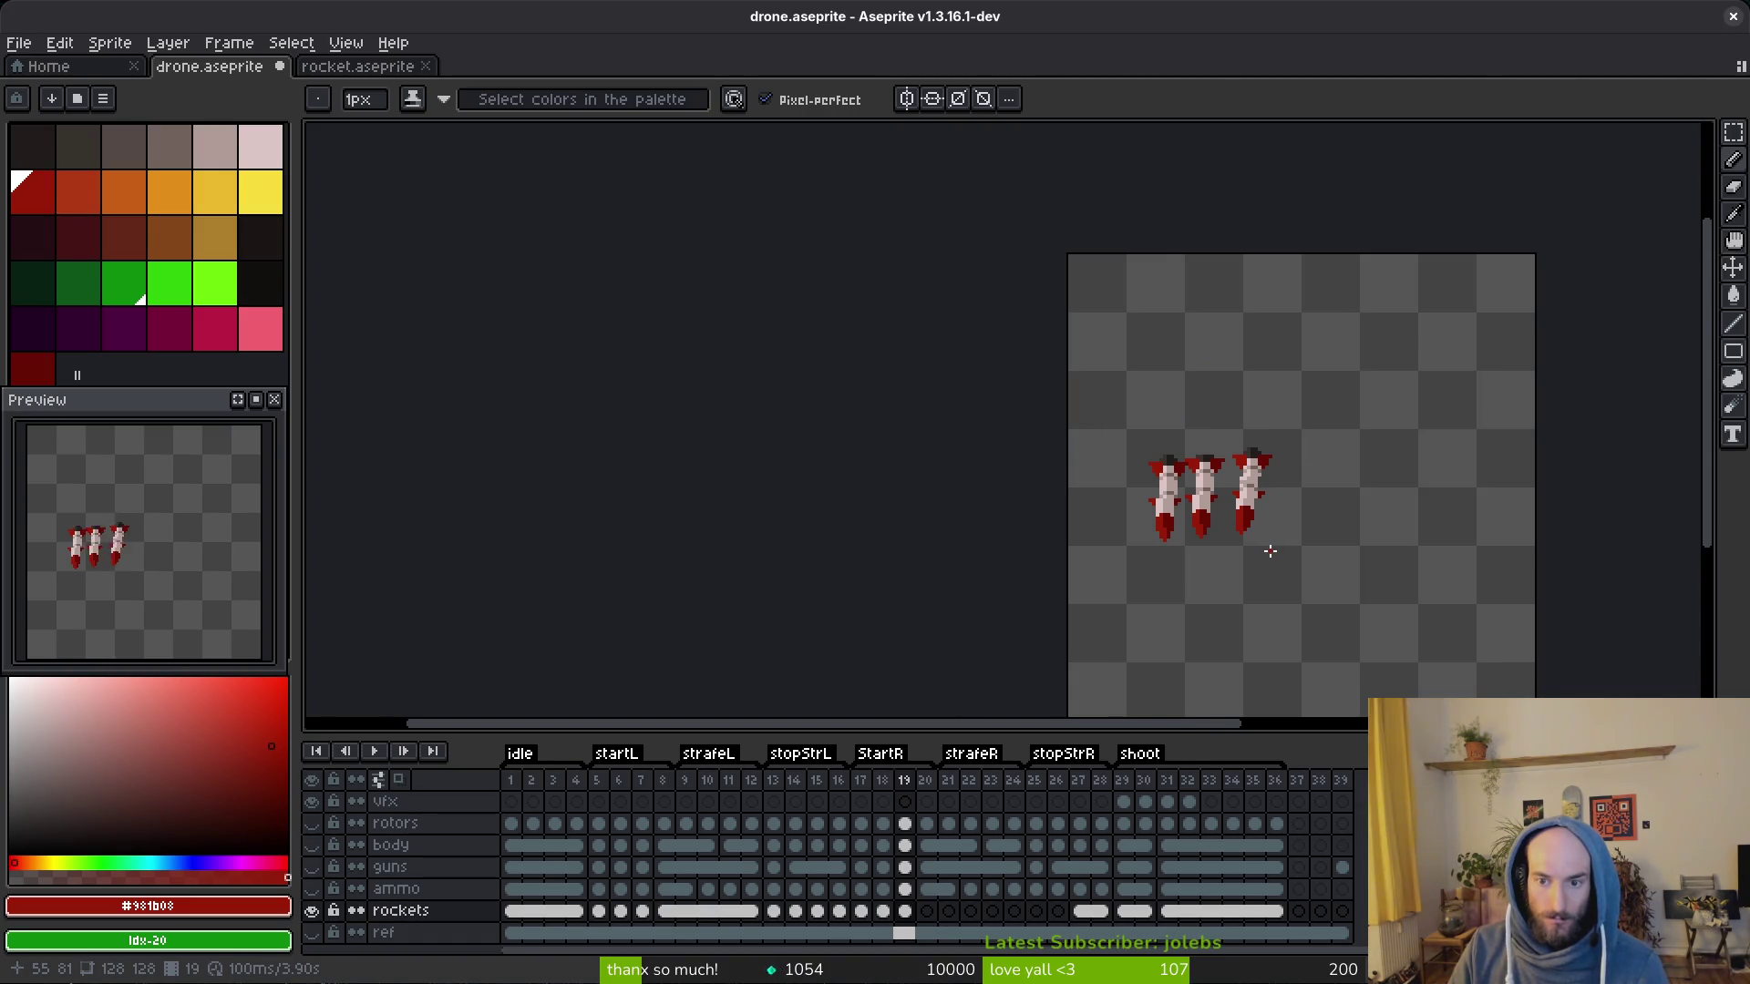
scroll(1269, 542, up, 2)
key(ctrl+y)
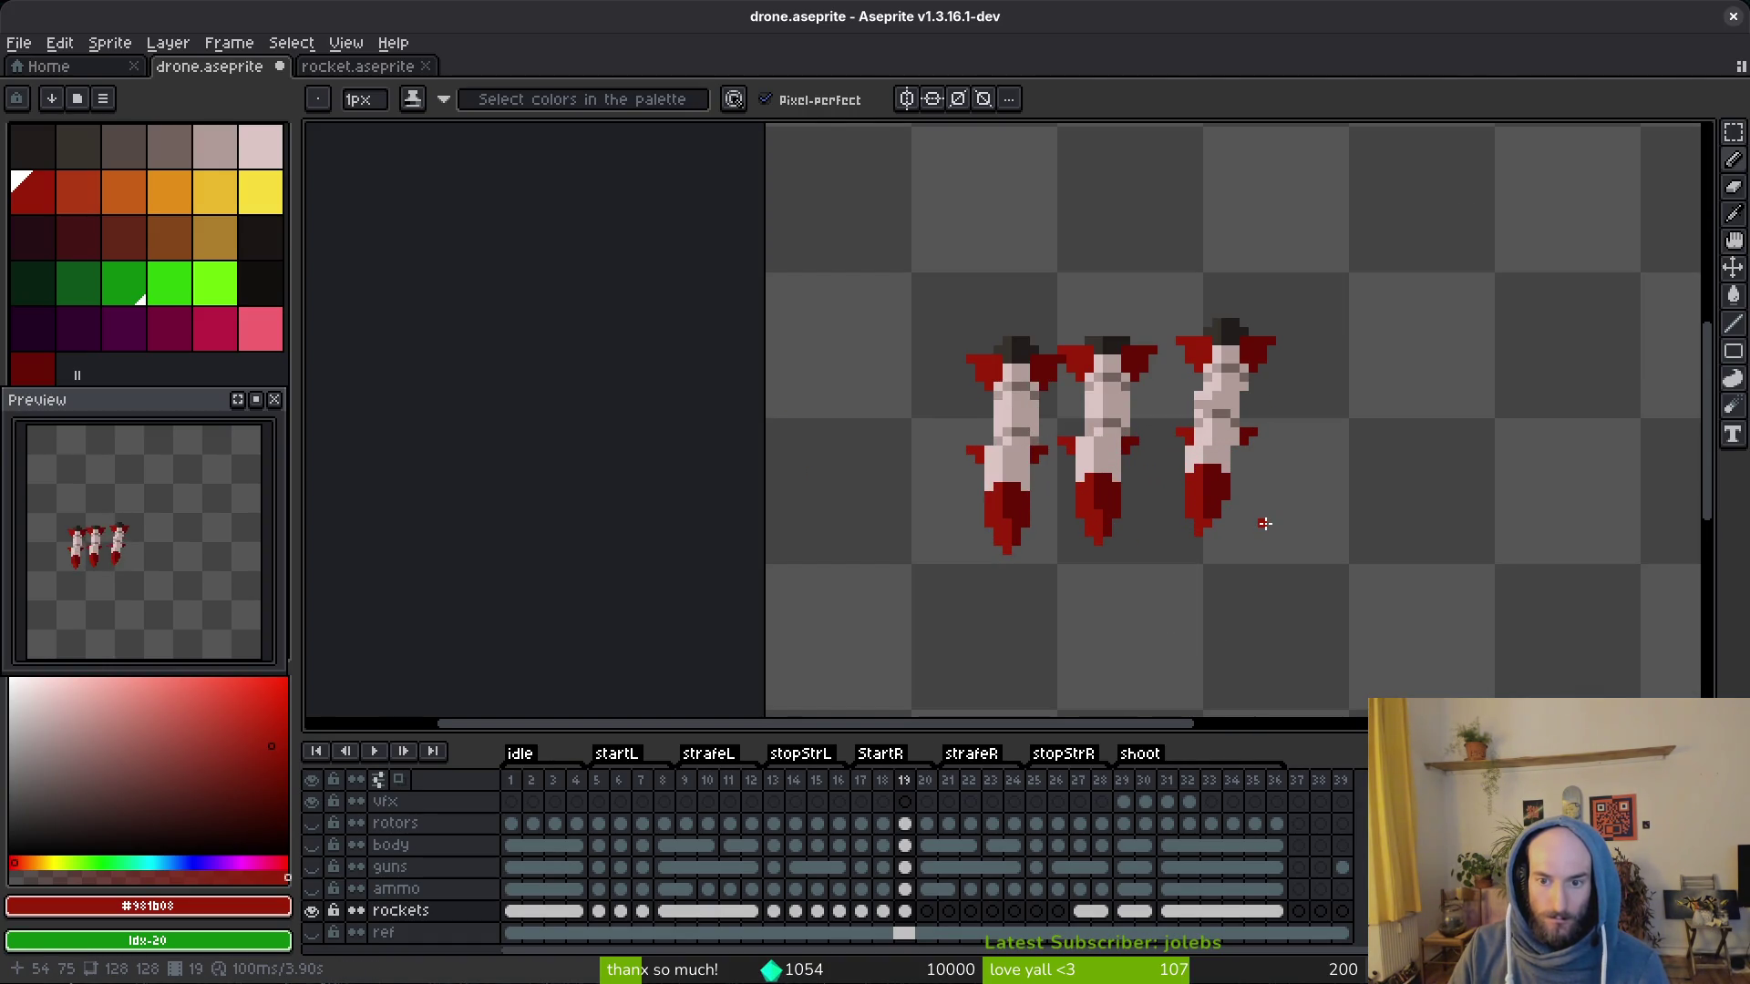
scroll(1265, 524, down, 1)
scroll(1264, 527, down, 3)
scroll(1268, 534, up, 3)
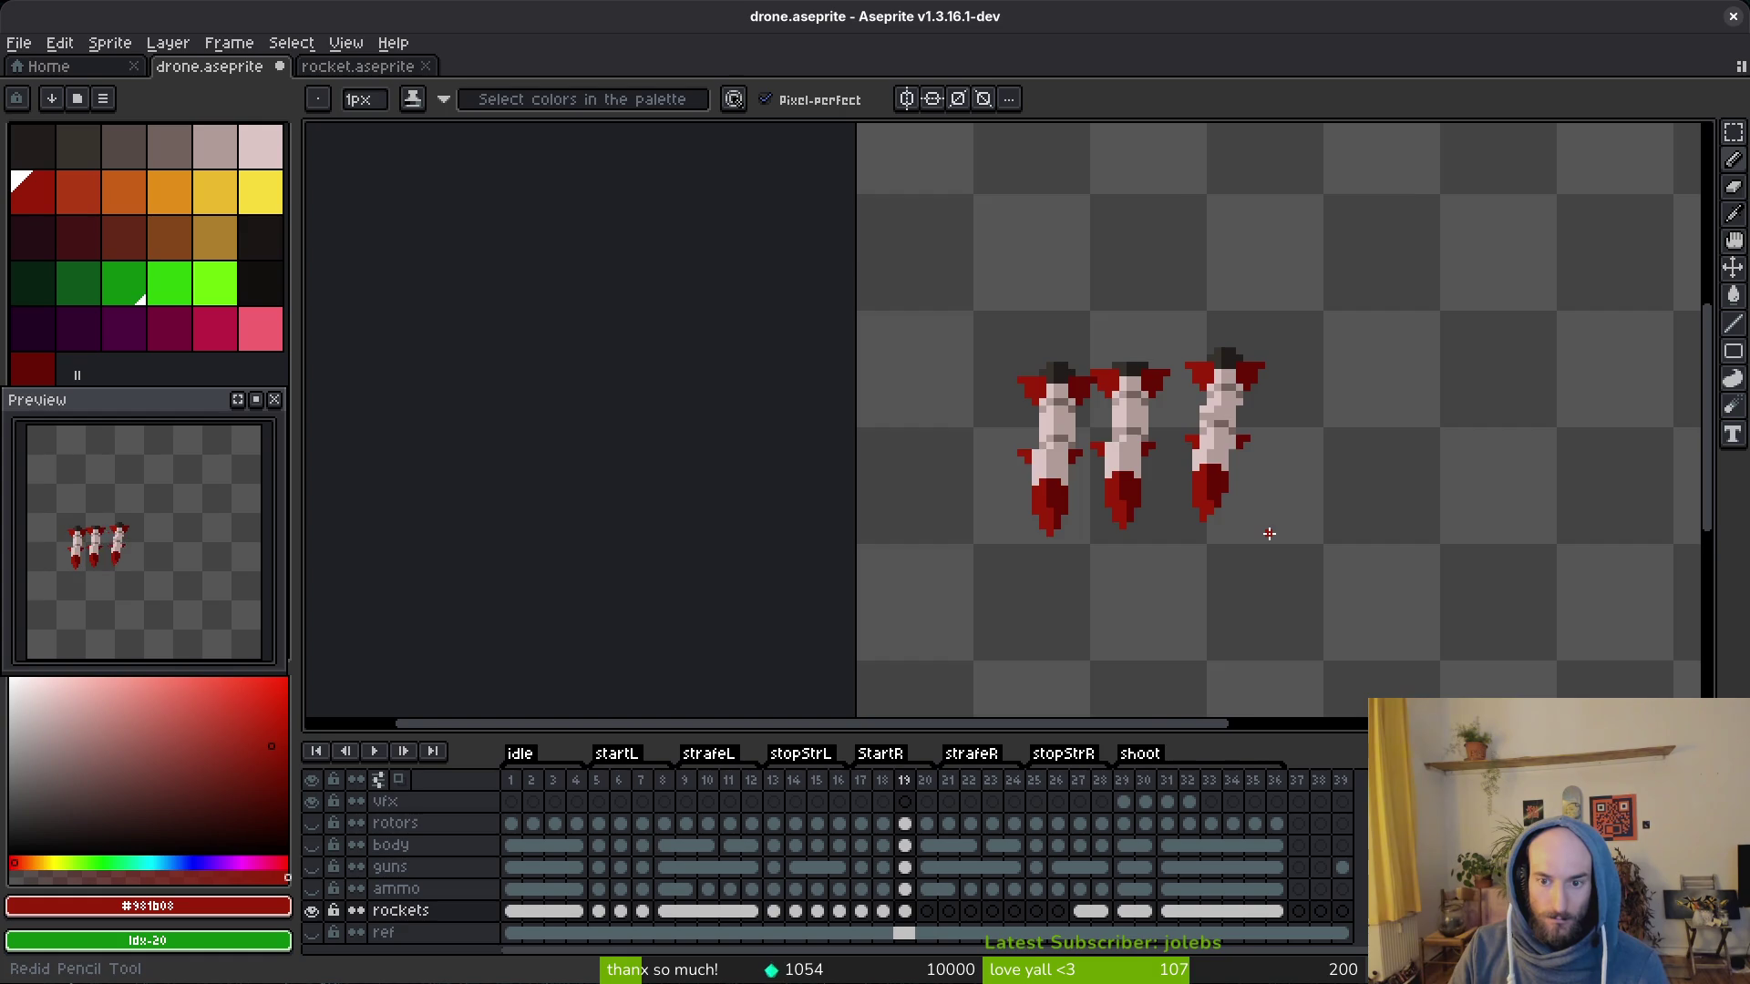
scroll(1268, 533, down, 1)
scroll(1269, 533, down, 3)
scroll(1271, 541, up, 2)
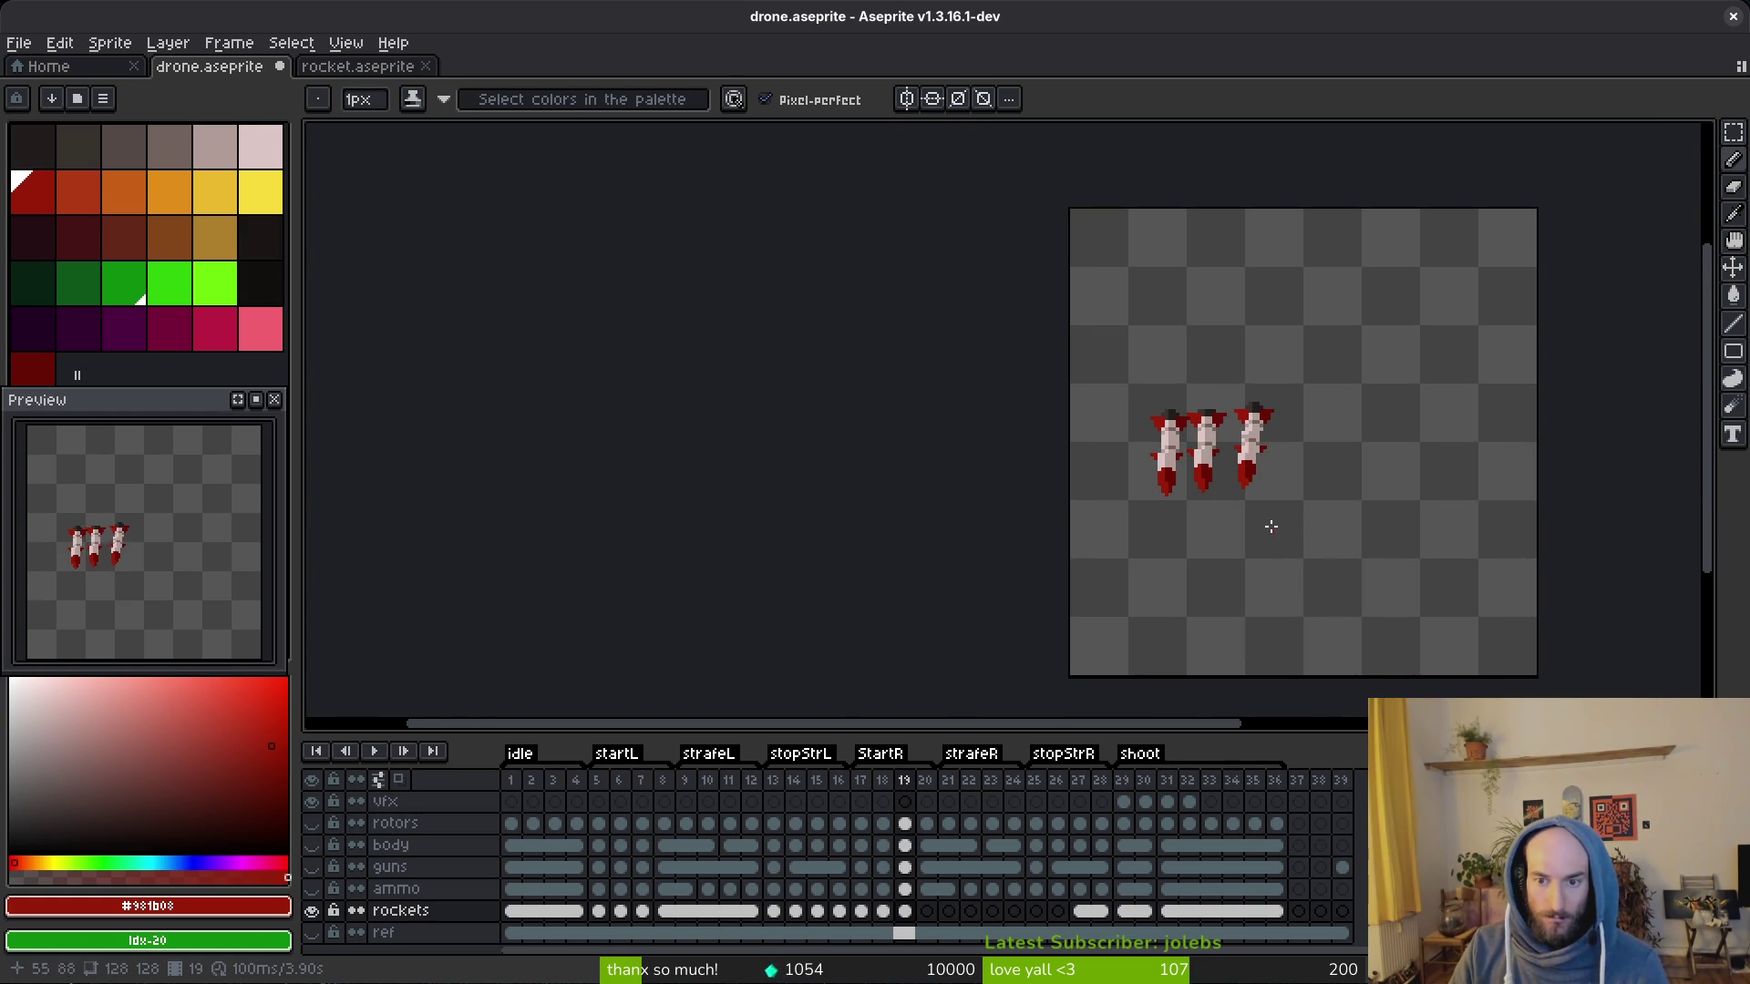
scroll(1270, 492, up, 1)
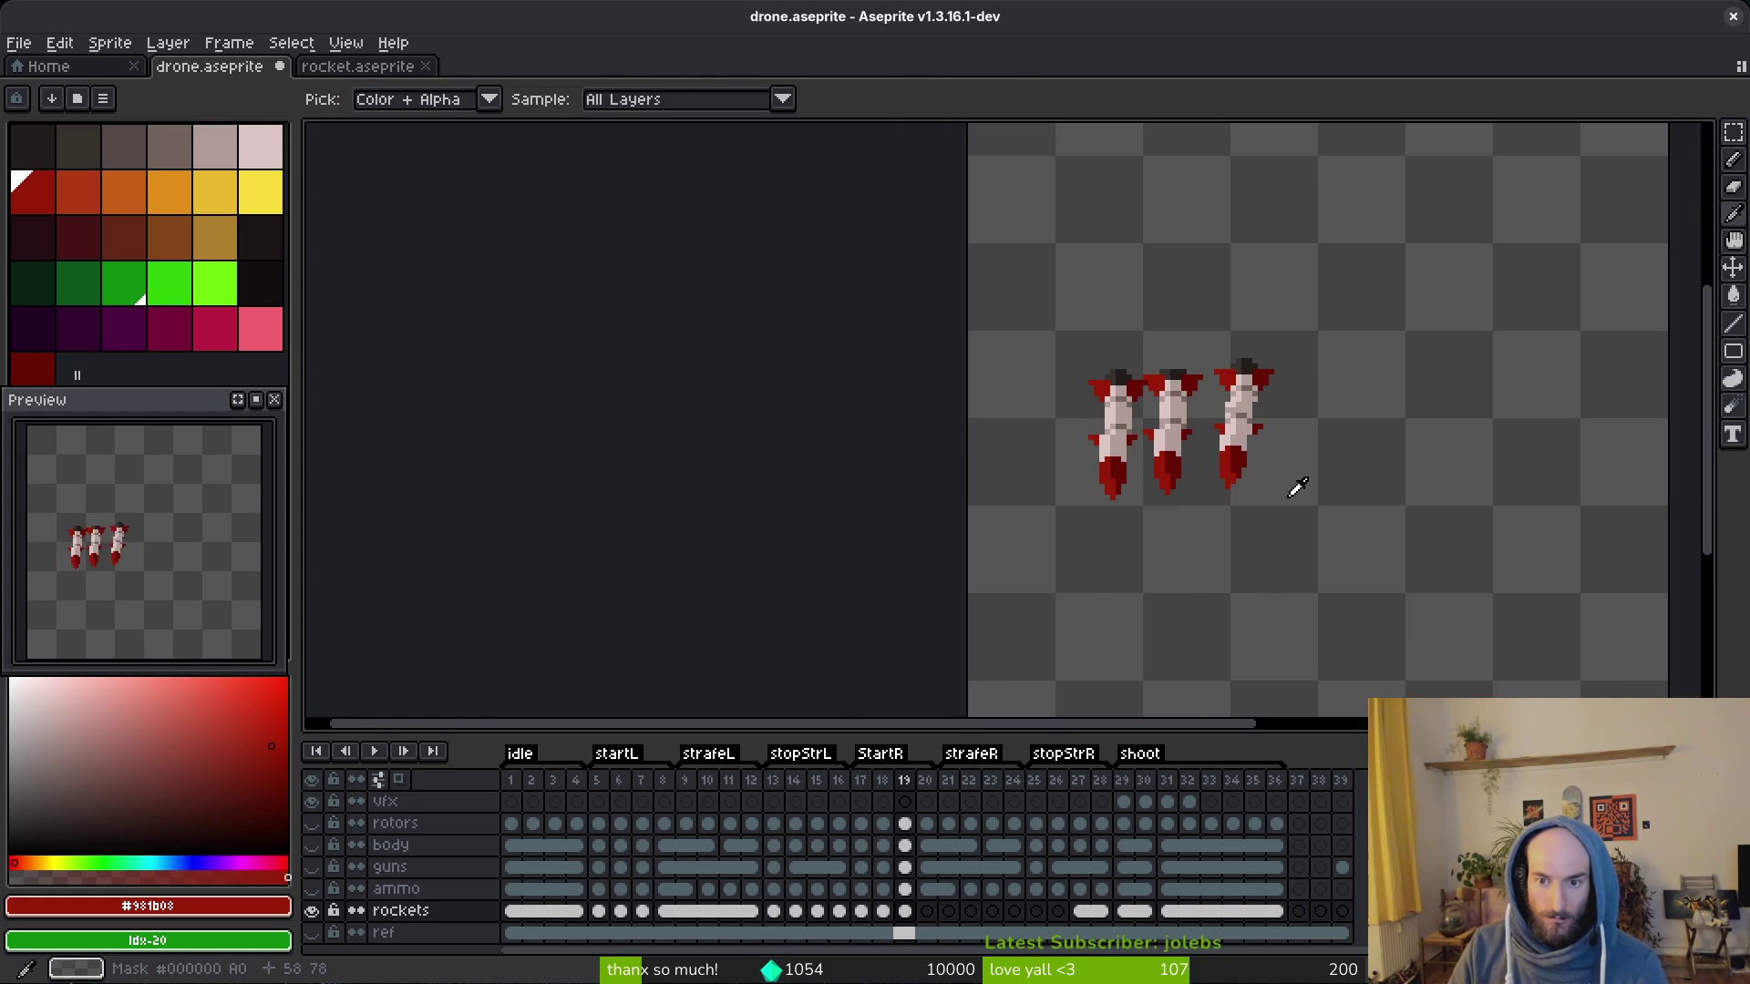
scroll(1248, 467, up, 1)
scroll(1247, 467, up, 2)
key(m)
drag(1180, 399, 1238, 411)
key(ctrl+s)
scroll(1275, 417, down, 1)
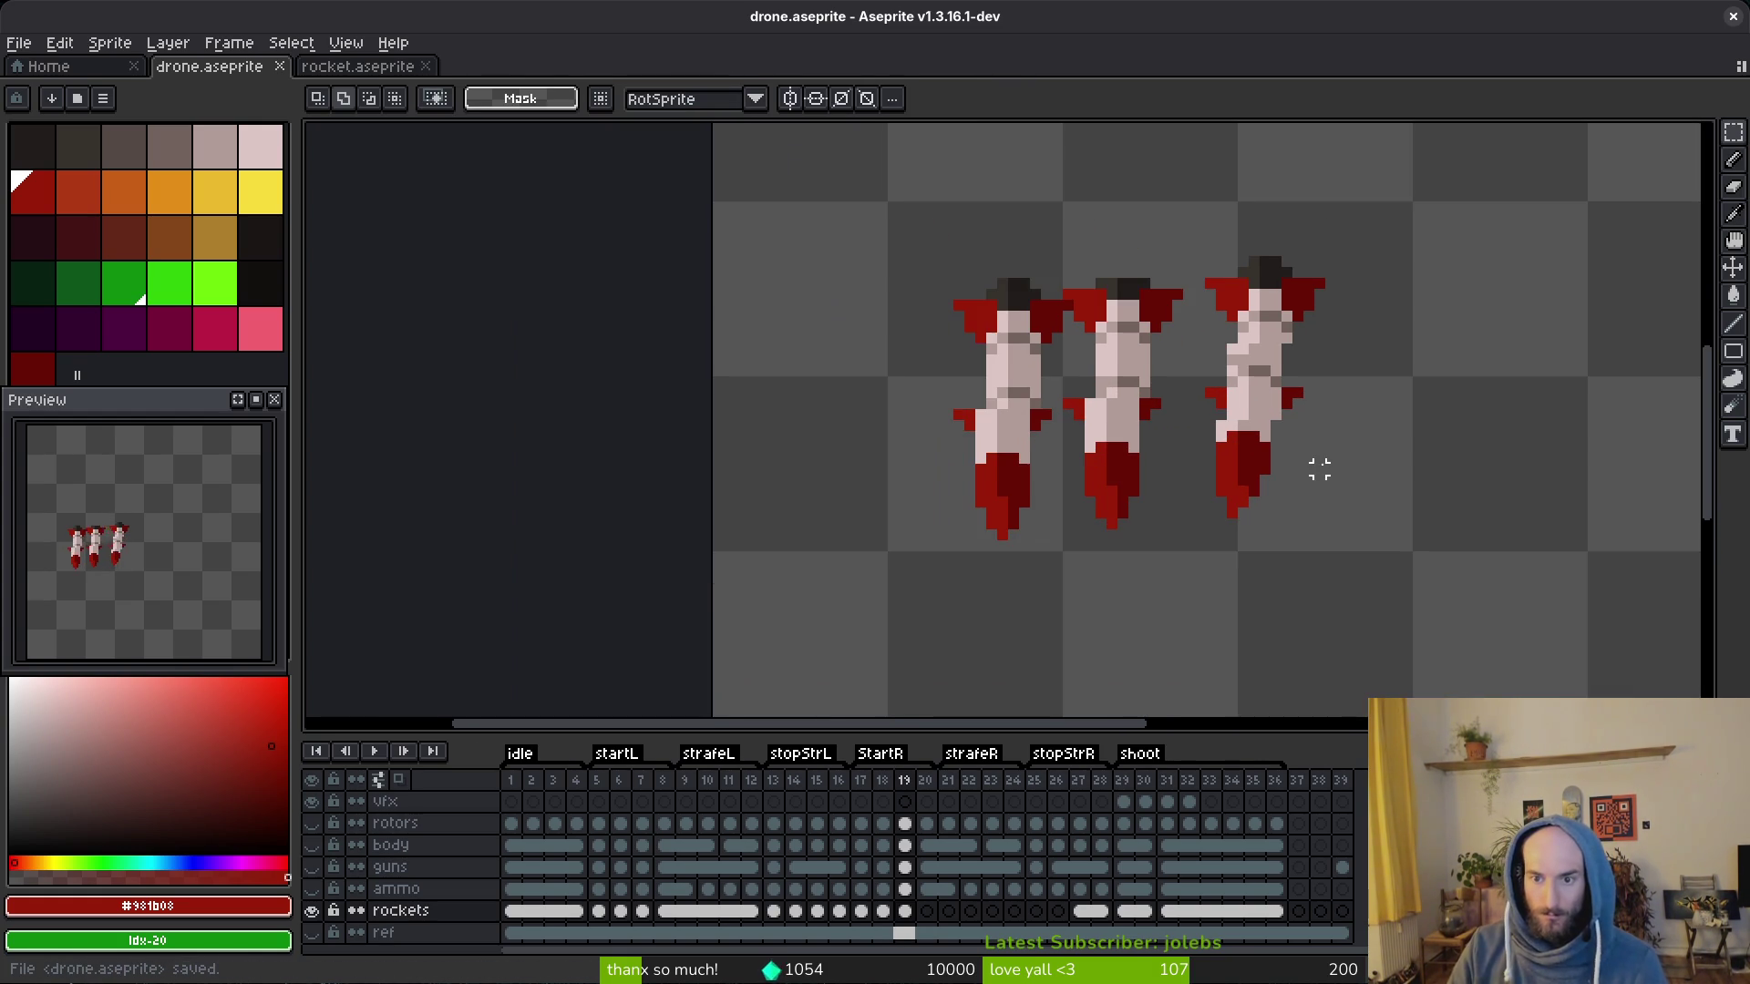
drag(1198, 259, 1367, 550)
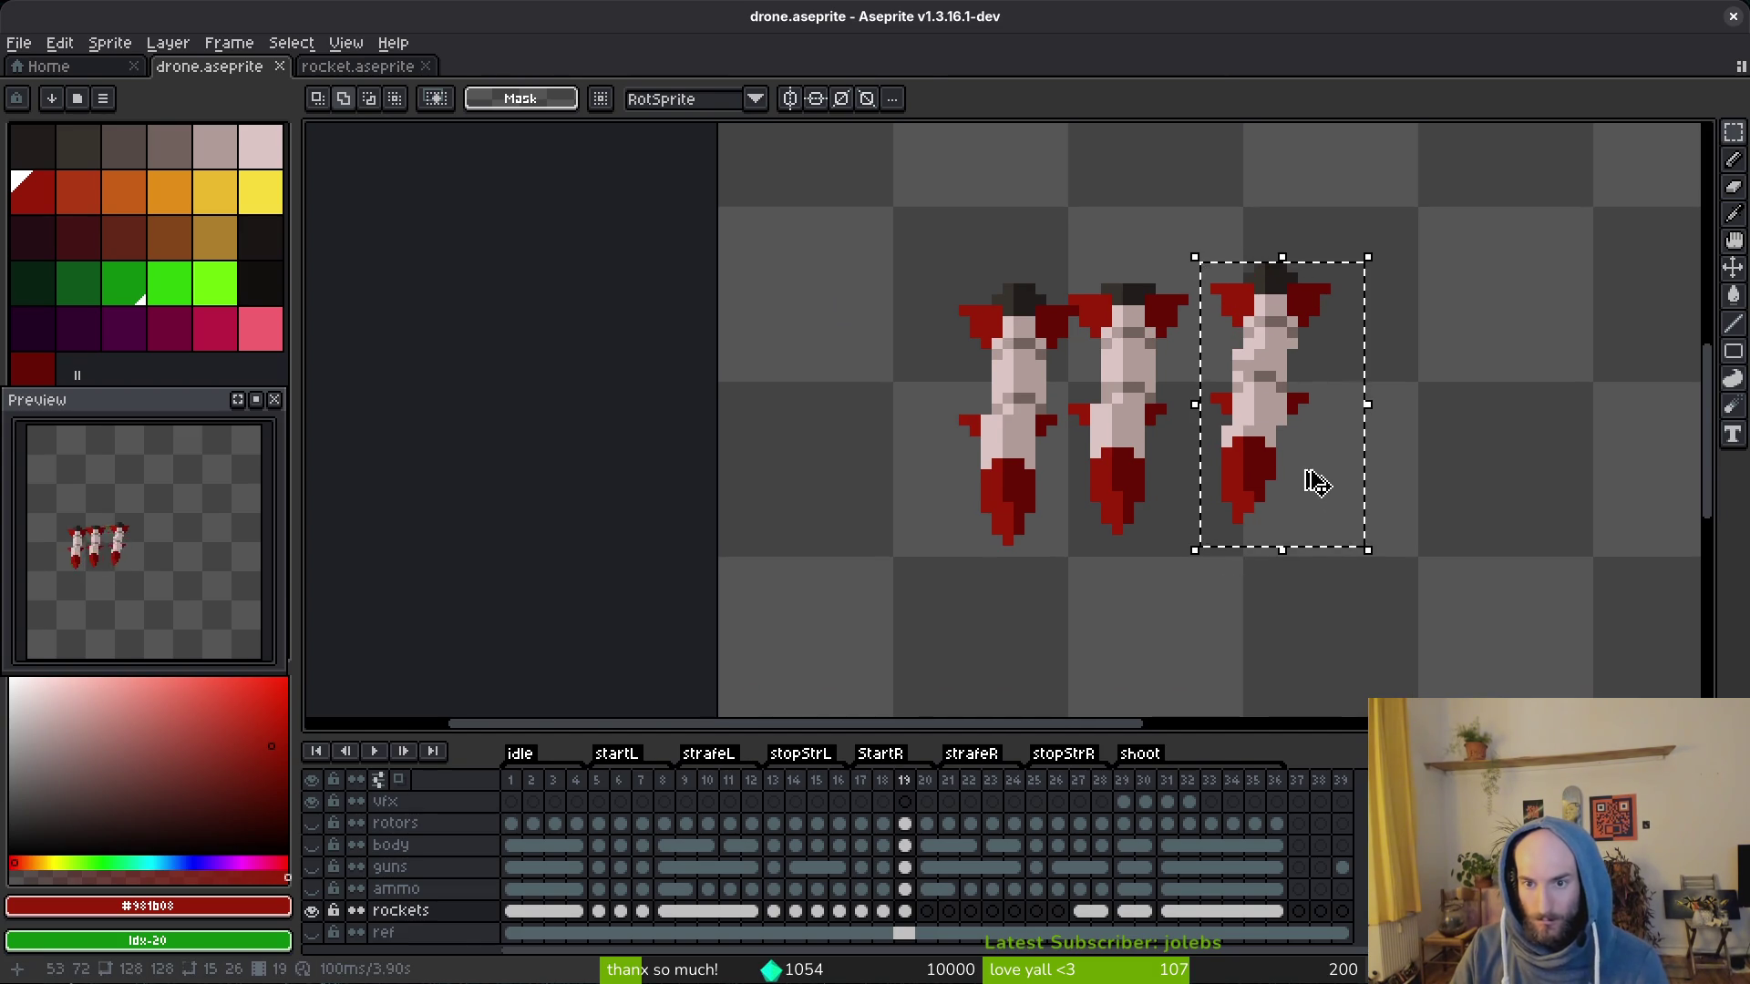
Step: Marquee-select the left rocket and cut it from the canvas
key(ctrl+d)
drag(879, 257, 1072, 558)
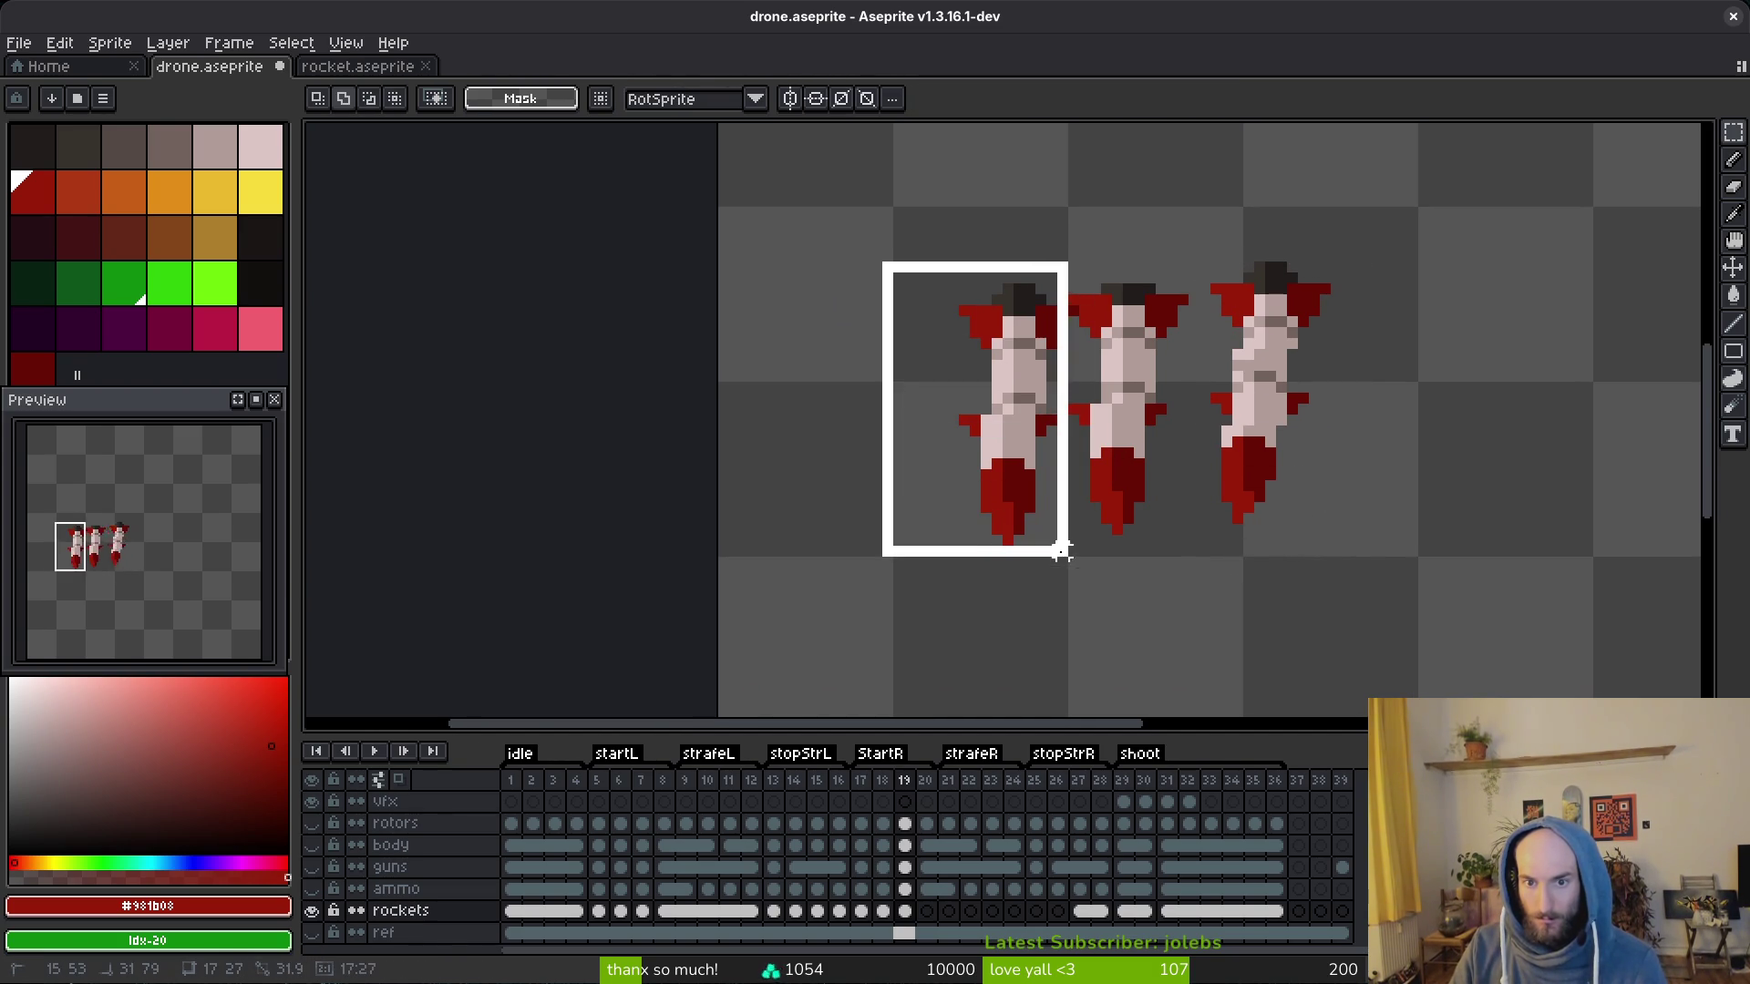
drag(1072, 407, 1083, 410)
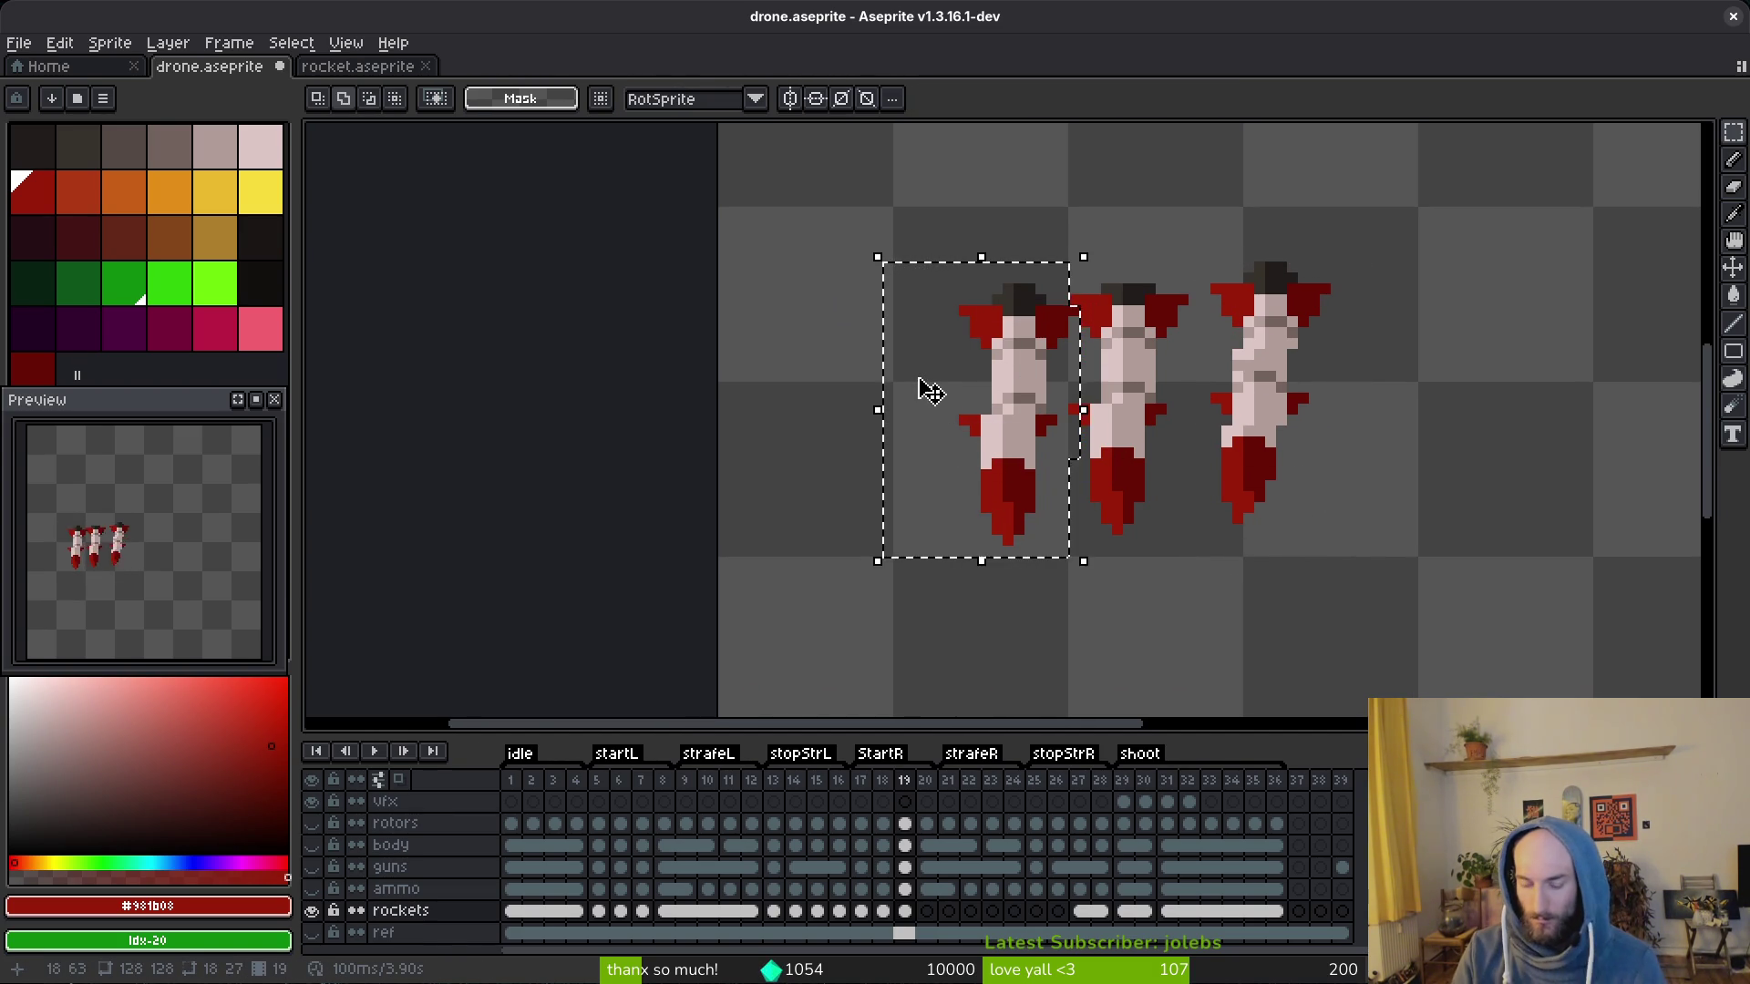
key(ctrl+x)
Step: Cut the middle rocket too, save the file, and show the drone body layer
drag(1190, 271, 839, 674)
key(ctrl+x)
key(ctrl+s)
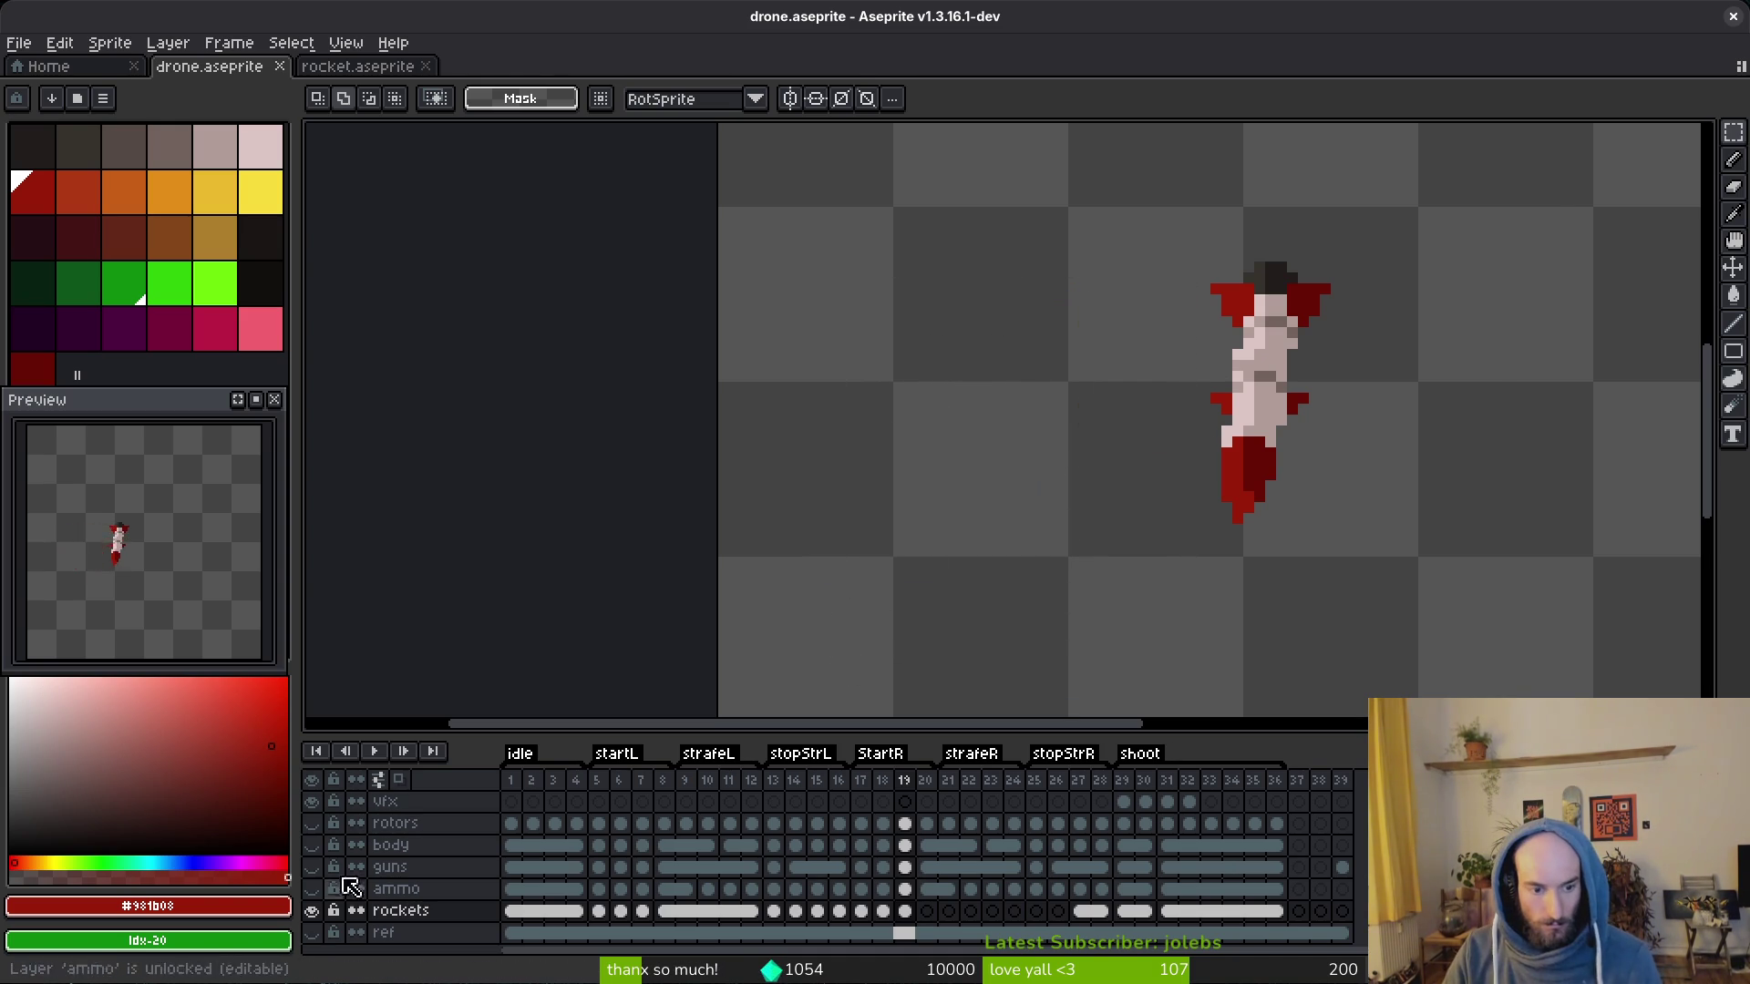
click(311, 845)
Step: Nudge the remaining rocket left, then paste a copy aligned just left of it
drag(1052, 206, 1488, 602)
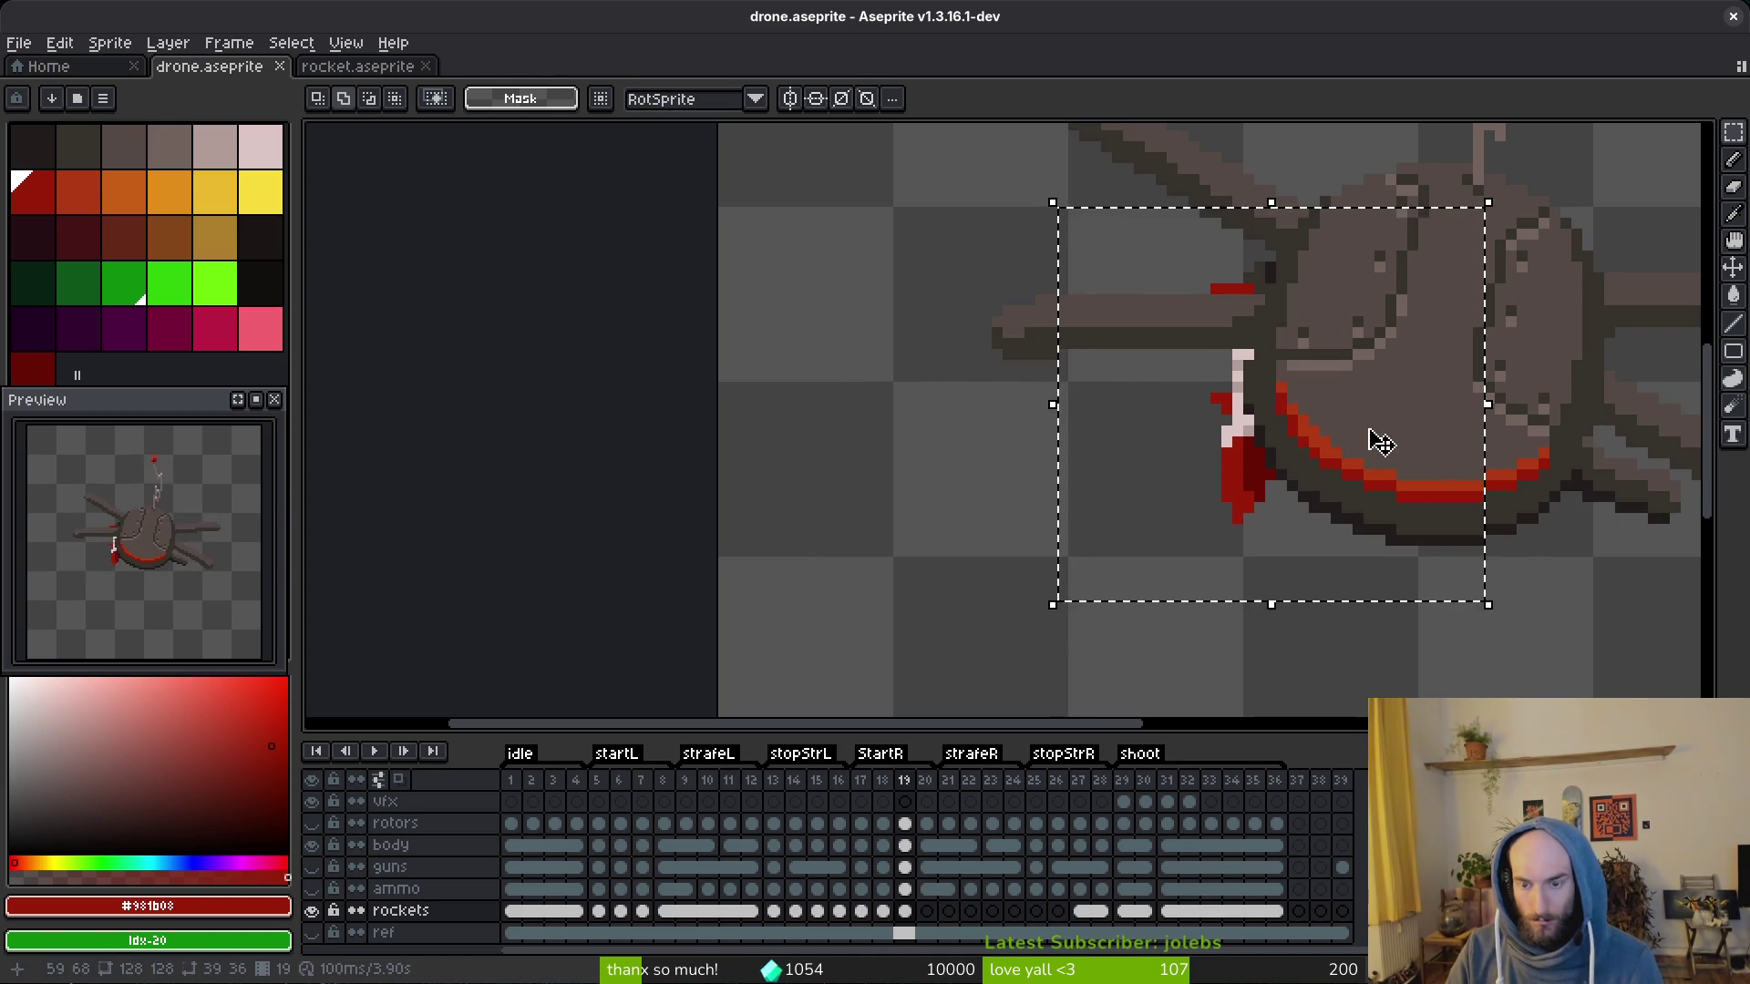
key(ctrl+z)
key(ctrl+y)
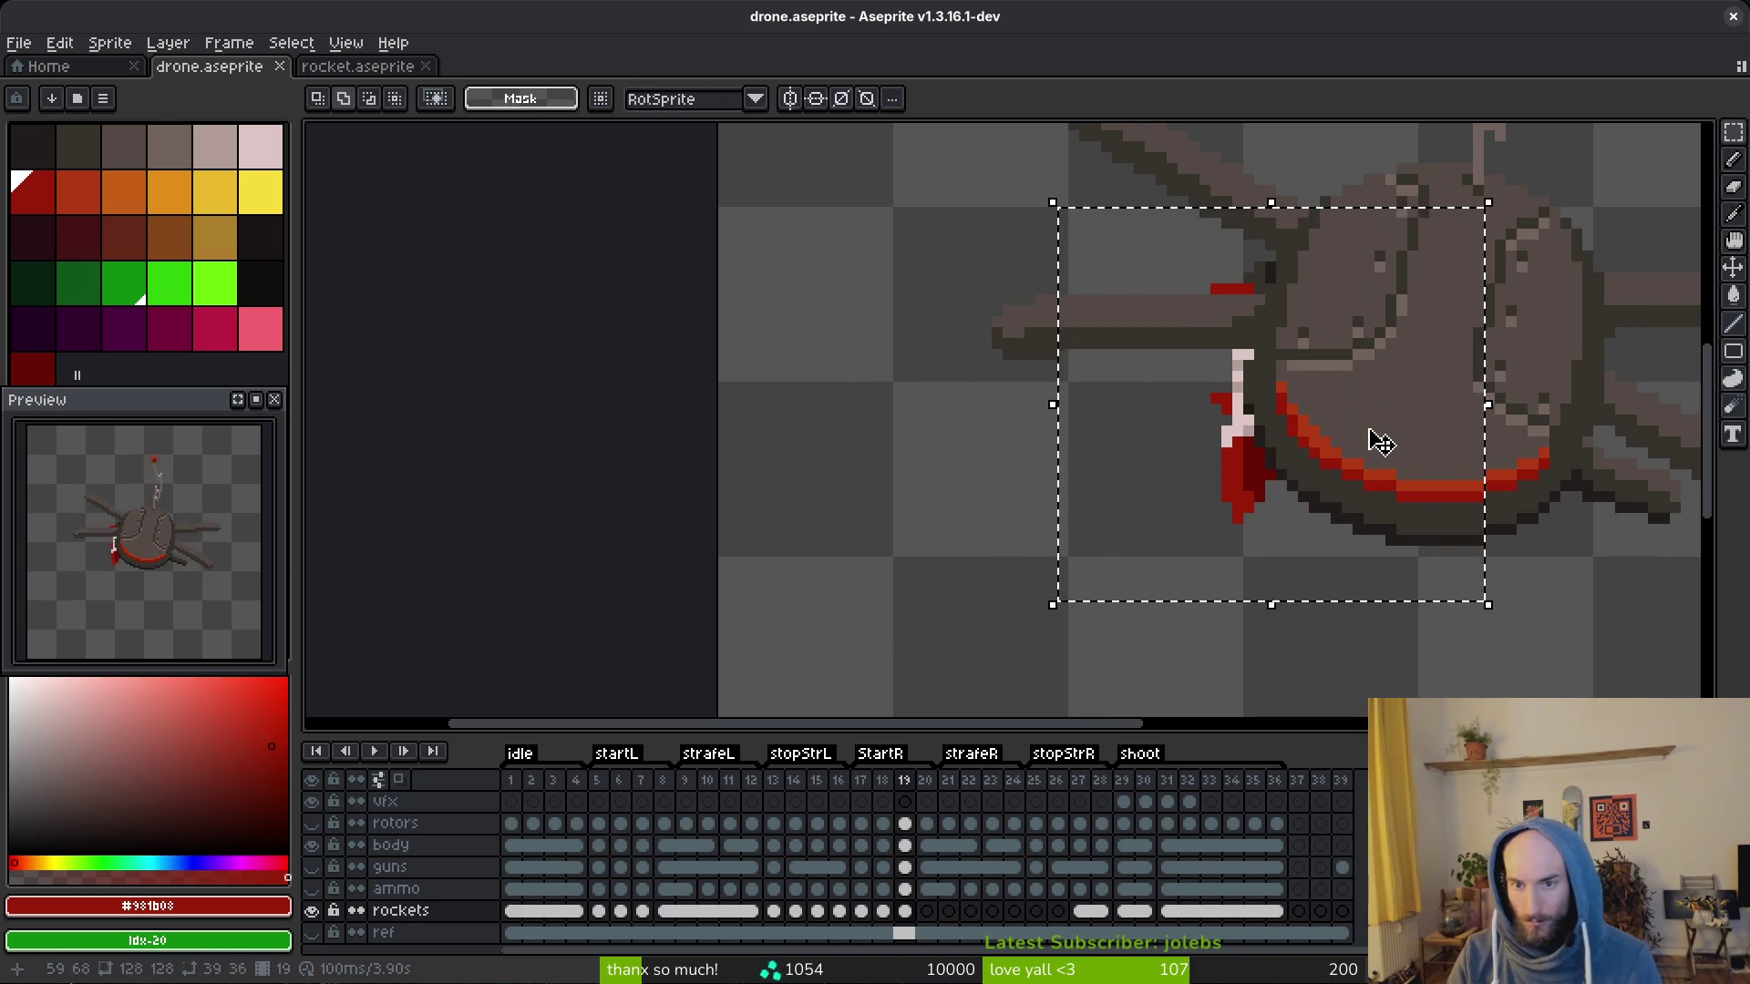
key(Left)
key(Left)
key(Left)
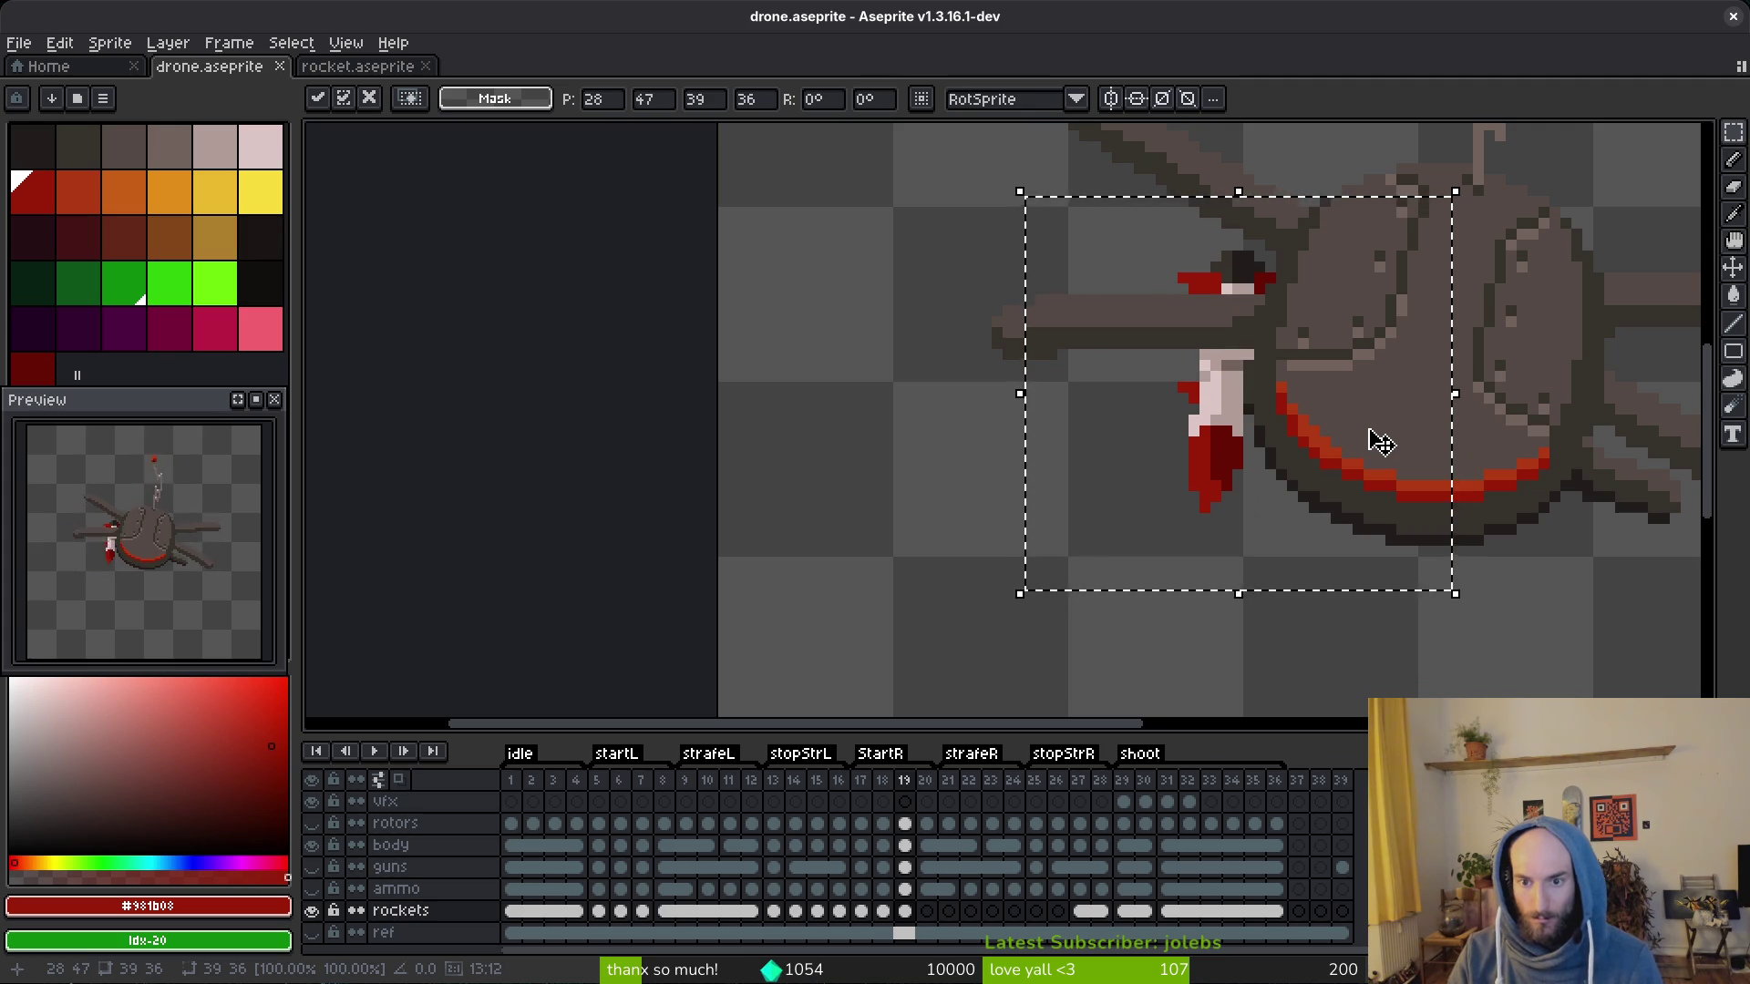
key(ctrl+z)
key(ctrl+y)
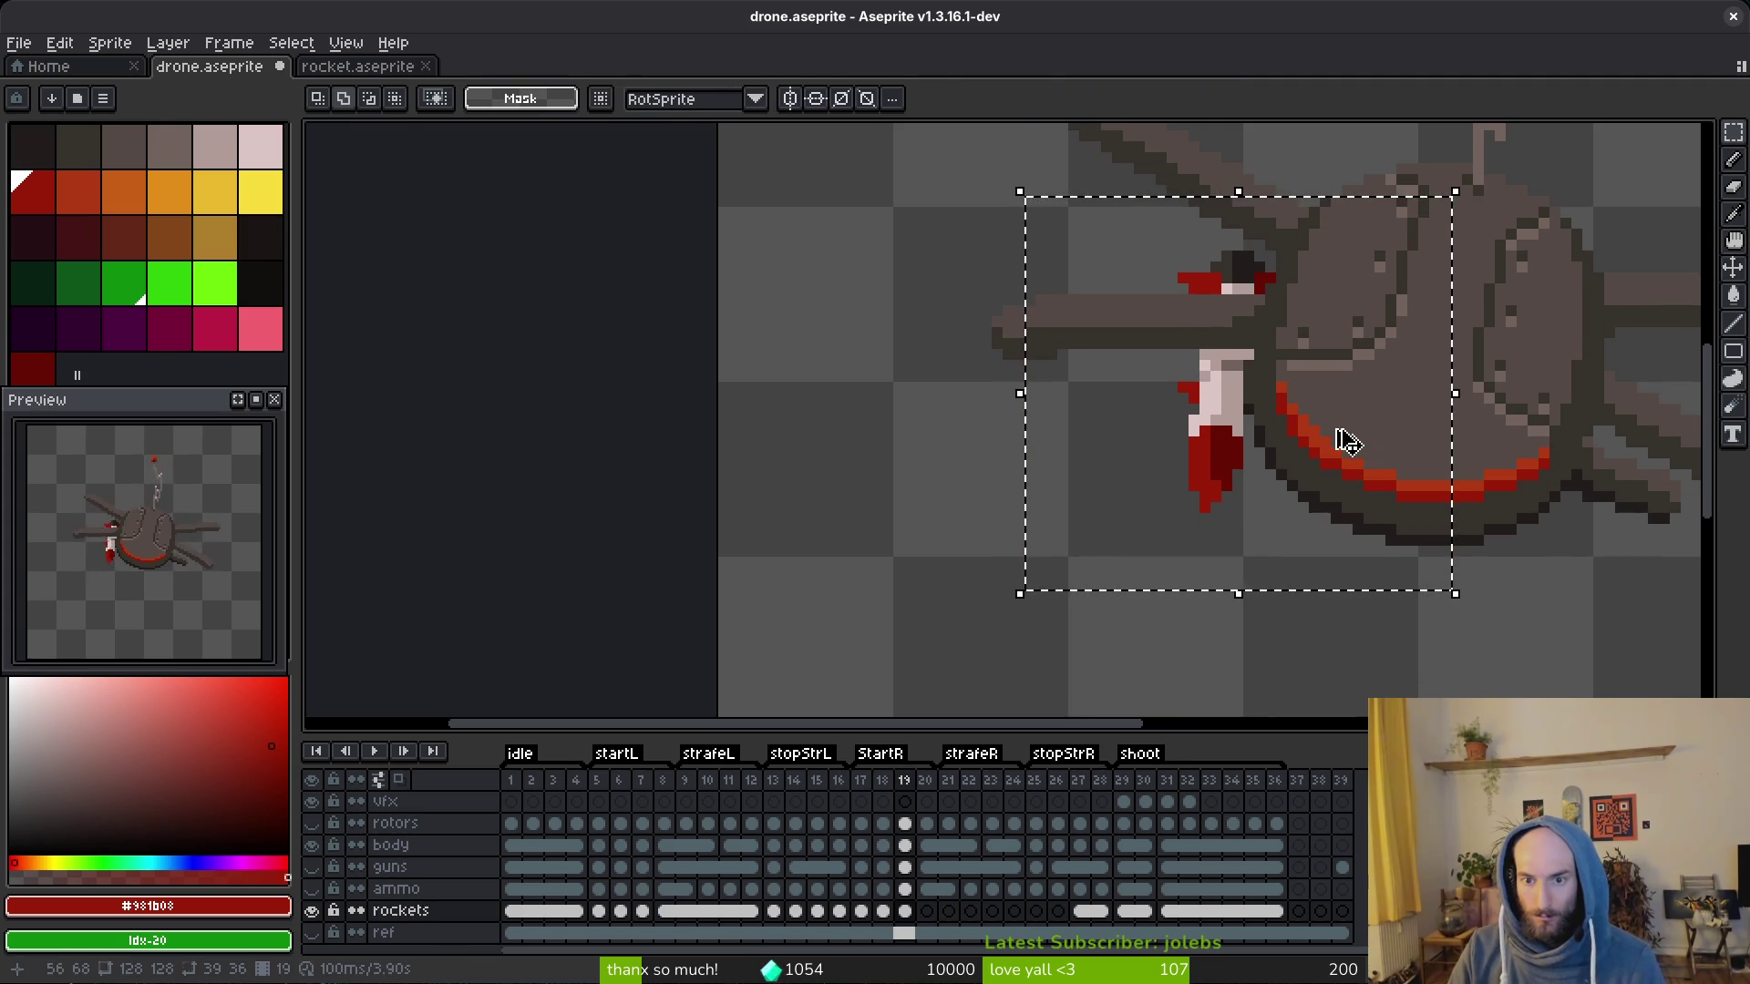
key(ctrl+v)
mouse_move(1367, 430)
mouse_down()
mouse_move(1122, 434)
mouse_move(1143, 422)
mouse_up()
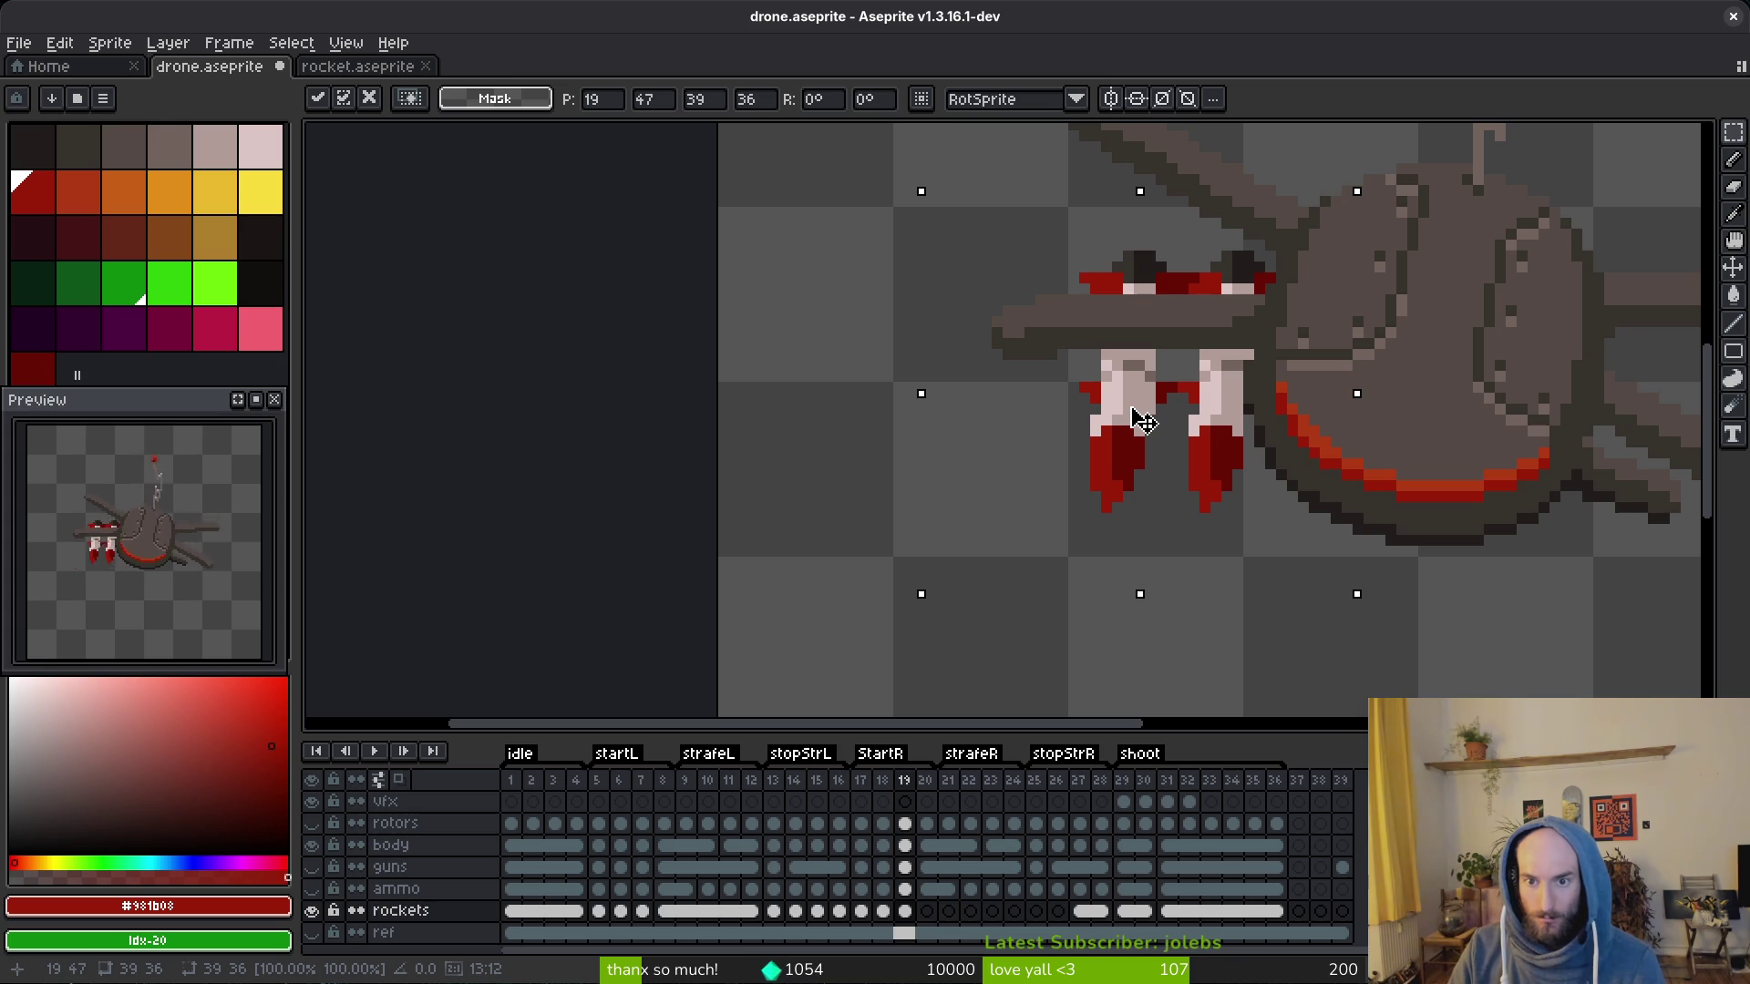
drag(1143, 421, 1147, 420)
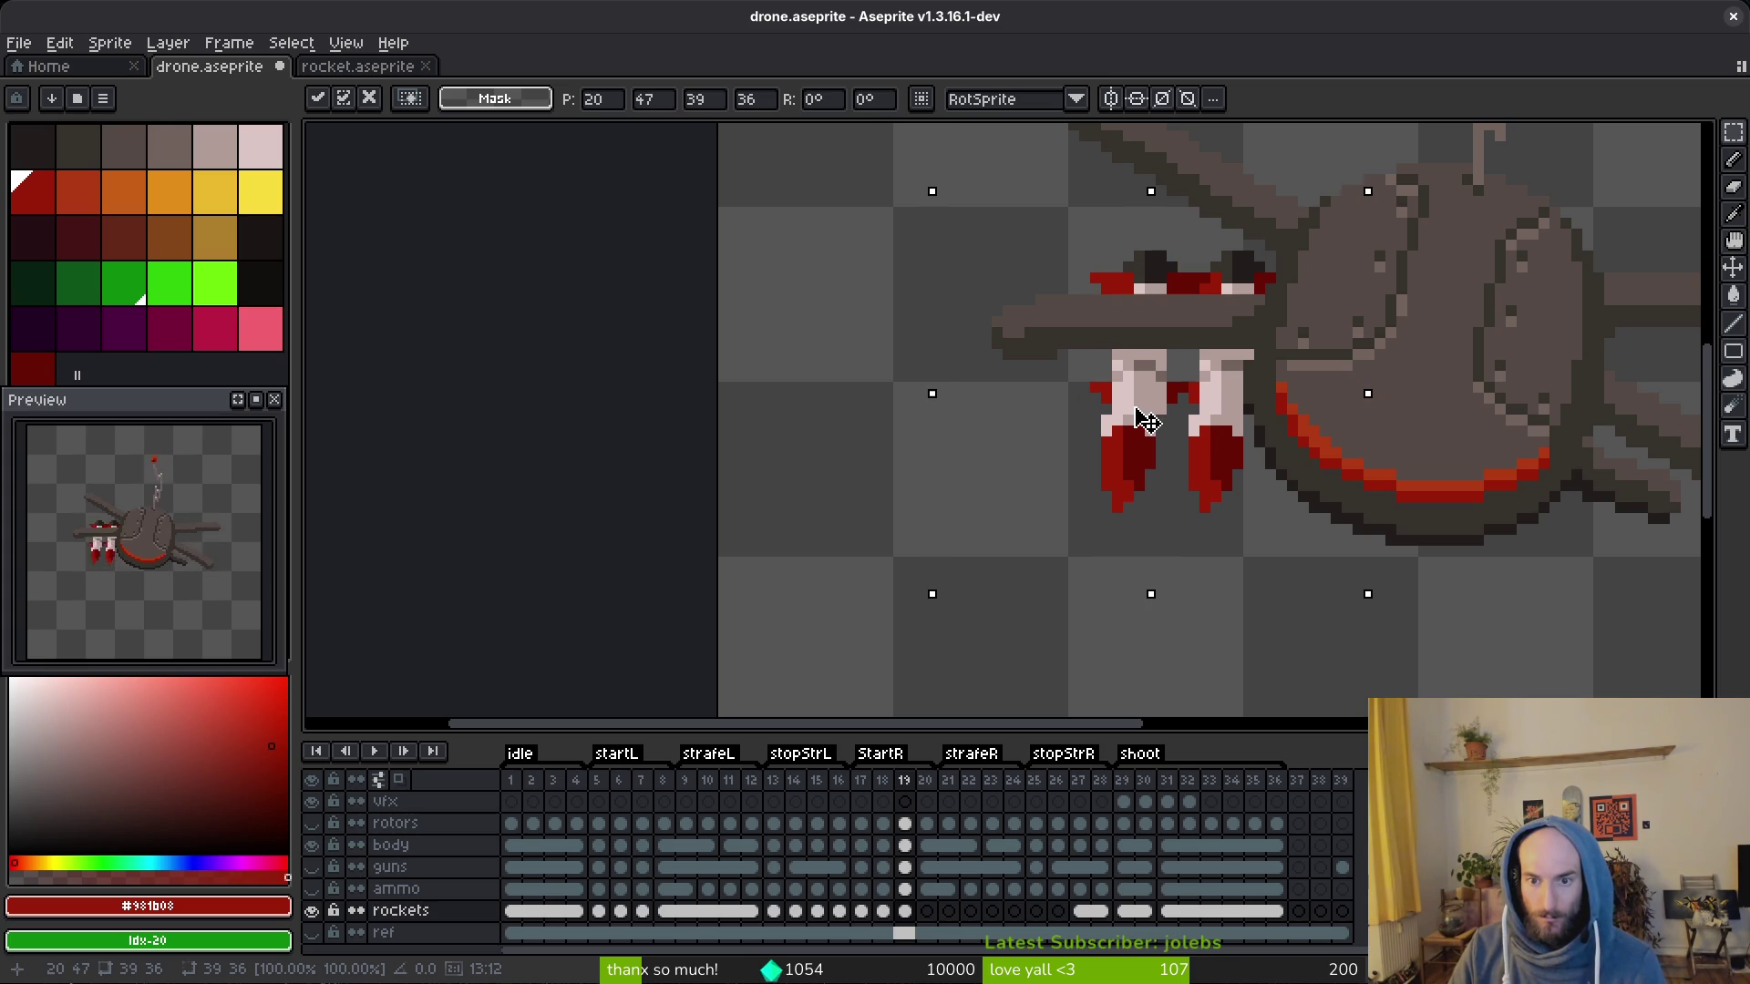
key(Escape)
scroll(1286, 459, down, 2)
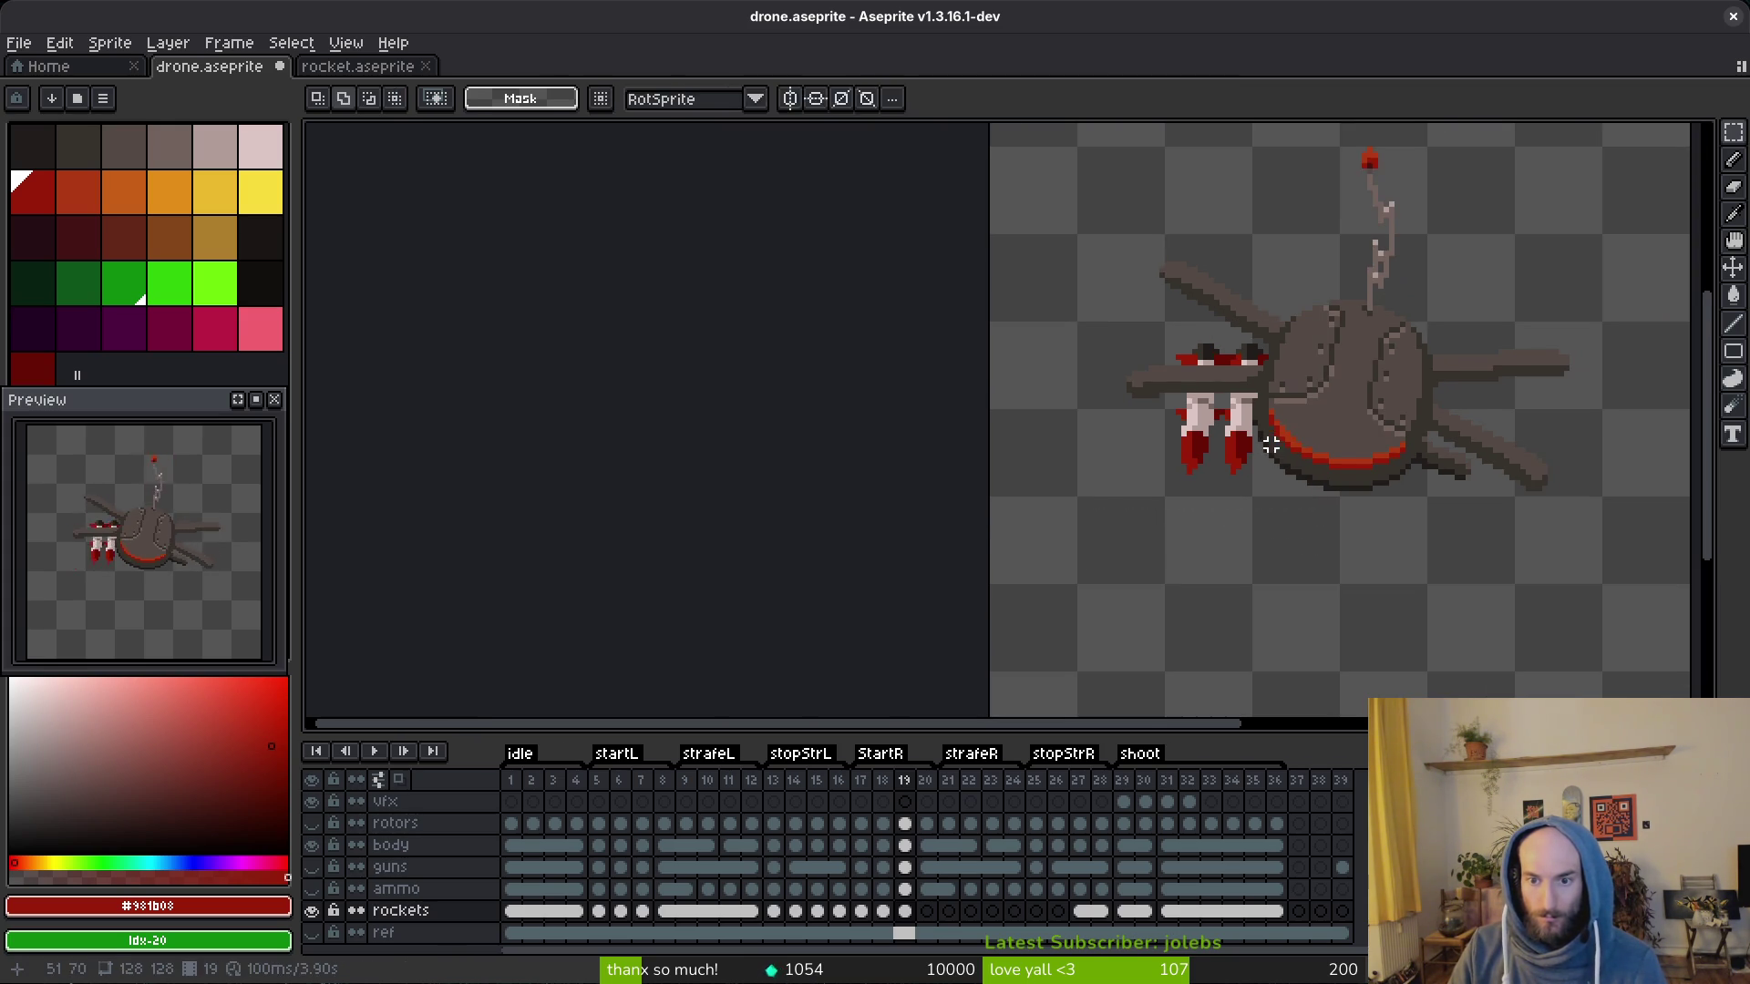
Step: Paste another rocket copy and slide it left to make a row of three under the arm
key(alt)
key(Right)
key(Left)
key(v)
click(1237, 445)
scroll(1220, 433, up, 2)
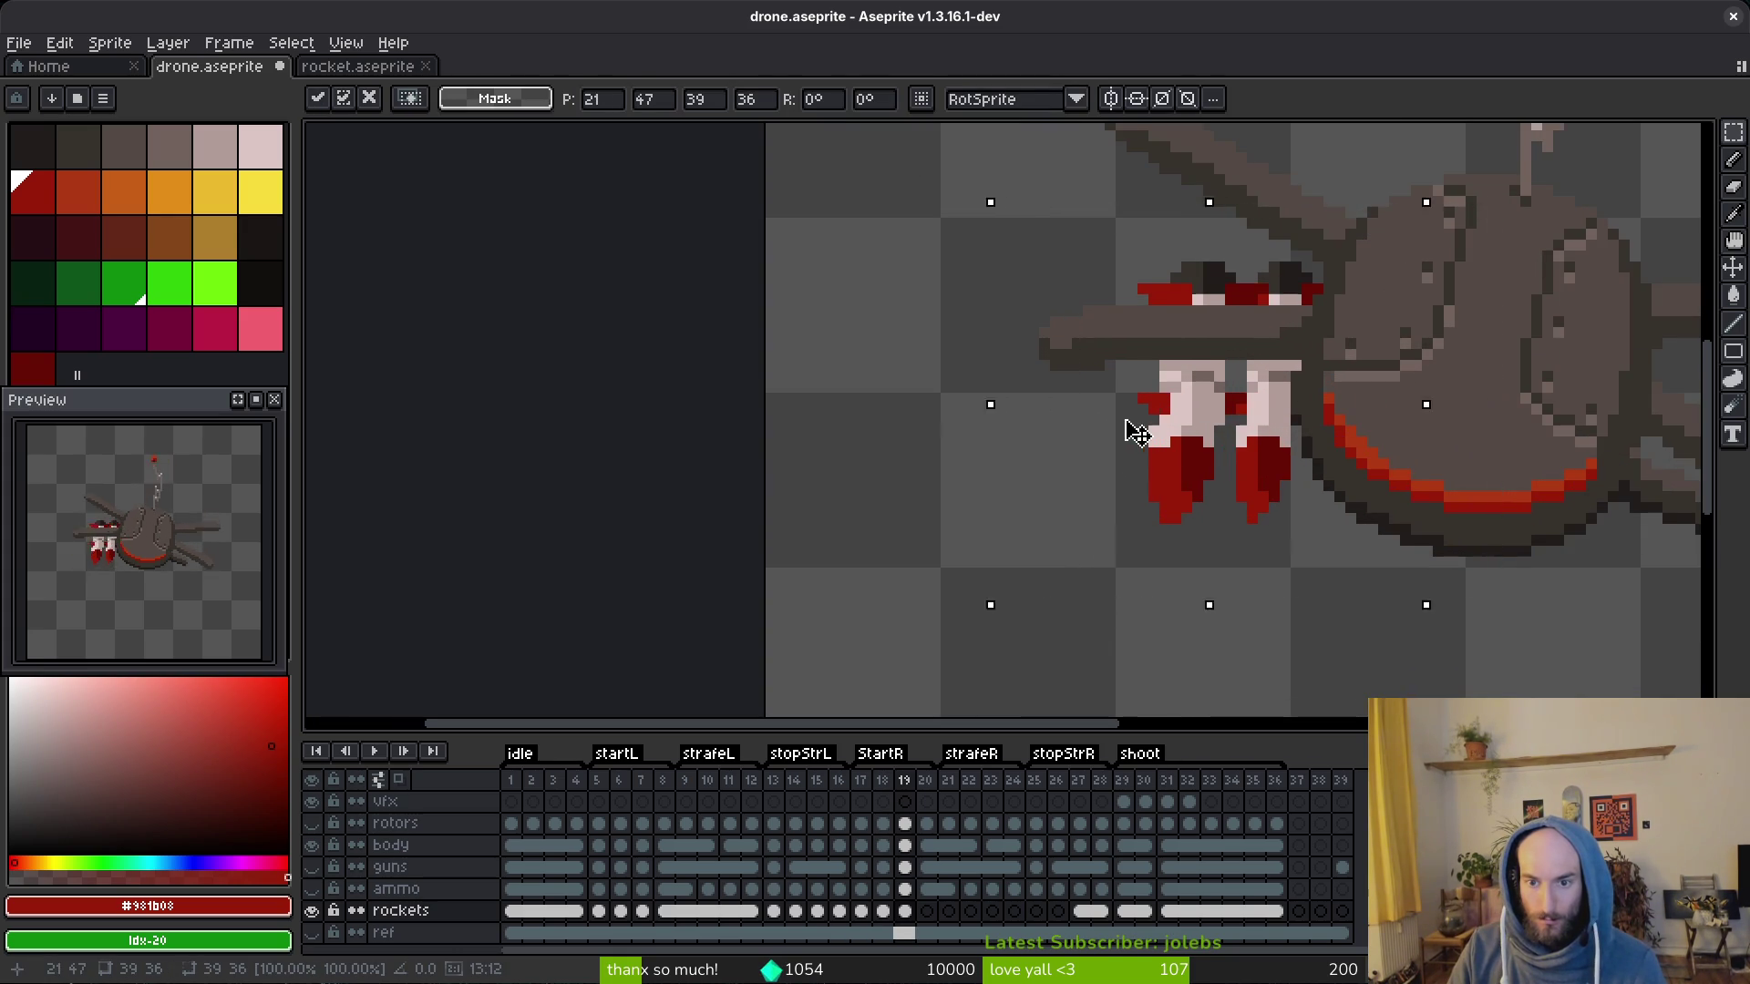
drag(1221, 433, 1034, 430)
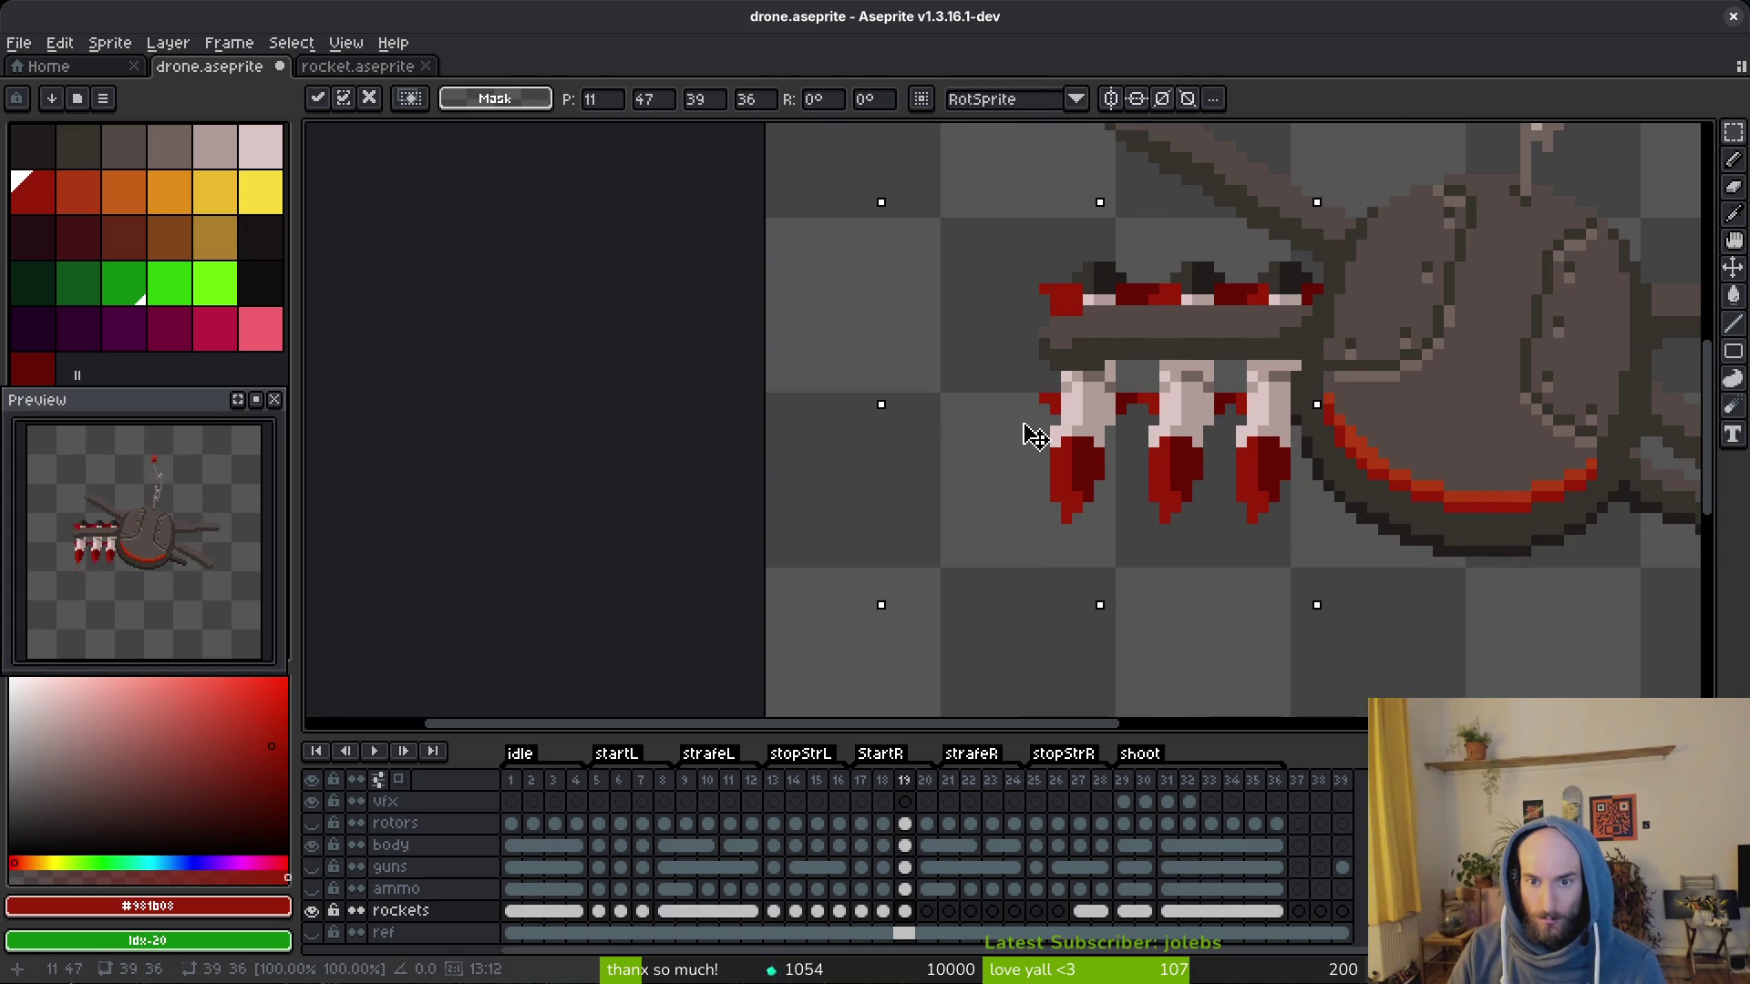
scroll(1033, 435, down, 2)
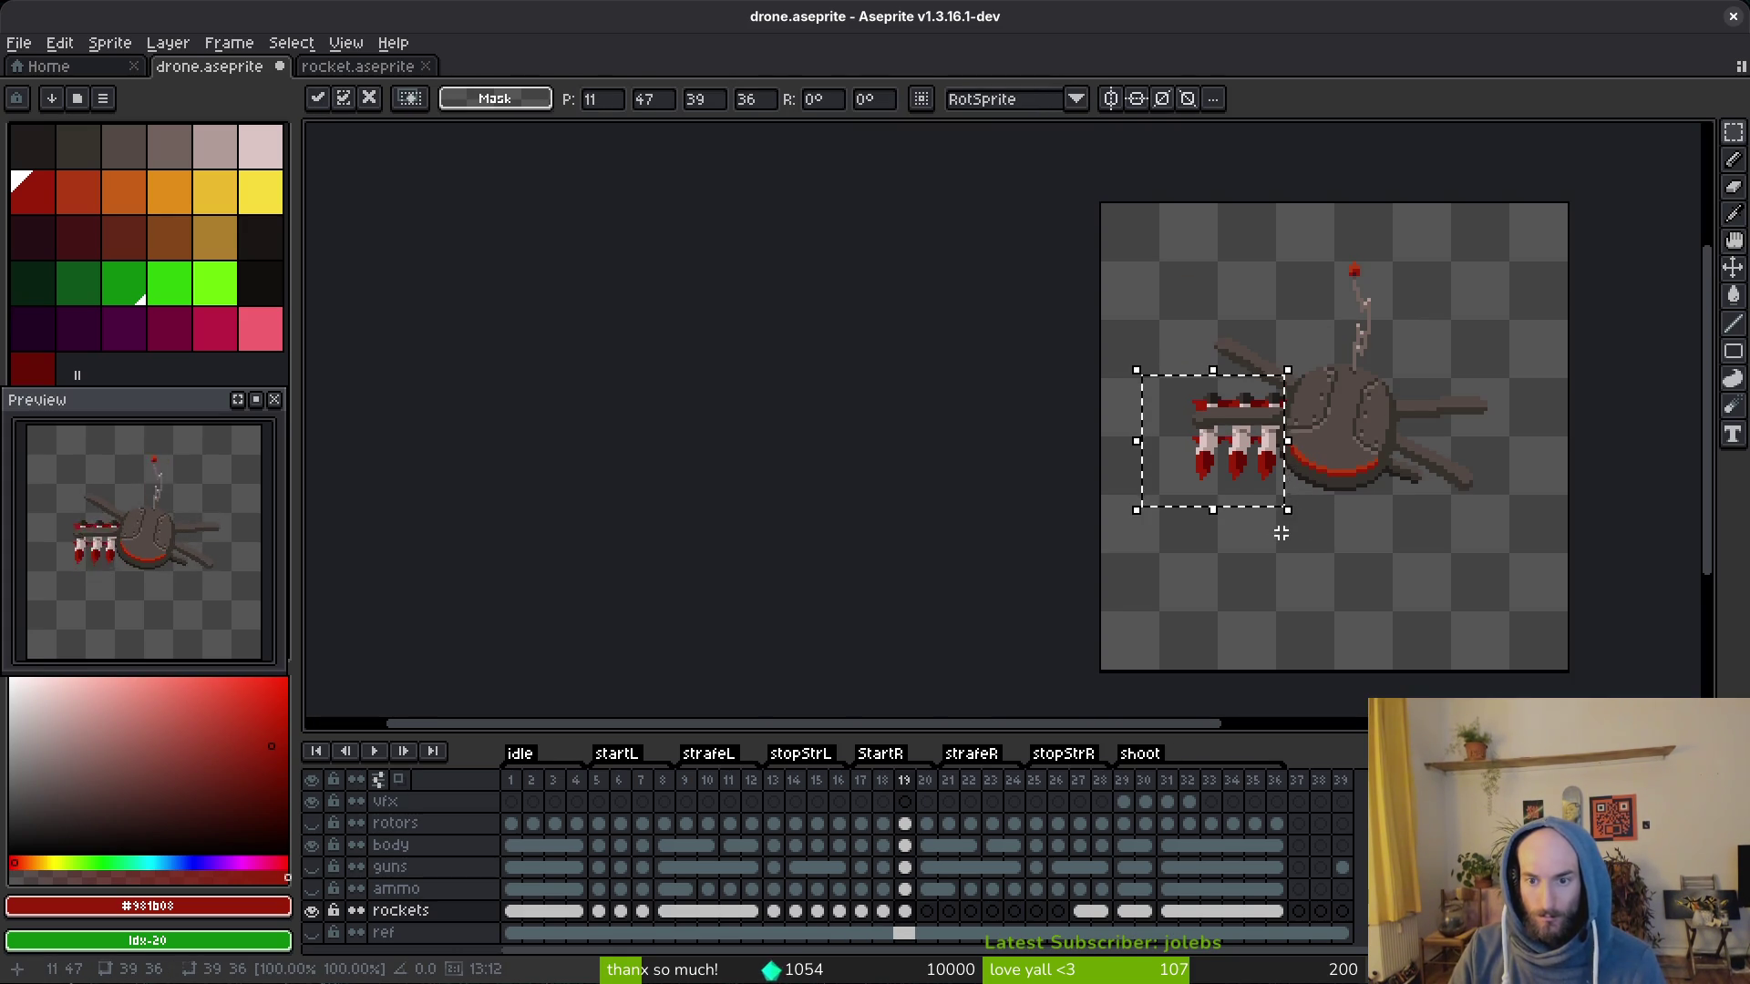
key(alt)
Step: Undo the paste, paste the rocket pair again and position it under the left arm
key(ctrl+z)
scroll(1237, 492, up, 3)
key(ctrl+d)
key(ctrl+v)
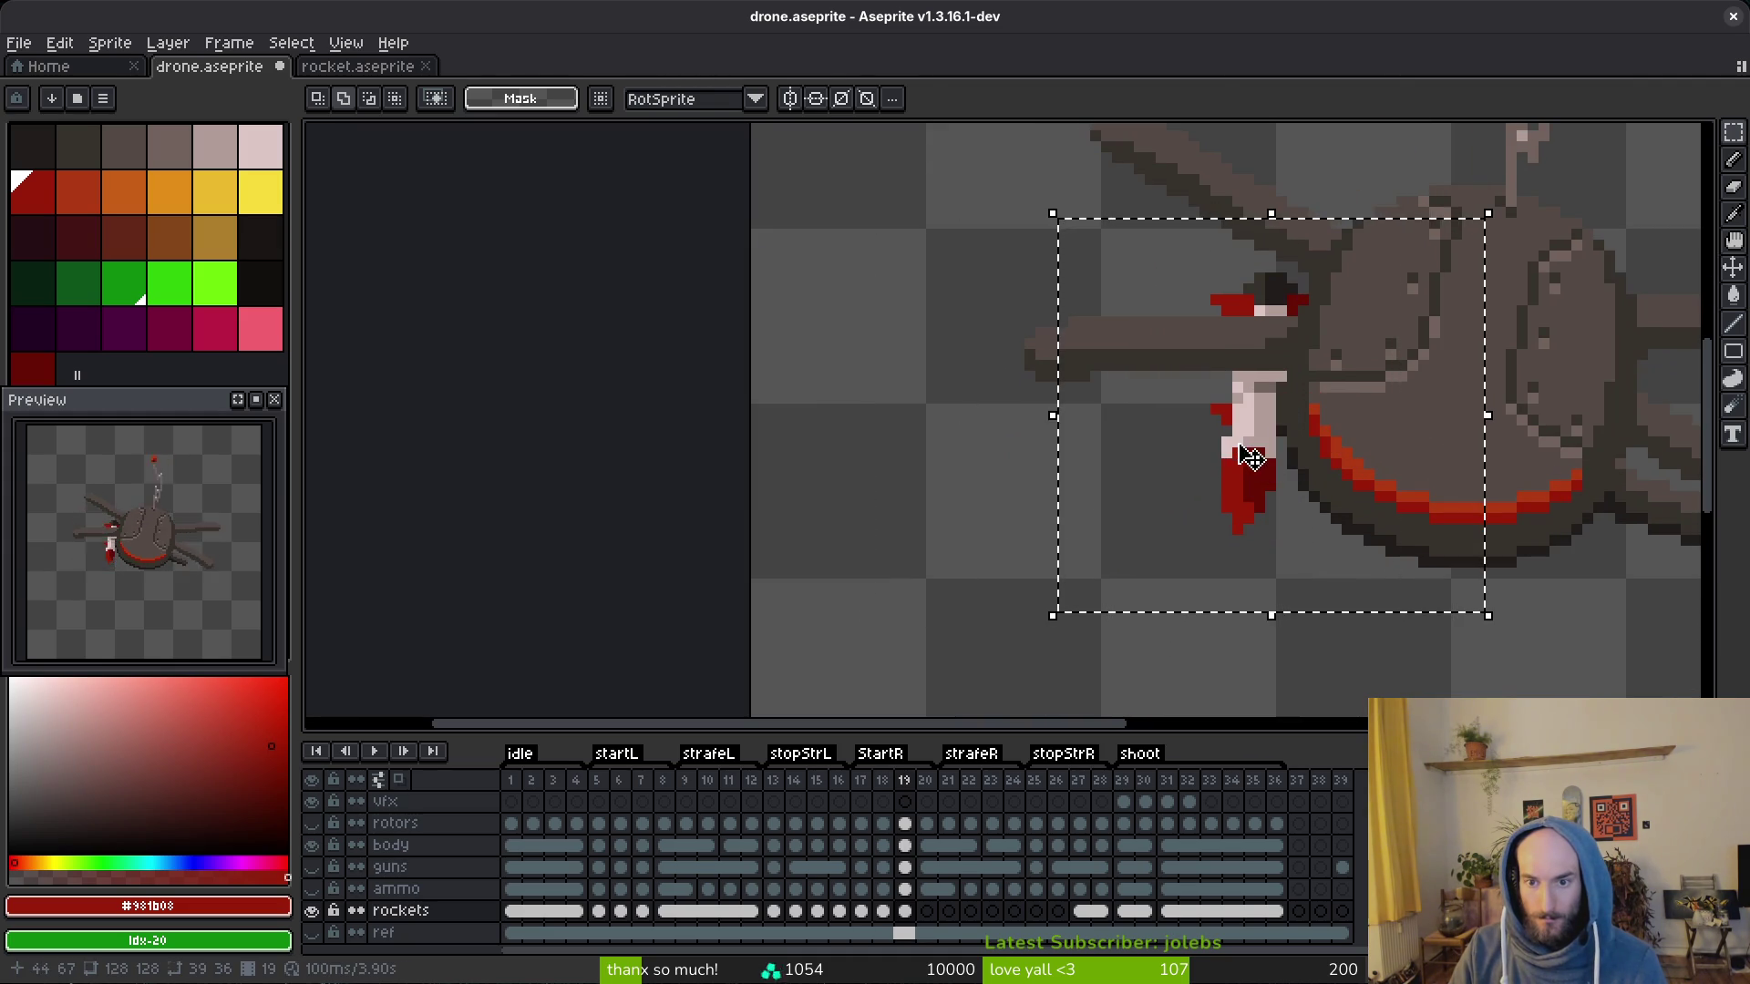
mouse_move(1182, 437)
mouse_down()
mouse_move(1152, 455)
mouse_move(1164, 444)
mouse_up()
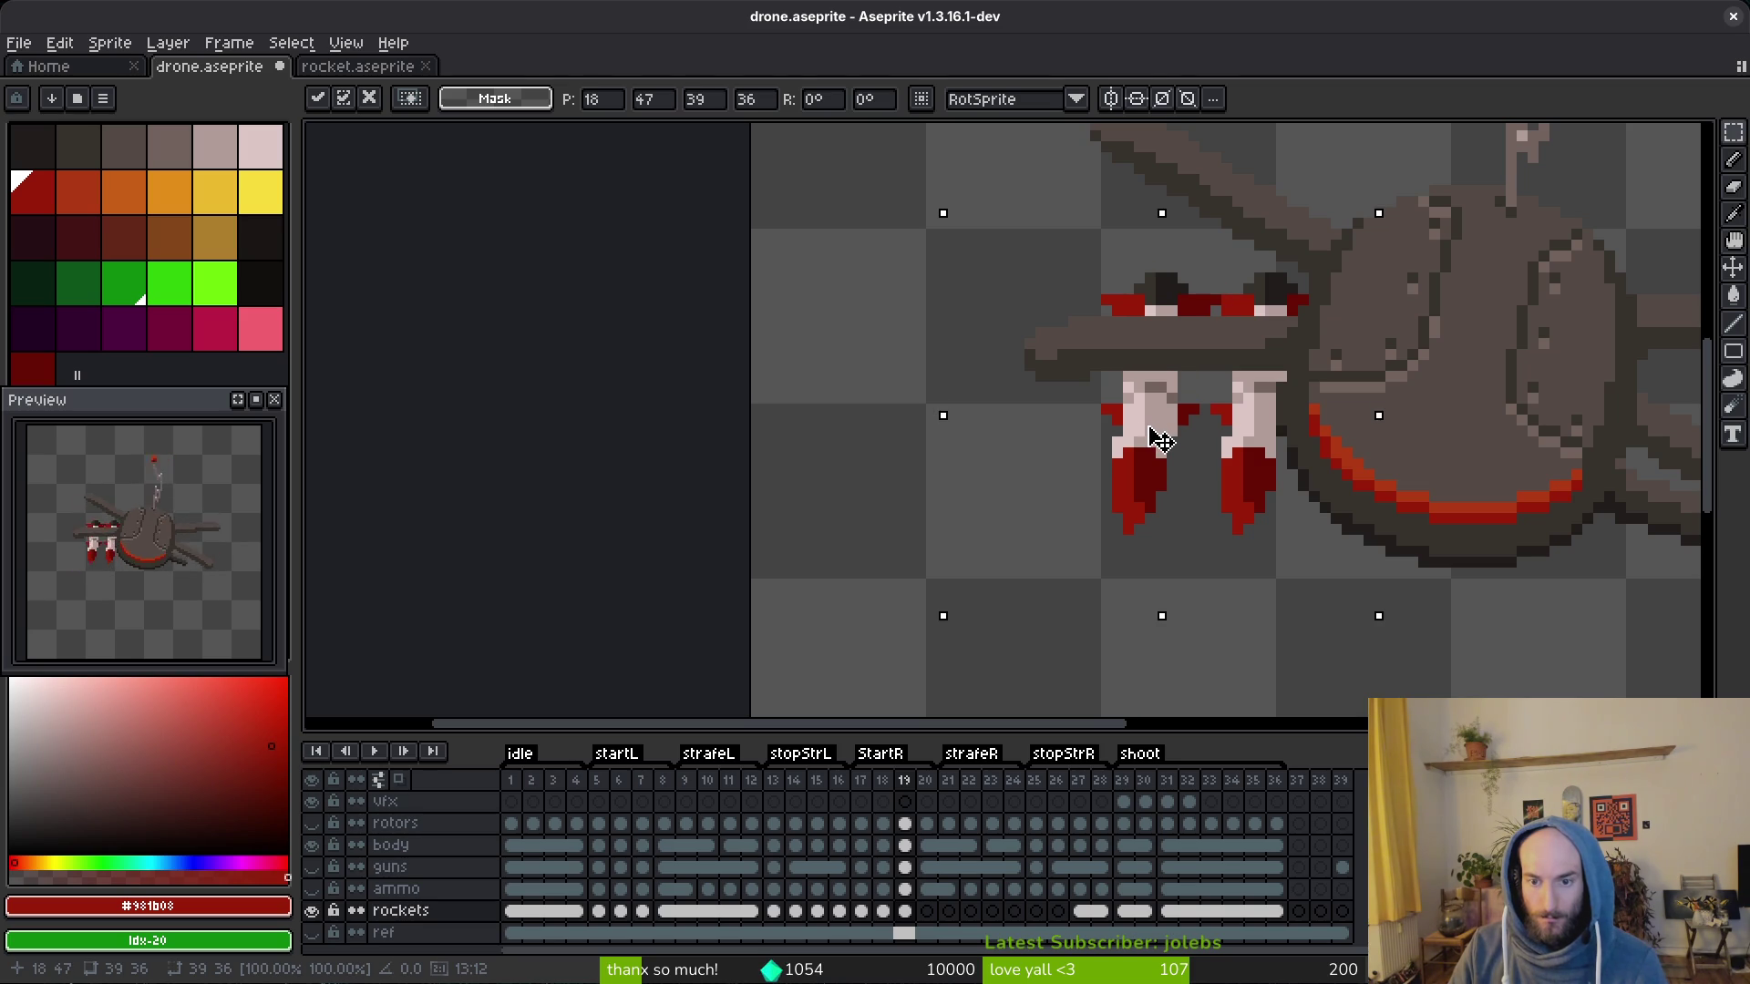
drag(1160, 438, 1172, 438)
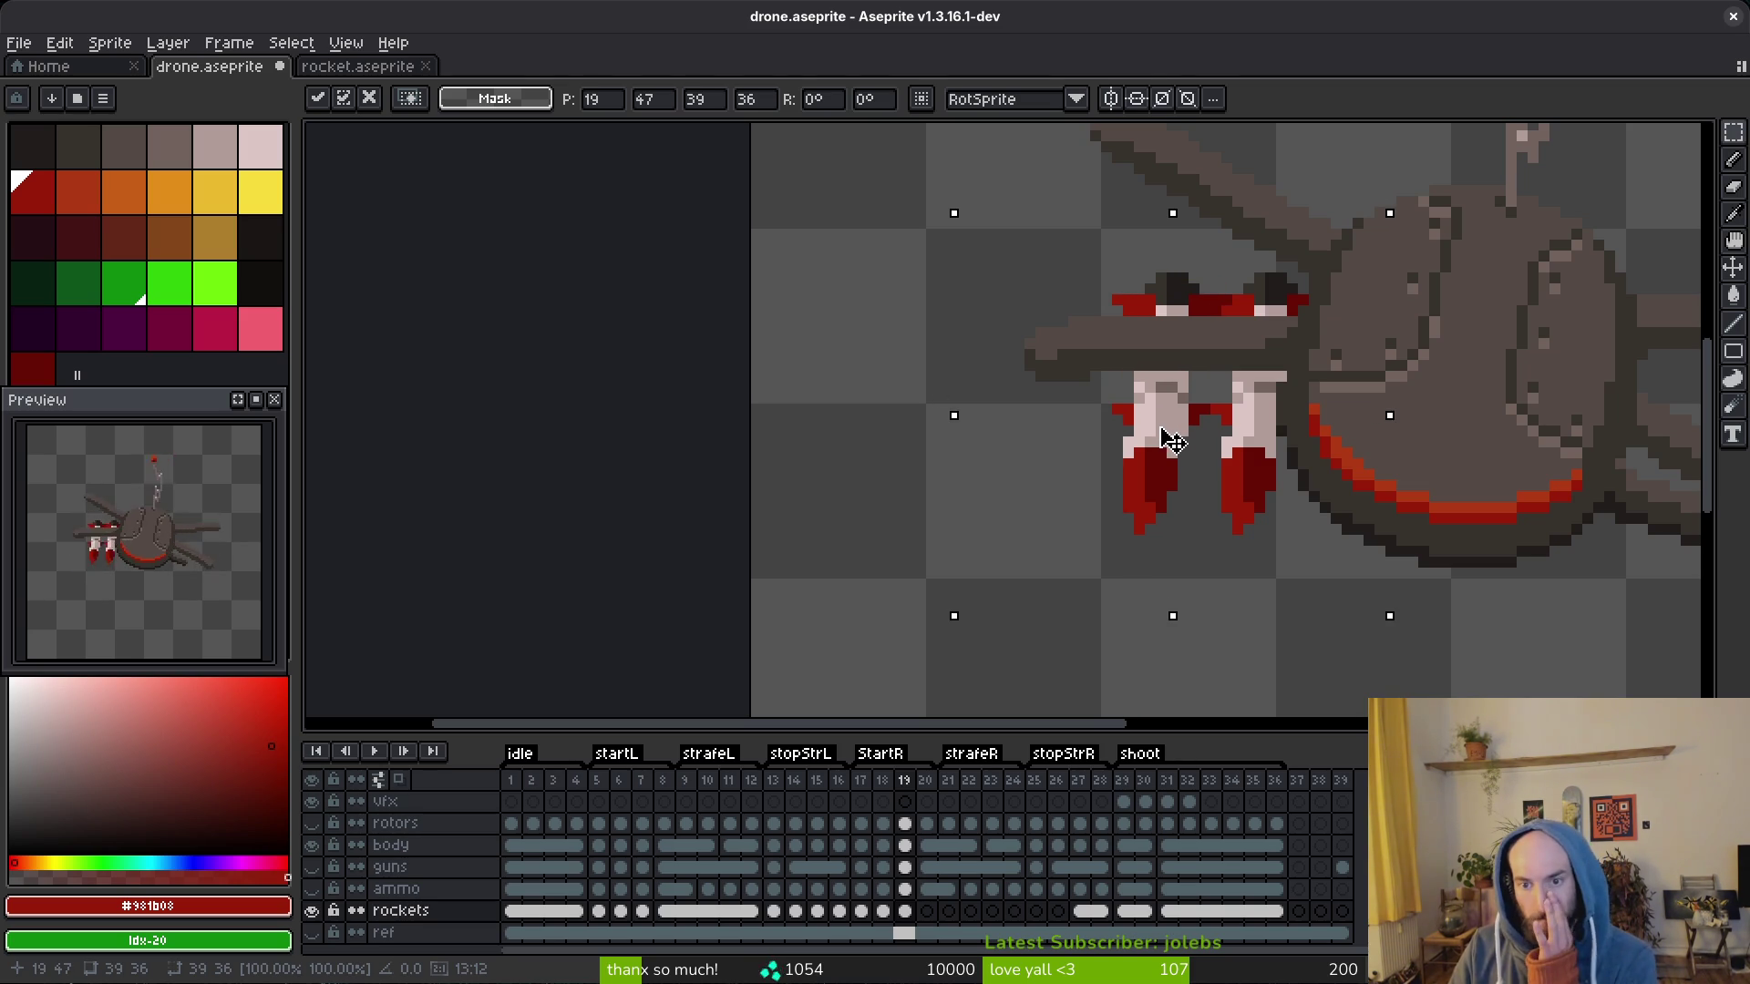
drag(1168, 441, 1165, 456)
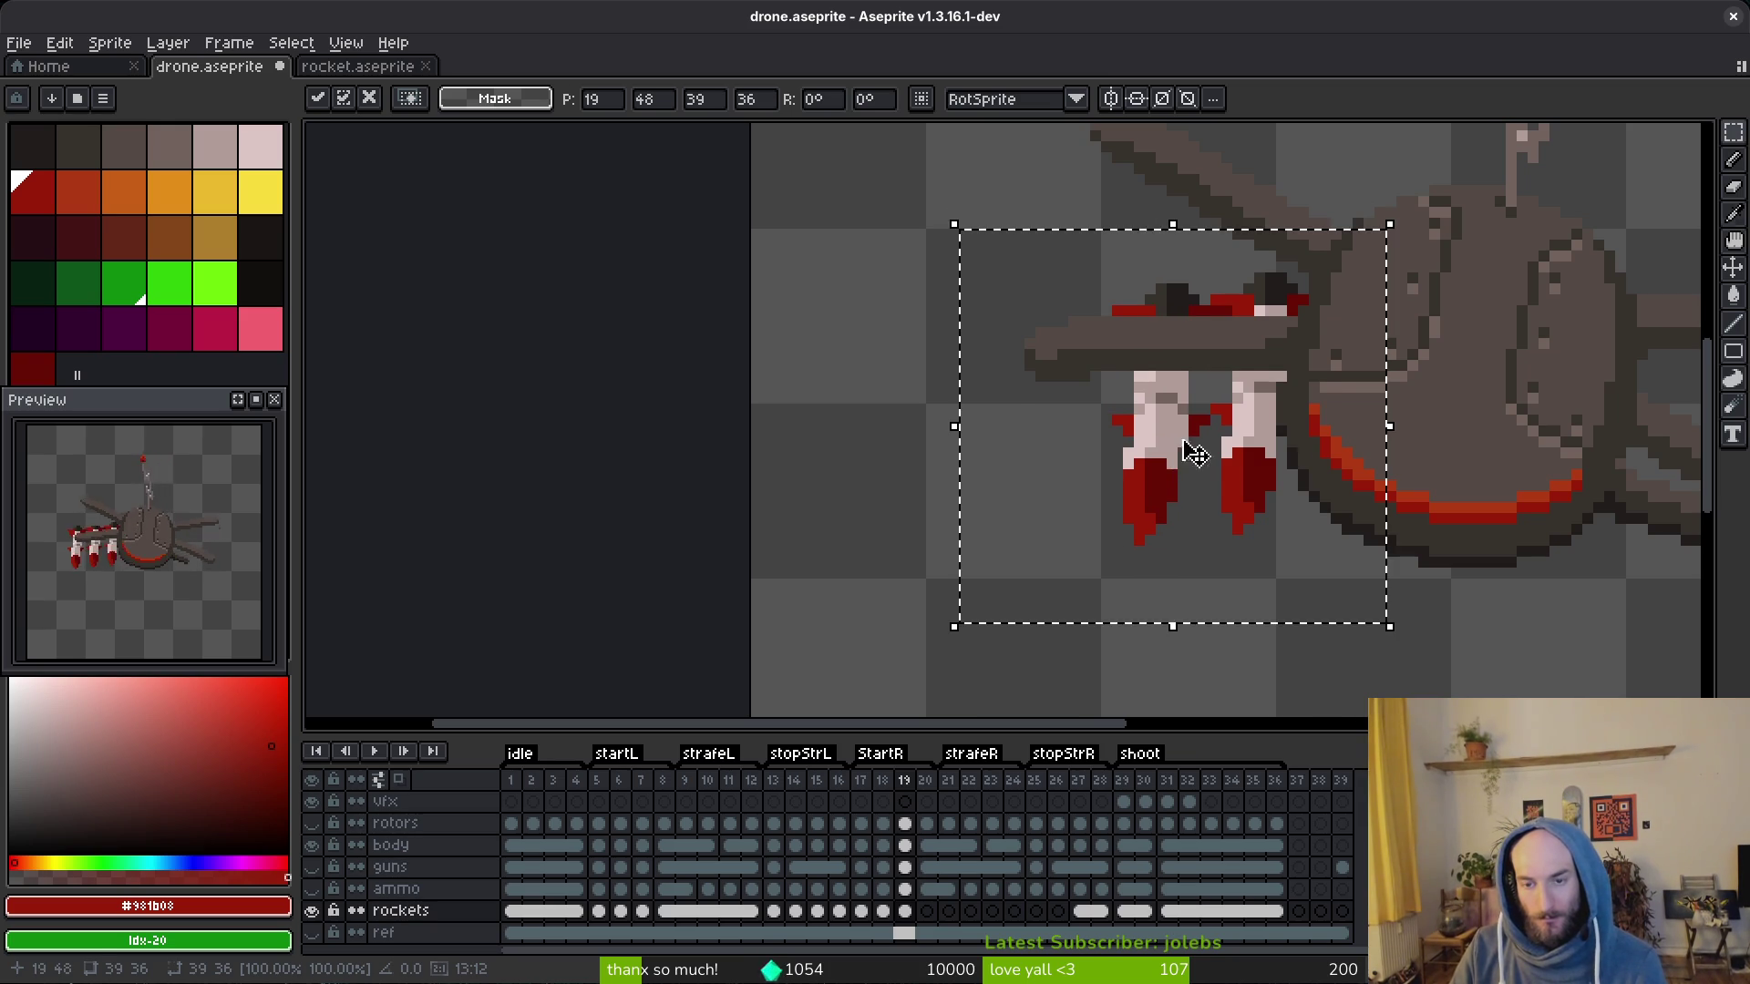
key(Left)
Step: Flip between frames 18 and 19 to compare, nudging the frame-19 rockets up a pixel
key(alt)
key(Right)
key(Left)
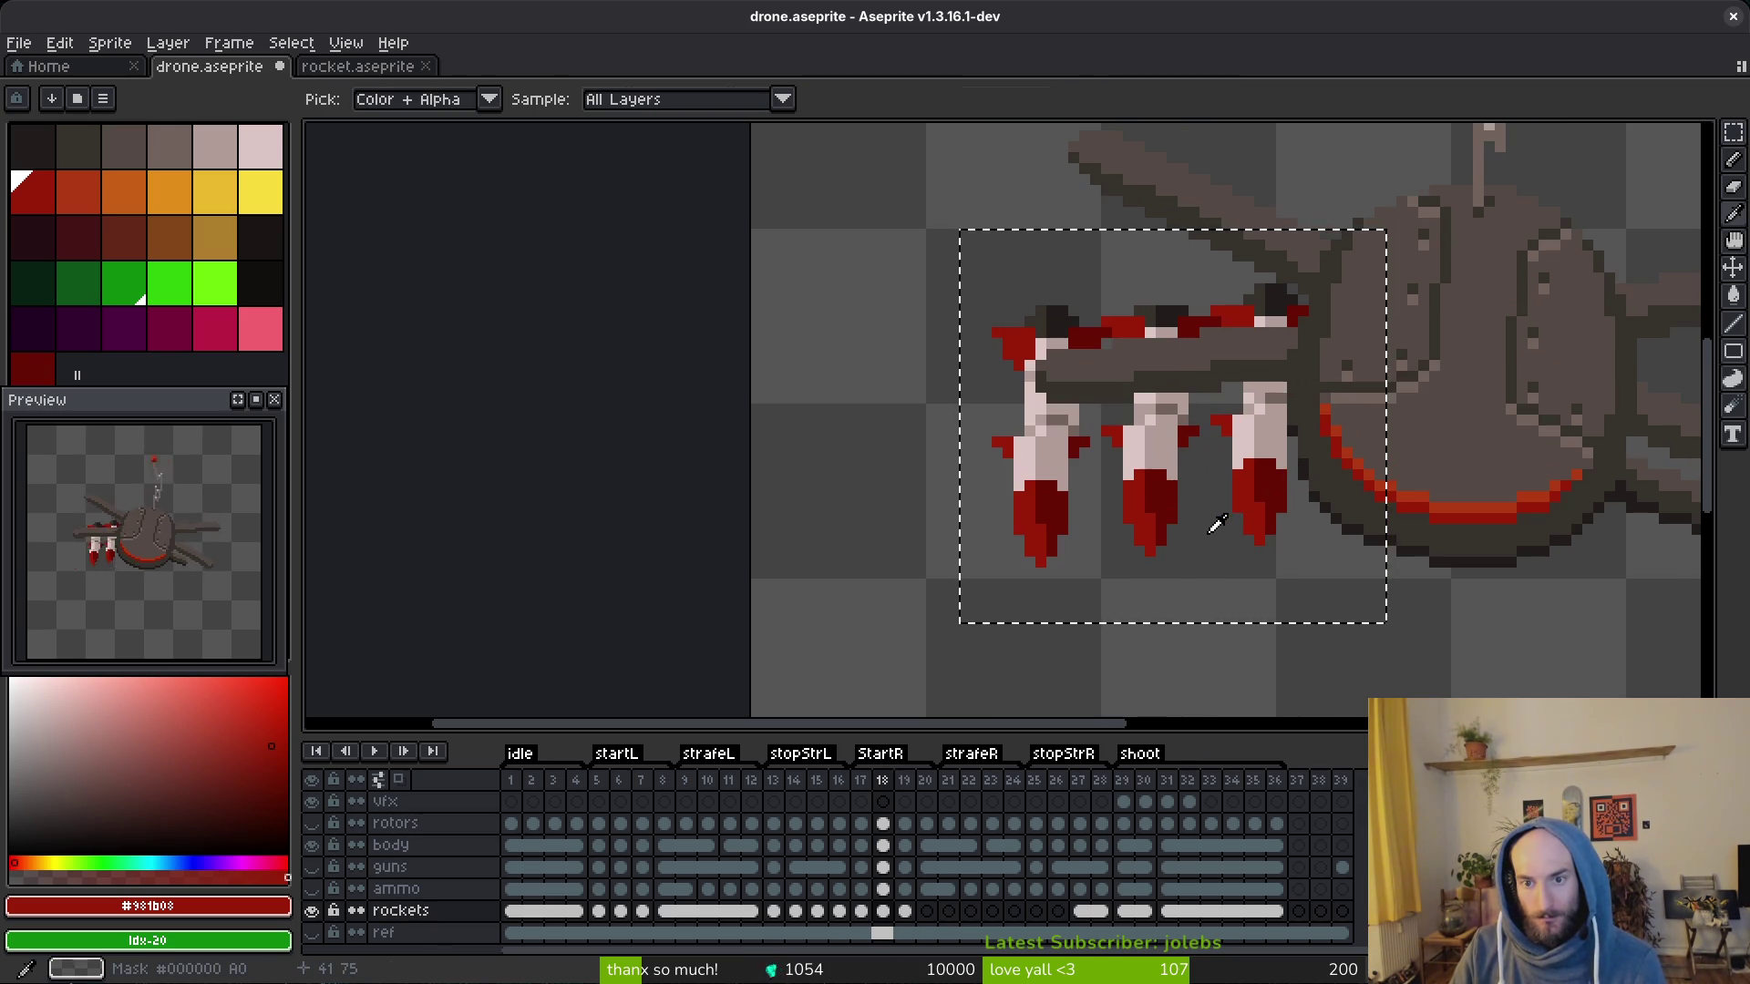
key(Right)
key(v)
drag(1169, 449, 1173, 435)
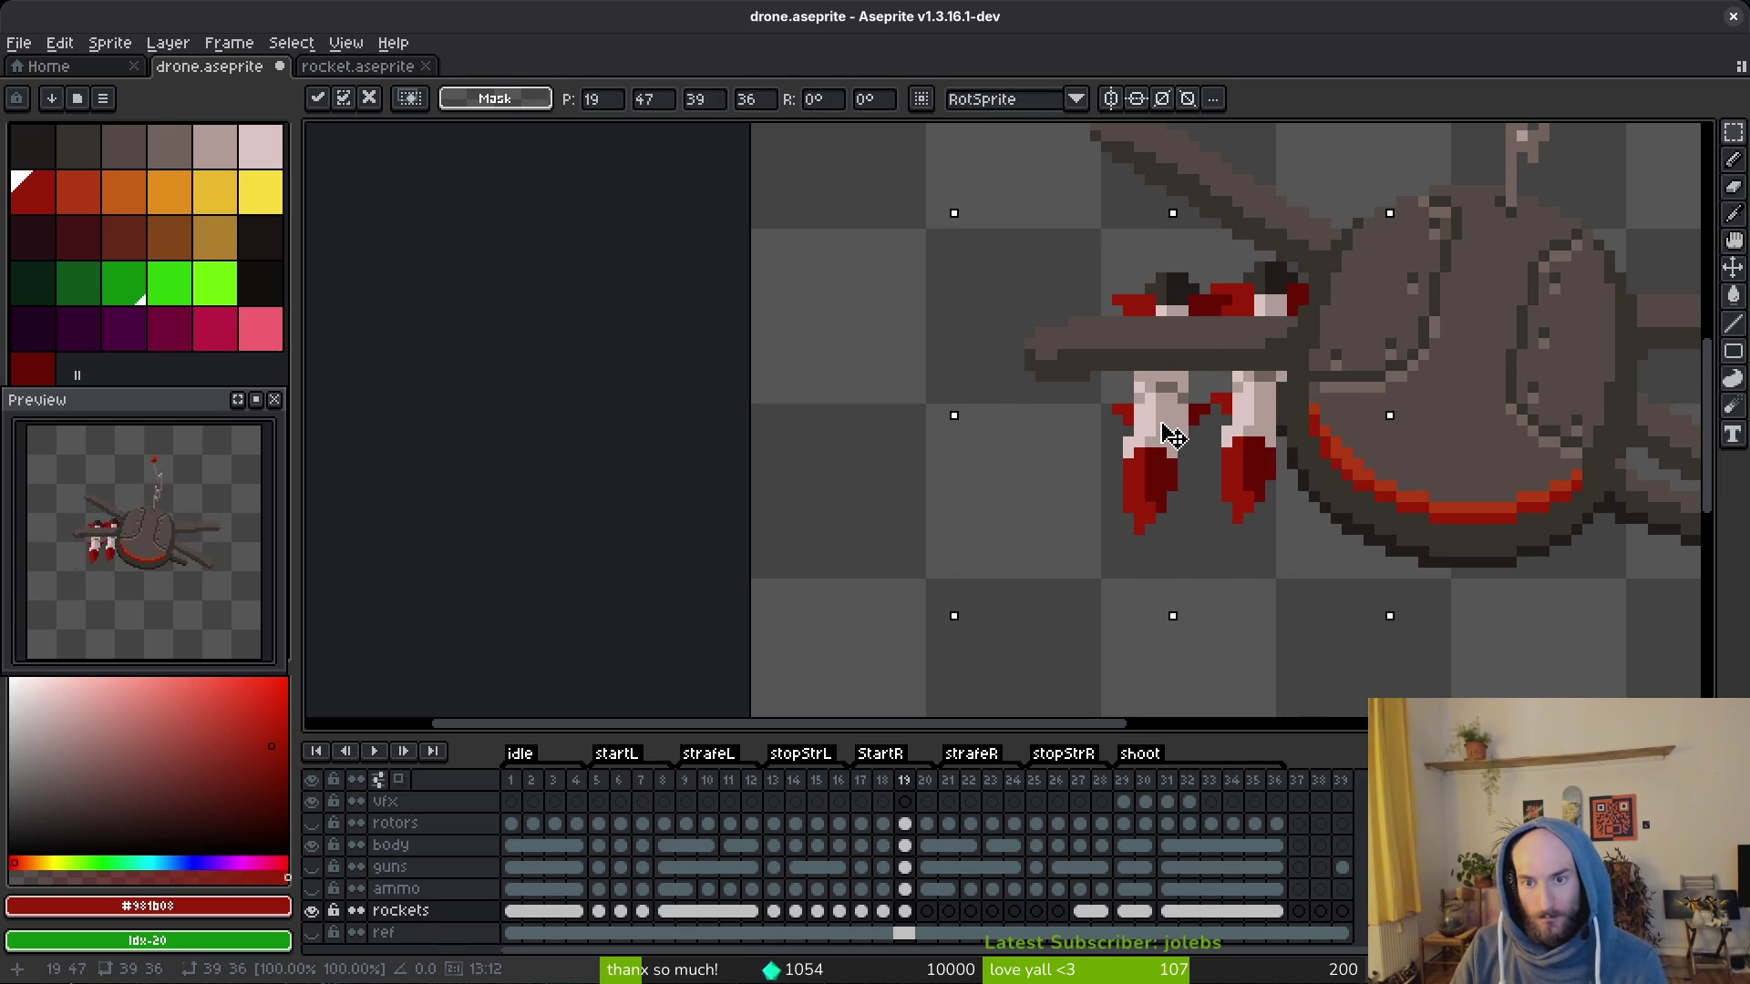
key(Left)
scroll(1259, 492, down, 2)
key(Right)
key(Left)
key(Right)
key(Left)
alt+click(1264, 497)
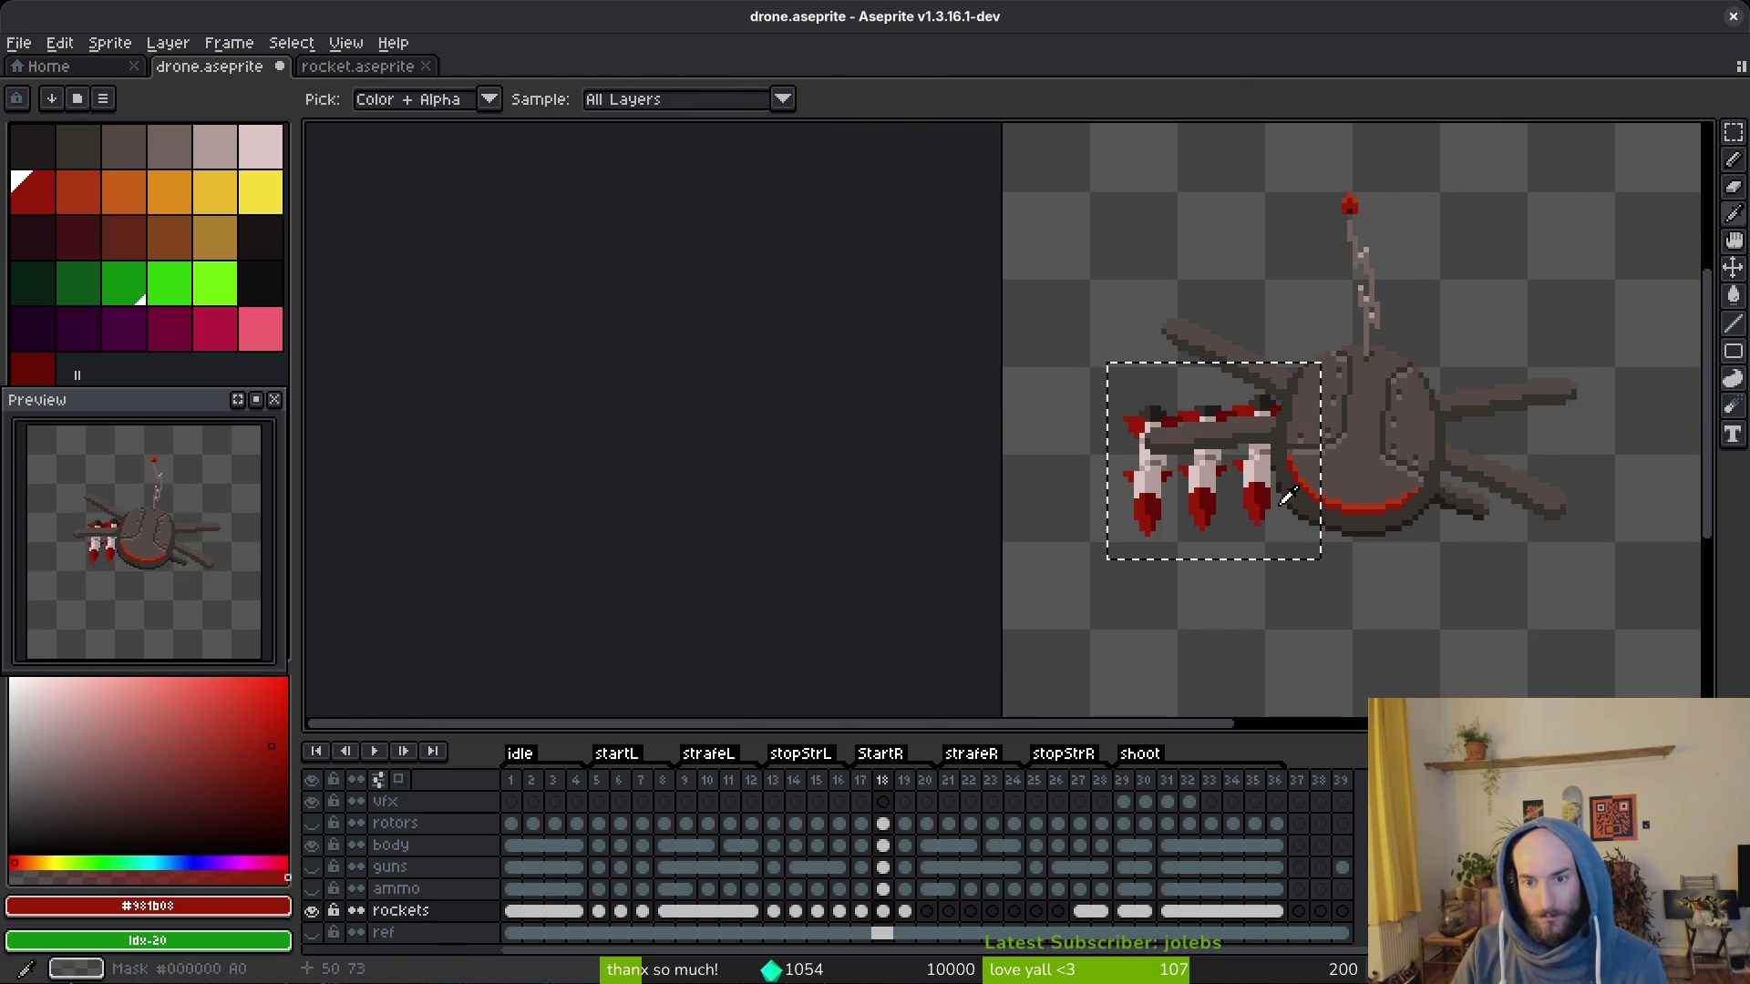
key(Right)
scroll(1257, 492, up, 2)
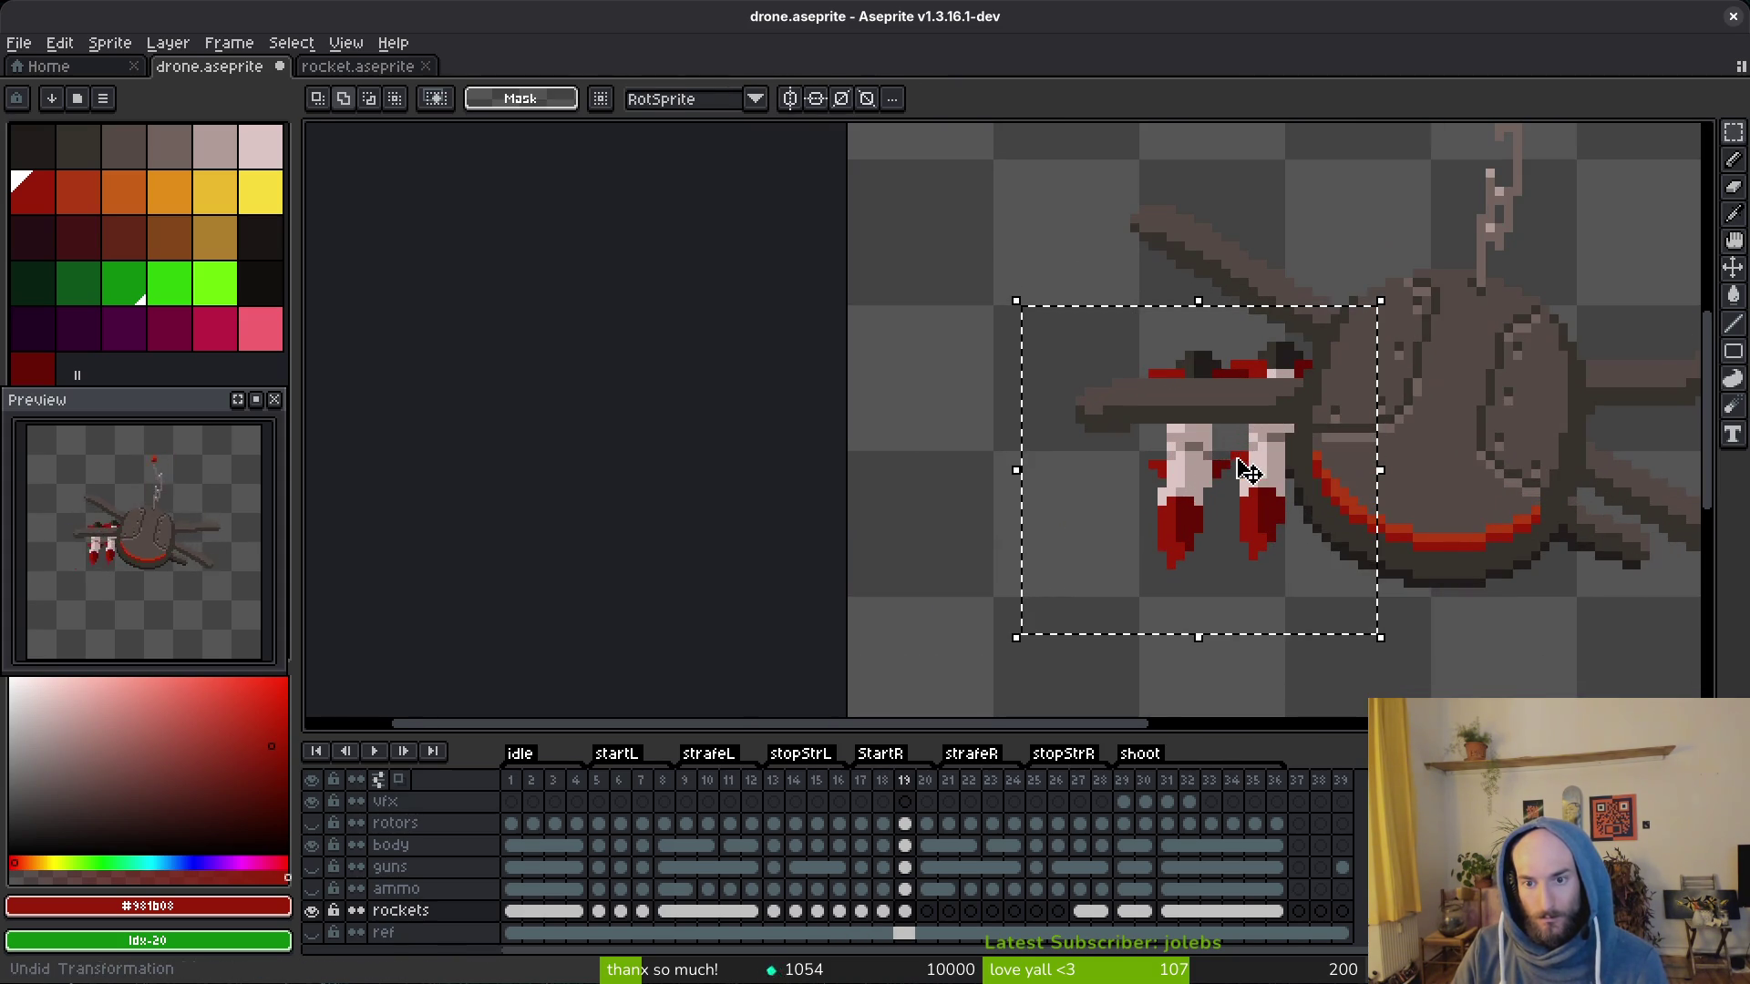
Step: Move the selected rocket into the middle slot of the row and deselect it
mouse_move(1200, 479)
mouse_down()
mouse_move(1029, 475)
mouse_move(1172, 496)
mouse_move(1085, 500)
mouse_up()
key(ctrl+z)
key(ctrl+z)
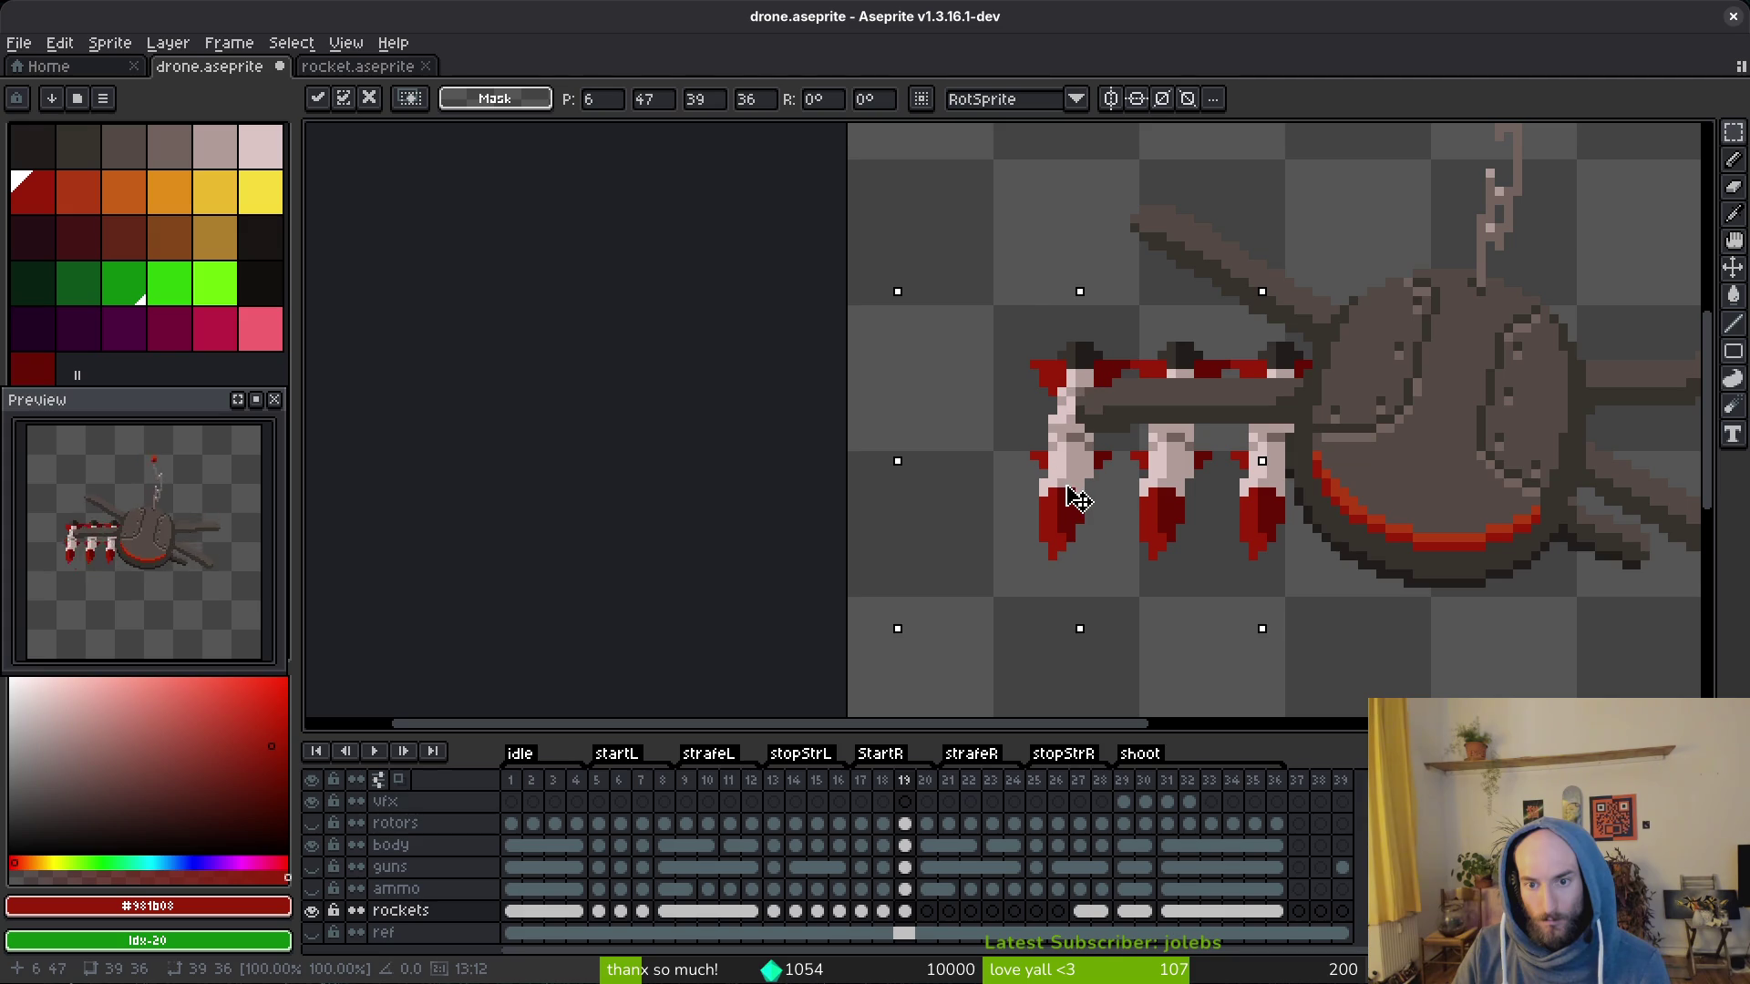
key(ctrl+z)
mouse_move(1171, 497)
mouse_down()
mouse_move(1241, 486)
mouse_move(1070, 485)
mouse_up()
key(ctrl+z)
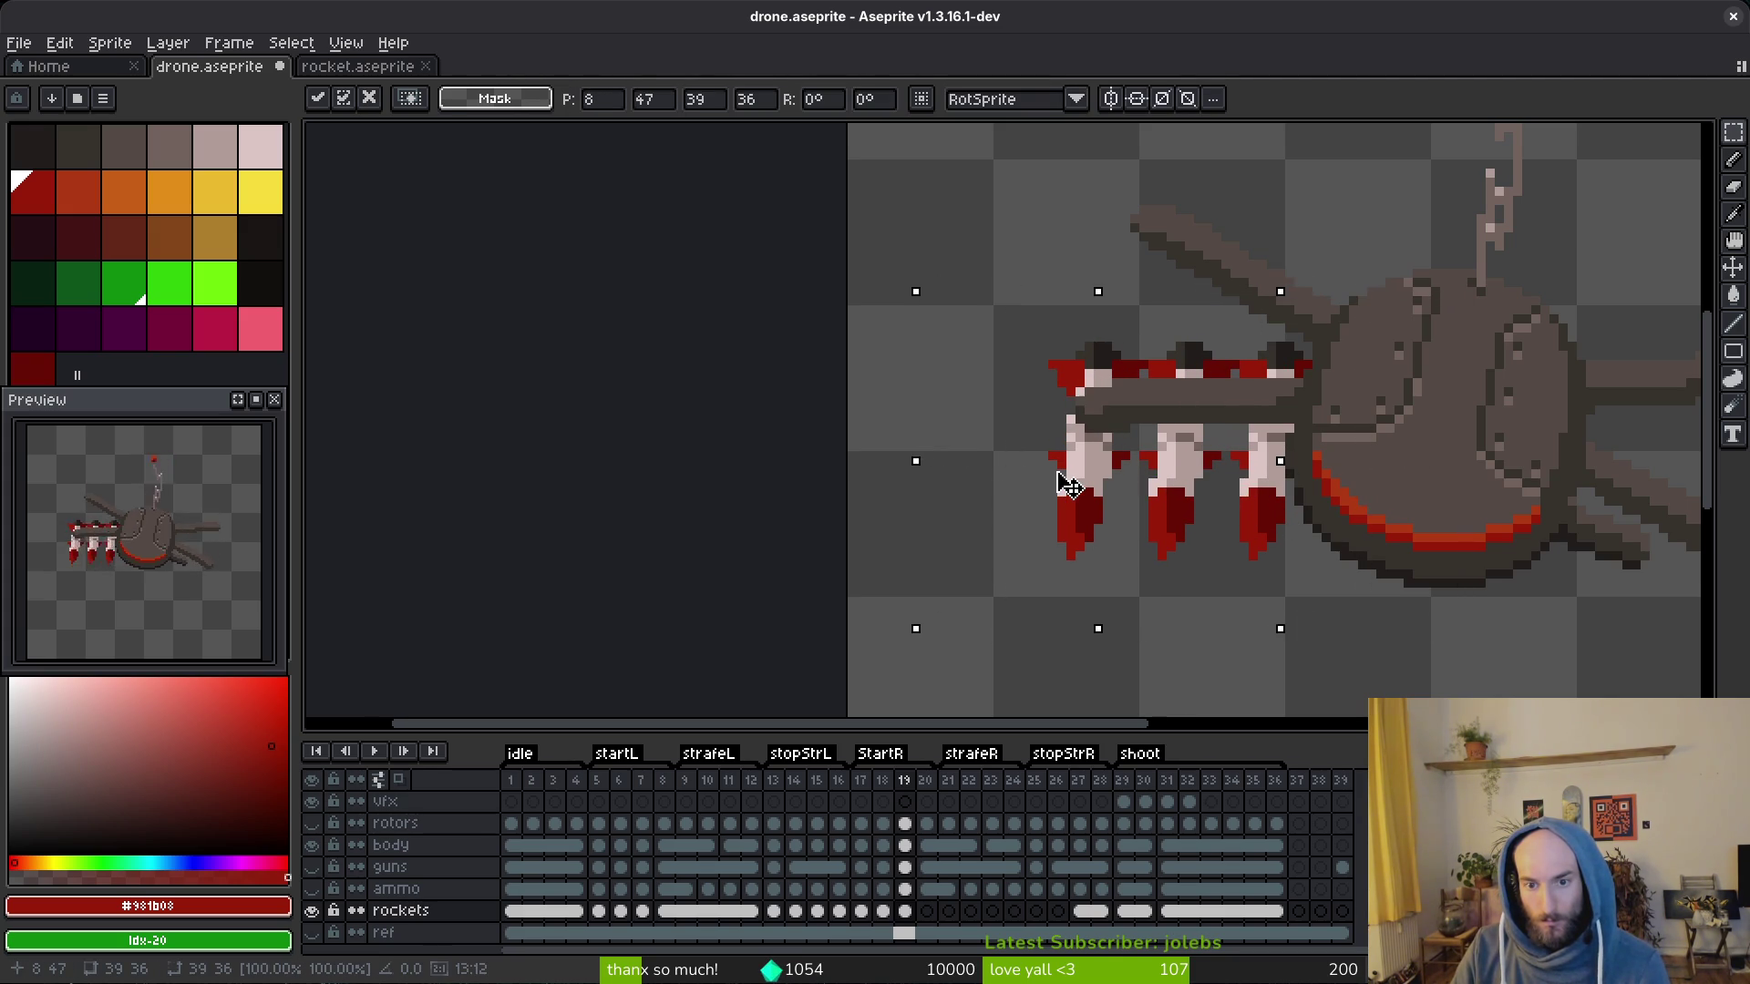
key(ctrl+d)
Step: Save the drone file and play the animation to check the frames
key(ctrl+s)
scroll(1069, 486, down, 3)
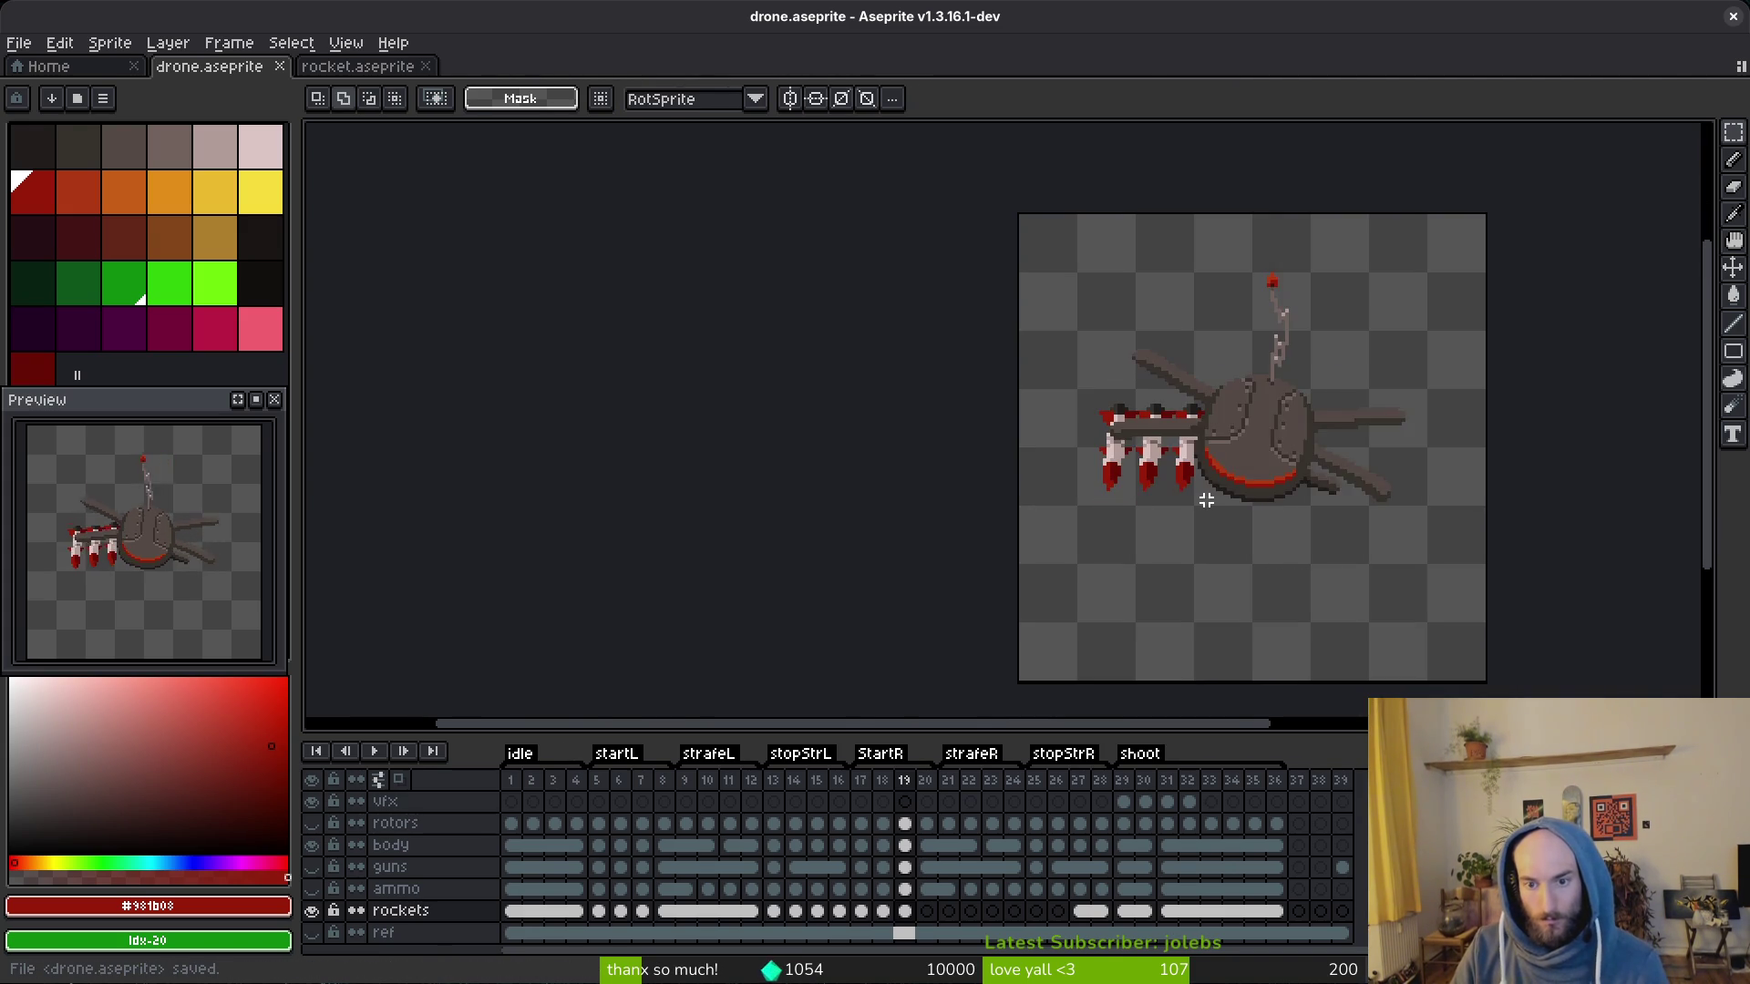
key(alt)
key(Left)
key(Left)
key(Left)
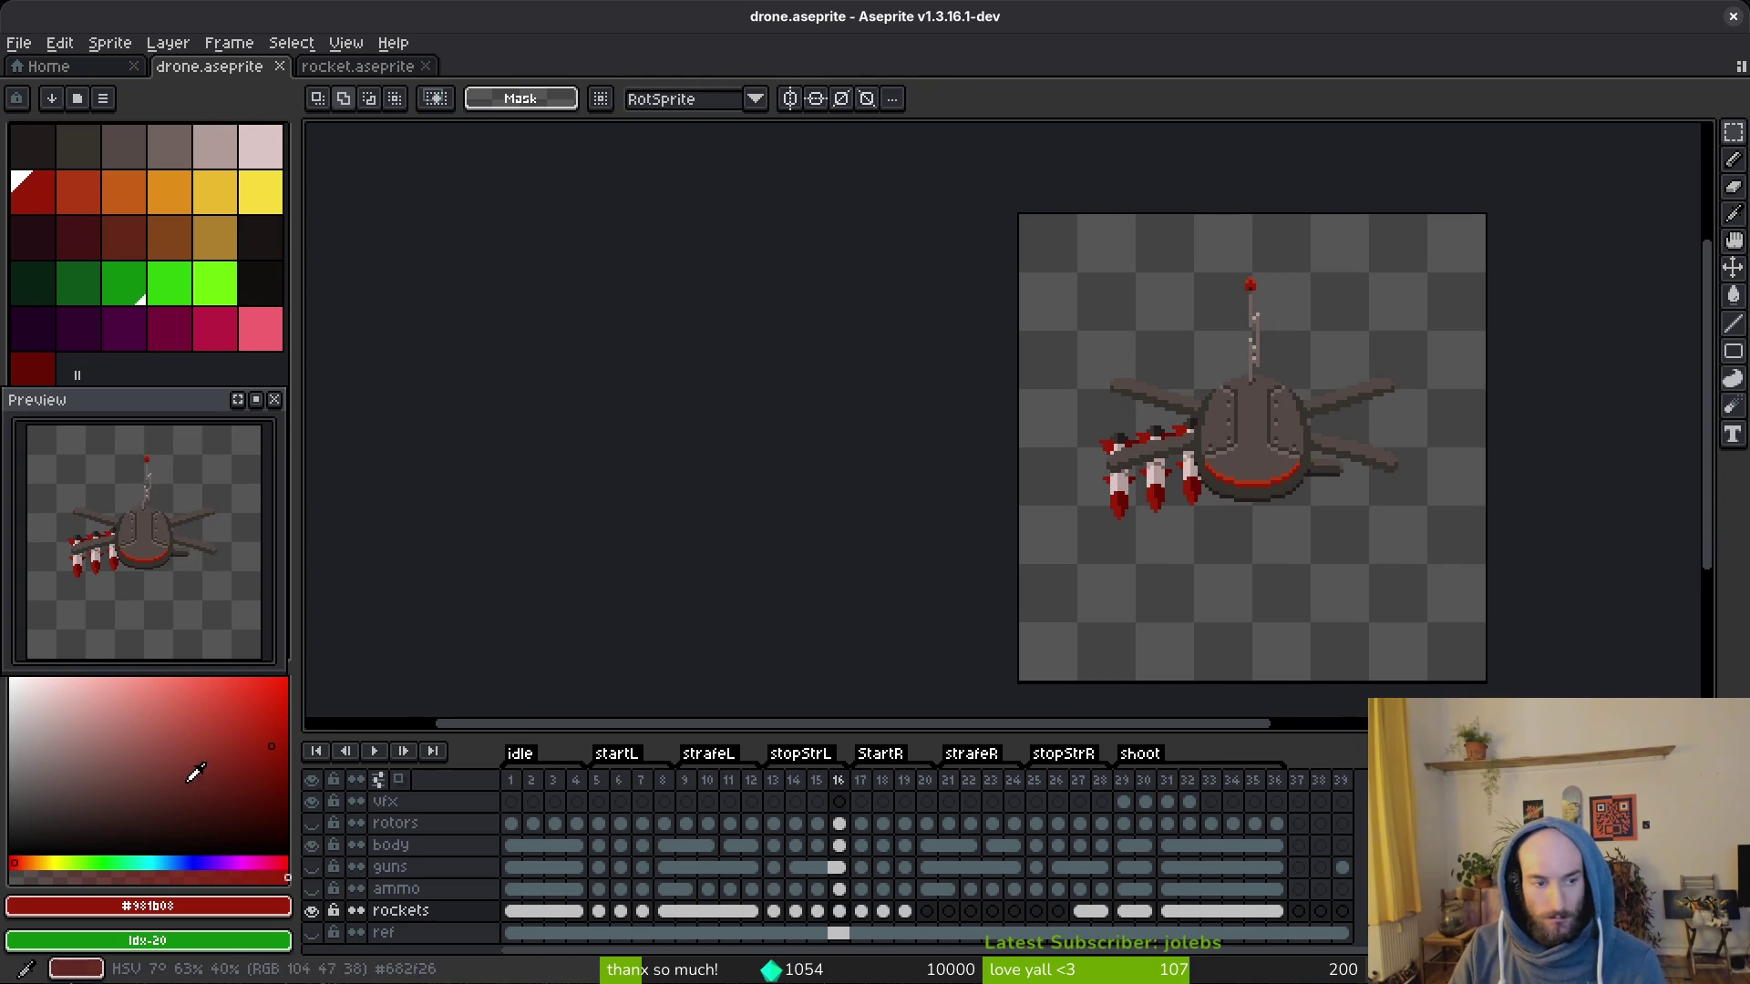
Step: Link the rockets layer's cels for frames 19–24 into one shared cel
click(890, 848)
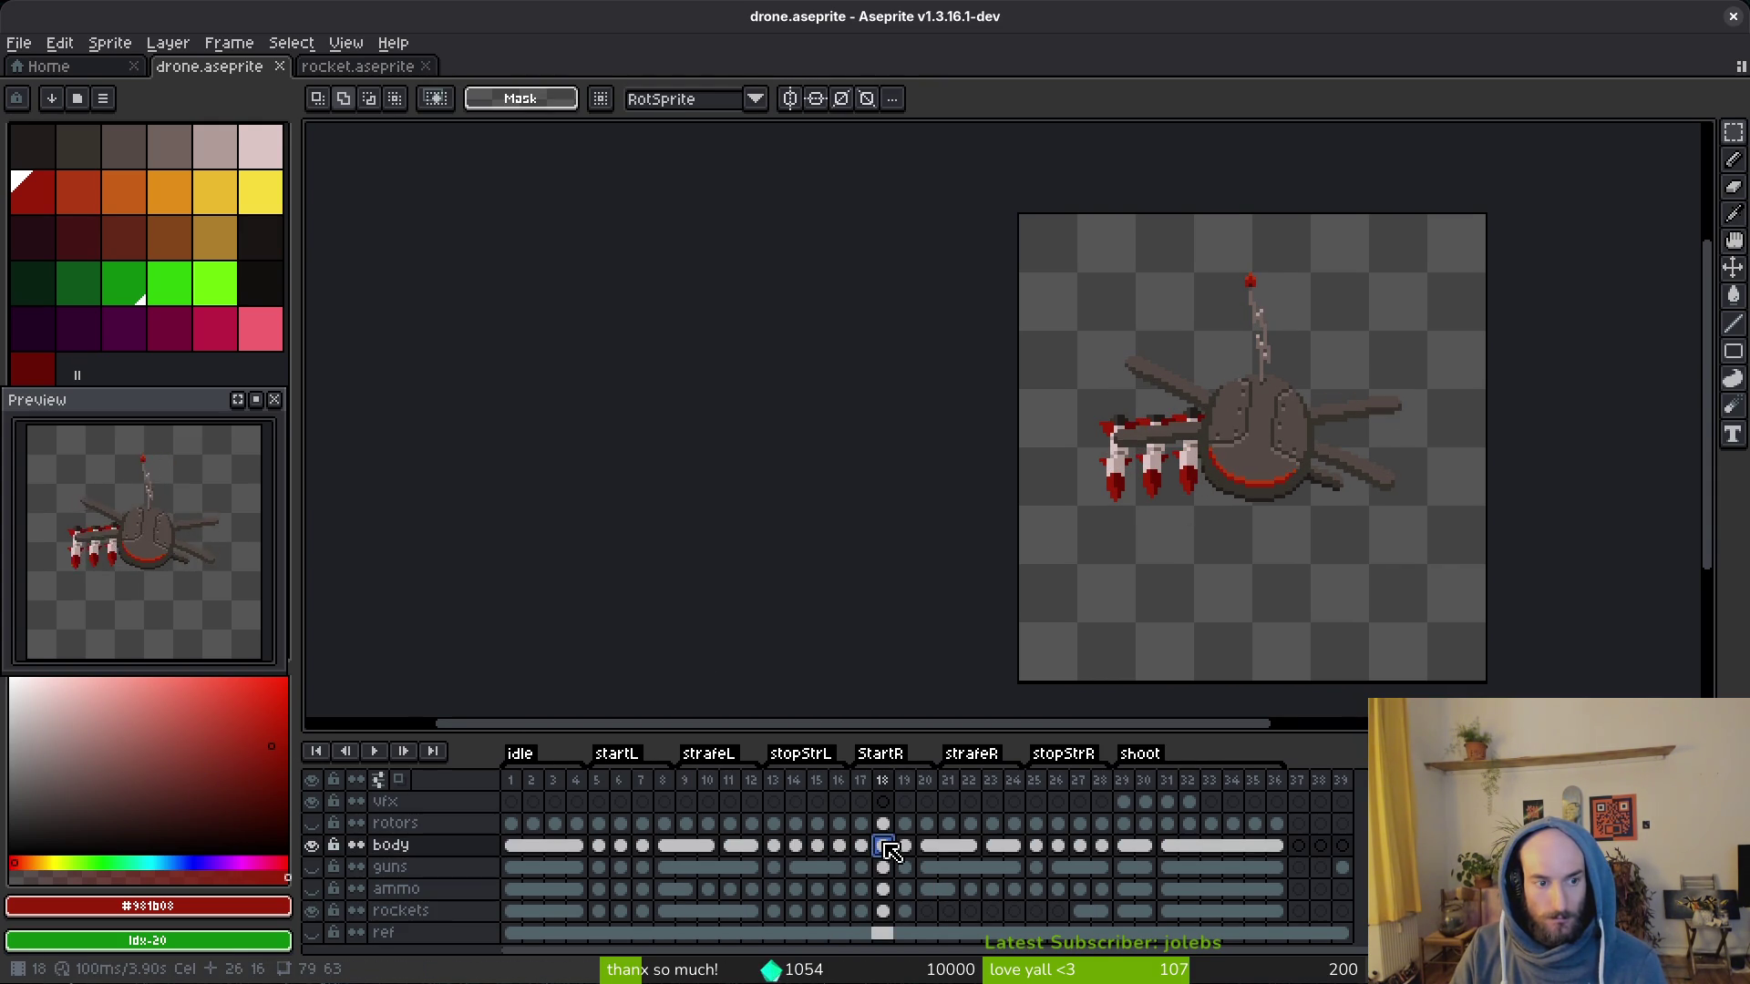
click(906, 912)
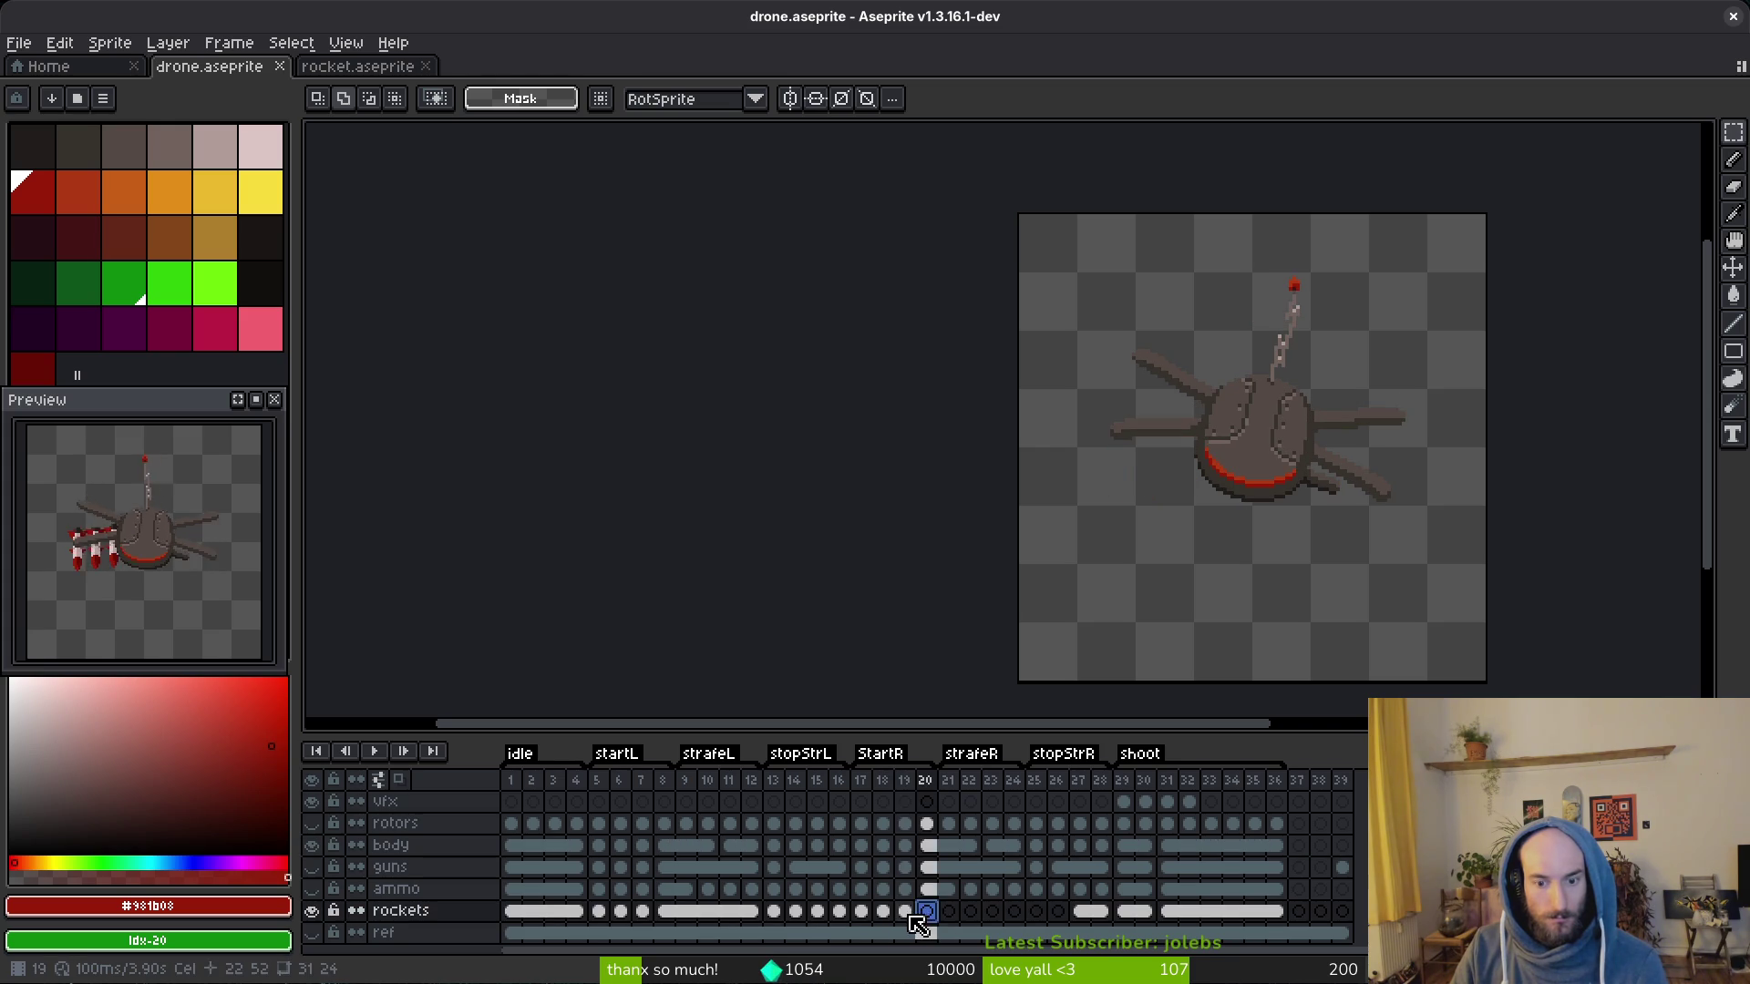
click(927, 913)
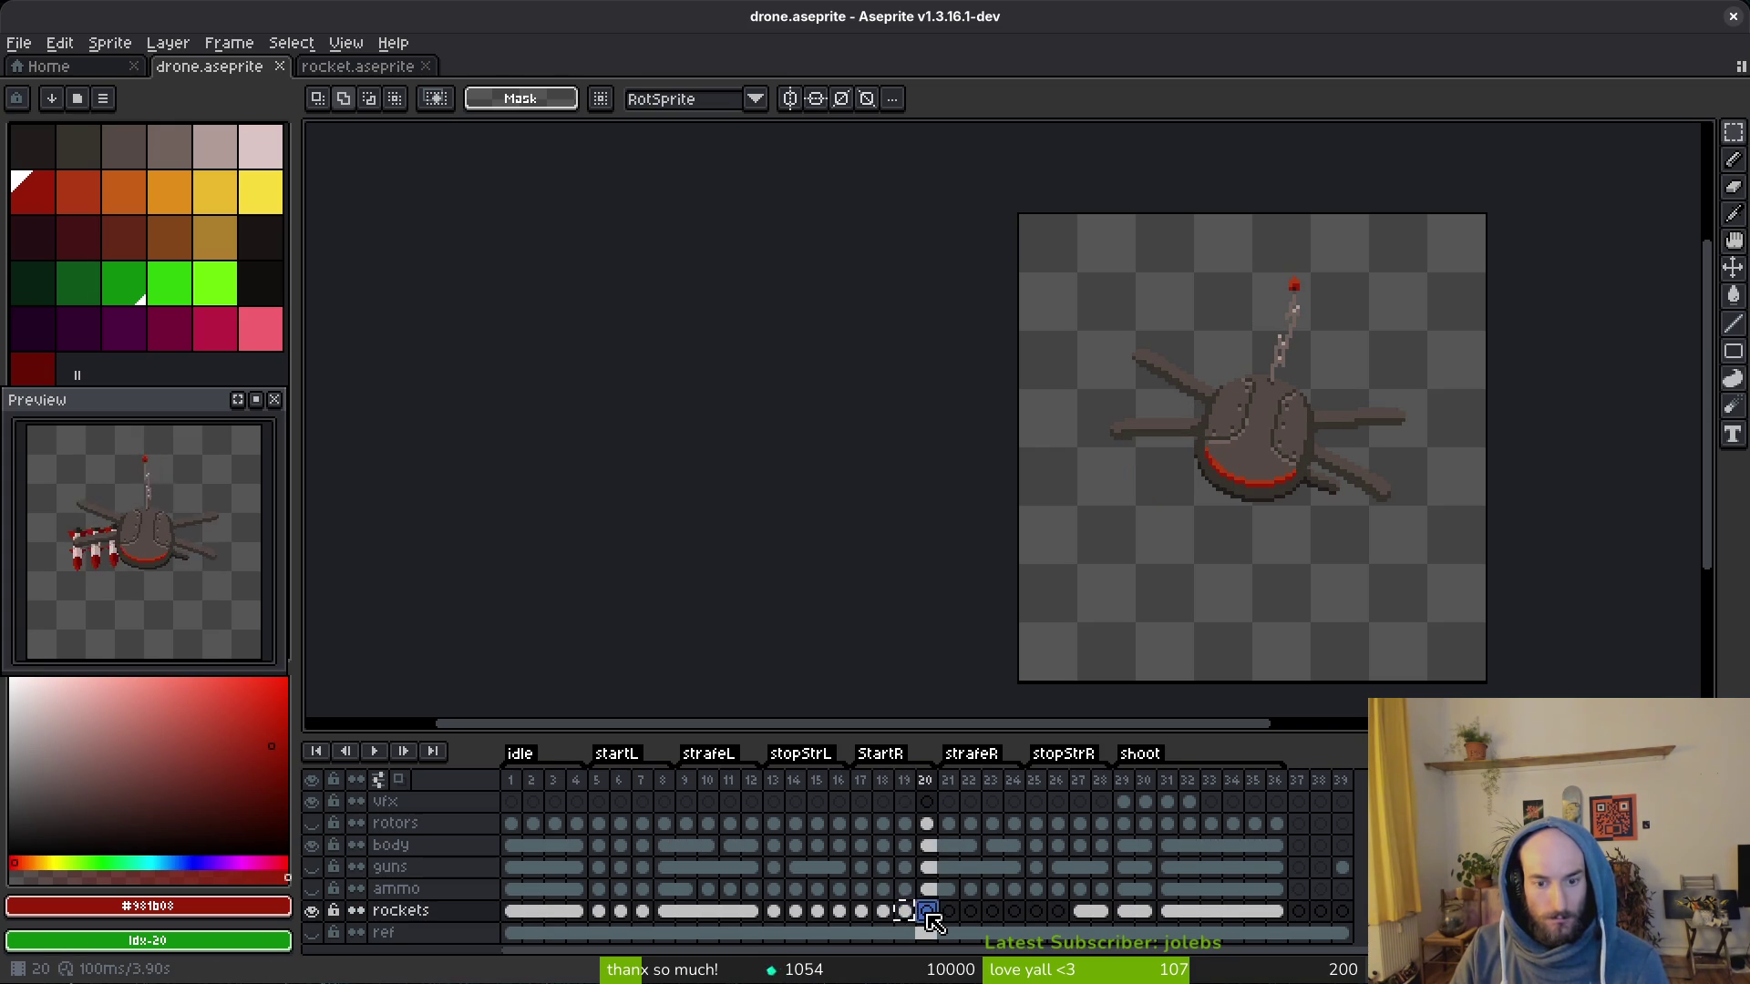
drag(905, 911, 1014, 912)
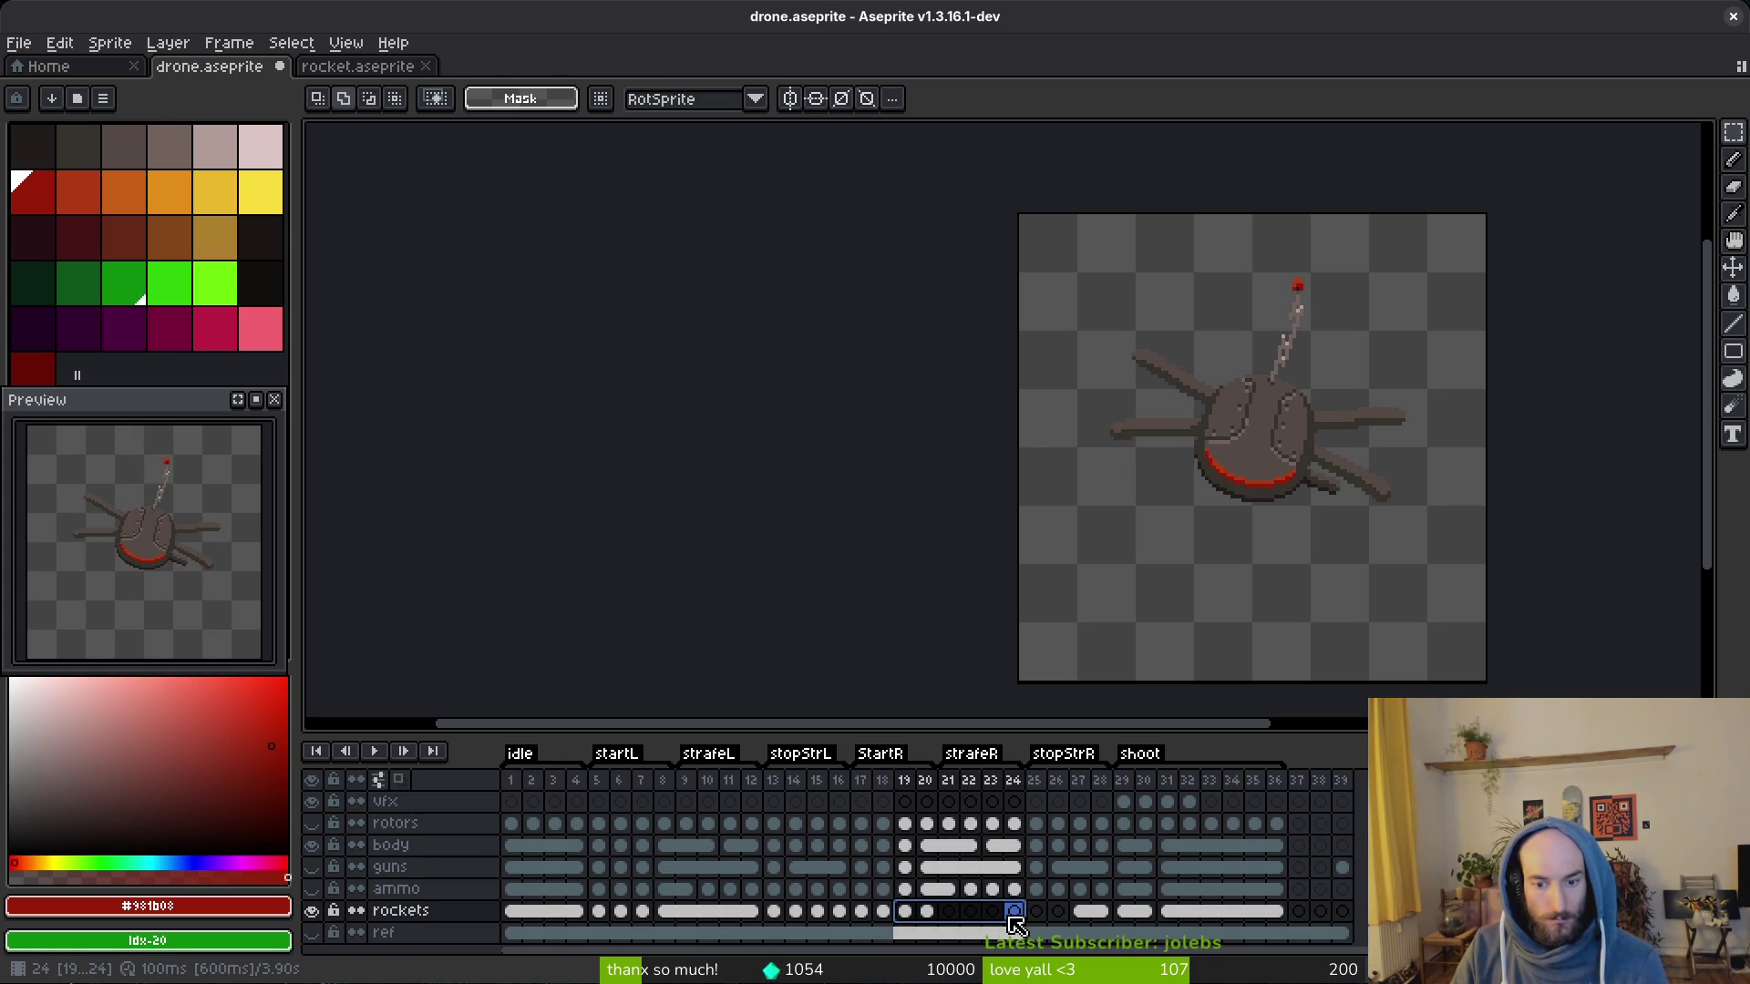
right_click(909, 912)
click(957, 938)
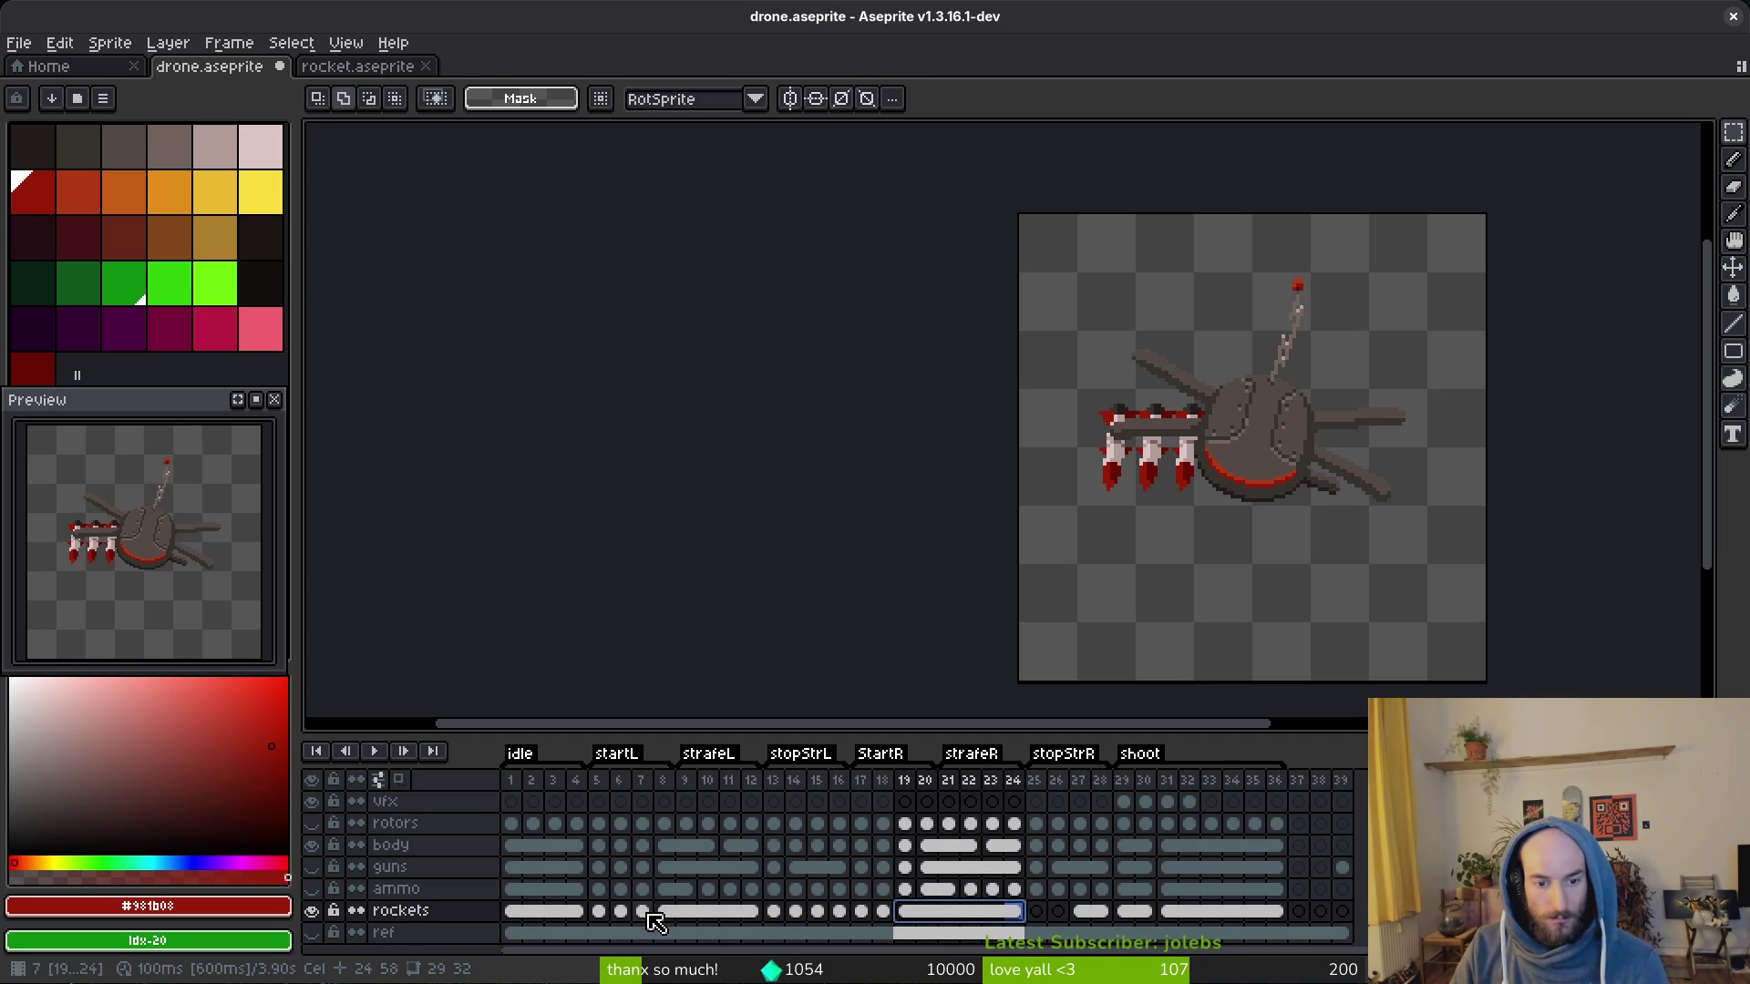
Step: Step through rockets frames 12–14 and 25–26 to compare them
click(774, 913)
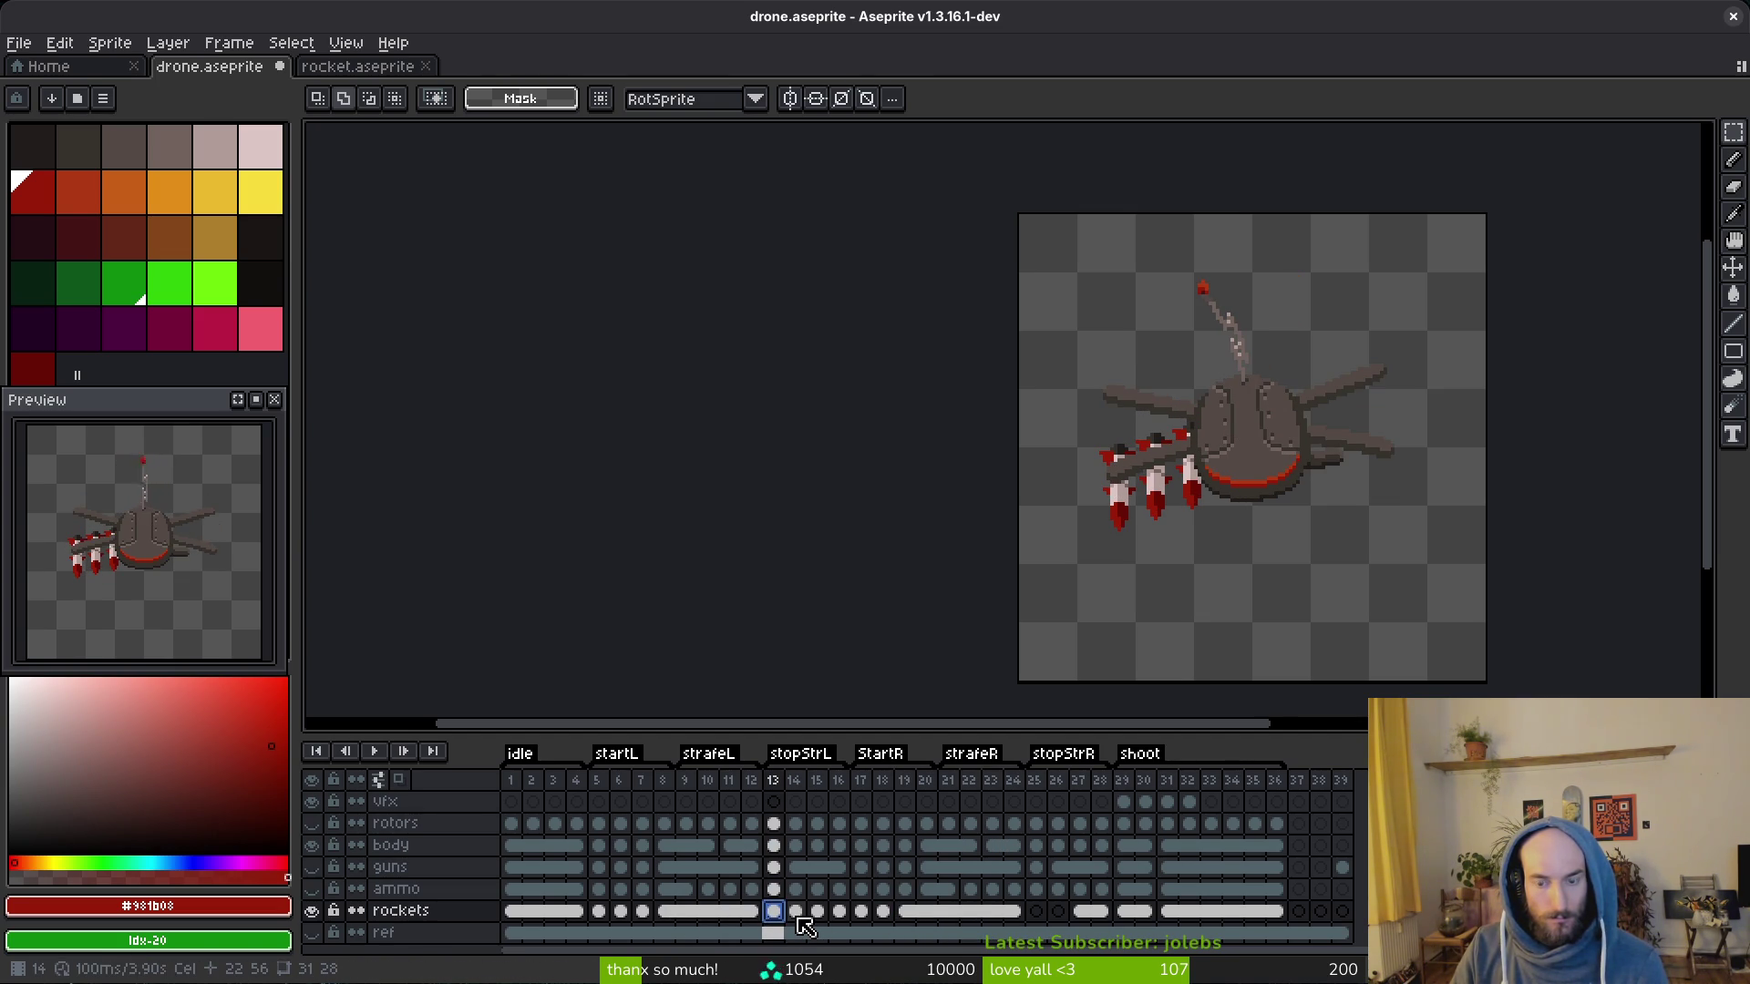
key(Left)
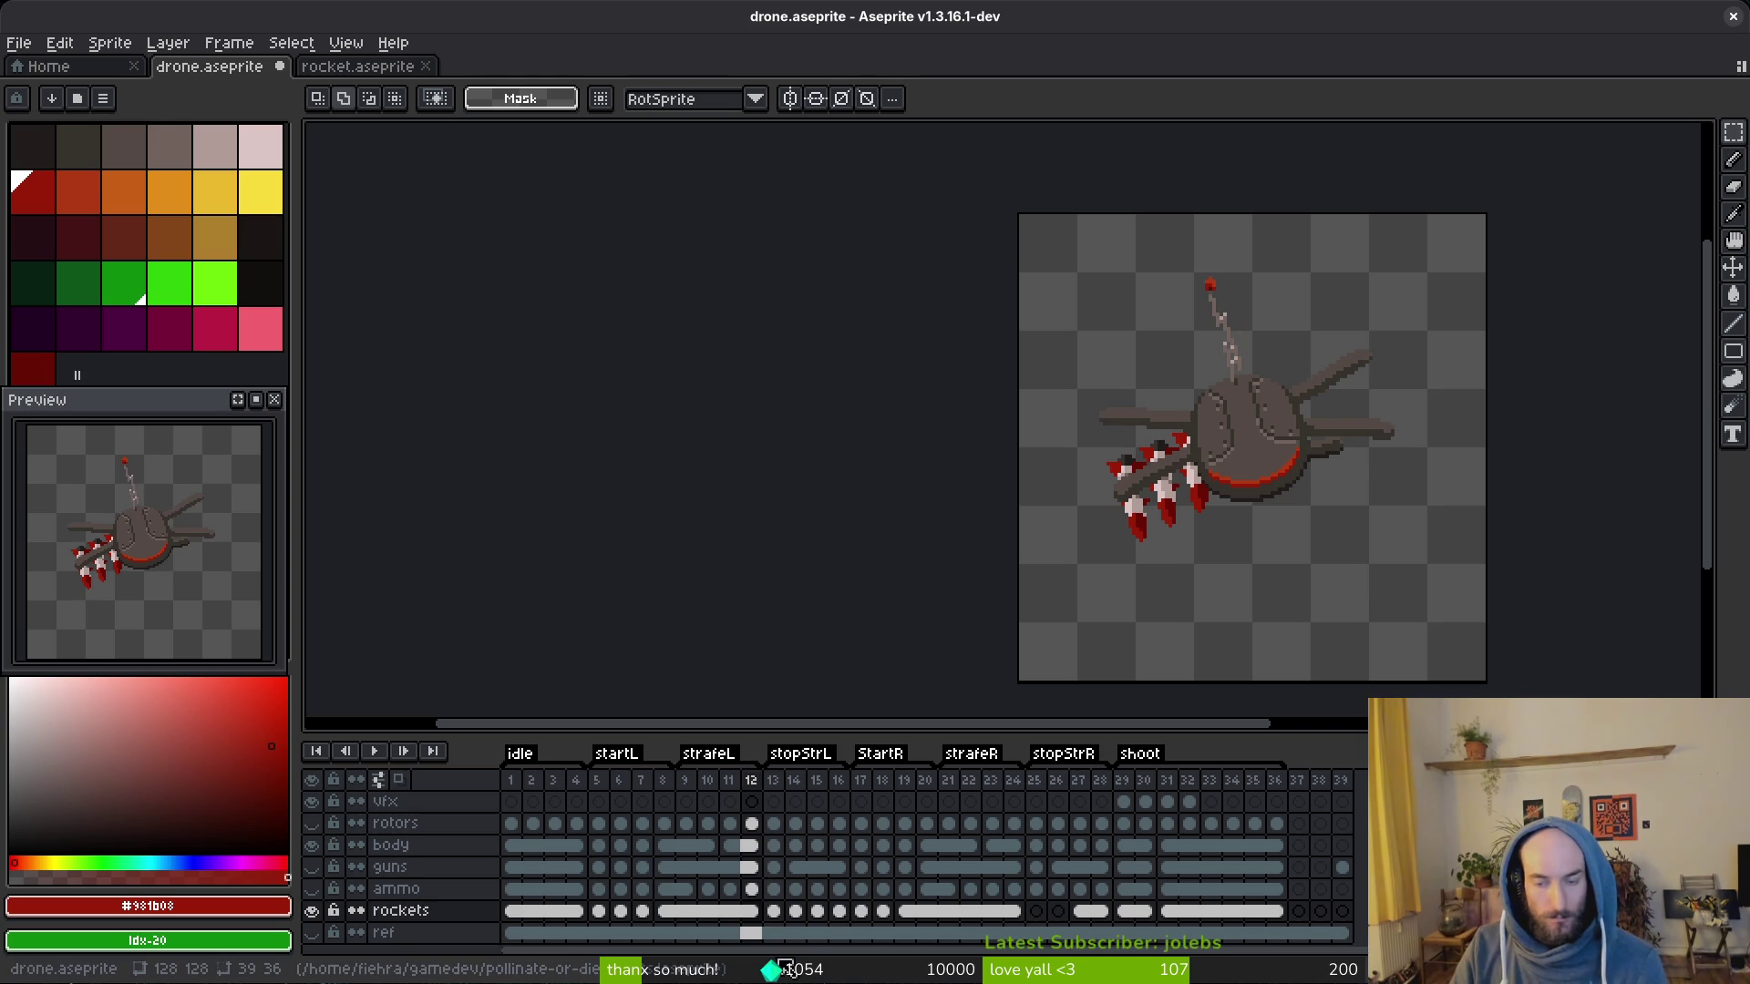
key(Right)
key(Left)
key(Right)
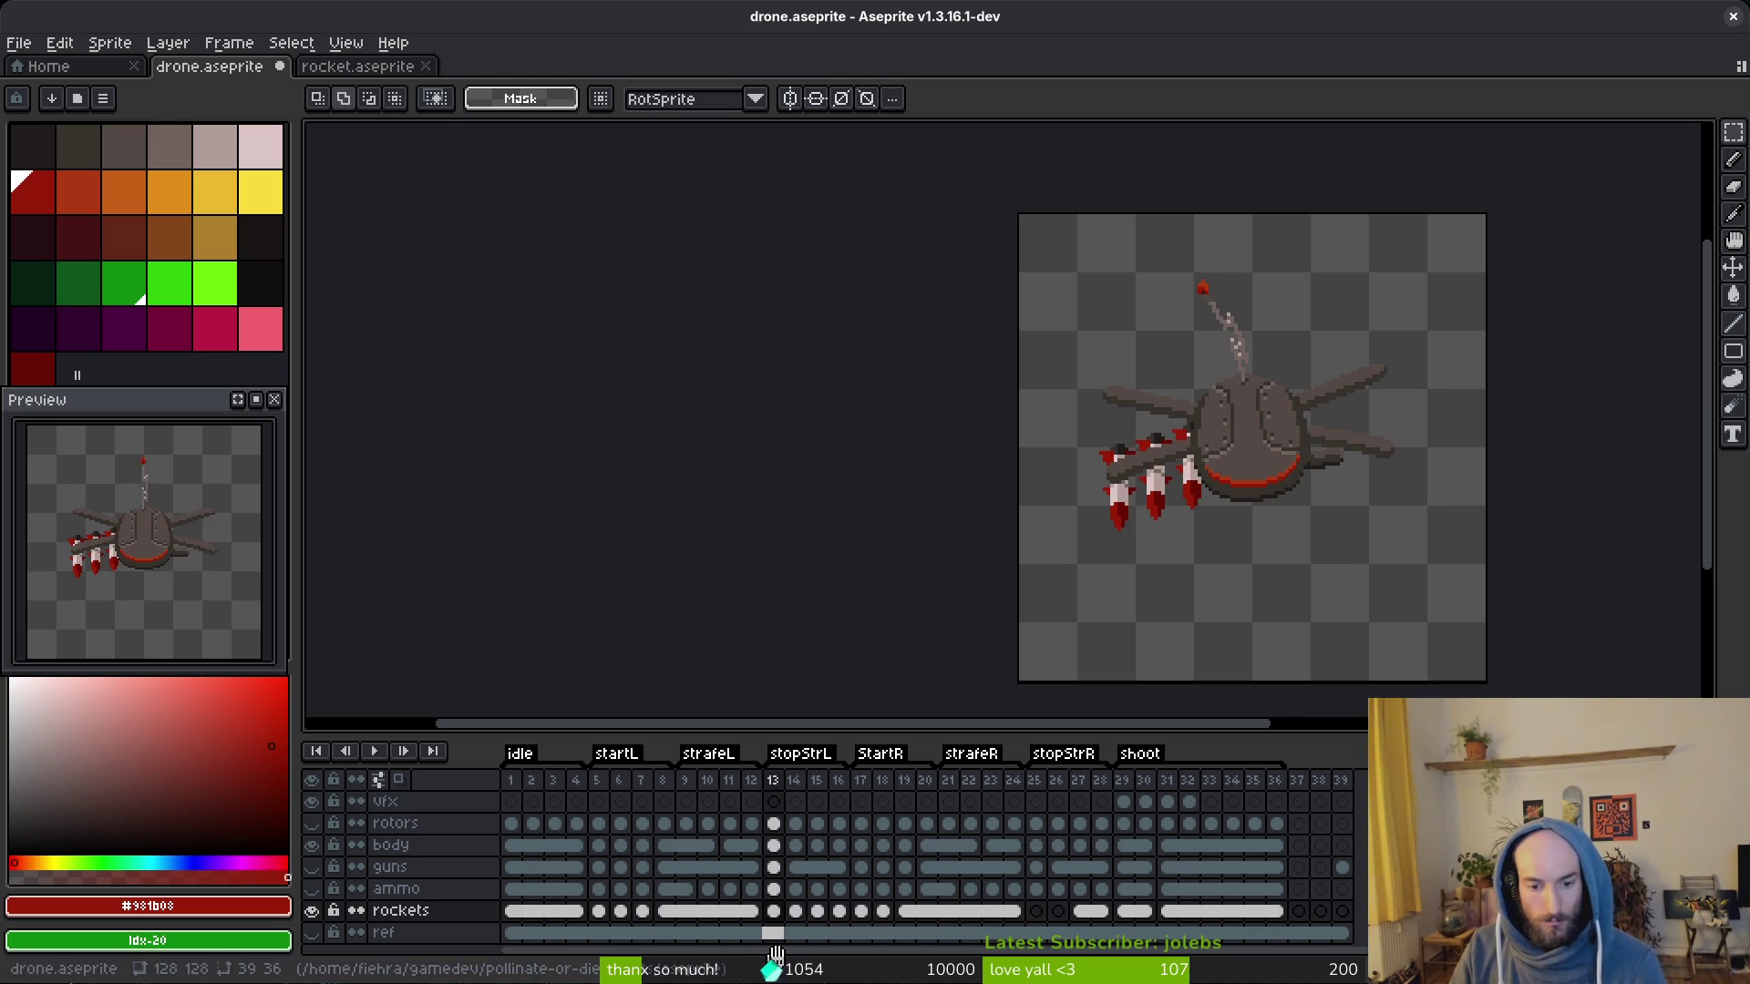
key(Right)
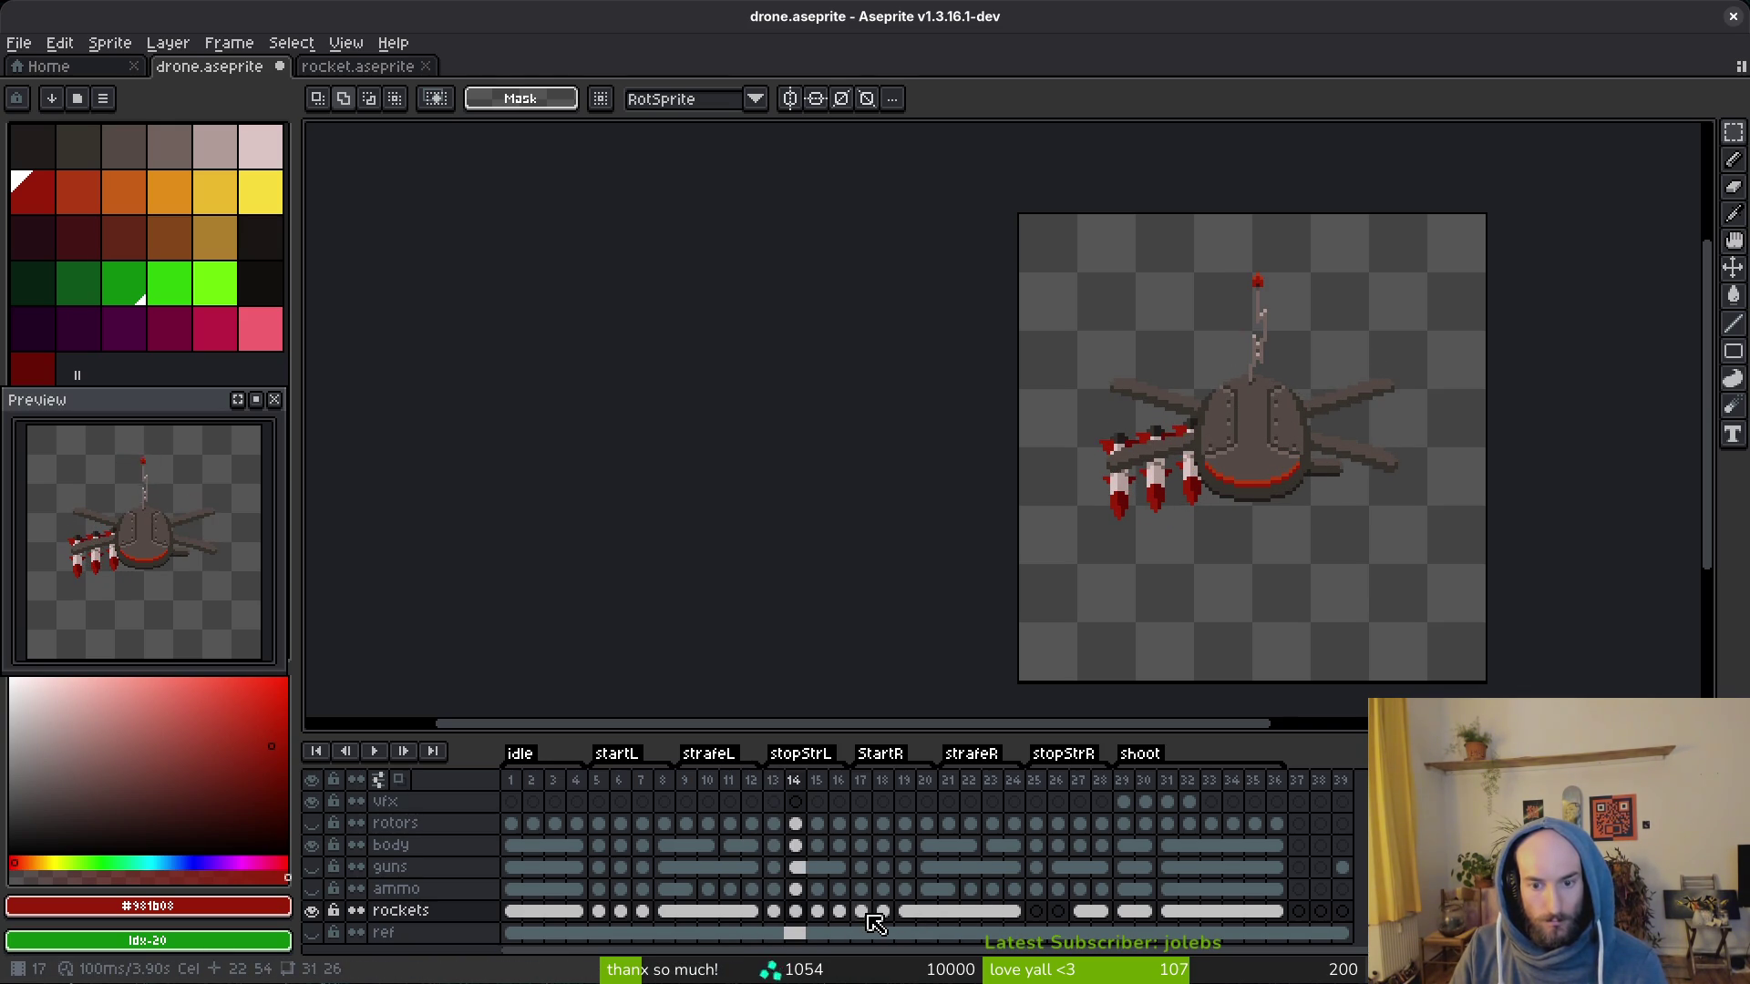
click(1034, 911)
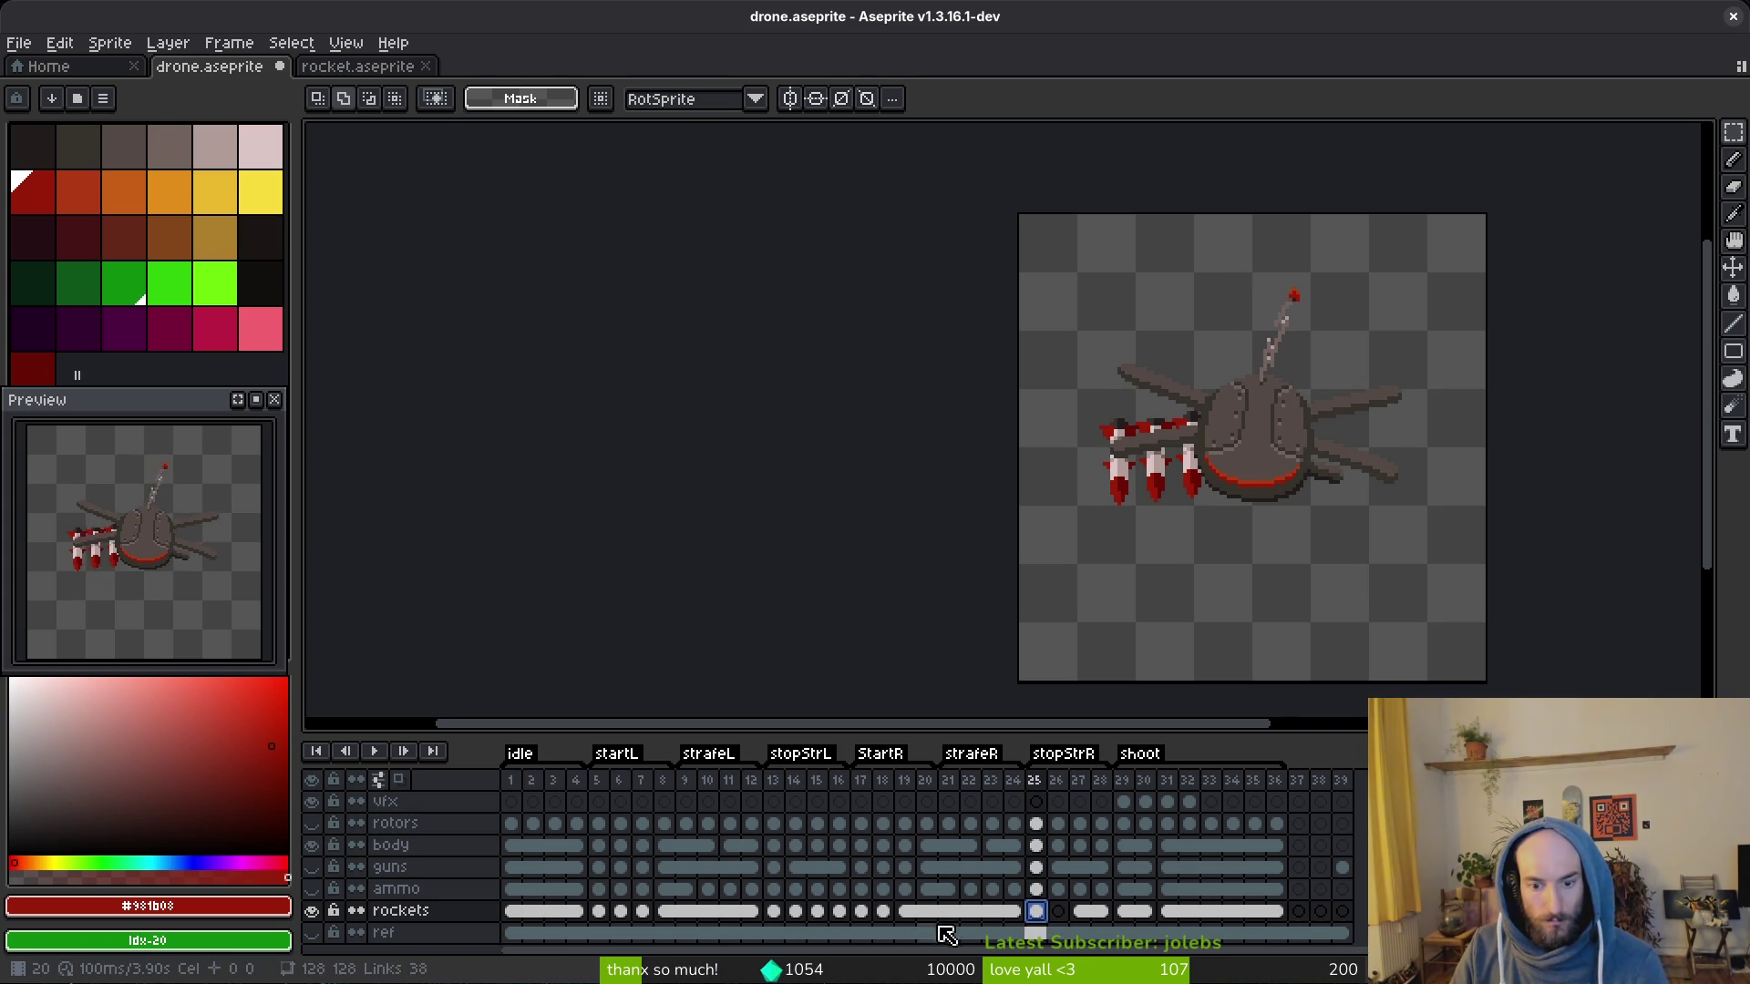
click(820, 911)
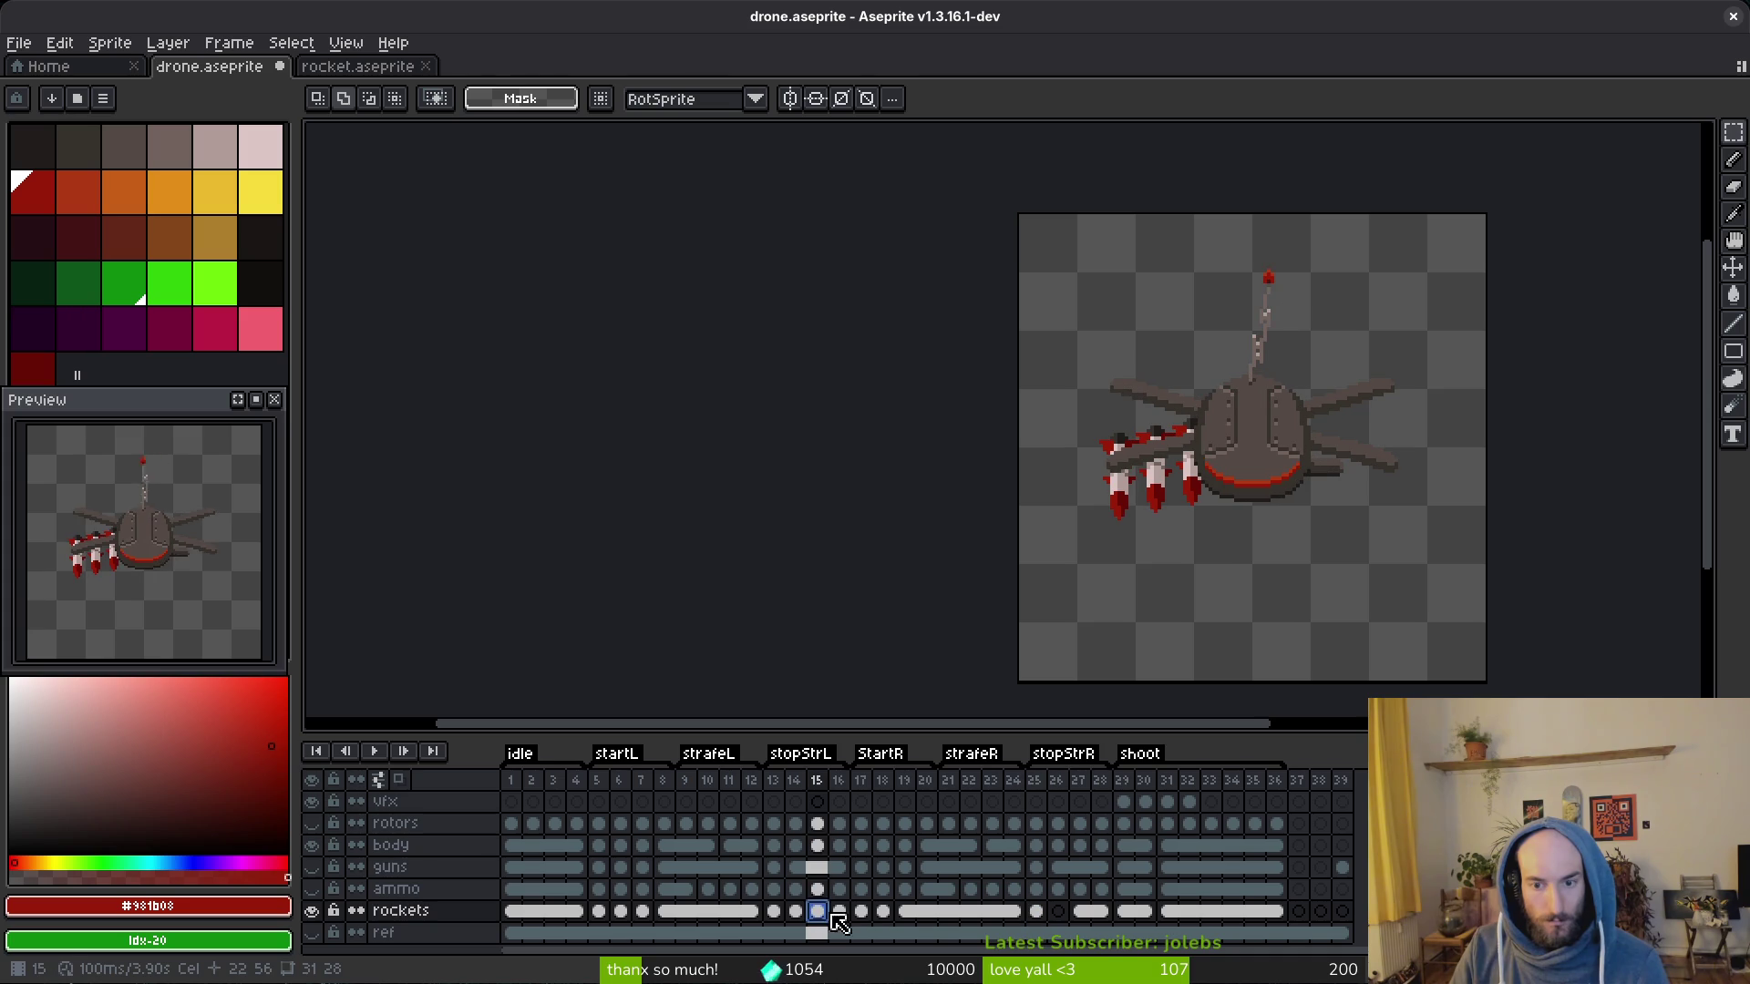
Step: Paste the rockets content into the empty cels at frames 26 and 27
click(1058, 913)
key(ctrl+v)
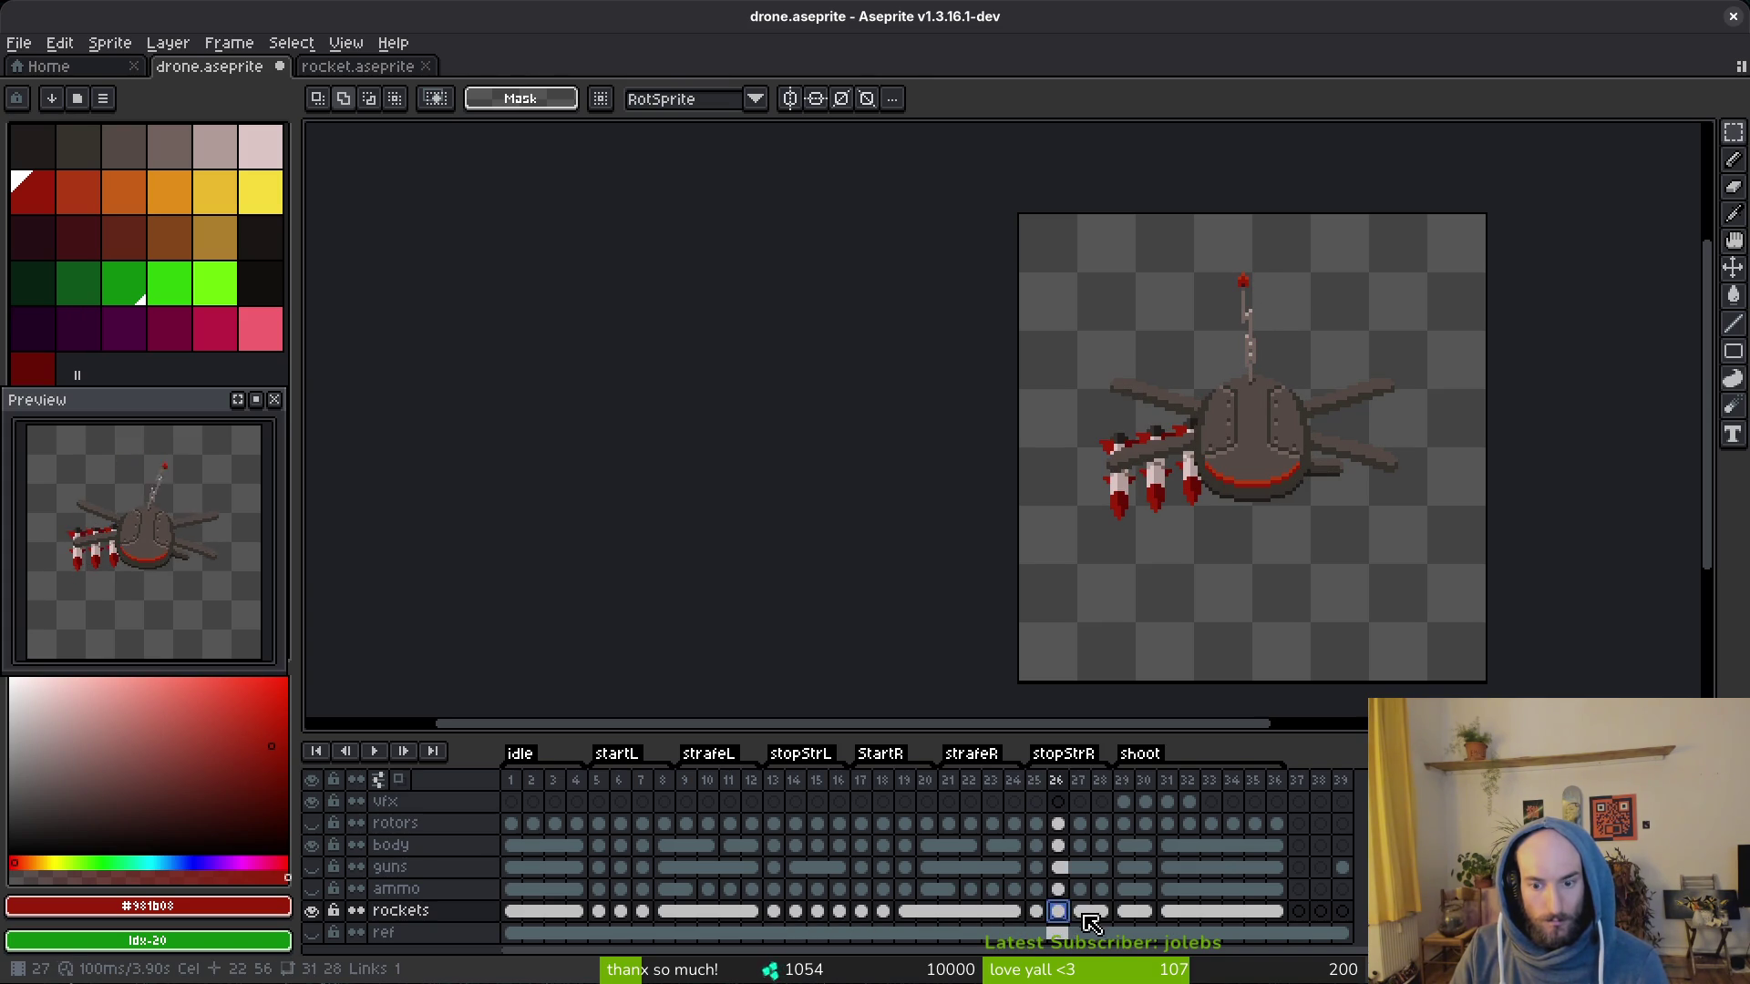
click(1080, 913)
key(ctrl+v)
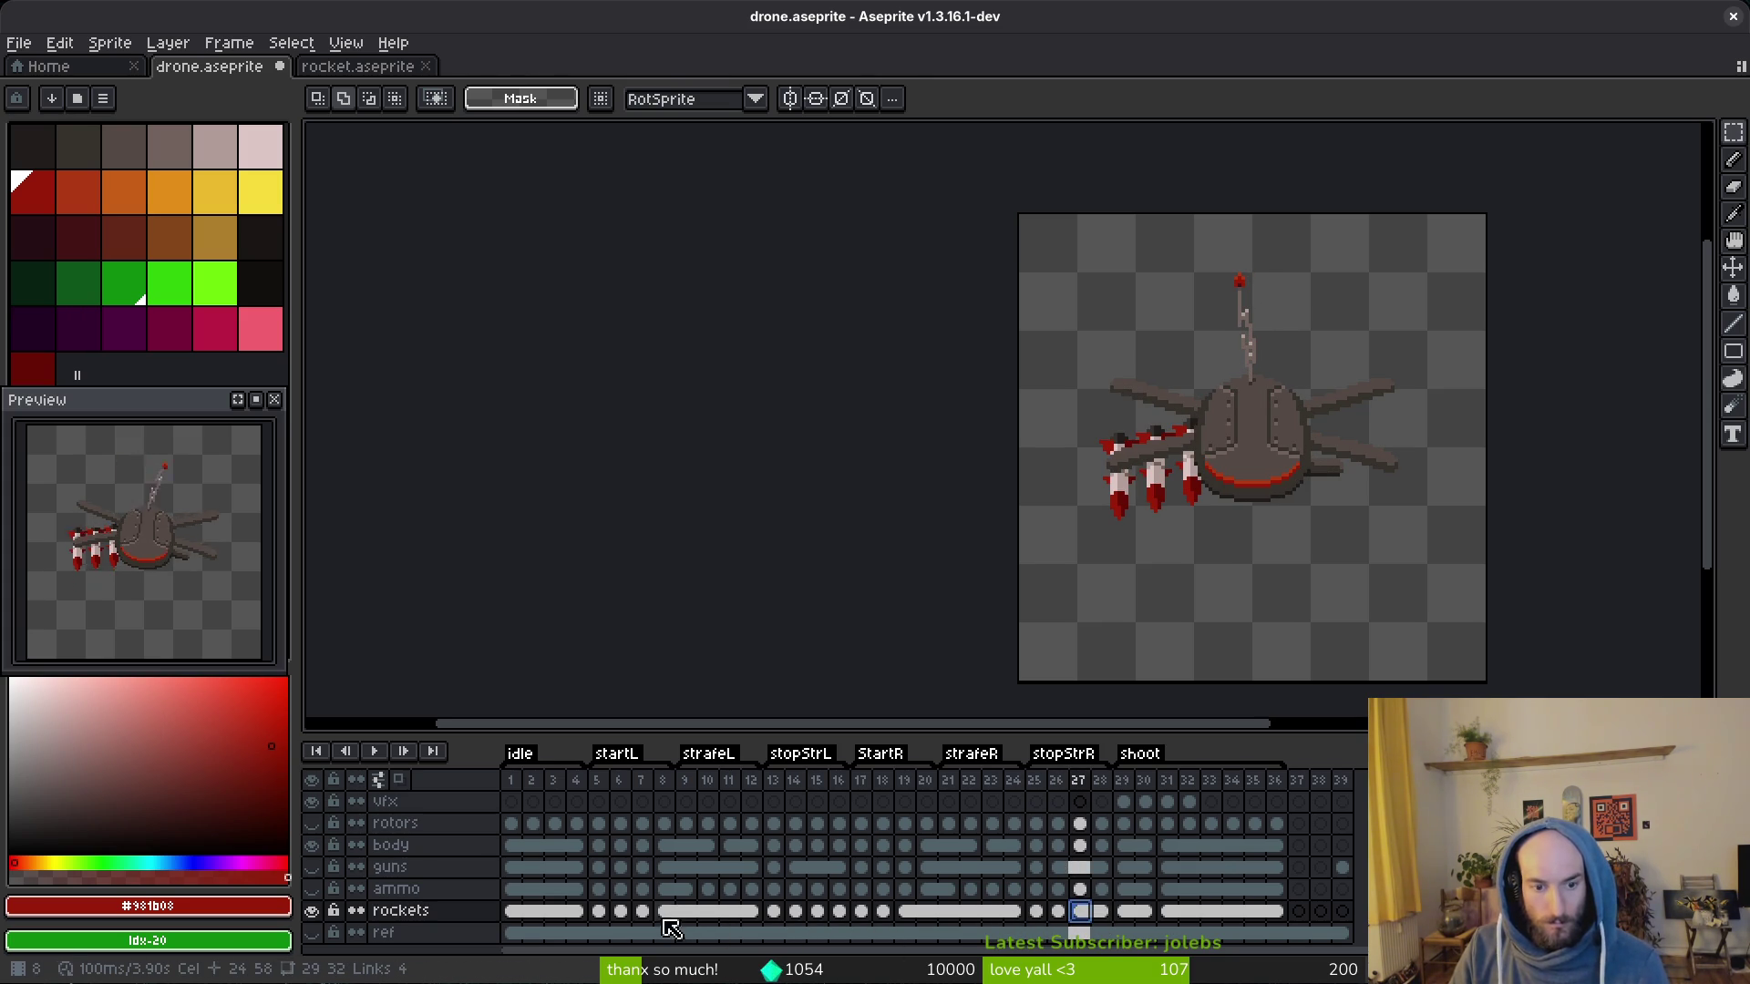
Step: Link the rockets cels for frames 14–16 and for frames 26–28
drag(798, 913, 843, 912)
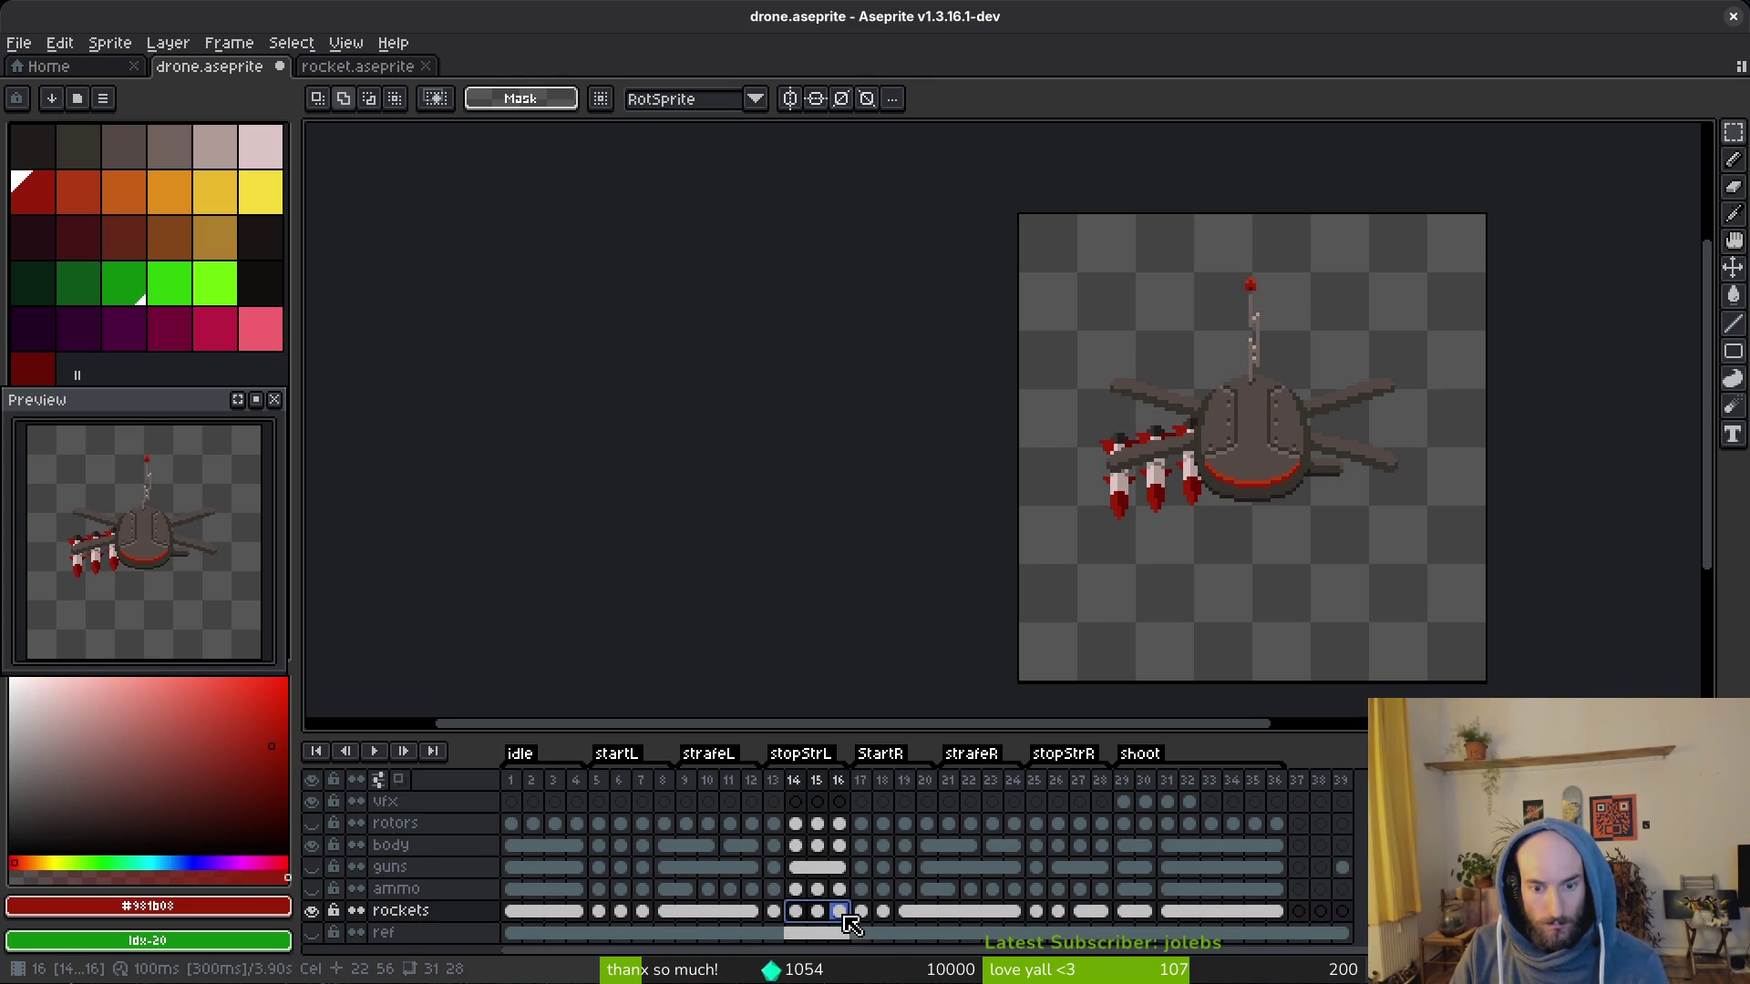
right_click(839, 912)
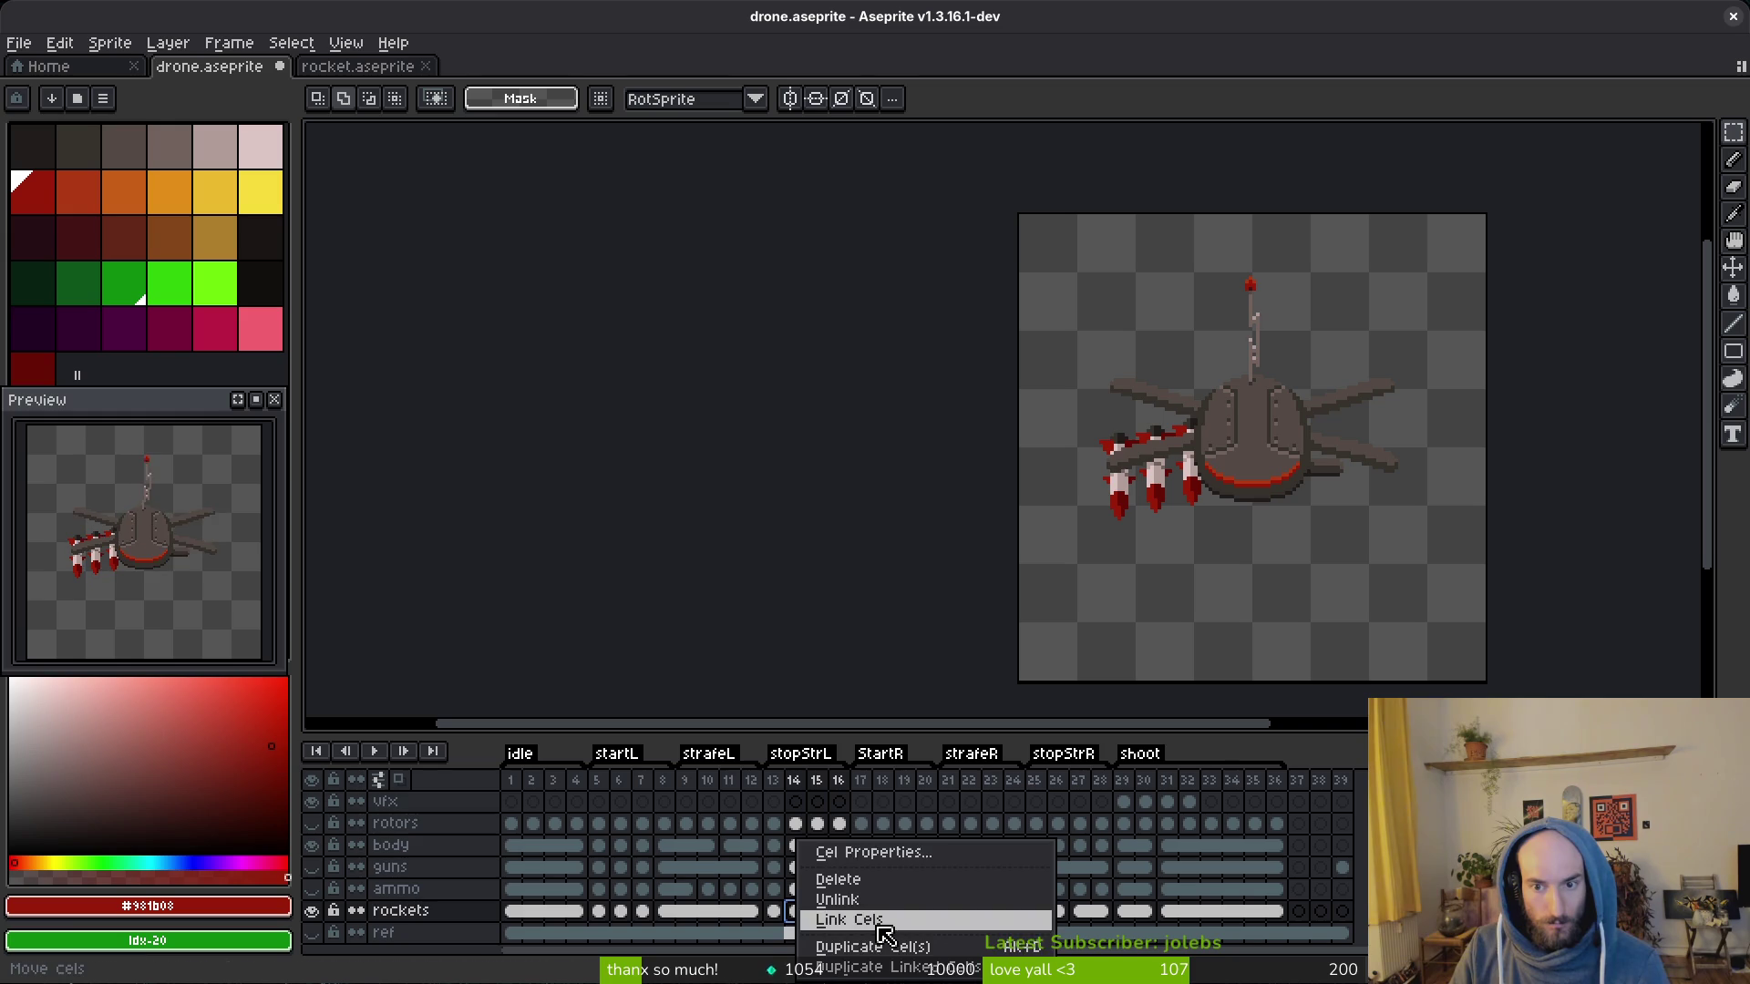
click(883, 920)
drag(1060, 912, 1106, 913)
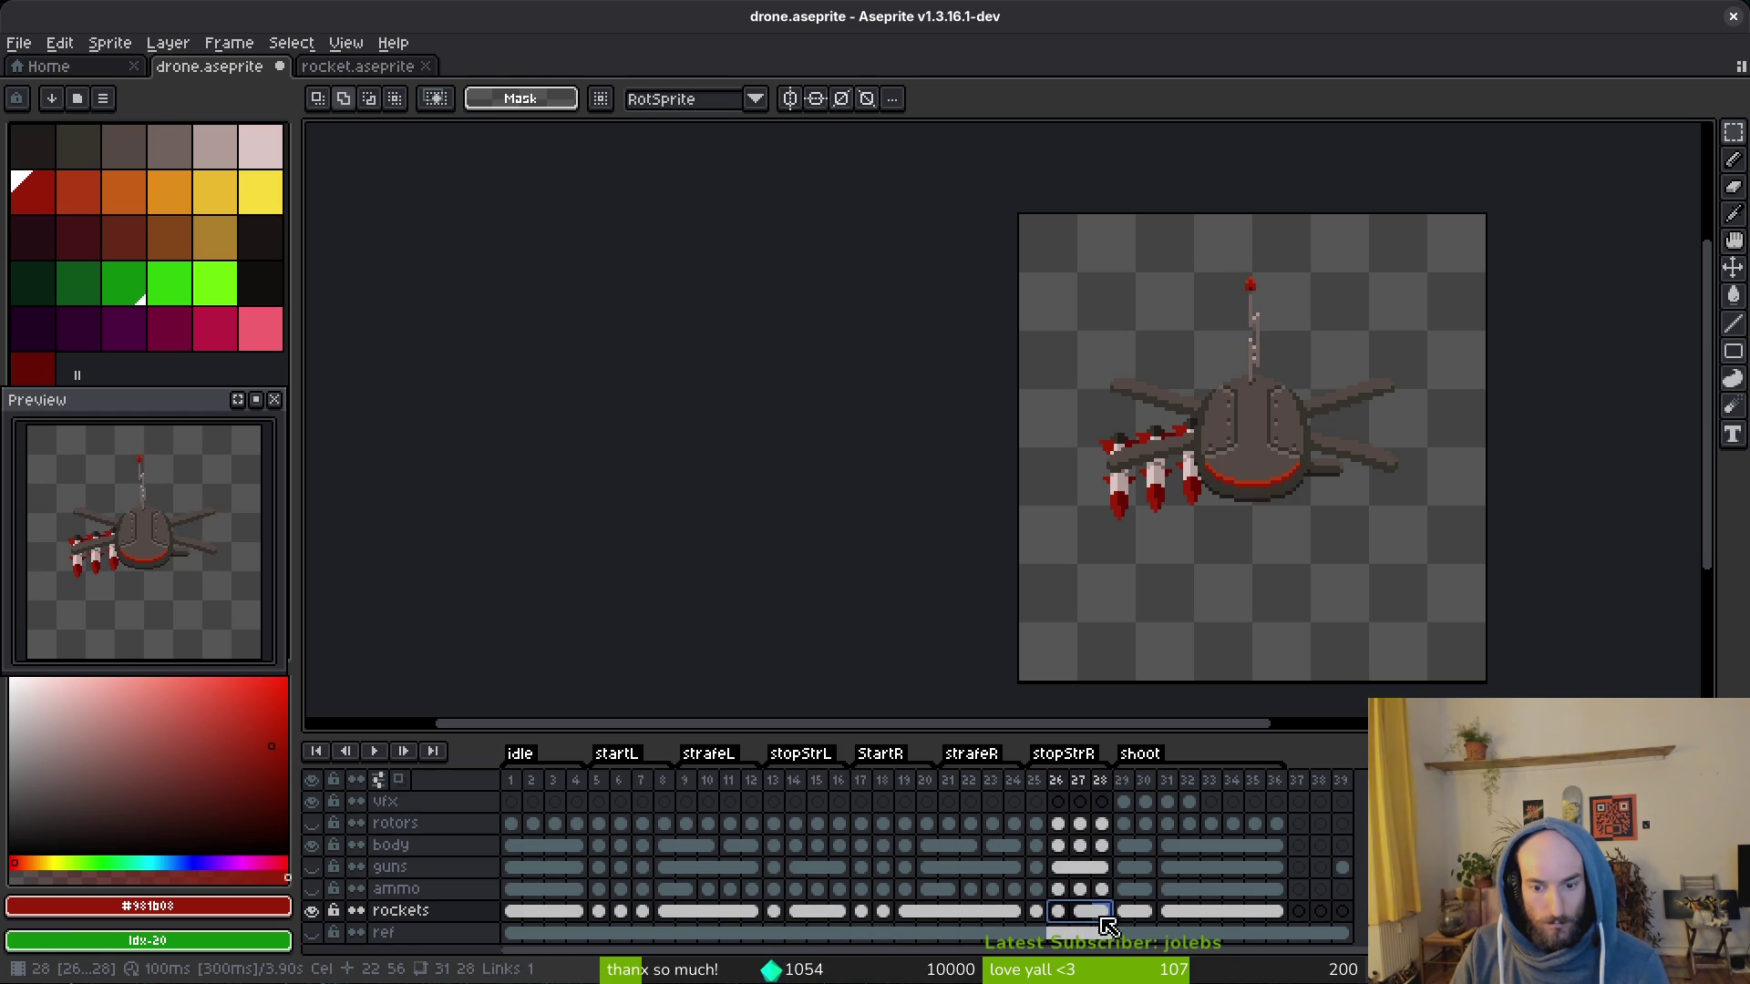
right_click(1071, 921)
click(1109, 932)
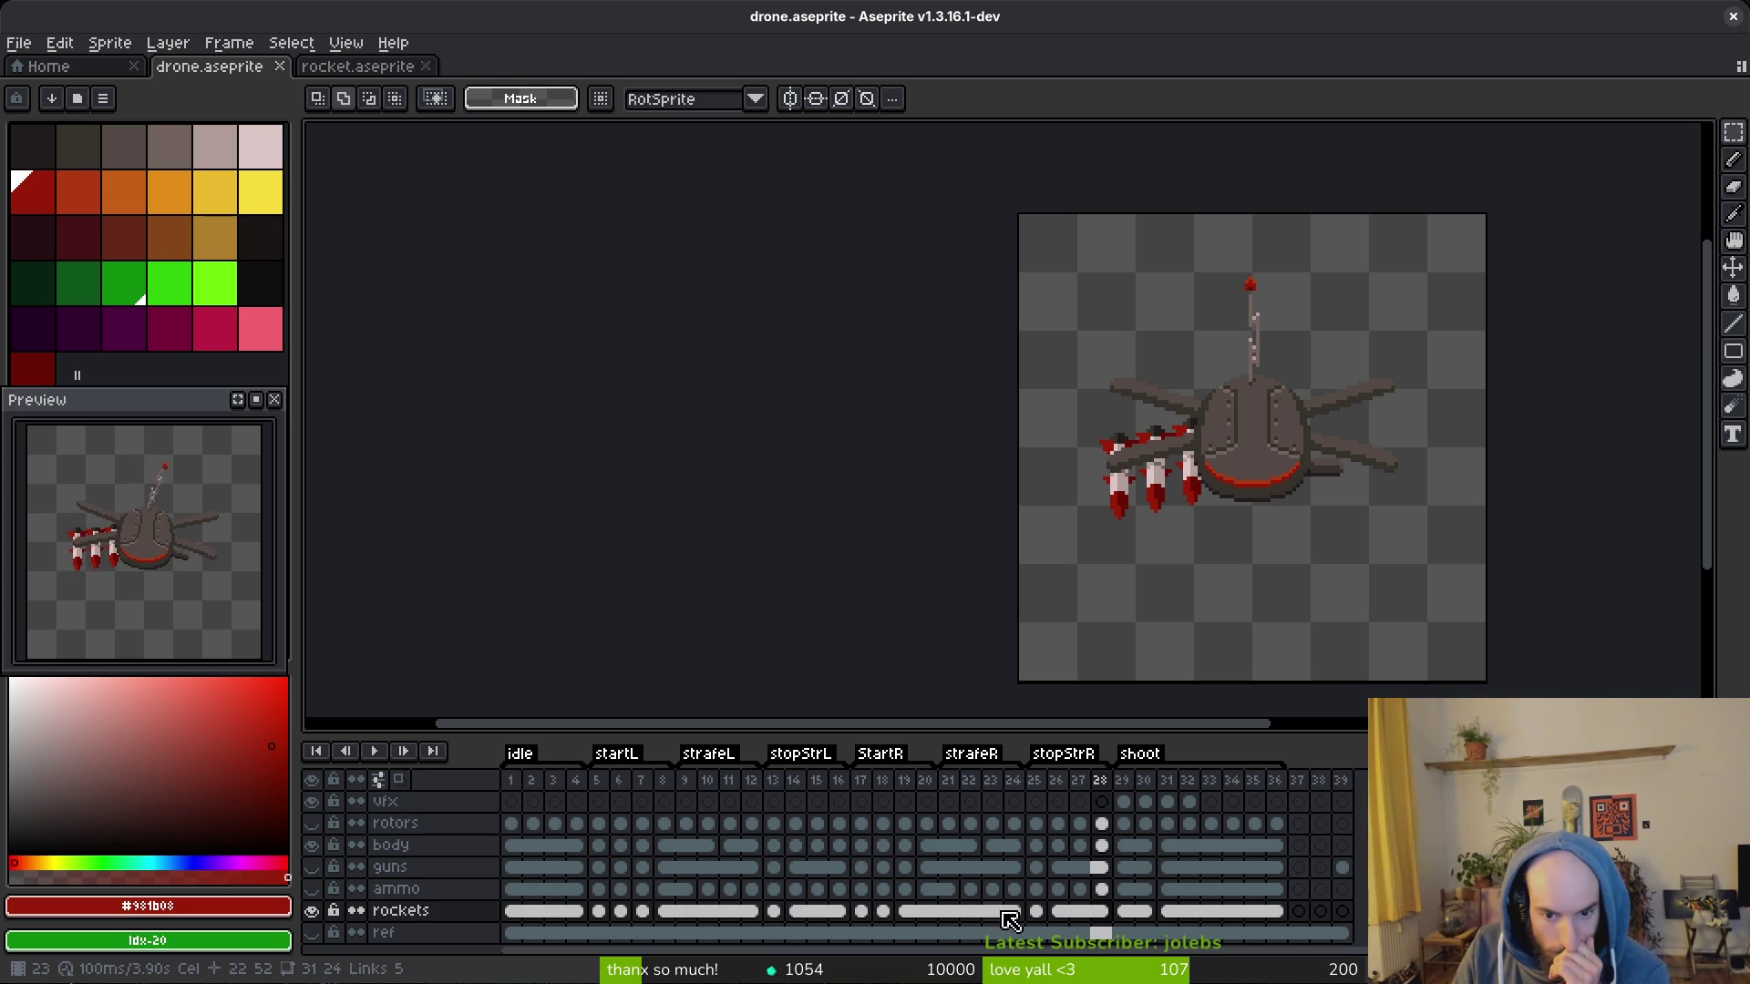
Step: Inspect the rockets cels around frames 18–19 and 5–8, ending on frame 7's body cel
click(882, 911)
drag(883, 910, 935, 925)
click(909, 913)
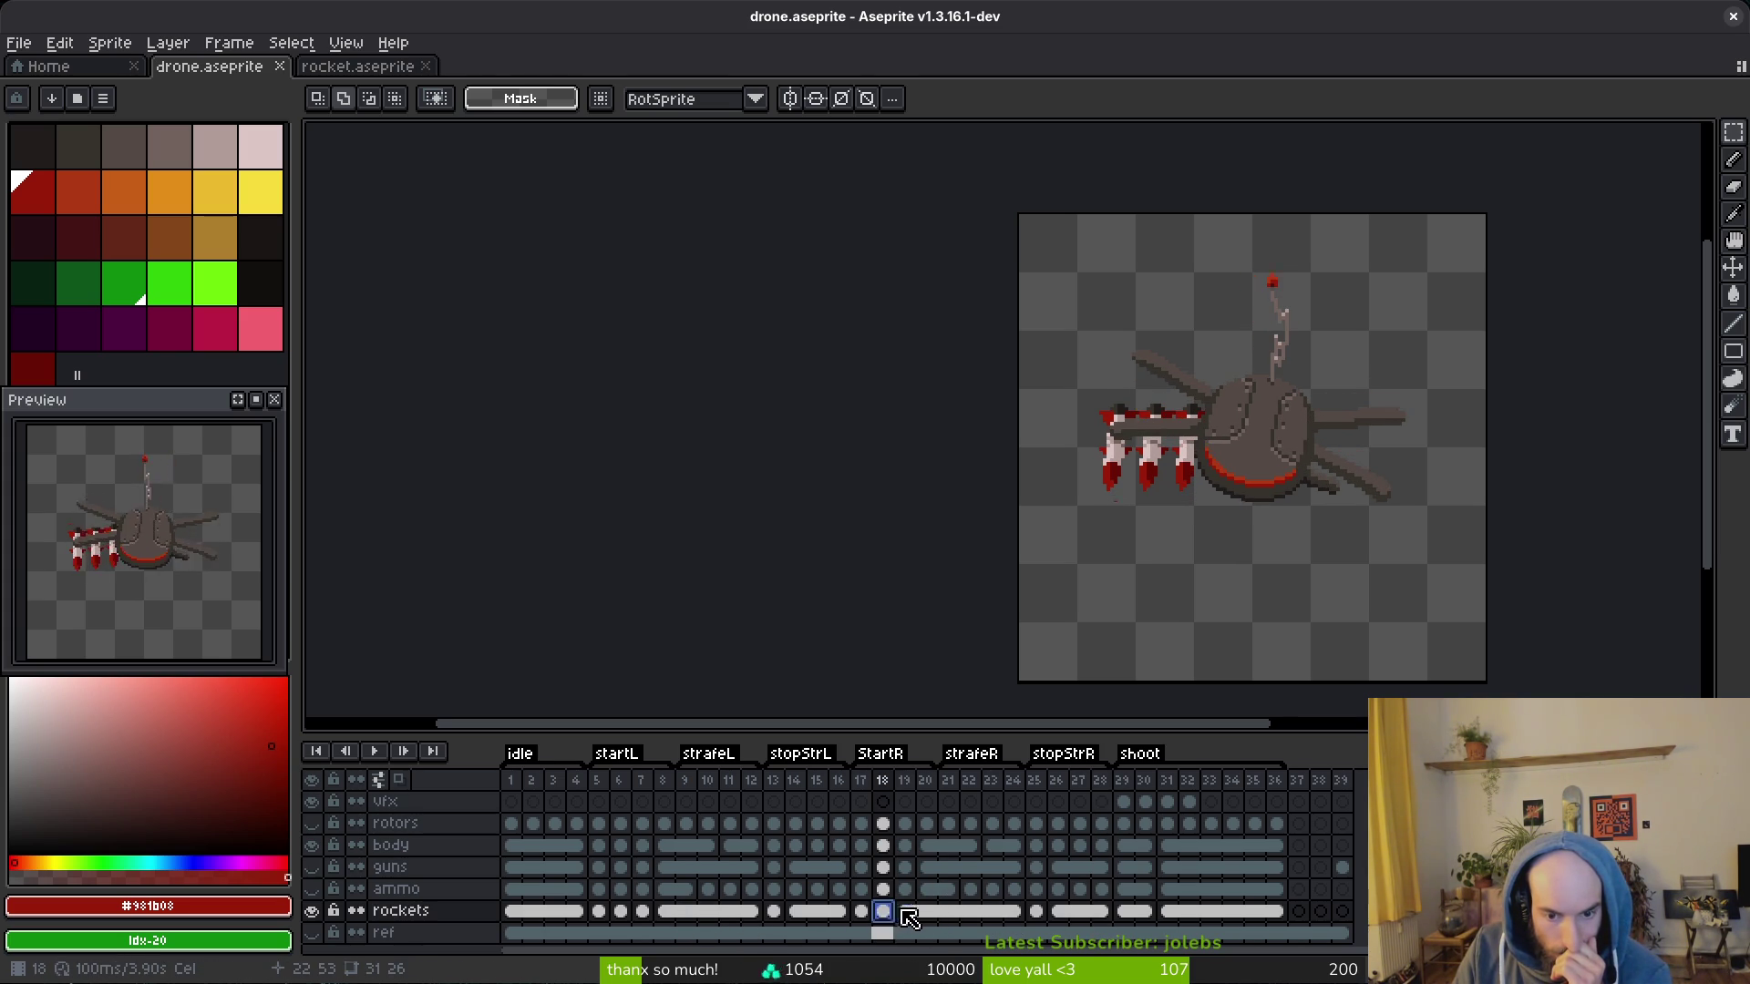
click(597, 912)
drag(597, 912, 622, 911)
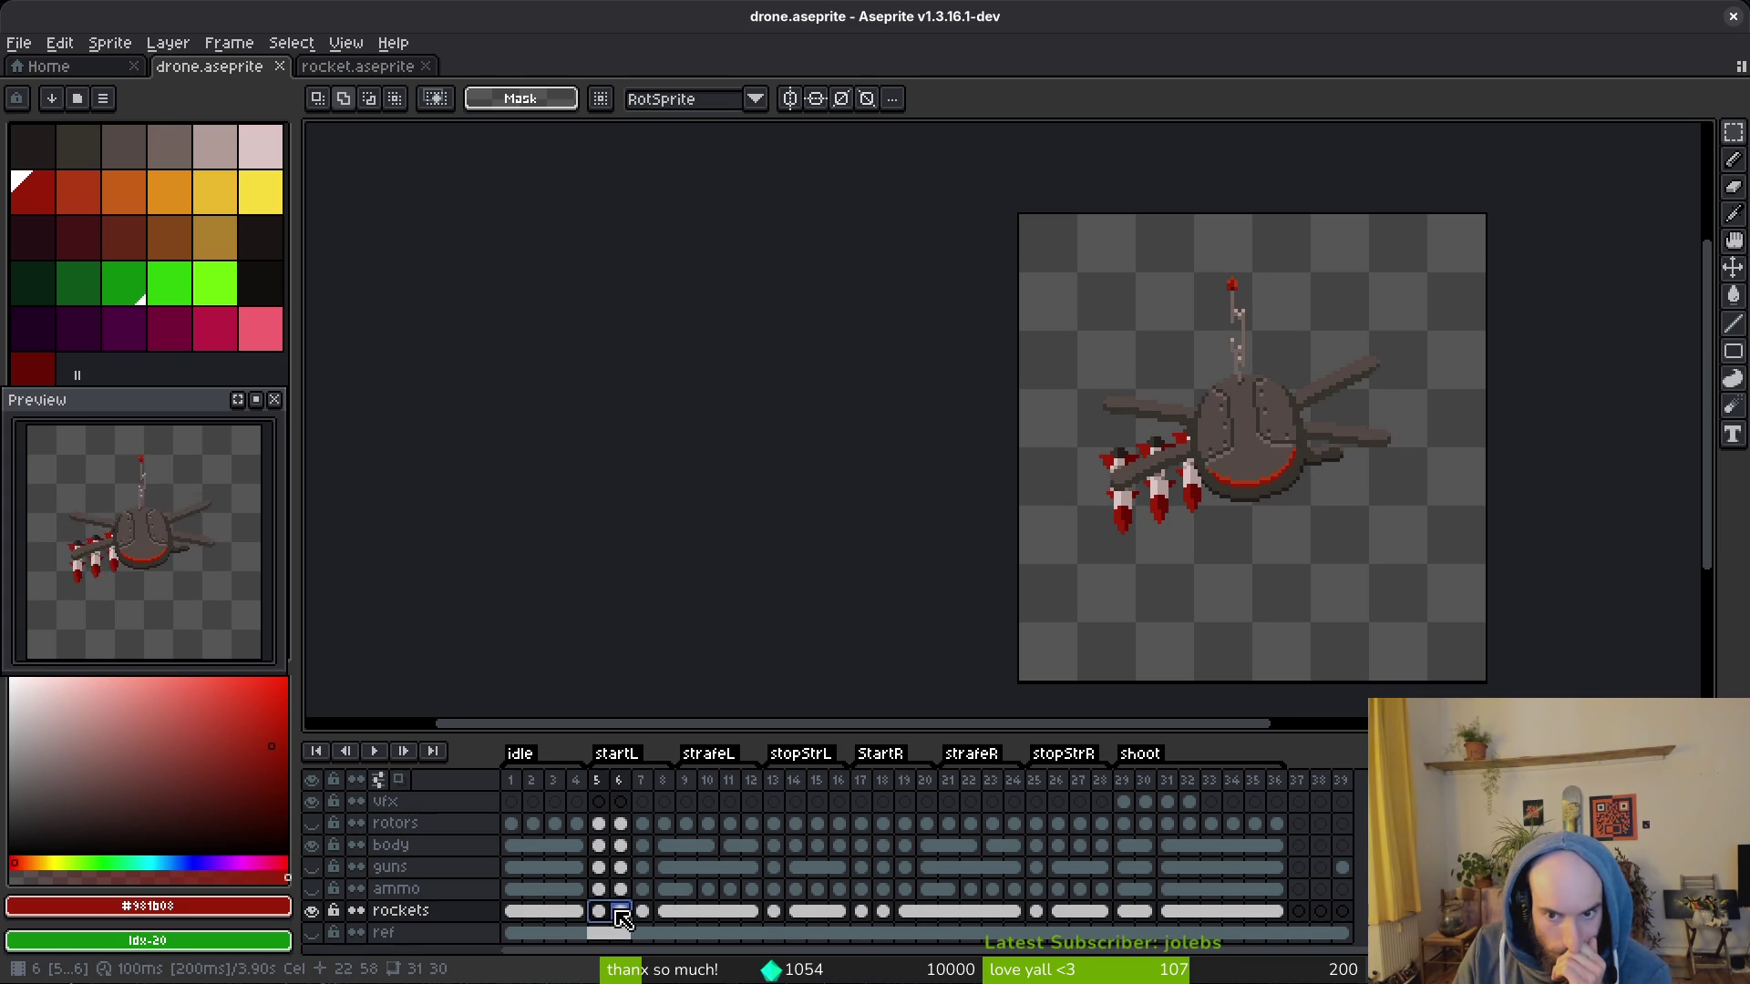
click(640, 913)
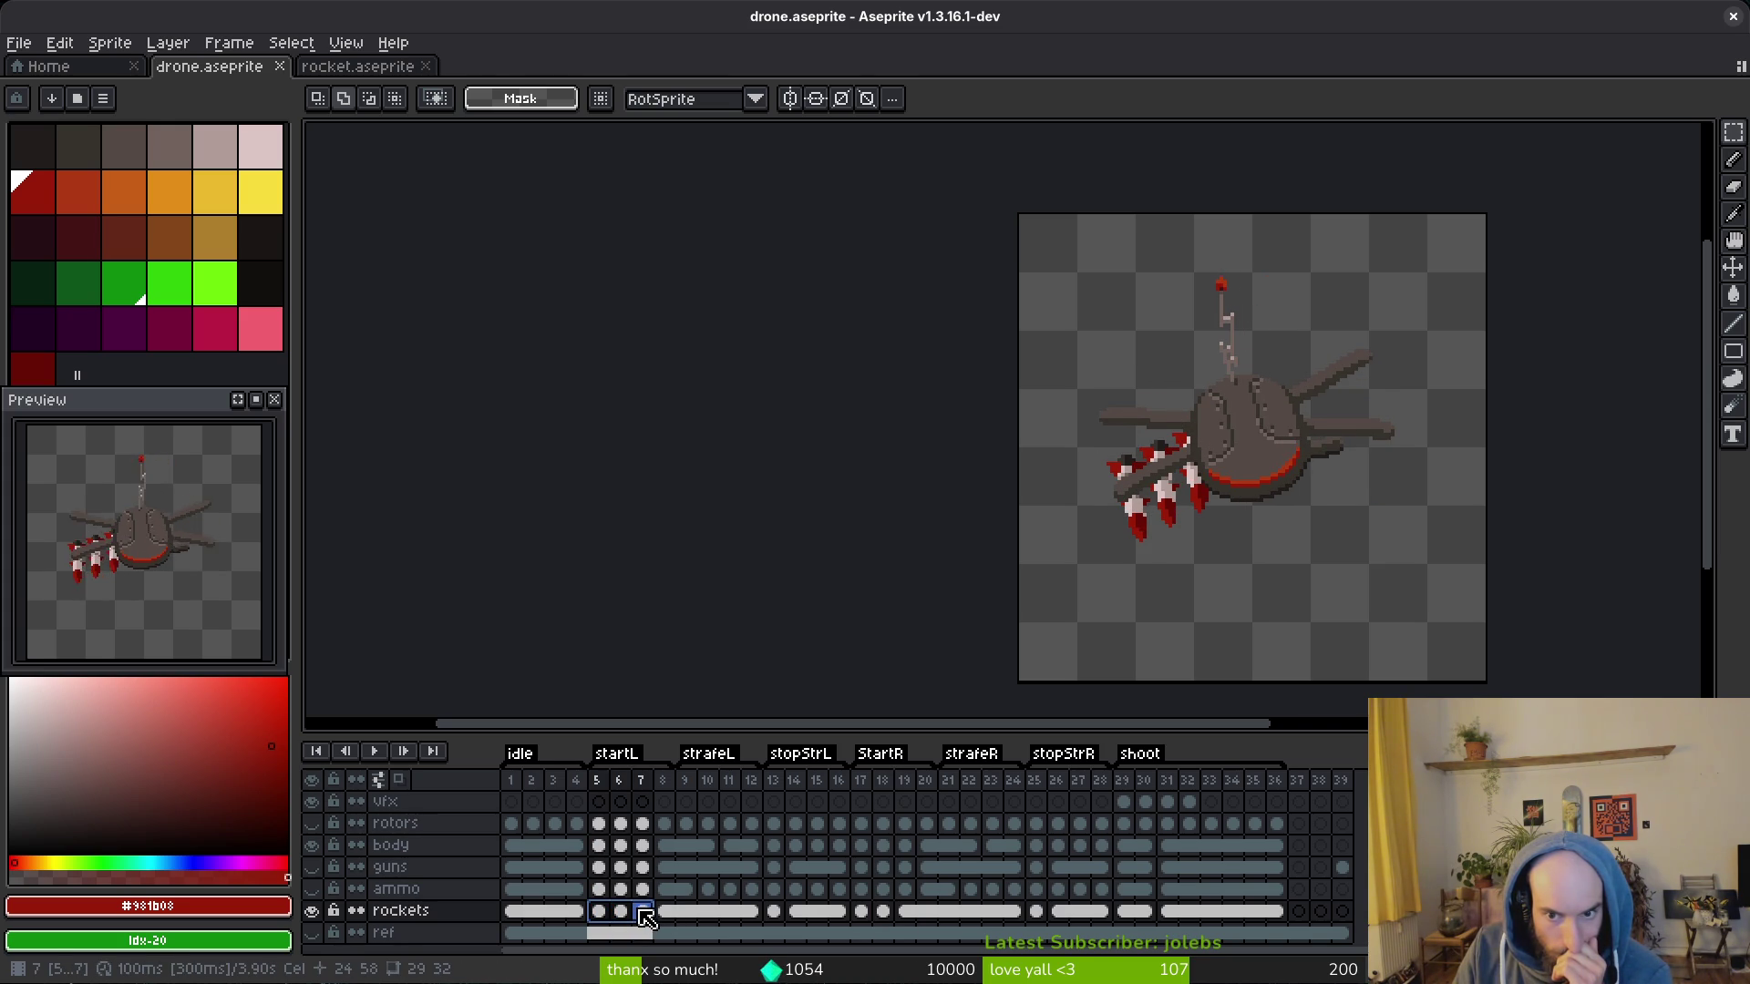
click(665, 913)
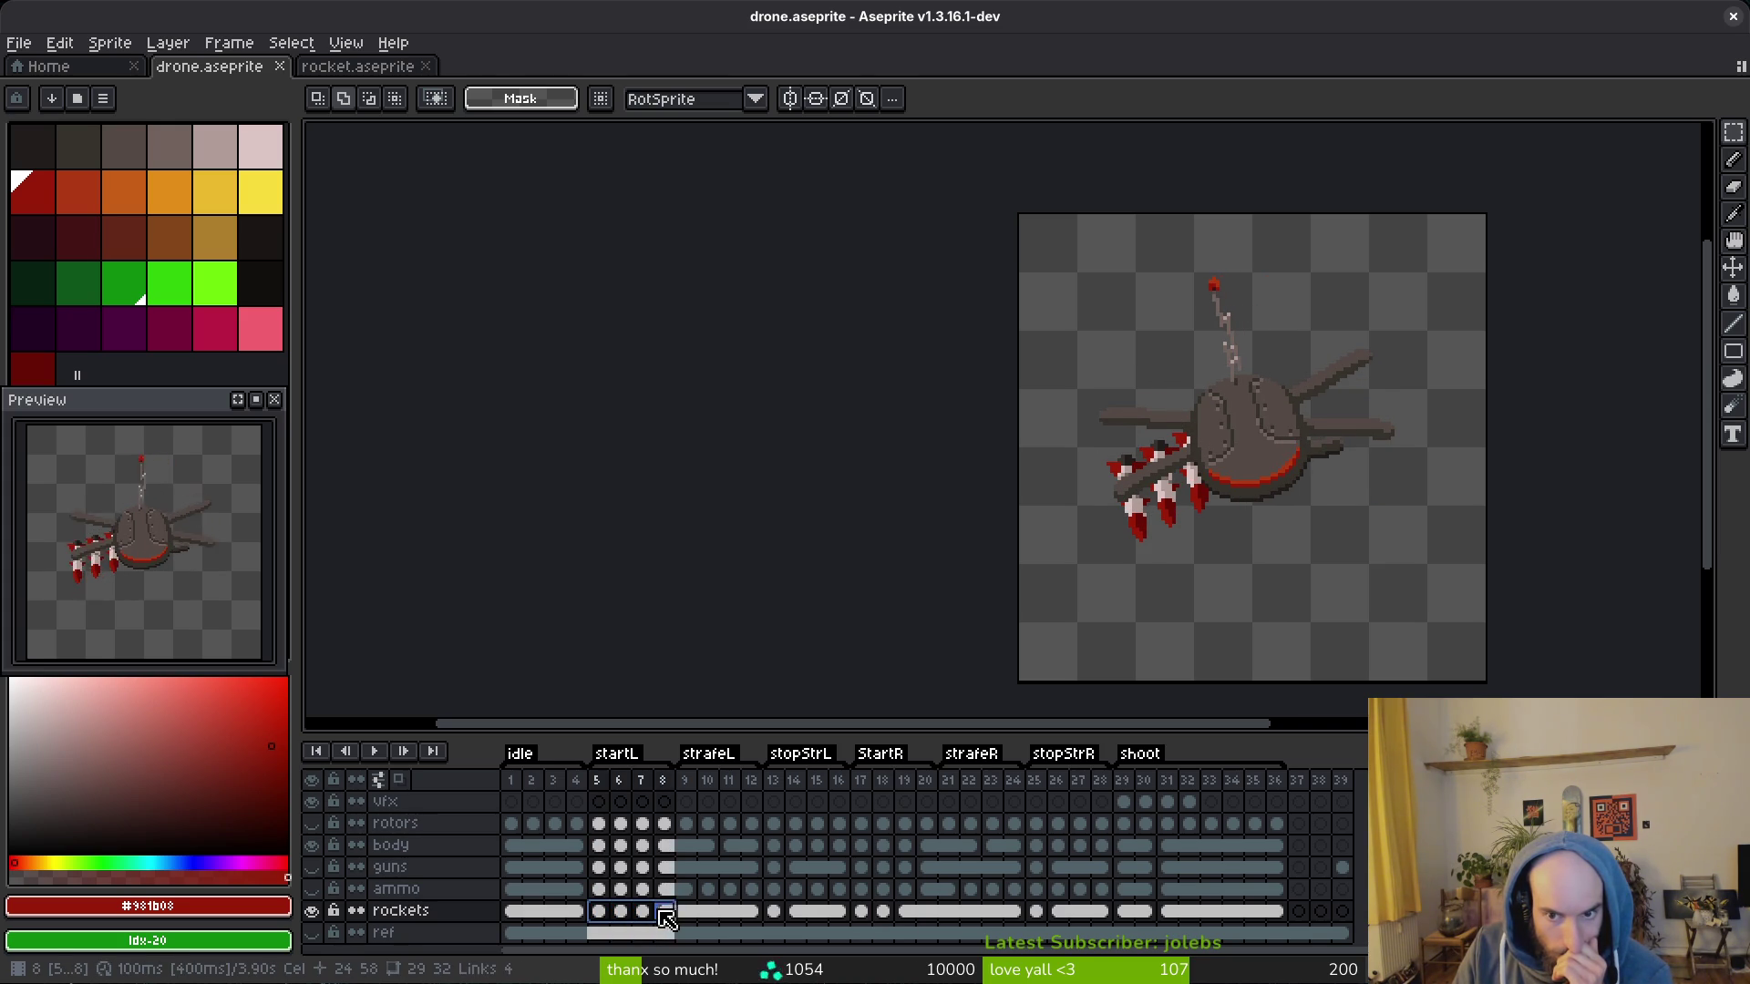
click(654, 913)
click(665, 911)
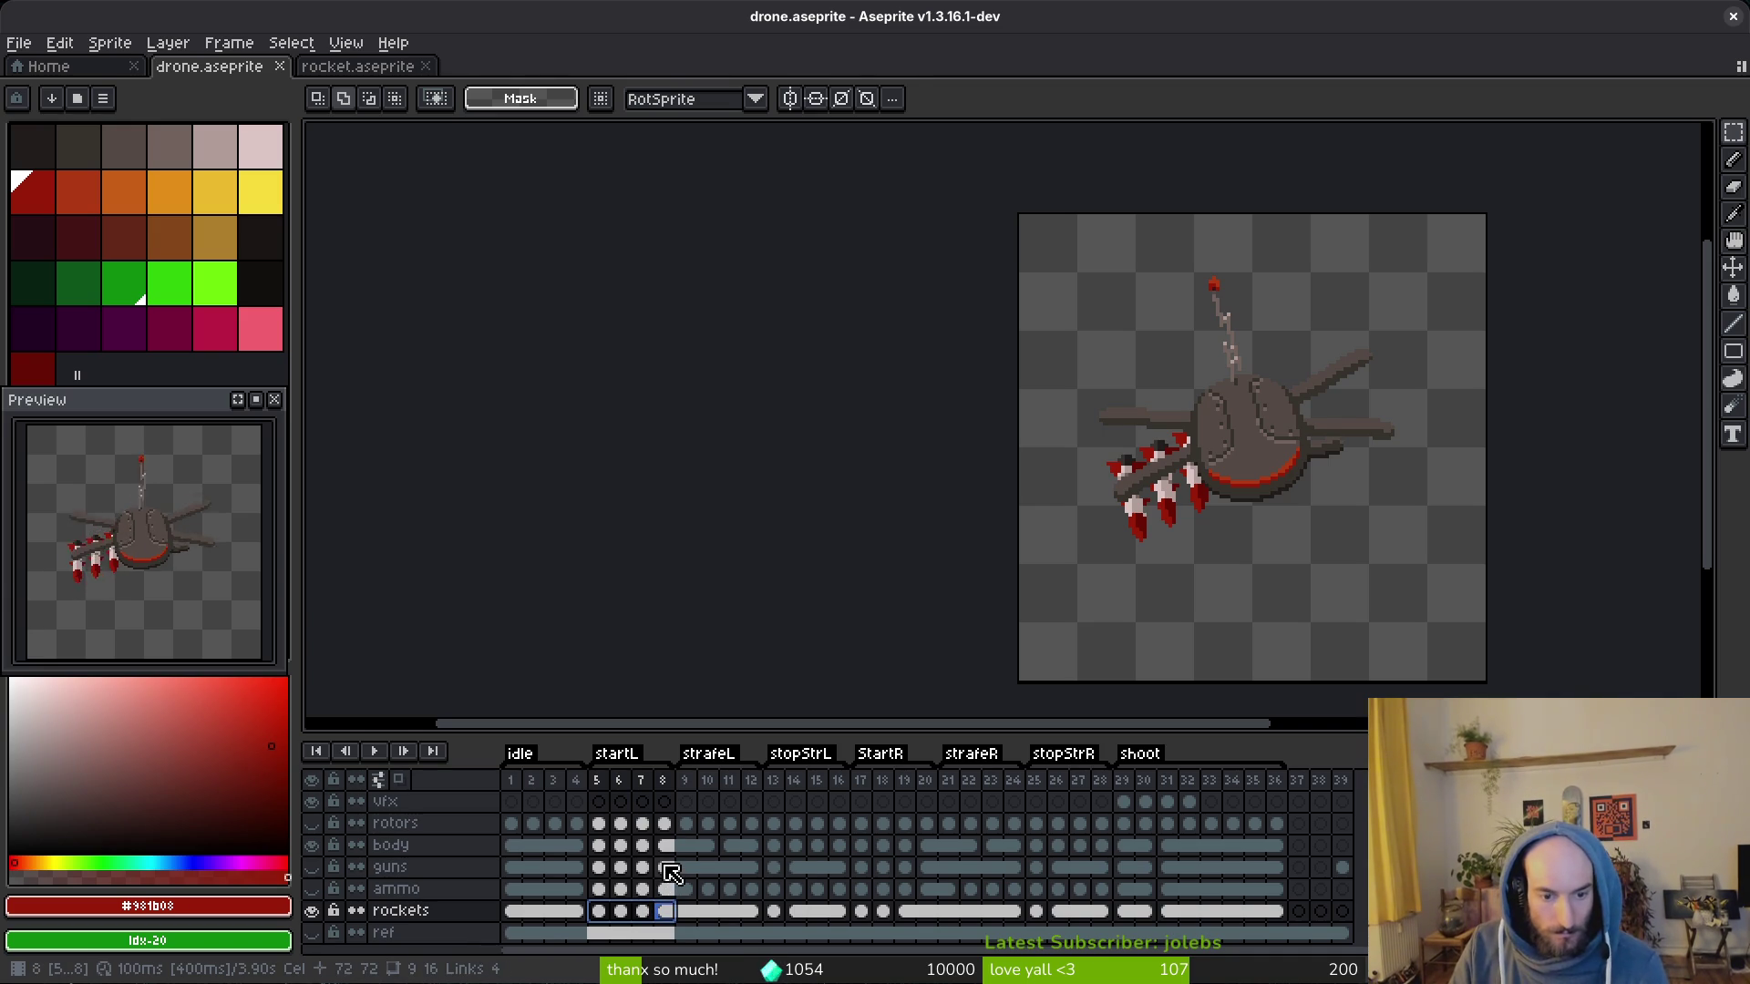
click(644, 845)
scroll(1190, 464, up, 5)
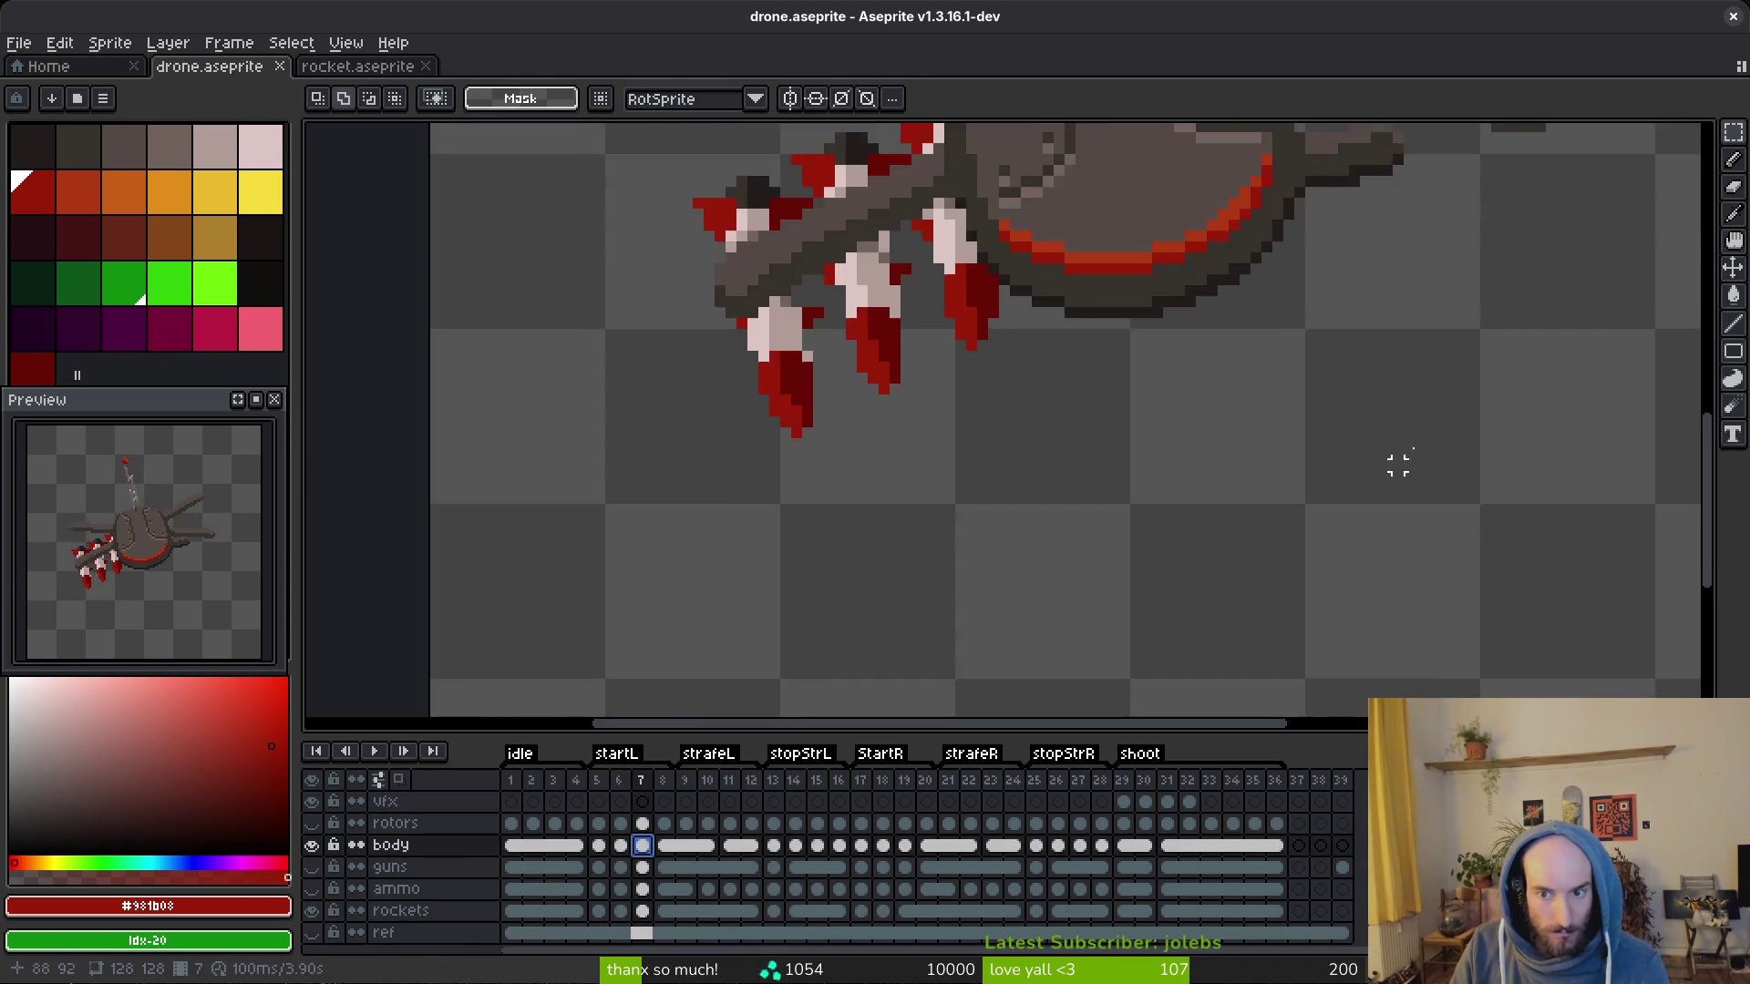
scroll(1153, 397, up, 3)
Step: Pick the dark brown #201c1a, link rockets cels 7–8, then undo that link
key(b)
alt+click(1160, 410)
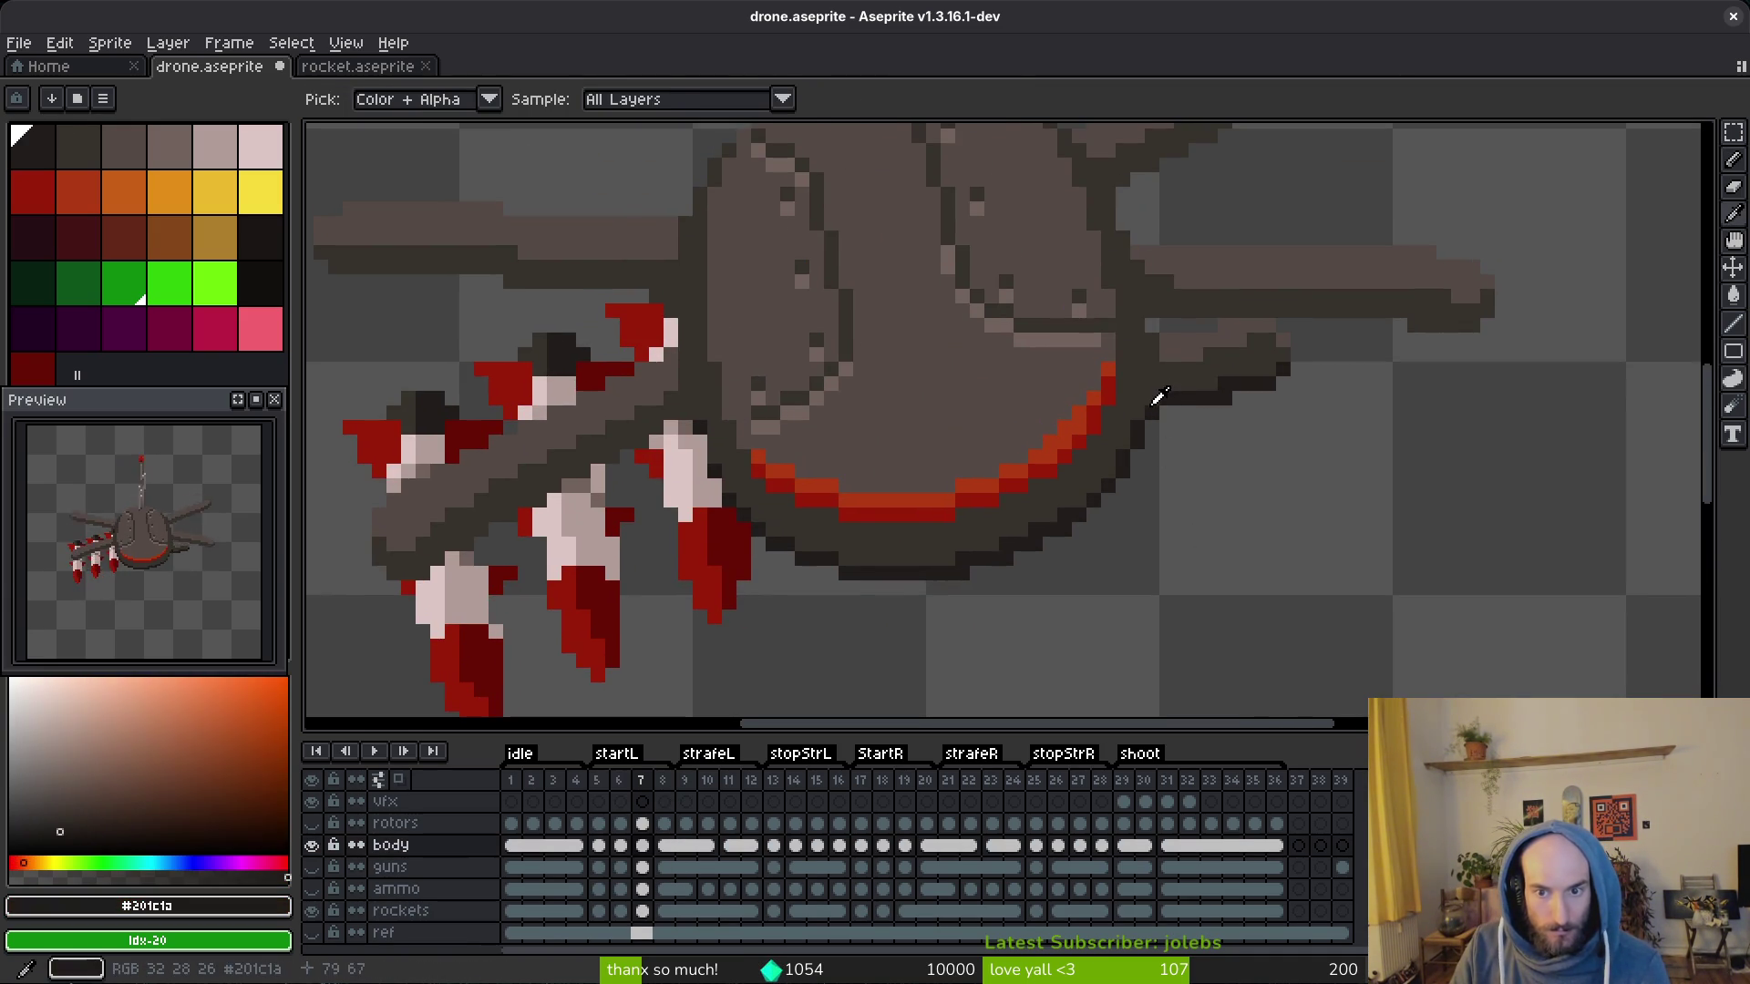
drag(643, 910, 664, 910)
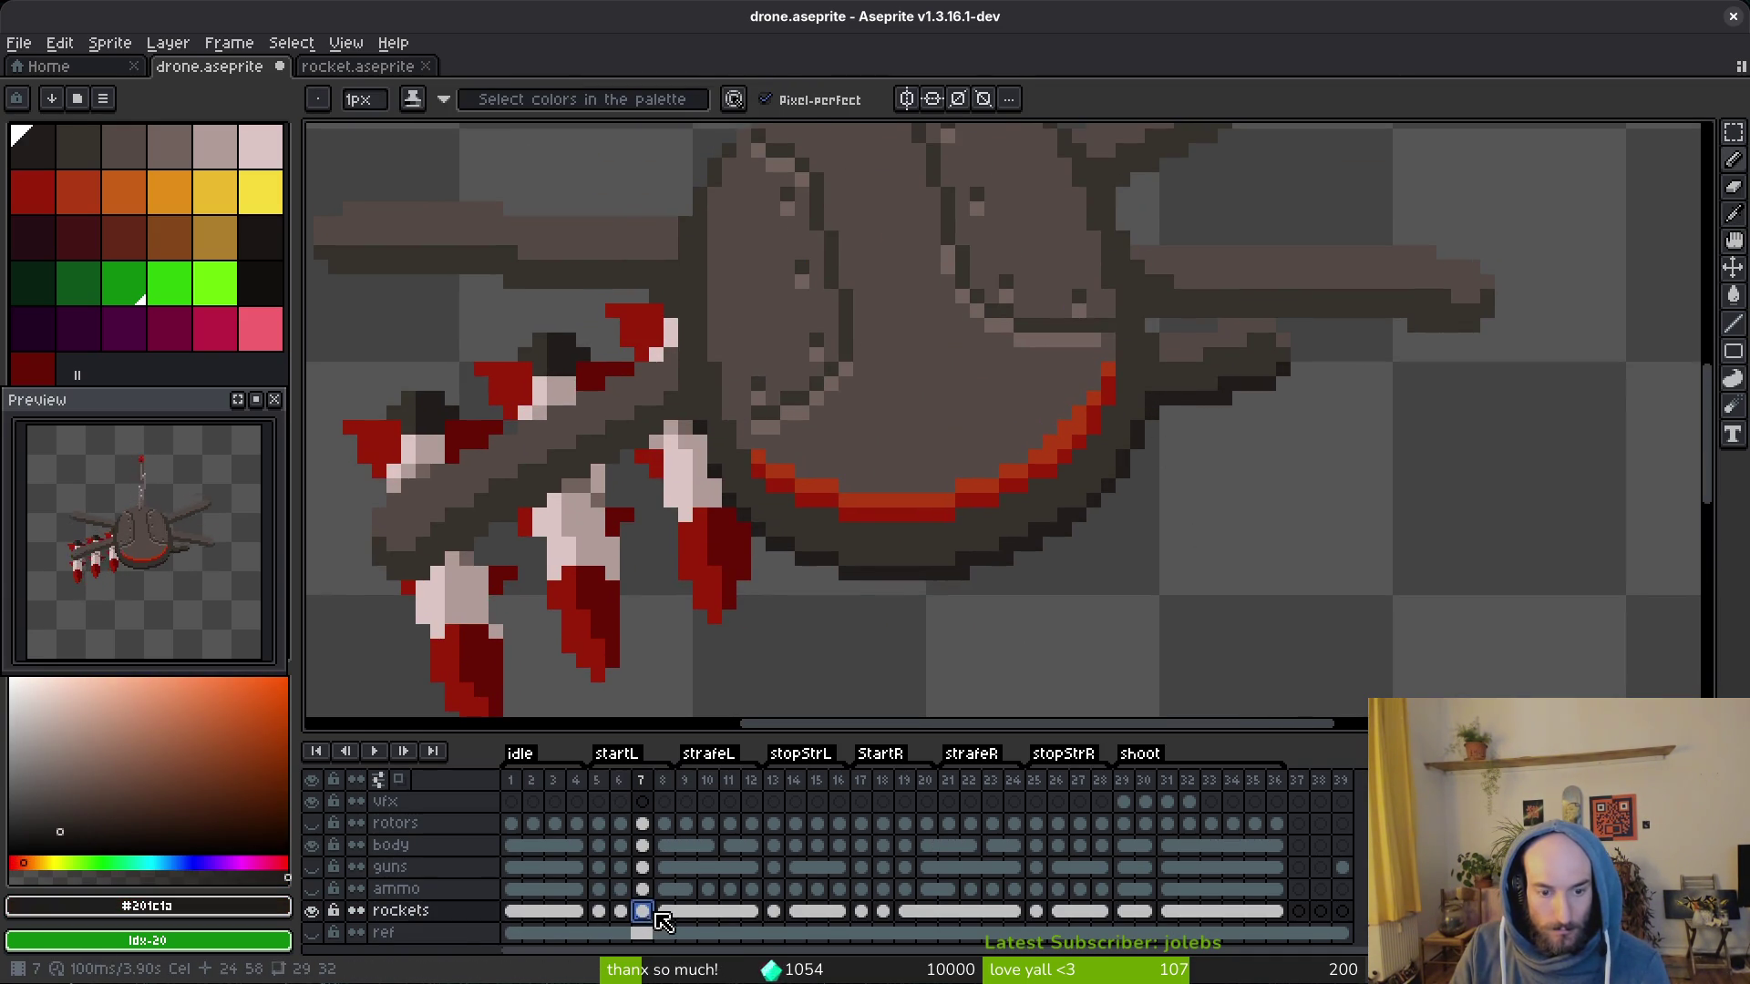
right_click(665, 910)
click(676, 918)
key(ctrl+z)
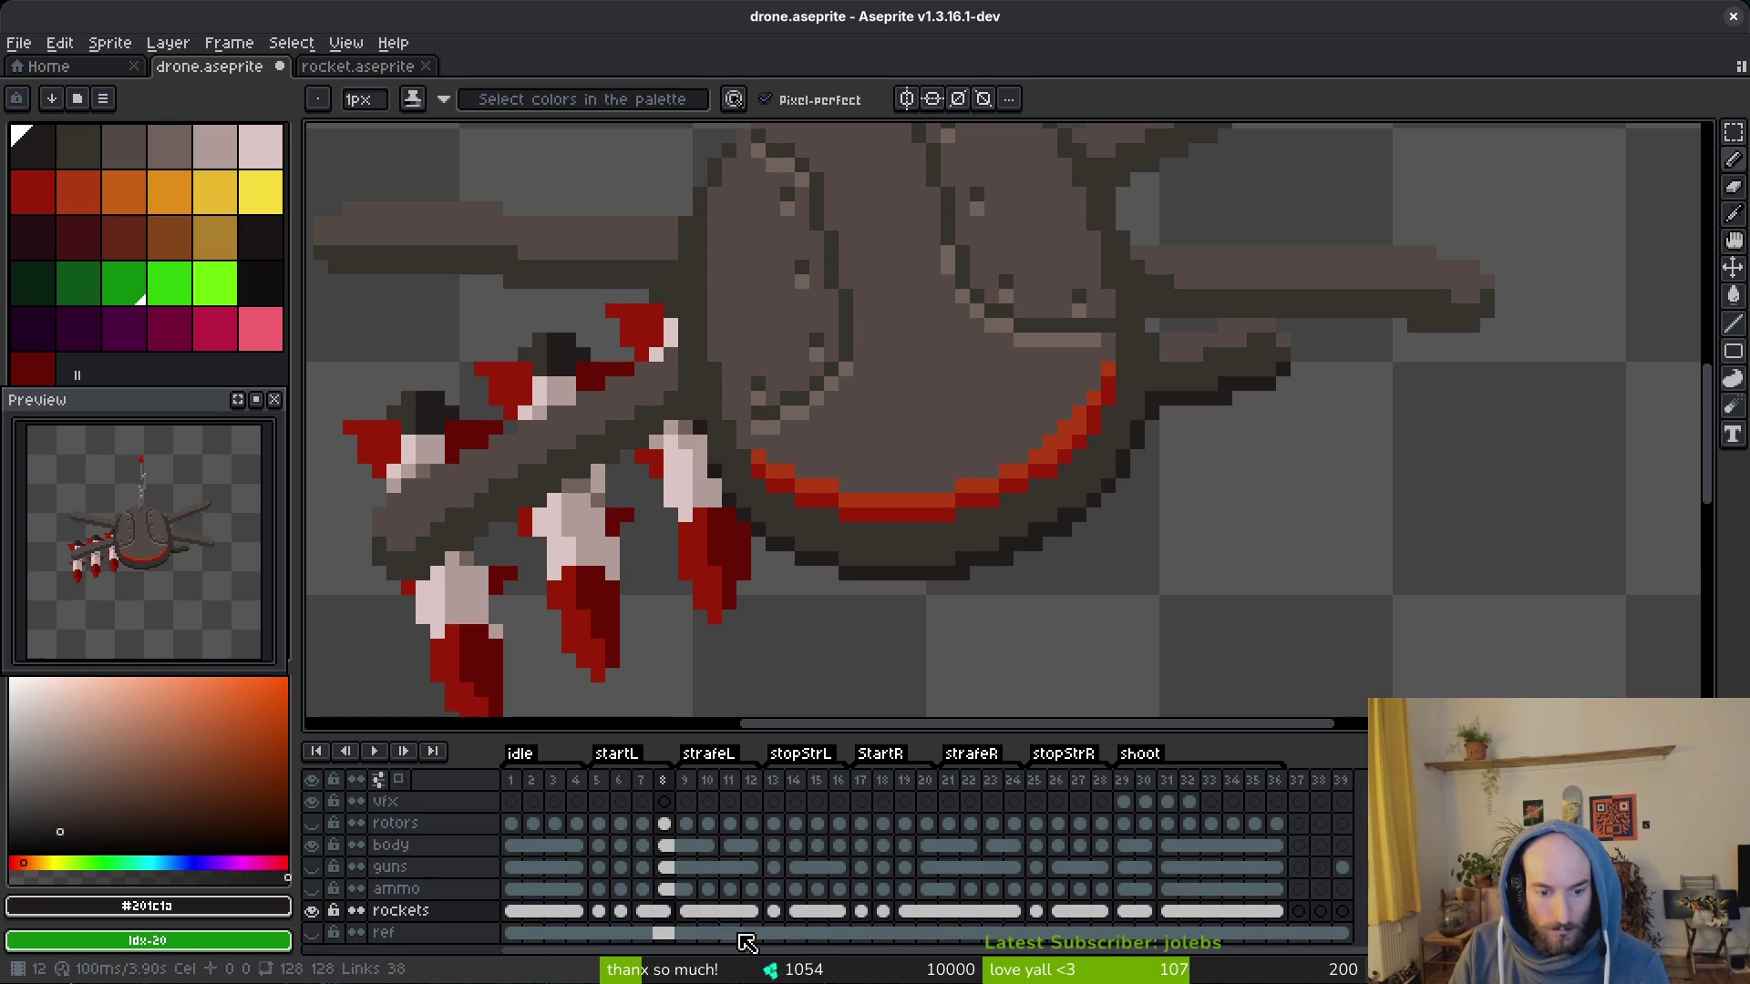
Step: Link the rockets cels for frames 7–12, save drone.aseprite and play the animation
drag(643, 910, 753, 913)
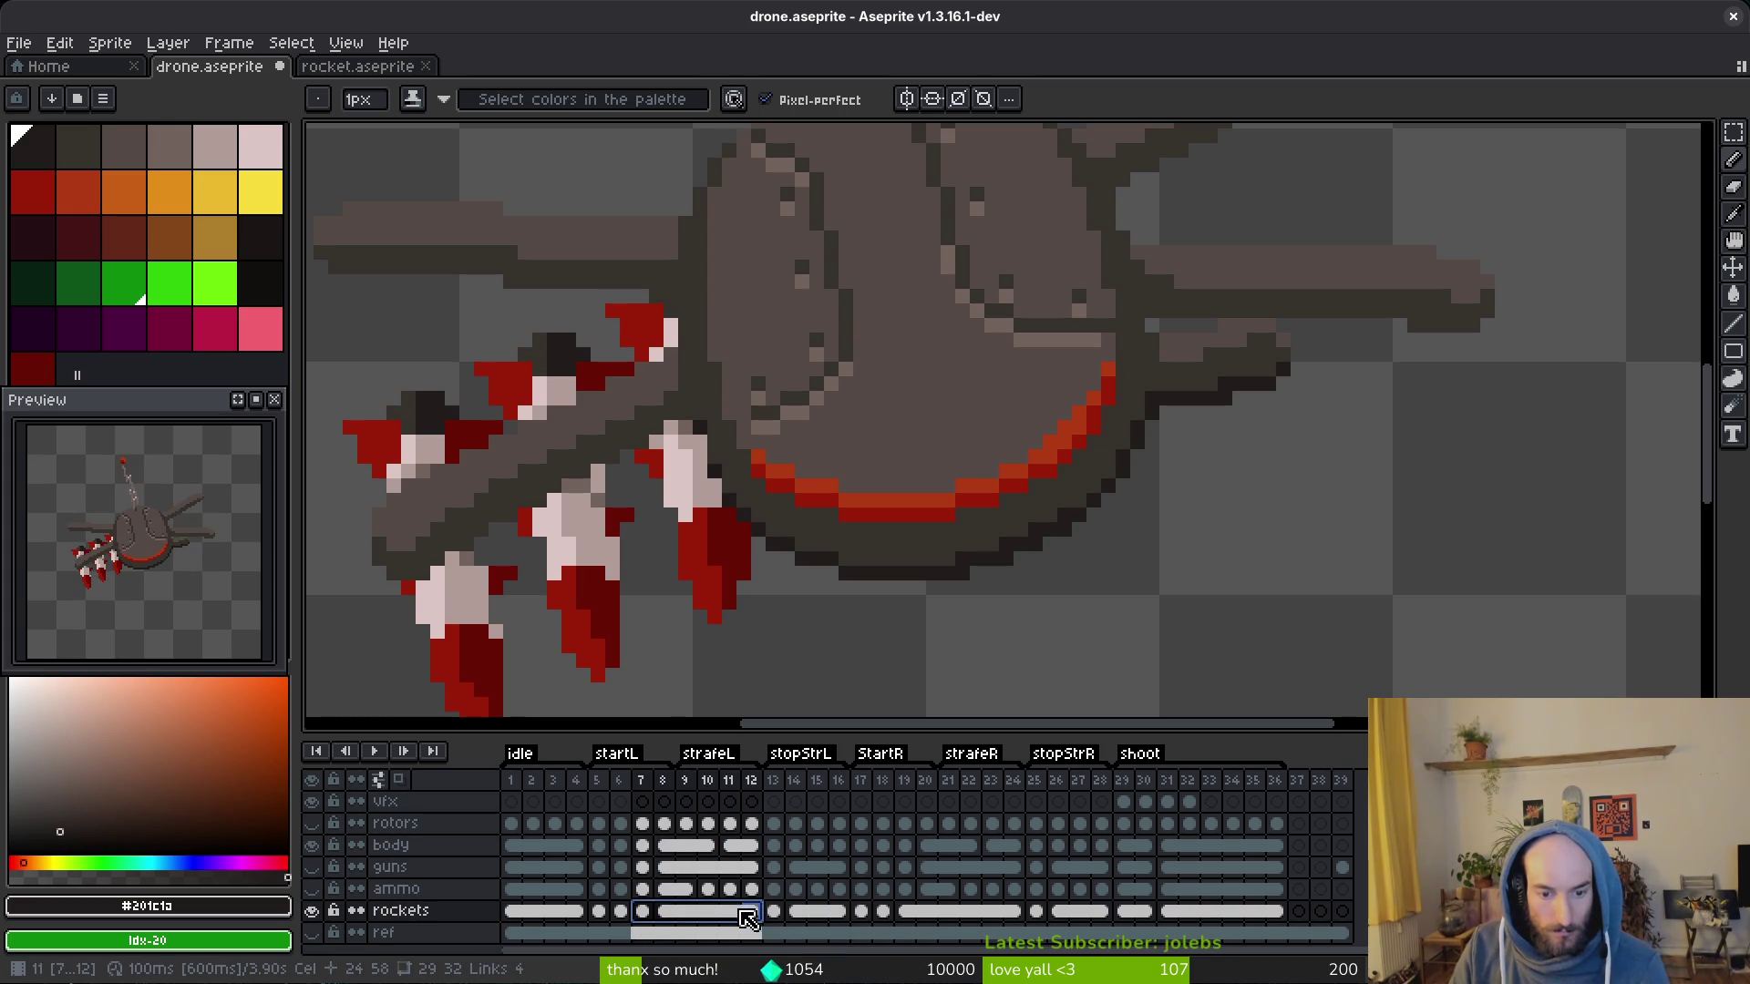
right_click(657, 920)
click(701, 920)
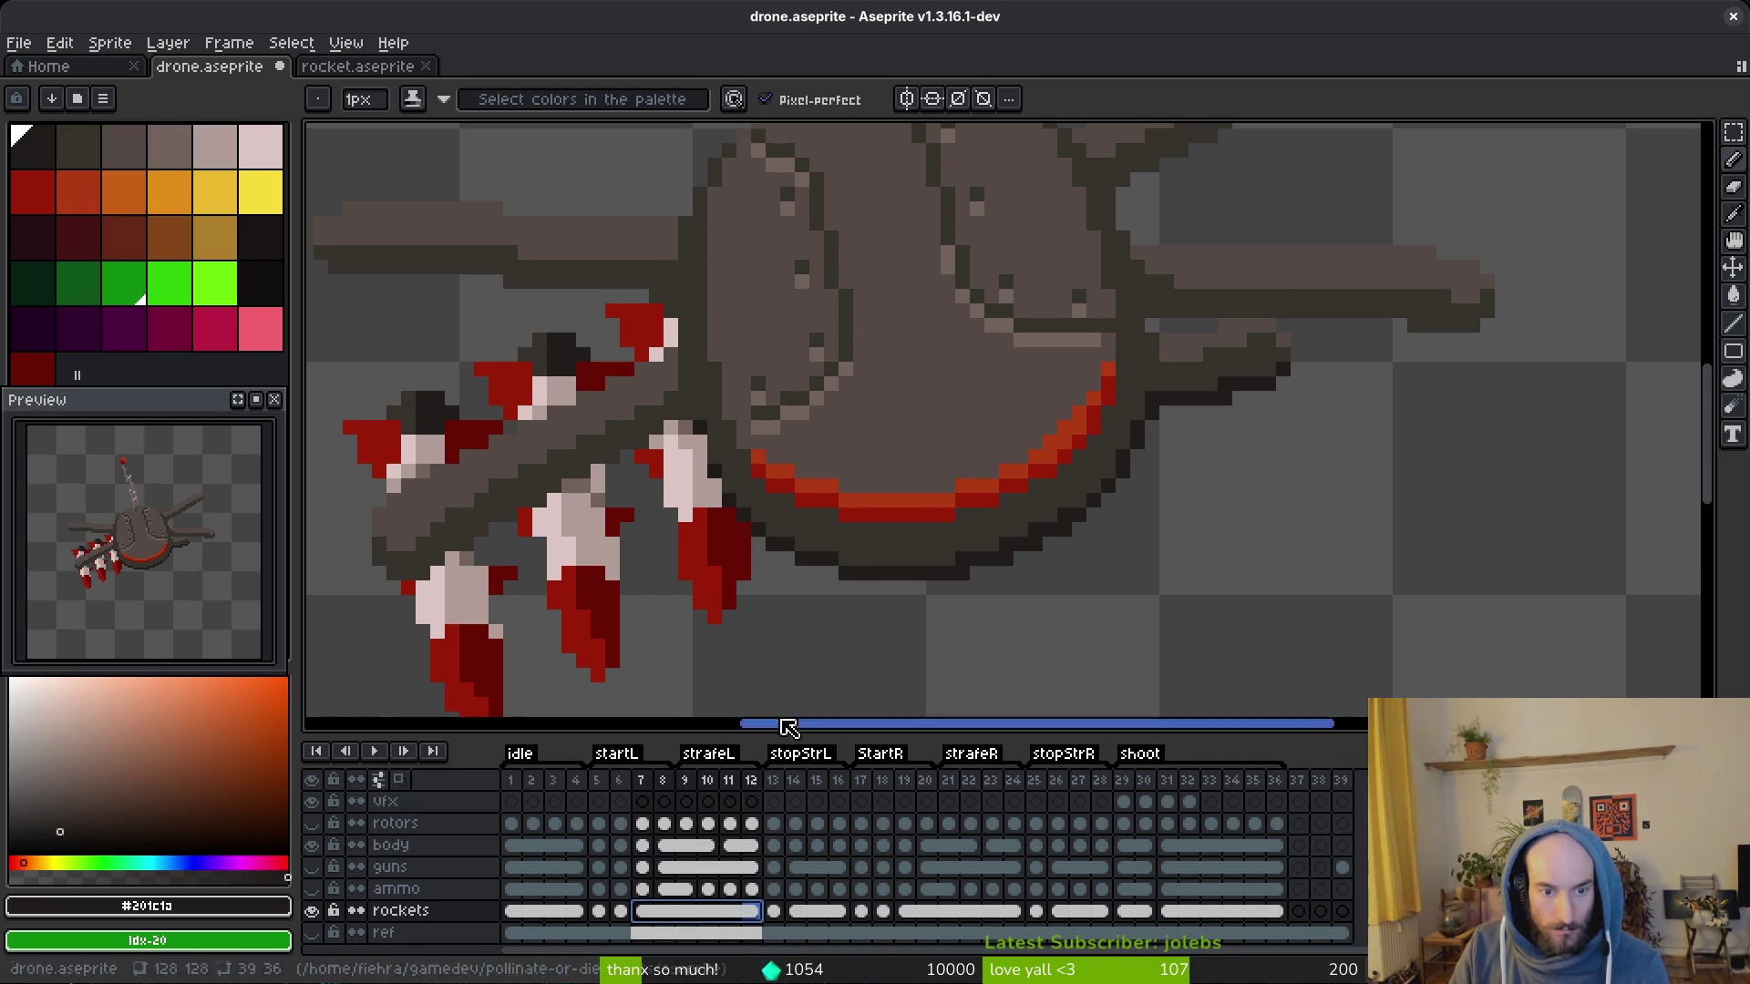
scroll(944, 600, down, 3)
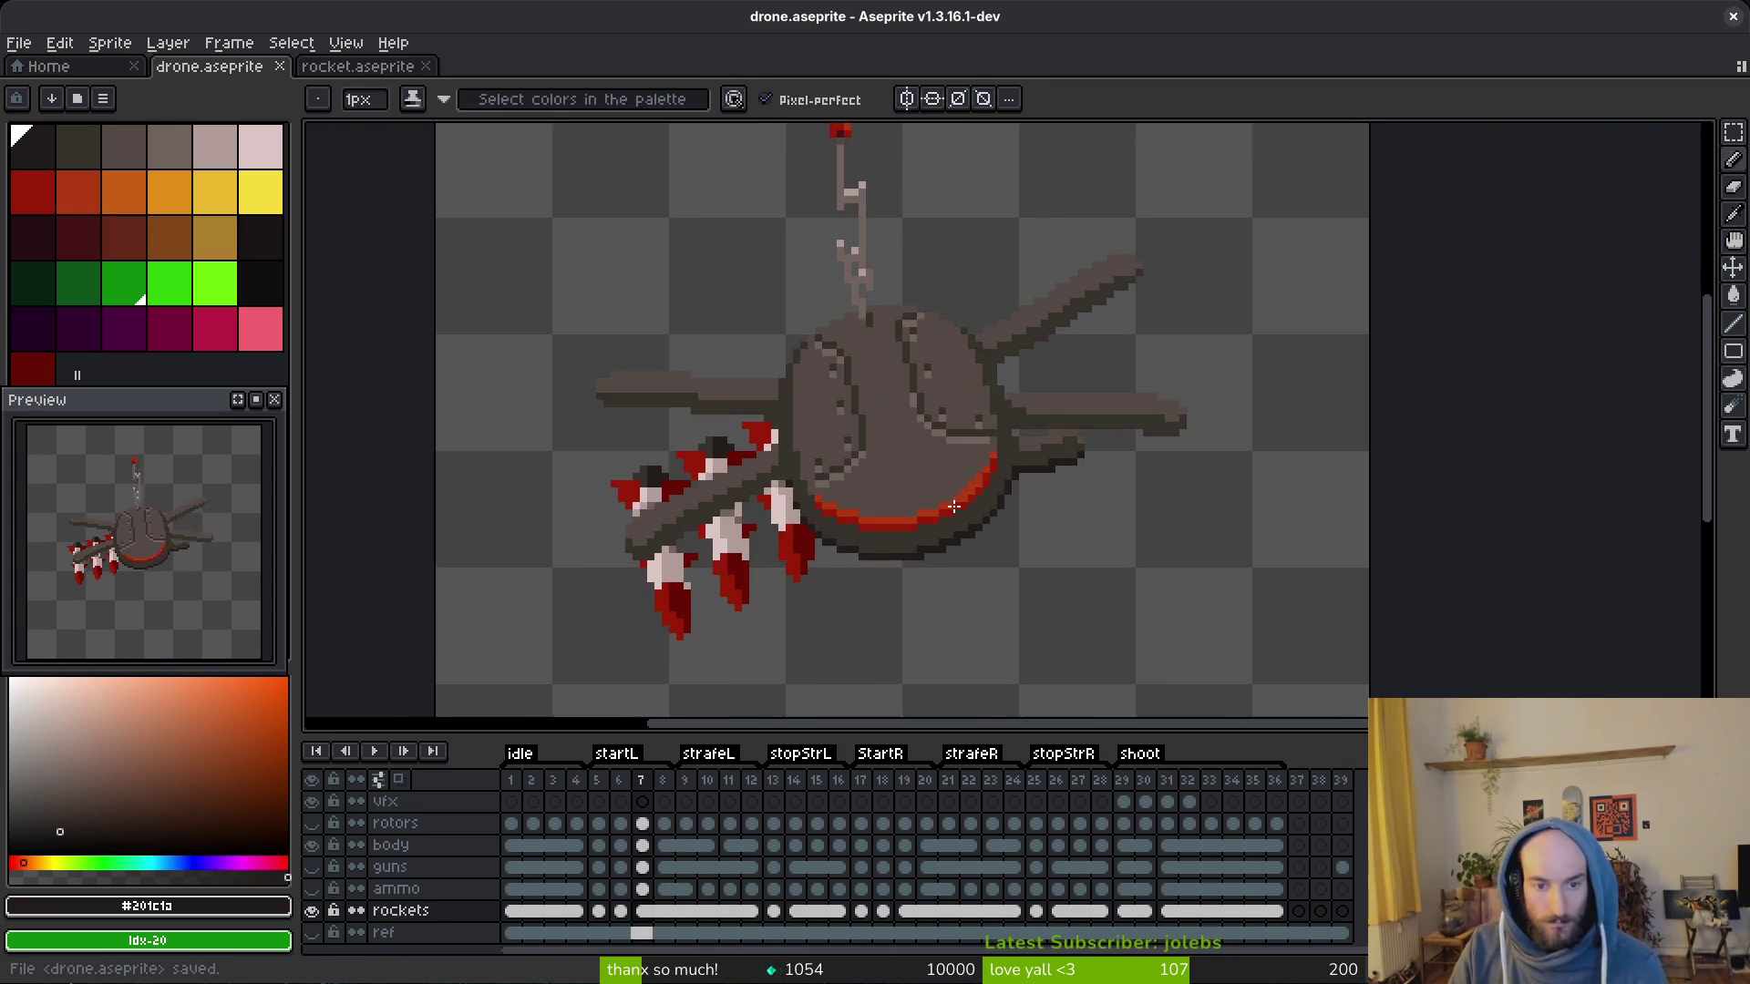
scroll(943, 599, down, 2)
key(ctrl+s)
scroll(825, 535, up, 2)
scroll(882, 574, down, 1)
scroll(880, 596, down, 1)
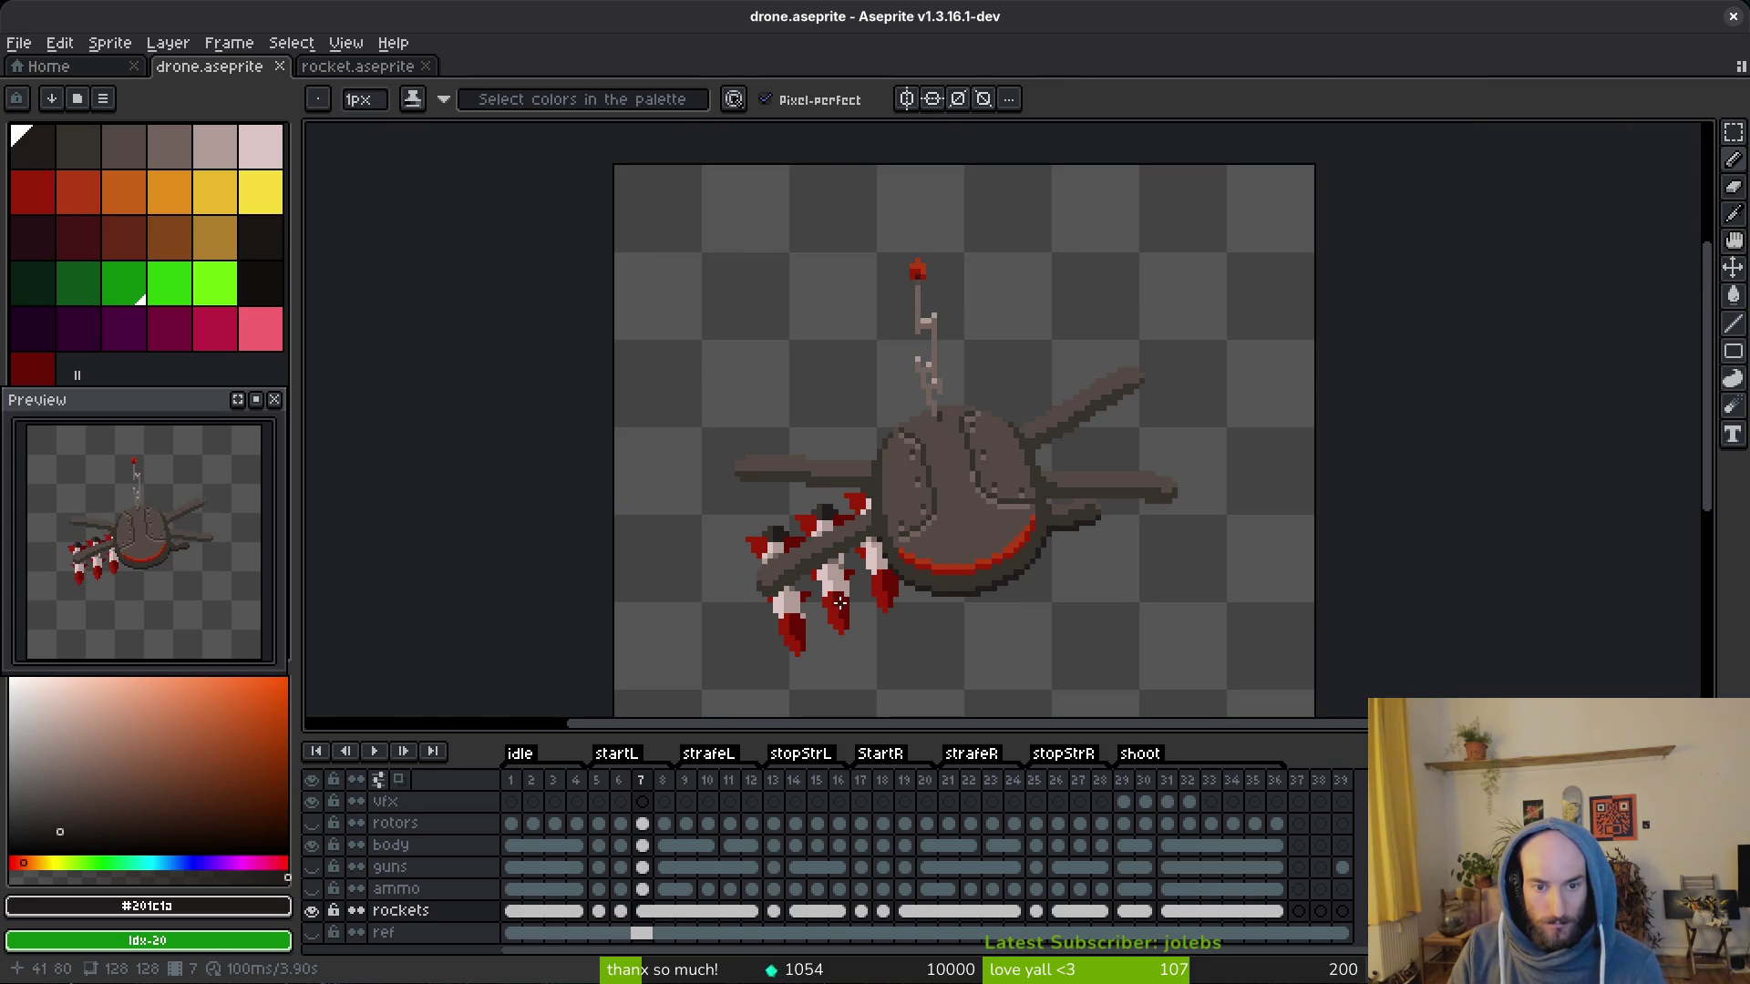
scroll(840, 589, up, 1)
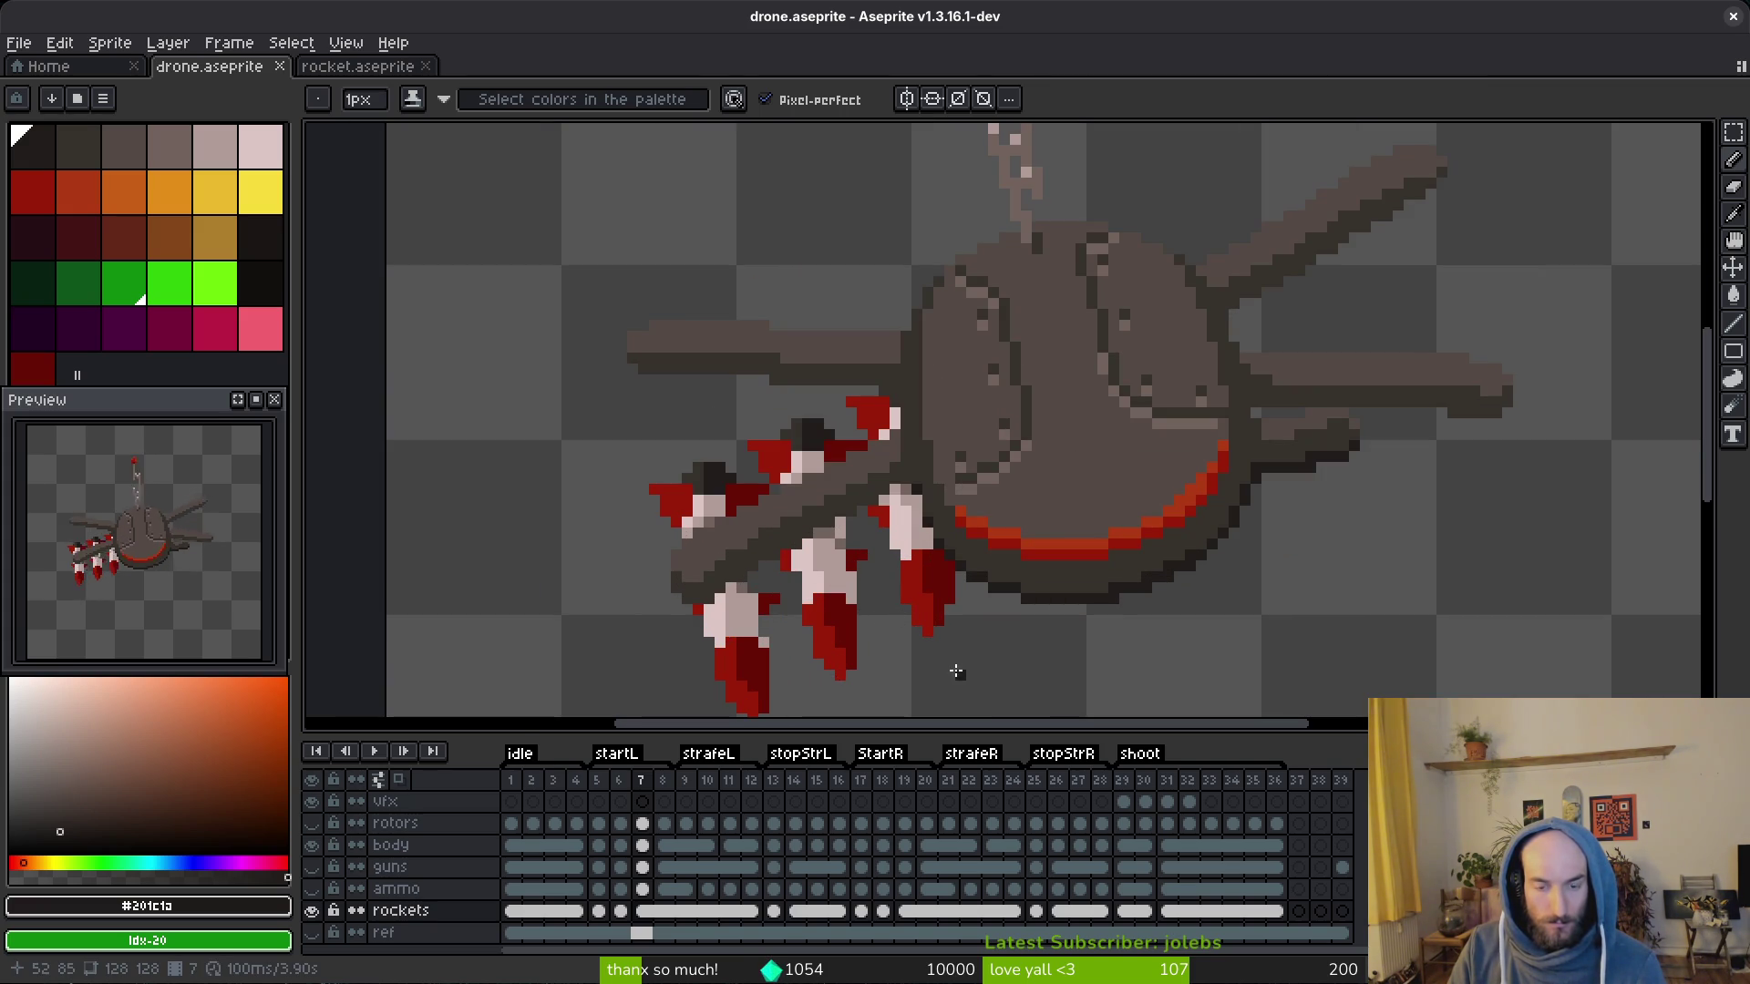
scroll(935, 602, down, 1)
scroll(944, 605, down, 1)
scroll(957, 609, down, 2)
scroll(979, 618, down, 1)
drag(979, 619, 956, 602)
key(i)
key(Return)
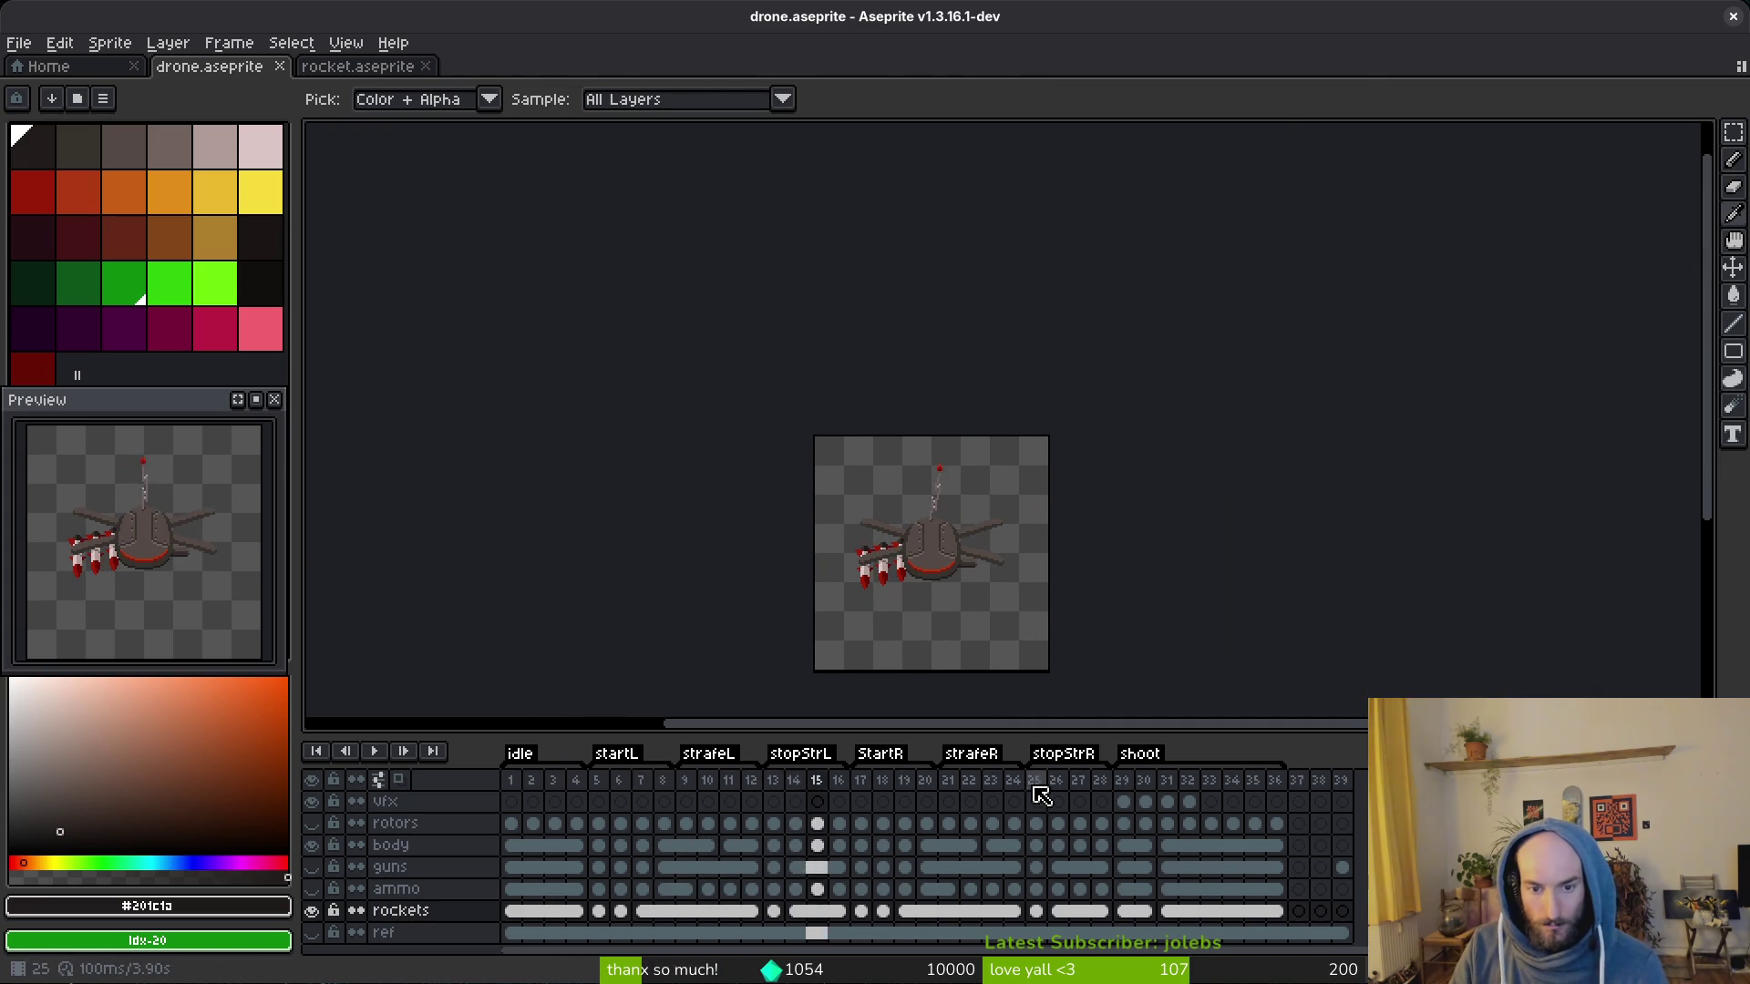
scroll(903, 609, up, 4)
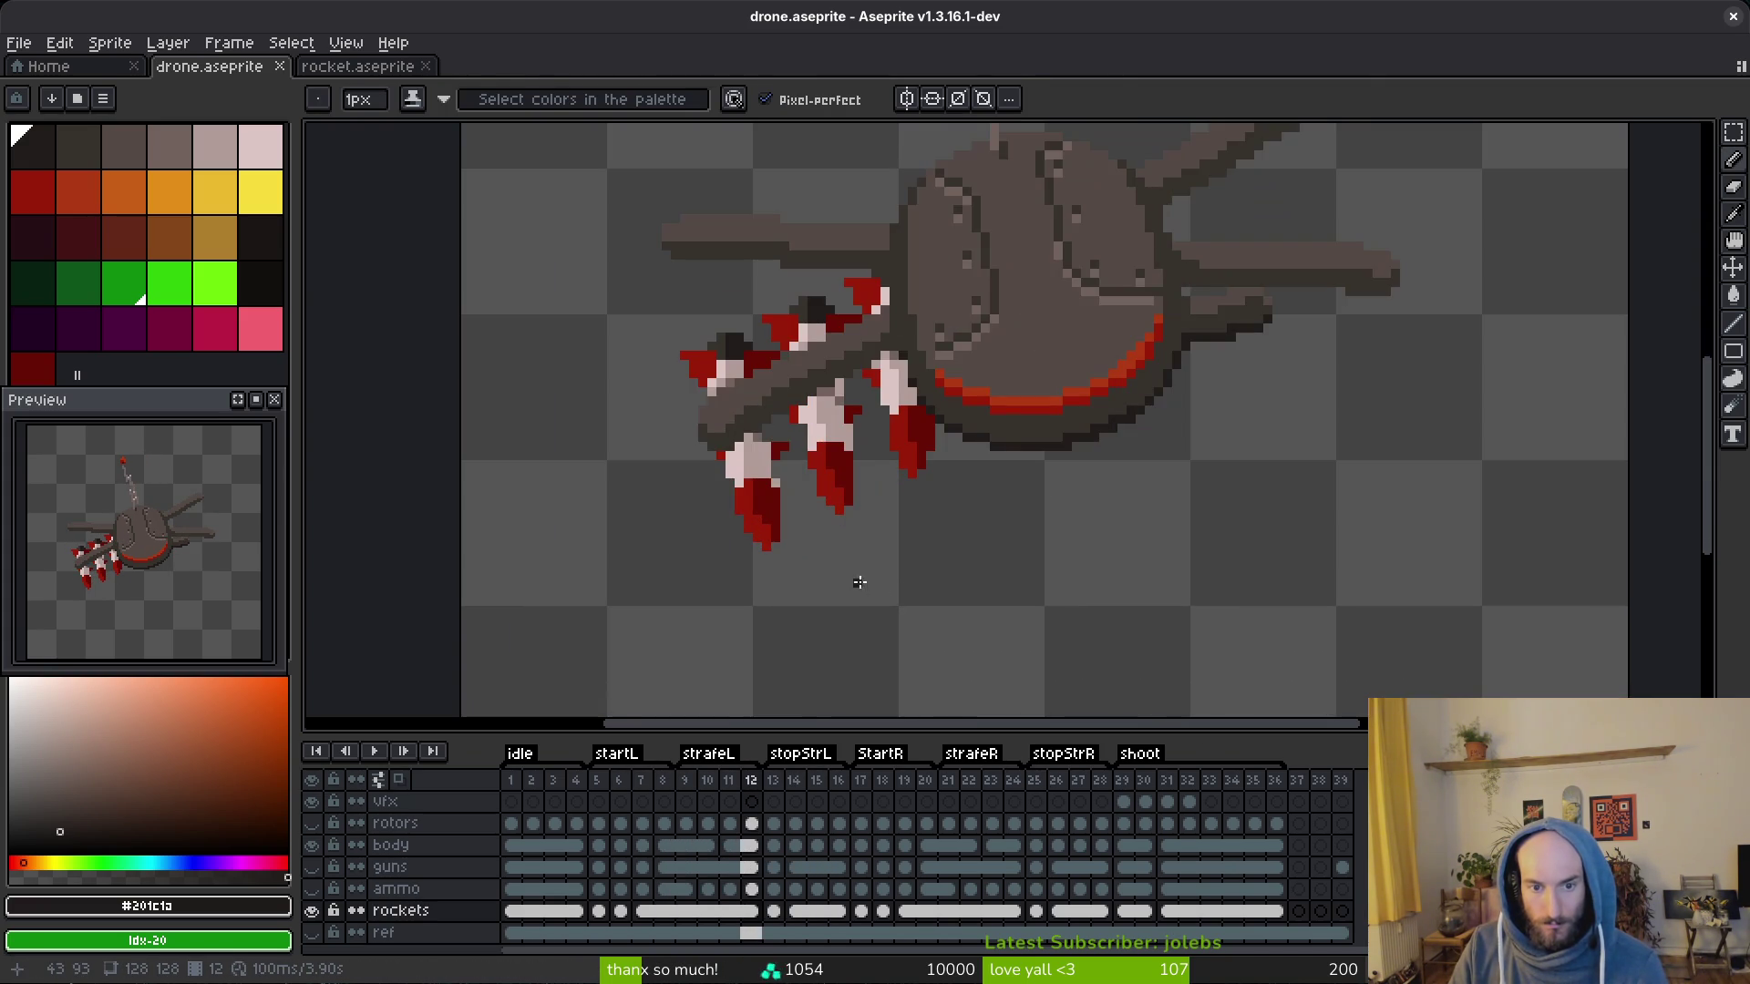
Step: Eyedrop the hull colours and draw a lighter seam line across frame 29's dark hull
click(1061, 754)
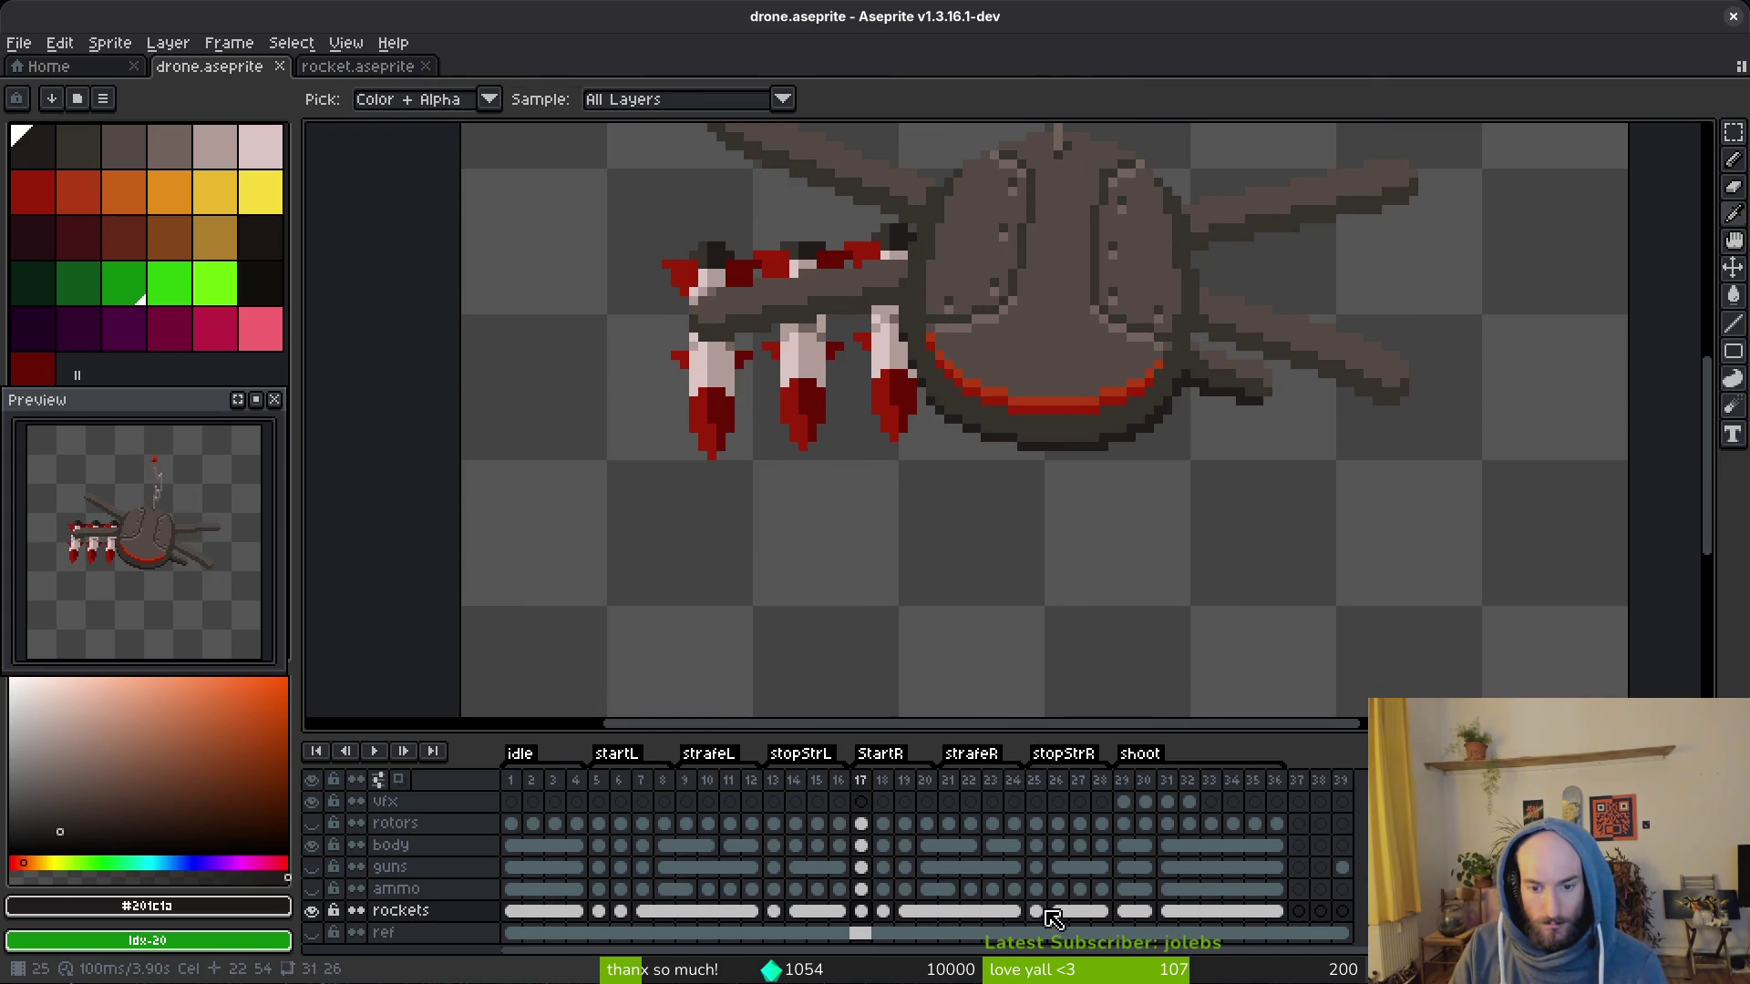
scroll(1052, 520, down, 3)
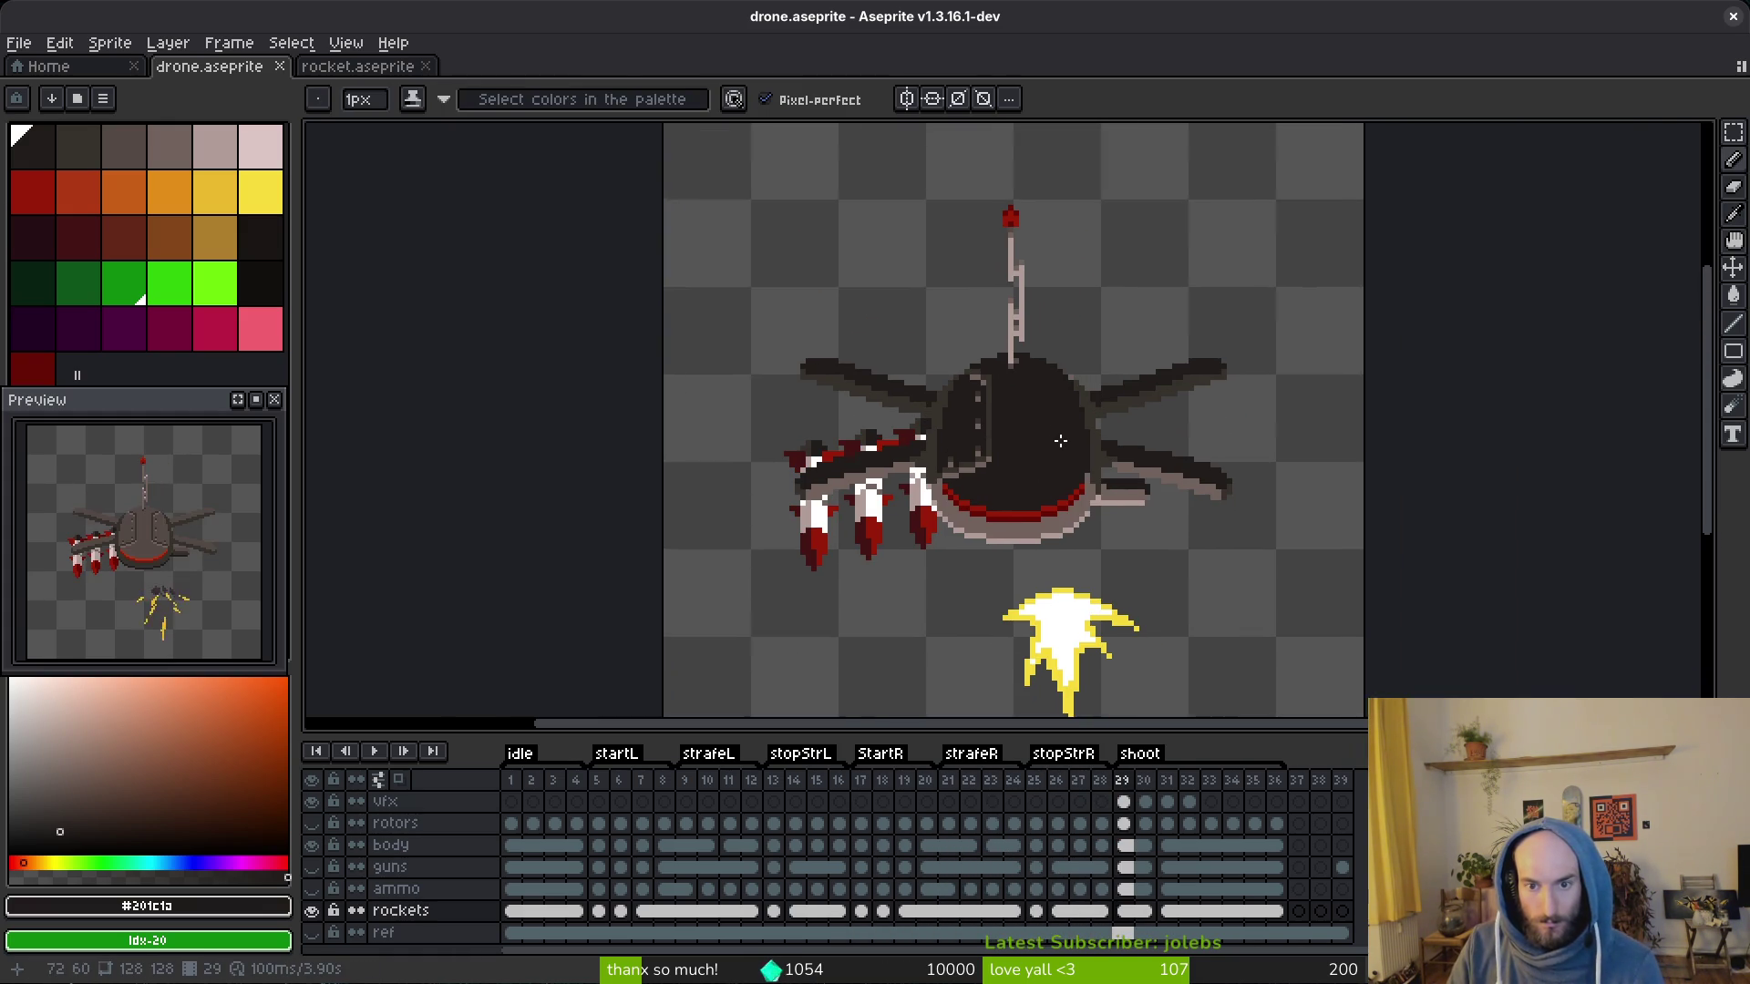
scroll(1038, 425, up, 3)
alt+click(944, 377)
scroll(944, 378, up, 2)
alt+click(957, 404)
alt+click(936, 309)
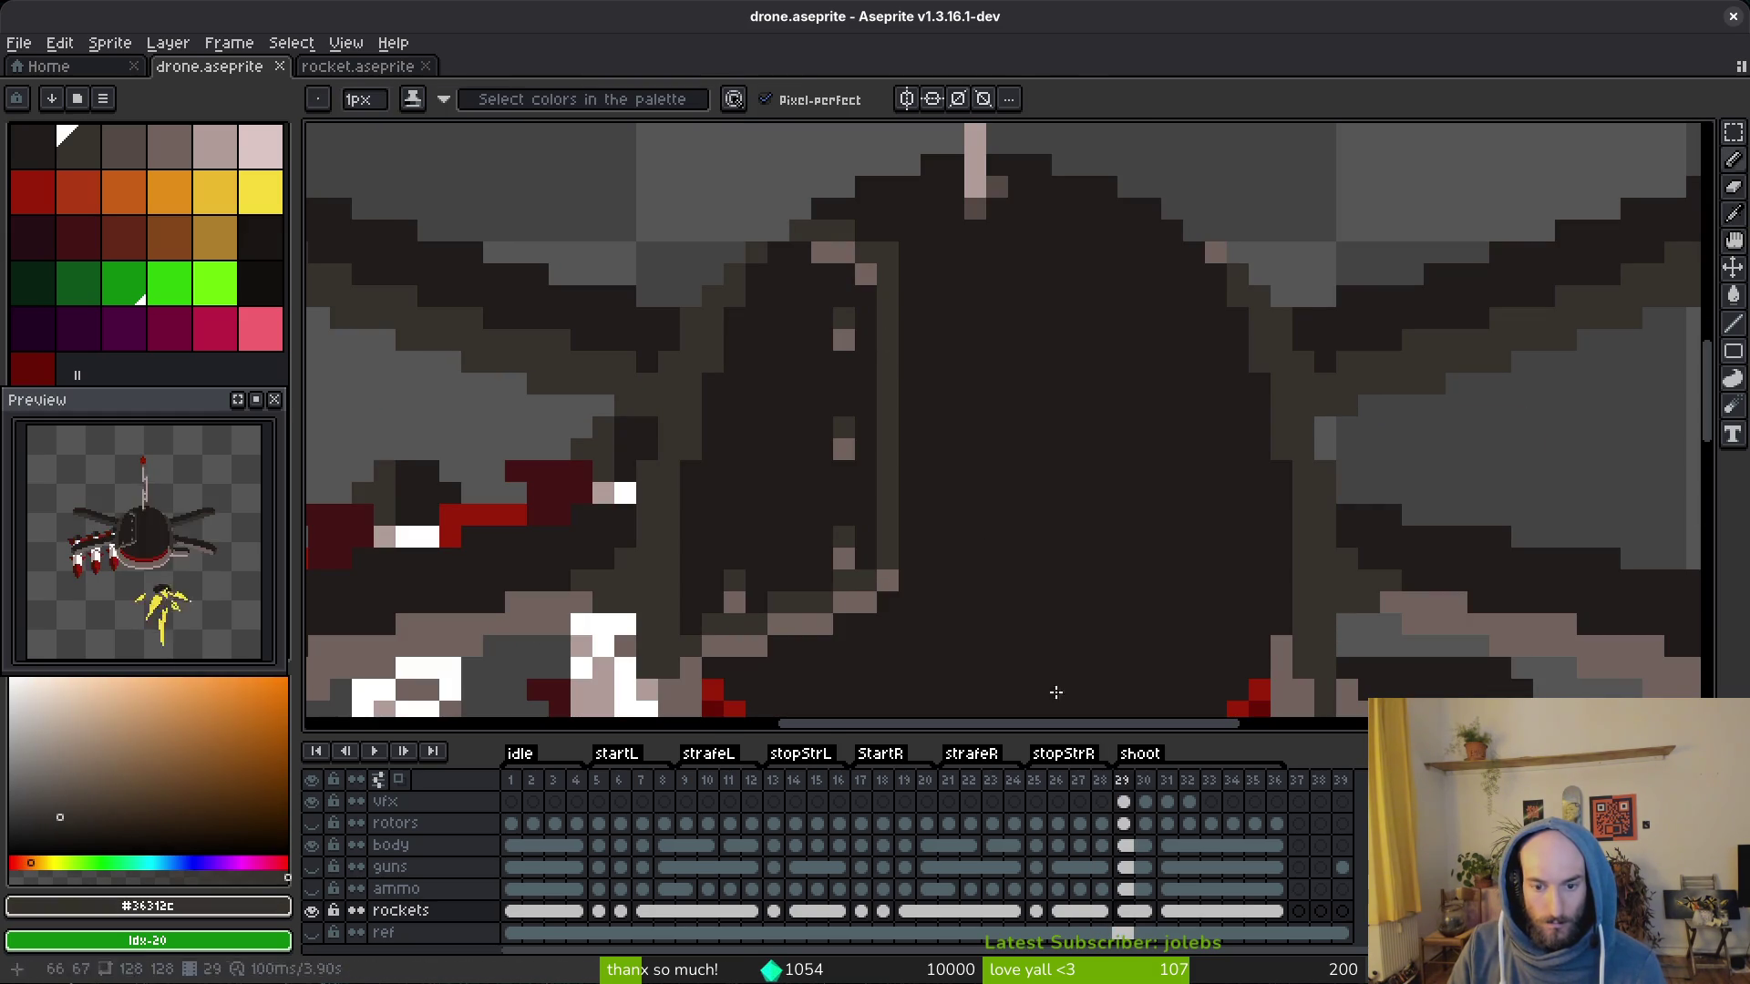
click(1125, 845)
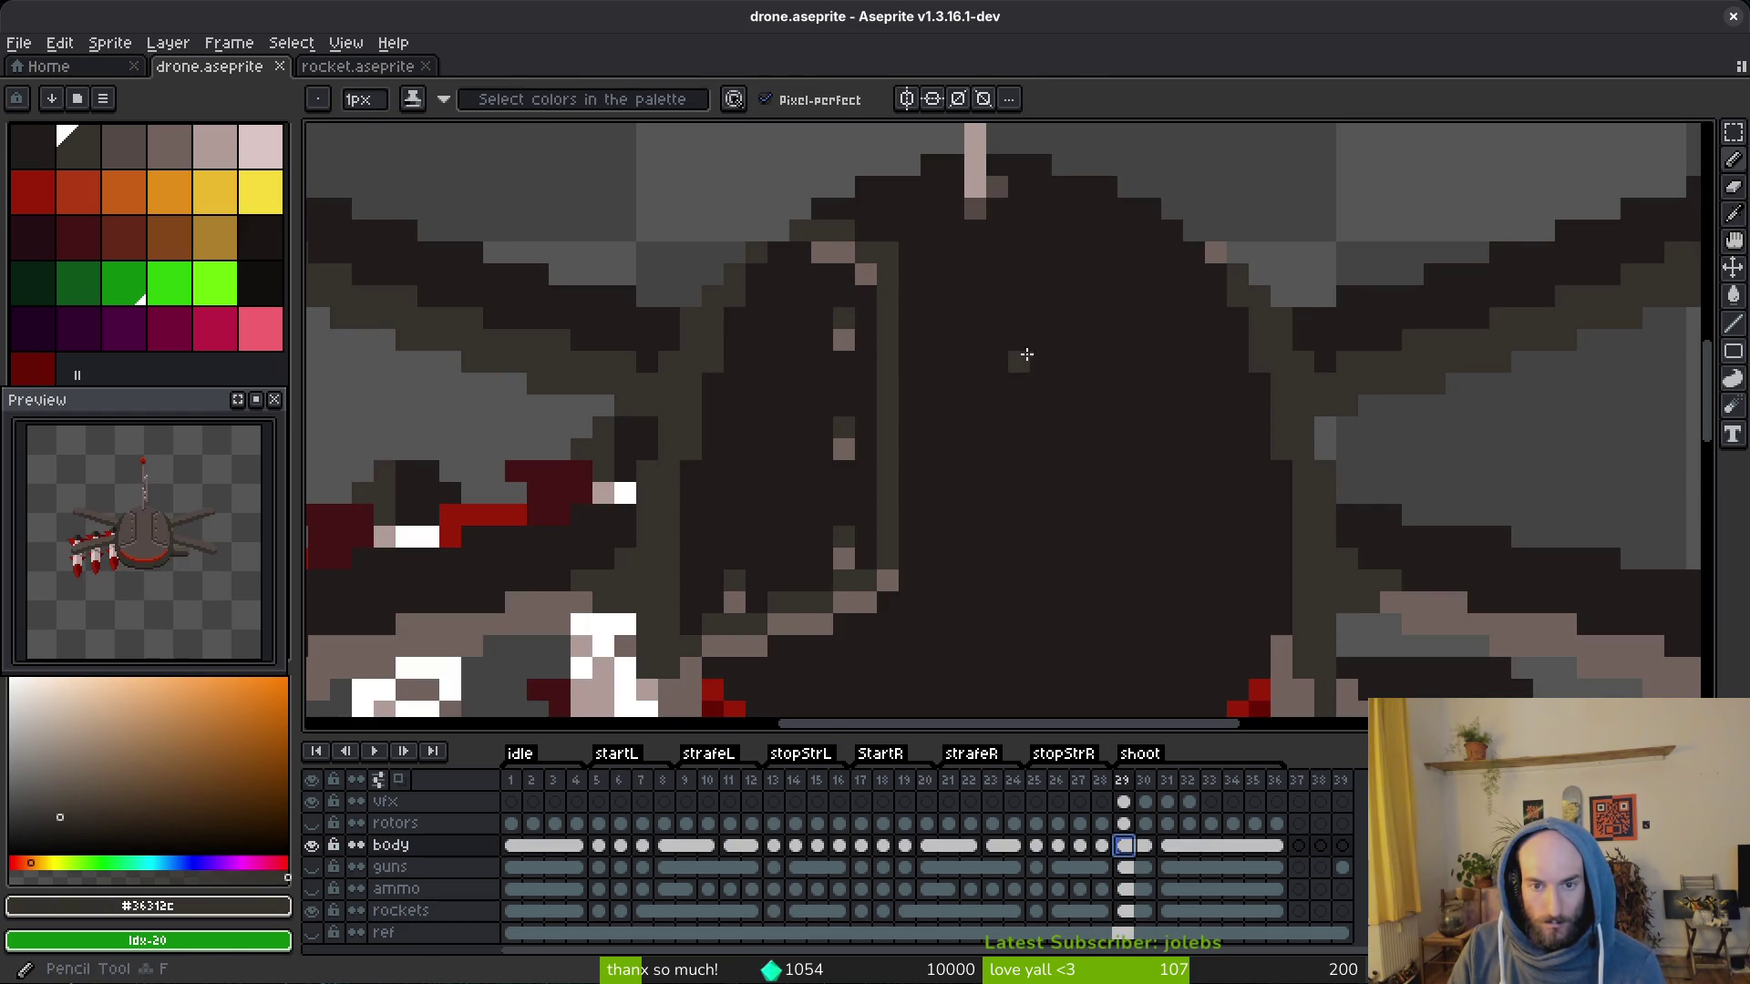
drag(909, 369, 1154, 401)
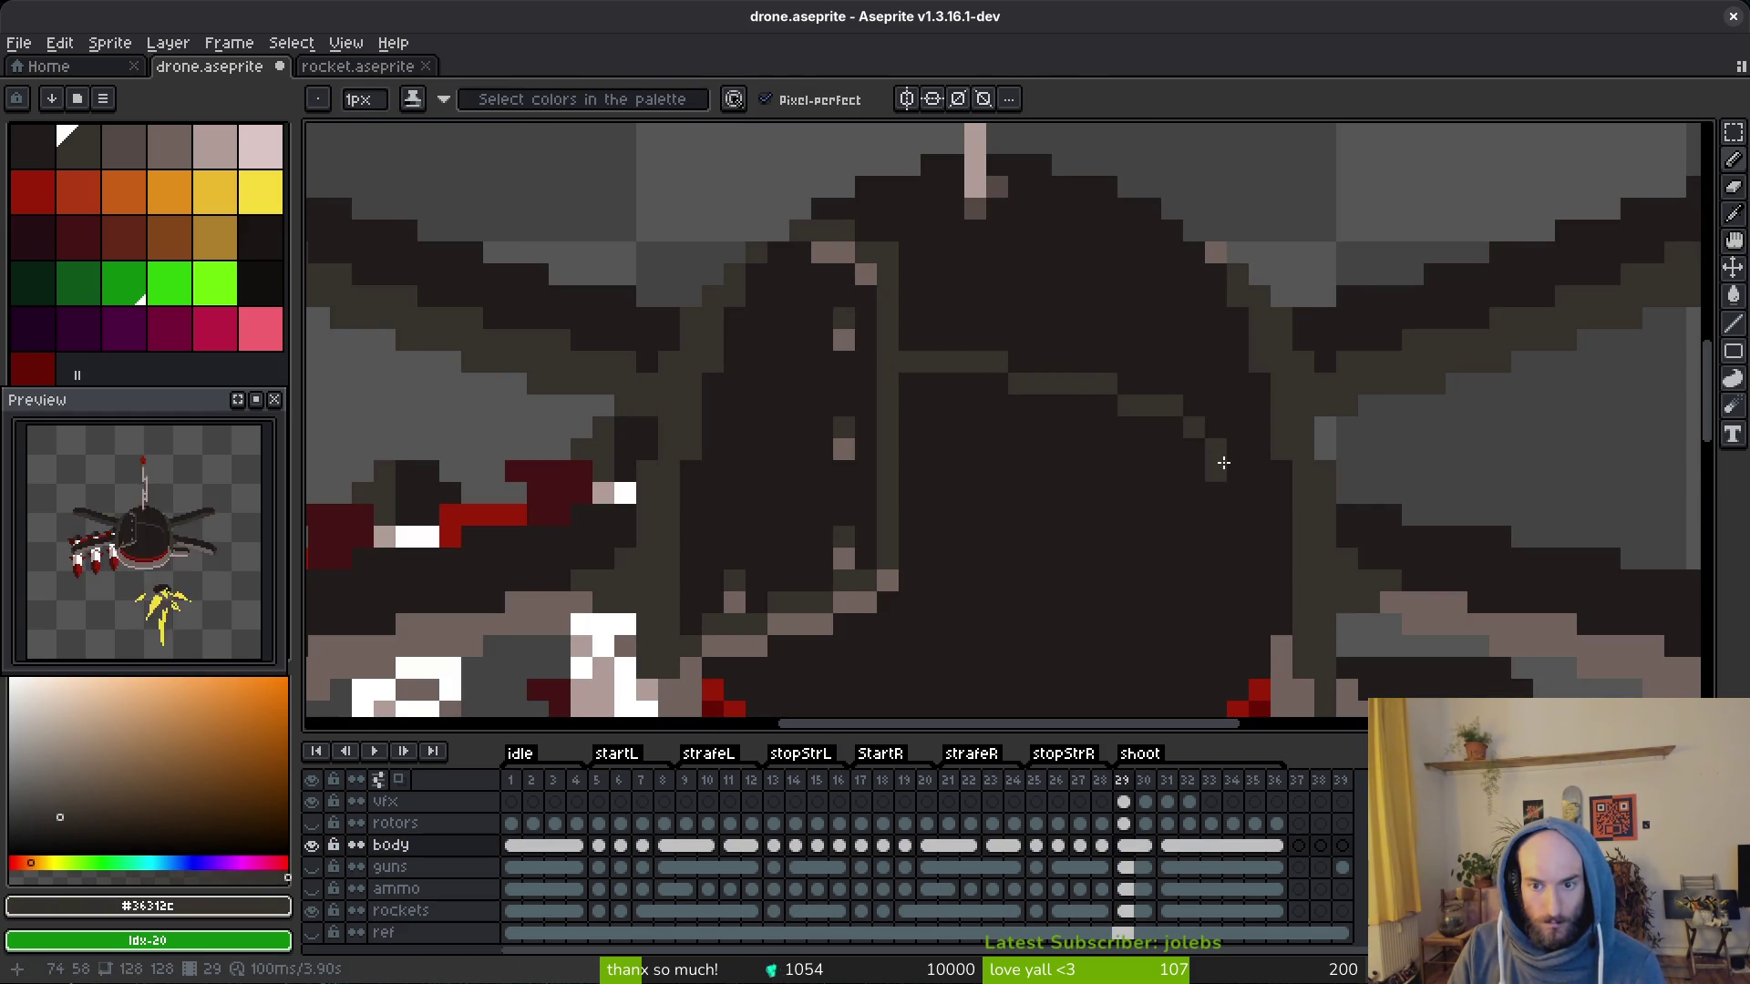
scroll(1224, 463, down, 4)
Step: Compare with the previous frame, then marquee a right hull panel and nudge it right
key(Left)
key(Right)
key(Left)
key(Right)
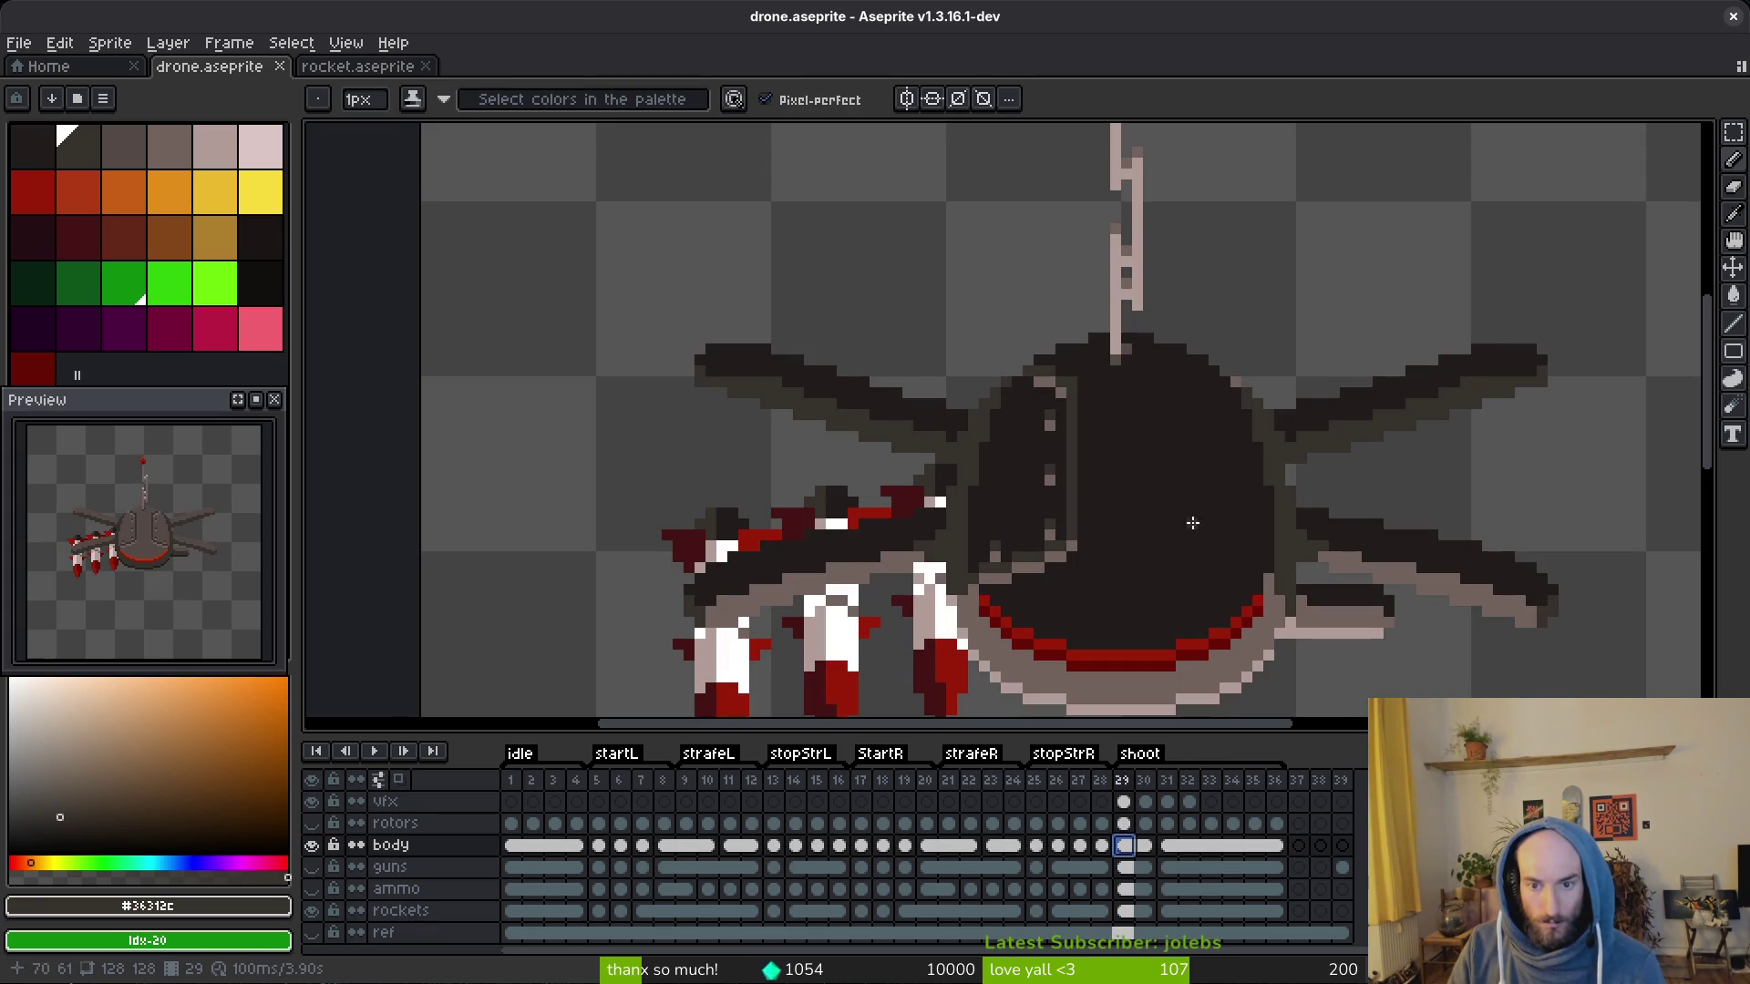
key(m)
drag(1091, 331, 953, 599)
key(Right)
key(Right)
key(Right)
key(Right)
key(Right)
key(Right)
key(Right)
key(Right)
key(Right)
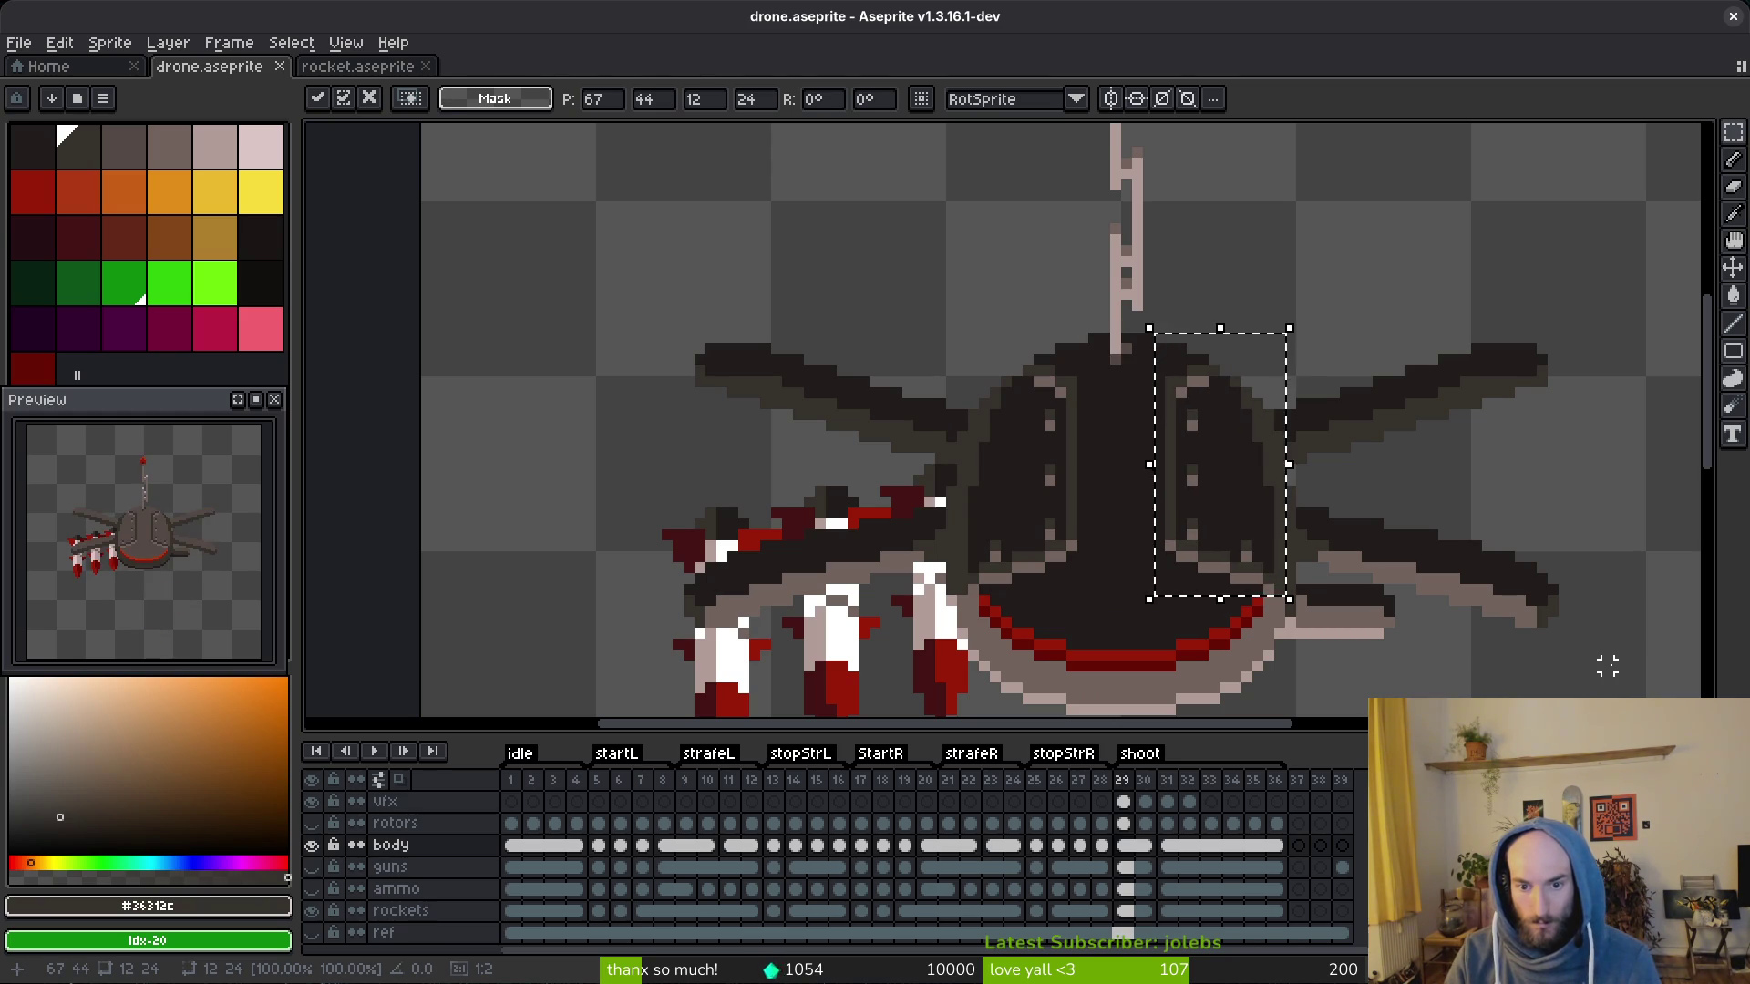
key(ctrl+d)
scroll(1039, 540, down, 3)
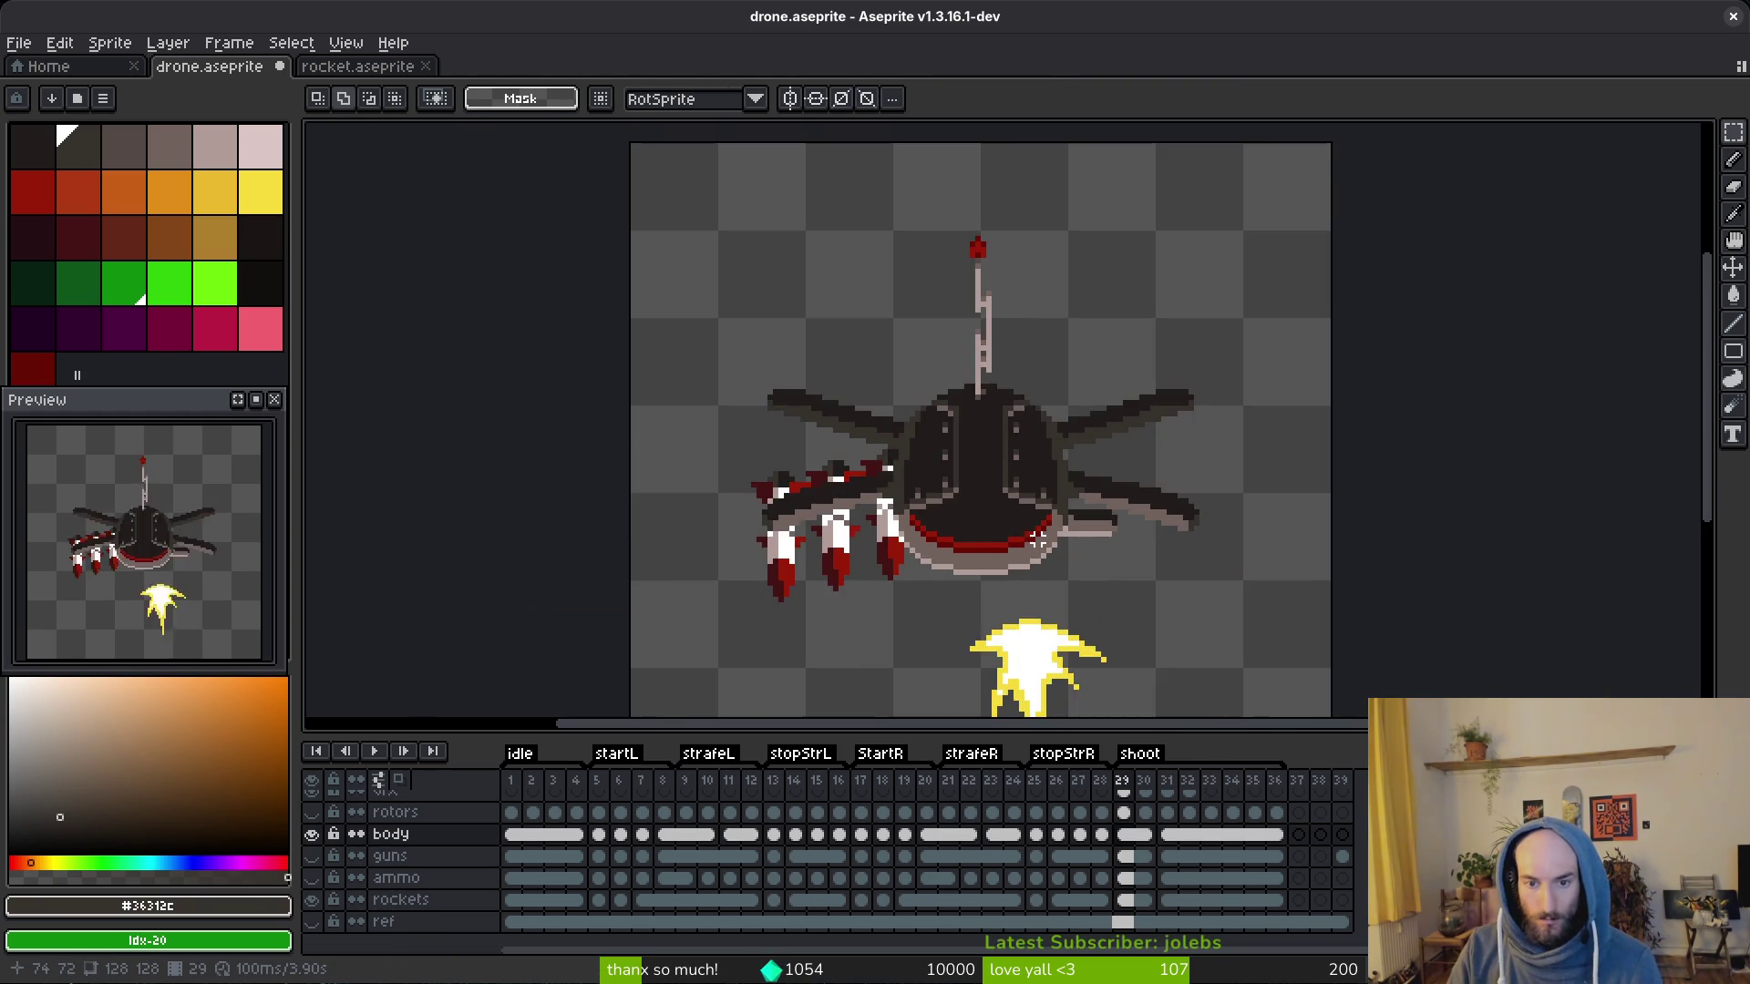
Step: Toggle the reference layer across frames 28–29 to compare the re-shaded hull
key(shift+x)
key(shift+x)
key(shift+x)
key(shift+x)
key(shift+x)
key(shift+x)
key(Left)
scroll(1119, 499, up, 2)
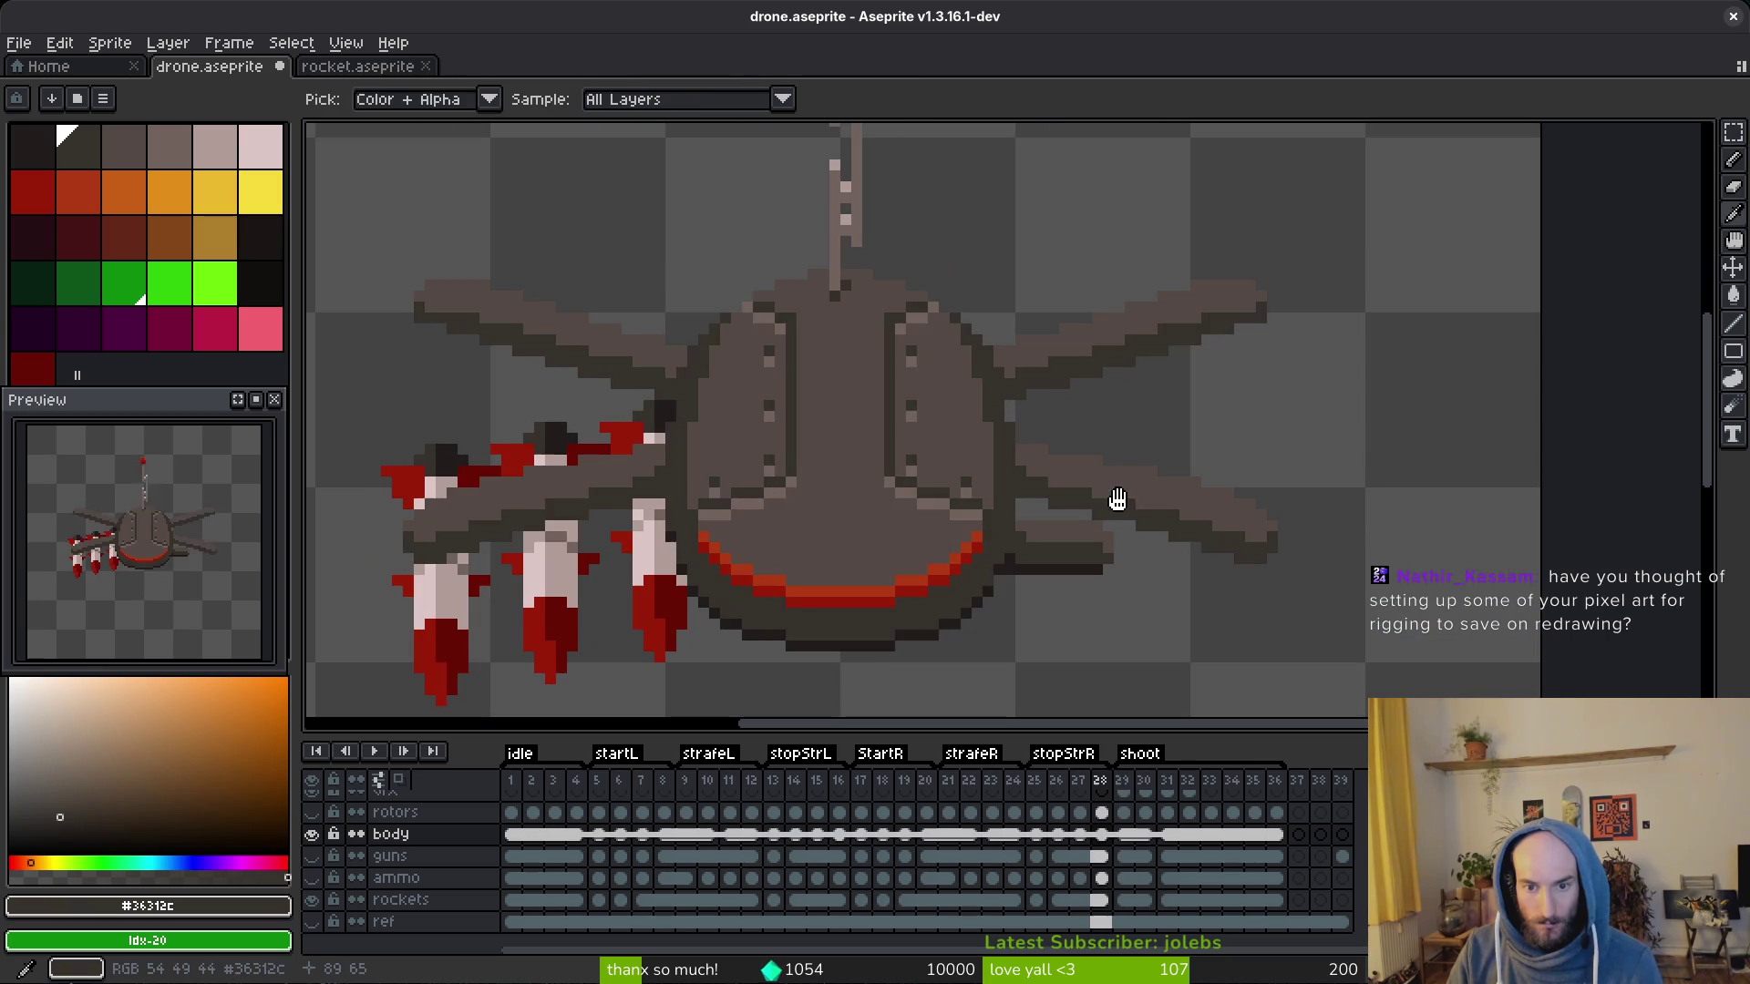
key(shift+x)
key(shift+x)
key(shift+x)
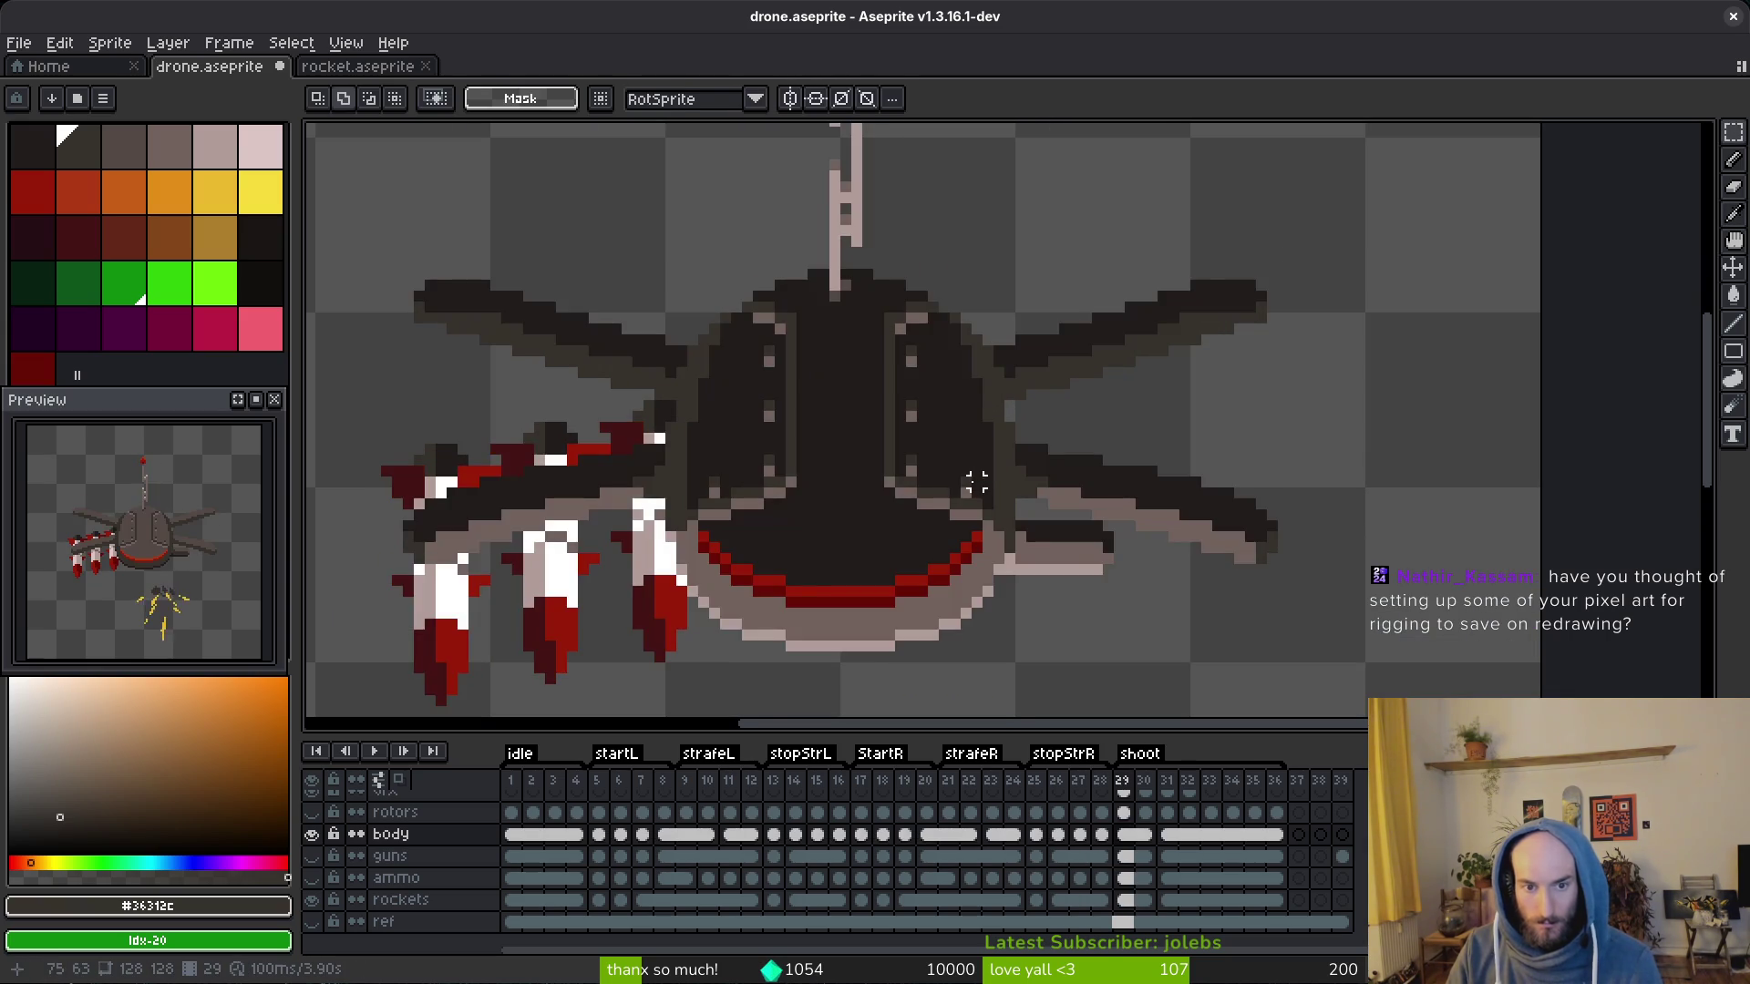
scroll(998, 486, down, 3)
key(Right)
key(shift+x)
key(shift+x)
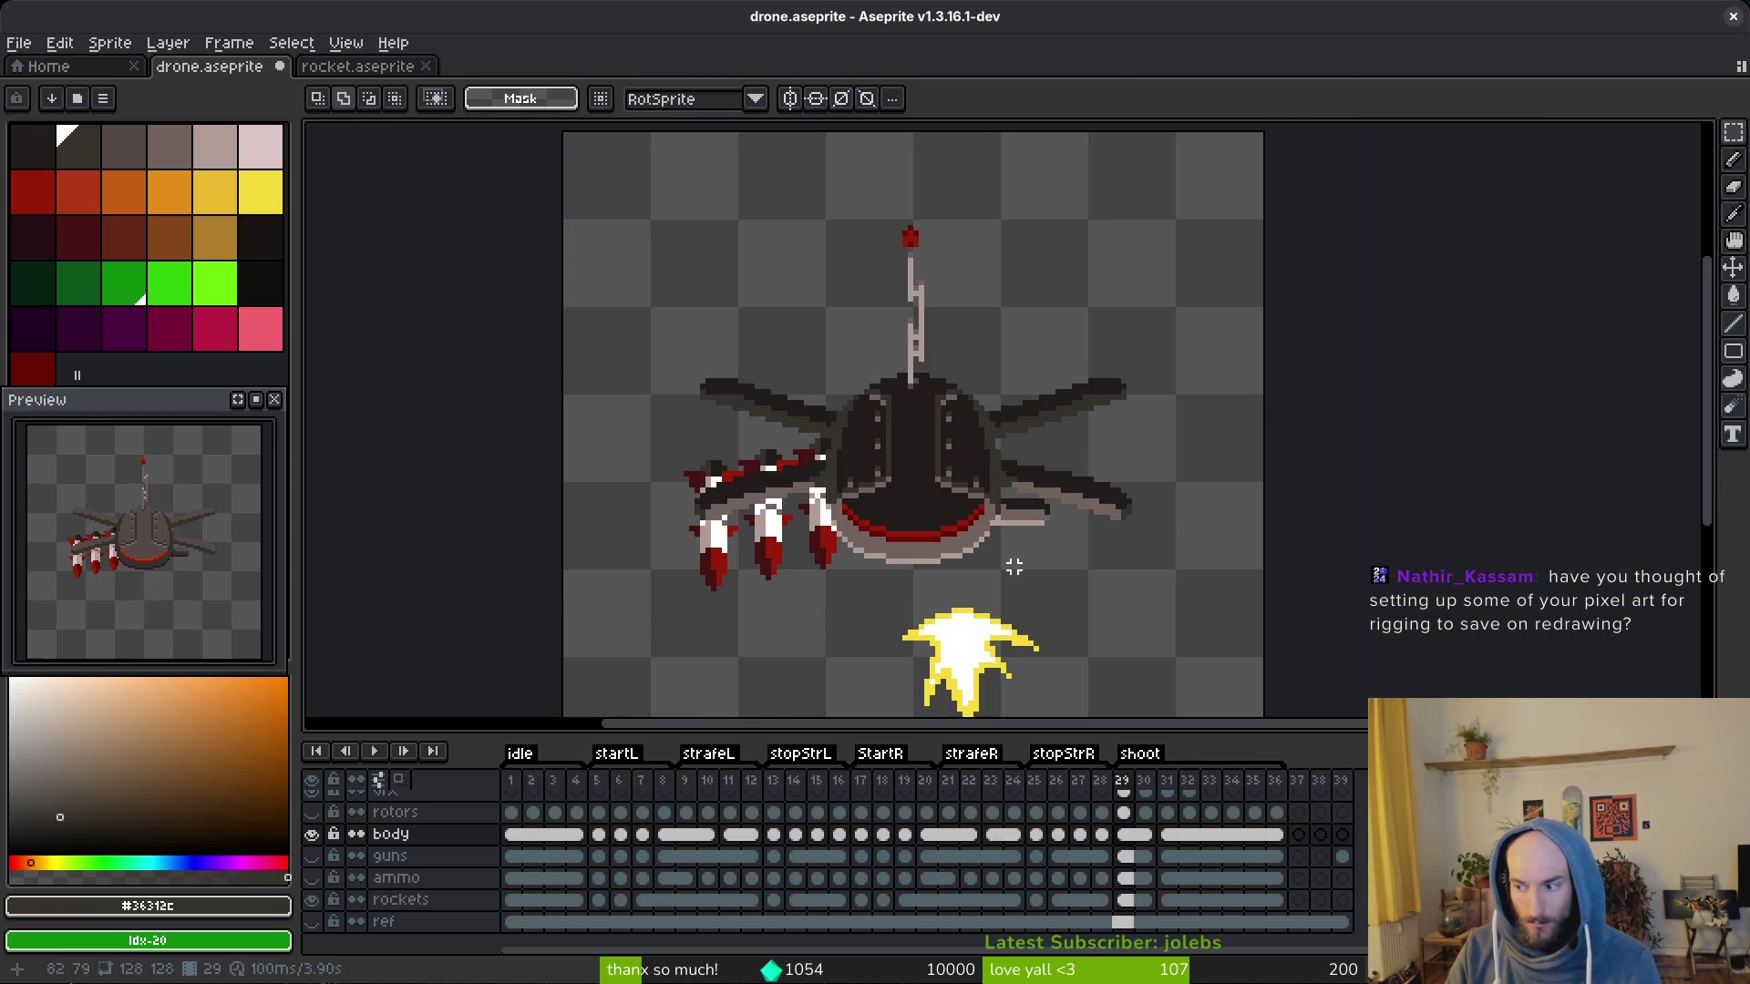
Step: Save drone.aseprite with the hull edits
key(ctrl+s)
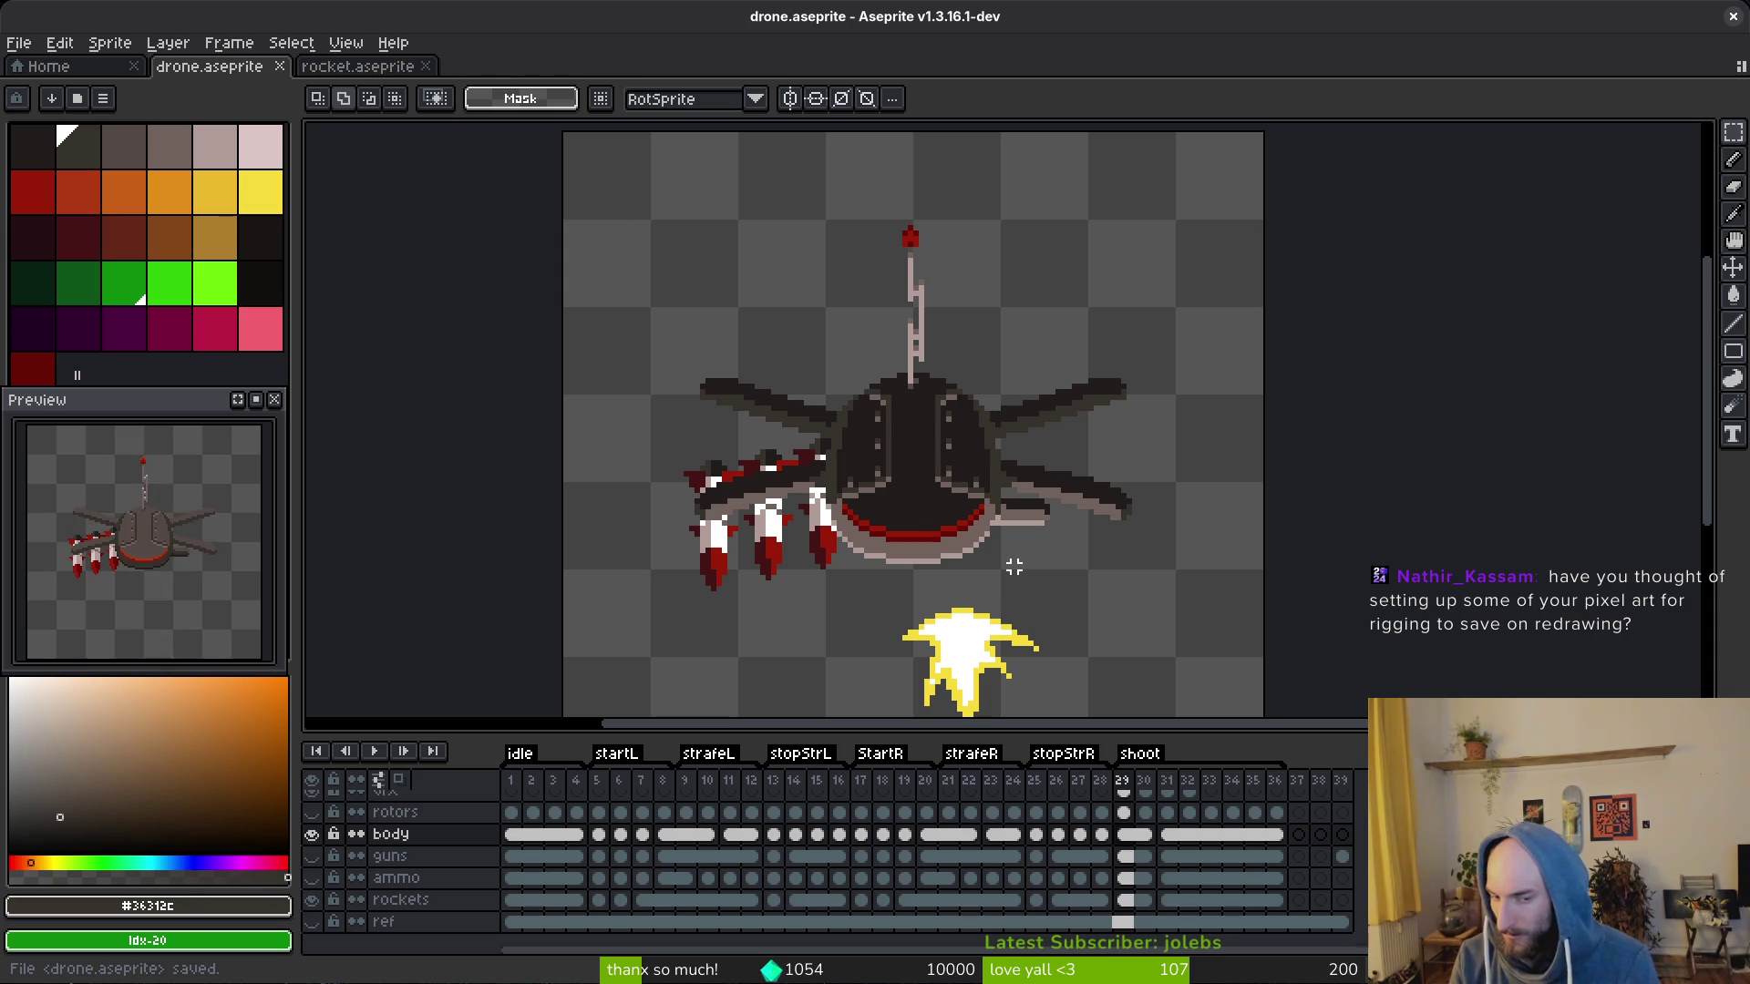
key(ctrl+s)
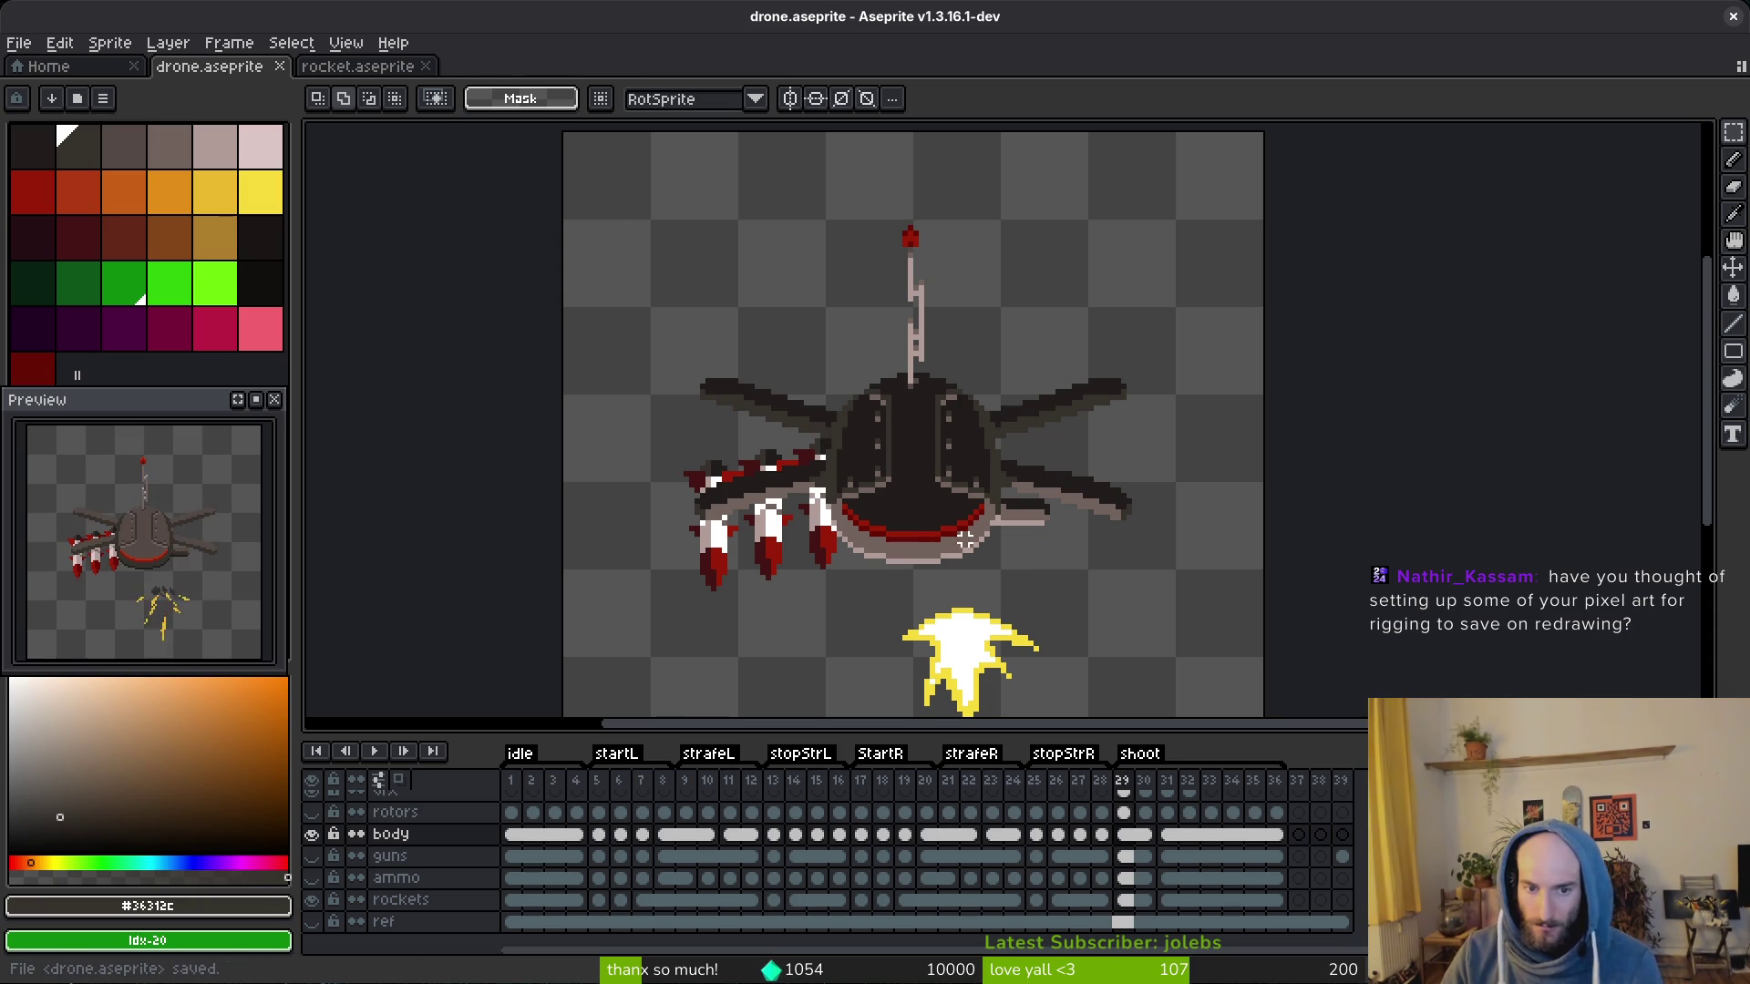
scroll(974, 547, down, 1)
scroll(975, 547, down, 1)
key(alt)
key(m)
scroll(974, 536, up, 3)
key(alt)
scroll(891, 528, down, 1)
scroll(891, 528, down, 2)
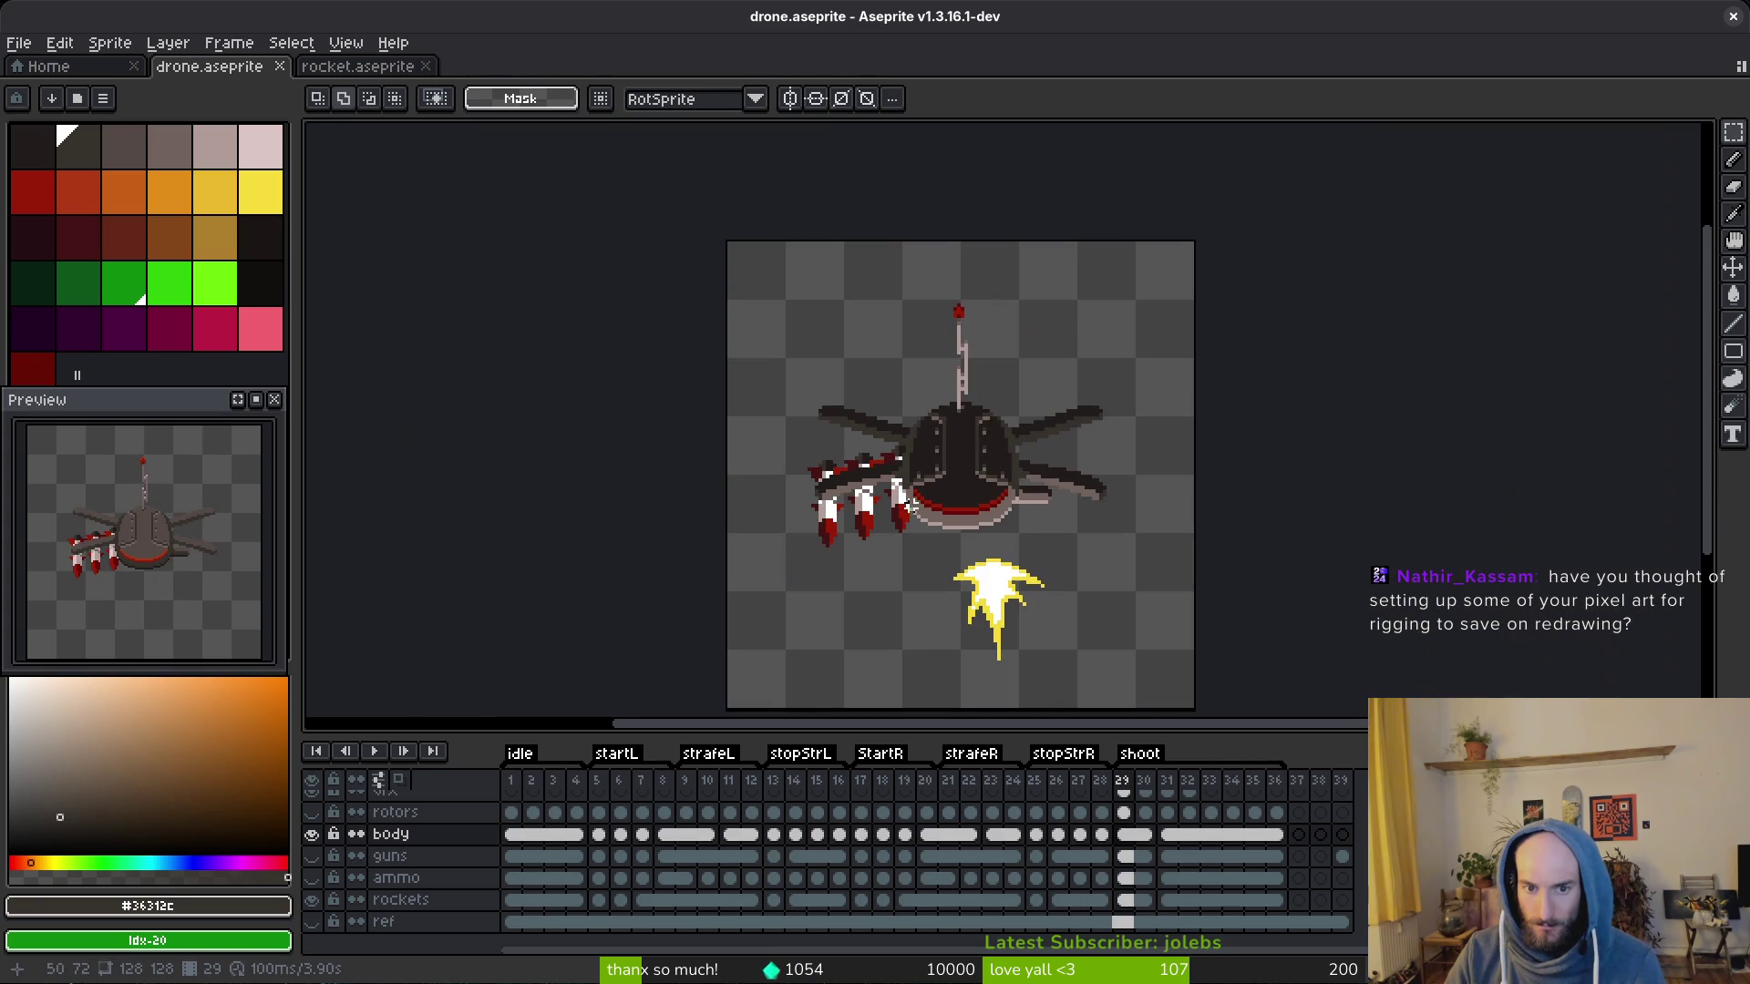
key(alt)
Step: Step through the shoot frames and return to frame 25
key(Right)
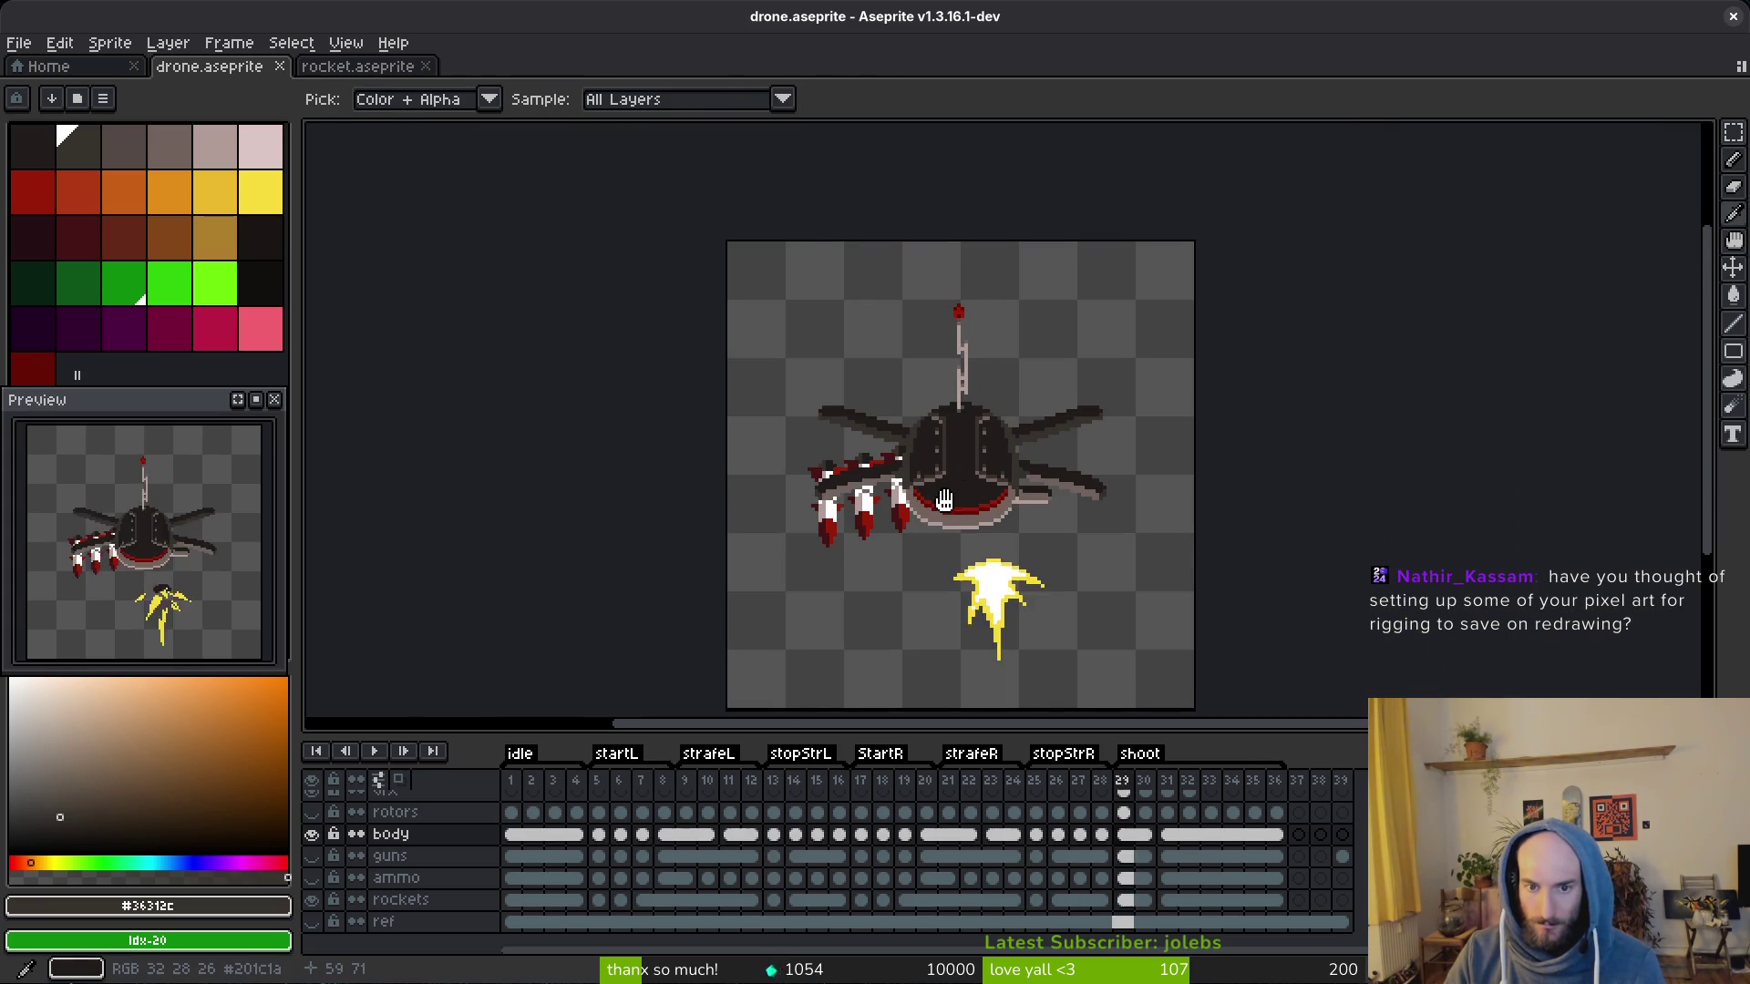
key(Left)
key(Right)
key(Right)
key(Right)
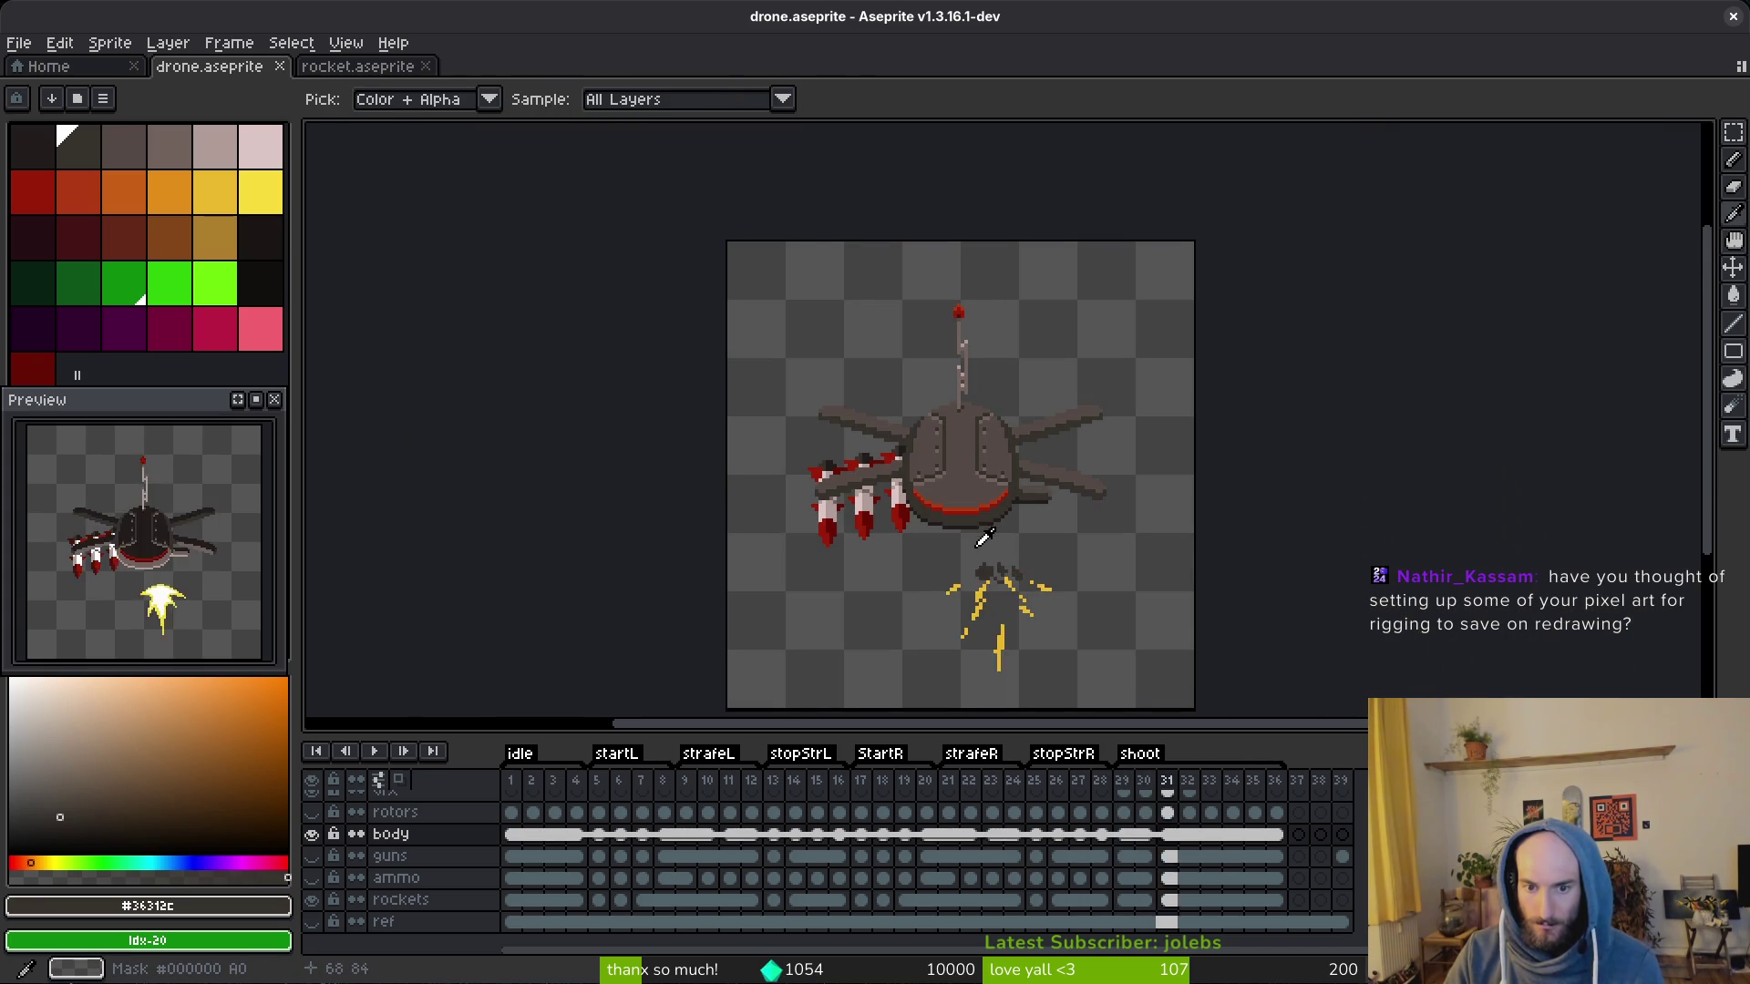
key(Right)
key(Right)
key(Right)
key(Right)
key(Right)
key(Left)
key(Left)
key(Left)
key(Left)
key(Left)
key(Left)
key(Left)
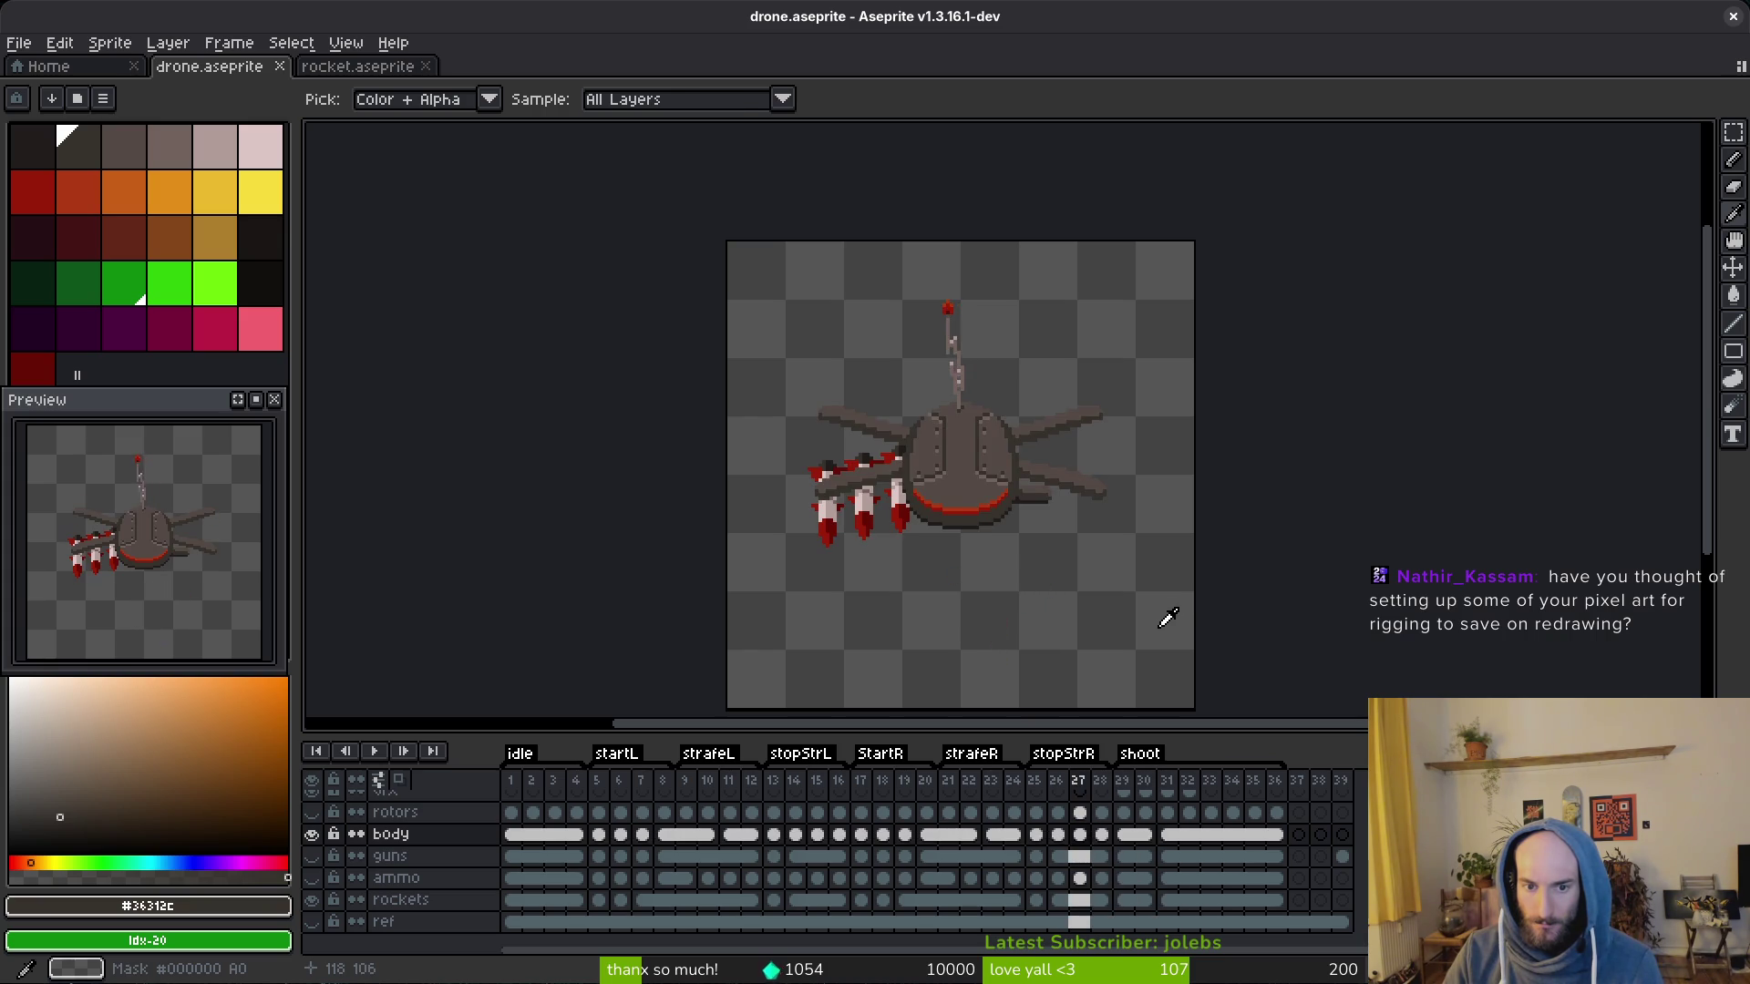
key(Left)
key(Left)
key(Left)
key(m)
key(ctrl+s)
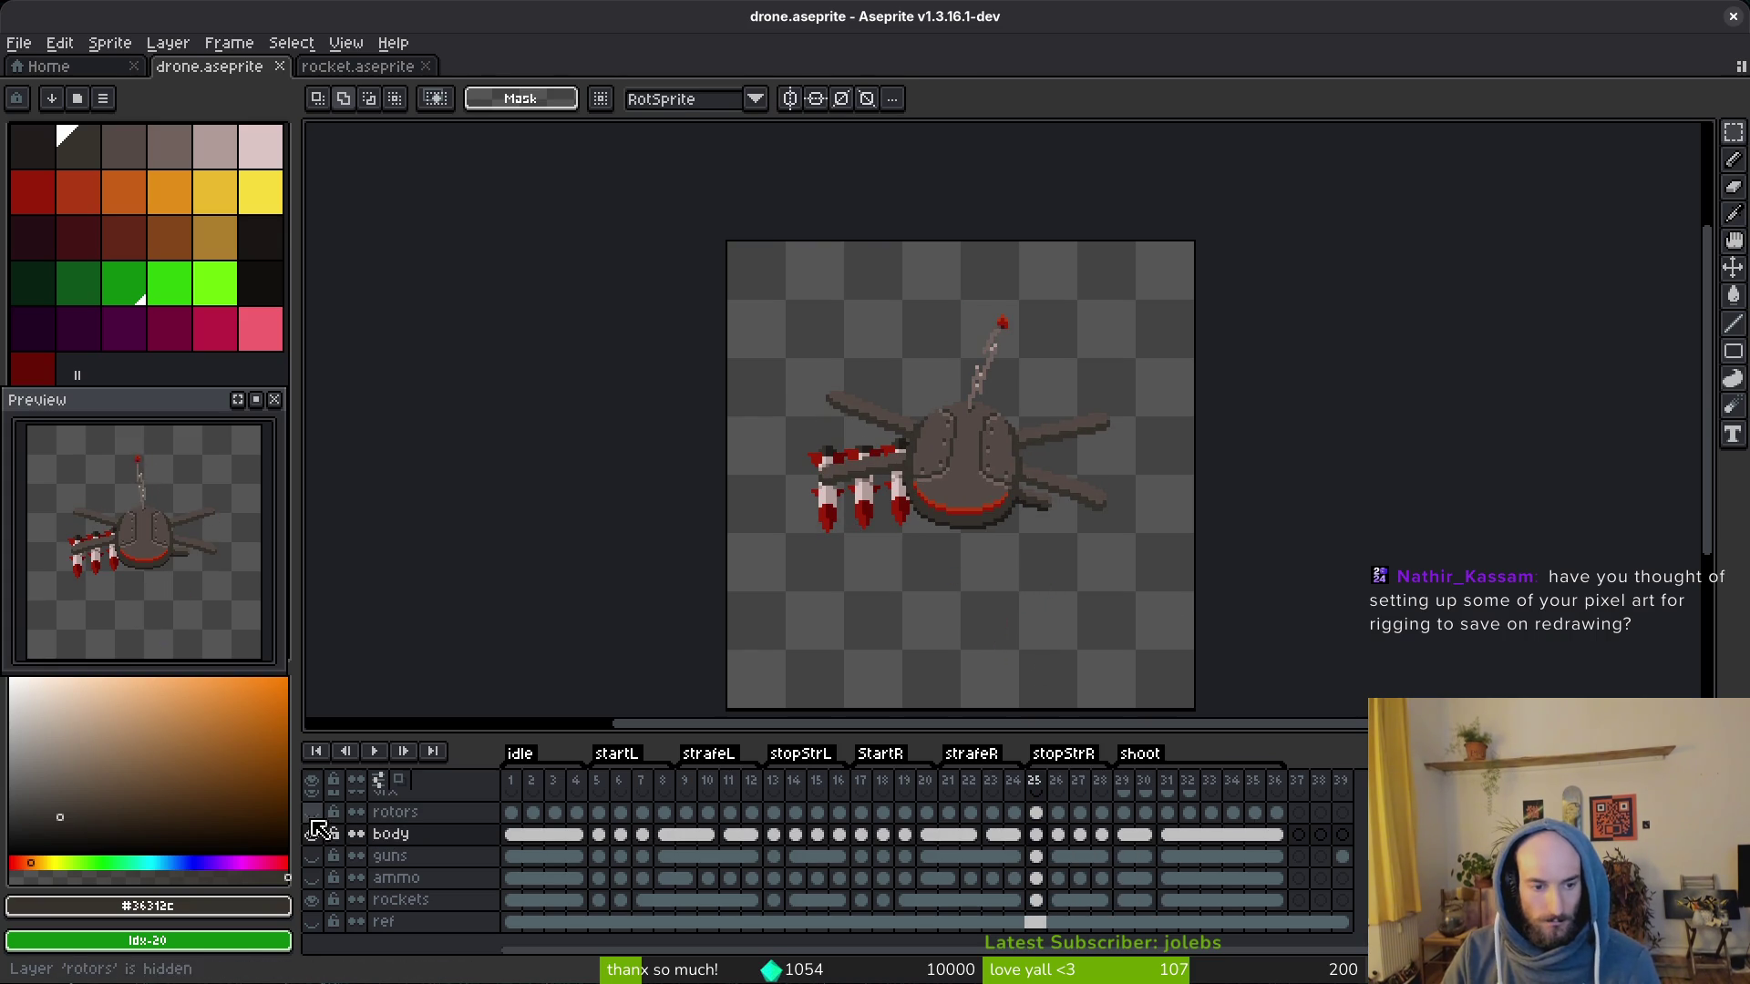
Step: Make the rotors, guns and ammo layers visible again on the canvas
click(311, 810)
click(311, 855)
click(311, 877)
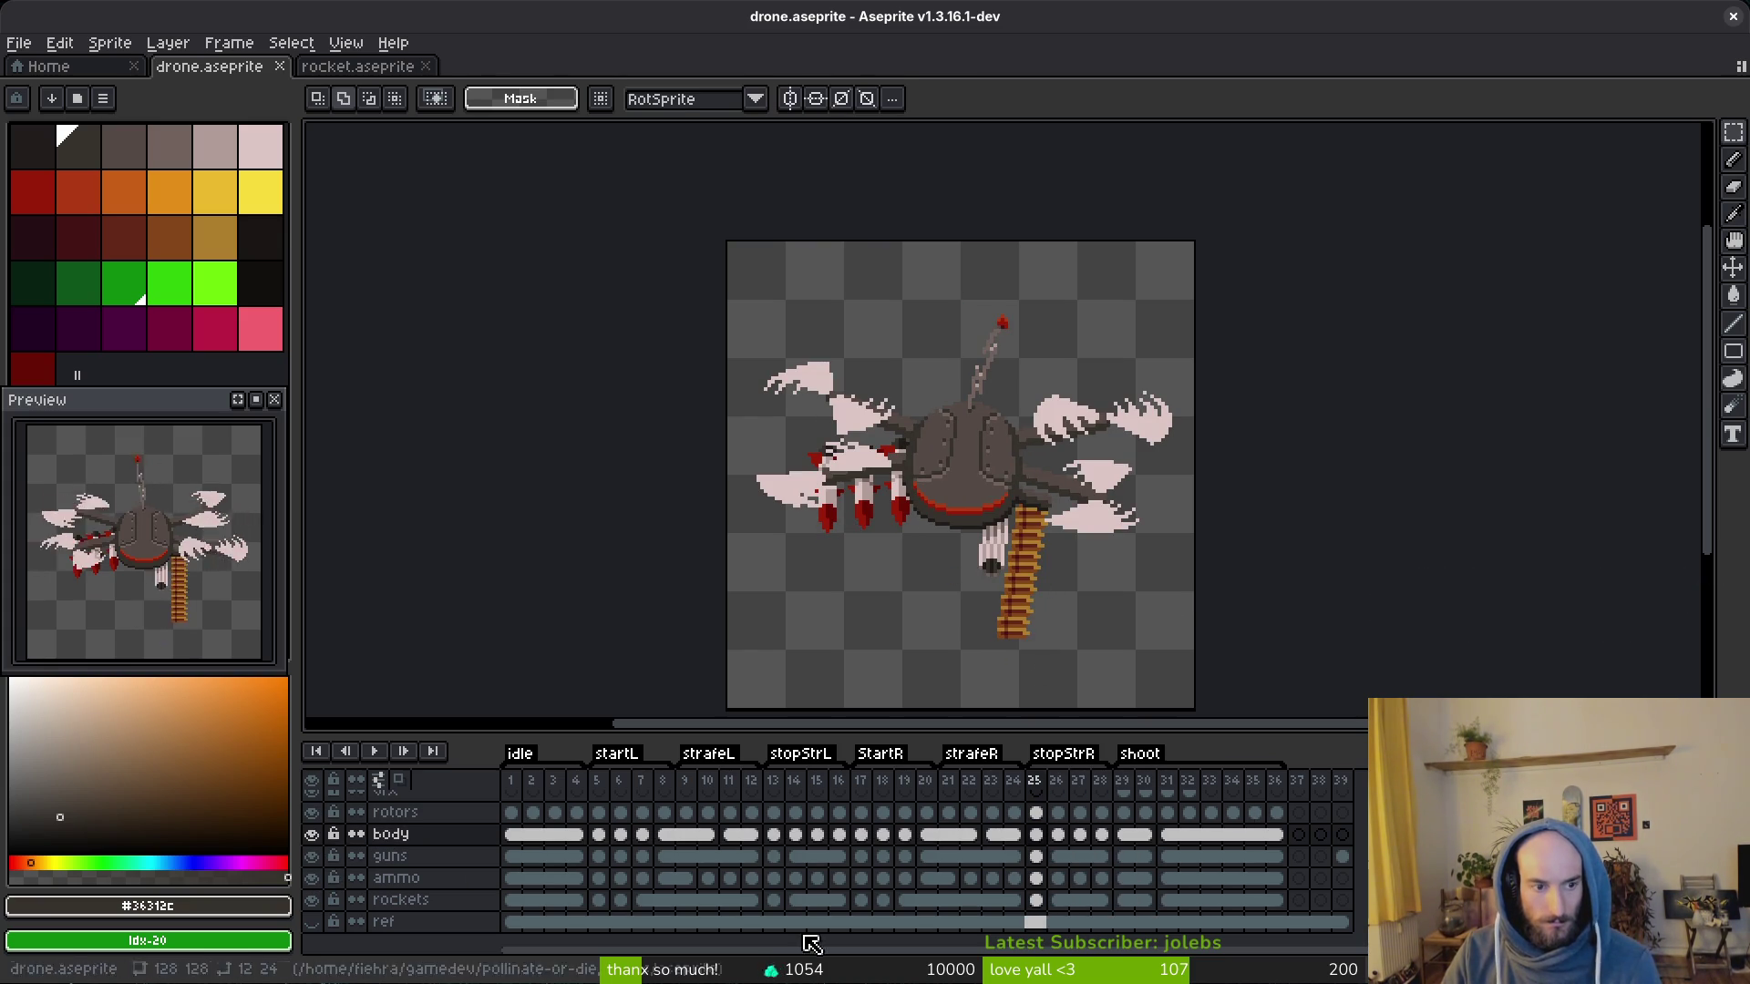
Step: Show the empty vfx frame 37 and briefly check the Preview panel's options menu
click(1305, 807)
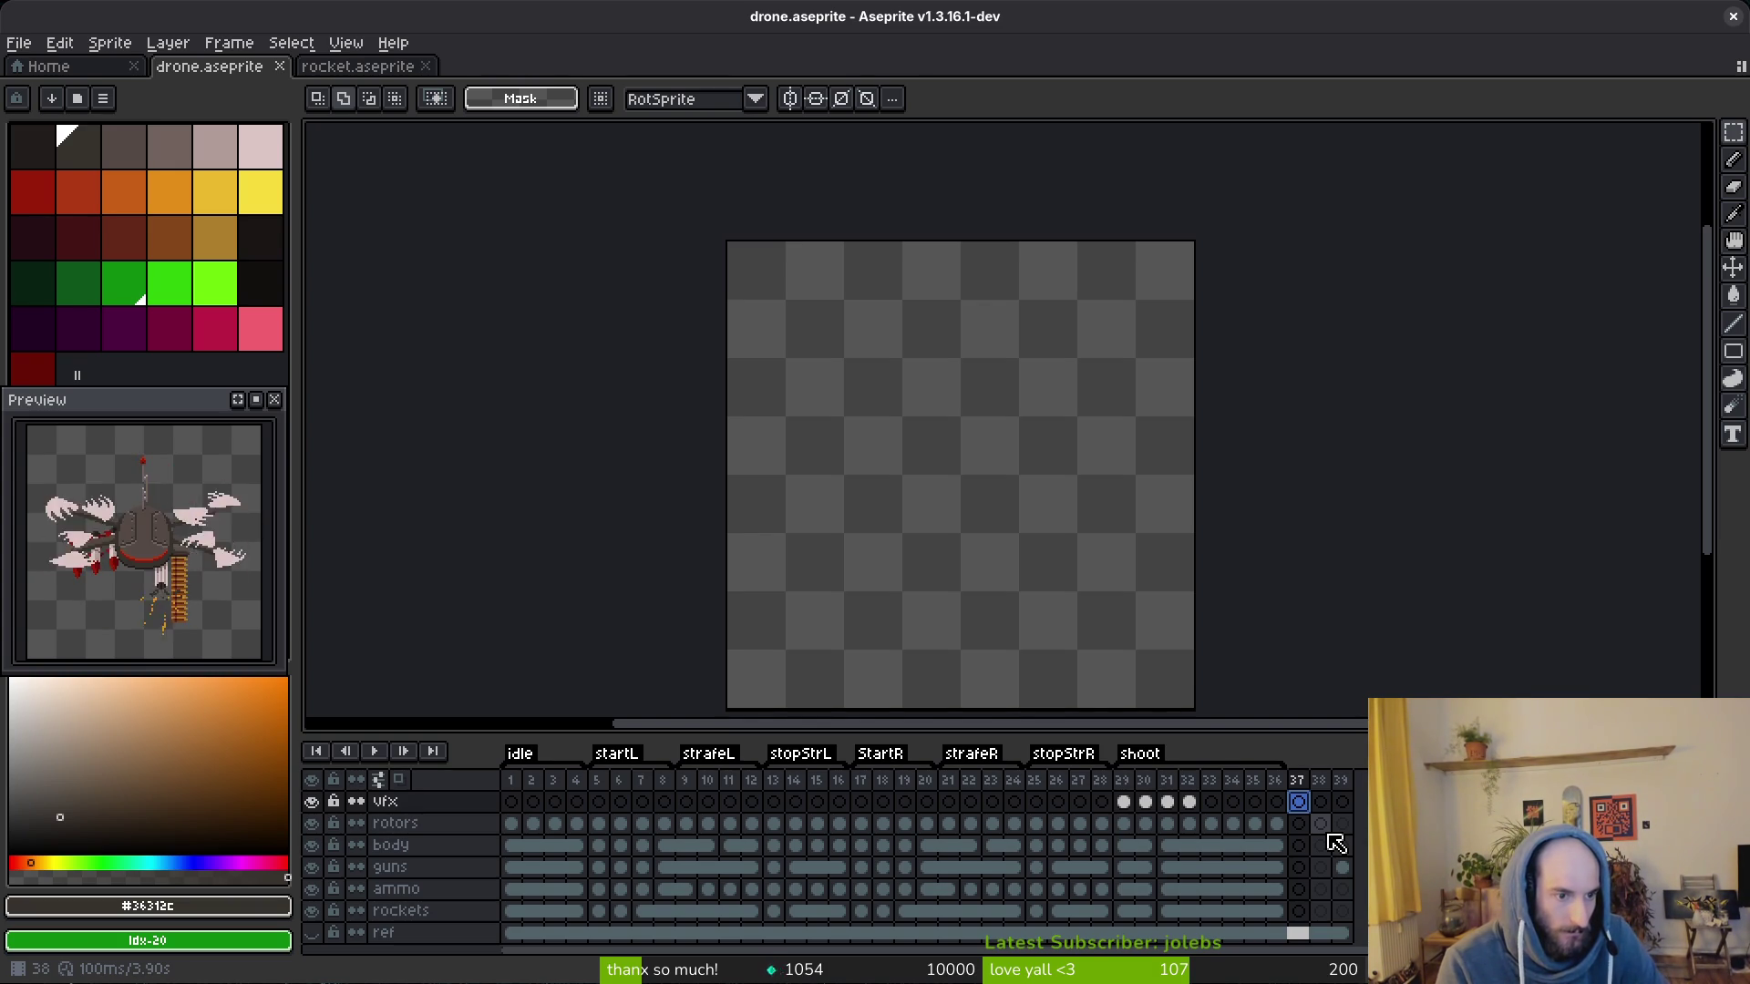
click(262, 406)
click(487, 534)
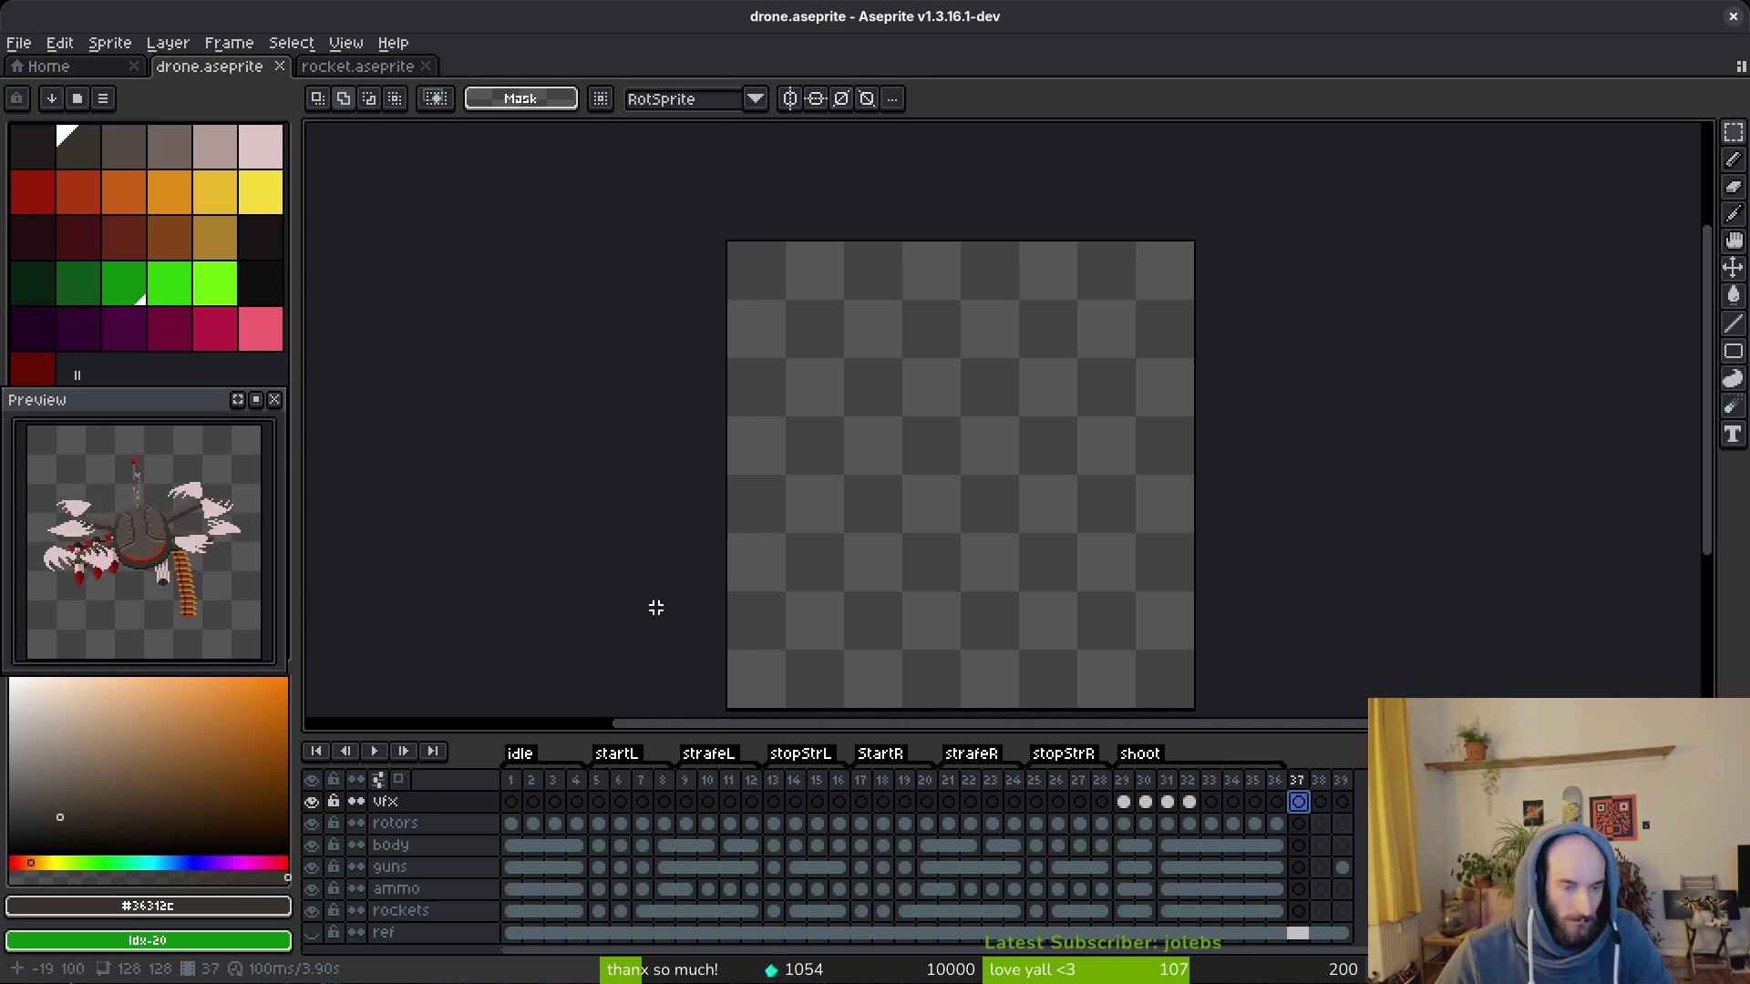
Step: Add empty frames after 36 and paste the shoot cels 29–36 starting at frame 37
click(1278, 783)
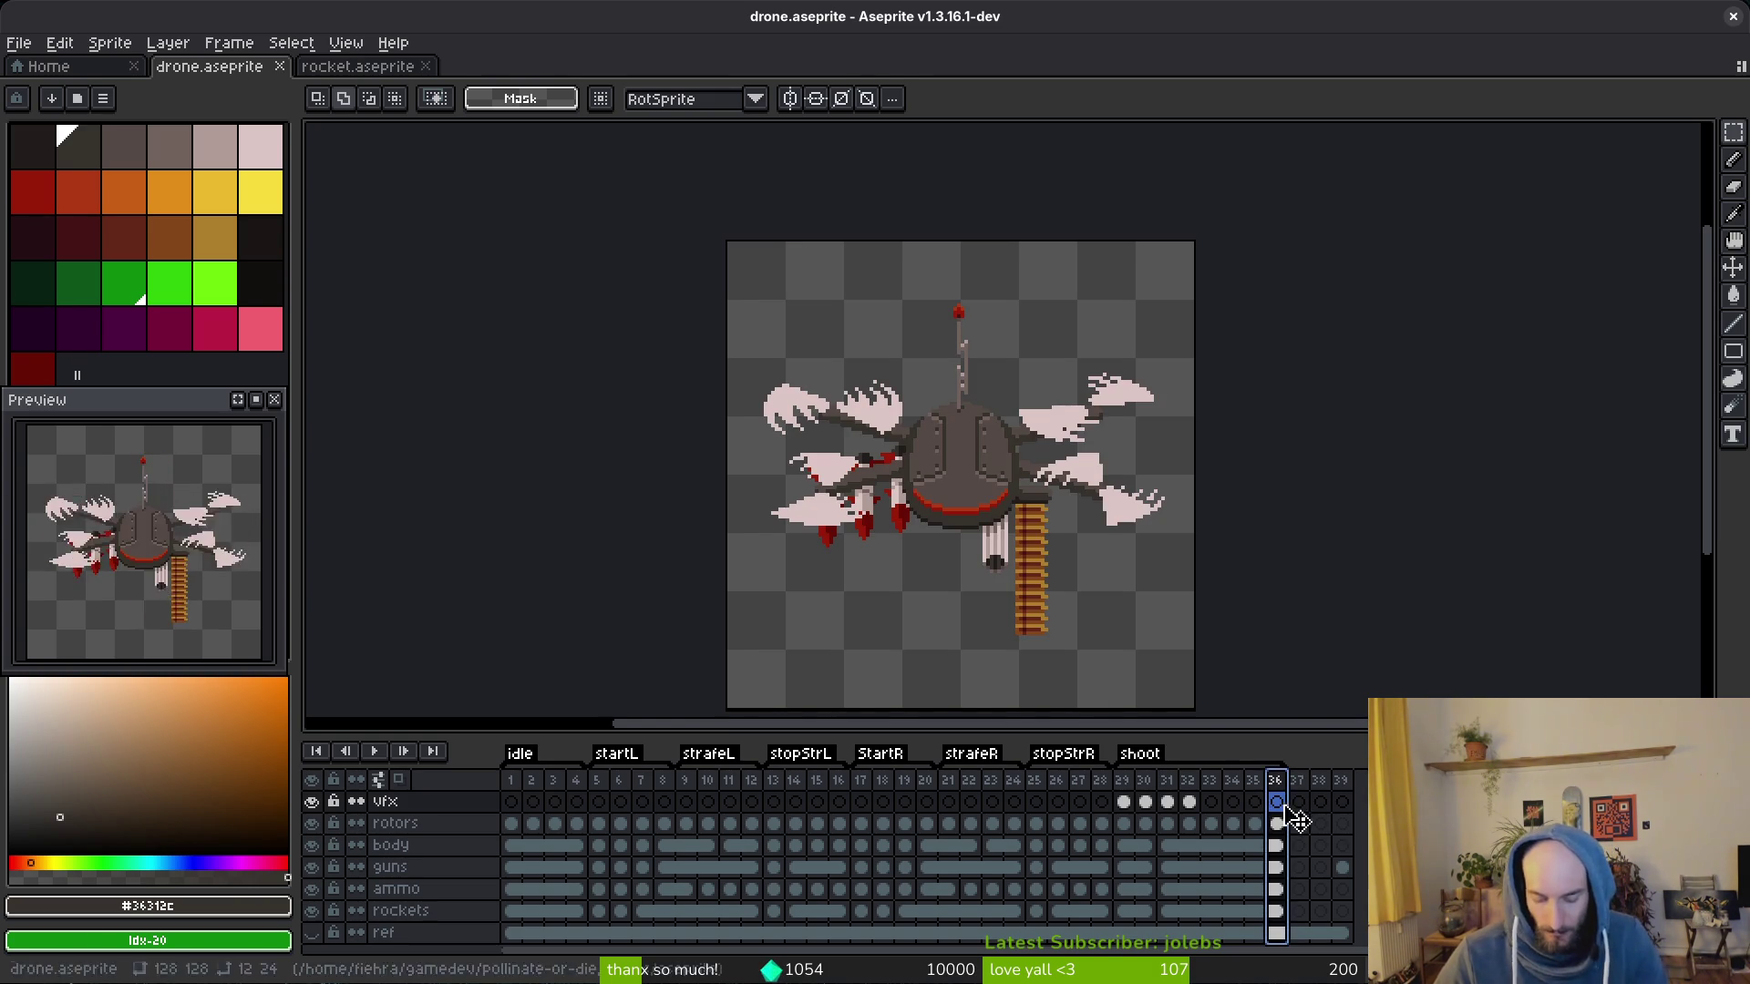
key(alt+shift+n)
key(alt+shift+n)
key(alt+shift+n)
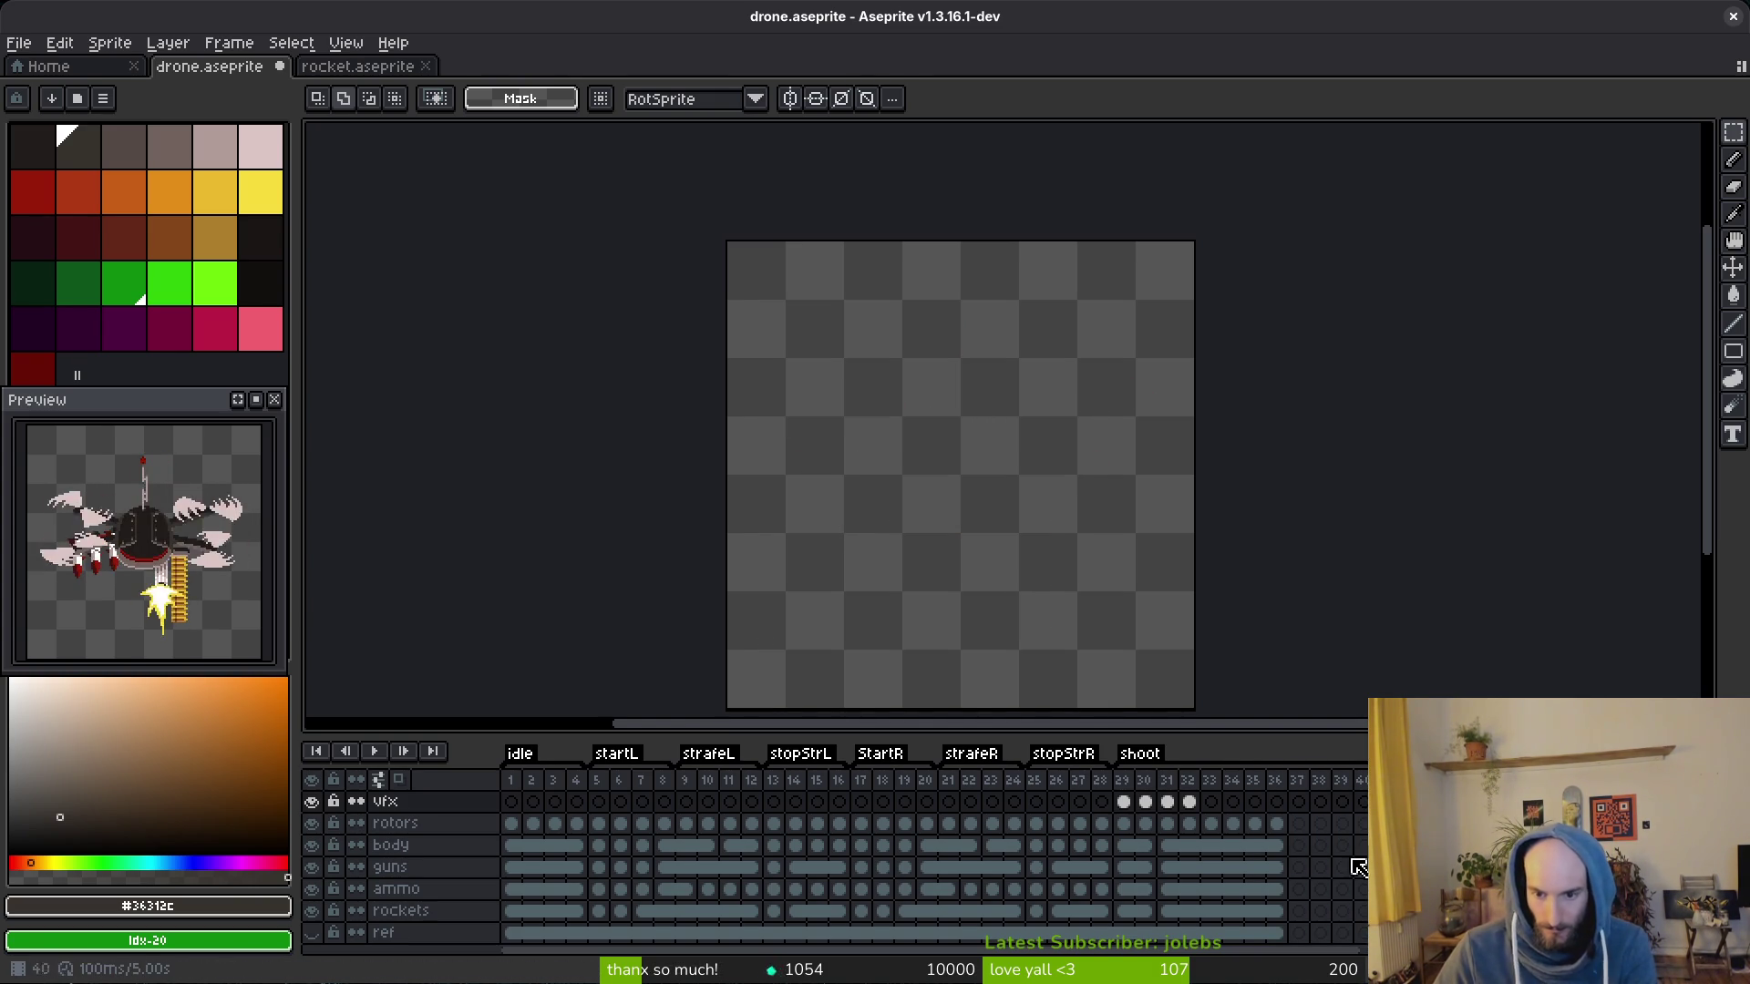
drag(1124, 801, 1279, 930)
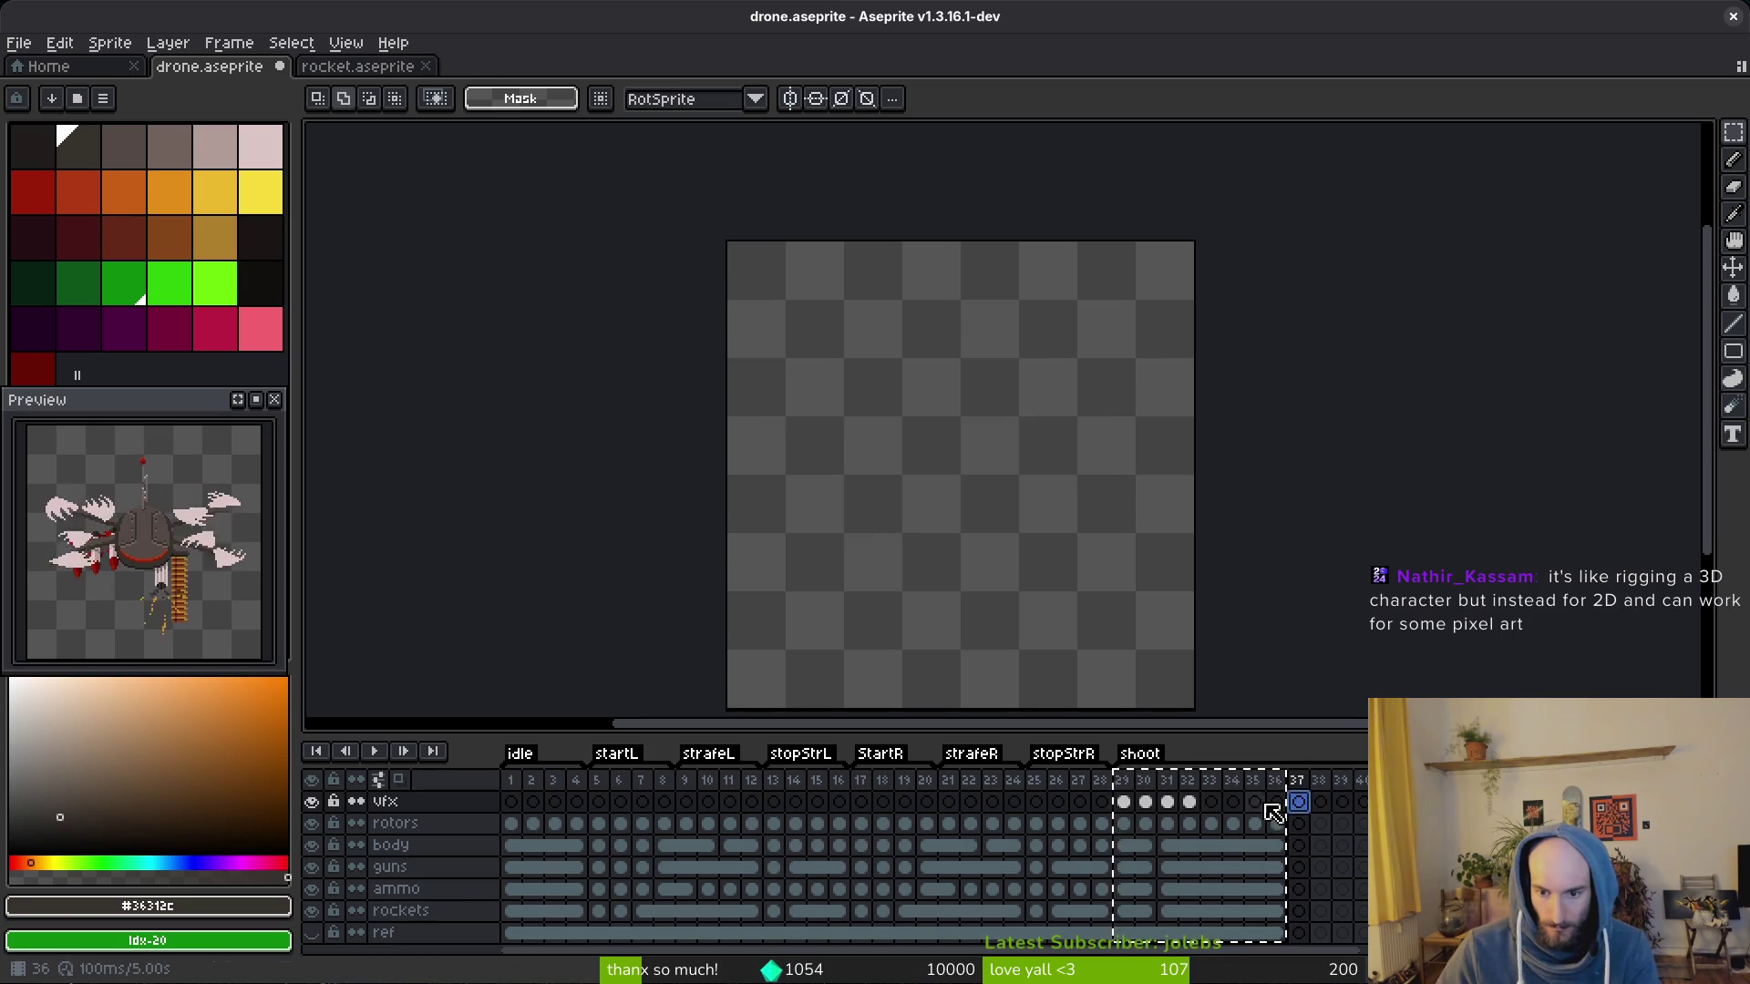
click(1124, 826)
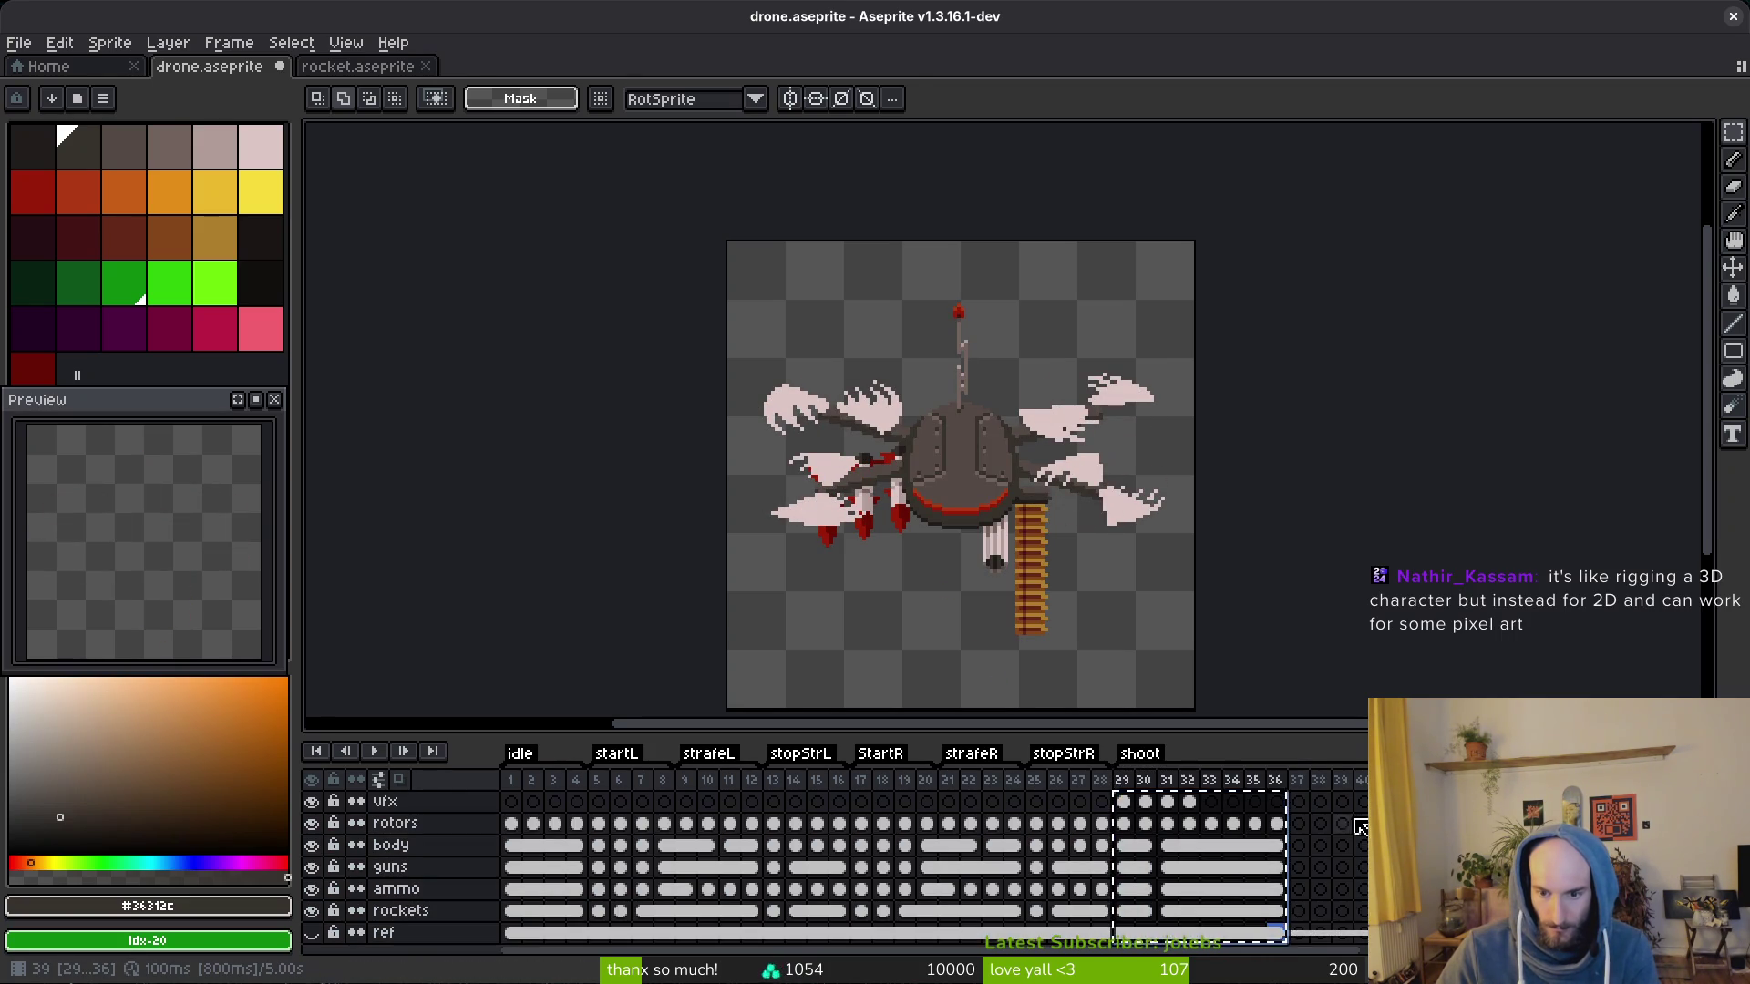
click(1306, 804)
key(ctrl+v)
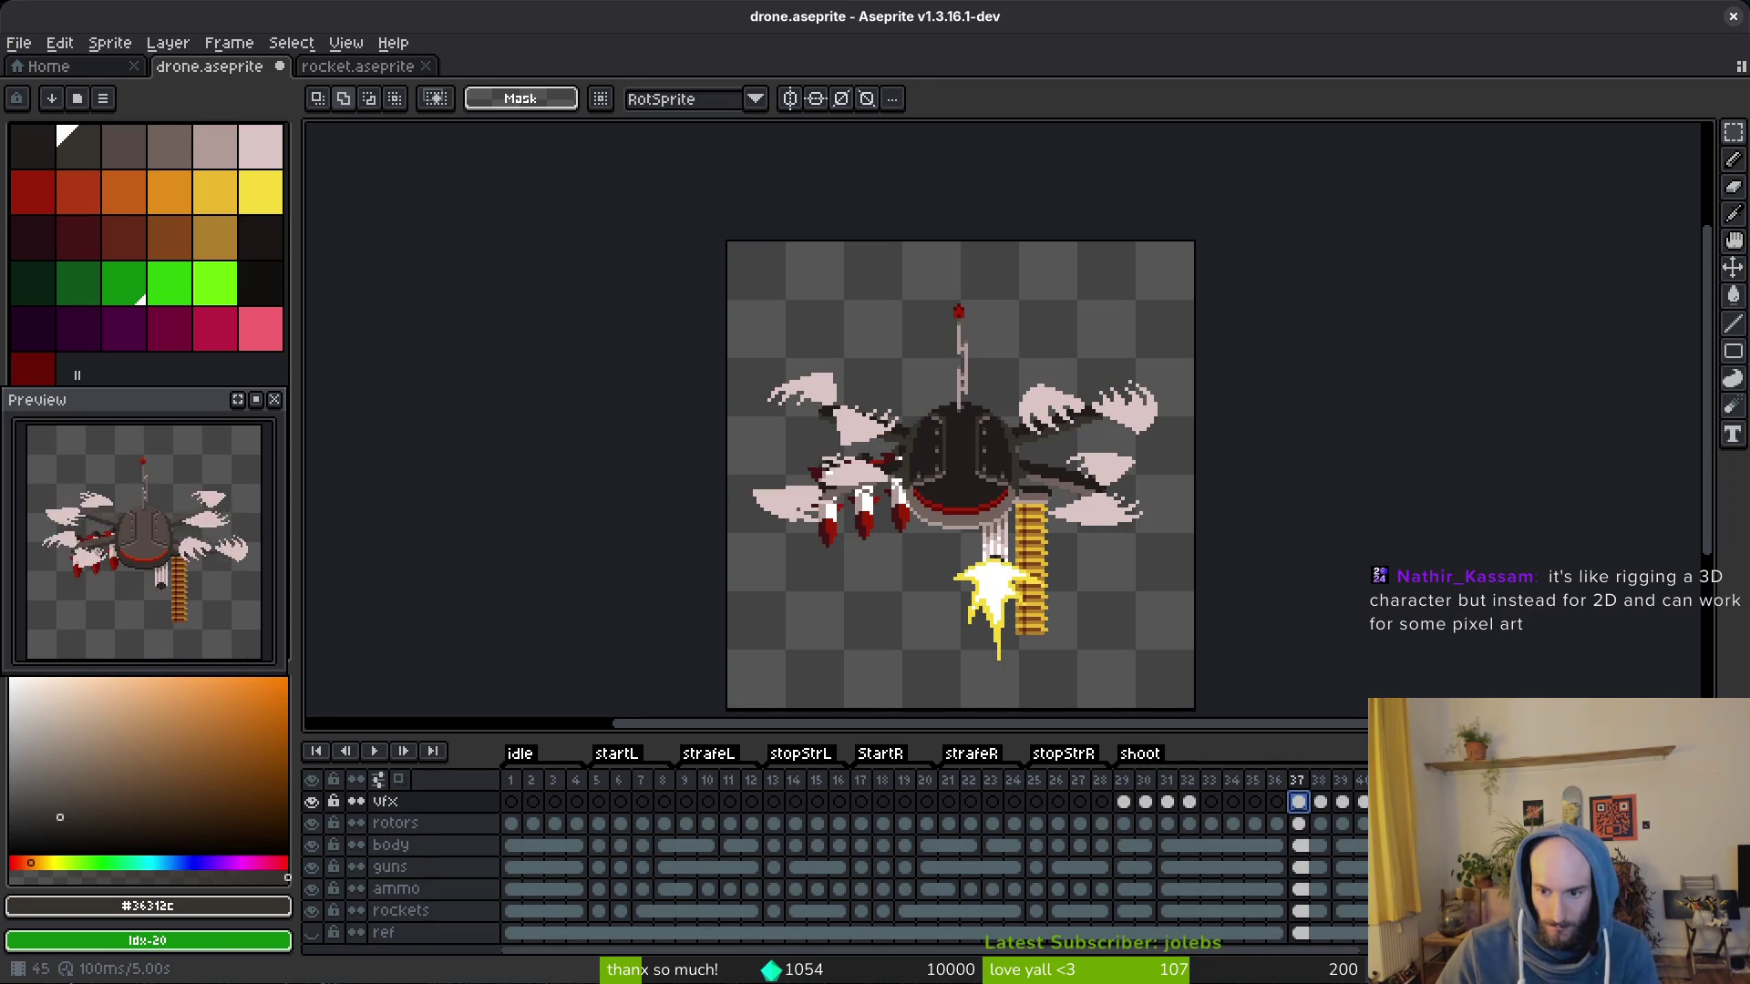
Step: Undo and redo the paste a few times, then delete the pasted shoot frames
key(ctrl+z)
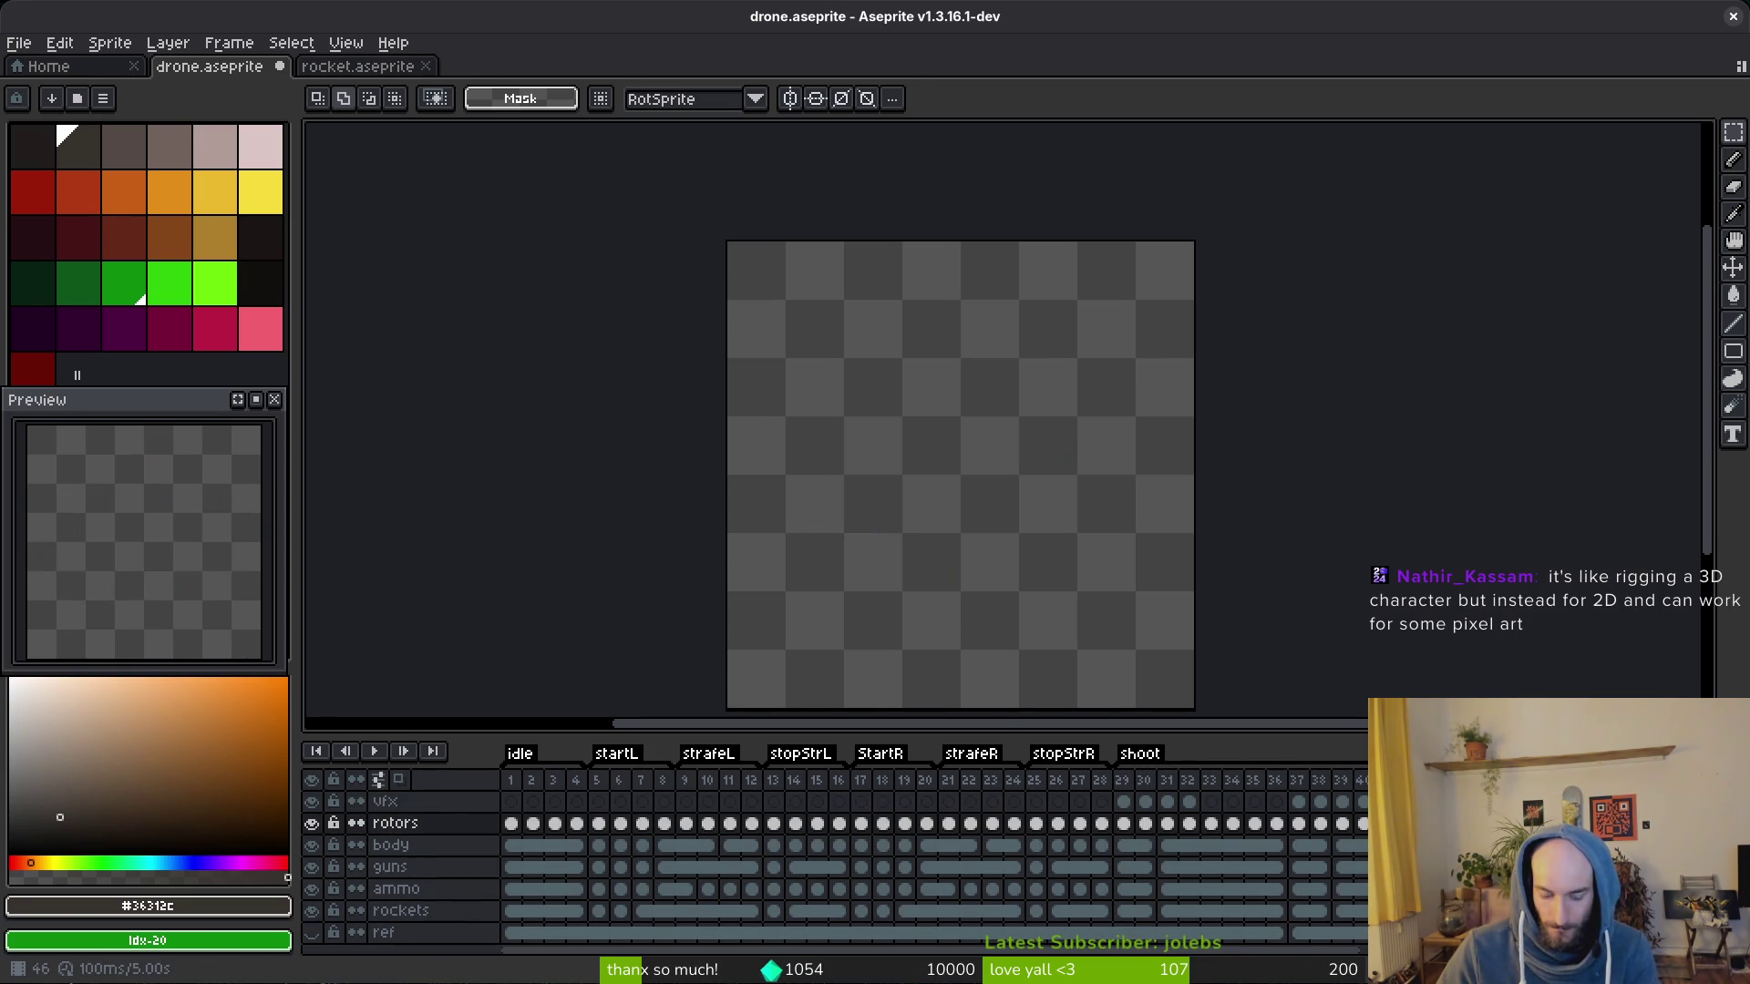
key(ctrl+v)
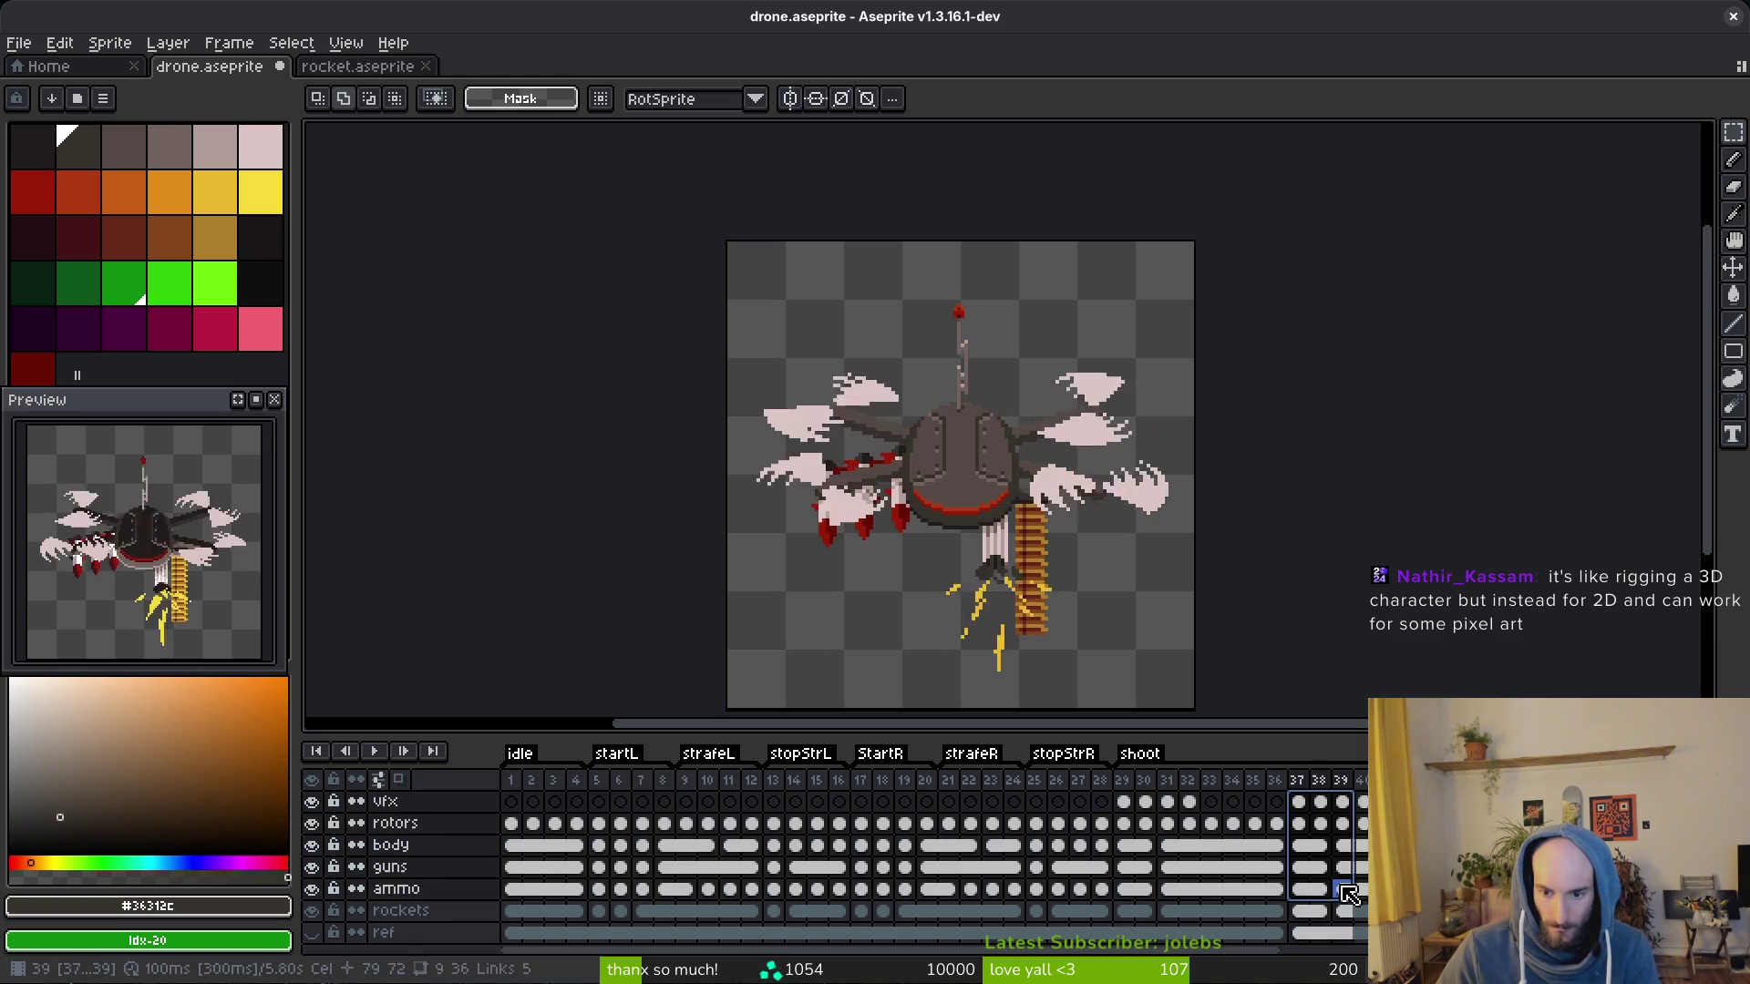
key(ctrl+z)
key(ctrl+v)
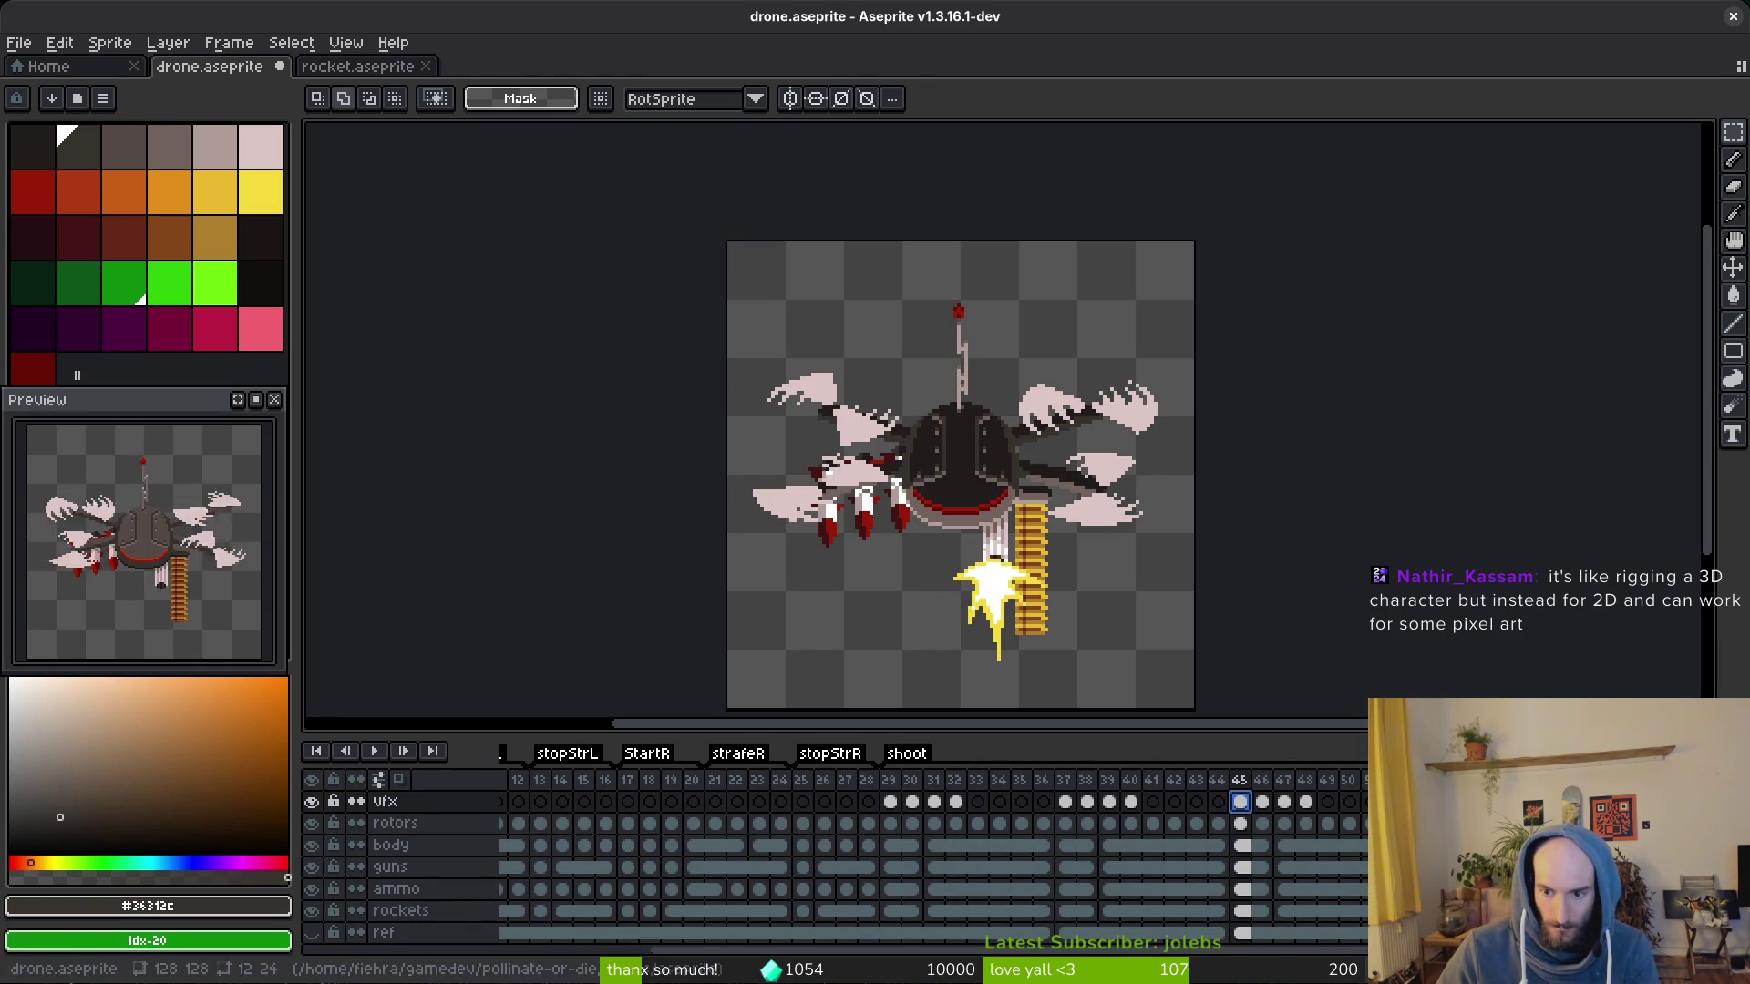
key(shift+Delete)
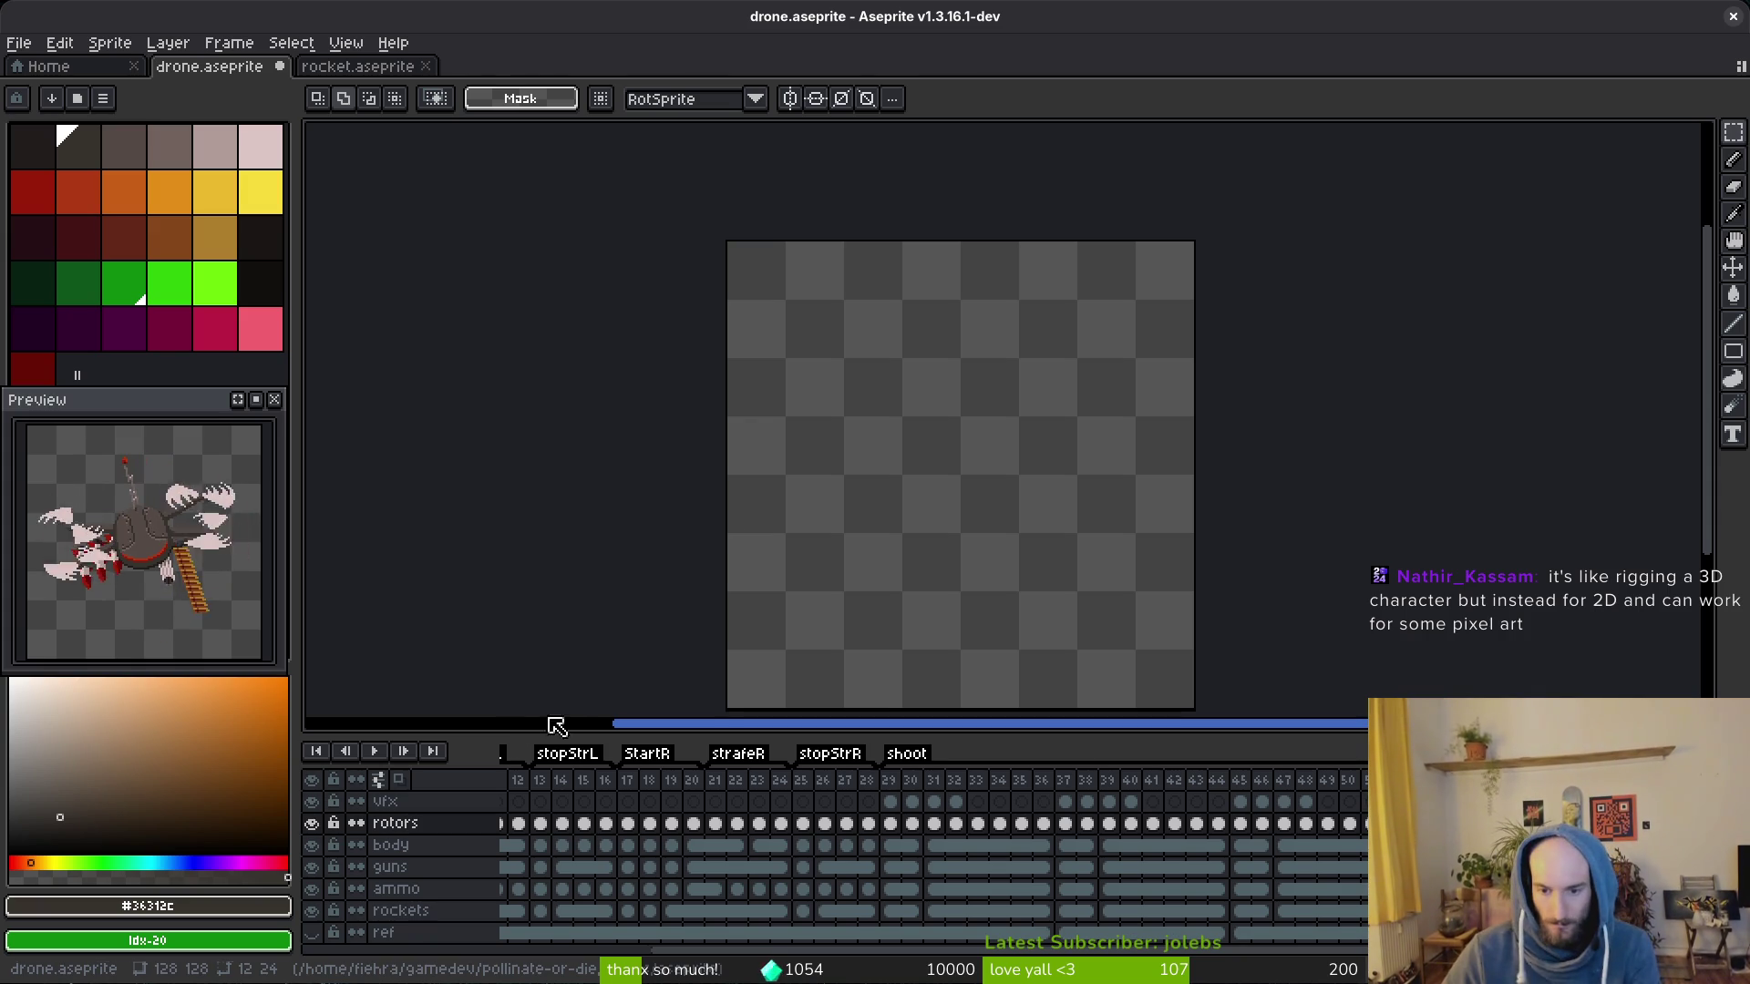
Step: Undo the accidental new empty frame and return to the muzzle-flash shoot frame 29 on vfx
click(1114, 825)
click(1176, 848)
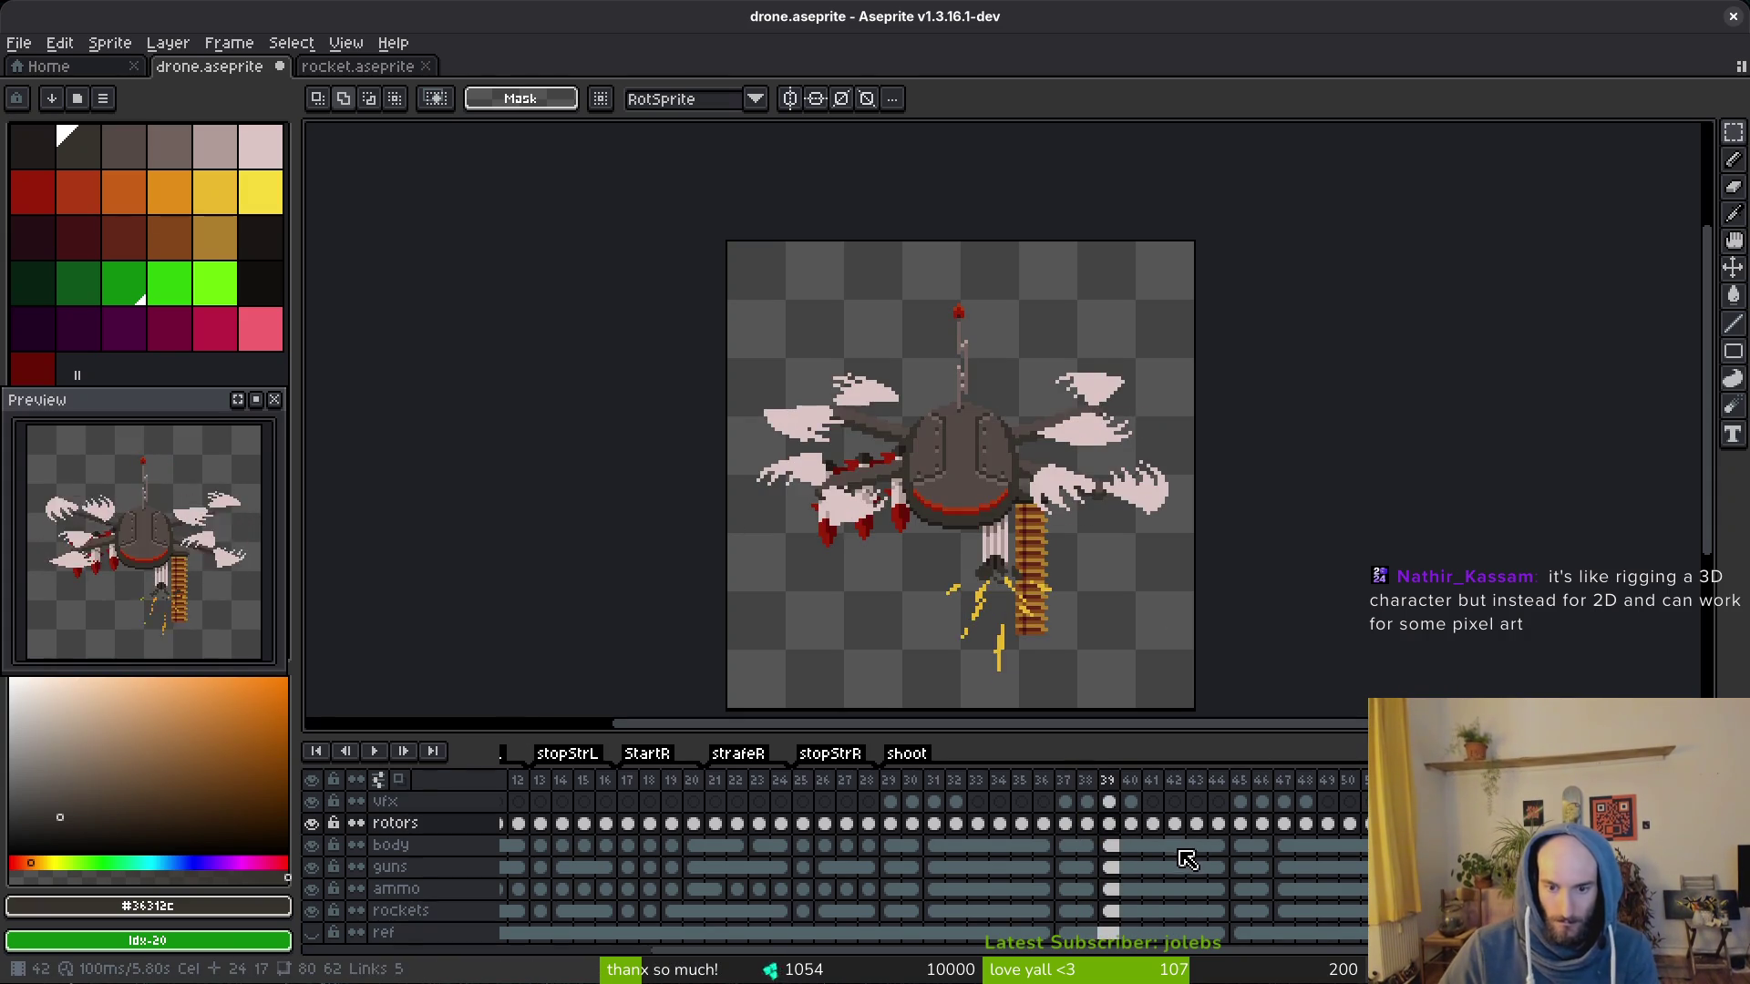
click(1219, 846)
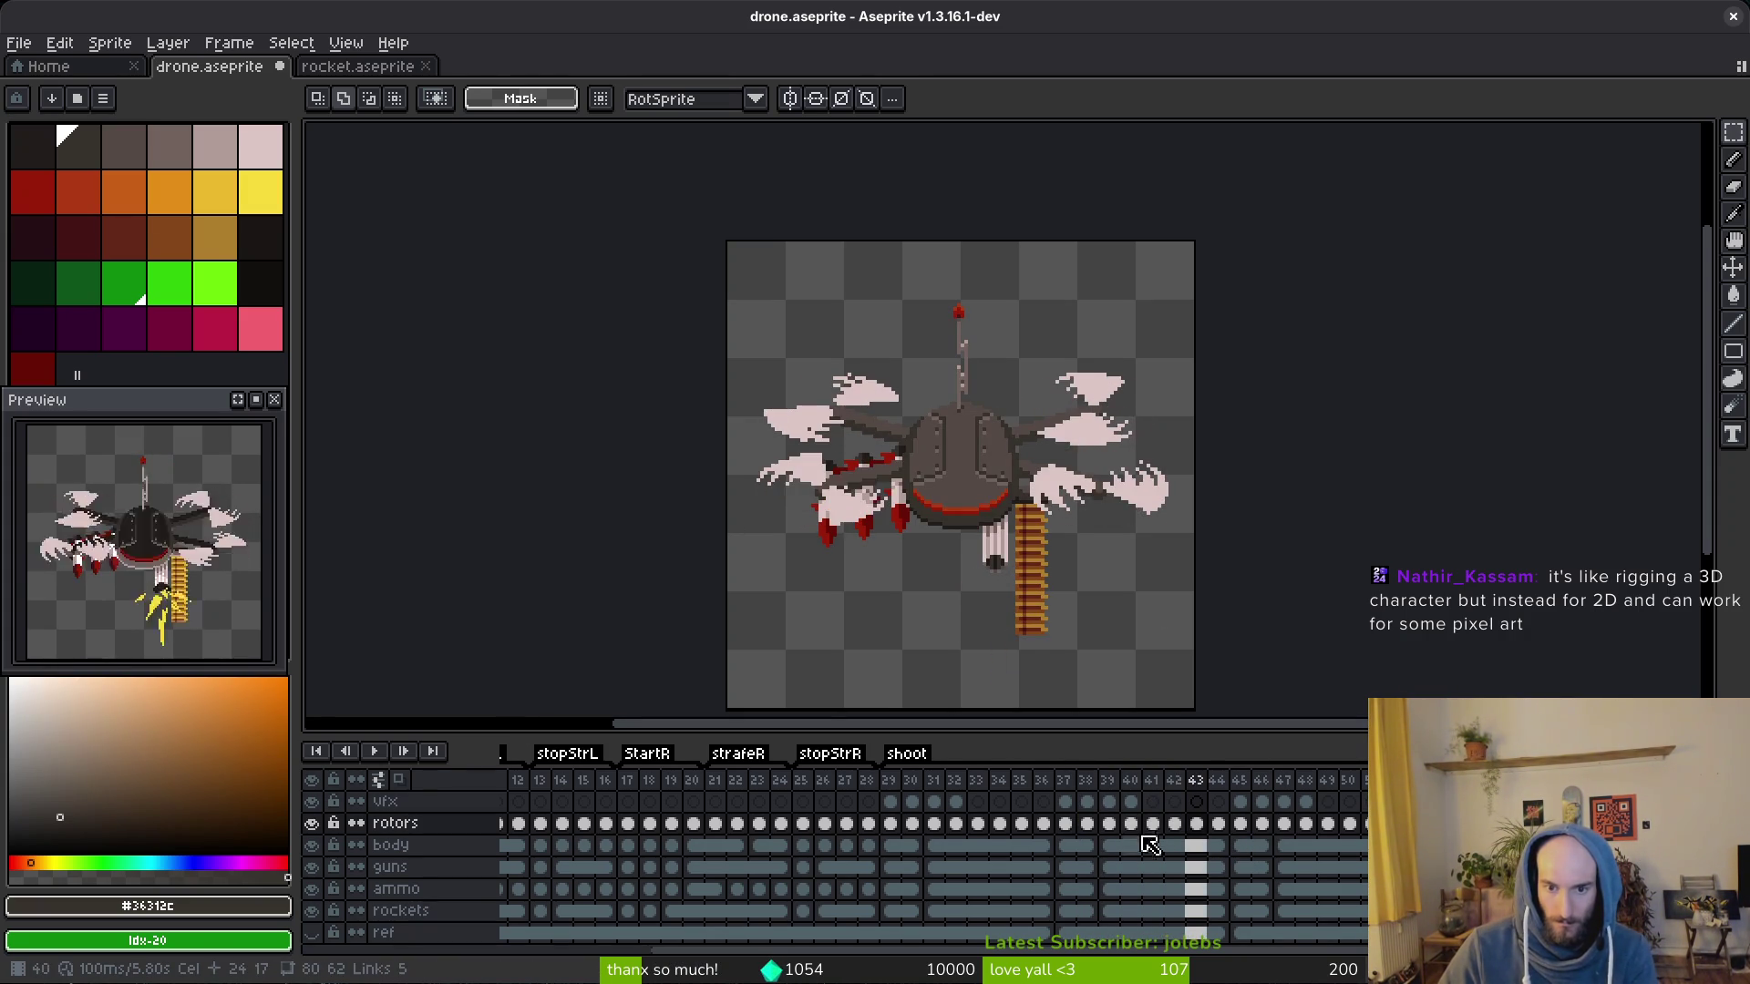
click(1243, 825)
click(1330, 826)
key(ctrl+z)
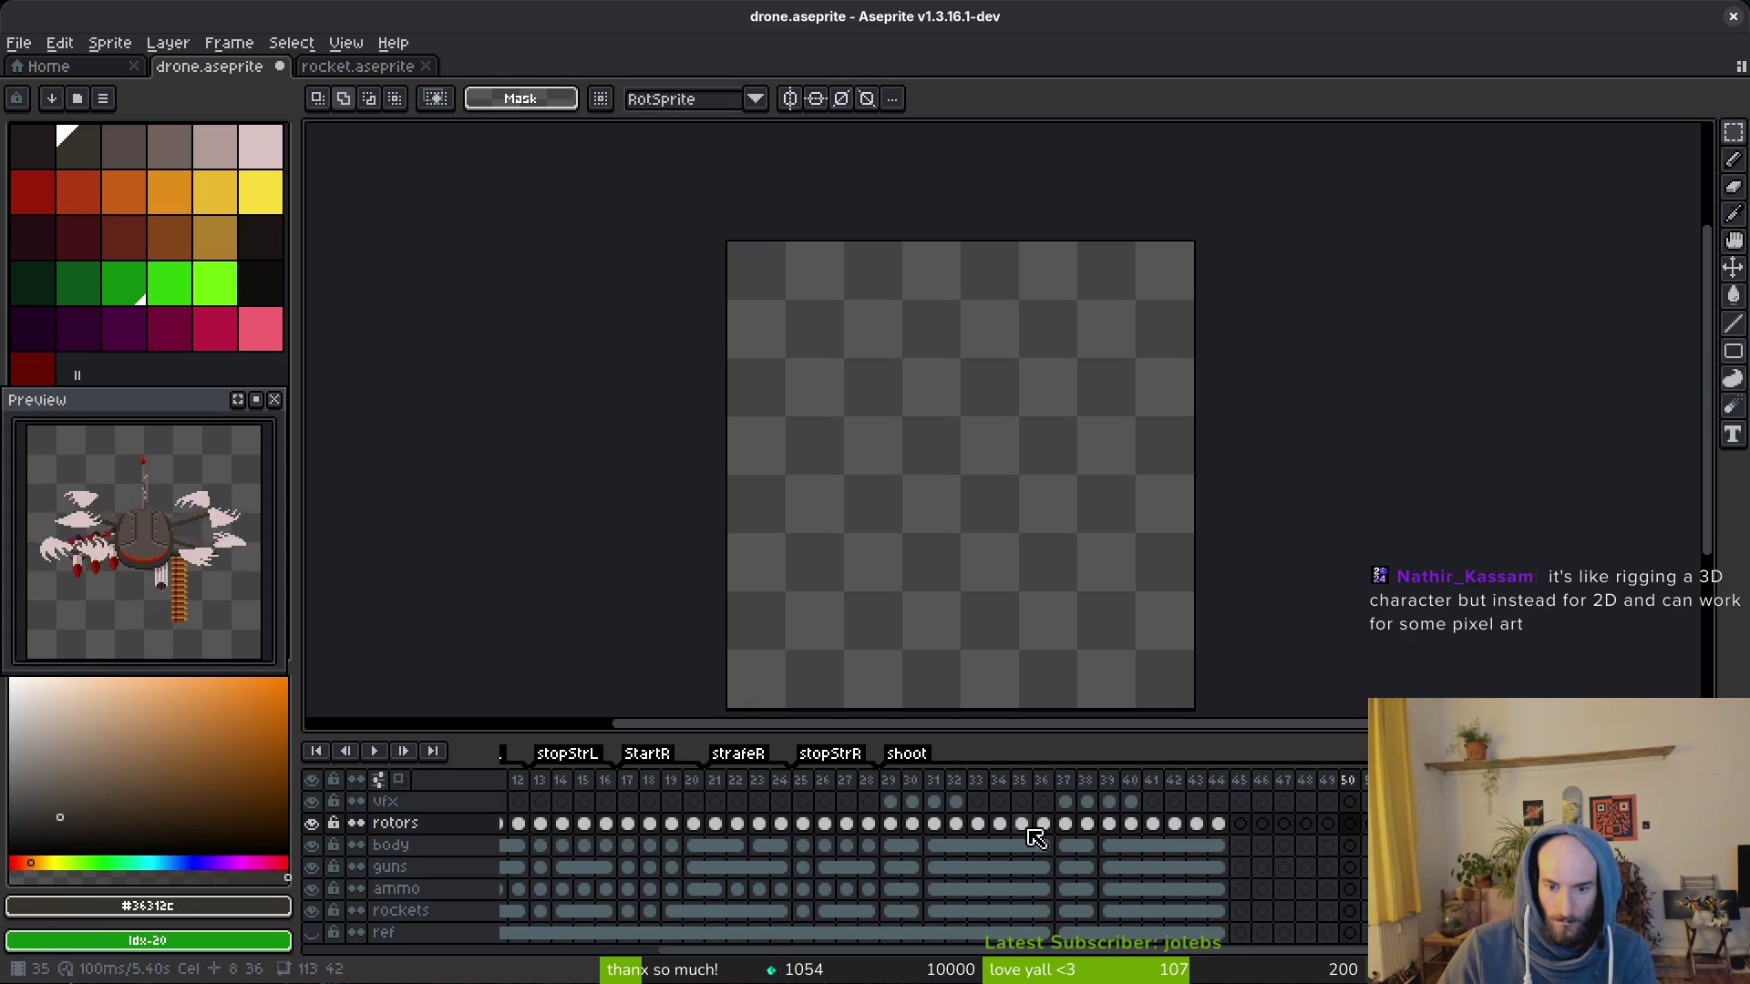
click(908, 804)
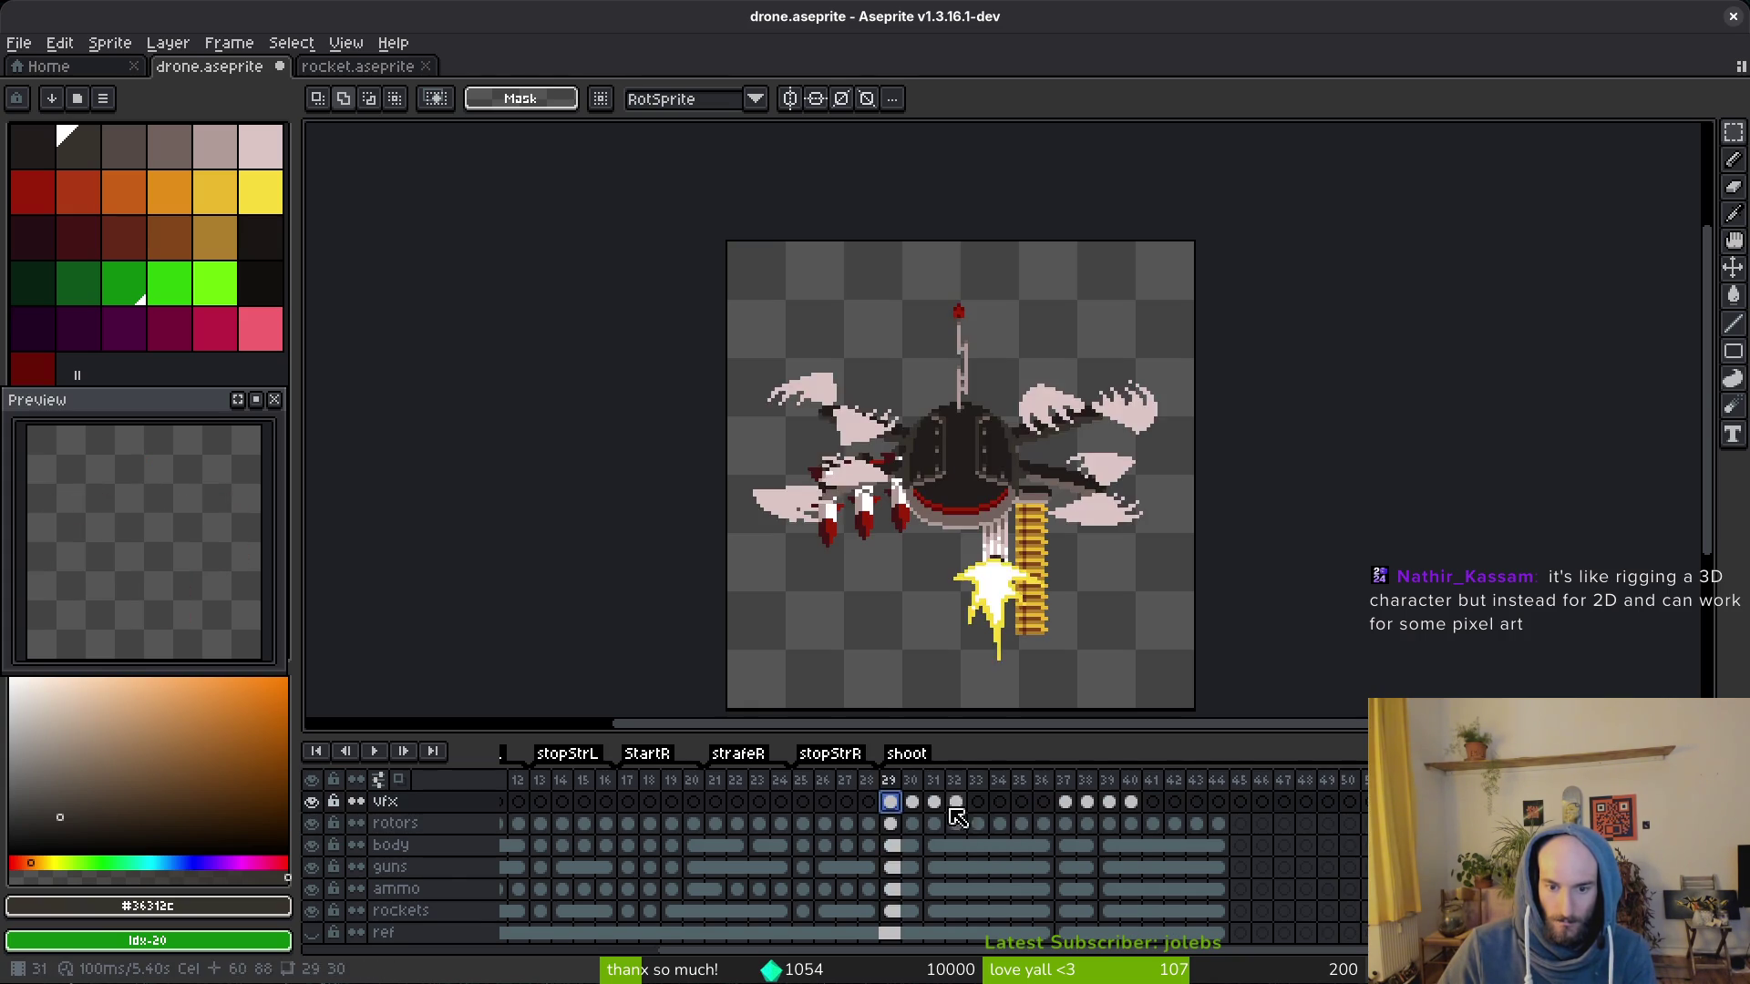
Step: Spread the shoot cels of frames 29–32 out to reach frame 35
key(alt)
key(Right)
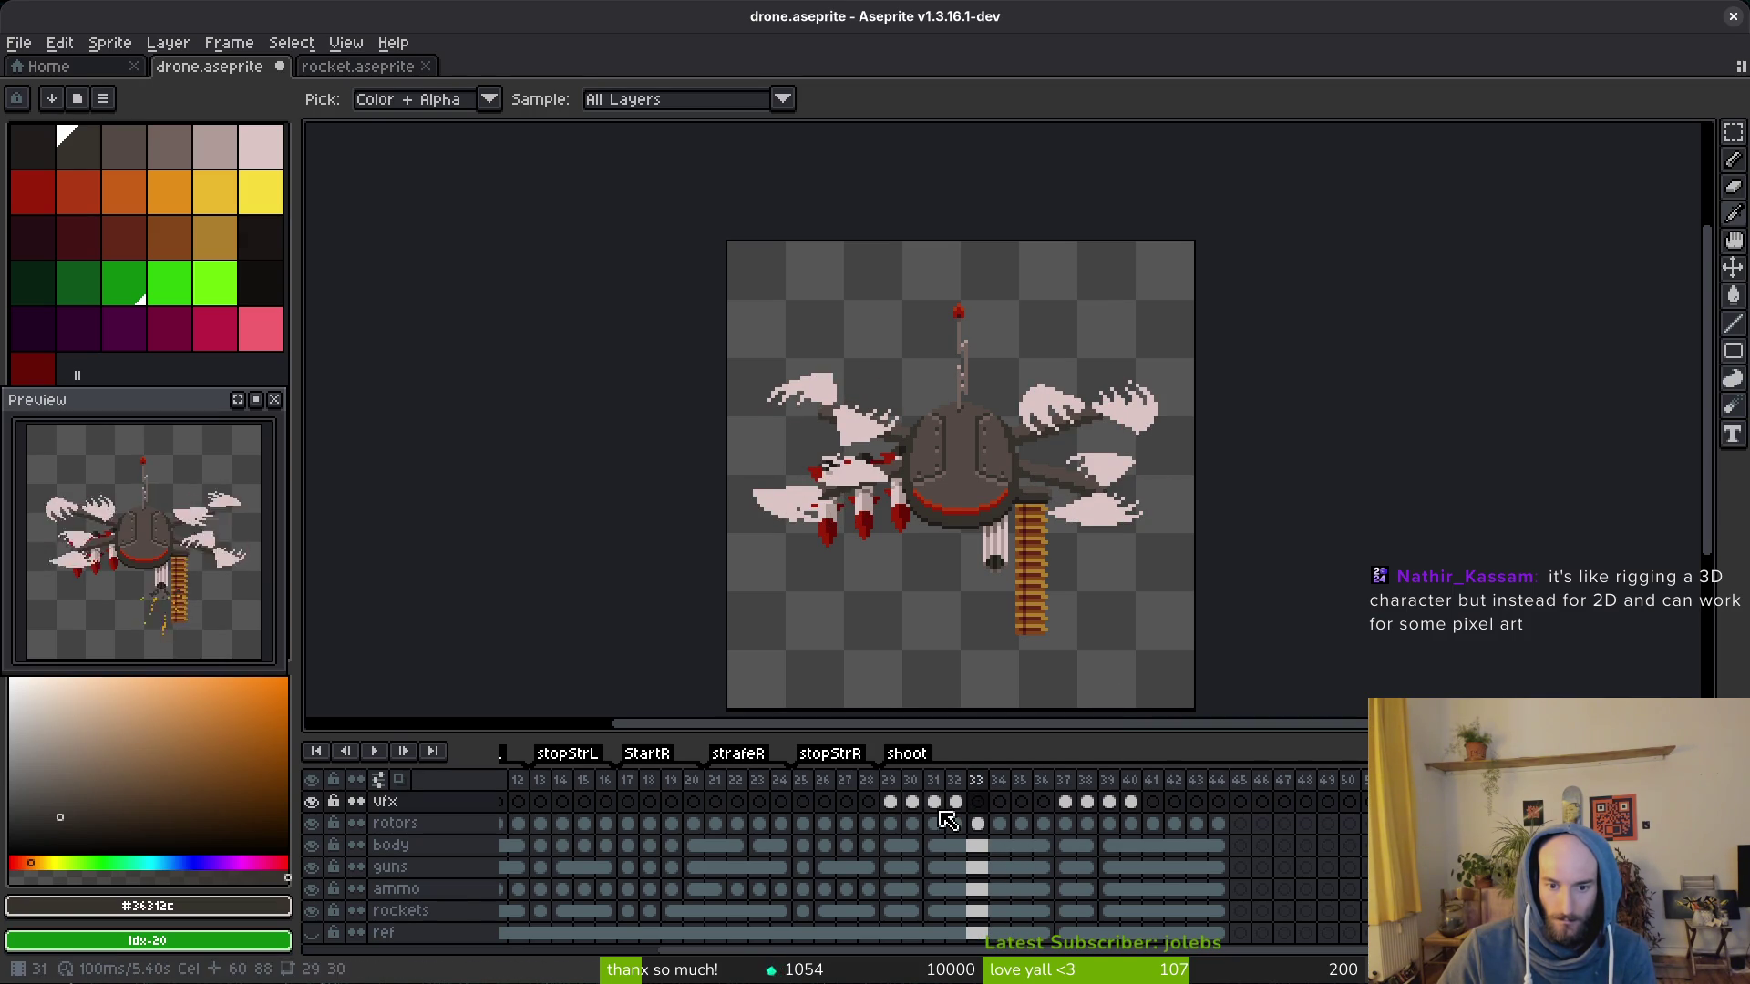
click(1022, 823)
drag(897, 807, 976, 937)
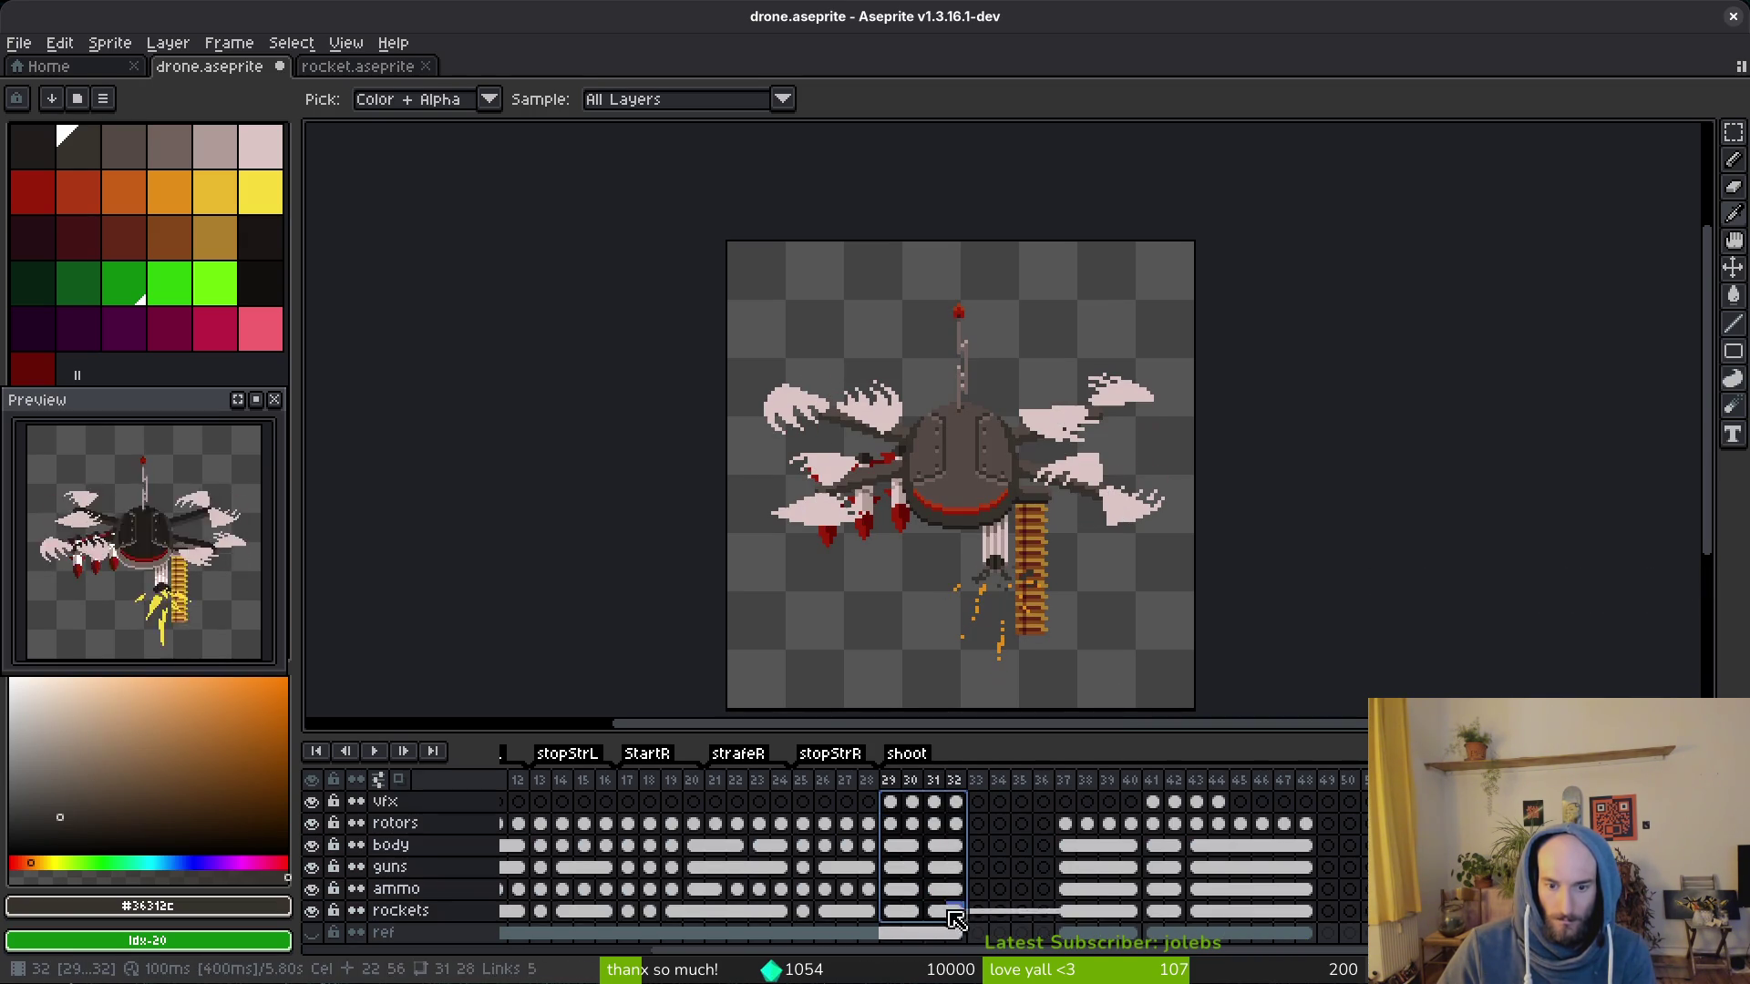
drag(931, 820, 997, 821)
click(1056, 808)
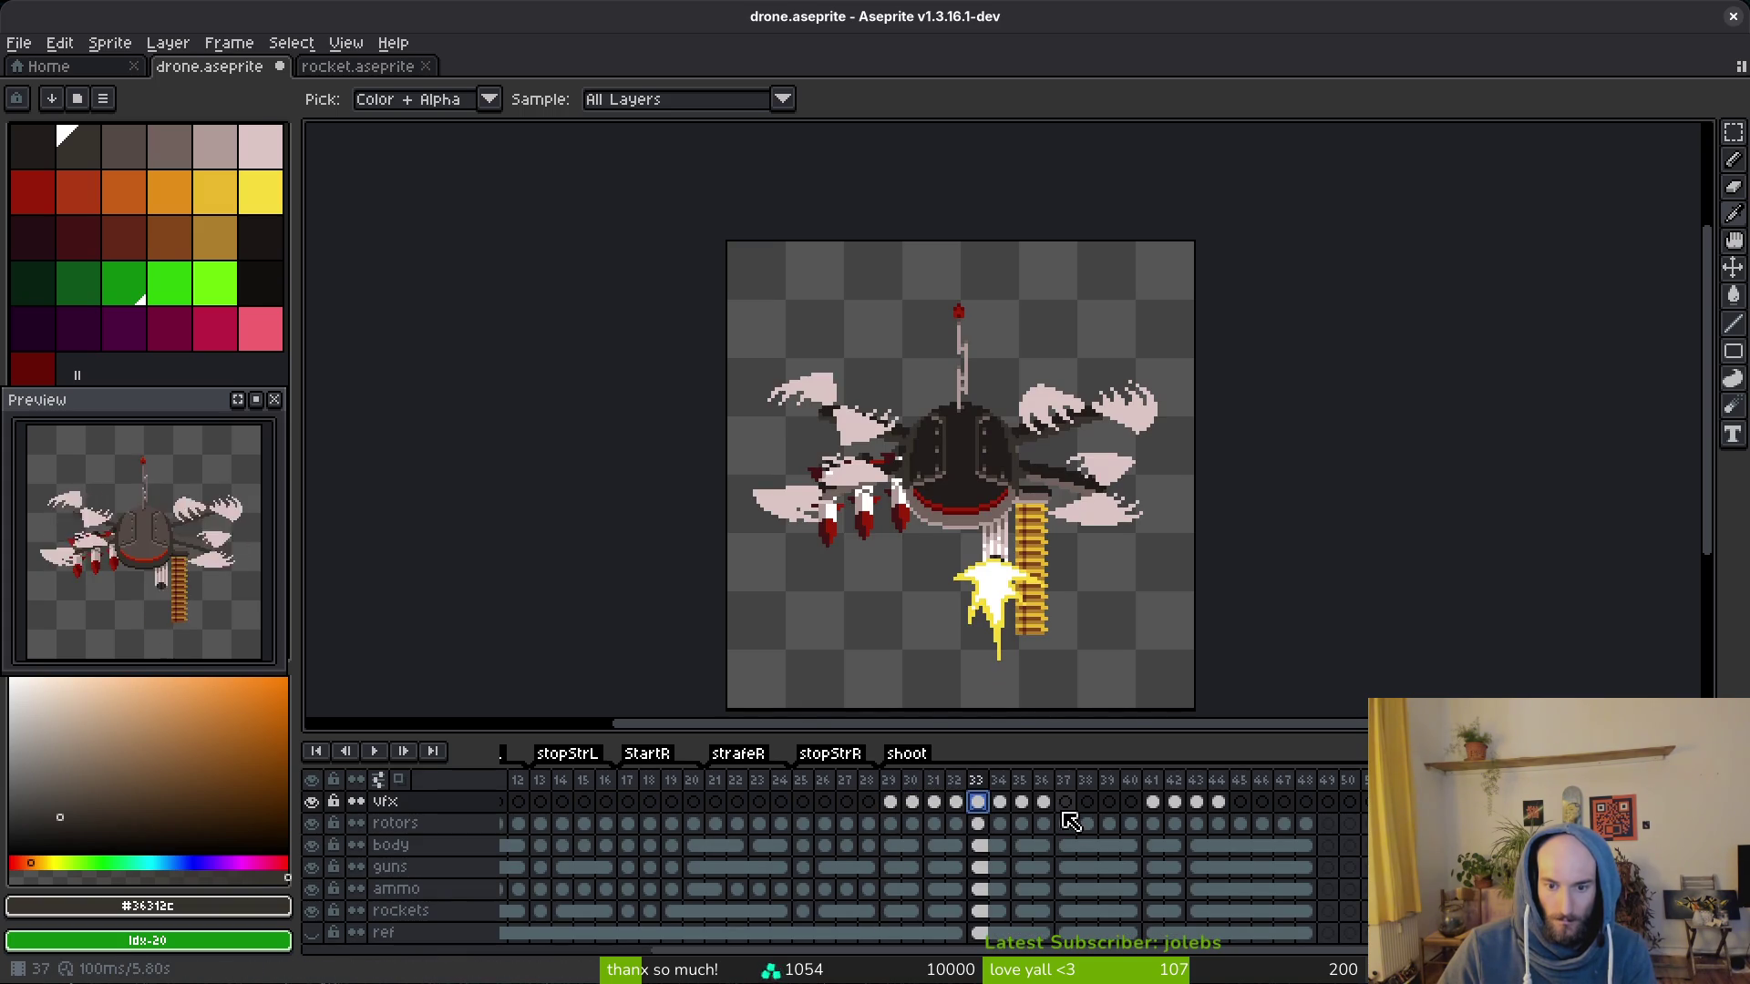
Step: Spread the shoot cels of frames 33–36 out through frame 40
click(1129, 782)
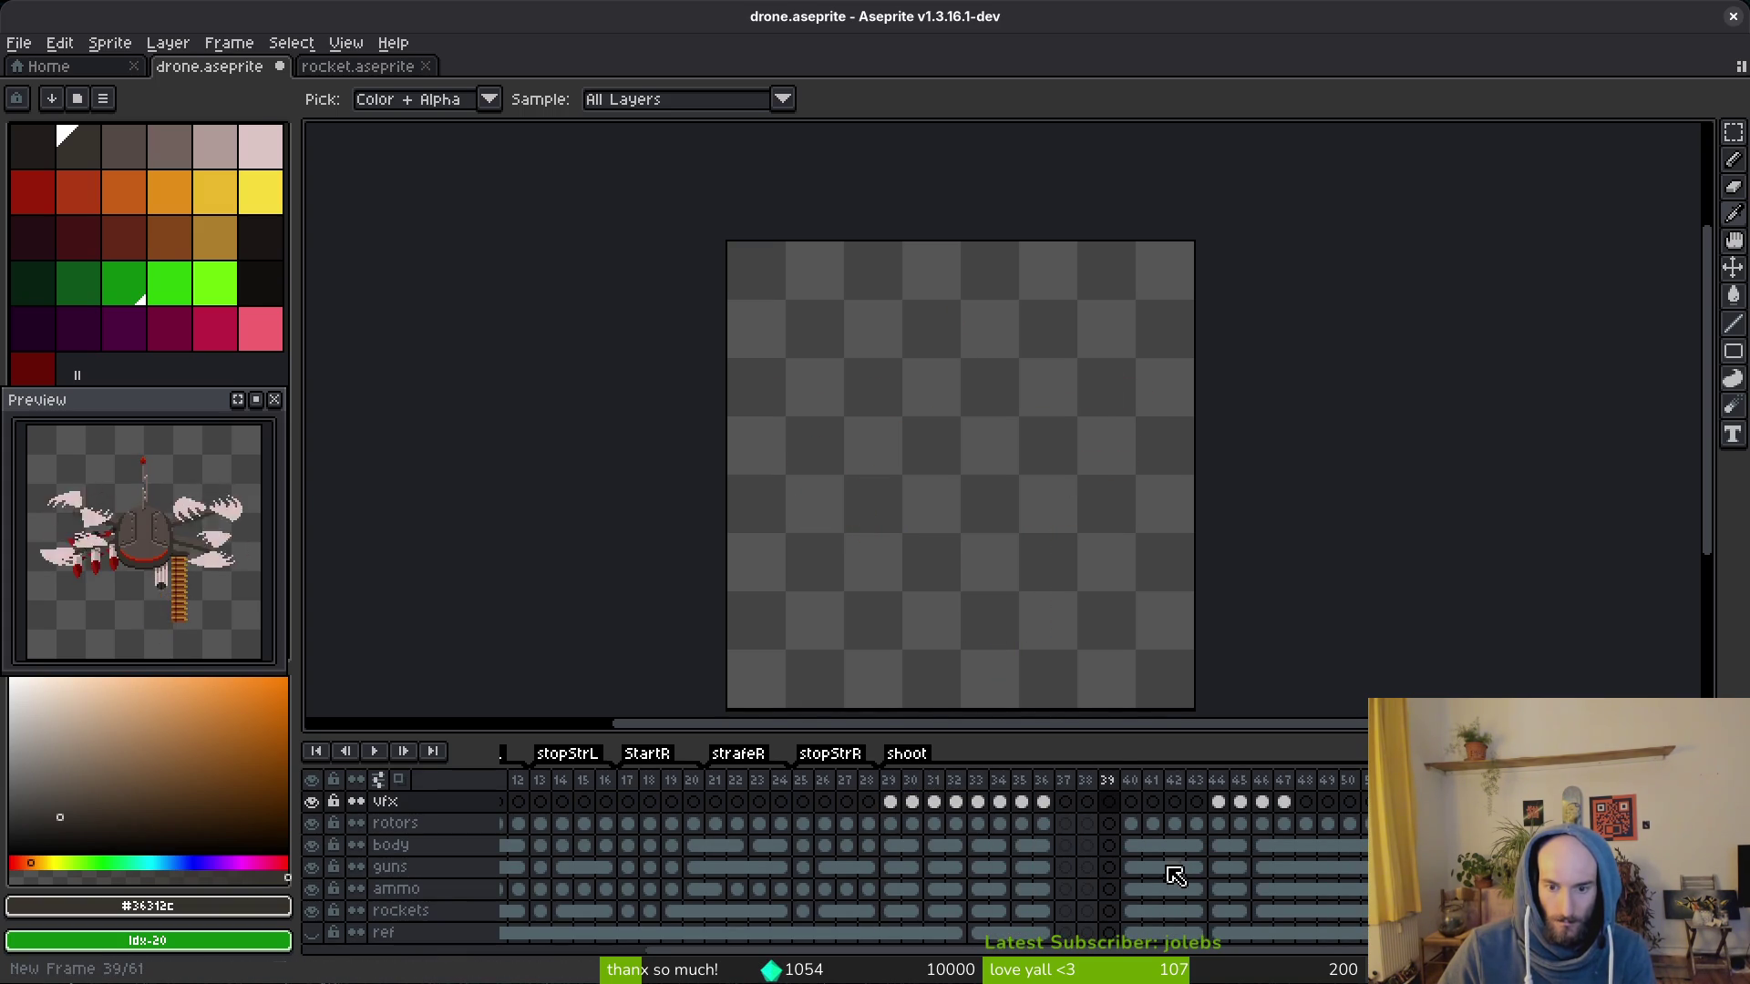
drag(986, 808, 1045, 938)
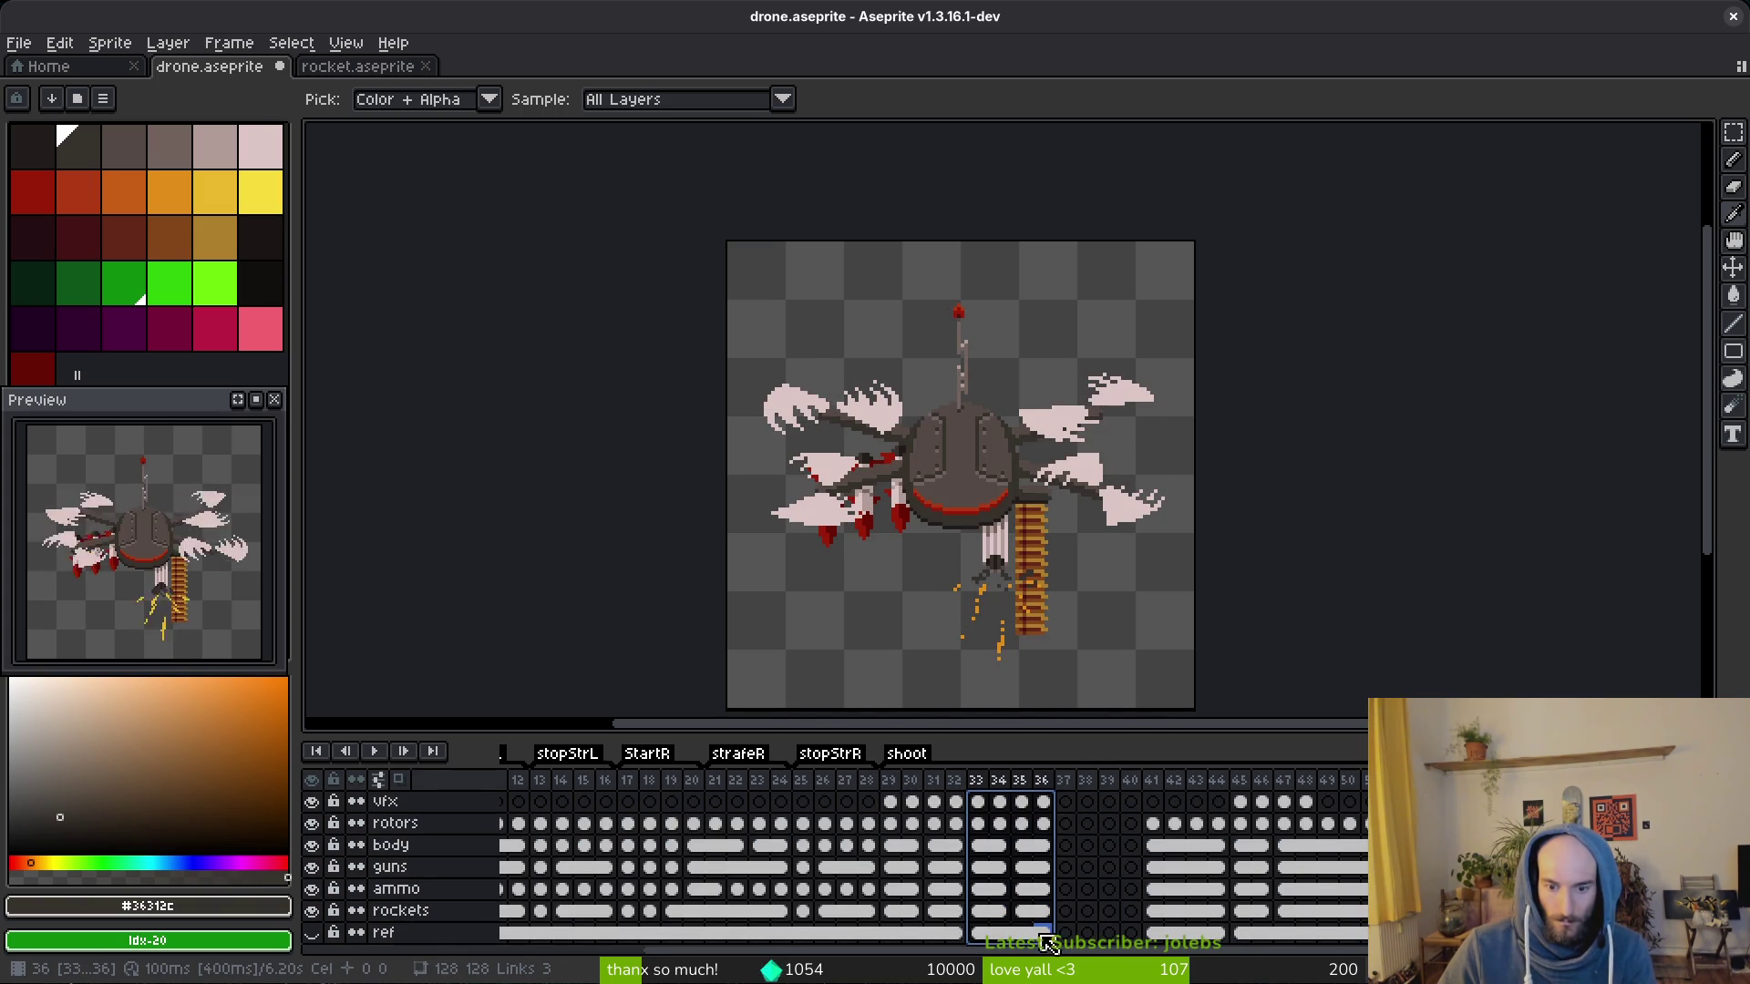
drag(1070, 806, 1163, 813)
Step: Clear the cels from frame 41 onward and remove trailing frames so the timeline ends at 43
click(1163, 782)
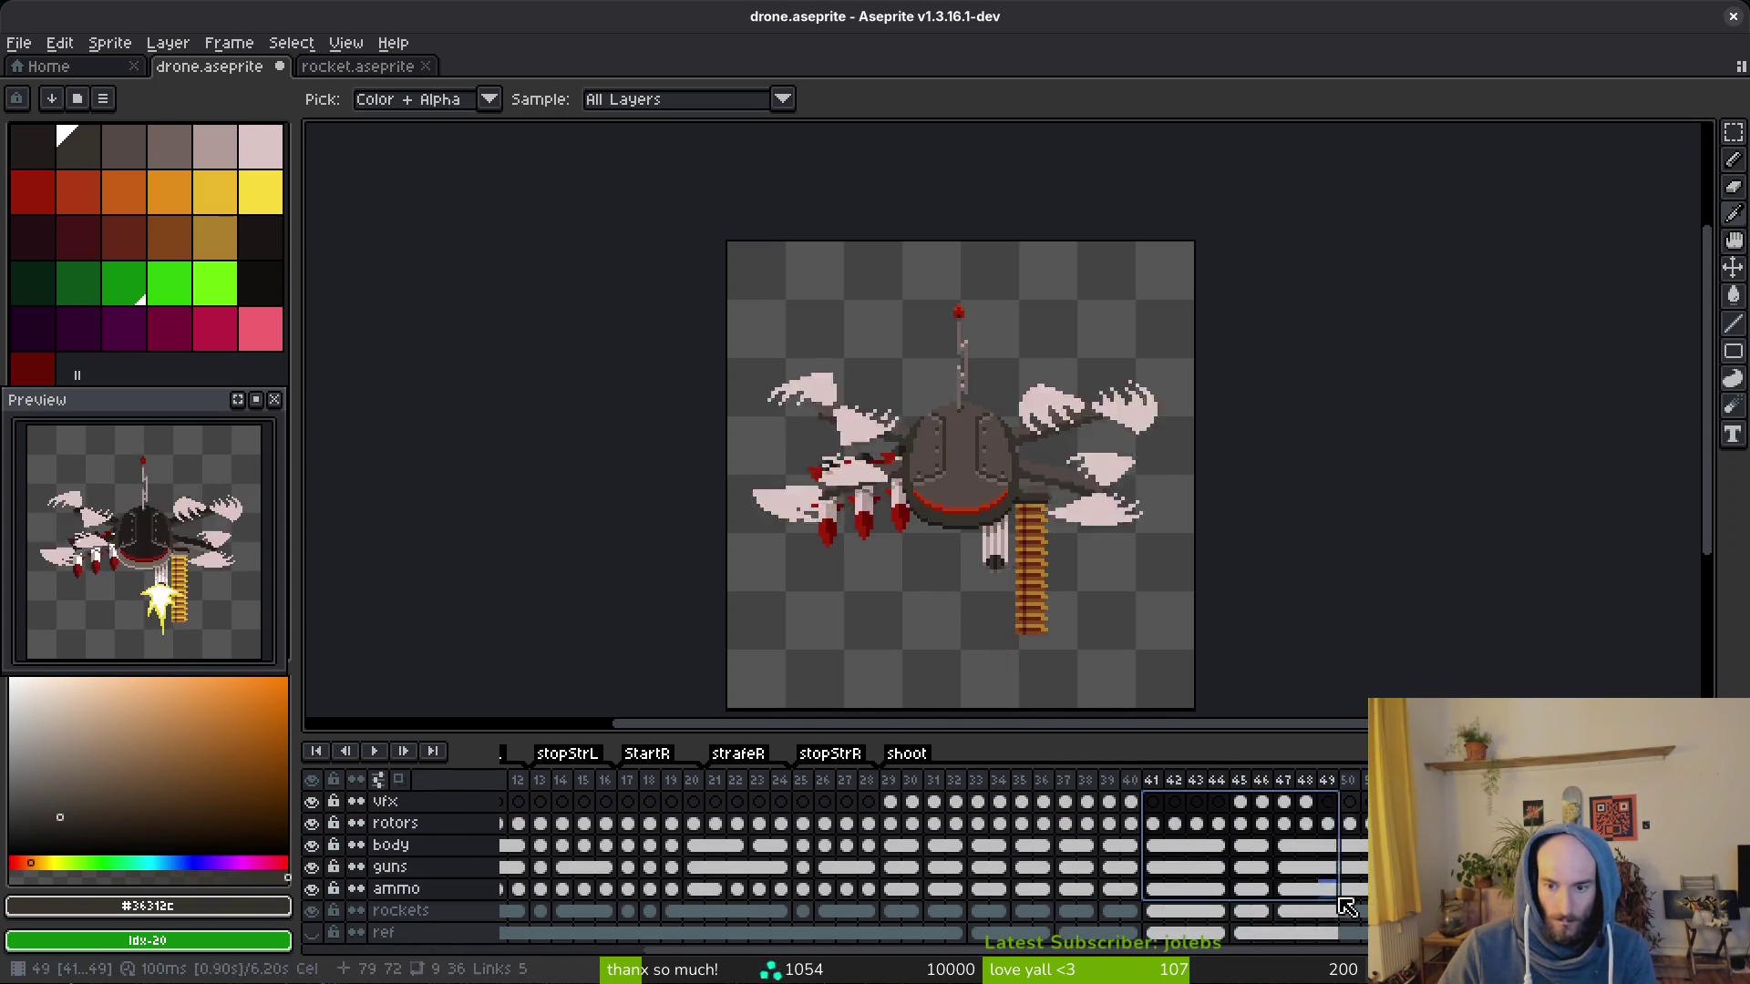
key(Delete)
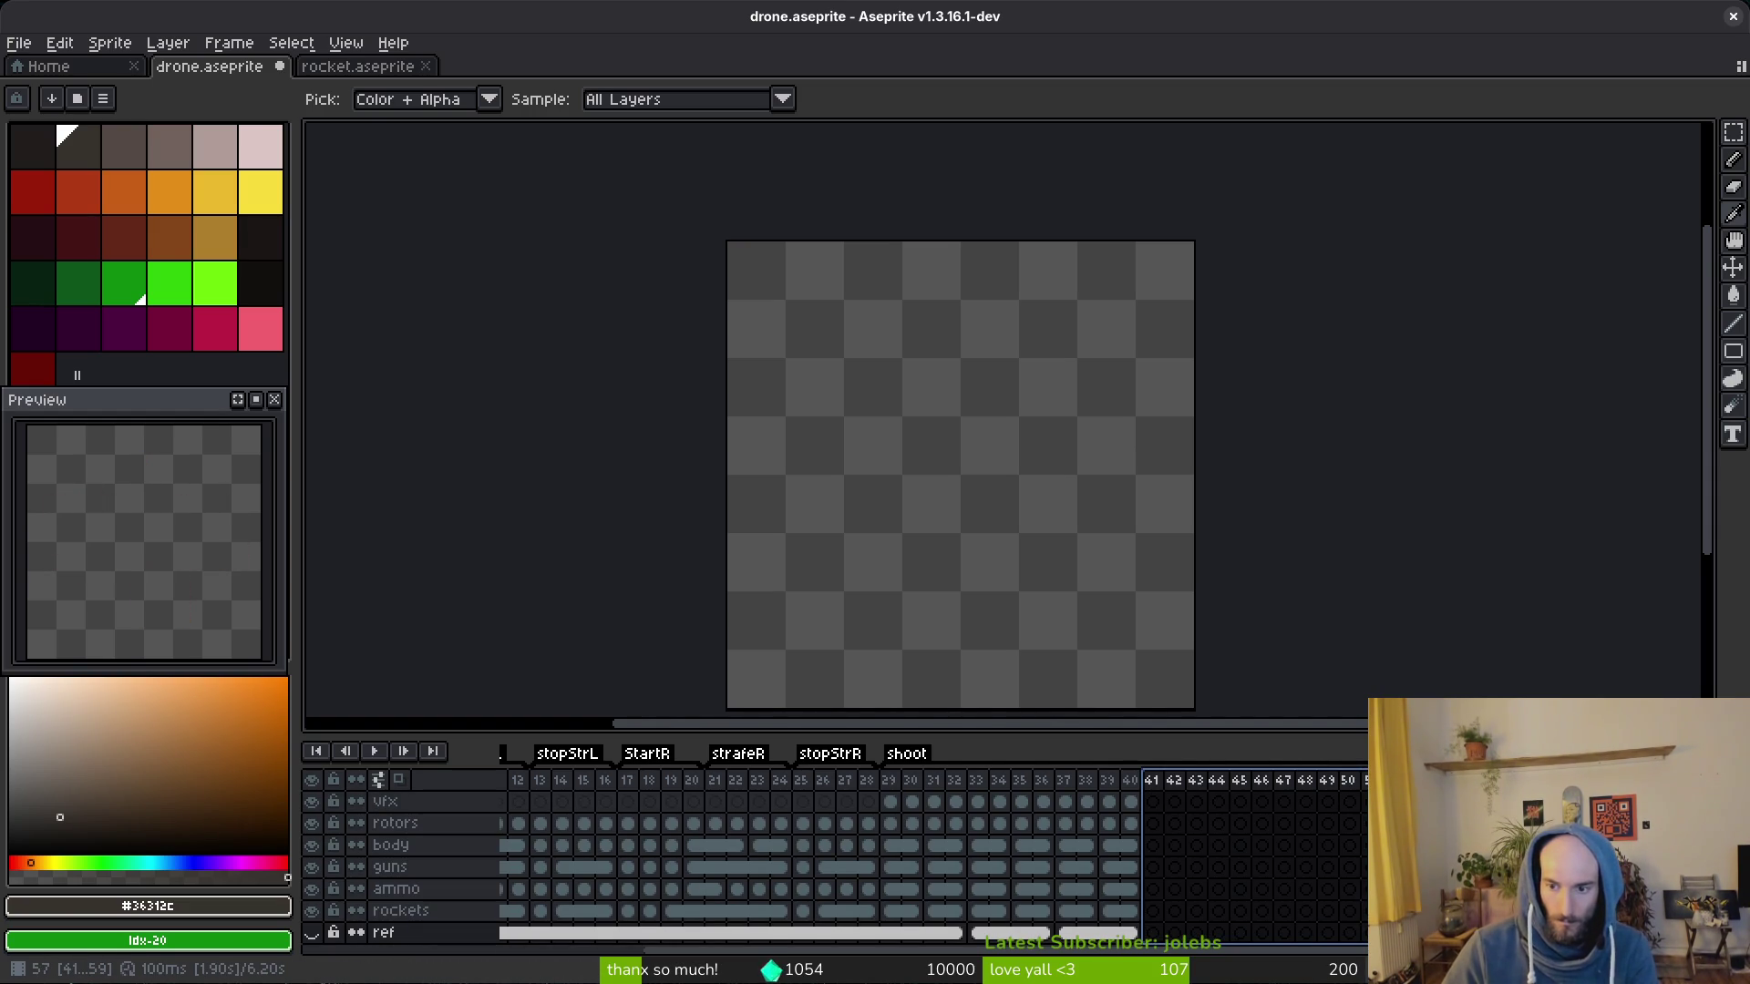
key(m)
click(1155, 803)
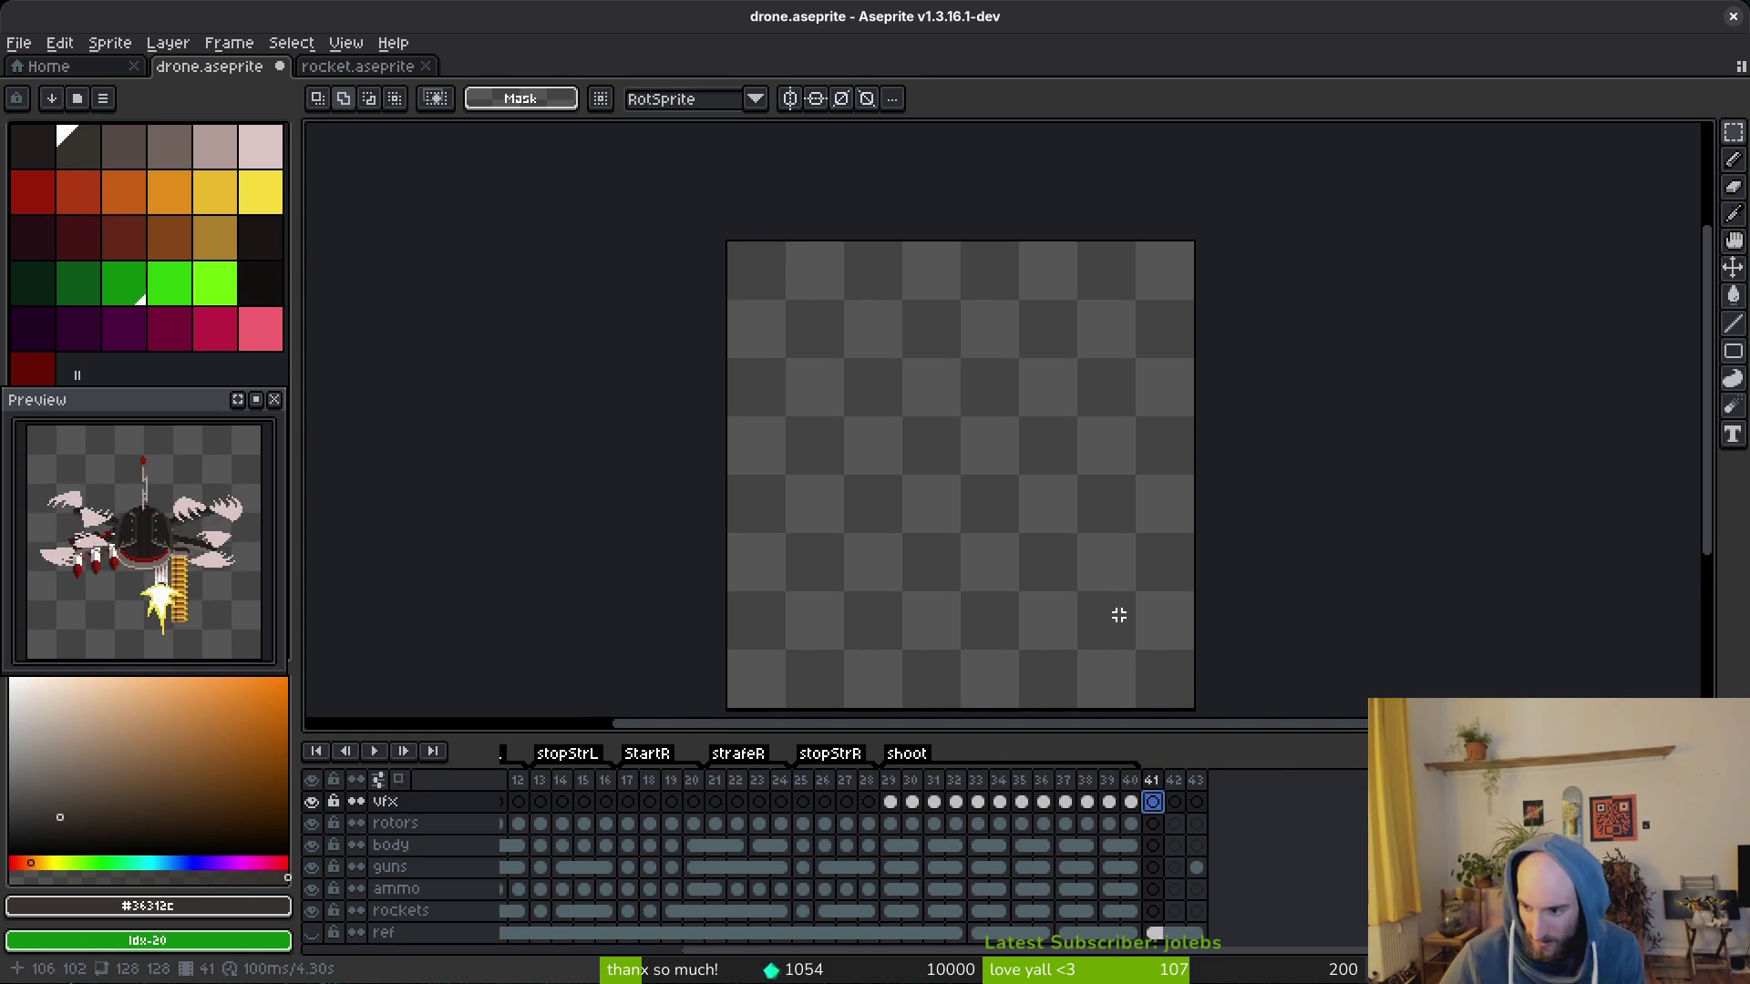
scroll(1115, 617, down, 2)
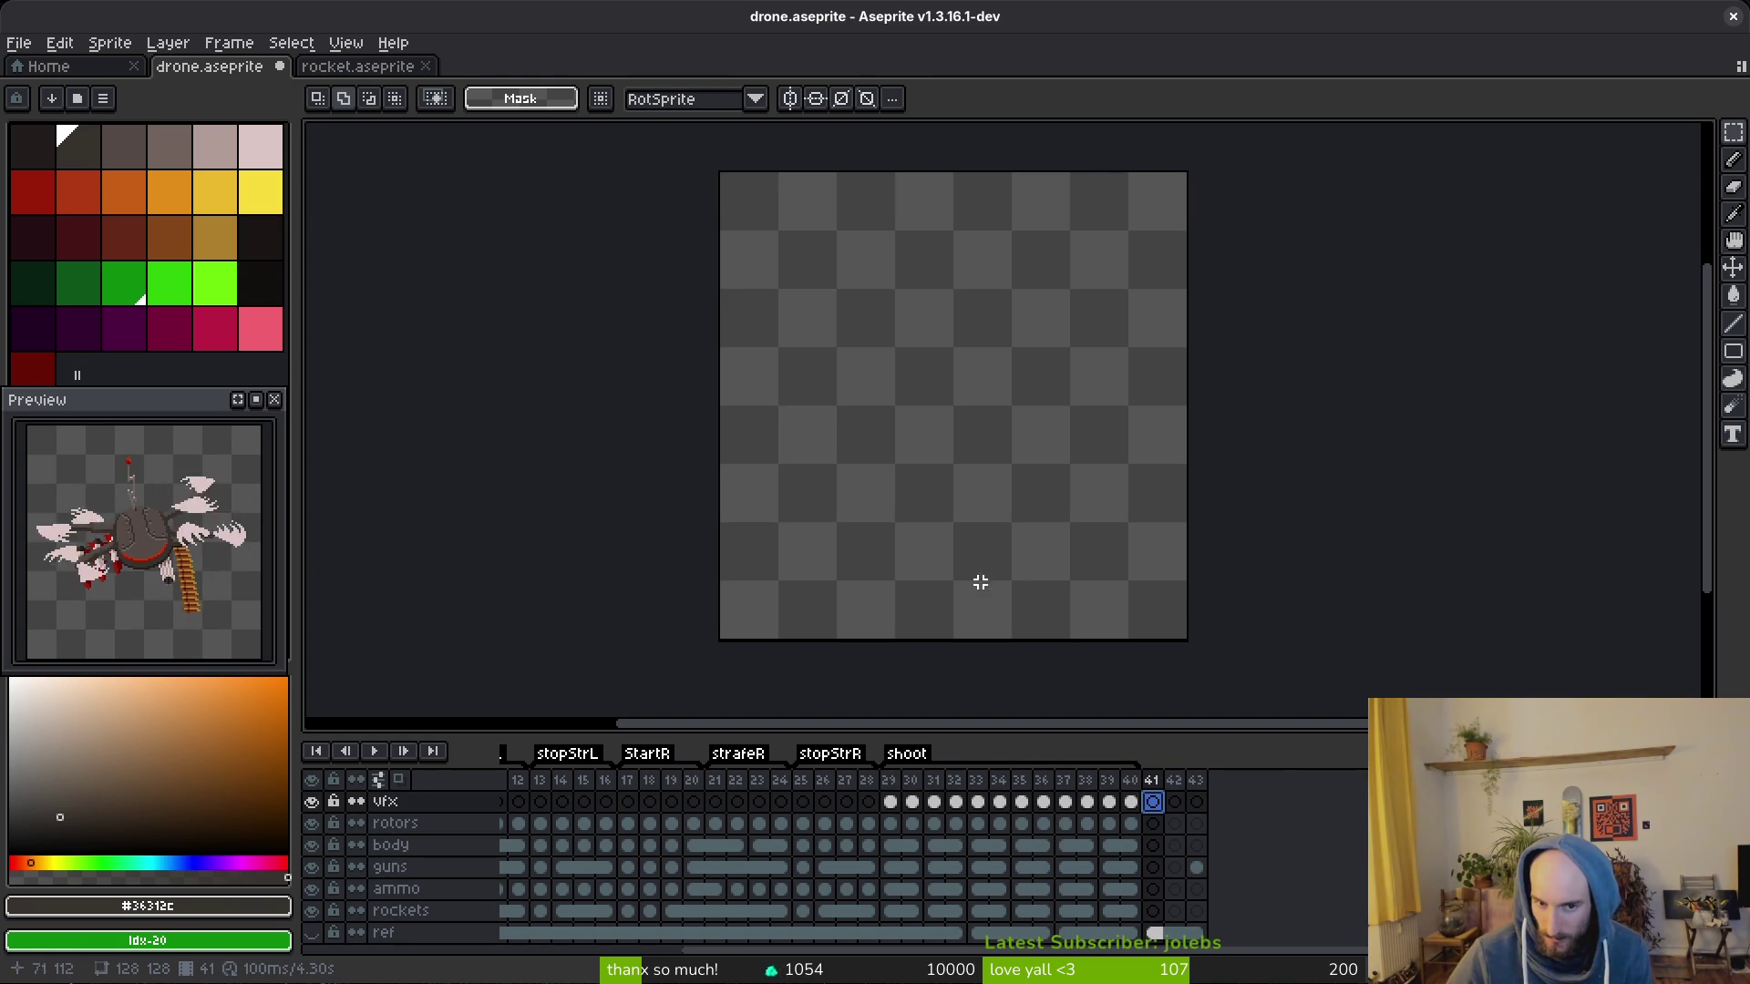
click(890, 803)
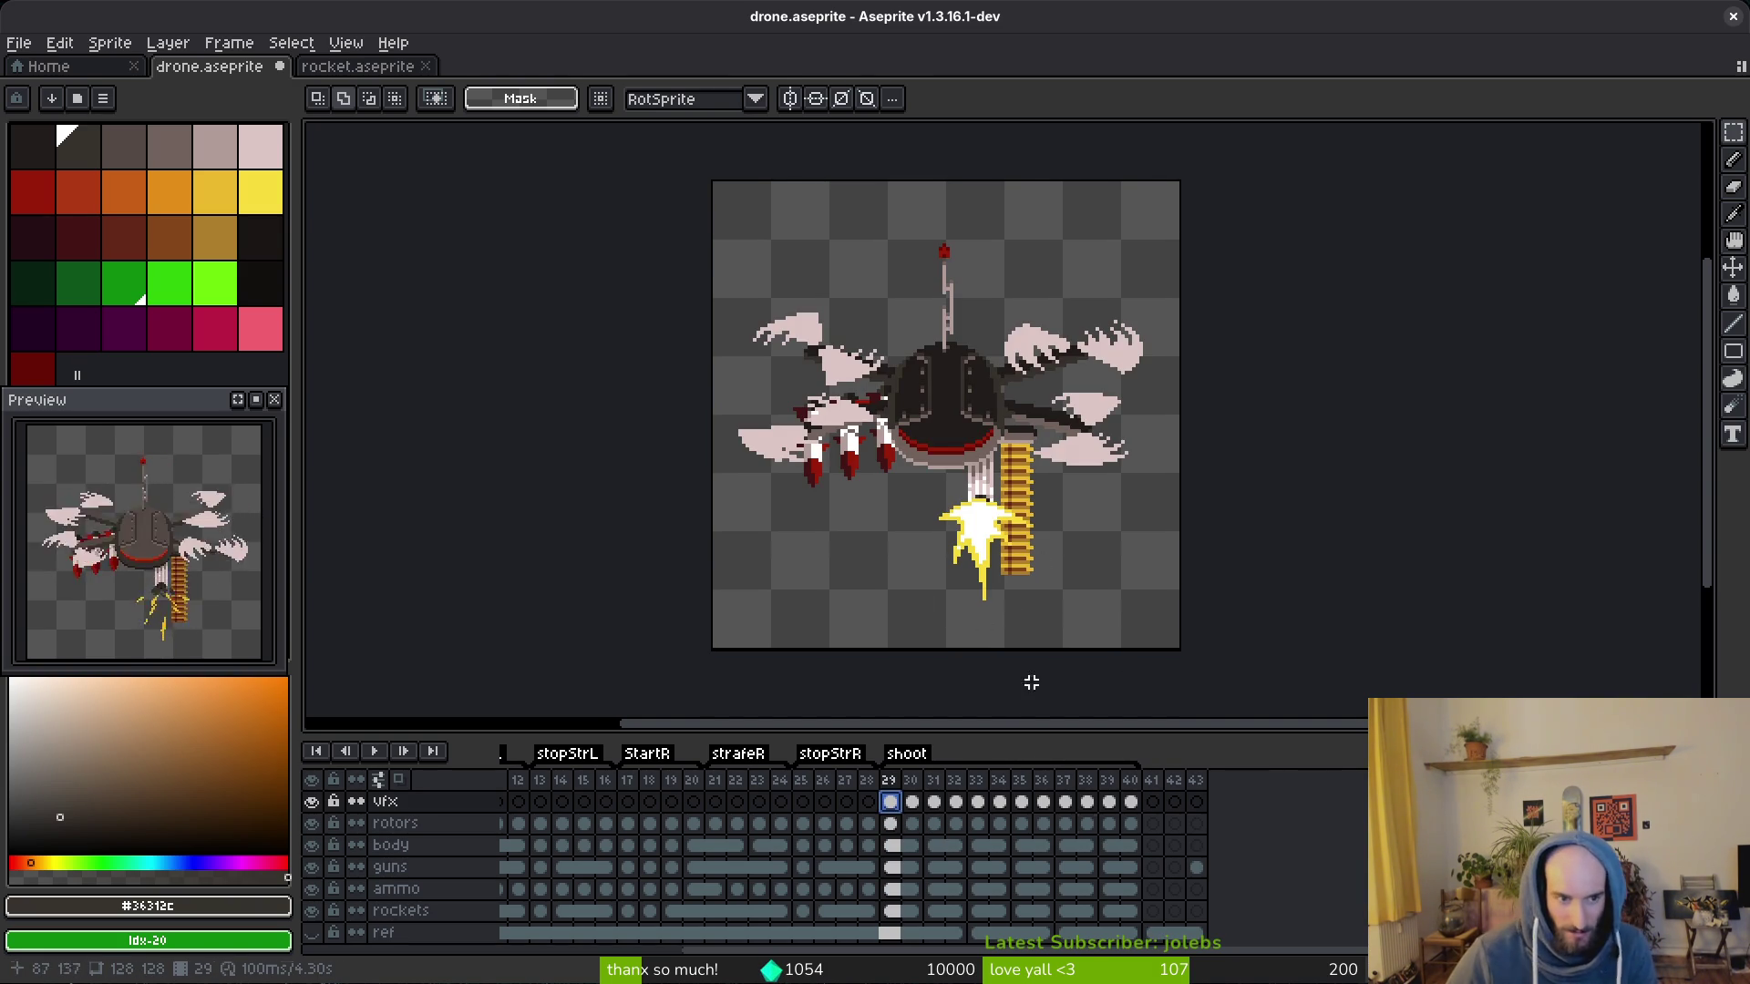
key(Return)
key(alt)
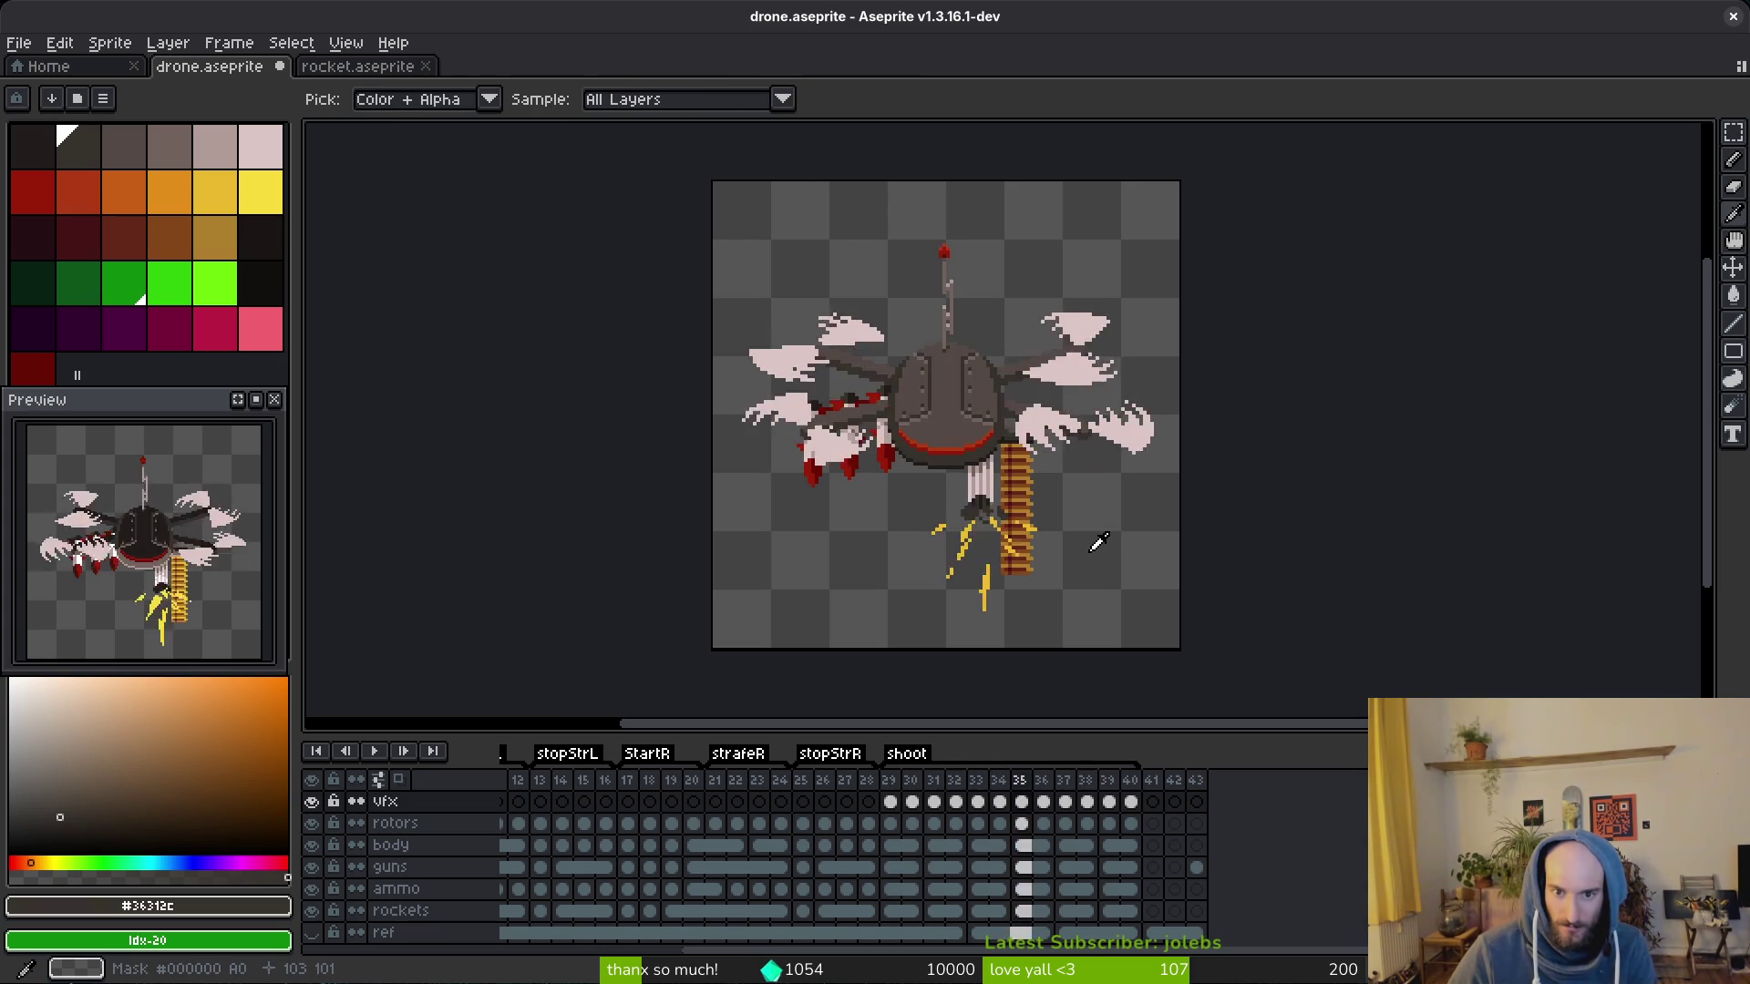
click(893, 802)
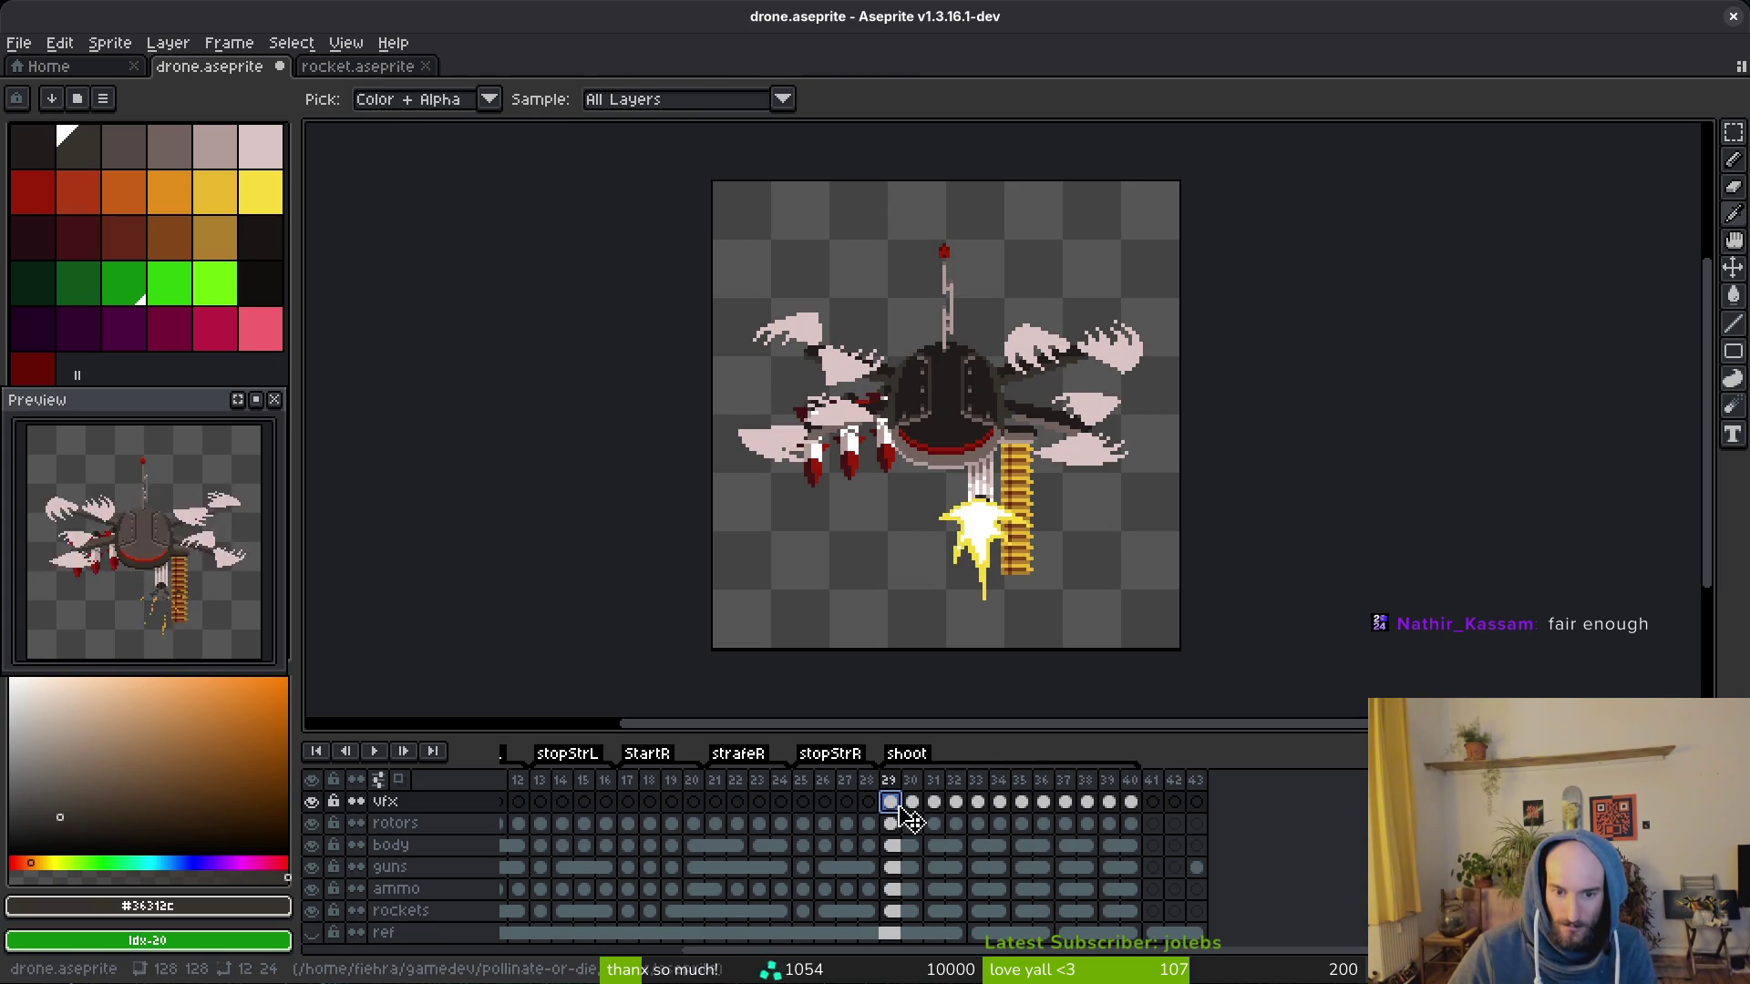
key(m)
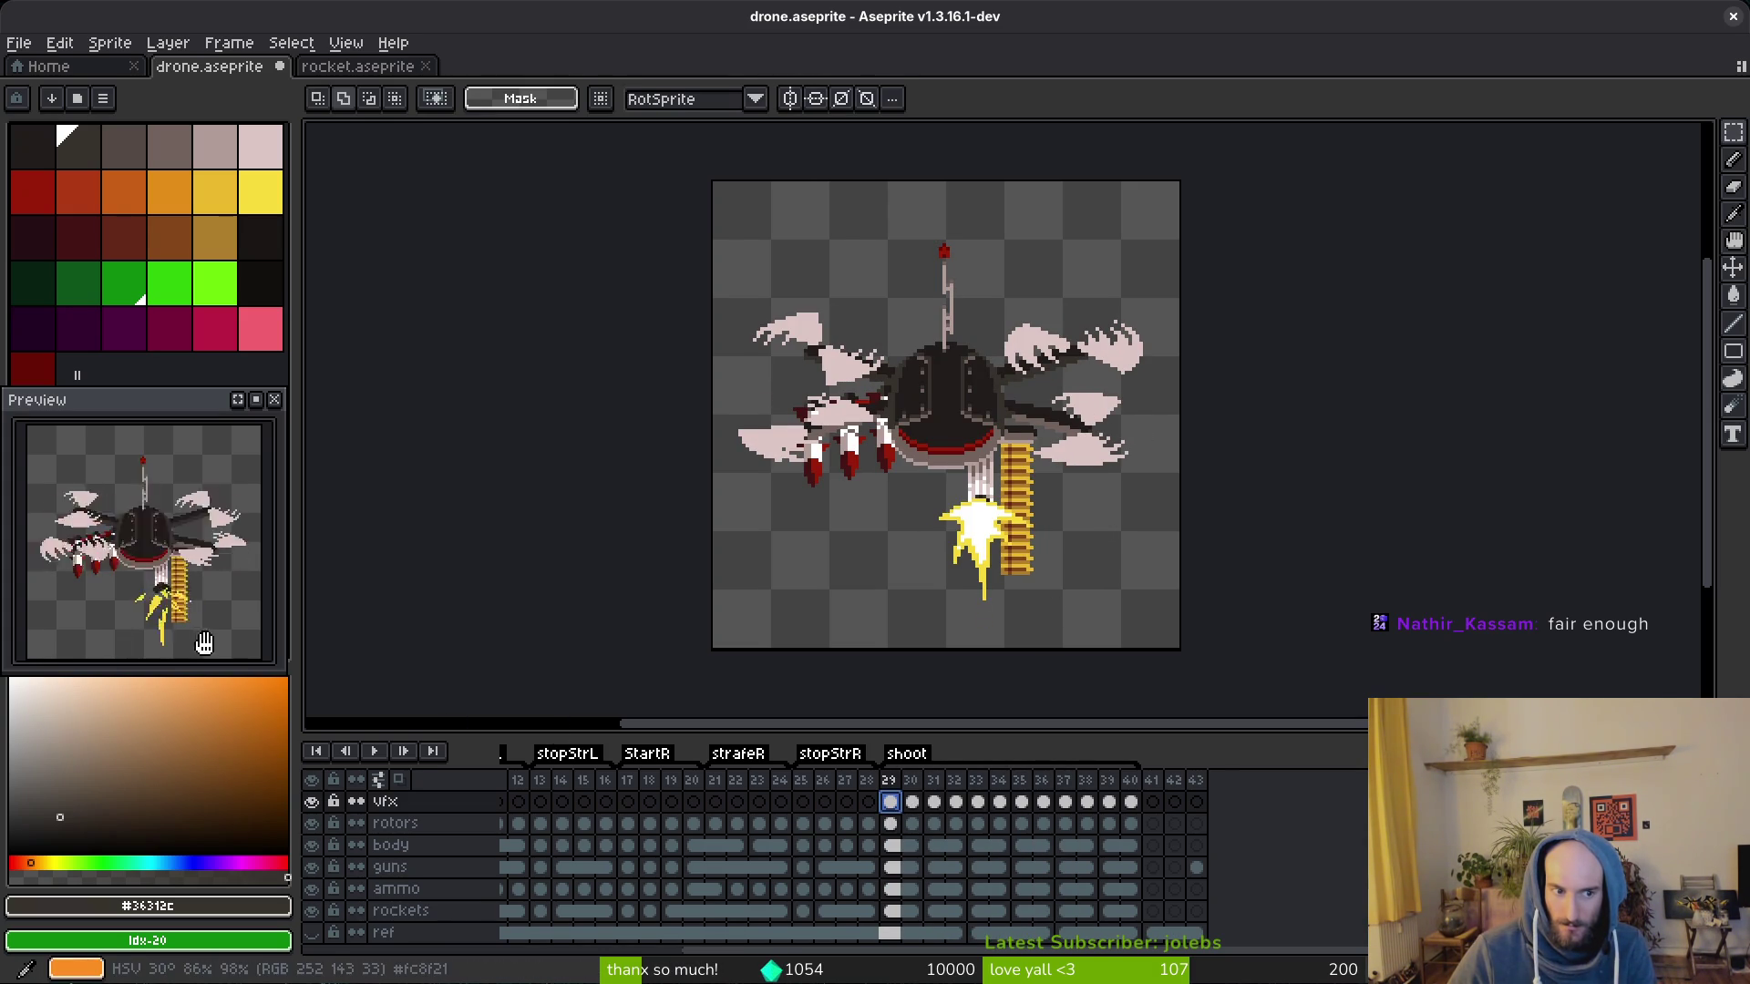
click(1155, 803)
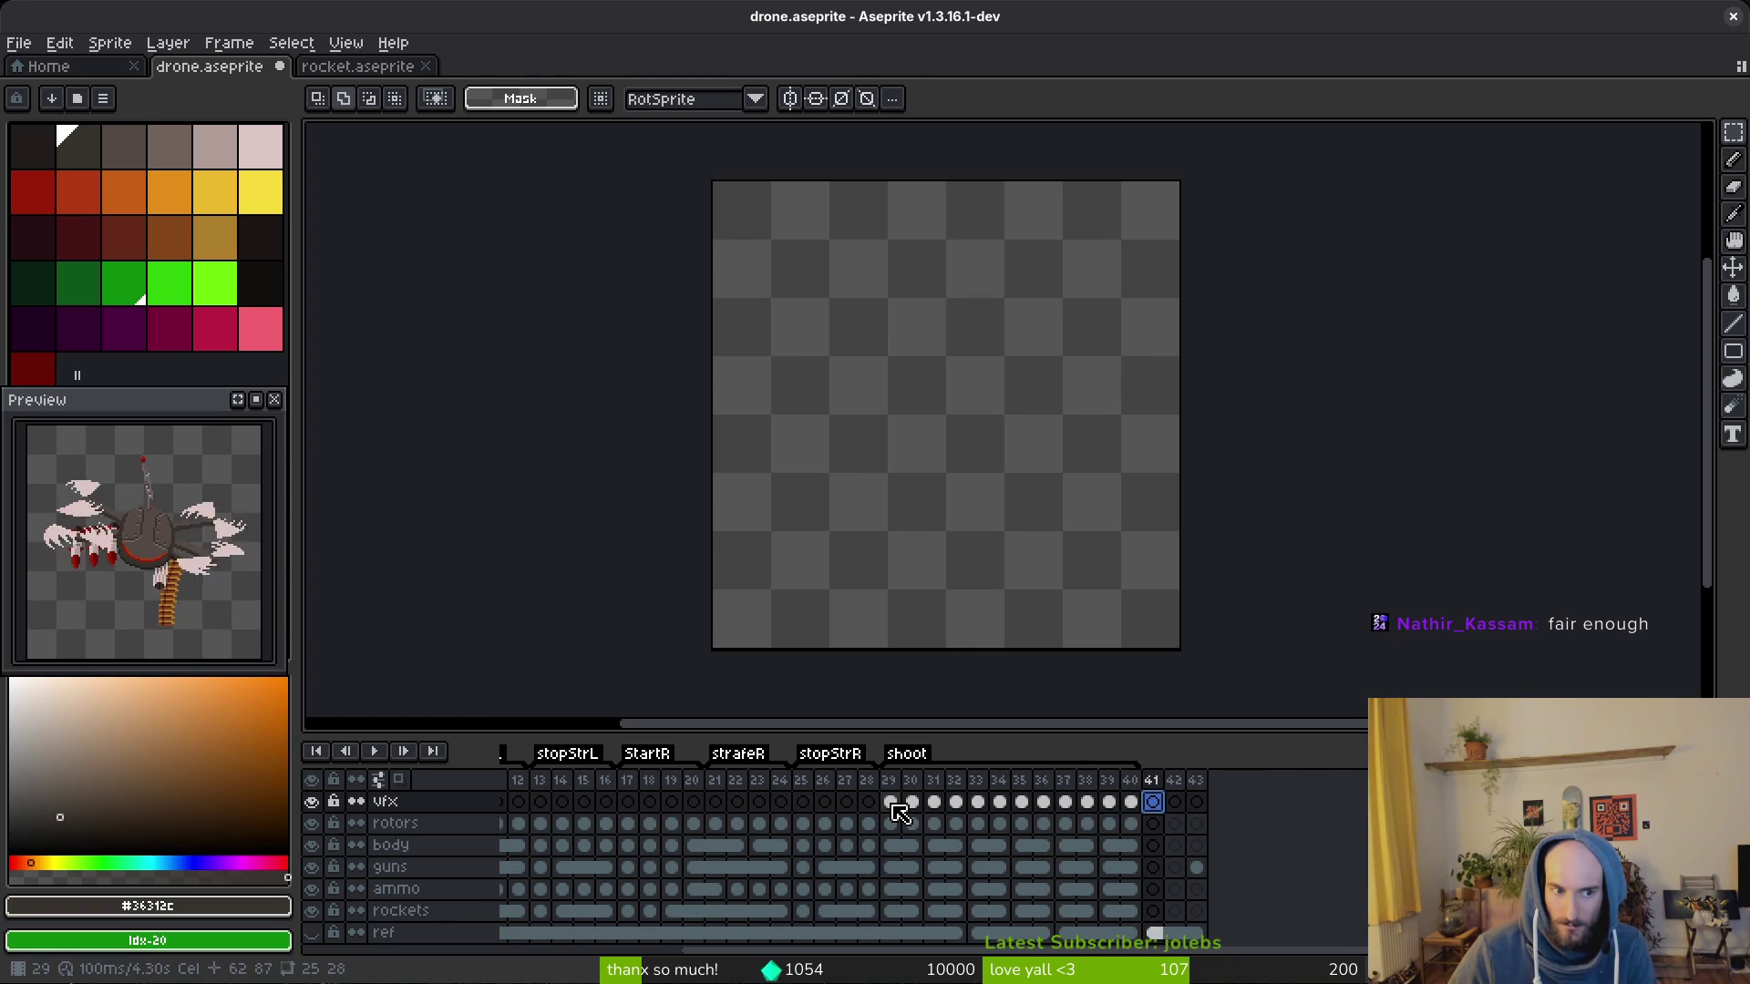
drag(1096, 580, 1119, 601)
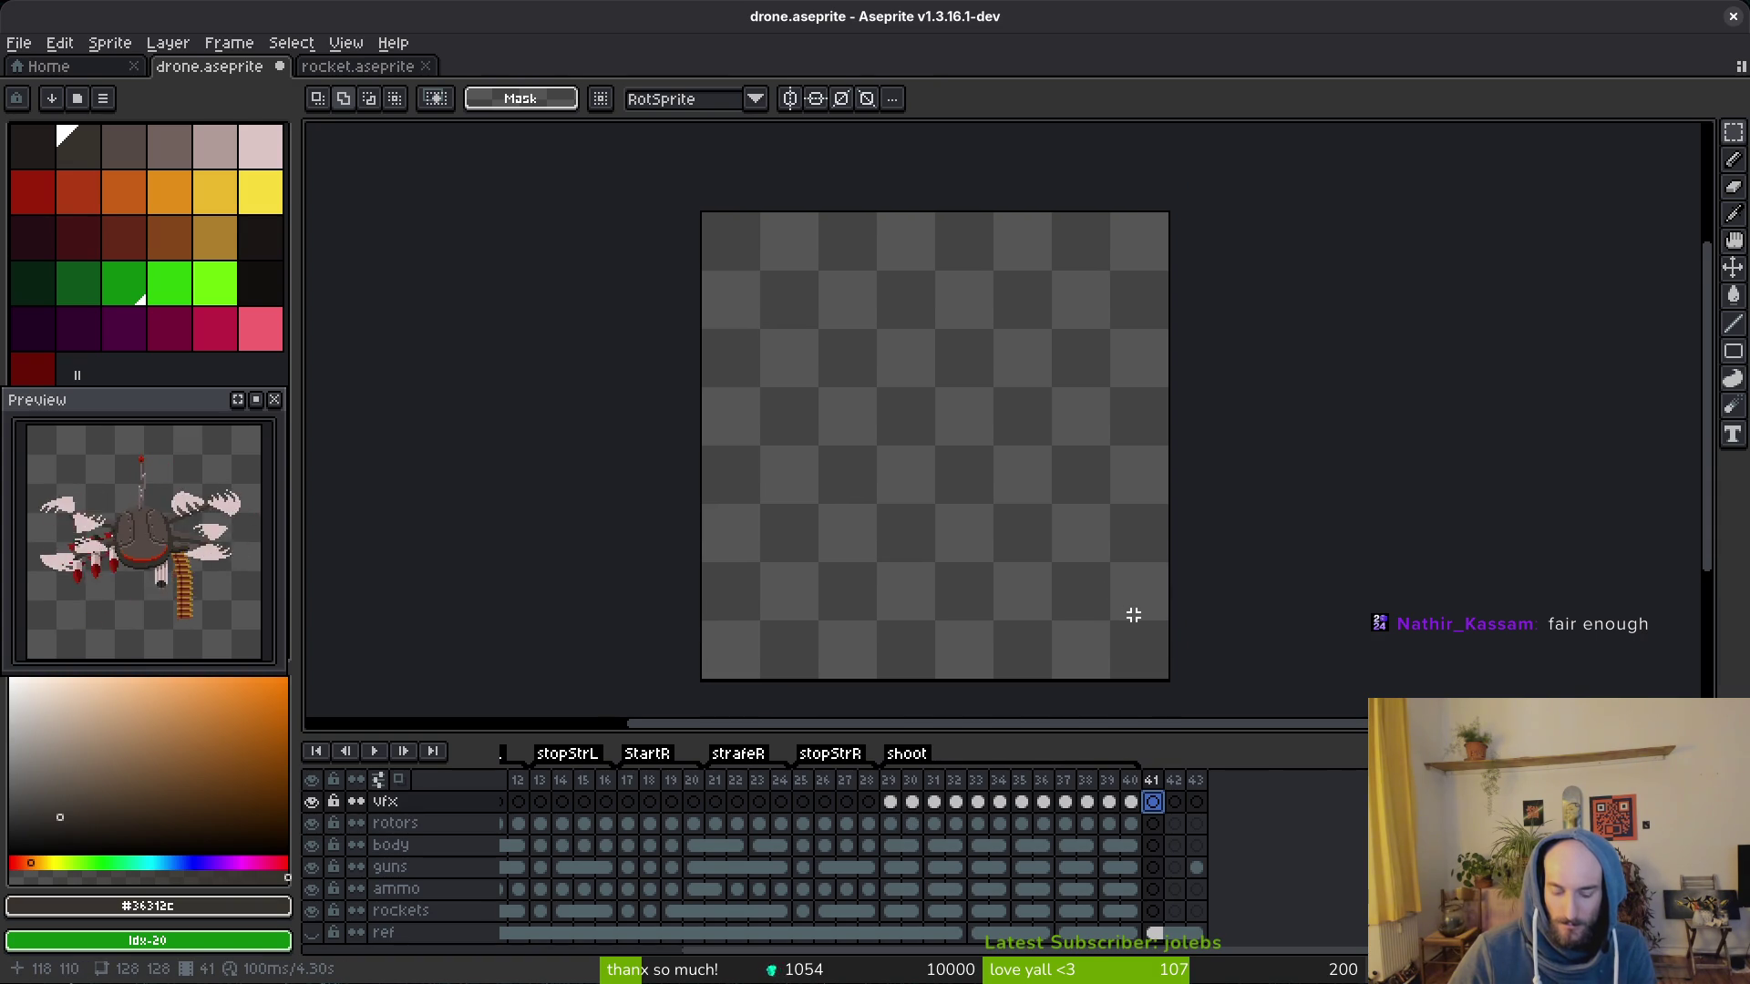
scroll(821, 848, up, 5)
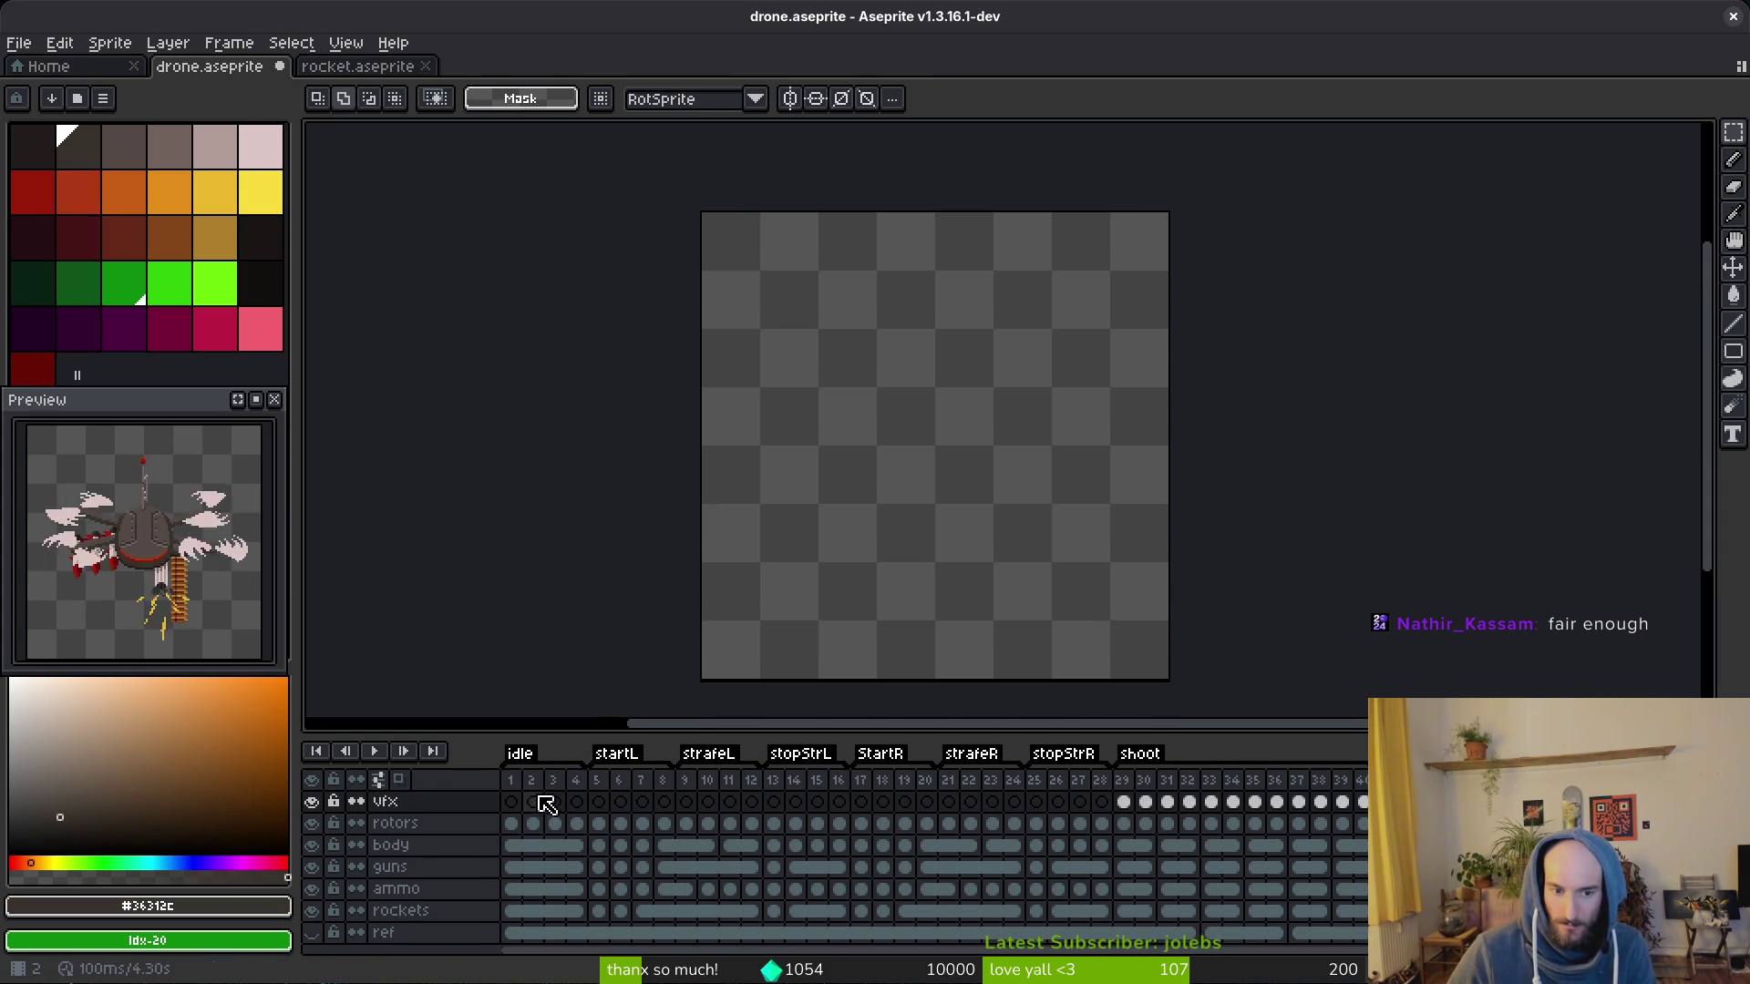
drag(815, 535, 740, 535)
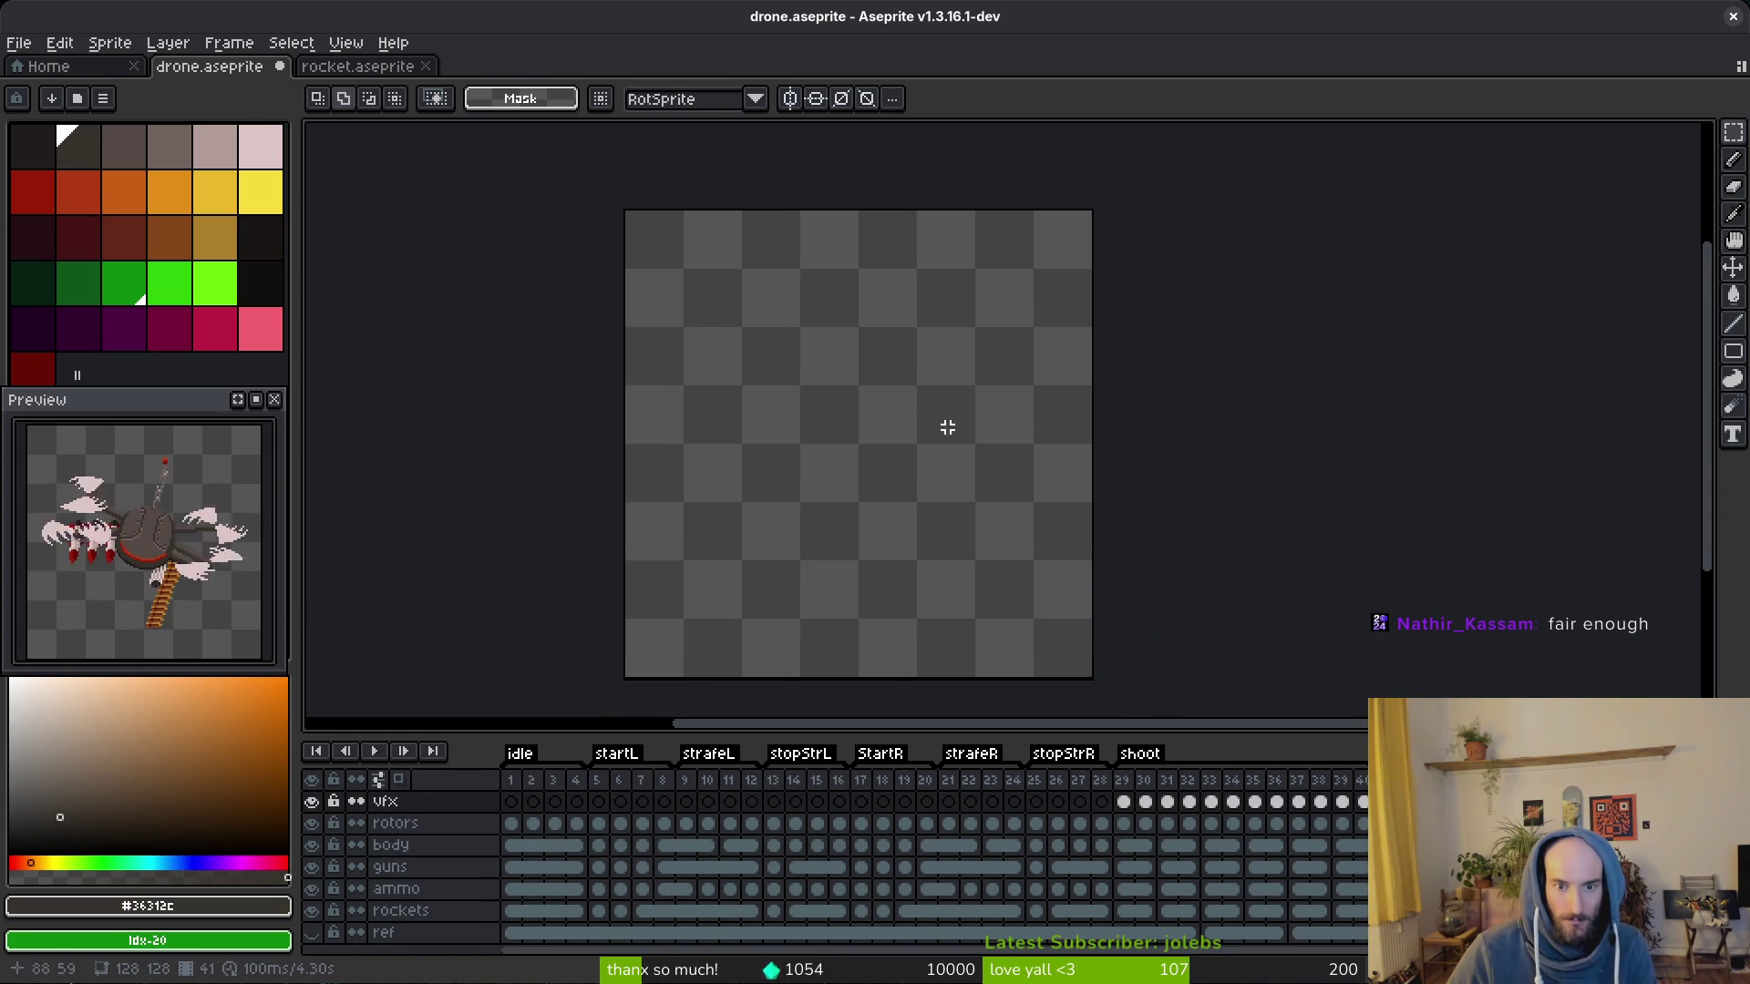
Step: Resize the sprite to 300% (384×384, nearest-neighbour) and select every animation frame
click(109, 42)
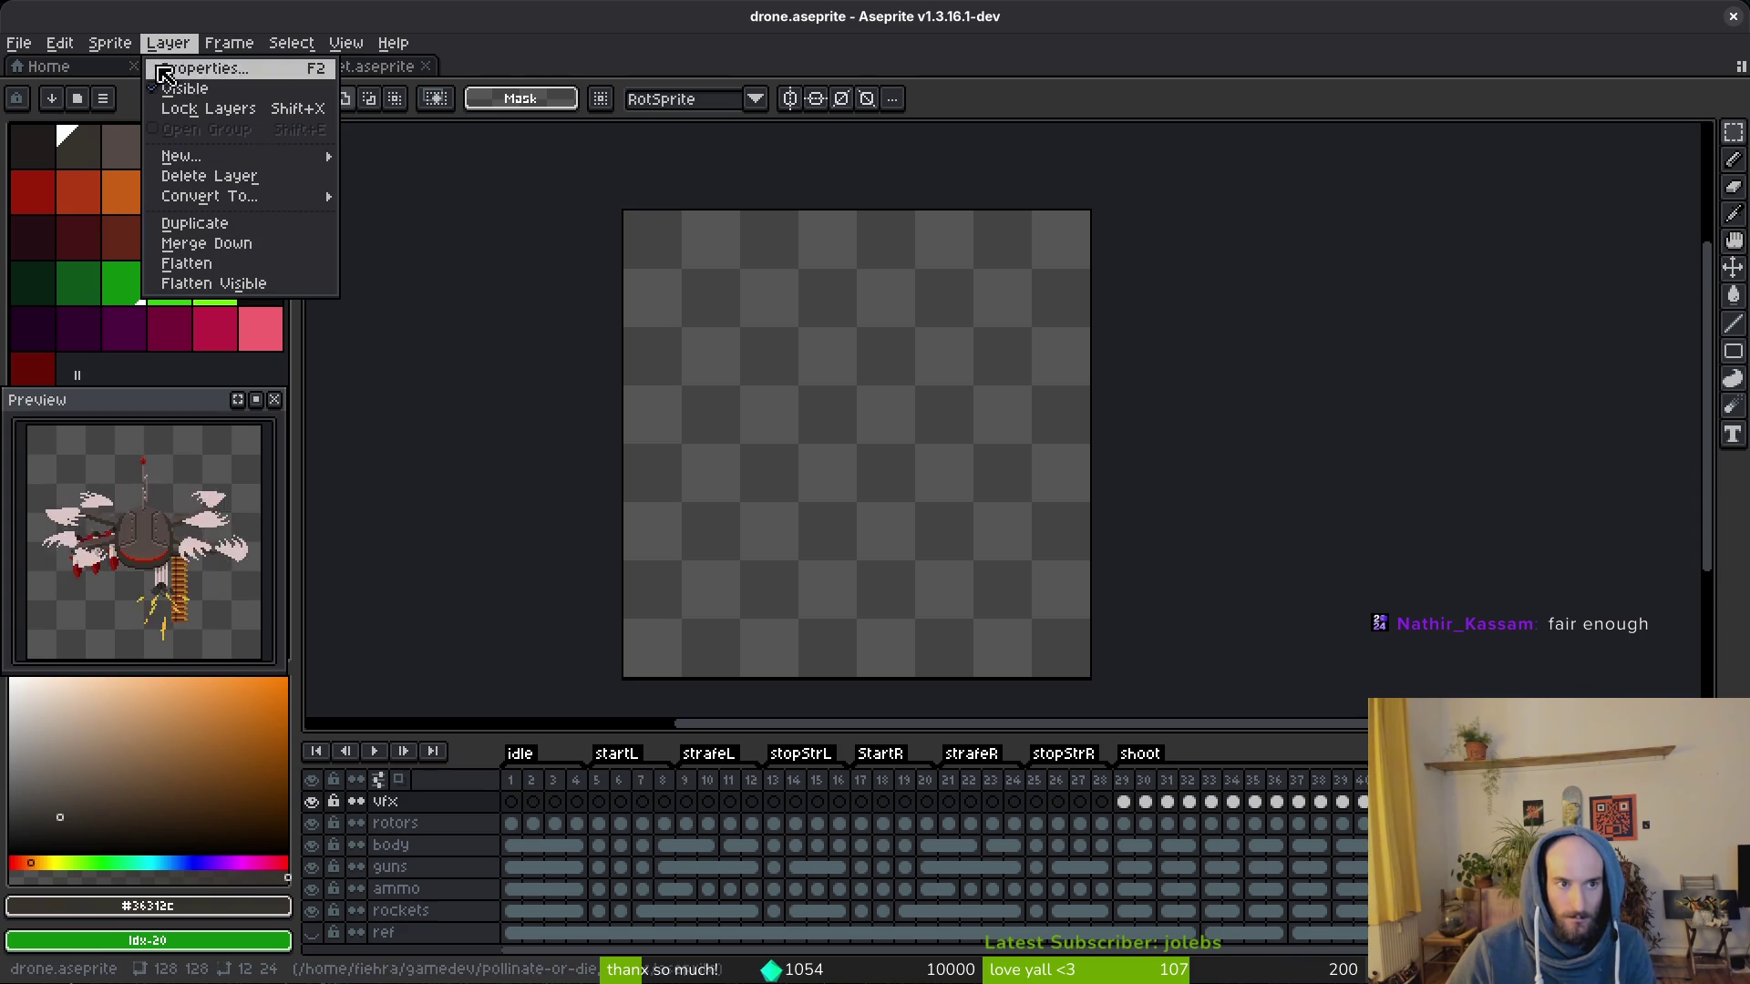
mouse_move(111, 43)
click(196, 154)
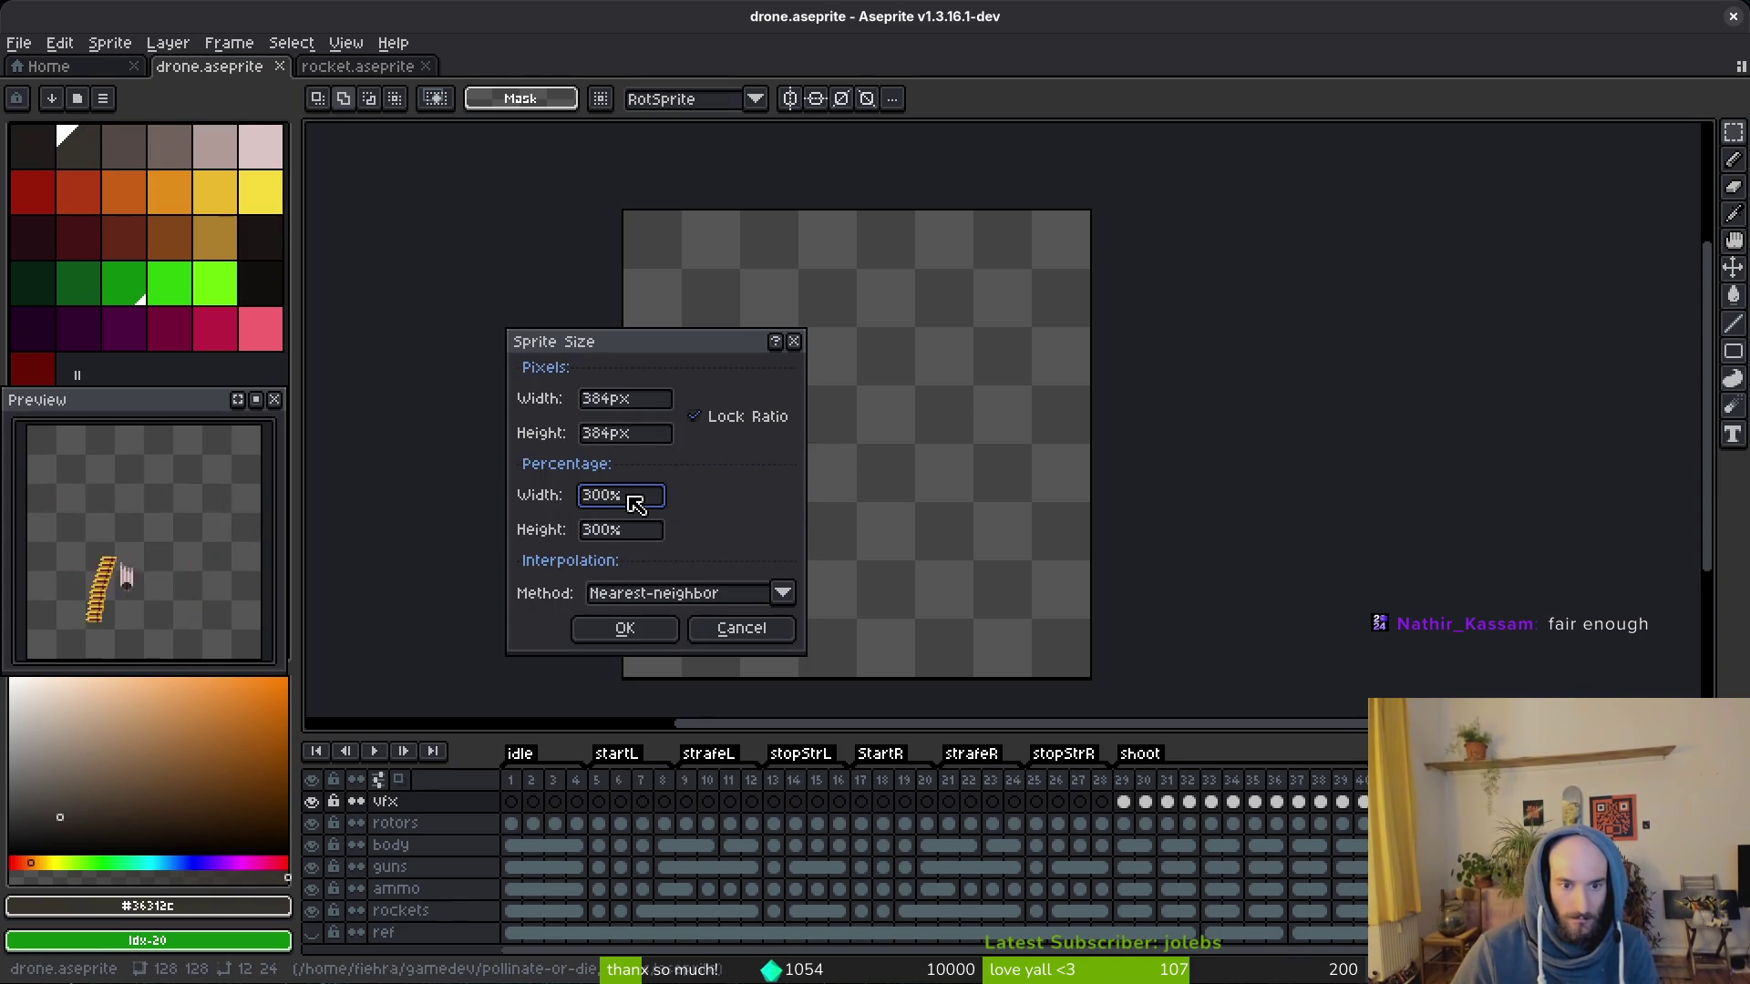
key(Return)
scroll(916, 547, down, 3)
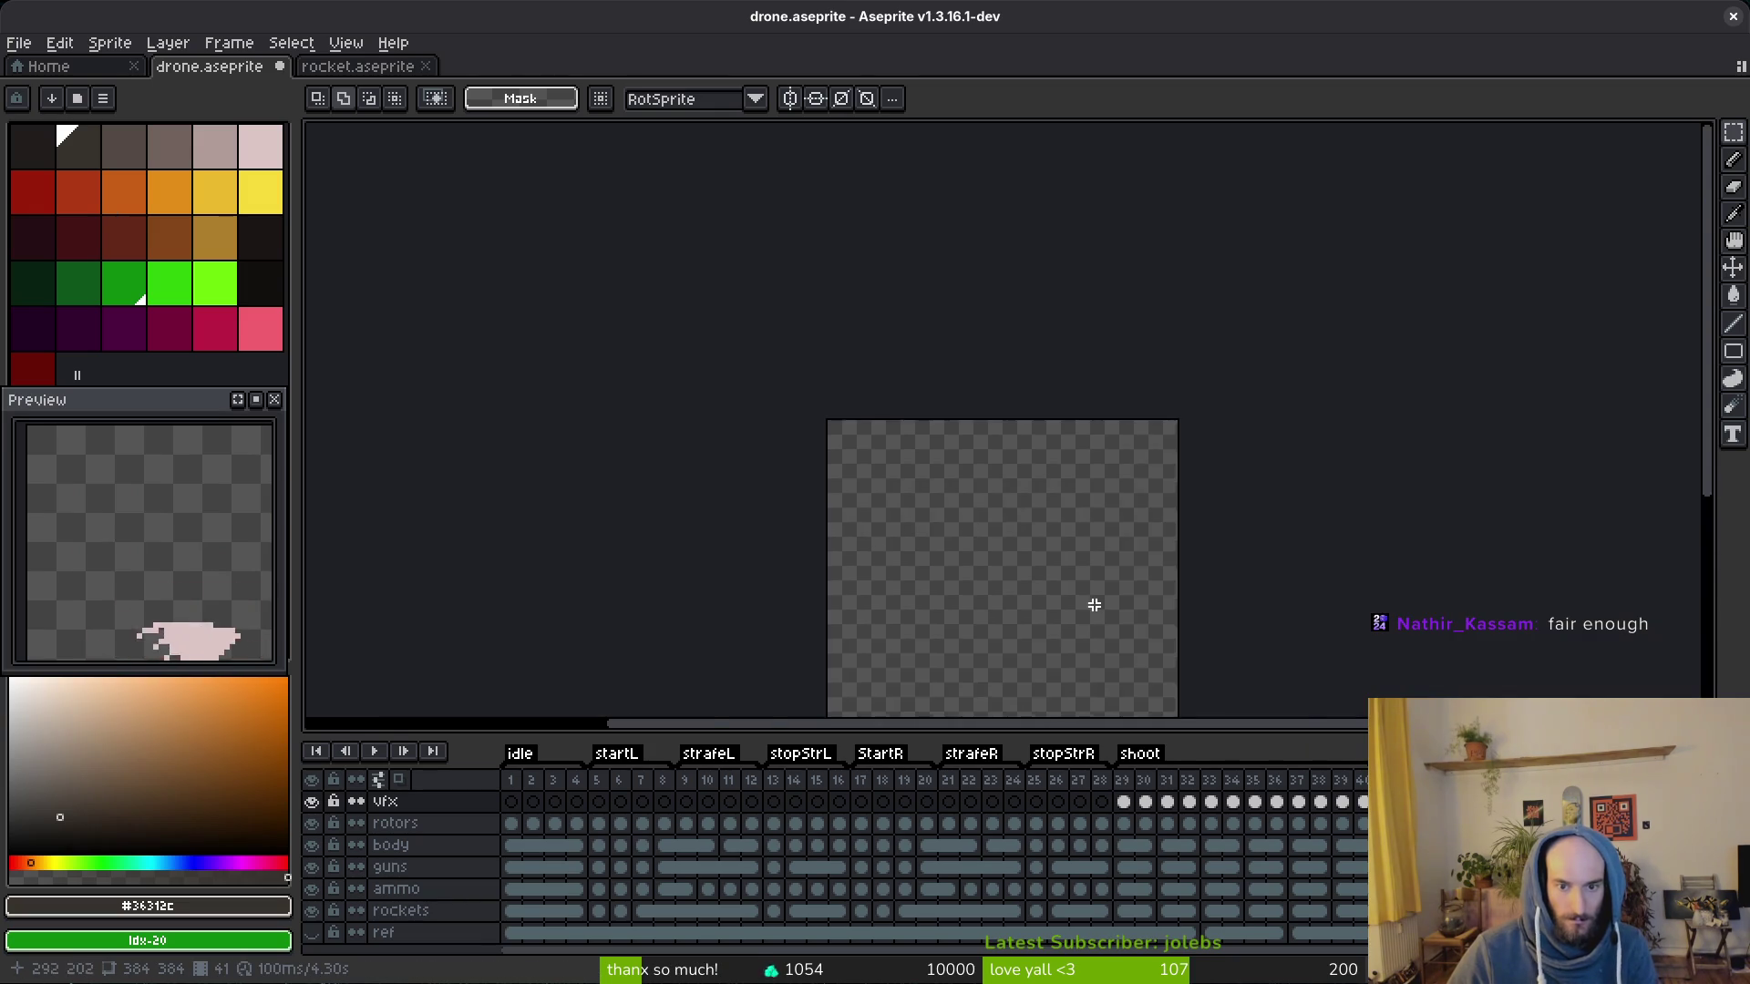
drag(969, 517, 981, 524)
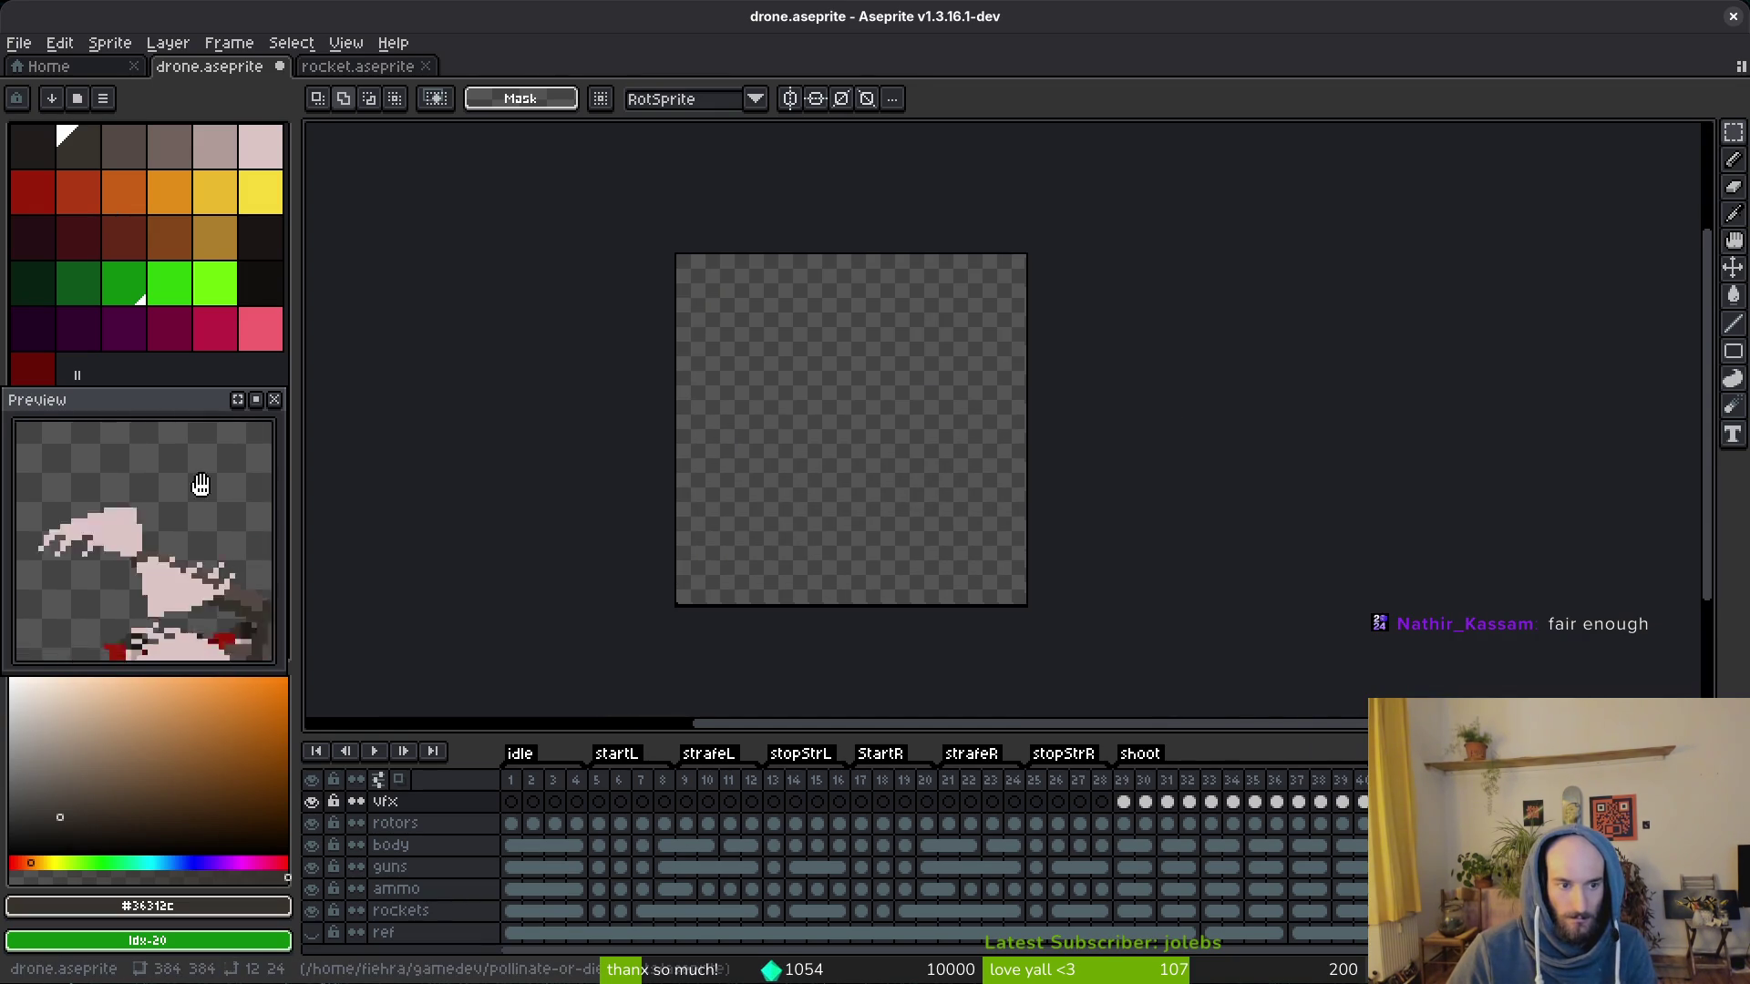
drag(932, 350, 924, 424)
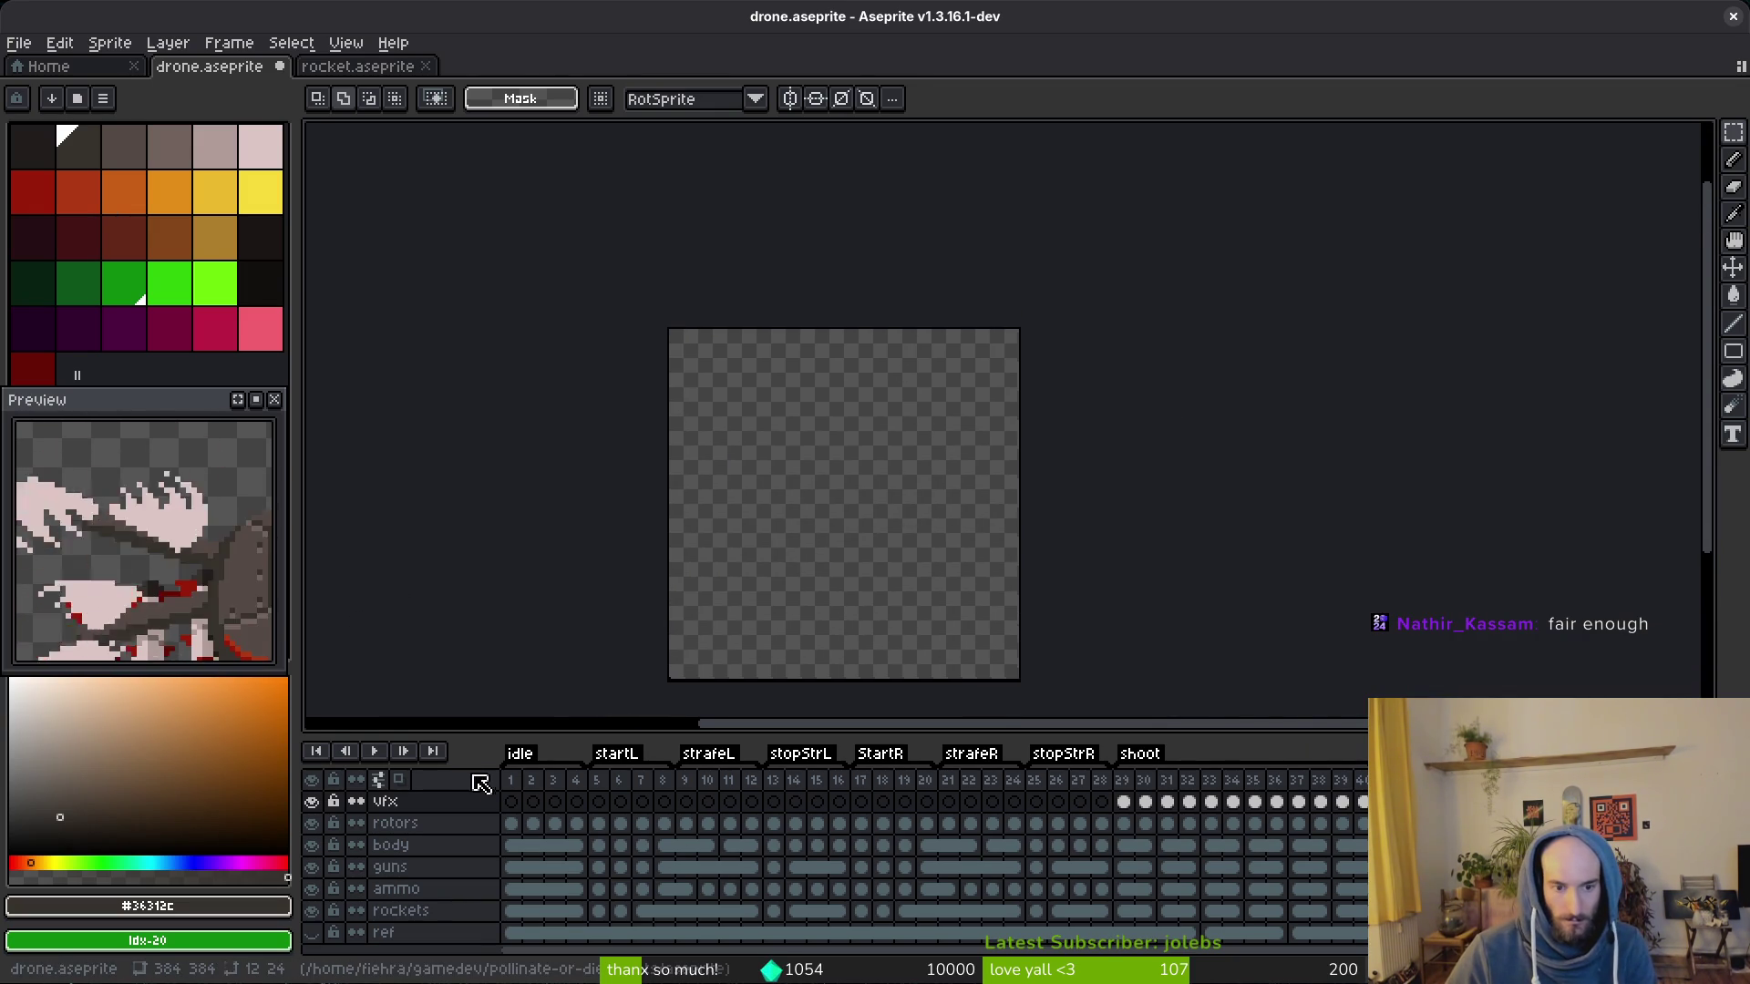
drag(510, 779, 1360, 782)
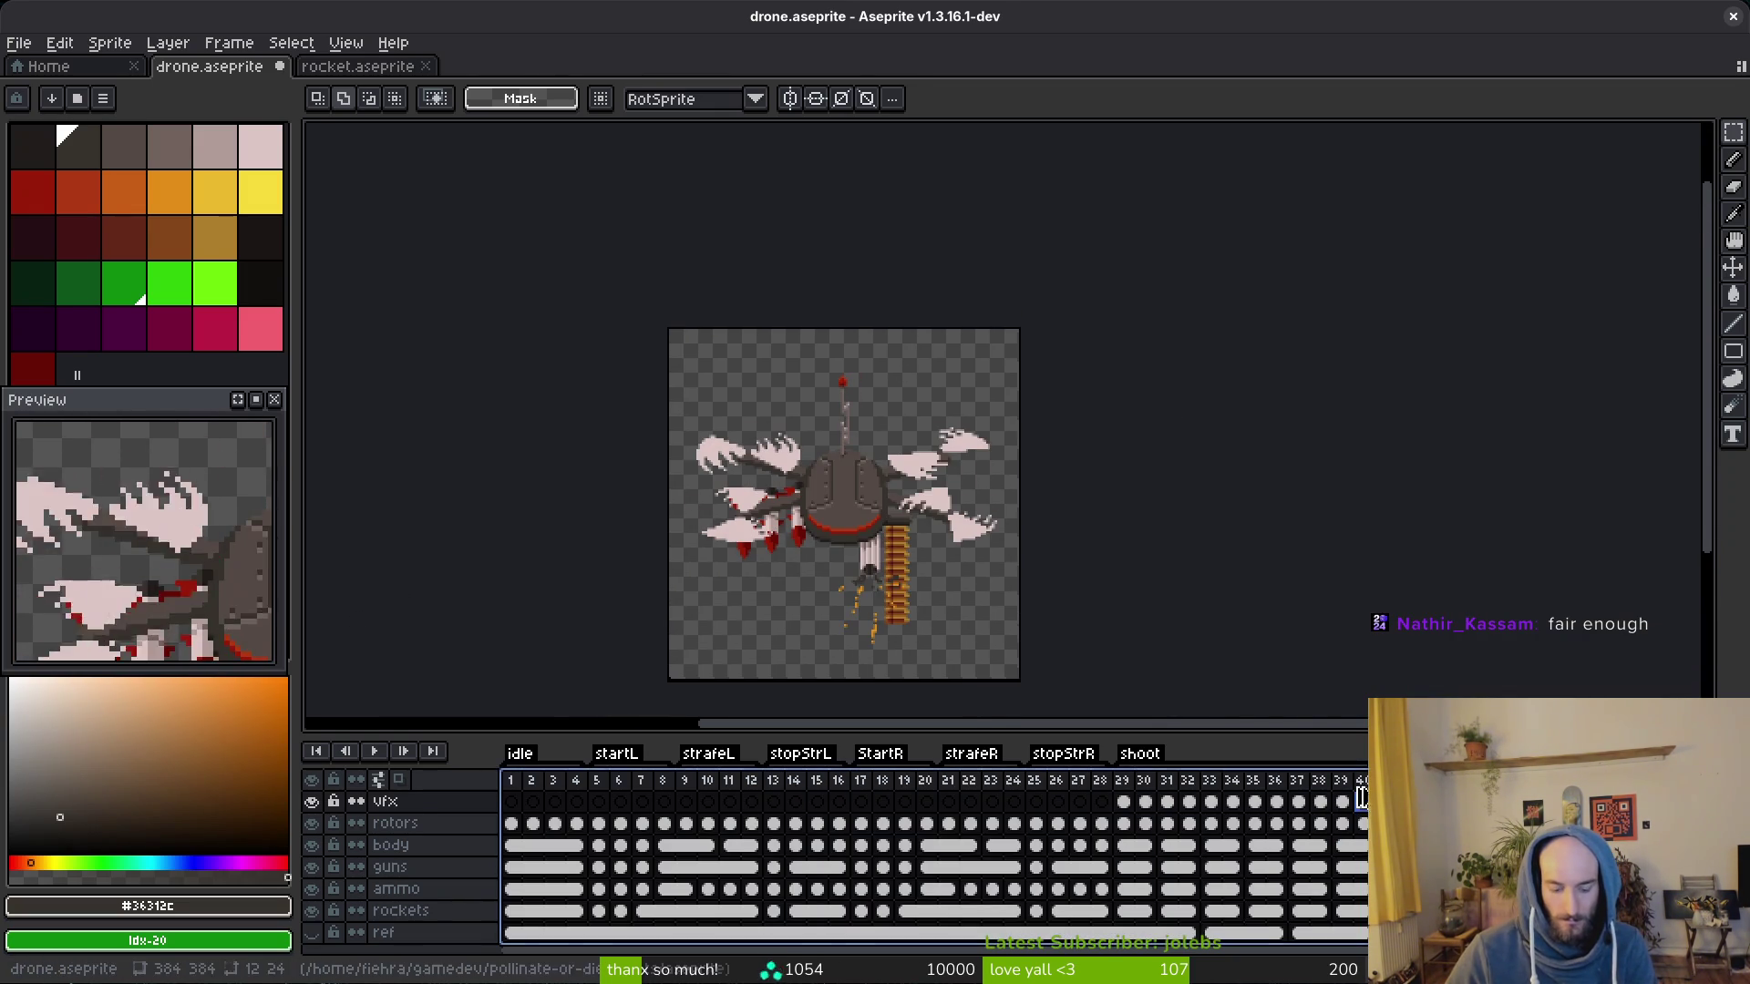
Step: Export the full animation as drone.gif, overwriting the old file and accepting the GIF options
key(ctrl+e)
key(Escape)
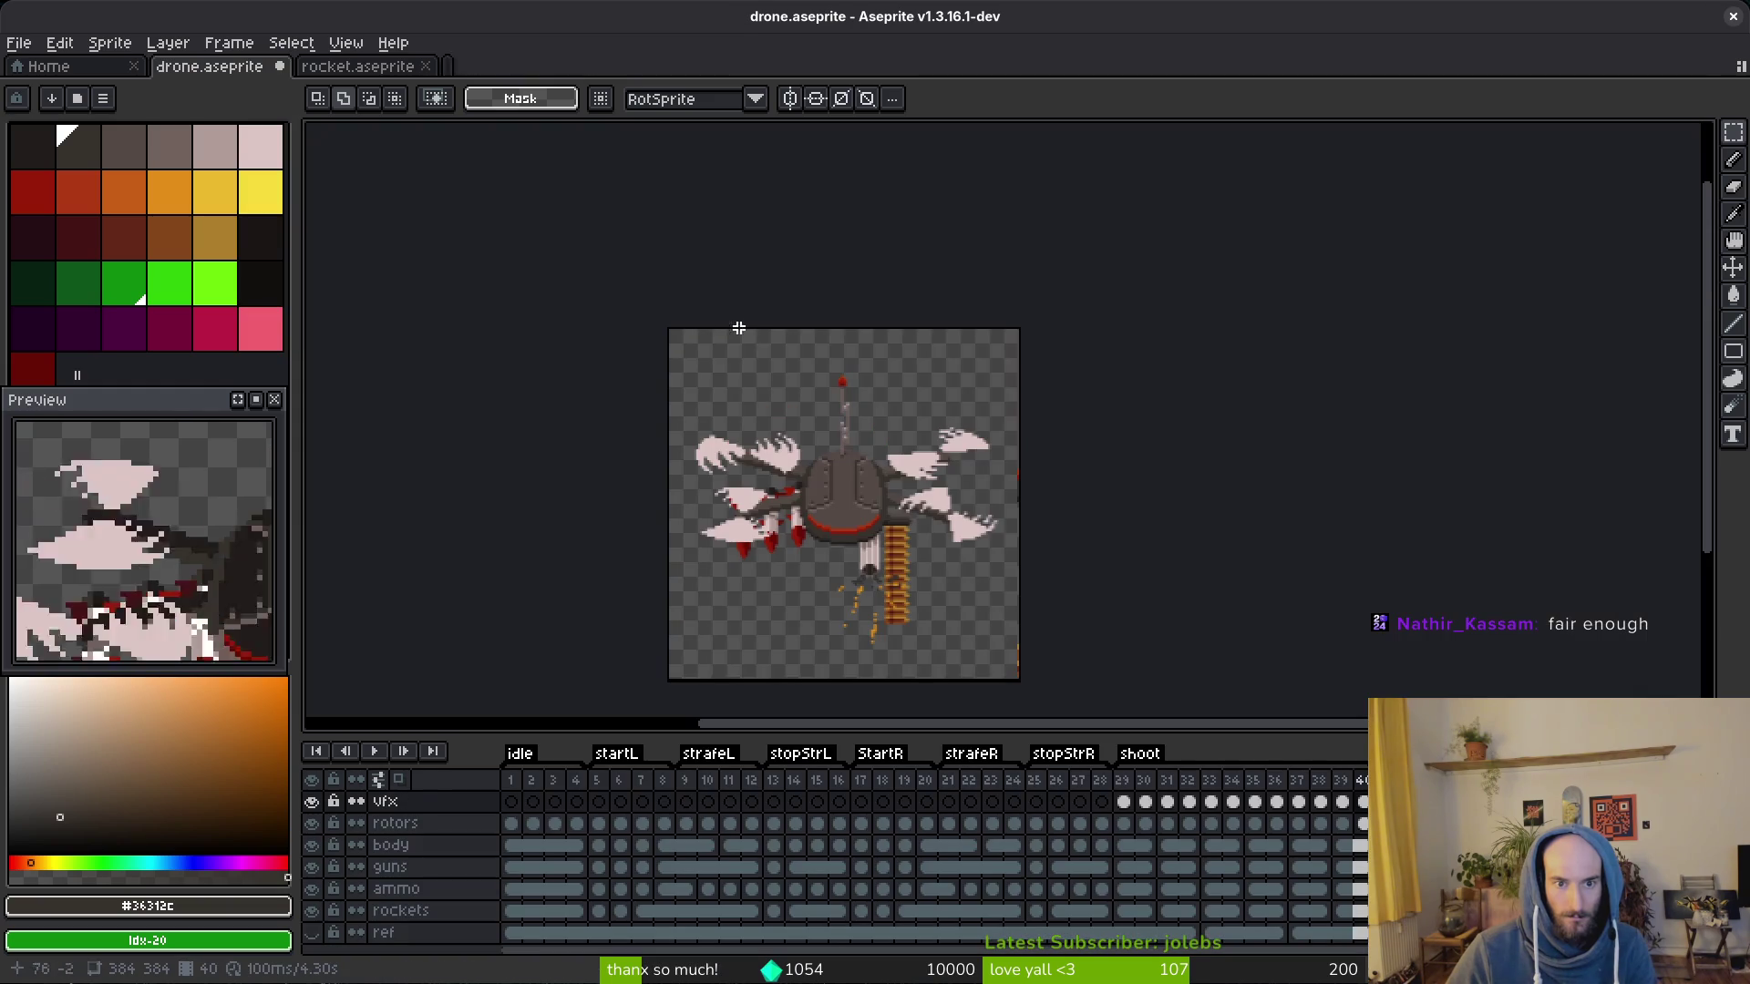
drag(1360, 779, 511, 779)
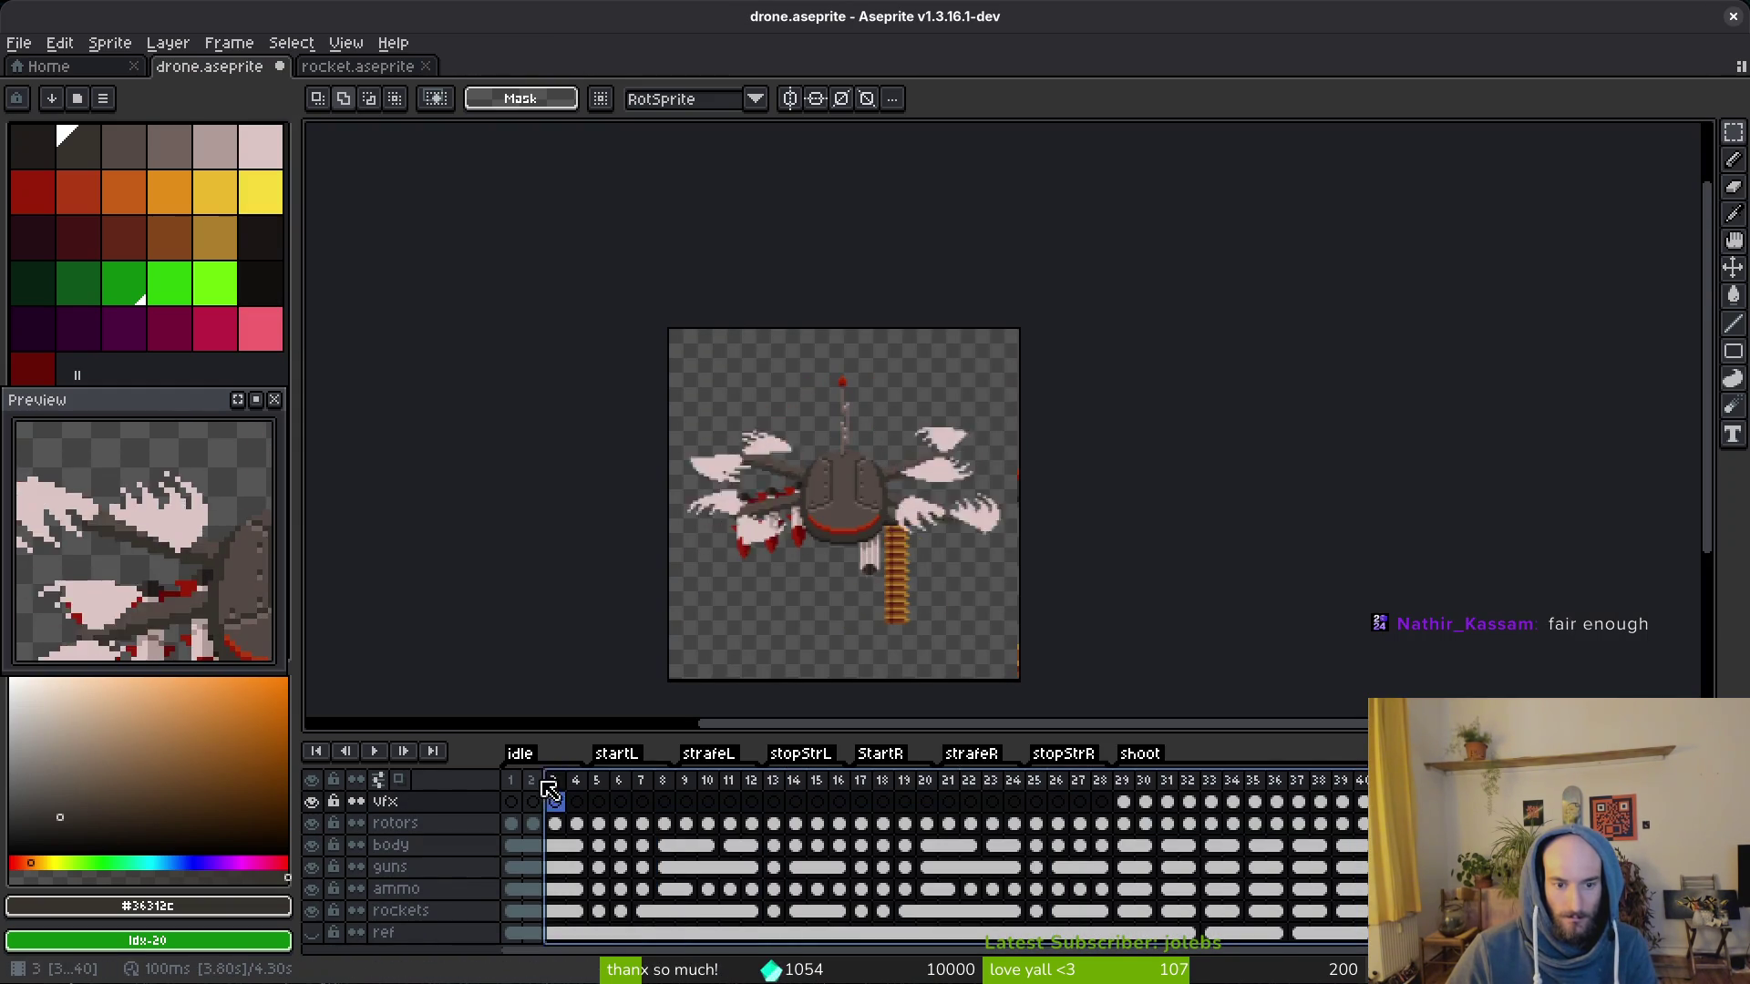
key(ctrl+alt+shift+s)
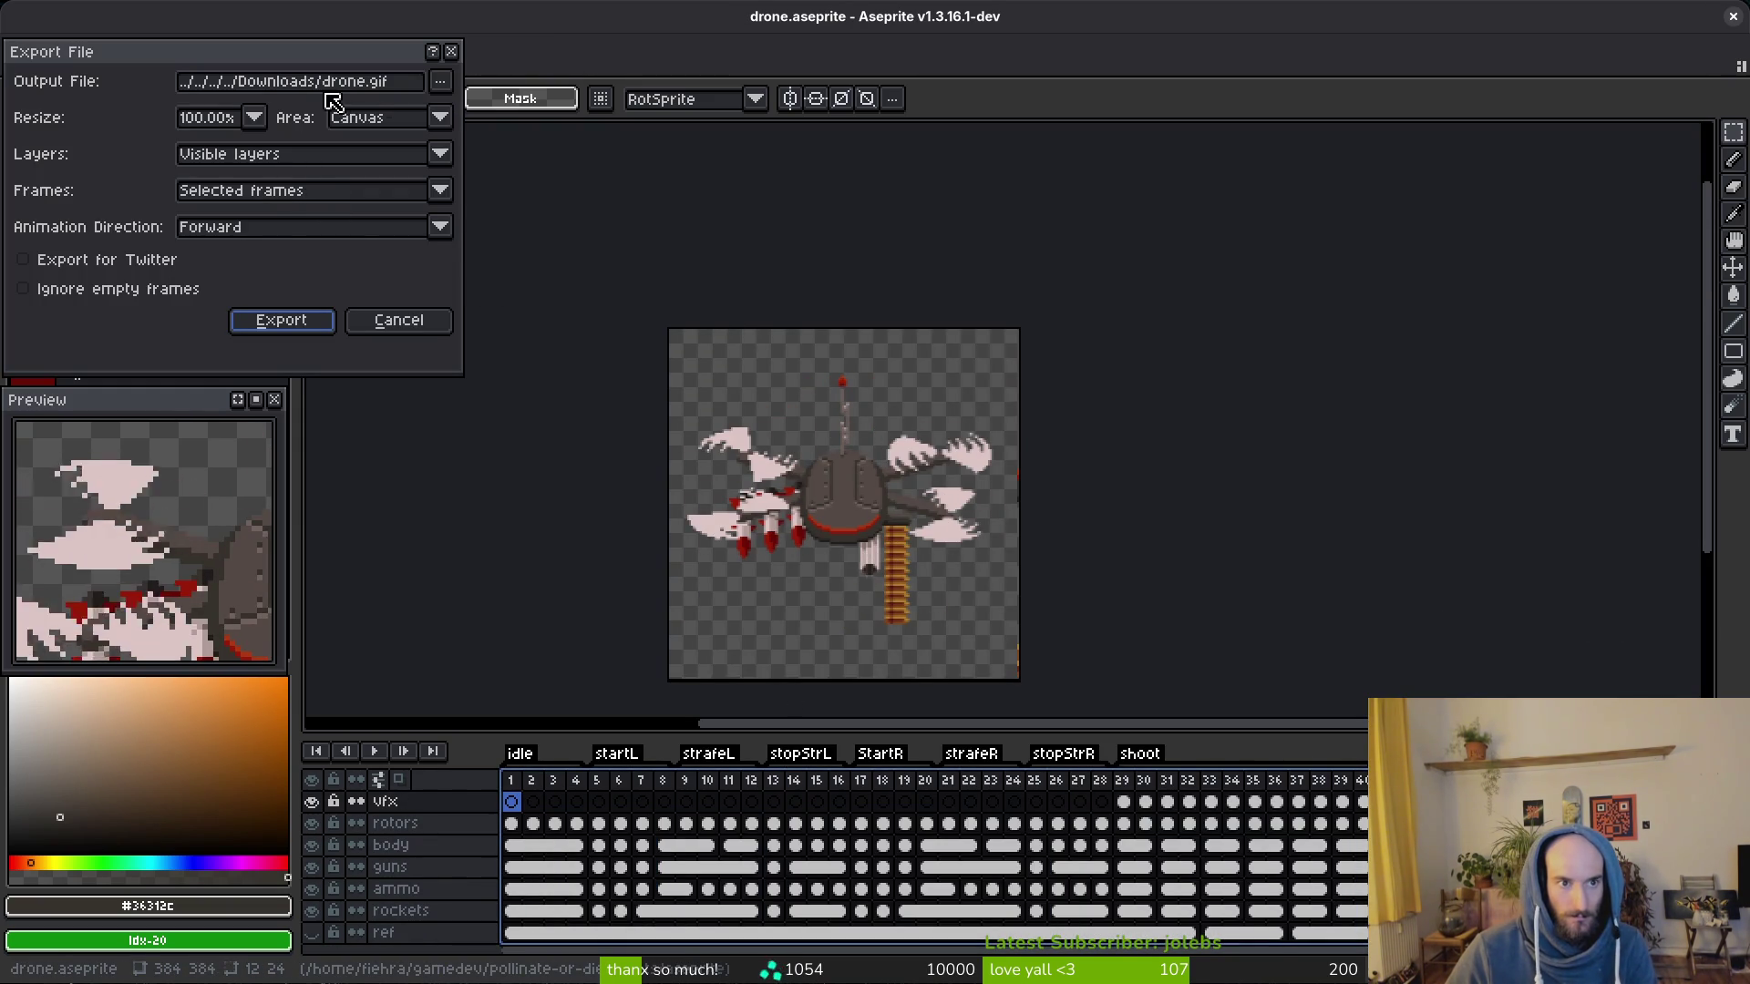
click(279, 321)
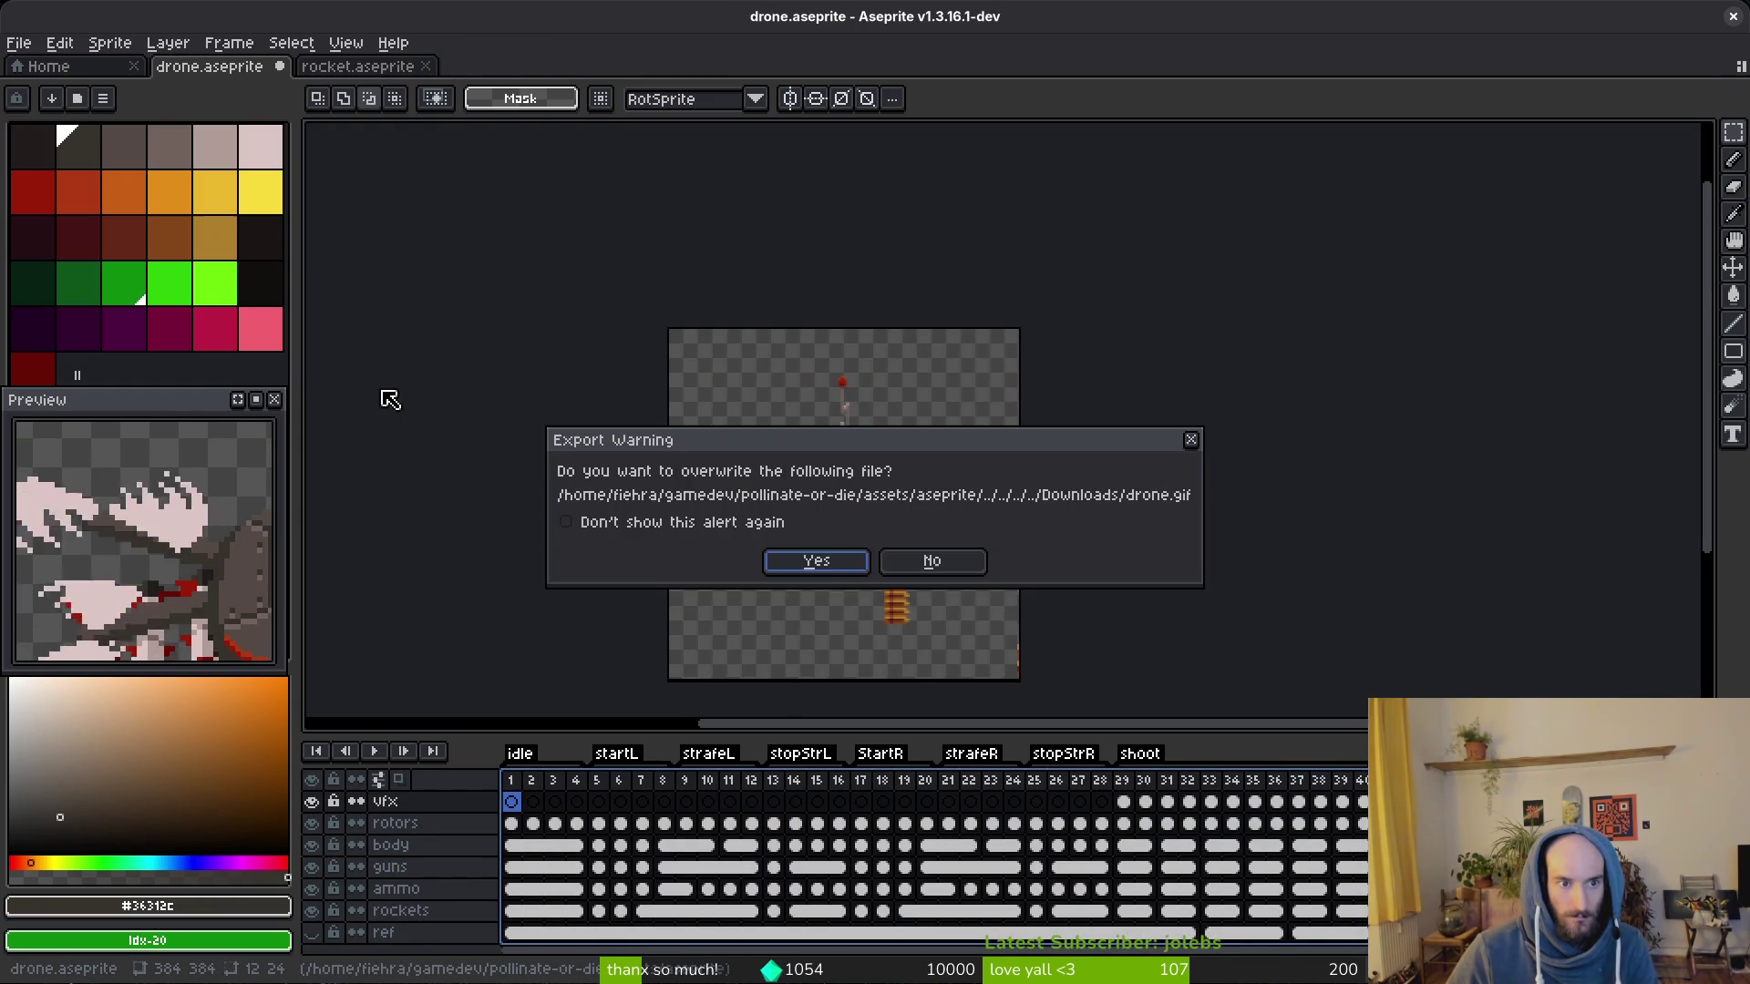
click(828, 565)
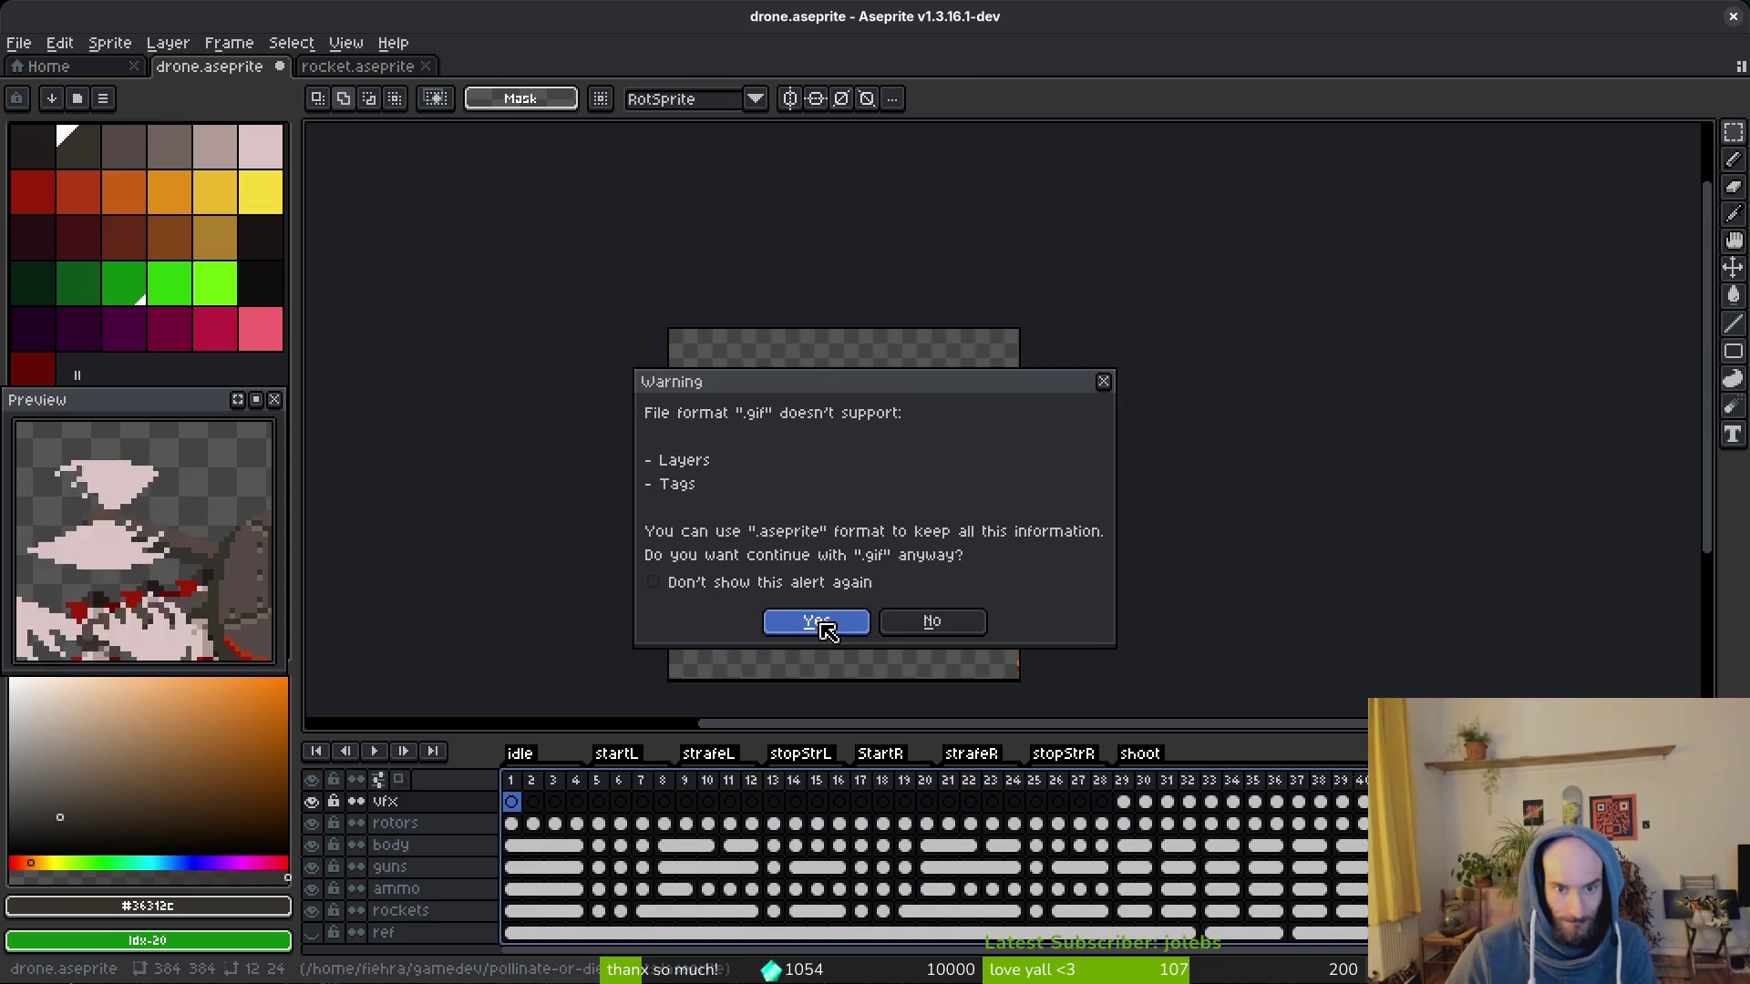
click(816, 621)
click(941, 585)
Step: Save the drone sprite file
click(1300, 845)
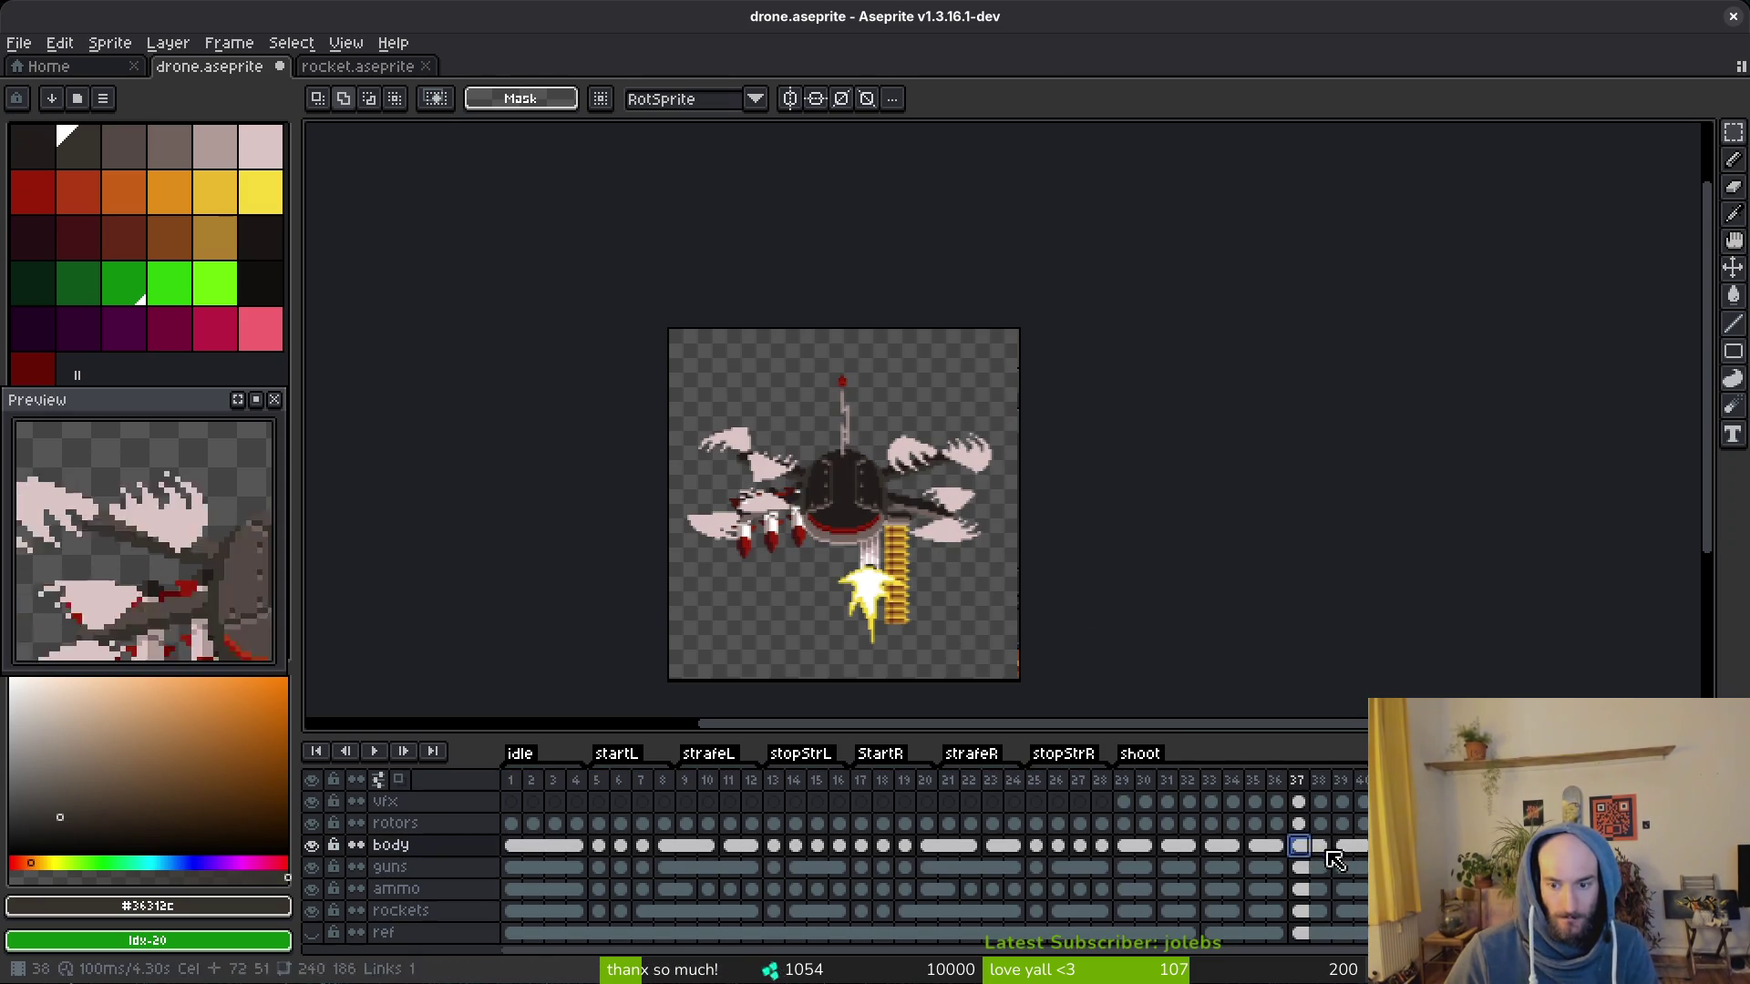
scroll(1279, 647, down, 3)
key(ctrl+s)
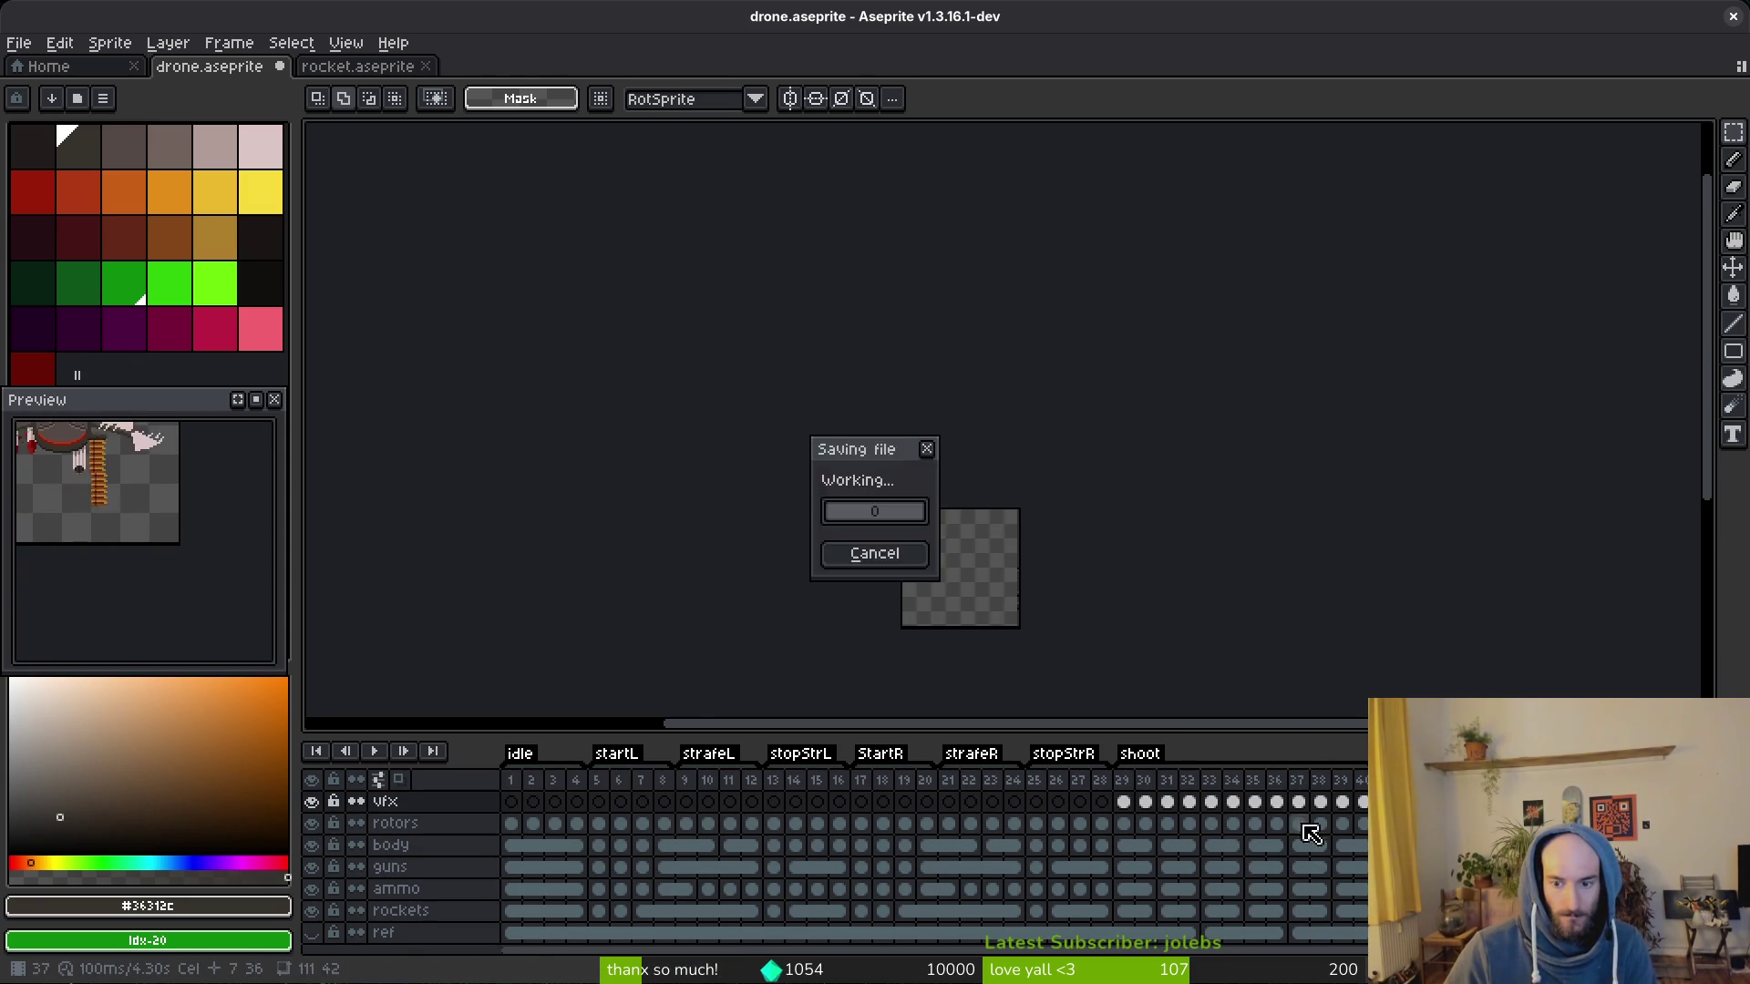
click(1285, 823)
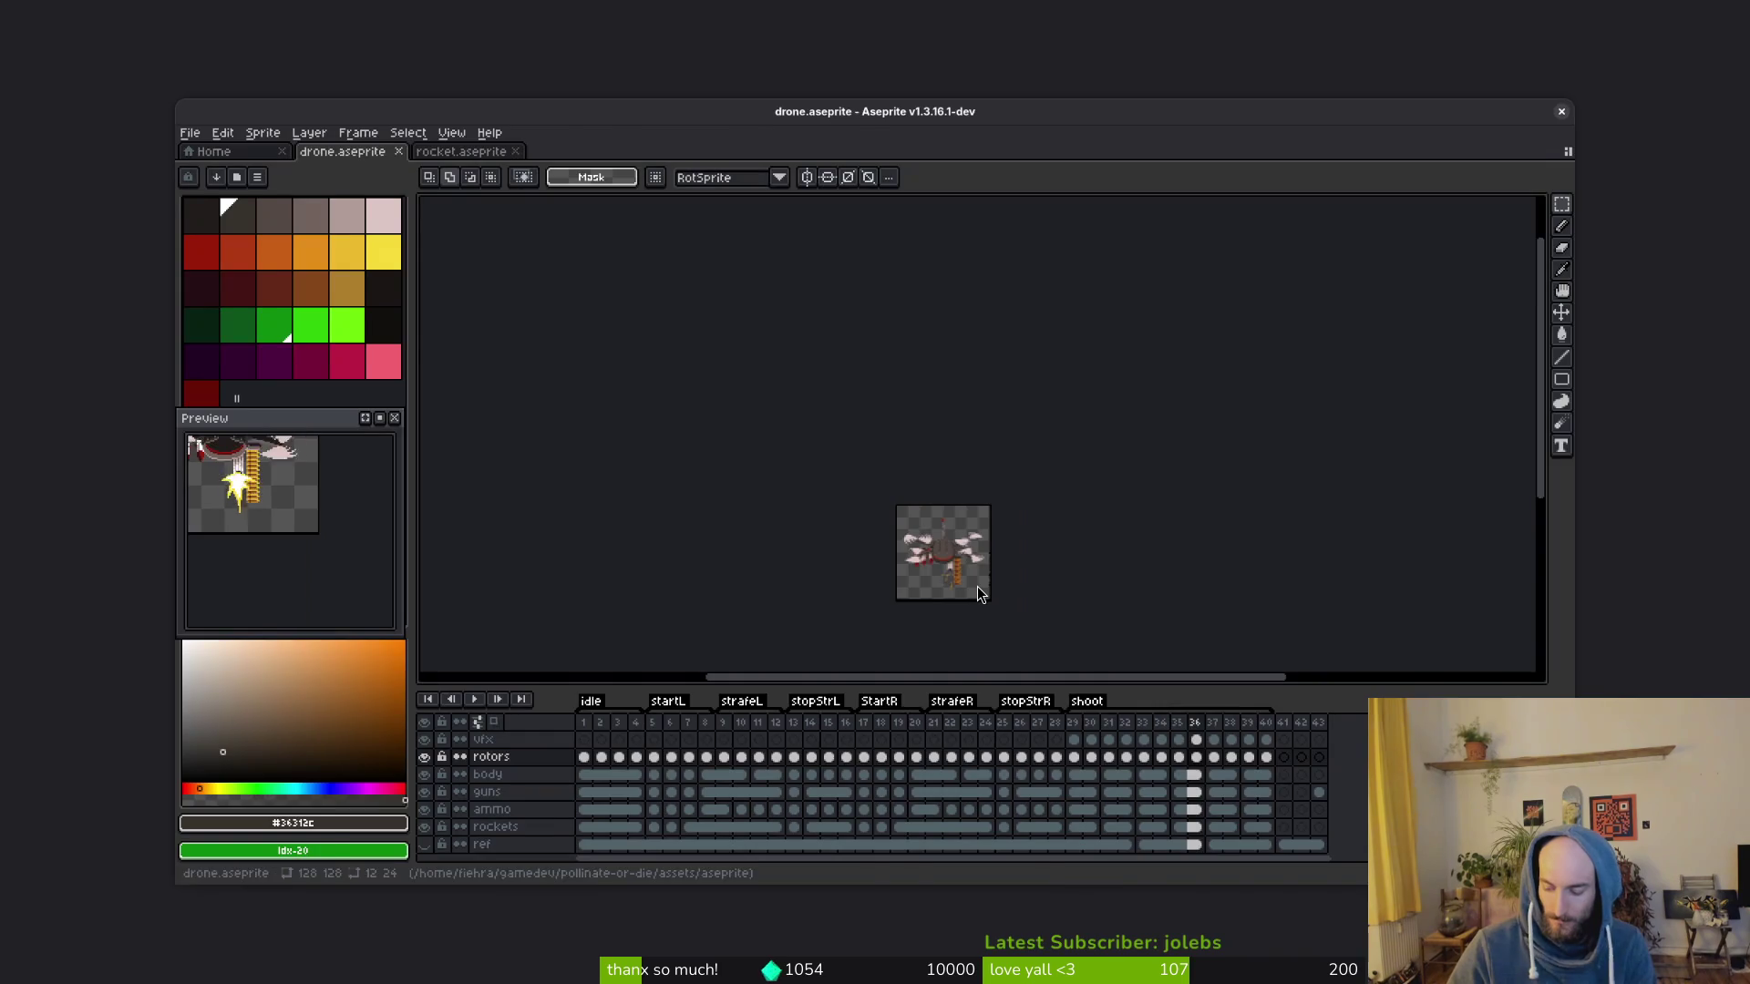
Step: Preview the exported drone.gif in the Downloads folder, then return to Aseprite
key(super+e)
click(382, 418)
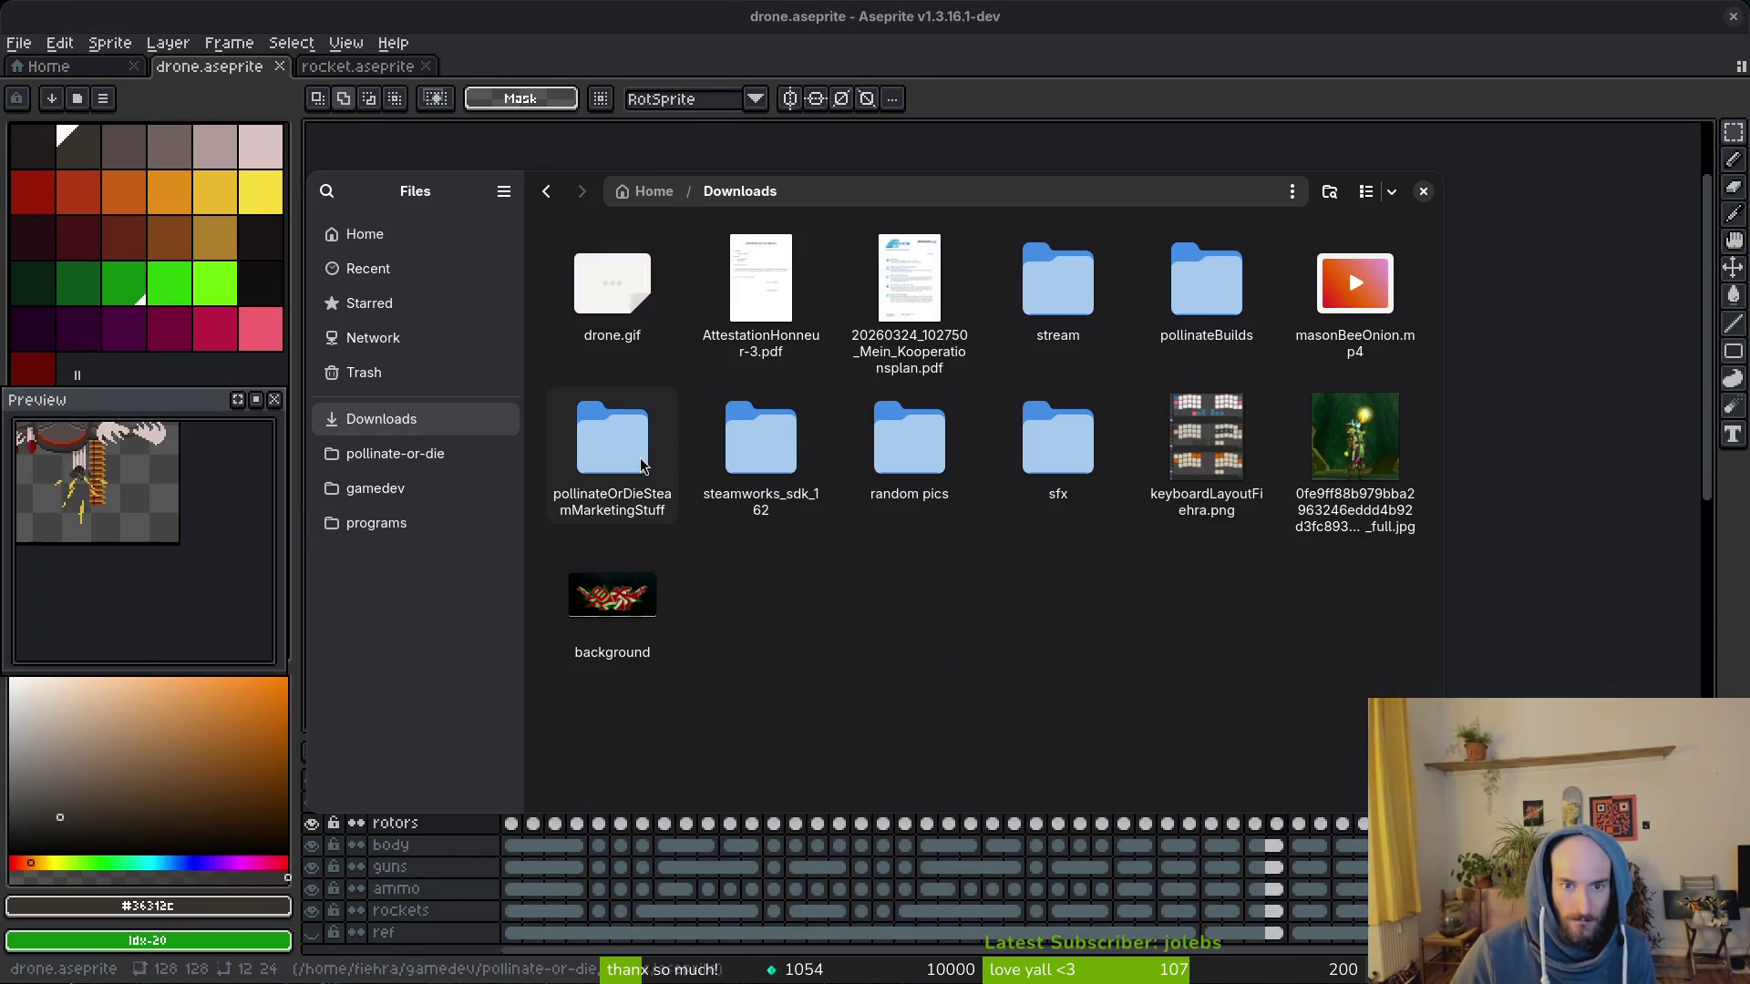
click(611, 288)
key(space)
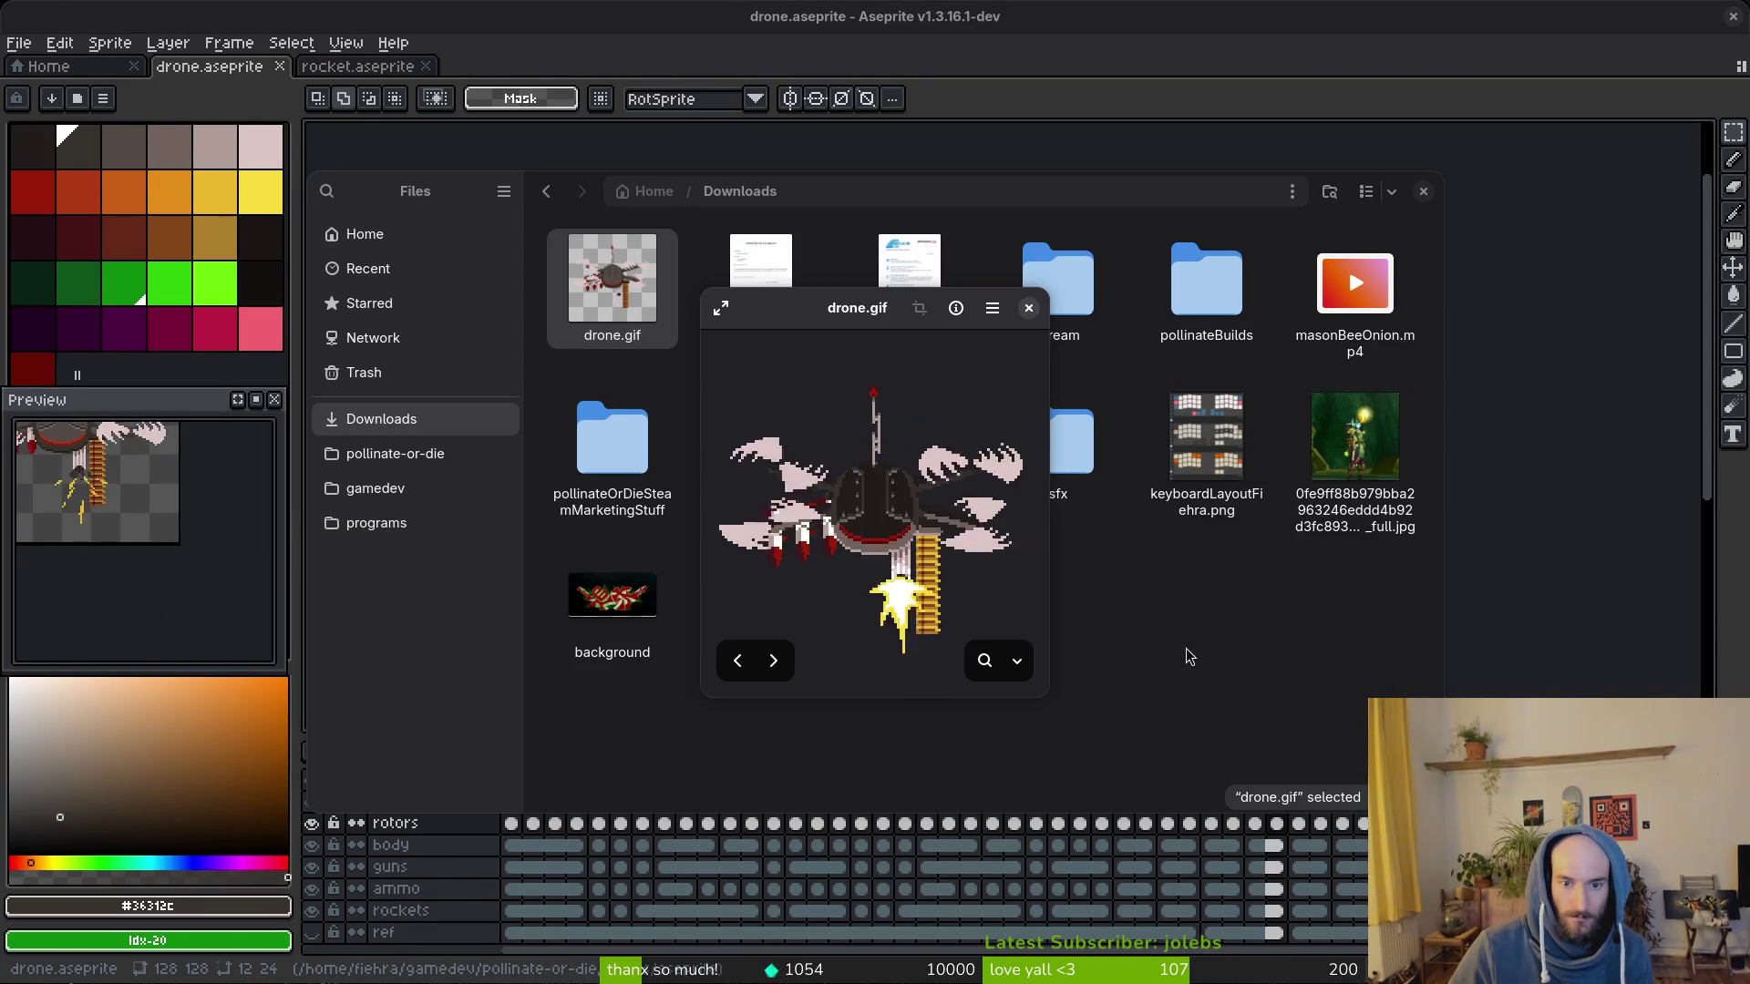
click(1027, 311)
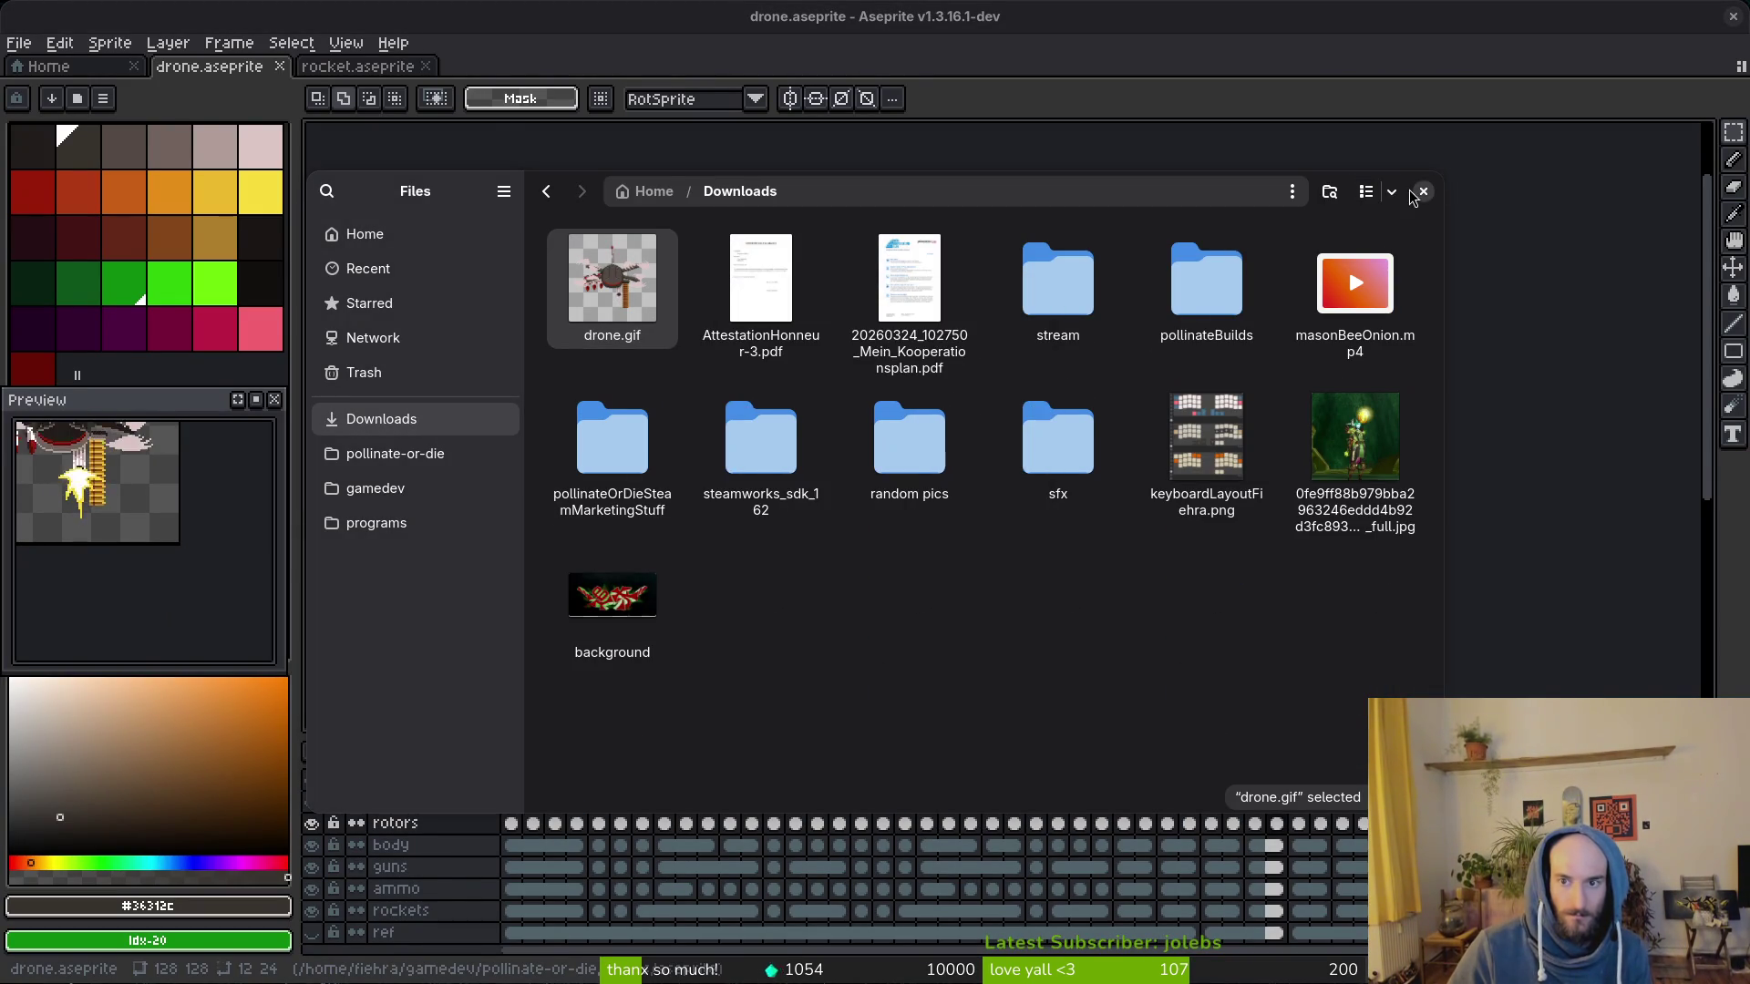
click(1421, 191)
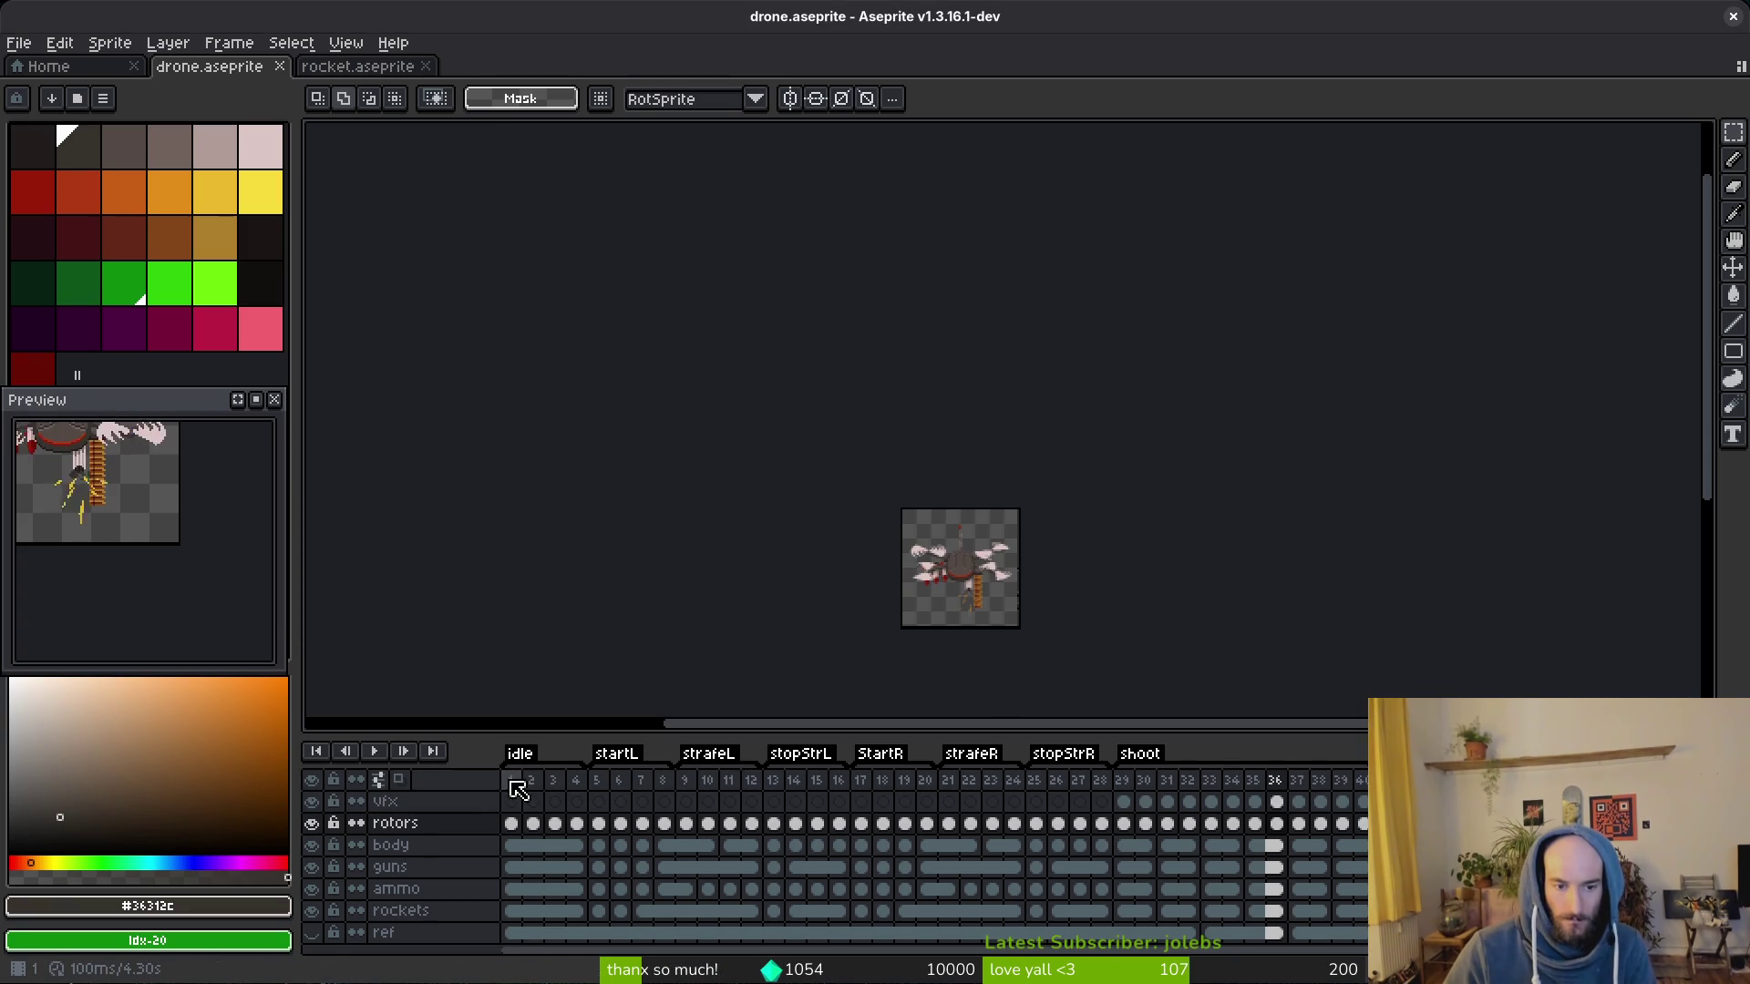
Step: Set the duration of all frames to 66 ms via Frame Properties
drag(510, 779, 1360, 779)
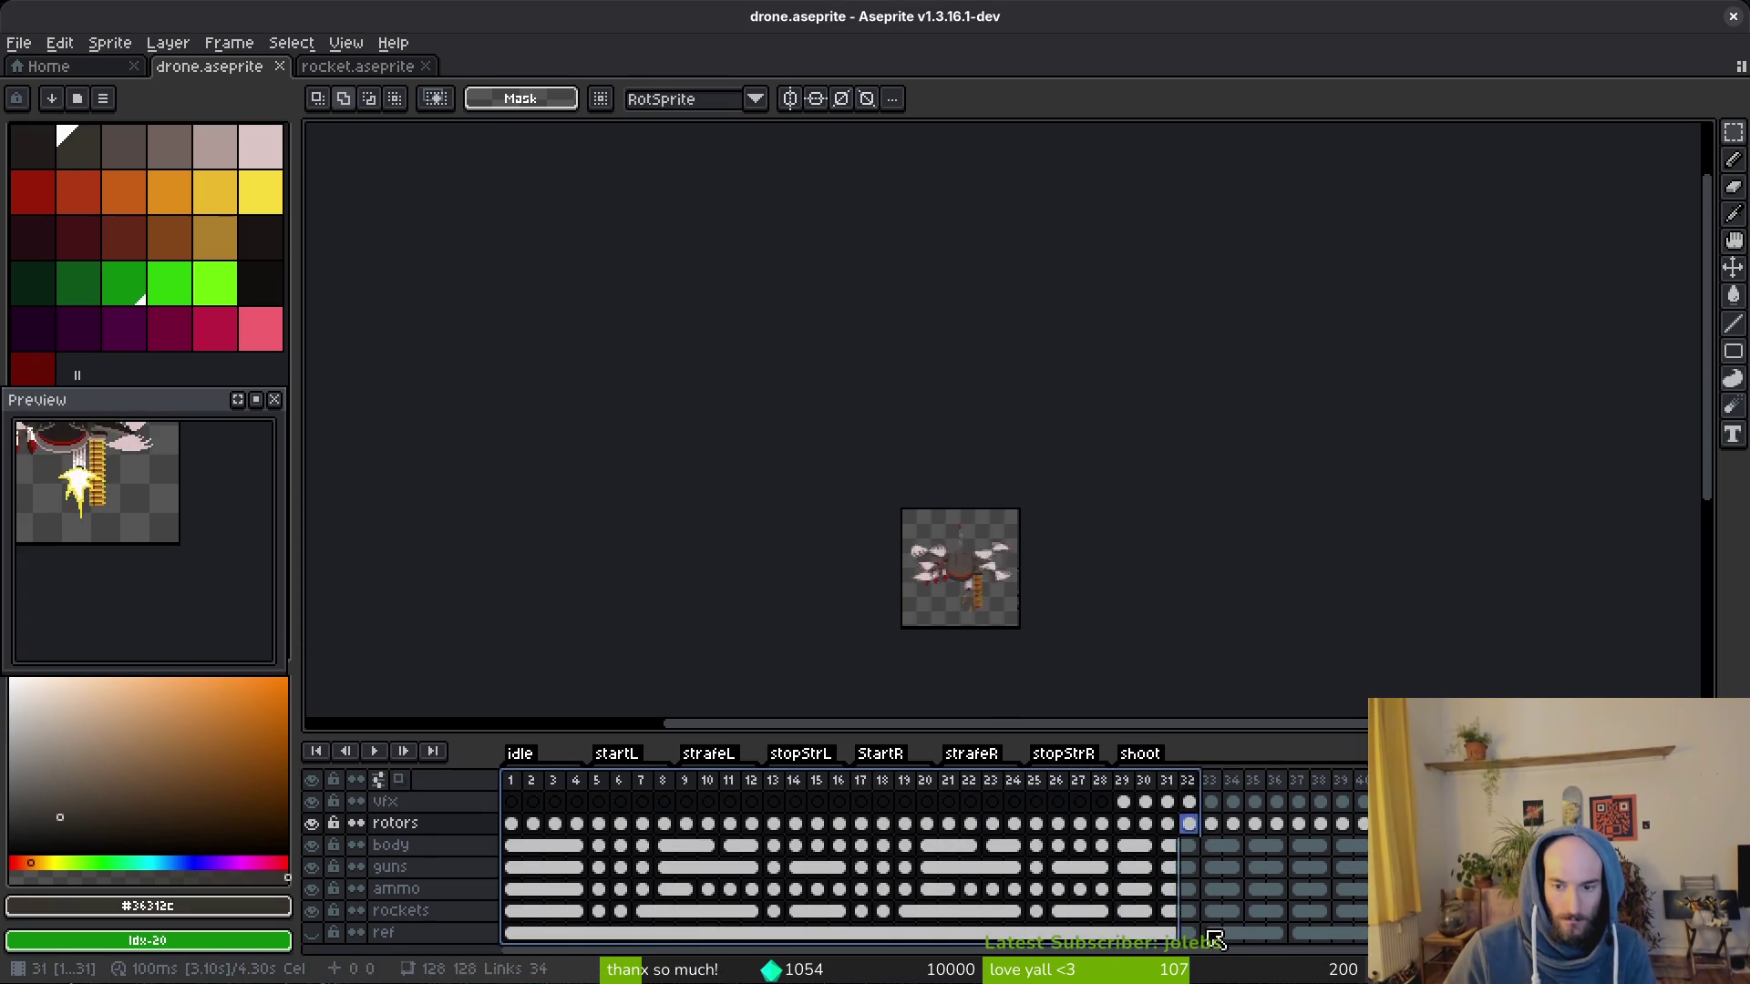
right_click(512, 779)
click(588, 791)
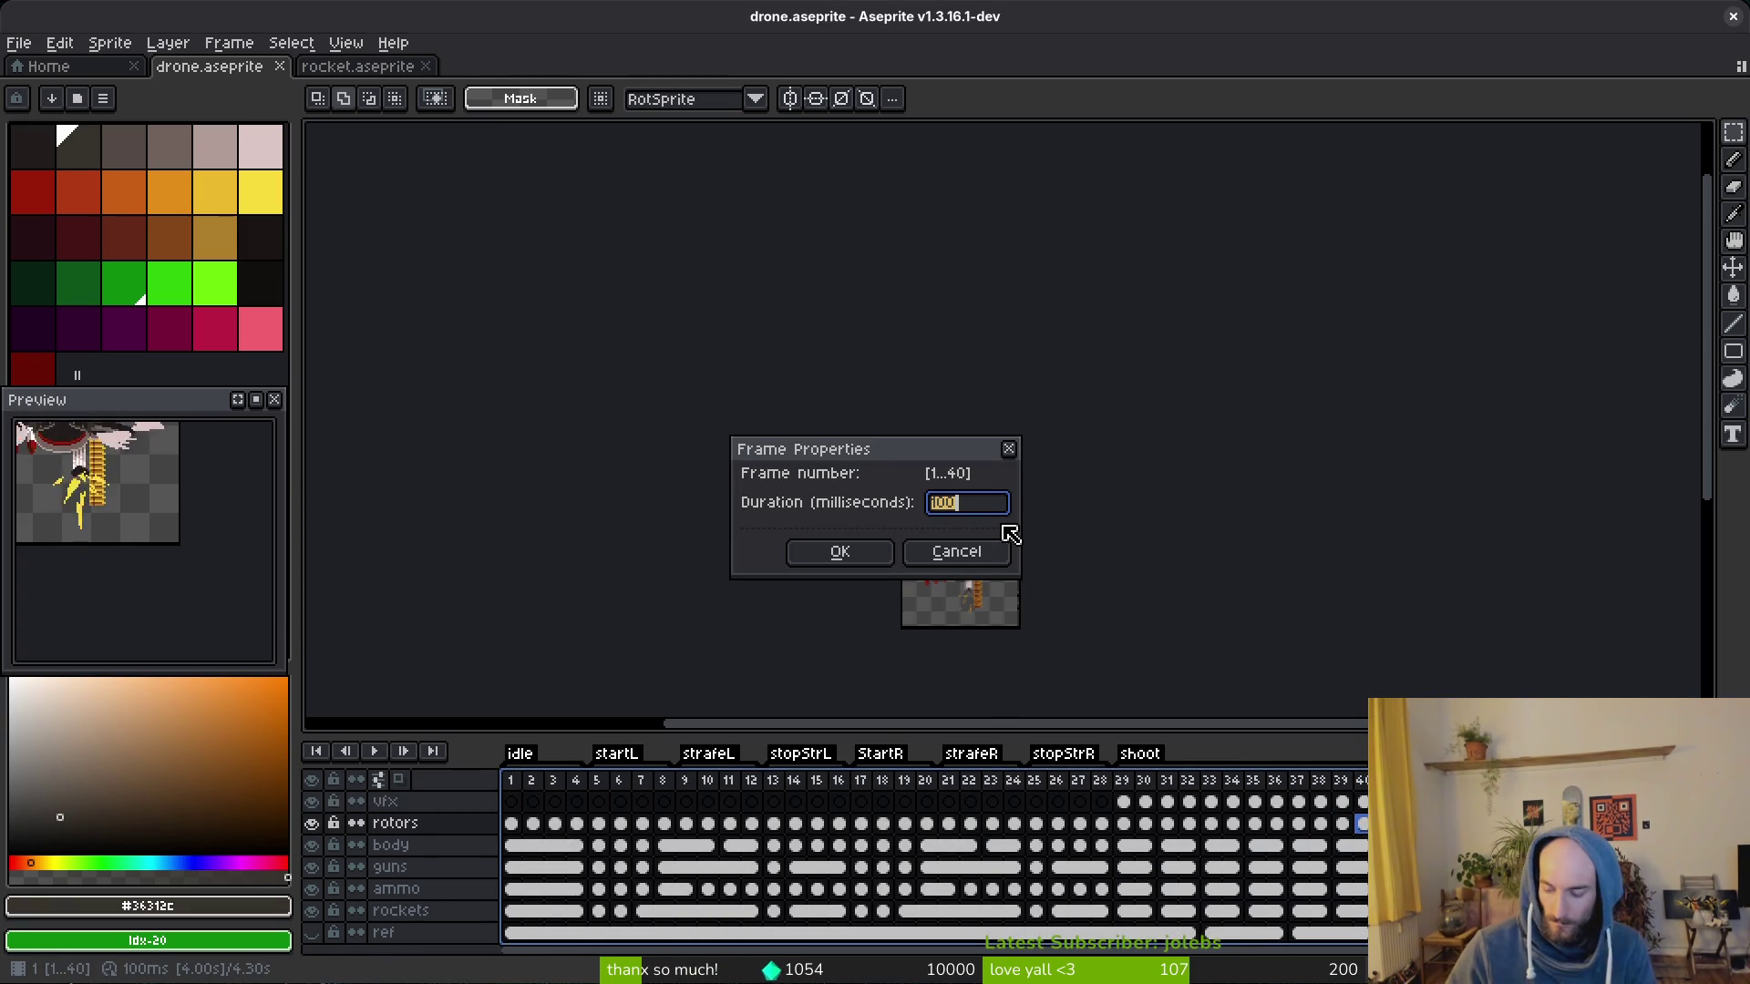
key(Return)
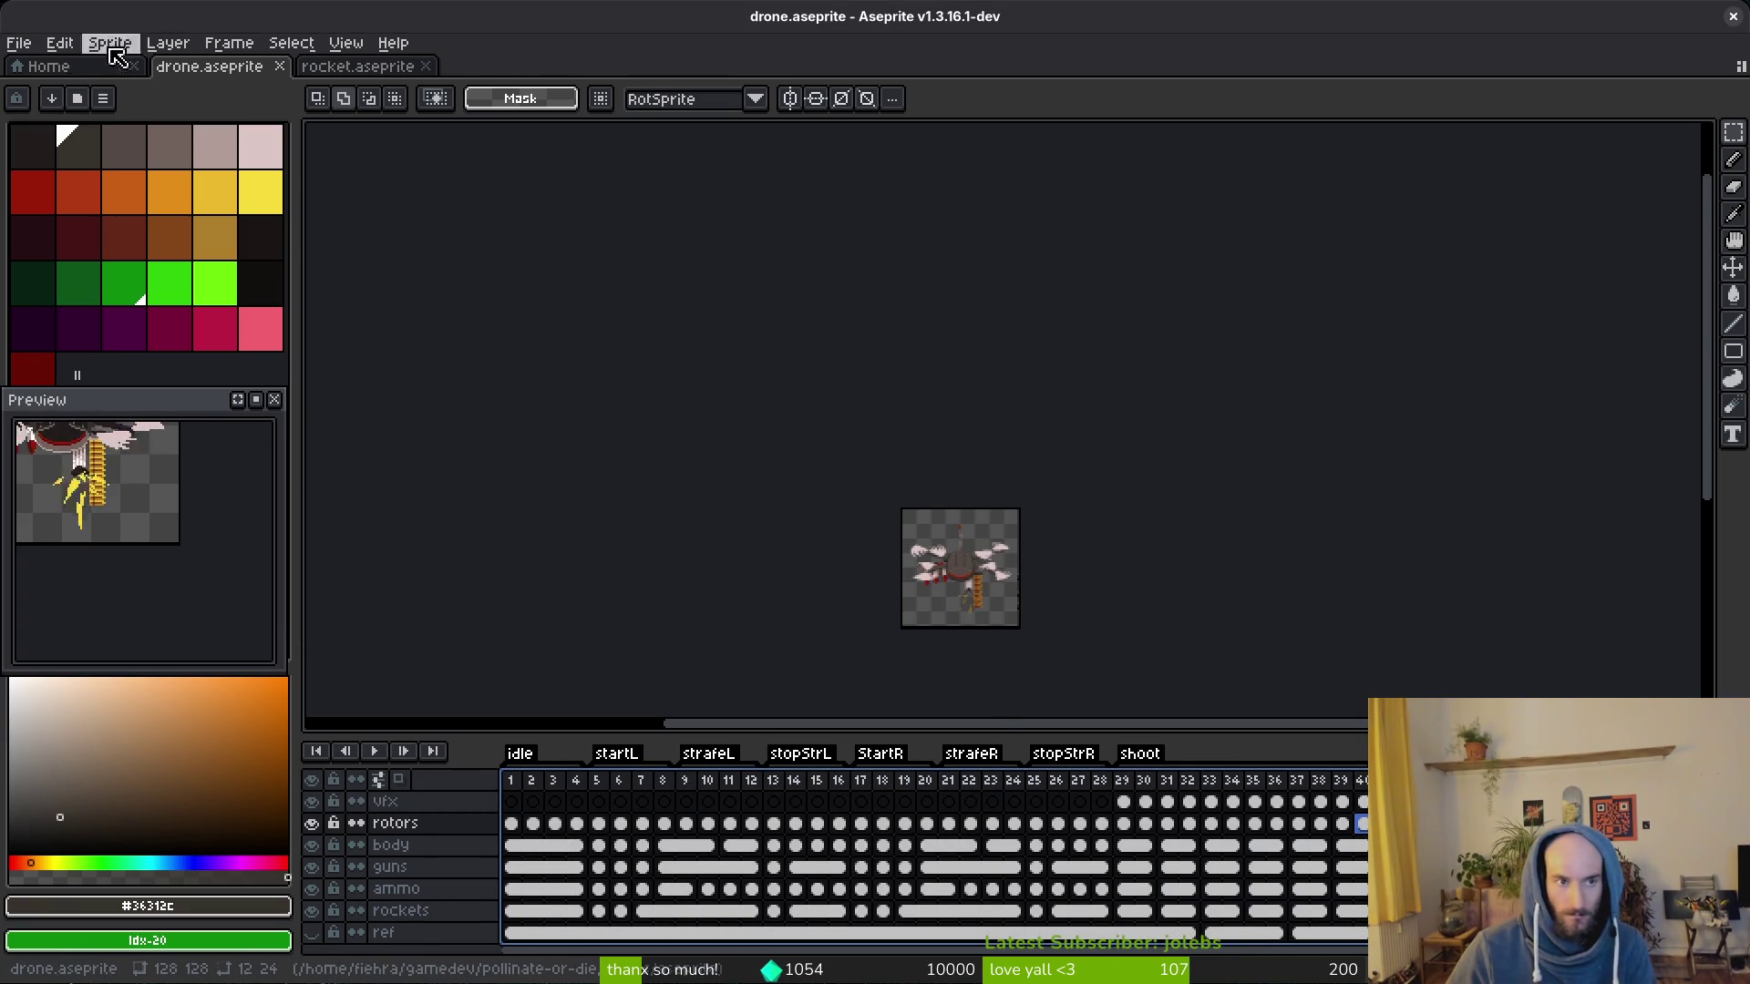
Step: Enlarge the sprite to 300% through Sprite Size
click(109, 43)
click(149, 142)
click(622, 494)
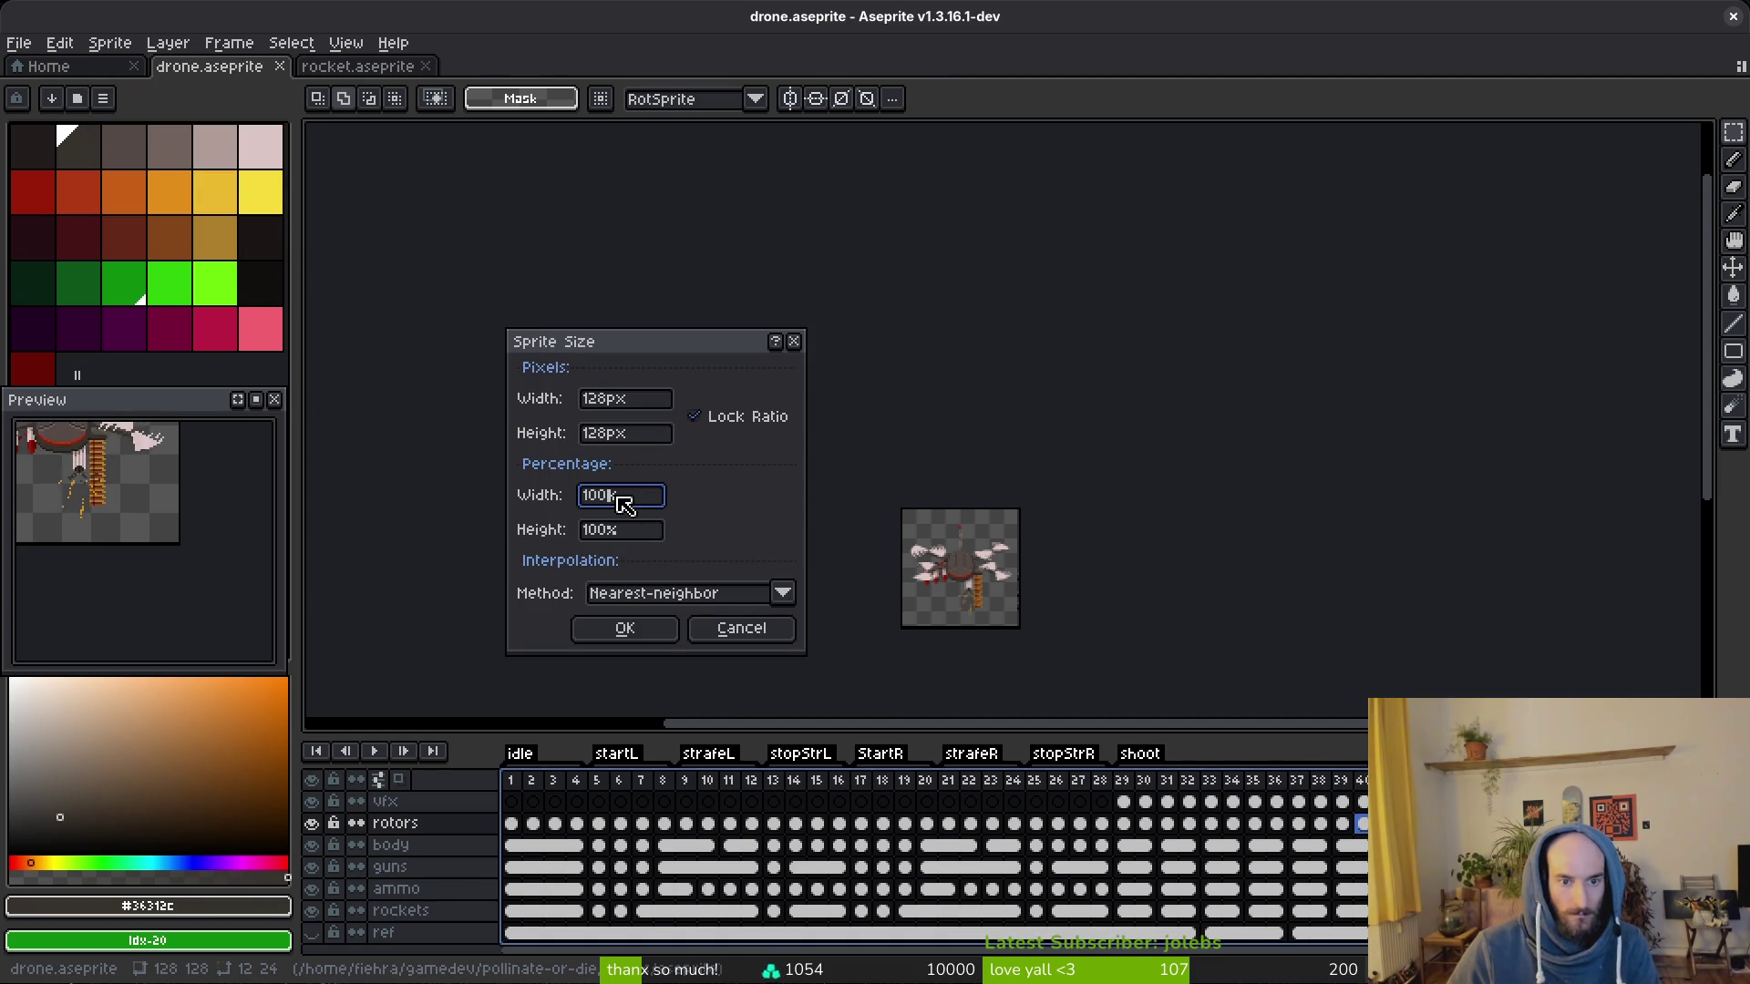
text(300)
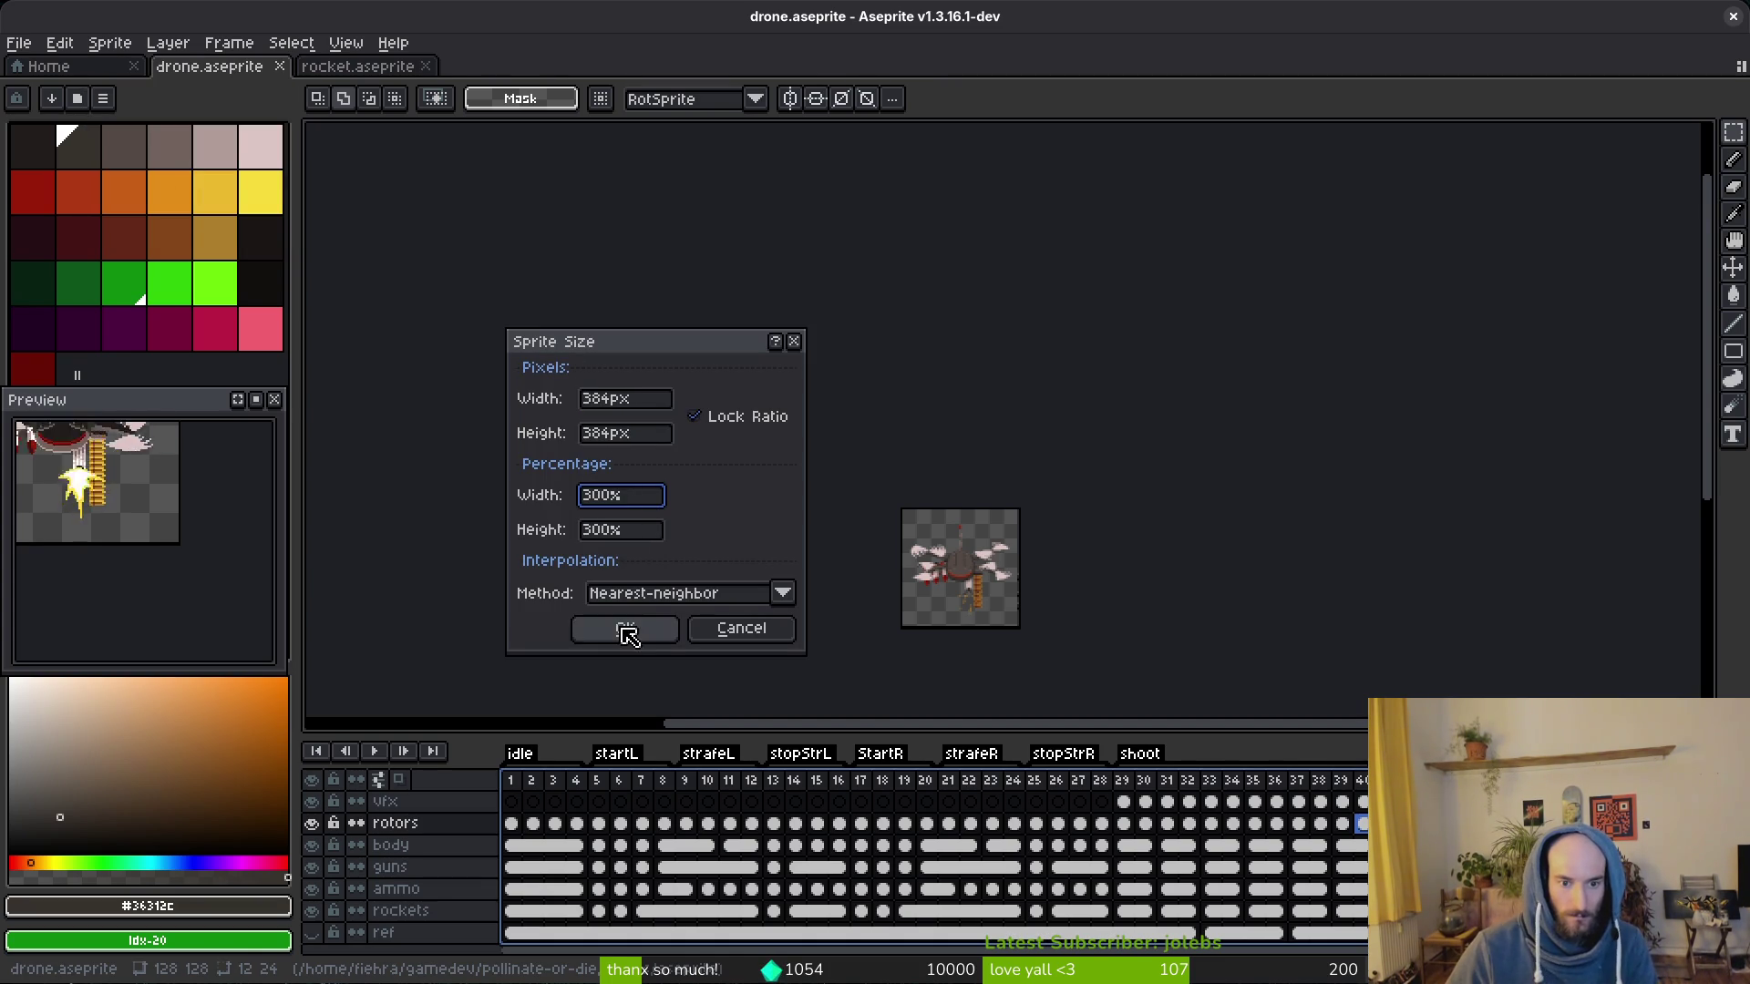
click(625, 628)
drag(1040, 576, 980, 521)
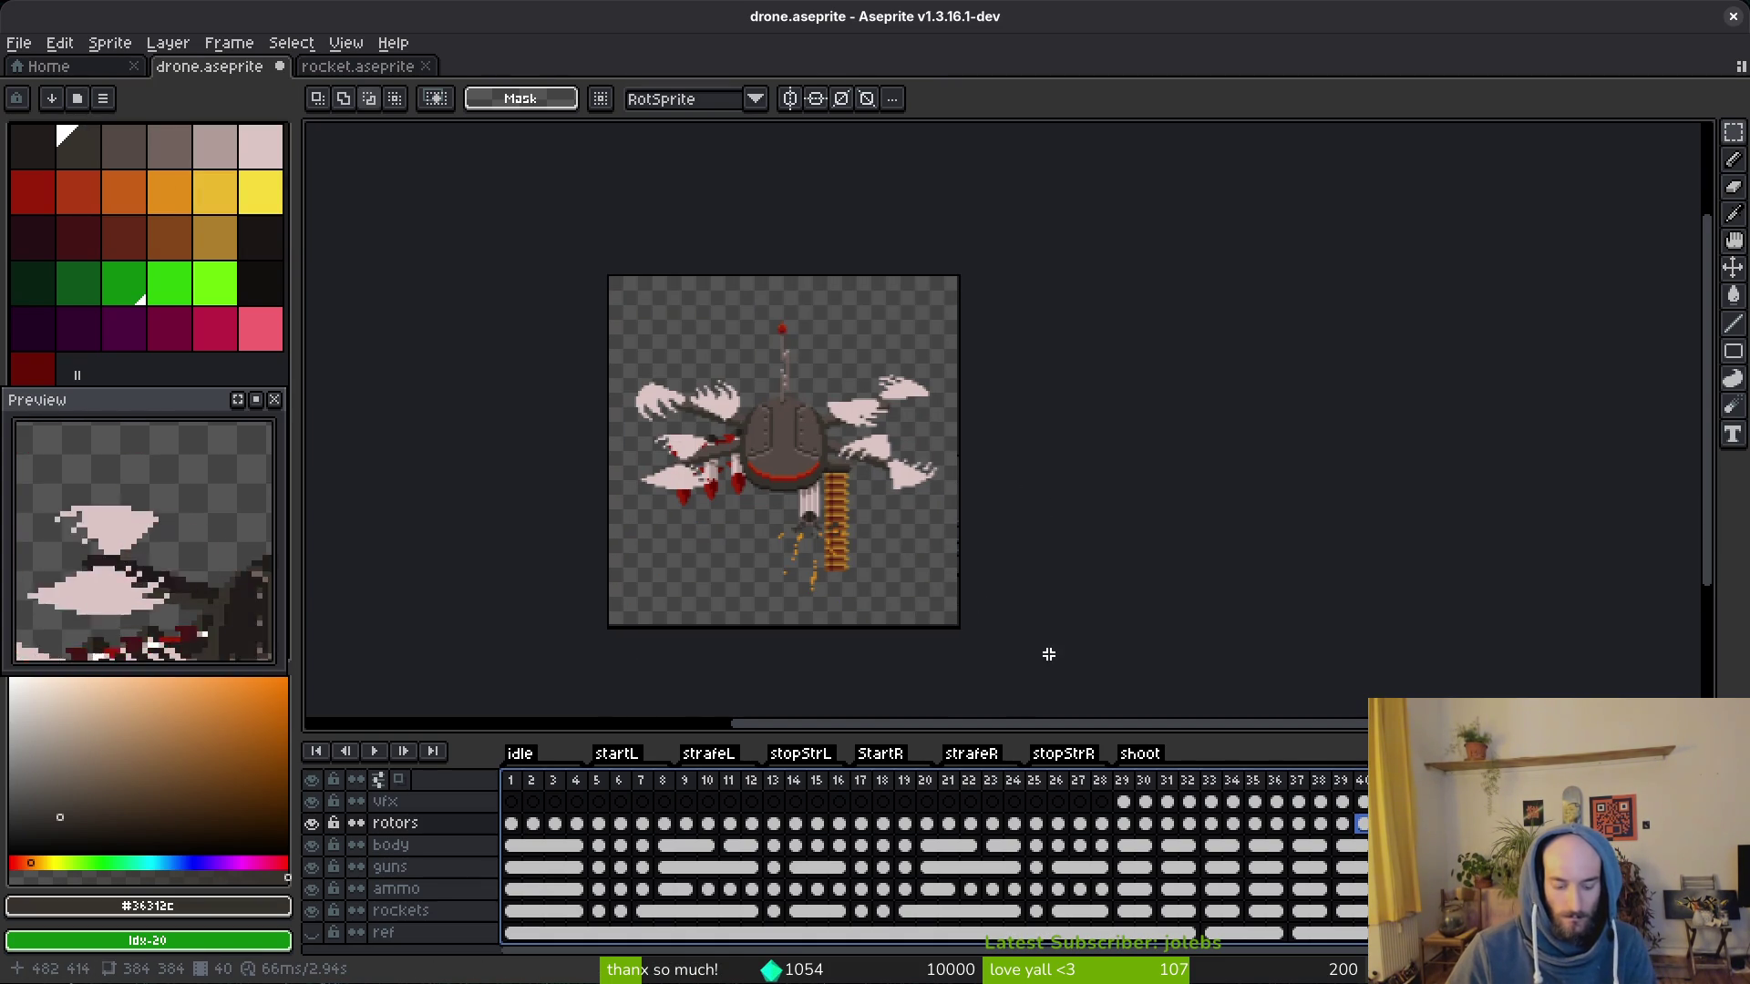
Step: Re-export drone.gif over the existing file, accepting the GIF warning and options
key(ctrl+shift+alt+s)
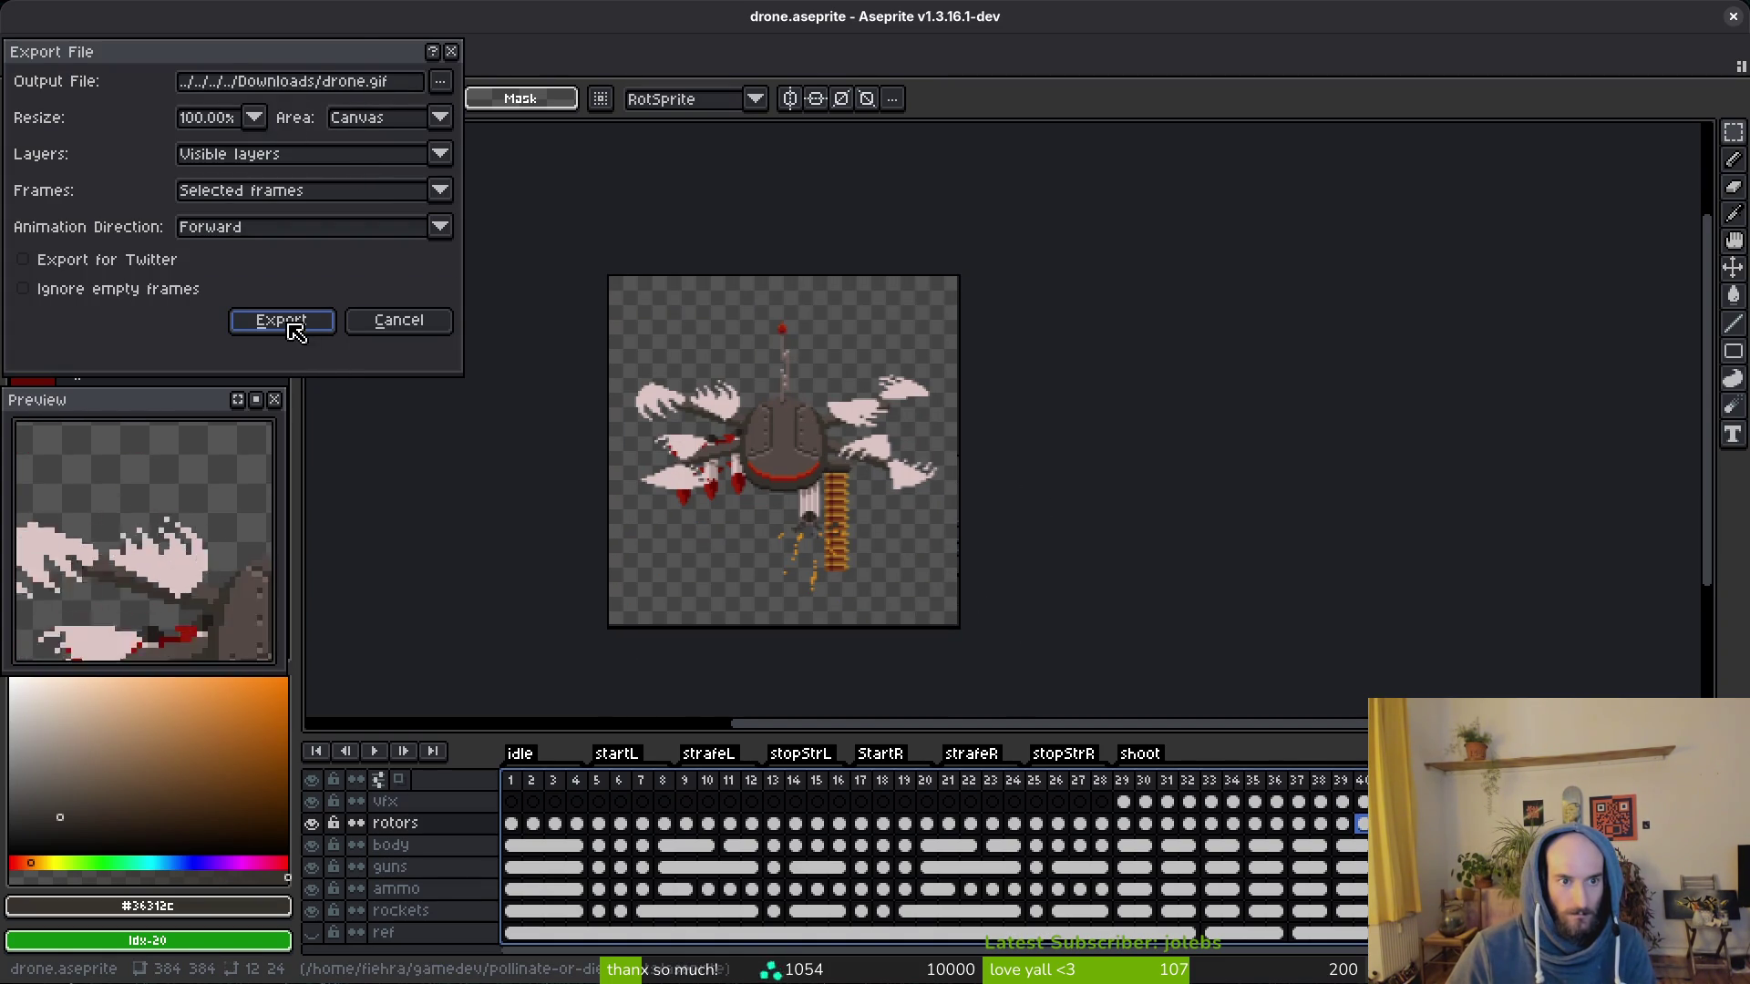
click(281, 320)
click(821, 495)
click(821, 631)
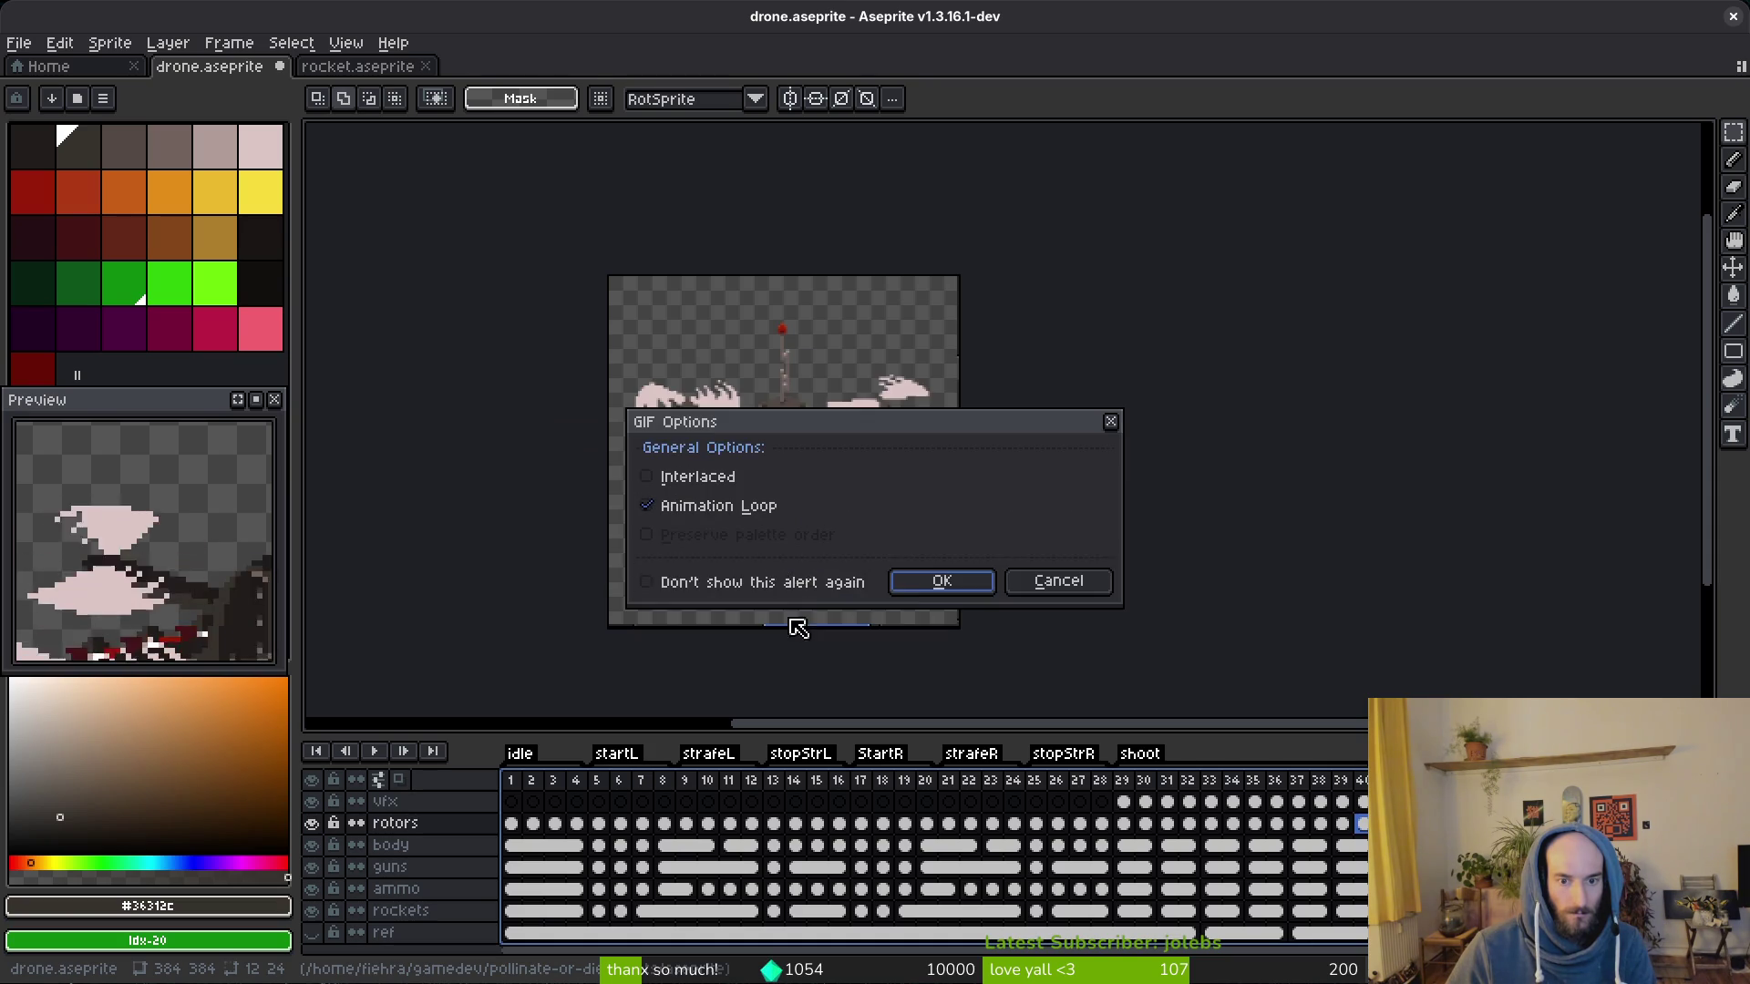
click(913, 588)
scroll(896, 533, down, 3)
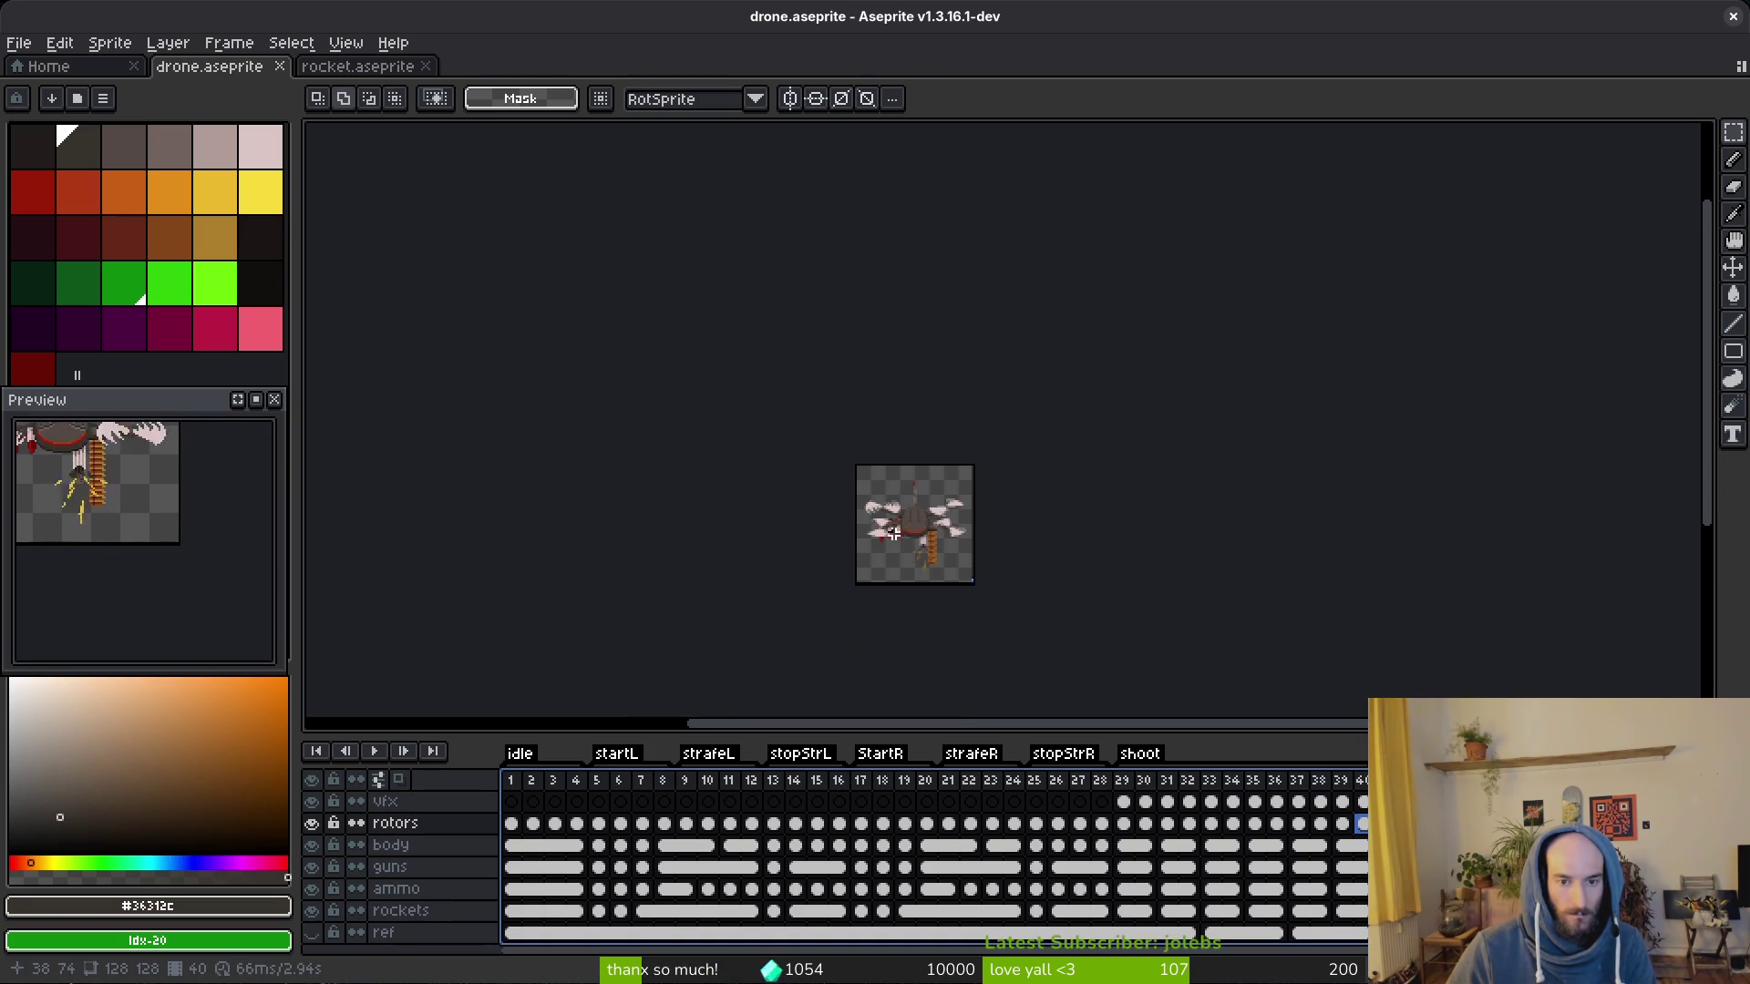
Step: Review the re-exported drone.gif in Downloads, then return to frame 29 in Aseprite
key(ctrl+y)
key(ctrl+y)
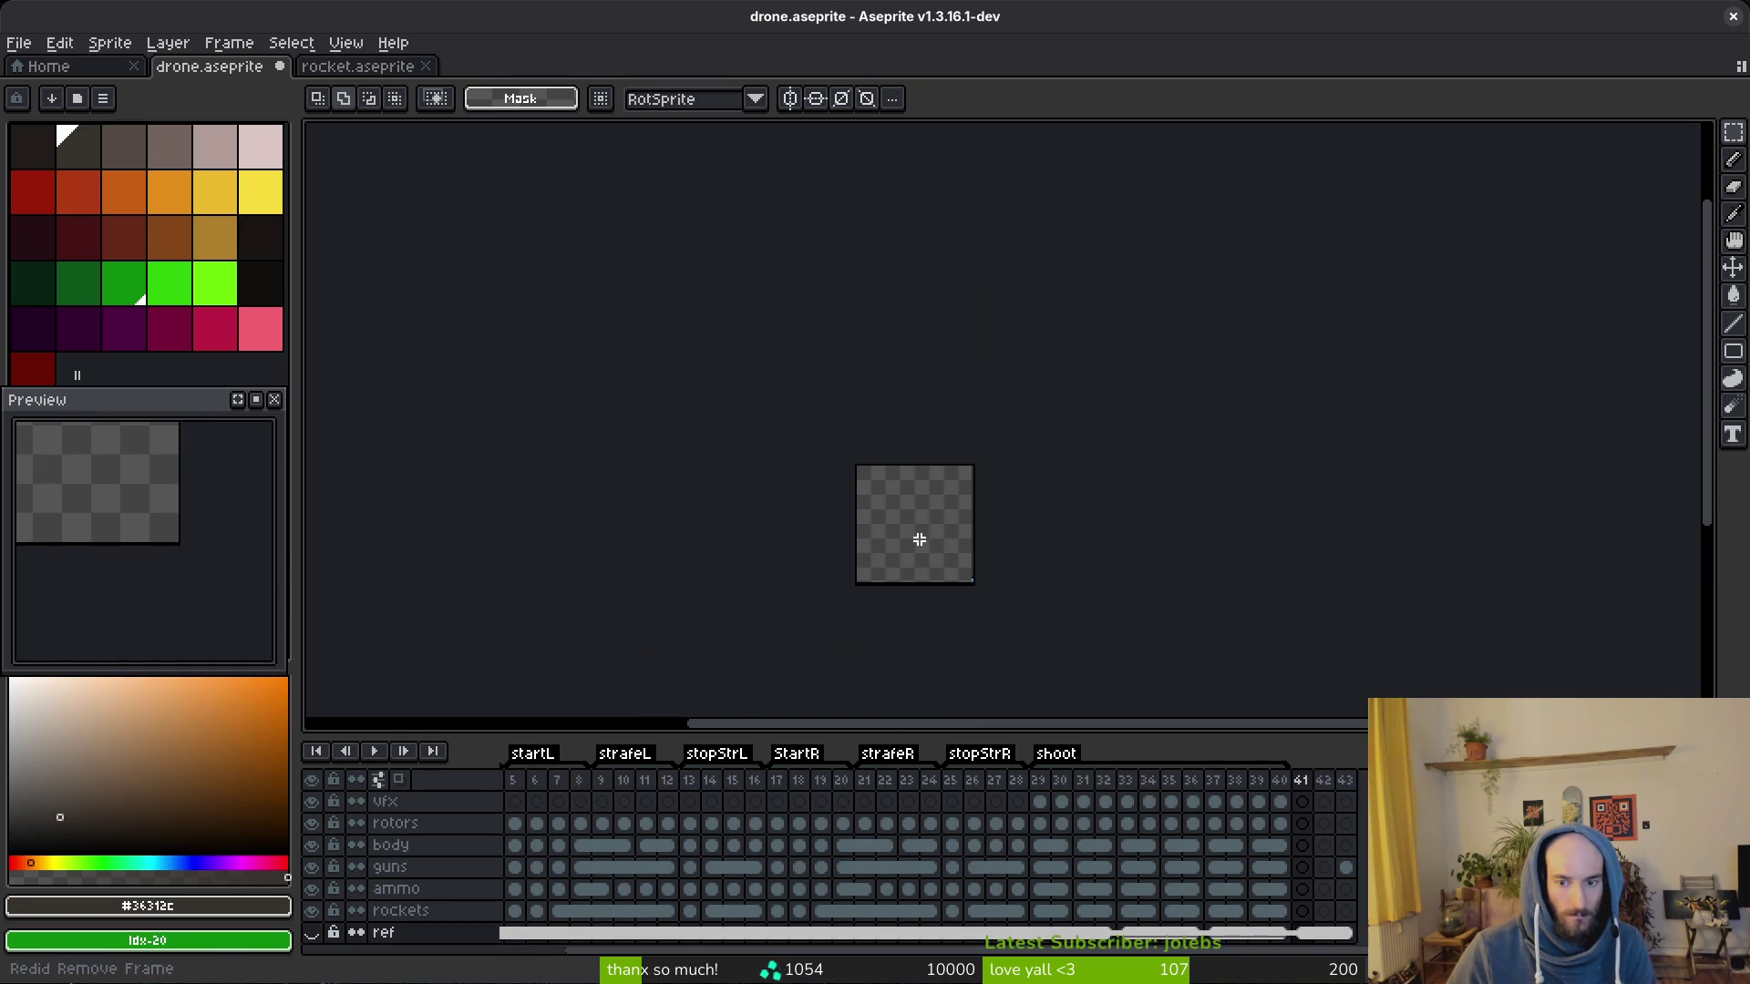
drag(1180, 585, 1162, 566)
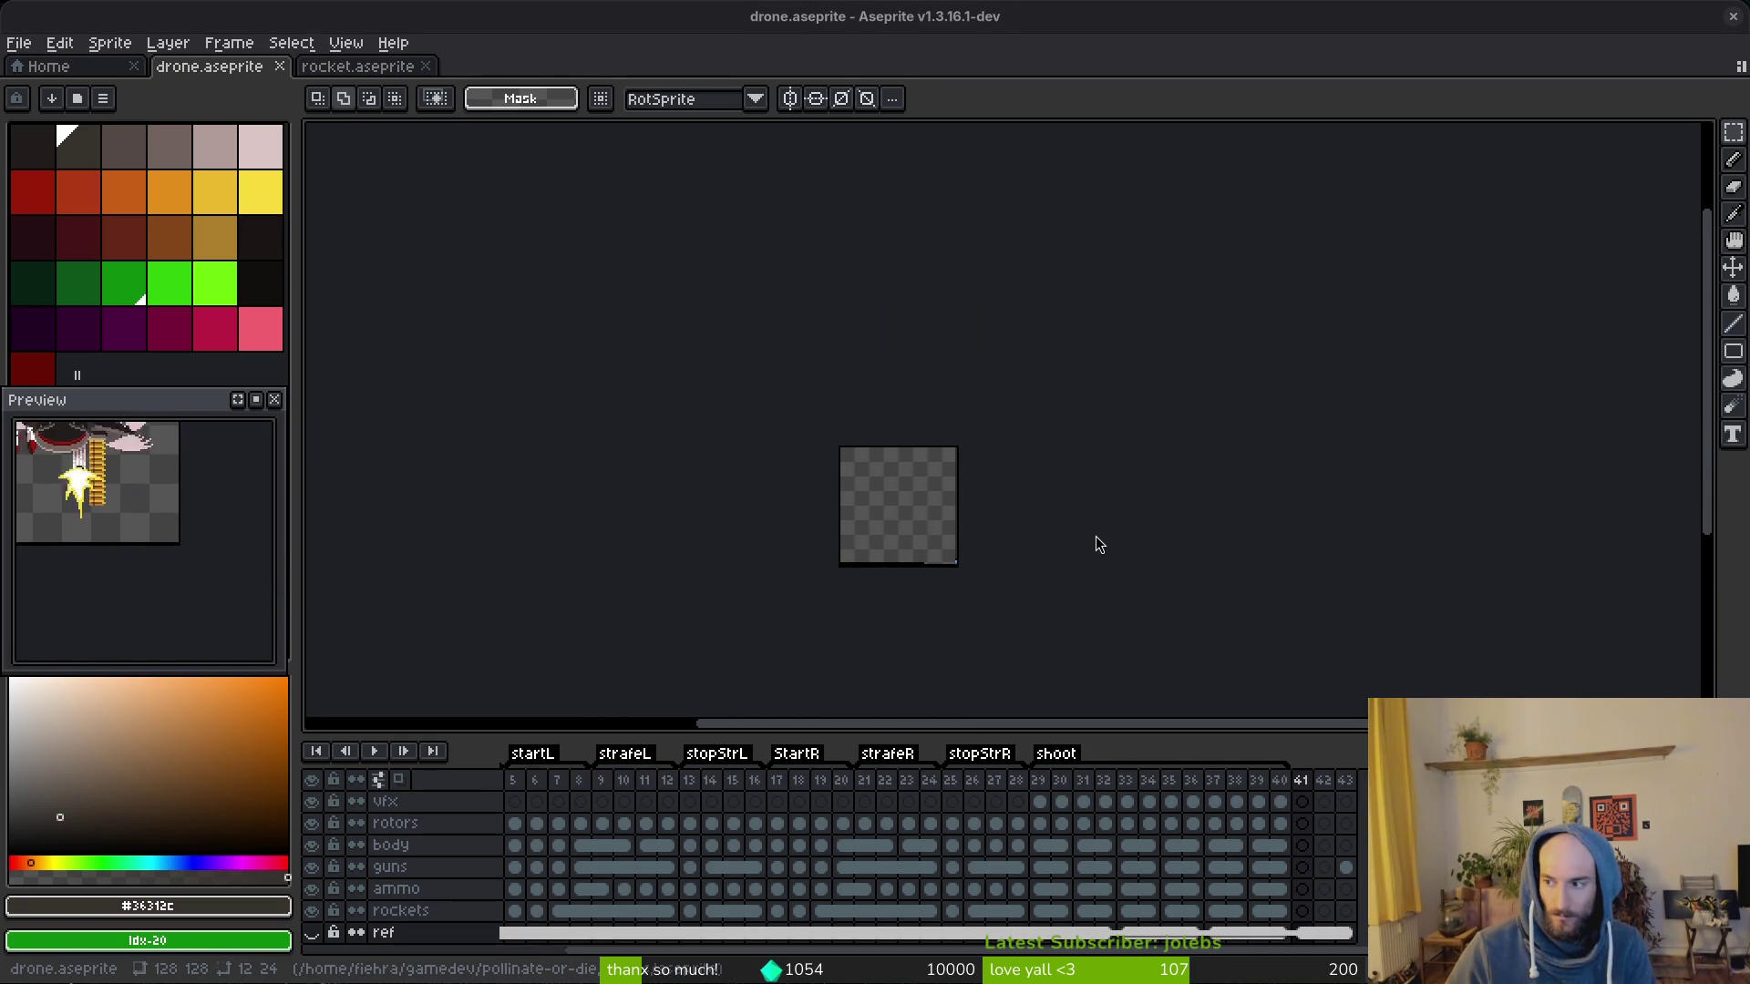
key(super+e)
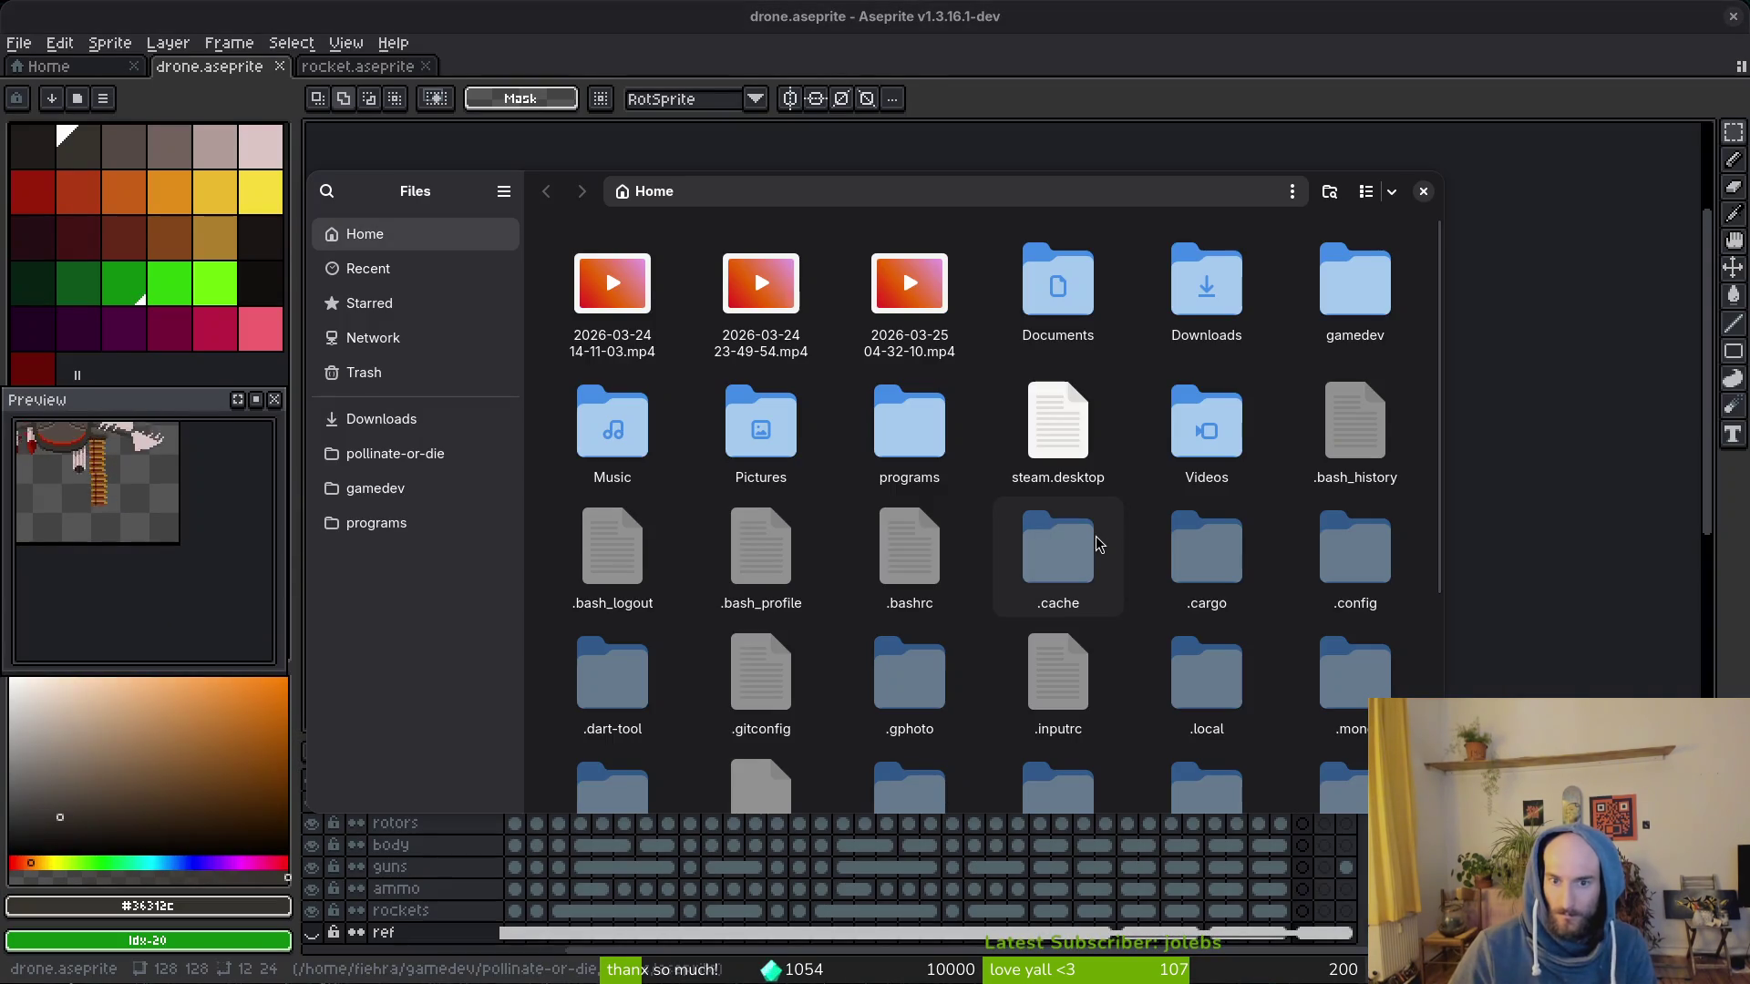
click(381, 419)
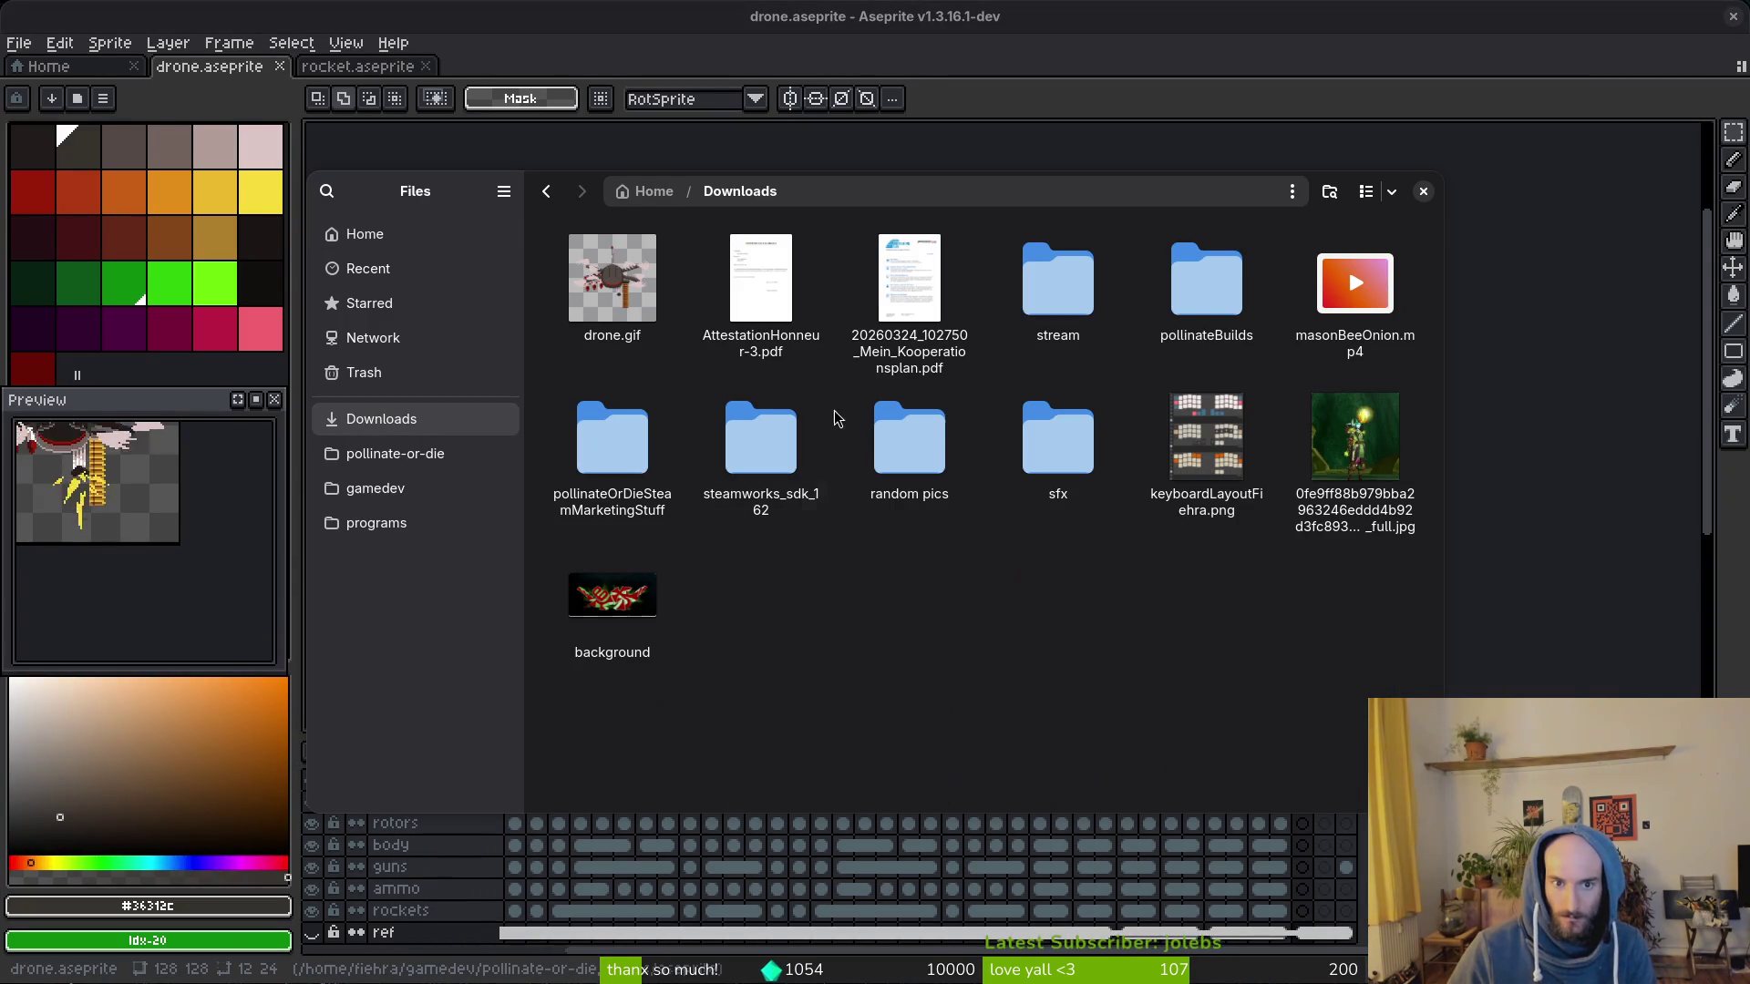
double_click(599, 315)
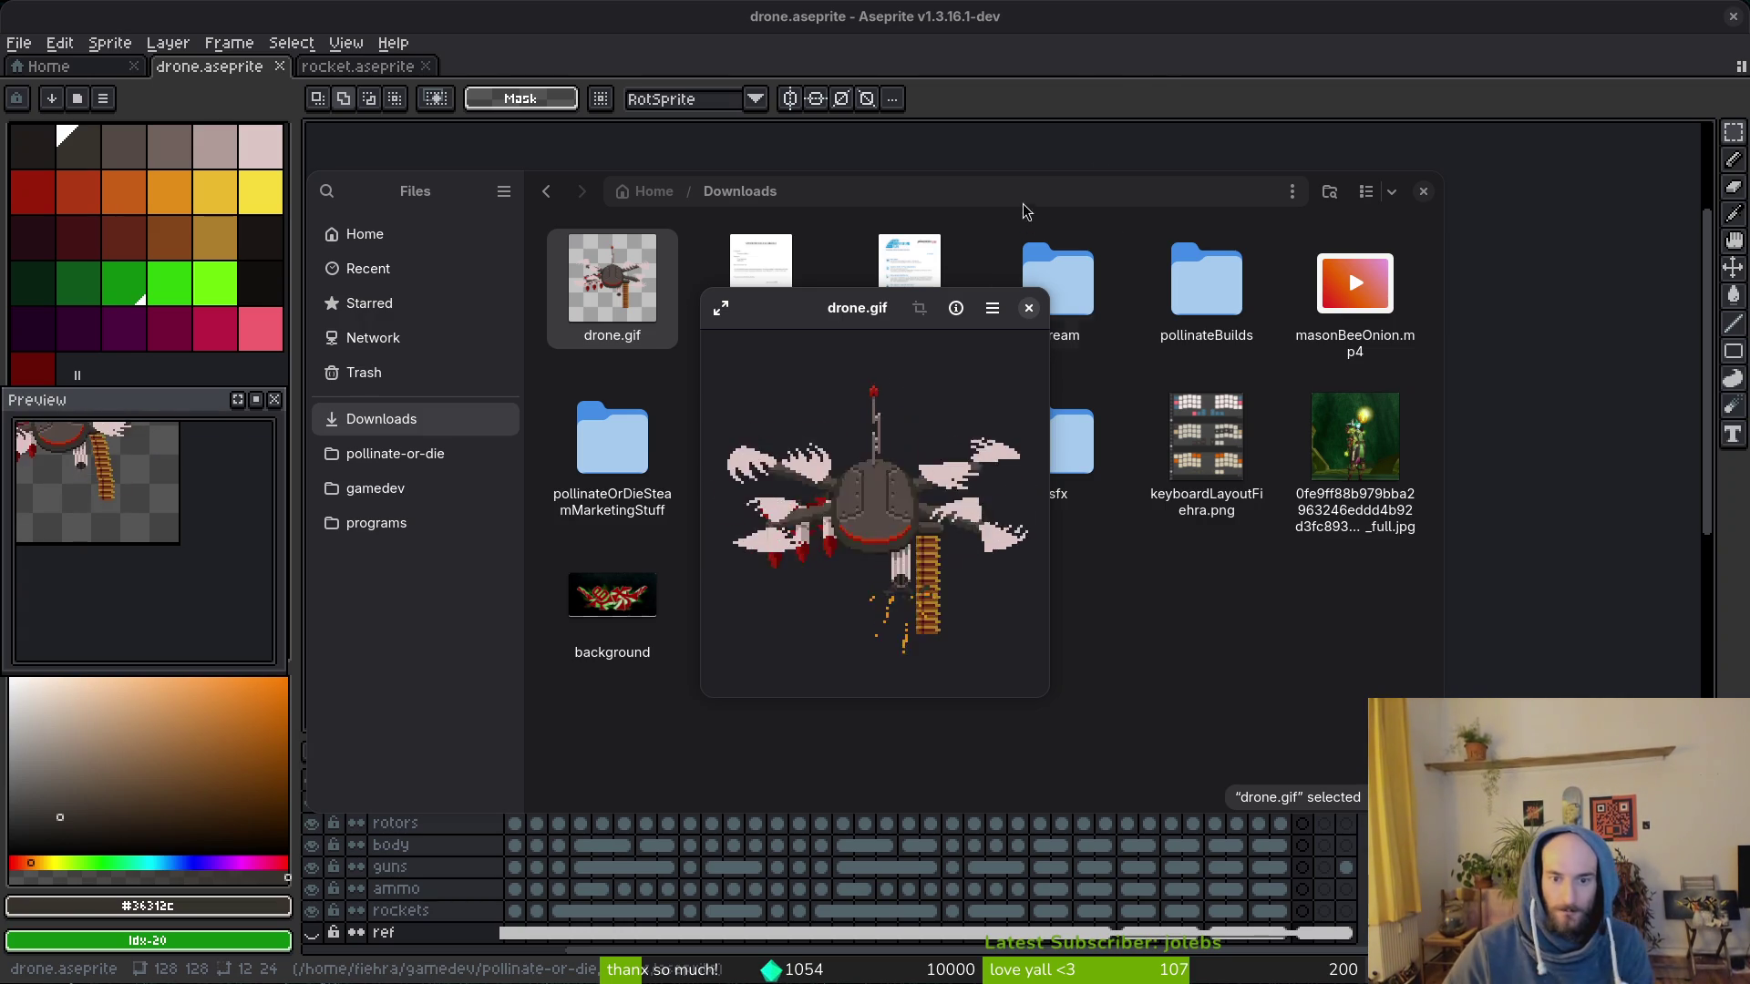
key(alt+Tab)
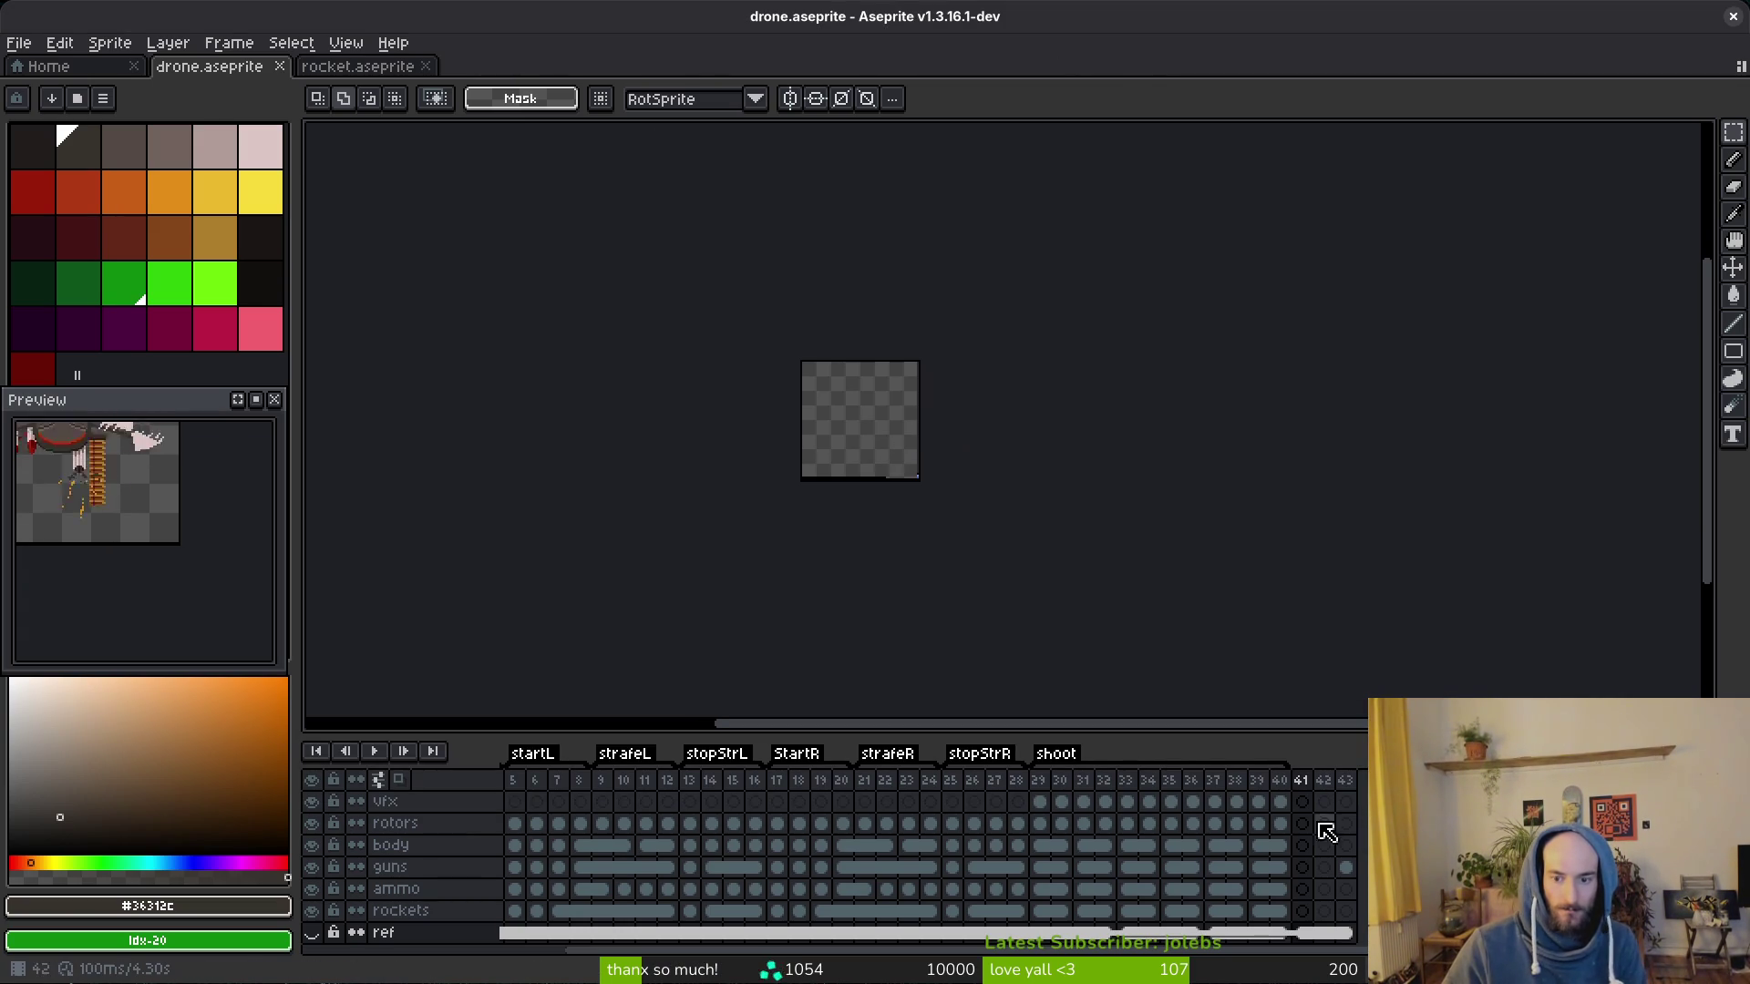
click(1054, 870)
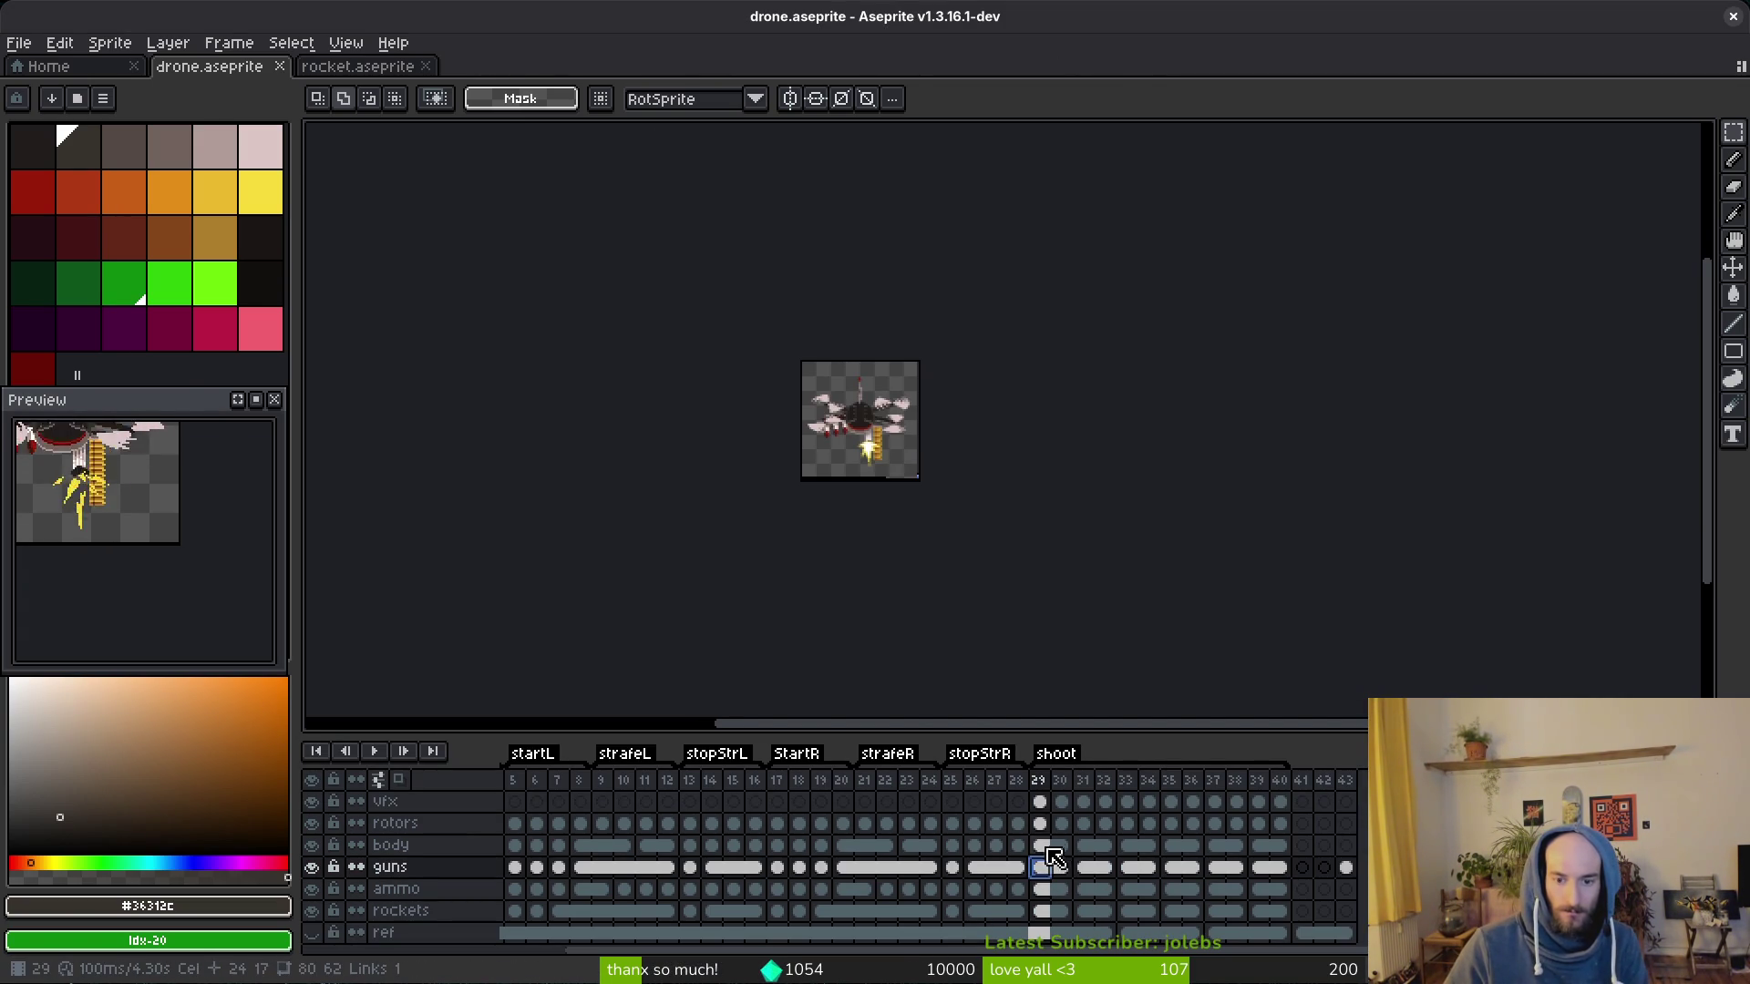
Step: Pencil dark-grey shading pixels on the frame 29 body, undoing a stray diagonal stroke
click(1055, 845)
scroll(860, 420, up, 5)
scroll(892, 432, up, 3)
key(b)
scroll(772, 483, up, 3)
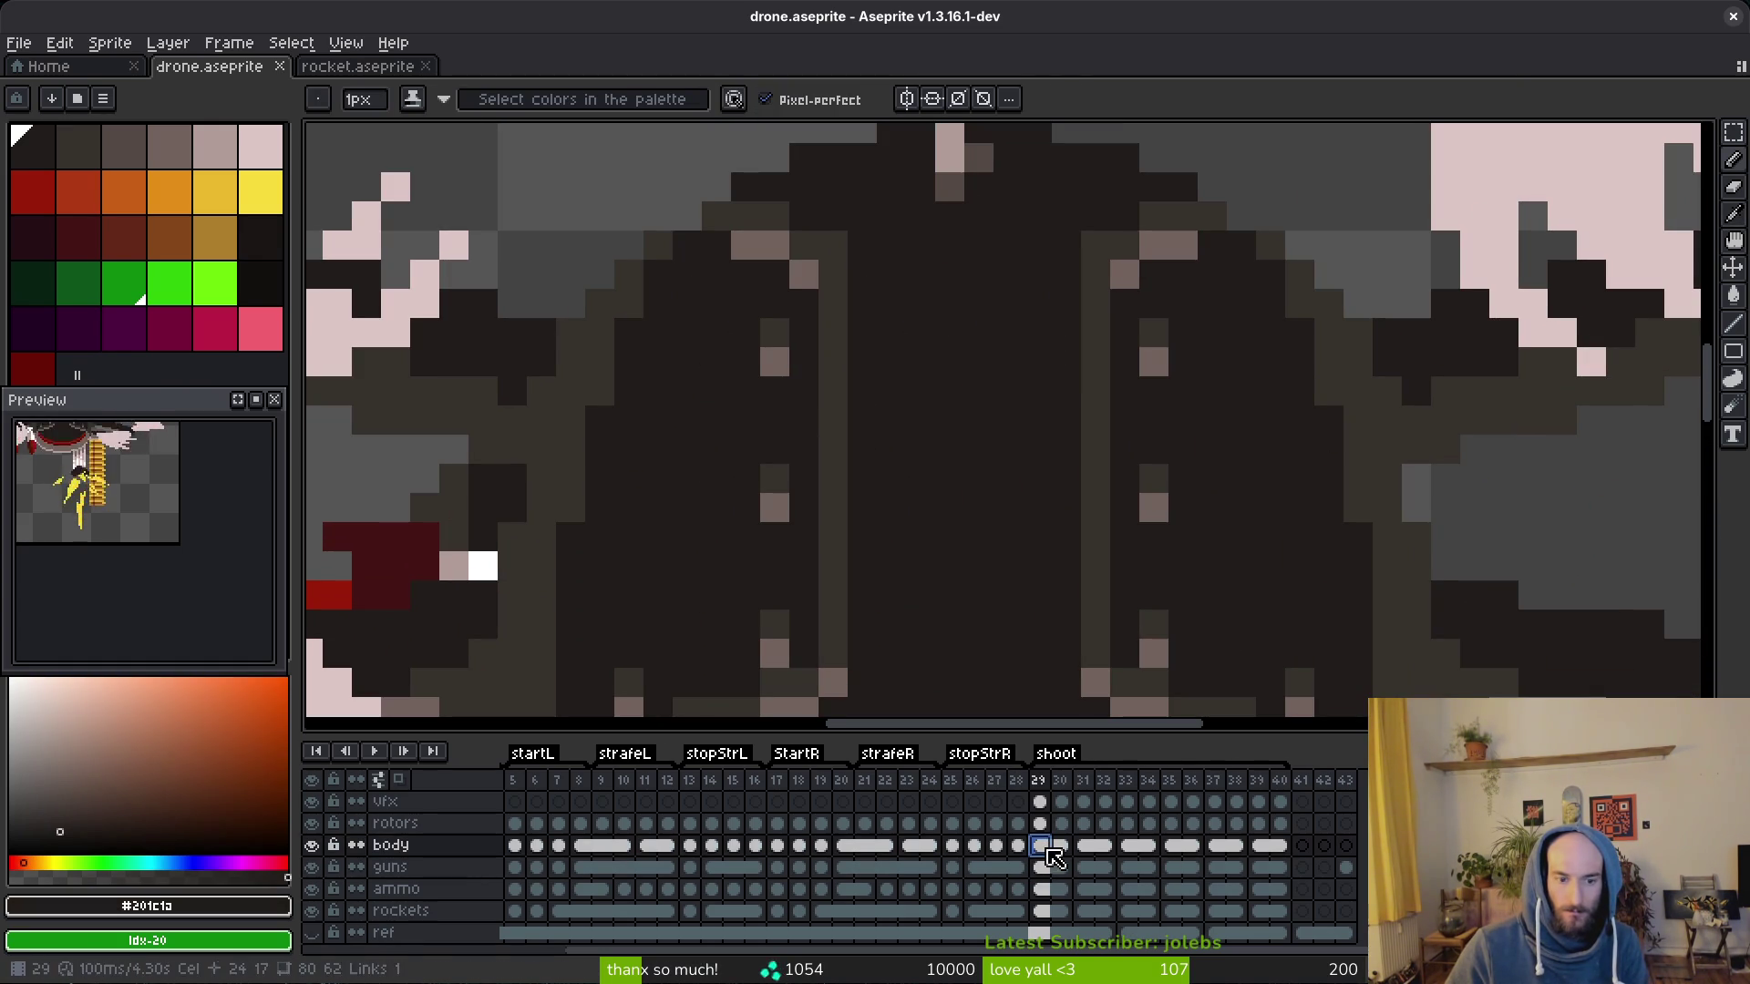
alt+click(834, 479)
click(889, 510)
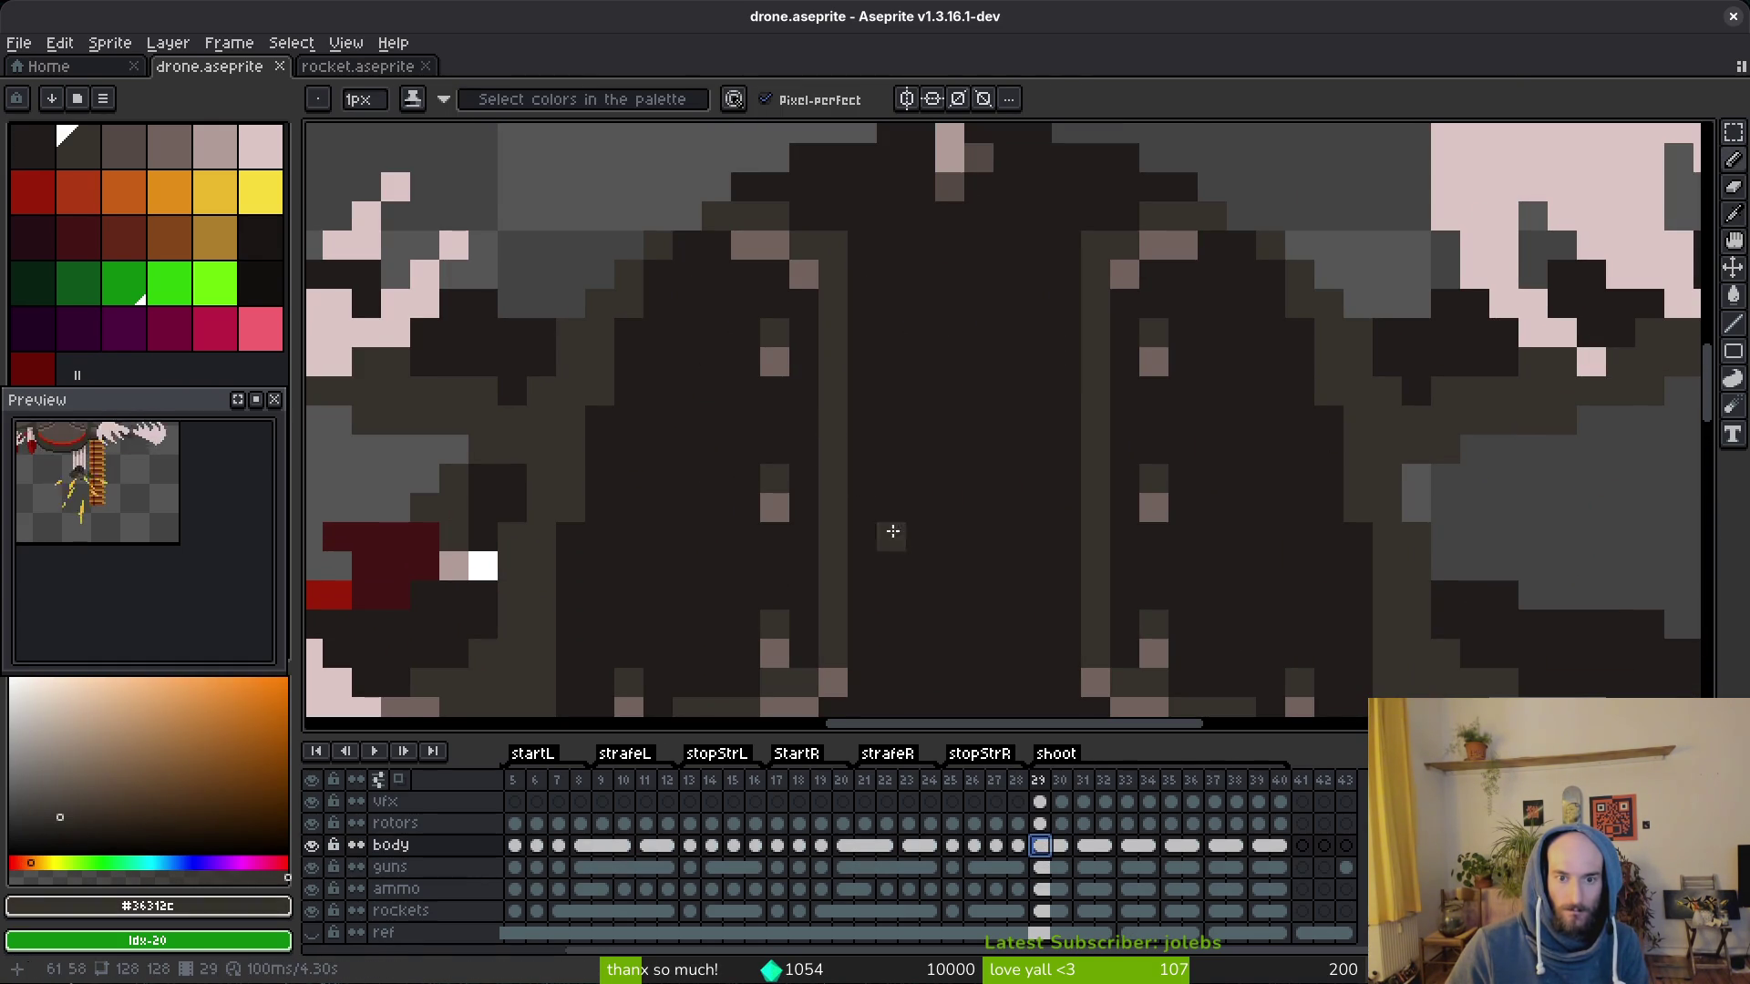
scroll(882, 521, down, 3)
scroll(875, 410, down, 3)
drag(809, 271, 1023, 303)
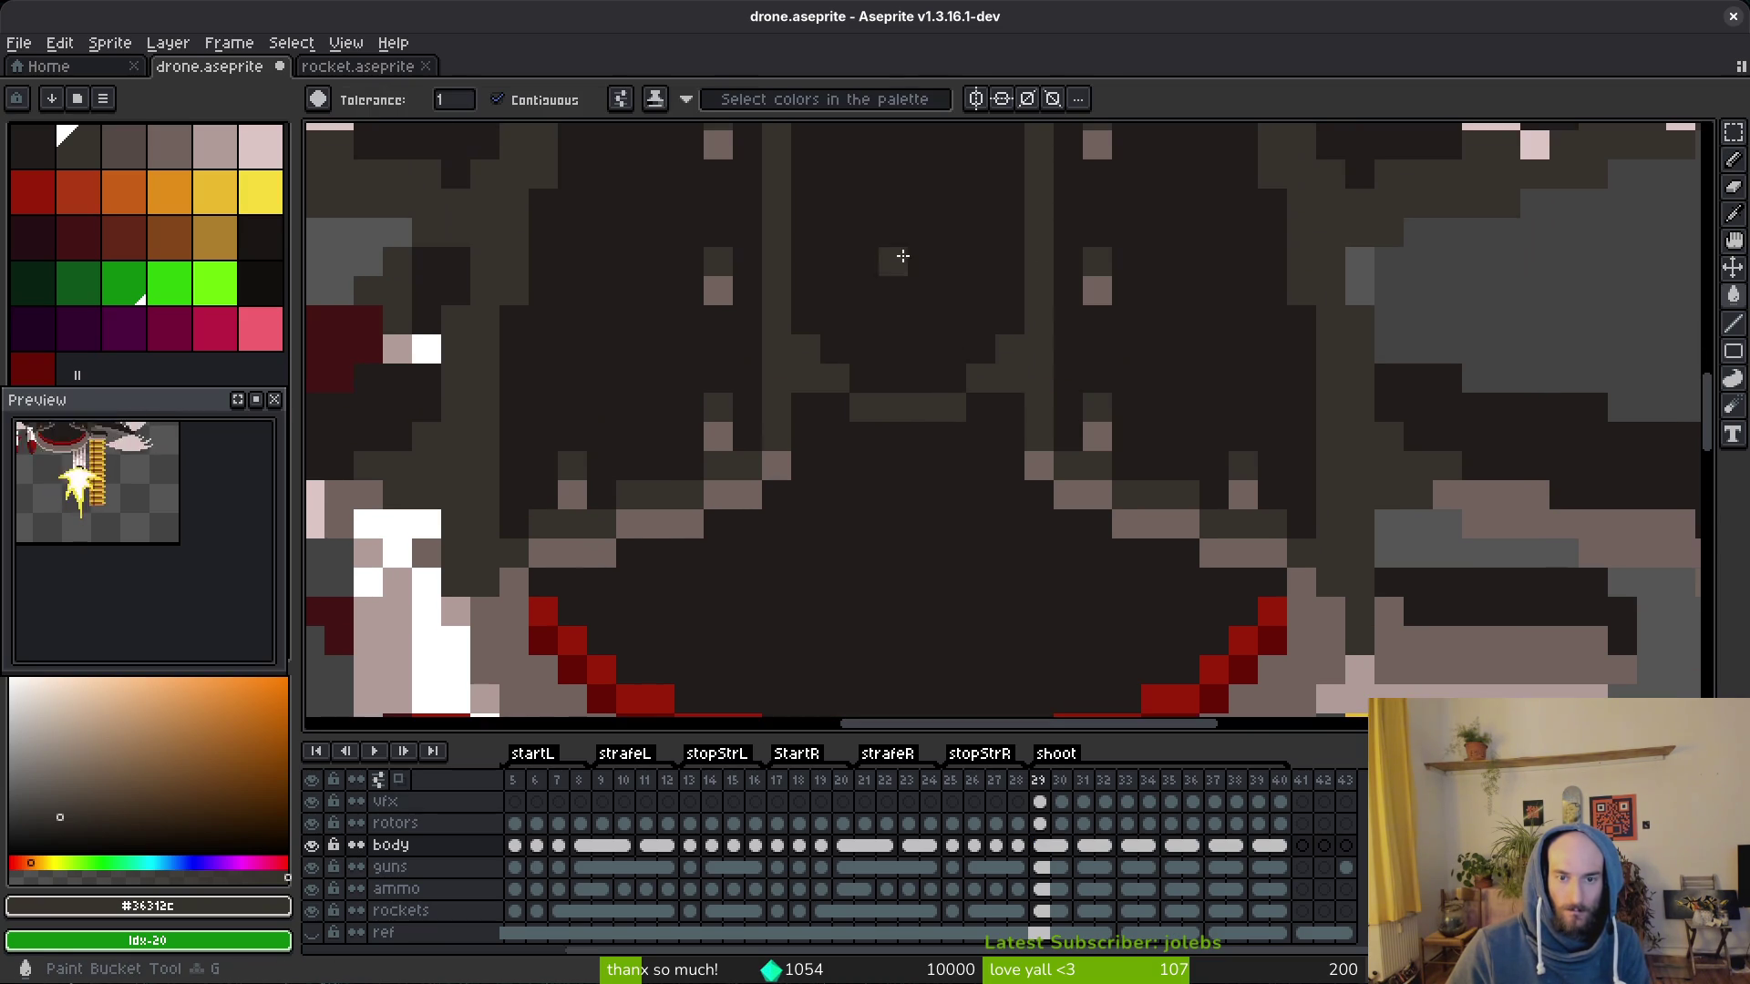
scroll(994, 279, down, 3)
scroll(1008, 345, up, 3)
mouse_move(914, 332)
mouse_down()
mouse_move(1128, 439)
mouse_move(929, 358)
mouse_up()
key(ctrl+z)
scroll(957, 356, down, 1)
scroll(957, 356, up, 1)
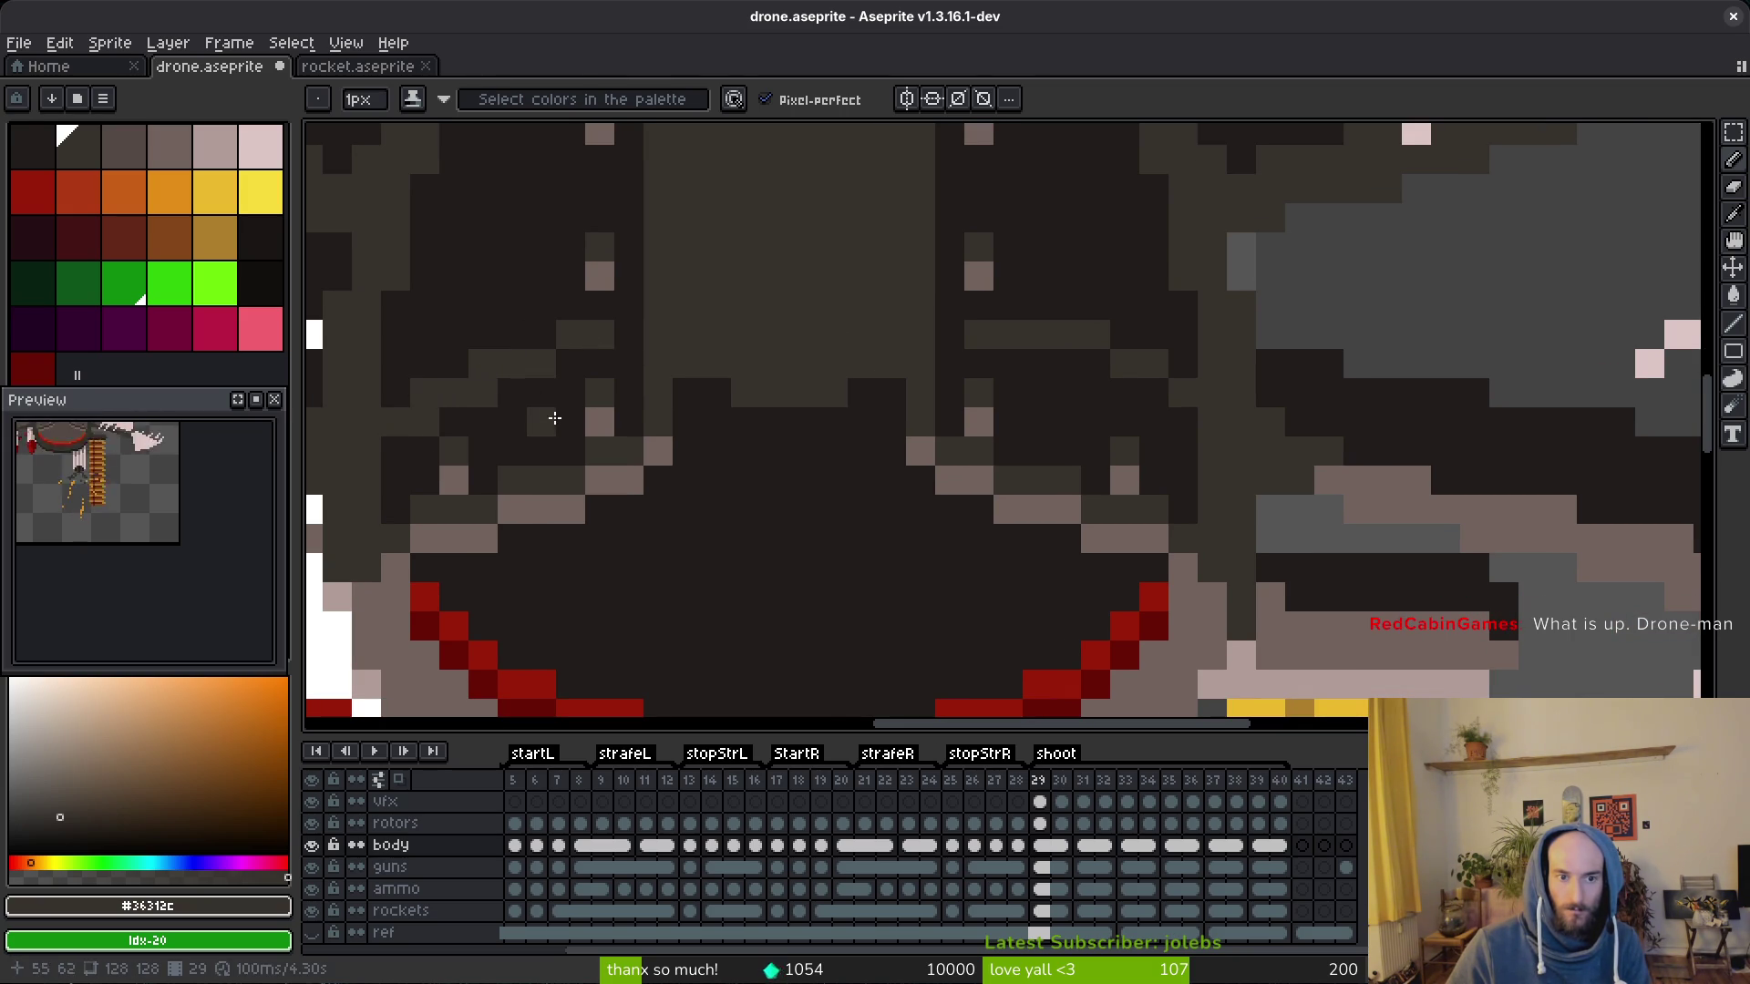
click(431, 421)
scroll(534, 417, down, 3)
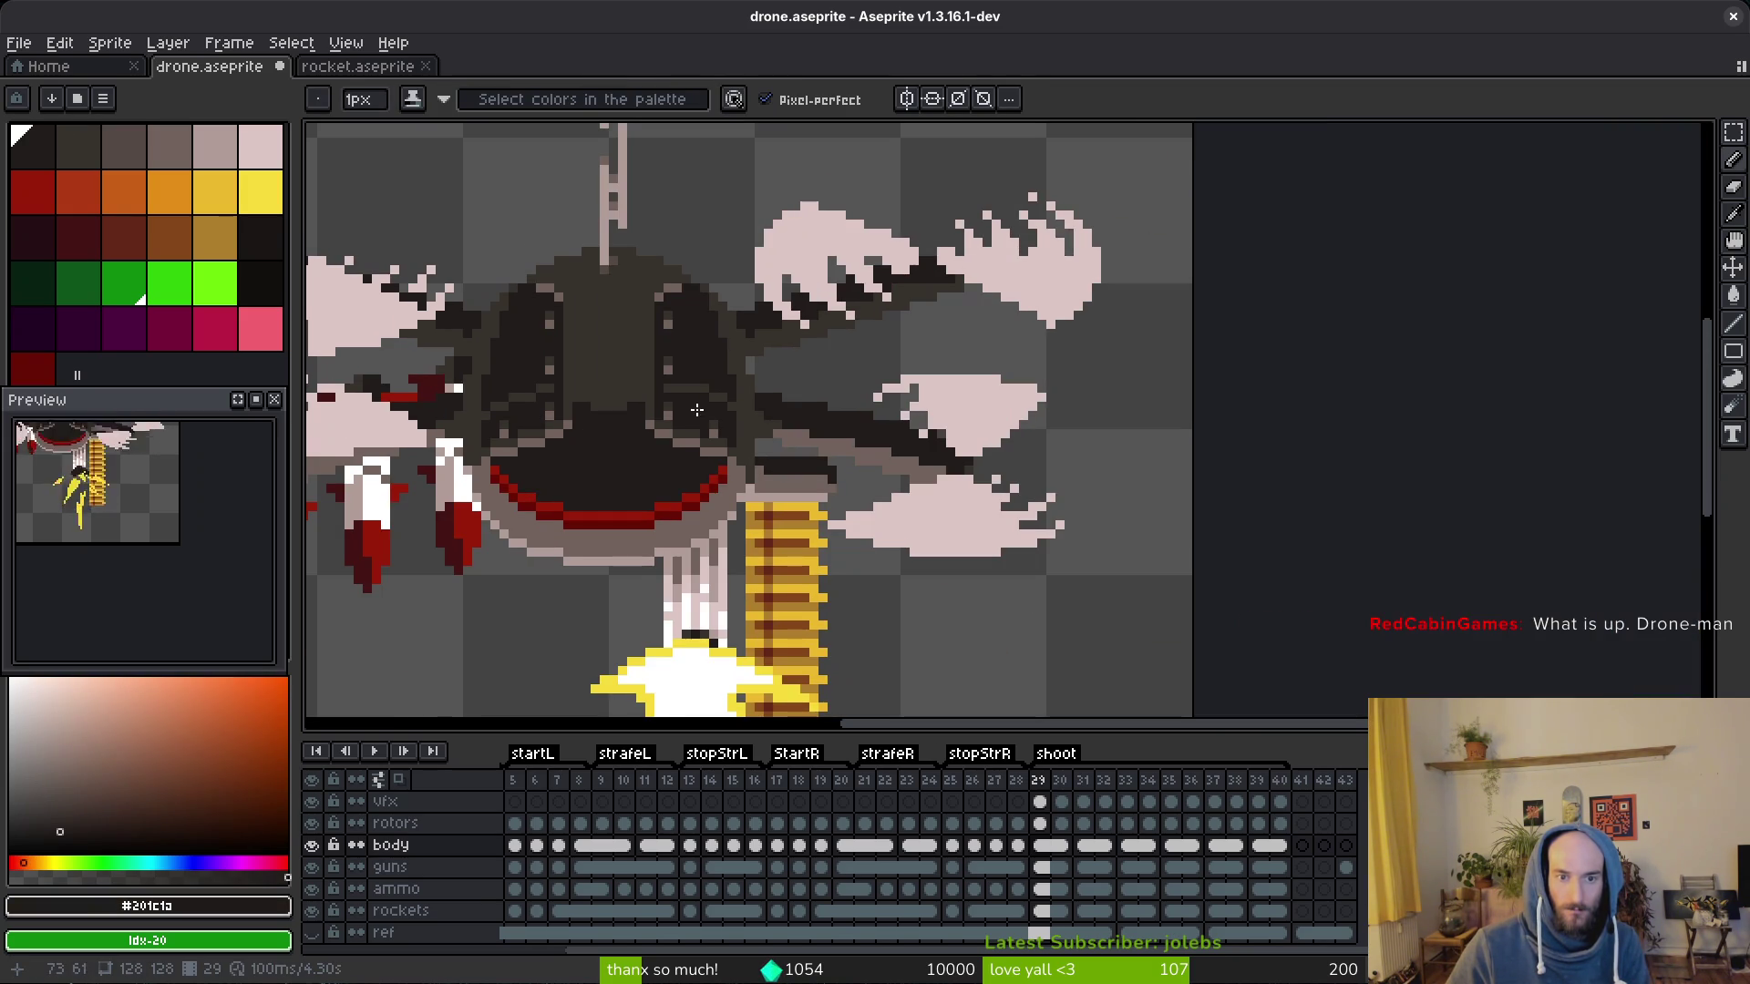
scroll(694, 411, down, 2)
scroll(739, 411, up, 3)
scroll(779, 383, up, 2)
Step: Paint-bucket body regions darker grey, undo the last fill, and jump to the empty final frame
alt+click(824, 354)
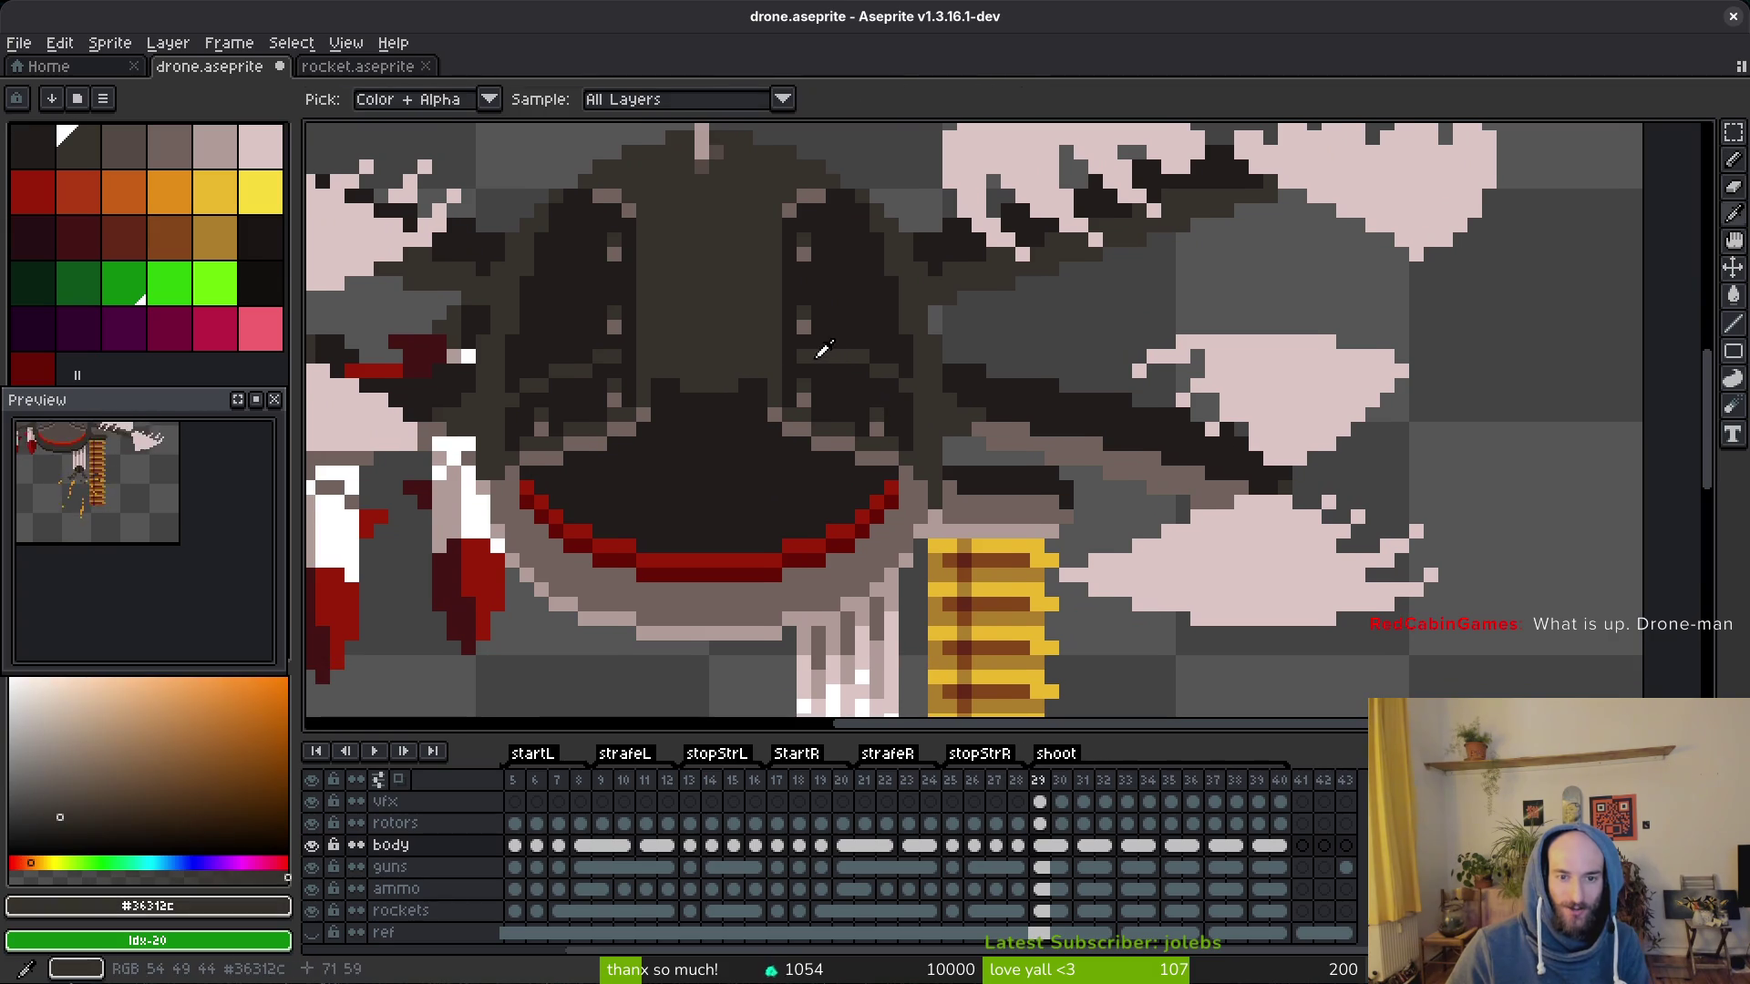
key(g)
click(575, 287)
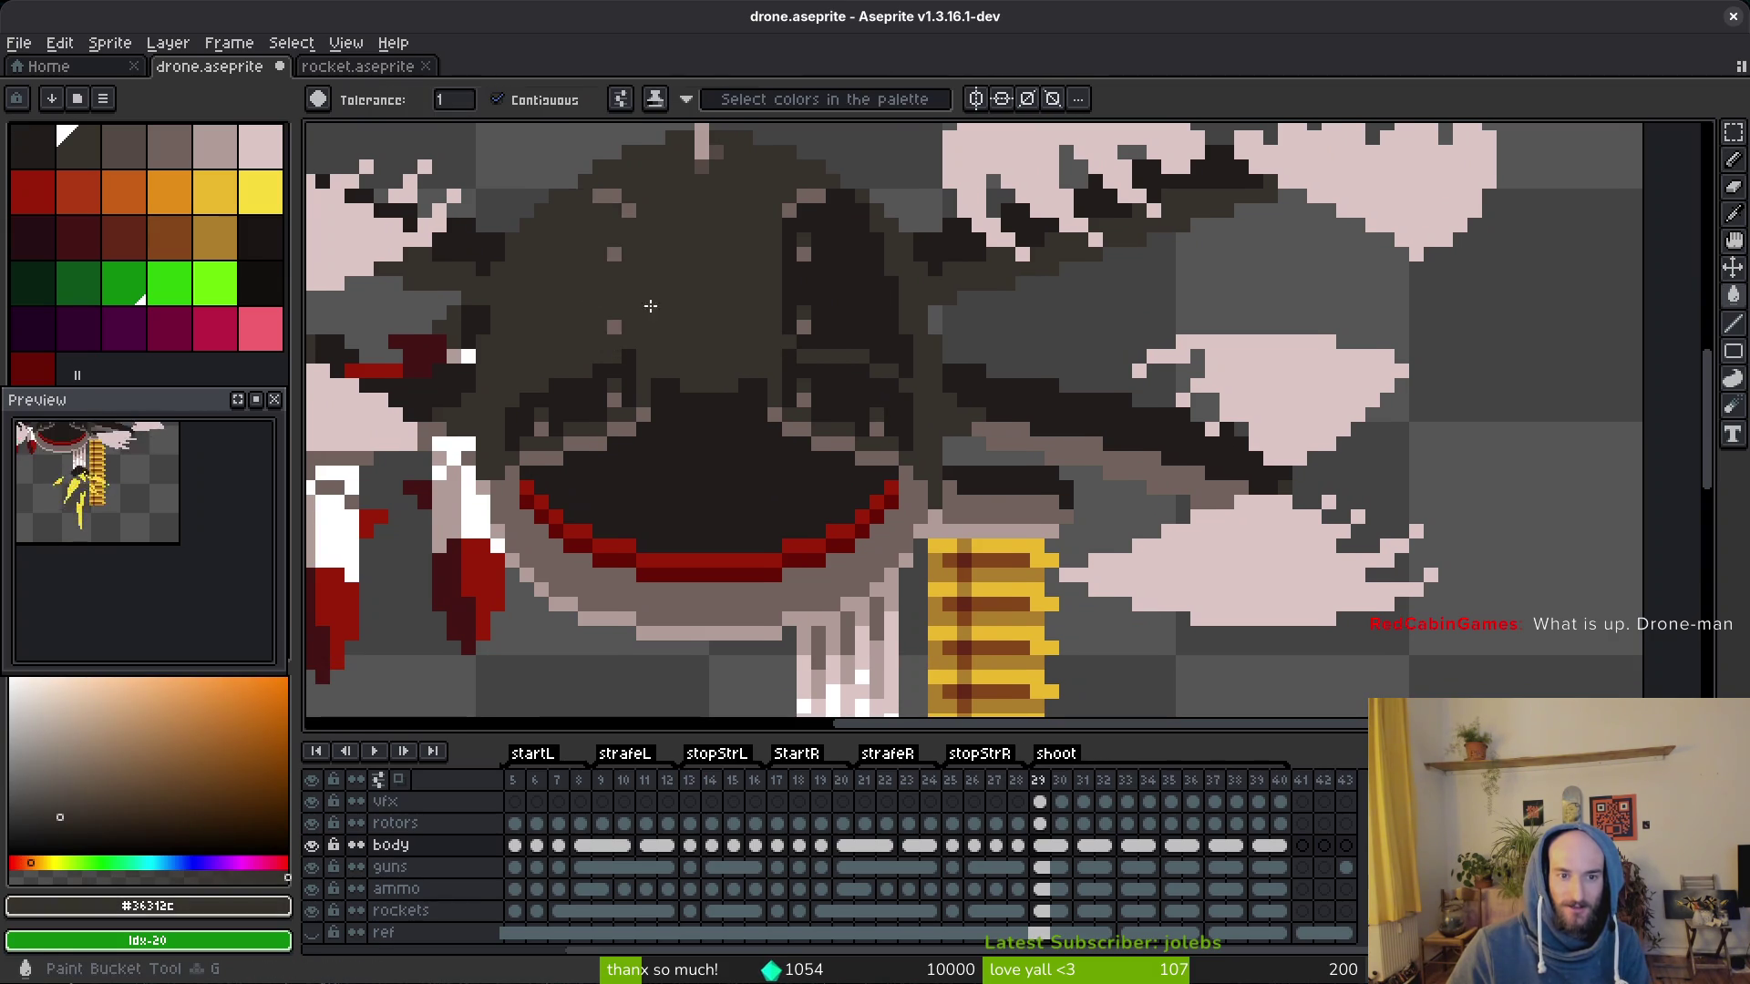
click(834, 287)
scroll(820, 383, down, 3)
scroll(821, 383, down, 2)
scroll(140, 574, down, 2)
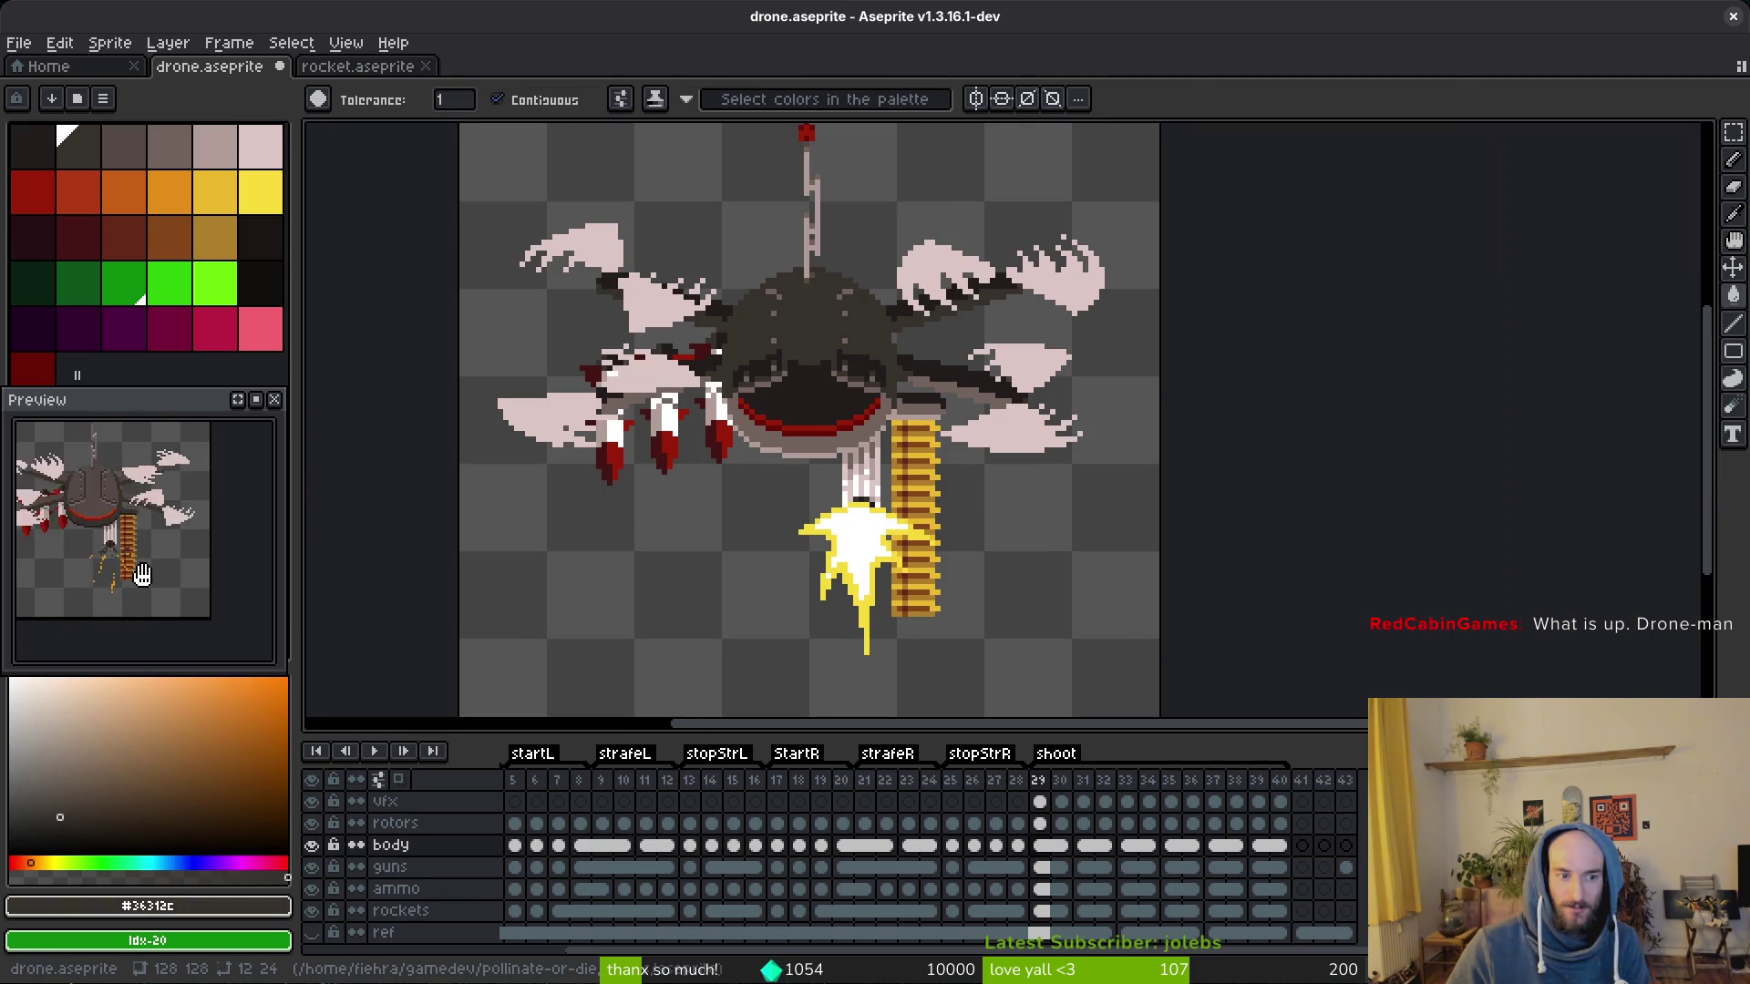
drag(842, 360, 864, 392)
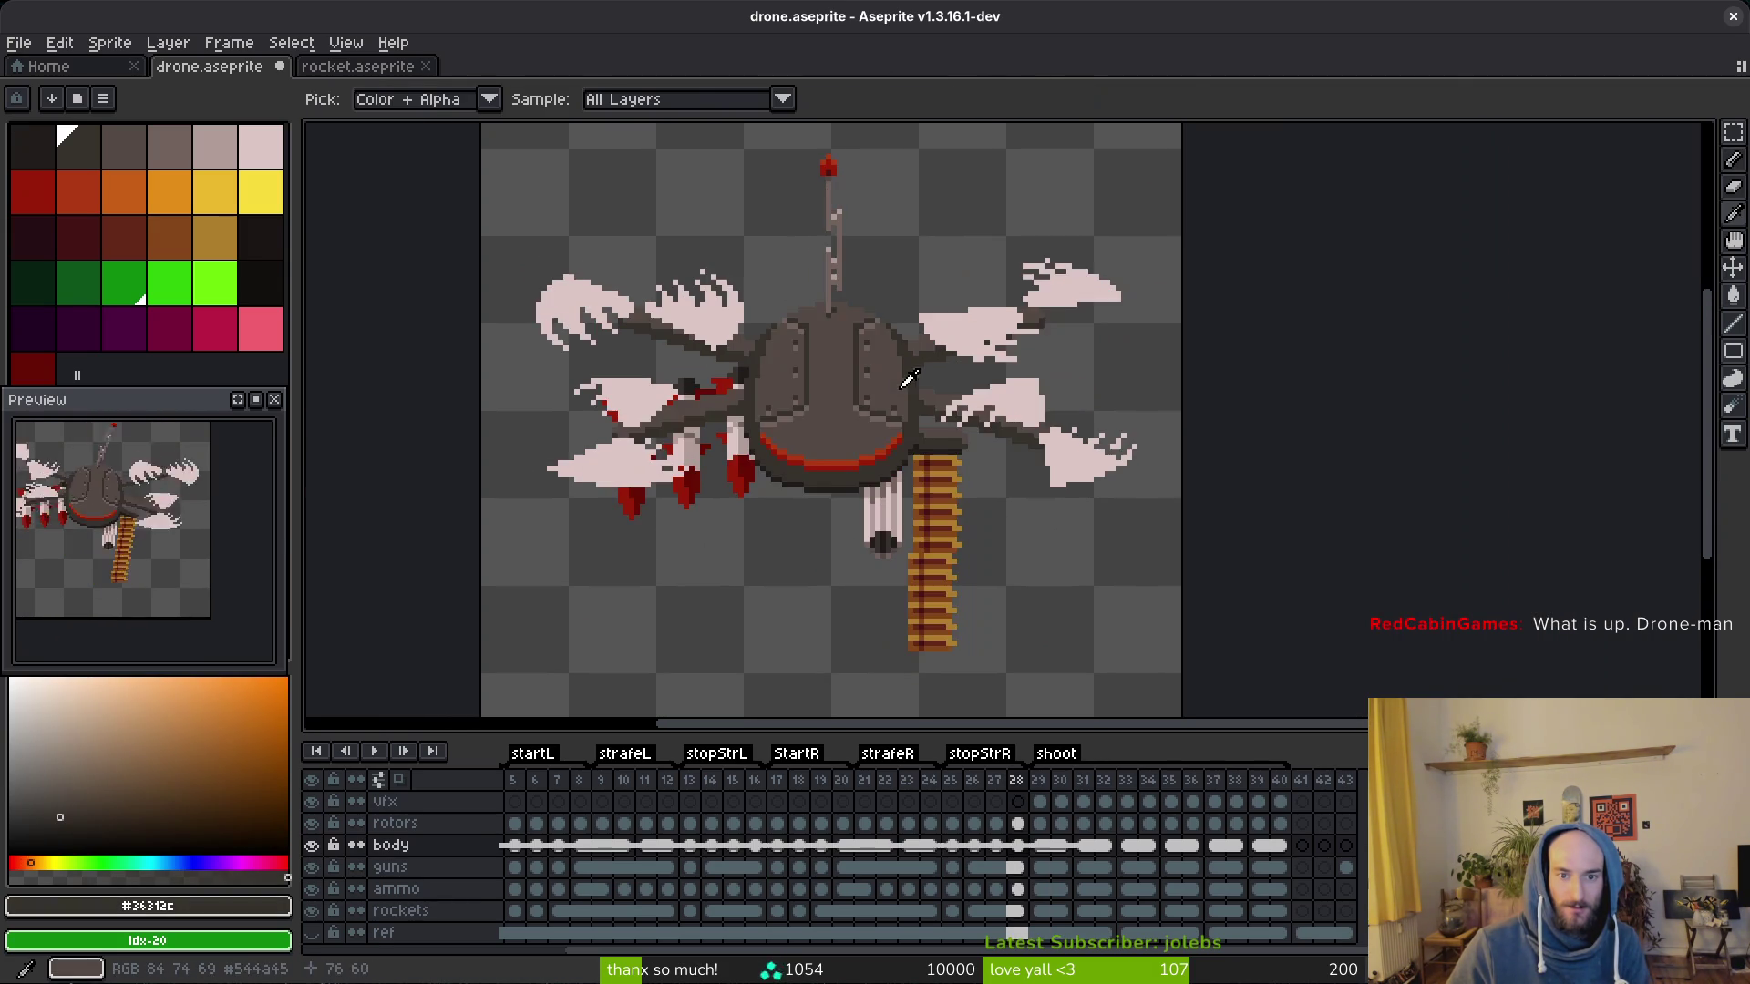
scroll(864, 393, up, 1)
scroll(865, 393, up, 1)
key(alt)
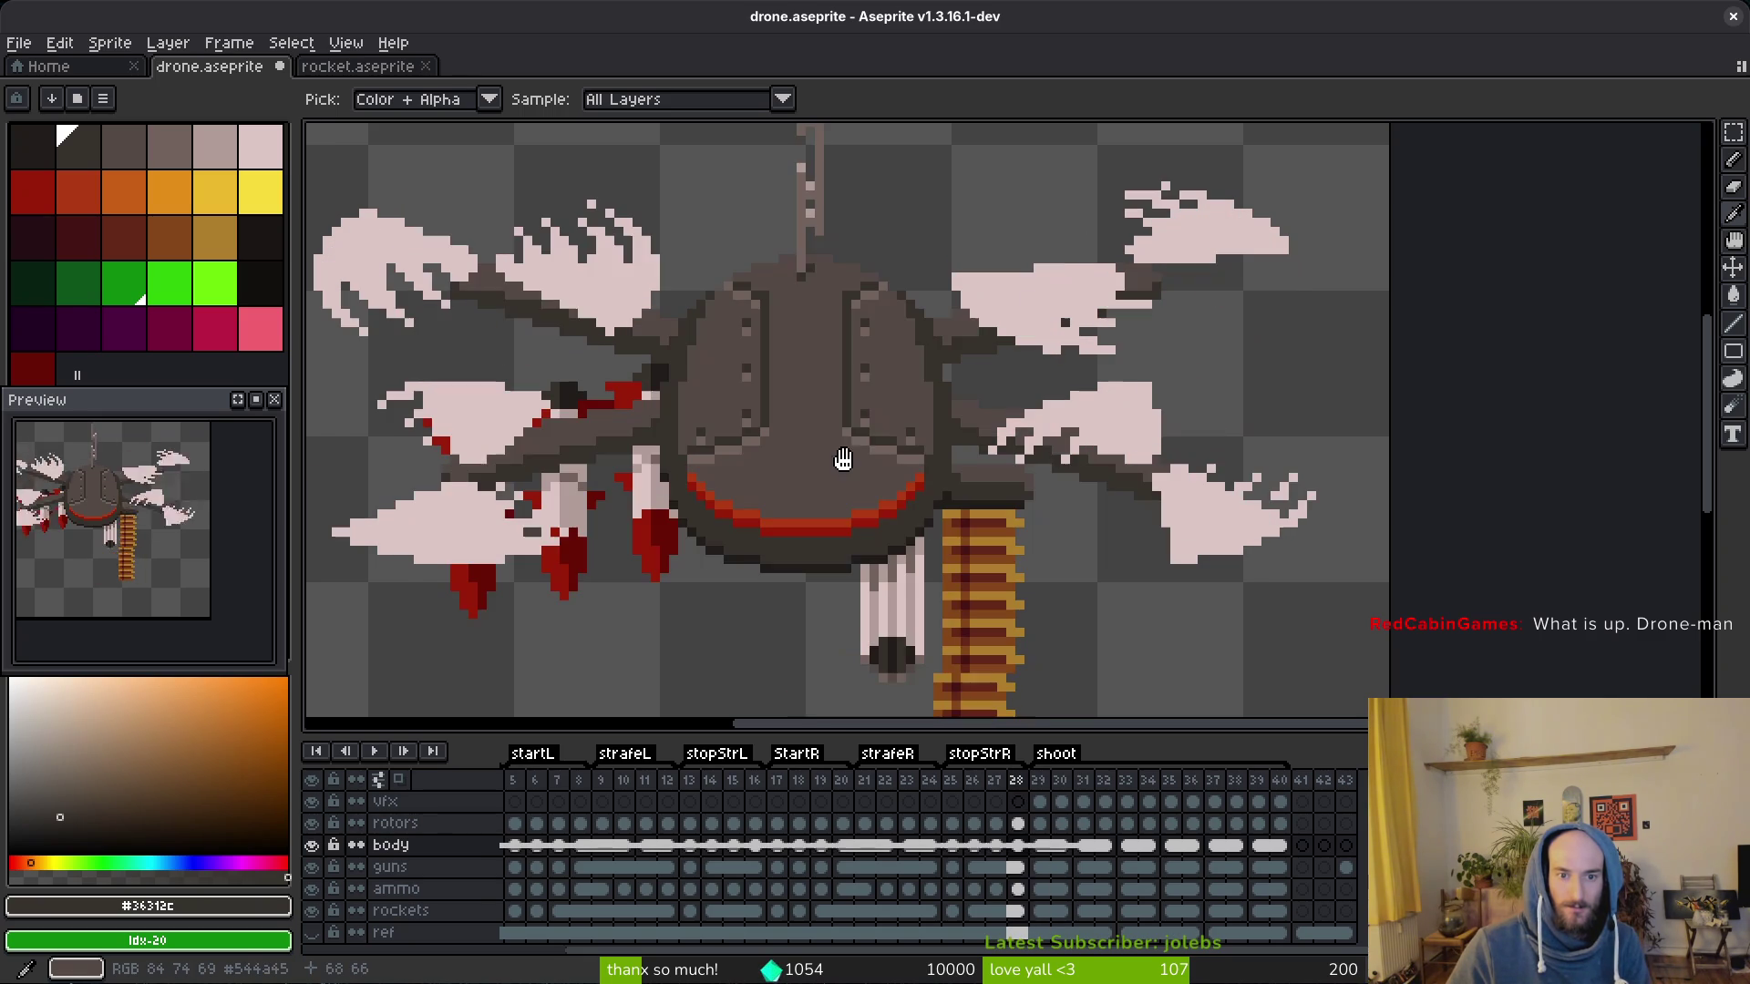
scroll(769, 462, up, 1)
scroll(770, 462, up, 1)
alt+click(740, 404)
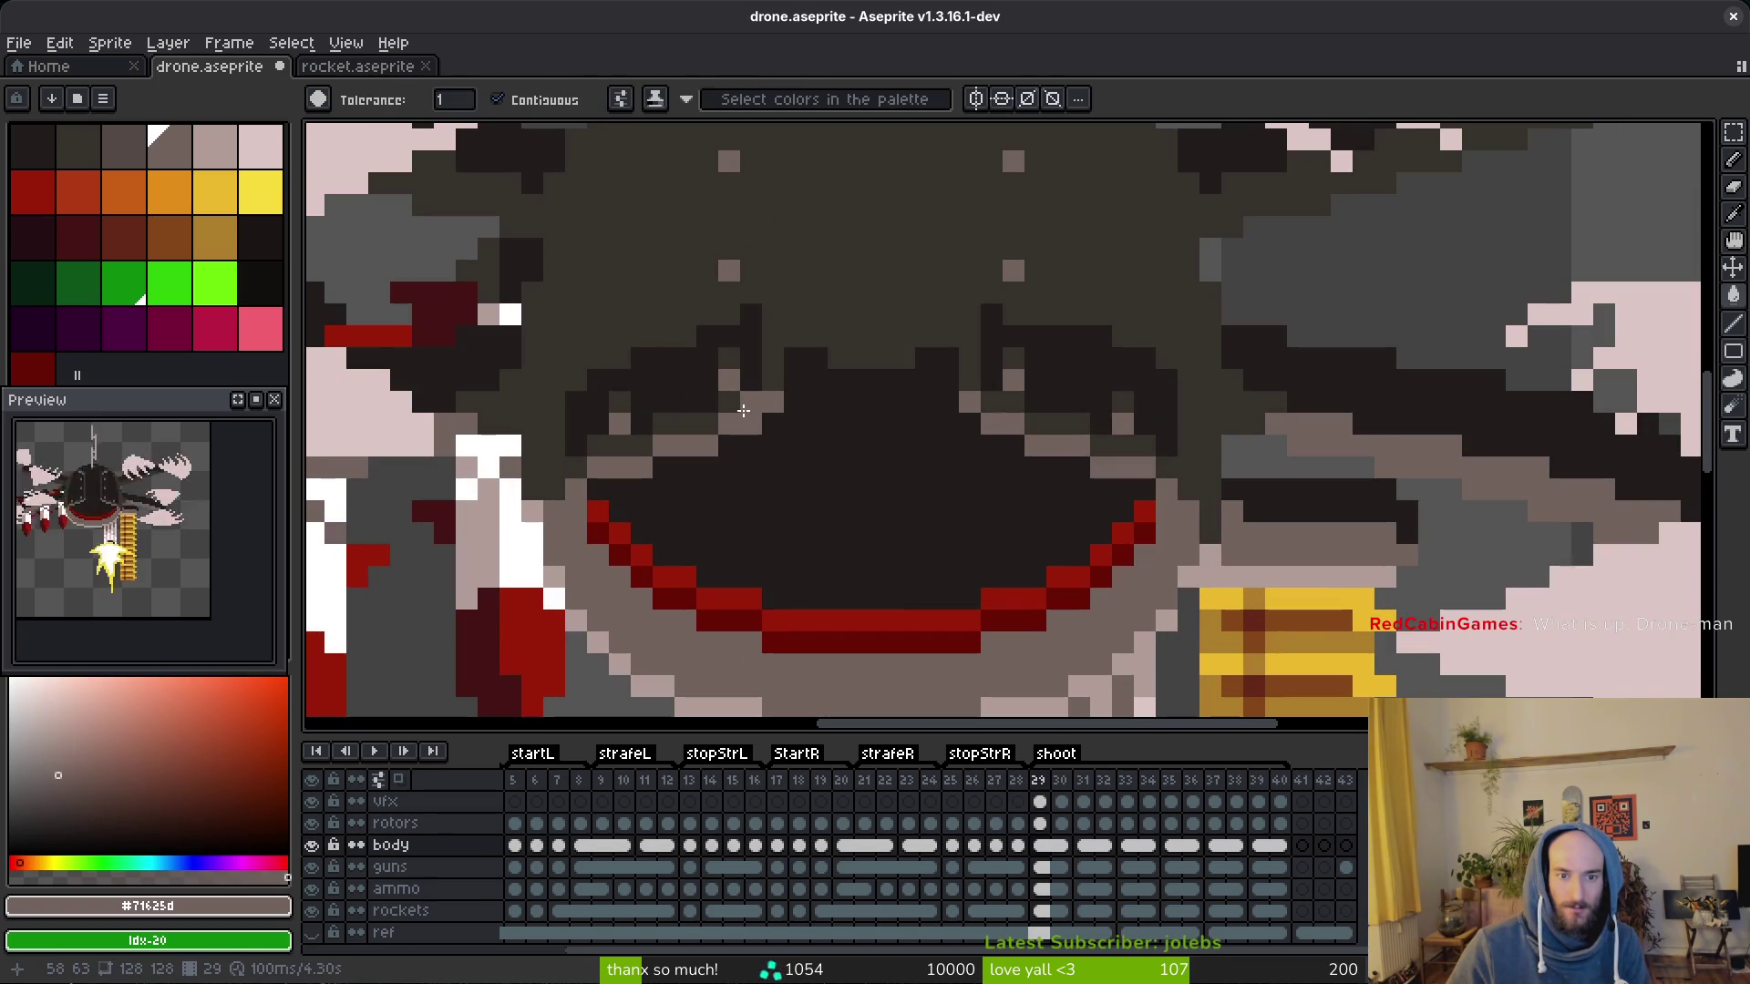
scroll(756, 421, down, 4)
key(ctrl+z)
key(ctrl+z)
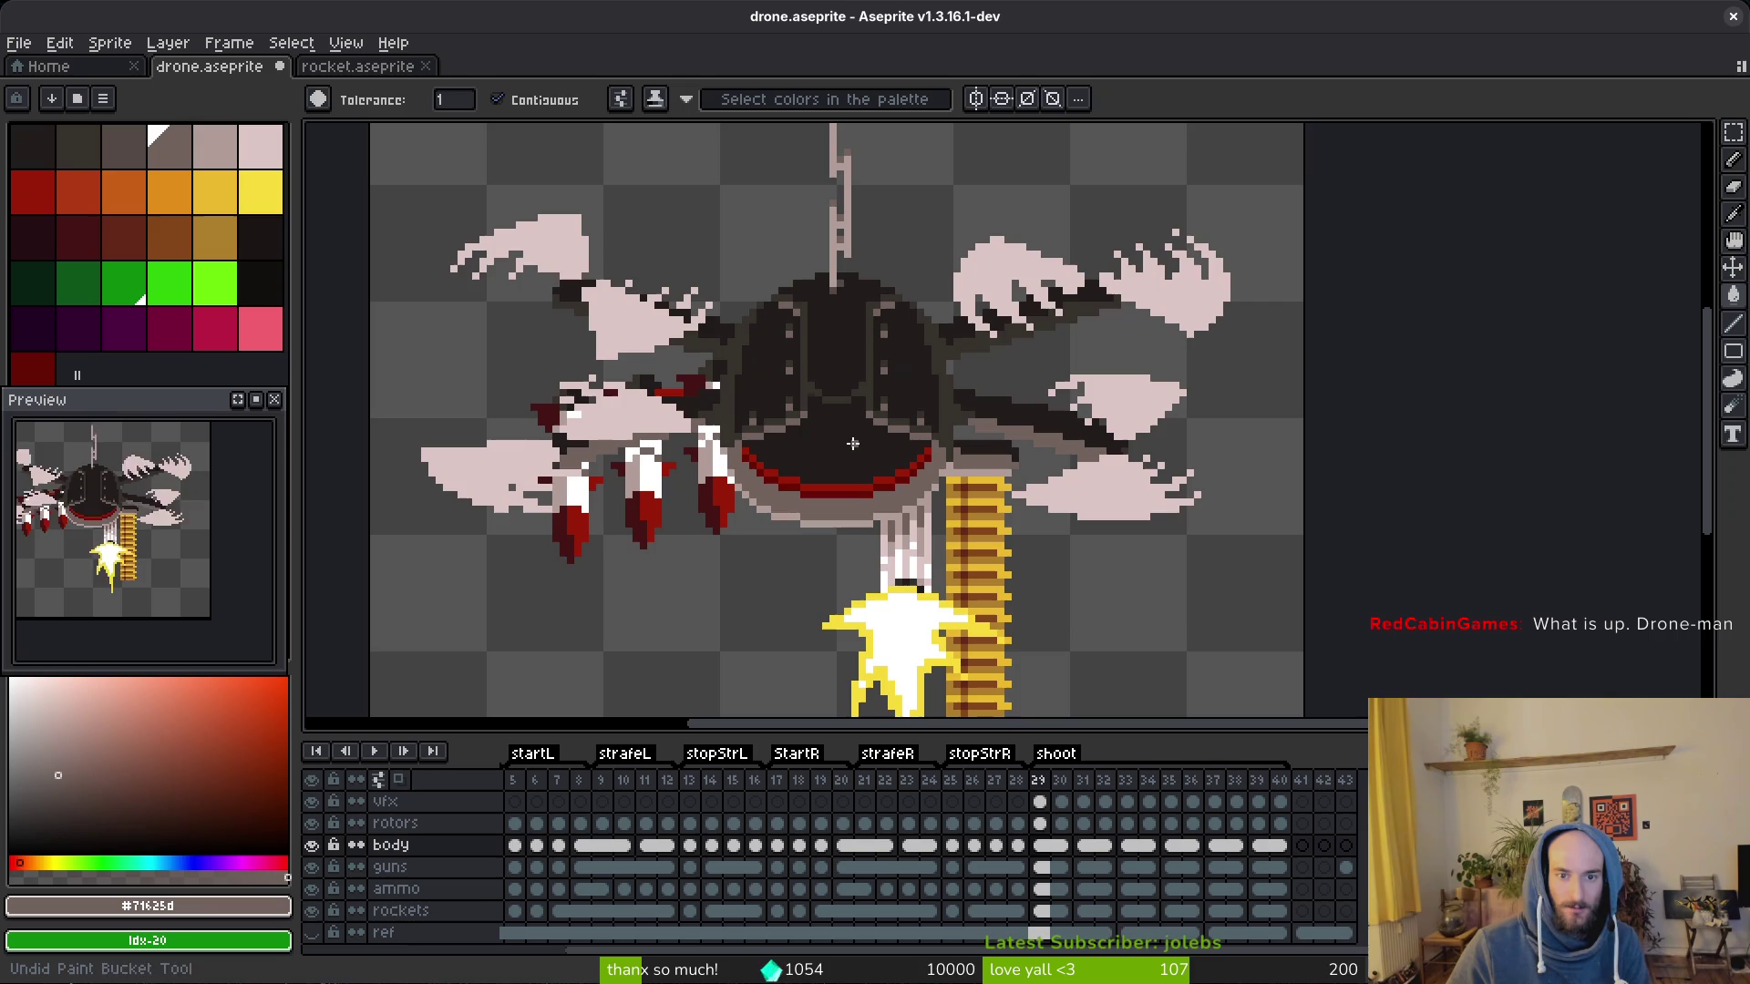
key(alt+n)
key(alt+n)
key(alt+n)
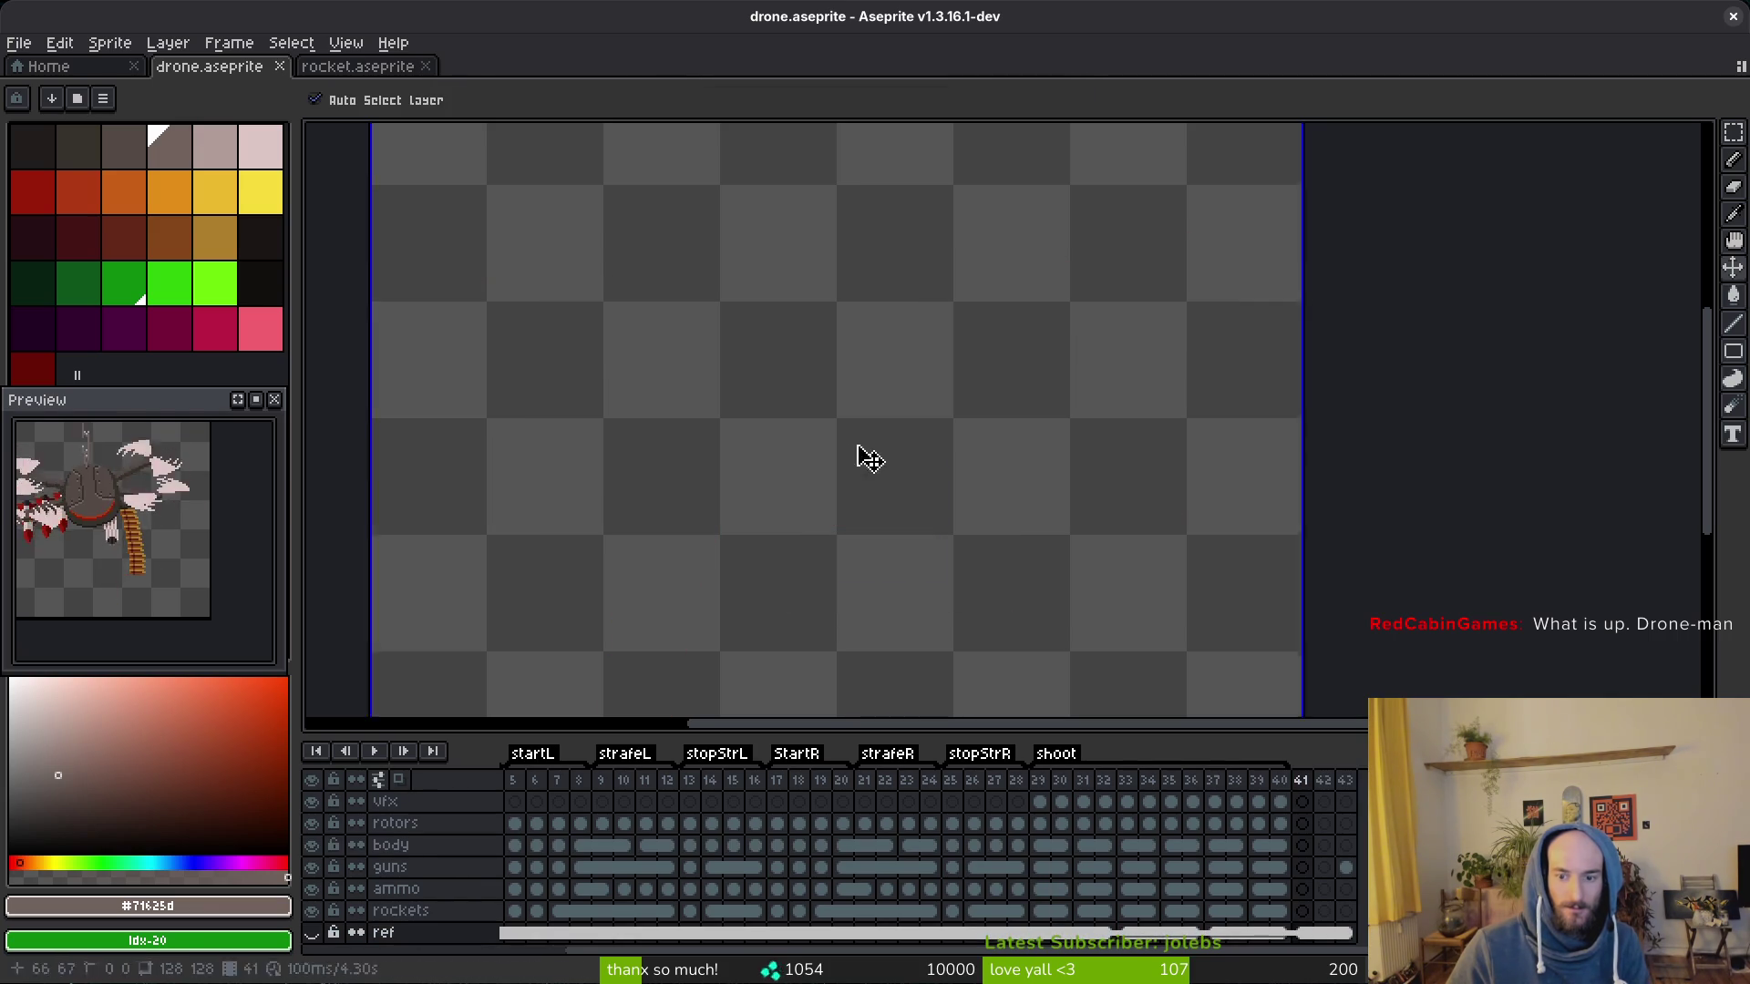
Step: Return to the body layer and flip between frames 29 and 30 to compare them
click(1041, 843)
key(Right)
key(Left)
key(Right)
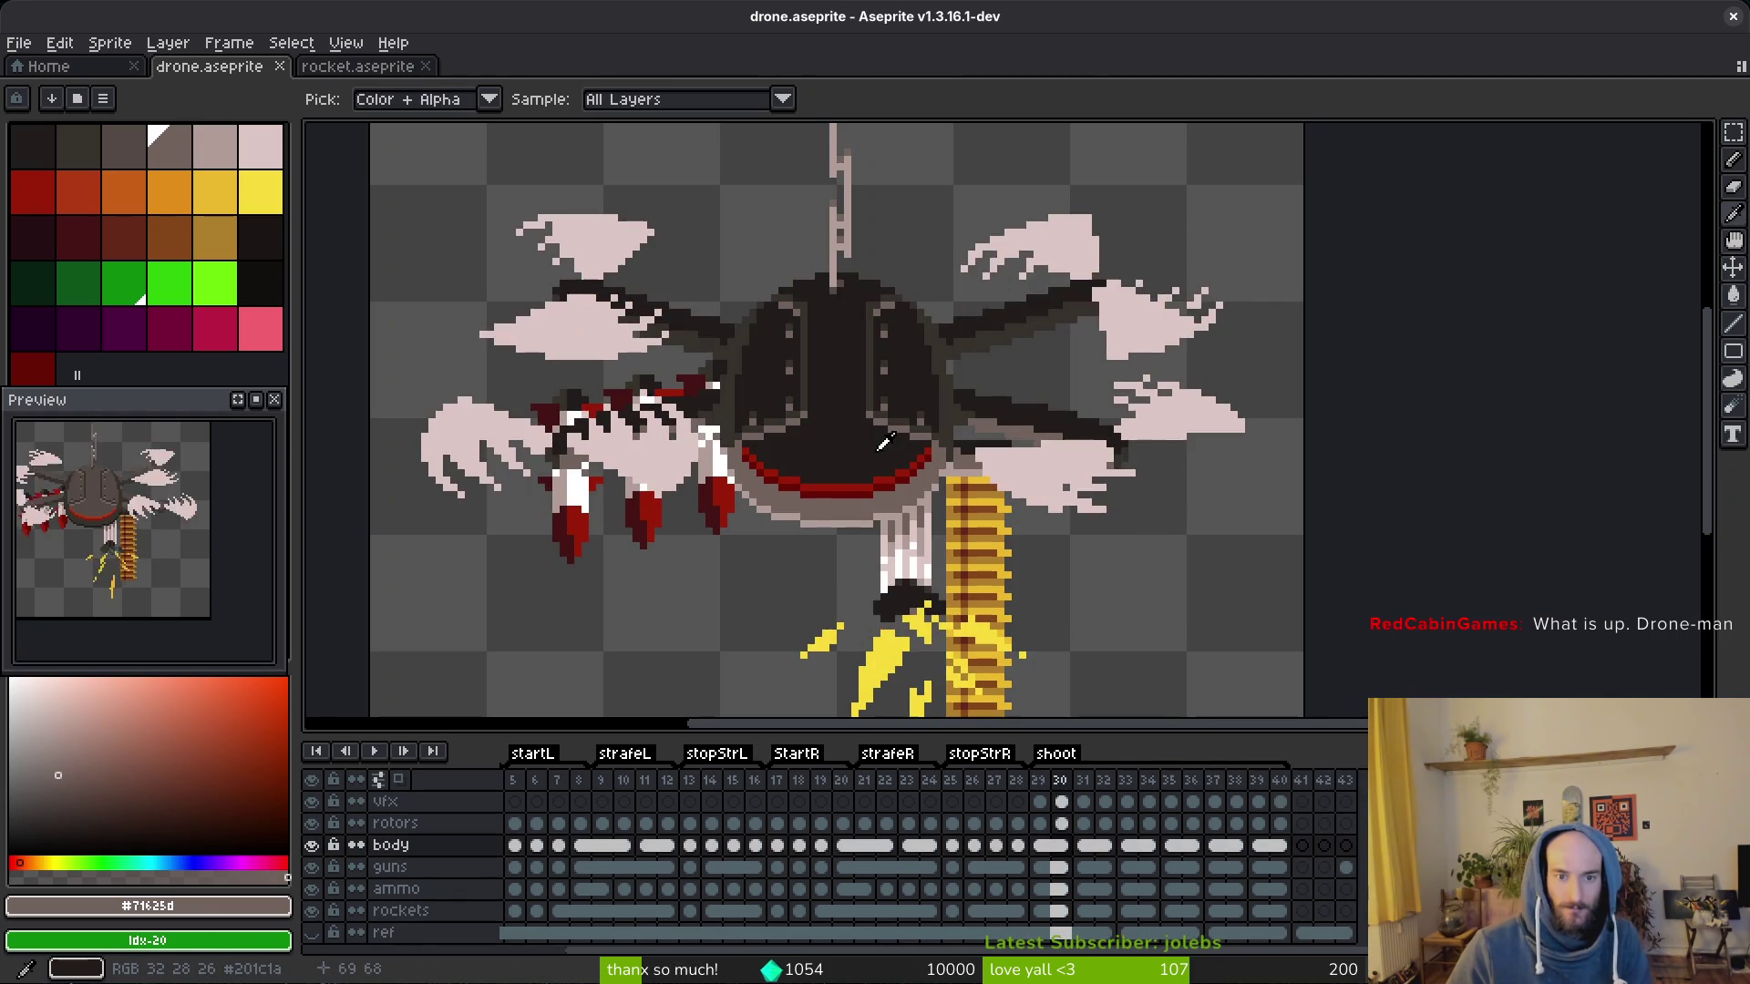
key(Left)
key(Right)
scroll(1038, 351, up, 2)
scroll(984, 369, up, 2)
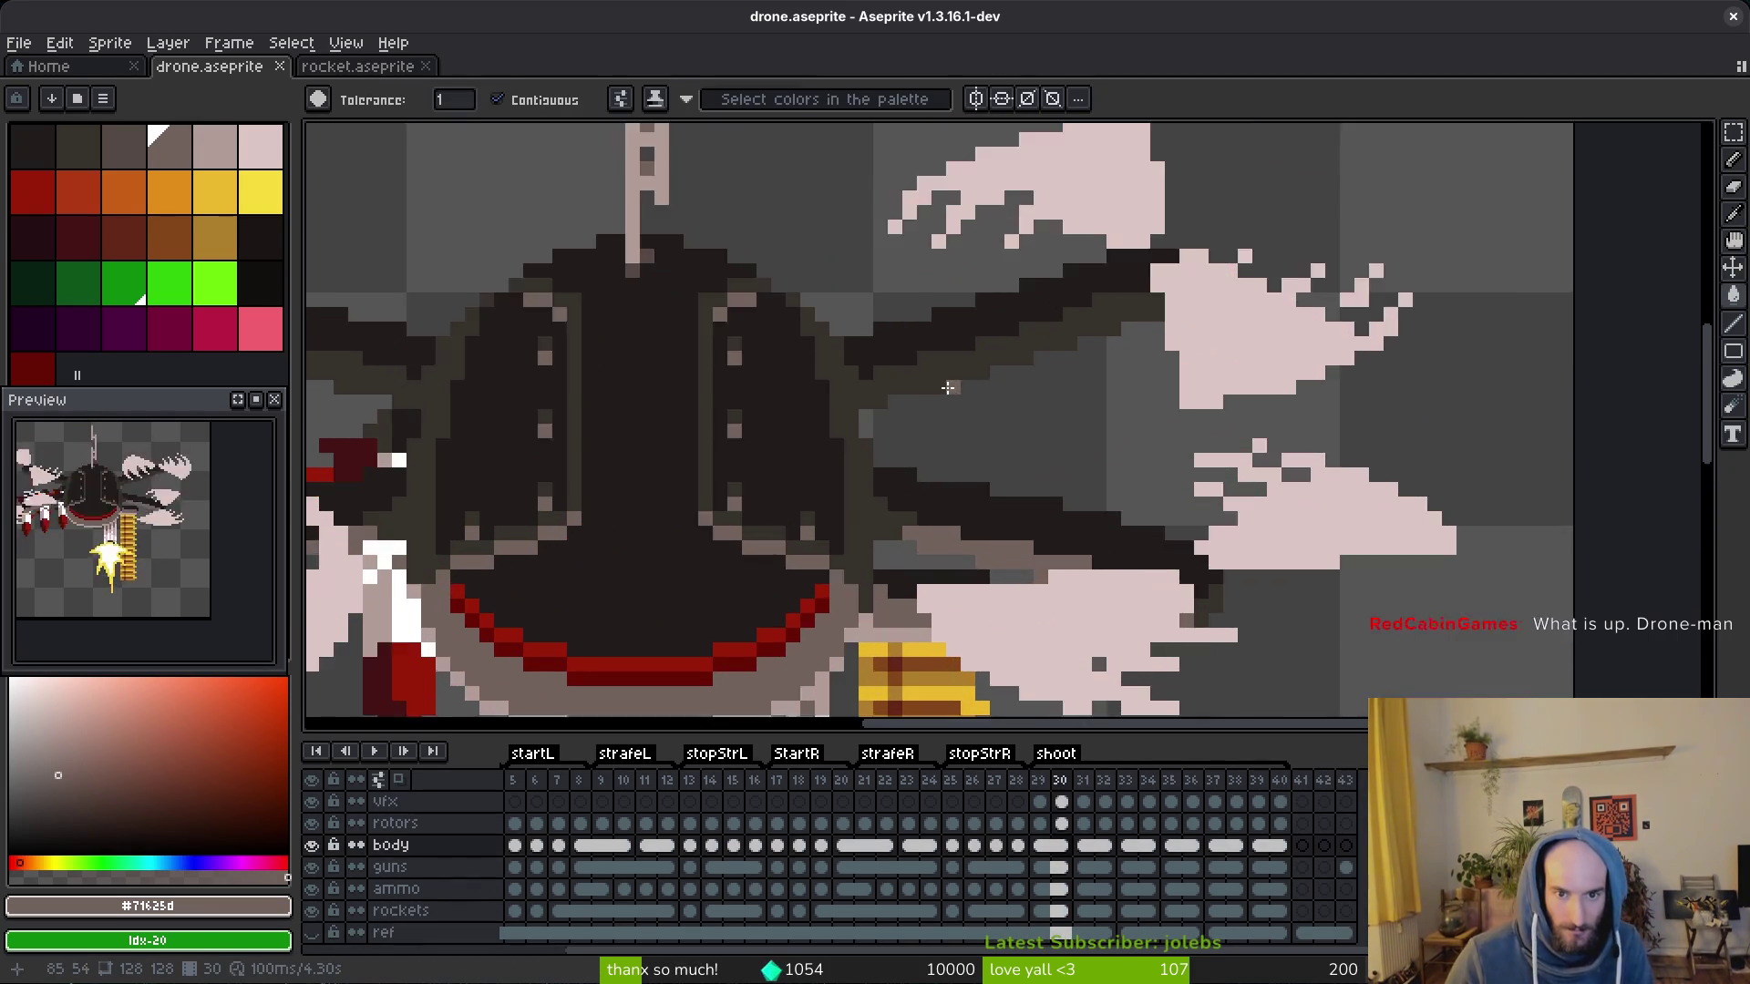
scroll(897, 381, up, 2)
scroll(927, 613, down, 3)
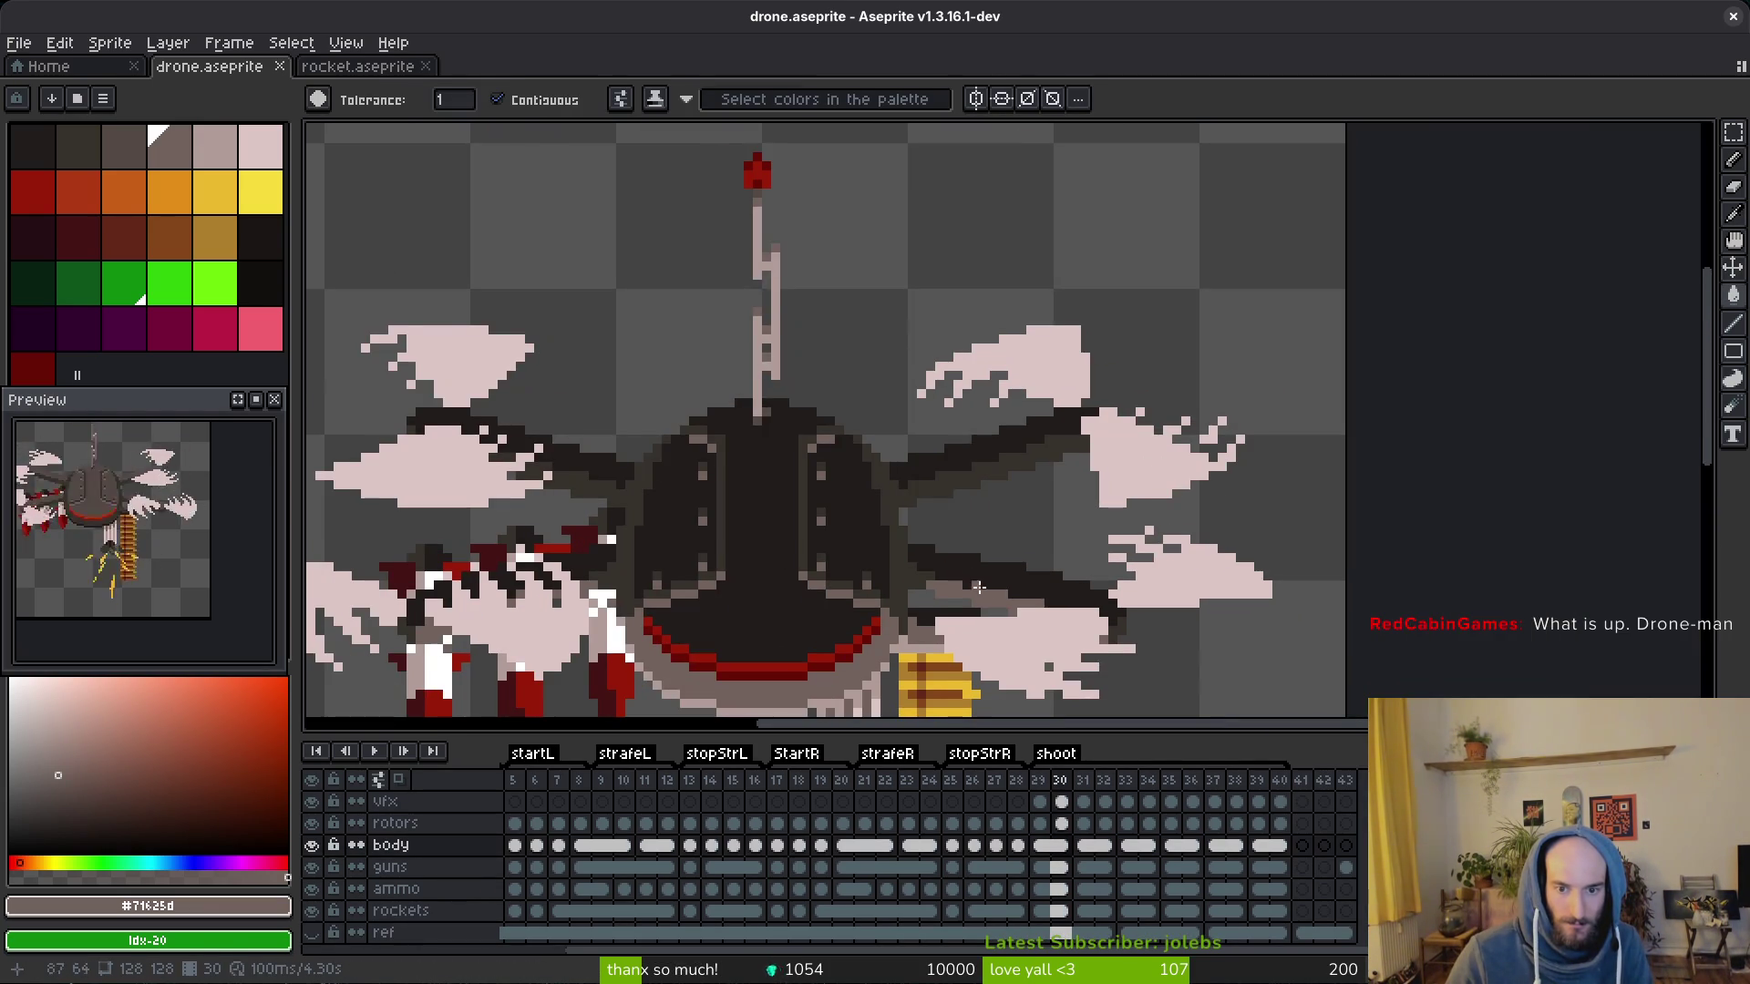
scroll(979, 547, down, 1)
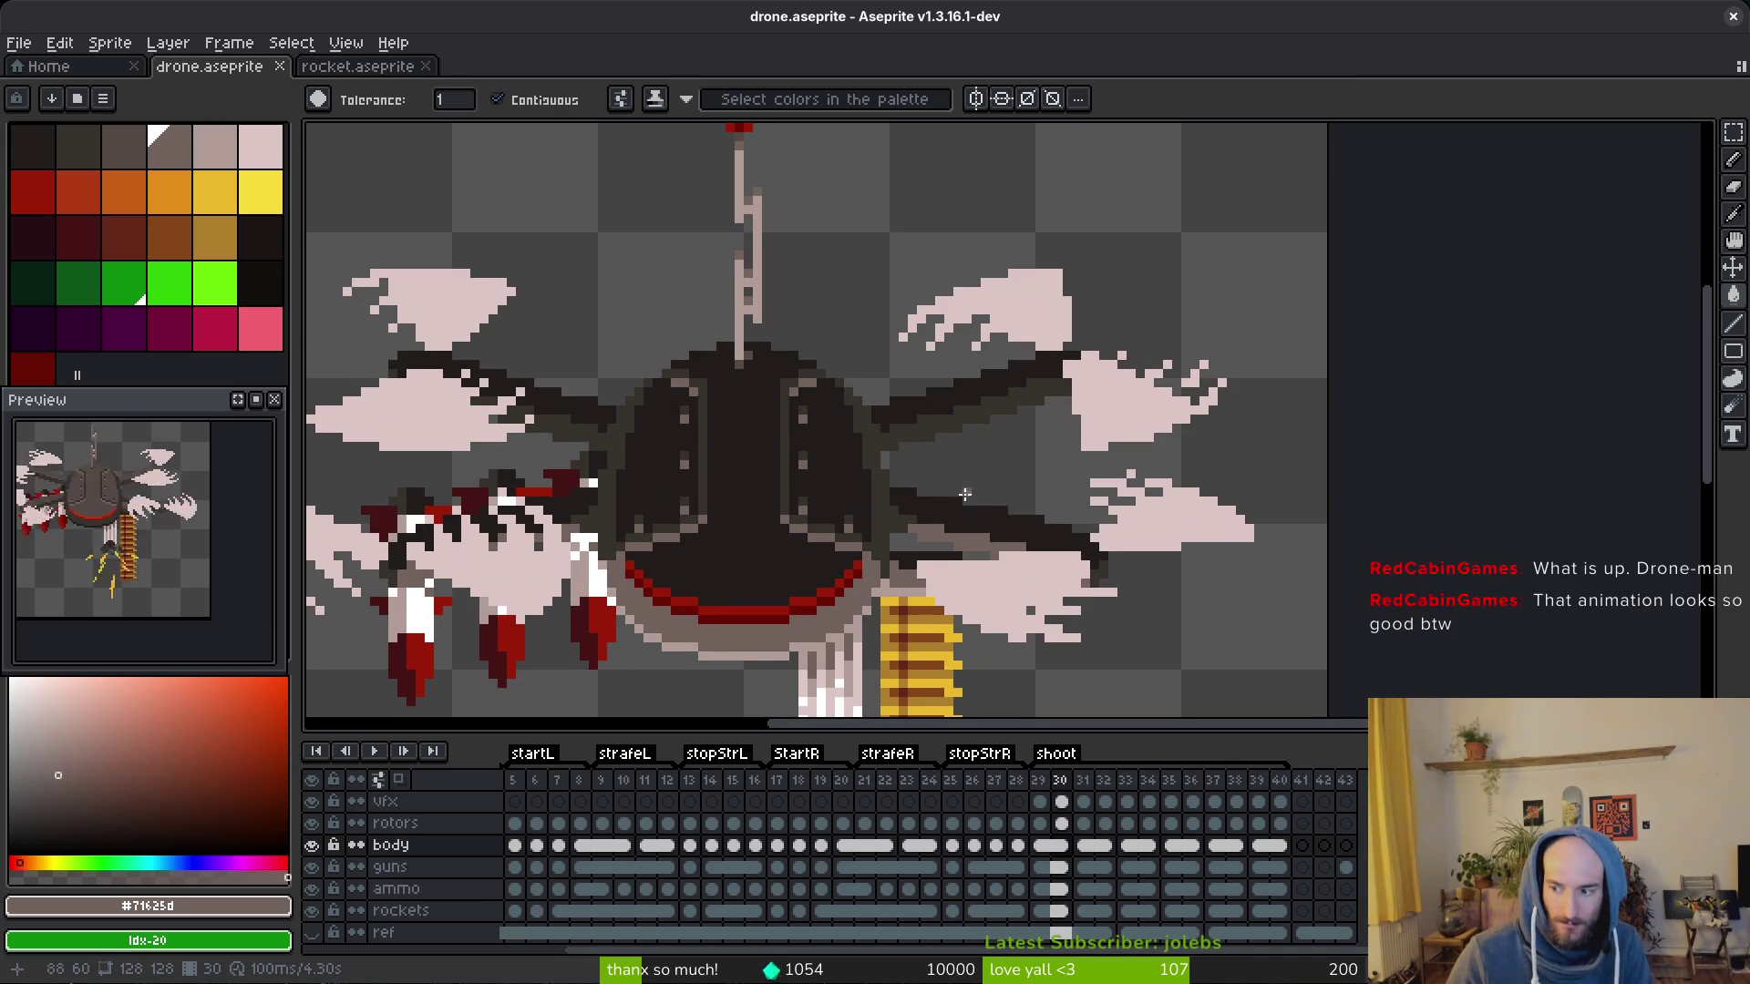
scroll(965, 492, down, 2)
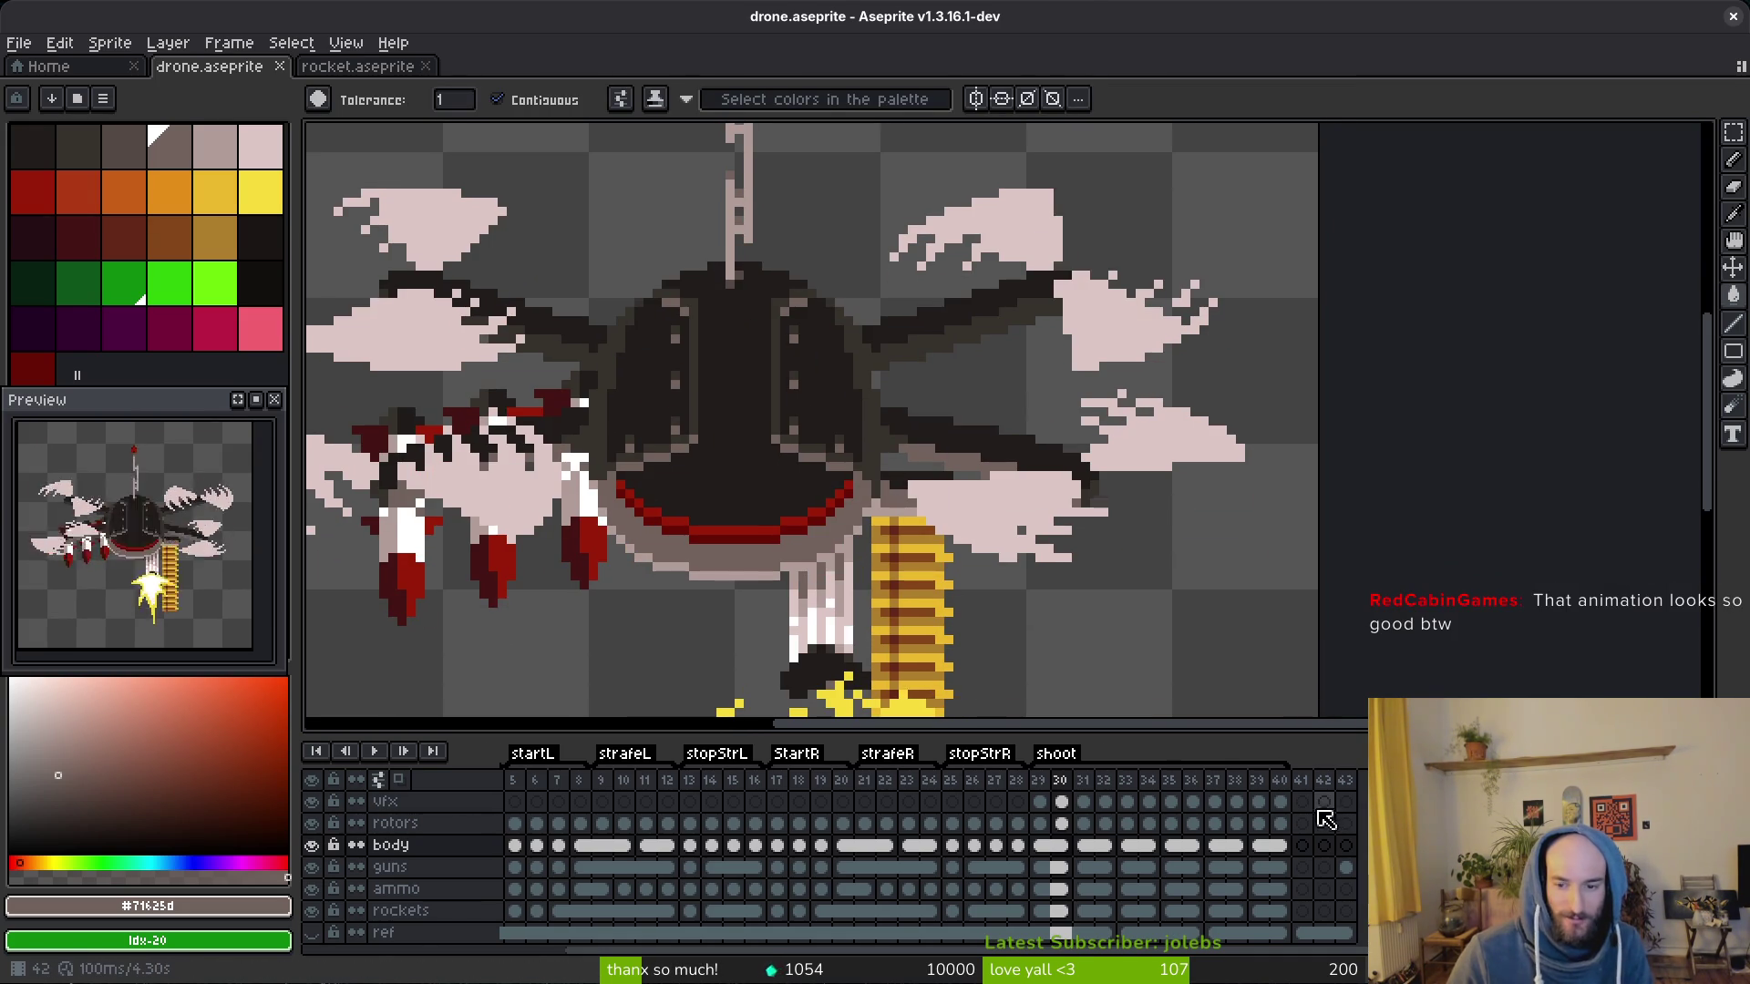
Step: Glance at the empty vfx frame 41, then settle back on the body cel at frame 30
click(1302, 802)
scroll(141, 563, up, 3)
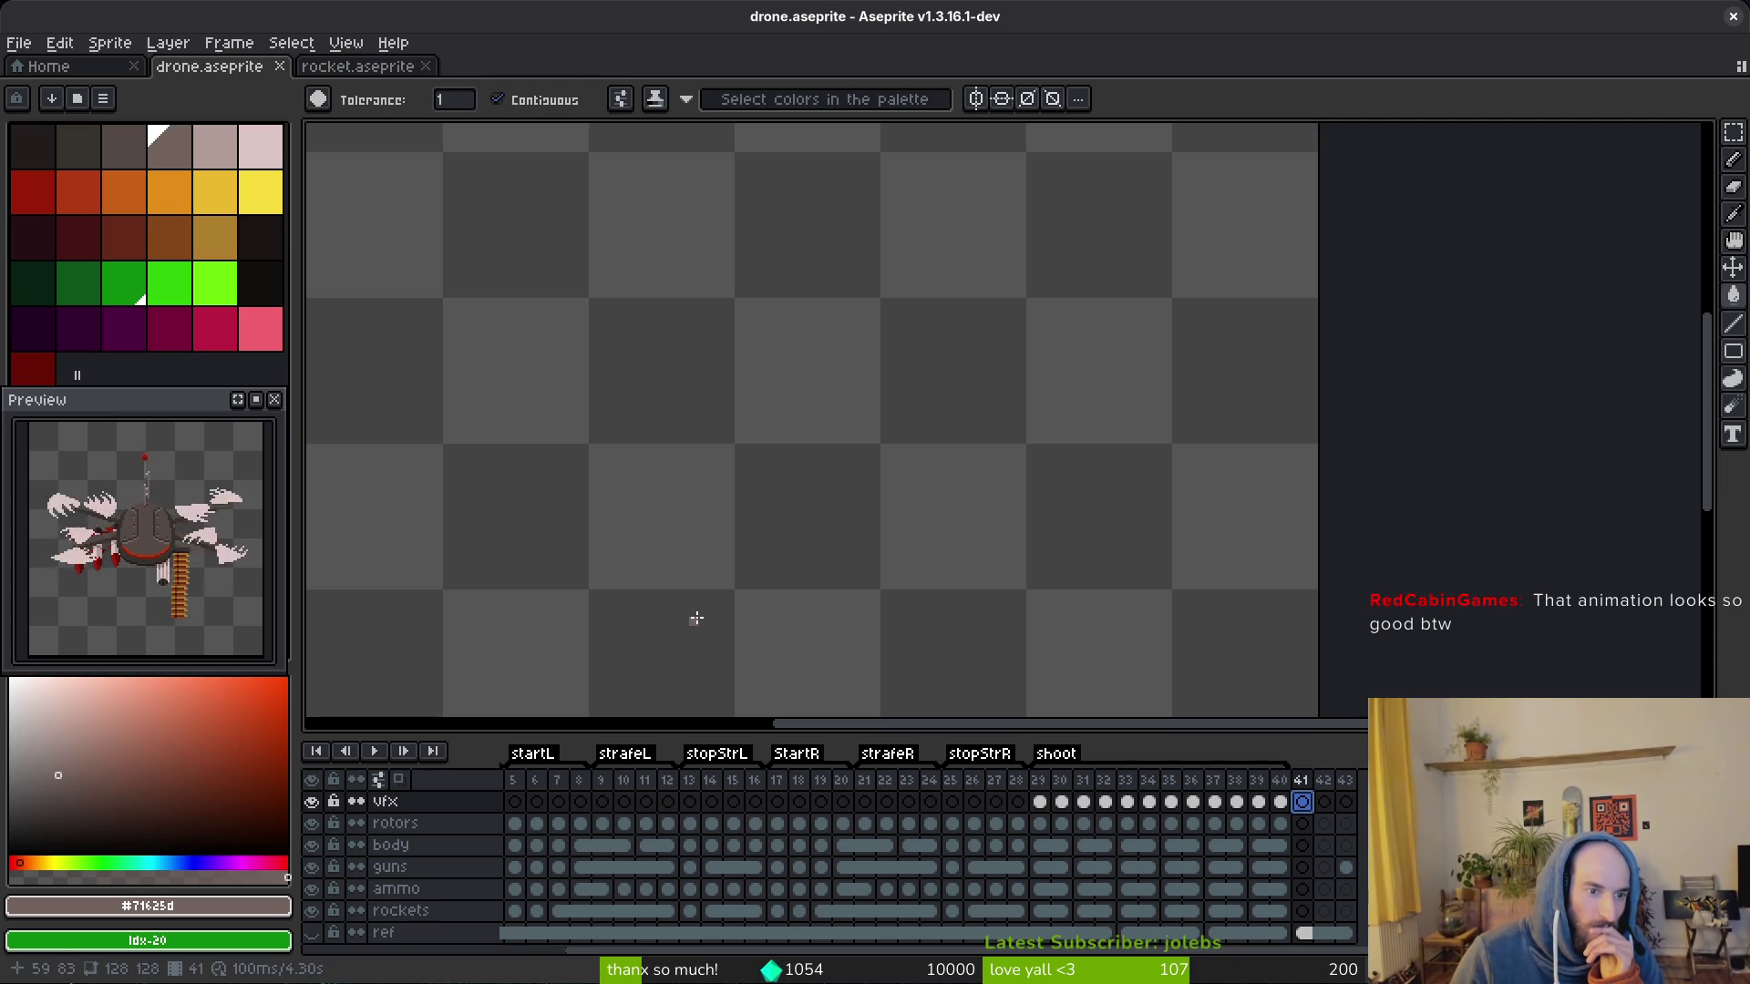
click(1071, 844)
drag(752, 400, 778, 428)
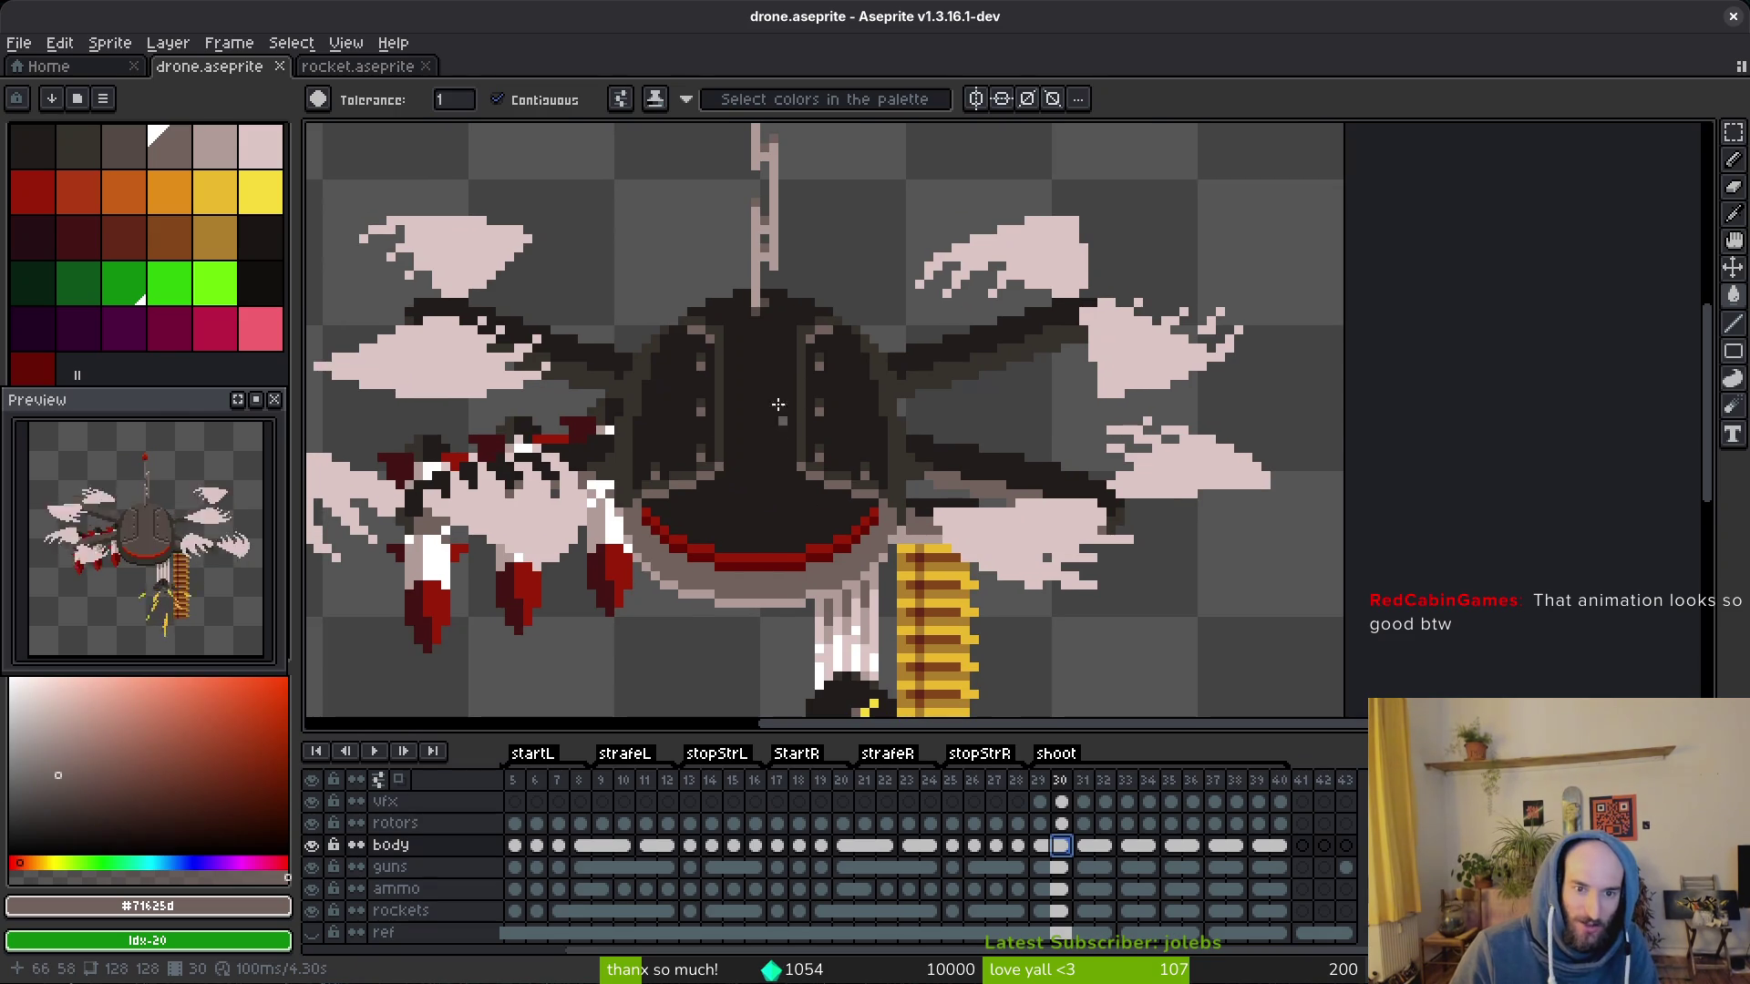
scroll(859, 554, down, 1)
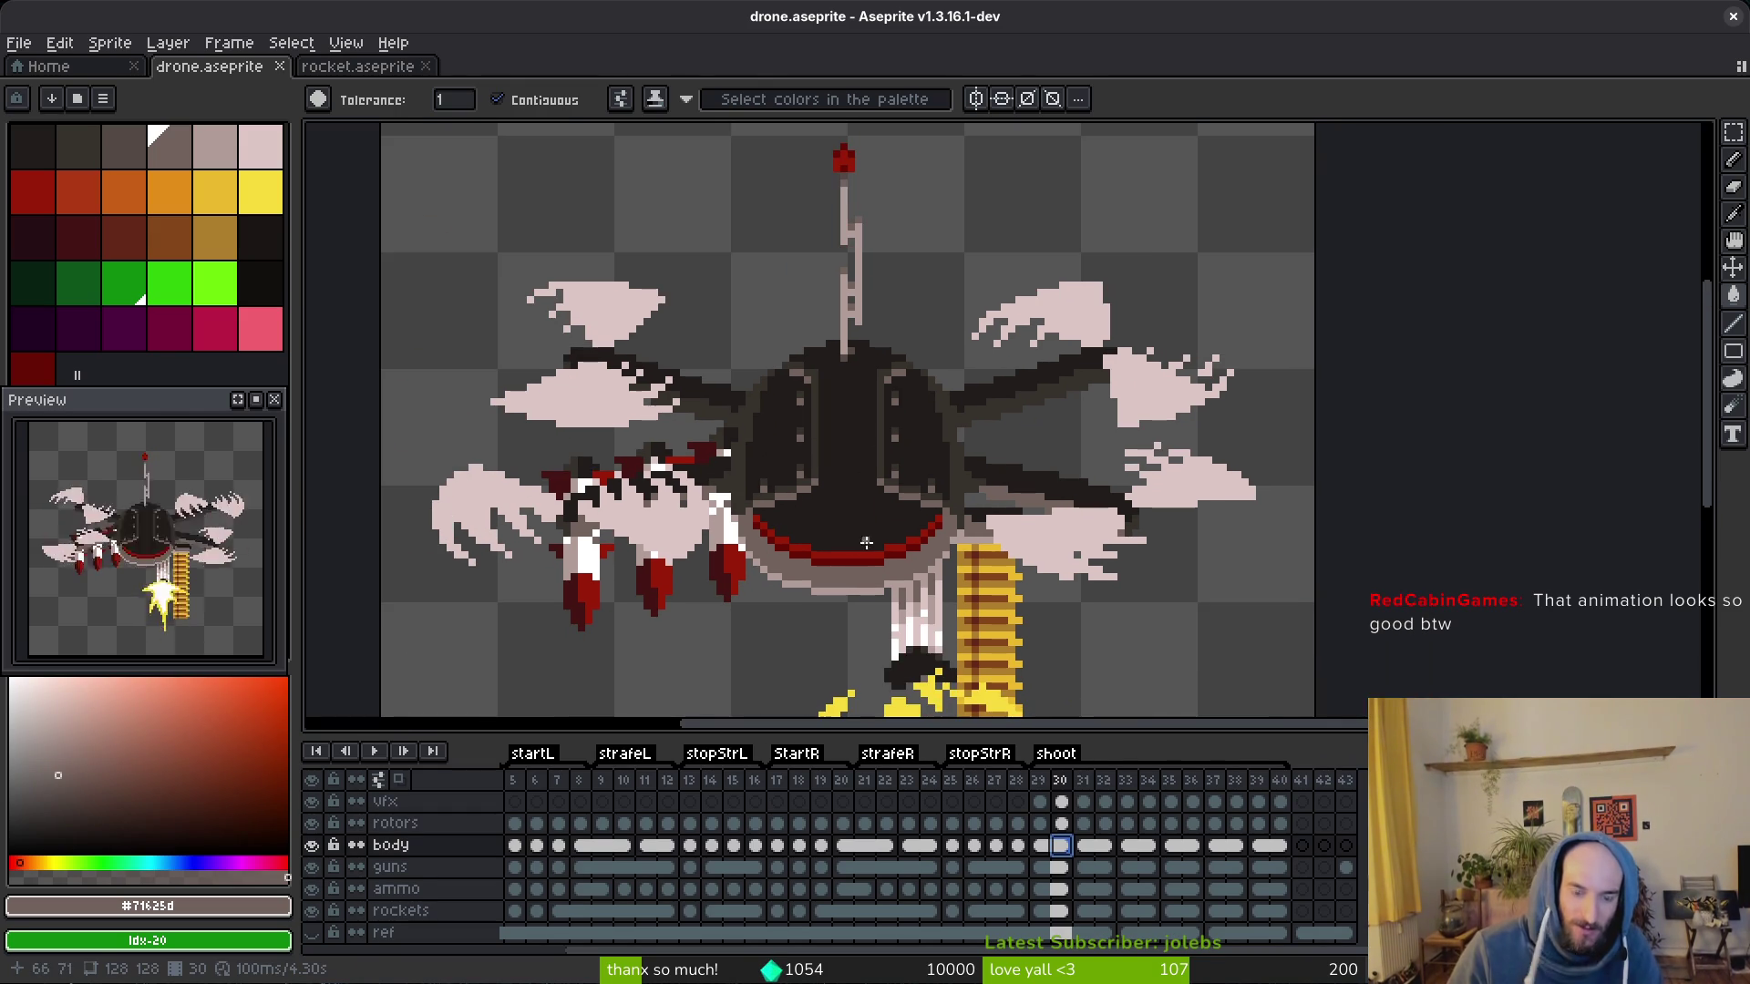
key(alt)
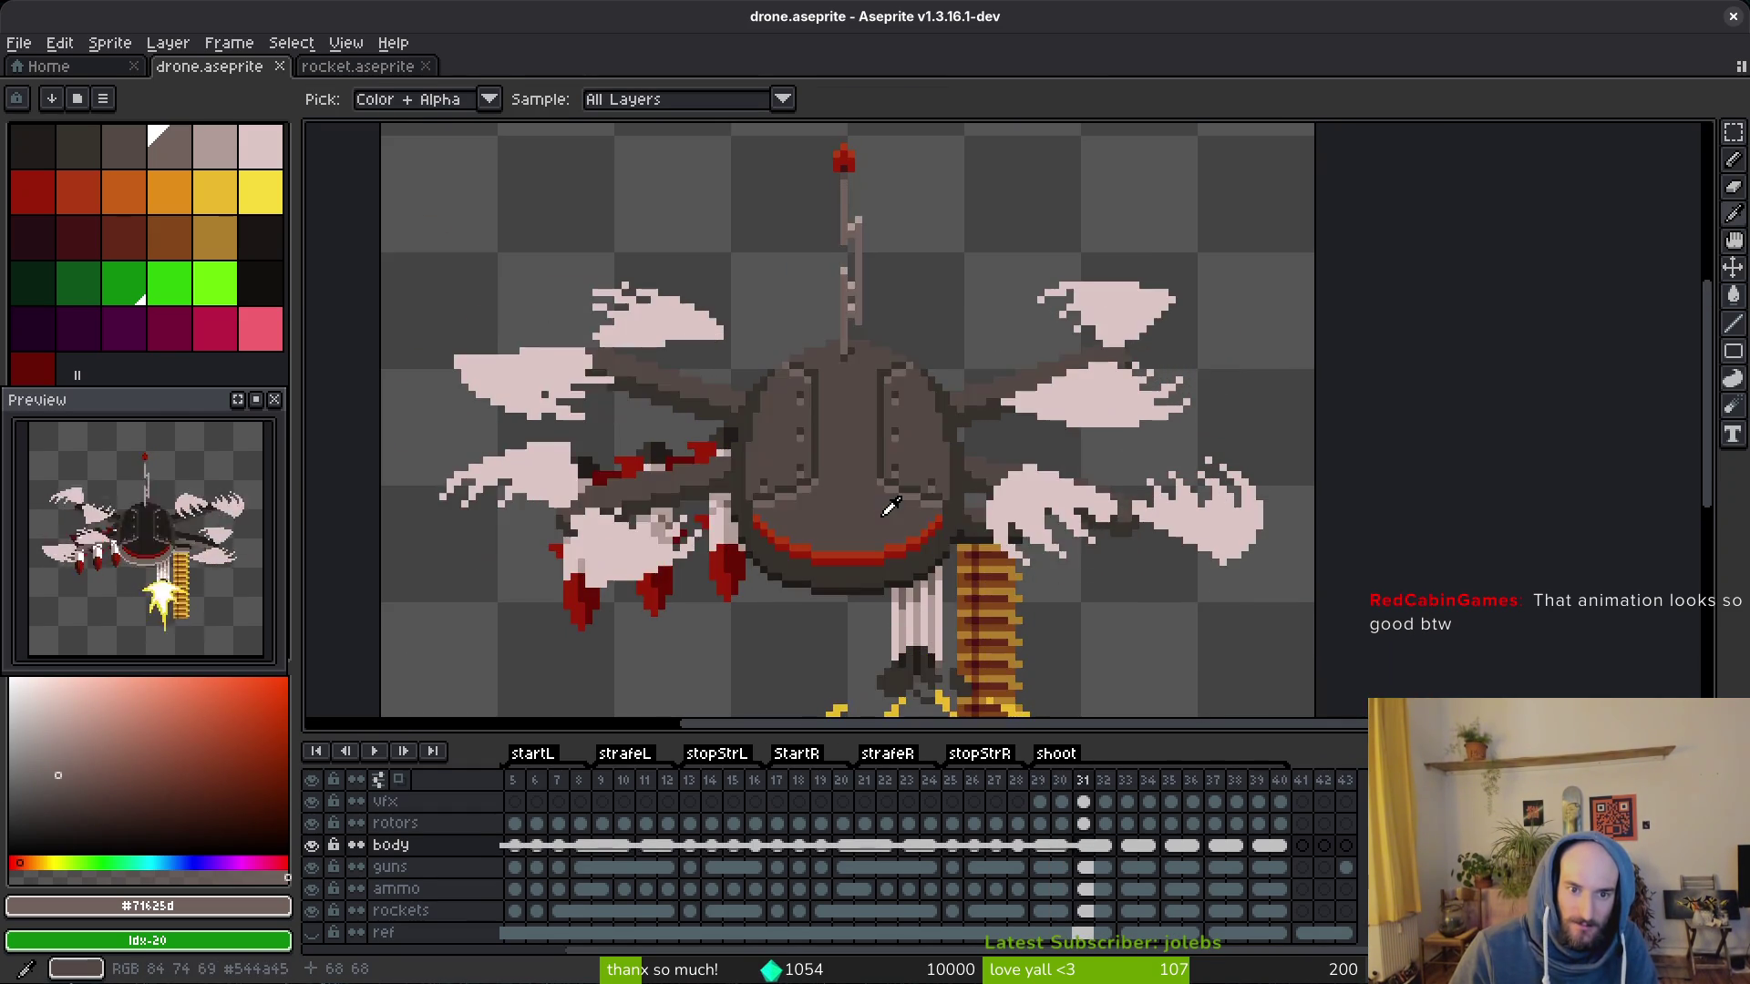
scroll(885, 510, down, 1)
scroll(879, 510, down, 1)
key(alt)
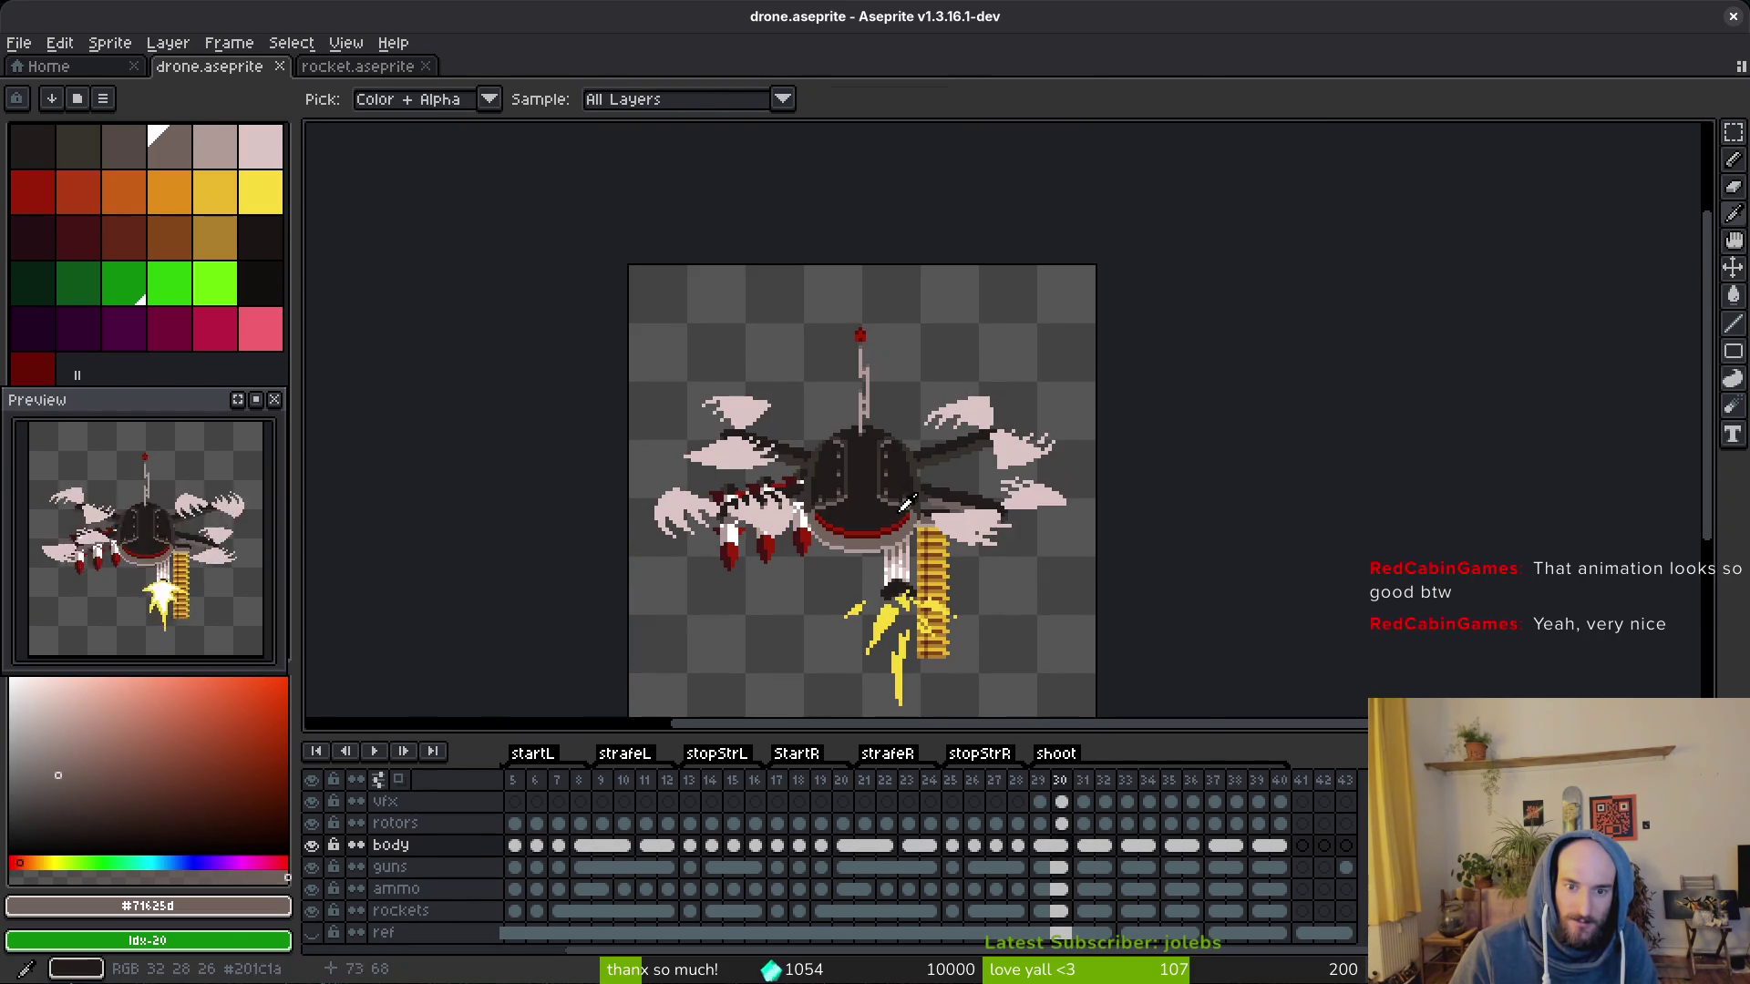
key(w)
scroll(895, 505, up, 3)
scroll(921, 493, up, 2)
scroll(934, 508, down, 4)
scroll(875, 520, up, 3)
scroll(839, 473, up, 1)
scroll(838, 473, down, 2)
key(shift+w)
Step: Lasso the upper body and replace its grey rivet dots with green
drag(841, 228, 670, 243)
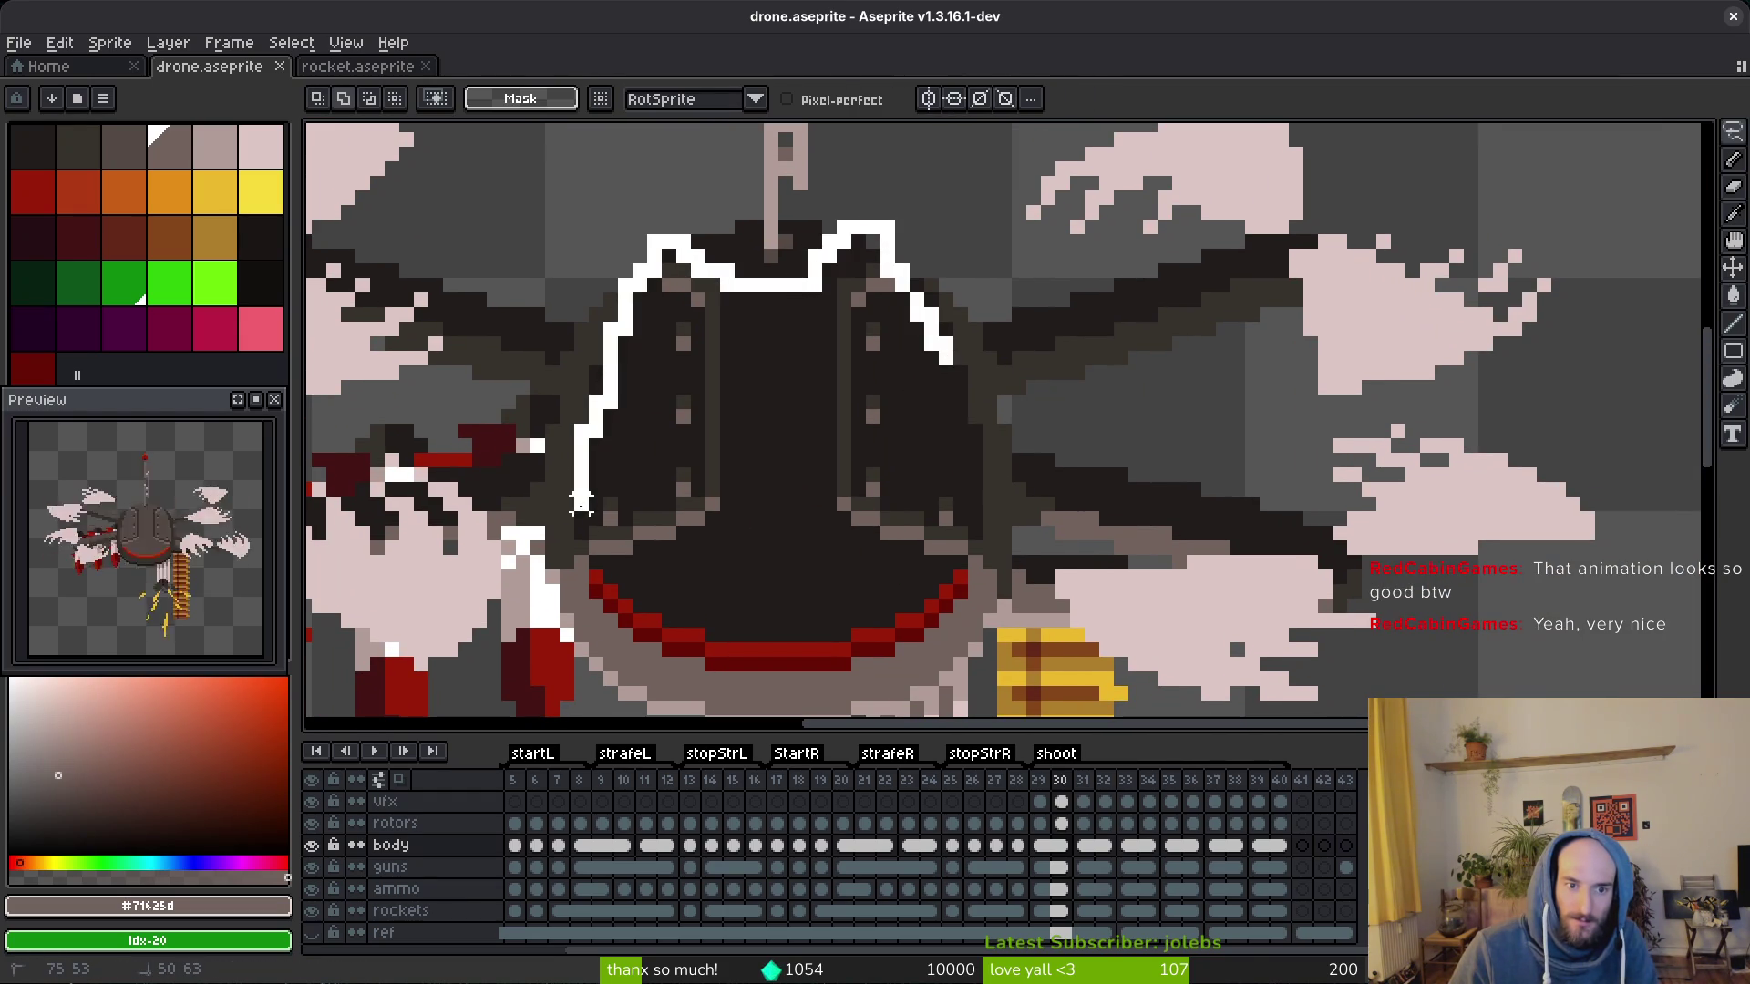
drag(580, 503, 697, 575)
drag(913, 561, 964, 564)
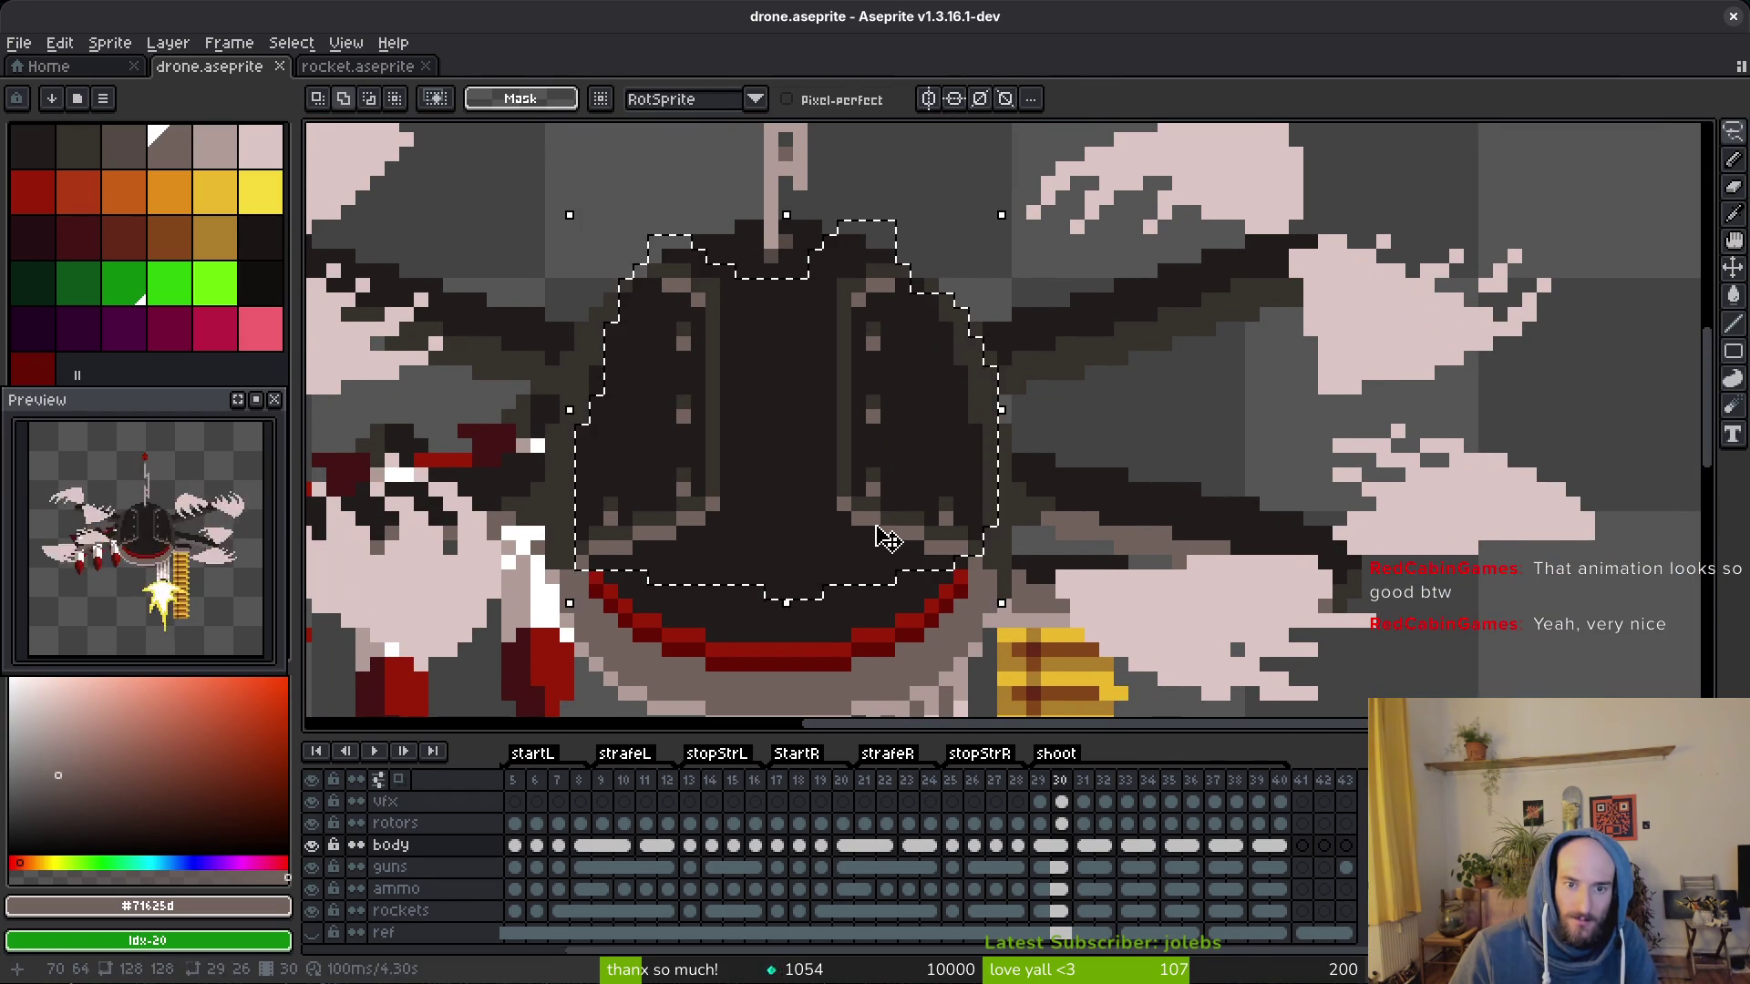
key(w)
key(v)
click(168, 283)
key(shift+r)
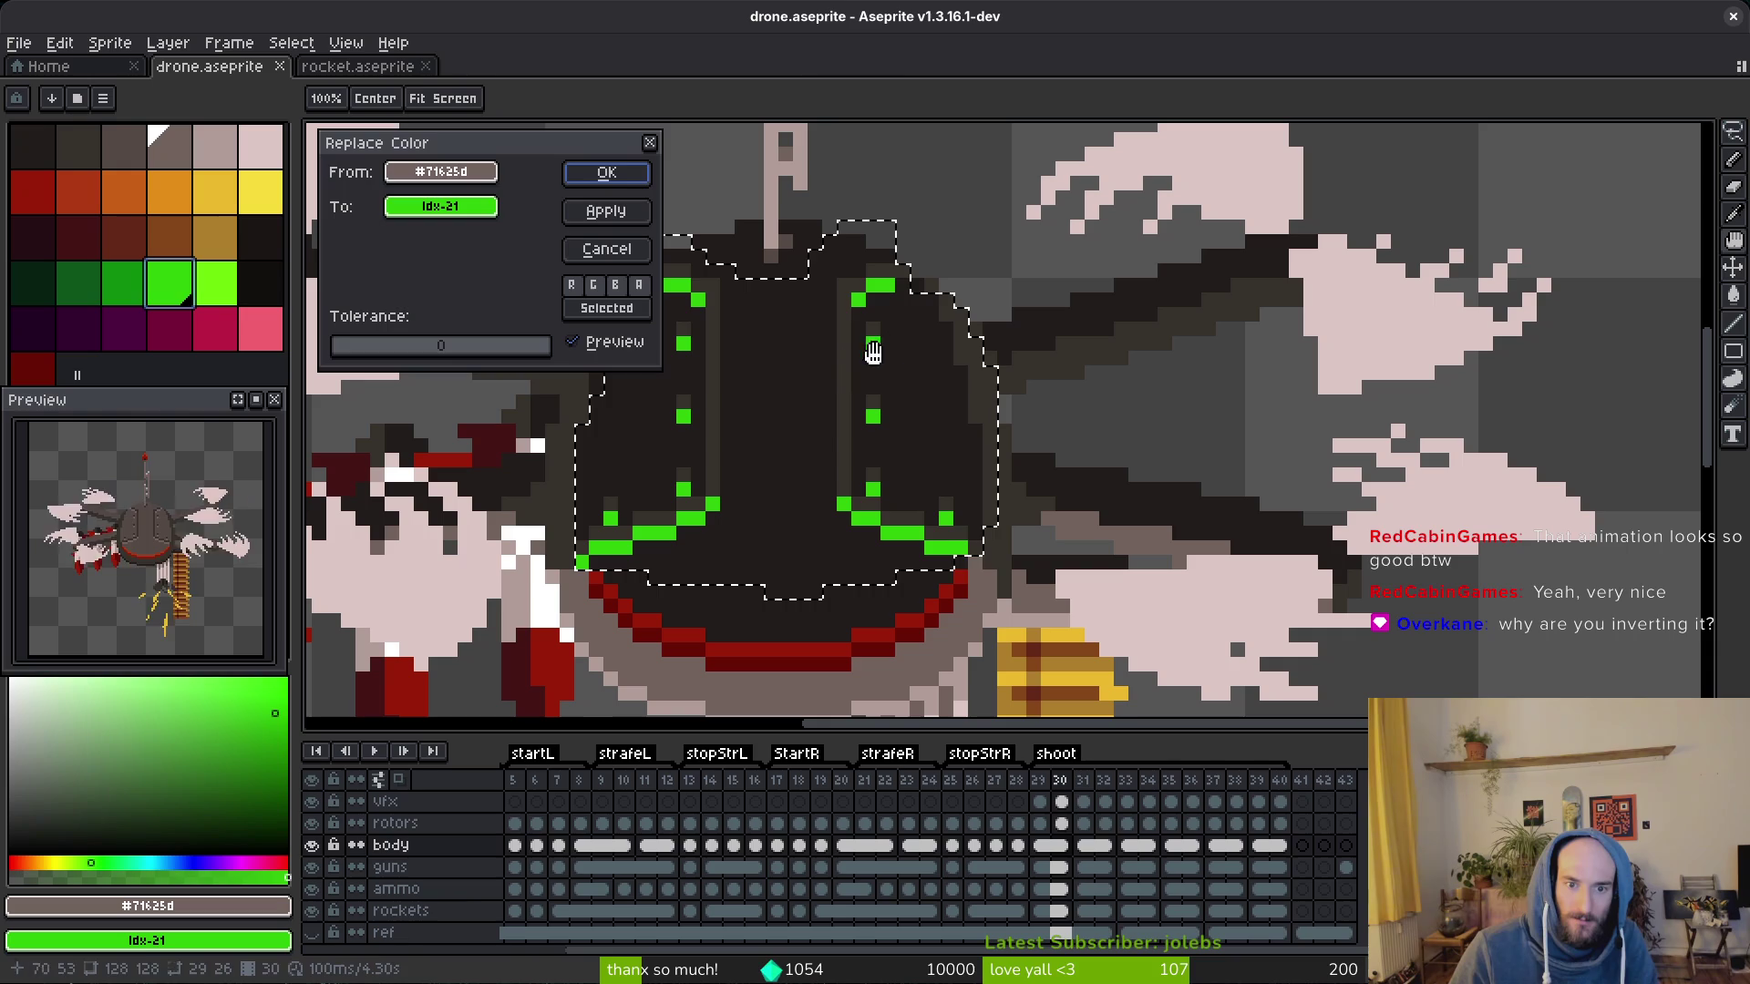
click(617, 184)
key(alt)
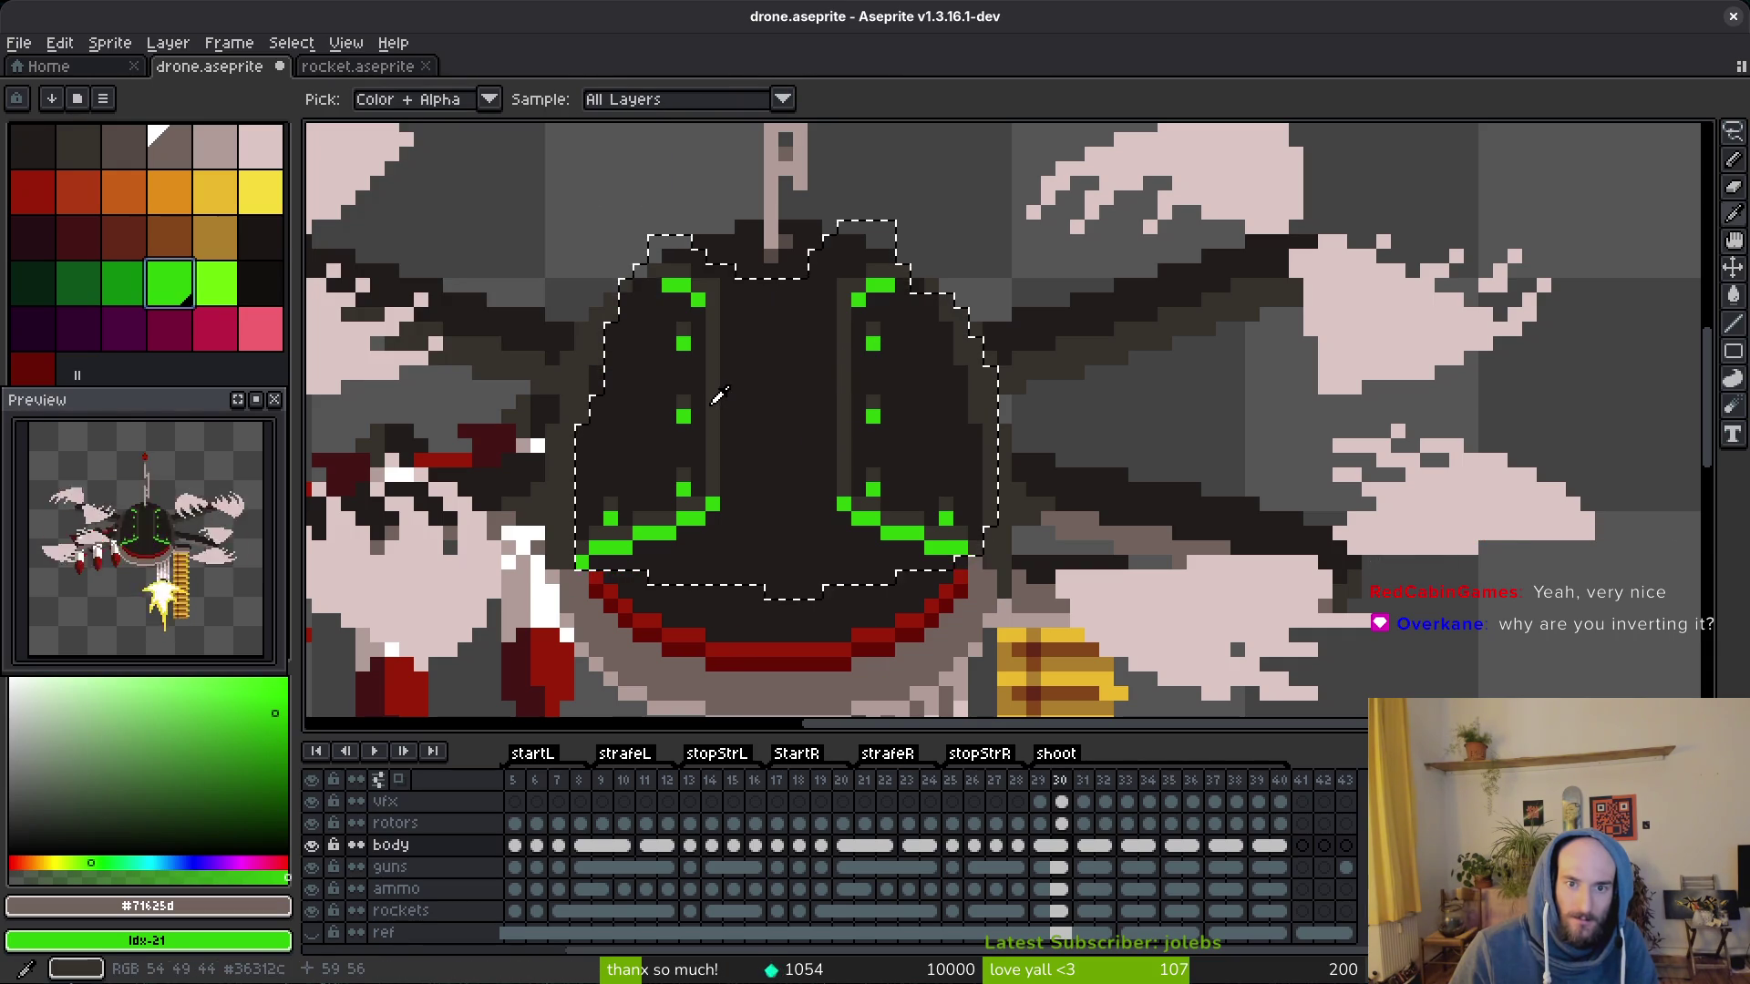
key(ctrl+d)
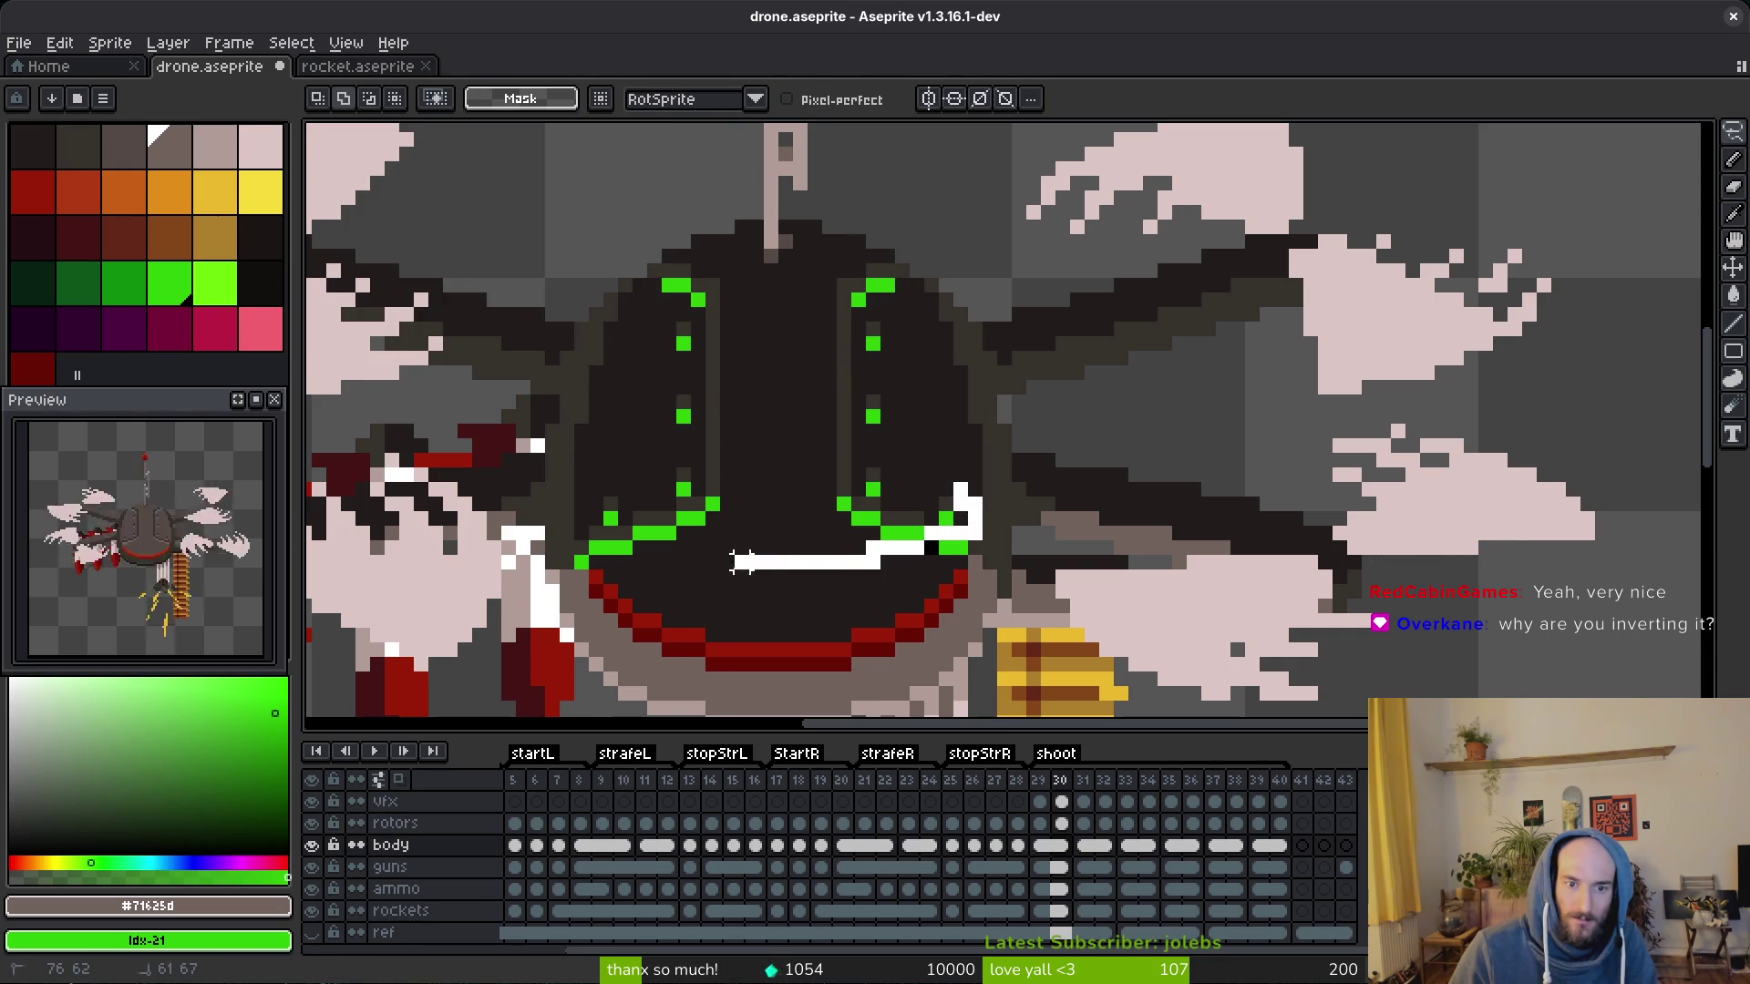
Step: Lasso the body again and replace the dark #36312c seams with a lighter grey
drag(749, 565, 616, 557)
drag(592, 449, 639, 325)
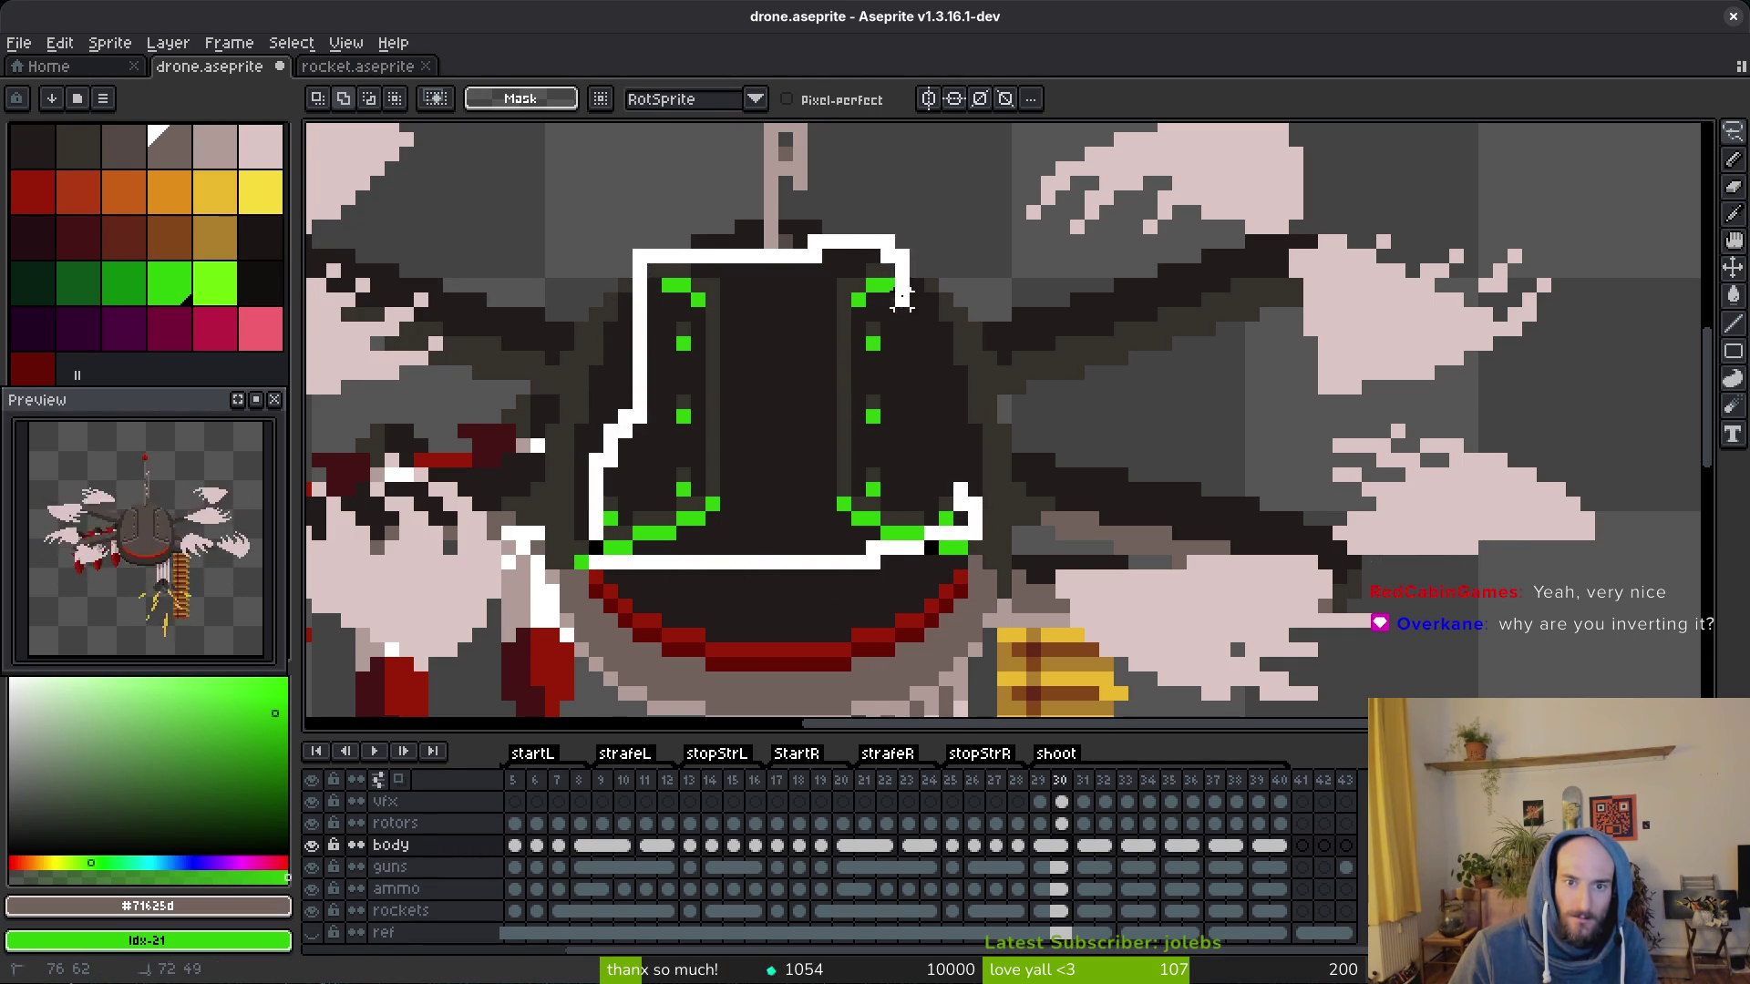
drag(903, 287, 896, 253)
key(i)
click(840, 280)
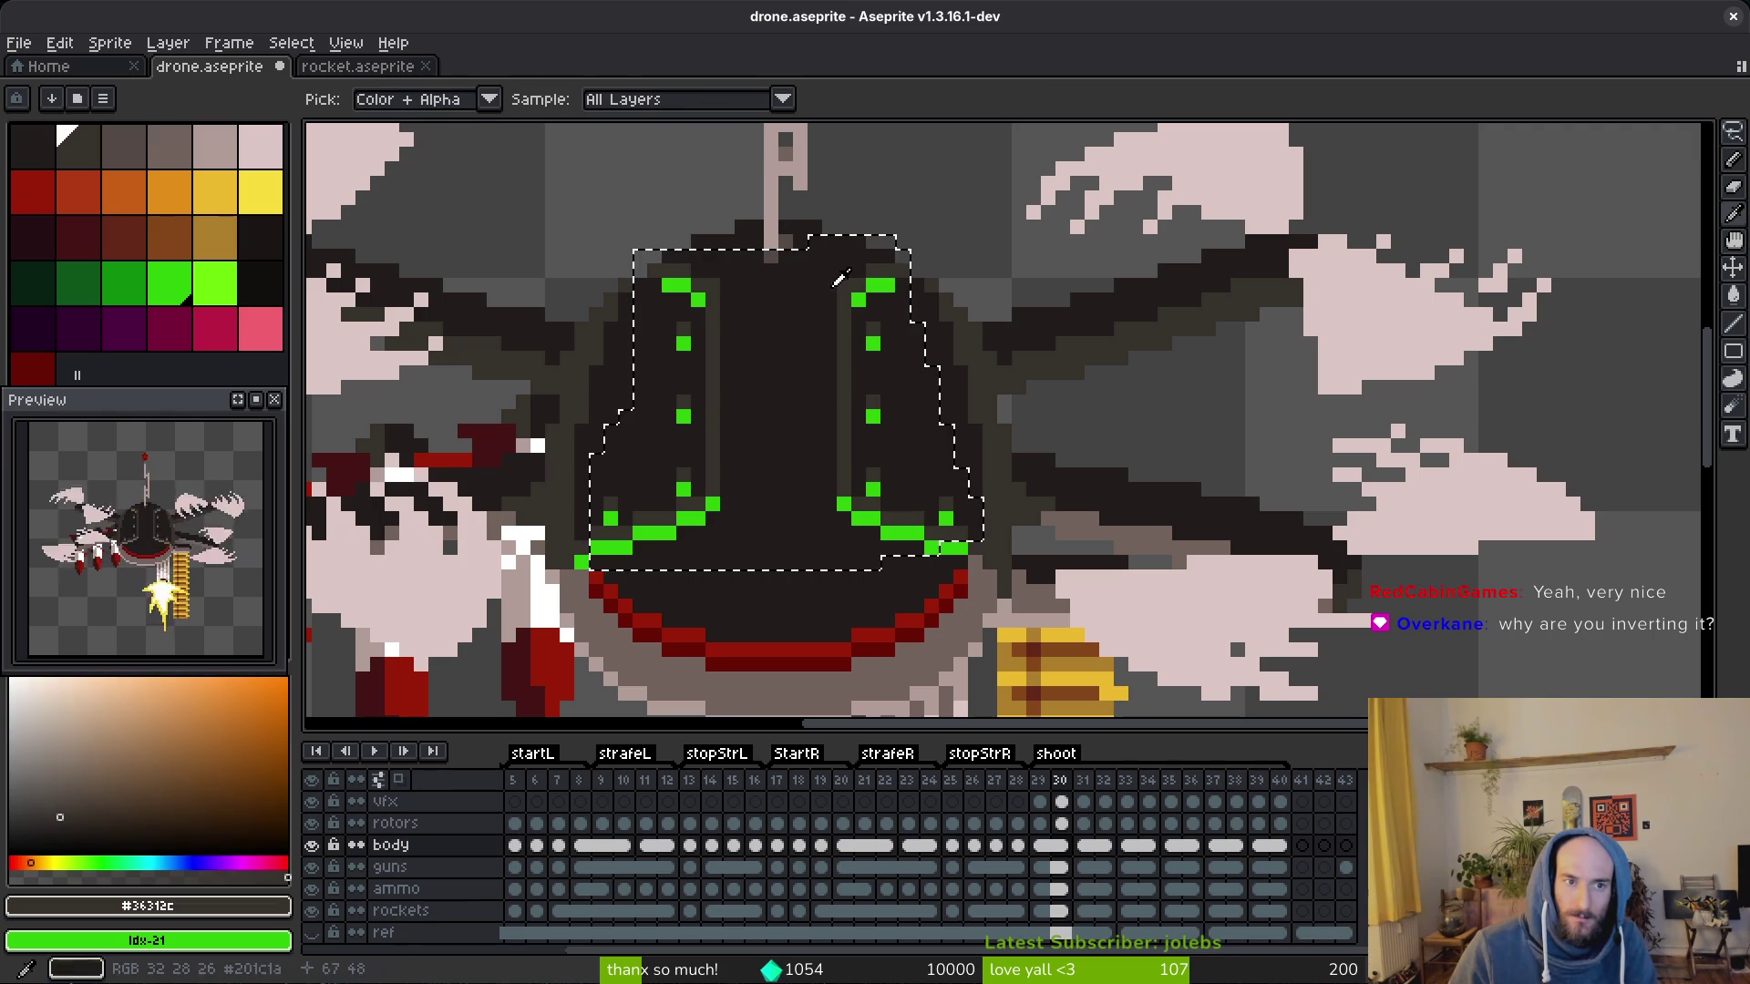
click(192, 162)
key(shift+r)
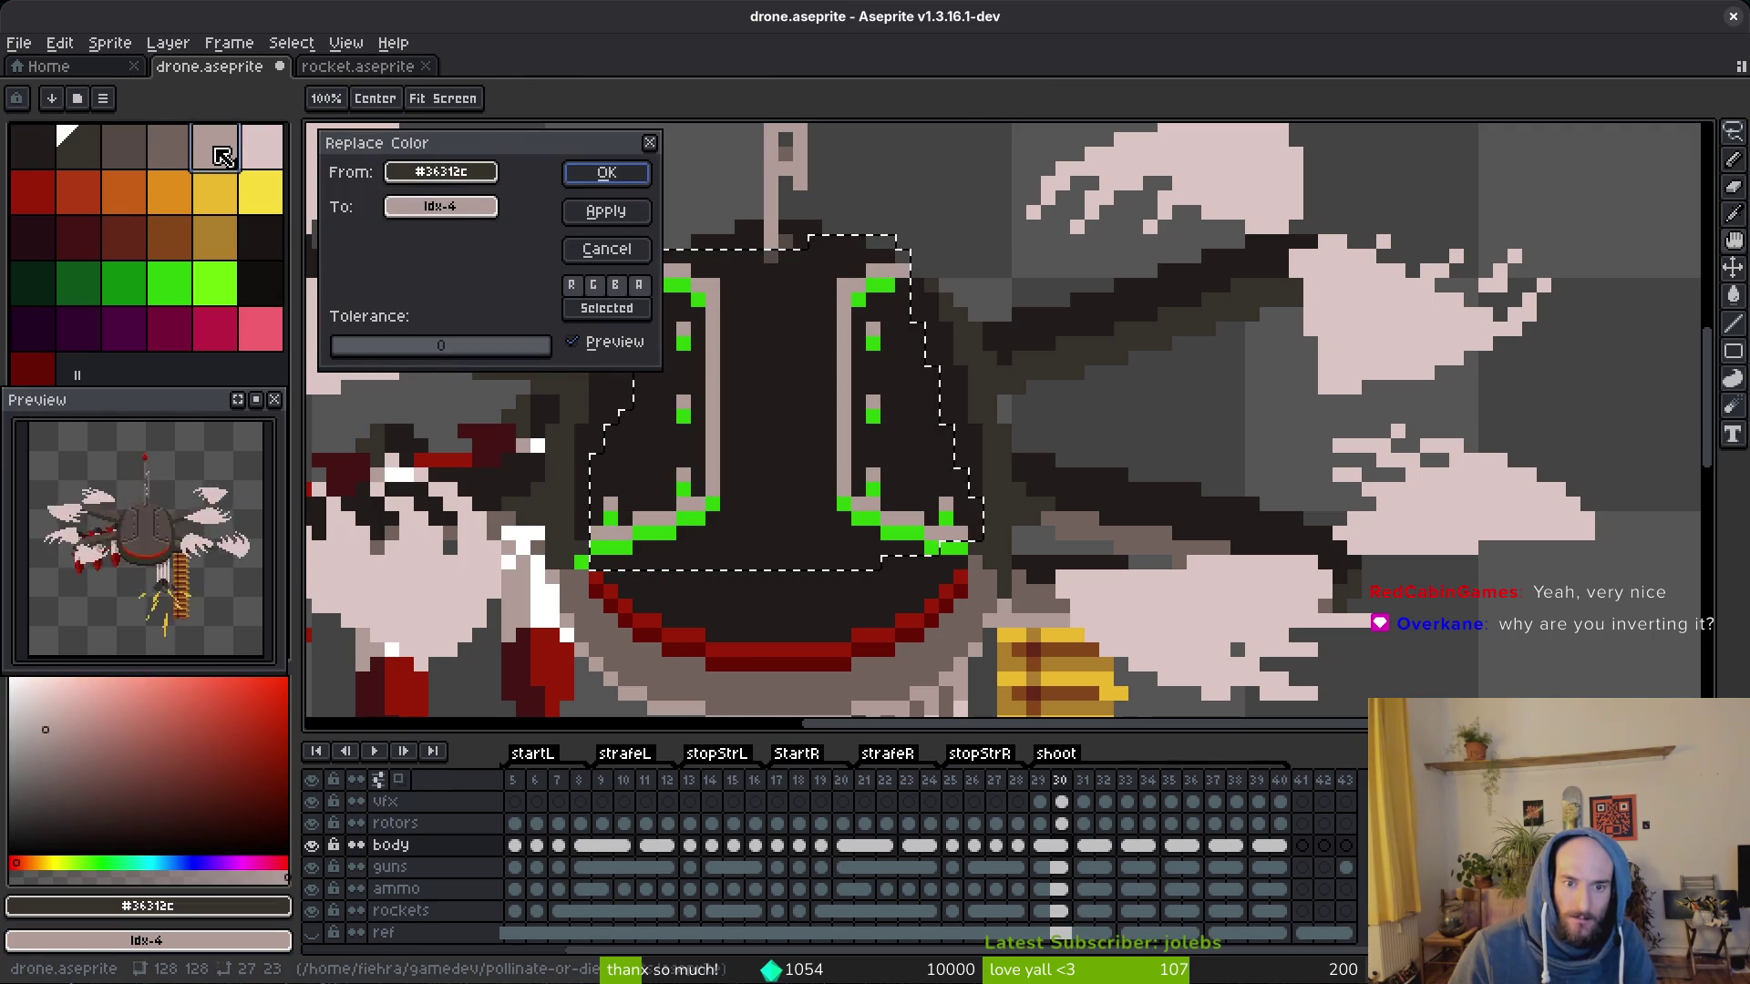
click(182, 157)
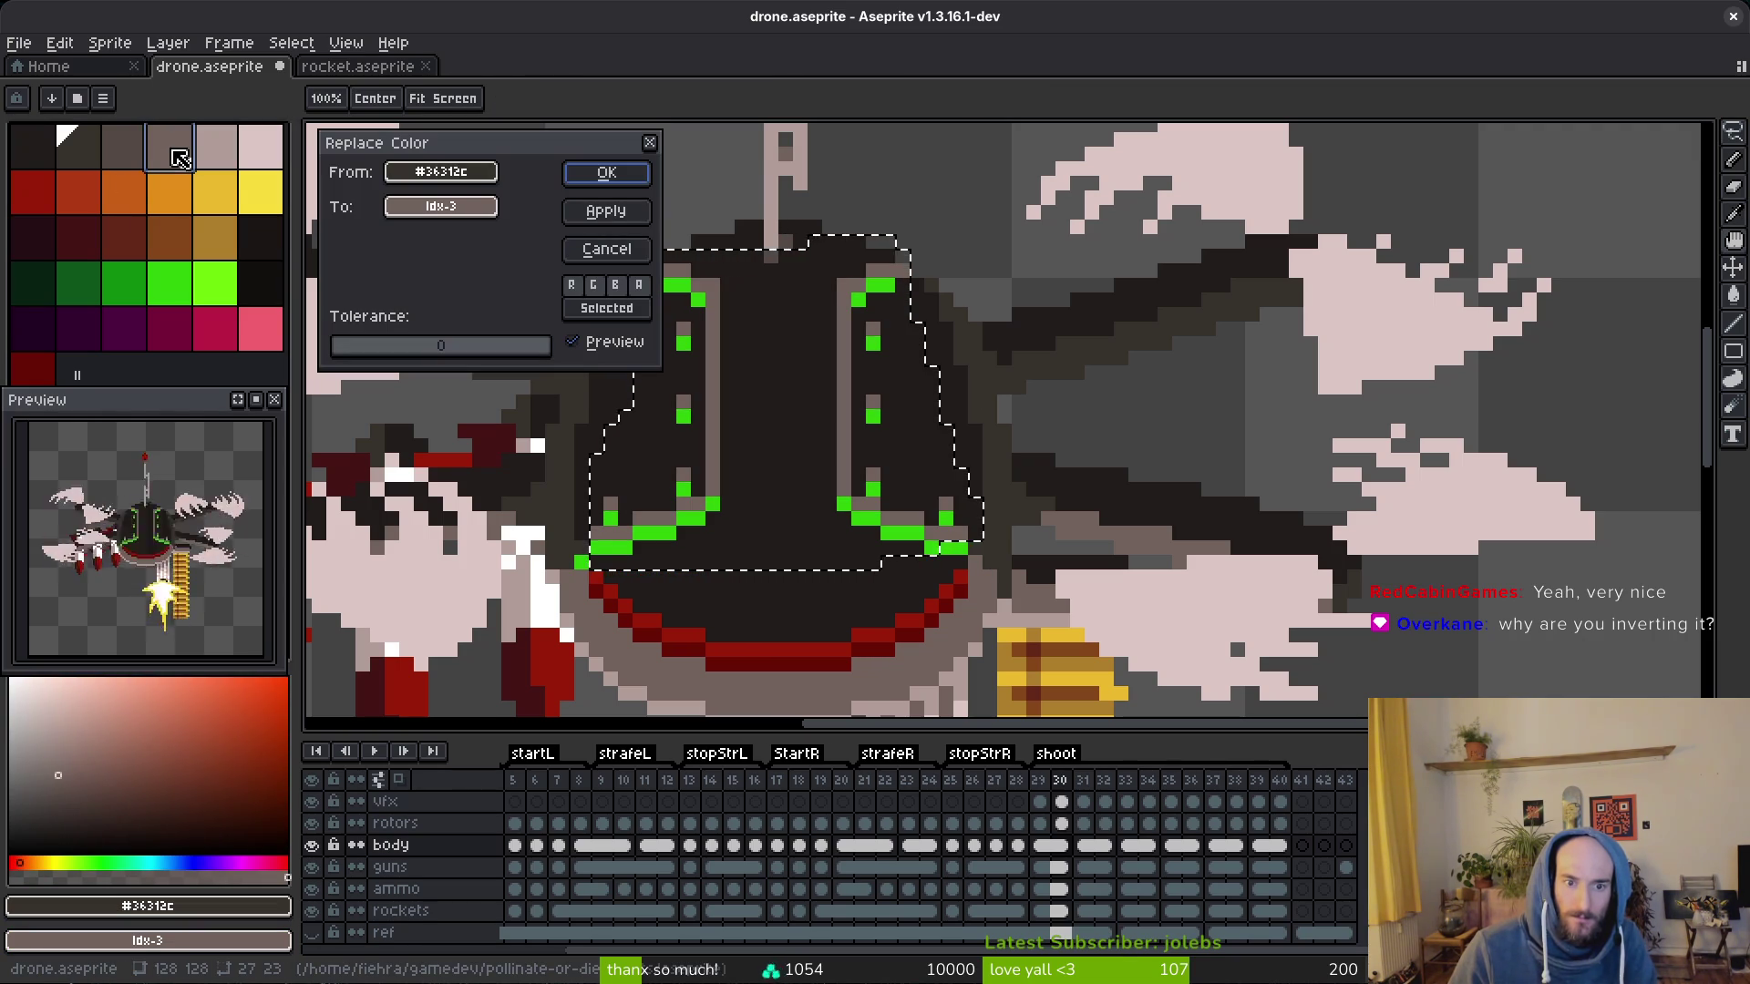
click(606, 174)
Step: Replace the temporary green rivet dots with a dark grey
right_click(898, 452)
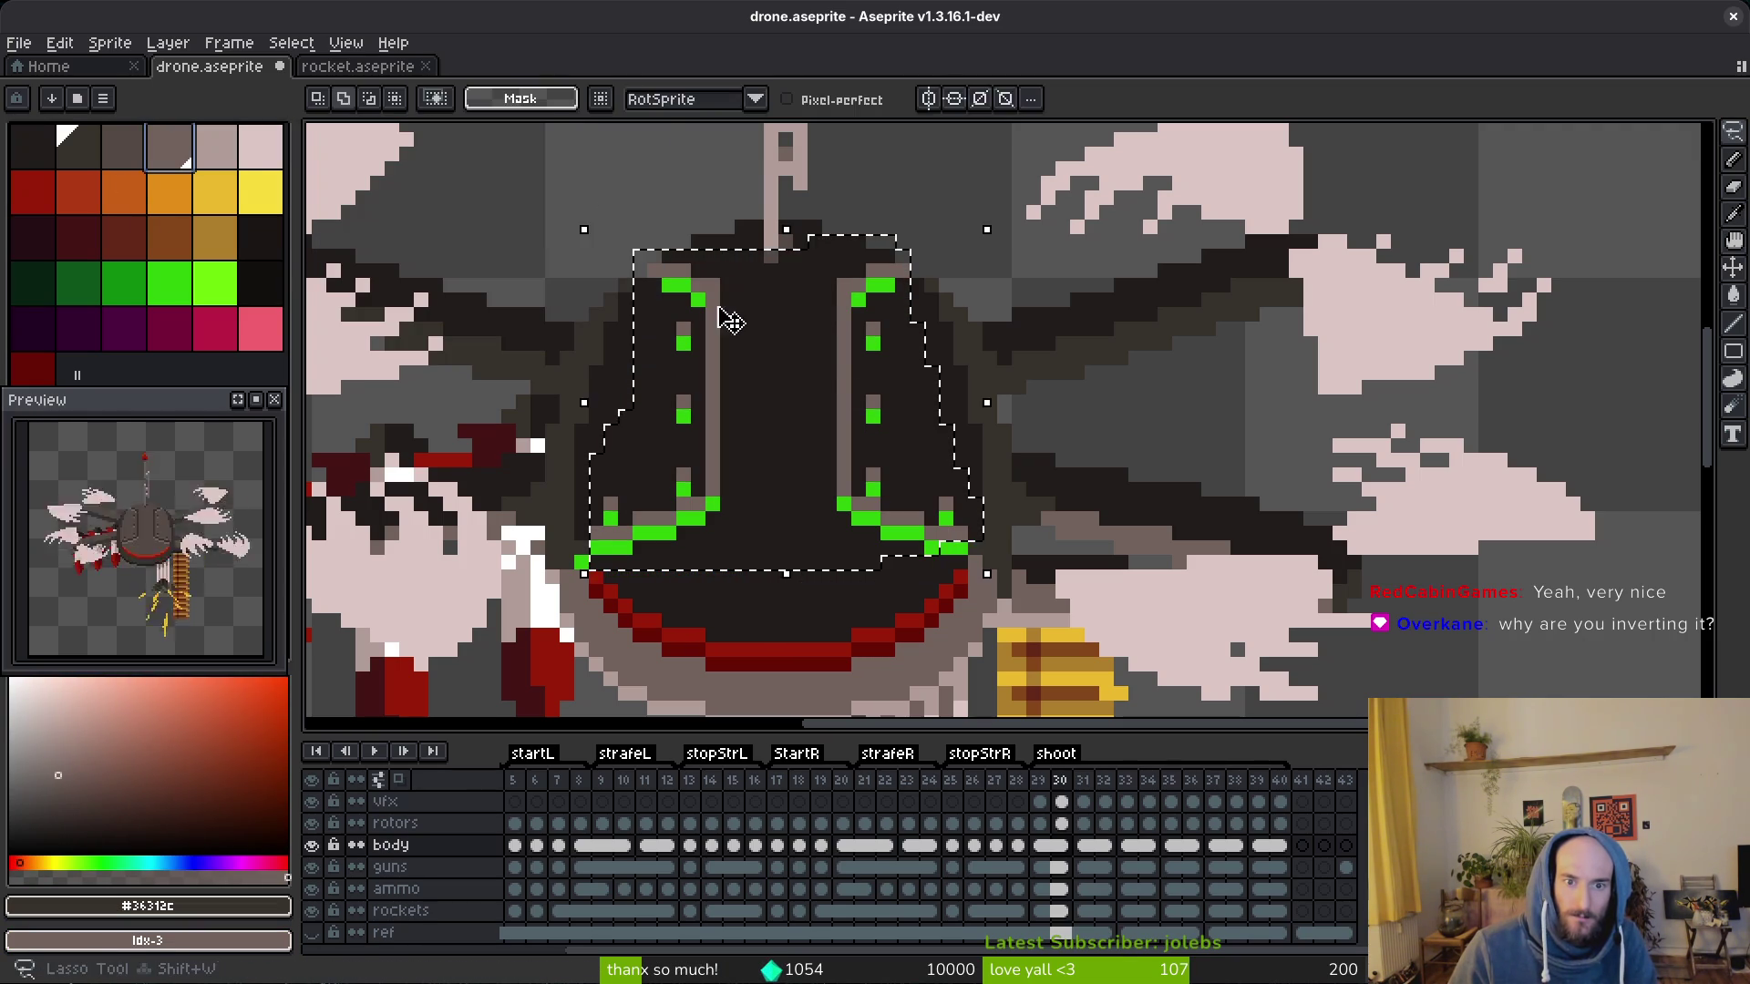
alt+click(875, 492)
click(148, 161)
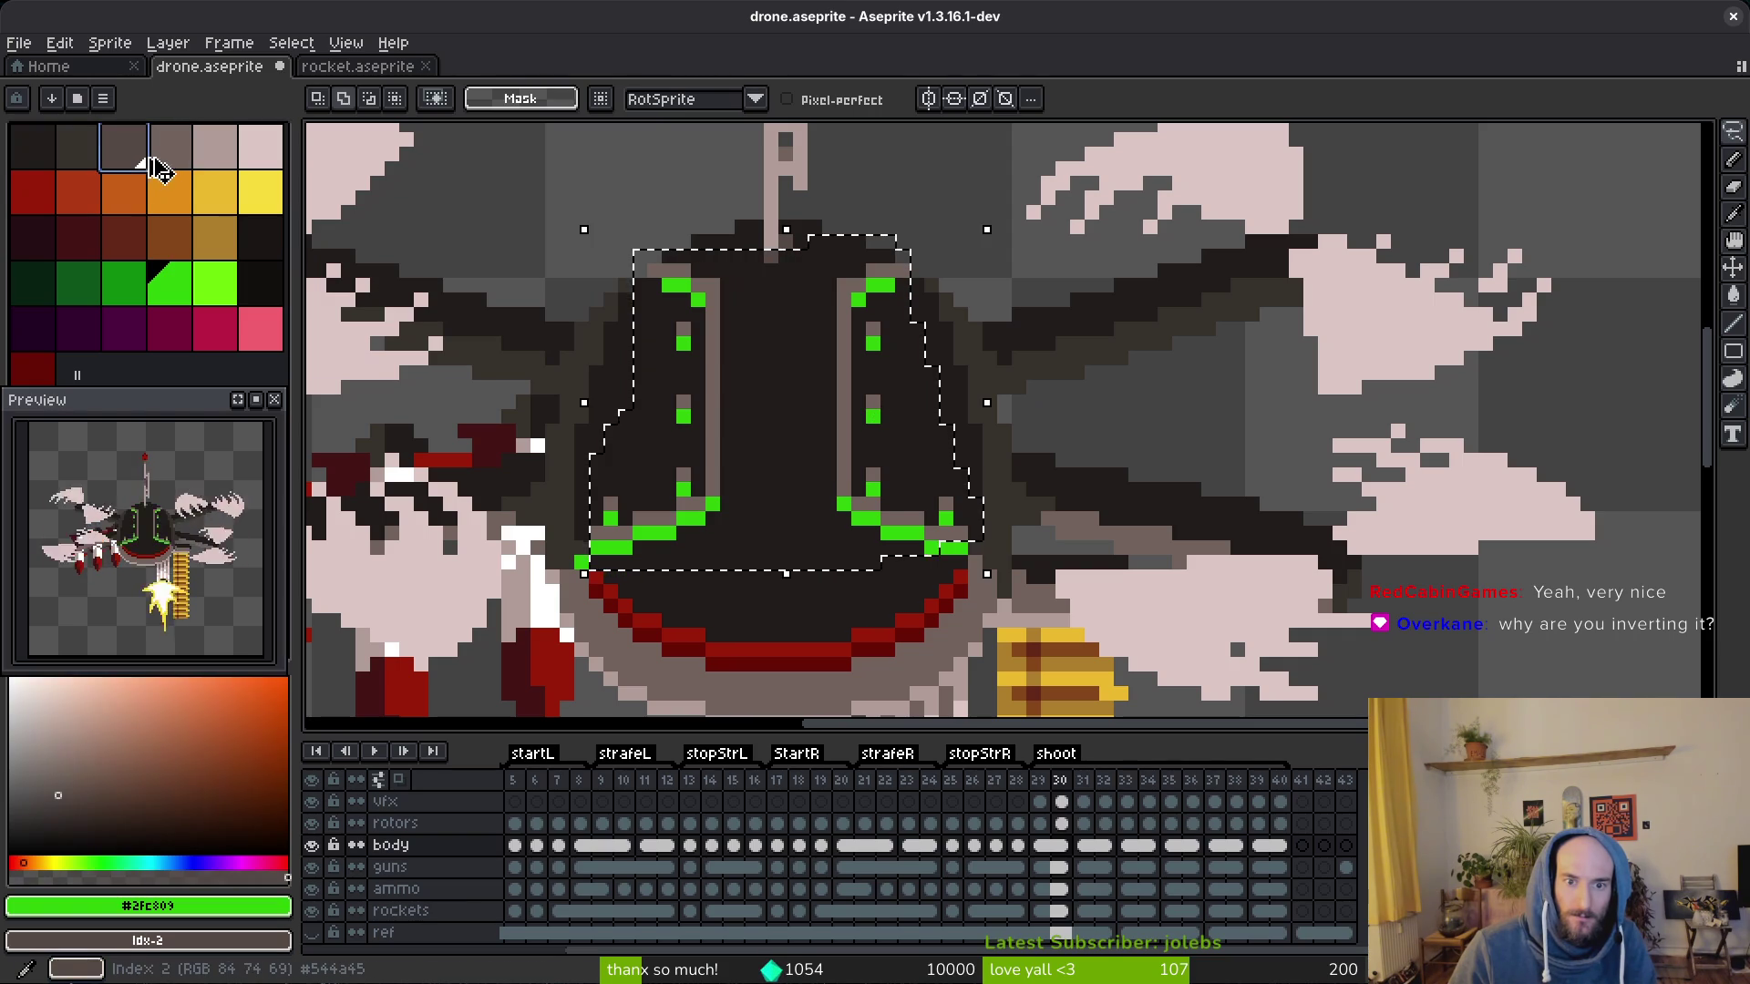
key(shift+r)
click(605, 173)
scroll(876, 410, down, 4)
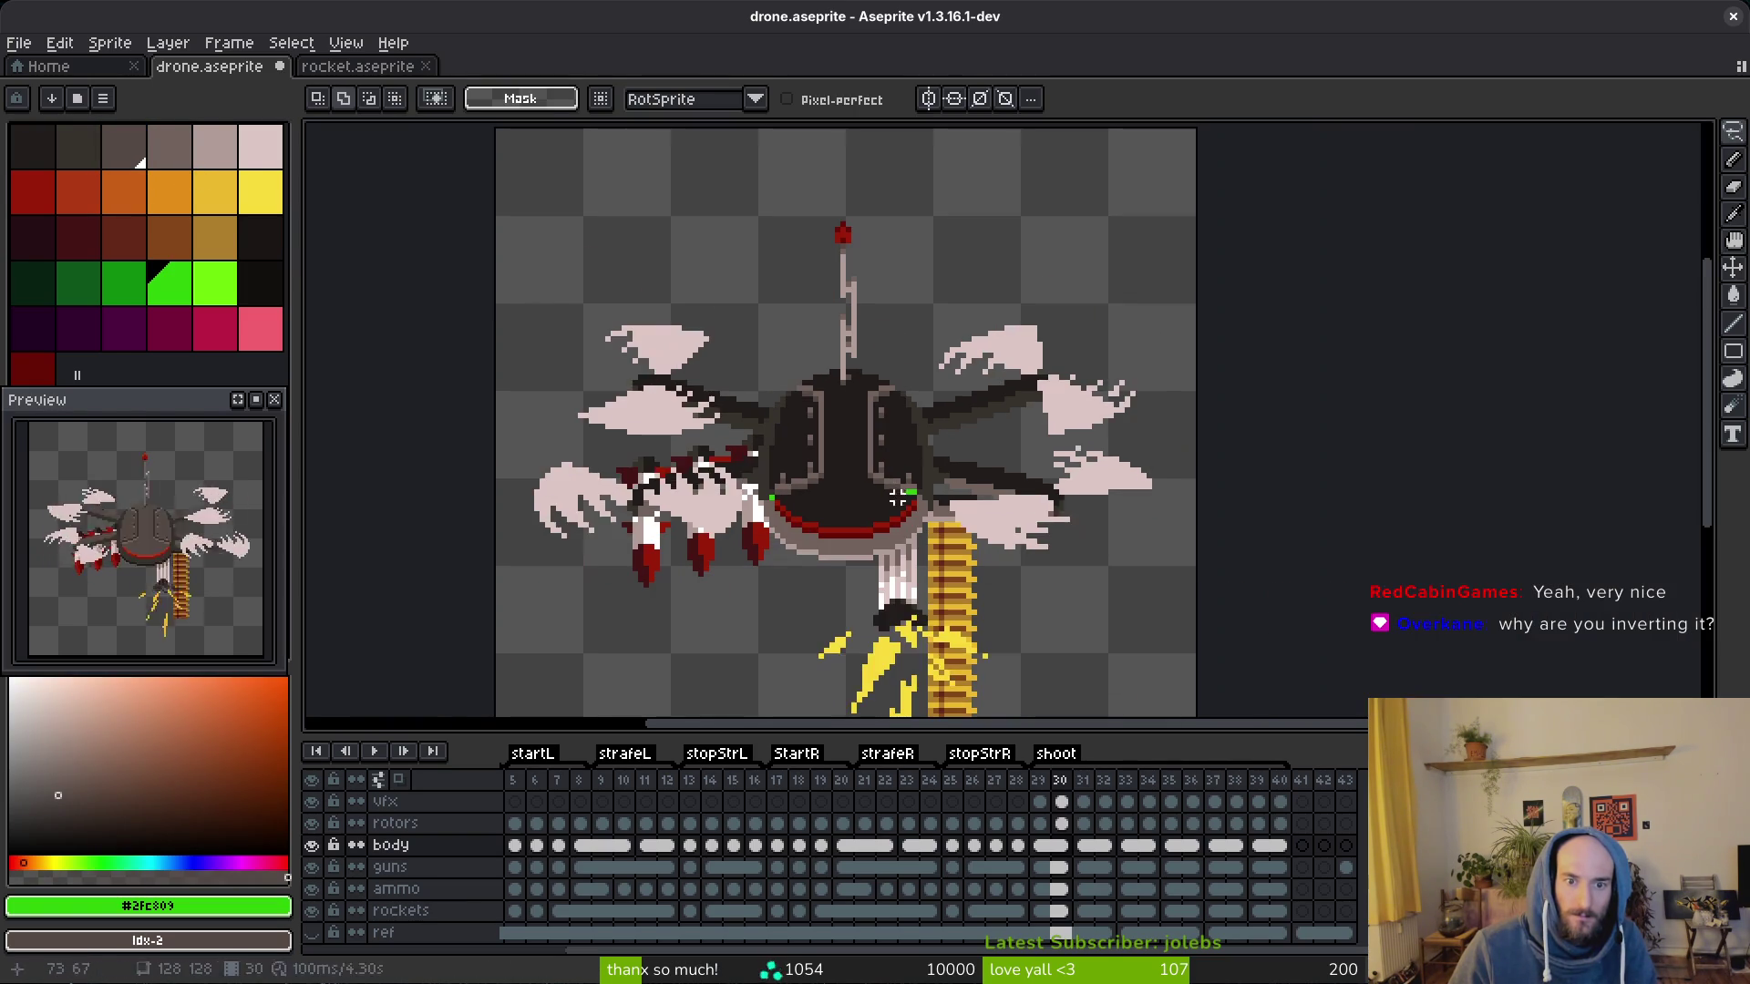
Step: Clear the selection and flip between frames 29-31, sampling the red from the sprite
key(ctrl+d)
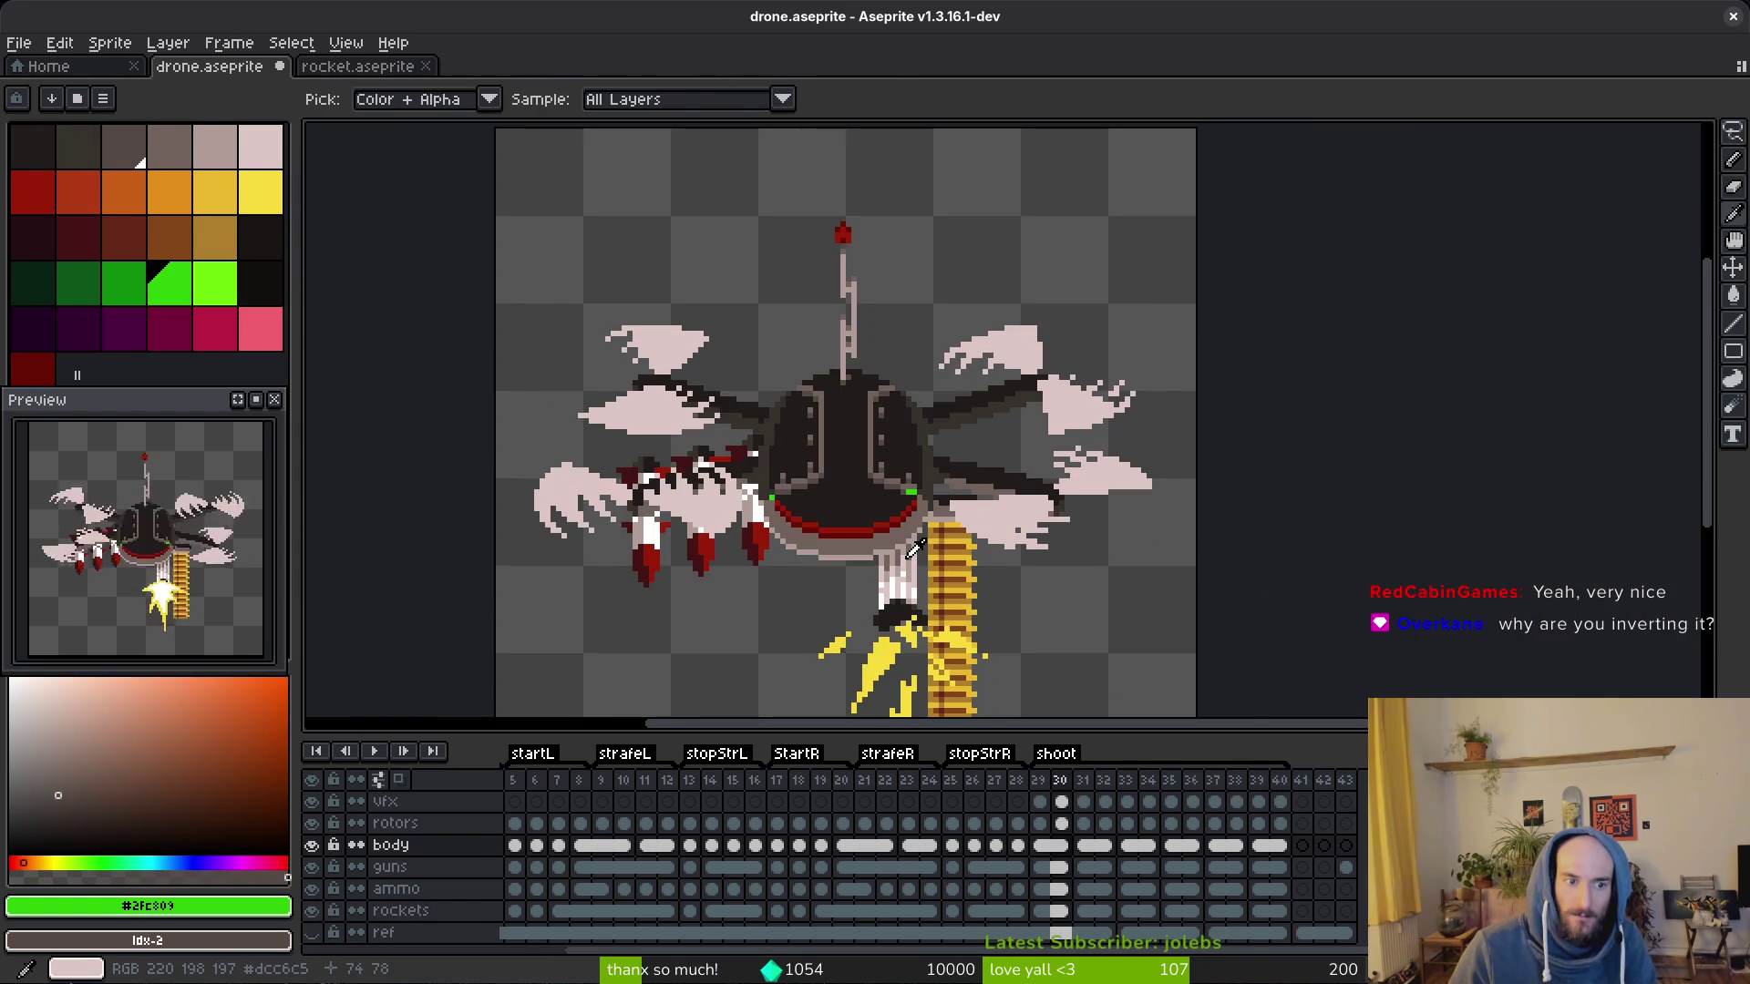
key(m)
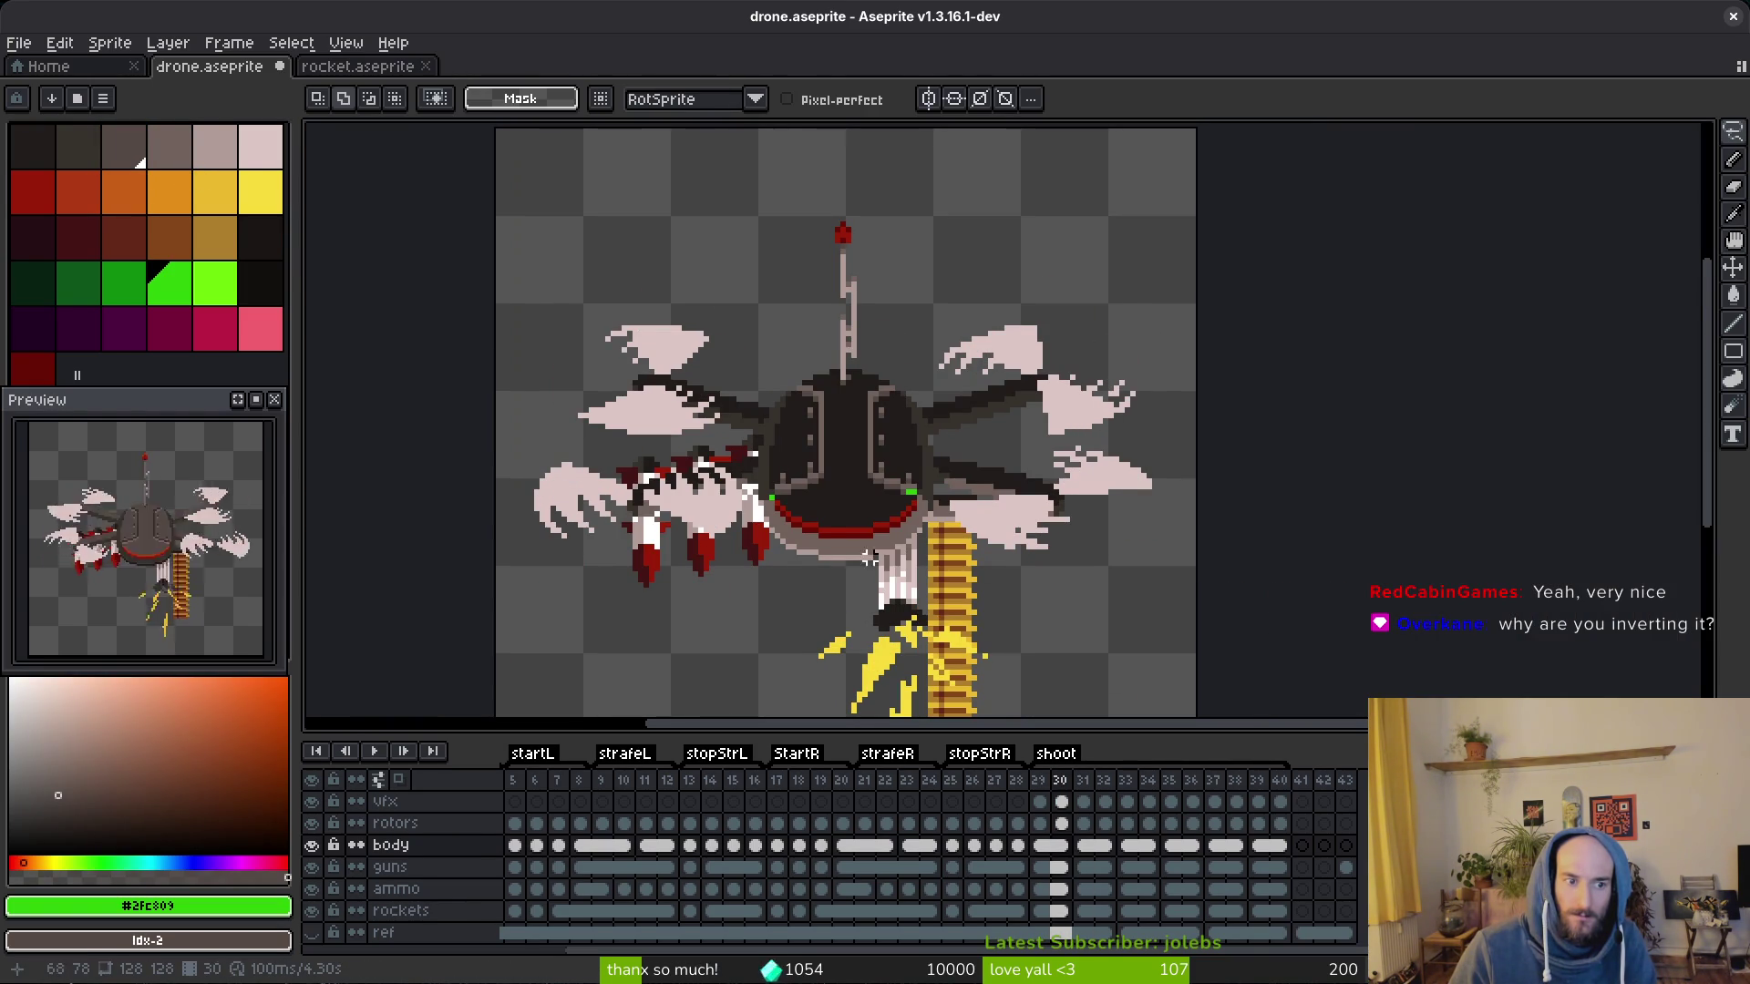
scroll(881, 558, up, 1)
scroll(882, 559, up, 1)
key(i)
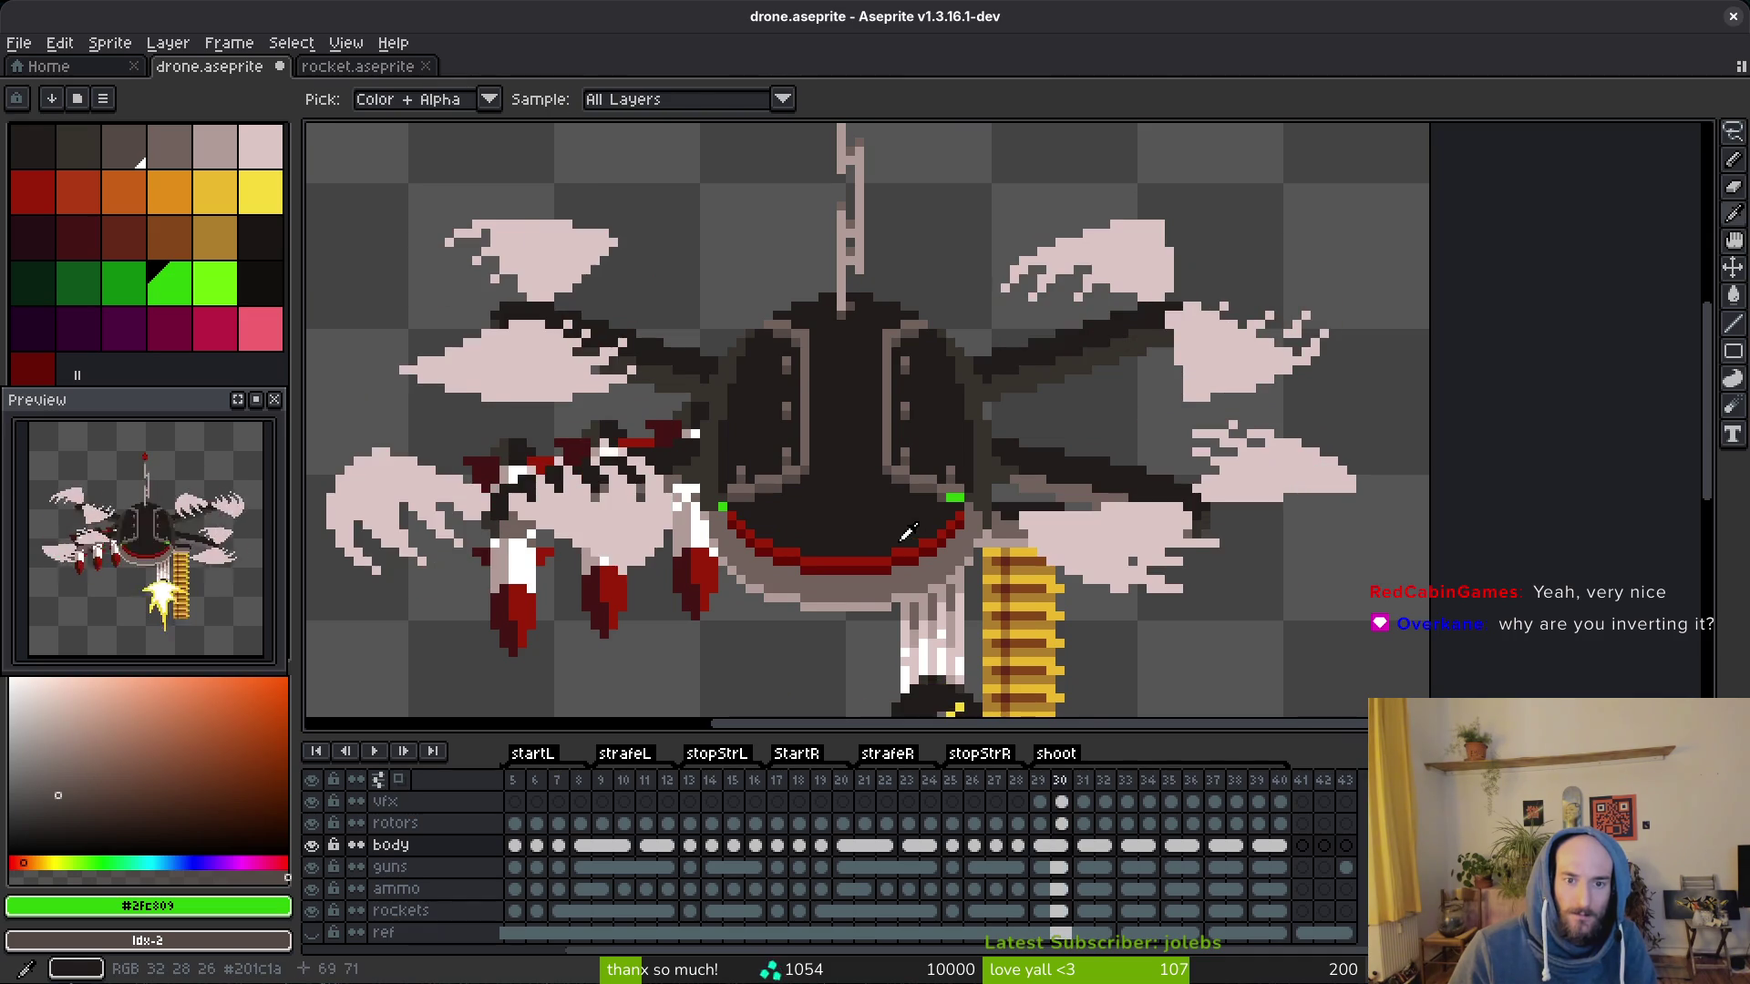
key(Right)
key(Left)
key(Right)
key(Right)
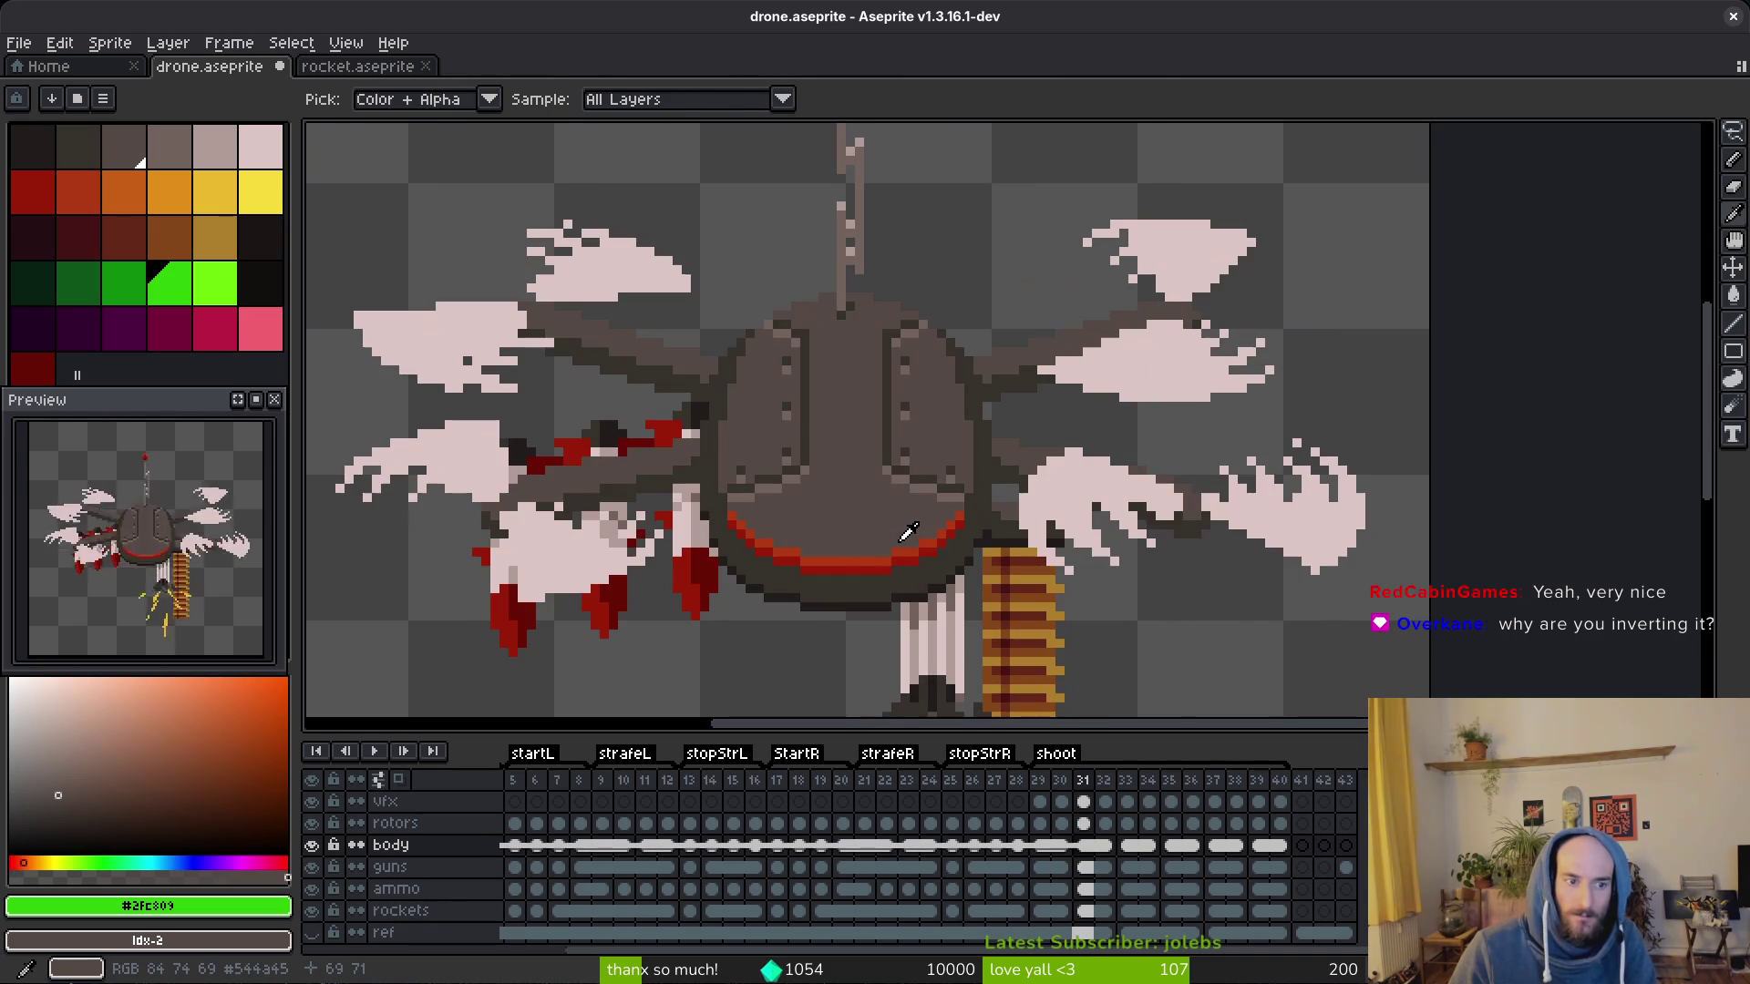
key(v)
scroll(175, 572, up, 3)
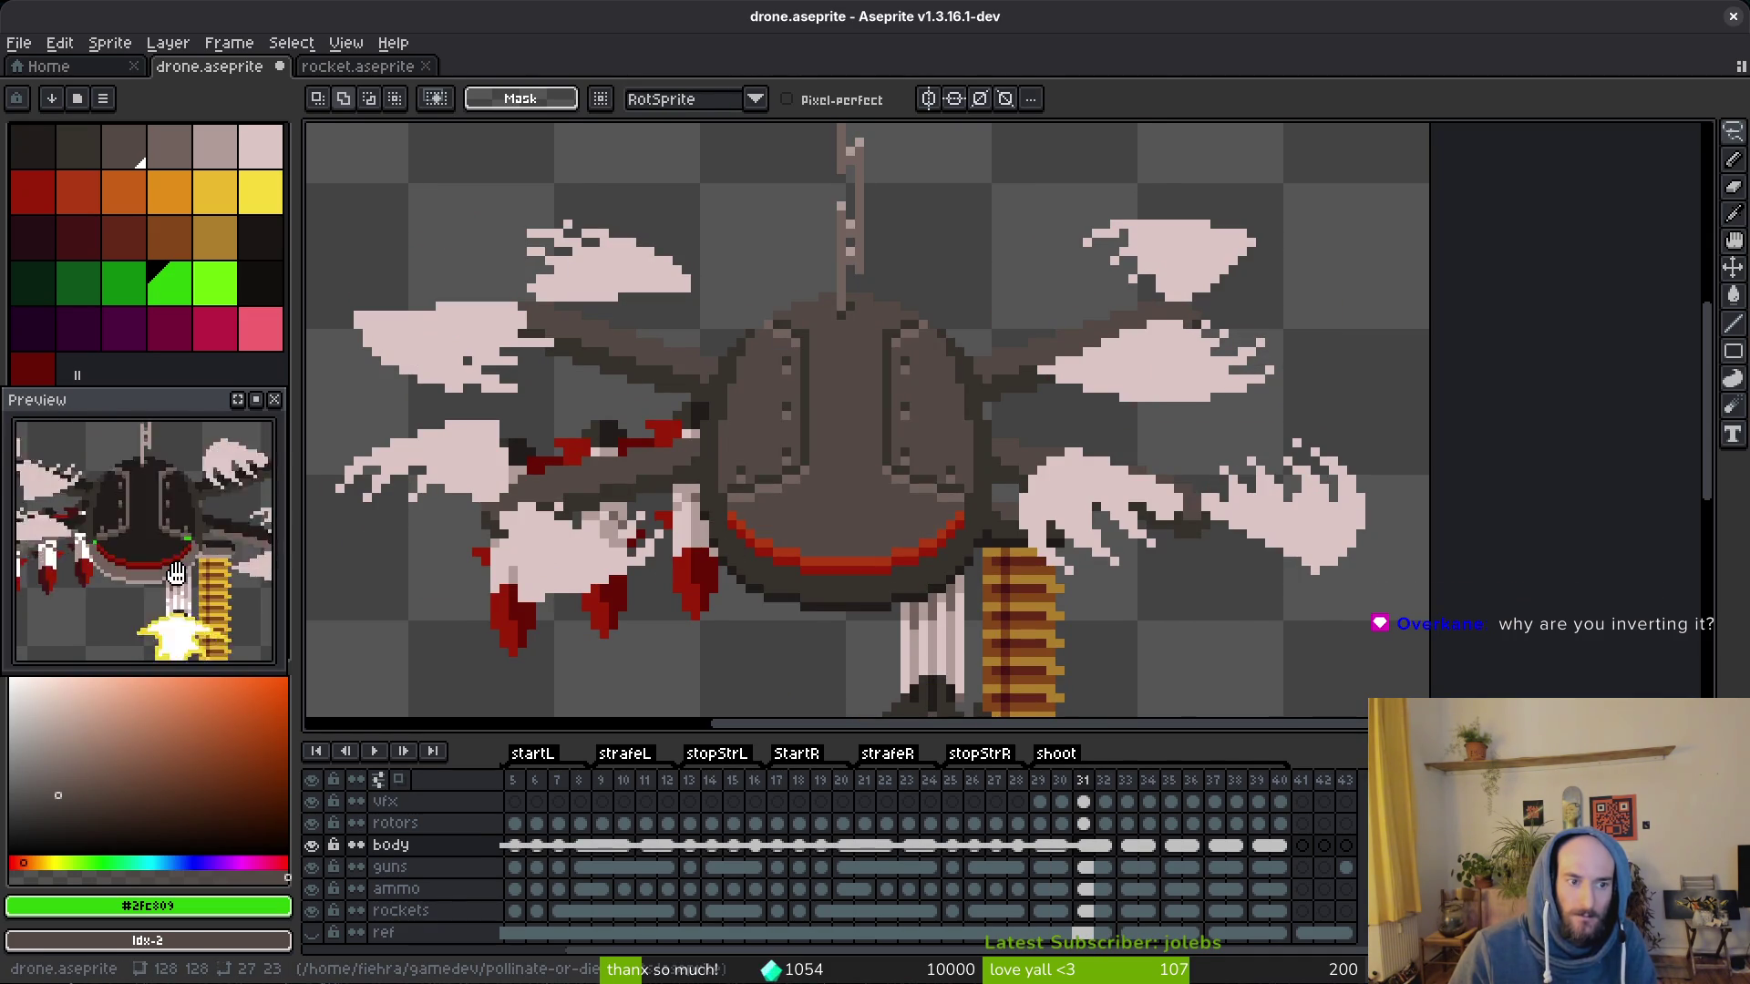
key(i)
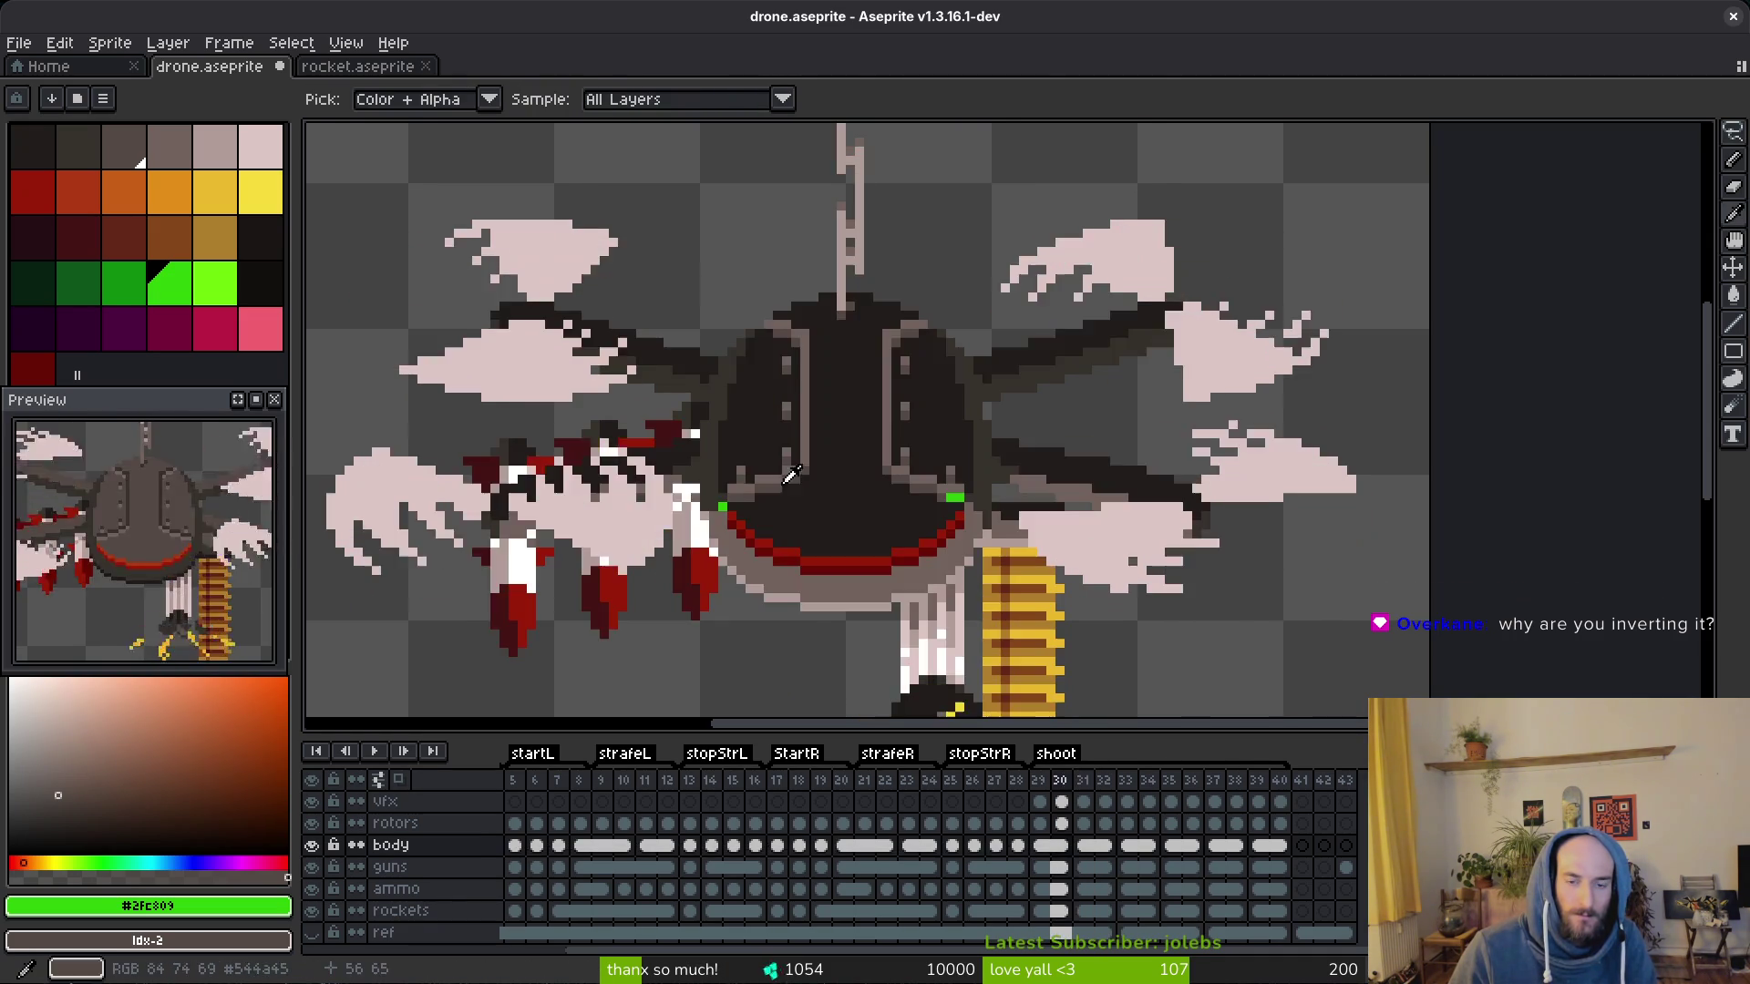
key(Left)
key(Left)
key(Left)
click(936, 486)
key(Right)
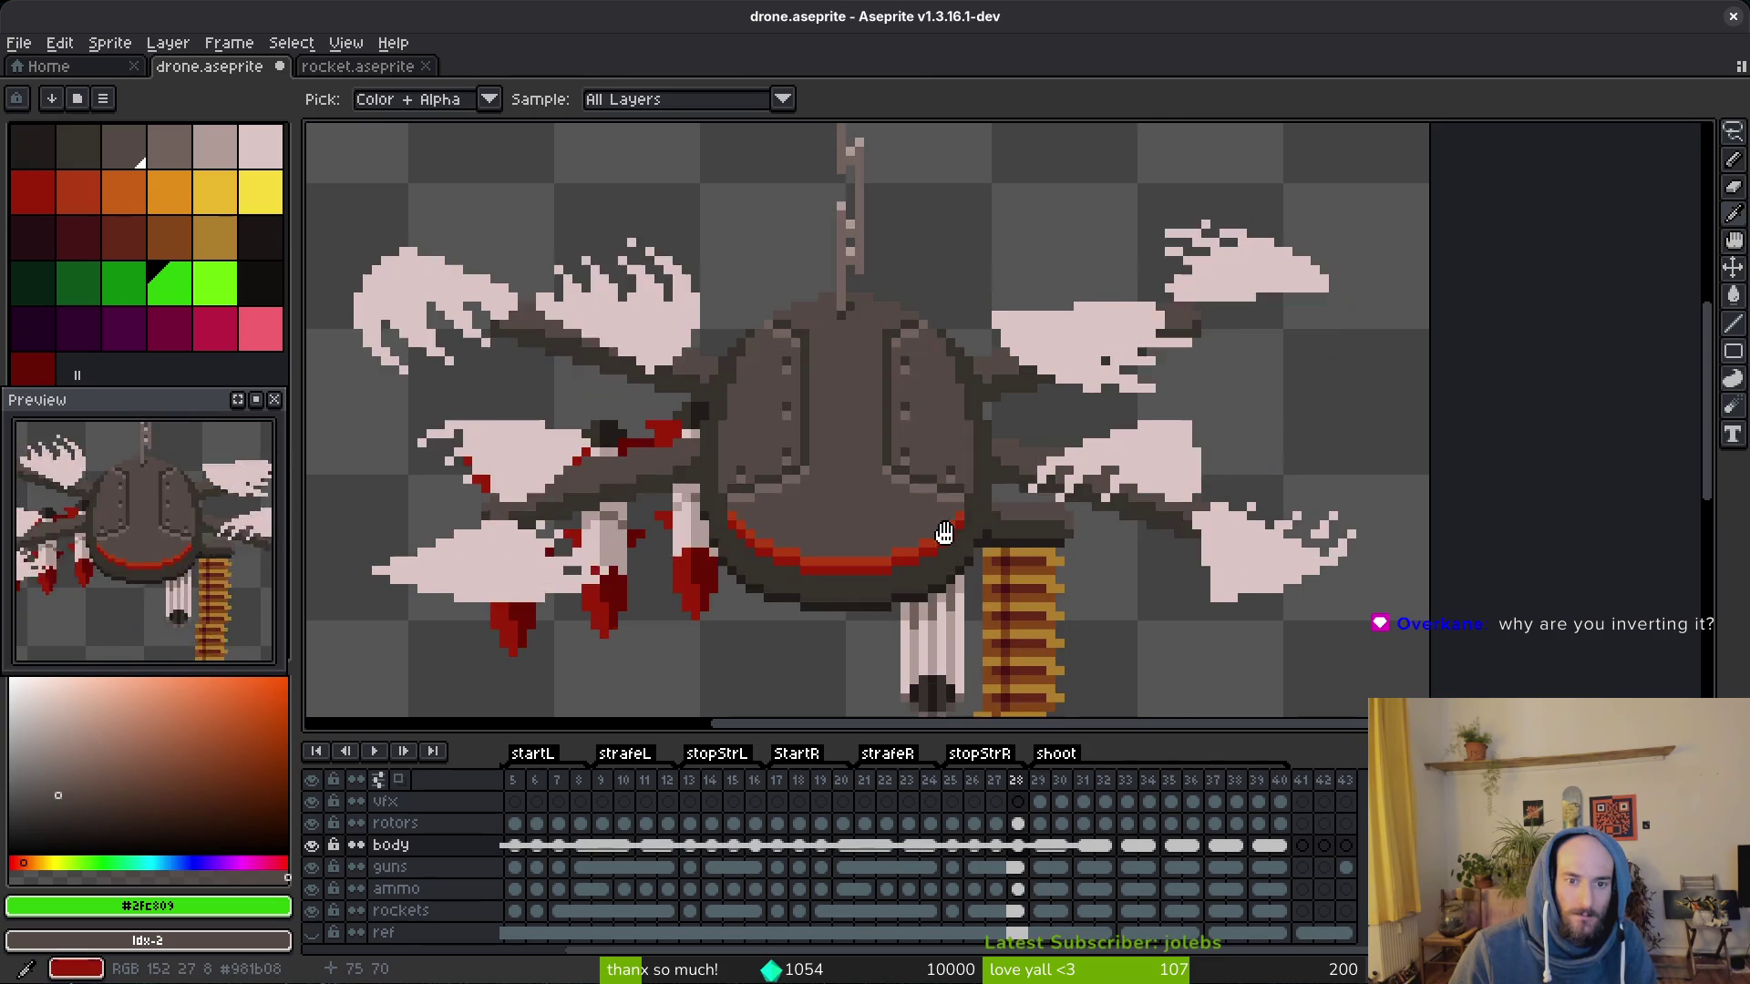
scroll(848, 410, down, 1)
key(v)
scroll(848, 411, down, 1)
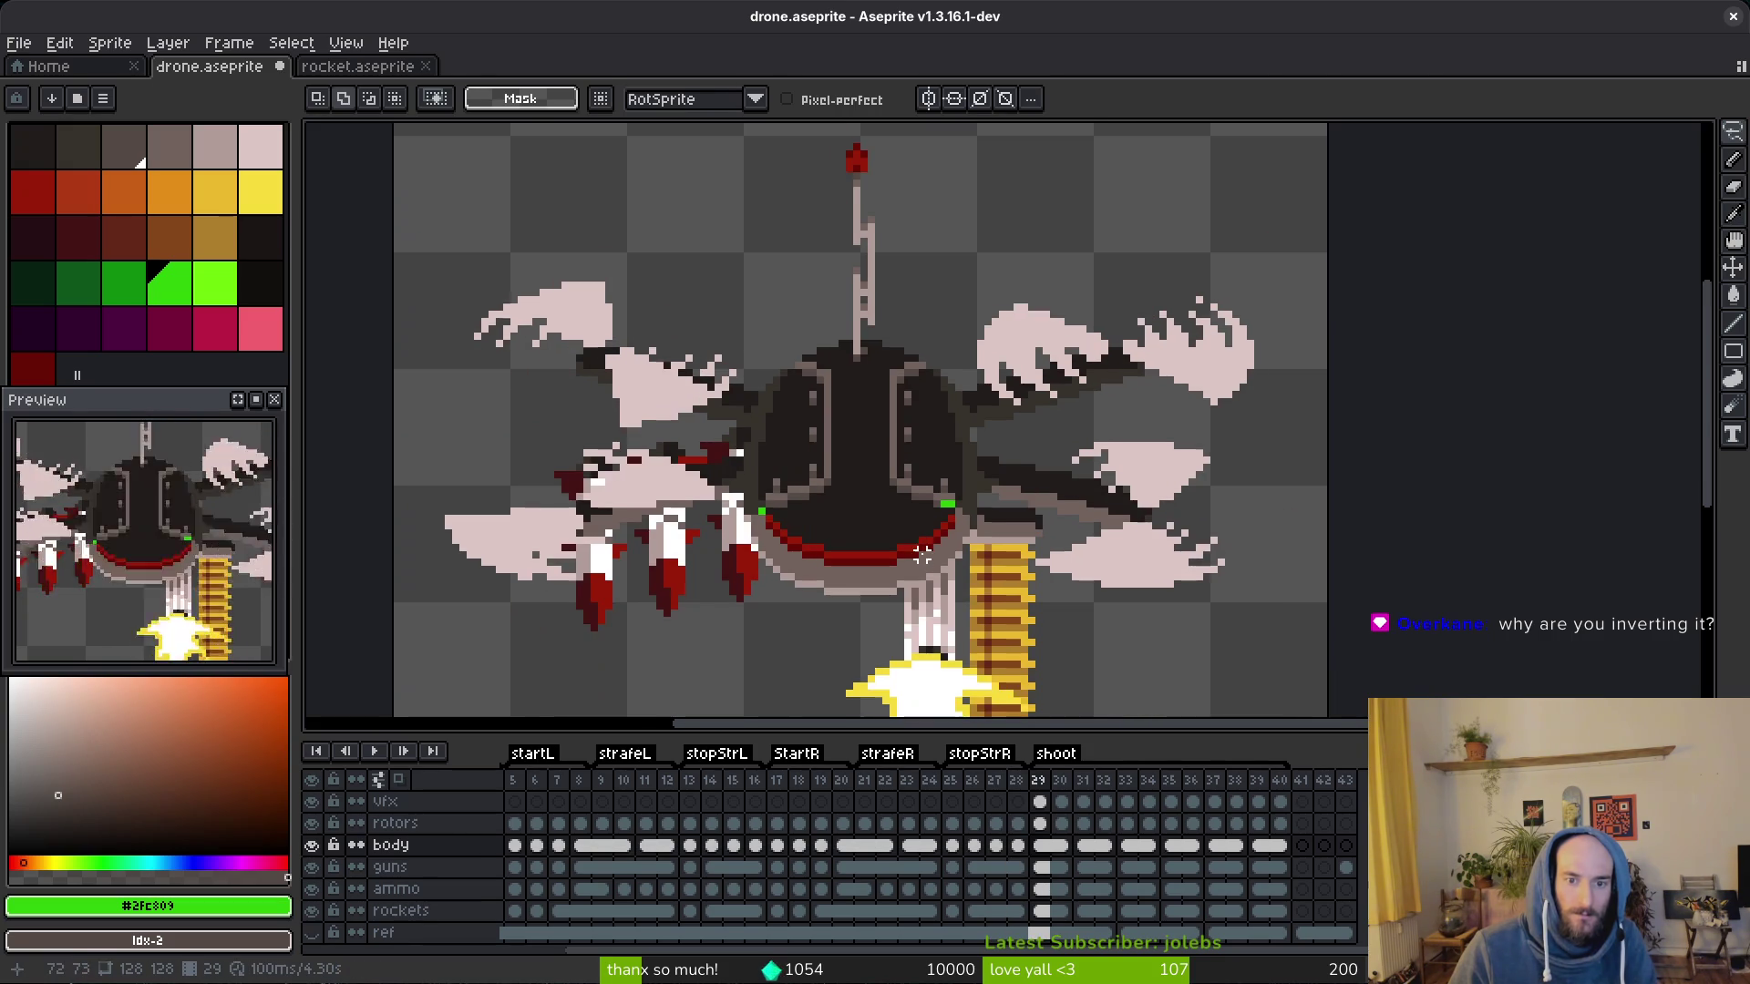
key(Right)
key(Right)
Step: Restore the body selection, play the animation, save the drone sprite and show the start page
key(ctrl+z)
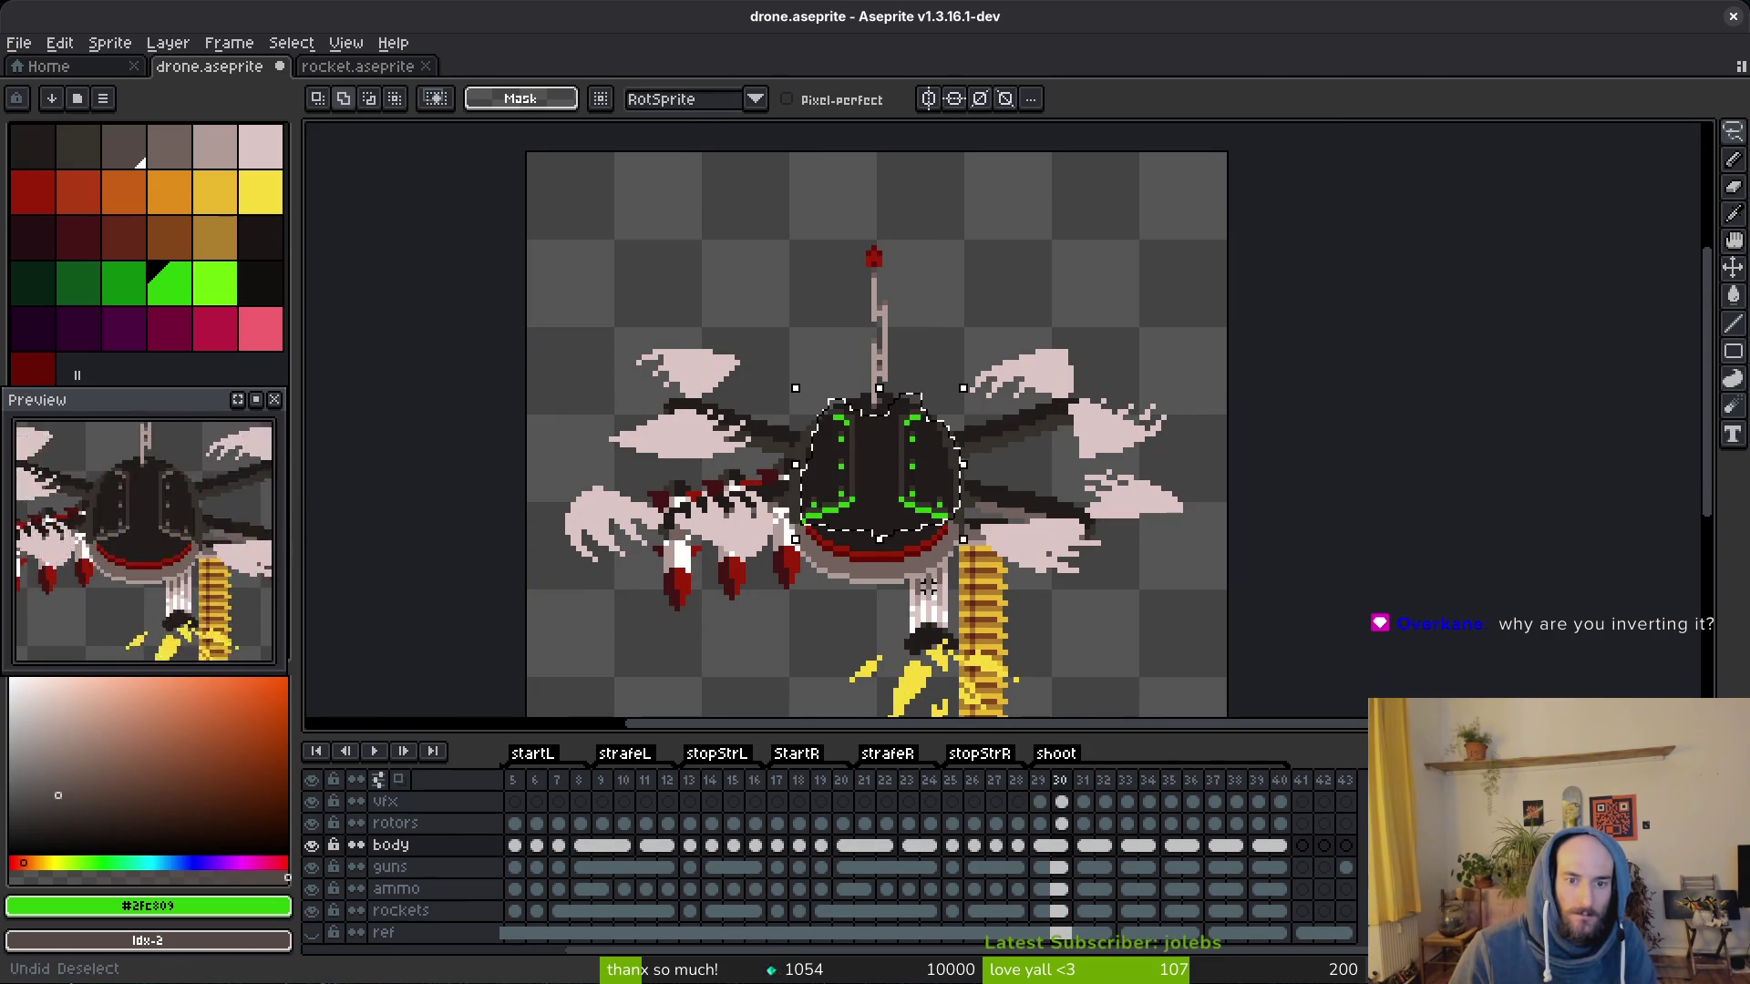
key(Return)
key(i)
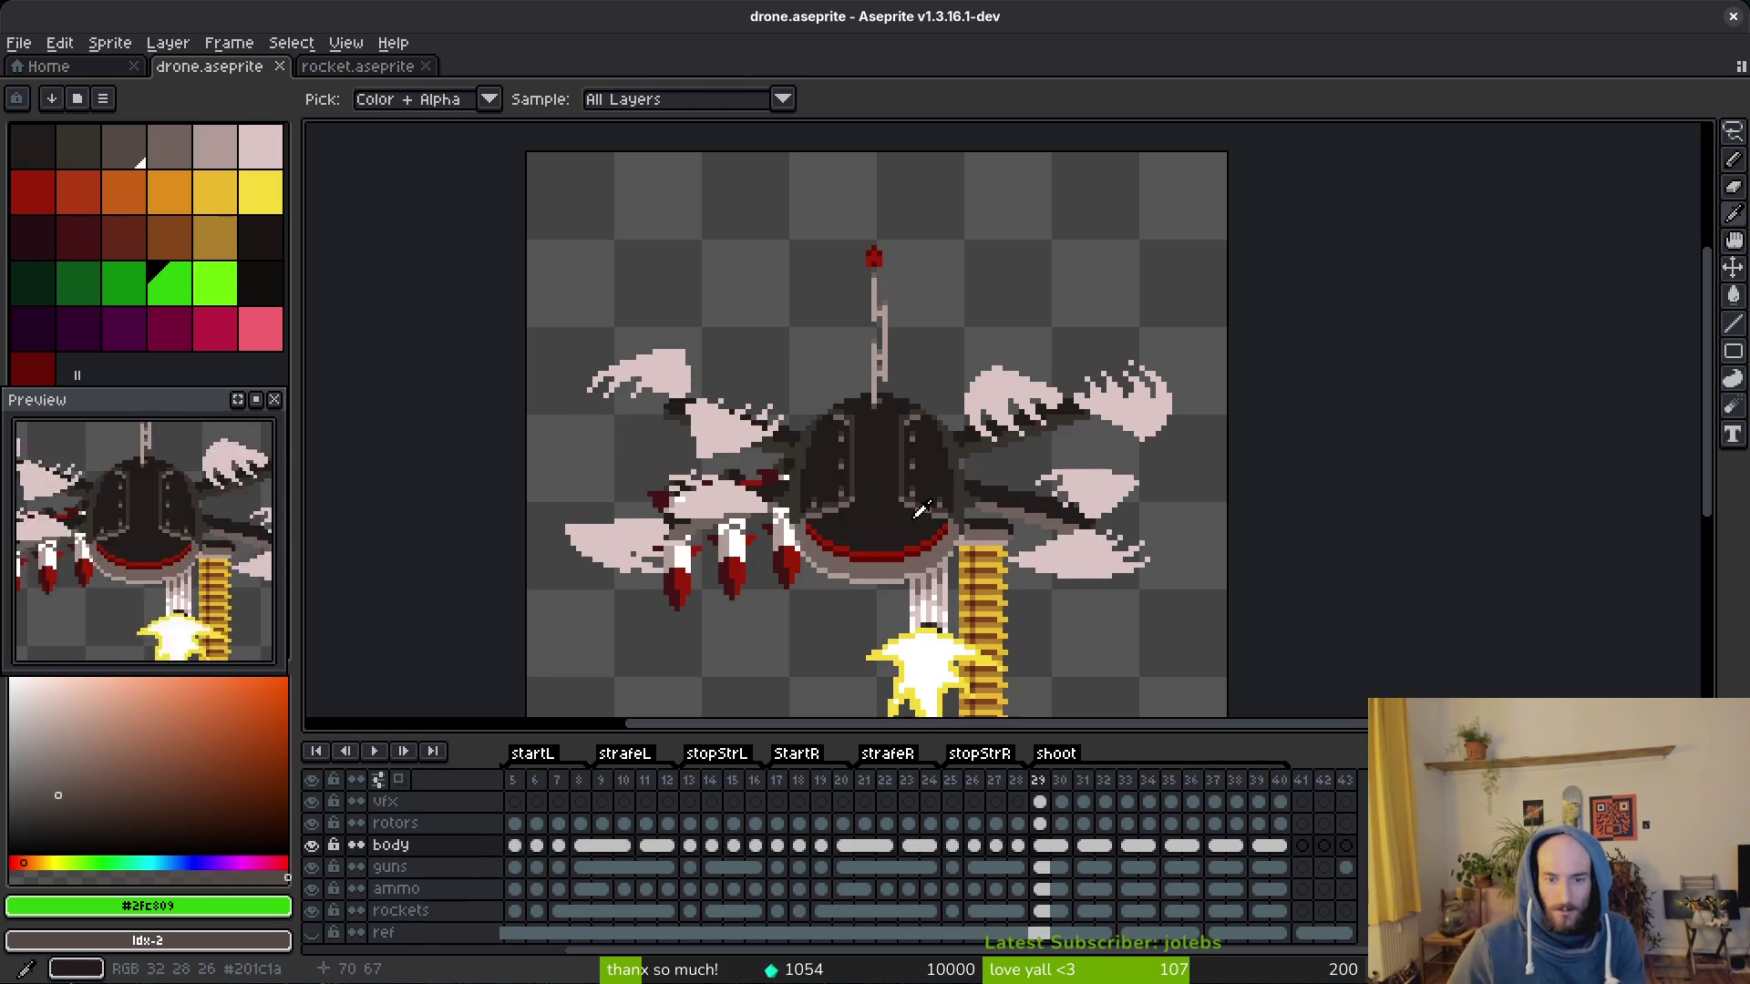
key(v)
key(ctrl+s)
key(super)
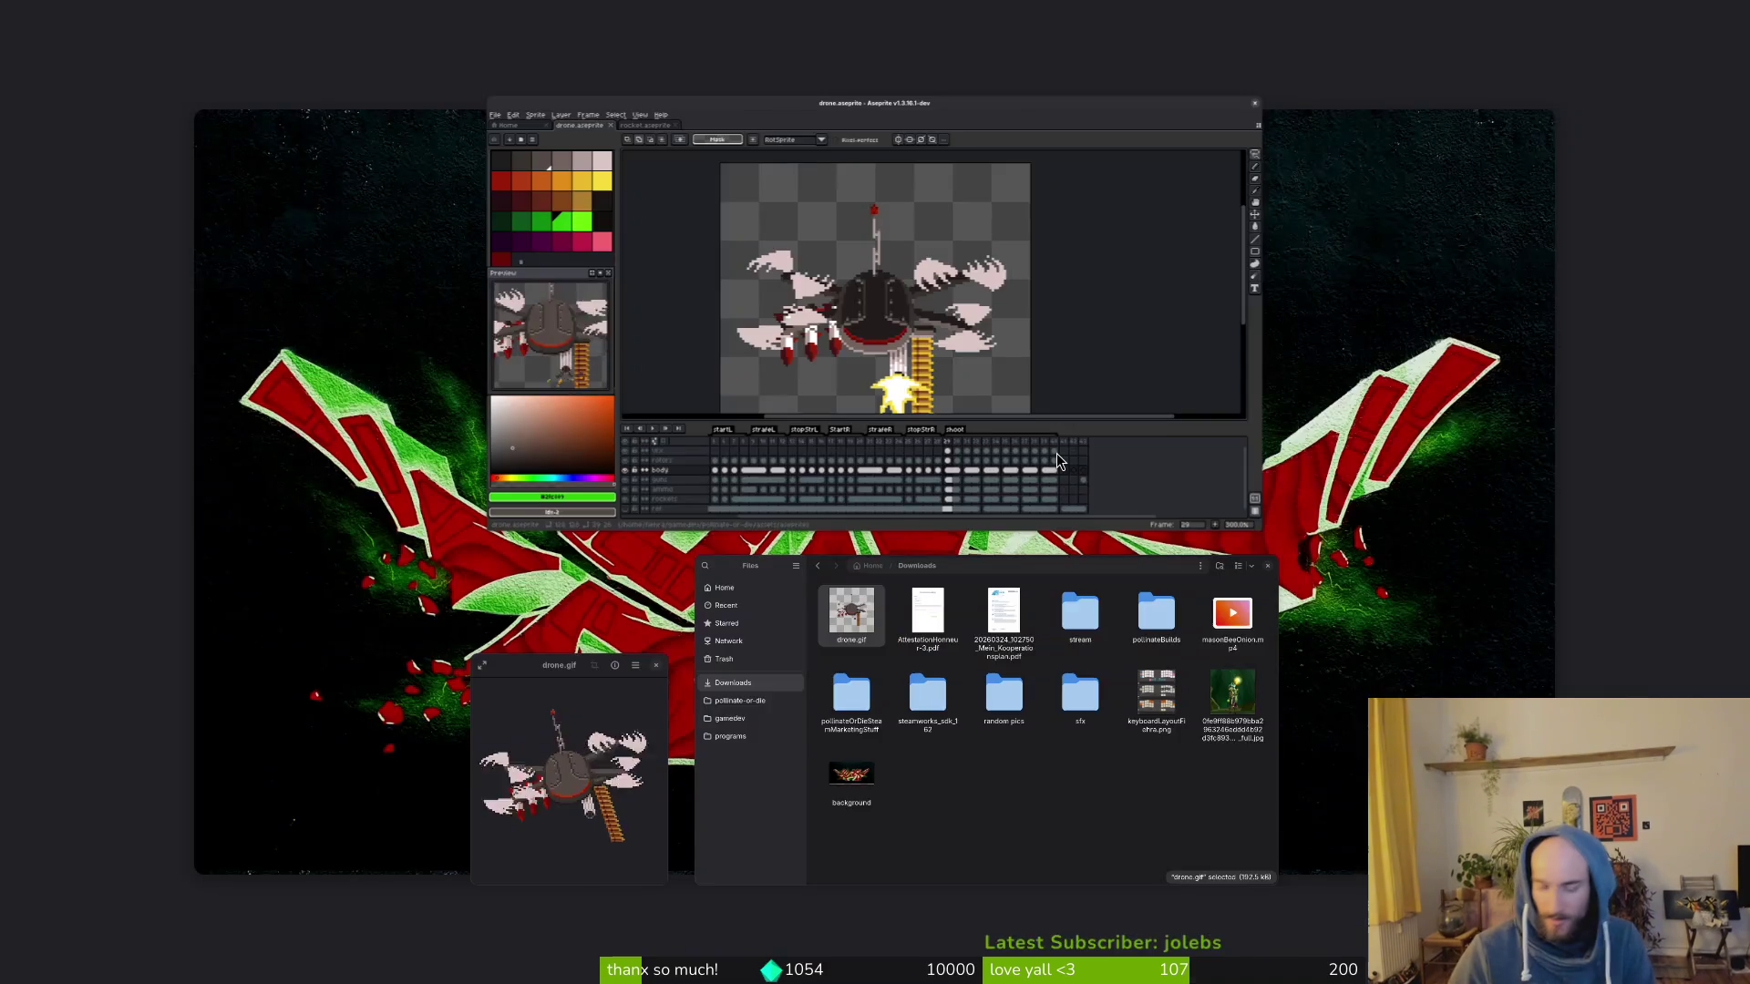
key(super)
click(56, 68)
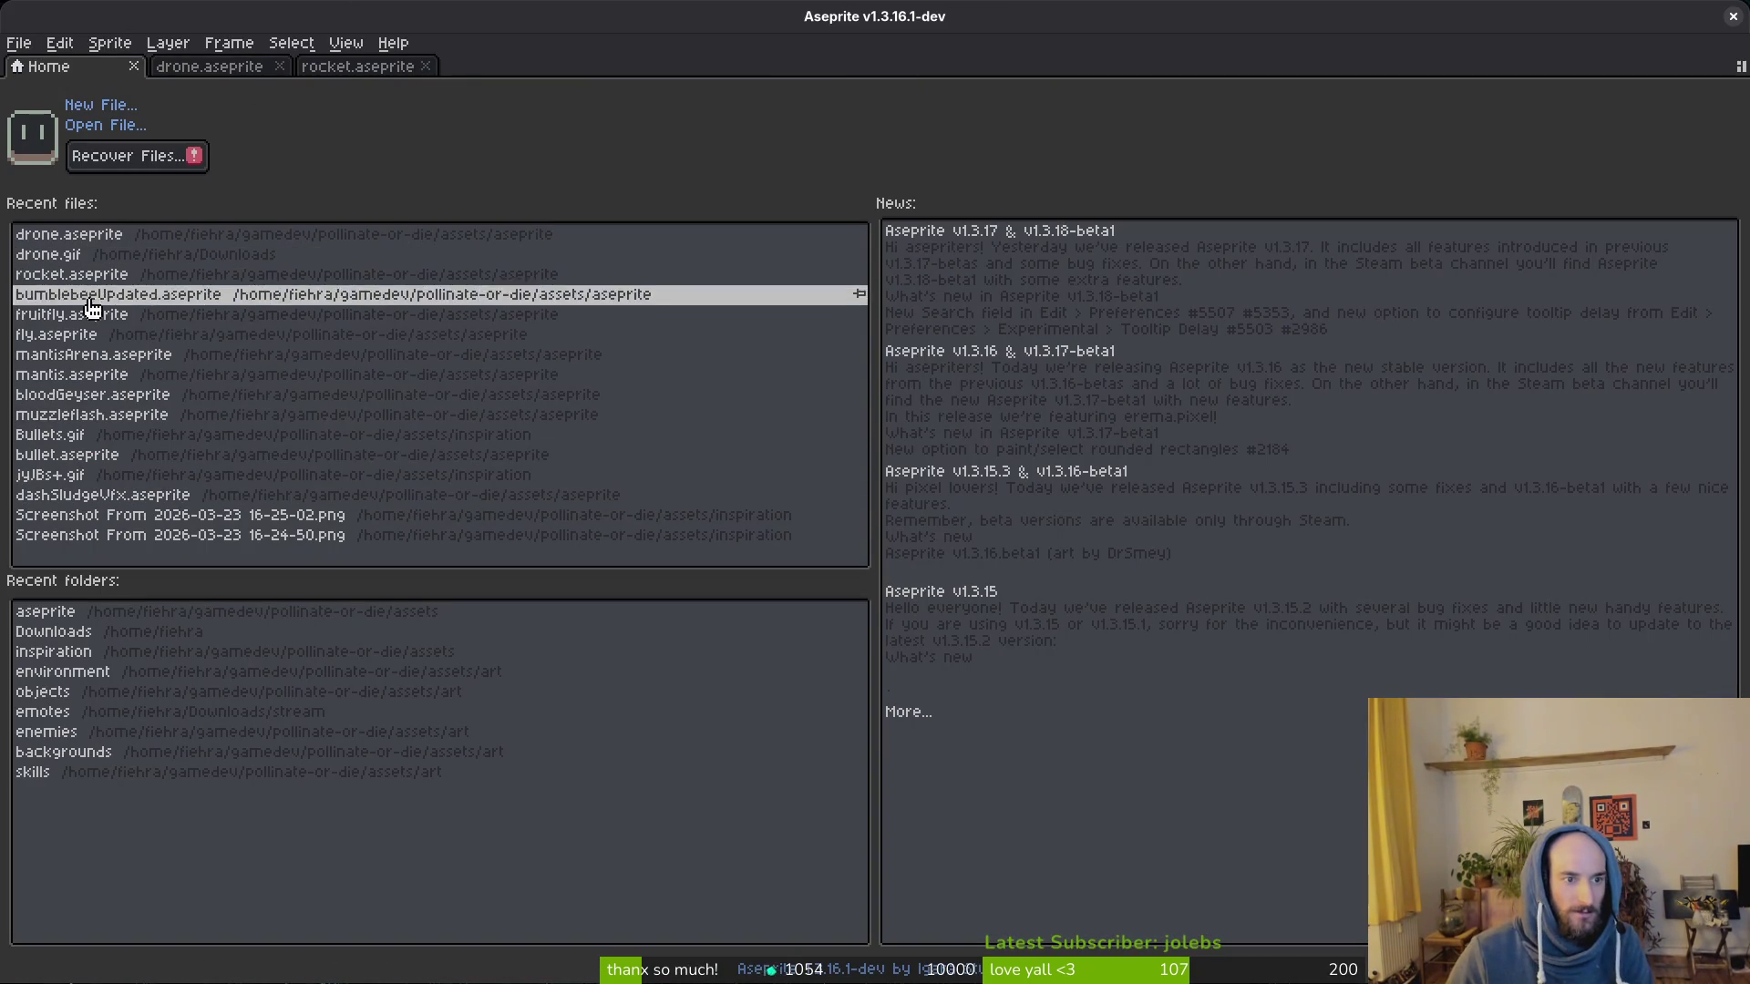
Step: Open the Bullets.gif reference from recent files and sample the soldier's navy colour, stepping through frames
click(50, 435)
scroll(828, 465, up, 2)
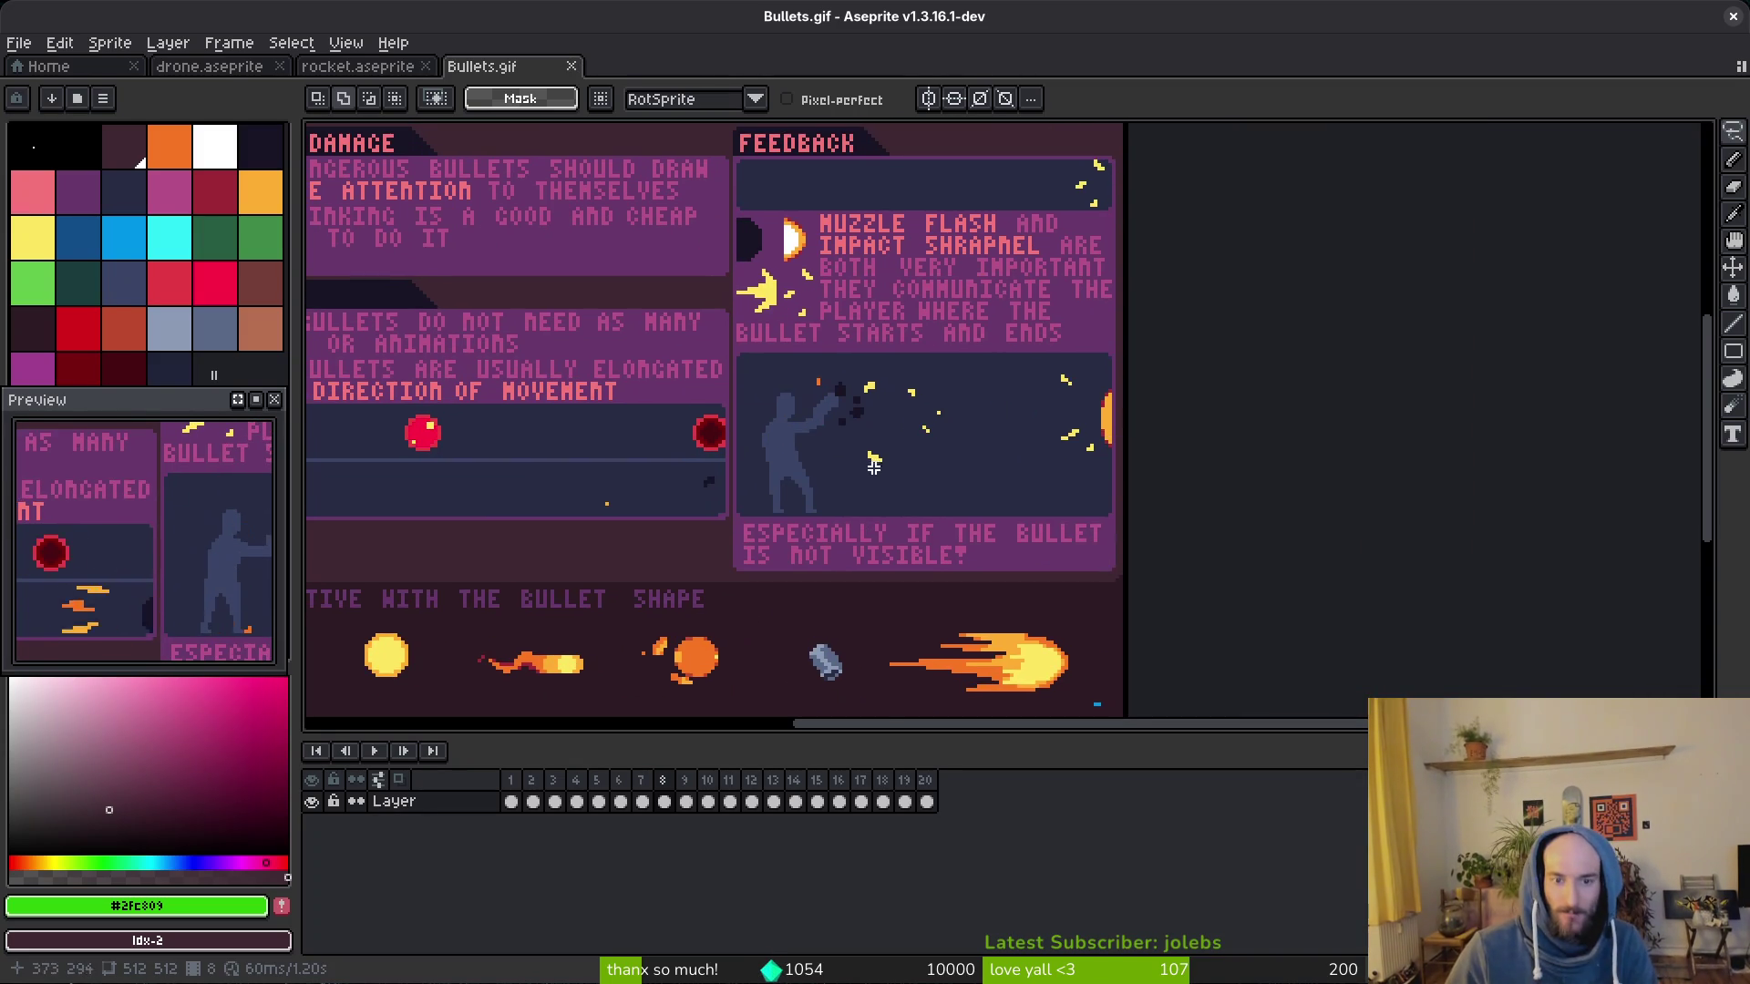
scroll(828, 466, up, 3)
scroll(828, 465, up, 2)
key(alt)
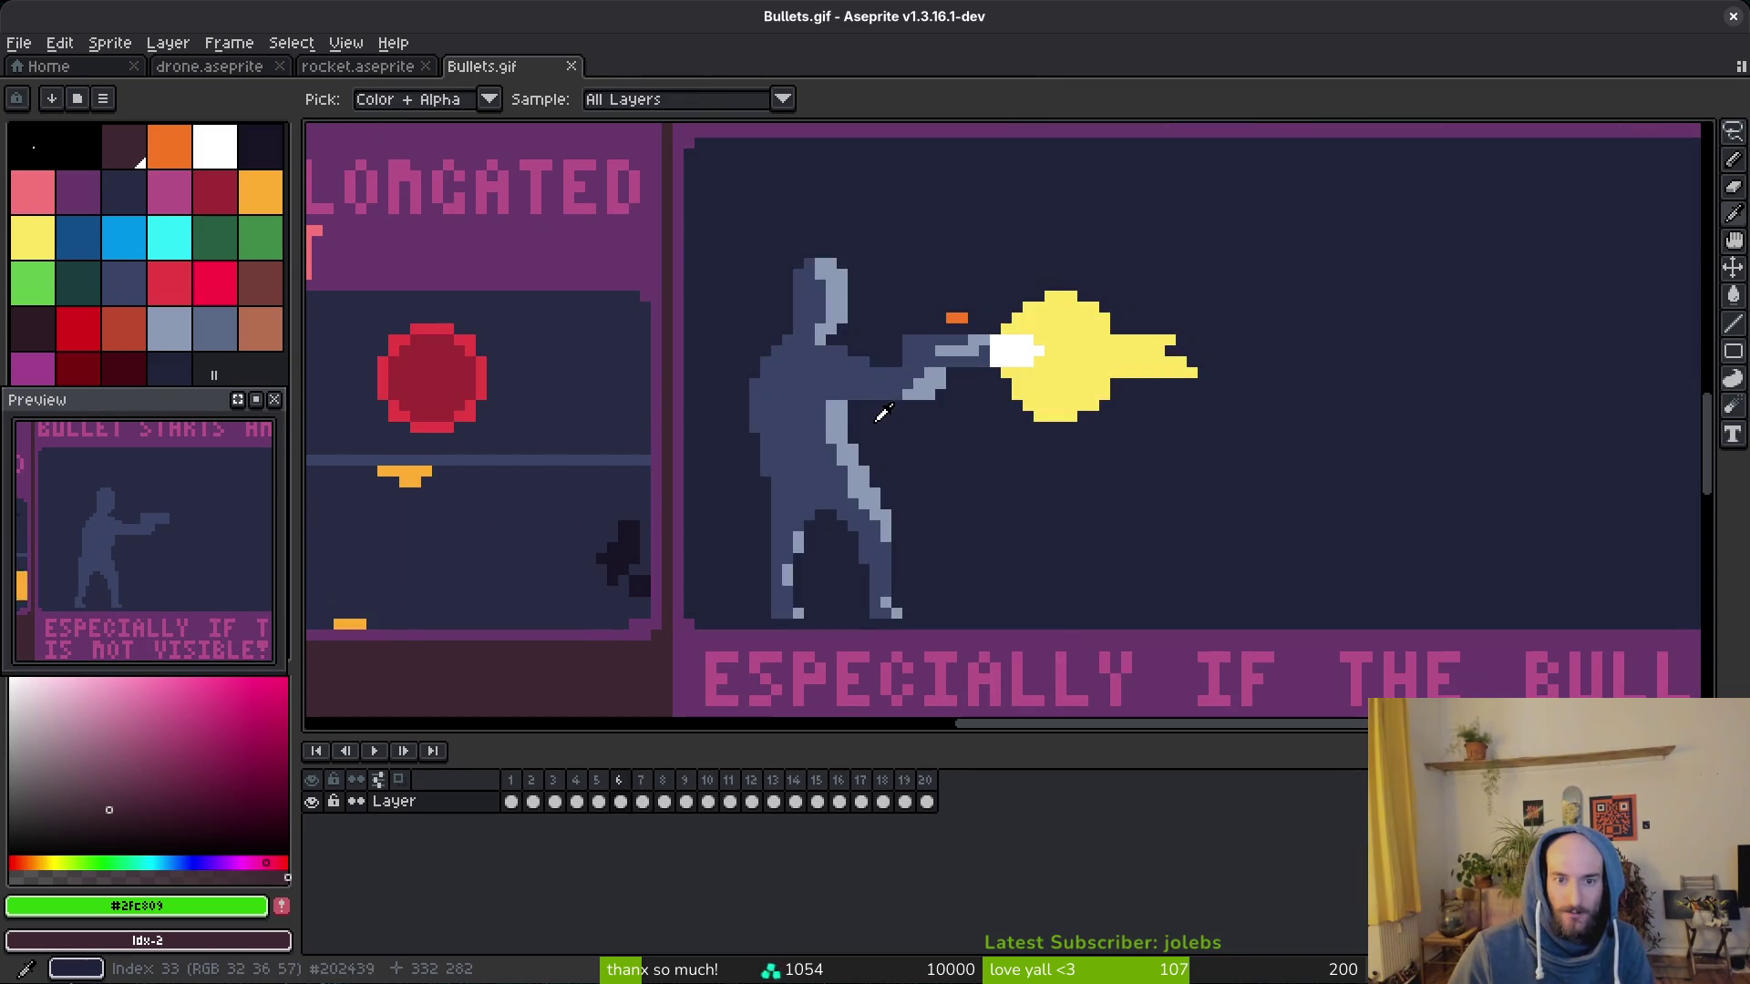
key(m)
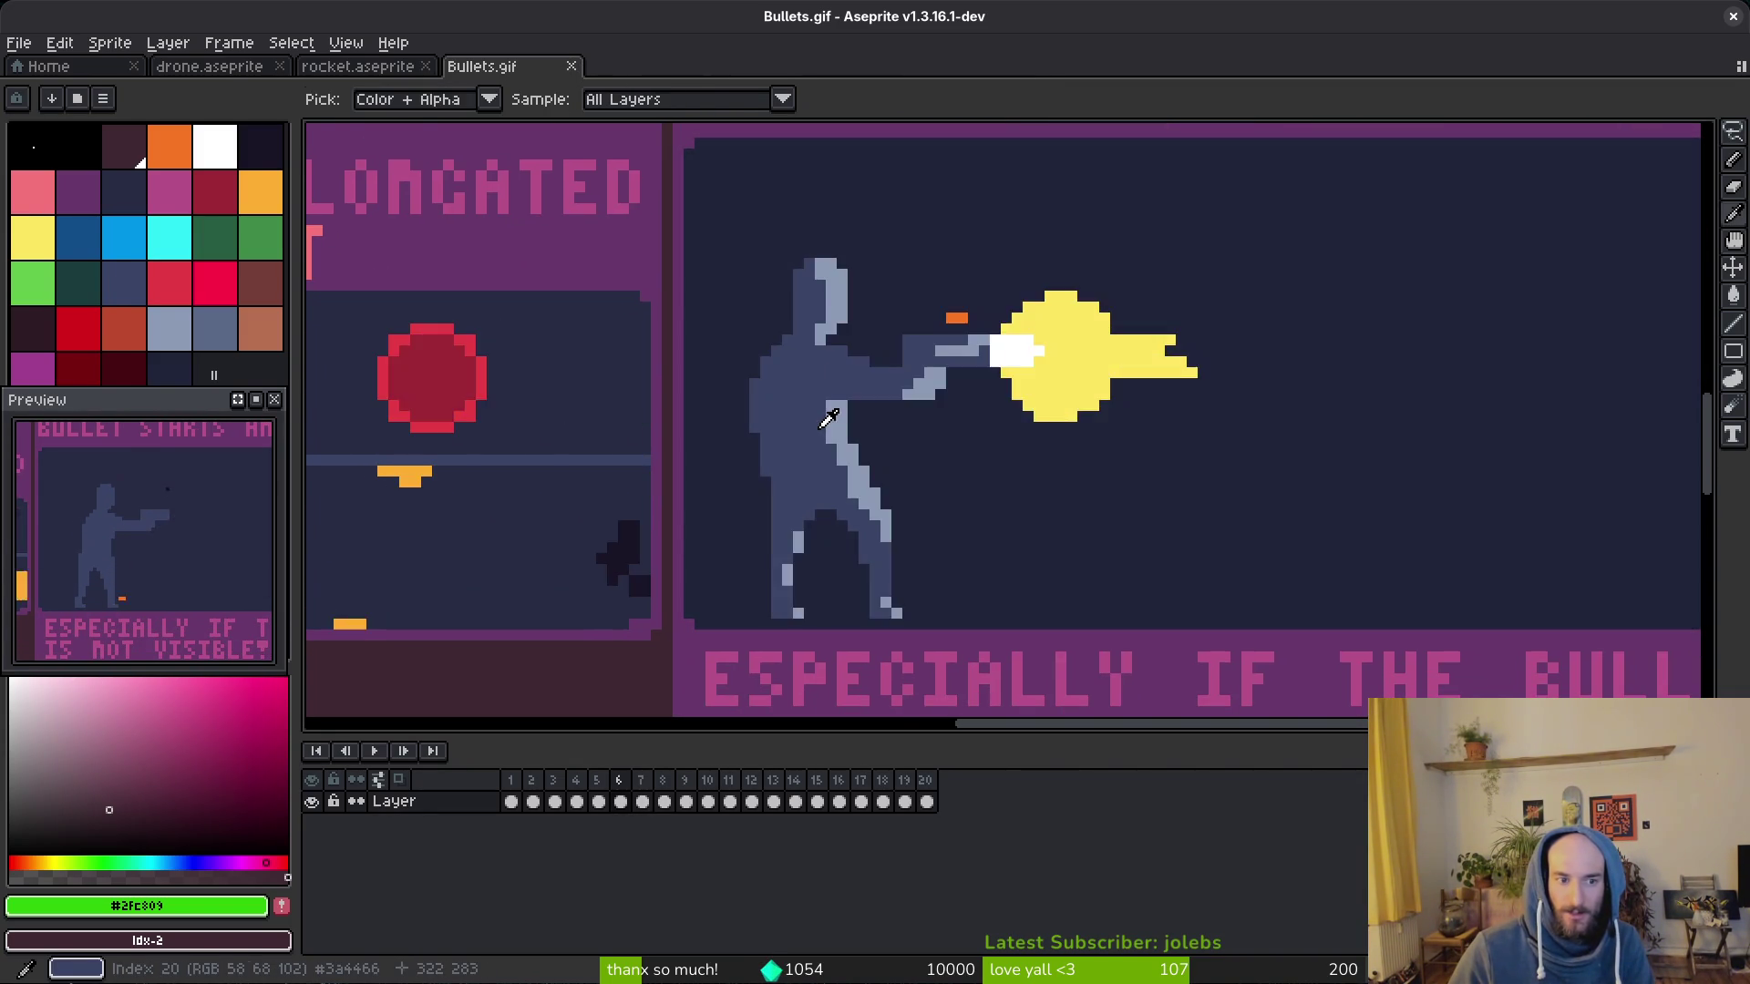
scroll(816, 425, up, 3)
key(alt)
click(780, 385)
key(Left)
key(Right)
key(Left)
key(Left)
scroll(813, 389, down, 3)
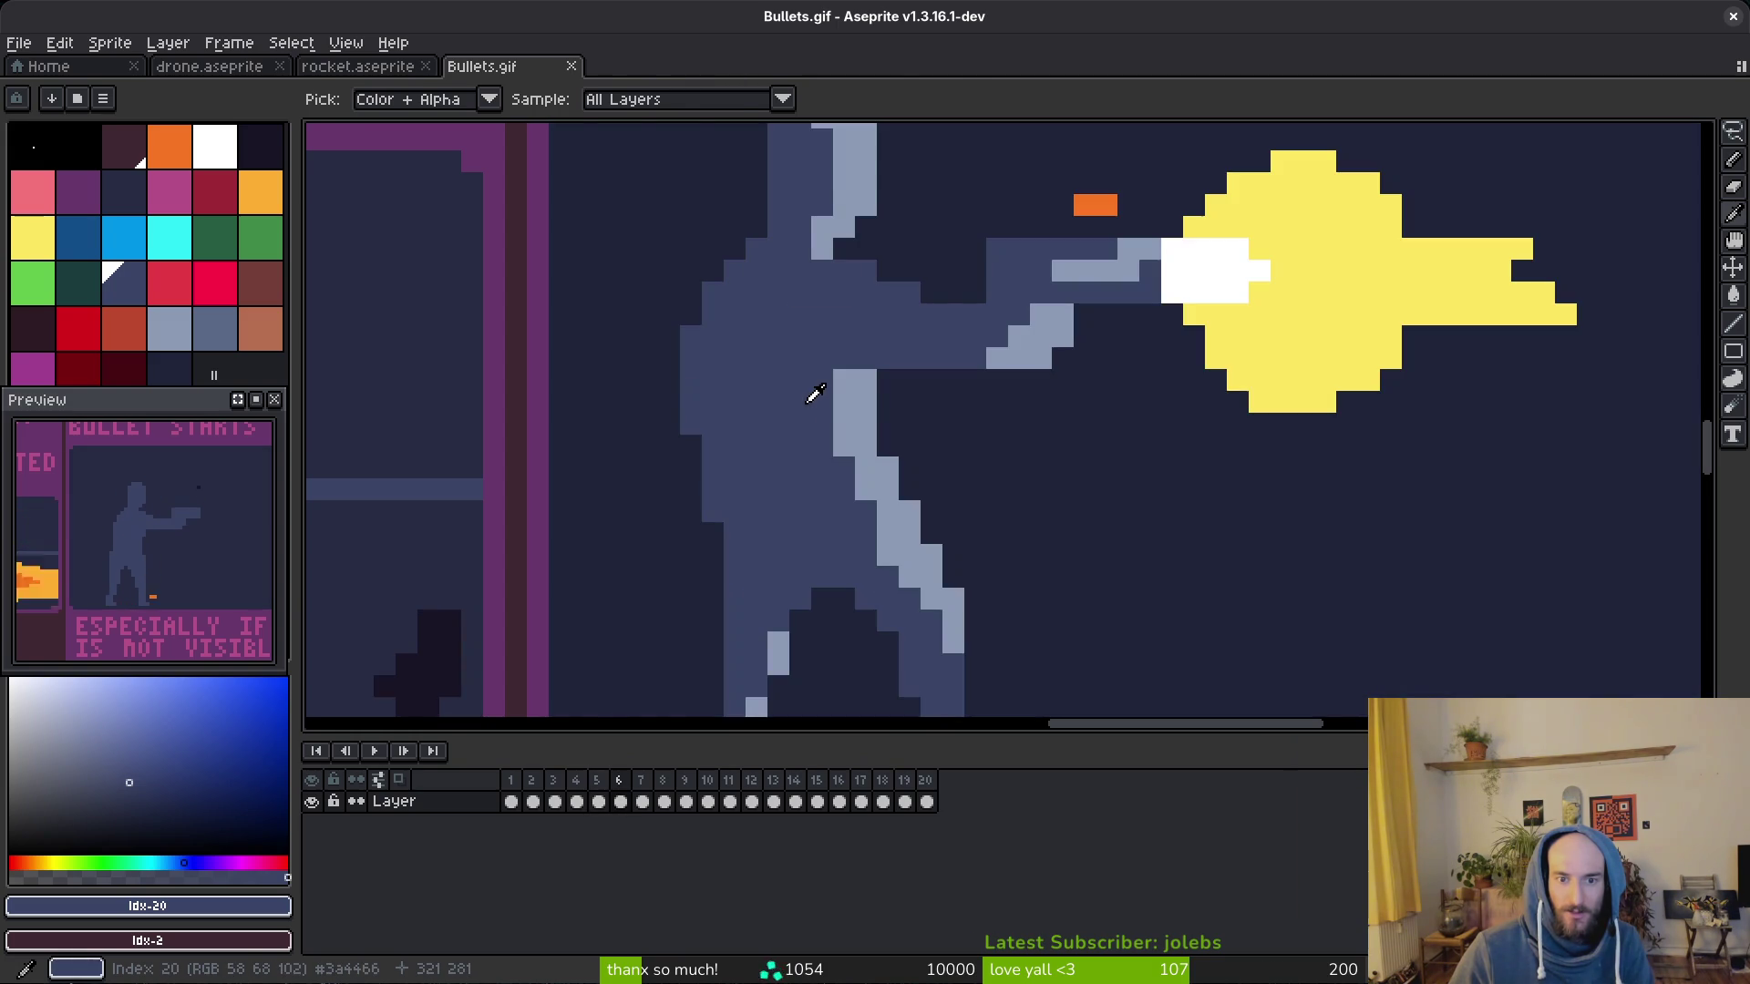
scroll(813, 389, down, 4)
Step: Check the exported drone.gif in its viewer and the Downloads folder, then return to the sprite tabs
key(alt+Tab)
key(Escape)
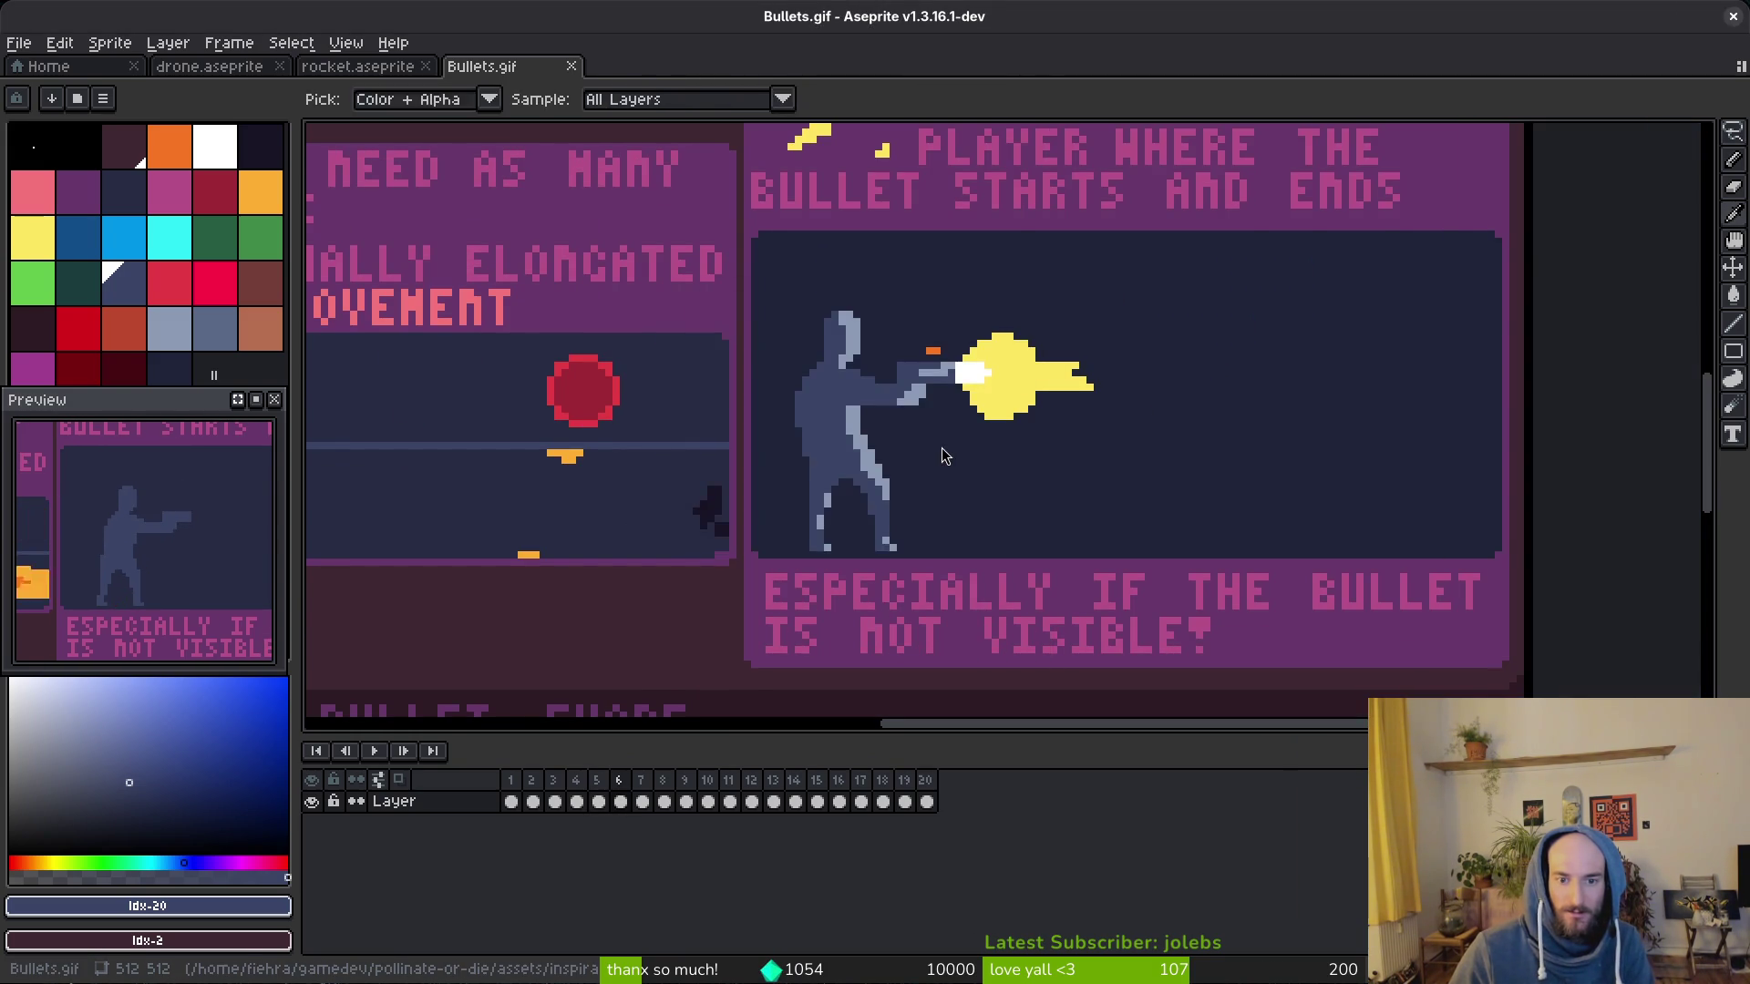
key(ctrl+o)
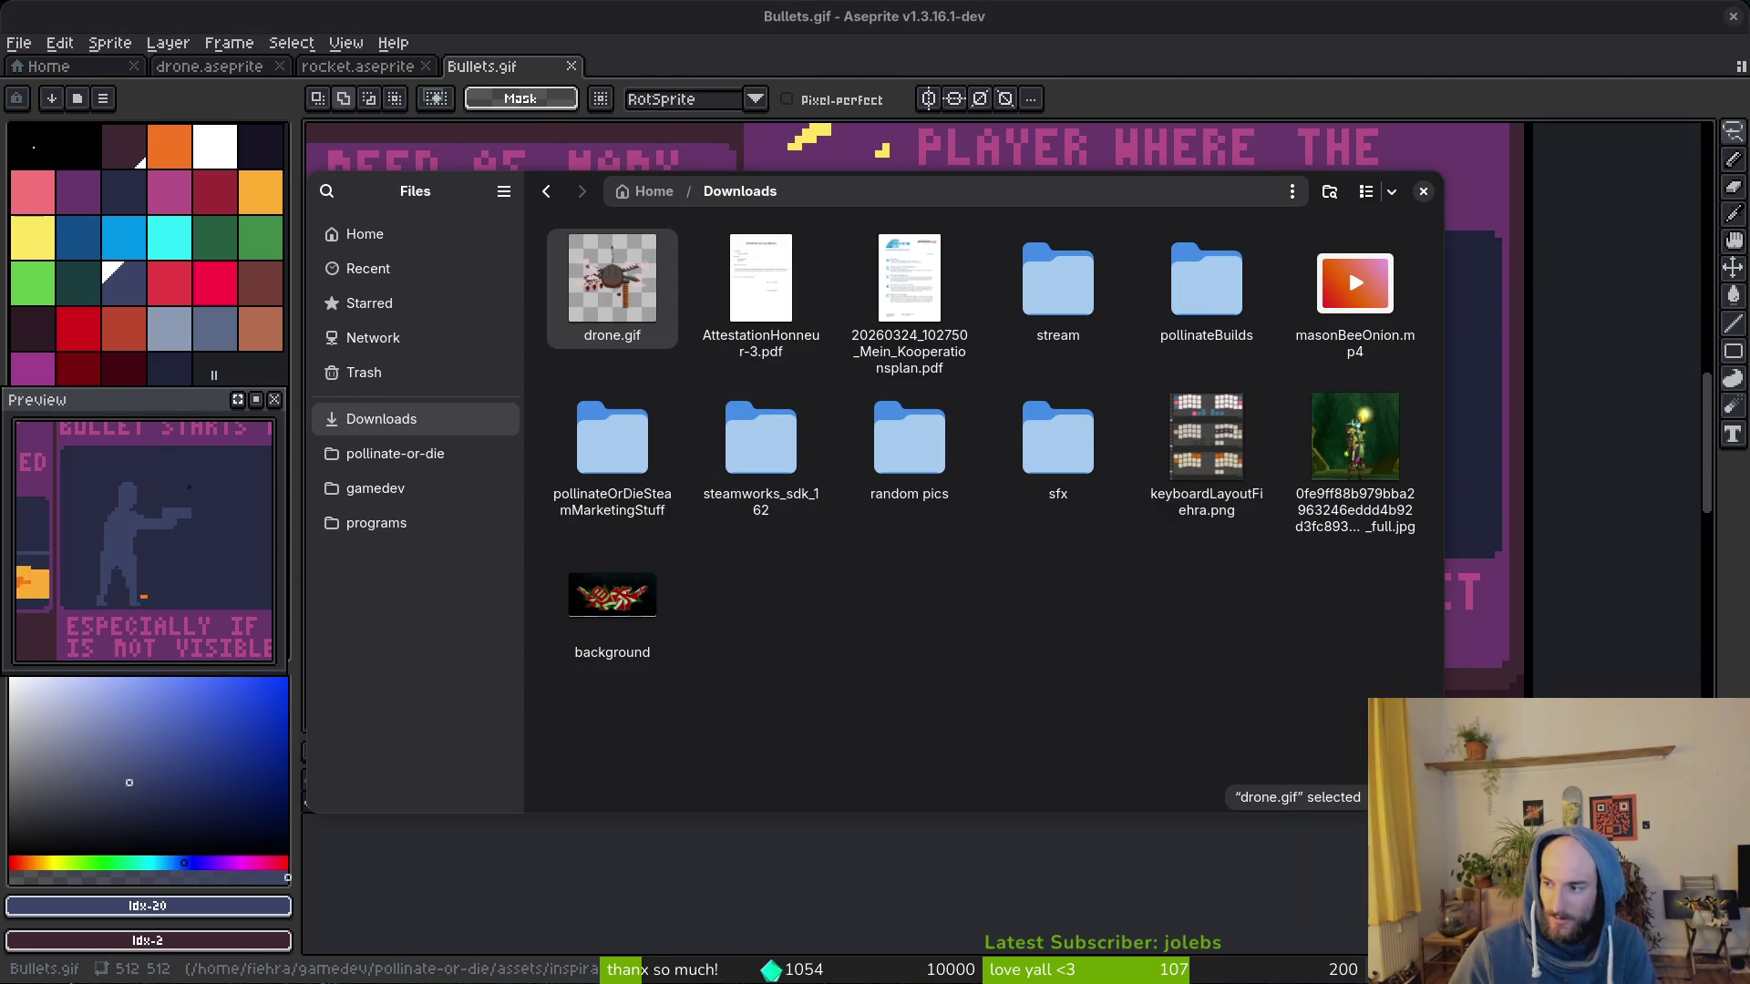
key(Escape)
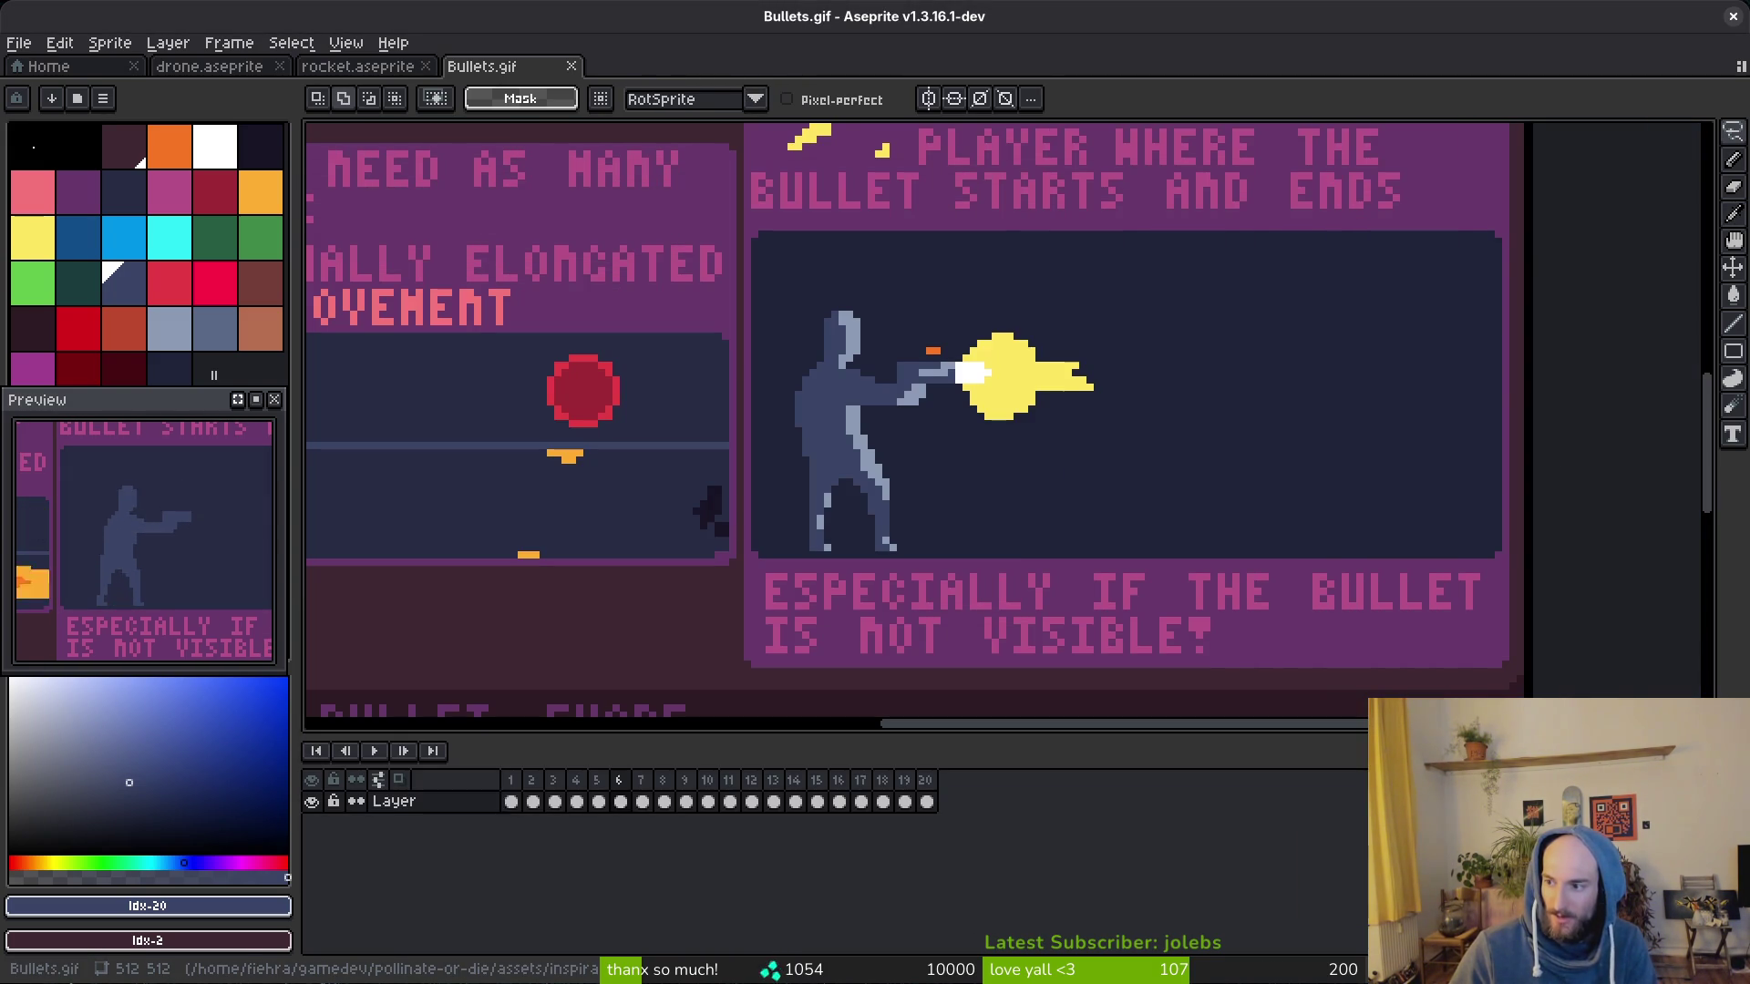
click(349, 66)
Step: Return to the drone sprite on the shoot frame, sample the body grey and enlarge the preview
key(ctrl+Tab)
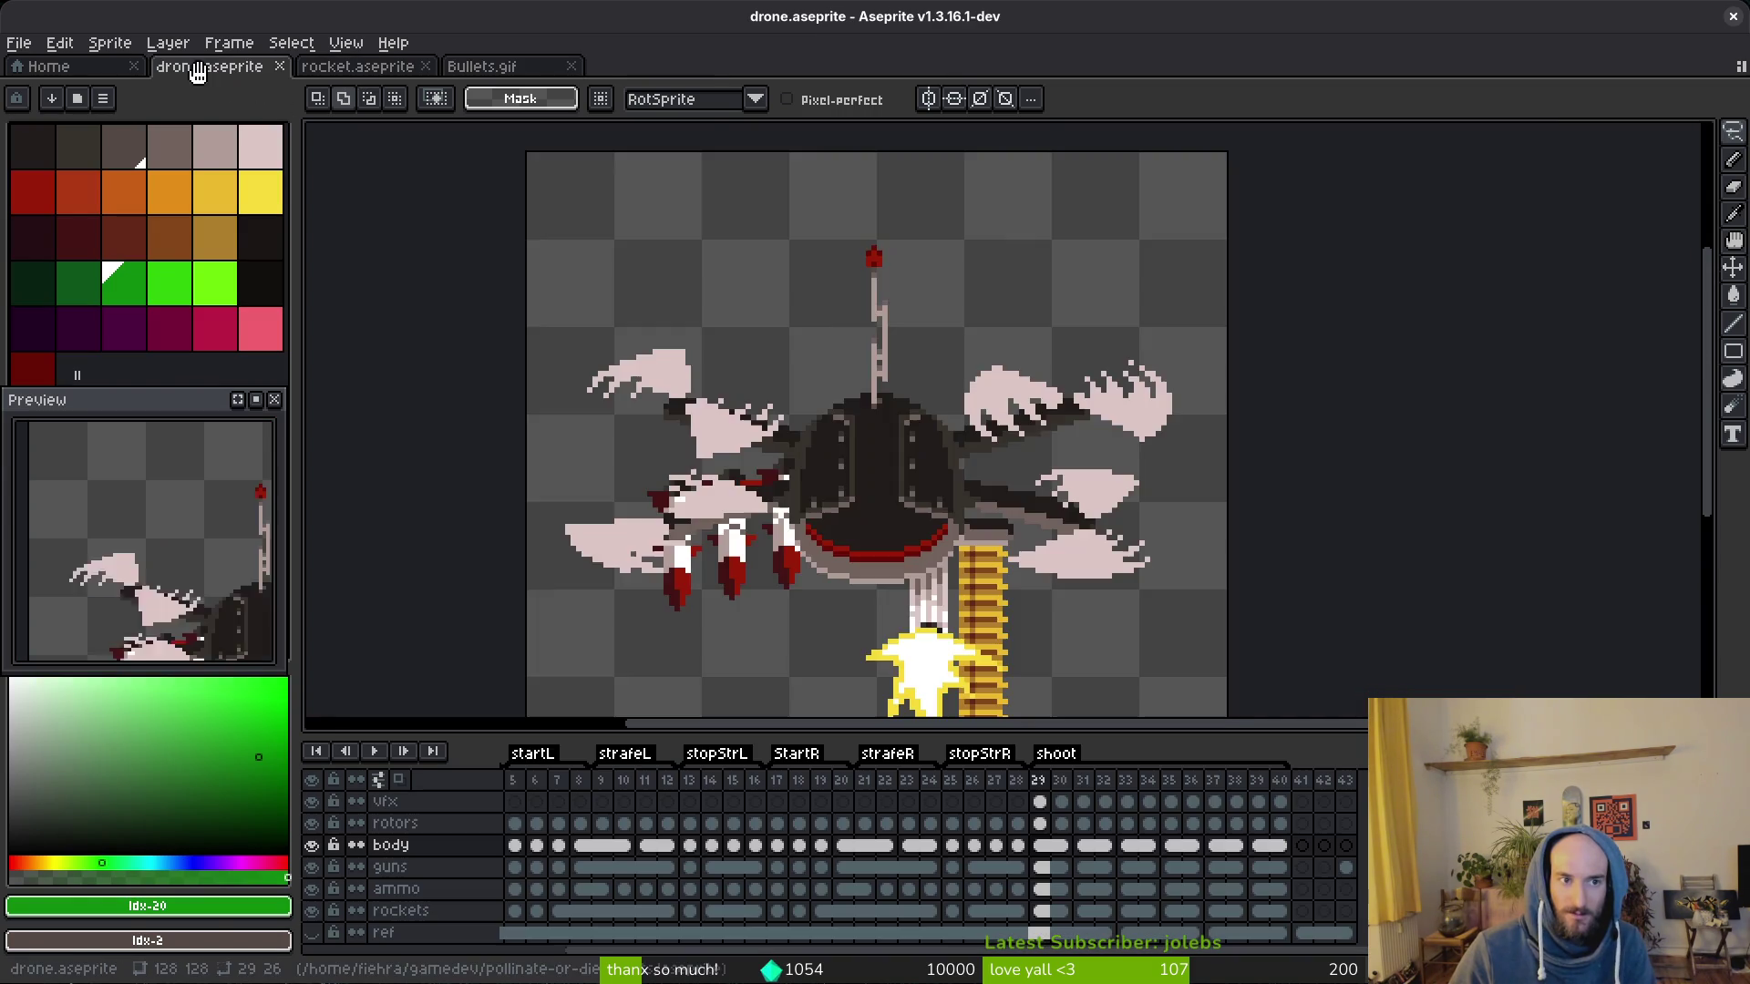
scroll(875, 437, up, 3)
key(Left)
key(Right)
click(895, 472)
key(Left)
key(Right)
key(w)
scroll(876, 438, up, 1)
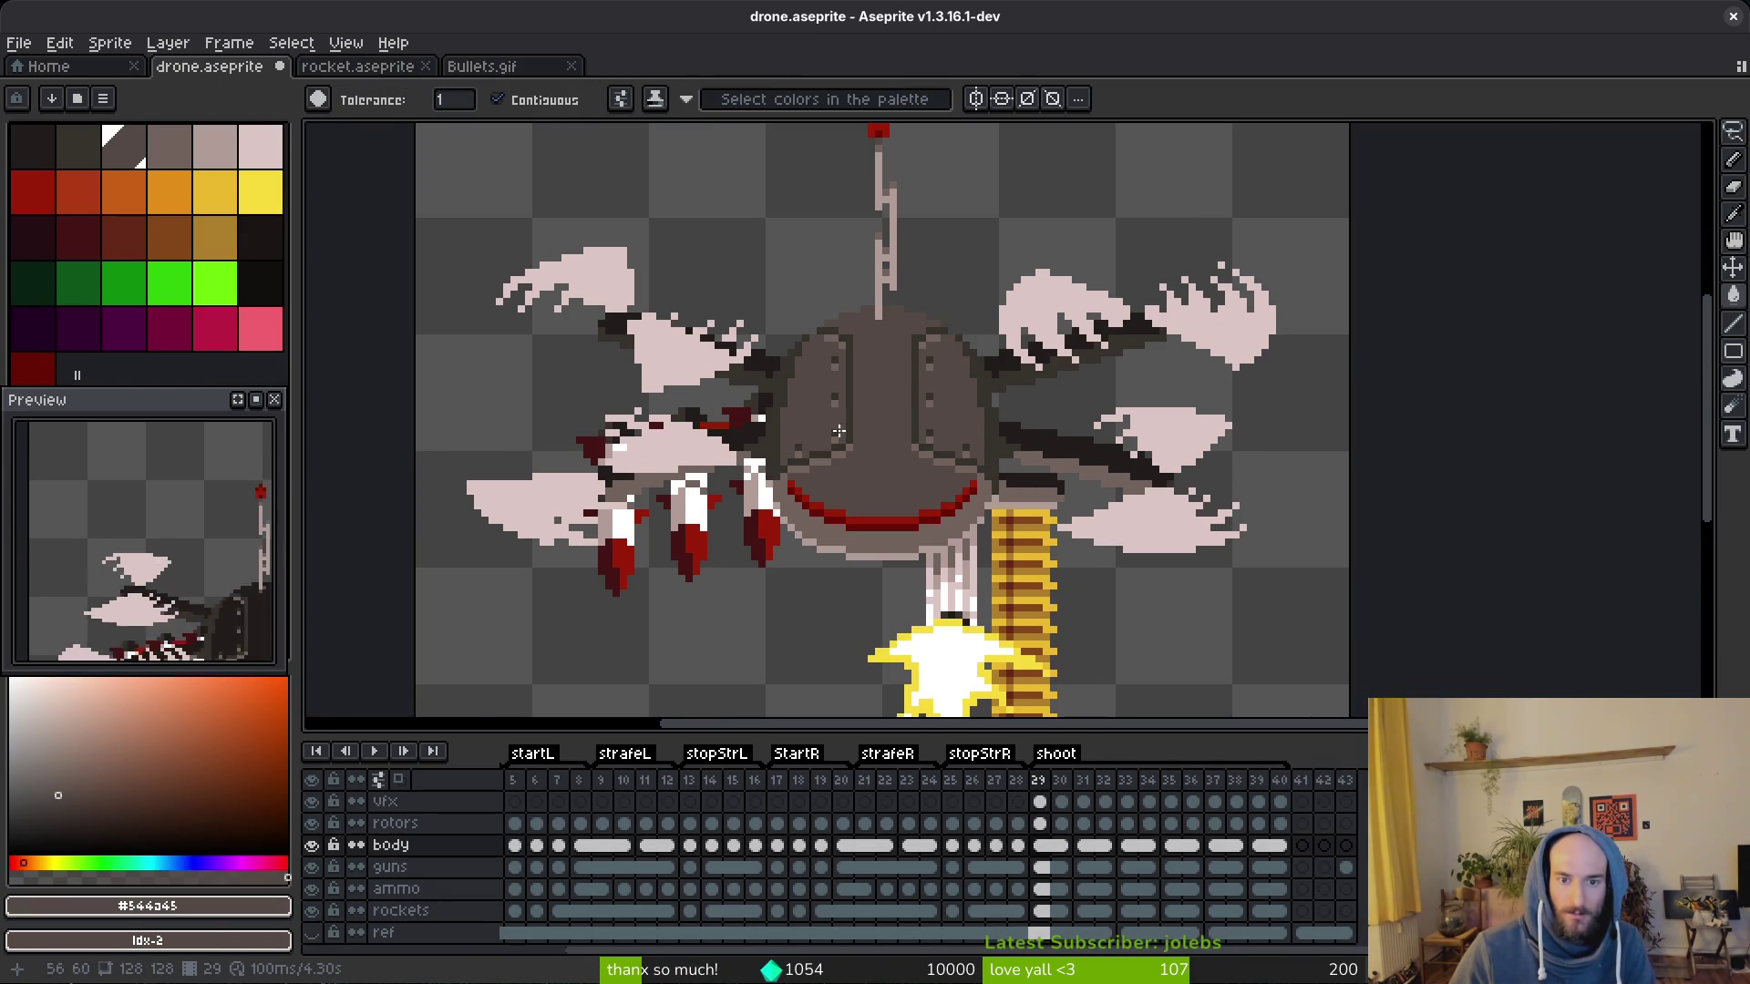
scroll(812, 420, down, 2)
key(alt)
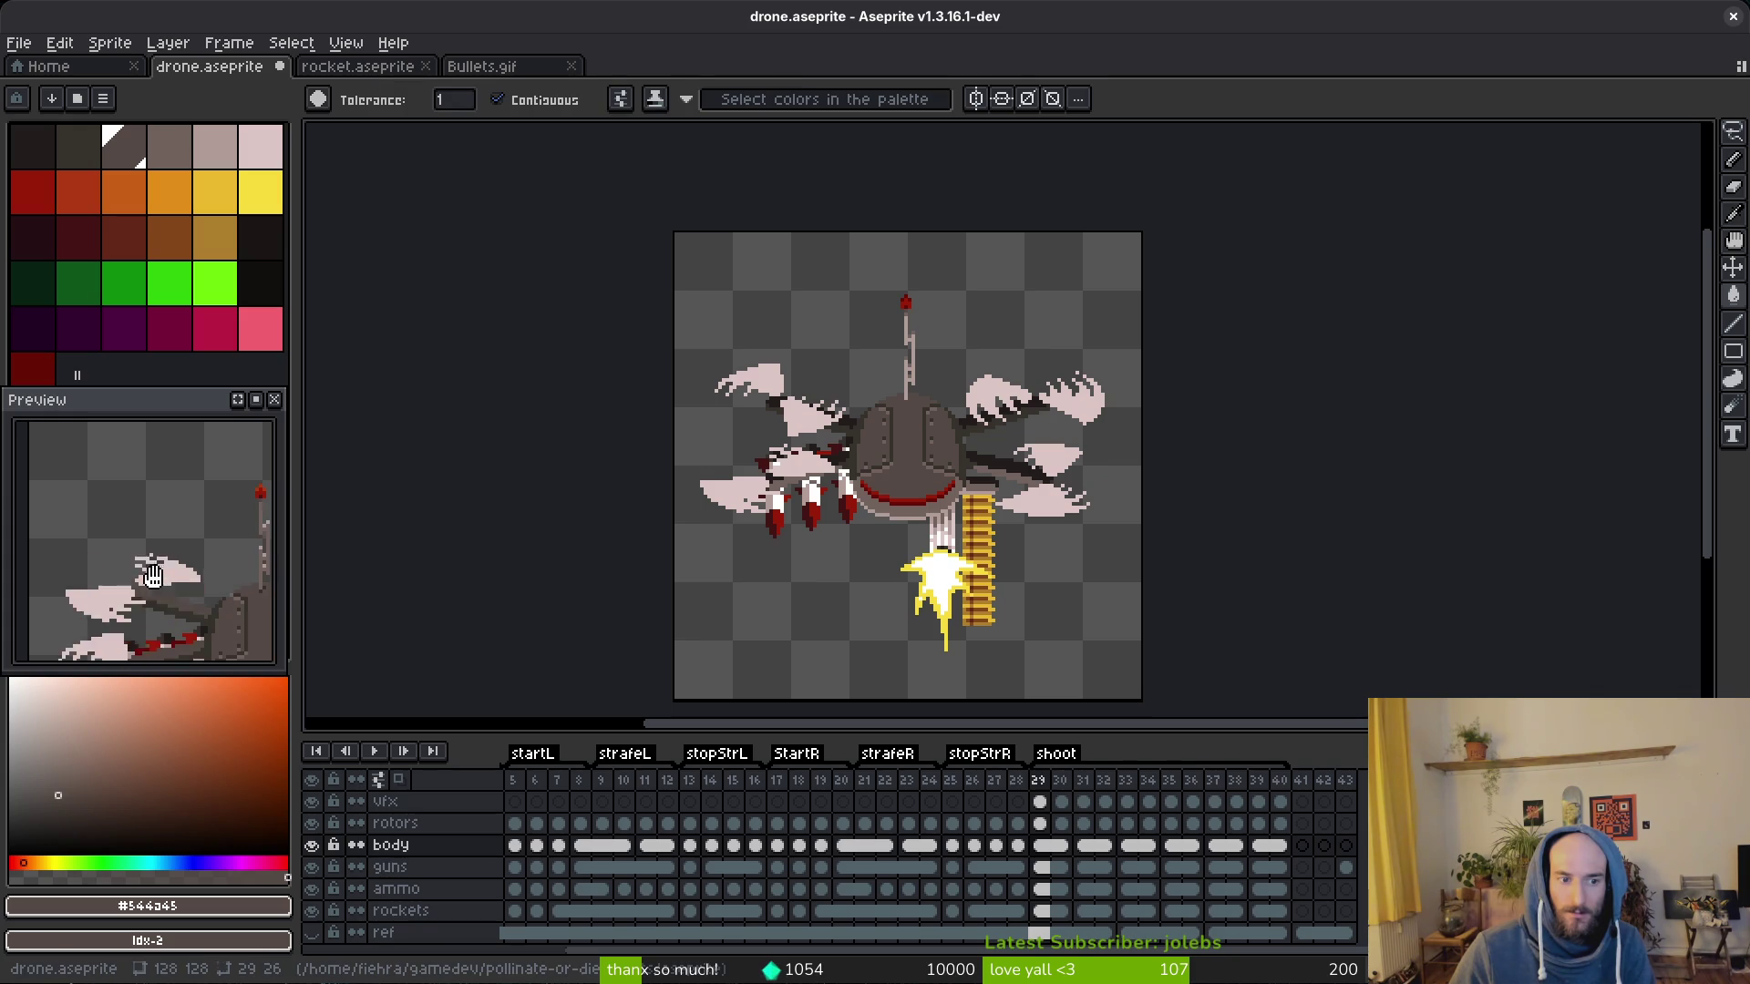
drag(156, 575, 82, 493)
scroll(151, 547, up, 2)
scroll(996, 510, up, 1)
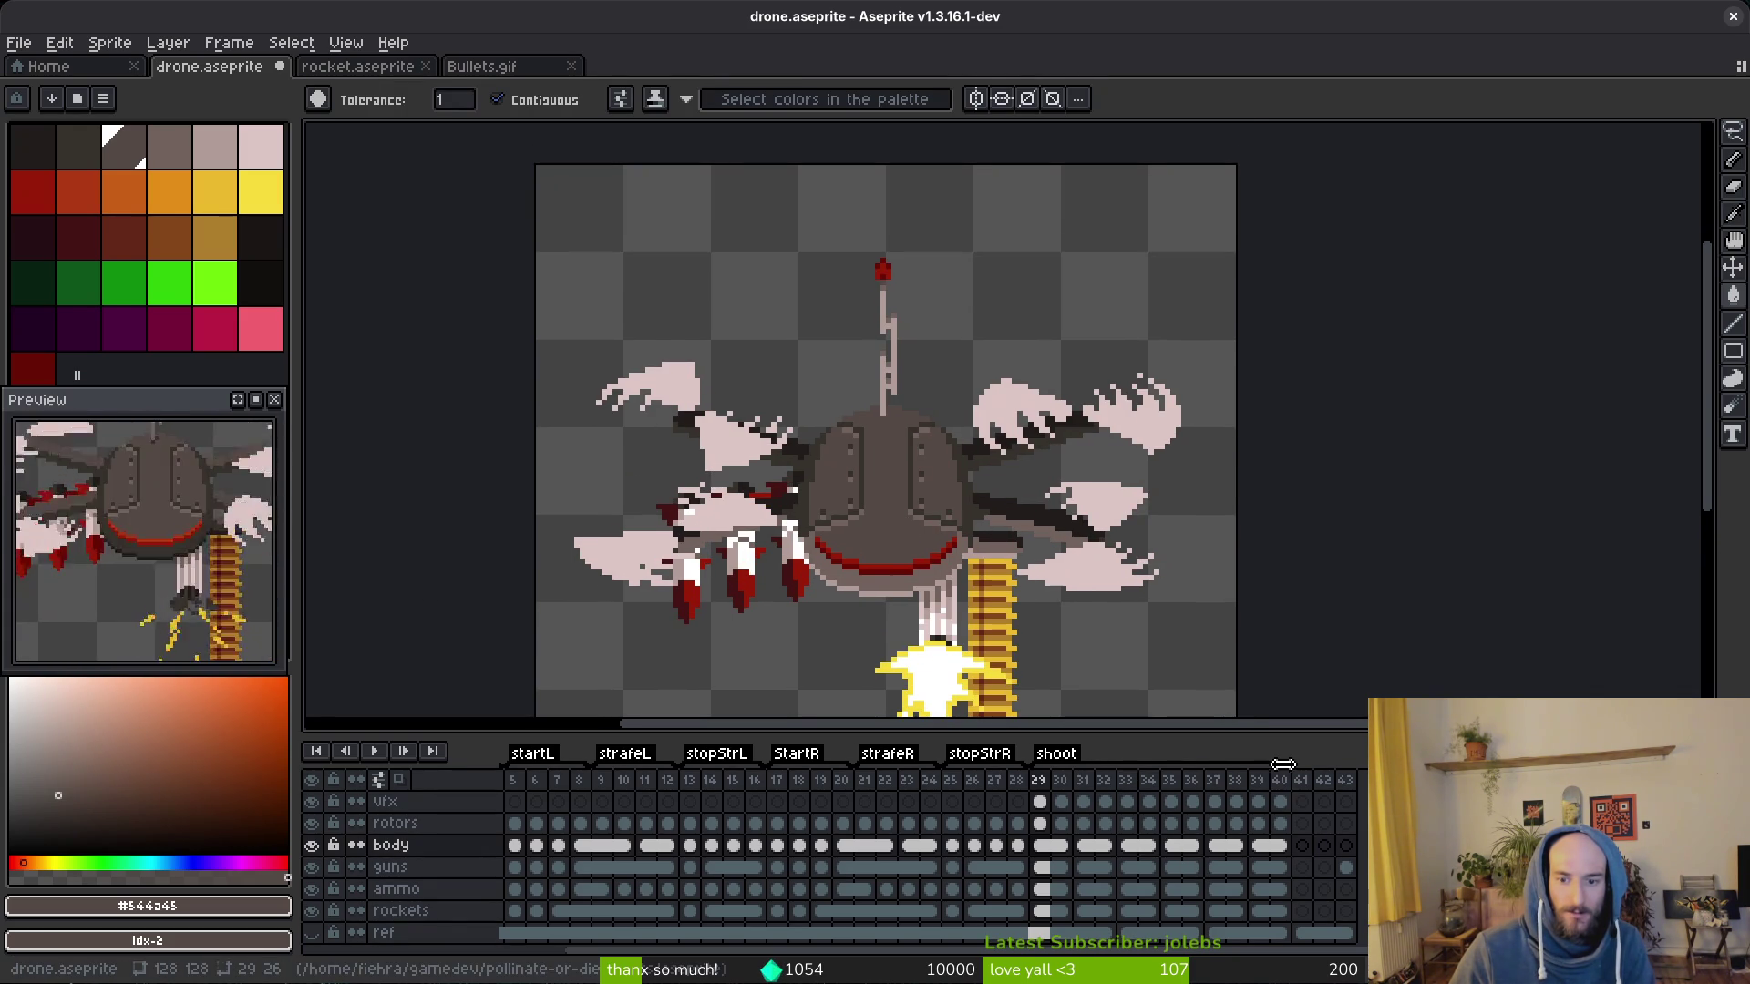
Step: Jump to frame 34 and back to 29, undoing and redoing the lighter body fill to compare
click(1145, 801)
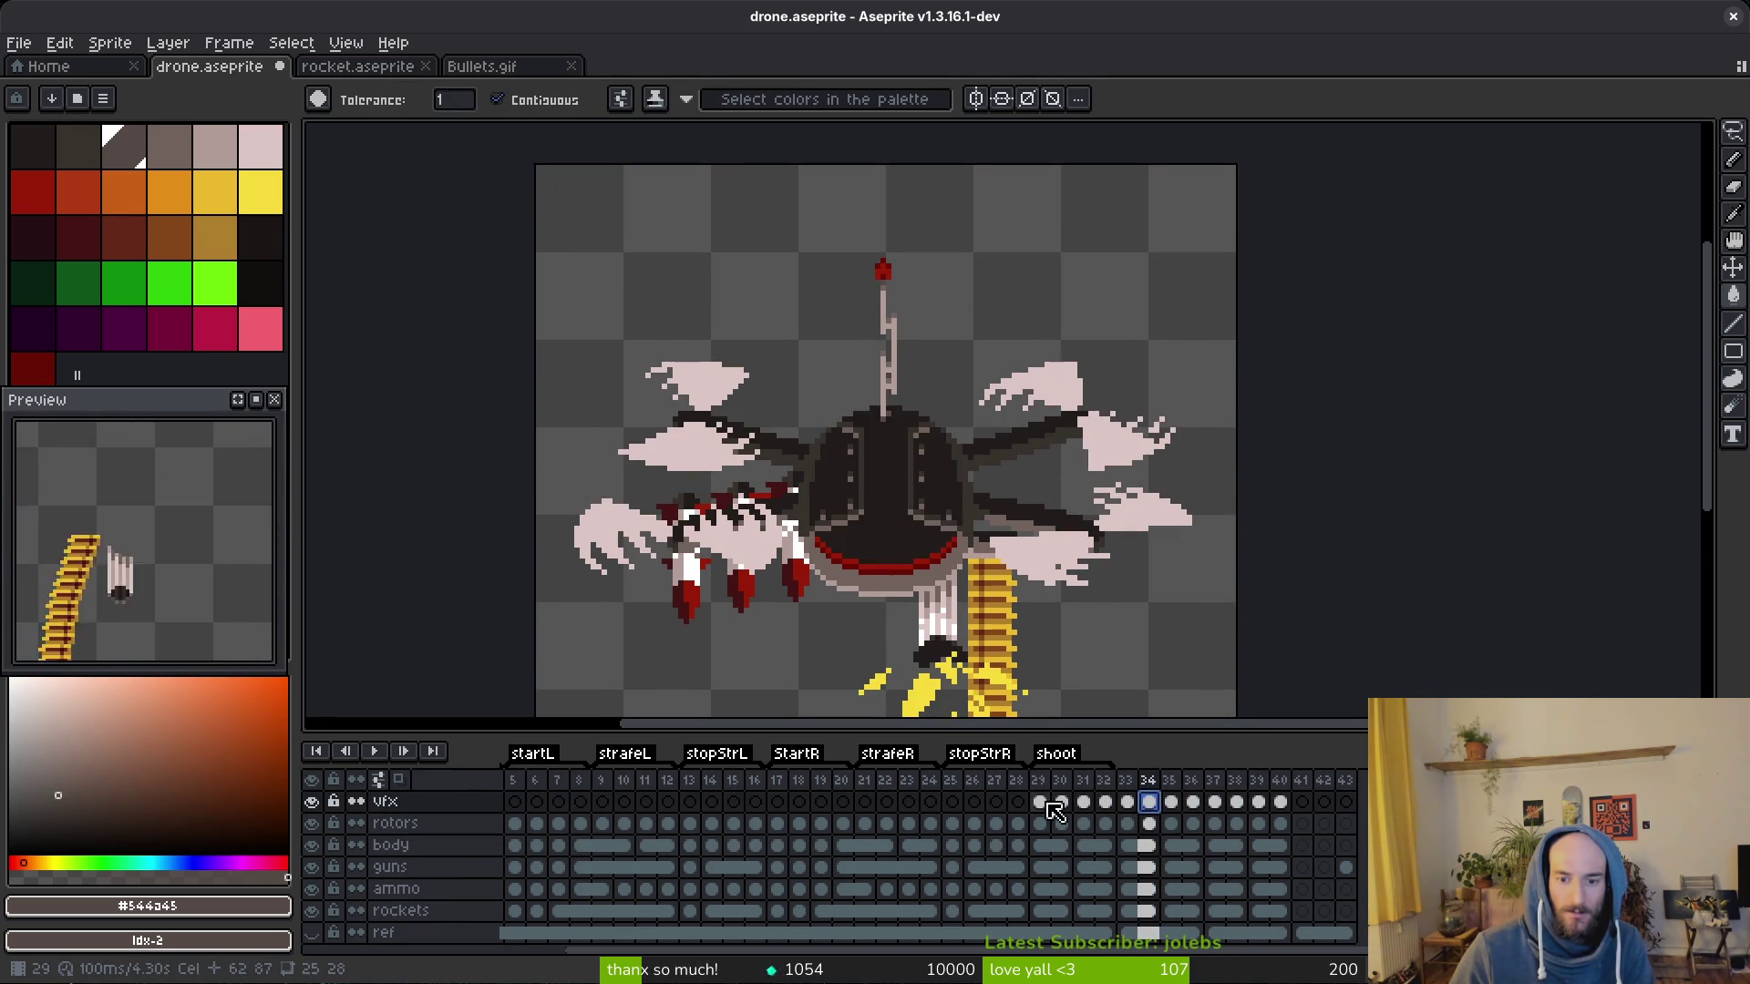
key(Return)
scroll(143, 567, down, 2)
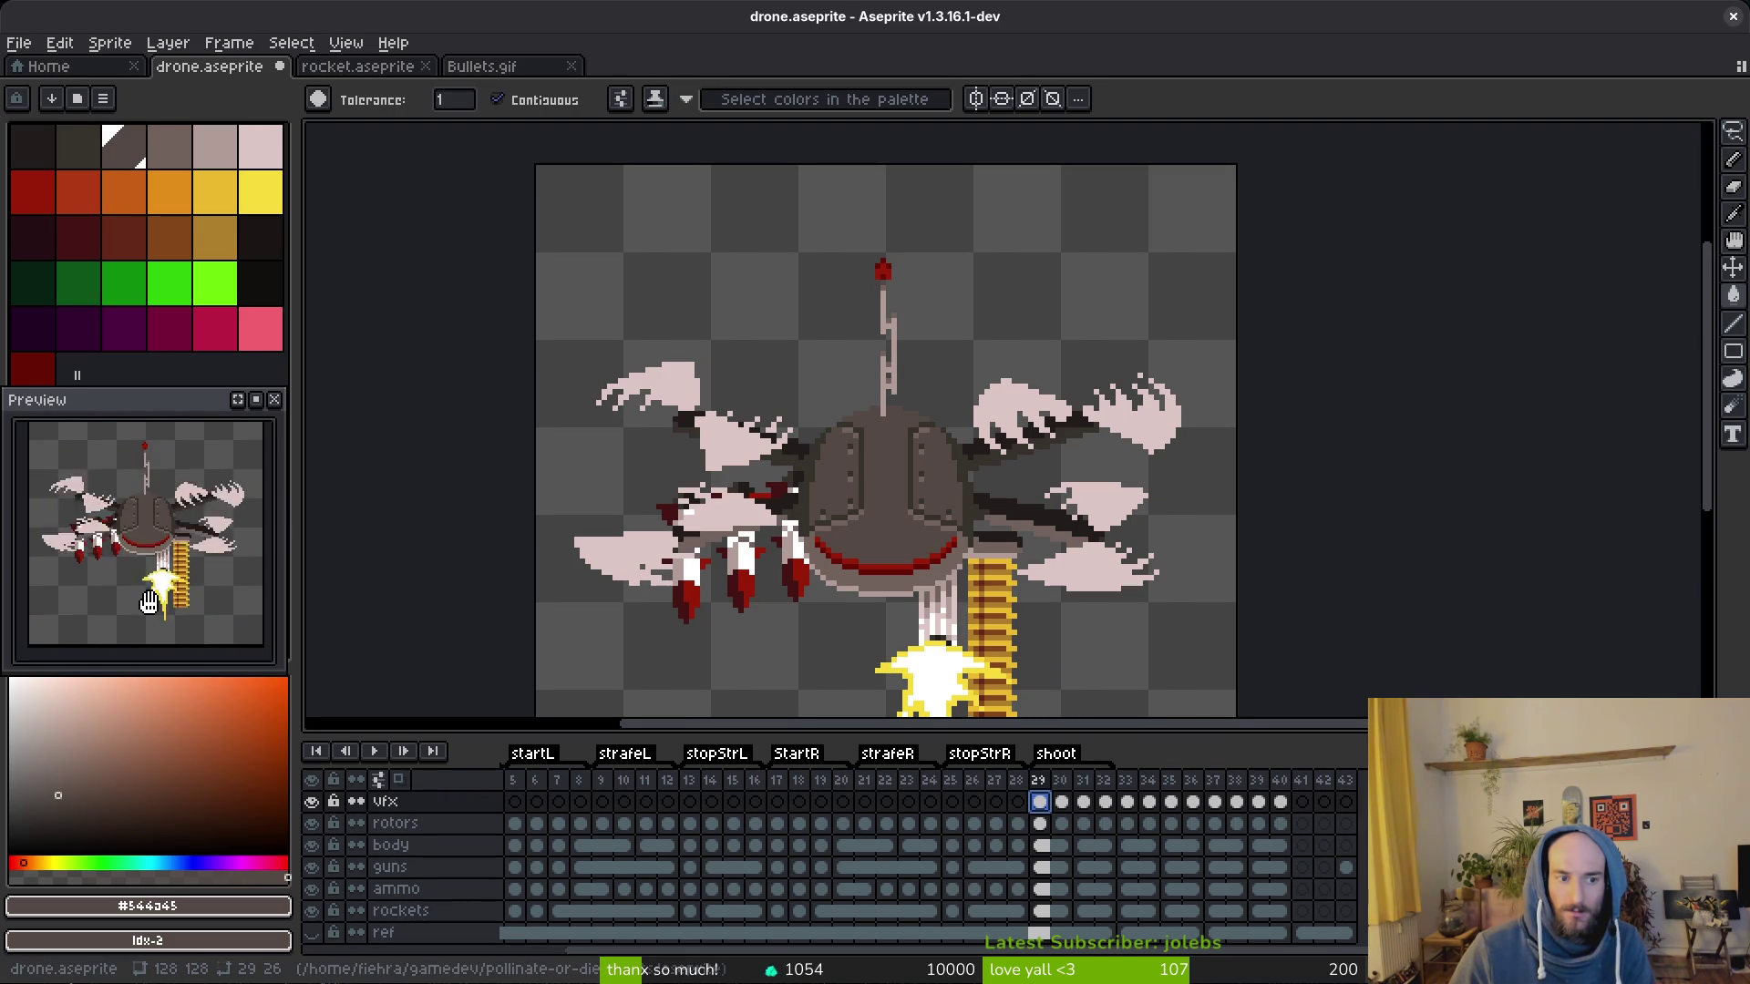
key(ctrl+z)
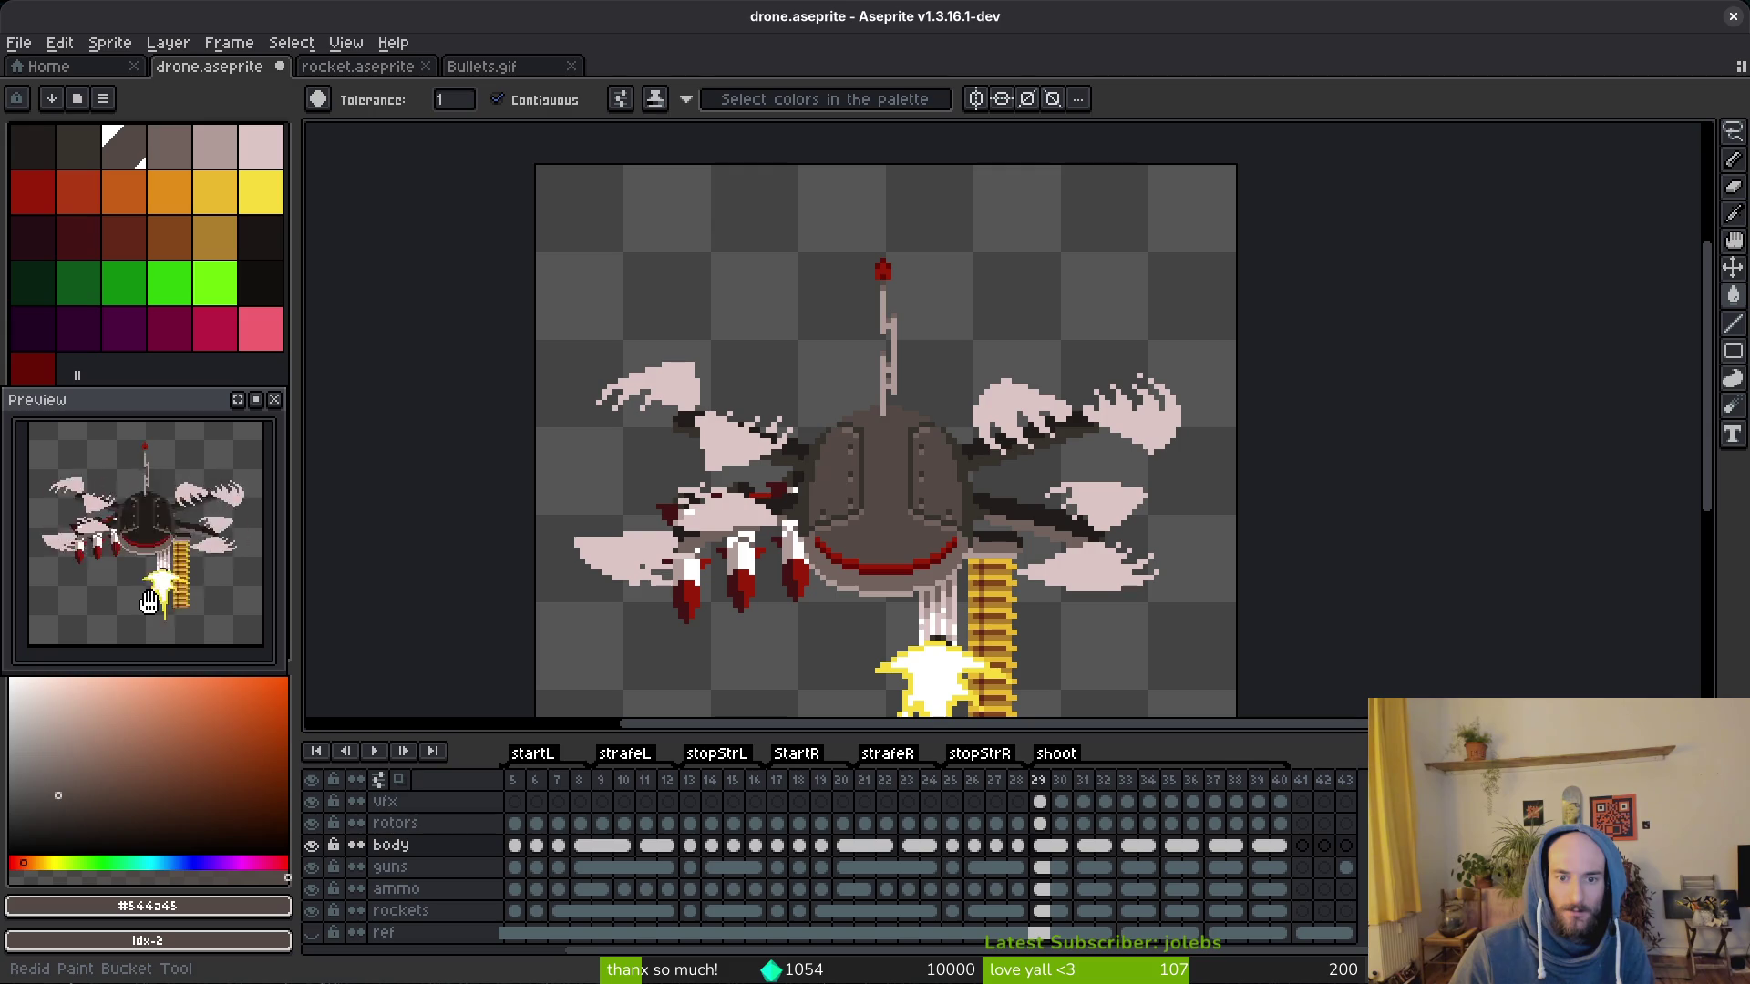
key(ctrl+z)
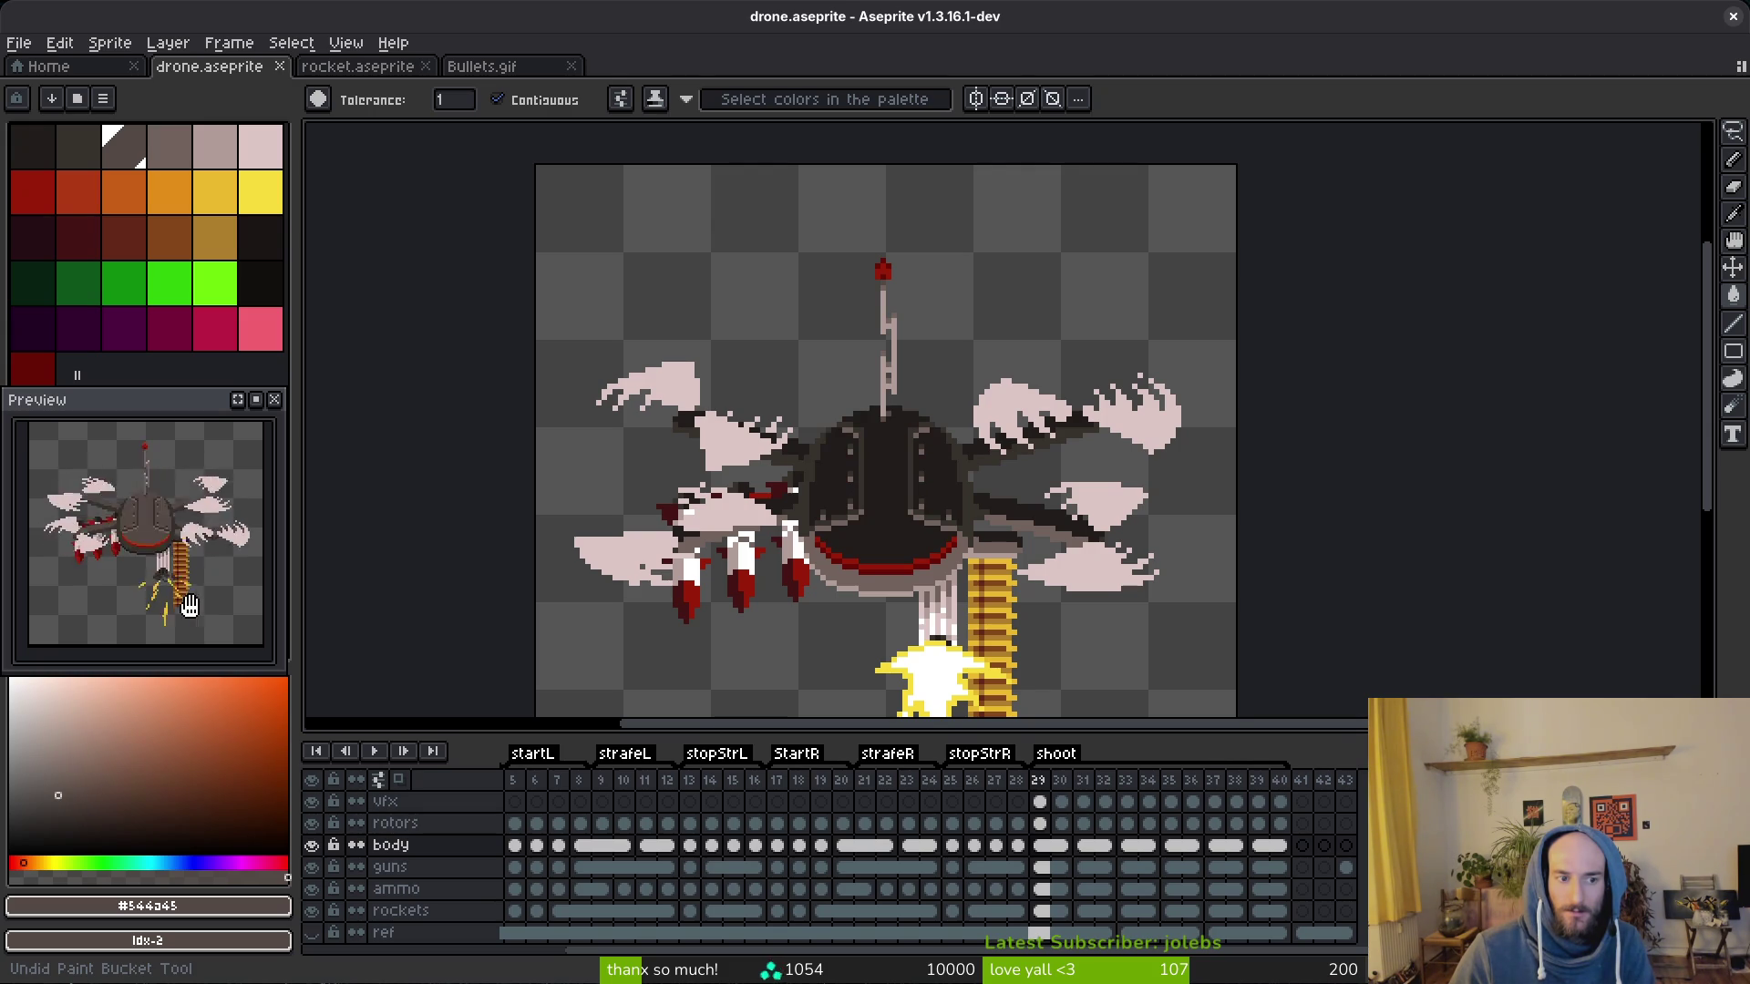
key(ctrl+y)
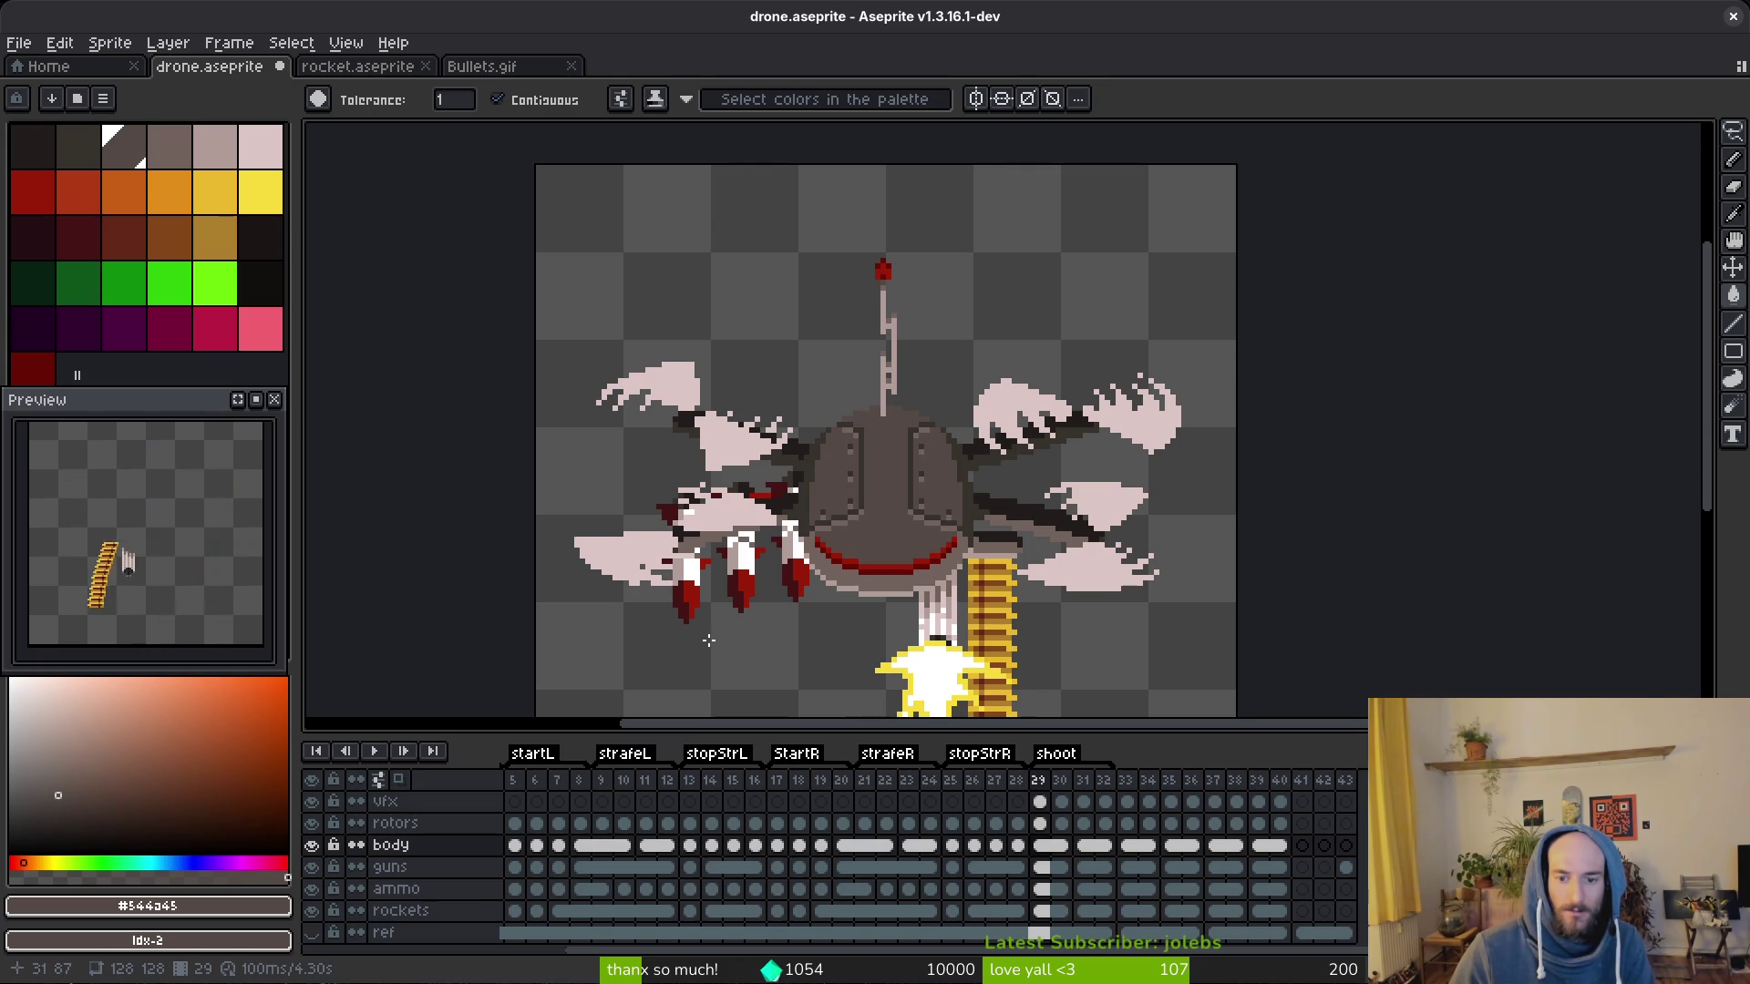
click(1042, 801)
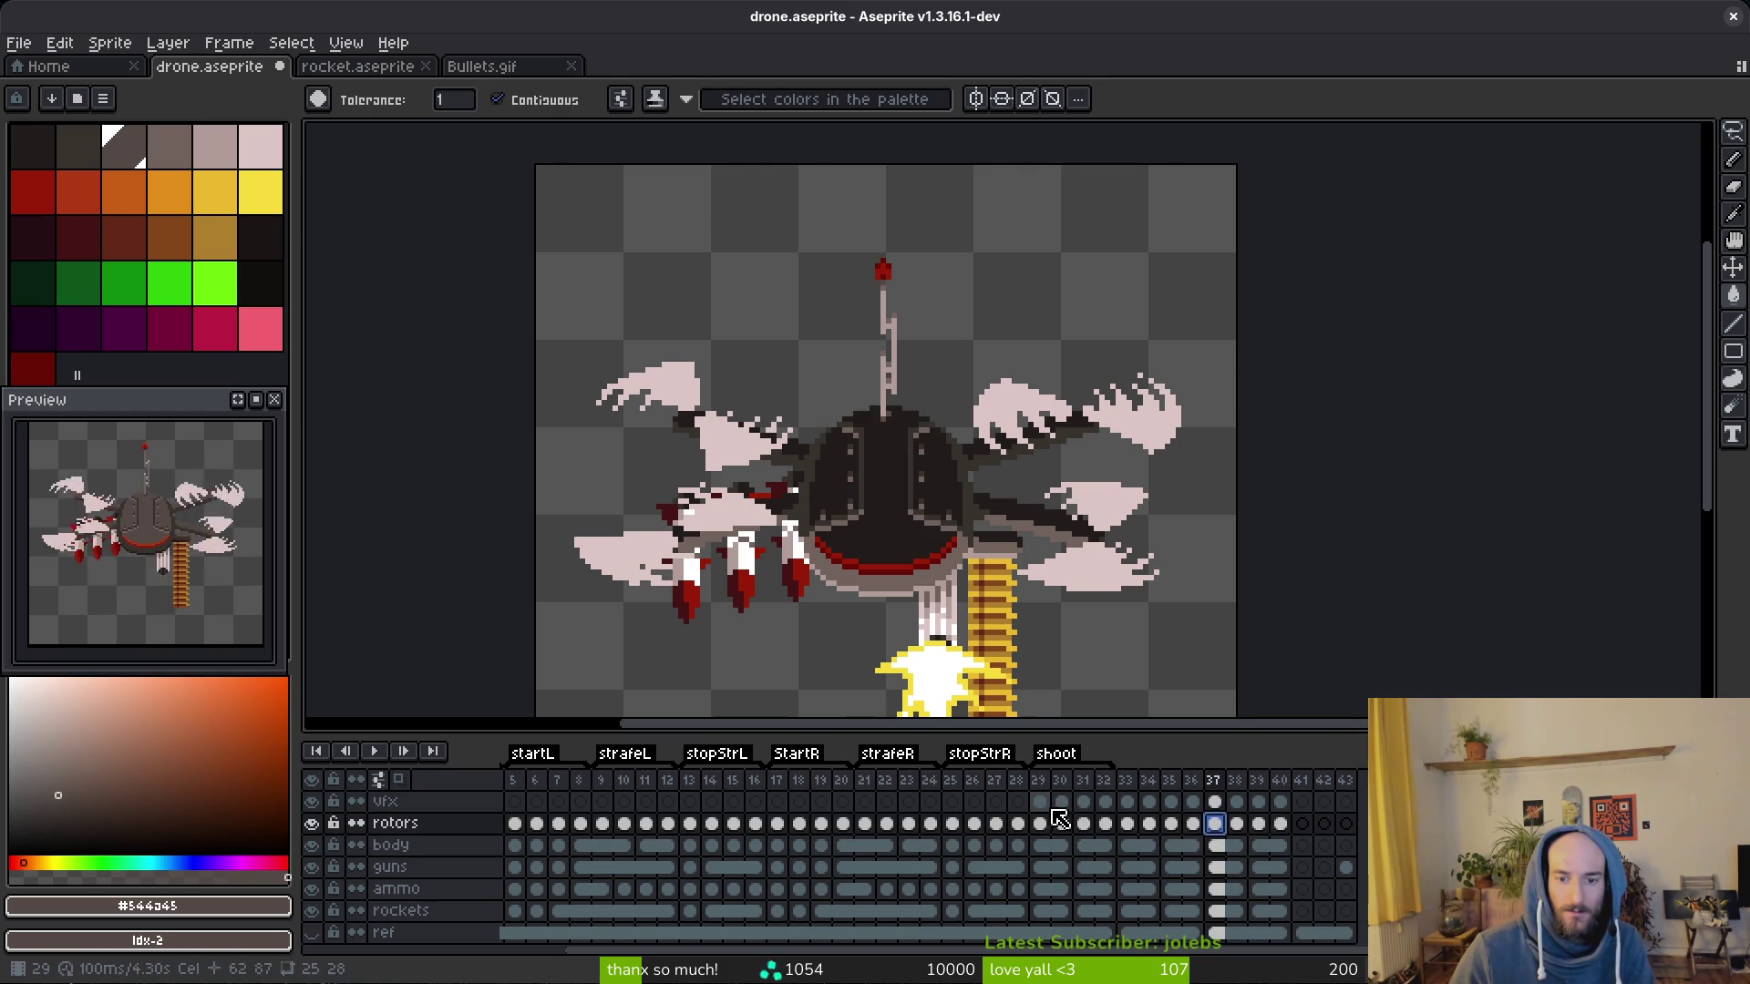
click(1042, 823)
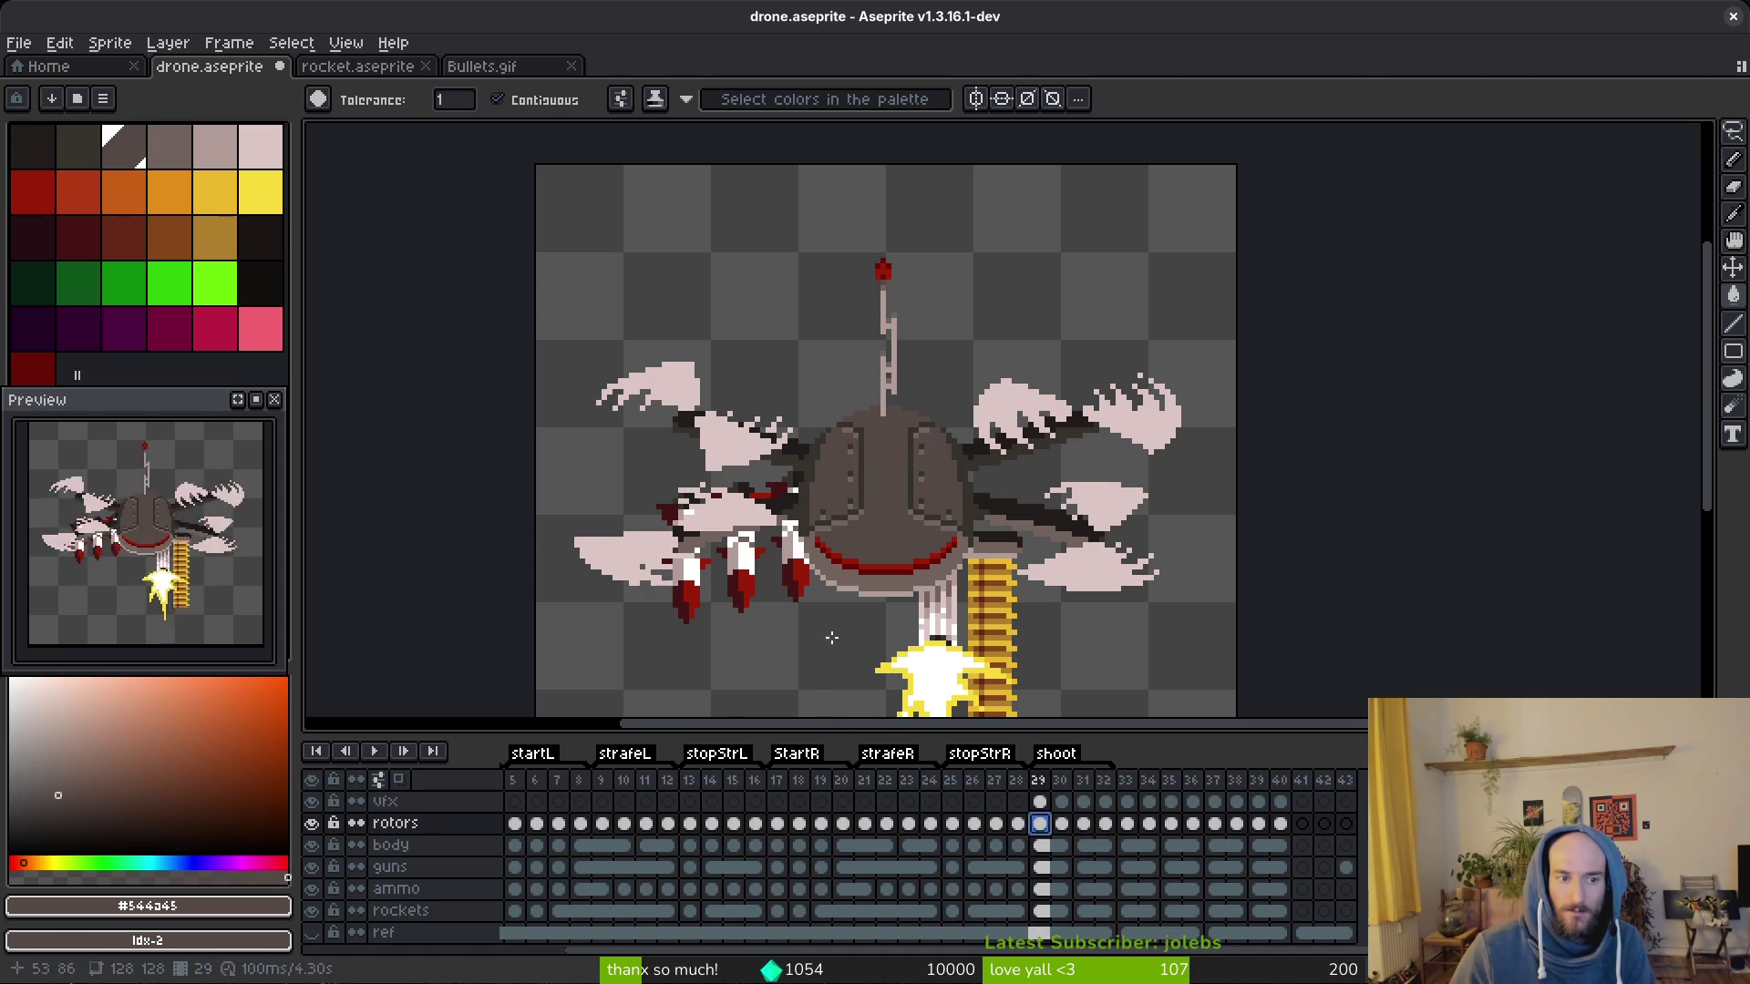
scroll(824, 646, up, 3)
Step: Sample the dark shadow colour and fill the rim band below the red mouth dark on the body layer
key(alt)
scroll(1033, 591, up, 1)
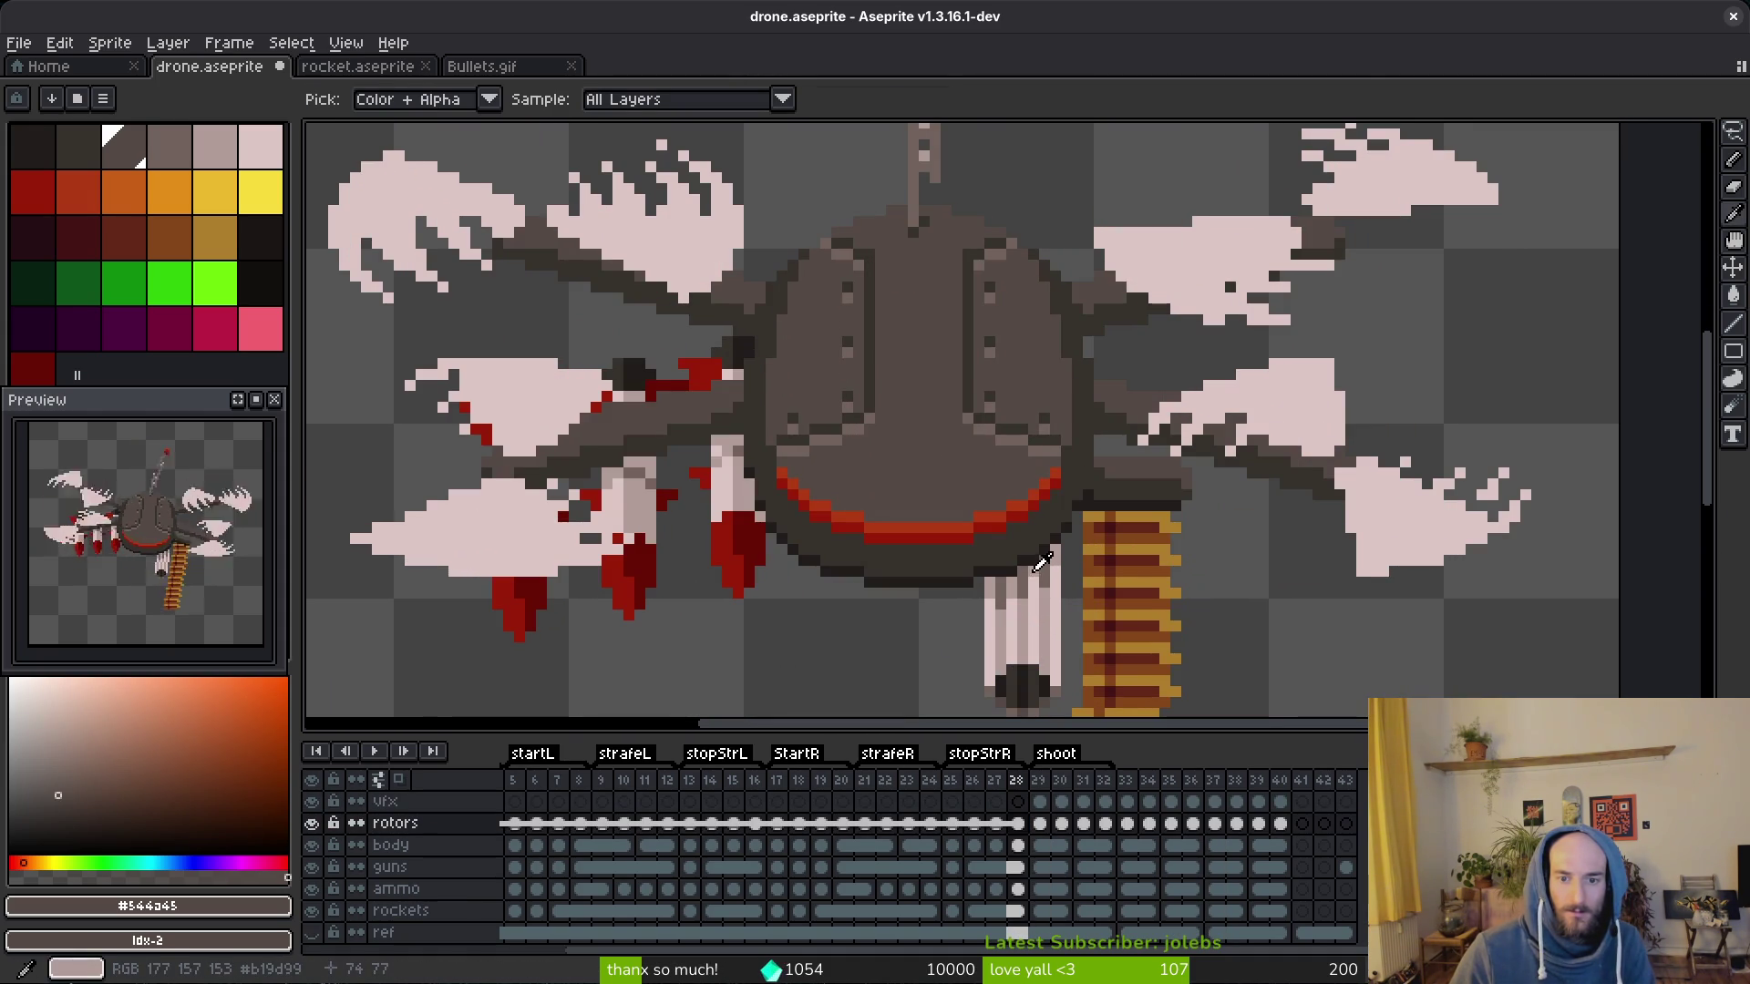
key(Right)
key(Left)
alt+click(1023, 536)
key(Right)
key(g)
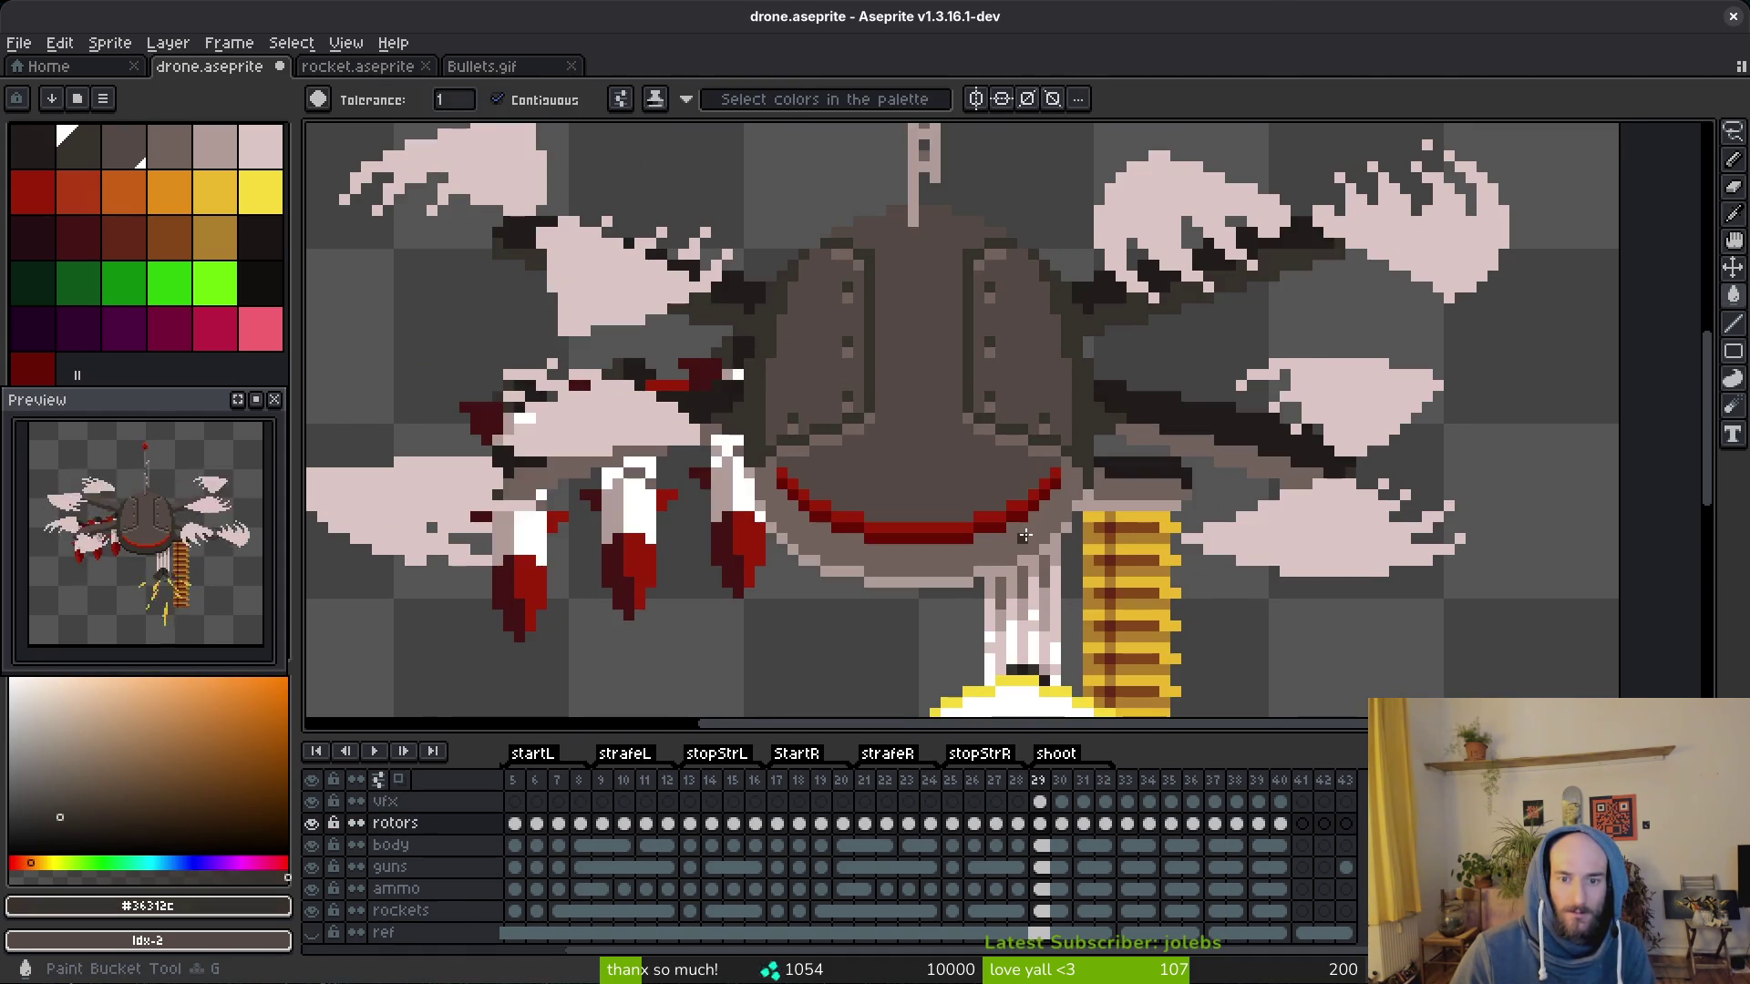
click(1051, 869)
click(1054, 845)
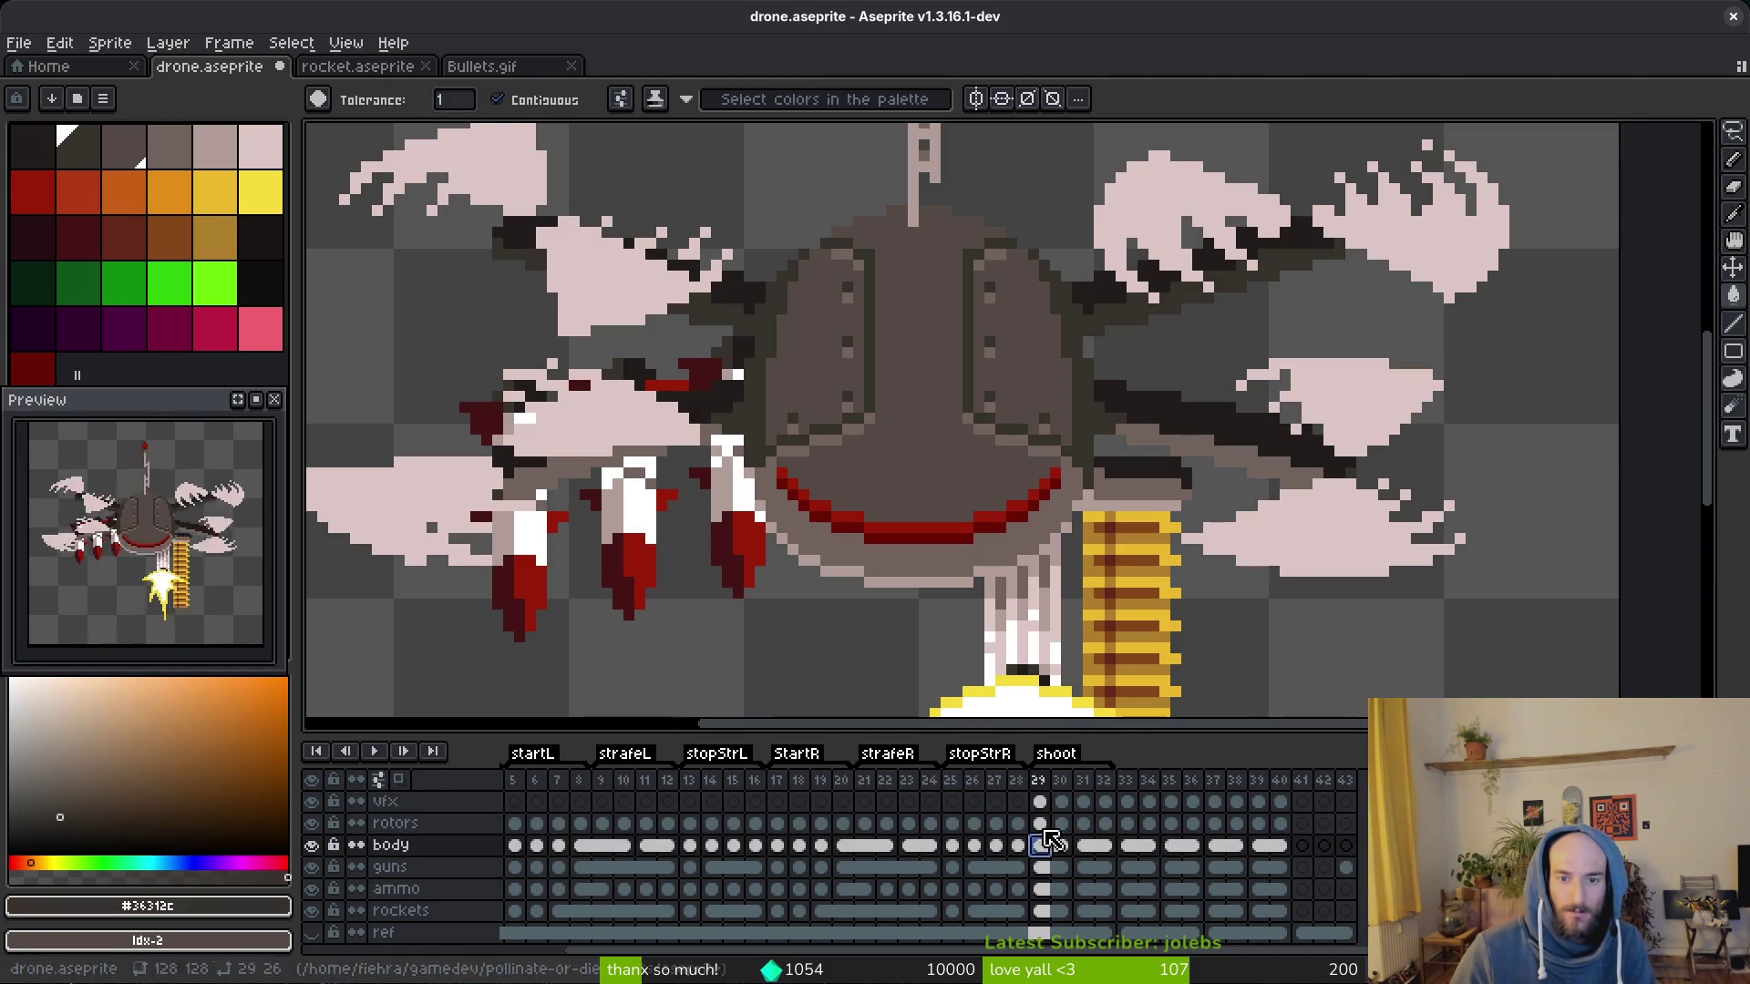
click(1024, 536)
scroll(1023, 537, down, 2)
Step: Fill the two stray black pixel clusters left of the body brown and hide the vfx layer
alt+click(1069, 555)
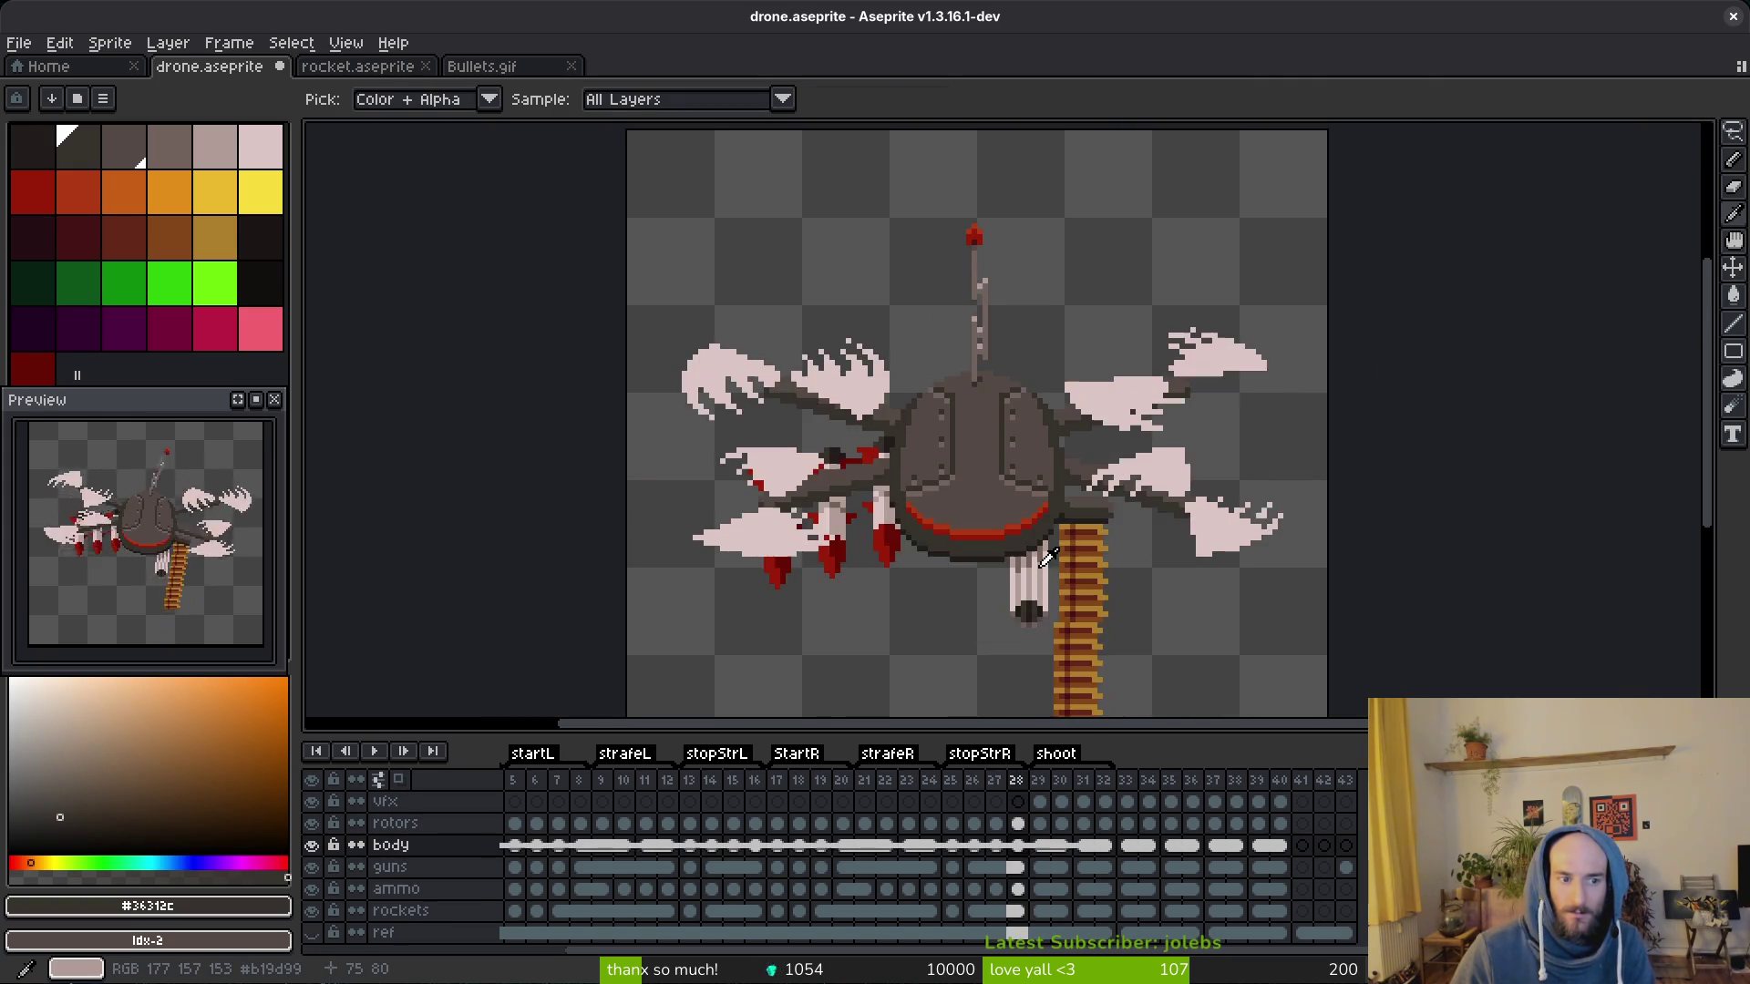
key(g)
scroll(1069, 555, up, 1)
scroll(1099, 490, up, 2)
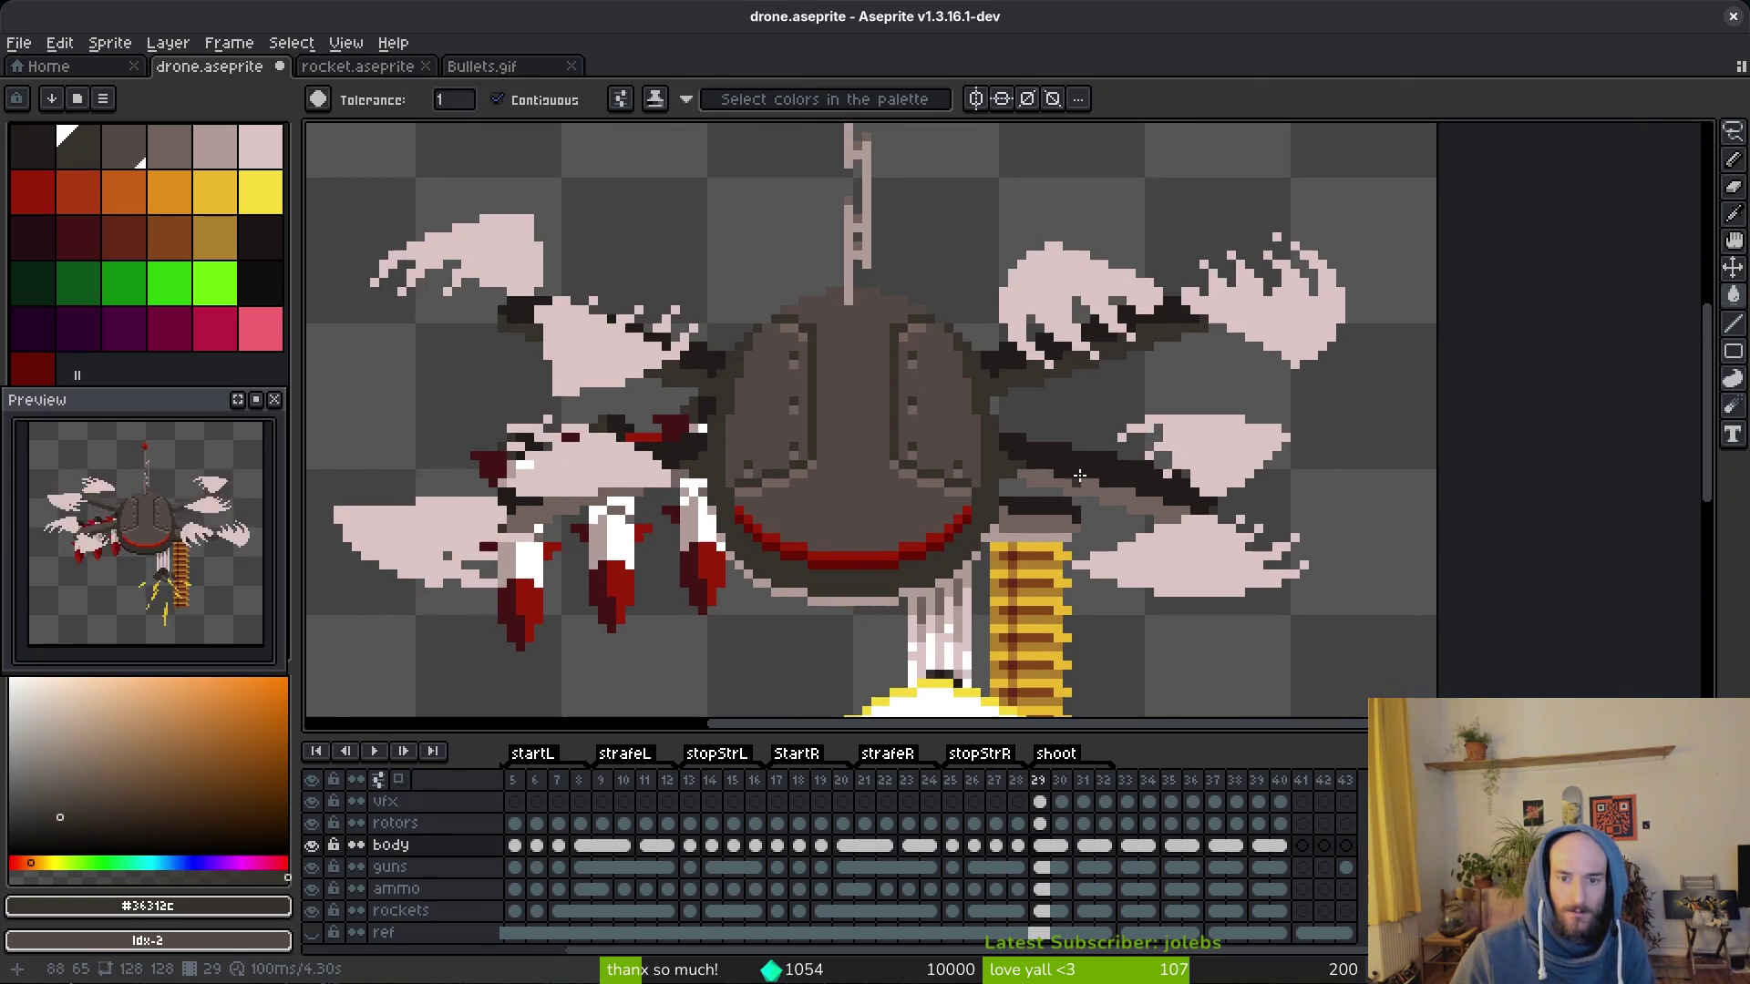
scroll(1039, 465, up, 1)
key(alt)
alt+click(1009, 446)
scroll(1010, 446, down, 2)
key(period)
scroll(958, 411, up, 2)
click(737, 366)
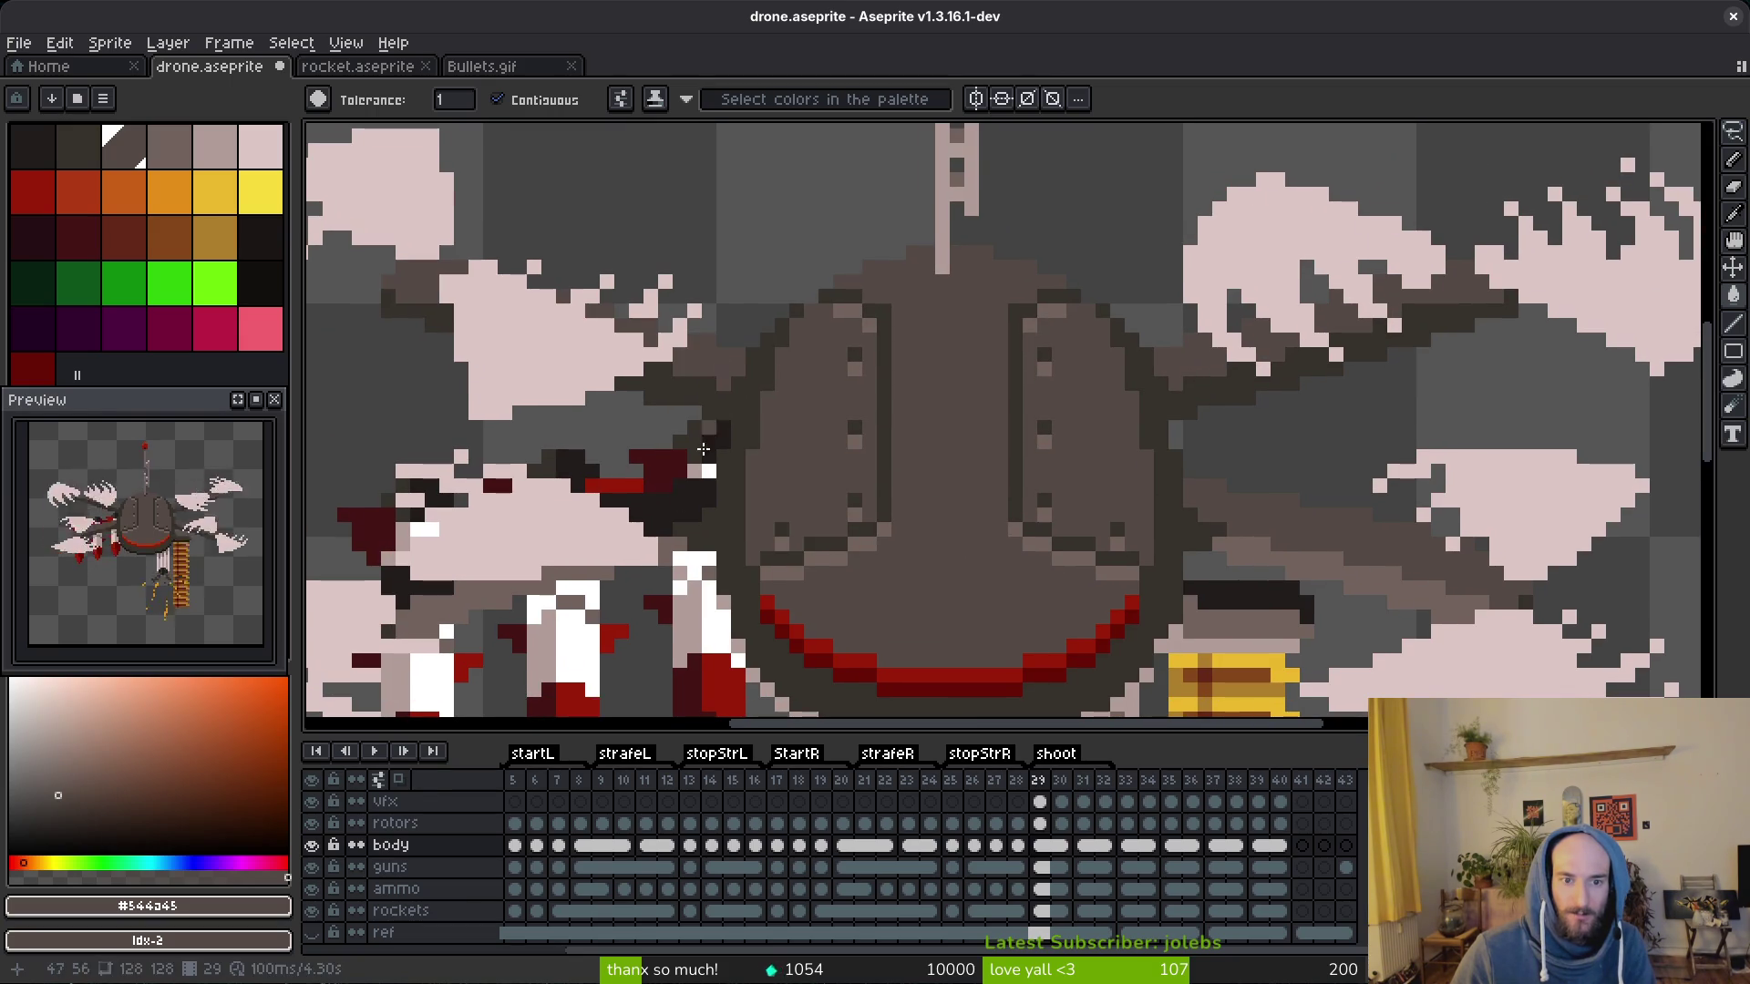
click(720, 451)
click(312, 802)
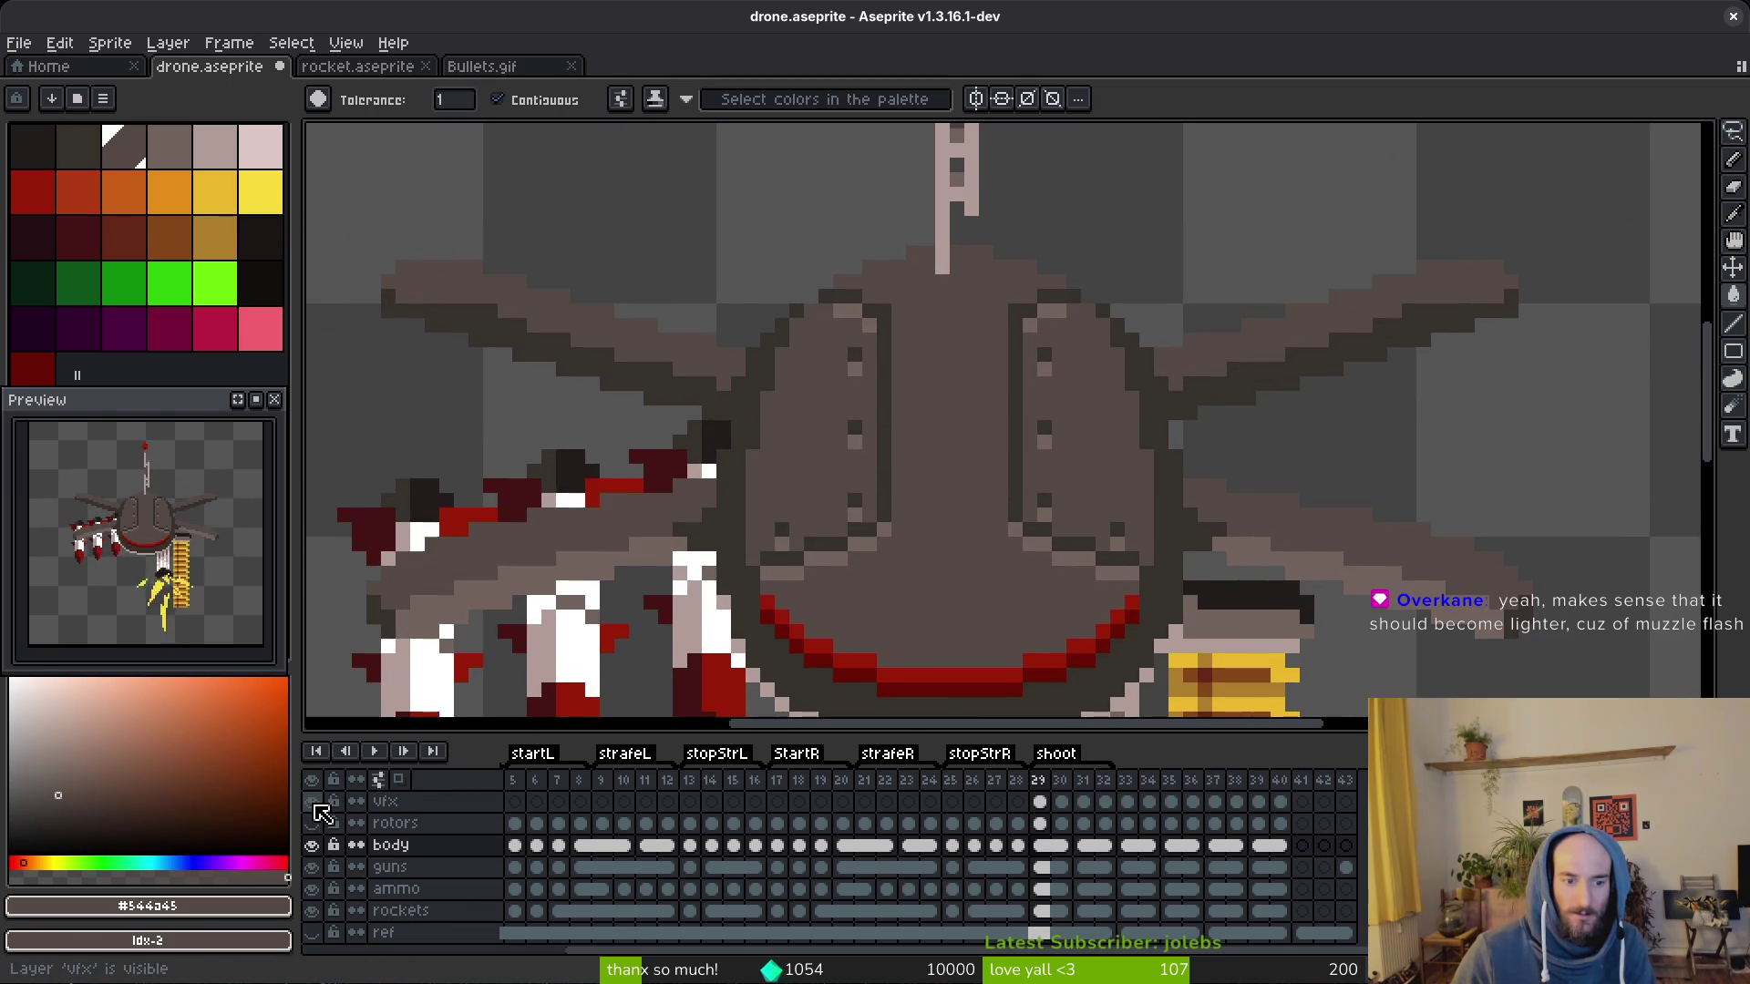
scroll(820, 493, down, 2)
scroll(821, 502, up, 2)
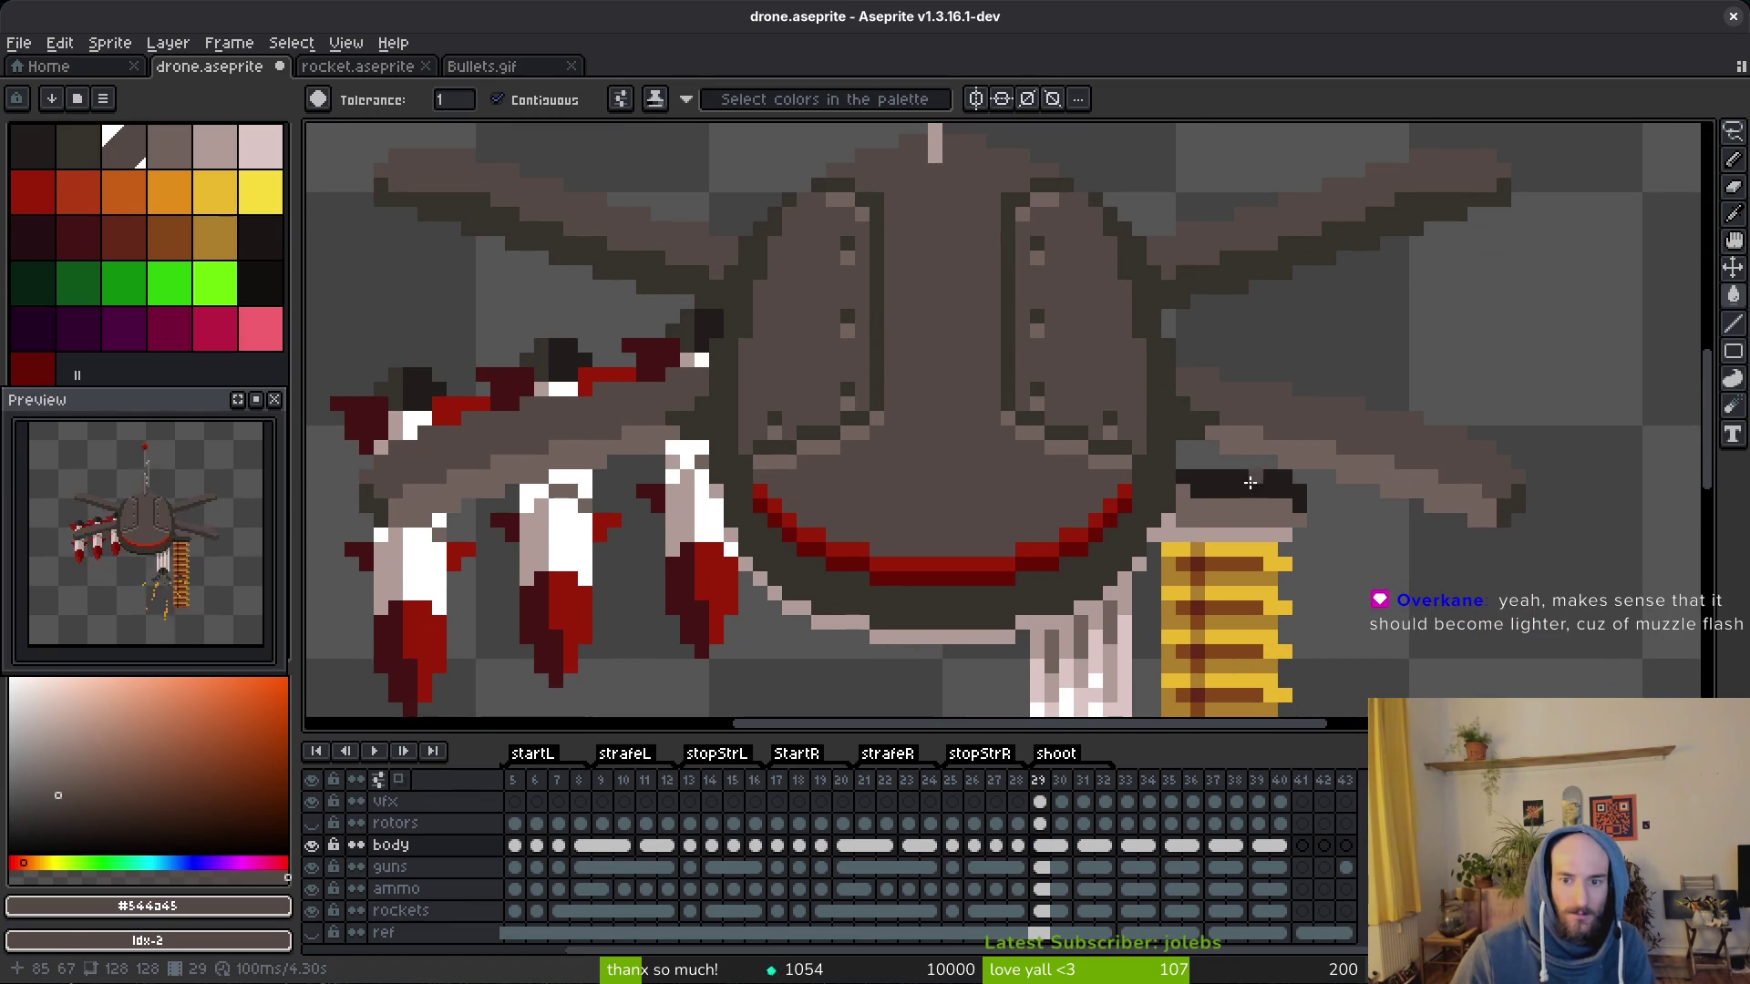
scroll(1252, 518, up, 2)
Step: Sample the lighter grey and draw a highlight line along the drone body's lower rim
key(i)
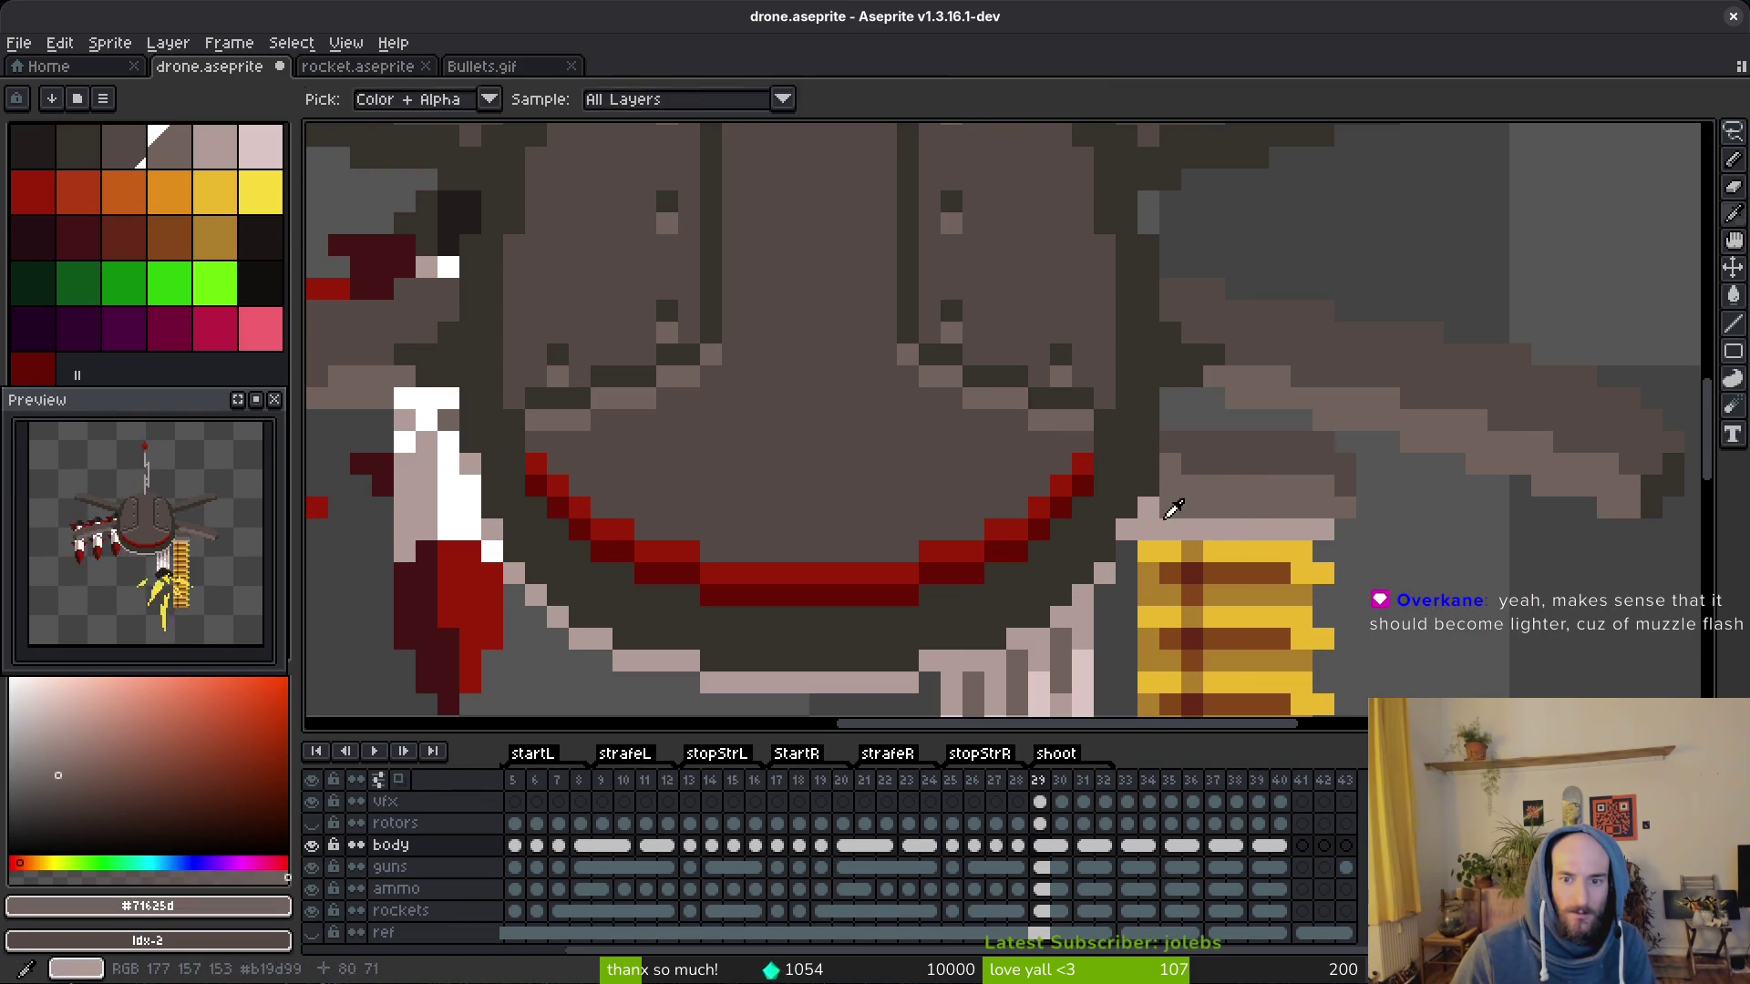
click(1106, 555)
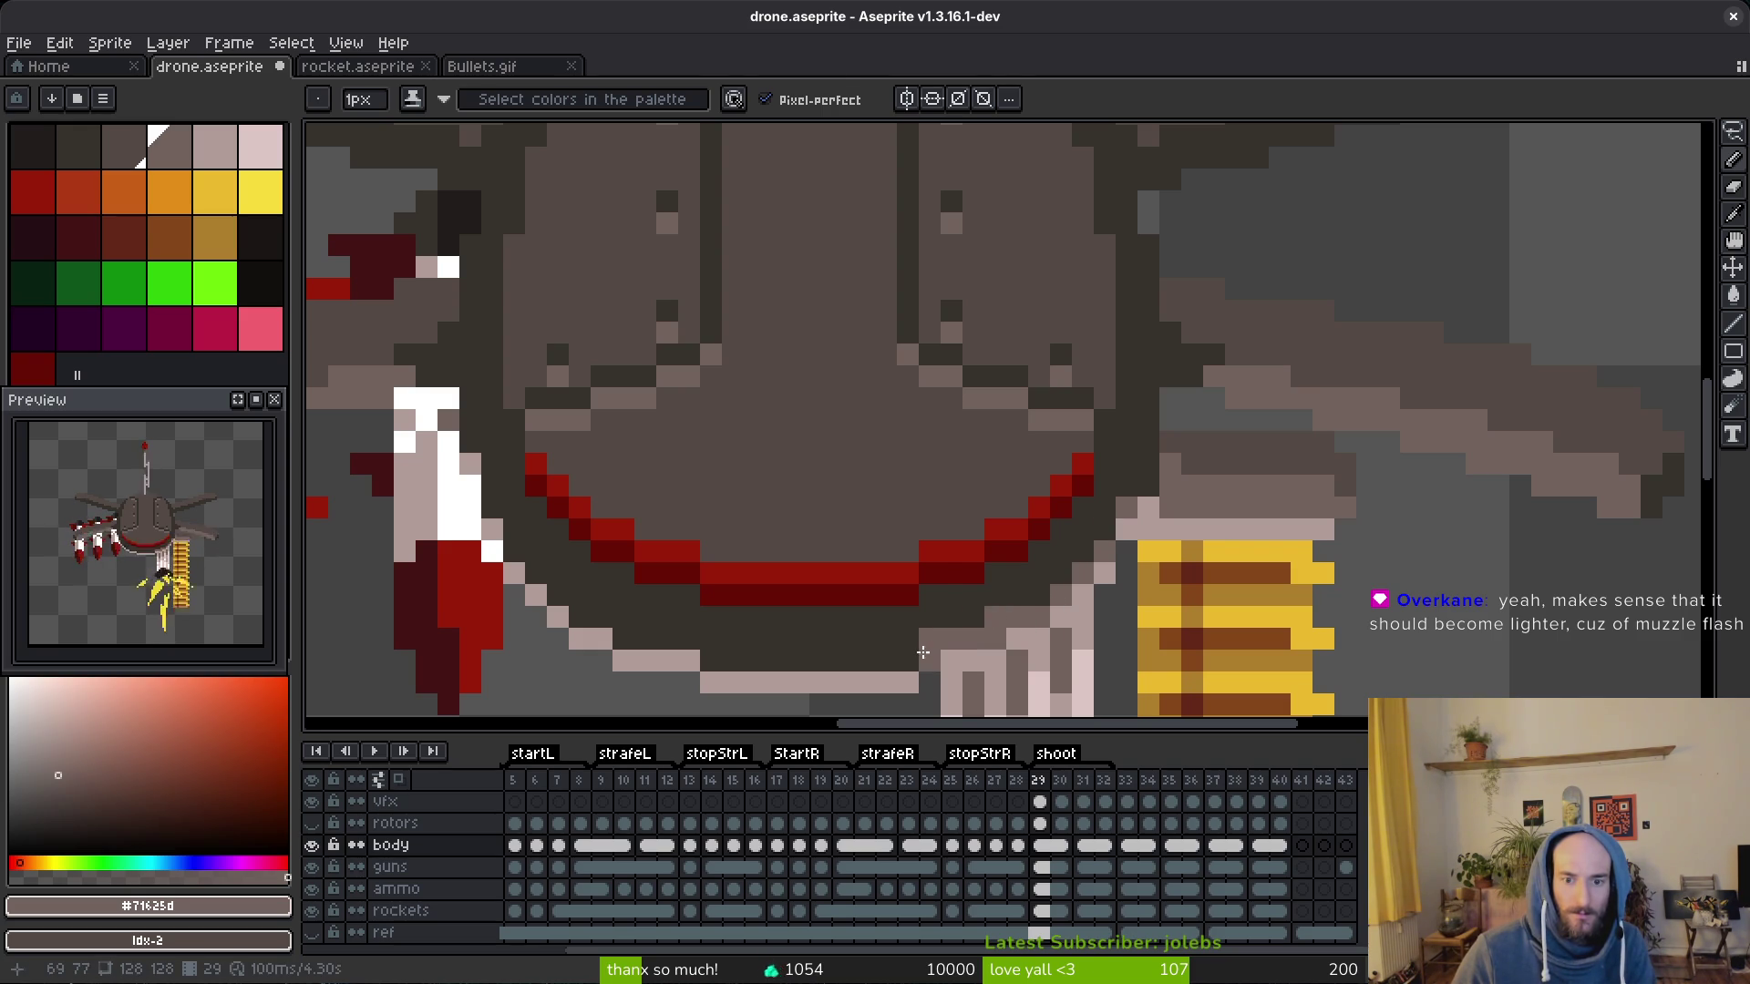
key(l)
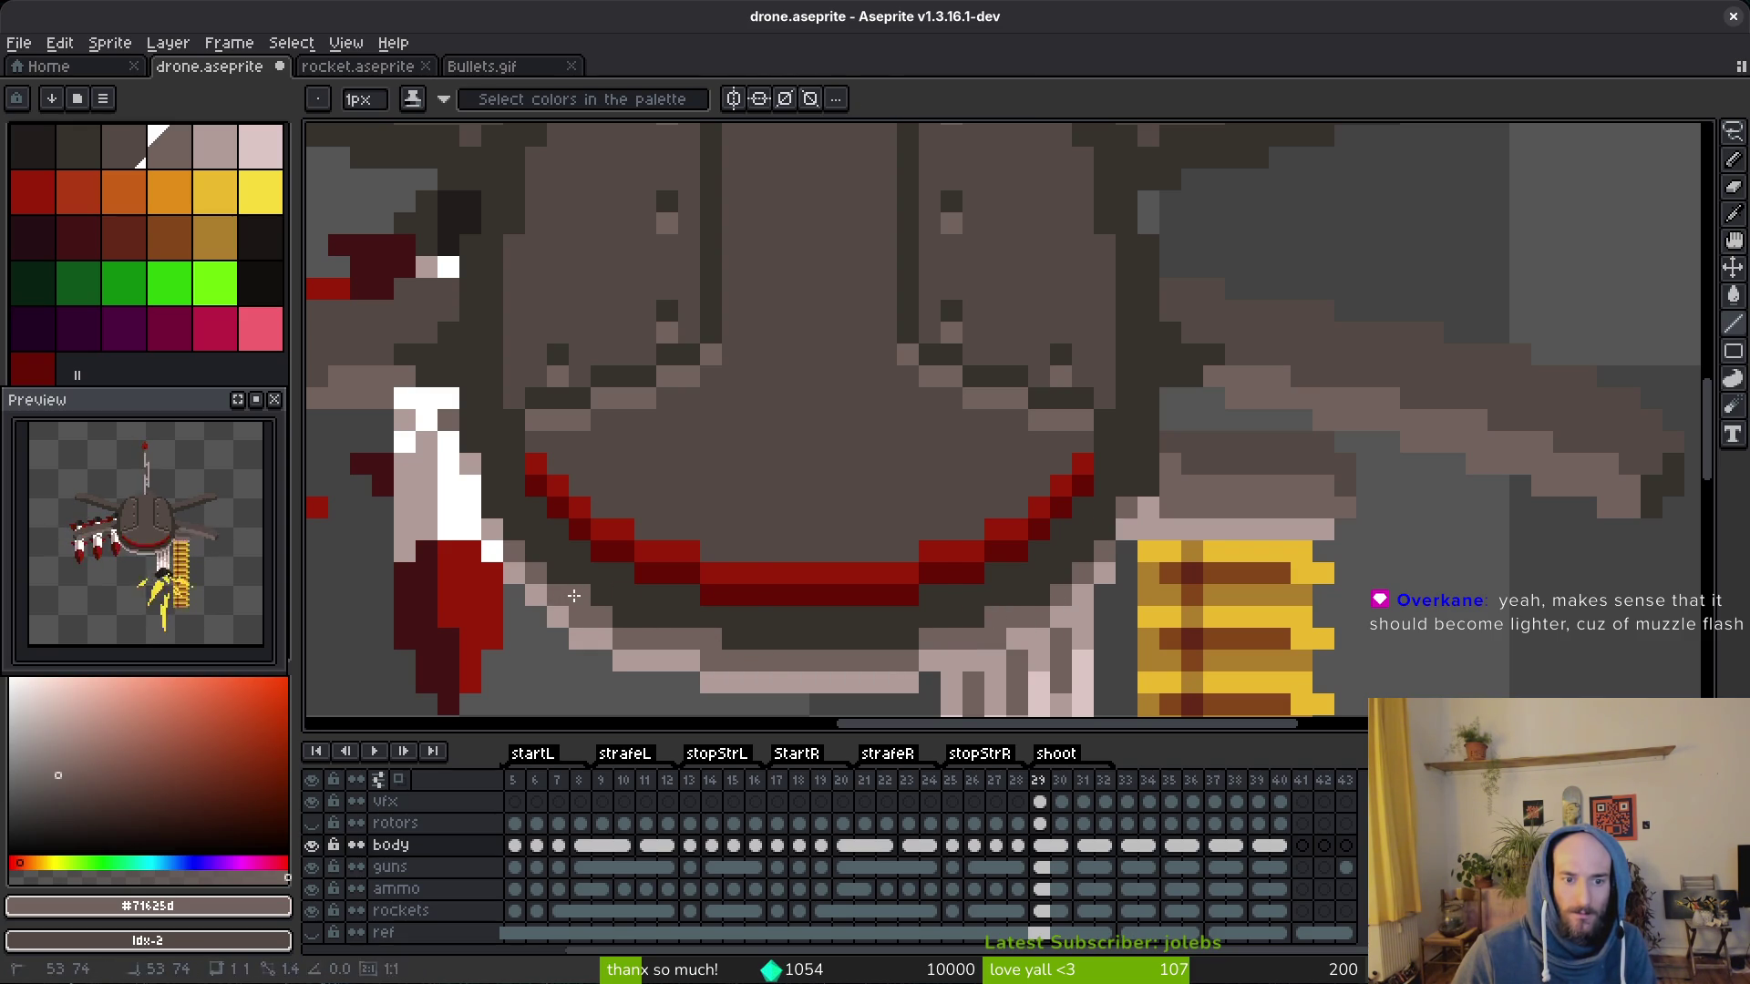
drag(733, 640, 933, 642)
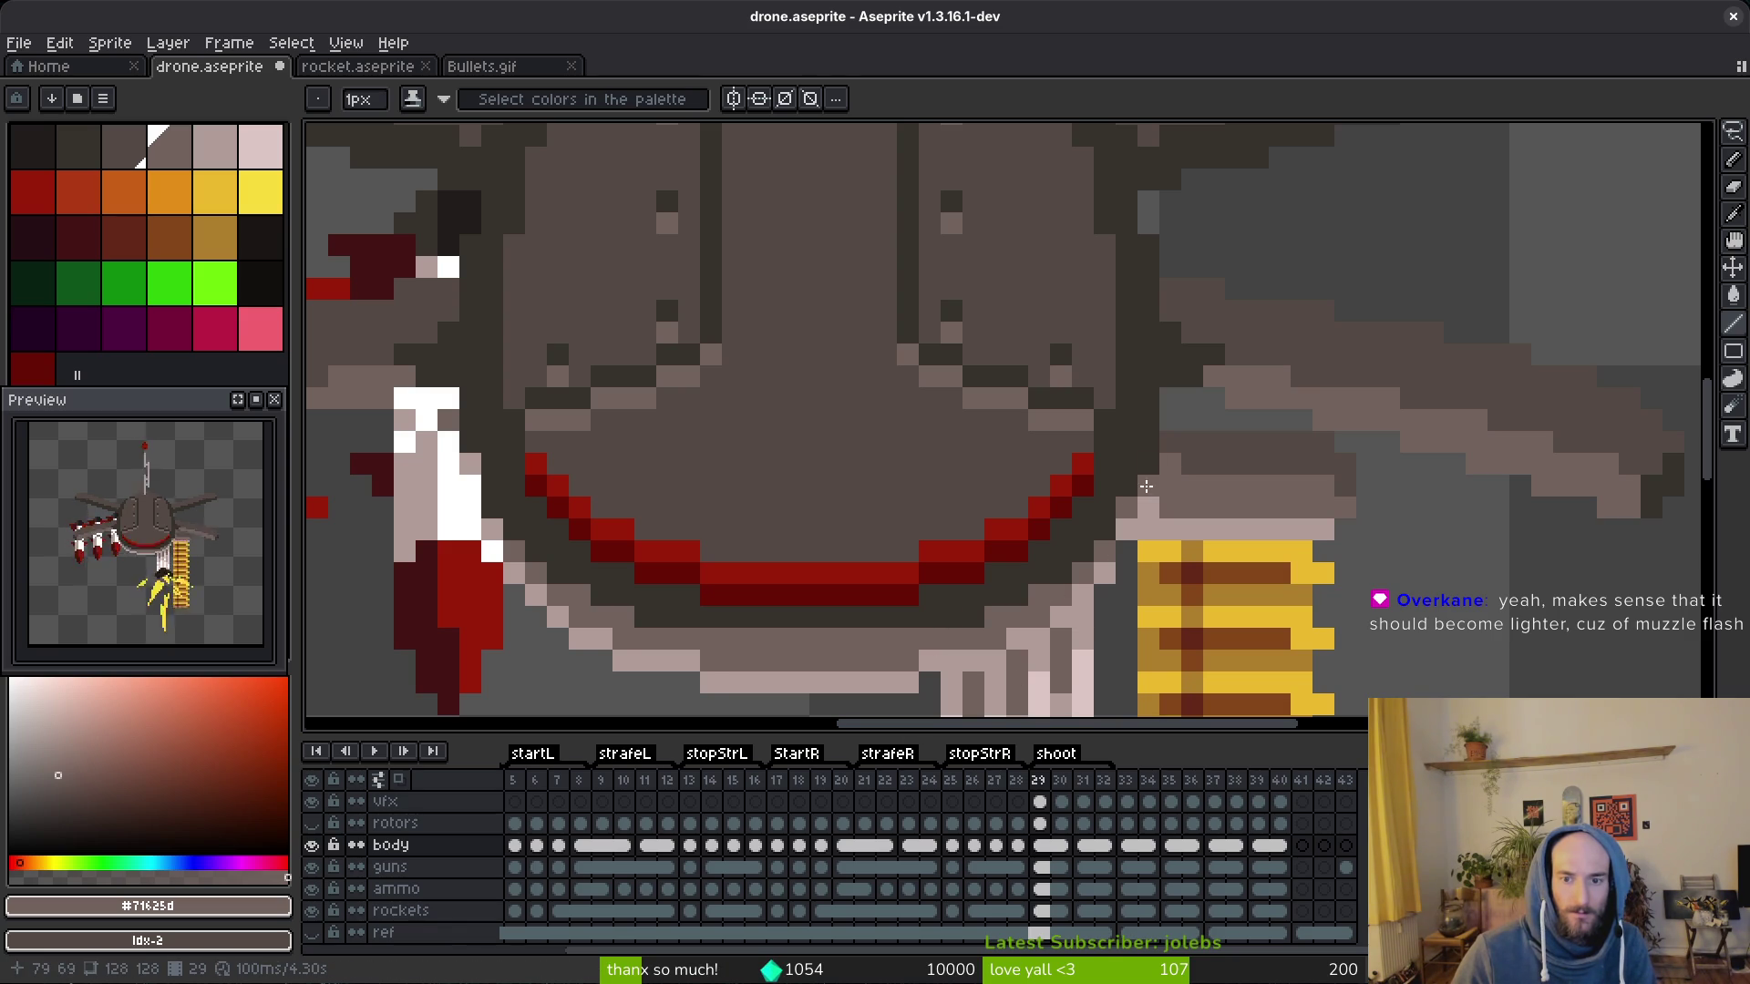
scroll(509, 613, down, 3)
scroll(875, 548, down, 2)
key(alt)
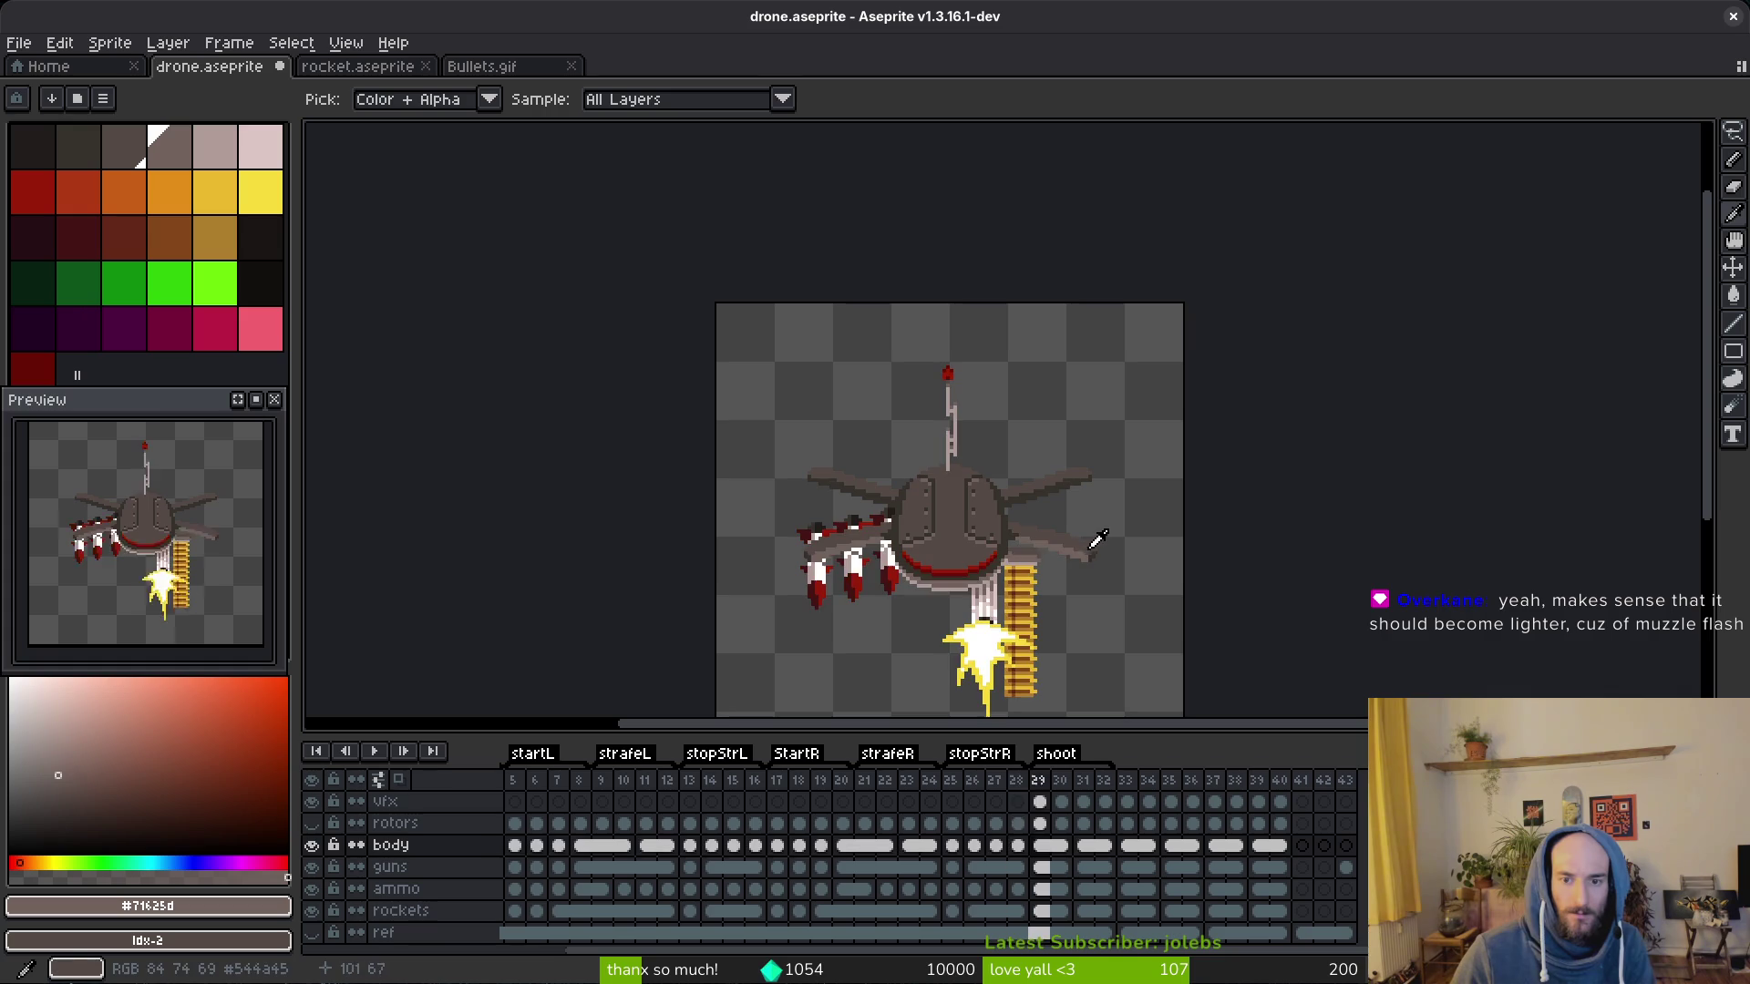
Step: Sample the mid grey from the drone arm, pan along it and flip between frames 28 and 29
key(alt)
scroll(1090, 520, up, 4)
key(alt)
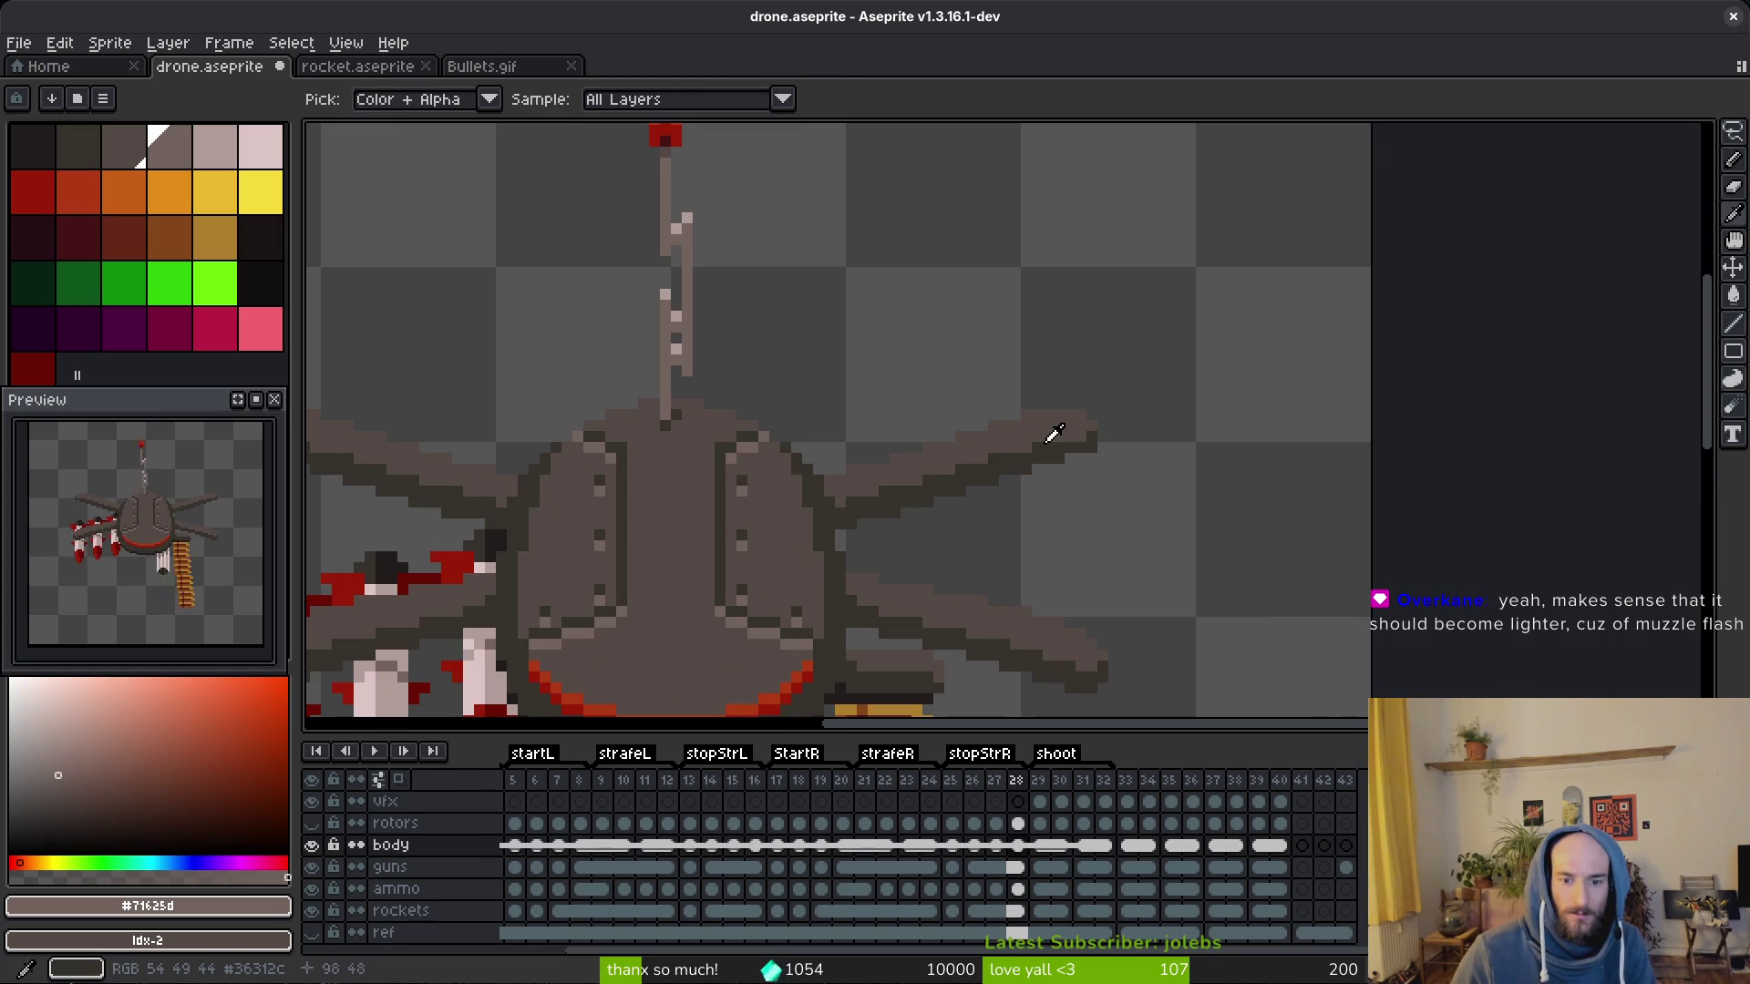
key(alt)
scroll(1047, 439, up, 2)
key(alt)
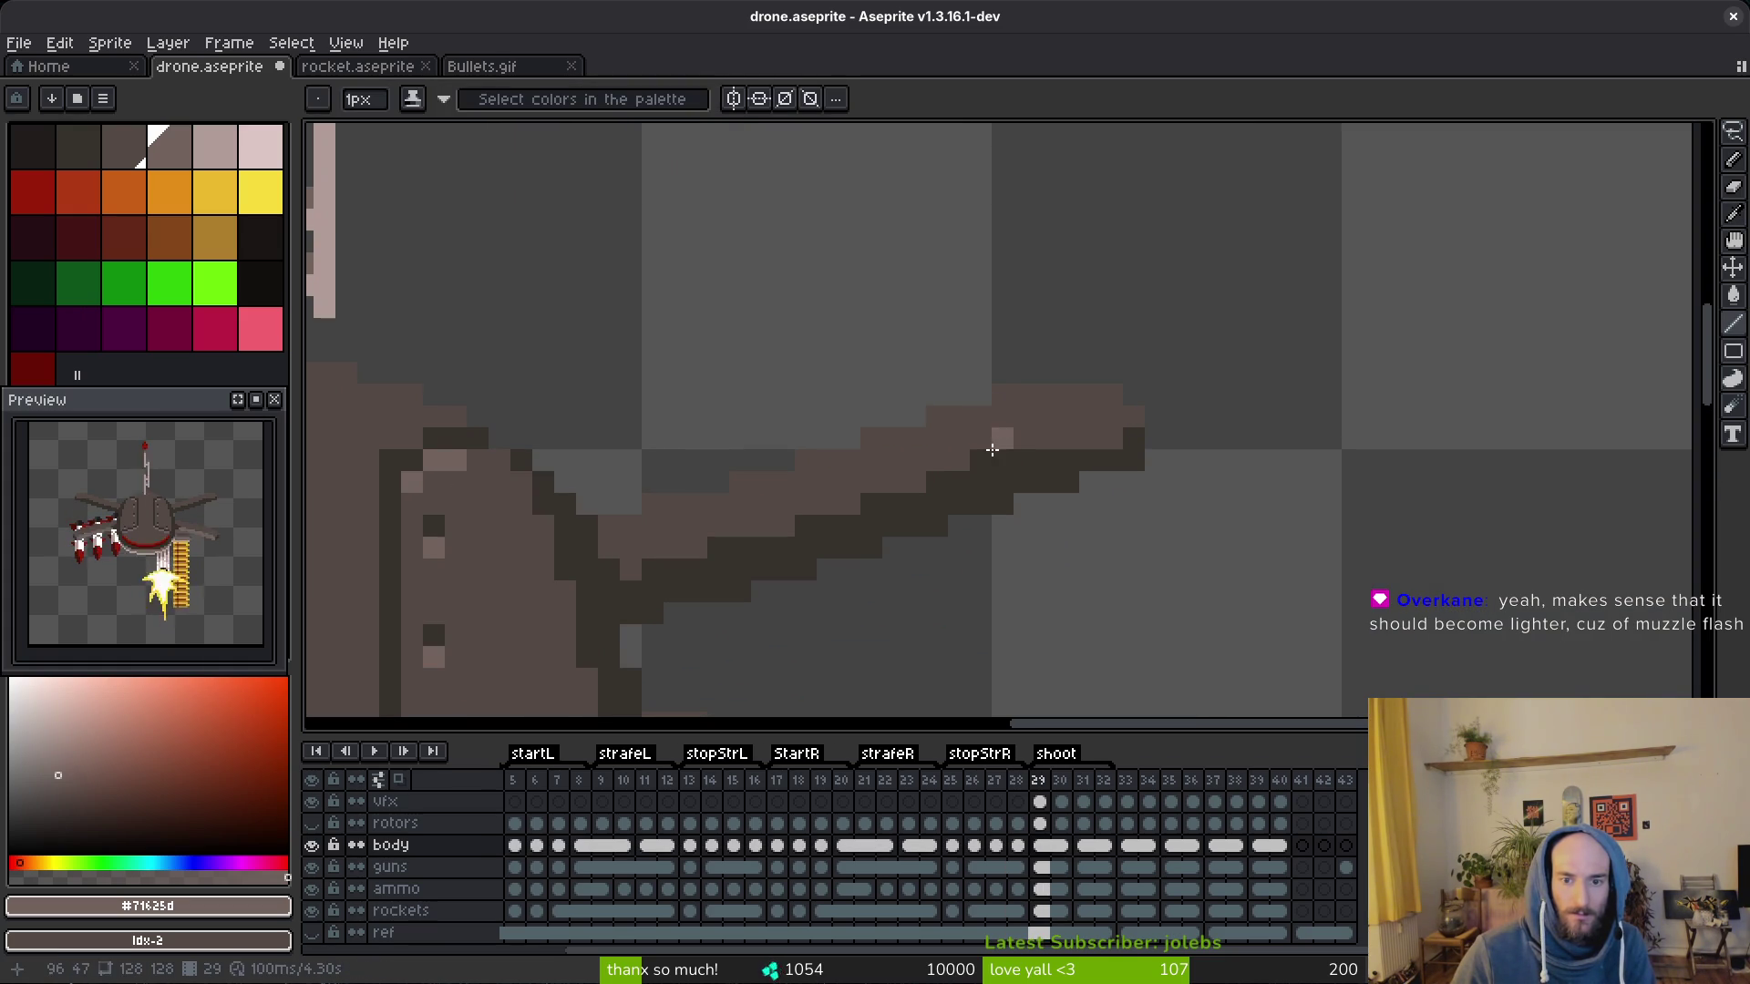
key(alt)
click(1007, 436)
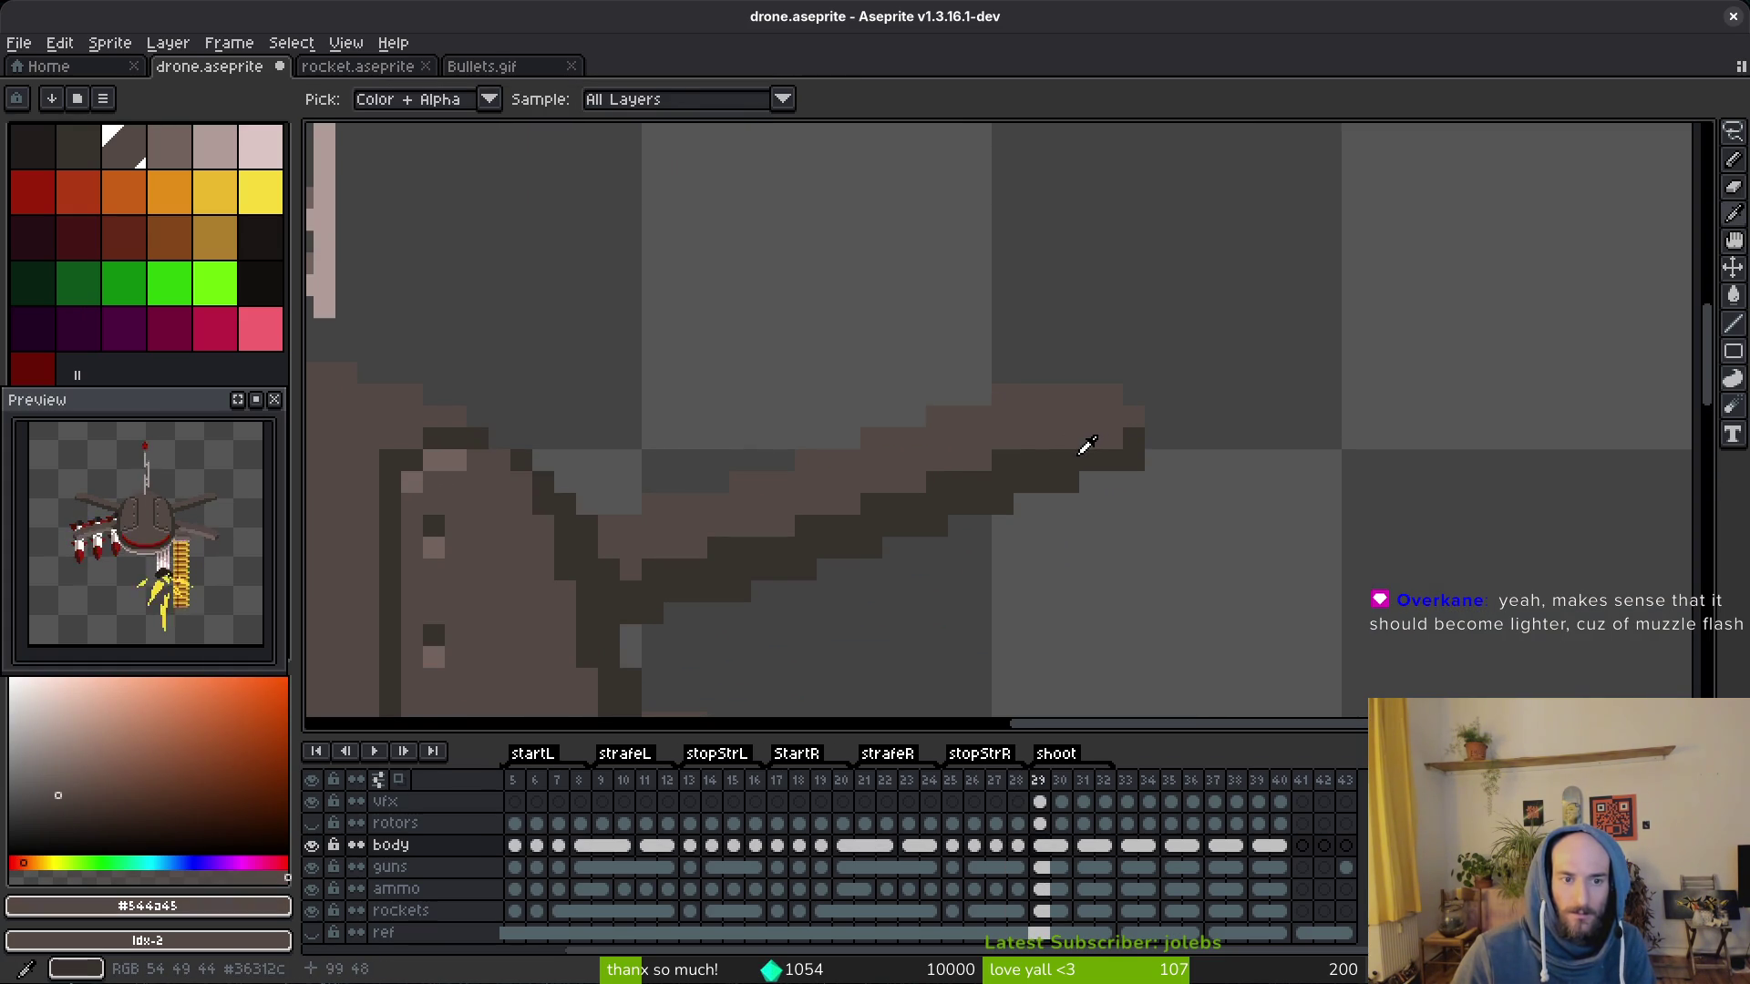
drag(547, 534, 706, 552)
scroll(707, 552, down, 4)
key(alt)
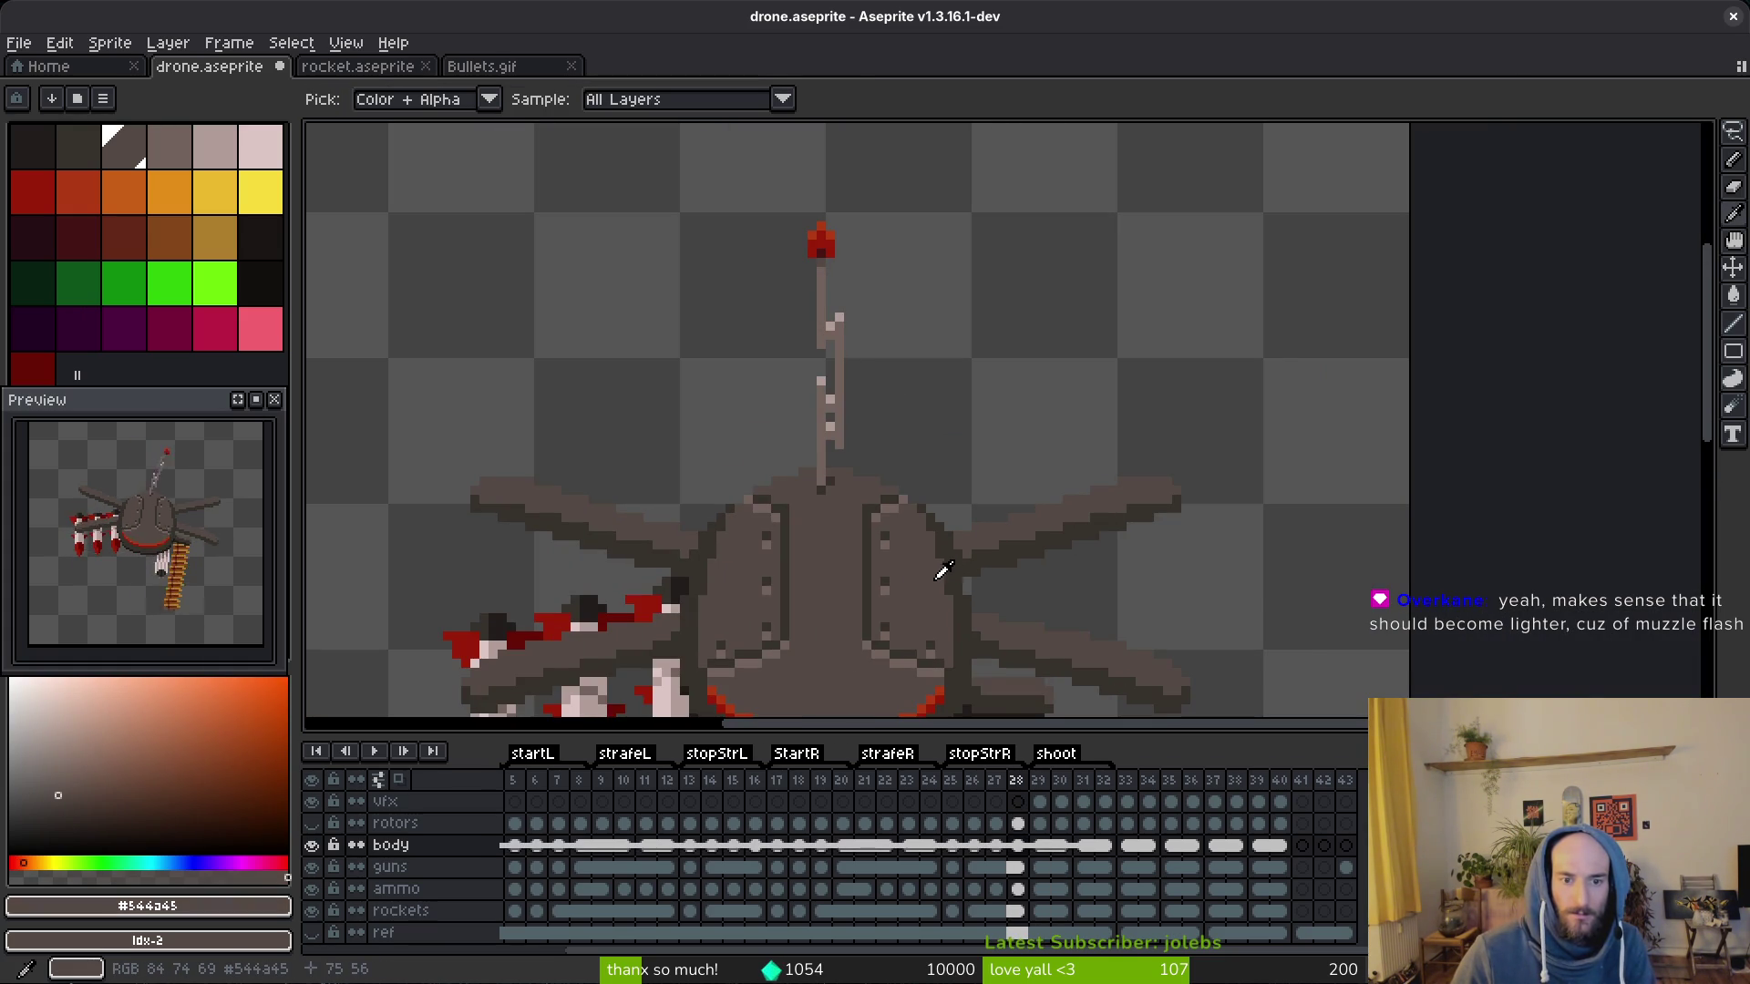
scroll(943, 571, down, 2)
key(Right)
key(Left)
key(Right)
key(alt)
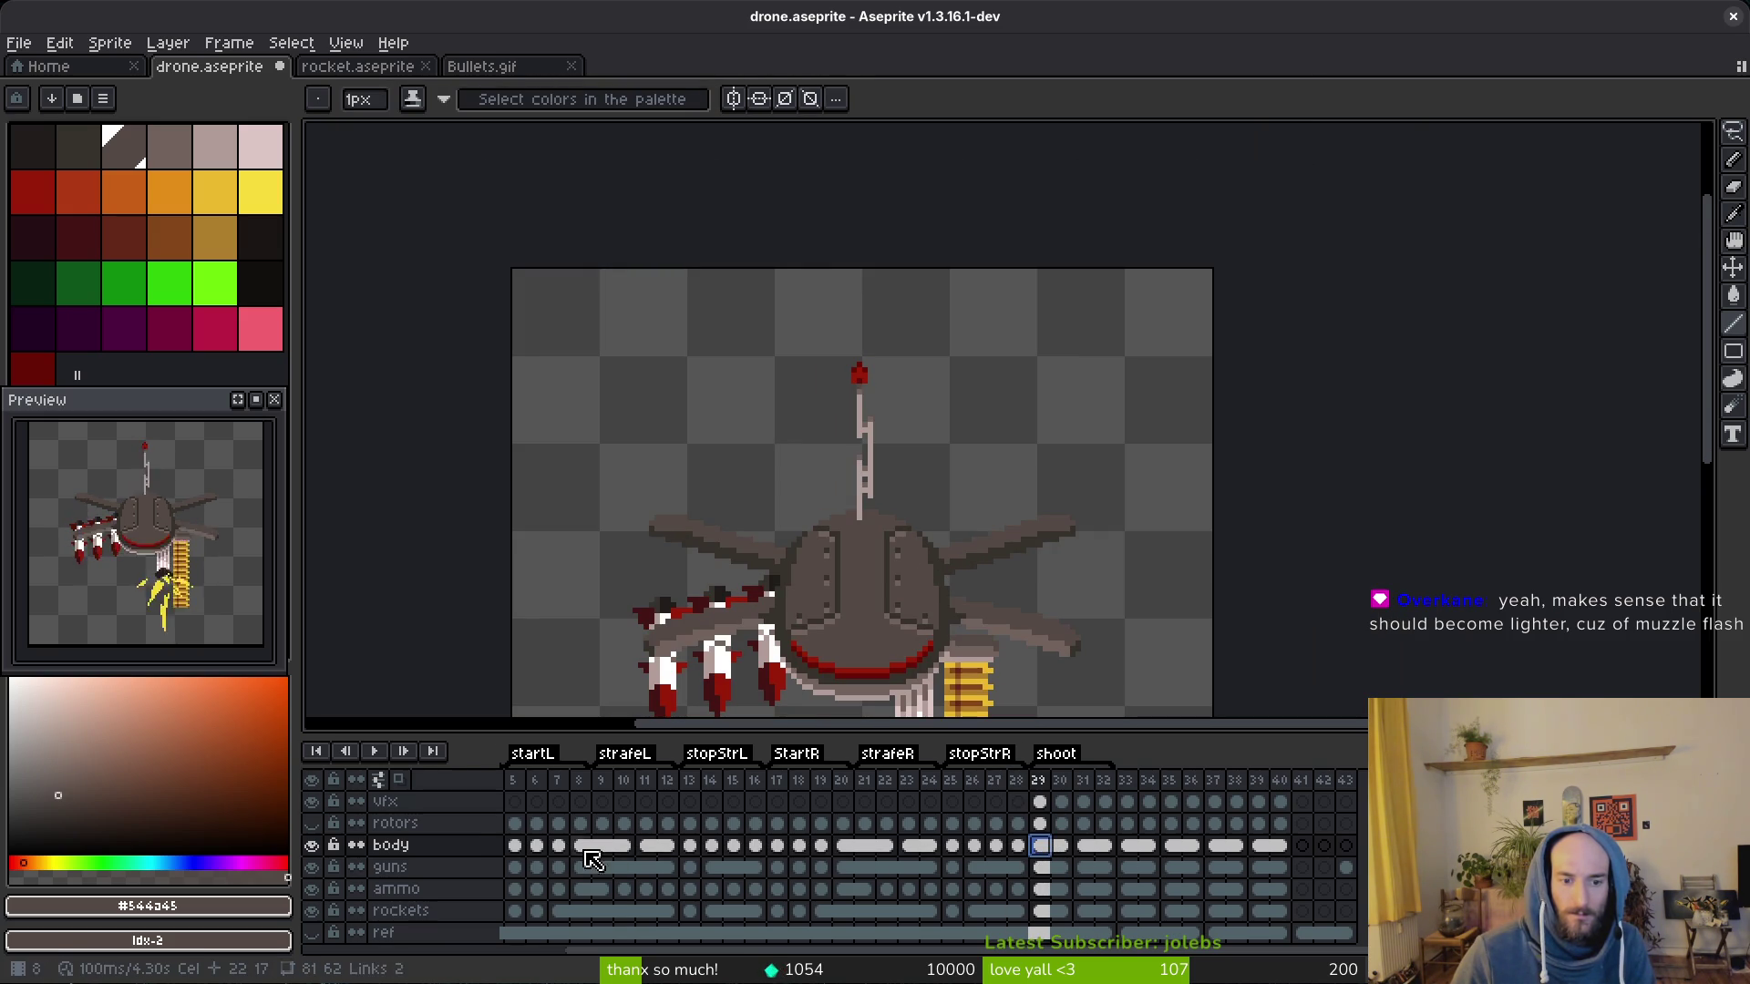
scroll(593, 854, up, 3)
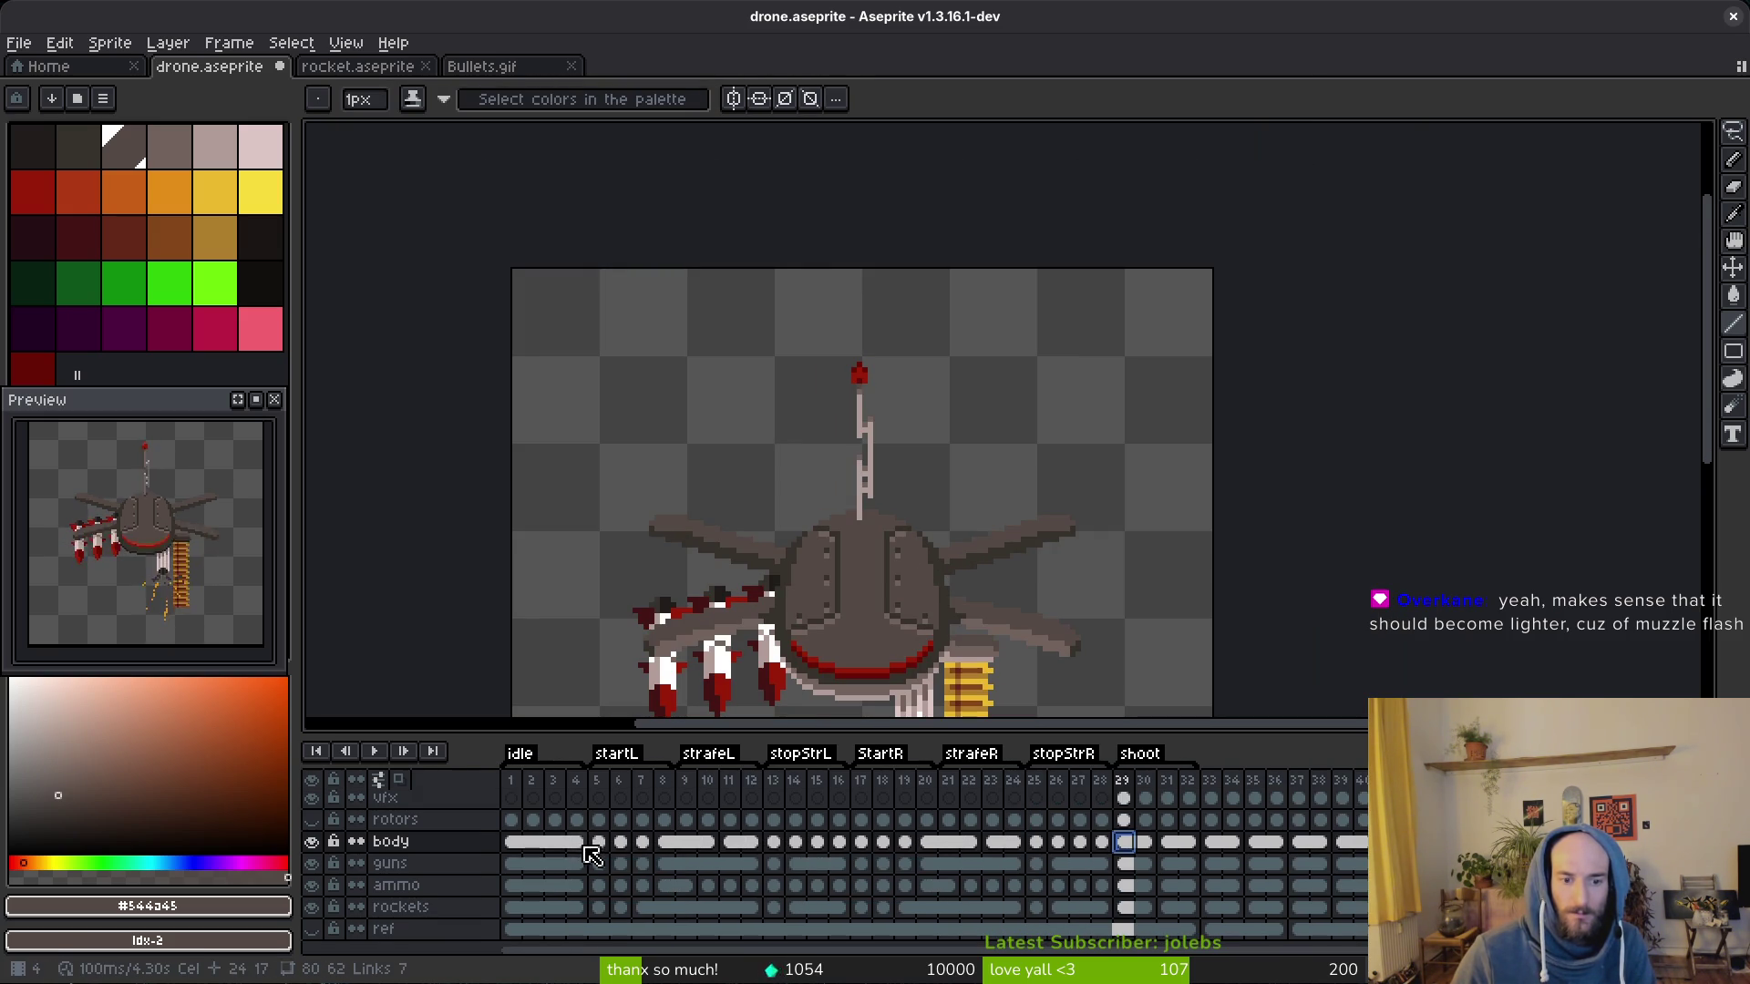
Step: Back on frame 29's body cel, sample the light grey and pencil a highlight pixel on the upper body
drag(584, 850, 1238, 857)
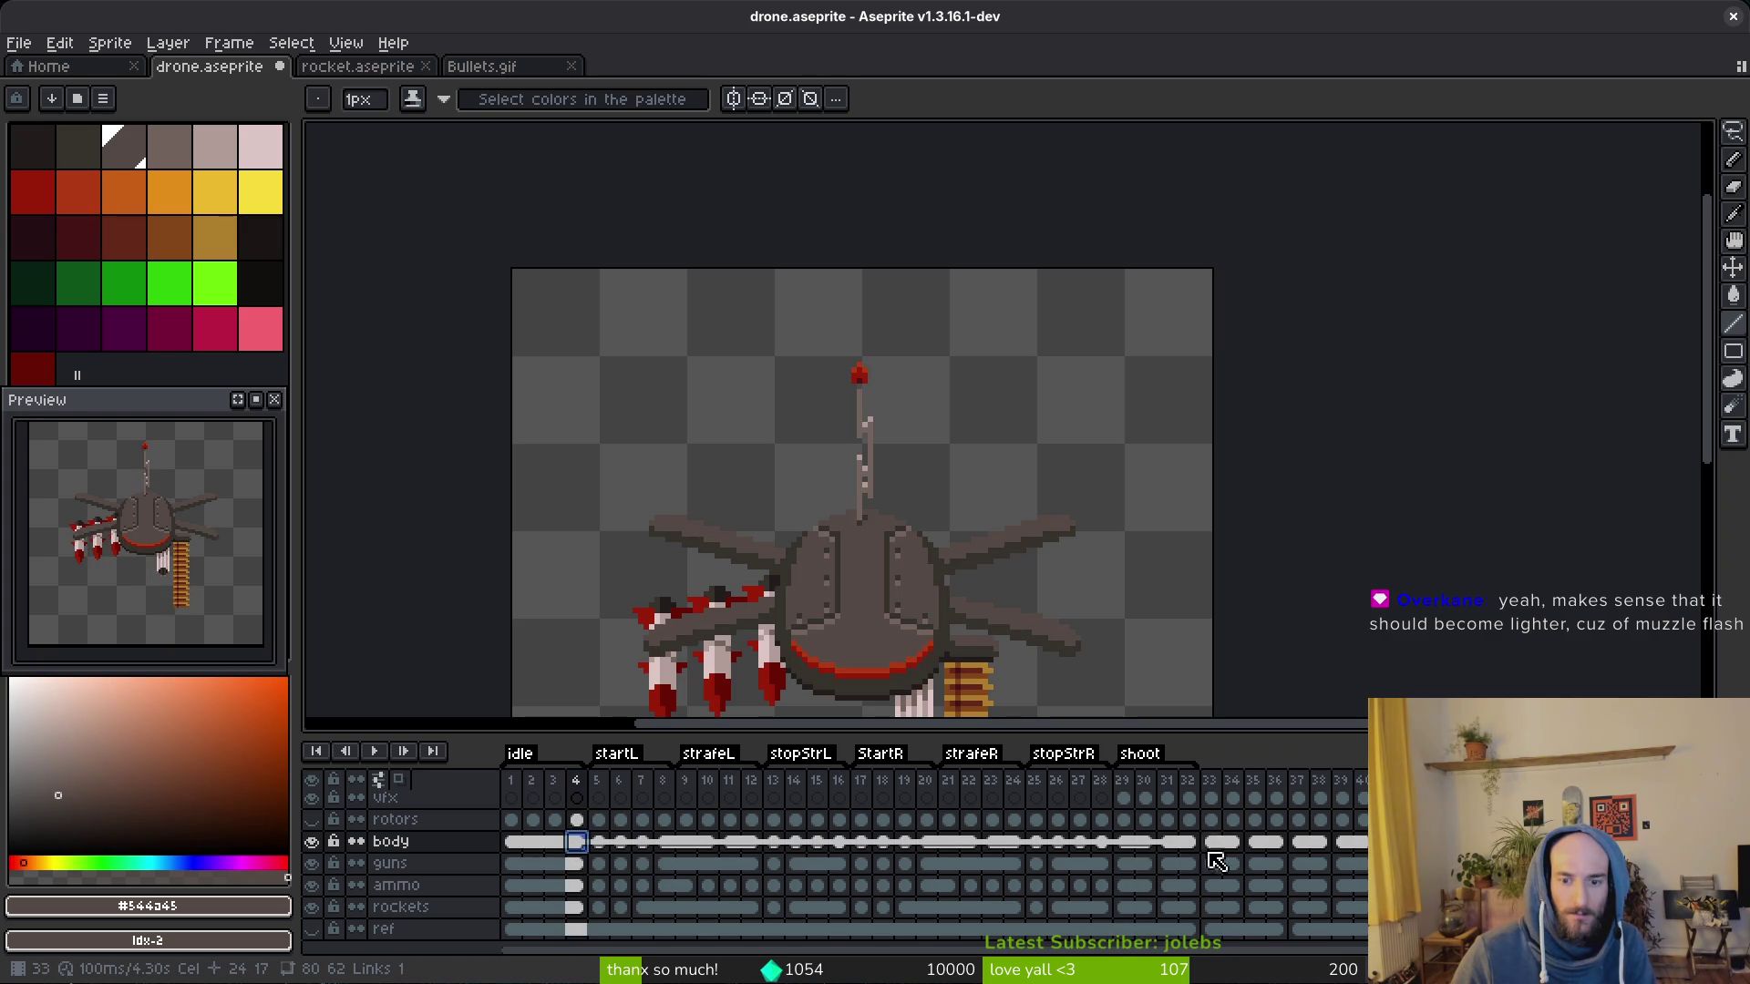
click(1132, 845)
scroll(865, 547, up, 4)
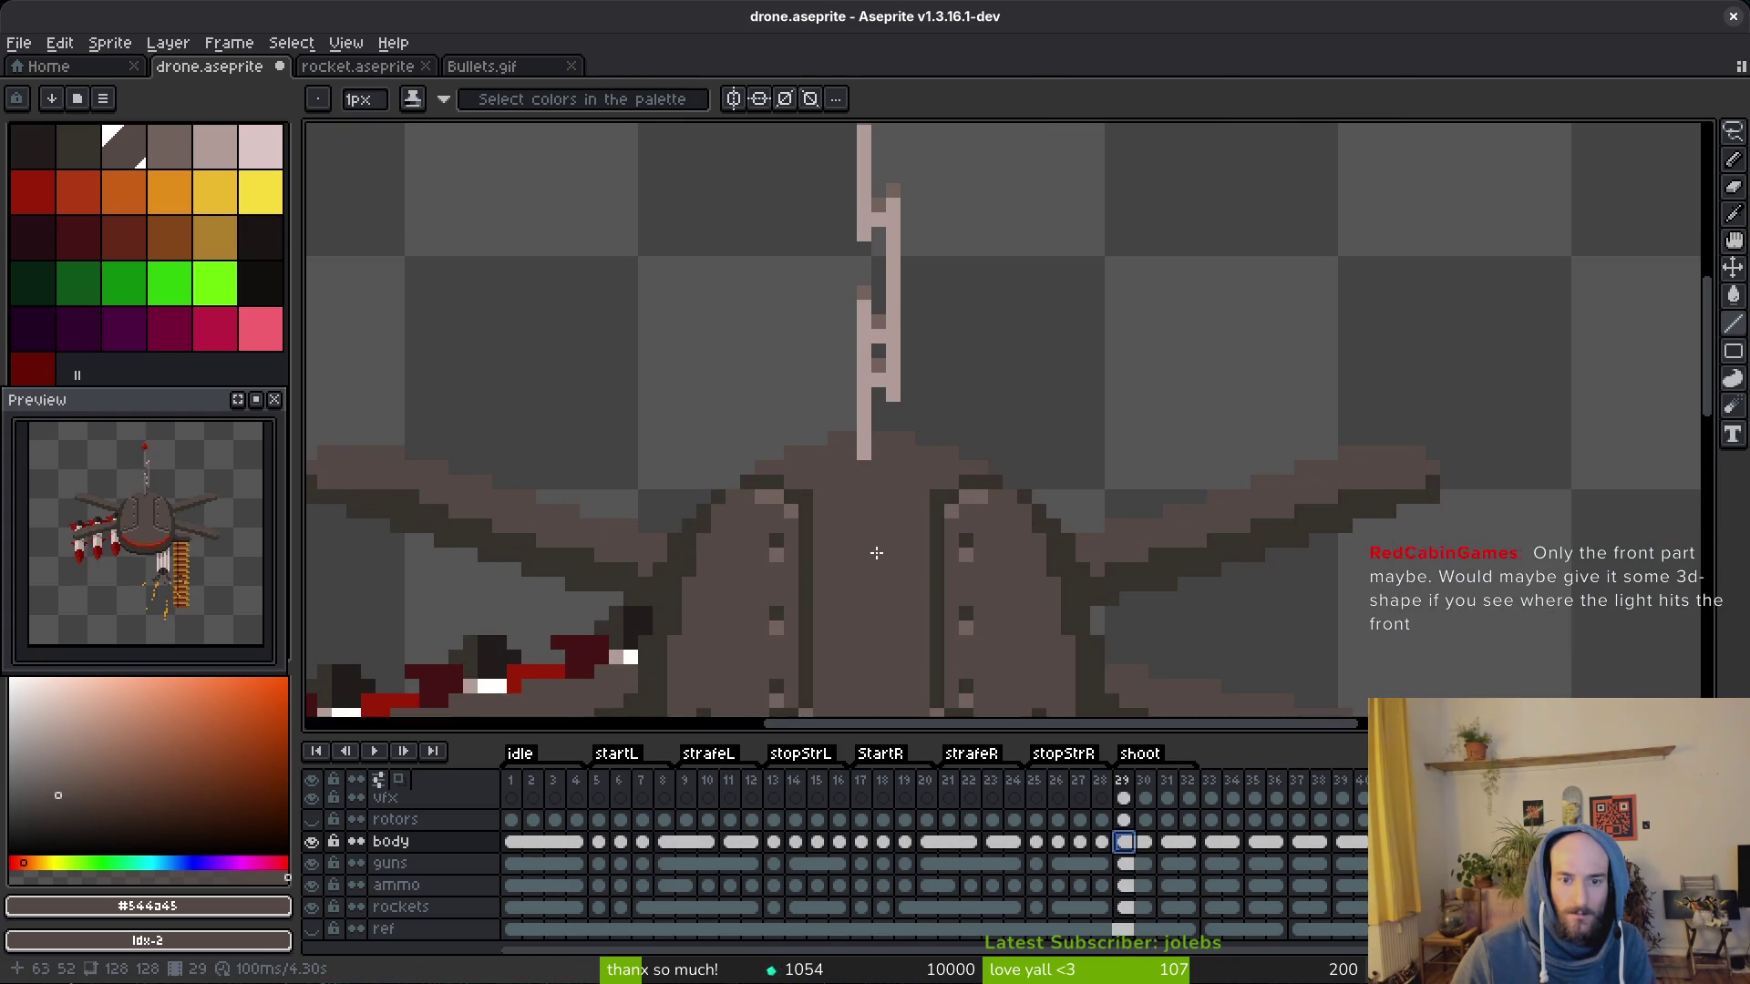
alt+click(864, 484)
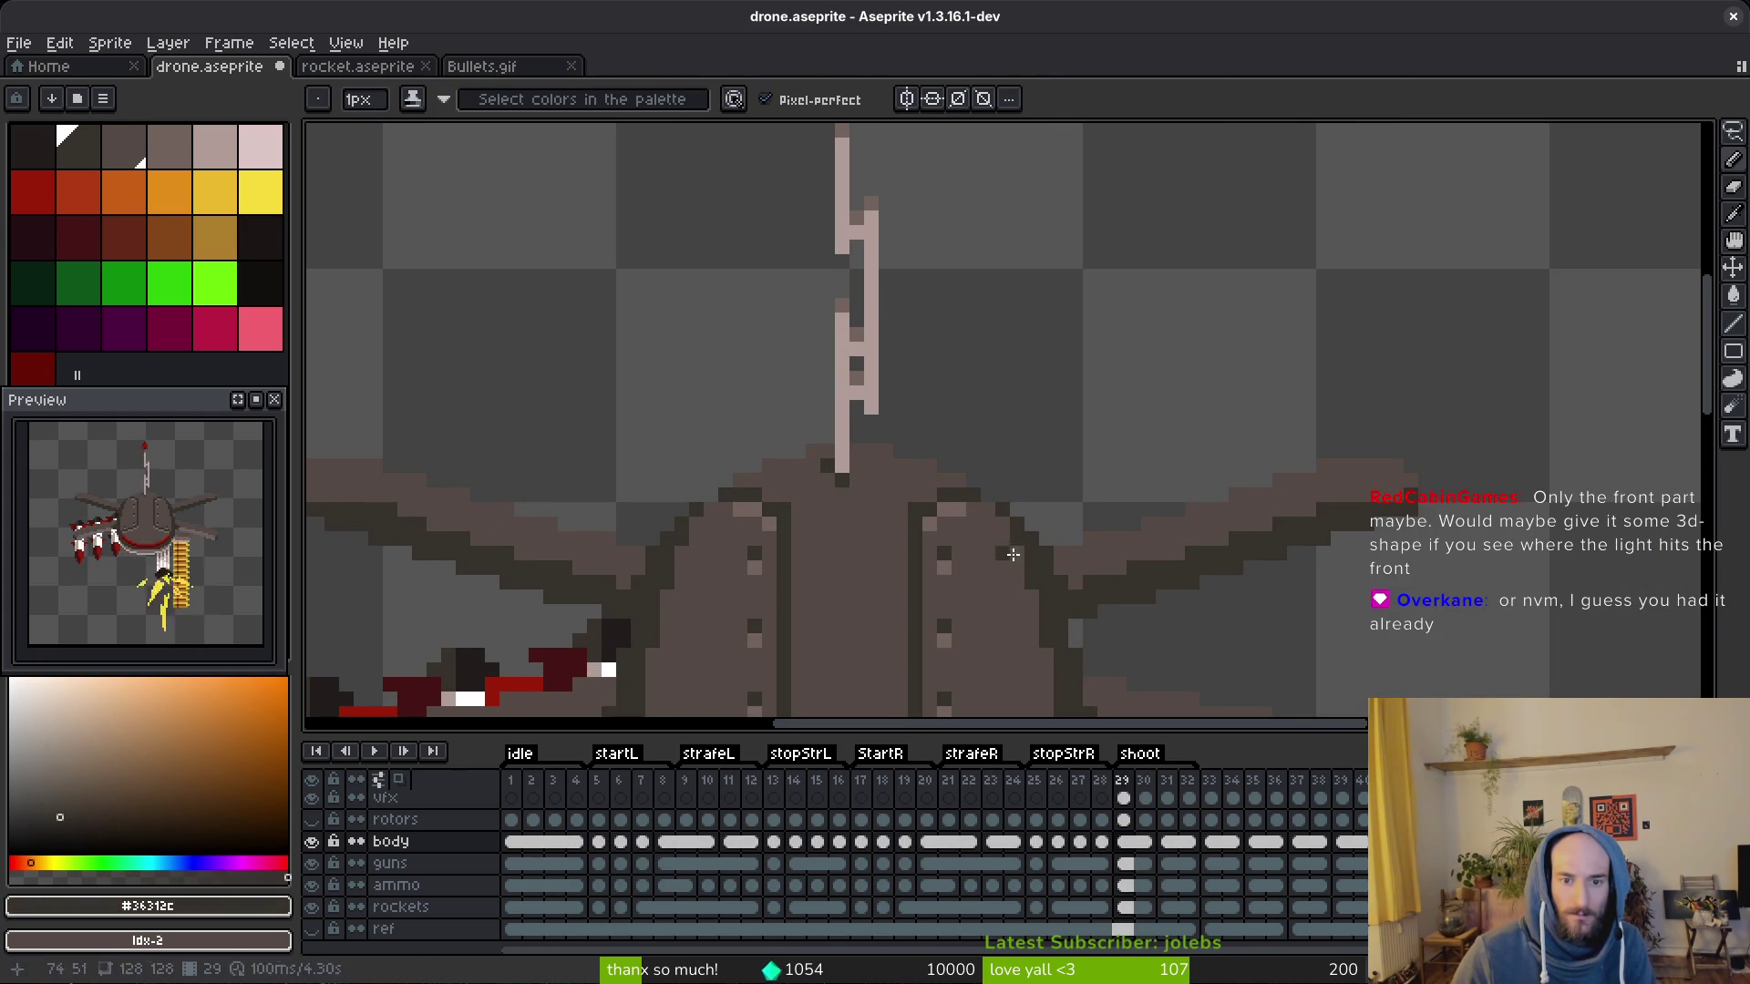
alt+click(961, 535)
click(973, 500)
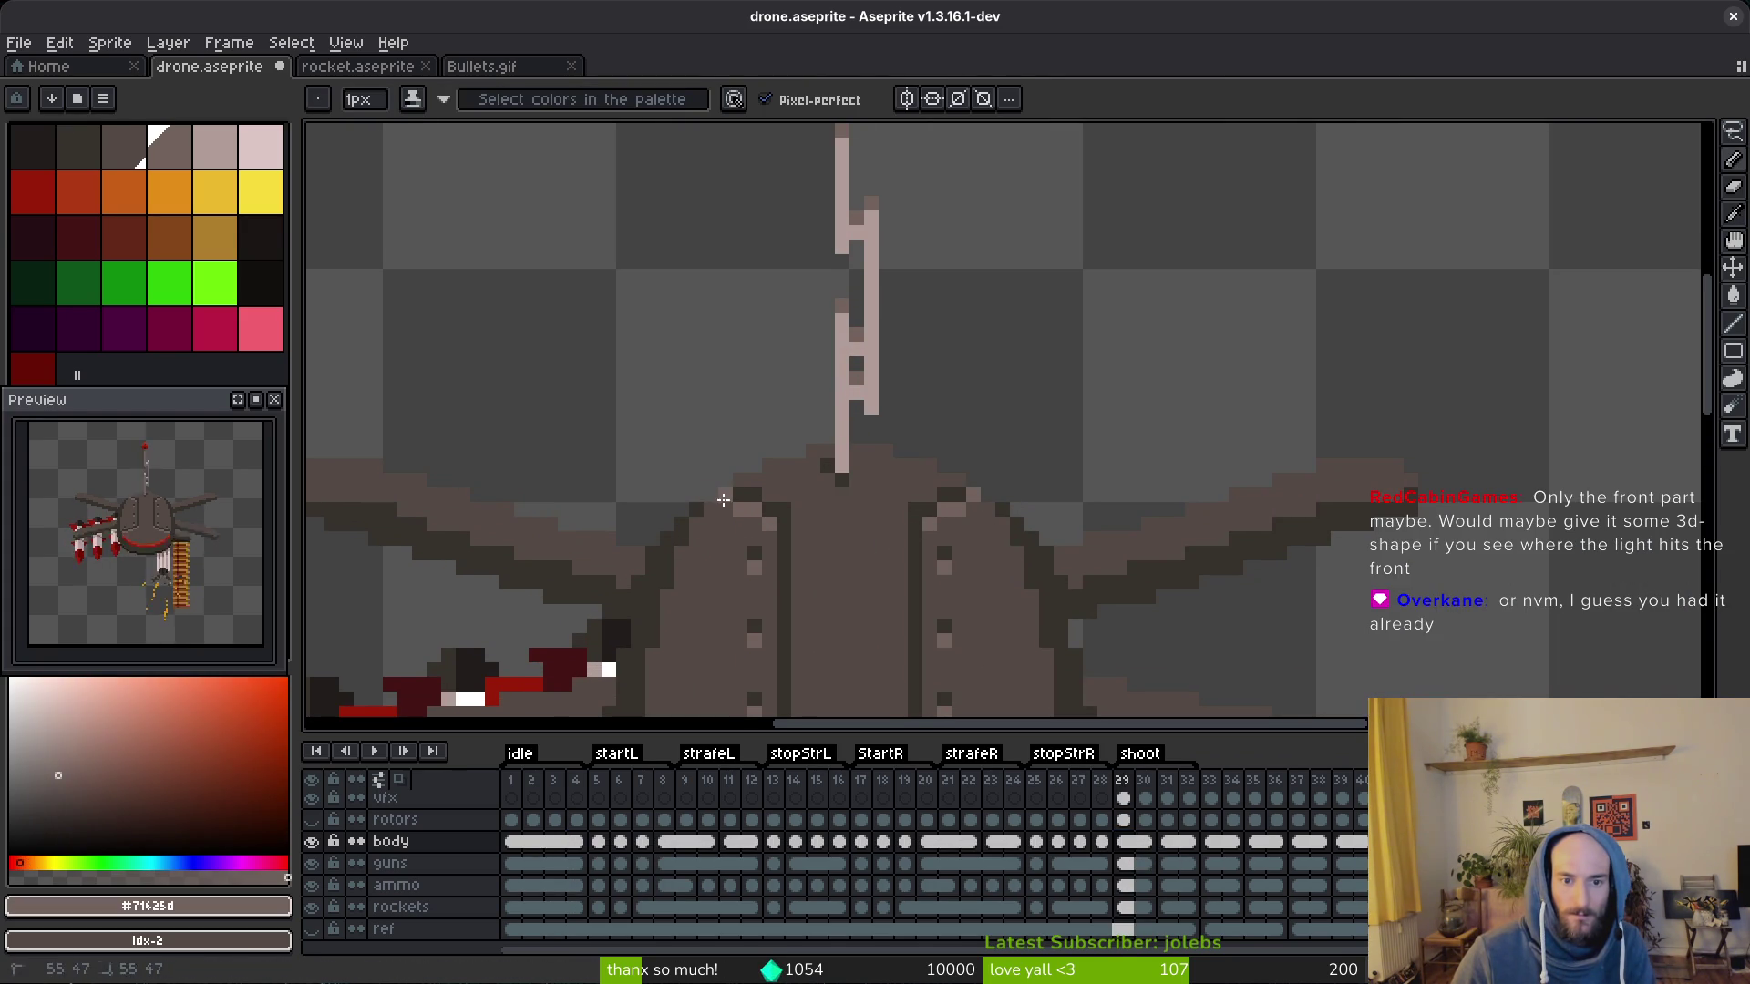
scroll(722, 497, down, 3)
scroll(722, 499, down, 2)
key(alt)
key(b)
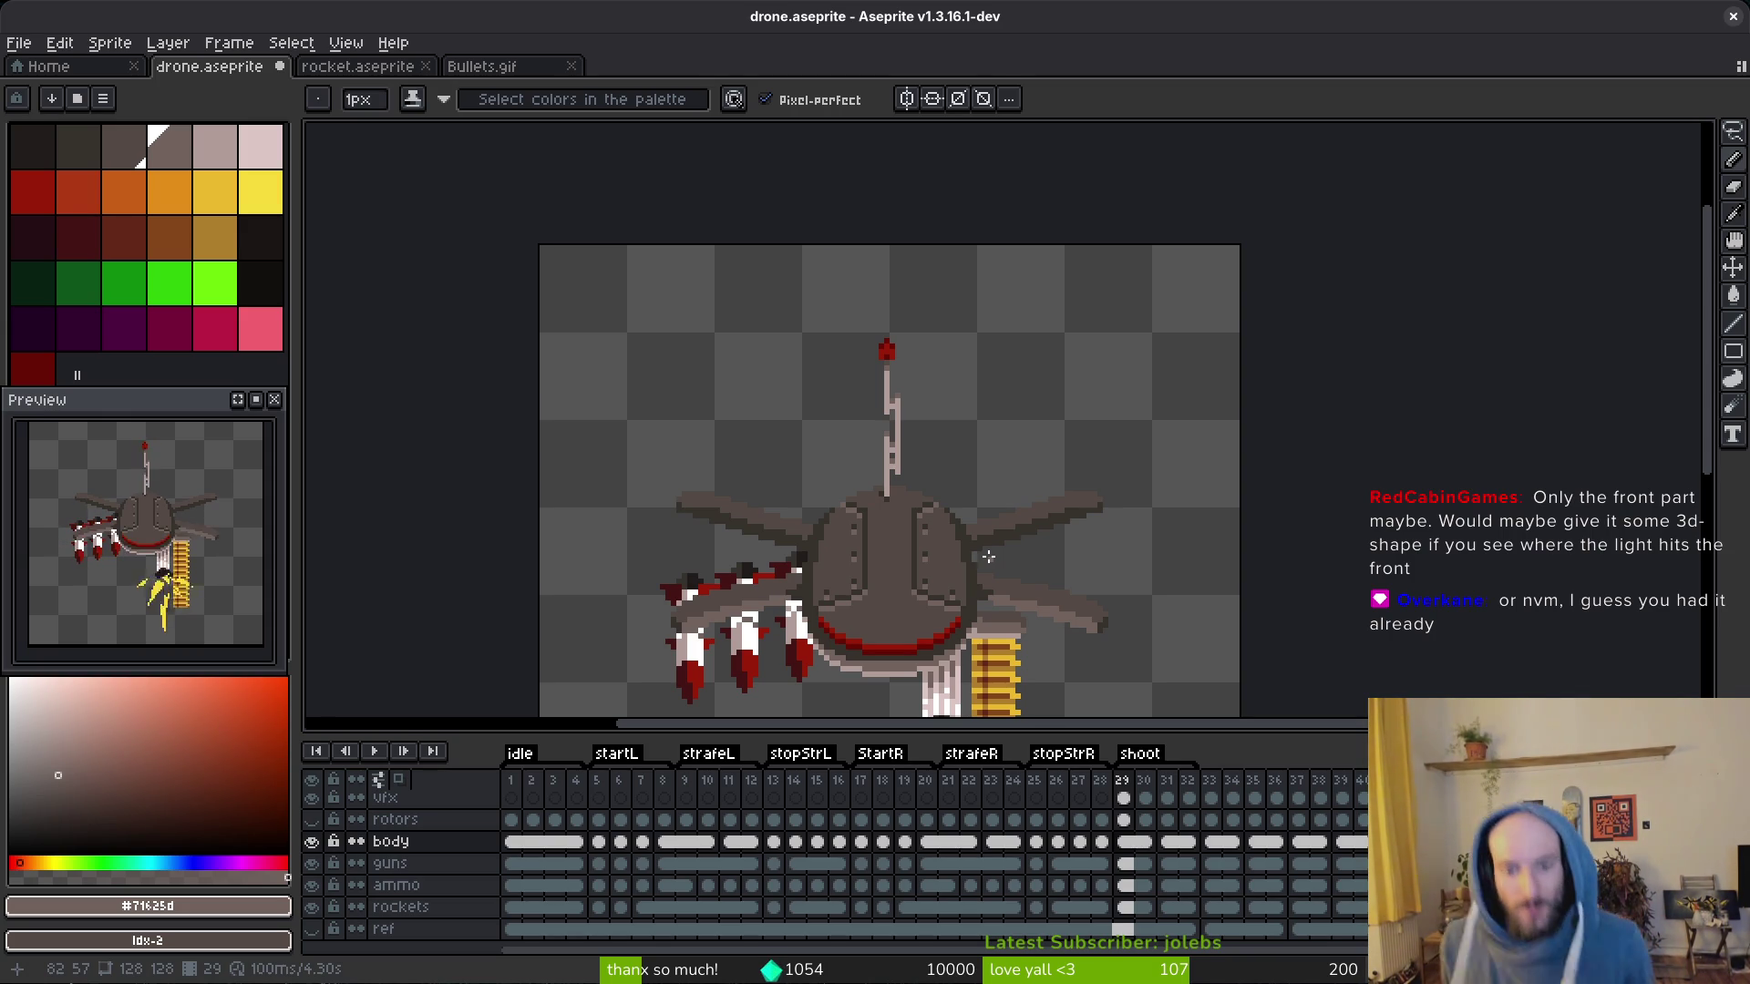
scroll(943, 516, down, 1)
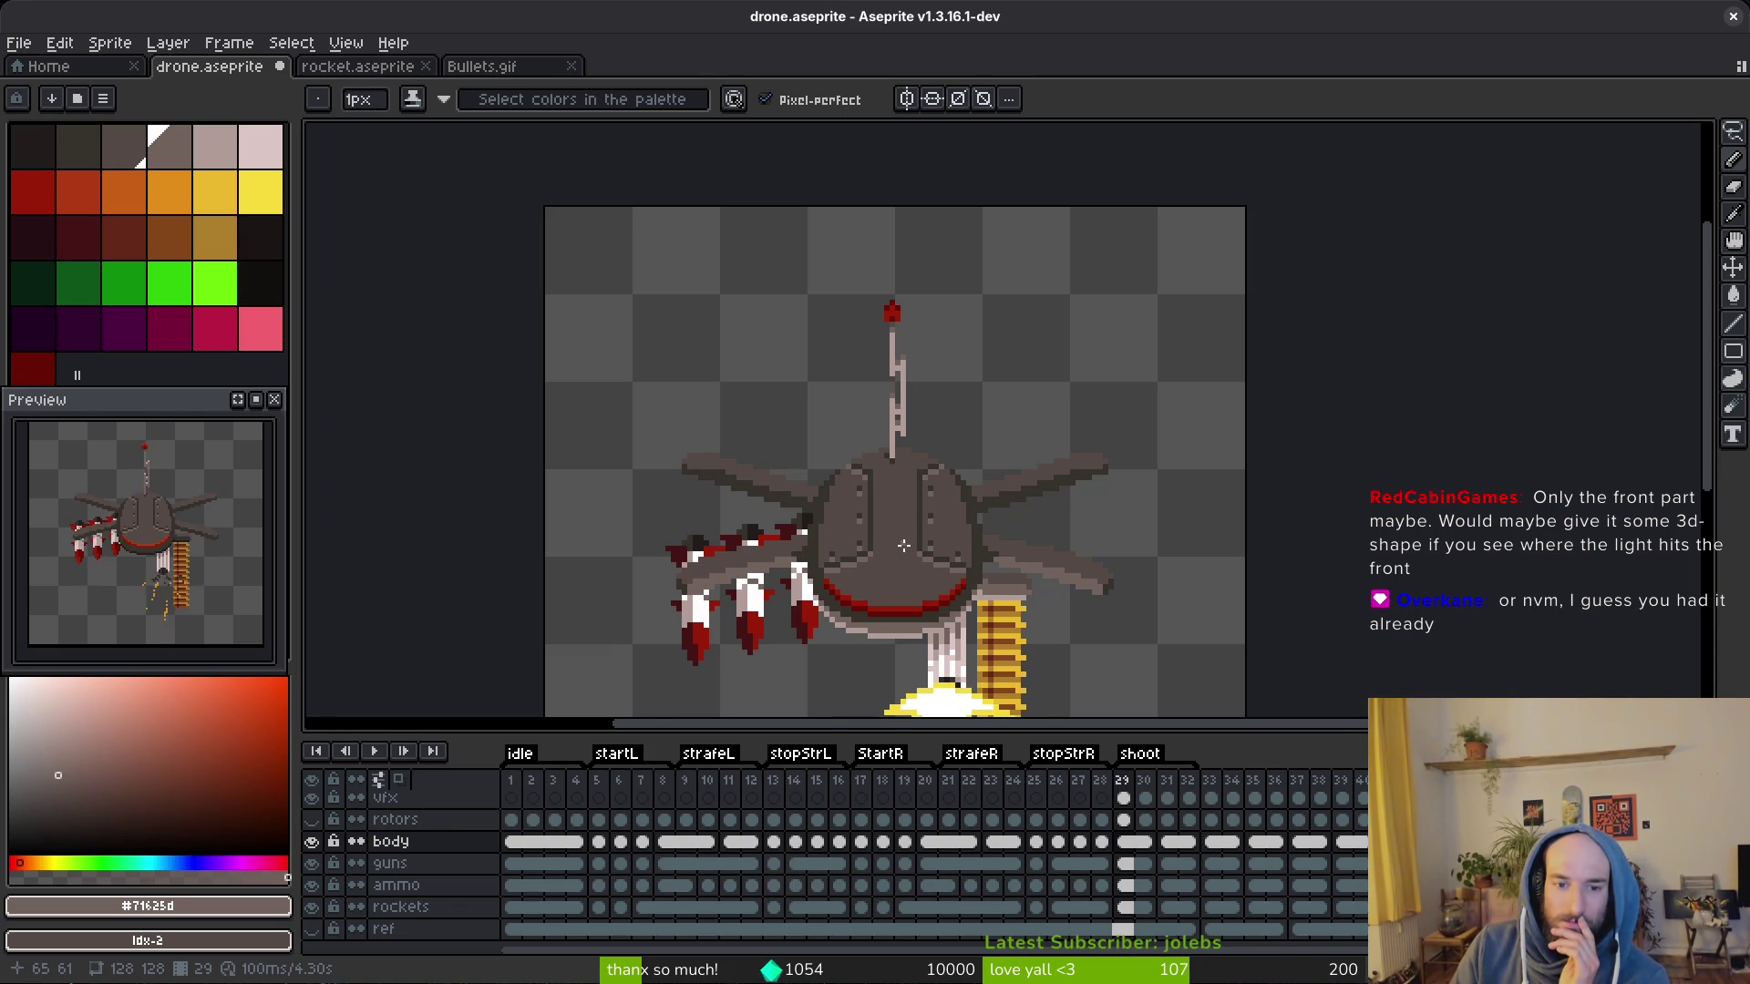
scroll(633, 603, up, 3)
scroll(957, 575, up, 3)
scroll(1450, 432, down, 3)
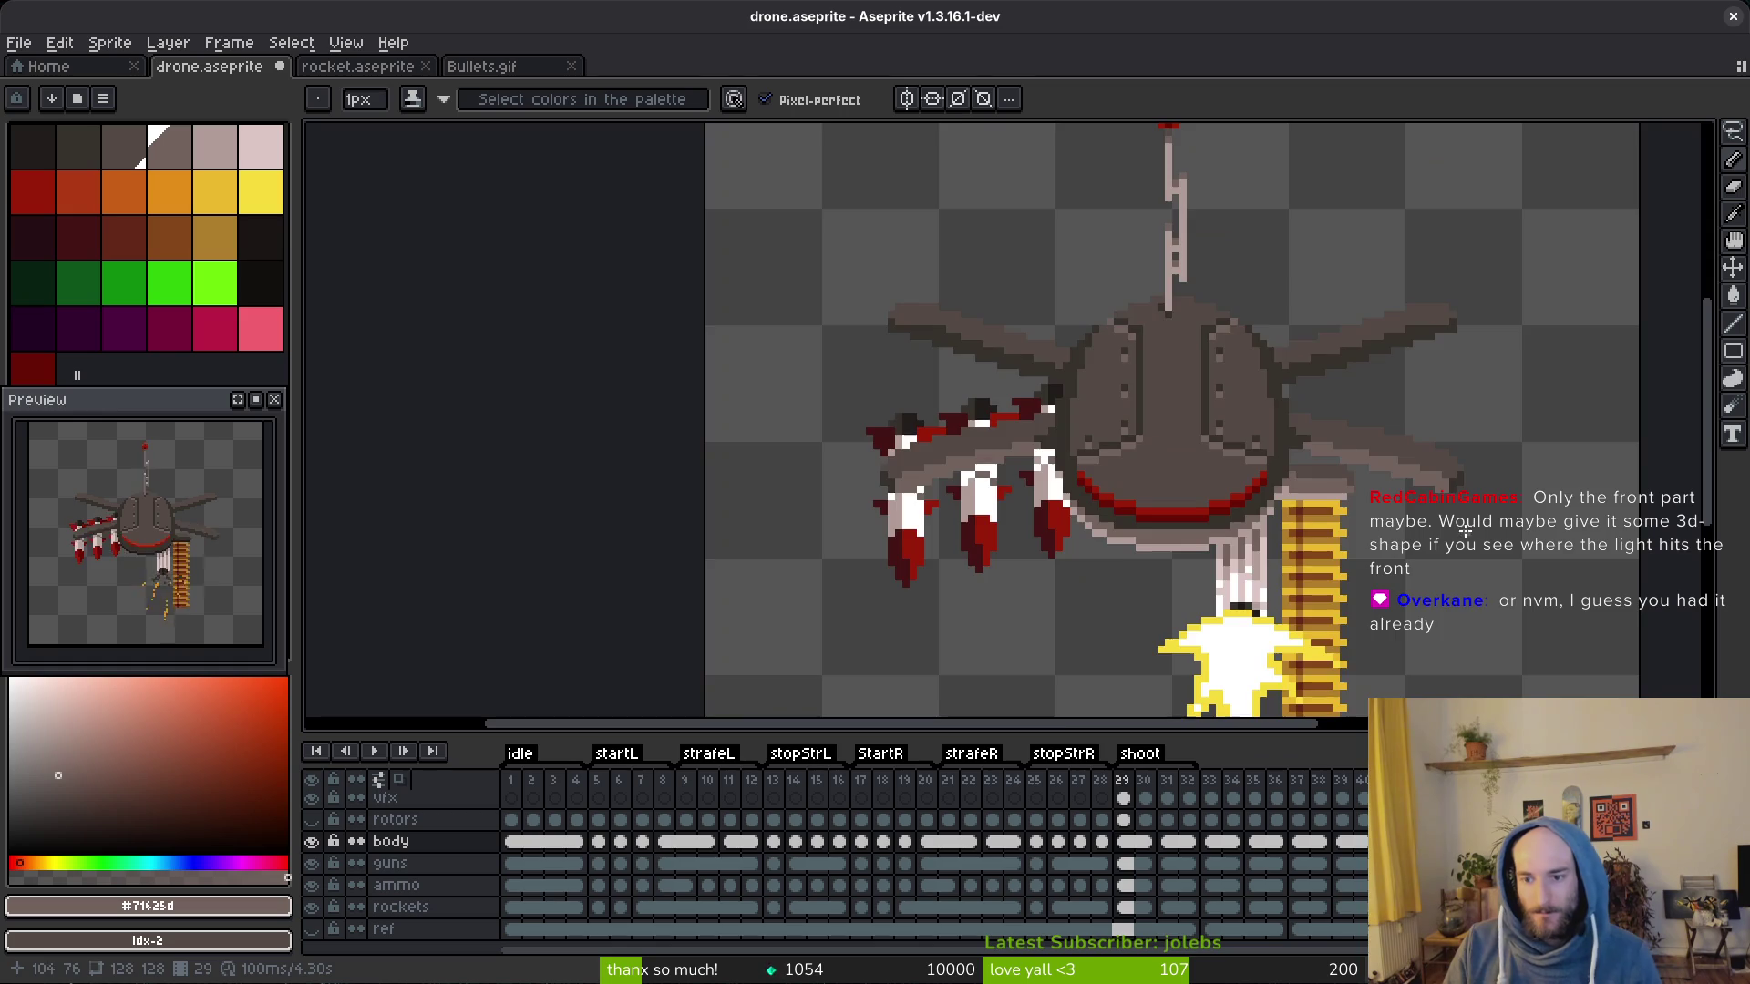
scroll(1368, 479, down, 2)
scroll(1340, 506, up, 2)
scroll(1320, 516, up, 1)
scroll(1320, 515, up, 3)
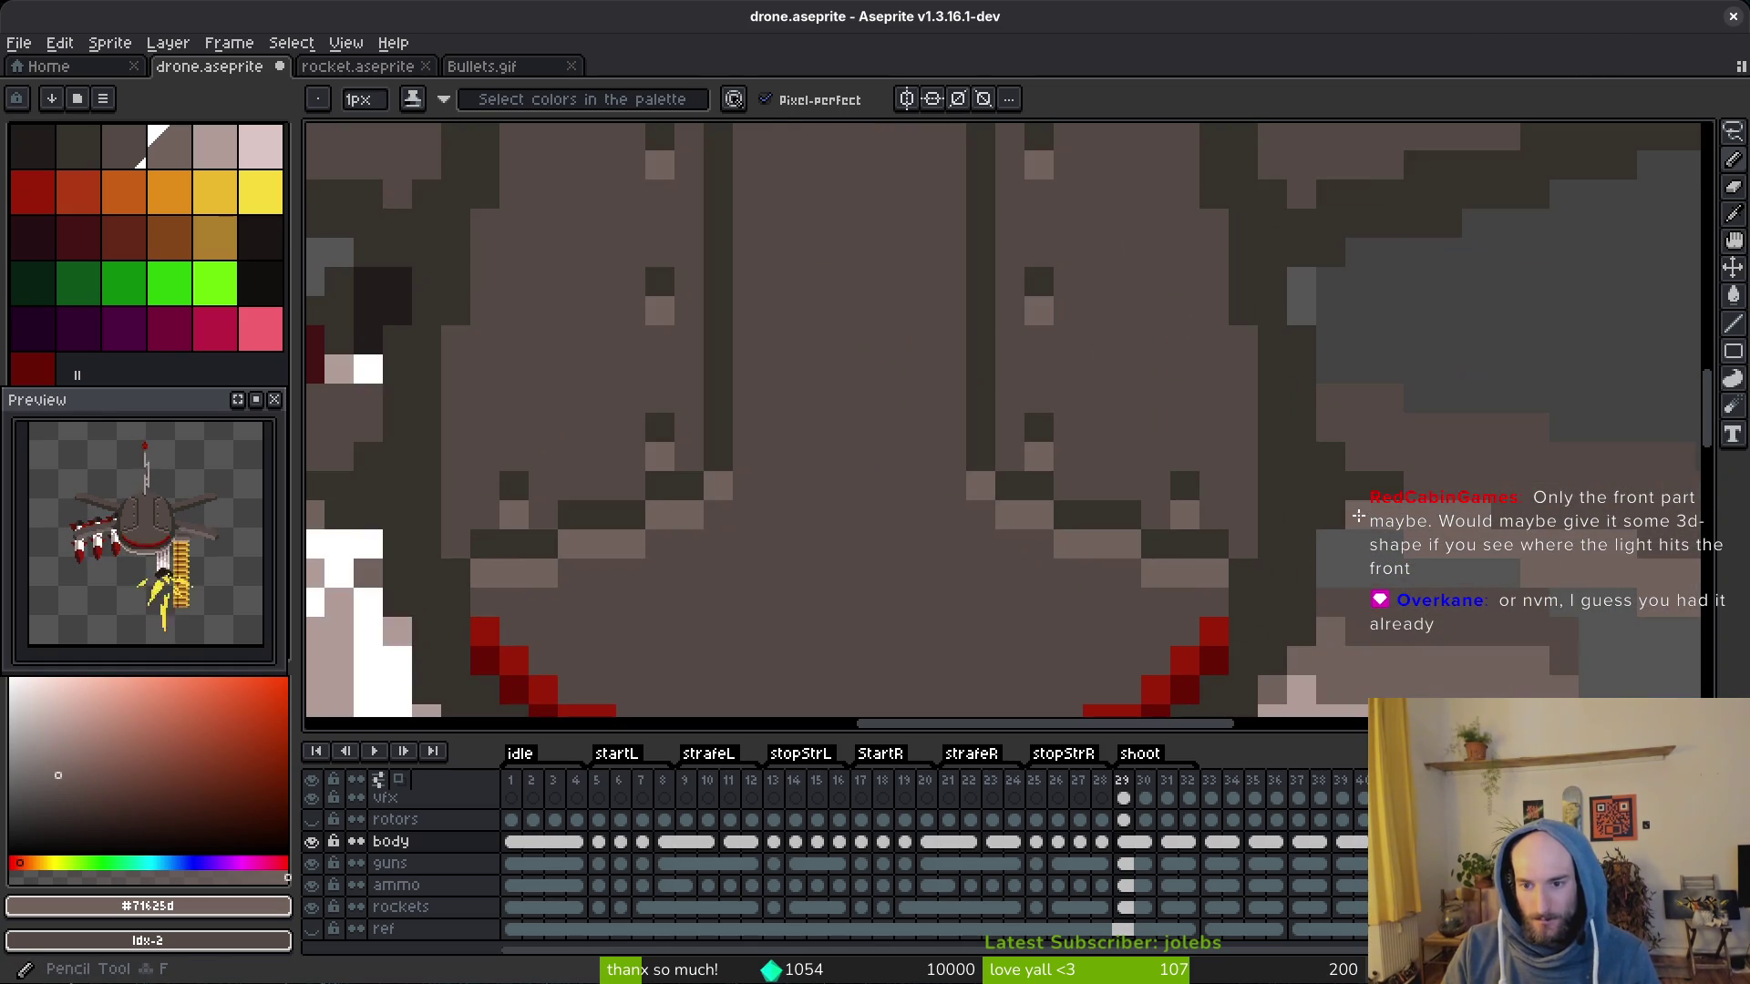
scroll(1330, 515, down, 3)
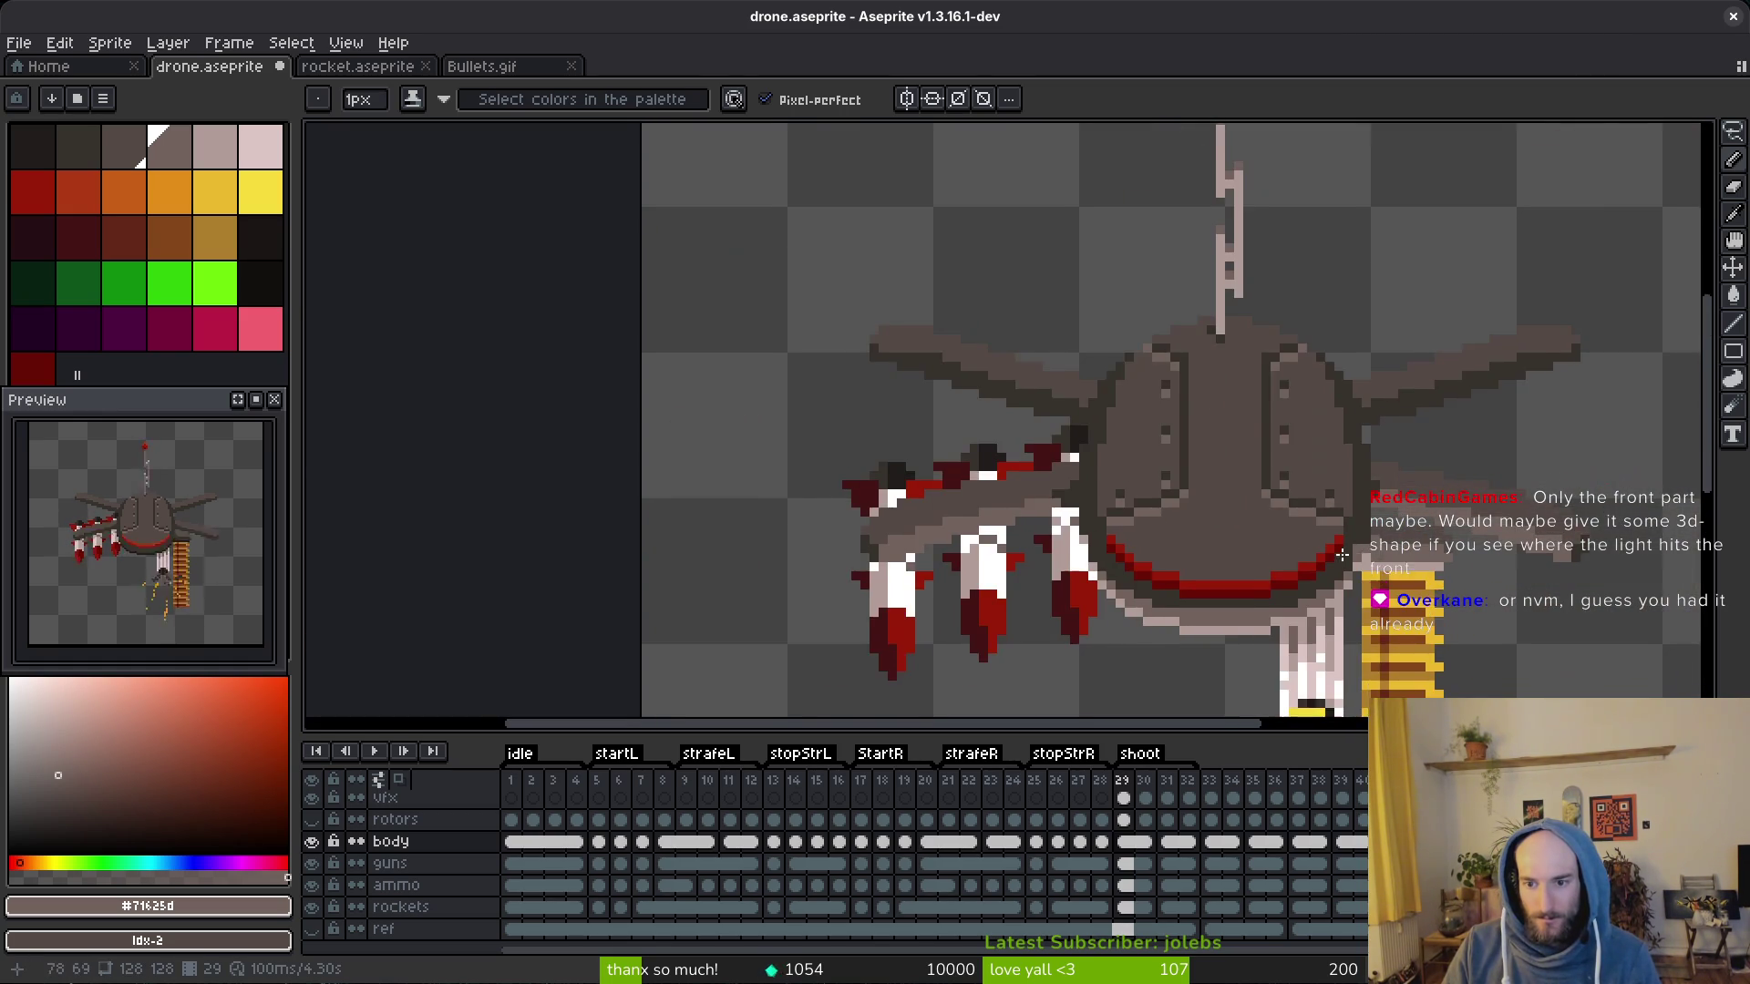
scroll(1156, 512, up, 3)
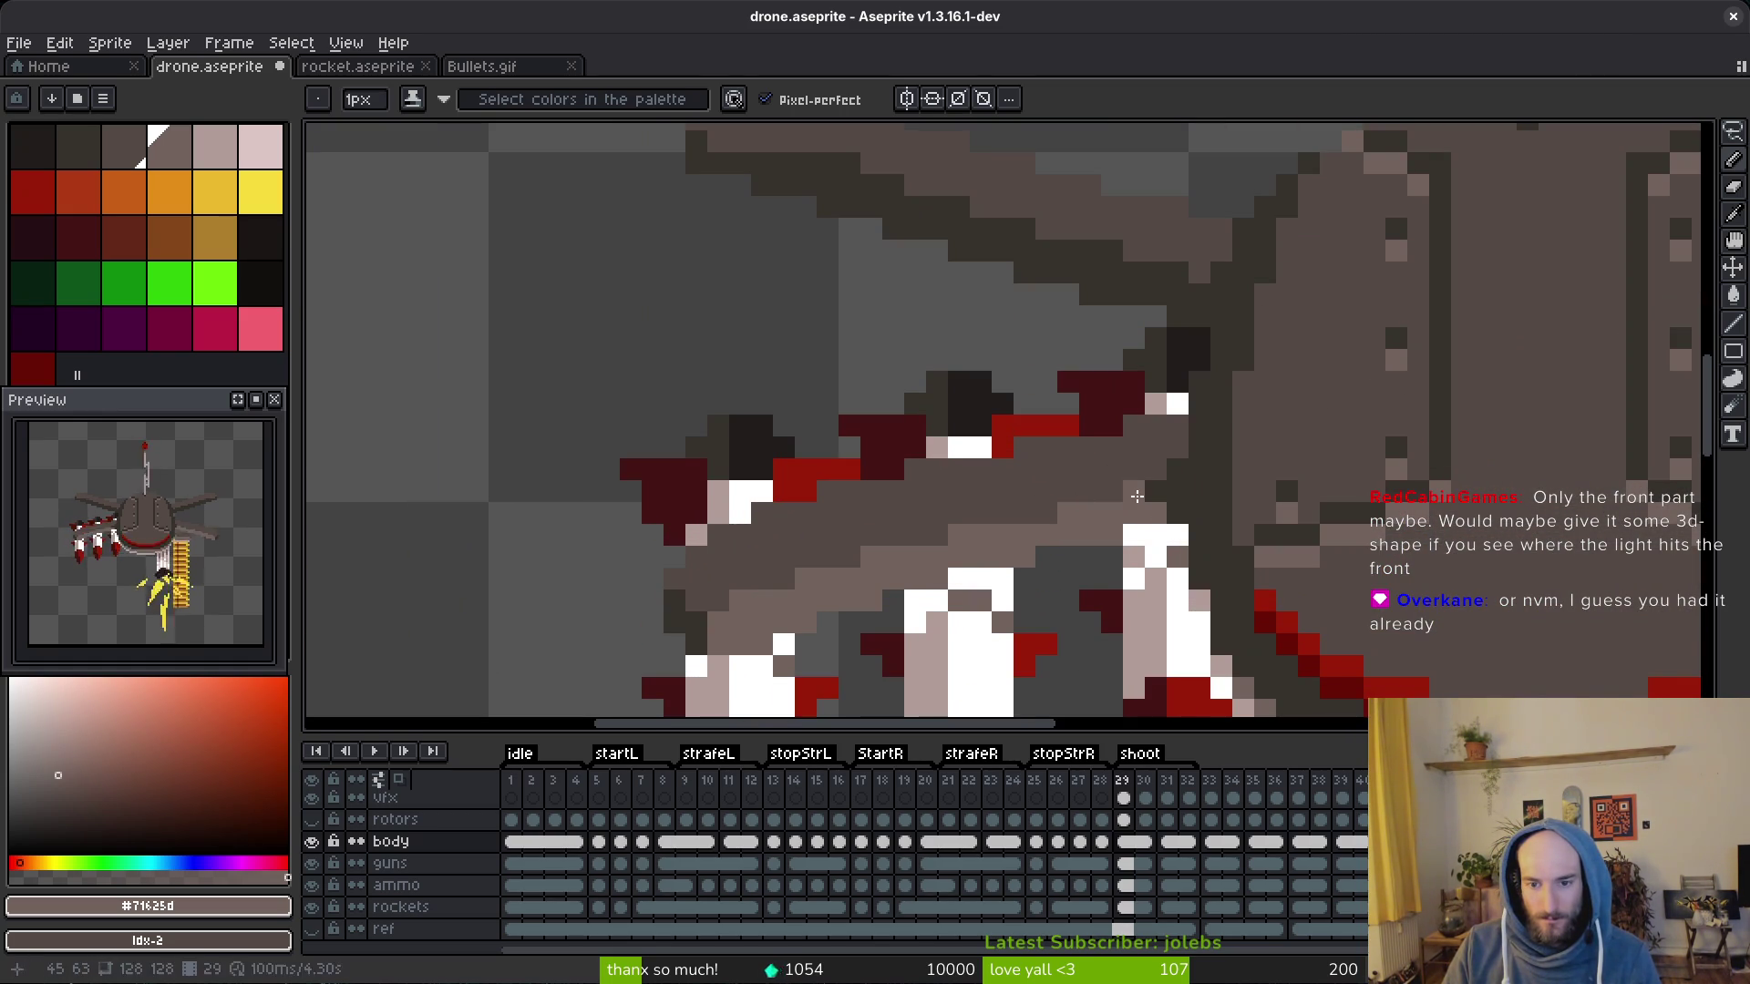
scroll(1136, 495, down, 3)
scroll(1124, 436, up, 3)
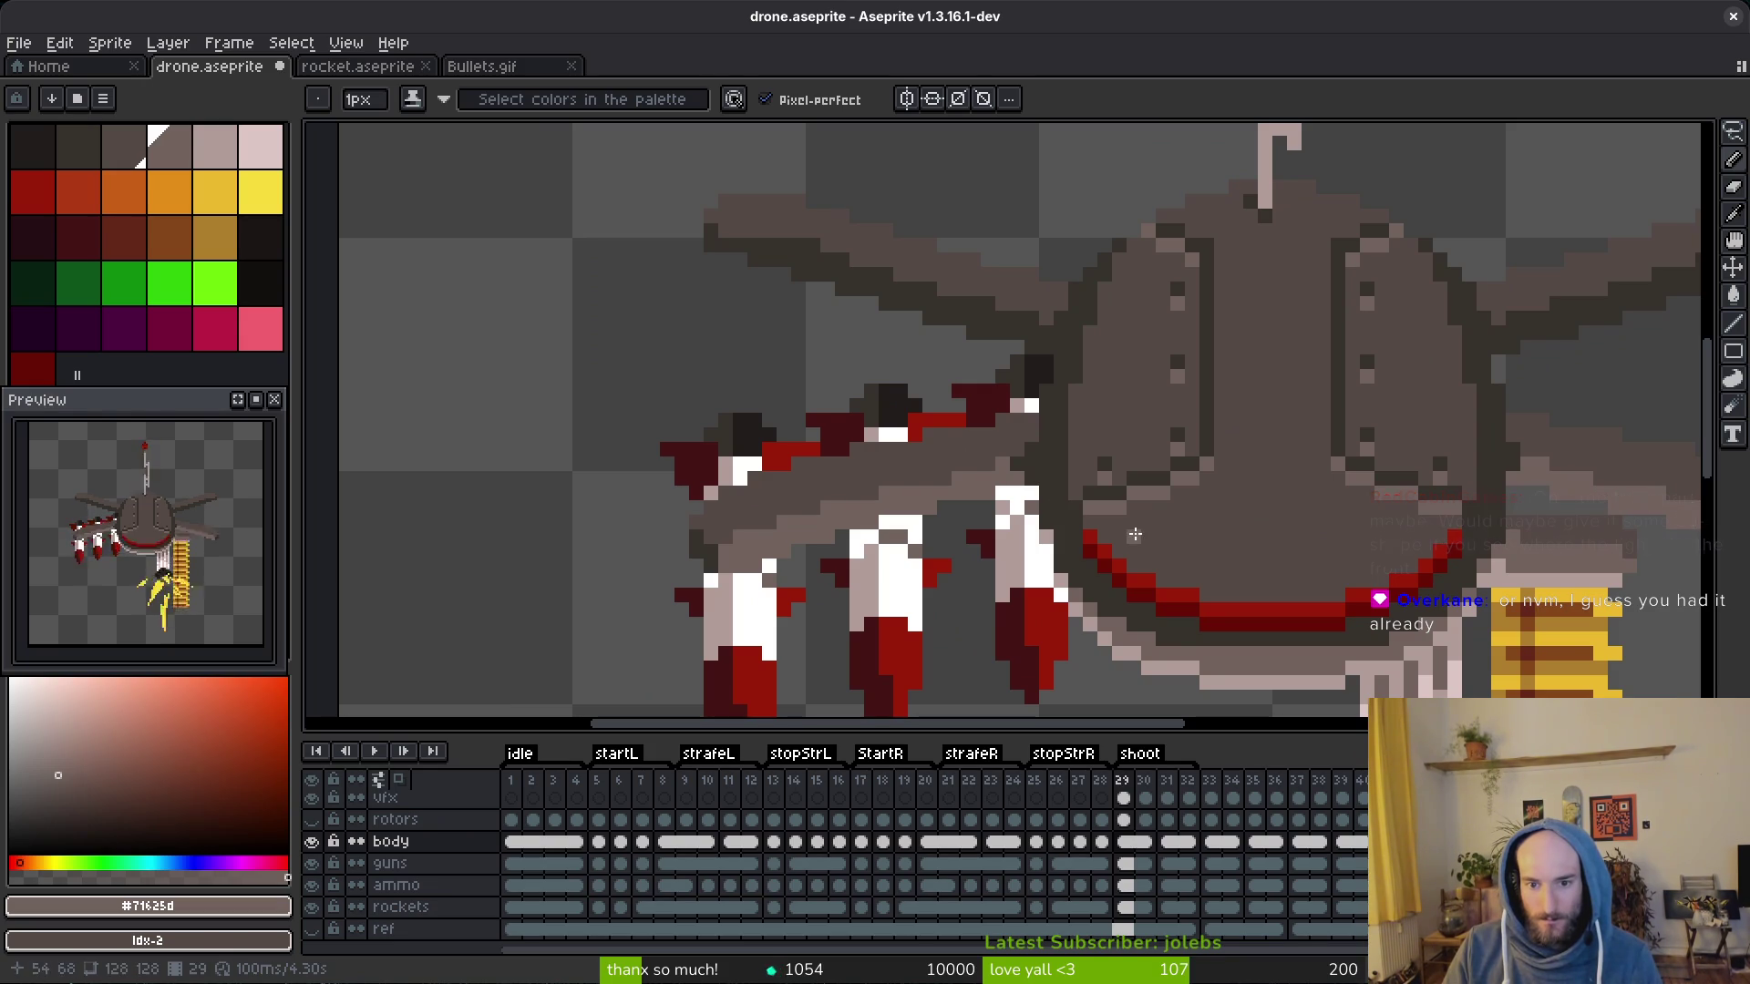
scroll(1242, 454, up, 3)
Step: Sample the darker grey, darken one body pixel and save drone.aseprite
key(alt)
click(1285, 458)
scroll(1378, 554, down, 3)
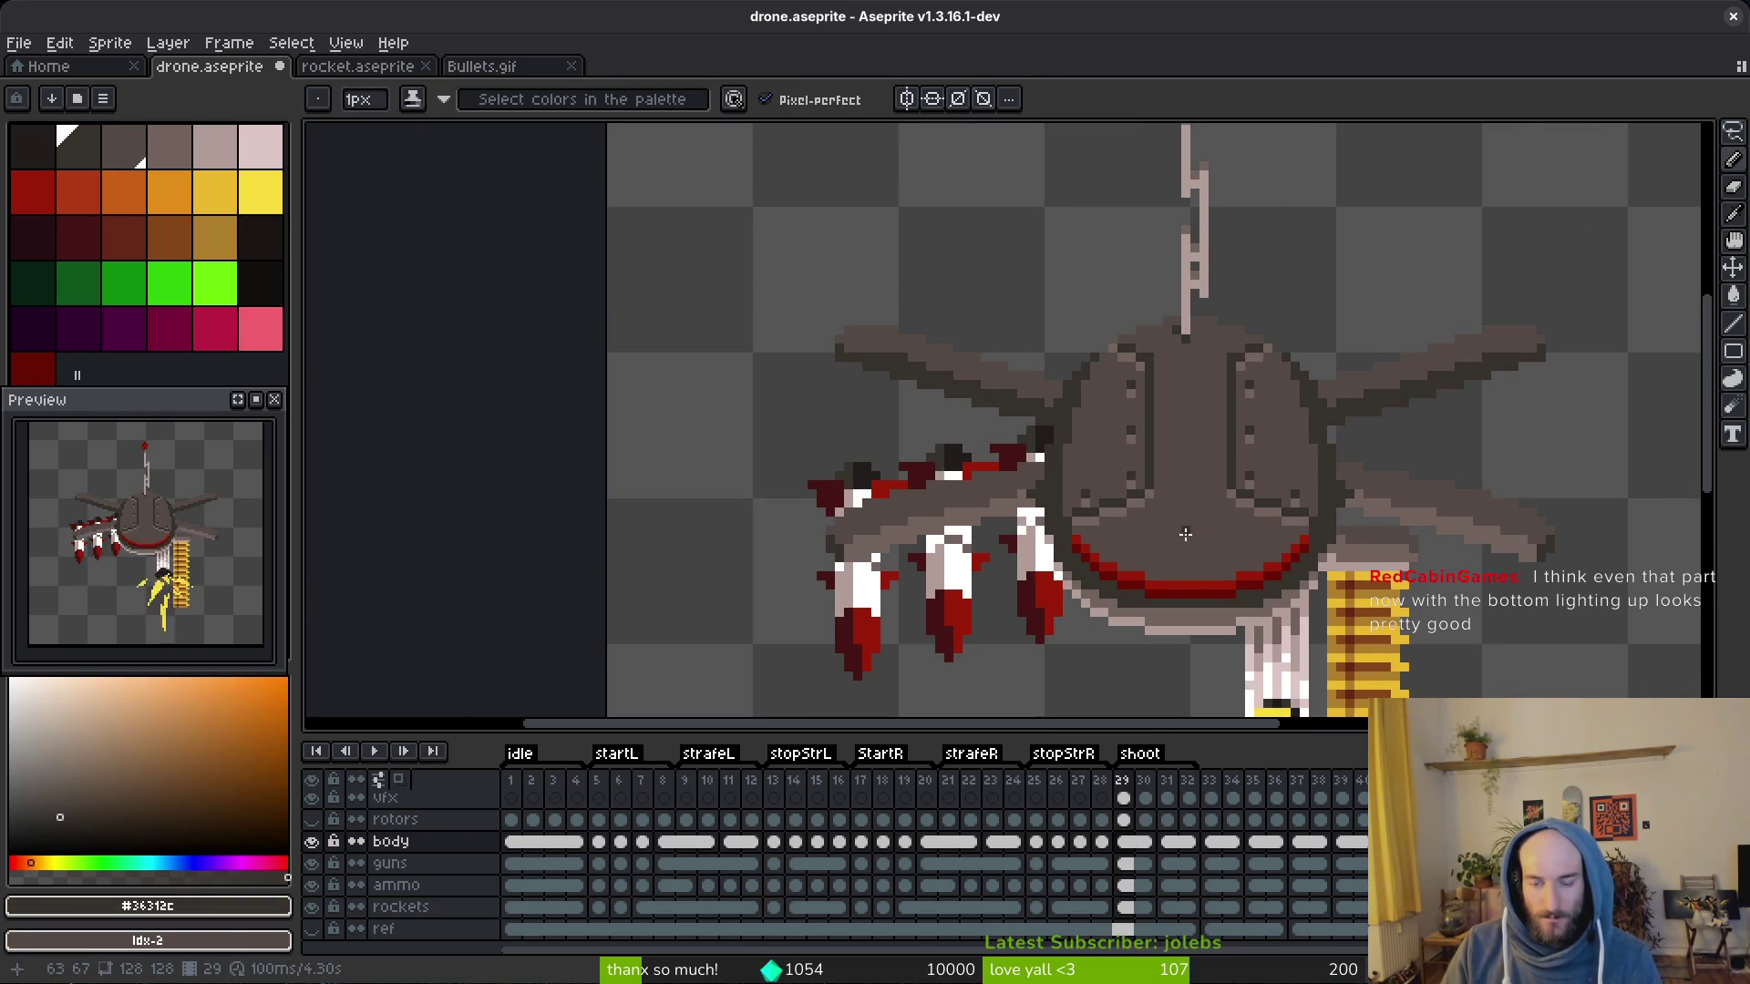
scroll(1359, 569, up, 3)
key(ctrl+s)
scroll(1429, 373, up, 1)
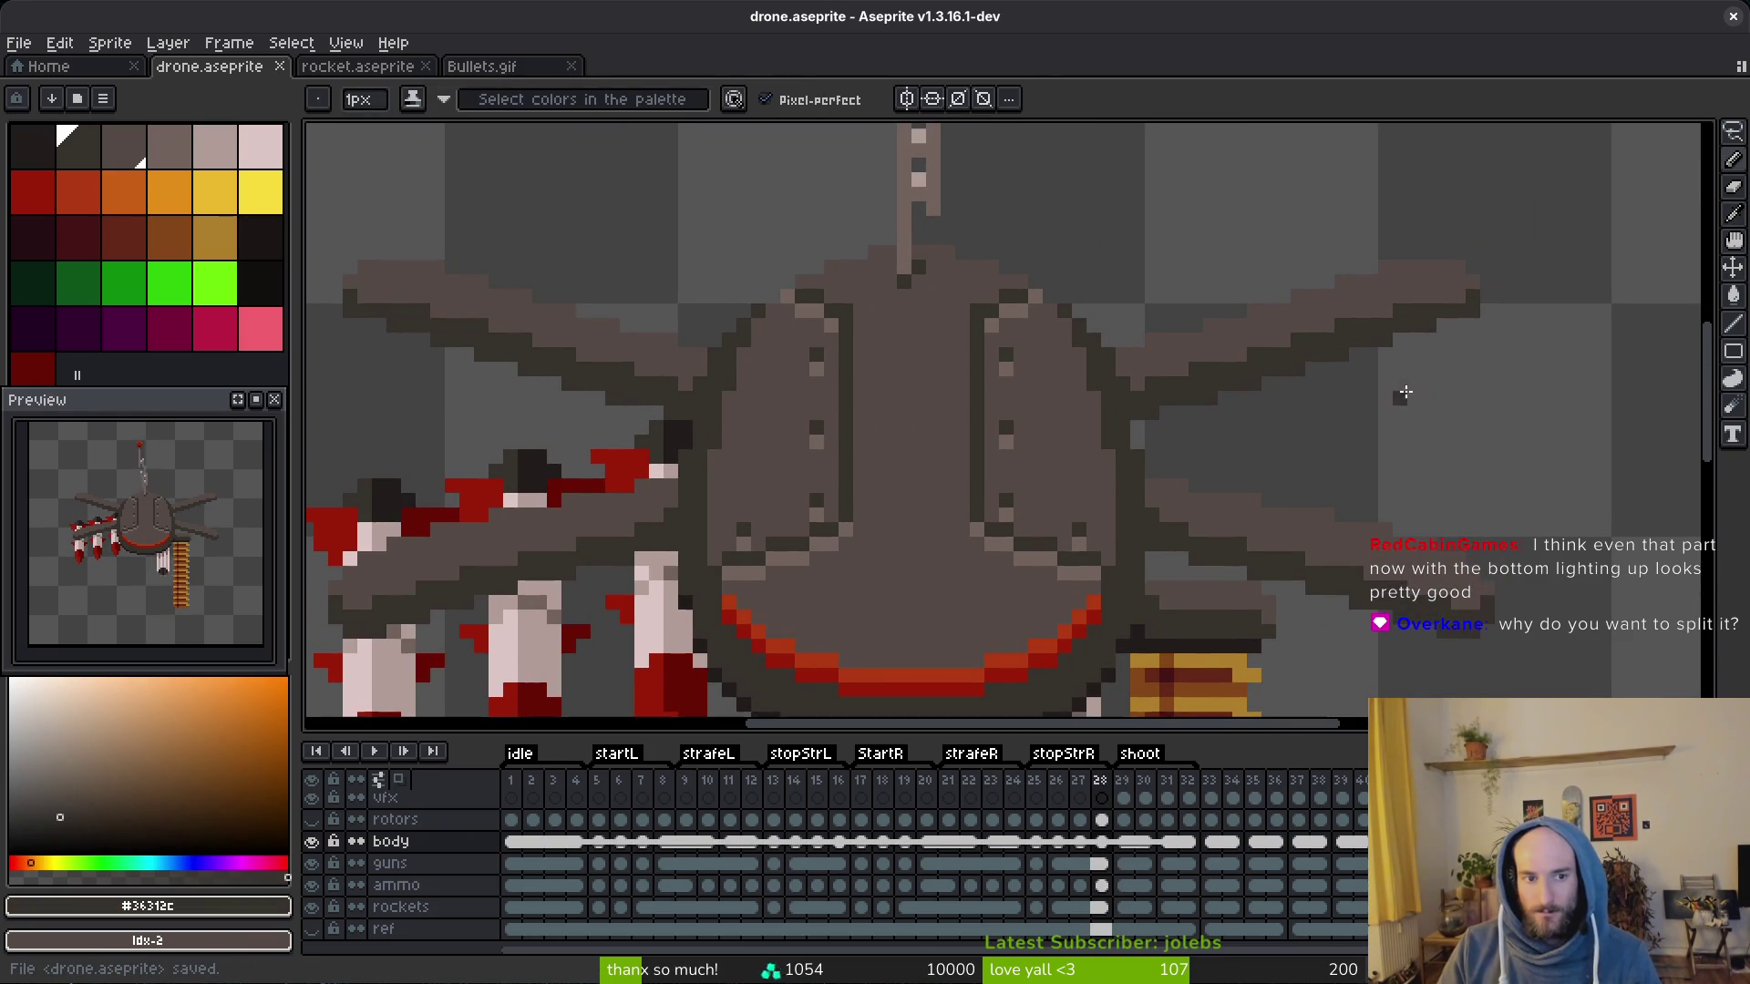
key(alt)
click(1418, 283)
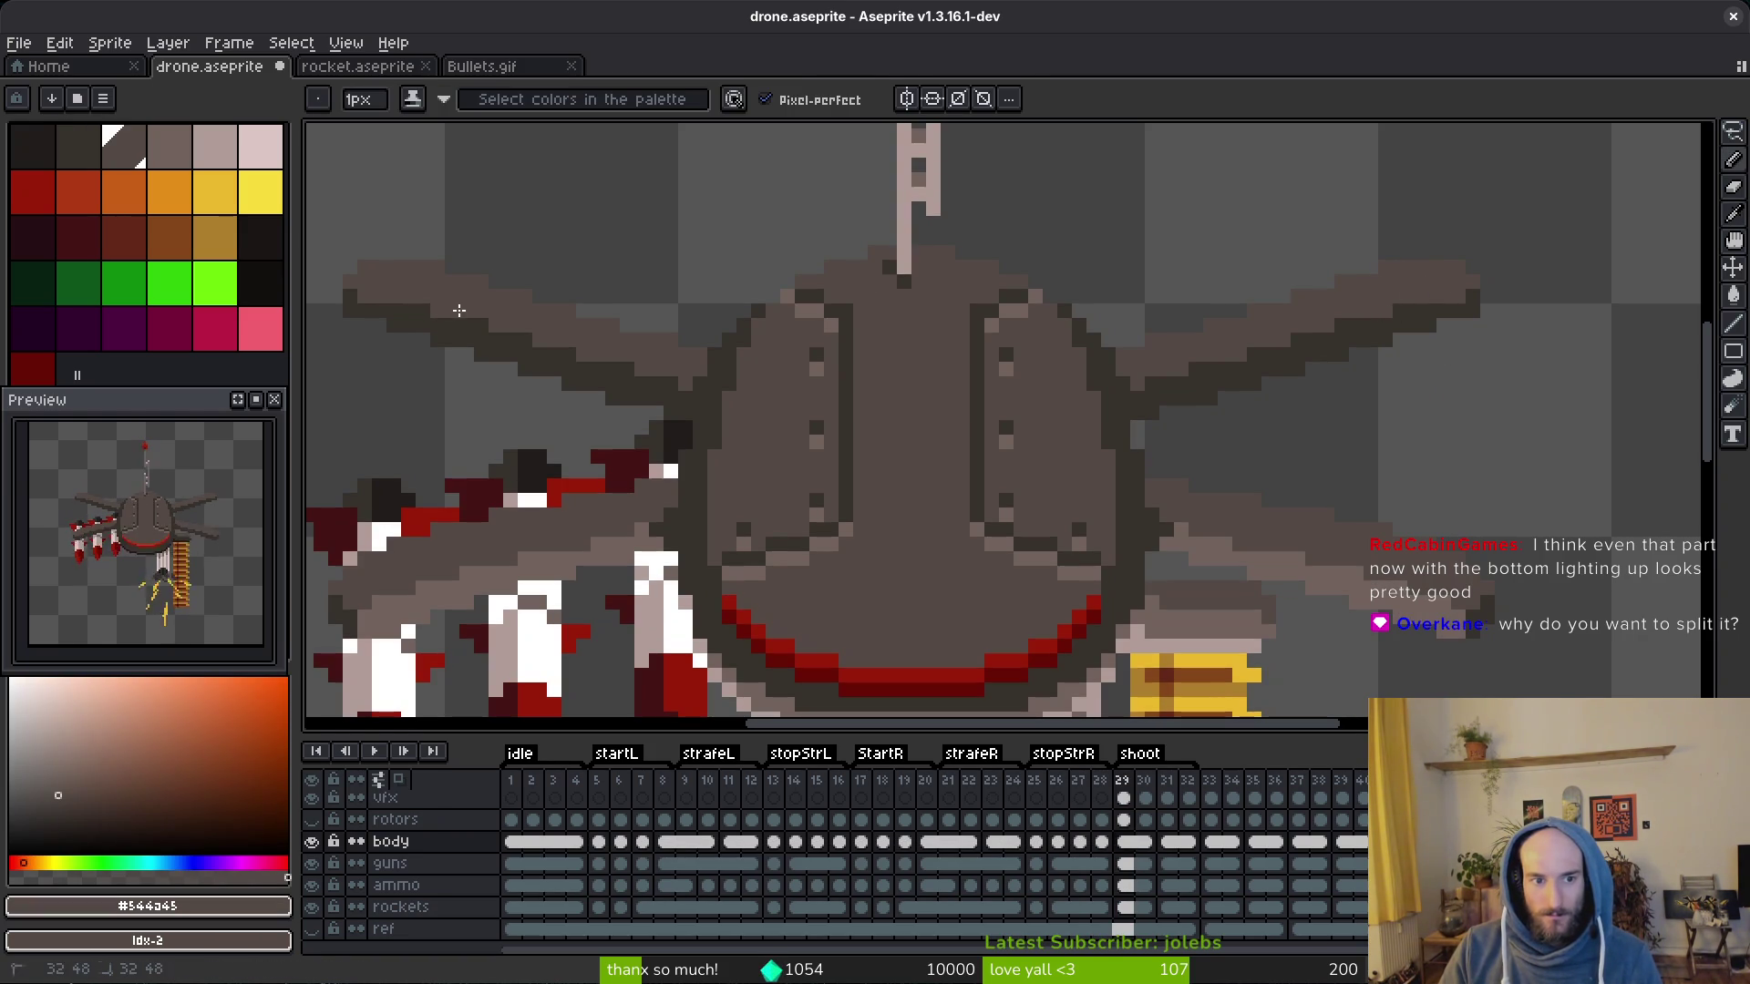
key(alt)
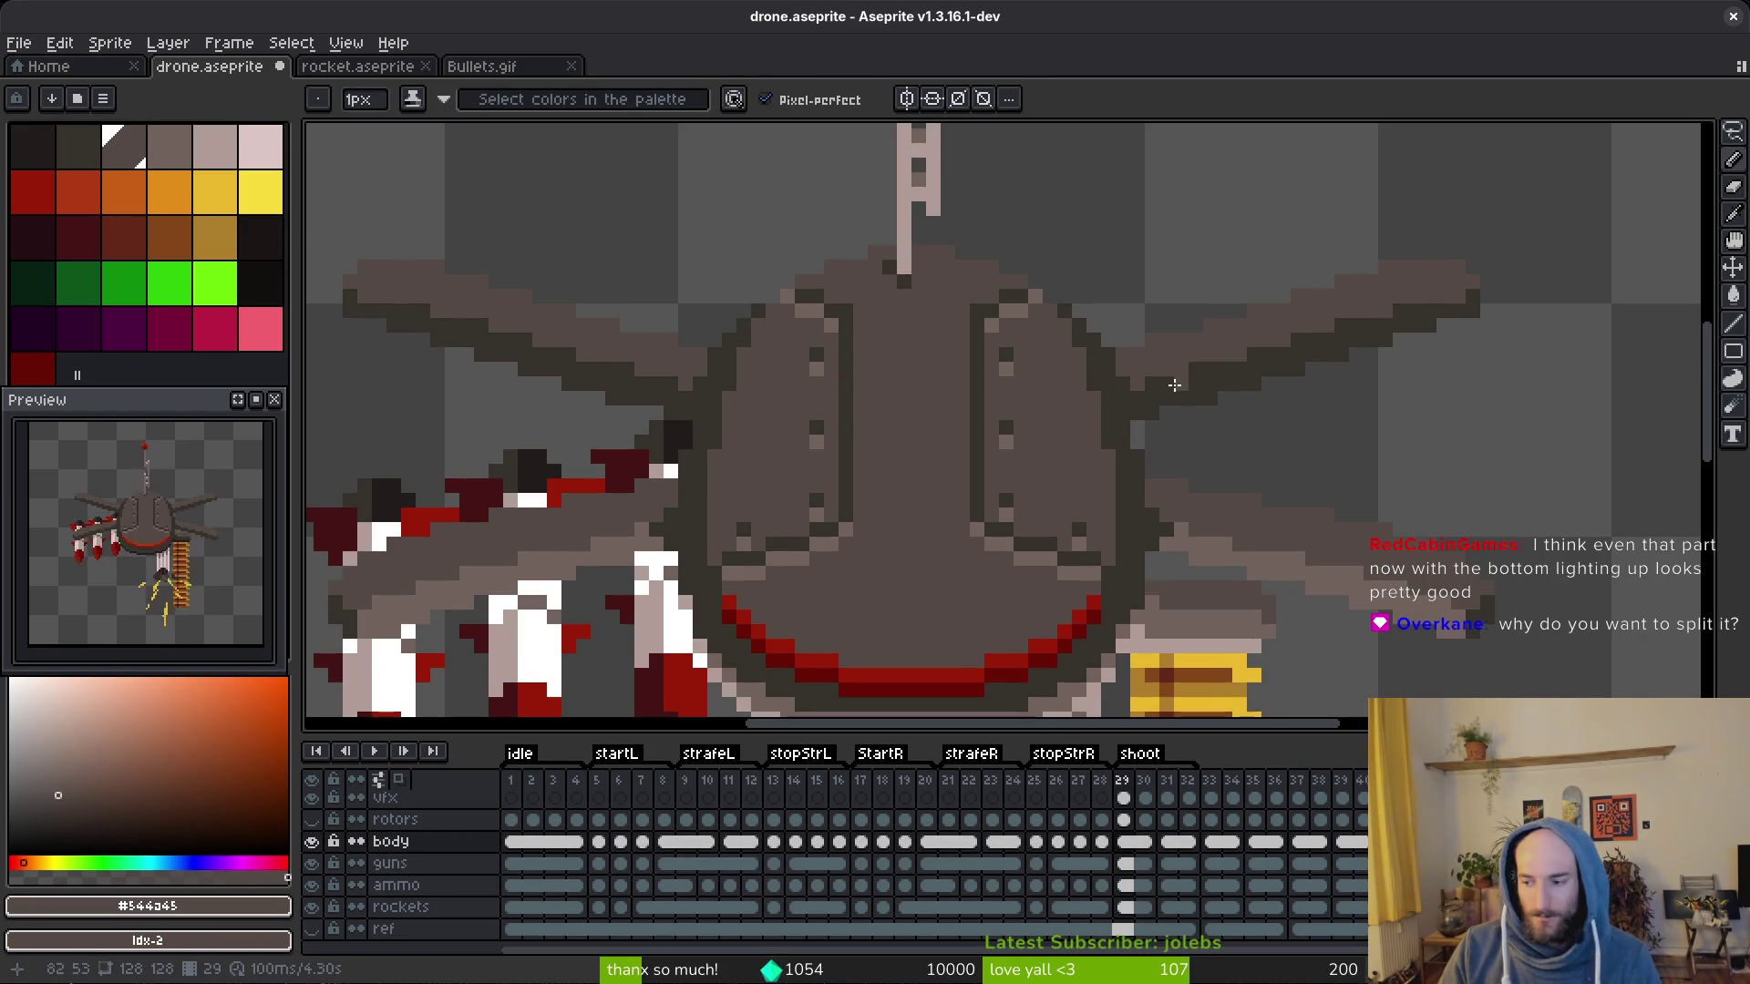
scroll(1177, 384, down, 1)
key(ctrl+s)
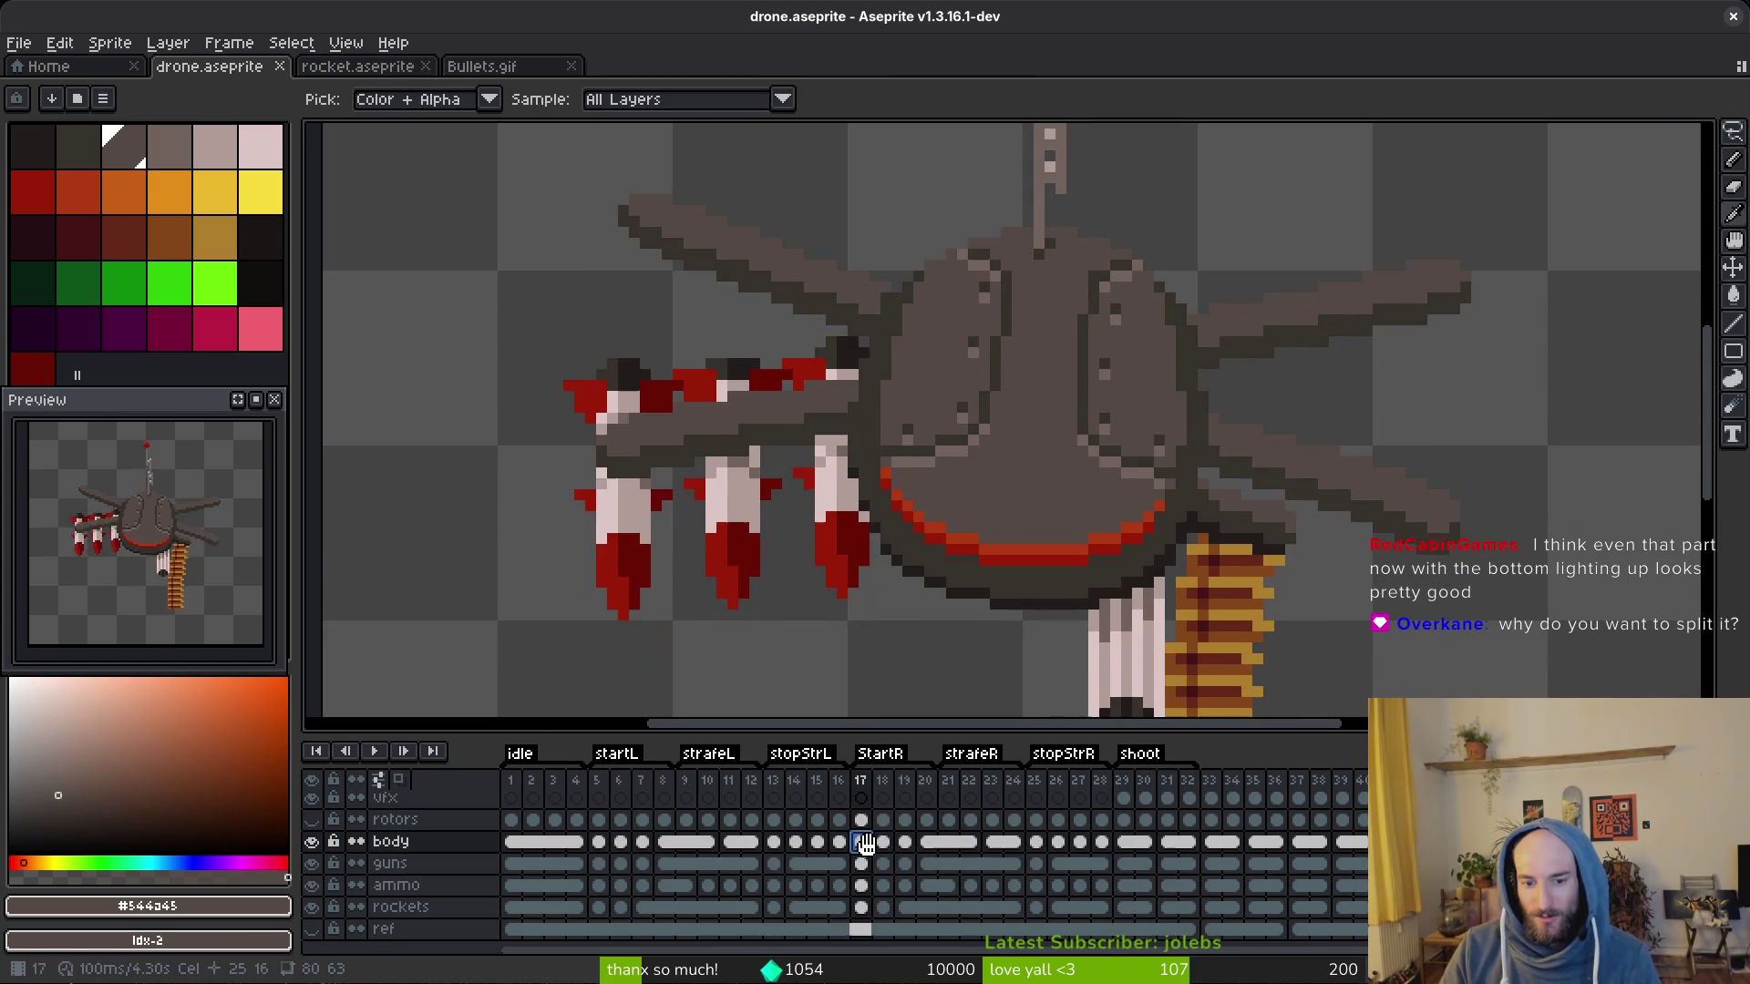
Step: Jump to frames 21 and 27 and step through the strafe and stop frames, ending on frame 28
click(948, 781)
scroll(874, 411, down, 2)
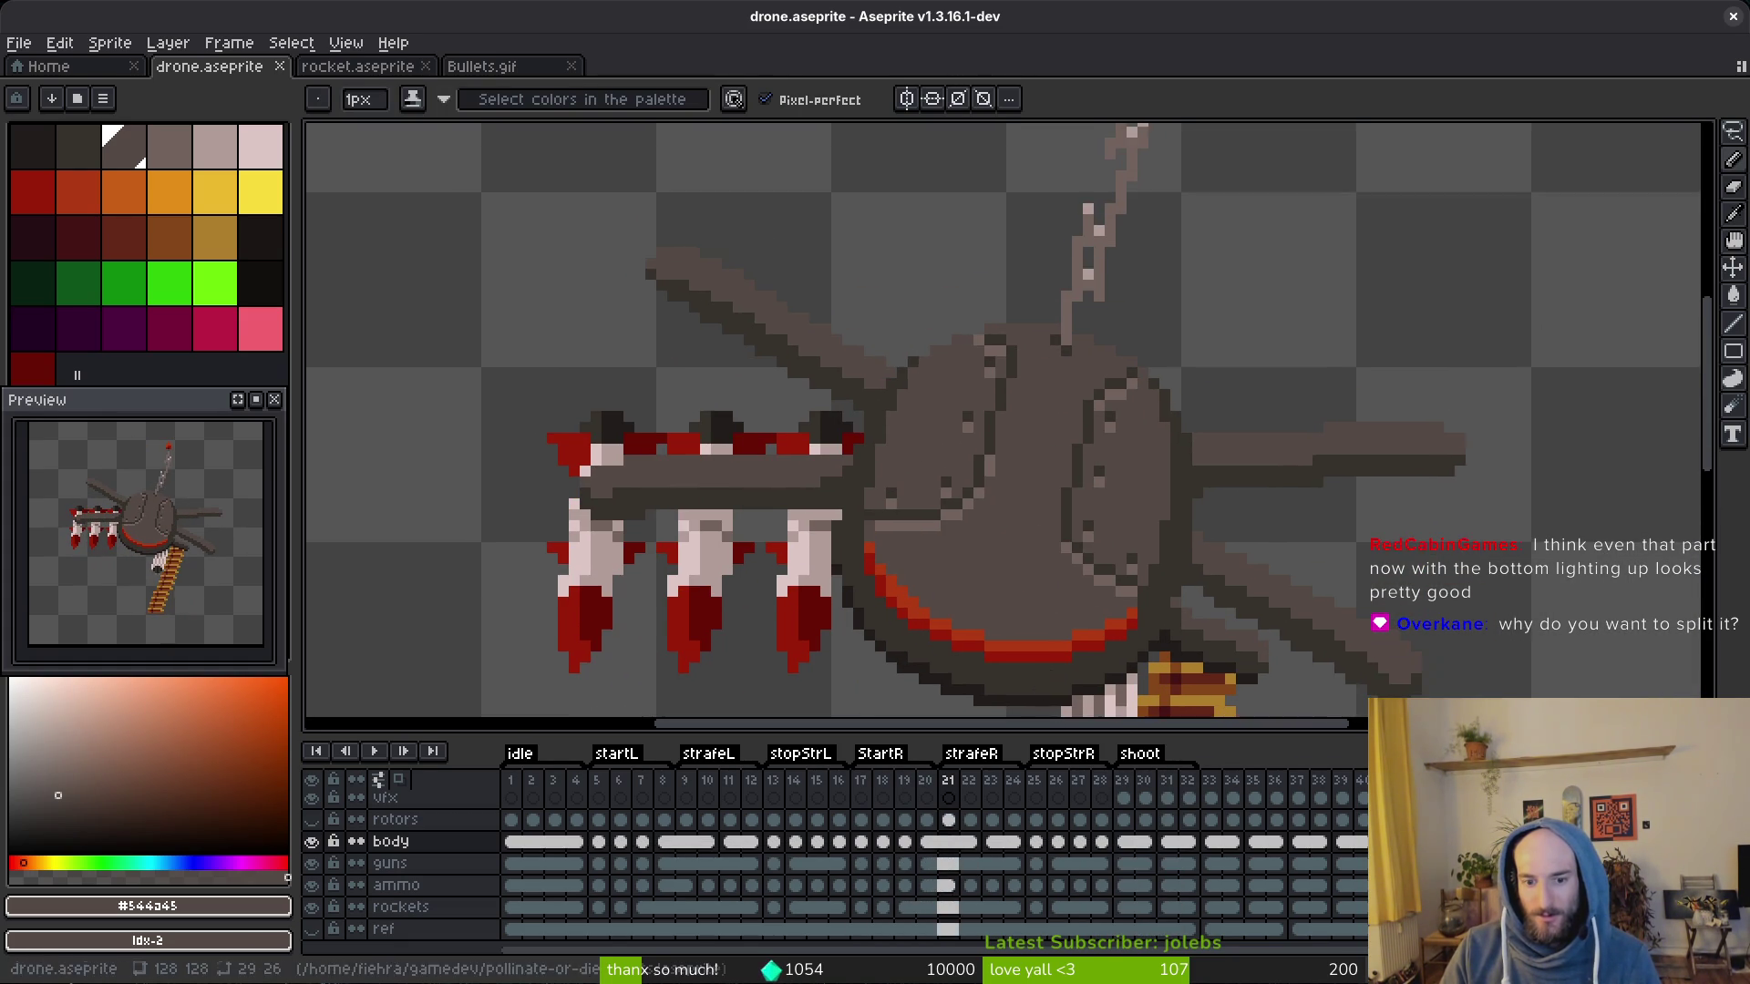
click(1075, 844)
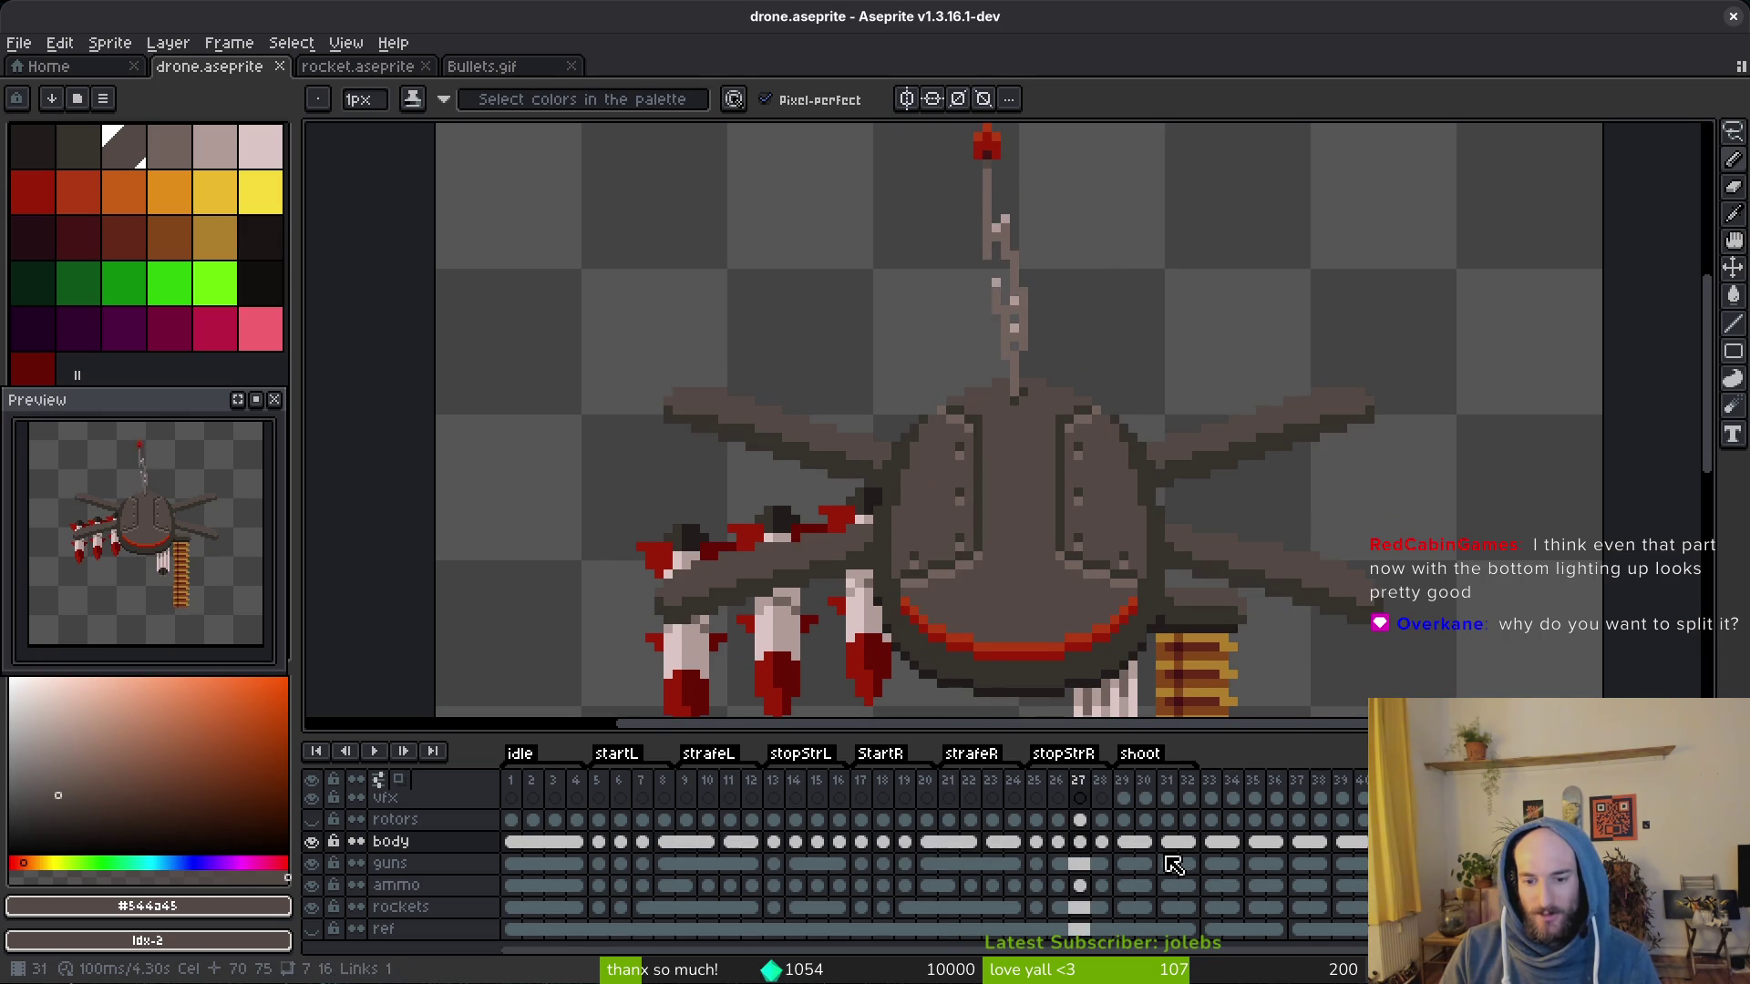
key(Left)
key(Right)
key(Right)
key(Left)
key(Left)
key(Right)
key(Left)
key(Right)
key(Right)
key(Right)
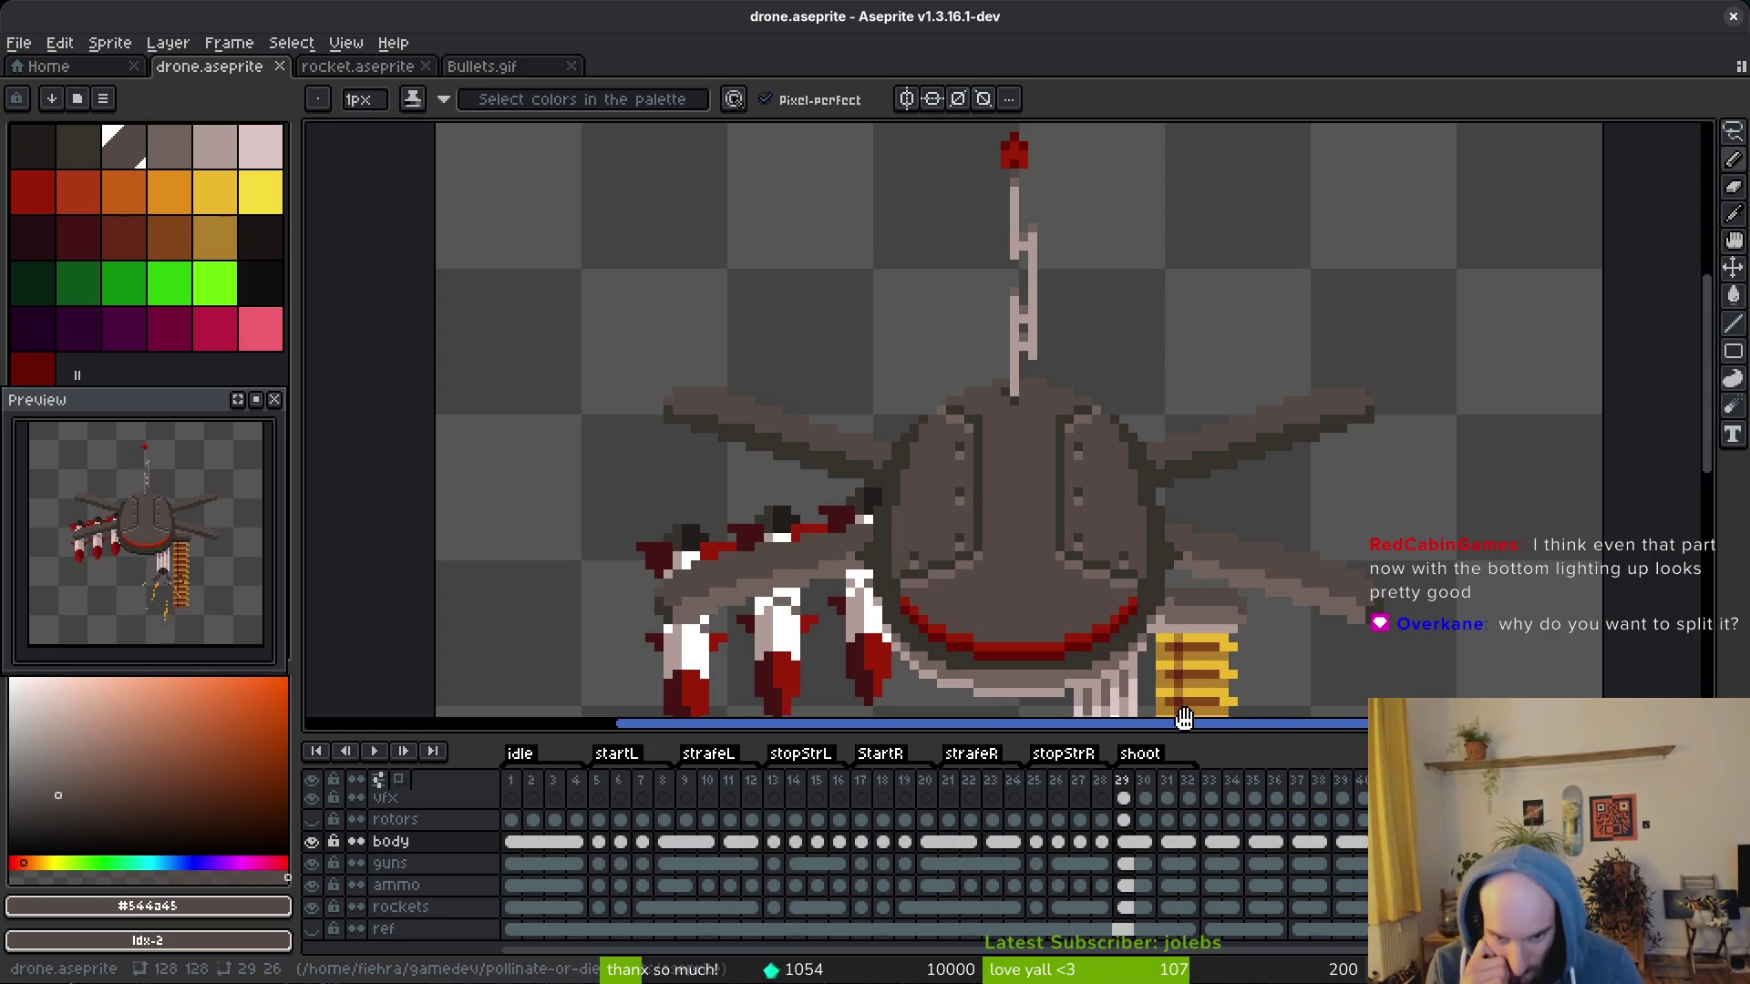
key(Left)
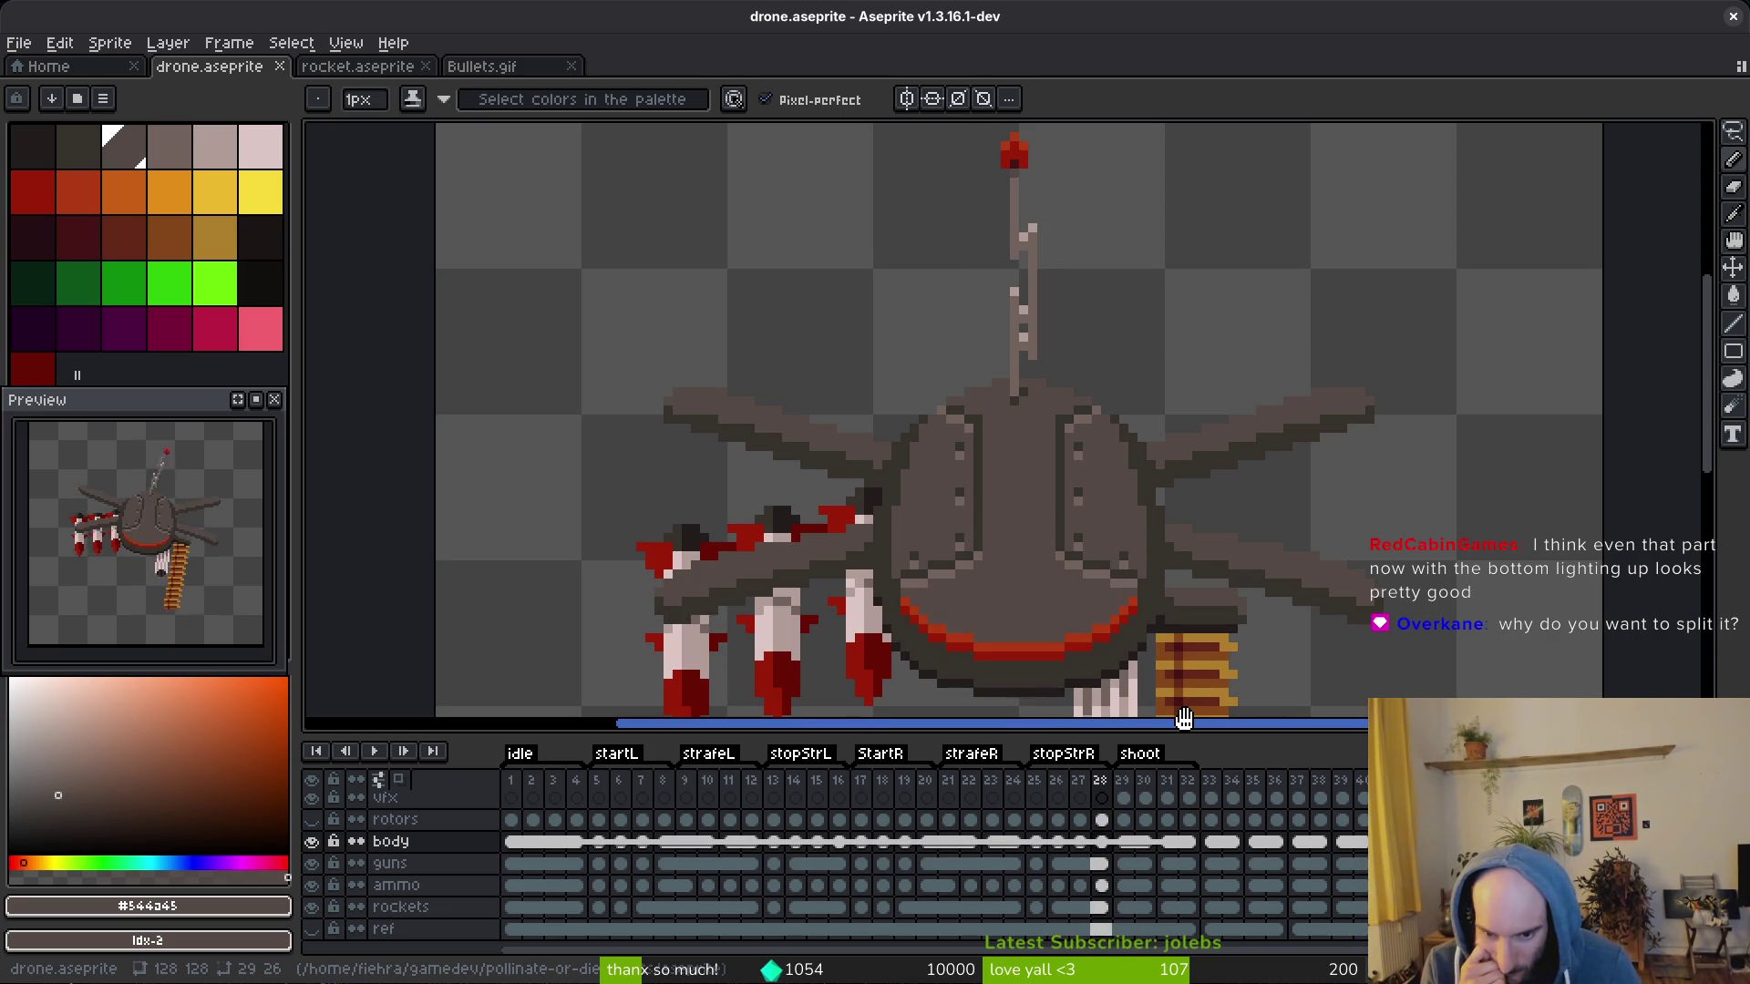
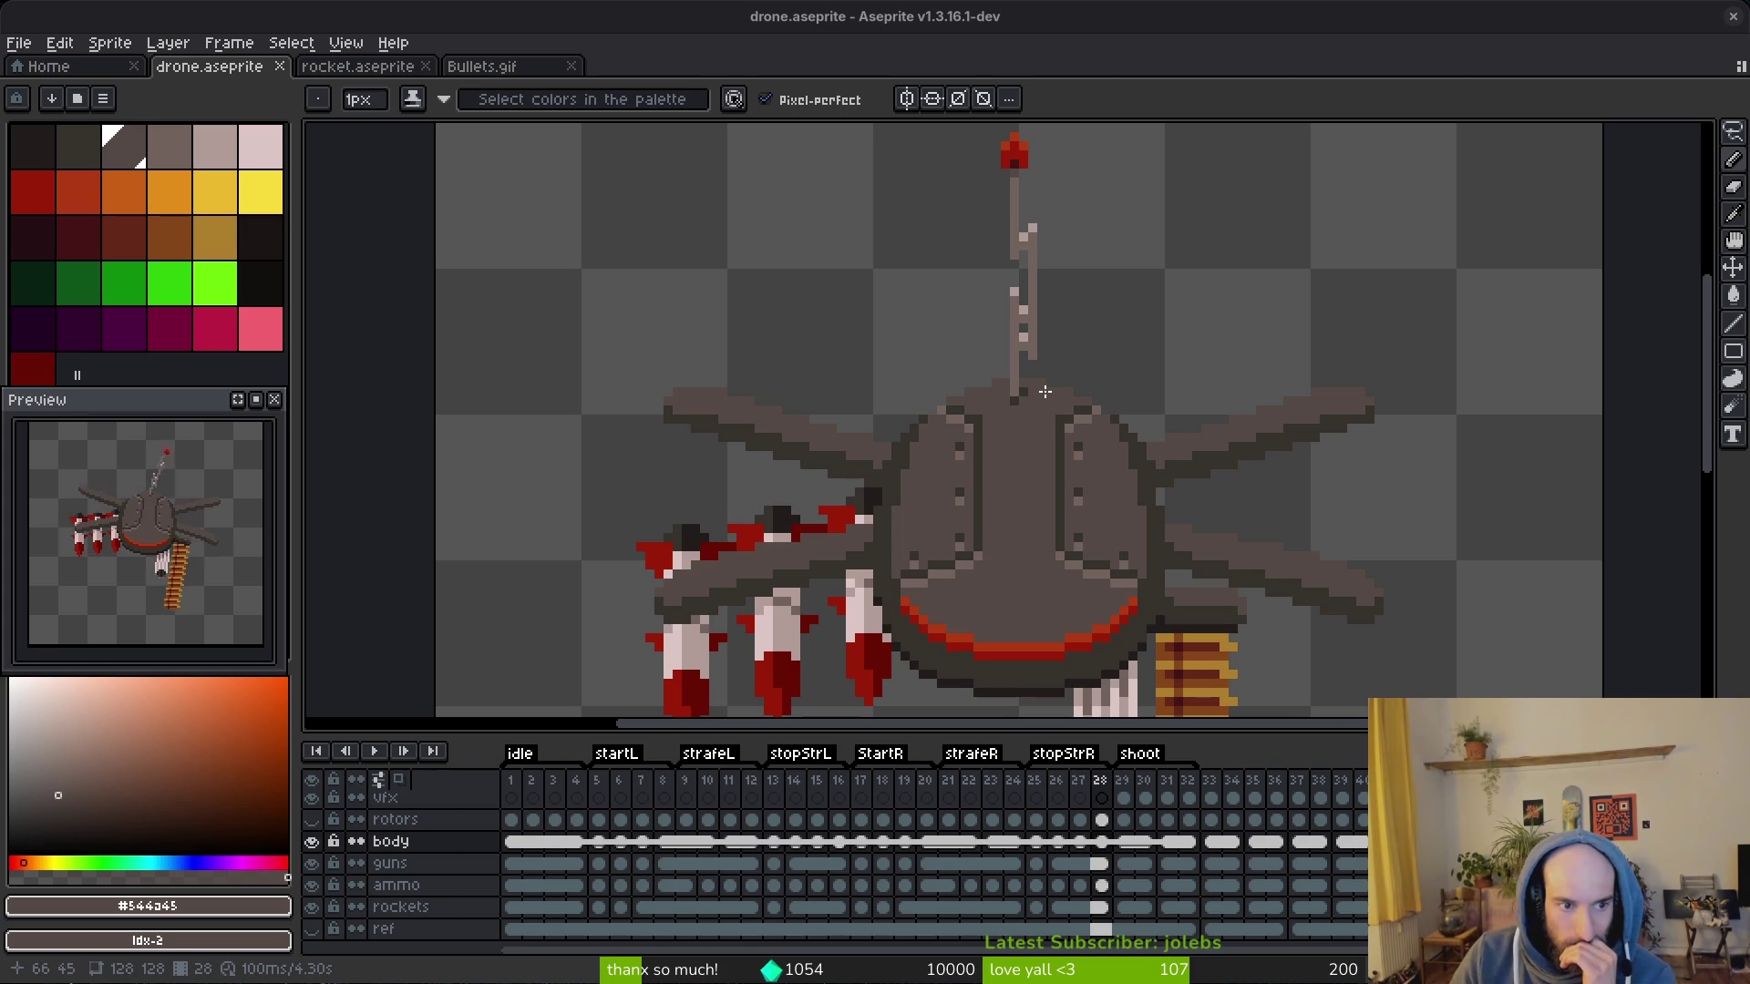
Step: Flip between frames 28 and 29 to compare the muzzle-flash shooting frames
drag(173, 586, 192, 614)
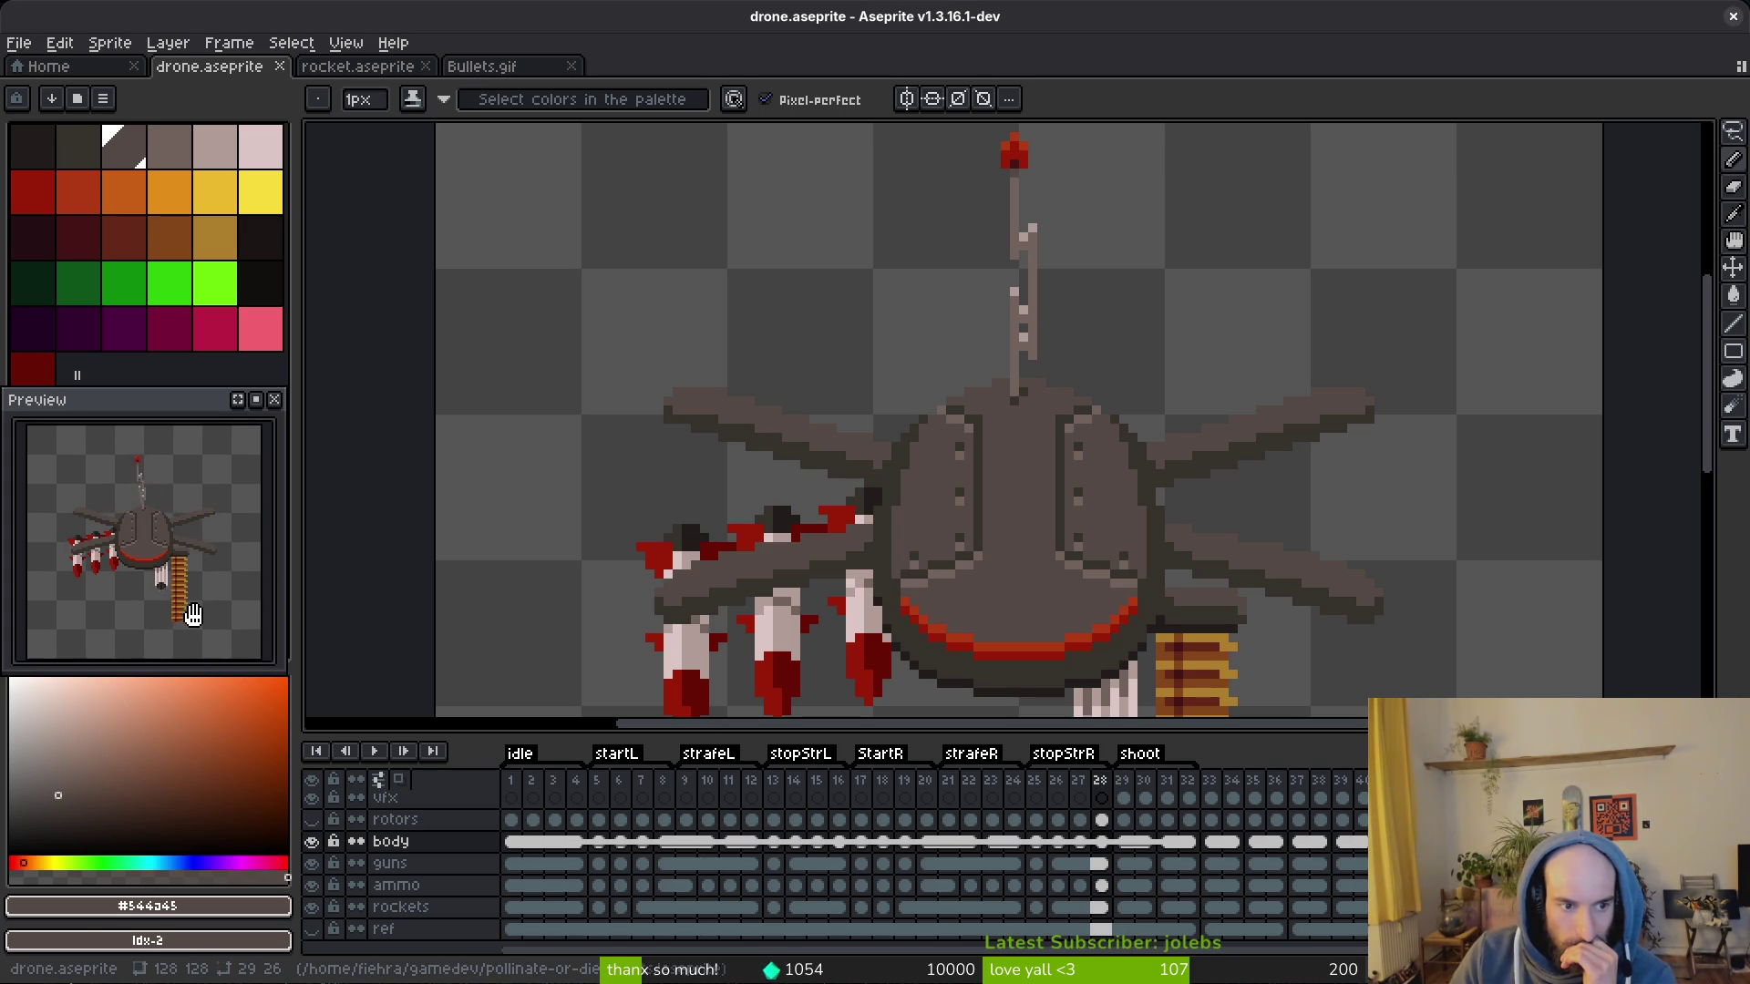
drag(1215, 585, 1148, 509)
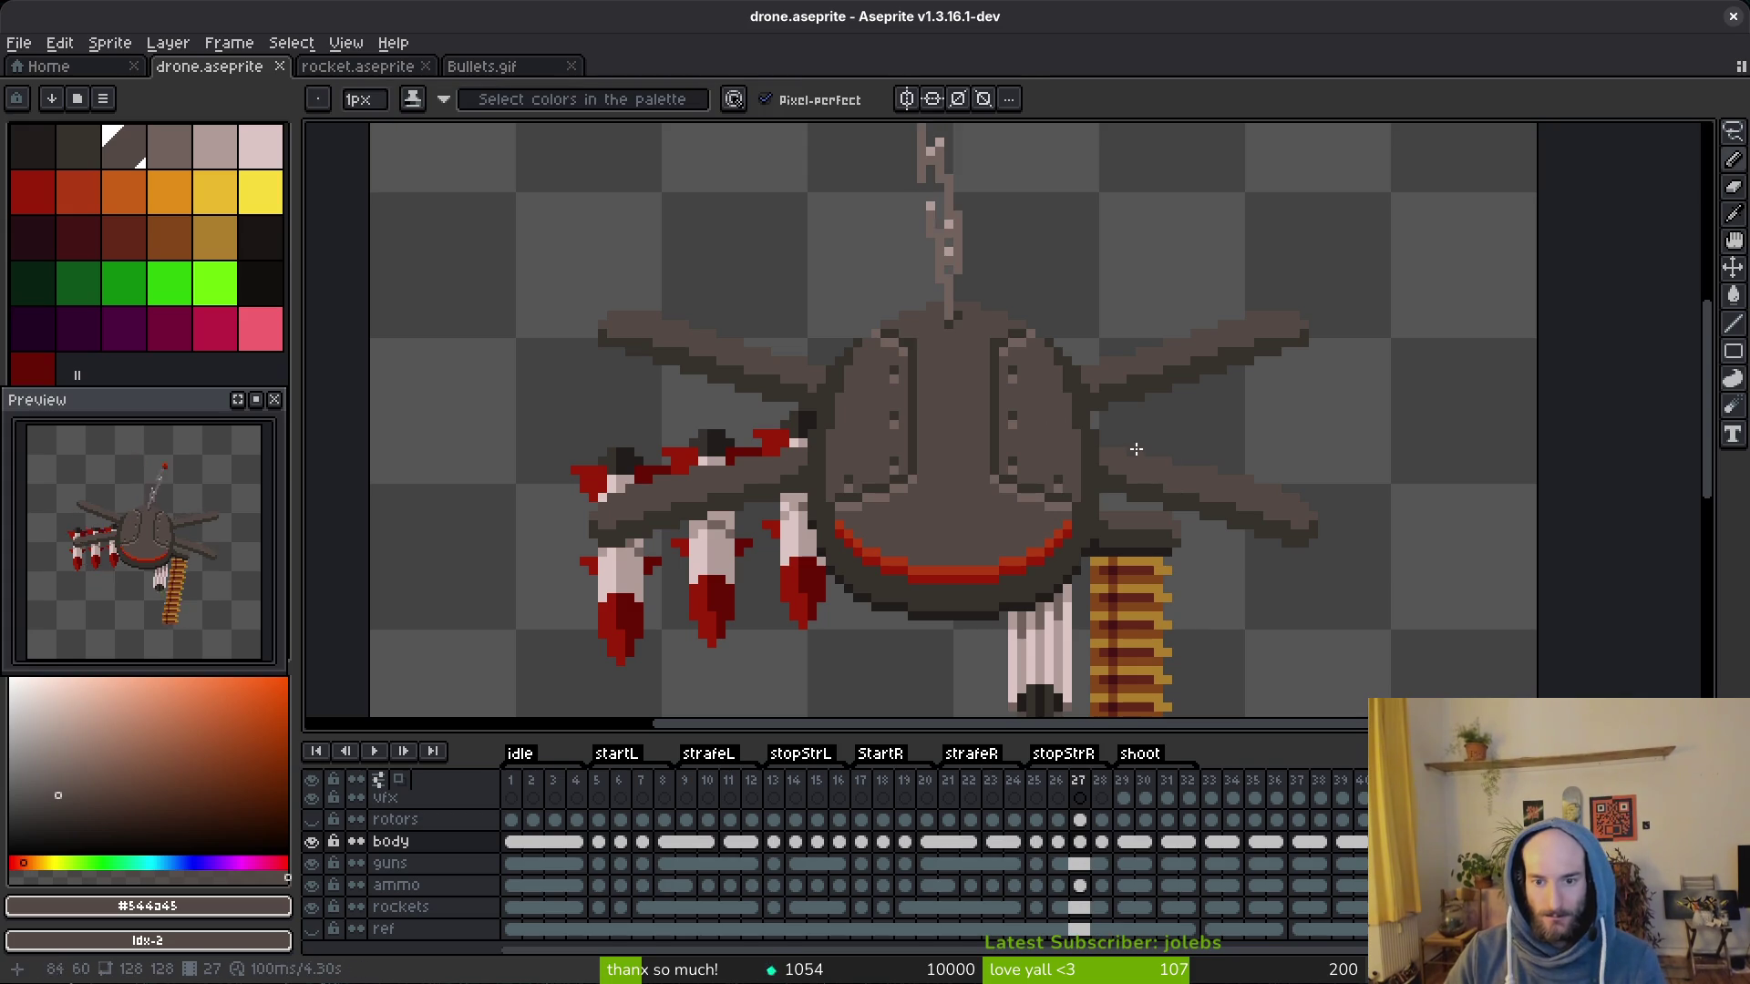
scroll(1058, 403, down, 3)
key(alt)
key(Right)
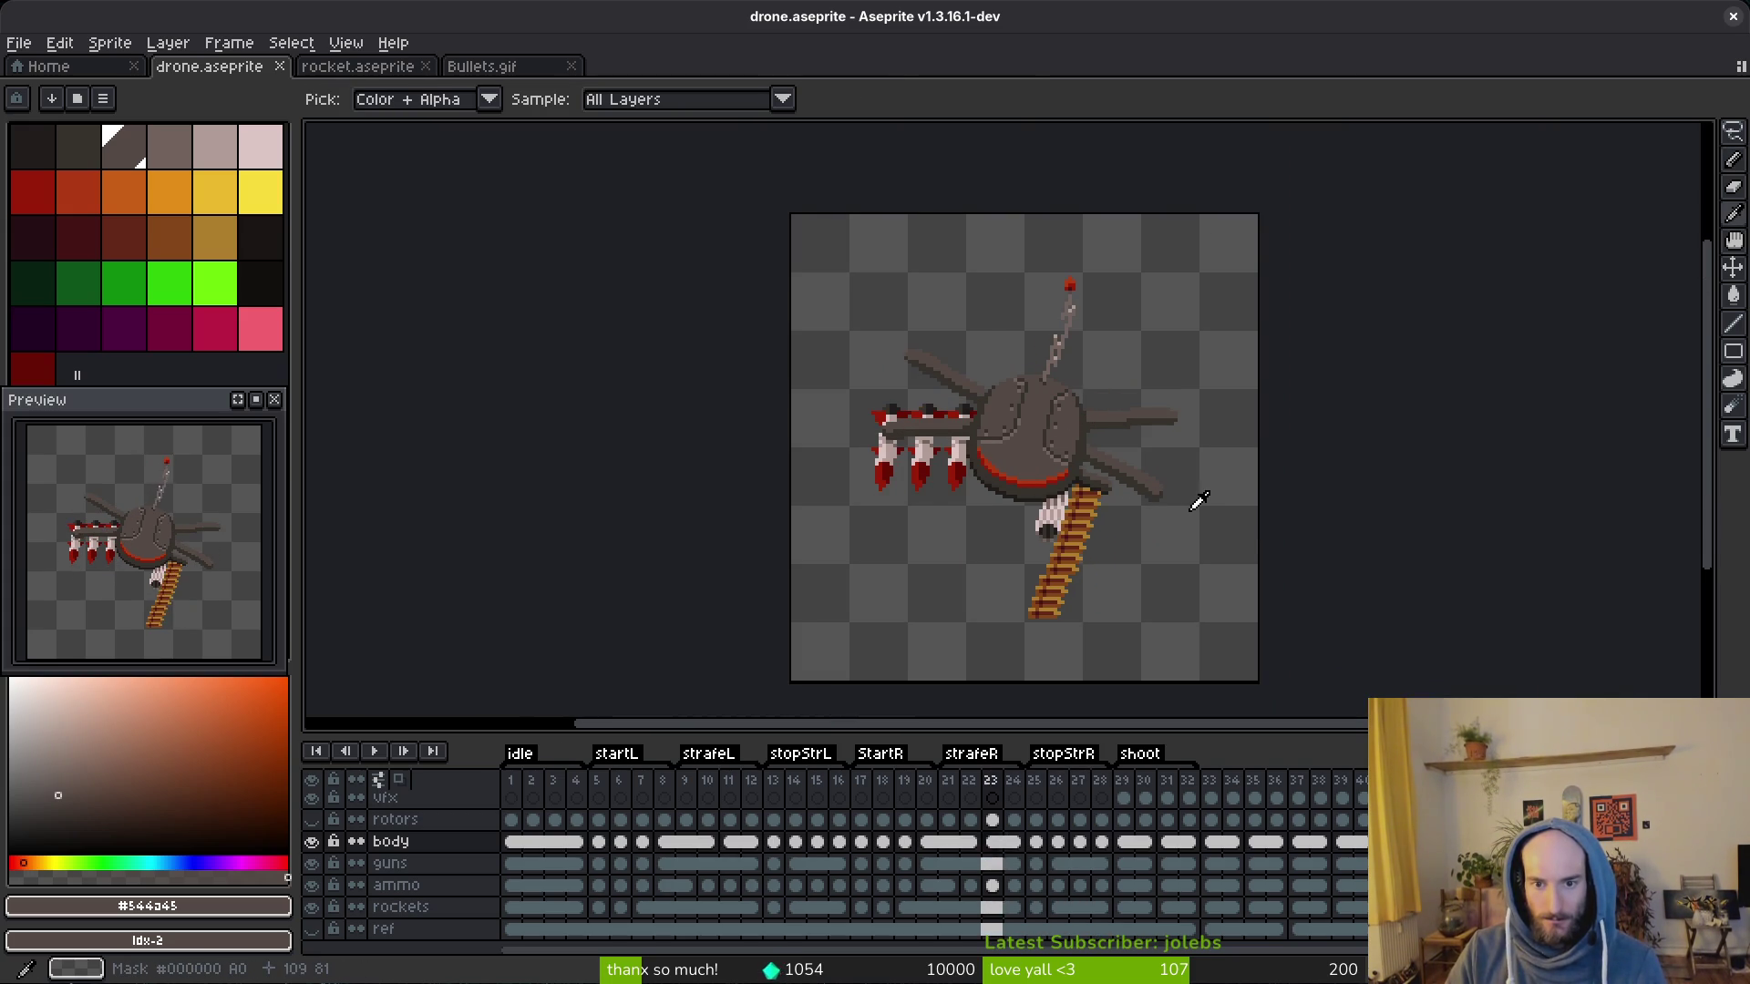
key(Right)
key(Right)
key(Left)
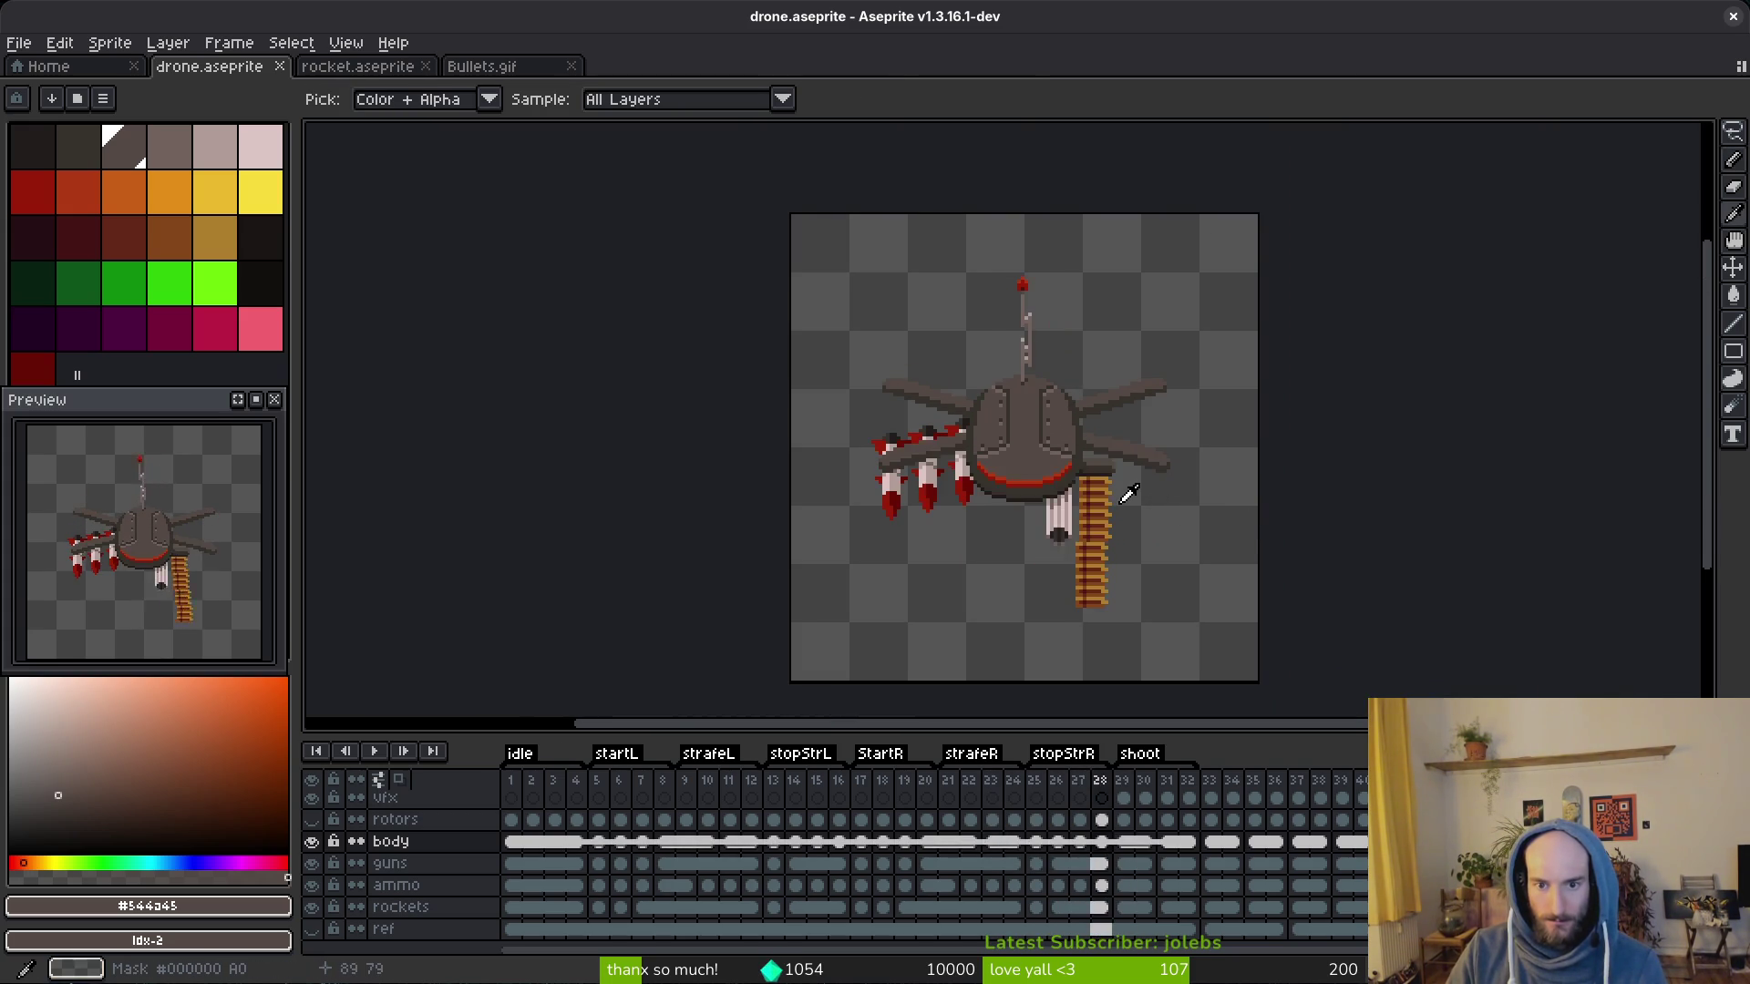
key(Right)
scroll(1098, 494, up, 3)
key(Left)
key(Right)
scroll(1039, 464, up, 2)
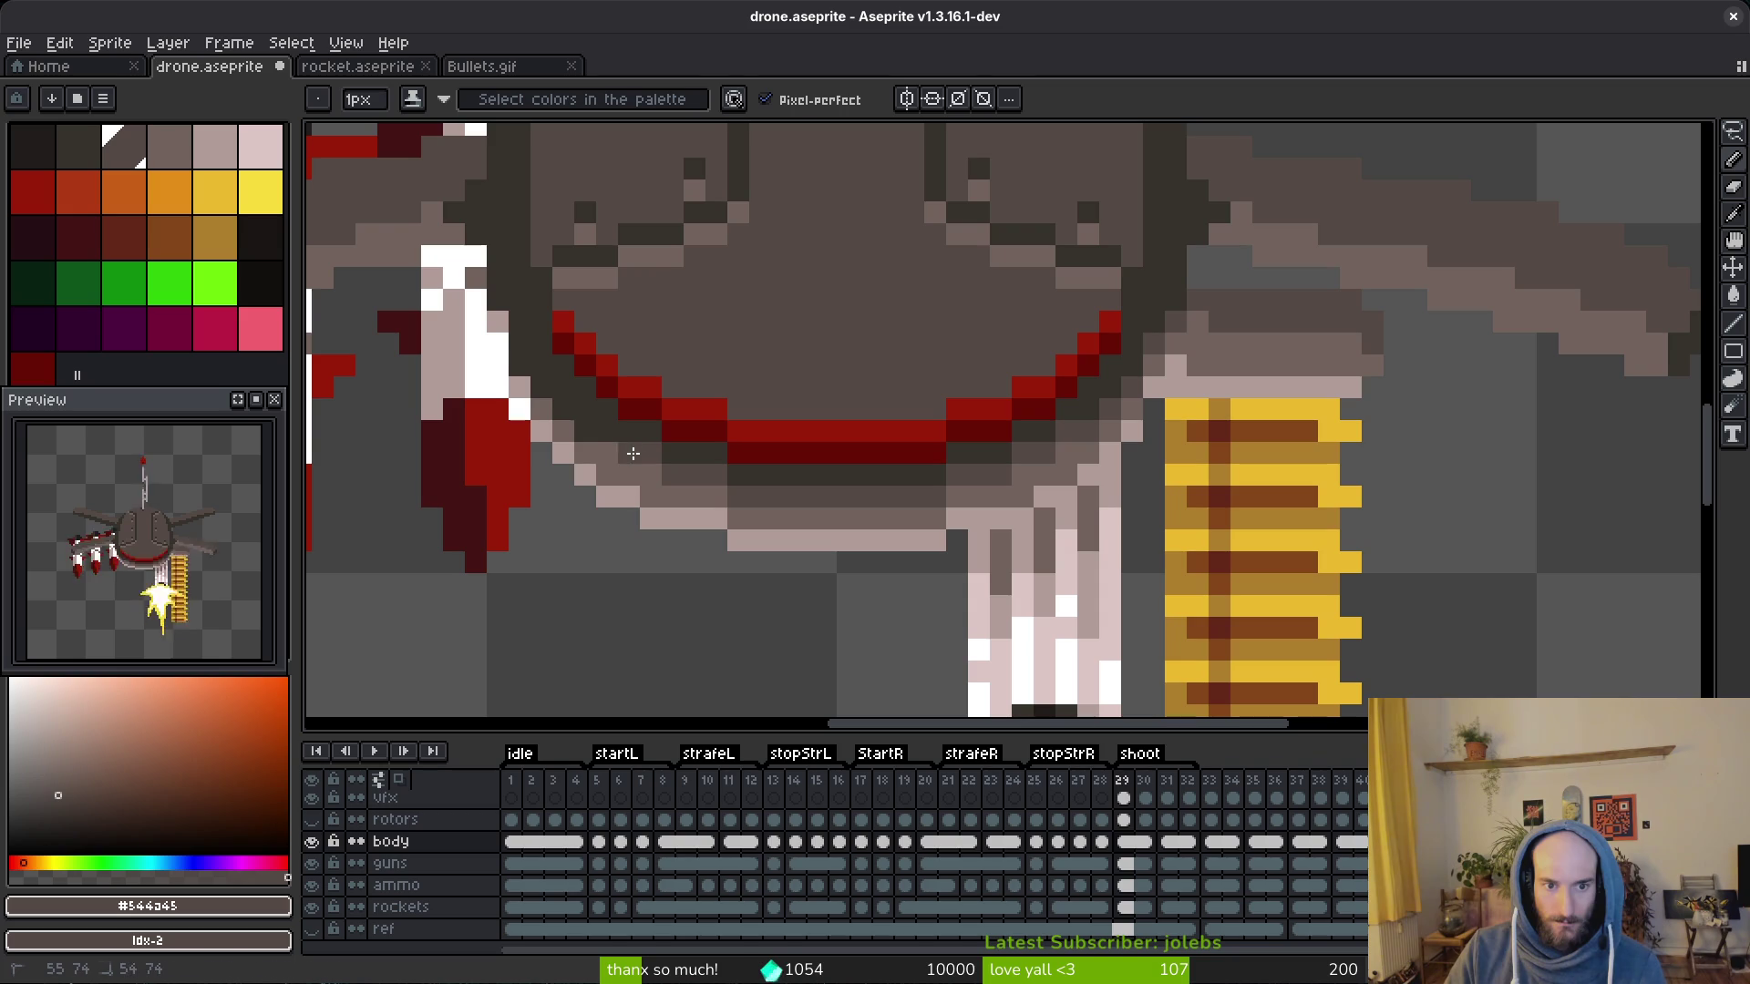
scroll(978, 451, down, 3)
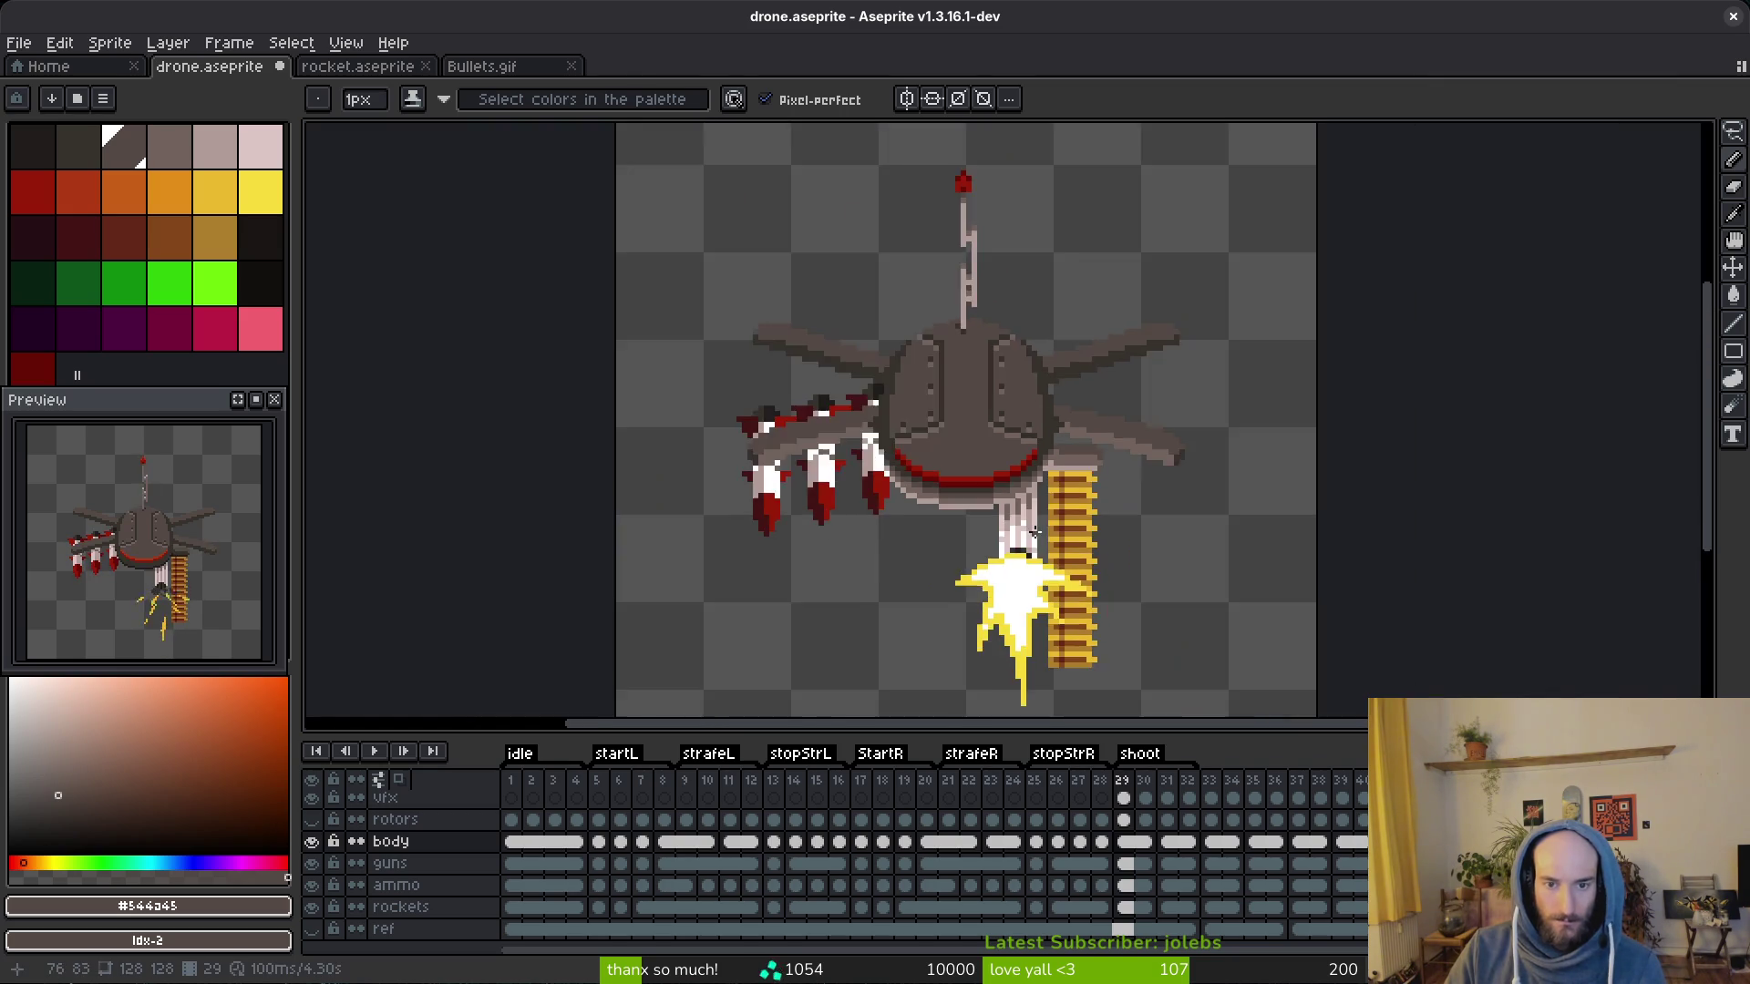
scroll(978, 451, down, 2)
key(alt)
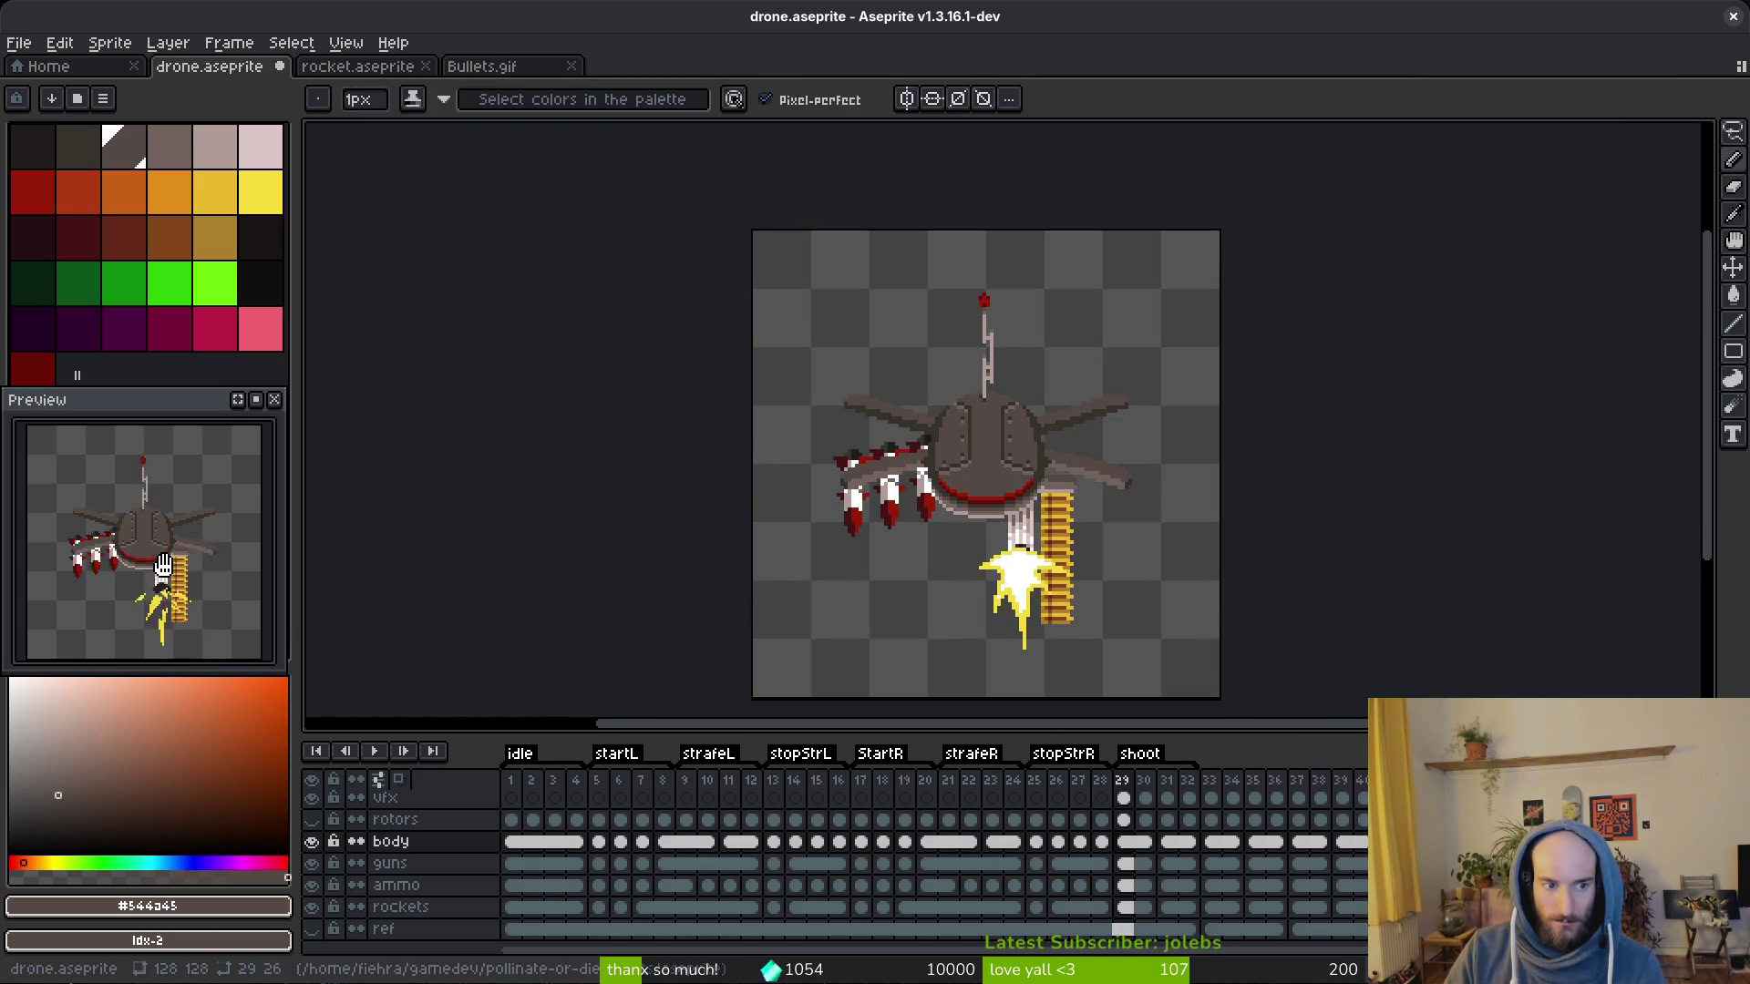
scroll(164, 567, up, 3)
scroll(165, 567, down, 2)
mouse_move(164, 567)
mouse_down()
mouse_move(202, 565)
mouse_move(135, 554)
mouse_up()
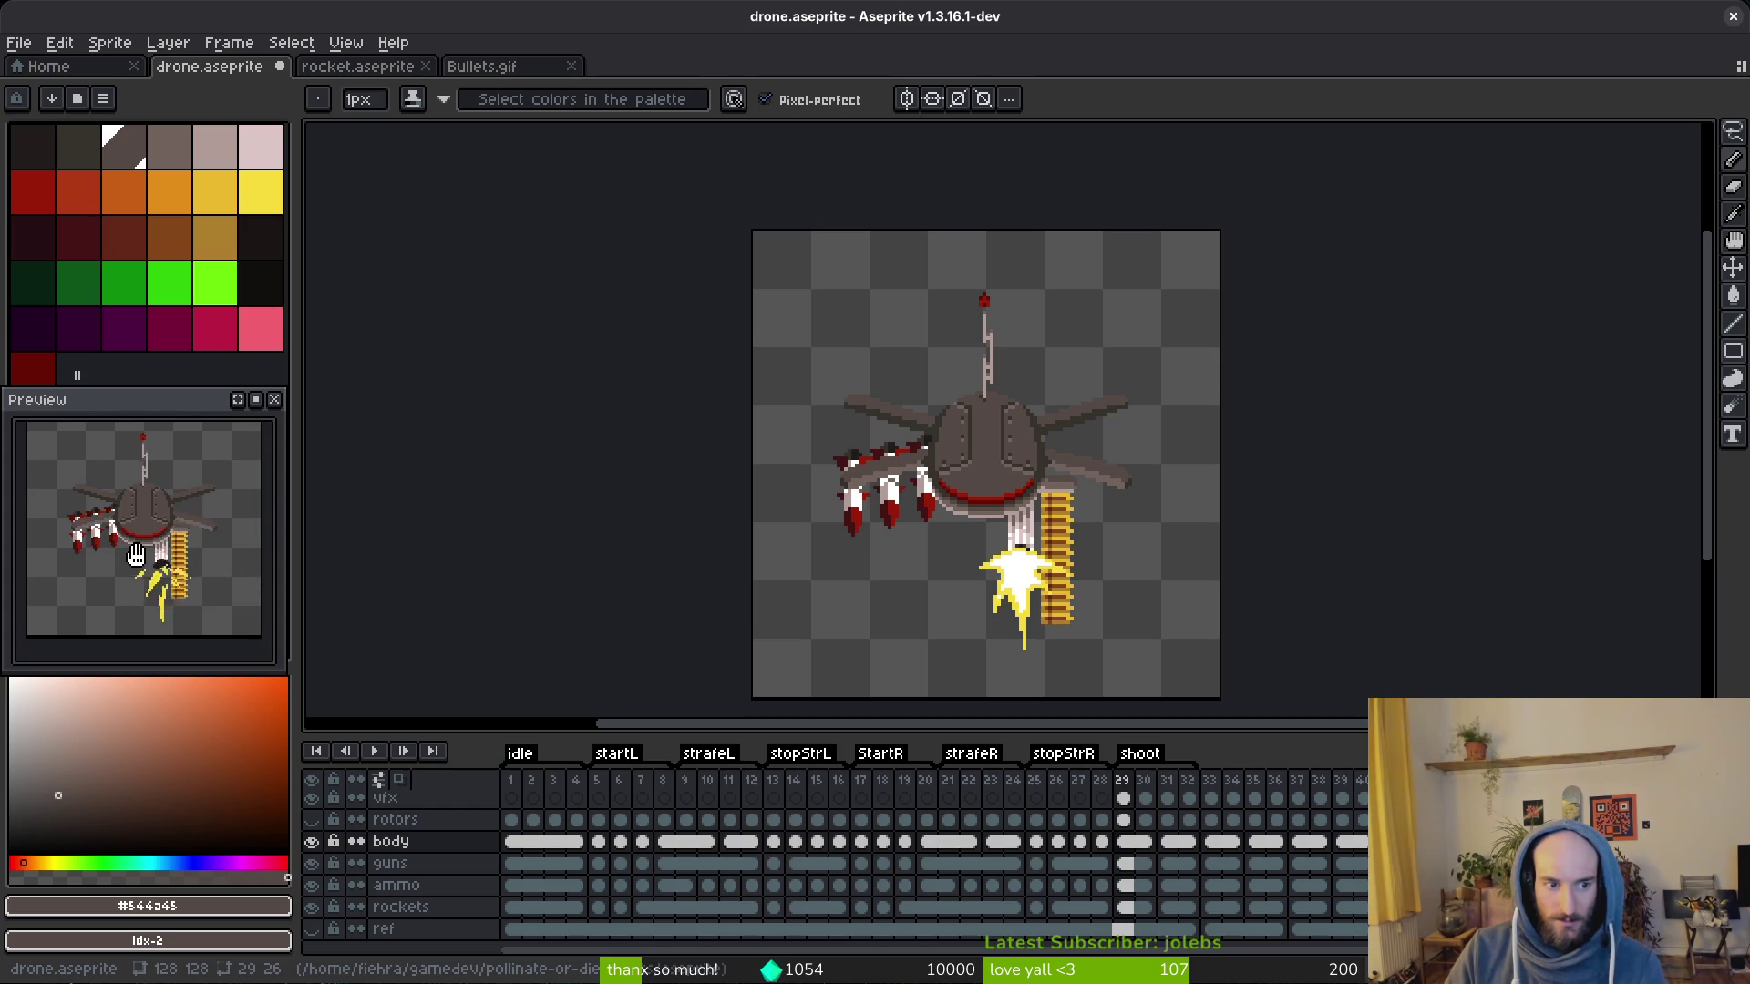
scroll(957, 452, up, 3)
scroll(943, 410, up, 2)
scroll(933, 358, up, 3)
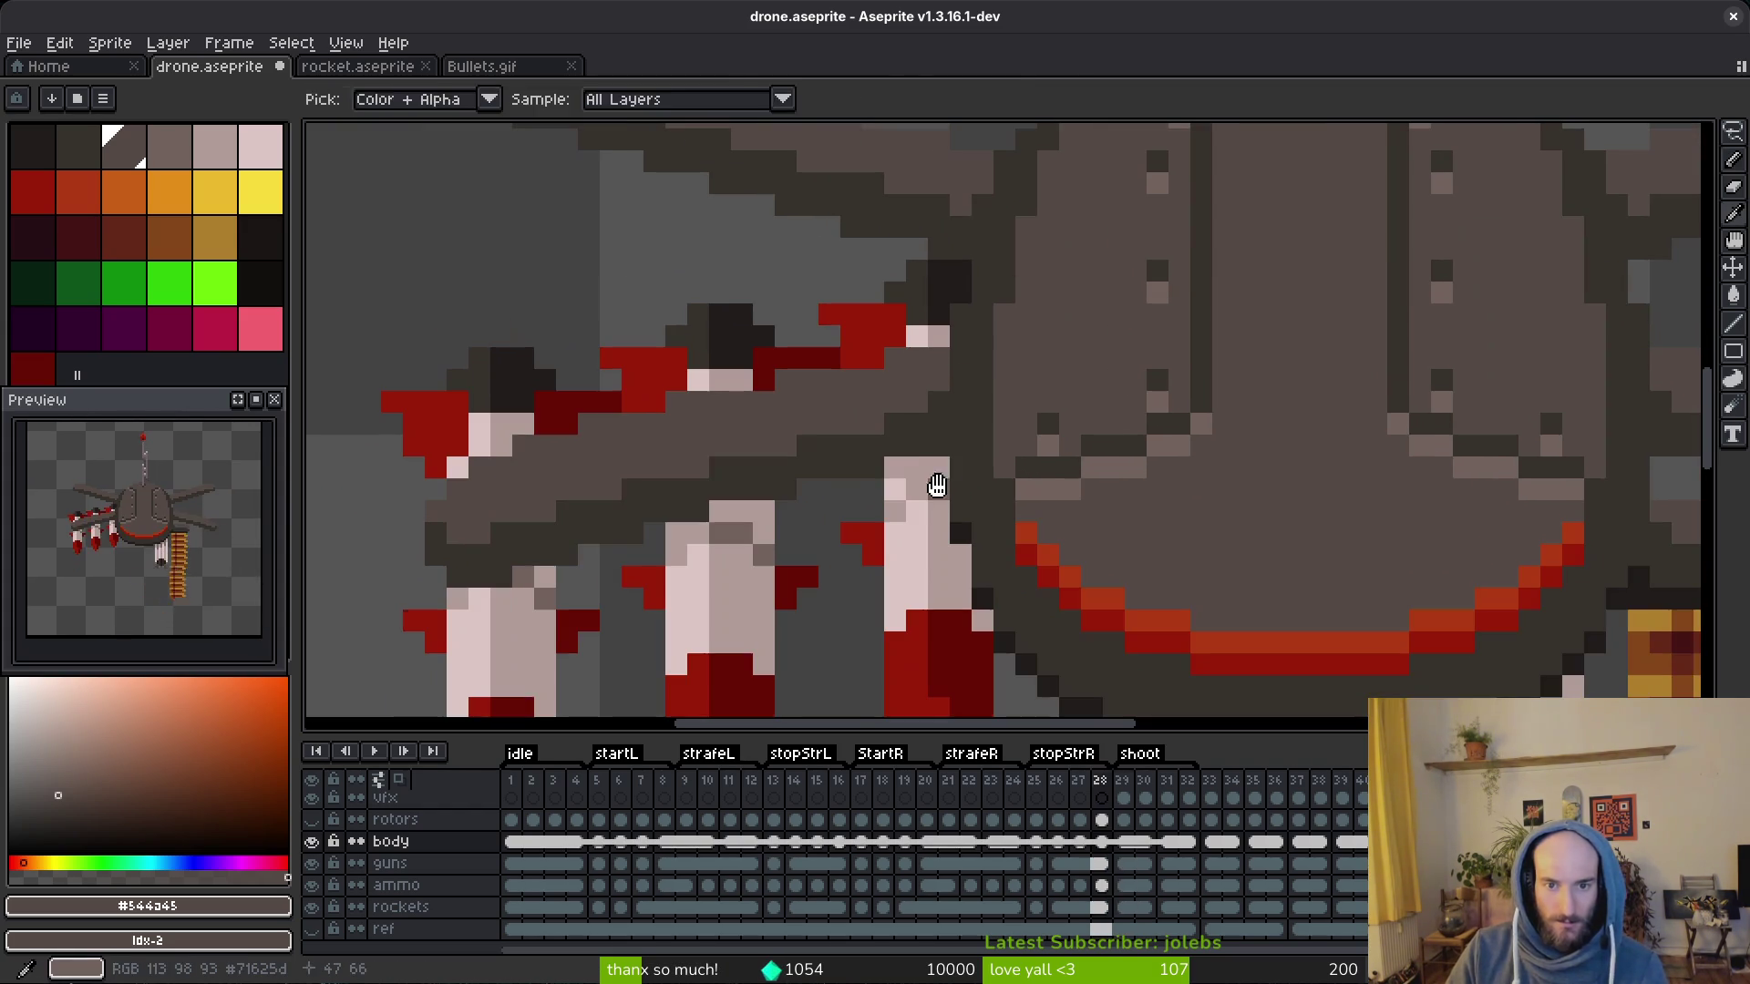
Step: Lasso the rocket-pod arm on the rockets layer, compare it across frames 28/29, and save drone.aseprite
key(q)
drag(1034, 247, 631, 396)
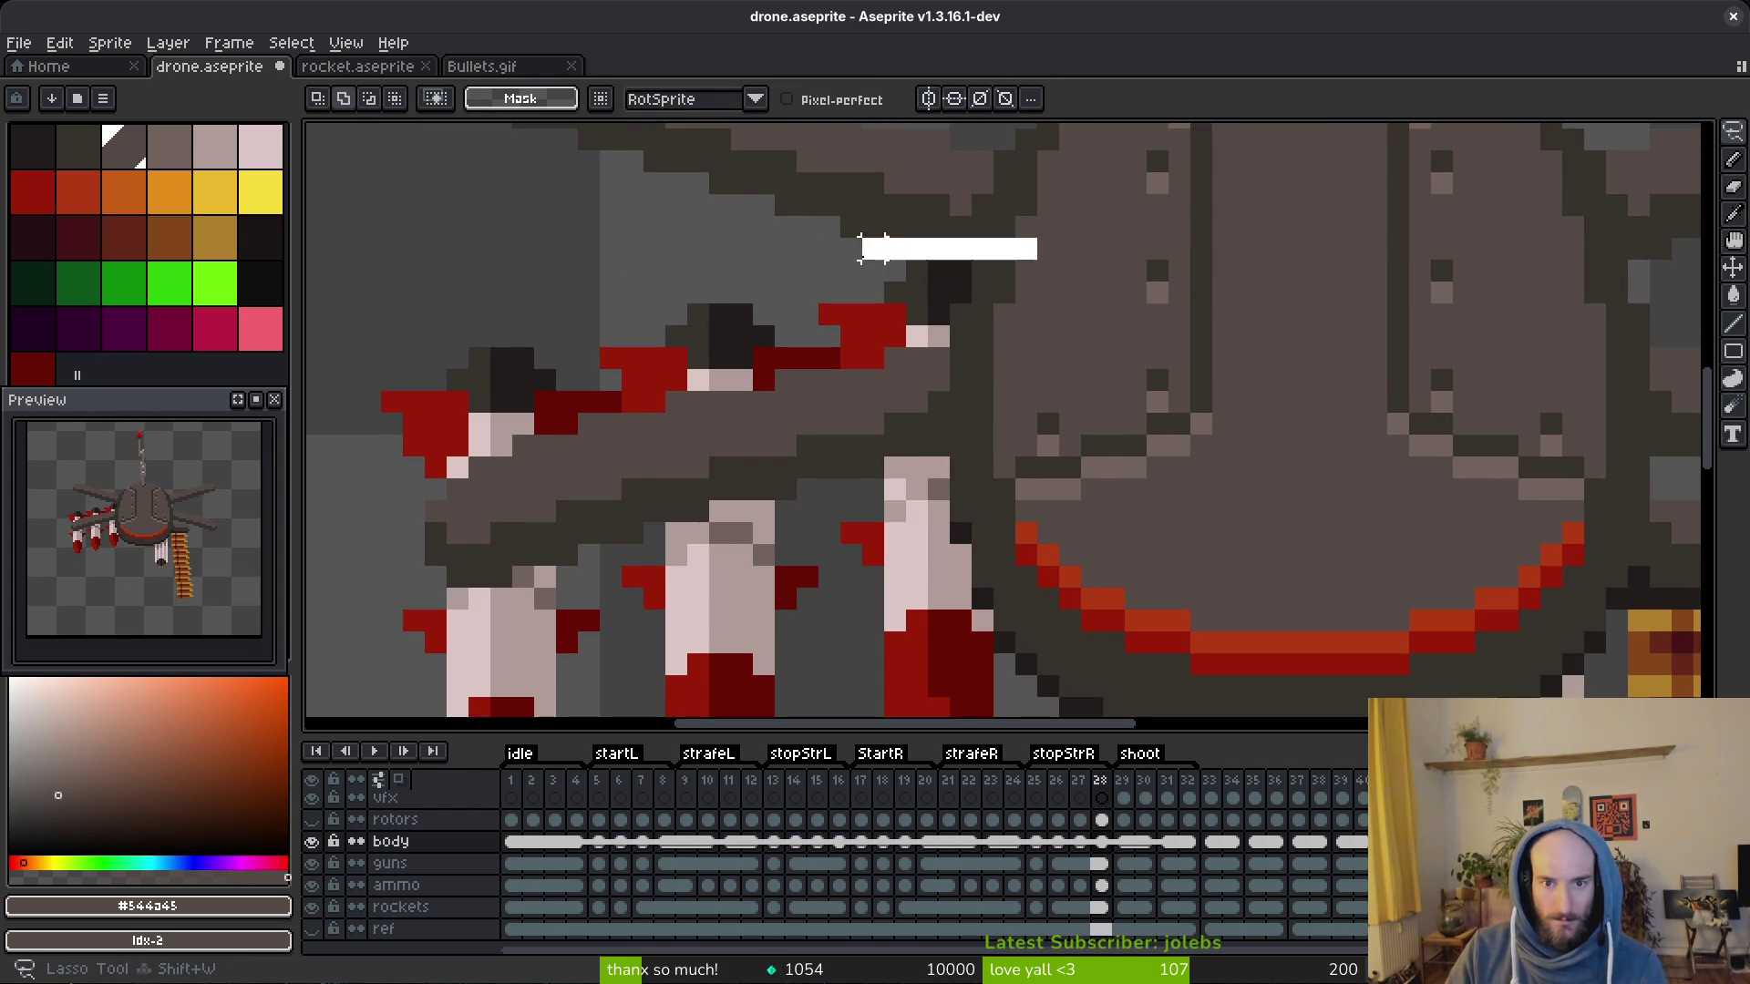
drag(1002, 314, 1012, 302)
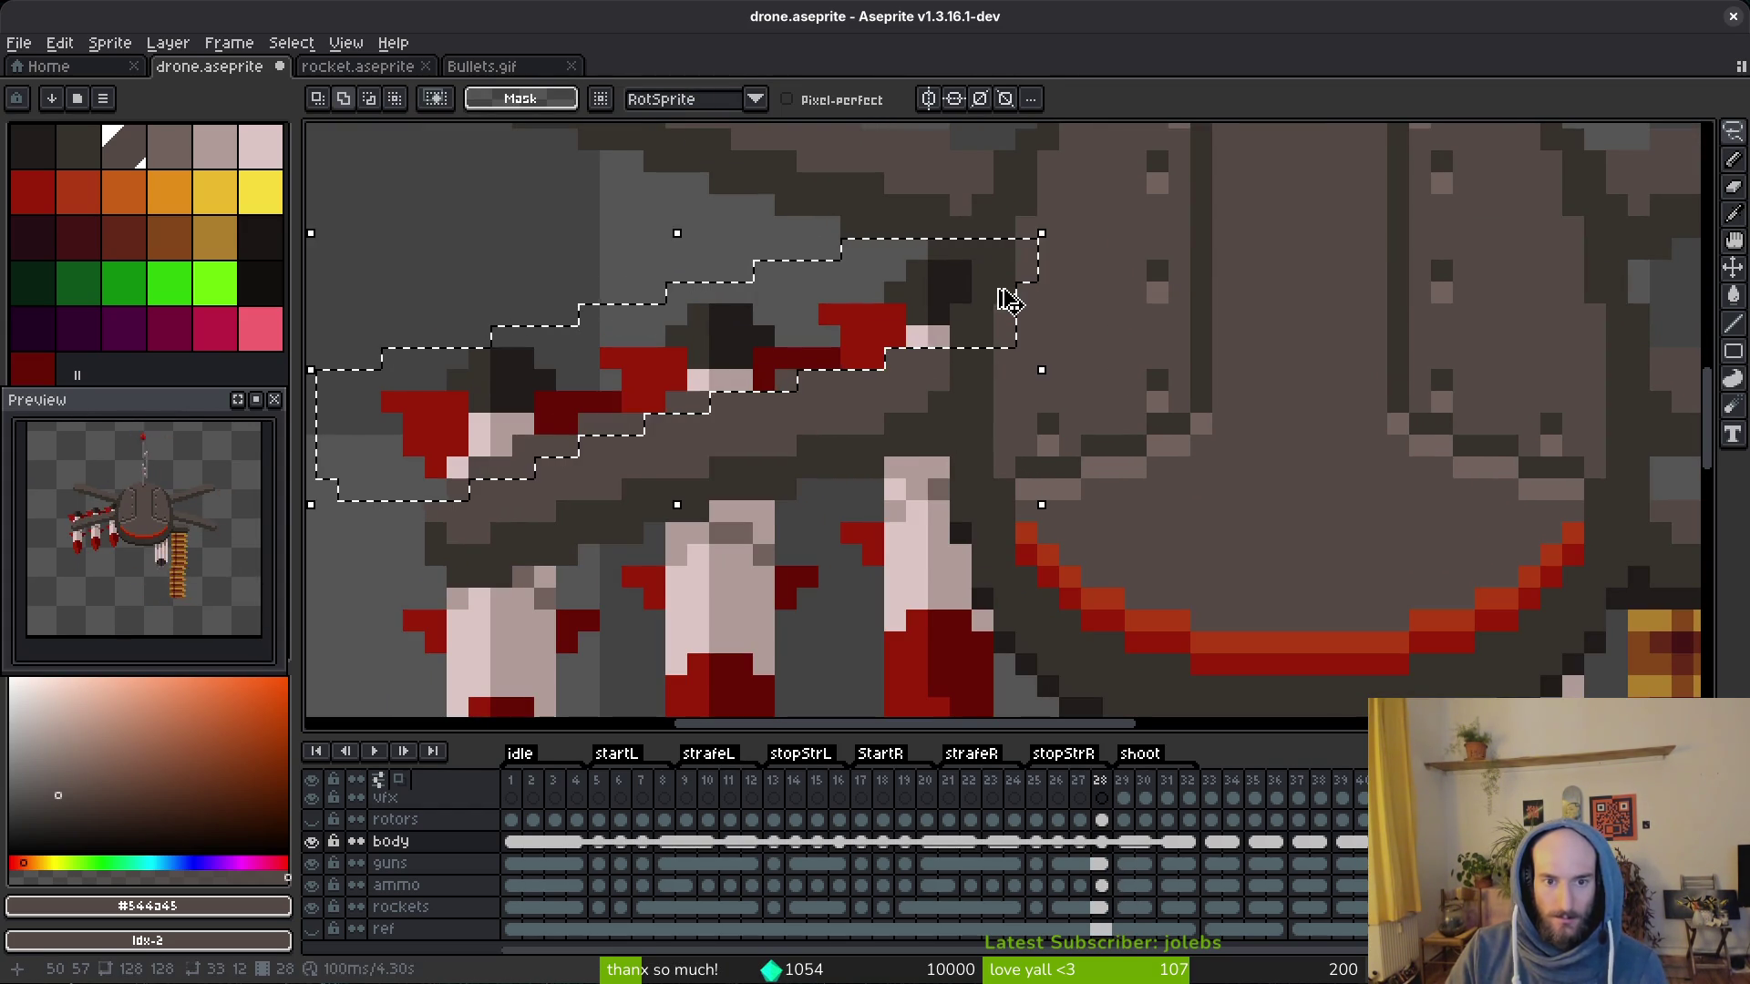
key(Right)
key(v)
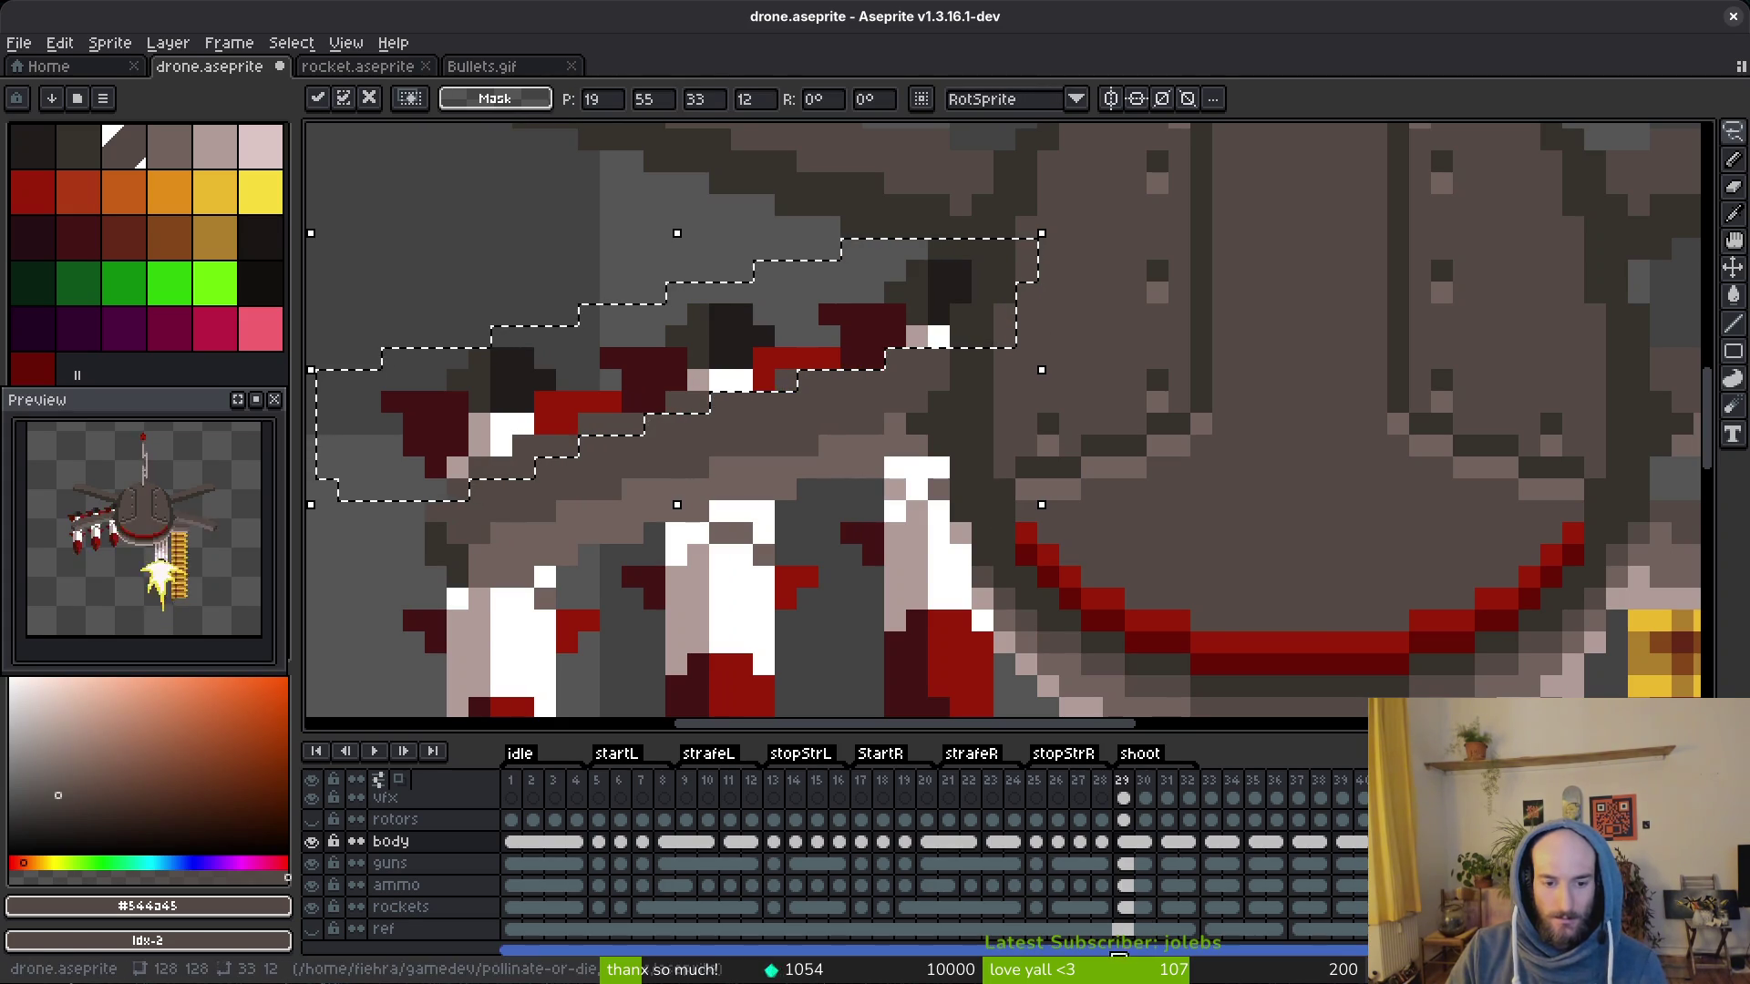
click(1136, 910)
key(Left)
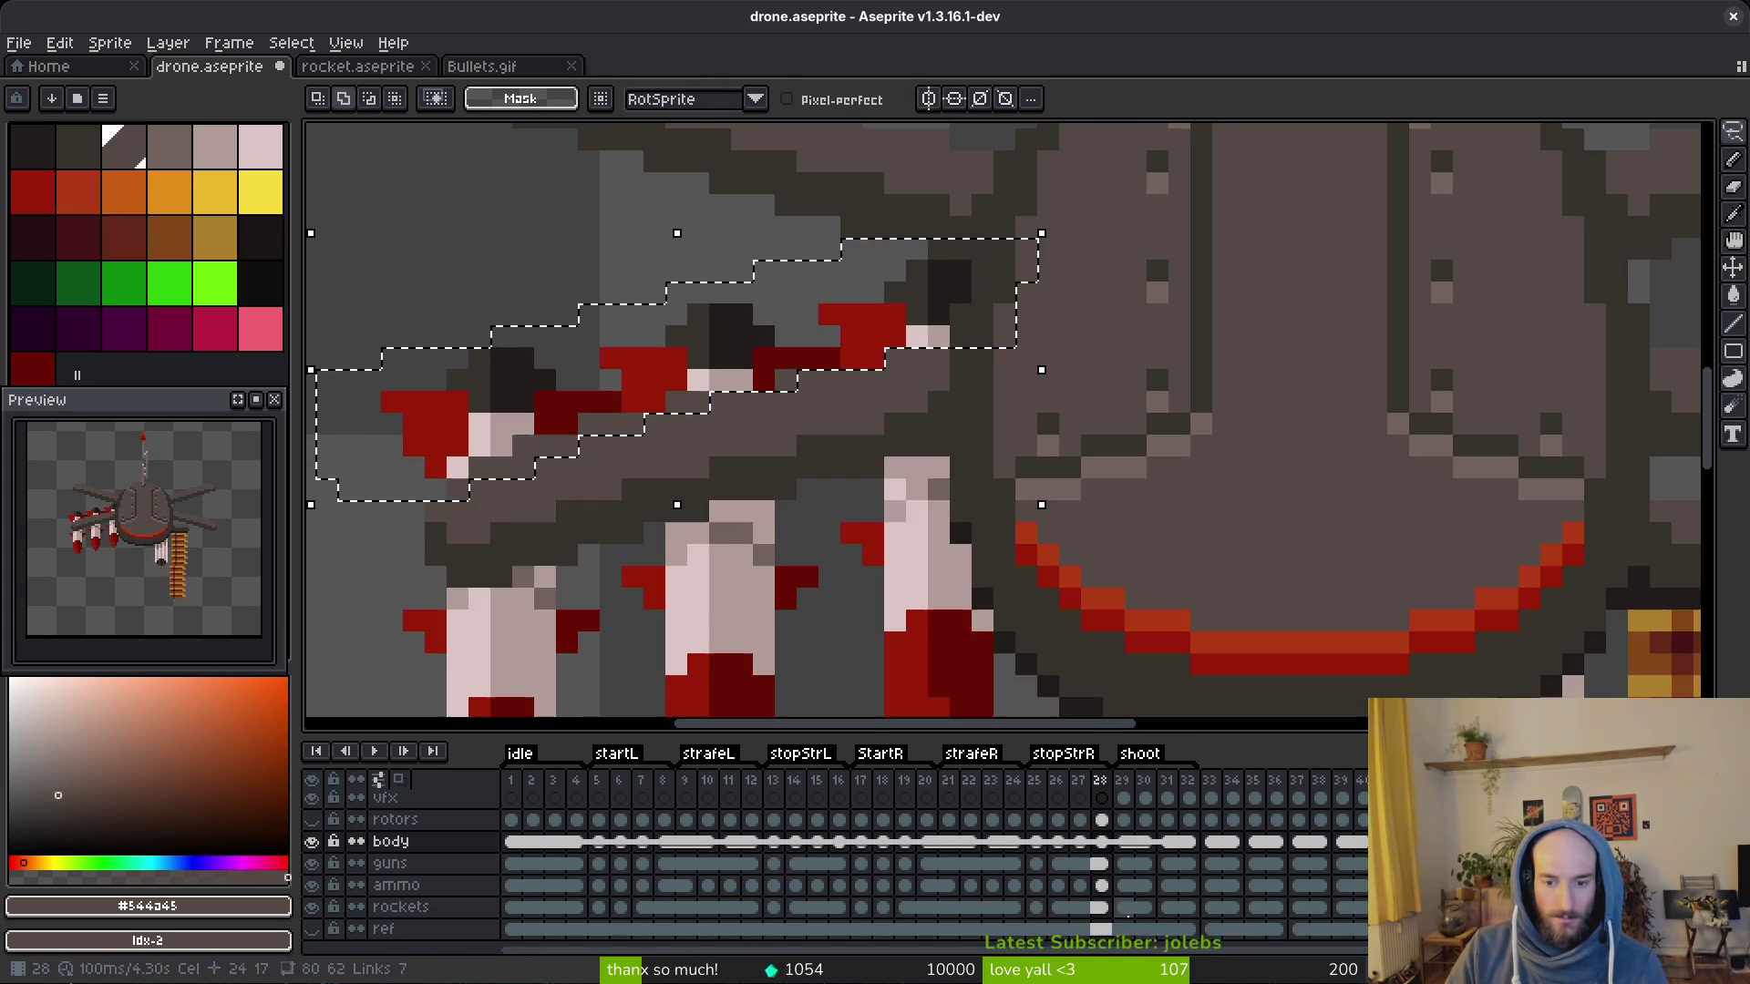
key(m)
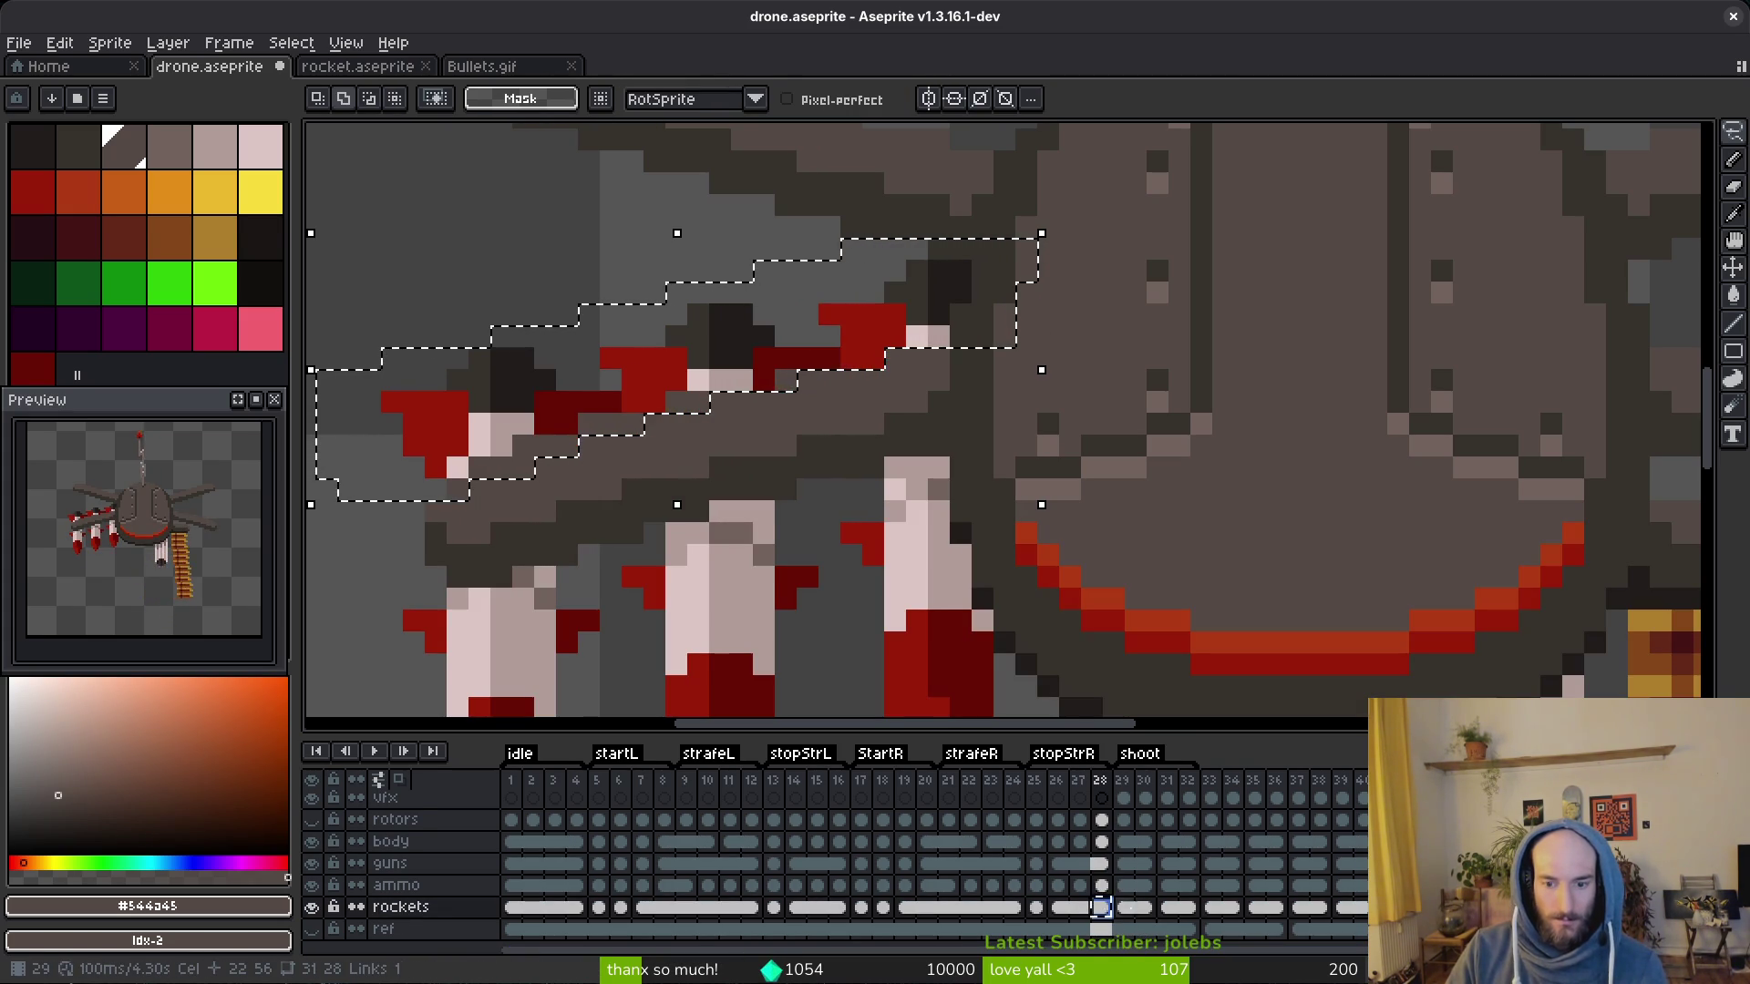
key(Right)
key(Left)
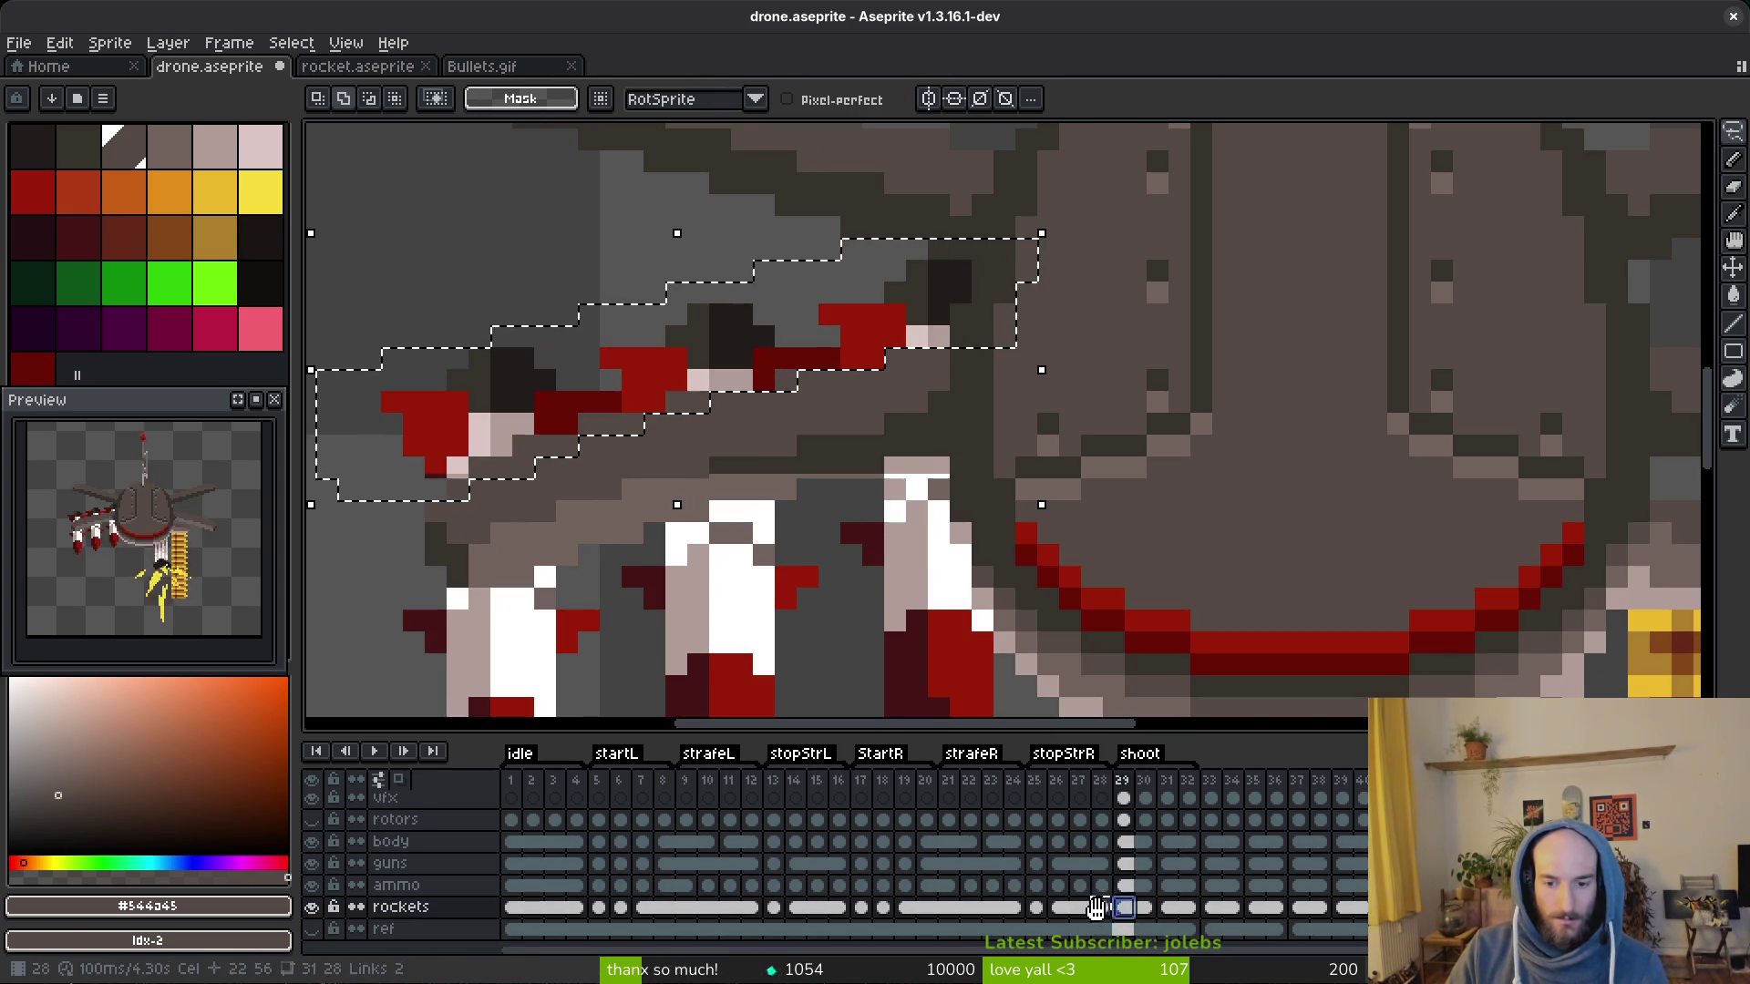
scroll(902, 518, down, 2)
scroll(901, 516, up, 2)
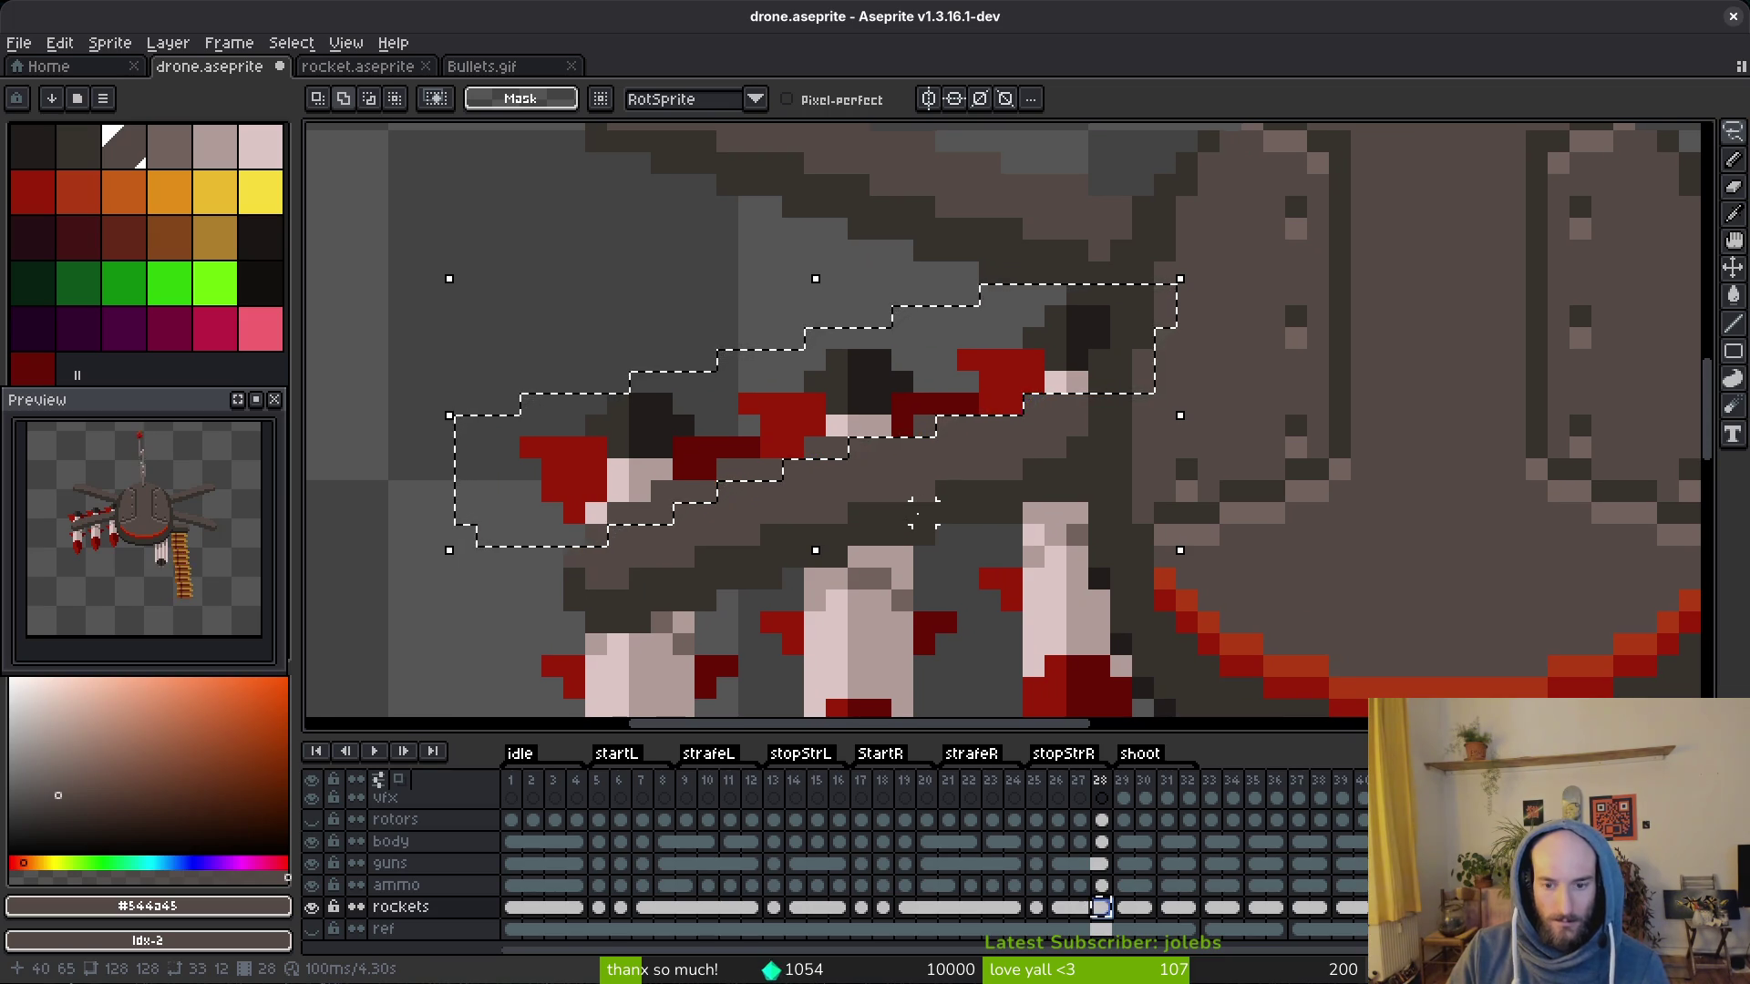
key(Right)
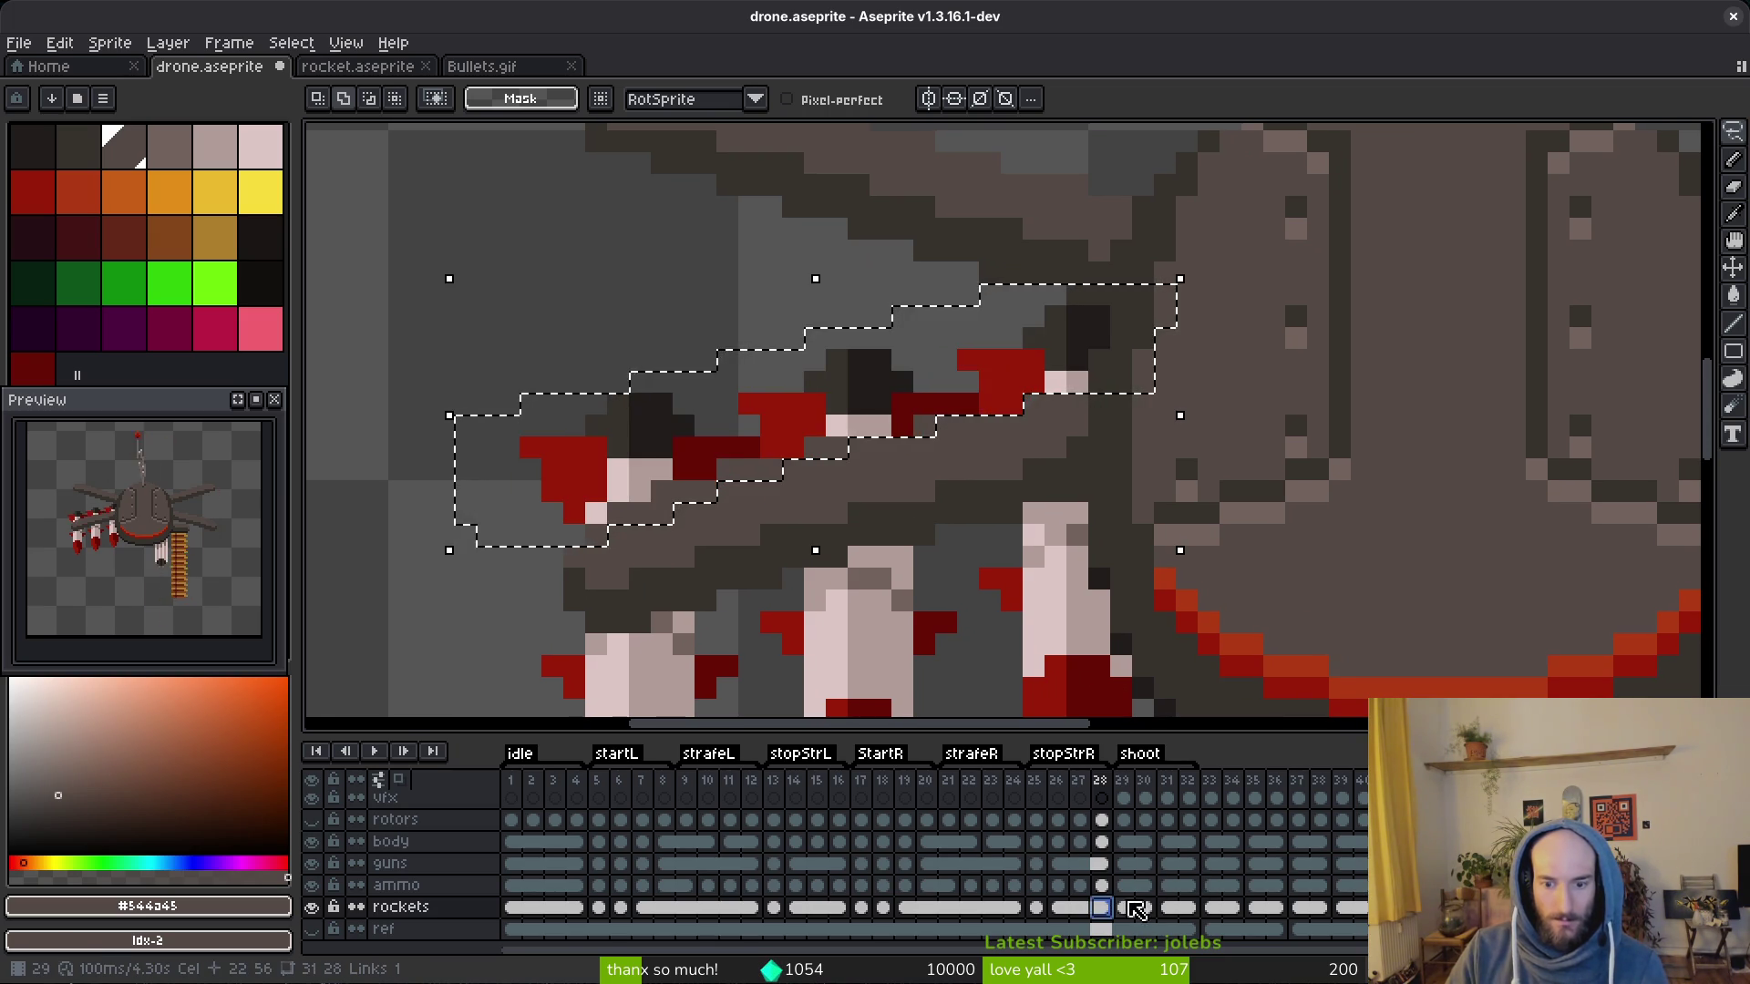
scroll(974, 517, down, 3)
key(ctrl+s)
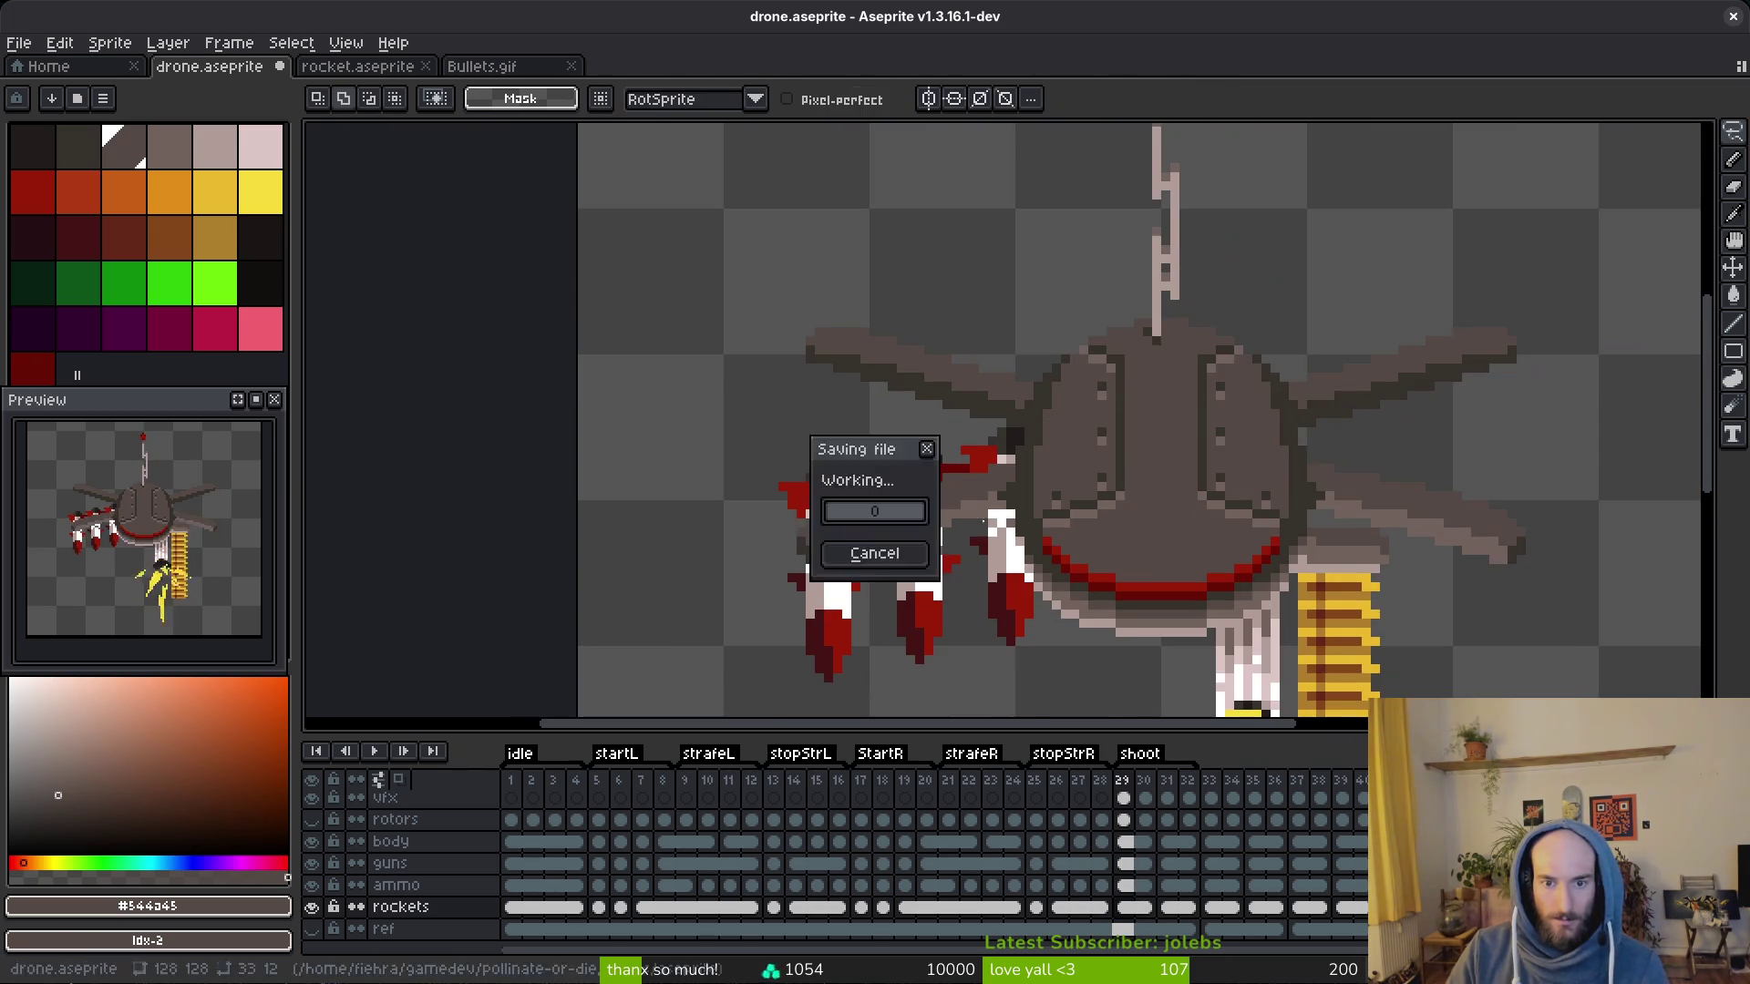
scroll(974, 518, down, 1)
key(Right)
key(Right)
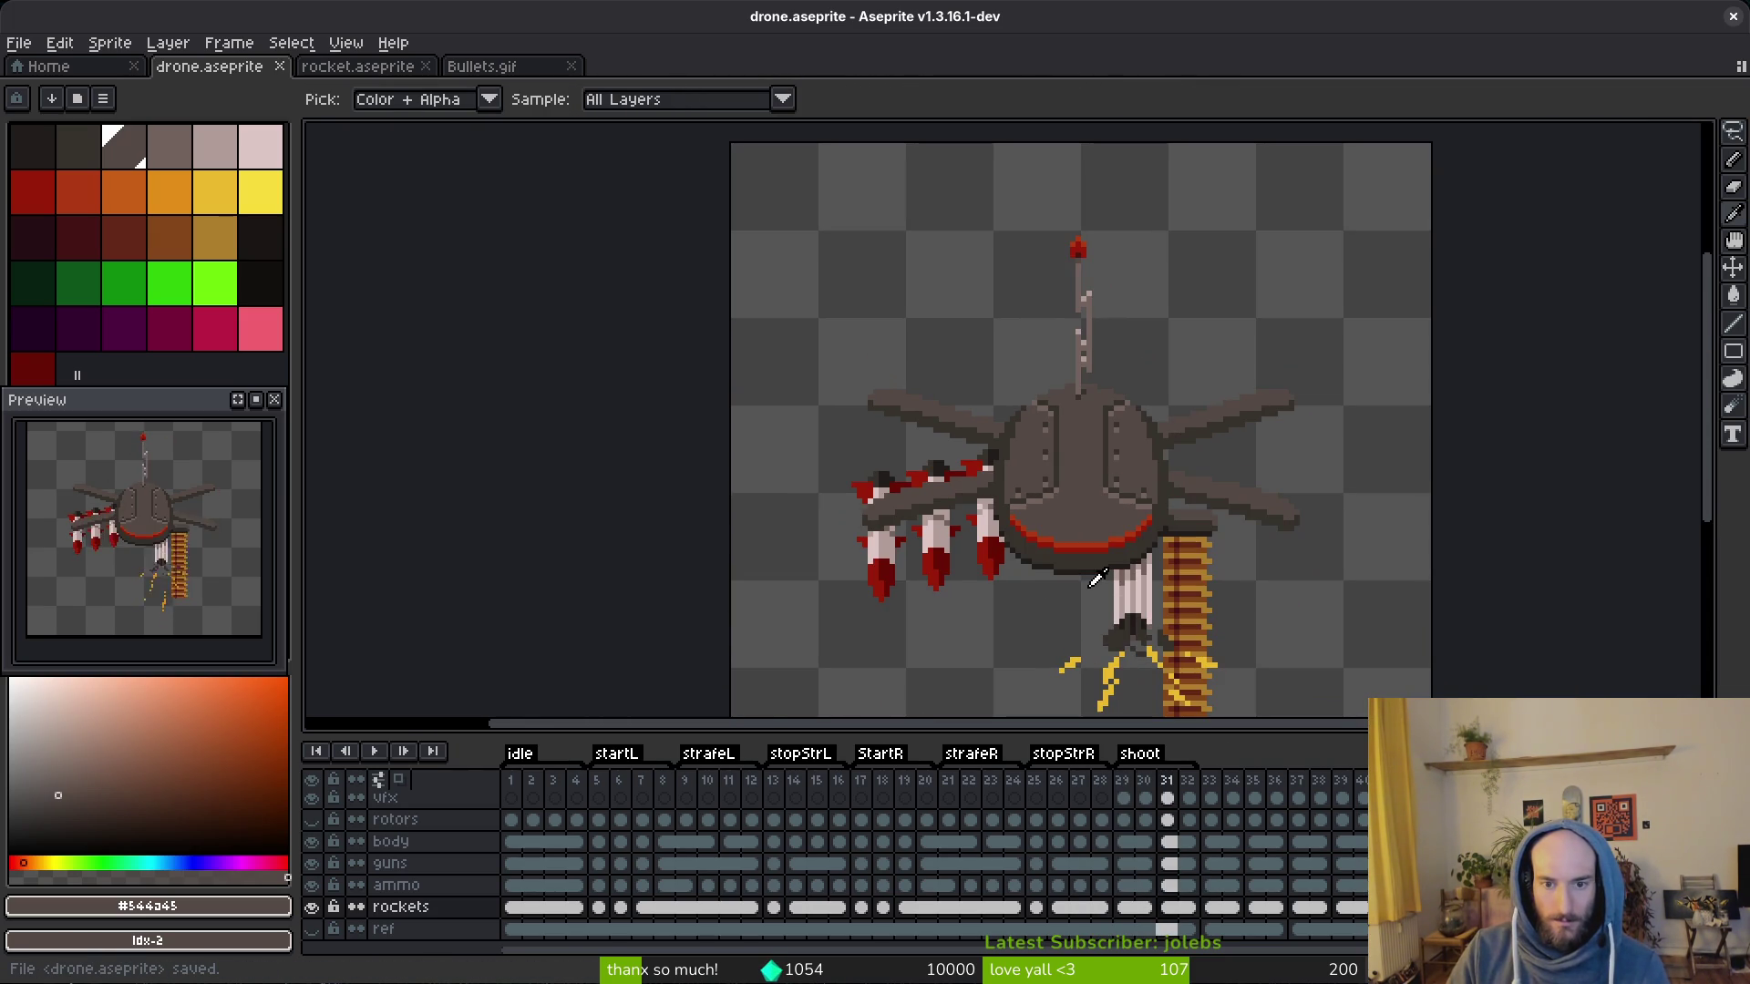
Step: Return to the pencil and step through frames 23–28 to inspect the antenna base
key(Left)
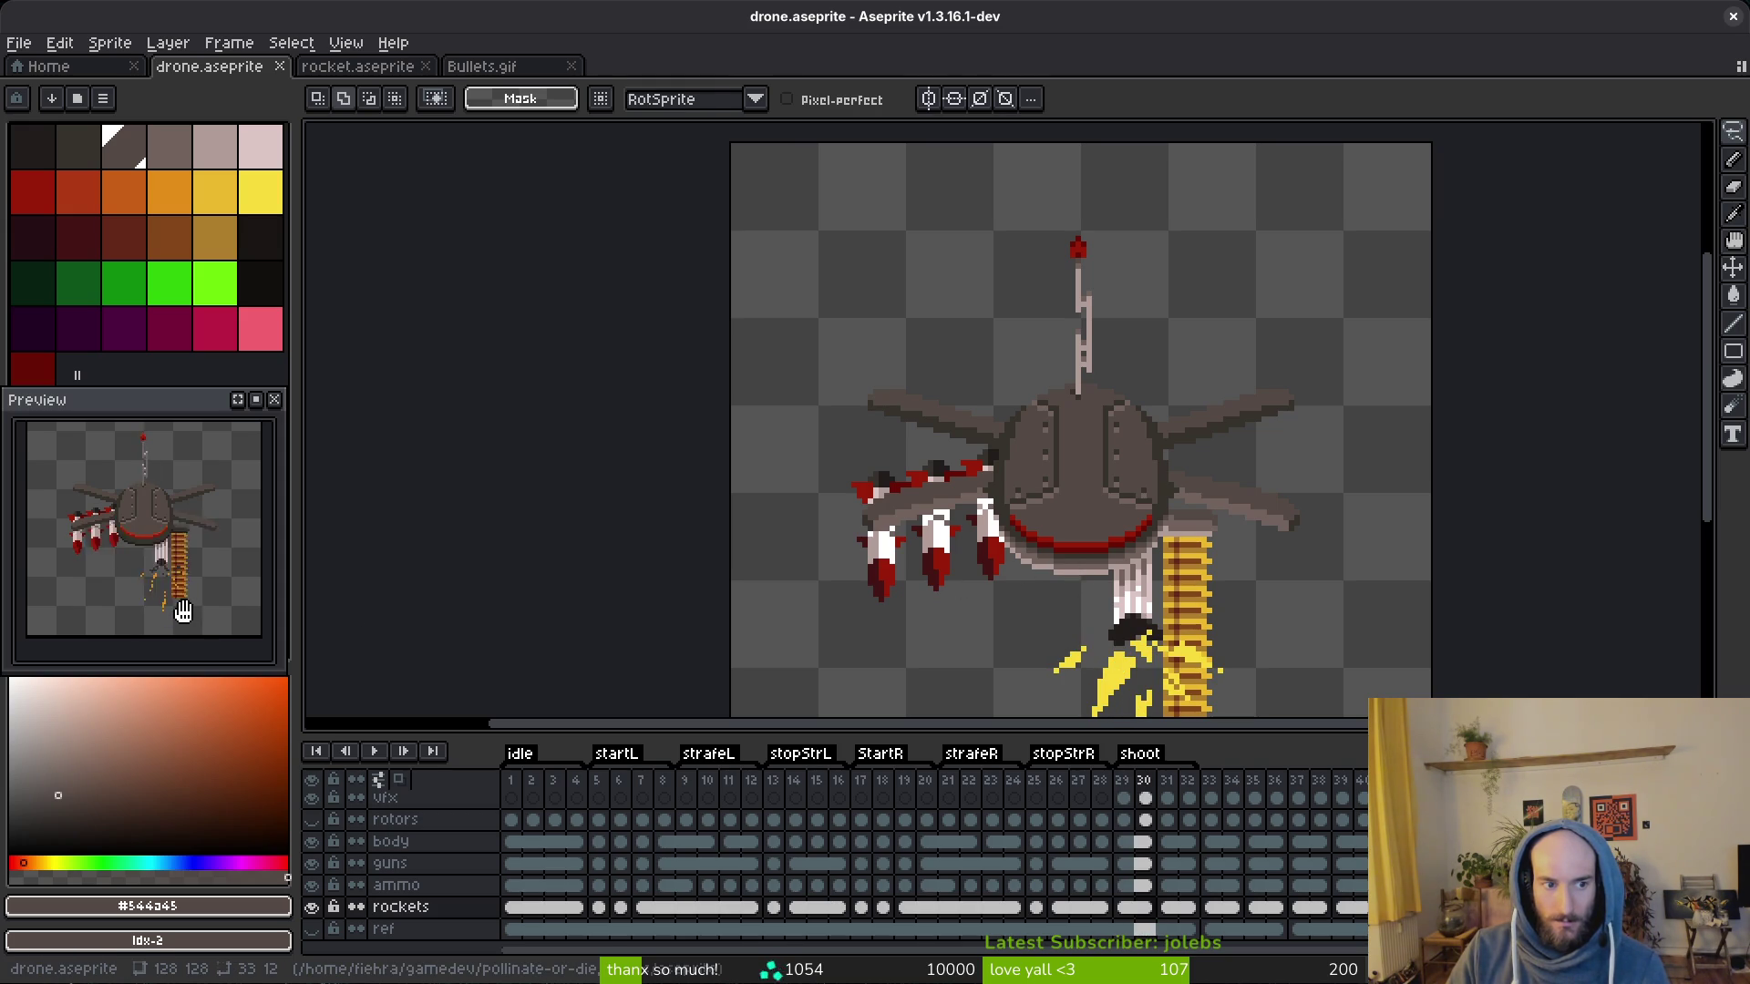
scroll(1080, 410, up, 3)
scroll(1095, 519, up, 2)
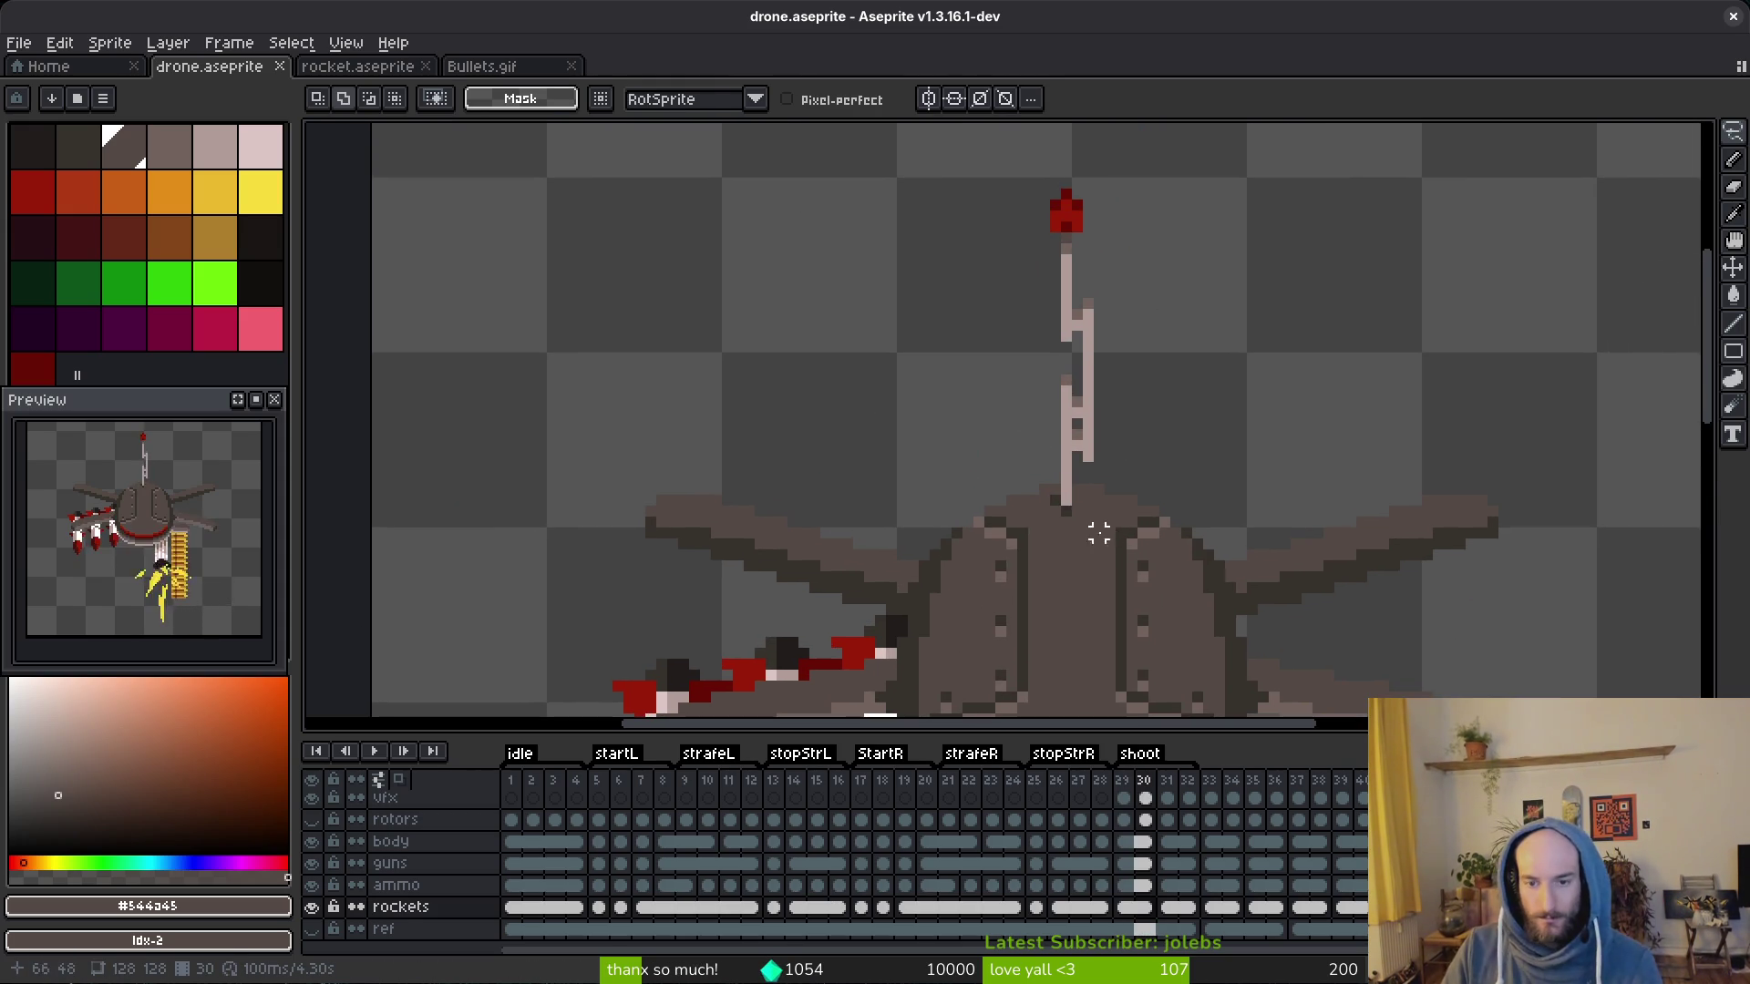
key(b)
scroll(1107, 533, down, 5)
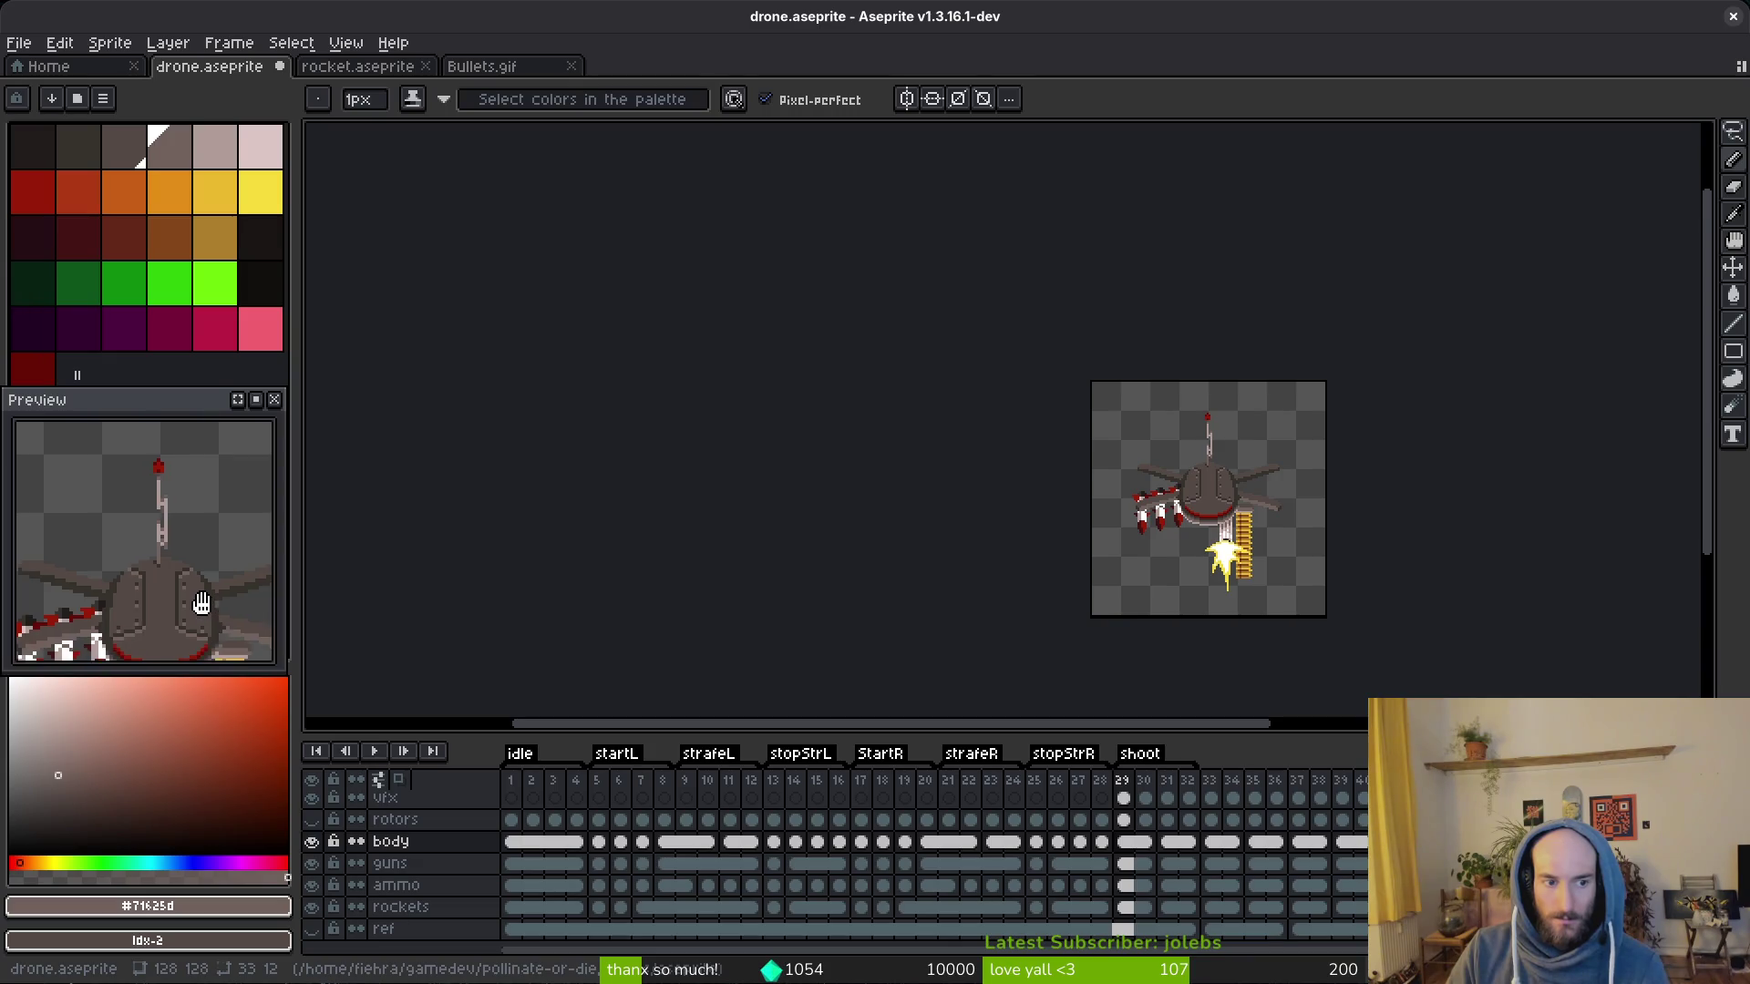
scroll(201, 604, down, 3)
scroll(1204, 507, up, 5)
key(alt)
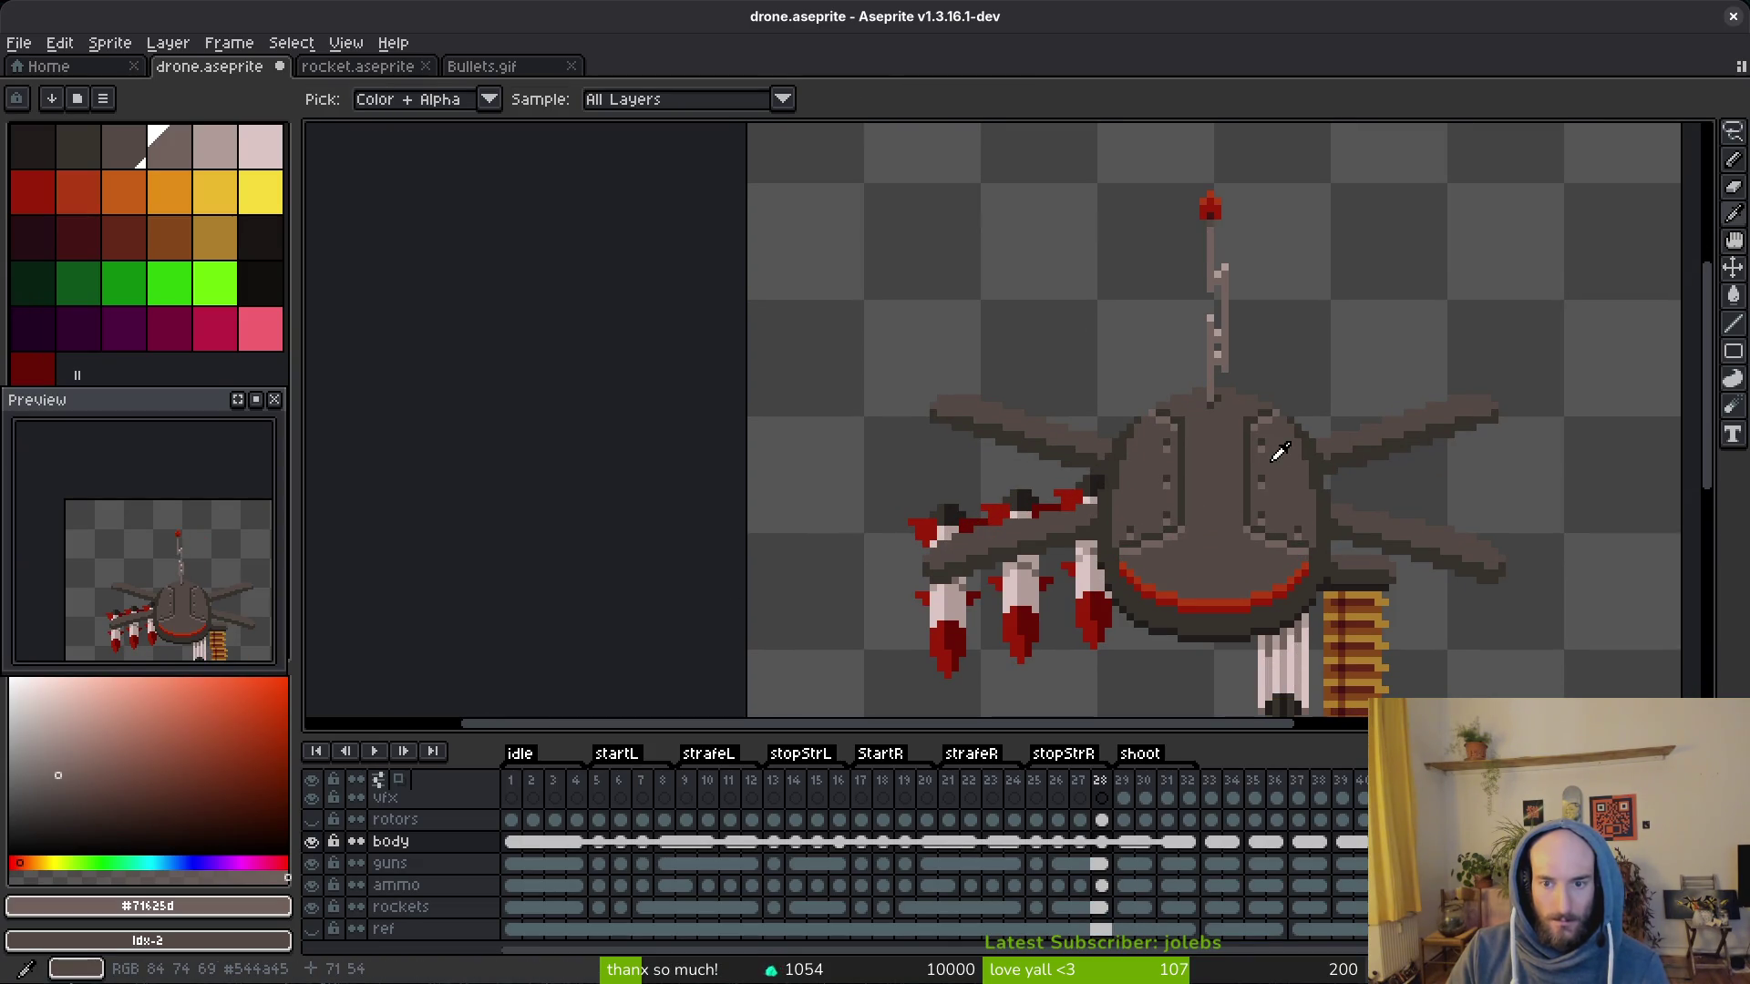
drag(1279, 453, 1237, 471)
key(Left)
key(Left)
key(Left)
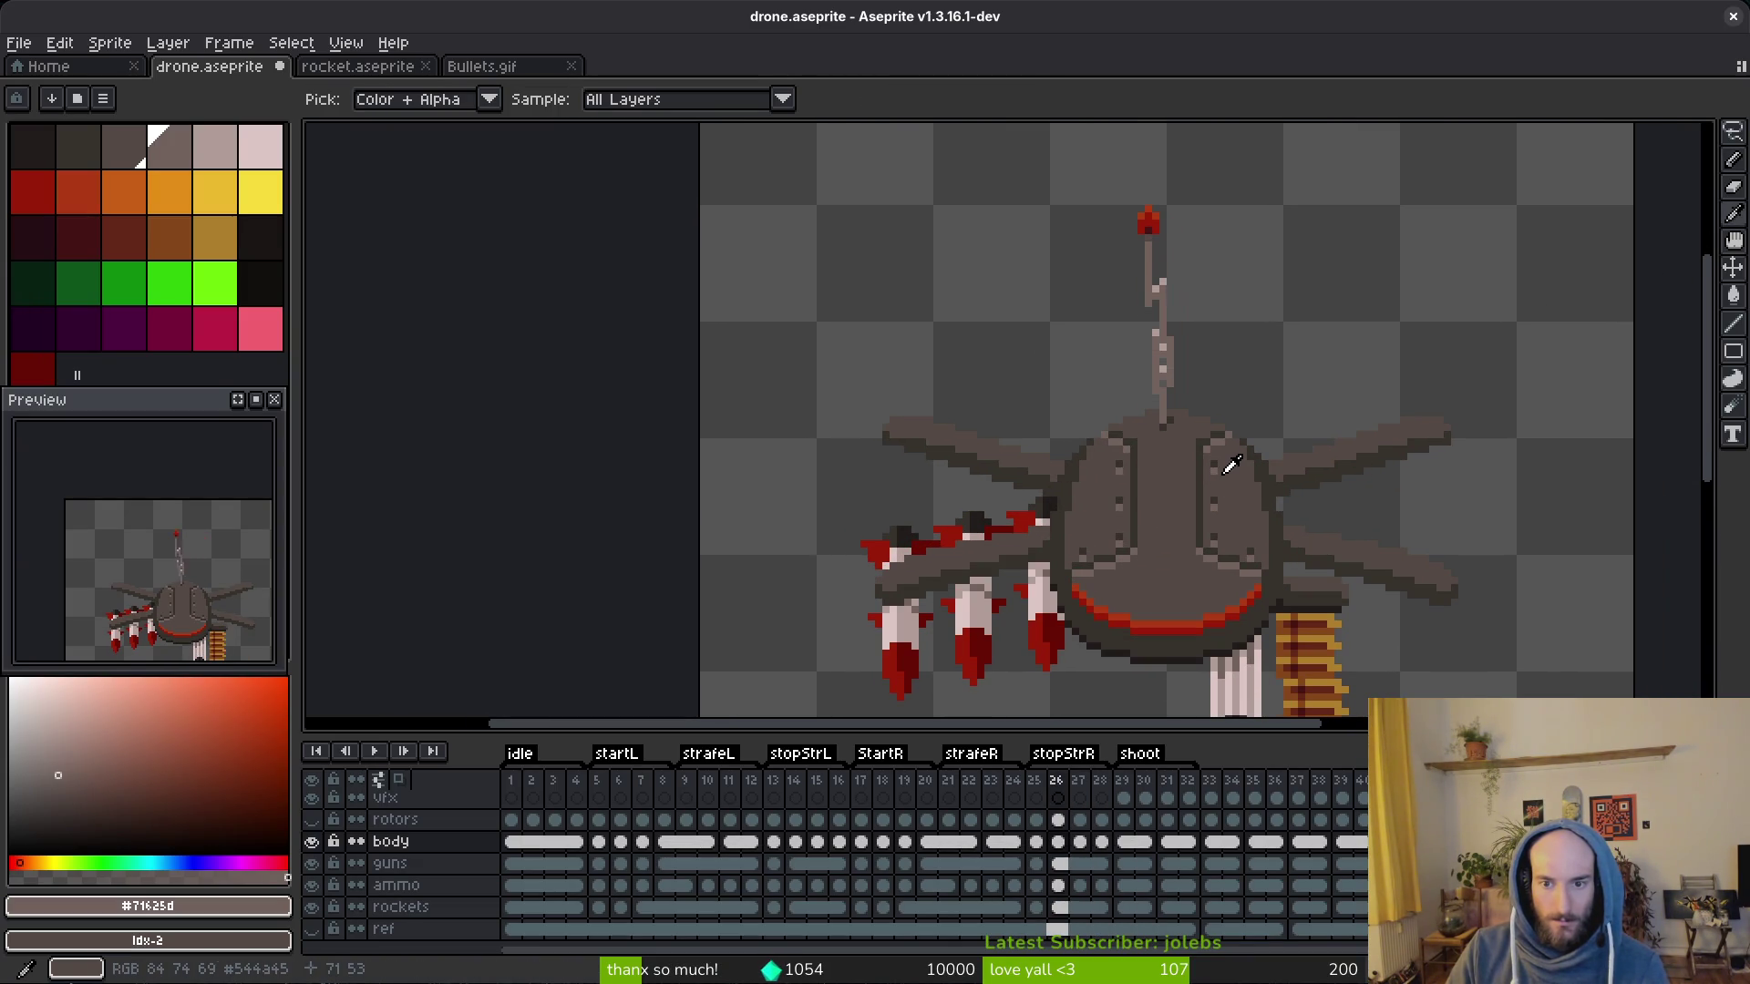
key(Right)
key(Right)
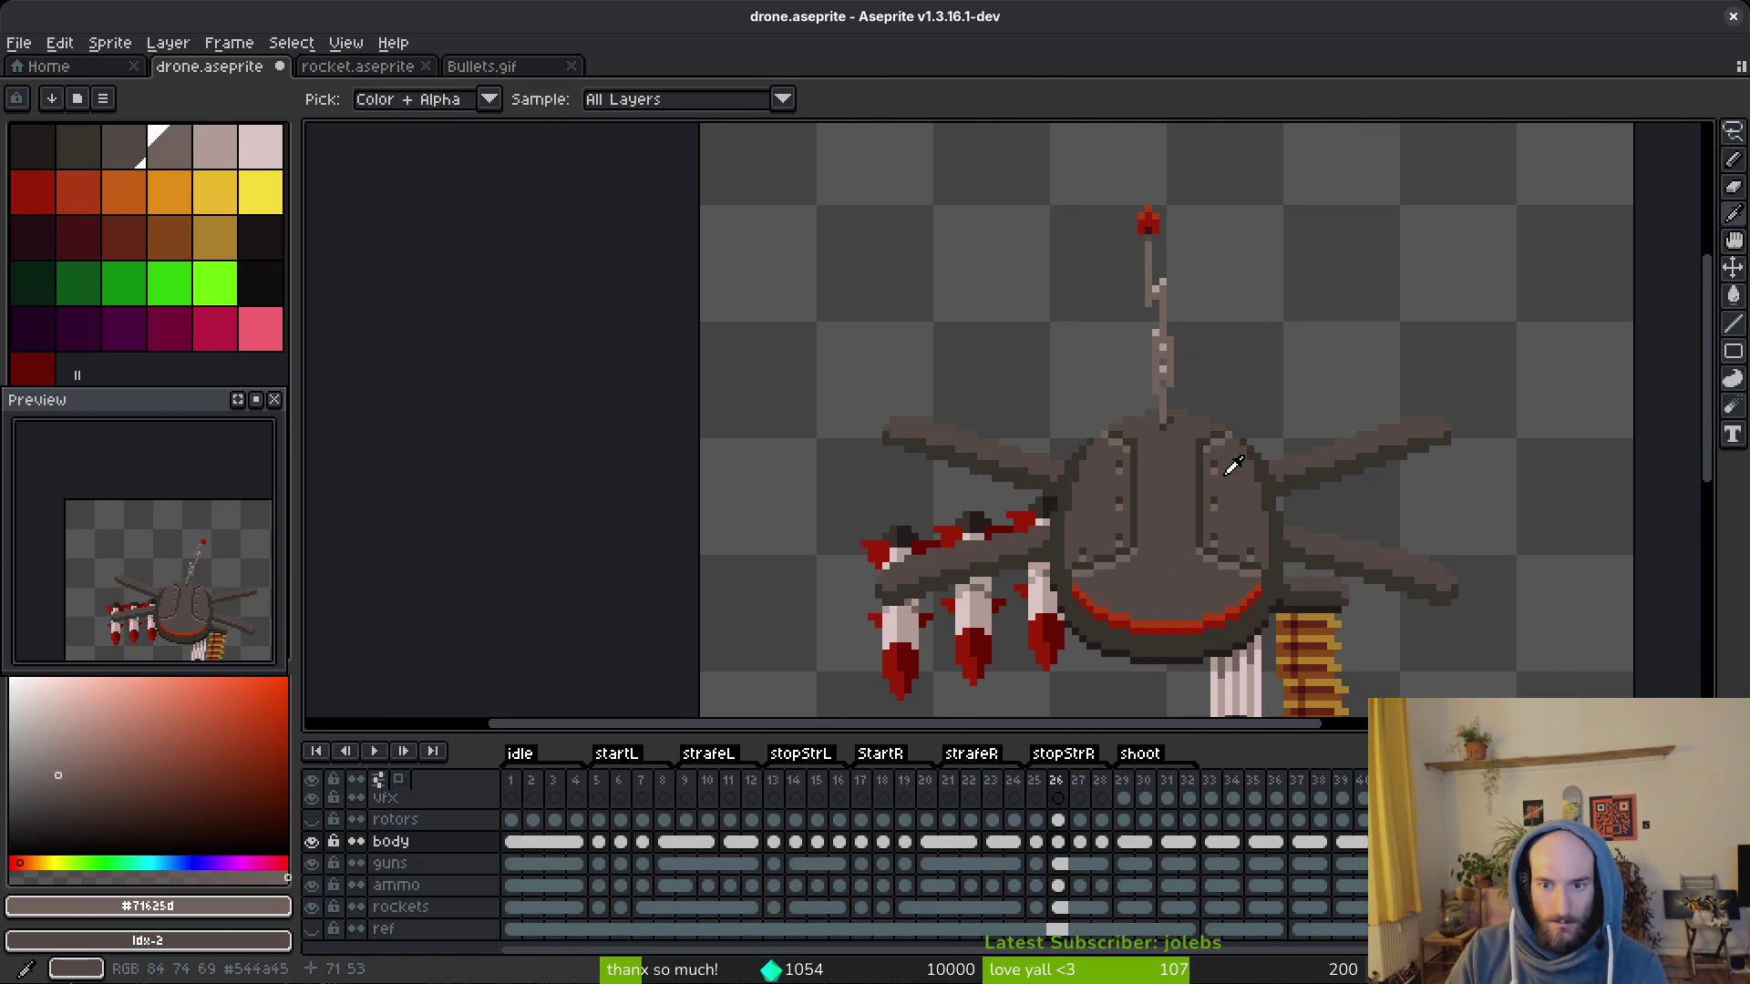
key(Left)
key(Left)
key(Left)
key(Left)
key(Left)
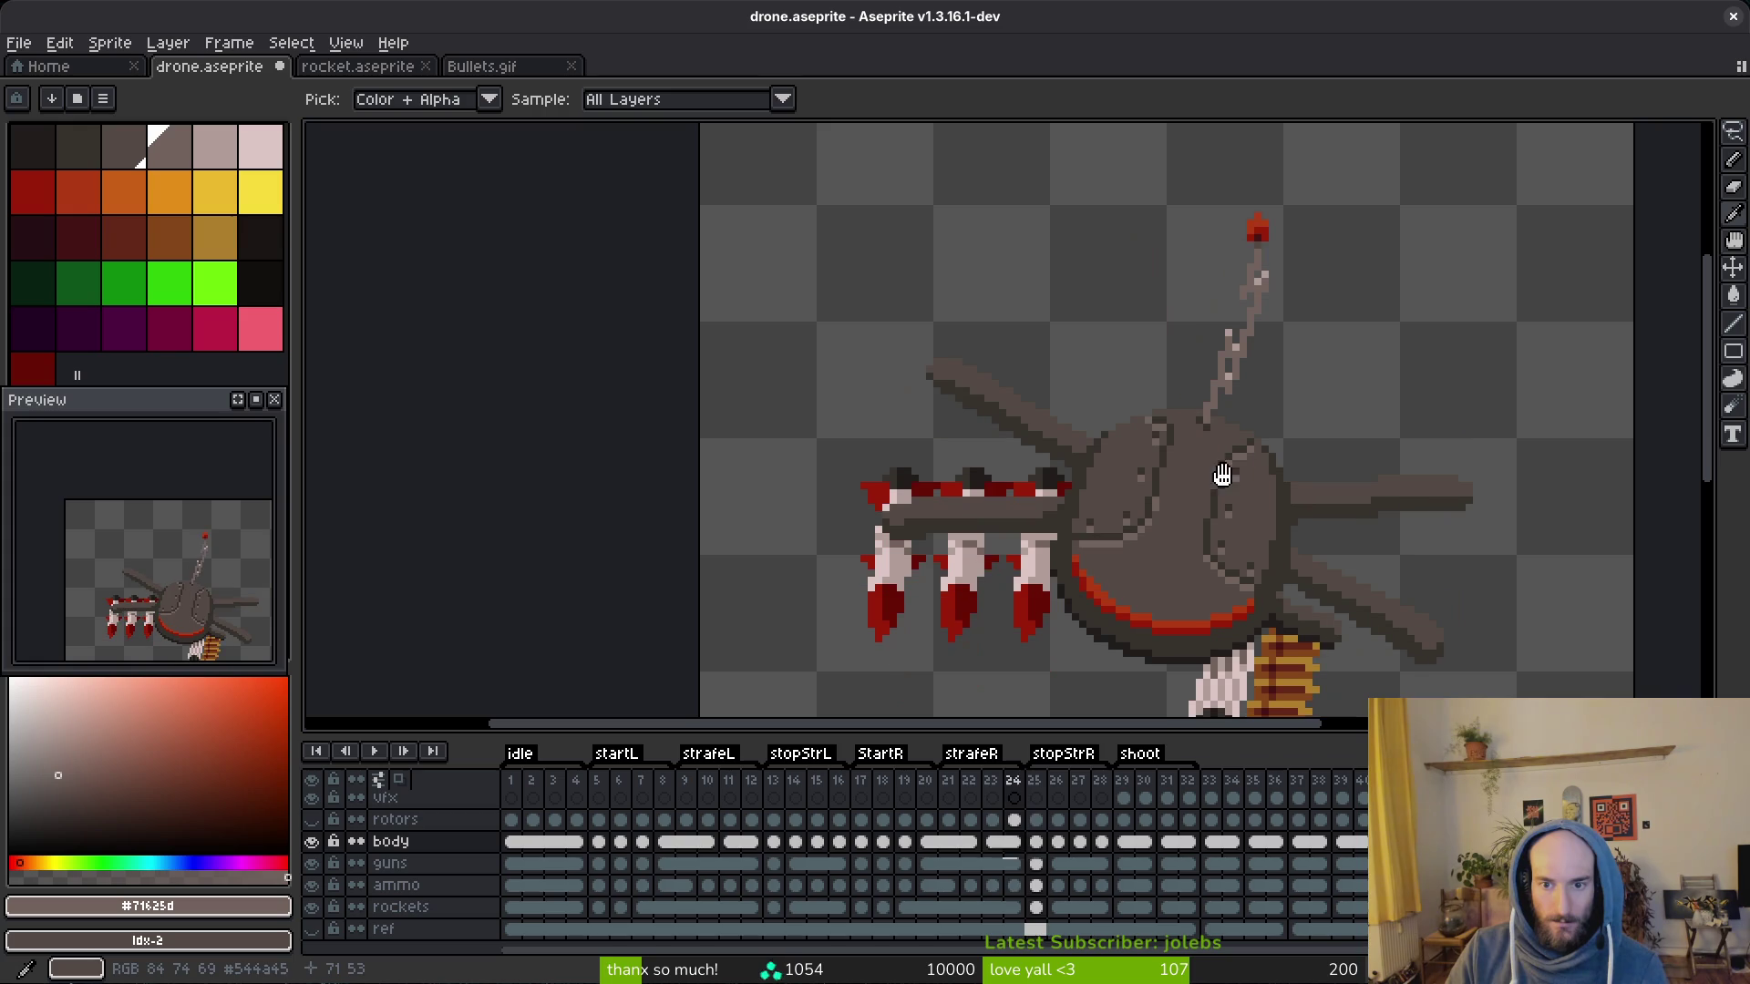
key(Right)
key(Right)
scroll(1232, 468, up, 4)
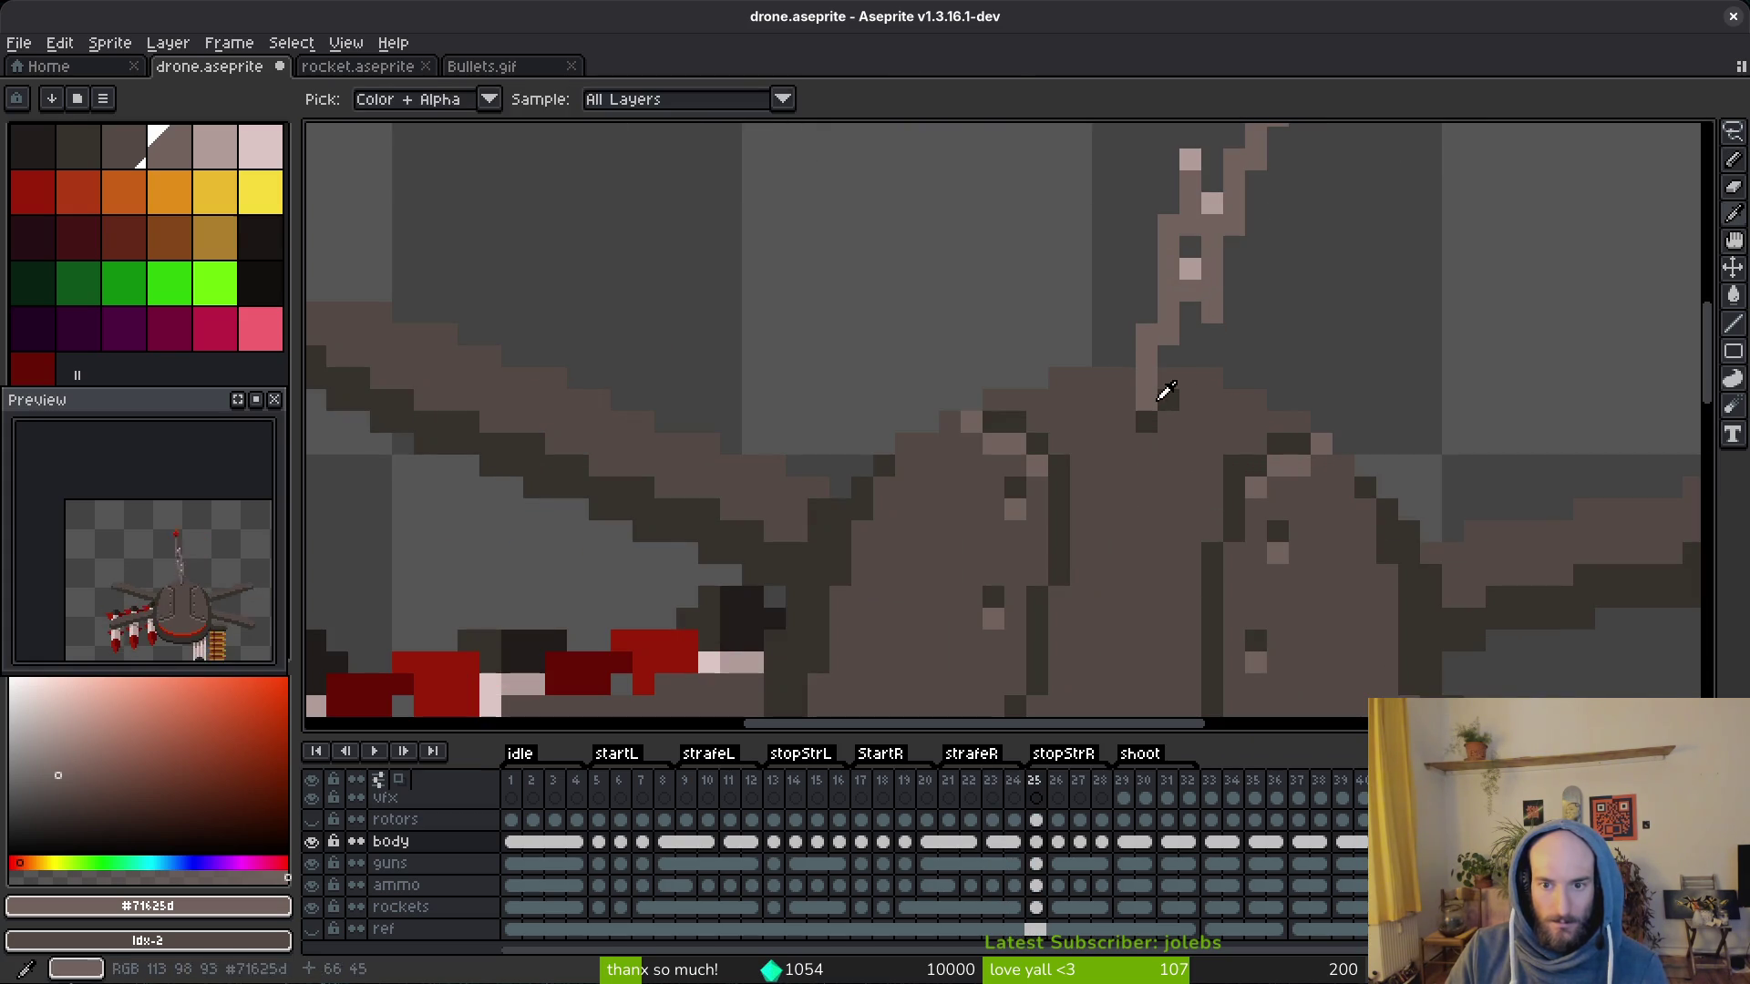
Step: Sample dark #36312c as foreground and grey-brown #544a45 as background from the antenna base
alt+click(1126, 404)
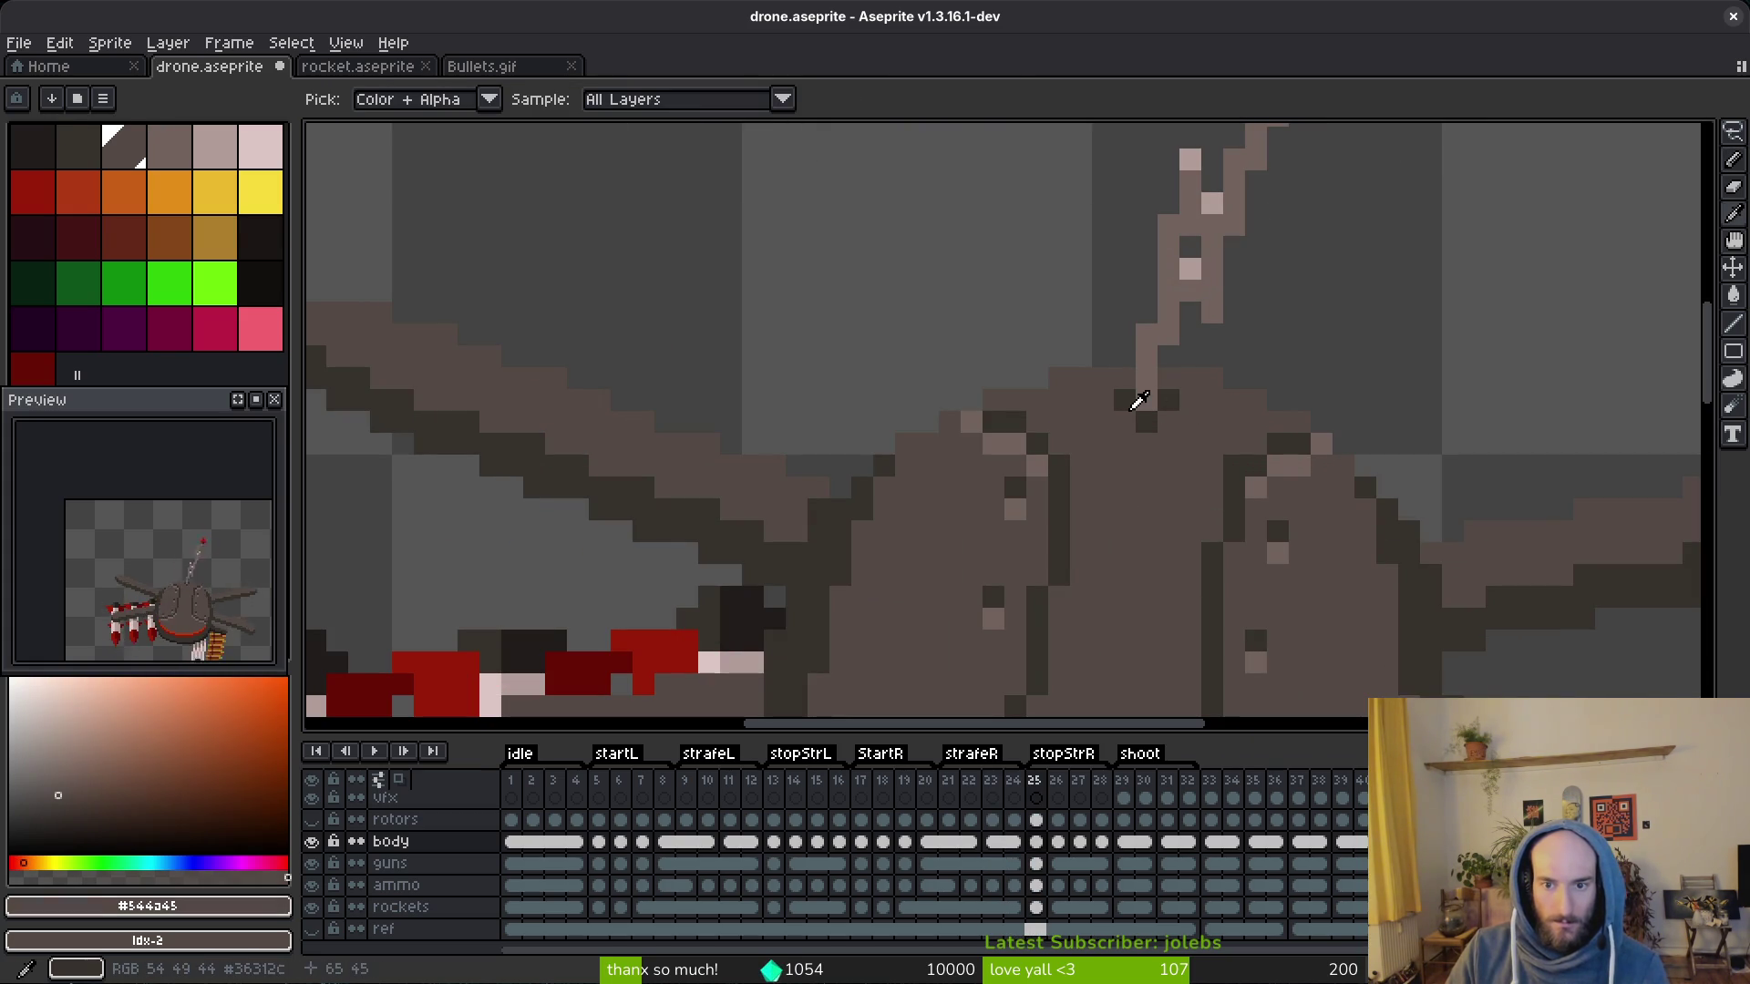
alt+right_click(1134, 394)
key(Right)
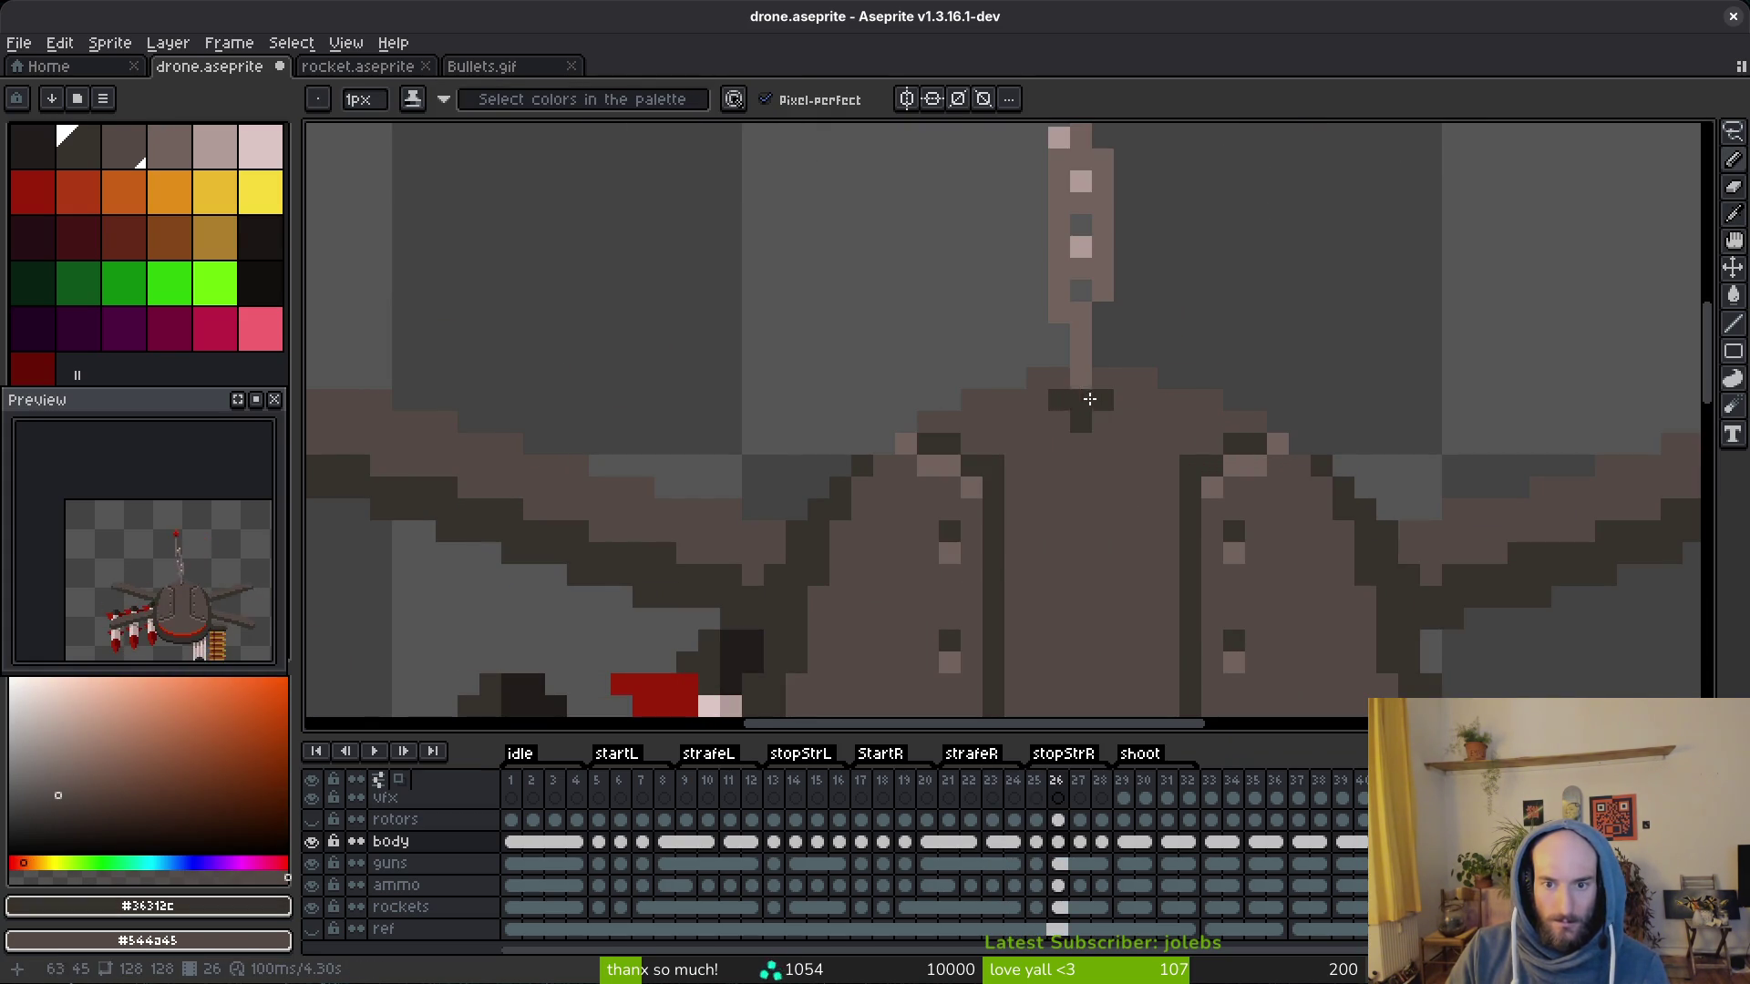
key(Right)
key(Right)
Step: Retouch antenna pixels and compare frames 30 and 31, sampling the antenna colours
drag(1100, 423, 1066, 401)
scroll(1105, 399, down, 2)
scroll(1122, 438, down, 3)
key(Right)
key(Right)
key(Right)
key(Right)
key(Right)
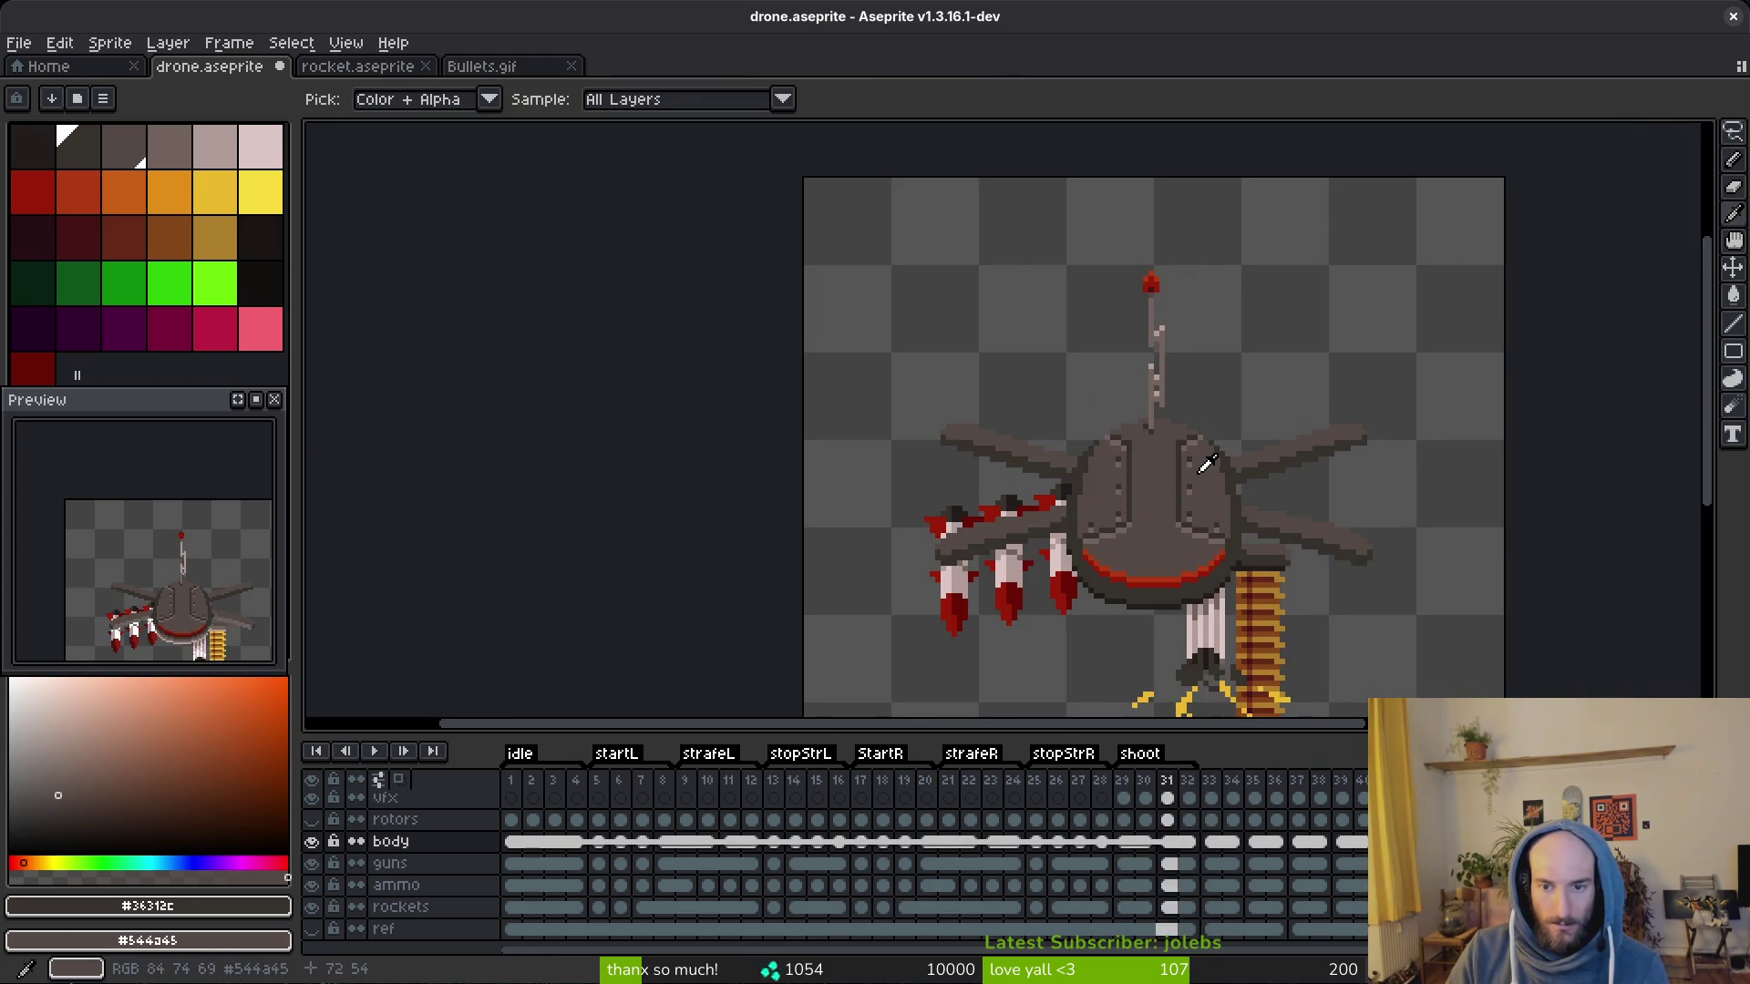
scroll(1142, 436, up, 4)
scroll(1140, 435, down, 2)
alt+click(1149, 411)
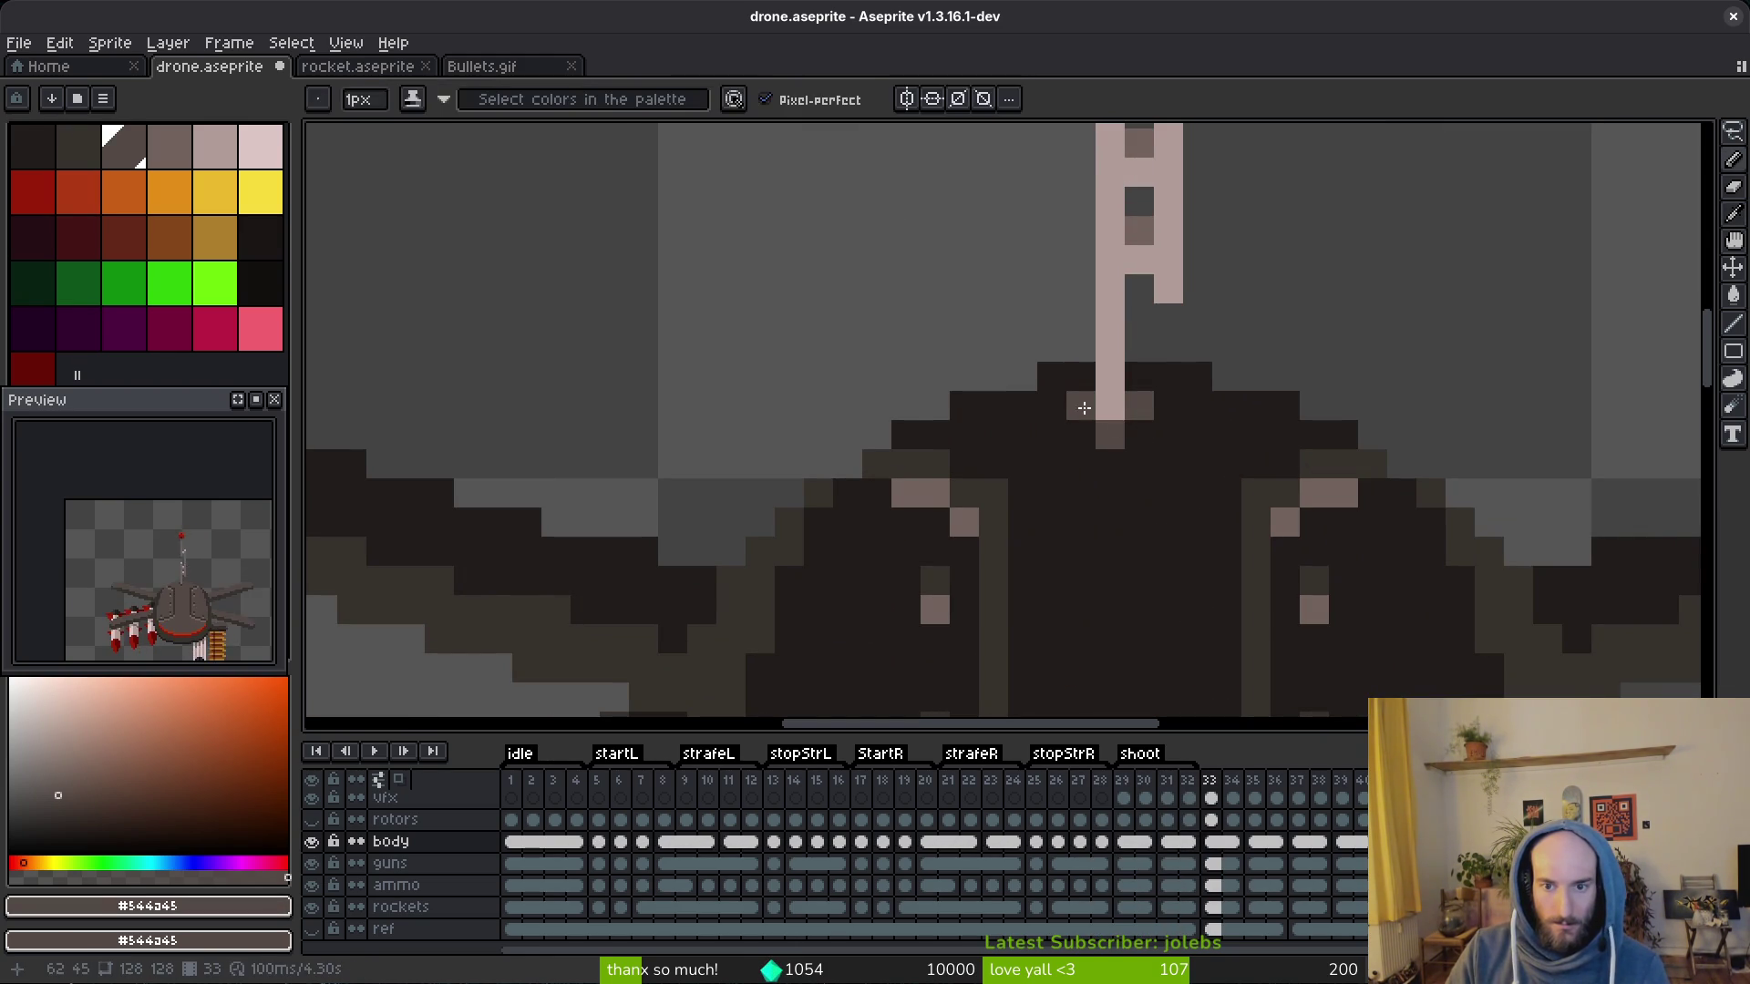
scroll(1184, 467, down, 3)
scroll(1184, 469, down, 3)
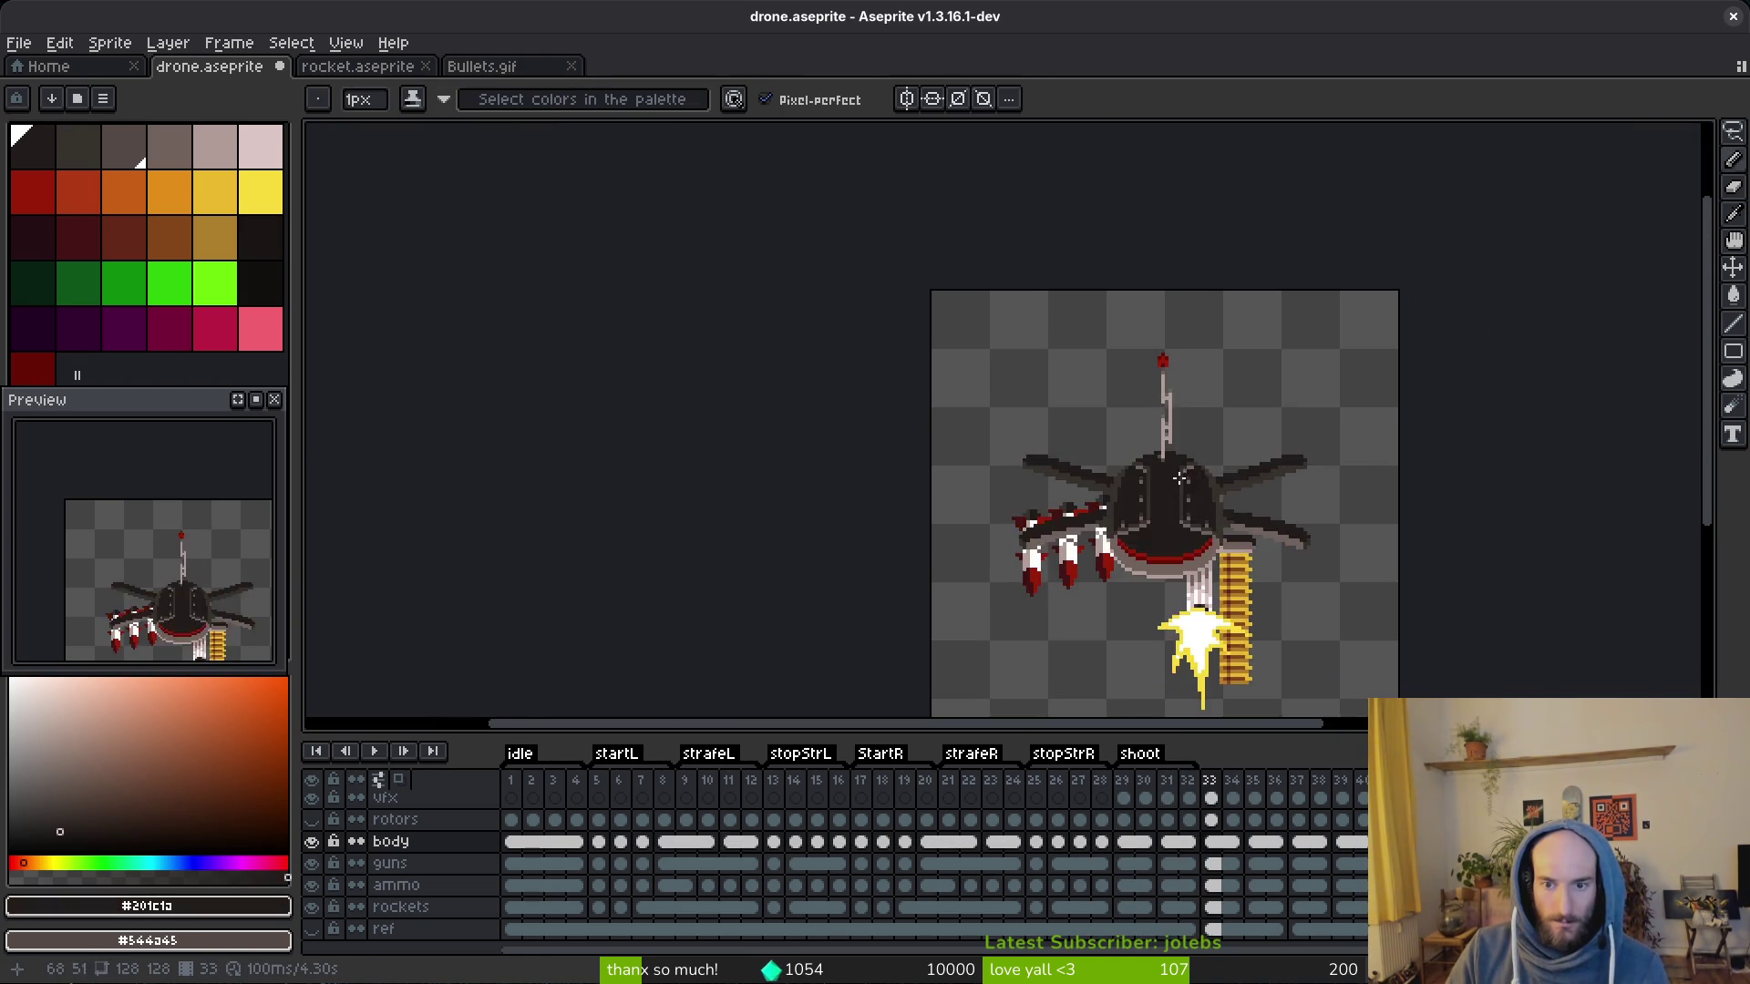
scroll(1176, 468, up, 4)
scroll(1172, 469, down, 1)
scroll(1172, 469, down, 1)
key(Left)
key(Left)
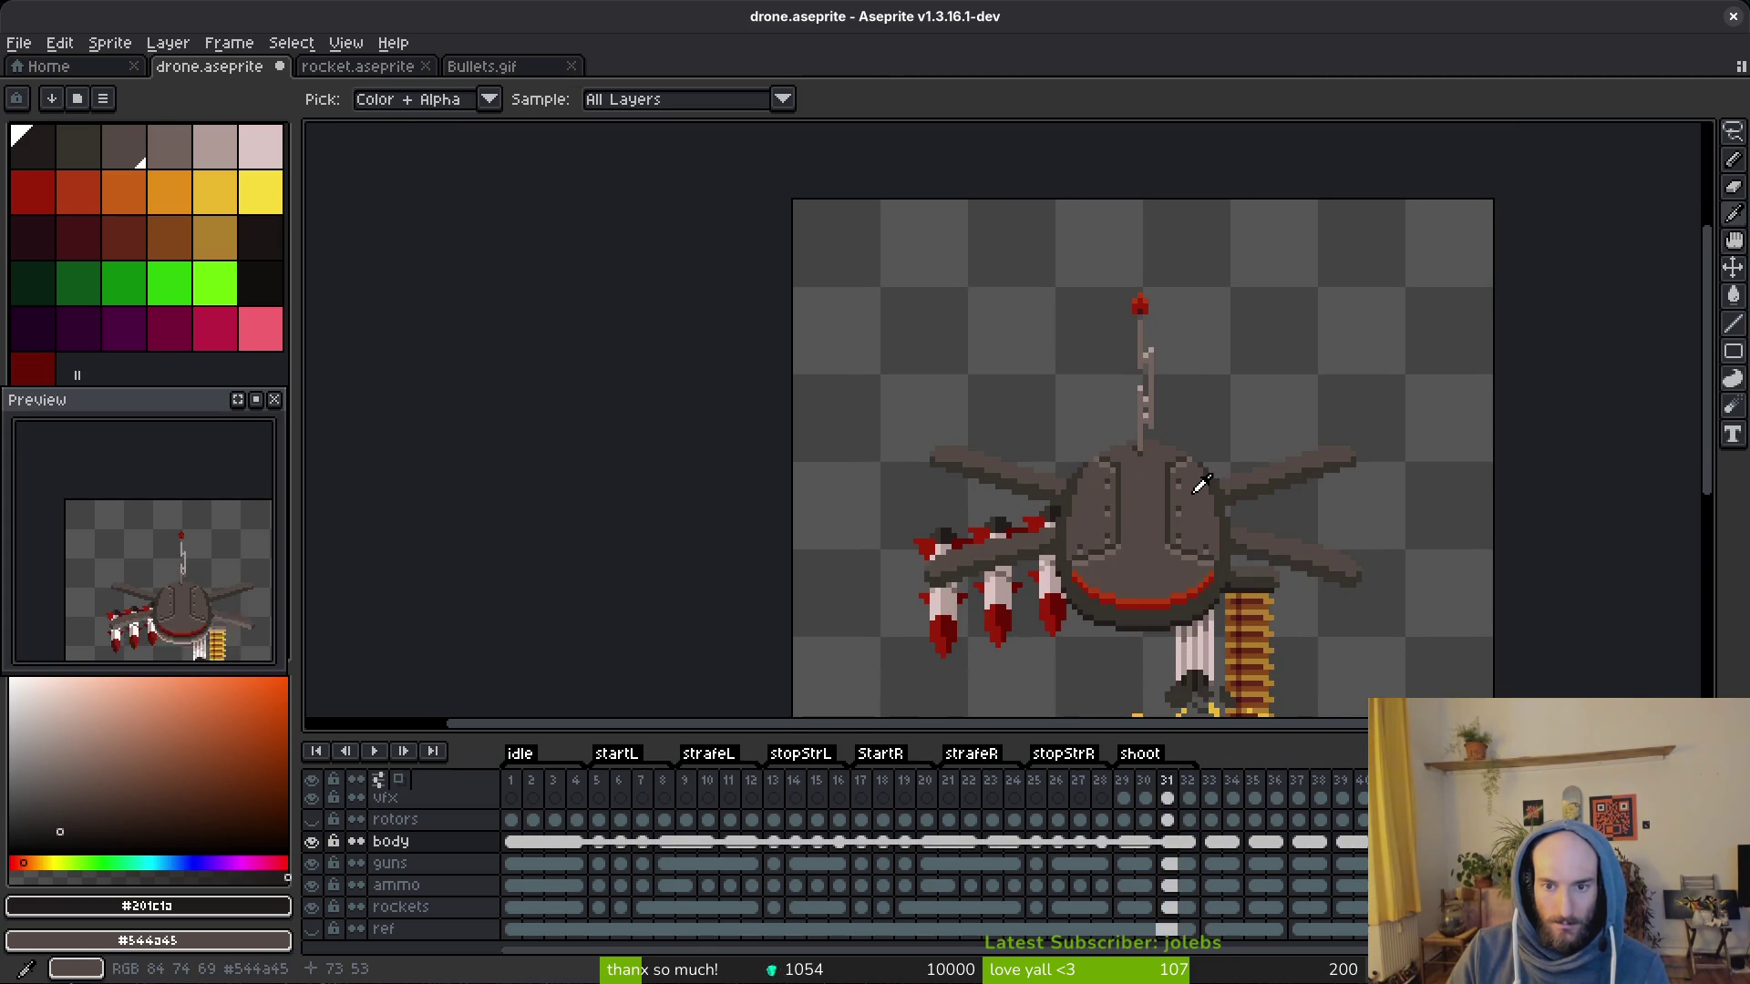
key(Left)
key(Right)
key(Left)
scroll(1191, 494, down, 4)
scroll(1176, 506, down, 2)
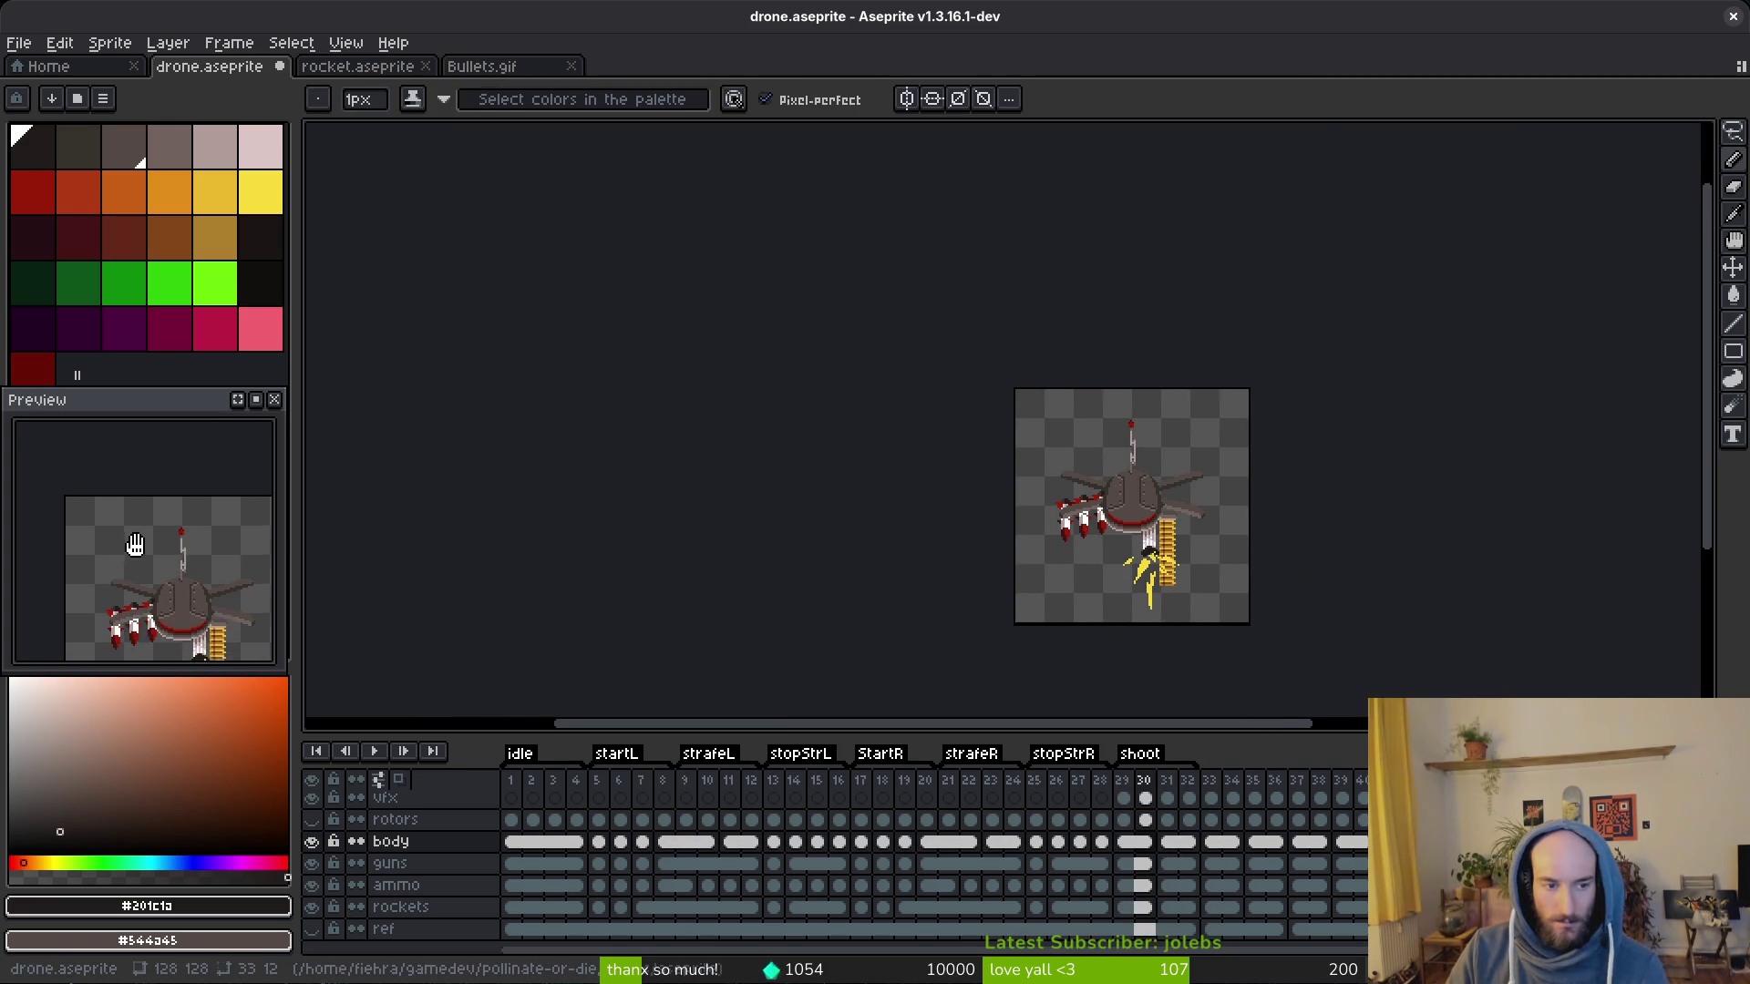
scroll(1131, 465, up, 4)
scroll(1094, 410, up, 2)
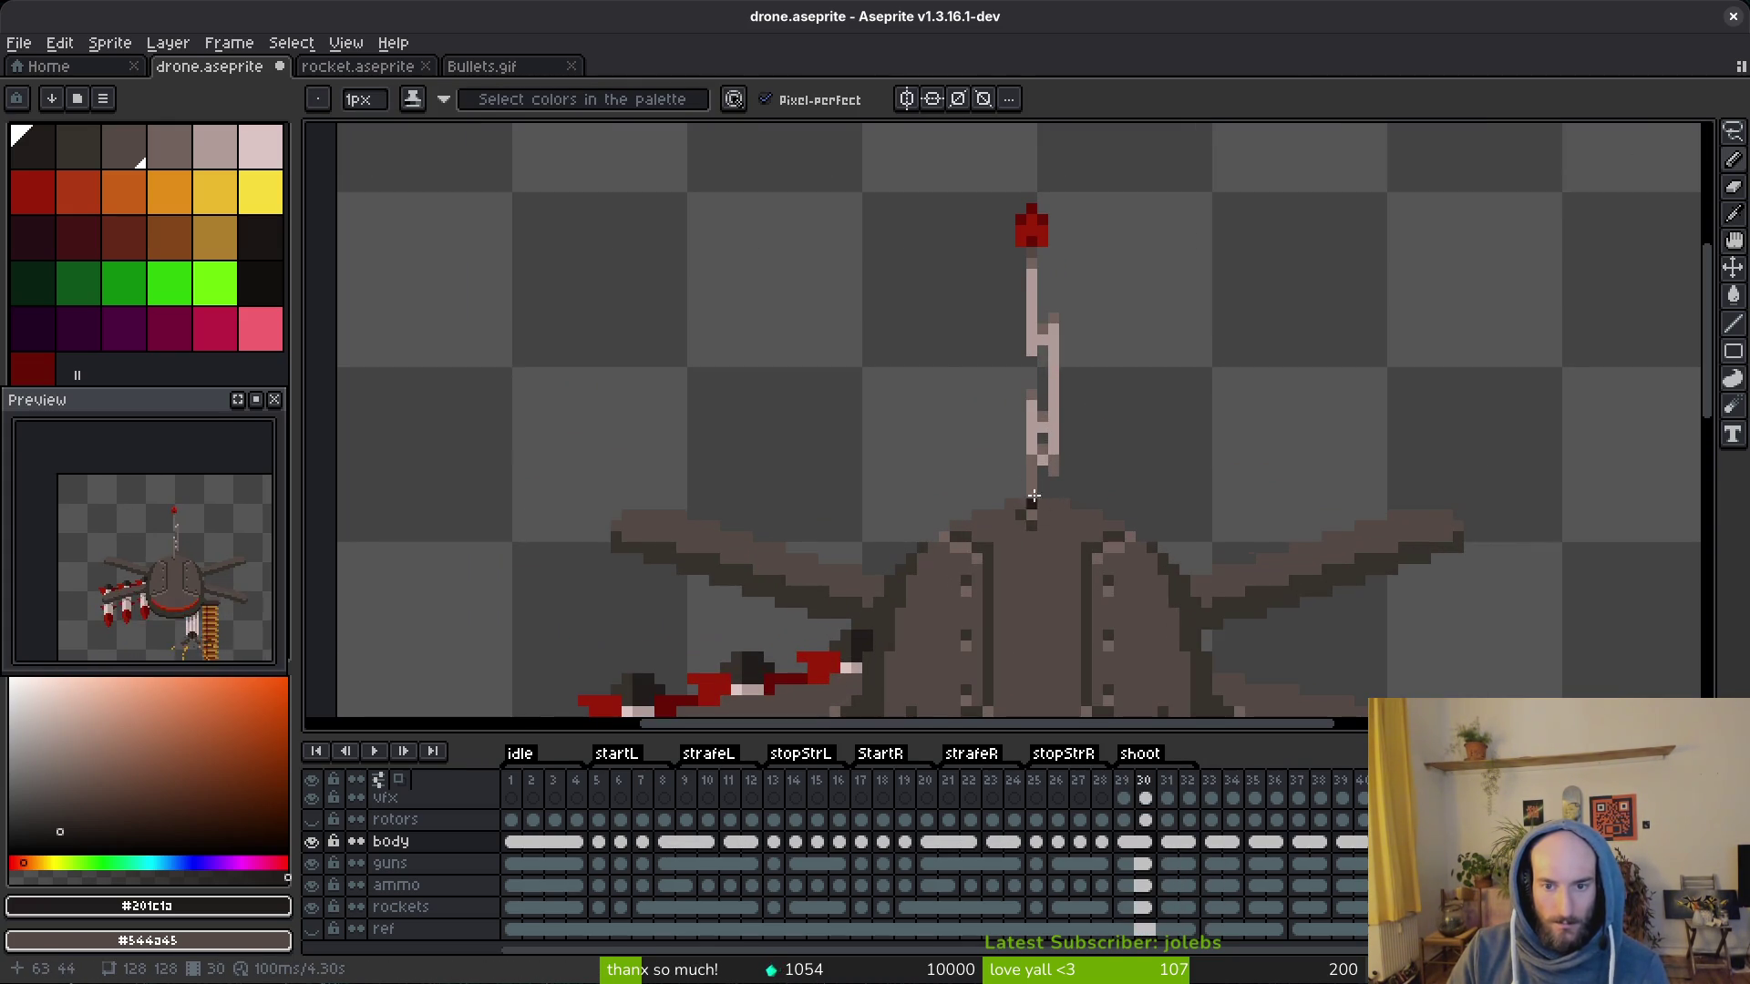
alt+click(1035, 462)
scroll(1035, 462, up, 1)
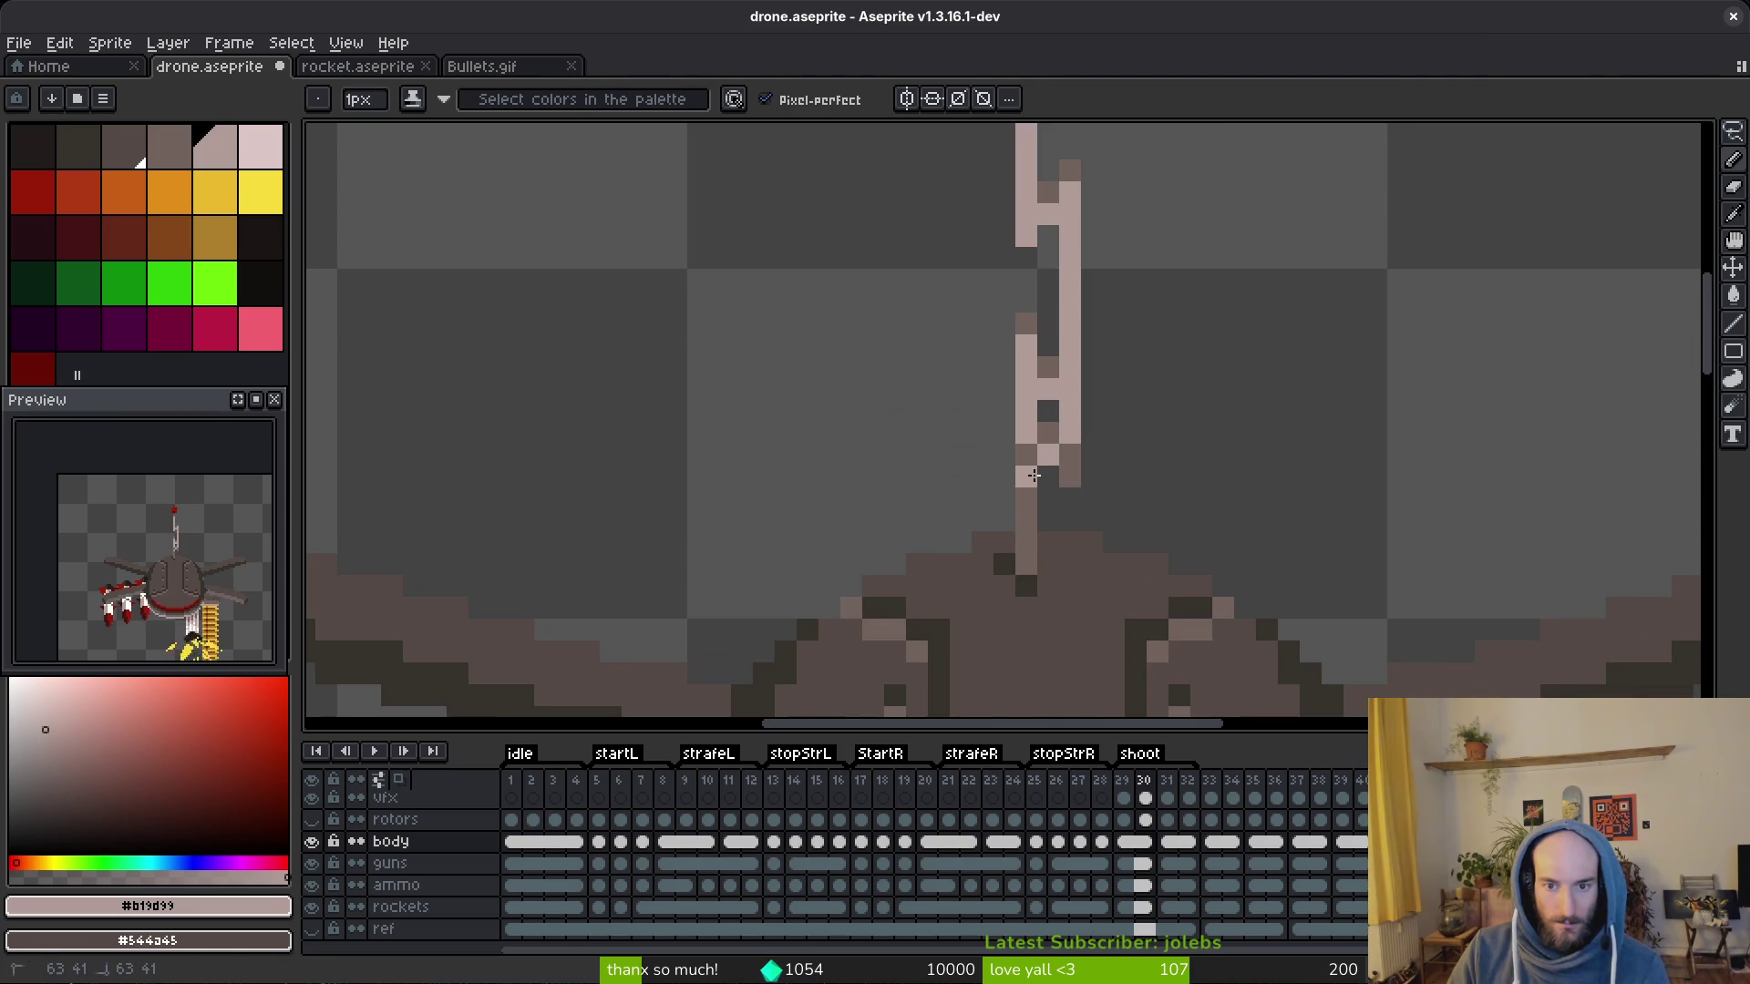
scroll(1023, 521, down, 3)
scroll(1023, 522, down, 2)
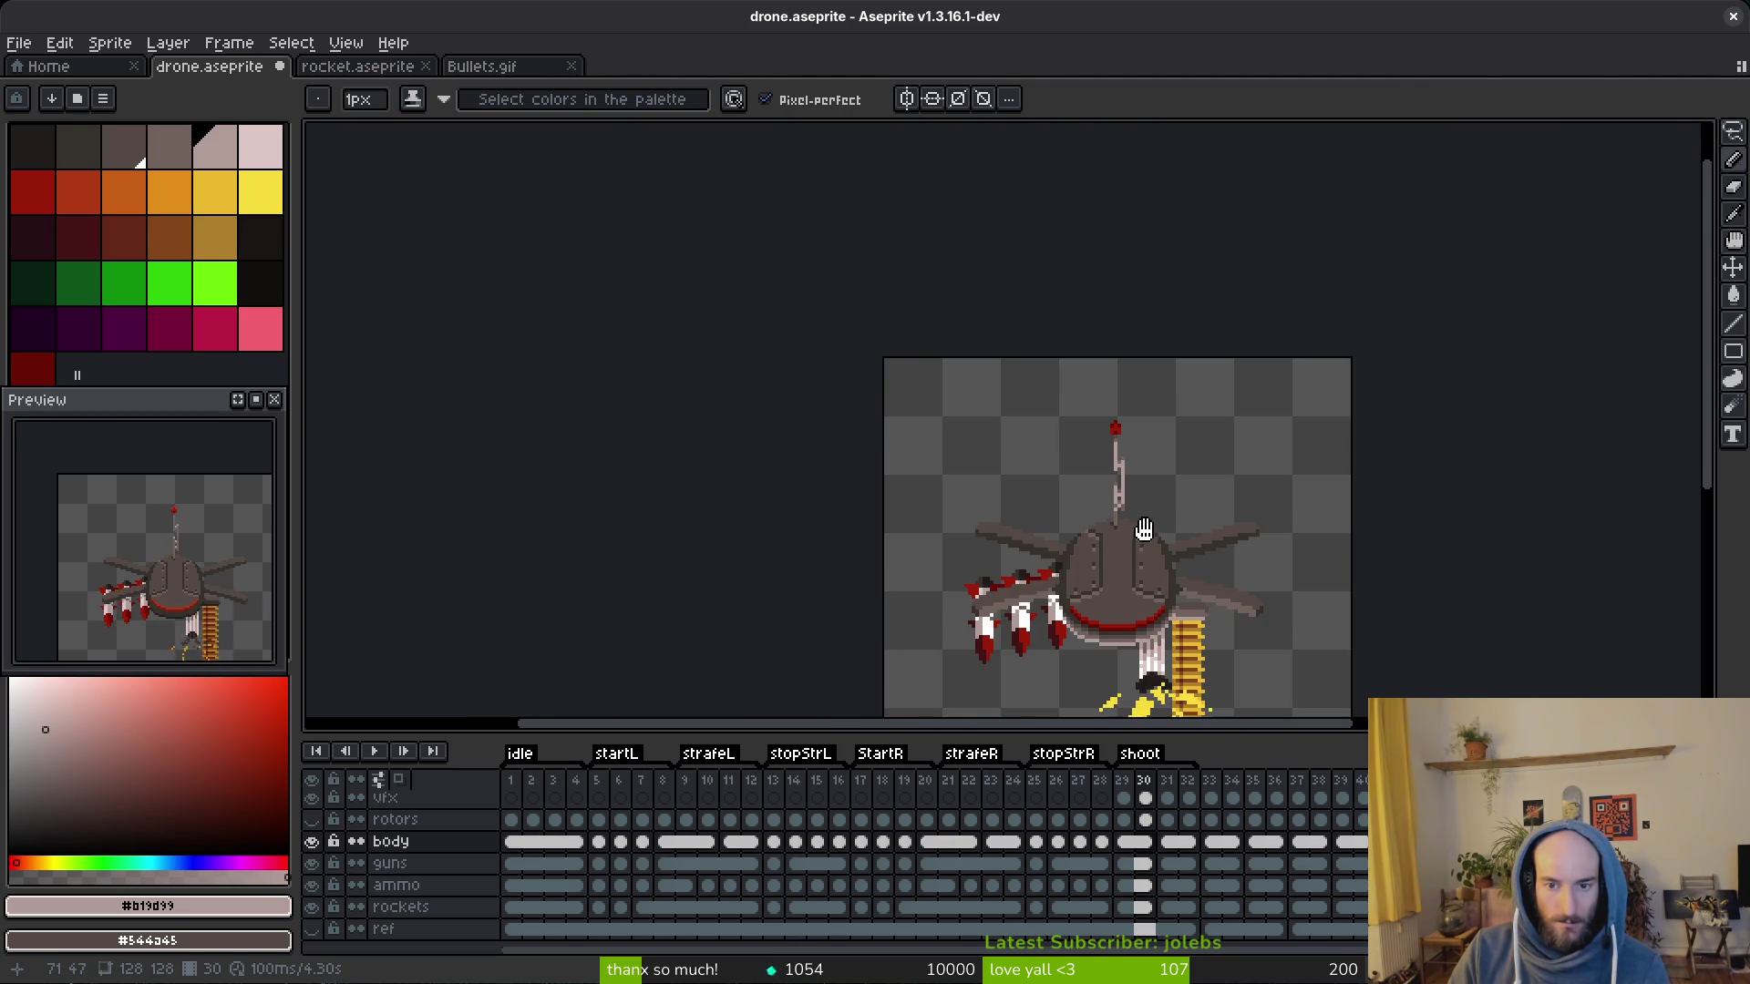
scroll(1039, 520, down, 1)
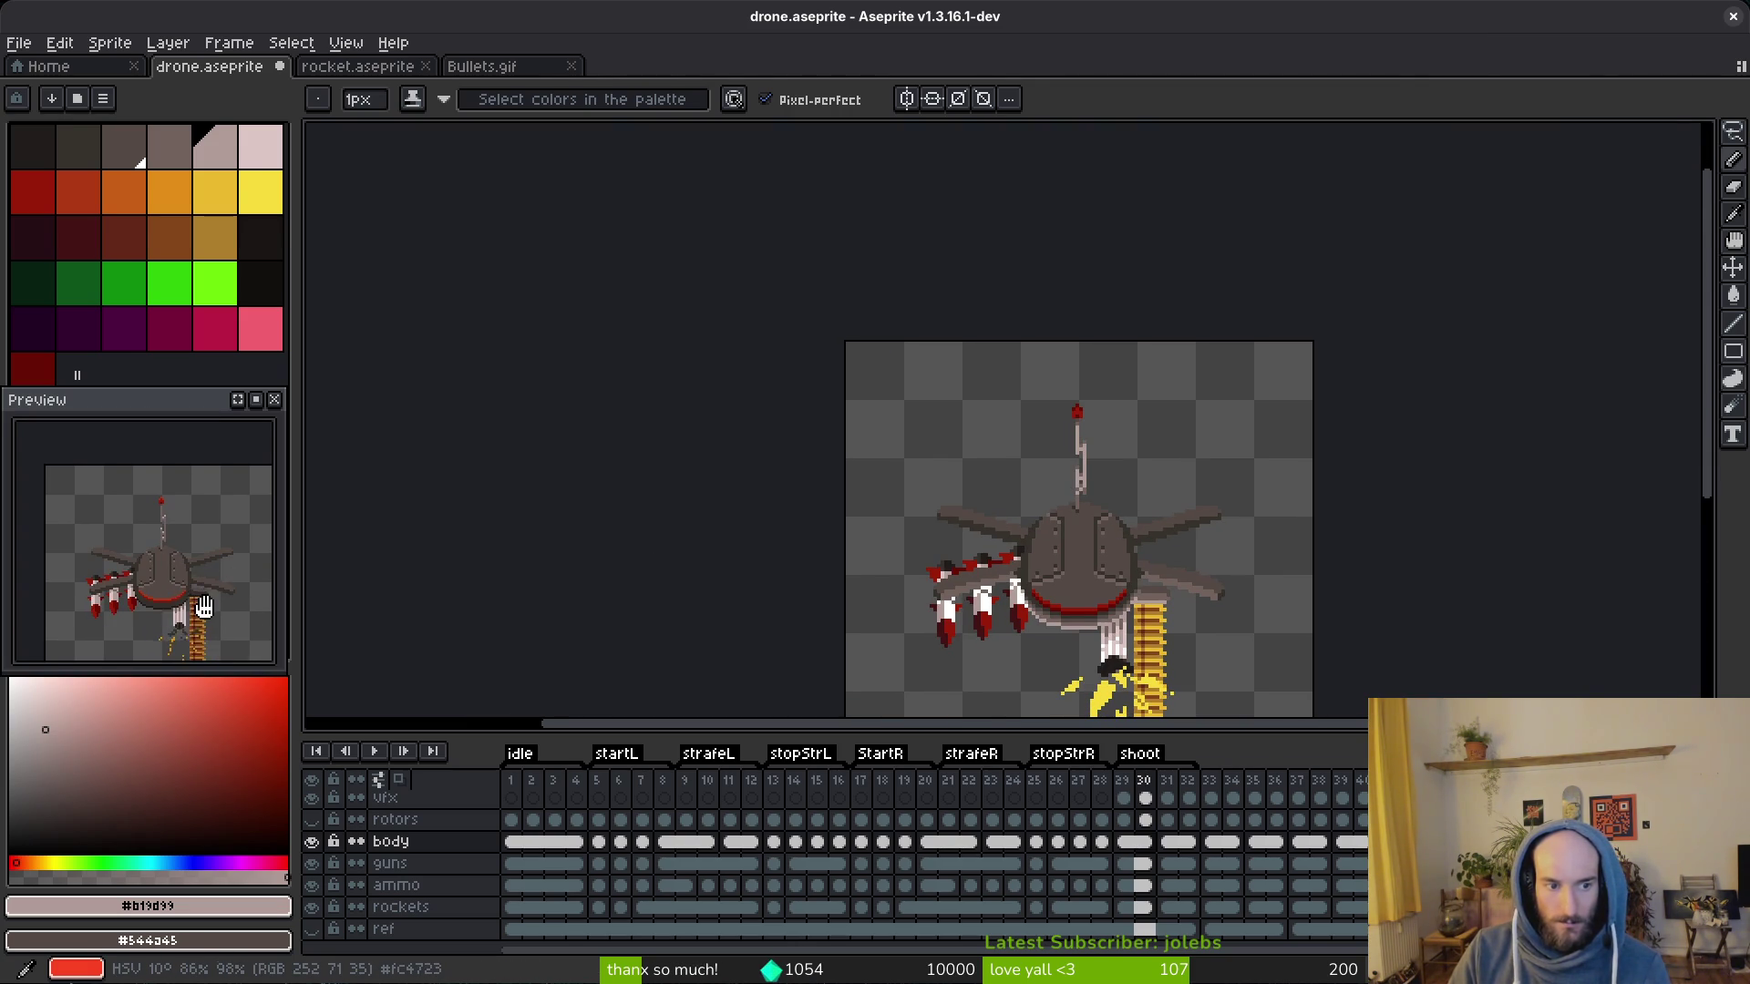
Step: Go to frame 29 with the white flash, choose the bright yellow swatch, and activate the ammo layer cel
drag(202, 606, 185, 590)
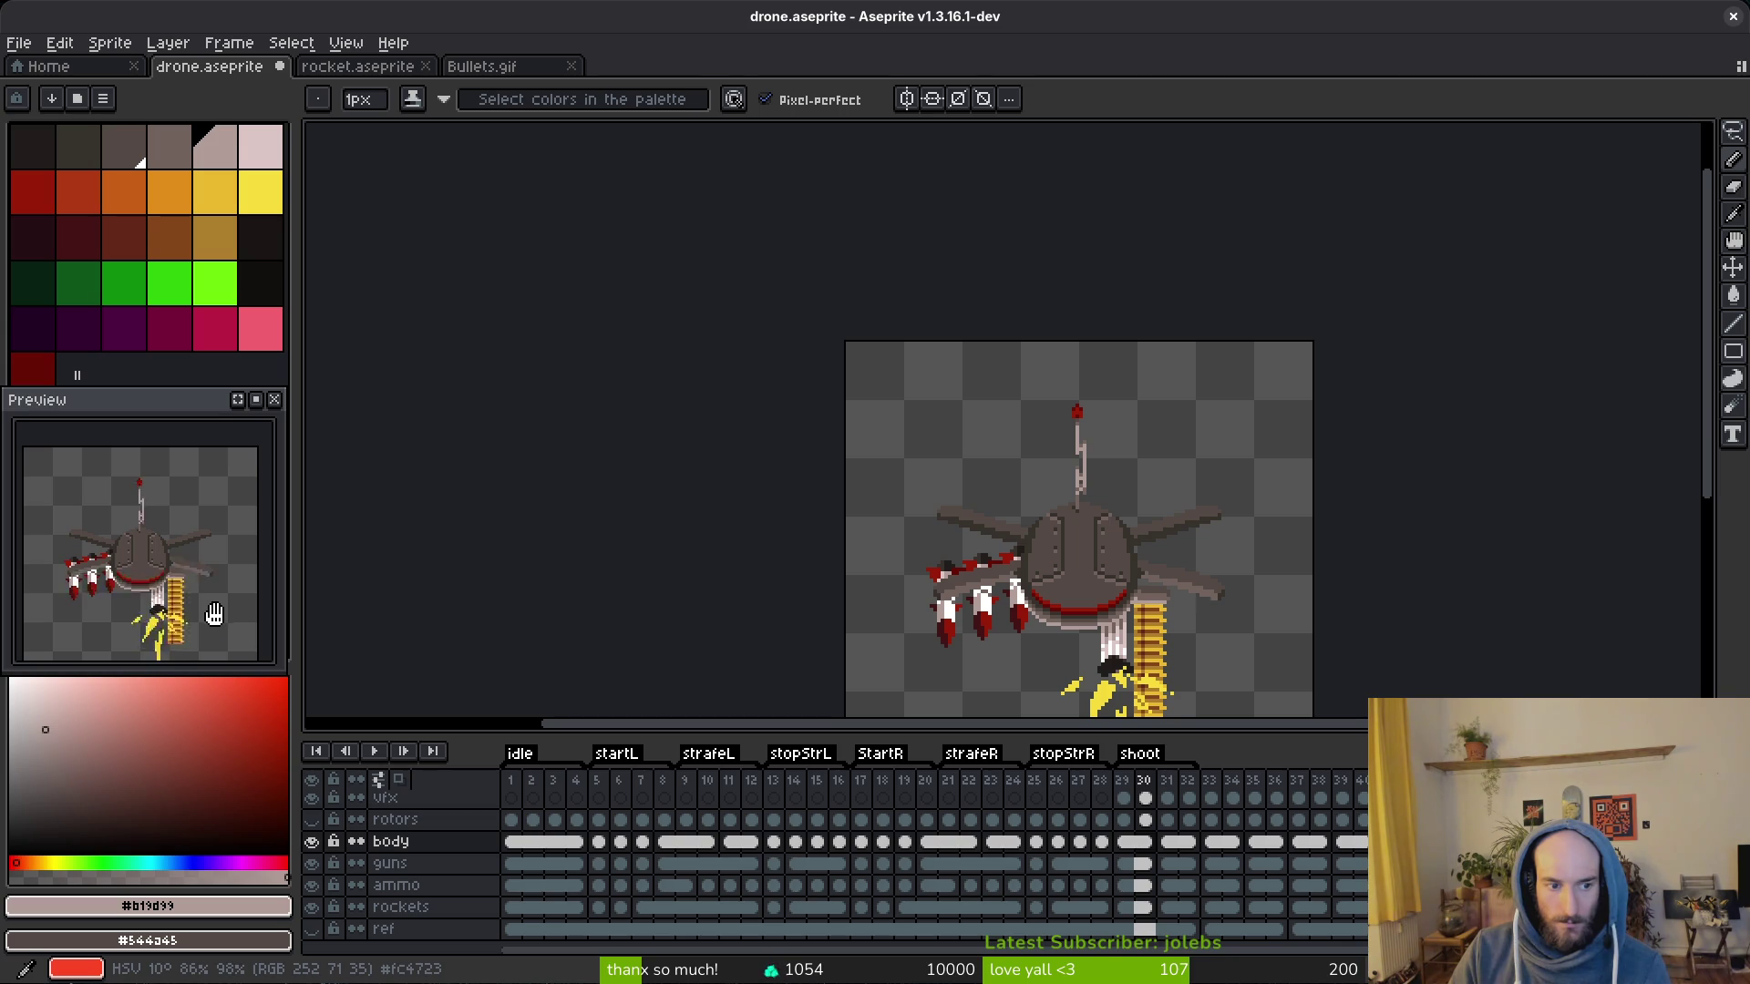
scroll(213, 611, down, 1)
drag(1094, 615, 1066, 547)
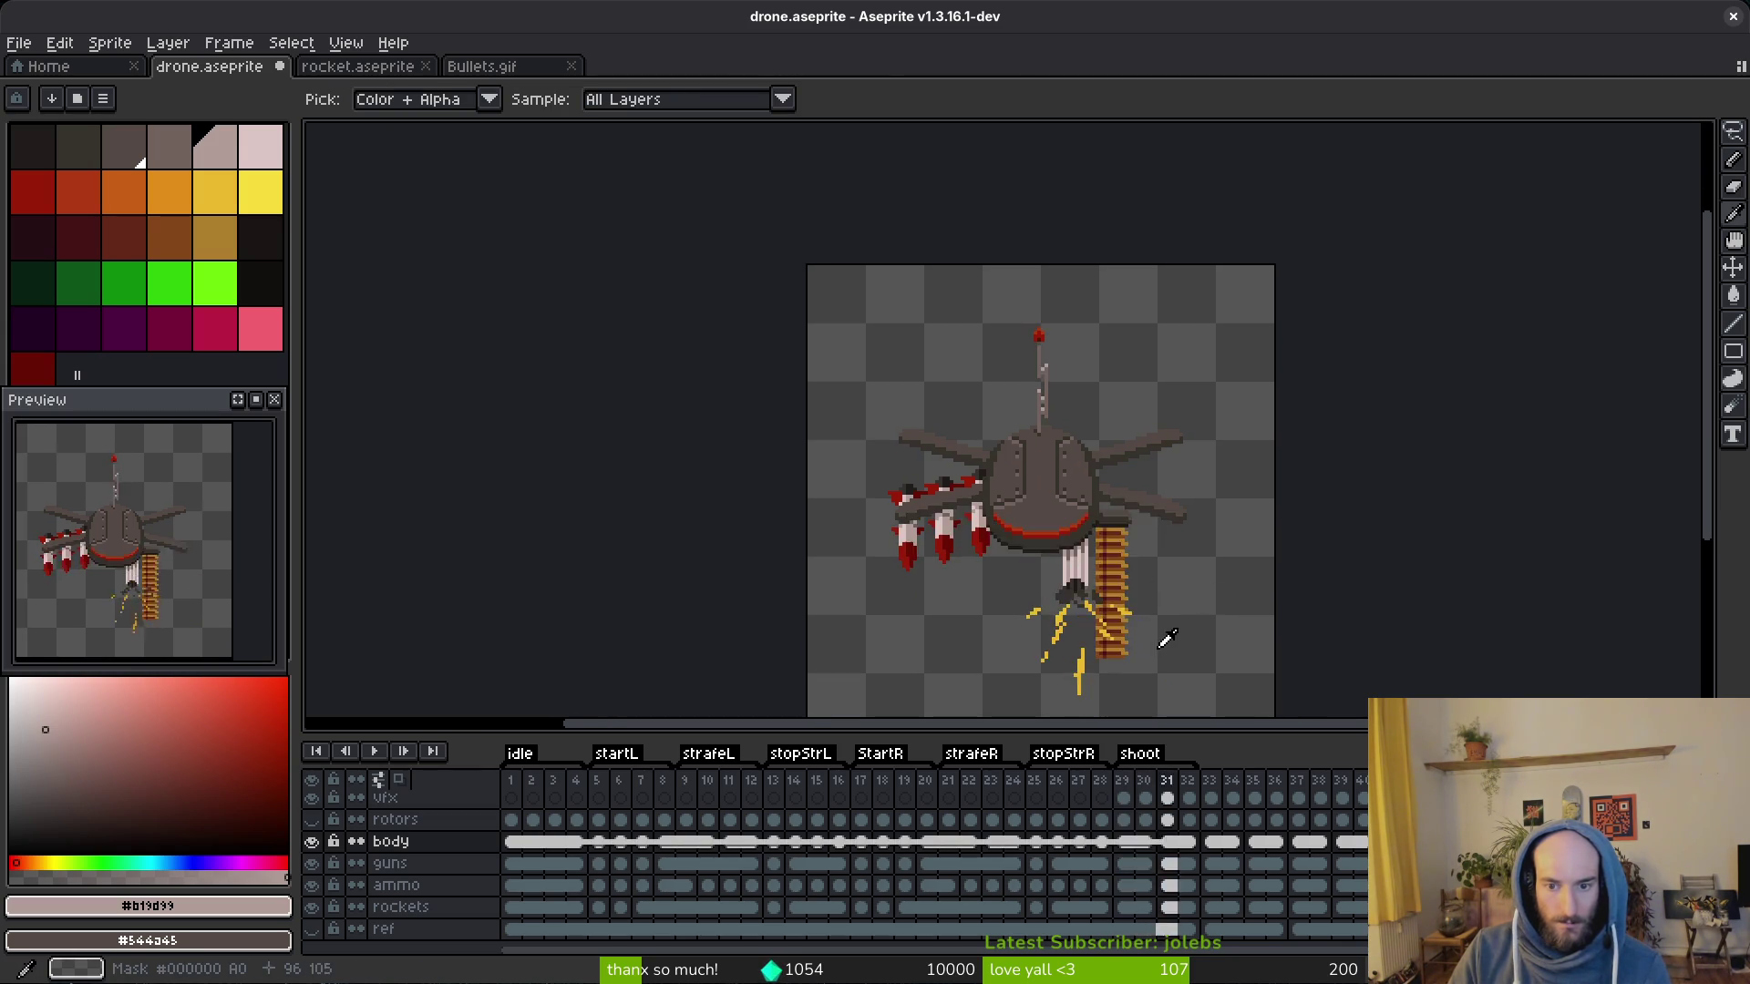
scroll(1122, 575, up, 3)
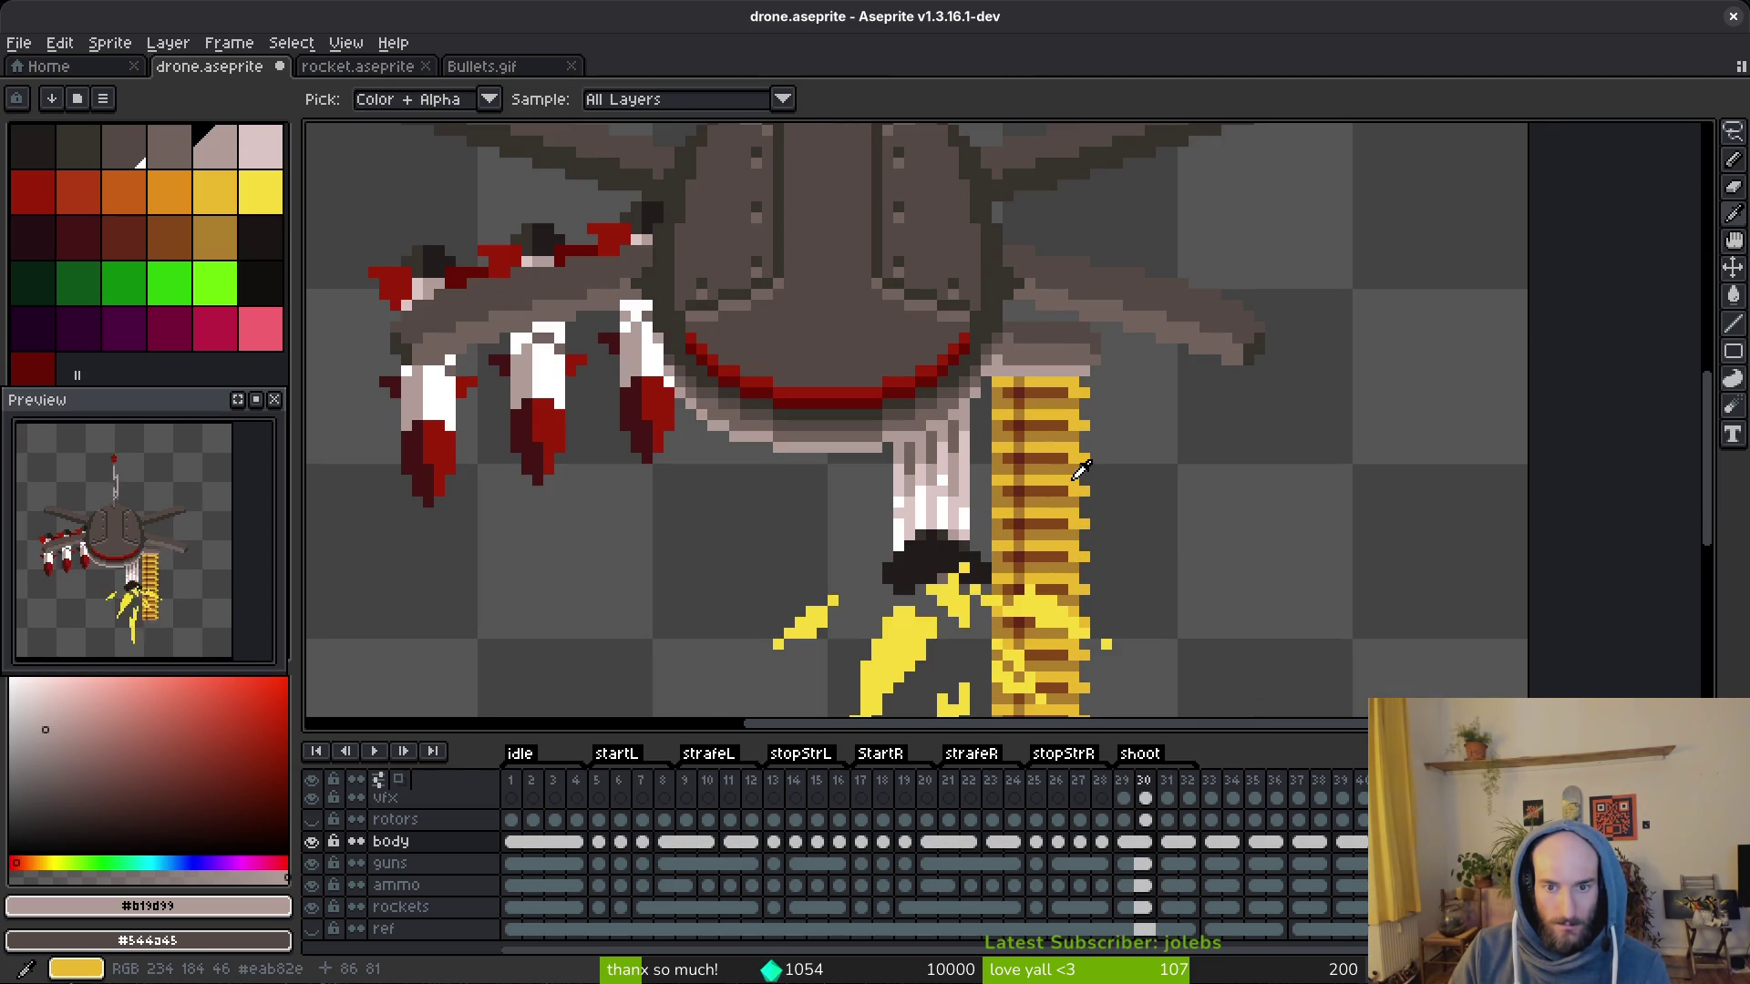
key(Left)
key(Right)
key(Left)
click(229, 187)
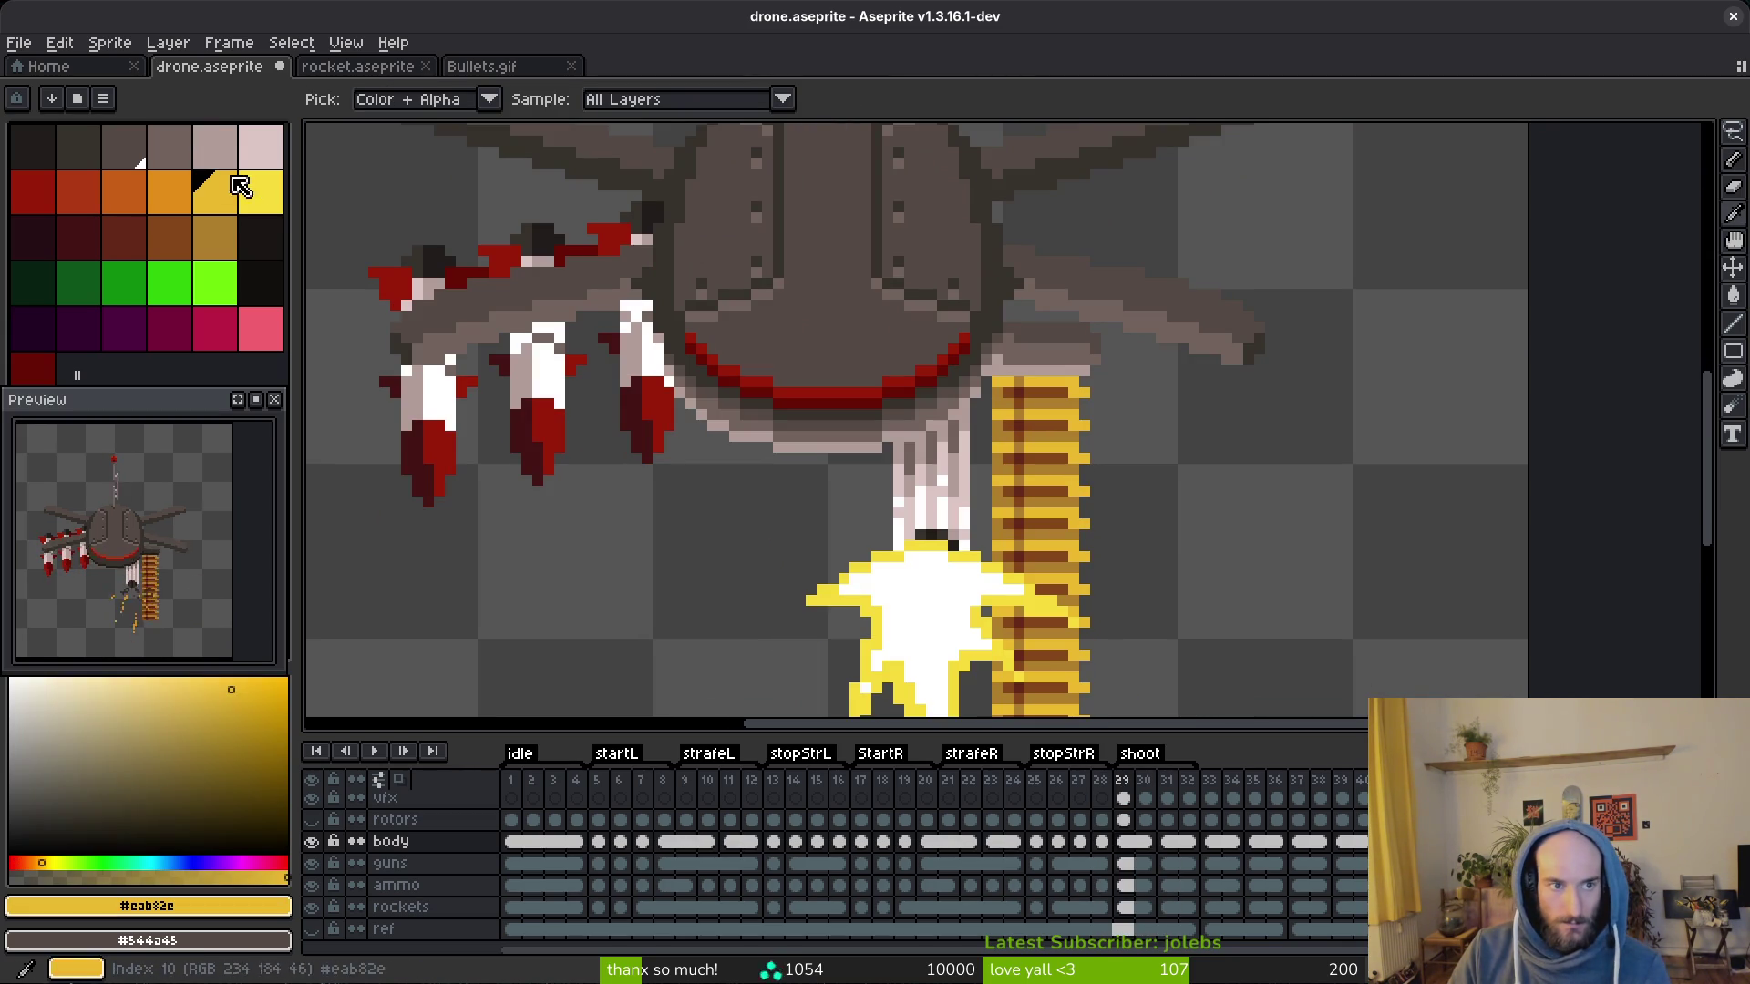
key(shift+r)
key(Escape)
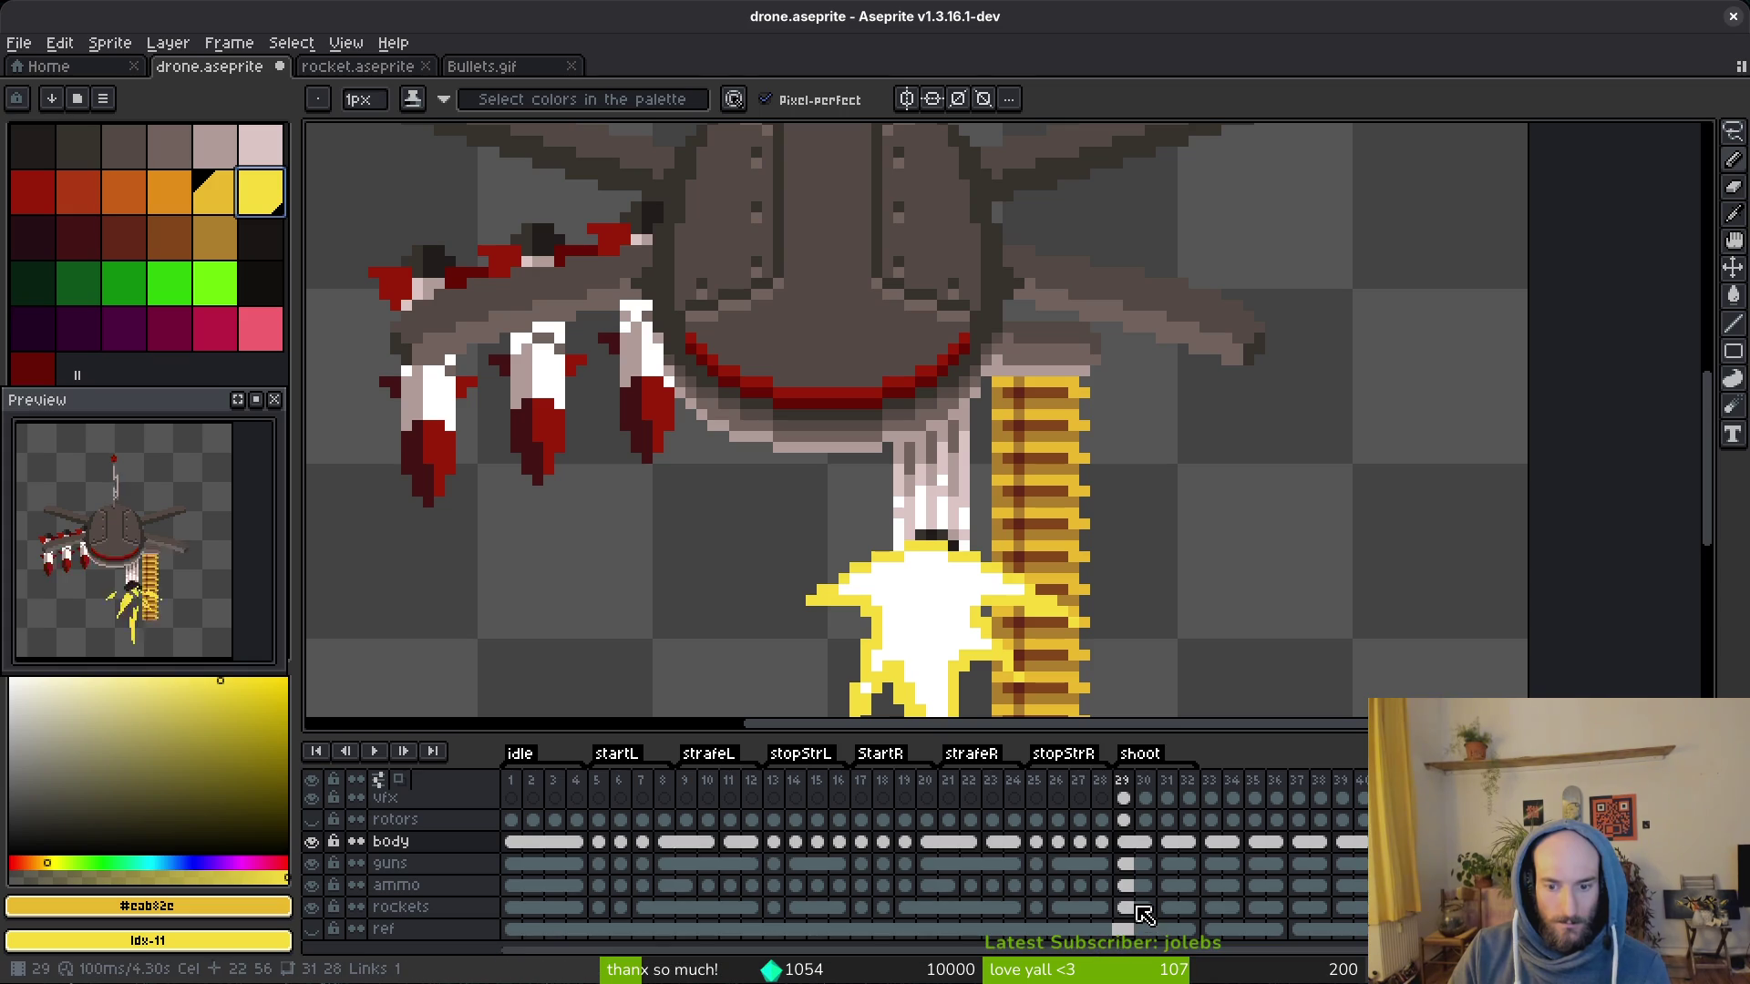
click(1124, 884)
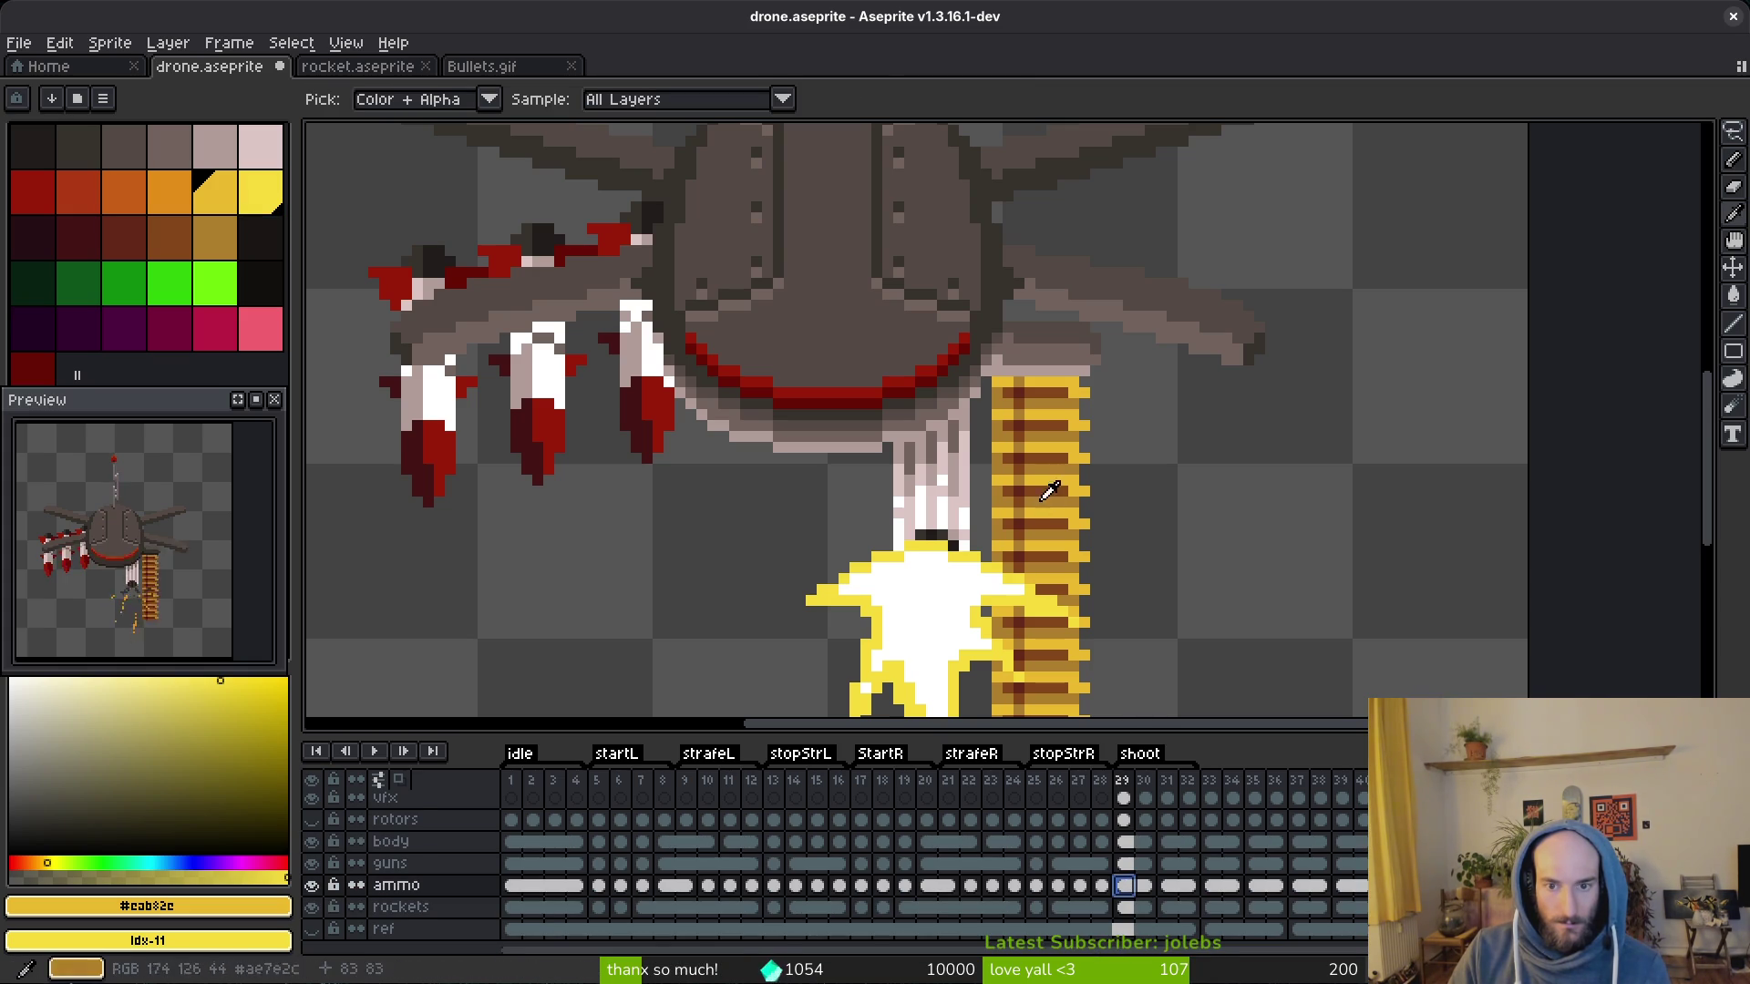
Step: Replace the ammo belt's yellow and darker gold stripe colours with the matching palette shades
click(262, 206)
key(shift+r)
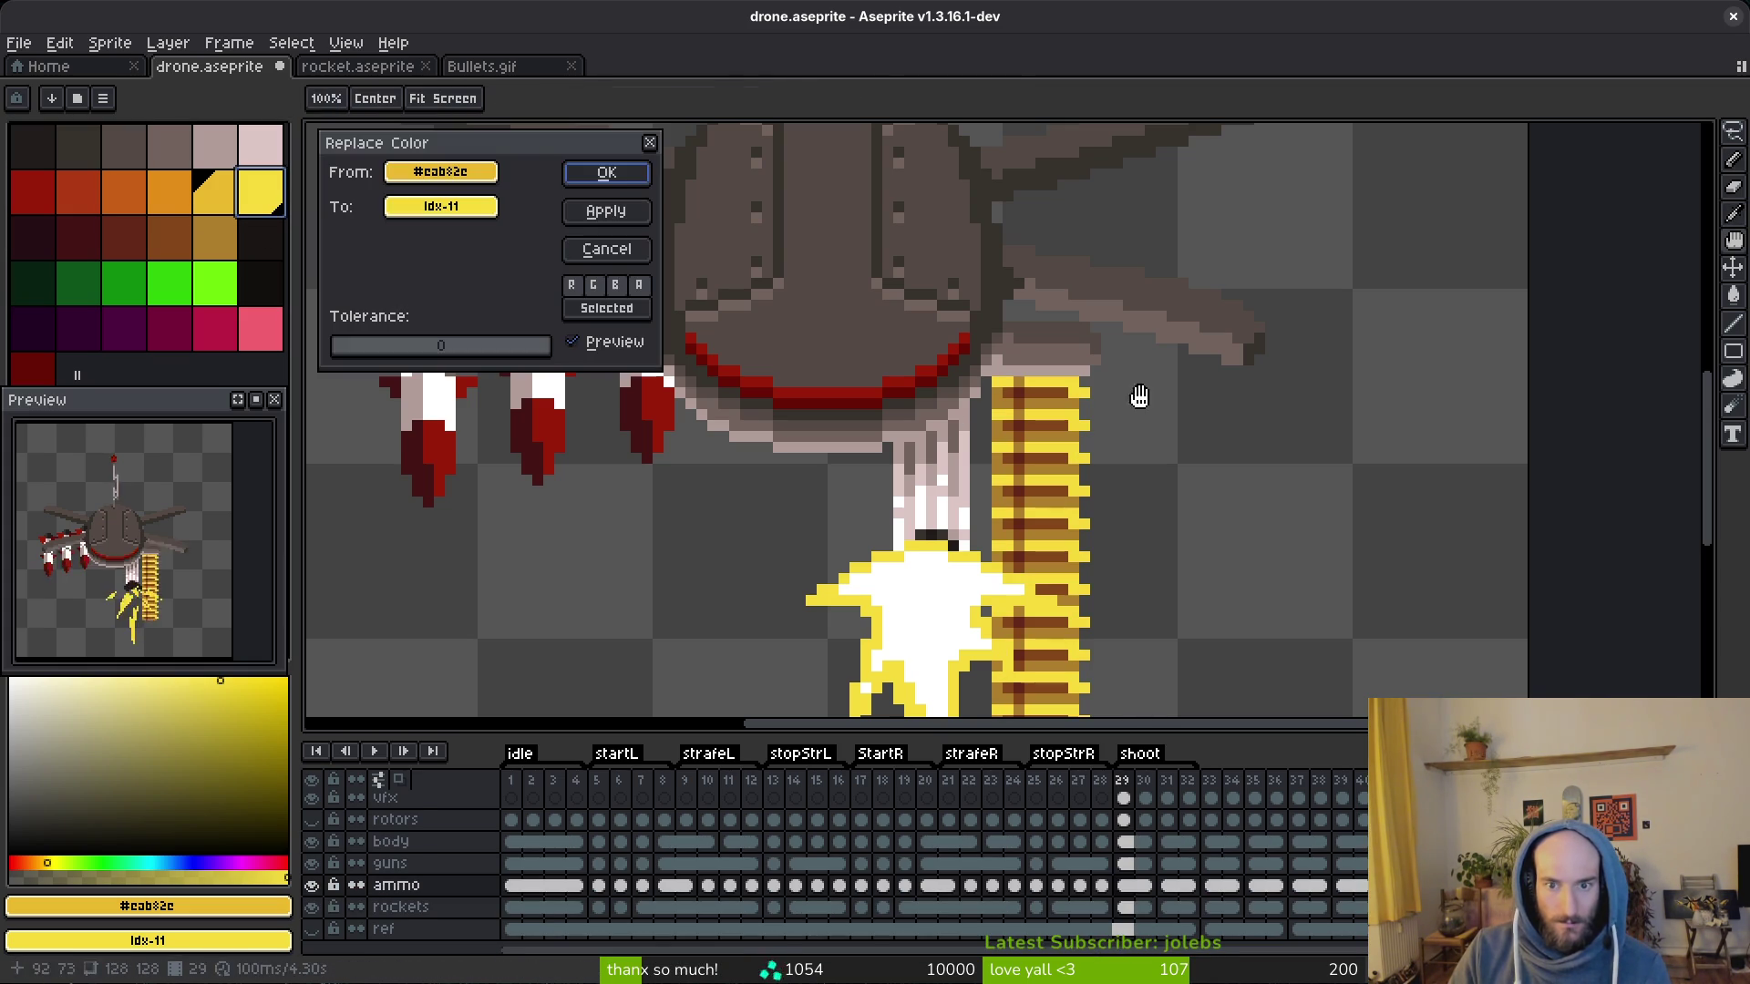
click(611, 165)
click(1087, 488)
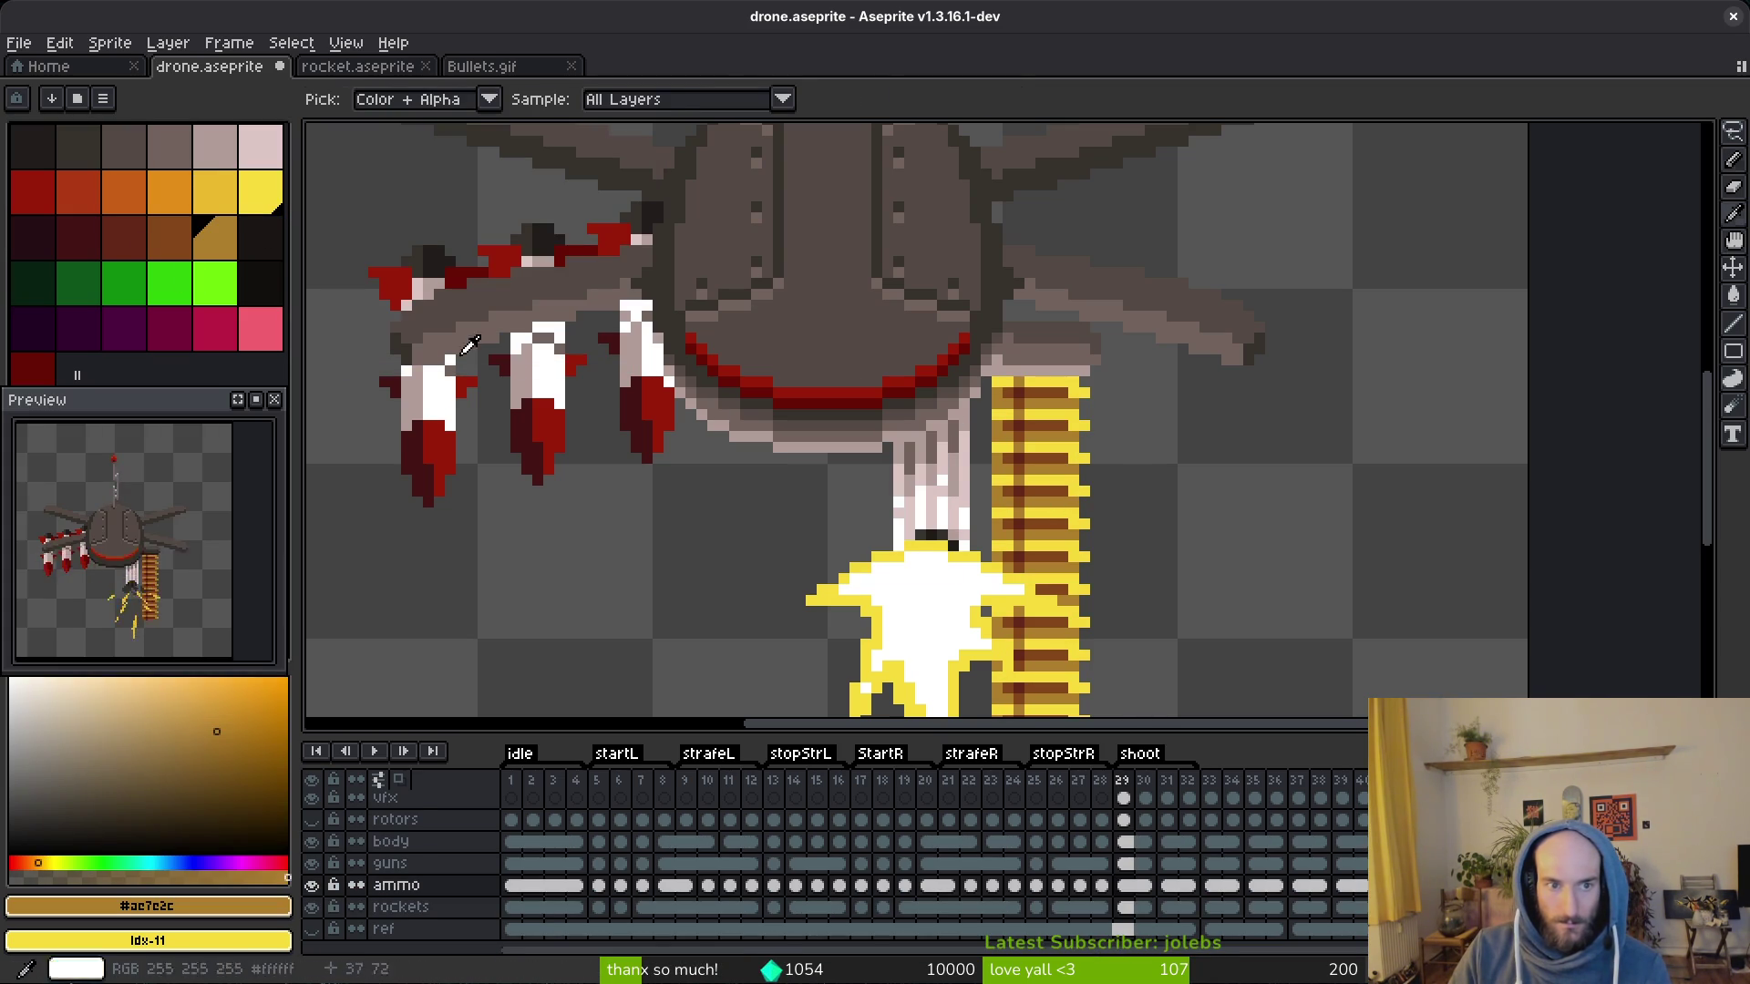
click(216, 206)
key(shift+r)
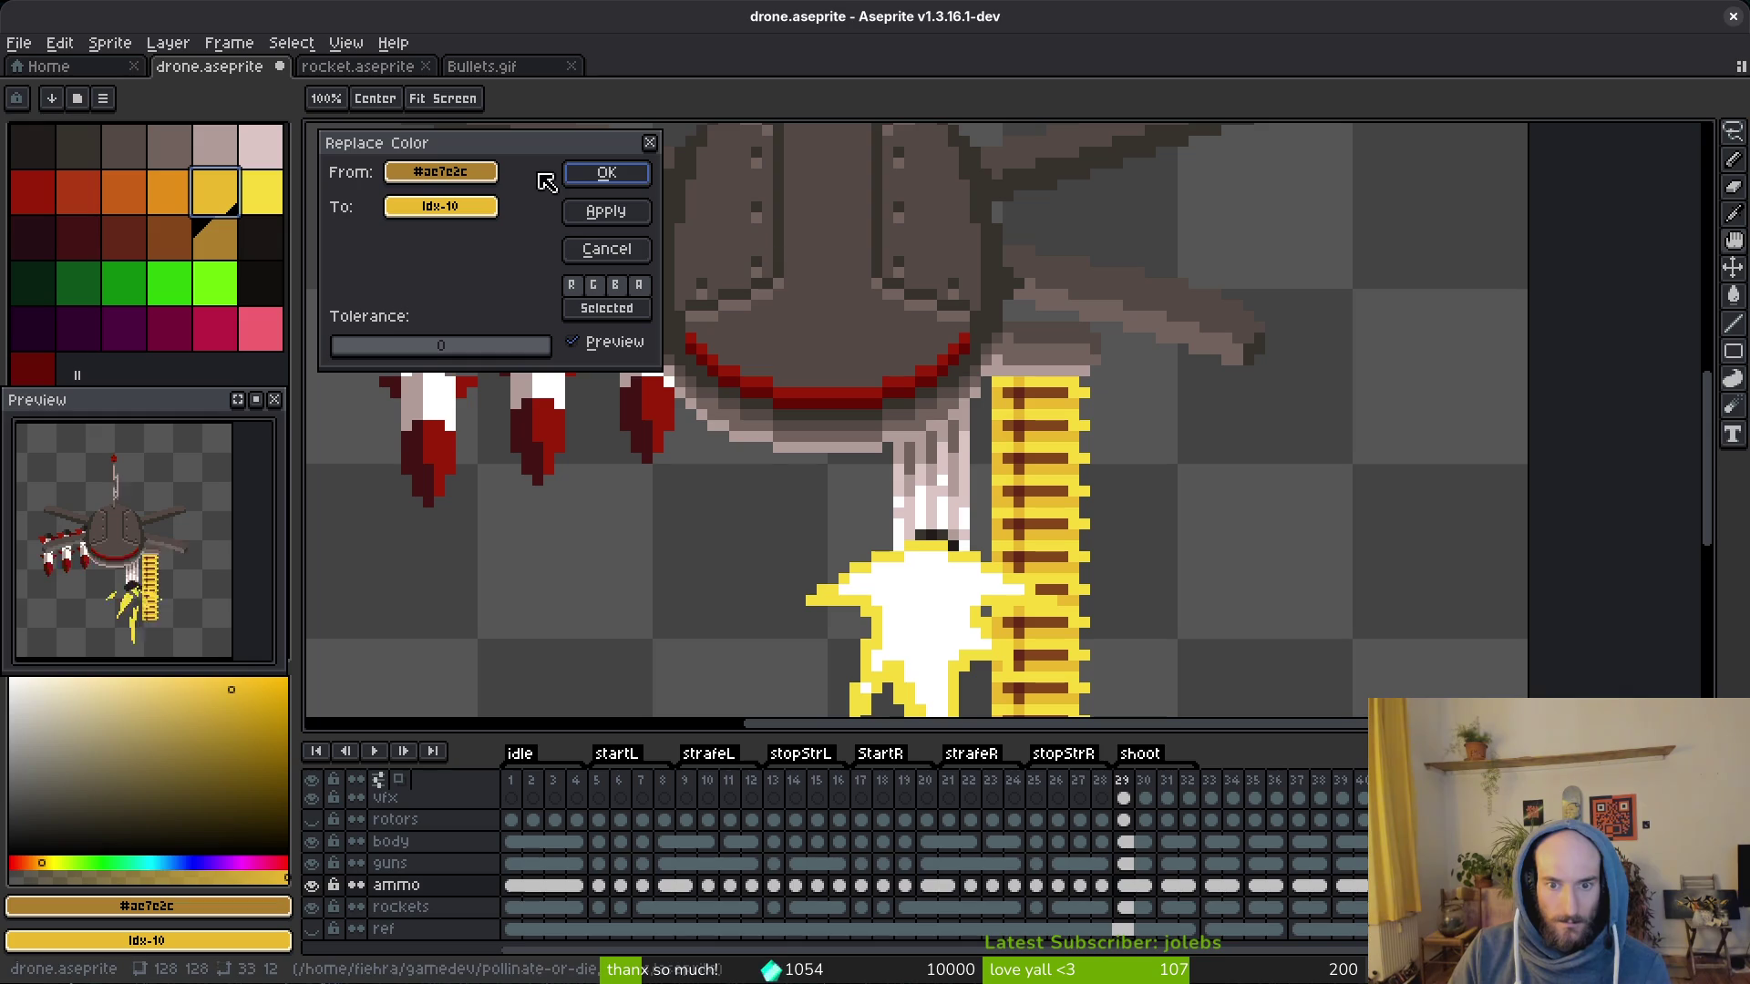
click(609, 176)
Step: Replace the belt's brown and darkest stripe colours (e.g. #632718) with matching palette entries
key(i)
click(230, 237)
key(shift+r)
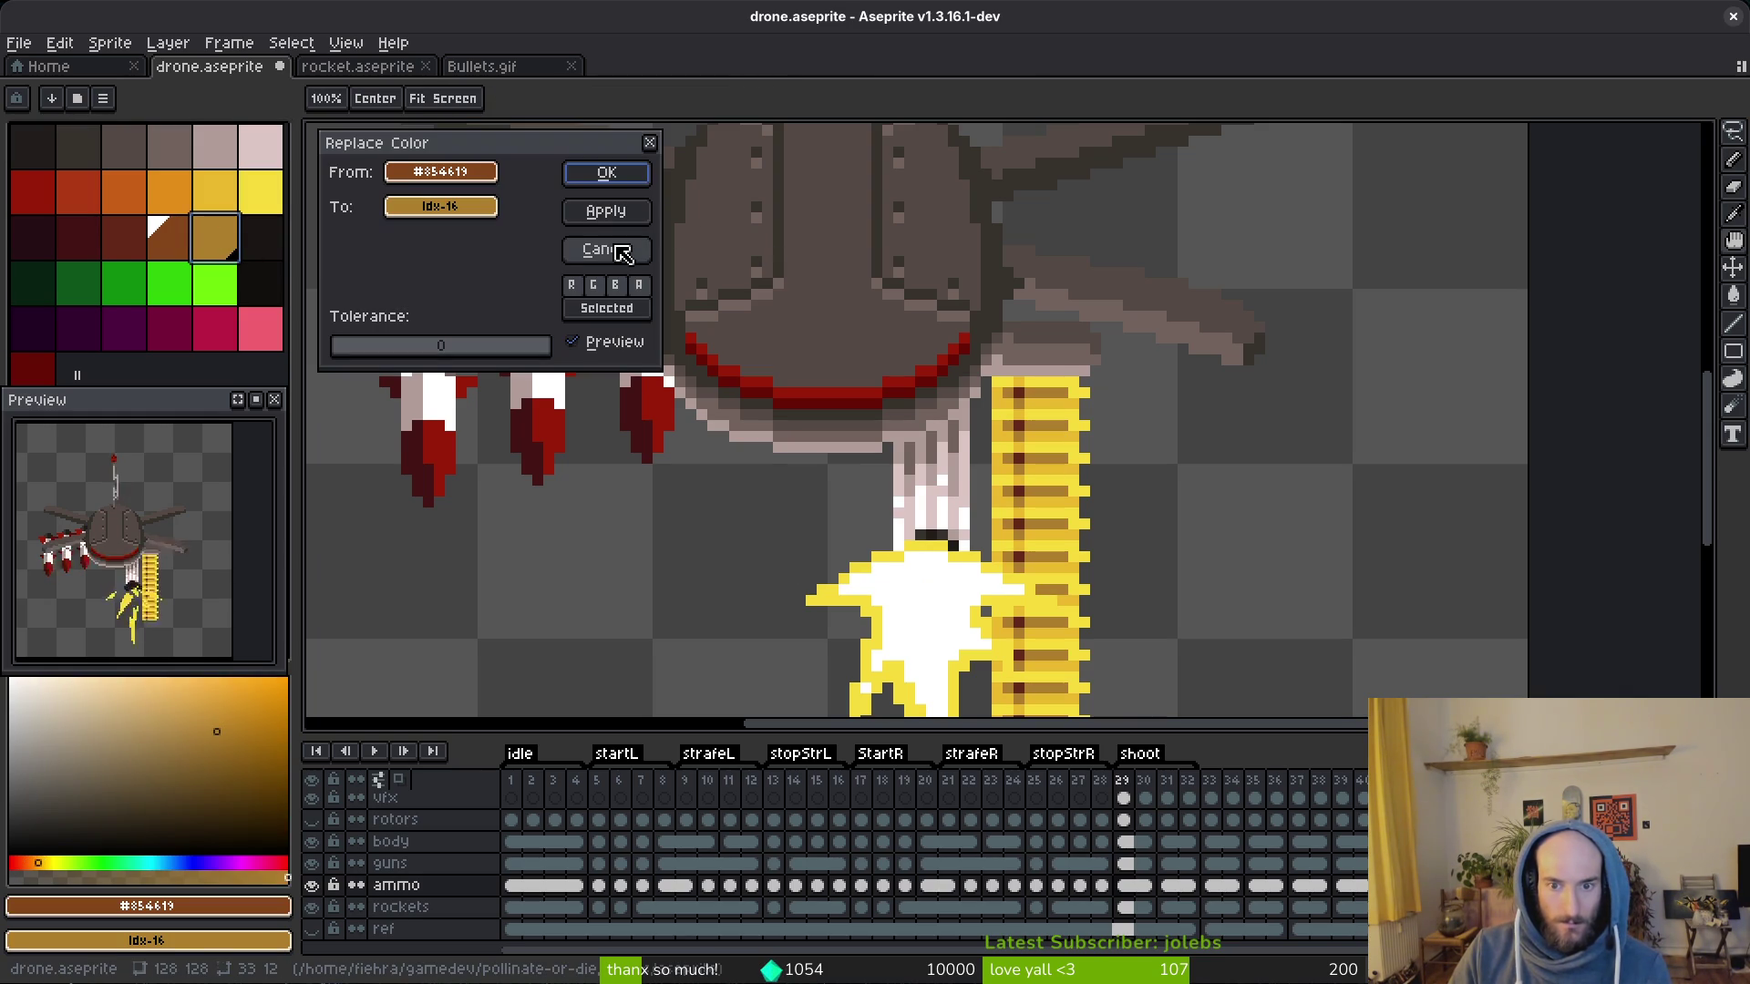
click(609, 175)
click(1035, 484)
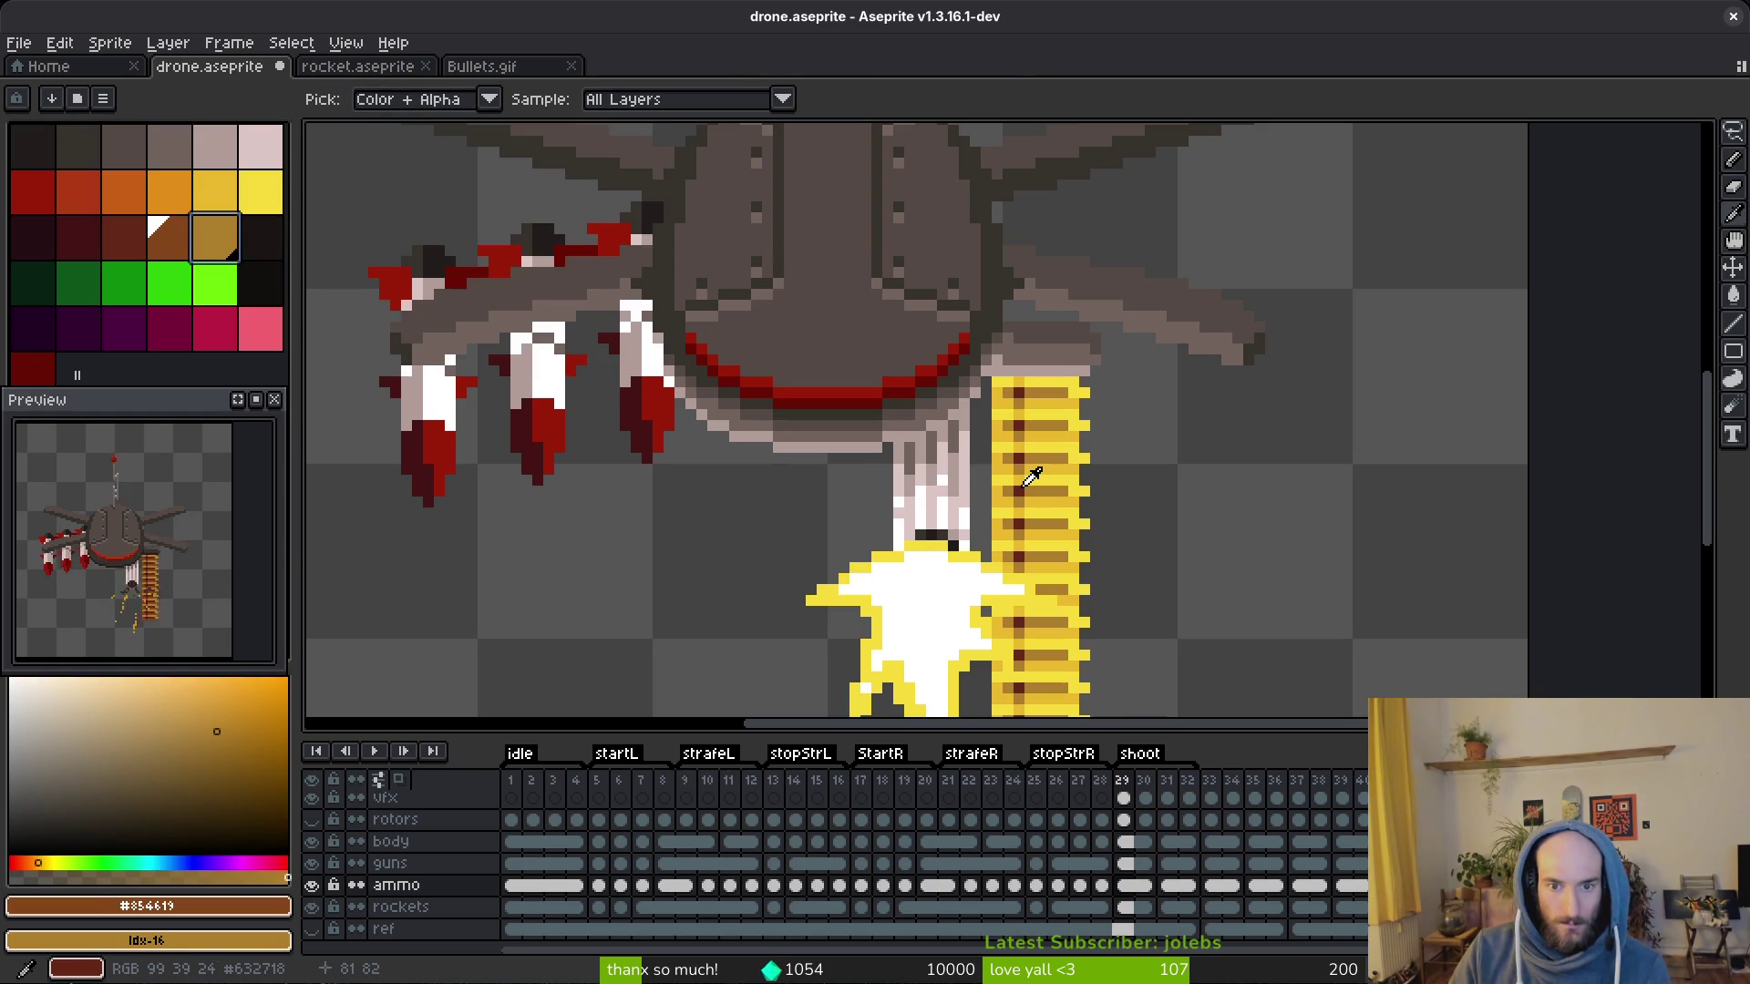
click(1034, 476)
click(169, 237)
key(shift+r)
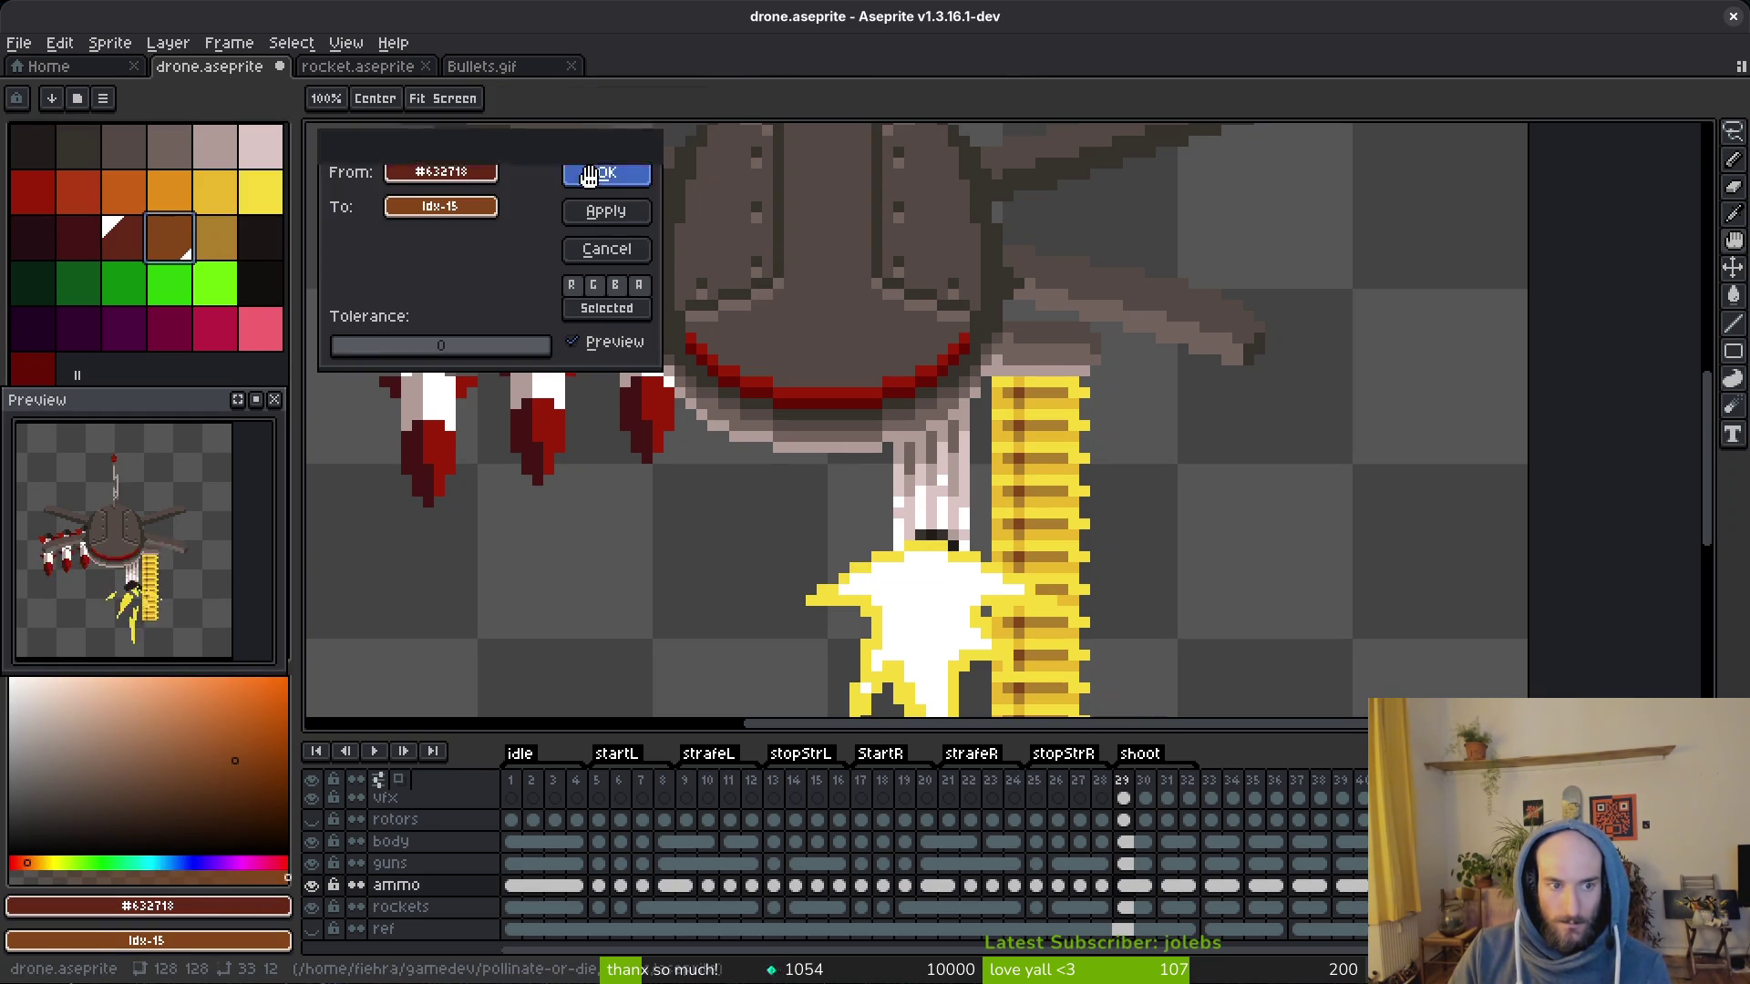
click(602, 177)
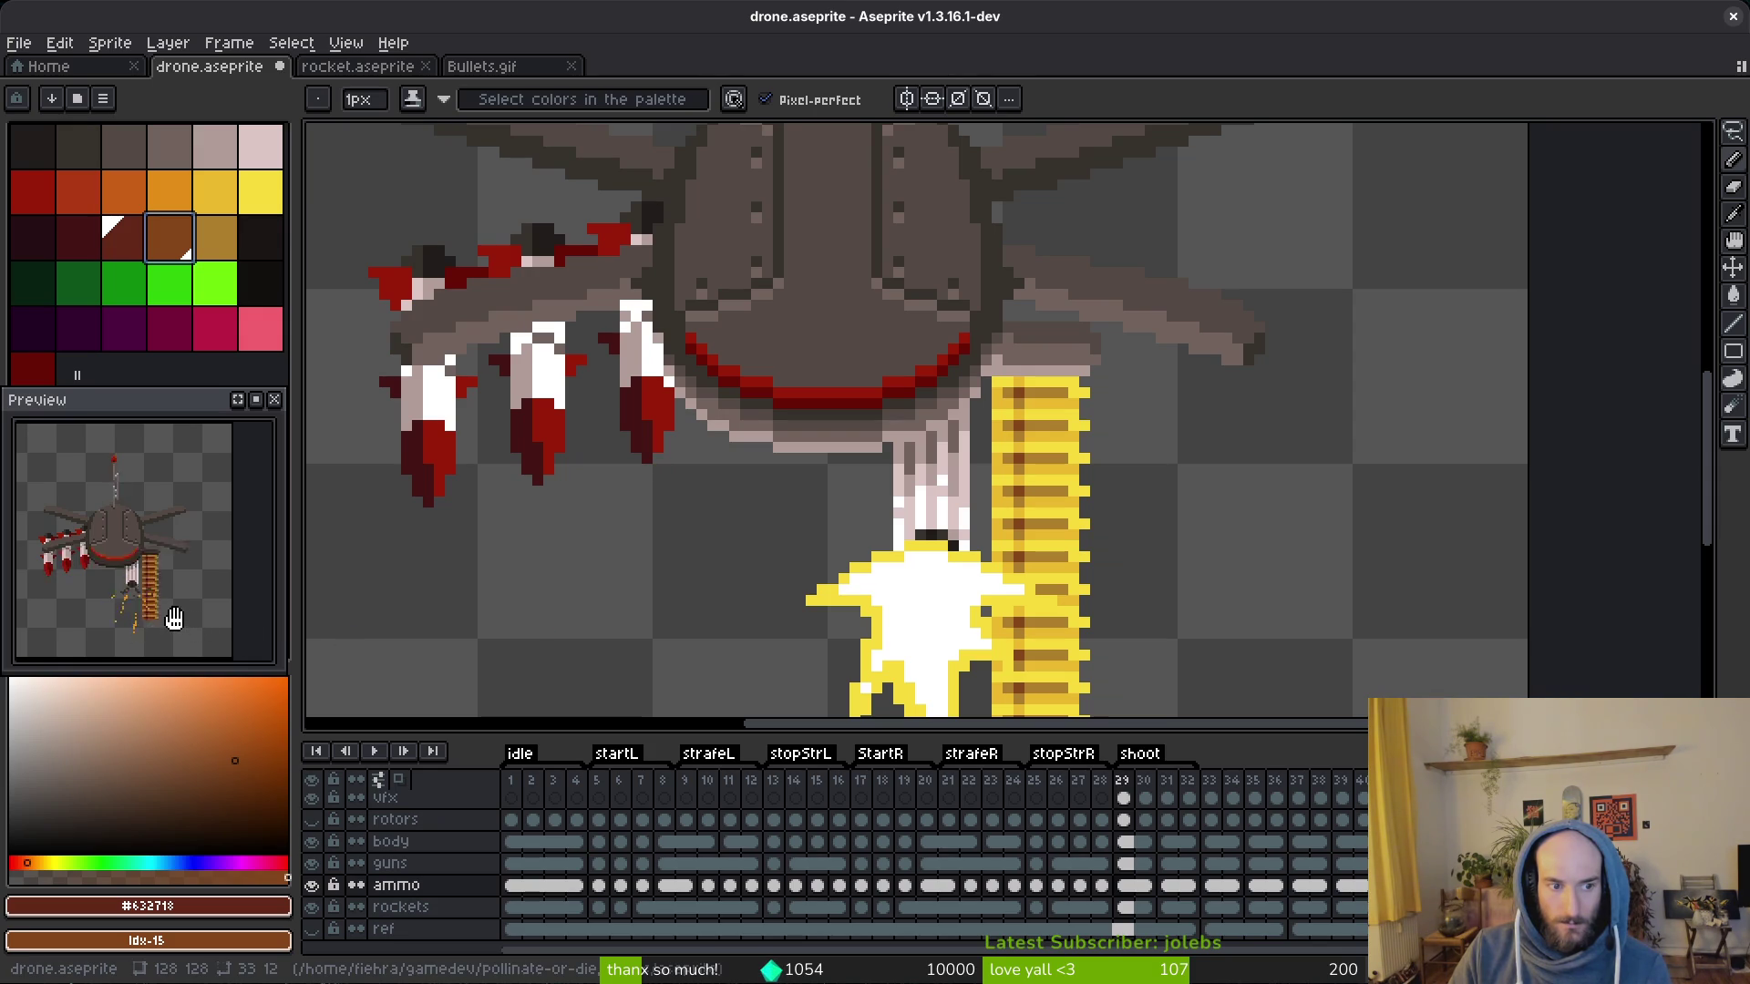
scroll(153, 606, down, 2)
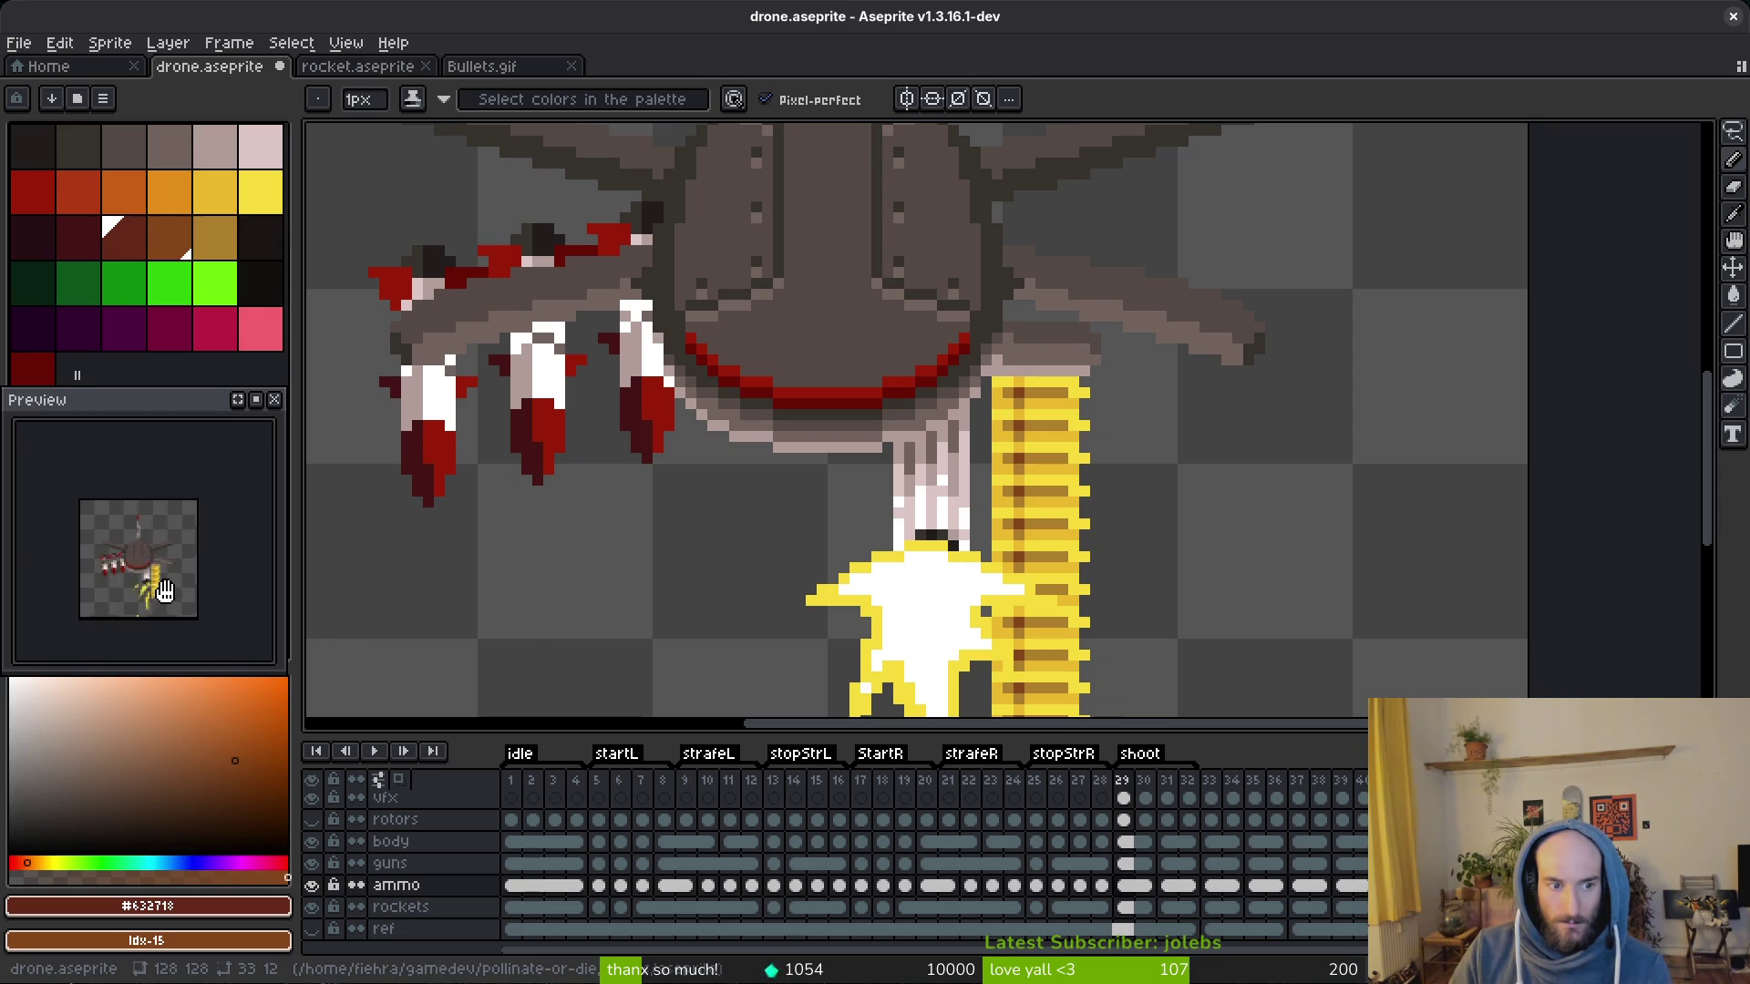
Step: On the body layer, paint a light highlight row above the red lip and up its right curve
click(329, 822)
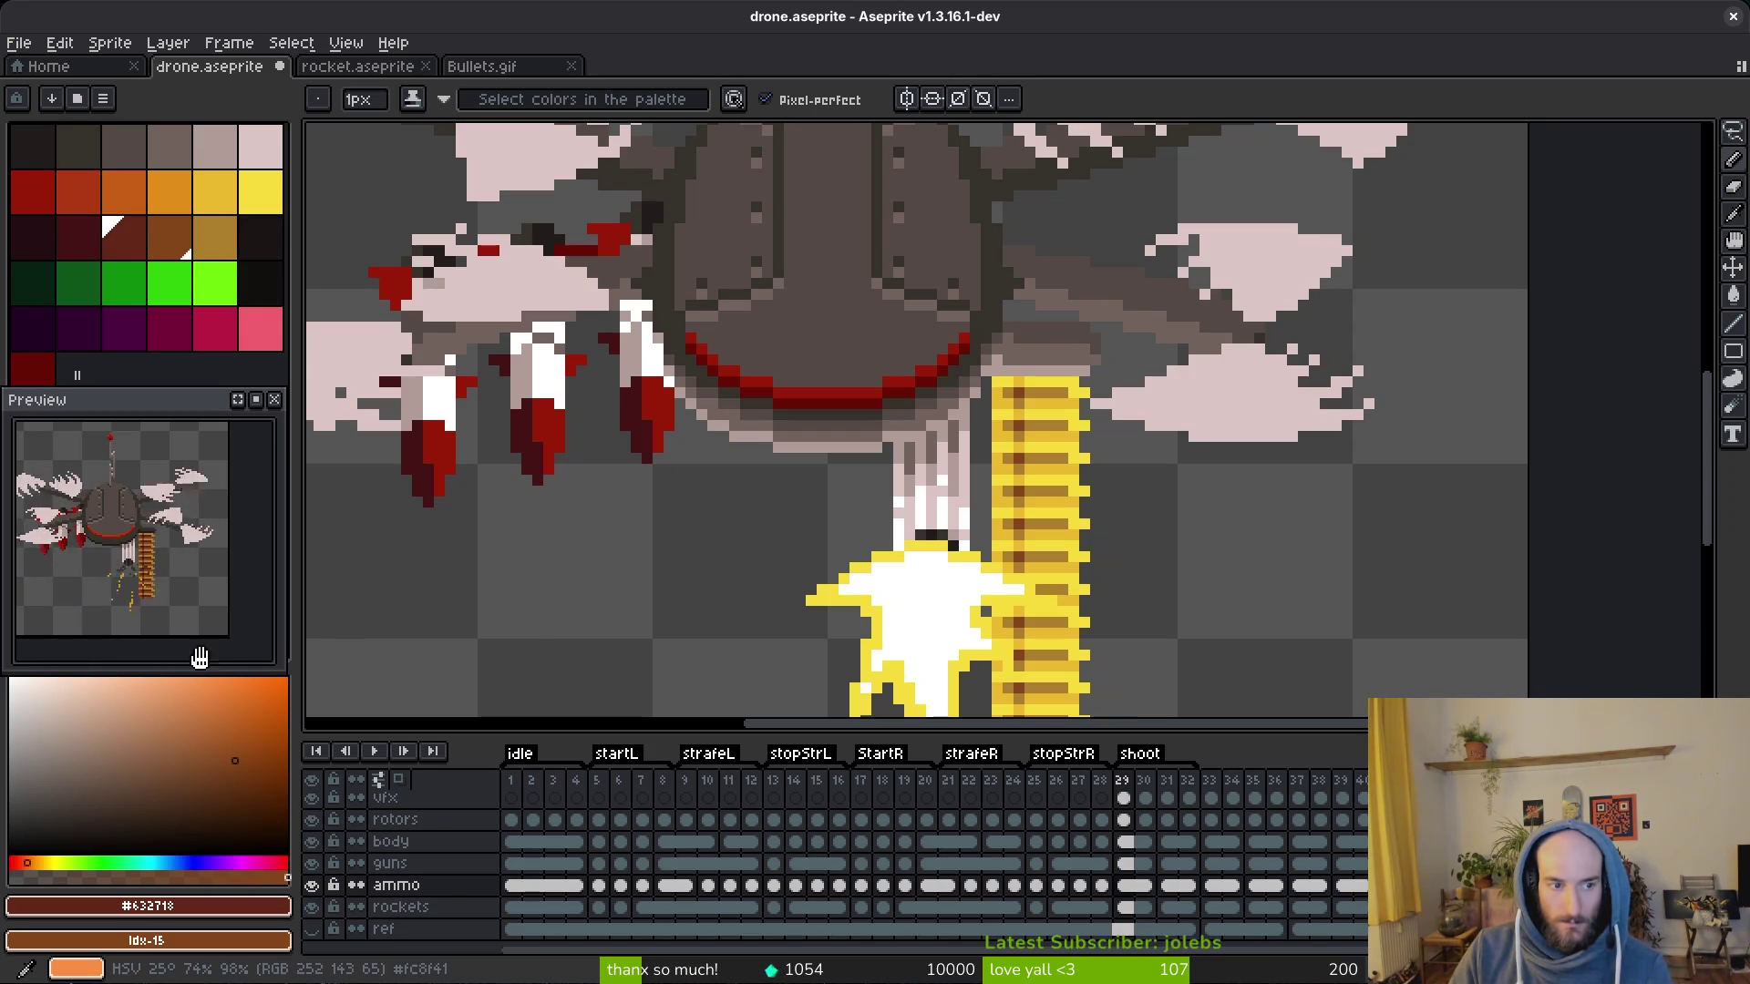
scroll(173, 614, up, 2)
scroll(684, 411, down, 2)
key(alt)
scroll(823, 445, up, 3)
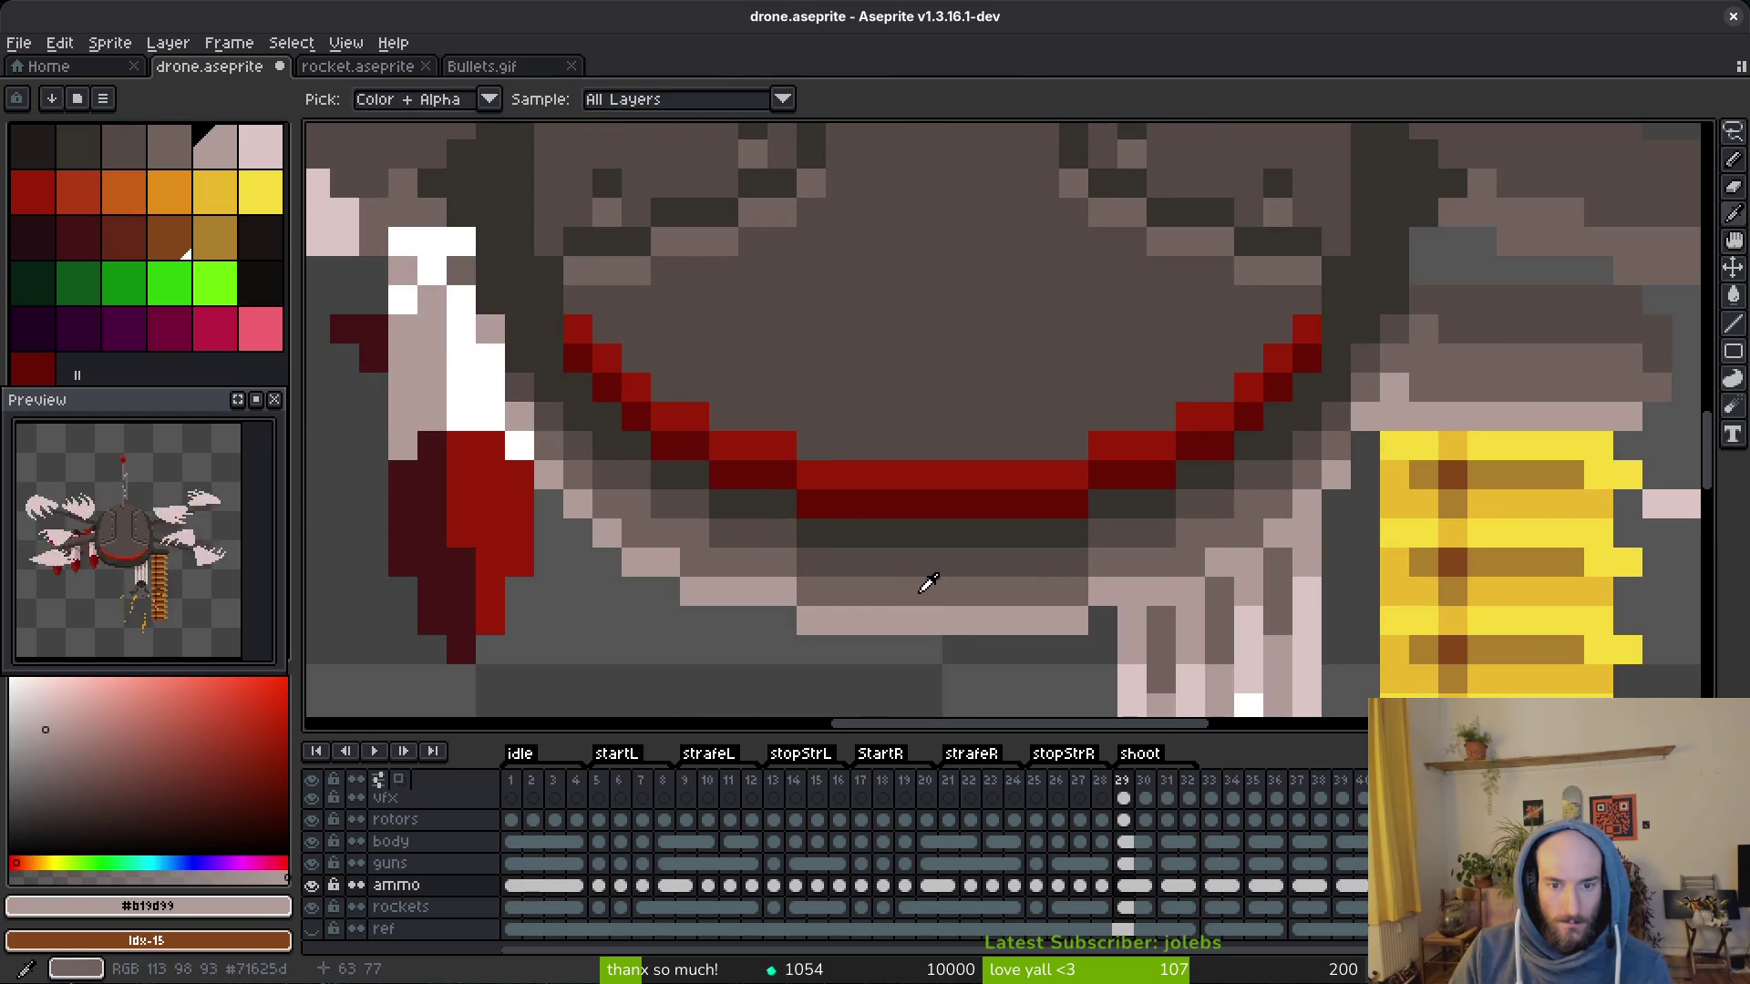
alt+click(823, 445)
click(1121, 842)
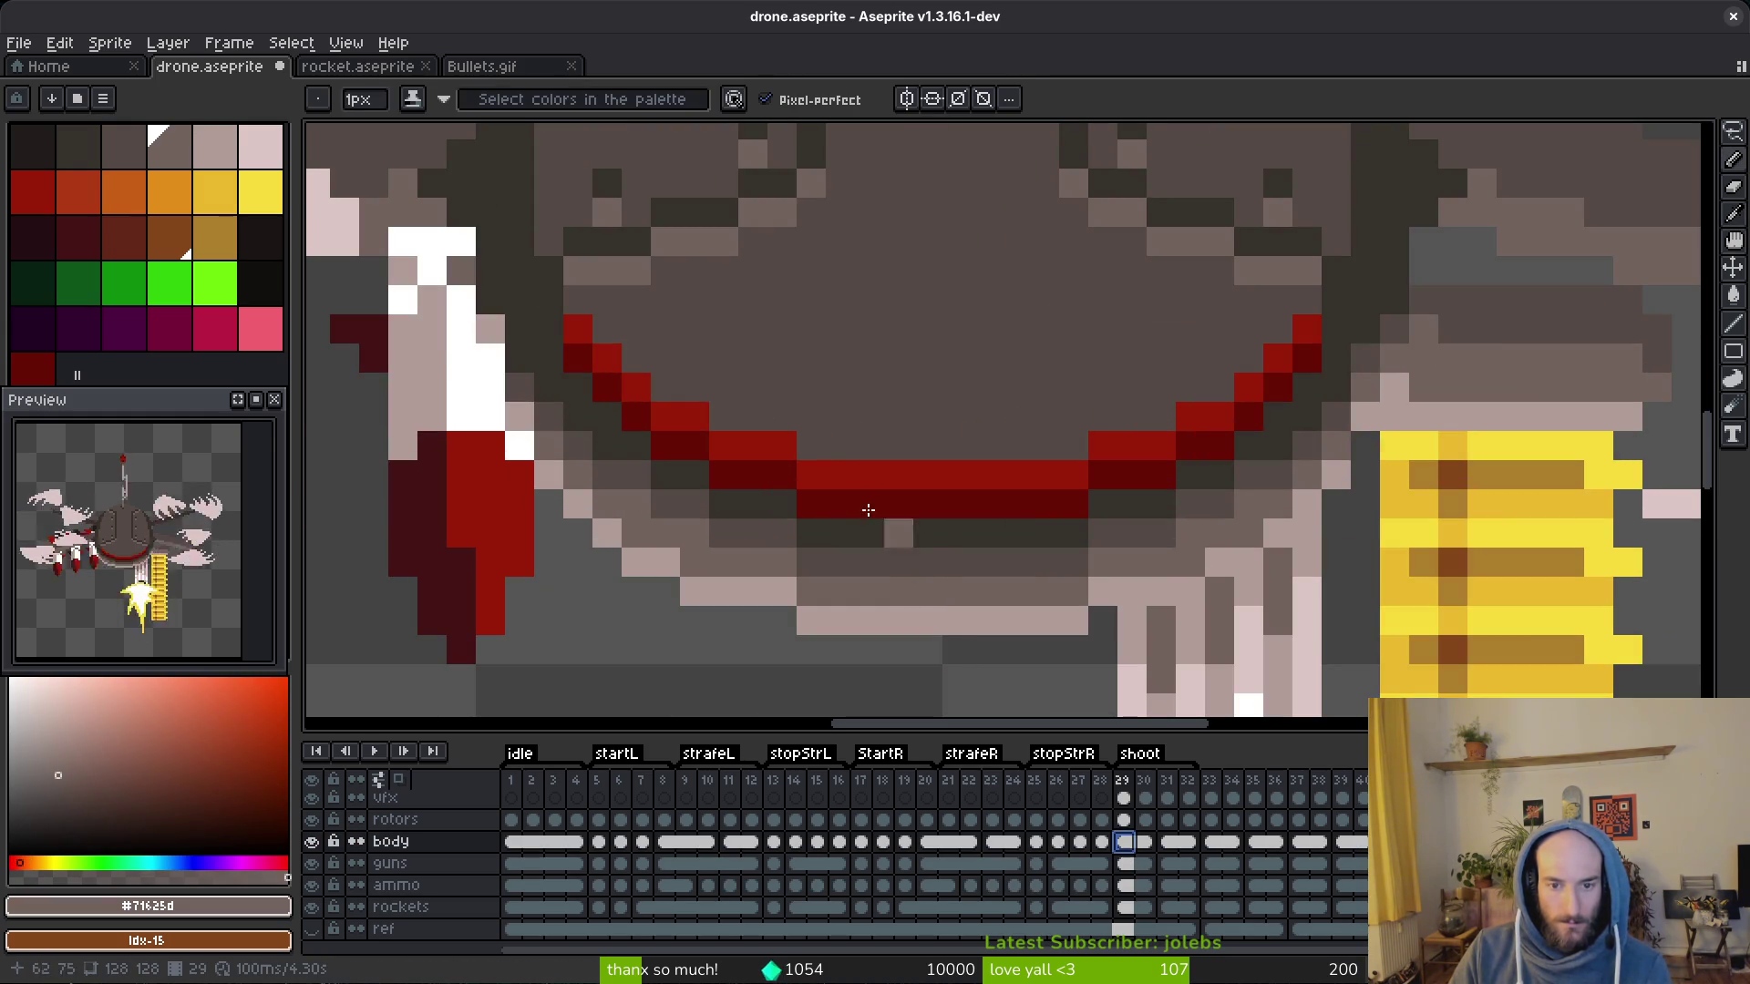
alt+click(818, 442)
mouse_move(833, 442)
mouse_down()
mouse_move(1009, 440)
mouse_move(1221, 397)
mouse_up()
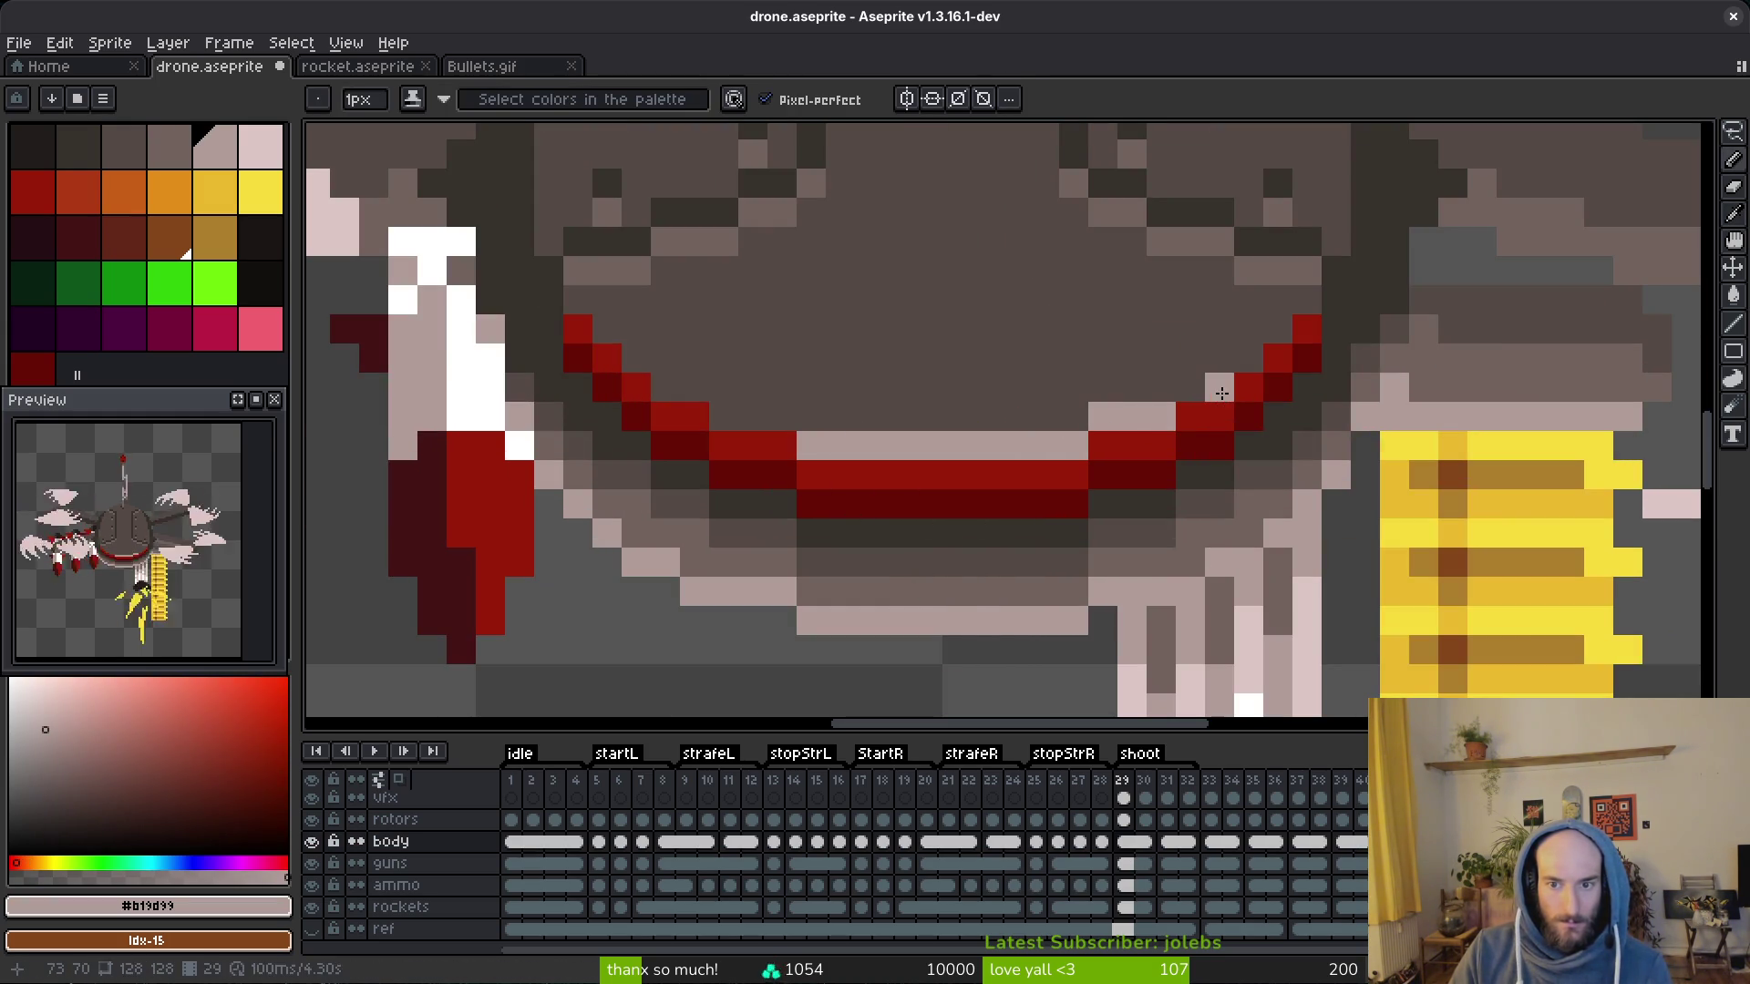
click(1217, 359)
click(1306, 308)
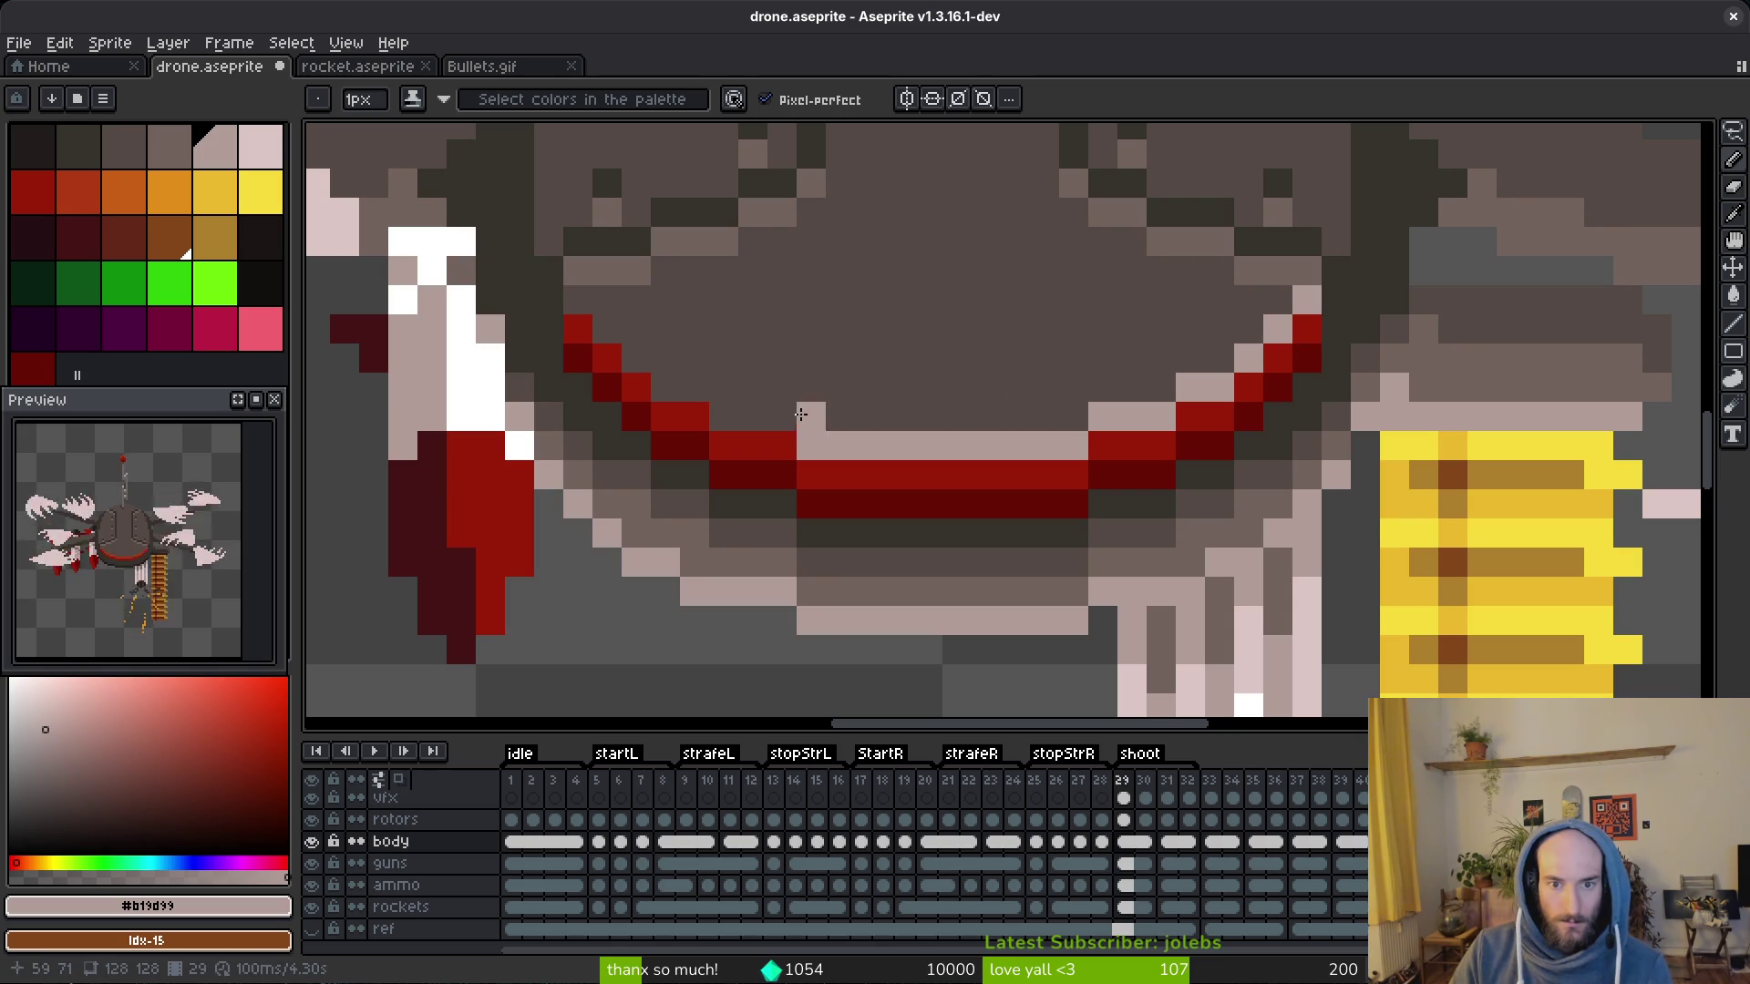
Step: Extend the highlight up the lip's left curve and add grey-brown shading pixels at the lip's right end
drag(745, 415, 698, 397)
click(628, 359)
click(606, 329)
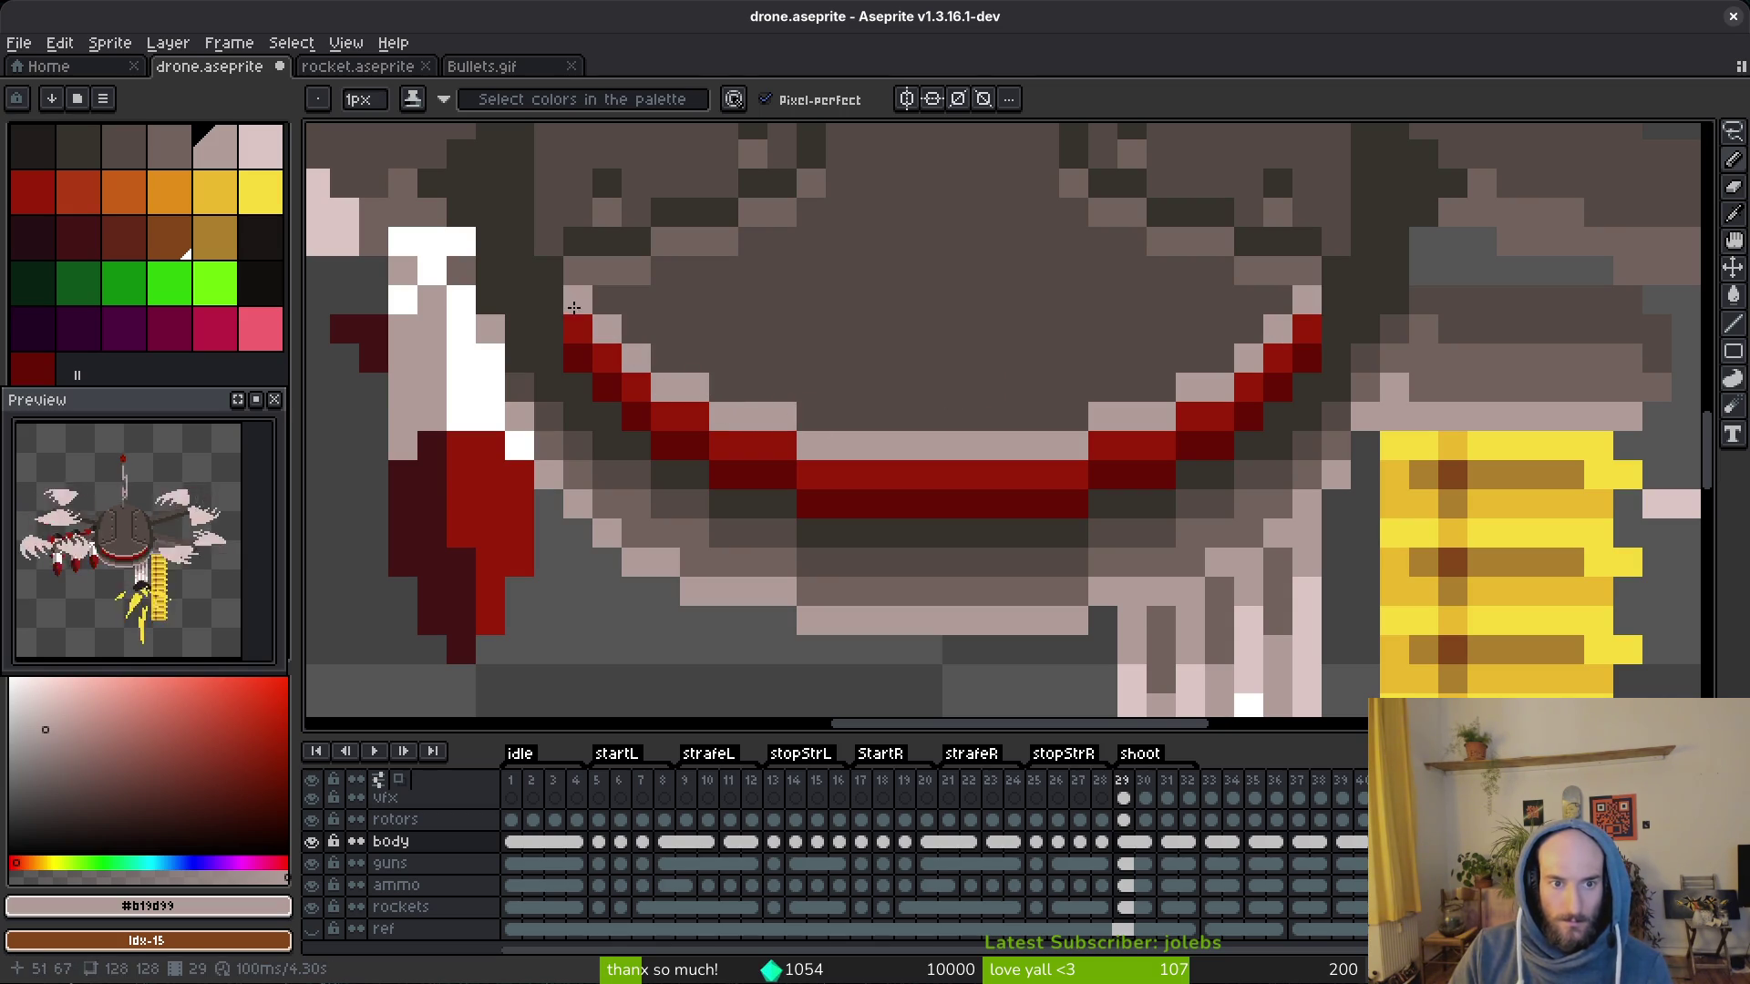
alt+click(1104, 383)
mouse_move(1104, 411)
mouse_down()
mouse_move(824, 419)
mouse_move(684, 387)
mouse_move(622, 314)
mouse_up()
click(662, 355)
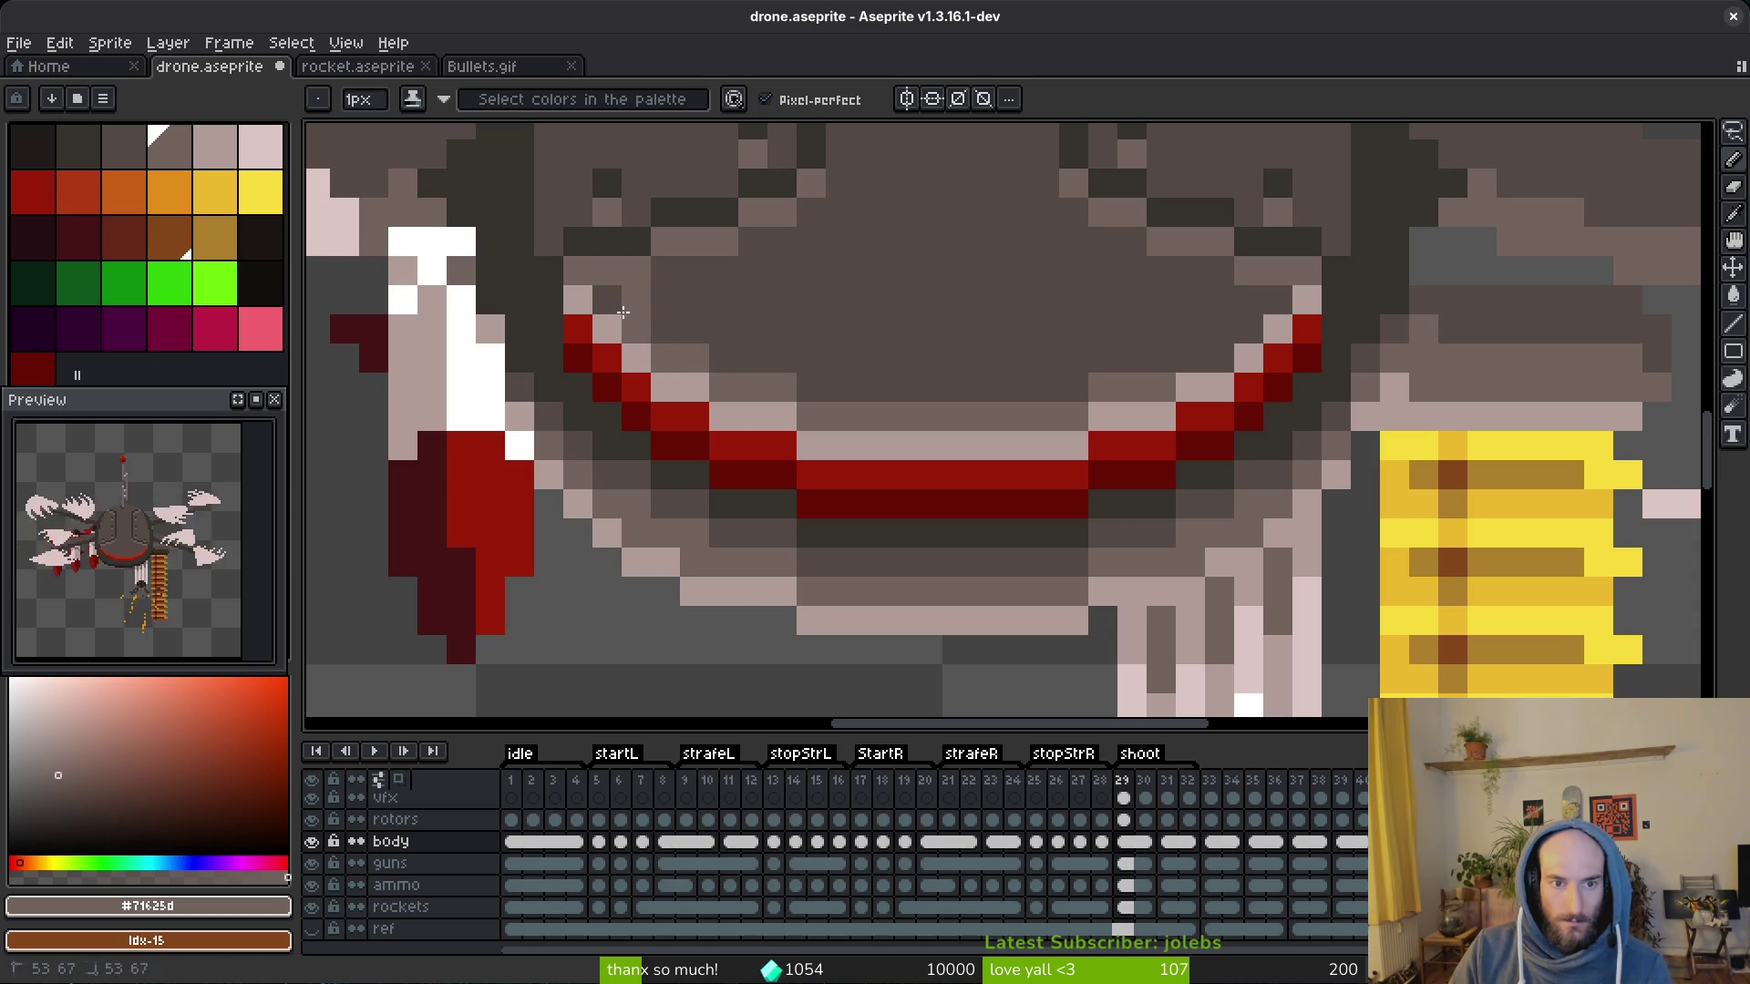
drag(1221, 328, 1282, 300)
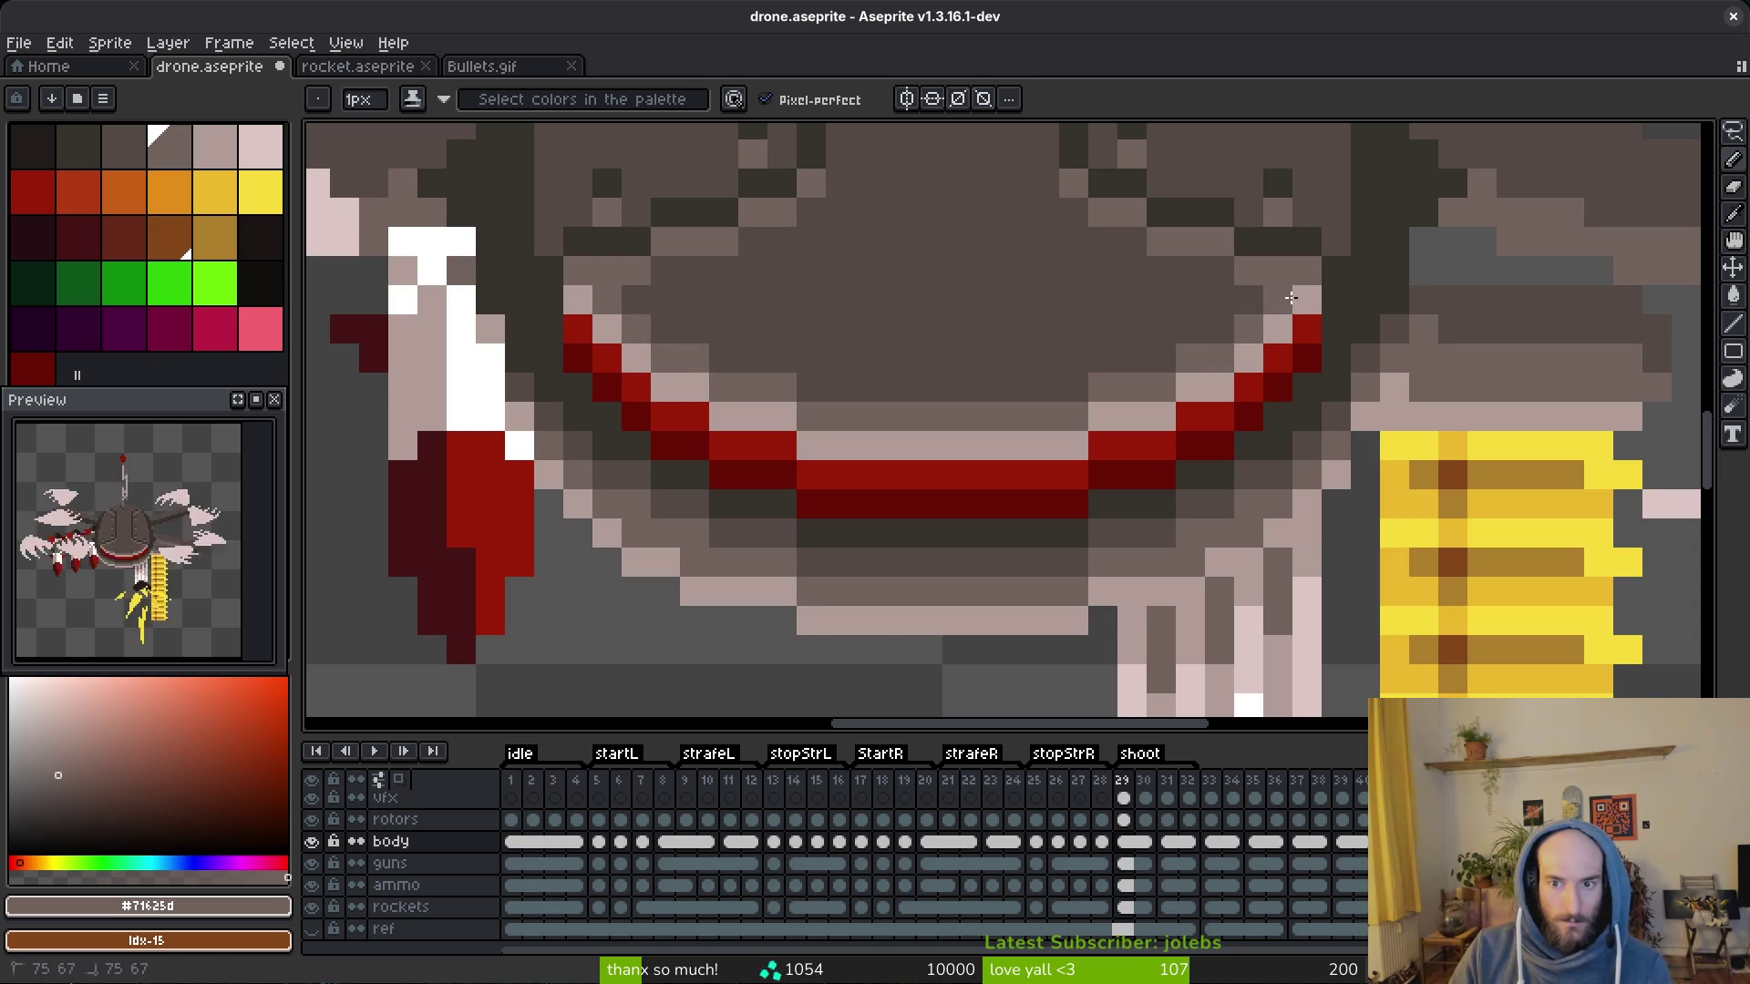
scroll(1210, 542, down, 3)
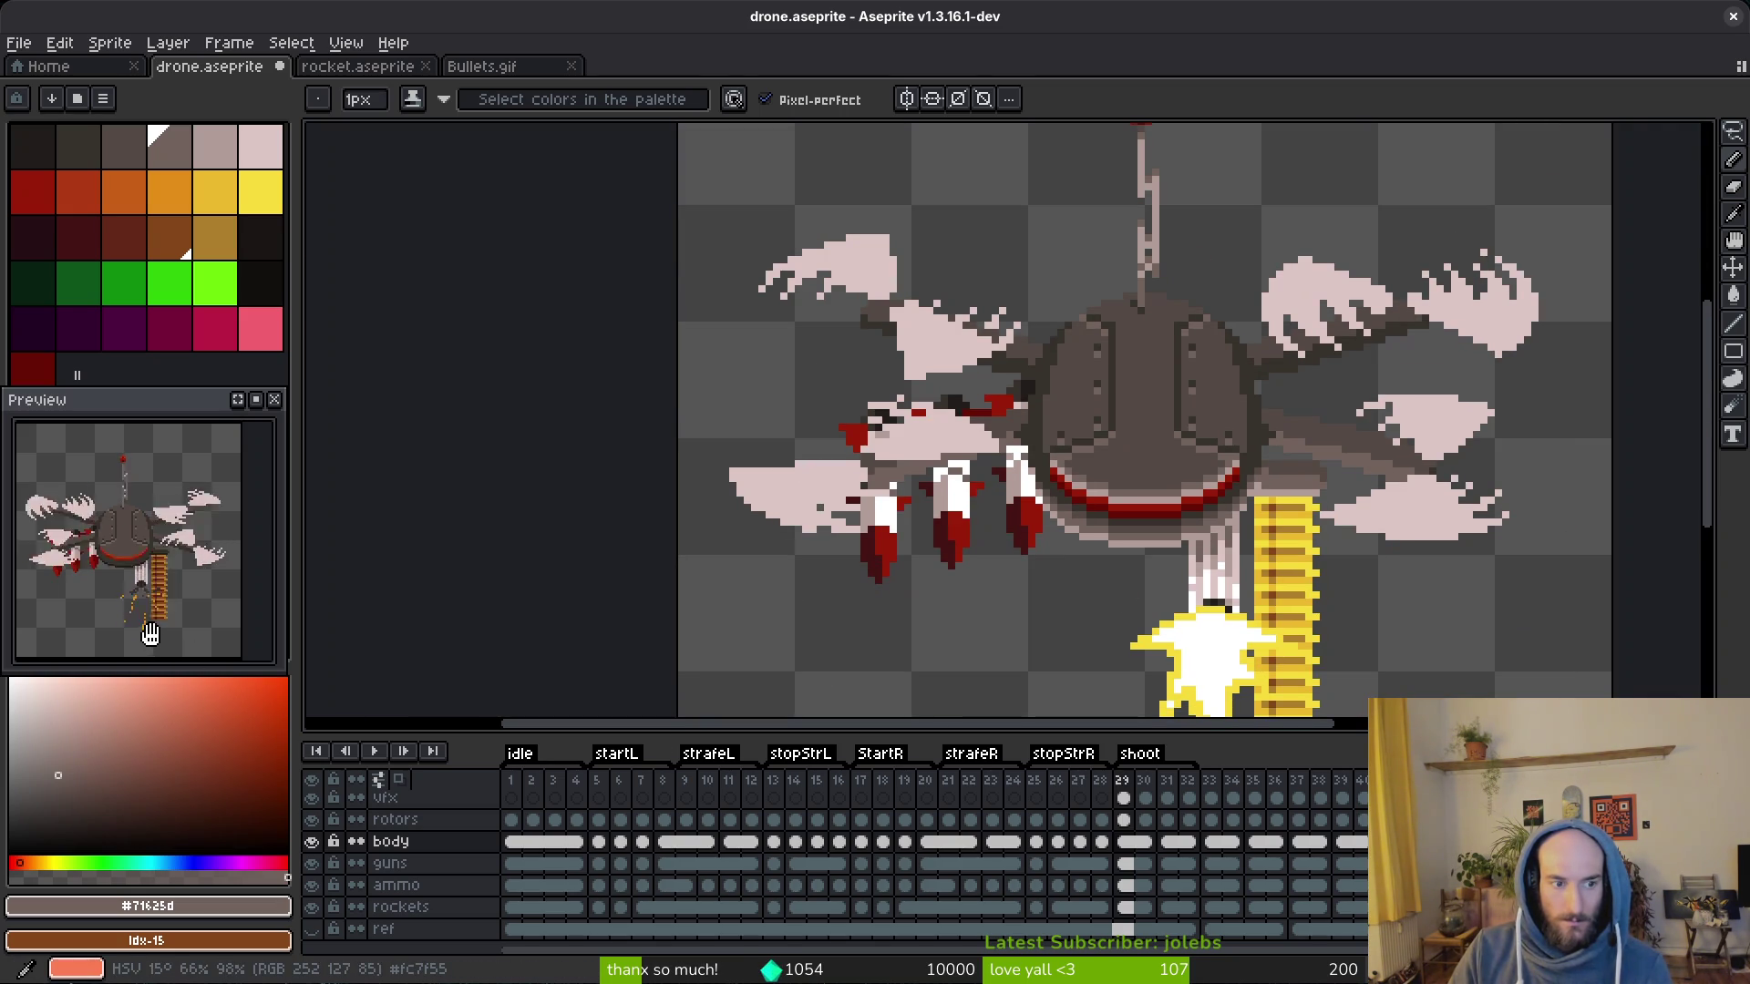
scroll(1121, 492, up, 3)
scroll(1039, 507, up, 3)
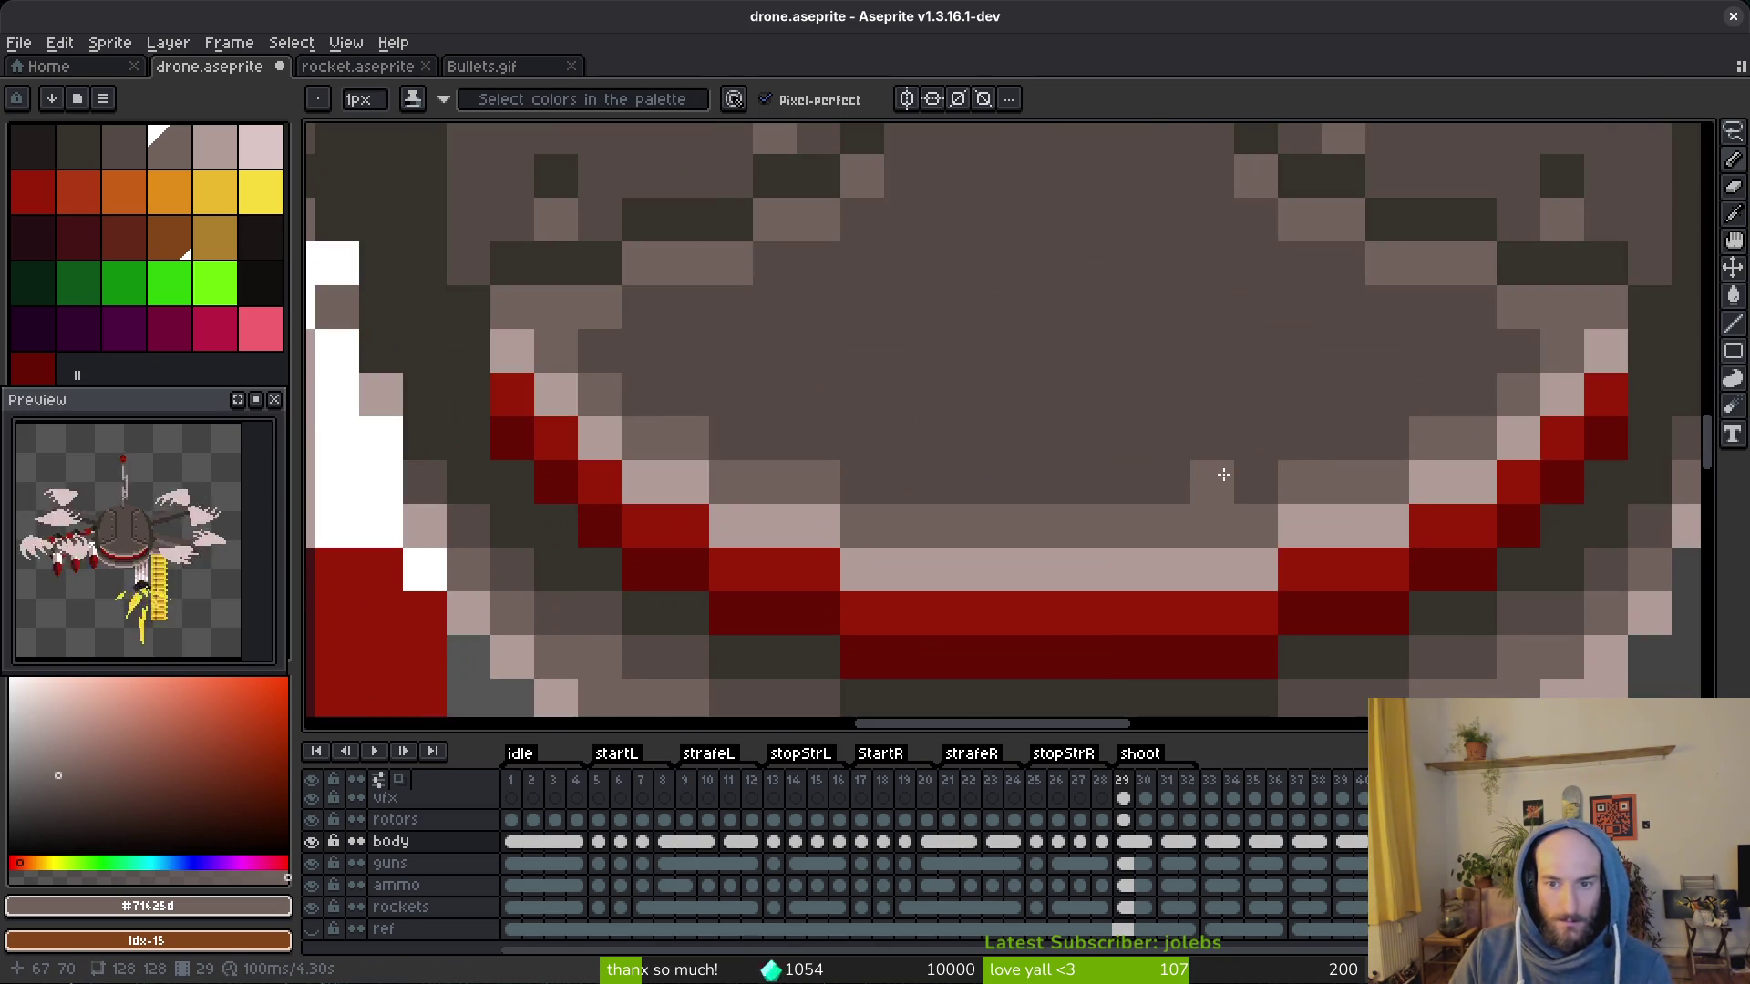
click(889, 483)
Step: Paint lighter grey pixels along the dome's arc and darken two pixels on its right side
drag(1432, 396, 1321, 438)
drag(1432, 395, 1517, 352)
click(1474, 357)
drag(774, 439, 817, 439)
click(725, 439)
click(643, 395)
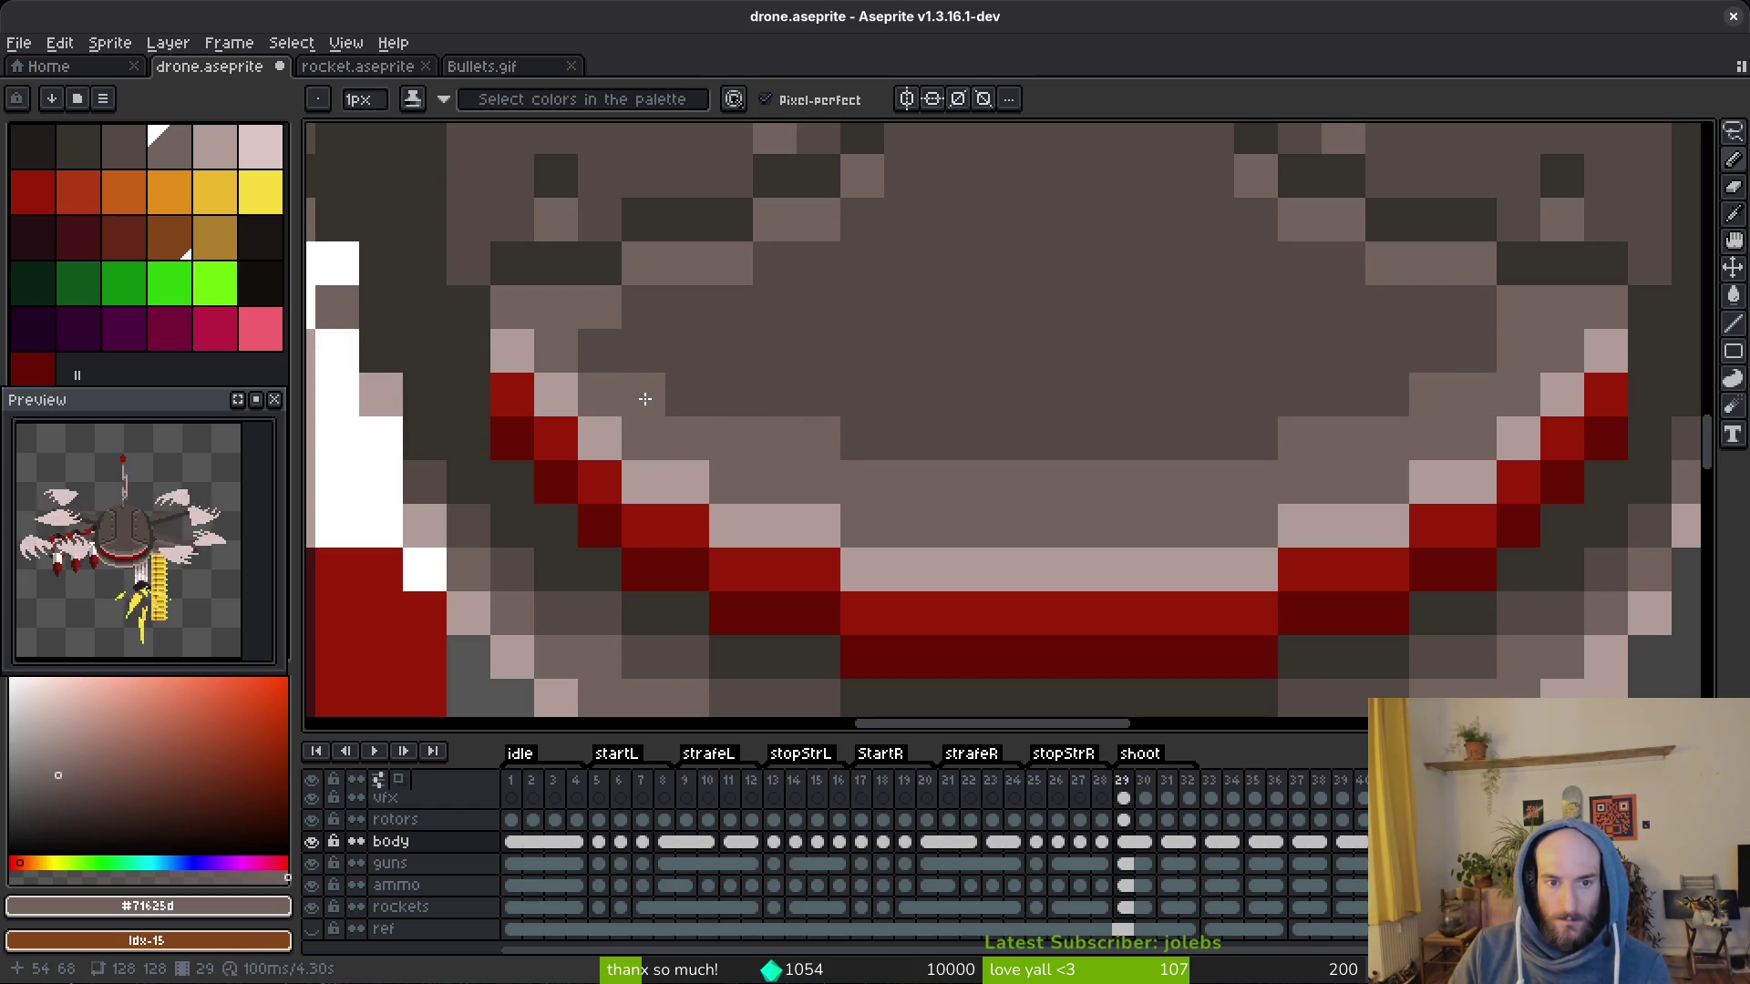
click(601, 352)
alt+click(1340, 343)
click(1517, 328)
click(1517, 396)
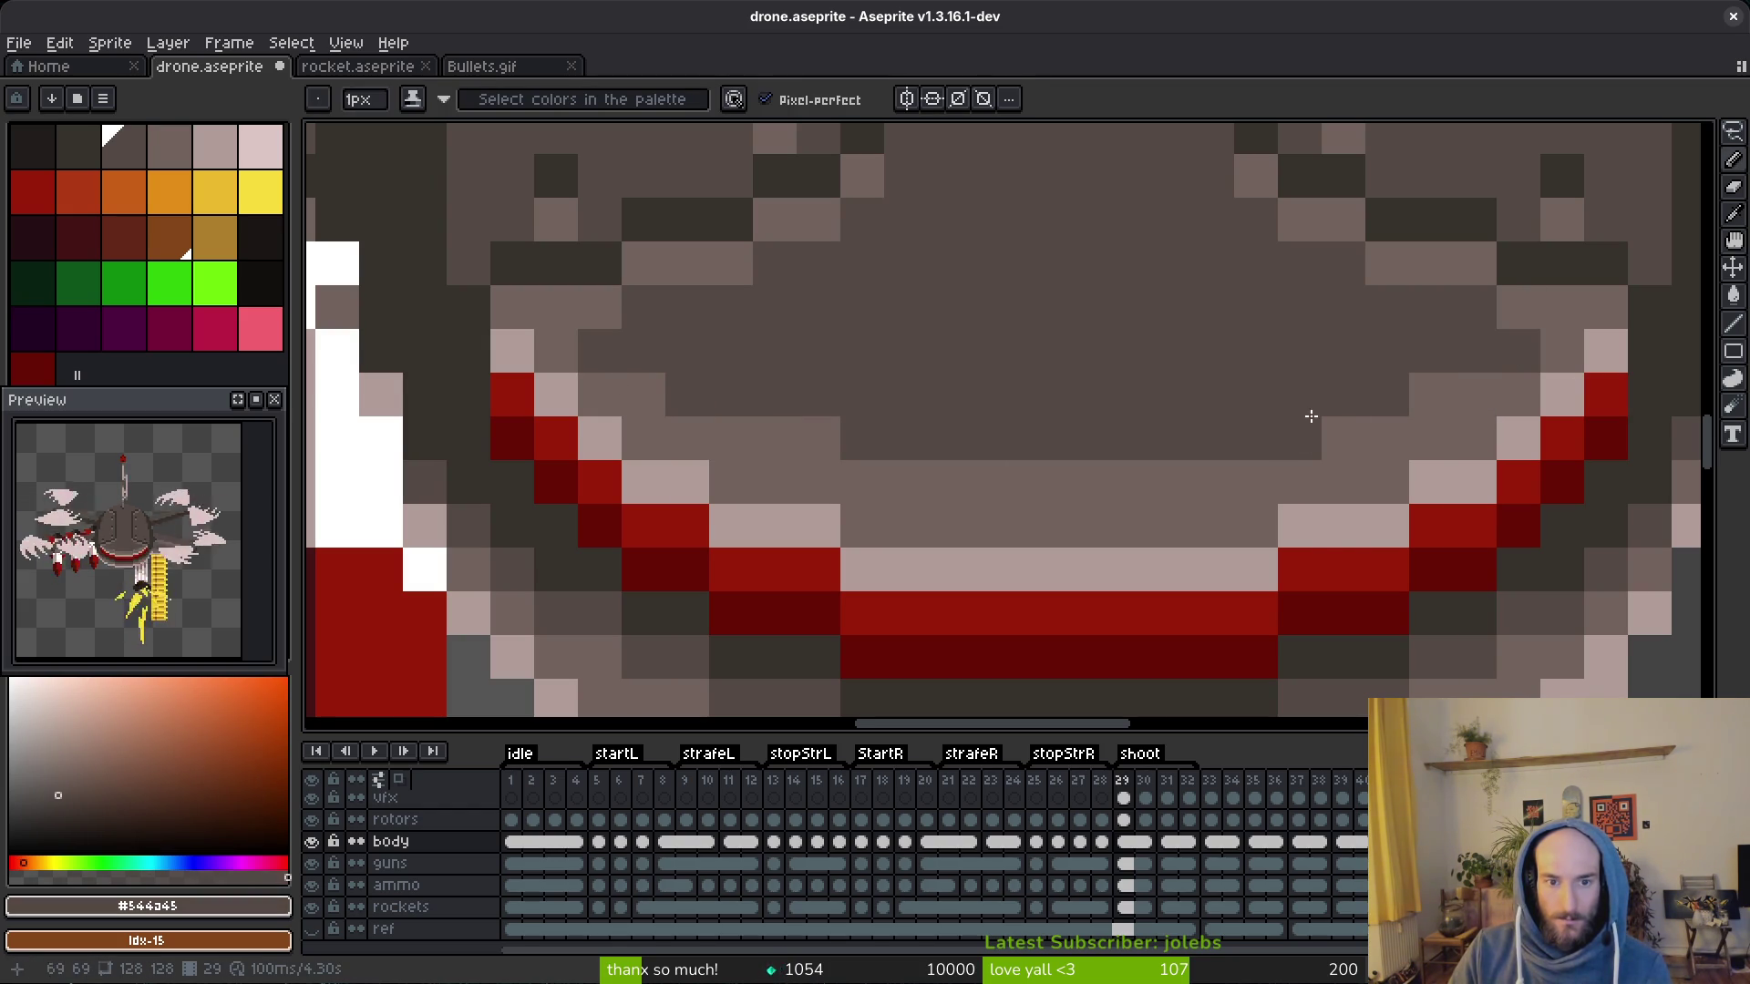
scroll(1504, 386, down, 3)
scroll(1329, 503, up, 3)
Step: Add light highlight pixels under the dome and paint a darker #544a45 shading row above the red trim
alt+click(1330, 466)
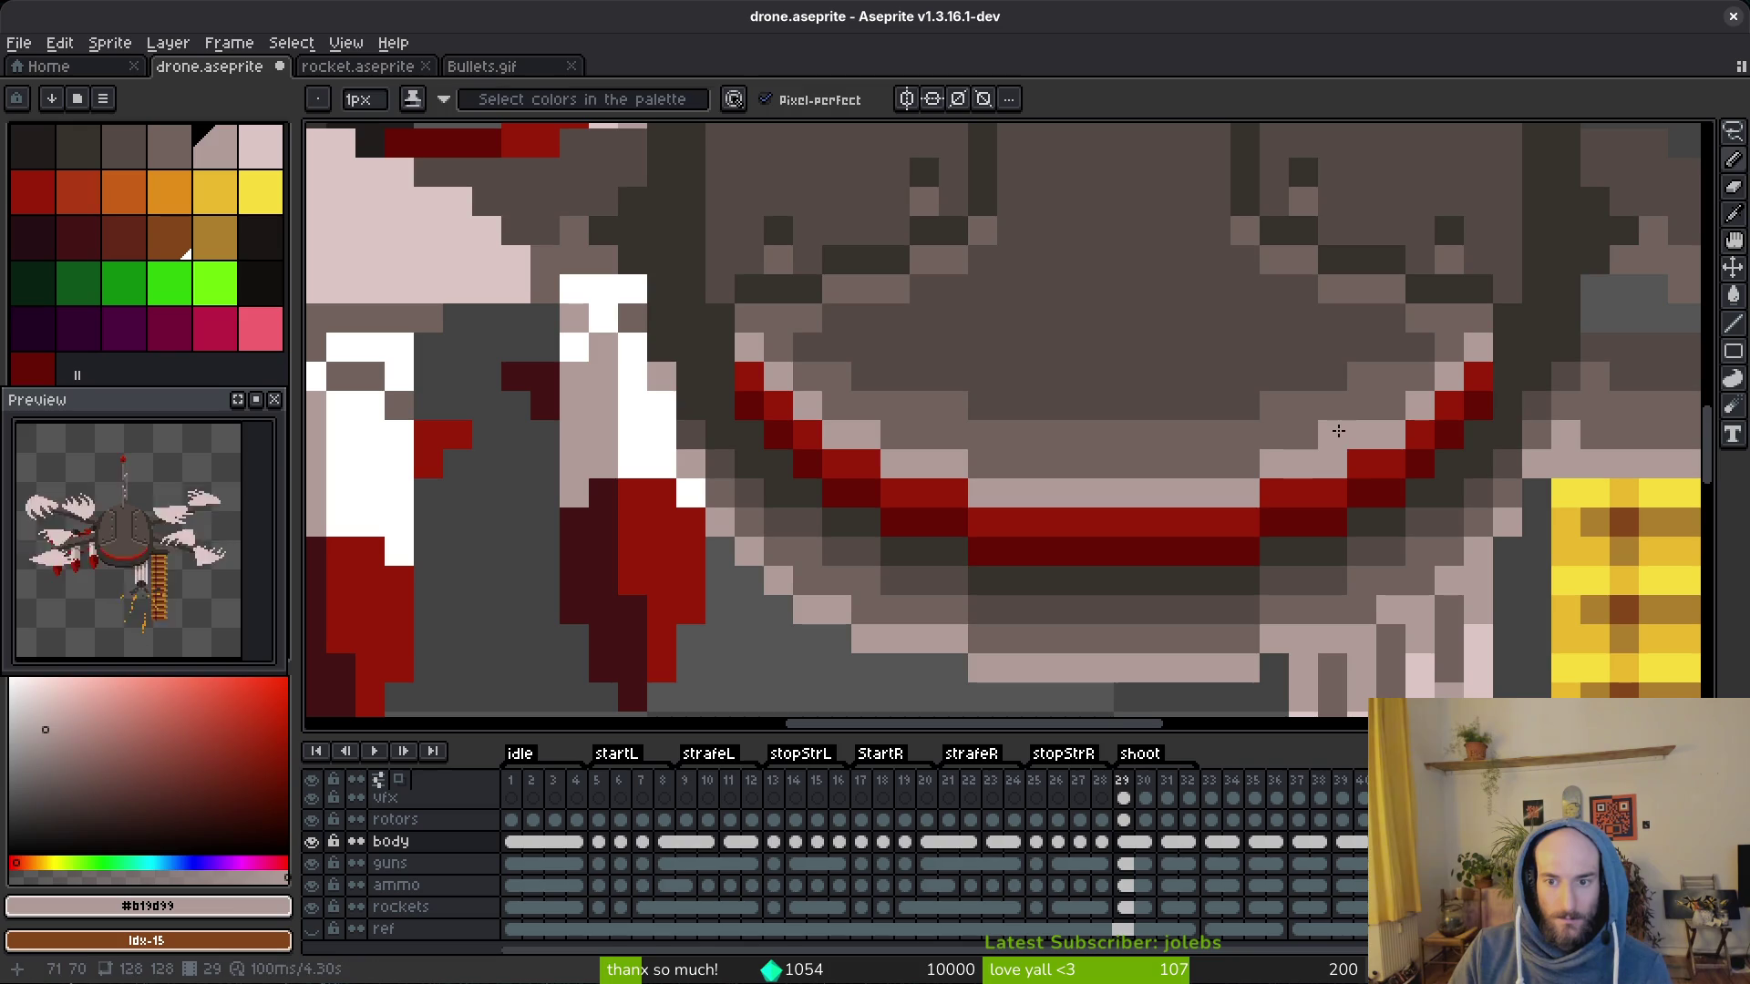
click(879, 435)
click(1248, 457)
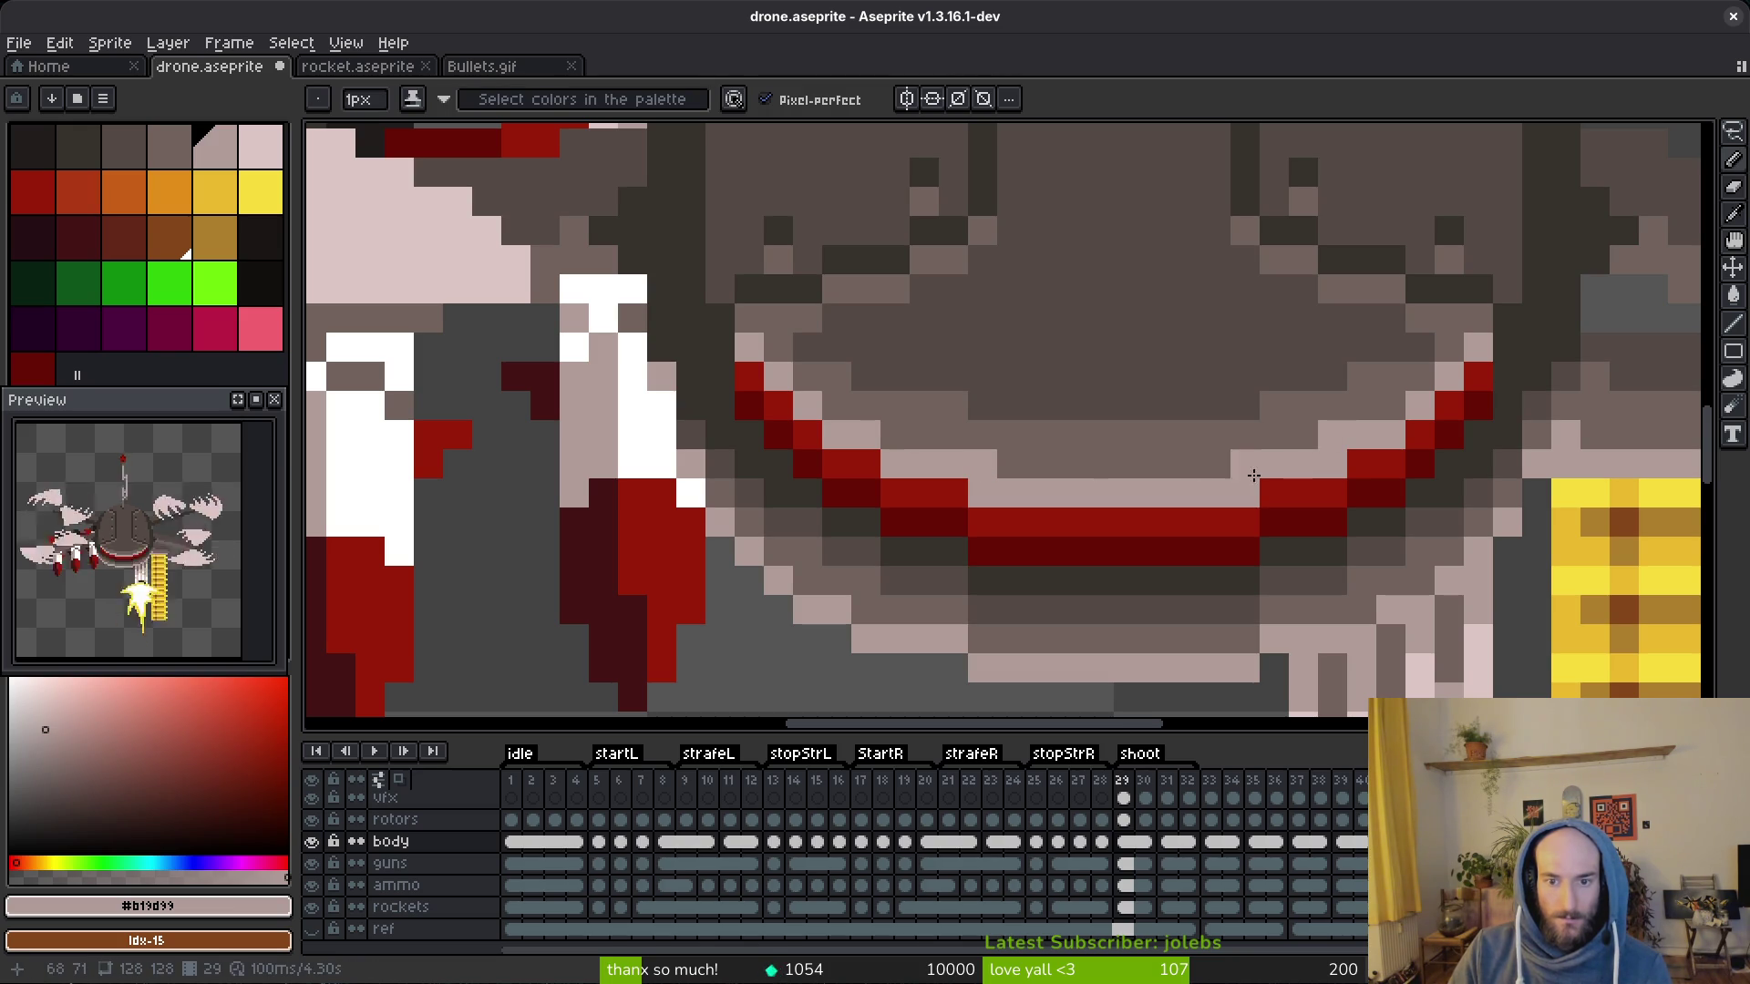
click(925, 435)
scroll(957, 479, down, 4)
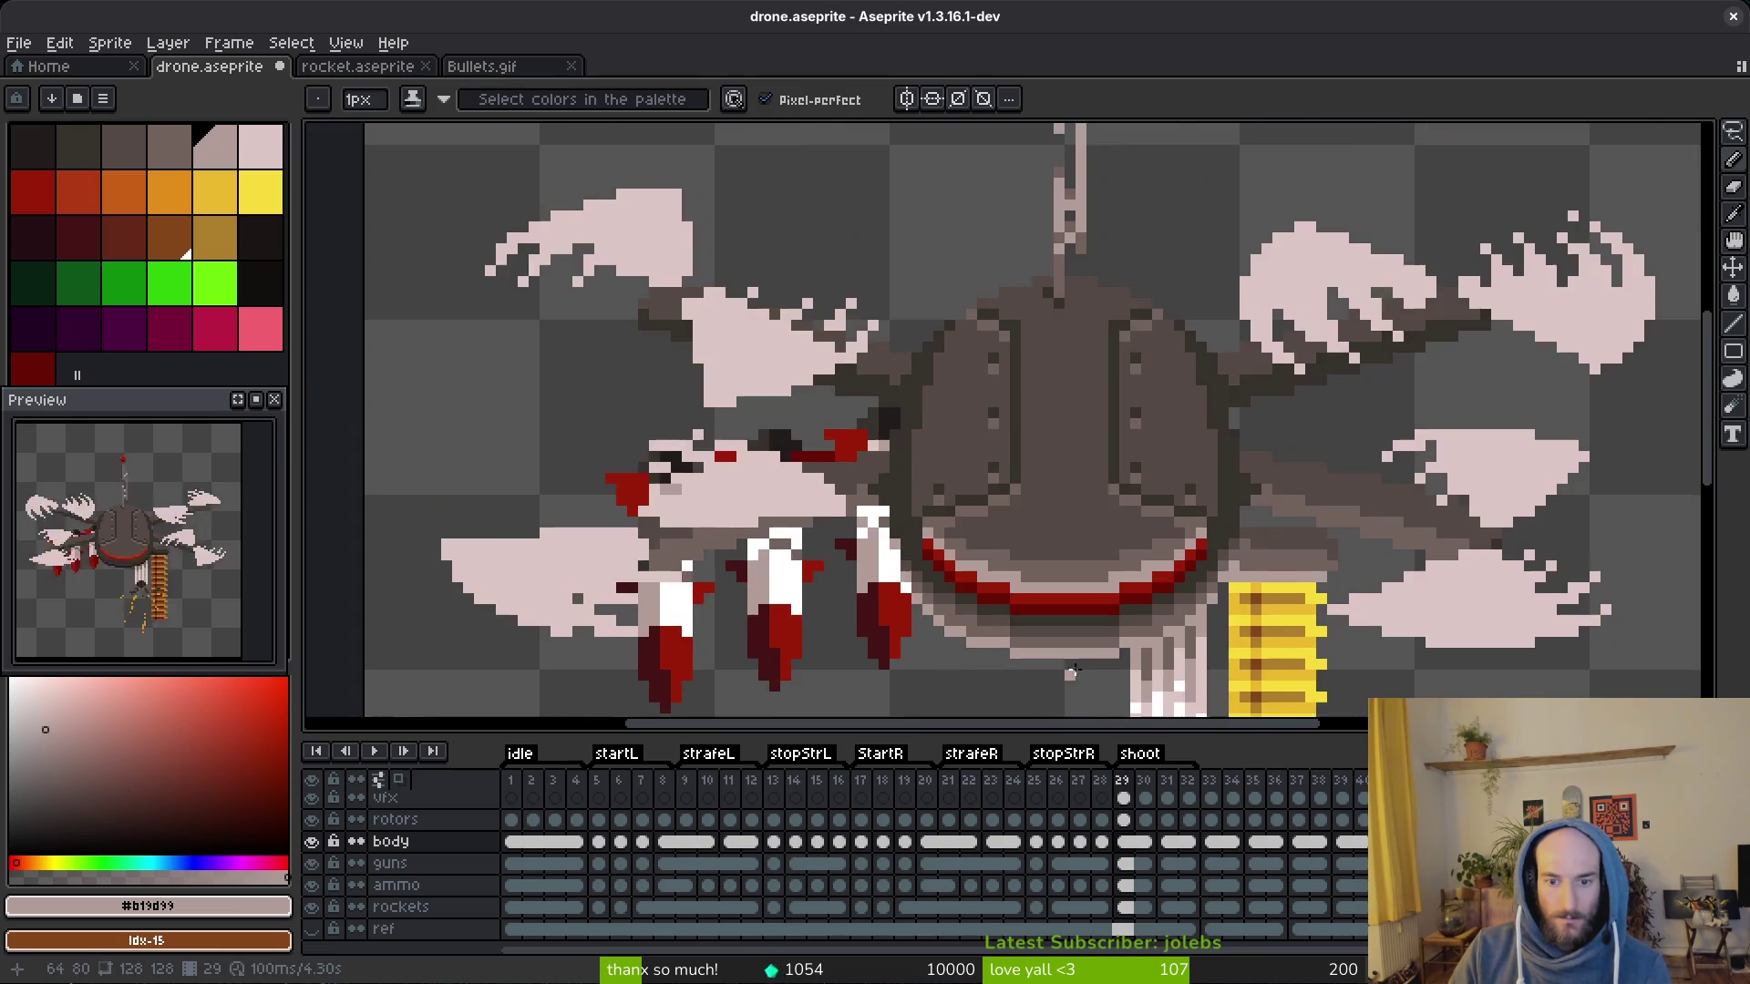
scroll(943, 552, down, 2)
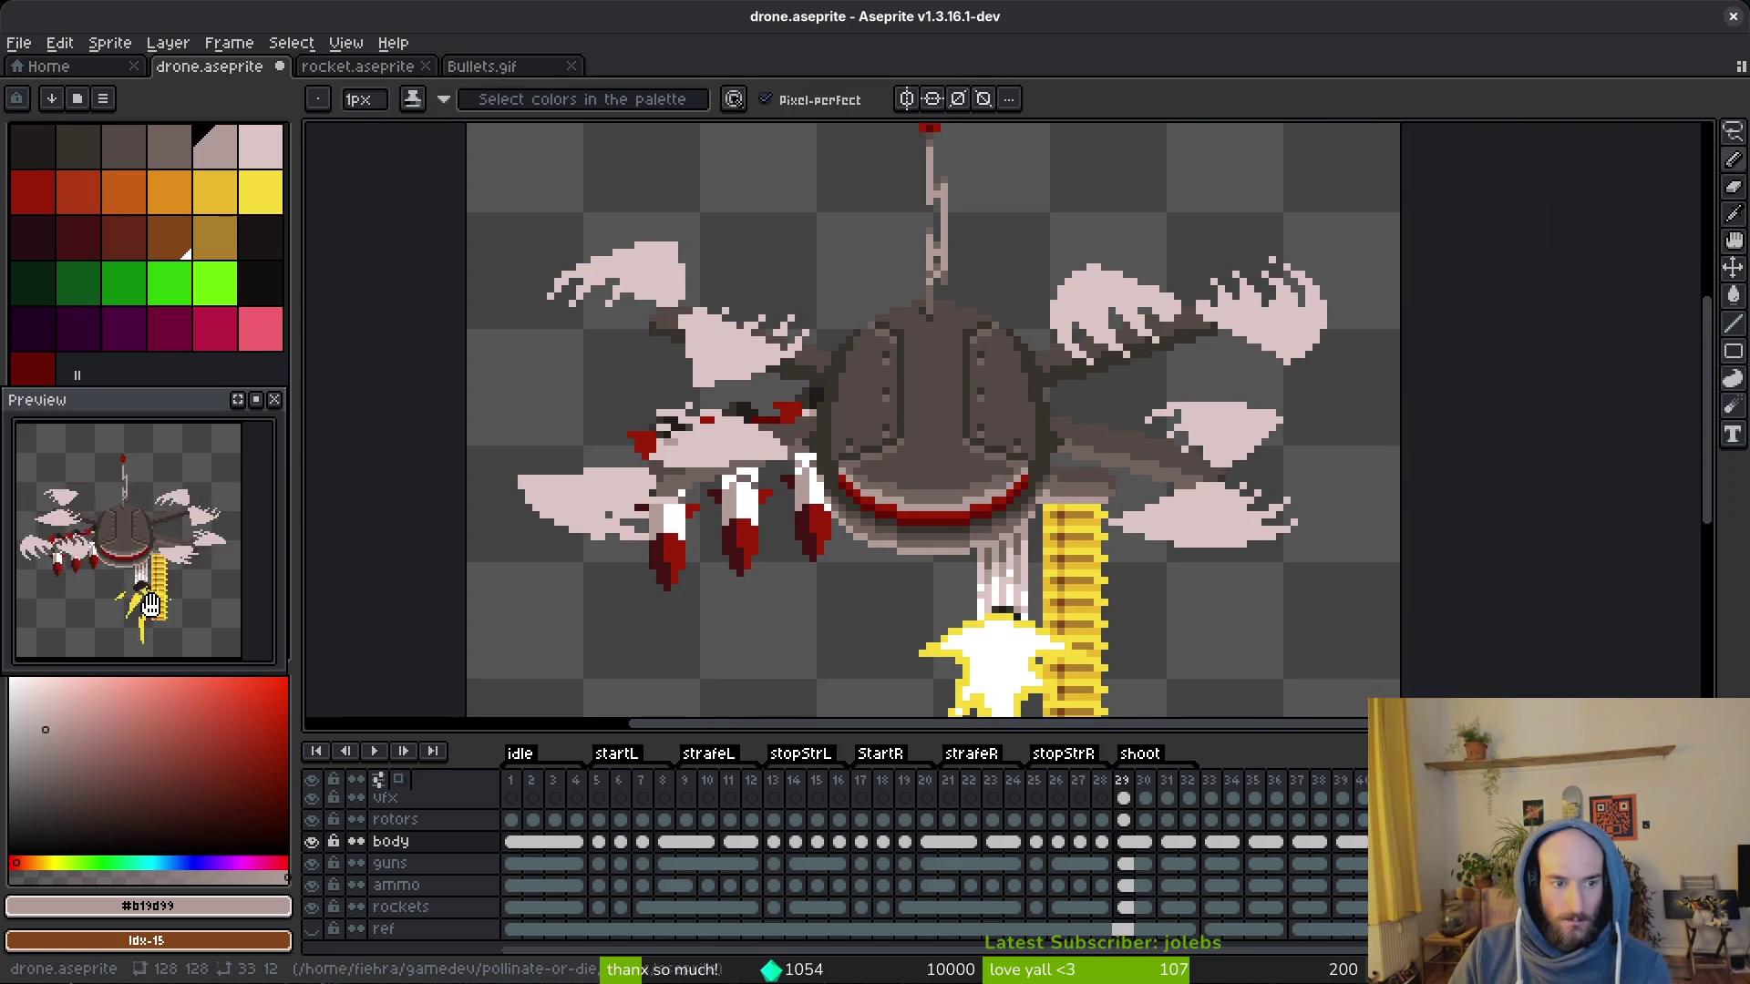
scroll(957, 519, up, 2)
scroll(964, 526, up, 2)
scroll(973, 538, up, 2)
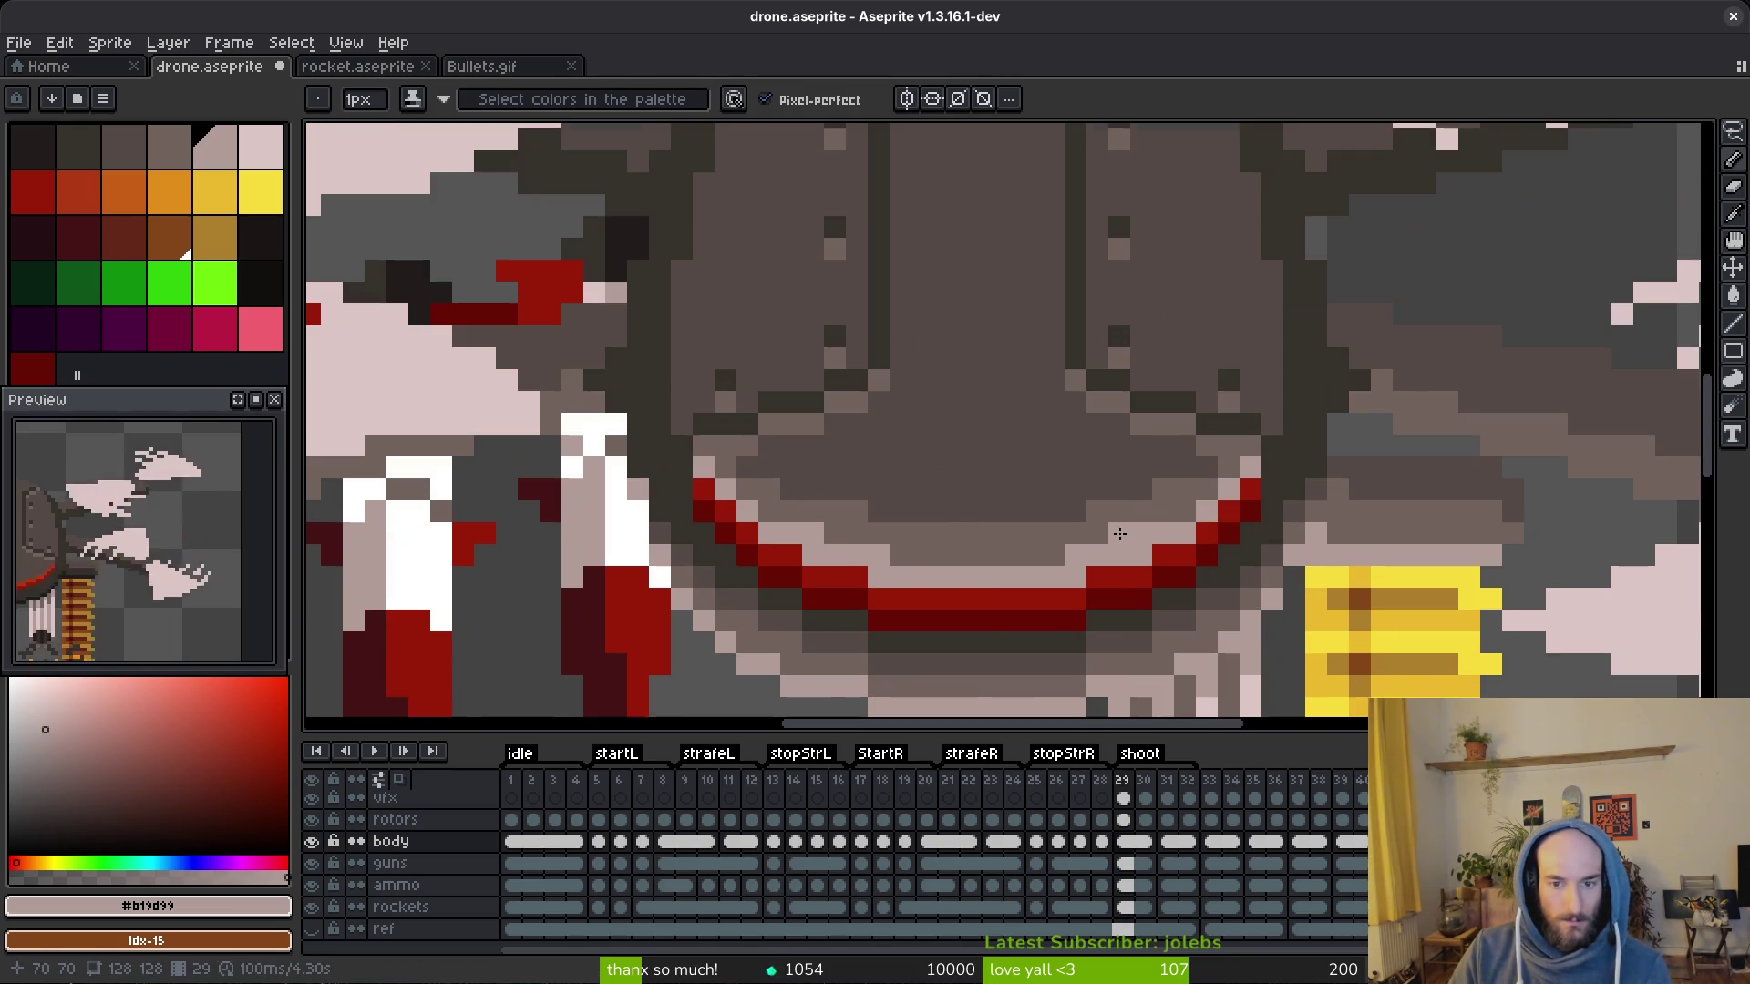
alt+click(973, 538)
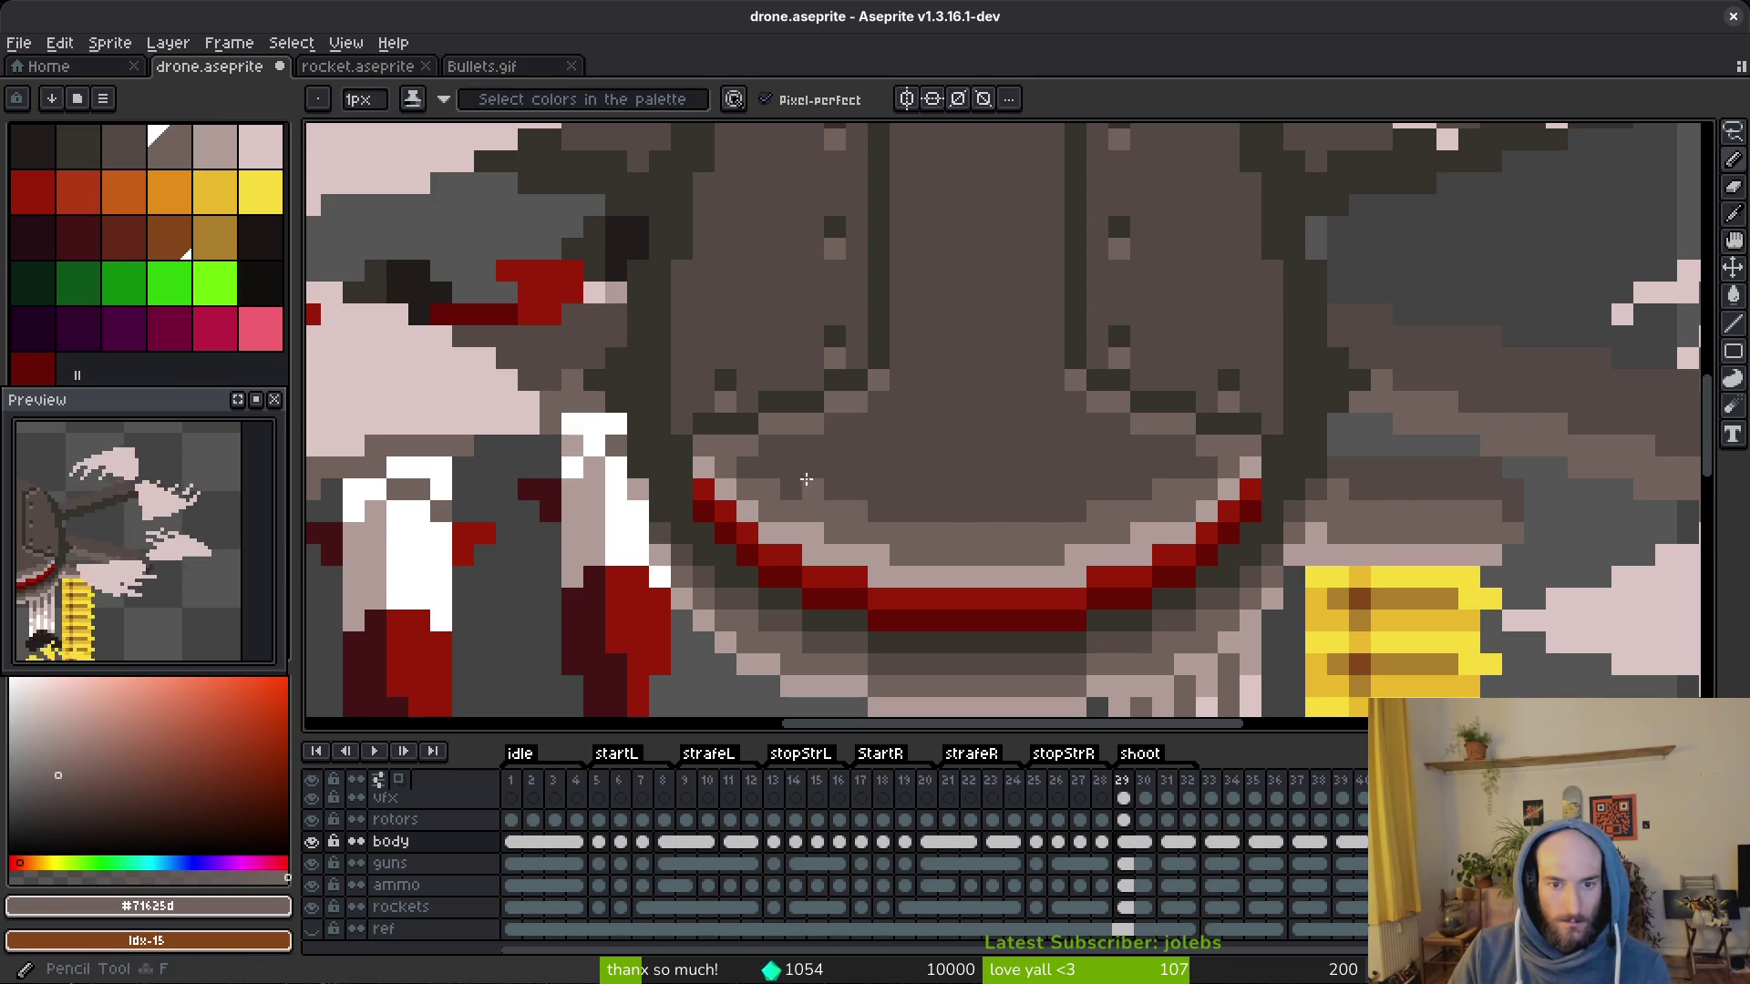
drag(808, 490, 1149, 490)
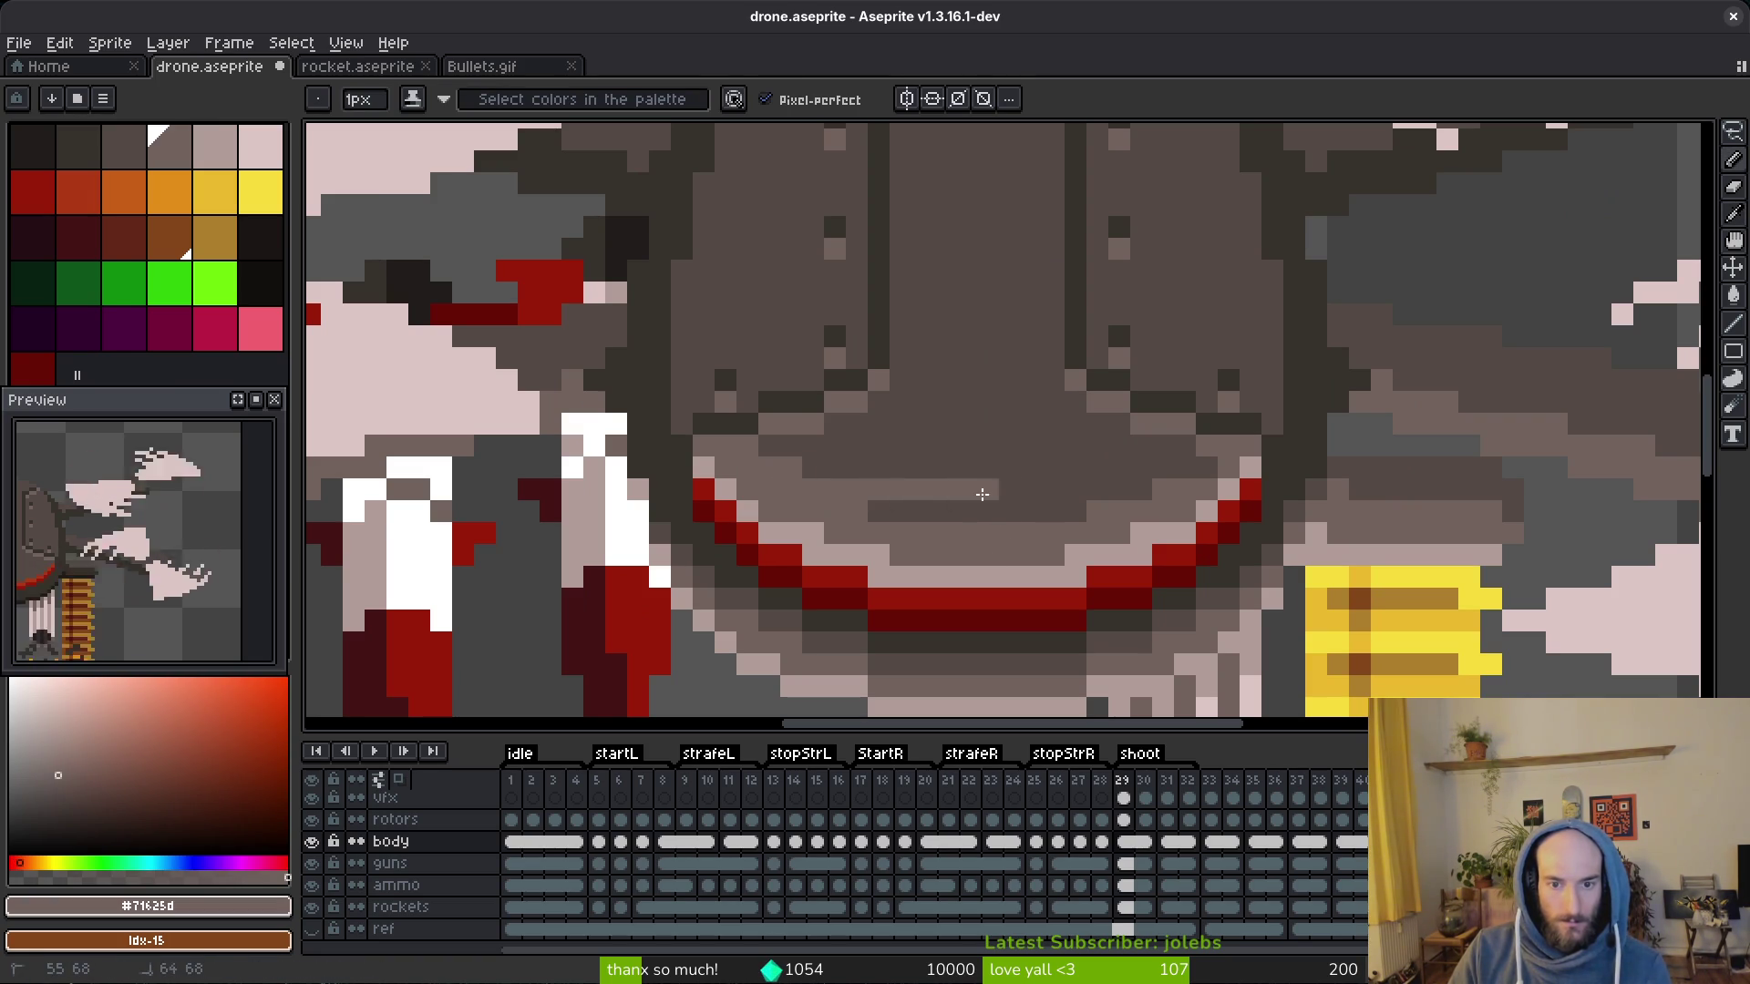
alt+click(957, 442)
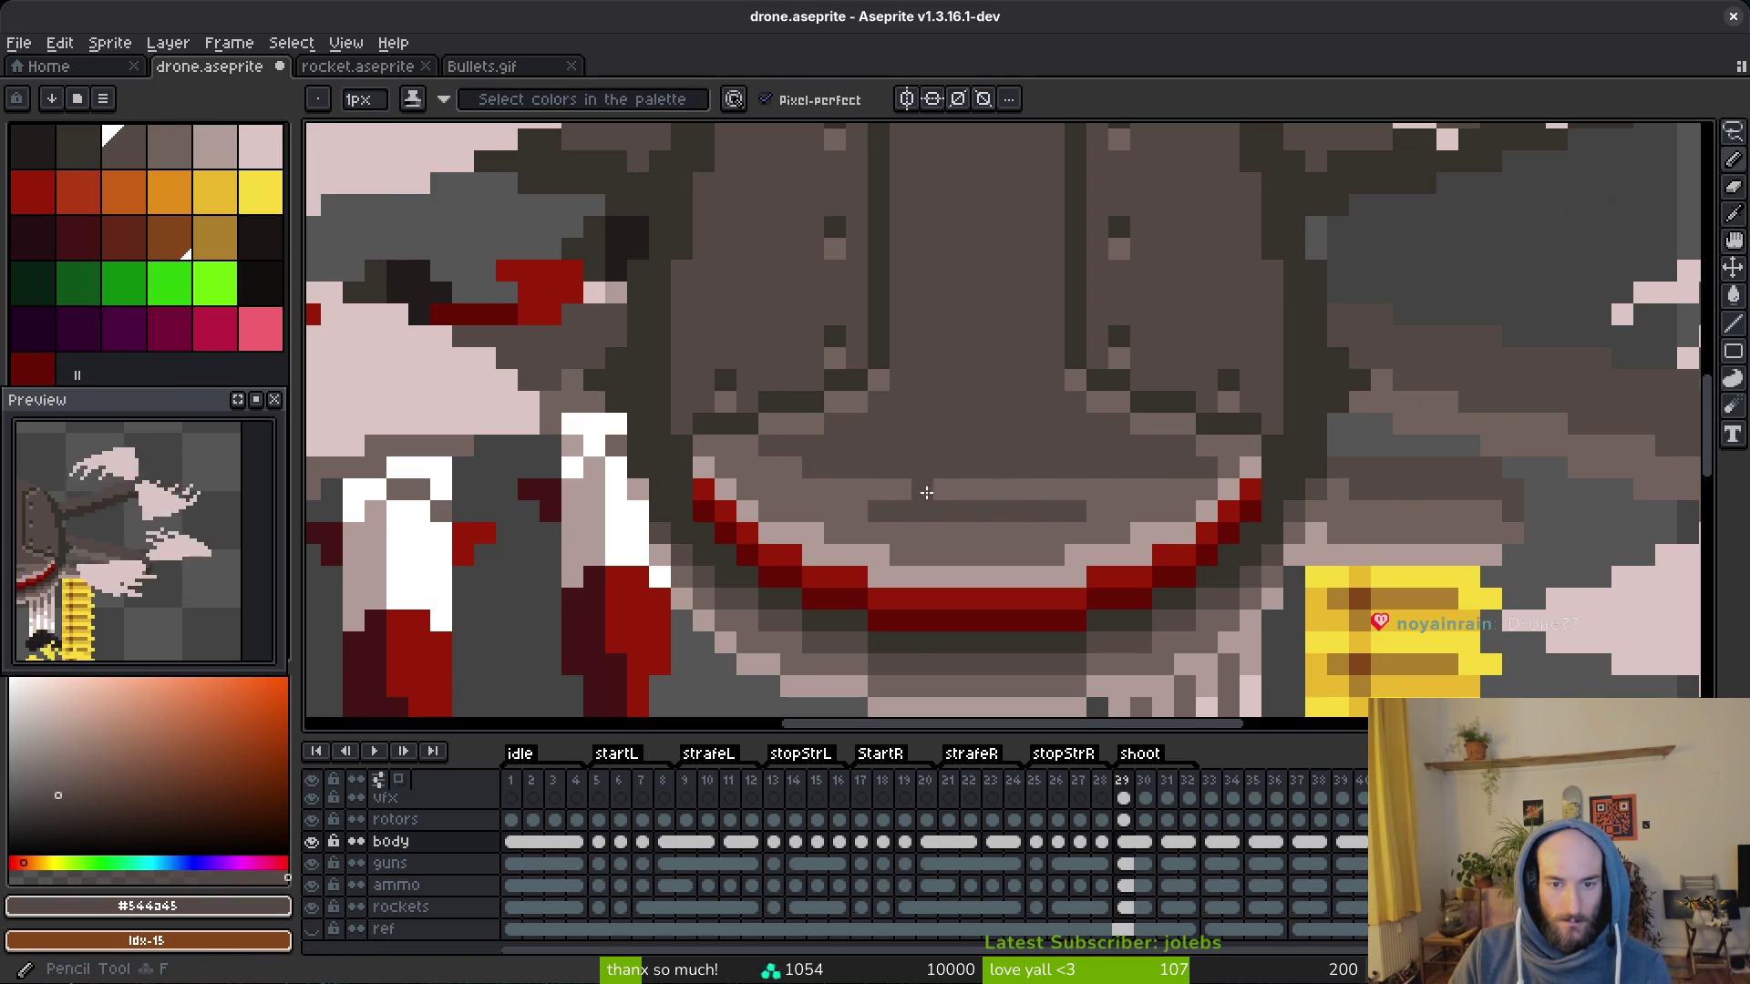
drag(896, 489, 1059, 490)
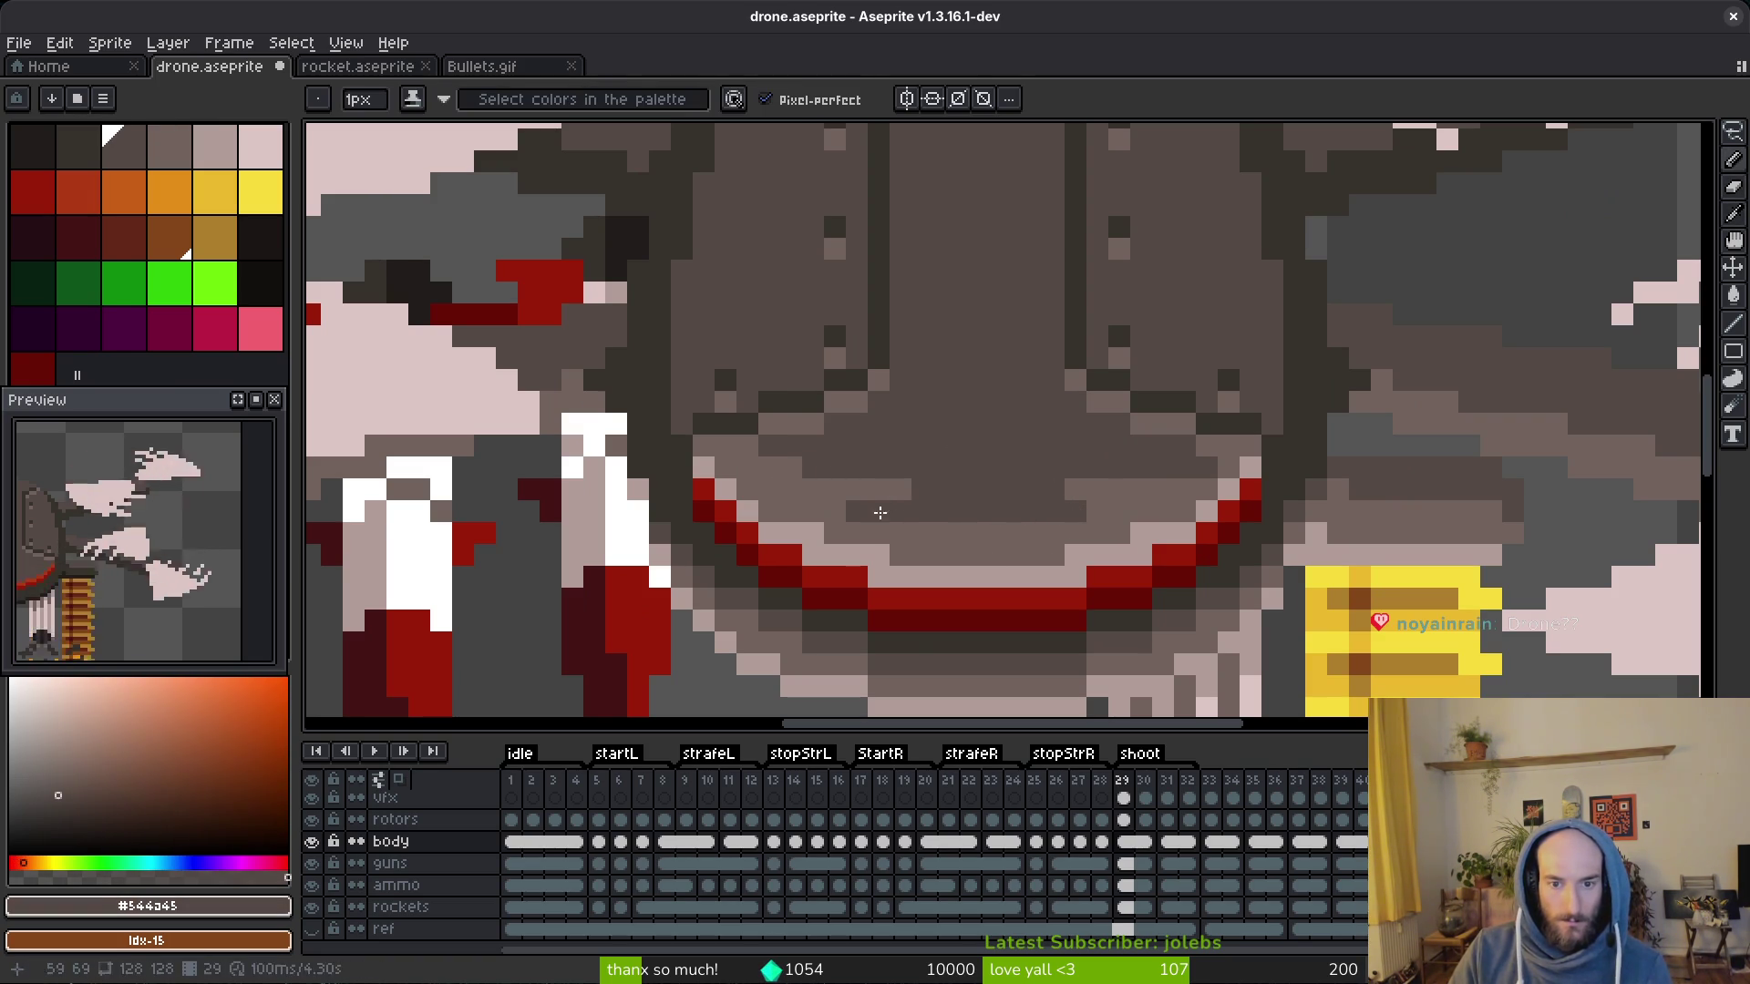
alt+click(858, 512)
drag(862, 510, 1040, 508)
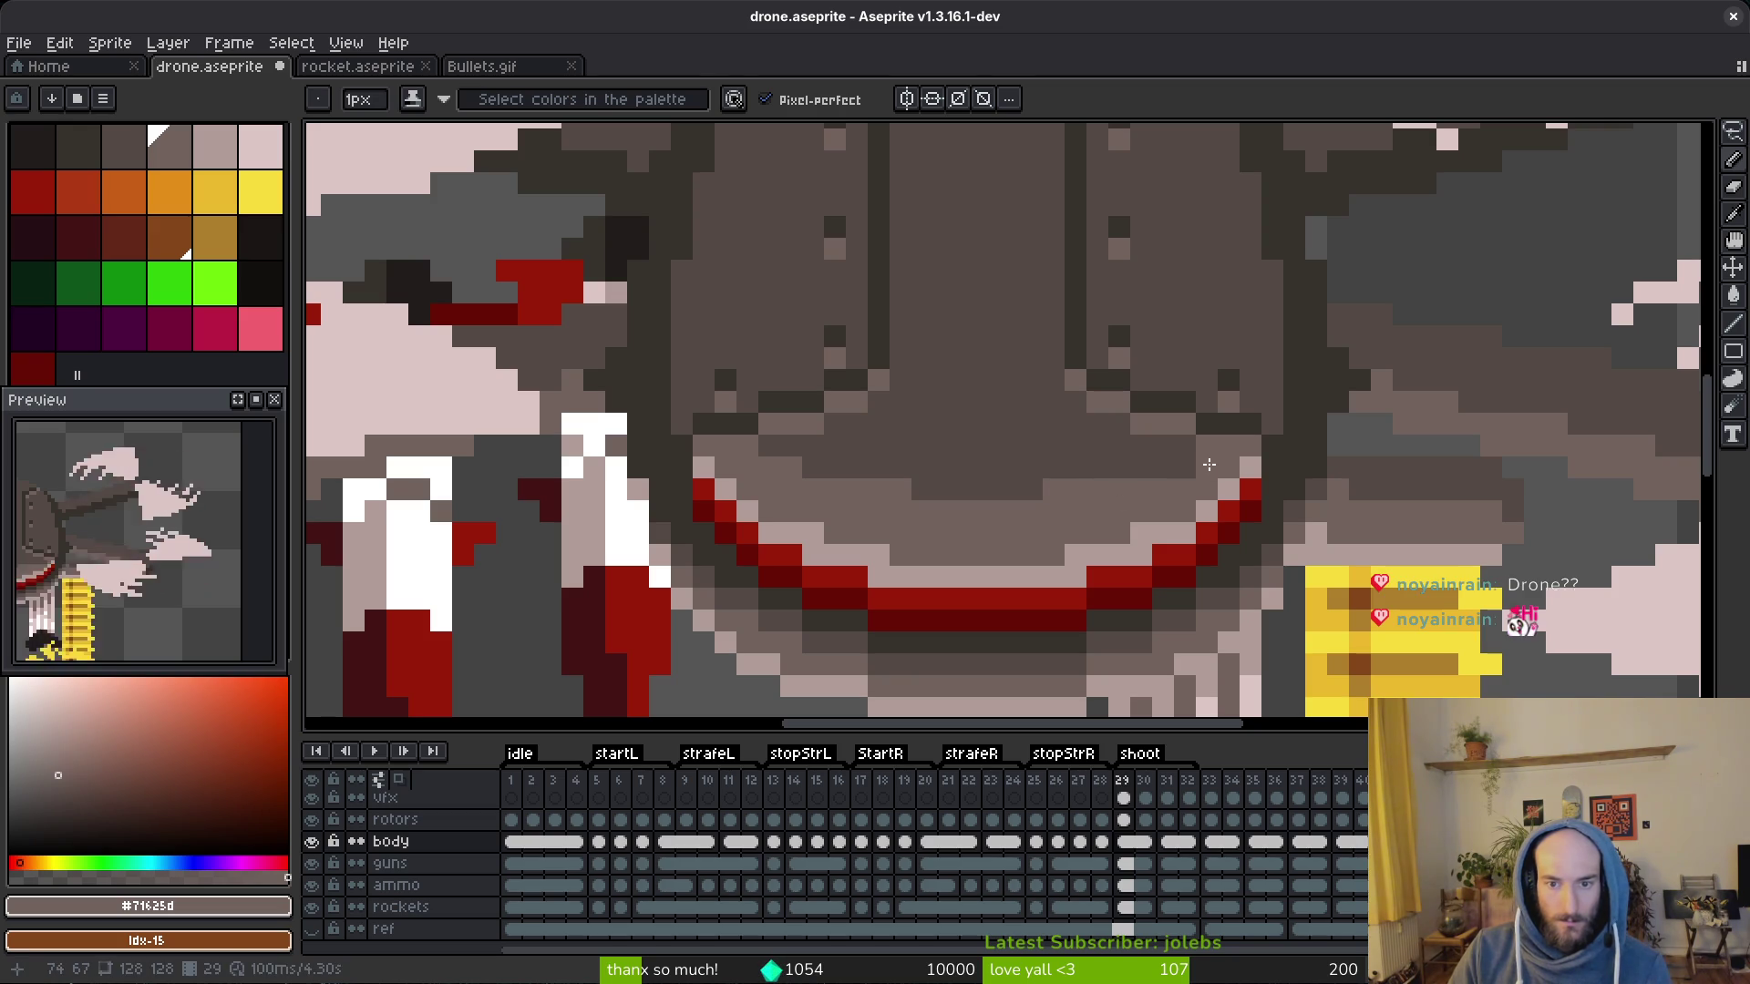
scroll(1176, 480, down, 2)
scroll(1066, 540, down, 1)
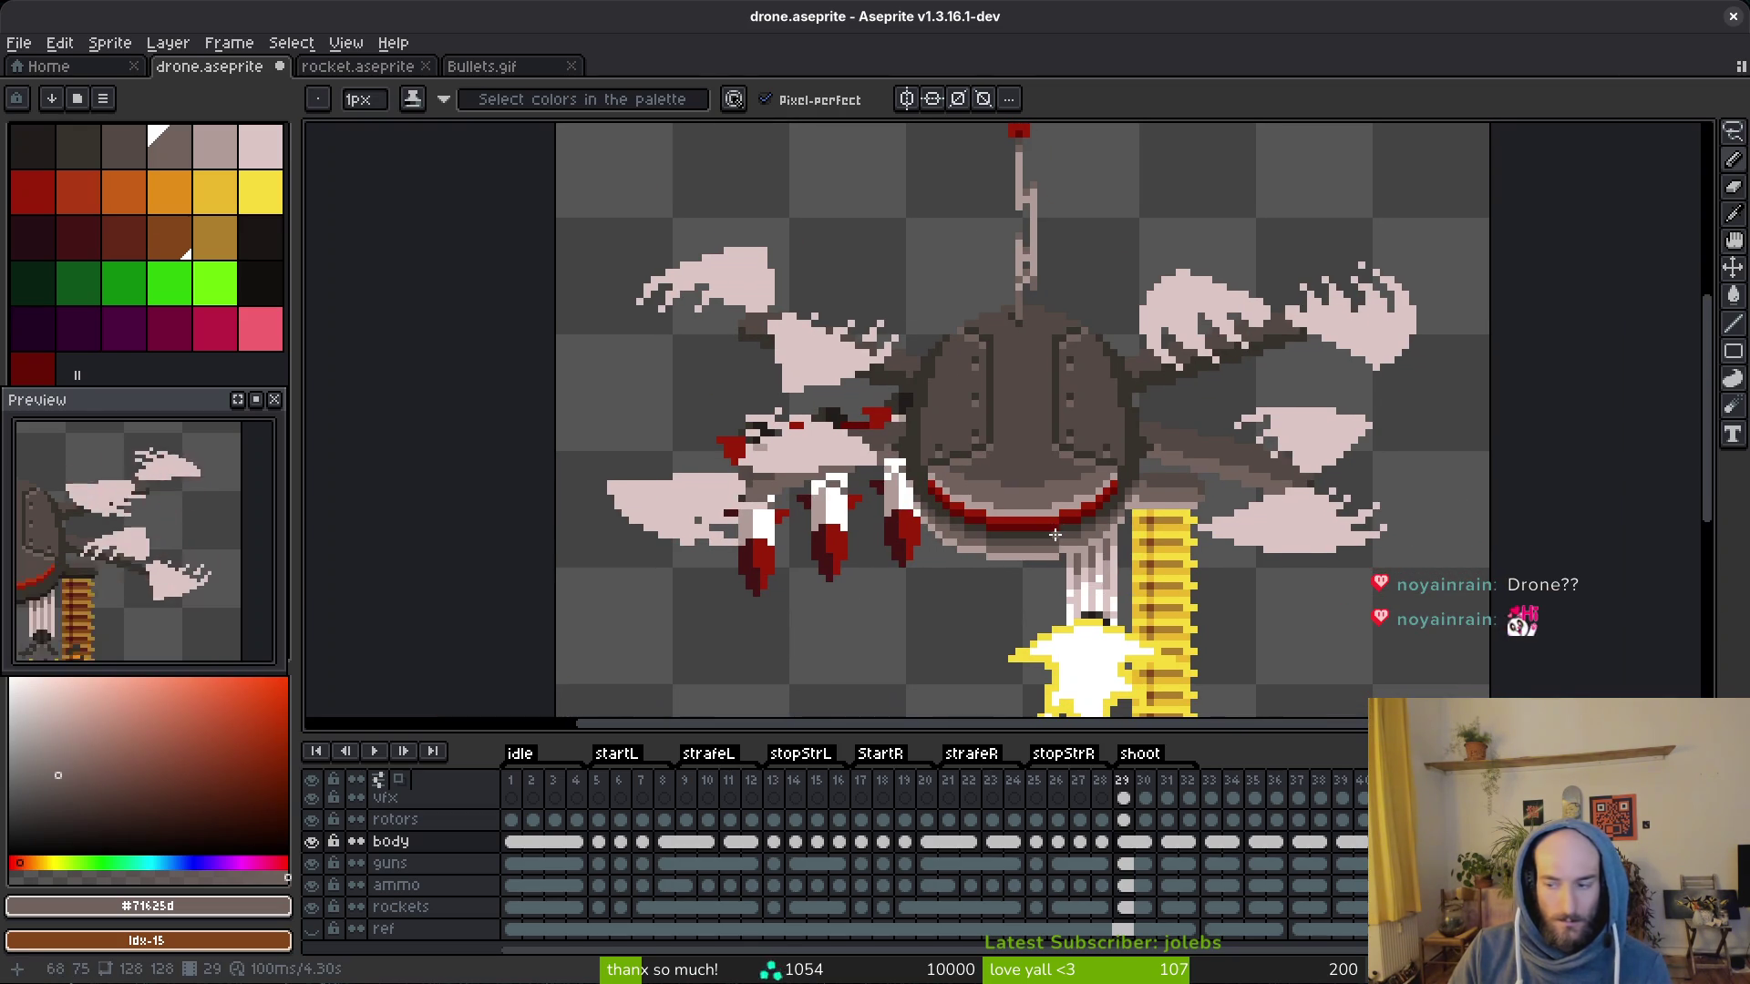
Step: Undo the last two pencil strokes, redo the colour replacement, and save drone.aseprite
key(ctrl+s)
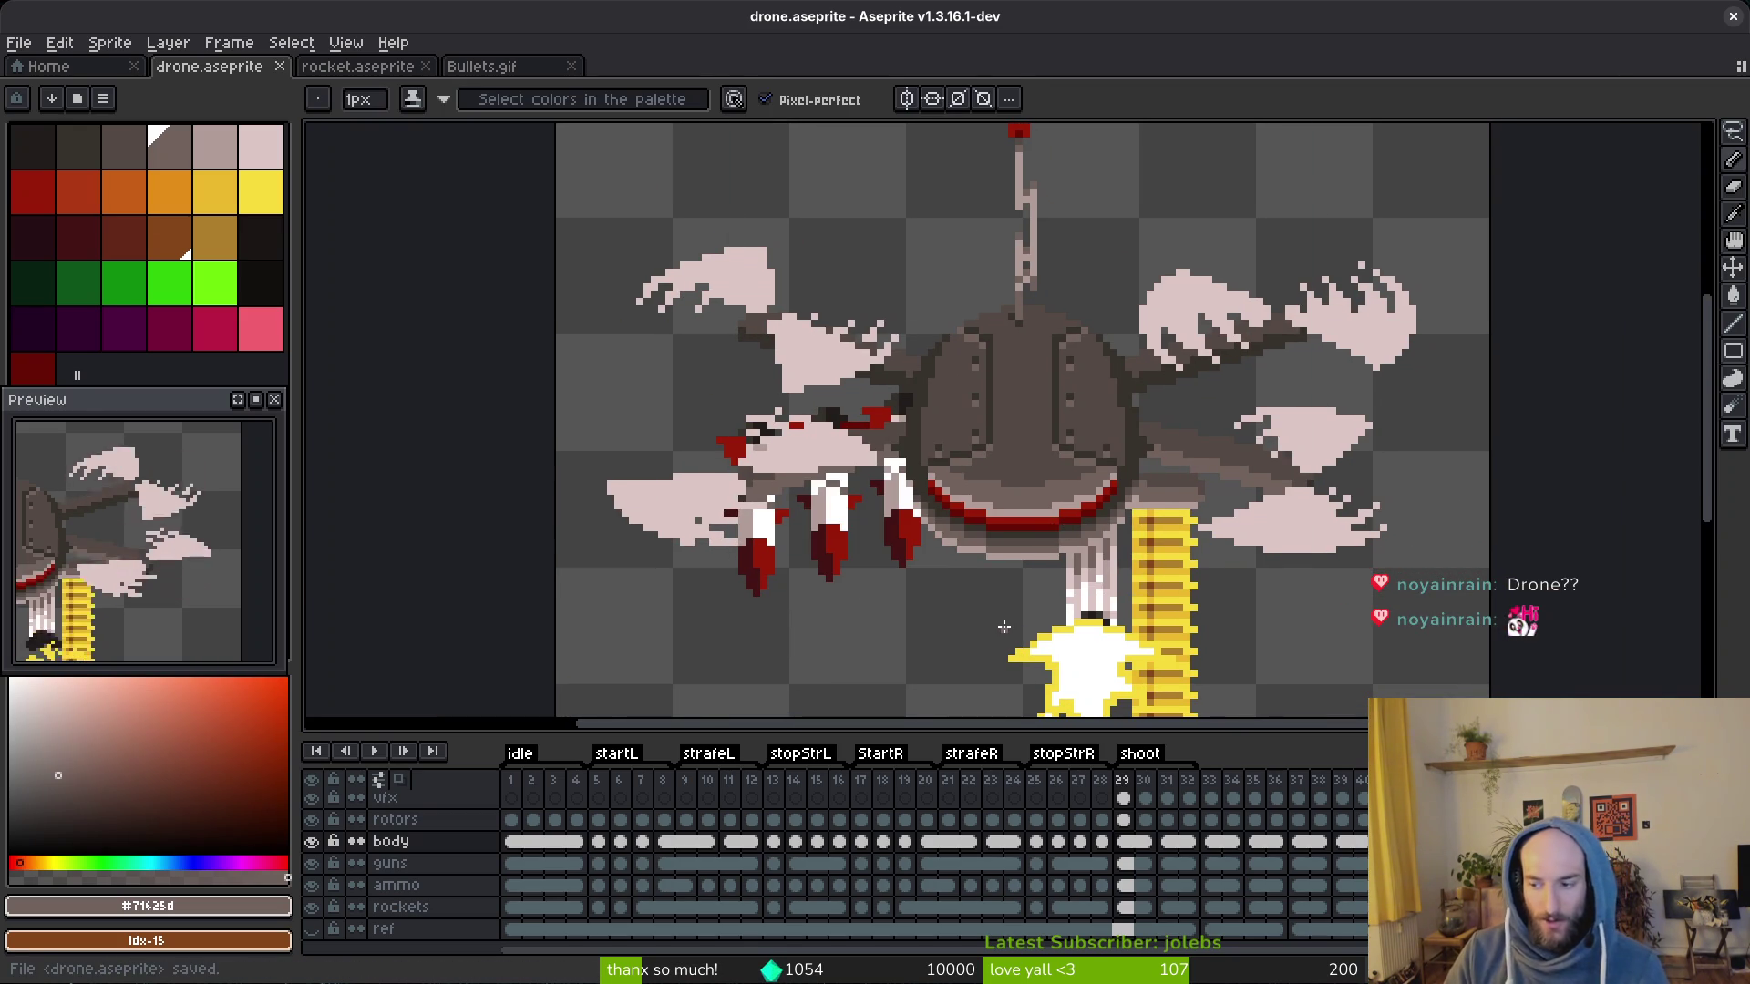
drag(801, 668, 788, 659)
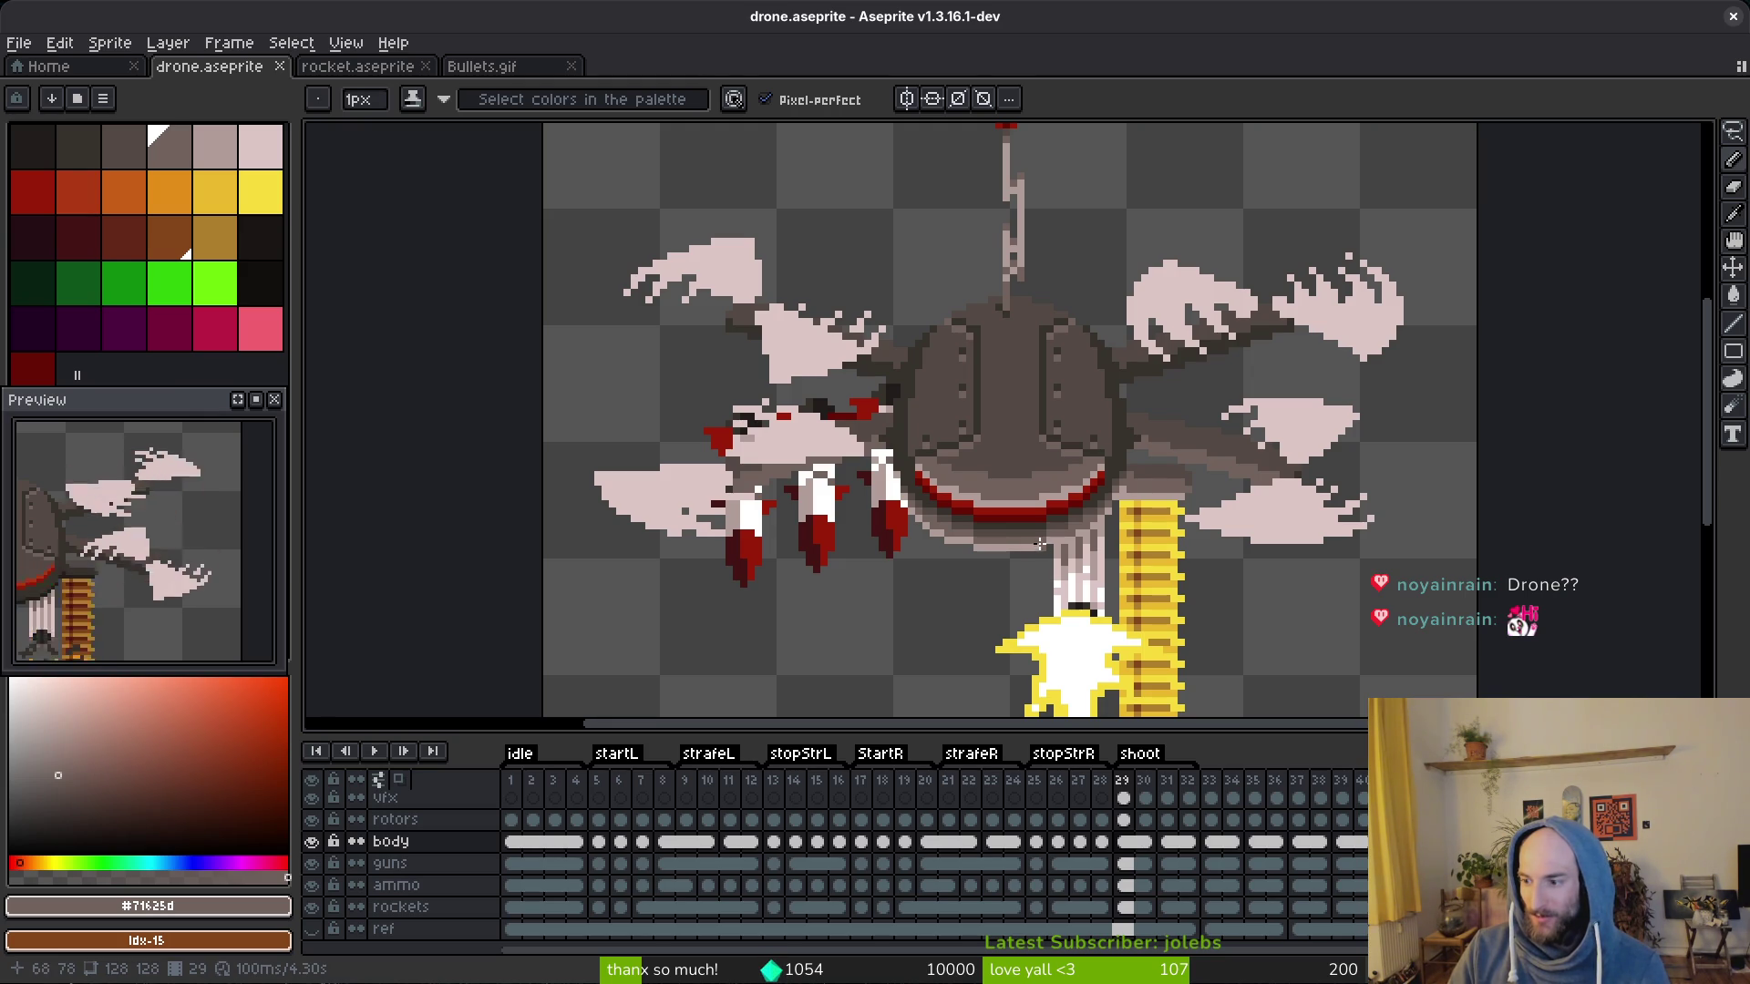
drag(1115, 487, 1065, 465)
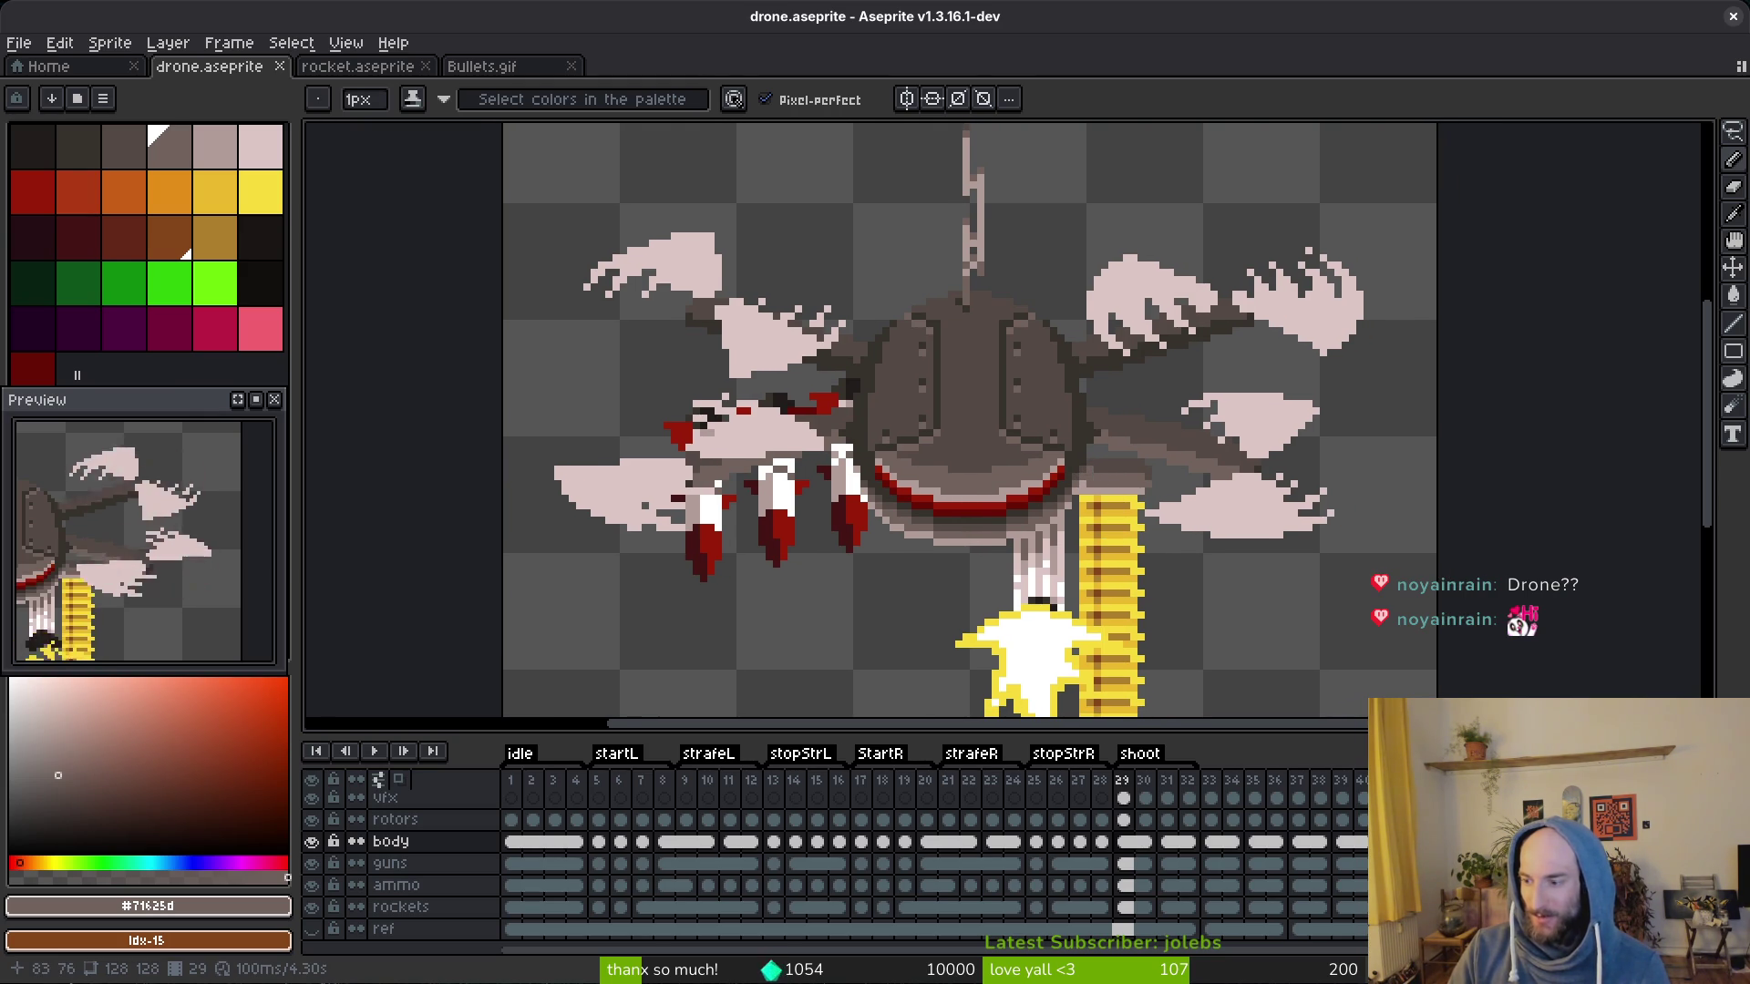
drag(565, 584, 707, 560)
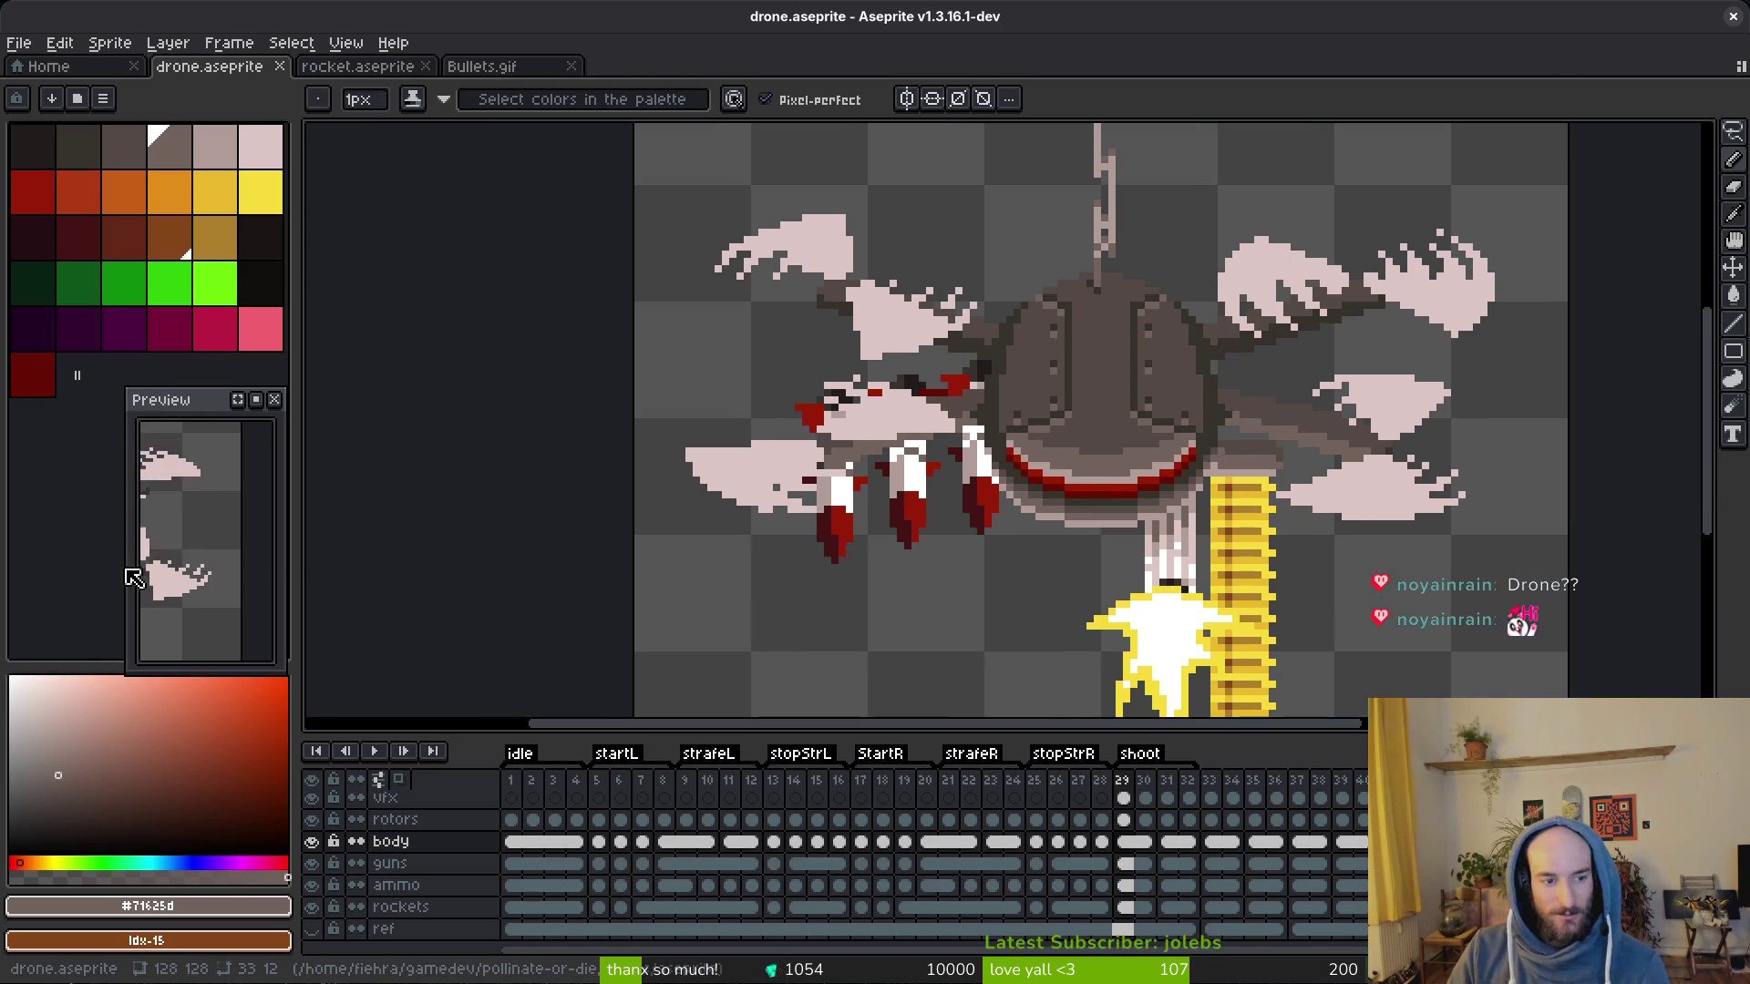
scroll(136, 547, down, 3)
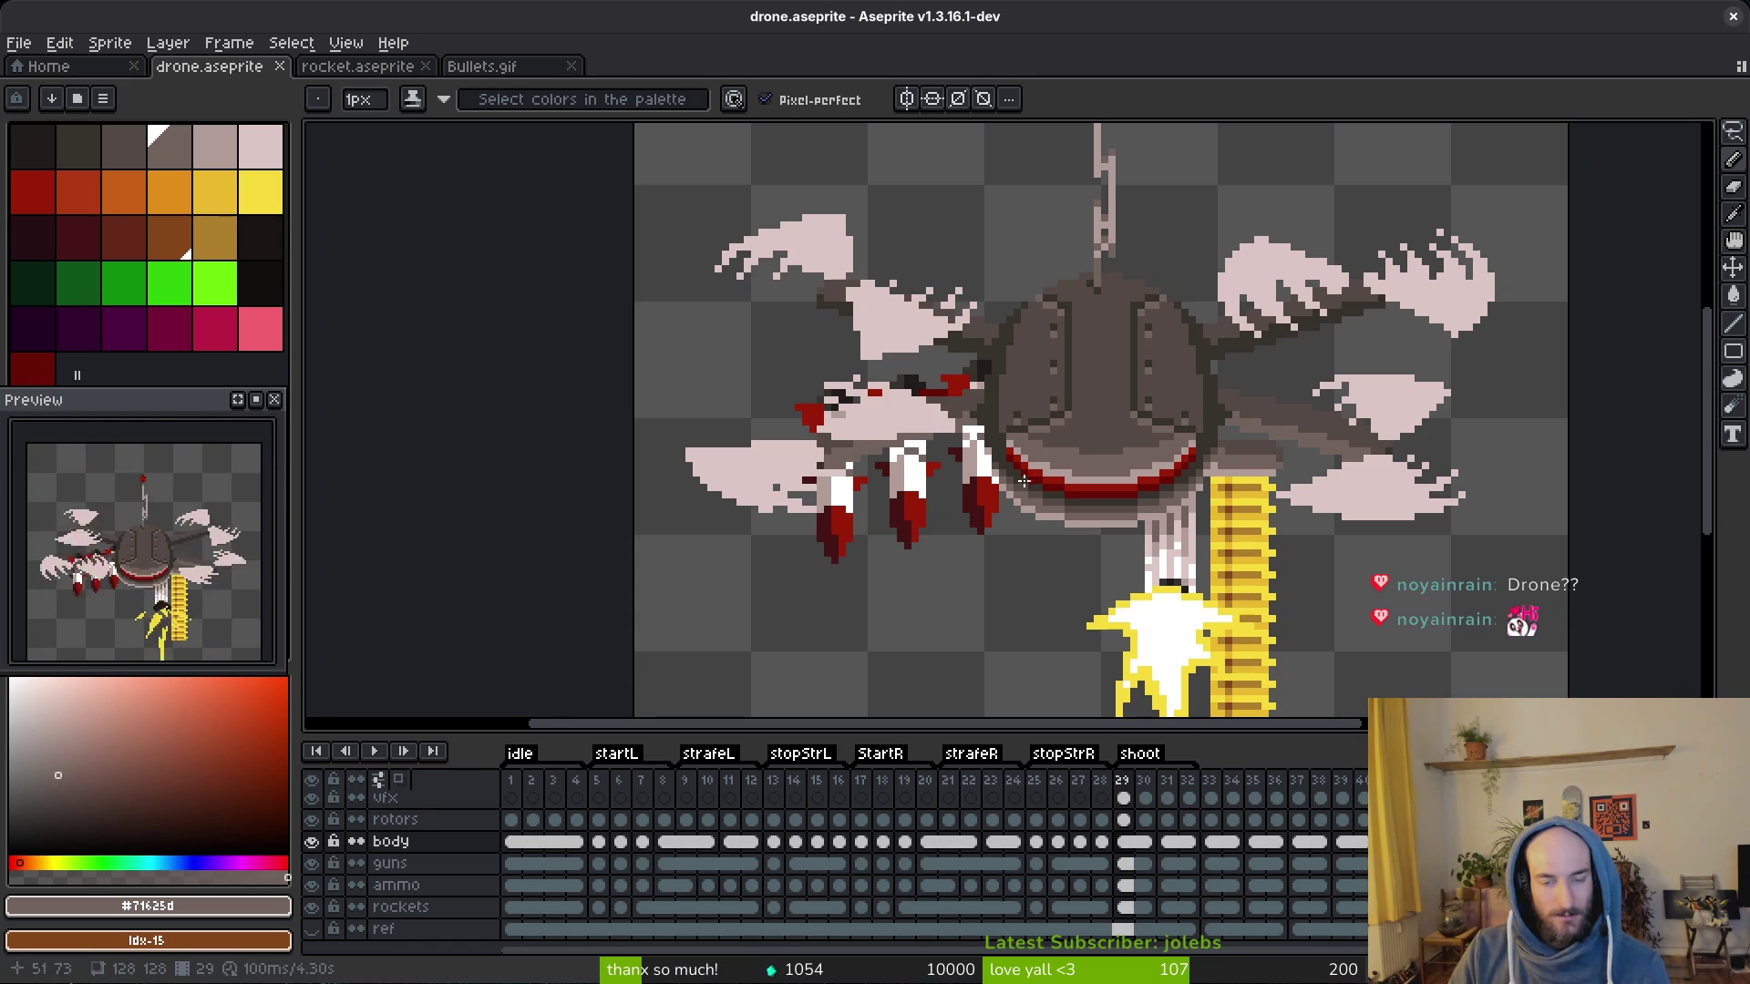
key(ctrl+z)
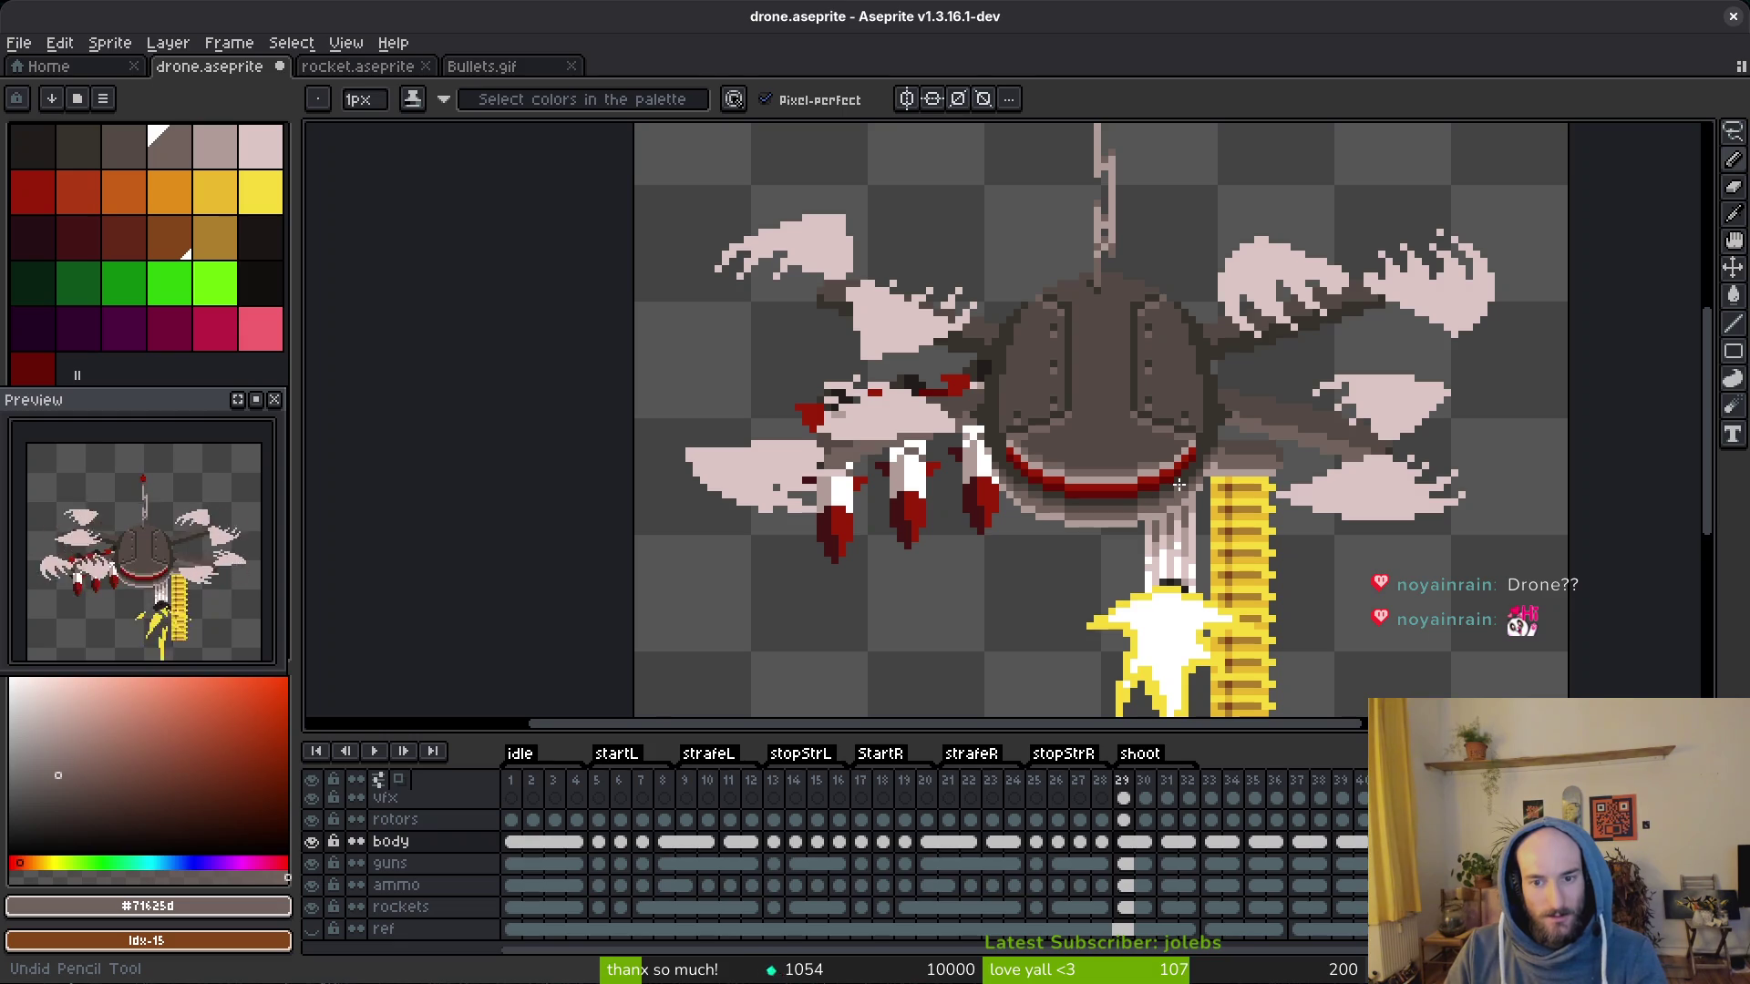
key(ctrl+z)
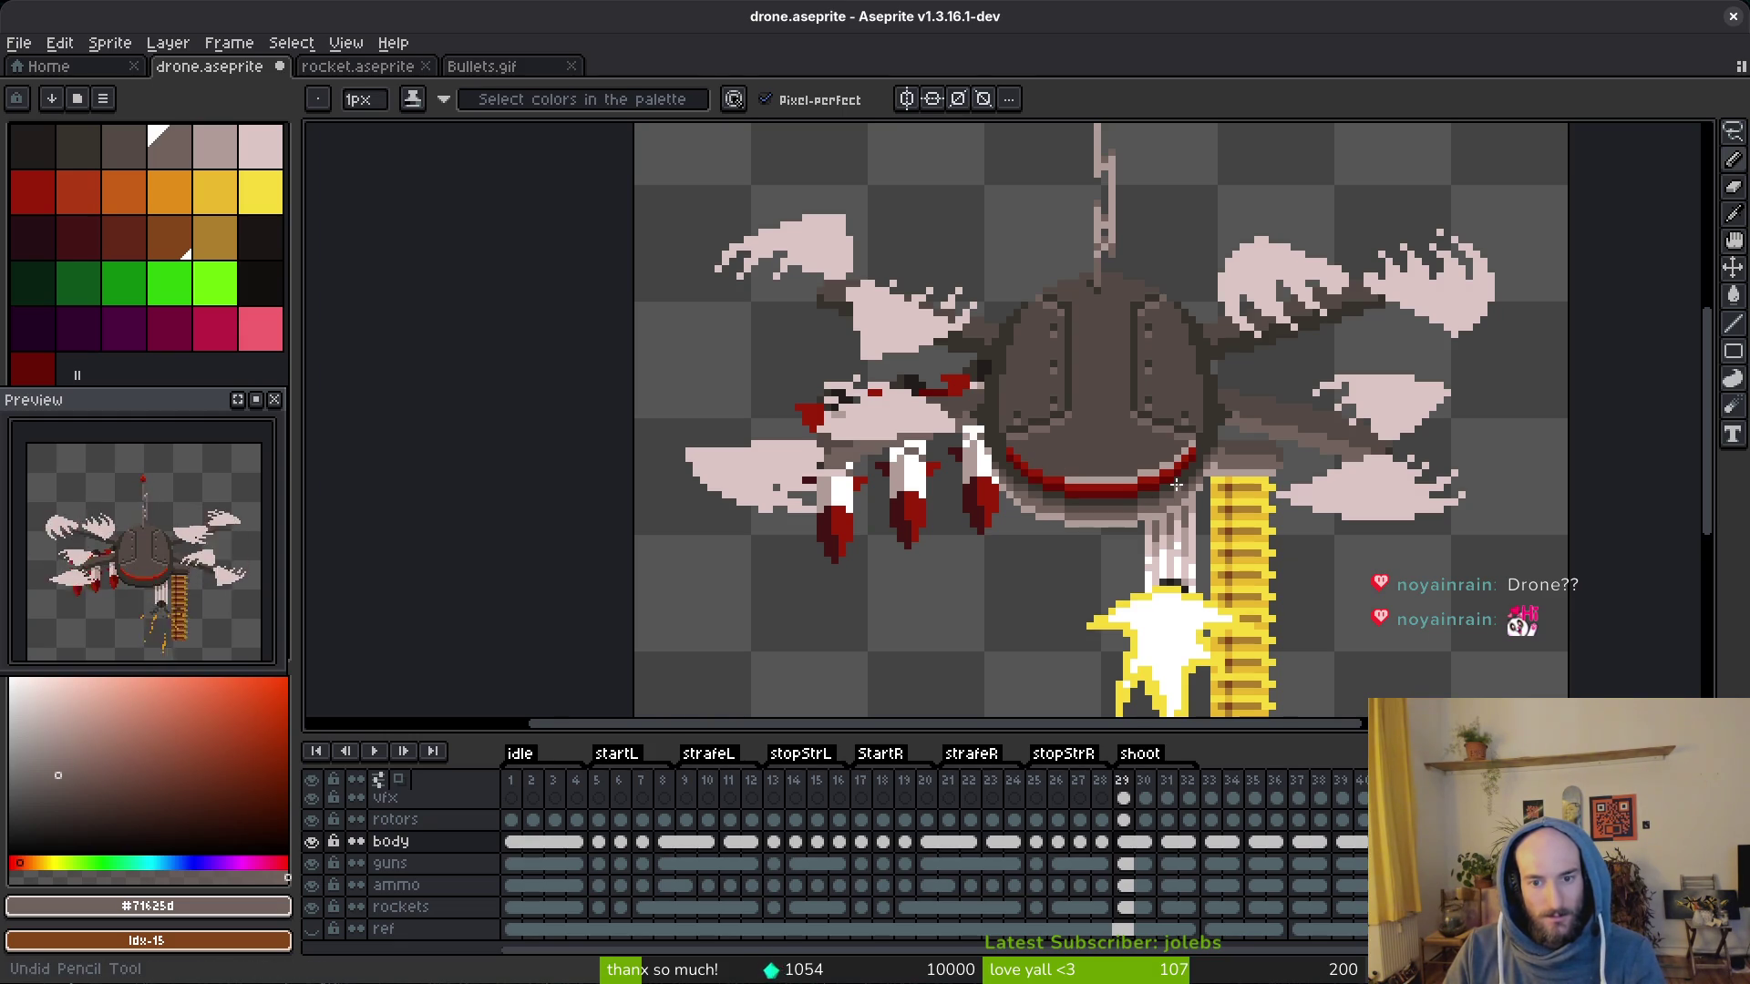
key(ctrl+y)
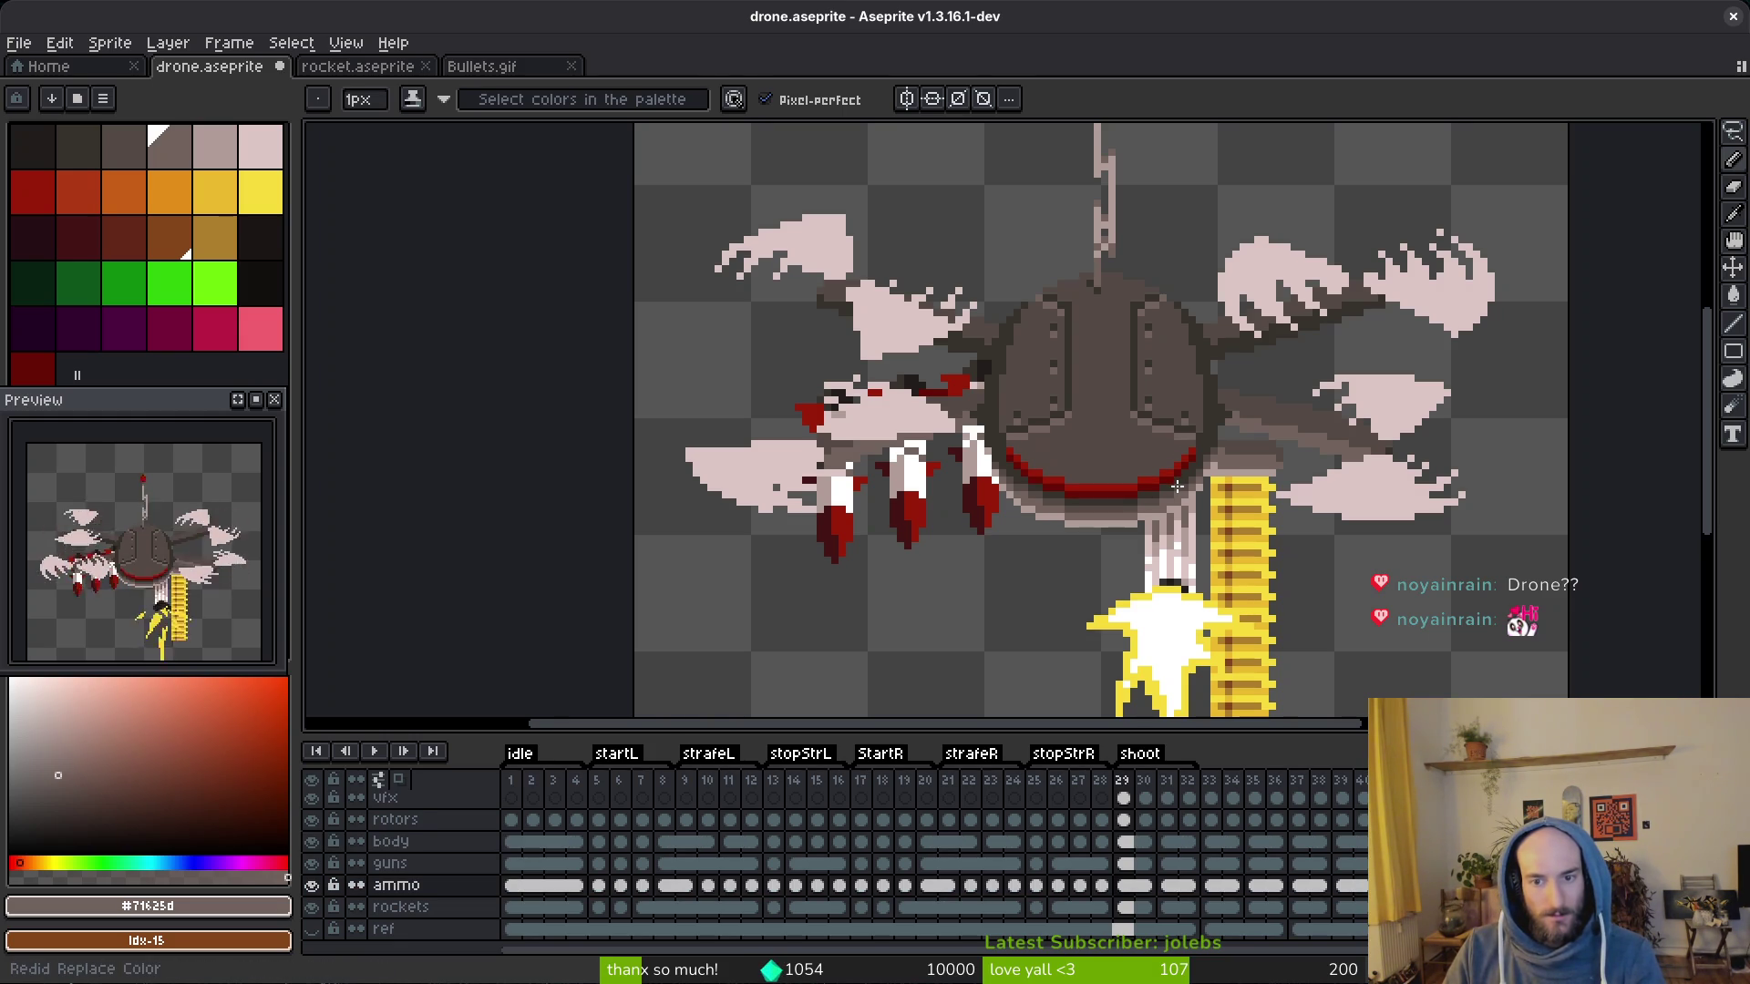
key(ctrl+s)
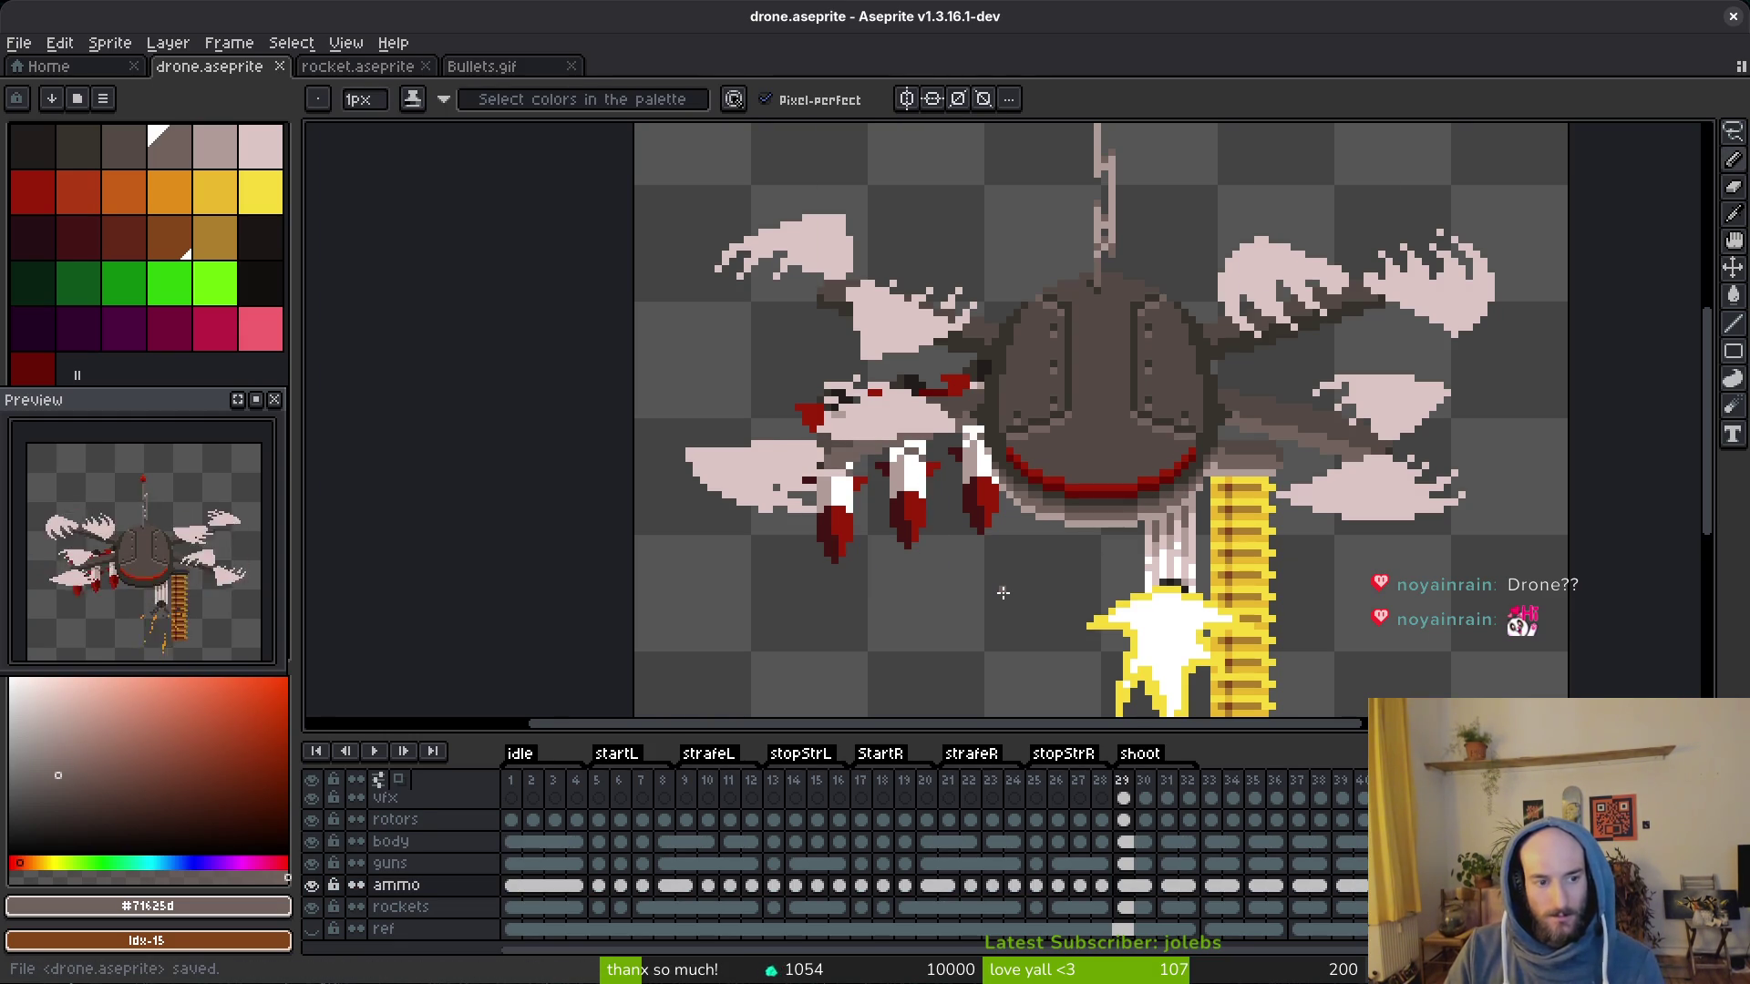
scroll(1071, 442, up, 2)
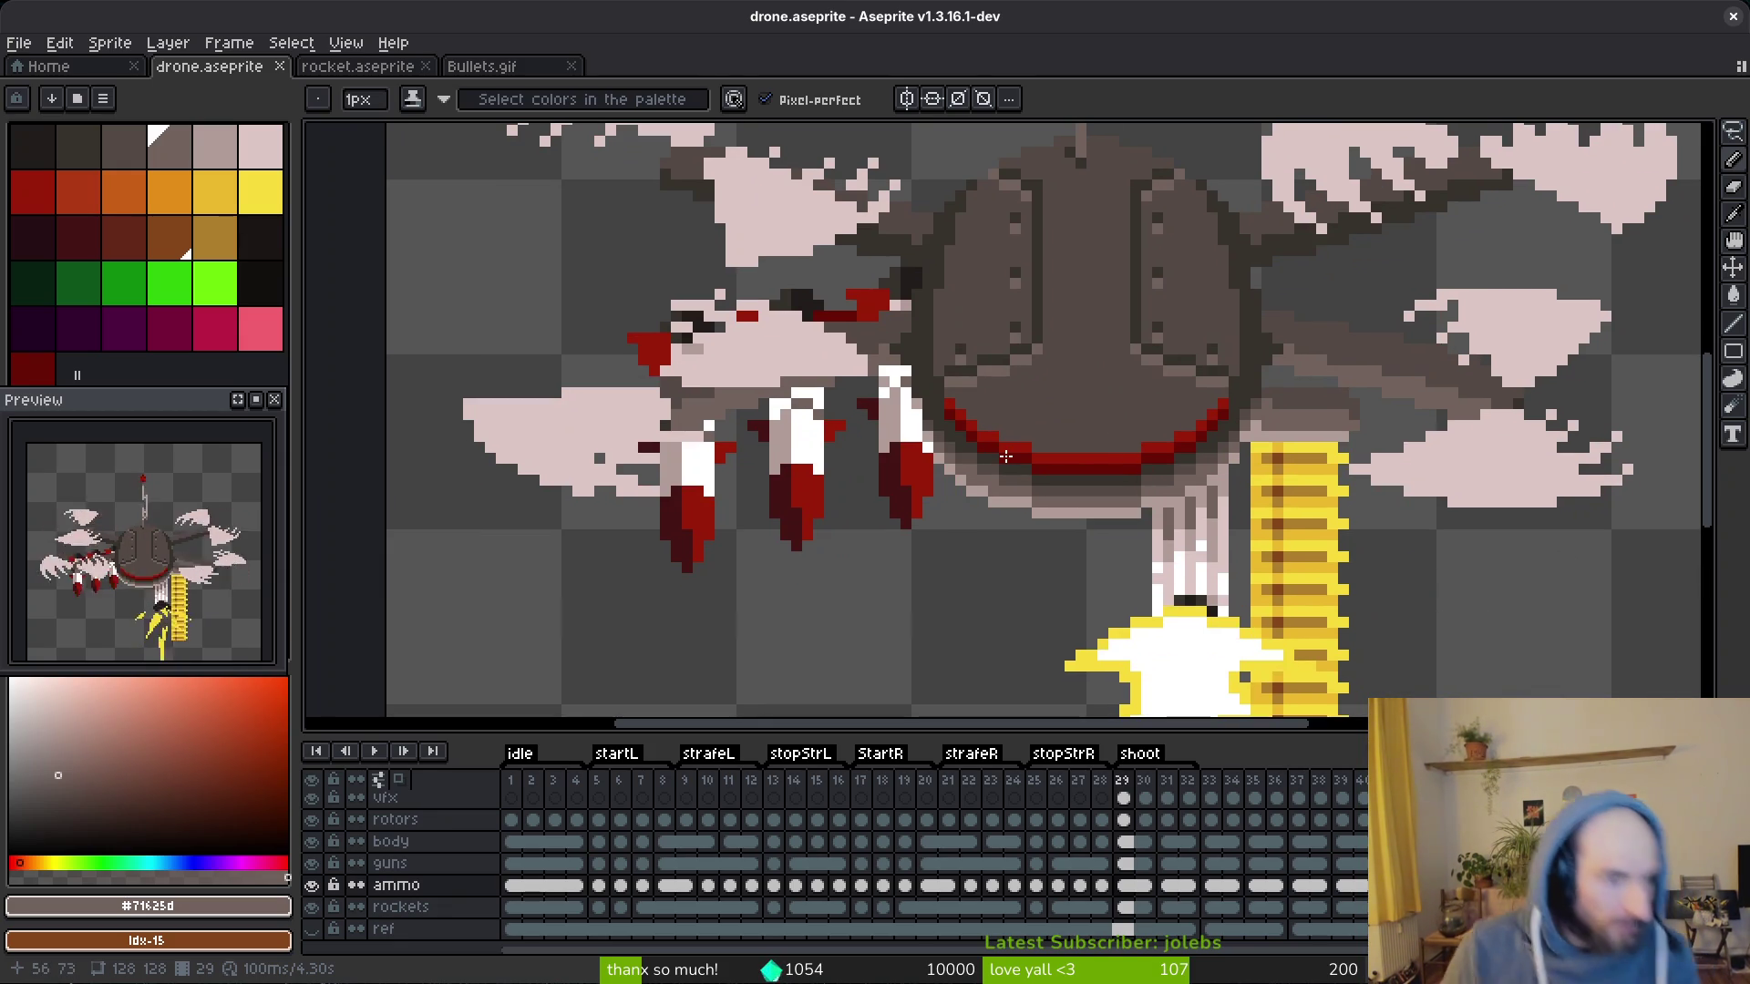
scroll(1175, 452, up, 2)
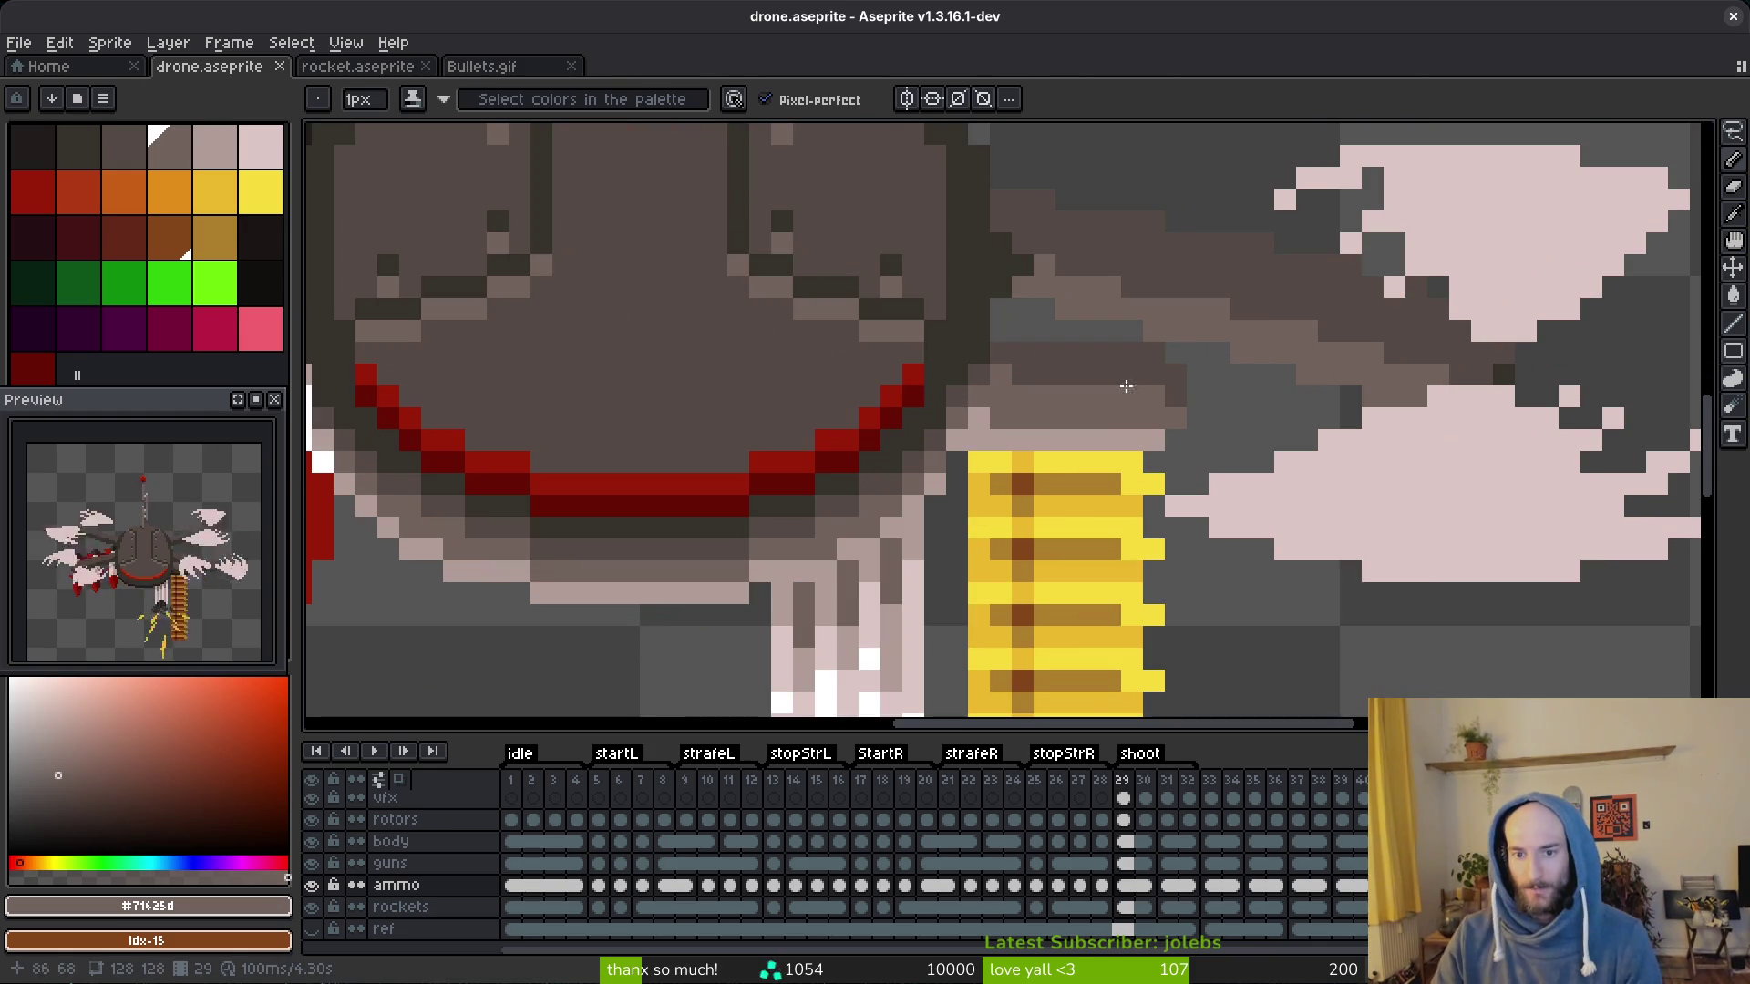
Step: Draw a light grey row beside the dome on the body layer, then sample pale #b19d99 from the rockets
alt+click(1124, 451)
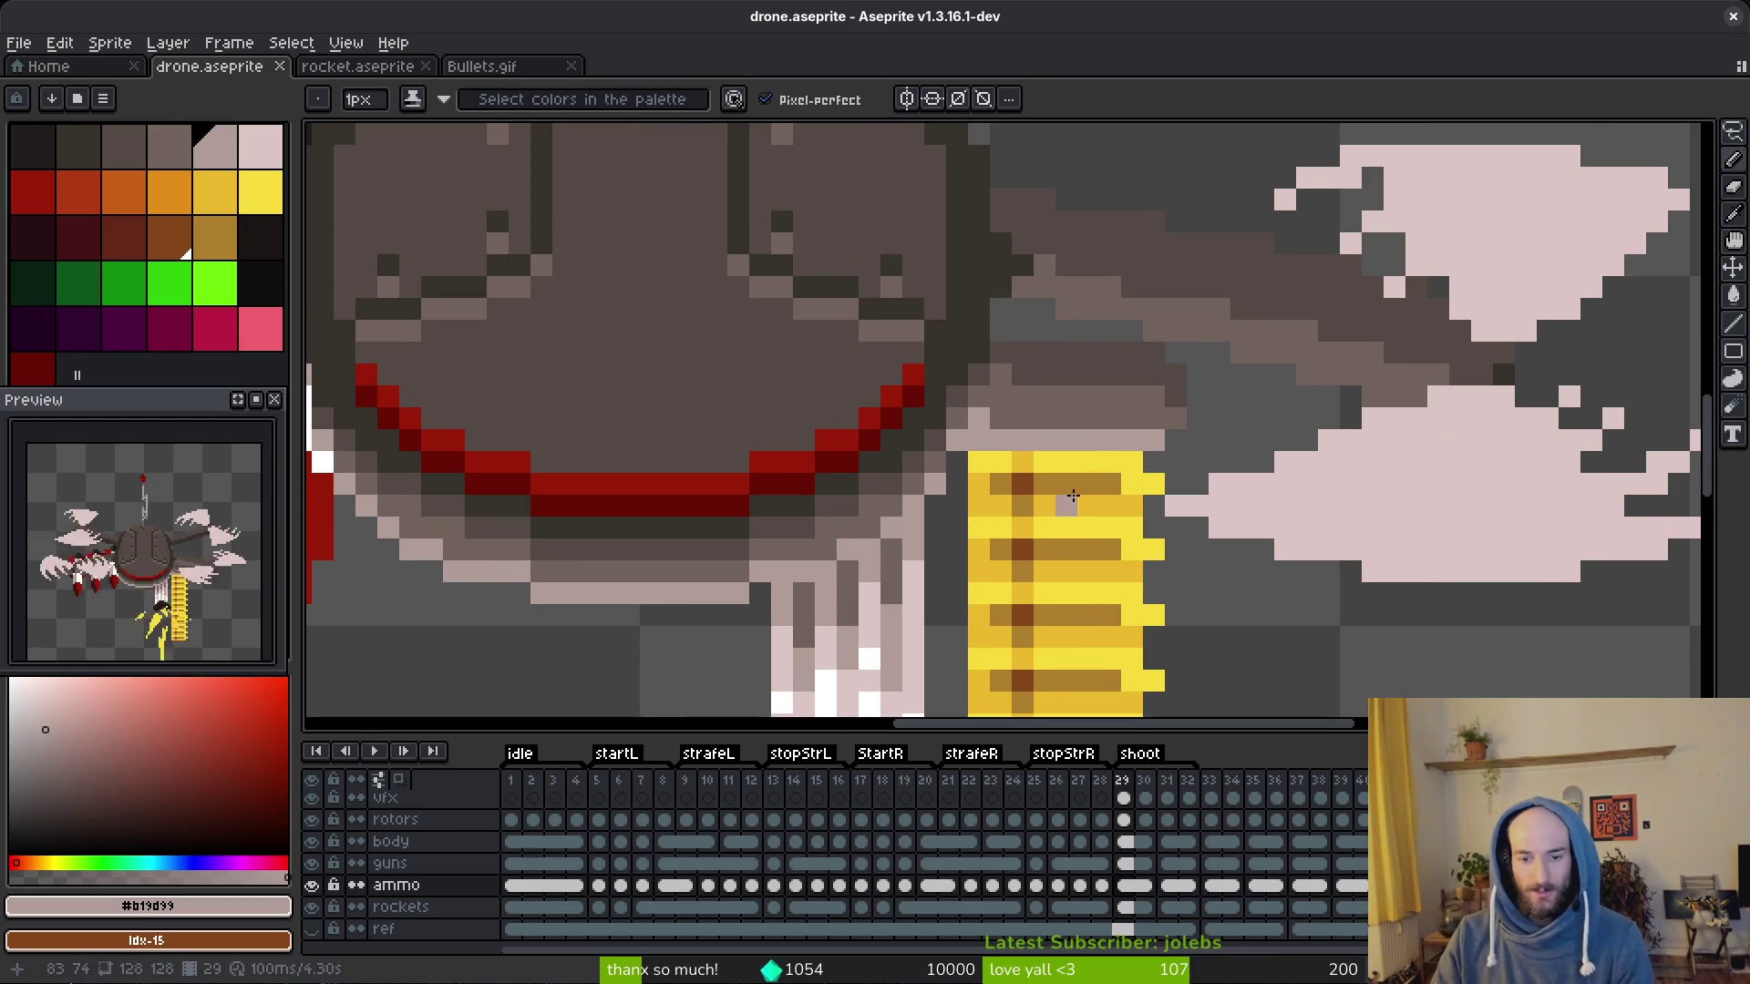
click(1123, 843)
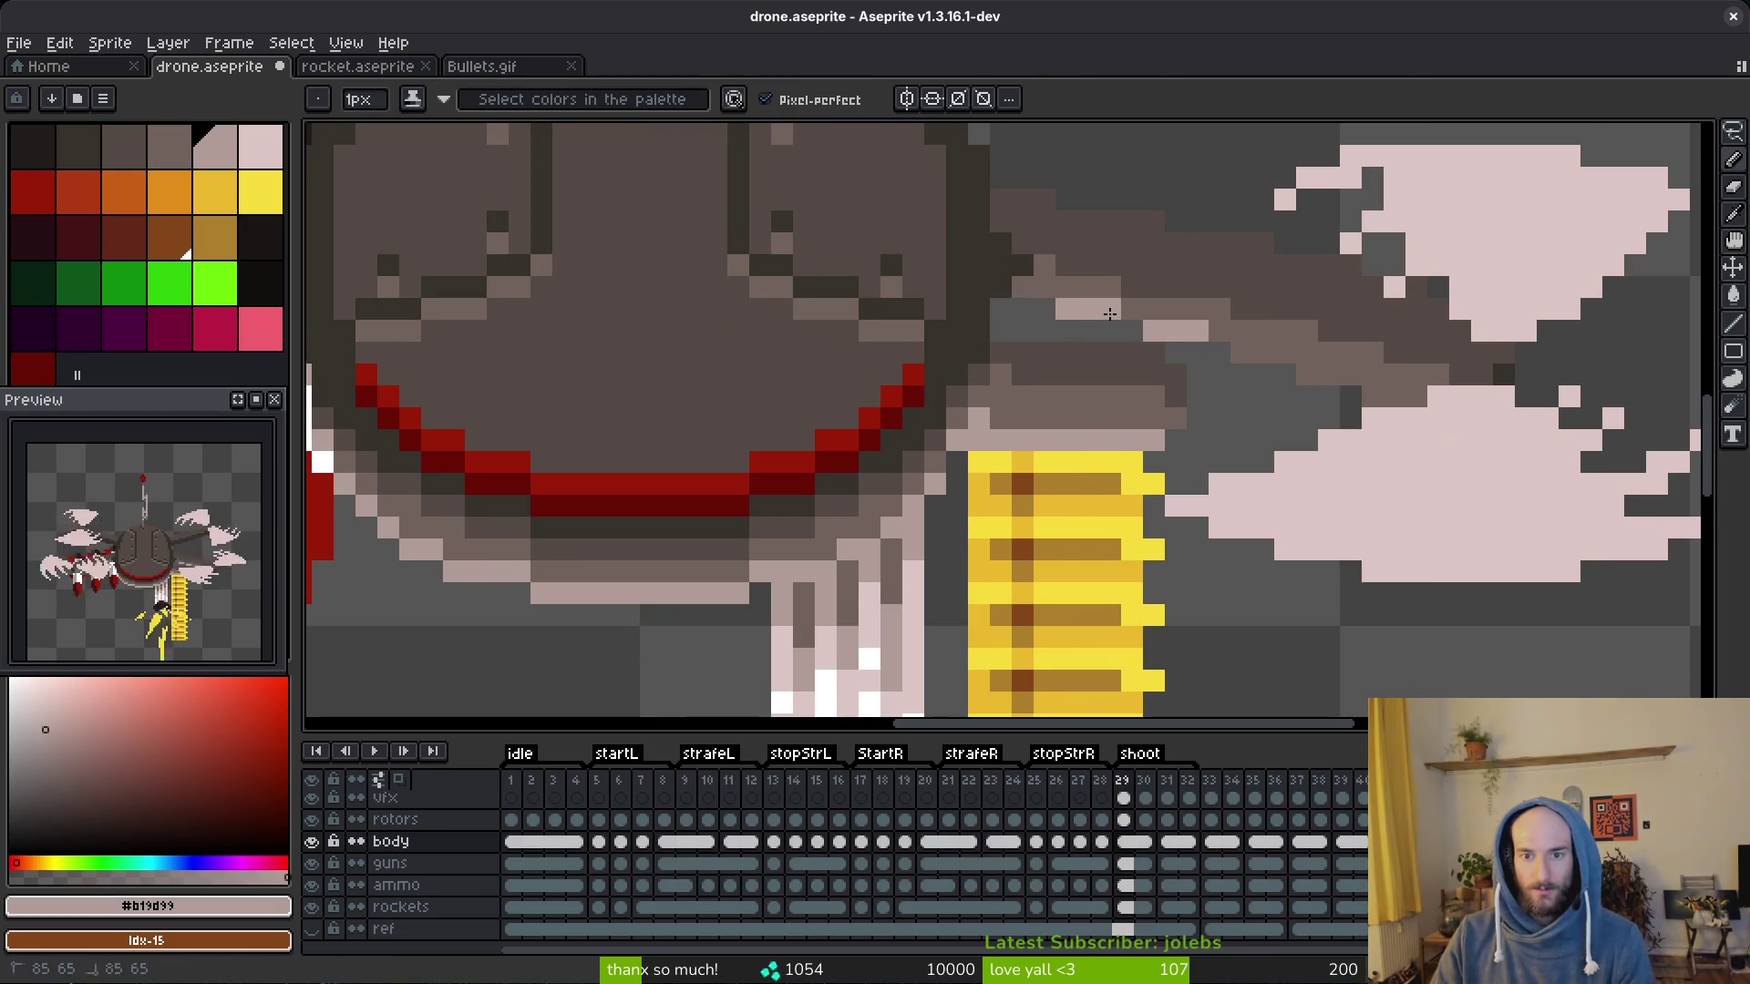
mouse_move(1243, 352)
mouse_down()
mouse_move(1310, 358)
mouse_move(1371, 397)
mouse_up()
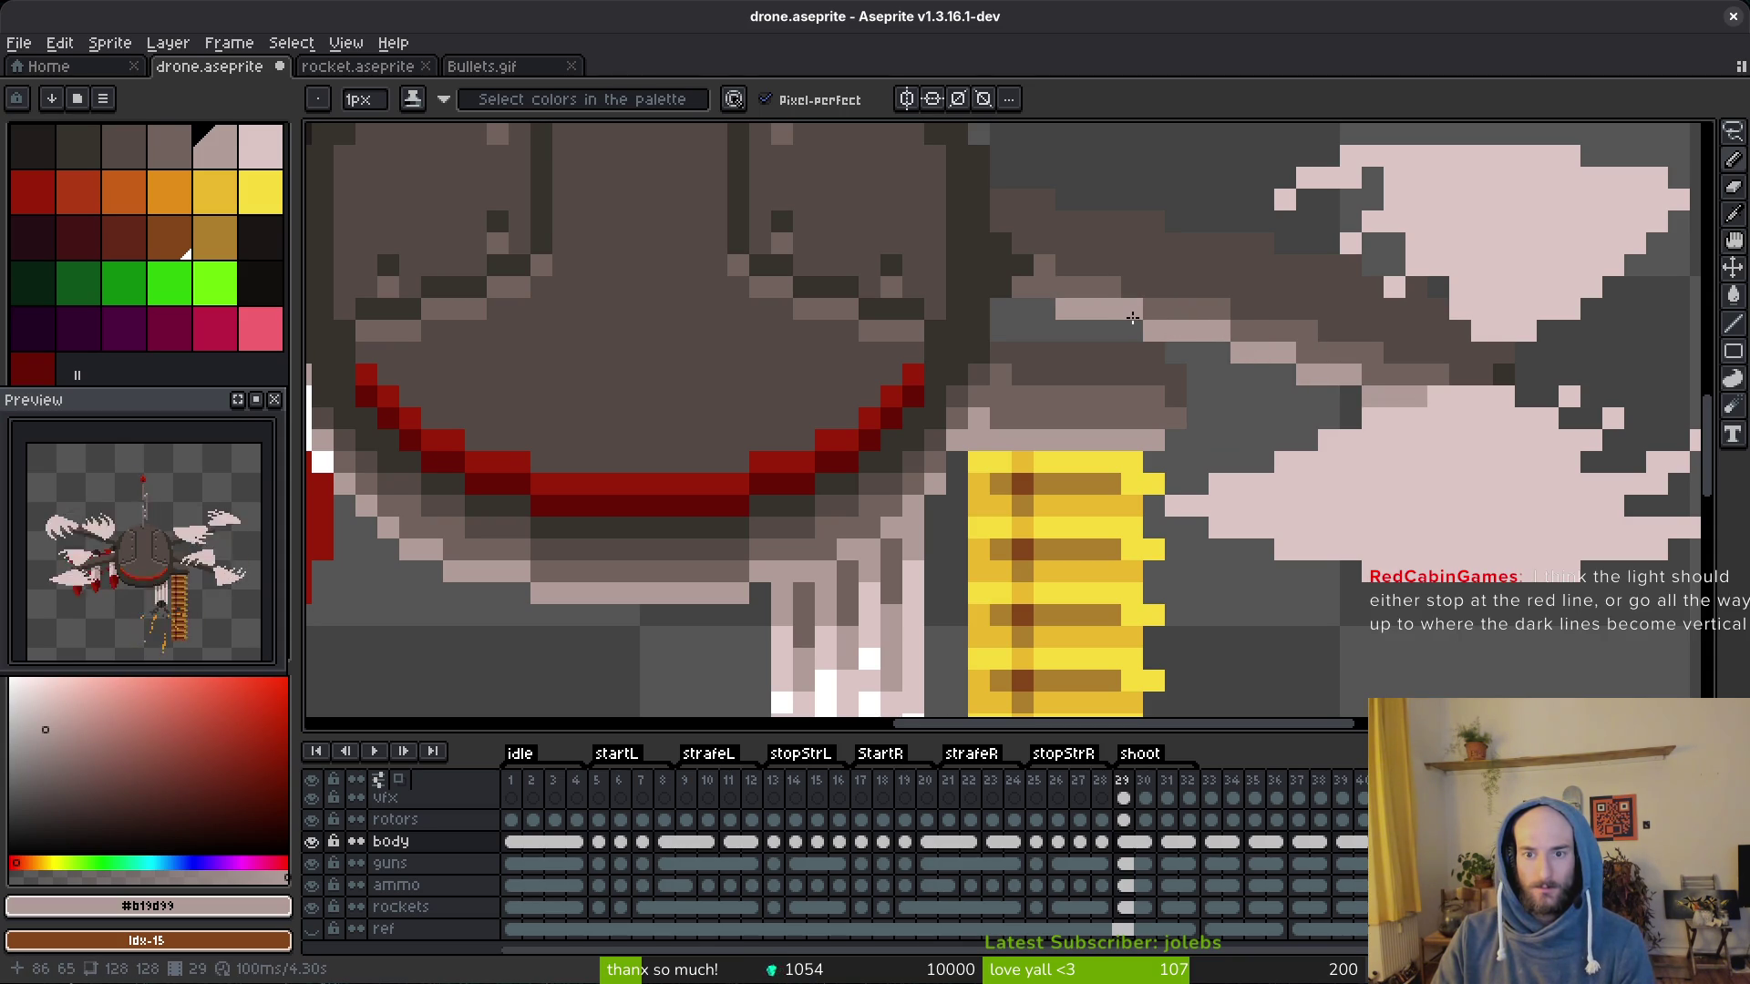
alt+click(1125, 281)
scroll(1261, 431, down, 3)
scroll(958, 410, up, 2)
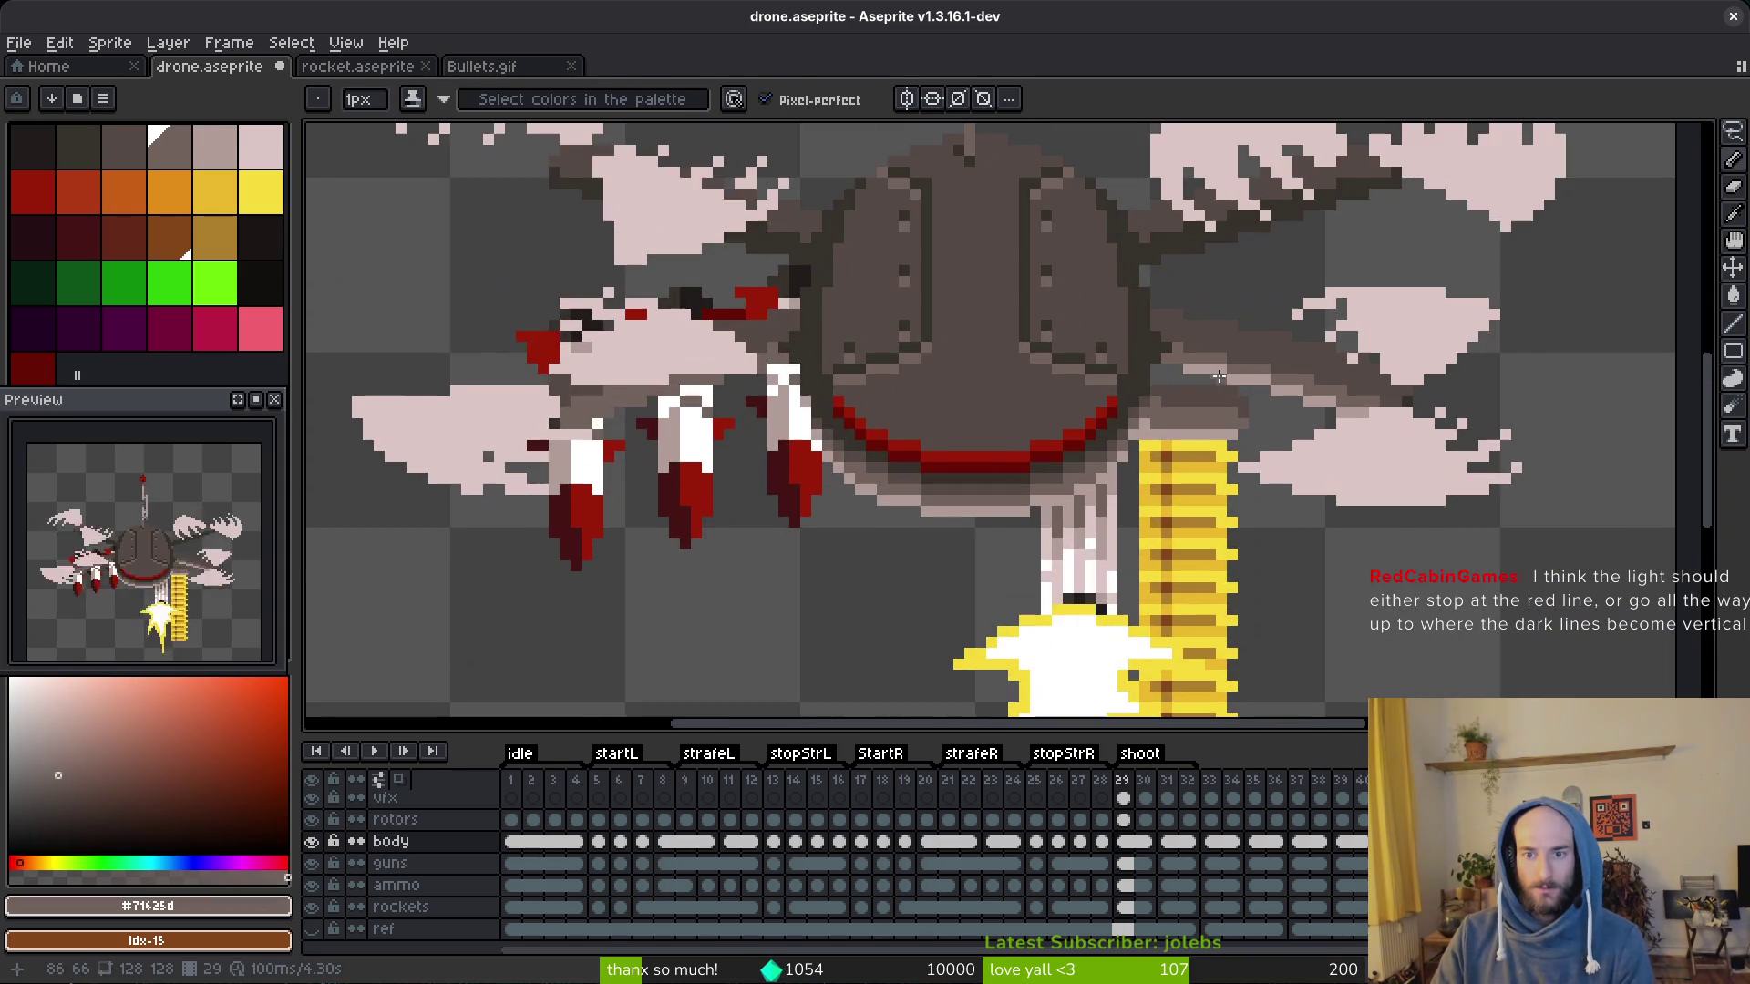
alt+click(875, 396)
scroll(870, 392, up, 2)
scroll(870, 391, down, 1)
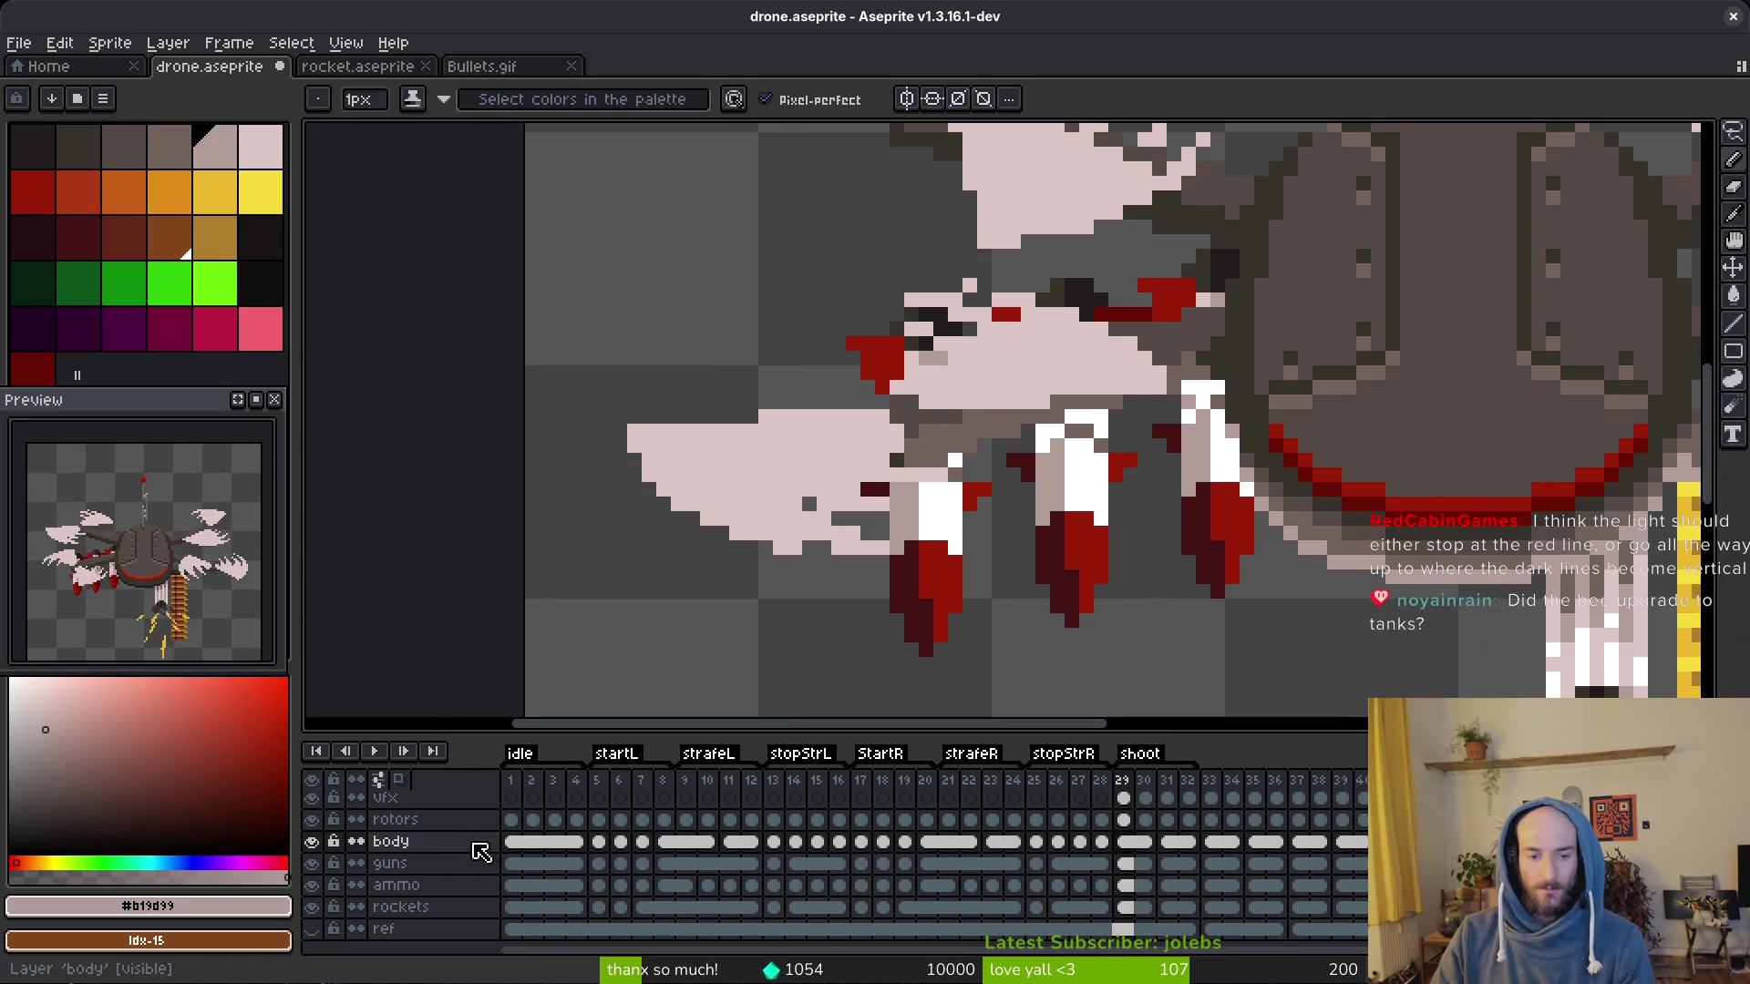
Step: Hide the other layers, draw #b19d99 highlights along the arm's edge, and save drone.aseprite
click(313, 819)
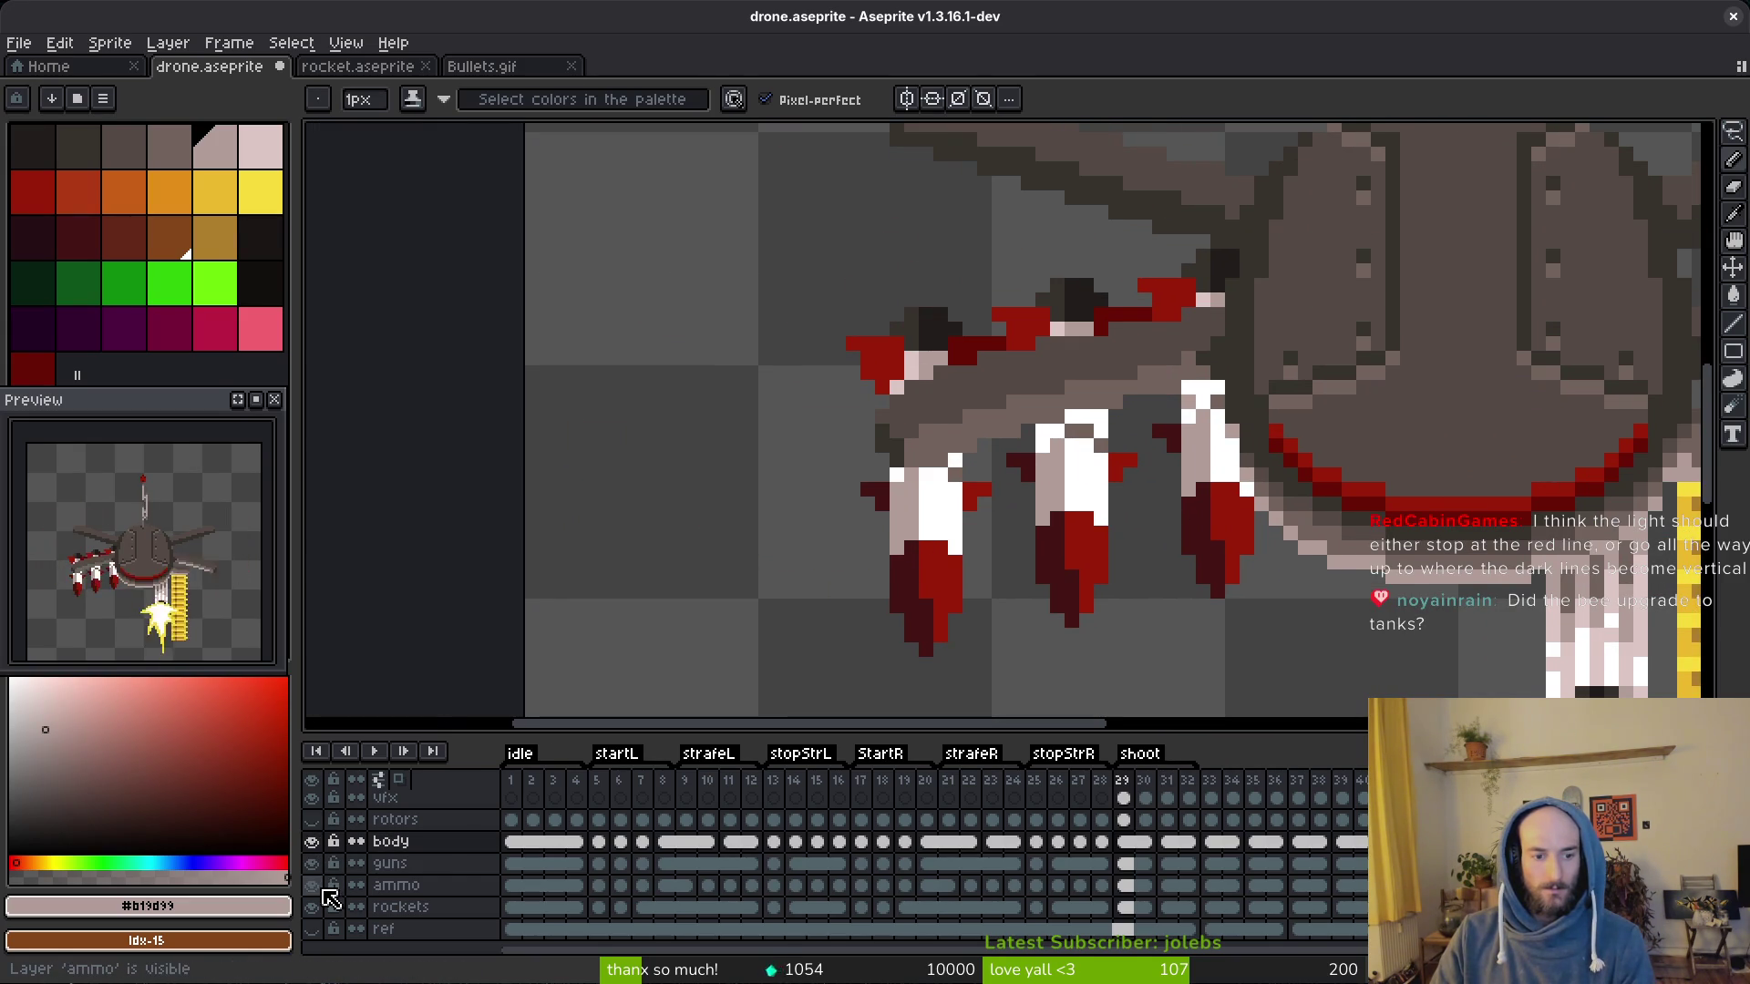
click(313, 884)
scroll(1172, 343, up, 1)
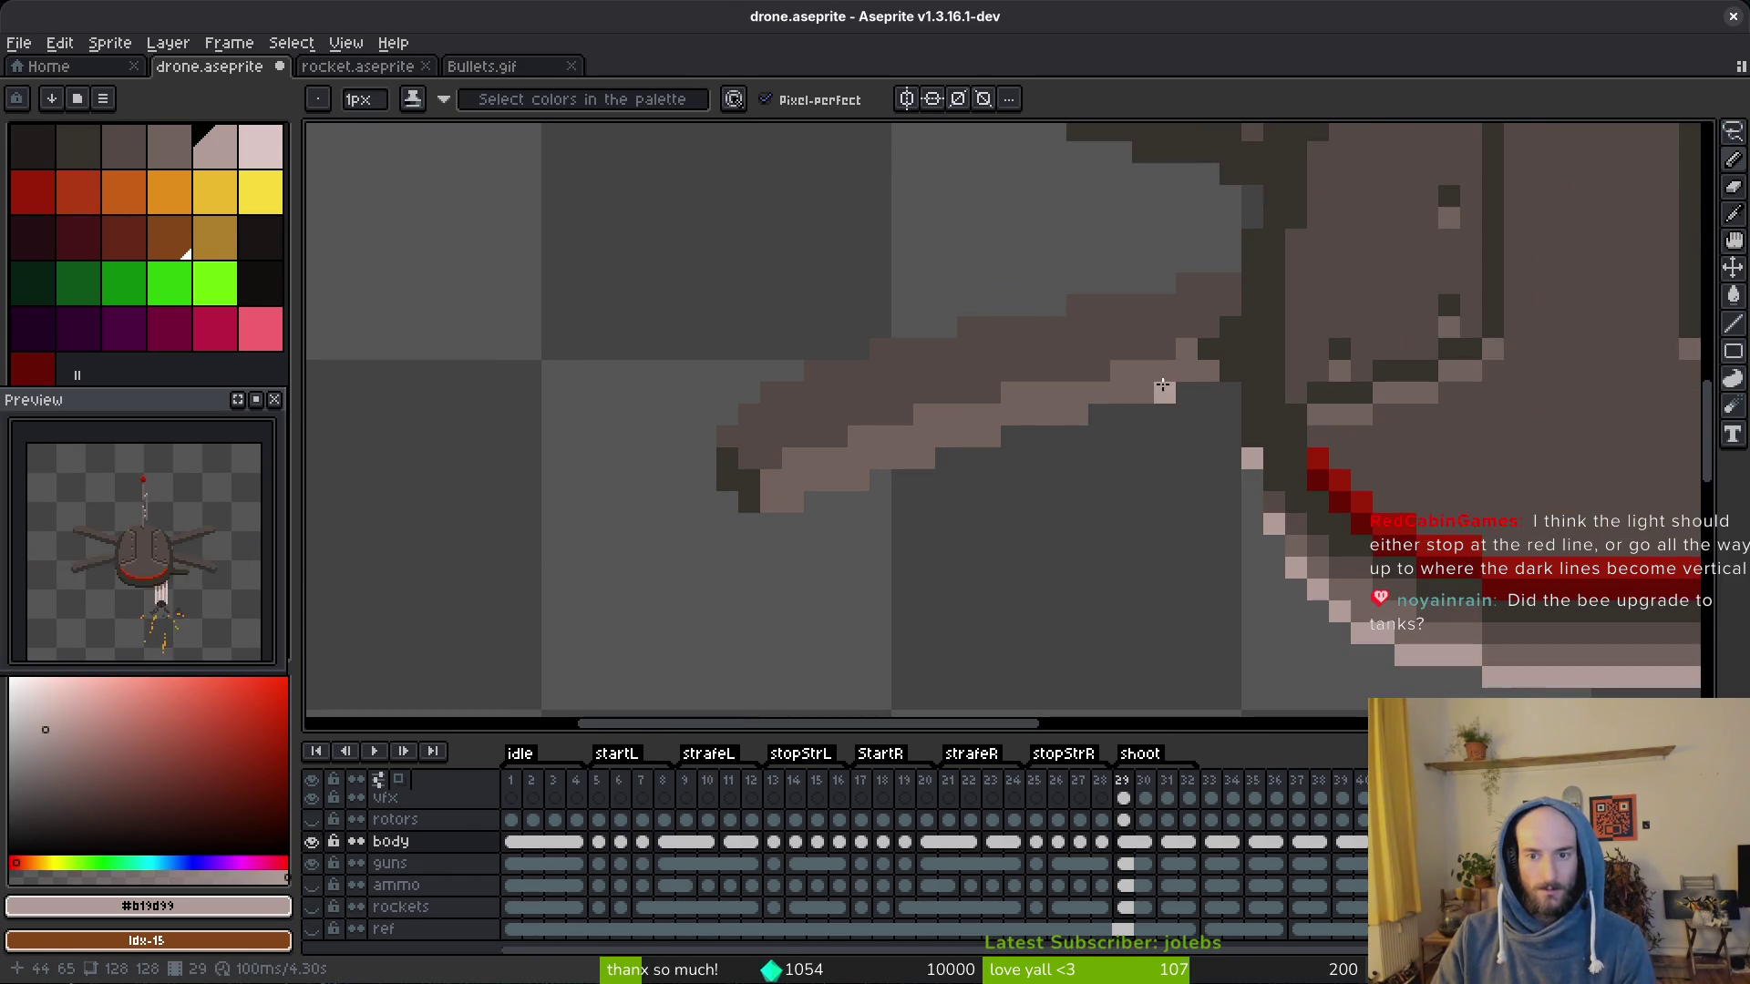
alt+click(1107, 390)
drag(1067, 413, 943, 439)
drag(854, 480, 810, 487)
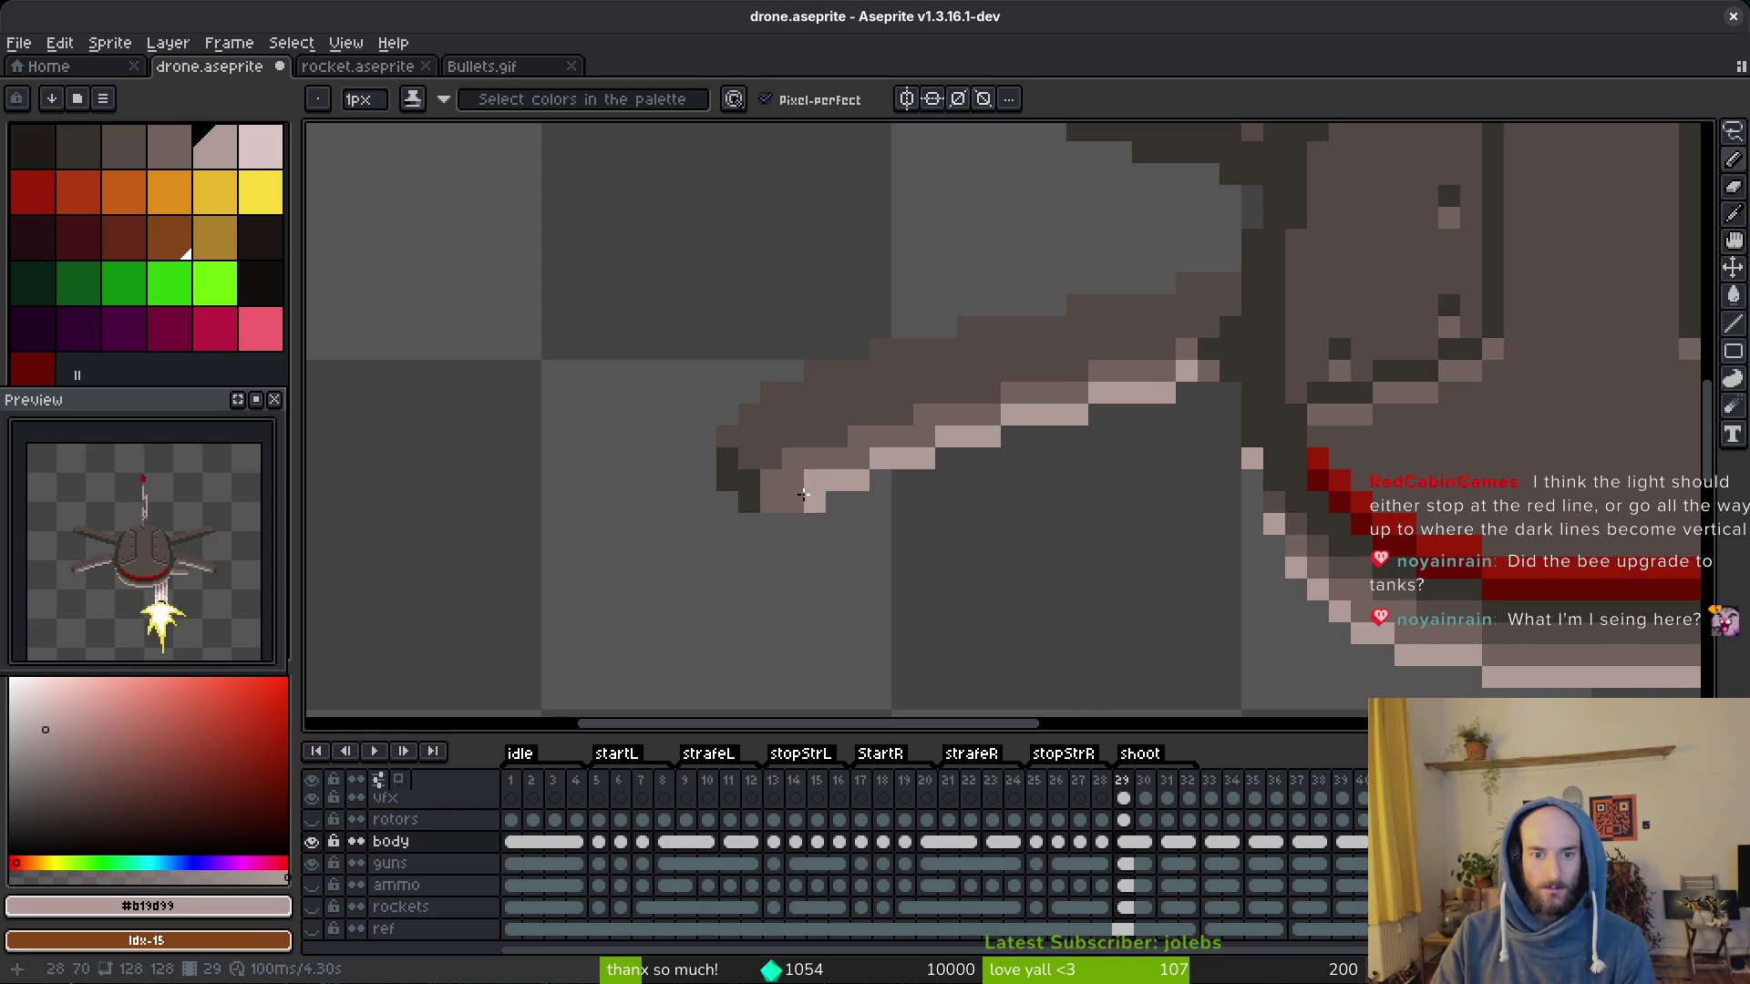
scroll(1132, 516, down, 4)
scroll(1275, 455, up, 4)
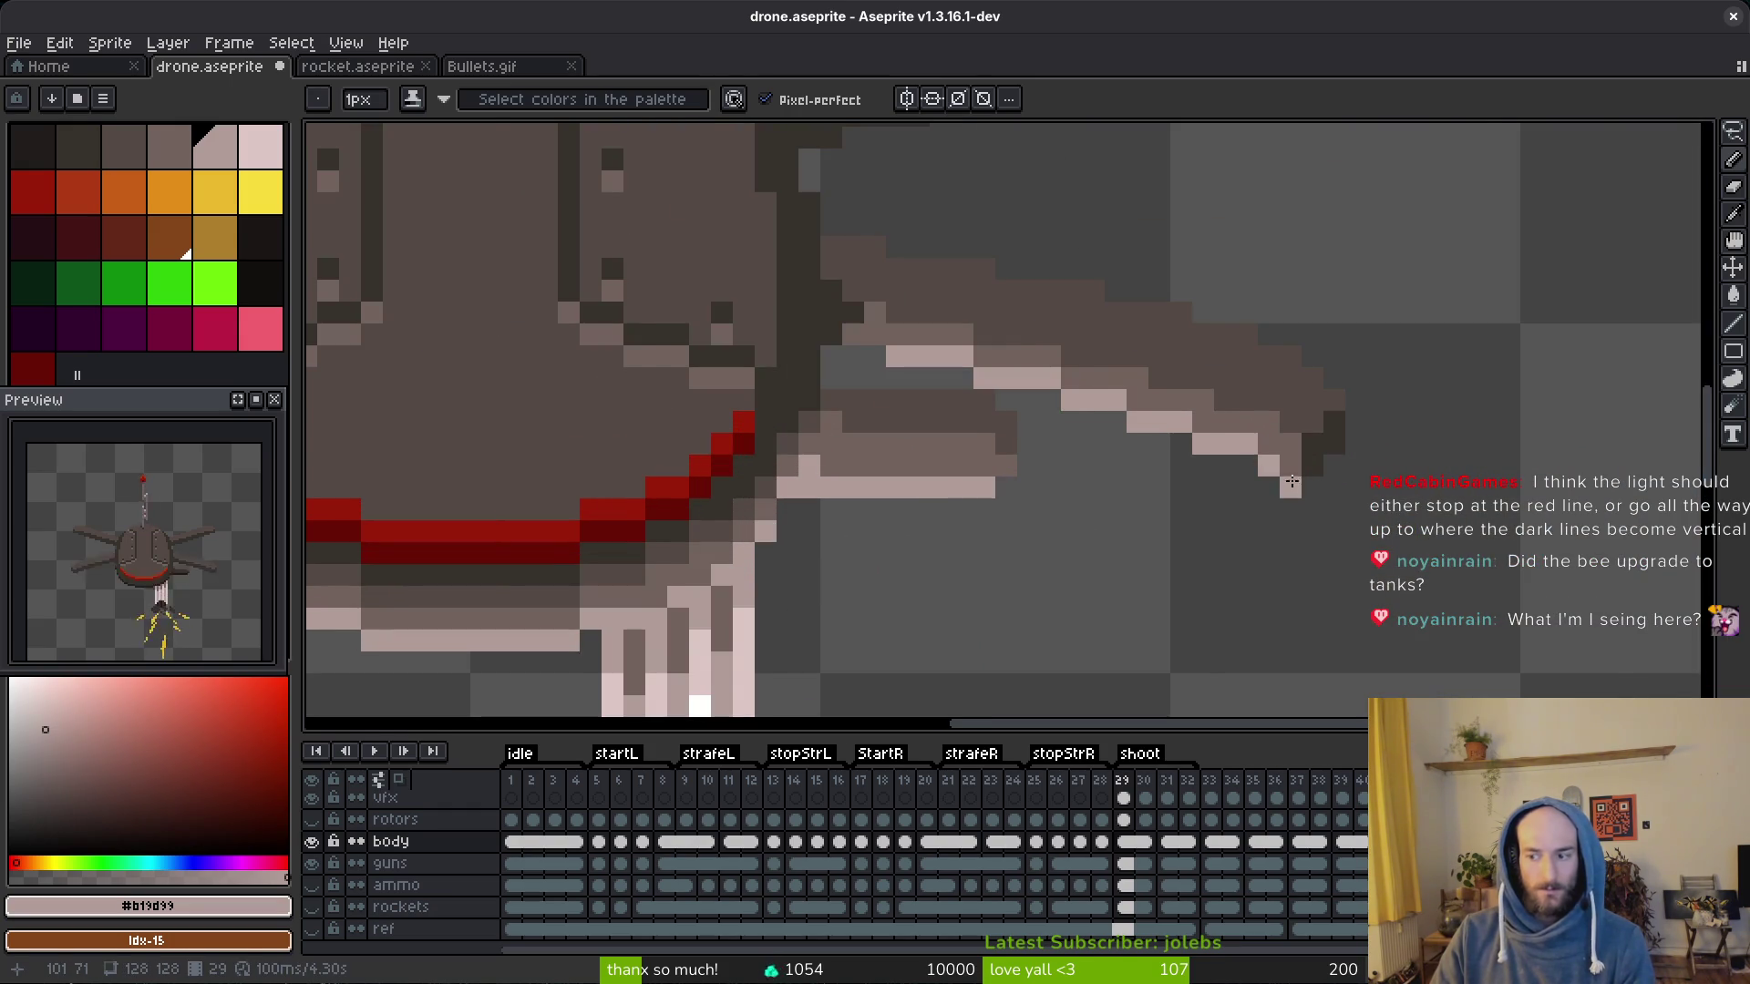
scroll(1292, 477, down, 3)
key(ctrl+s)
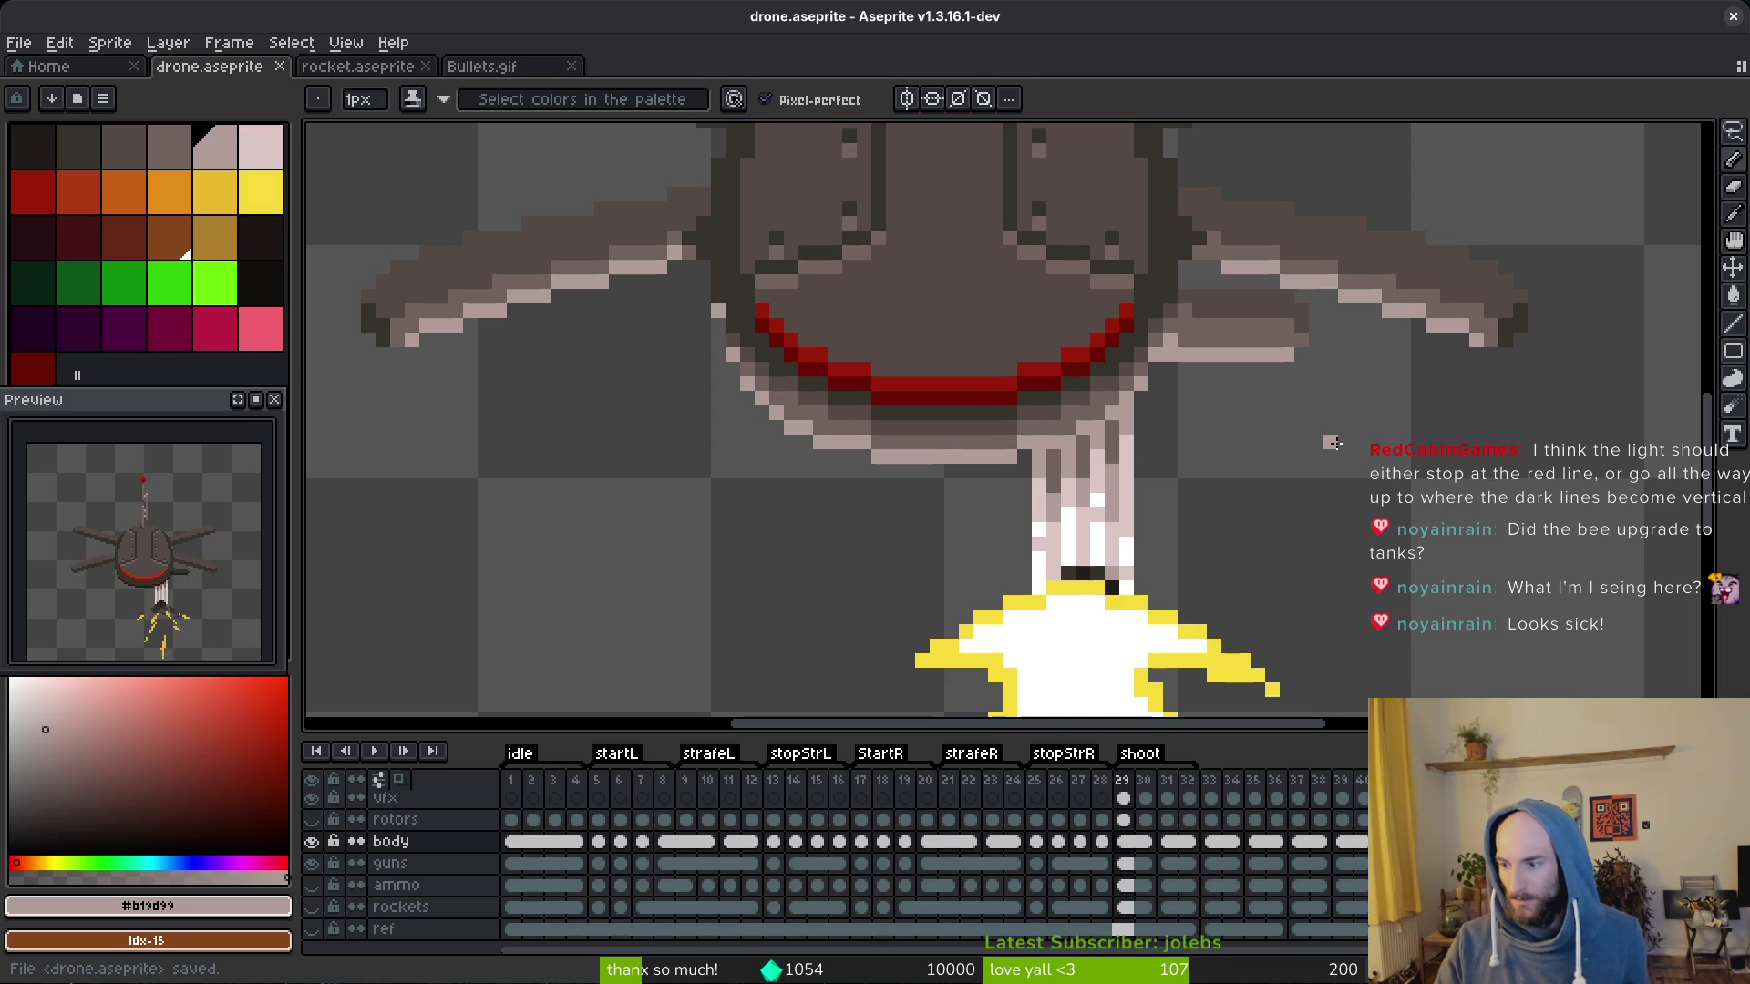
scroll(1070, 457, down, 1)
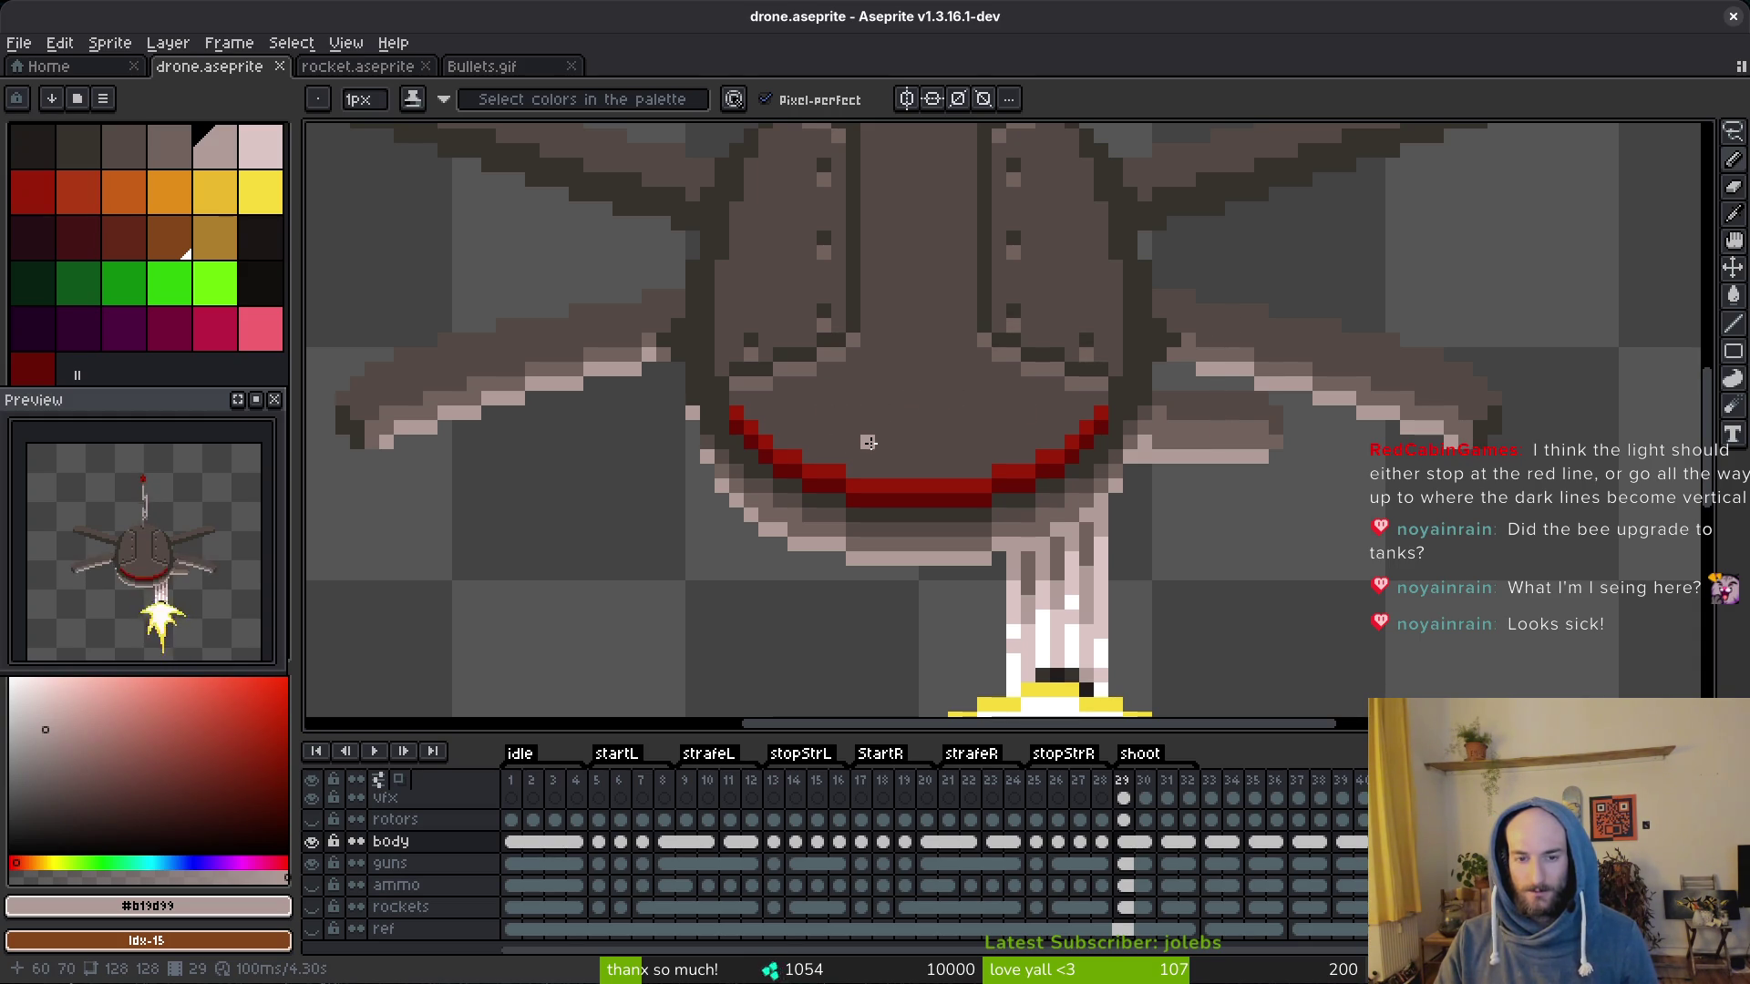
scroll(834, 472, down, 5)
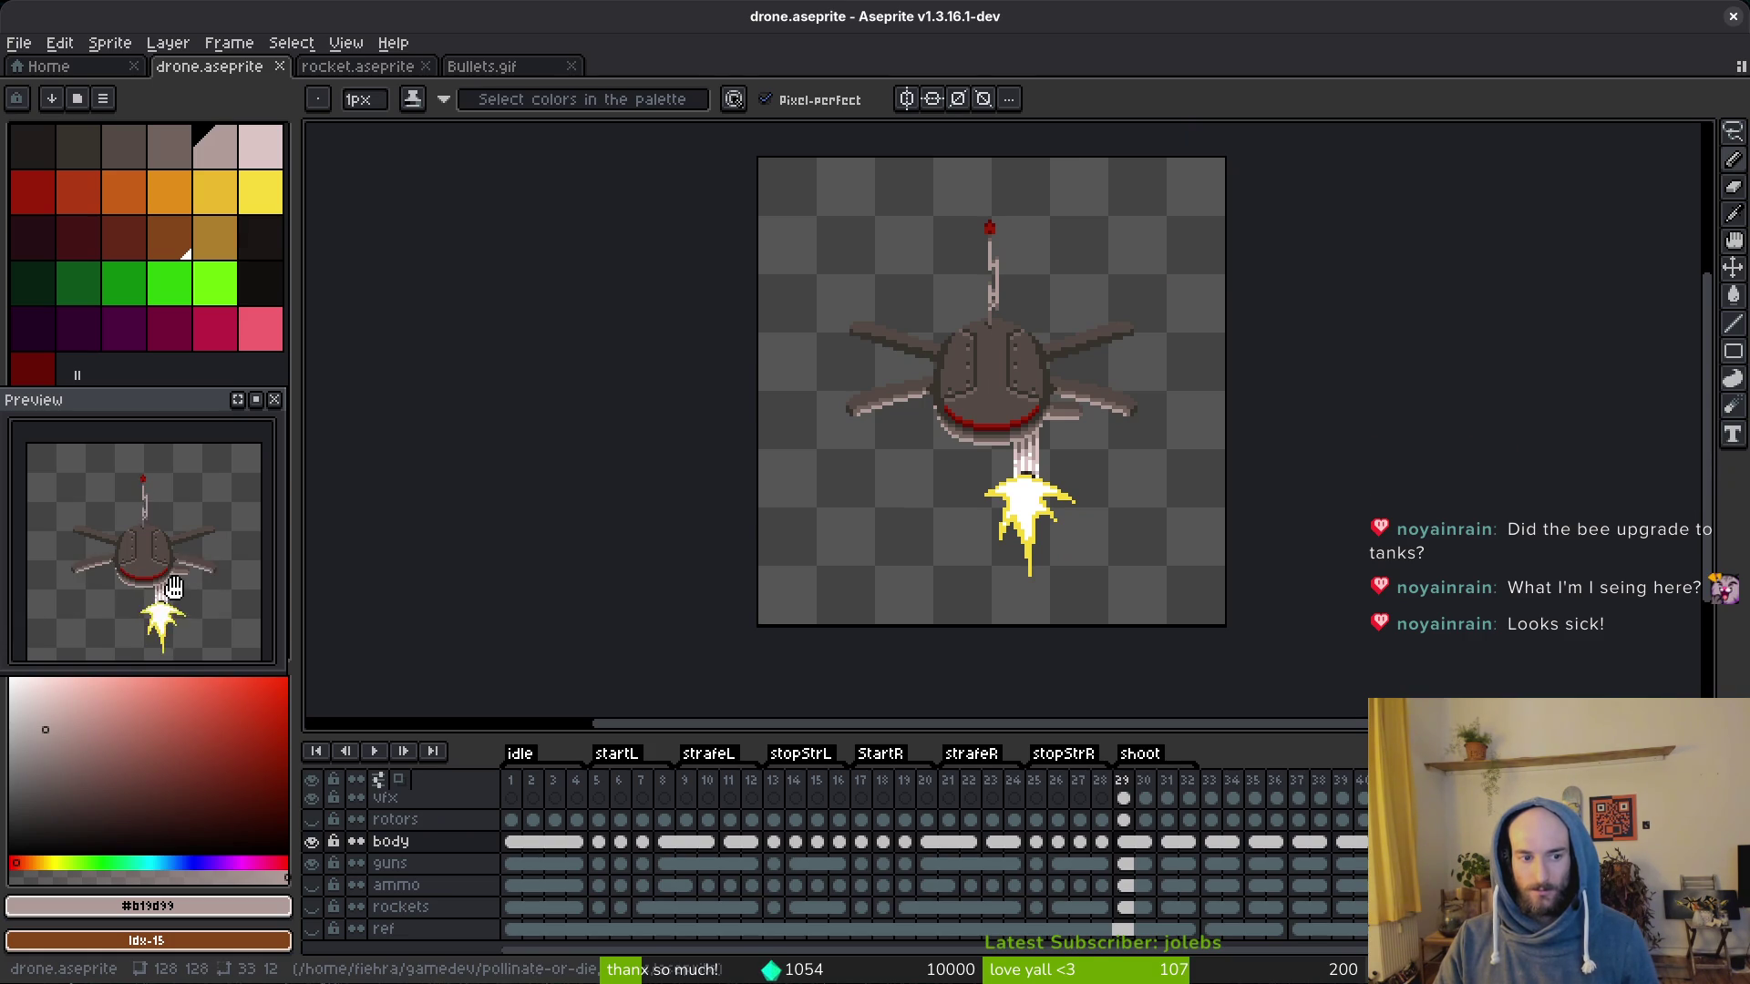
scroll(163, 619, up, 1)
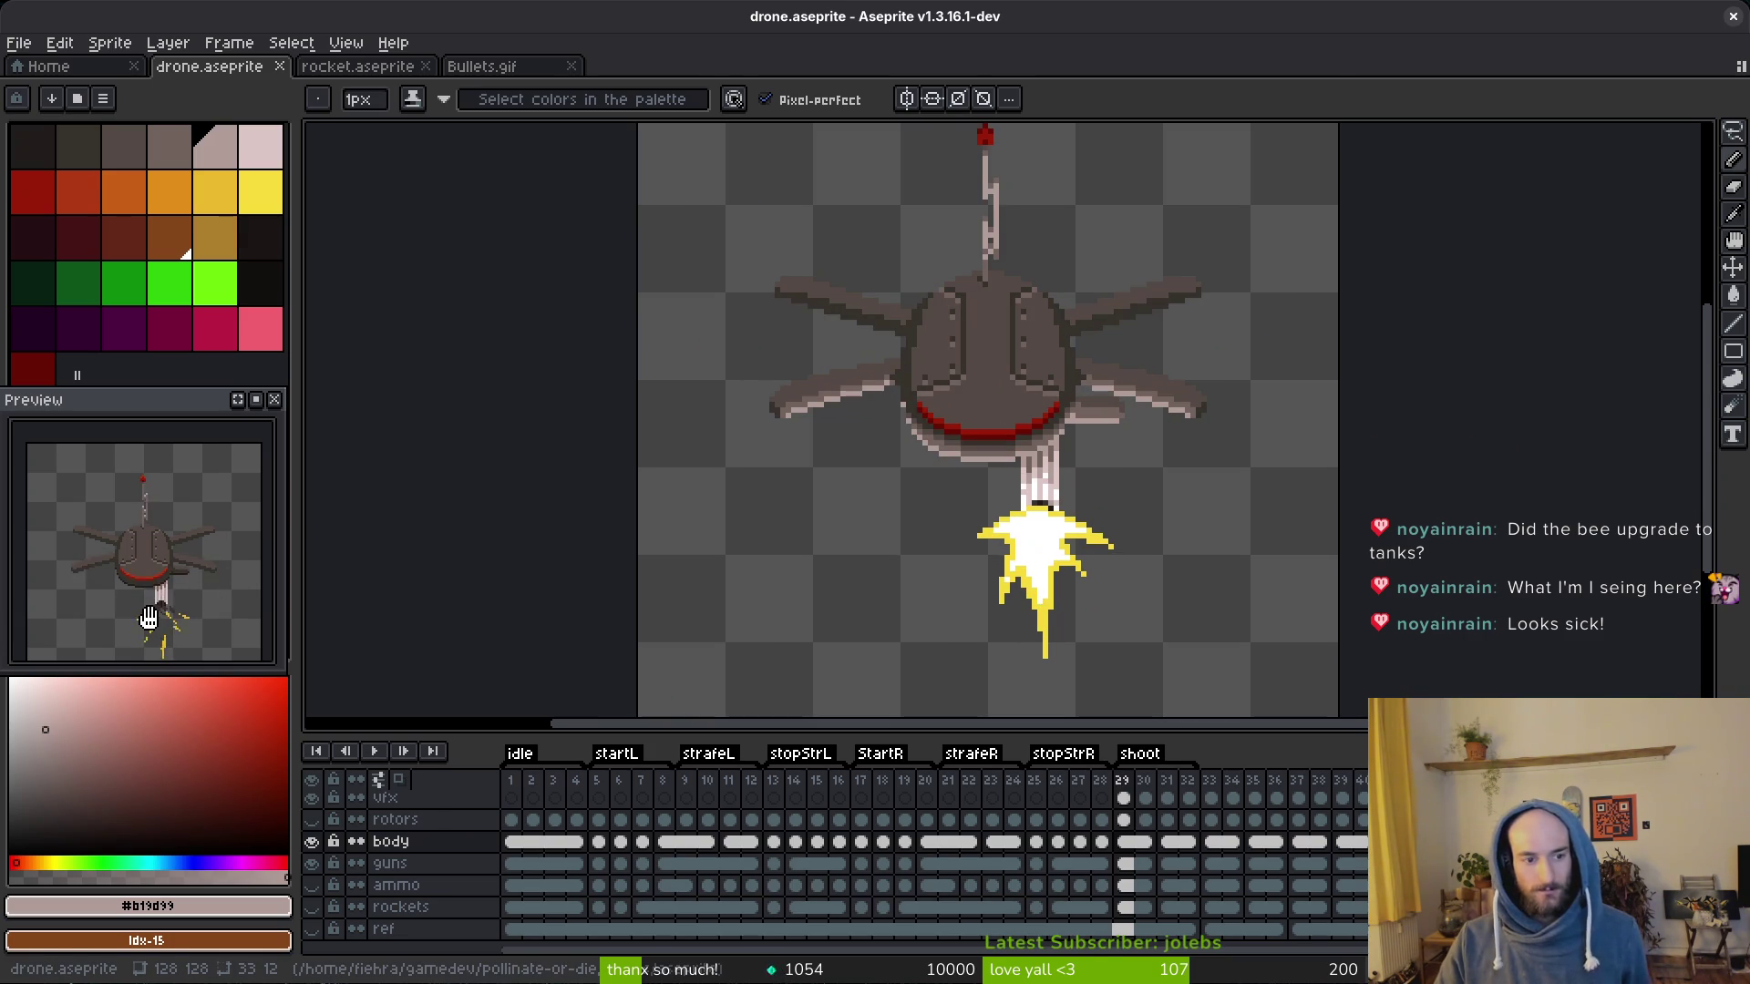
scroll(957, 411, up, 1)
scroll(1038, 410, up, 1)
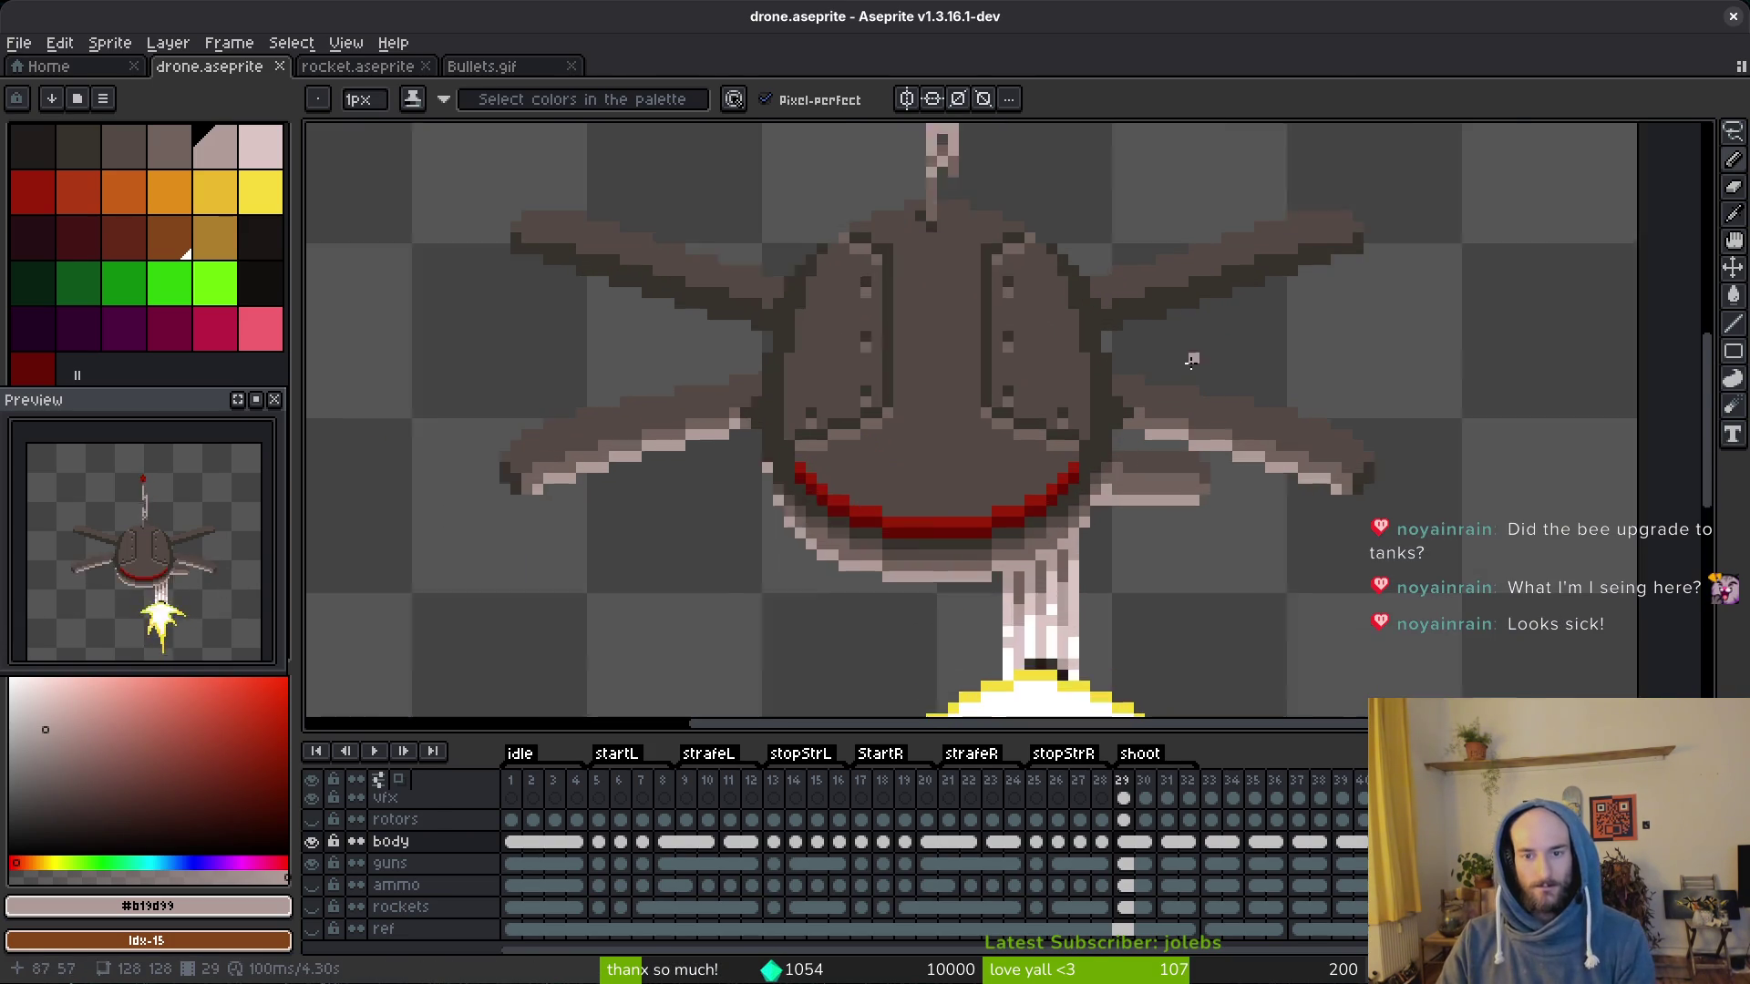
scroll(1122, 421, up, 1)
Step: Paint light highlight pixels along the right arm's diagonal upper edge
click(1130, 423)
scroll(1129, 422, up, 2)
drag(1162, 341, 1039, 376)
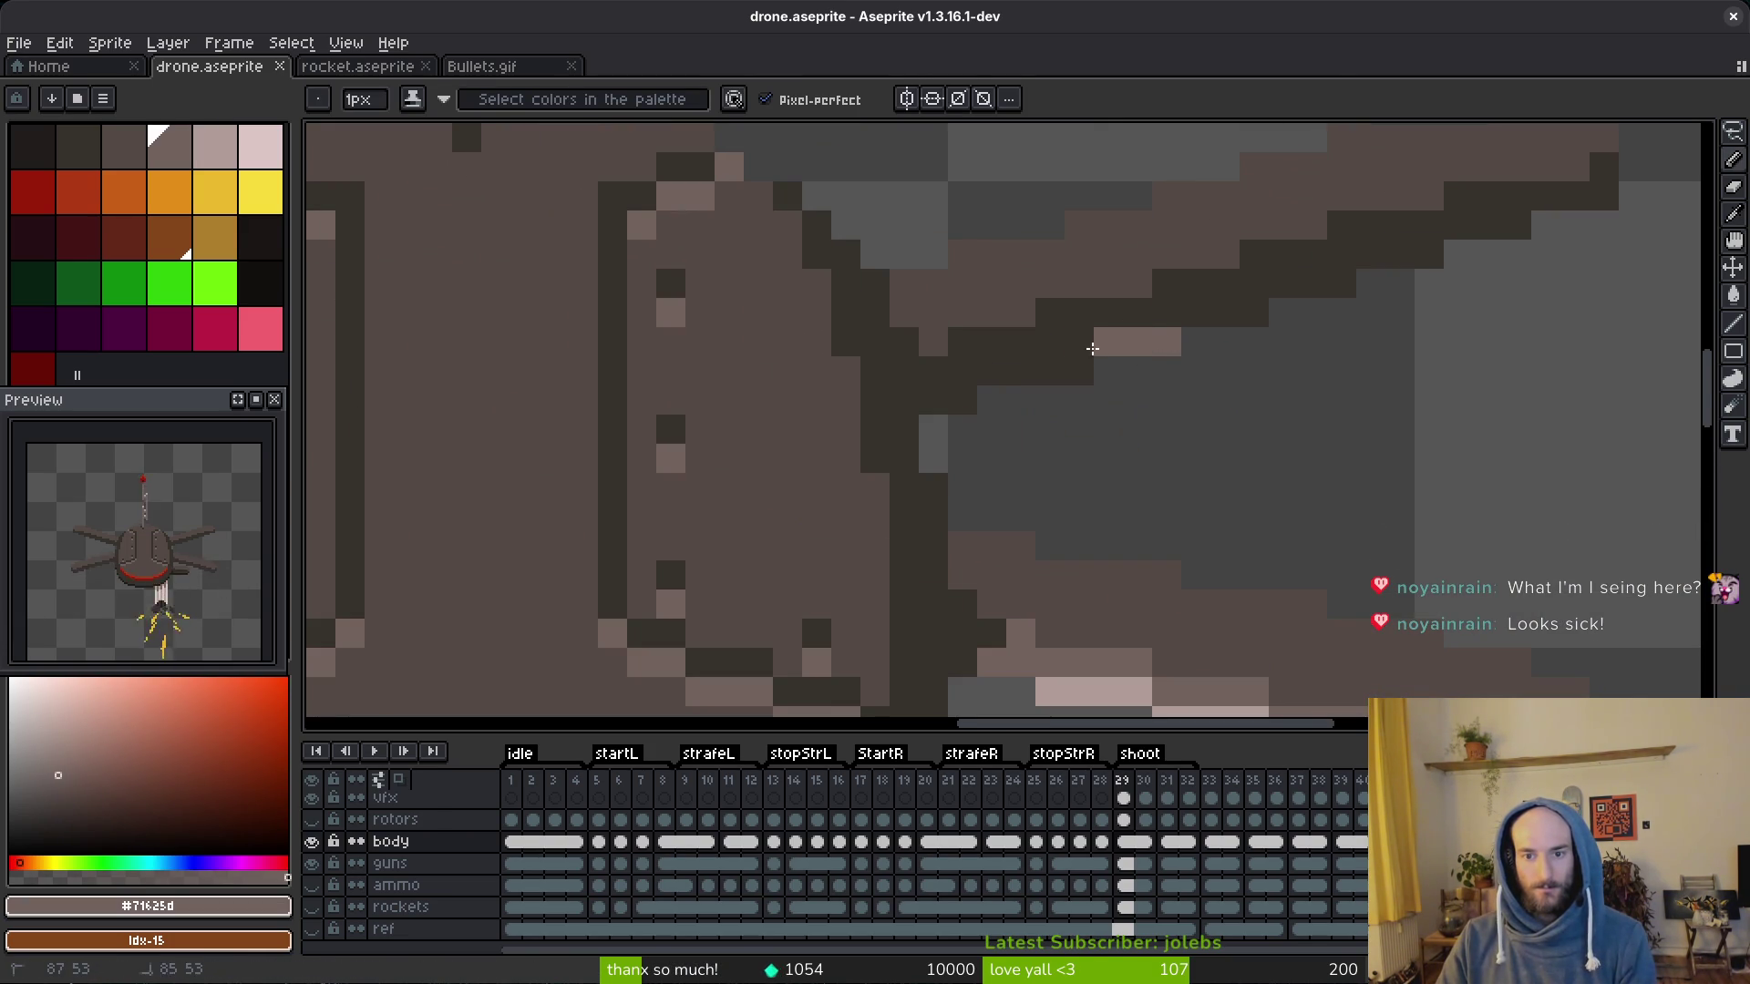
click(1025, 372)
click(1271, 314)
drag(1305, 288, 1347, 282)
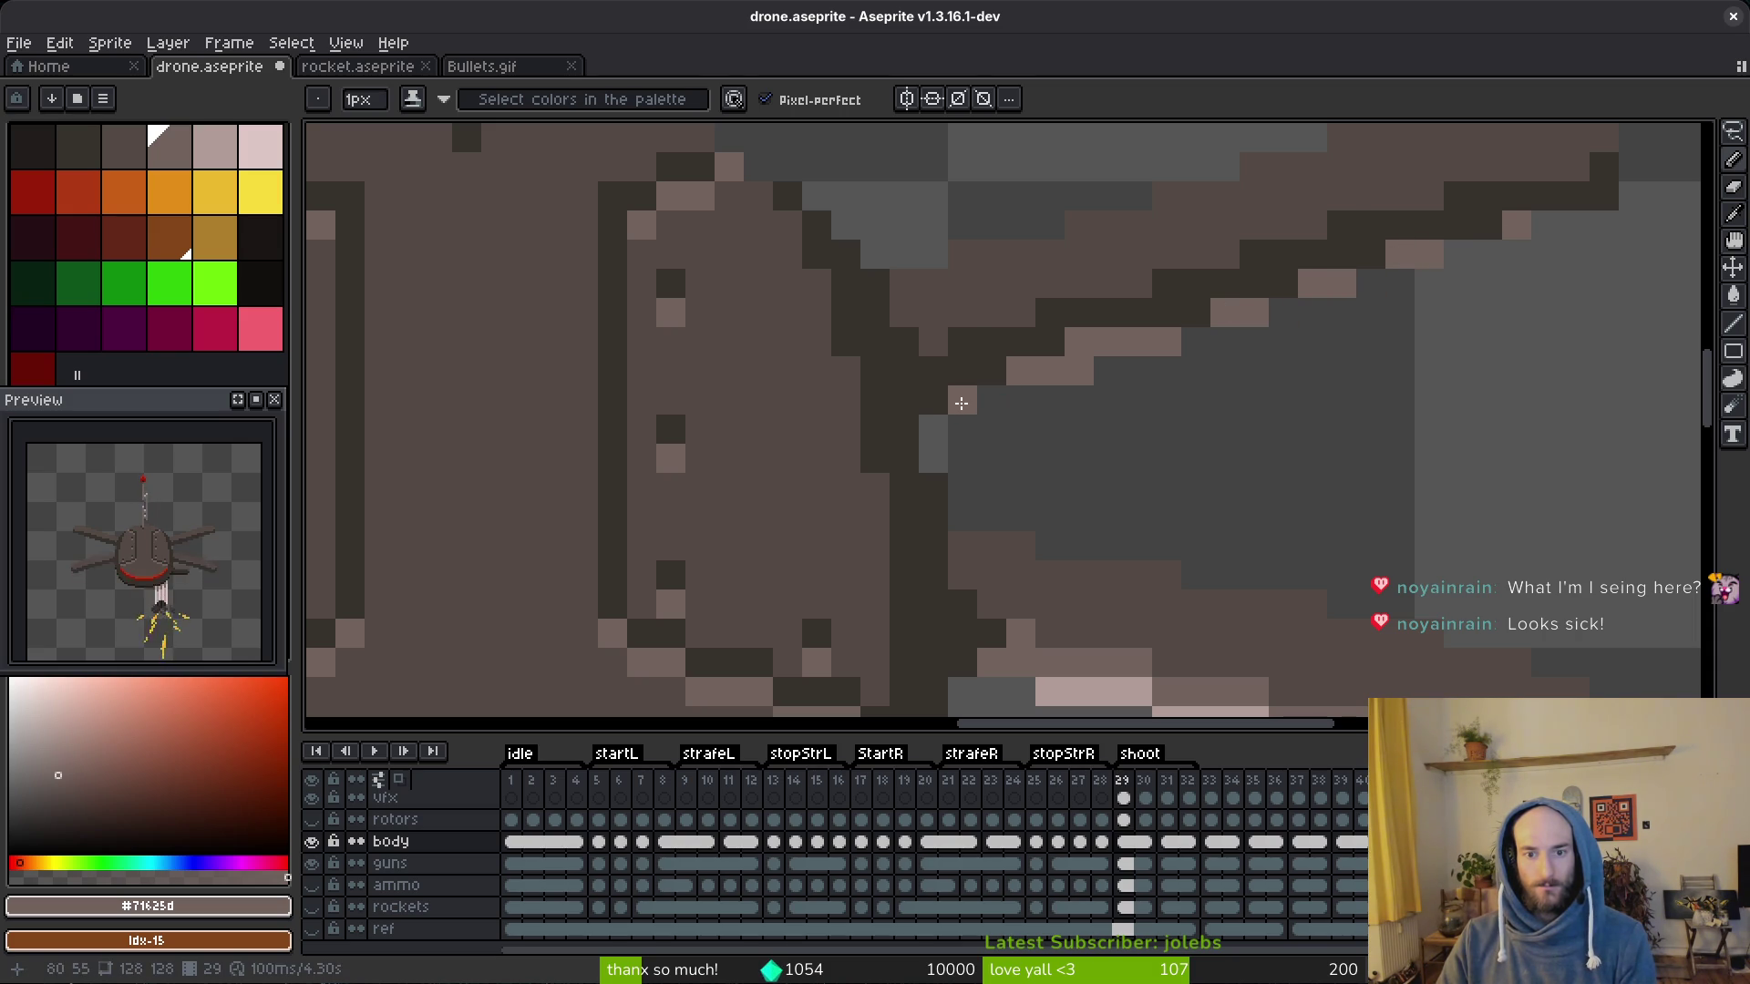
click(1166, 313)
click(1253, 285)
click(1373, 255)
scroll(1514, 316, down, 1)
click(1497, 284)
scroll(1568, 259, down, 2)
scroll(1504, 275, down, 2)
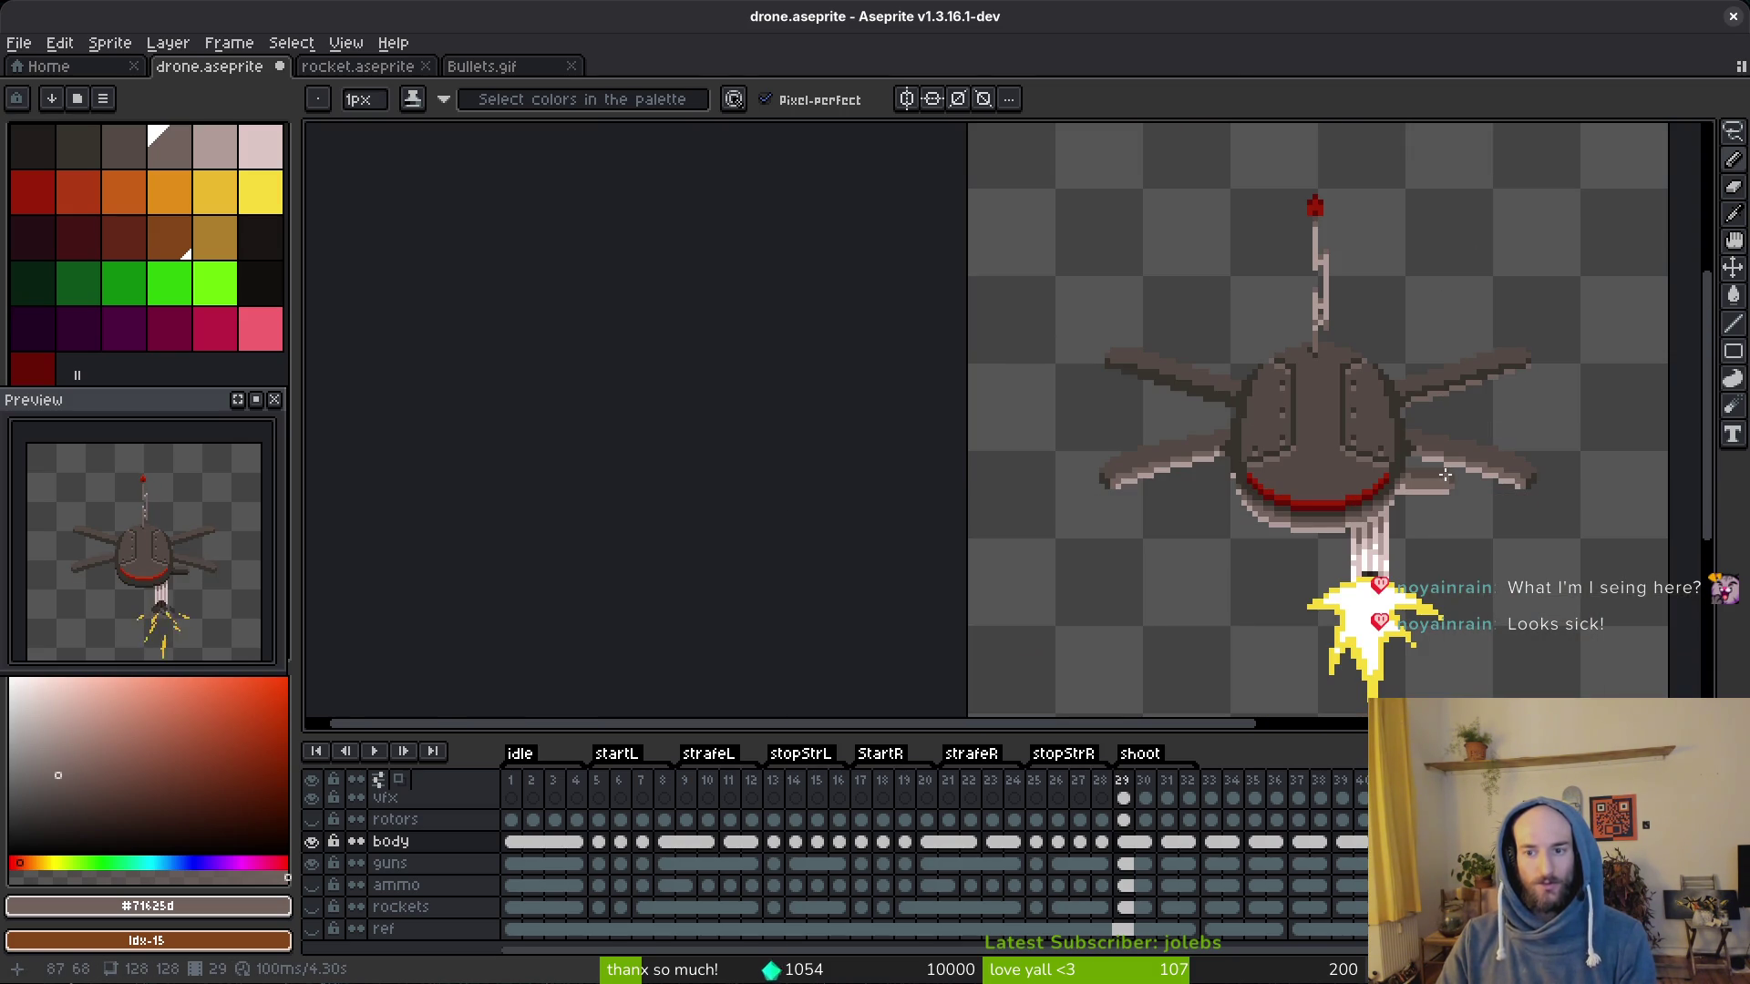
scroll(1230, 451, up, 2)
scroll(1162, 452, up, 1)
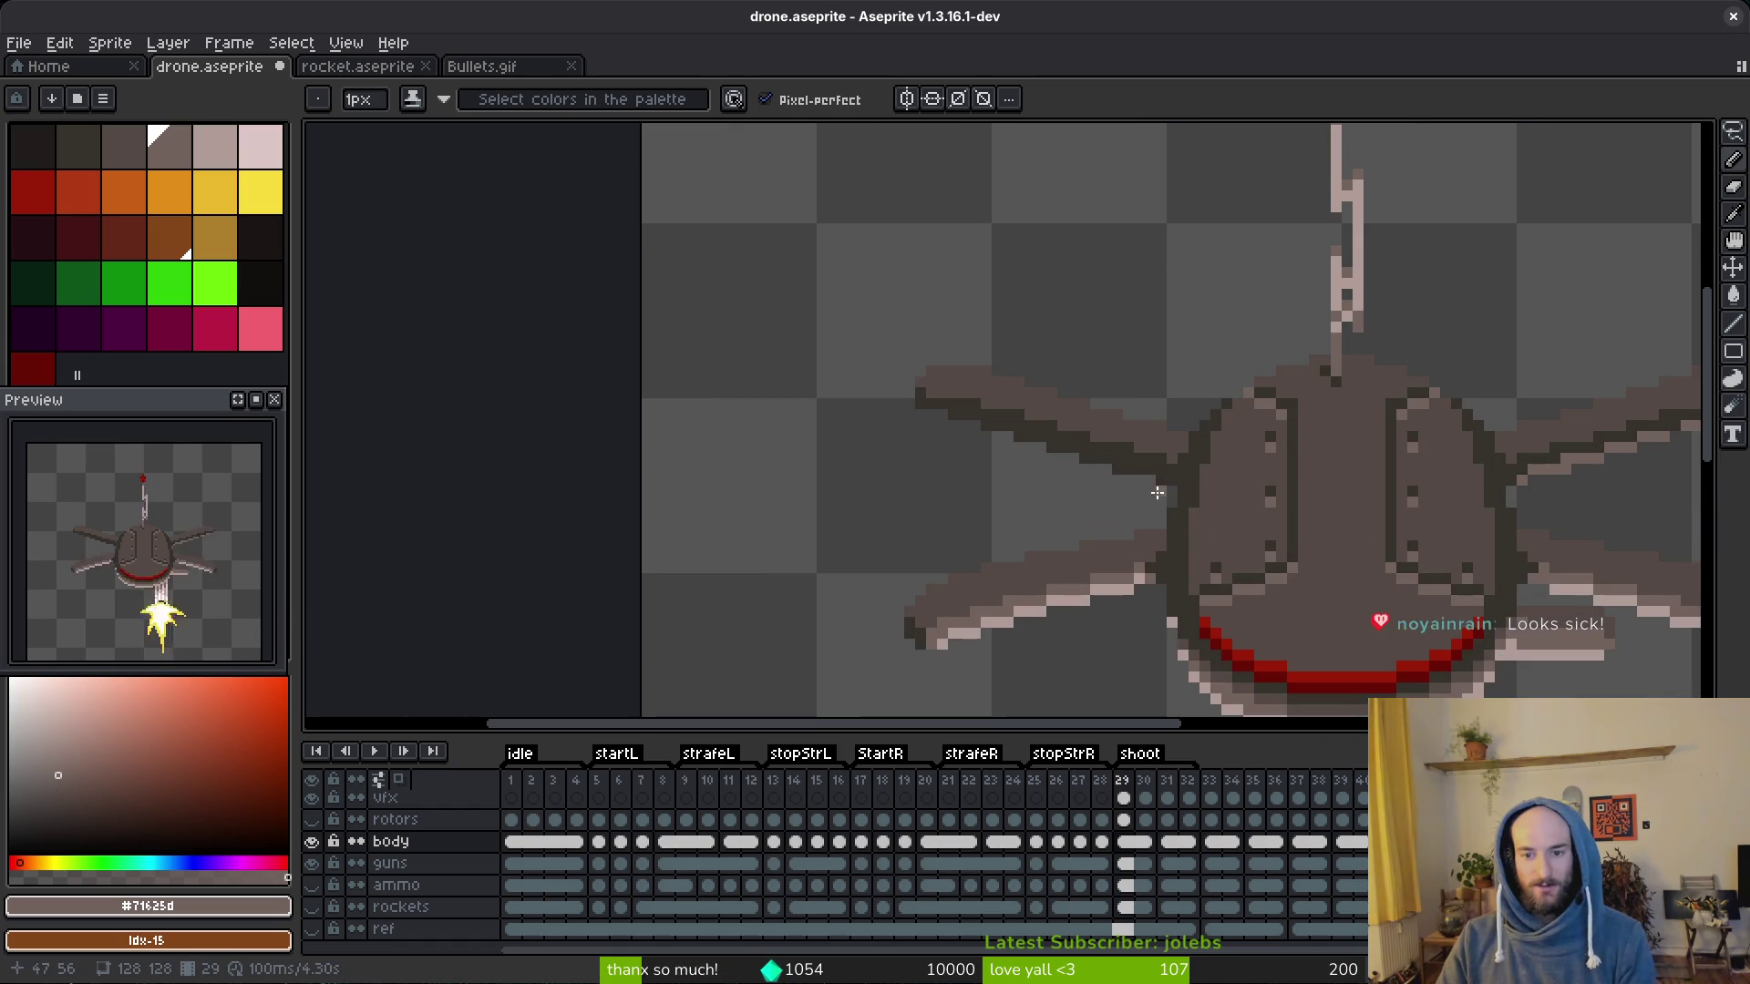
scroll(1067, 478, up, 2)
scroll(984, 493, up, 1)
Step: Draw a diagonal highlight on the left arm, save, and add #71625d pixels across the dome front
mouse_move(971, 501)
mouse_down()
mouse_move(957, 438)
mouse_move(543, 303)
mouse_up()
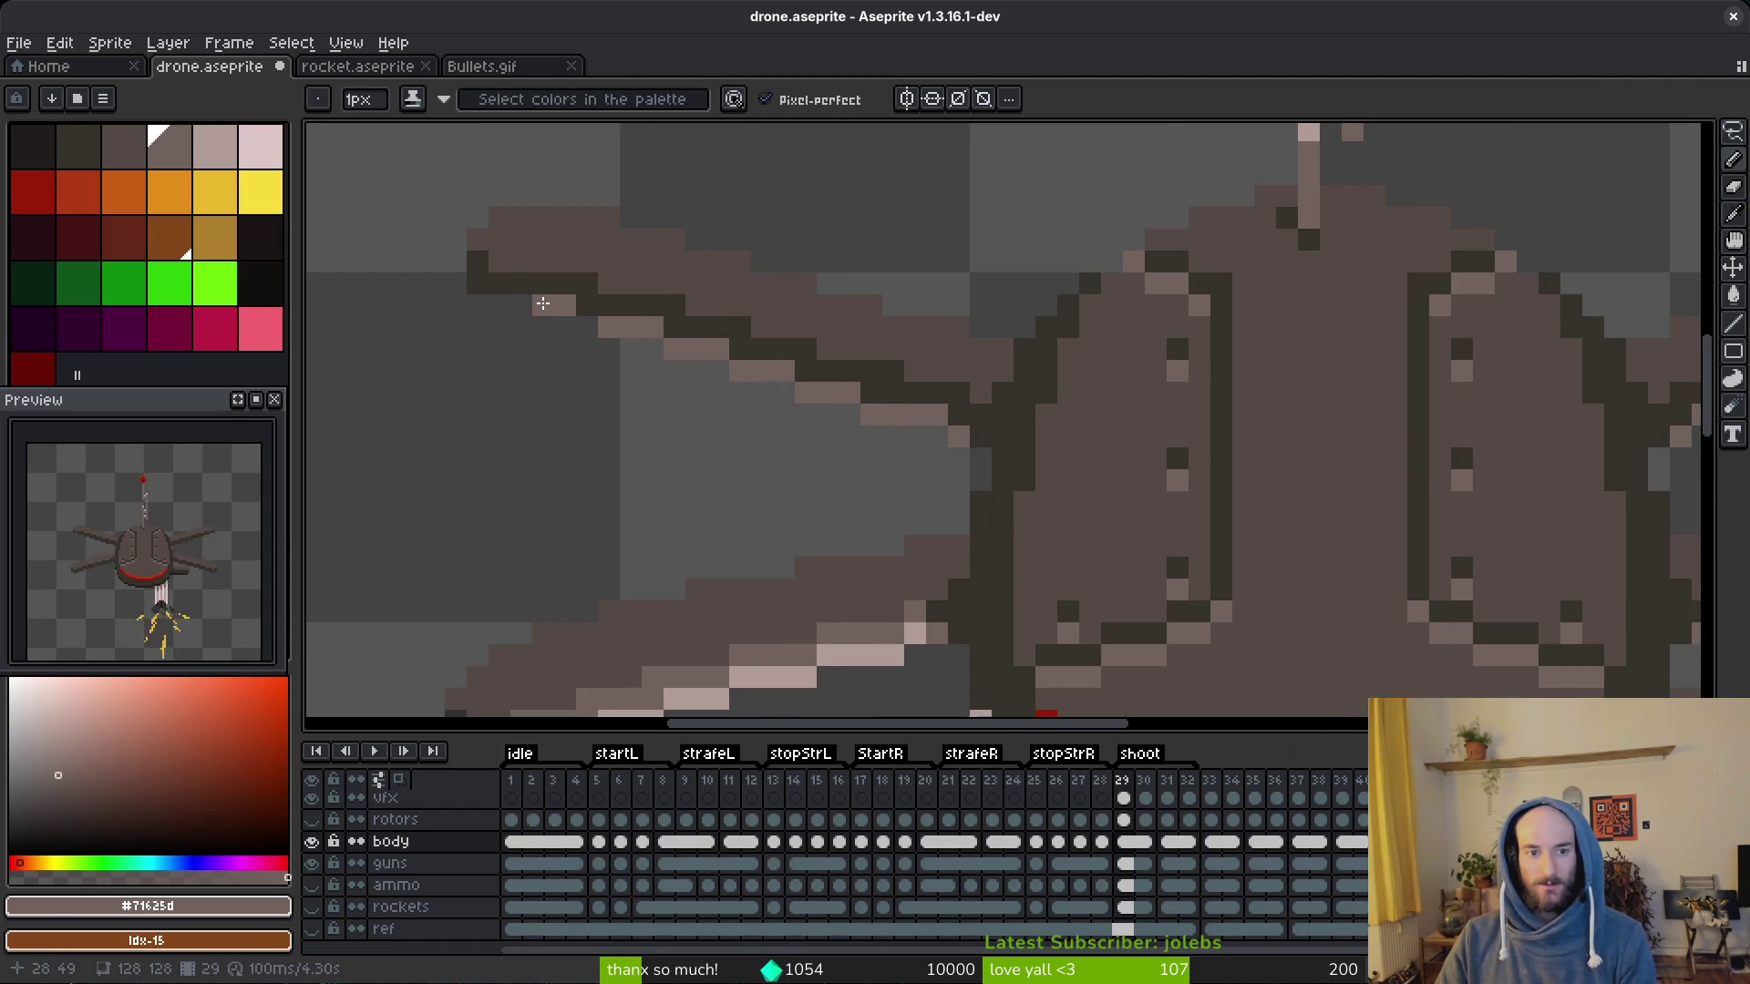
click(486, 283)
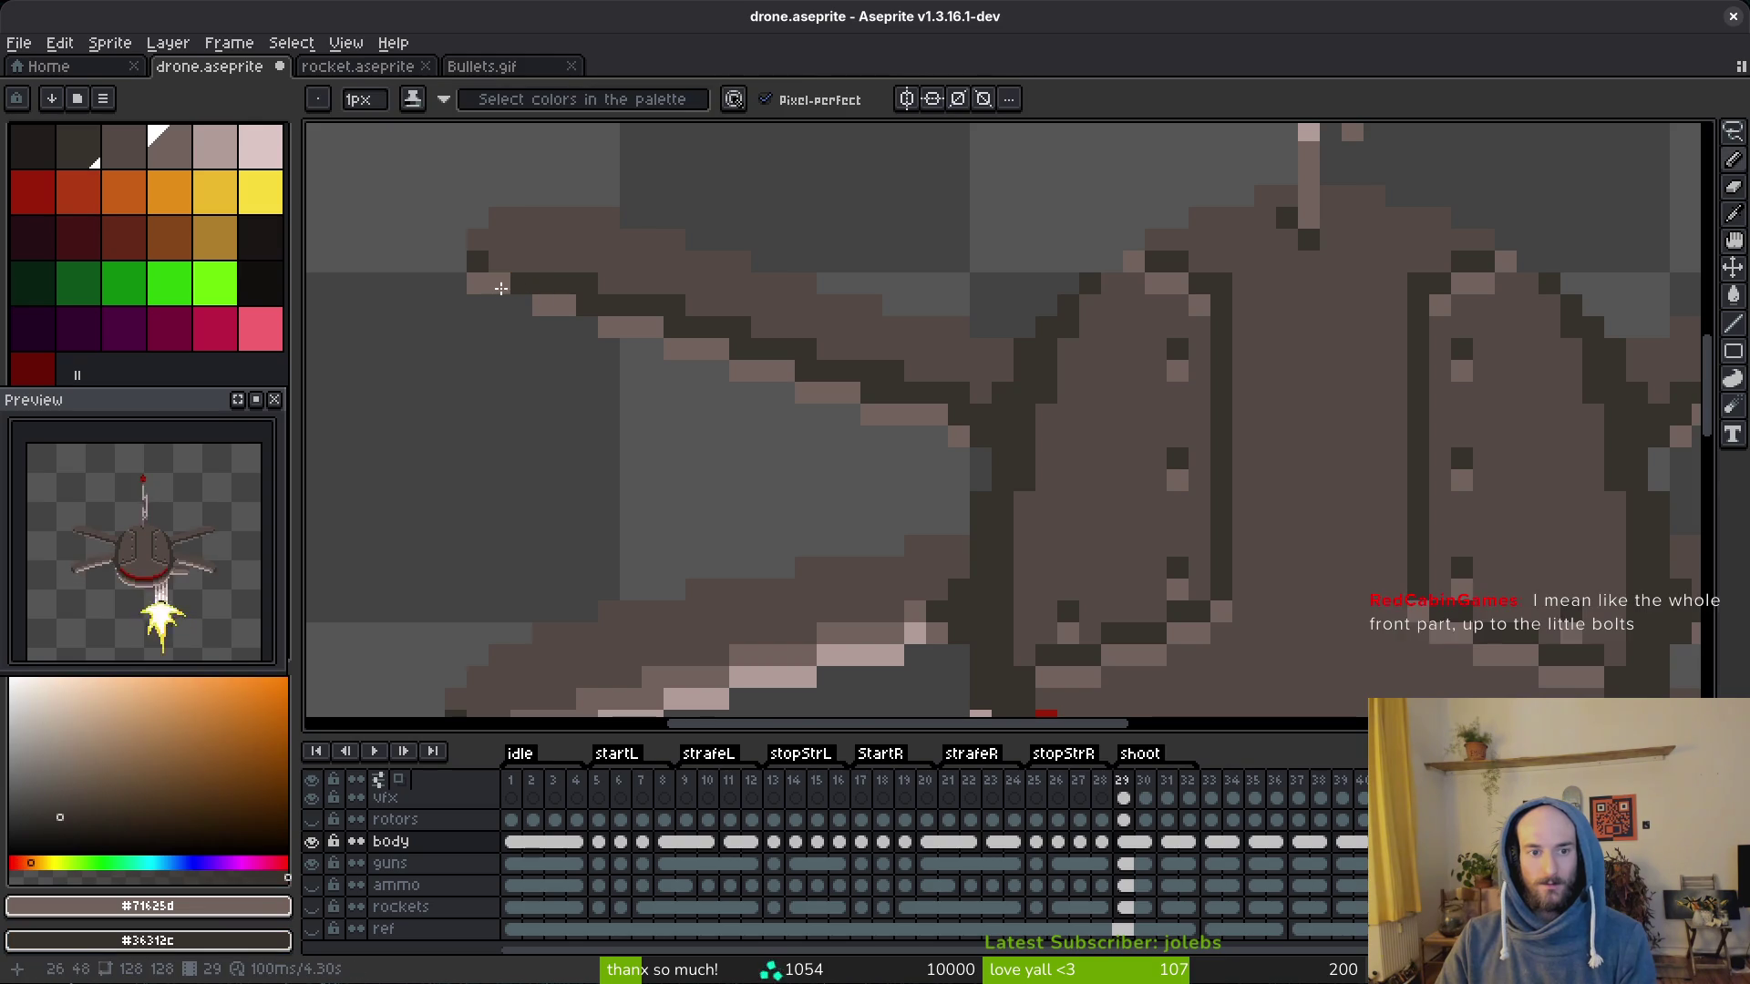
scroll(506, 282, down, 1)
scroll(821, 410, down, 1)
scroll(670, 417, up, 3)
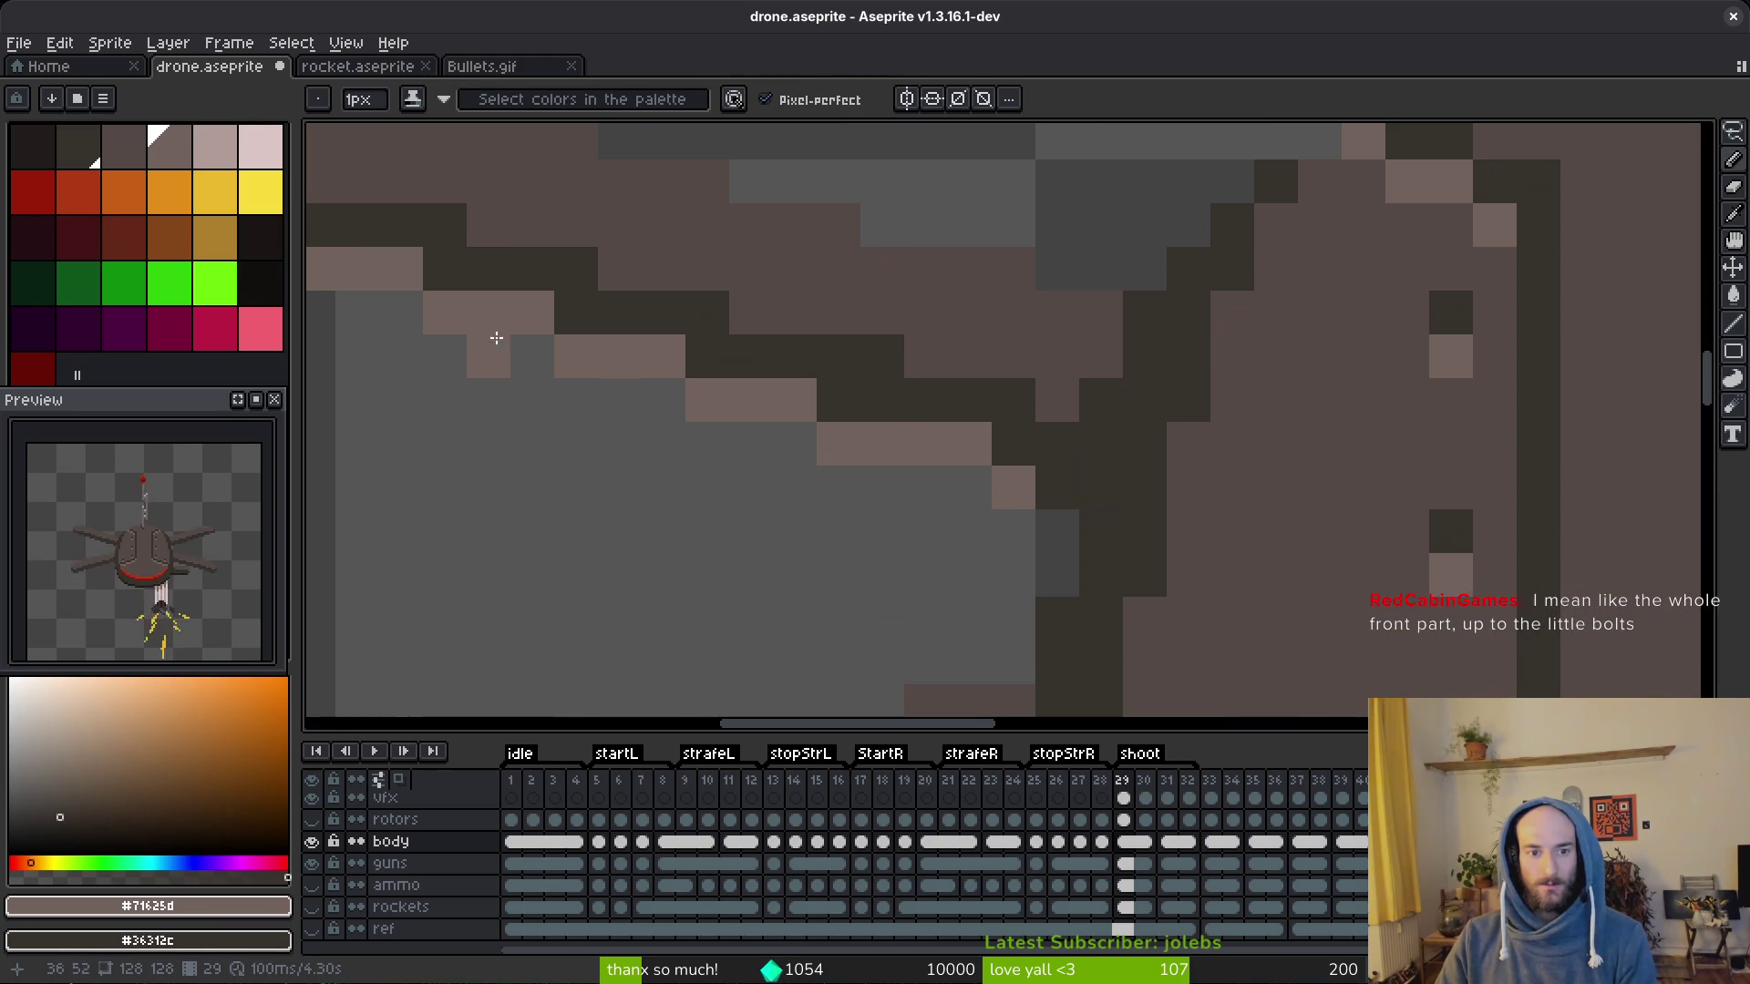
scroll(876, 470, down, 3)
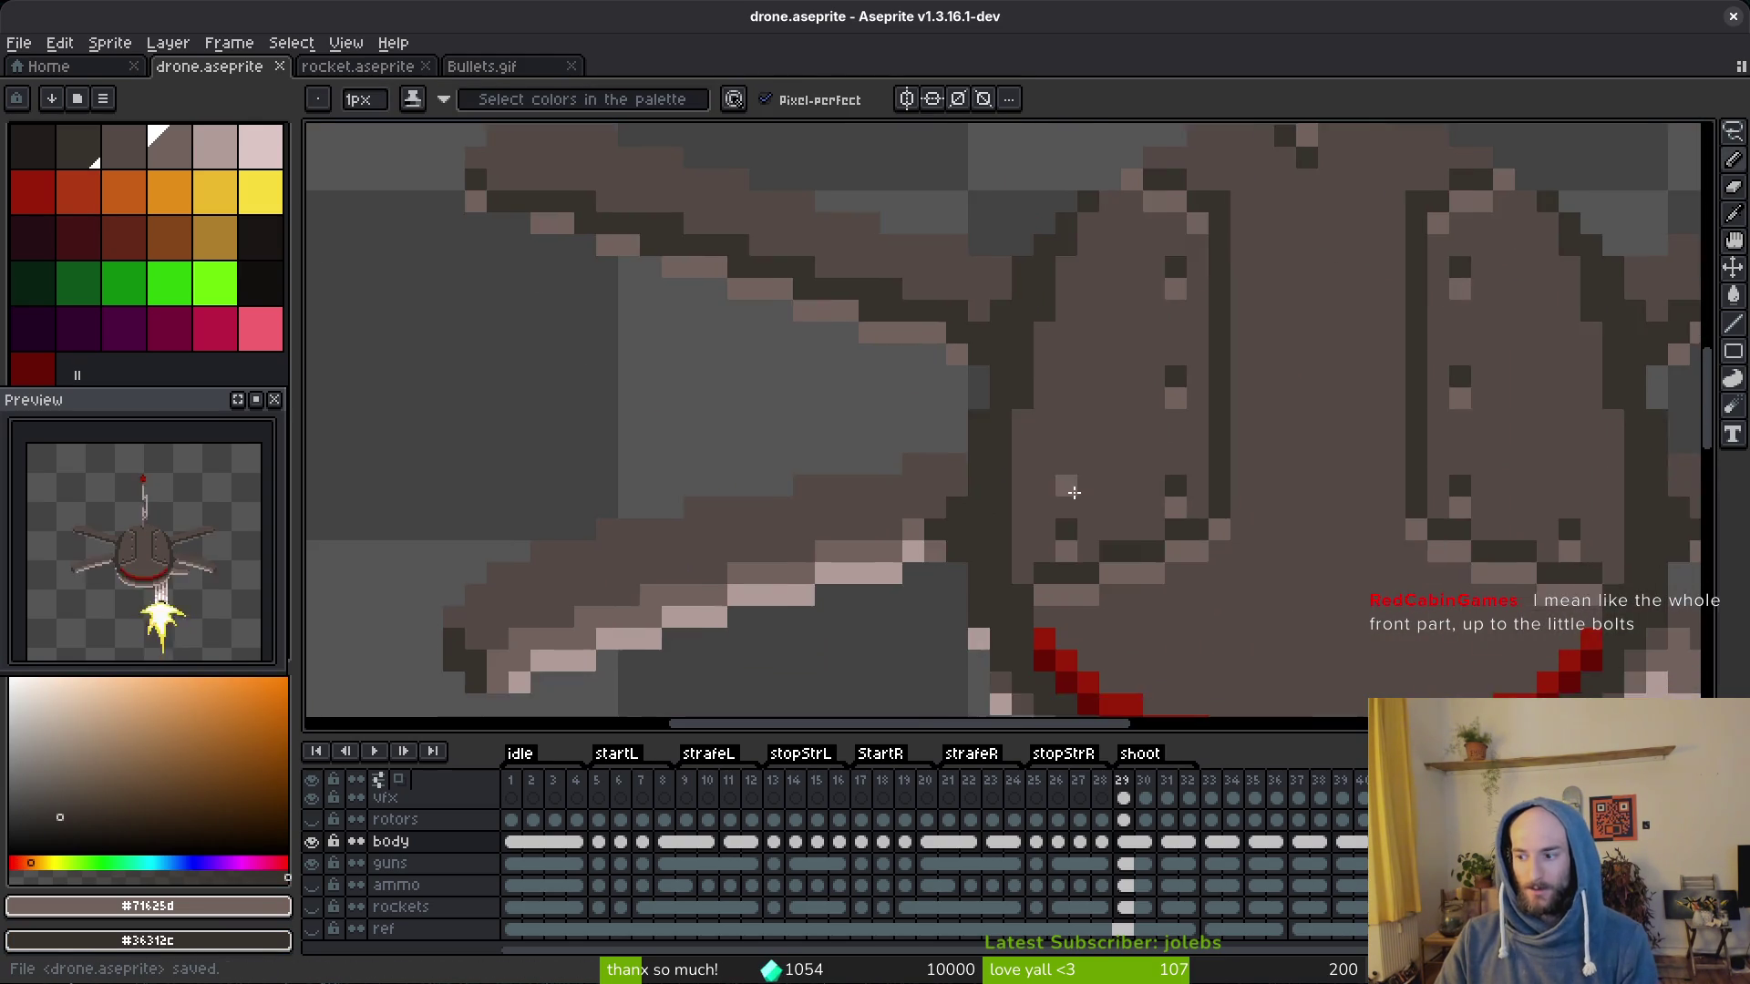
key(ctrl+s)
scroll(1008, 470, up, 2)
scroll(1008, 468, up, 1)
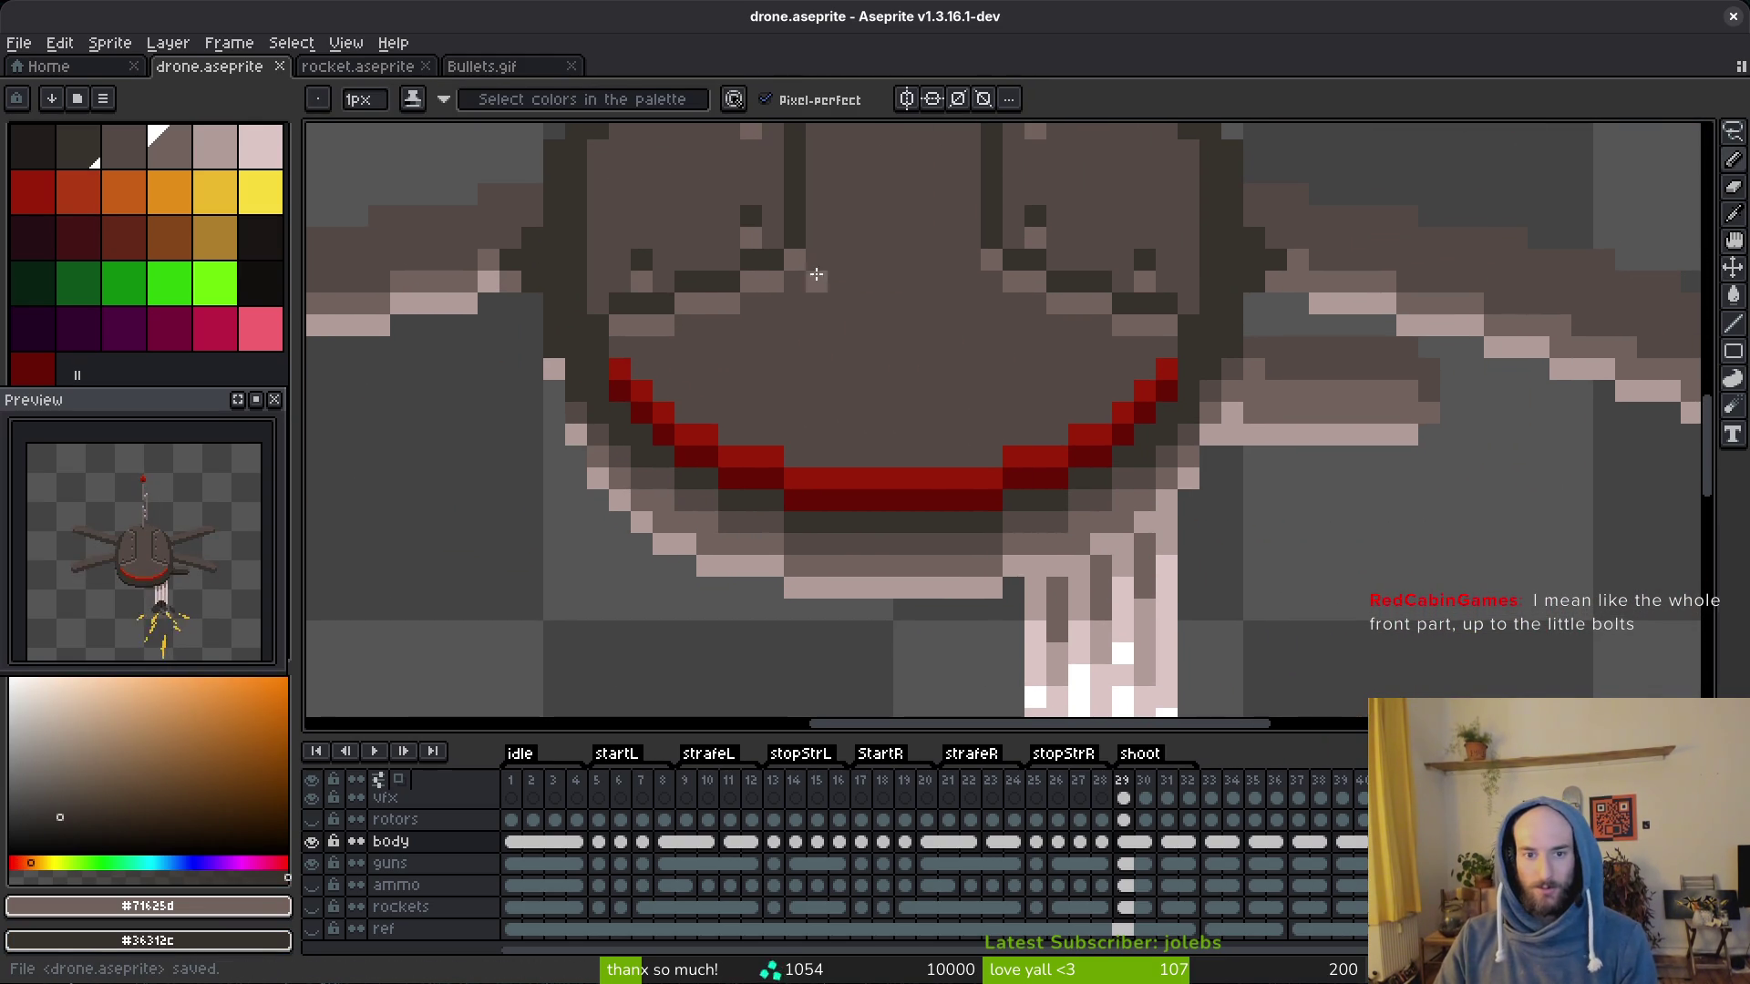
mouse_move(803, 298)
mouse_down()
mouse_move(957, 318)
mouse_move(916, 326)
mouse_up()
Step: Try a paint-bucket fill with a sampled dome shade, undo it, return to the pencil and save
click(984, 285)
alt+click(1017, 278)
key(w)
scroll(1005, 404, down, 4)
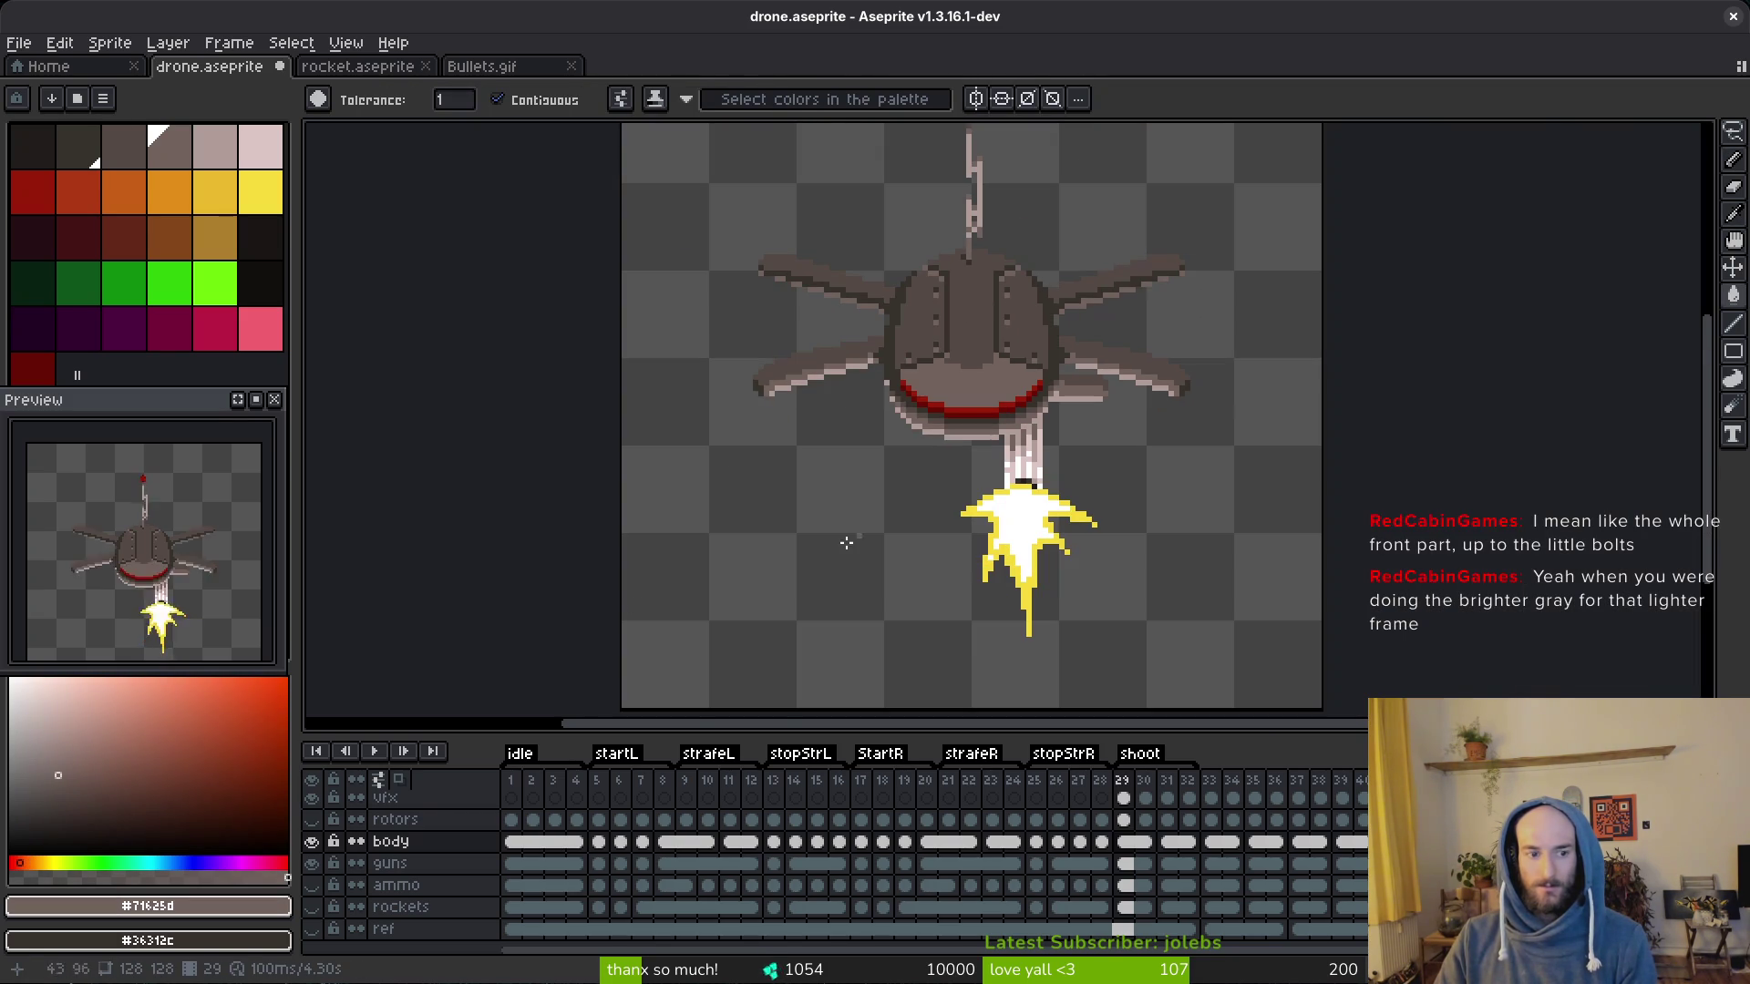
scroll(970, 396, up, 2)
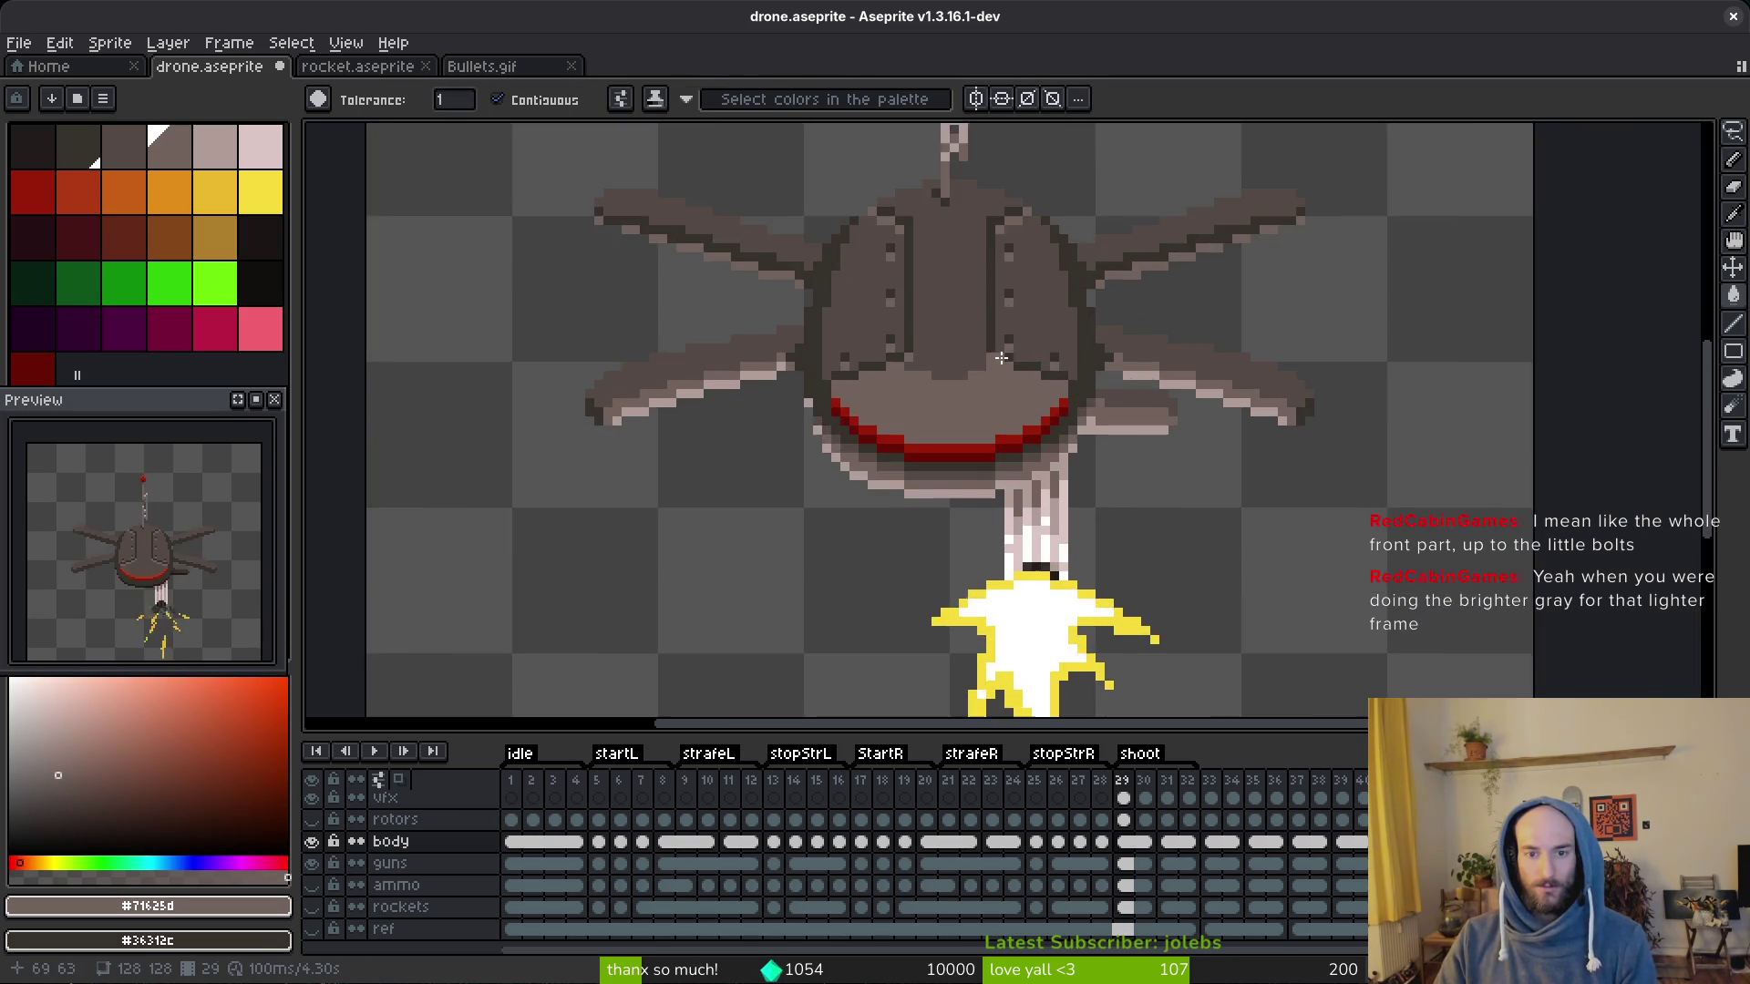
scroll(1012, 389, up, 2)
scroll(1057, 381, up, 1)
scroll(953, 356, up, 1)
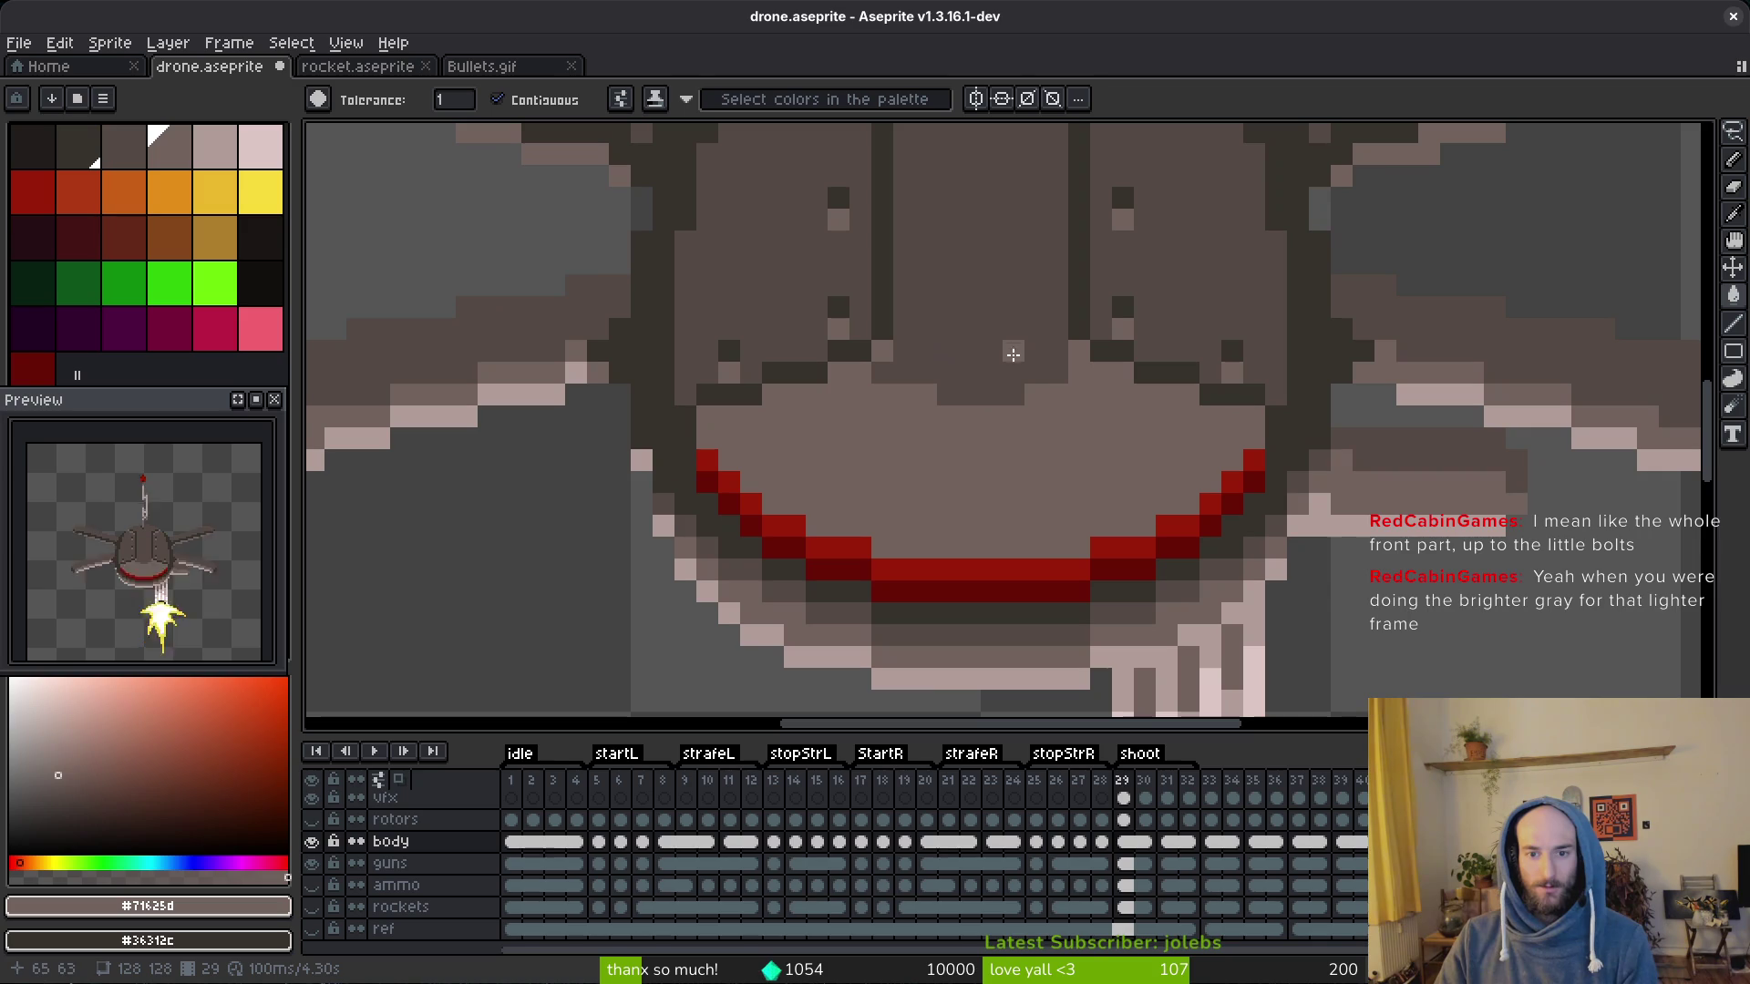
key(i)
click(942, 411)
key(g)
key(ctrl+z)
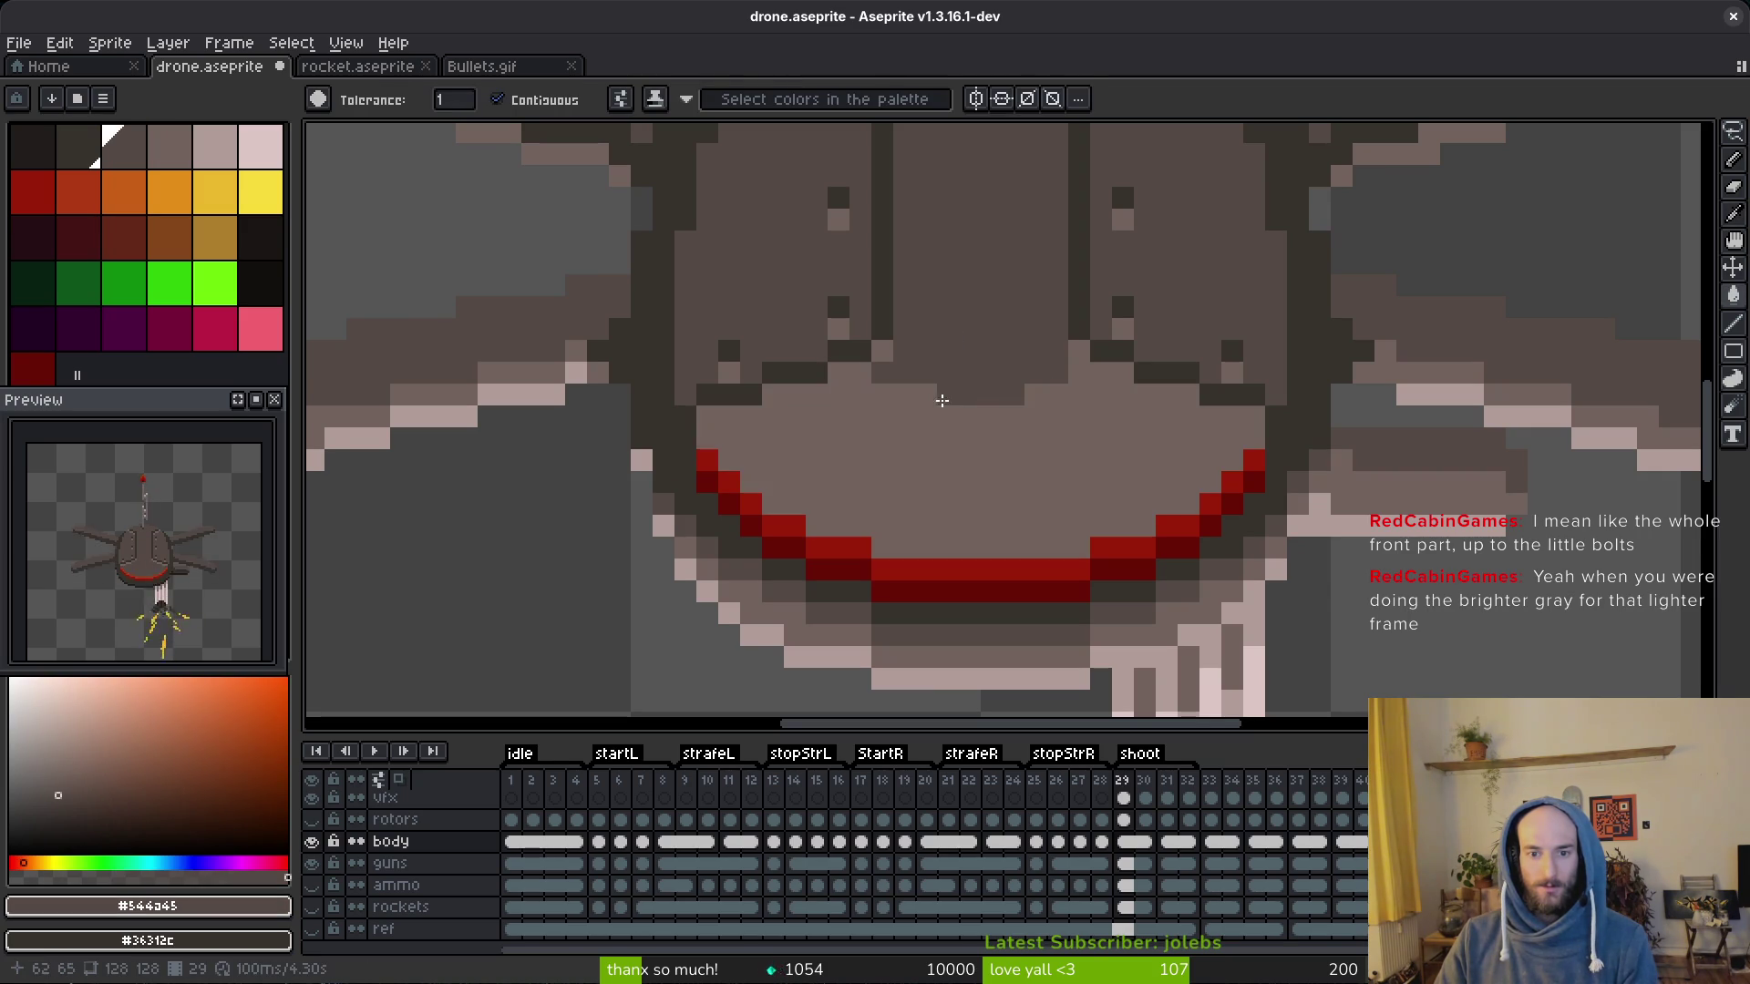
key(b)
scroll(1005, 312, down, 4)
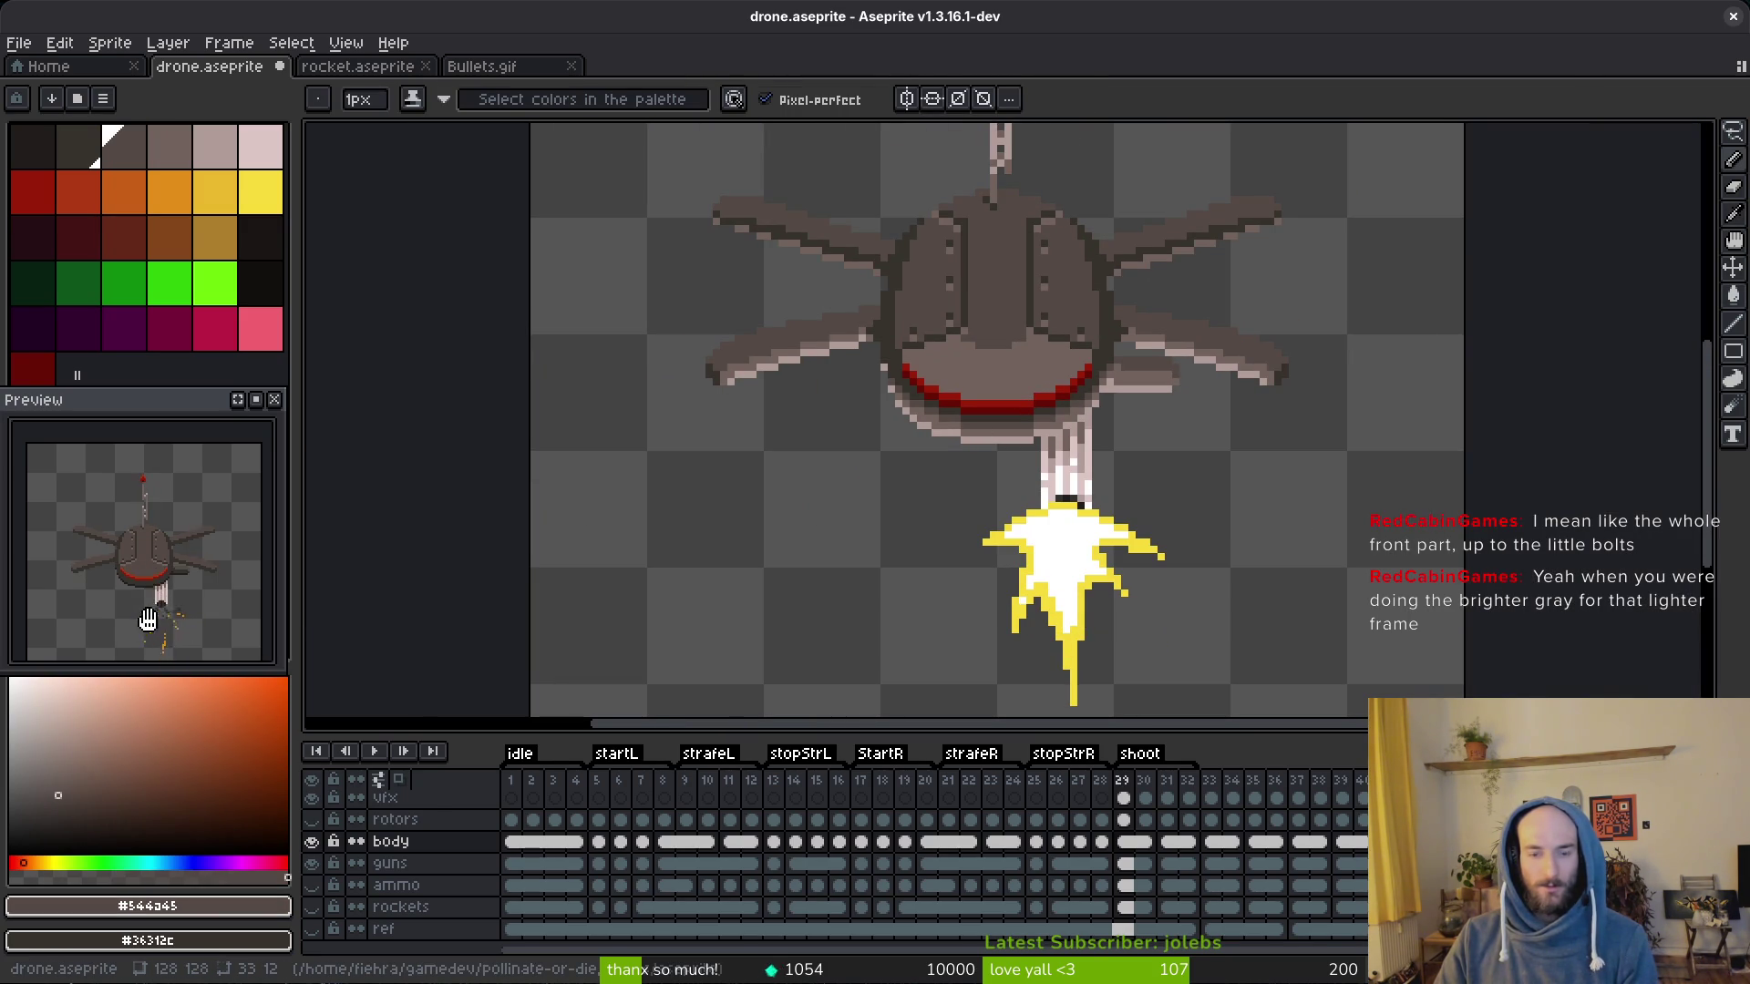
key(ctrl+s)
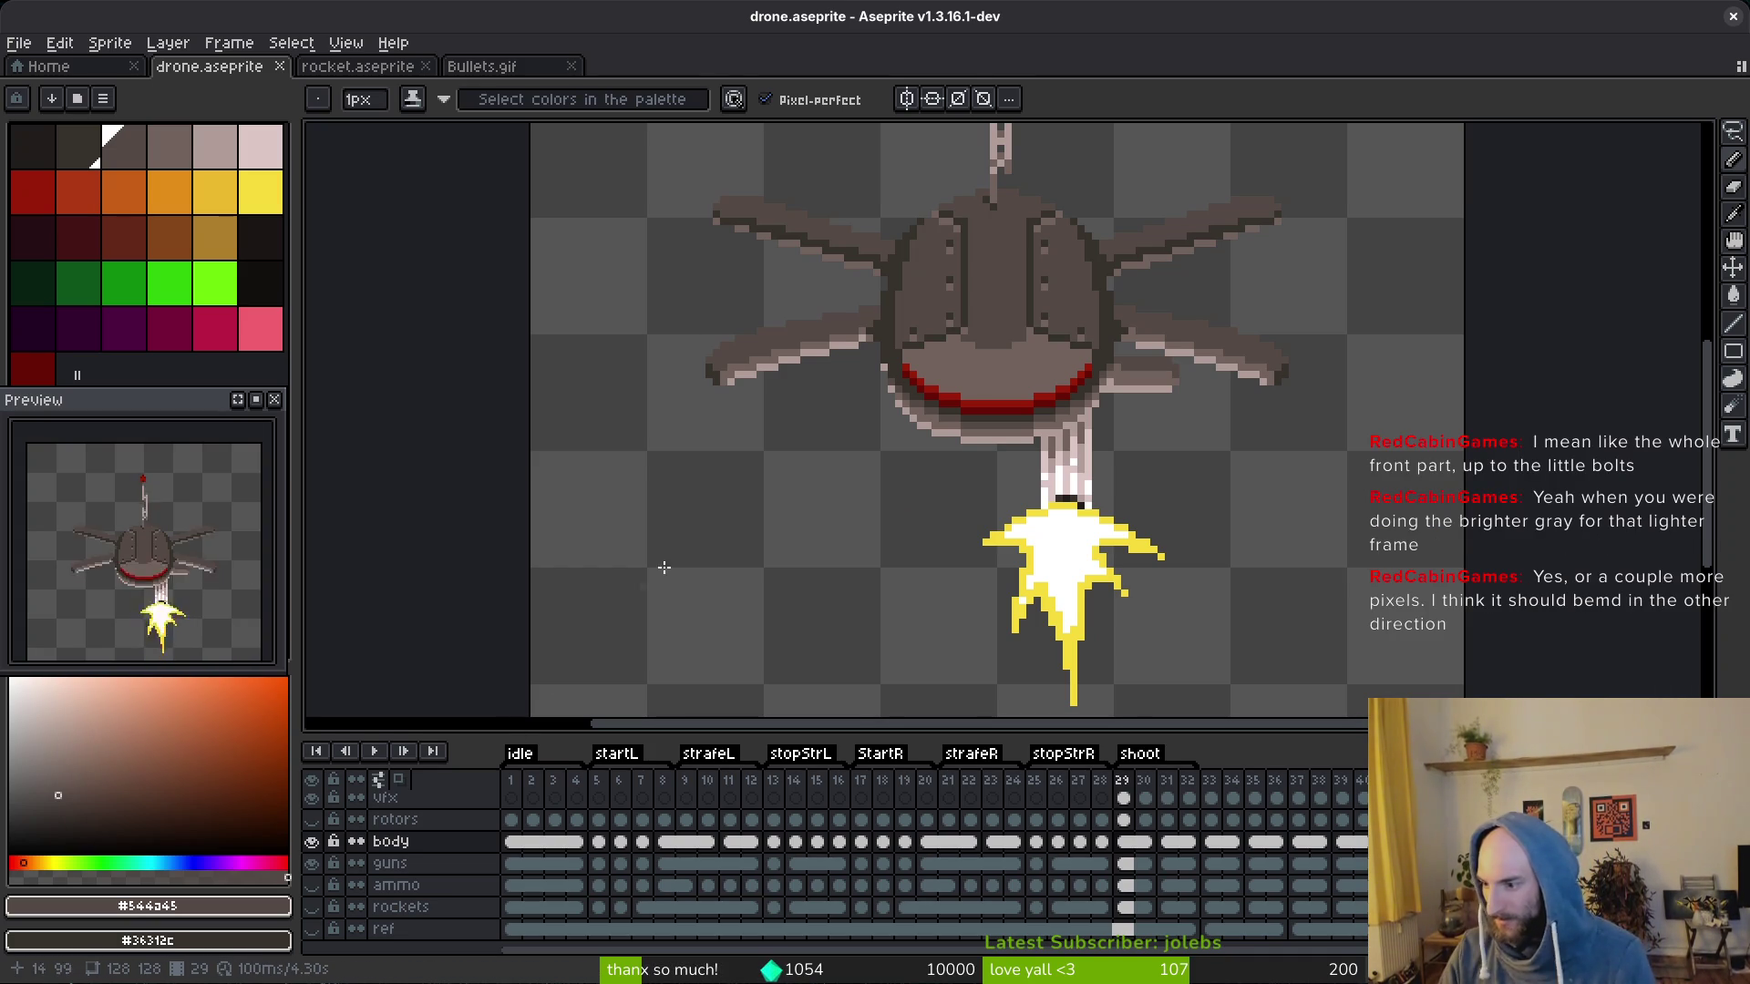
scroll(949, 349, up, 2)
scroll(949, 348, up, 2)
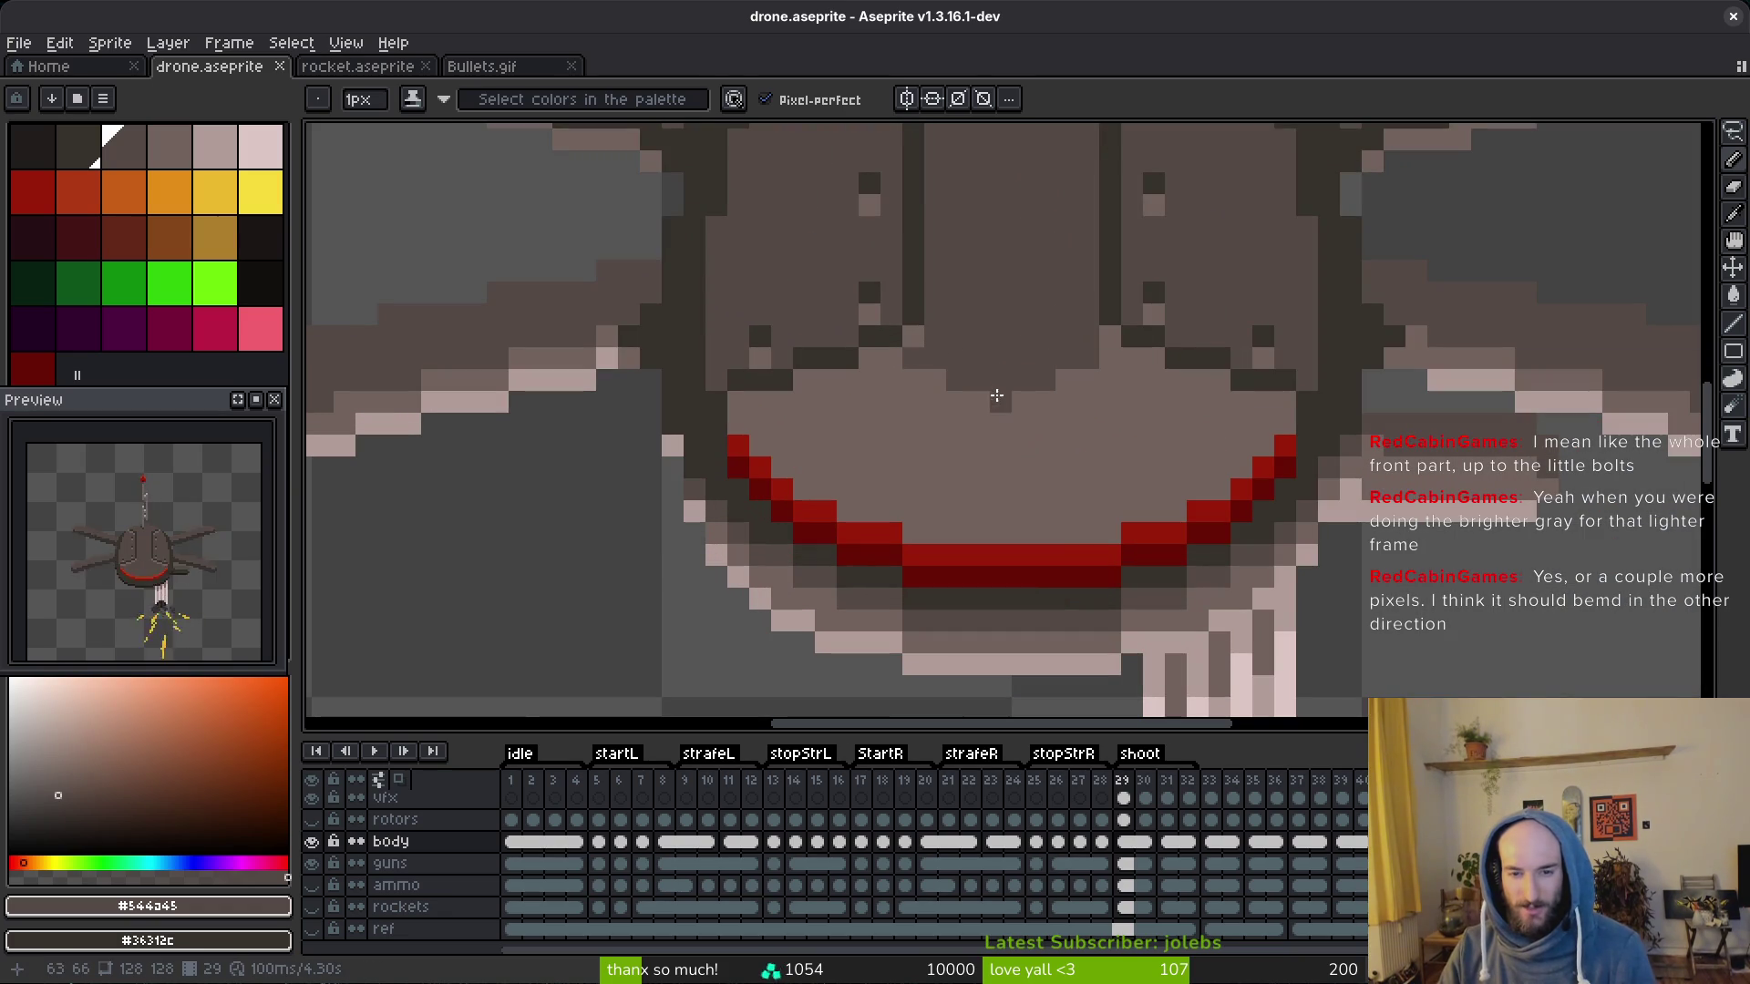
scroll(969, 374, down, 2)
scroll(969, 373, down, 3)
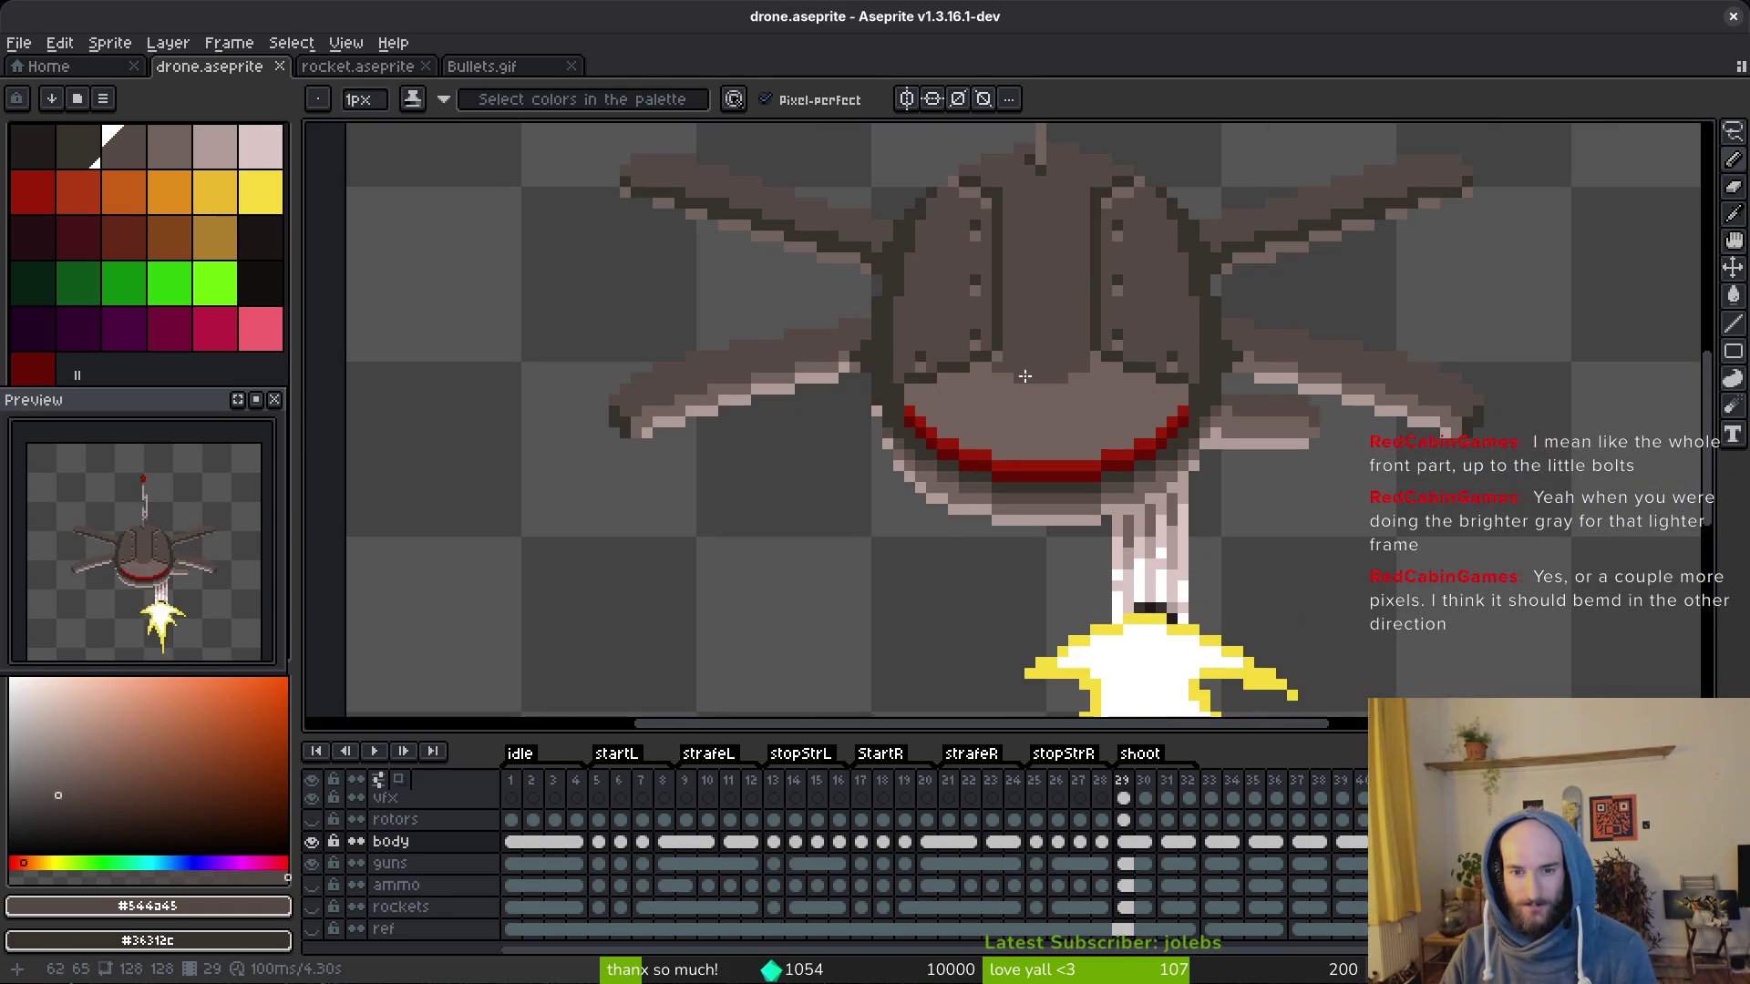
Step: Pencil the mid-grey #71625d over the dark patch above the red lip on the dome front
alt+click(1019, 374)
scroll(1014, 377, up, 3)
mouse_move(994, 372)
mouse_down()
mouse_move(1126, 357)
mouse_move(1005, 398)
mouse_move(1192, 411)
mouse_up()
scroll(1085, 427, down, 3)
scroll(1084, 426, up, 1)
scroll(1083, 426, up, 2)
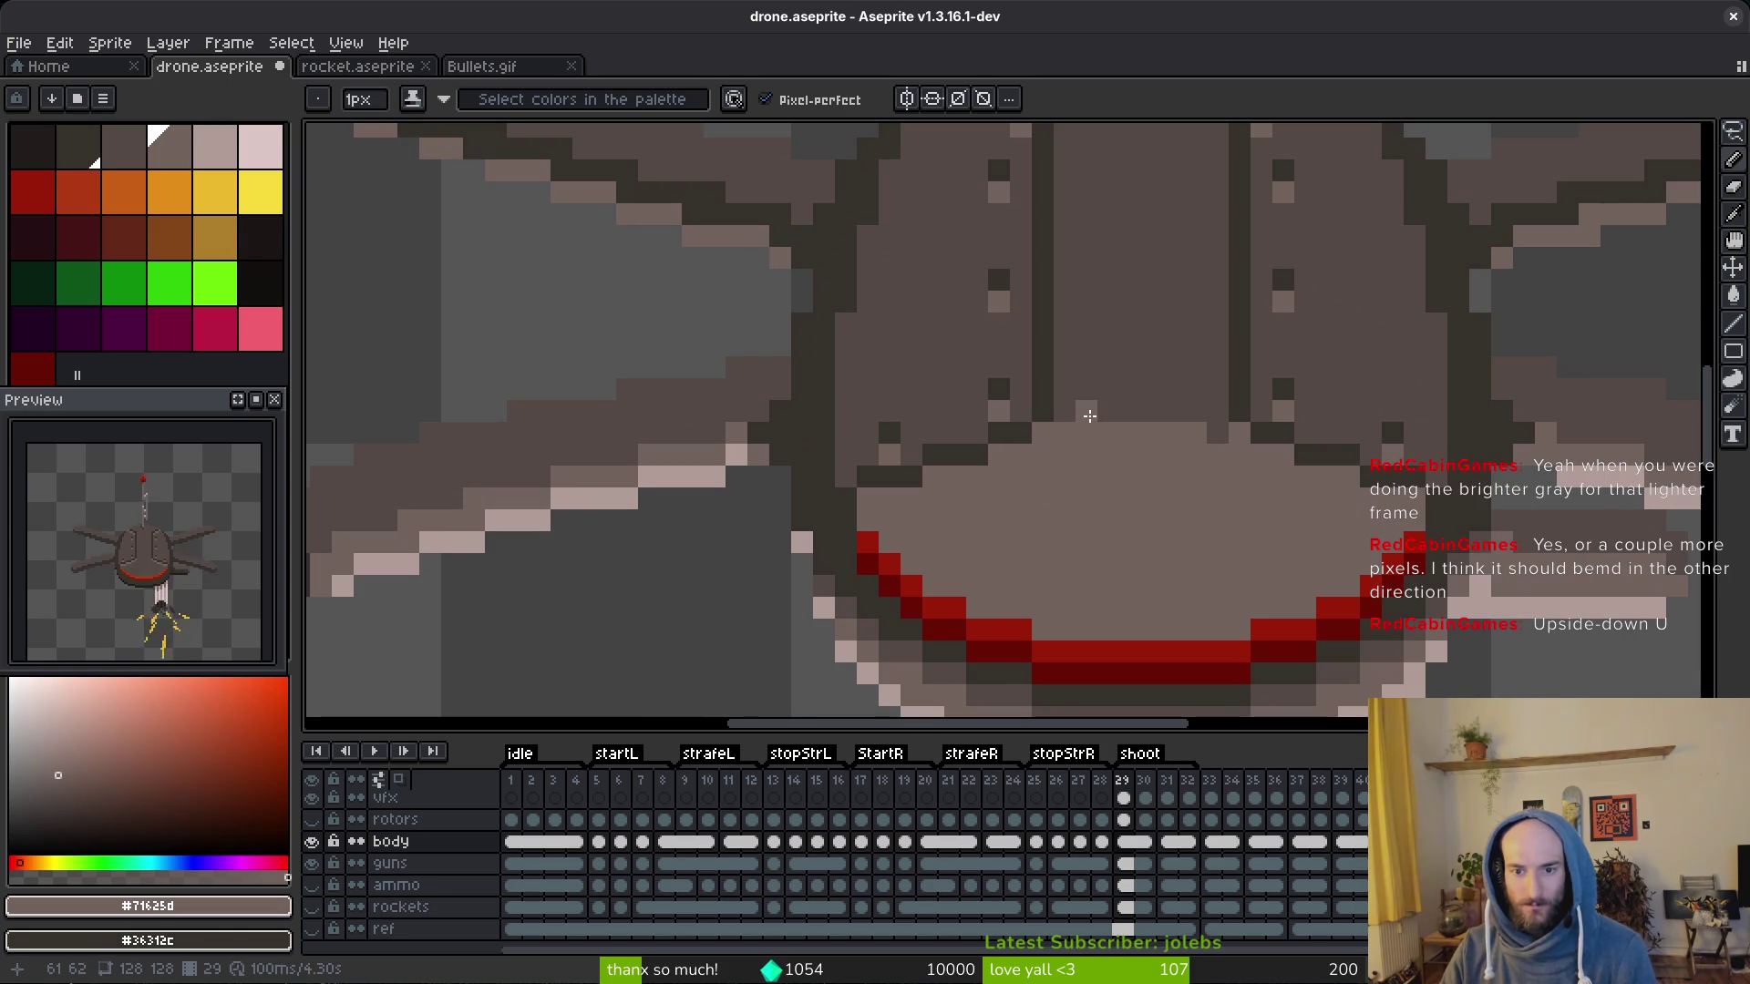
click(1214, 434)
scroll(1193, 424, down, 2)
scroll(1175, 542, down, 4)
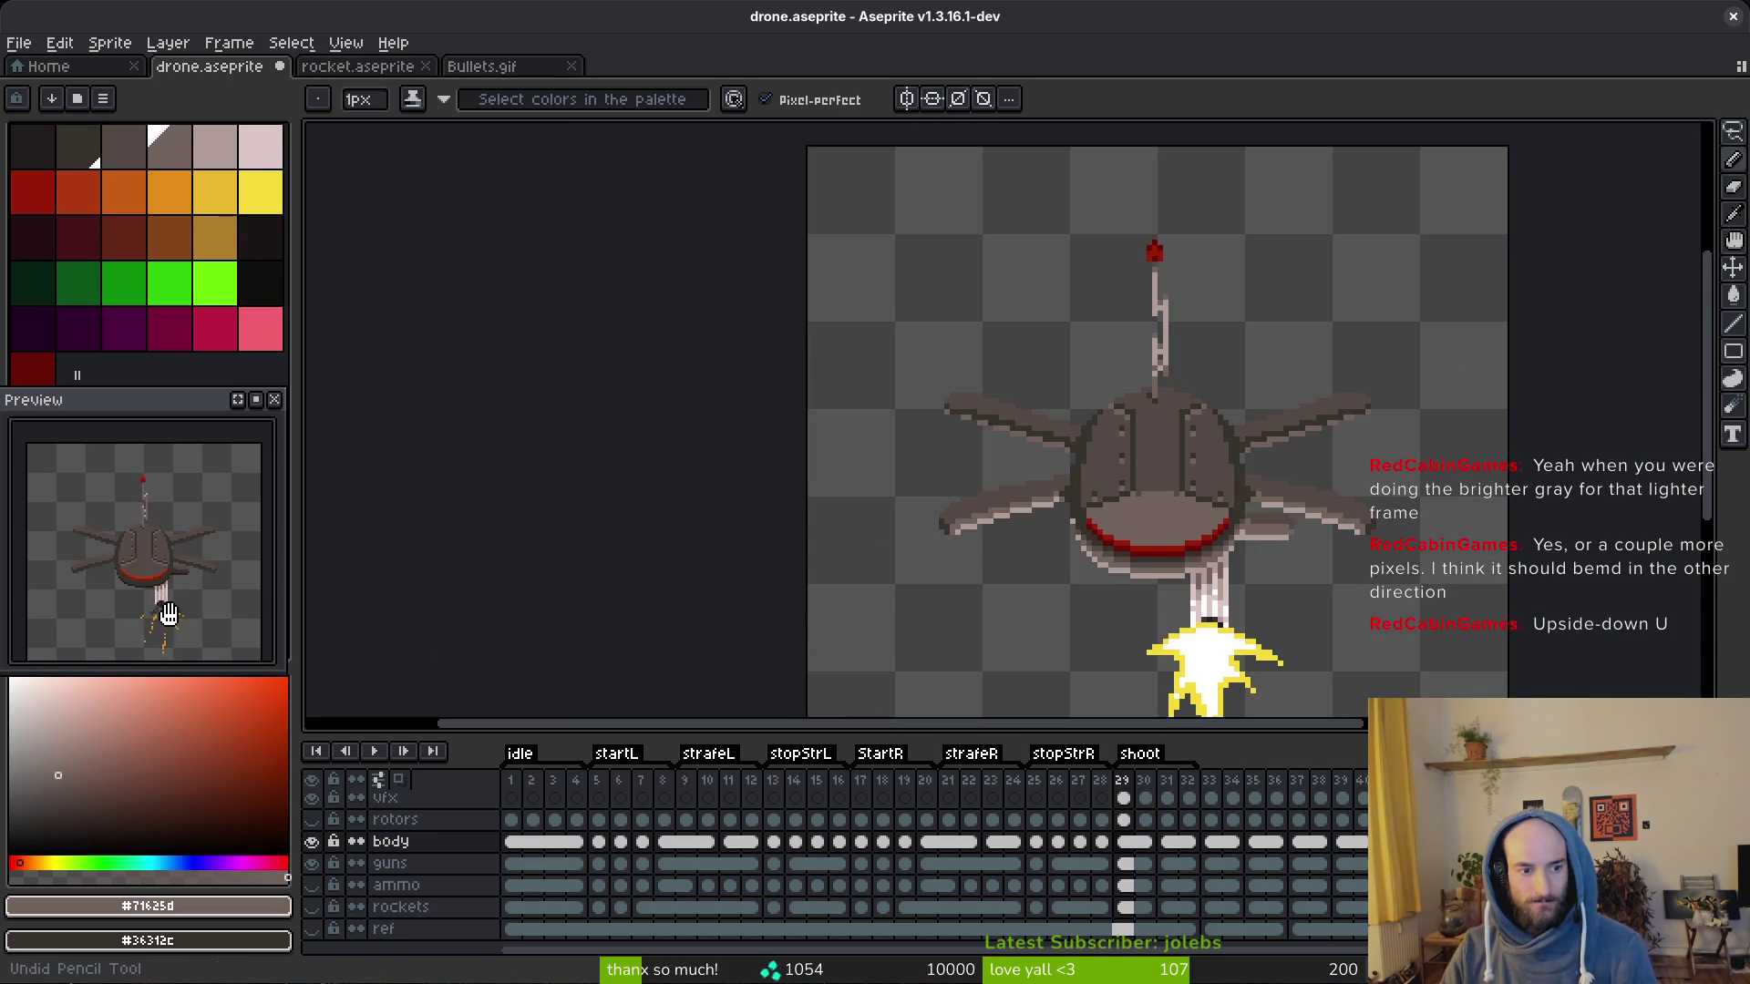
scroll(1209, 526, up, 2)
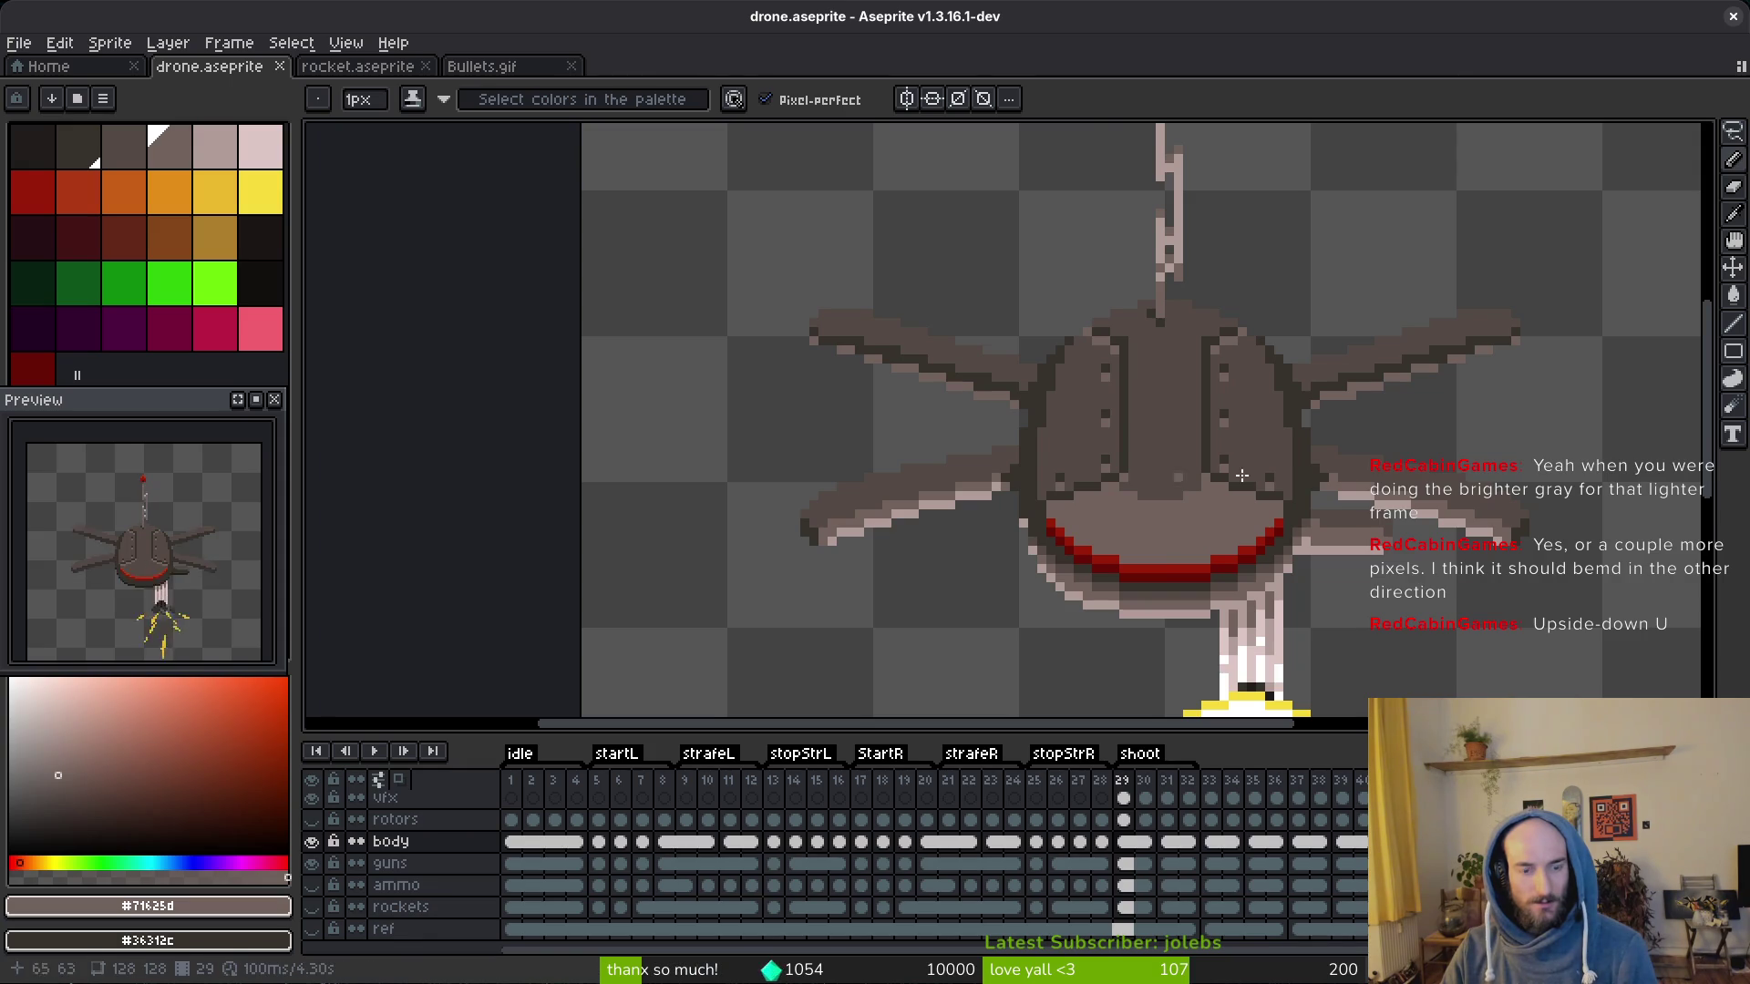
scroll(1039, 411, up, 2)
Step: Draw a dark seam row across the body with lighter pixels beneath, on frames 29 and 28
alt+click(967, 492)
mouse_move(963, 508)
mouse_down()
mouse_move(810, 490)
mouse_move(812, 509)
mouse_up()
alt+click(917, 550)
scroll(812, 513, down, 4)
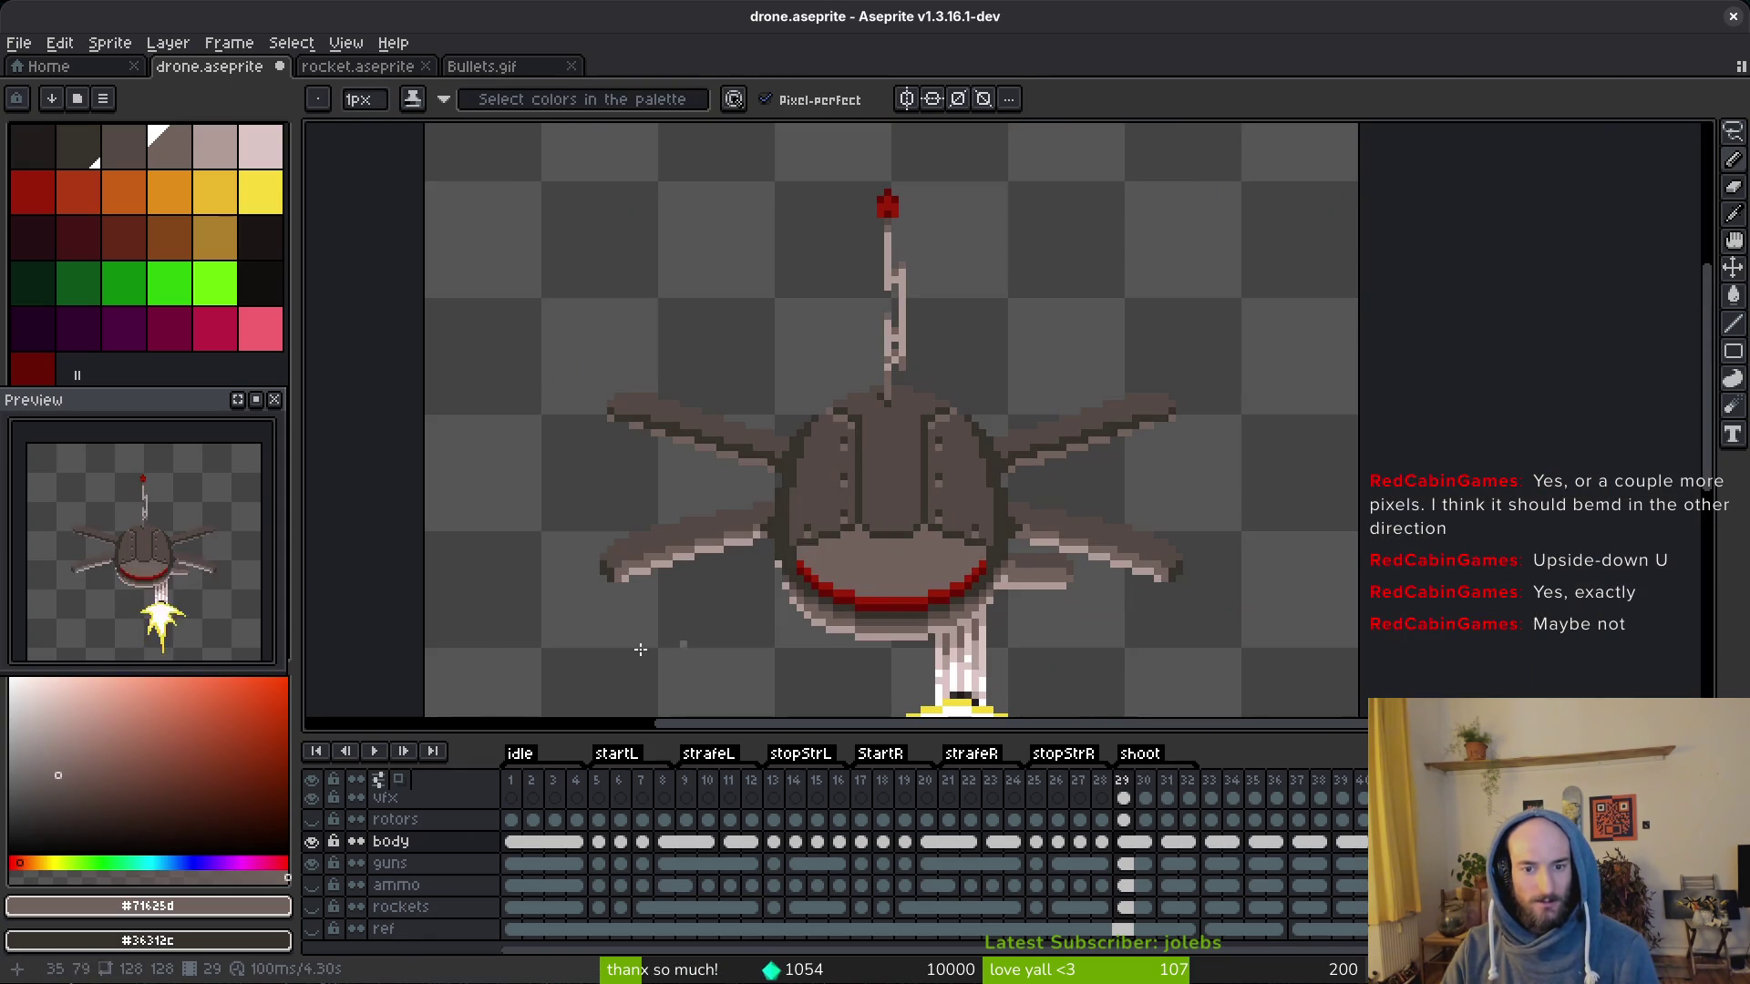
scroll(872, 551, up, 1)
scroll(872, 552, up, 2)
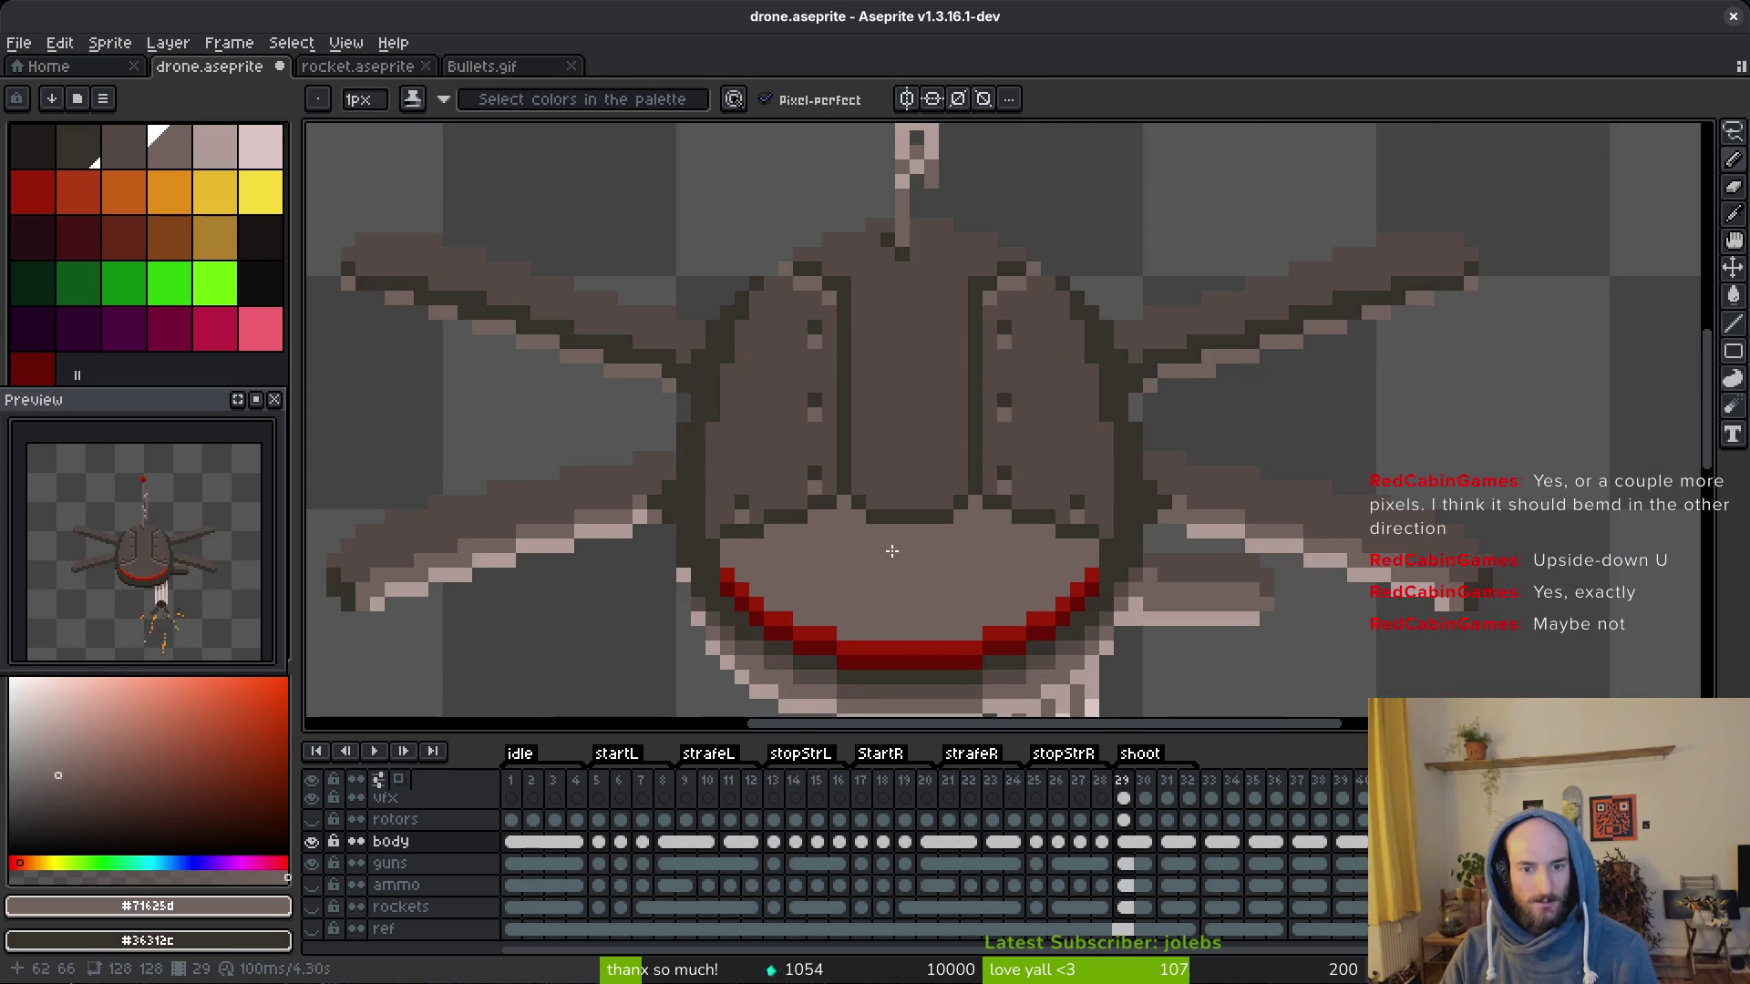
scroll(889, 552, up, 1)
key(Left)
alt+click(882, 427)
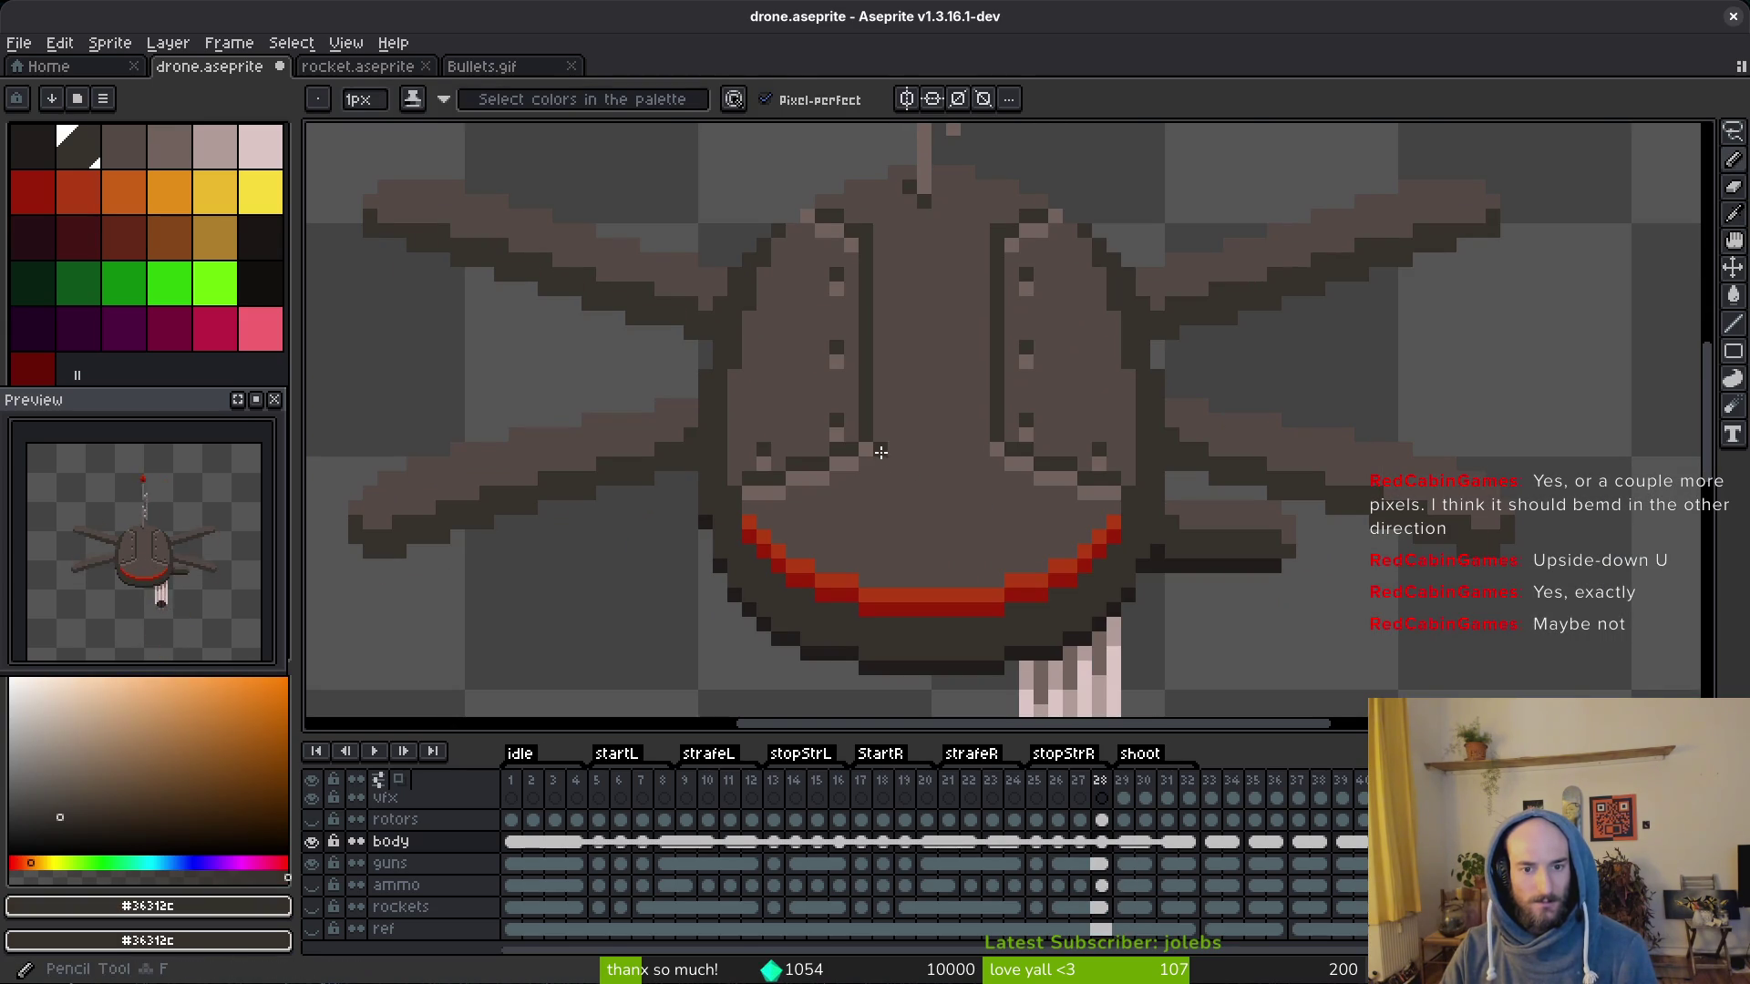
mouse_move(881, 454)
mouse_down()
mouse_move(984, 452)
mouse_move(874, 465)
mouse_up()
alt+click(998, 463)
click(966, 485)
alt+click(974, 485)
scroll(973, 492, down, 3)
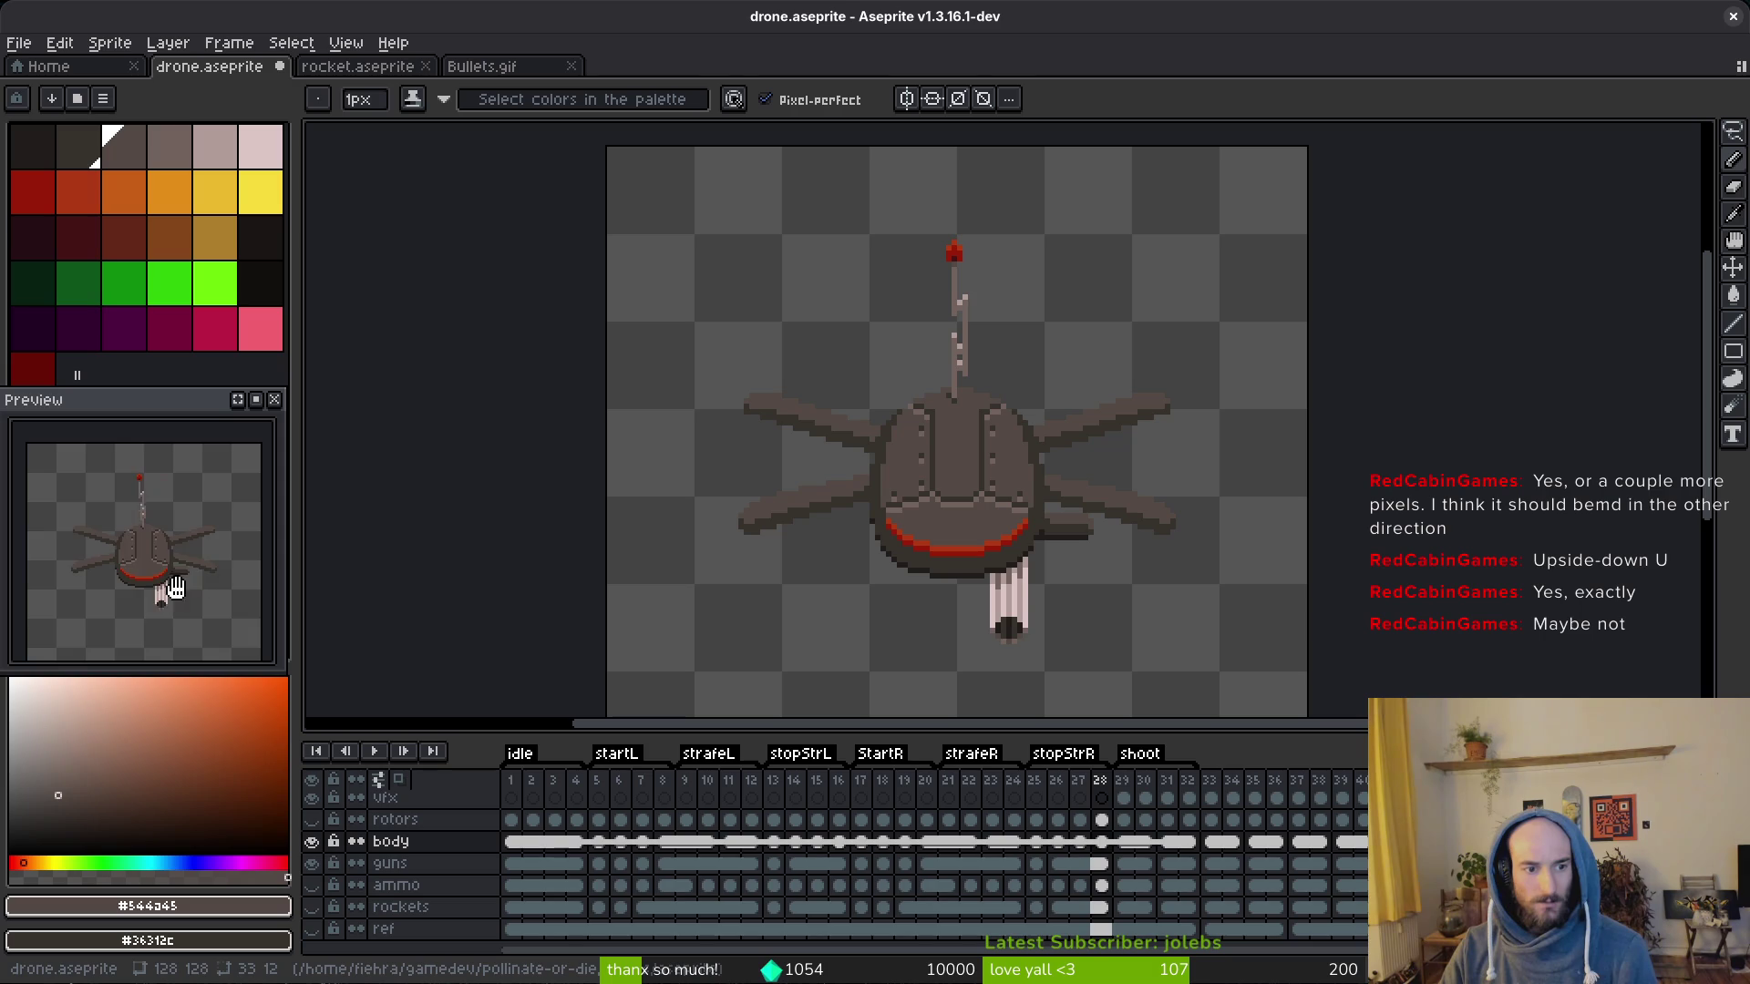
scroll(150, 547, up, 3)
scroll(957, 478, down, 1)
scroll(975, 521, up, 2)
scroll(974, 521, up, 4)
Step: Extend the dark seam so it dips down and back up, finishing its right end
alt+click(766, 472)
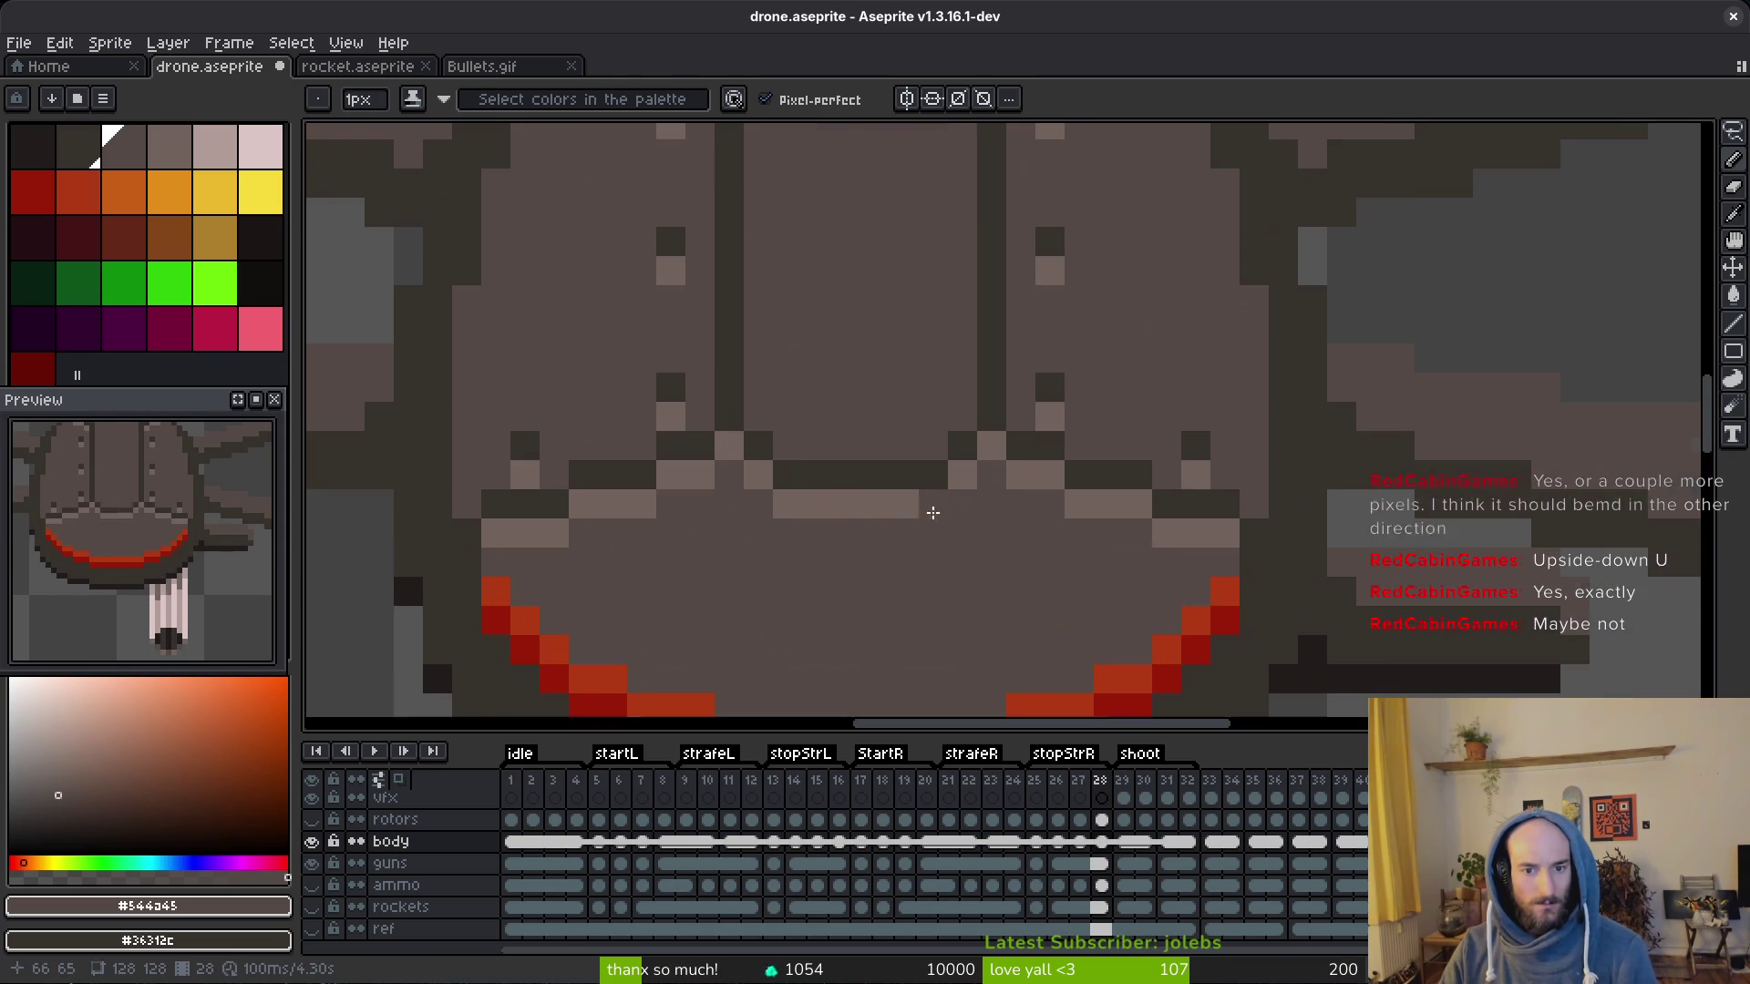
click(760, 478)
drag(775, 504, 963, 533)
click(934, 503)
click(934, 533)
click(962, 473)
Step: Add light highlight pixels under the seam and medium-grey touch-ups along its right side
alt+click(1003, 441)
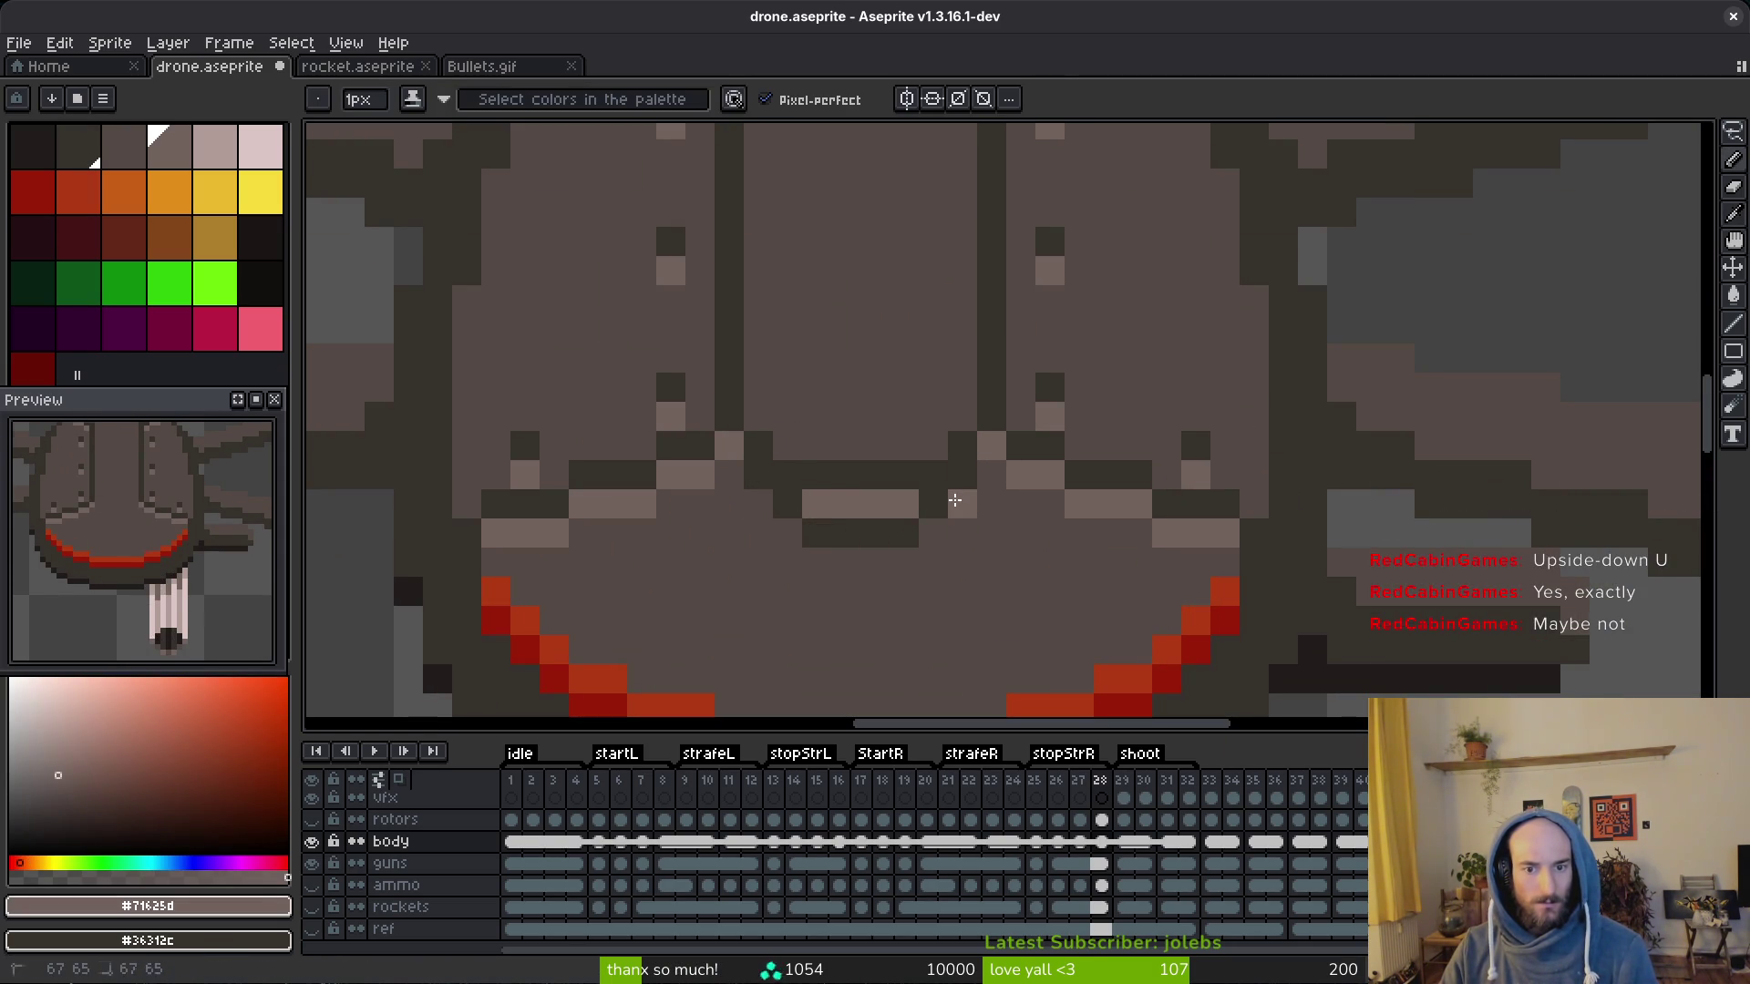
drag(862, 562, 816, 561)
click(789, 534)
click(760, 507)
click(934, 474)
drag(933, 465, 815, 507)
key(ctrl+z)
scroll(904, 512, down, 4)
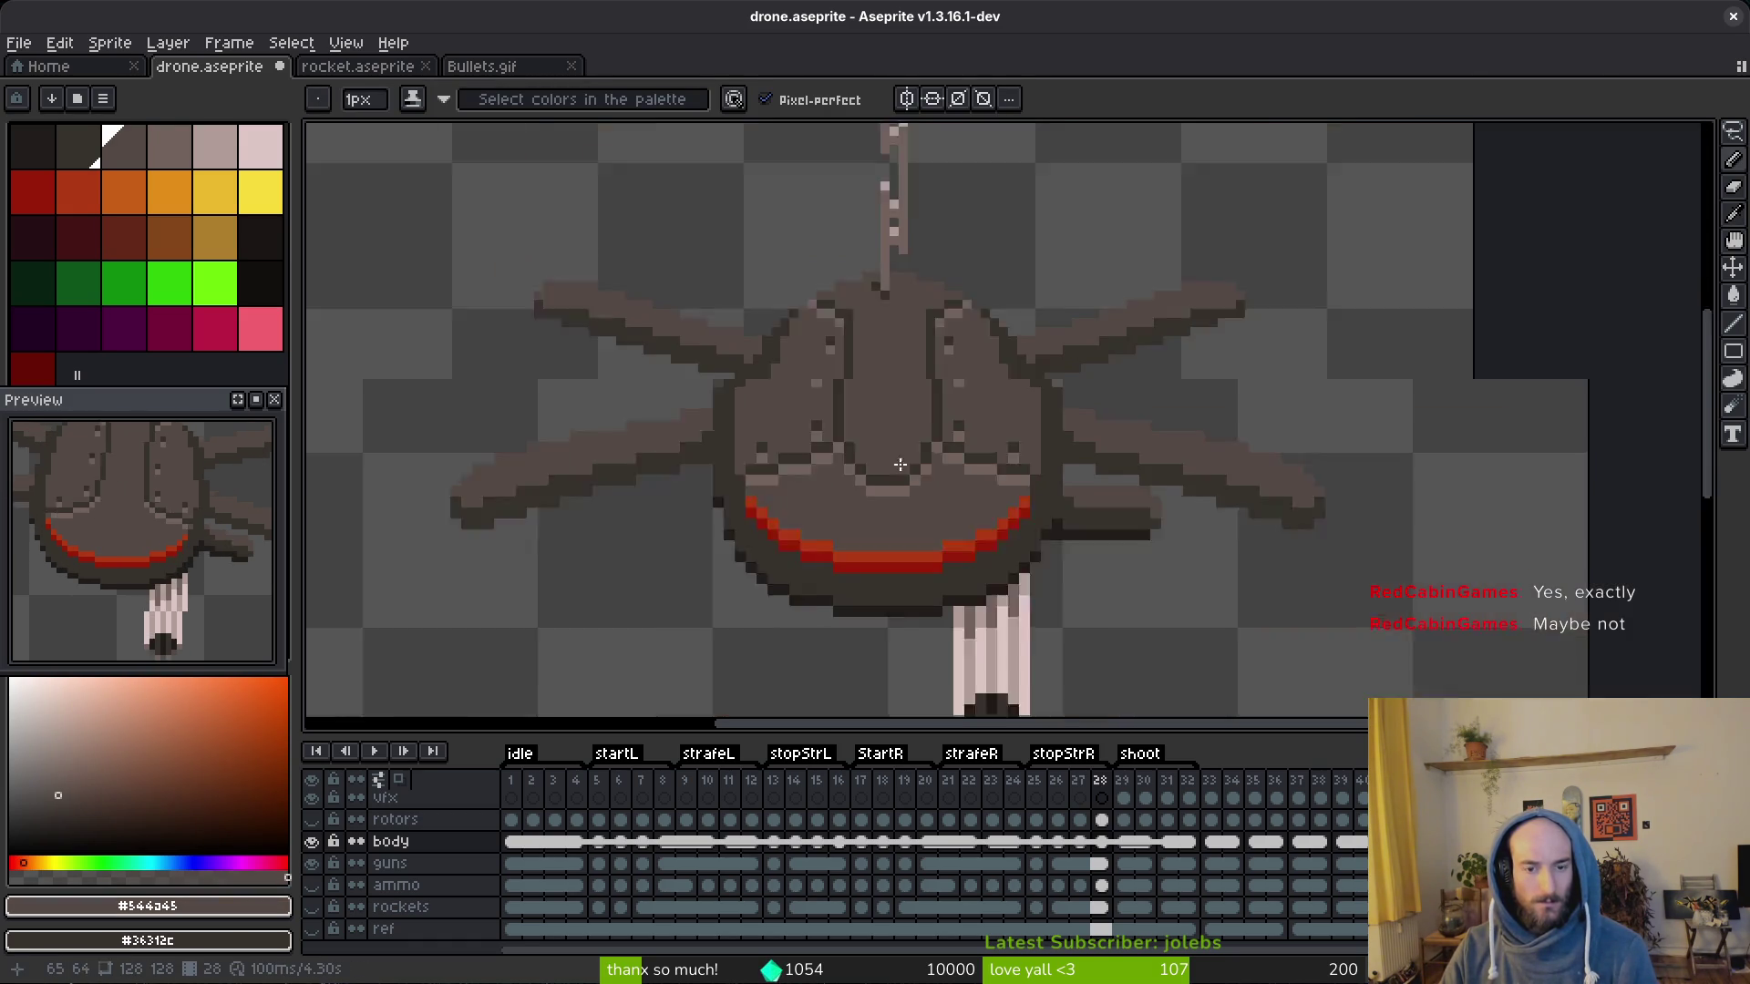
scroll(904, 511, up, 4)
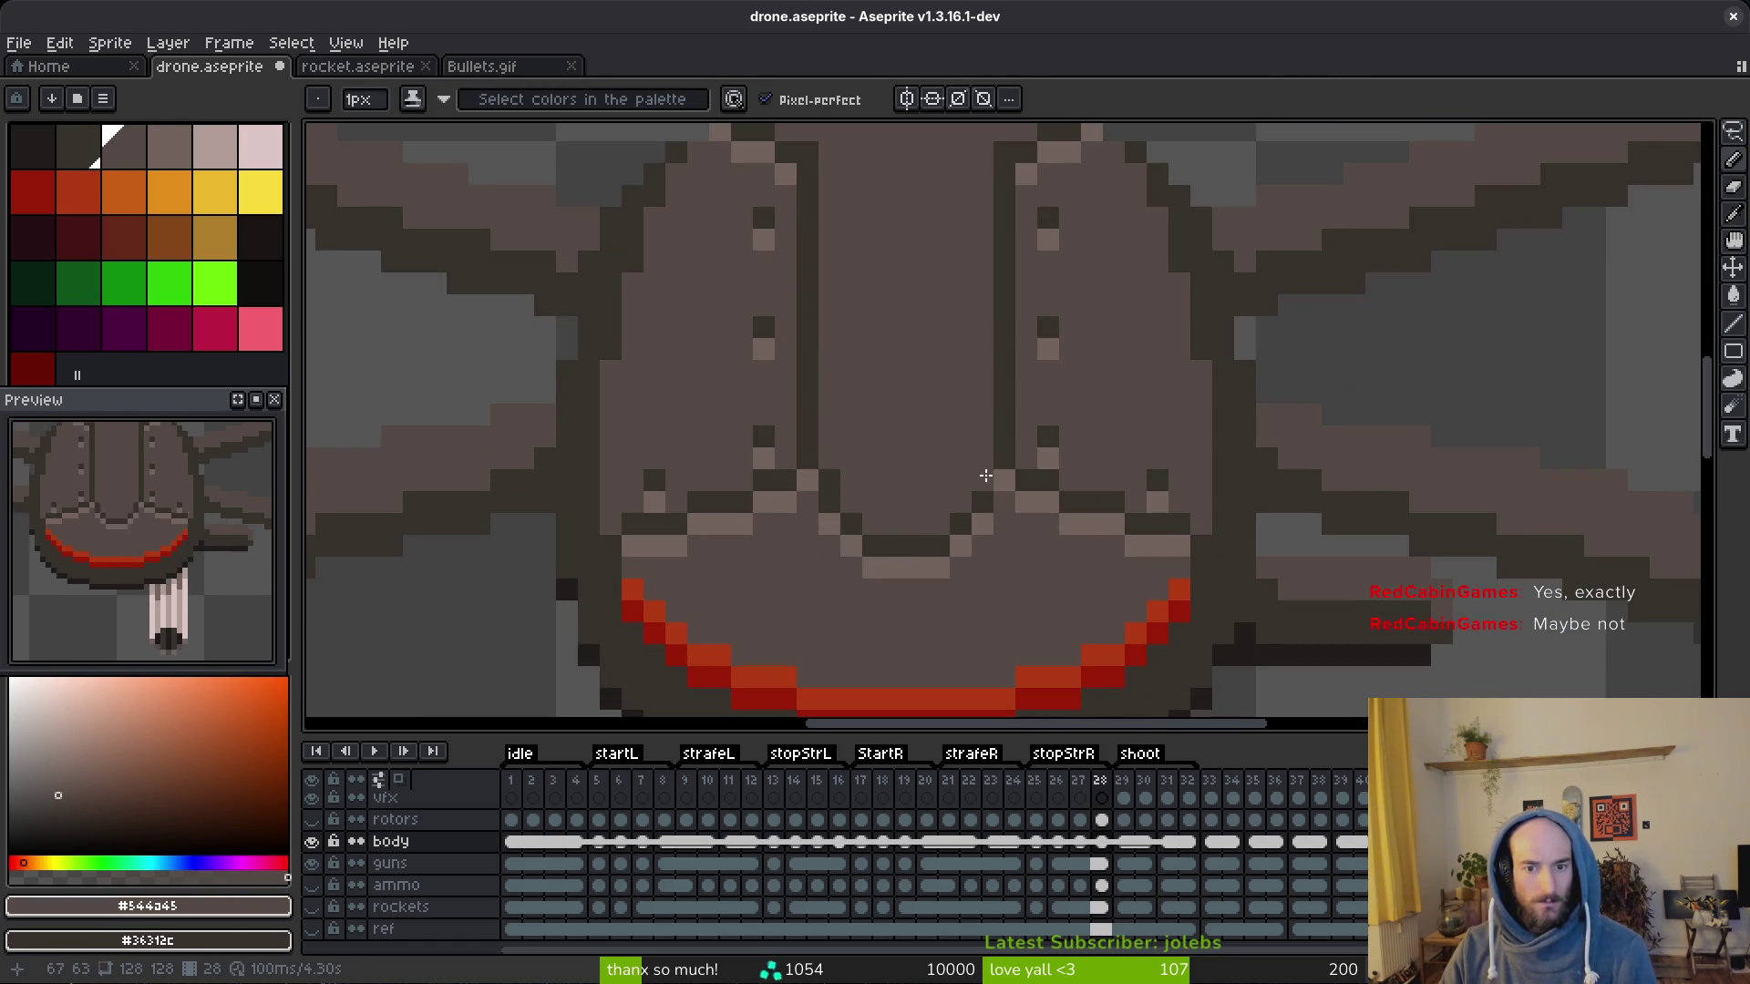
scroll(838, 481, down, 4)
scroll(939, 528, up, 4)
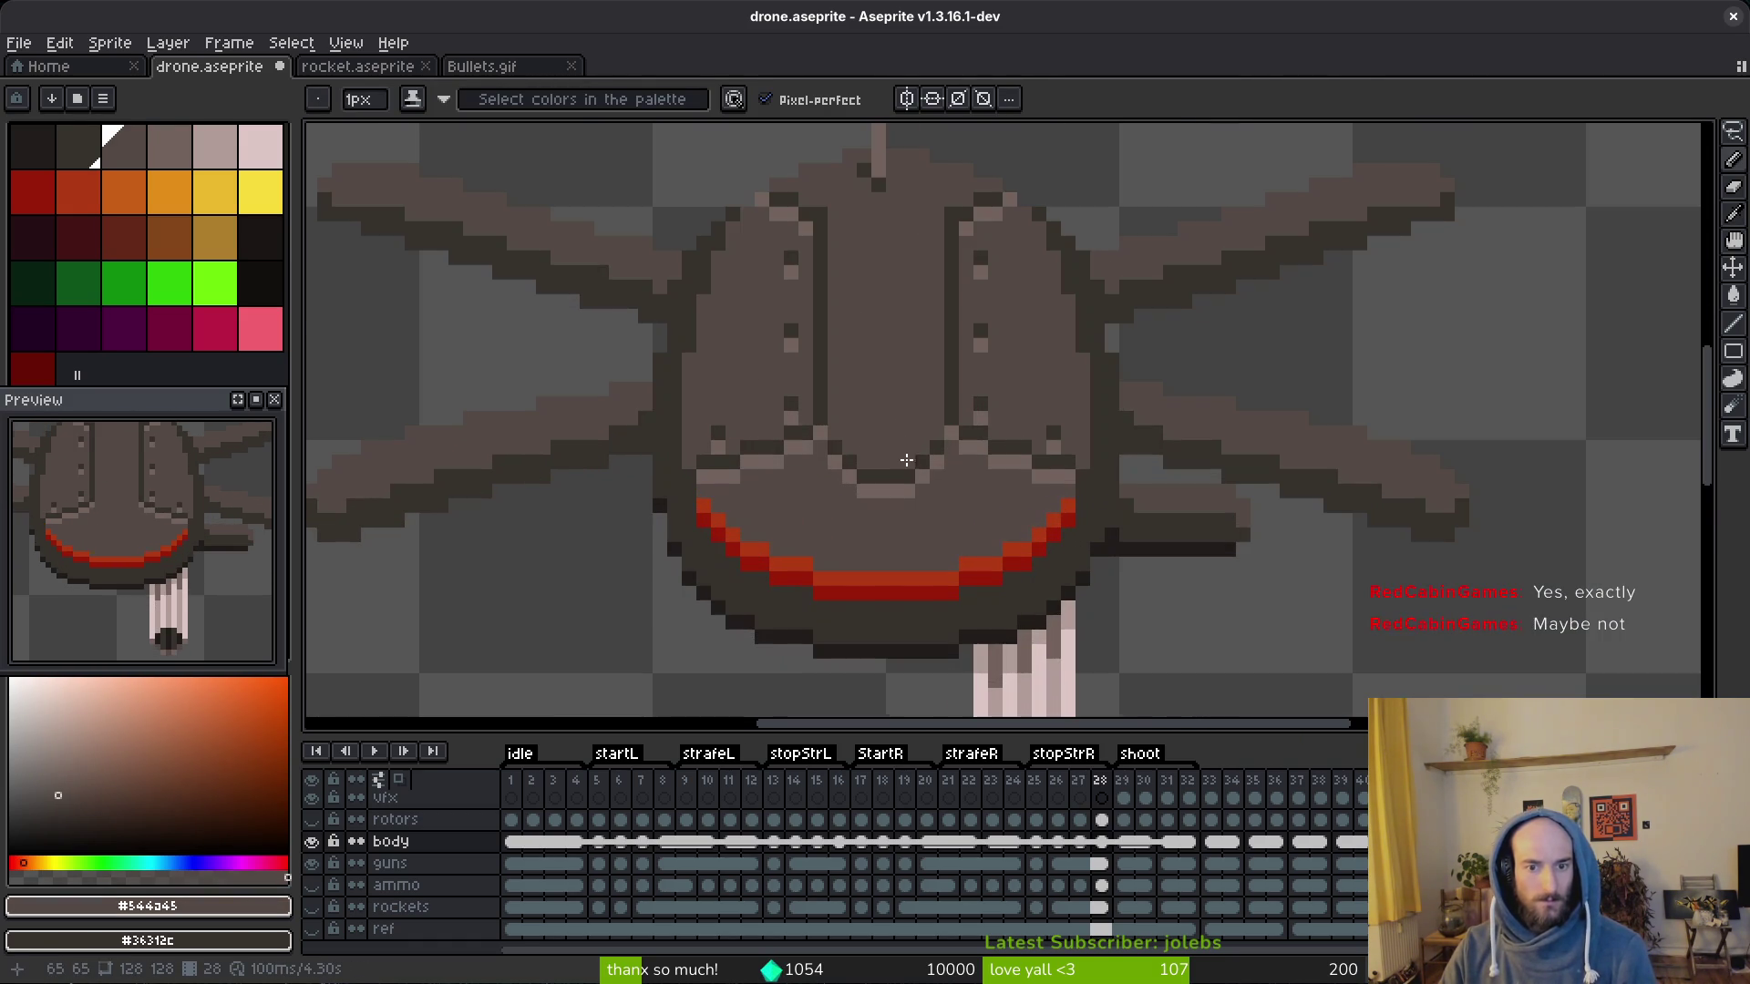
alt+click(915, 478)
alt+click(931, 479)
drag(897, 478, 840, 499)
scroll(944, 493, down, 4)
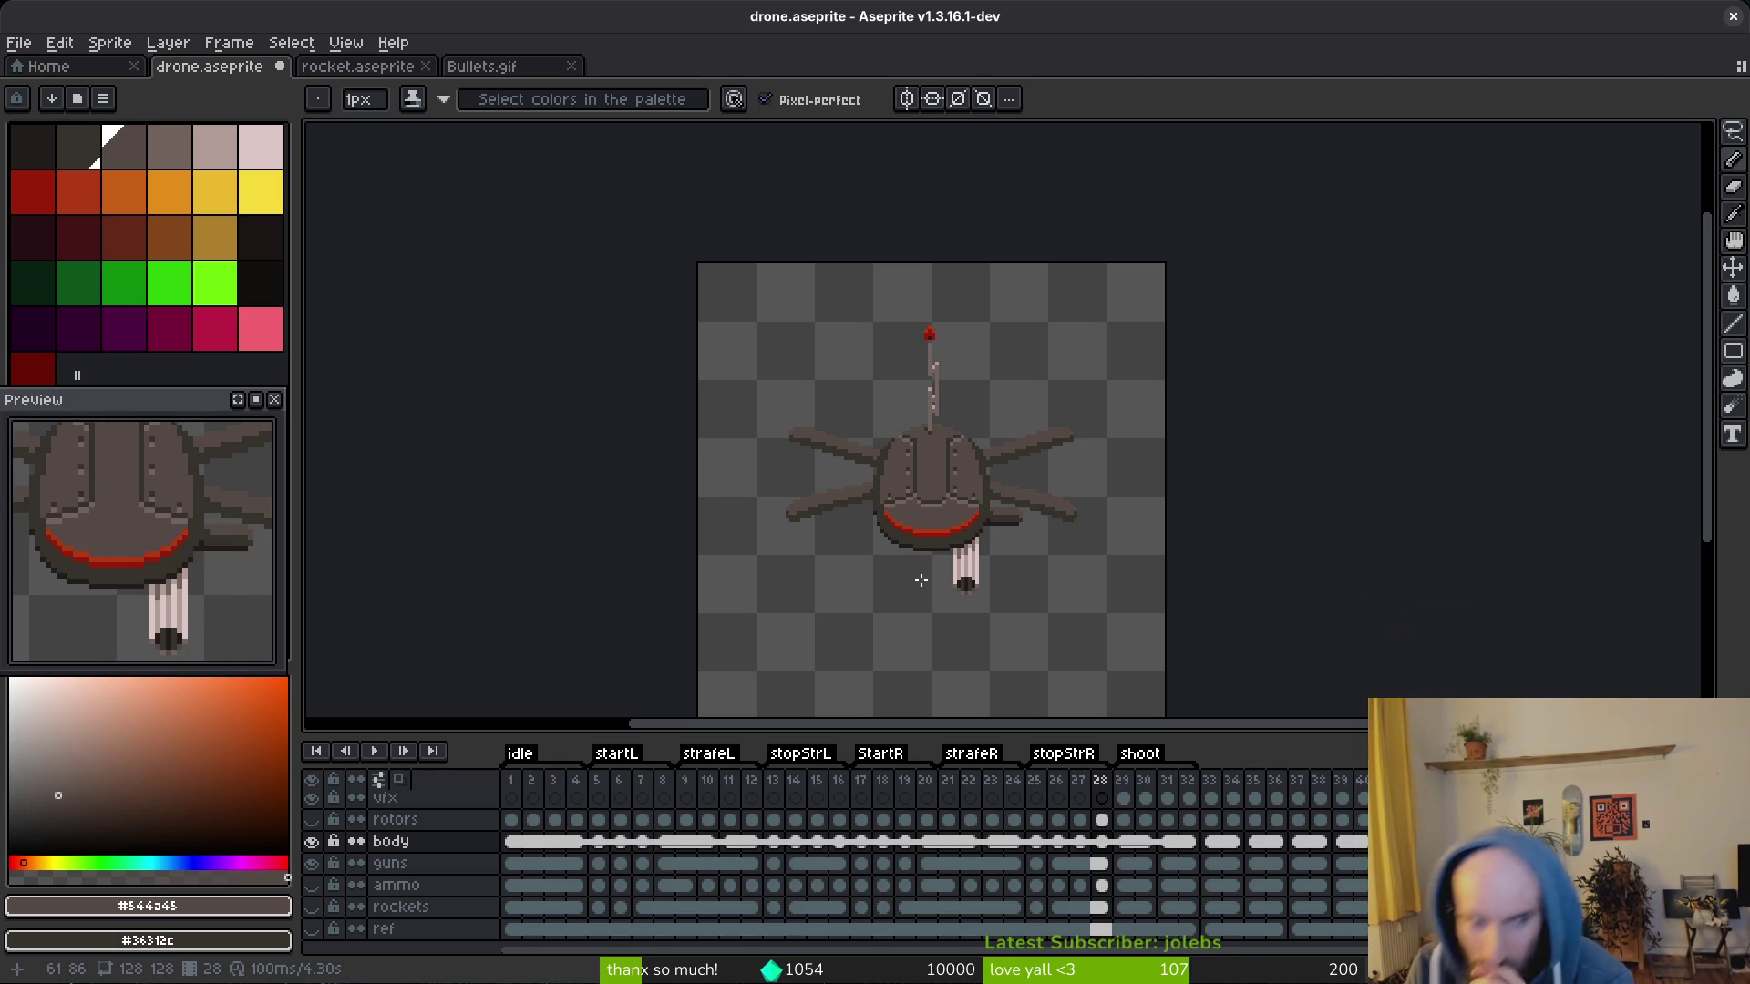
scroll(1048, 577, up, 1)
scroll(1048, 579, down, 3)
scroll(1048, 578, up, 2)
Step: Undo the last pencil stroke, save drone.aseprite and move to muzzle-flash frame 29
key(ctrl+z)
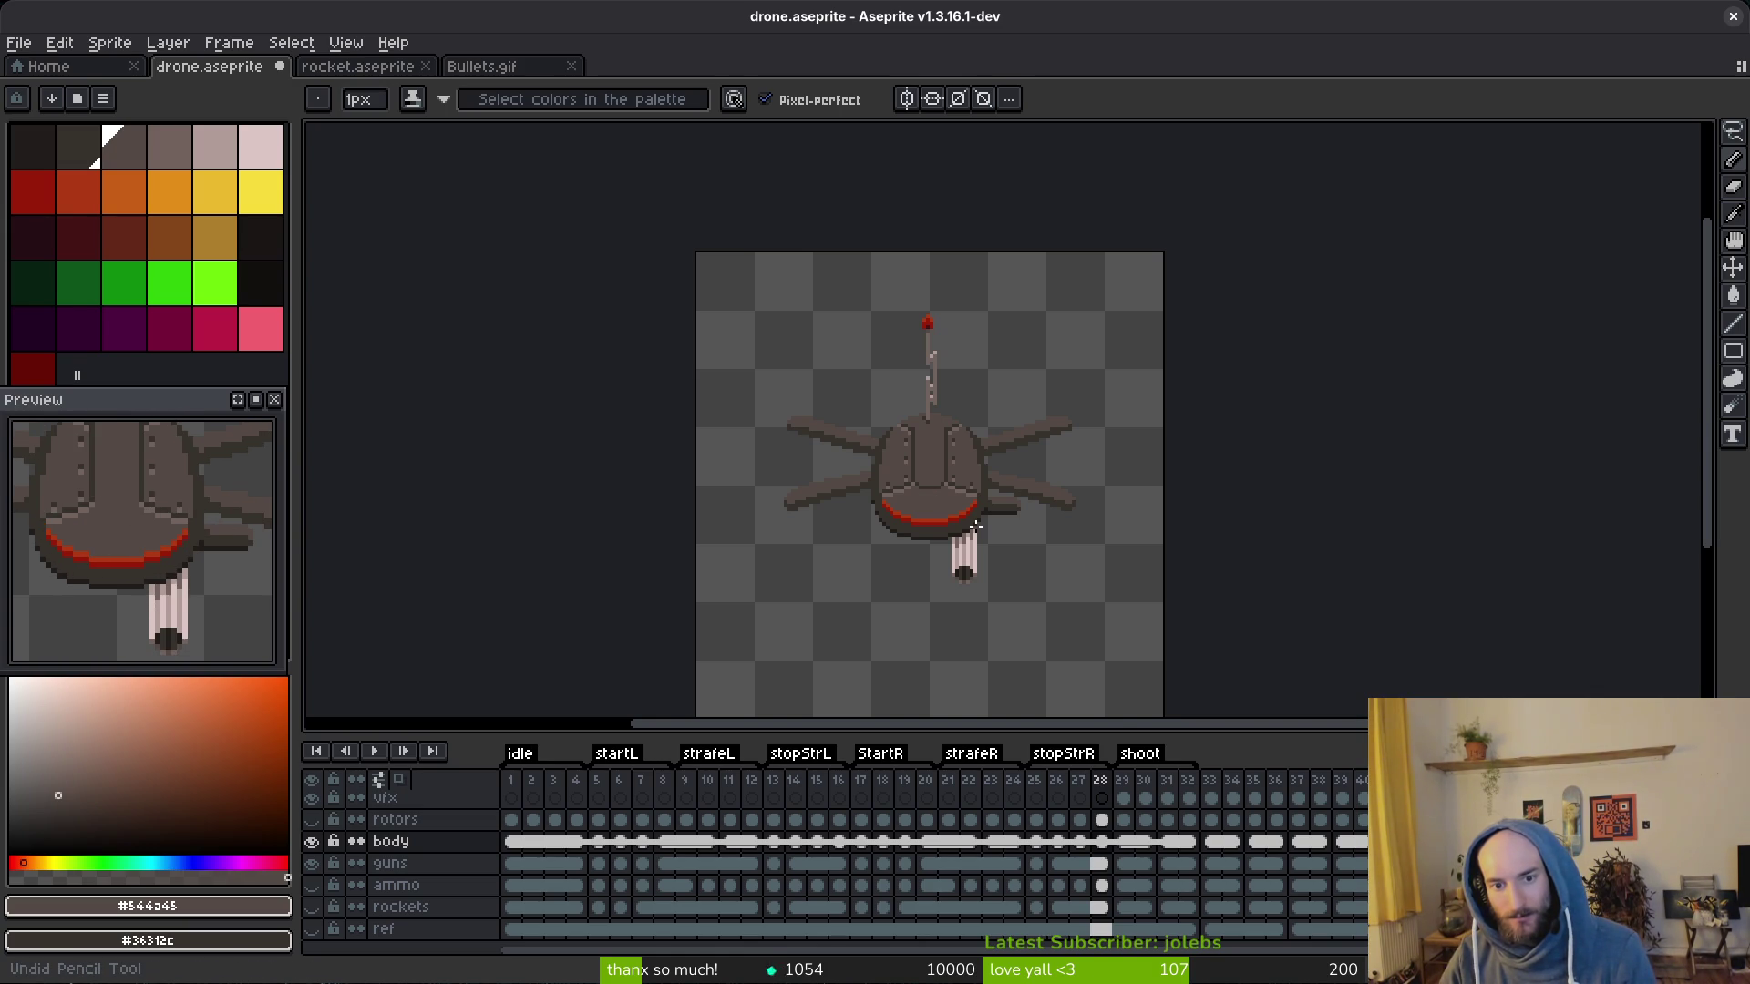
key(ctrl+s)
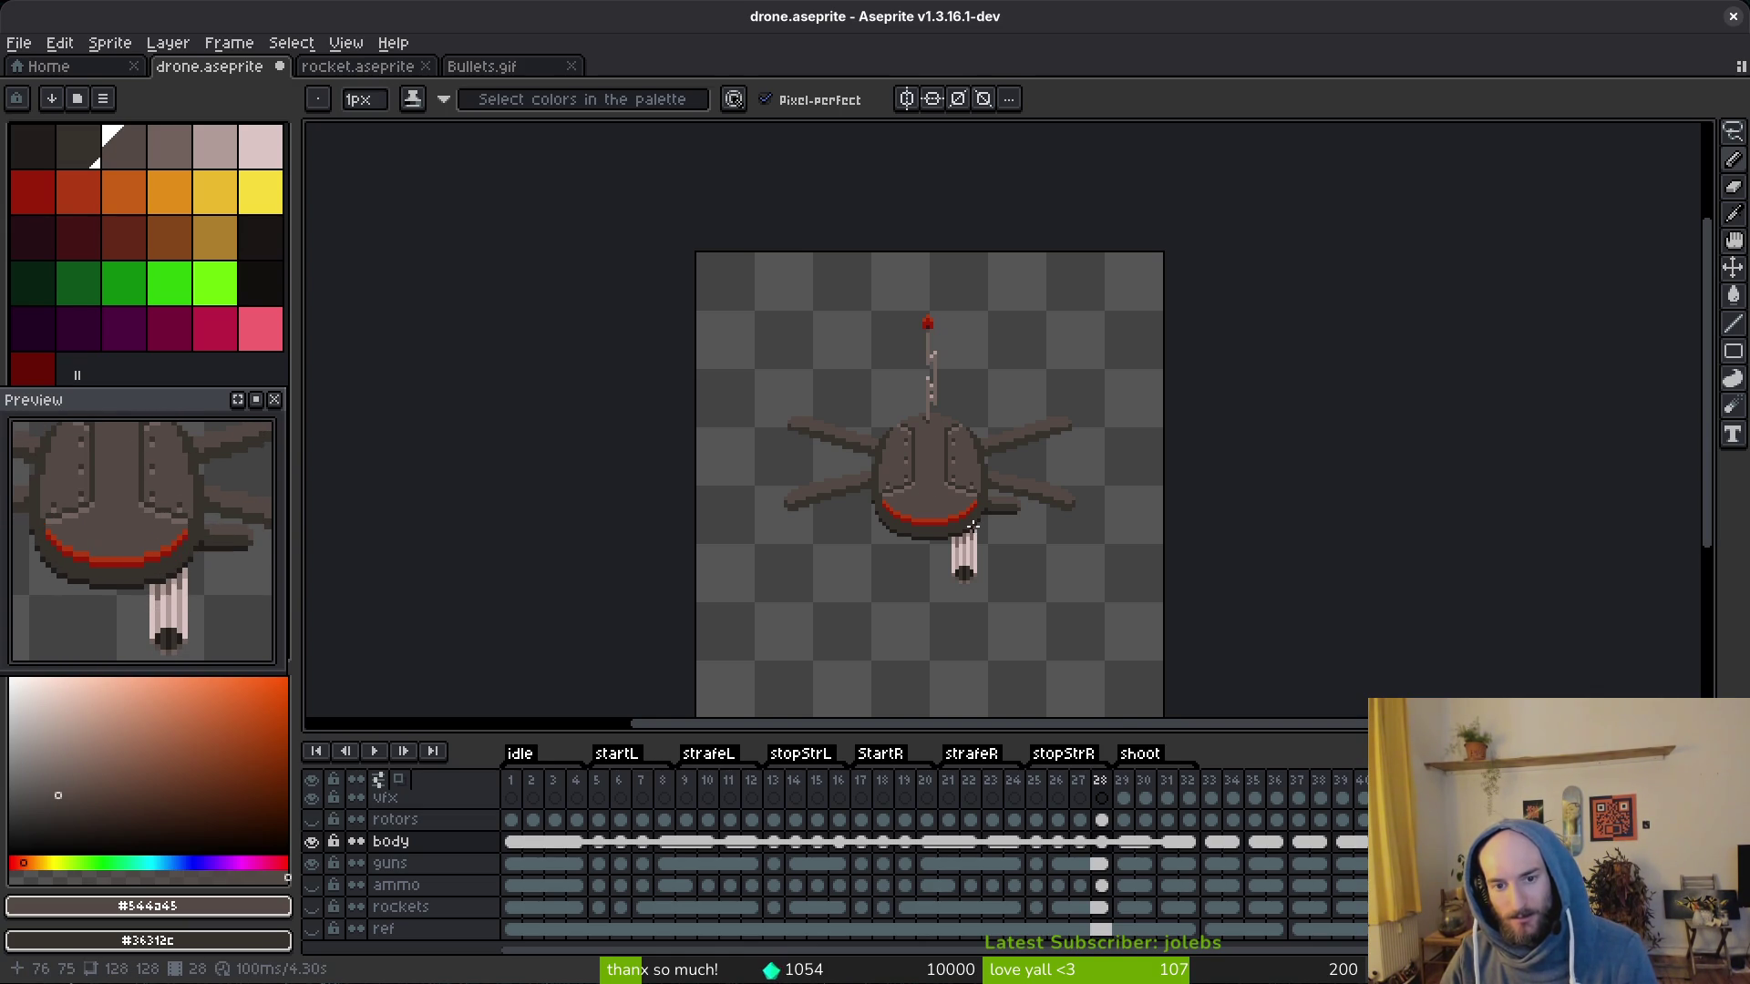
scroll(973, 526, up, 3)
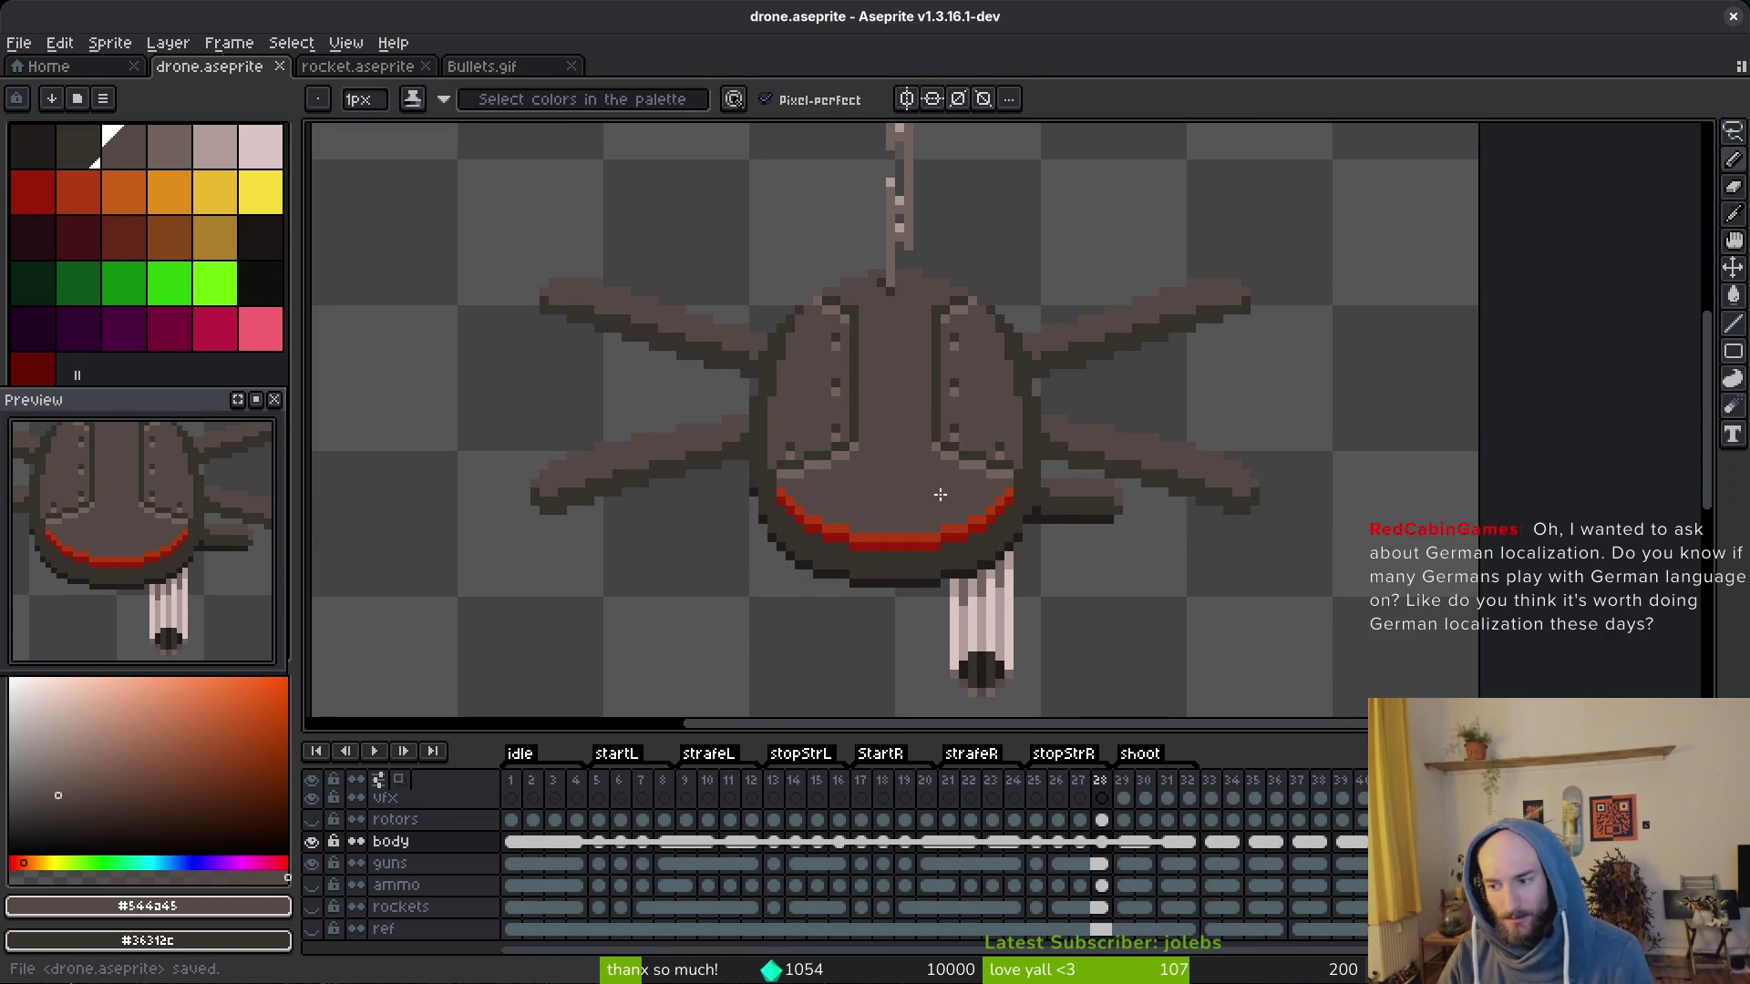
scroll(943, 490, down, 1)
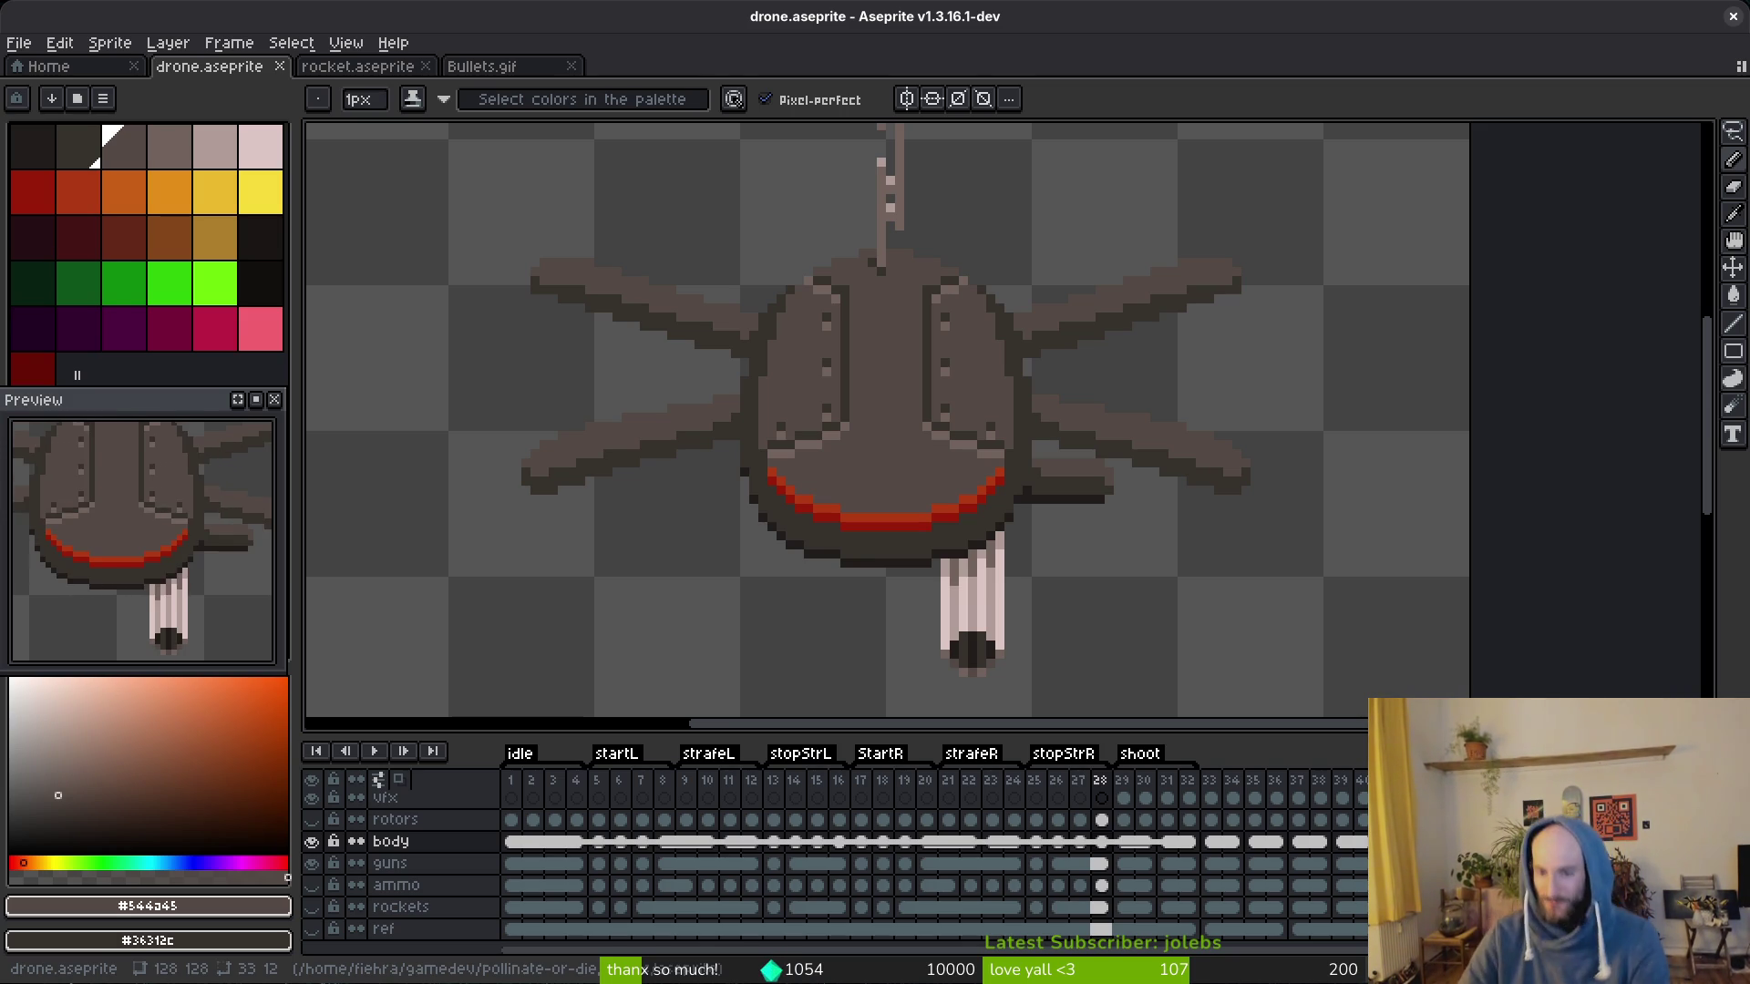
key(Right)
scroll(957, 519, down, 2)
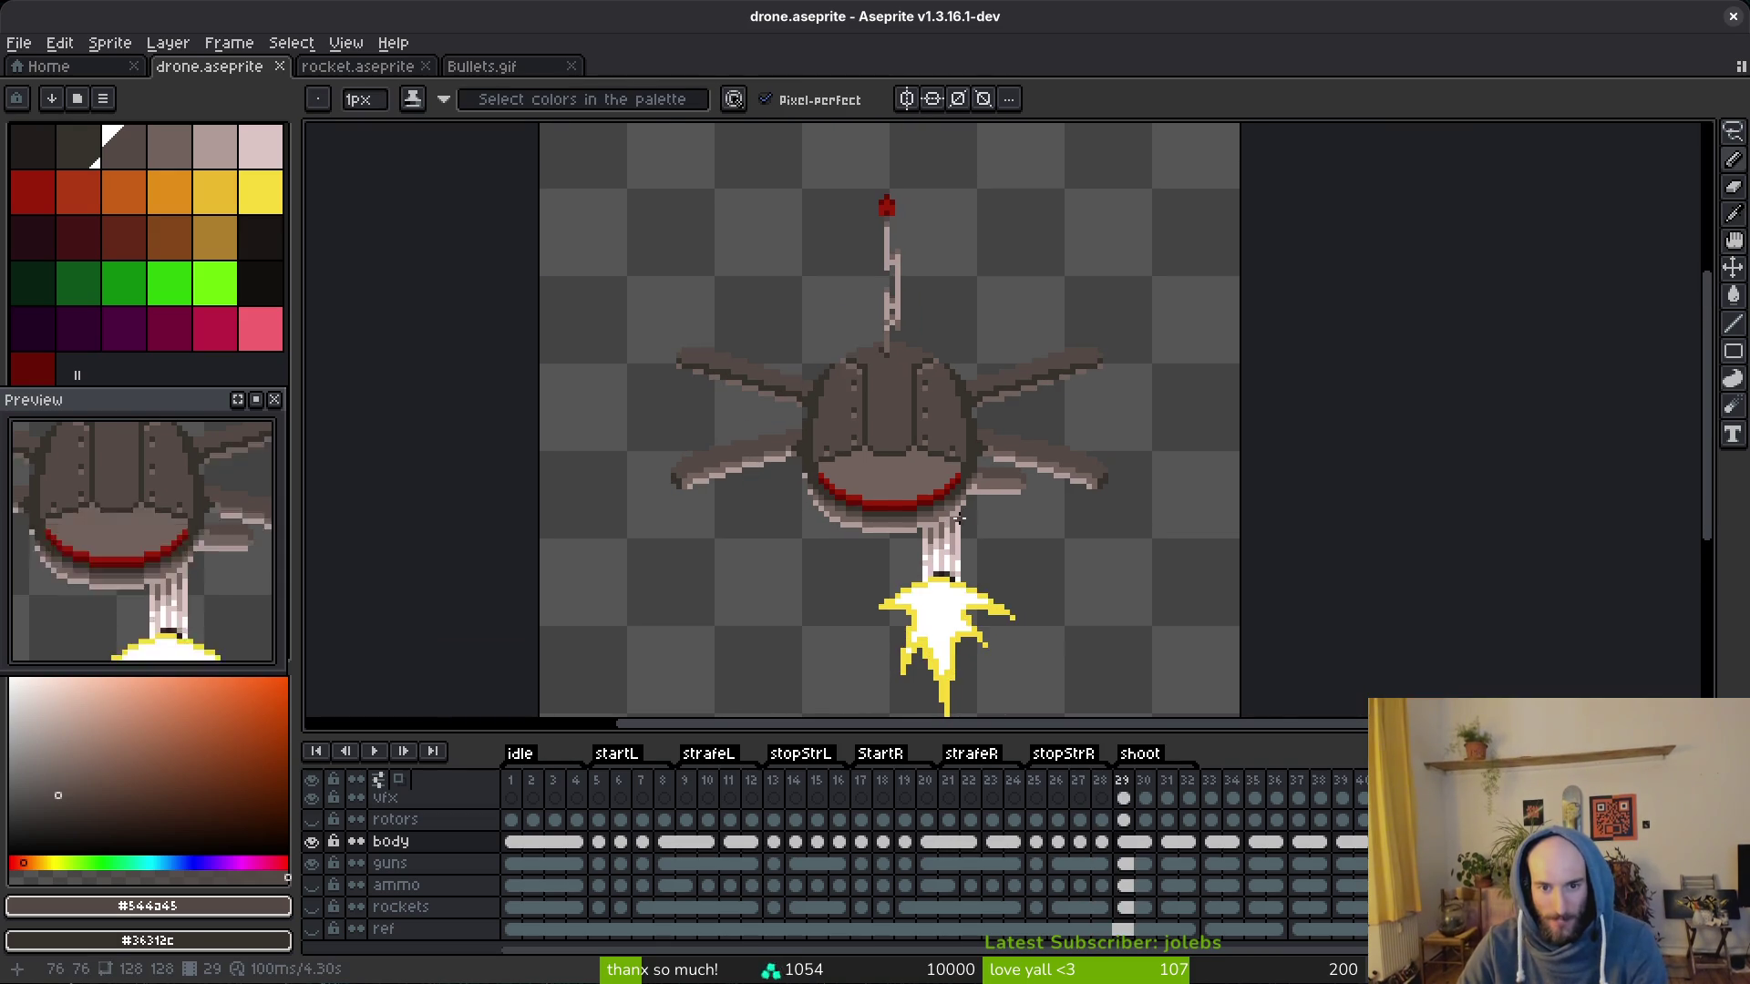
Step: Step to frame 30 and draw the dark seam row across the drone body
key(Right)
key(Right)
drag(970, 518, 924, 516)
key(Left)
key(Left)
key(Right)
scroll(875, 452, up, 3)
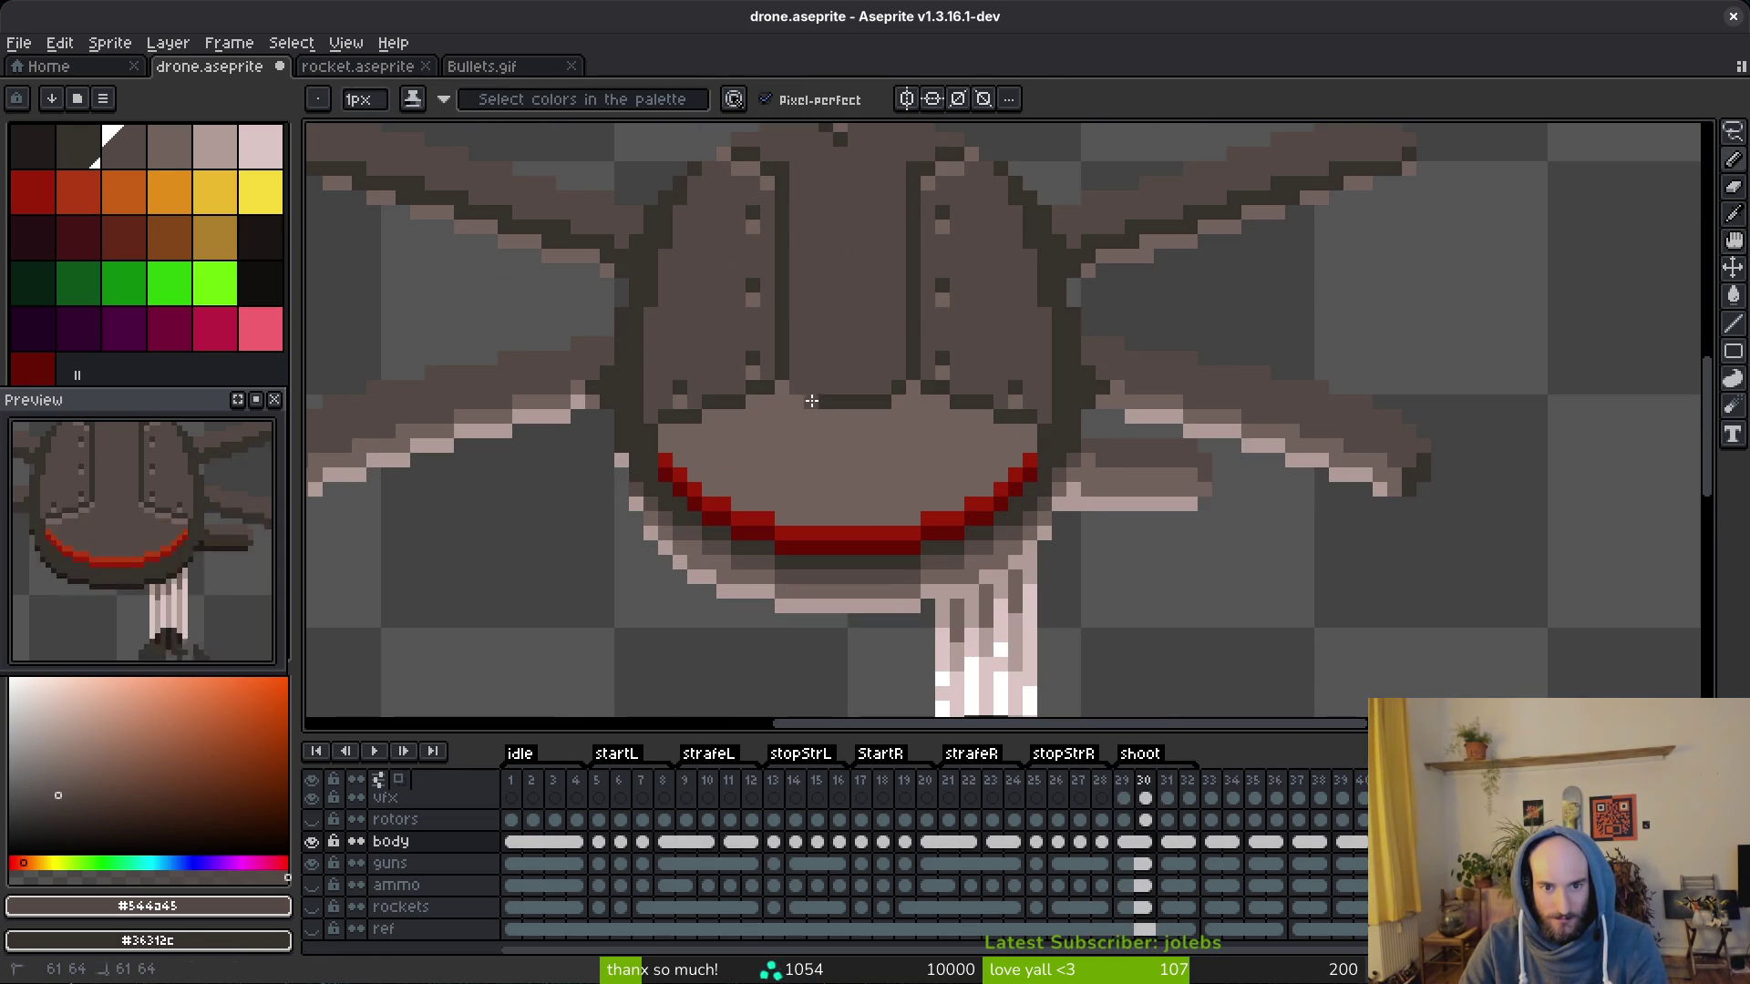
scroll(876, 410, down, 4)
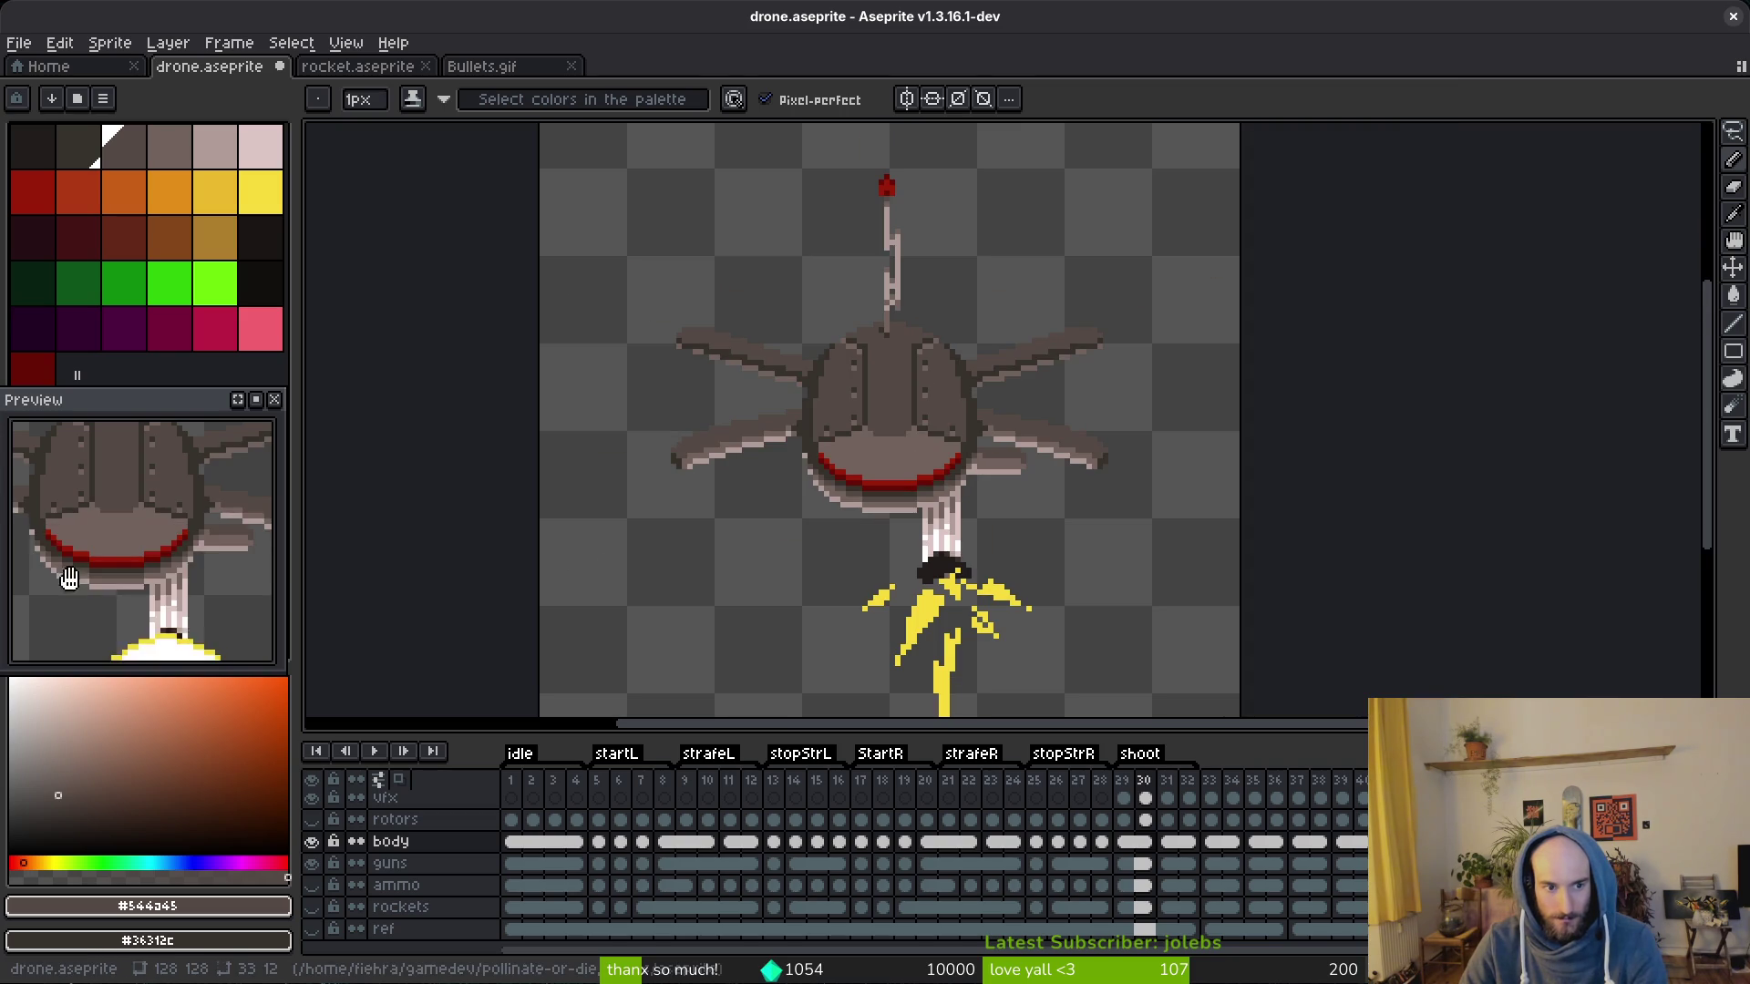
scroll(889, 411, up, 3)
scroll(848, 438, up, 3)
drag(860, 493, 948, 493)
click(1035, 450)
scroll(967, 529, down, 5)
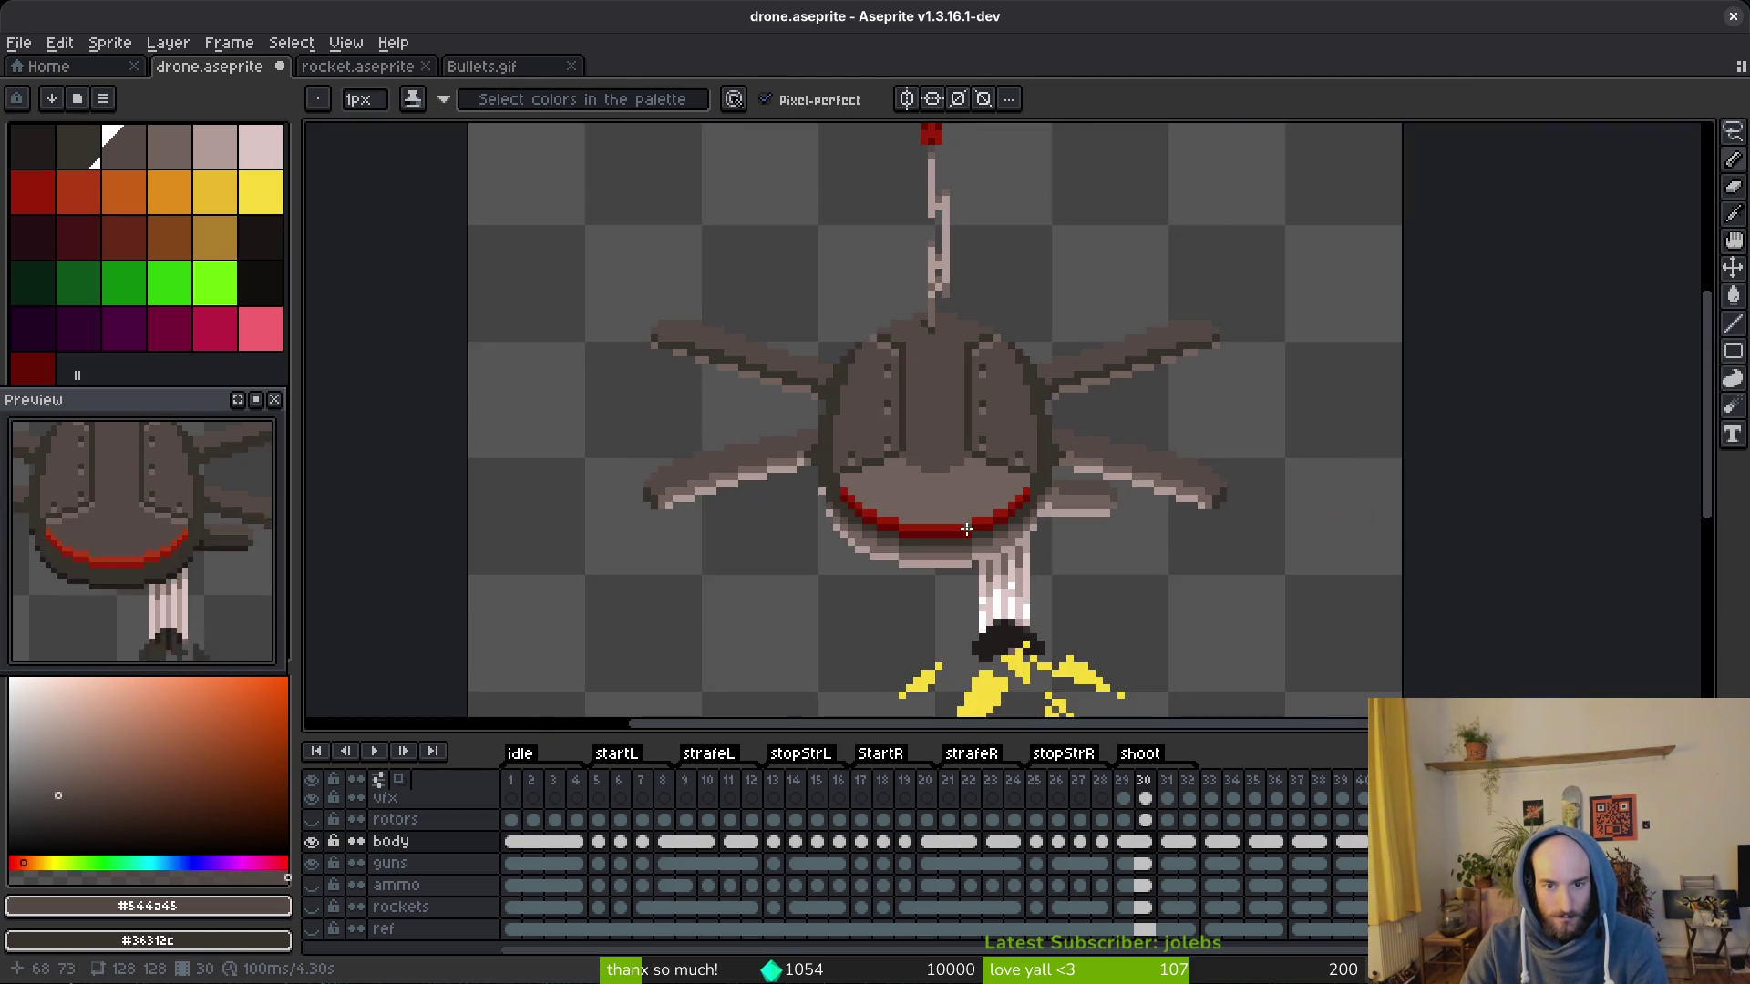
scroll(966, 529, up, 5)
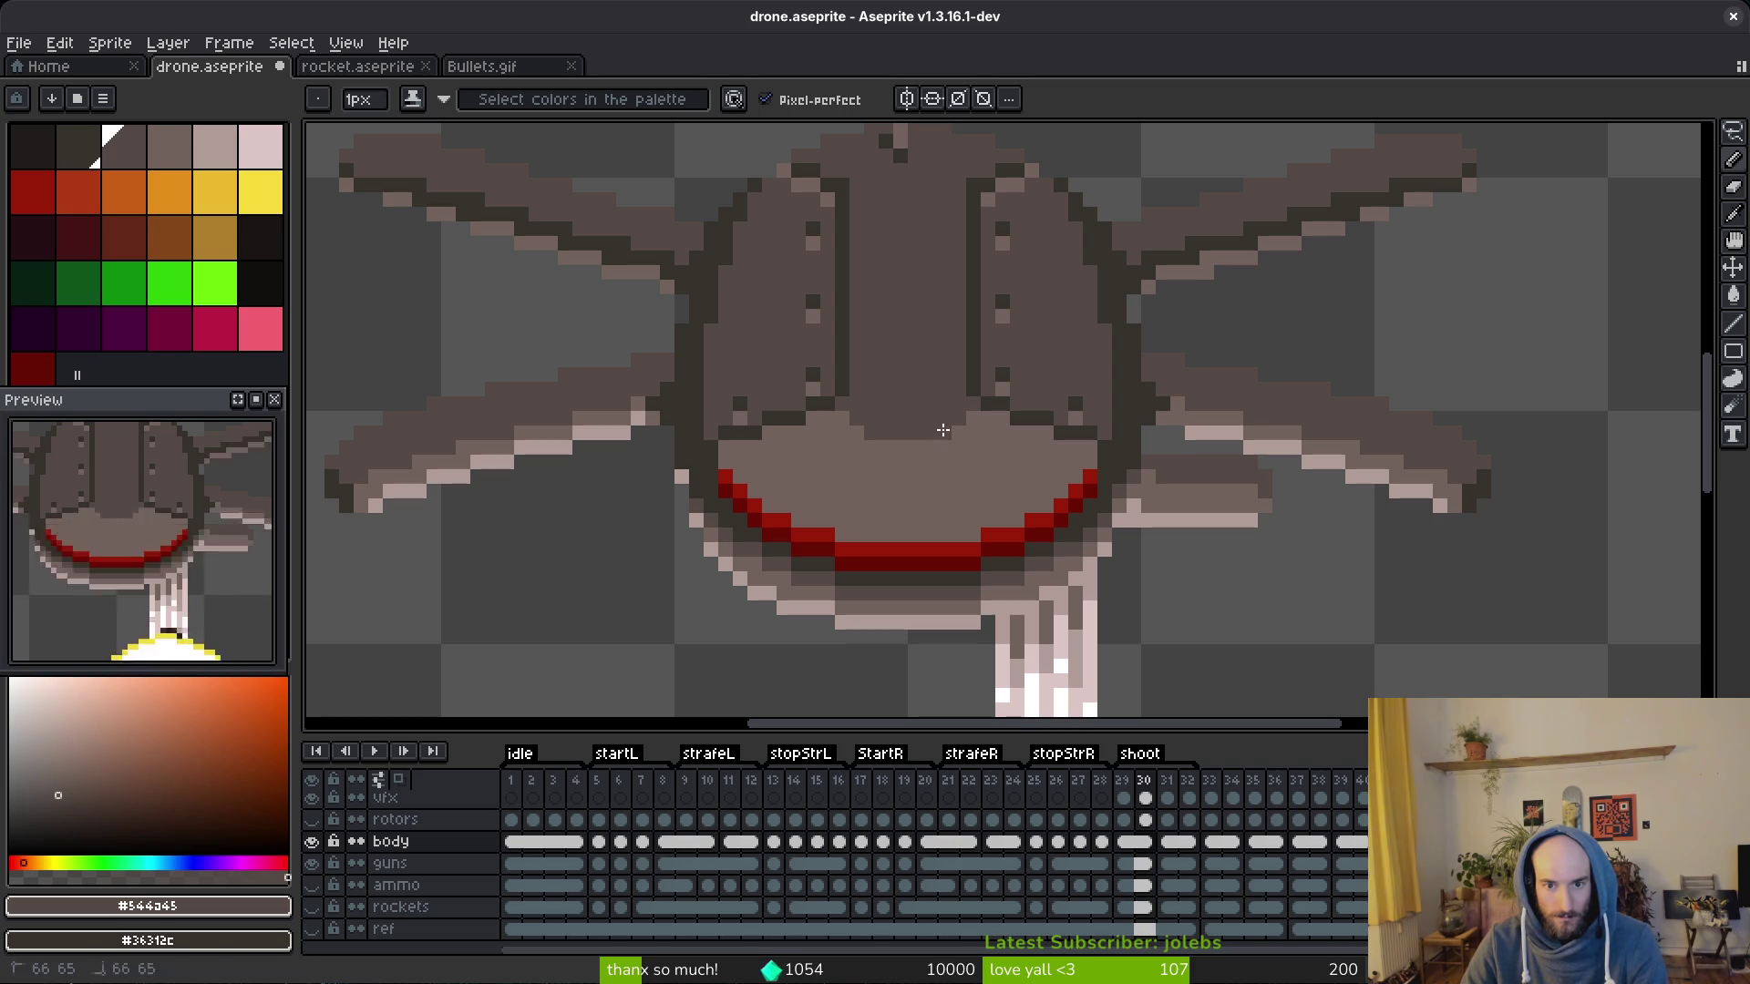
scroll(978, 488, down, 5)
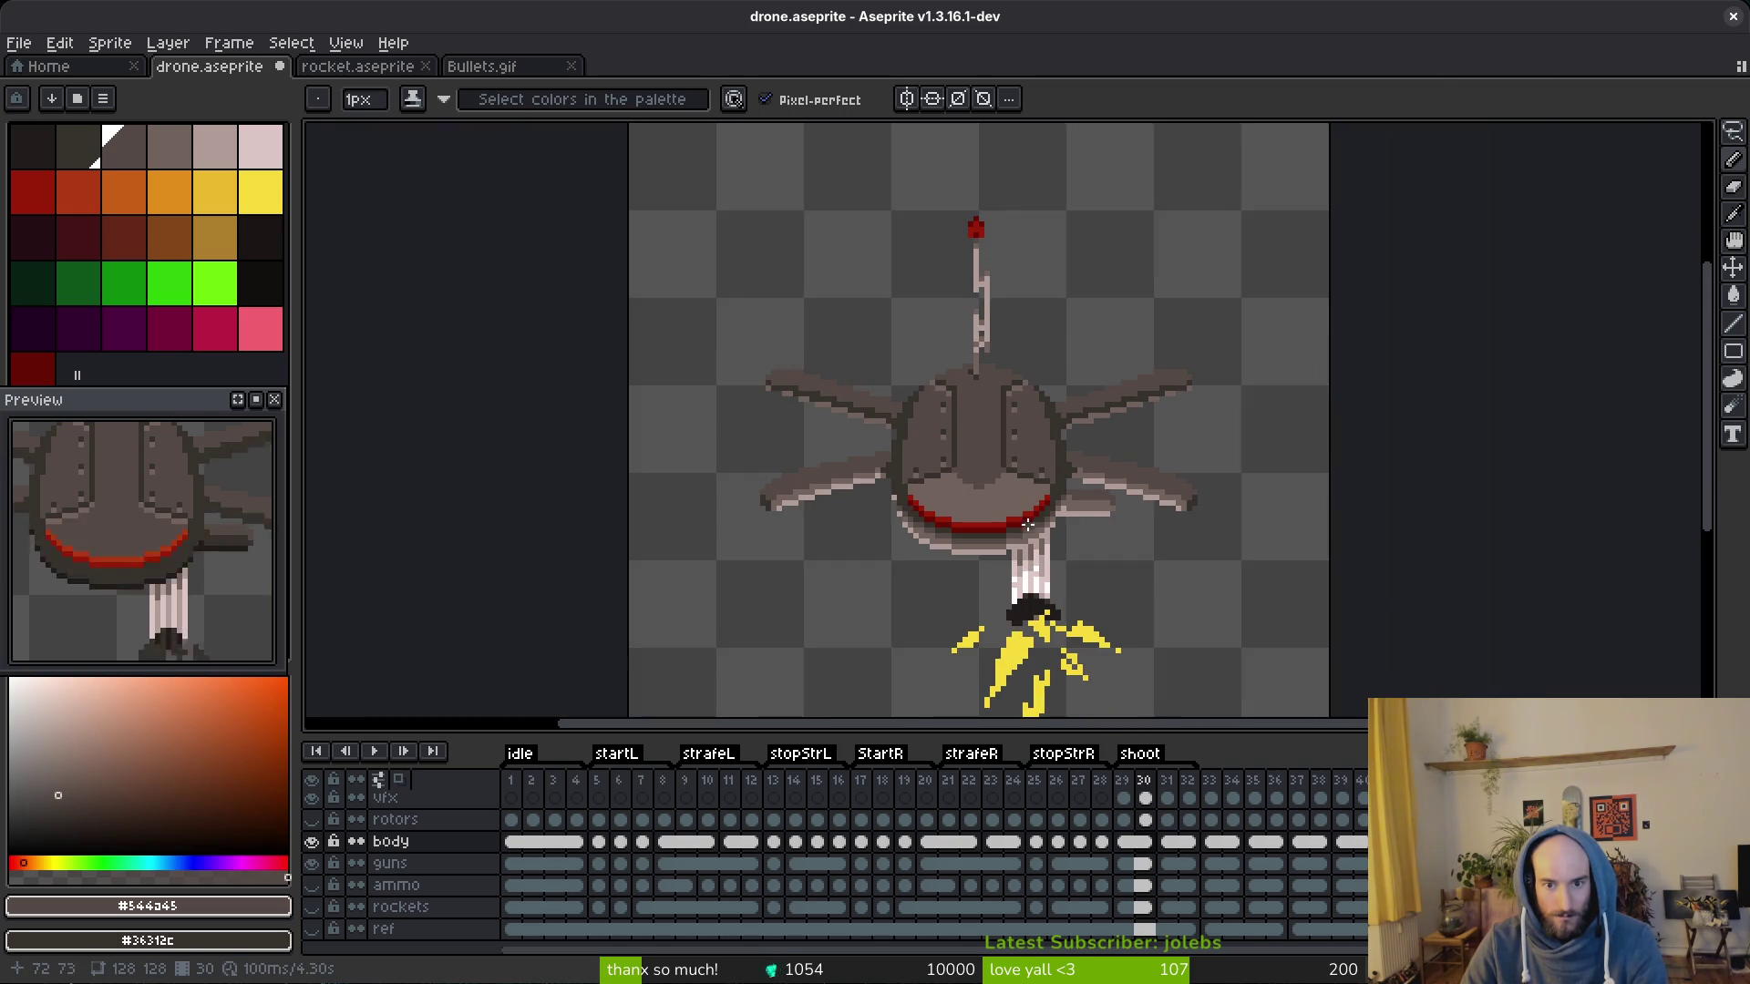
scroll(979, 488, up, 5)
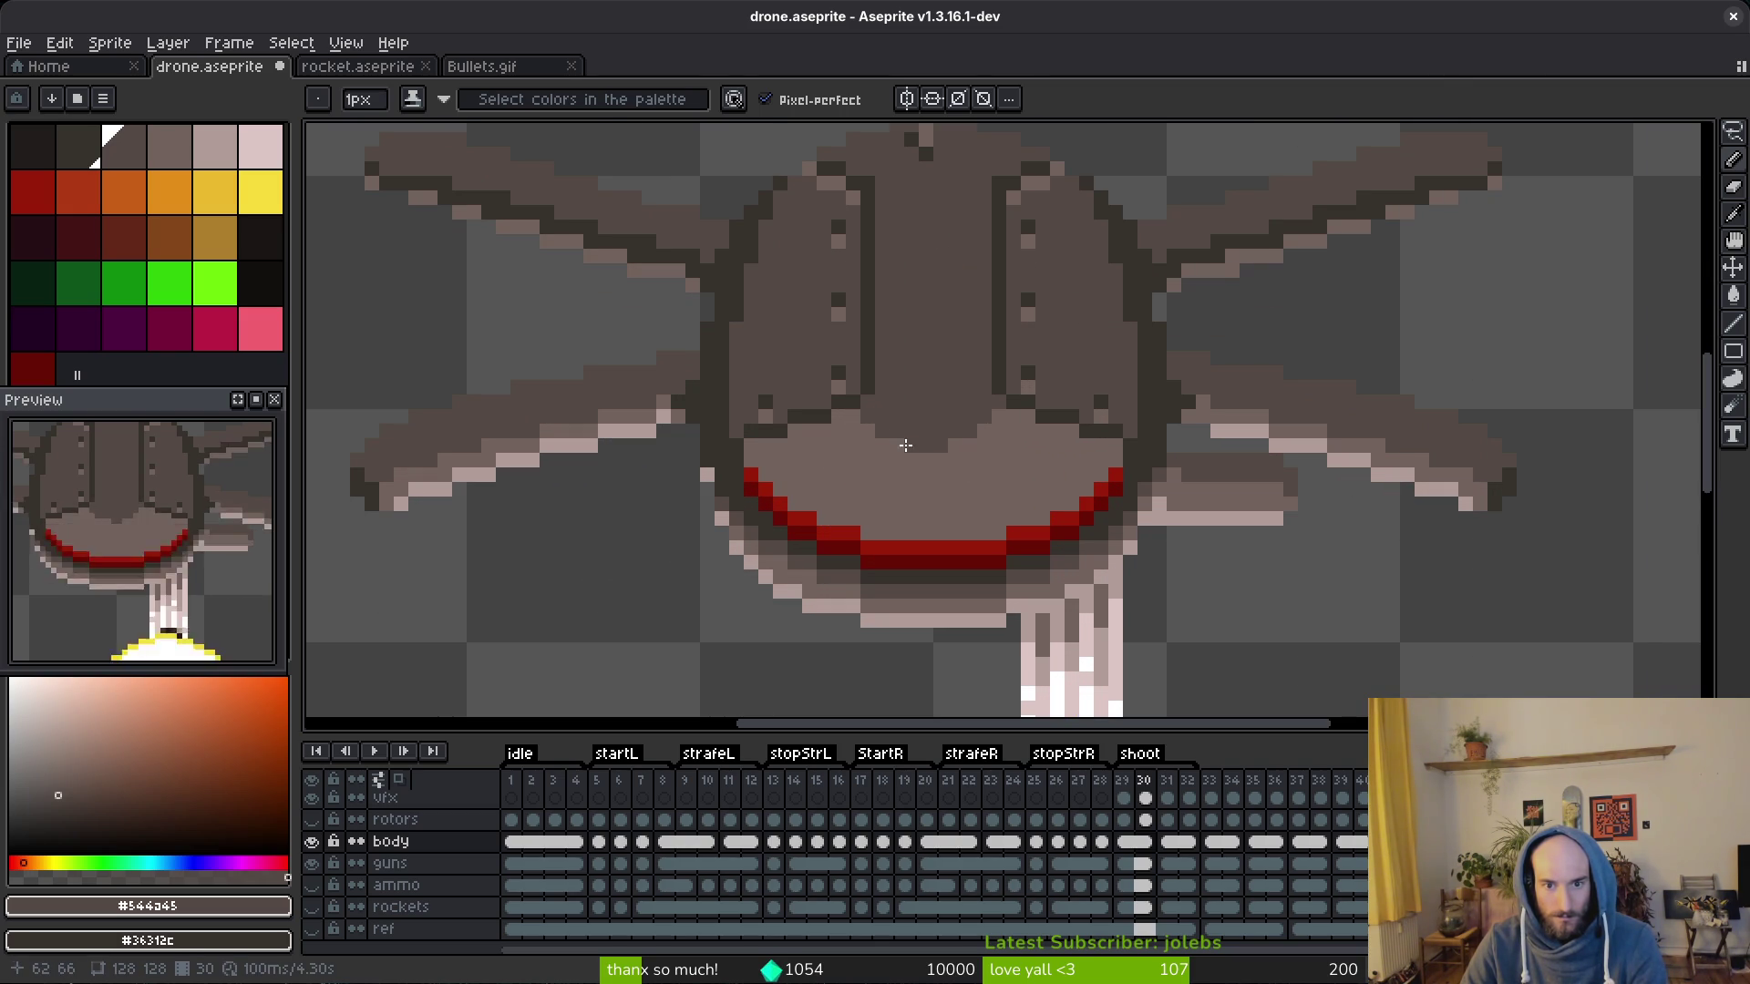
scroll(989, 426, down, 5)
scroll(957, 465, up, 6)
Step: Extend the dark seam rightward and diagonally to its end above the red lip
alt+click(910, 485)
drag(943, 539, 1049, 559)
click(1077, 539)
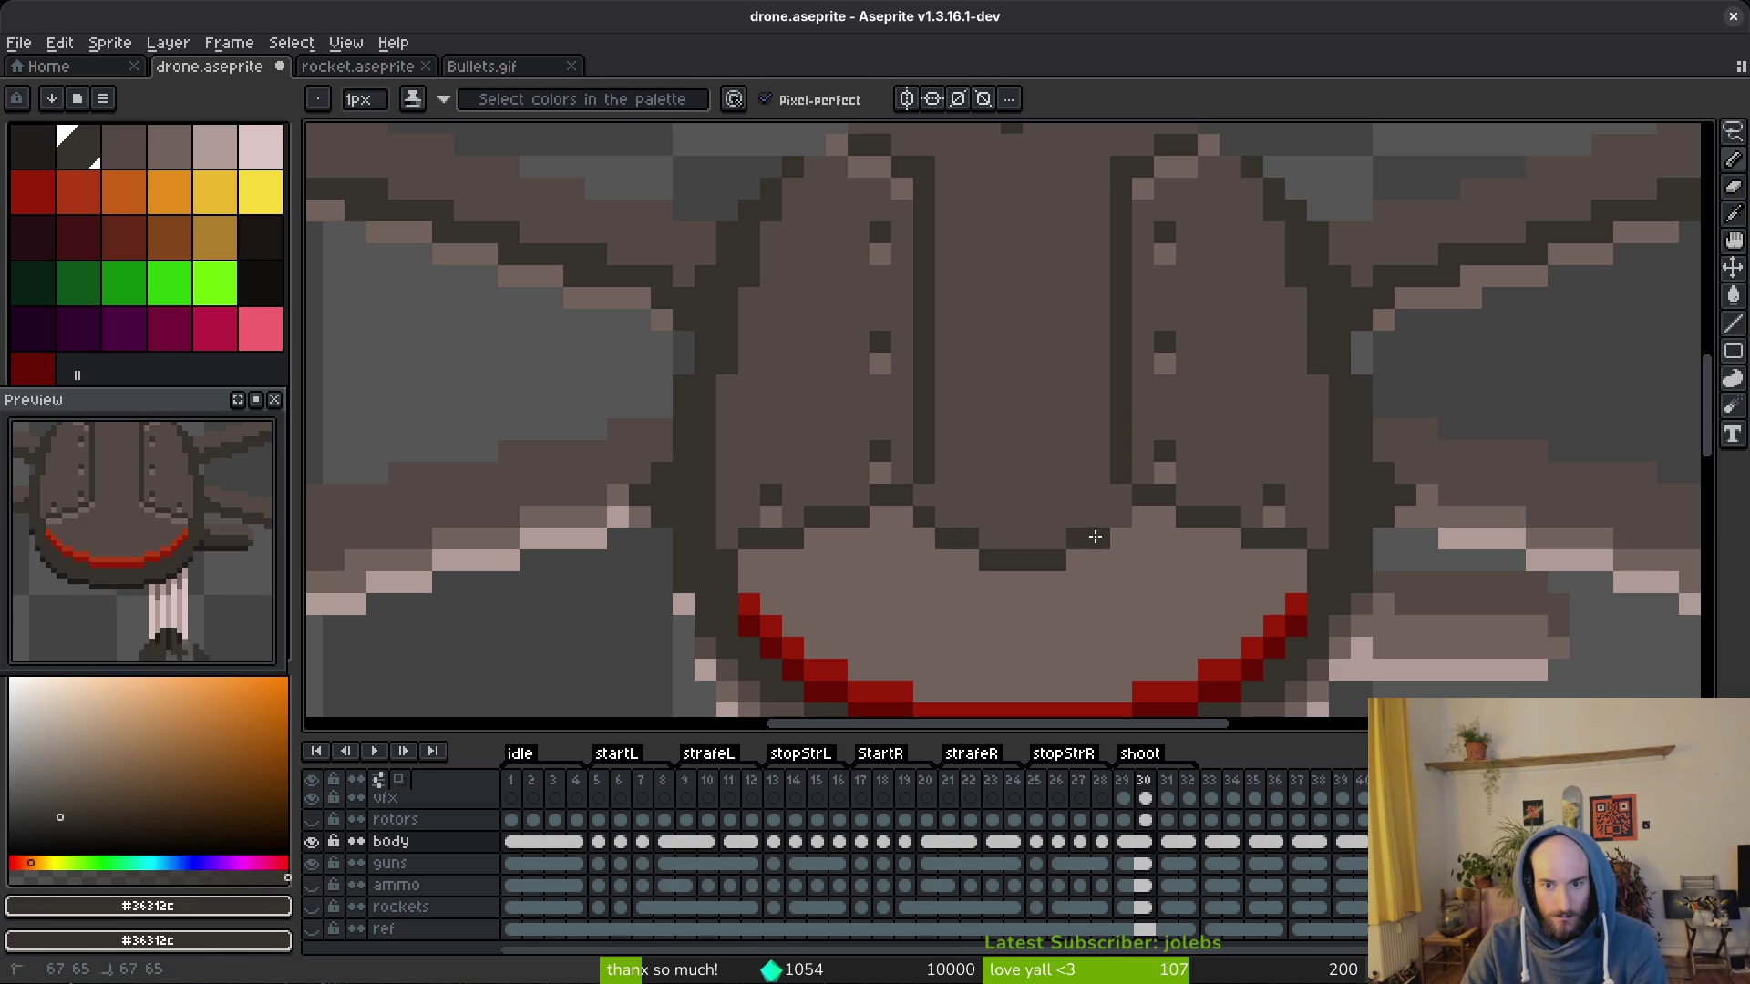
click(1112, 522)
scroll(1113, 521, down, 3)
scroll(1109, 527, down, 2)
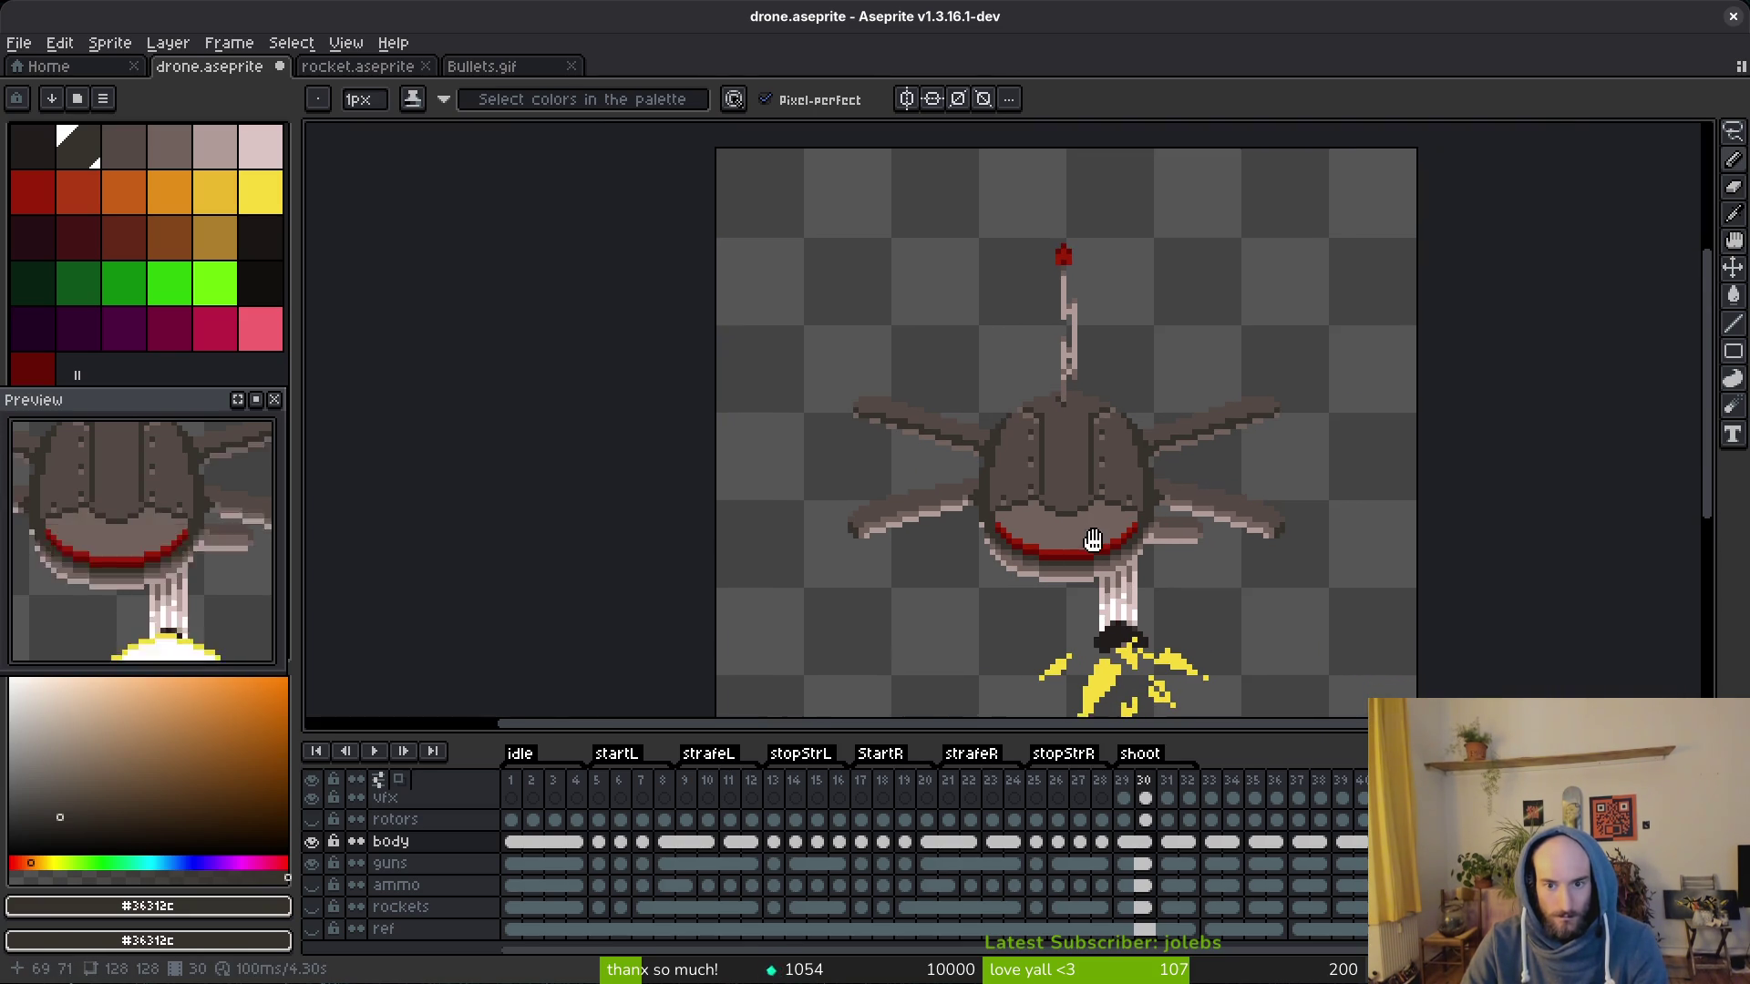
scroll(1098, 531, down, 1)
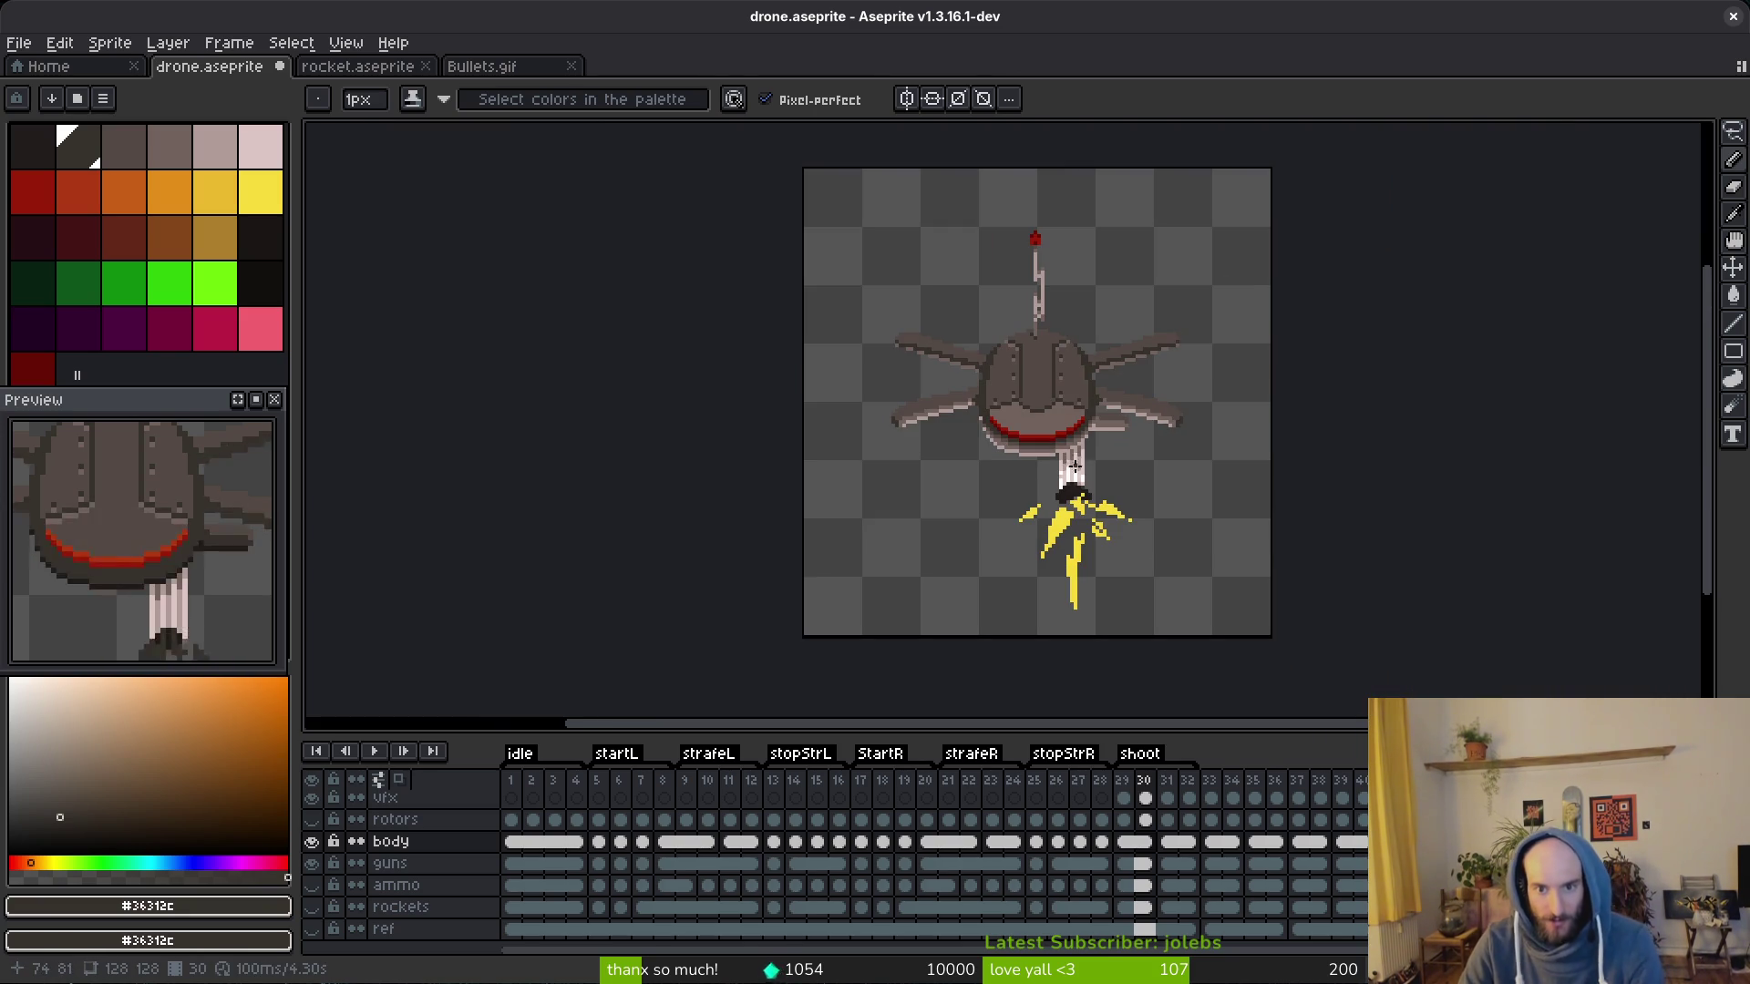
scroll(957, 411, up, 1)
scroll(958, 410, up, 1)
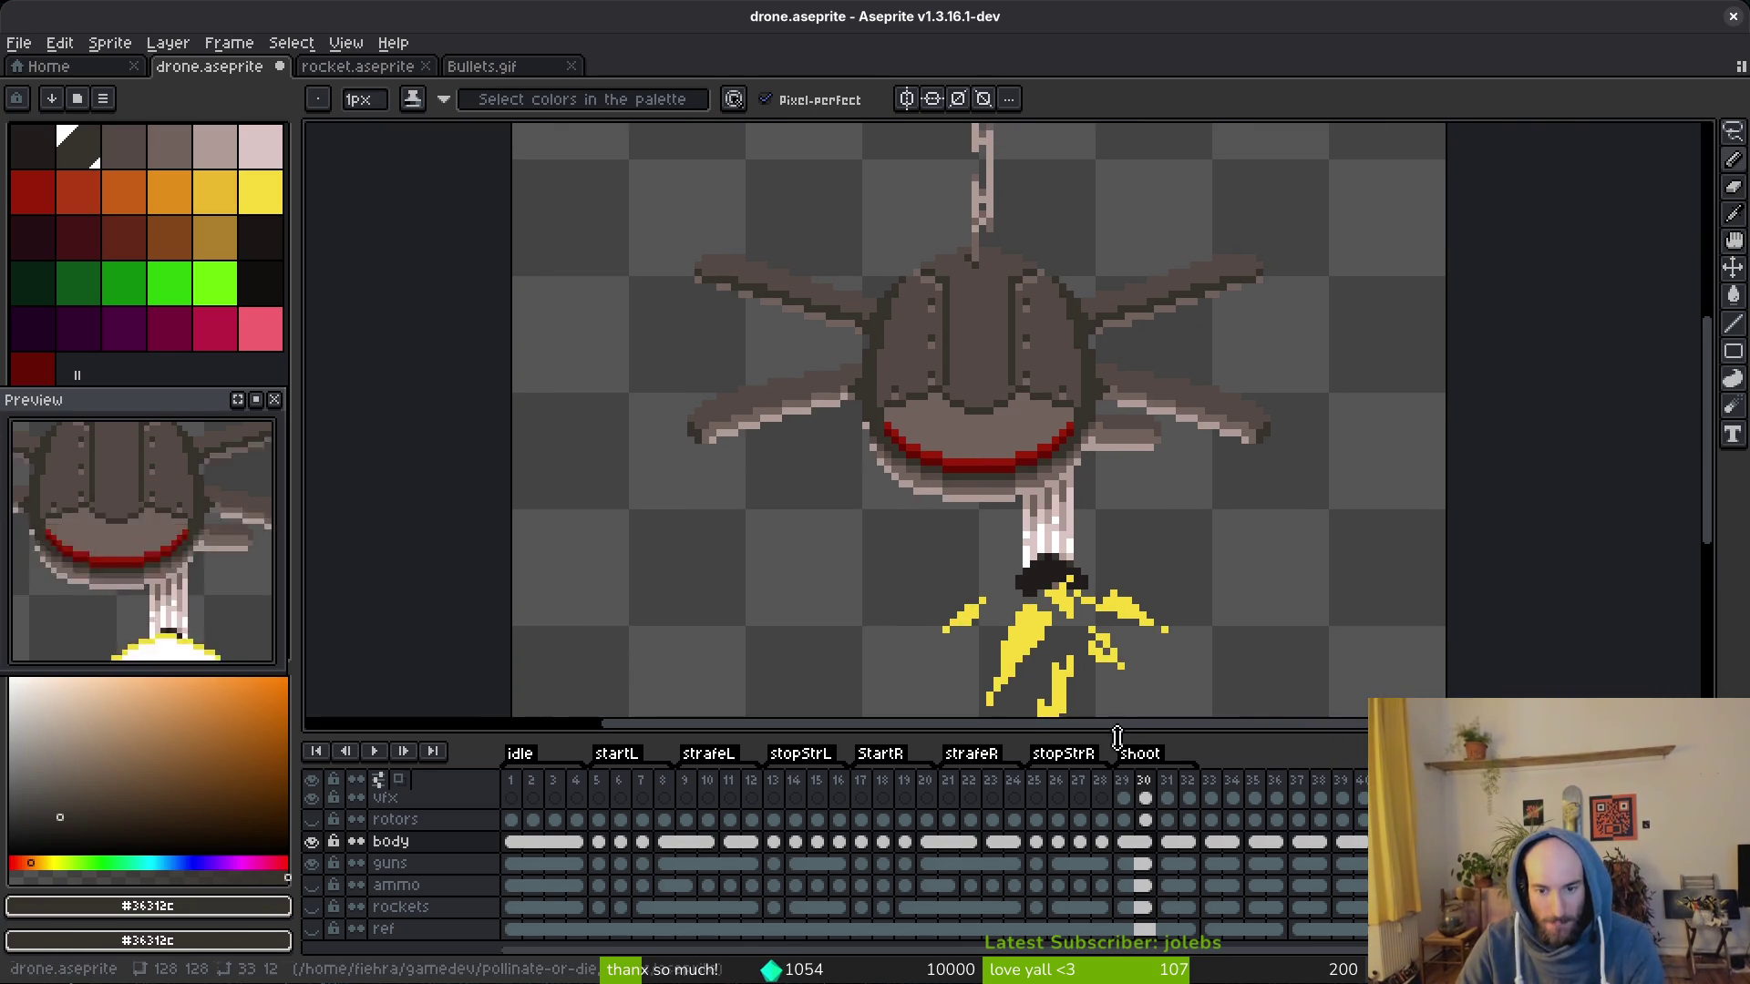
Step: Save the sprite and toggle the guns and ammo layers' visibility
key(ctrl+s)
drag(1079, 492, 1009, 534)
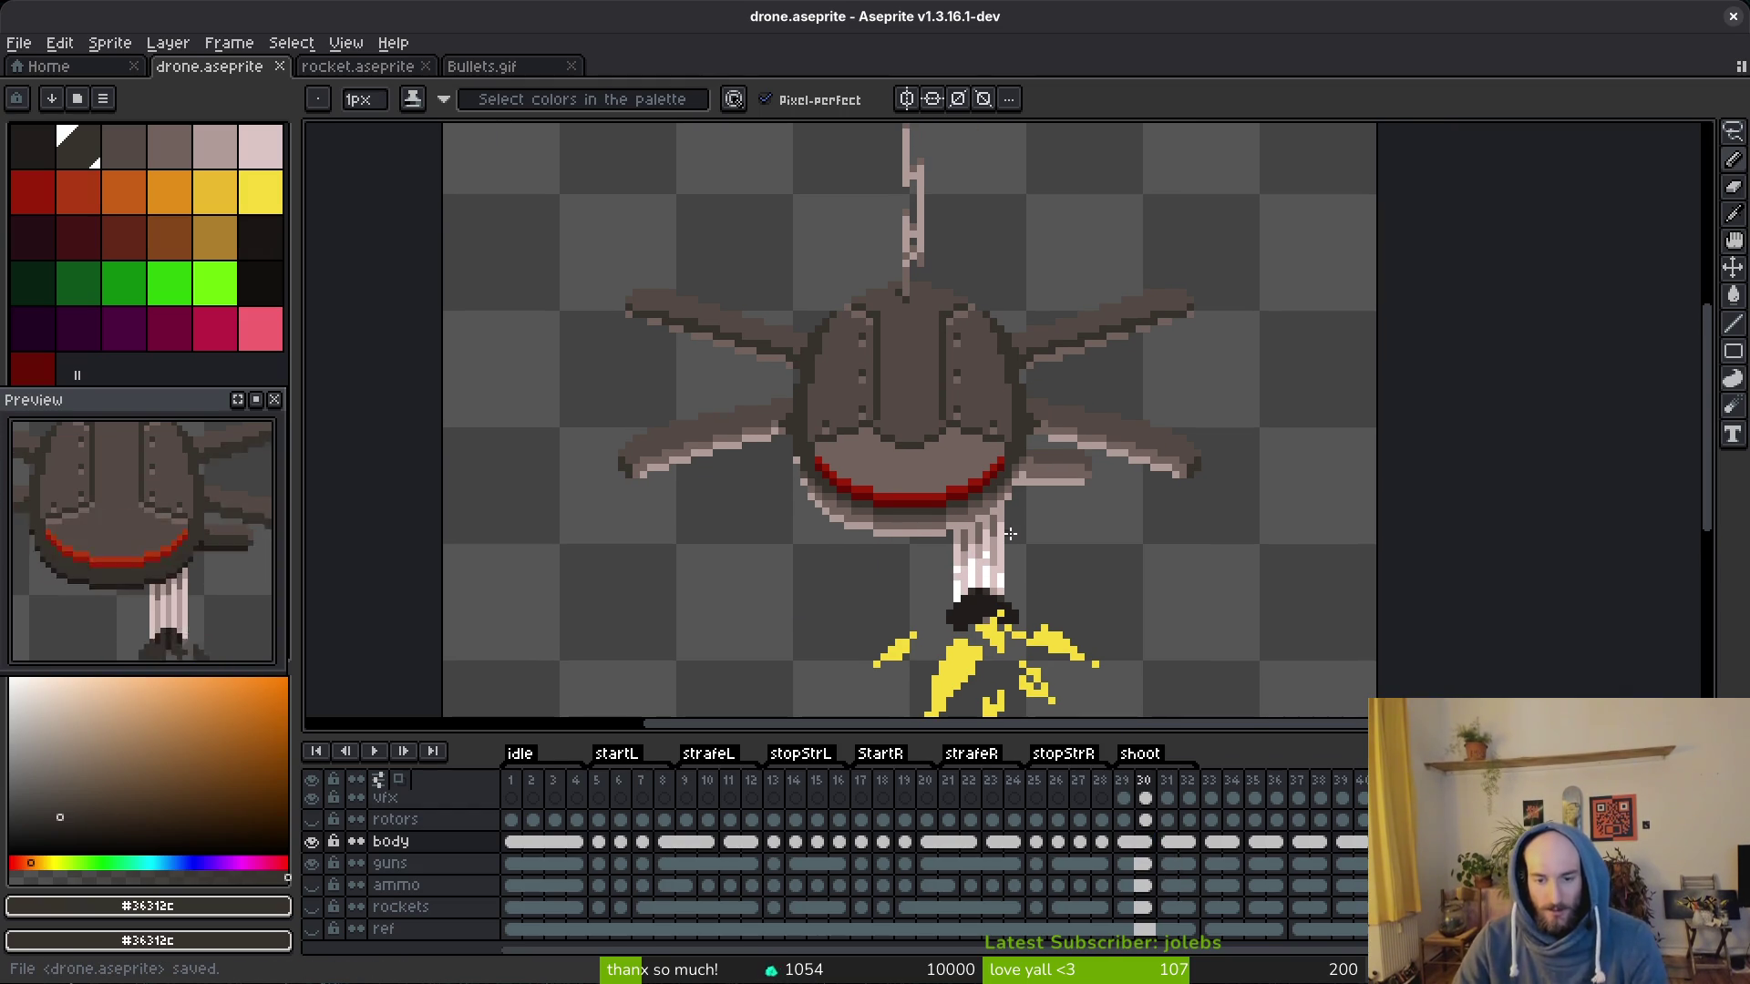
click(312, 862)
click(390, 840)
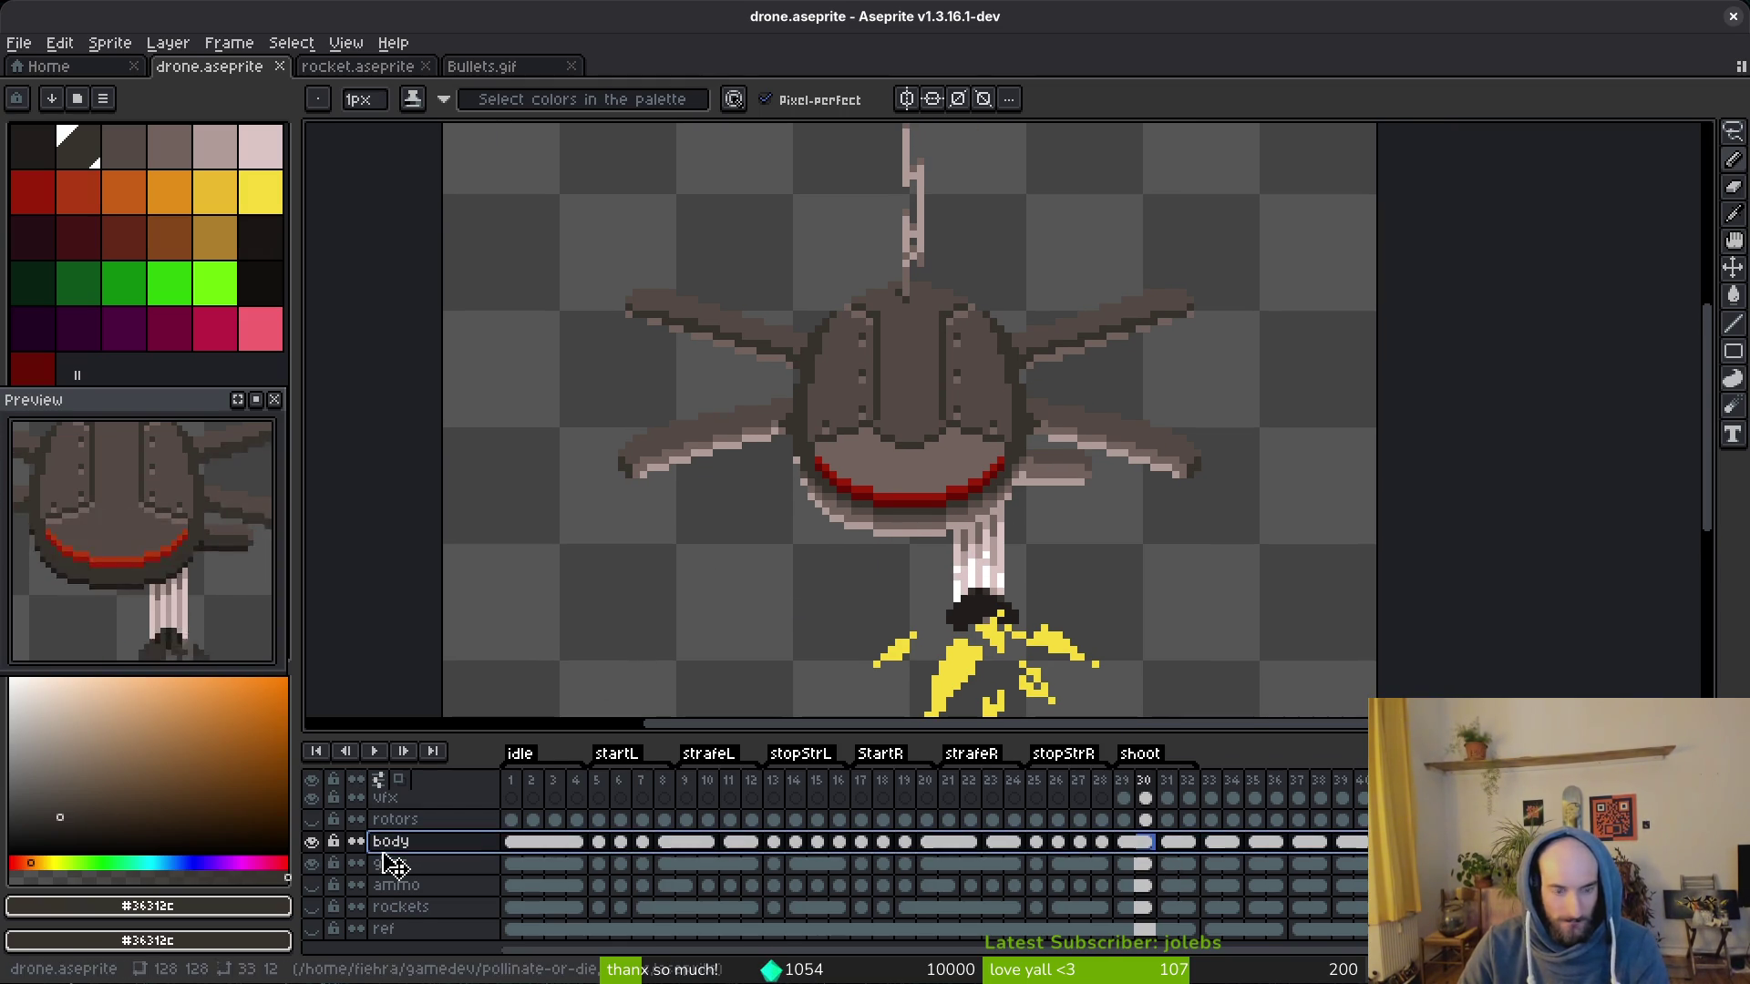
Step: Add a new layer named antenna and box-select the antenna area on body frame 1
key(shift+n)
double_click(399, 844)
text(antenna)
key(Return)
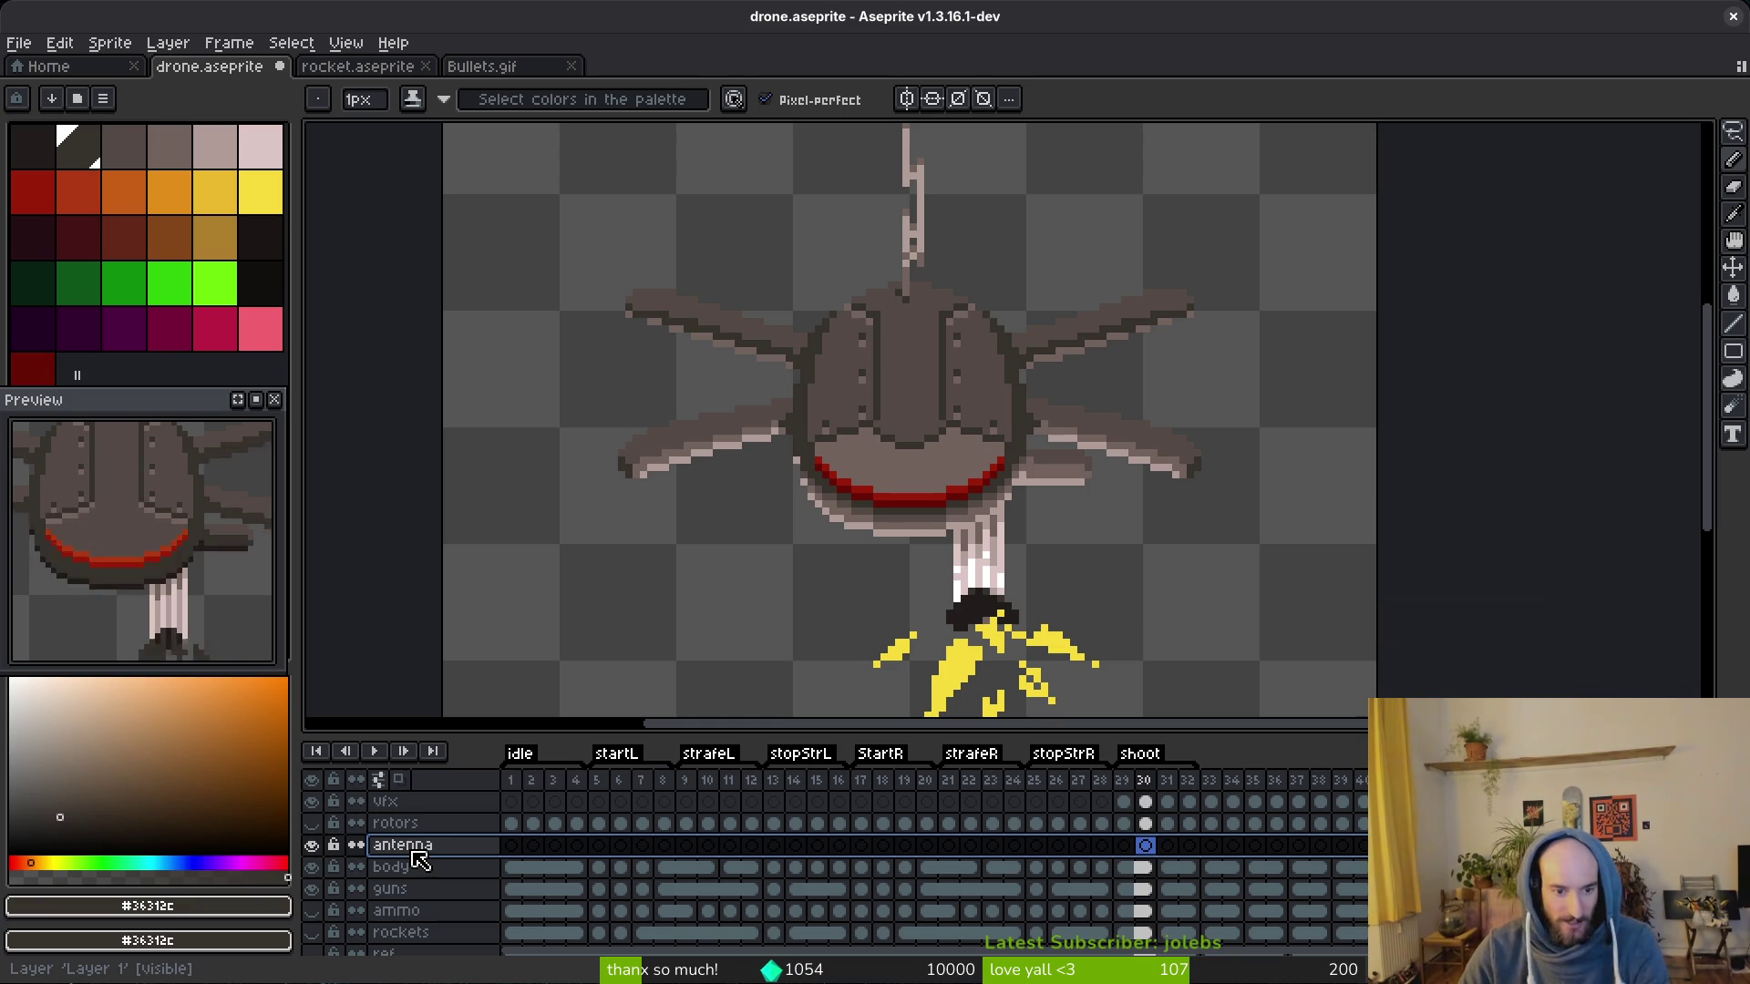
click(511, 867)
scroll(875, 410, up, 3)
key(m)
mouse_move(776, 231)
mouse_down()
mouse_move(820, 295)
mouse_move(905, 639)
mouse_up()
click(828, 298)
scroll(850, 315, up, 1)
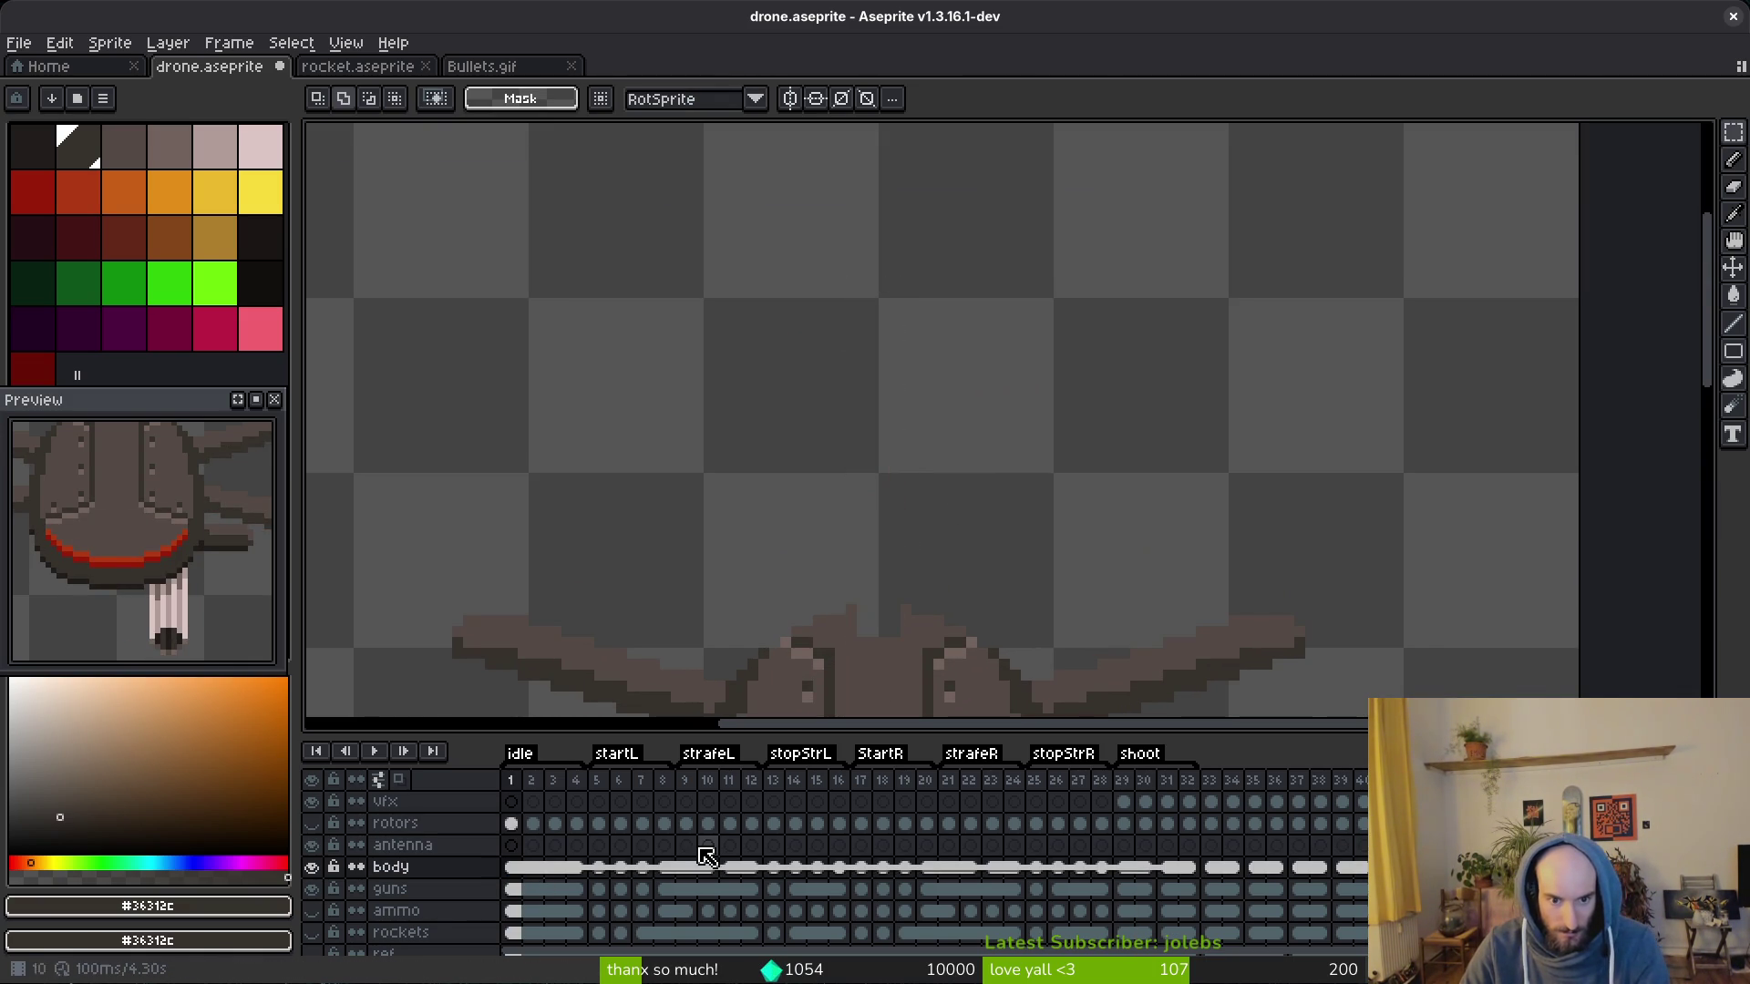
Step: Link the antenna cels of idle frames 1–4 into one shared cel
click(513, 845)
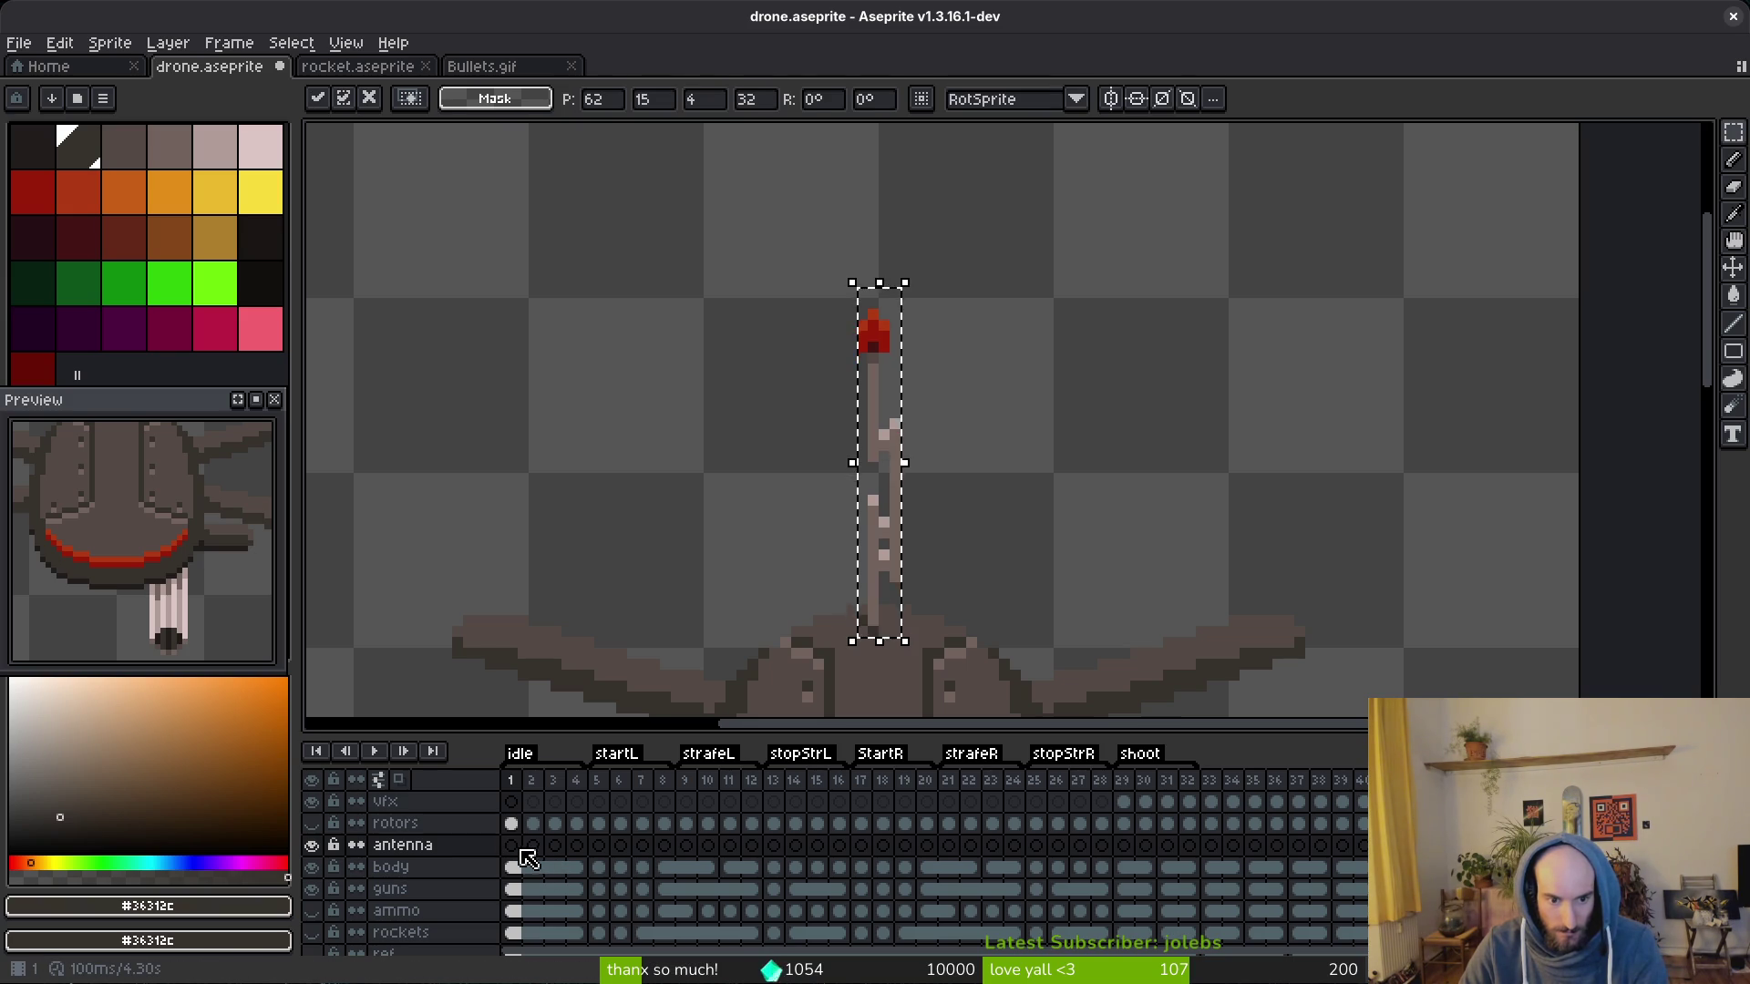
key(Escape)
drag(531, 846, 574, 845)
right_click(556, 850)
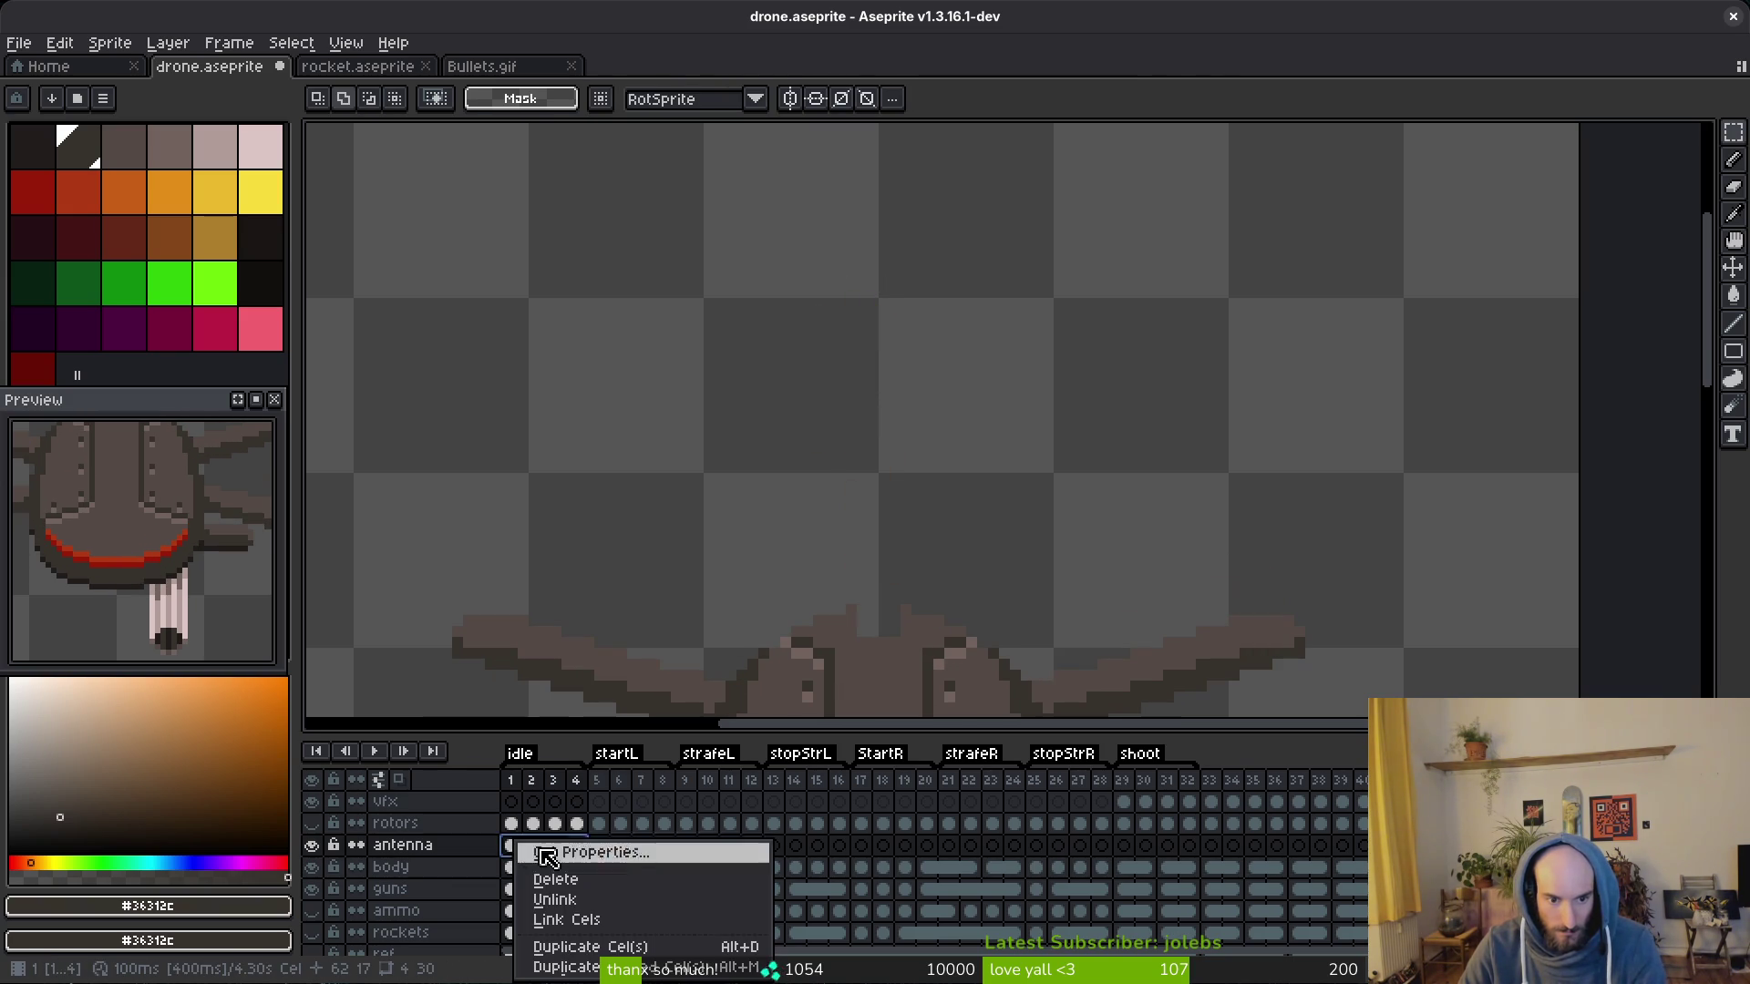
click(574, 888)
click(527, 872)
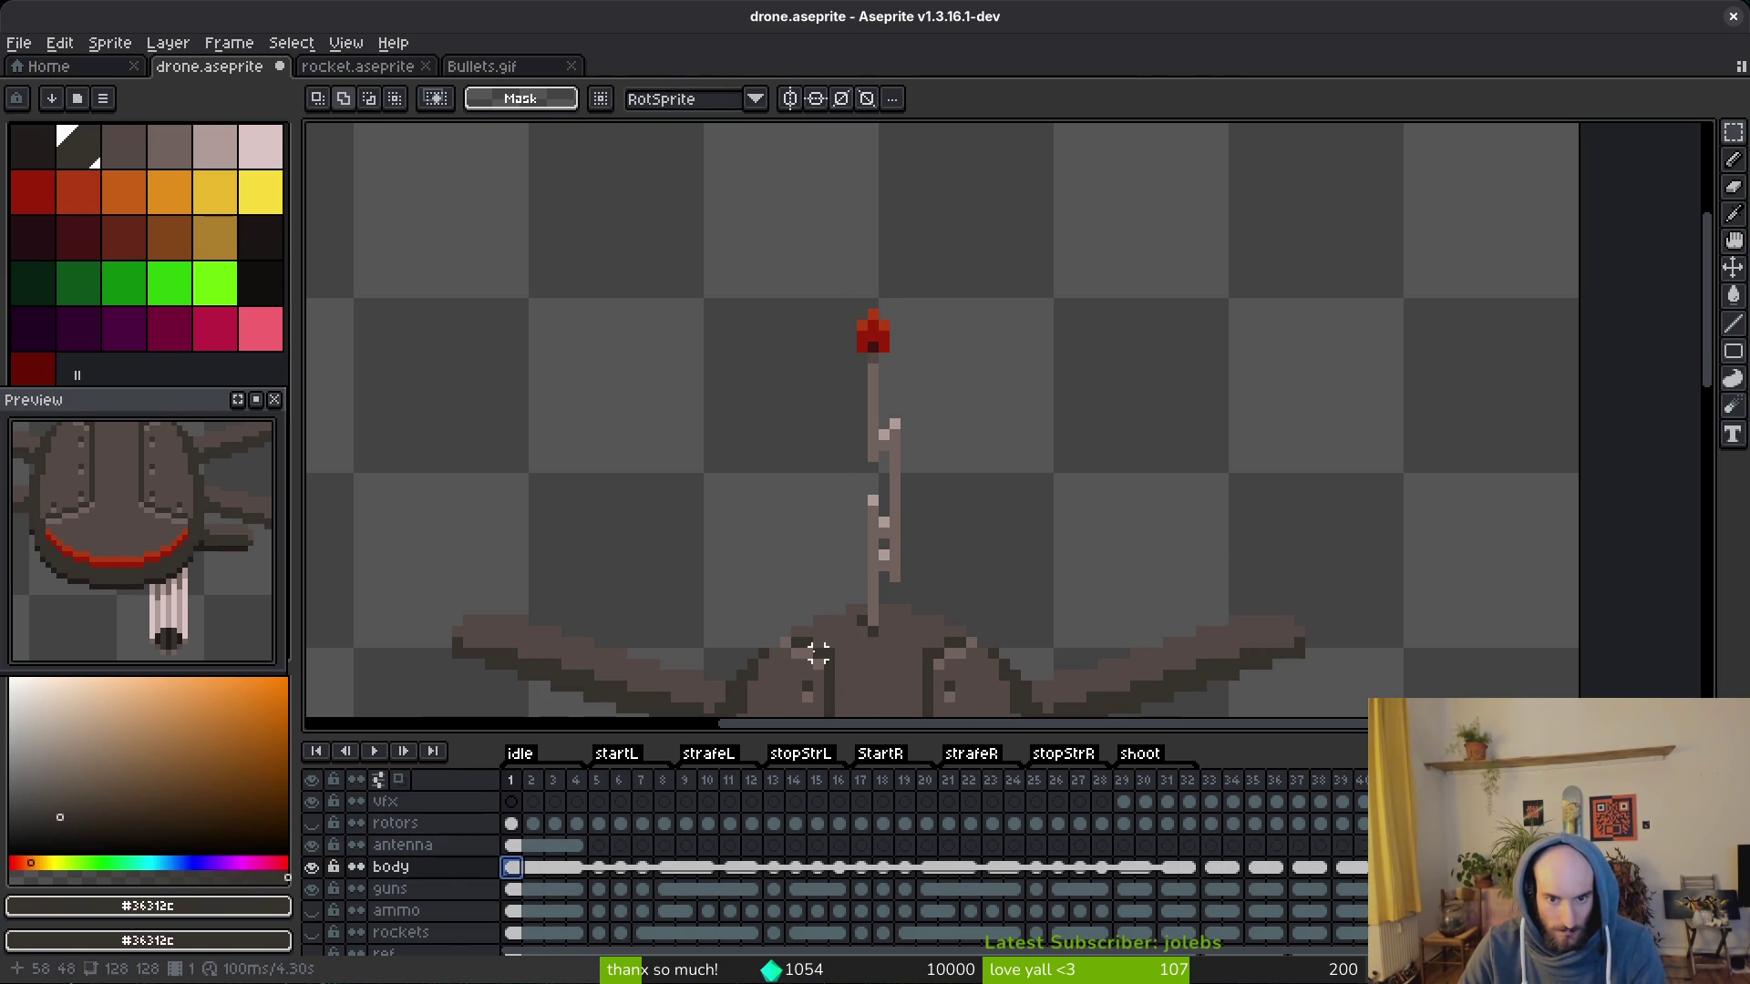
Step: Toggle antenna, vfx and body visibility to check the antenna alone, then save the file
click(313, 845)
scroll(875, 548, up, 2)
key(i)
key(b)
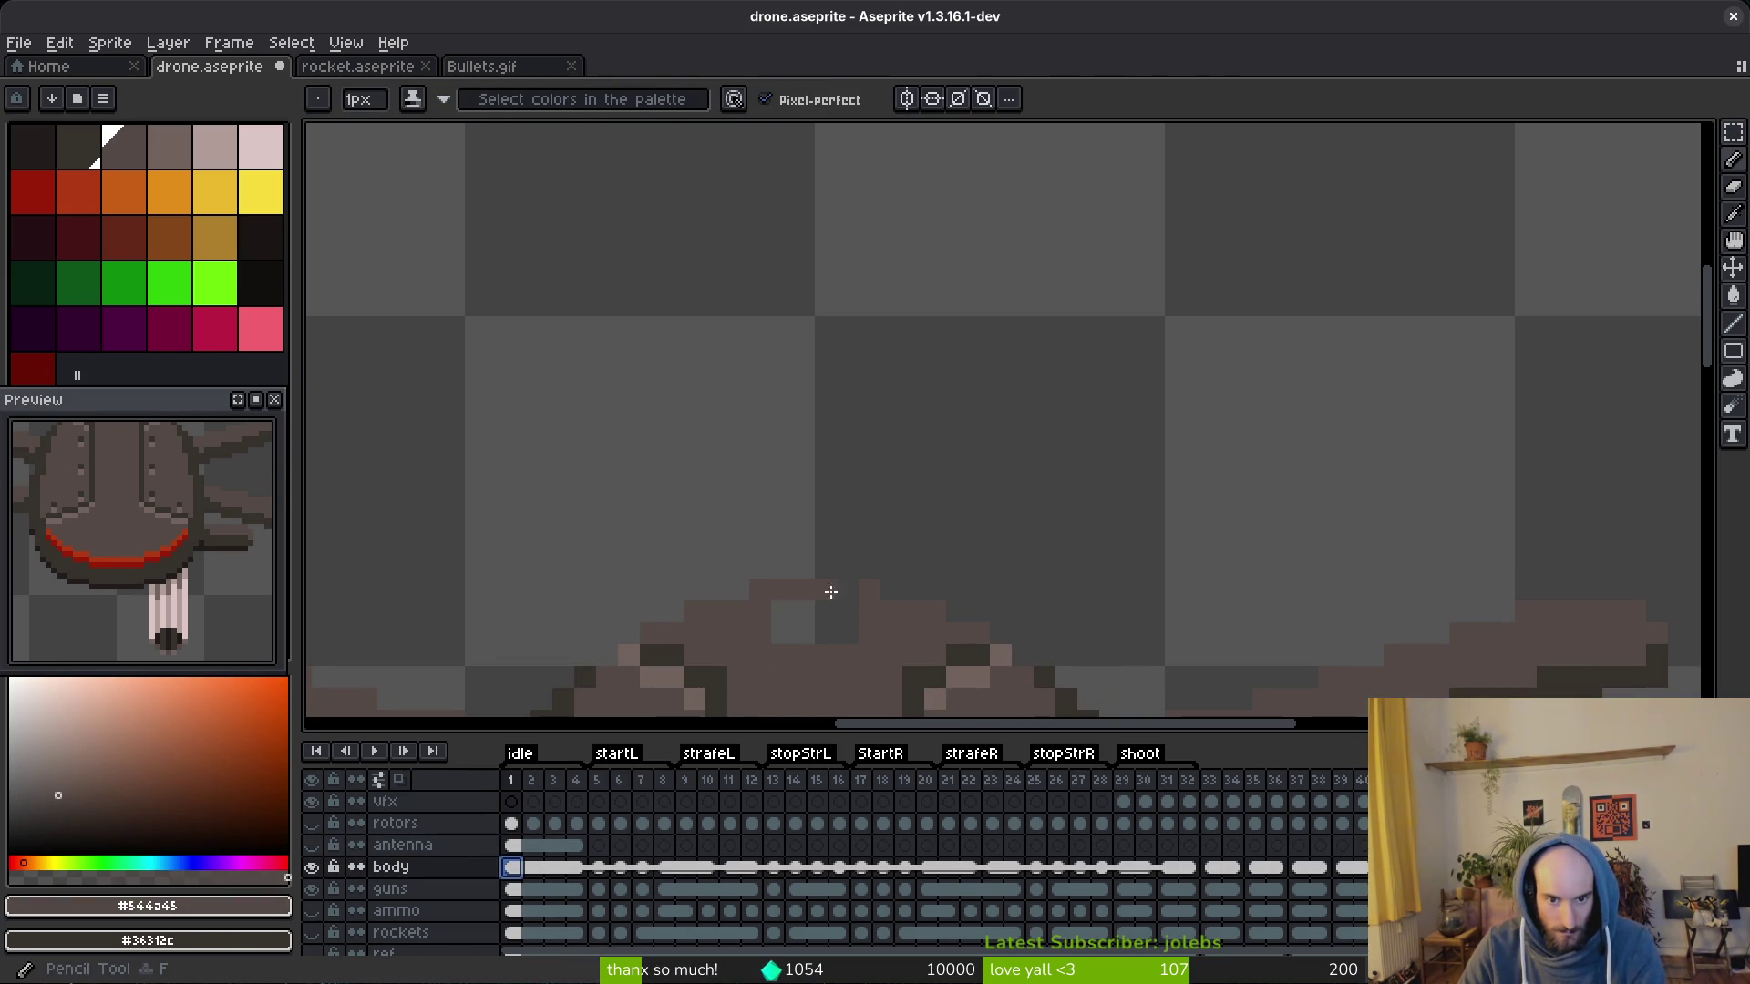
click(513, 846)
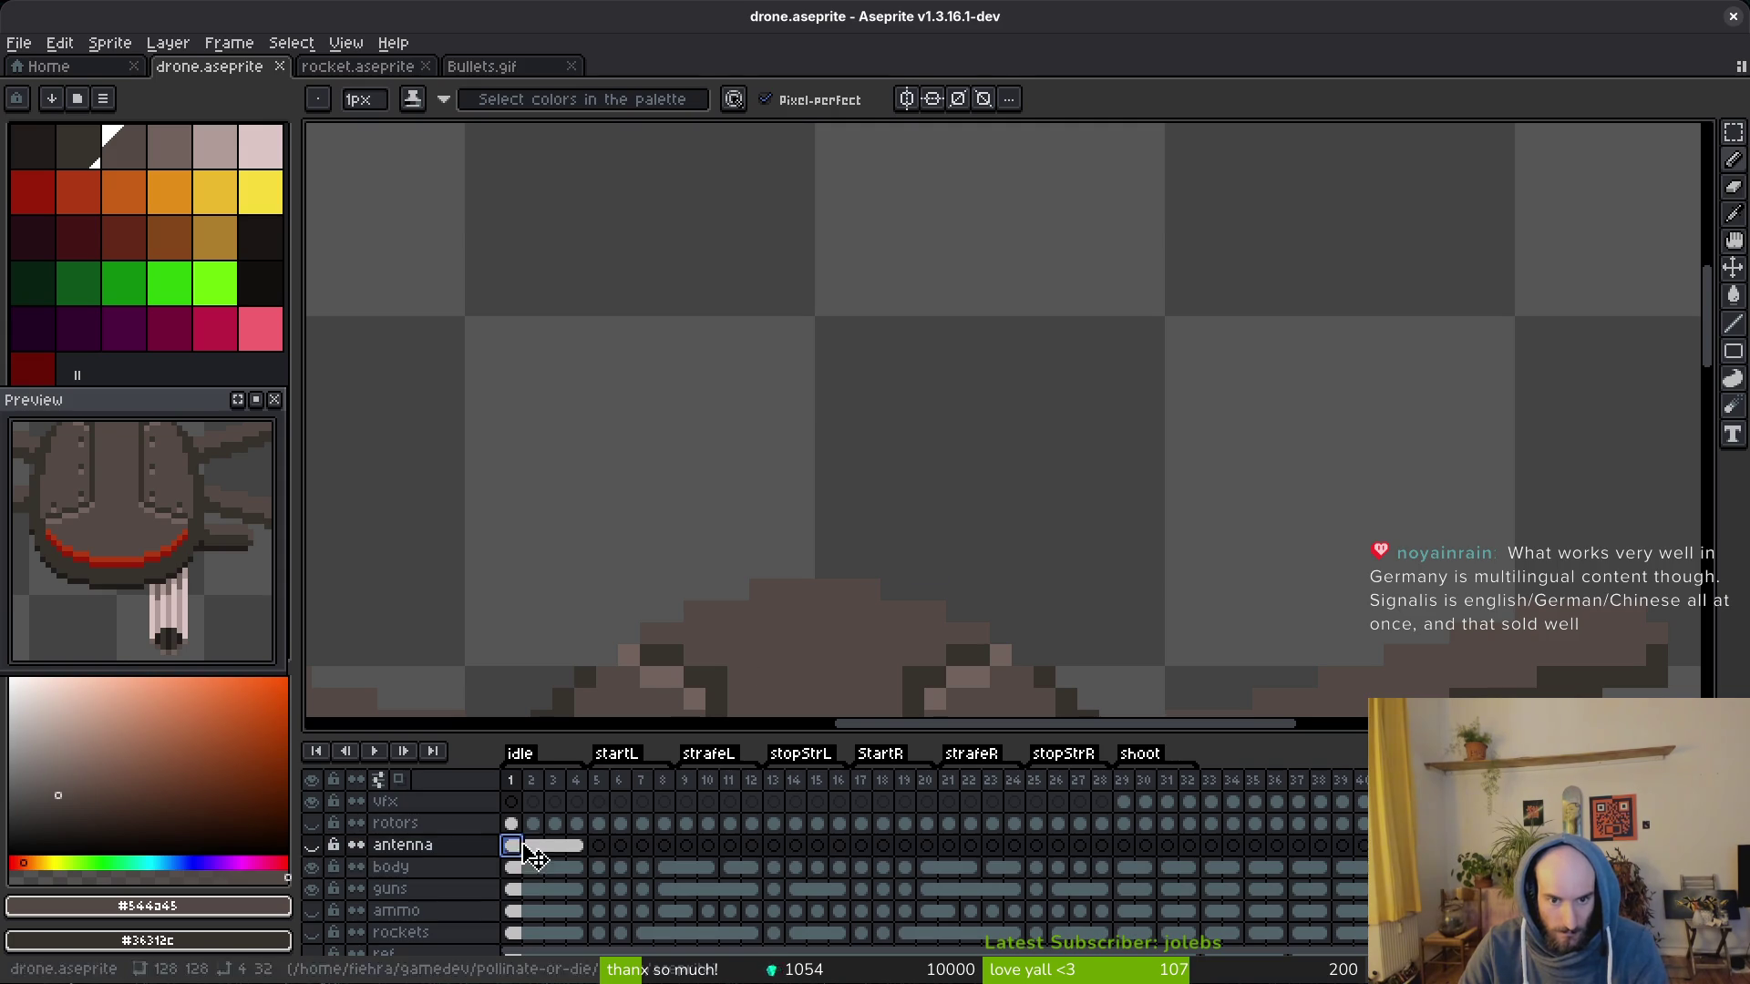
click(312, 845)
click(313, 802)
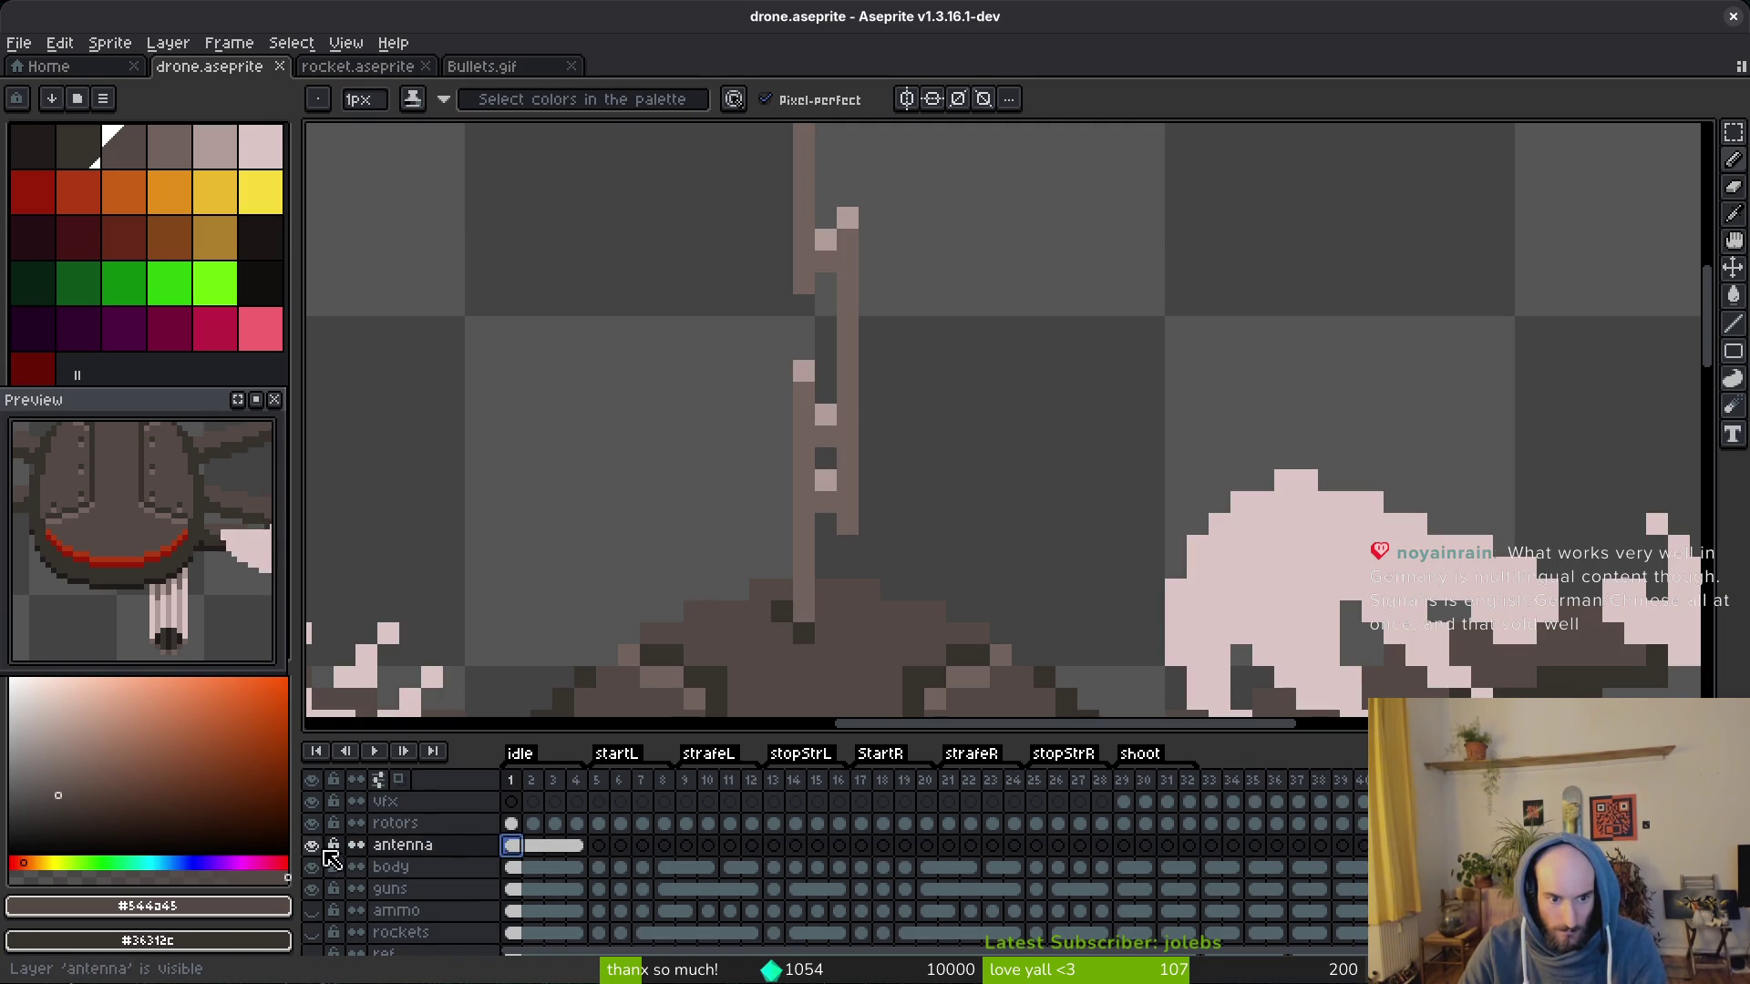
click(312, 801)
click(313, 845)
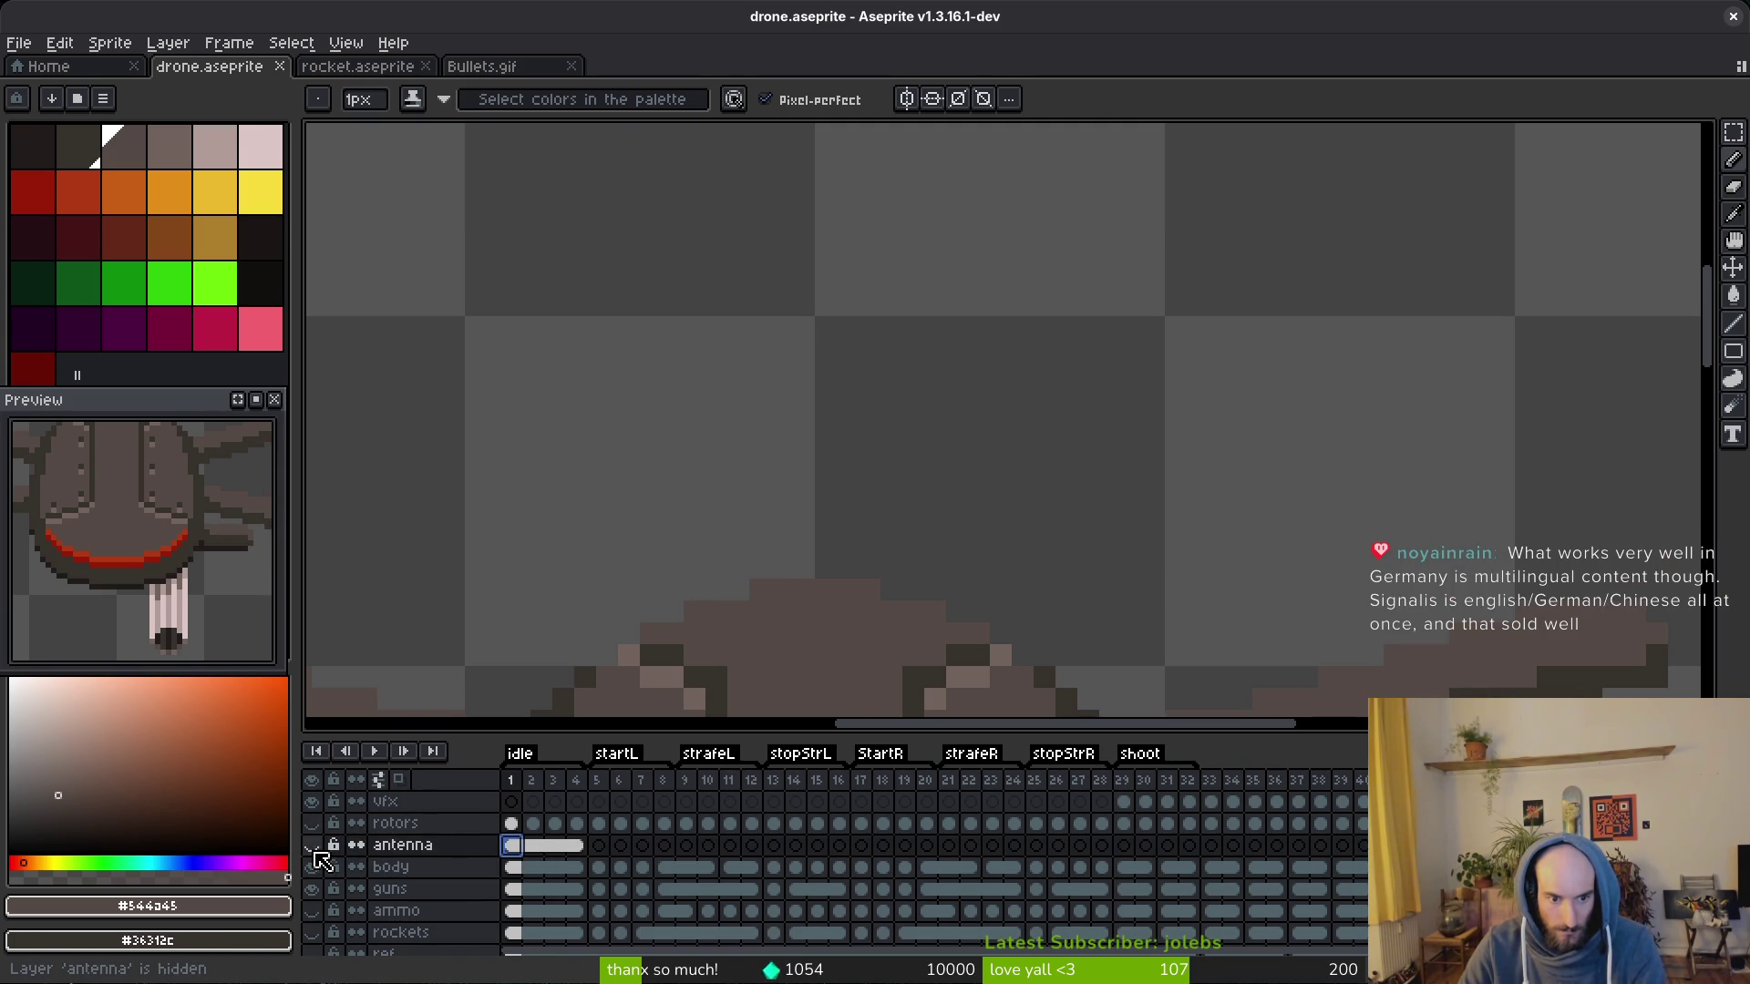
click(313, 867)
key(e)
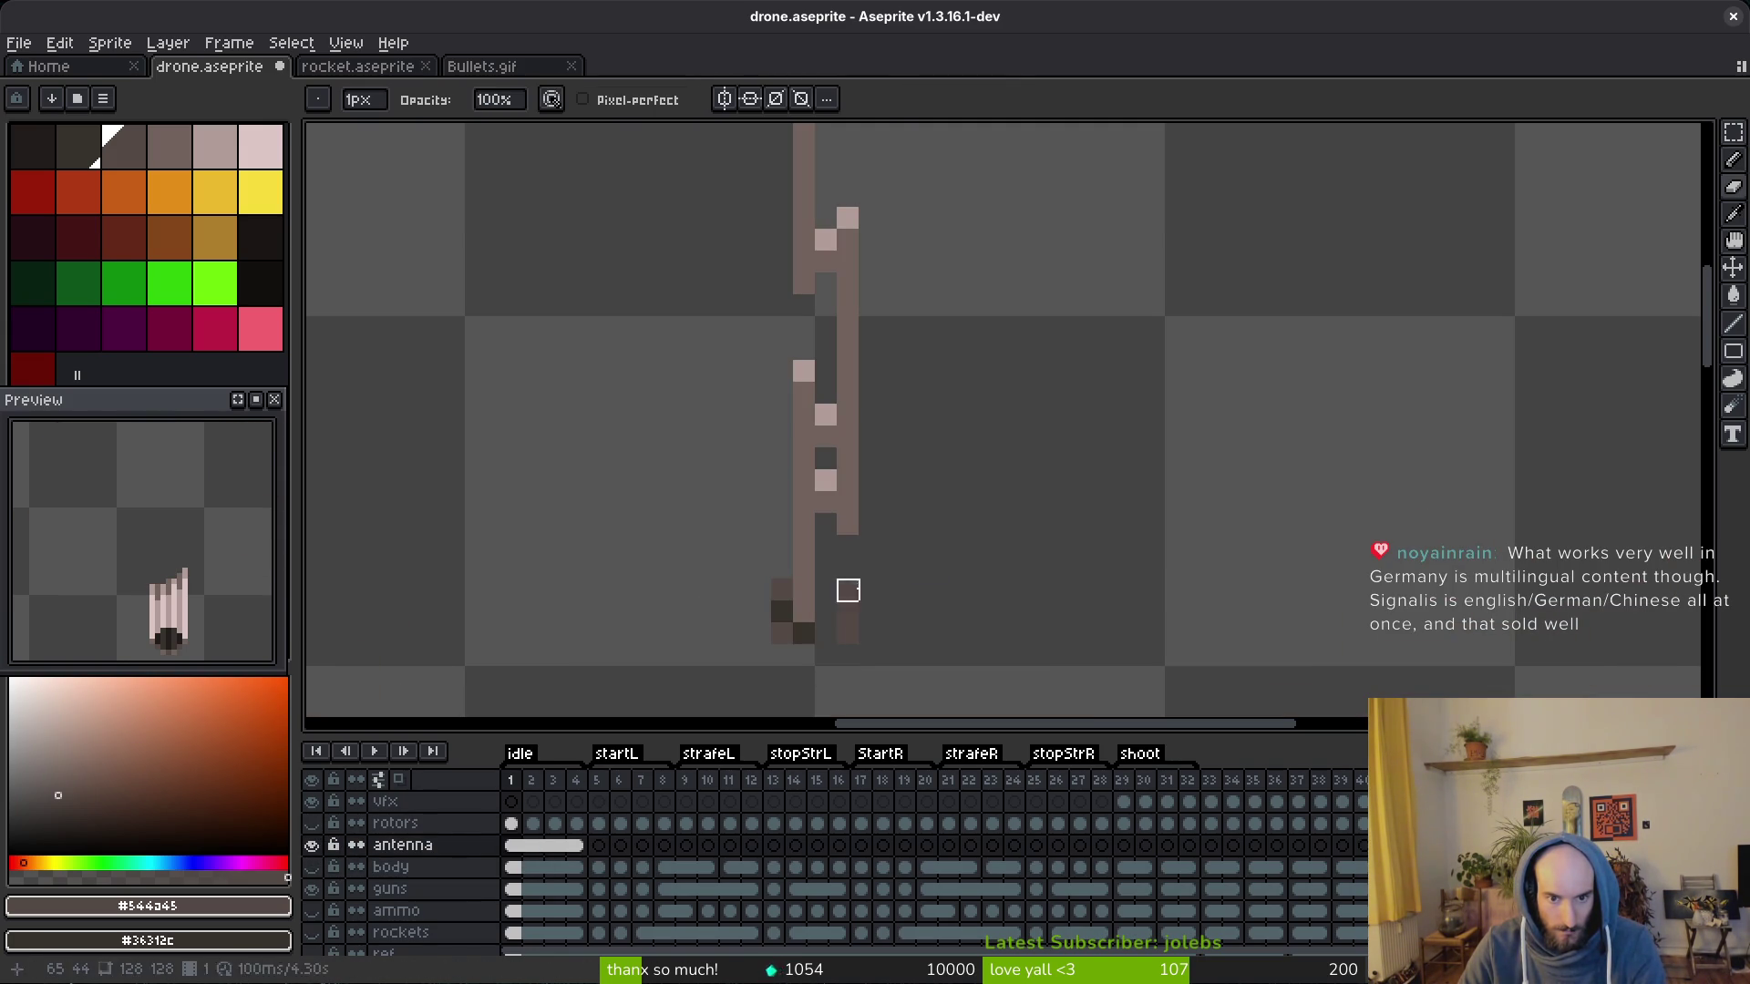
scroll(826, 632, down, 3)
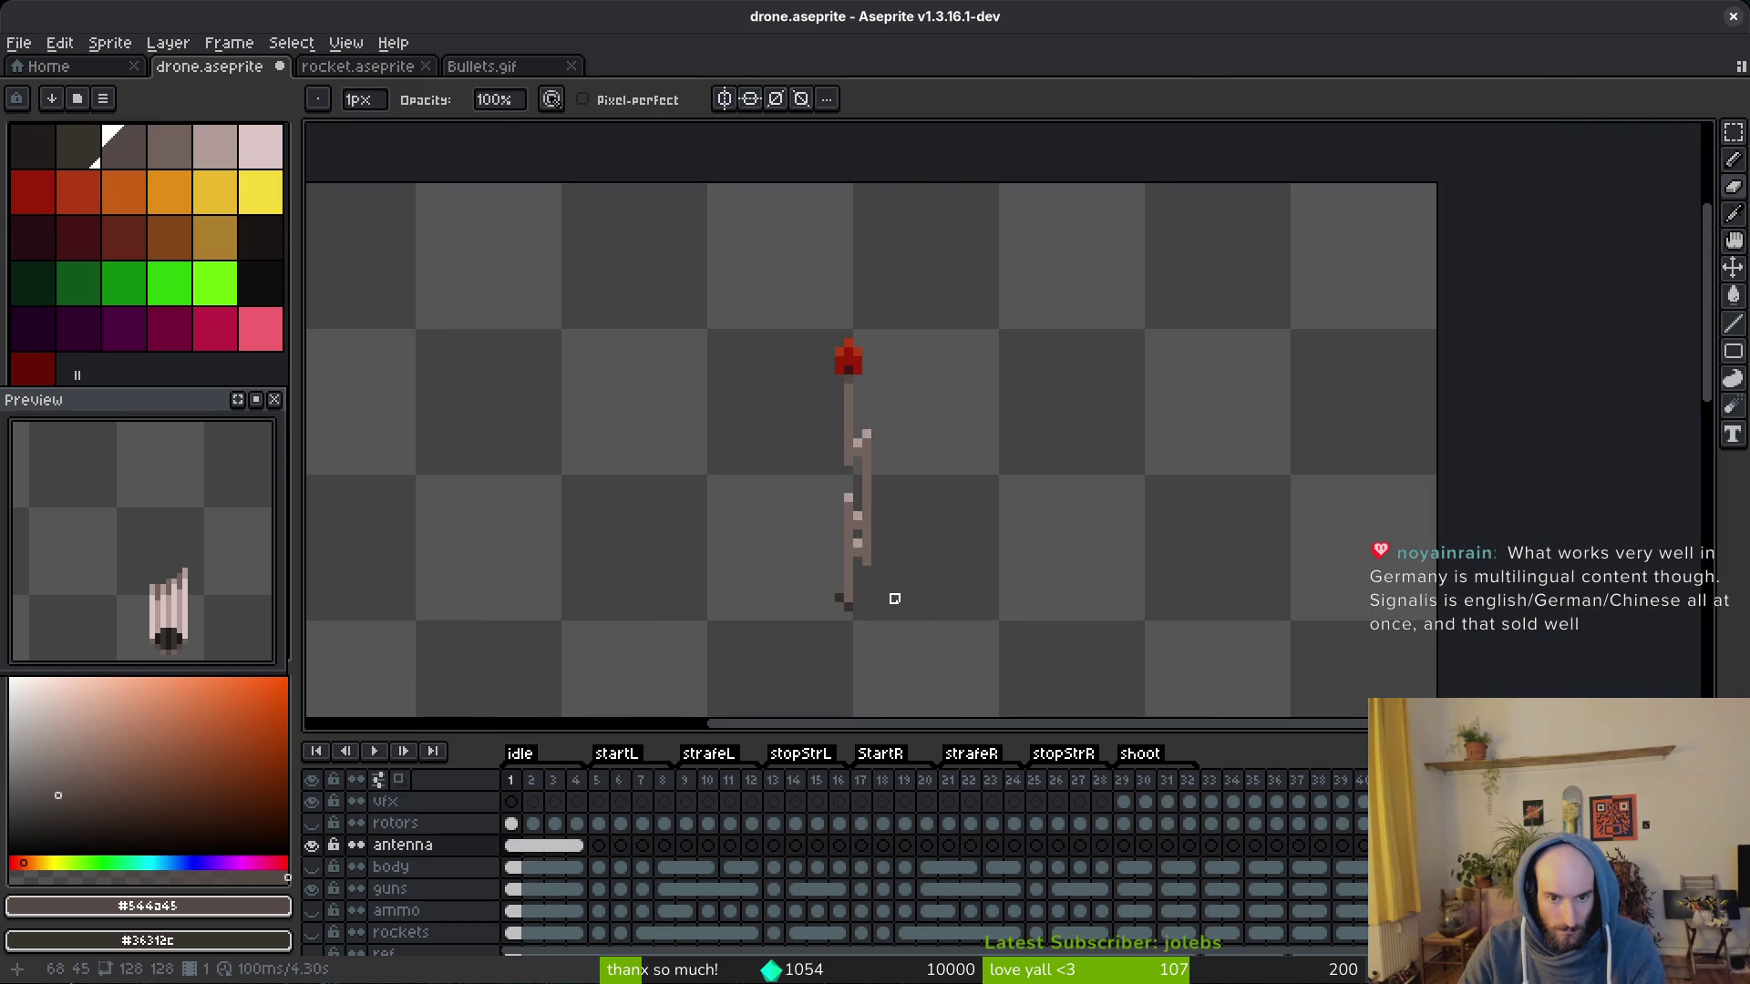
key(ctrl+s)
click(313, 868)
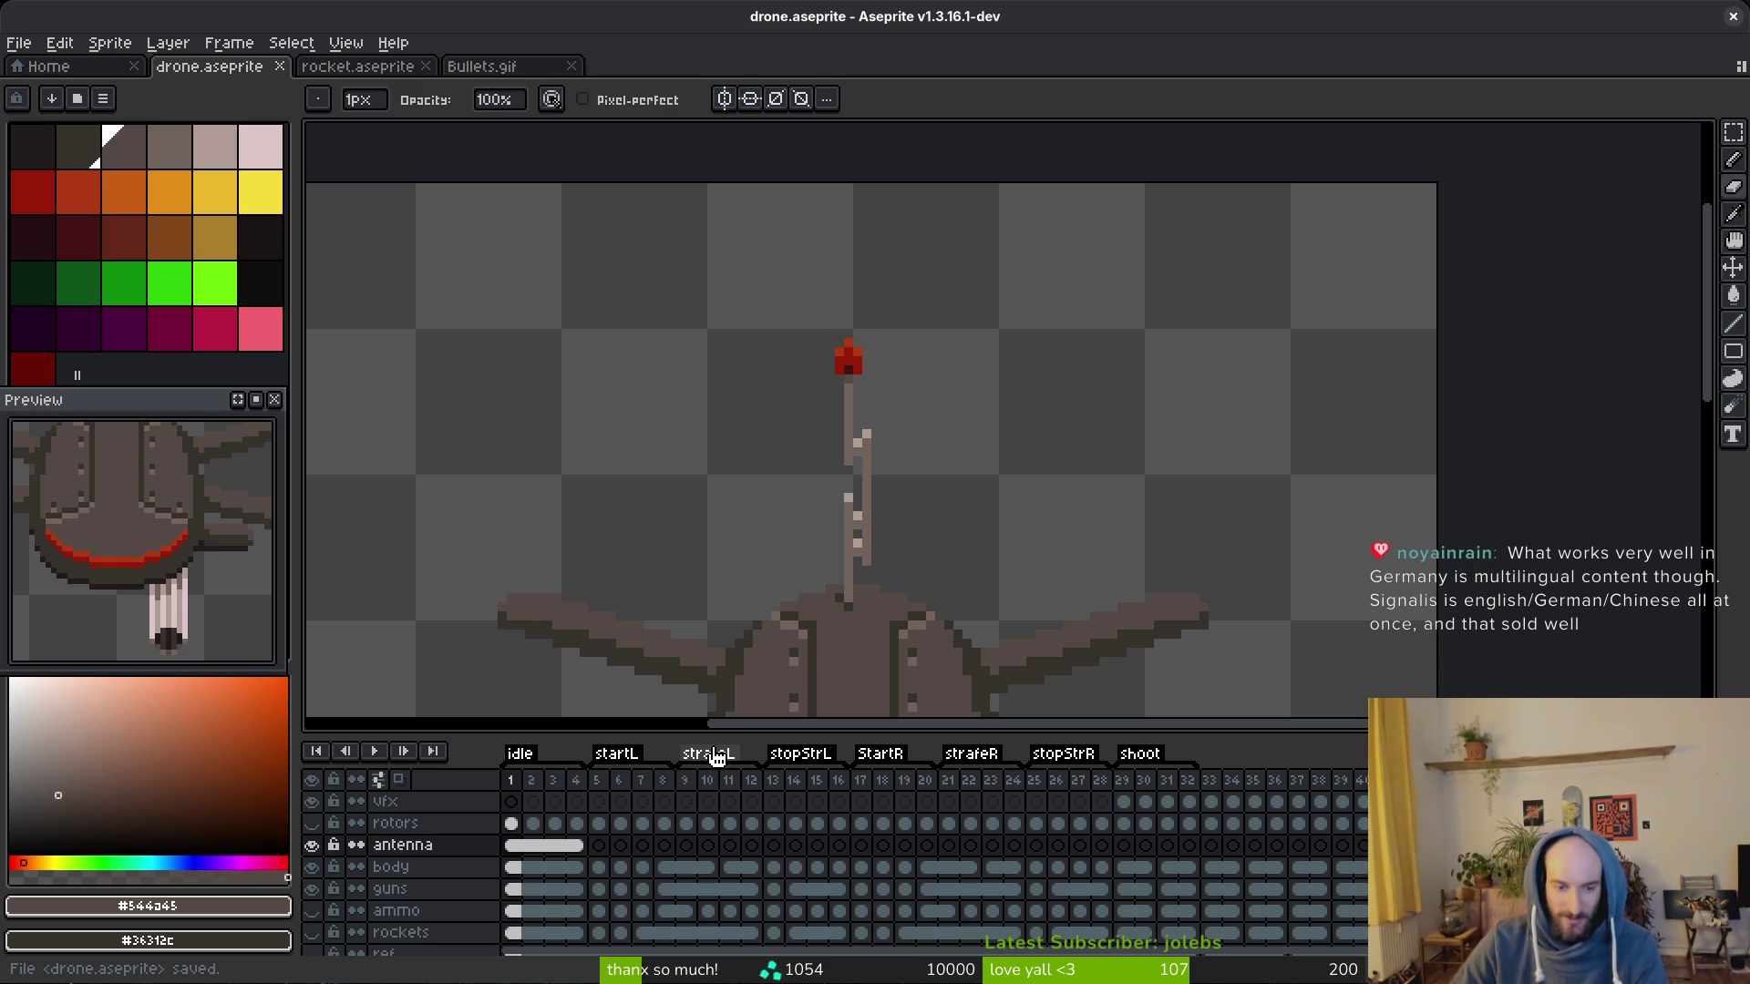
Step: Play the animation and magic-wand the antenna on startL body frames 5 and 6 to inspect it
key(alt)
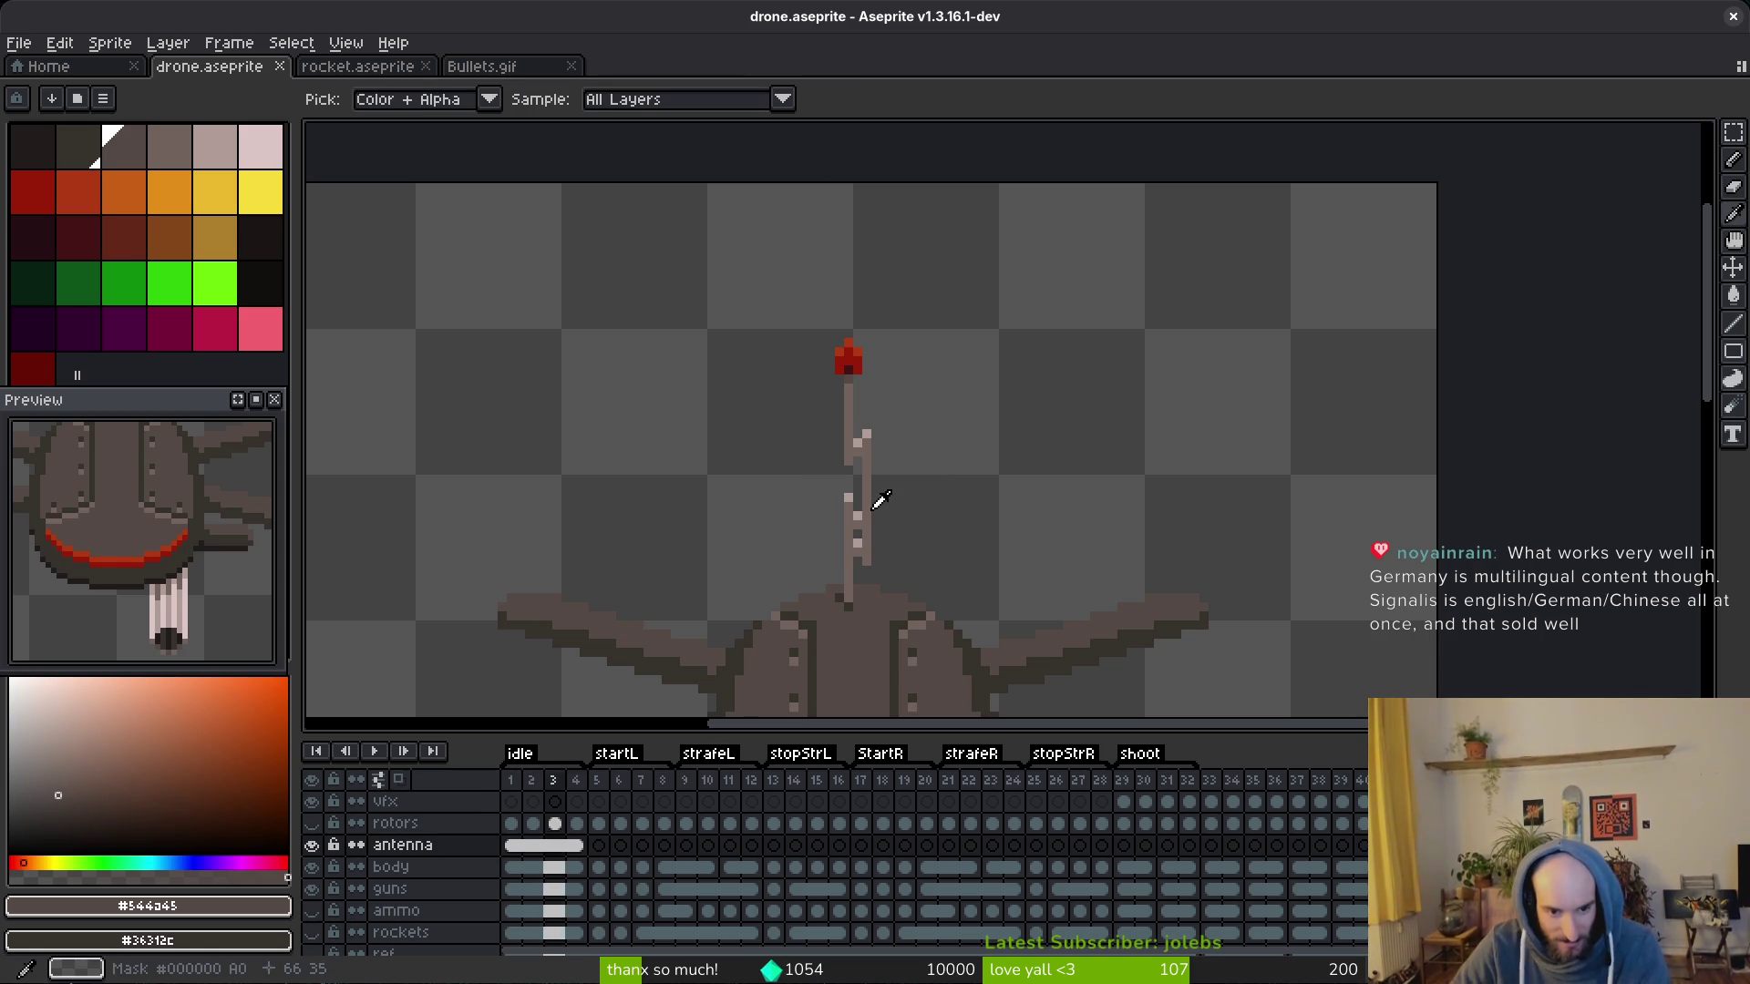
key(Return)
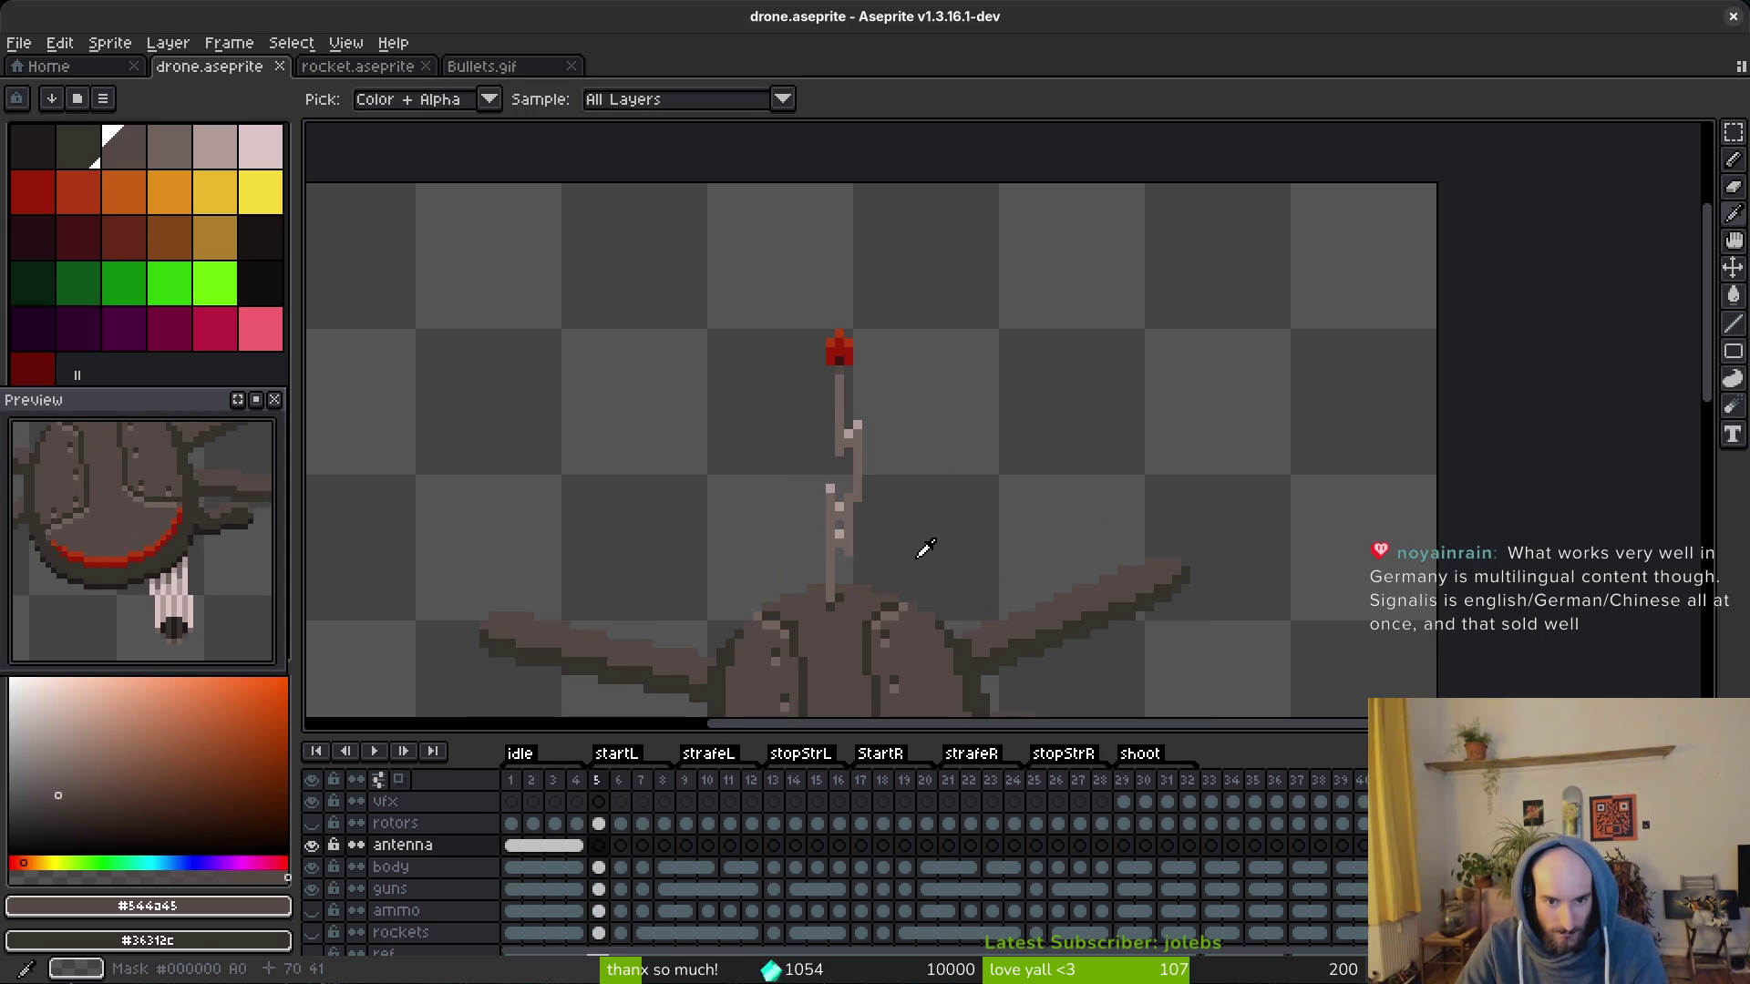
key(w)
scroll(848, 410, down, 3)
scroll(827, 515, up, 3)
key(space)
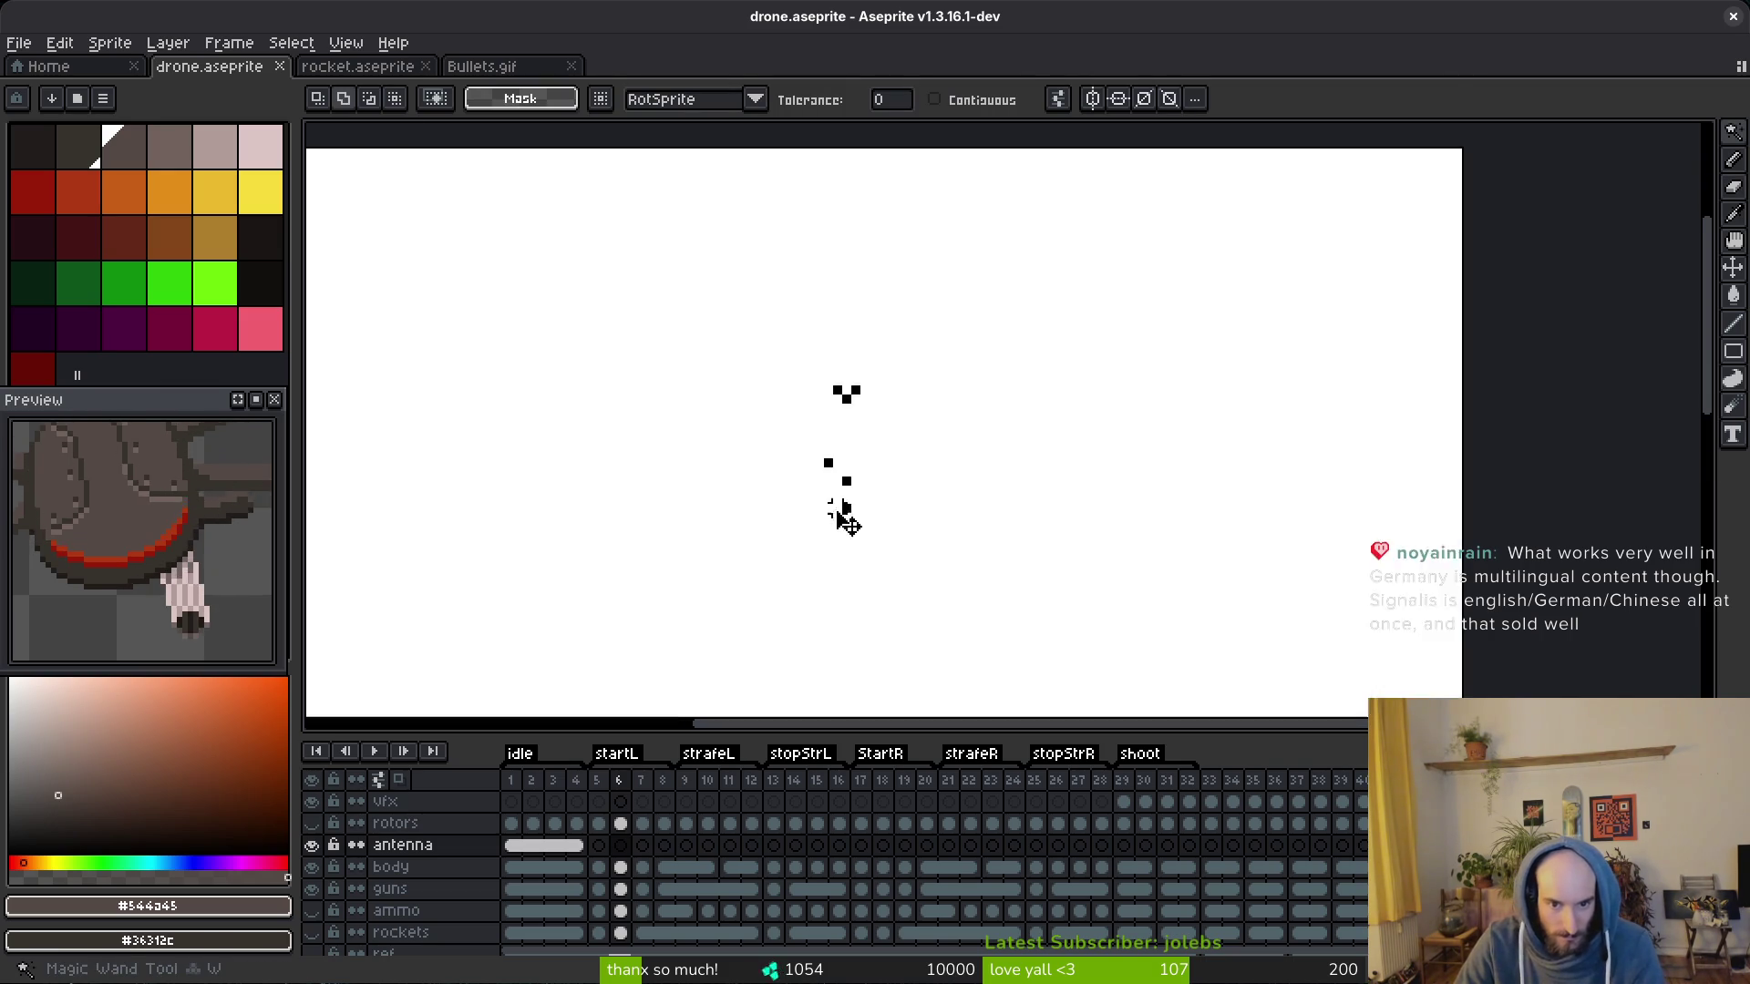
click(601, 868)
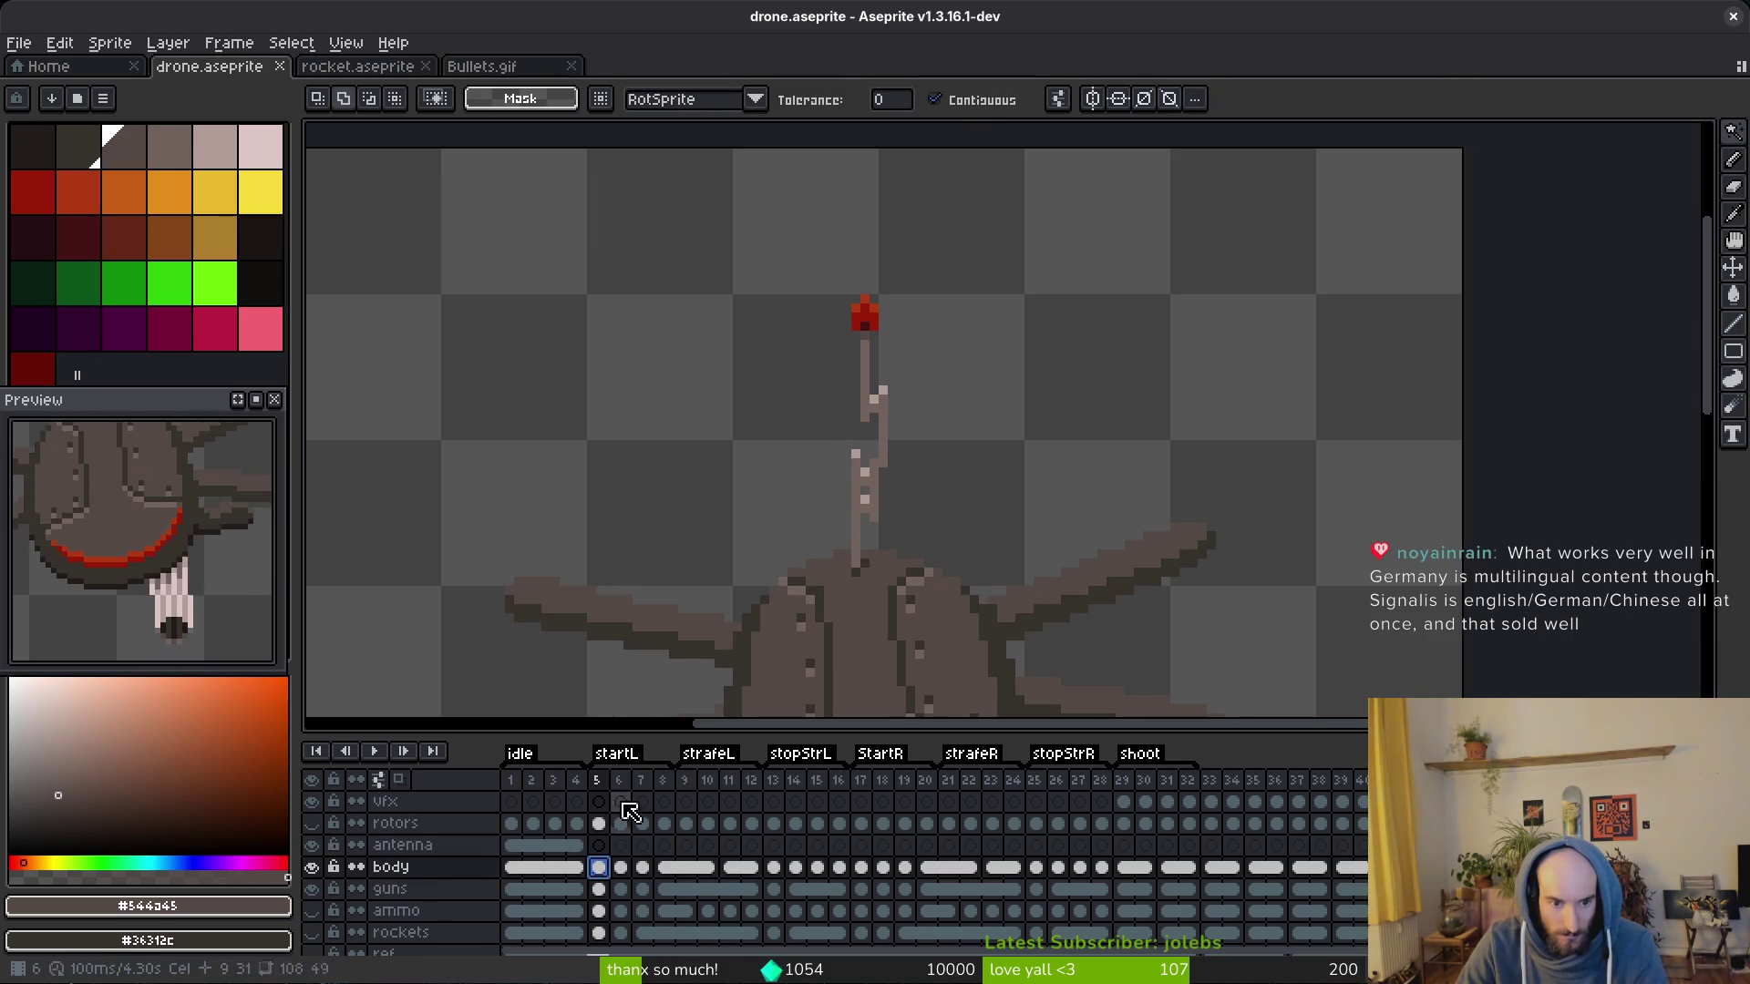
click(850, 410)
scroll(902, 512, down, 2)
scroll(903, 513, up, 4)
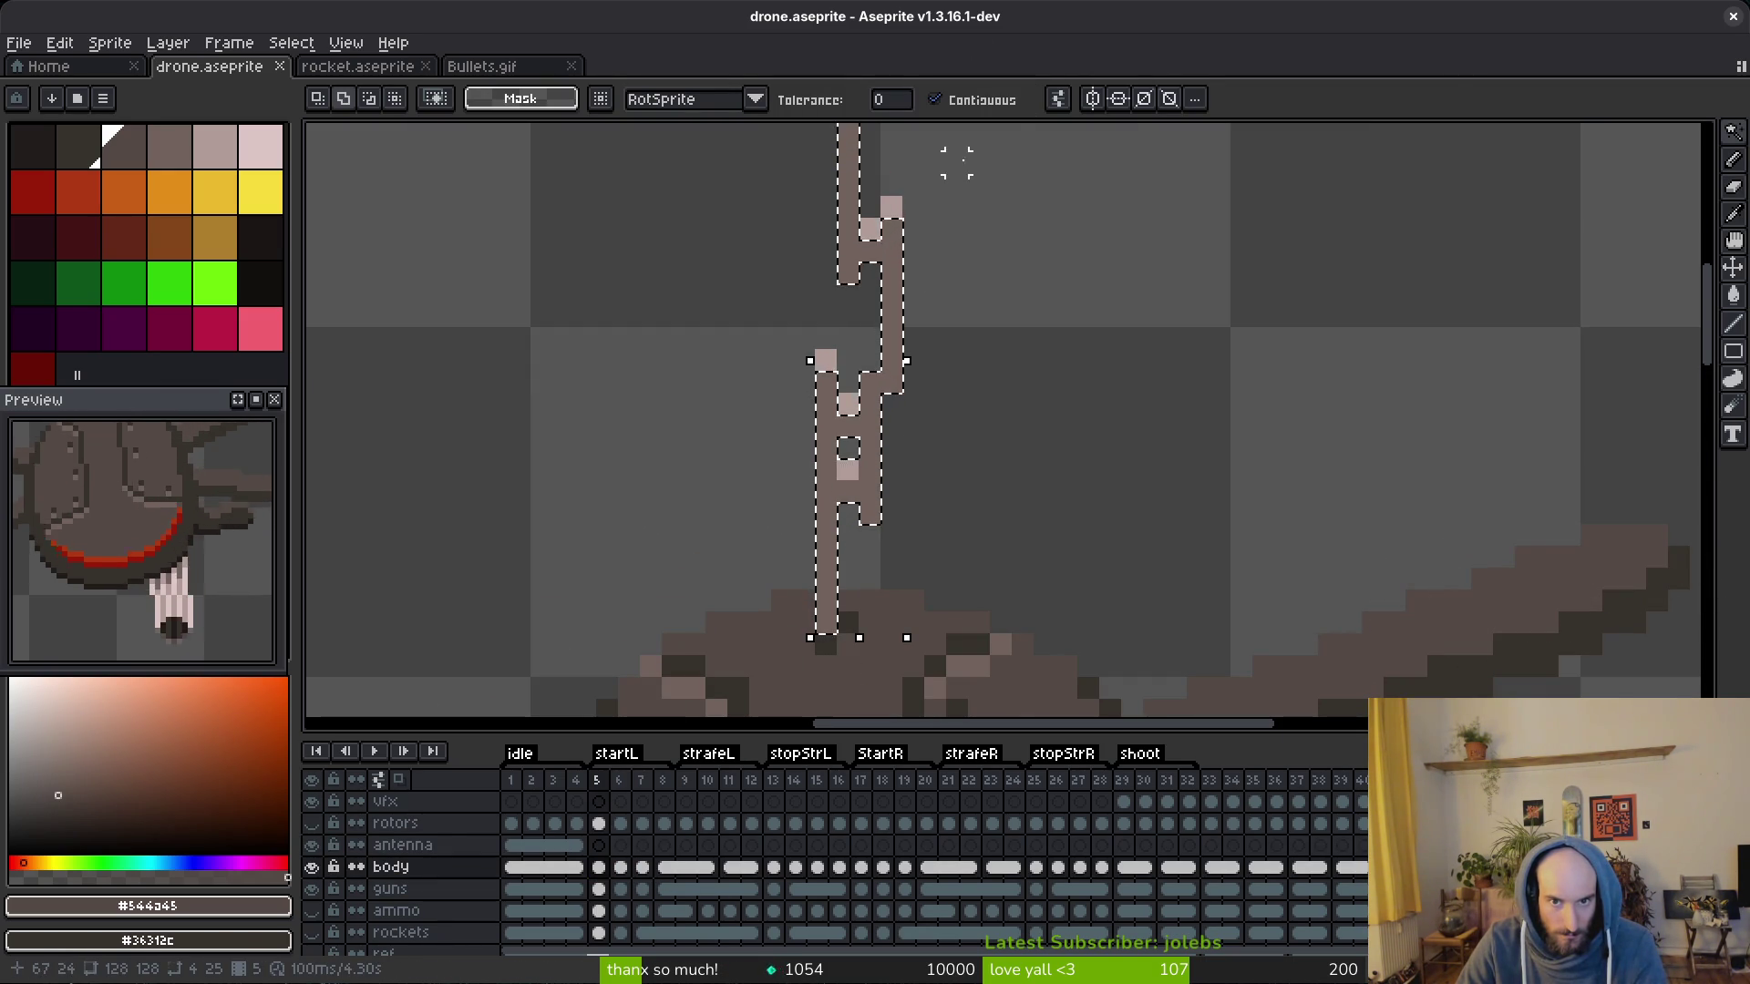
scroll(850, 379, down, 4)
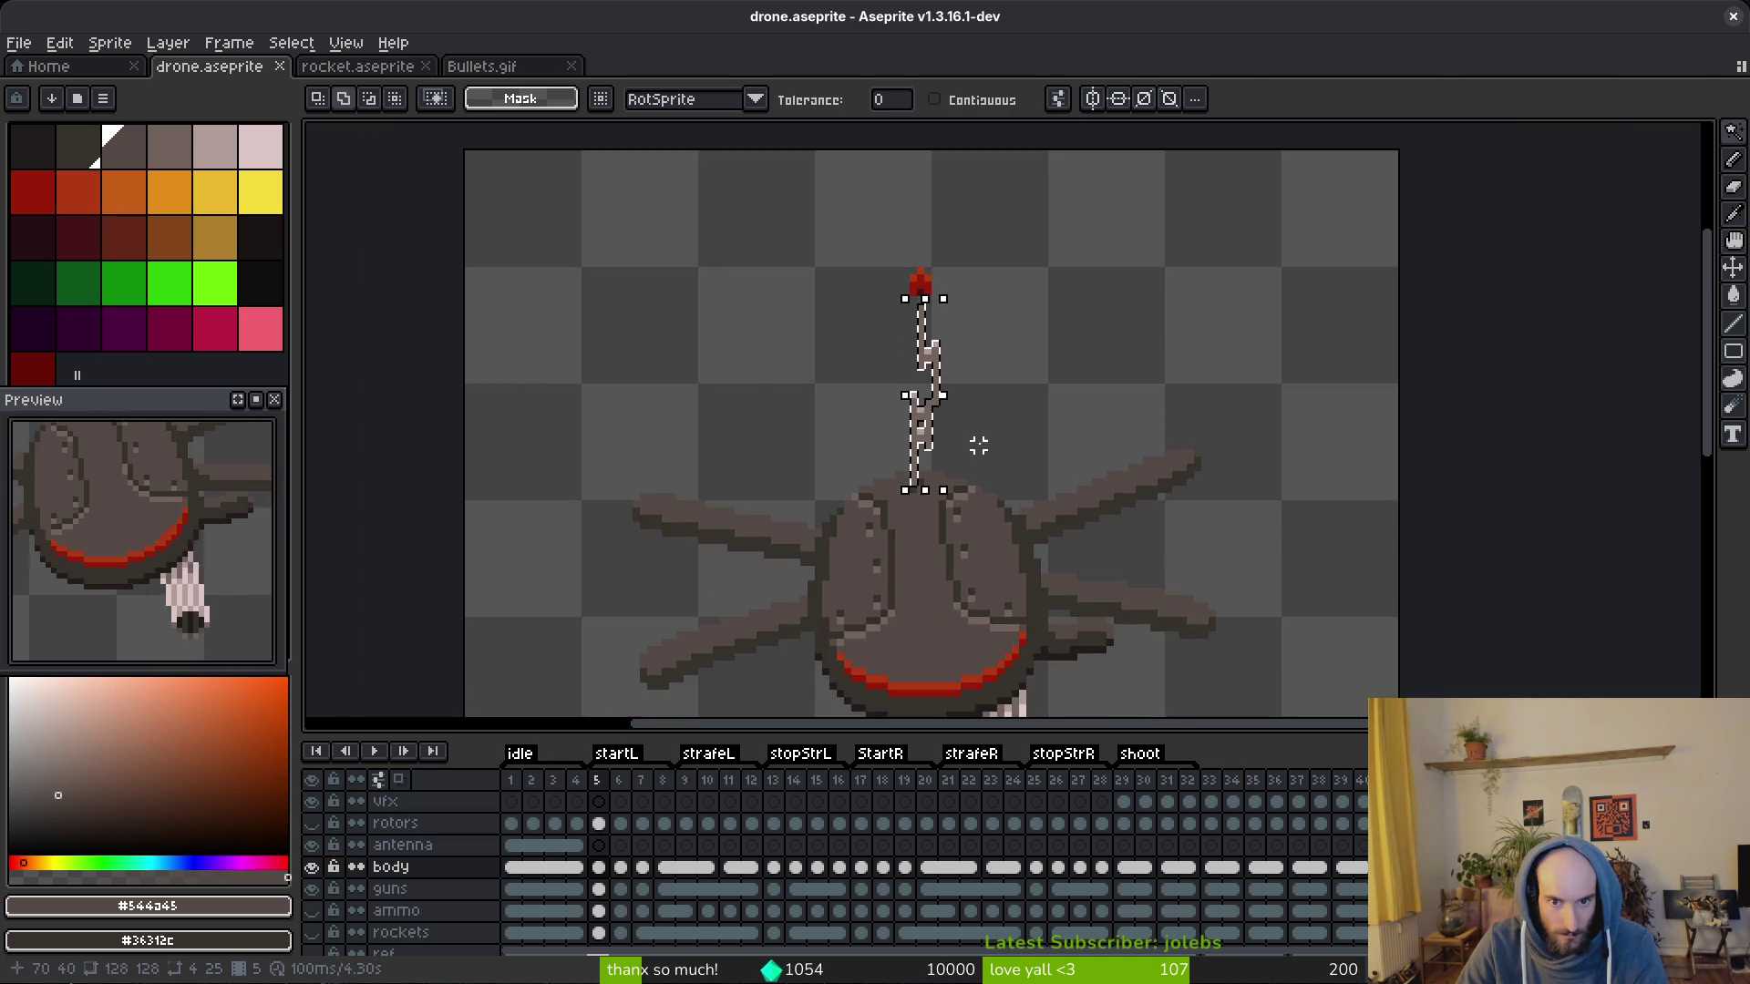
scroll(949, 451, up, 3)
scroll(951, 451, up, 2)
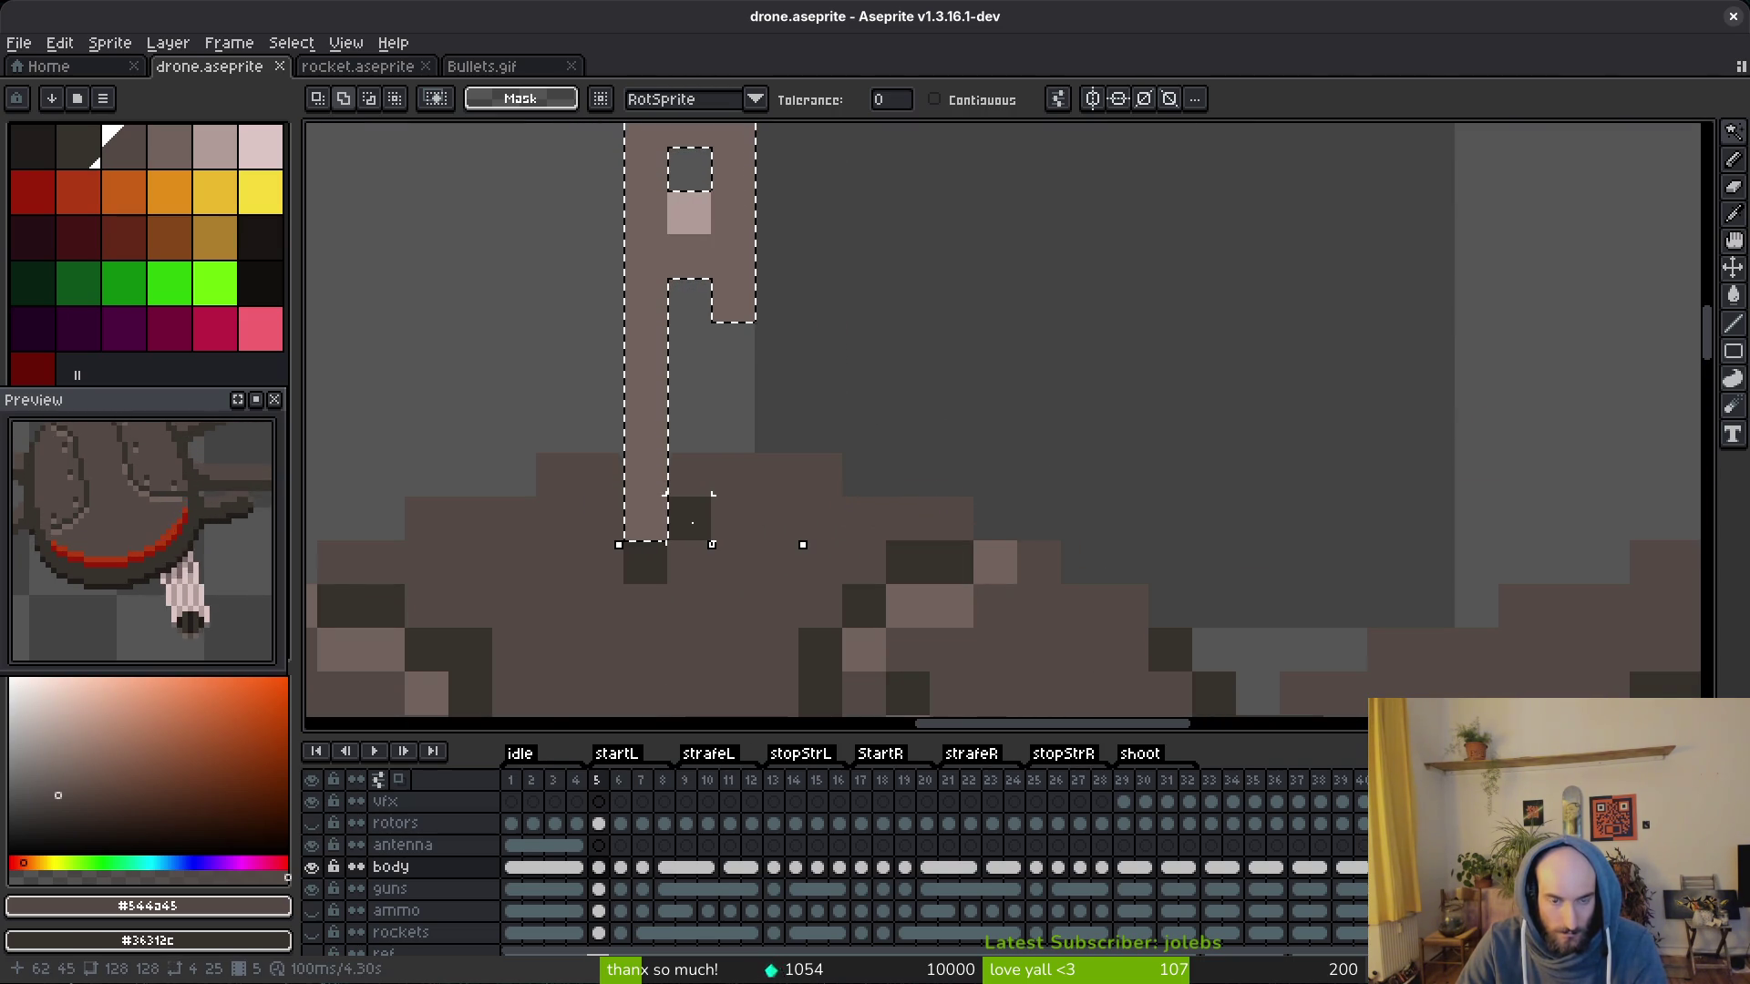
scroll(712, 494, down, 3)
key(ctrl+d)
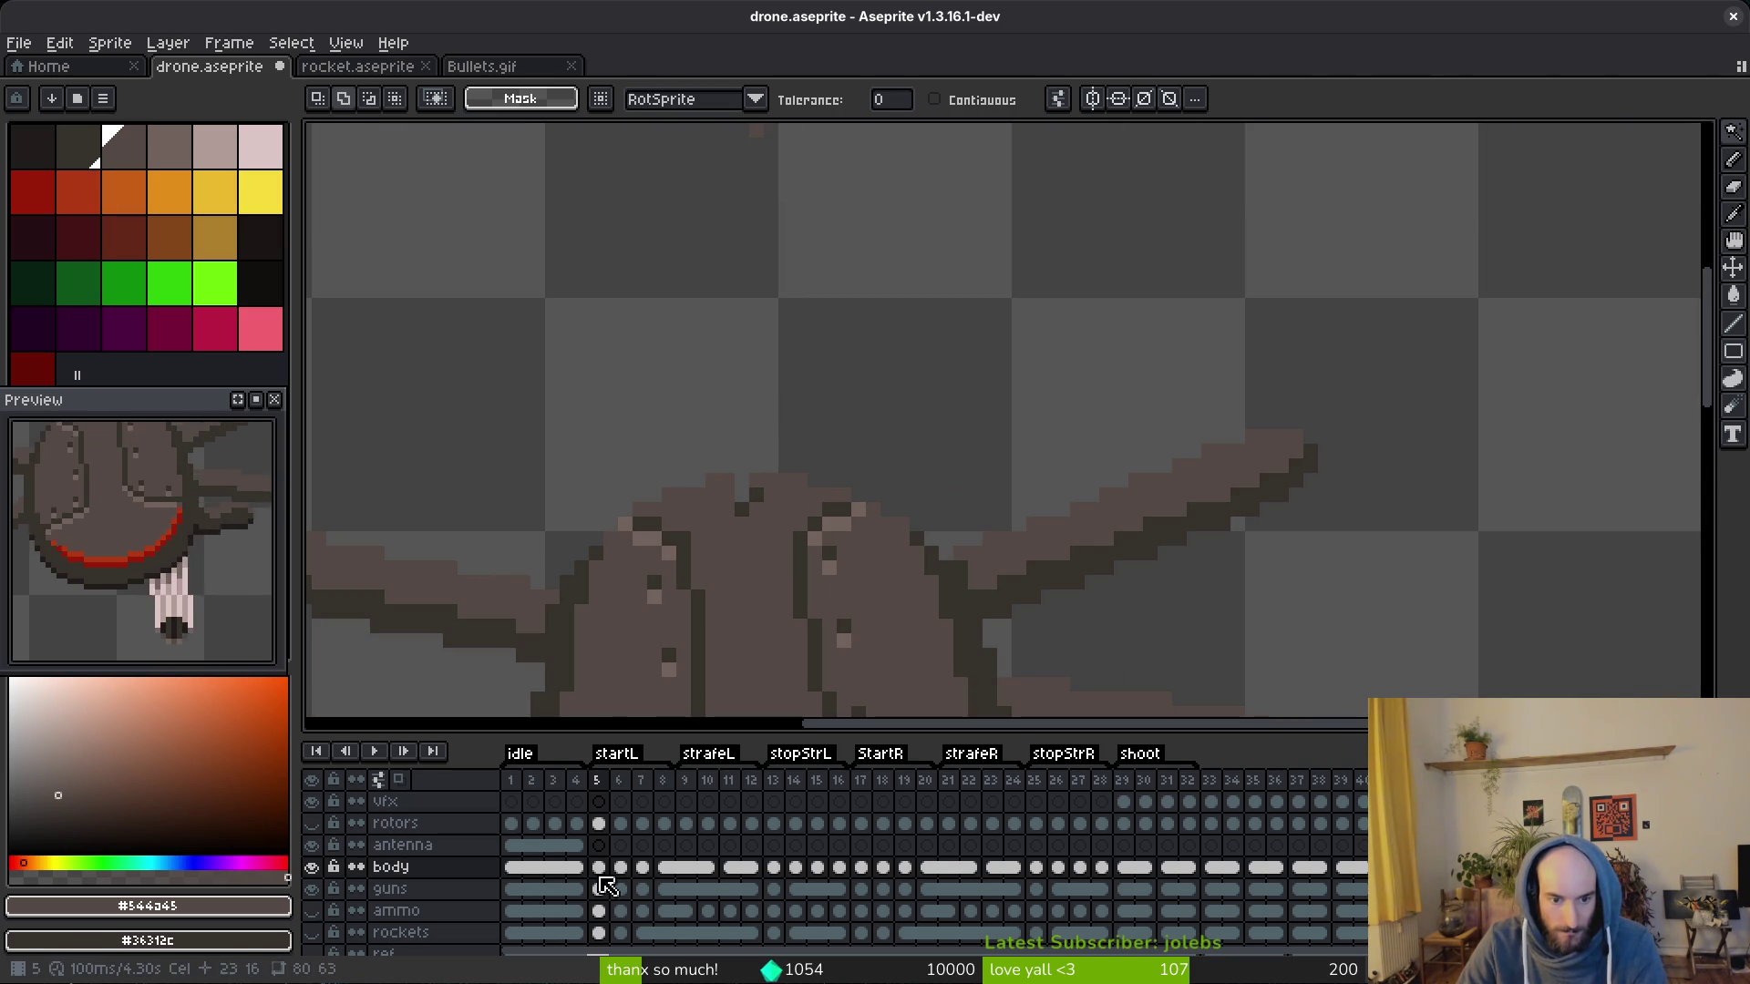
click(620, 867)
key(ctrl+d)
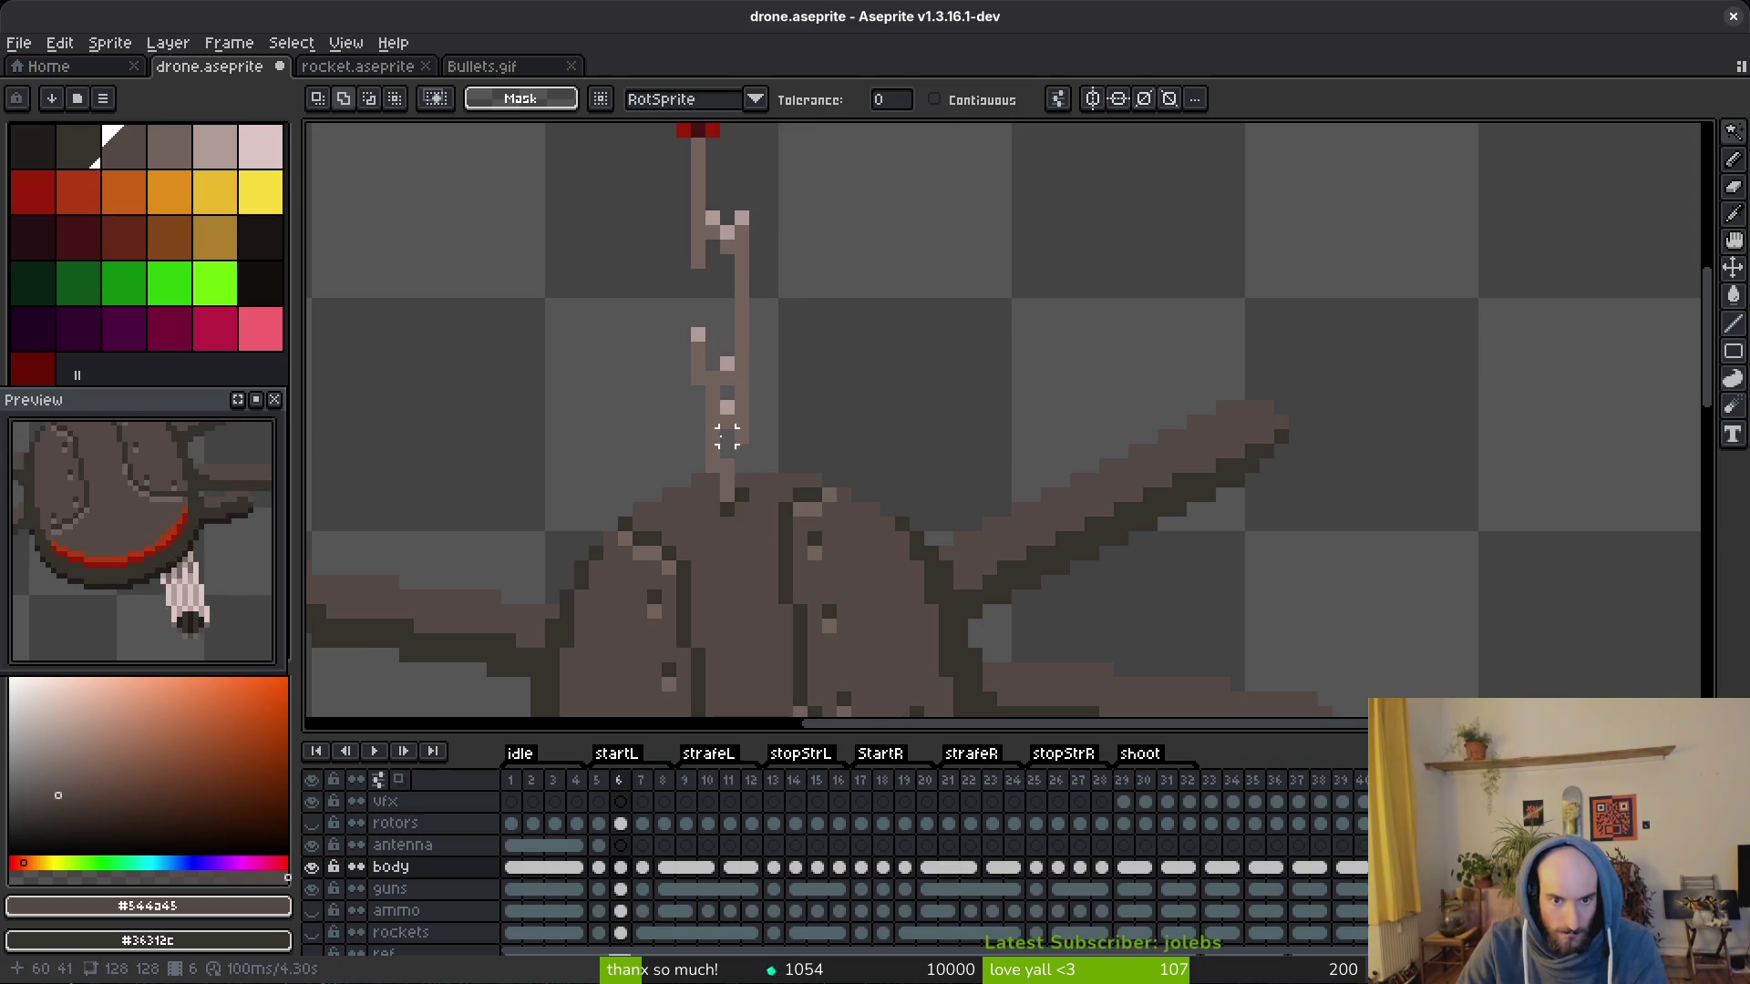
key(Left)
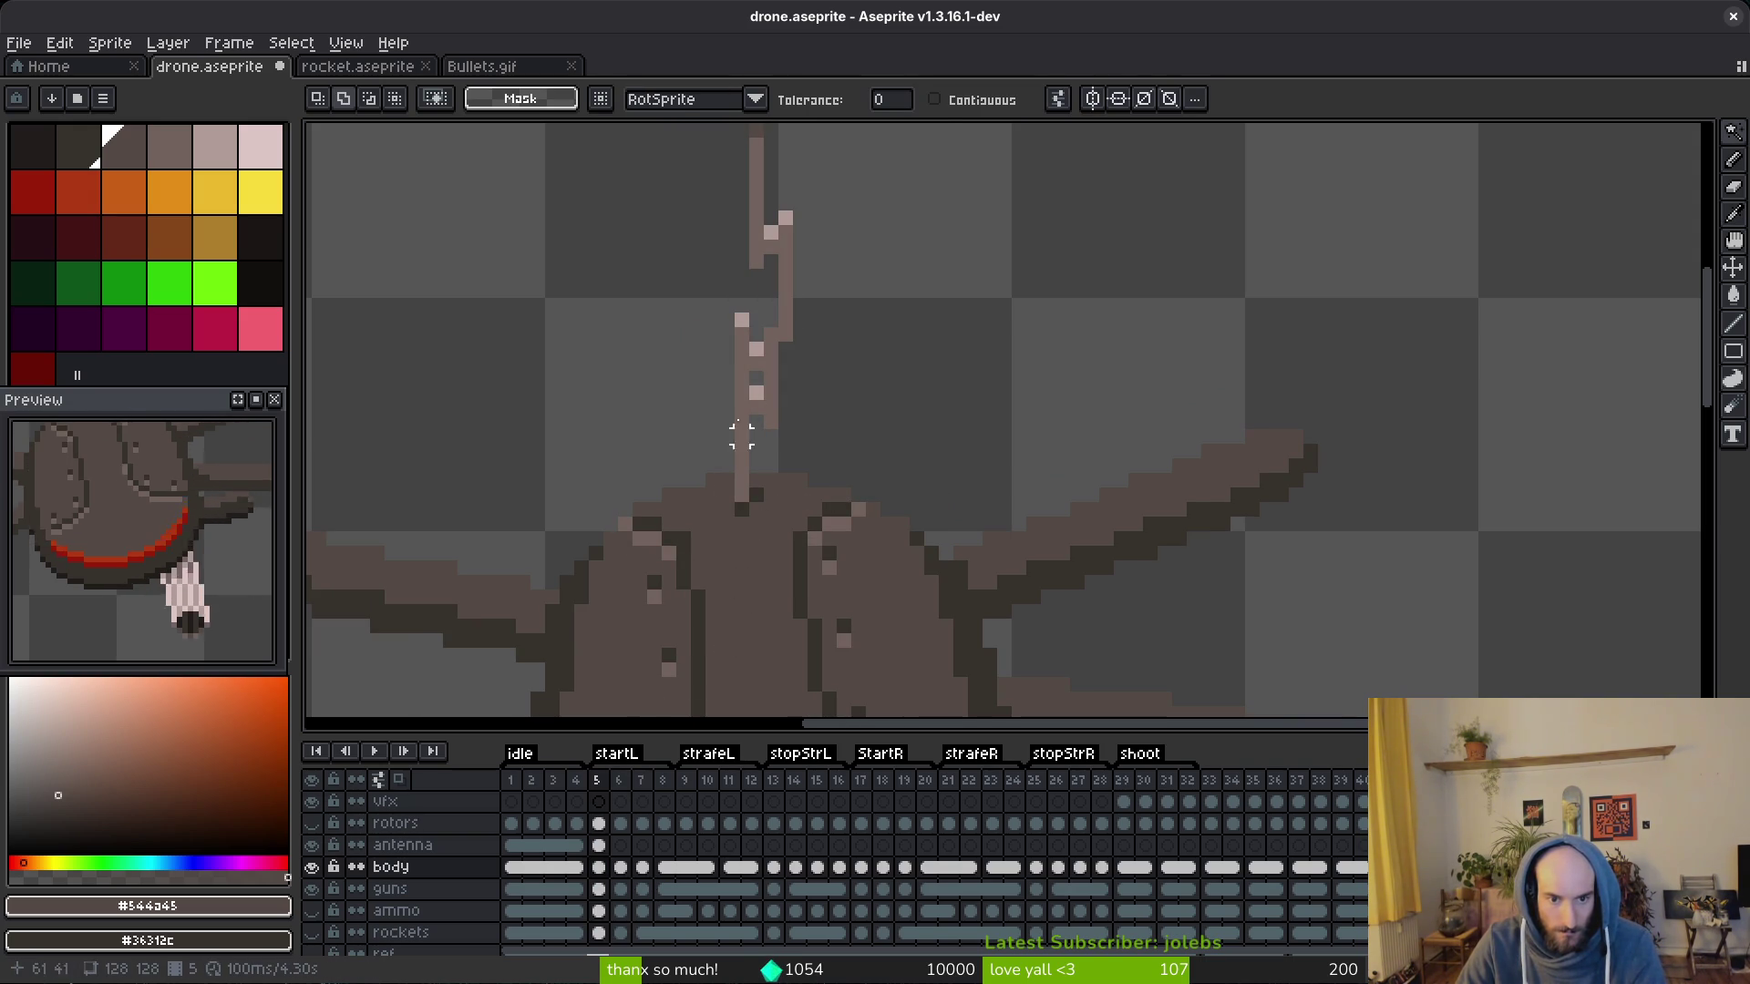
scroll(749, 393, down, 2)
key(Right)
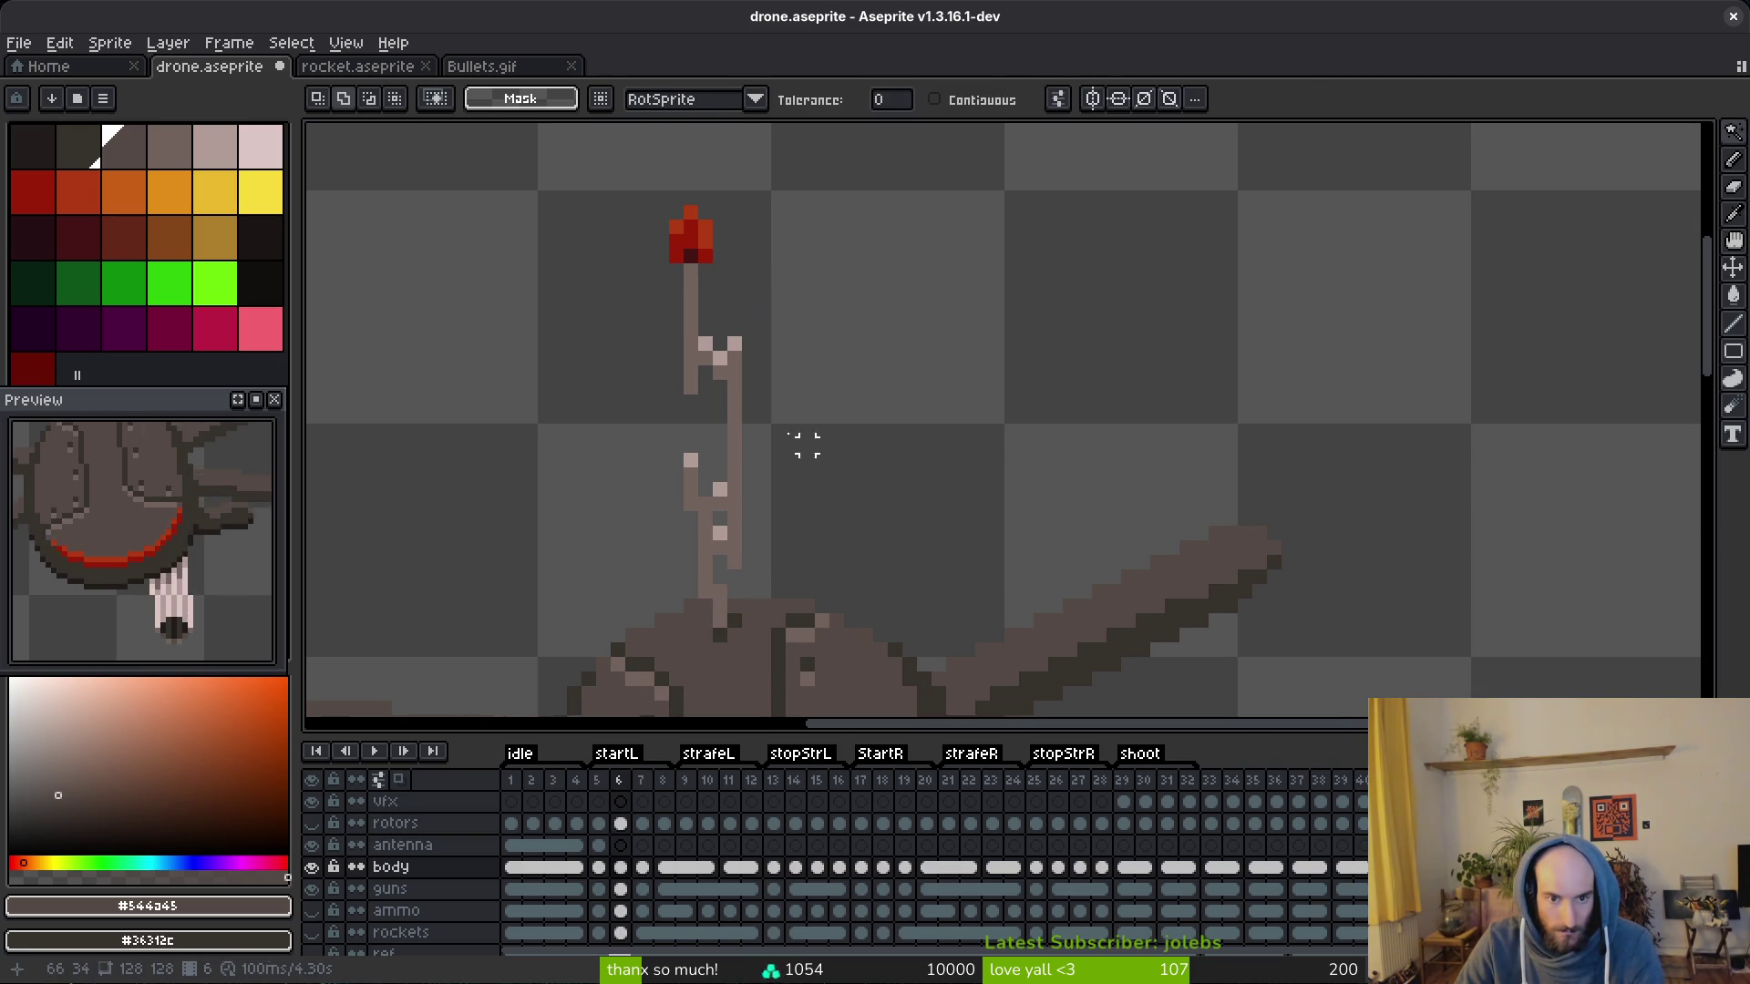
Step: Lasso the tilted antenna on the body cel, cut it out and paste it at frame 7
key(b)
drag(670, 191, 673, 545)
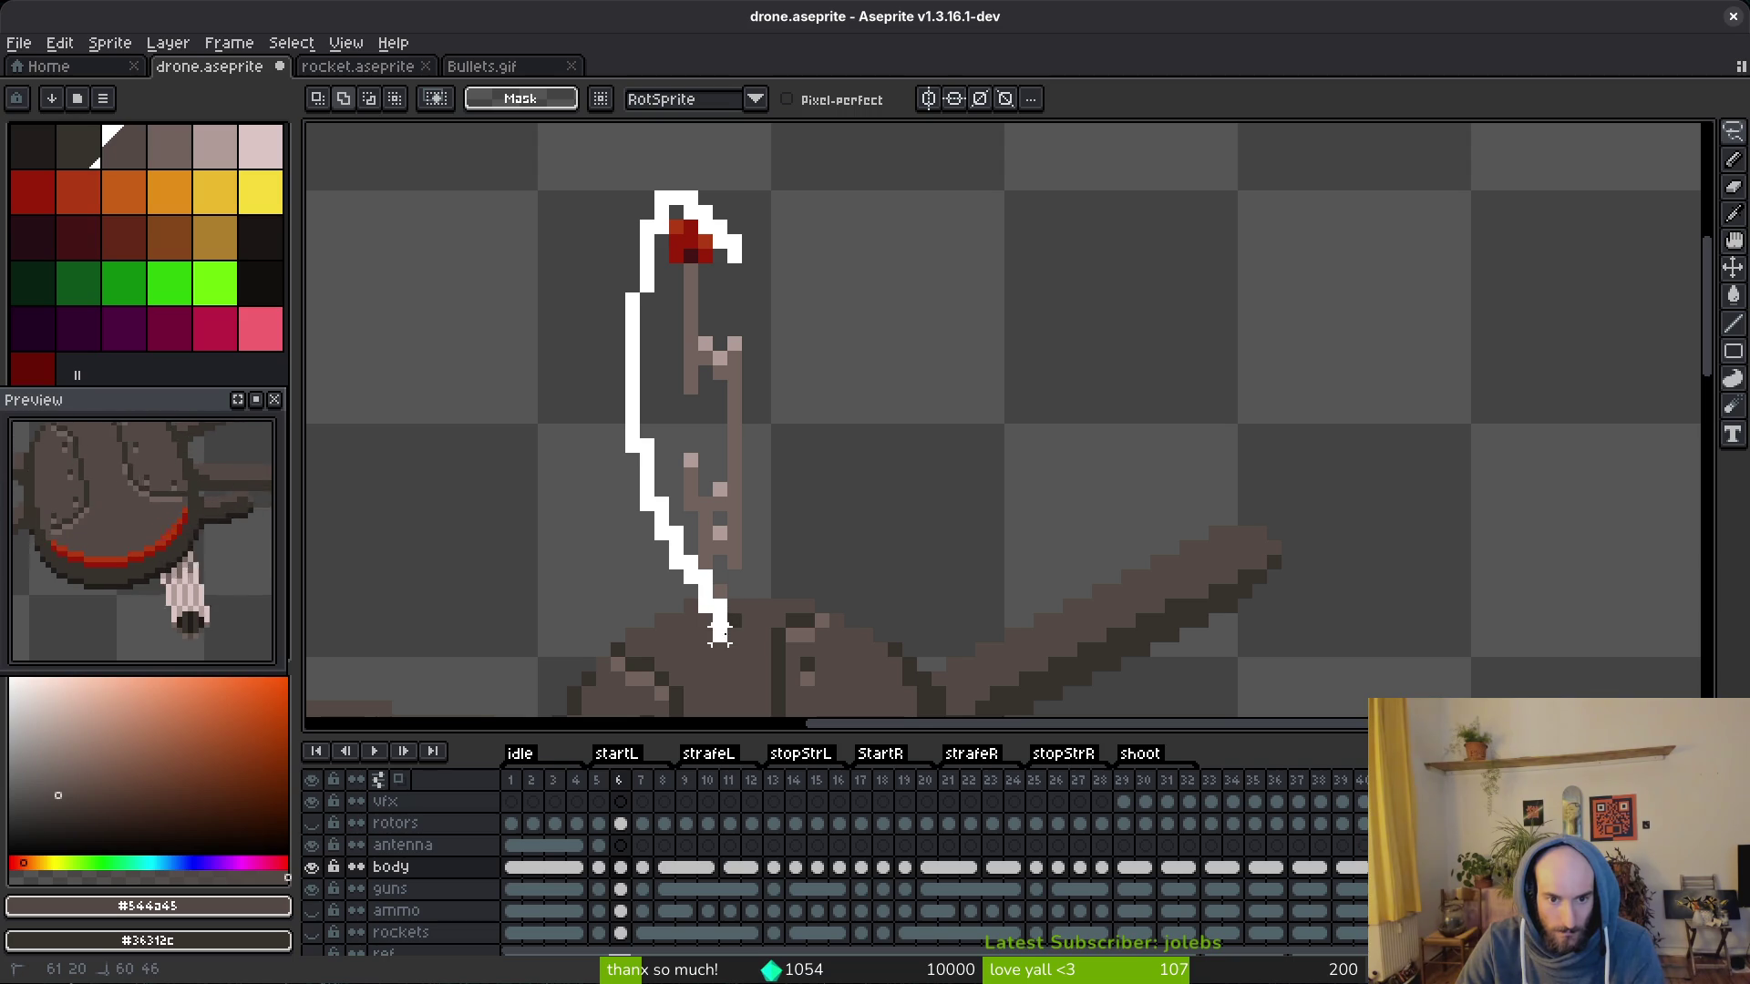
drag(731, 622, 670, 192)
key(Delete)
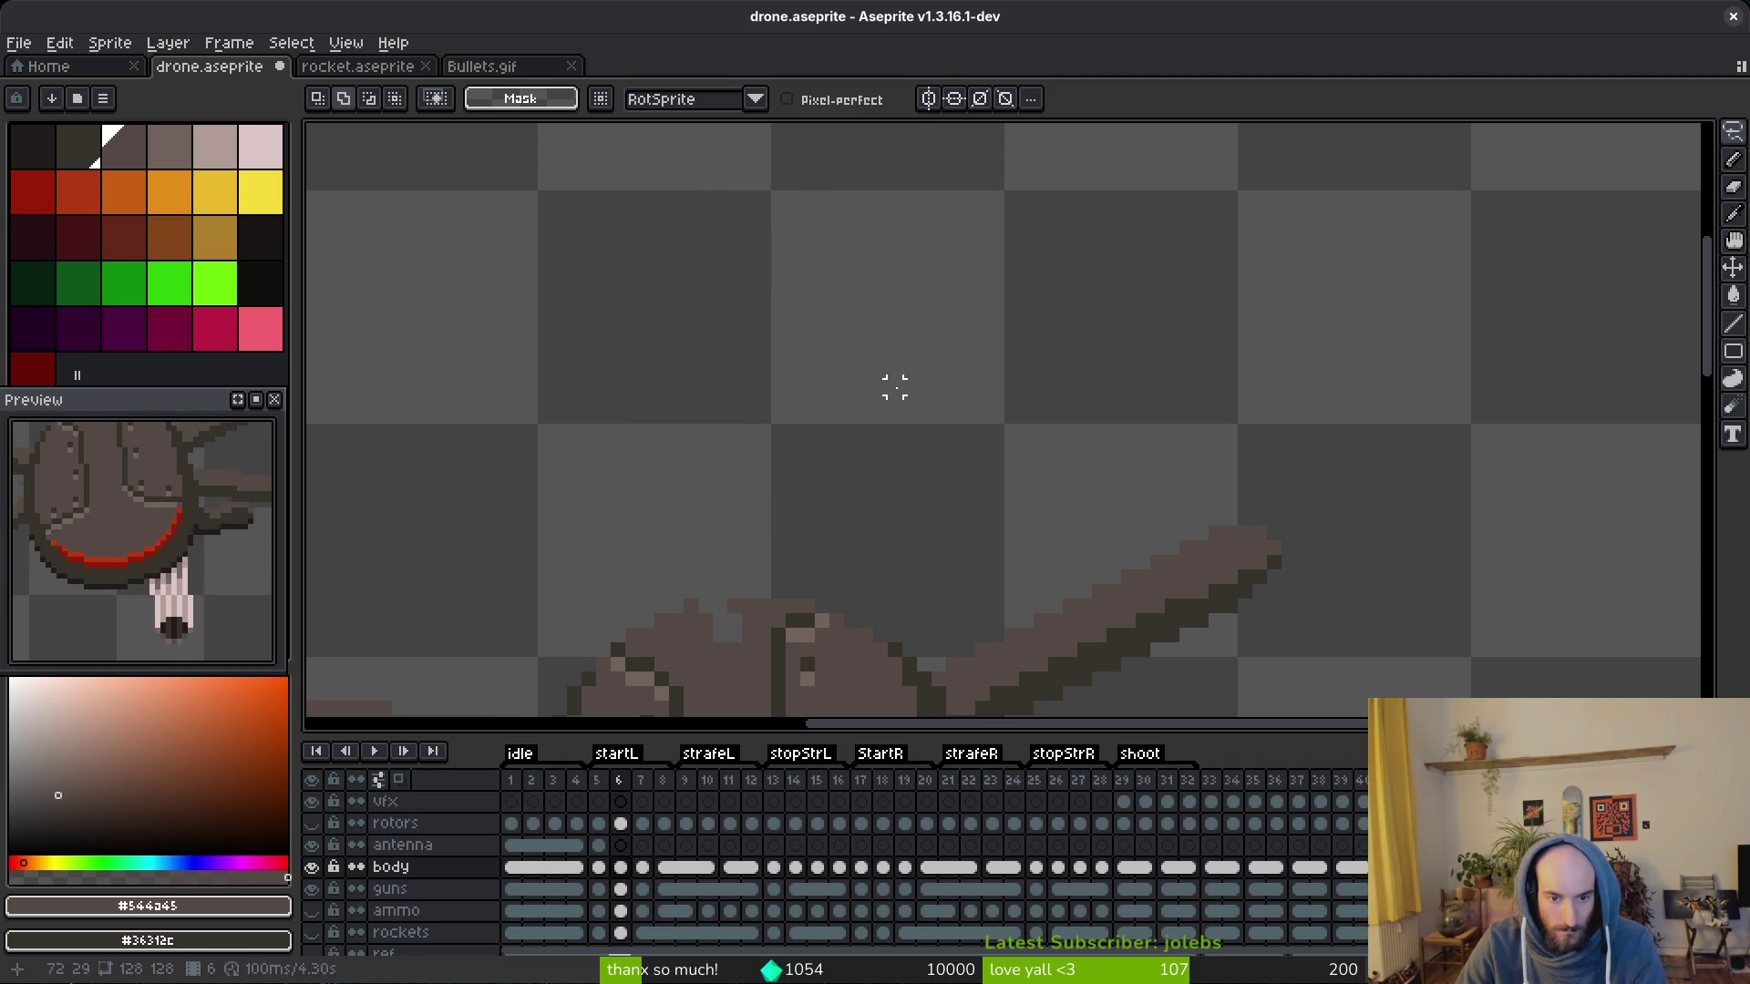
click(642, 868)
key(ctrl+v)
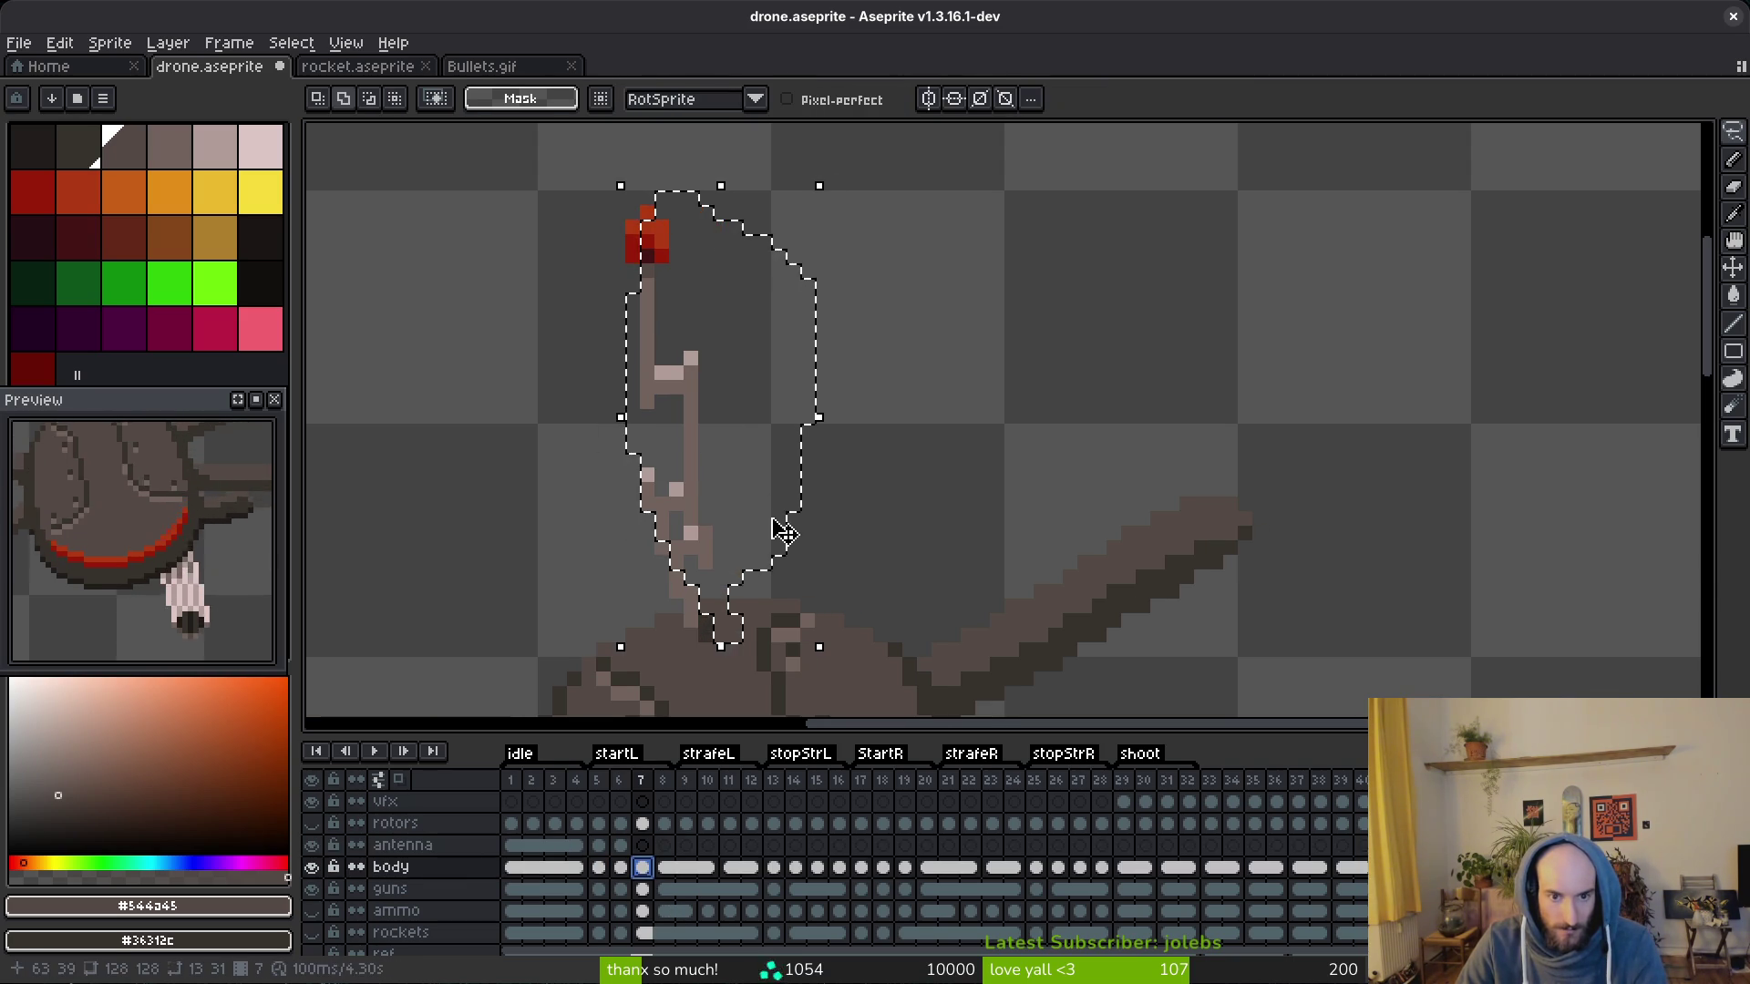
key(ctrl+d)
Step: Lasso the frame 7 antenna and place it on the antenna layer, stepping through frames 7–8
mouse_move(708, 209)
mouse_down()
mouse_move(670, 575)
mouse_move(708, 618)
mouse_up()
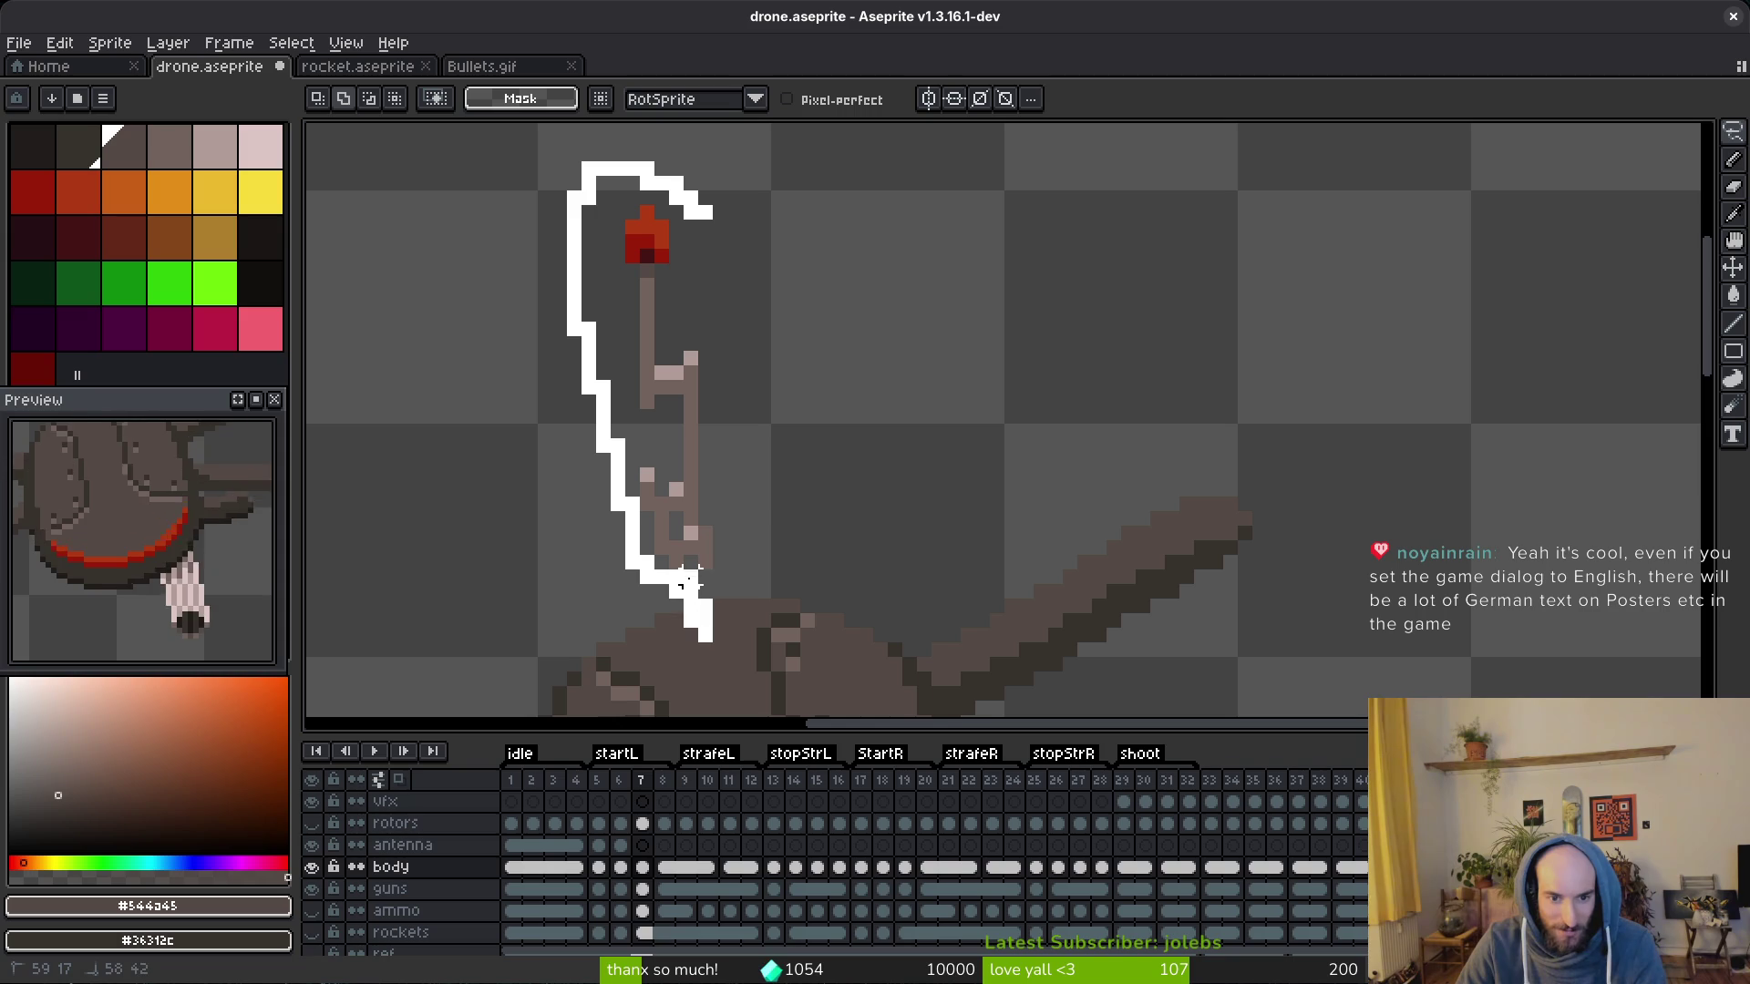
drag(748, 401, 711, 213)
click(711, 909)
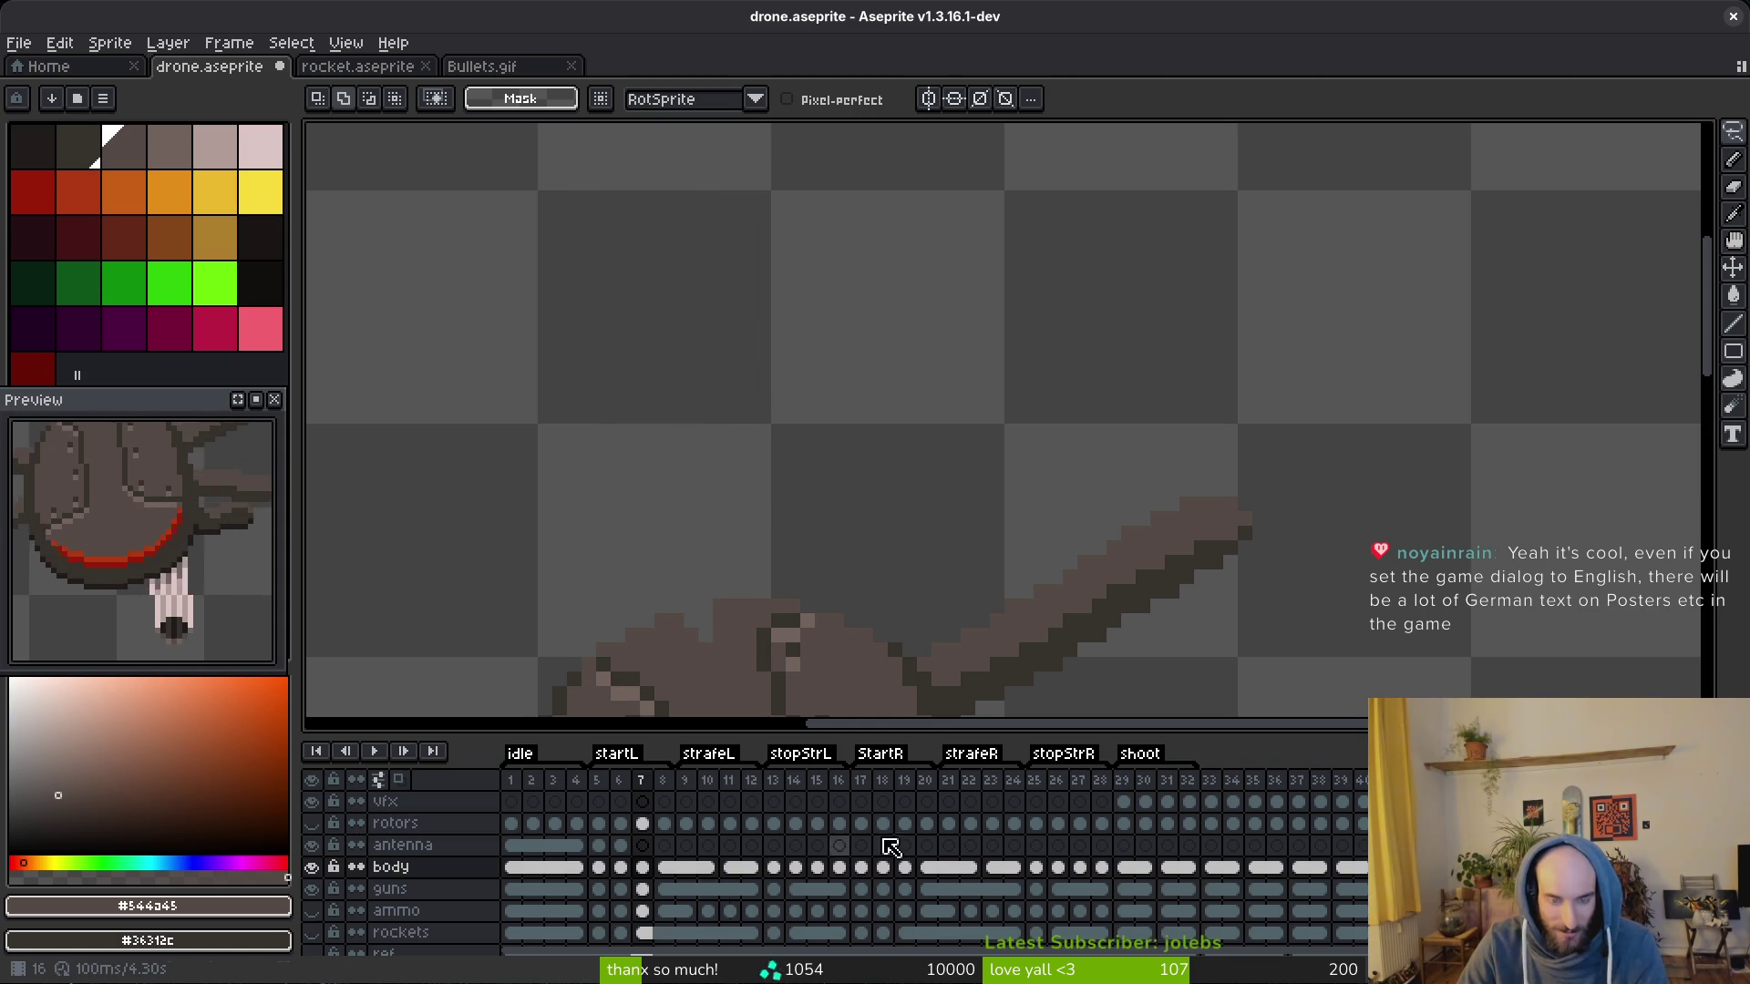
click(775, 905)
click(683, 845)
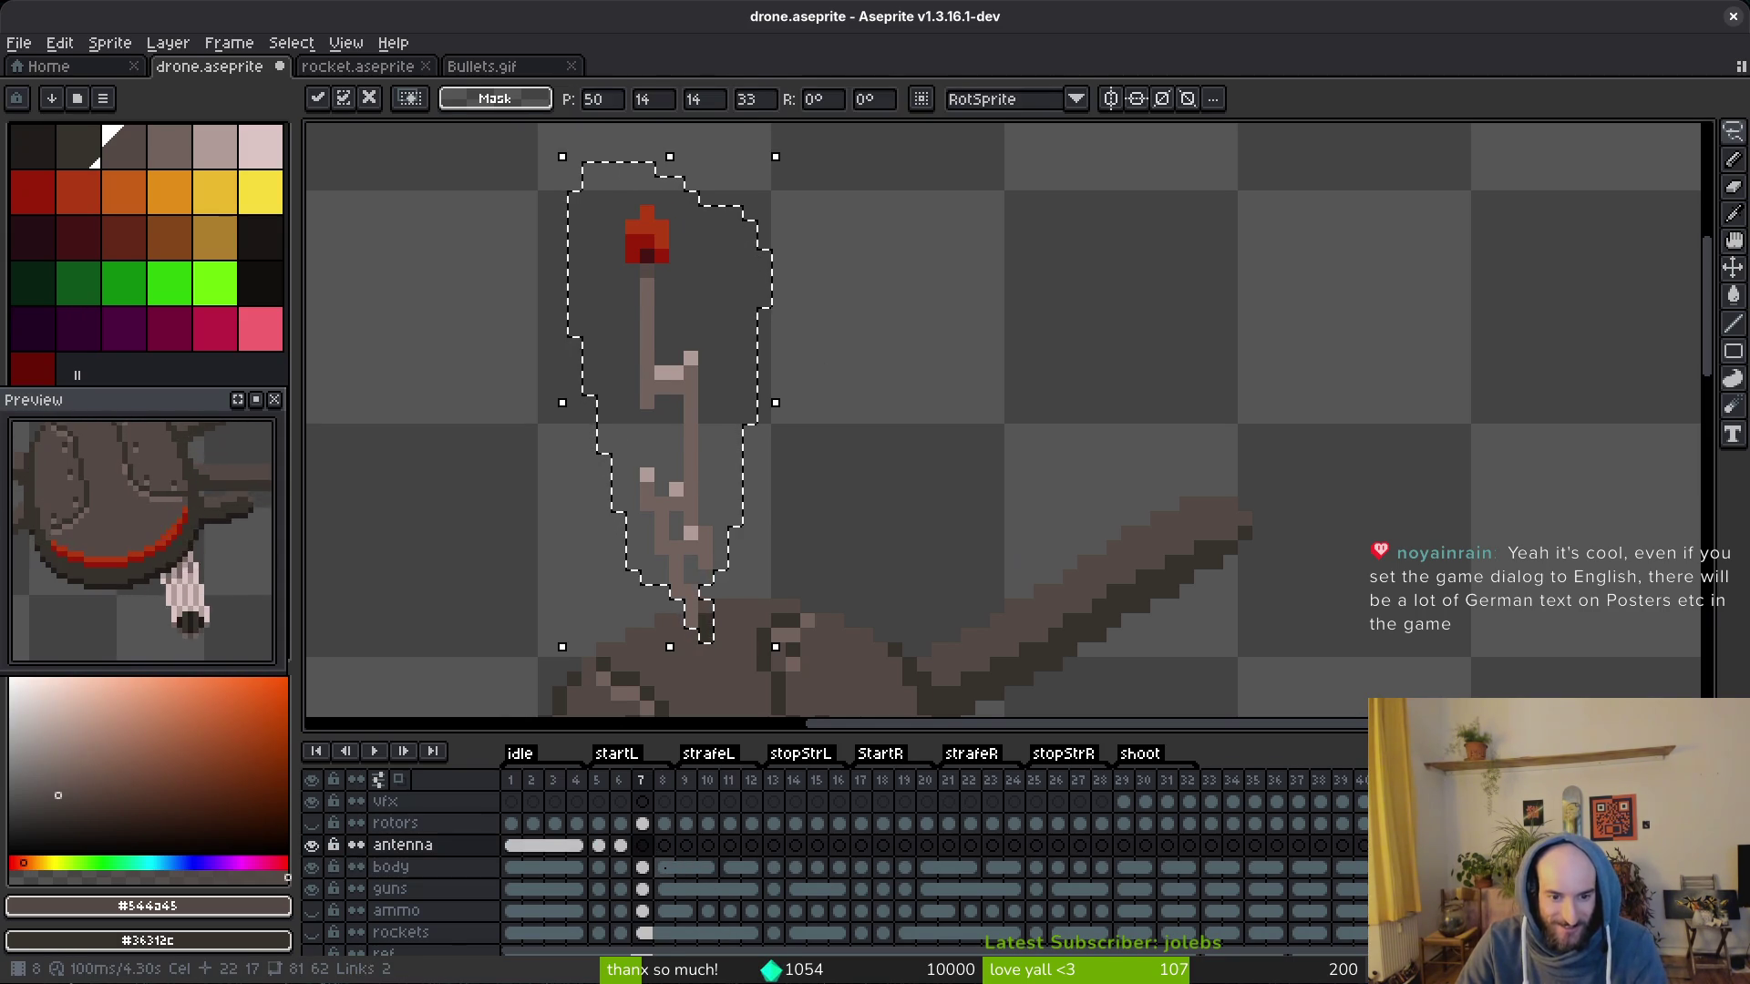
key(Left)
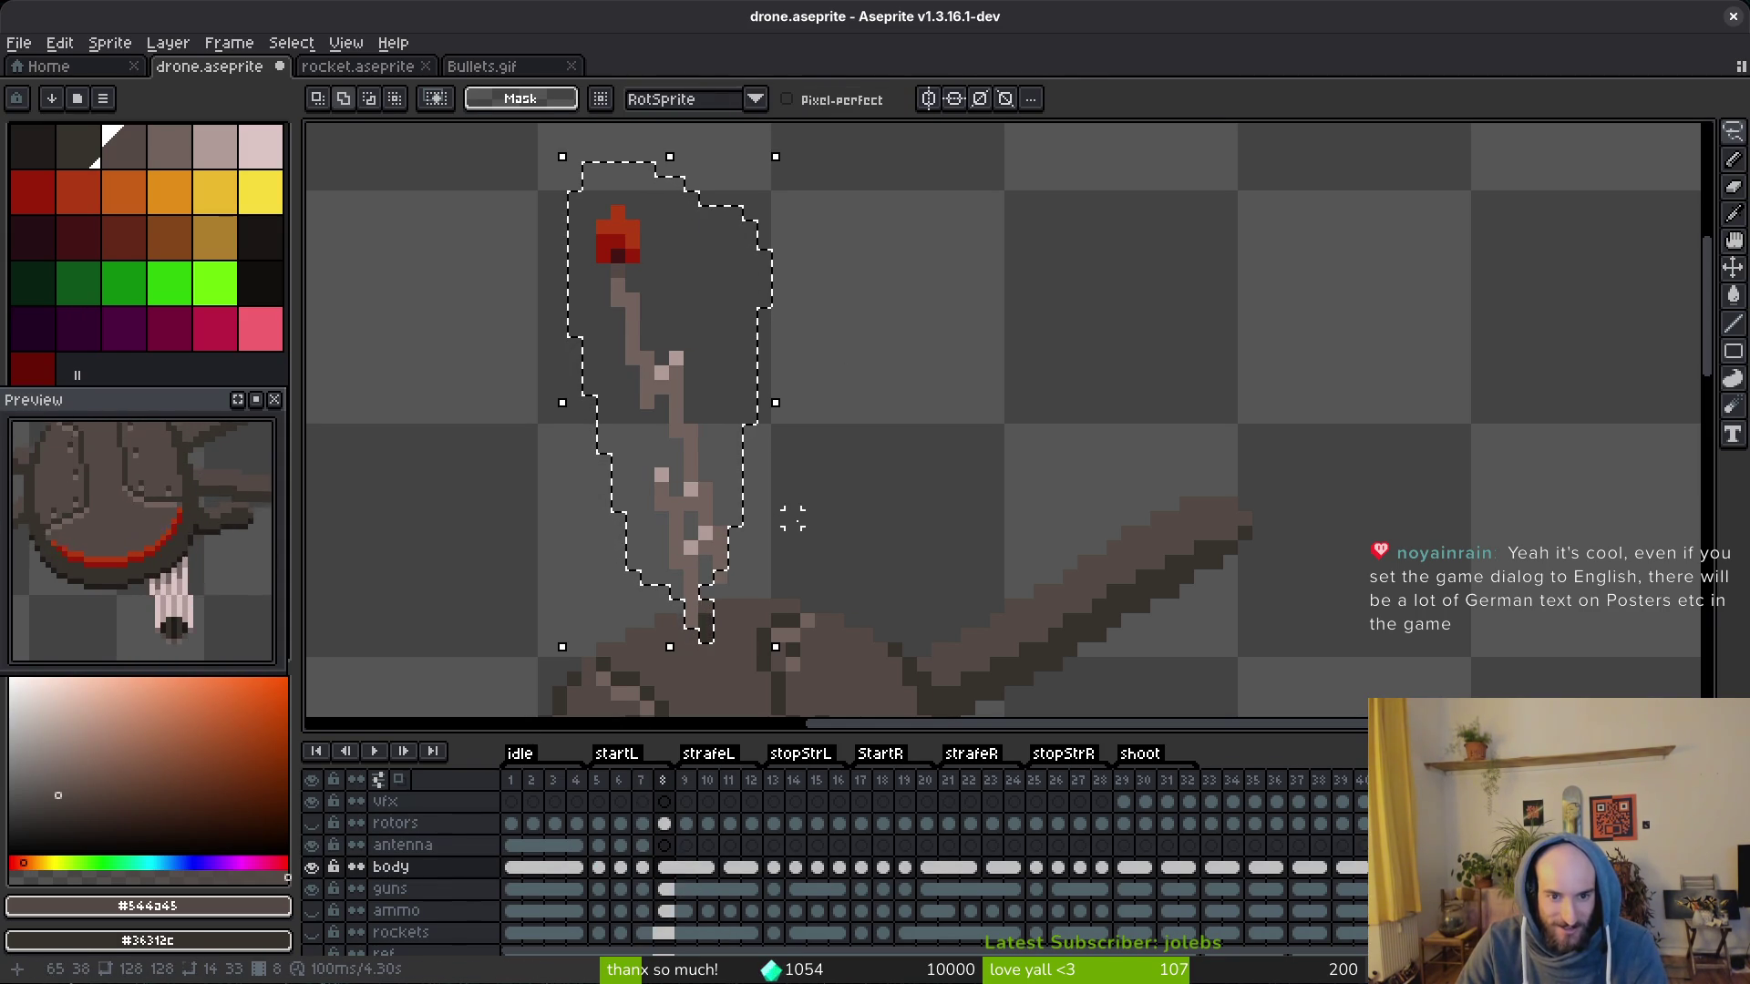
key(Left)
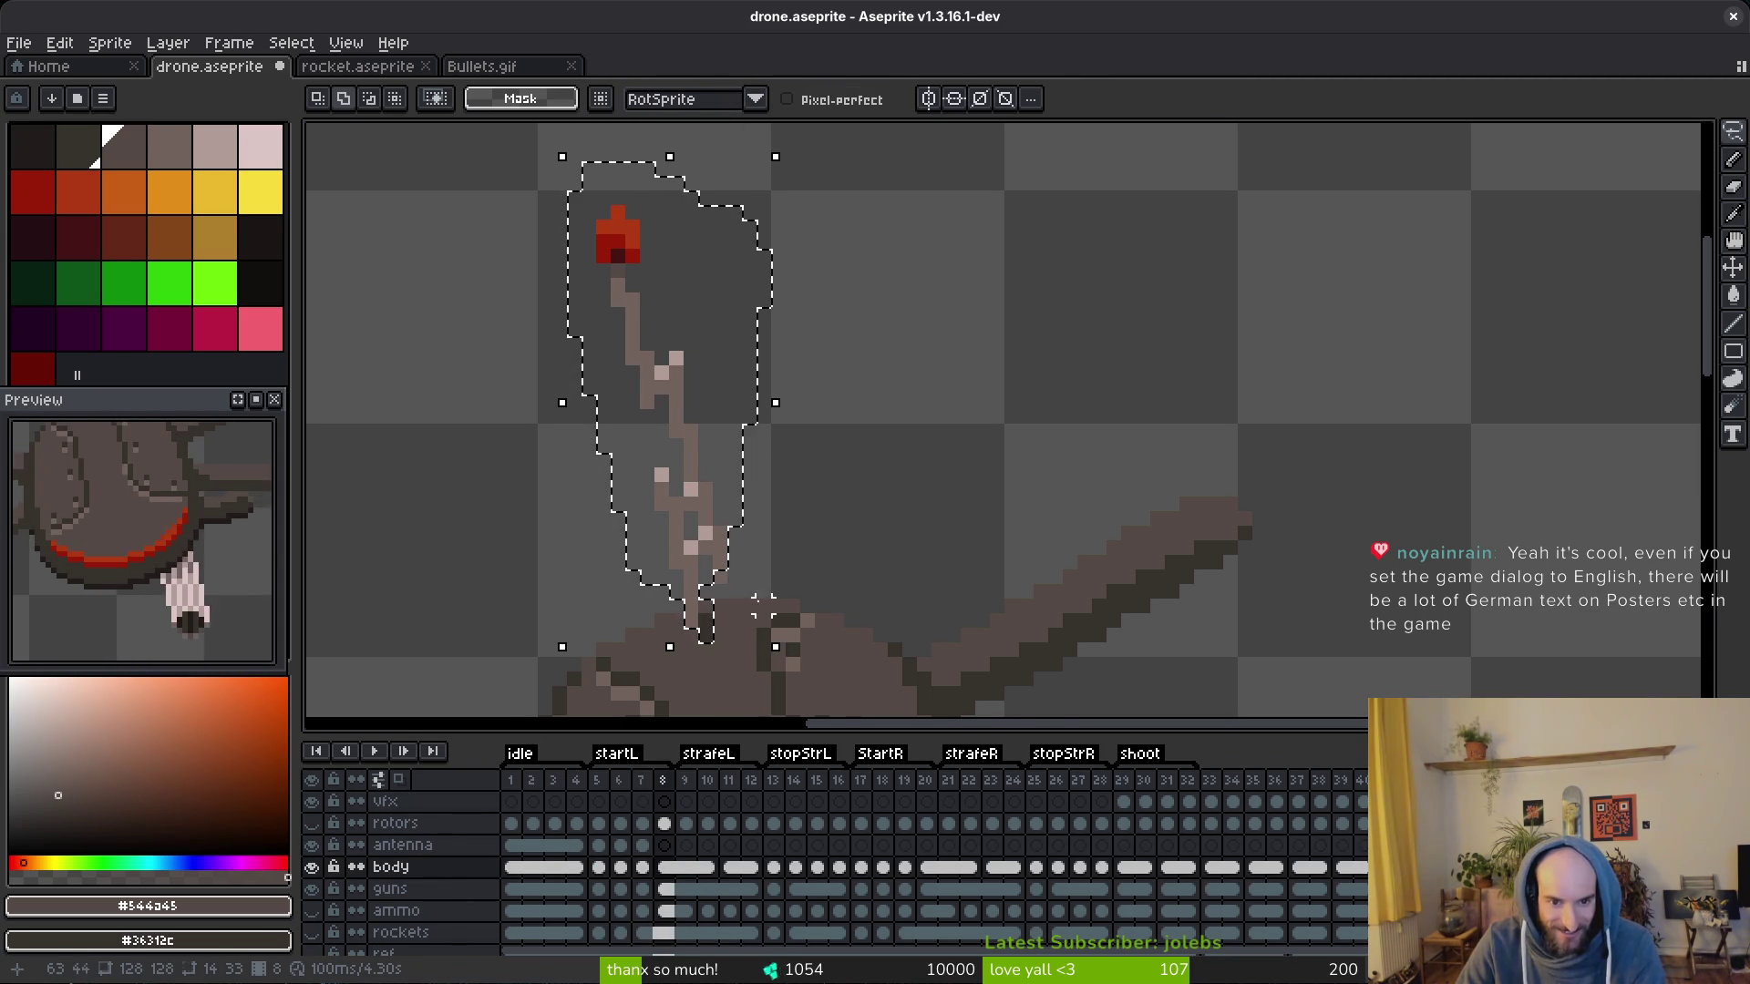
scroll(765, 609, up, 1)
scroll(766, 609, down, 2)
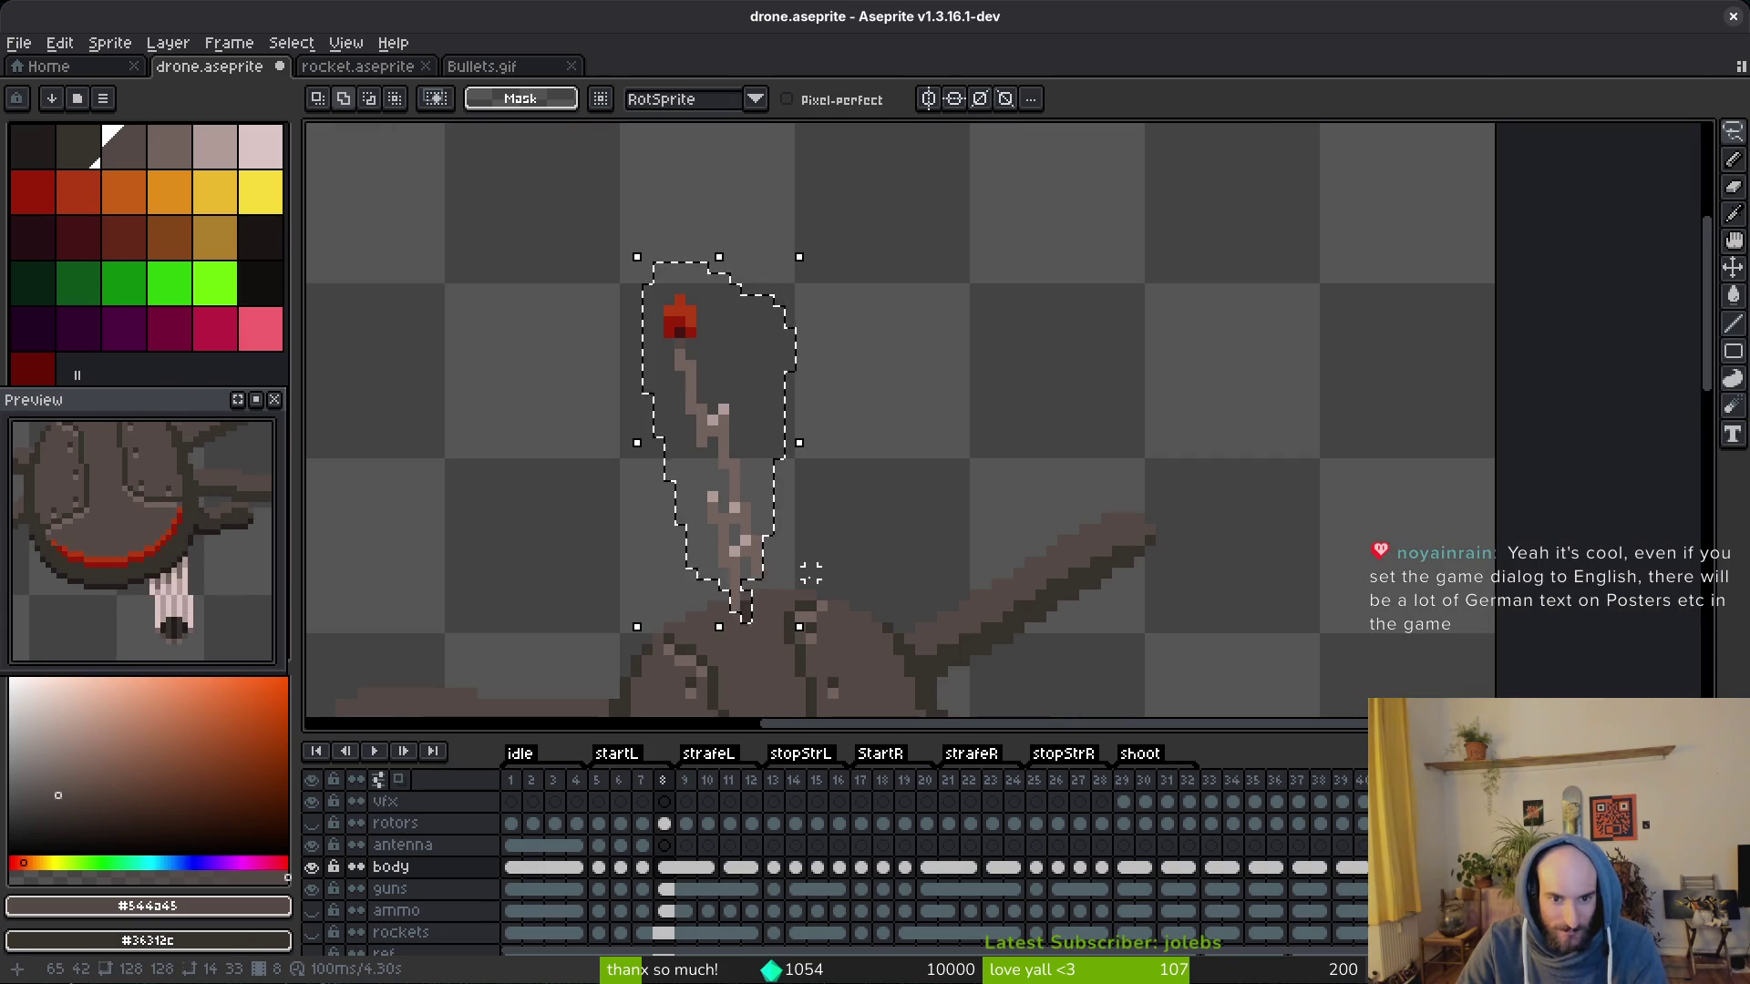
Step: Link the antenna cels of strafeL frames 8–10
key(Up)
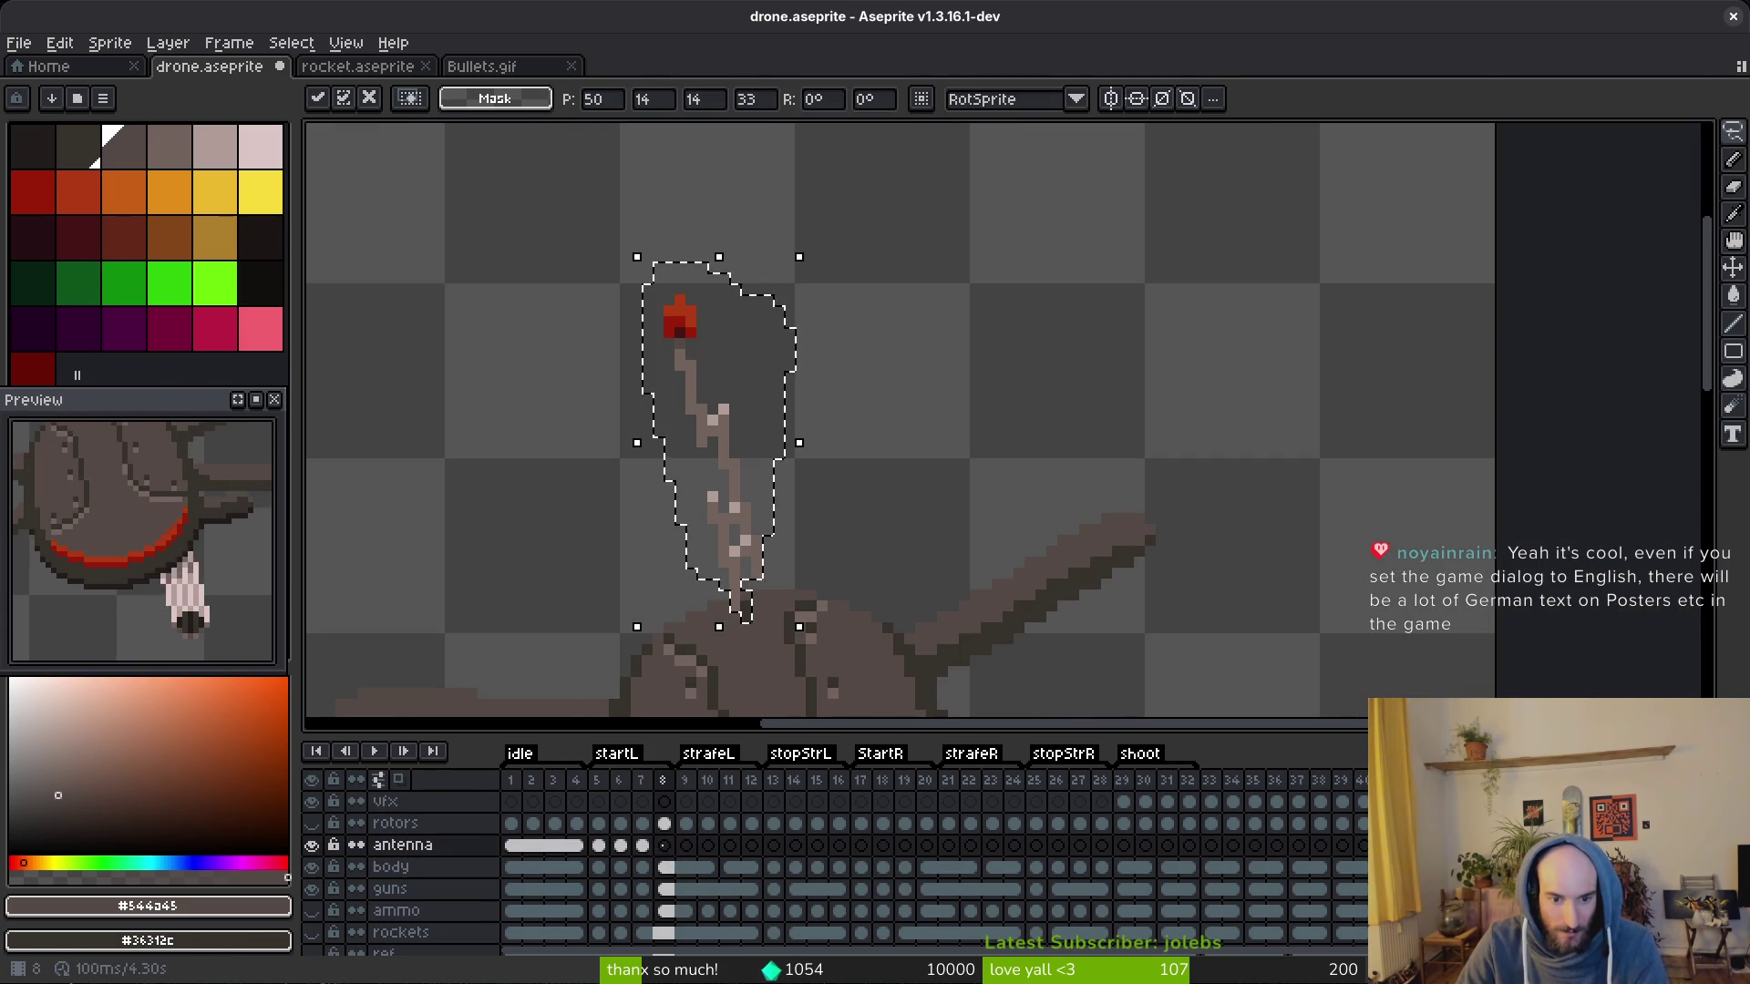
click(683, 845)
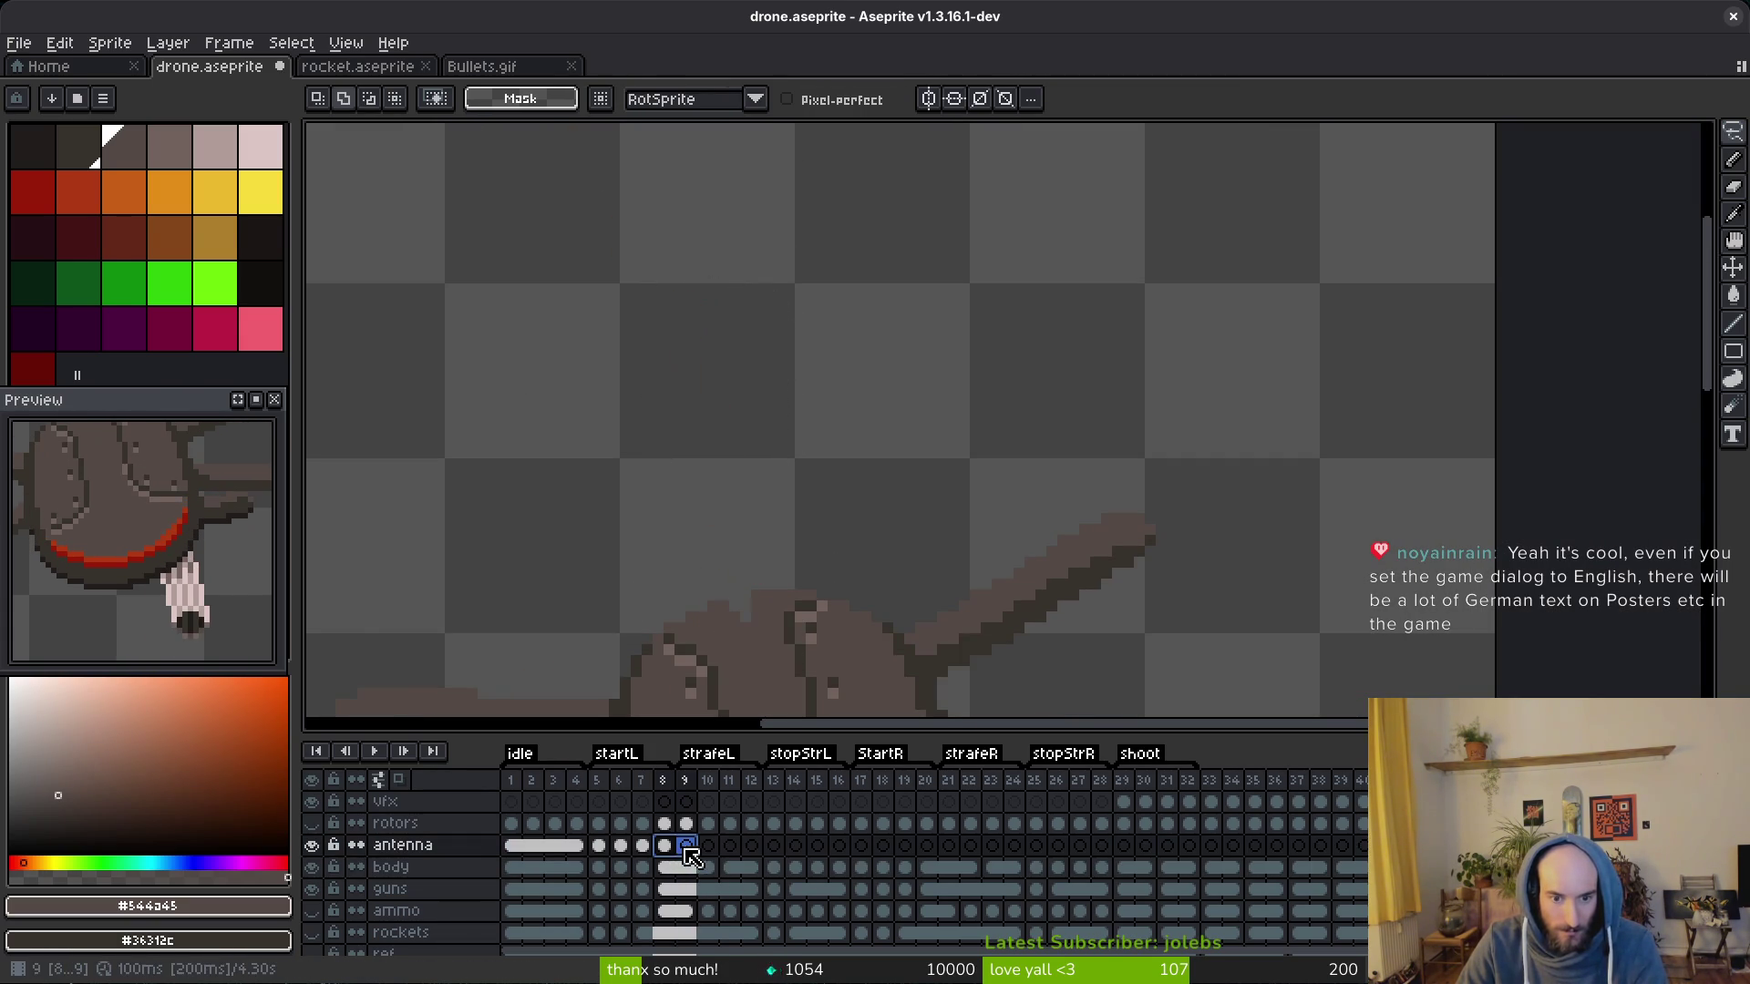
click(707, 847)
right_click(680, 851)
click(726, 895)
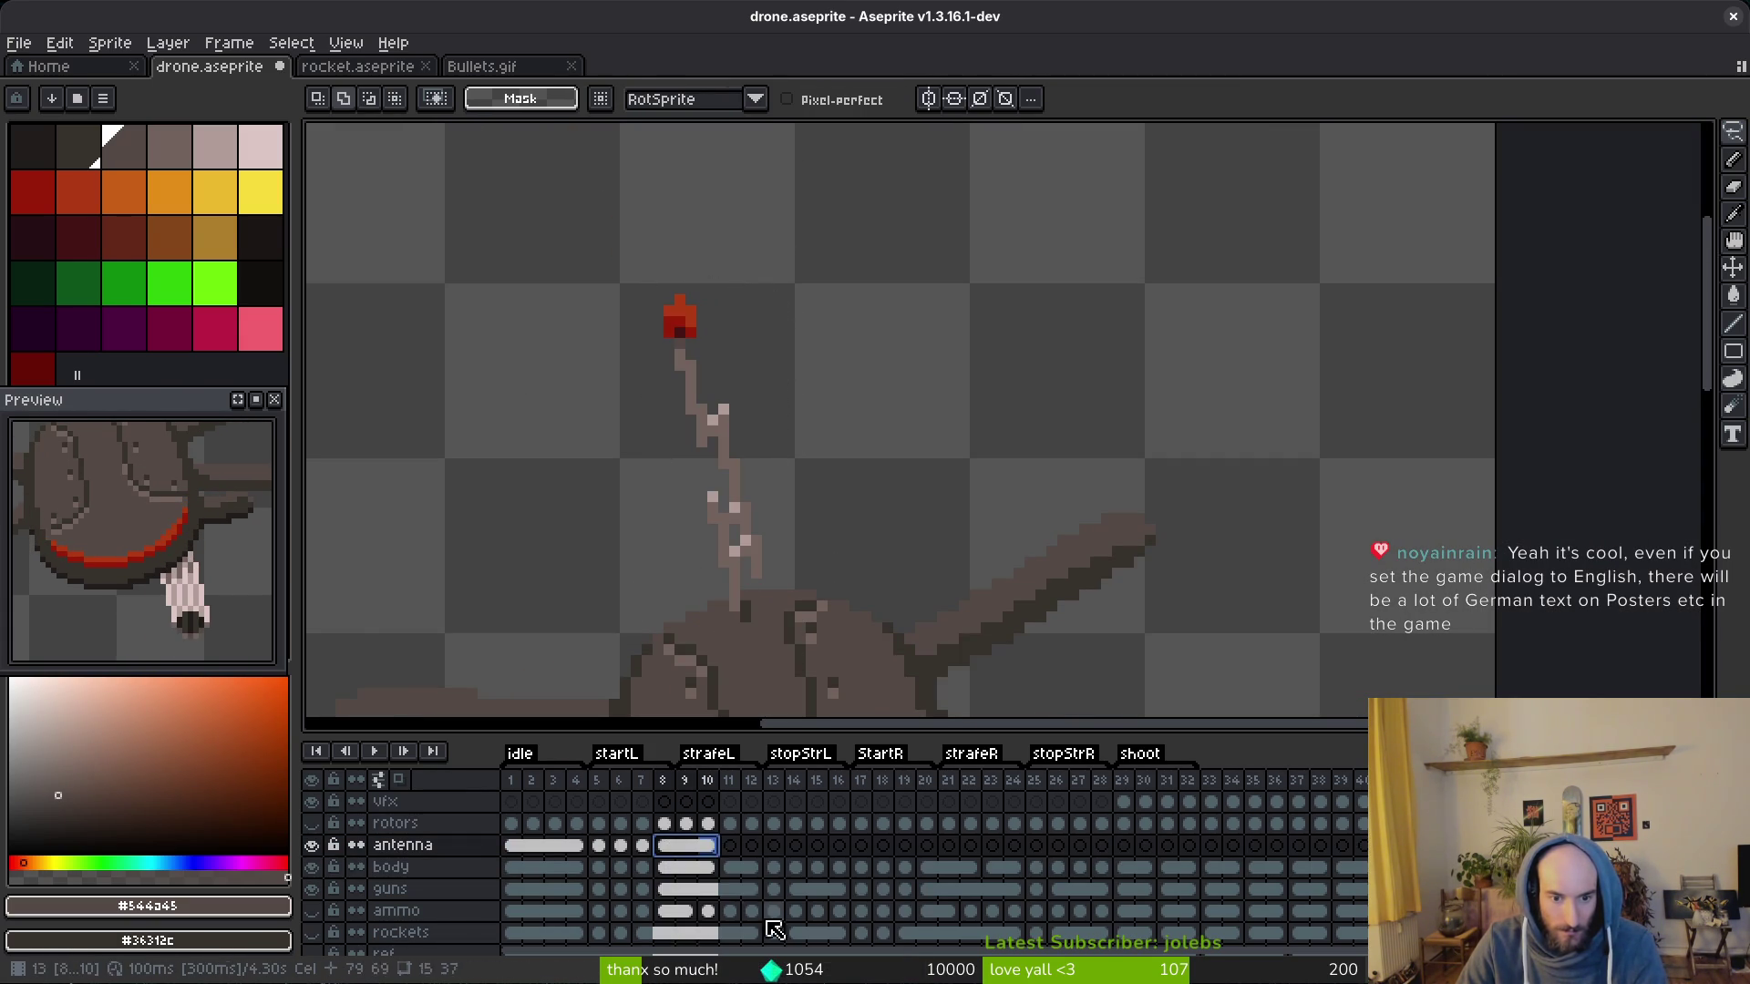
Step: Select the antenna on body frame 11, cut it and paste it onto the antenna layer
click(731, 870)
key(m)
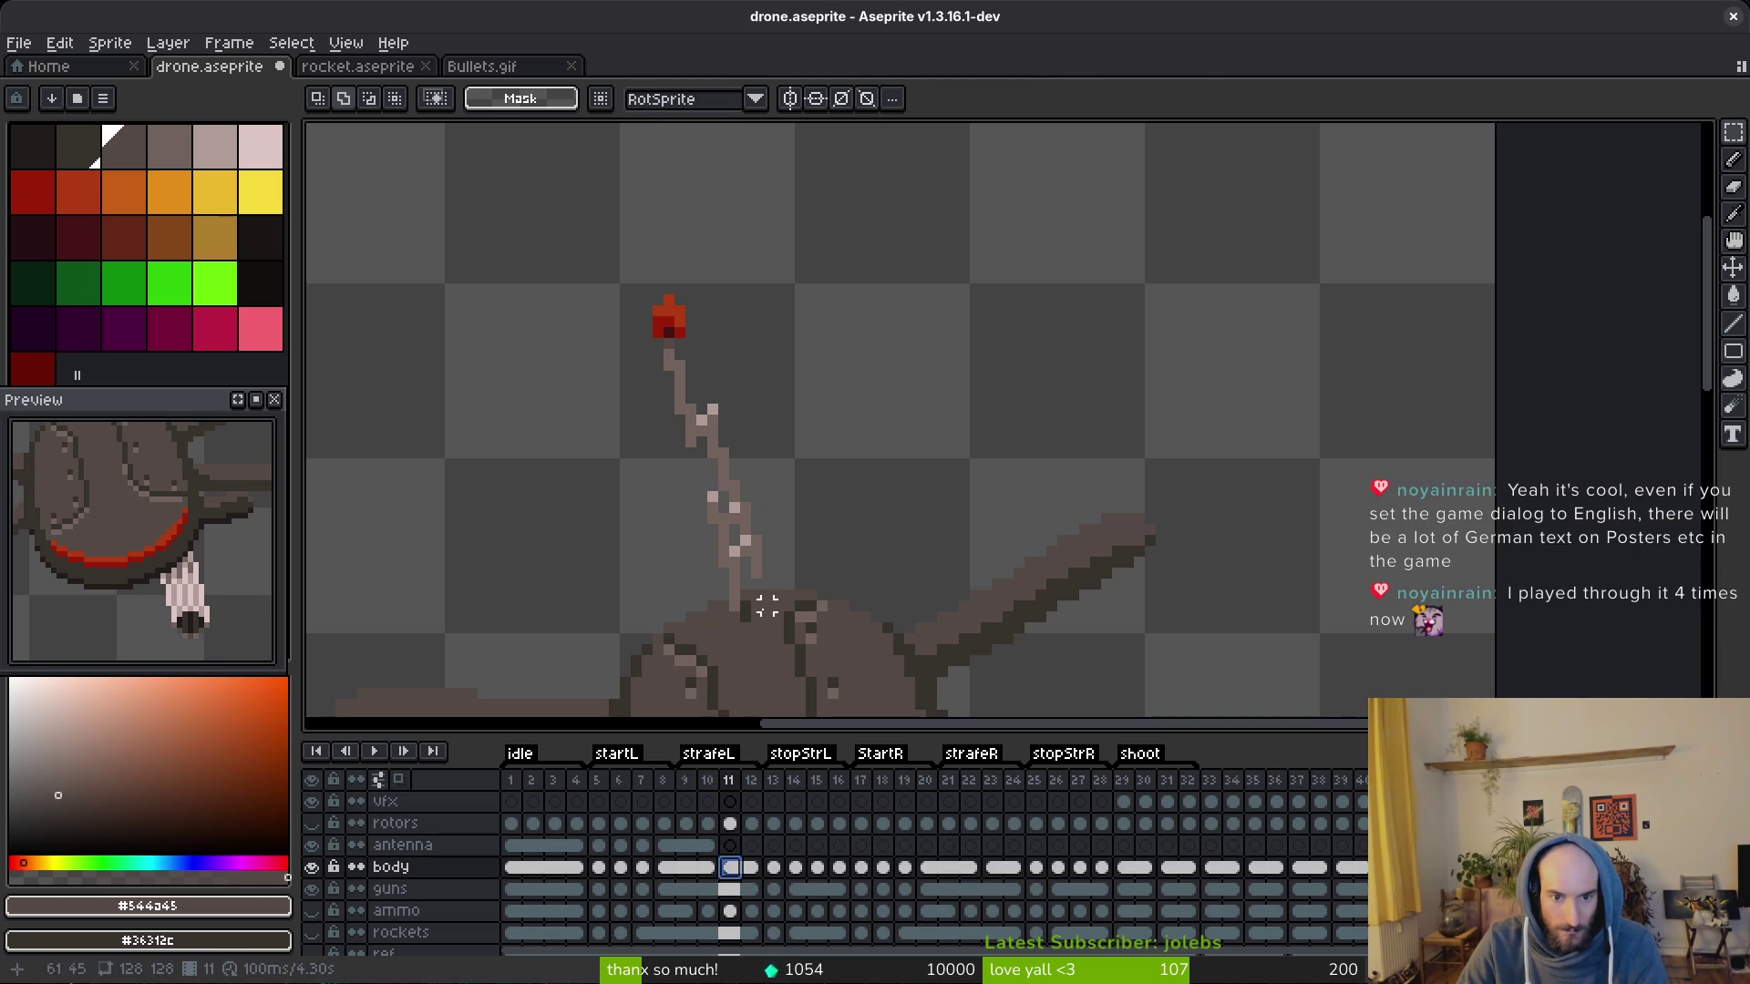
key(w)
click(745, 615)
key(ctrl+d)
key(q)
mouse_move(739, 288)
mouse_down()
mouse_move(700, 591)
mouse_move(745, 294)
mouse_up()
key(ctrl+x)
click(732, 845)
key(ctrl+v)
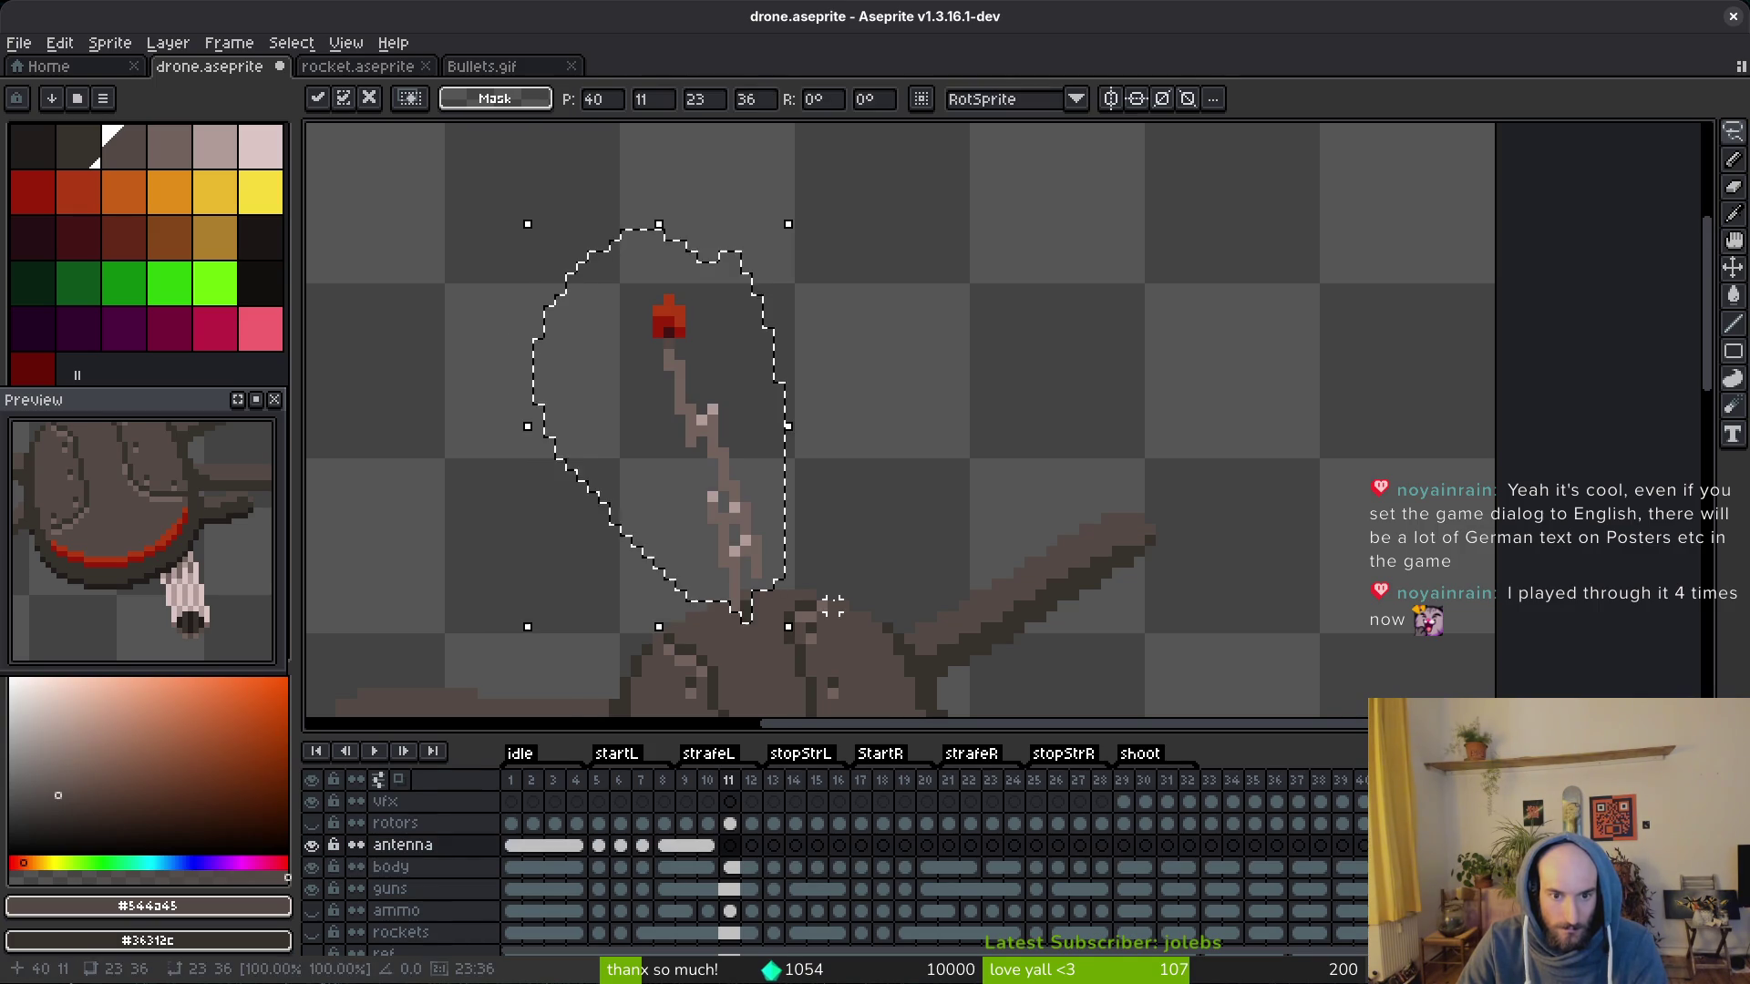
click(752, 845)
Step: Link antenna cels 11–12, save the file and hide the body layer to inspect
right_click(742, 848)
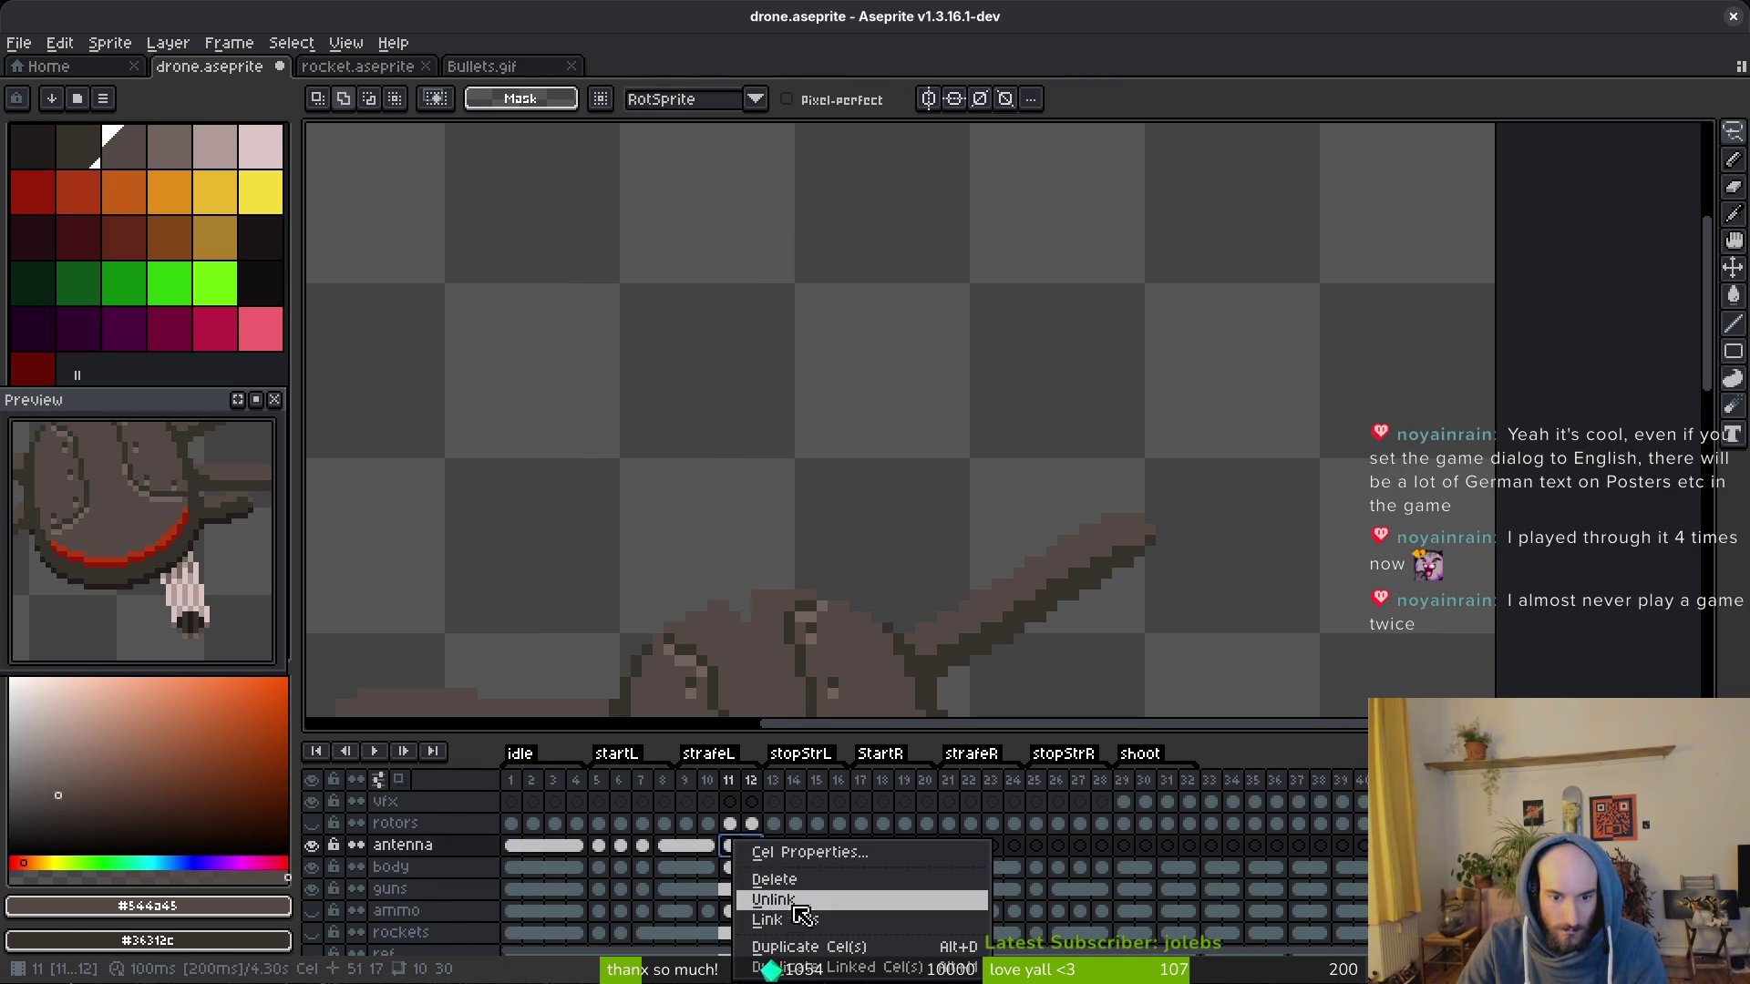
click(820, 909)
key(ctrl+s)
click(534, 846)
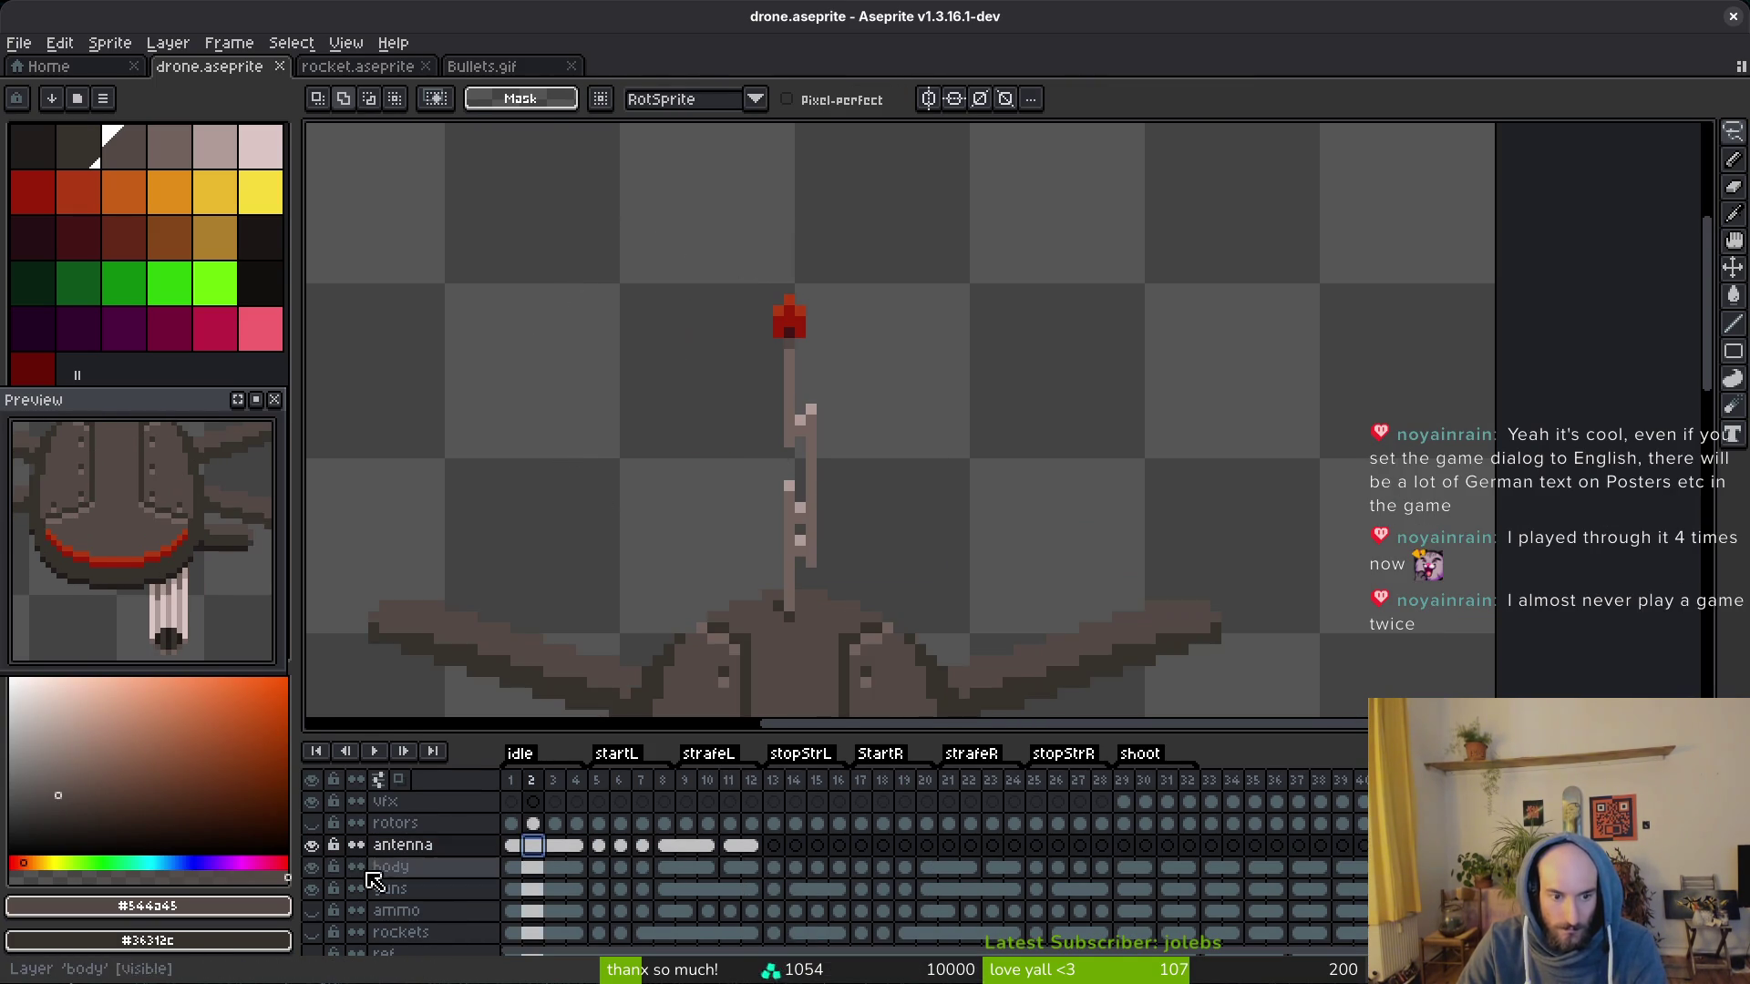
Step: Touch up the antenna base on frames 2–3 with dark brown sampled from the canvas
click(311, 866)
scroll(685, 410, up, 3)
scroll(821, 596, down, 2)
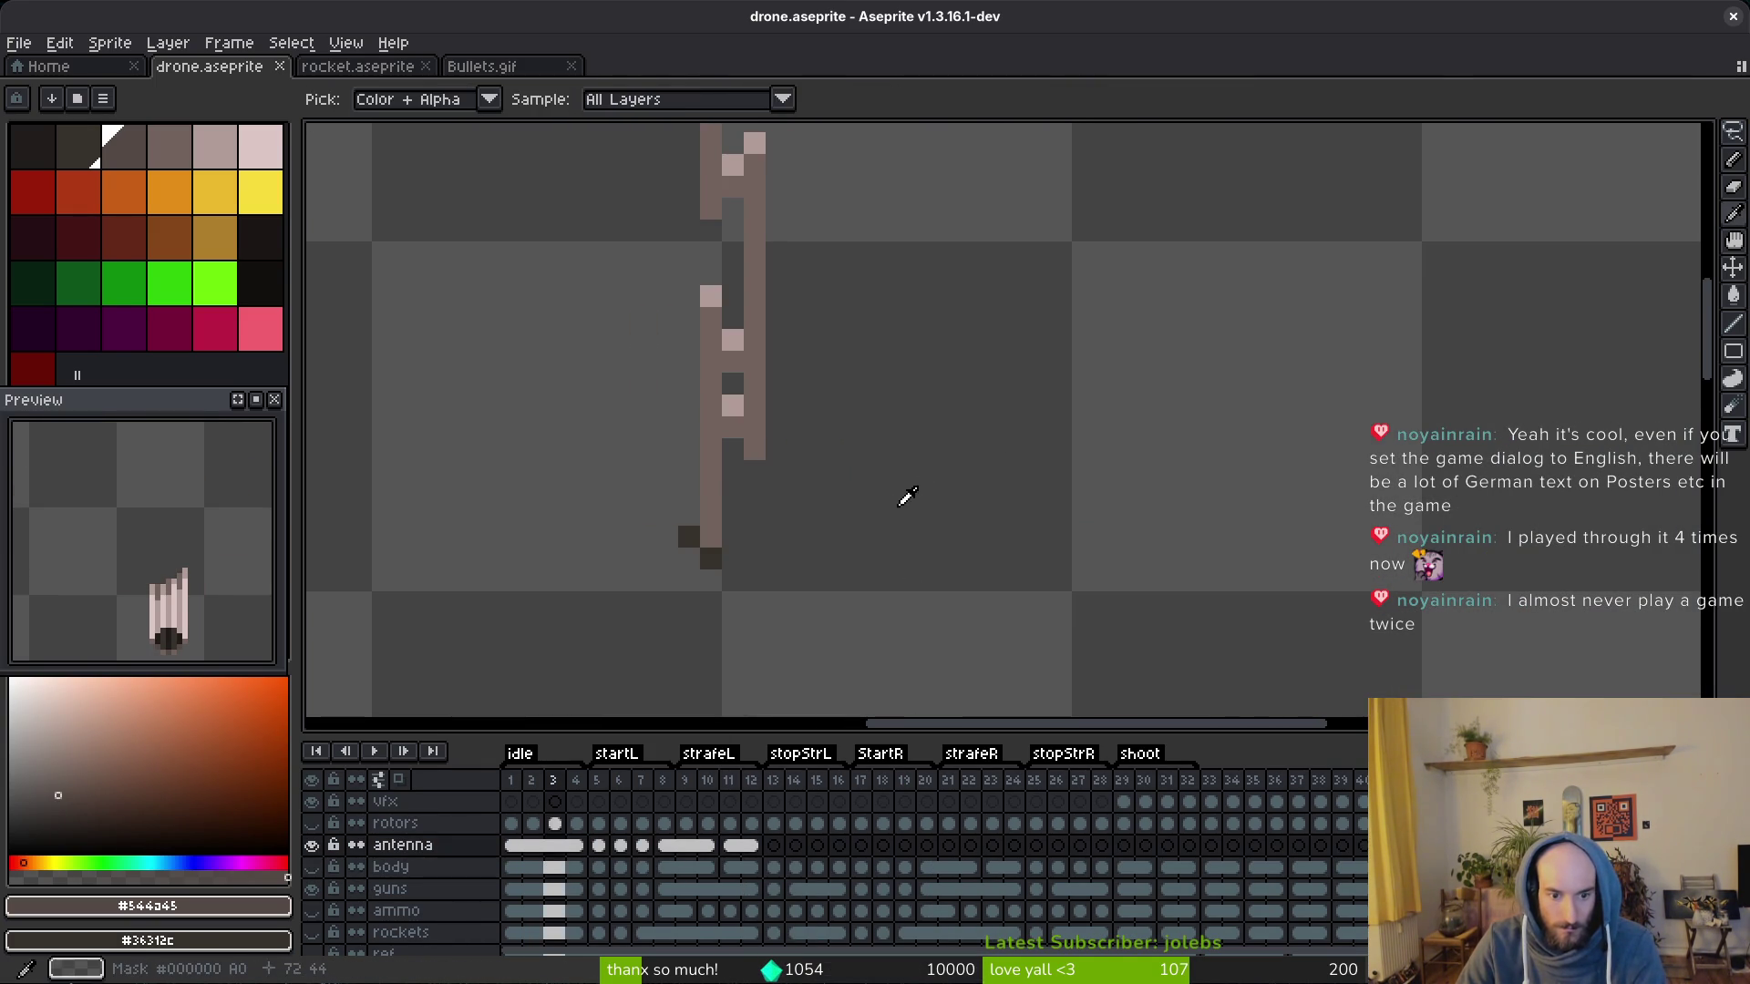
key(Right)
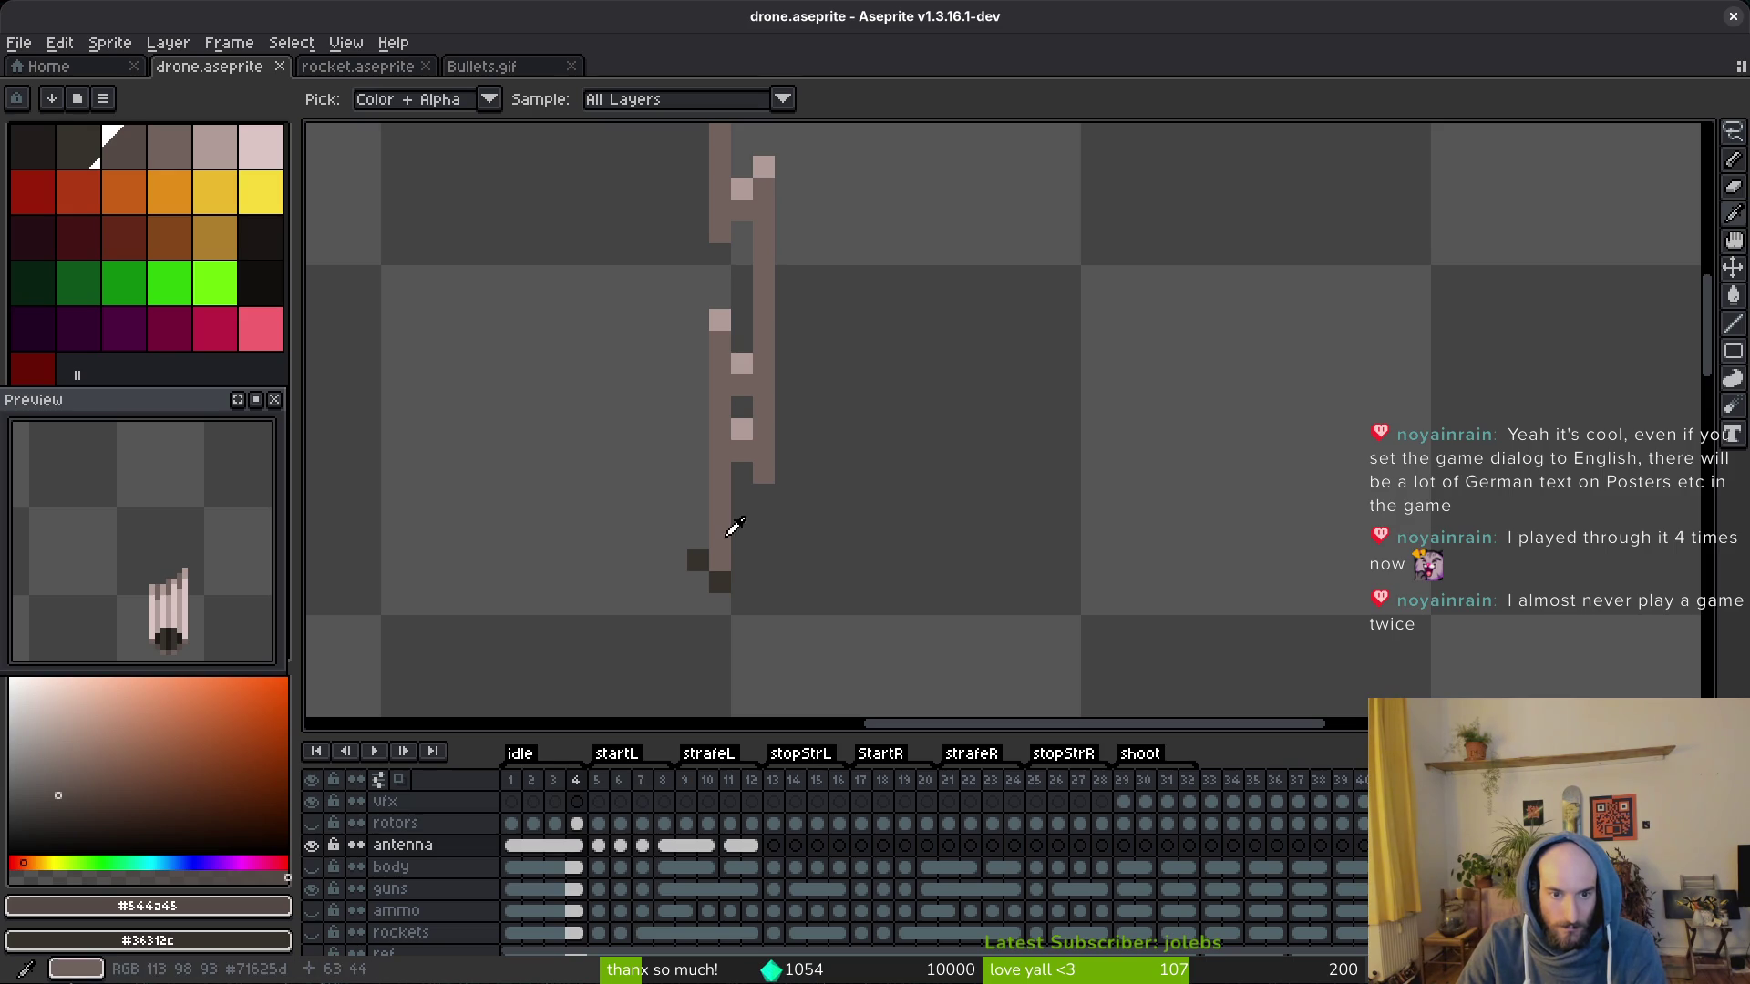
click(729, 531)
key(Right)
click(673, 575)
key(Right)
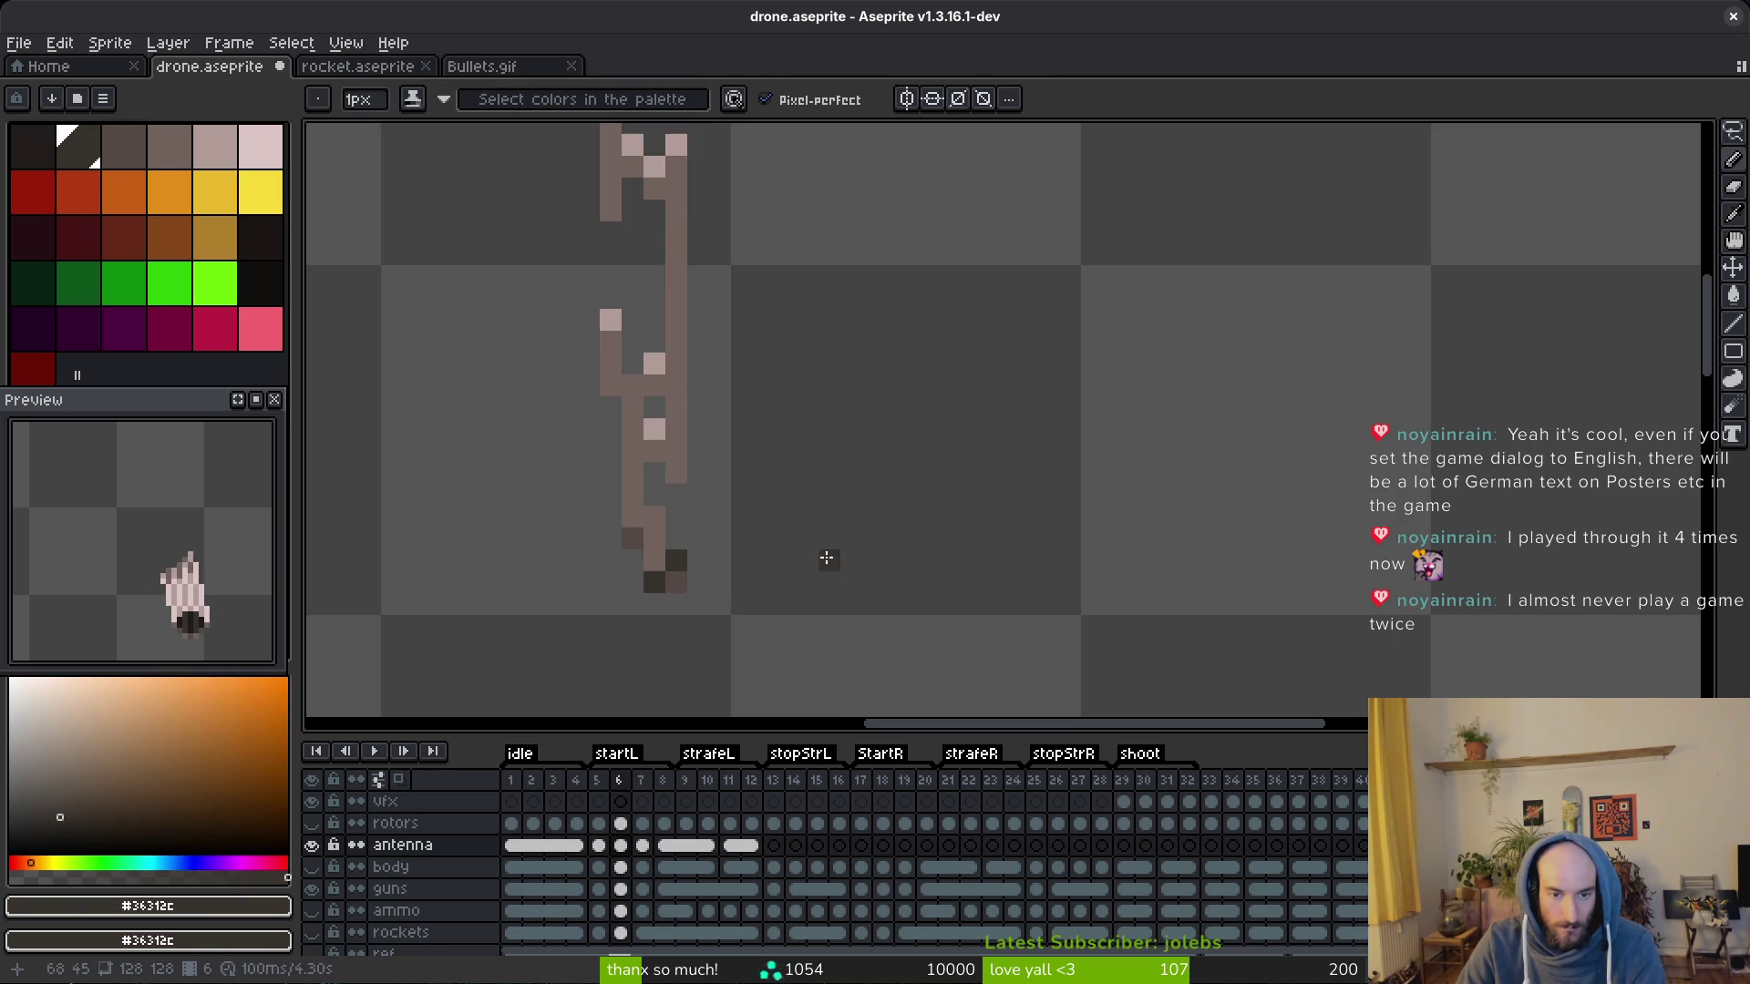
Step: Step through frames up to 13, erasing and redrawing stray antenna-base pixels, ending on frame 11
key(e)
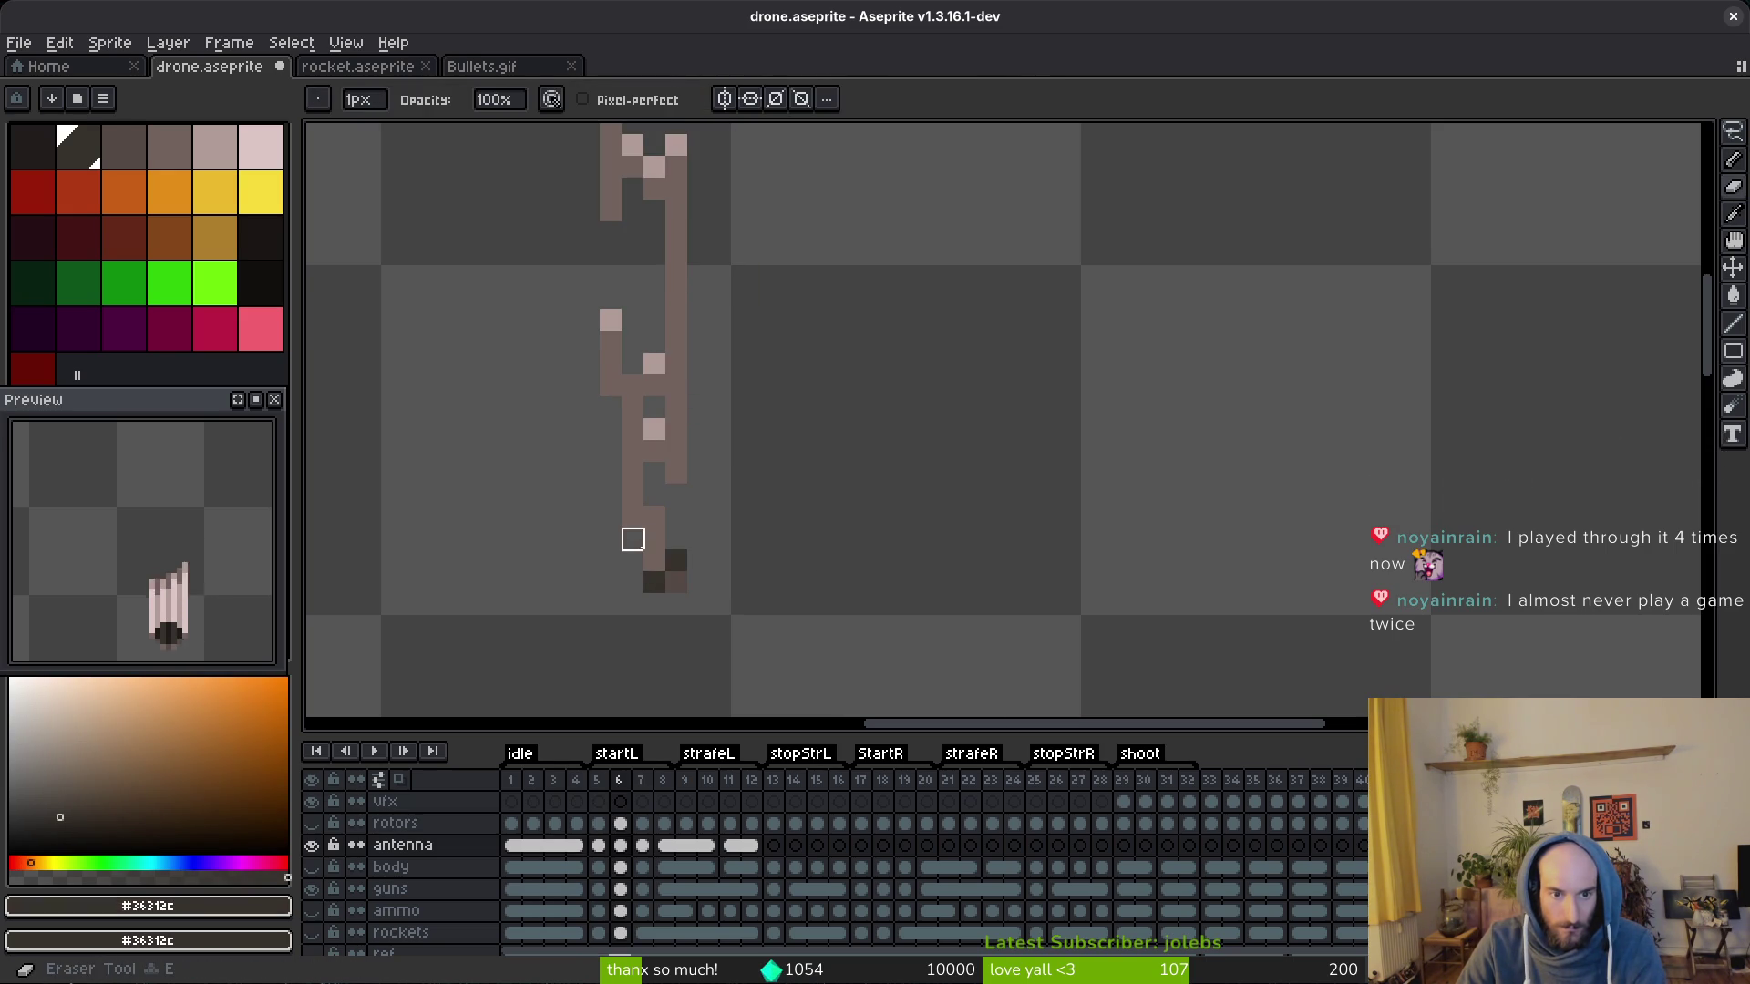
scroll(676, 582, down, 3)
key(Right)
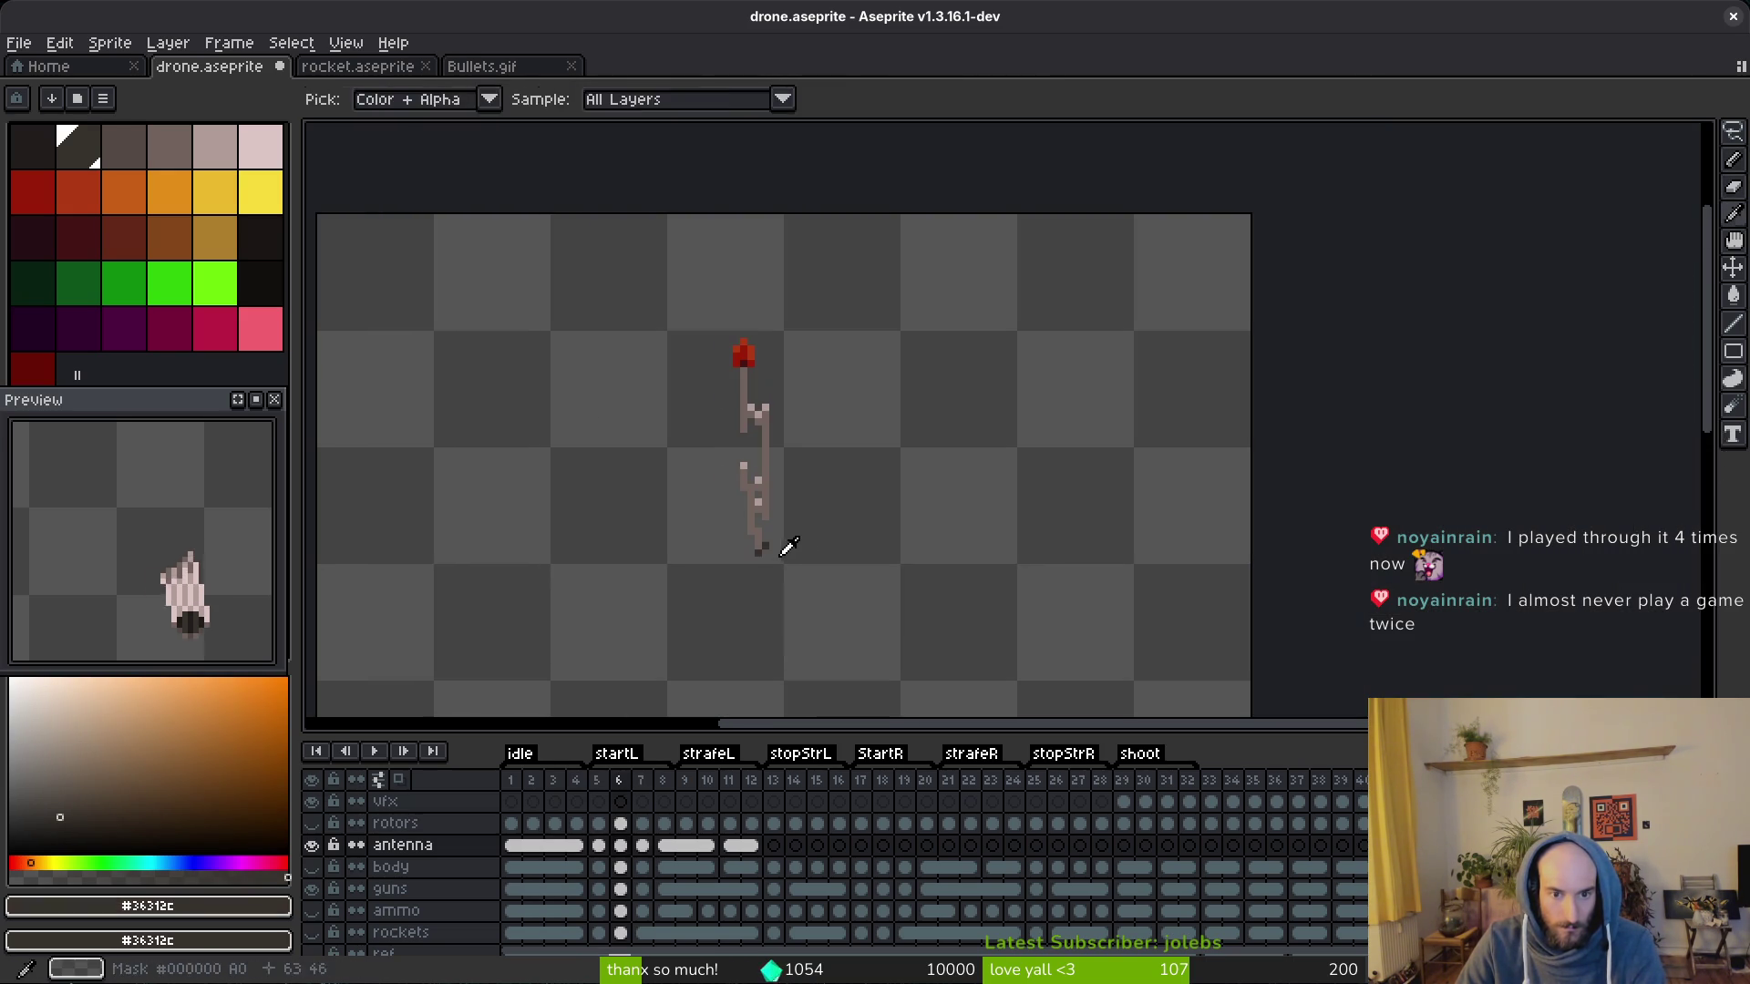
scroll(773, 552, up, 3)
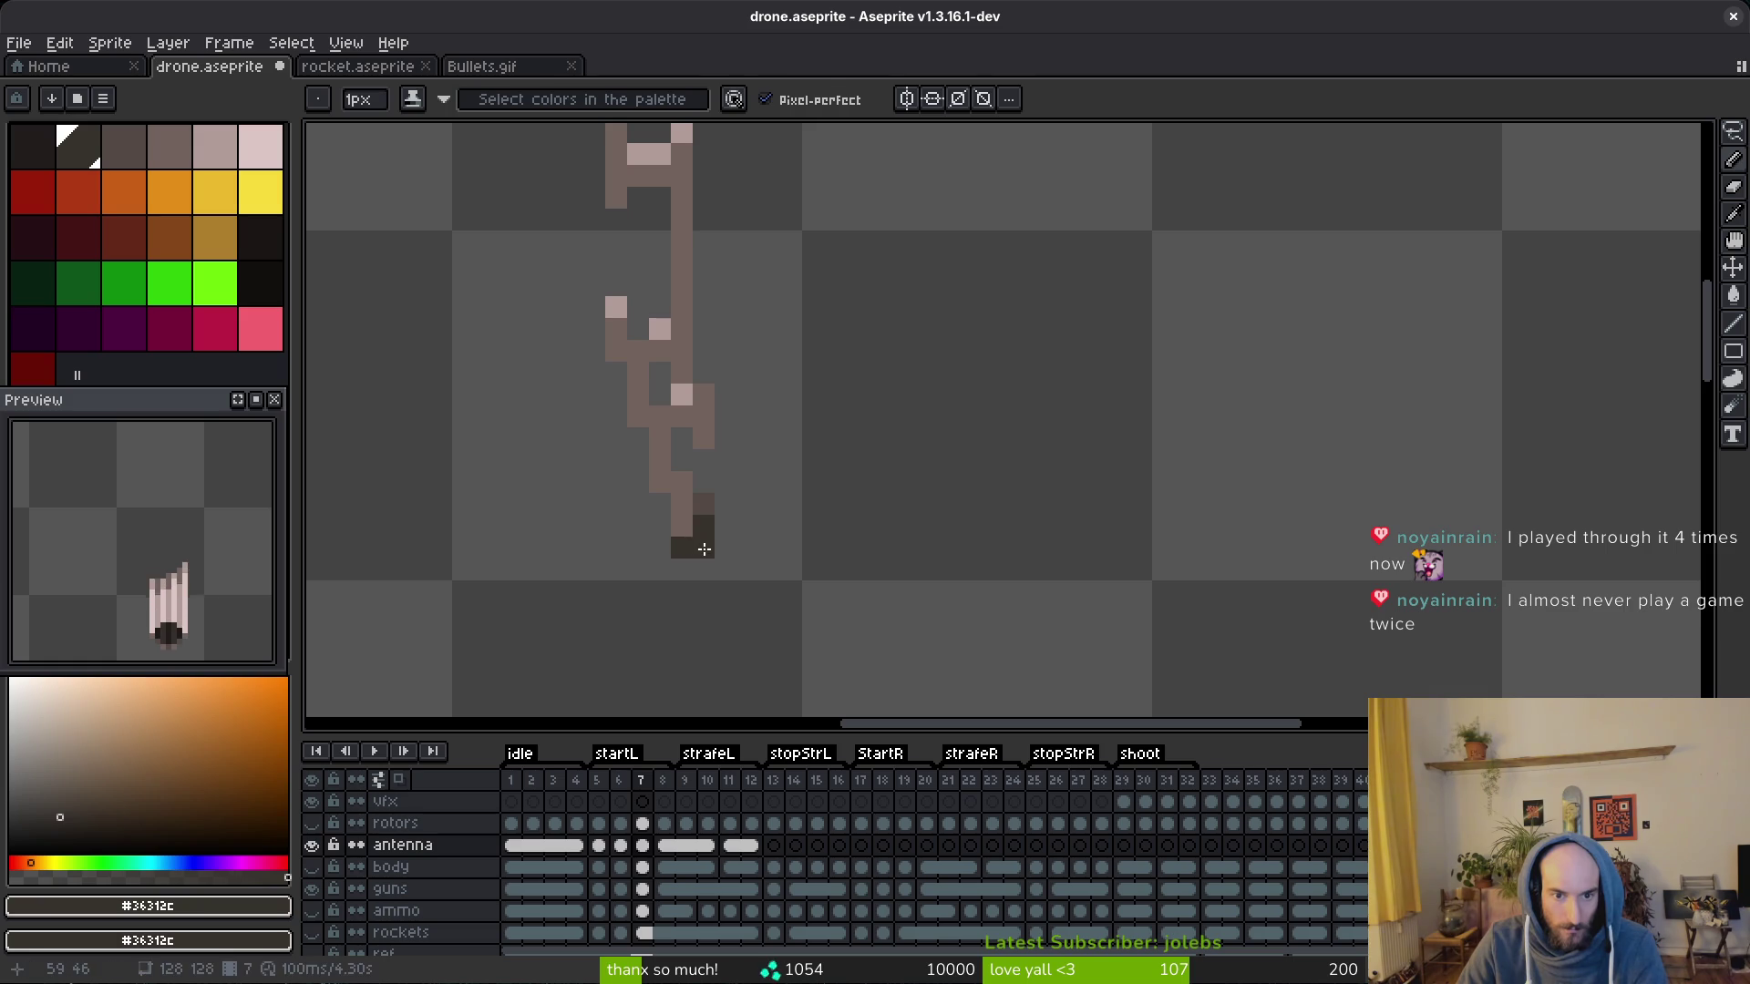
scroll(857, 505, down, 3)
key(Right)
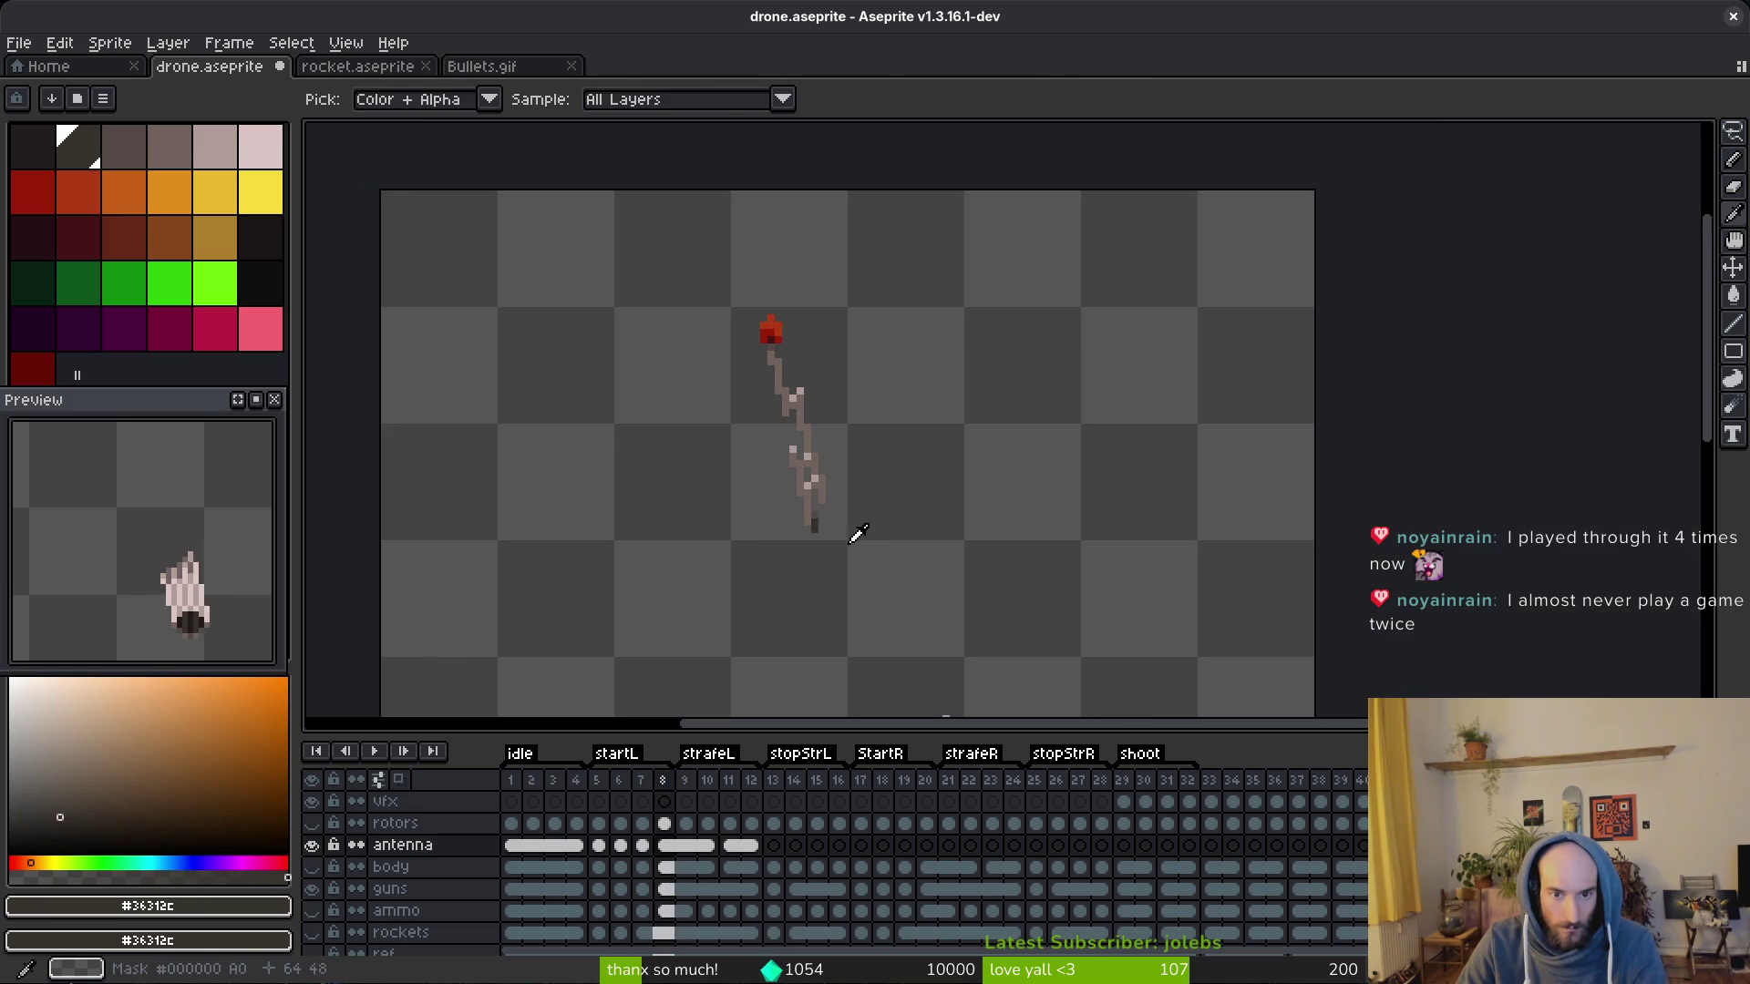
scroll(792, 512, up, 3)
key(b)
click(768, 508)
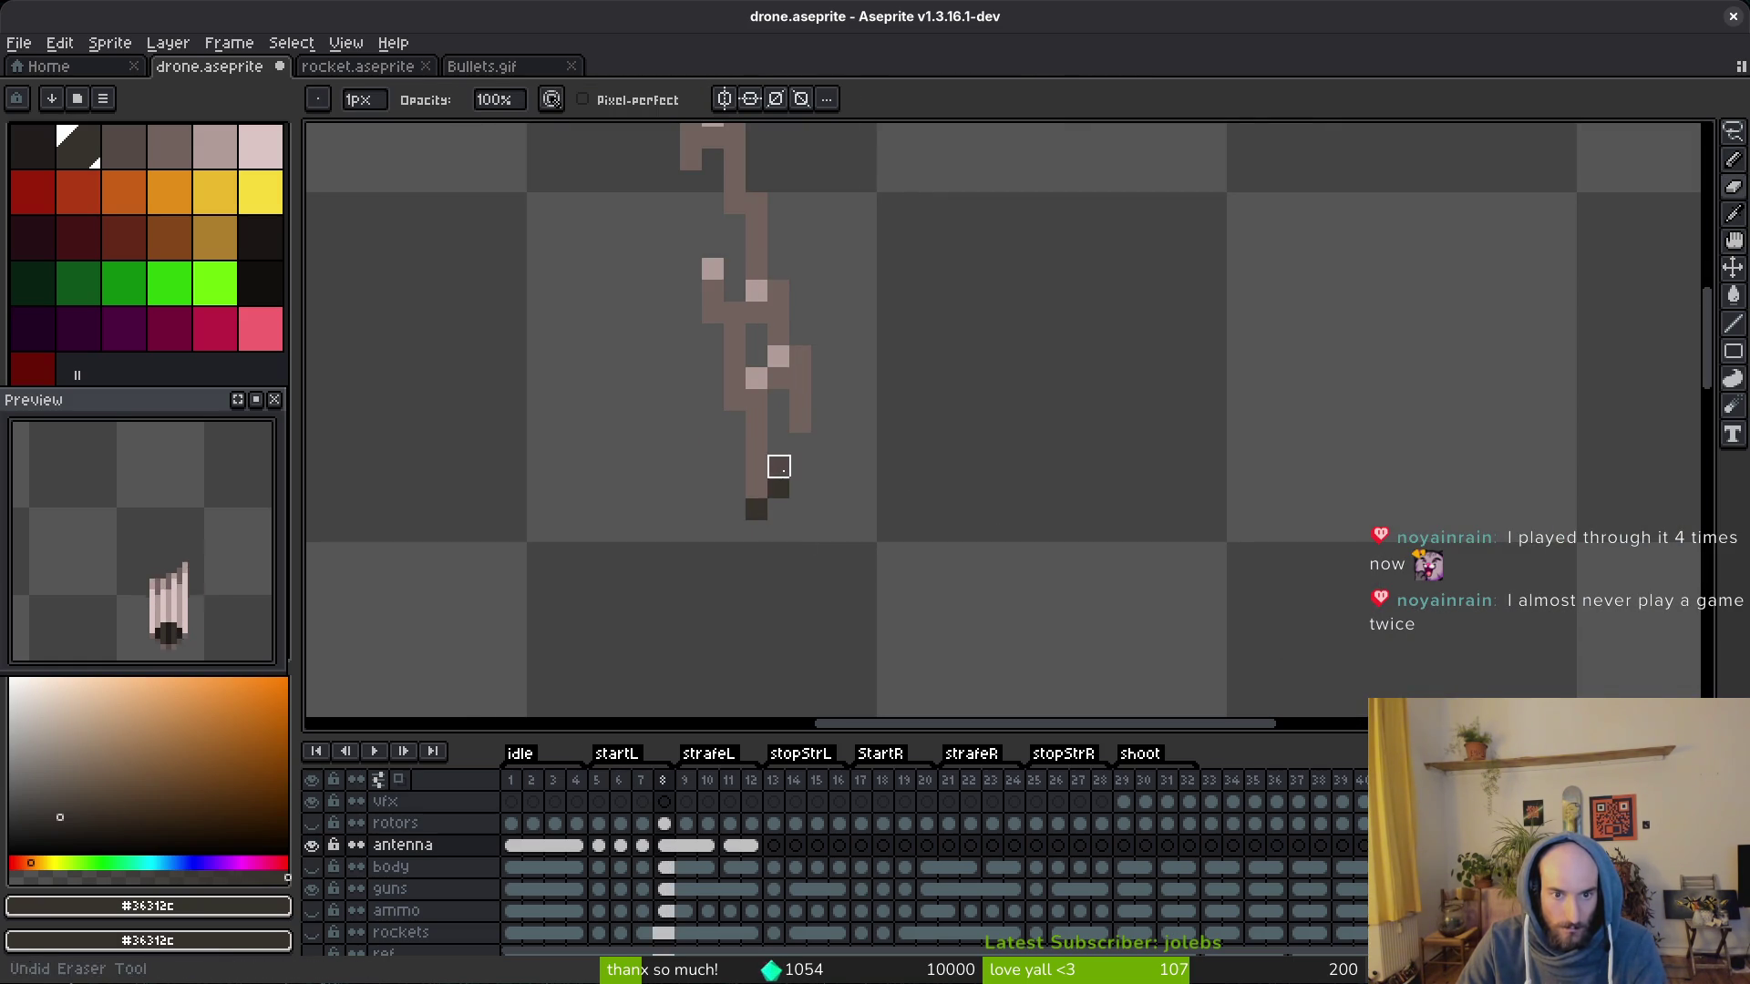
key(alt)
key(Right)
key(Right)
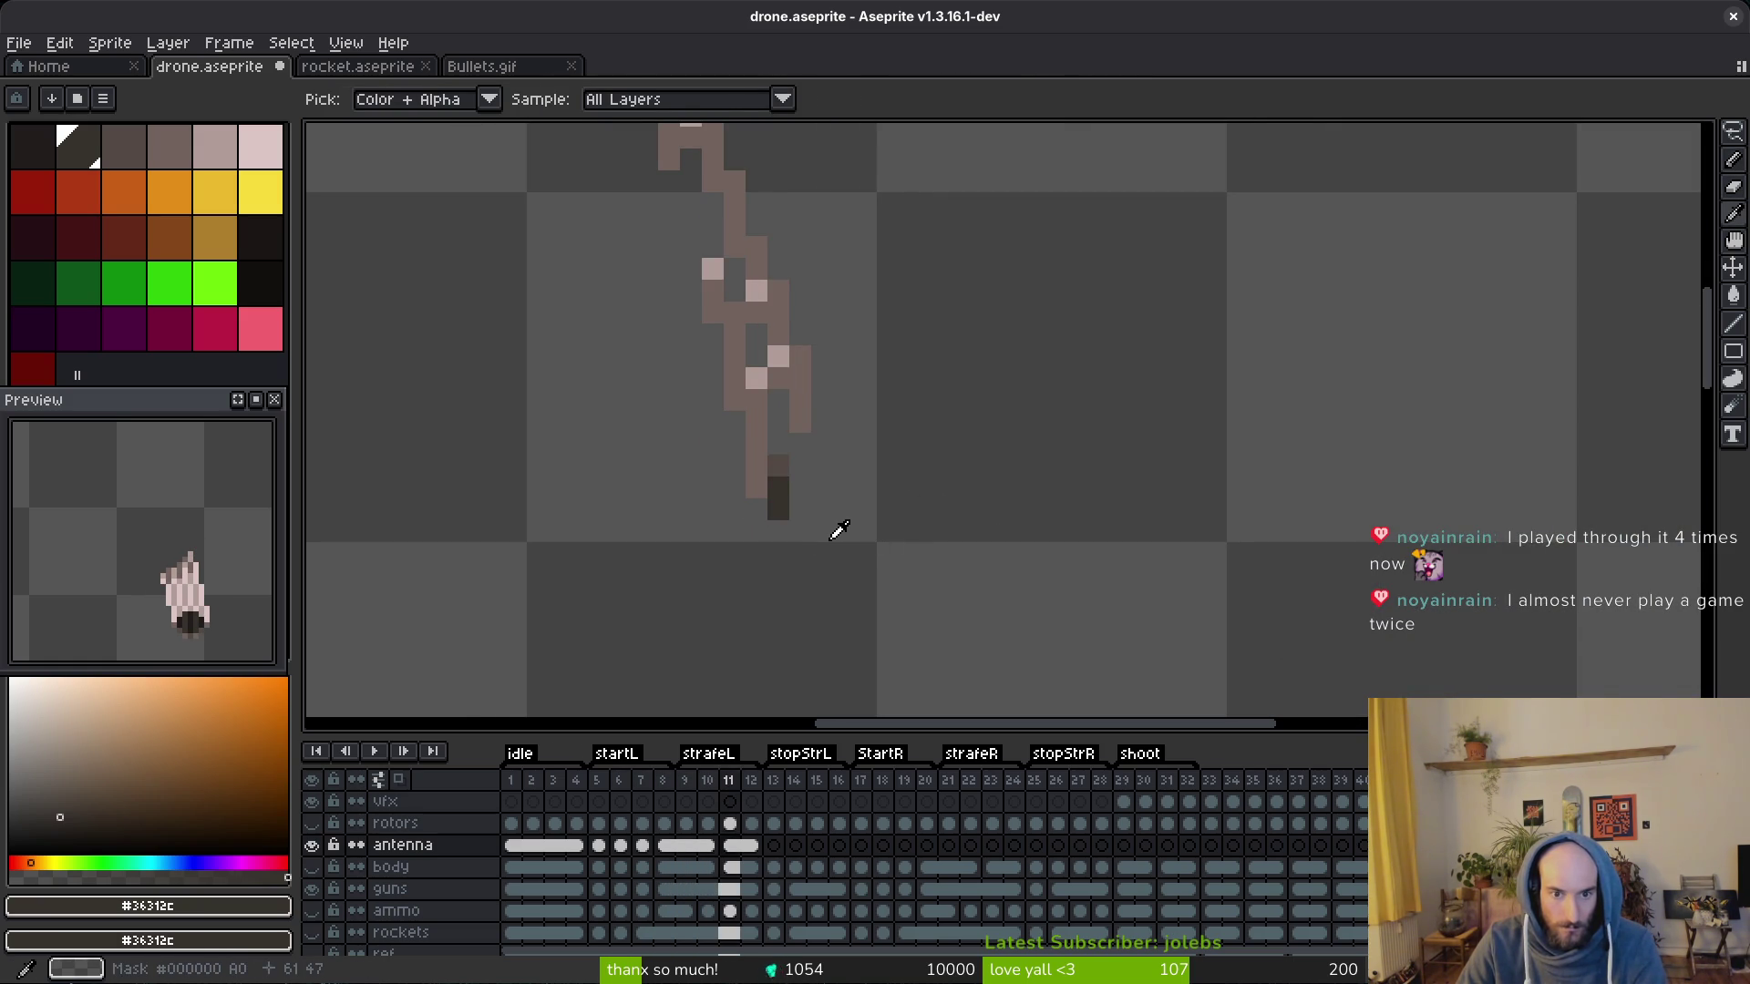
key(Right)
key(b)
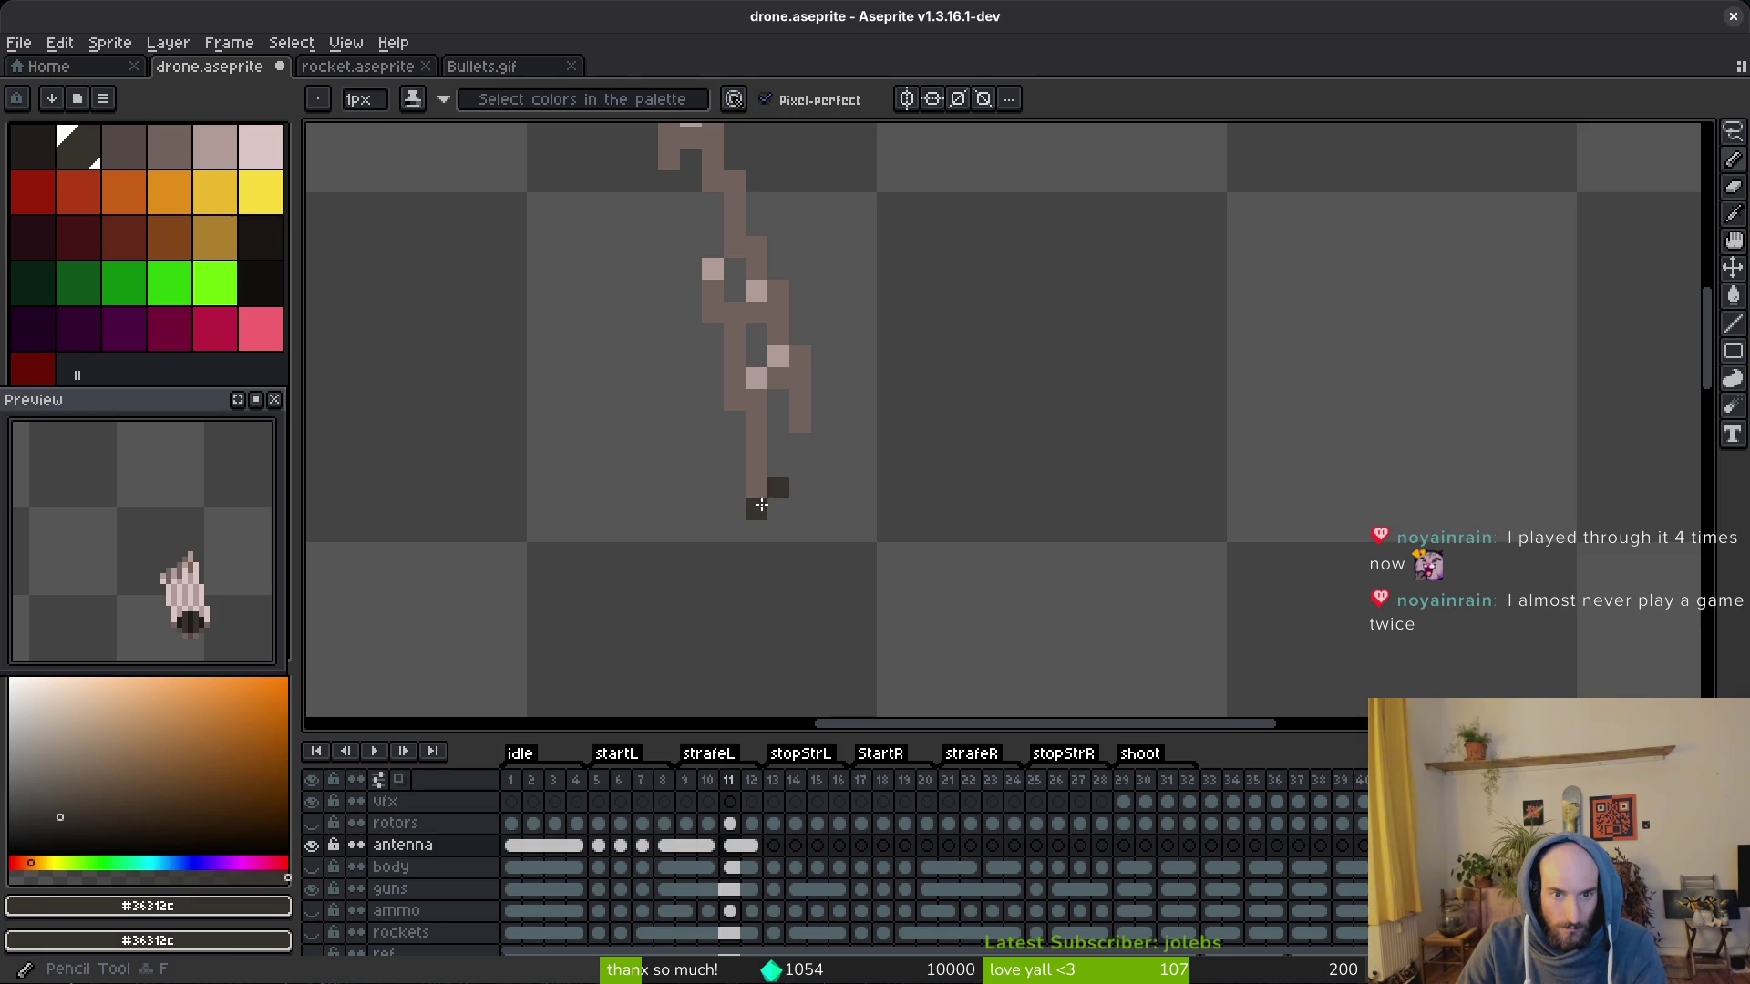
key(Right)
key(Right)
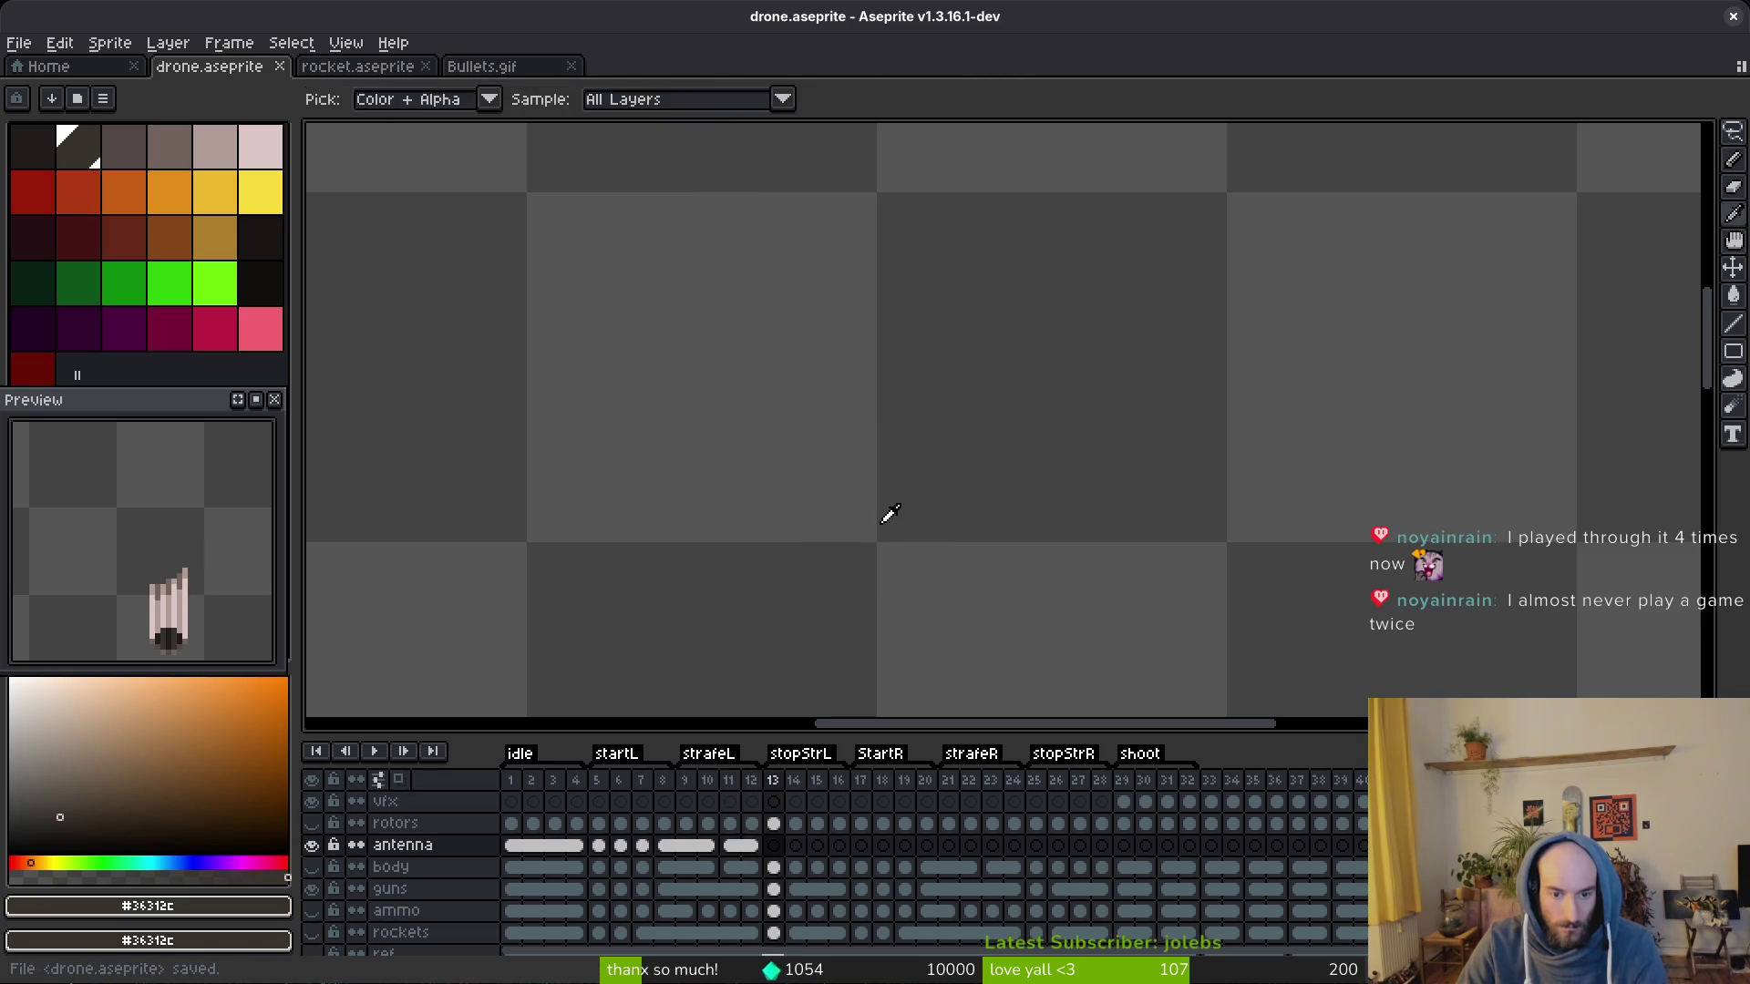
key(Left)
key(Left)
Step: Return to the body layer with its mid brown selected and move to frame 7
click(312, 867)
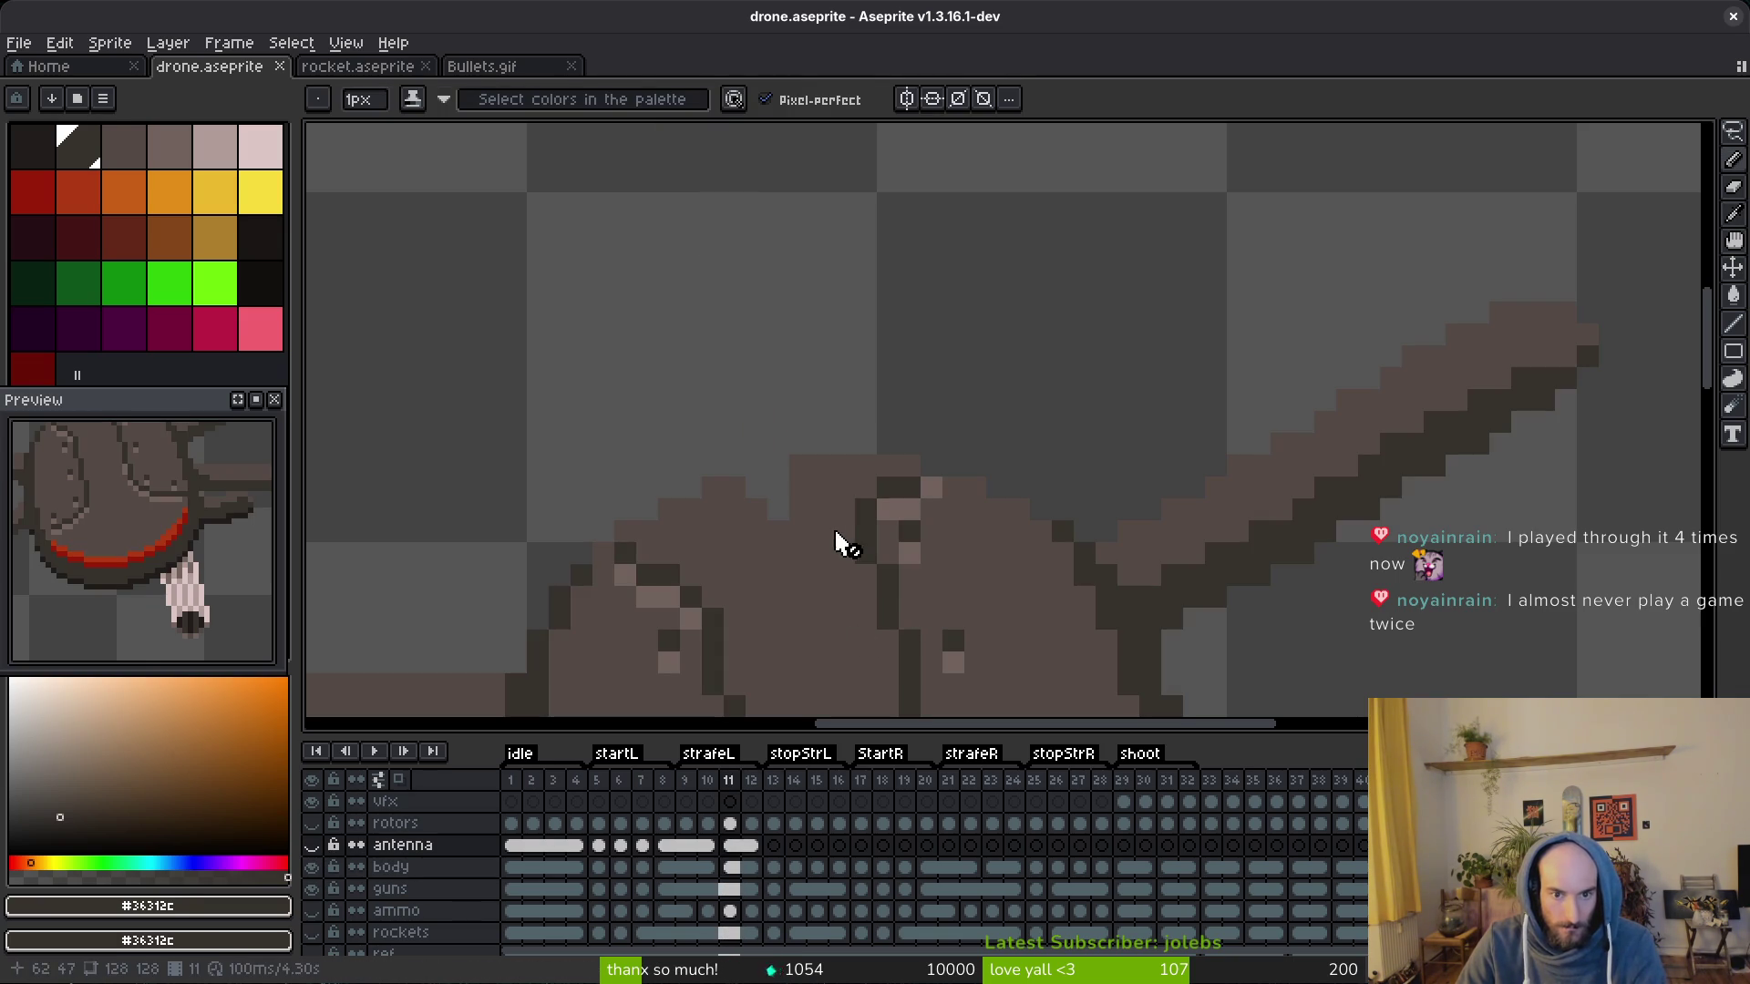
alt+click(837, 536)
click(761, 873)
click(599, 868)
key(alt)
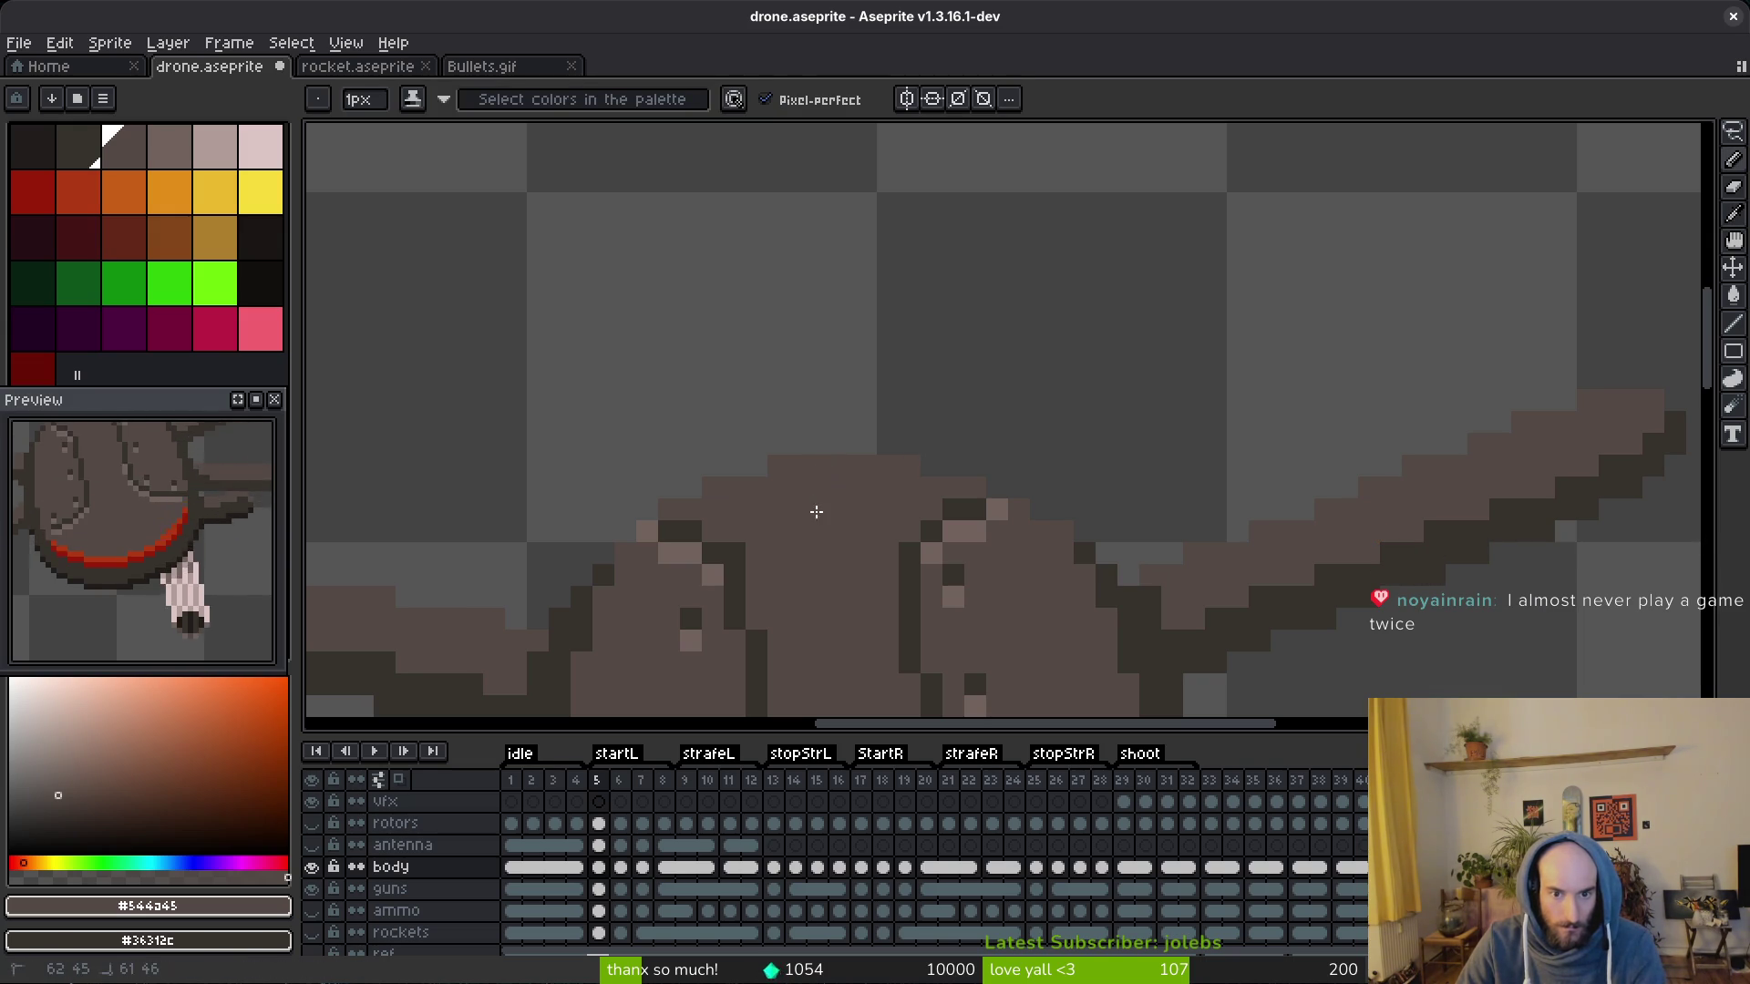
key(Right)
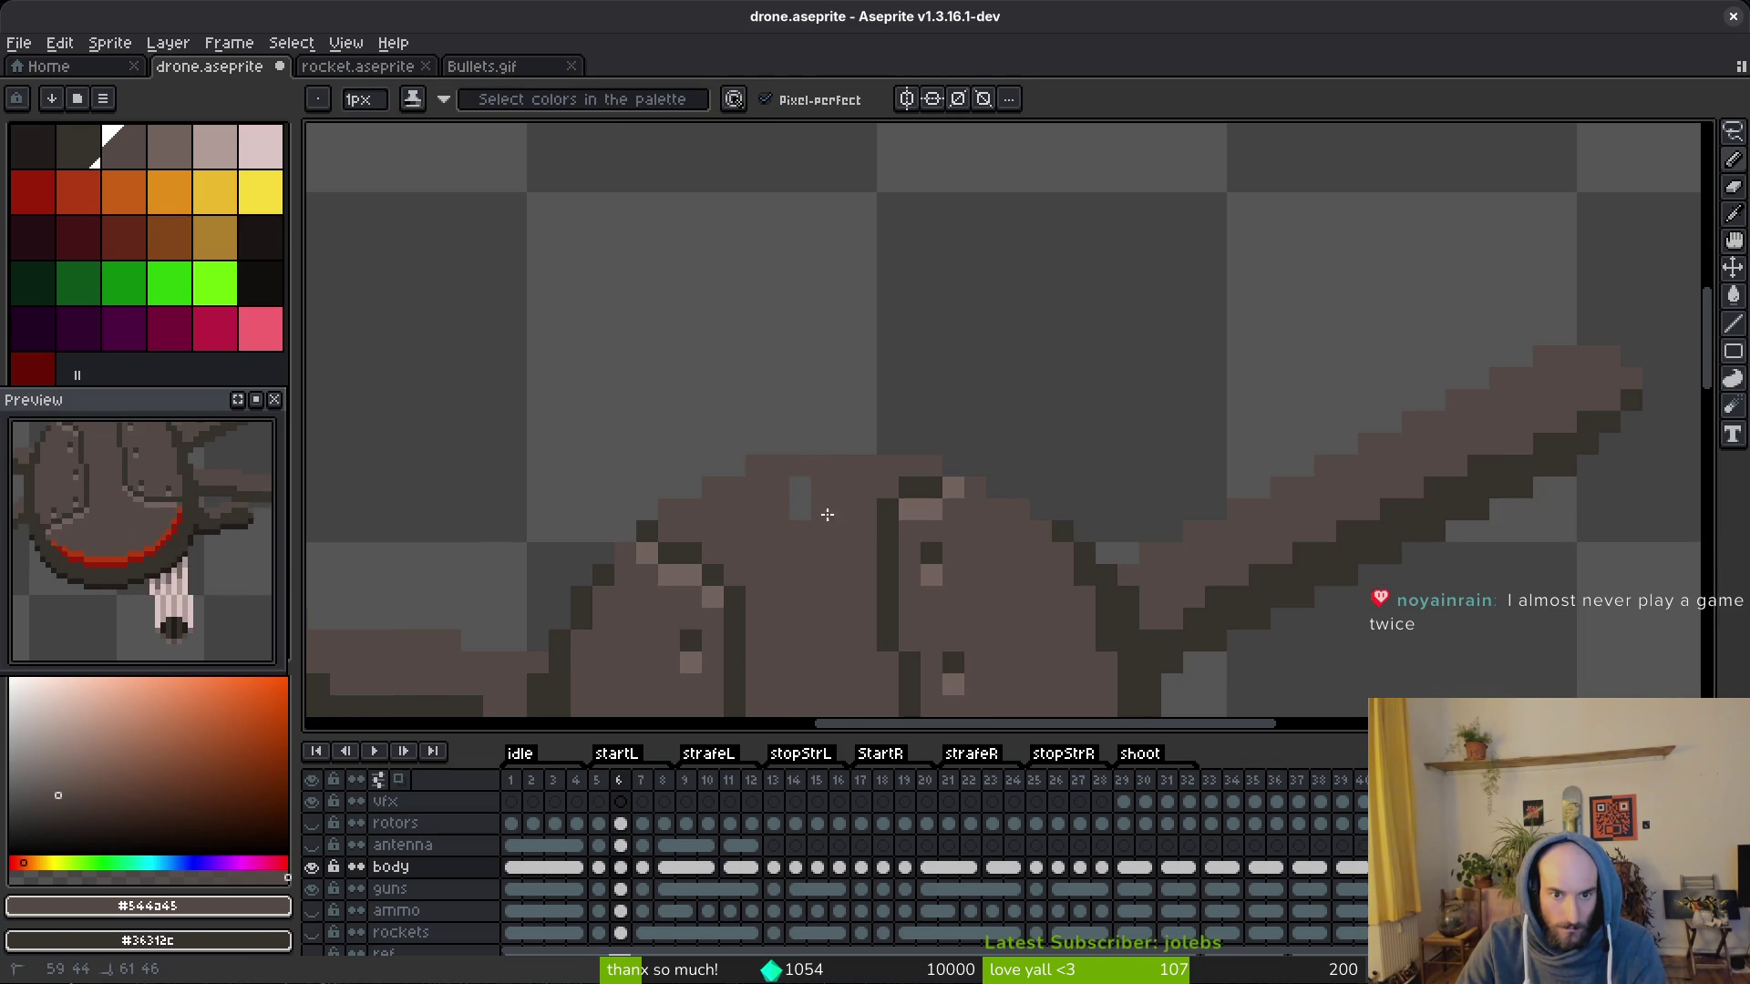
key(Right)
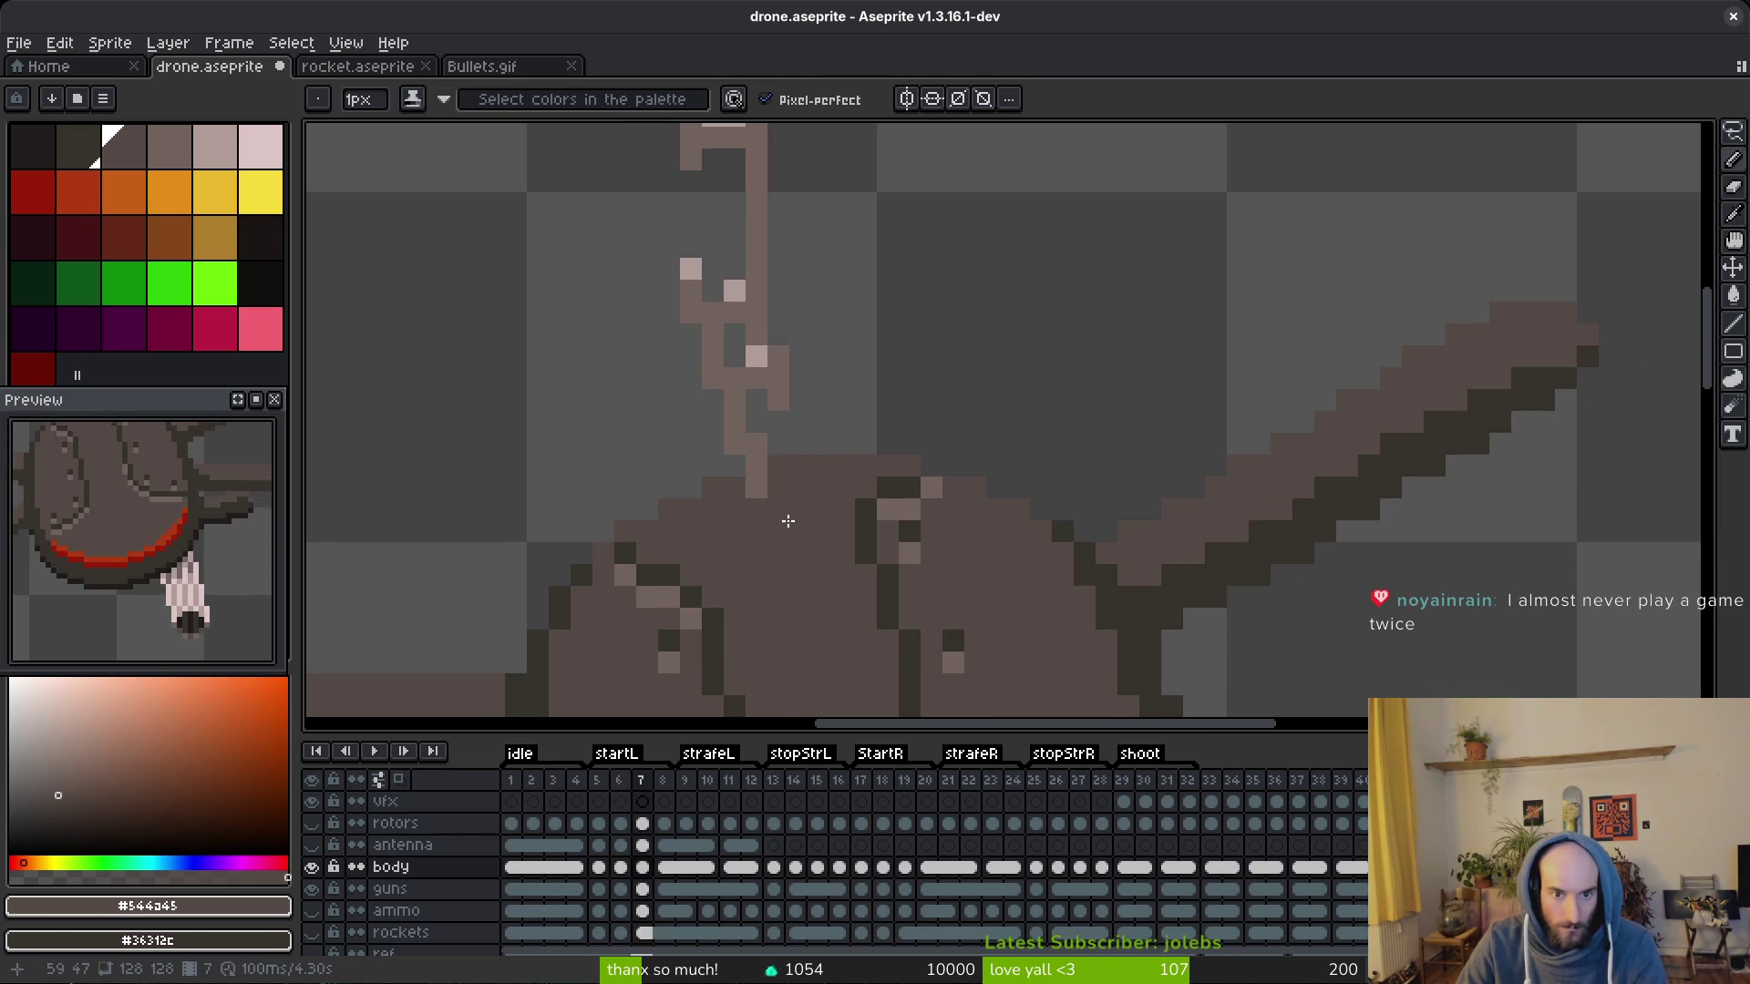
scroll(784, 563, down, 3)
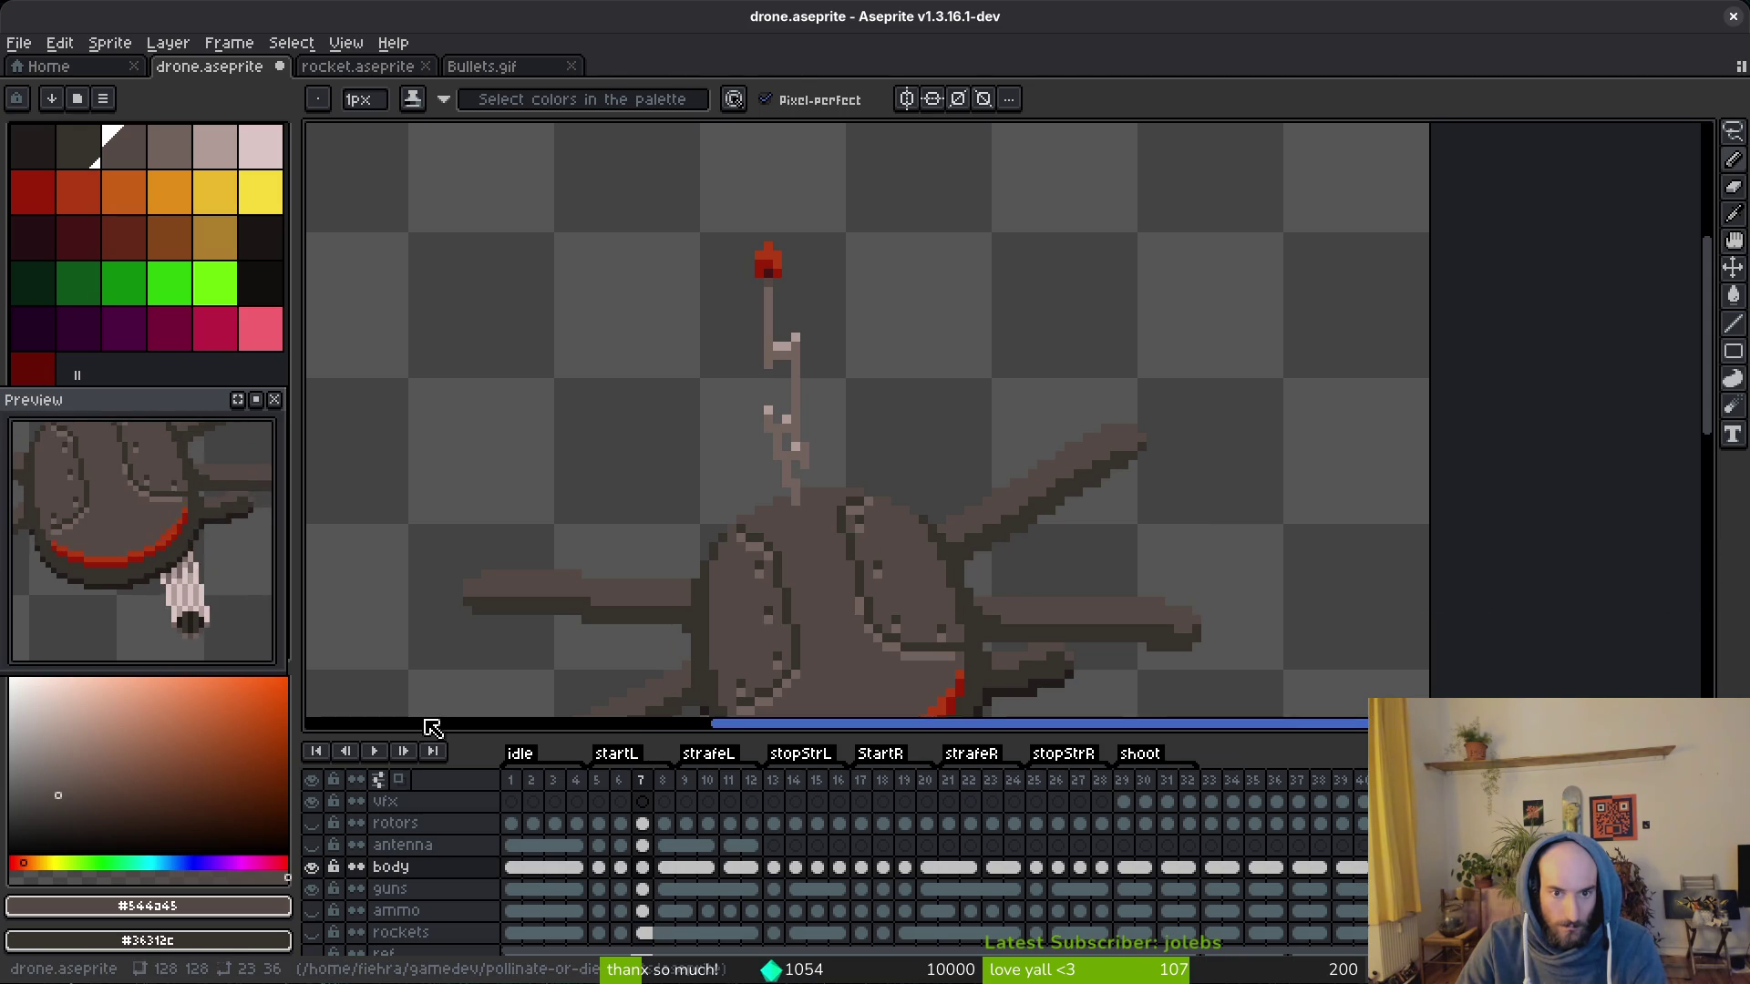
scroll(848, 260, up, 2)
scroll(847, 260, down, 2)
Step: Lasso and delete the leftover antenna pixels from the frame 7 body cel, then save drone.aseprite
key(shift+w)
mouse_move(822, 209)
mouse_down()
mouse_move(746, 428)
mouse_move(796, 500)
mouse_up()
drag(832, 336, 777, 400)
key(Delete)
key(ctrl+d)
scroll(888, 389, up, 2)
scroll(888, 389, down, 2)
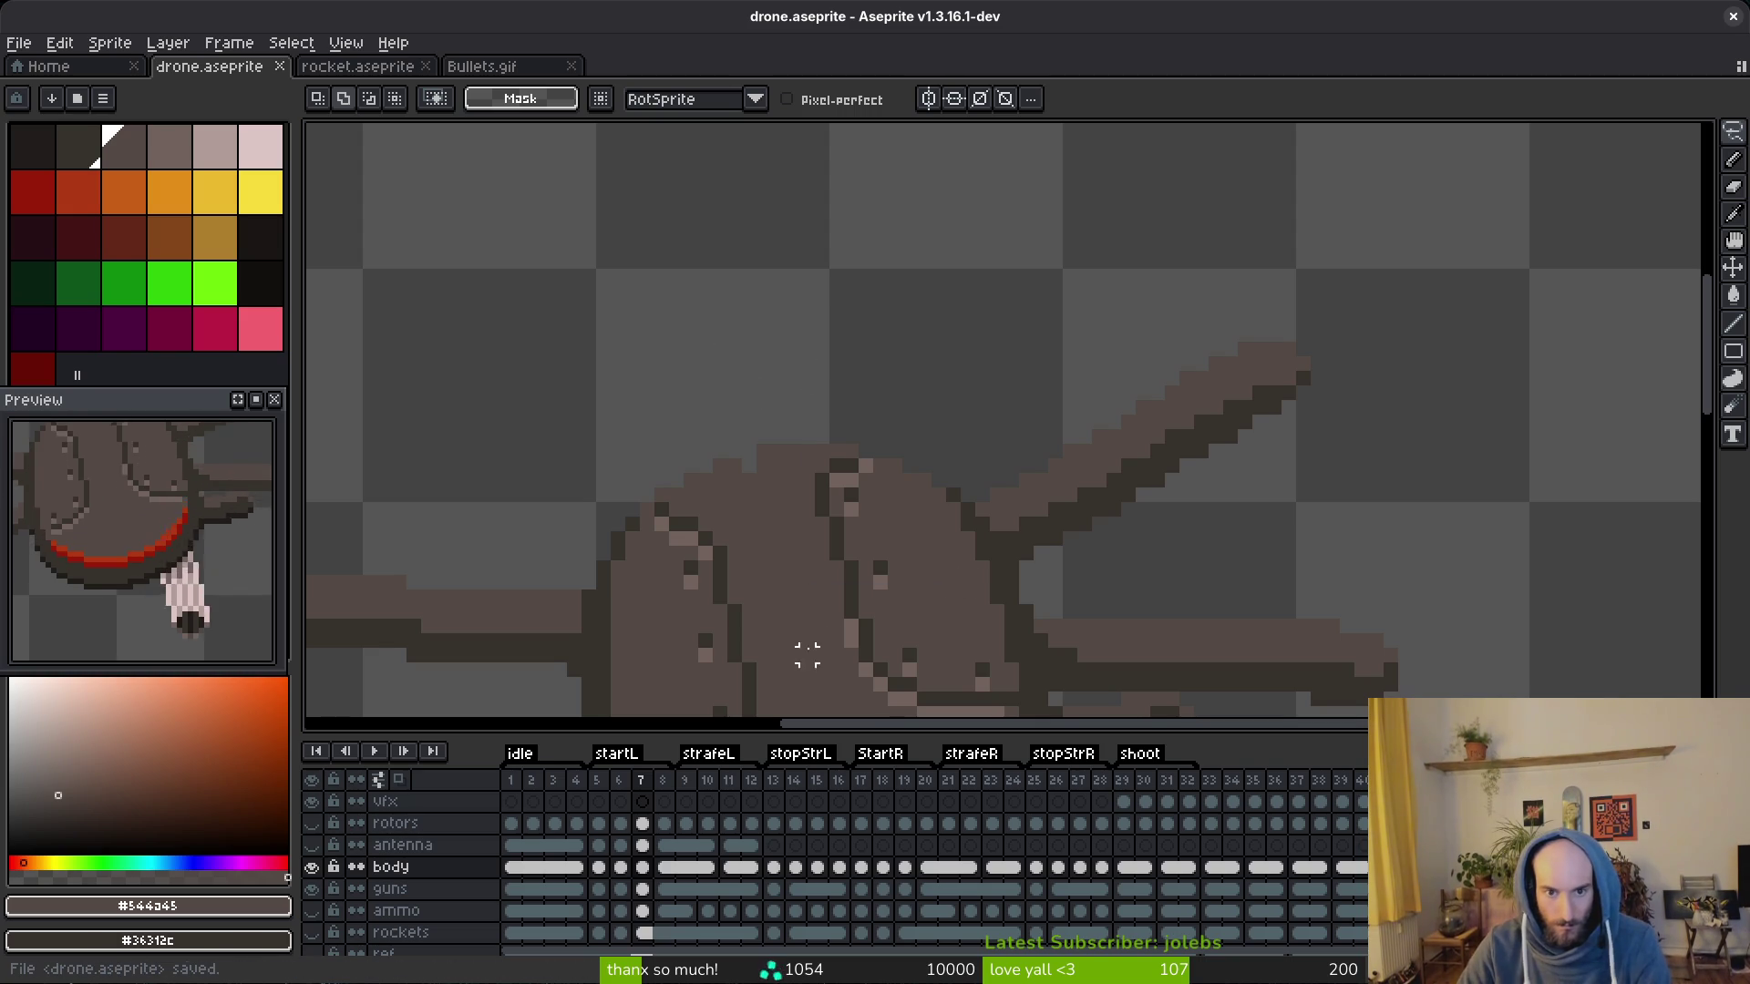
scroll(762, 393, up, 2)
scroll(726, 396, up, 2)
key(b)
scroll(726, 396, down, 4)
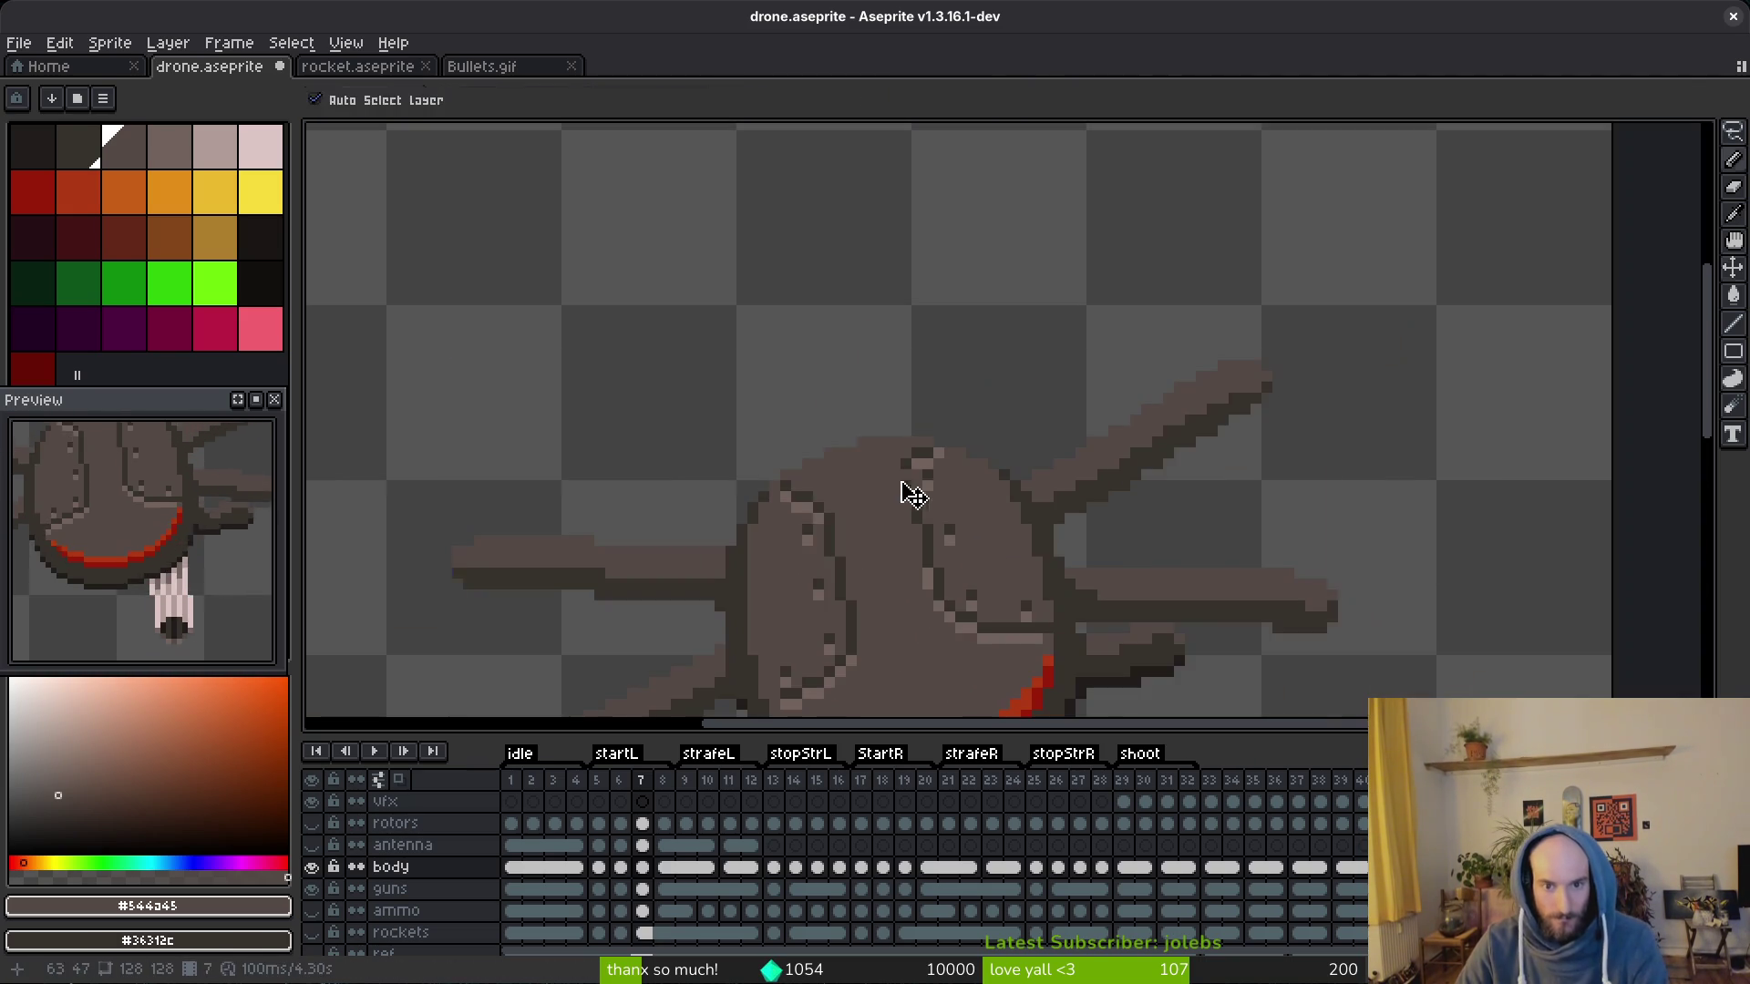
key(ctrl+s)
scroll(861, 500, up, 2)
scroll(860, 501, up, 2)
scroll(859, 500, down, 3)
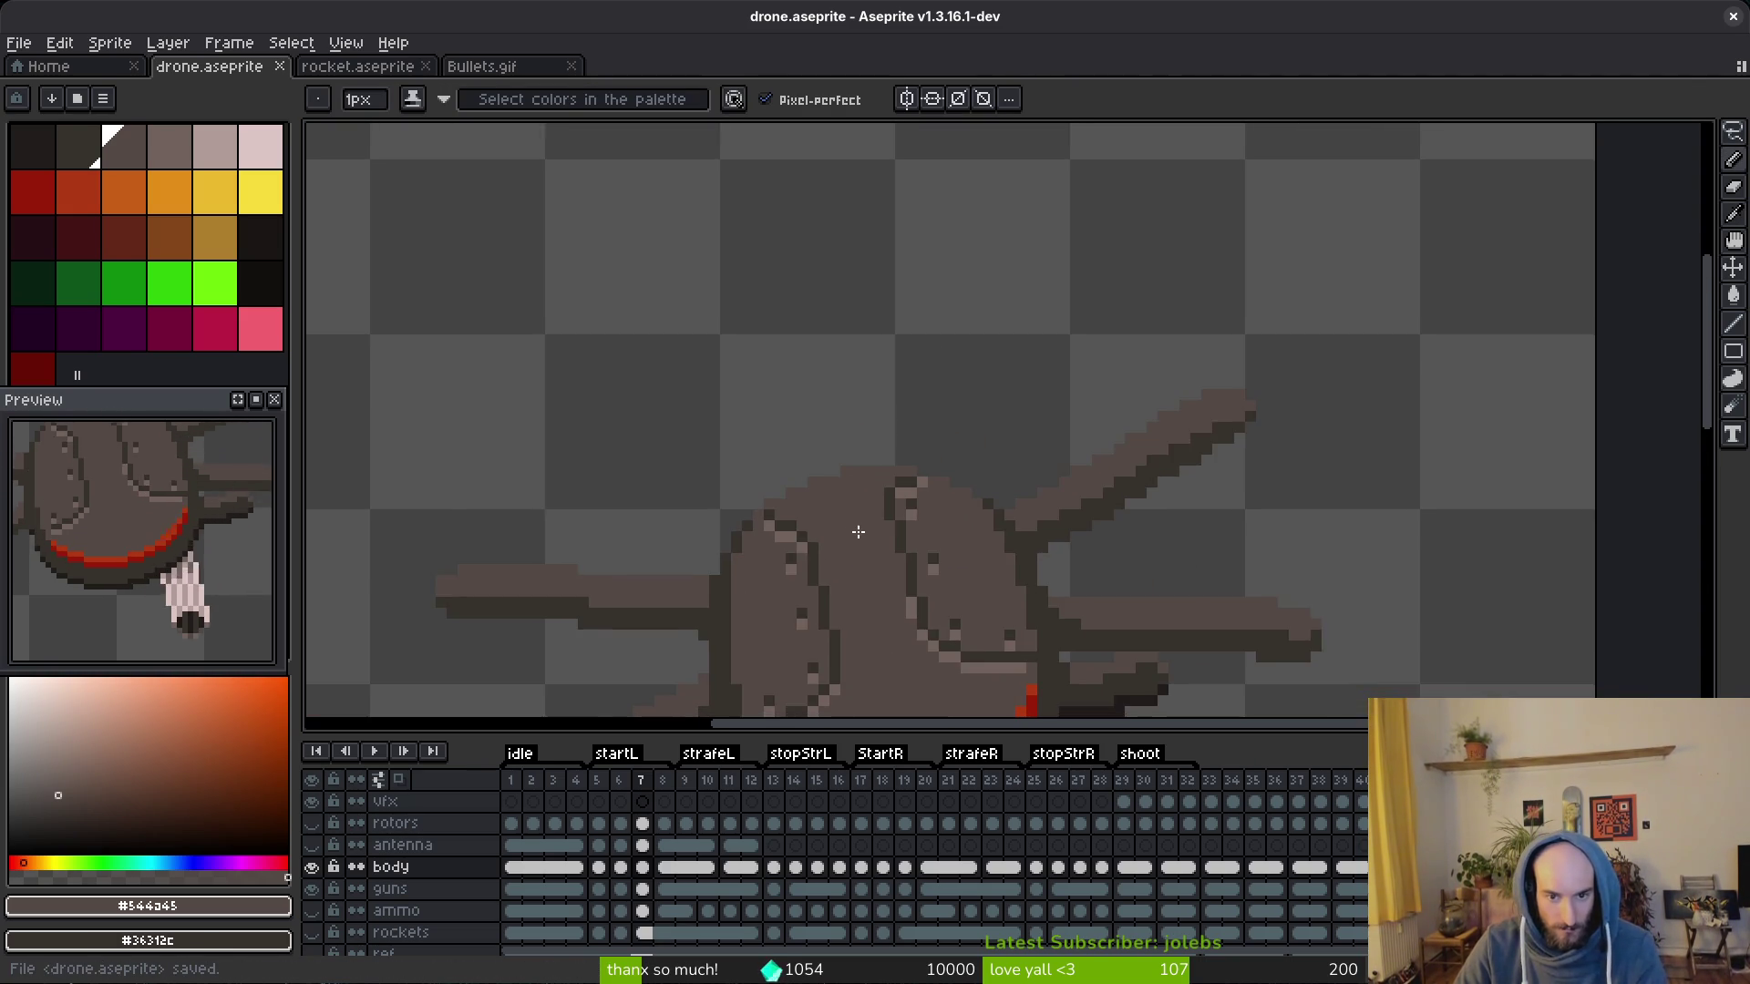
scroll(860, 500, down, 1)
Step: Save again and flip between frames 7–9 to inspect the body cels
key(alt)
key(Right)
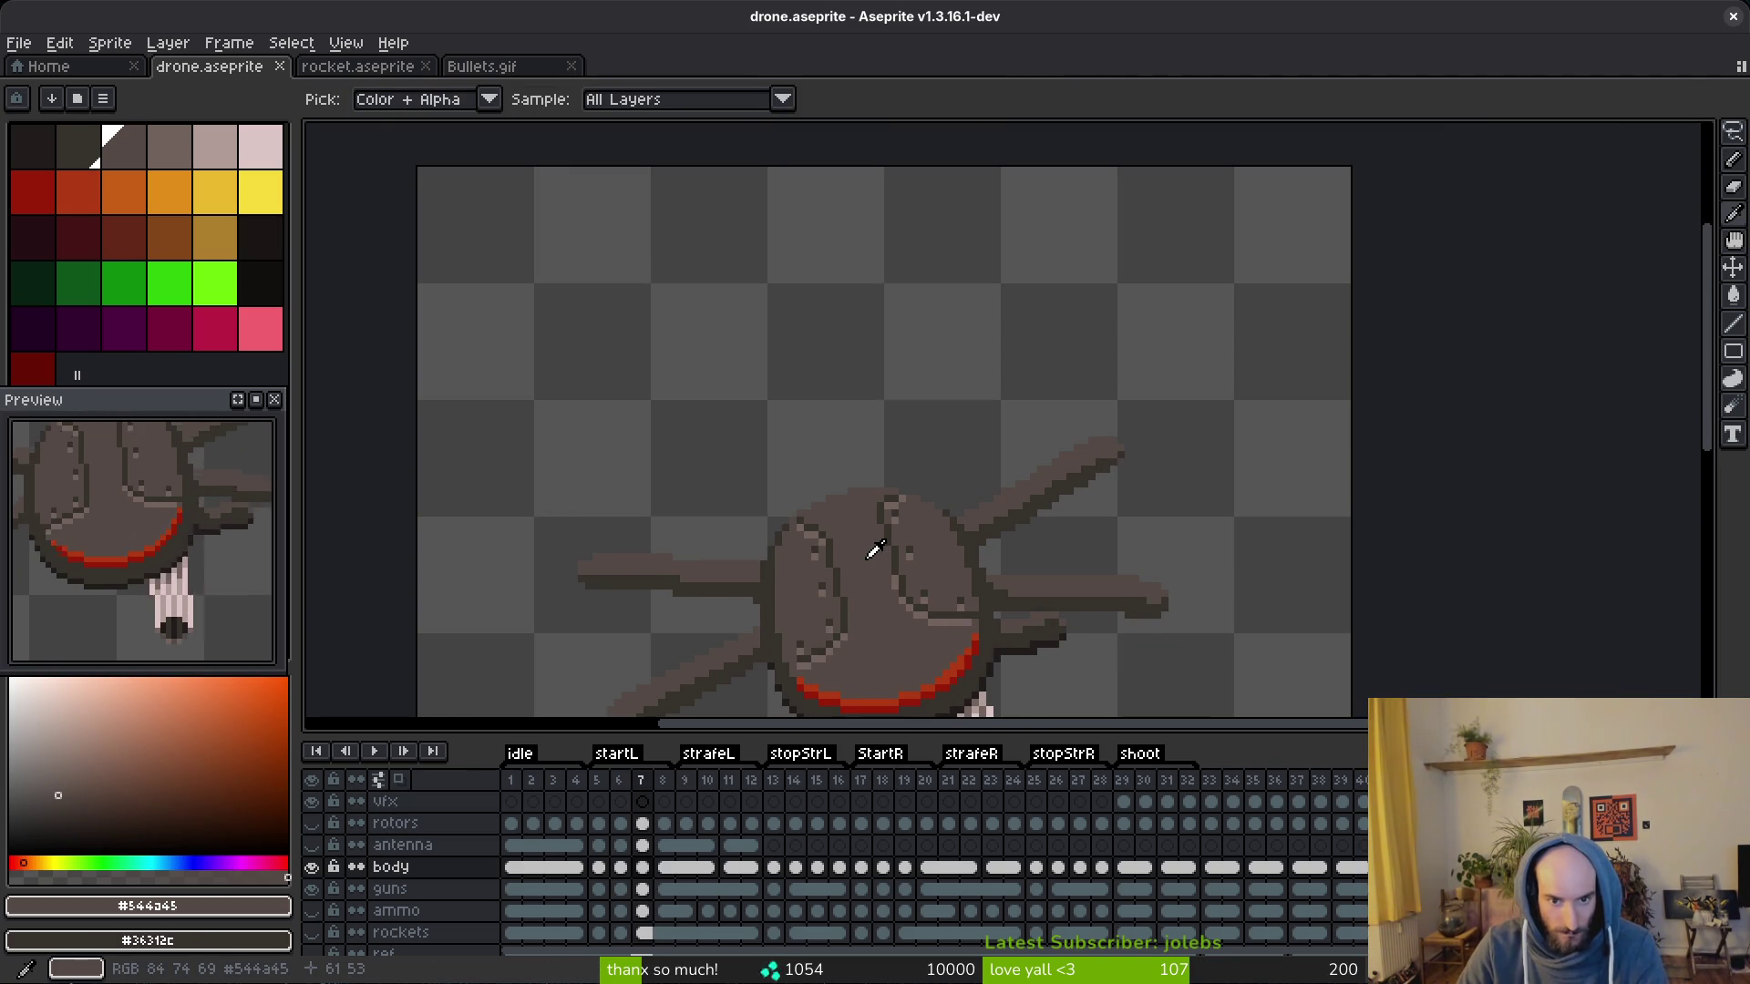
key(ctrl+s)
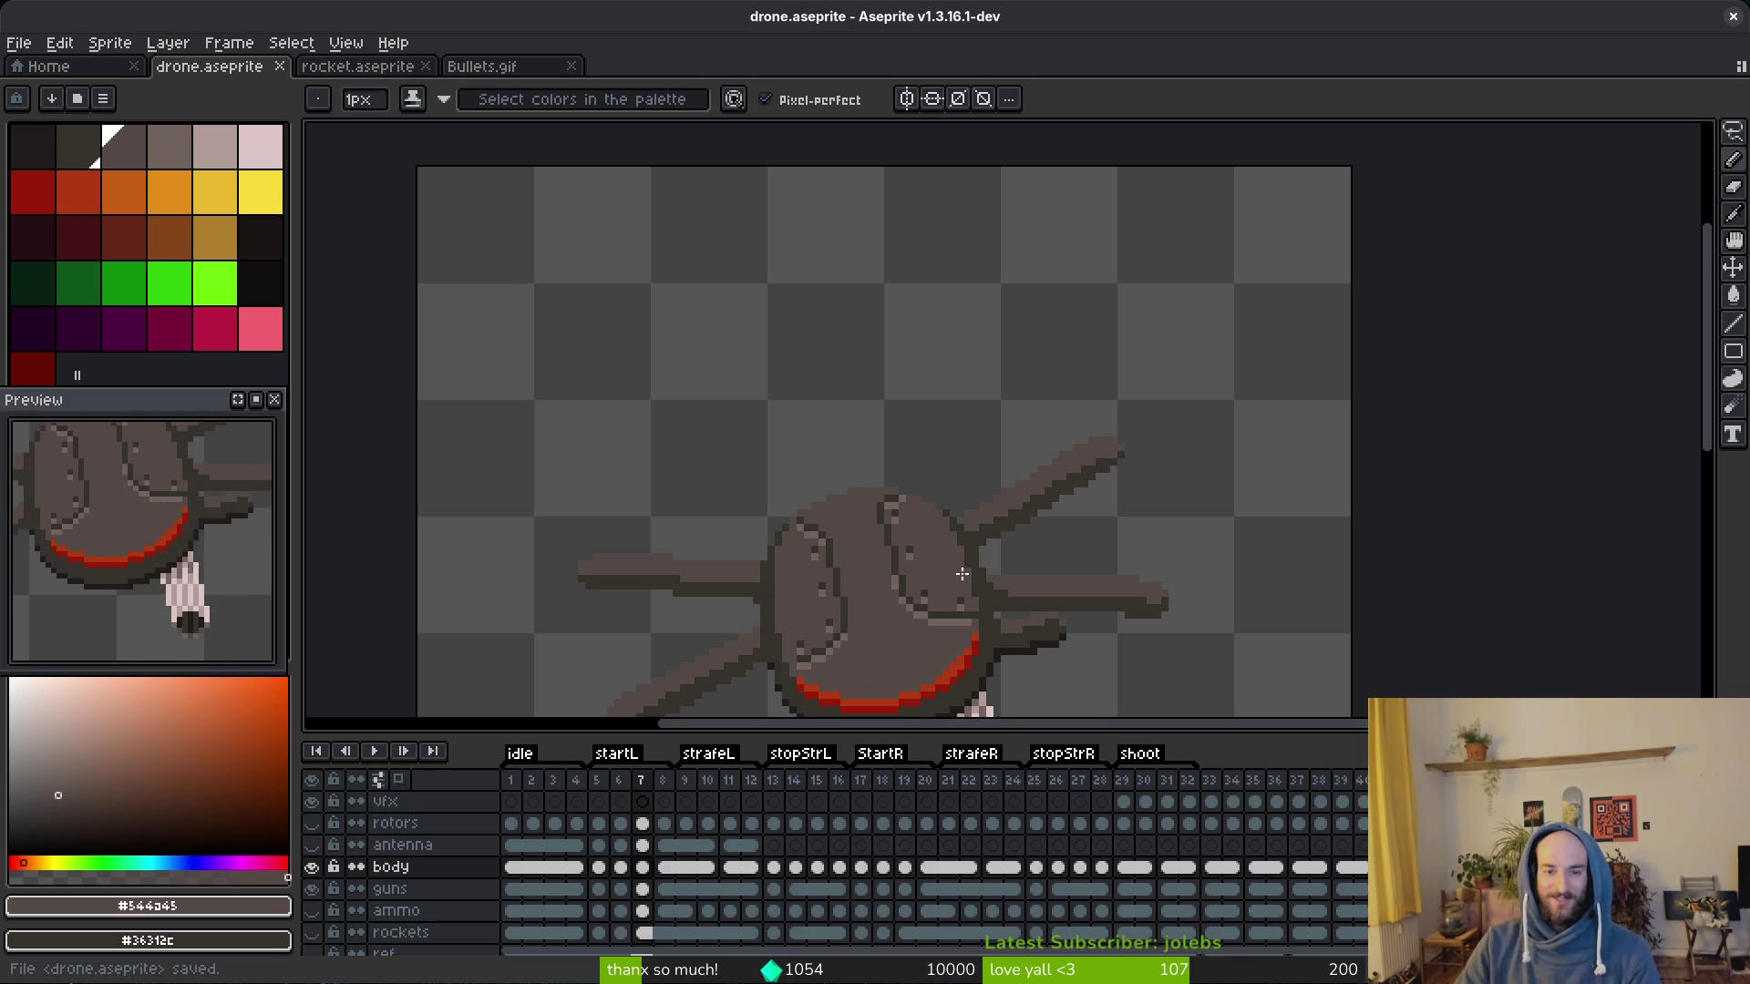
scroll(963, 576, up, 3)
scroll(1007, 587, up, 2)
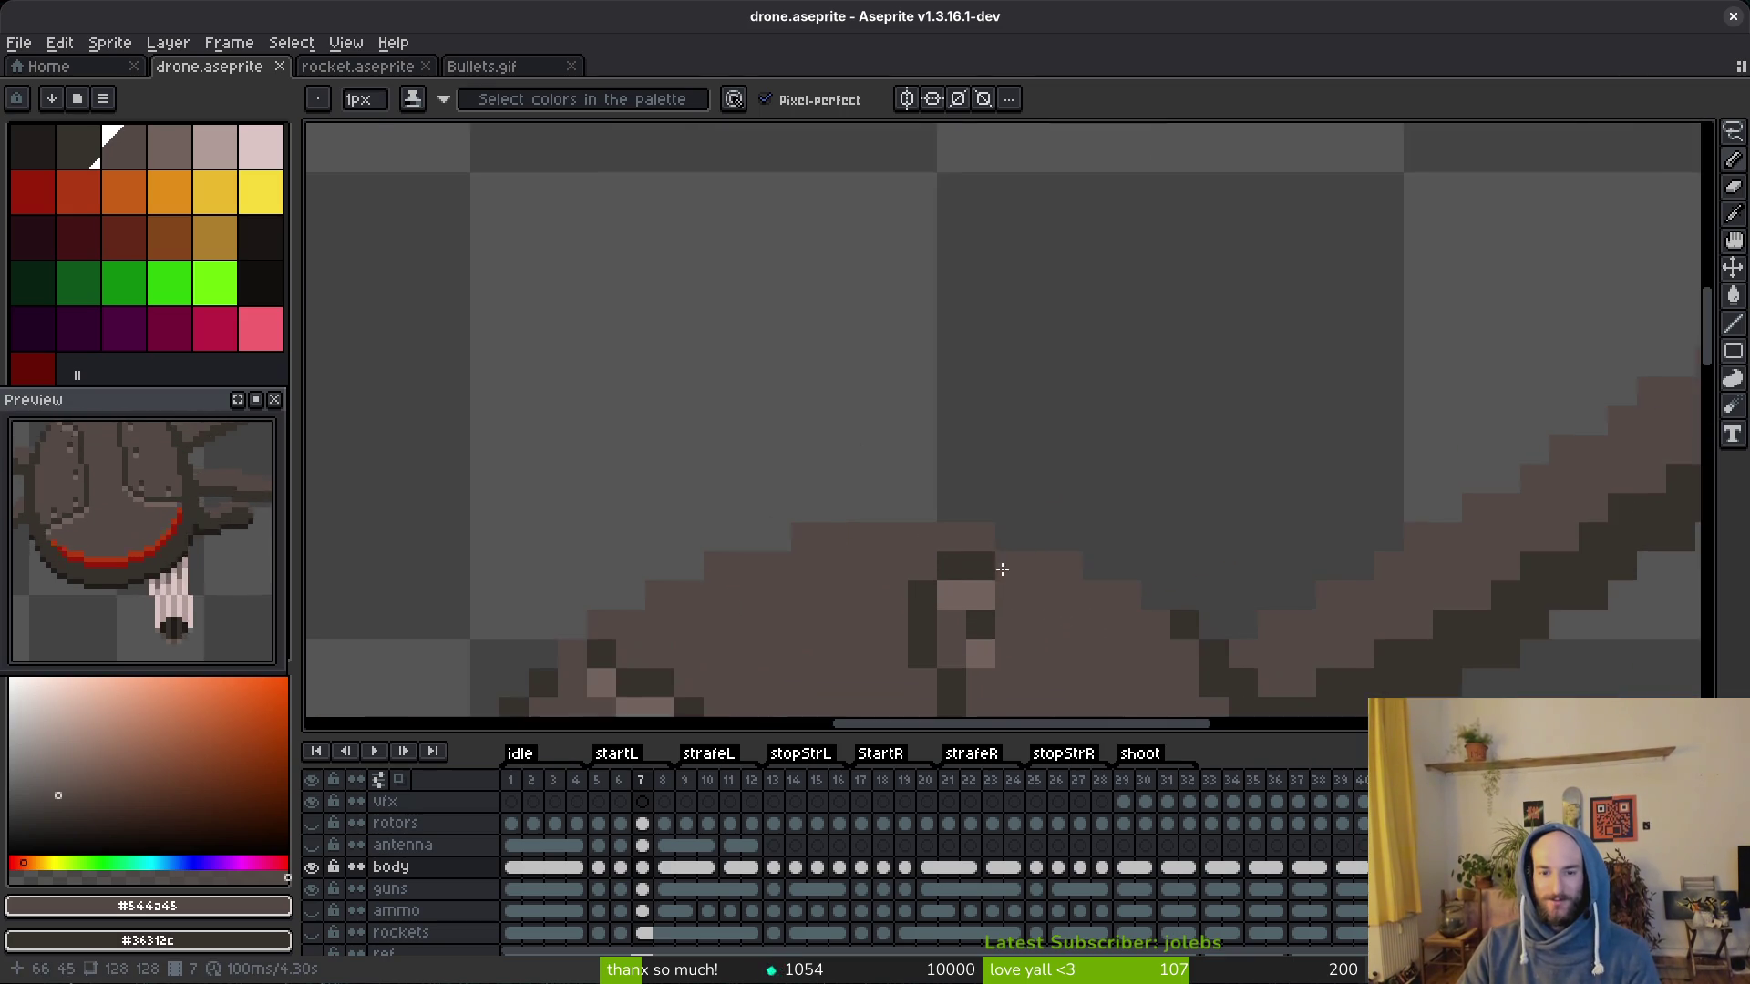
scroll(1008, 587, down, 4)
scroll(985, 547, down, 2)
key(alt)
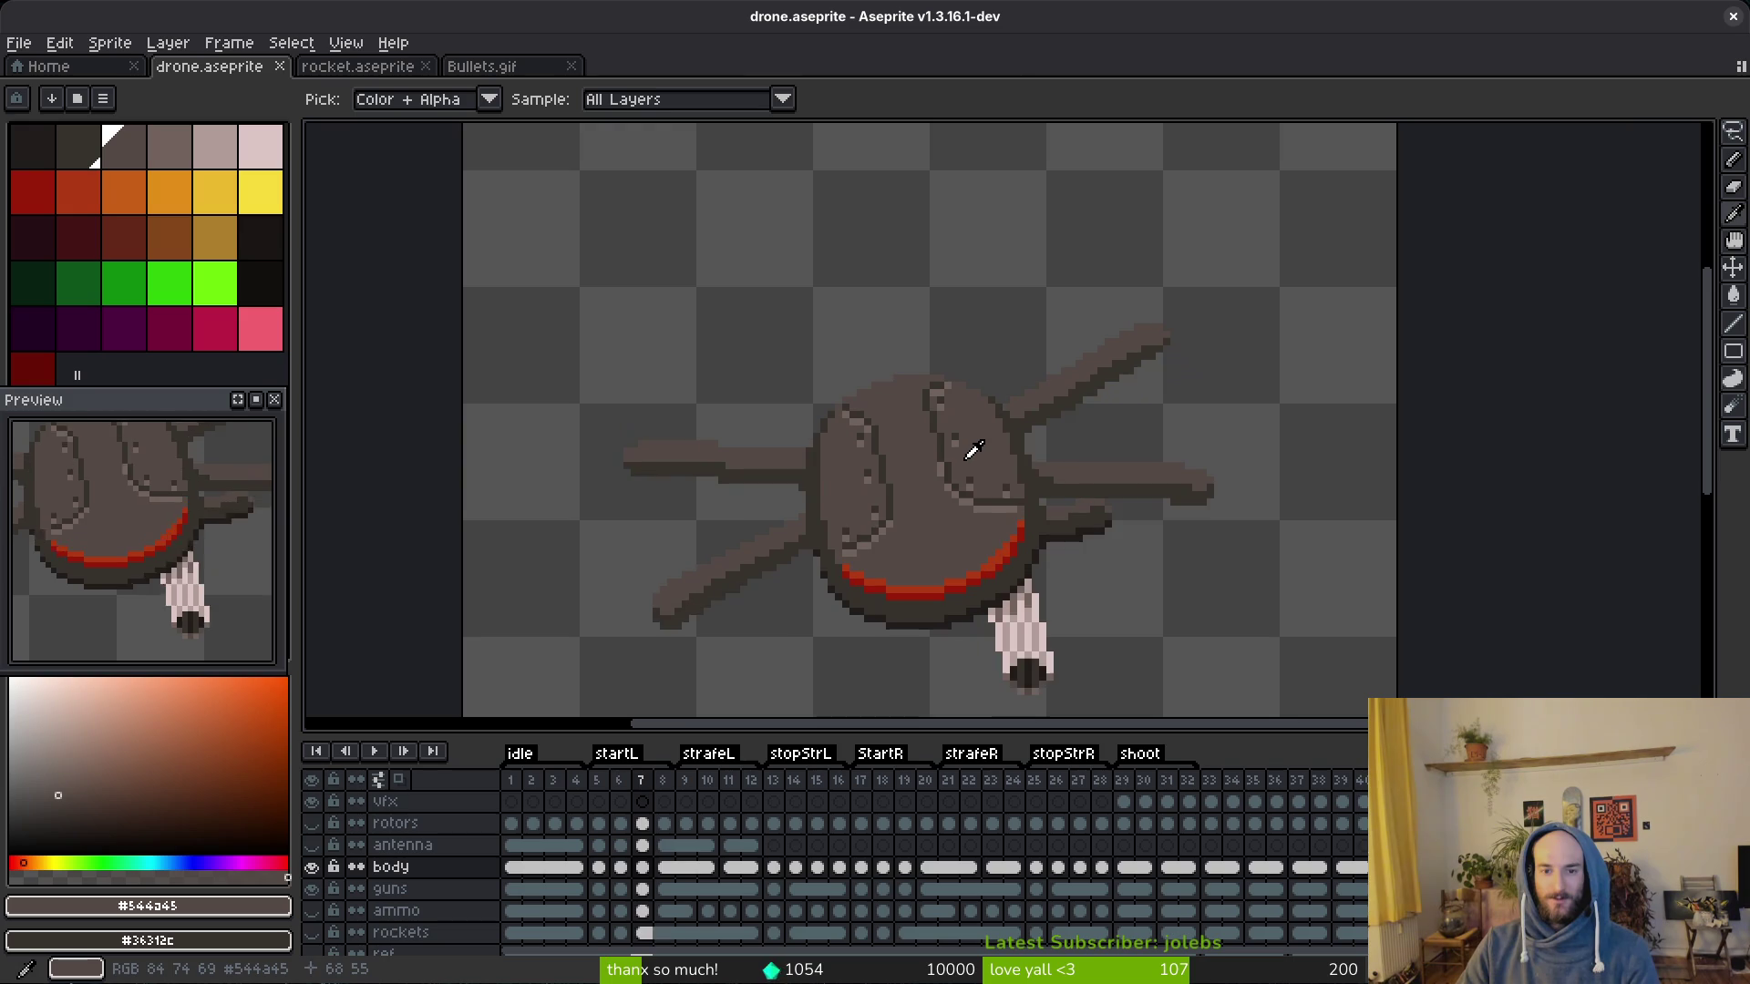
key(Right)
scroll(958, 438, up, 5)
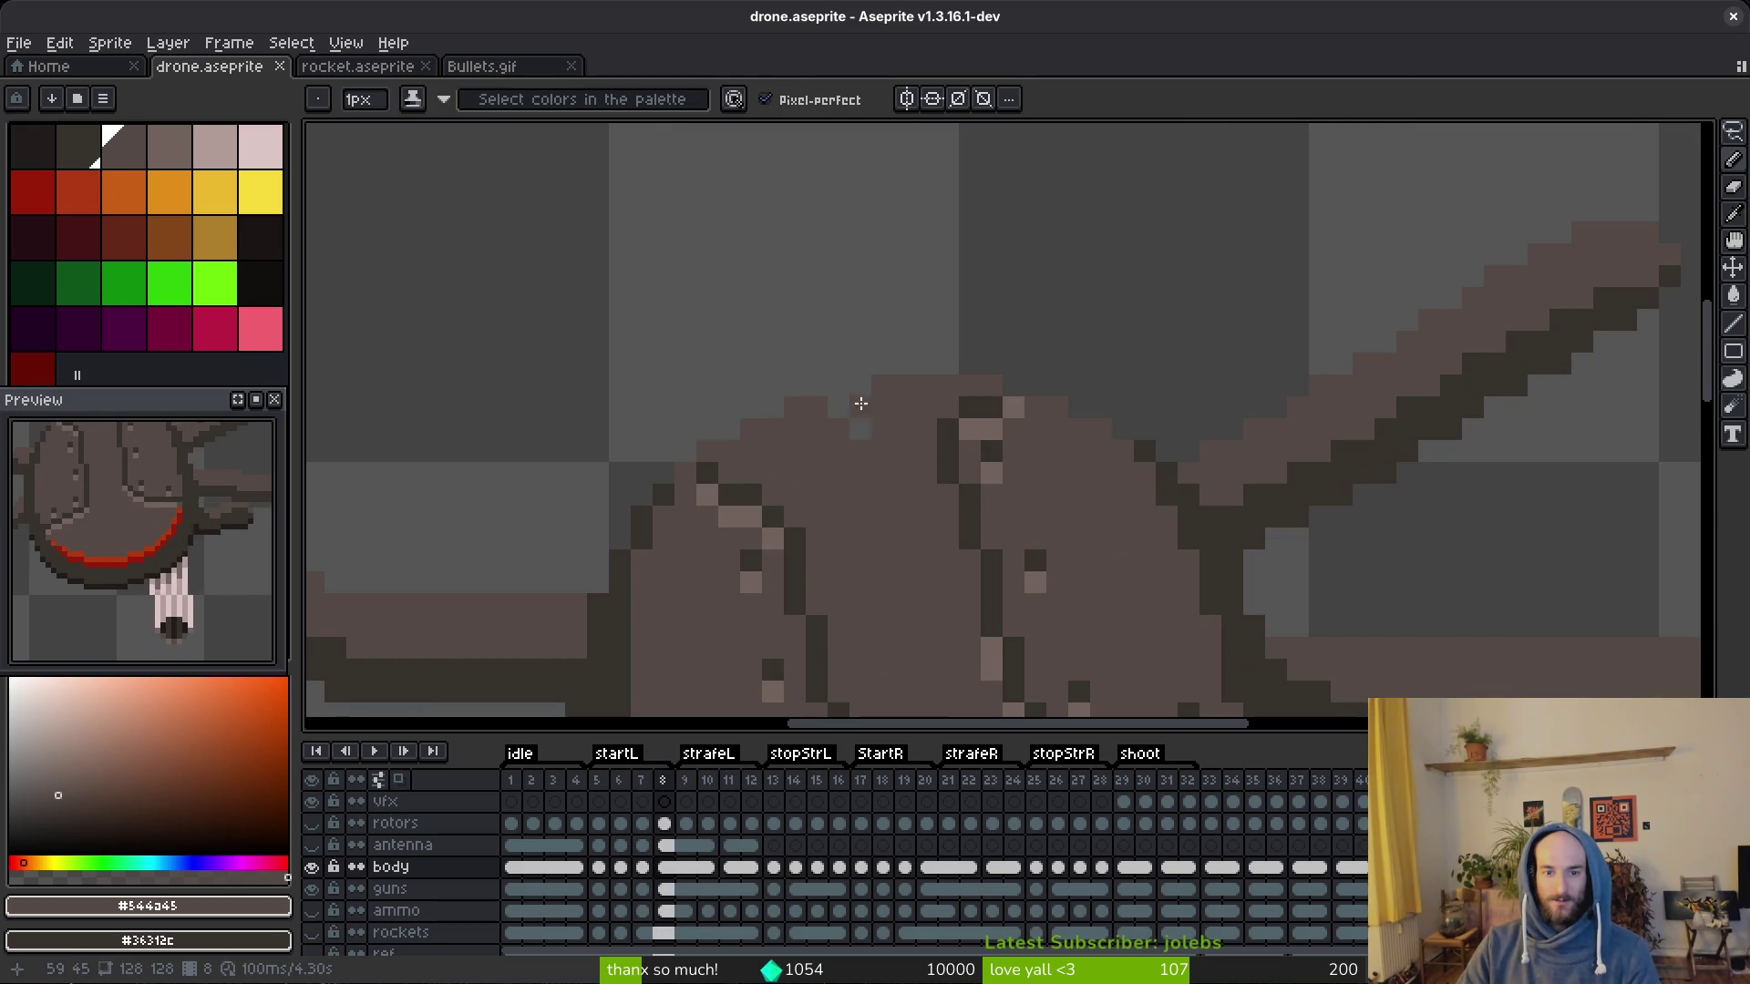
key(Right)
scroll(855, 436, down, 4)
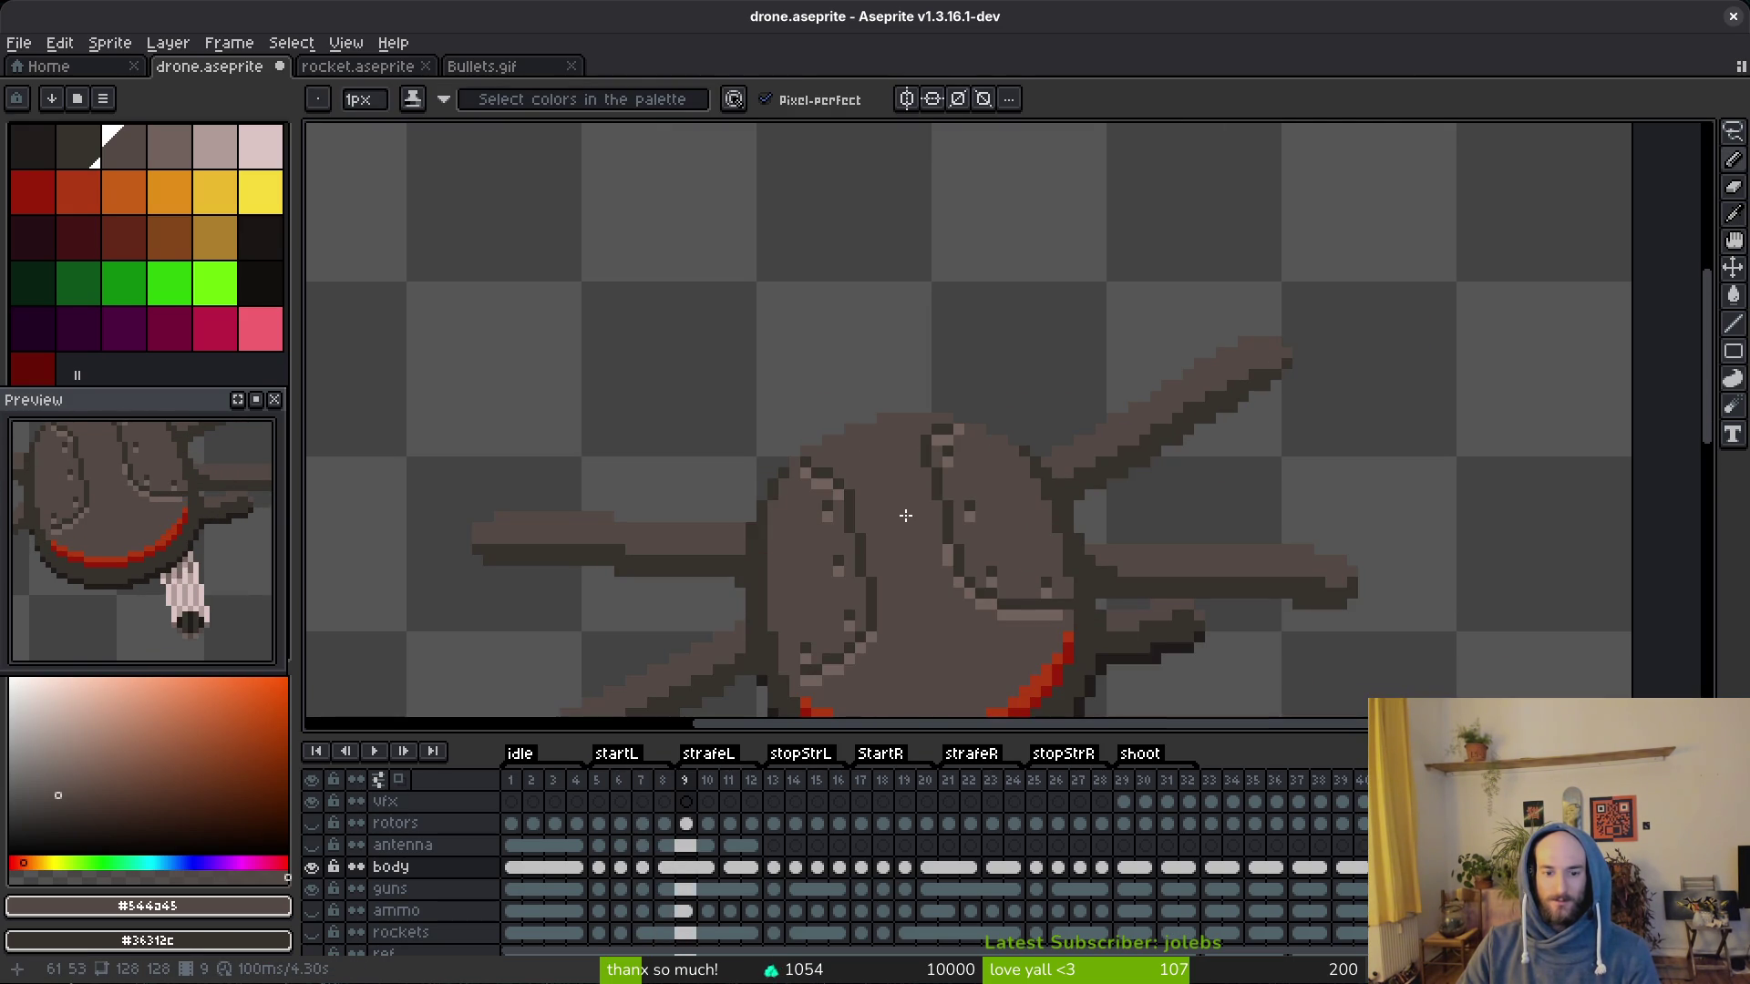
key(Left)
scroll(911, 509, down, 4)
key(Left)
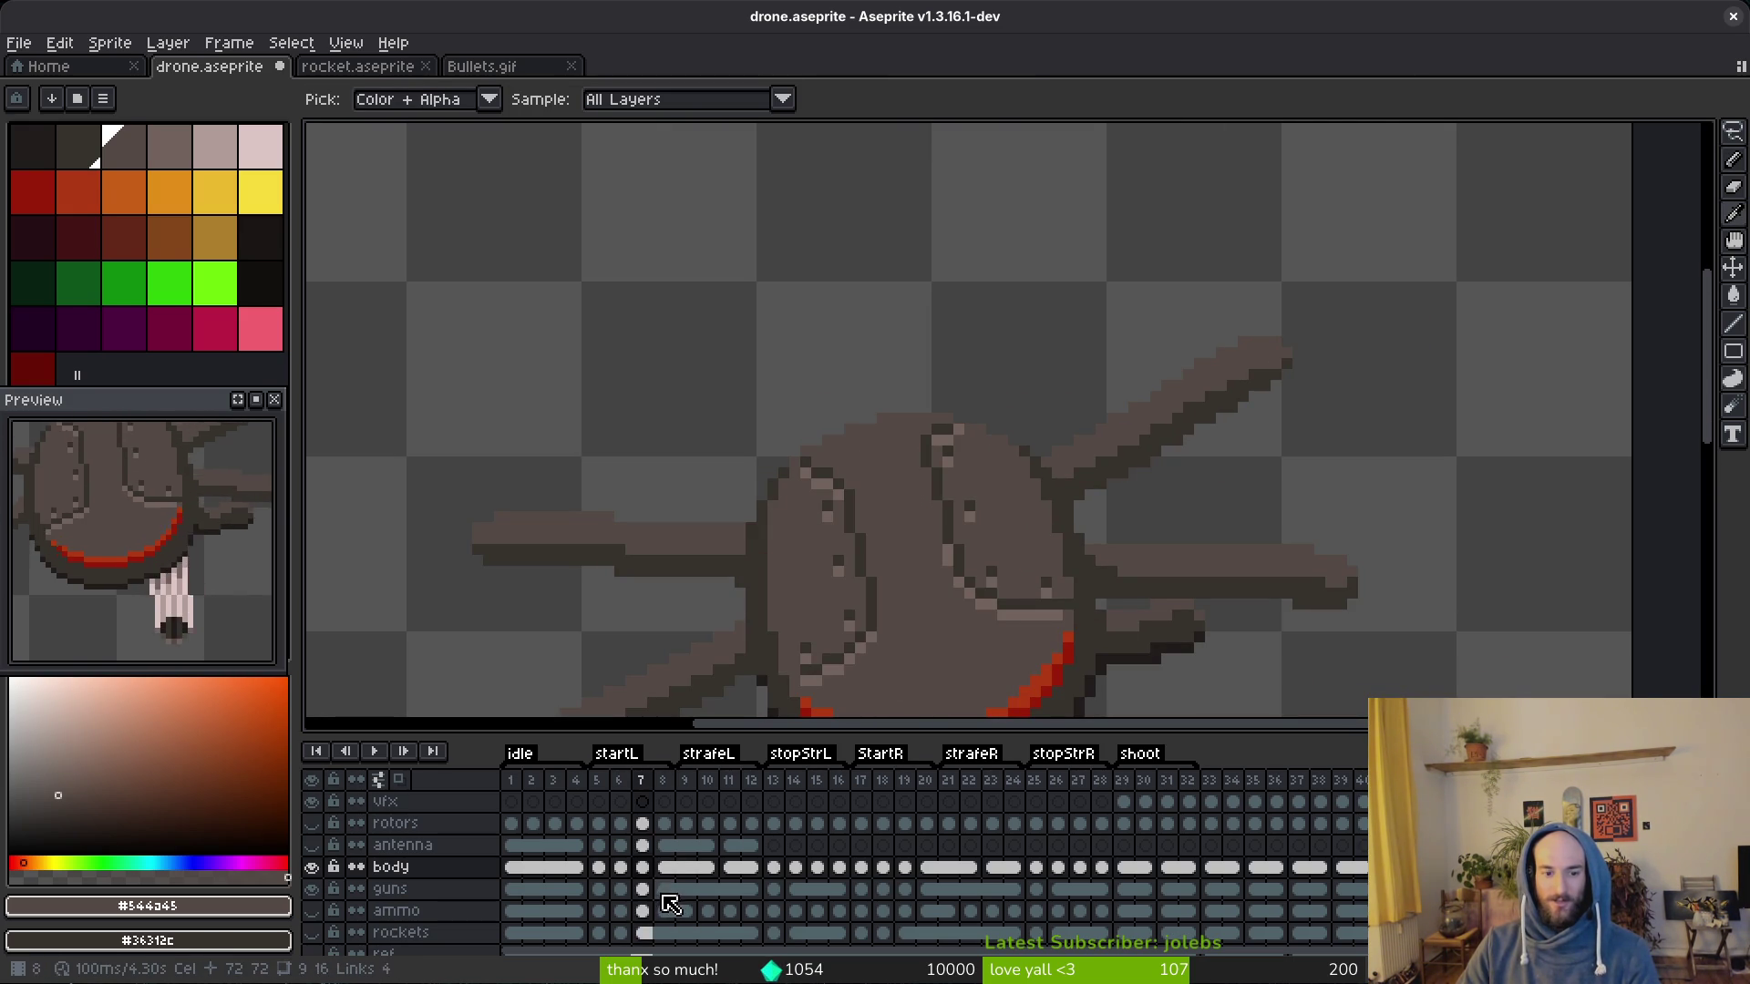
scroll(912, 510, up, 4)
Step: Link the body cels across frames 7–9, then across the full 7–12 strafe range
drag(643, 870, 705, 870)
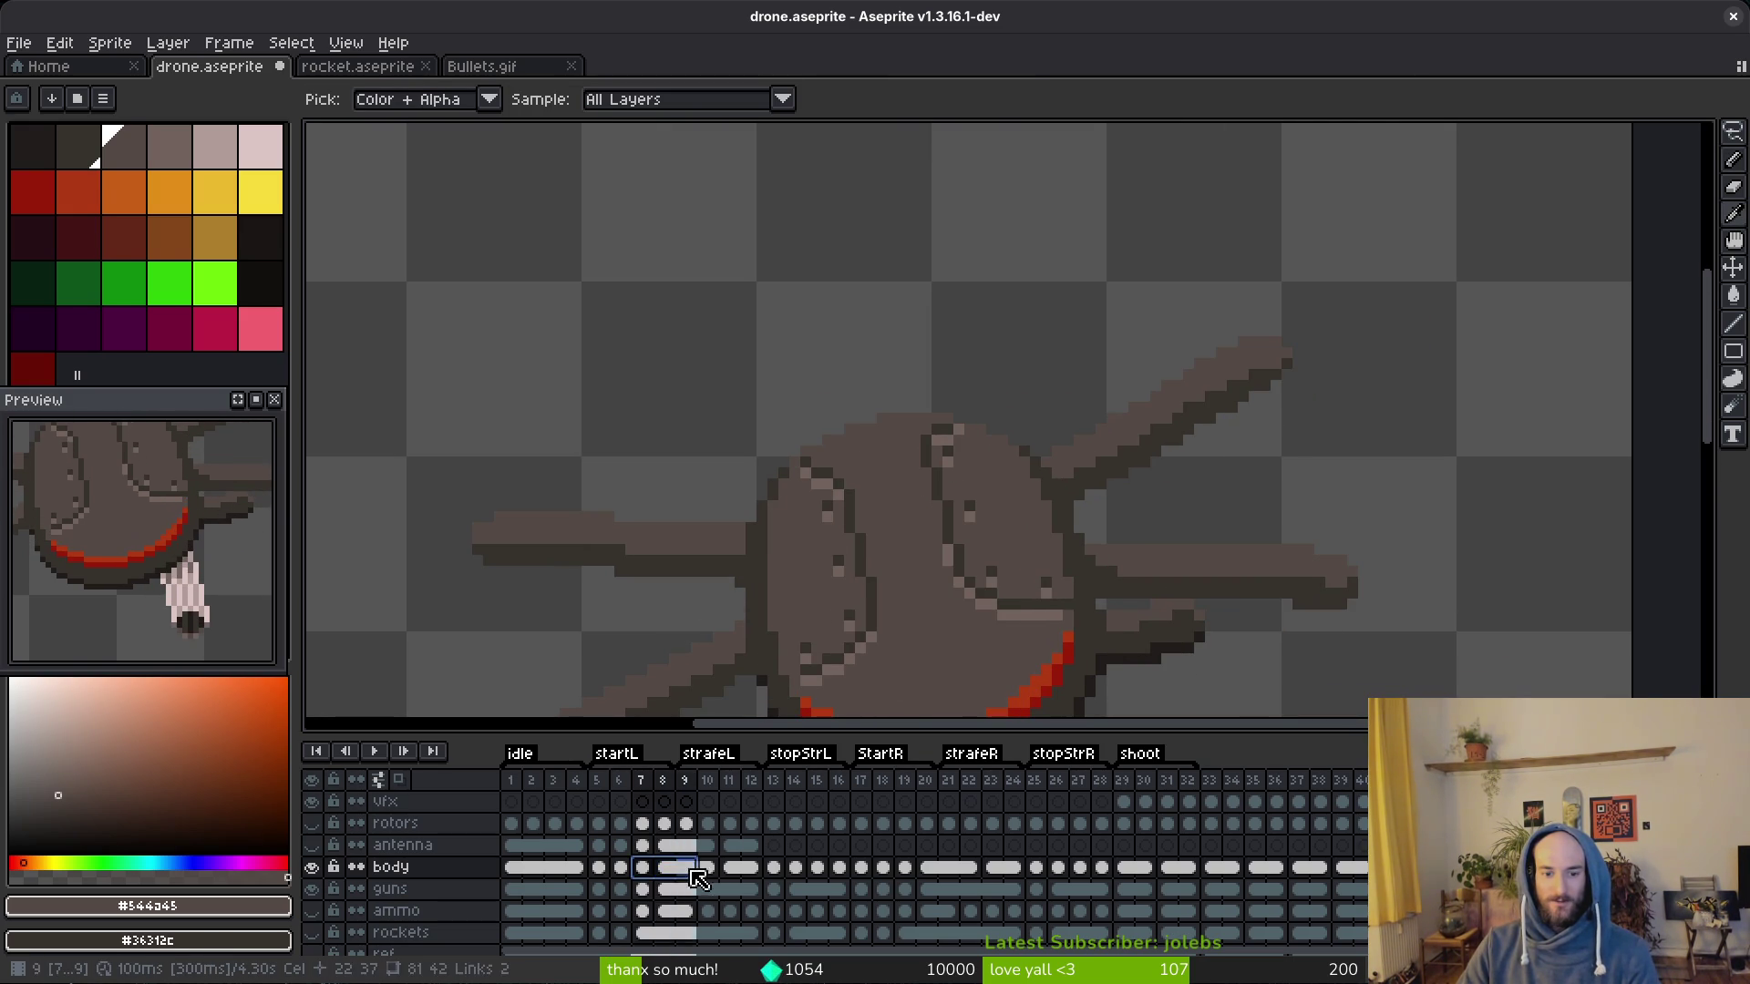
right_click(671, 875)
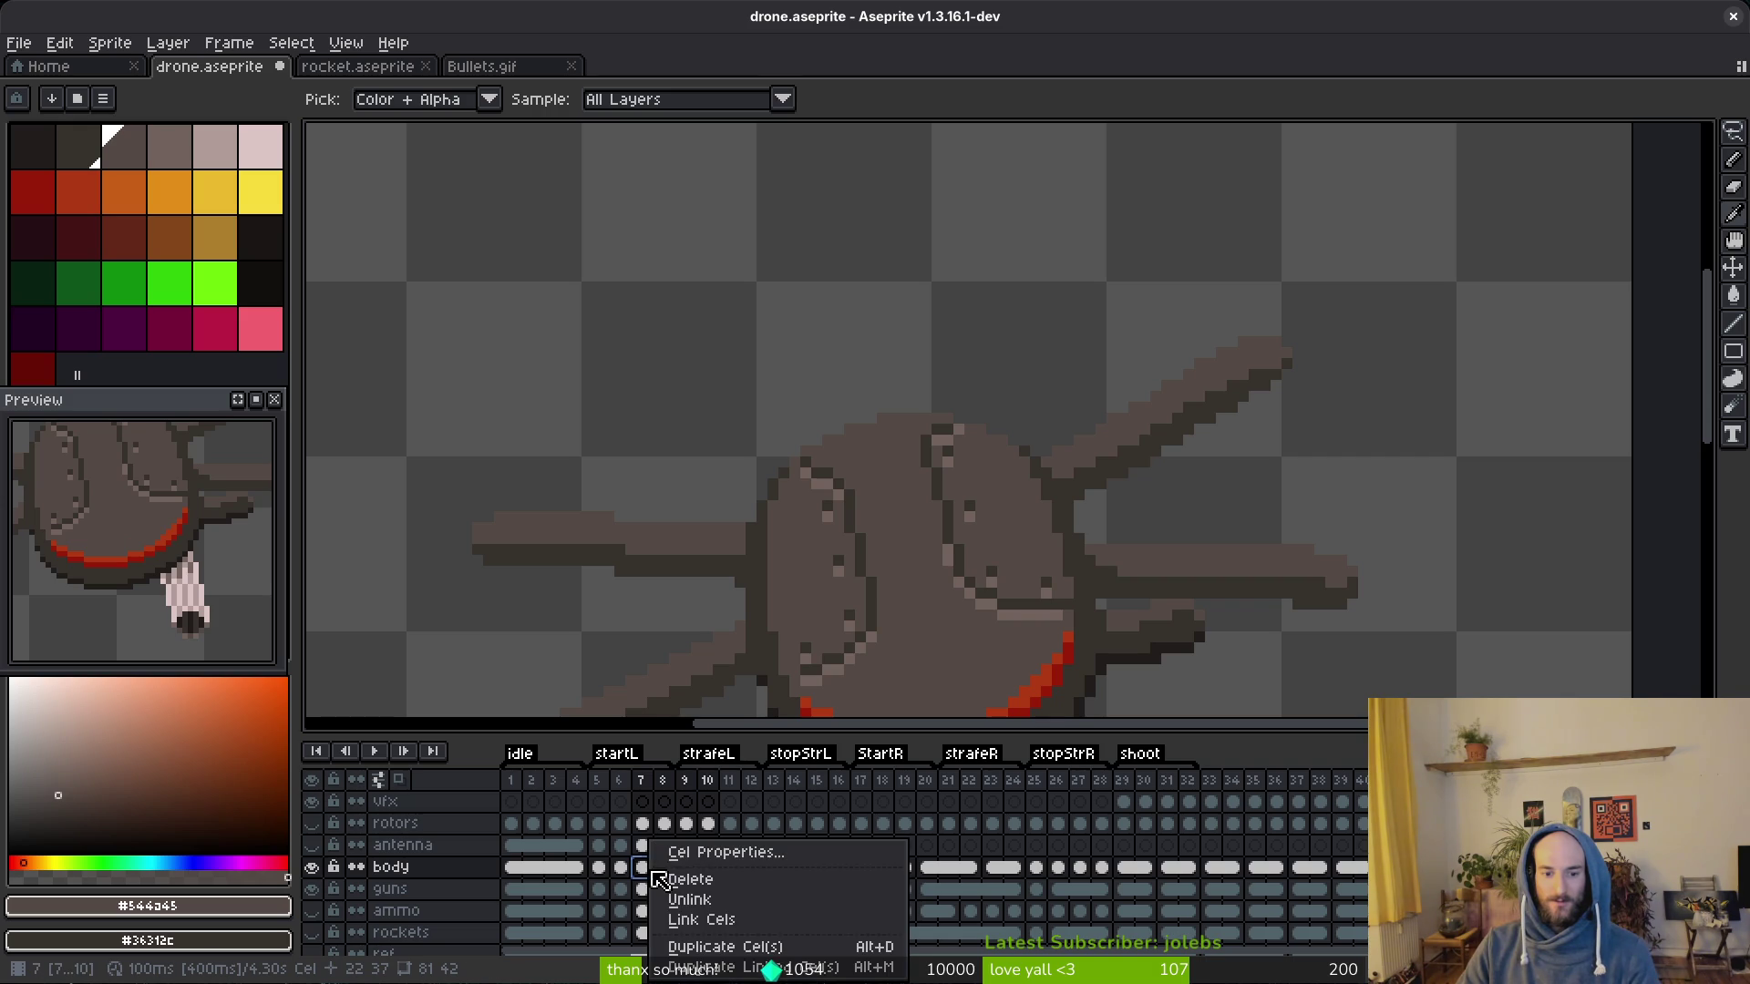
click(740, 925)
click(731, 866)
key(b)
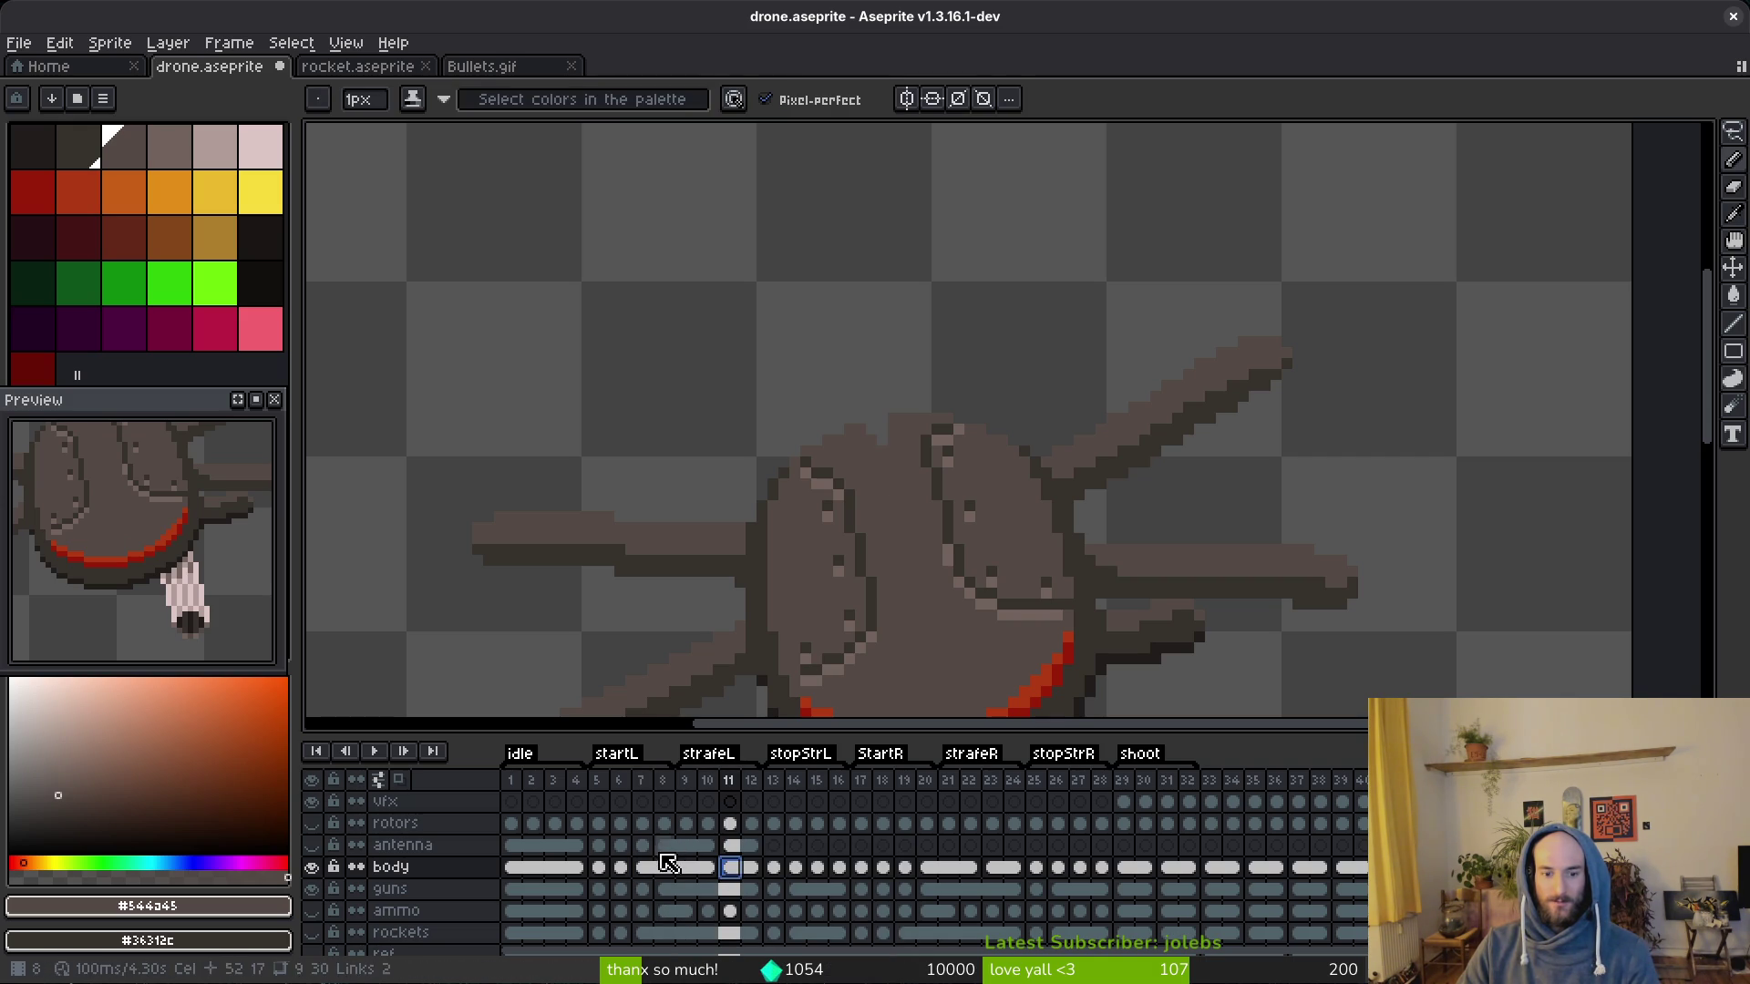
drag(643, 869, 749, 869)
right_click(657, 845)
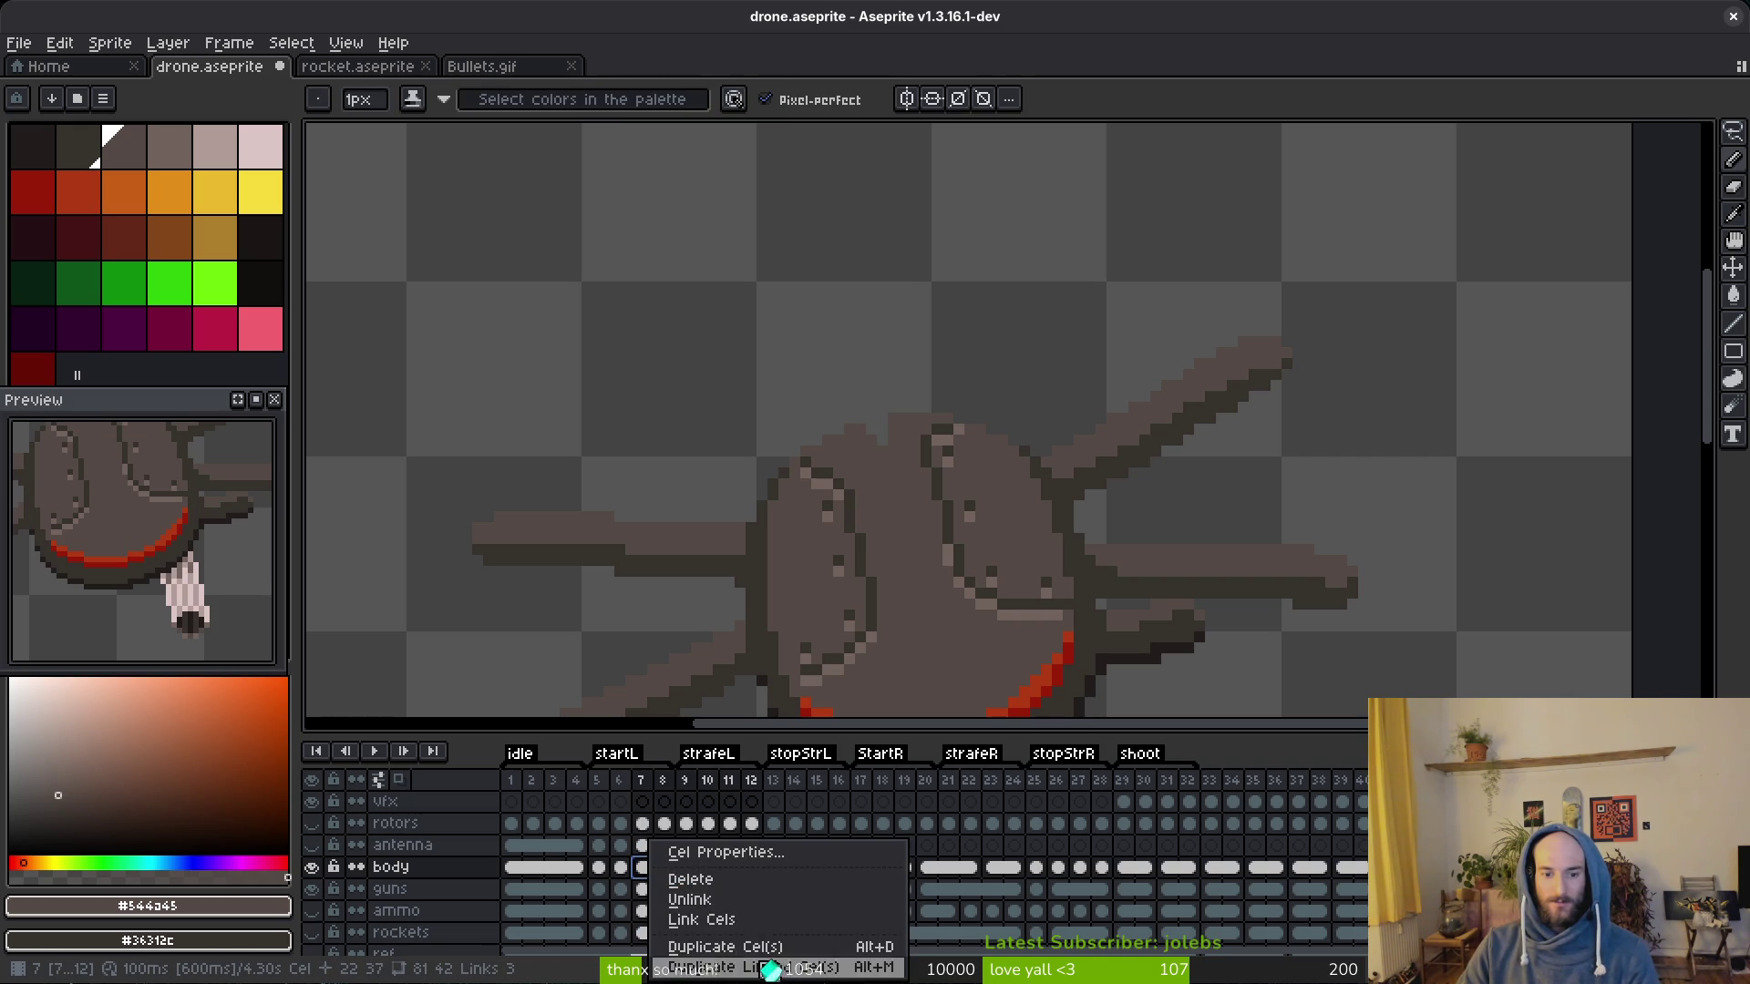
click(704, 919)
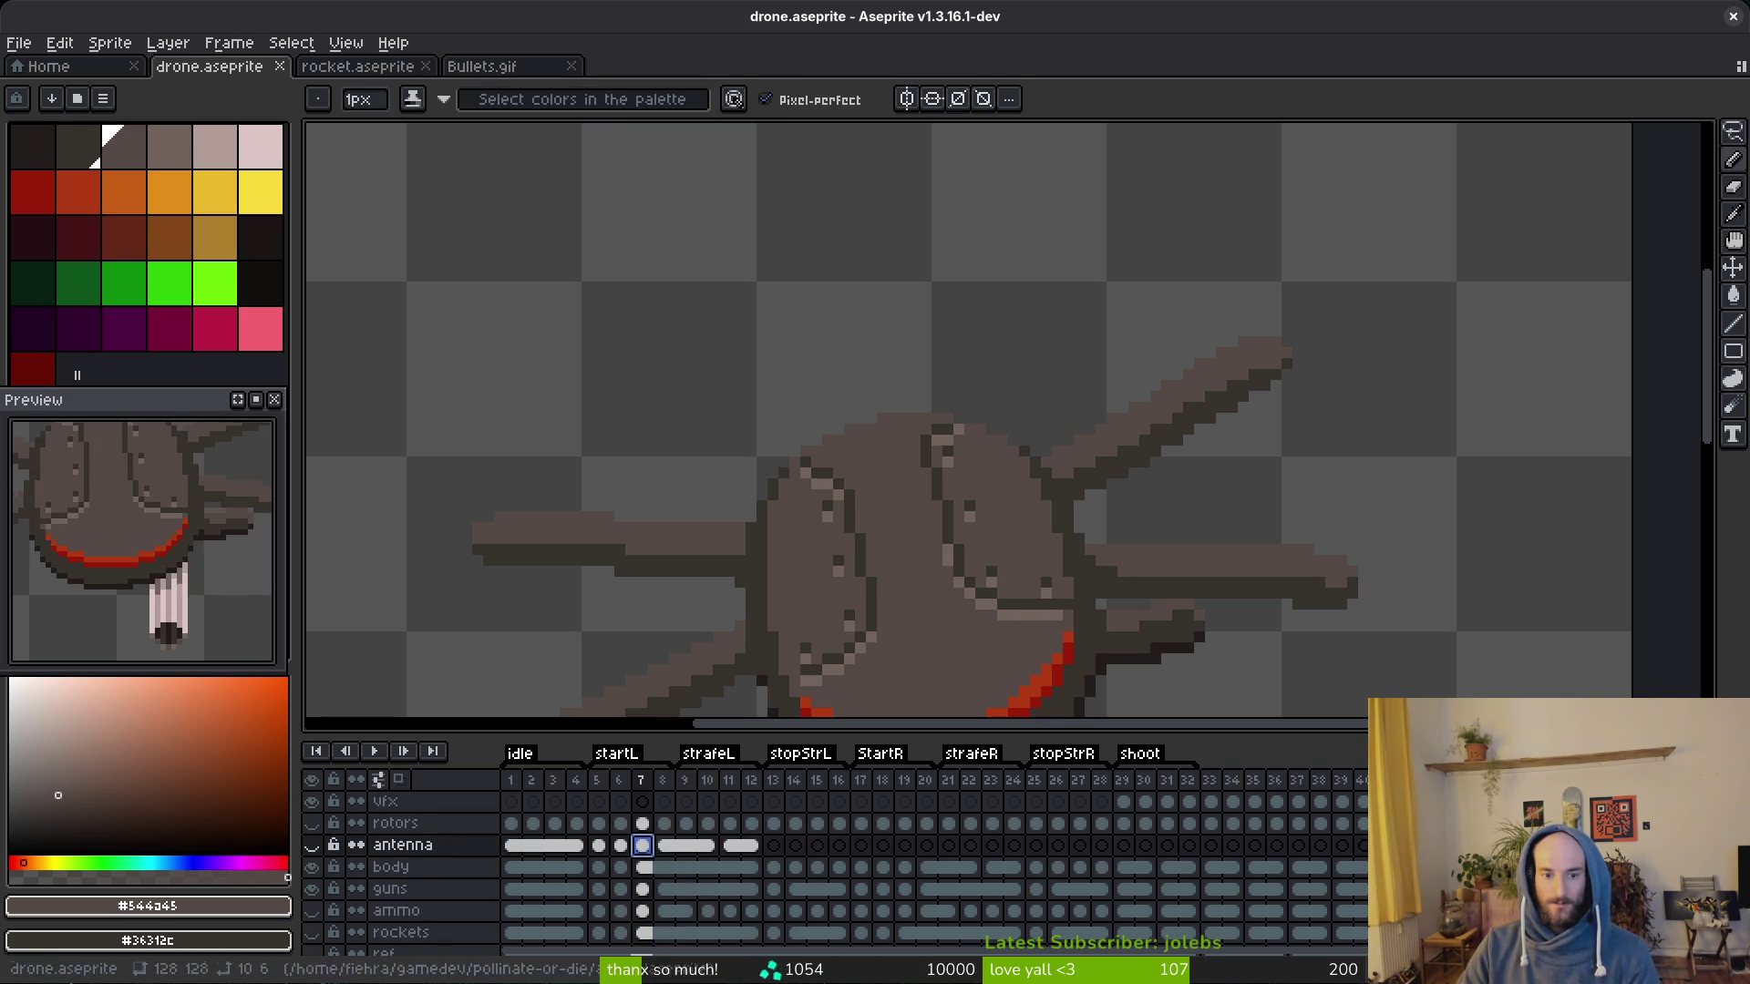
Step: Show the antenna layer, step through the strafe frames to check it, and hide it again
click(665, 867)
key(alt)
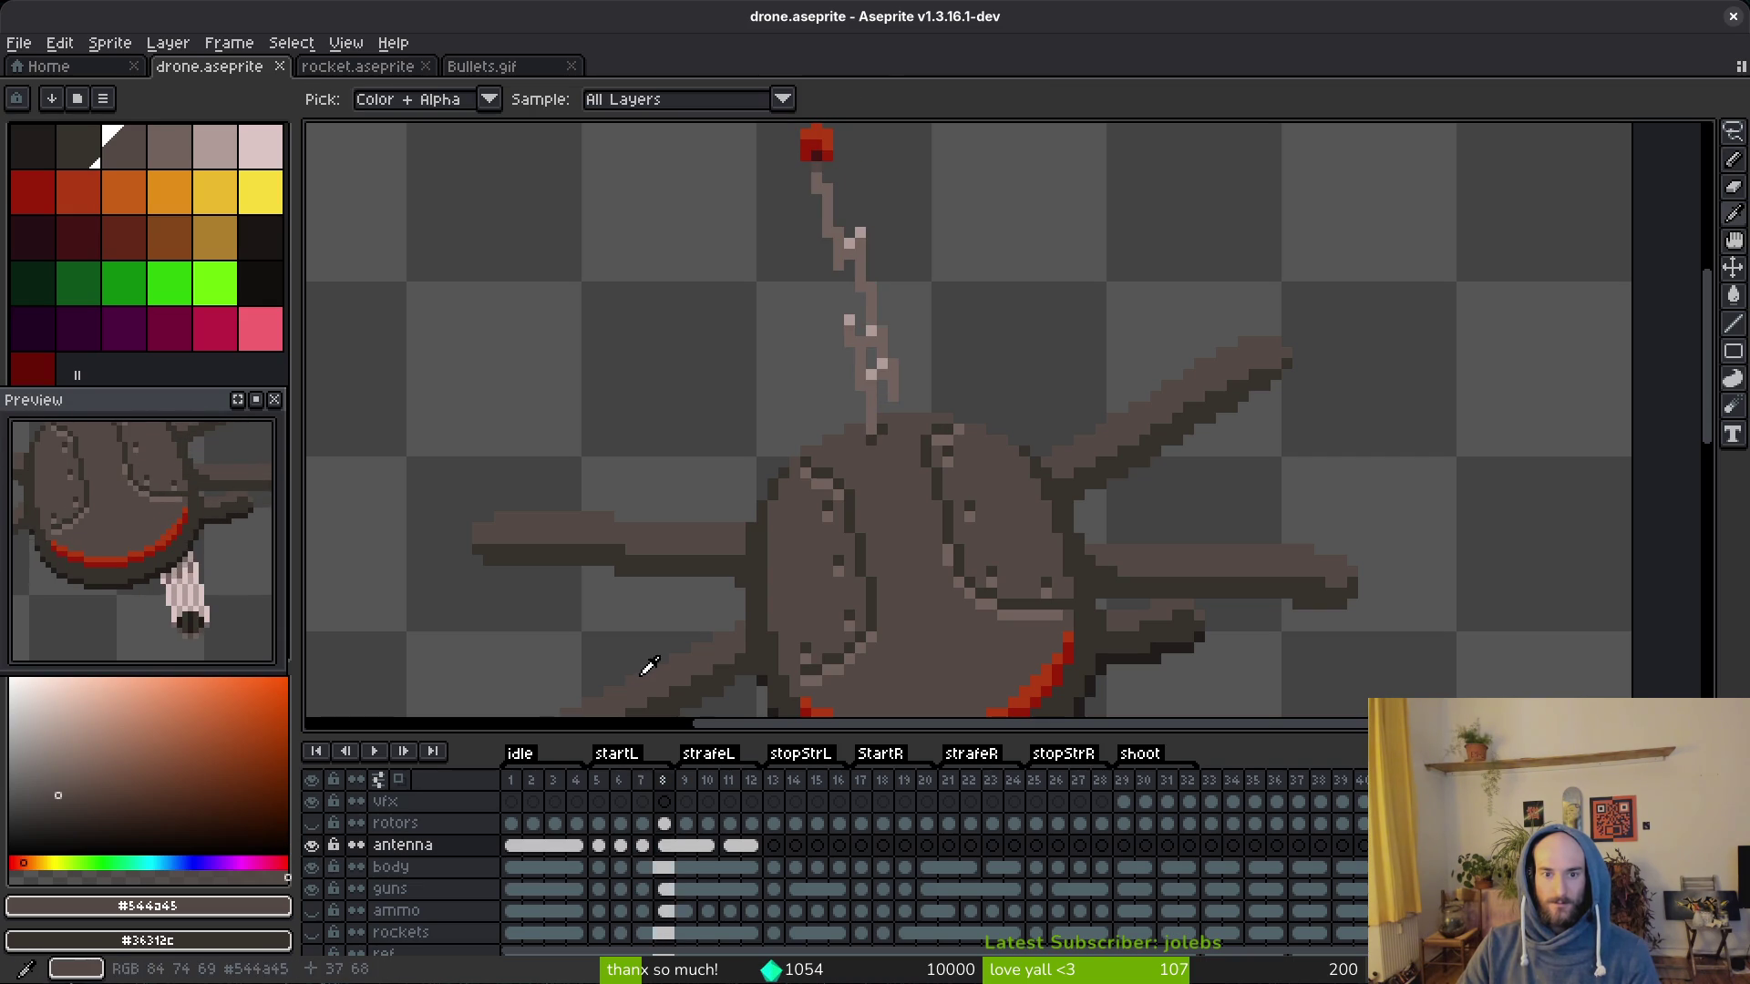
key(Right)
key(Right)
key(Right)
key(Right)
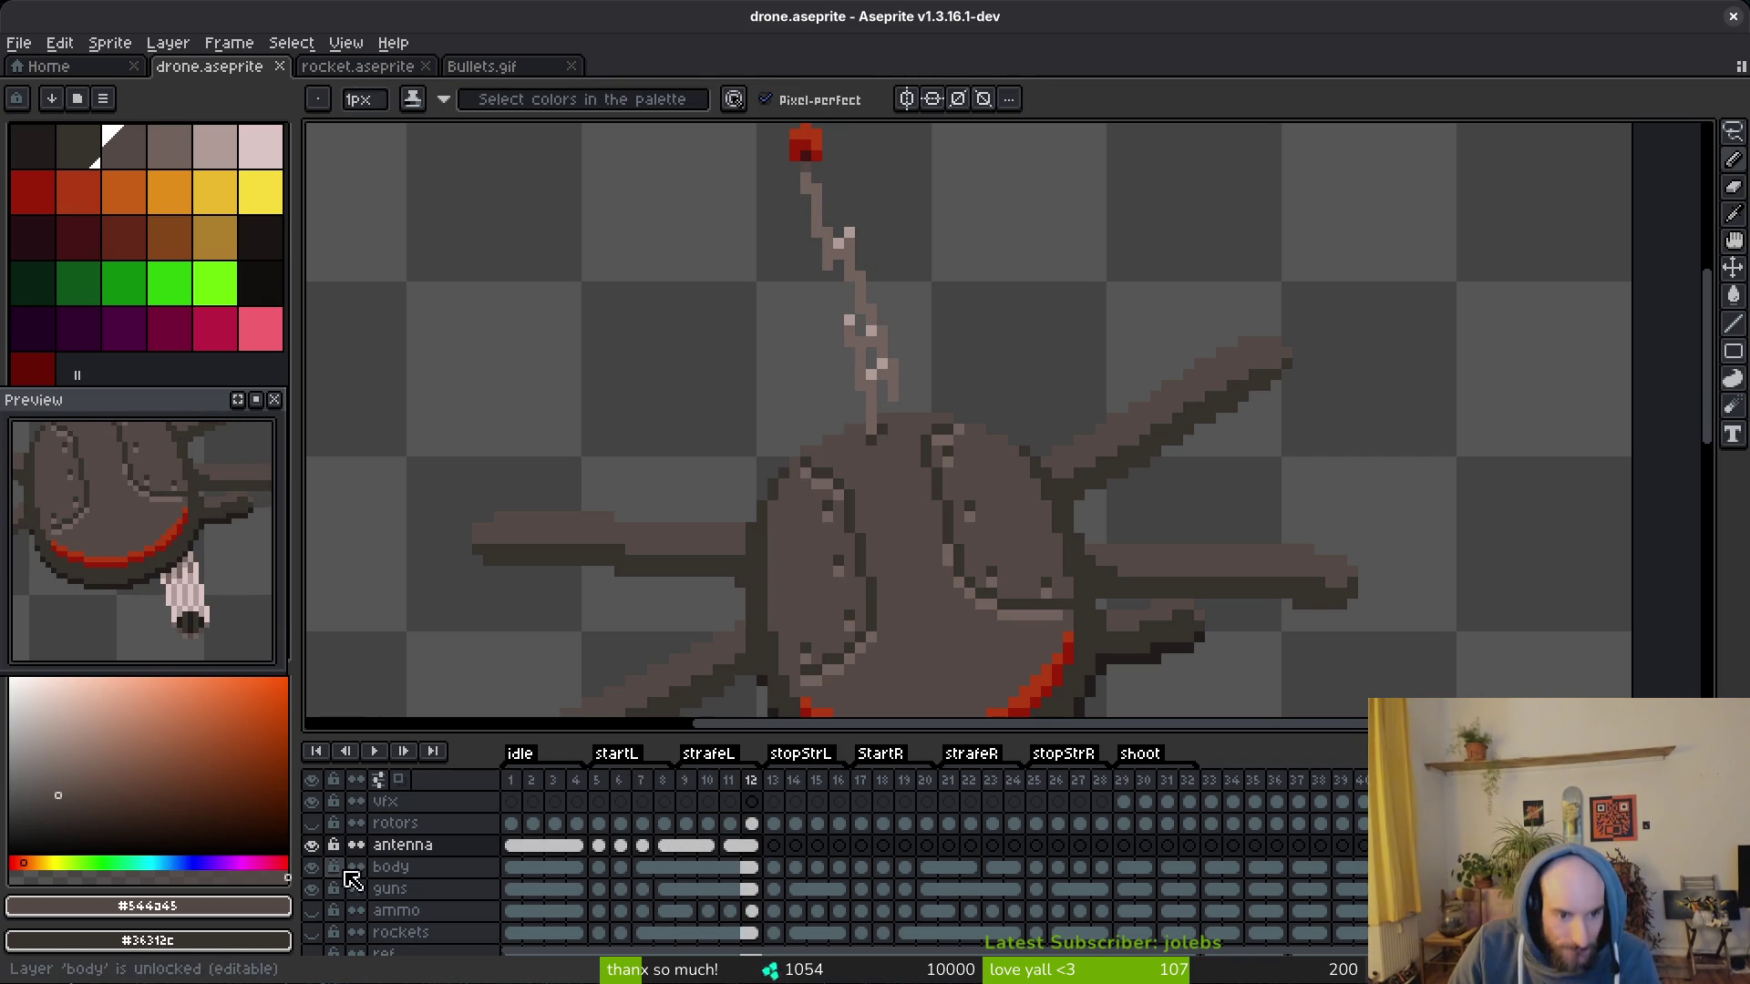
scroll(793, 506, down, 3)
key(alt)
click(1051, 524)
Step: Cut frame 5's red antenna tip from the body layer with a rectangular selection
key(Left)
key(Left)
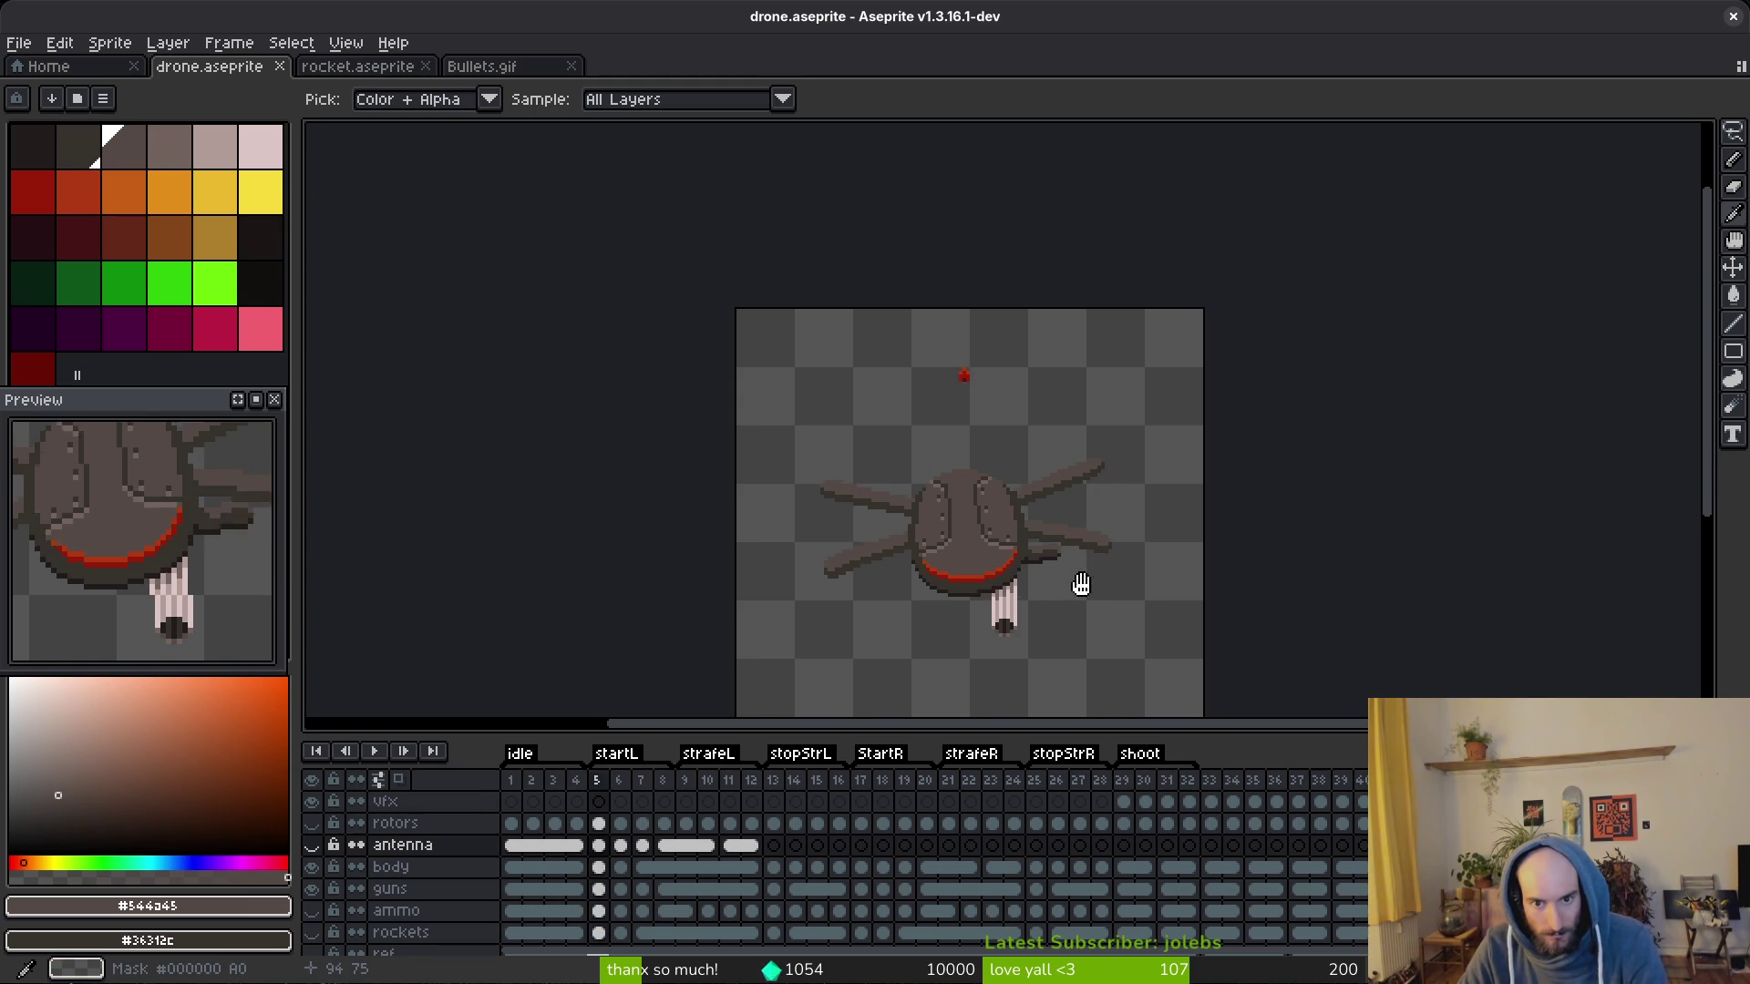
key(m)
scroll(1025, 465, up, 3)
drag(820, 321, 1059, 522)
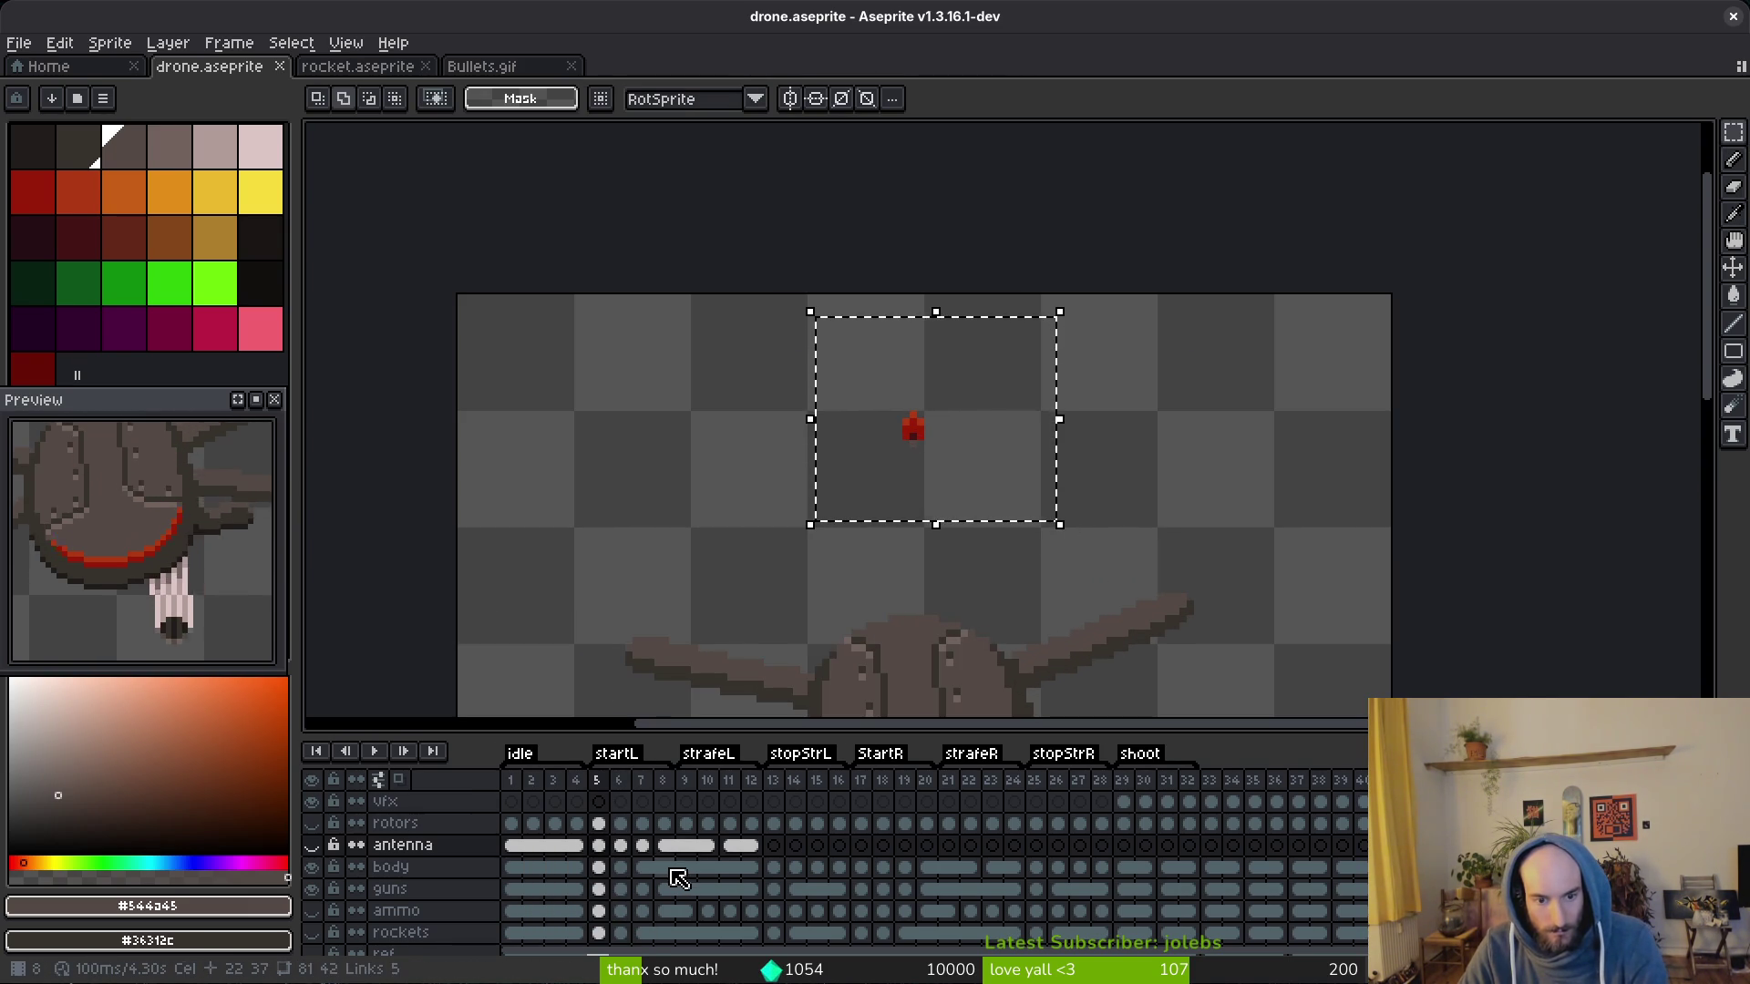
key(ctrl+x)
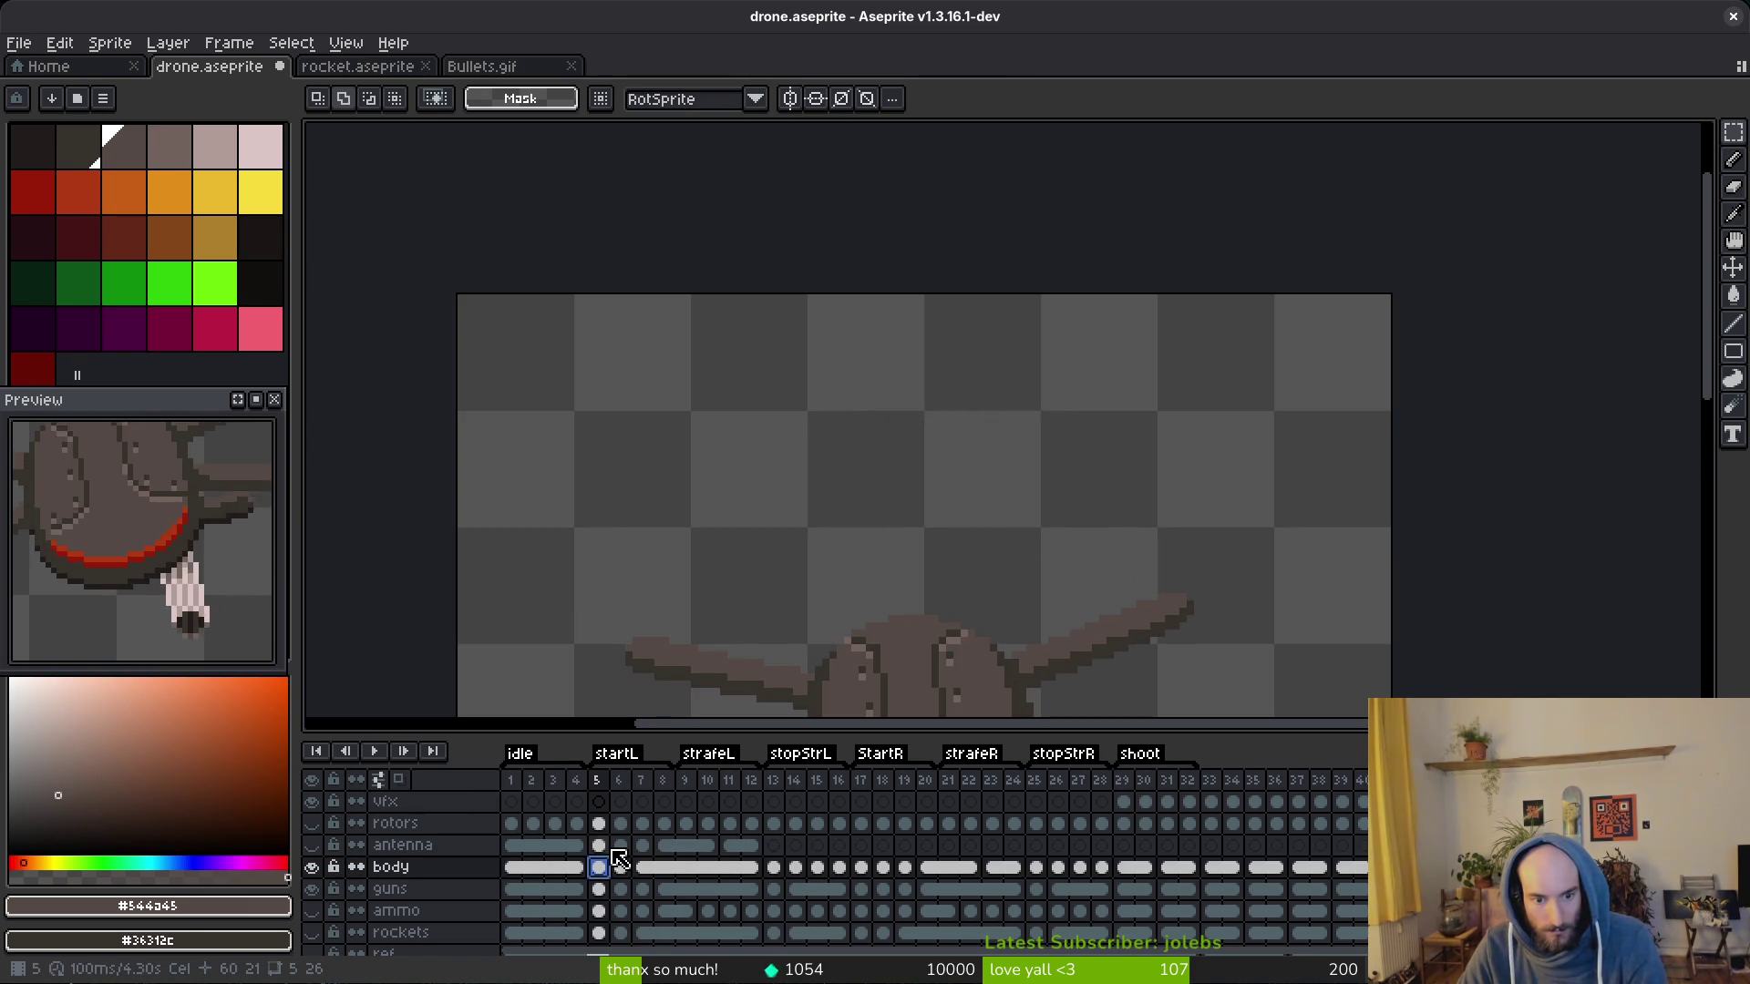
Step: Paste the antenna tip onto the antenna layer's frame 5 cel and toggle that layer's visibility to verify
click(610, 848)
click(332, 845)
key(ctrl+v)
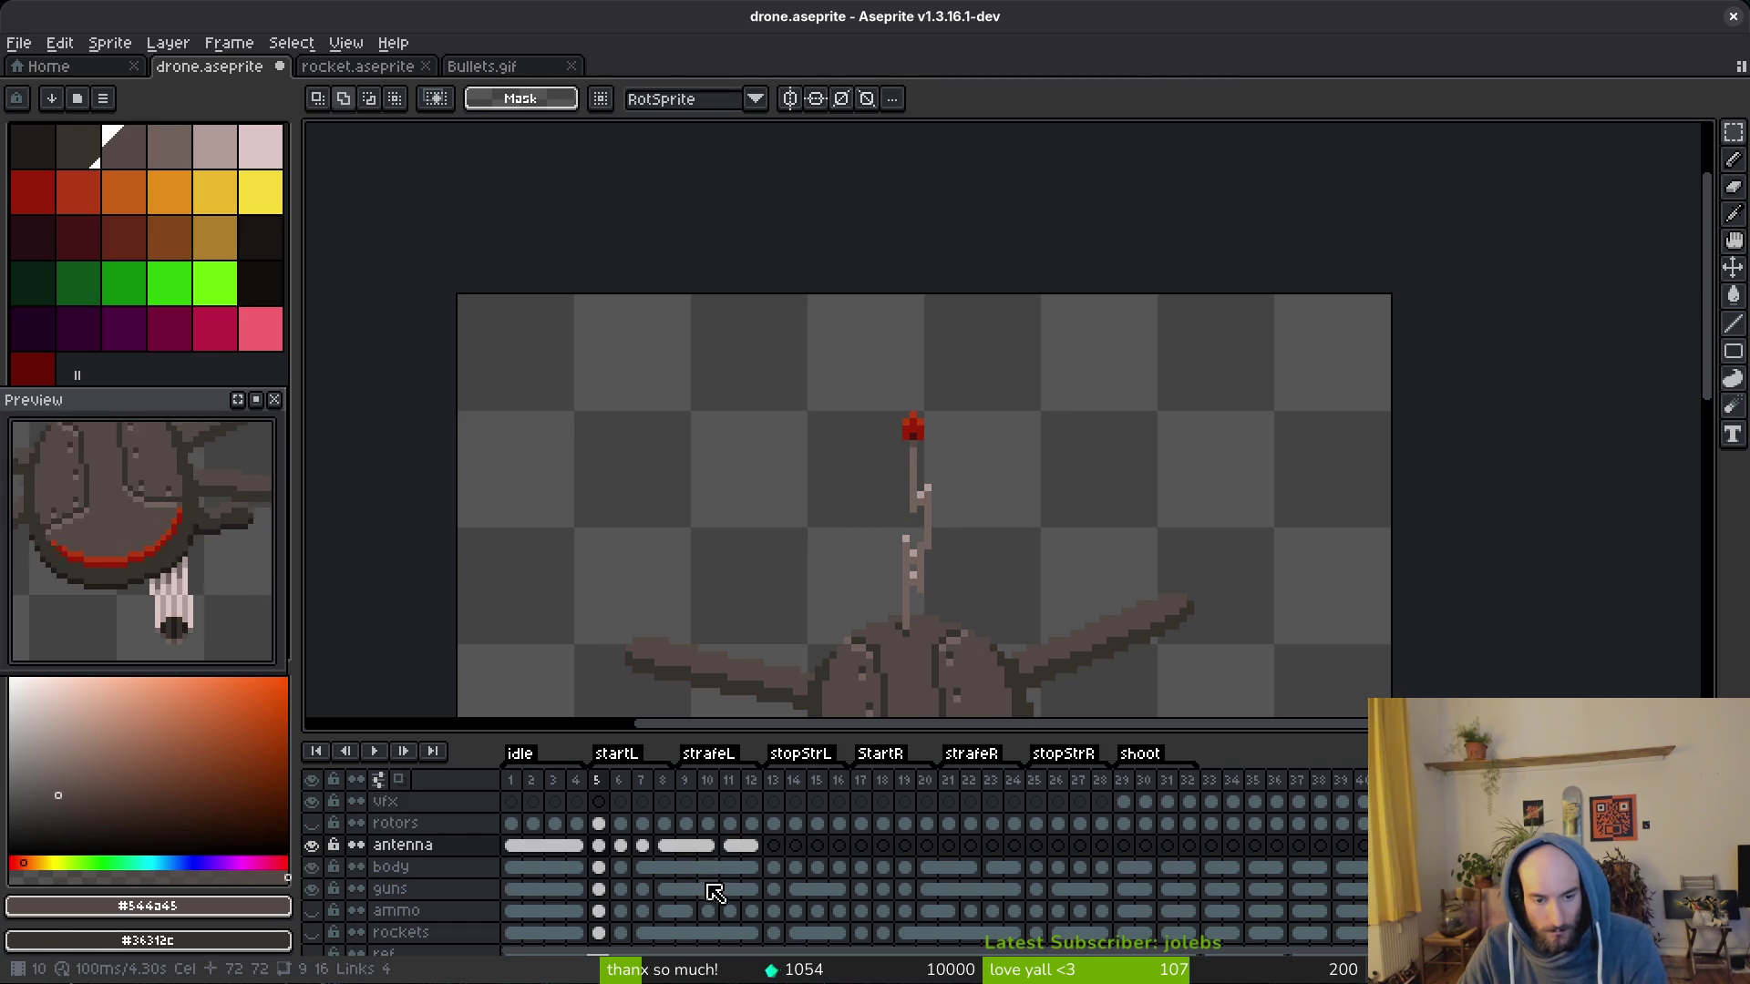
click(333, 846)
click(333, 845)
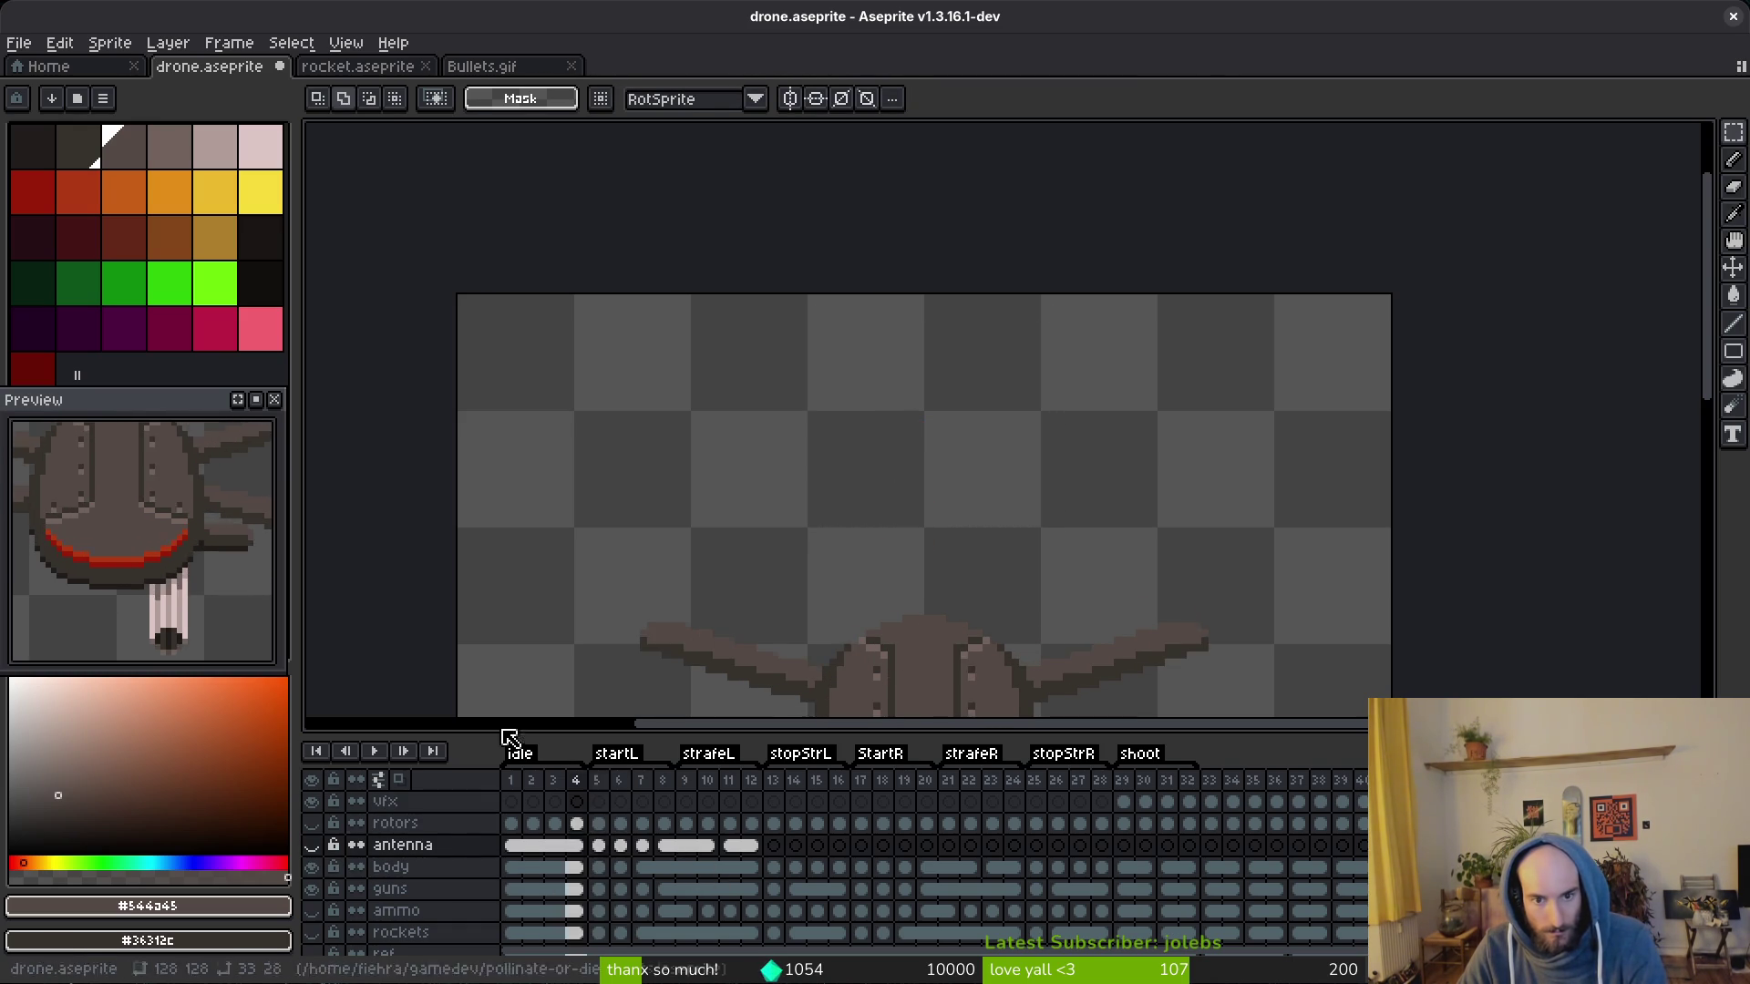
key(Return)
Step: Step through the frames and land on the body cel of frame 13
key(alt)
key(alt)
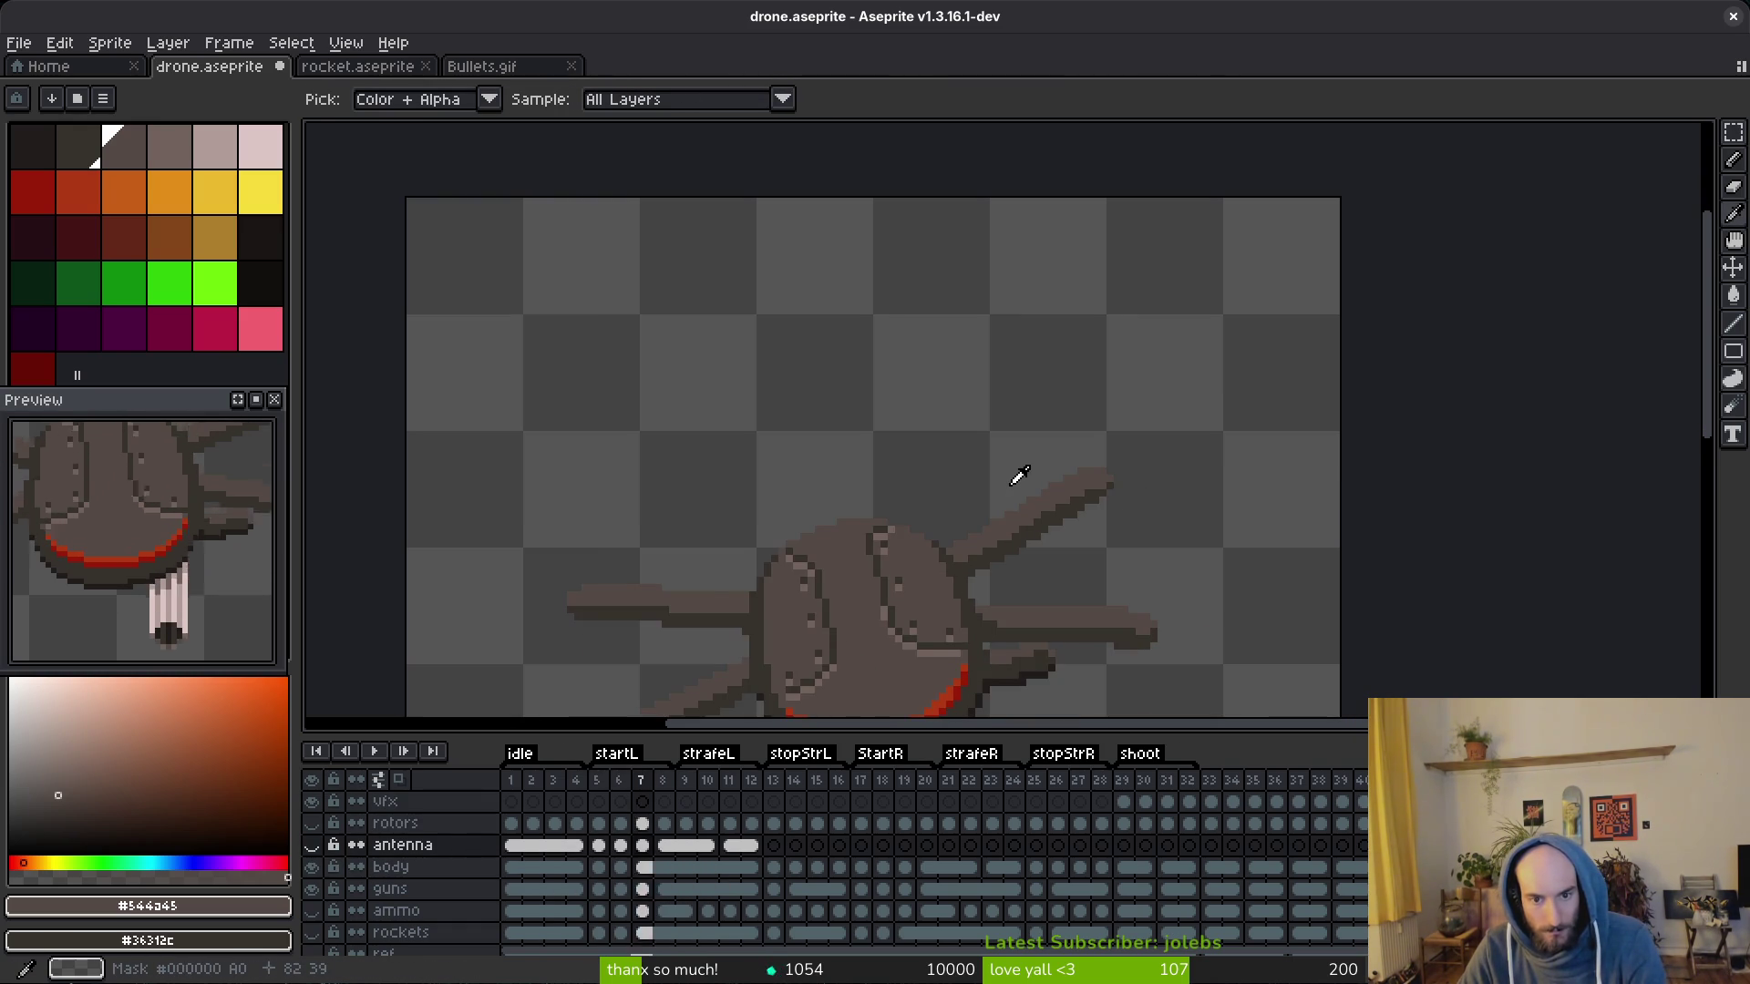
scroll(1008, 486, down, 2)
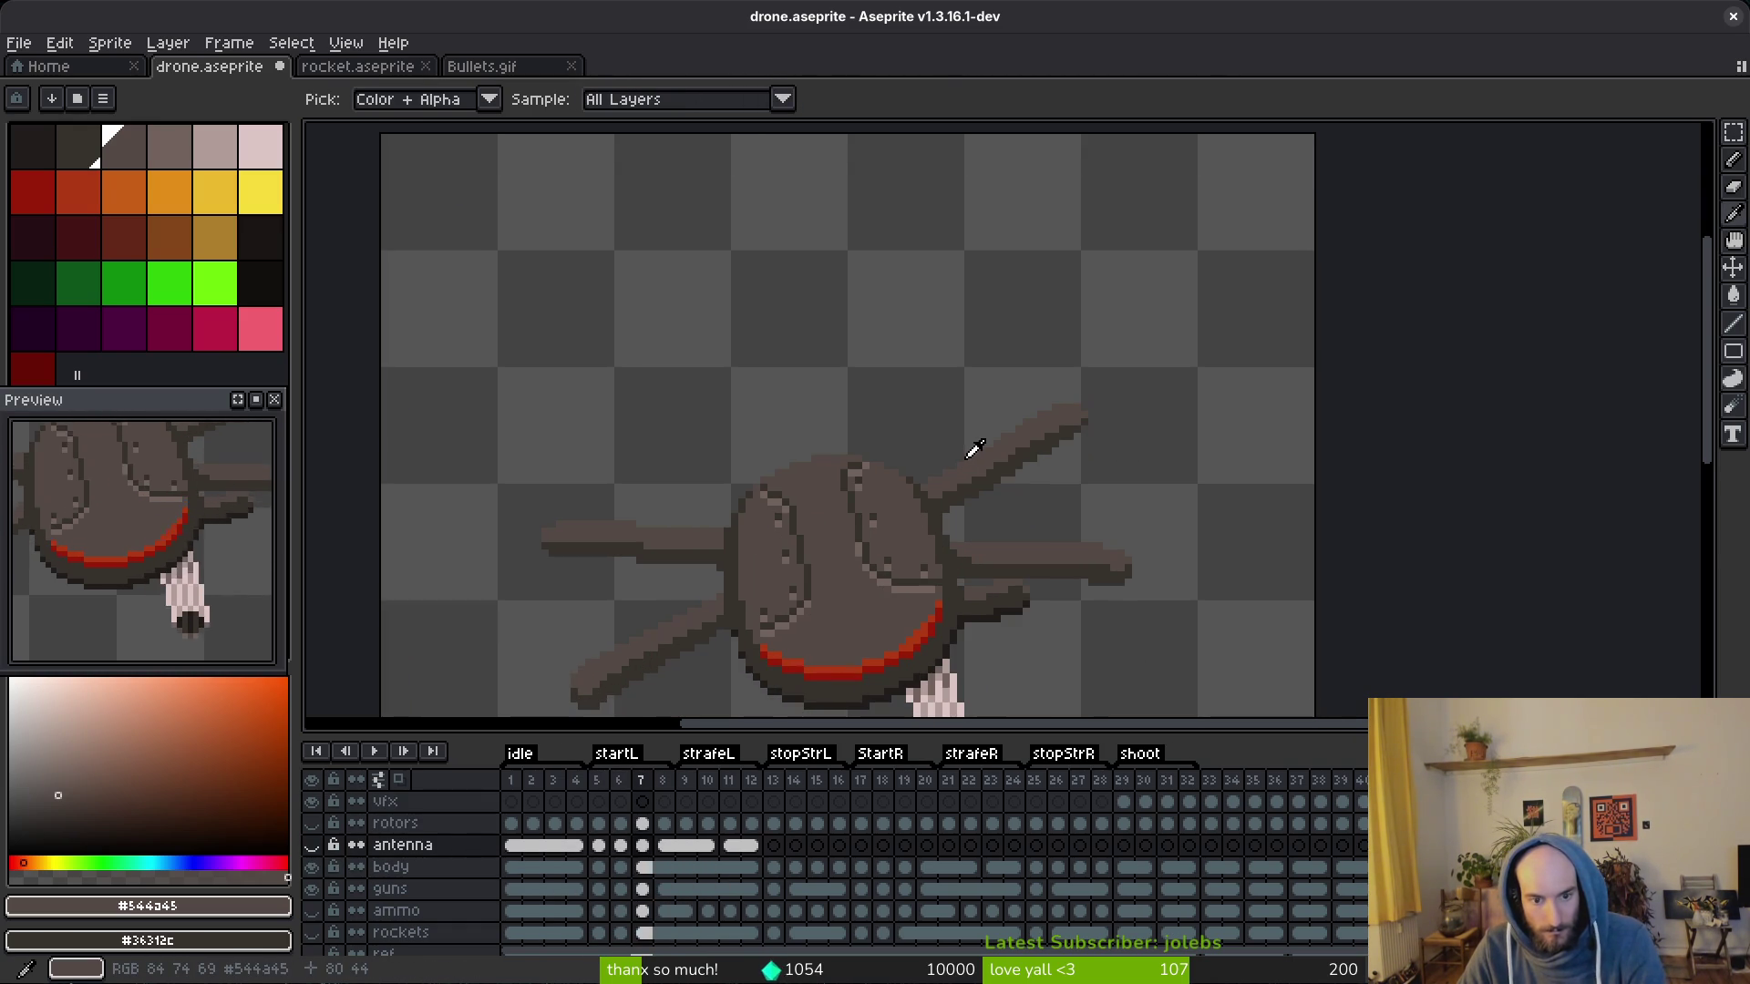
drag(650, 867, 750, 868)
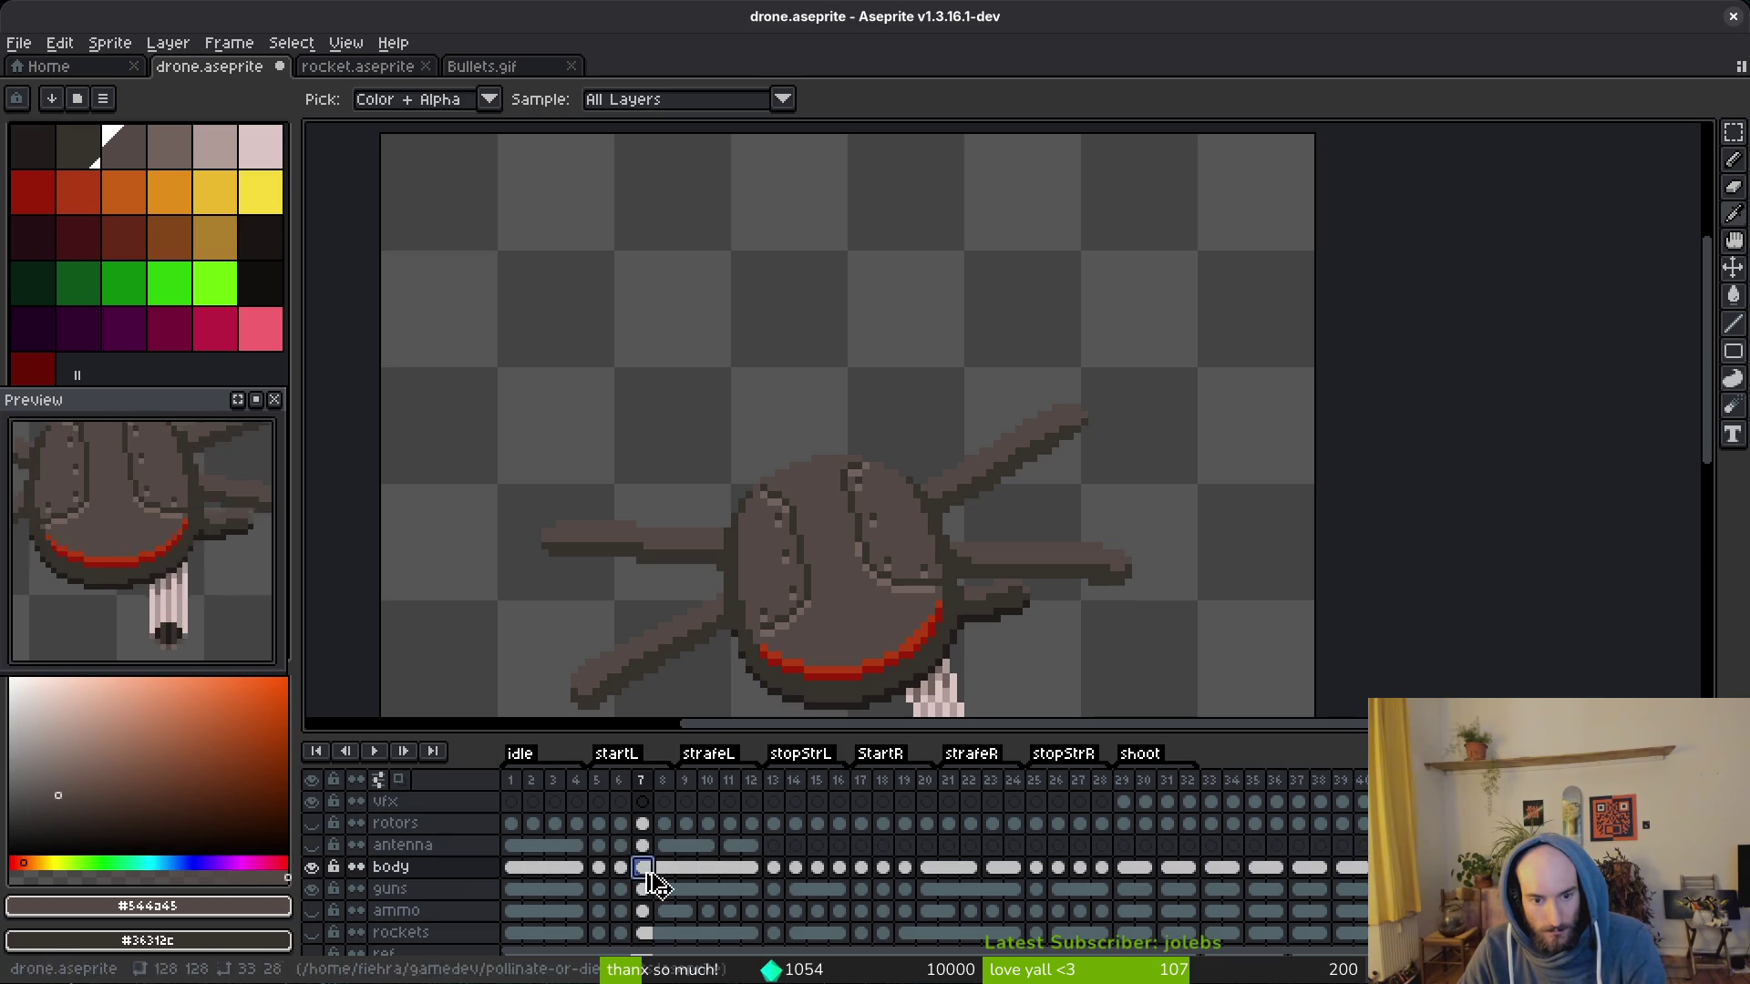
key(Right)
key(v)
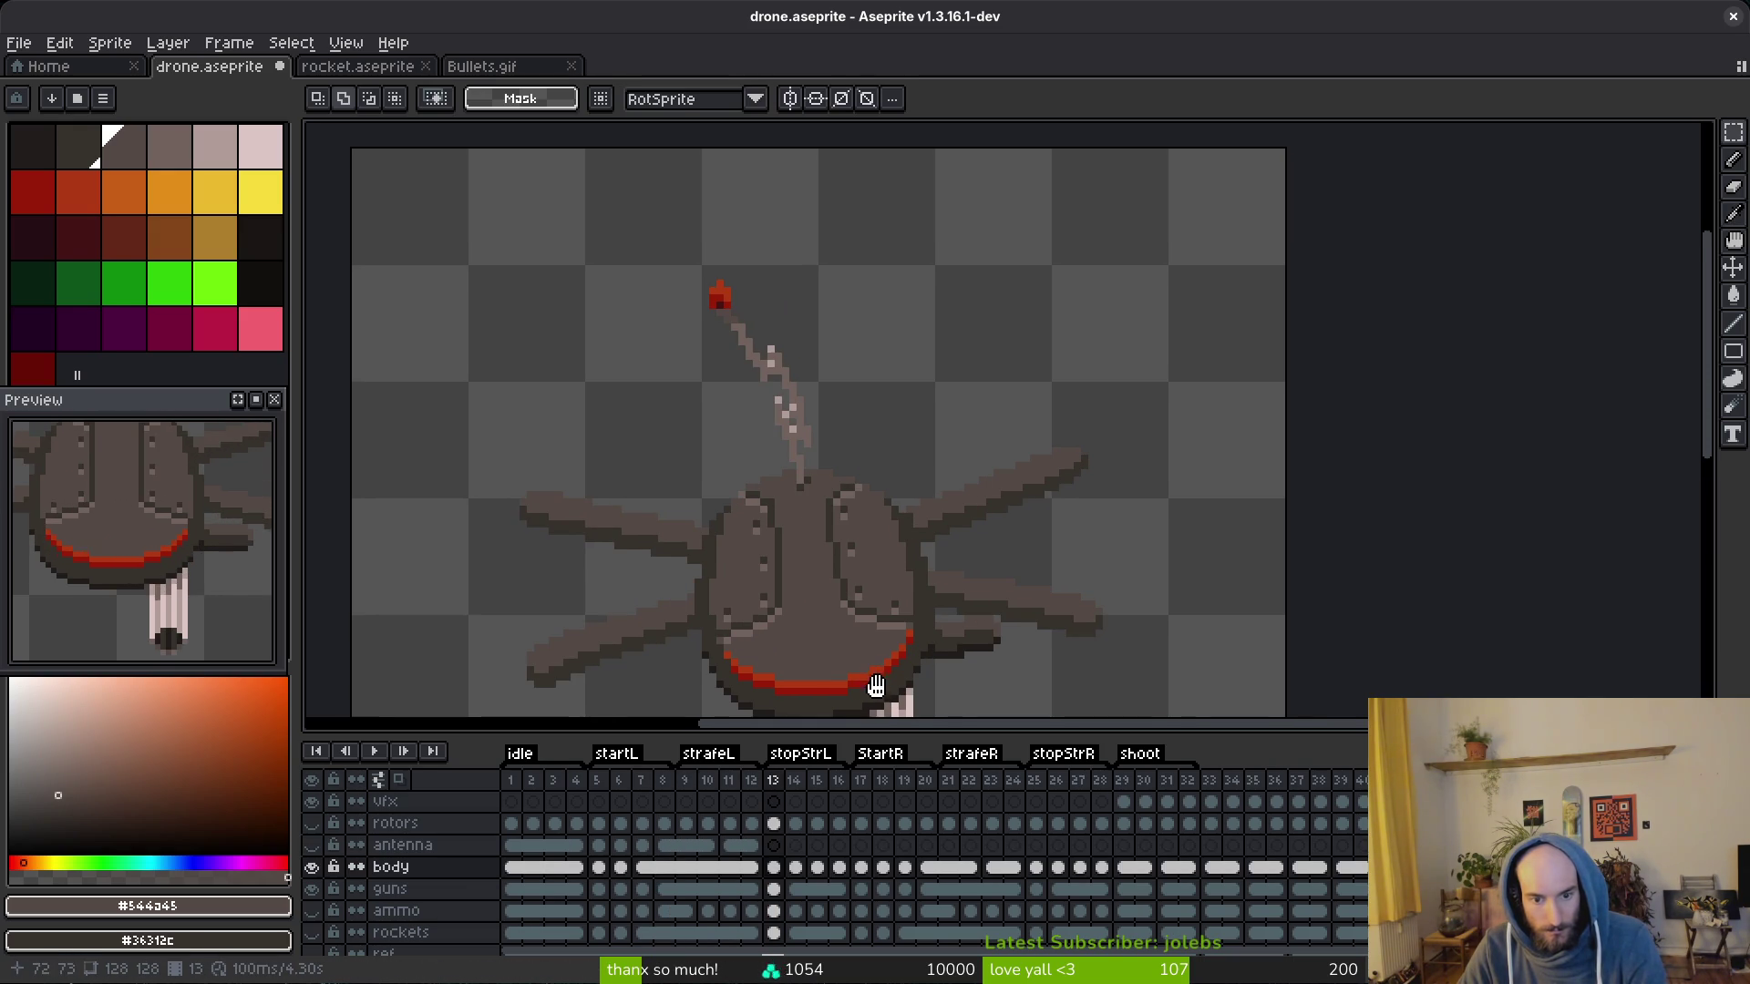
scroll(869, 475, up, 2)
key(shift+q)
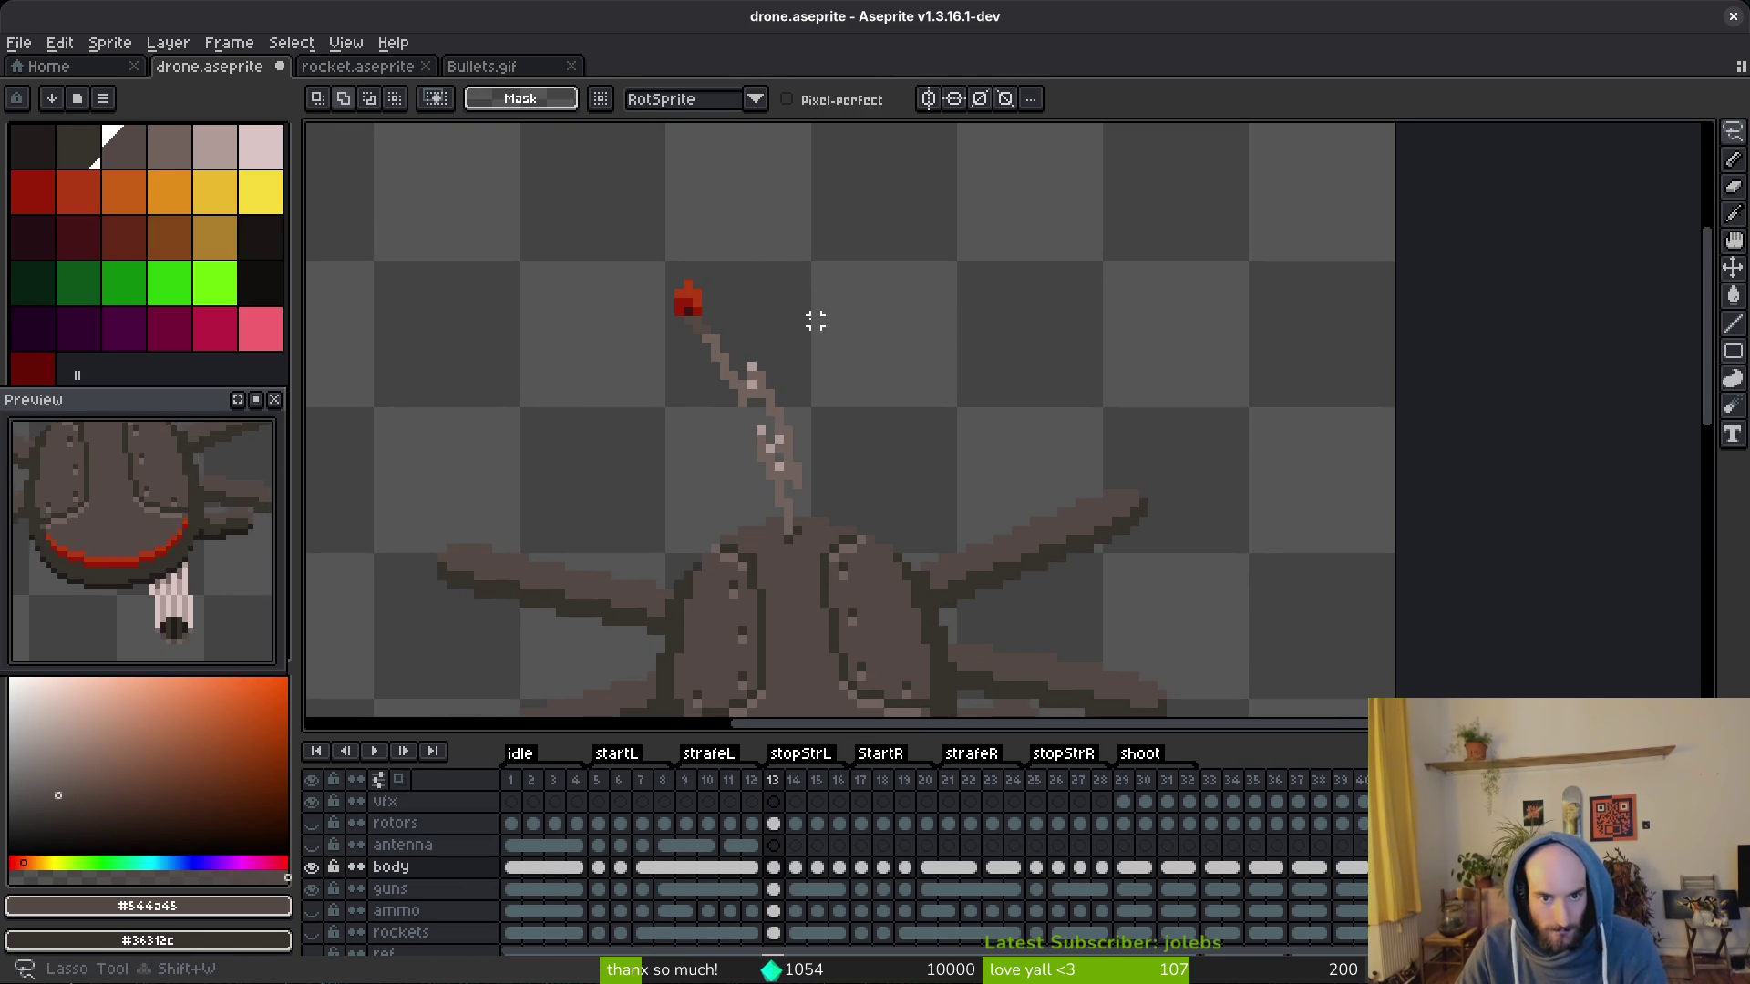
Step: Lasso the frame 13 antenna off the body layer and onto the antenna layer's cel
drag(660, 346, 760, 499)
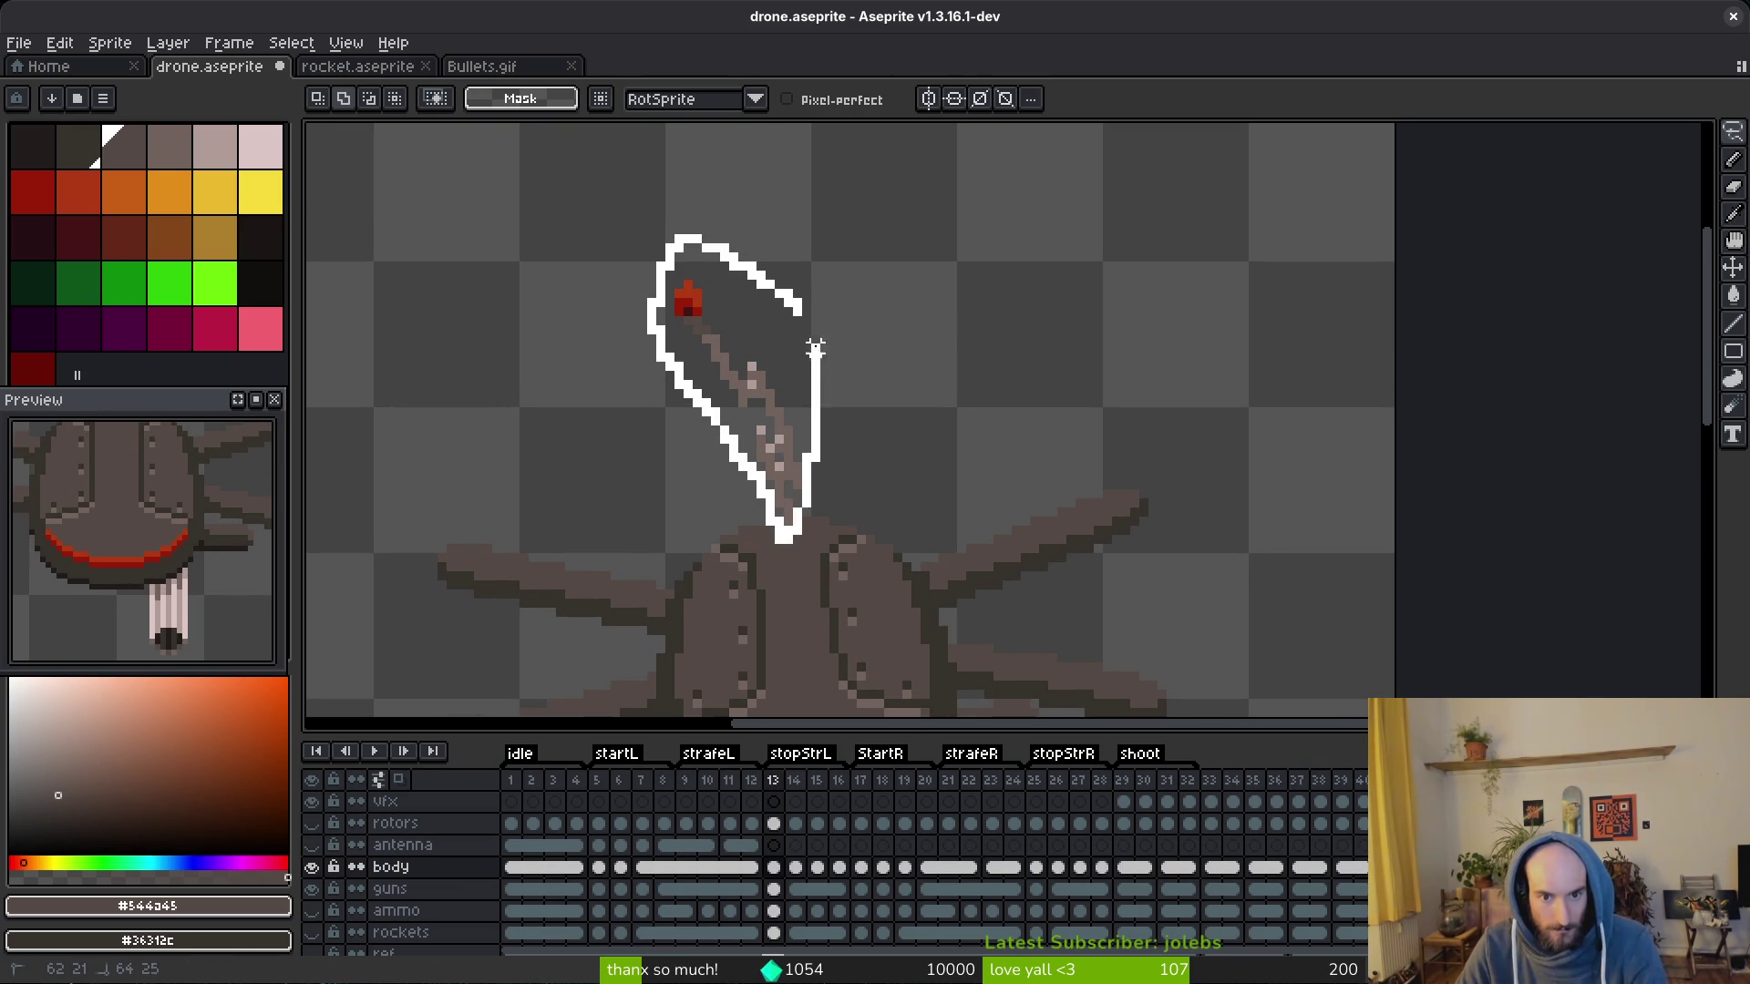
key(Delete)
click(774, 845)
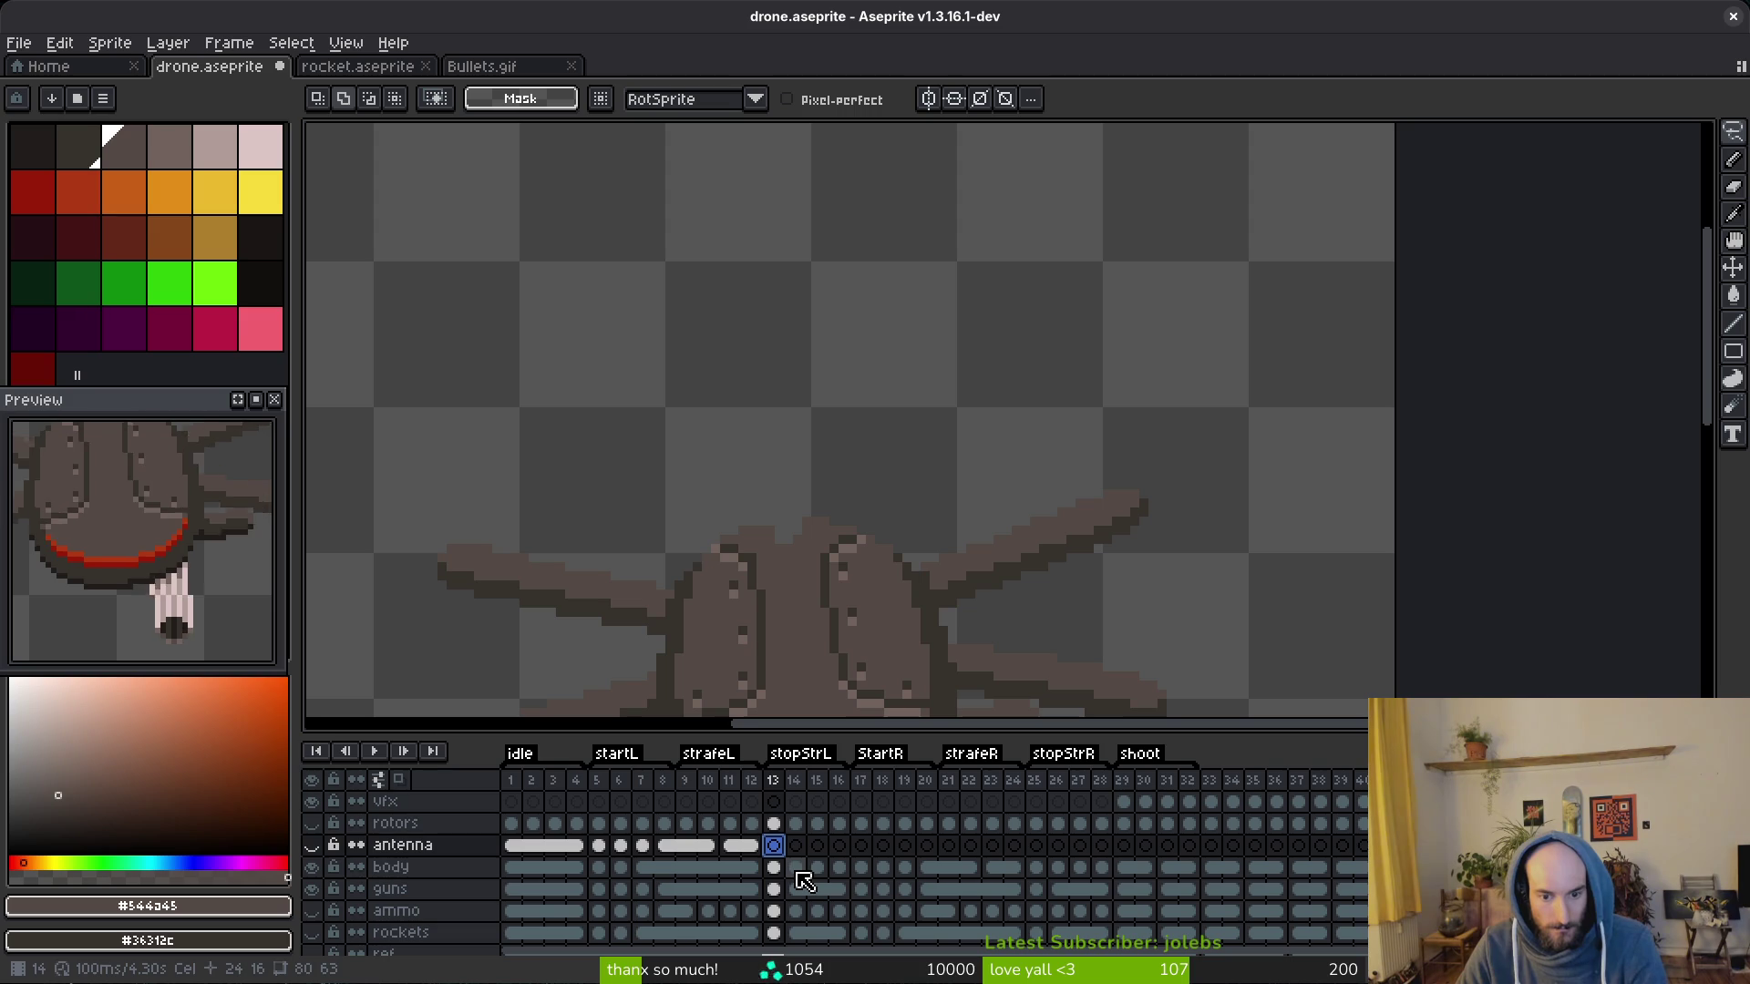
click(313, 845)
click(627, 846)
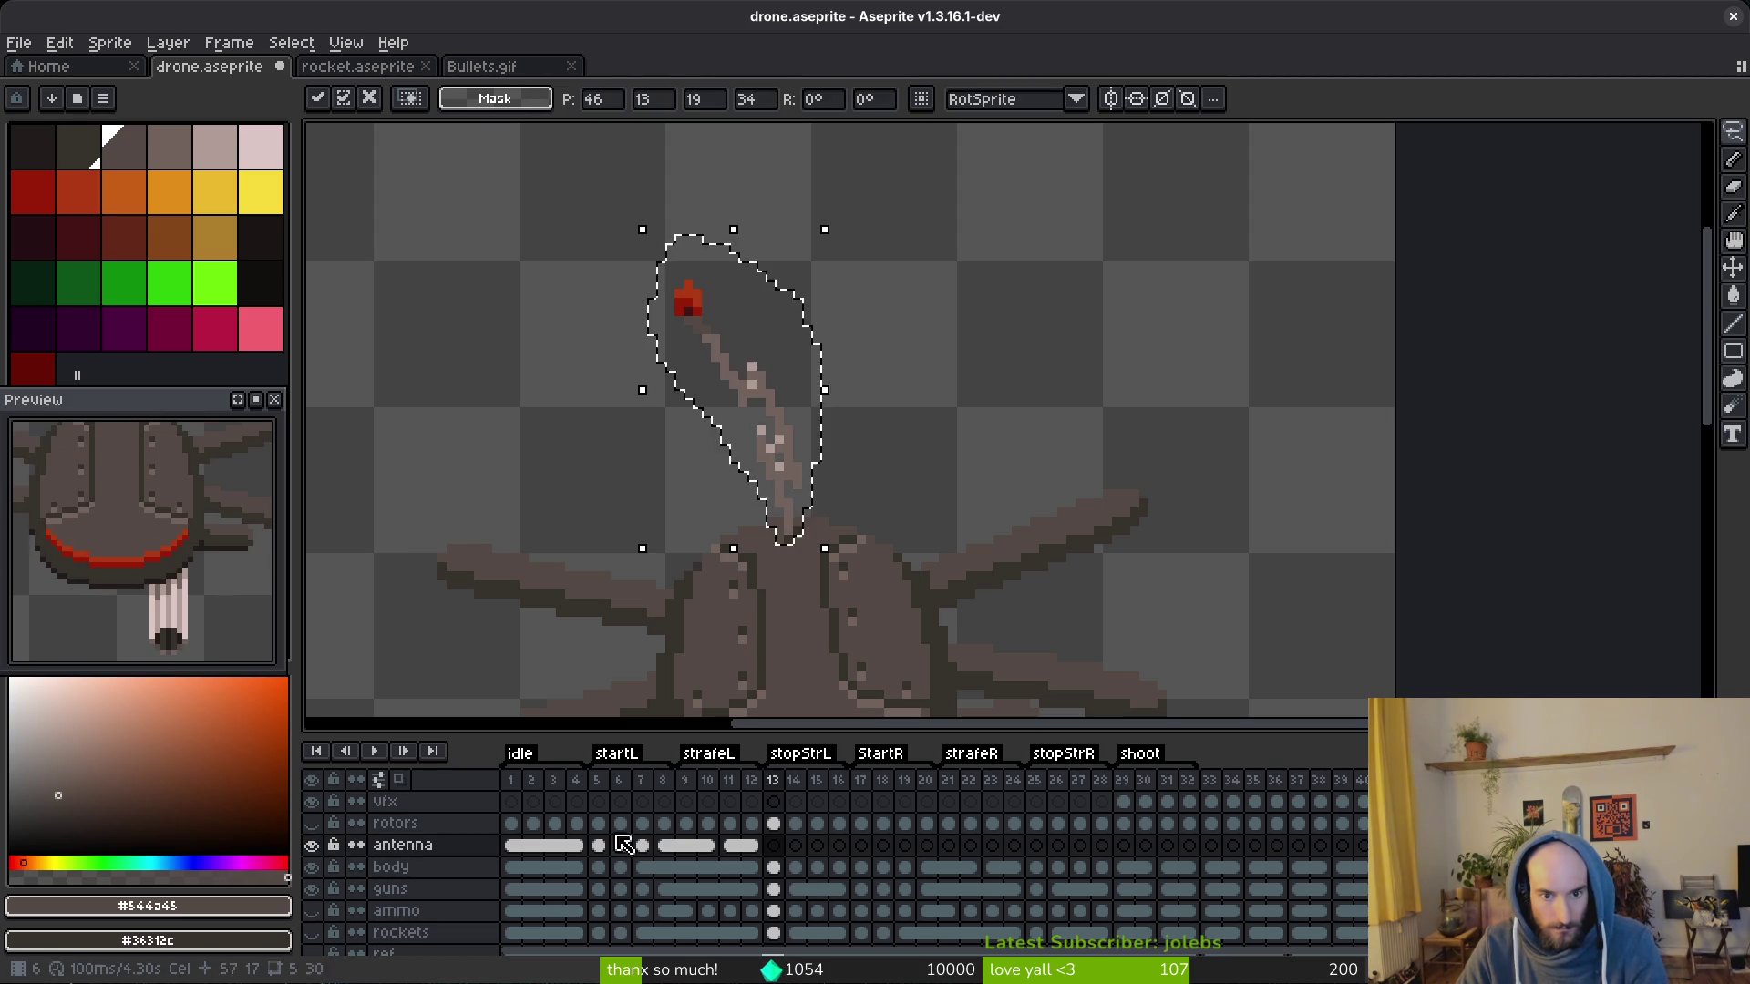
Step: Move the frame 14 antenna from the body cel to the antenna layer the same way
click(796, 866)
key(ctrl+d)
mouse_move(861, 220)
mouse_down()
mouse_move(796, 438)
mouse_move(876, 219)
mouse_up()
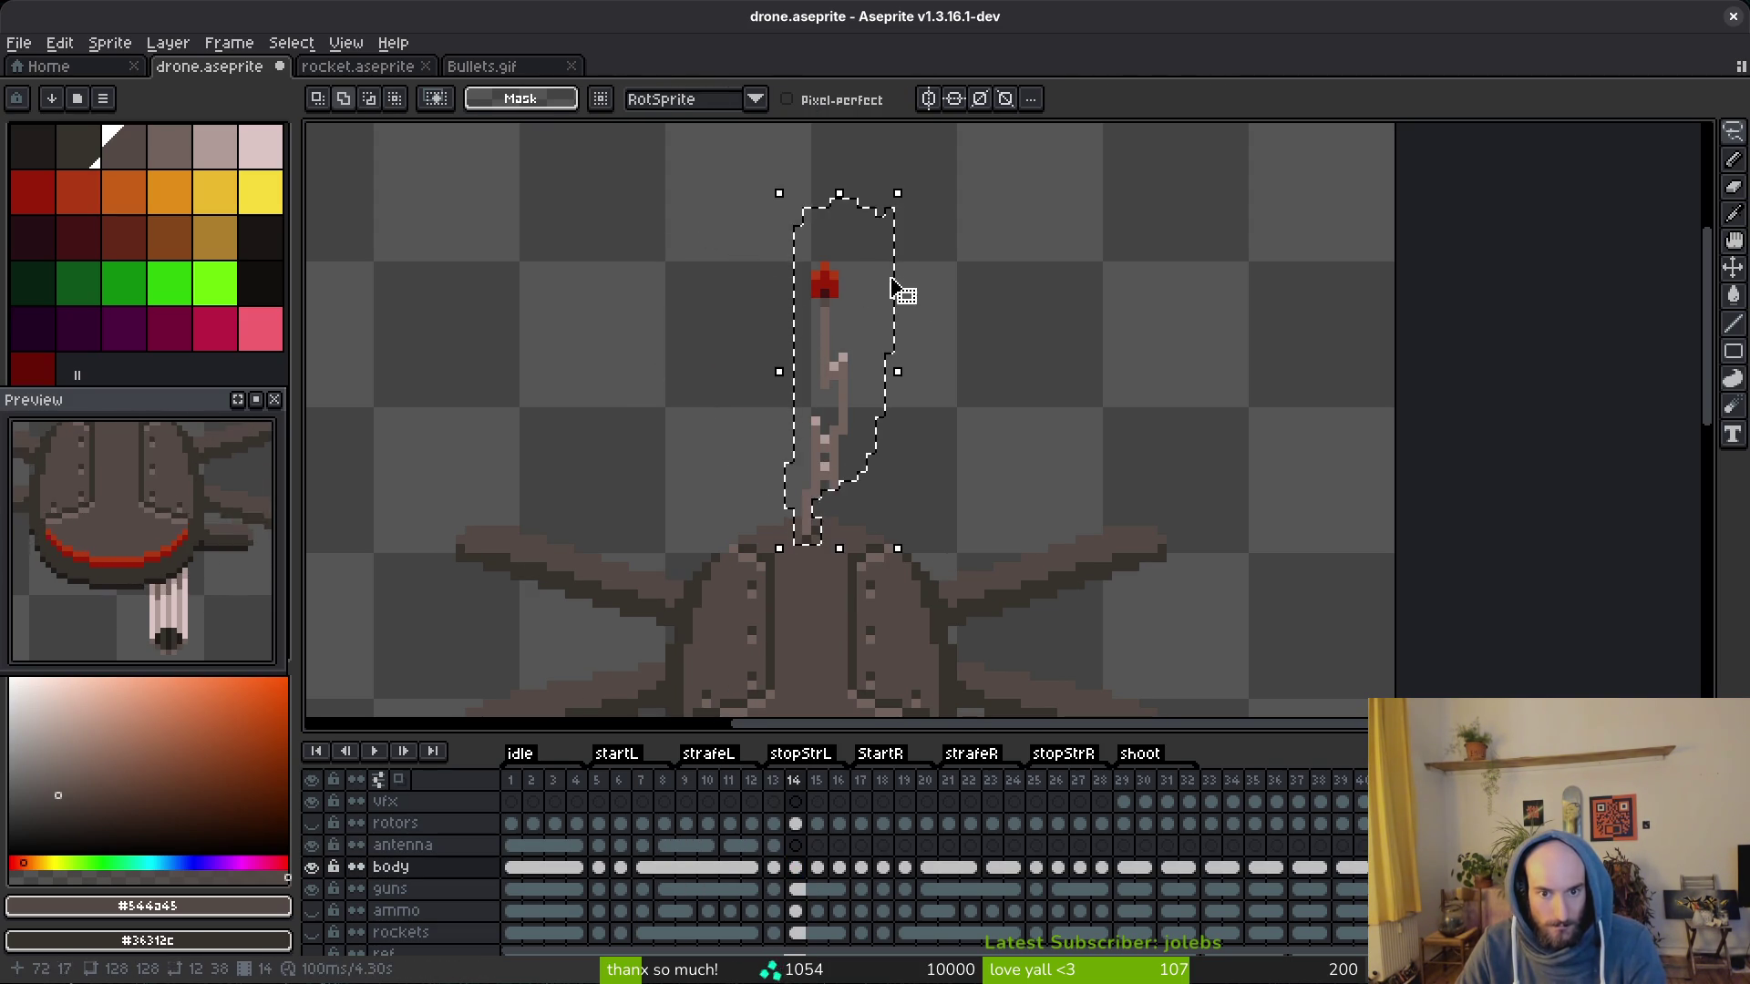
key(Delete)
click(804, 861)
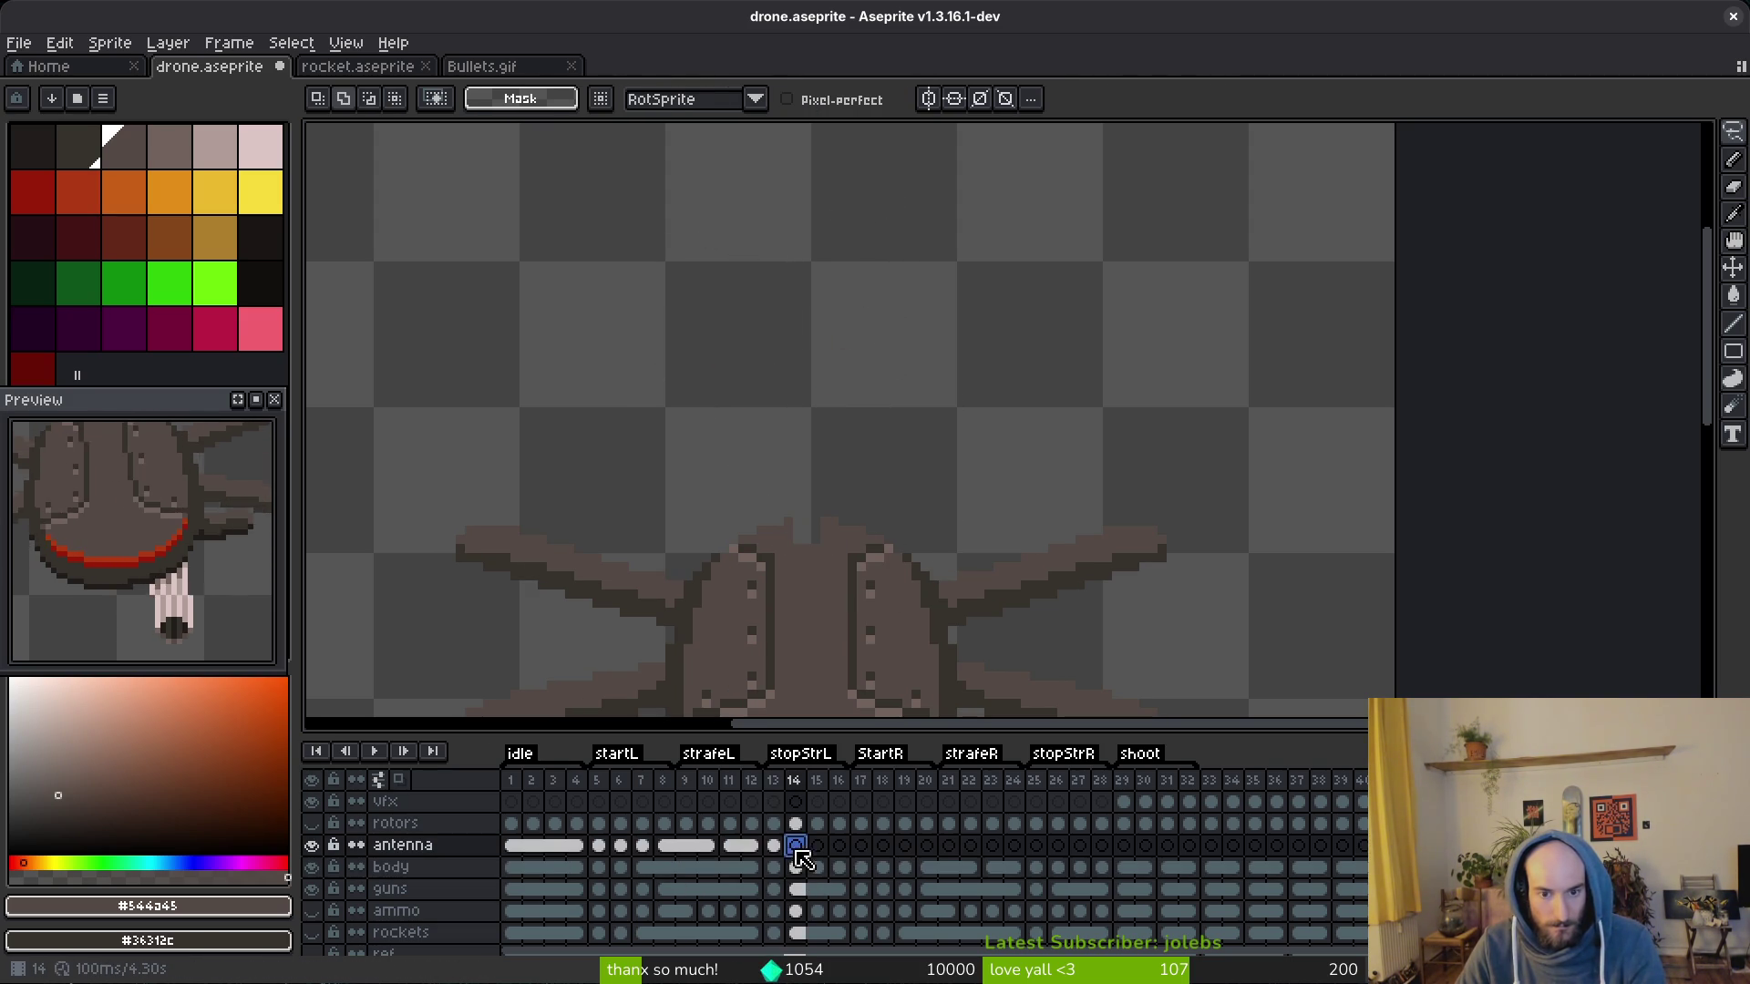
key(ctrl+v)
key(ctrl+d)
Step: Move the frame 15 antenna onto the antenna layer, go to frame 16, and undo/redo to confirm the change
key(Right)
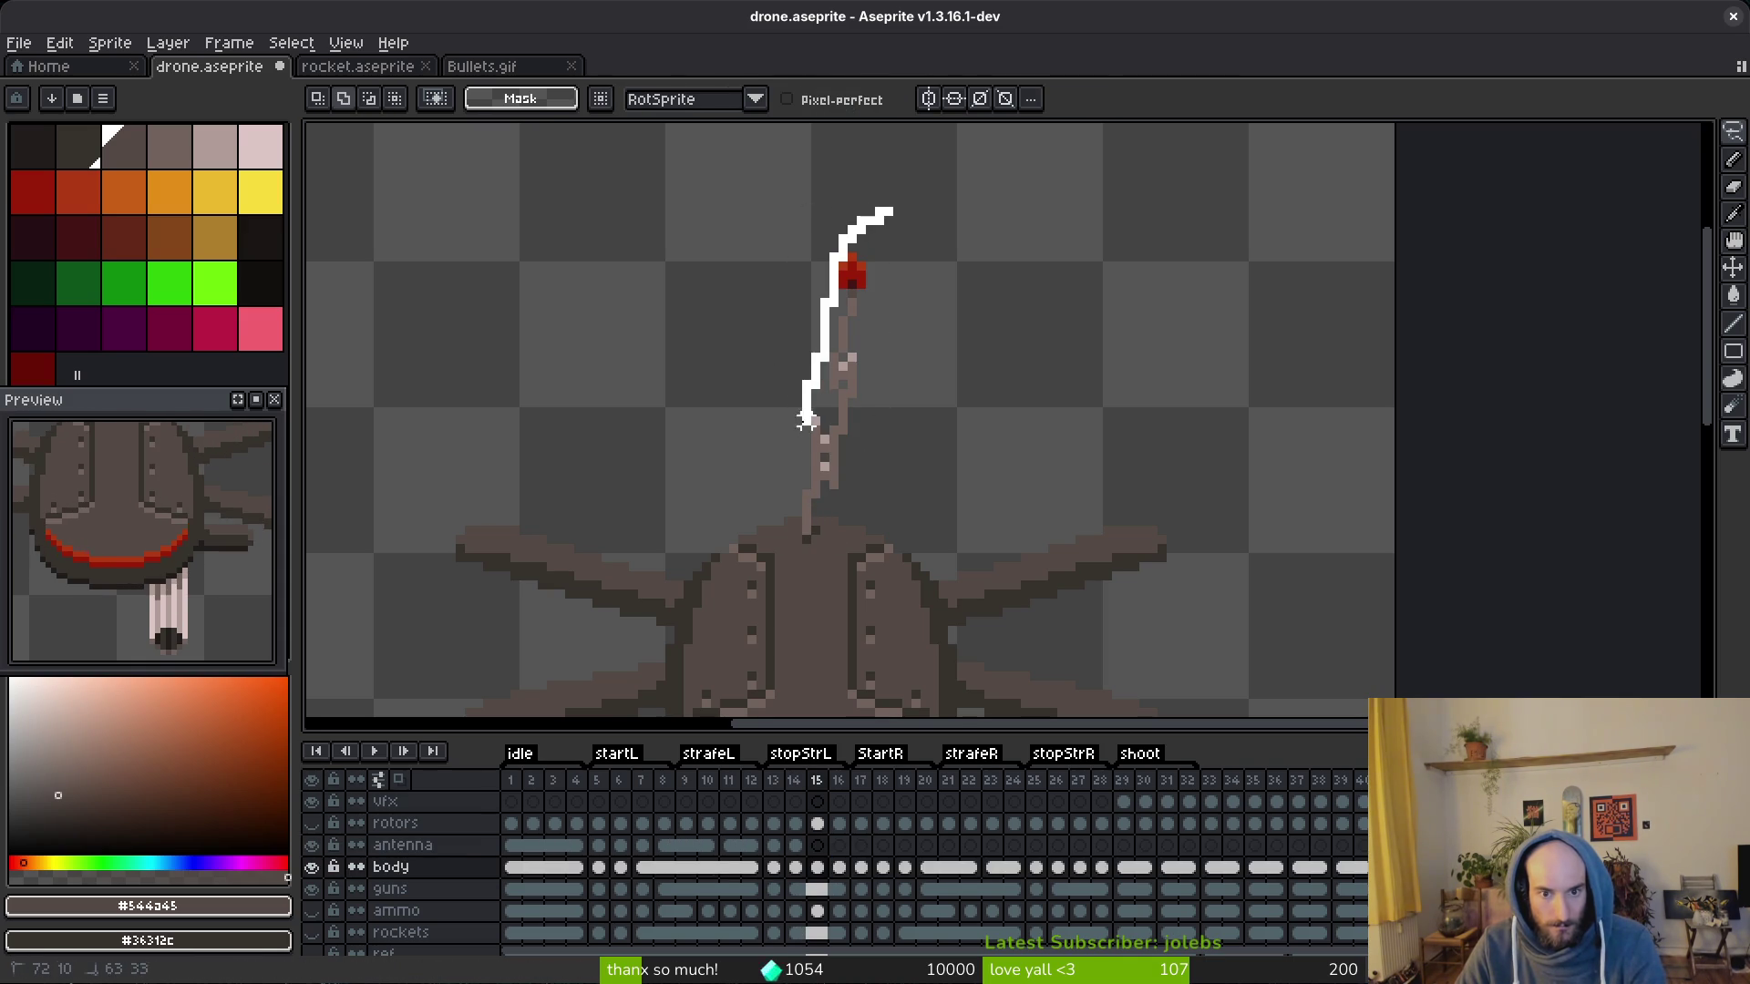
mouse_move(797, 509)
mouse_down()
mouse_move(805, 536)
mouse_move(876, 219)
mouse_up()
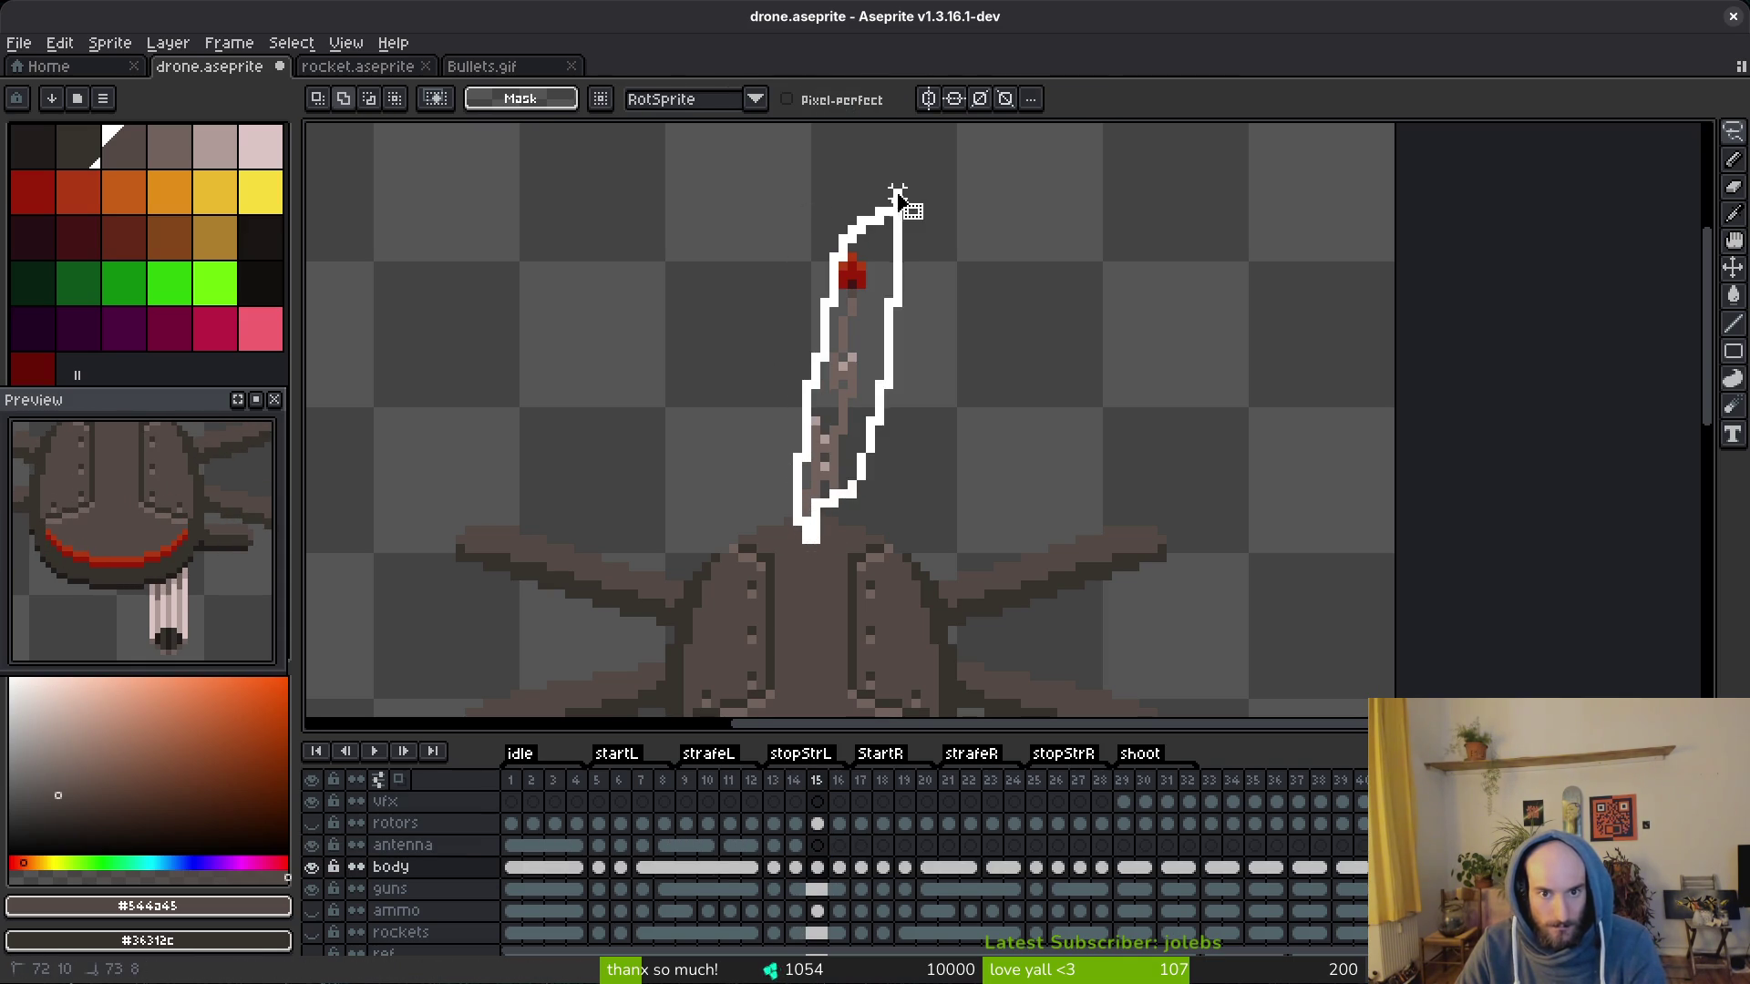
key(Delete)
click(816, 845)
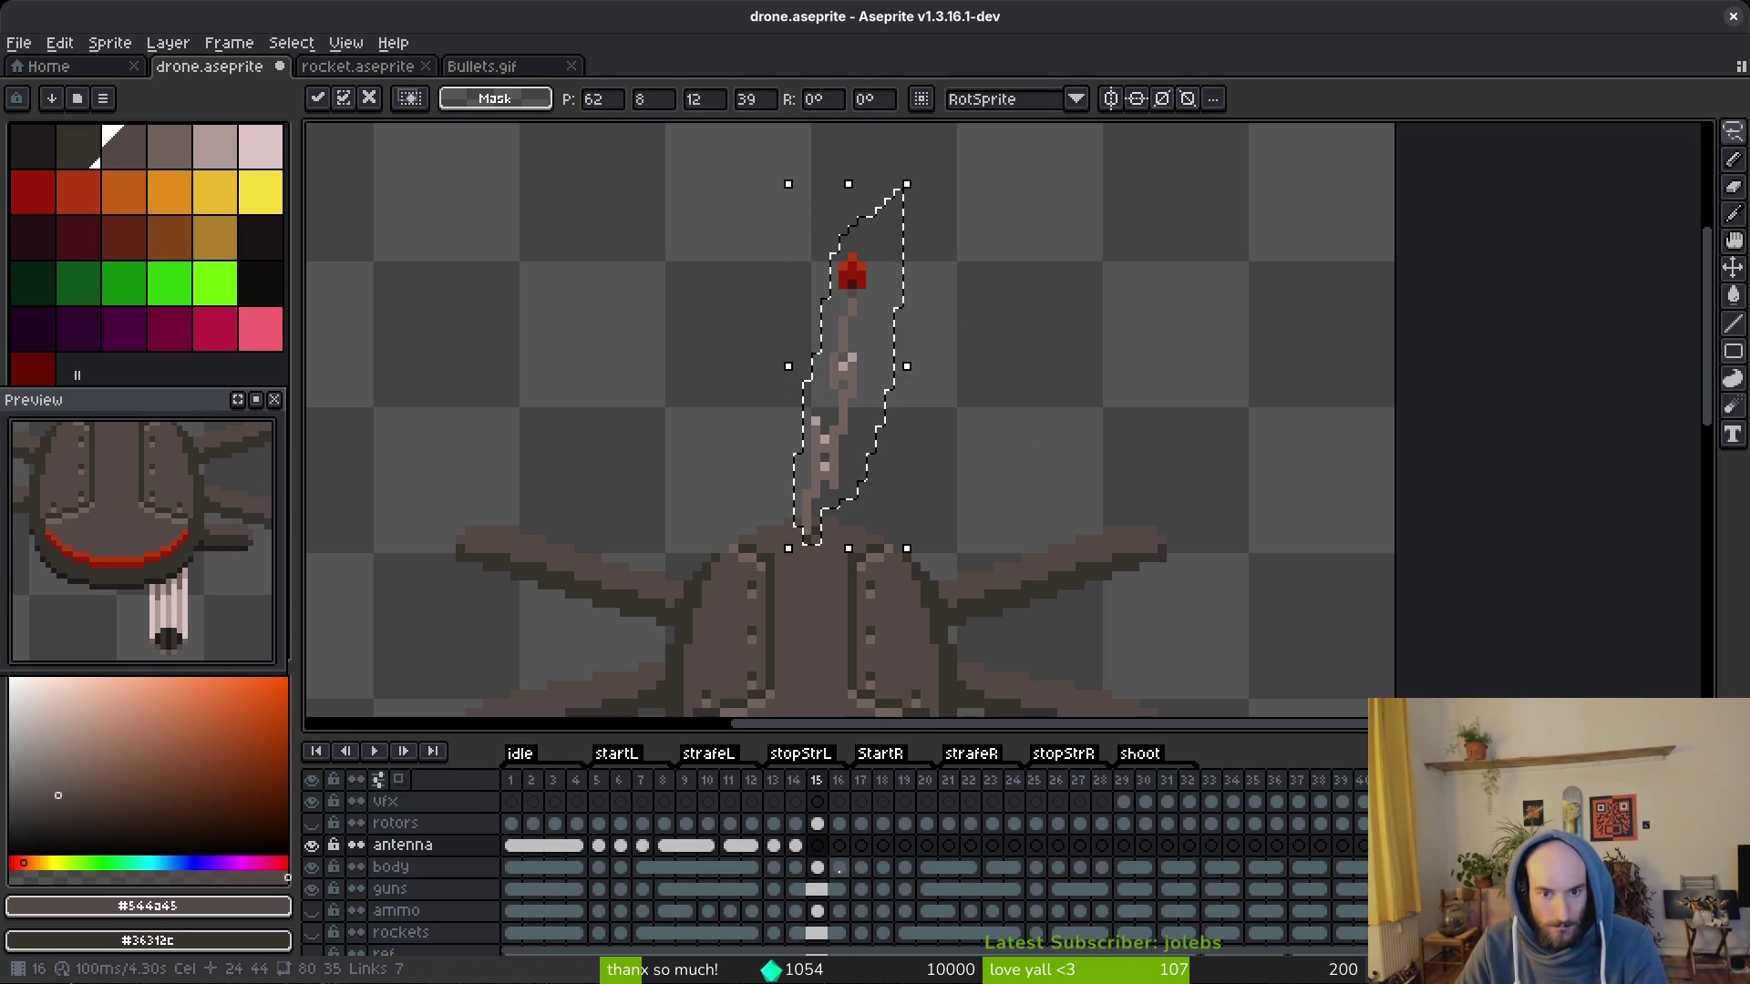
click(845, 870)
key(Delete)
key(ctrl+d)
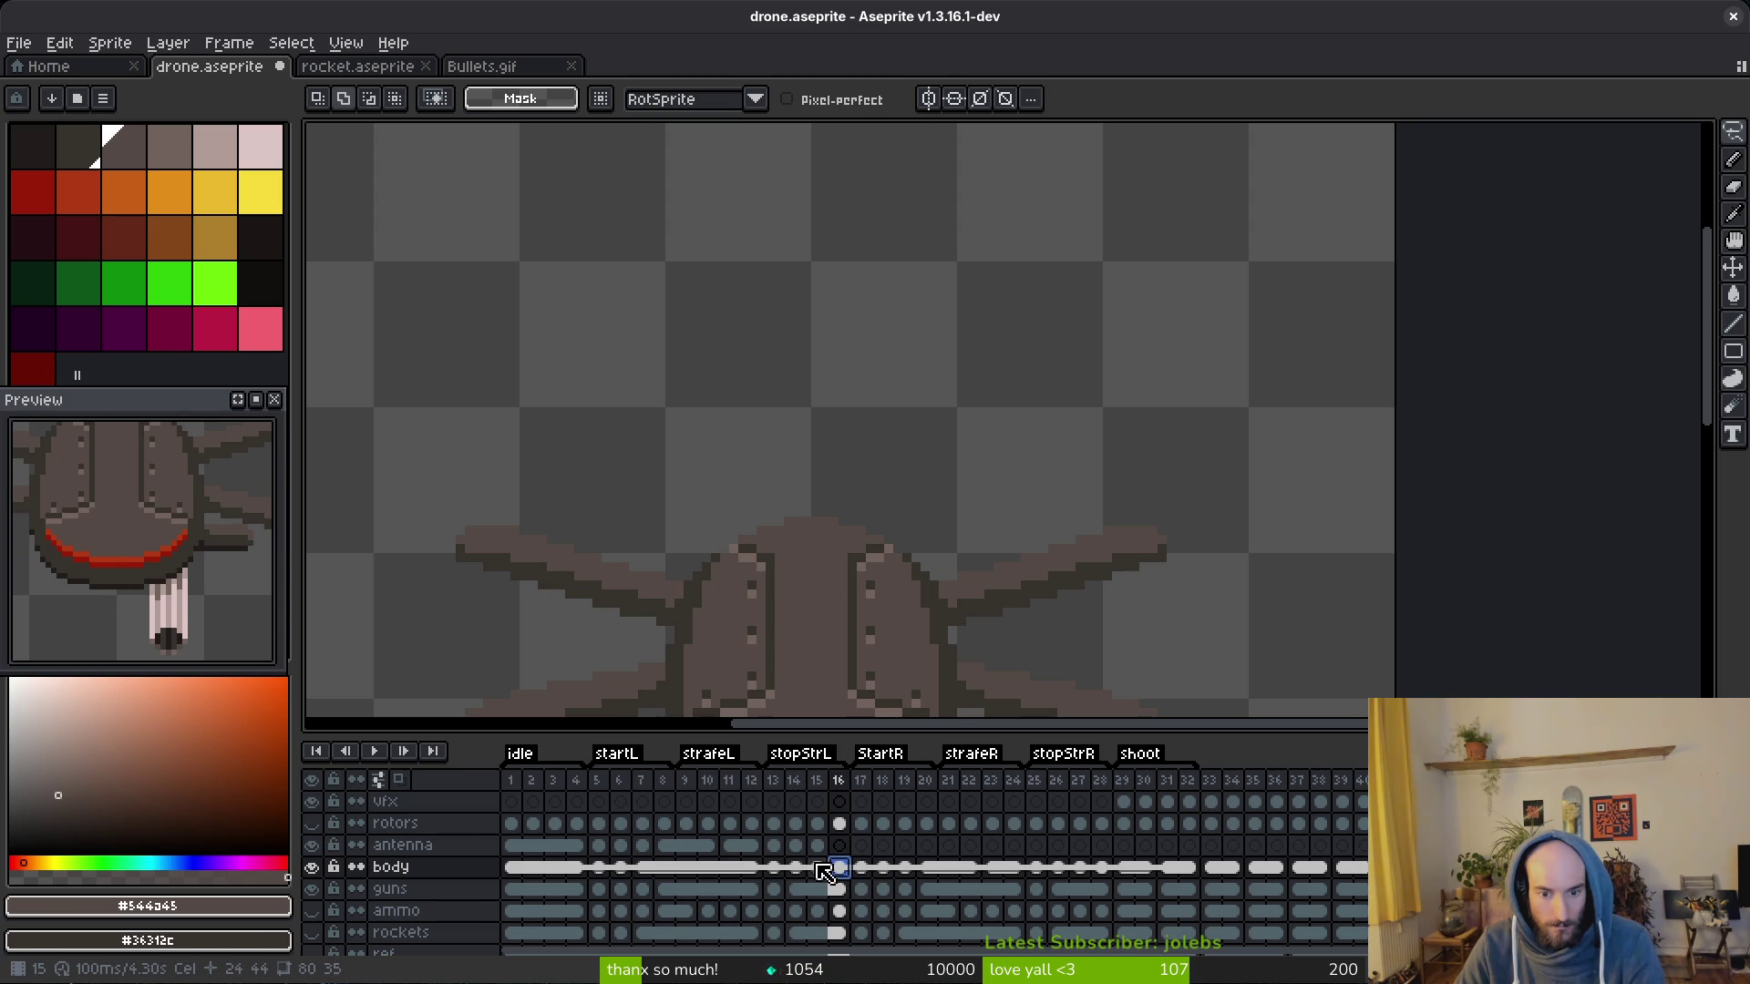
key(ctrl+z)
key(ctrl+y)
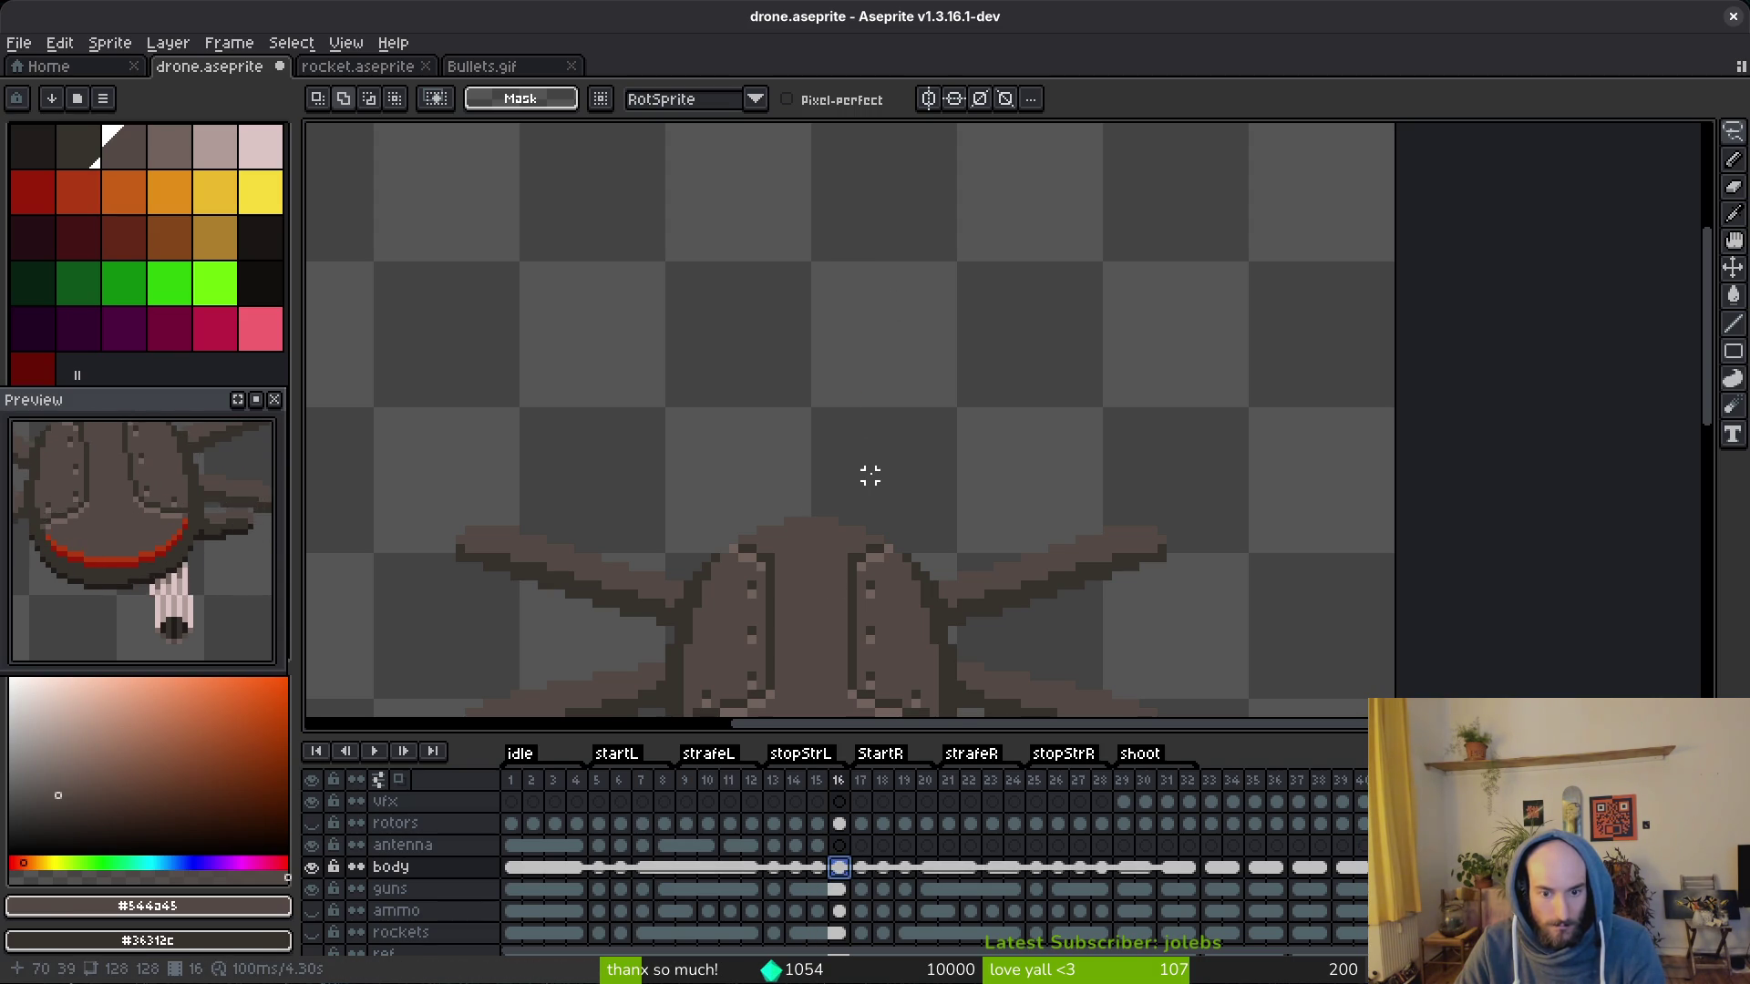
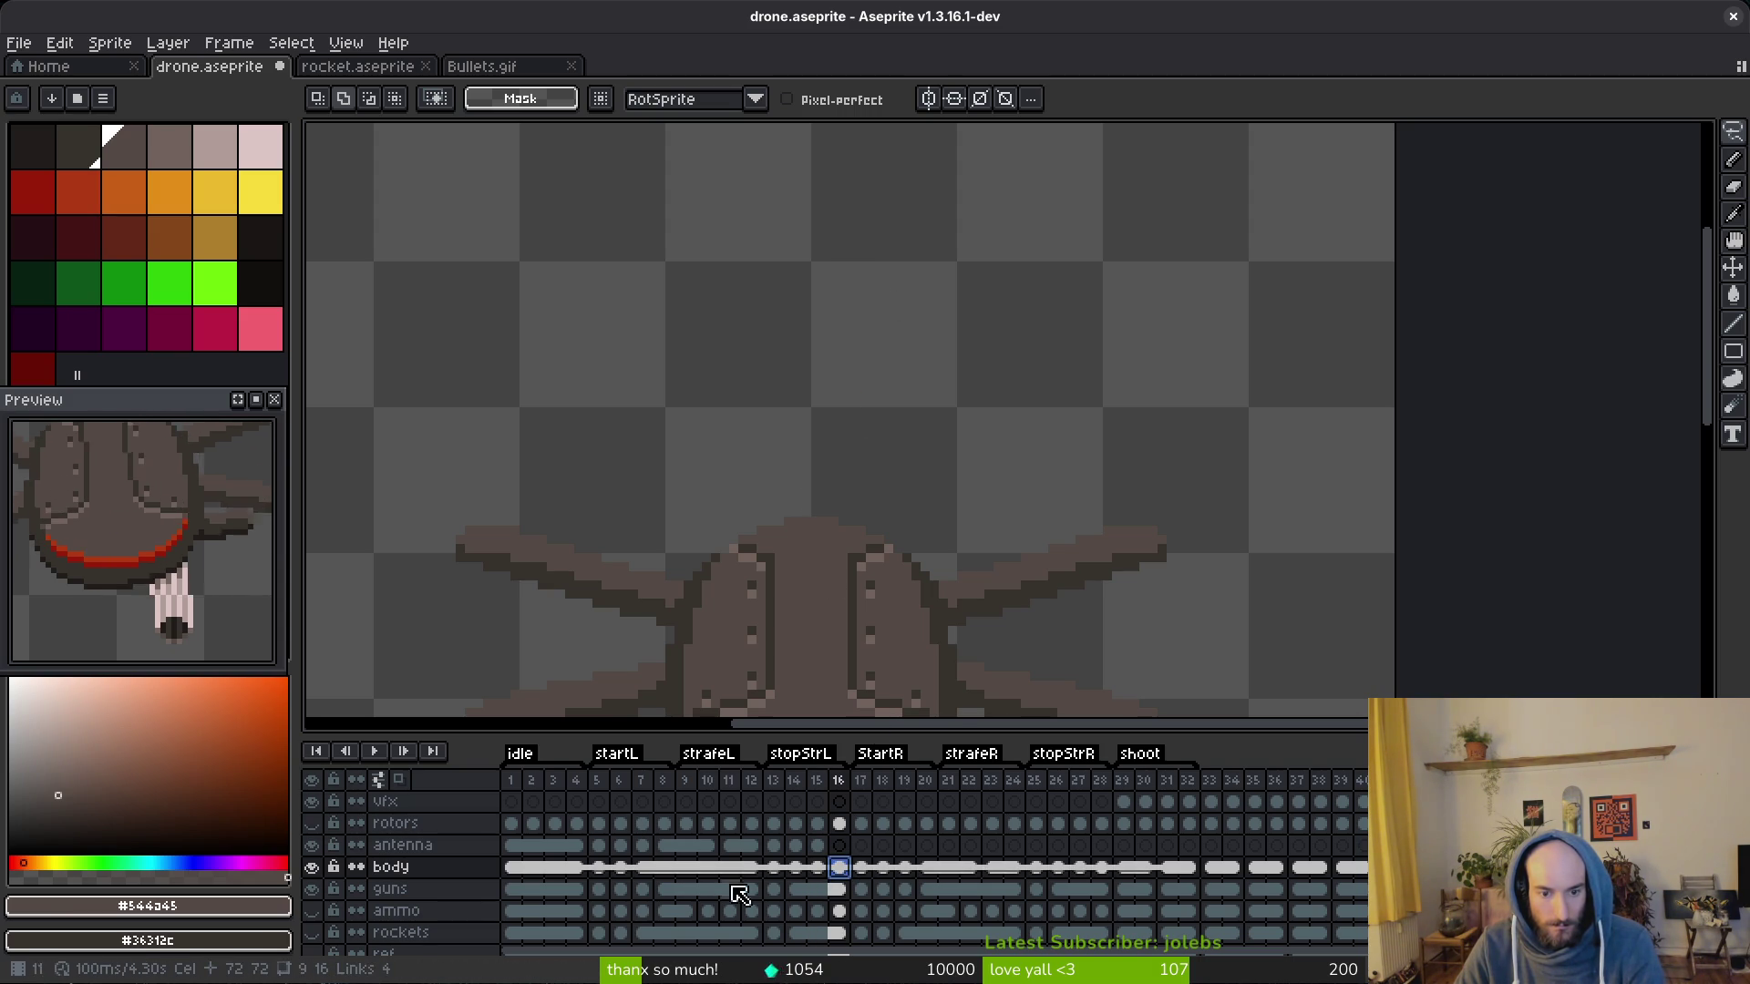
Step: Link the antenna cels across frames 3 through 16 into one shared cel
click(575, 846)
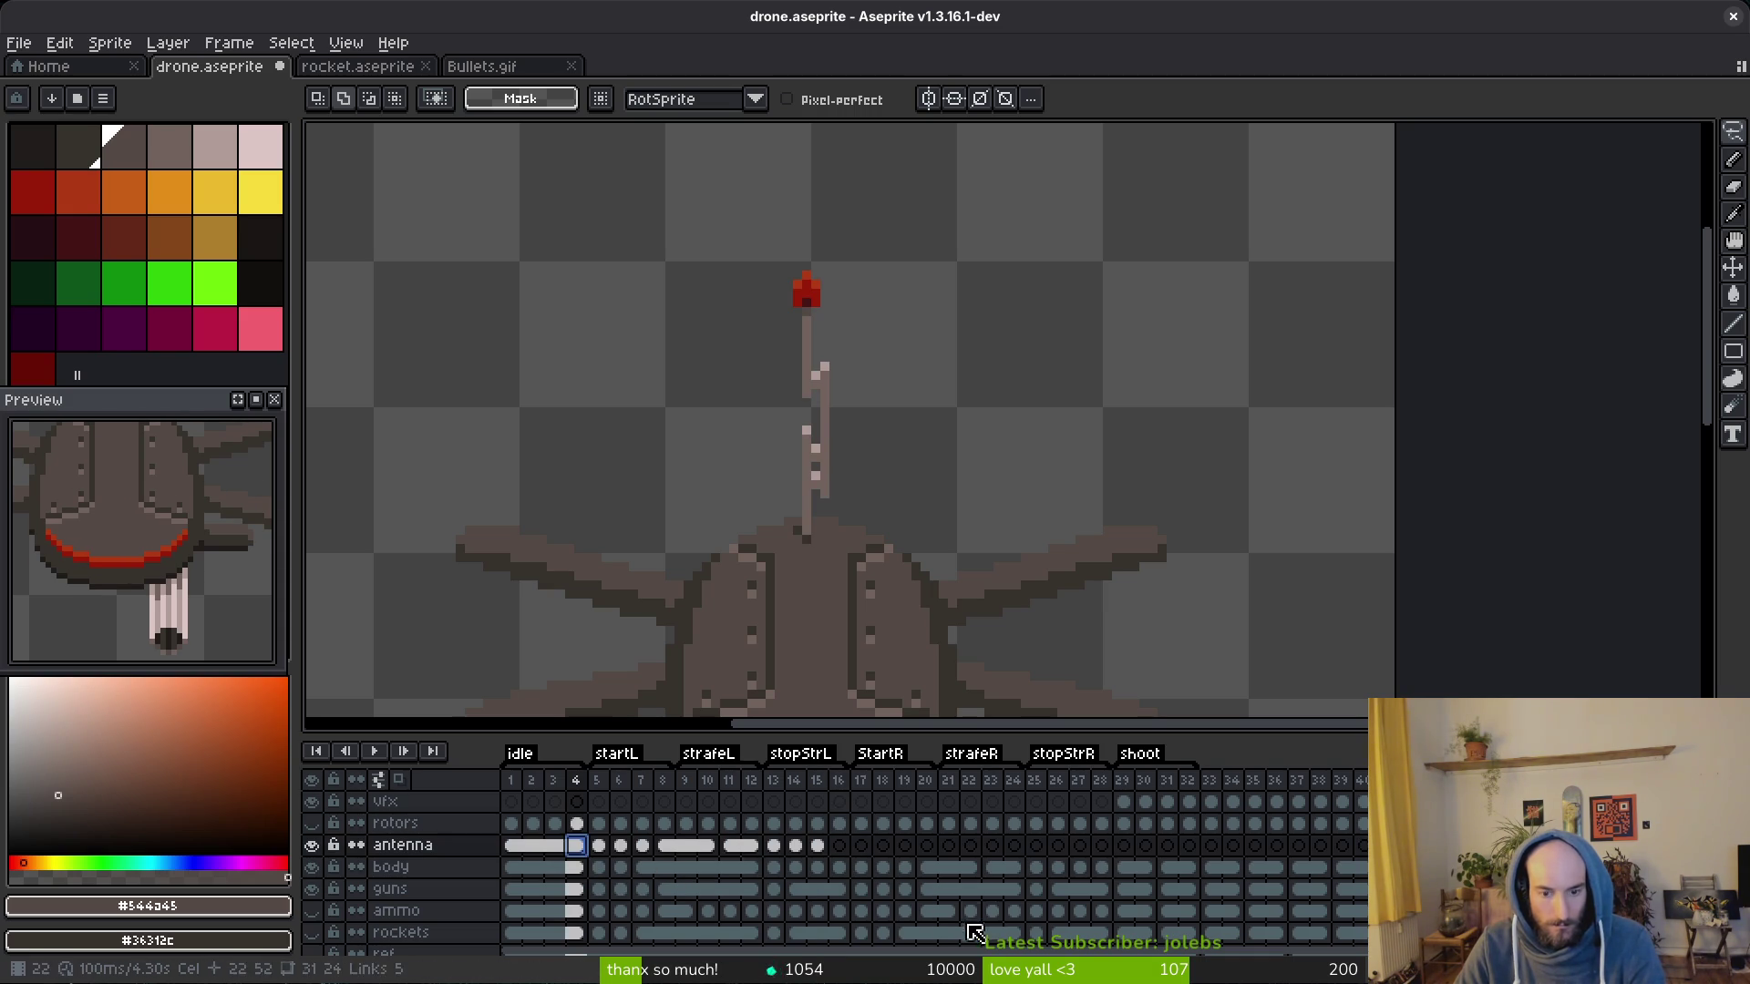
click(854, 868)
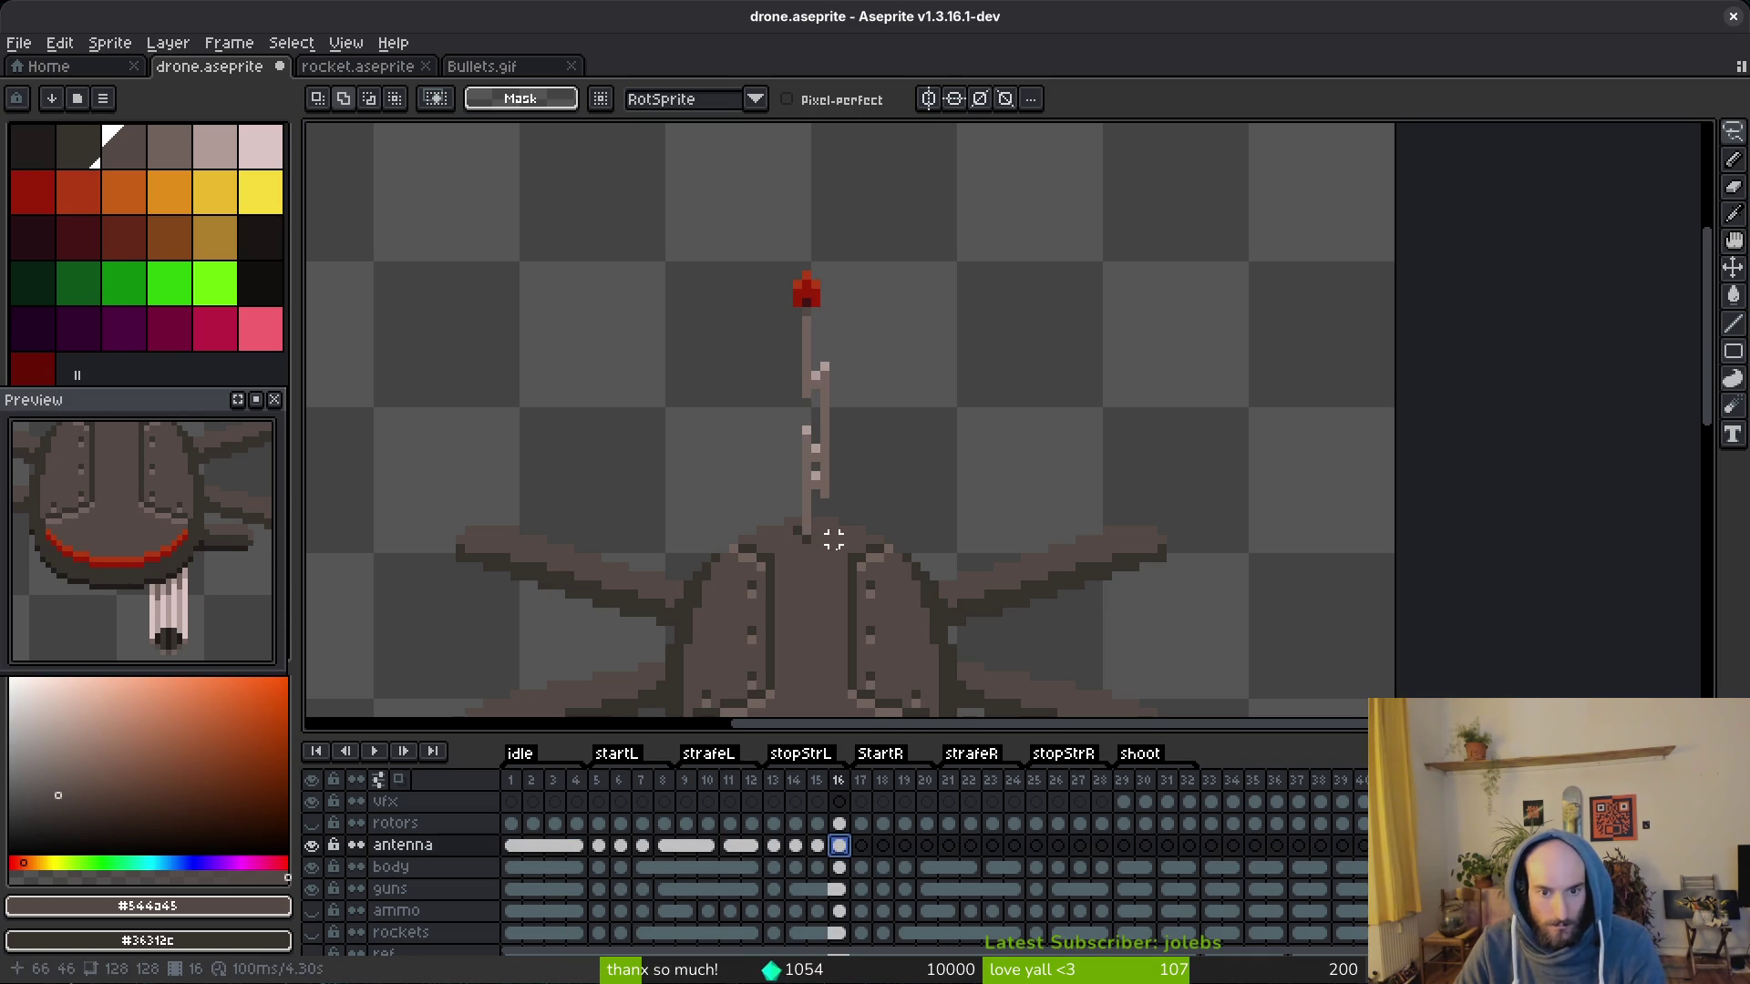
drag(554, 845, 839, 844)
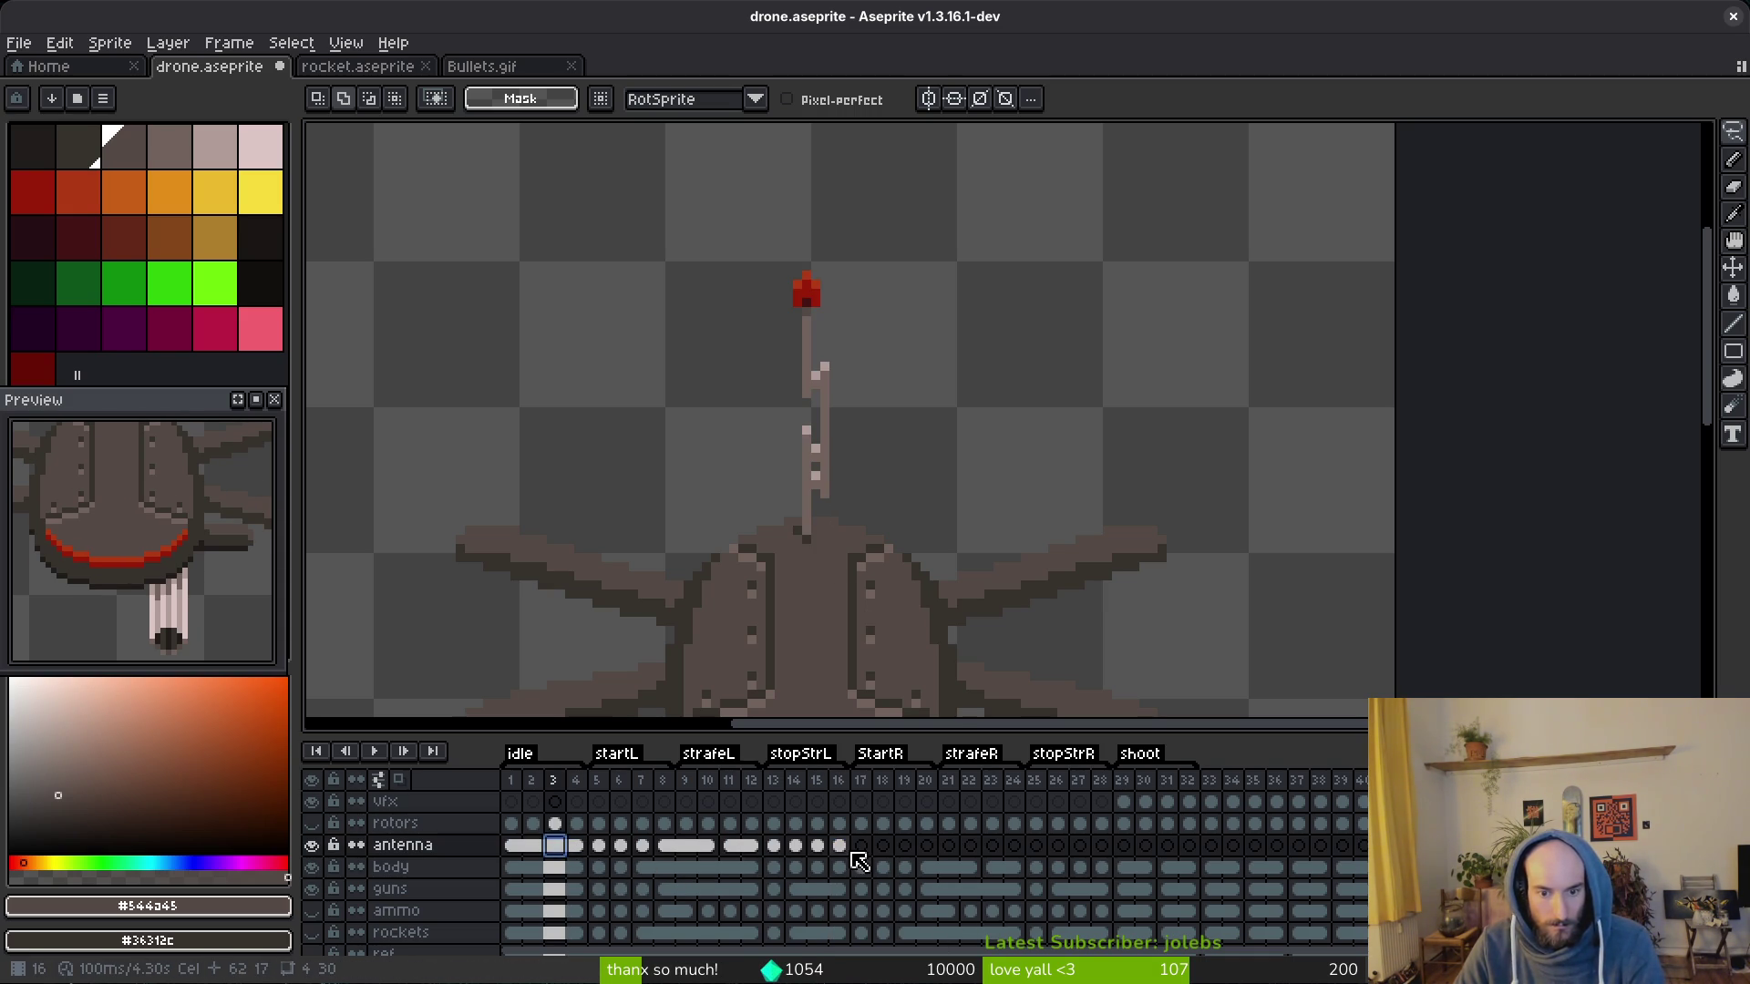
right_click(838, 841)
click(916, 931)
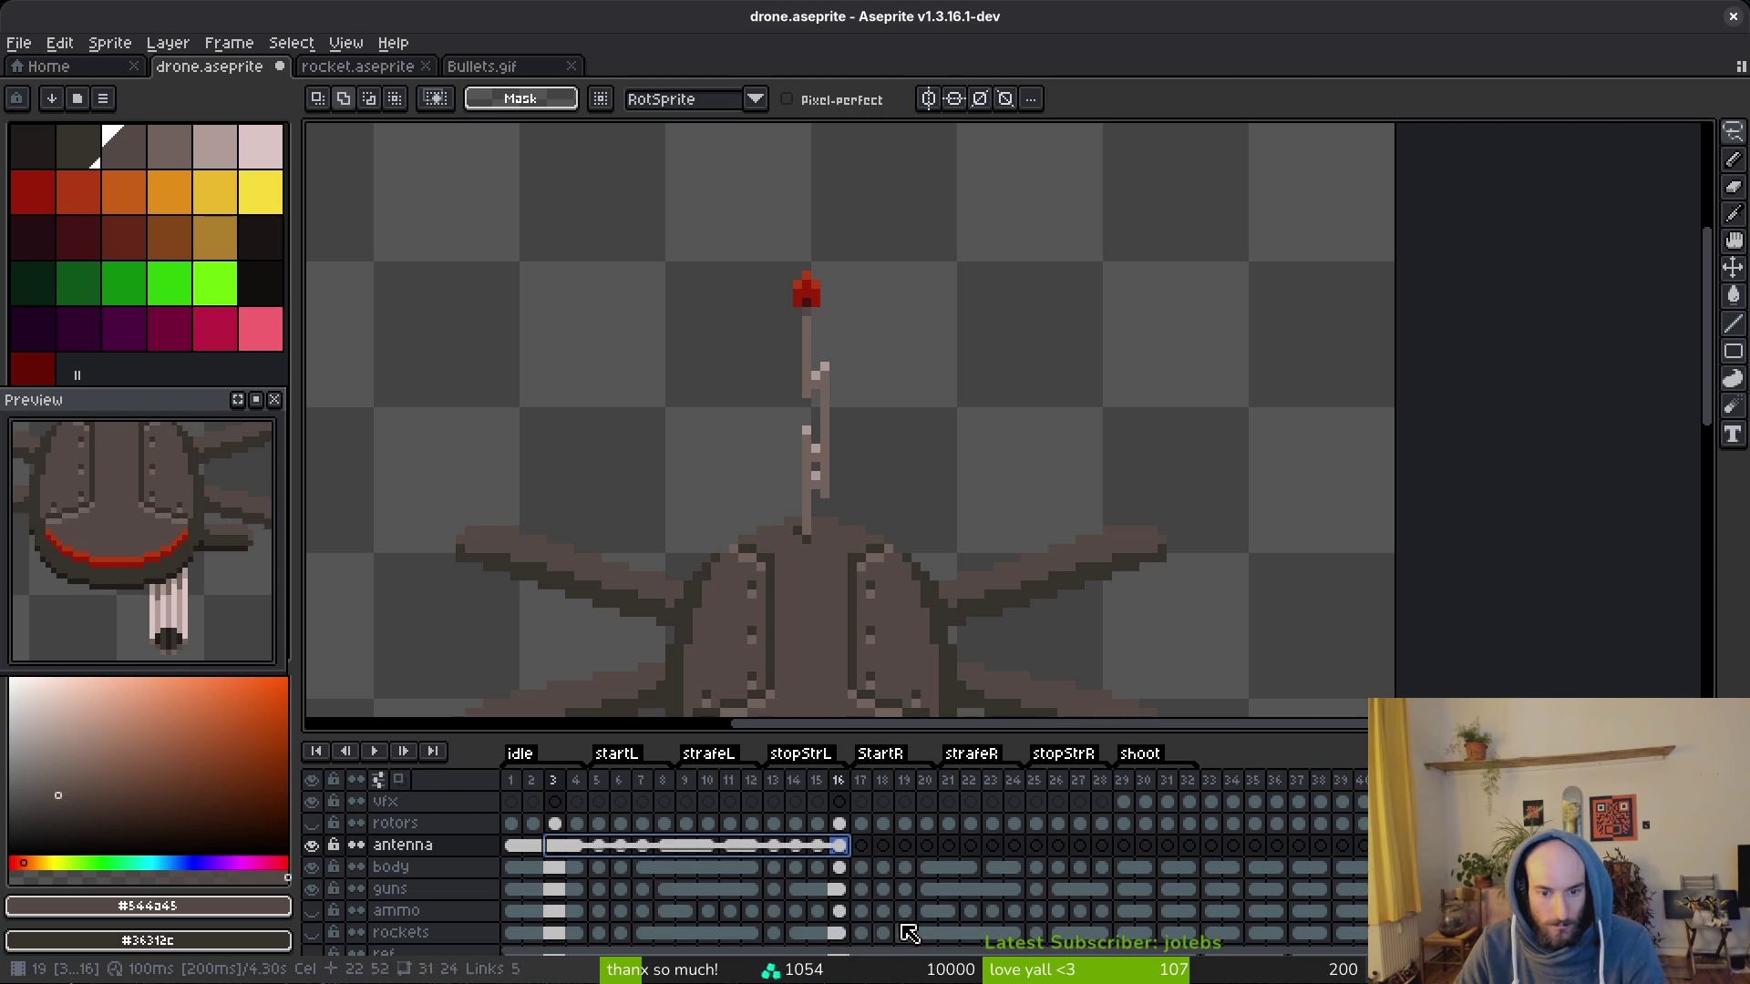
Step: Link the antenna cels across frames 16 through 28 and save the drone file
click(576, 867)
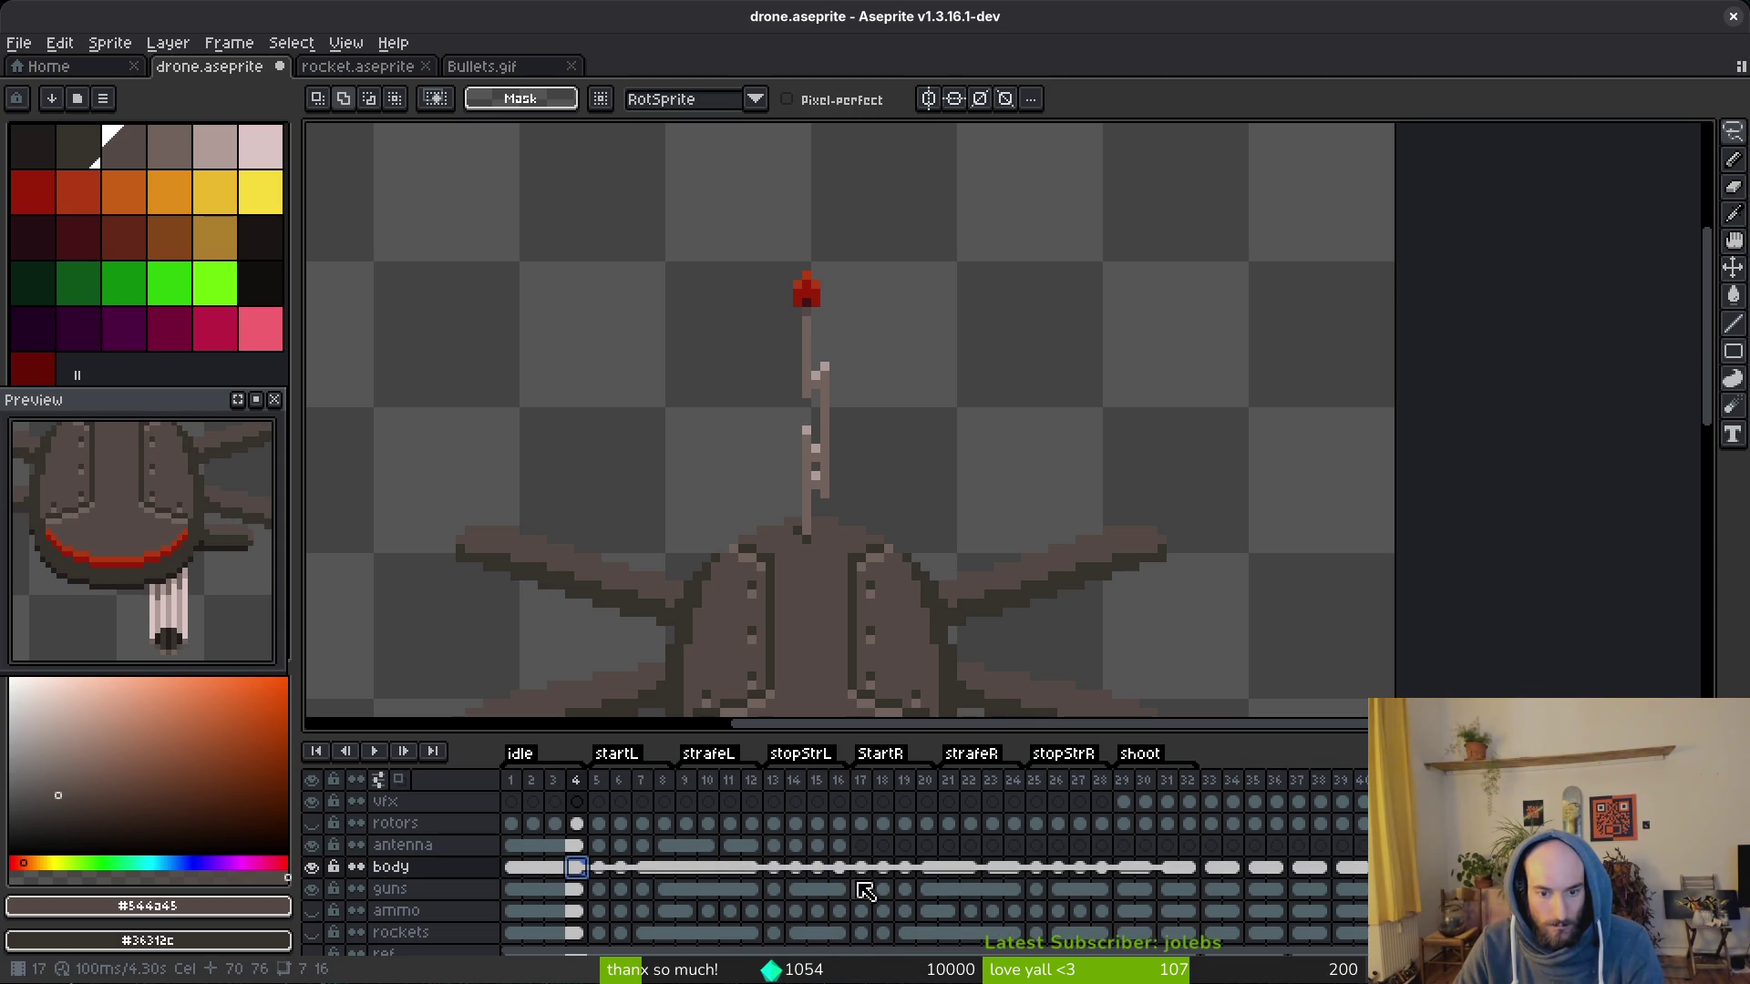
click(575, 845)
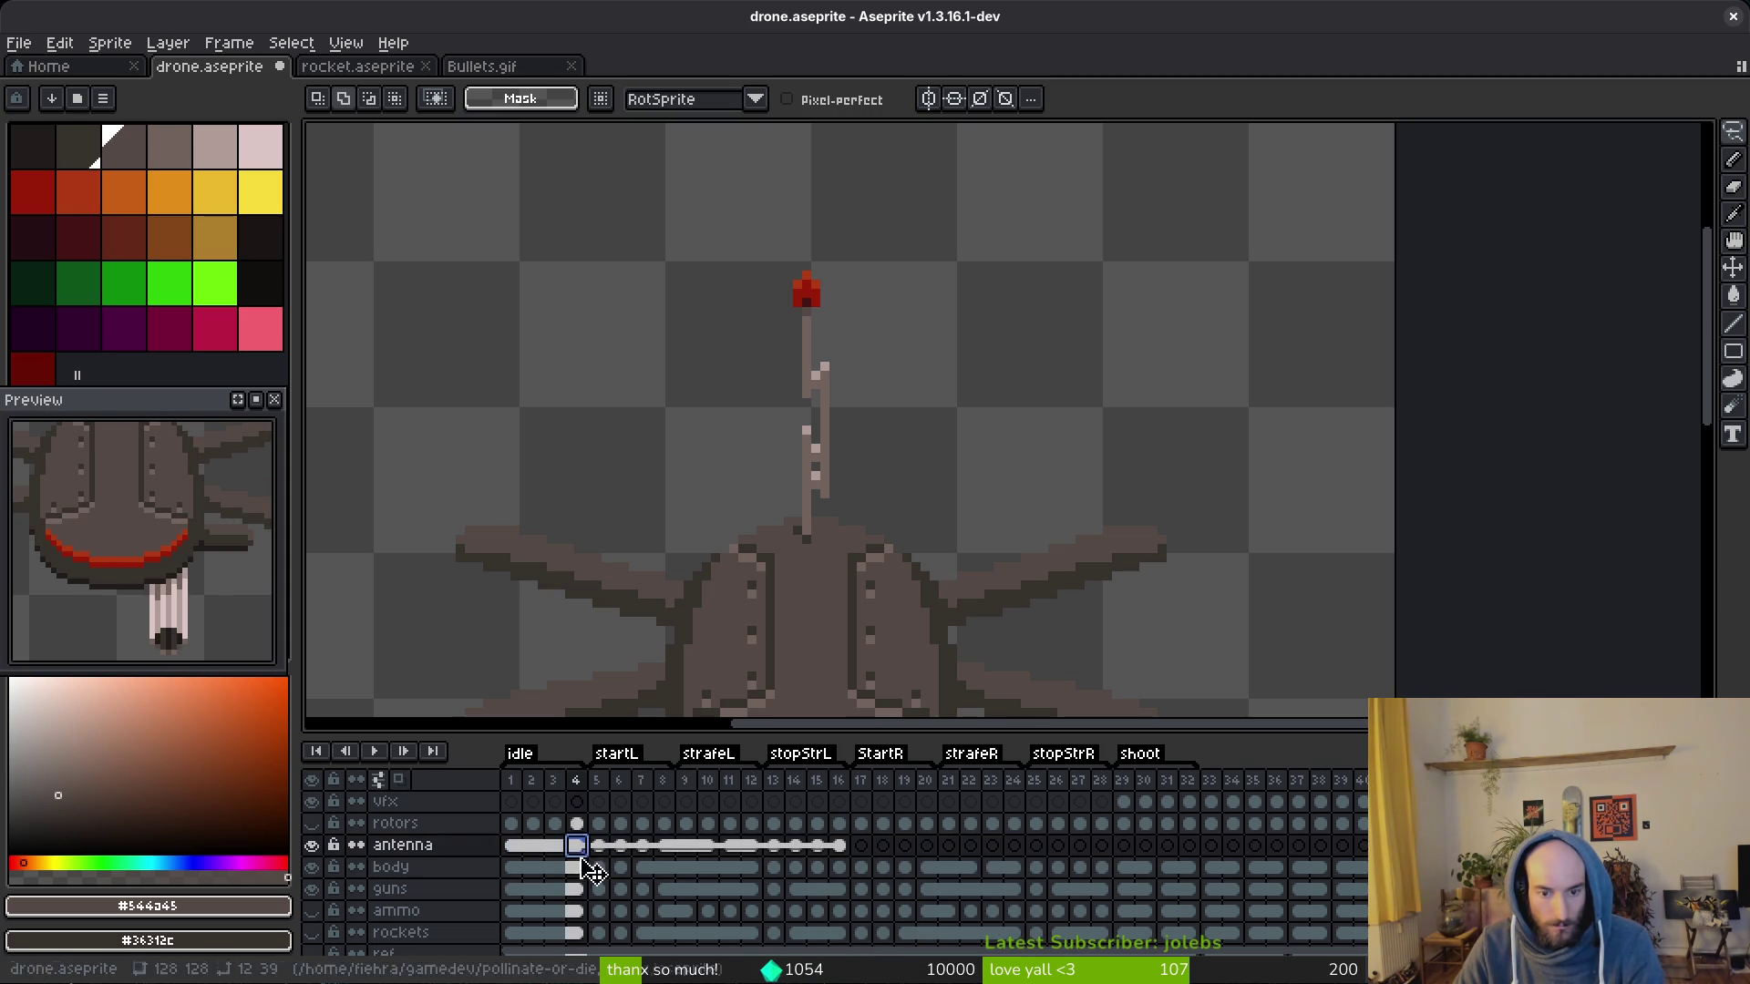
click(578, 871)
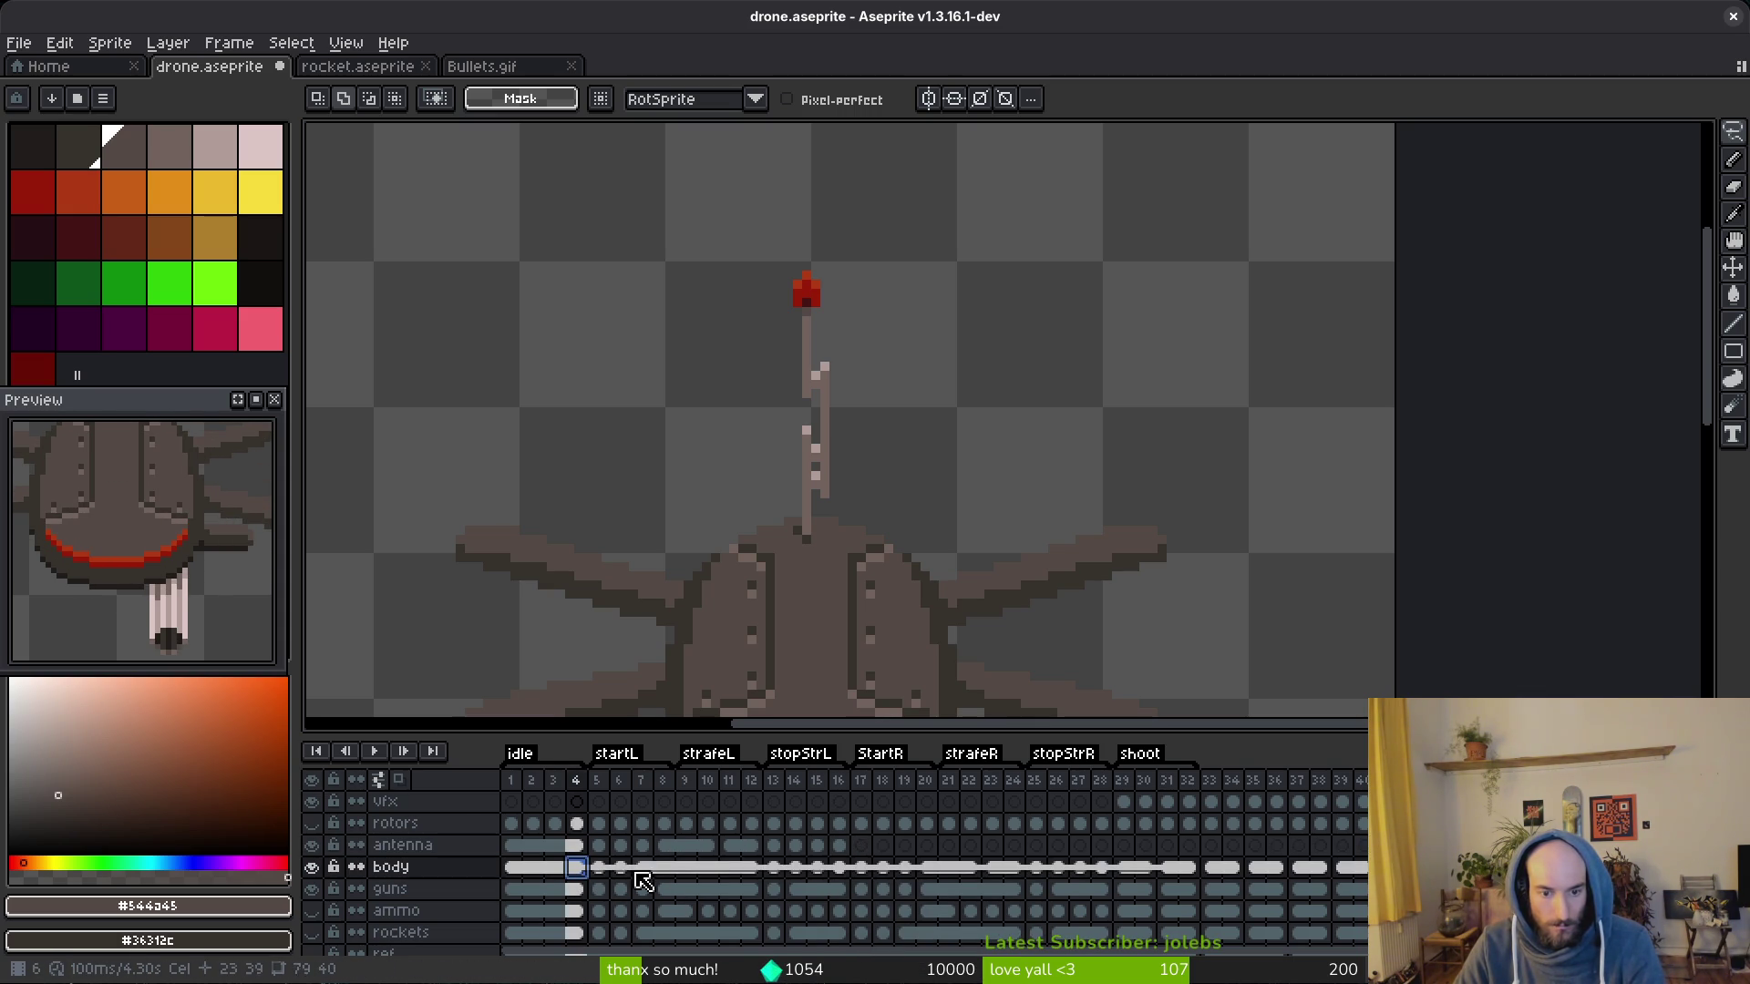
click(841, 845)
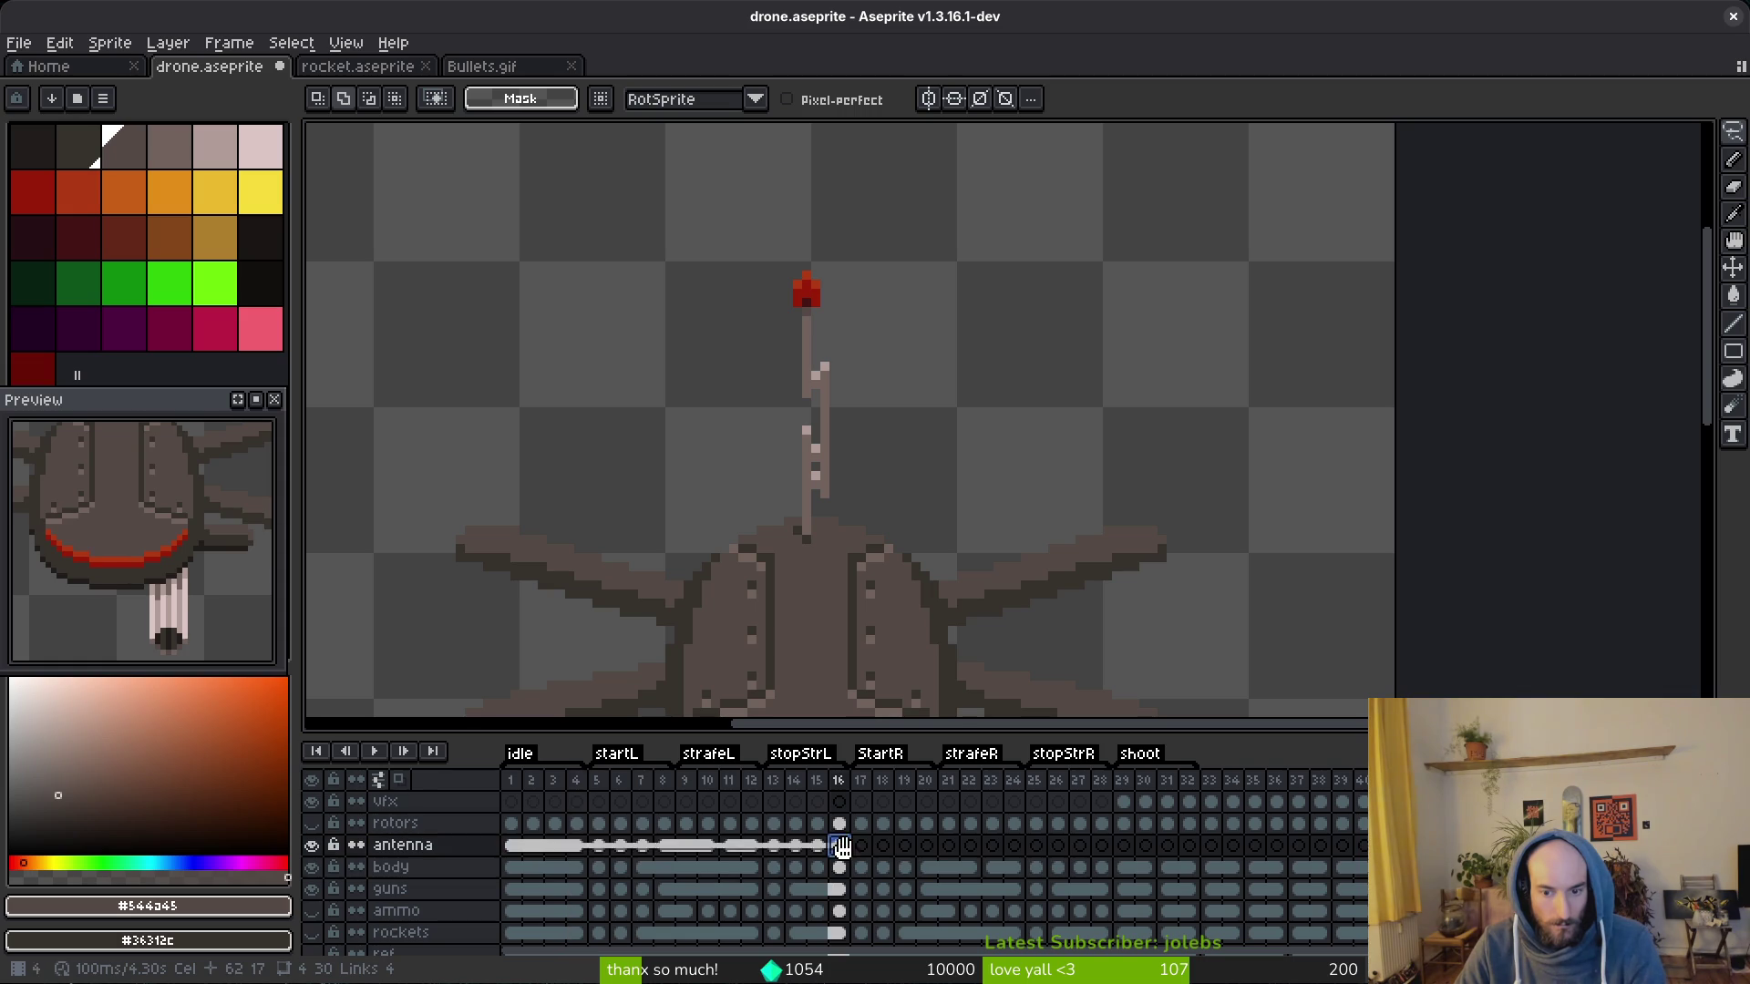
shift+click(1104, 845)
right_click(836, 841)
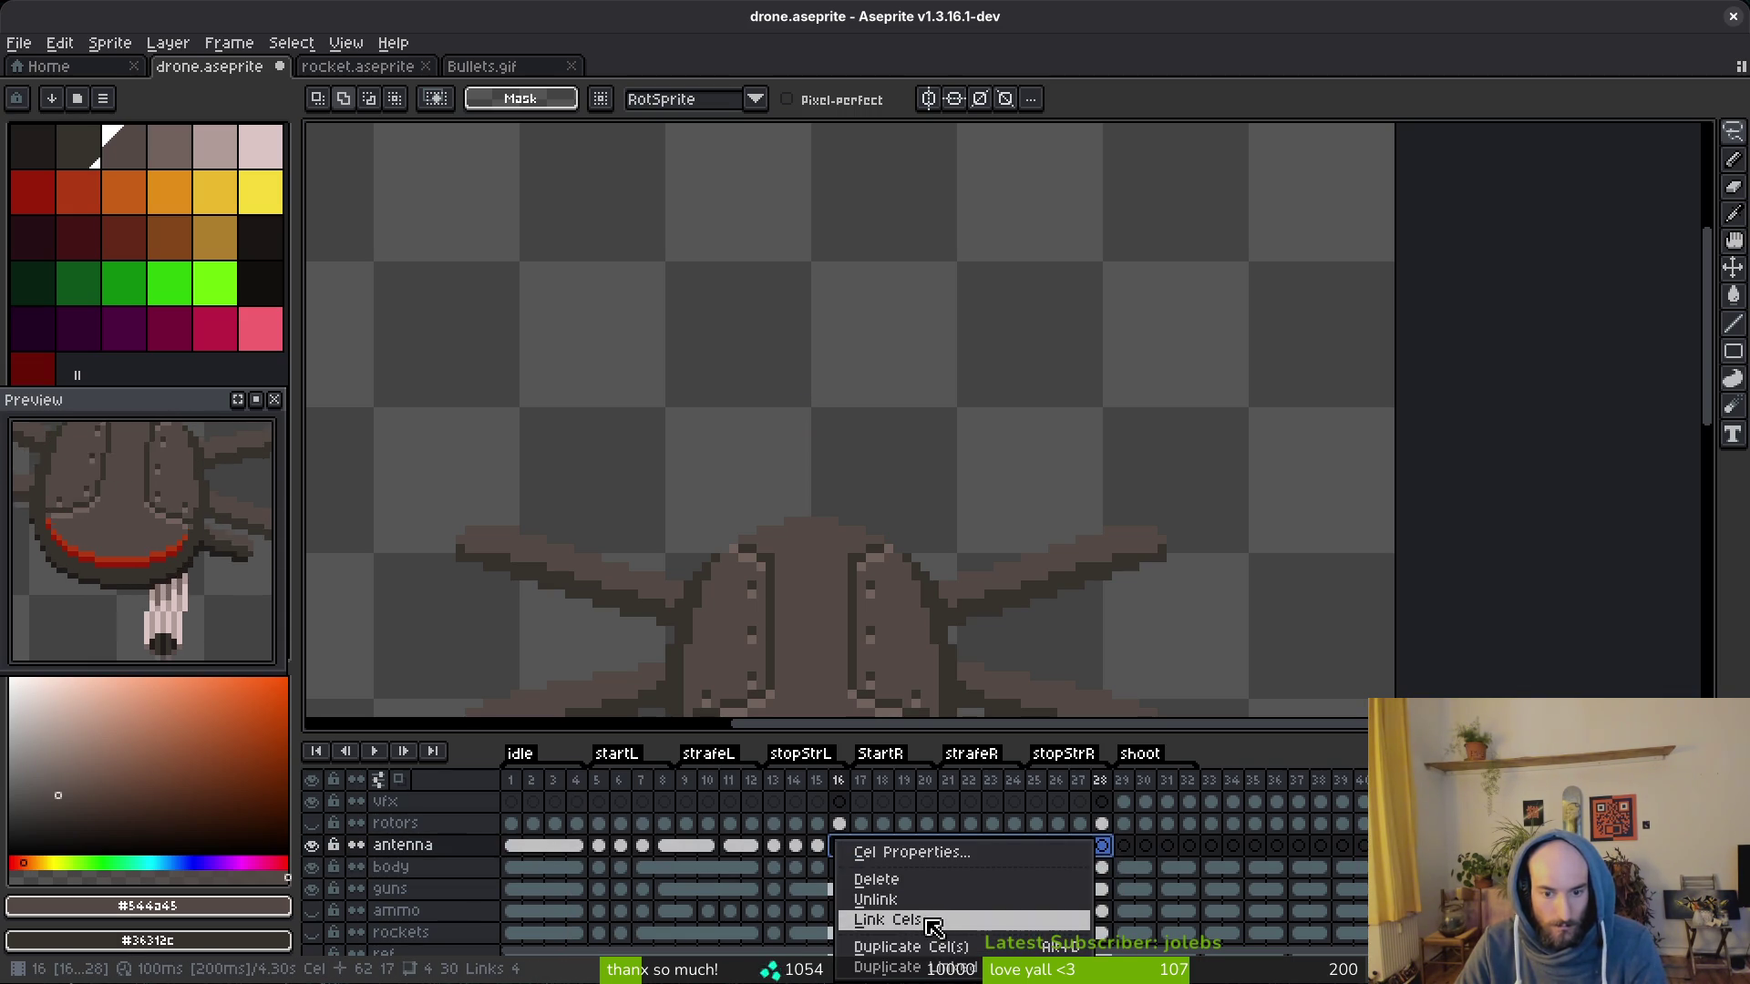
click(933, 924)
key(ctrl+s)
Step: Link the antenna cels across frames 28 through 32, save, and return to frame 16
click(839, 867)
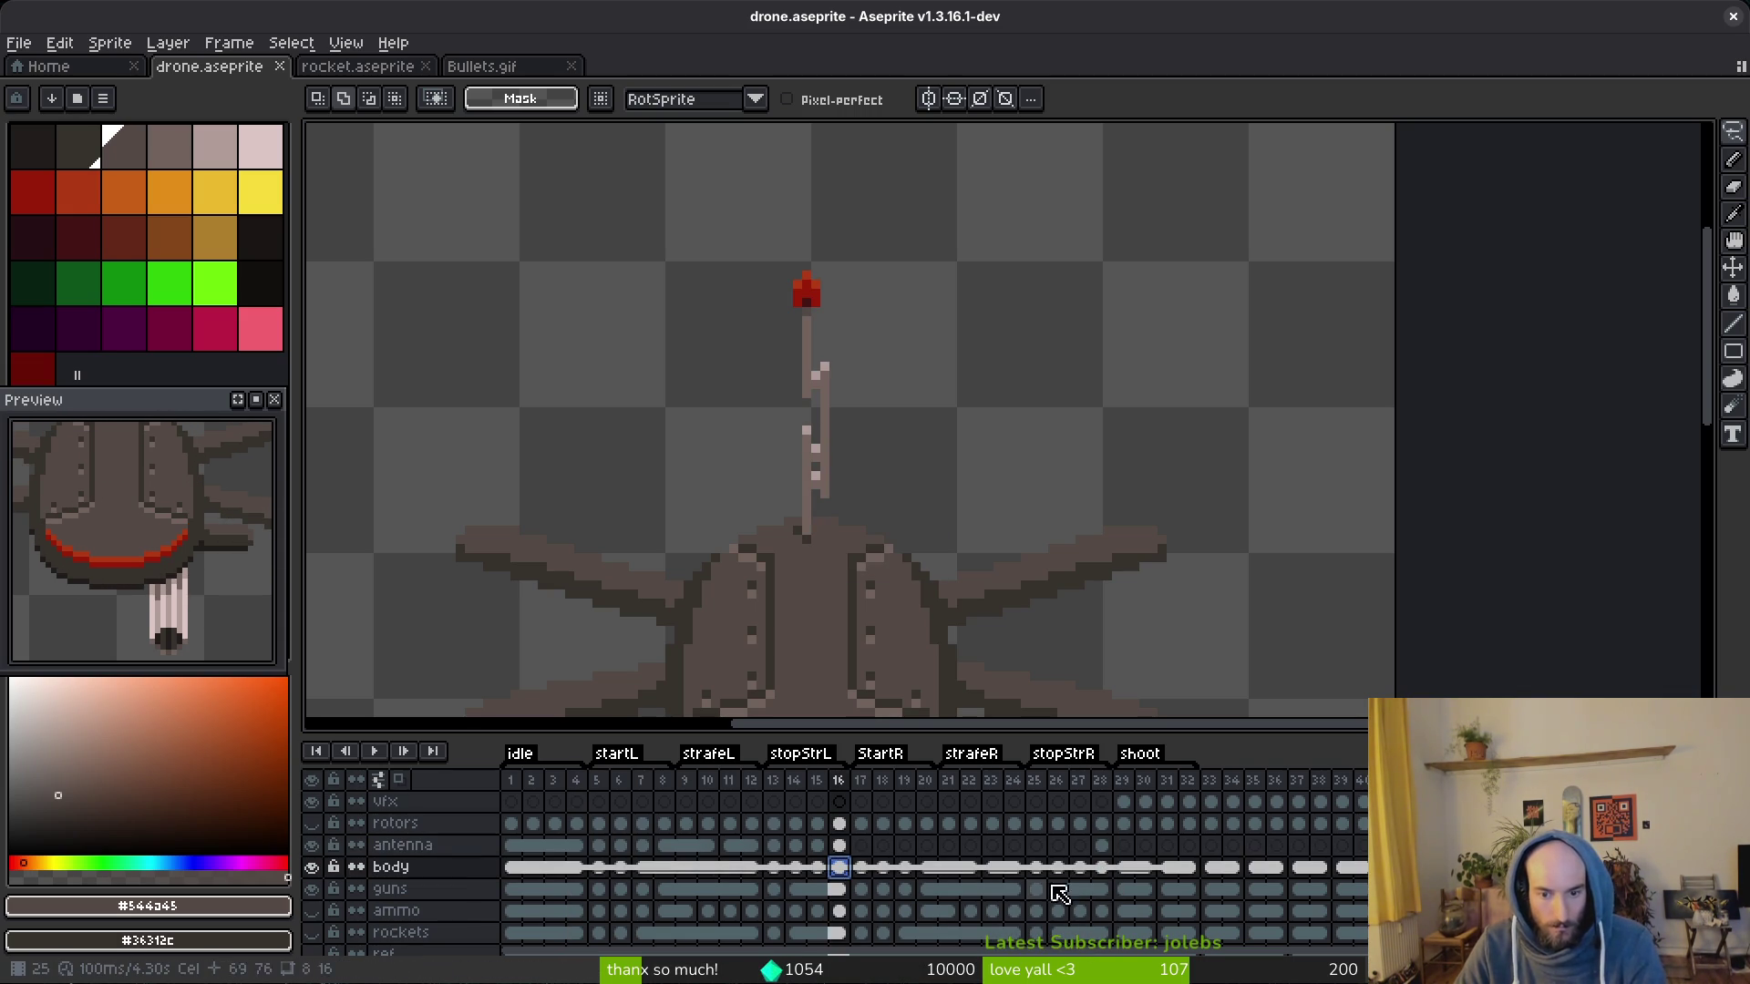
click(1101, 846)
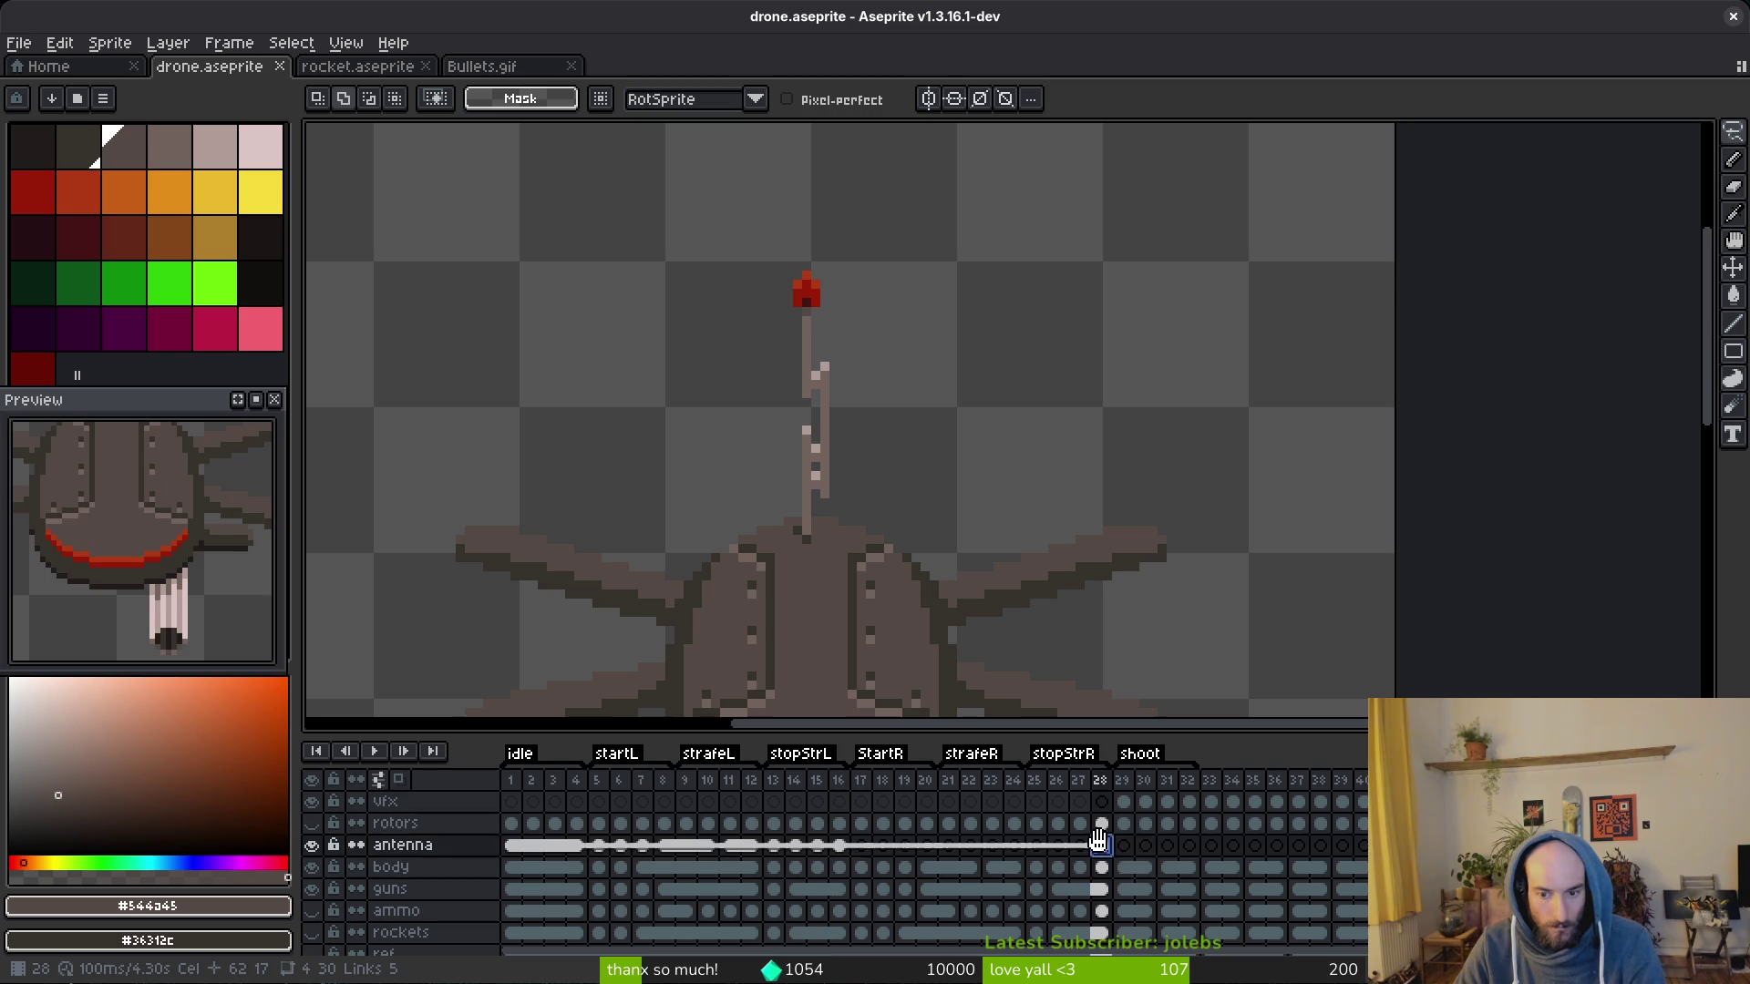
drag(1167, 823, 1188, 868)
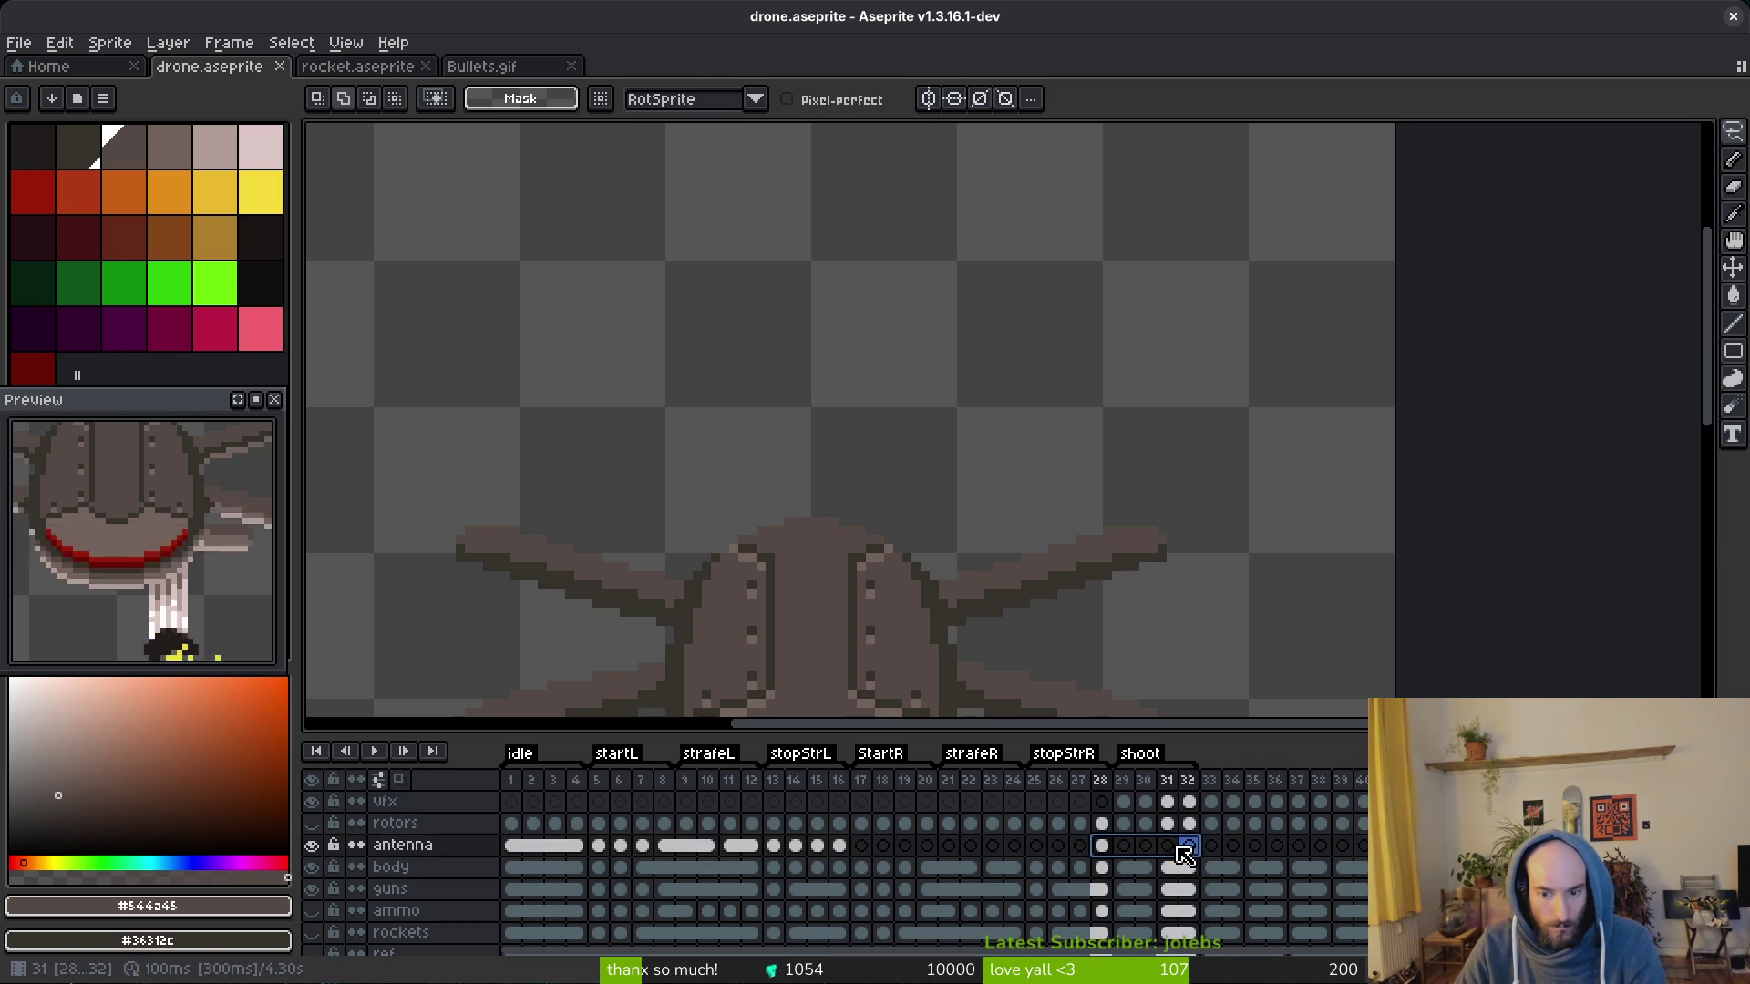
right_click(1173, 848)
click(1226, 924)
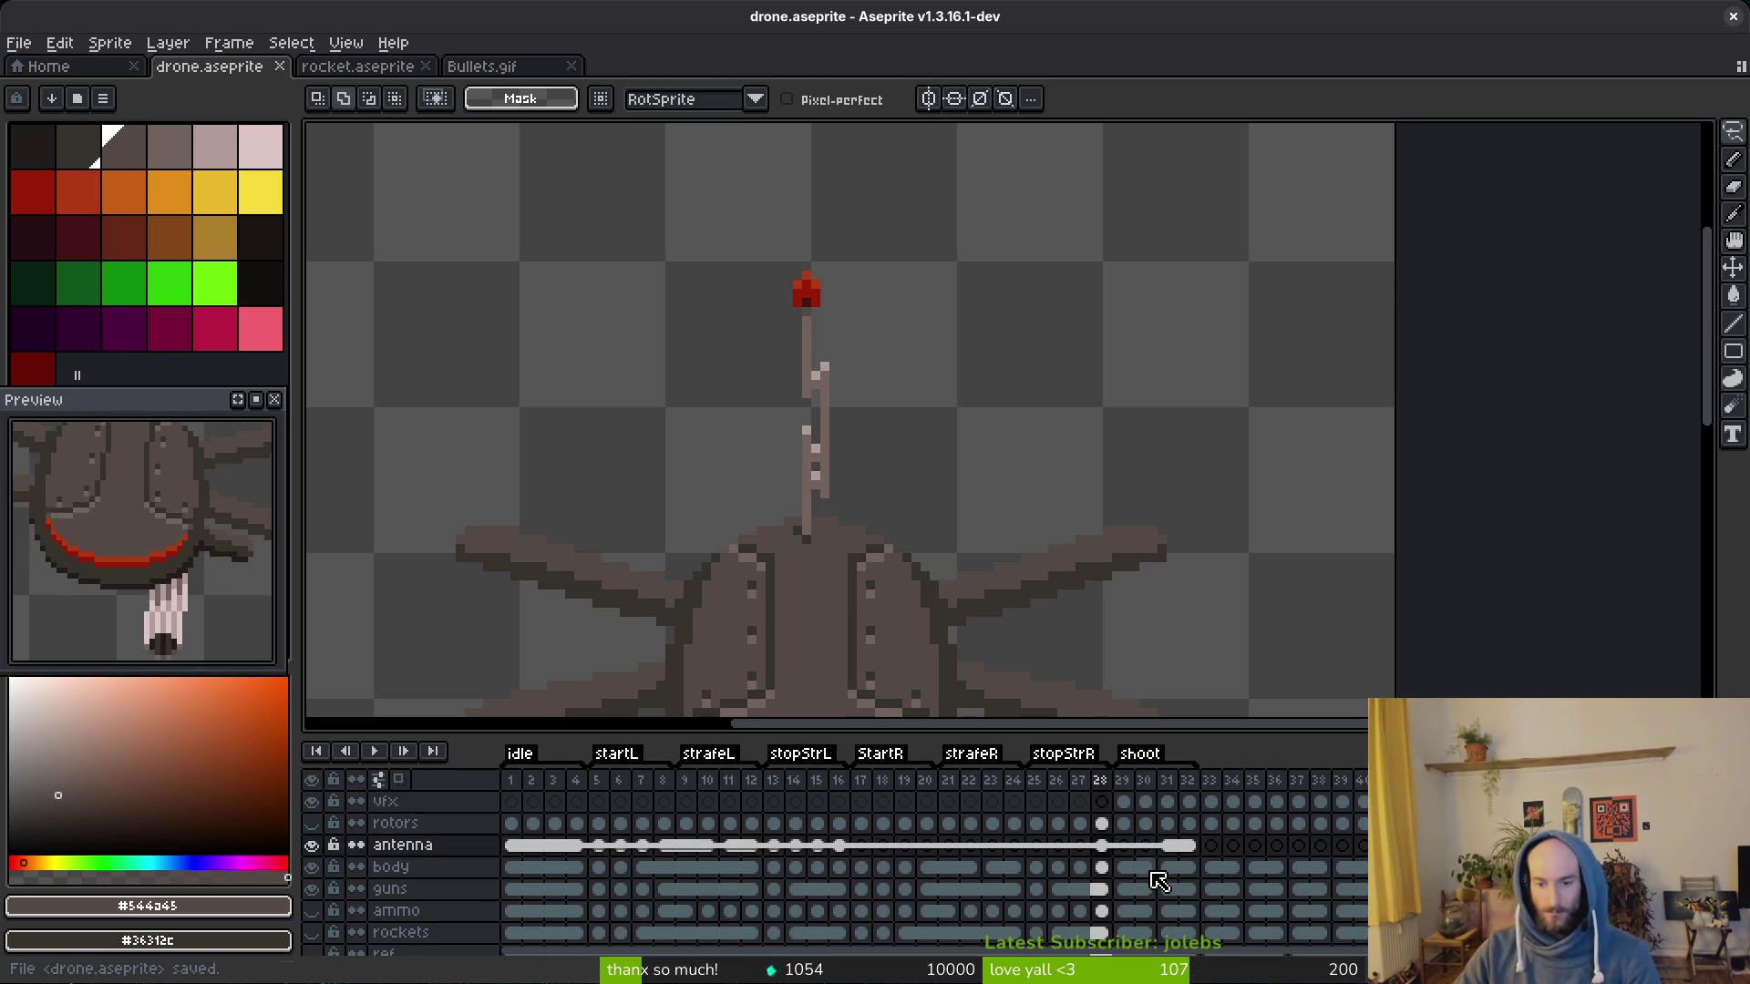
click(1216, 791)
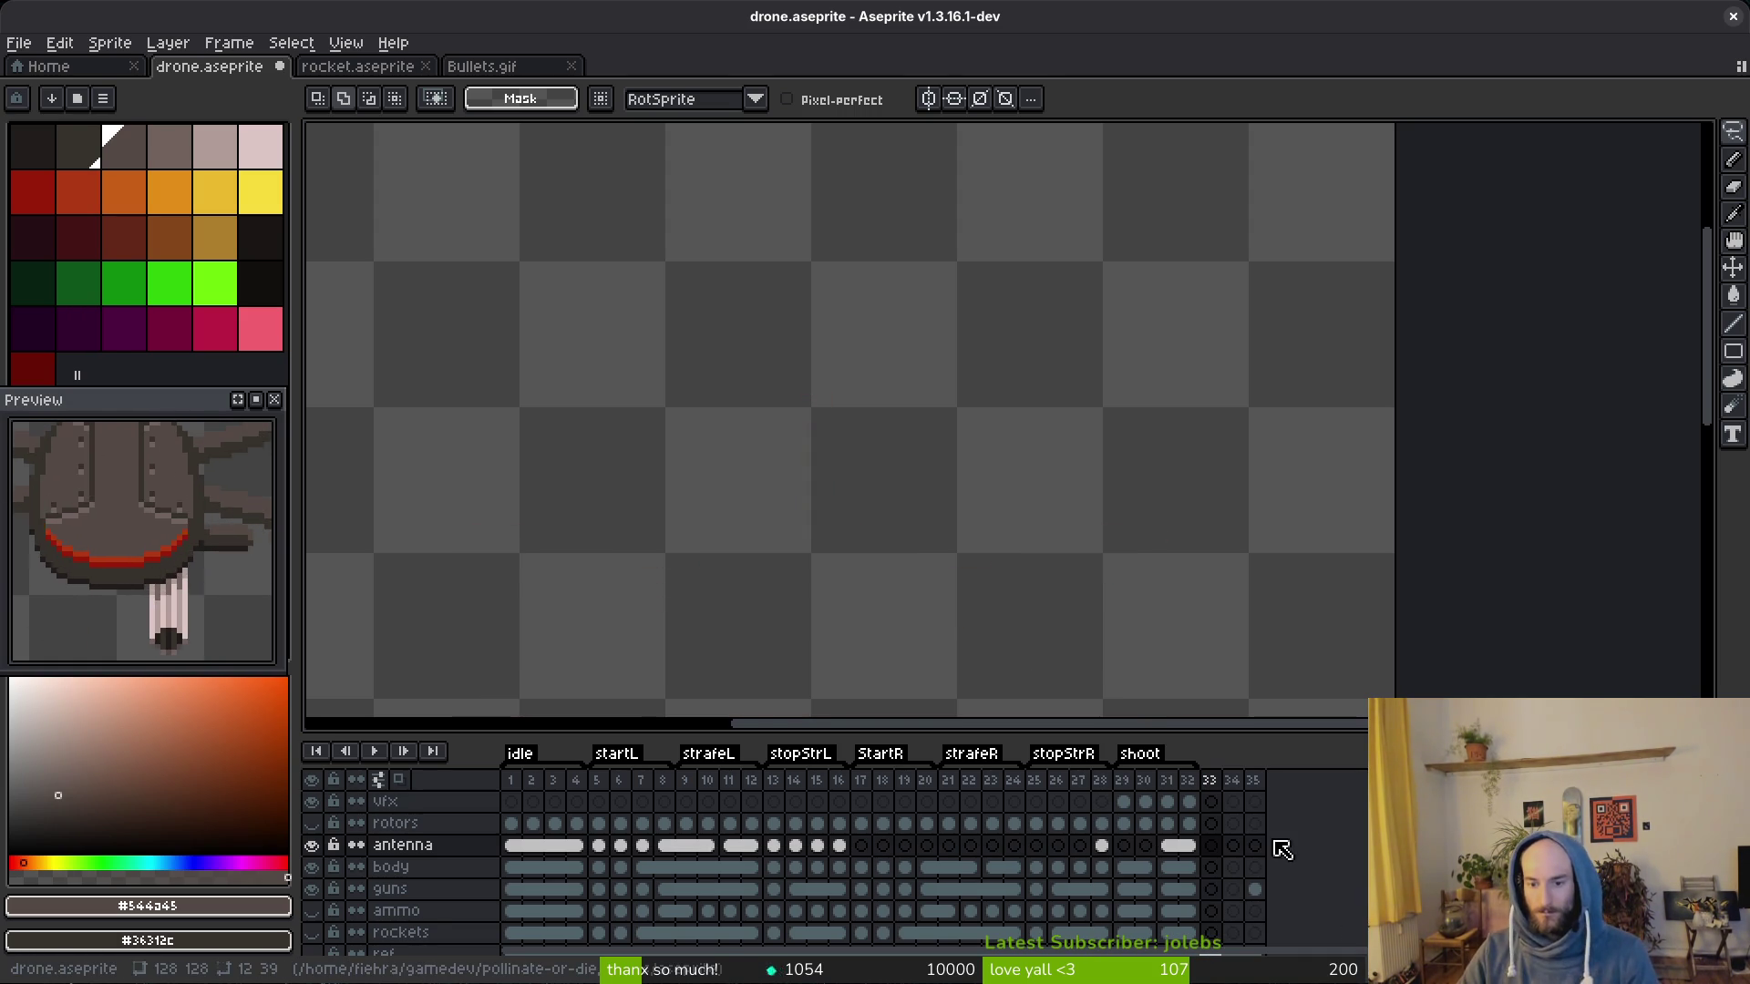
key(ctrl+s)
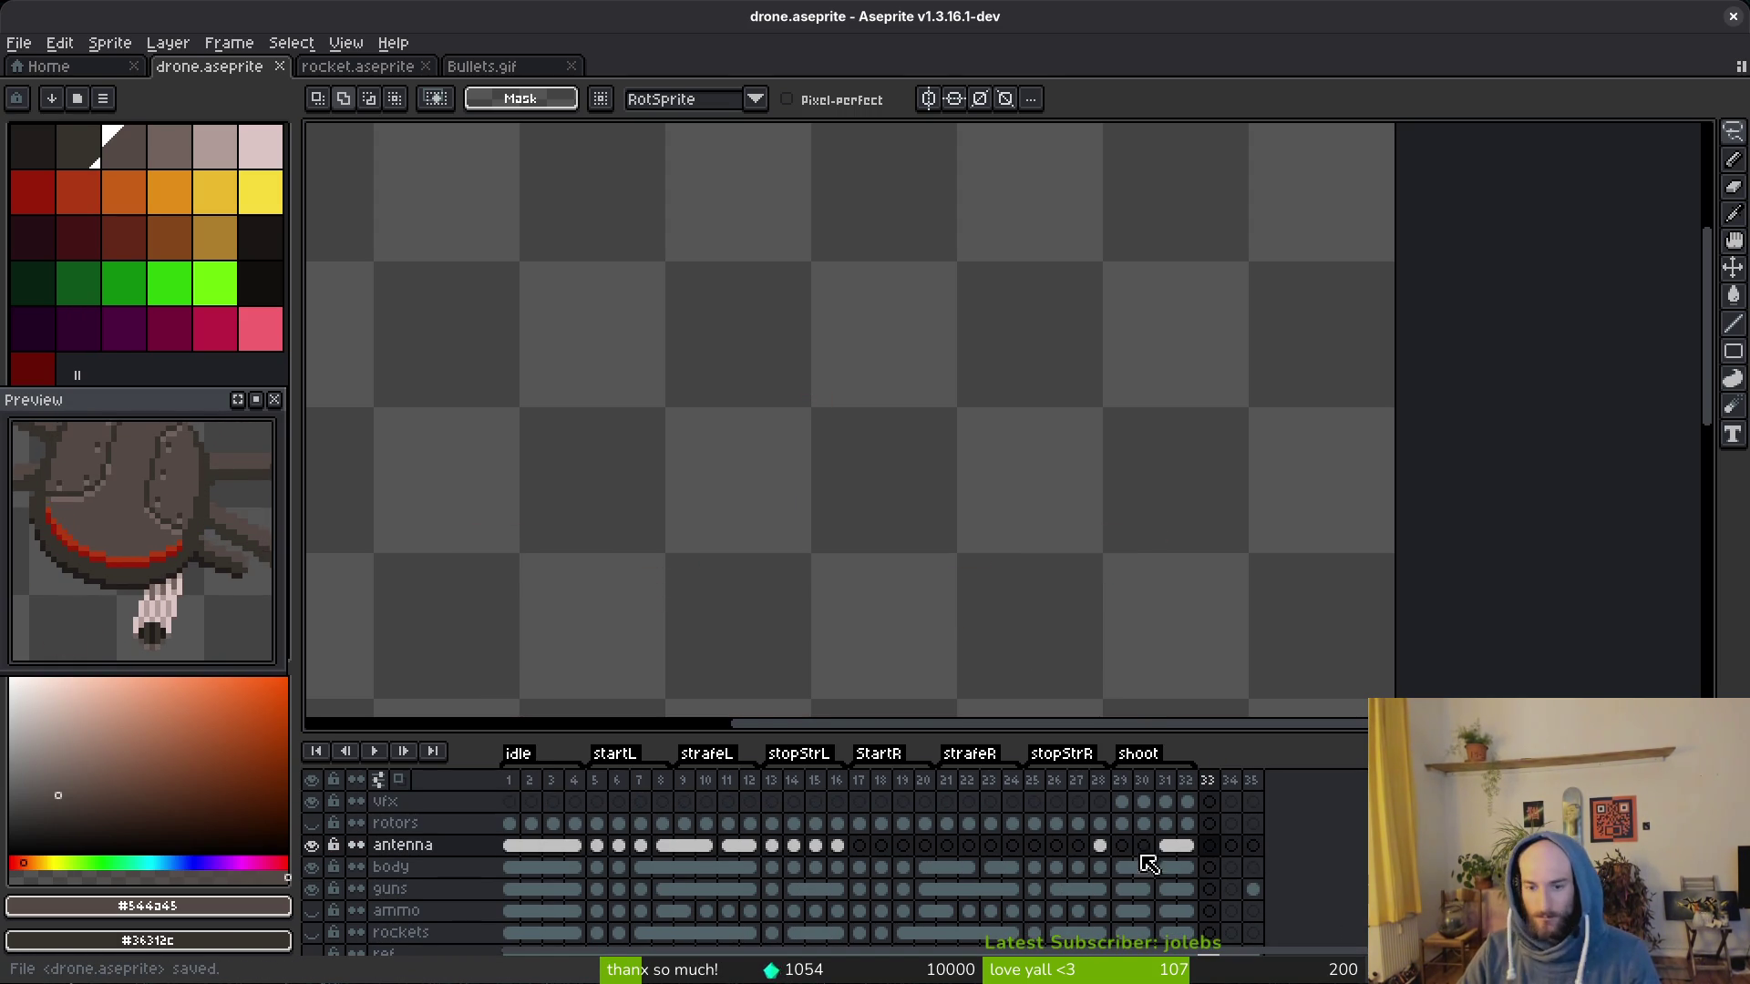
click(837, 845)
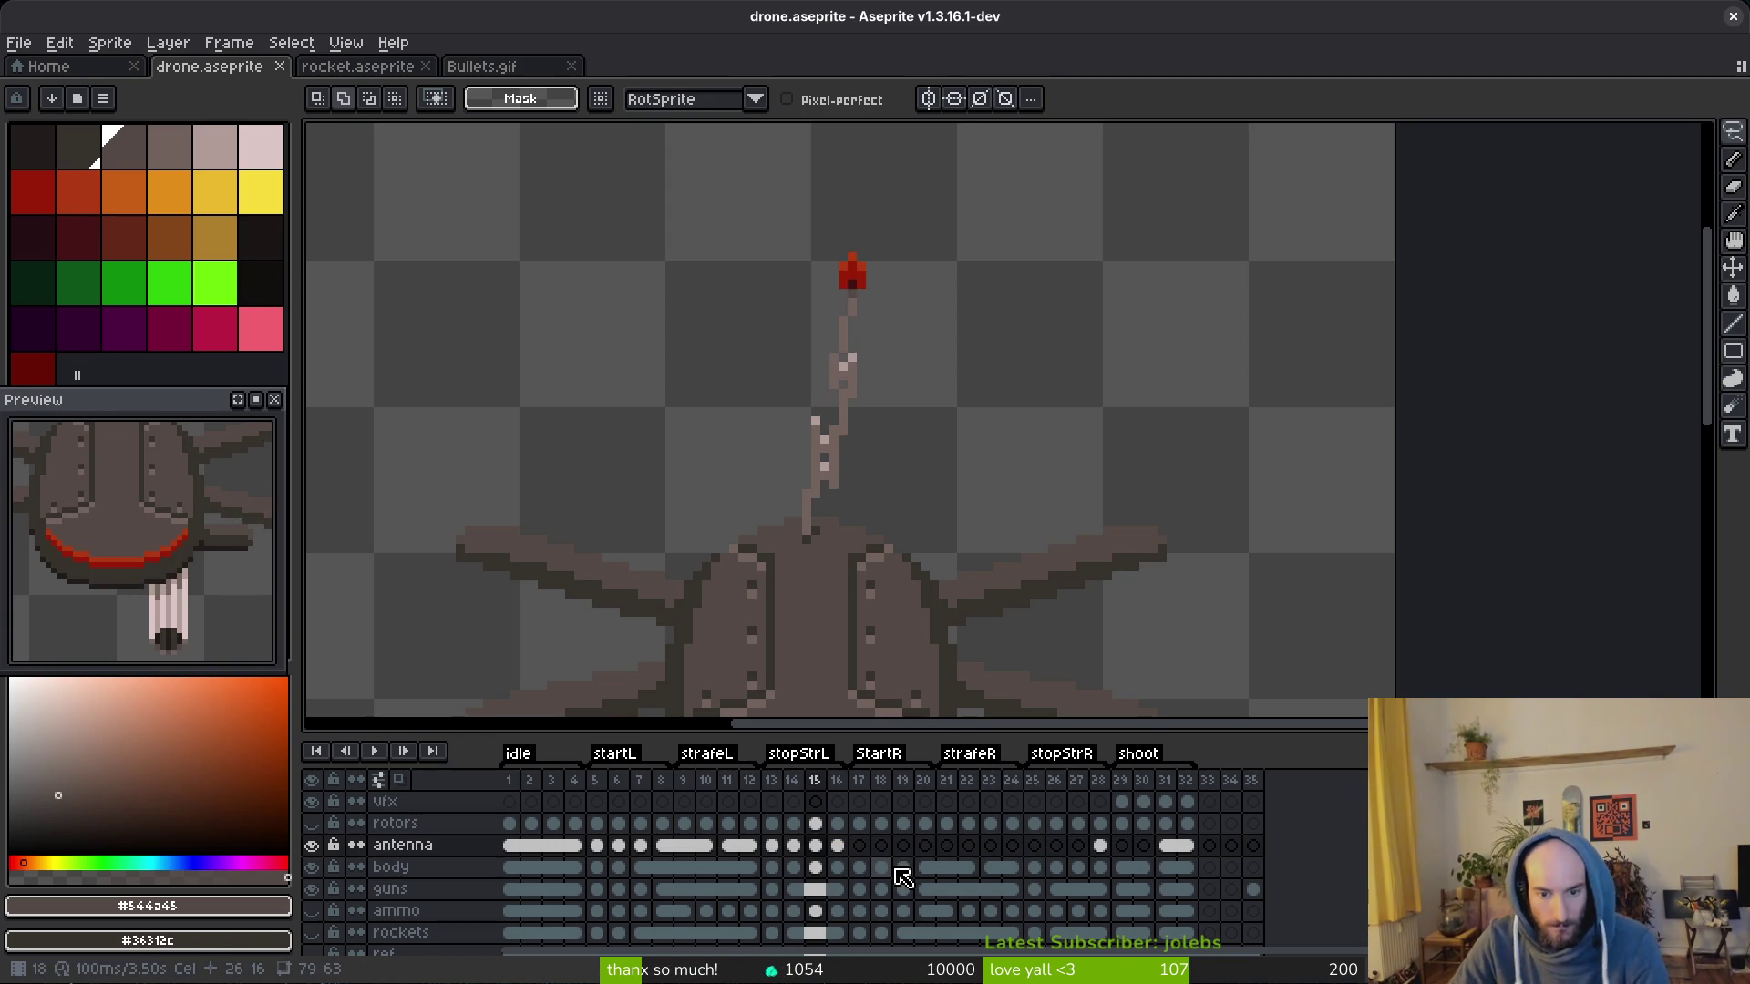
Step: Hide the antenna layer and select the body layer at frame 13 with the pencil
click(772, 845)
click(311, 845)
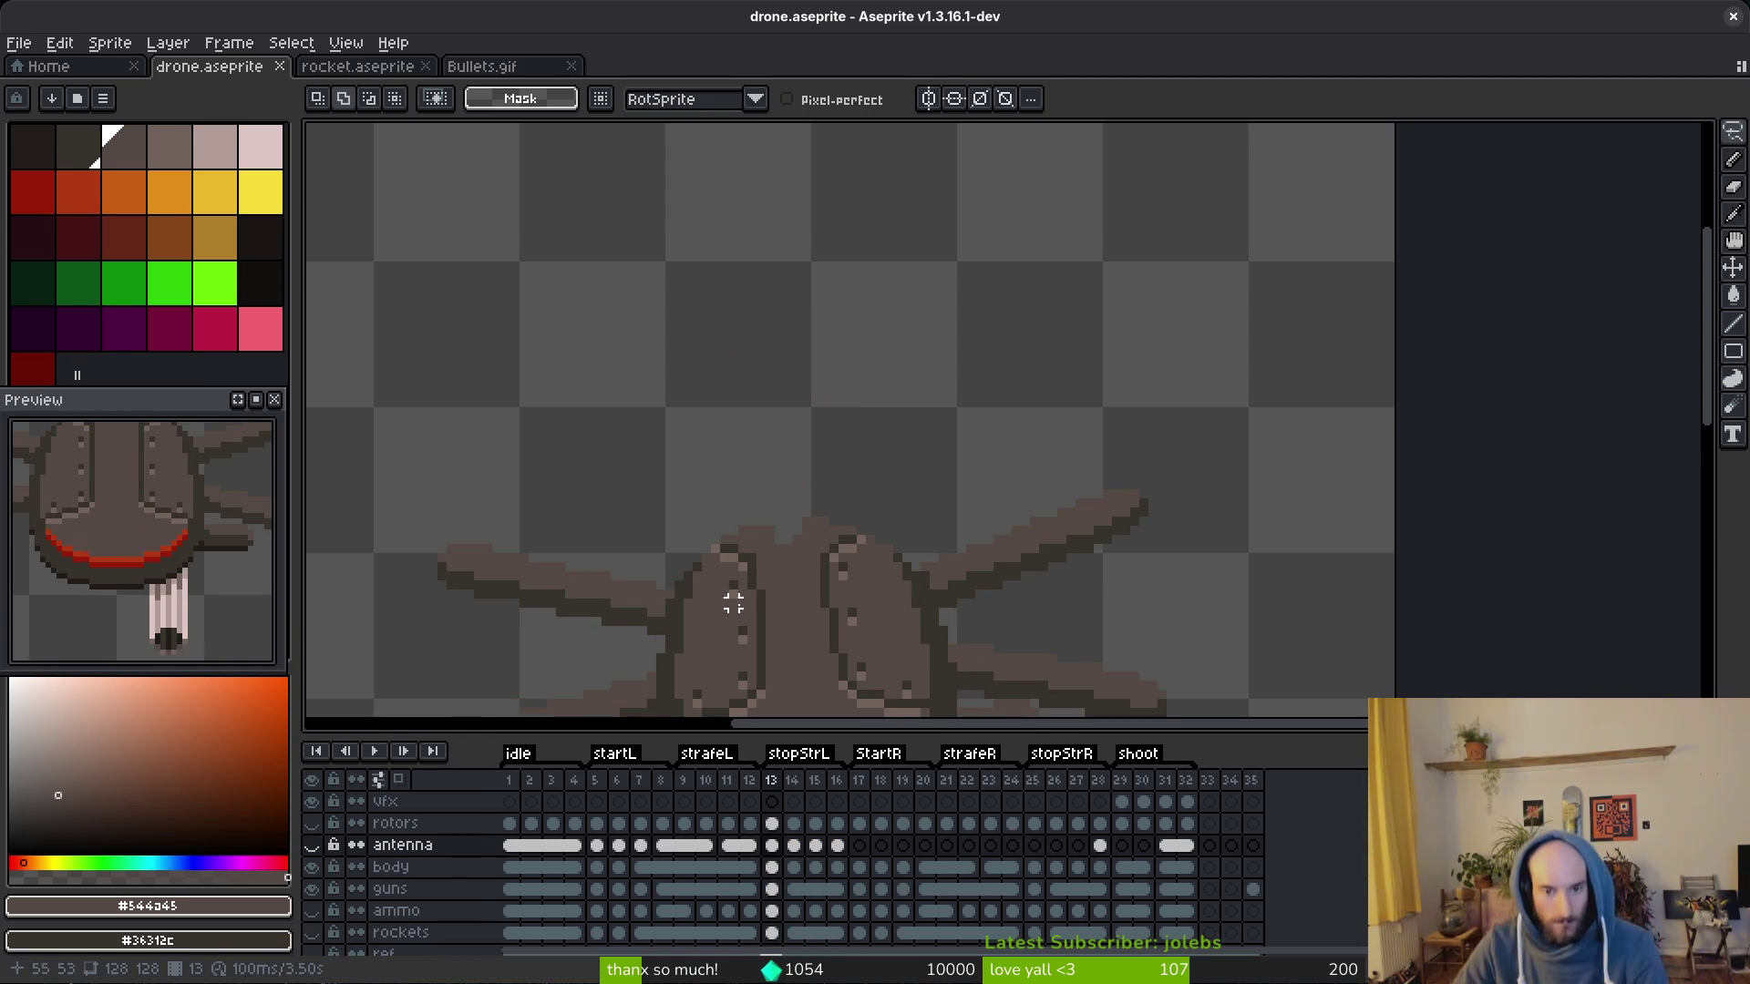
scroll(817, 493, up, 1)
scroll(817, 451, up, 1)
key(b)
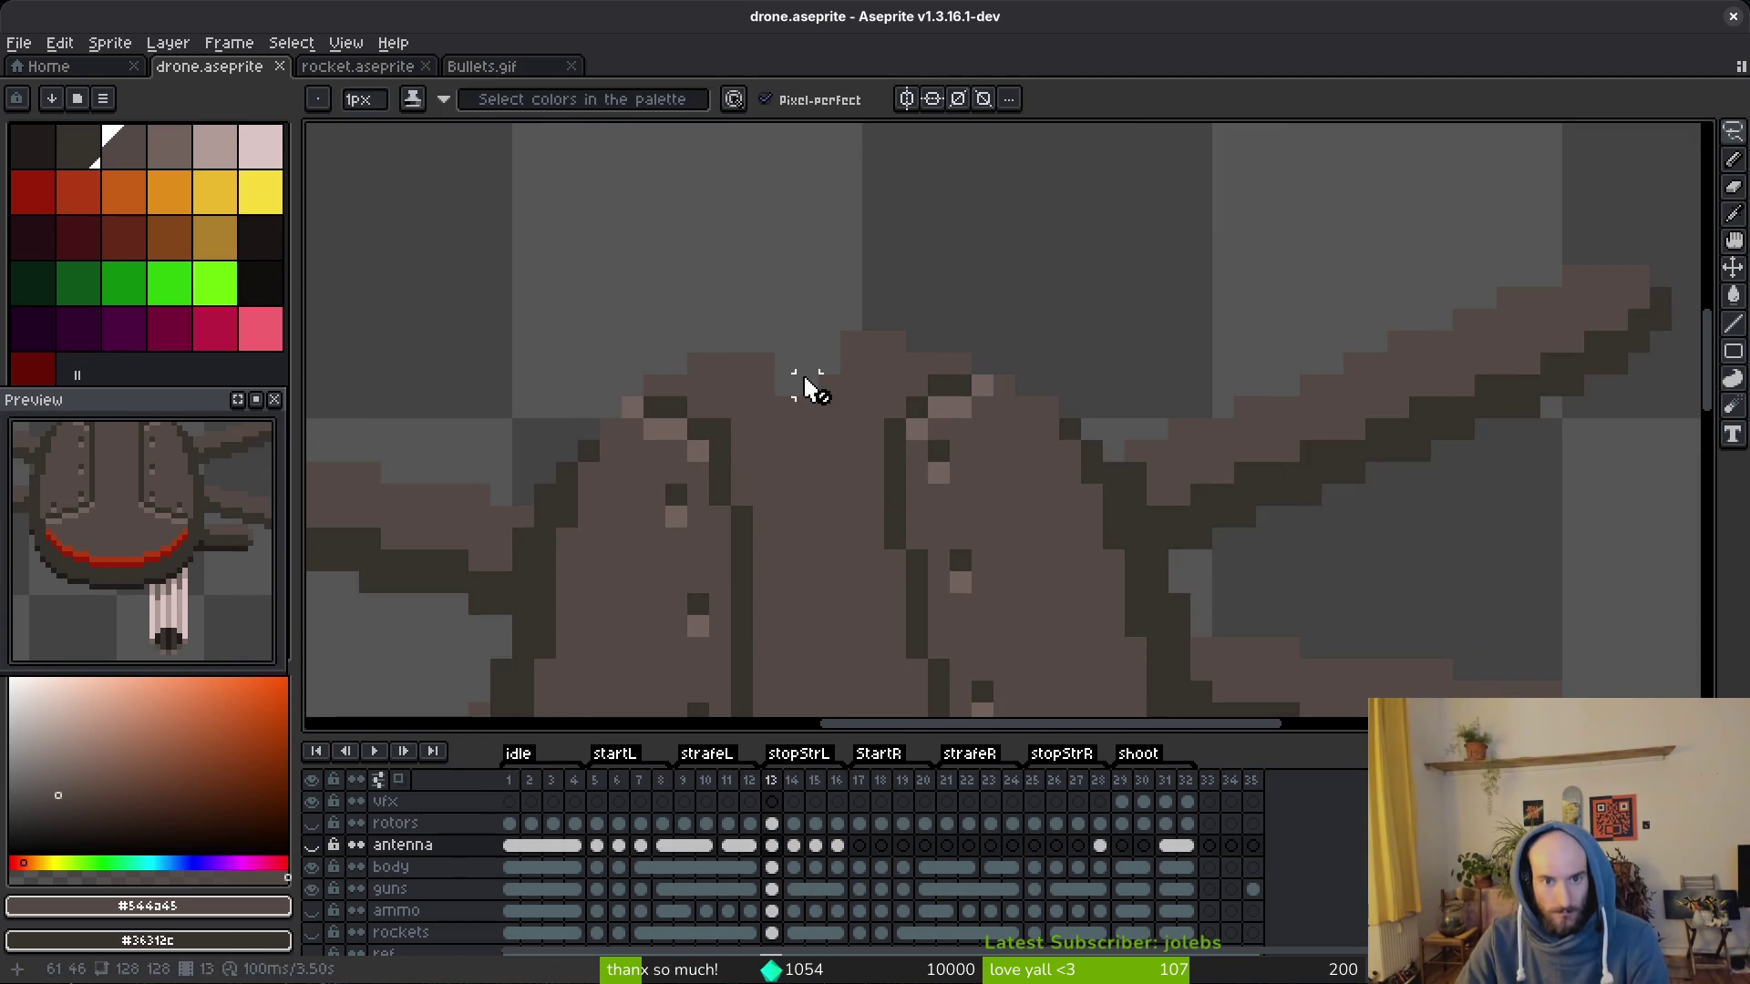
click(771, 866)
scroll(912, 467, down, 3)
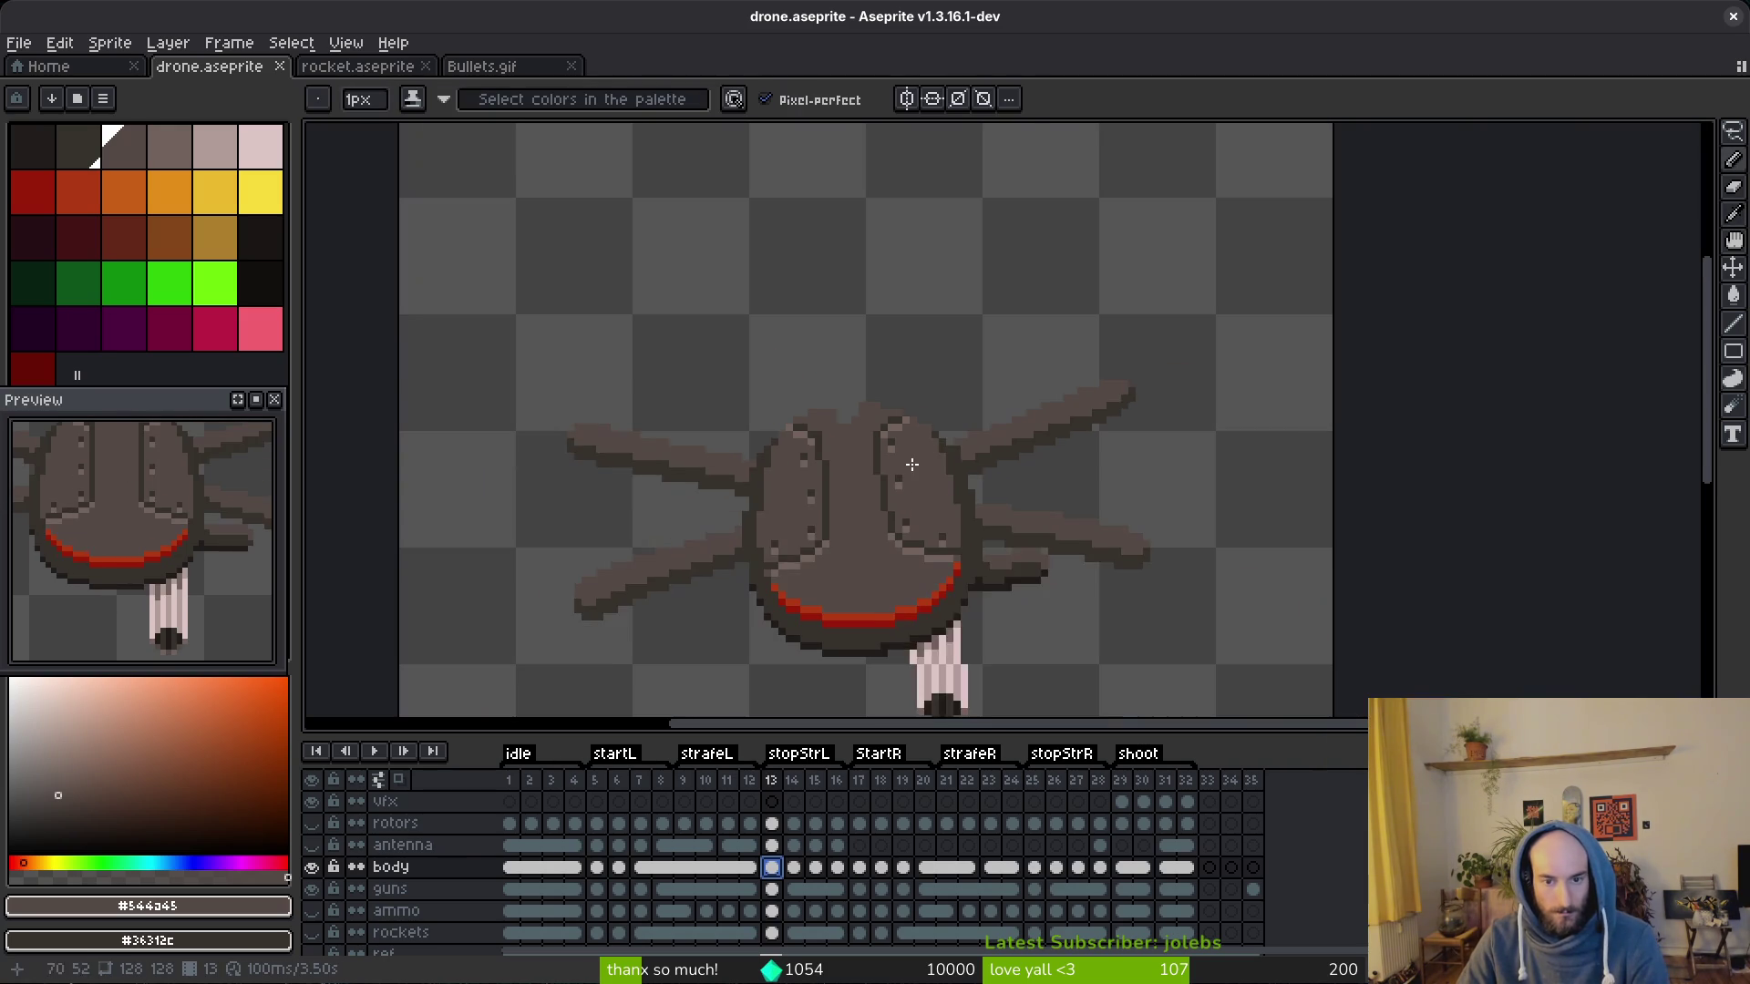
Step: Sample body colours and notch the top edge of the drone body around frame 13
key(alt)
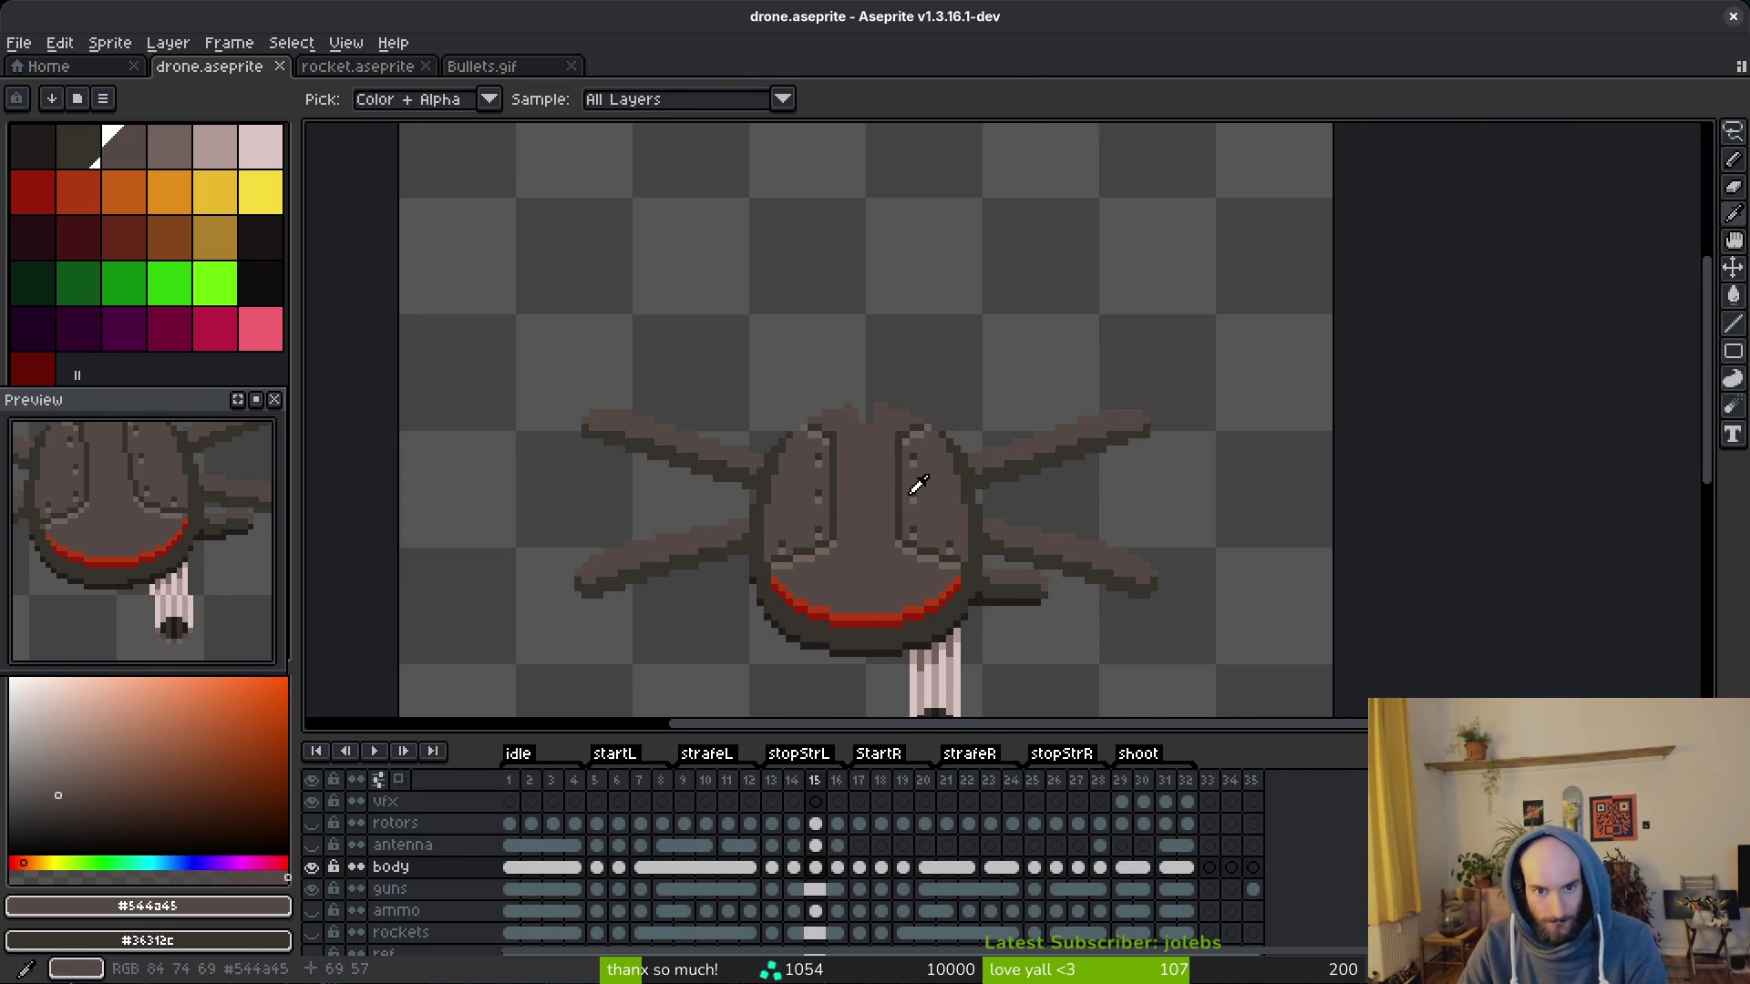
scroll(919, 488, up, 2)
scroll(862, 410, up, 2)
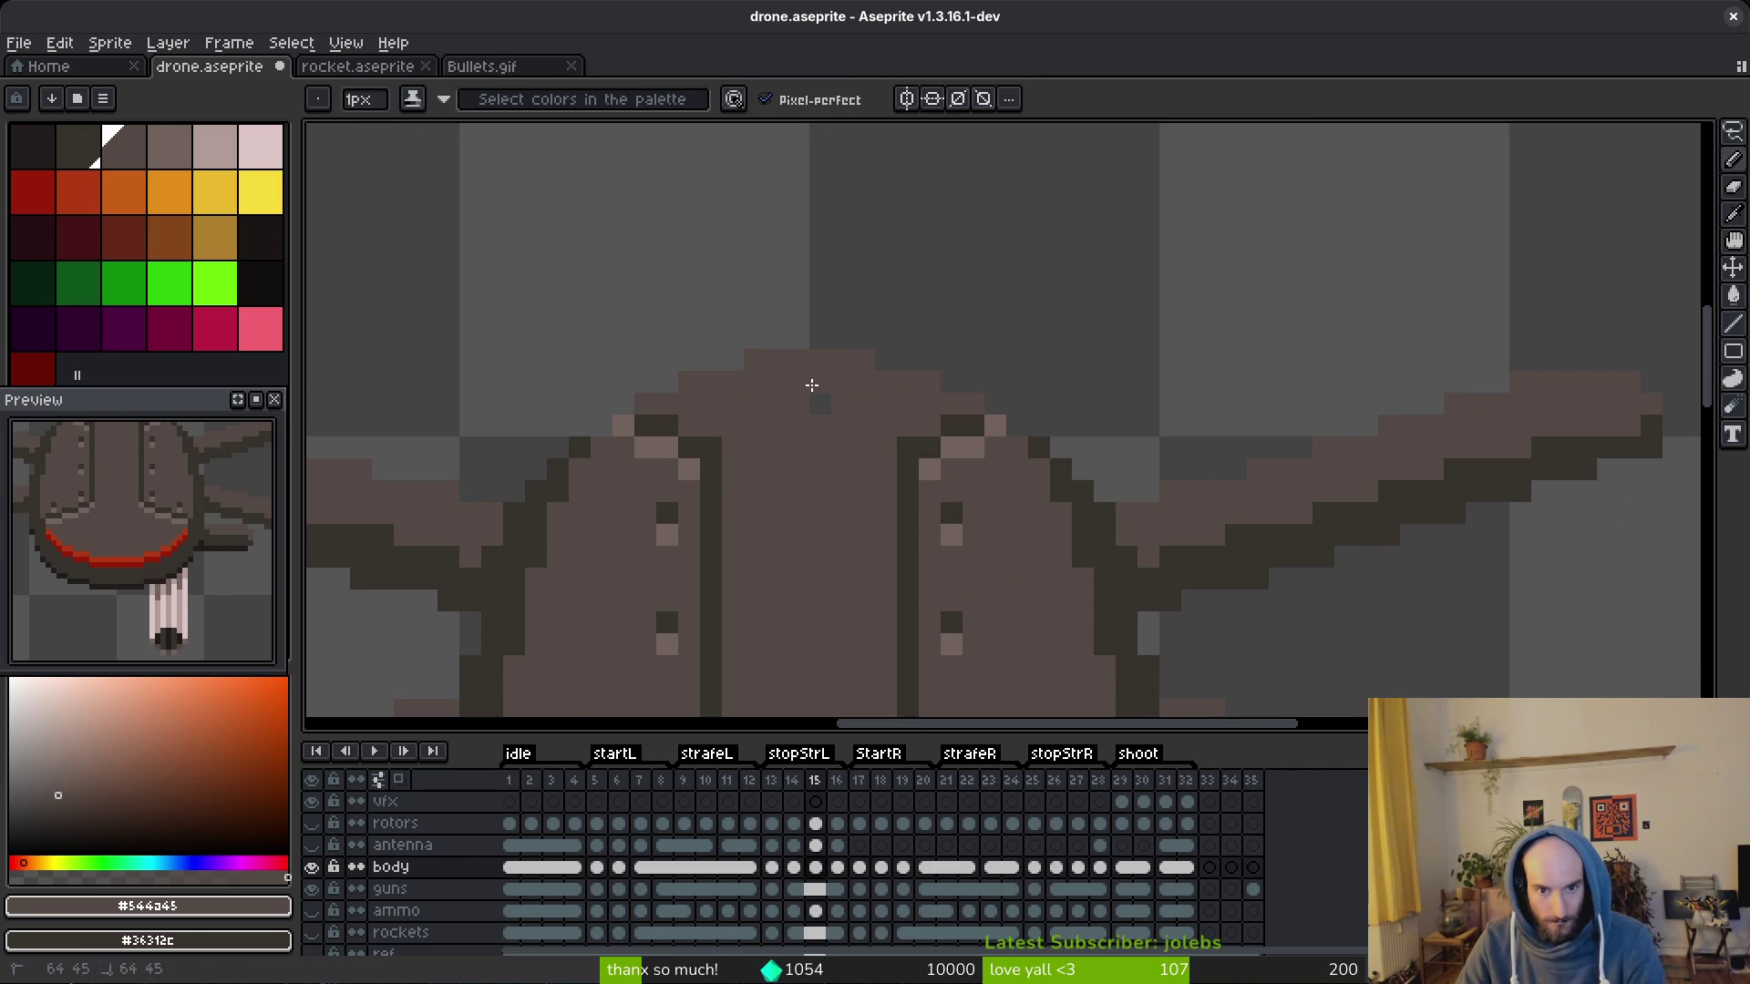
drag(811, 385, 776, 360)
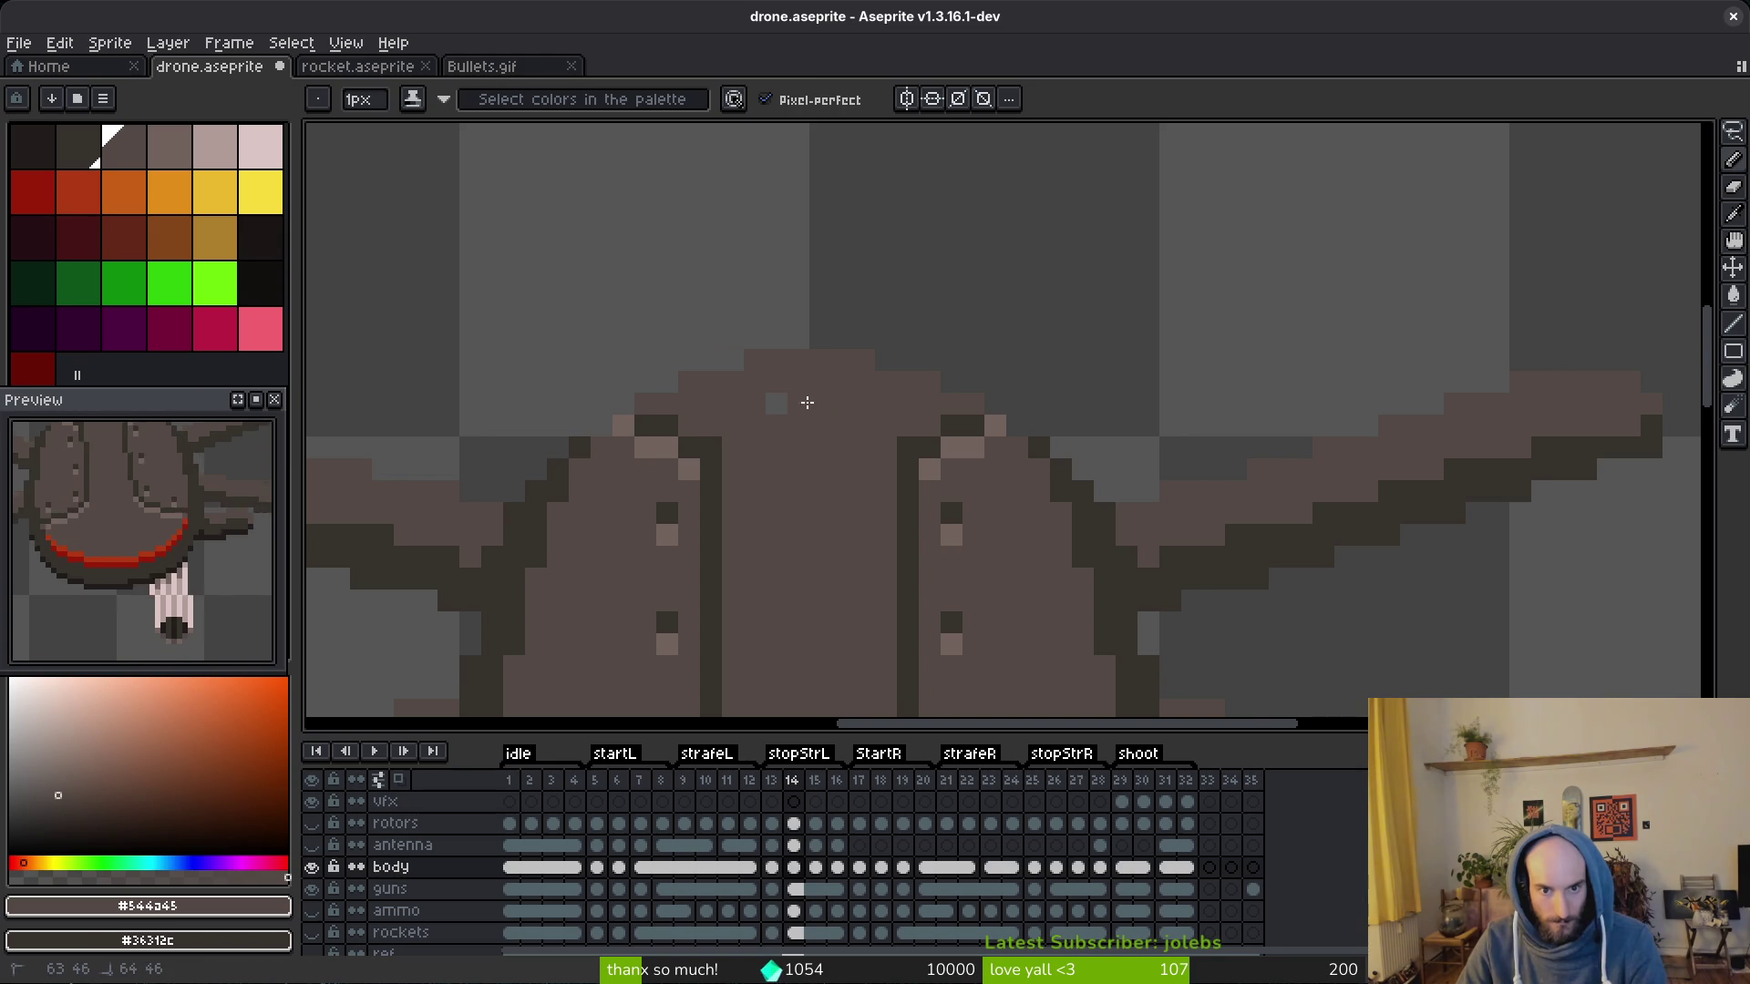
key(Left)
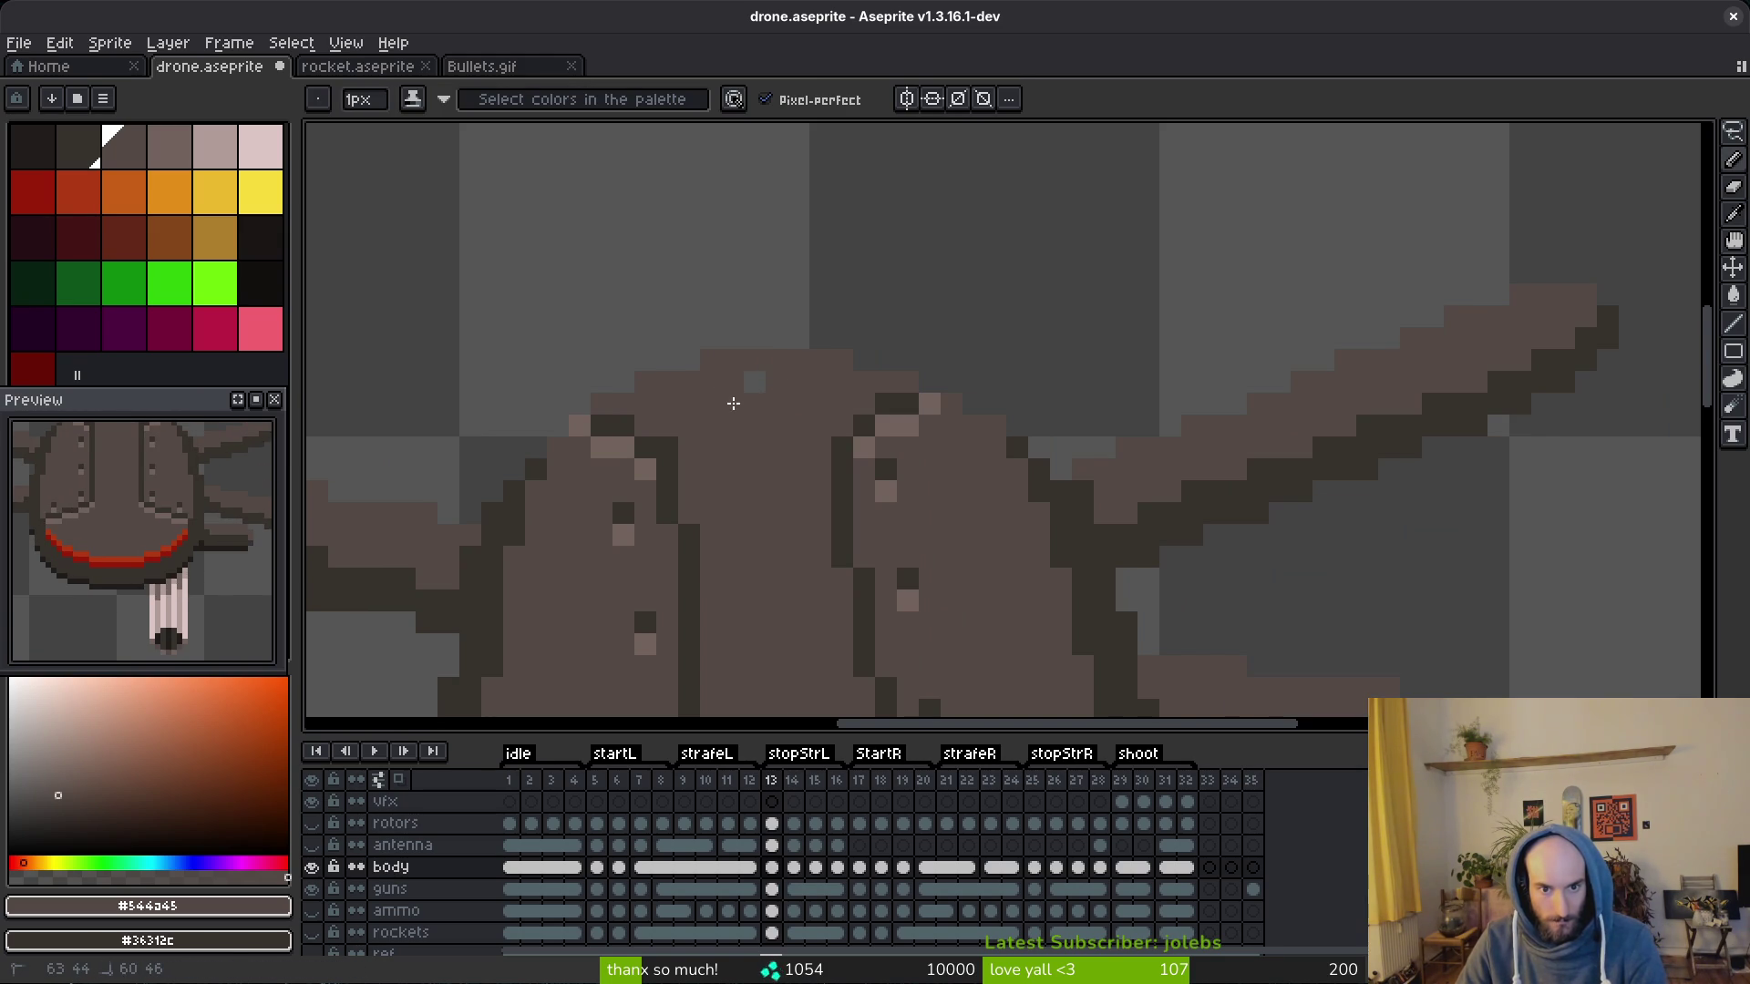
scroll(750, 390, down, 4)
key(alt)
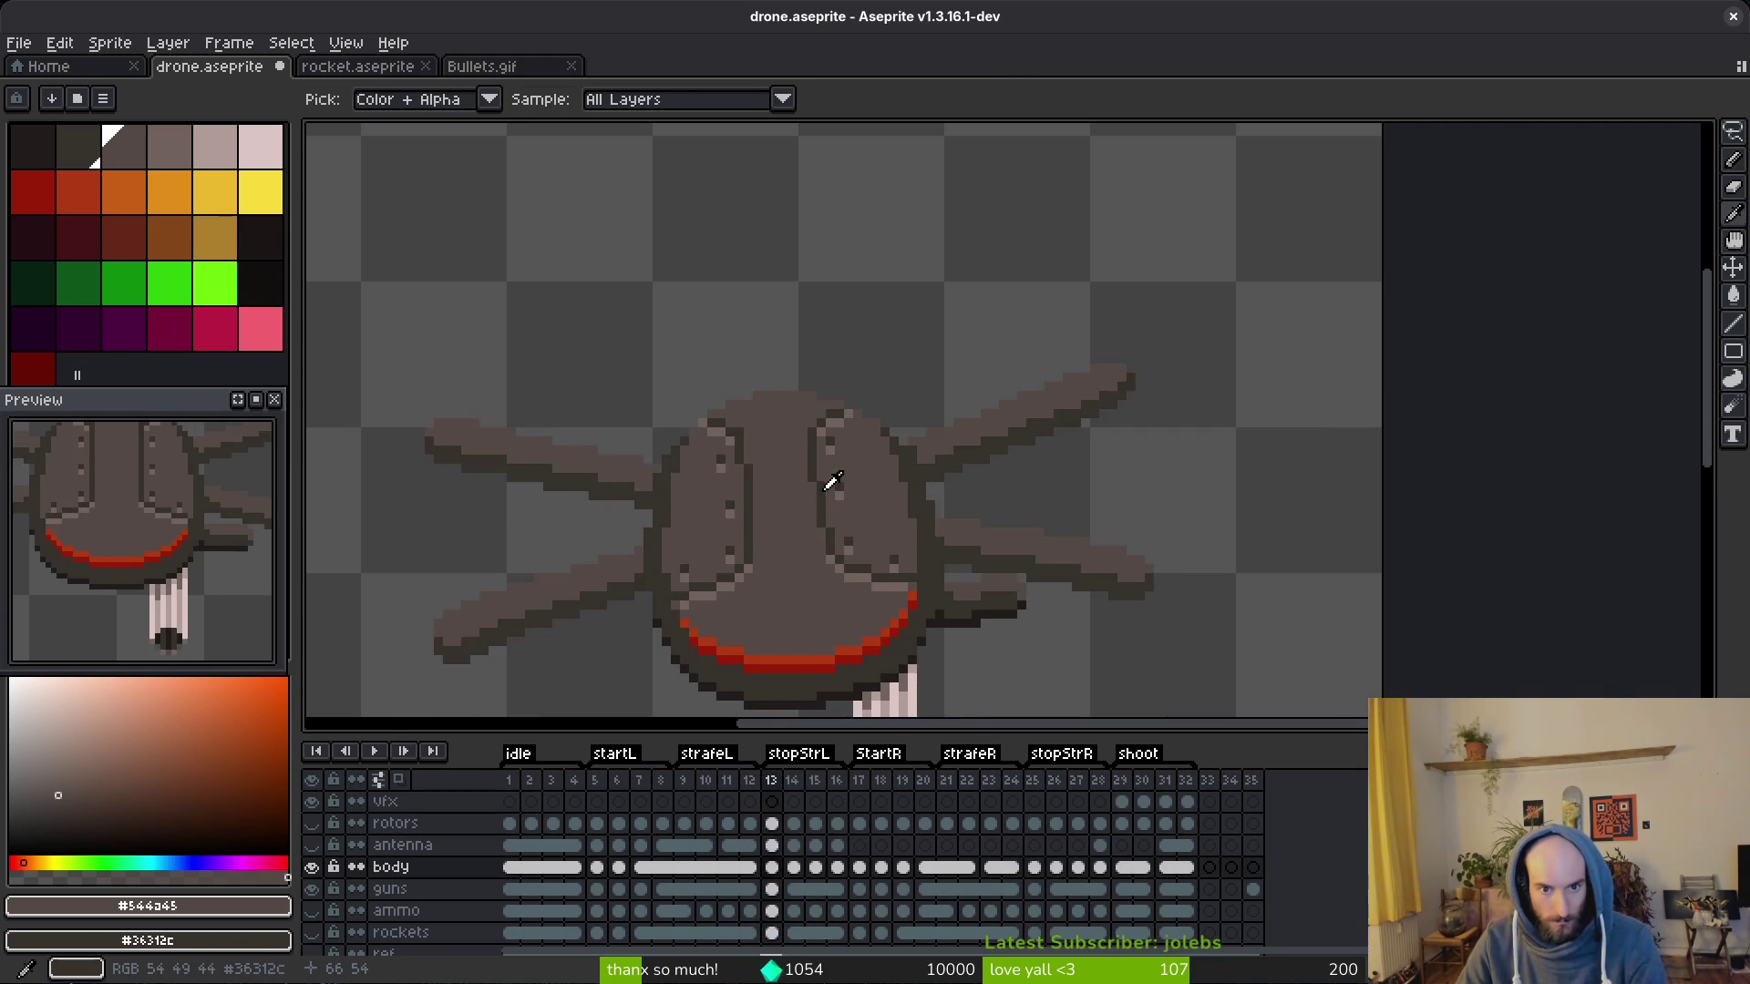
scroll(746, 405, up, 3)
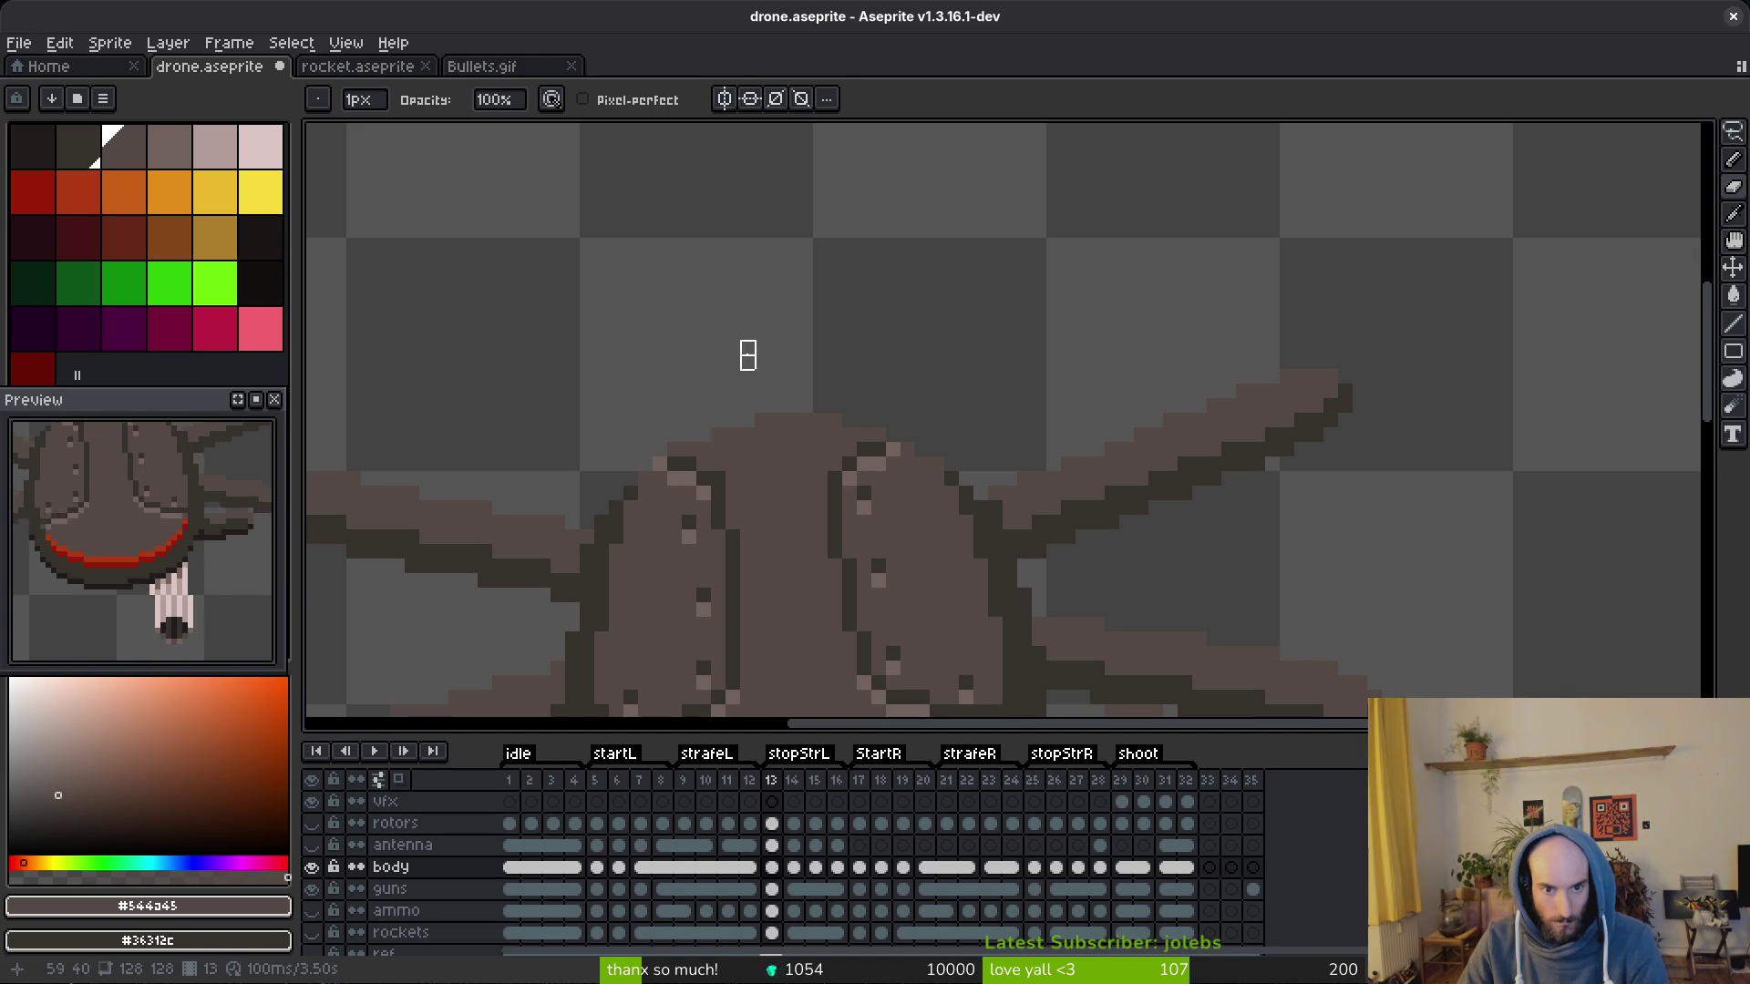
scroll(747, 362, down, 3)
key(alt)
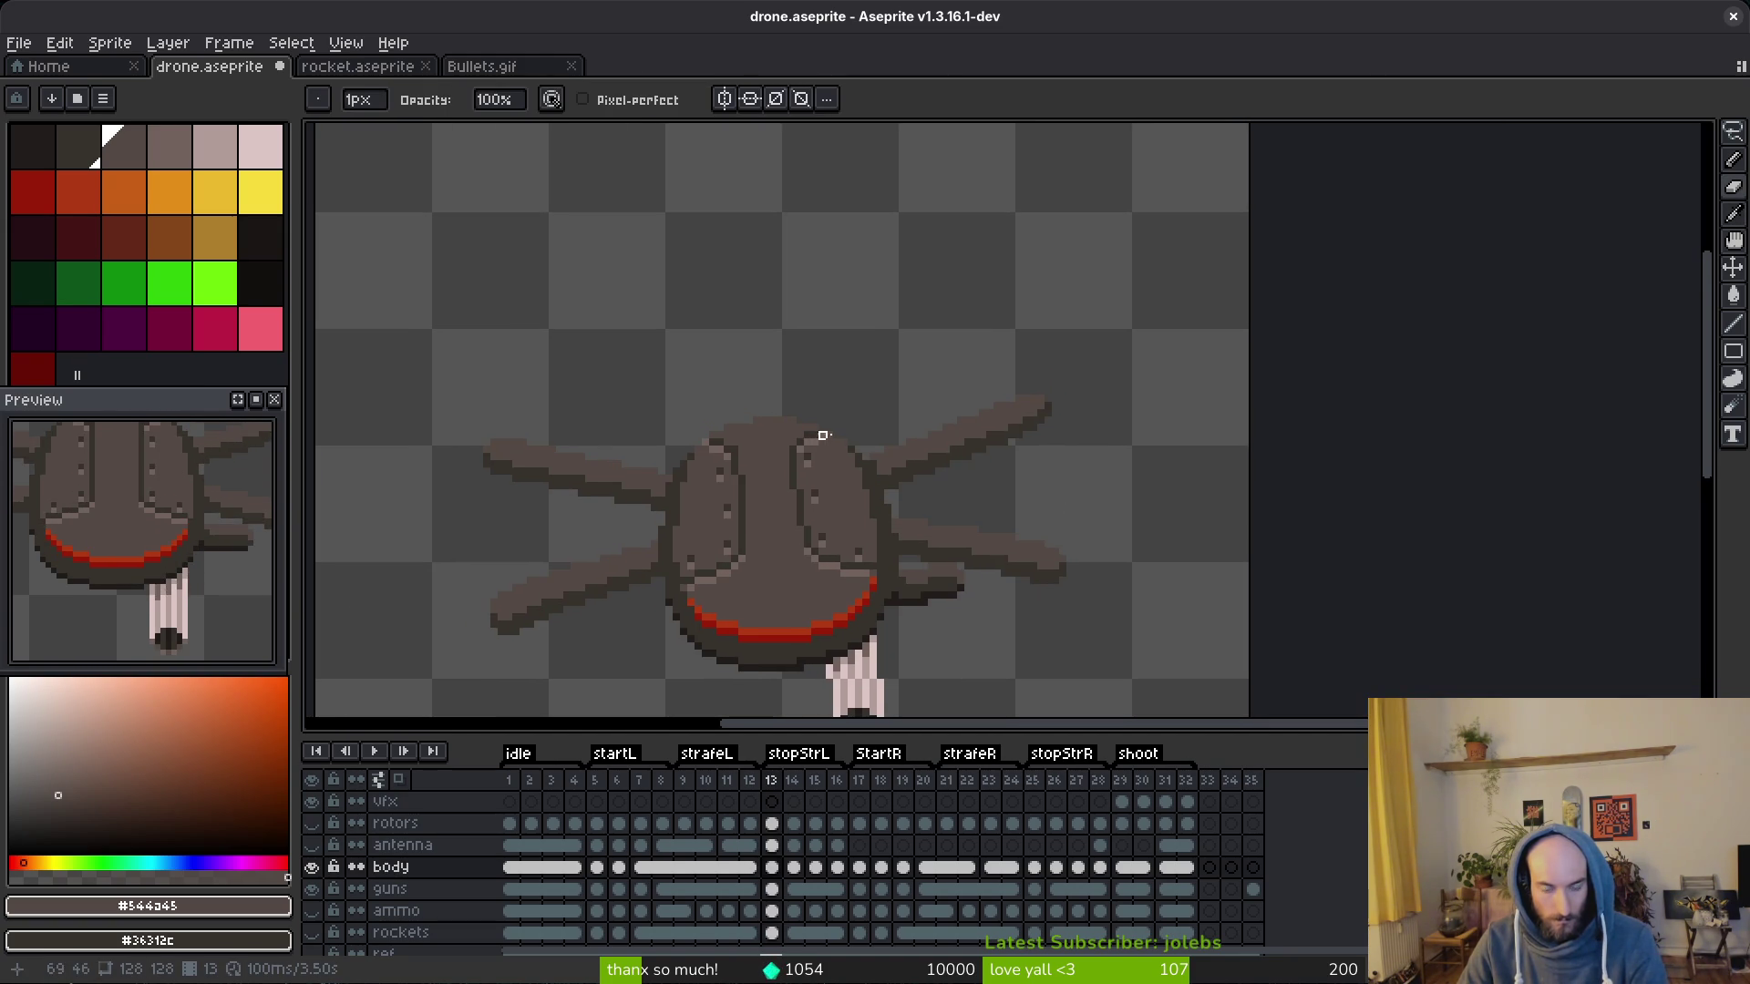
scroll(862, 424, up, 3)
drag(863, 424, 843, 425)
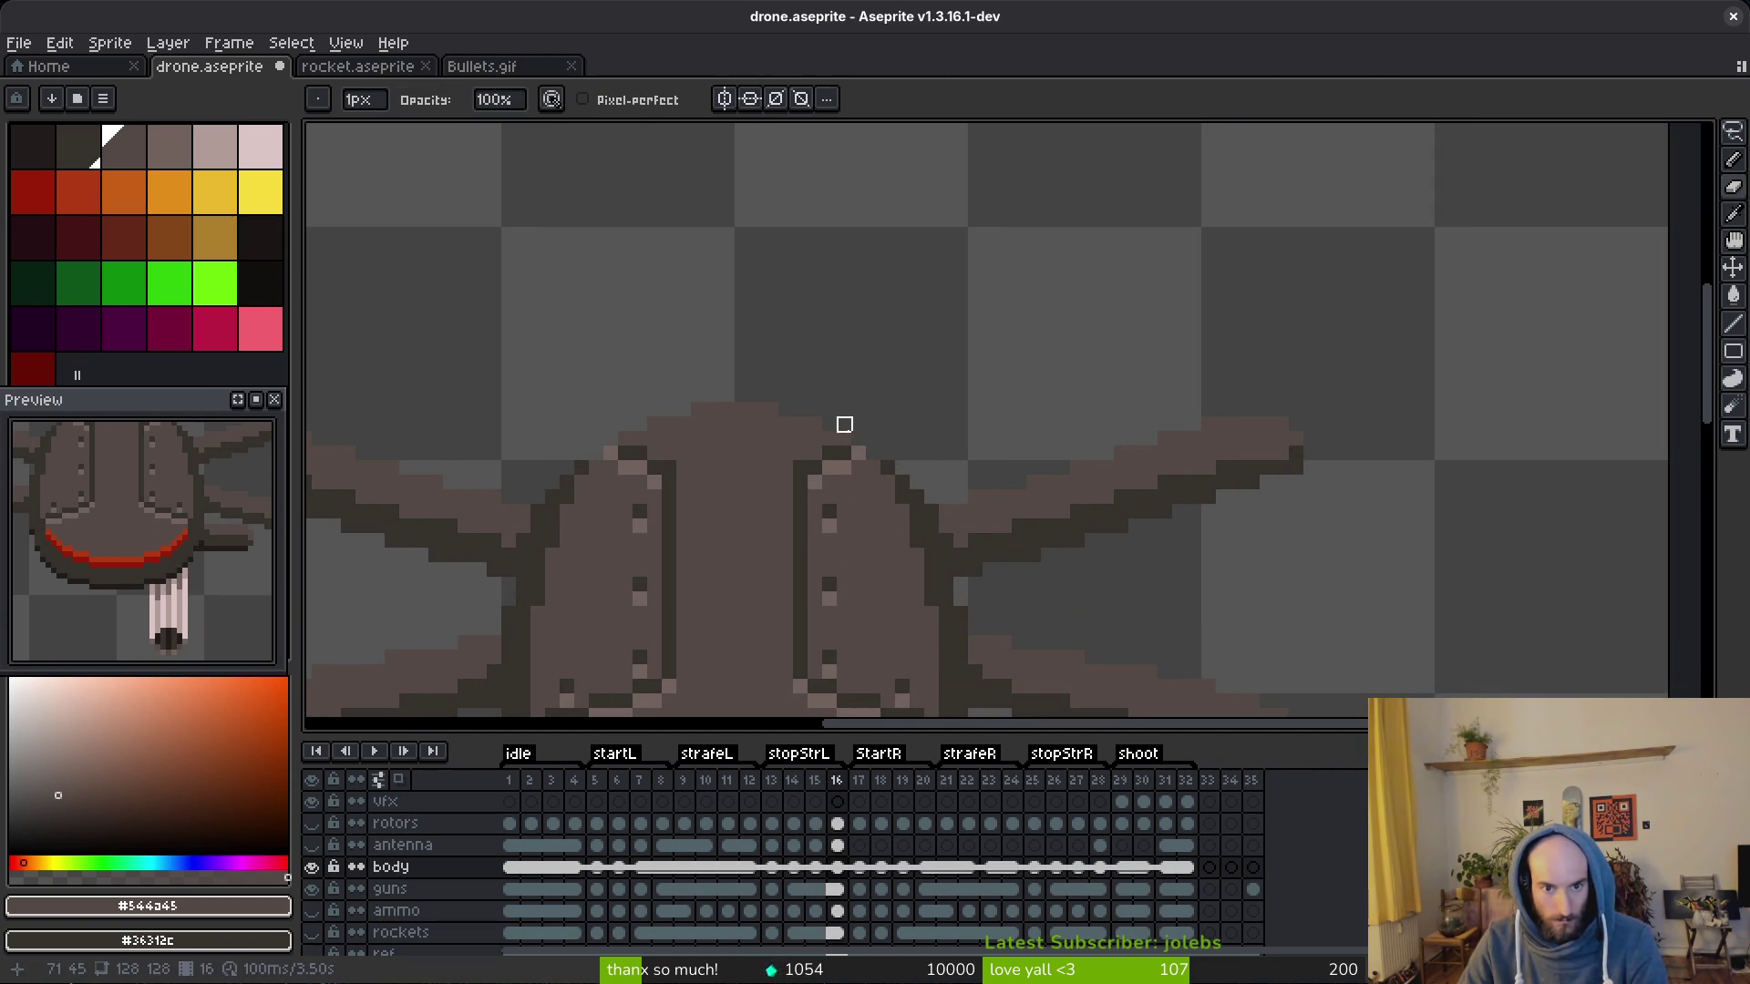
Step: Show the antenna layer alone and touch up its stray pixels in frames 13–14
click(313, 866)
click(313, 846)
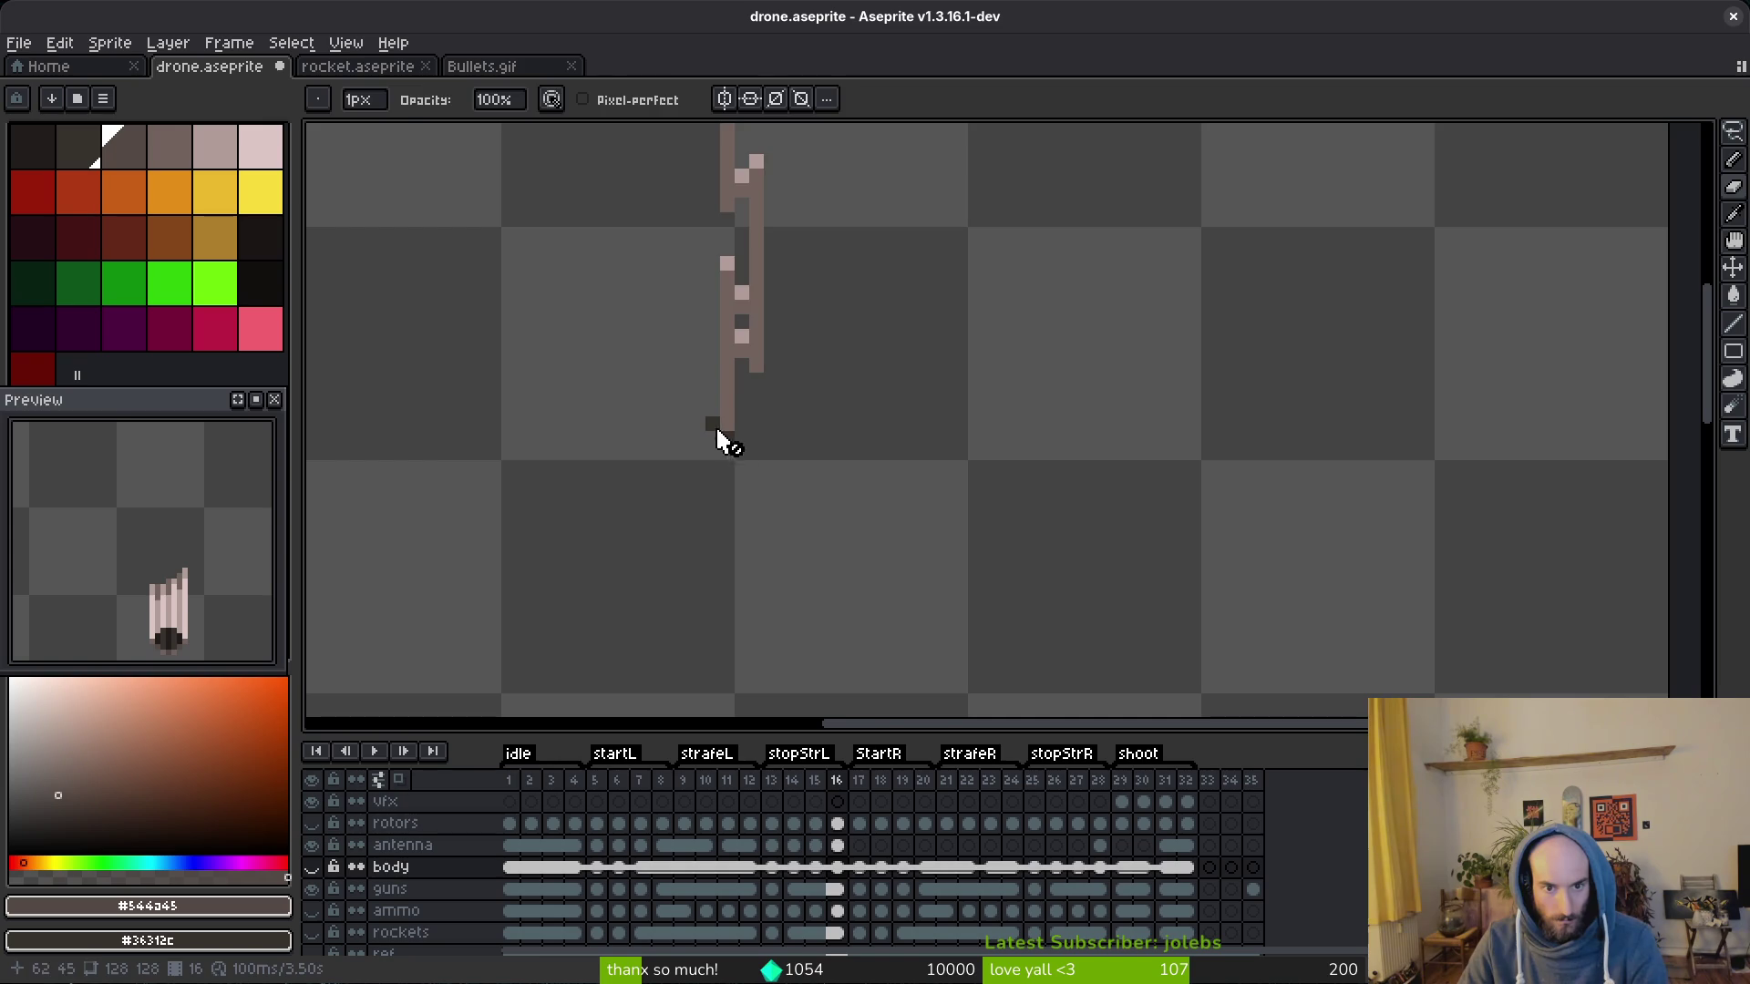
scroll(714, 426, up, 3)
click(817, 846)
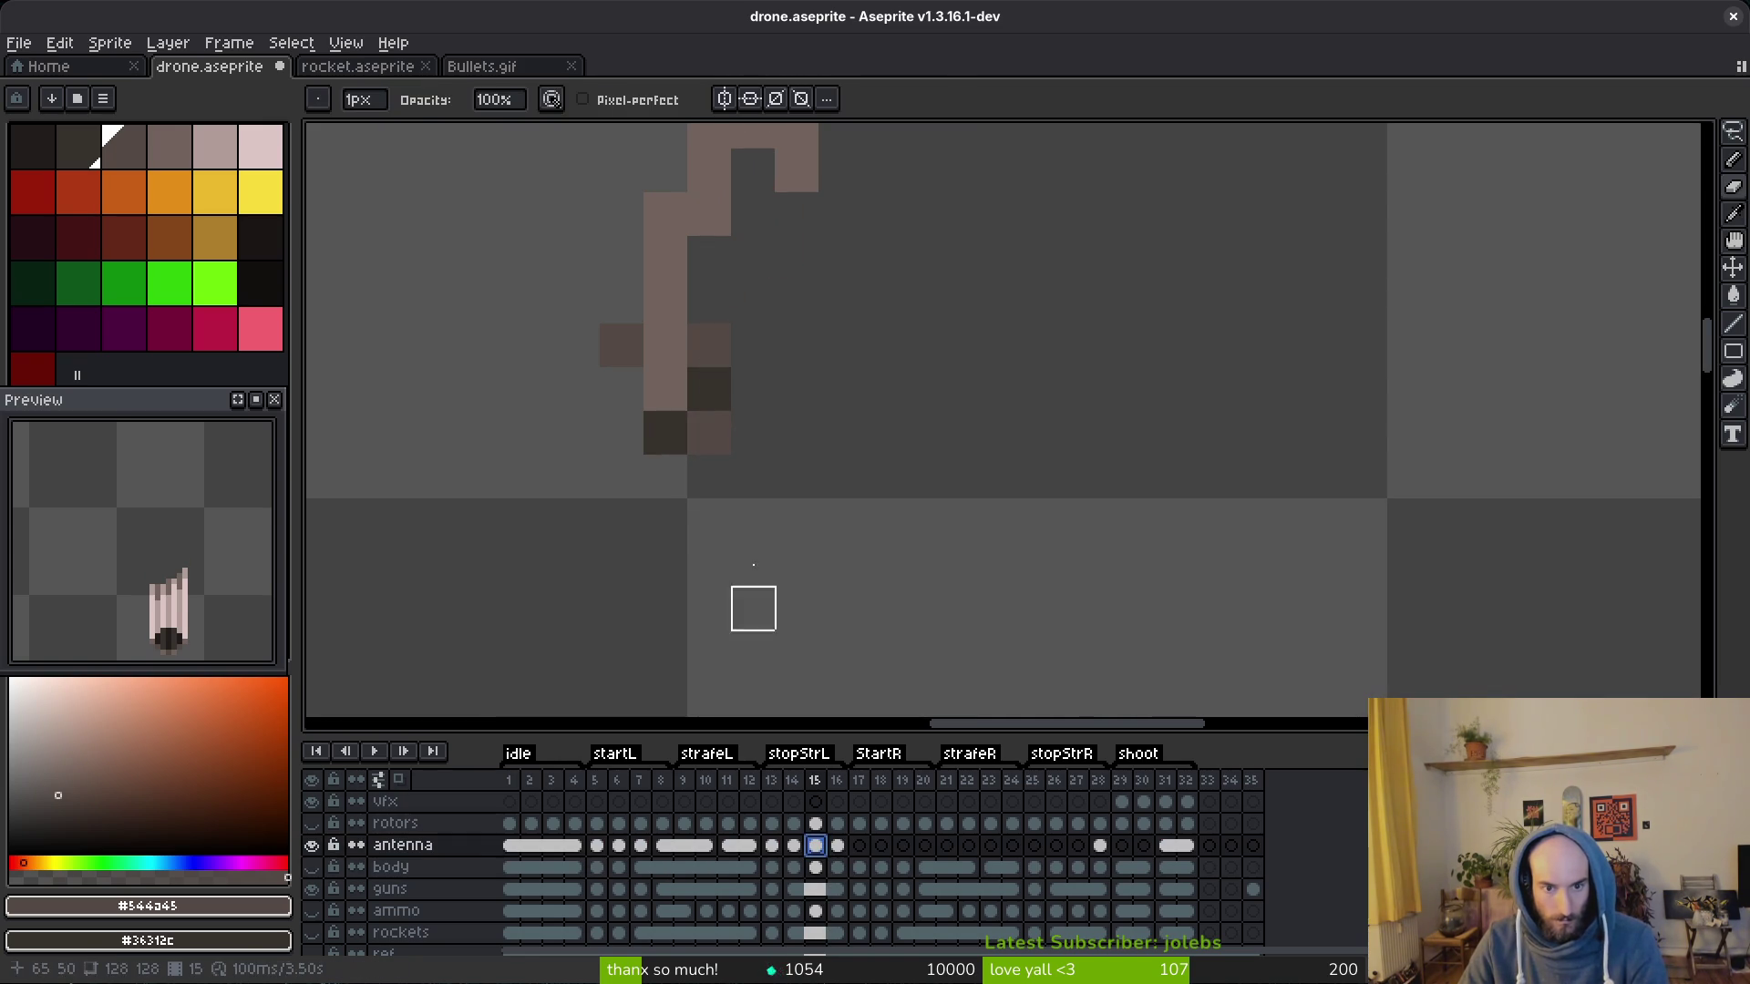
scroll(622, 344, down, 3)
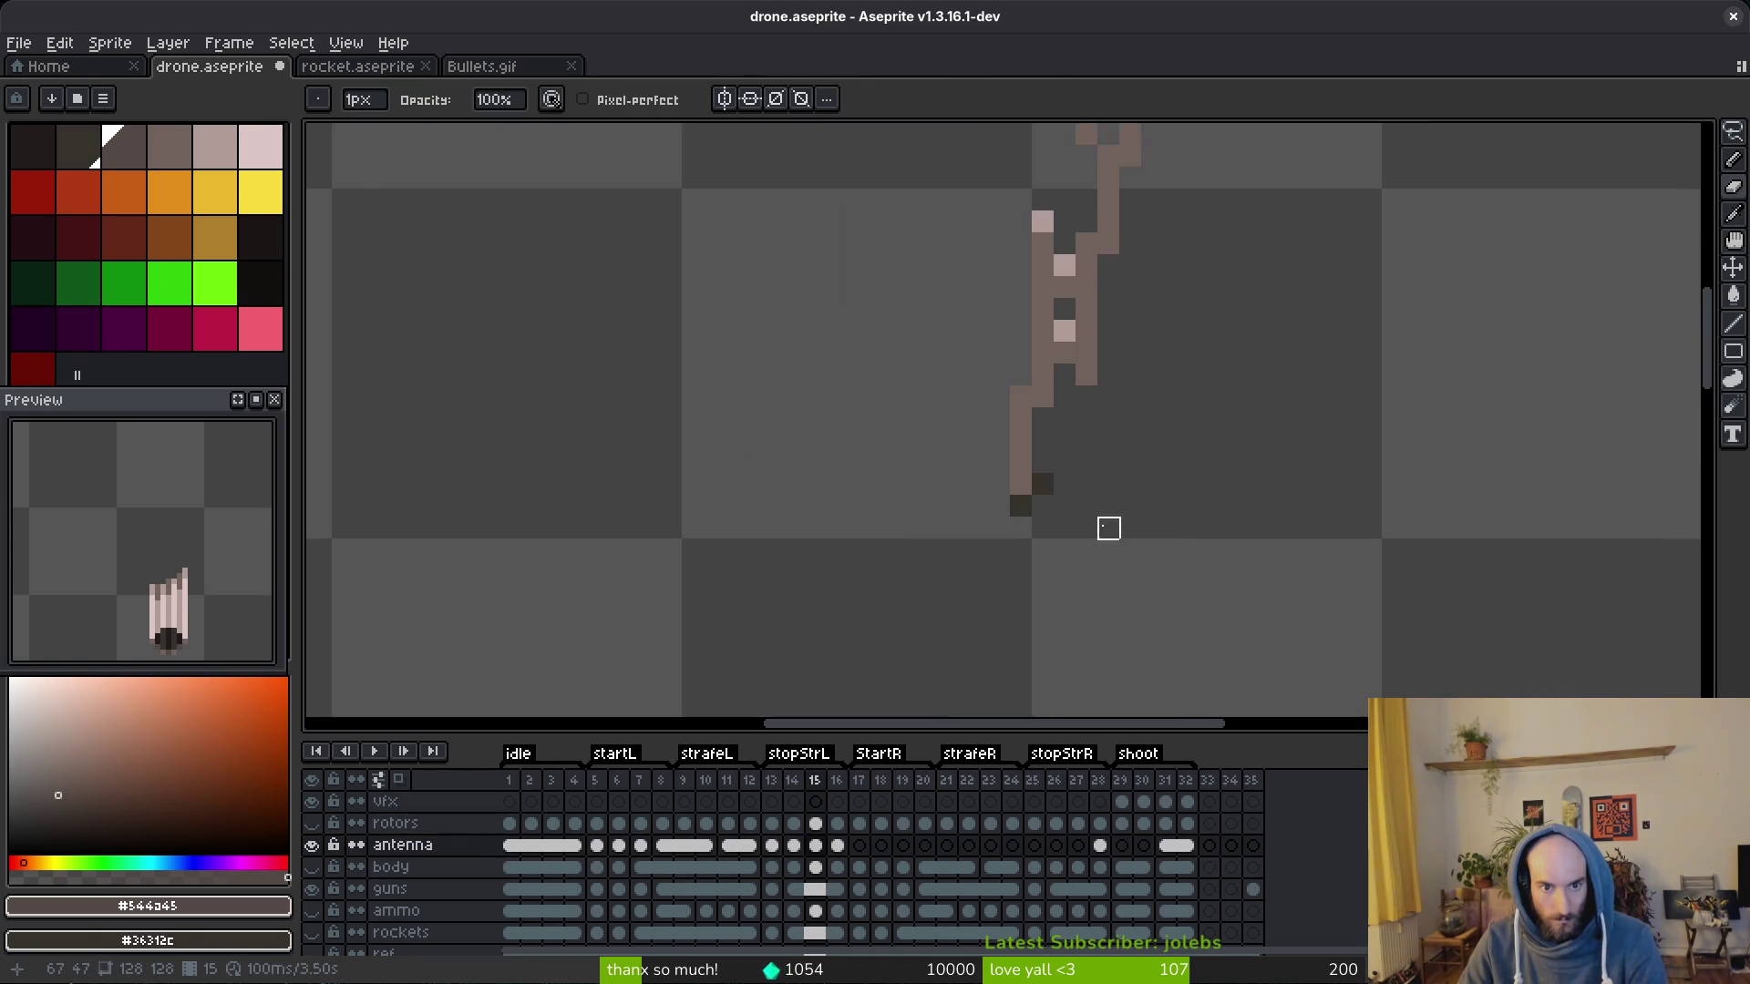
scroll(1054, 506, up, 3)
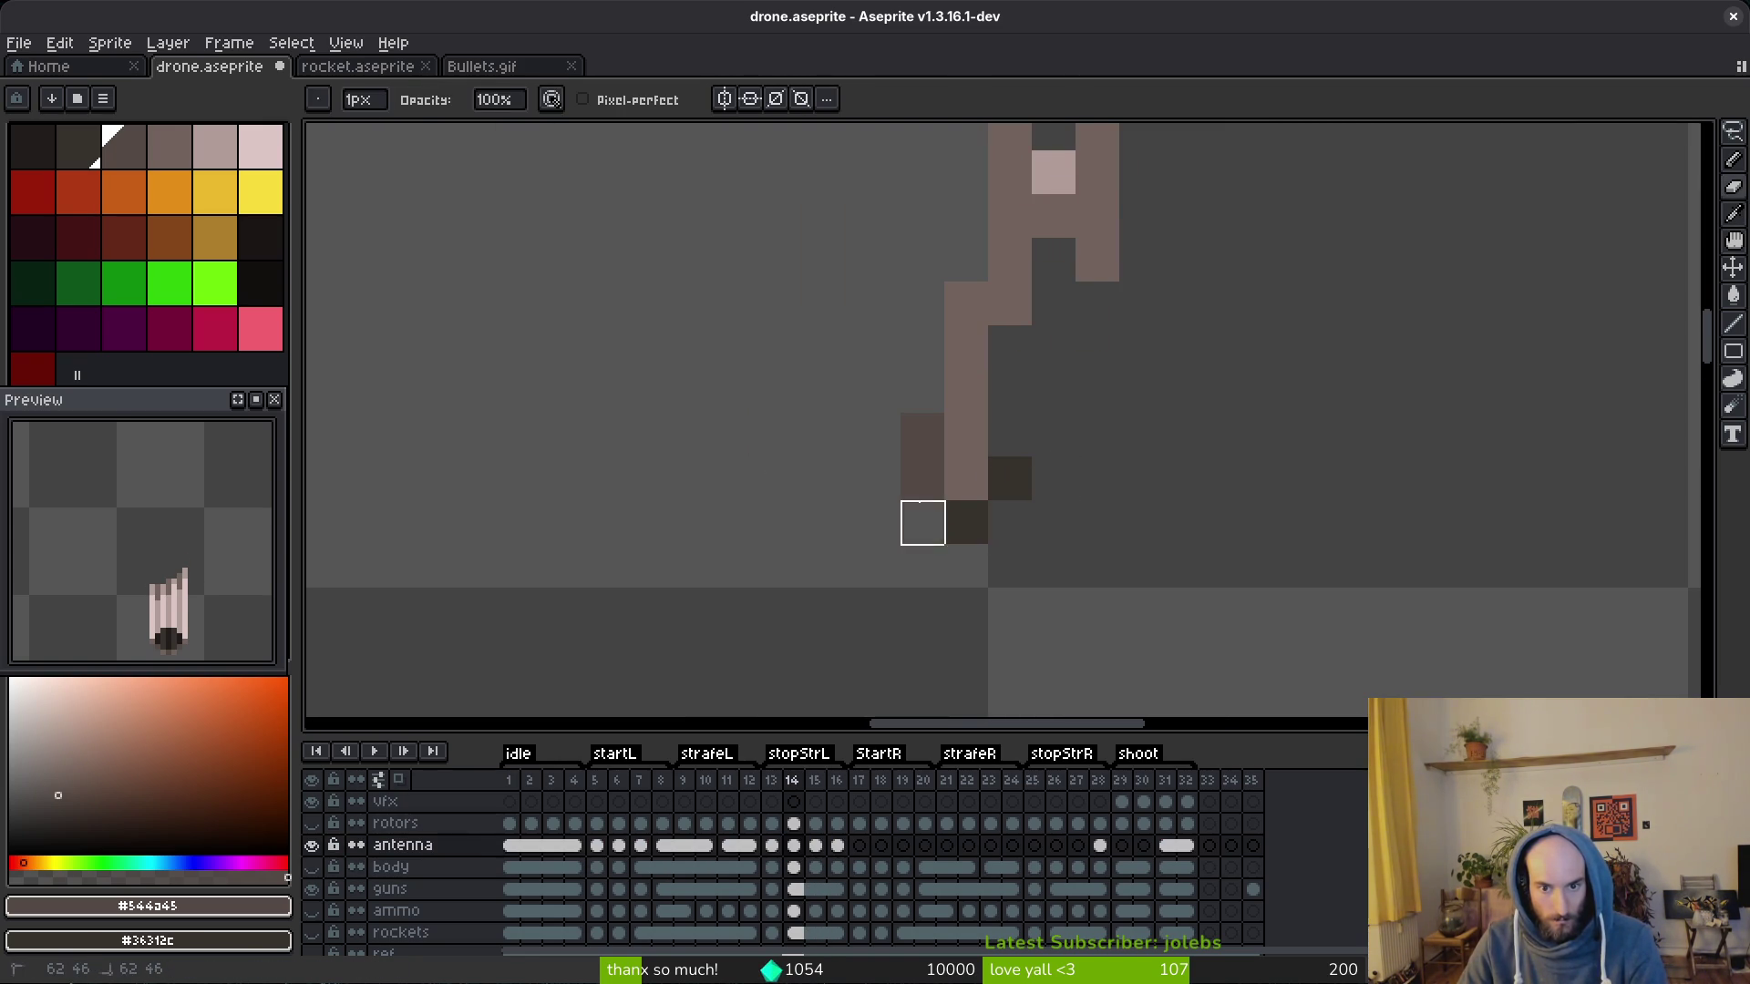
drag(920, 435, 920, 523)
key(Left)
drag(877, 436, 791, 435)
scroll(877, 465, down, 4)
Step: Step back and forth to compare antenna poses, then land on frame 17's body cel
key(alt)
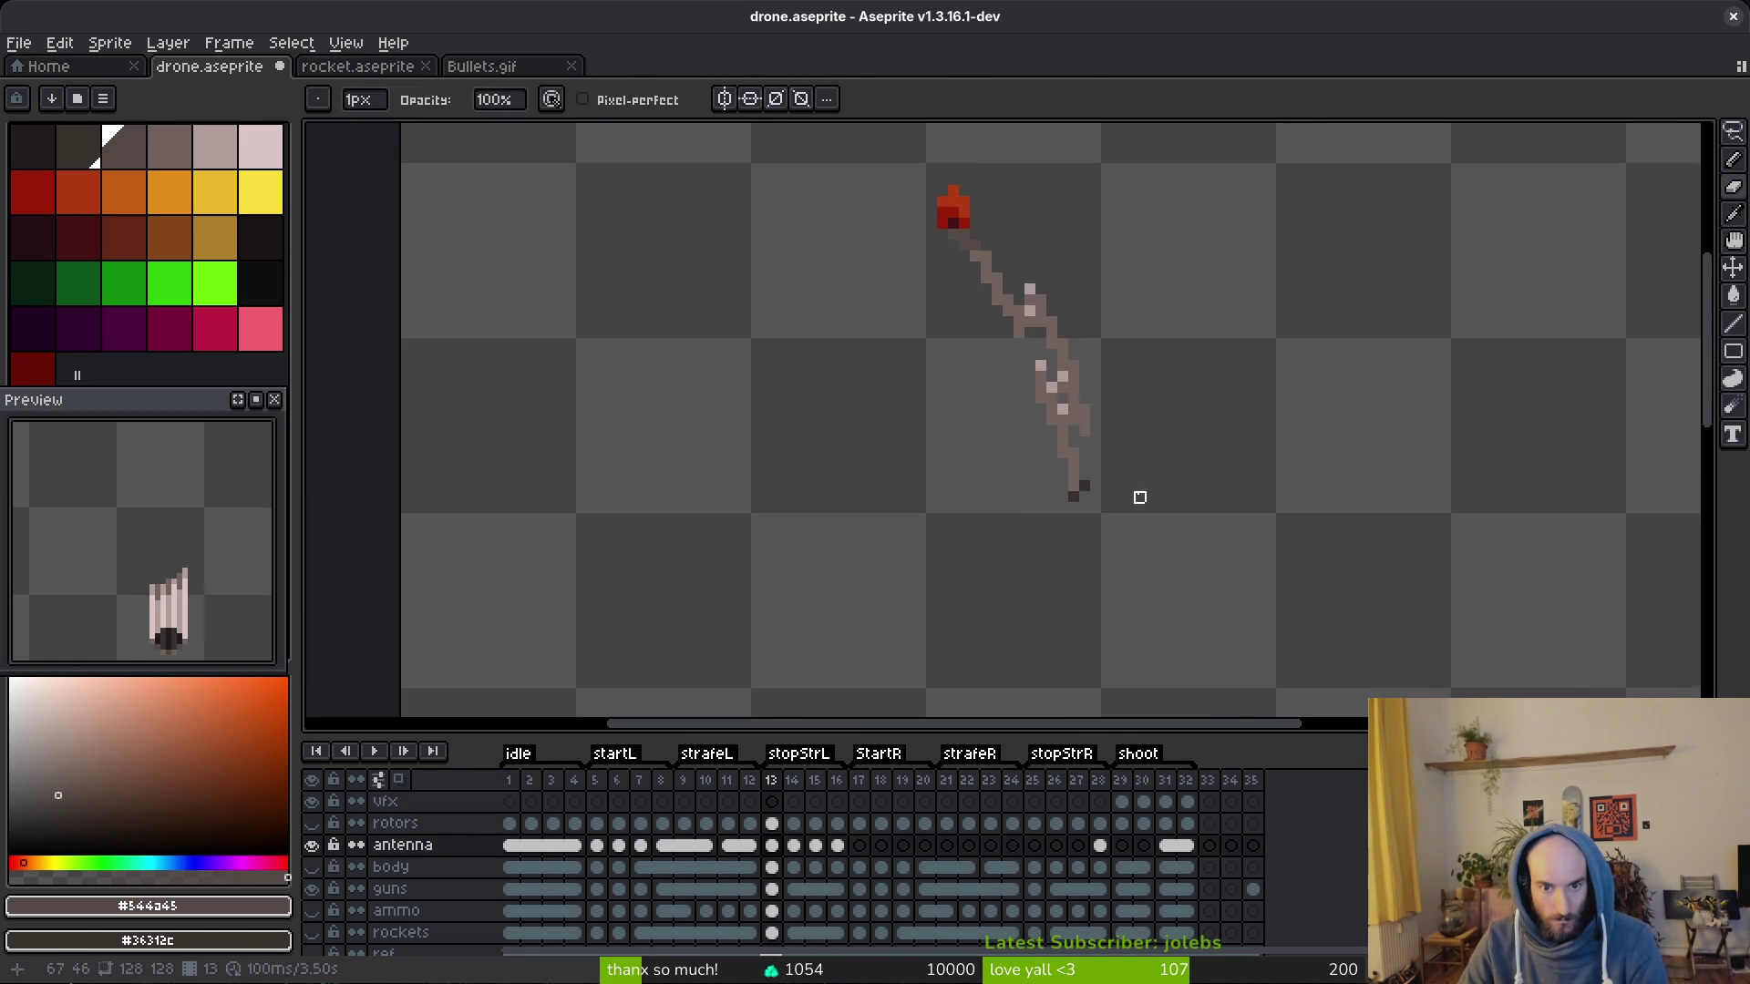
key(Right)
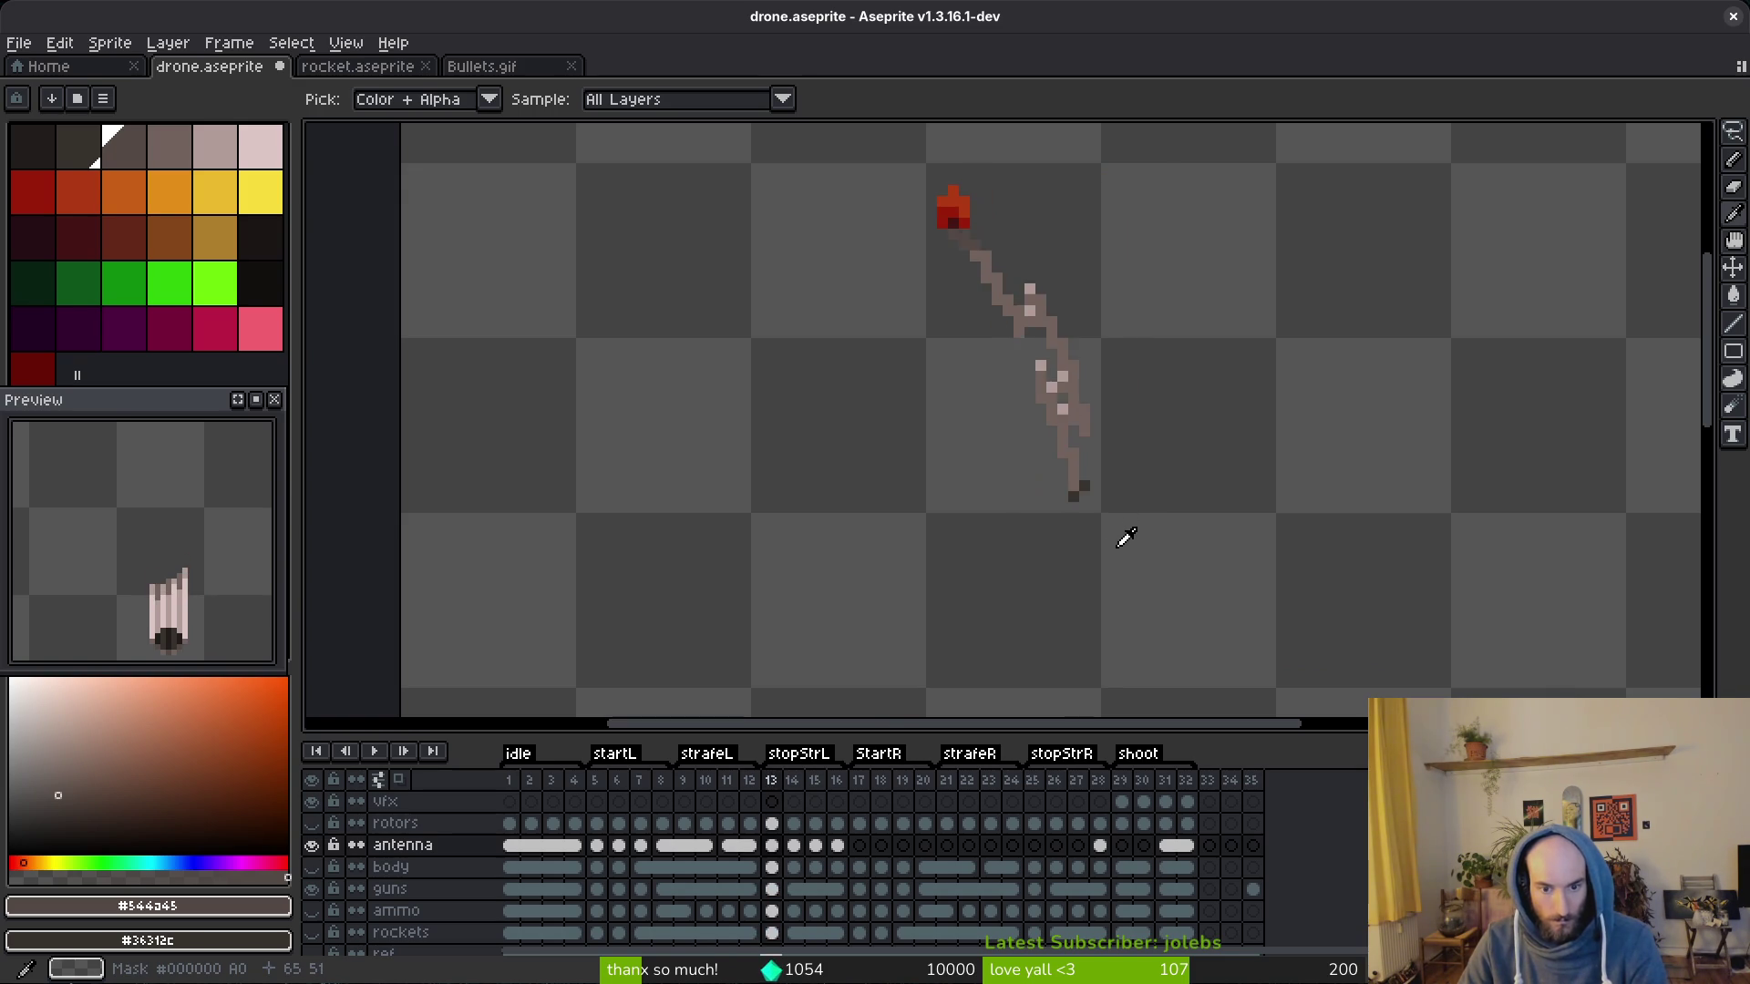
key(Right)
key(Right)
key(Left)
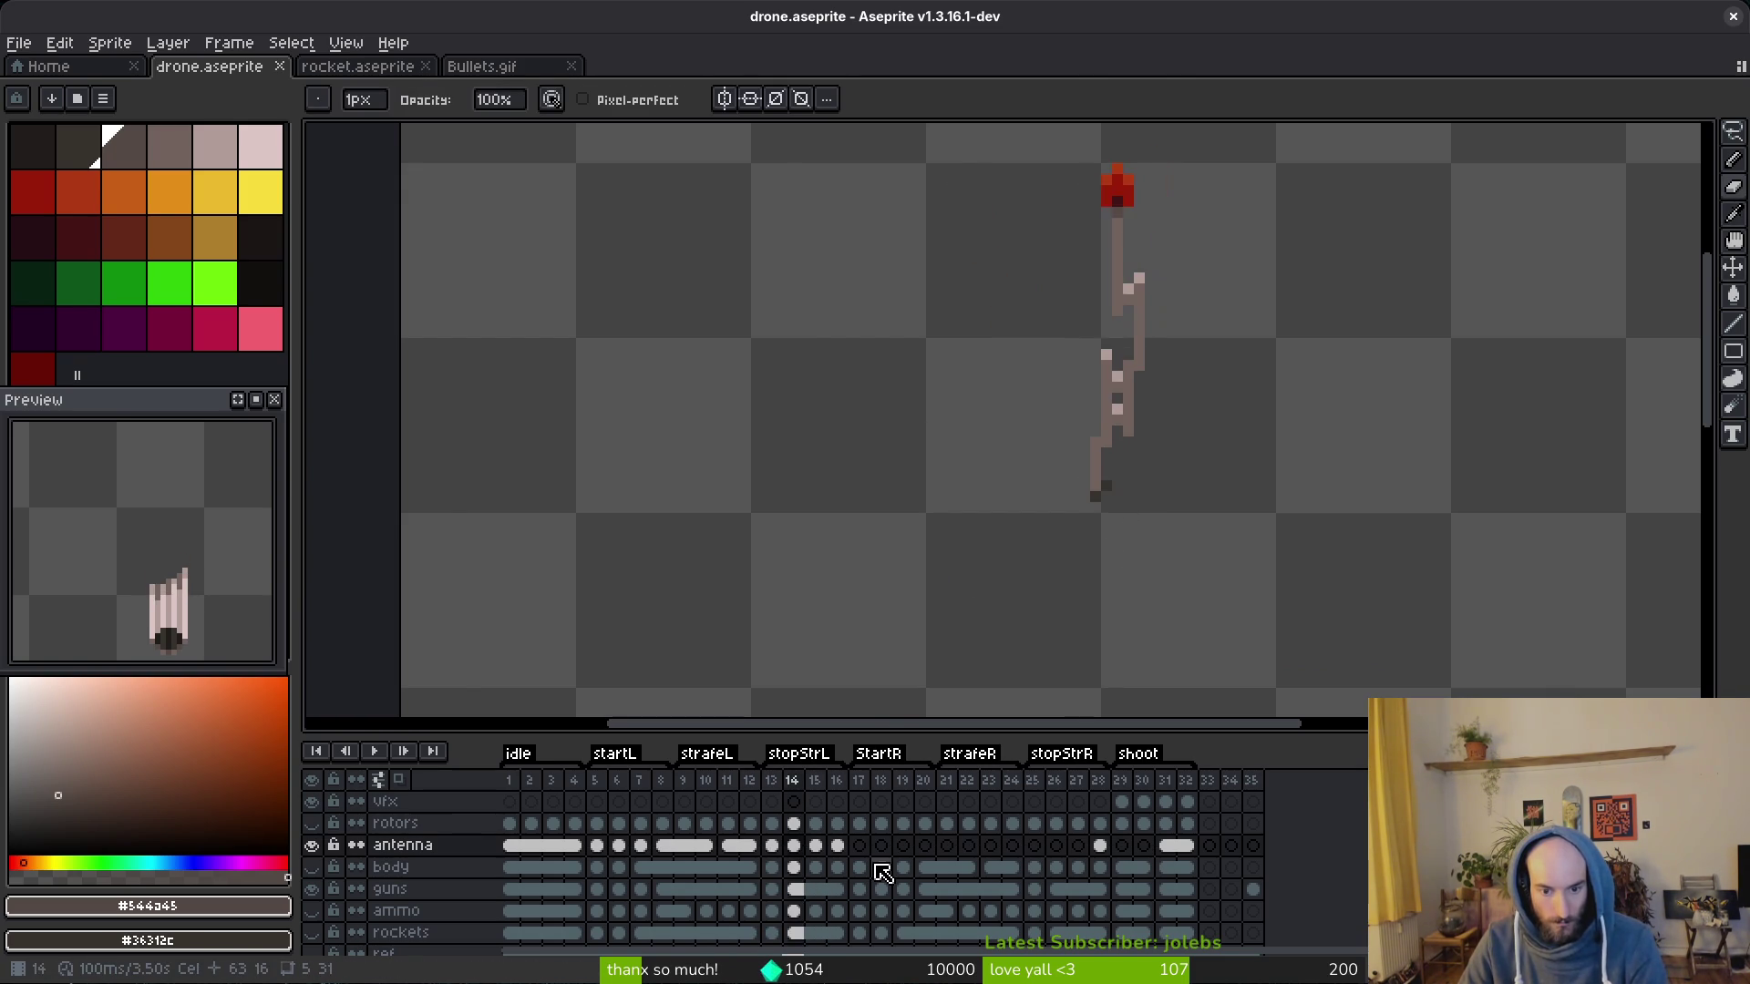
key(Left)
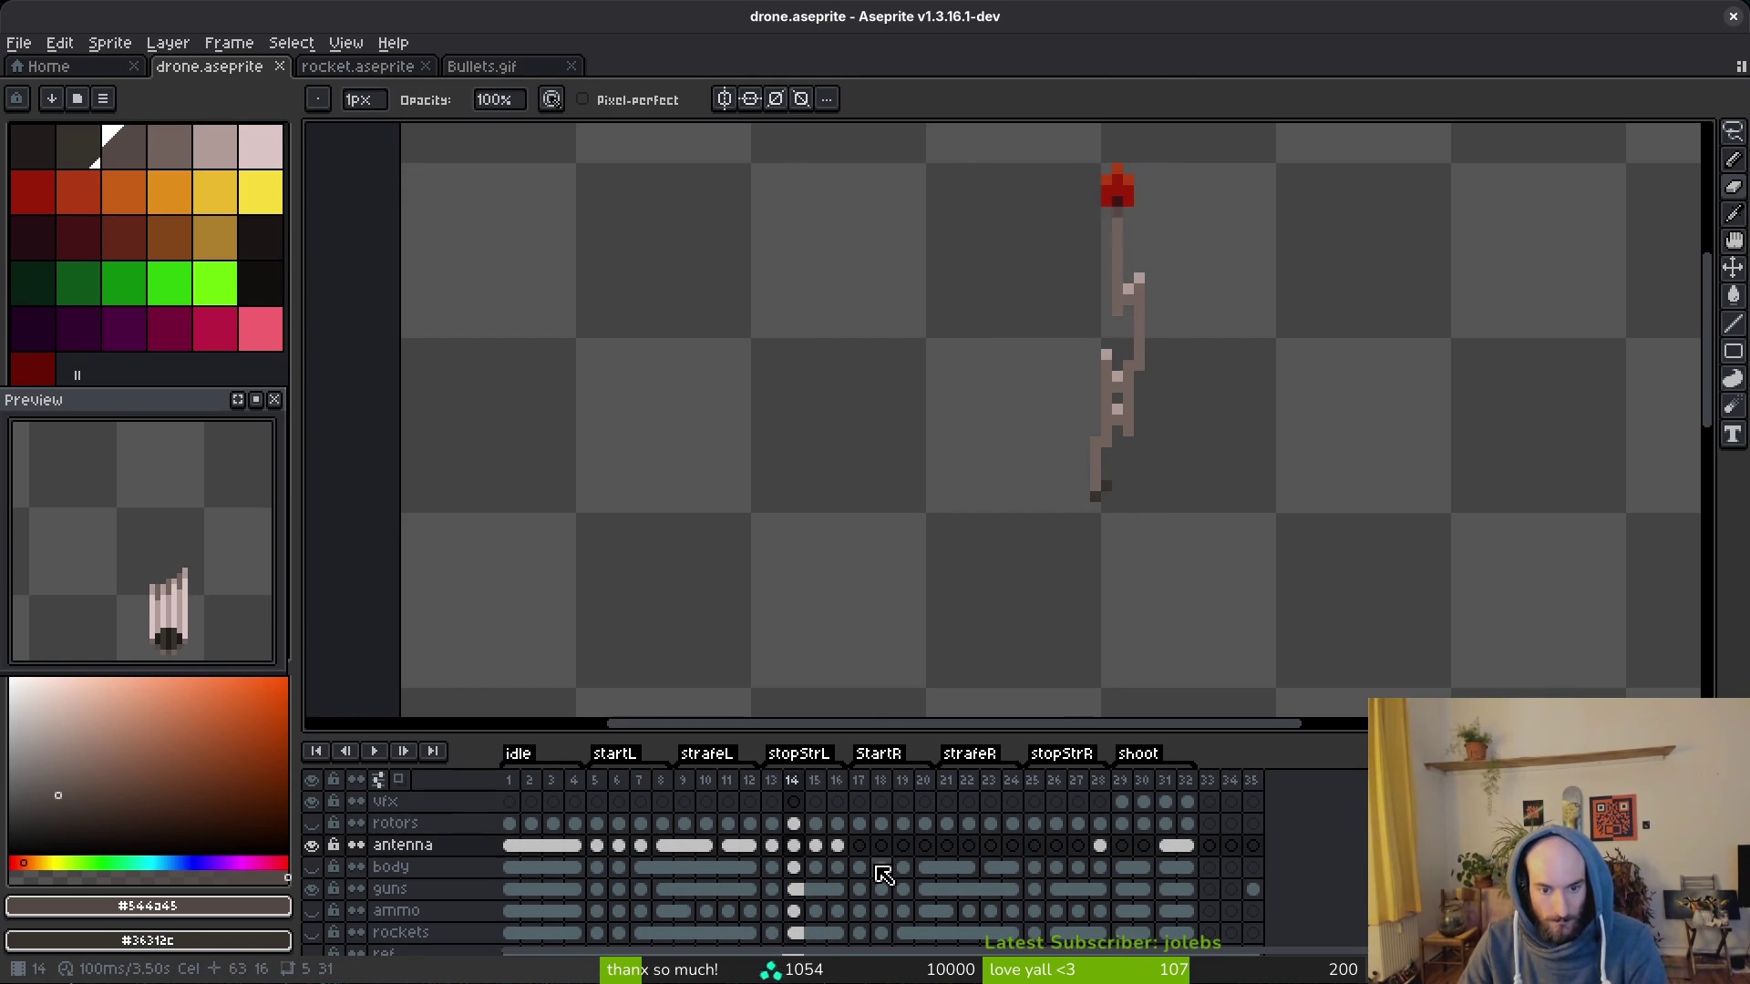
key(Left)
key(Left)
key(Left)
key(Left)
key(Right)
key(Right)
key(Right)
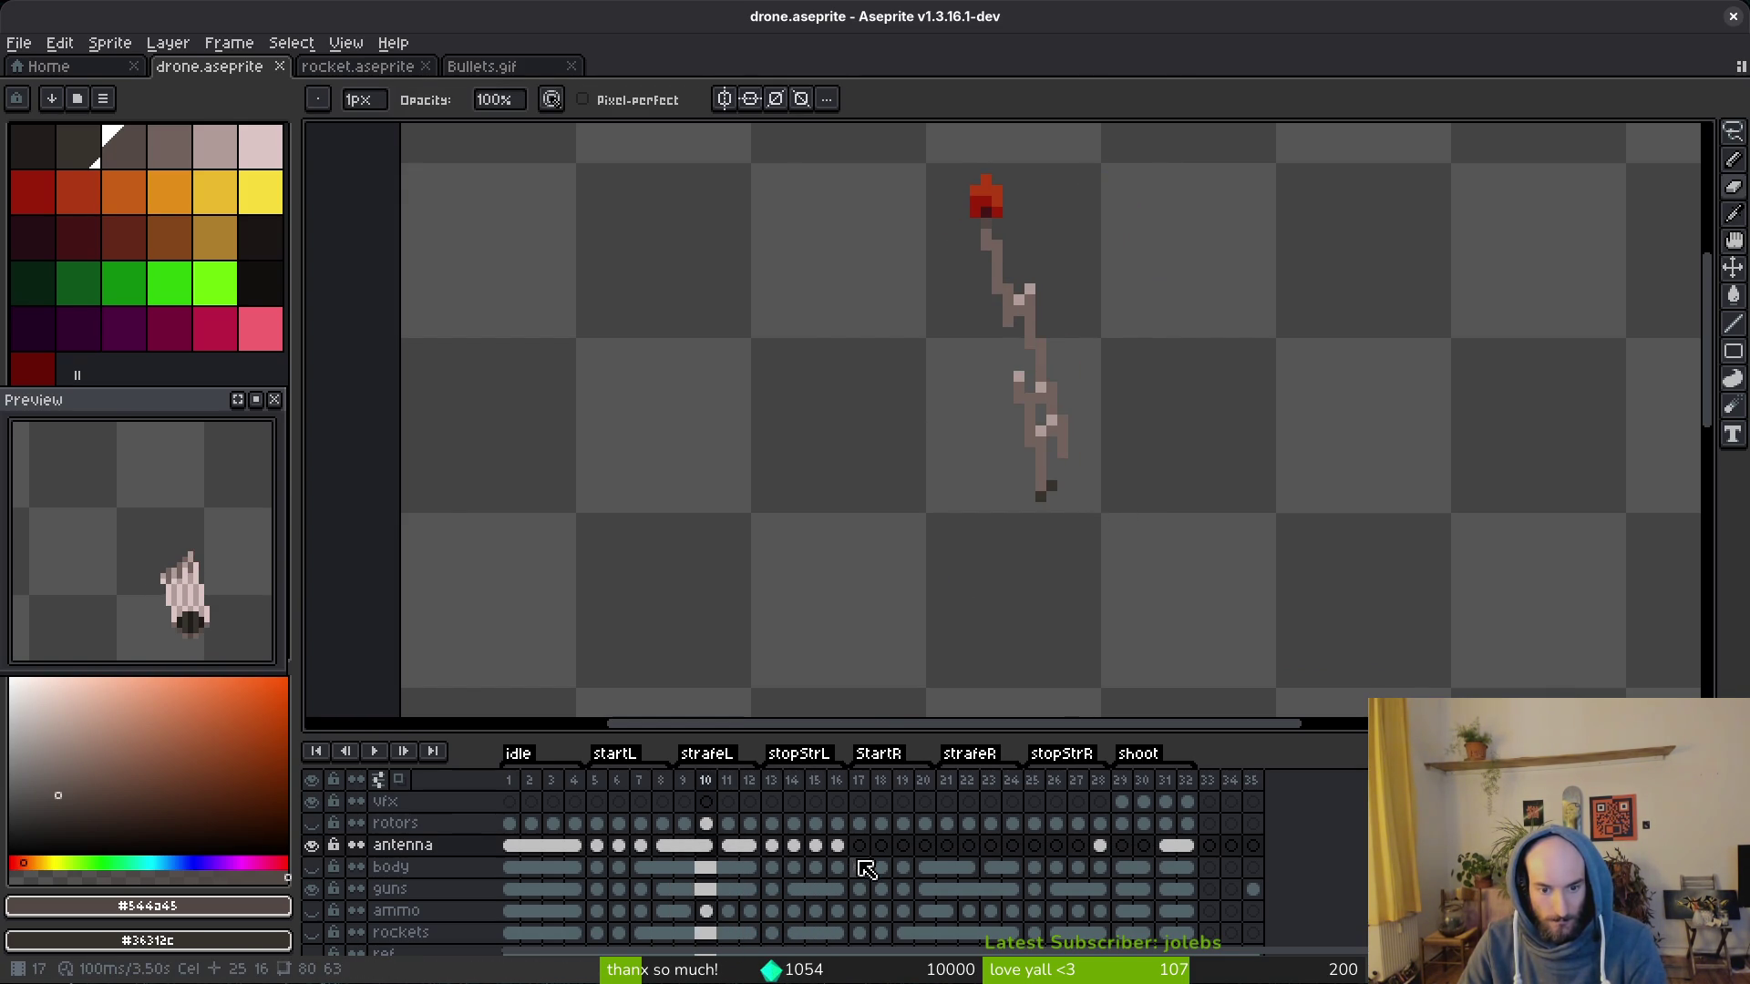
key(Right)
key(Right)
key(Right)
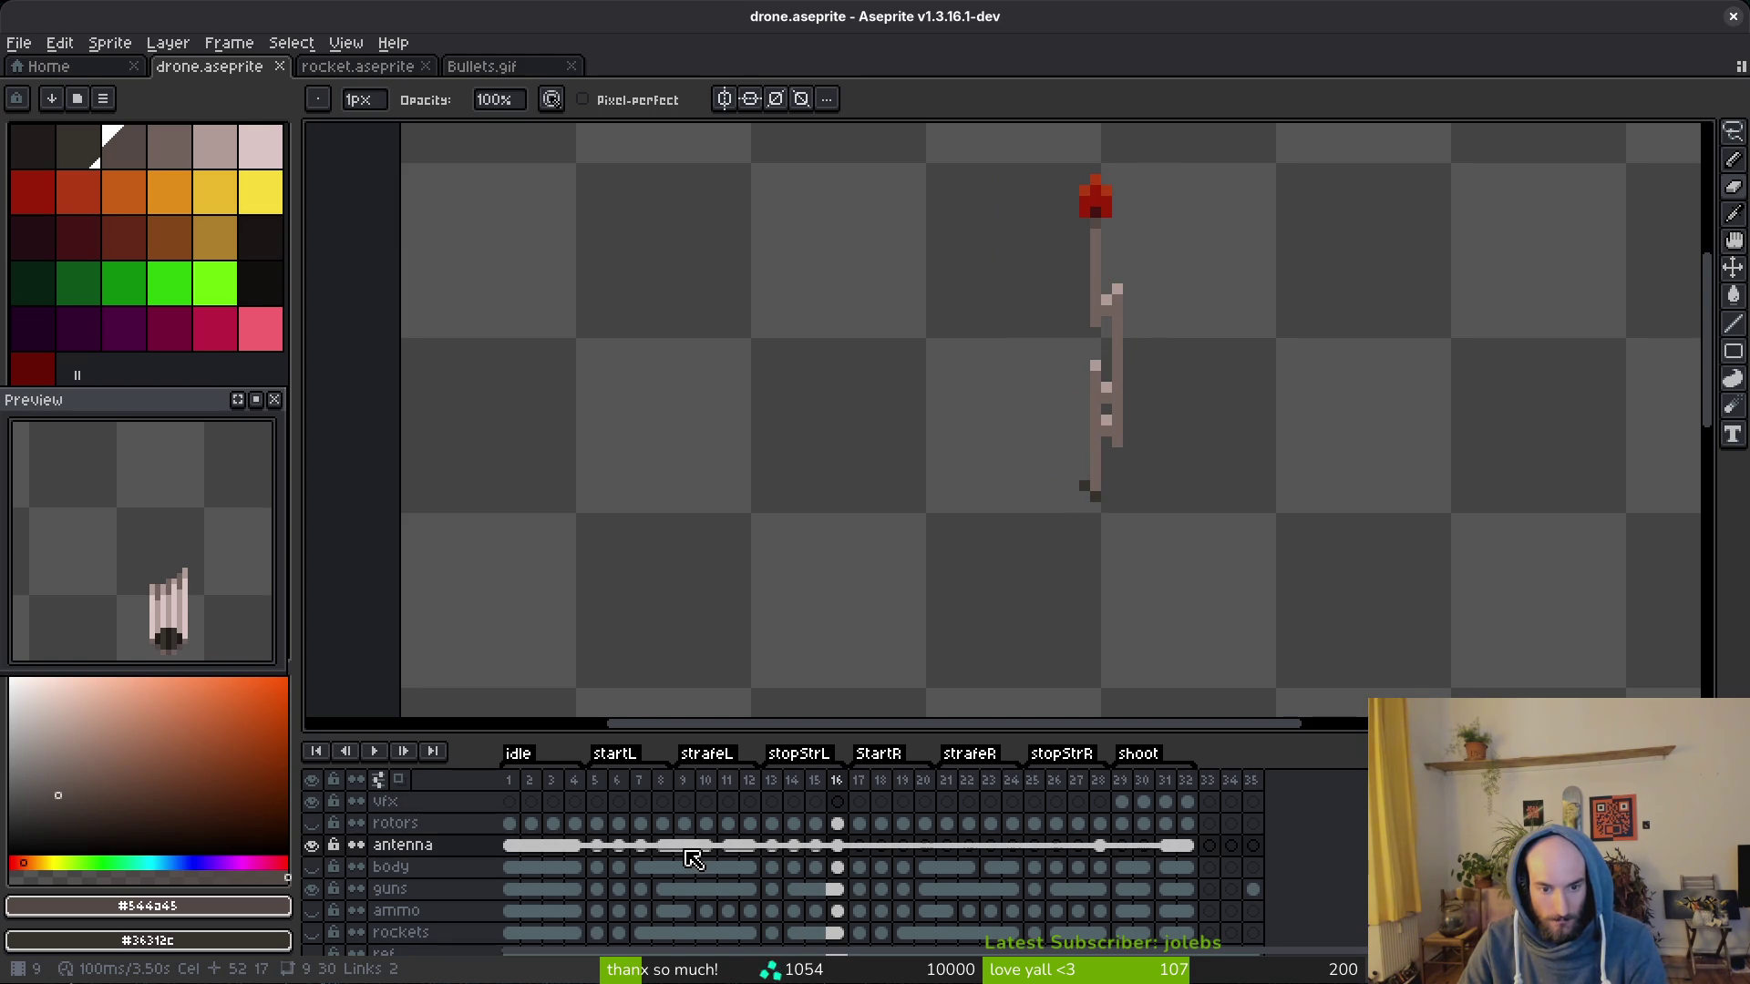
key(Right)
click(861, 866)
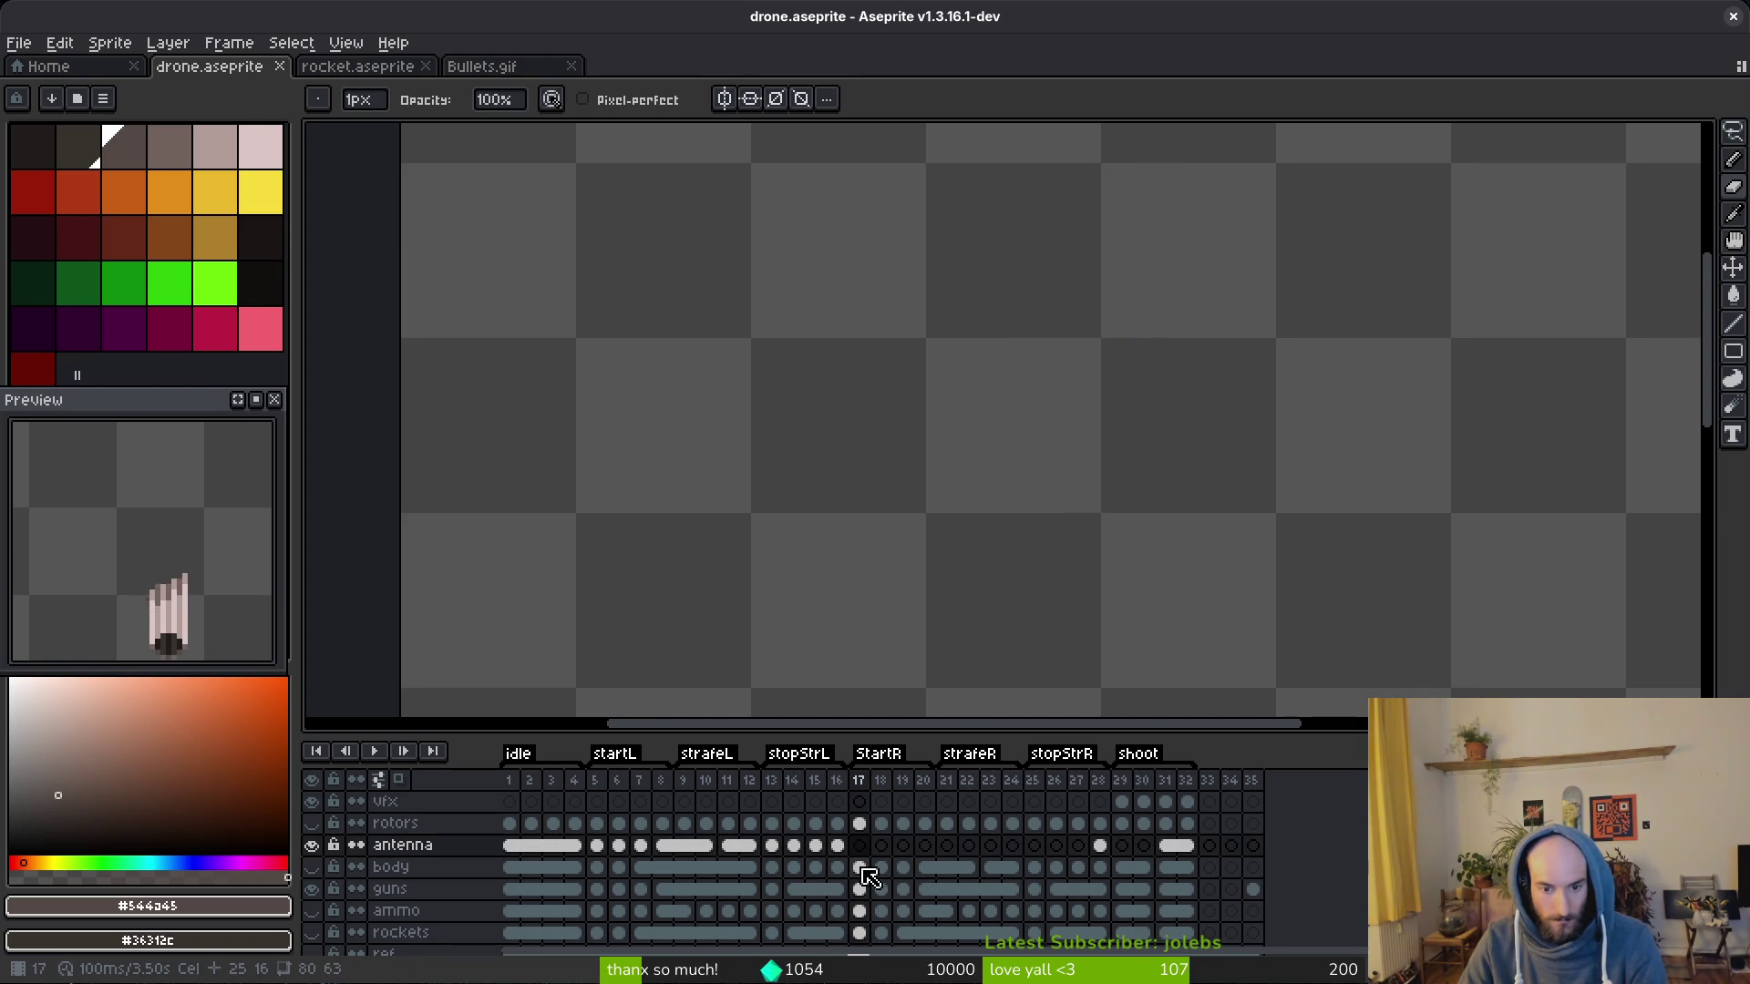
Step: Lasso the antenna in frame 17, cut it from the body and paste it onto the antenna layer
click(312, 868)
drag(800, 622, 725, 577)
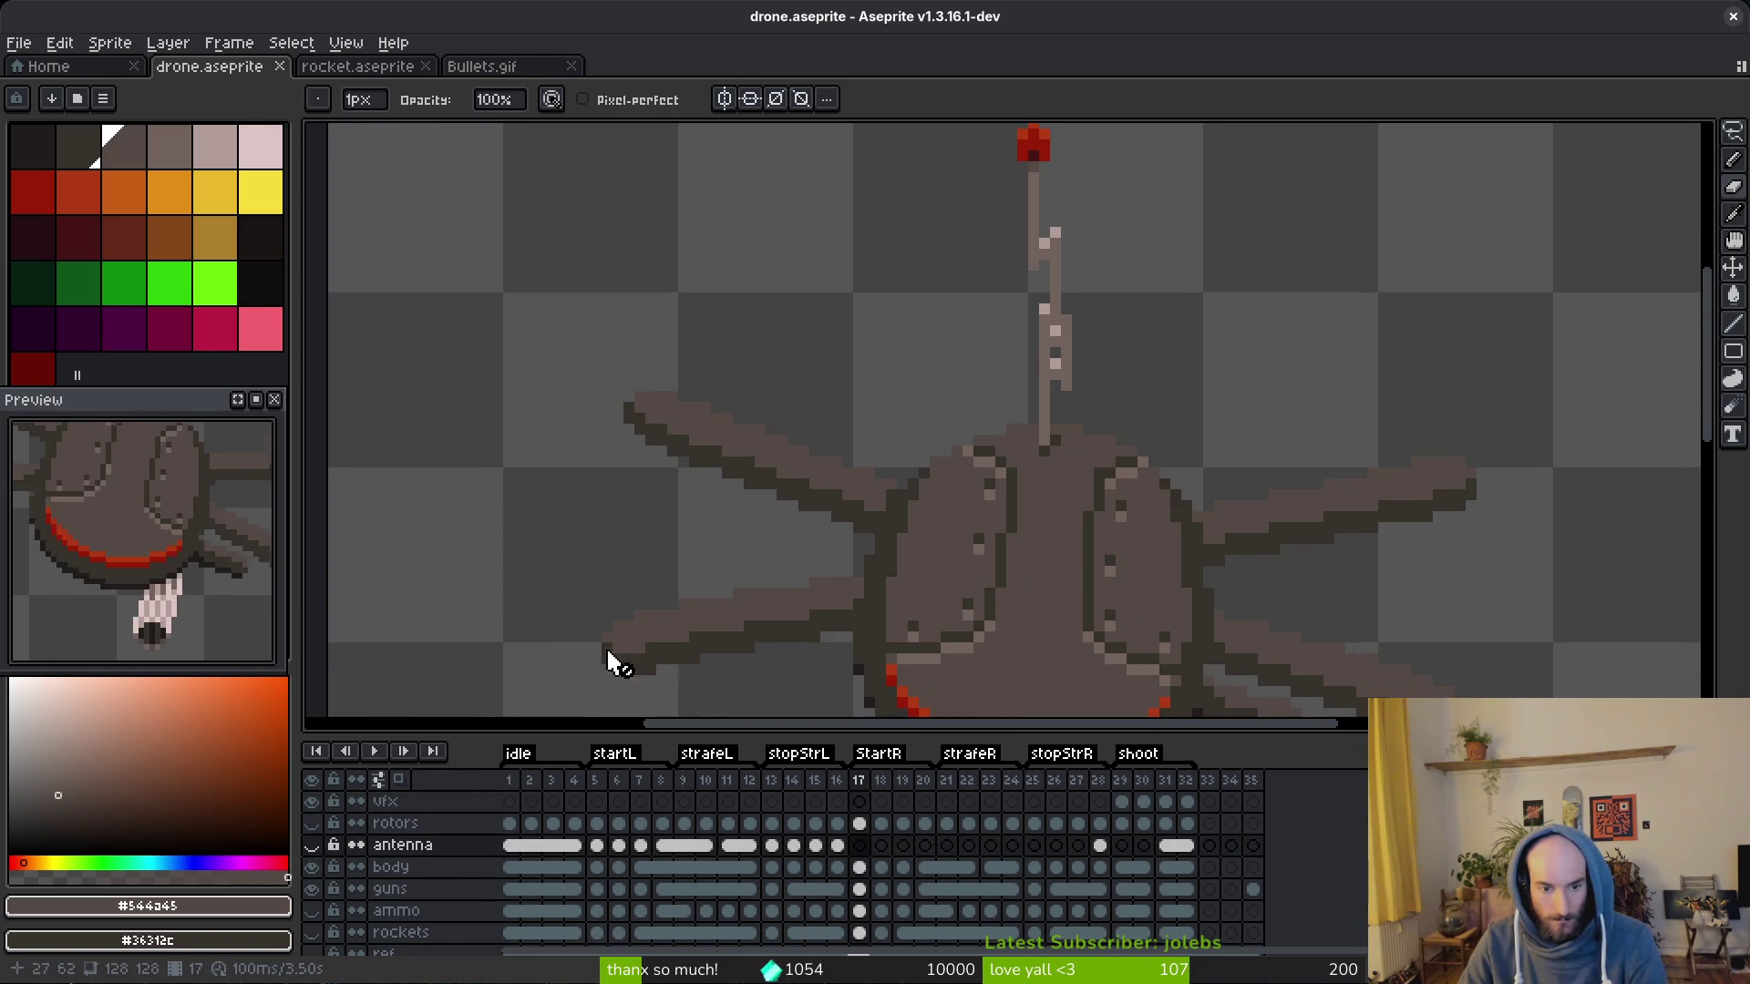
click(861, 867)
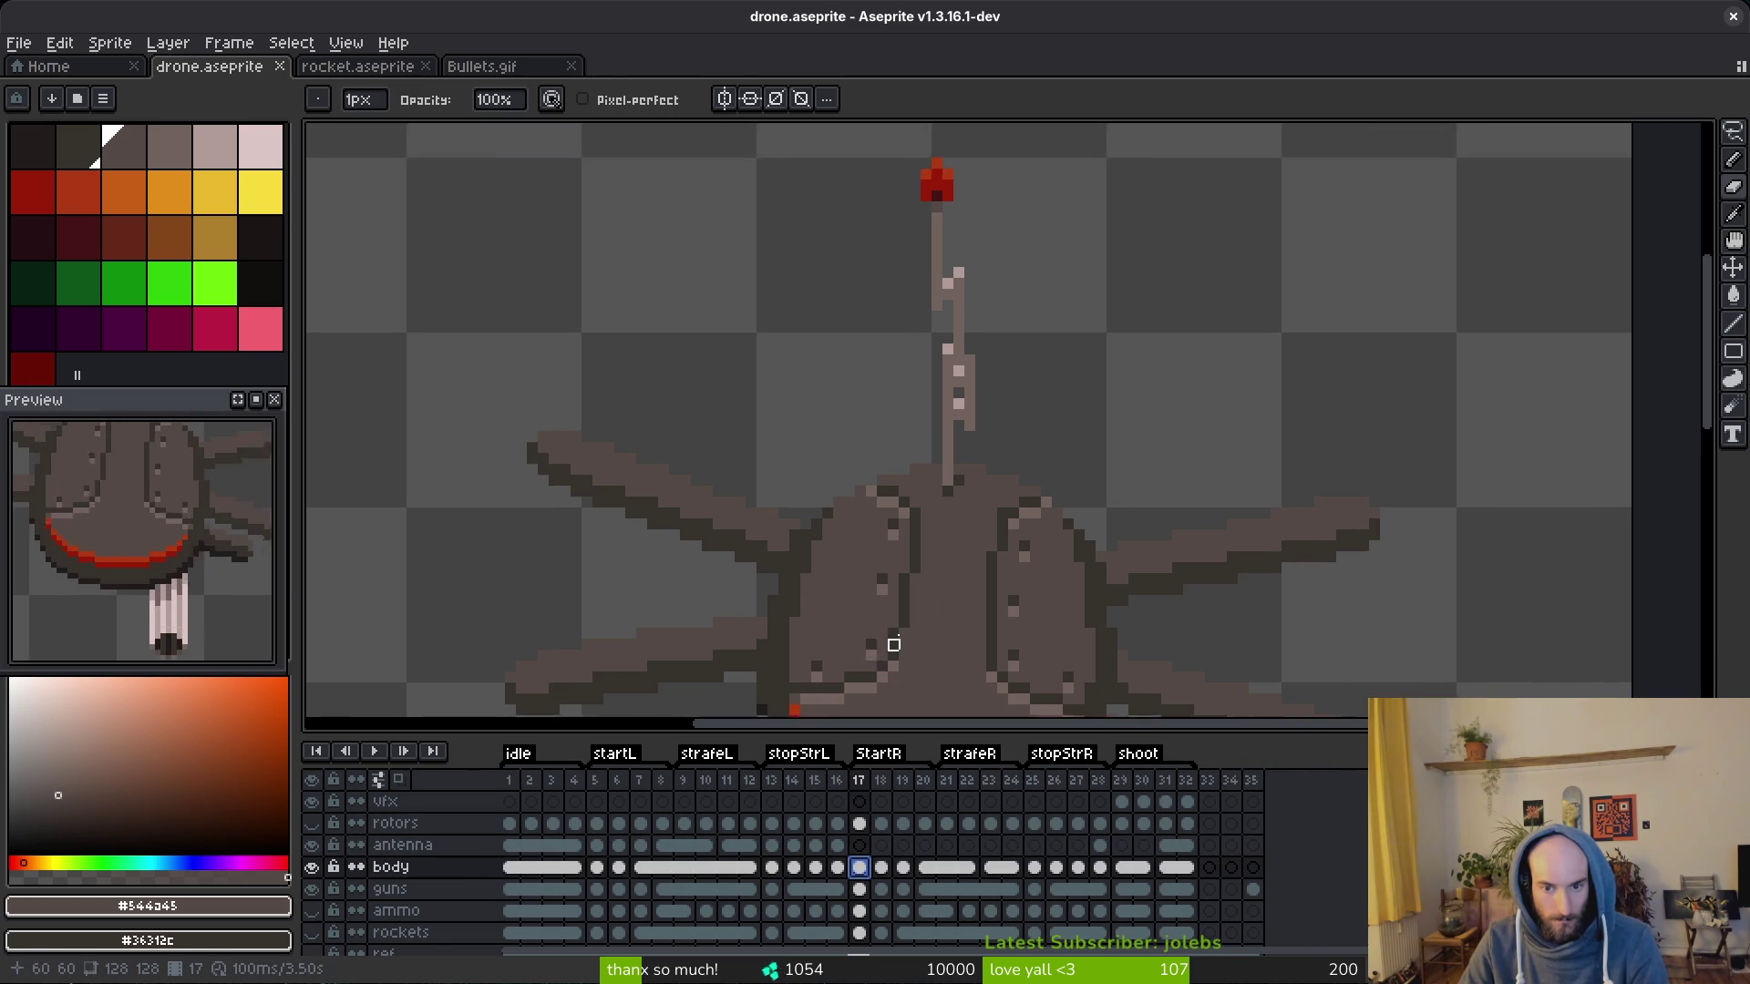
scroll(874, 547, down, 2)
key(m)
drag(985, 345, 968, 325)
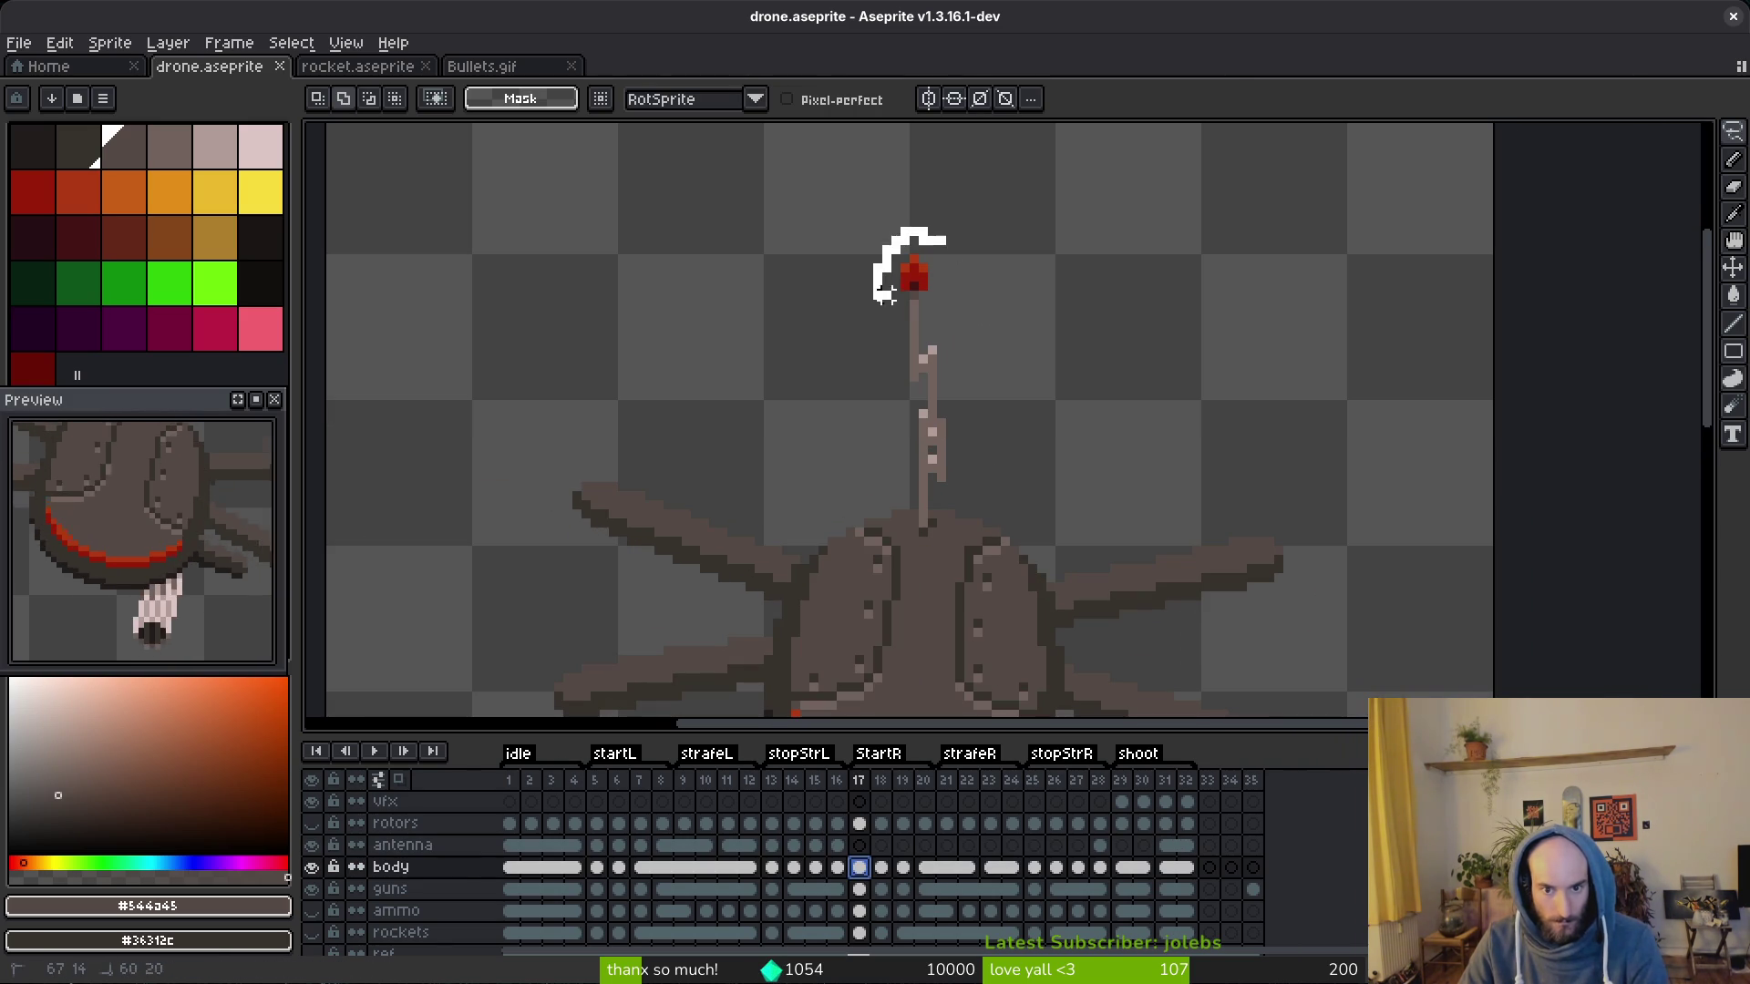
click(958, 278)
key(ctrl+x)
click(403, 845)
key(ctrl+v)
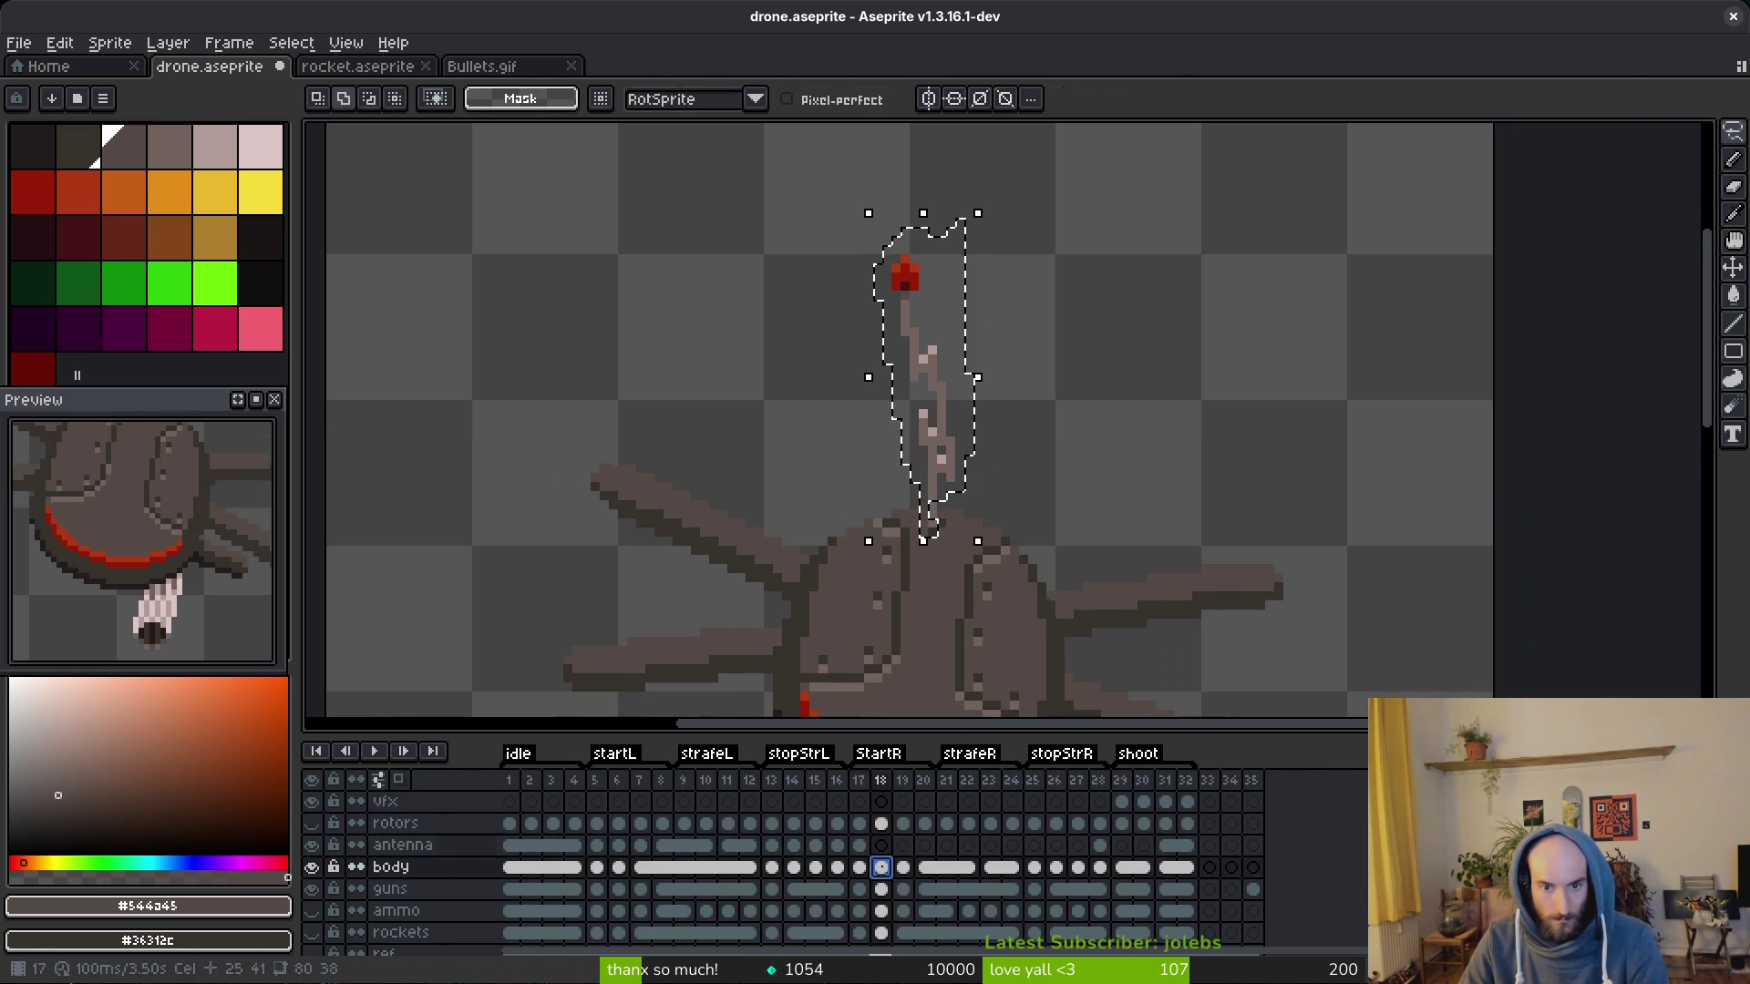
key(Escape)
Step: Move the frame 18 antenna off the body onto the antenna layer the same way
key(Right)
drag(930, 195, 914, 506)
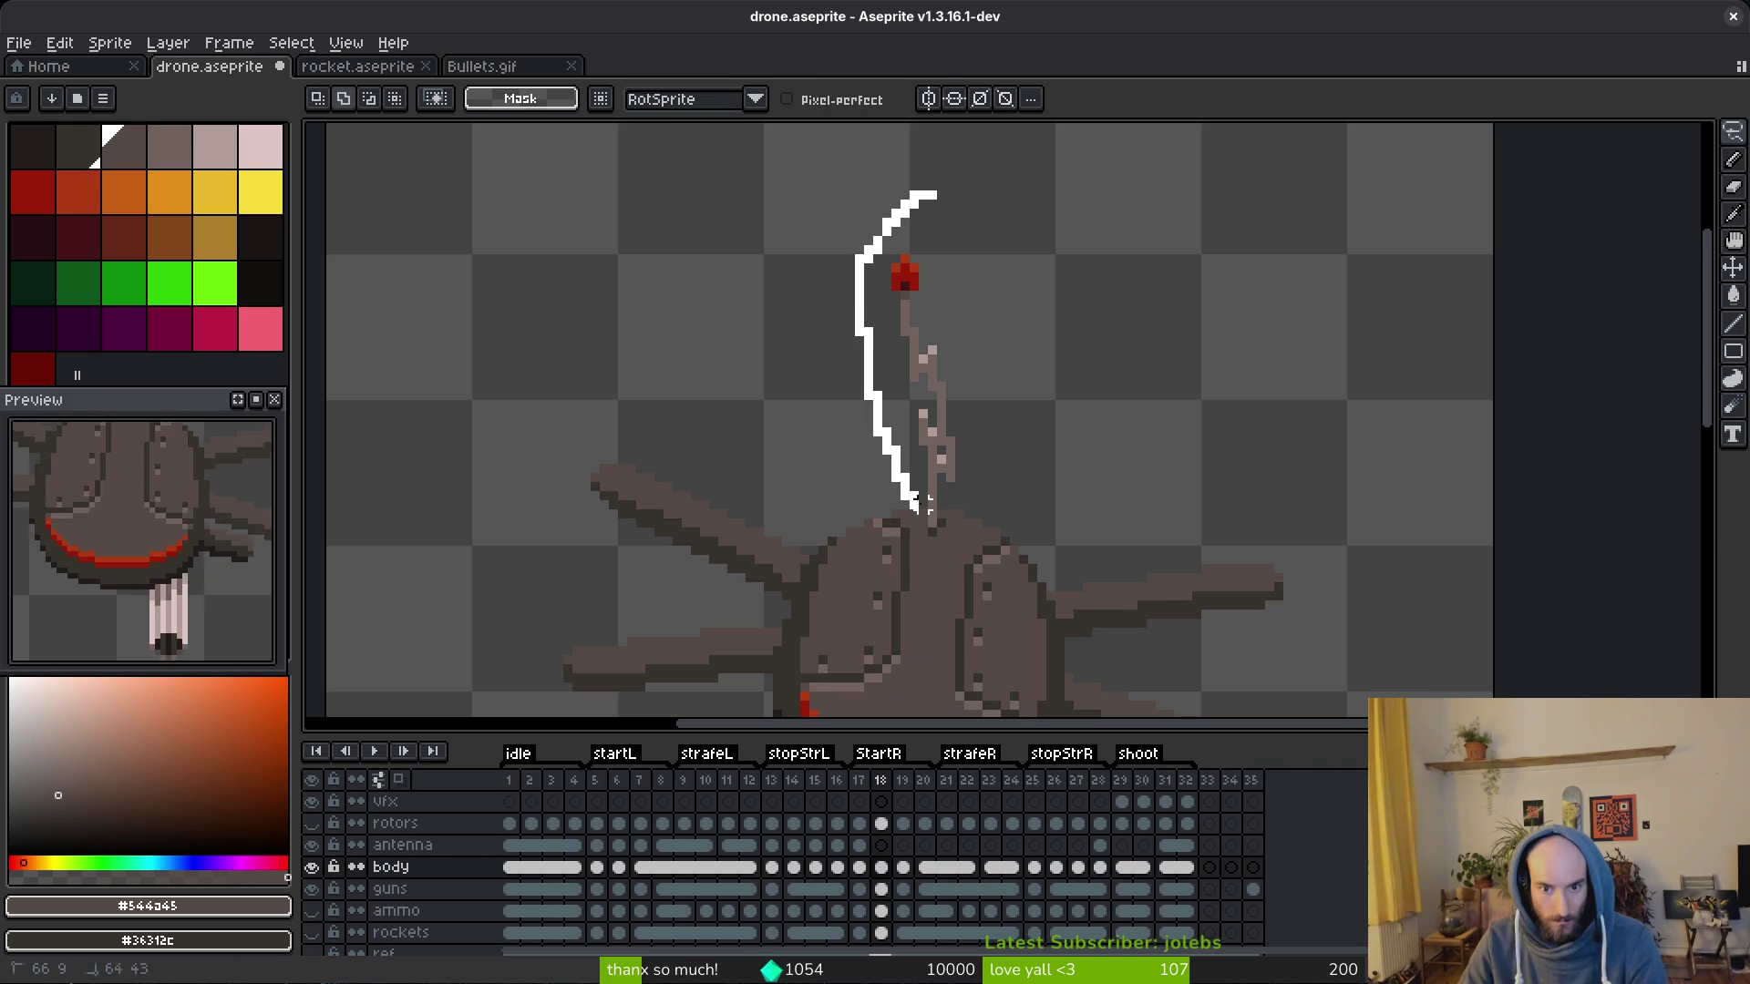
drag(924, 175, 924, 176)
scroll(924, 342, up, 2)
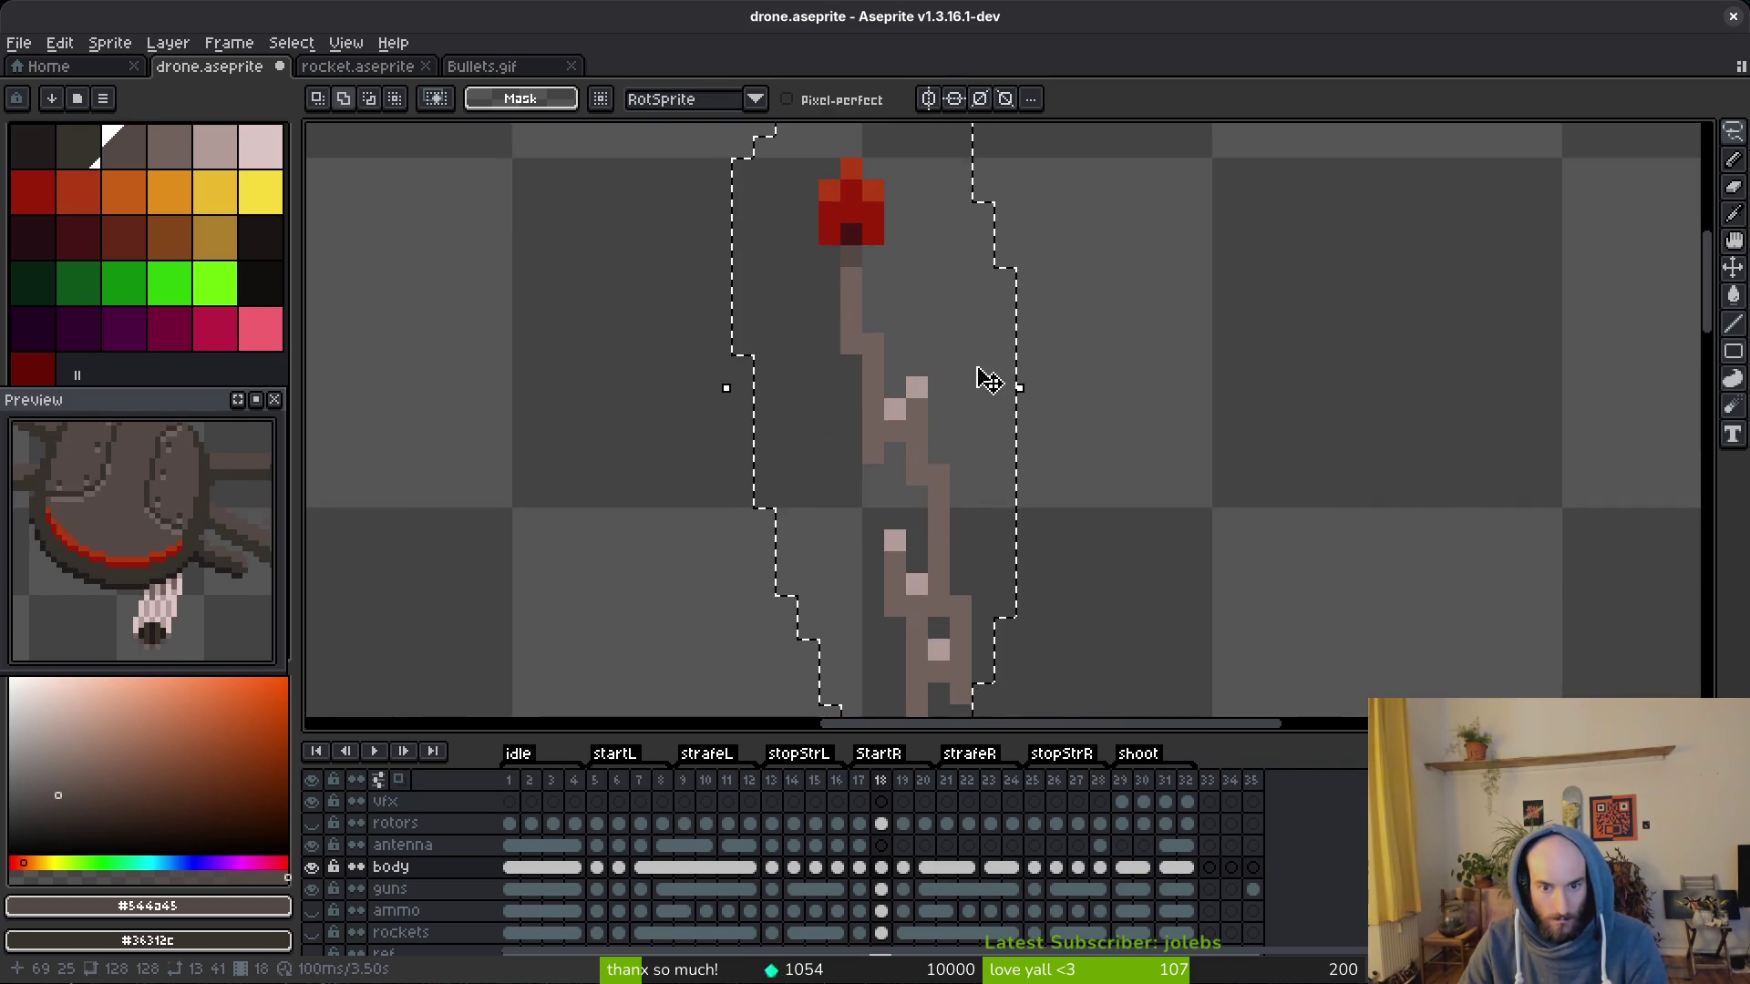
scroll(924, 342, down, 2)
key(ctrl+x)
click(896, 845)
key(ctrl+v)
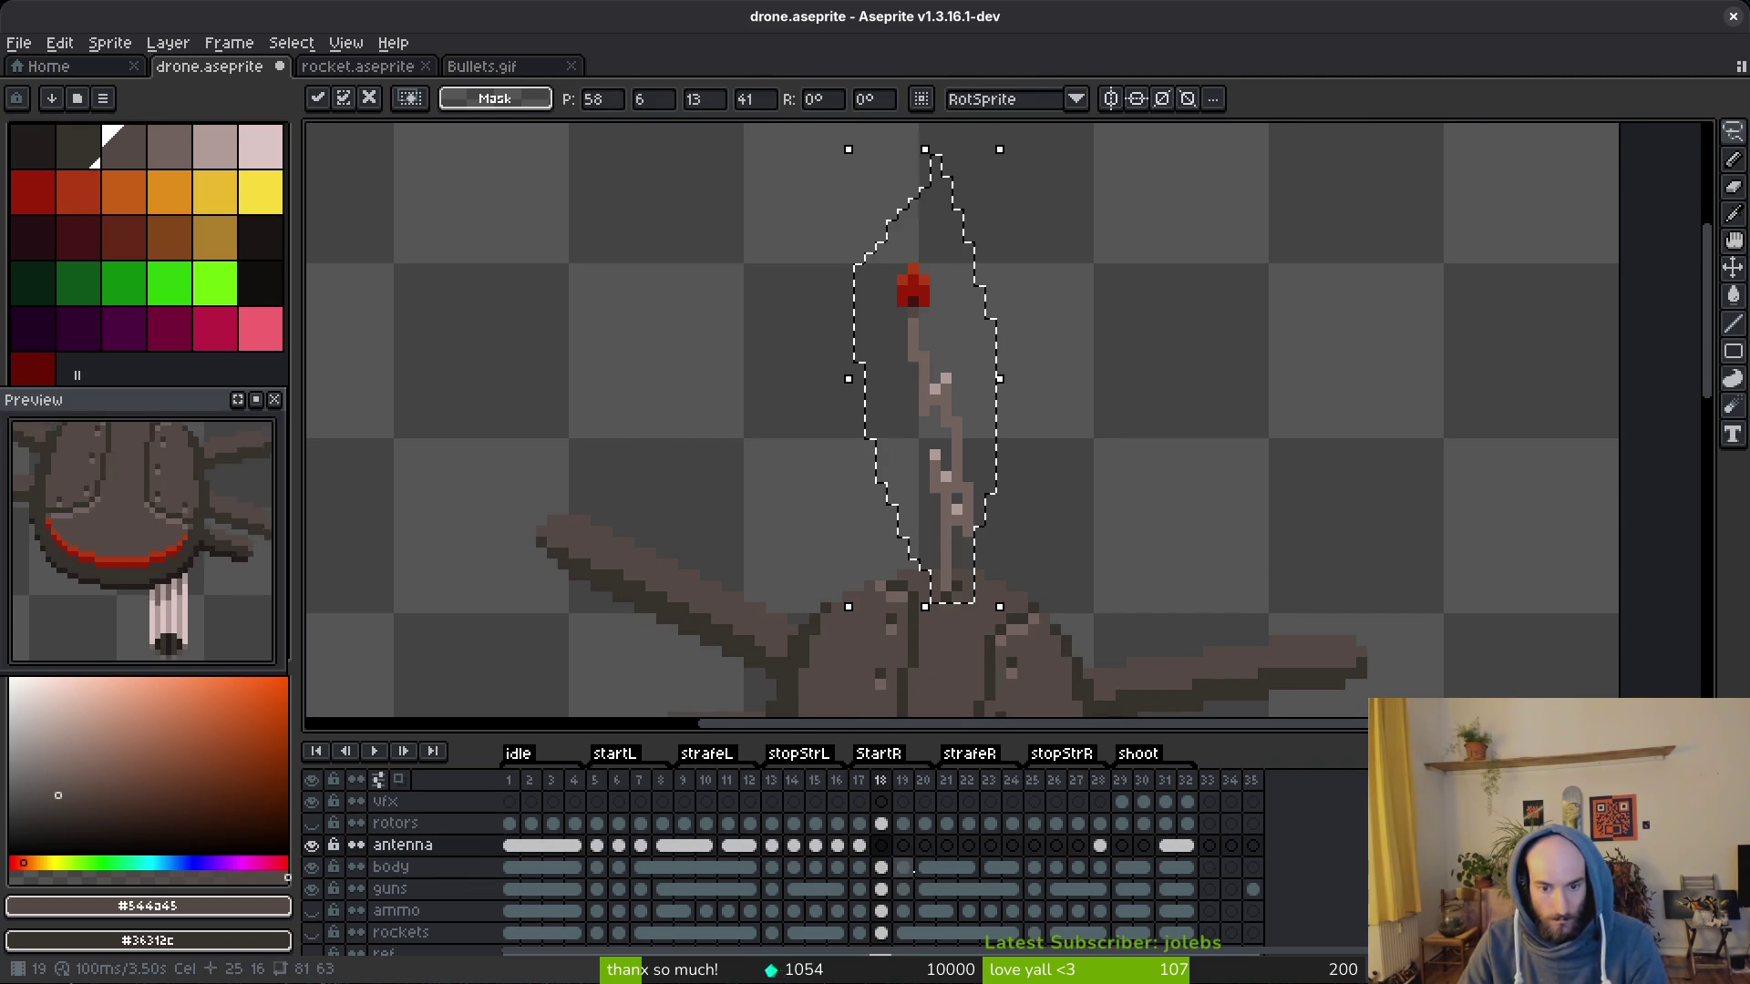
Step: Move the antenna in frames 19–20 from the body onto the antenna layer
click(903, 867)
mouse_move(1004, 220)
mouse_down()
mouse_move(998, 344)
mouse_move(945, 356)
mouse_up()
drag(966, 563, 976, 595)
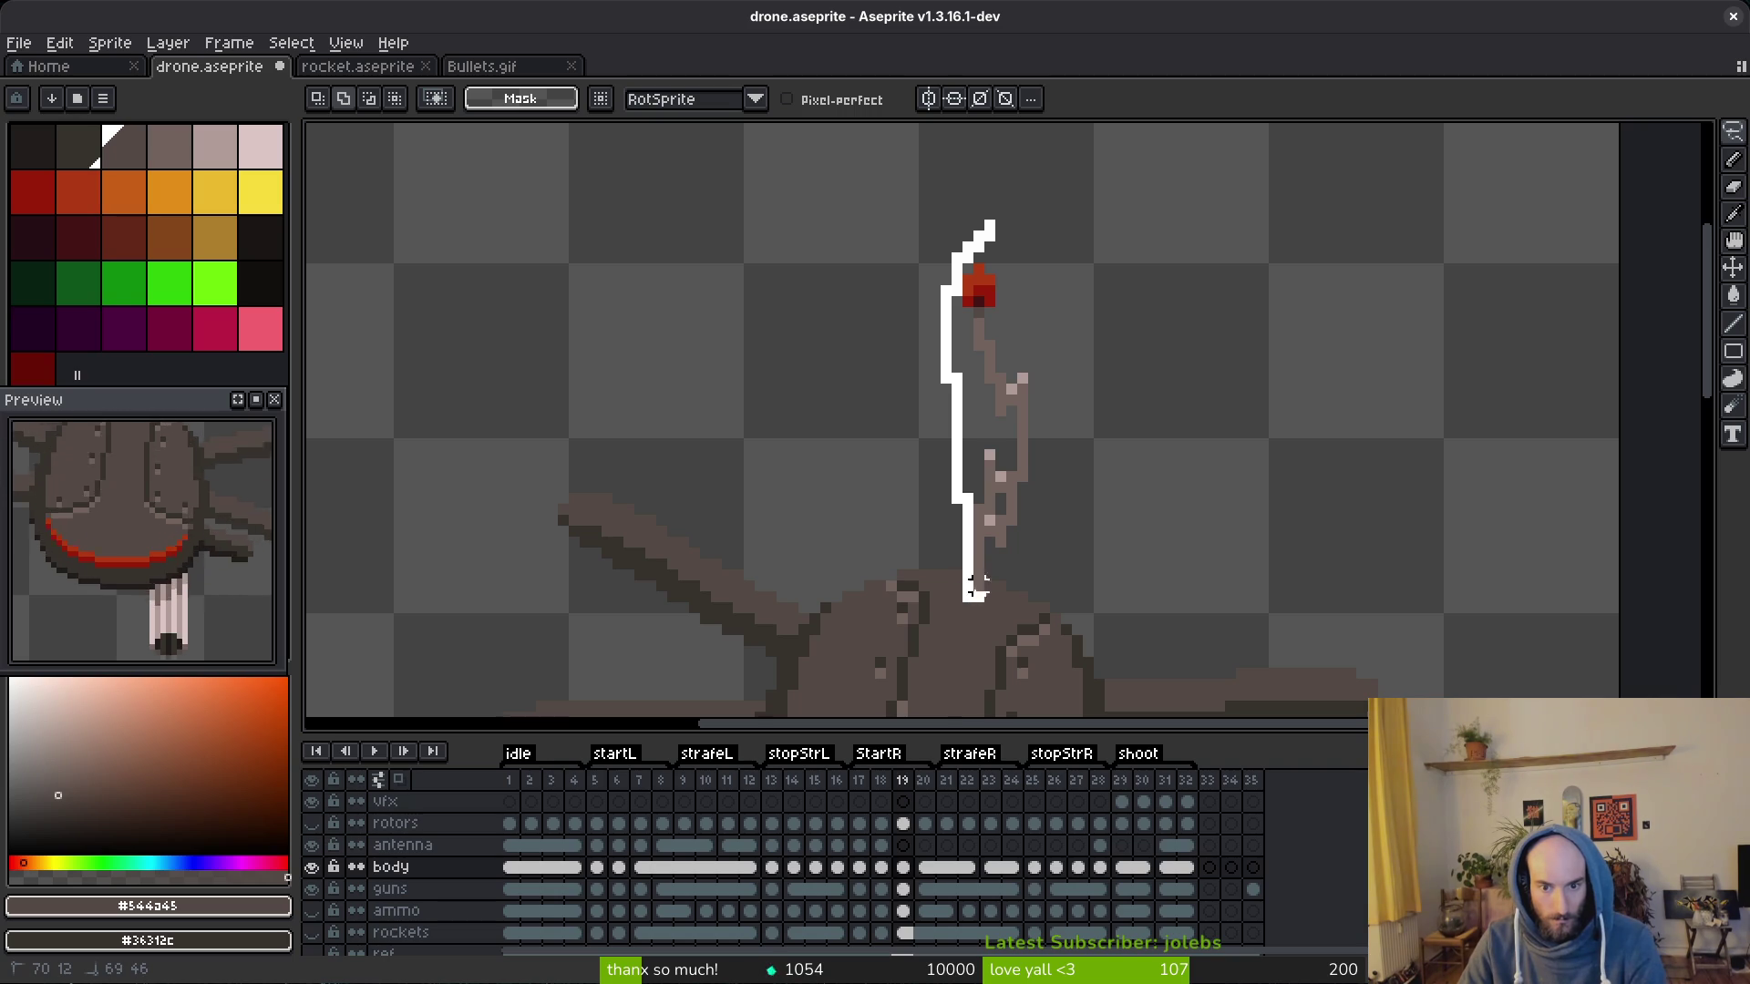
drag(1044, 466, 998, 226)
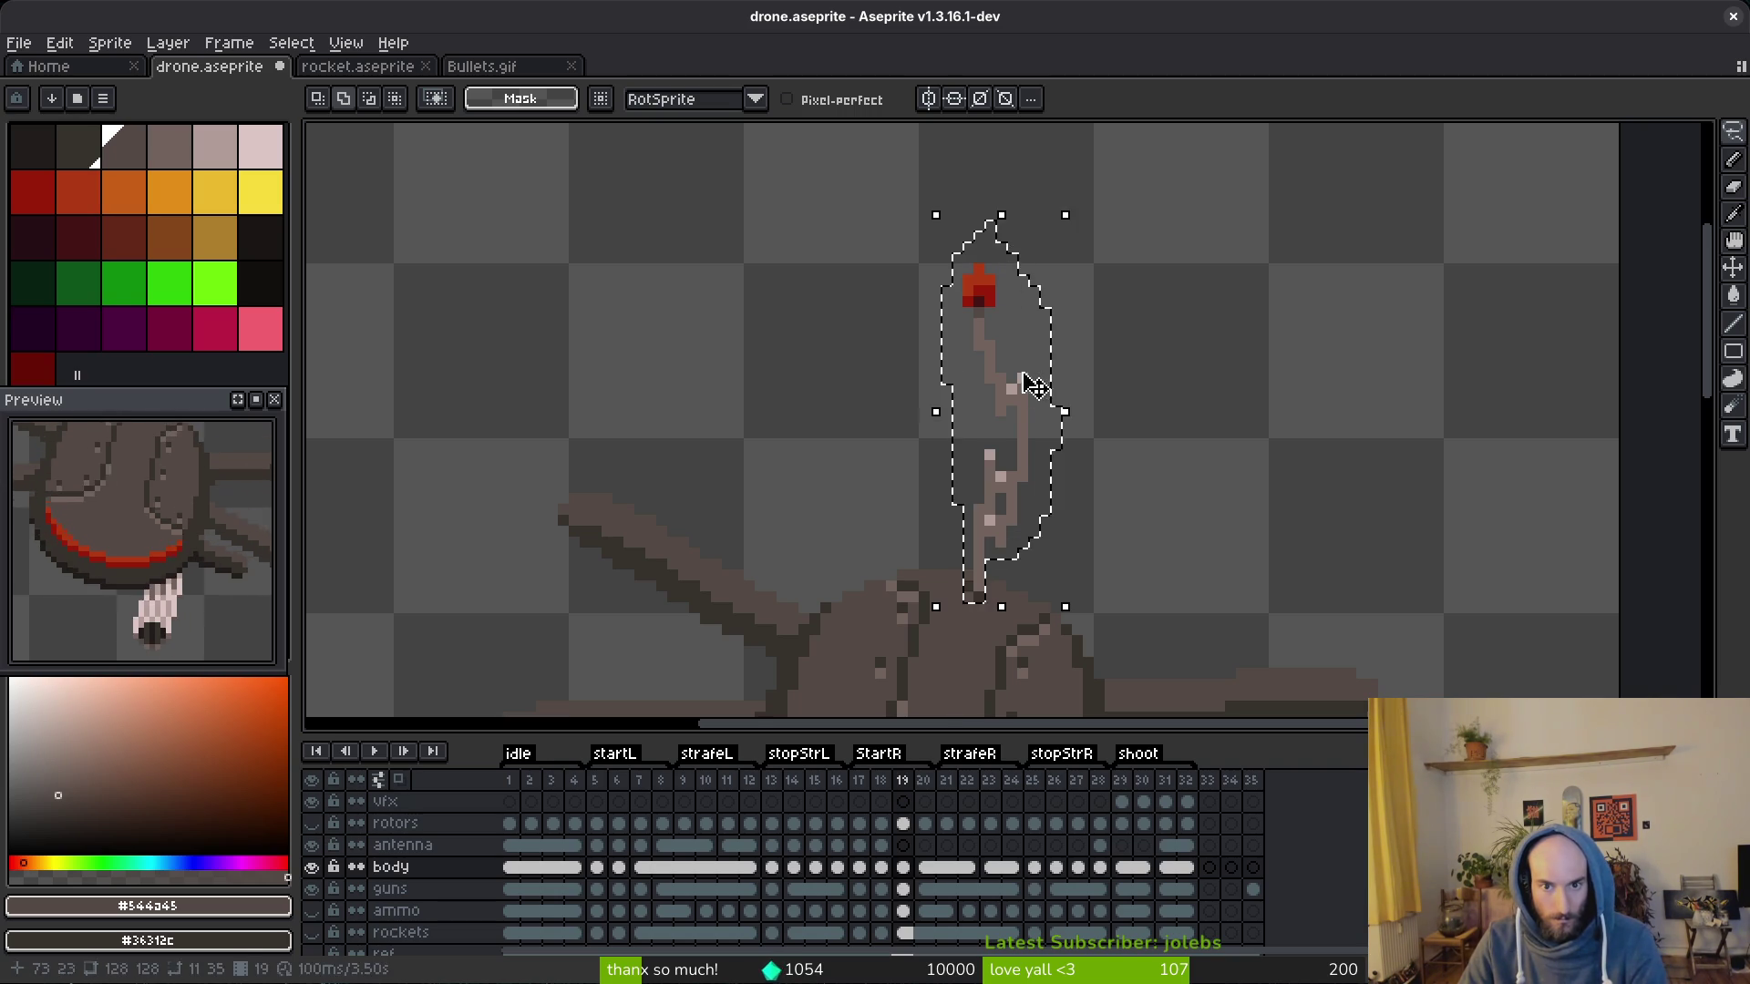
click(902, 845)
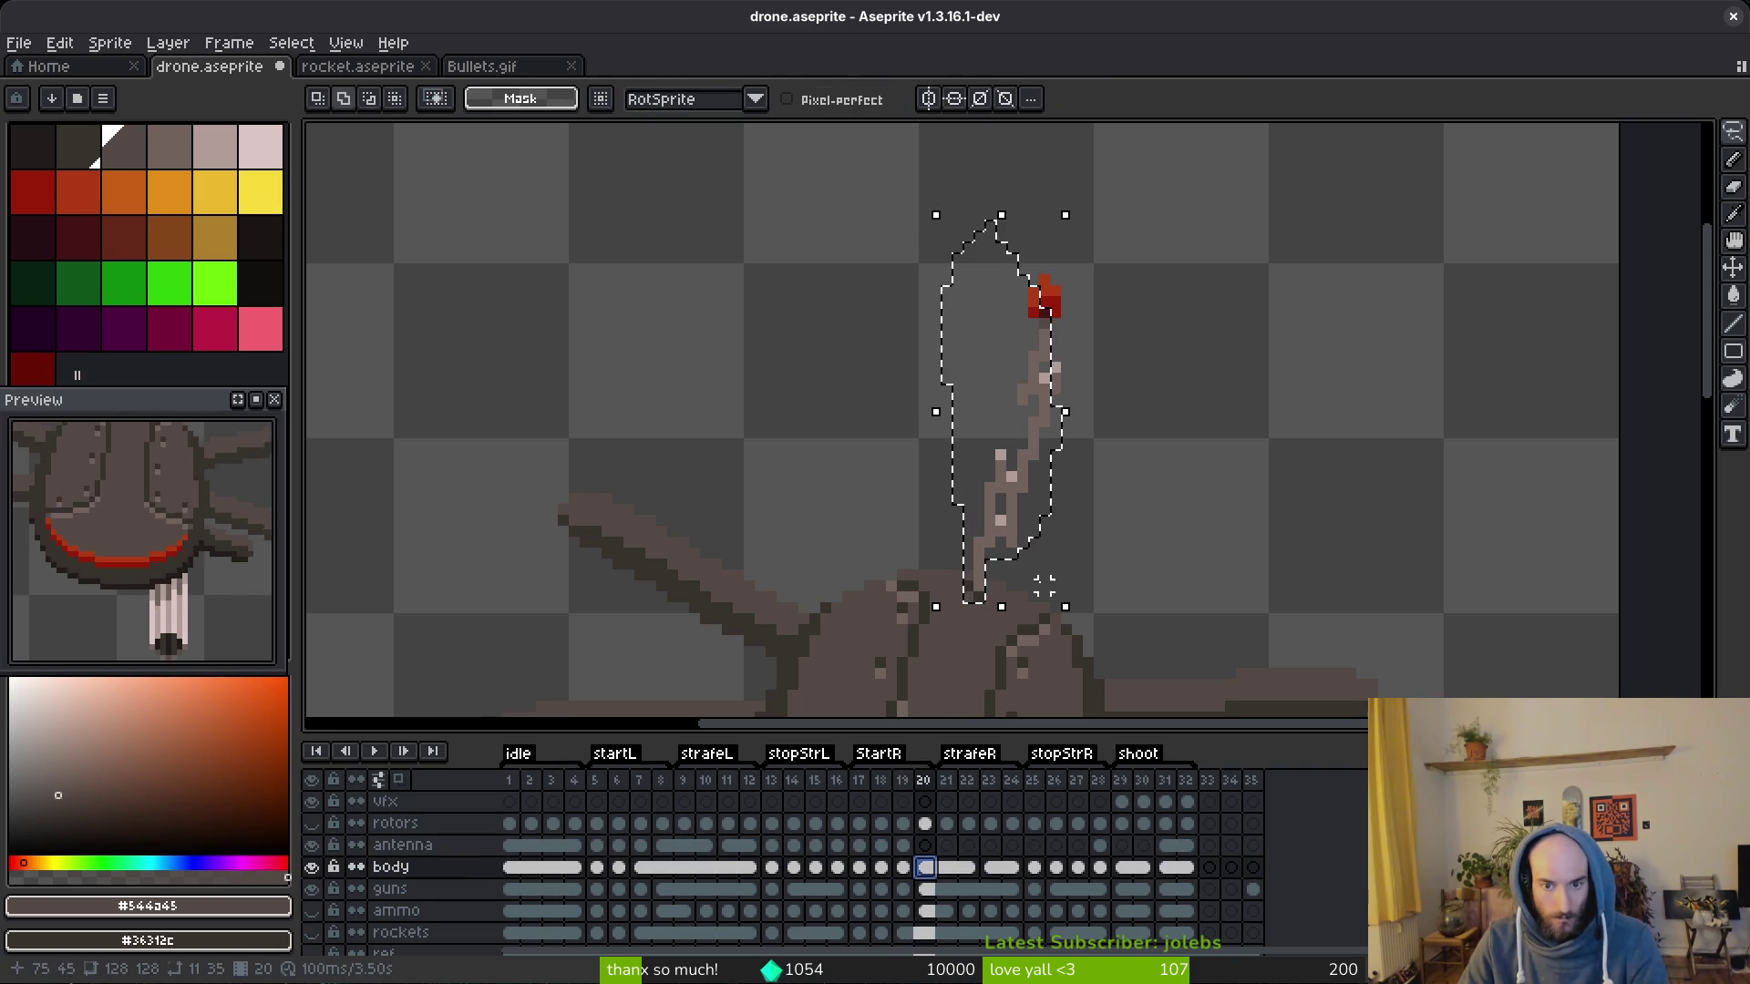
mouse_move(944, 465)
mouse_down()
mouse_move(966, 608)
mouse_move(1081, 260)
mouse_up()
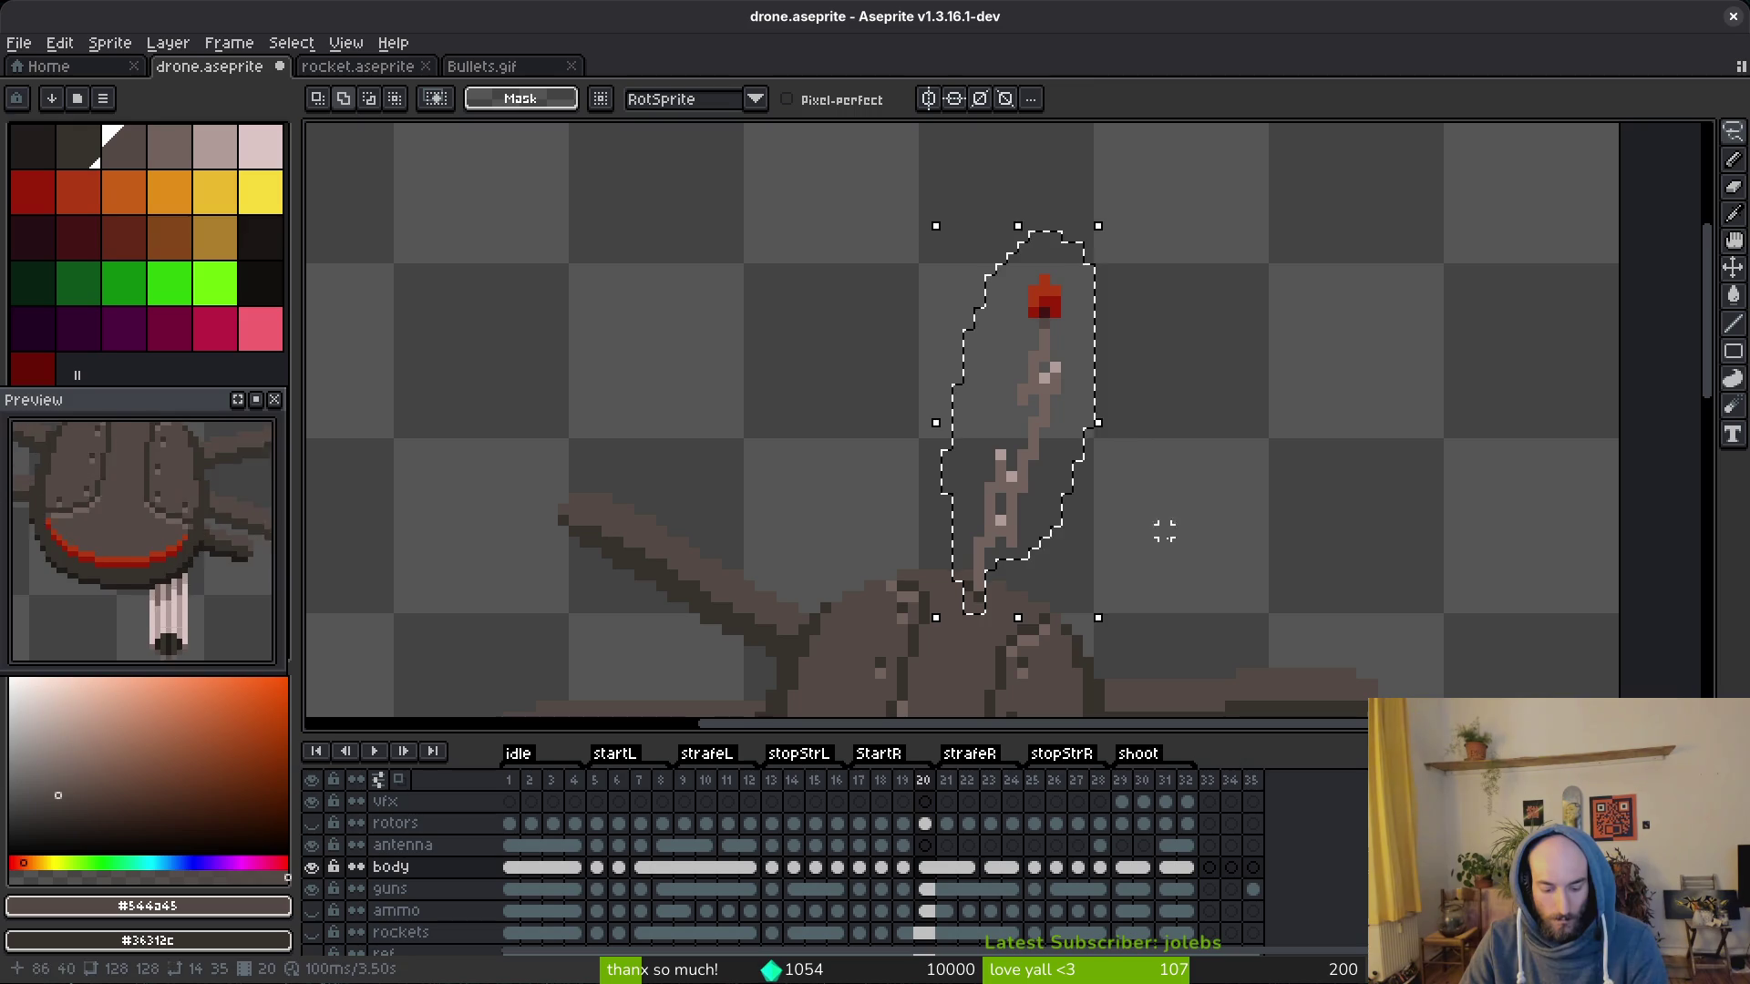
key(ctrl+x)
click(927, 846)
key(ctrl+v)
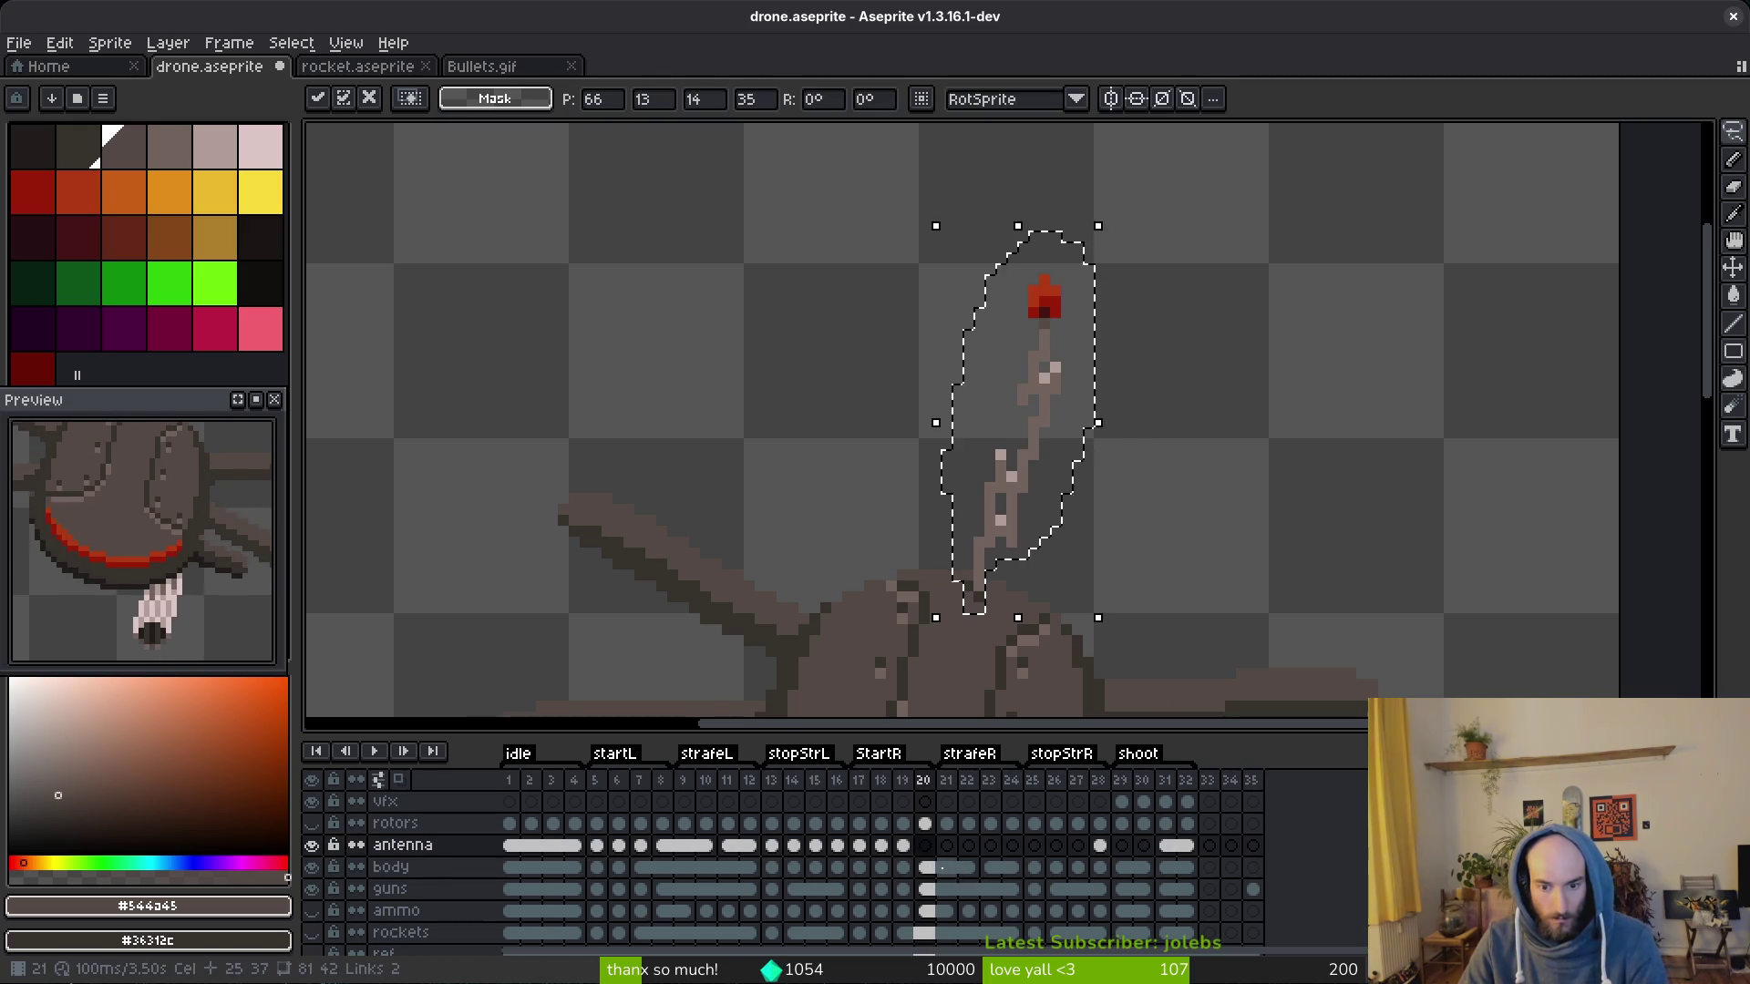
key(Escape)
Step: Link antenna frames 20–22, move the frame 23 antenna over, and link frames 23–24
drag(927, 845, 968, 844)
right_click(956, 846)
click(1003, 946)
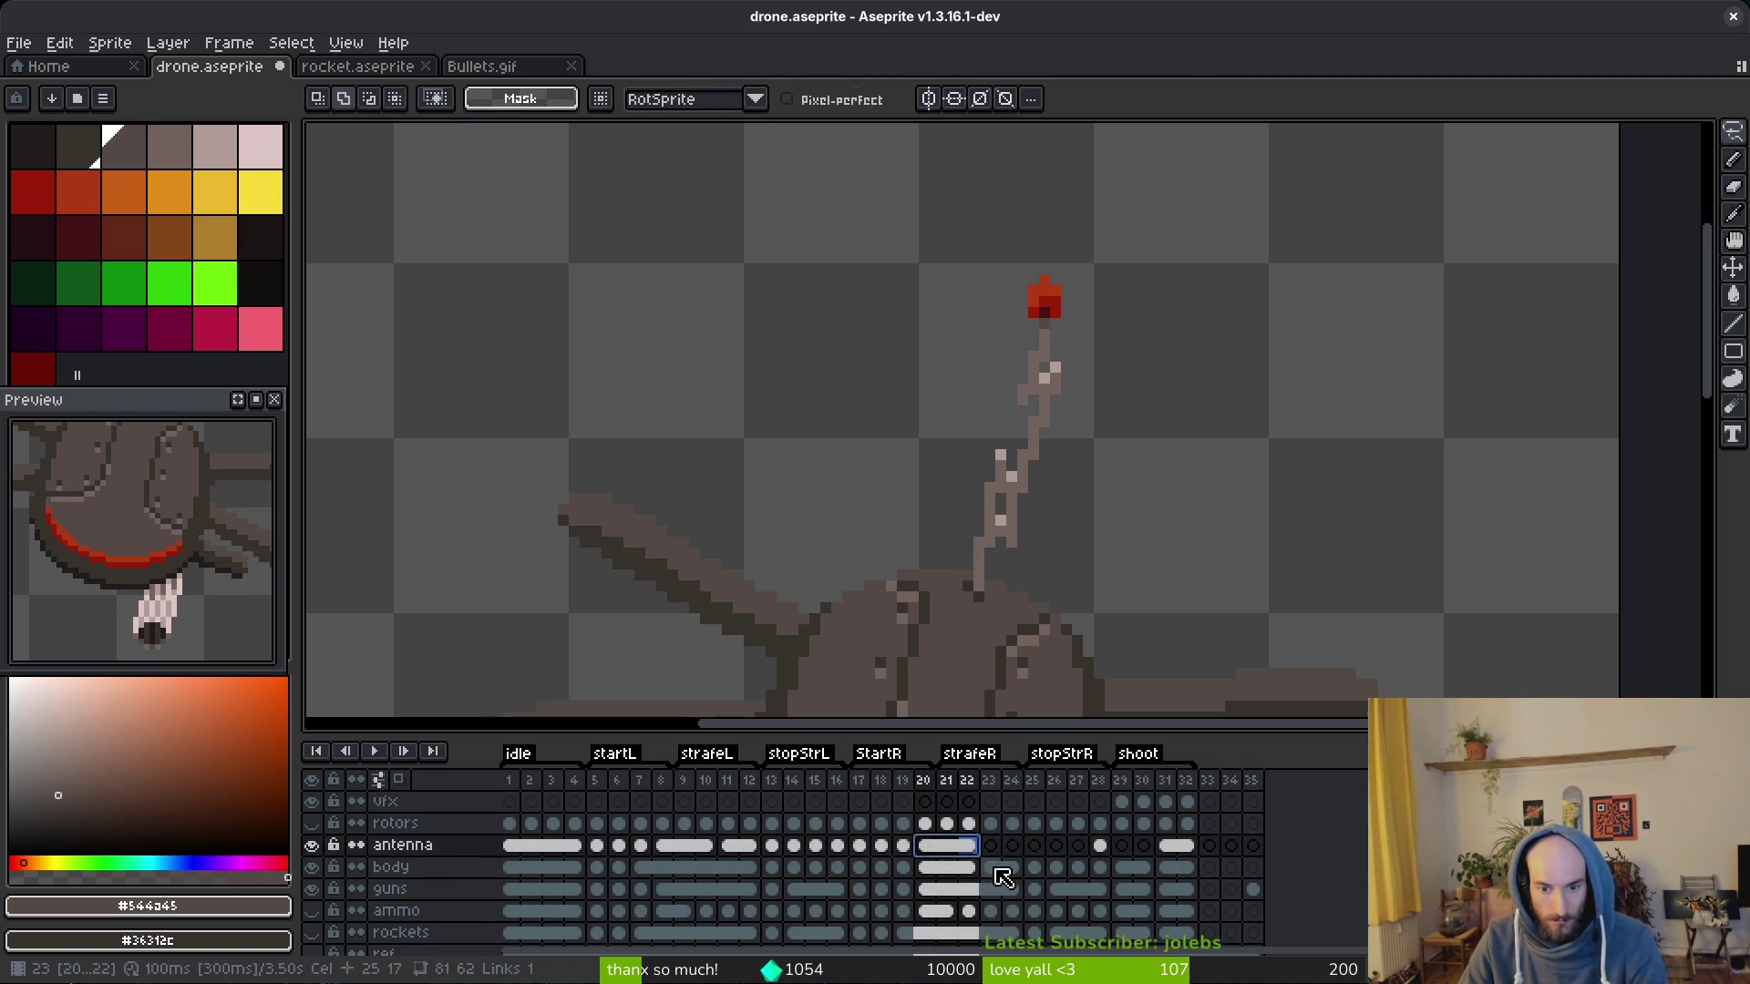
click(1002, 873)
drag(1052, 274, 968, 549)
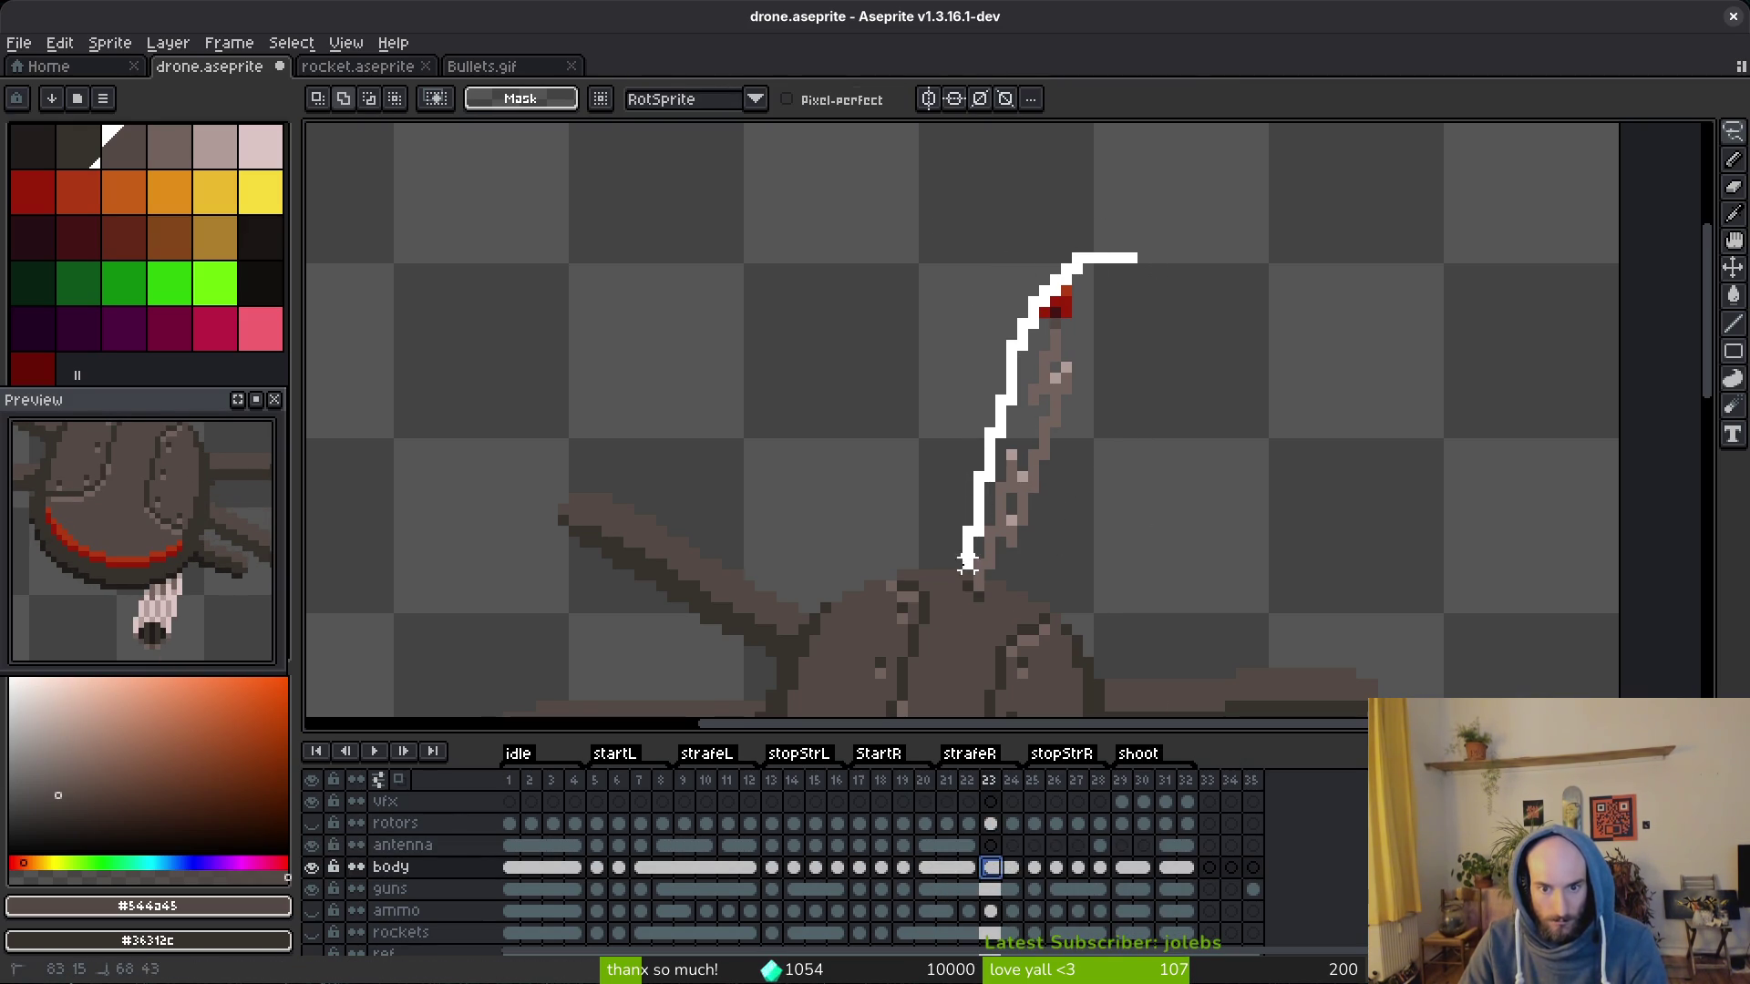
key(ctrl+x)
click(991, 845)
key(ctrl+v)
drag(992, 845, 1013, 845)
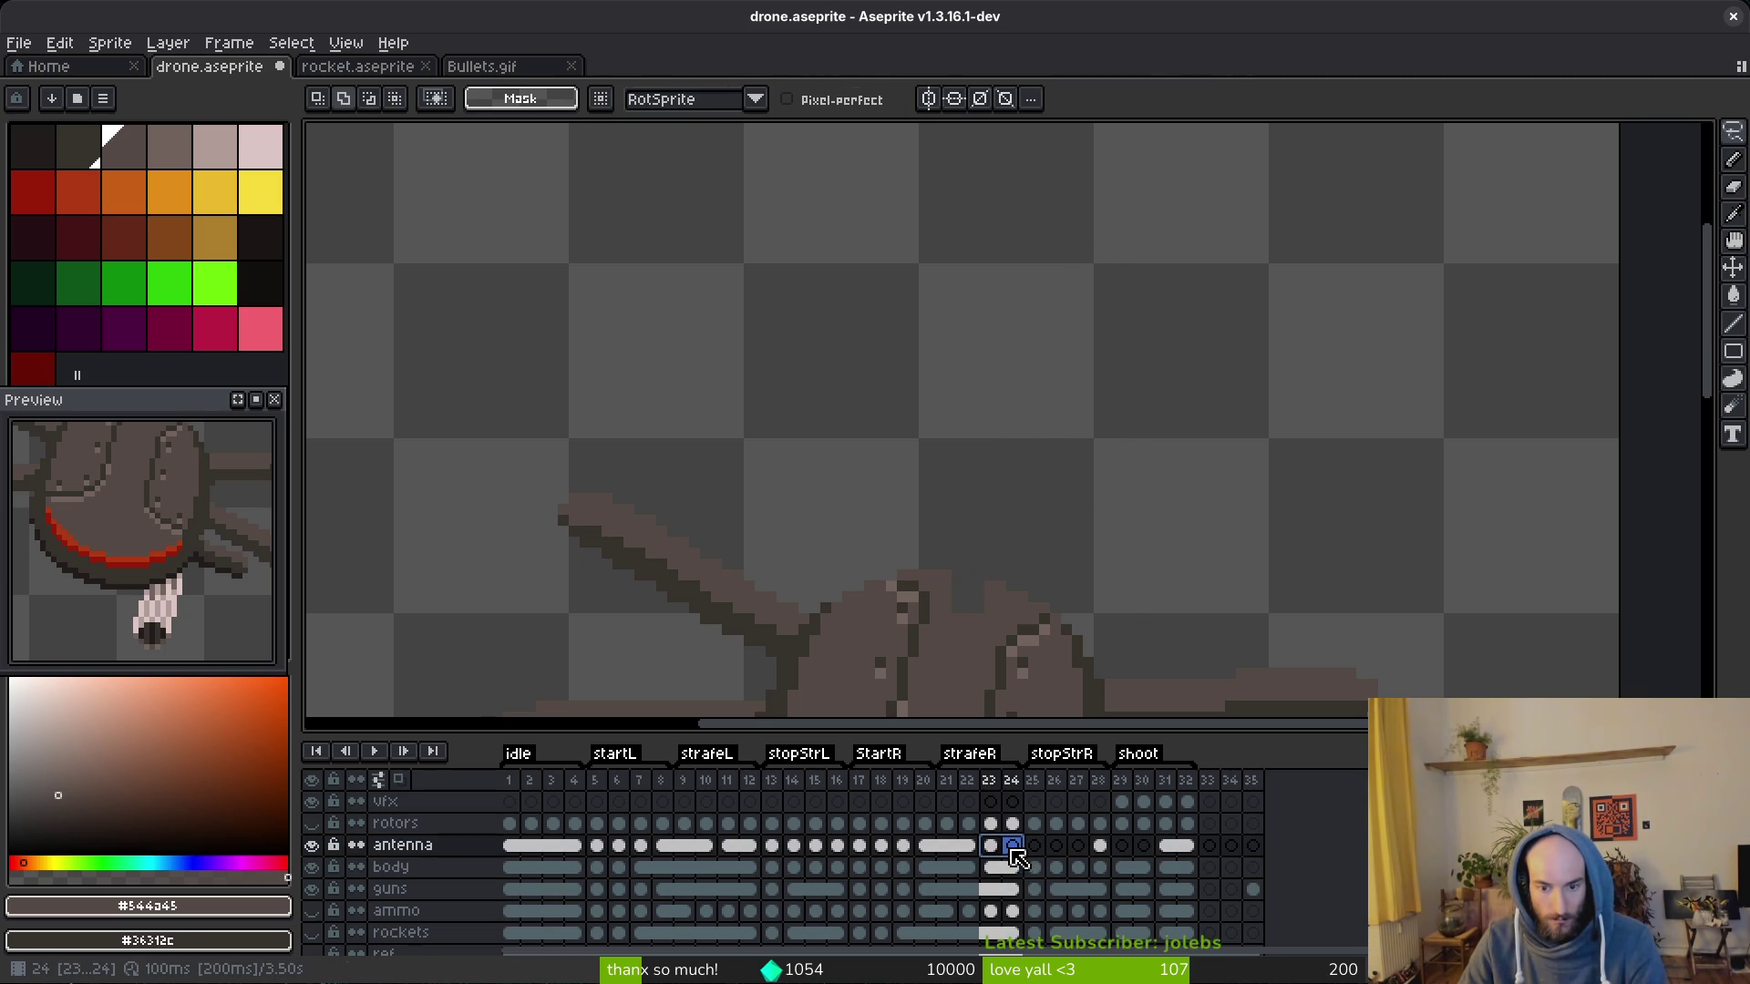
right_click(1012, 845)
click(1066, 904)
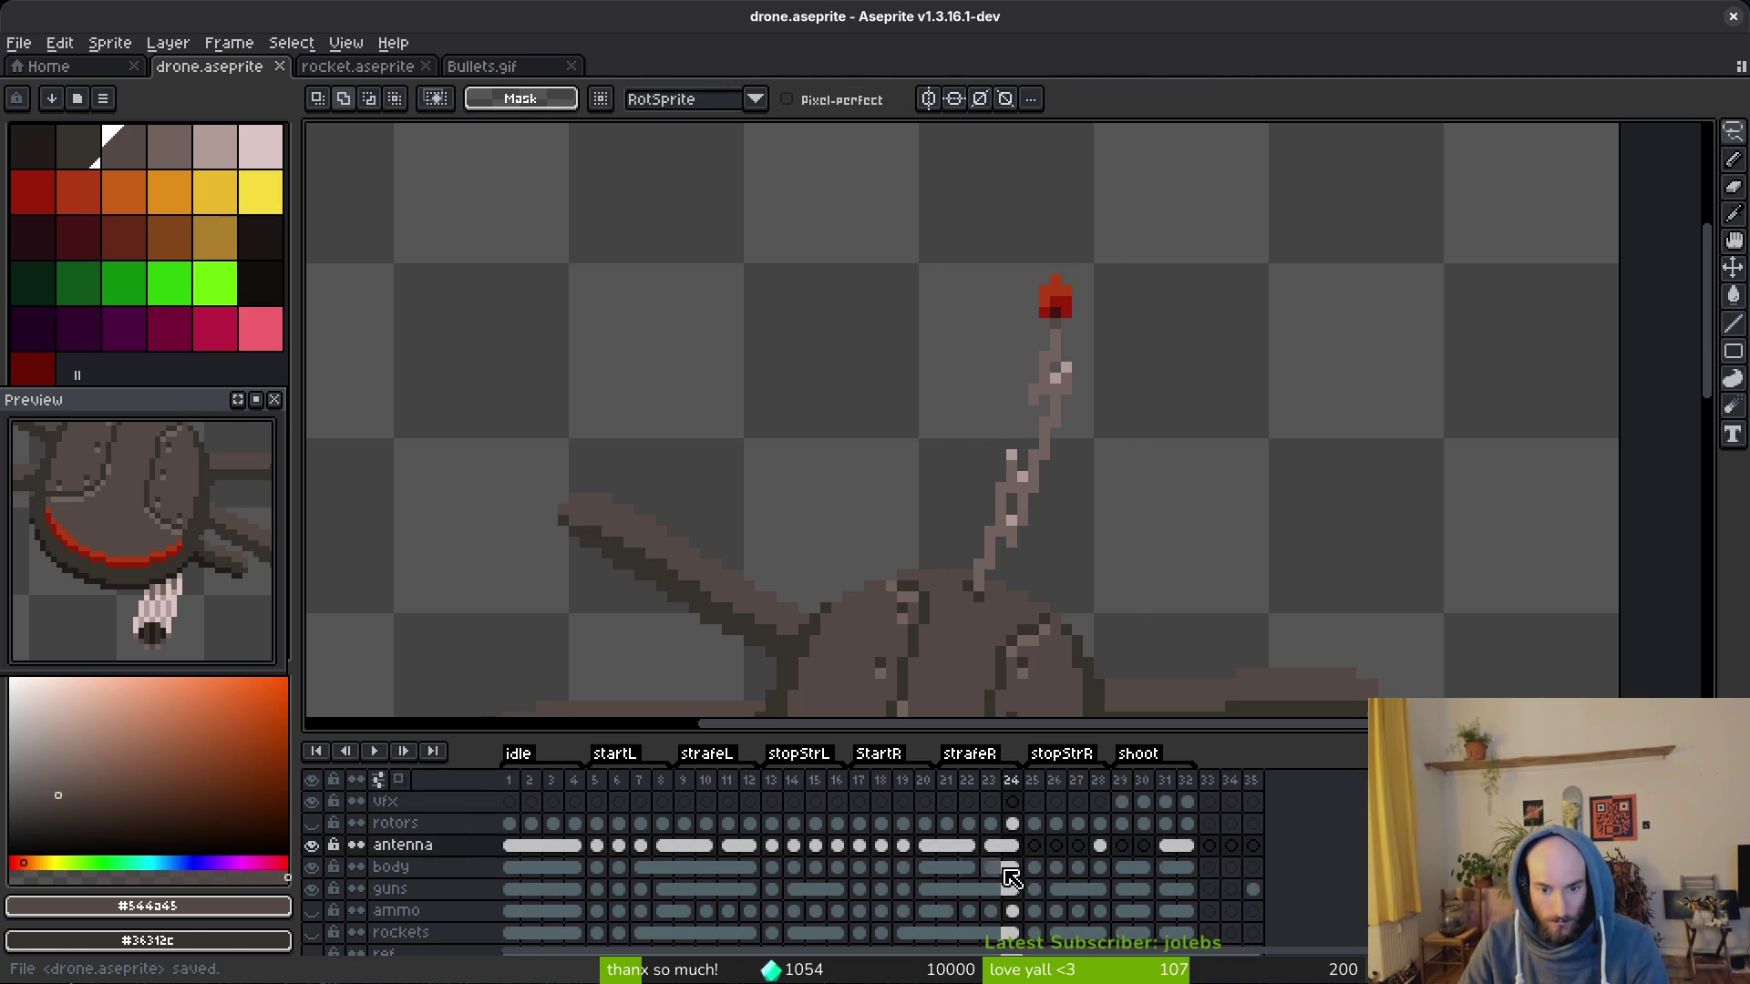
Step: Move the frame 25 antenna, including its tip, onto the antenna layer
click(1036, 867)
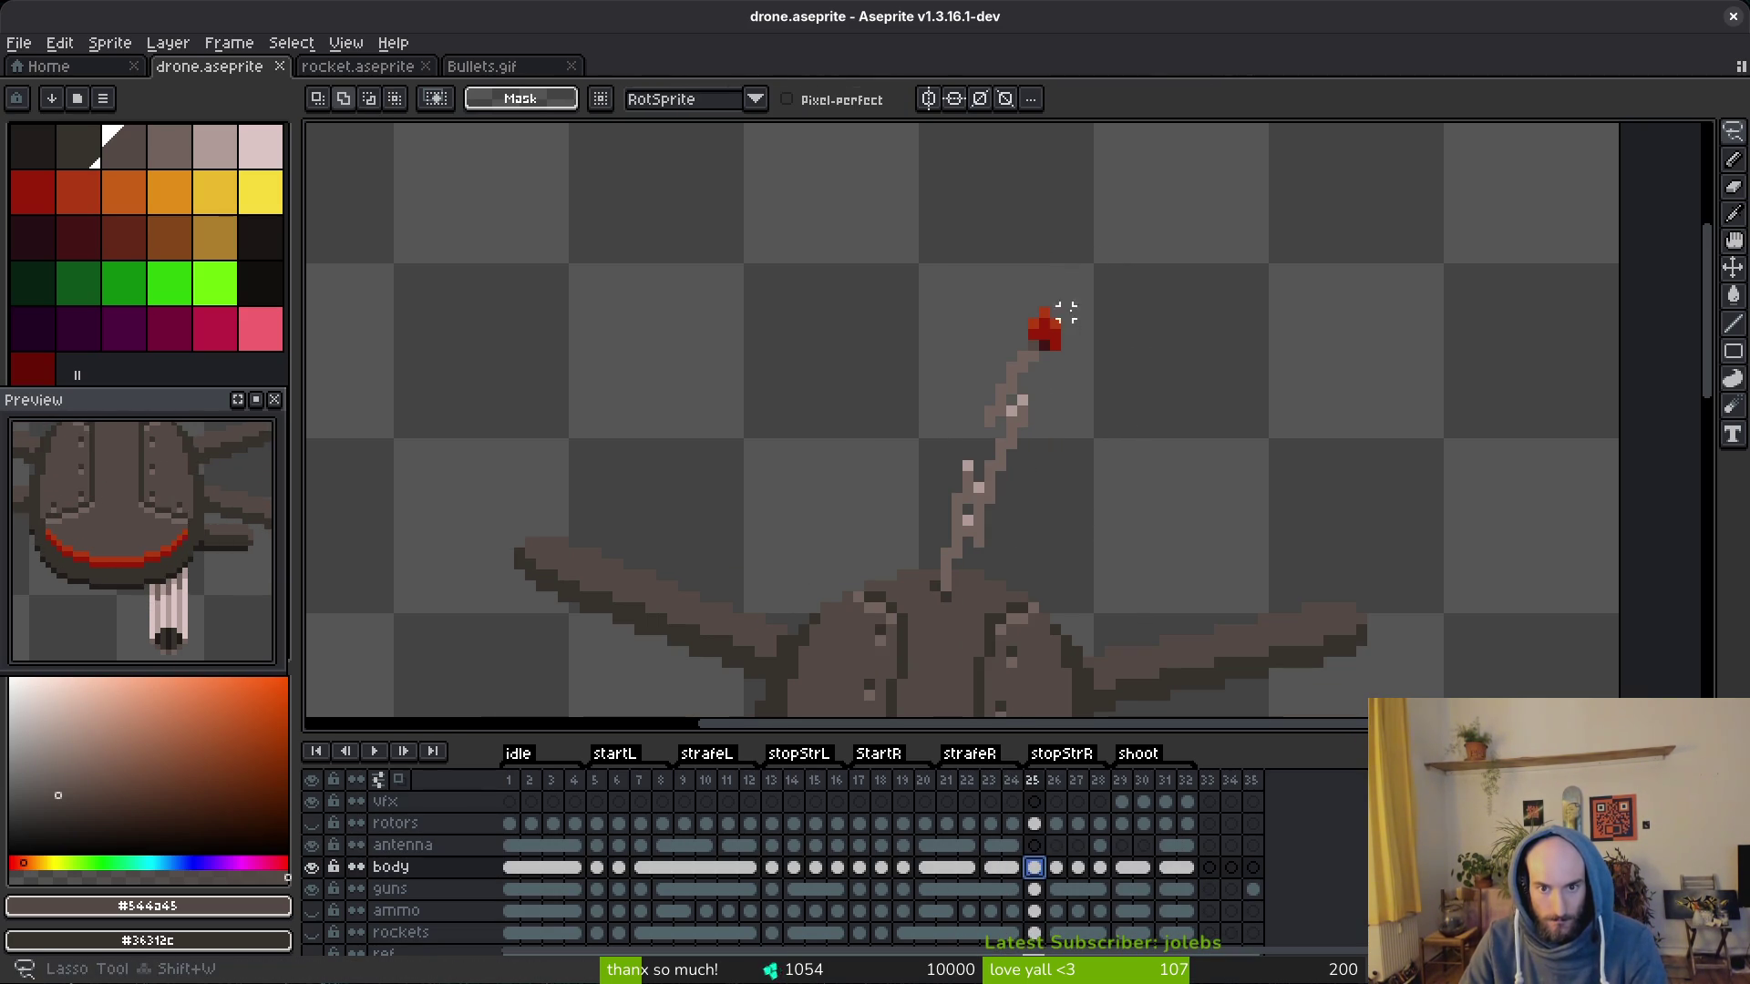
drag(944, 591, 953, 554)
mouse_move(1053, 314)
mouse_down()
mouse_move(1060, 275)
mouse_move(1128, 334)
mouse_up()
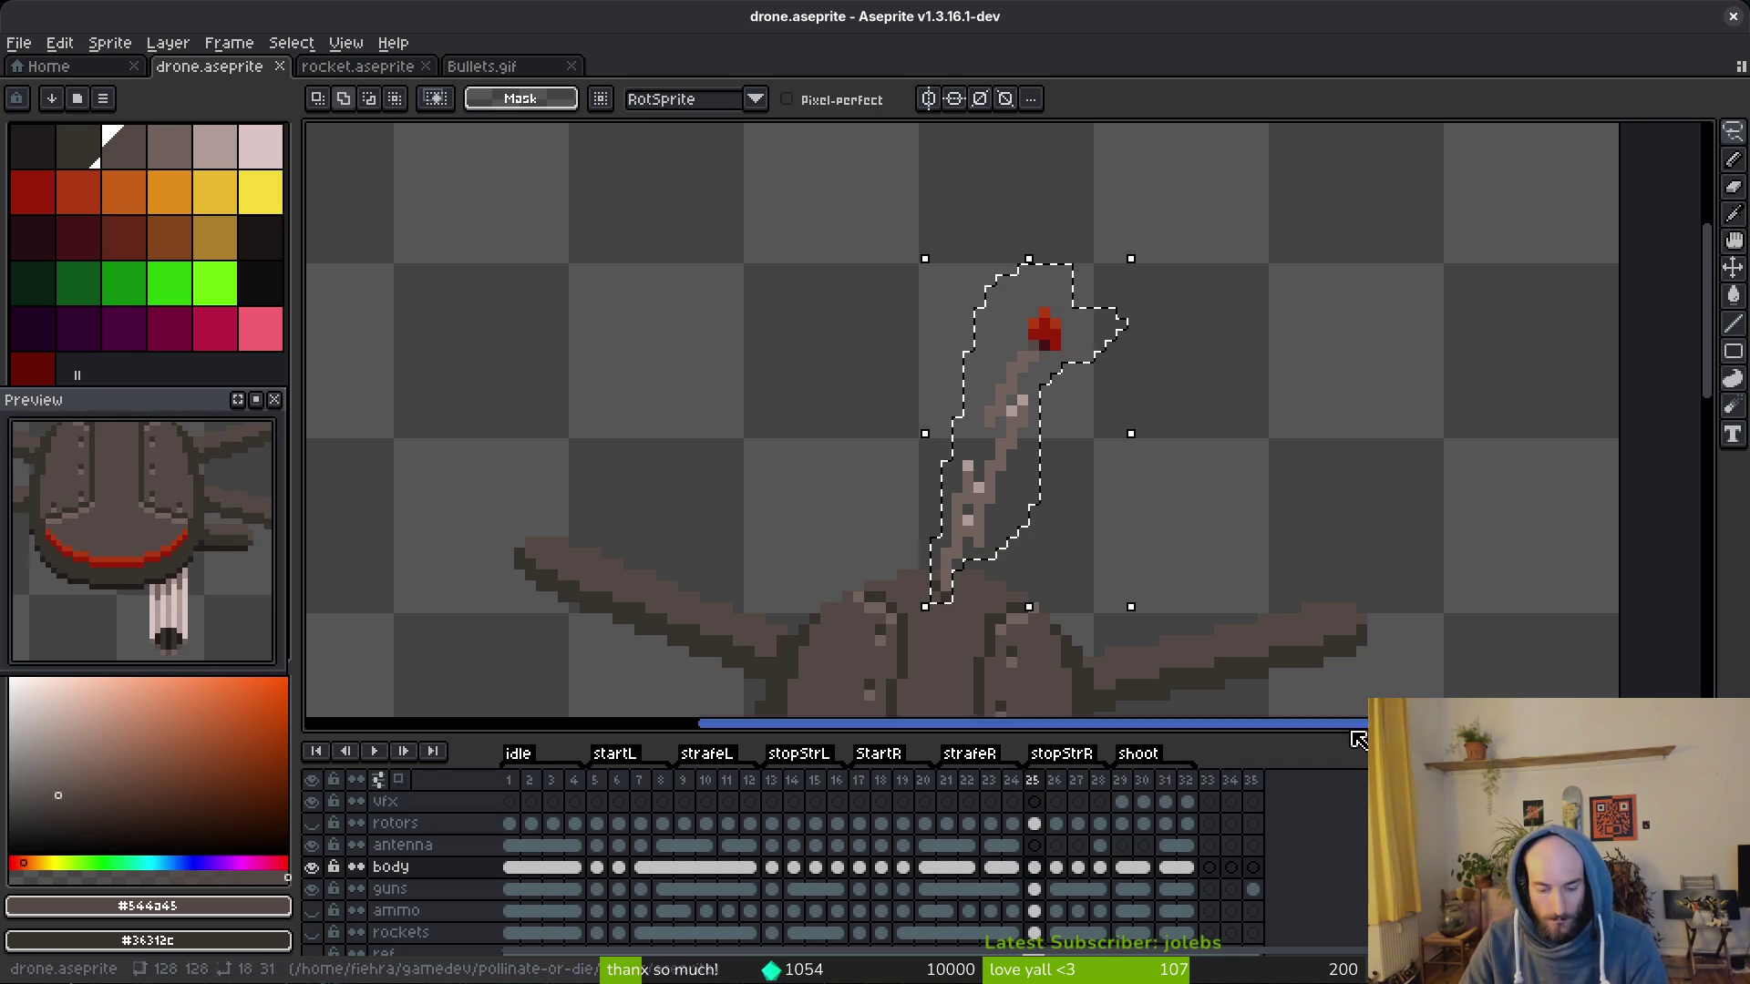
key(ctrl+x)
key(Up)
key(ctrl+v)
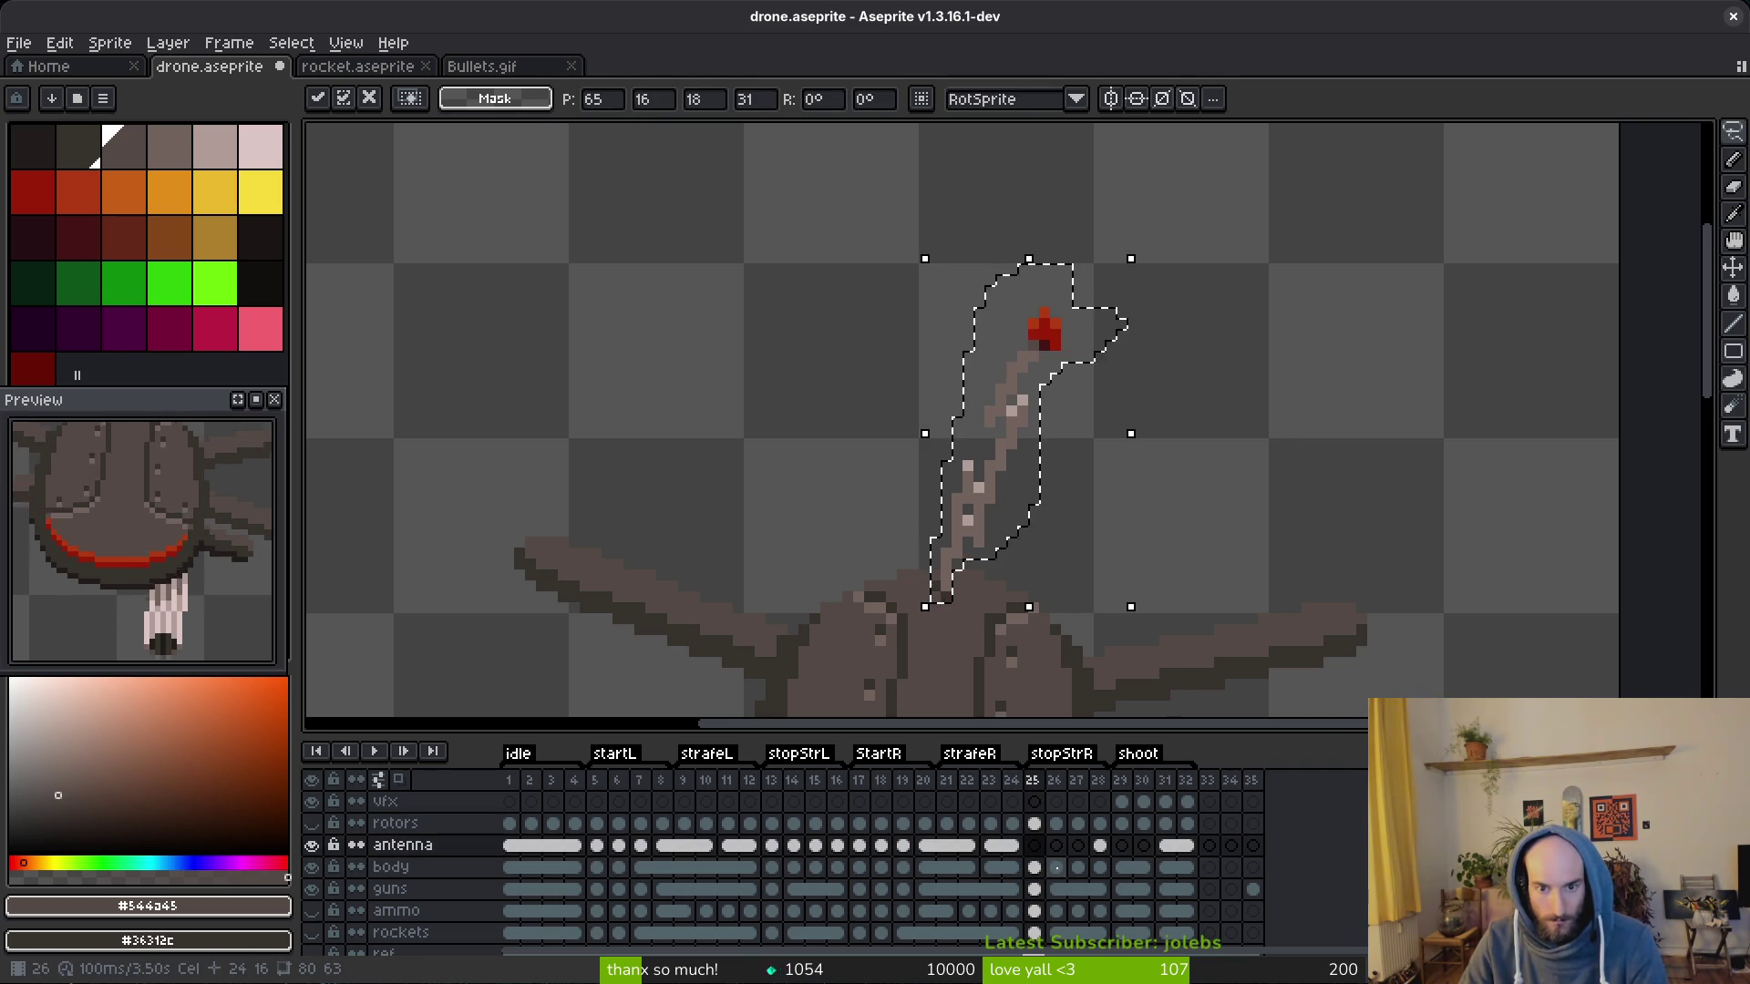
key(Escape)
Step: Move the frame 26 antenna from the body onto the antenna layer
key(Right)
drag(927, 236, 880, 461)
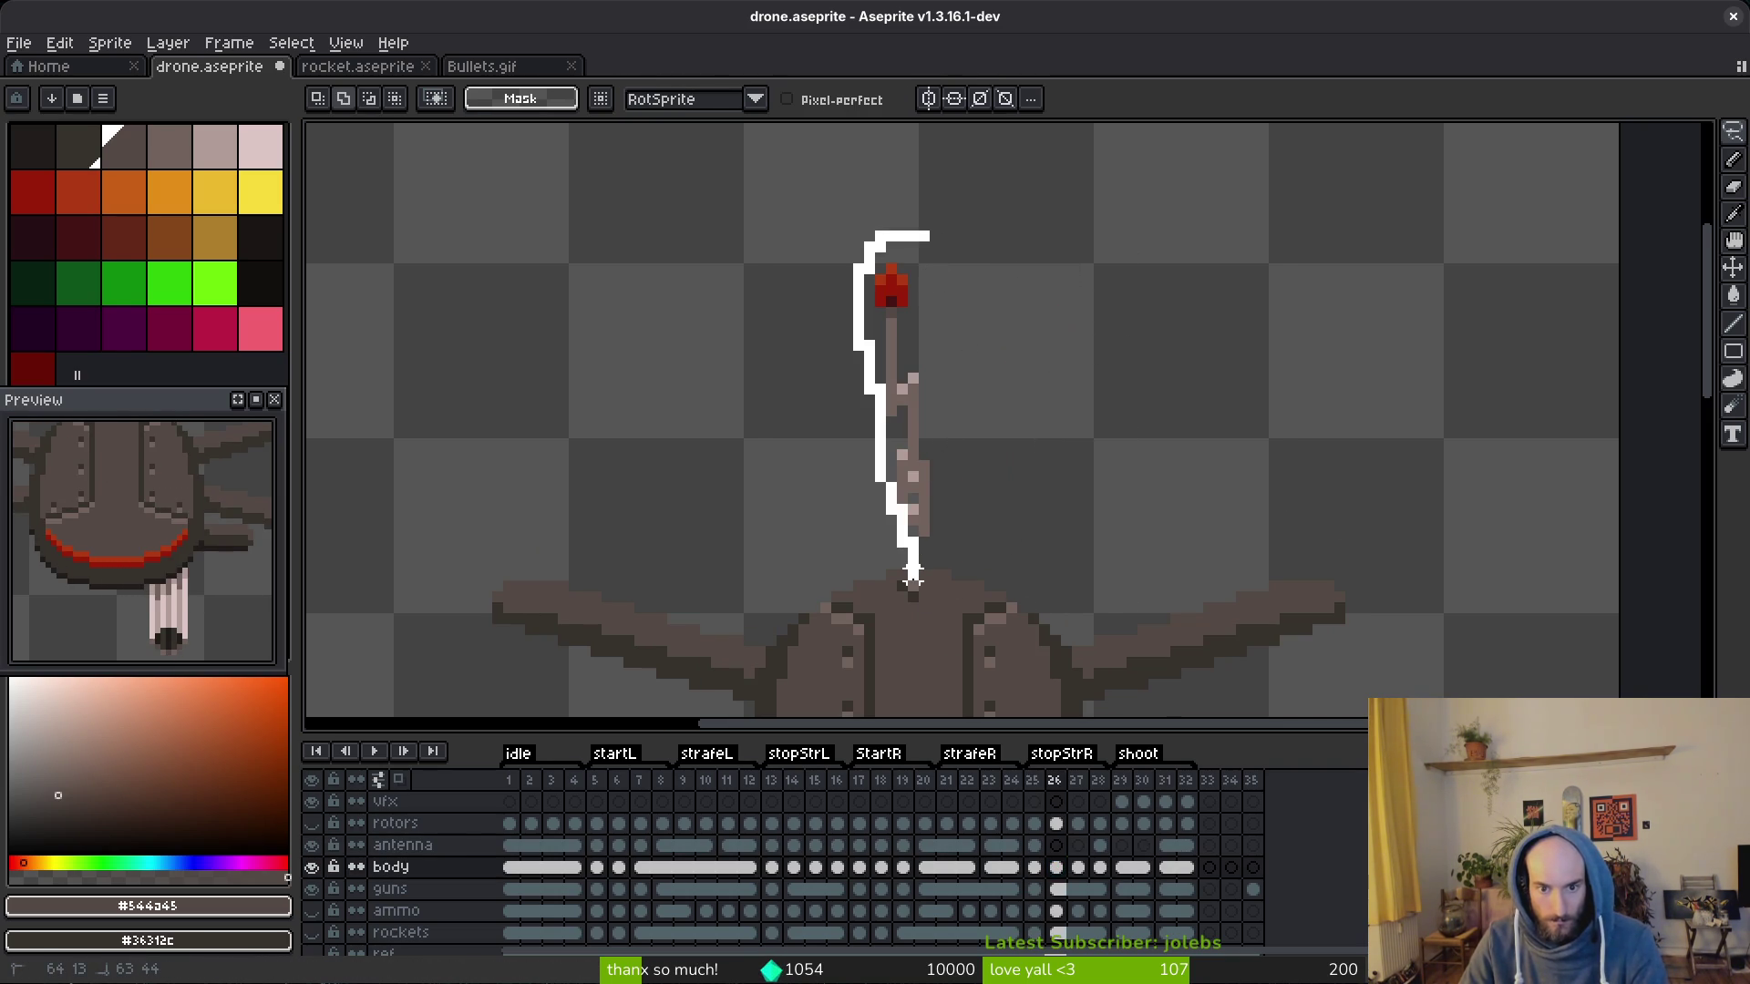
drag(926, 562, 951, 247)
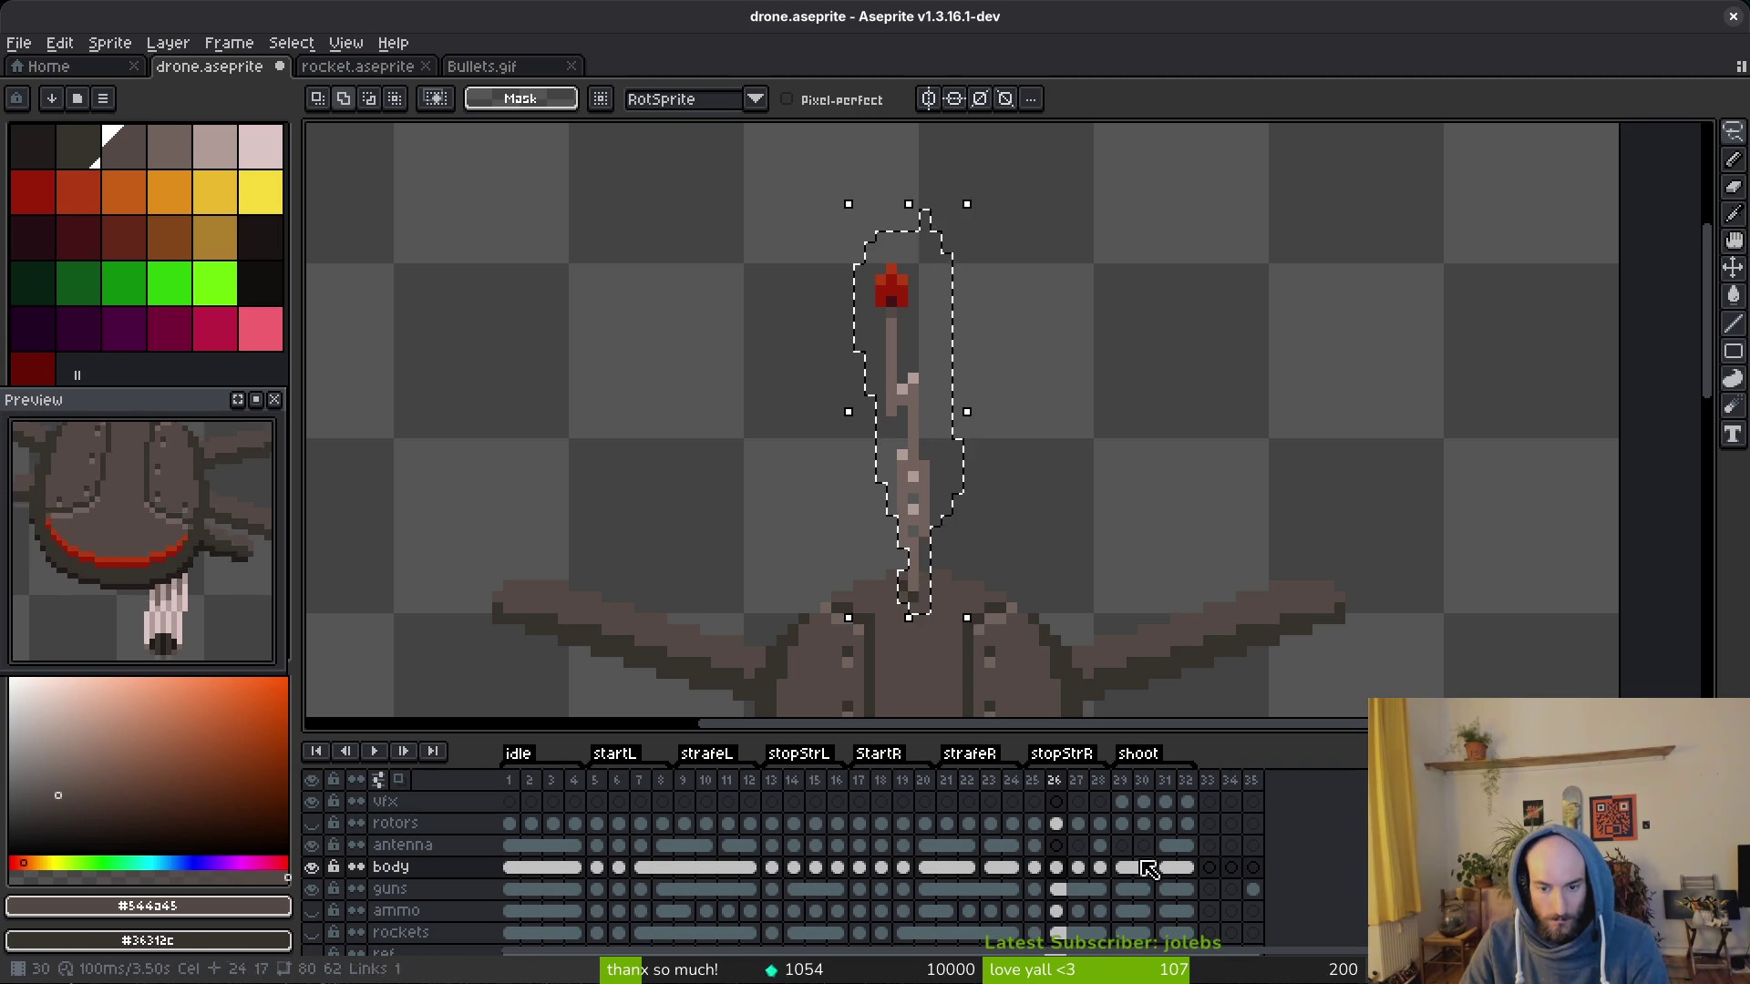
key(ctrl+x)
key(Up)
key(ctrl+v)
key(Escape)
Step: Cut the frame 27 antenna onto a new layer named antenna, save, and jump to frame 13
key(Right)
key(Down)
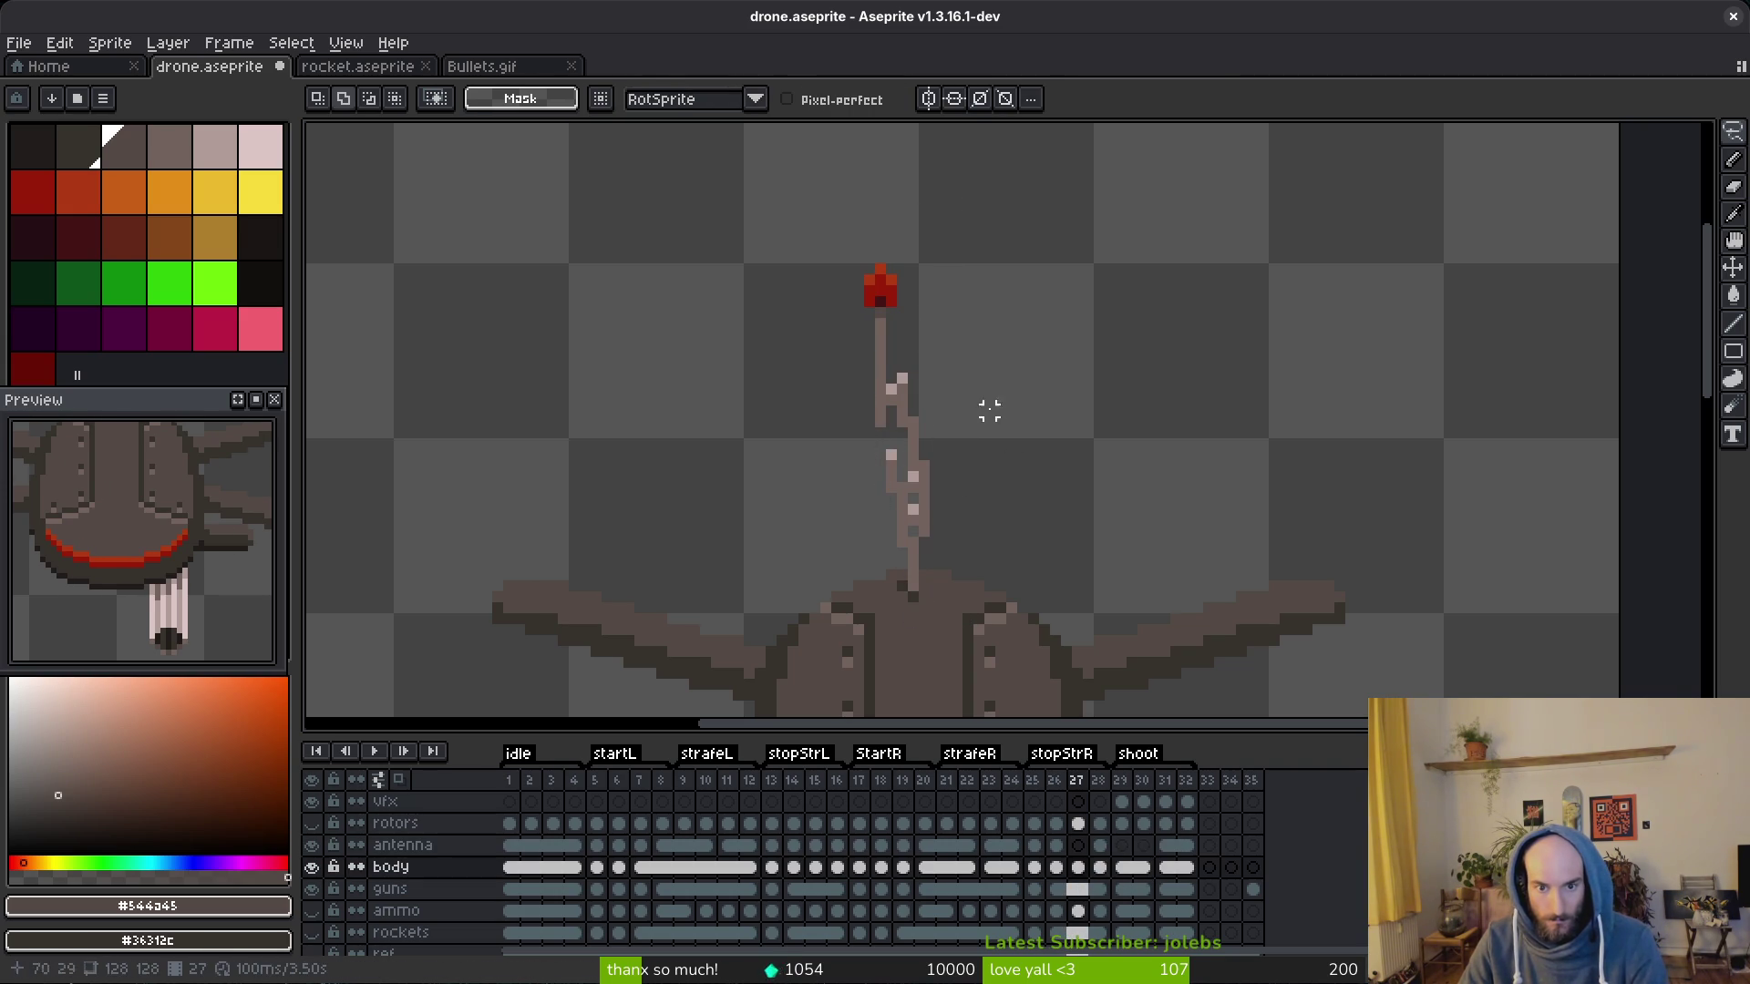
drag(911, 247, 880, 422)
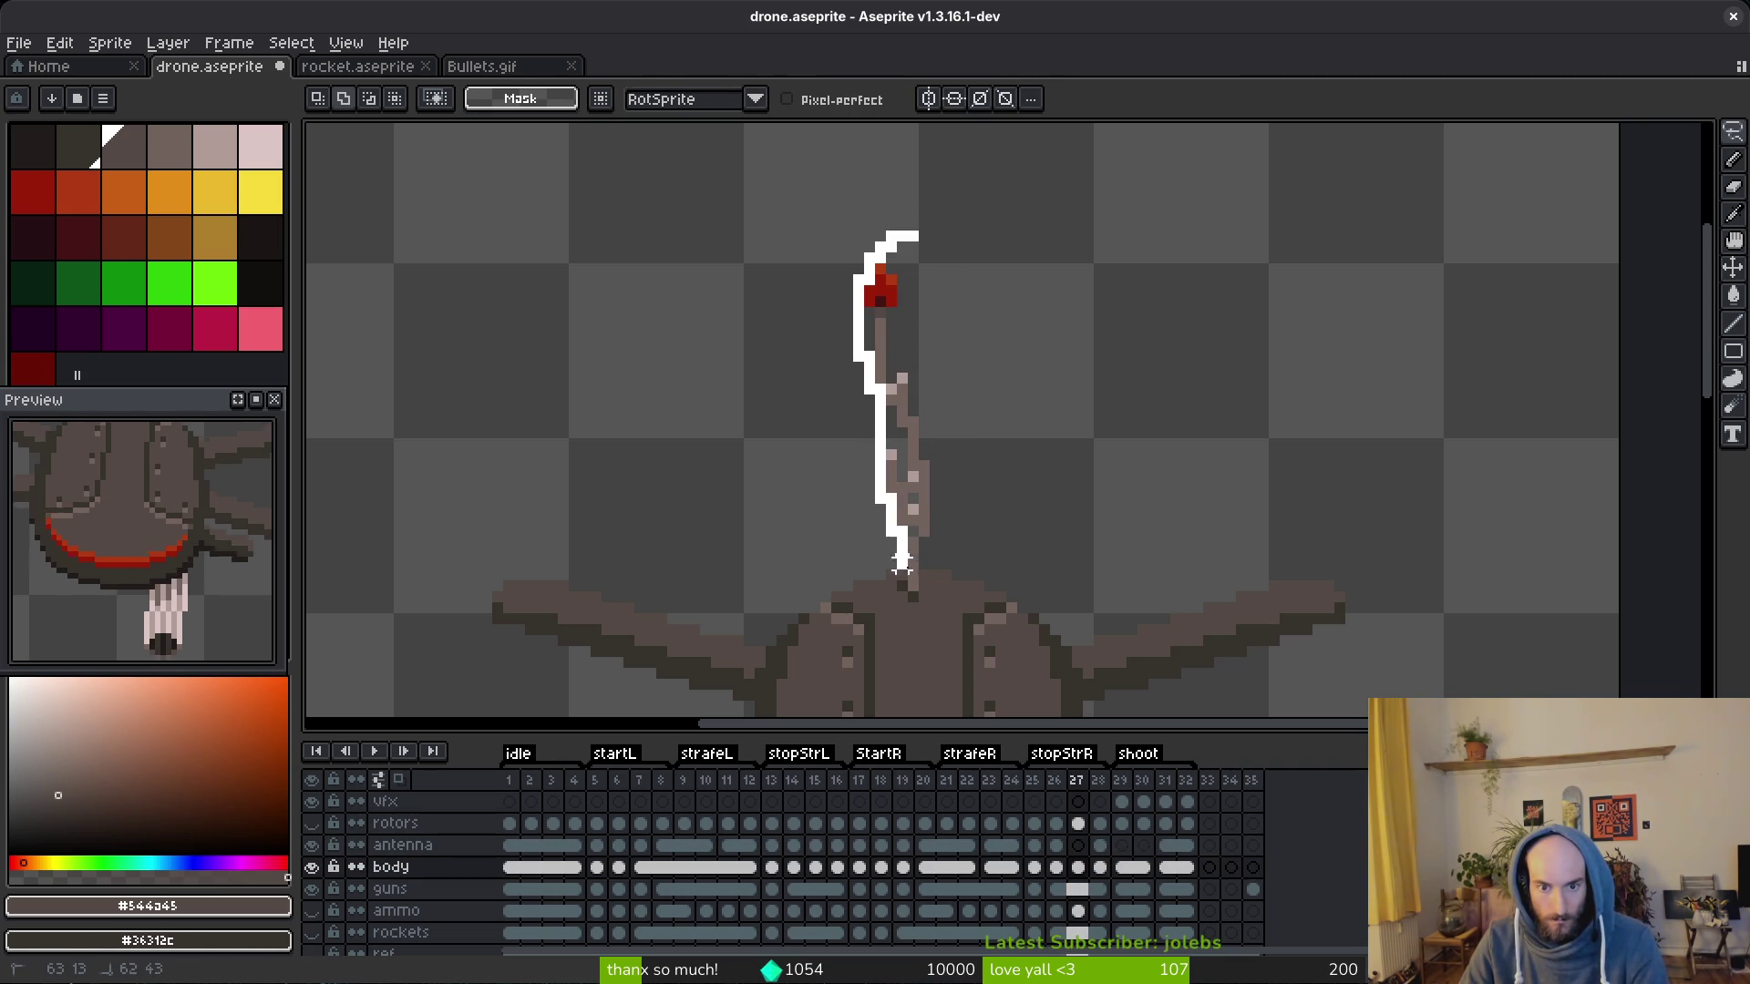
drag(900, 562, 911, 595)
drag(934, 533, 895, 216)
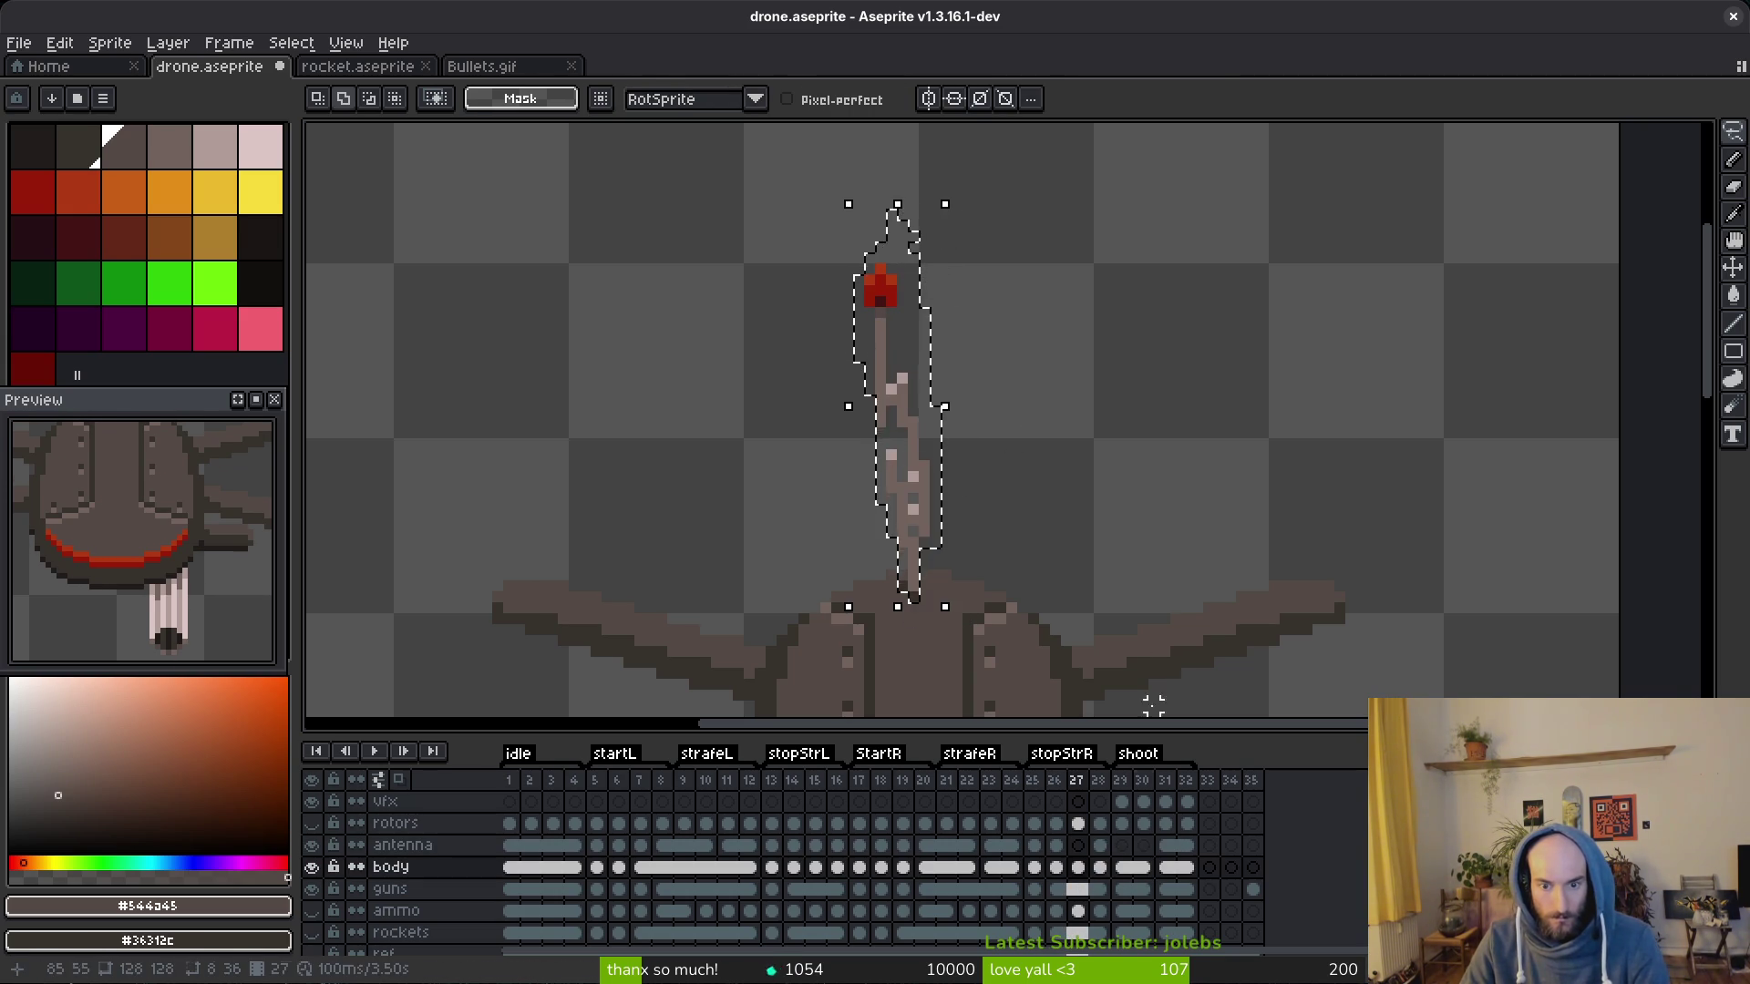
key(ctrl+x)
key(shift+n)
key(ctrl+v)
text(antenna)
key(Return)
key(ctrl+s)
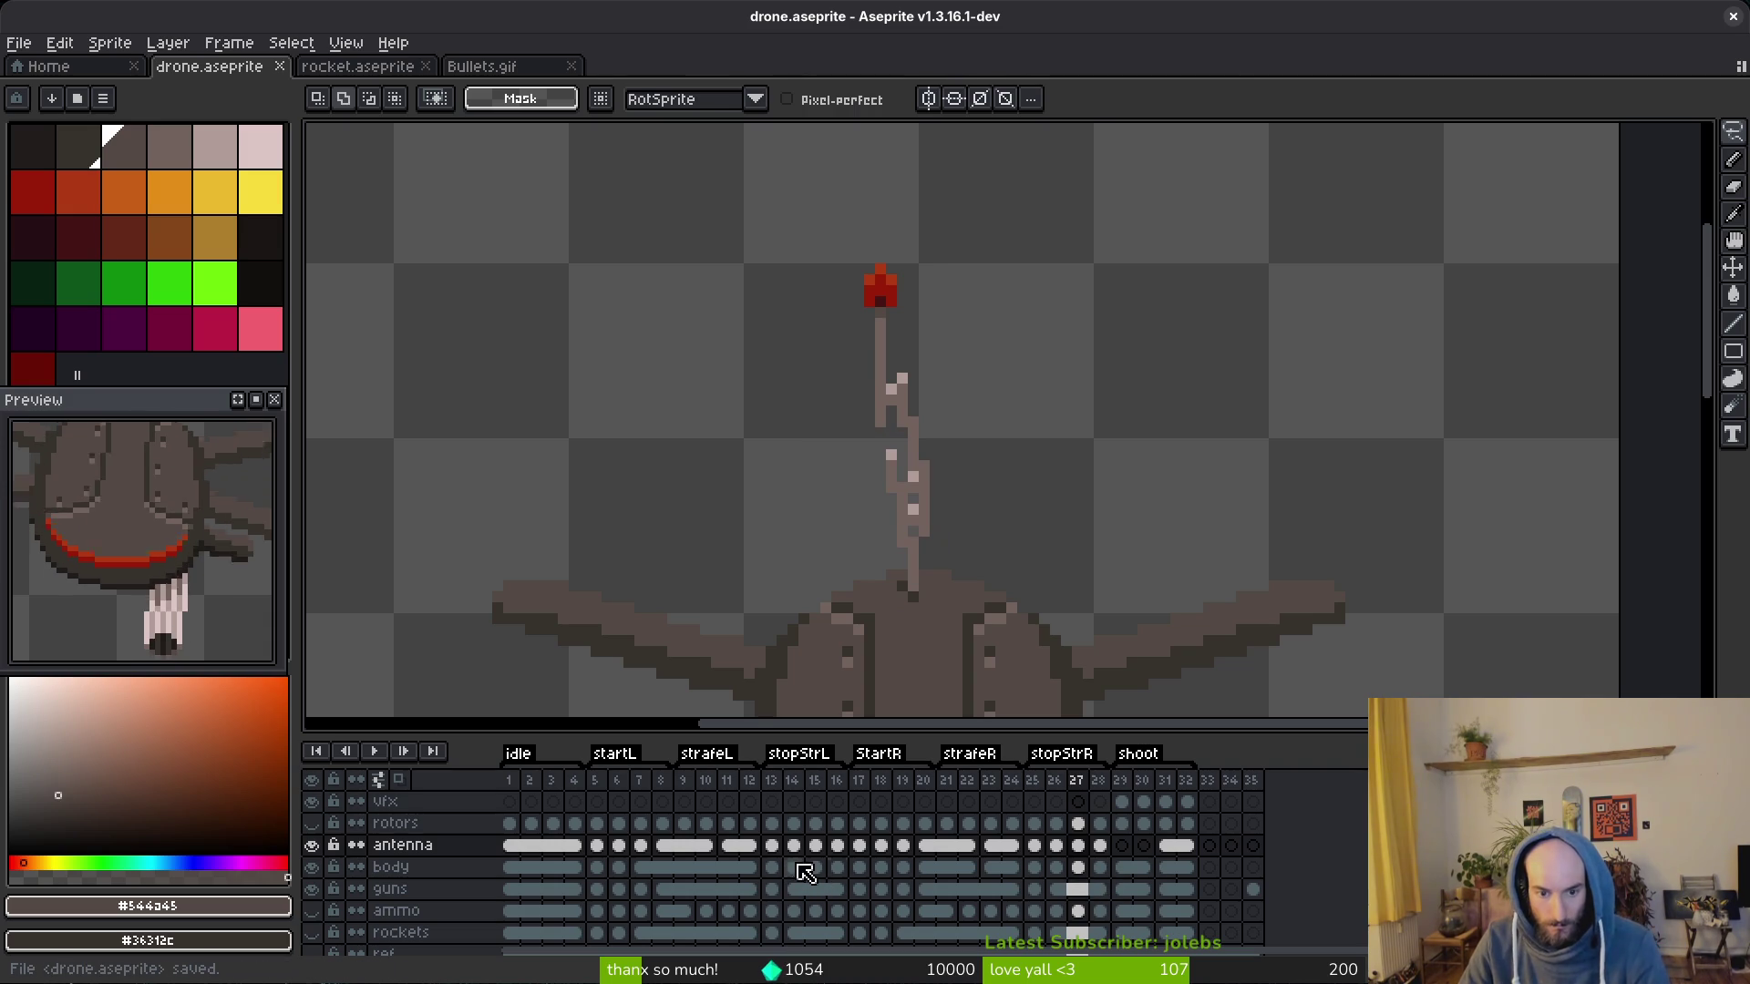
click(771, 846)
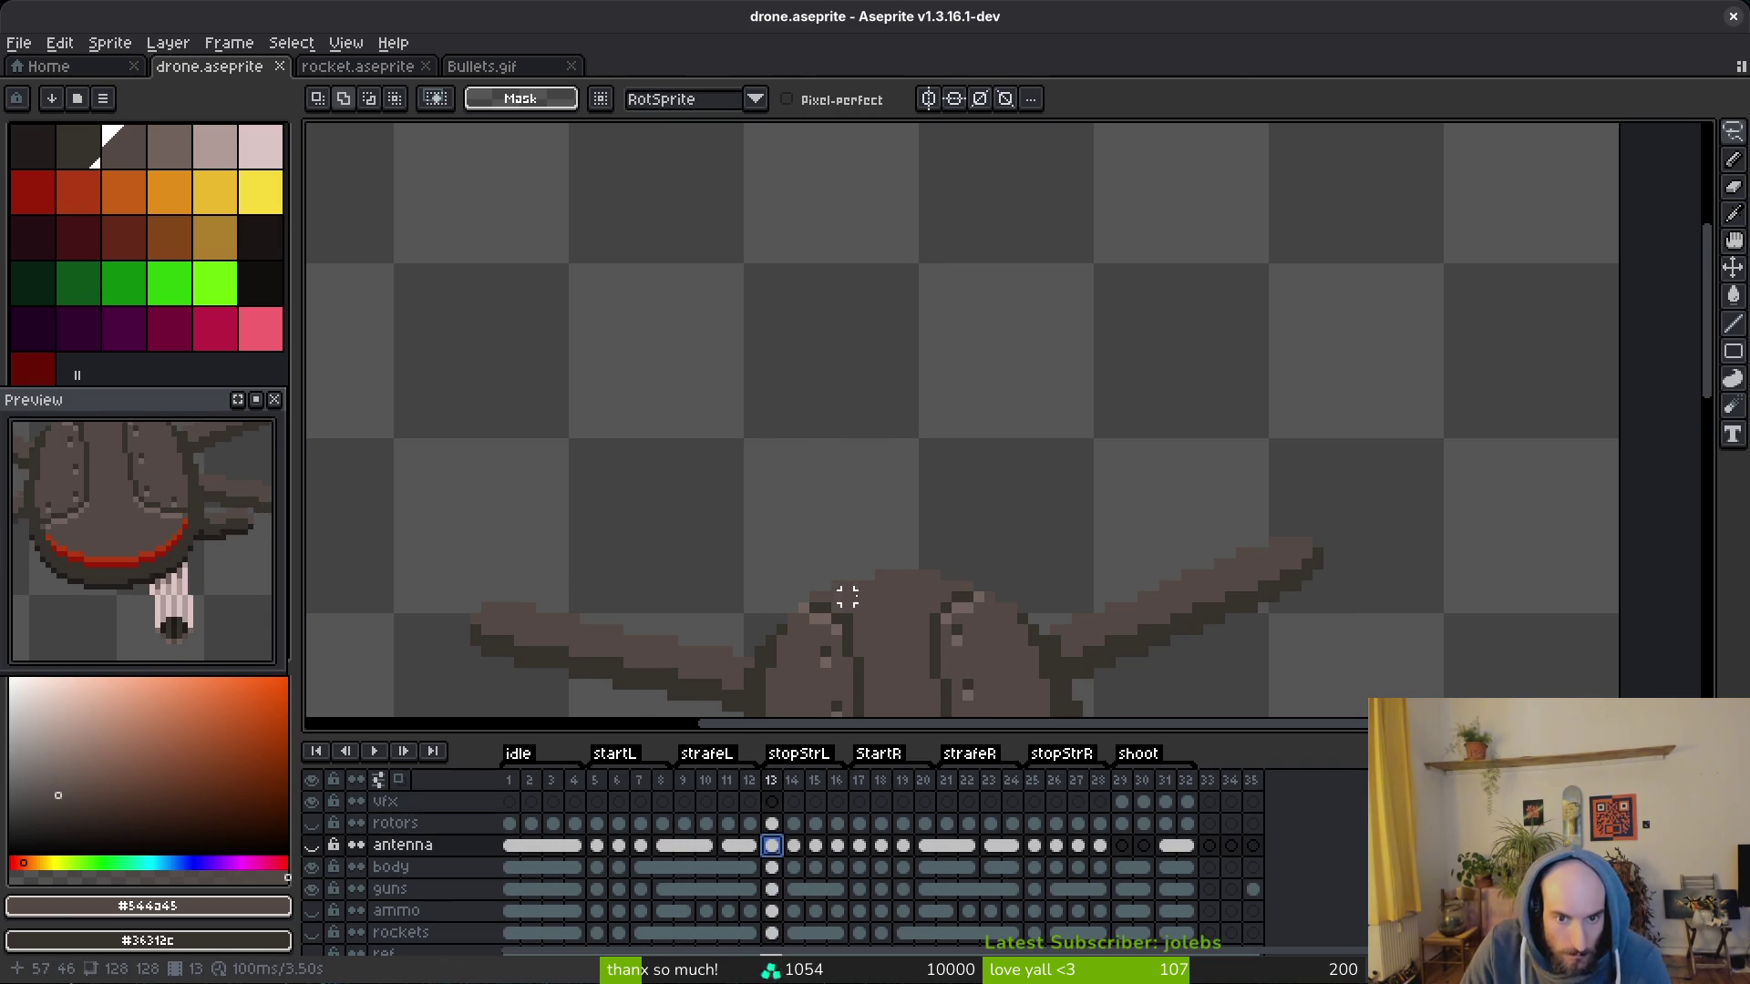
scroll(876, 411, down, 3)
Step: Show the antenna layer and hide every other layer
click(312, 845)
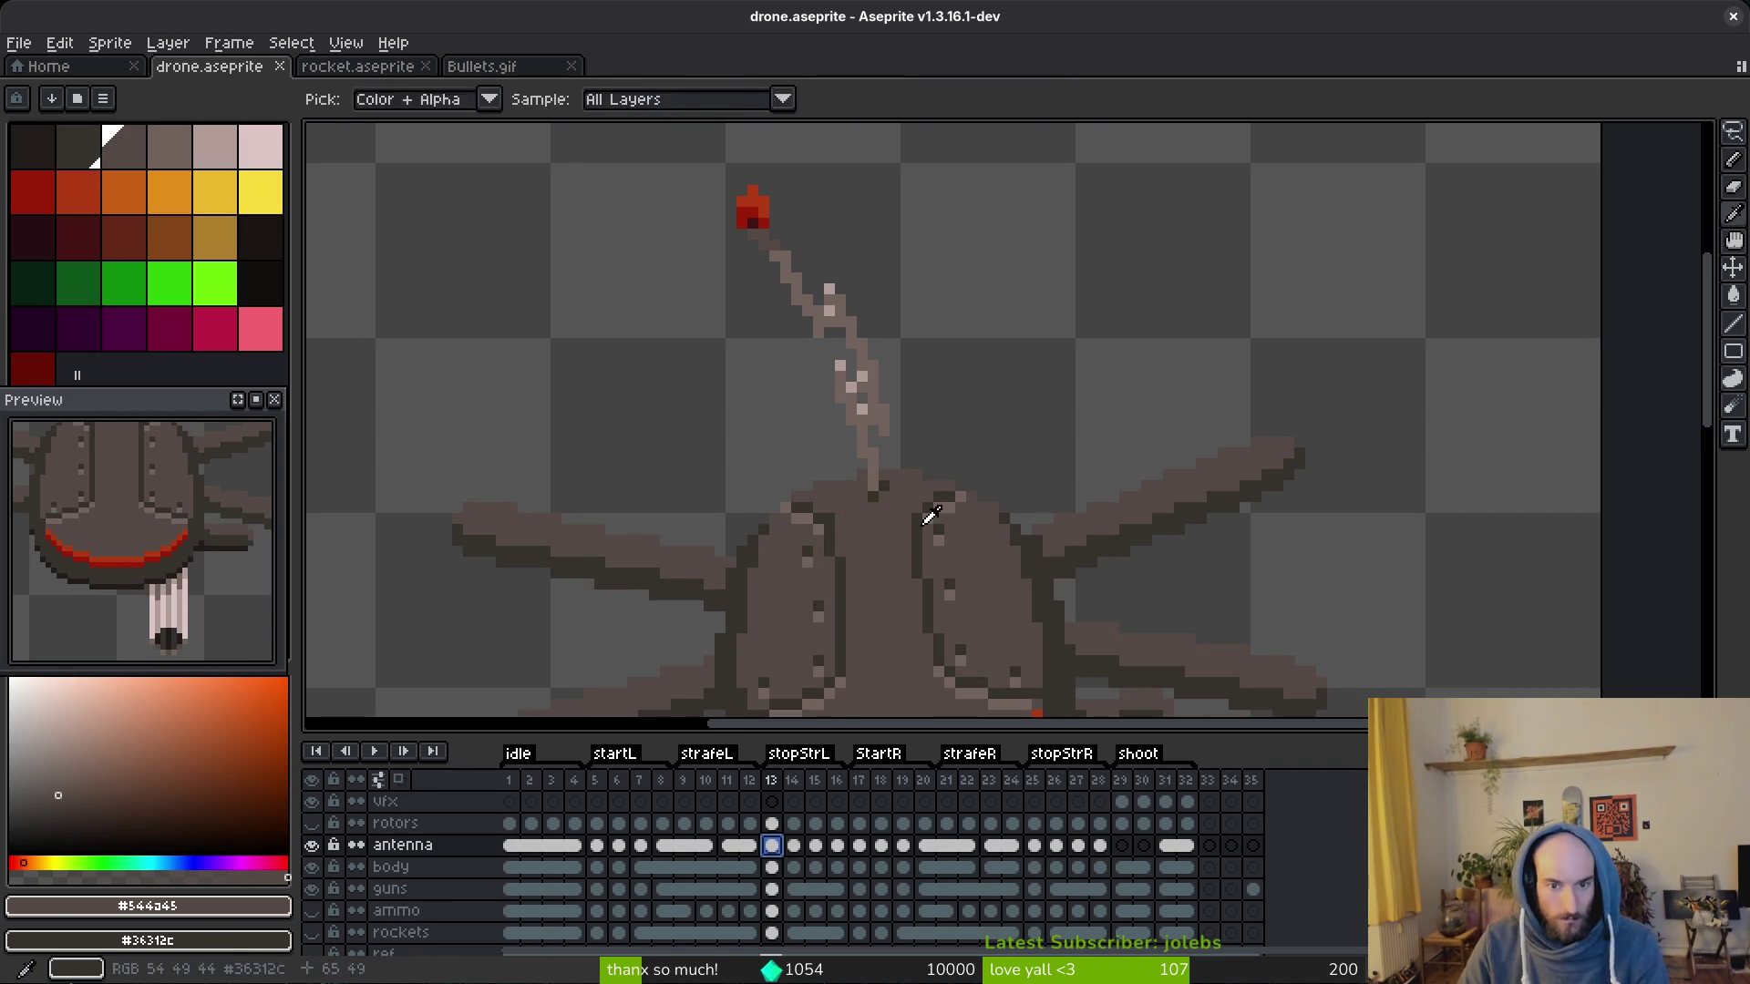
scroll(875, 410, down, 3)
drag(874, 479, 837, 395)
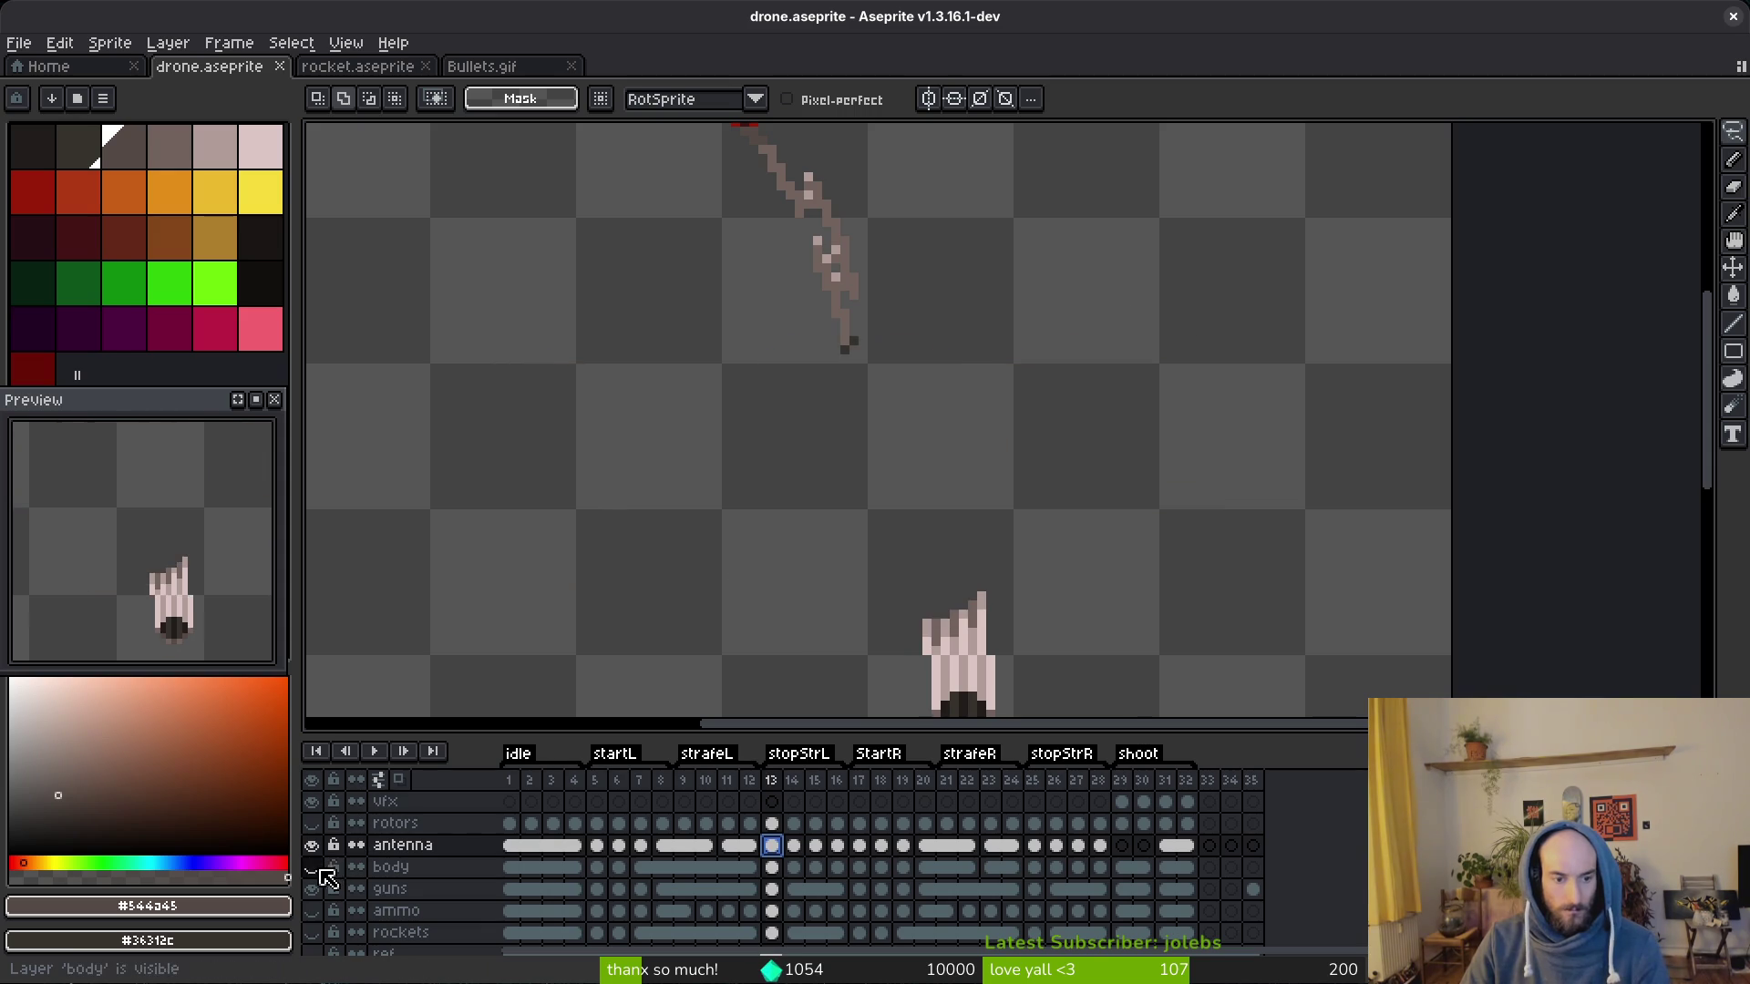
click(313, 867)
scroll(837, 465, up, 3)
scroll(836, 466, up, 4)
Step: Step through the antenna poses frame by frame from 15 up to the first shoot frame 29
key(Right)
key(Right)
key(Right)
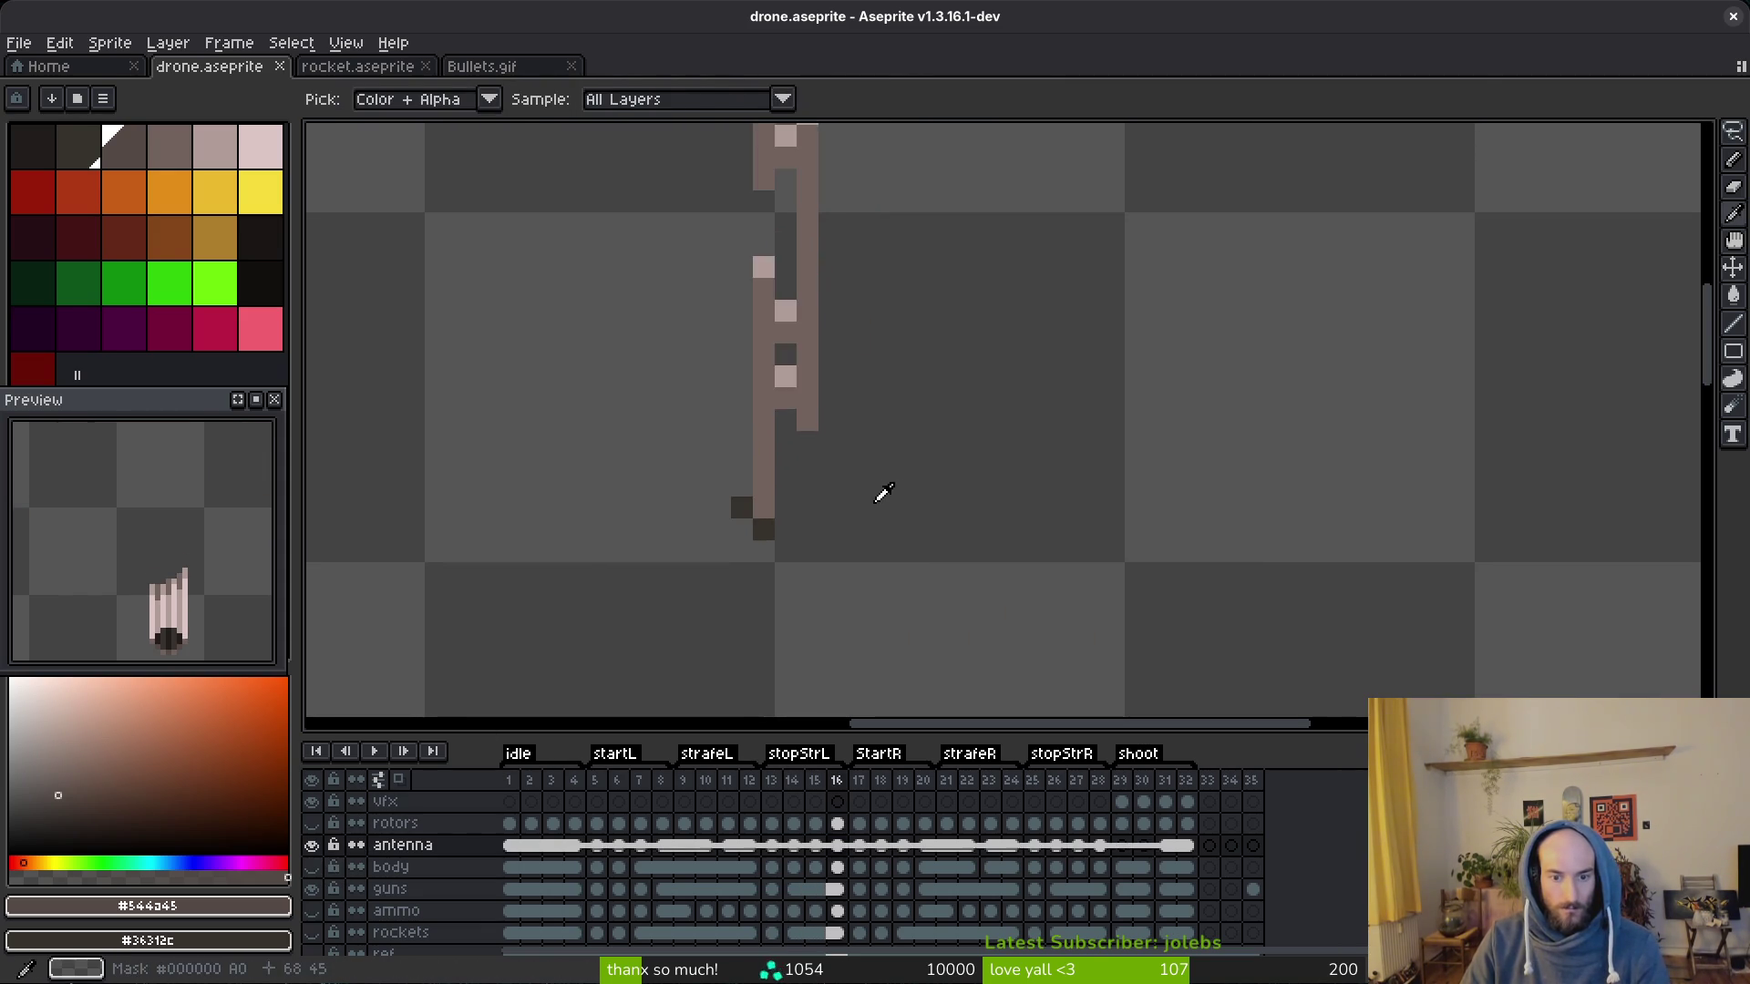
key(b)
scroll(876, 507, up, 2)
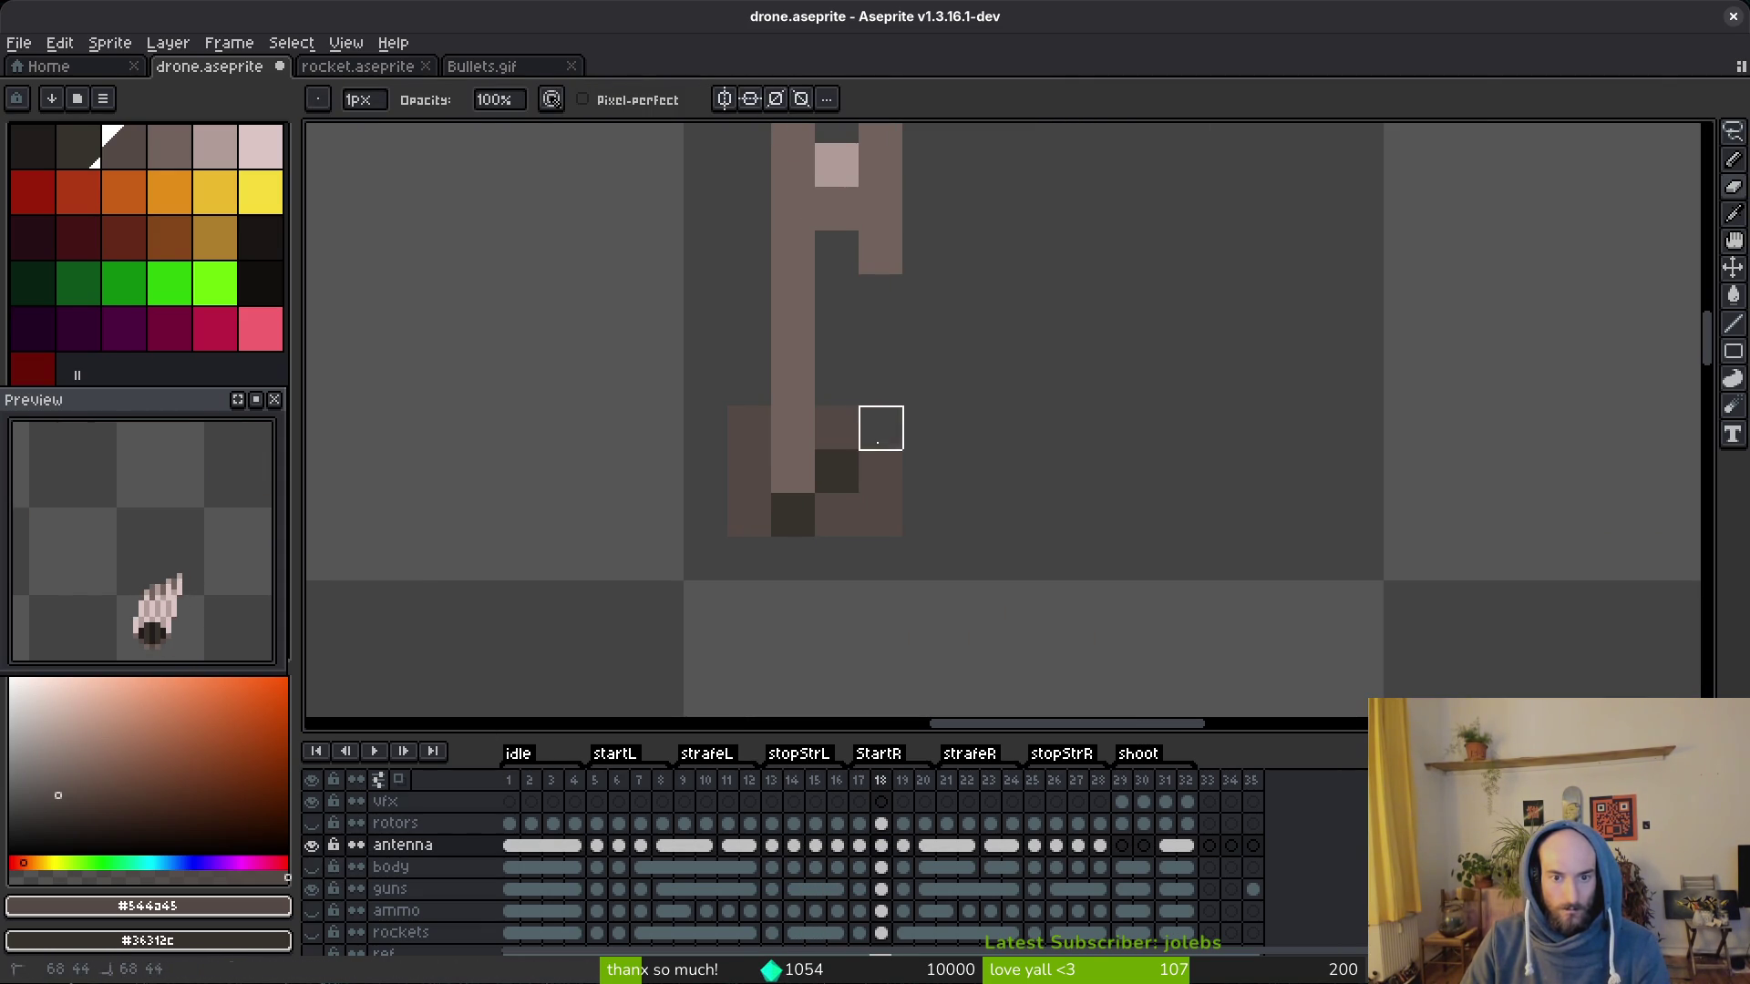
key(Right)
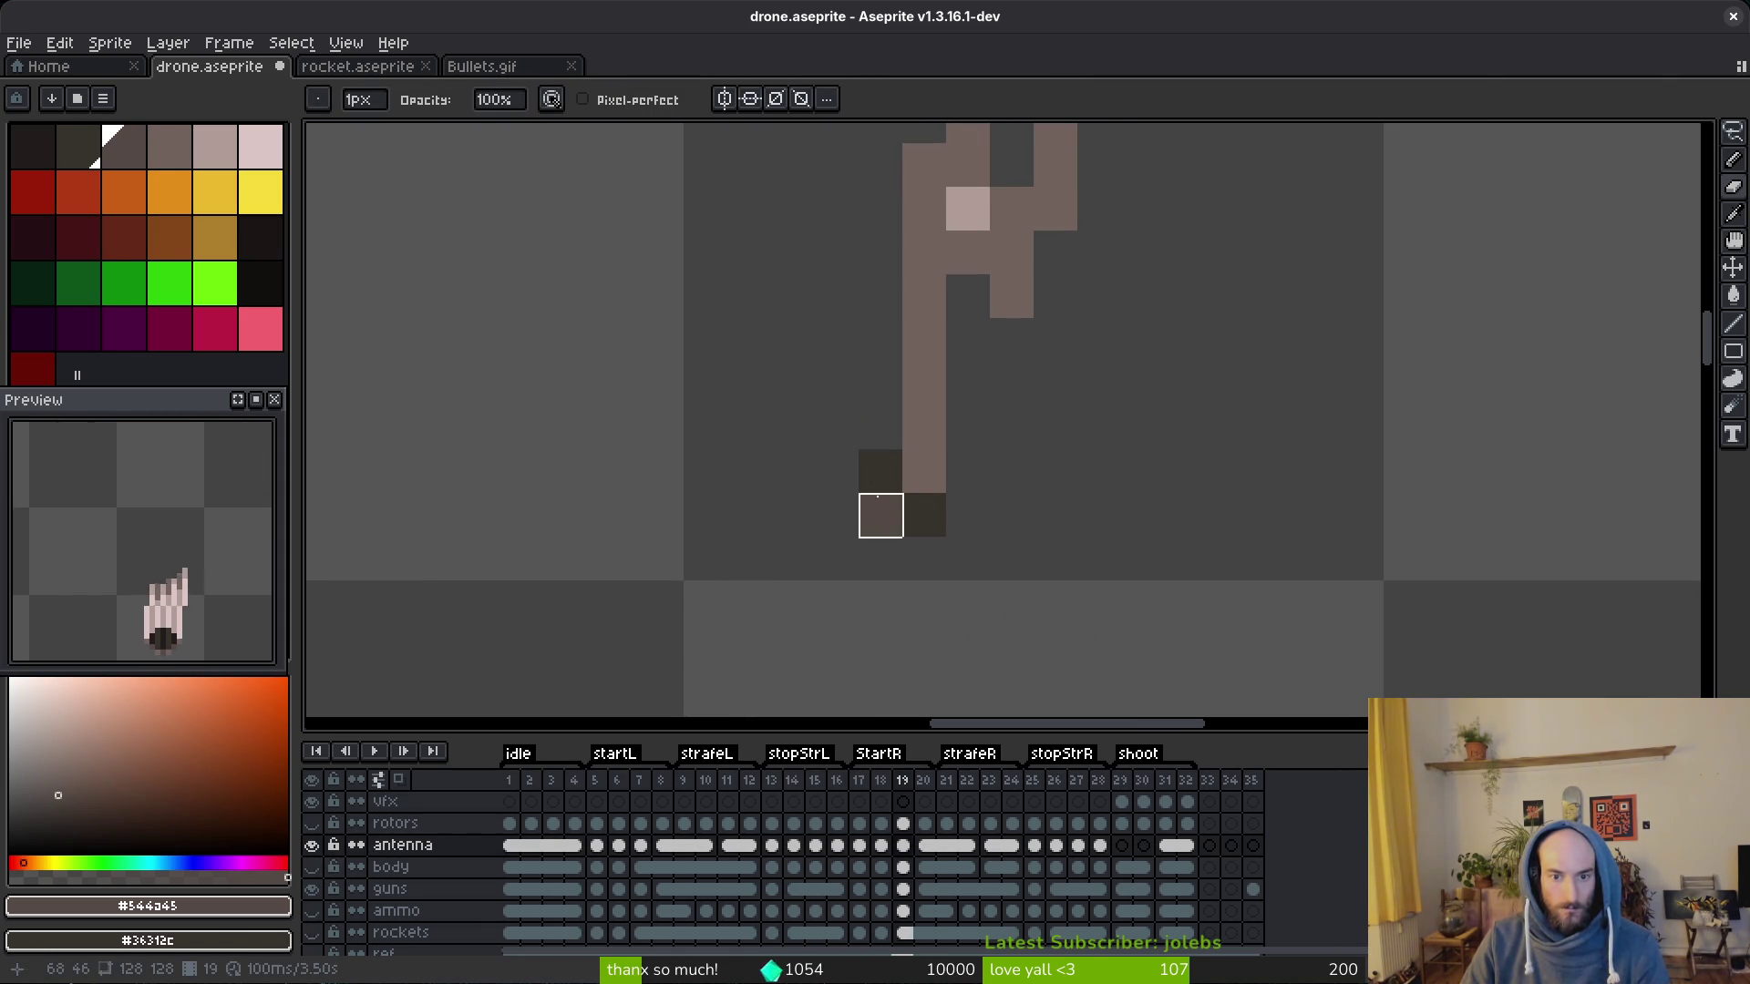
key(Right)
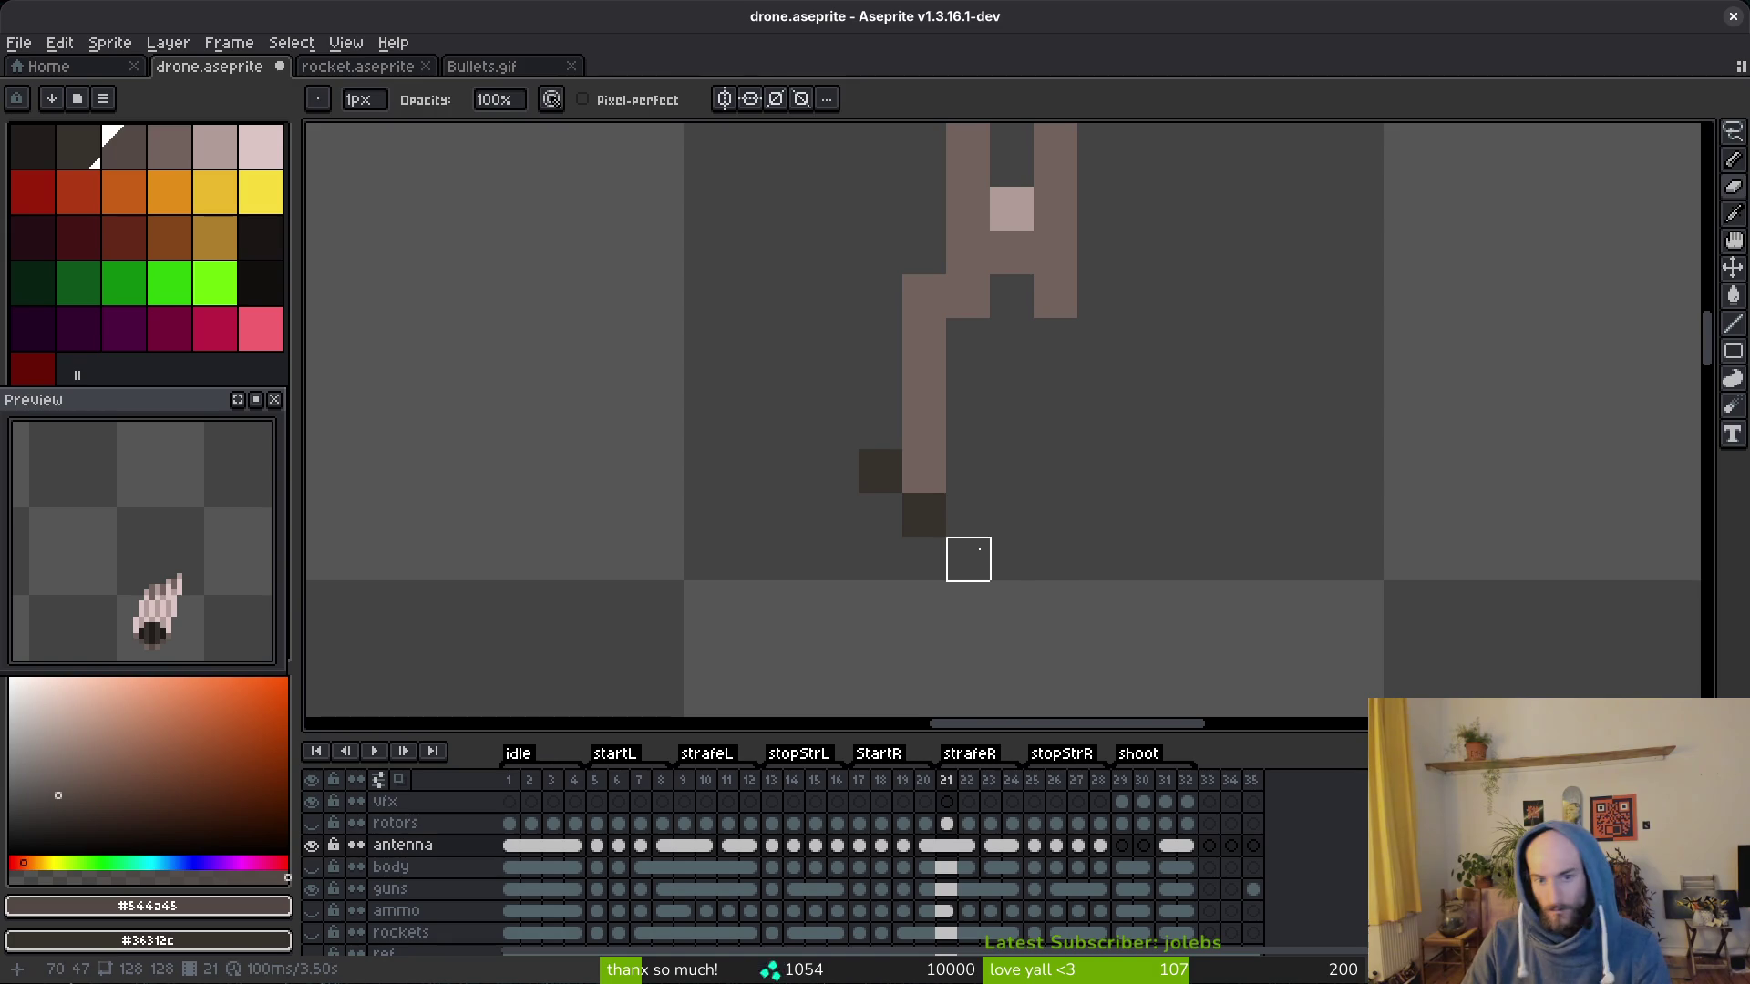
key(Right)
key(Right)
key(Right)
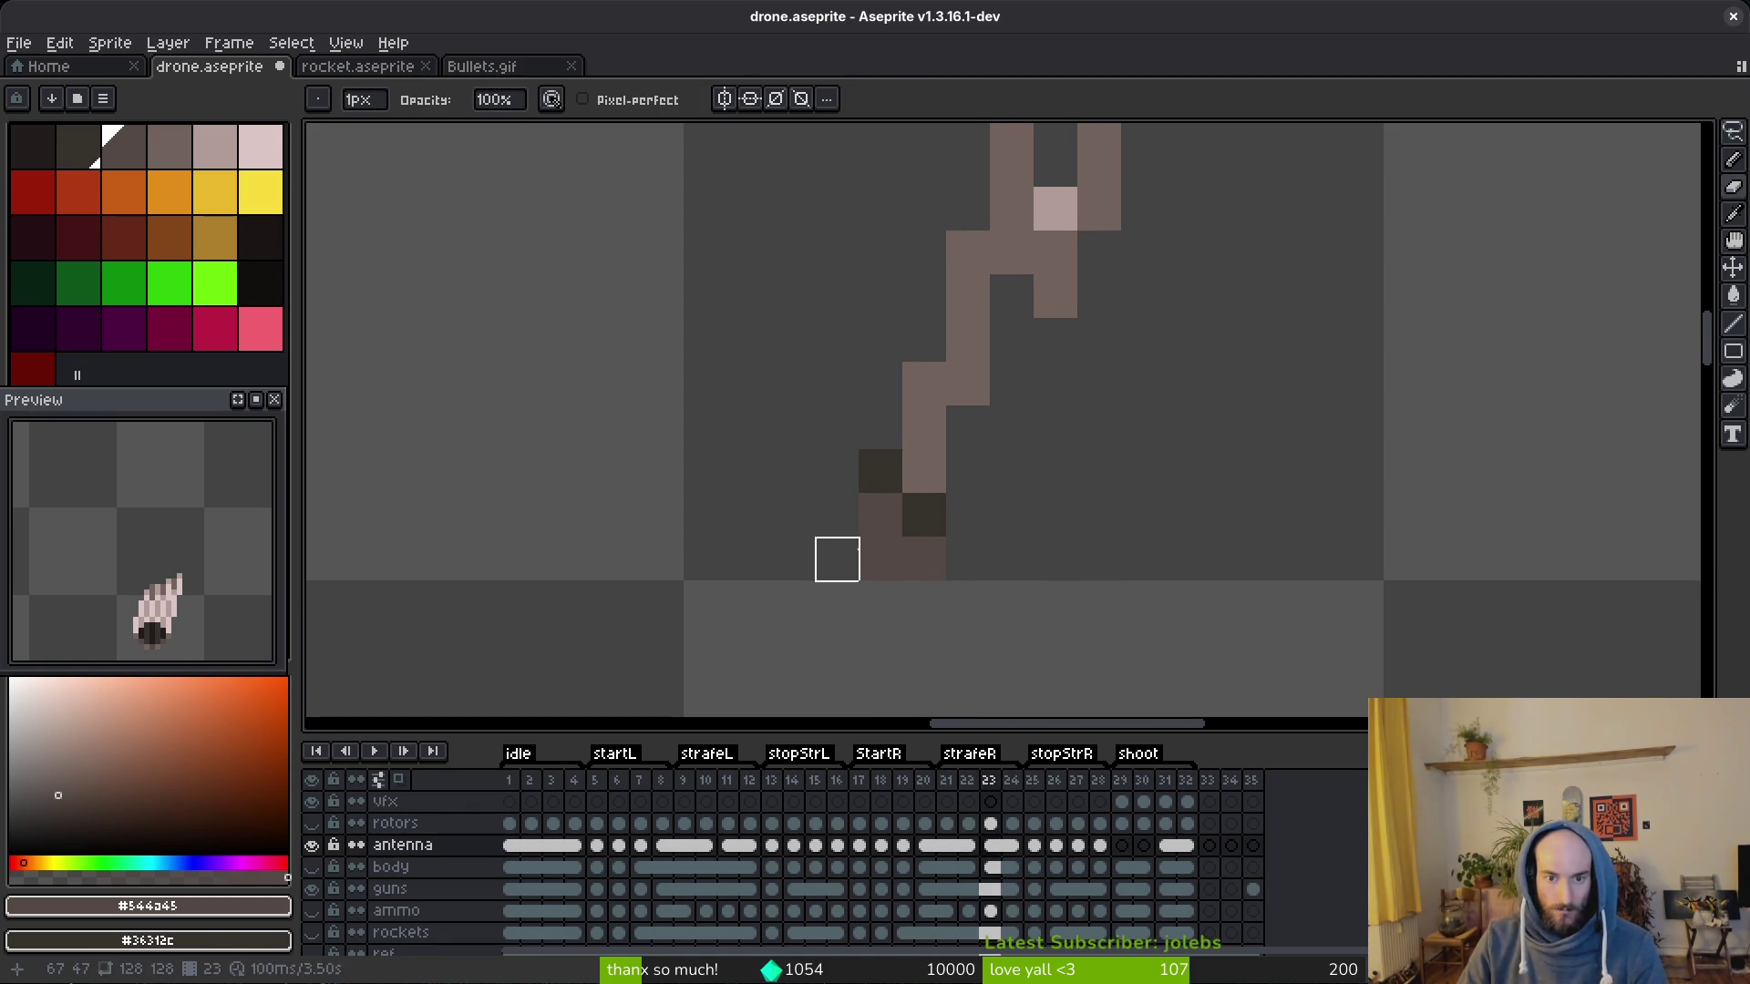
key(Right)
key(Right)
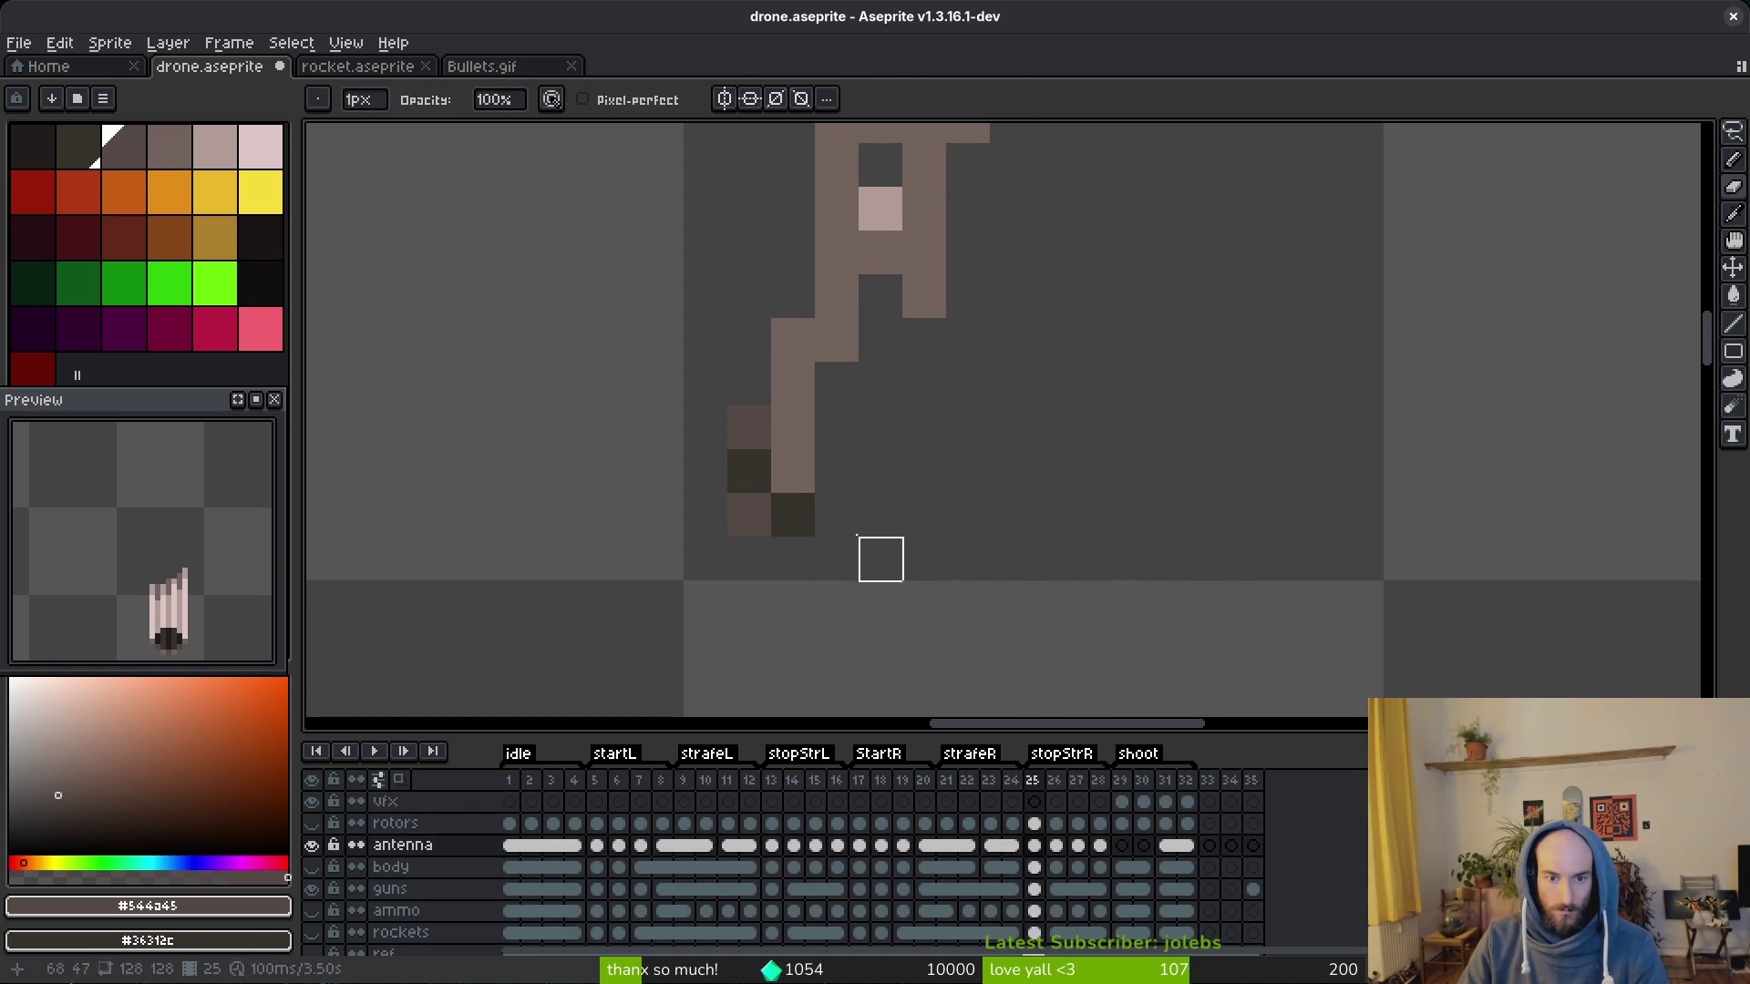
key(Right)
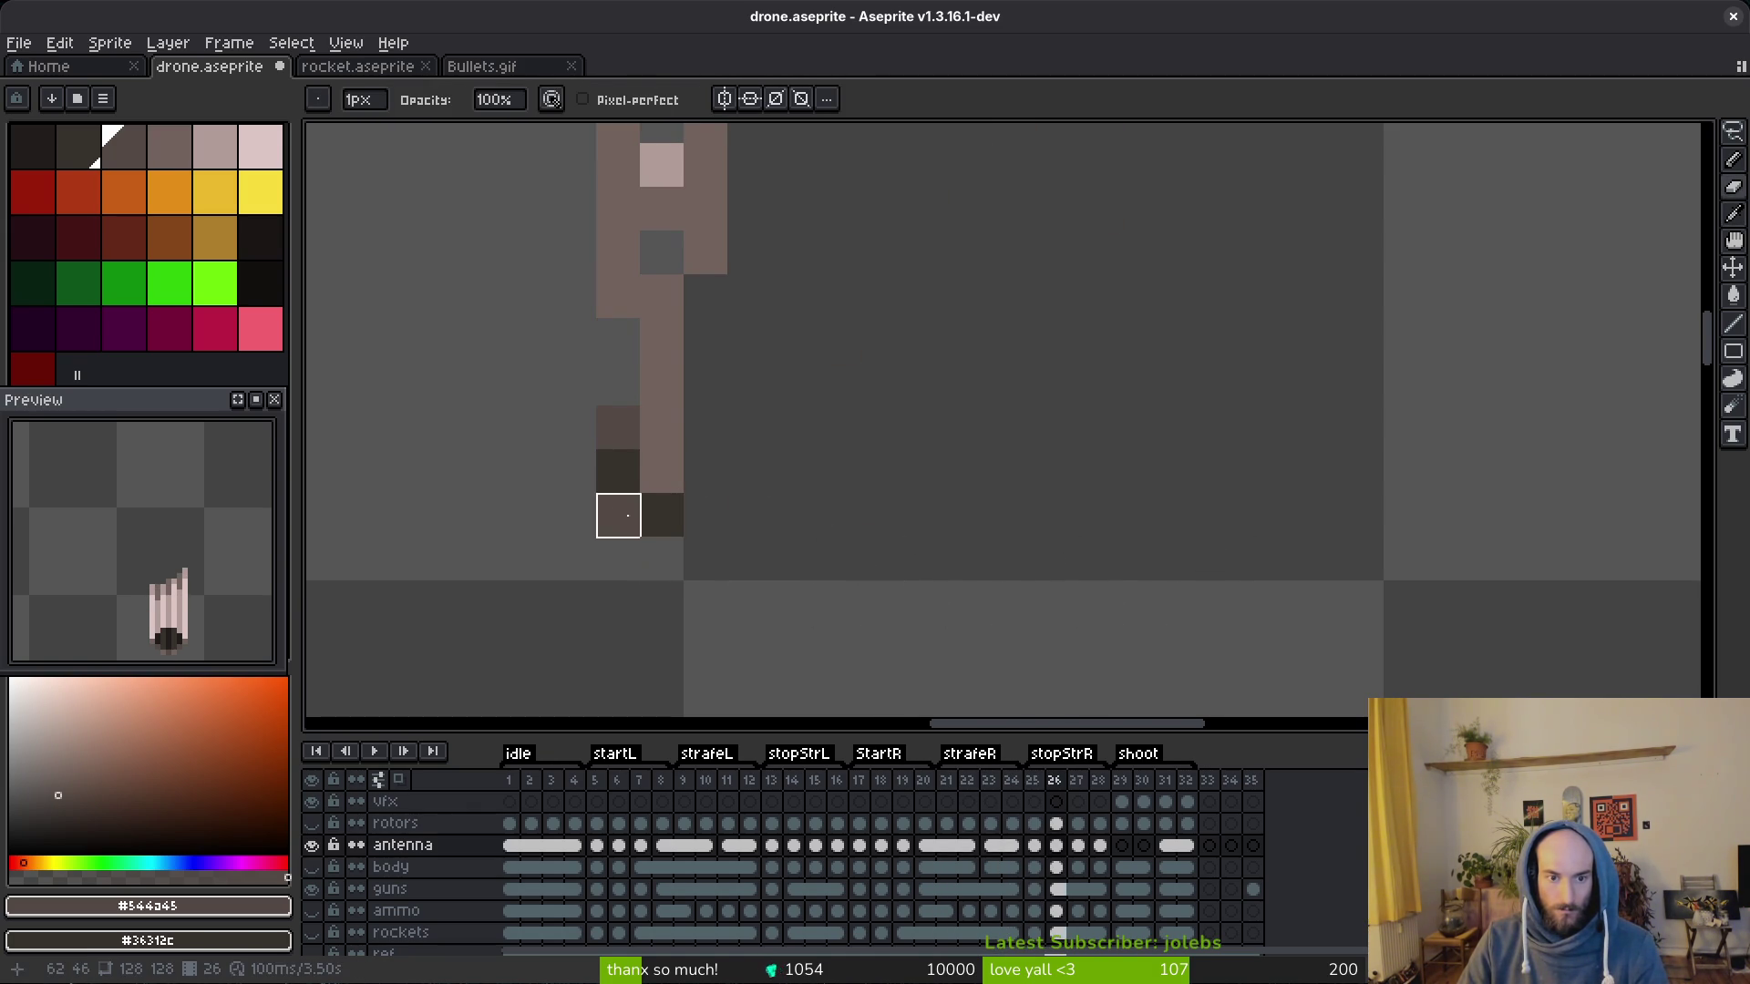
key(Right)
key(Right)
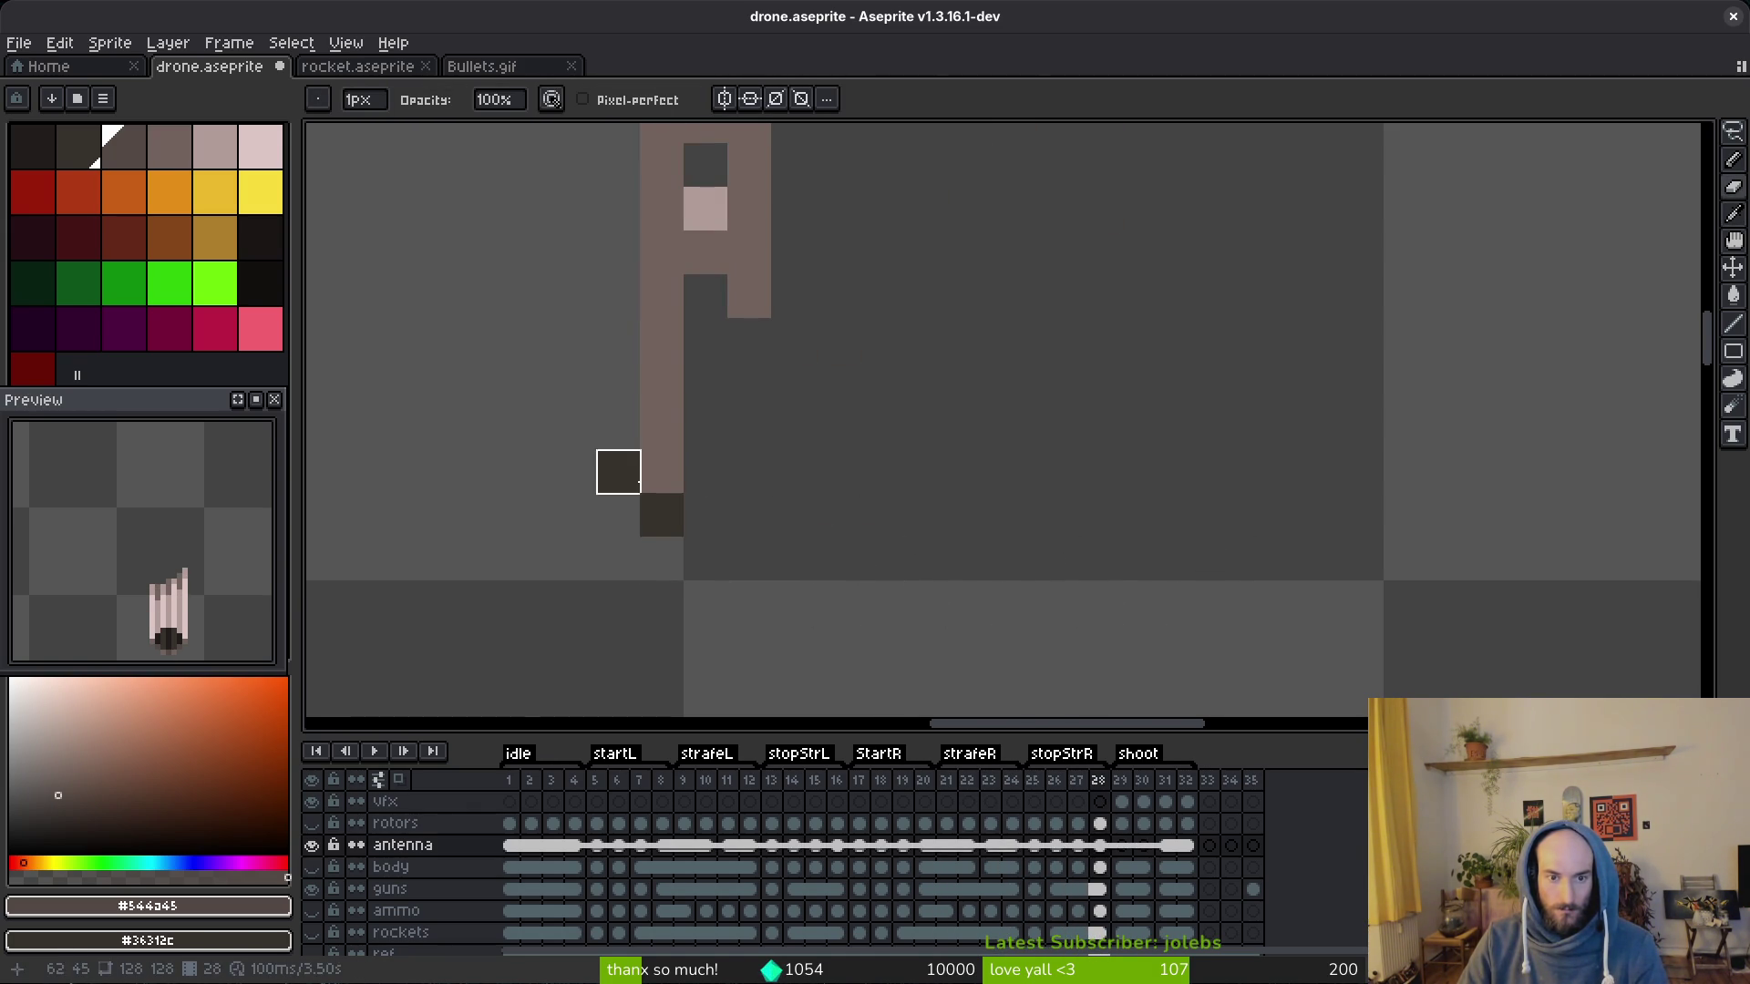
scroll(1056, 515, down, 4)
scroll(1076, 545, up, 2)
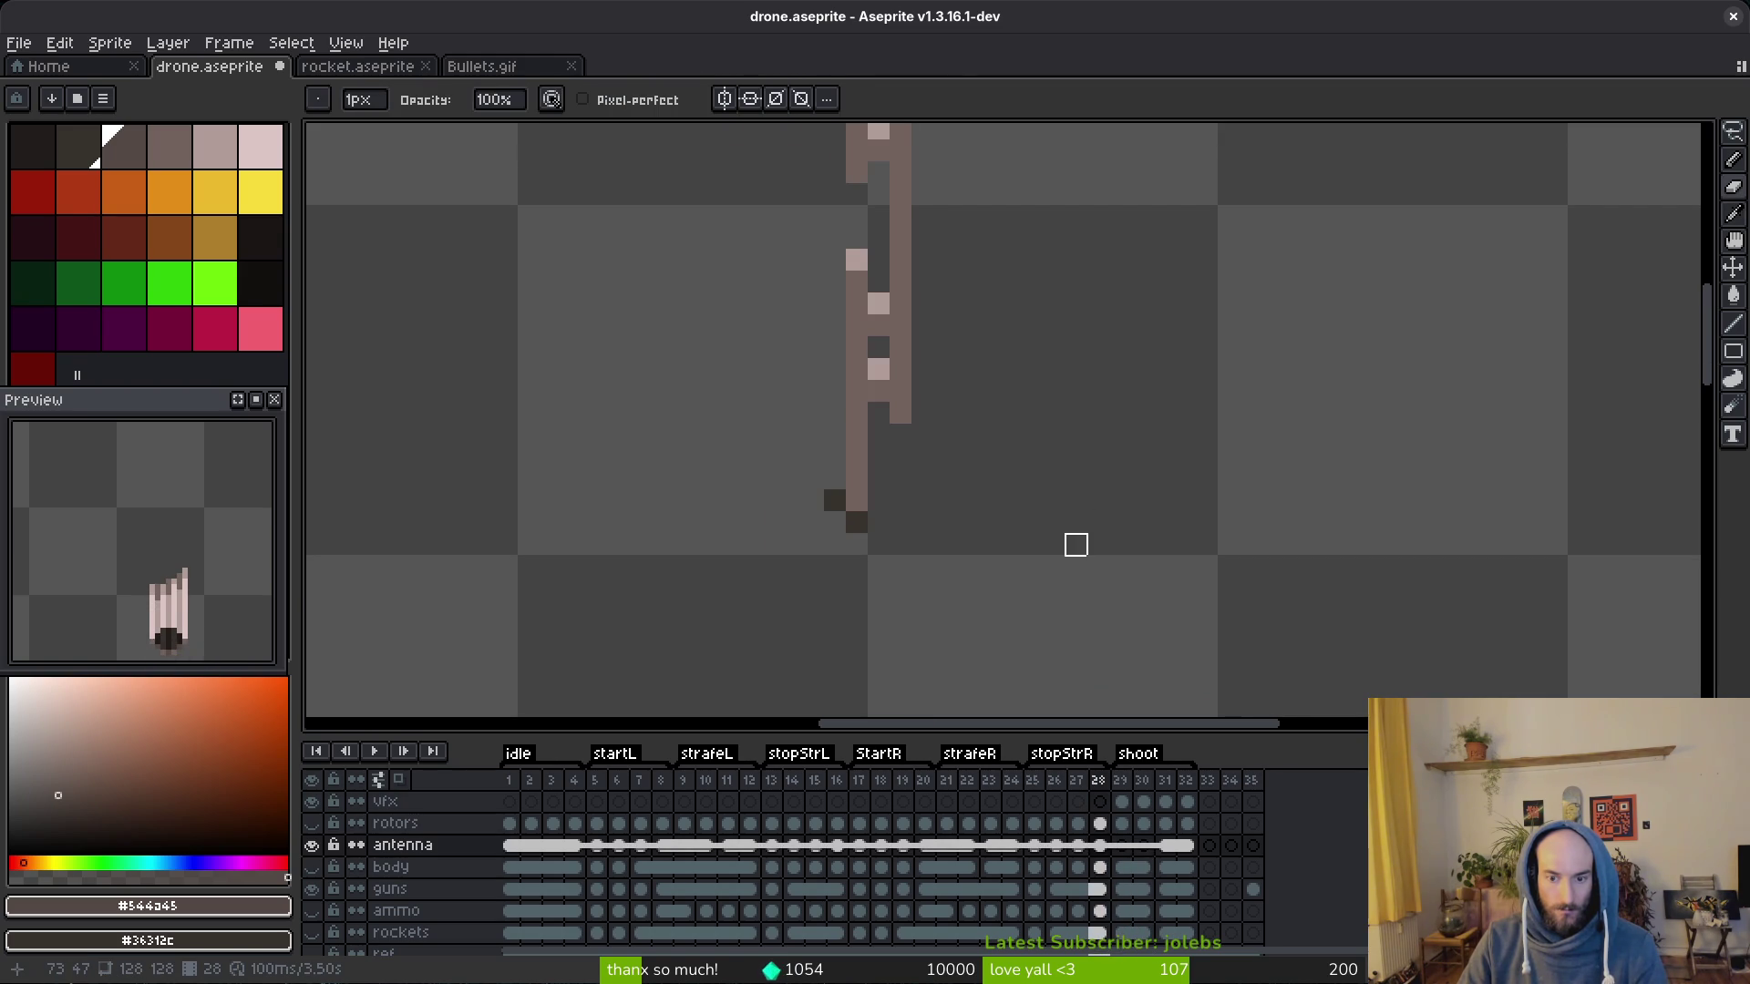
key(alt+b)
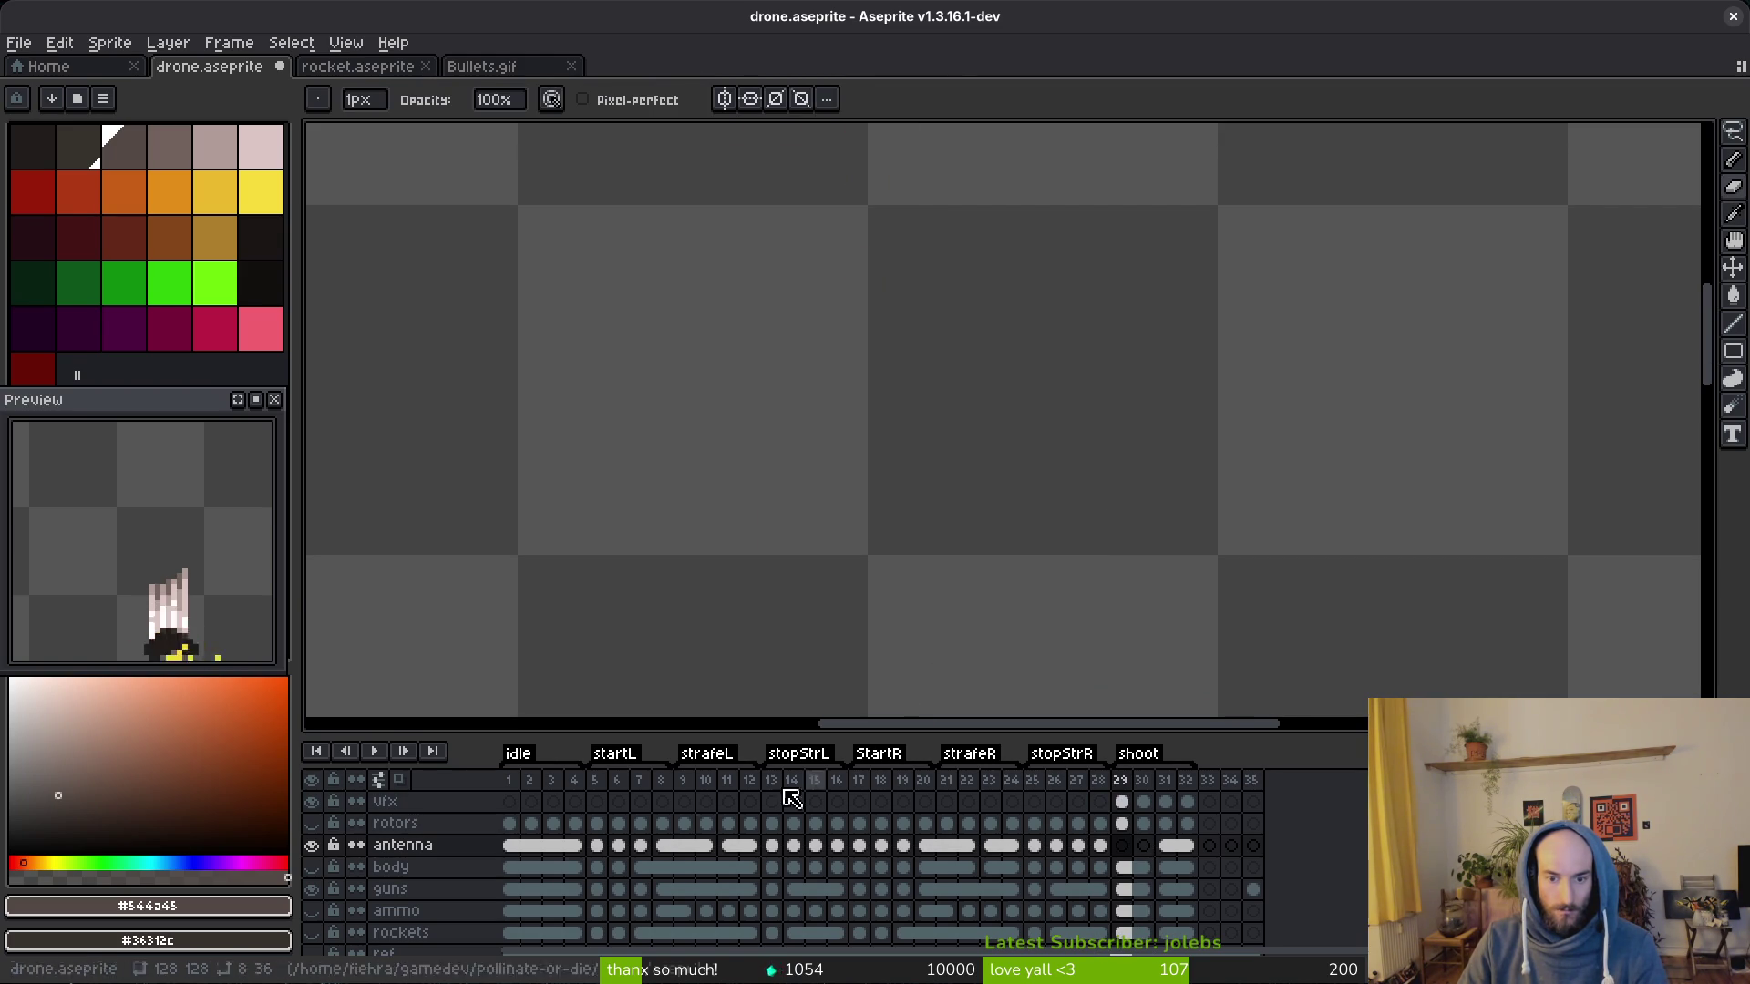
Step: Show the body, lasso the frame 29 antenna and move it onto the antenna layer
click(330, 867)
scroll(968, 546, down, 2)
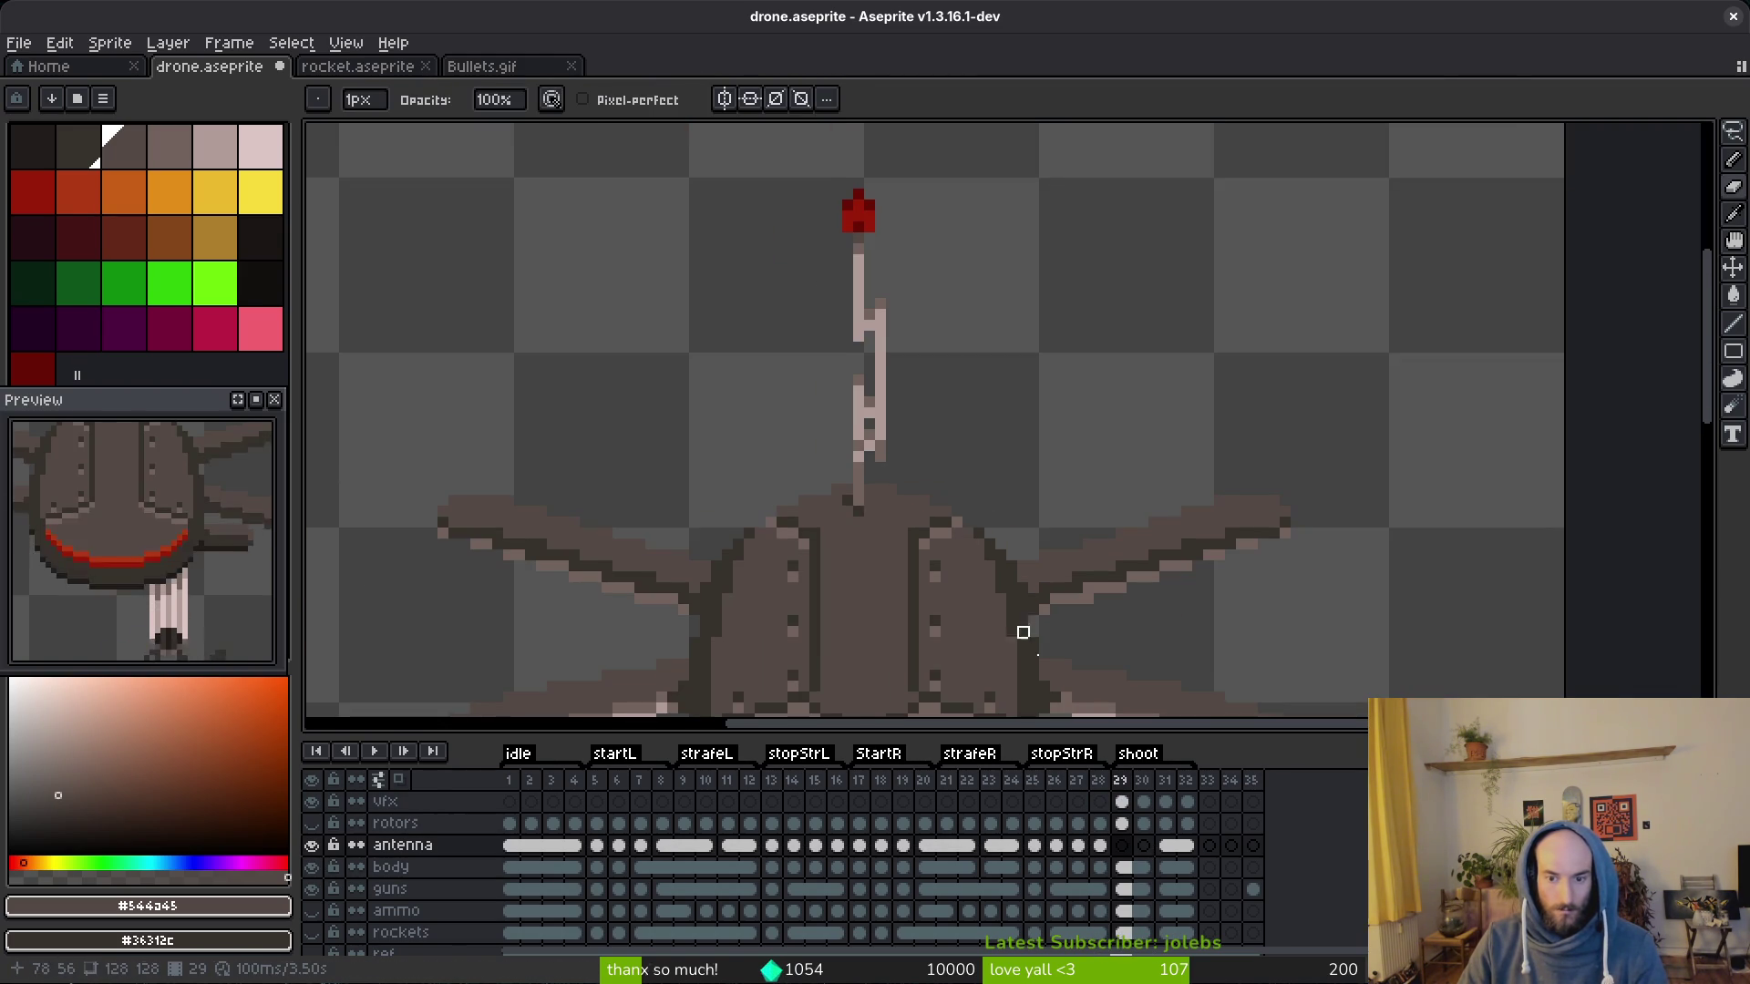
click(1132, 870)
key(shift+q)
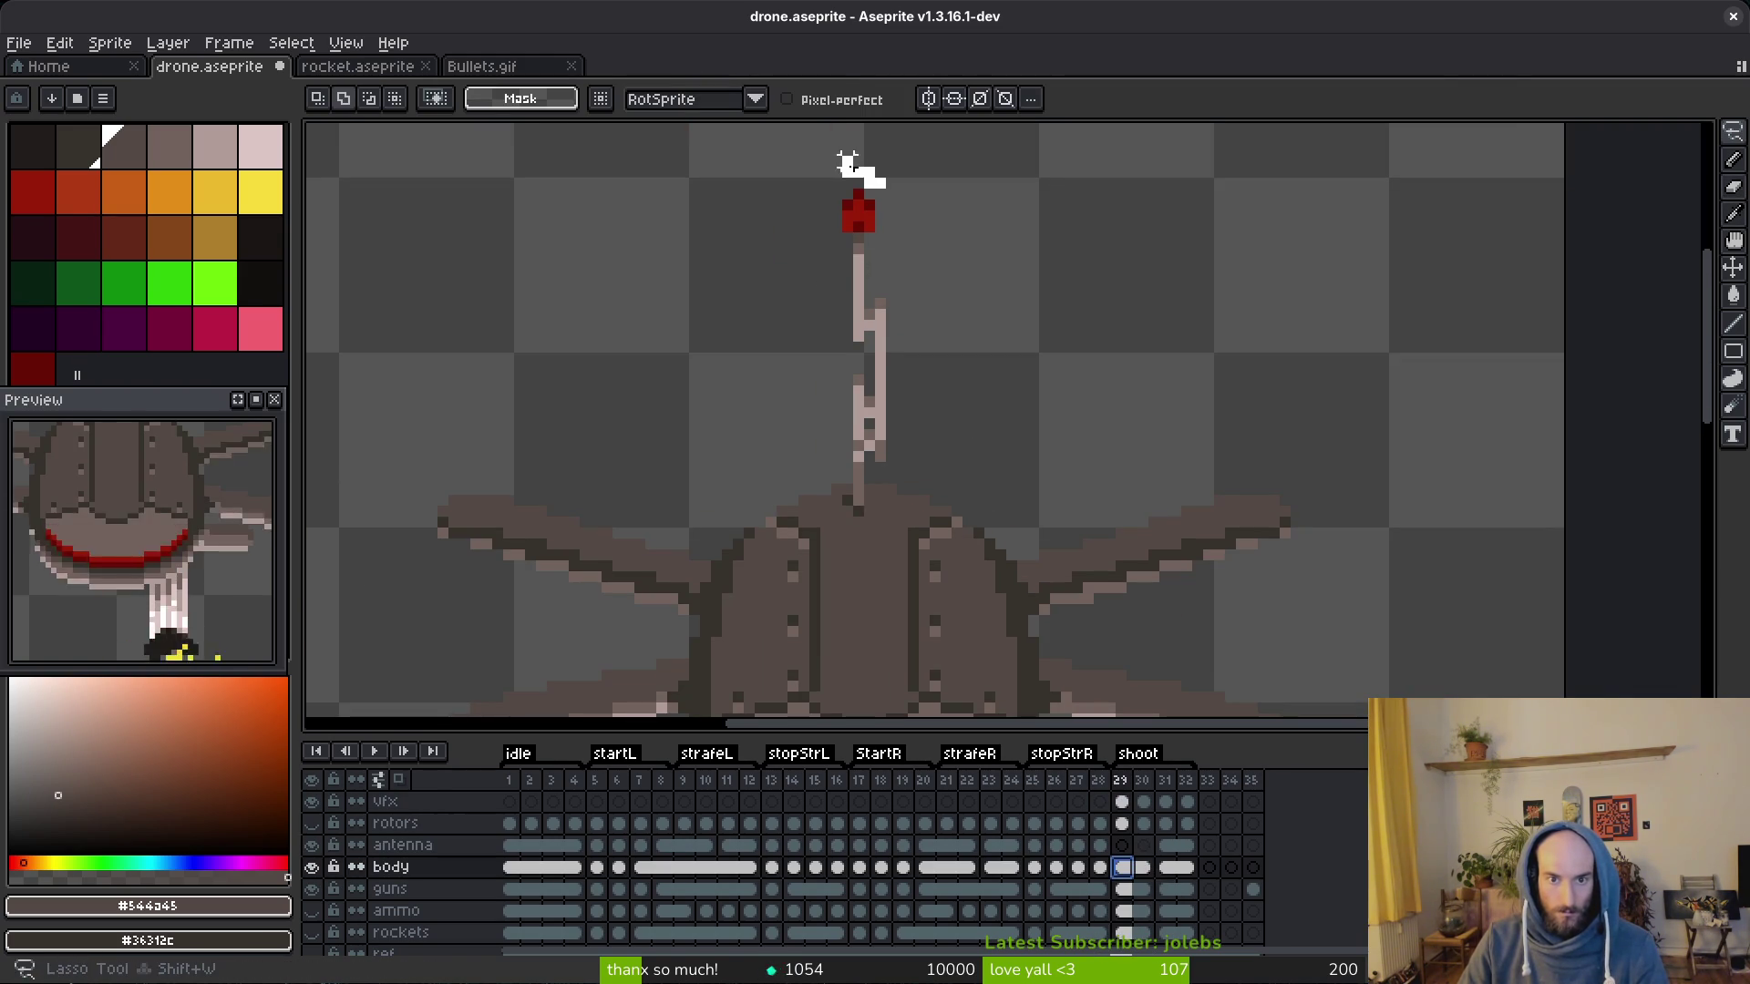
drag(845, 397, 848, 499)
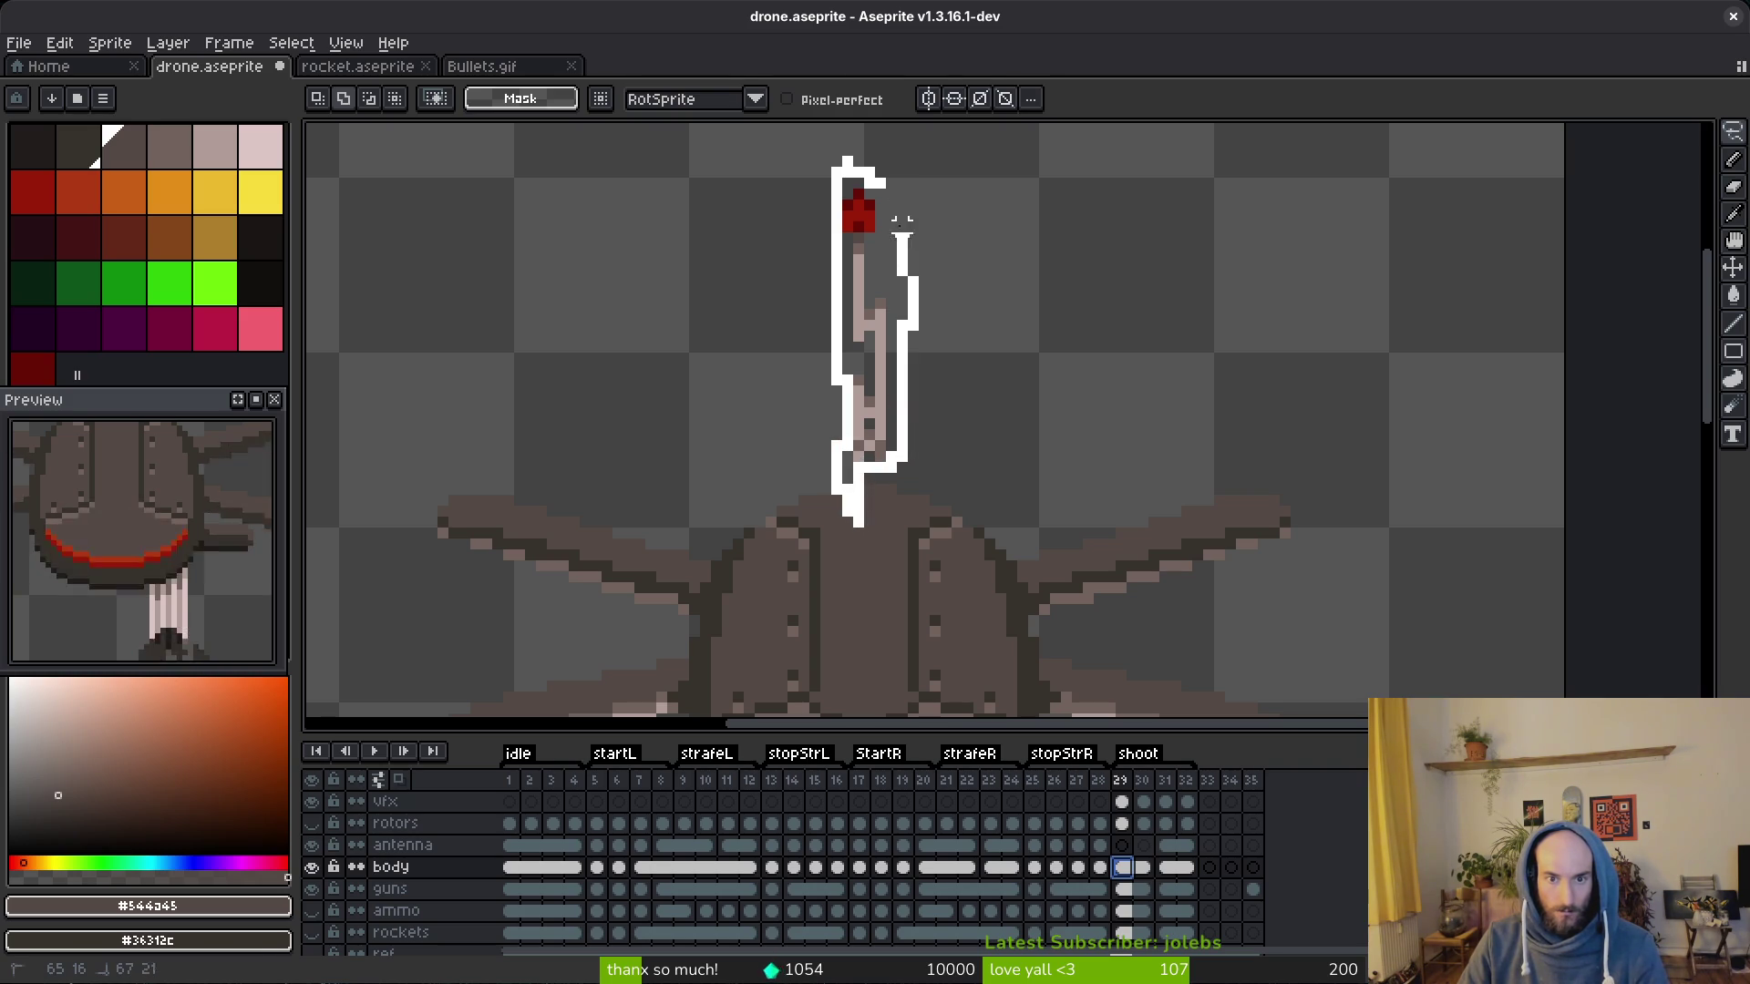
drag(900, 246, 889, 178)
key(ctrl+x)
click(1132, 845)
key(ctrl+v)
key(Escape)
Step: Link antenna frames 29–30, save the file, hide the body and clear the selection
click(1143, 846)
right_click(1143, 844)
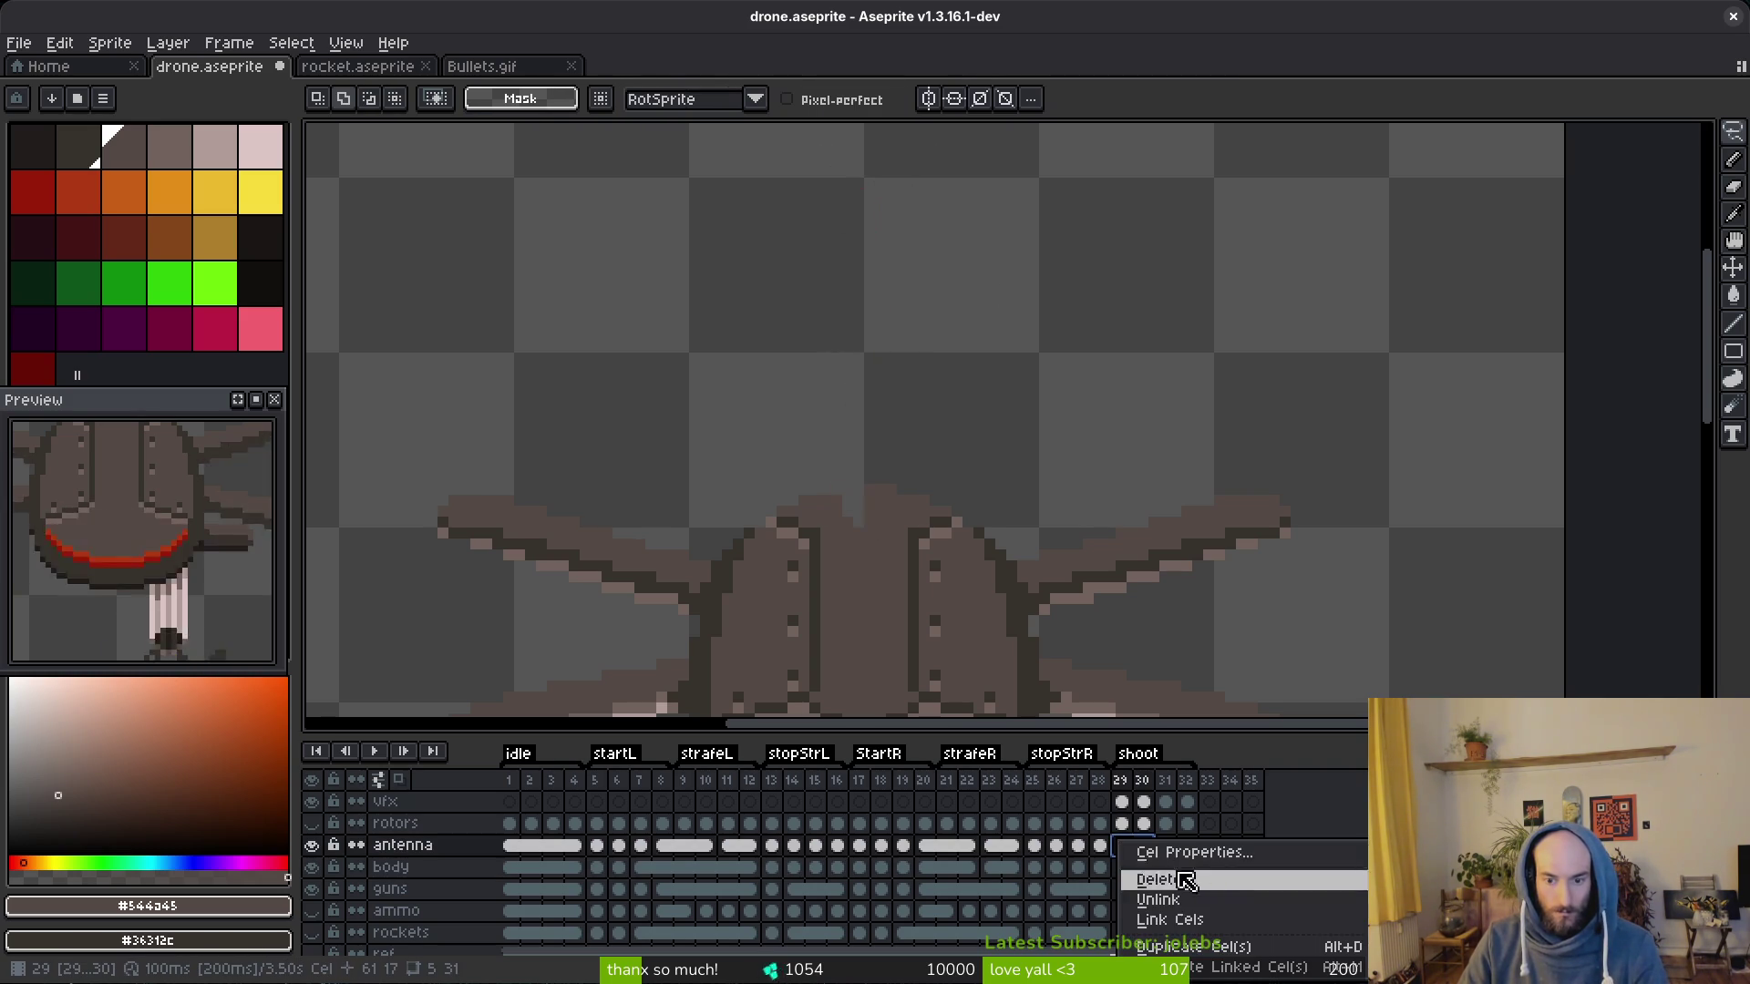
click(1176, 921)
key(ctrl+s)
click(1122, 844)
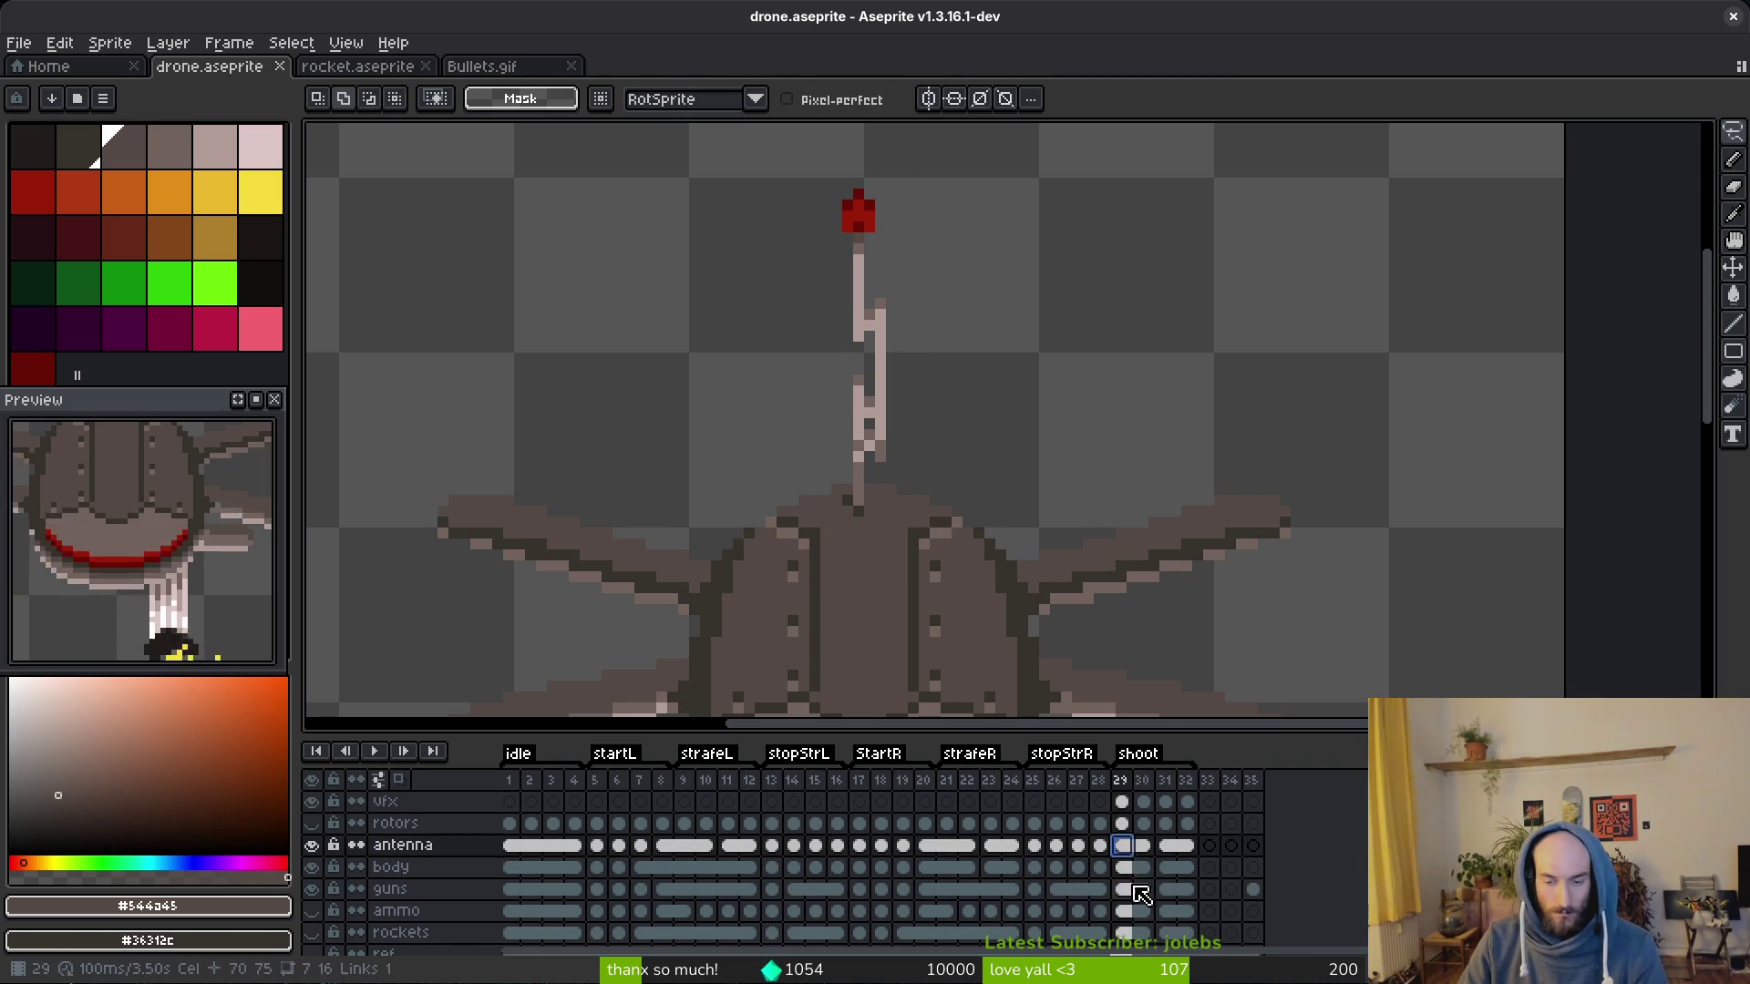
click(311, 866)
scroll(862, 342, up, 3)
drag(794, 212, 1266, 683)
key(ctrl+d)
scroll(1107, 632, down, 1)
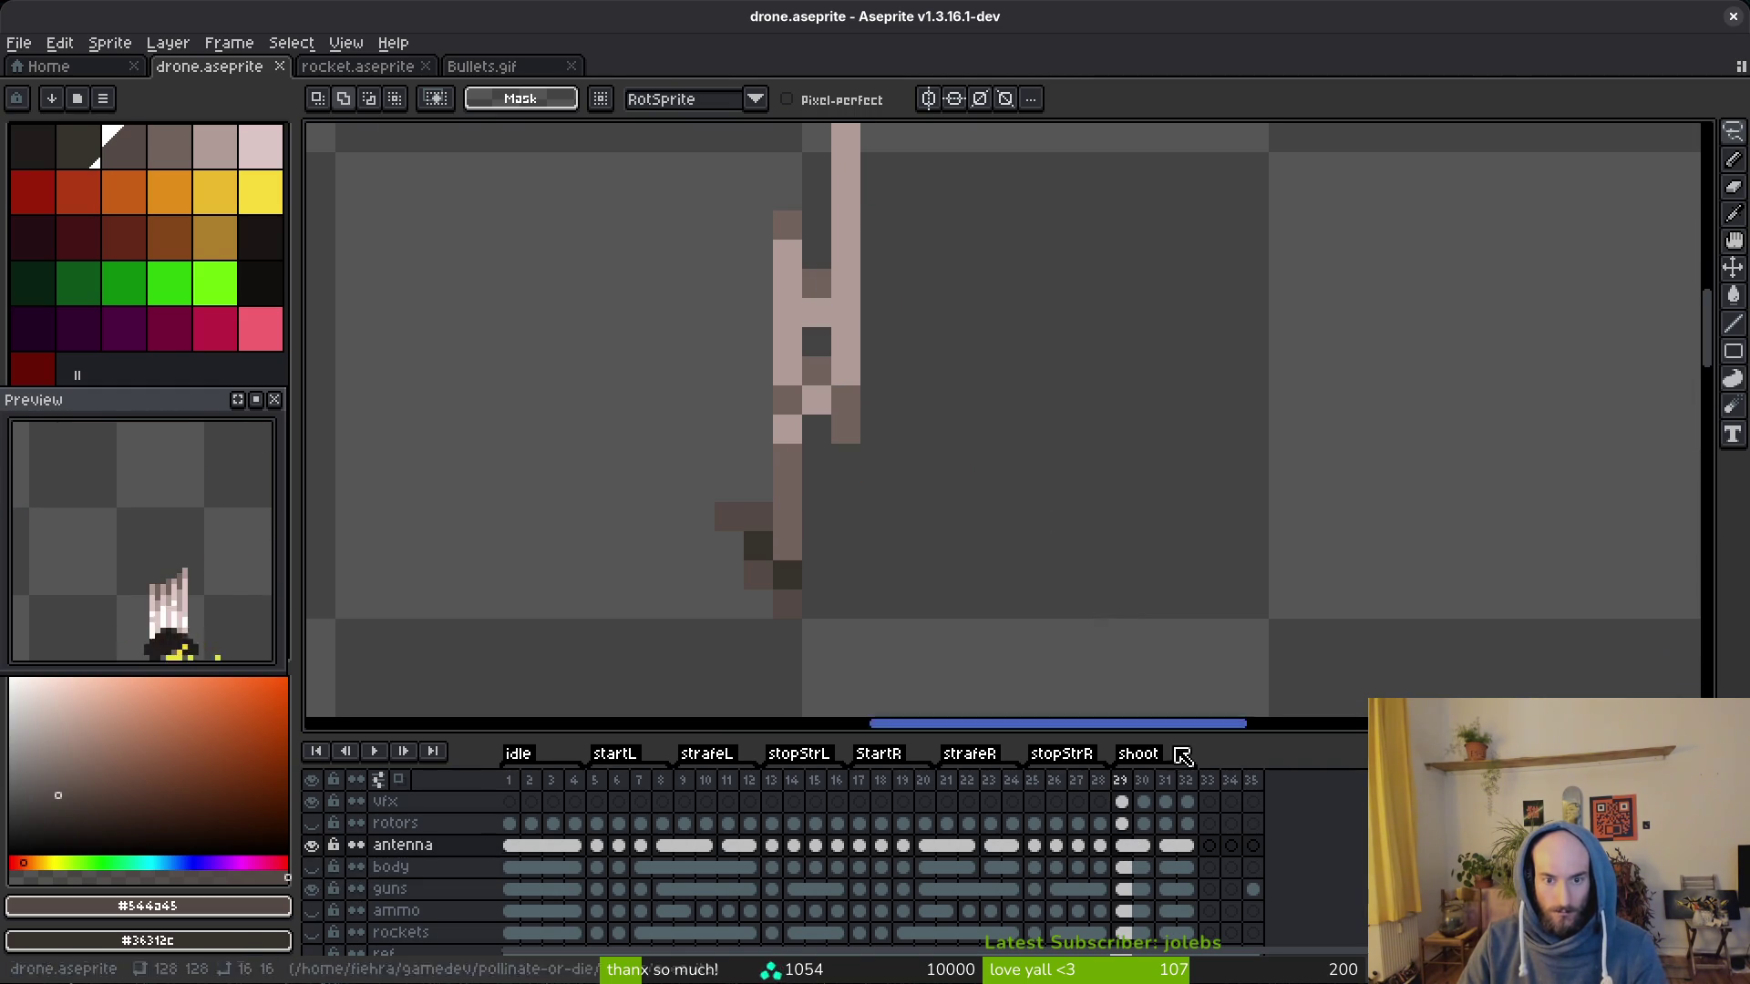
Step: Clear the selection, save drone.aseprite, and show the body layers again with the antenna layer hidden
drag(802, 151, 1269, 621)
key(ctrl+d)
key(e)
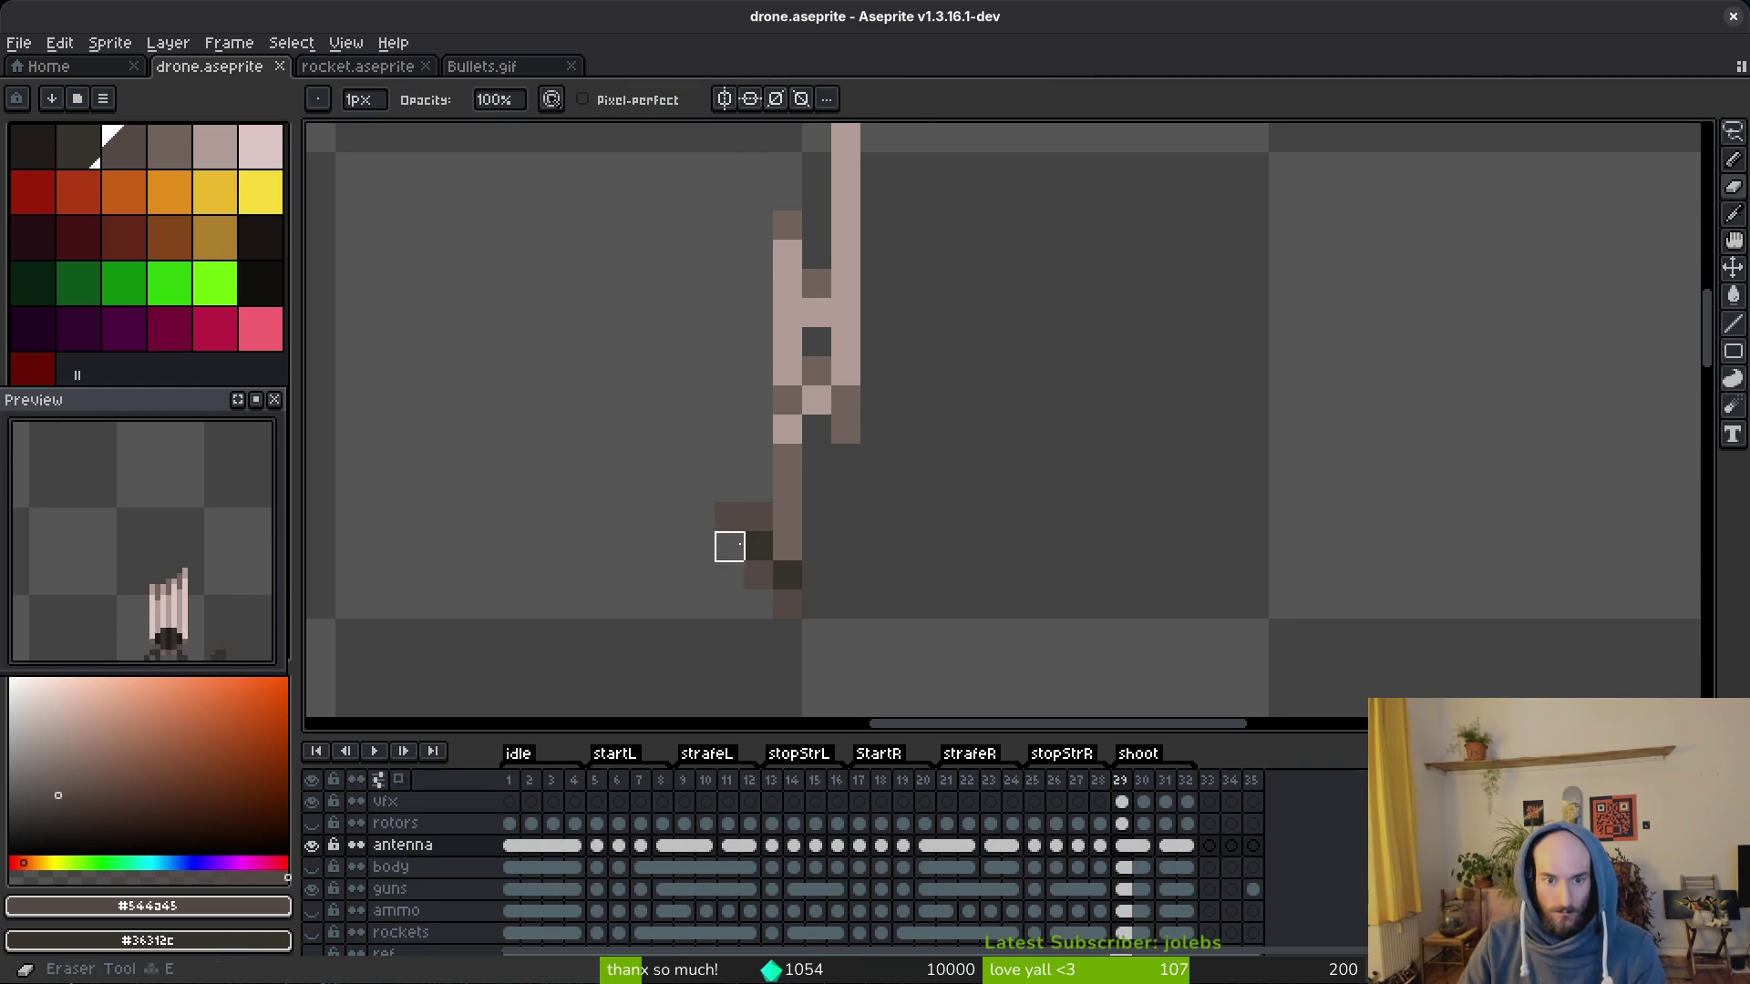
key(ctrl+s)
scroll(984, 588, down, 3)
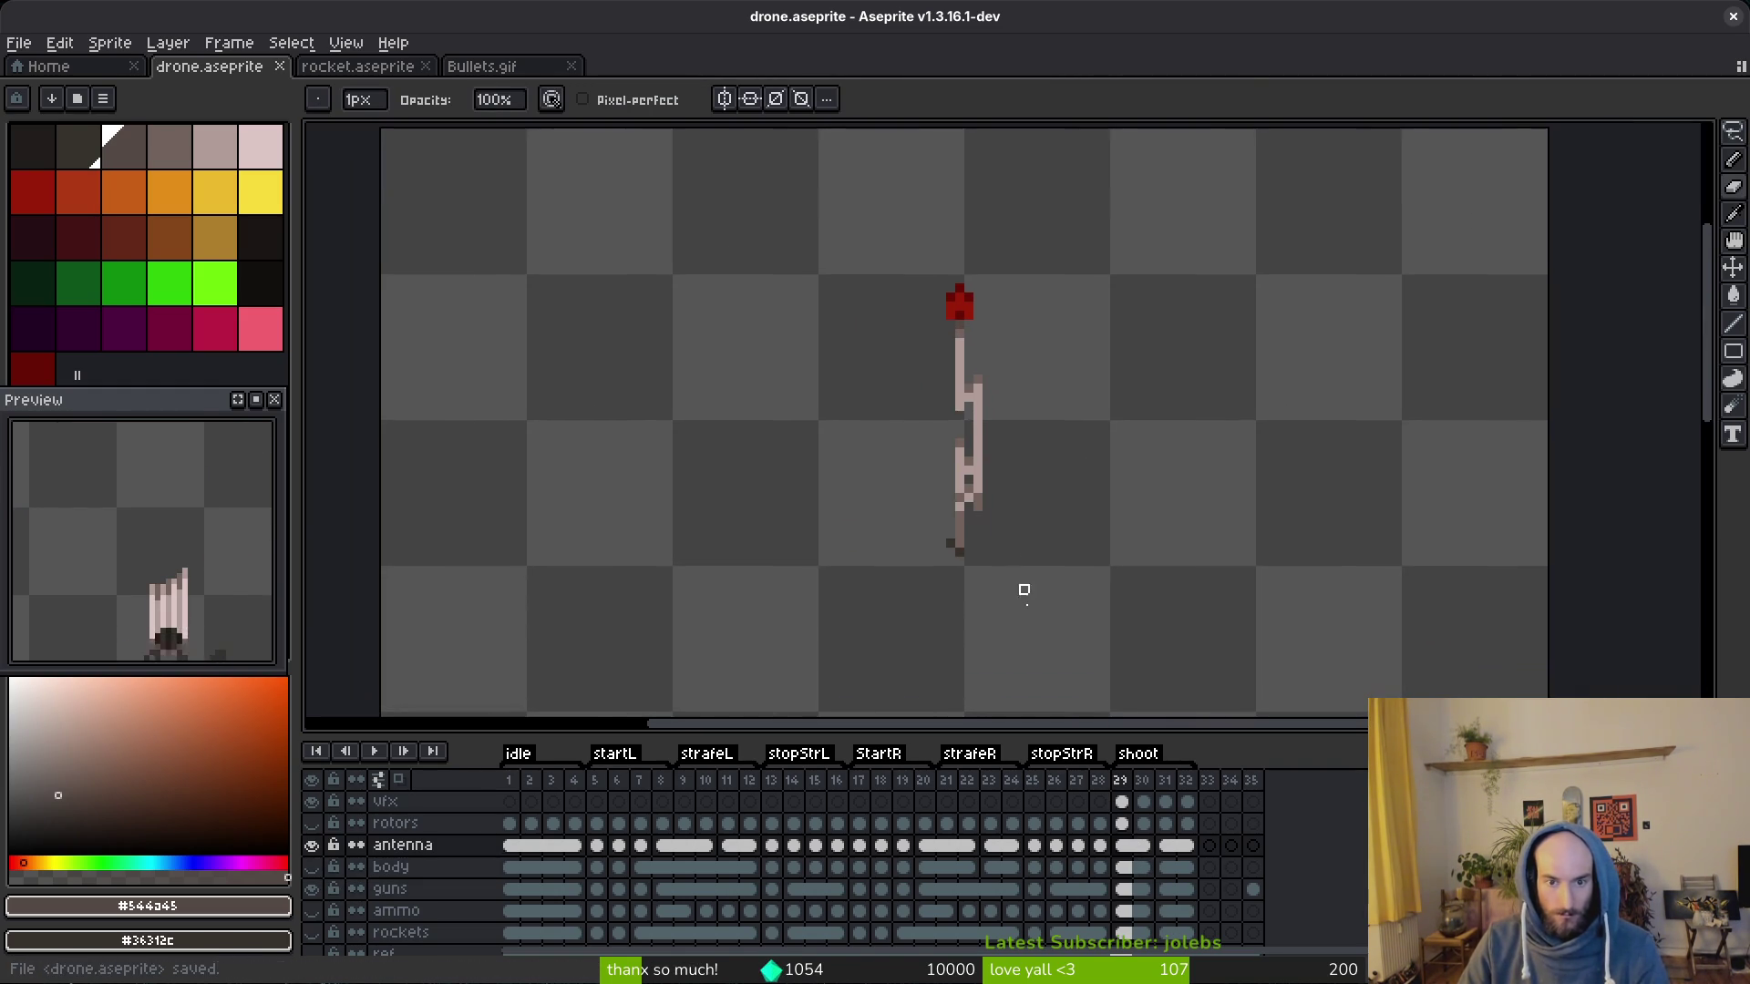
click(311, 867)
scroll(829, 694, up, 3)
scroll(970, 477, up, 2)
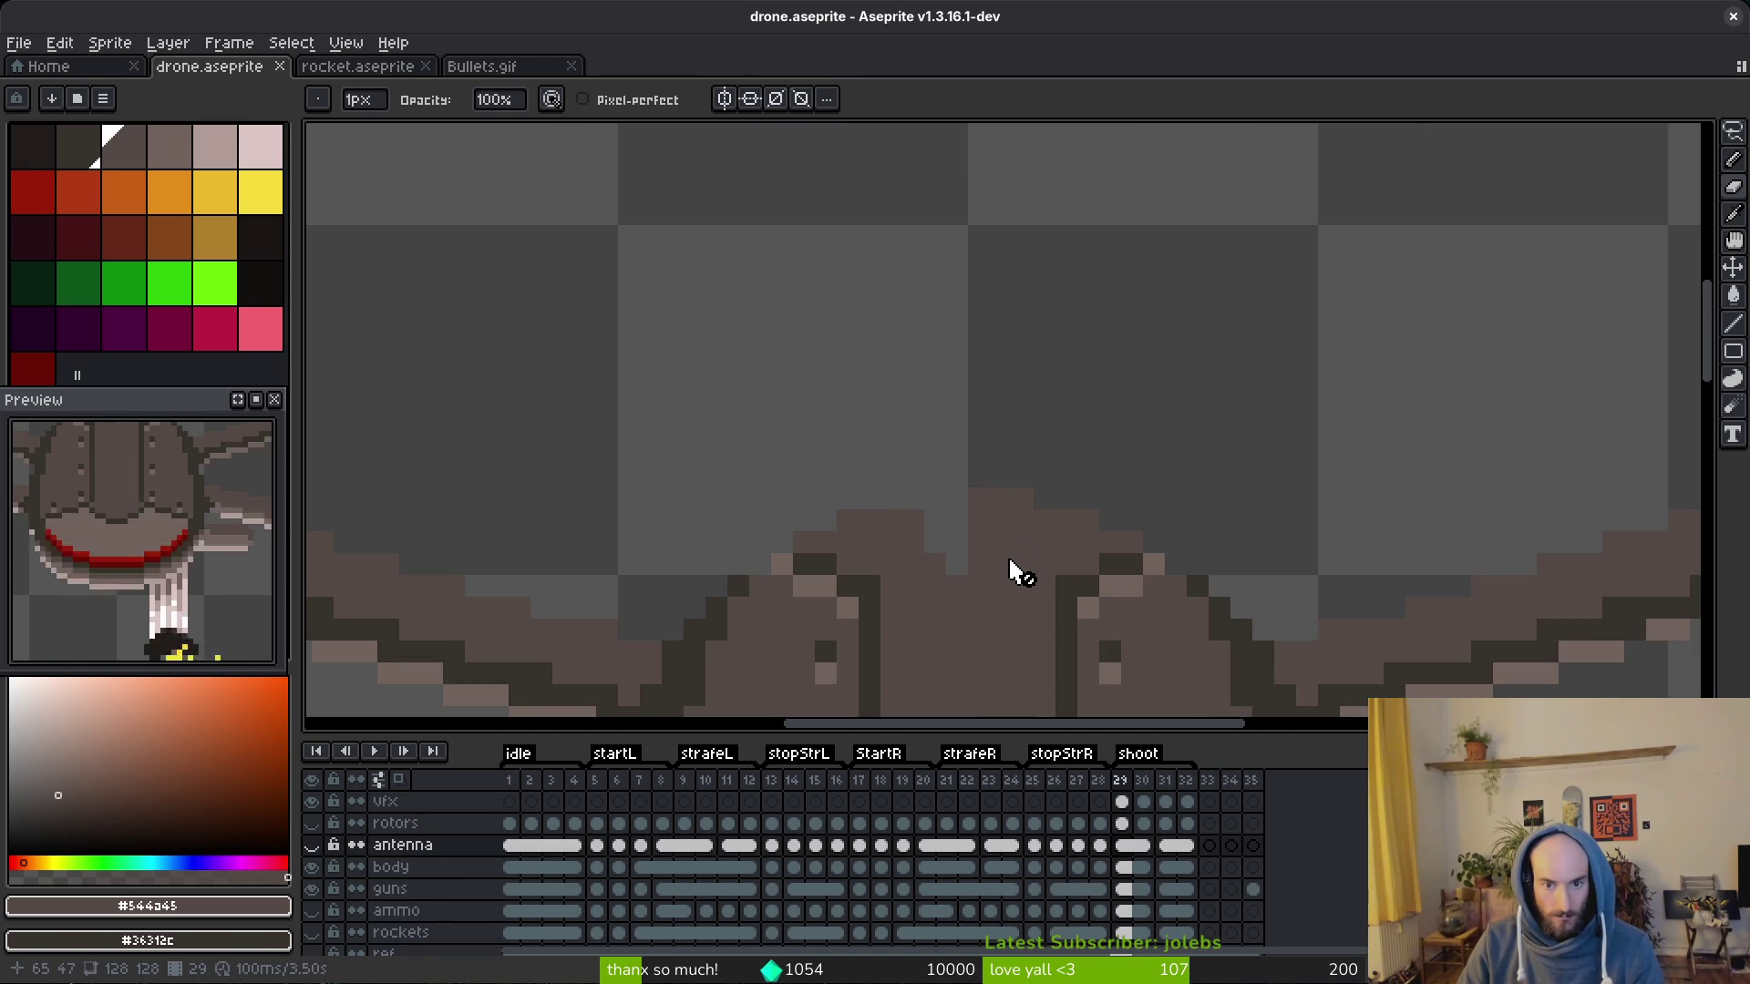
click(330, 846)
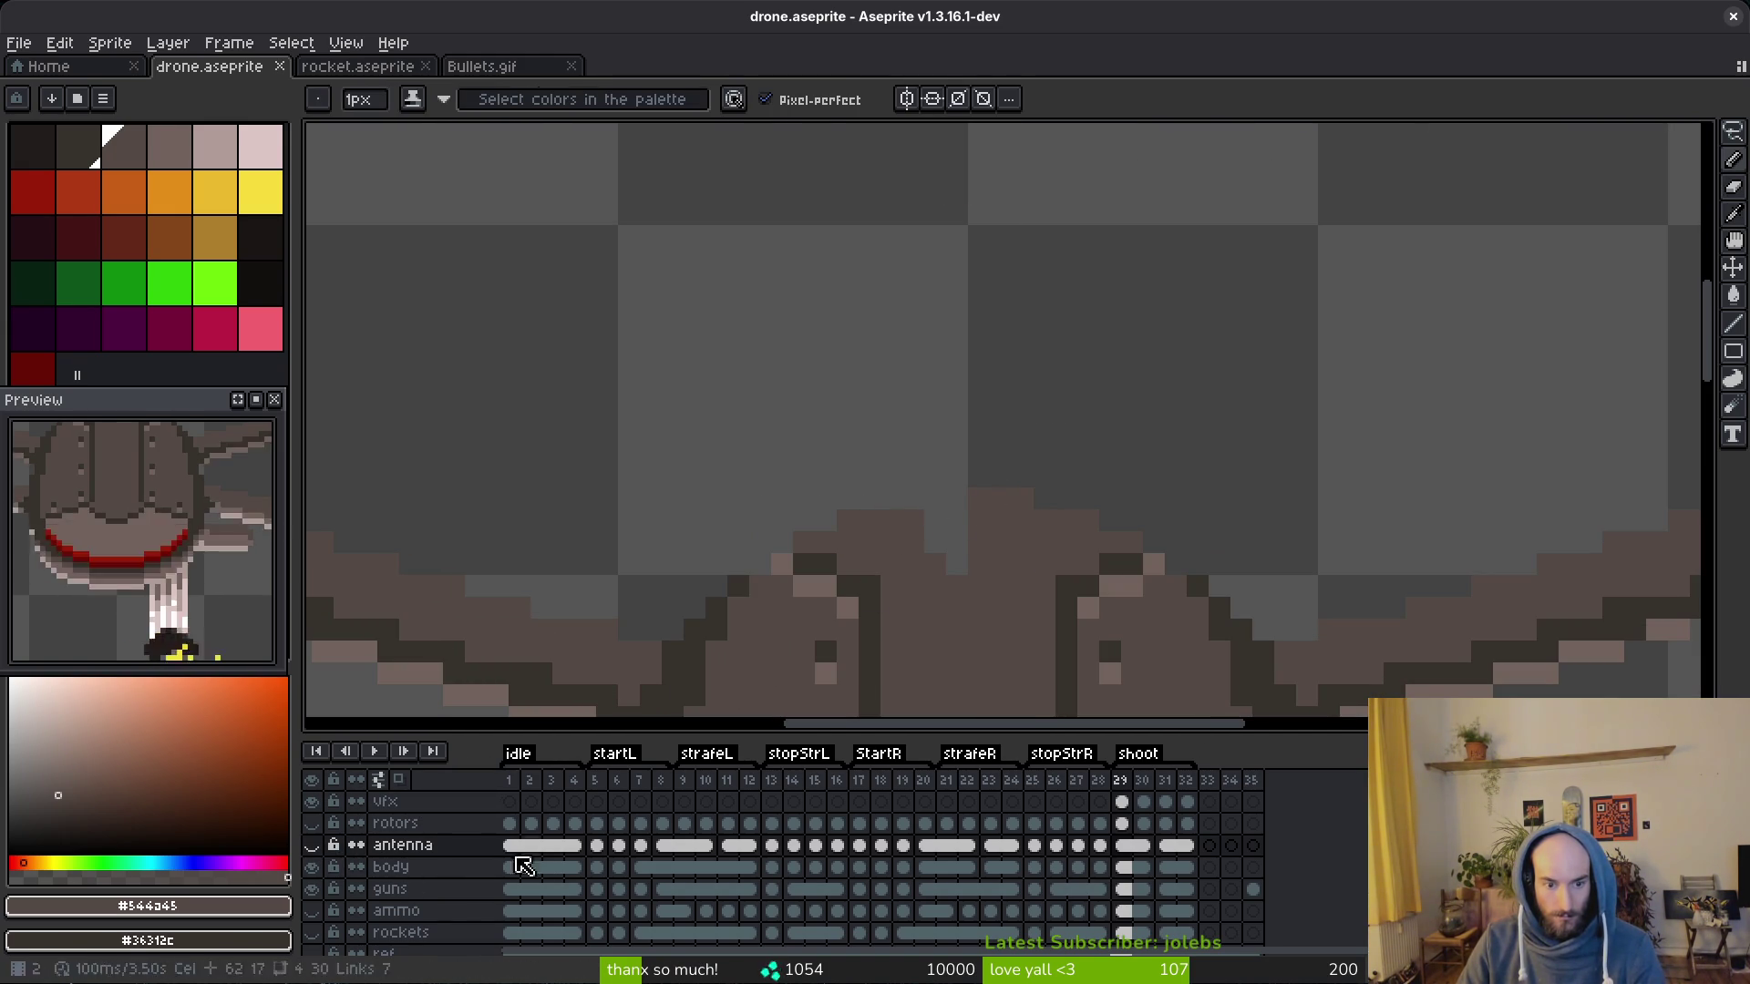
Step: Move through the body's frames 17–19 and erase stray pixels on the top outline
click(822, 872)
key(Right)
key(Right)
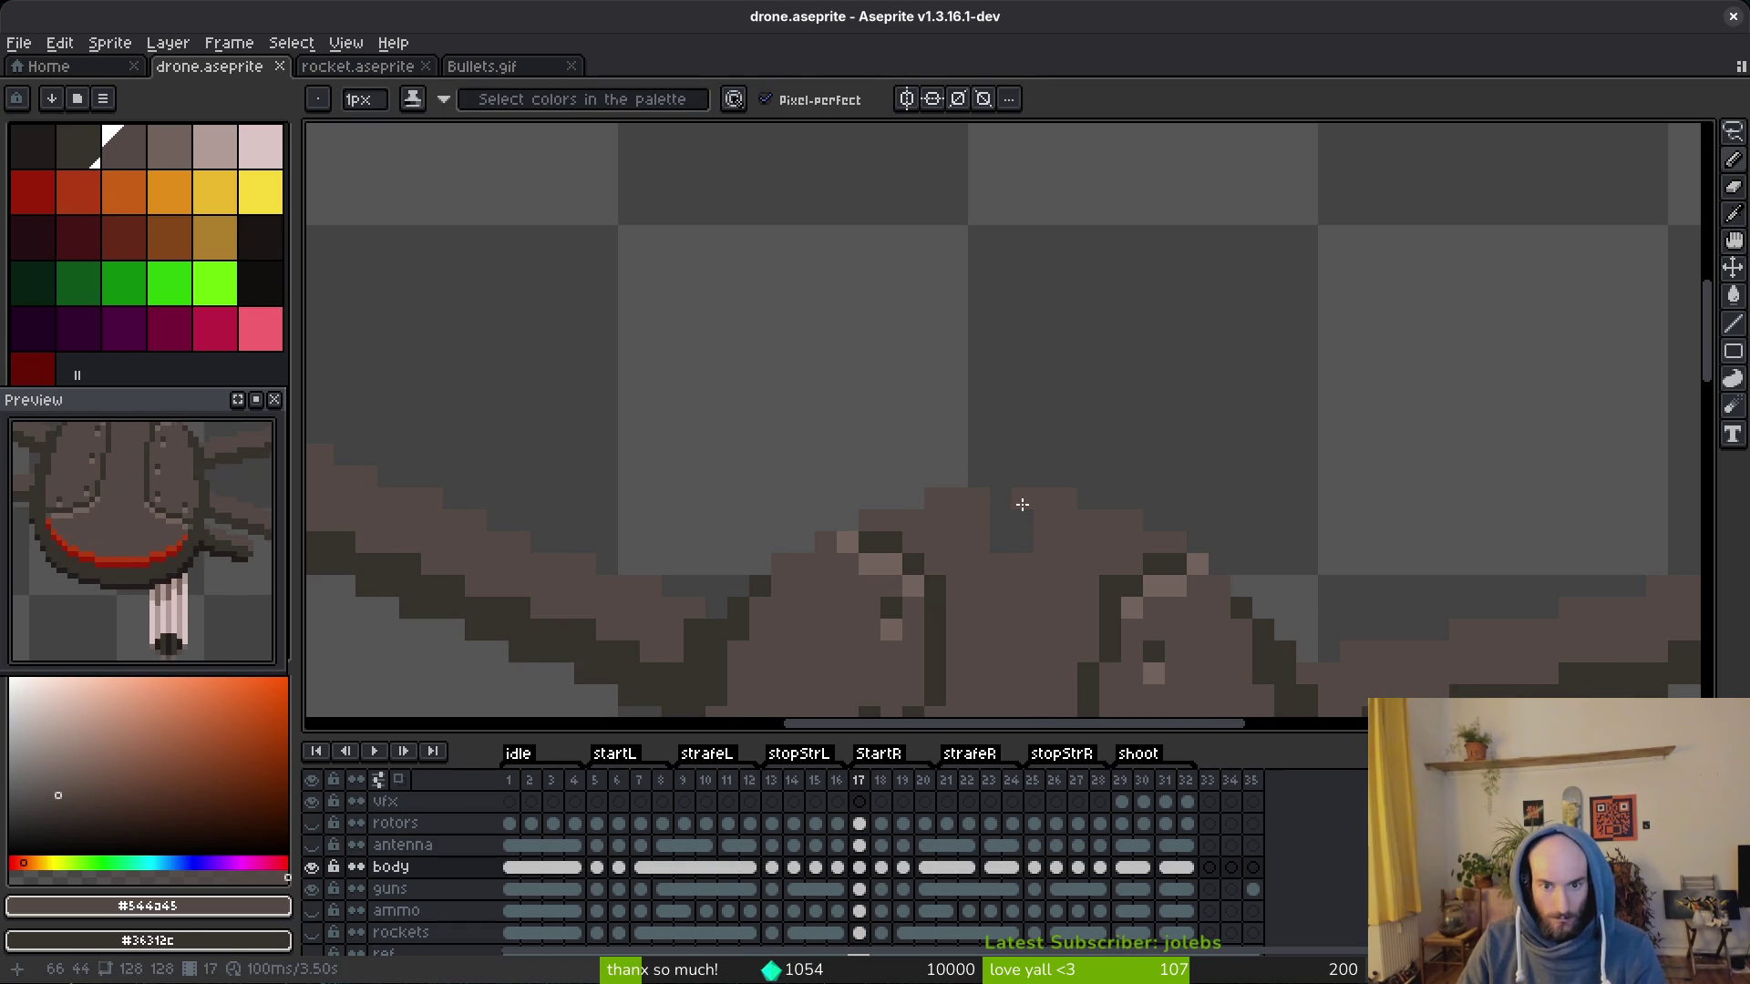
key(Right)
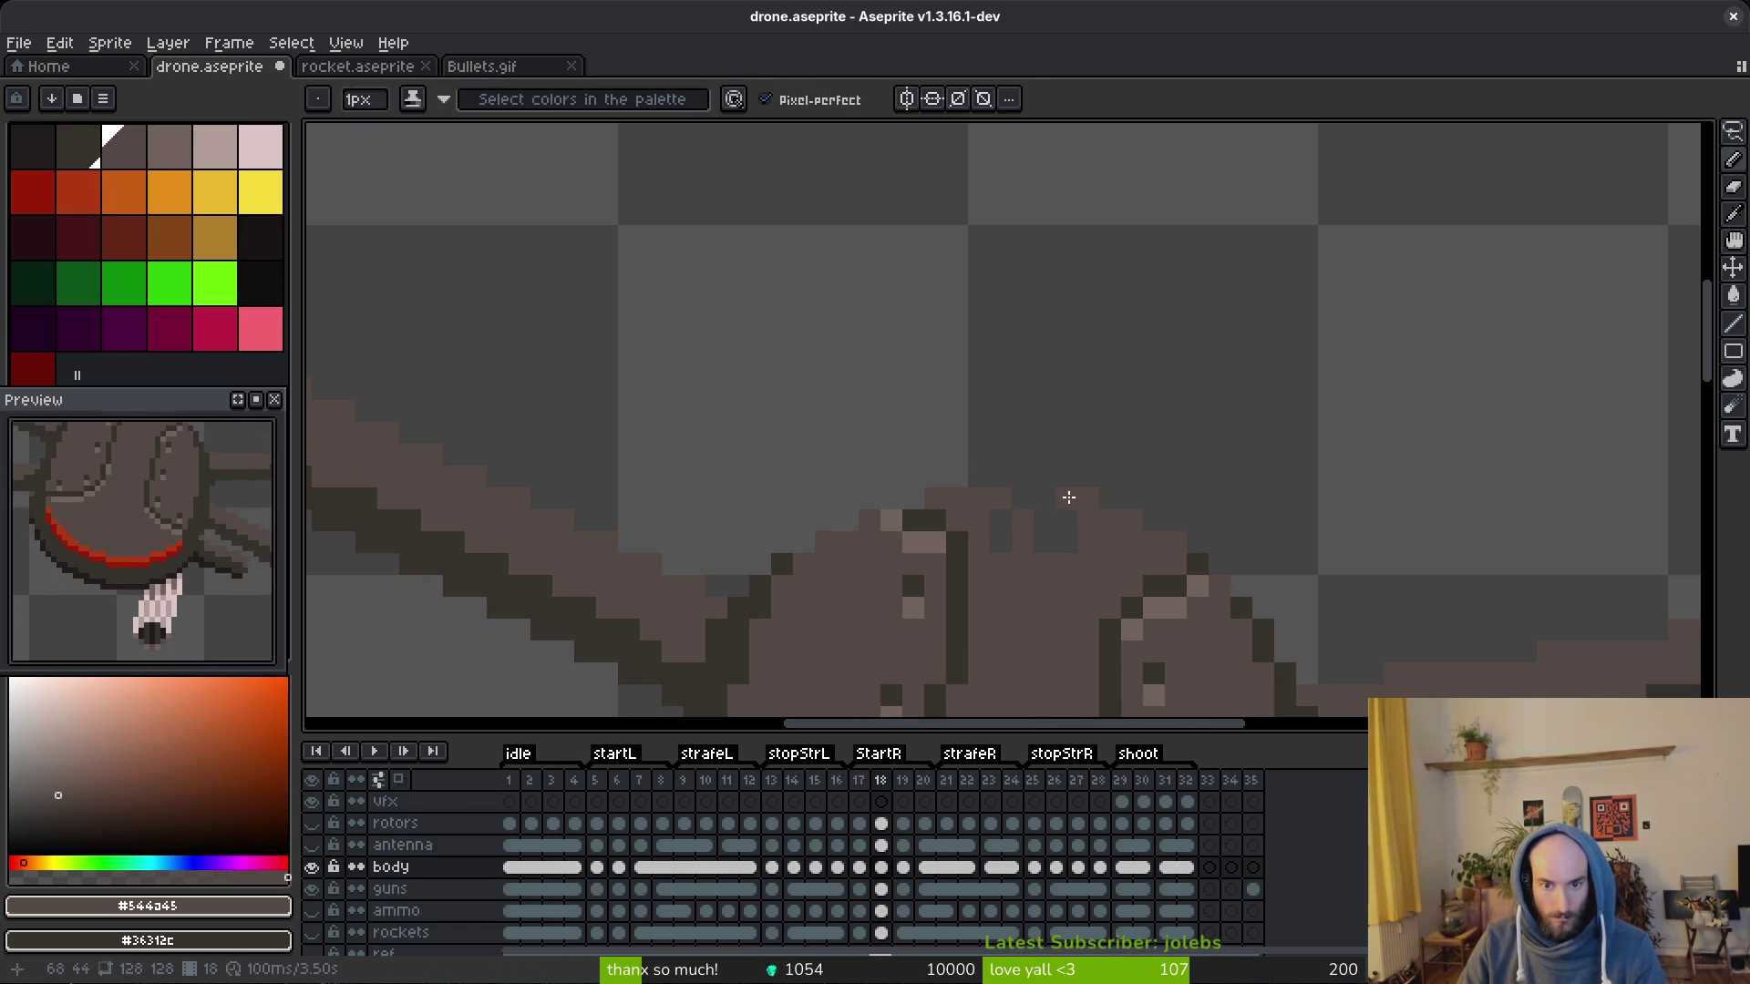
key(Right)
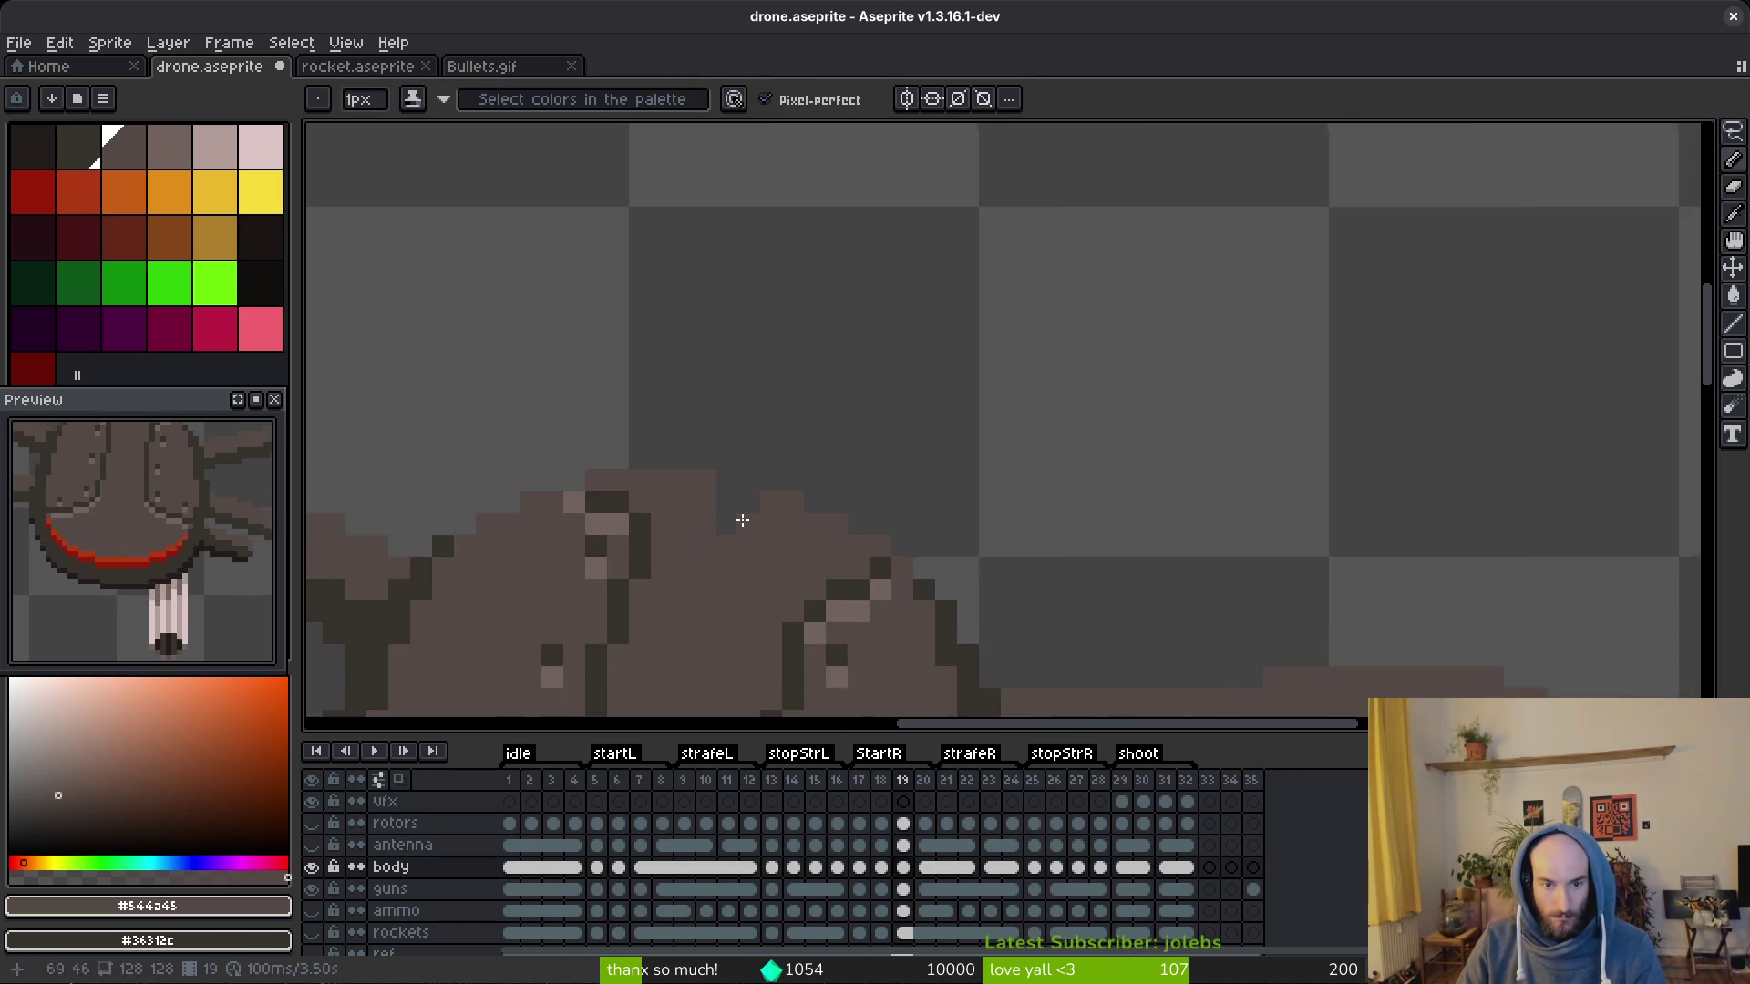
scroll(693, 447, up, 2)
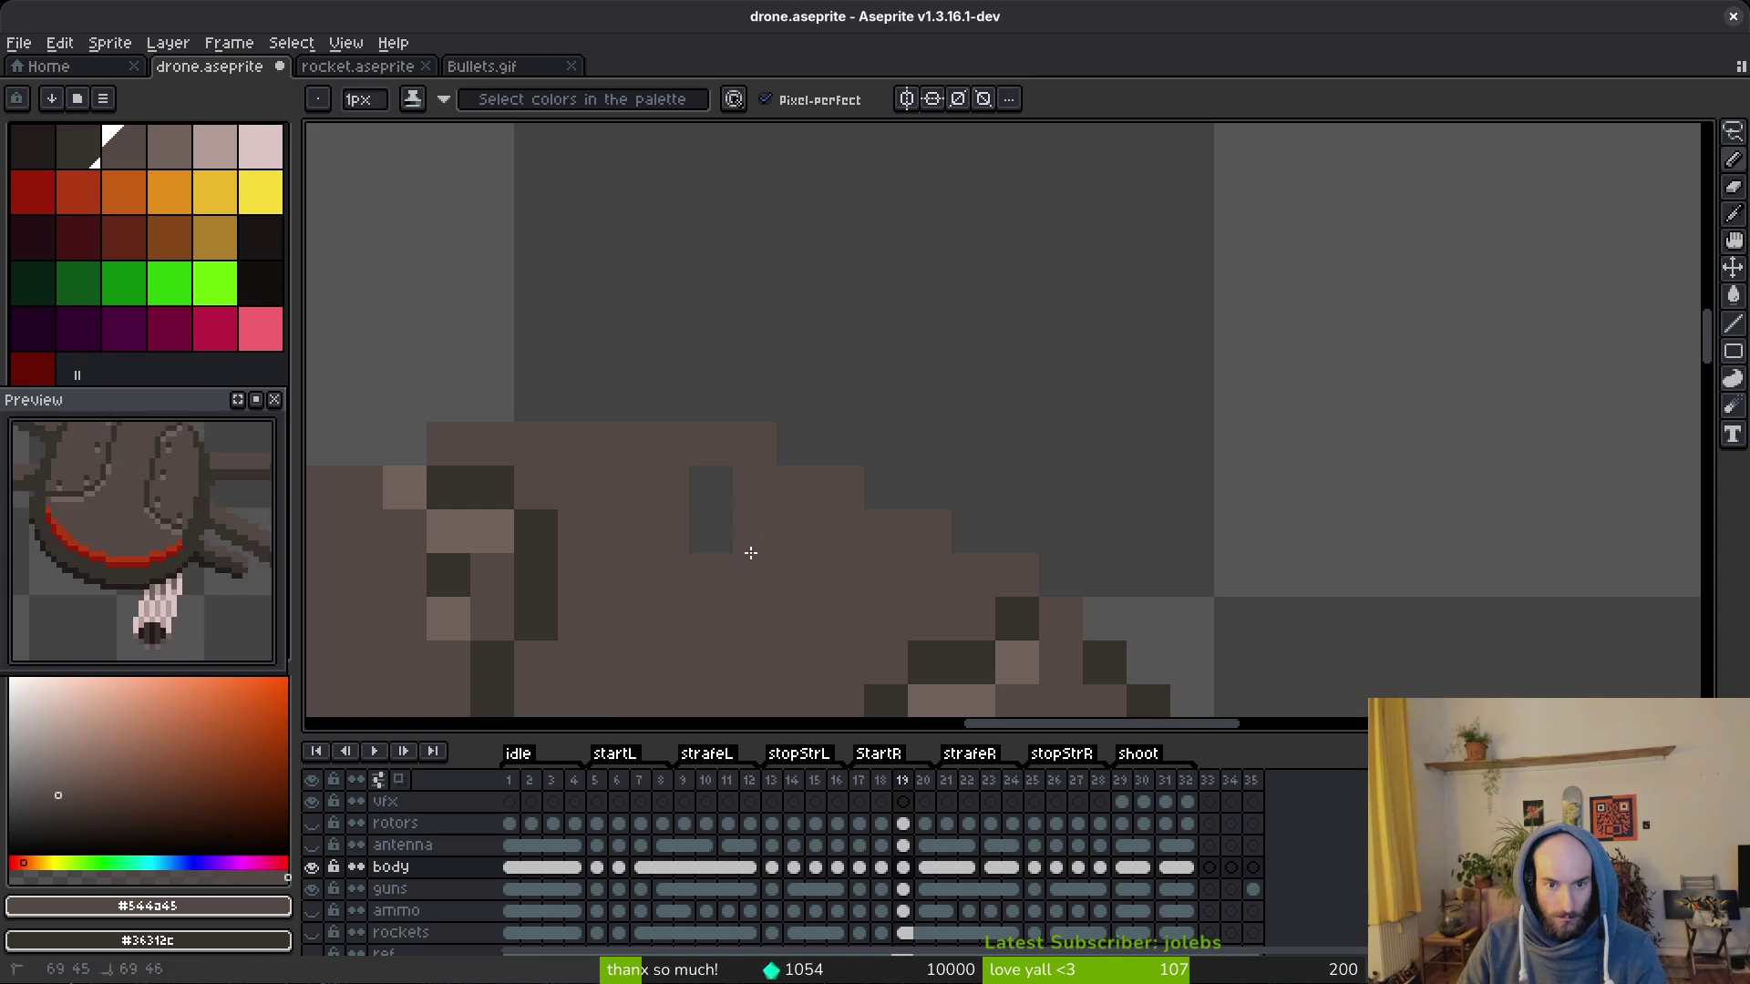
scroll(751, 547, down, 3)
scroll(895, 418, up, 3)
scroll(896, 419, down, 3)
scroll(928, 482, up, 3)
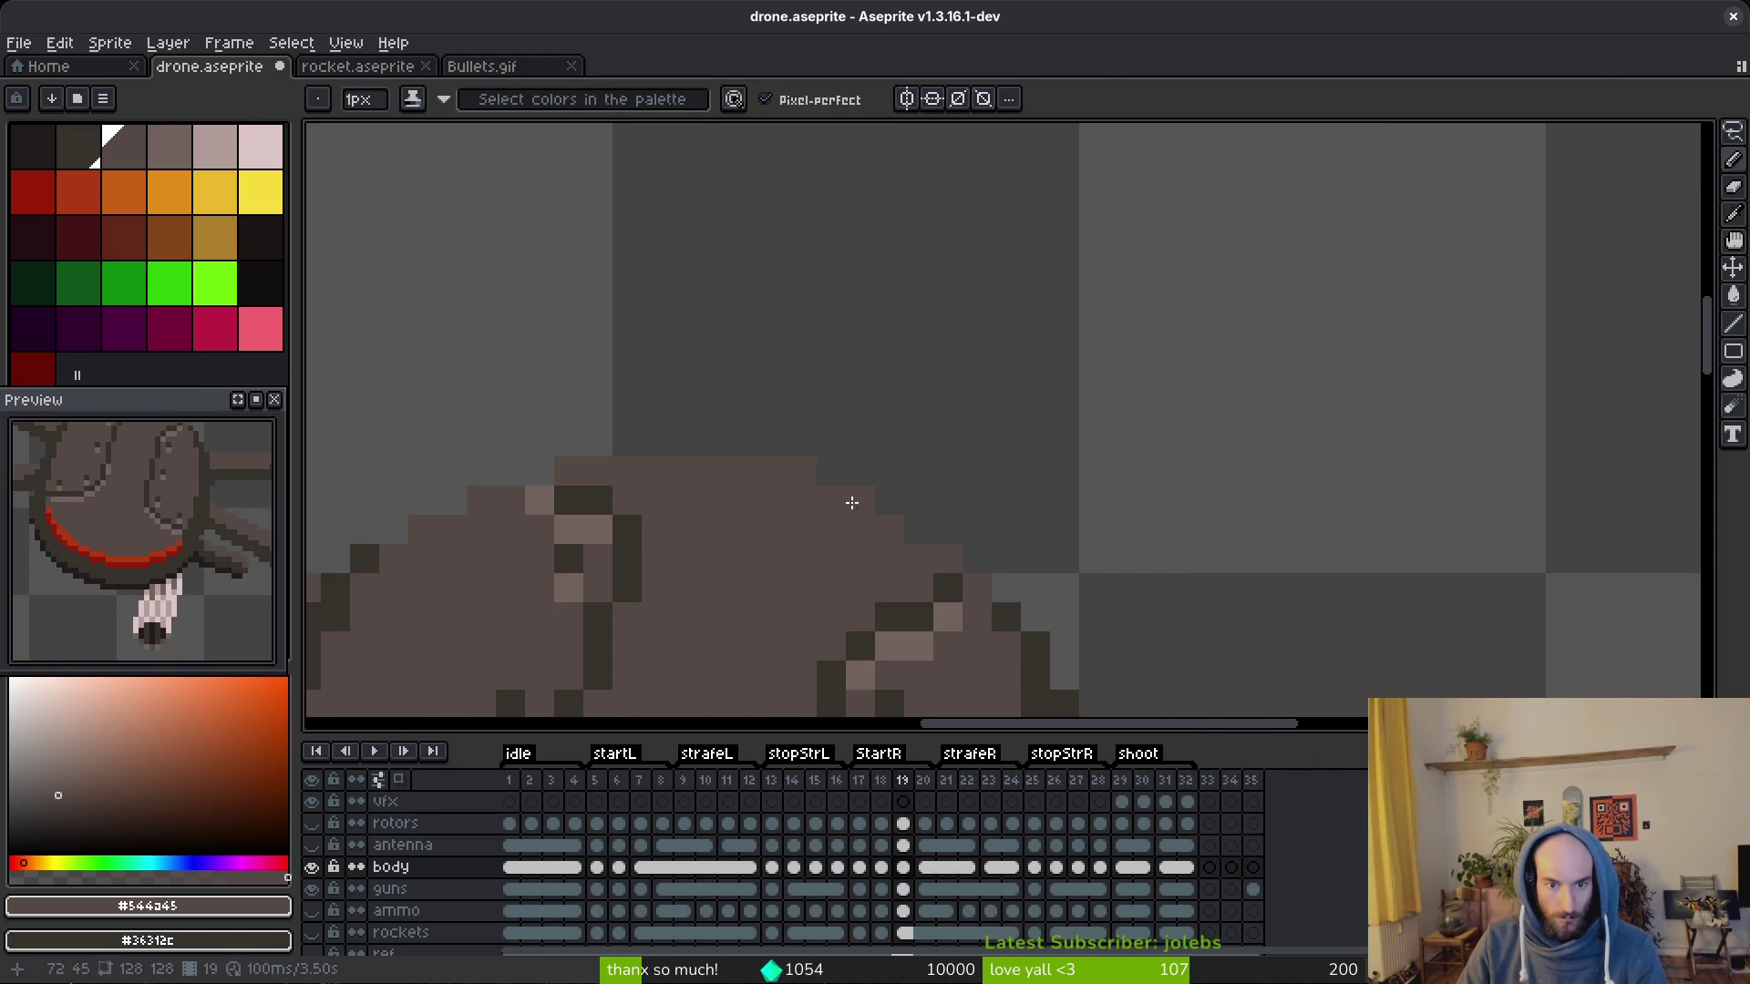
scroll(839, 496, down, 3)
scroll(840, 495, up, 1)
key(Left)
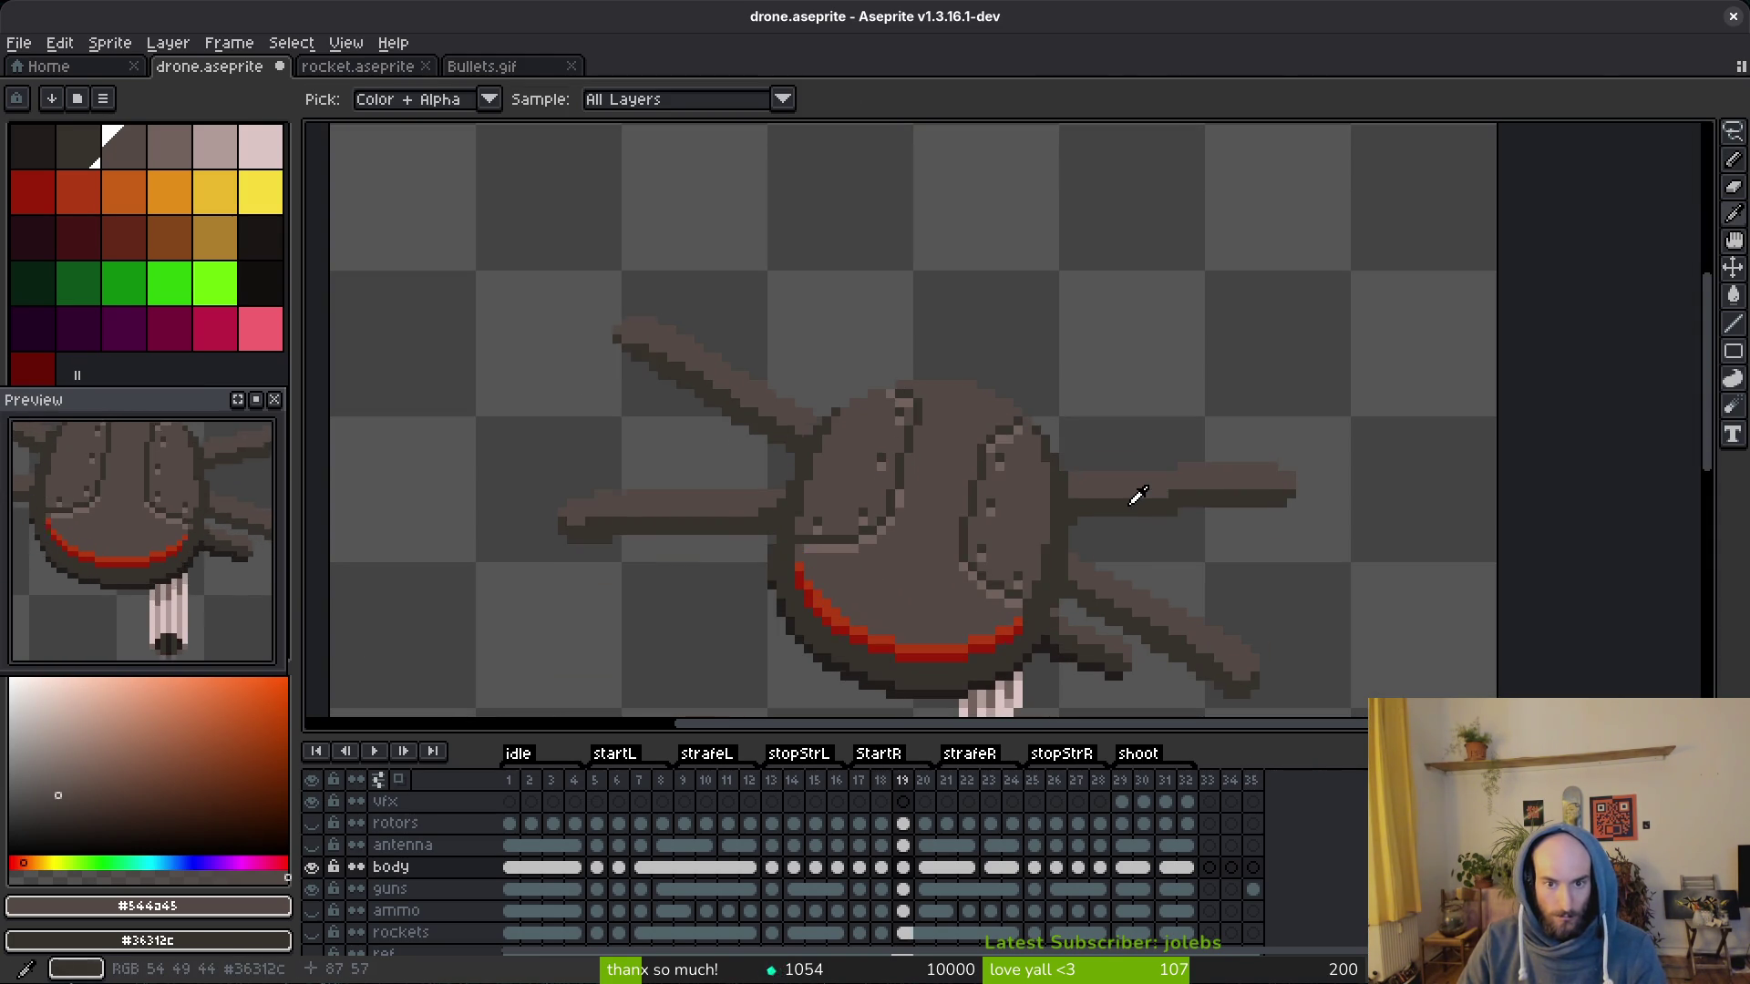
key(Right)
scroll(951, 413, up, 3)
key(e)
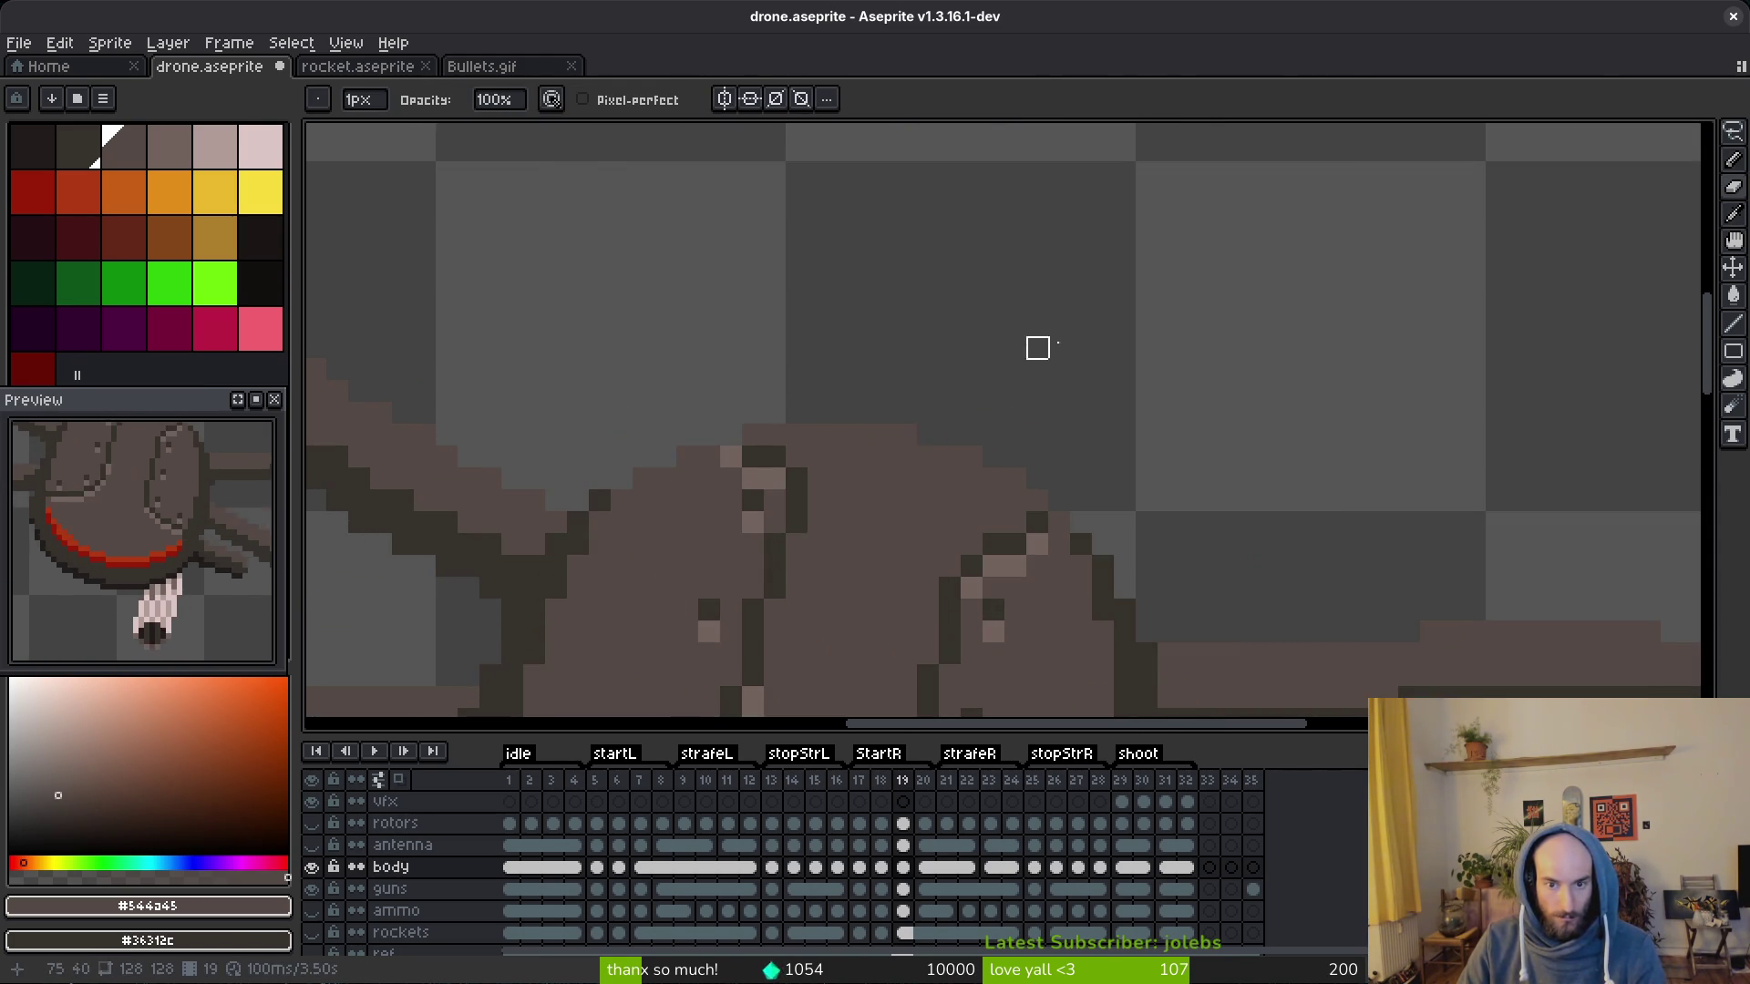
scroll(972, 393, down, 3)
Step: Touch up the body's top edge across frames 18–20, eyedropping colours from the canvas
key(w)
key(Right)
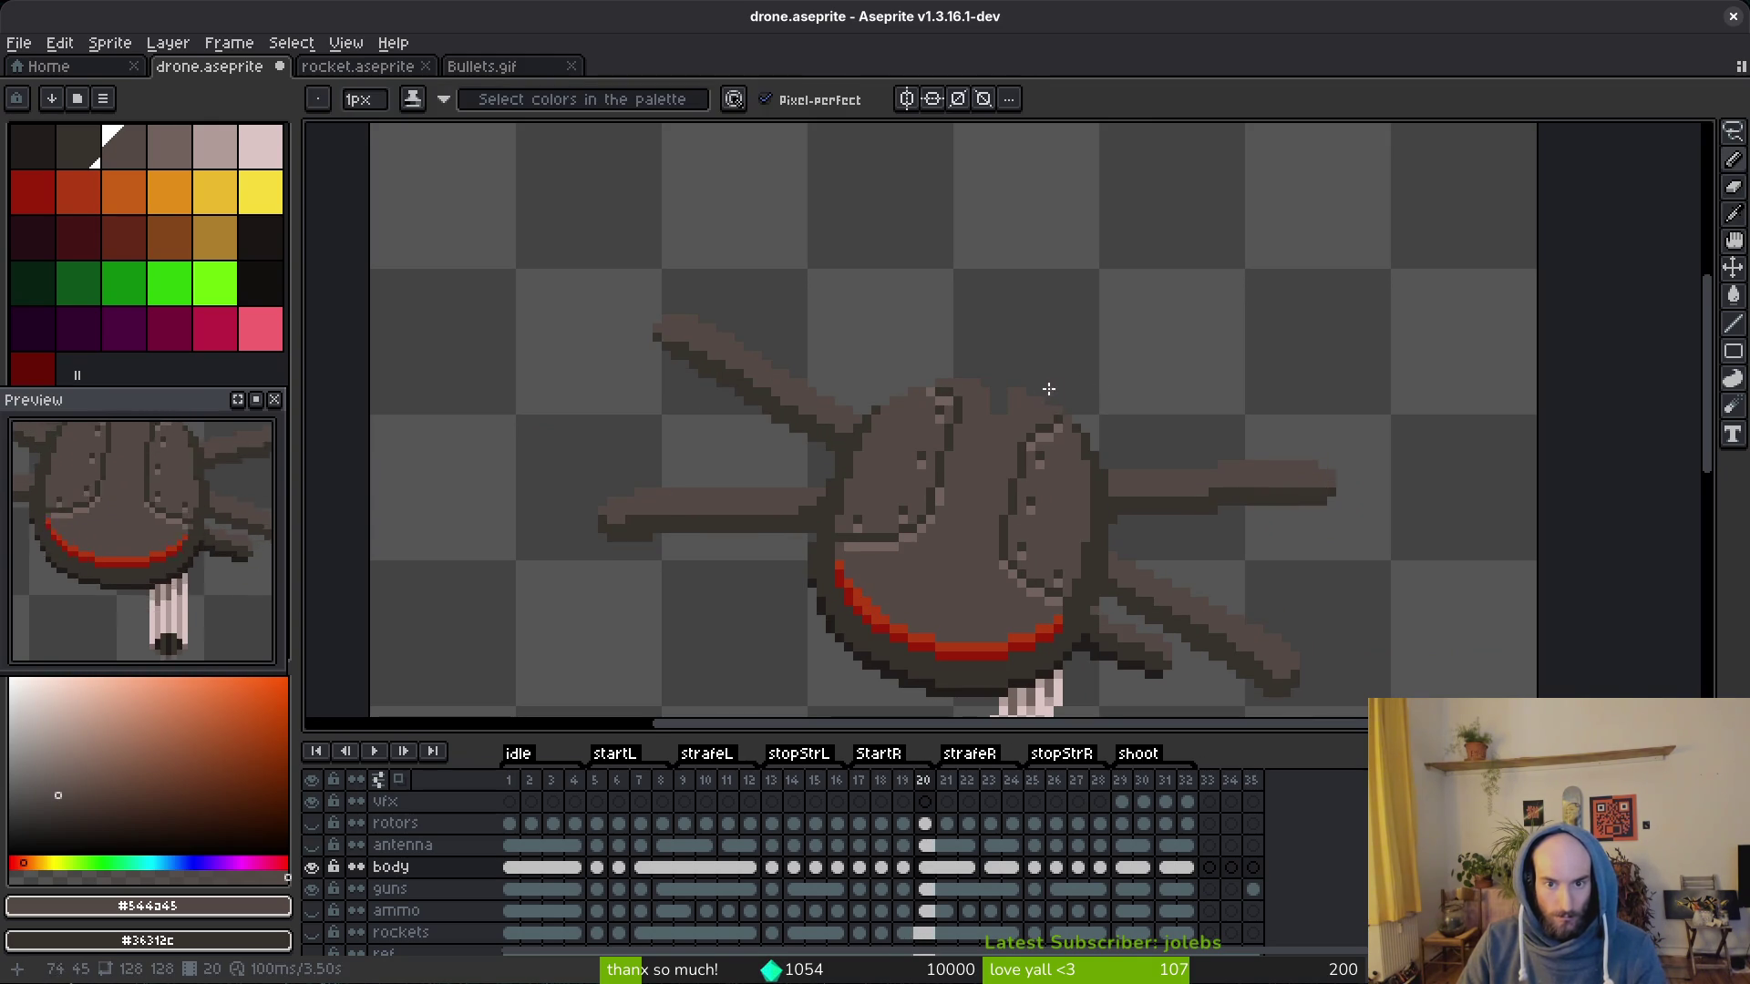
scroll(1049, 390, up, 3)
key(alt)
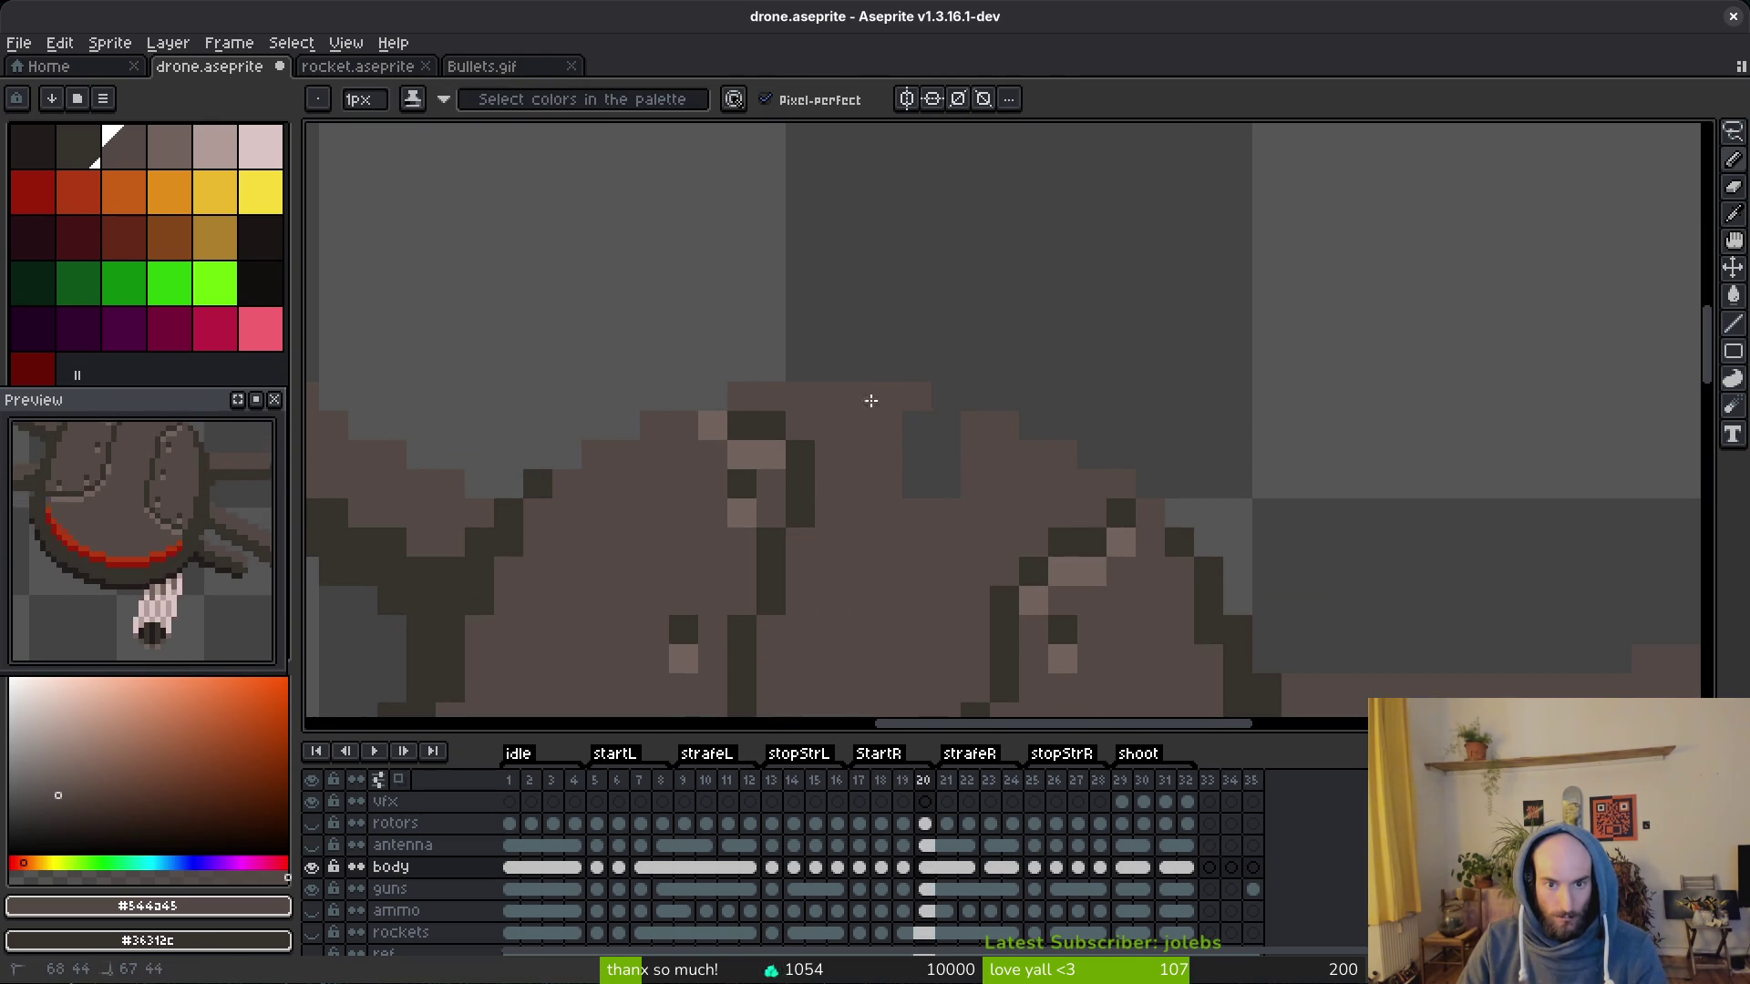
scroll(951, 486, down, 3)
key(Left)
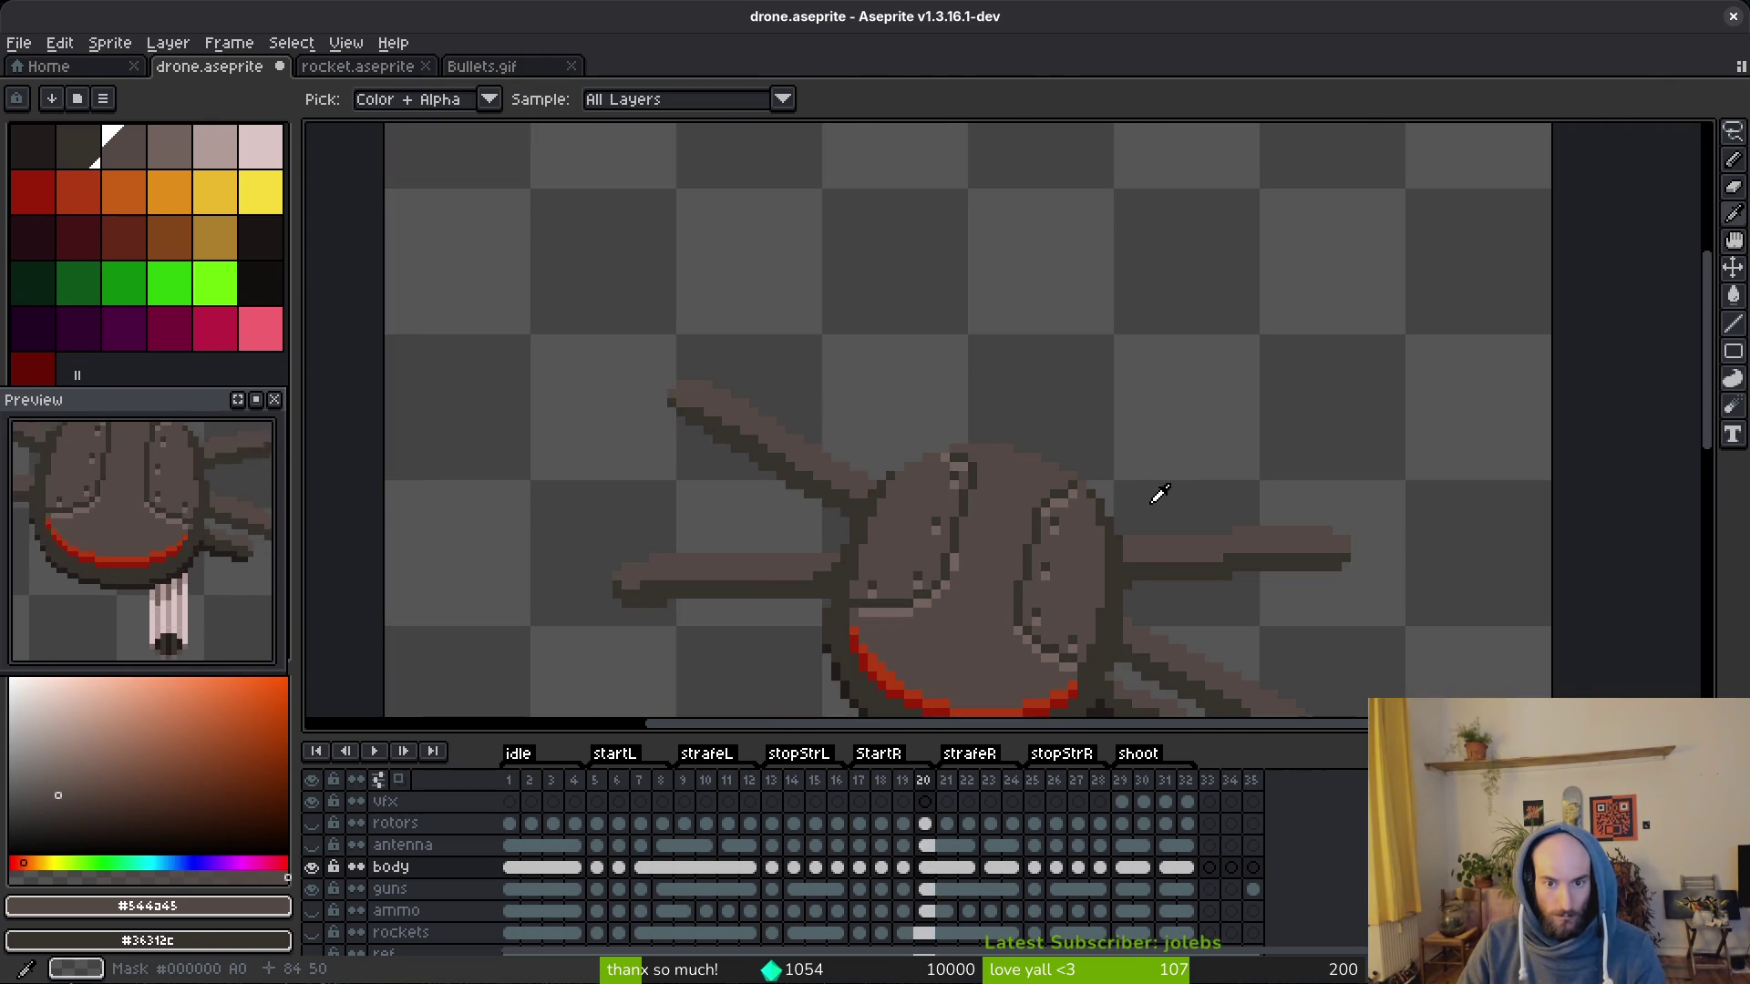
key(Left)
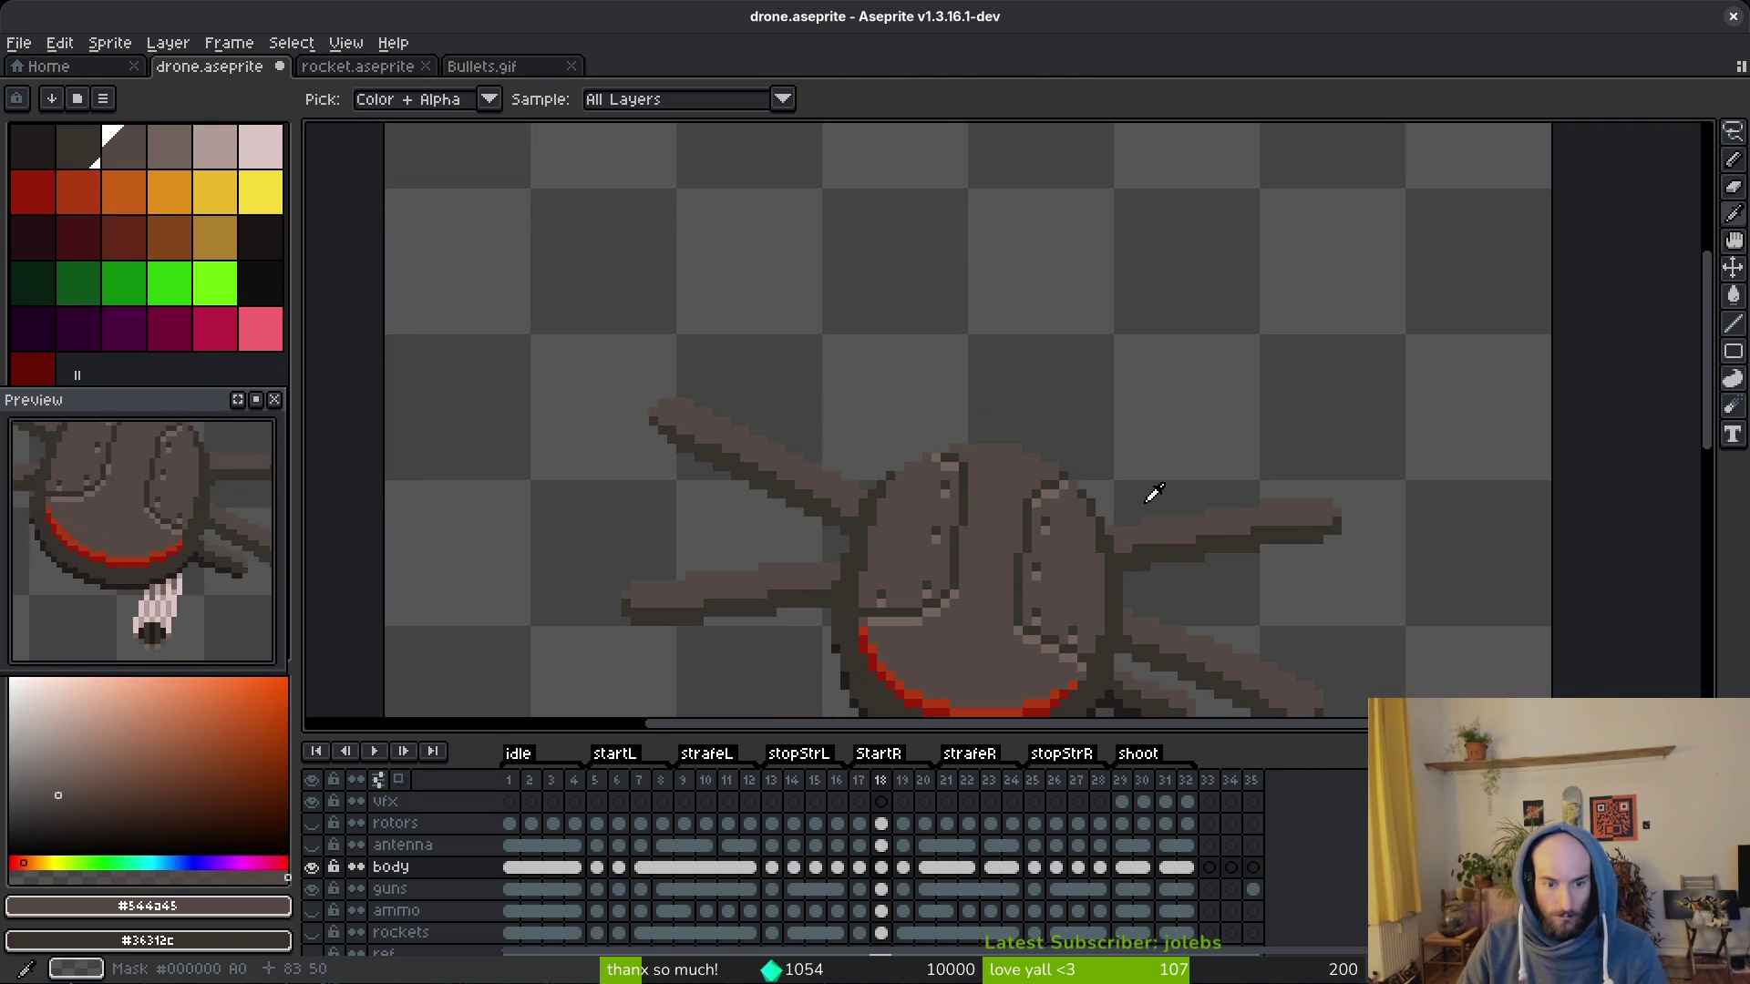
key(Right)
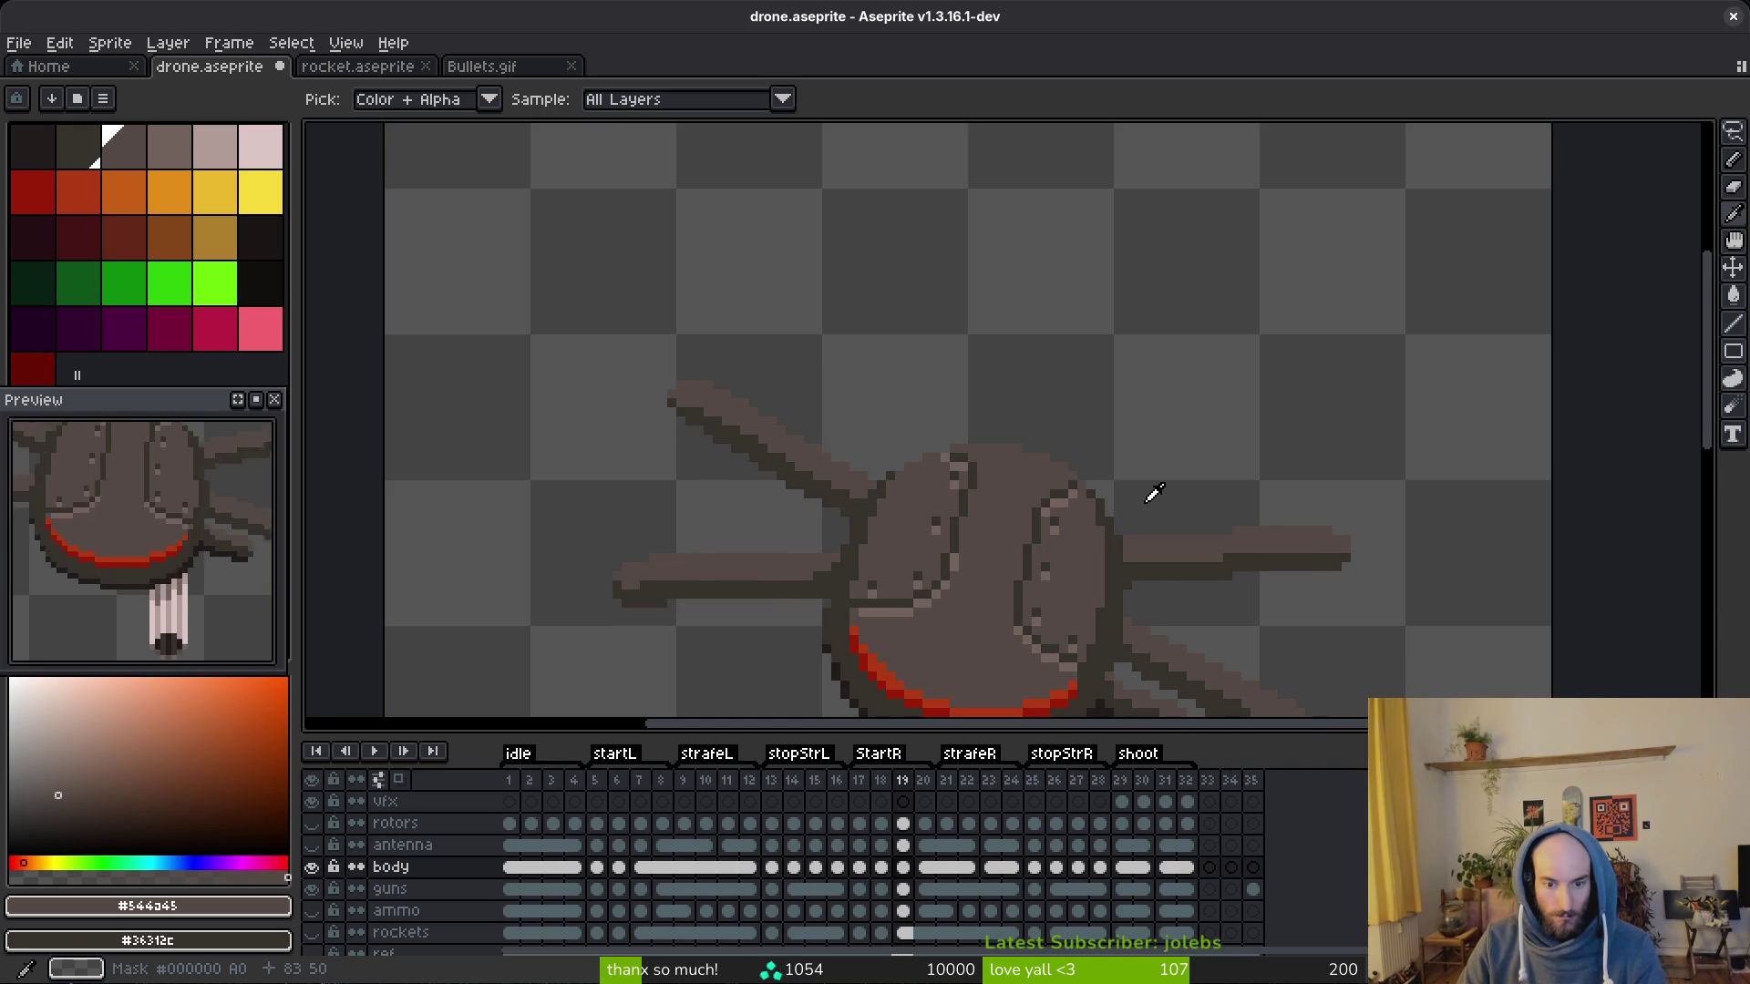
scroll(1140, 506, down, 2)
key(Right)
Step: Flip between frames 18, 19 and 20 to check the top outline against its neighbours
key(Left)
key(Left)
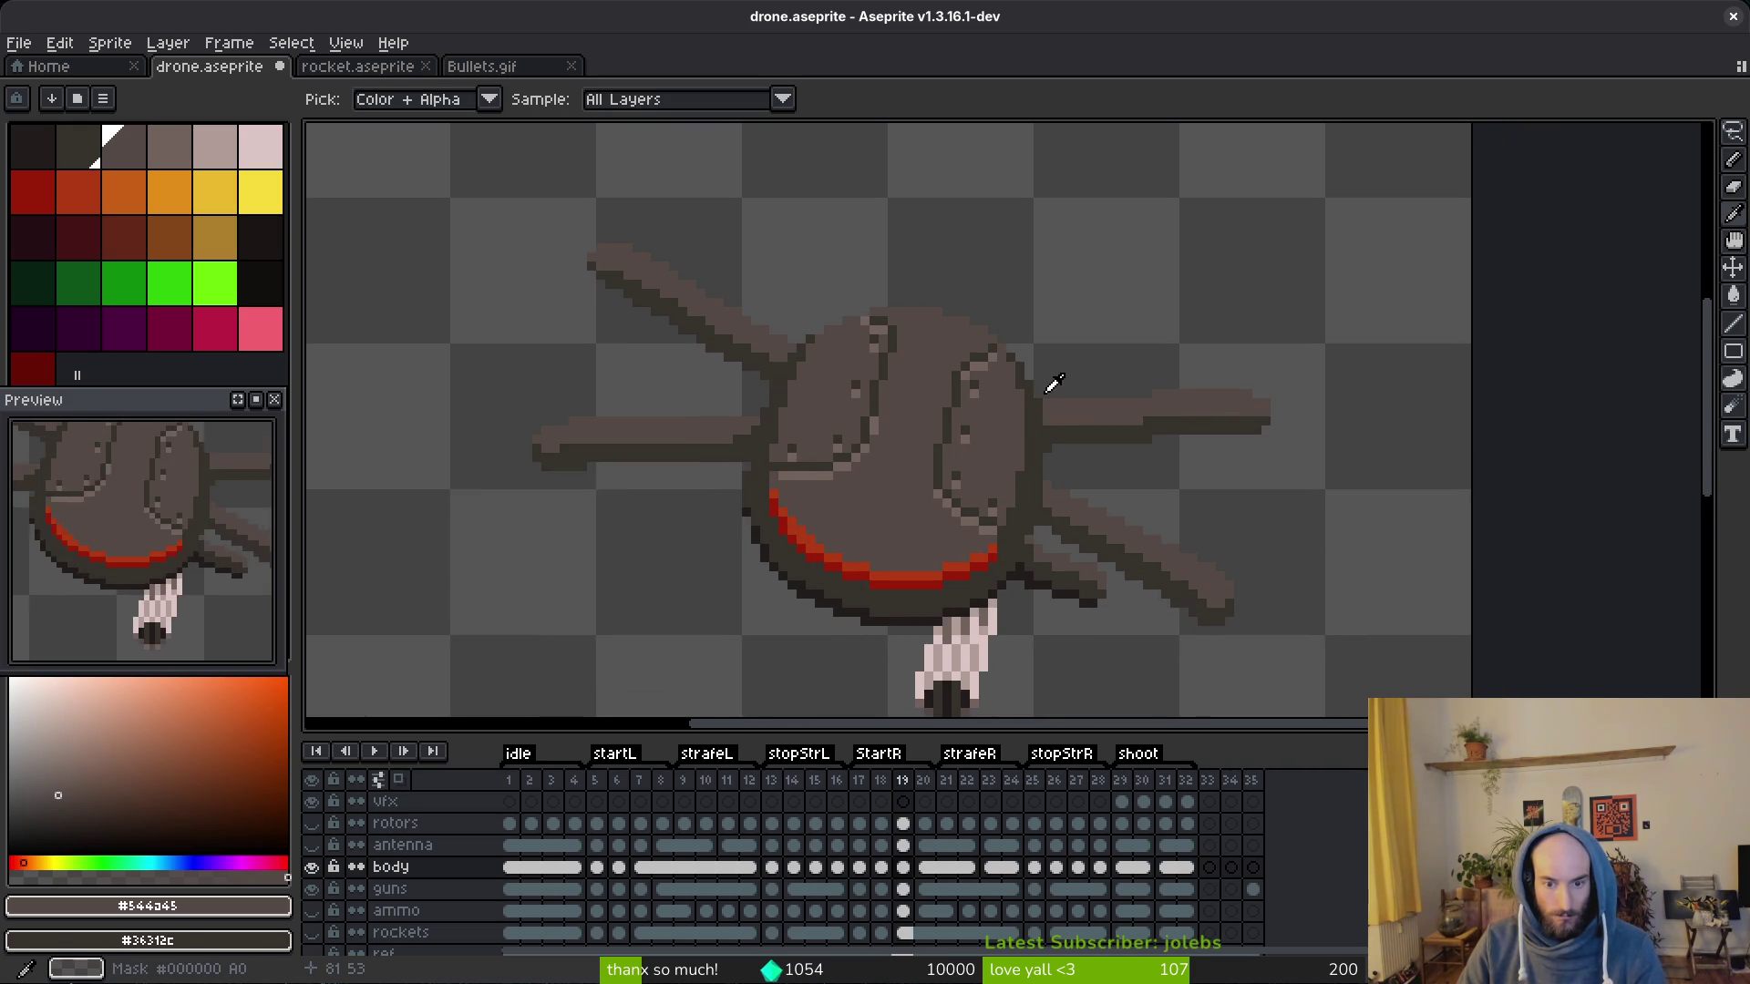
key(Right)
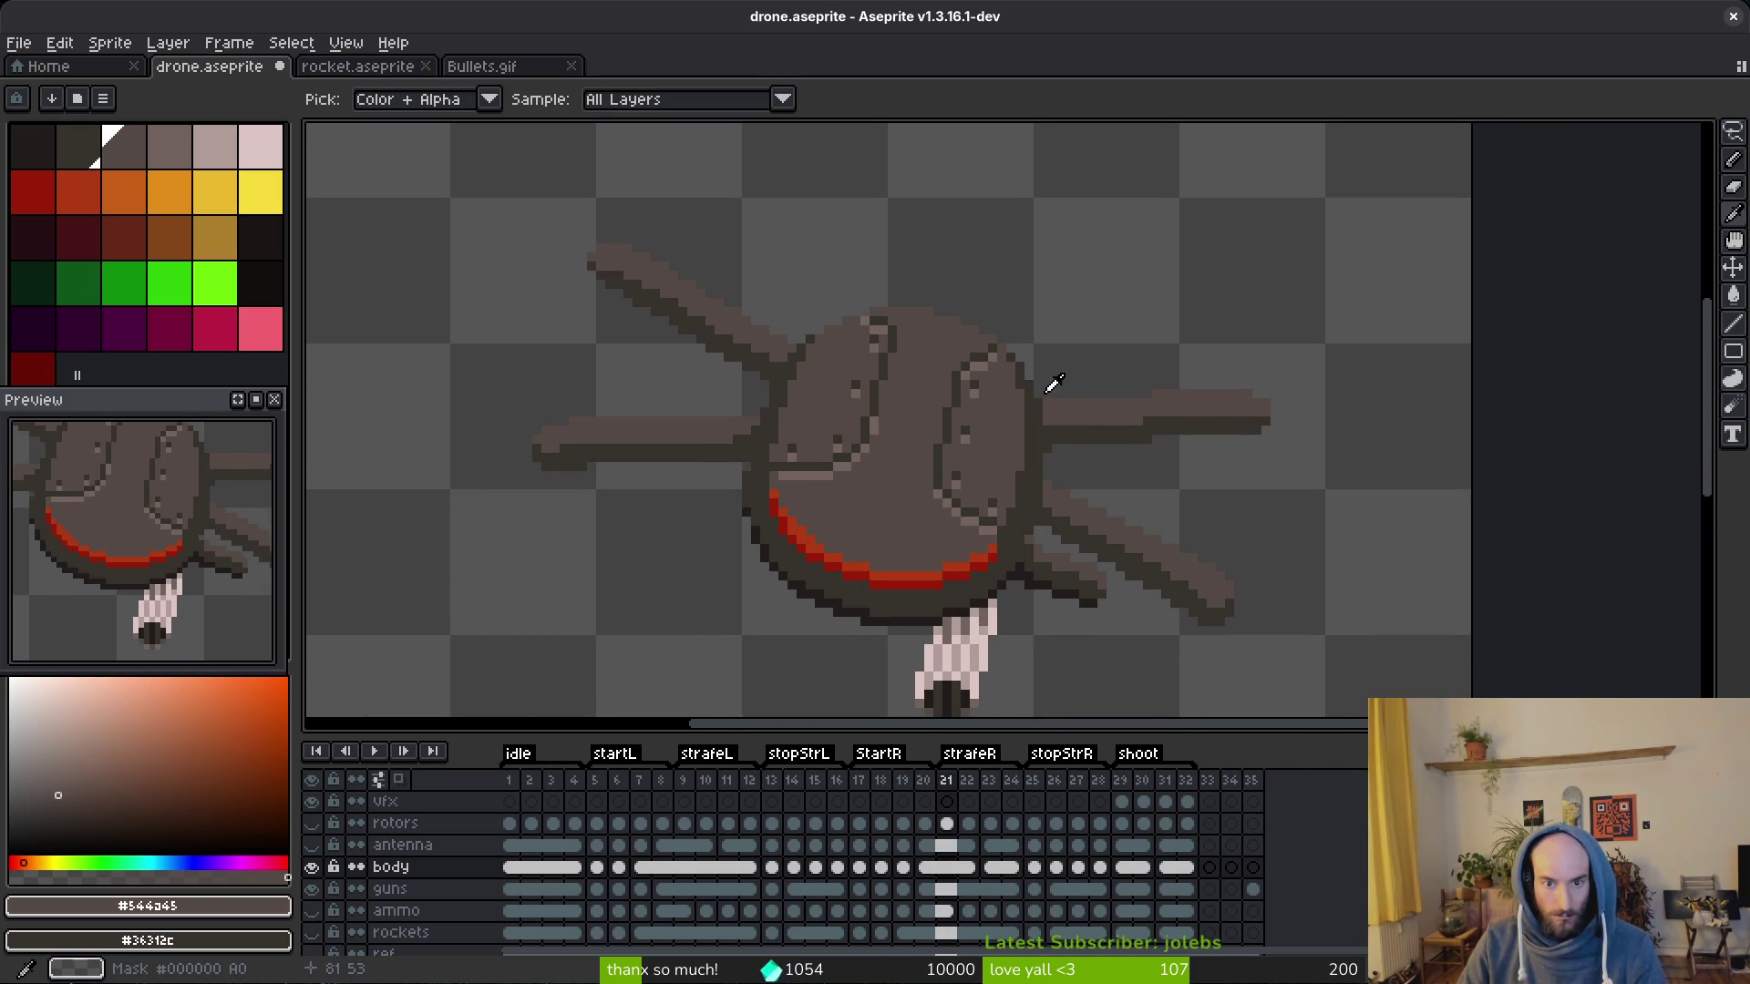
key(Left)
key(Right)
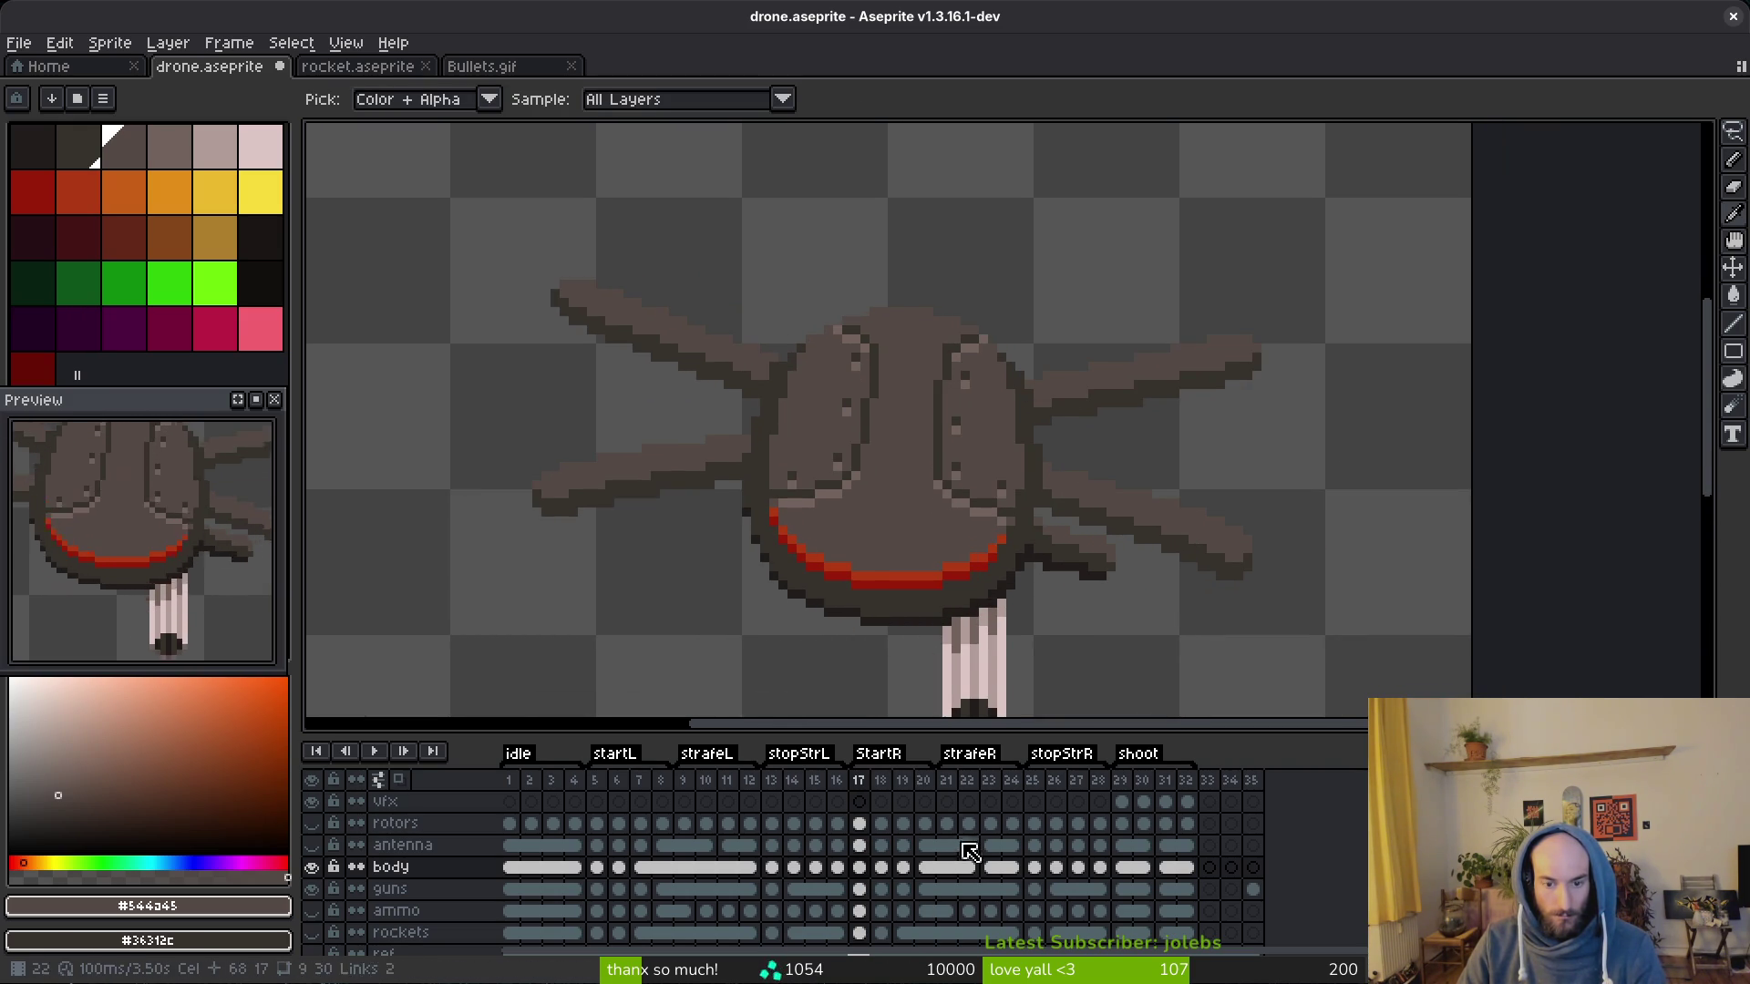
key(Left)
key(Right)
key(Right)
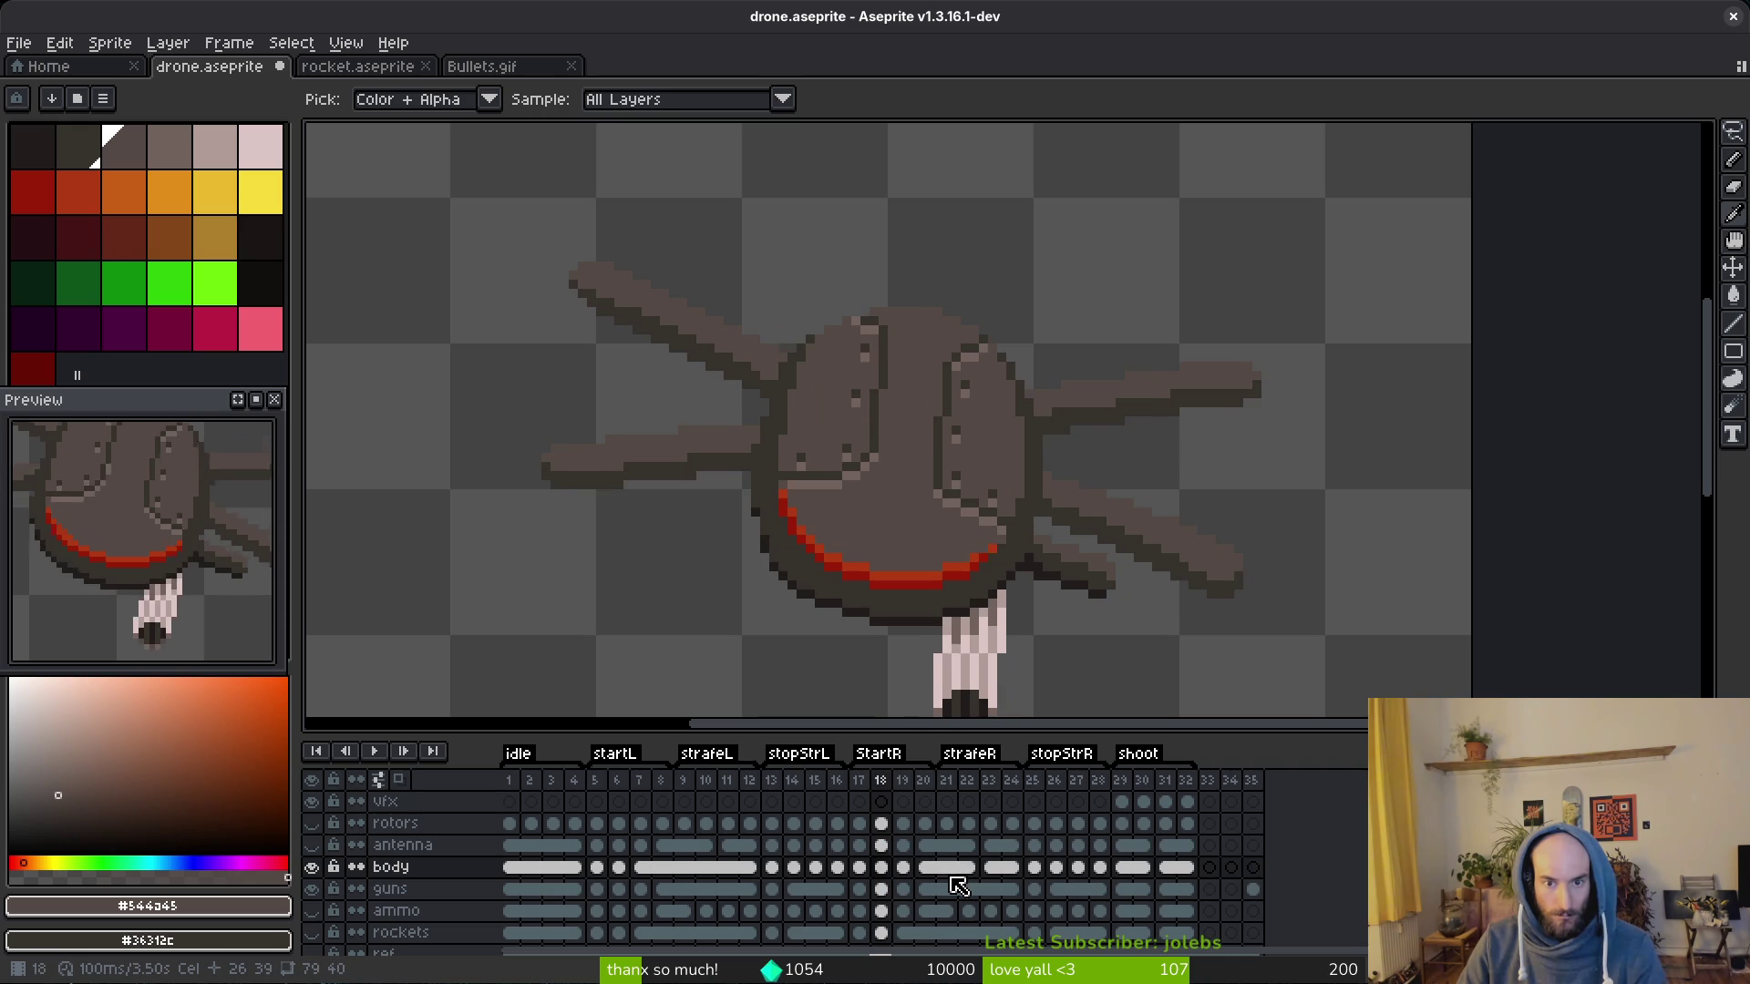
key(Left)
right_click(971, 869)
Step: Select the linked body cels 20–24 and move on to frame 26 of the body
click(1025, 927)
click(1033, 866)
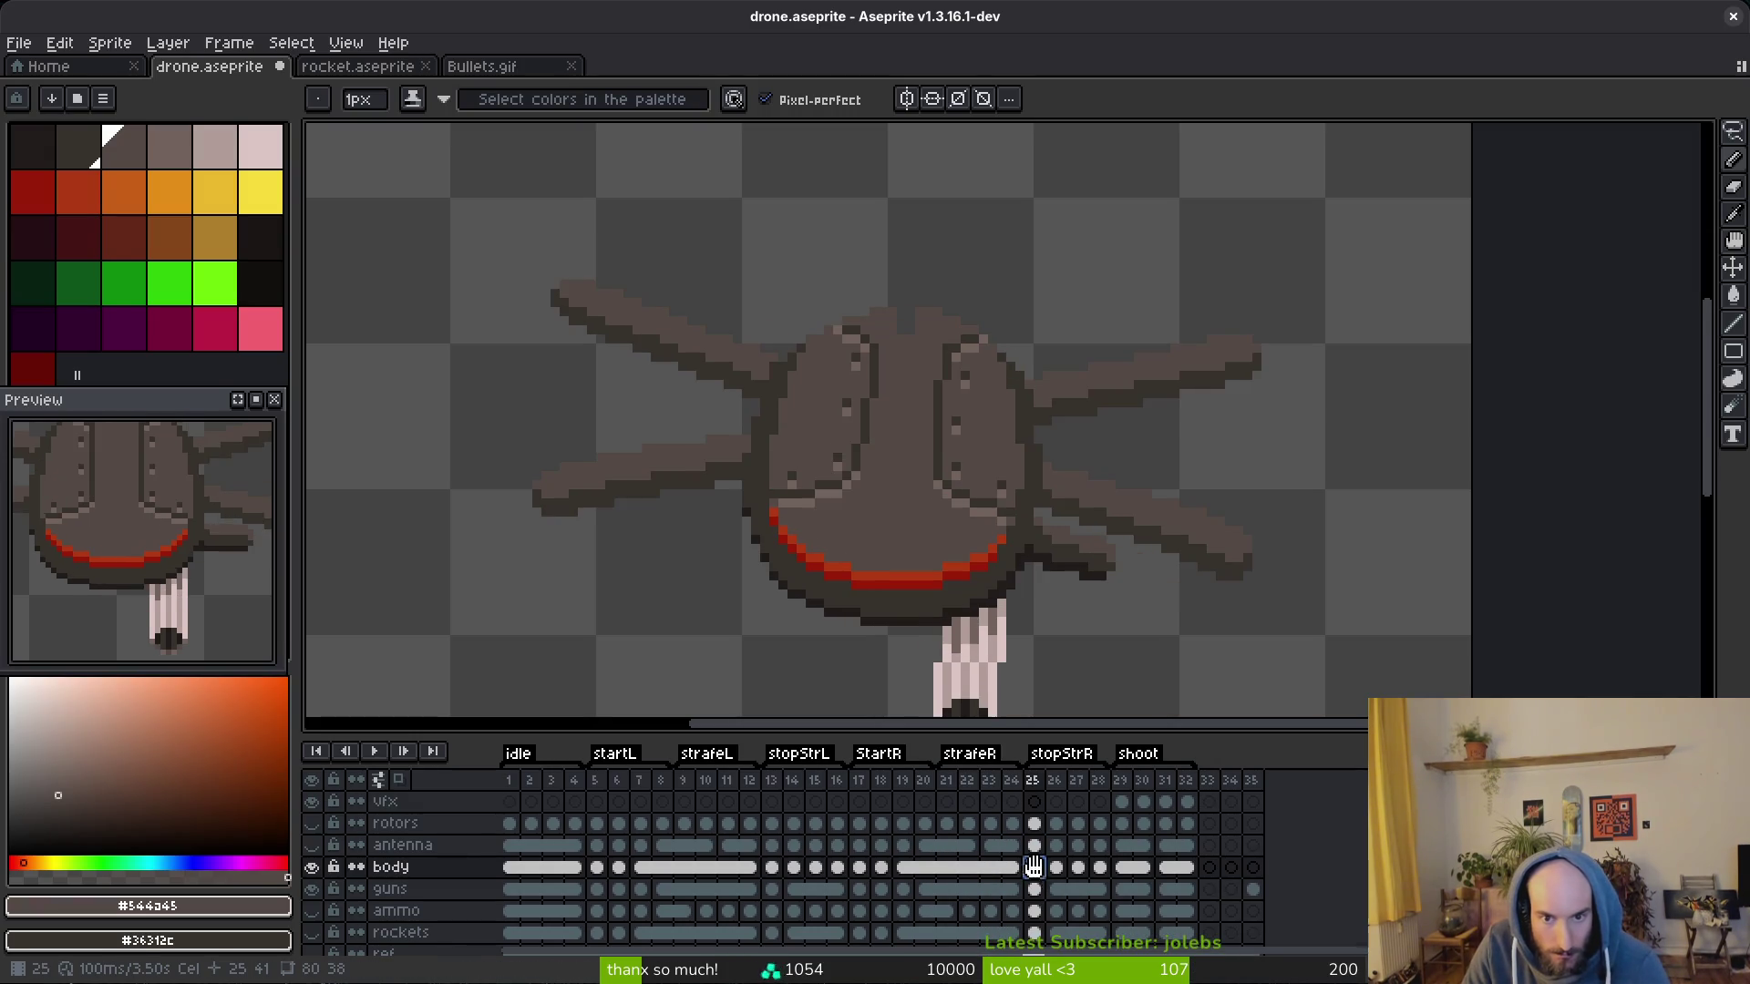
scroll(933, 501, up, 3)
key(g)
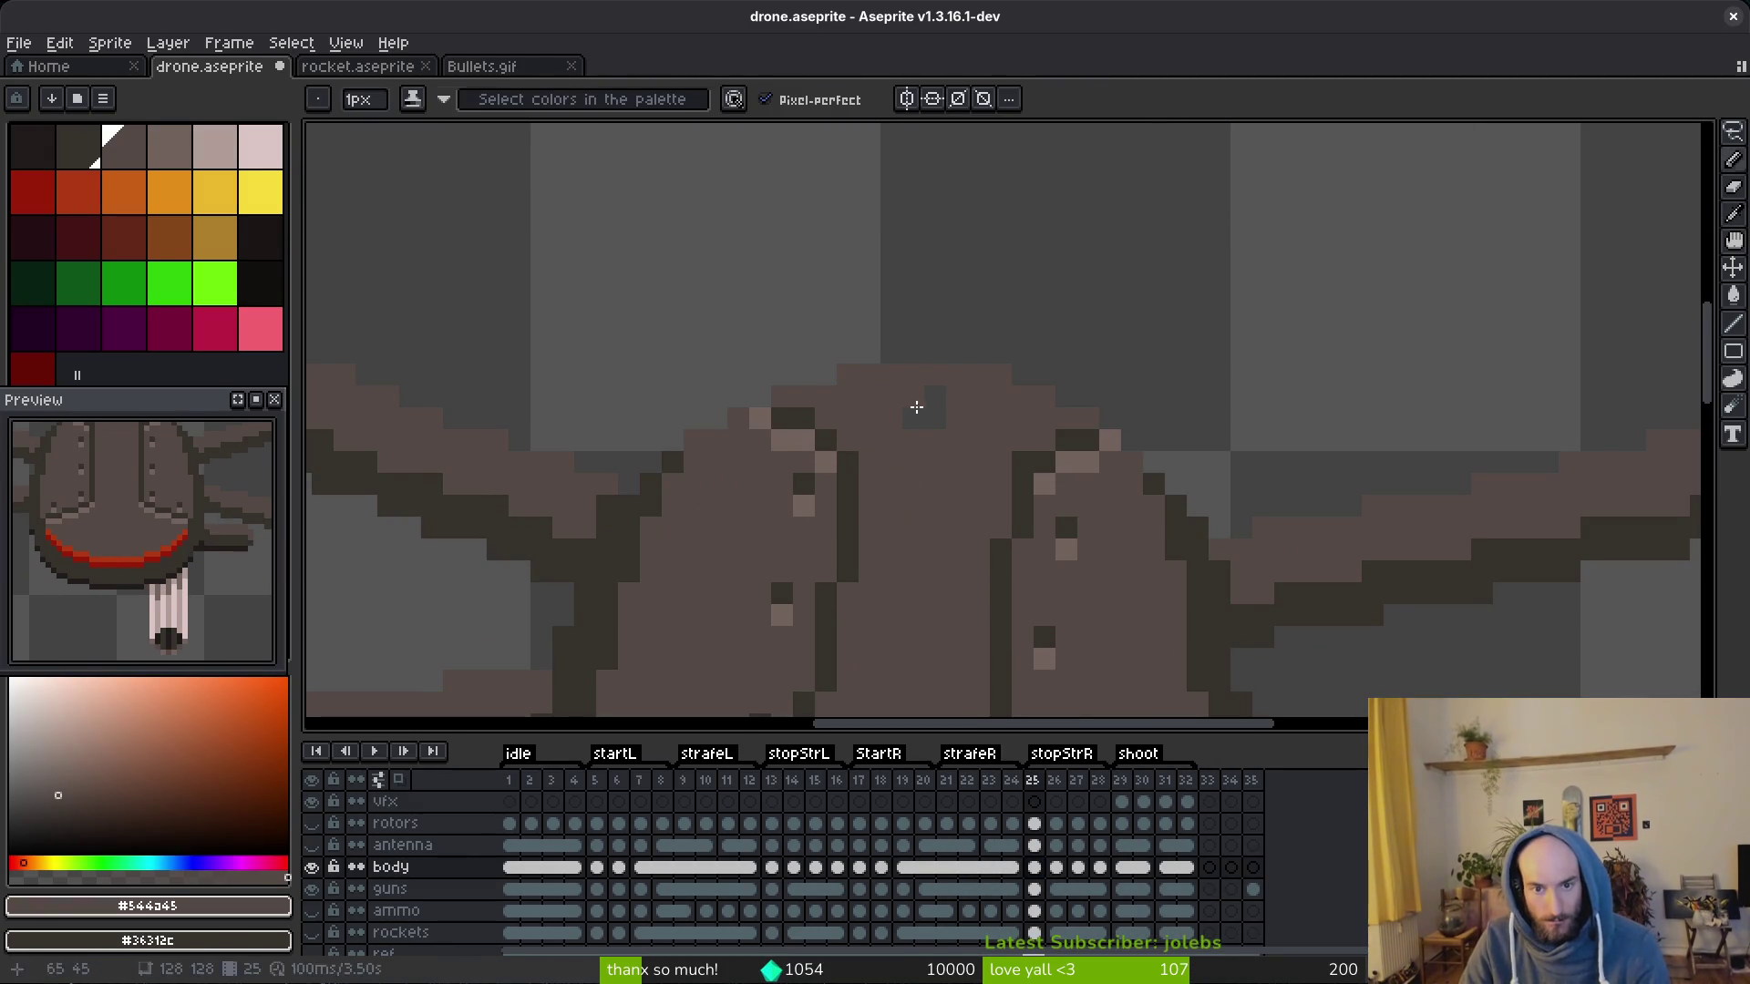
key(w)
key(Right)
Step: Fill the top-edge notch on frames 26–29 and paint lighter pixels along frame 29's top
click(859, 408)
key(Right)
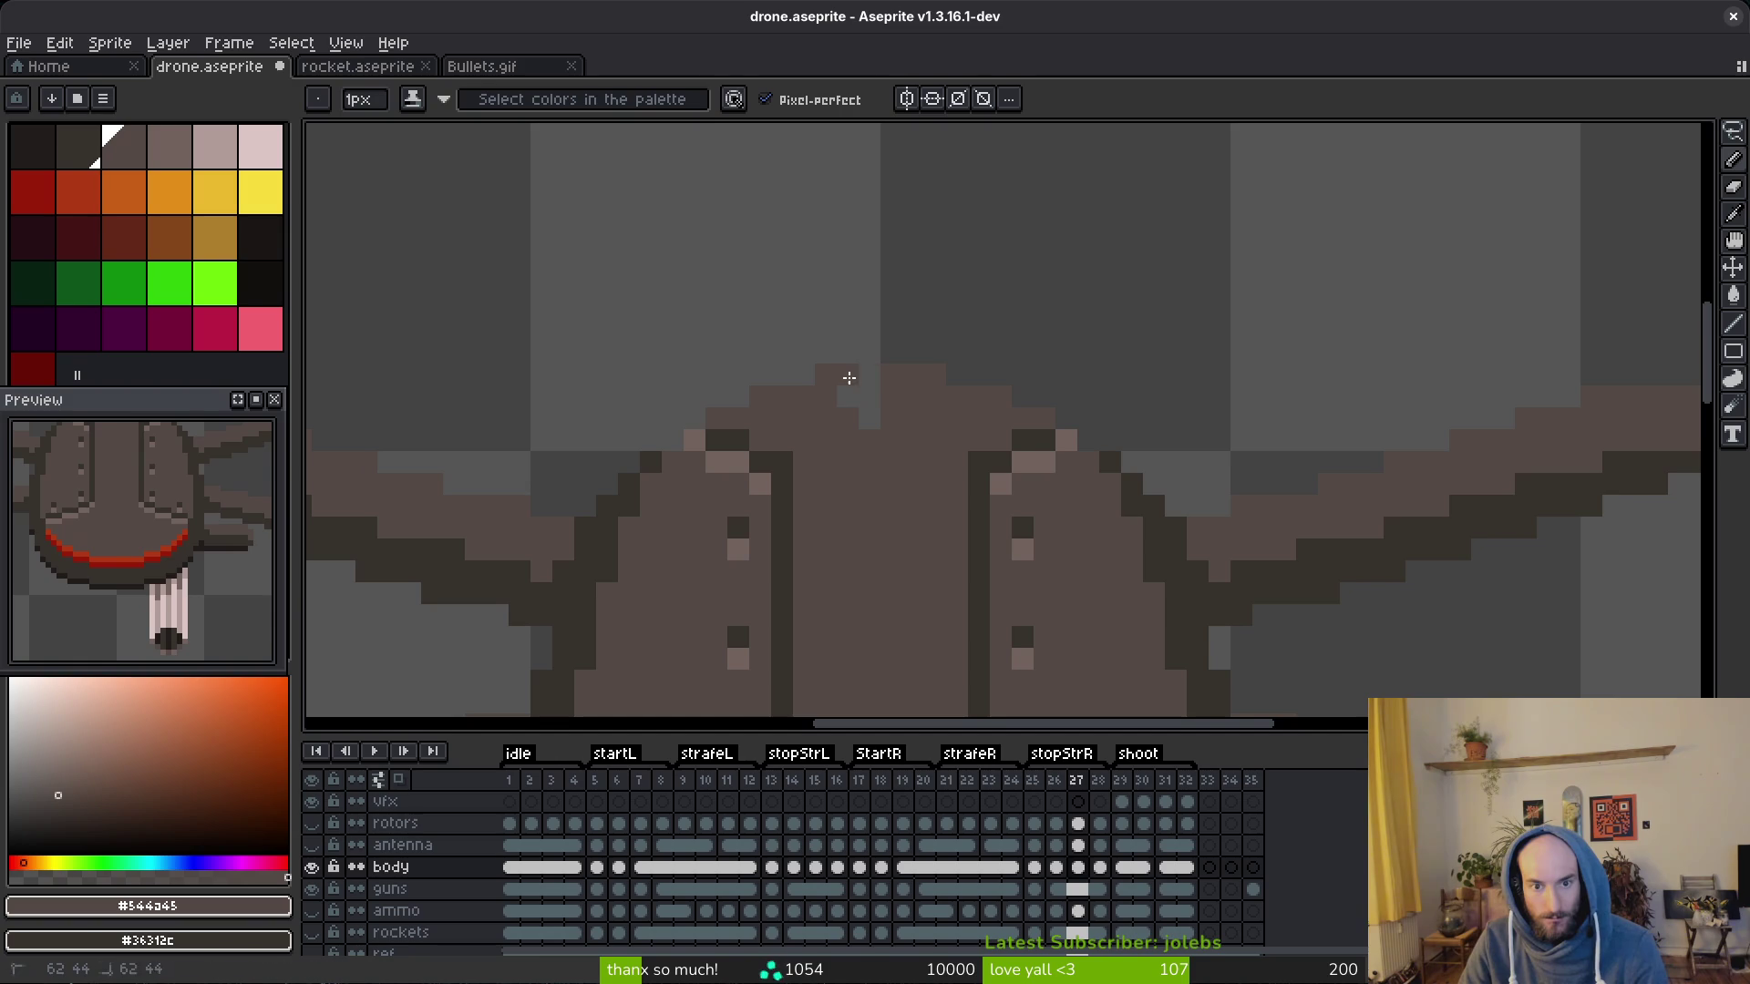
click(874, 402)
key(Right)
click(874, 410)
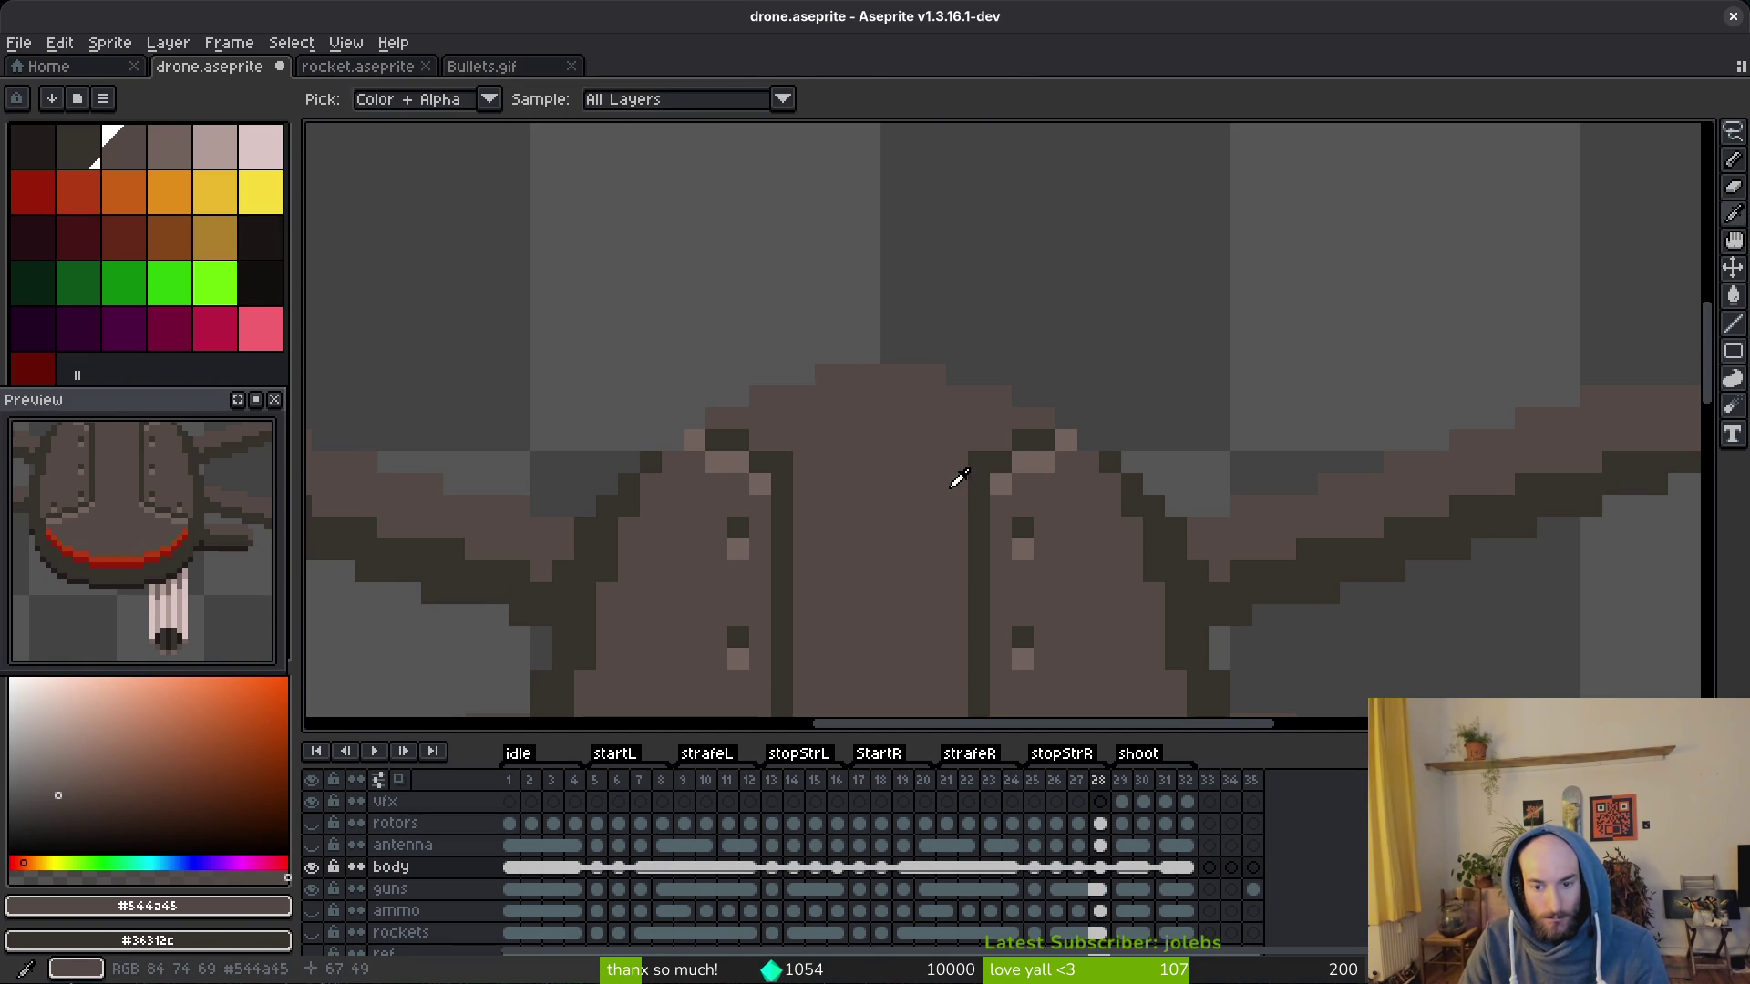
key(Right)
alt+click(878, 389)
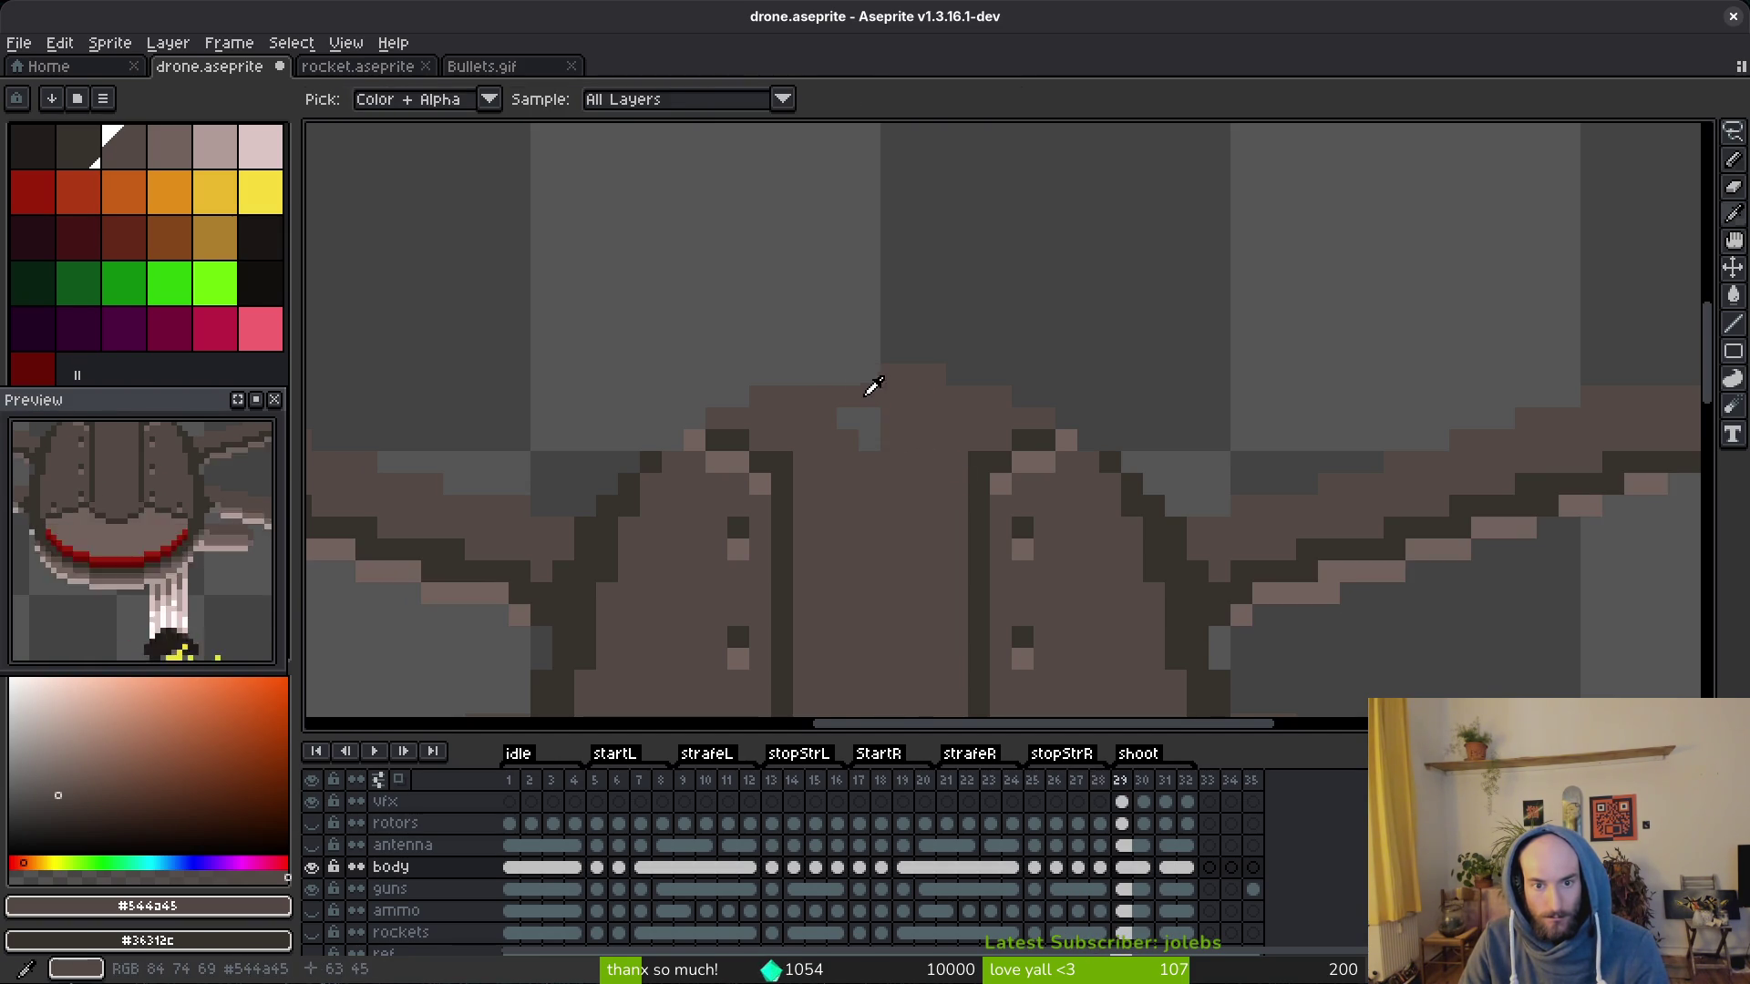
drag(846, 376, 870, 376)
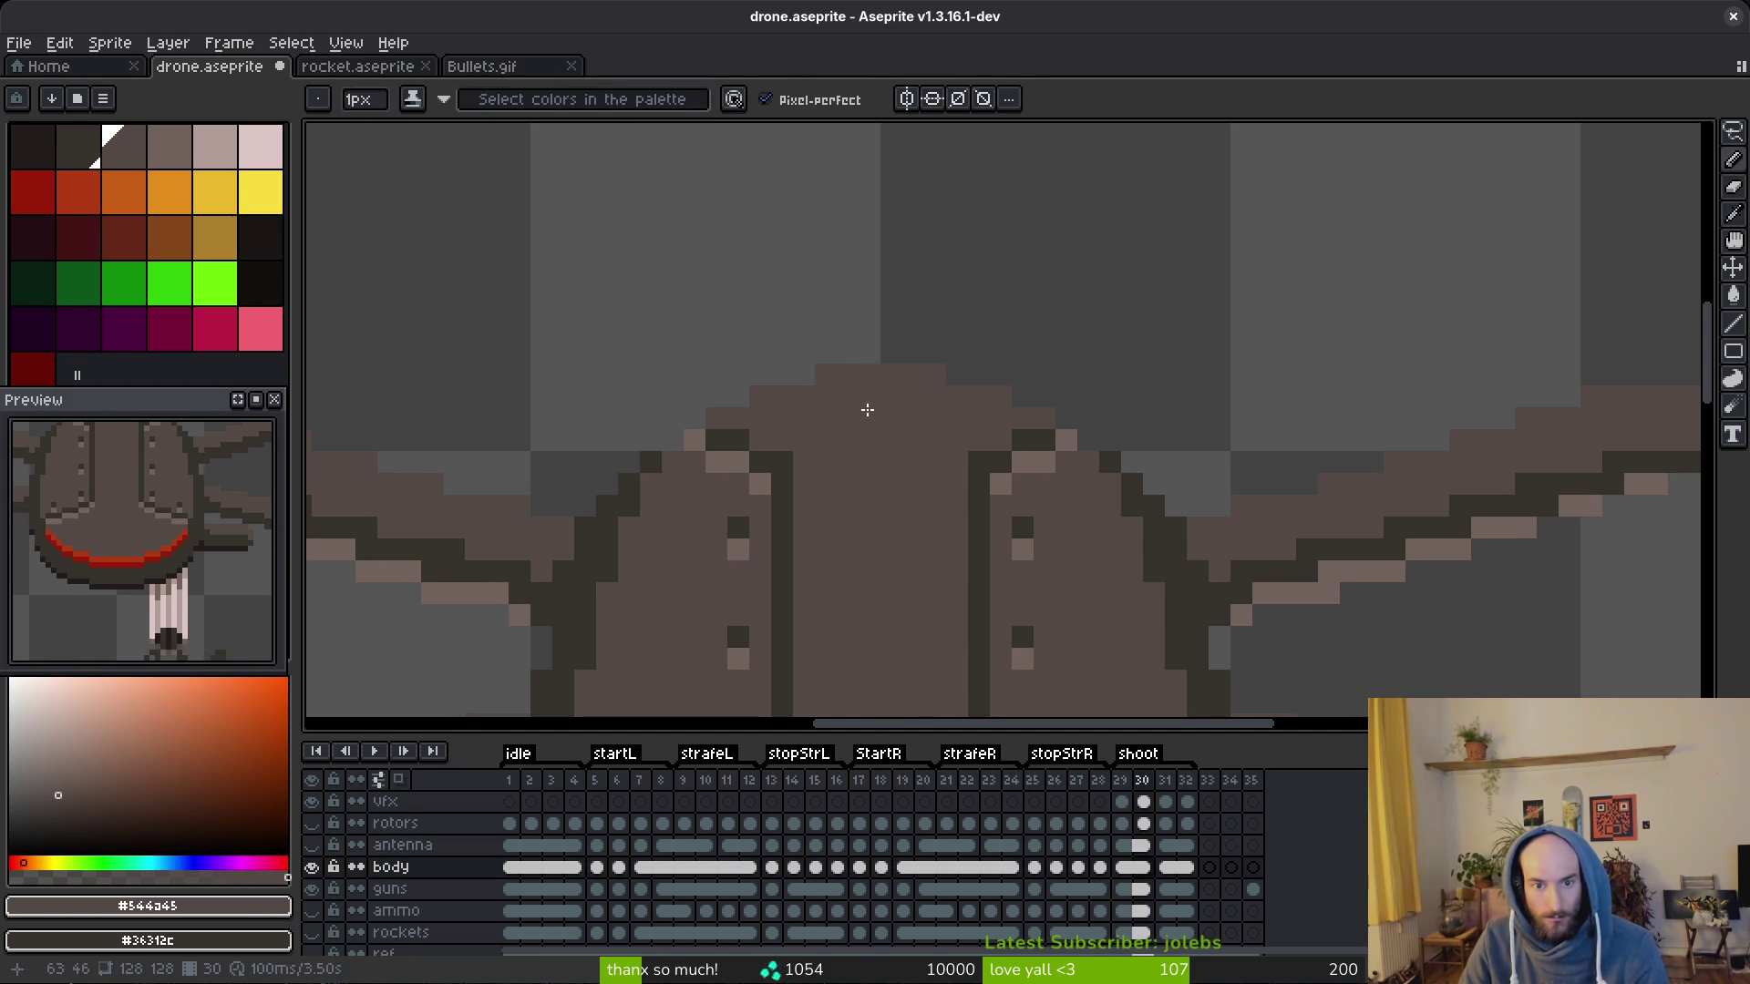
scroll(873, 412, down, 1)
scroll(874, 411, down, 1)
Step: Step back through the animation to frame 1 and make the antenna layer visible again
key(Right)
key(Right)
key(Left)
key(Left)
key(Left)
key(Left)
key(Left)
key(Left)
key(Left)
key(Left)
key(Left)
key(Left)
key(Left)
key(Left)
key(Left)
key(Left)
key(Left)
key(Left)
key(Left)
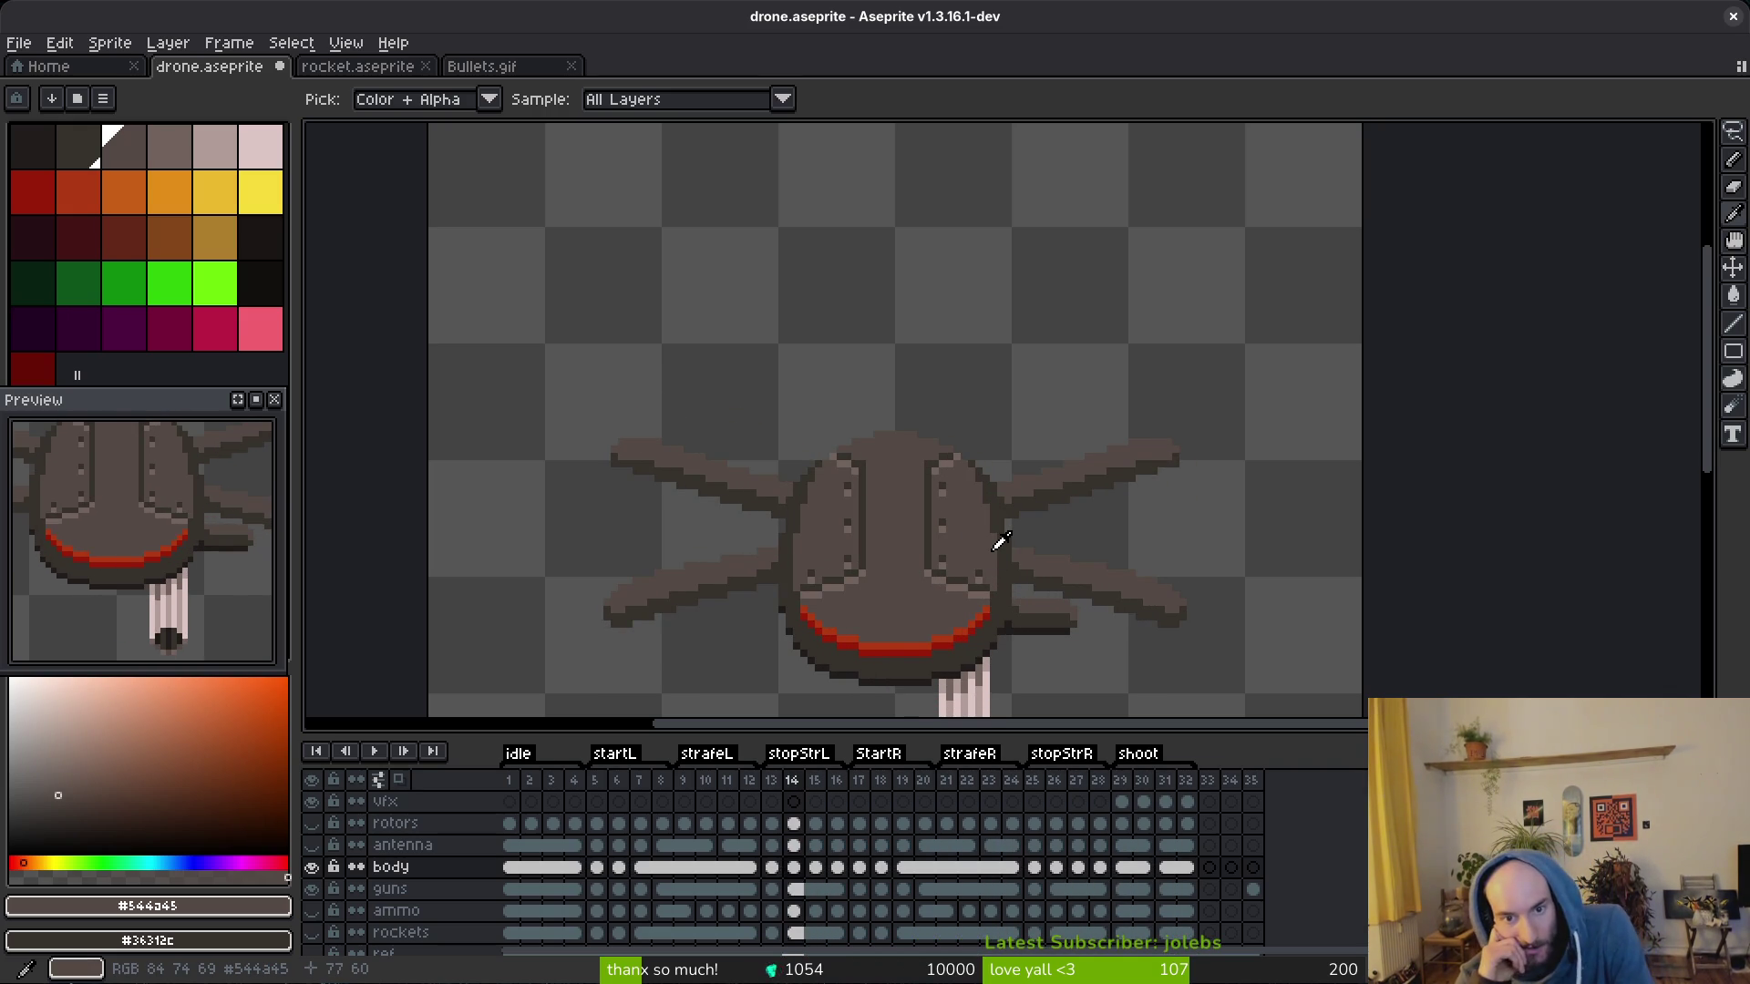
key(Left)
key(Left)
key(Left)
key(Left)
key(Left)
key(Left)
key(Left)
key(Left)
key(Left)
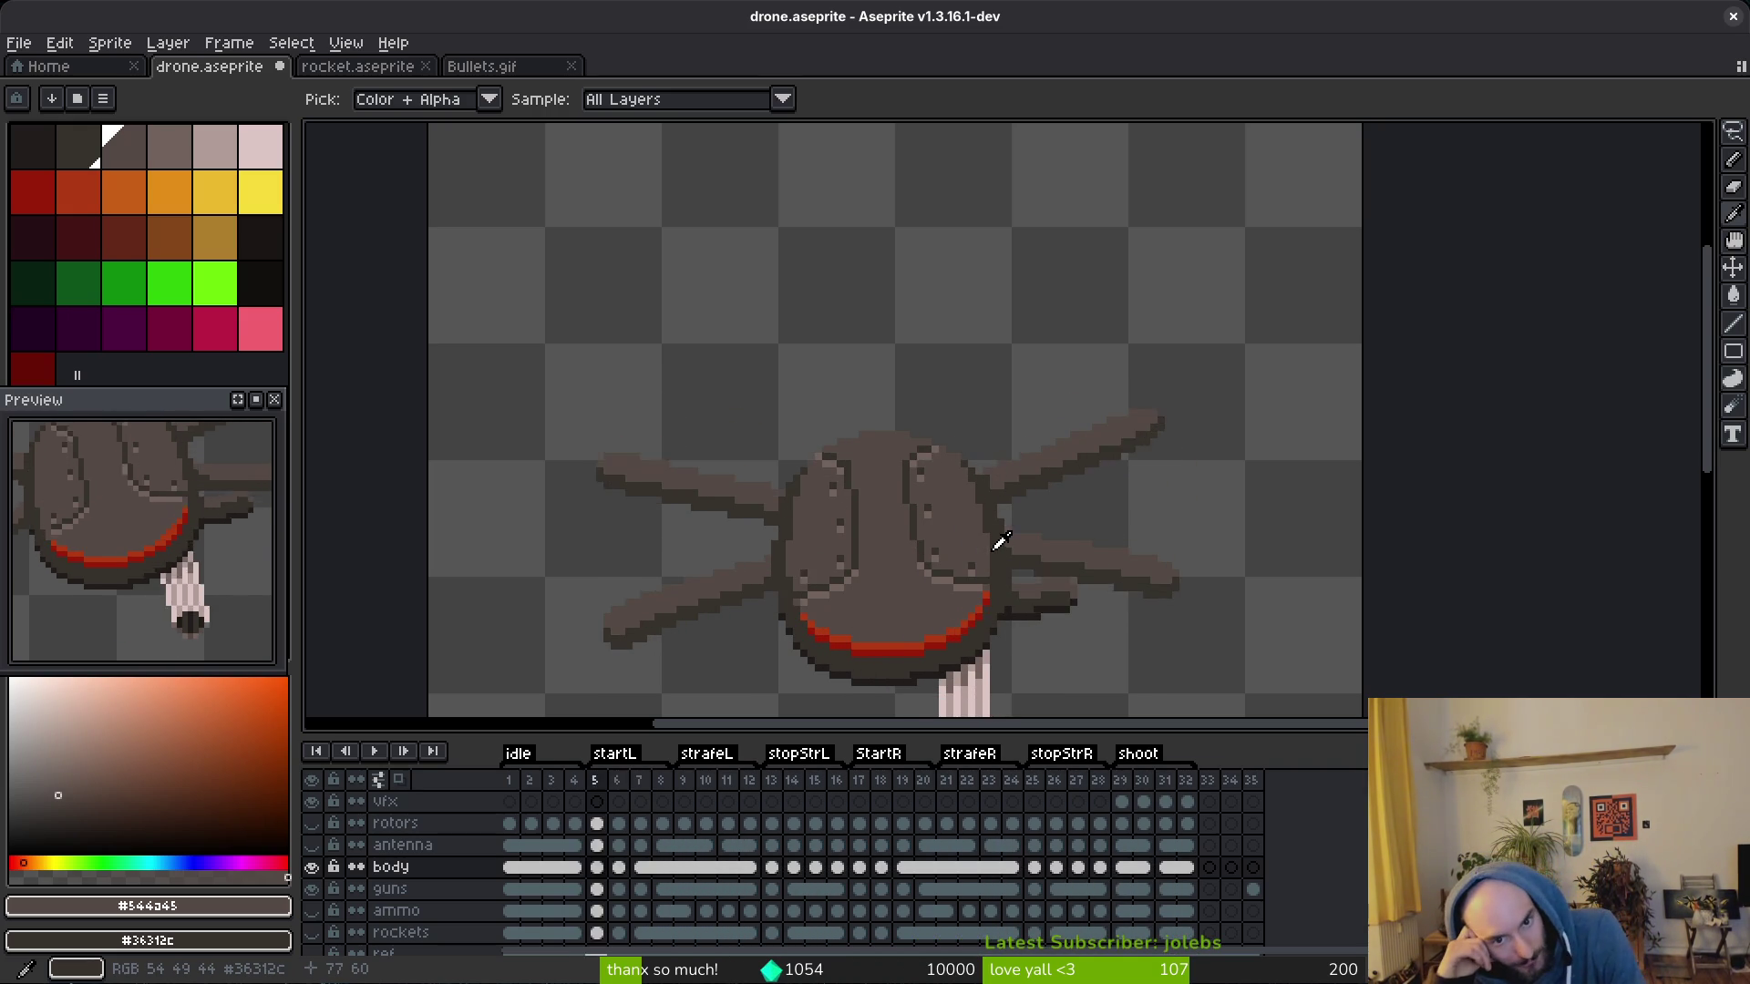
key(Left)
key(alt+n)
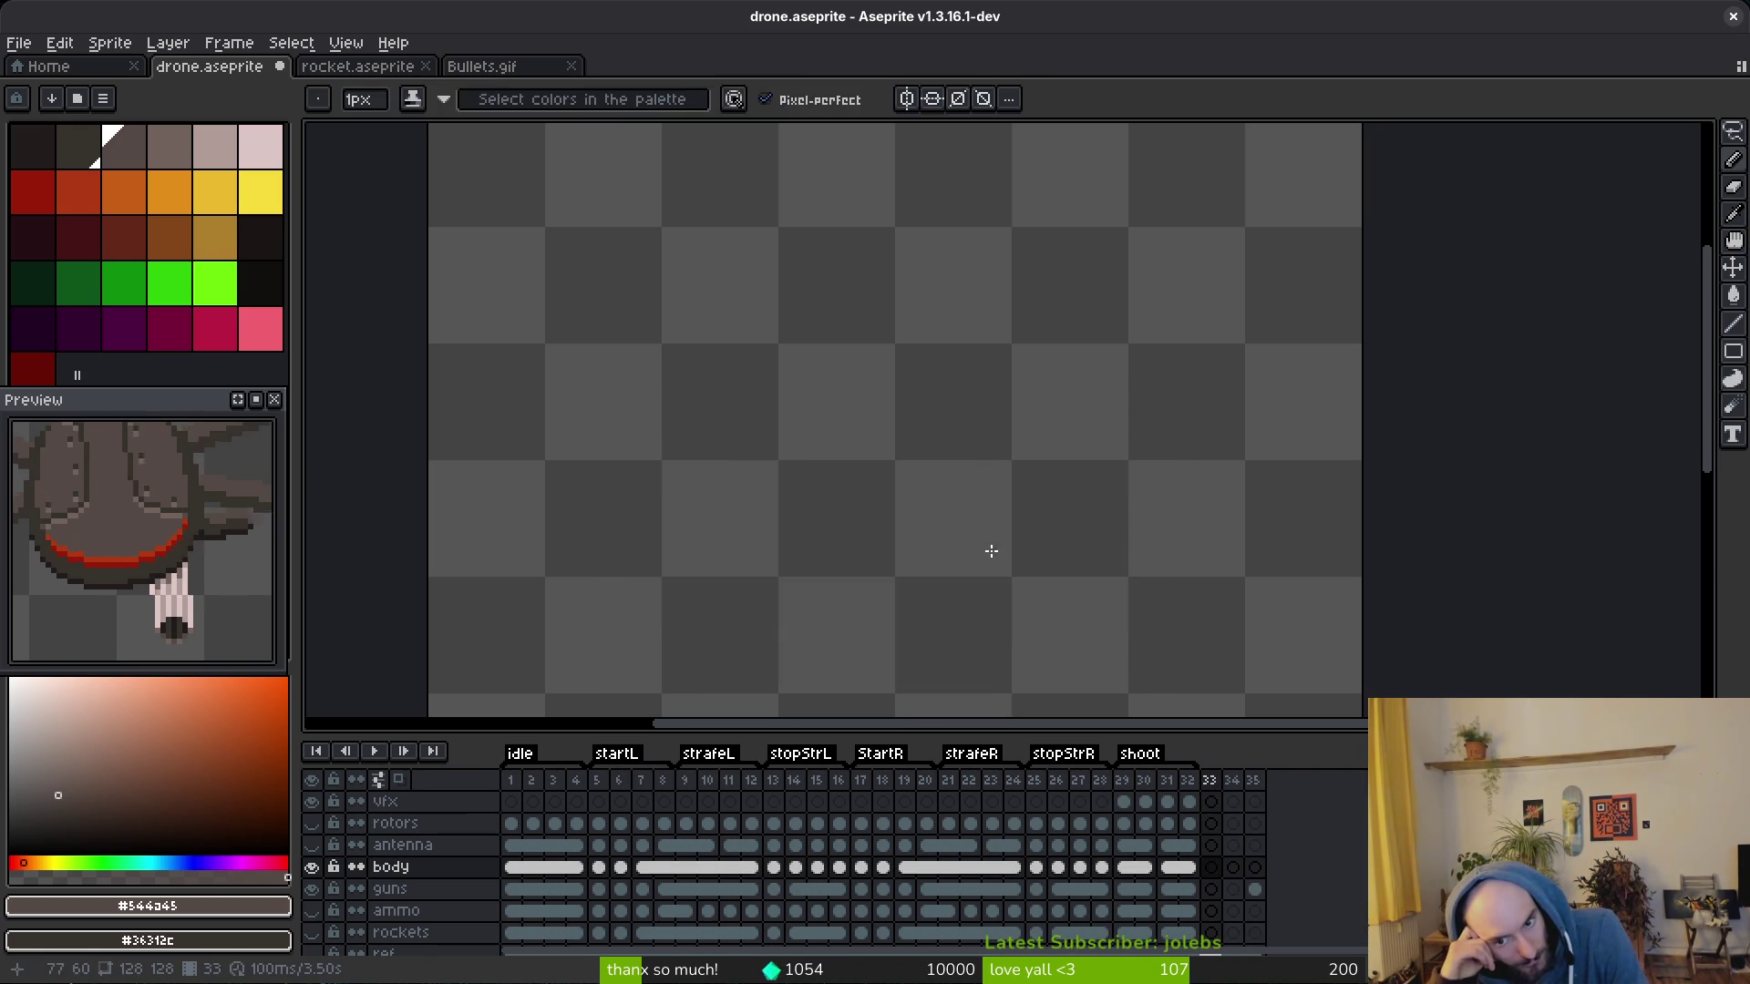
key(Home)
key(v)
Step: Show the antenna, rotor blades, guns, ammo and rockets layers alongside the body
click(312, 844)
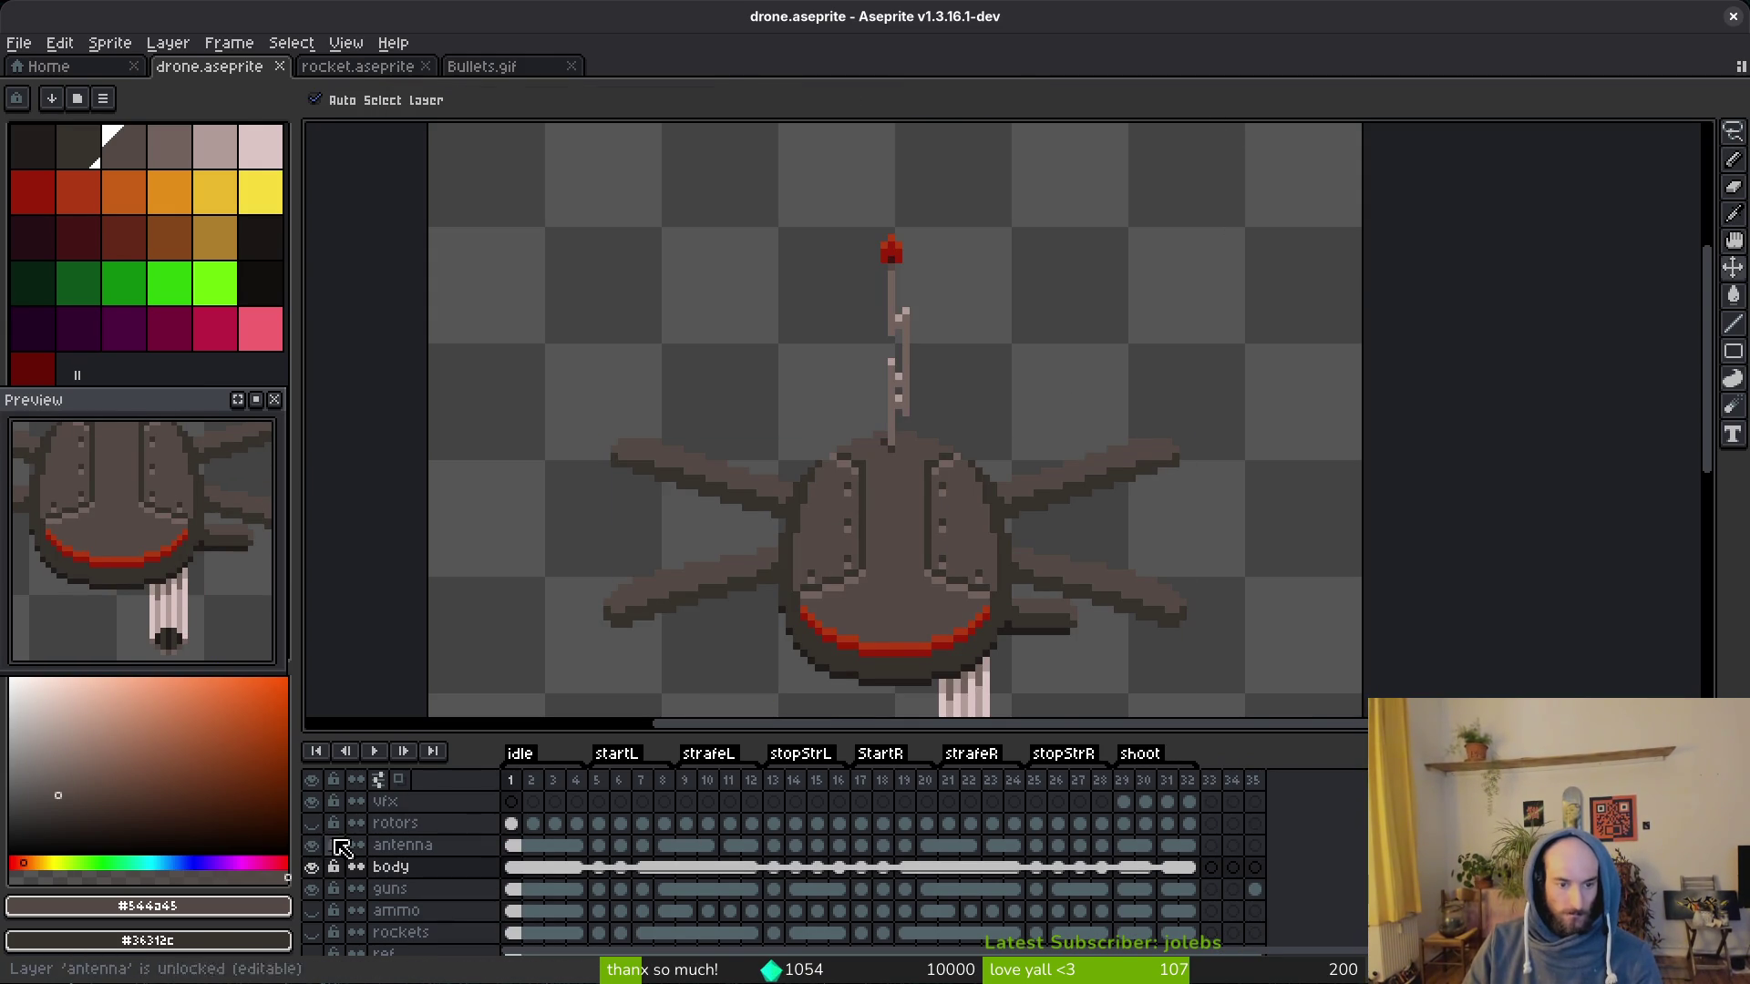
key(b)
click(312, 801)
click(311, 888)
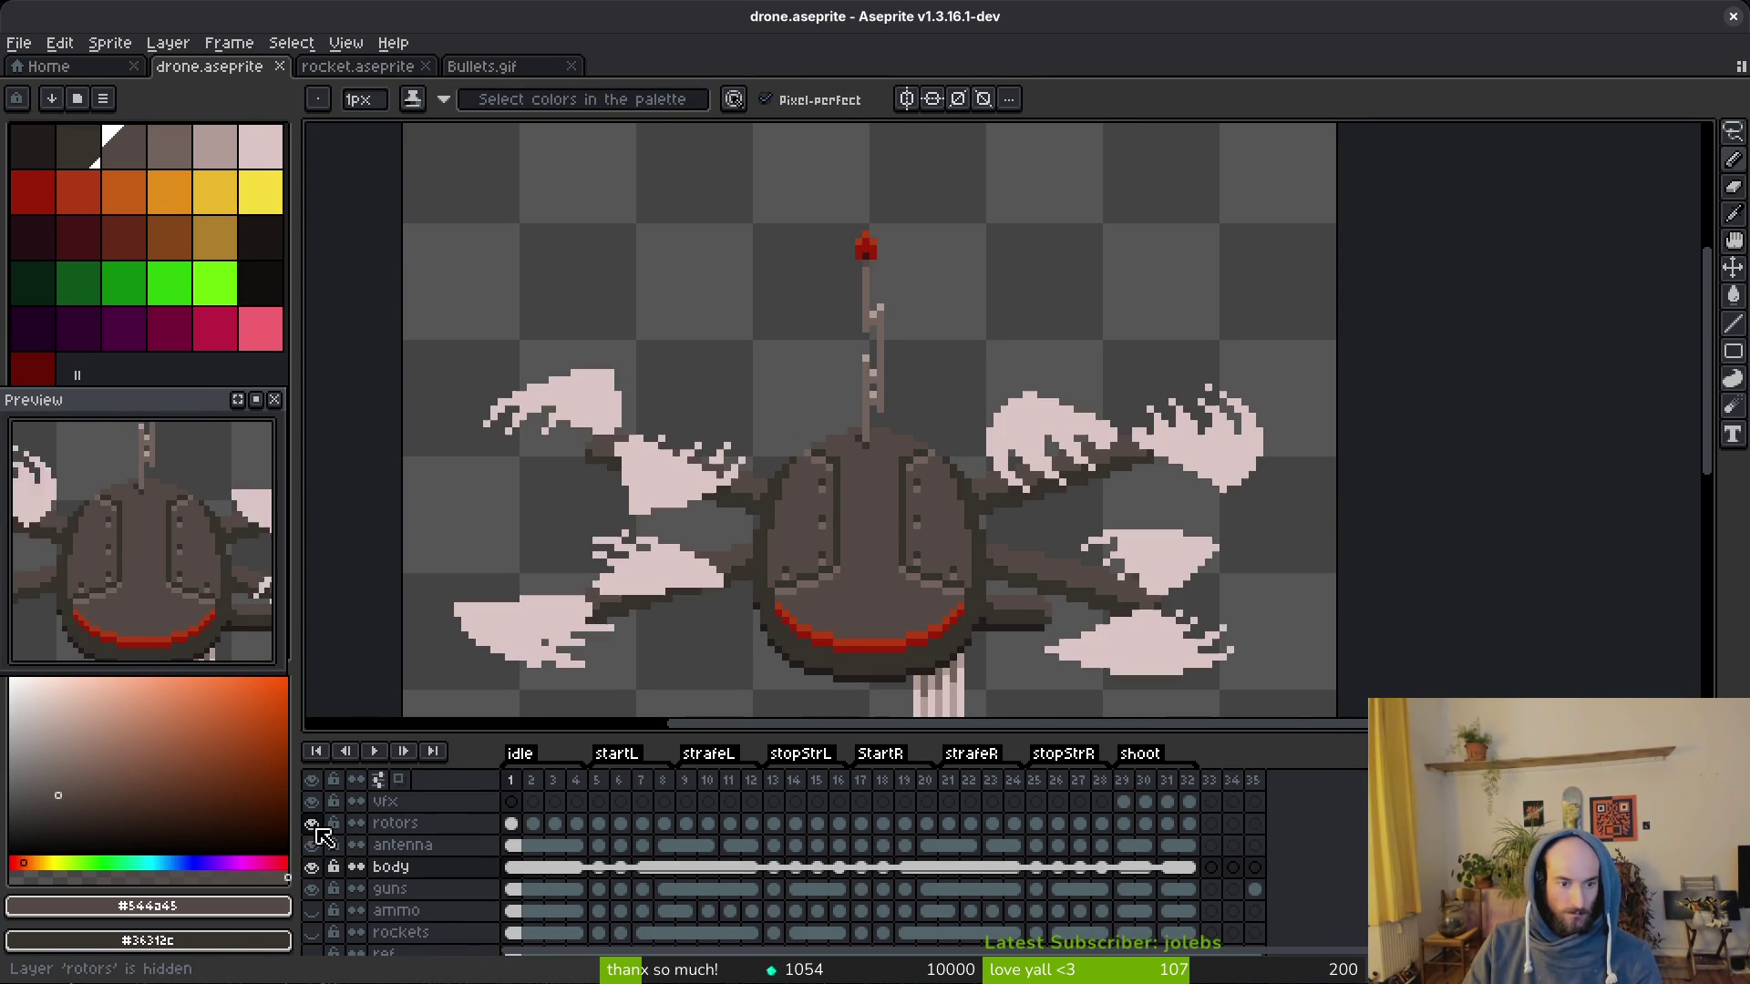
click(311, 932)
scroll(821, 876, down, 2)
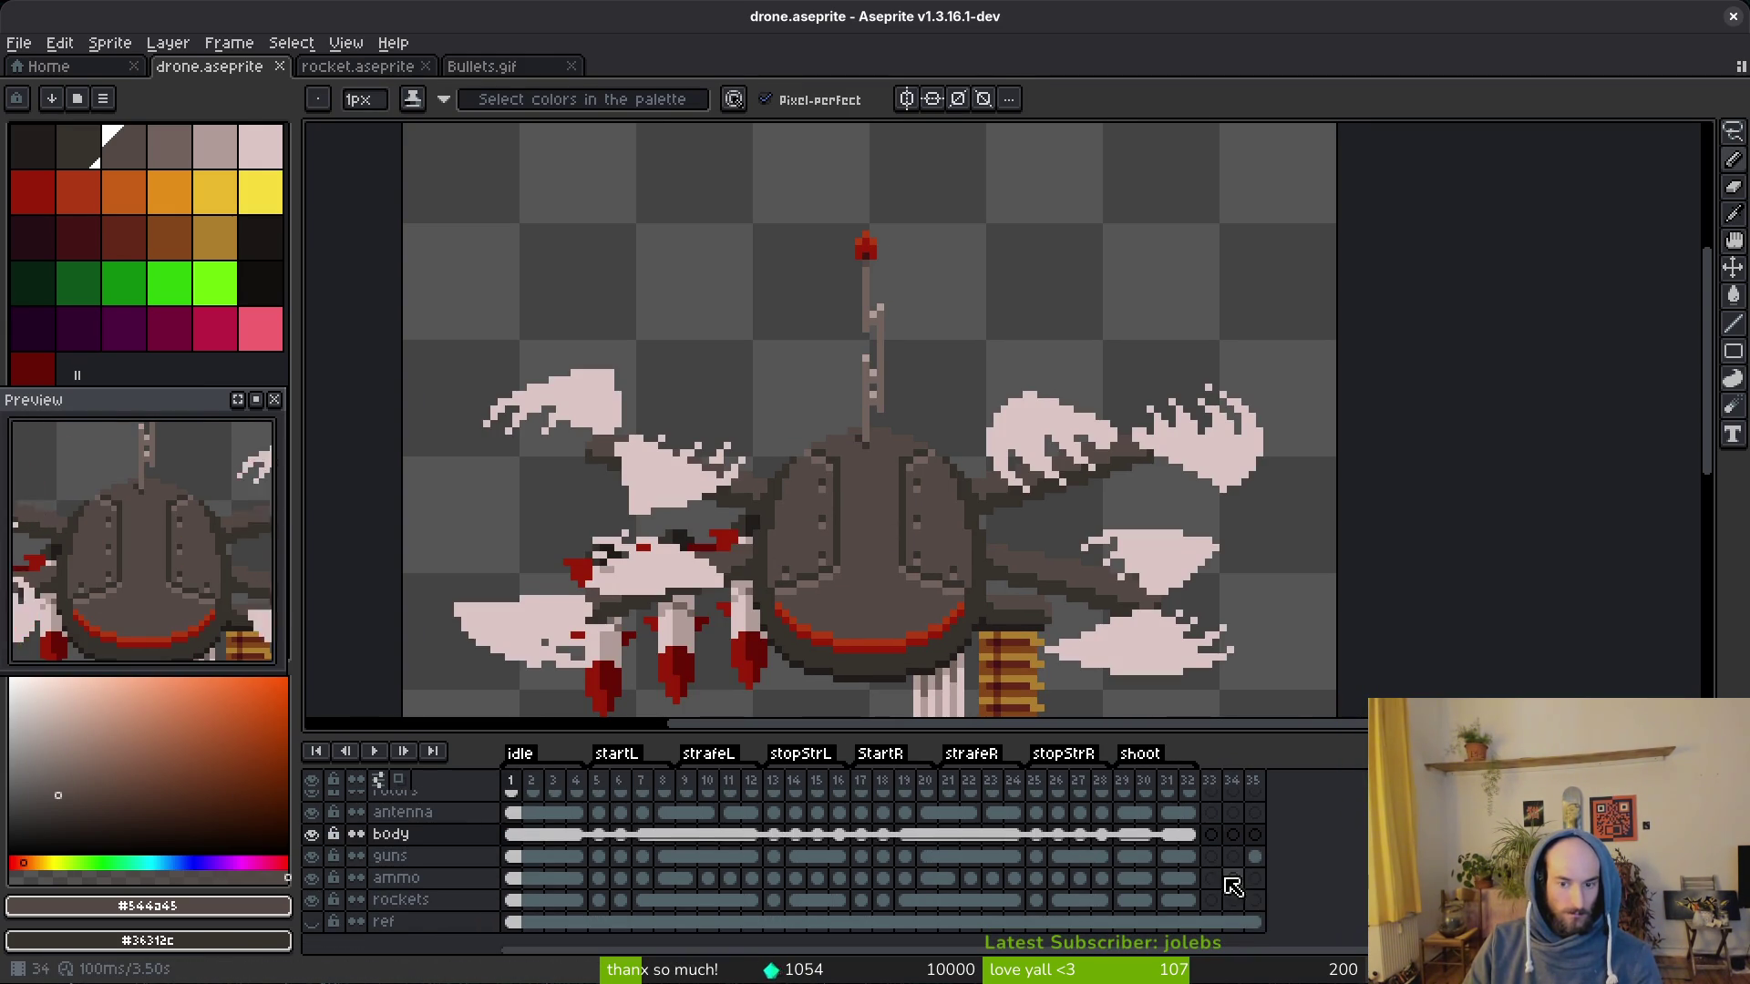
Step: Check the empty cels on frames 33–35, then return to shoot frame 29 on the guns layer
click(1211, 813)
mouse_move(137, 547)
mouse_down()
mouse_move(164, 588)
mouse_move(158, 534)
mouse_up()
scroll(188, 558, down, 2)
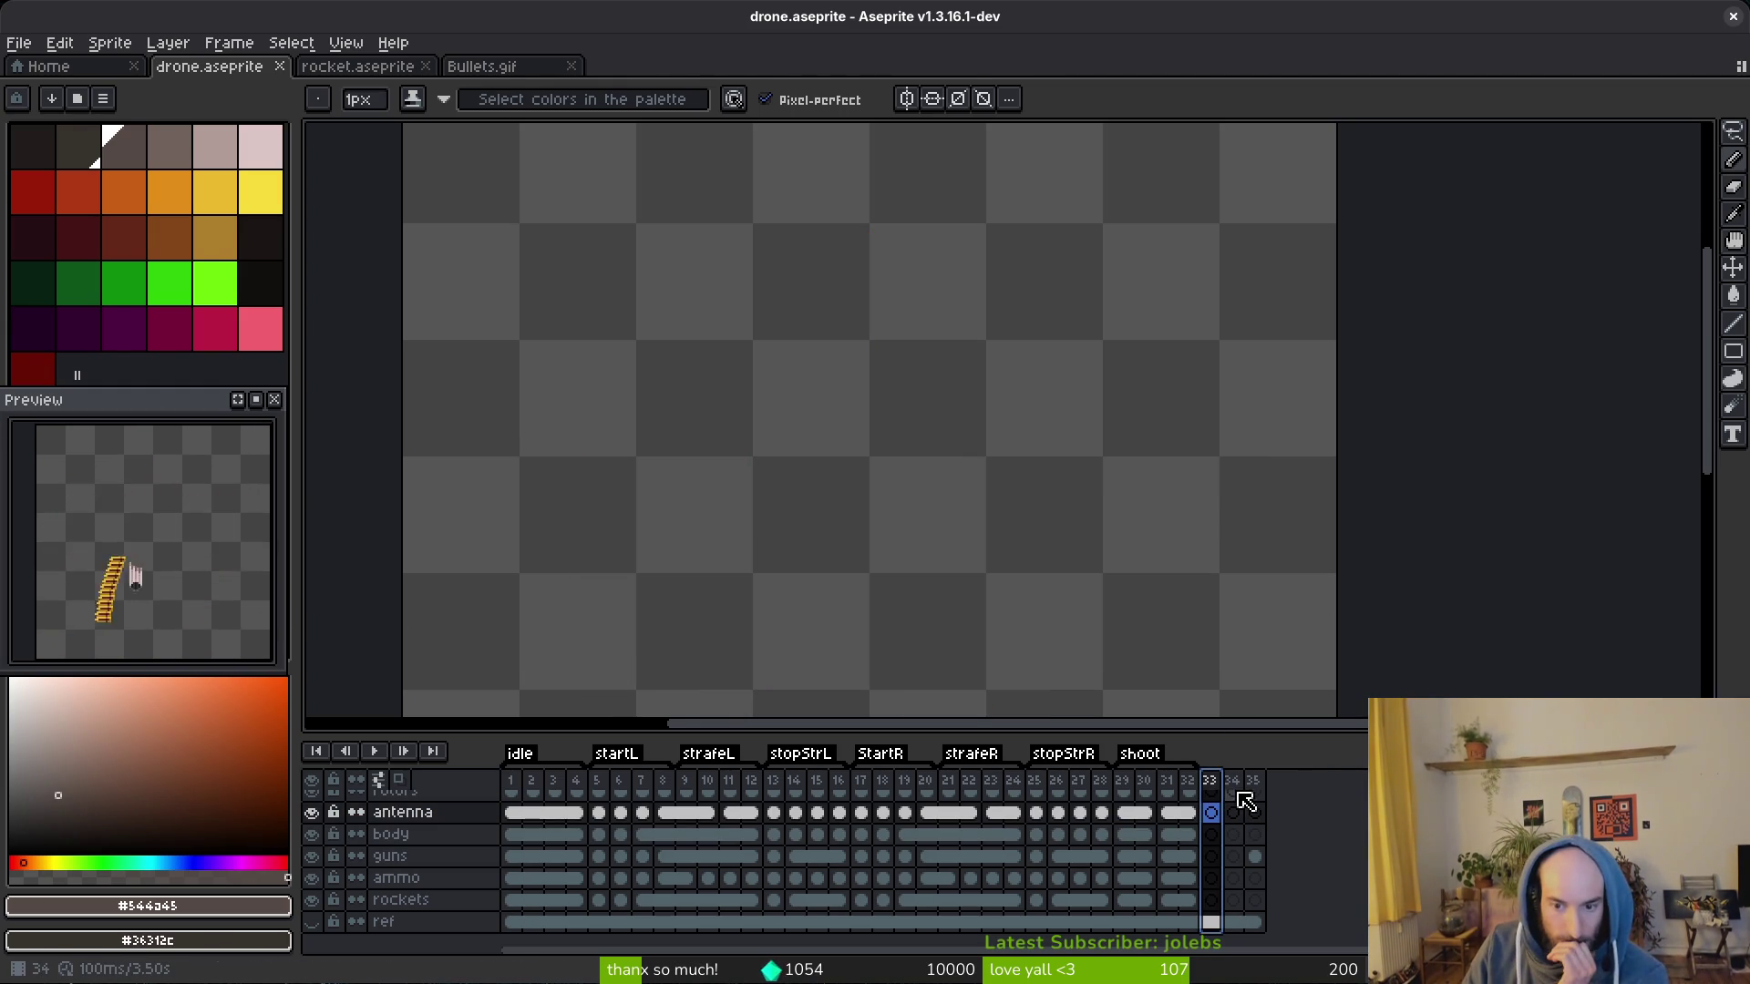
click(1255, 856)
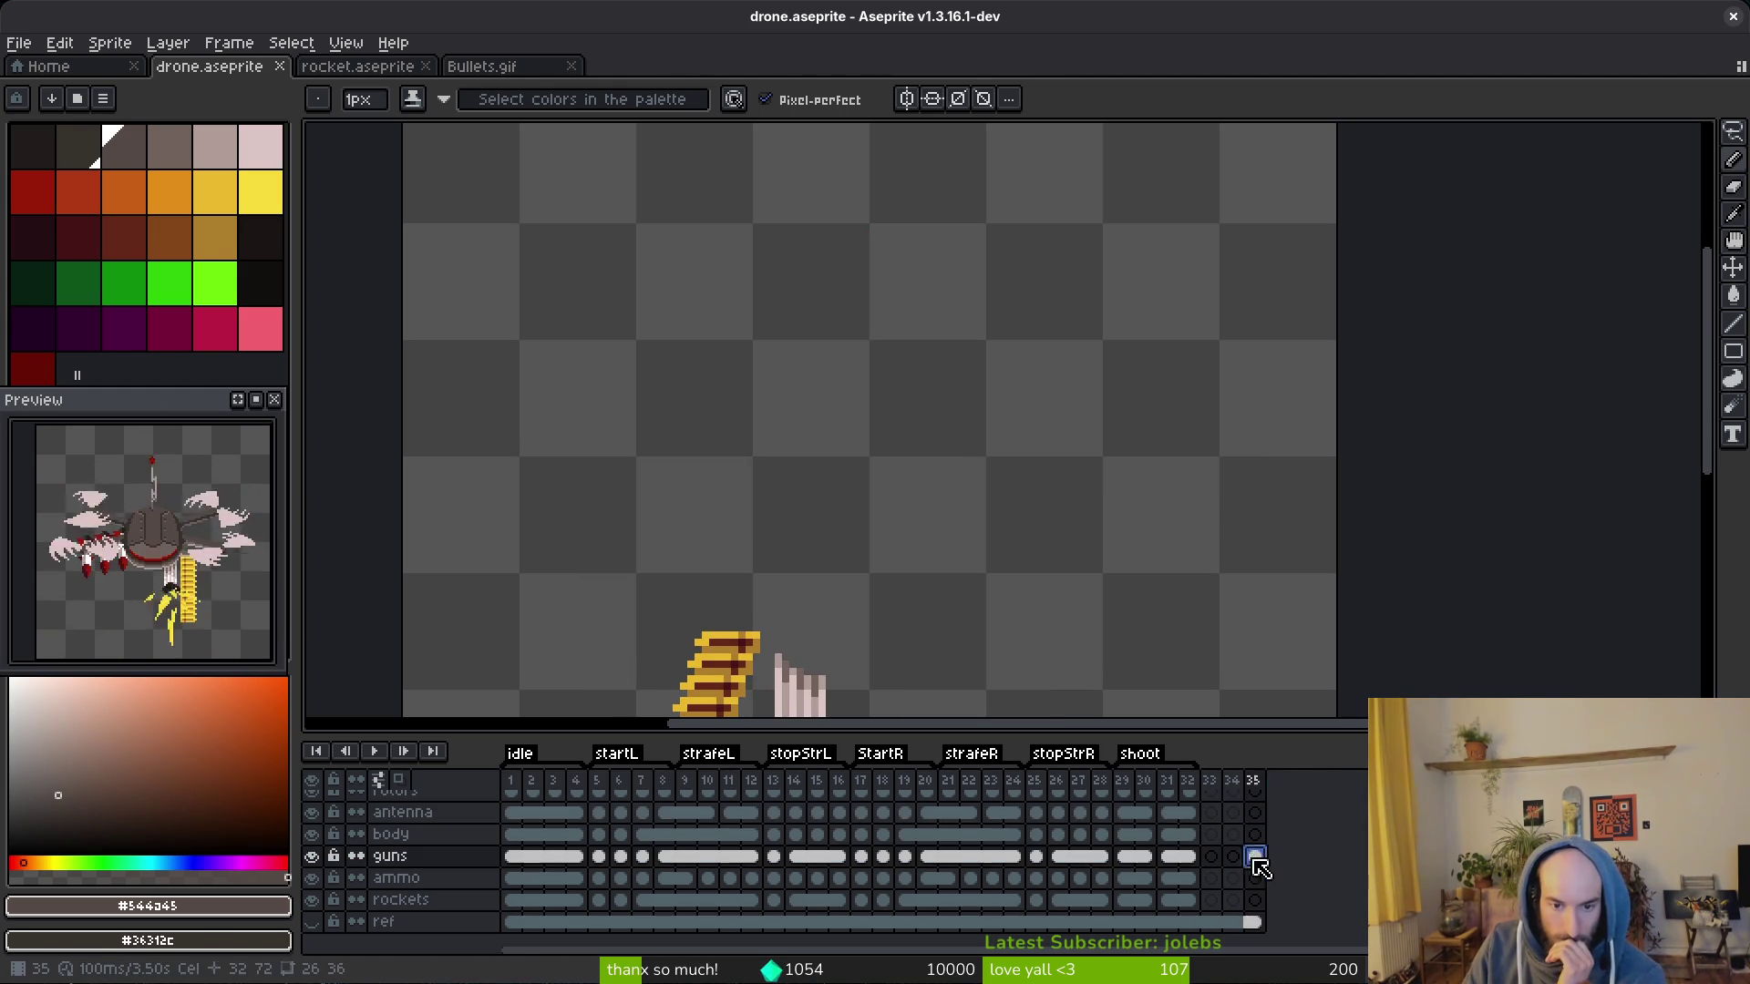
scroll(957, 480, down, 2)
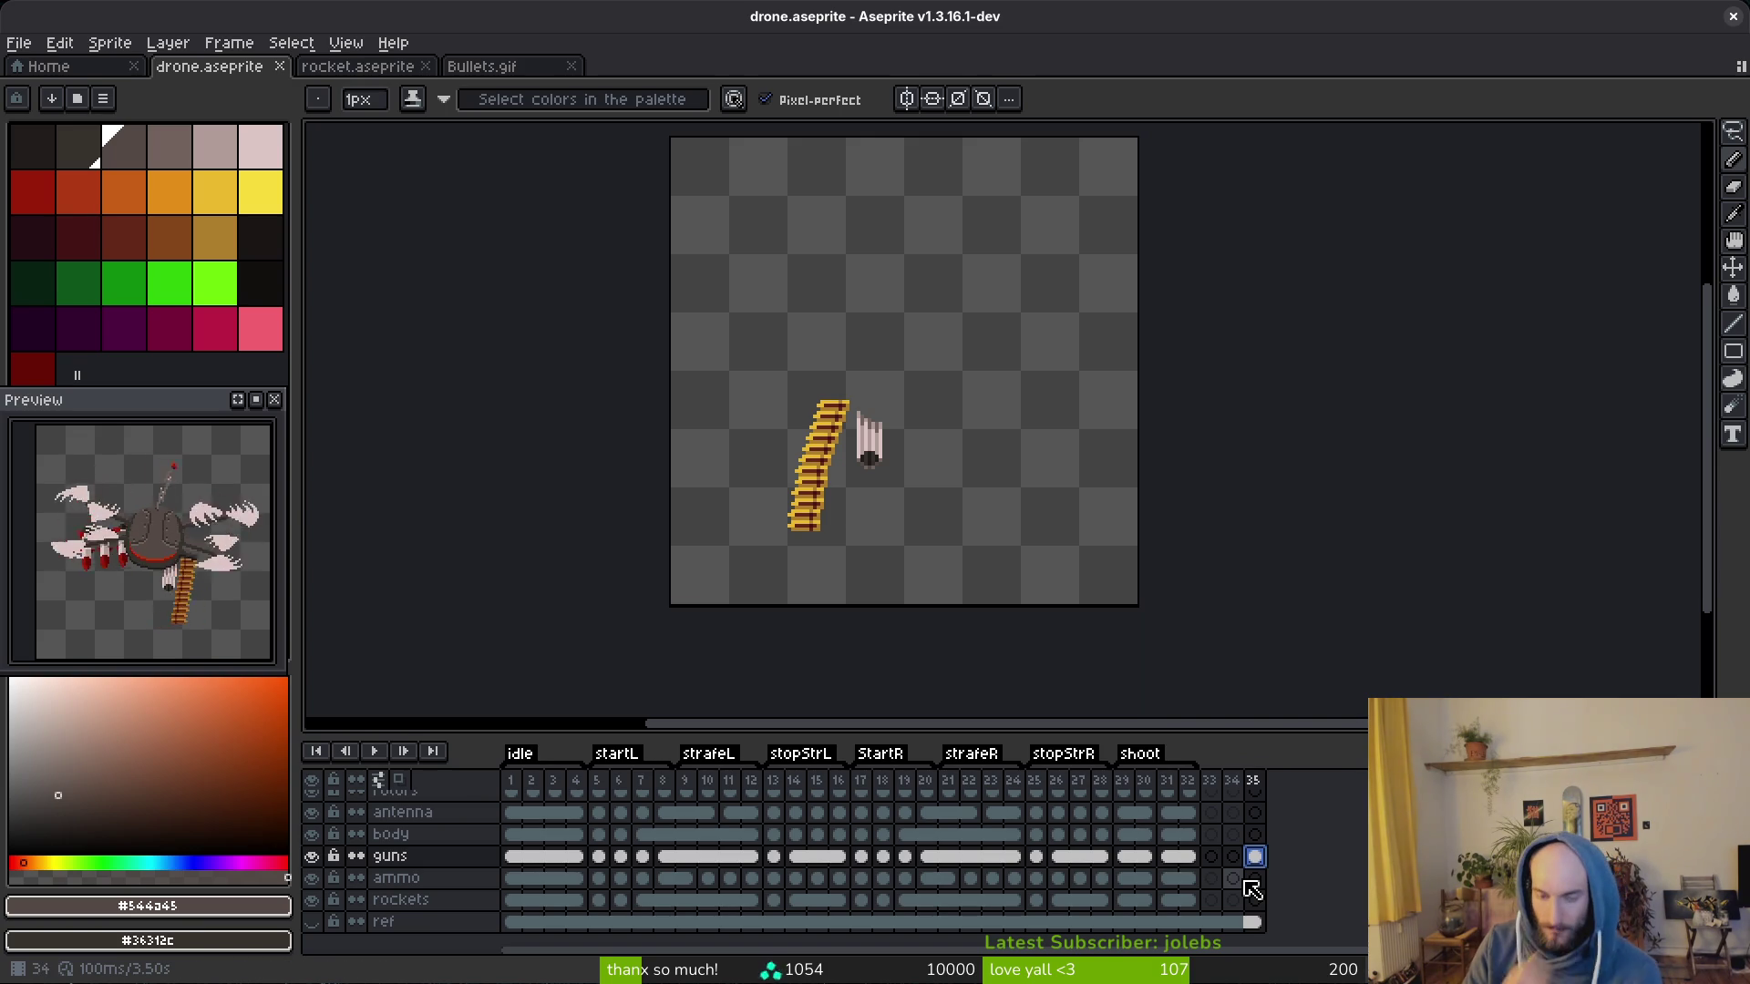
key(Delete)
click(1212, 857)
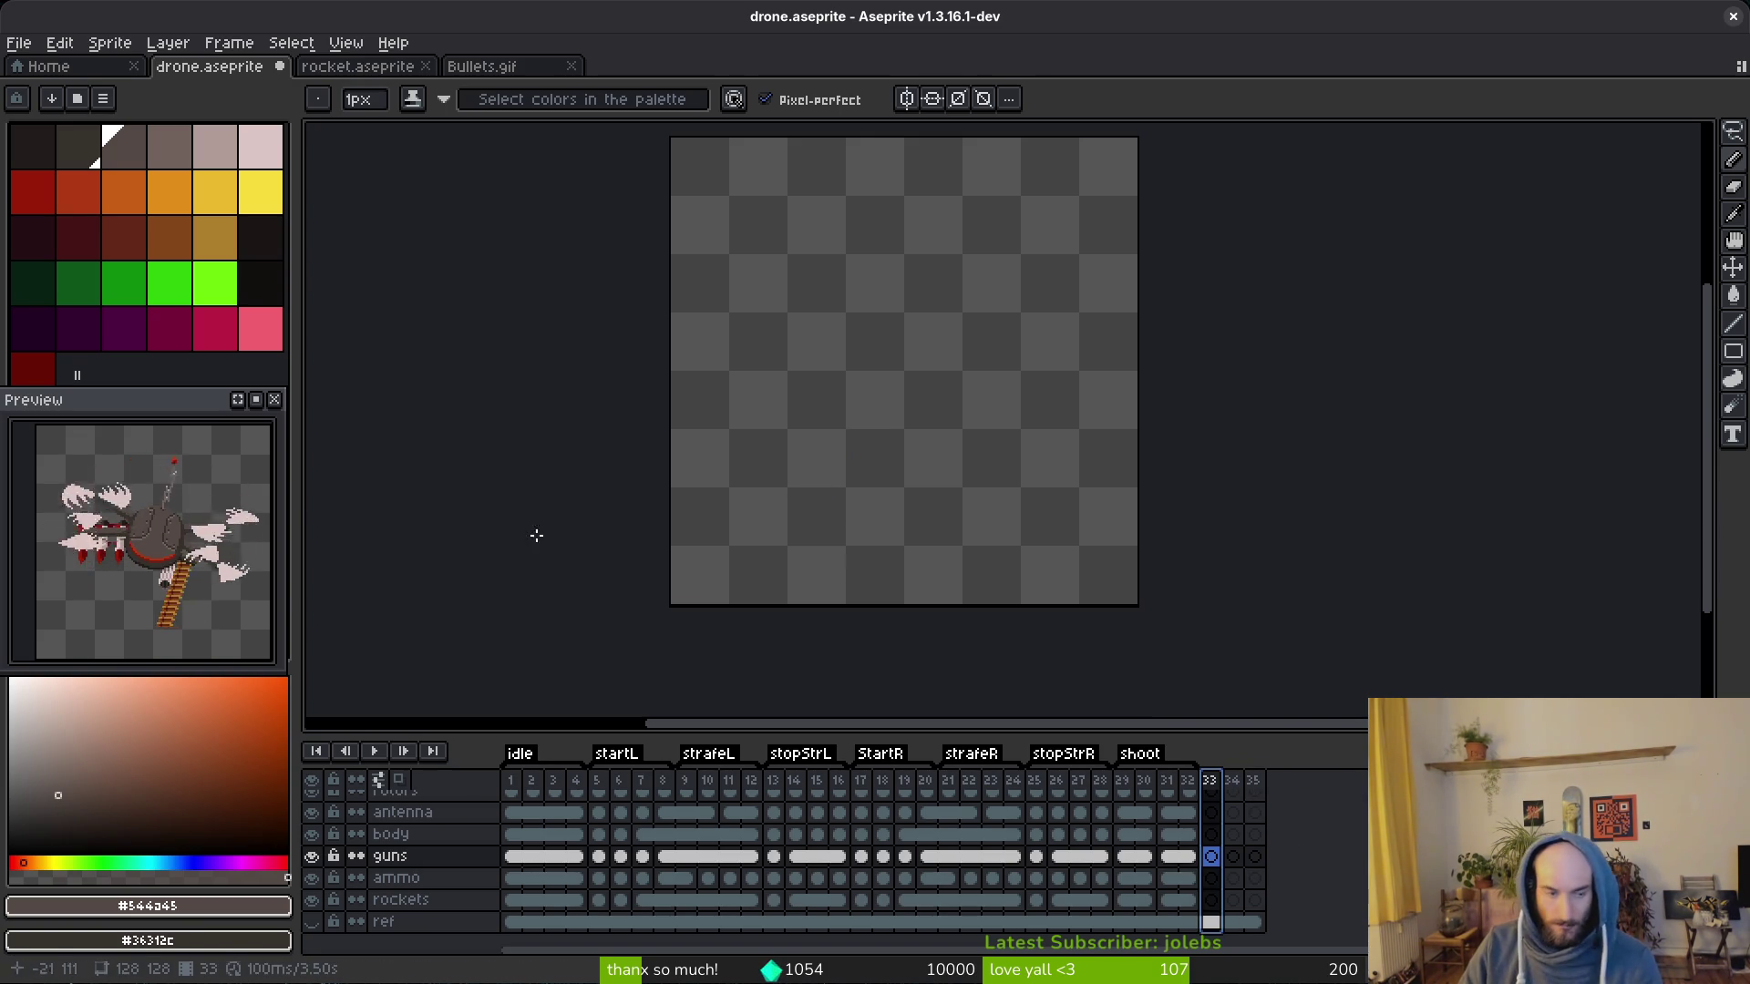
scroll(132, 570, up, 1)
drag(150, 582, 133, 570)
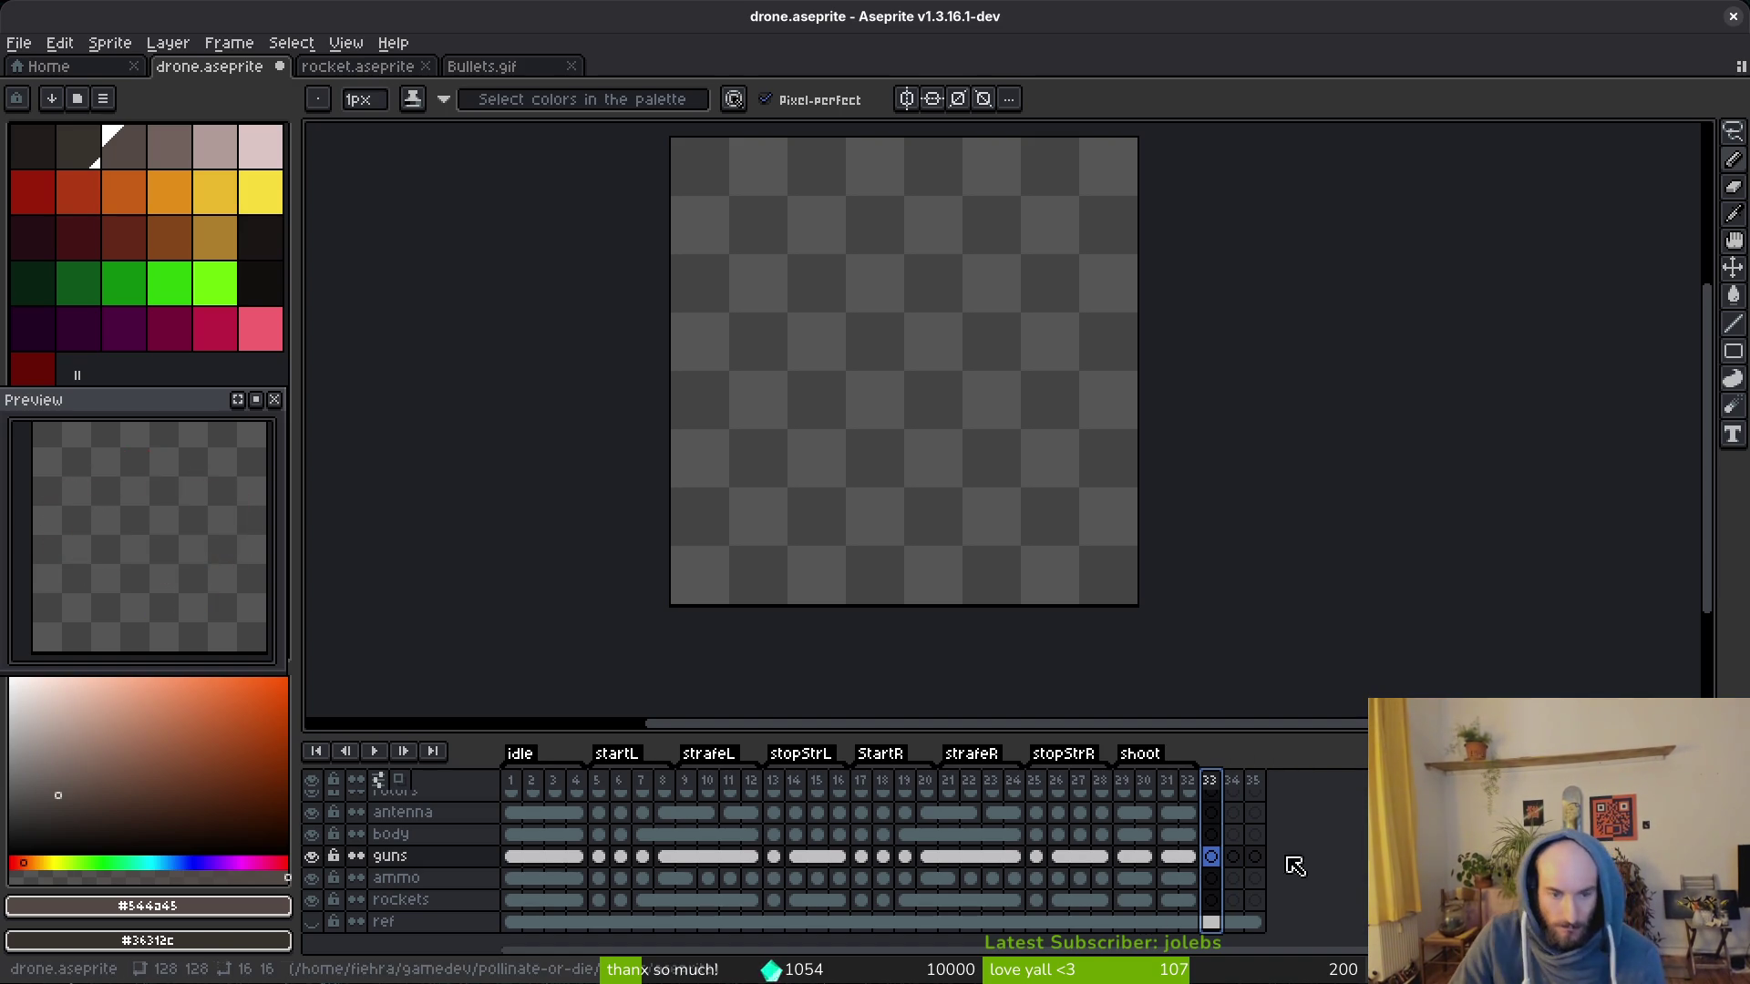
click(1131, 857)
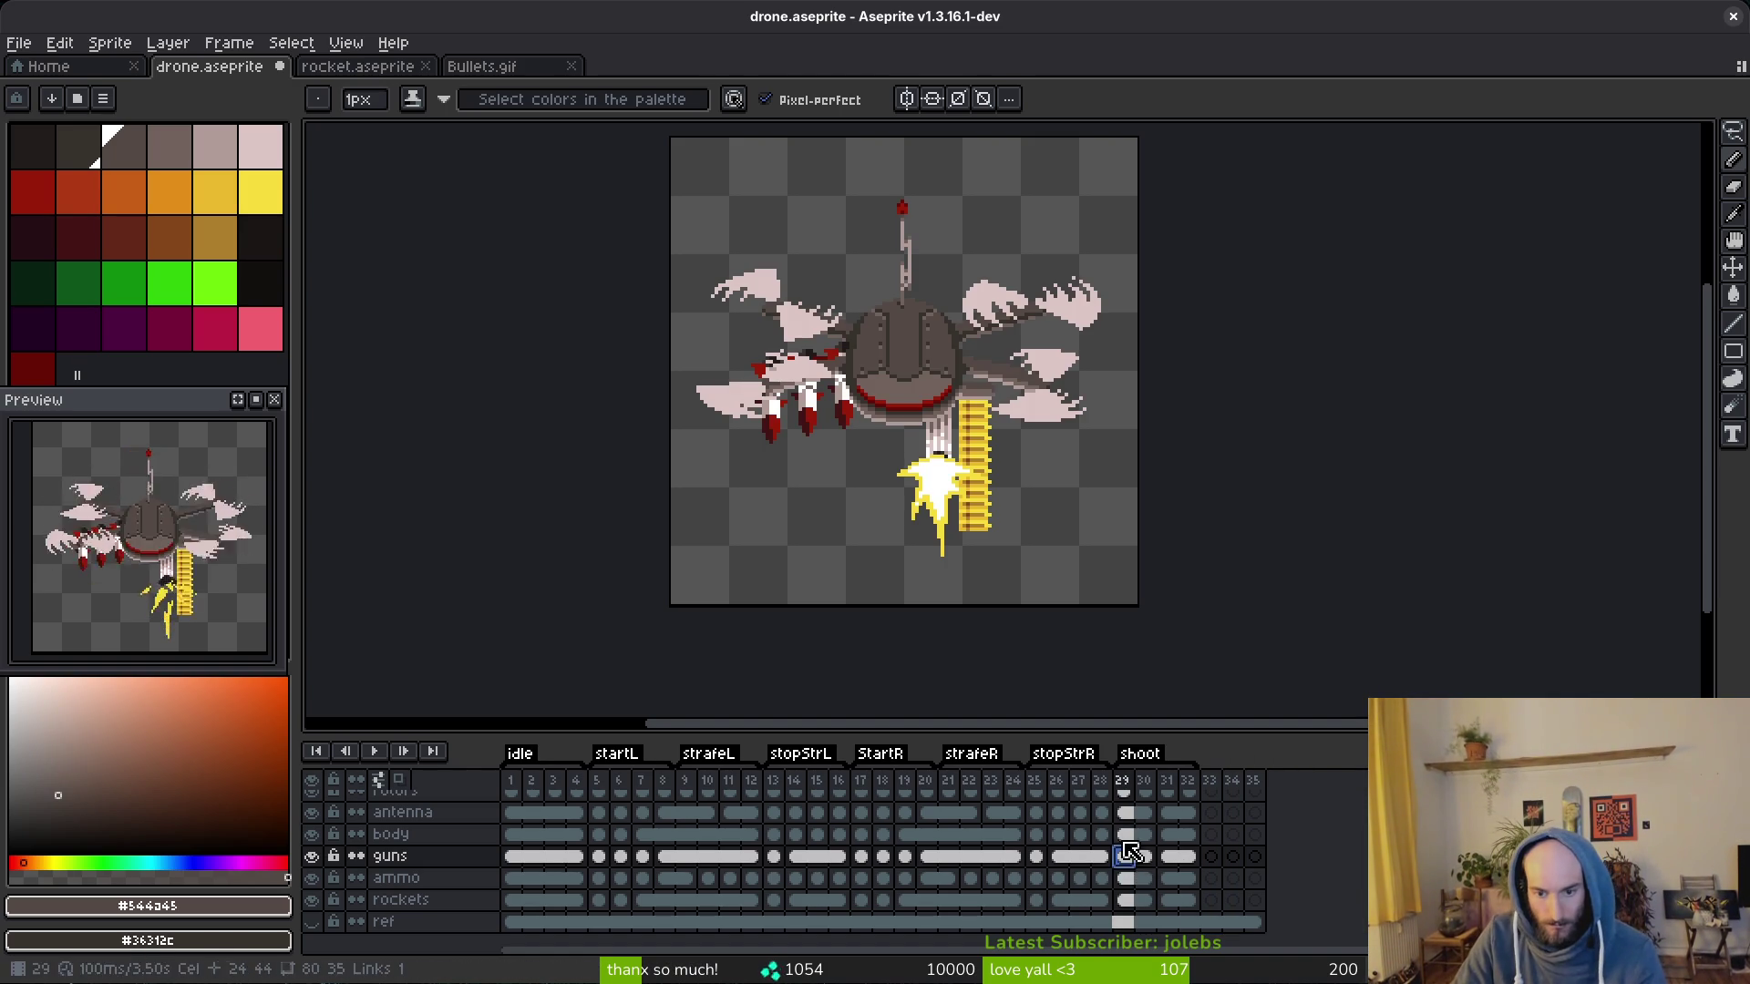
Step: On the body layer of frame 31, paint dark shading along the lower face and pick the lighter brown
click(1131, 835)
scroll(957, 410, up, 5)
scroll(1200, 680, up, 3)
scroll(1199, 679, down, 3)
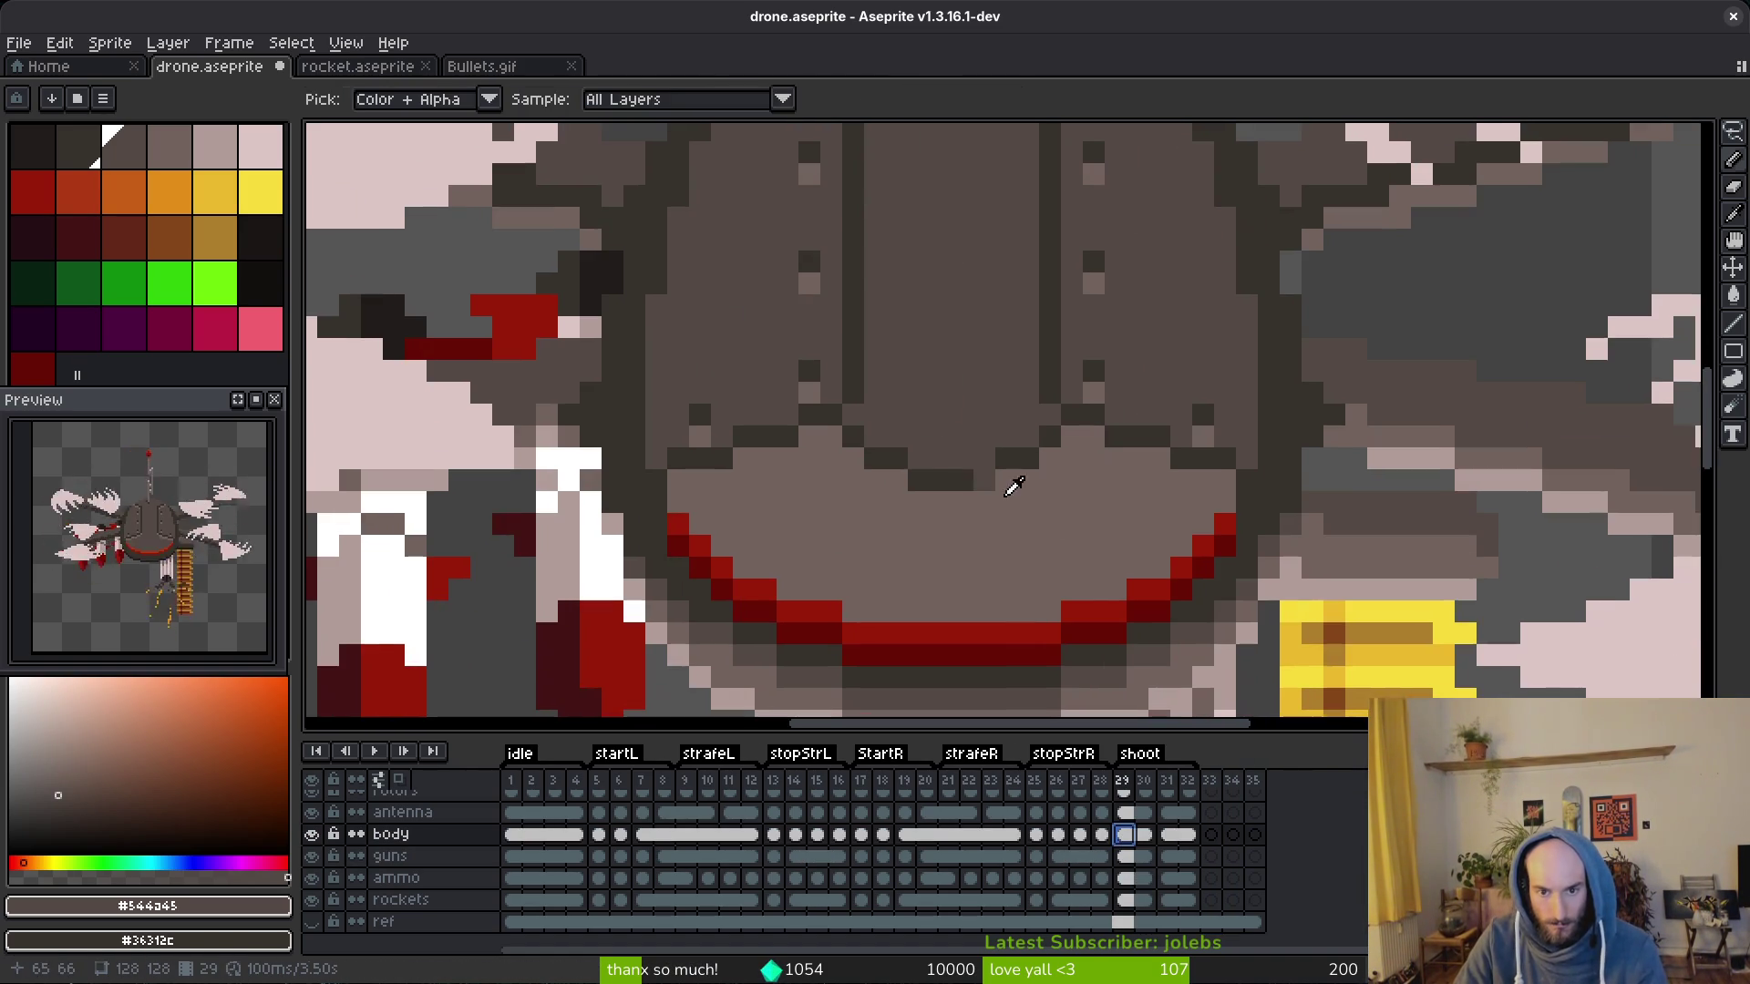
key(Right)
key(Left)
alt+click(1059, 432)
key(Right)
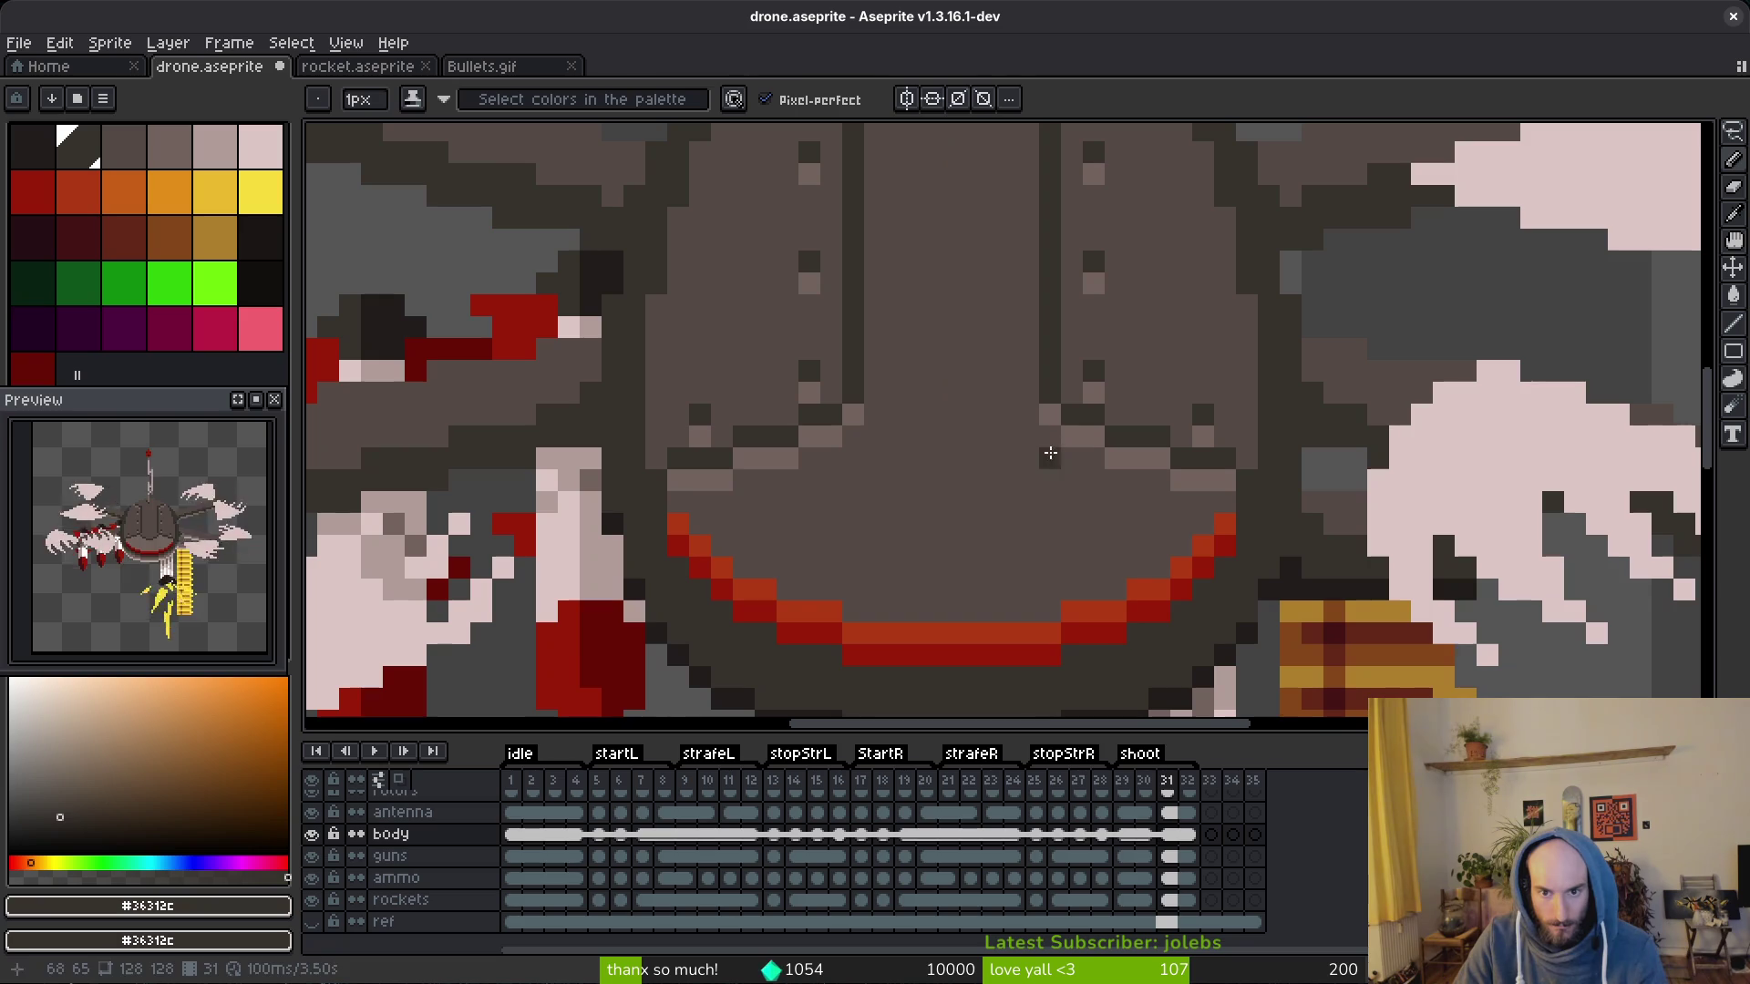
click(1009, 461)
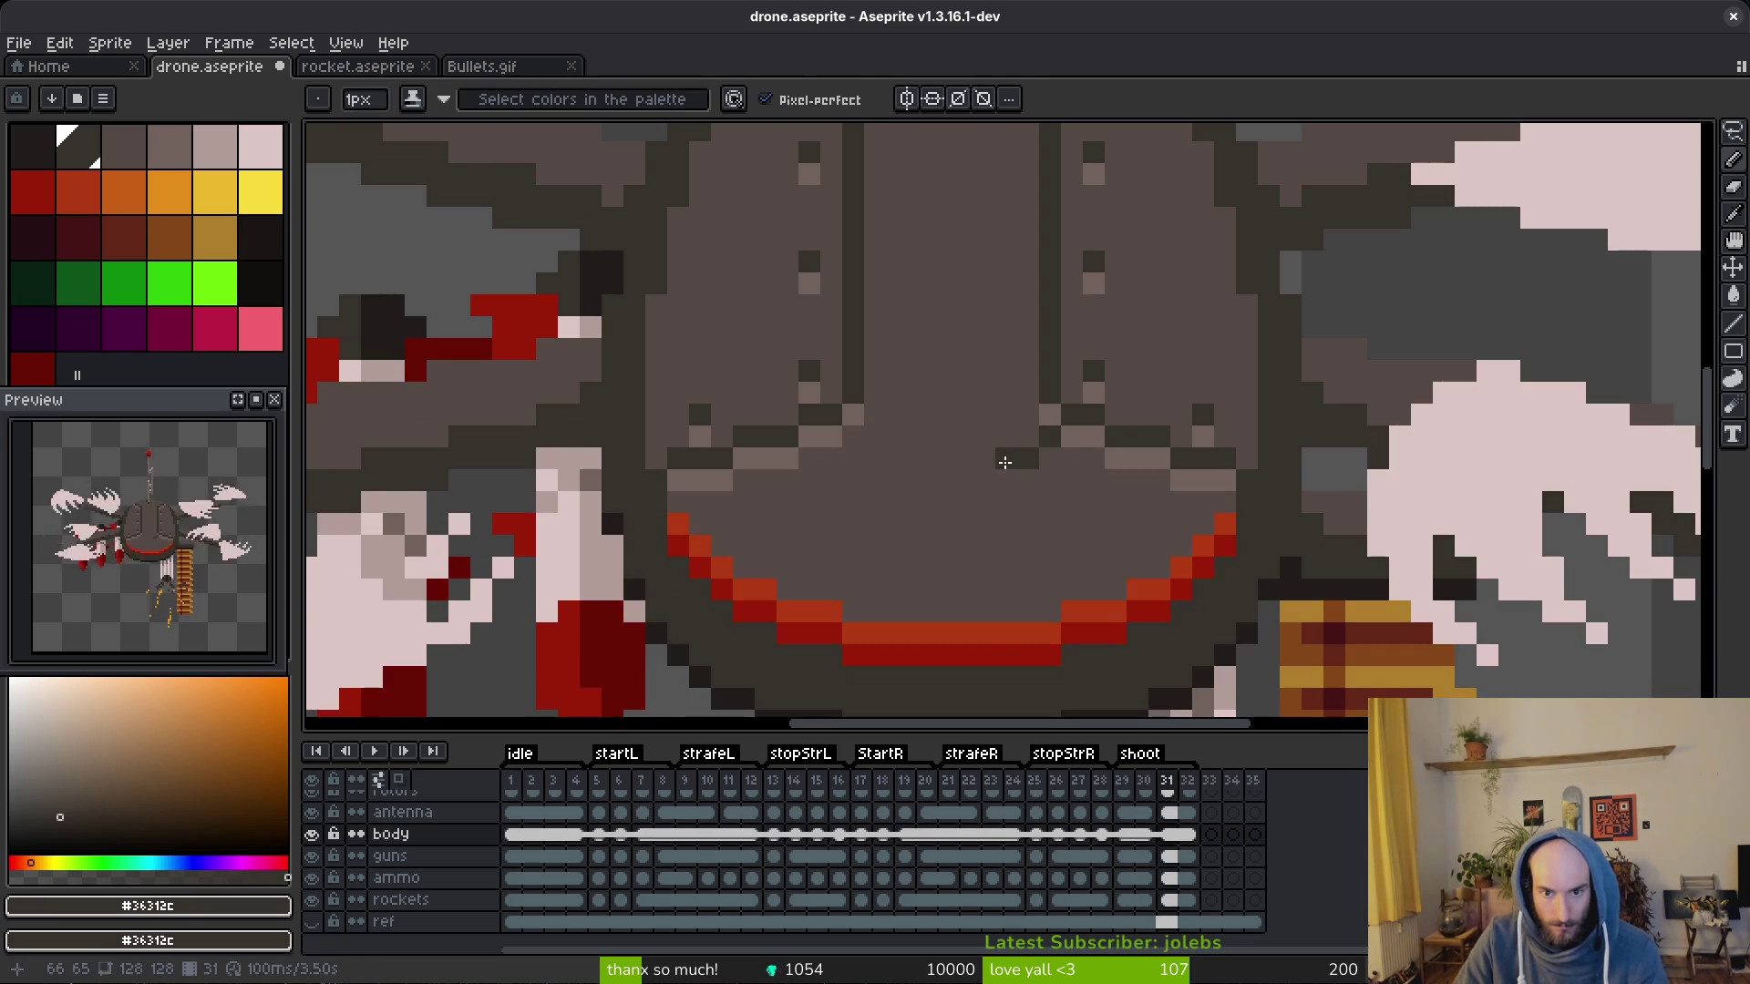
drag(1004, 462, 932, 476)
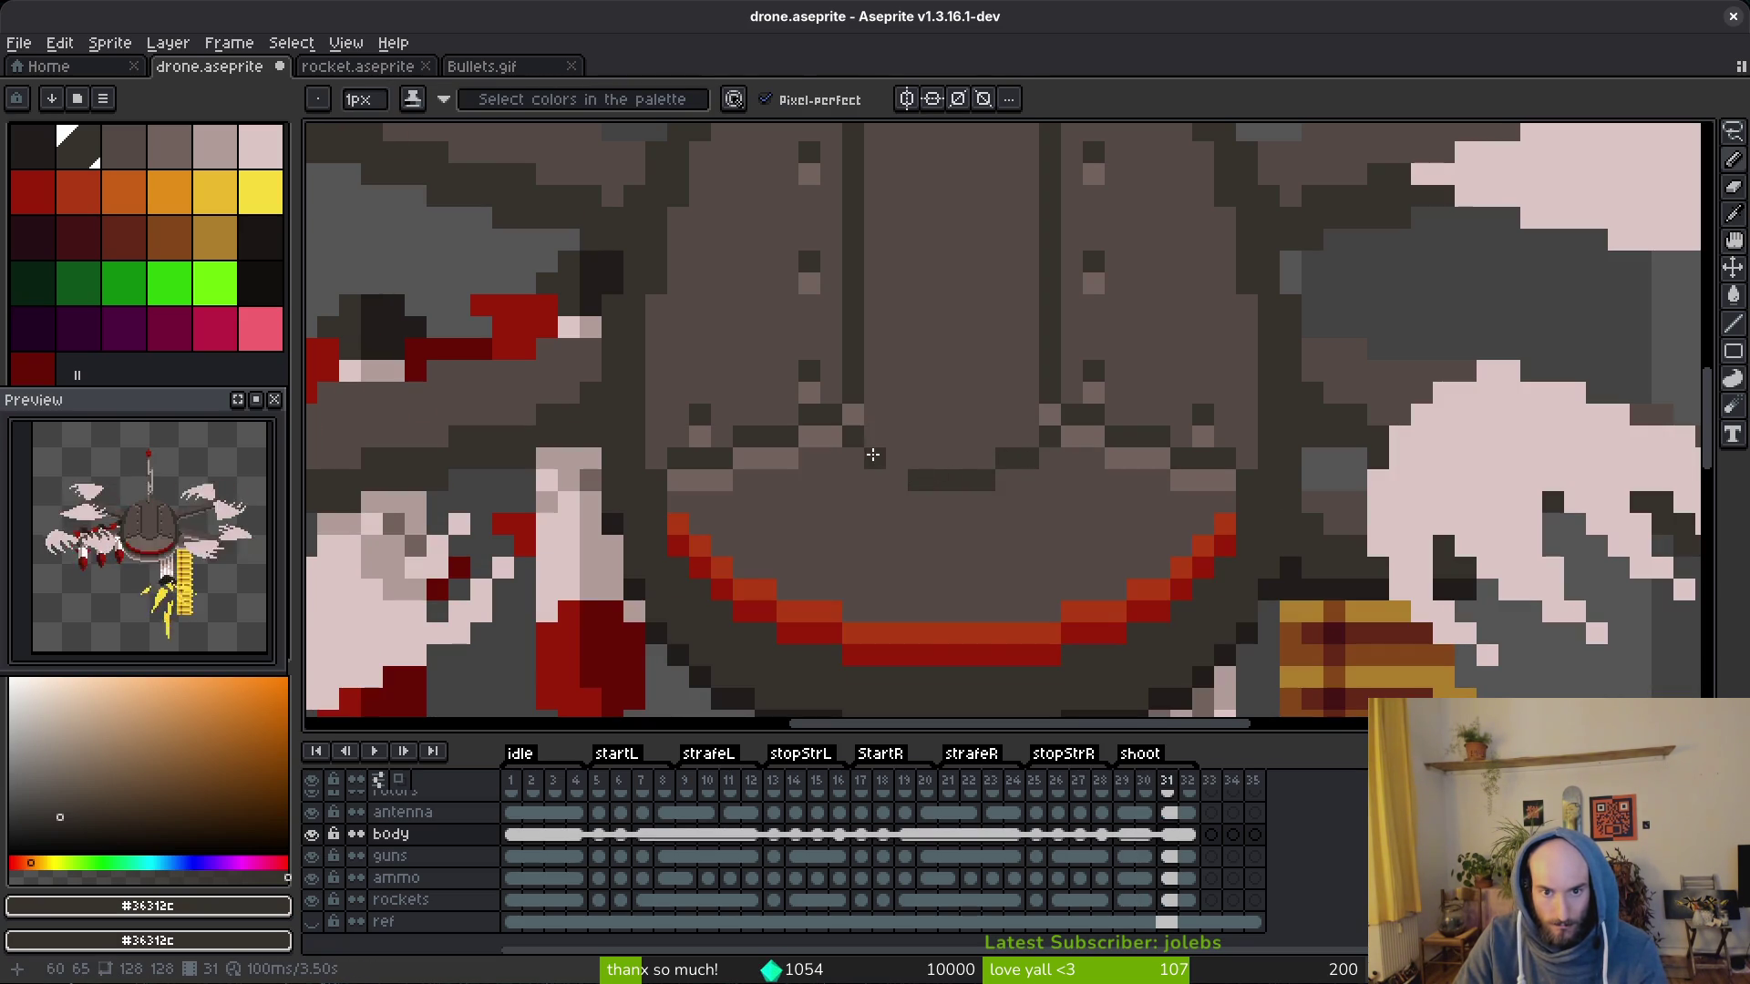
alt+click(1068, 445)
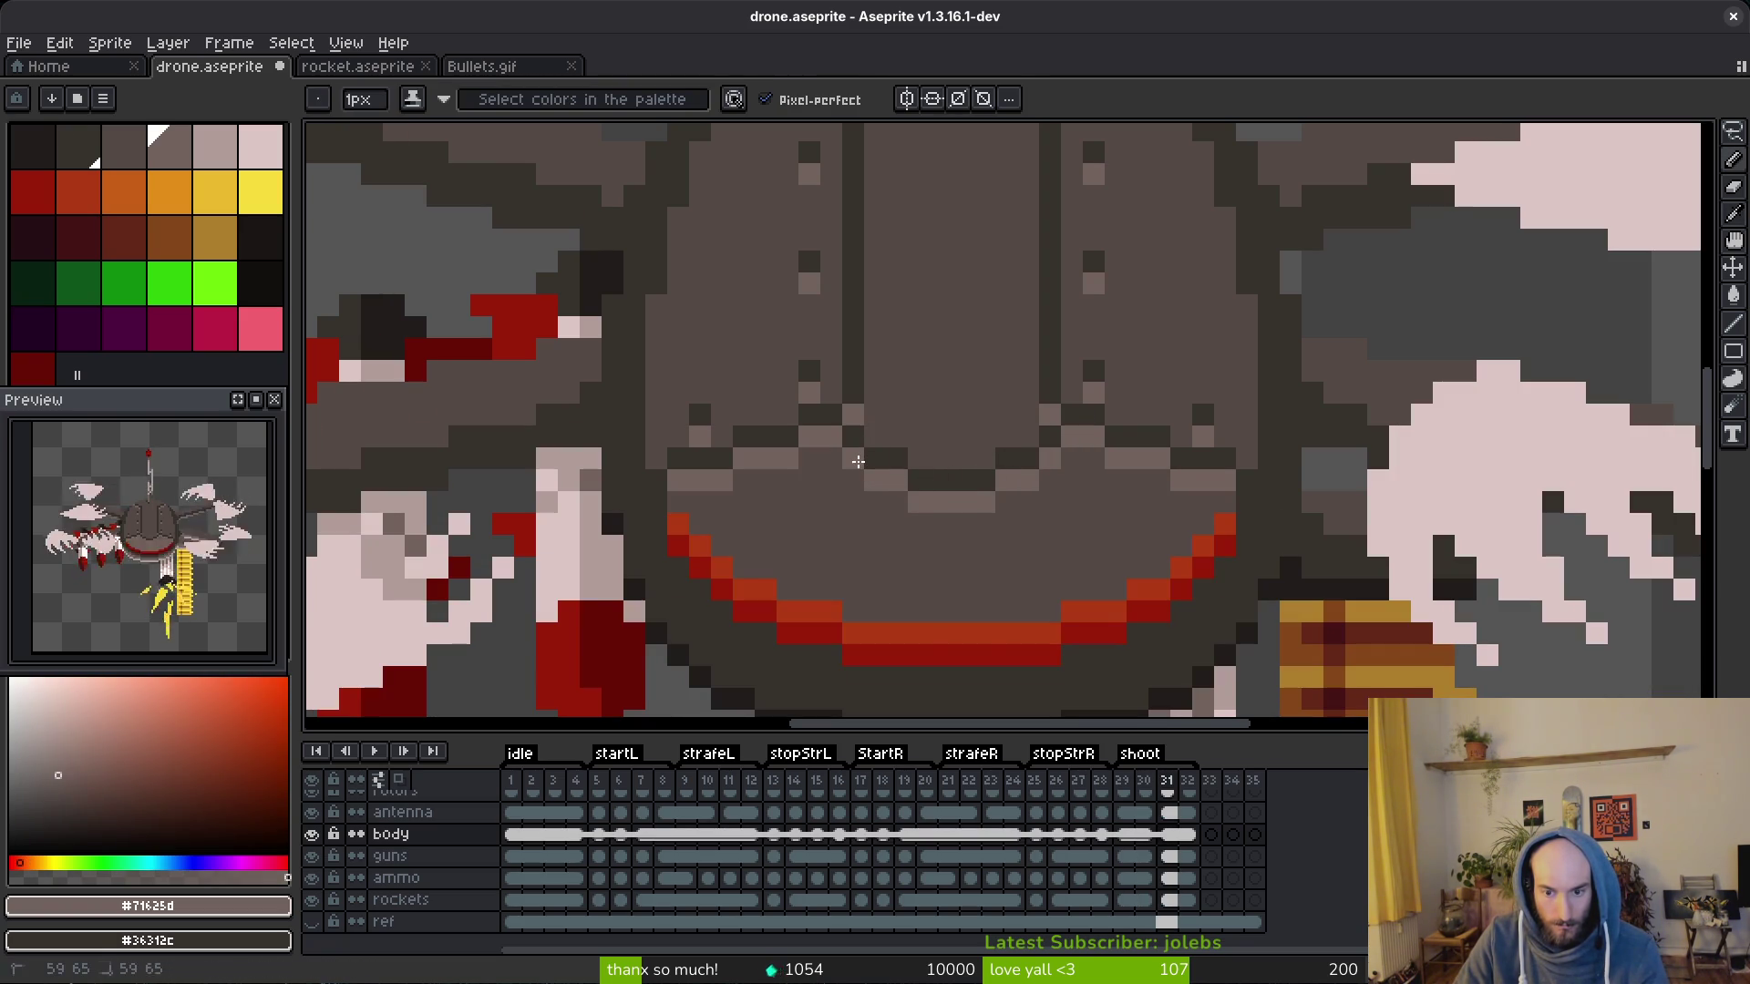
scroll(1134, 602, down, 4)
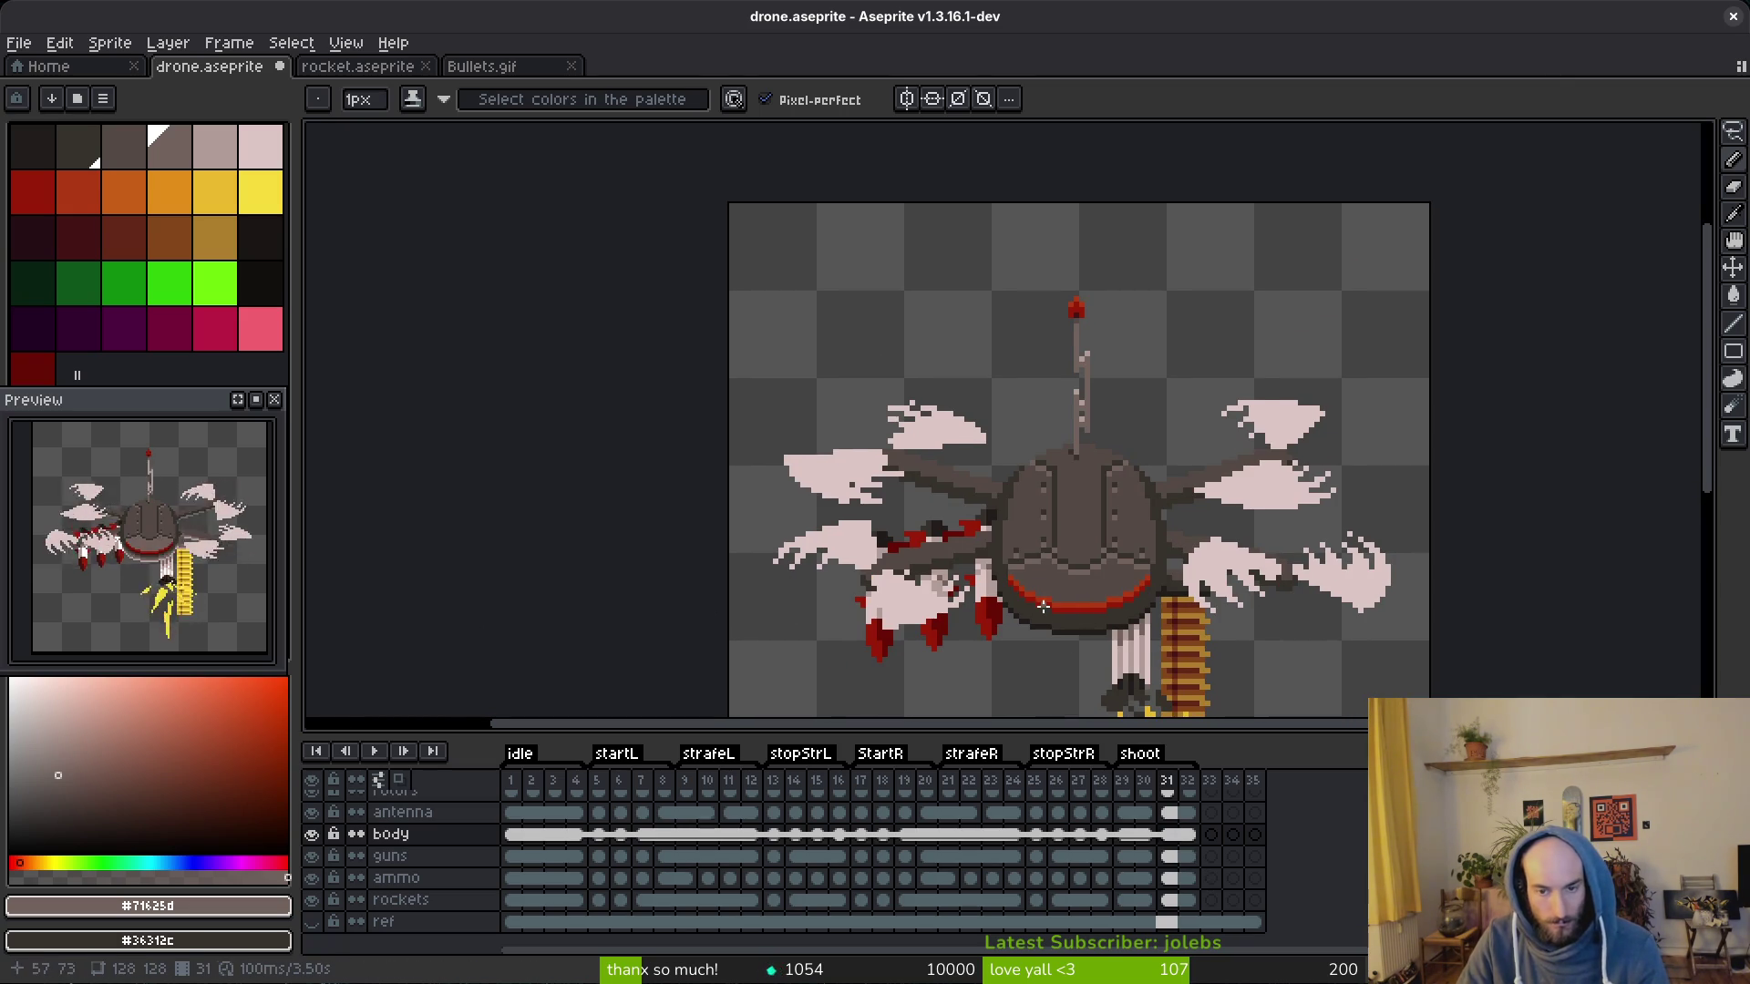
scroll(1041, 607, down, 3)
scroll(1042, 606, up, 4)
scroll(1038, 567, up, 1)
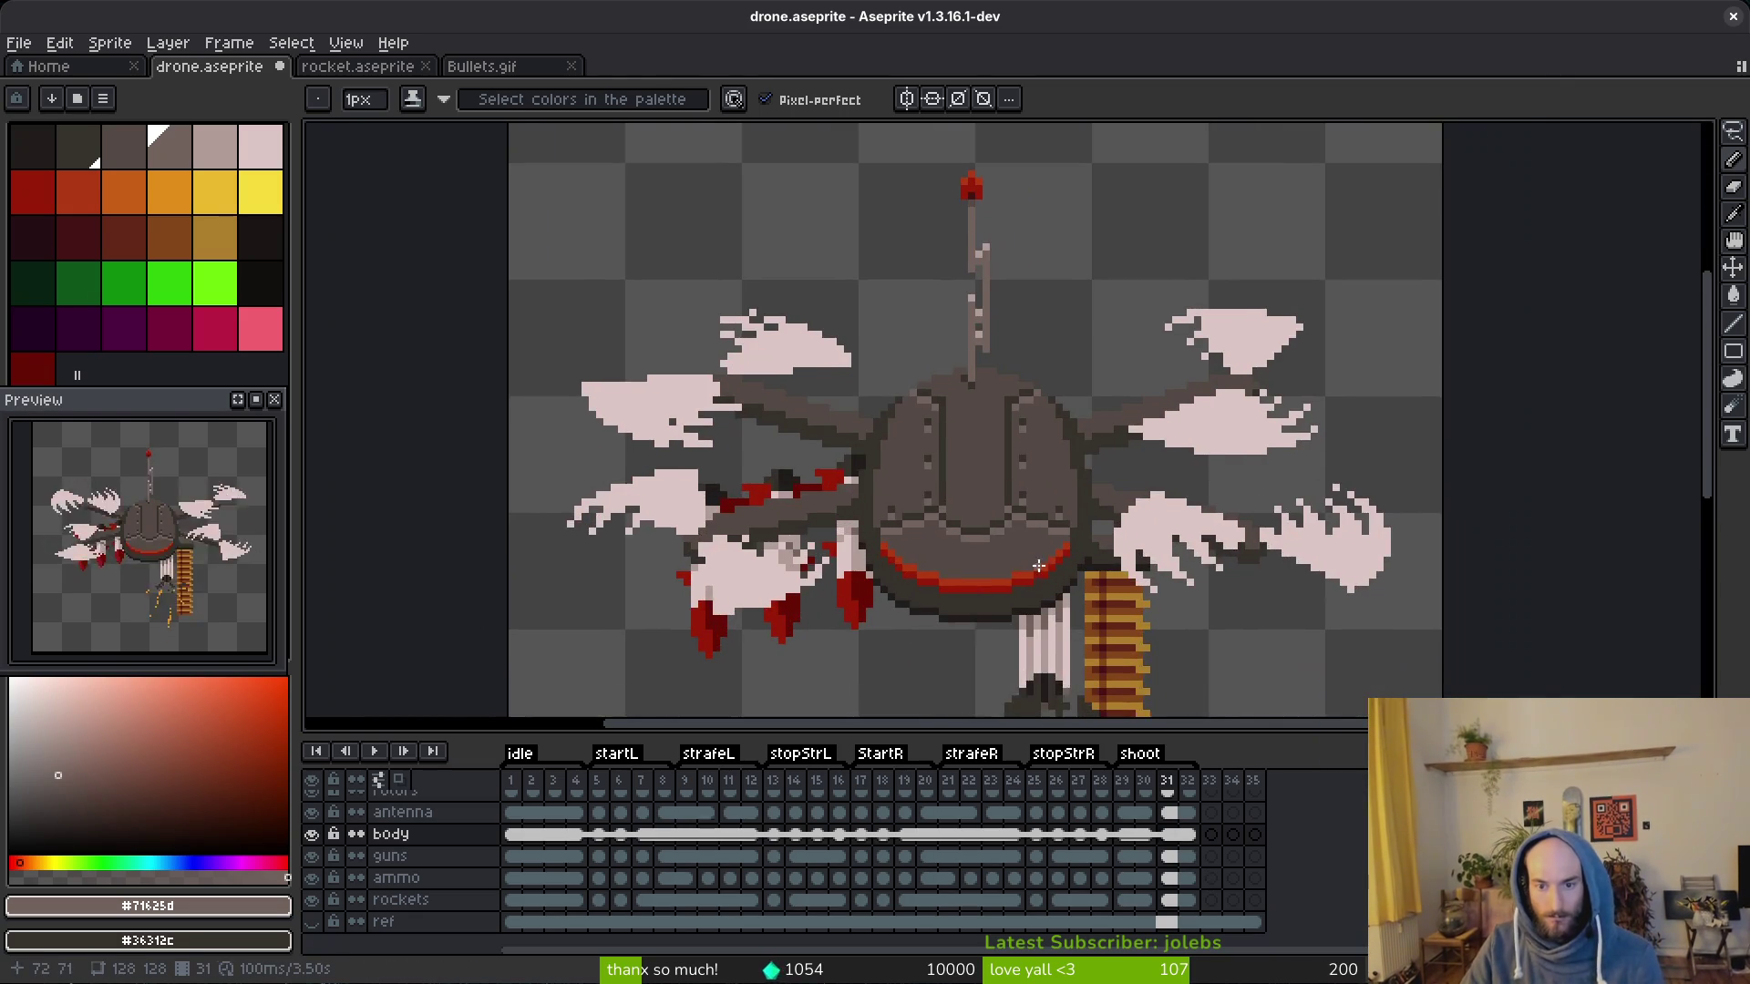
scroll(1038, 568, up, 5)
Step: Add dark brown pixels to frame 31's lower face using eyedropped browns, then save the sprite
alt+click(809, 513)
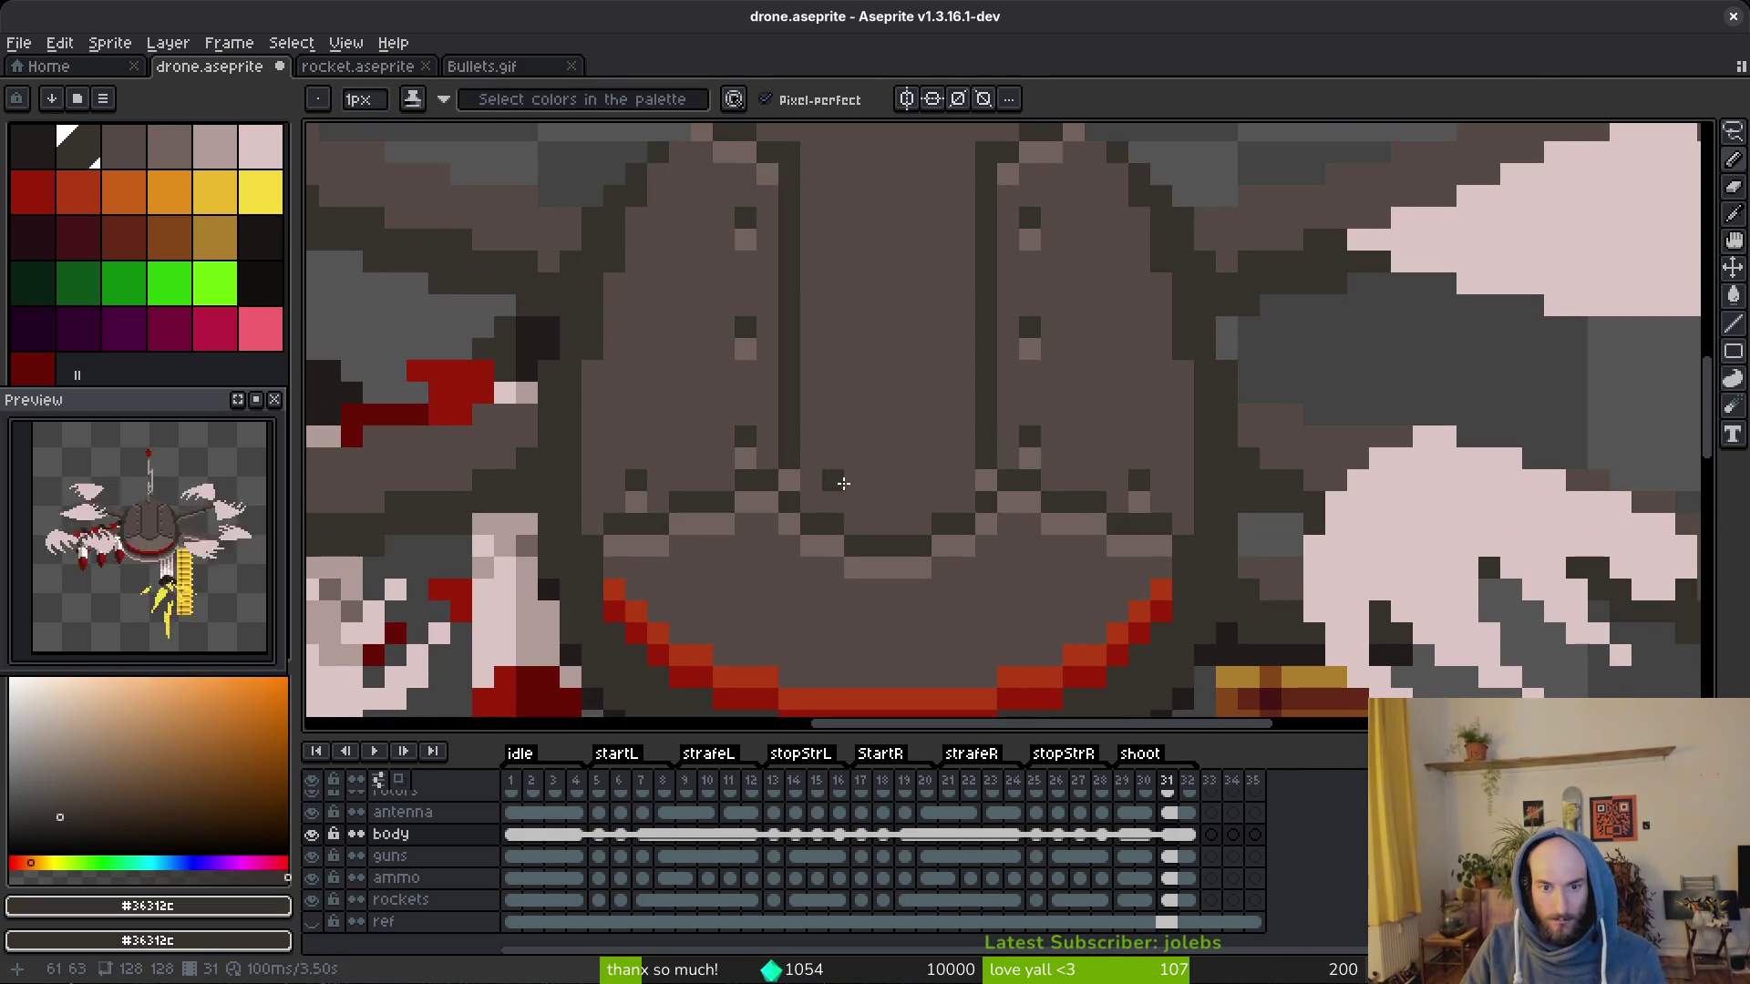
alt+click(902, 506)
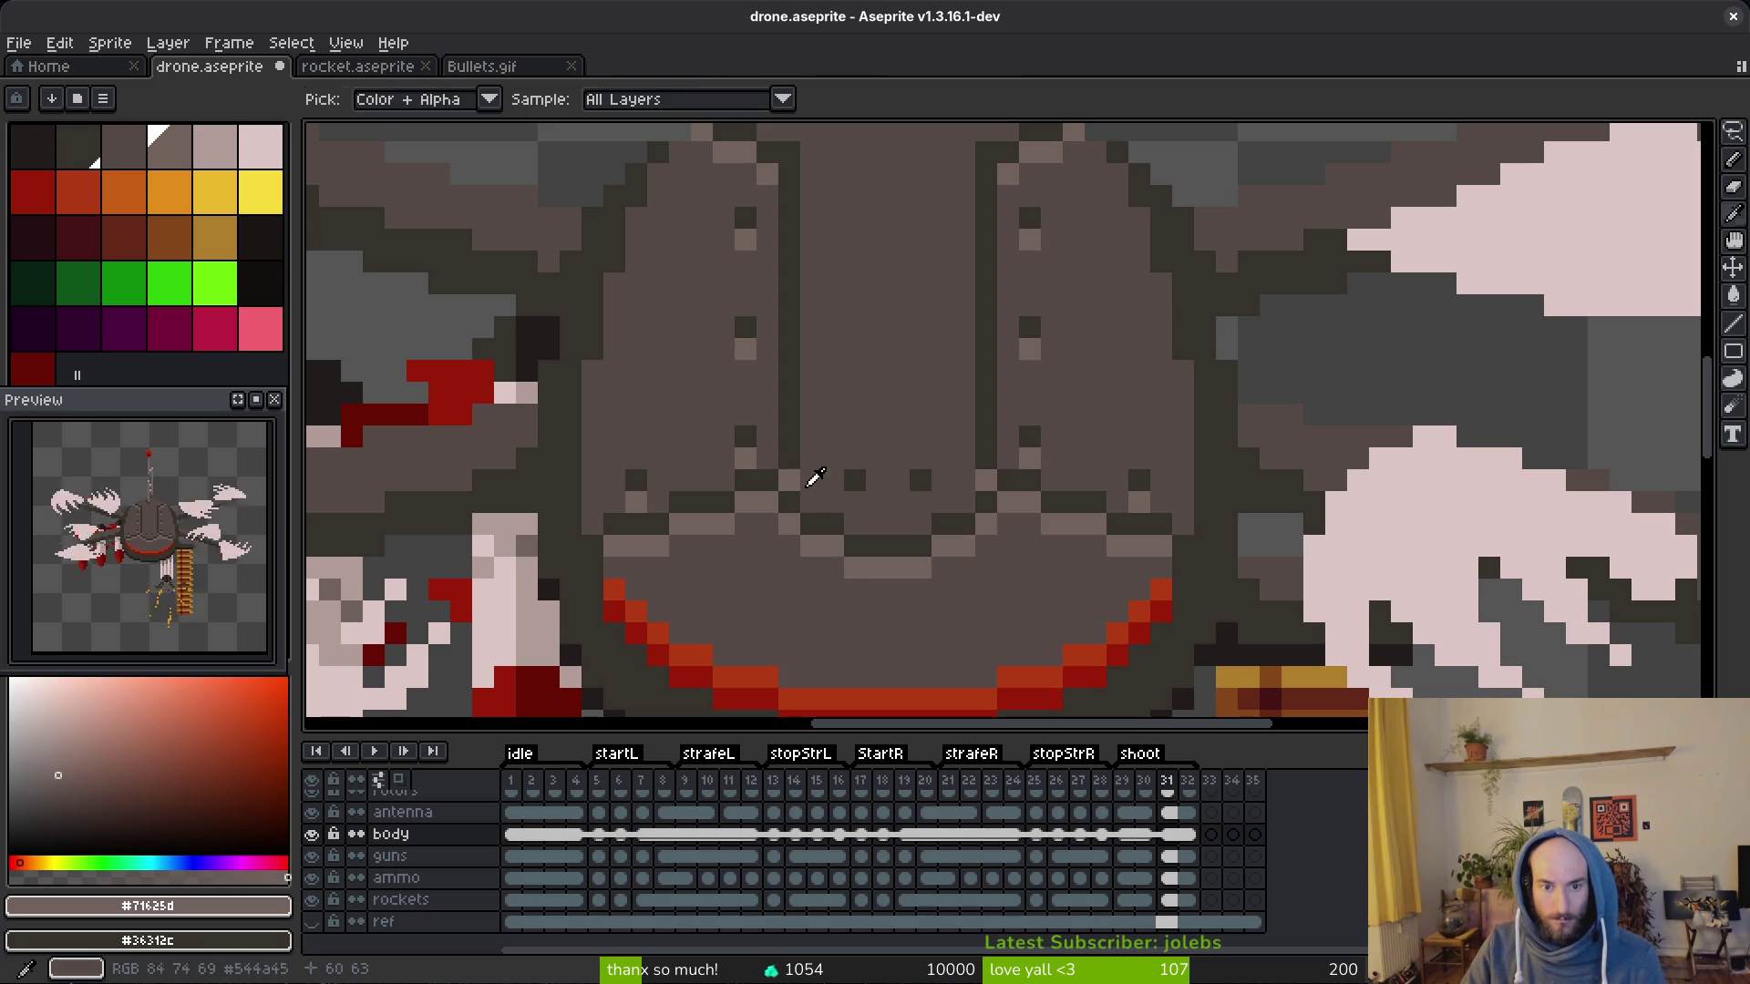
scroll(919, 512, down, 3)
scroll(1042, 575, down, 2)
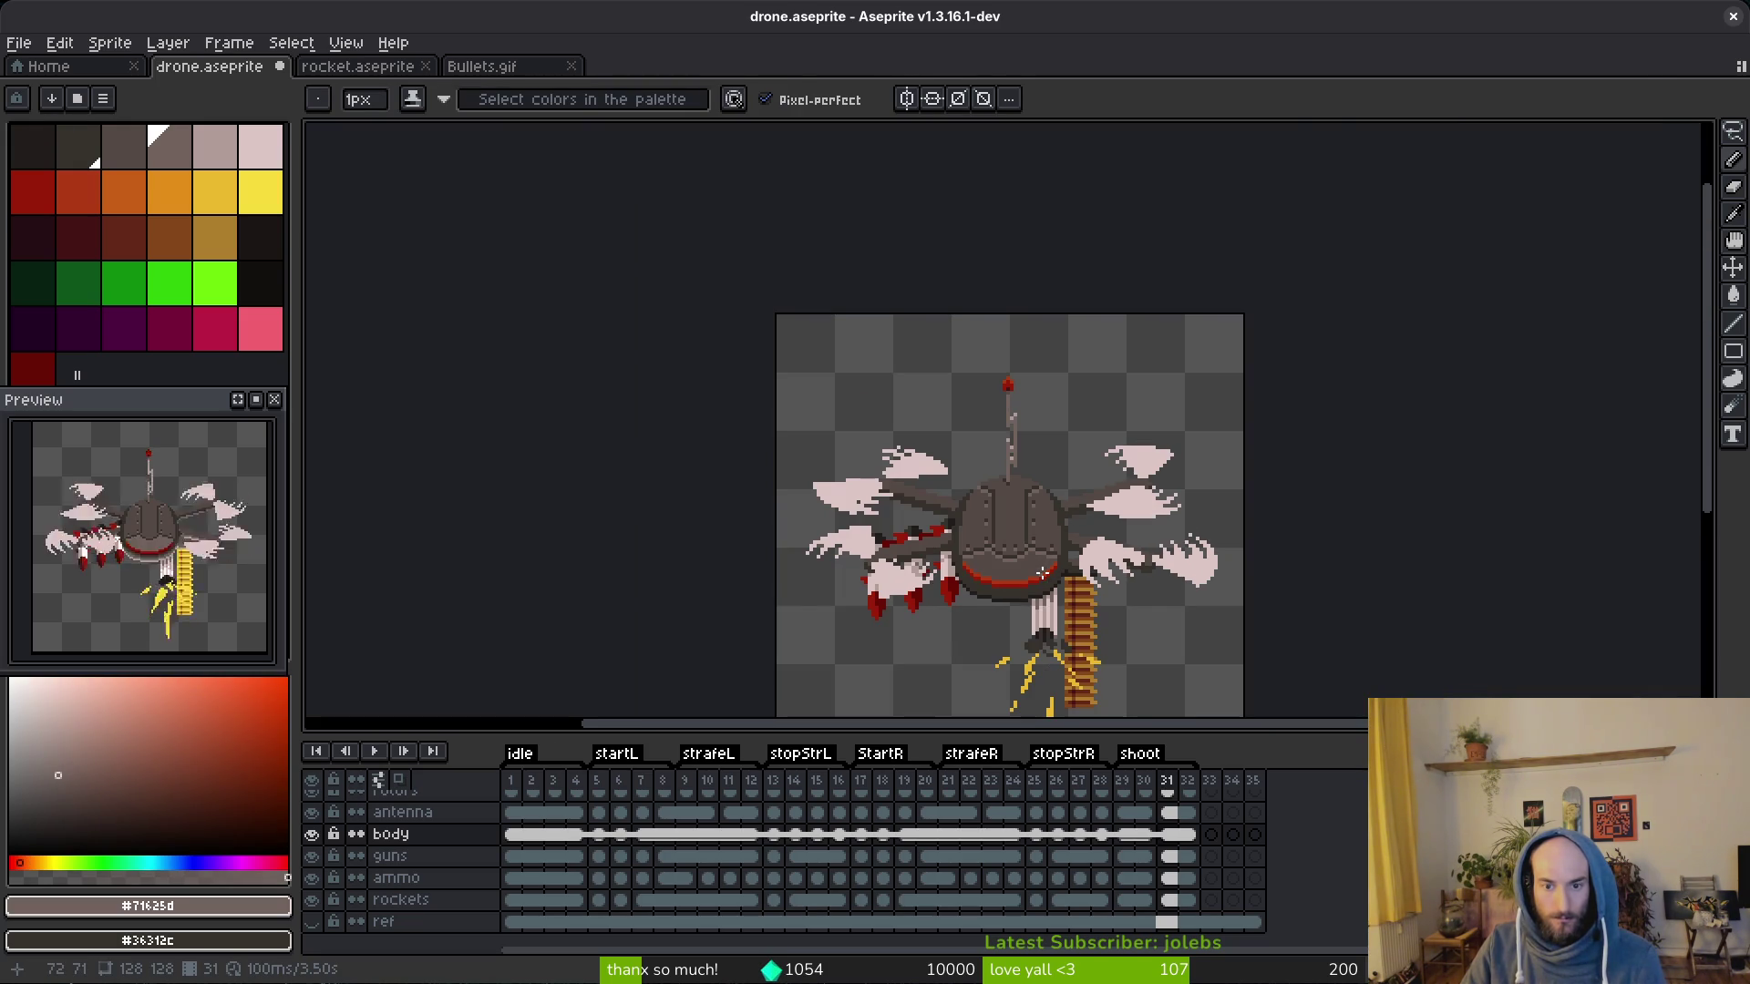
scroll(1041, 578, up, 3)
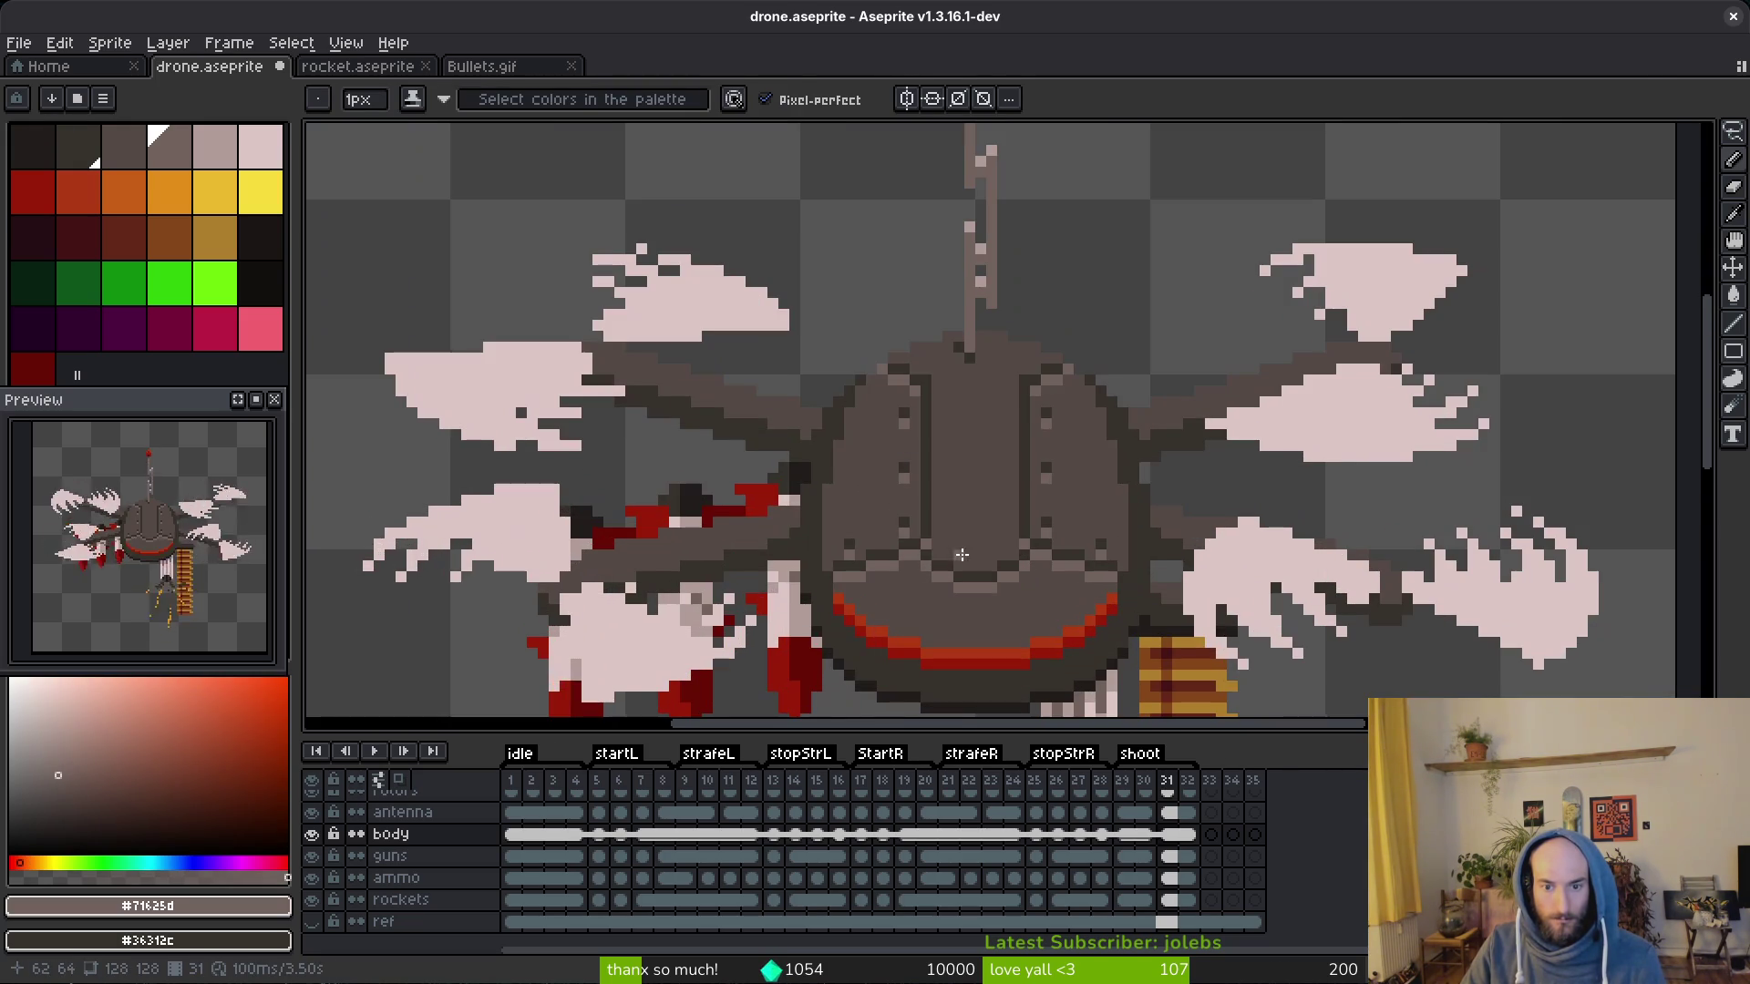
scroll(1011, 547, up, 2)
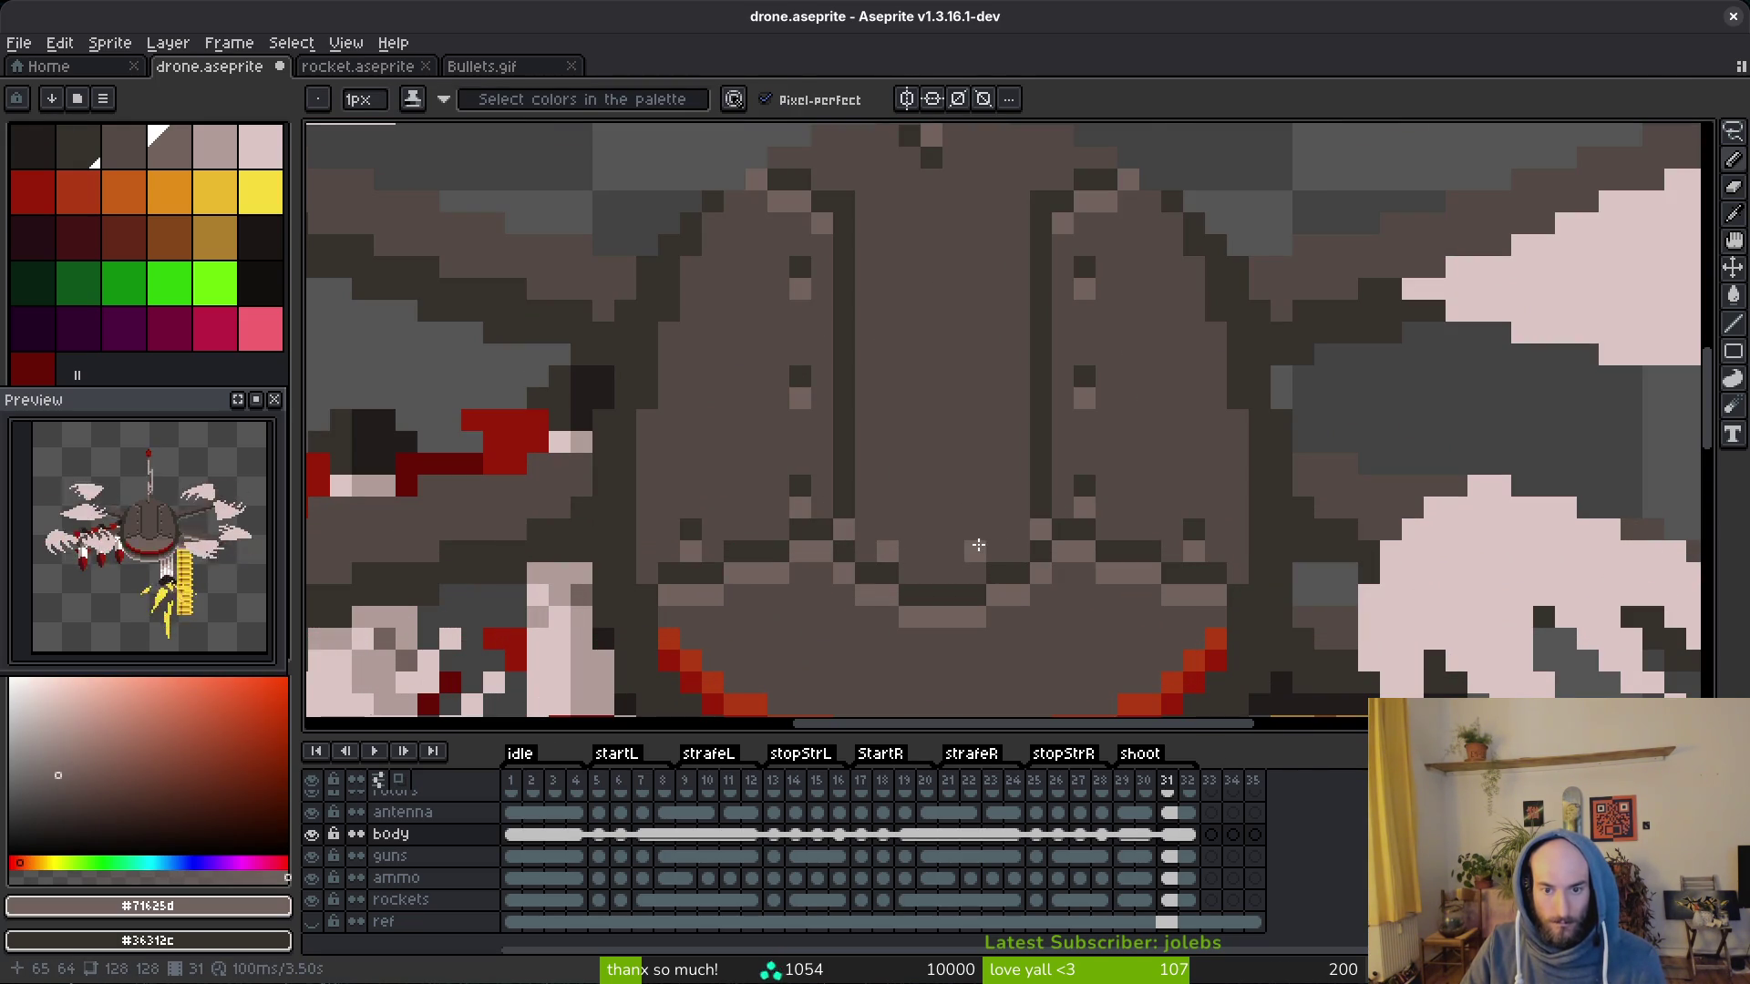
alt+click(990, 549)
click(1008, 520)
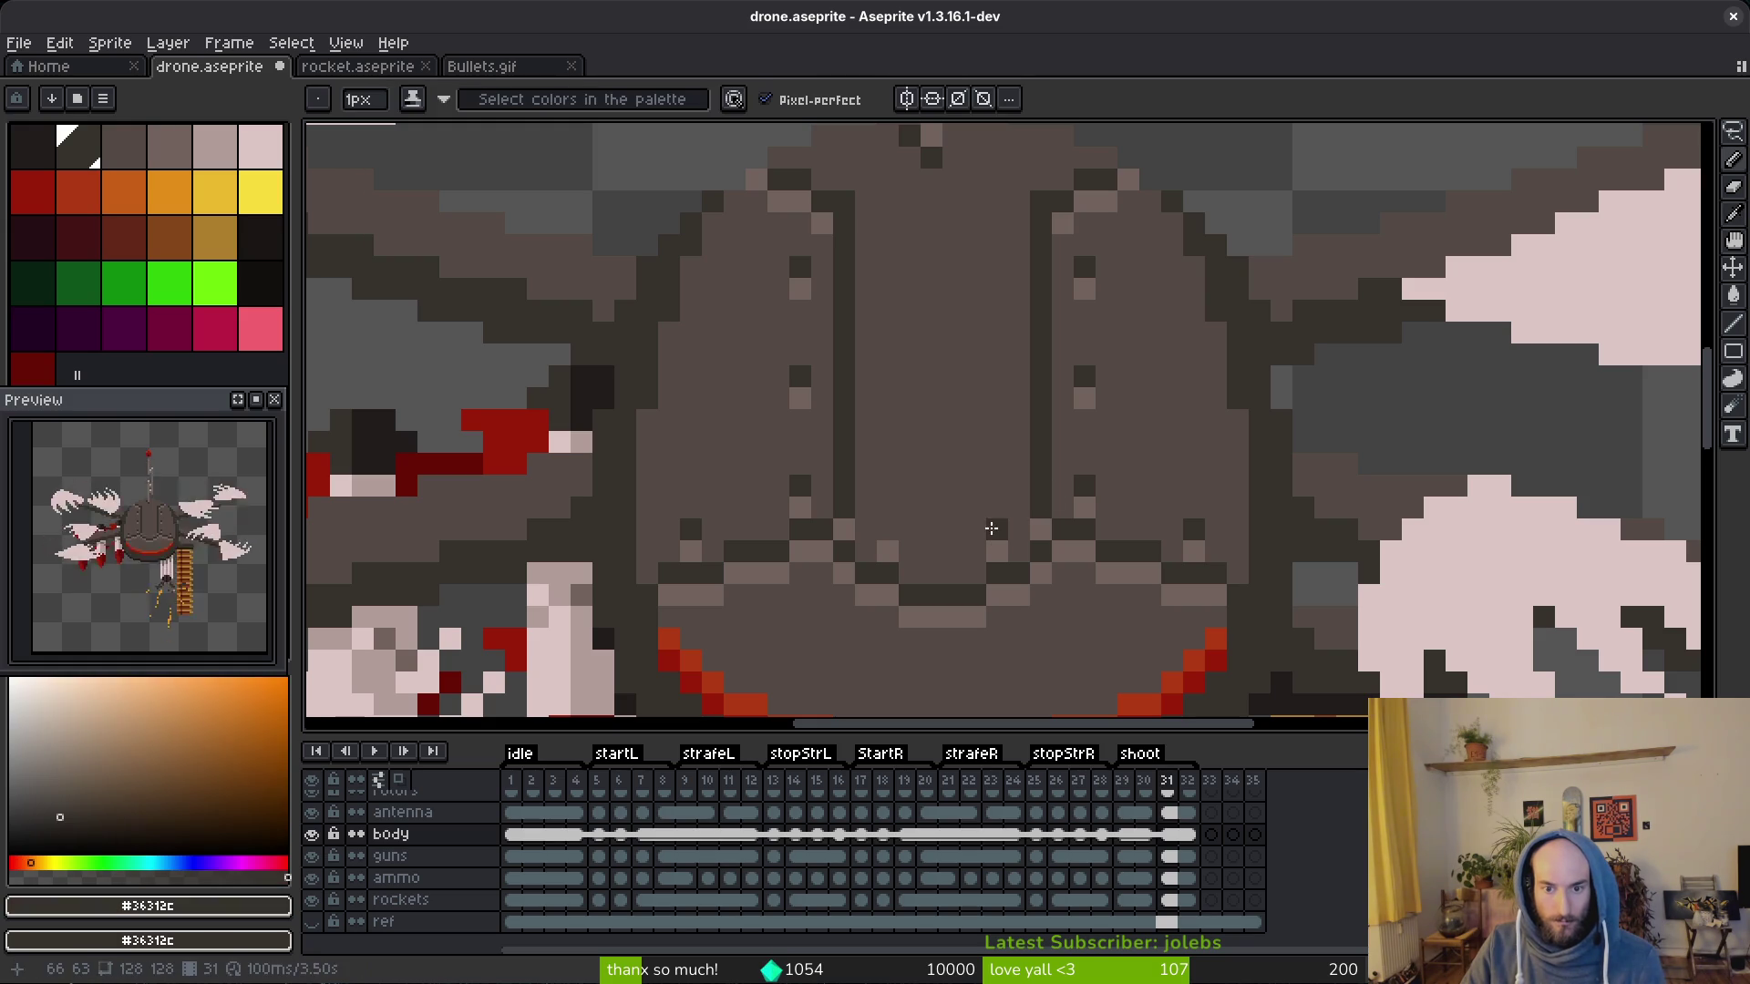
click(906, 531)
scroll(895, 534, down, 3)
scroll(957, 575, down, 2)
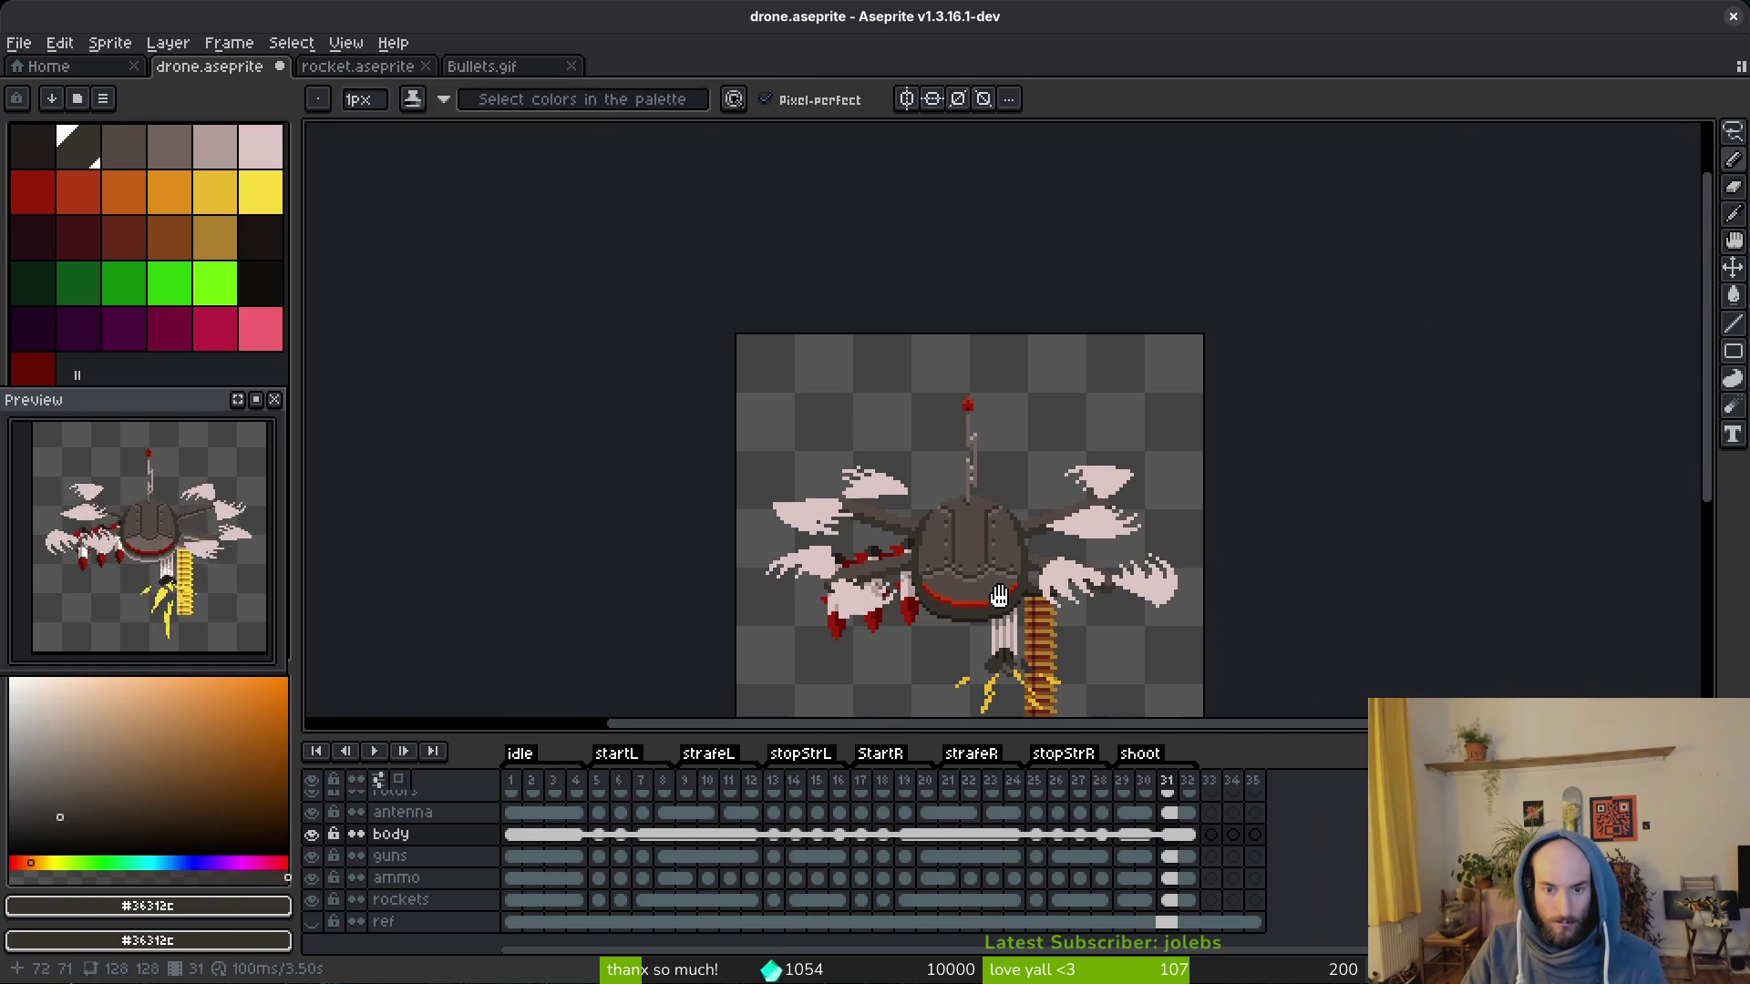
drag(1005, 605, 987, 576)
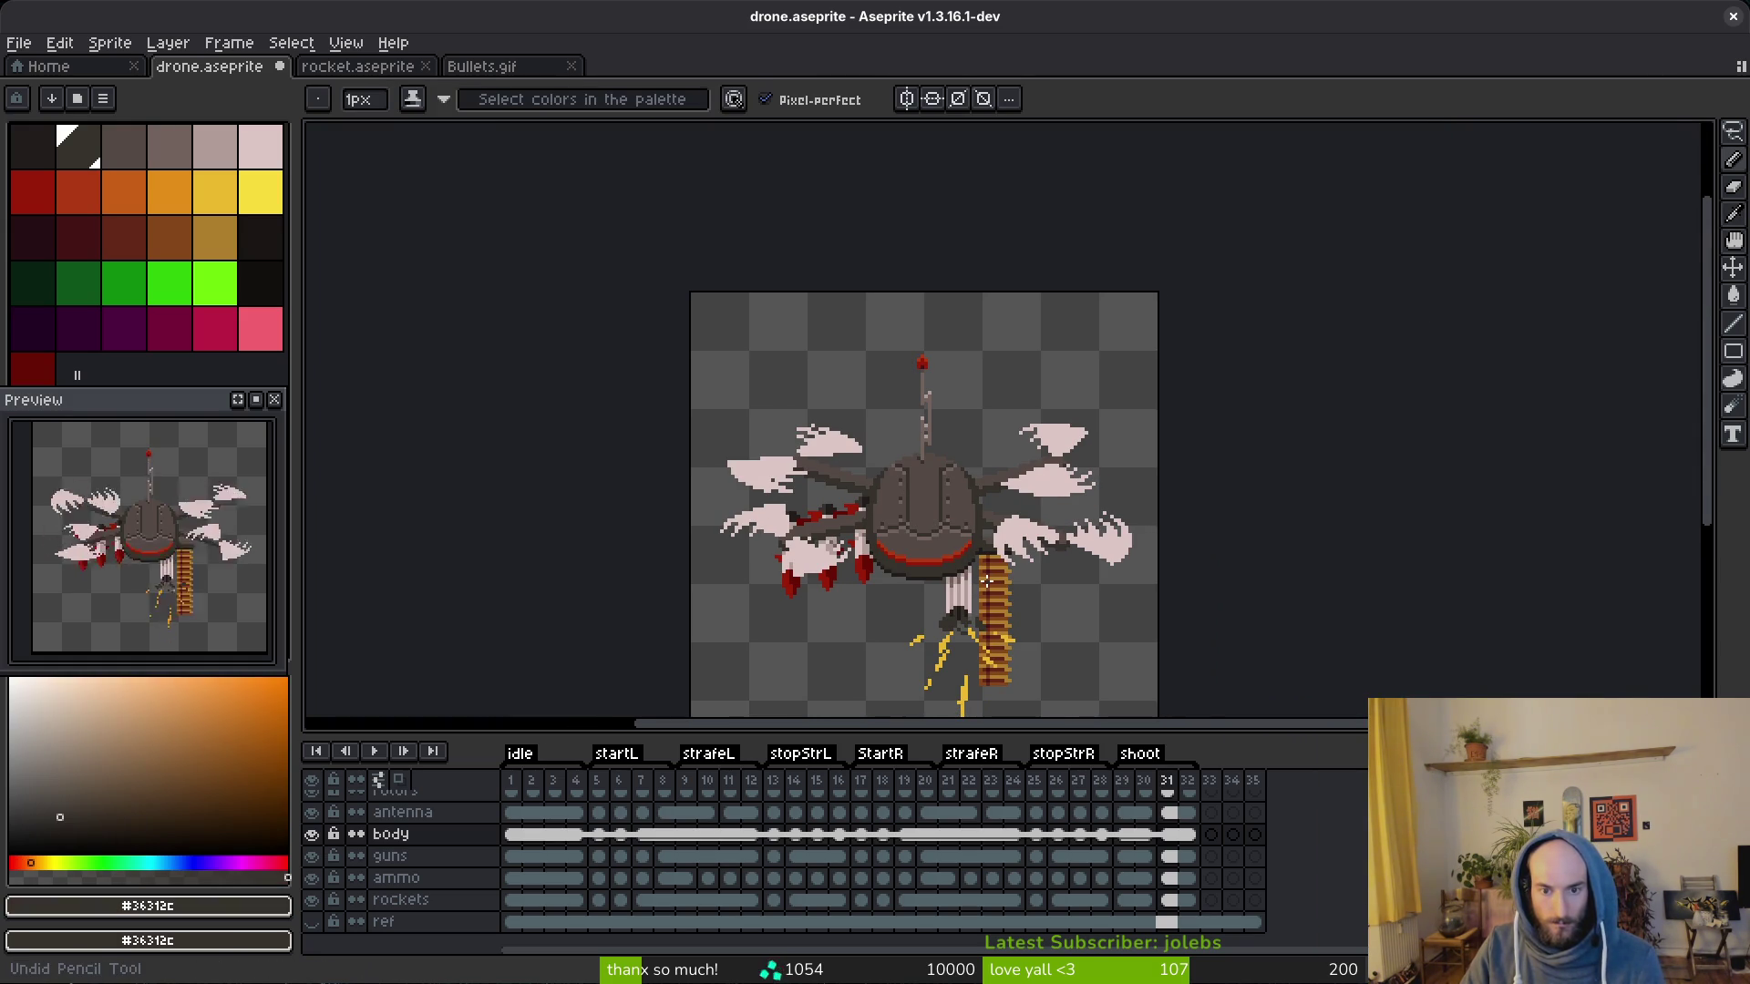
key(ctrl+s)
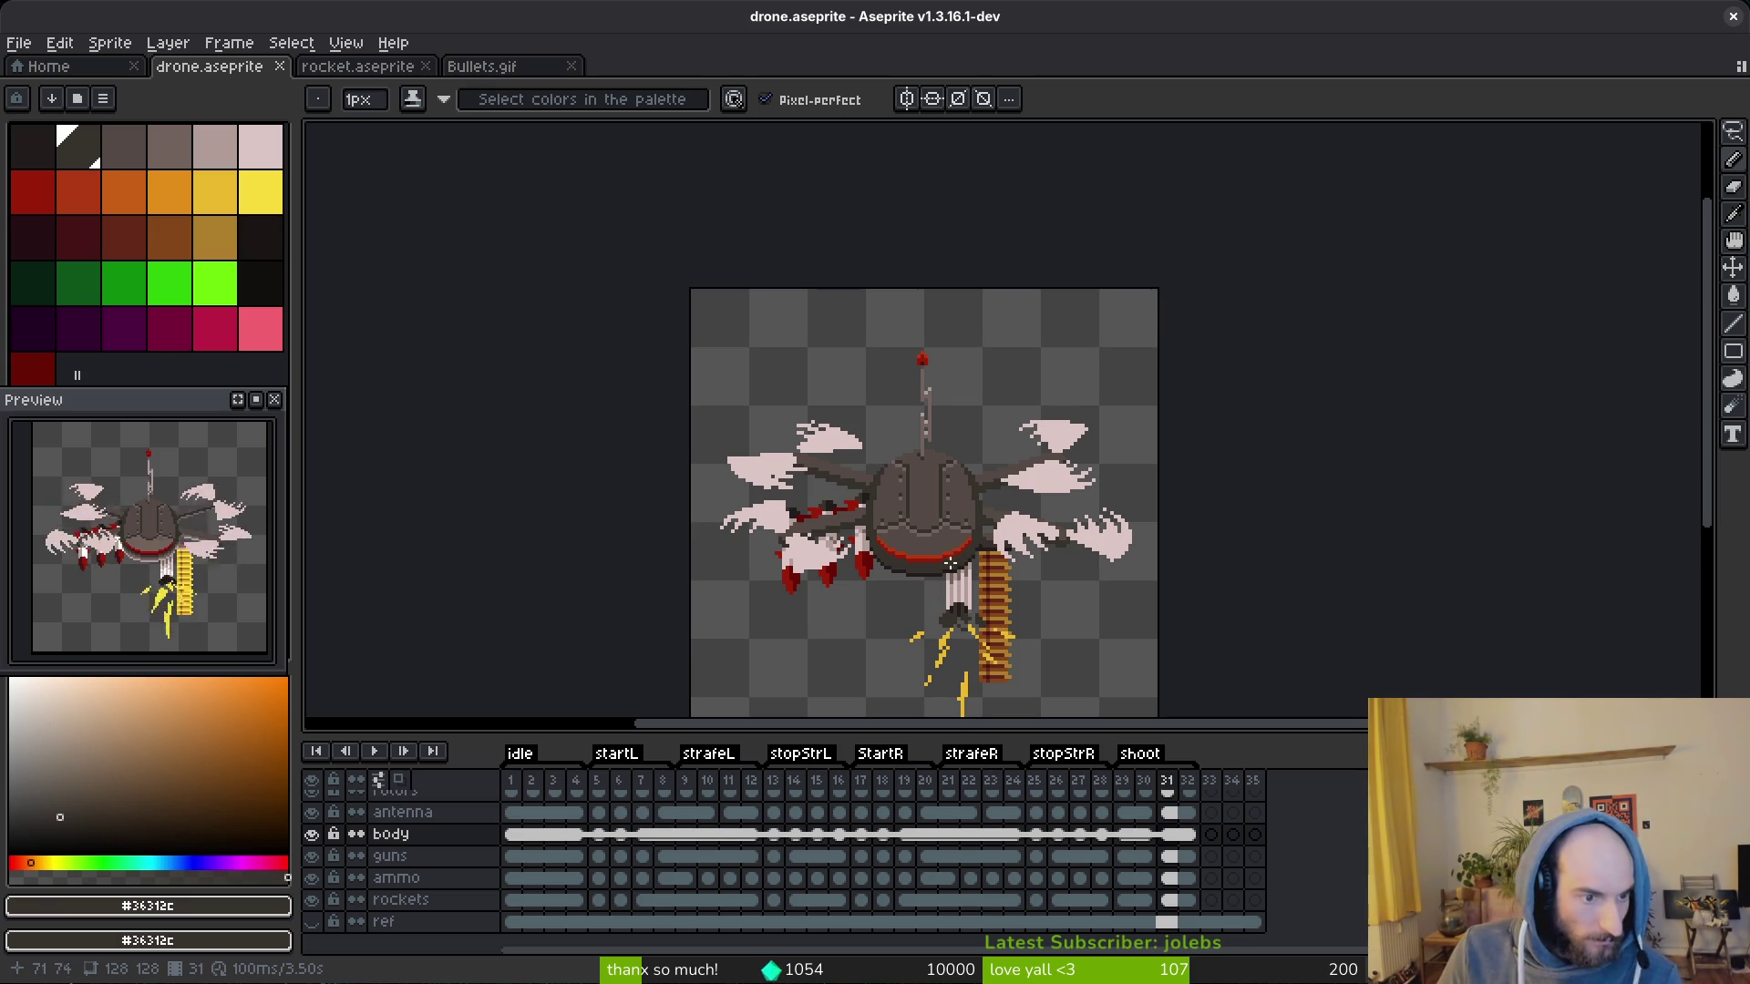
scroll(947, 558, up, 3)
scroll(957, 547, up, 2)
scroll(984, 533, up, 2)
Step: Eyedrop the body browns to retouch lower-face shading and play the animation to review it
key(alt)
alt+click(1001, 523)
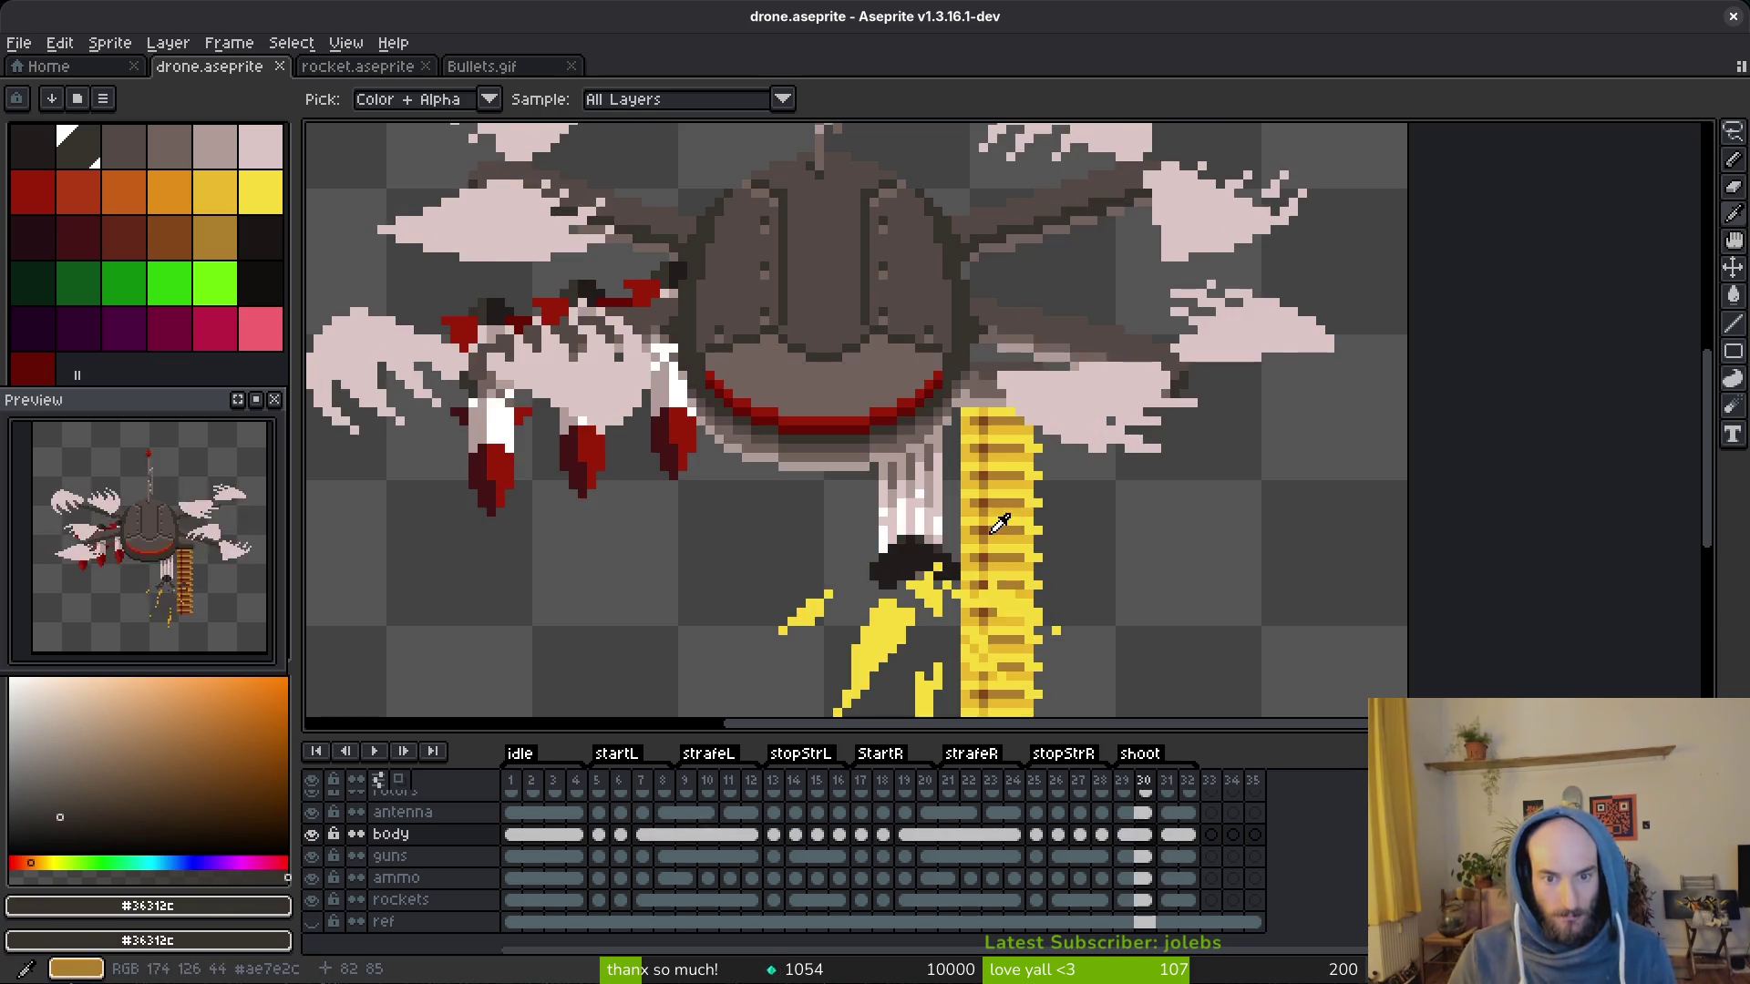
scroll(1001, 523, down, 1)
scroll(971, 526, up, 1)
key(alt)
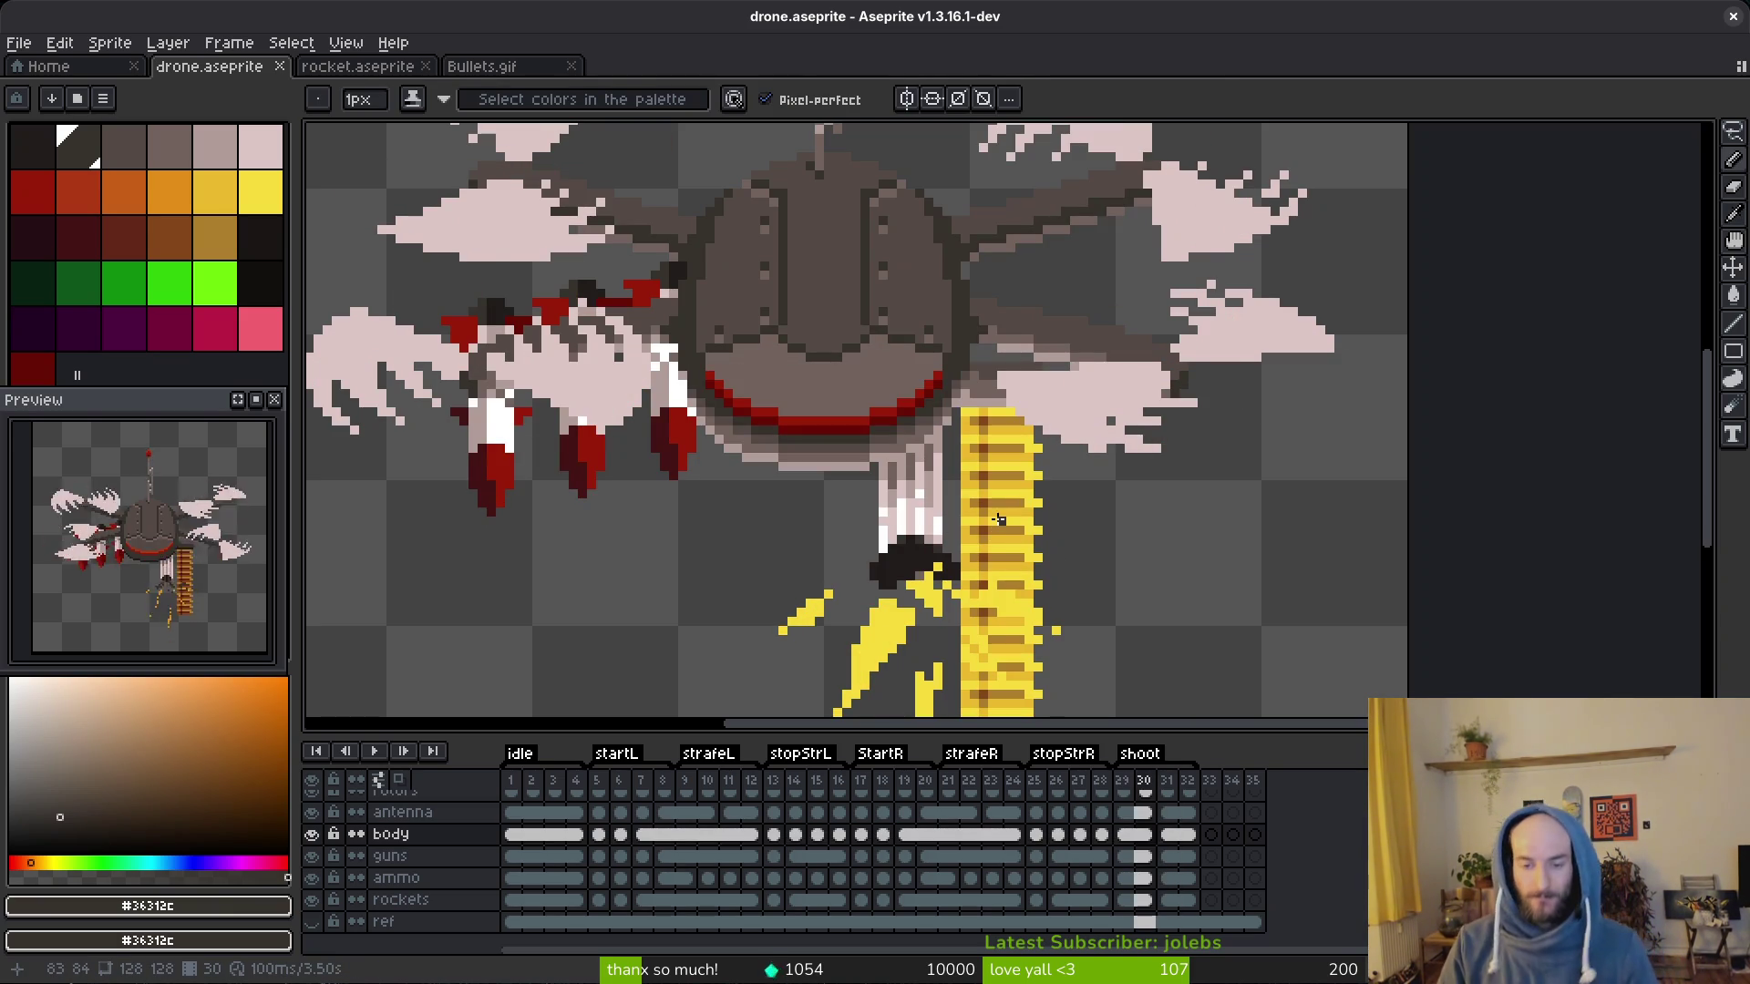
scroll(1000, 521, down, 2)
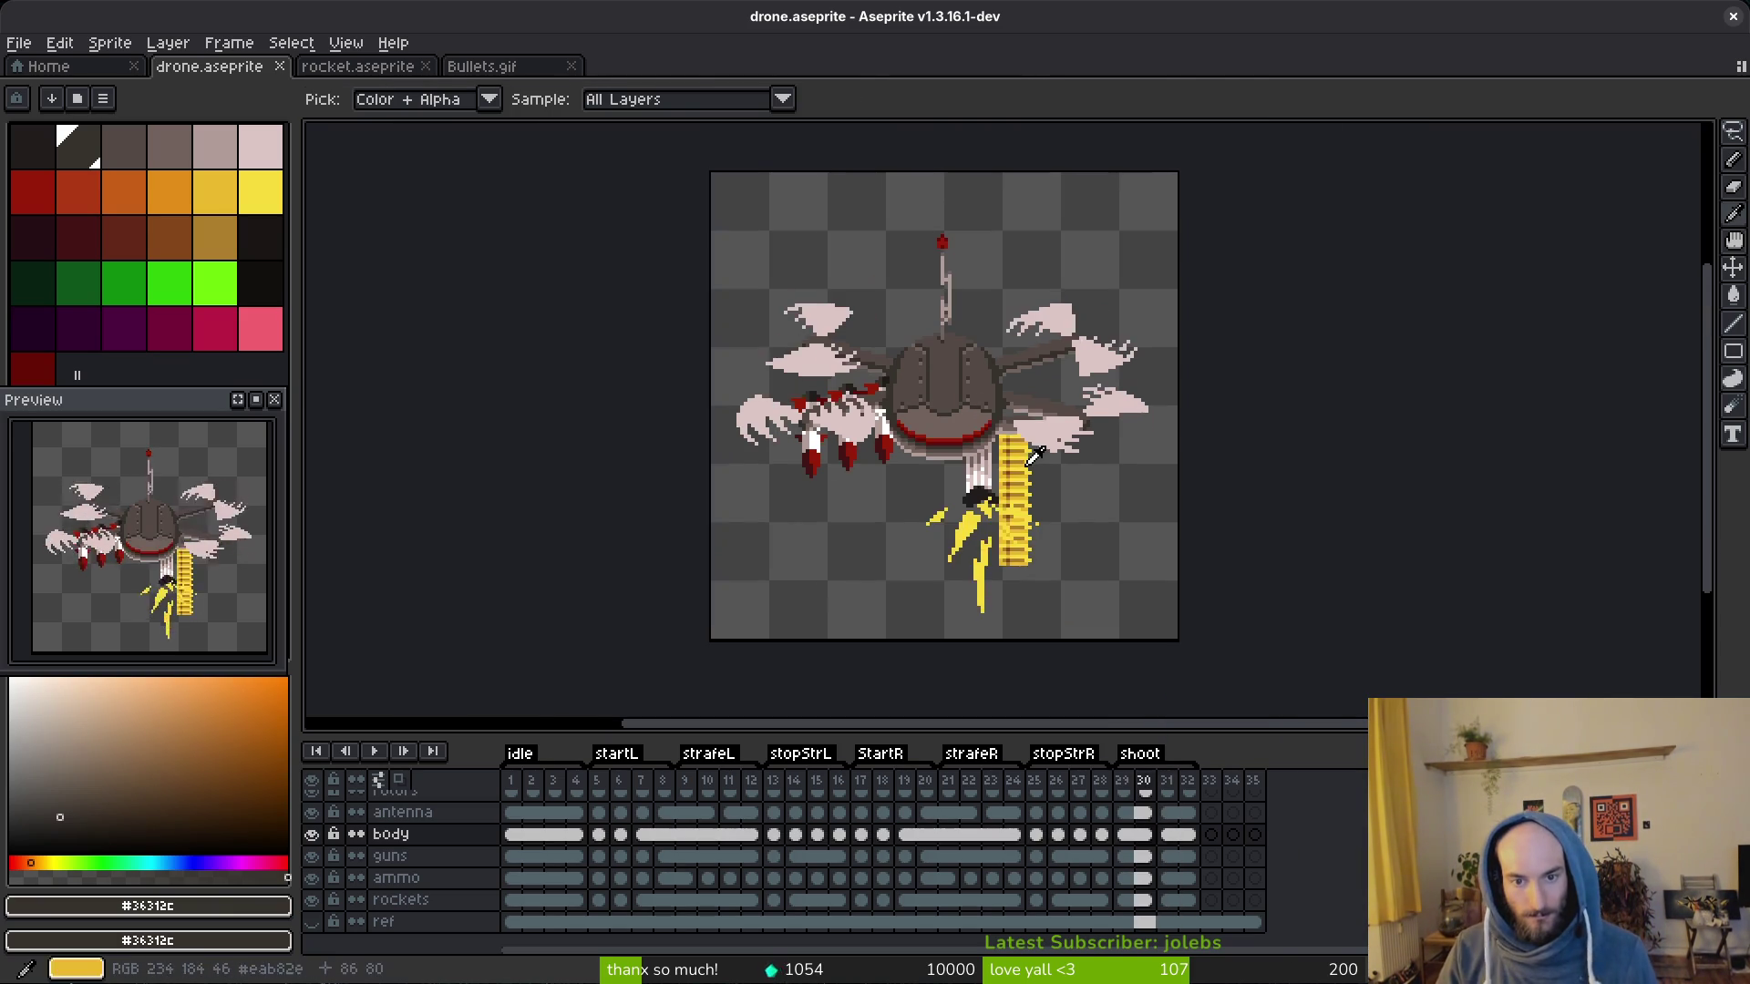
key(alt)
scroll(979, 413, up, 3)
alt+click(948, 406)
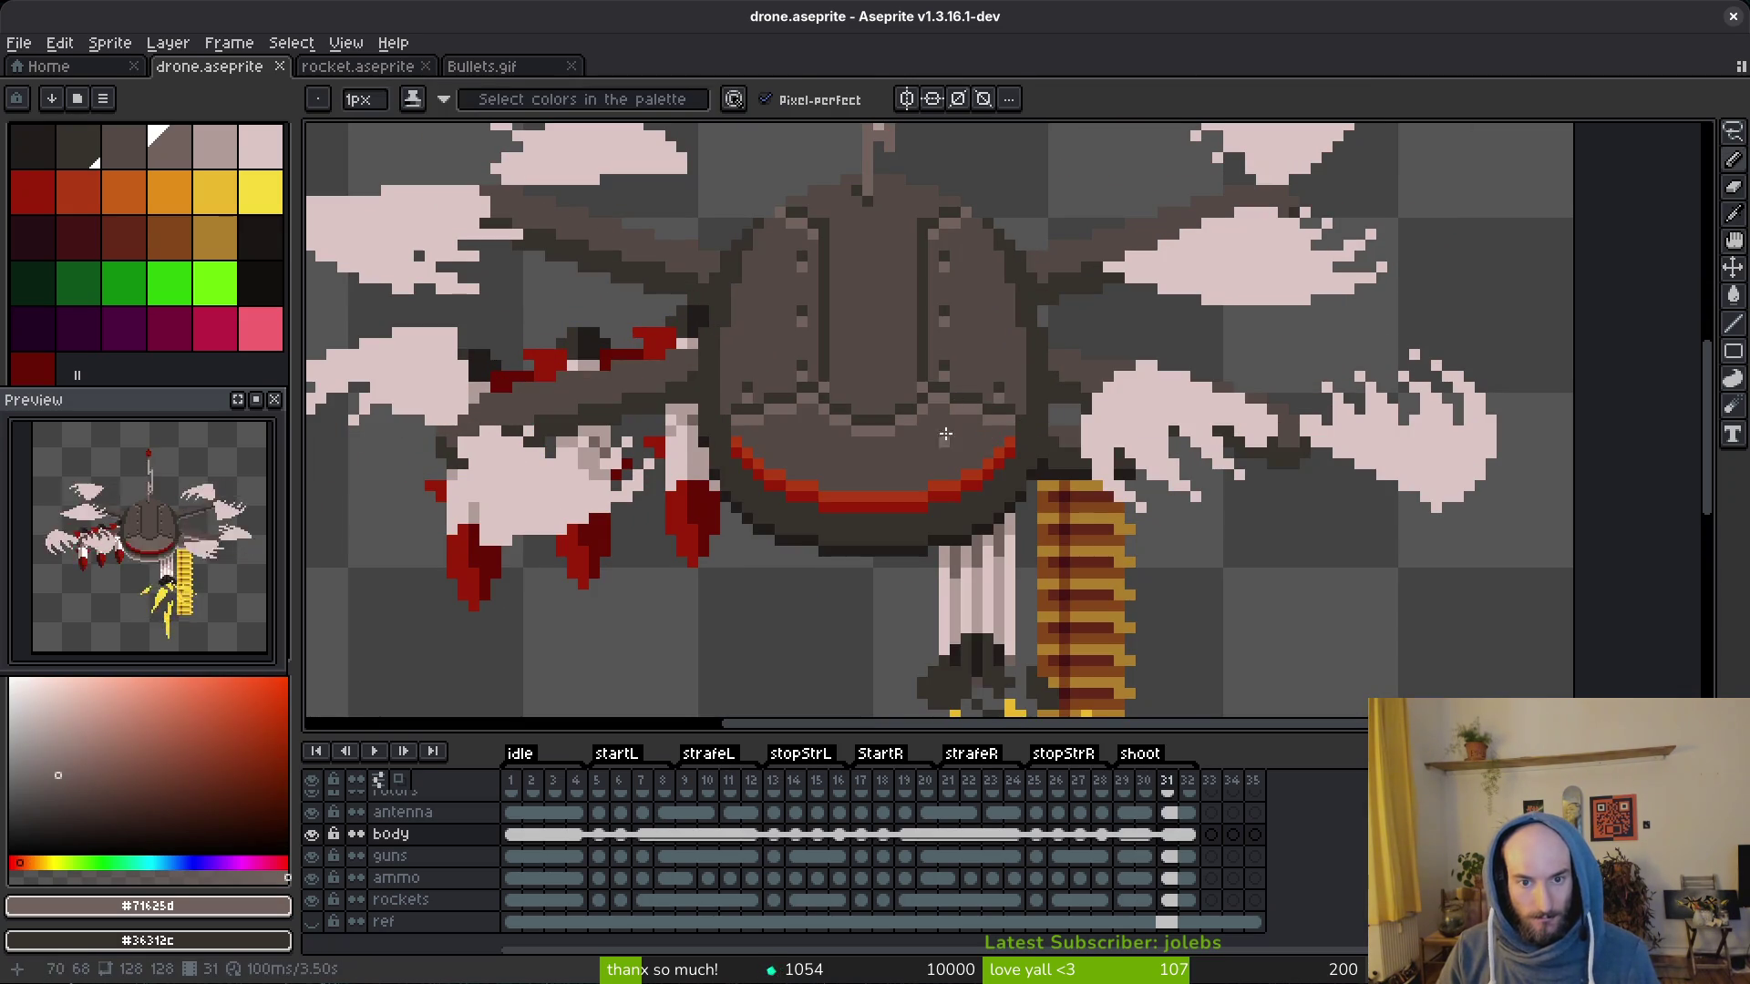
alt+click(837, 392)
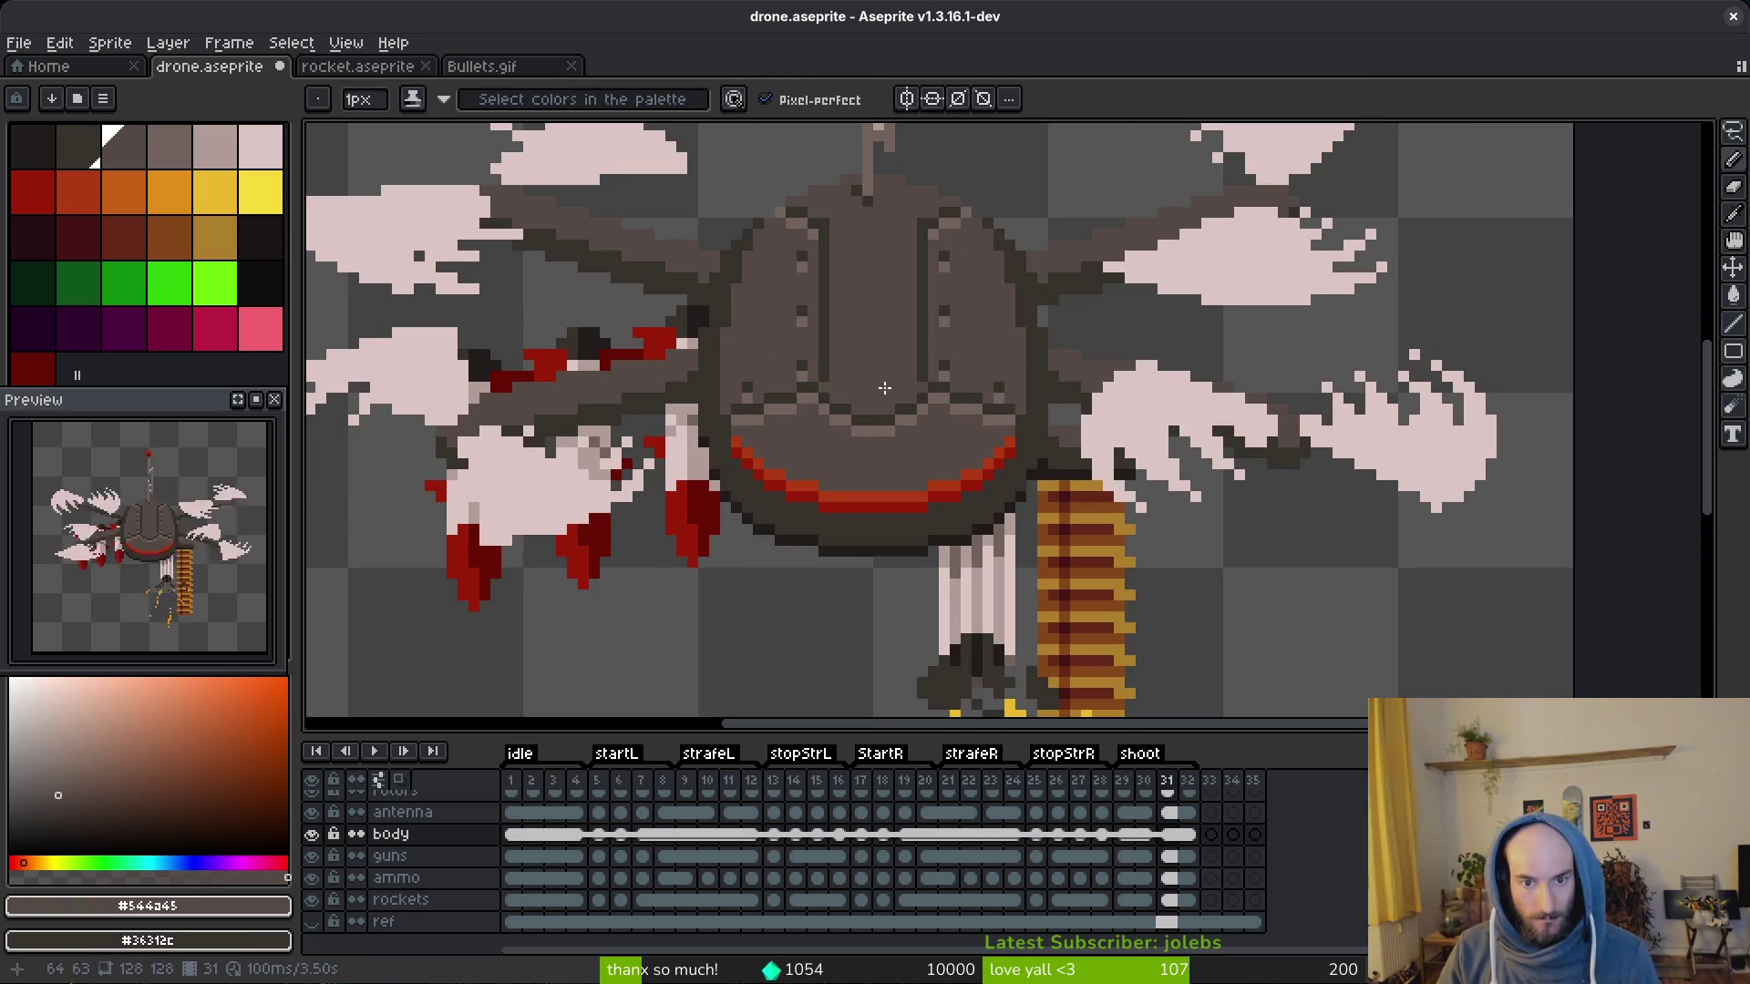
scroll(869, 384, down, 4)
scroll(943, 451, up, 4)
key(alt)
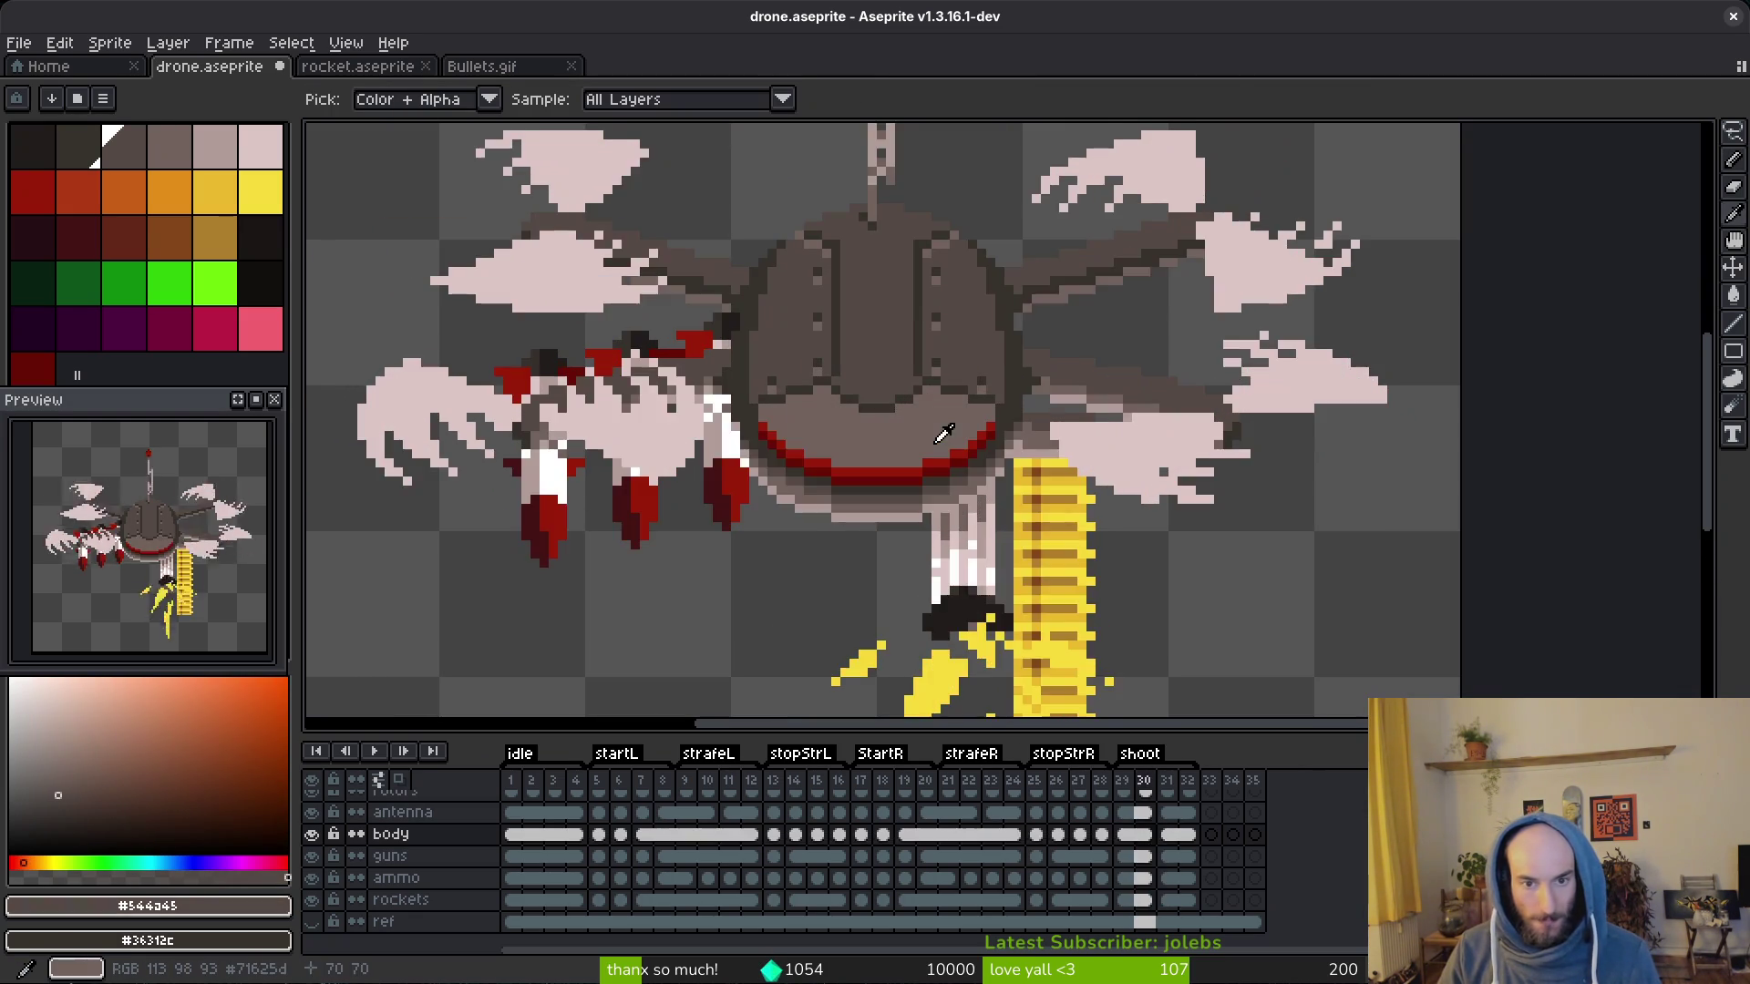
key(Return)
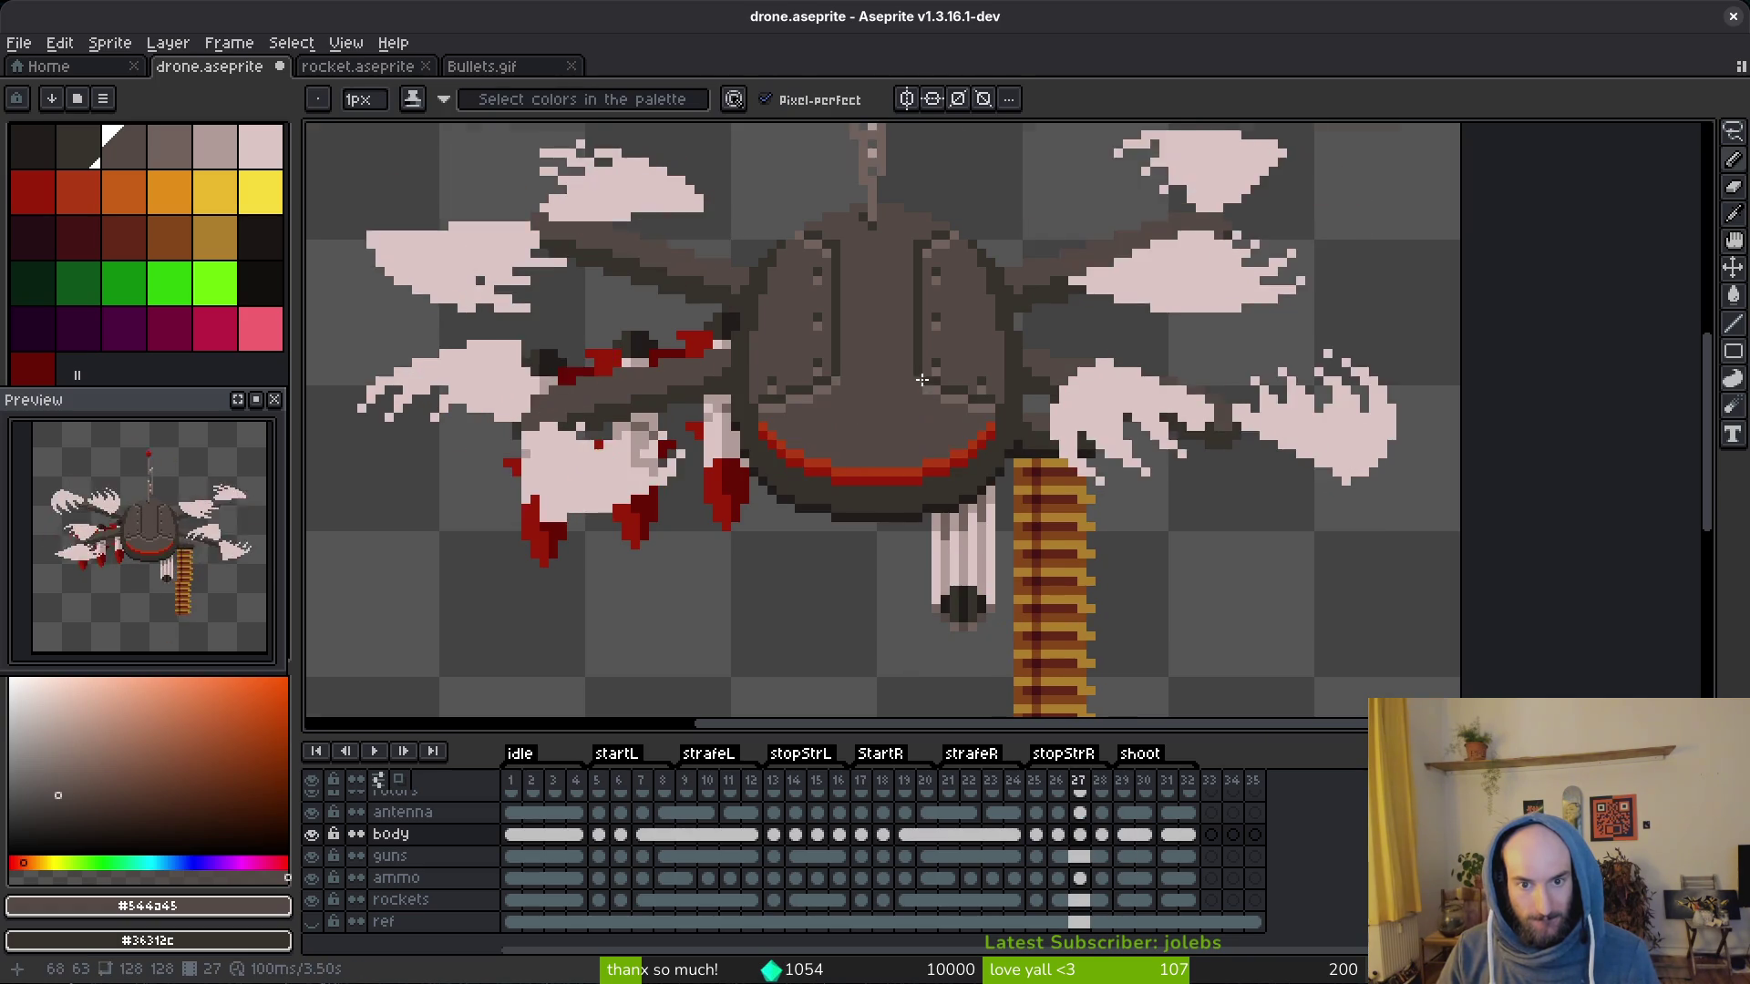
scroll(924, 433, up, 4)
alt+click(649, 387)
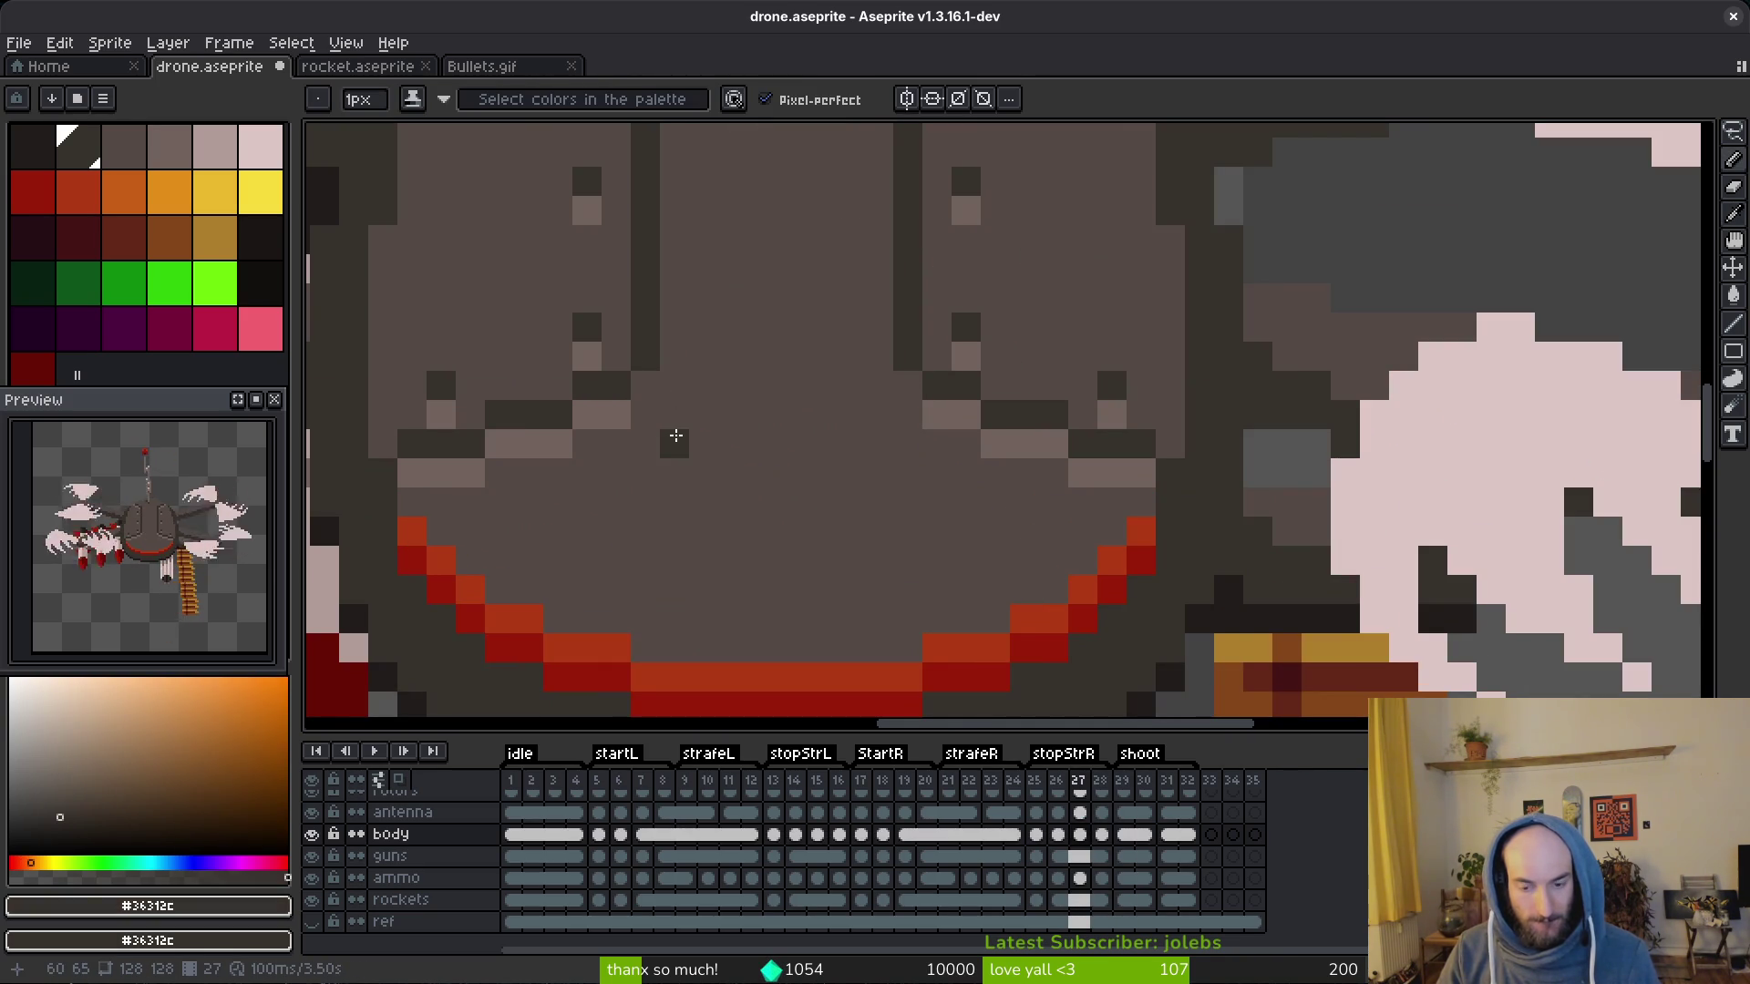
scroll(924, 432, down, 4)
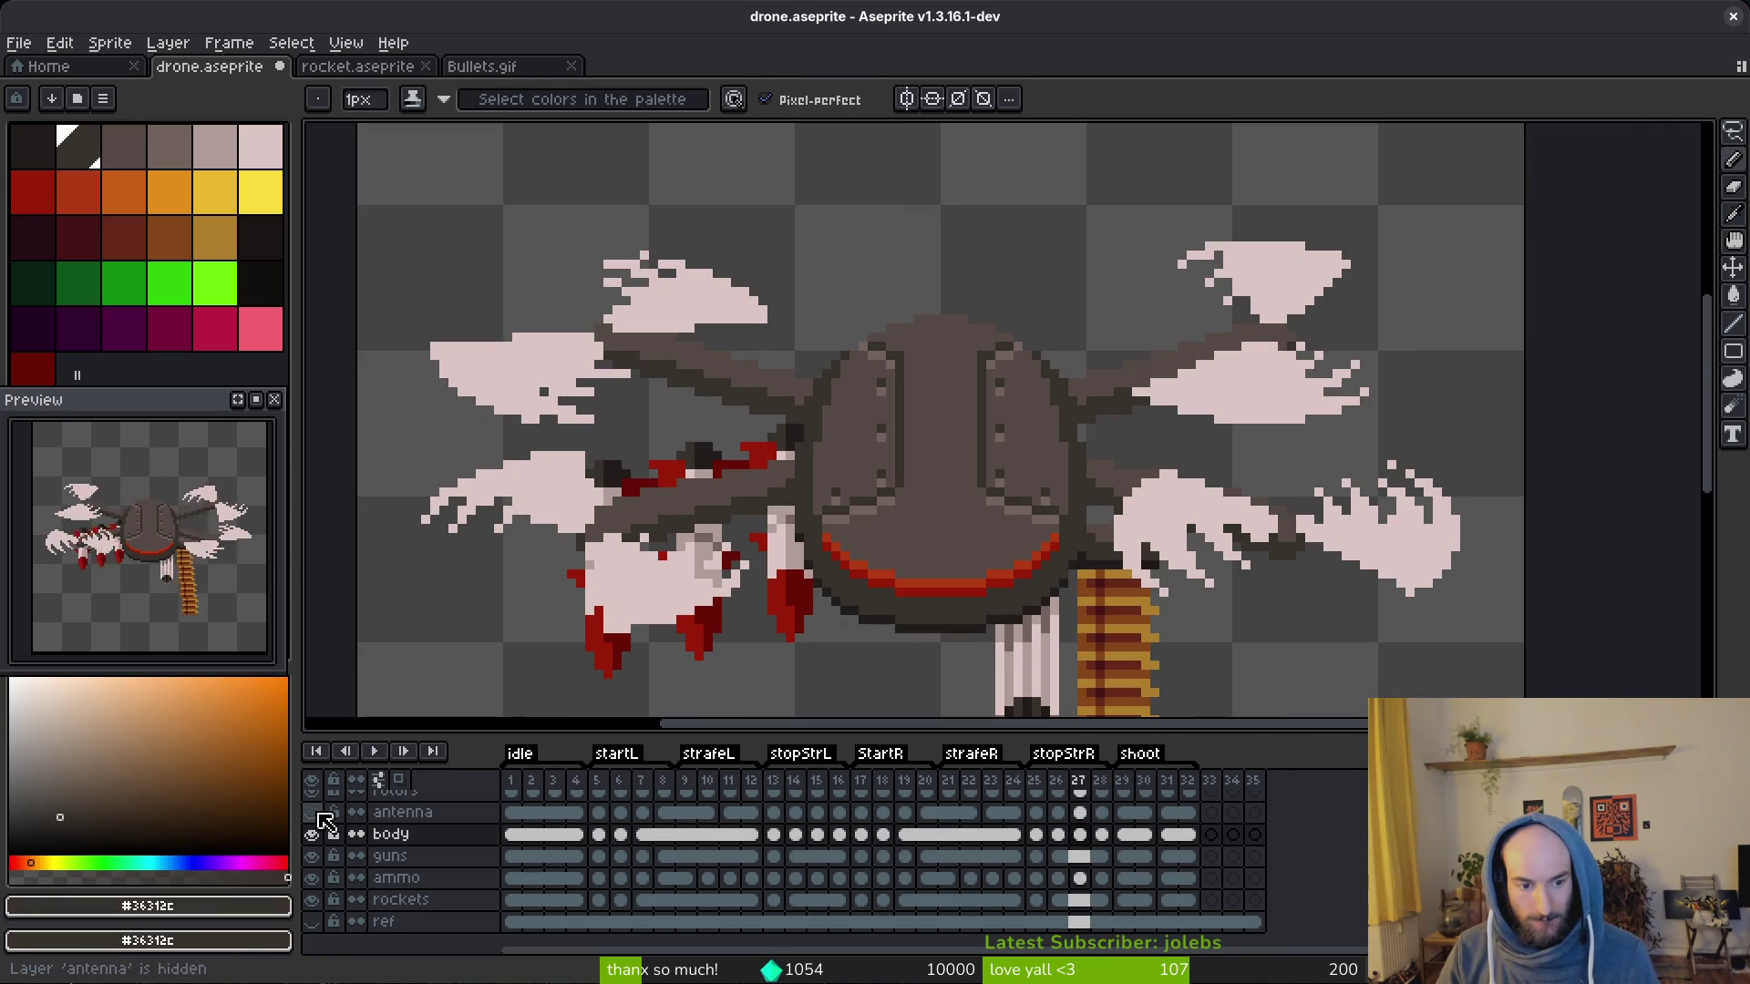
Step: Enlarge the timeline to show all layers and step through frames around 29
drag(935, 736, 937, 703)
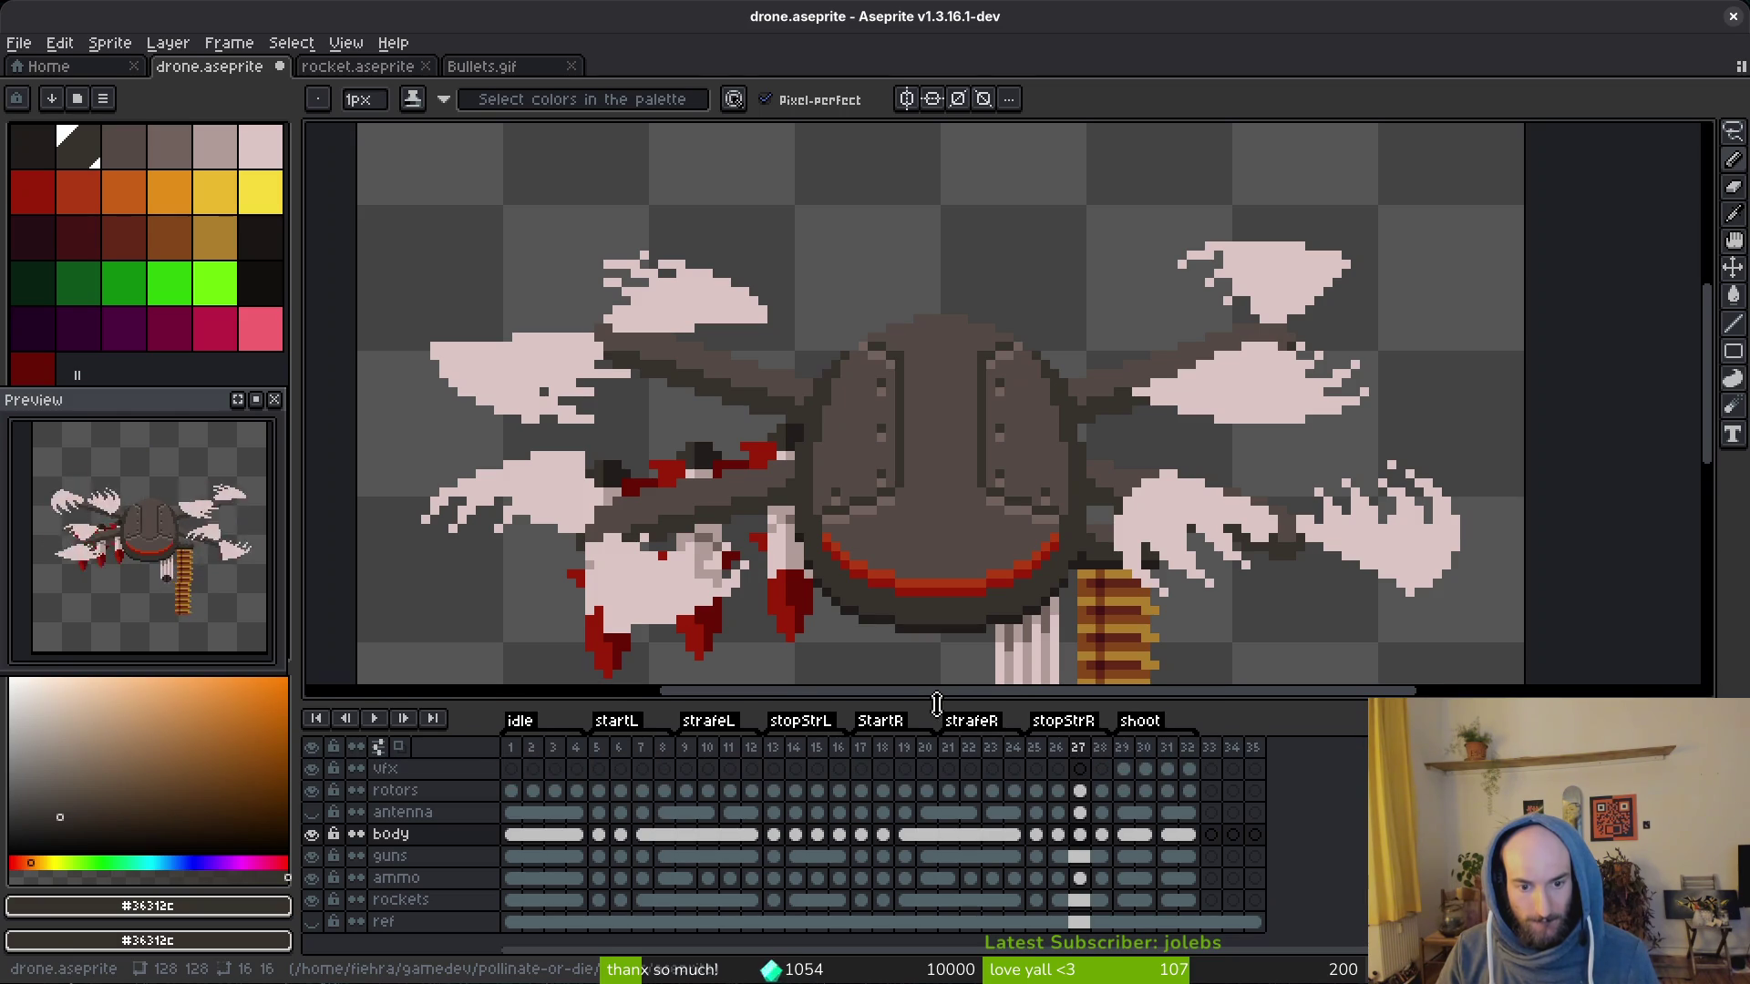
scroll(957, 411, down, 2)
key(alt)
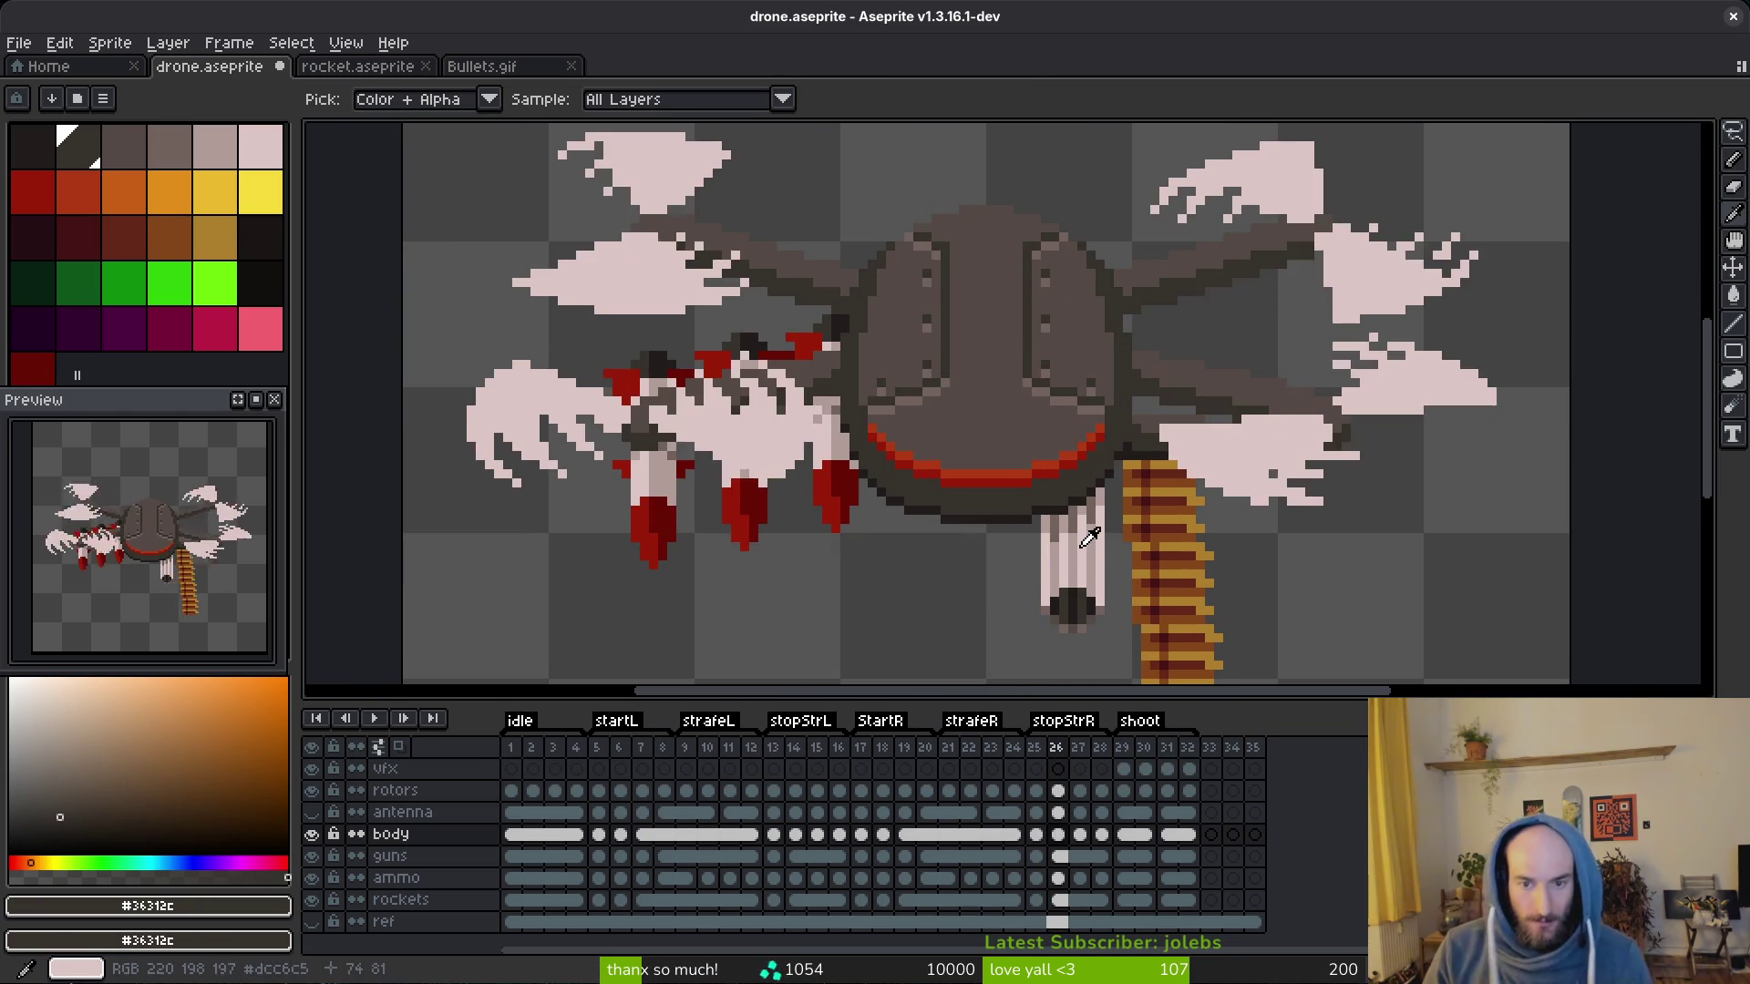
key(Right)
key(Right)
key(Left)
key(Right)
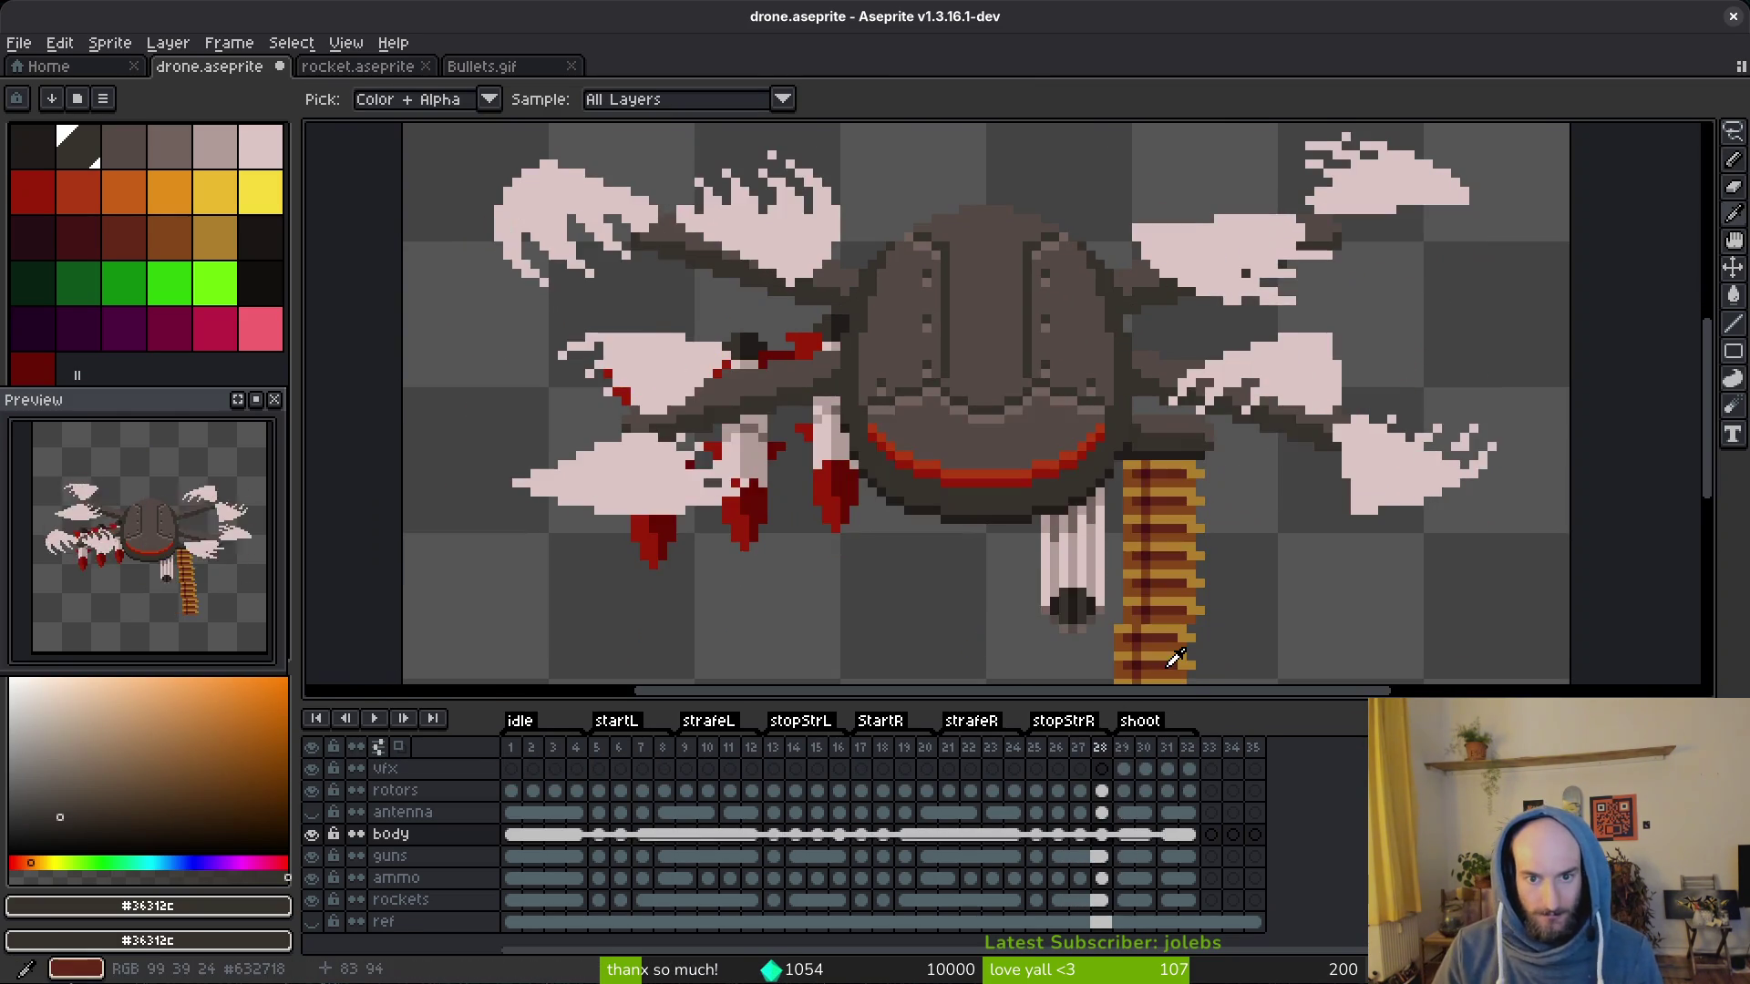
key(Right)
key(Right)
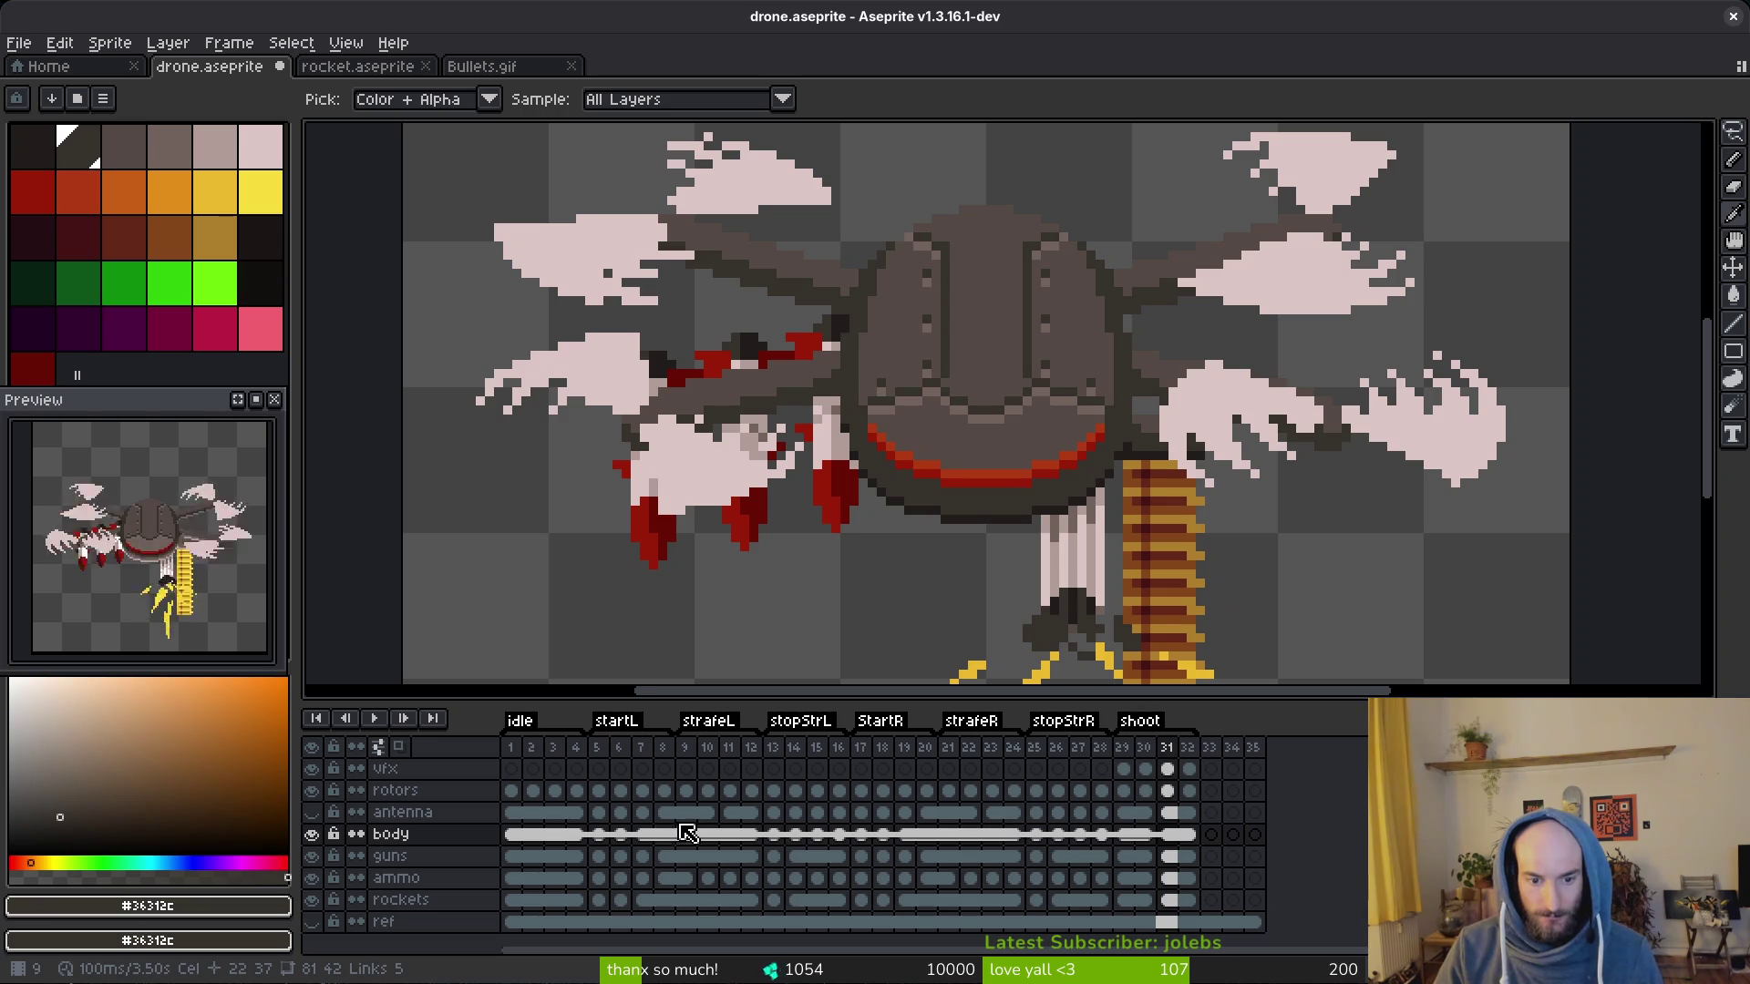
Step: Go to frame 16 of the body and hide the rotors, guns, ammo and rockets layers
click(843, 843)
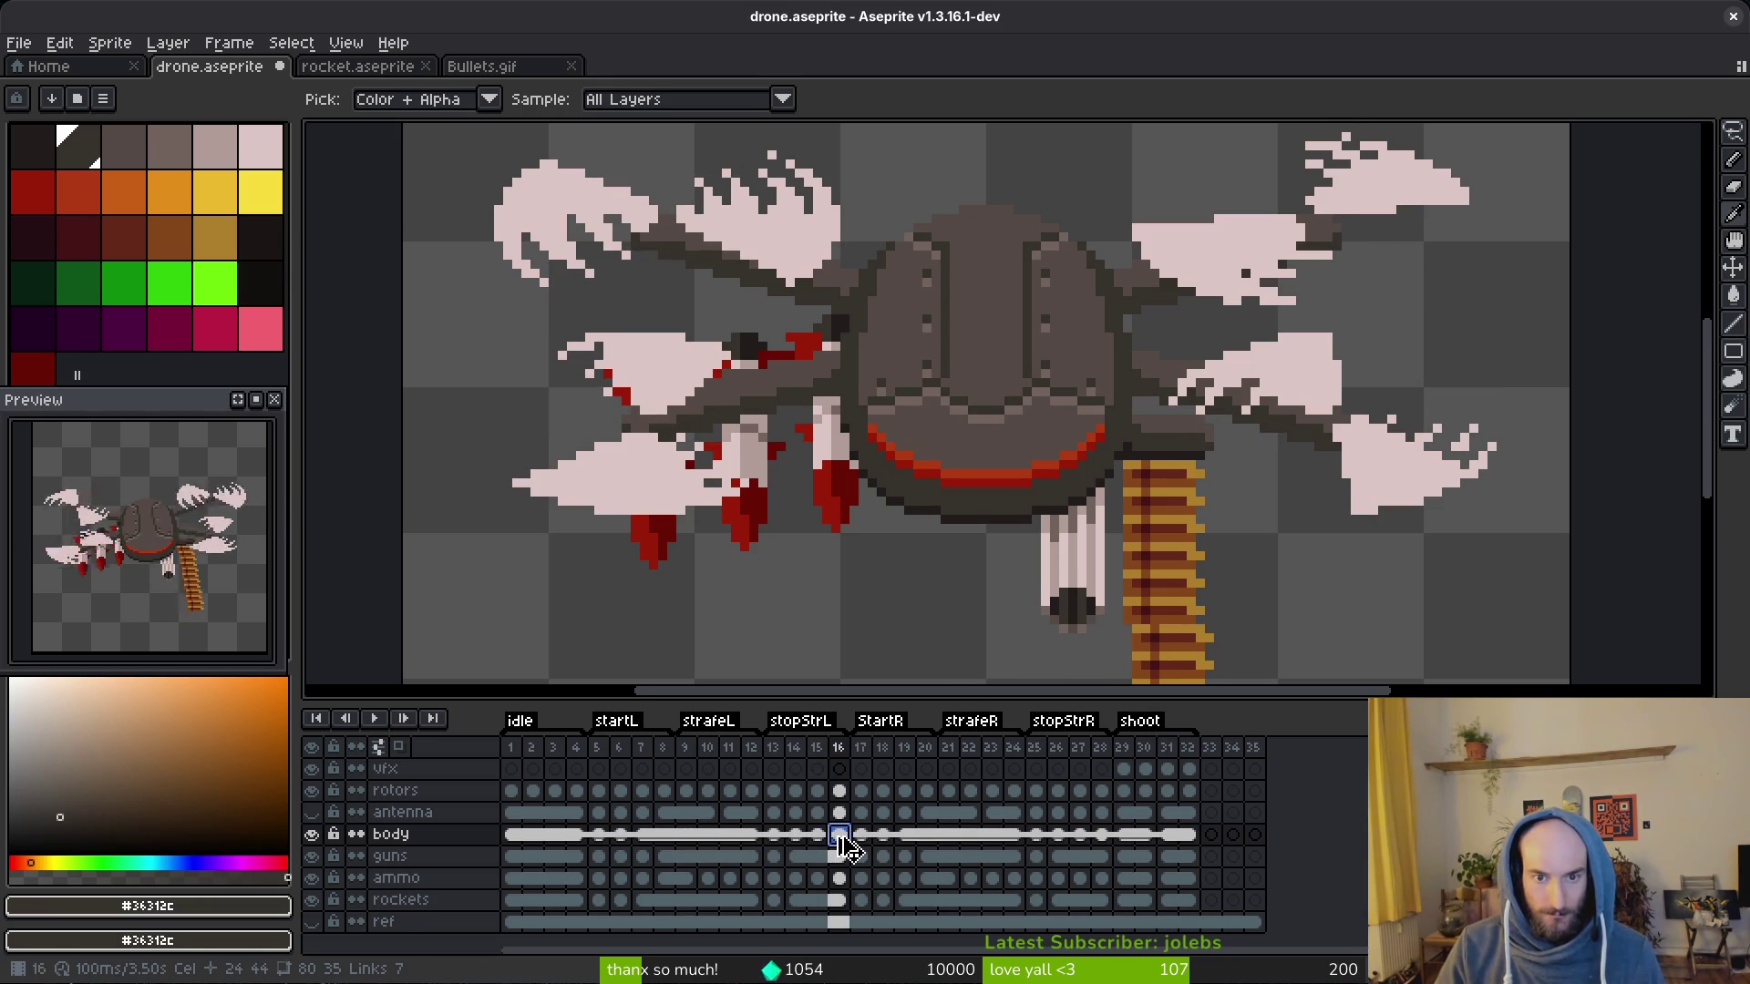
click(312, 791)
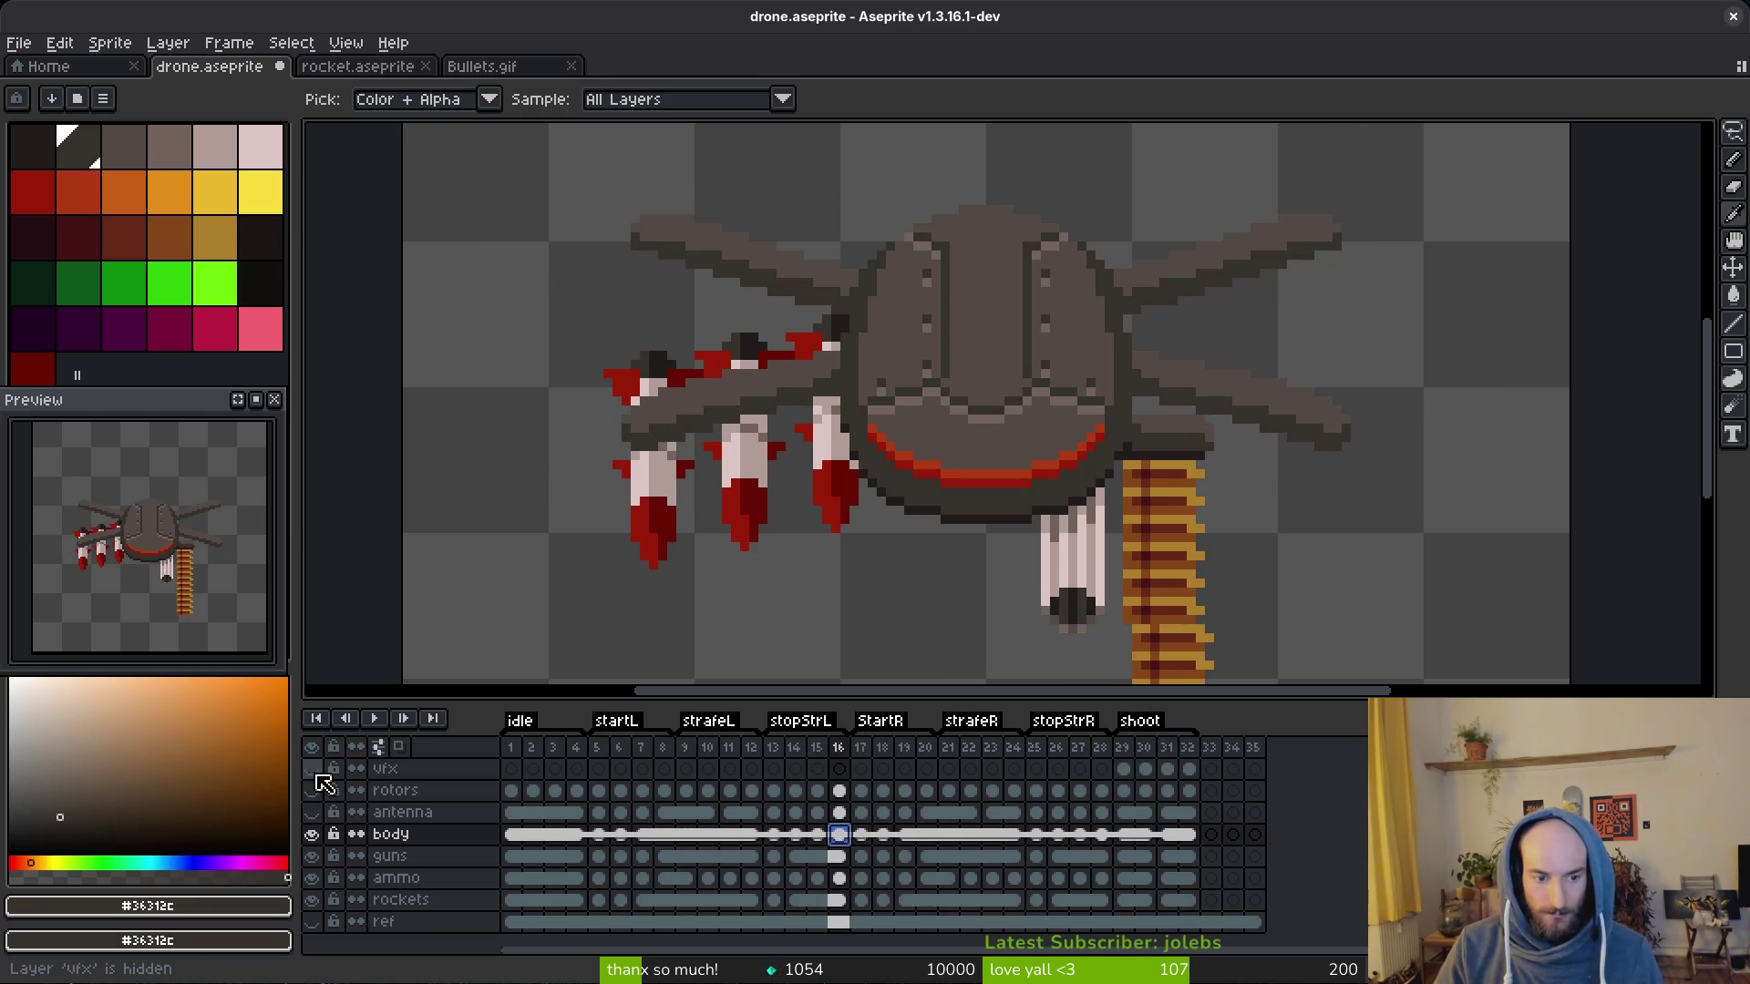
click(312, 856)
click(312, 900)
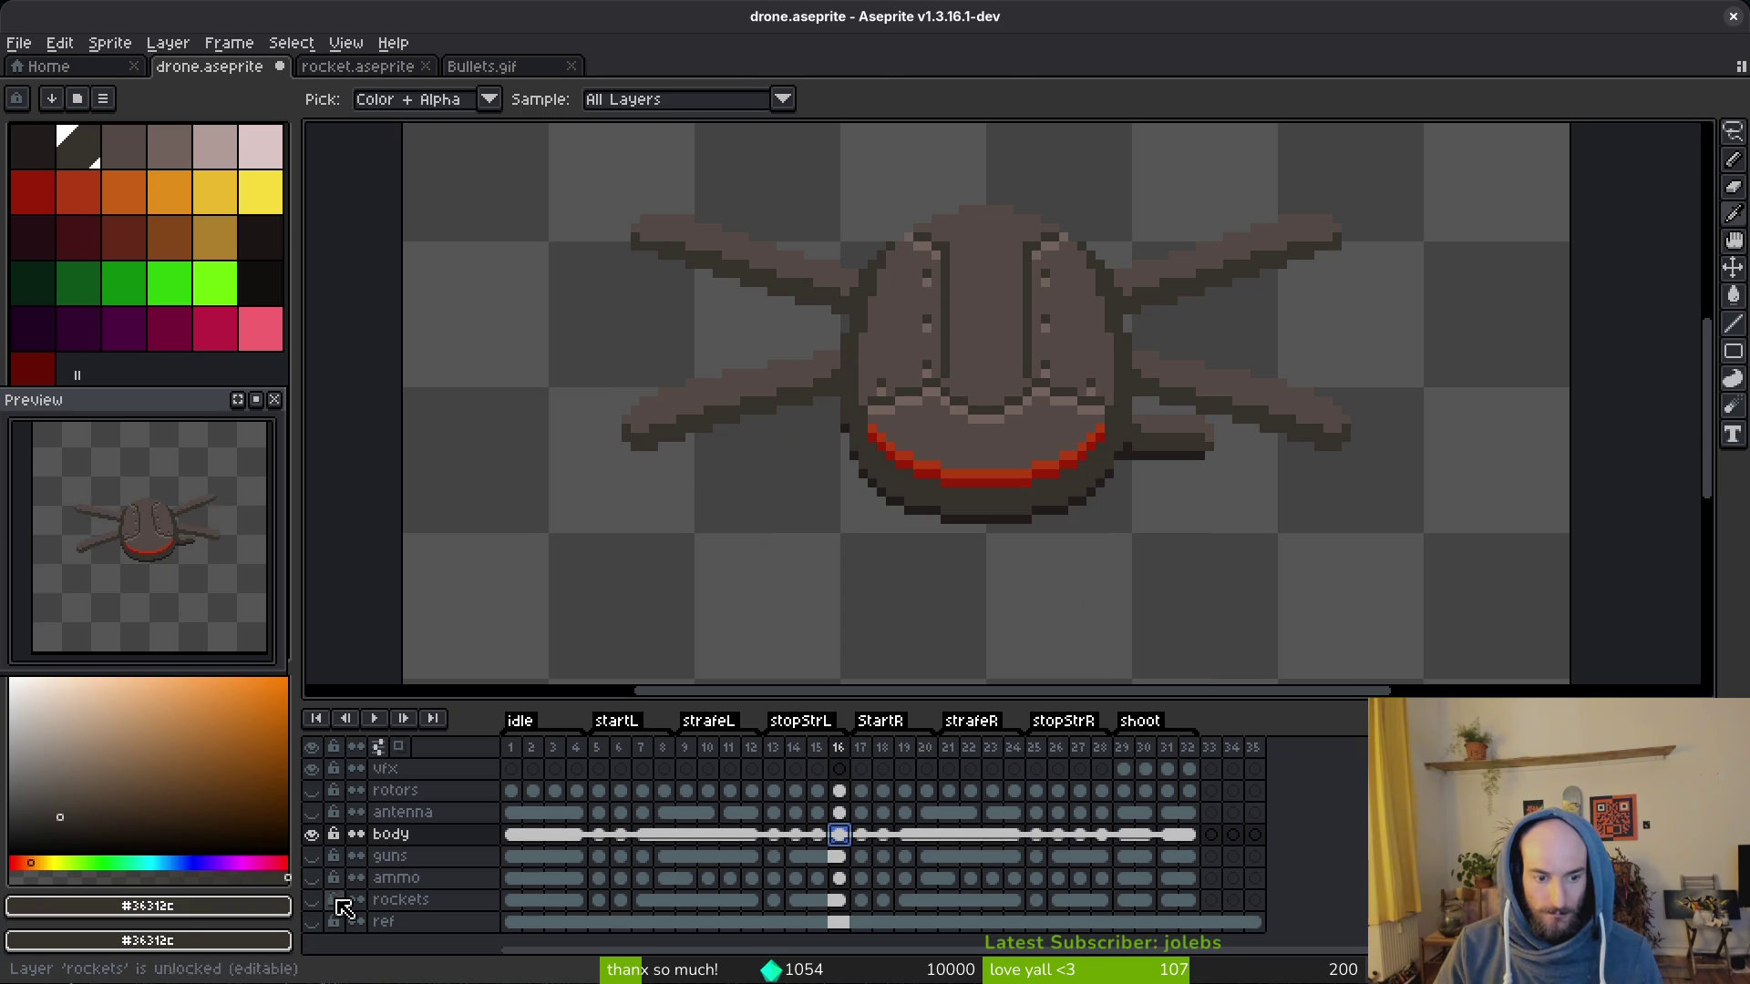
scroll(1053, 589, up, 1)
click(816, 834)
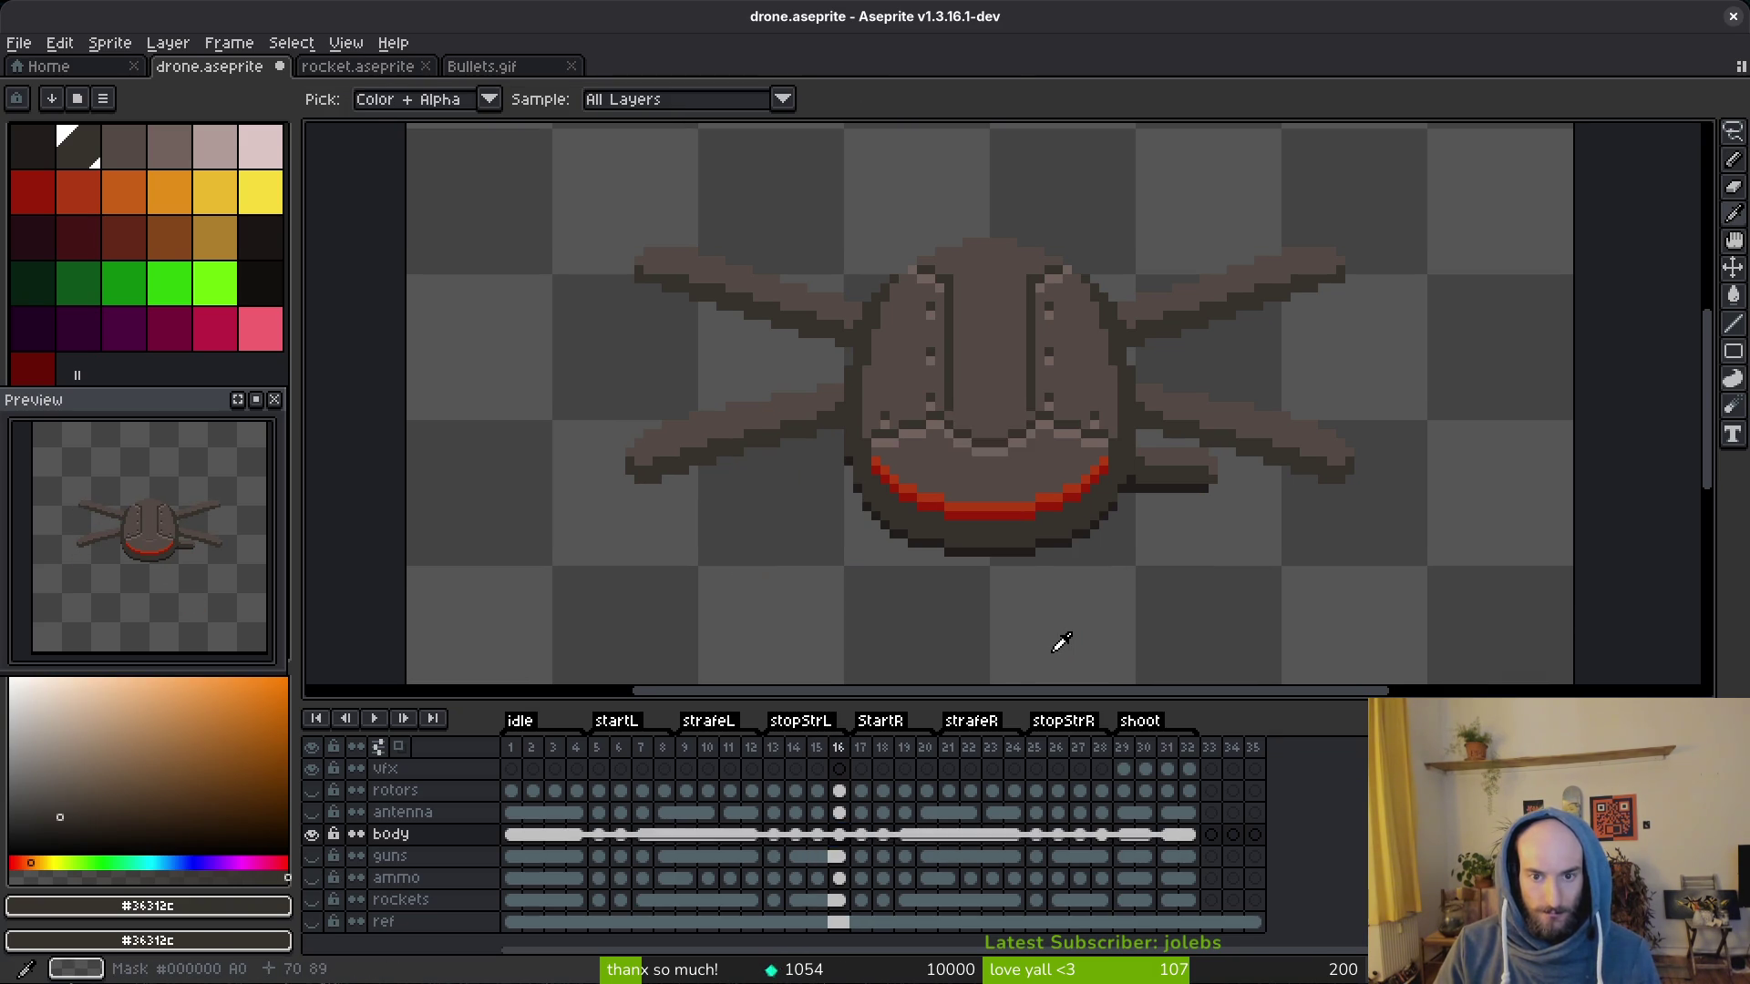
click(838, 835)
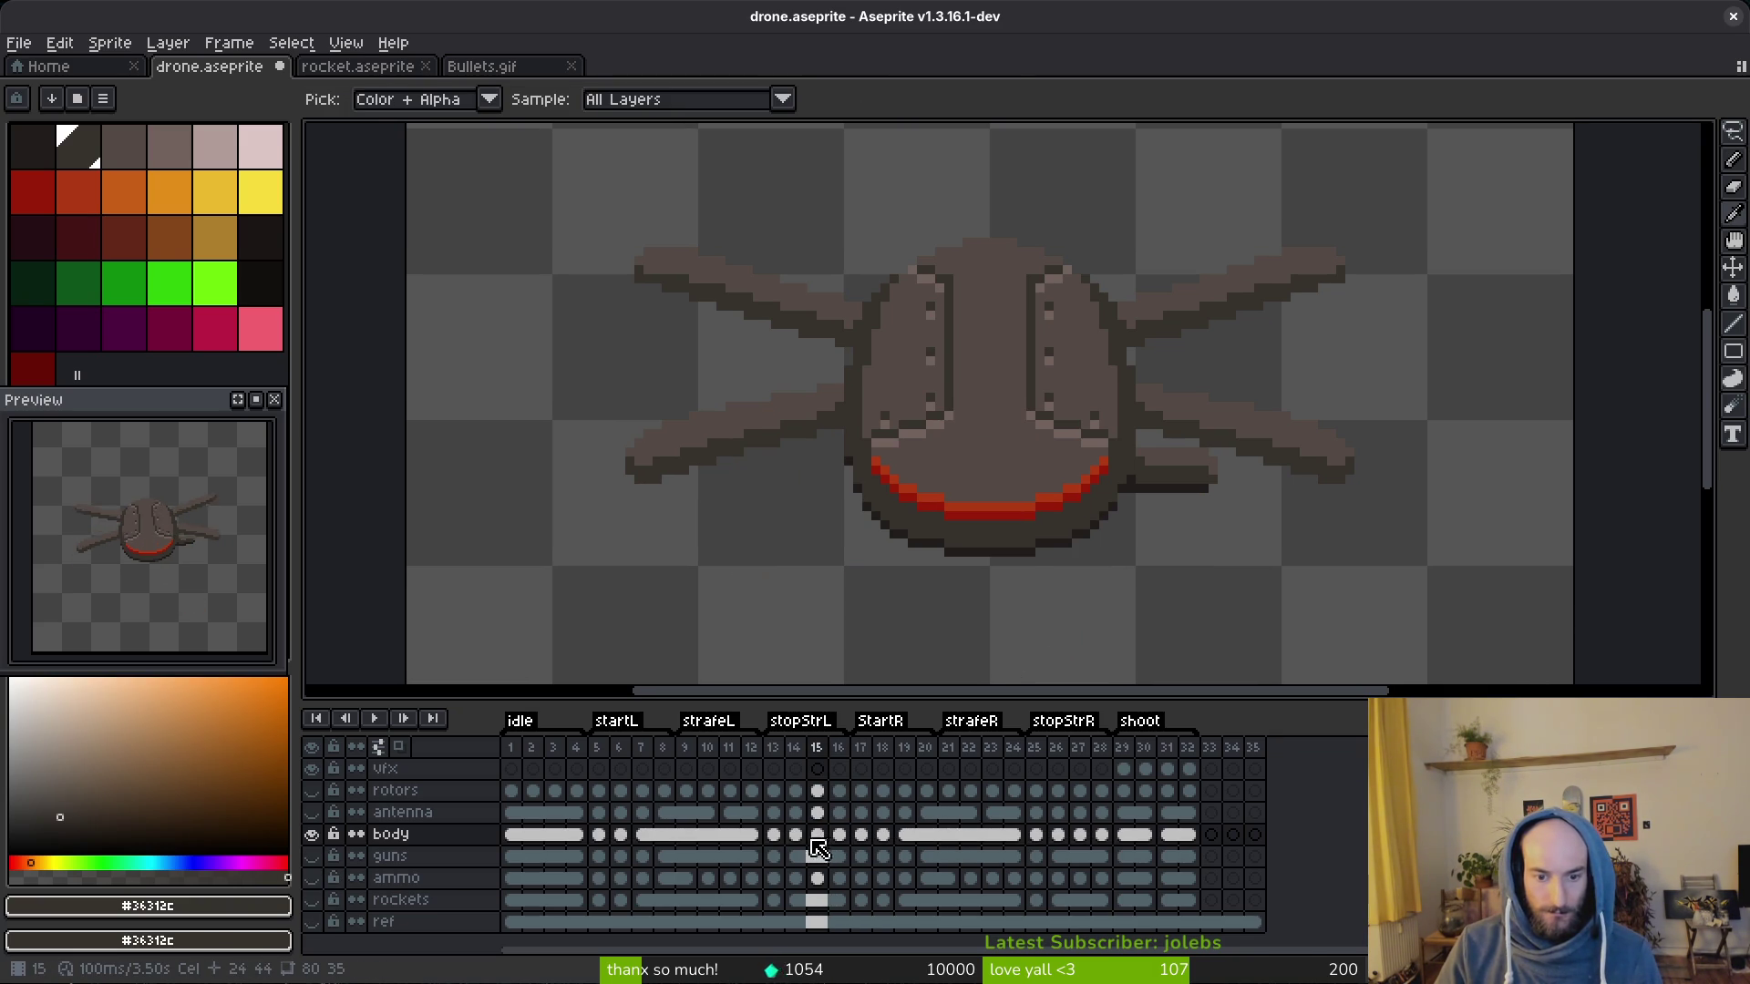
Step: Link the body cels for frames 4 to 15 into one shared cel
click(815, 852)
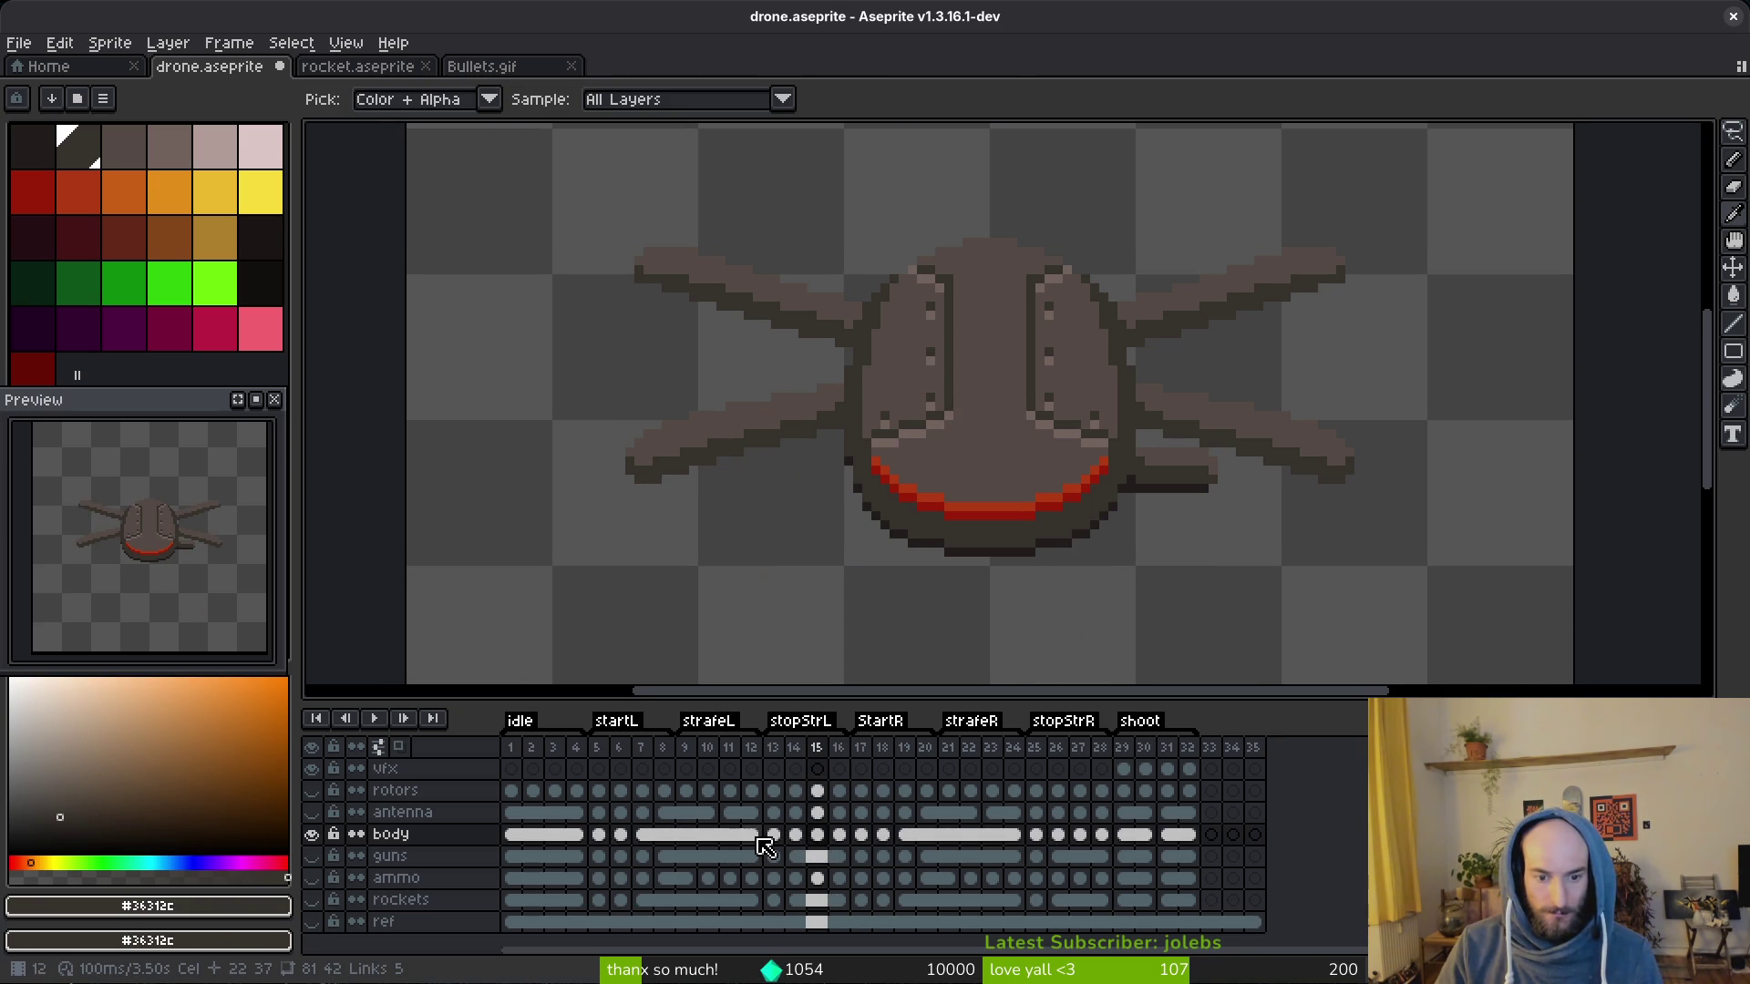
click(761, 838)
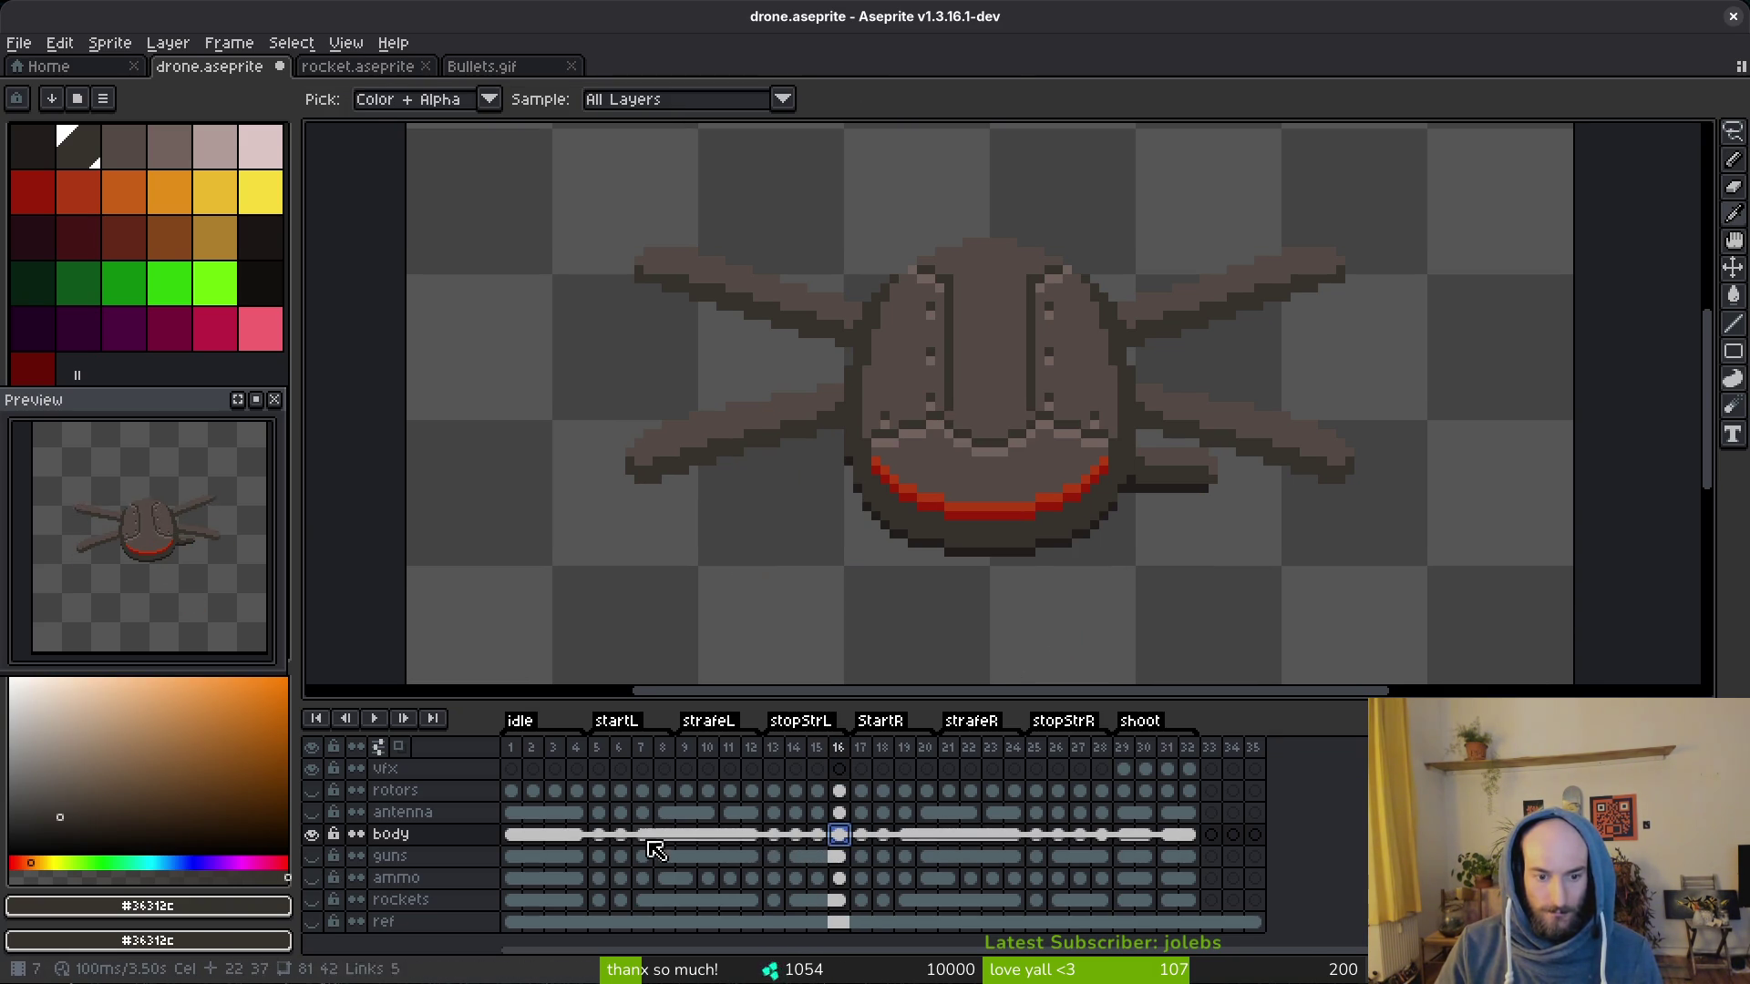
click(577, 838)
shift+click(574, 835)
right_click(819, 835)
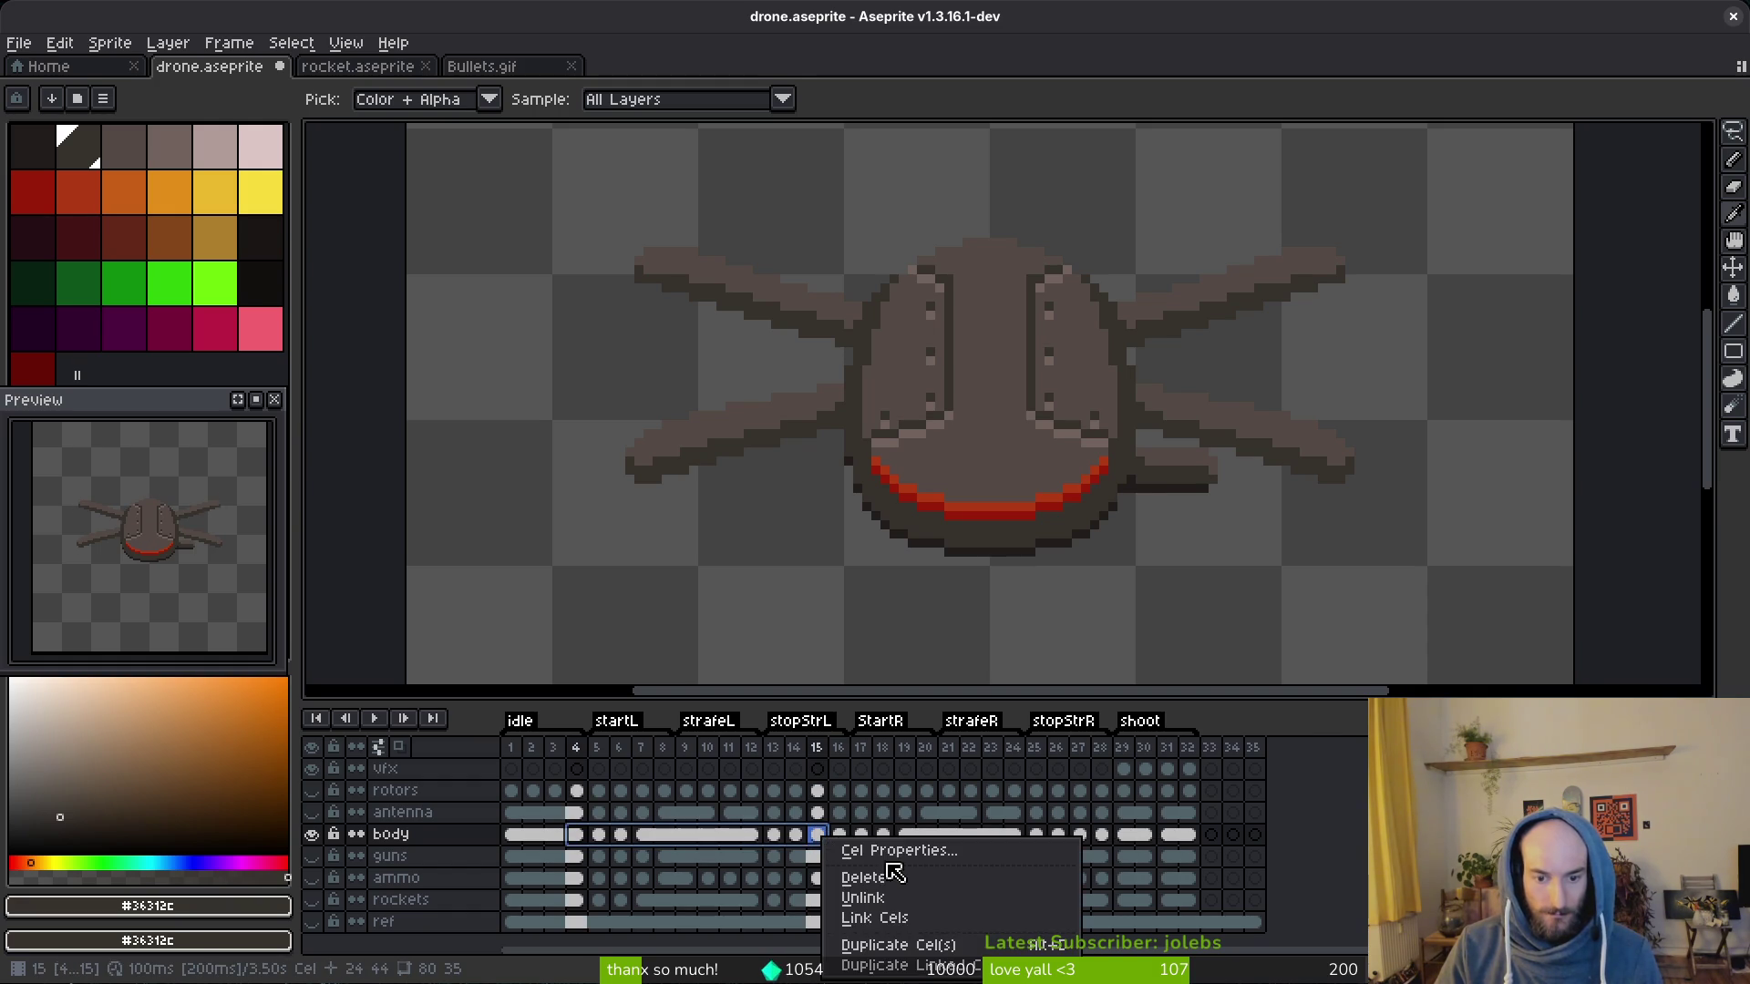
click(889, 919)
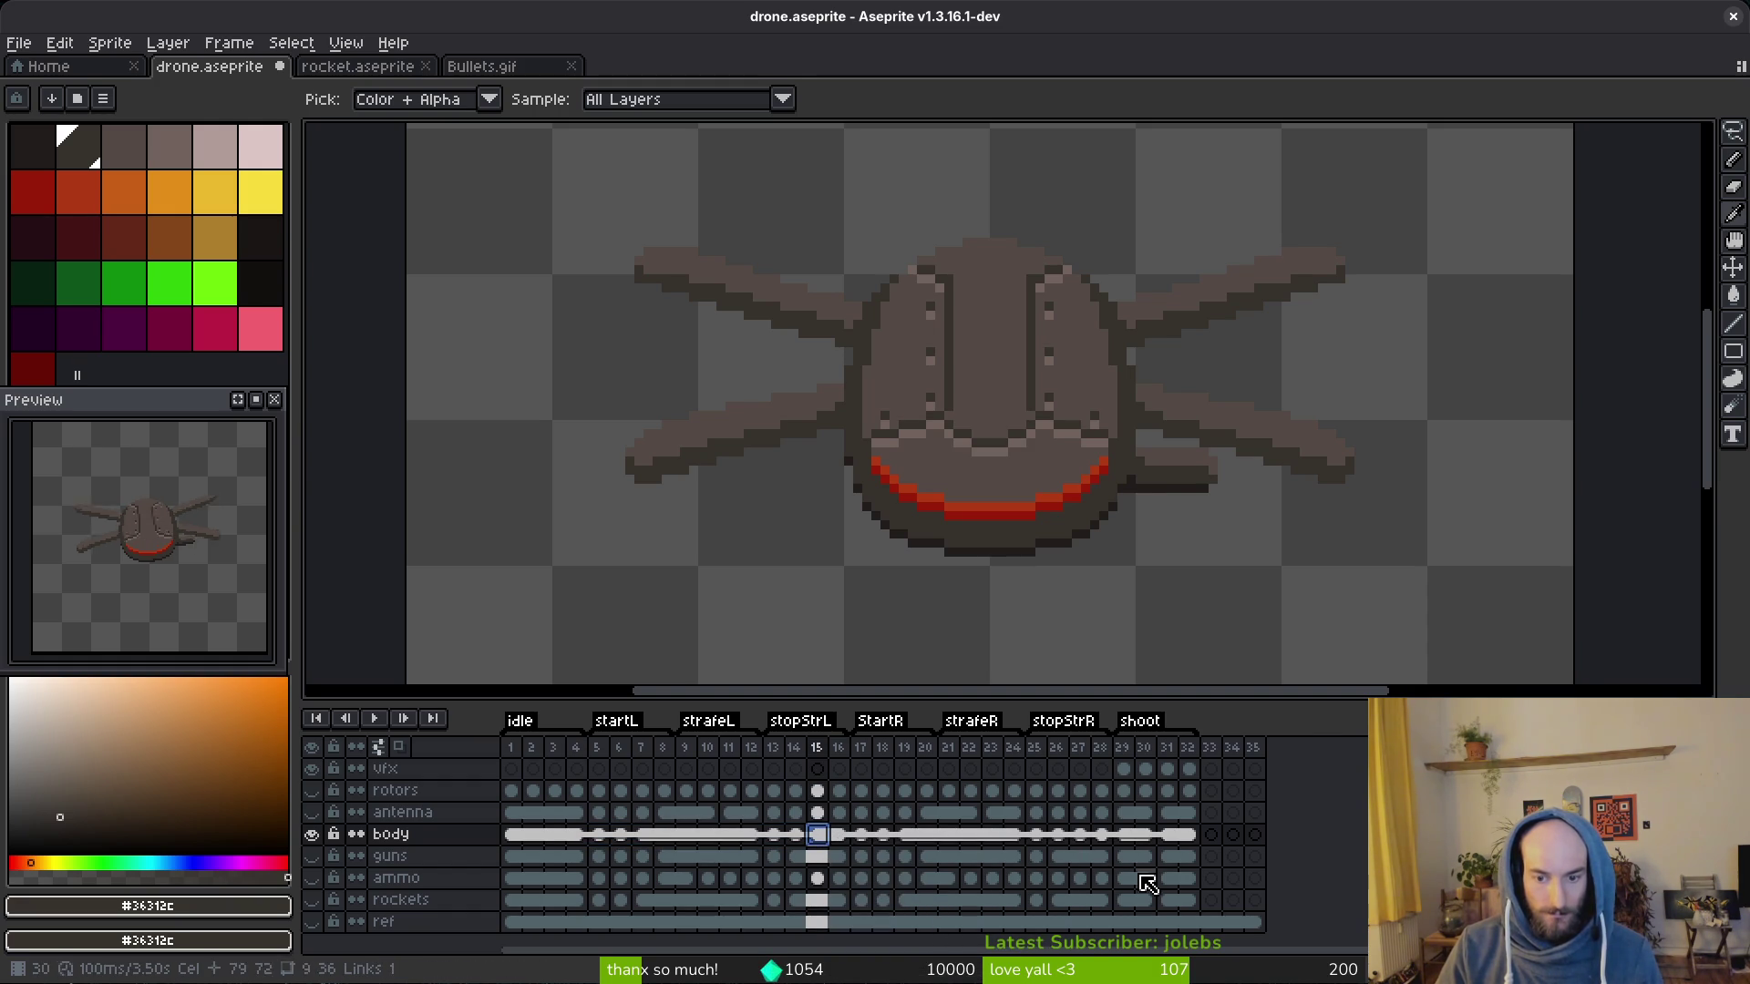
Step: Link the body cels for frames 15 to 27, save the sprite, and move to an earlier frame
shift+click(1079, 836)
right_click(1091, 843)
click(1162, 920)
key(ctrl+s)
click(552, 834)
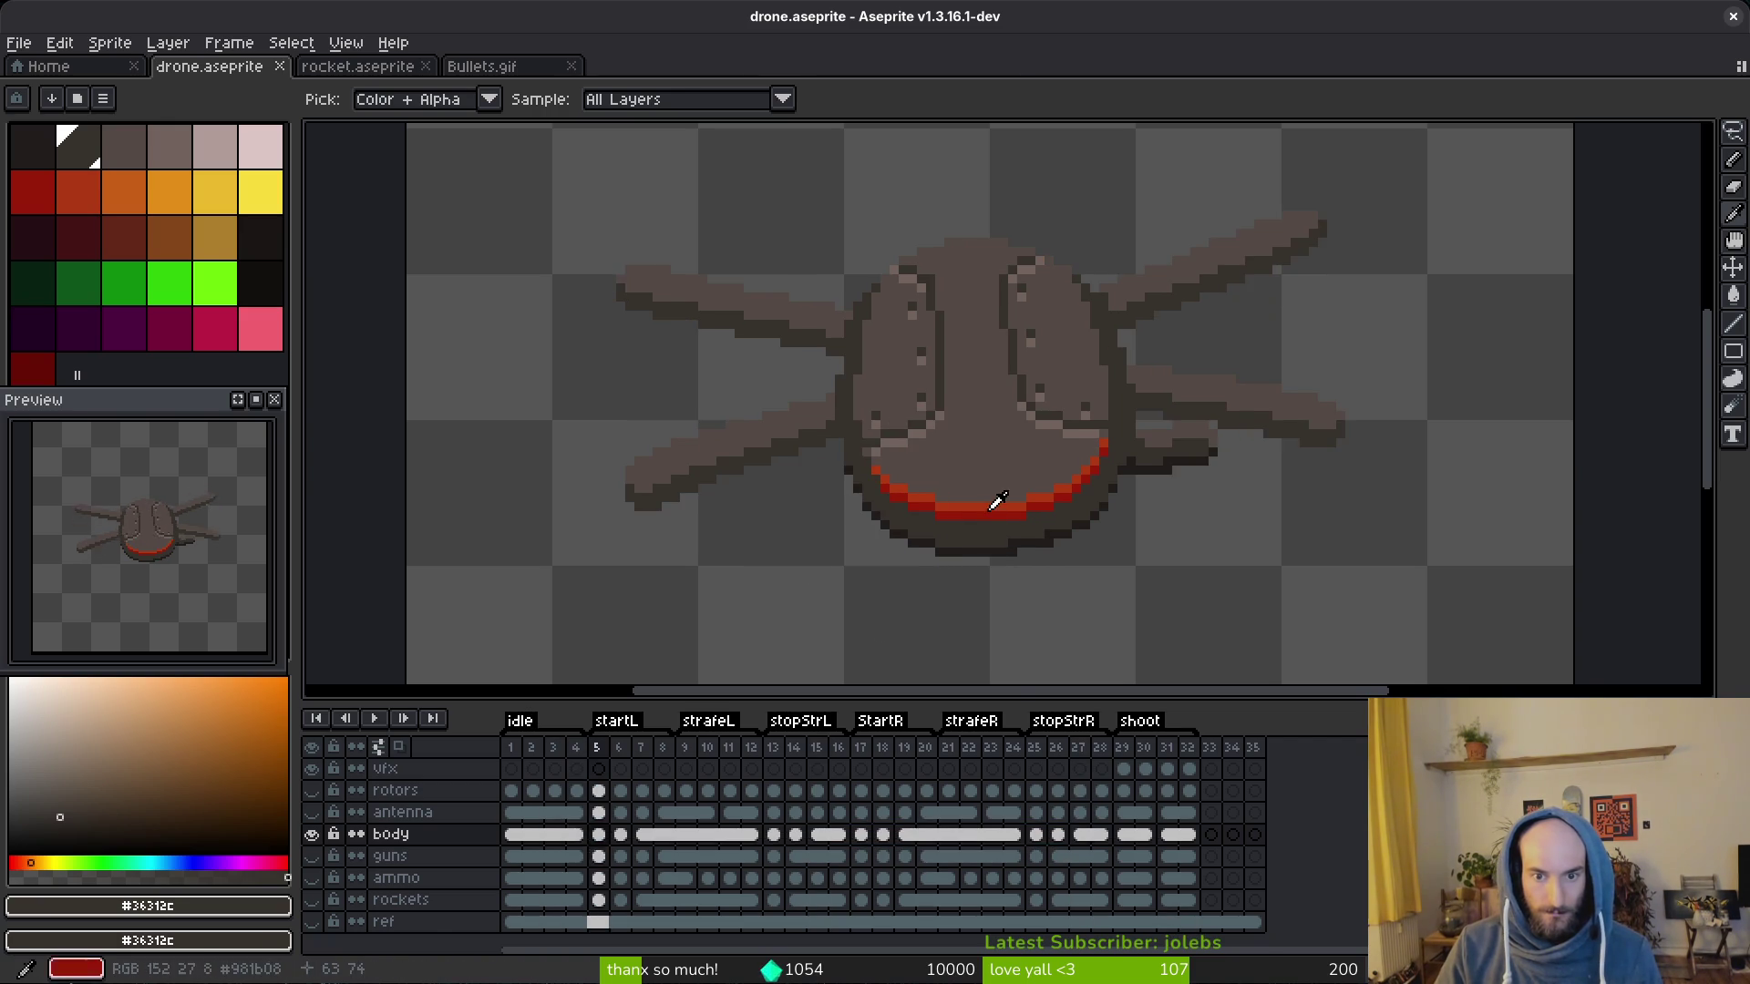
scroll(1105, 398, up, 3)
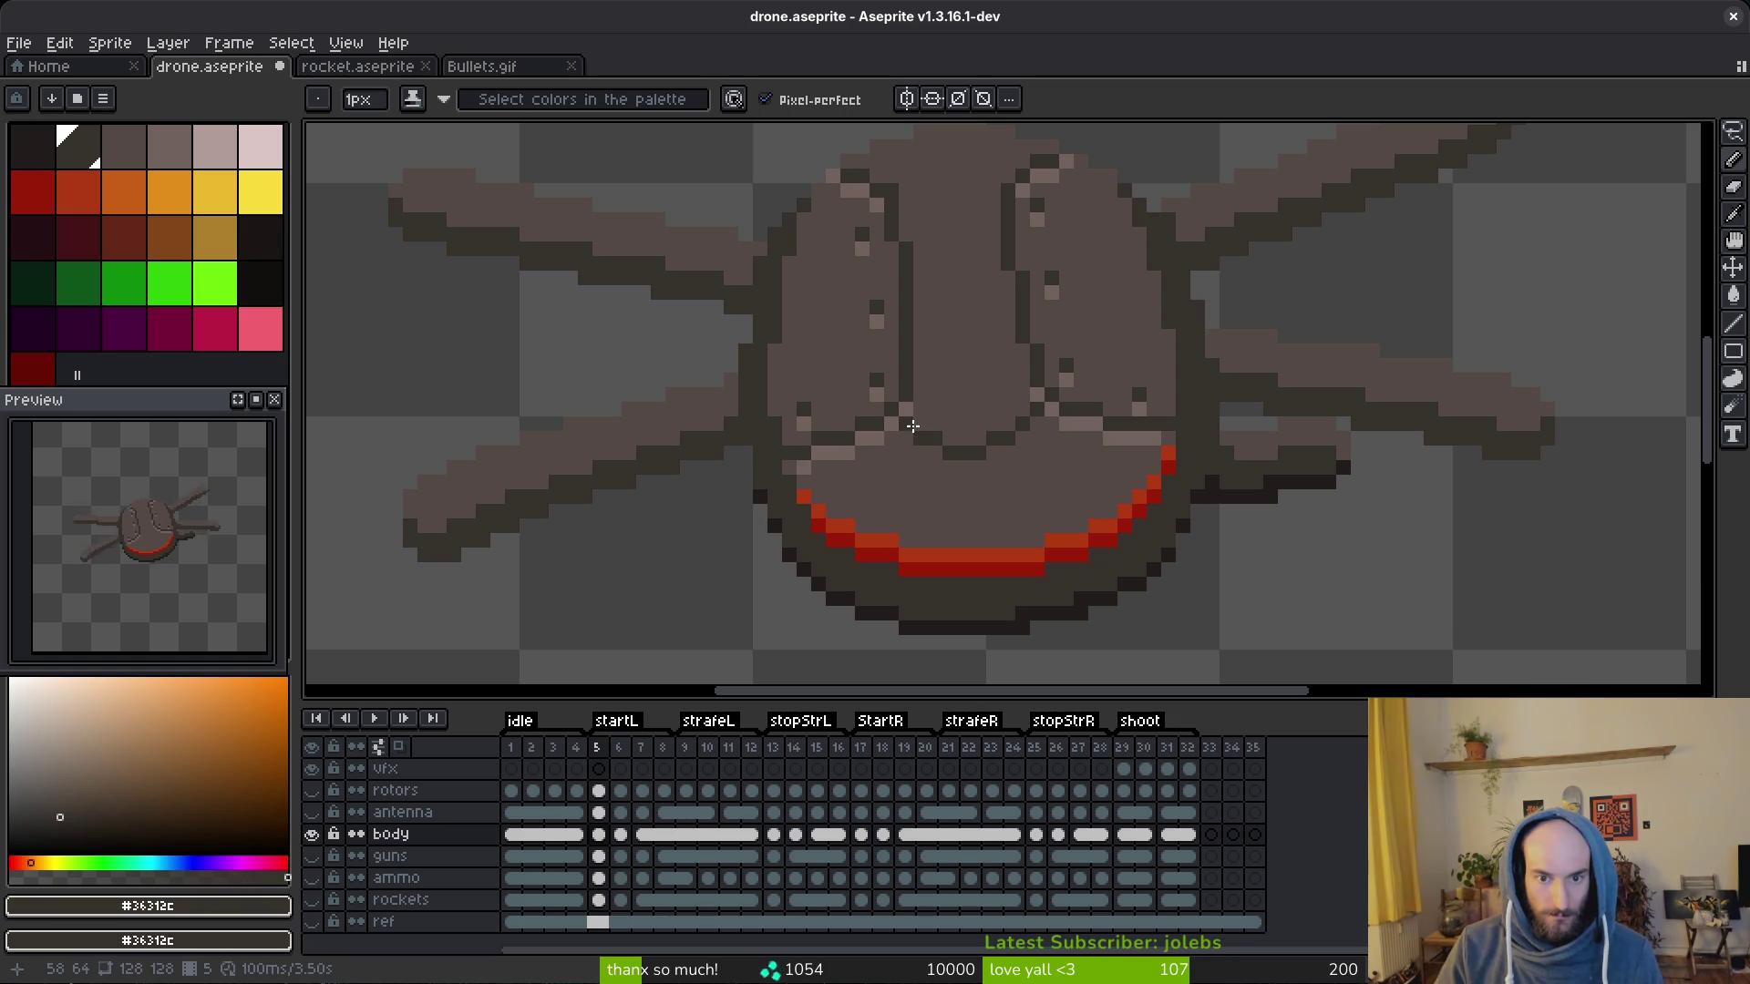
scroll(1087, 441, down, 2)
scroll(1032, 449, up, 1)
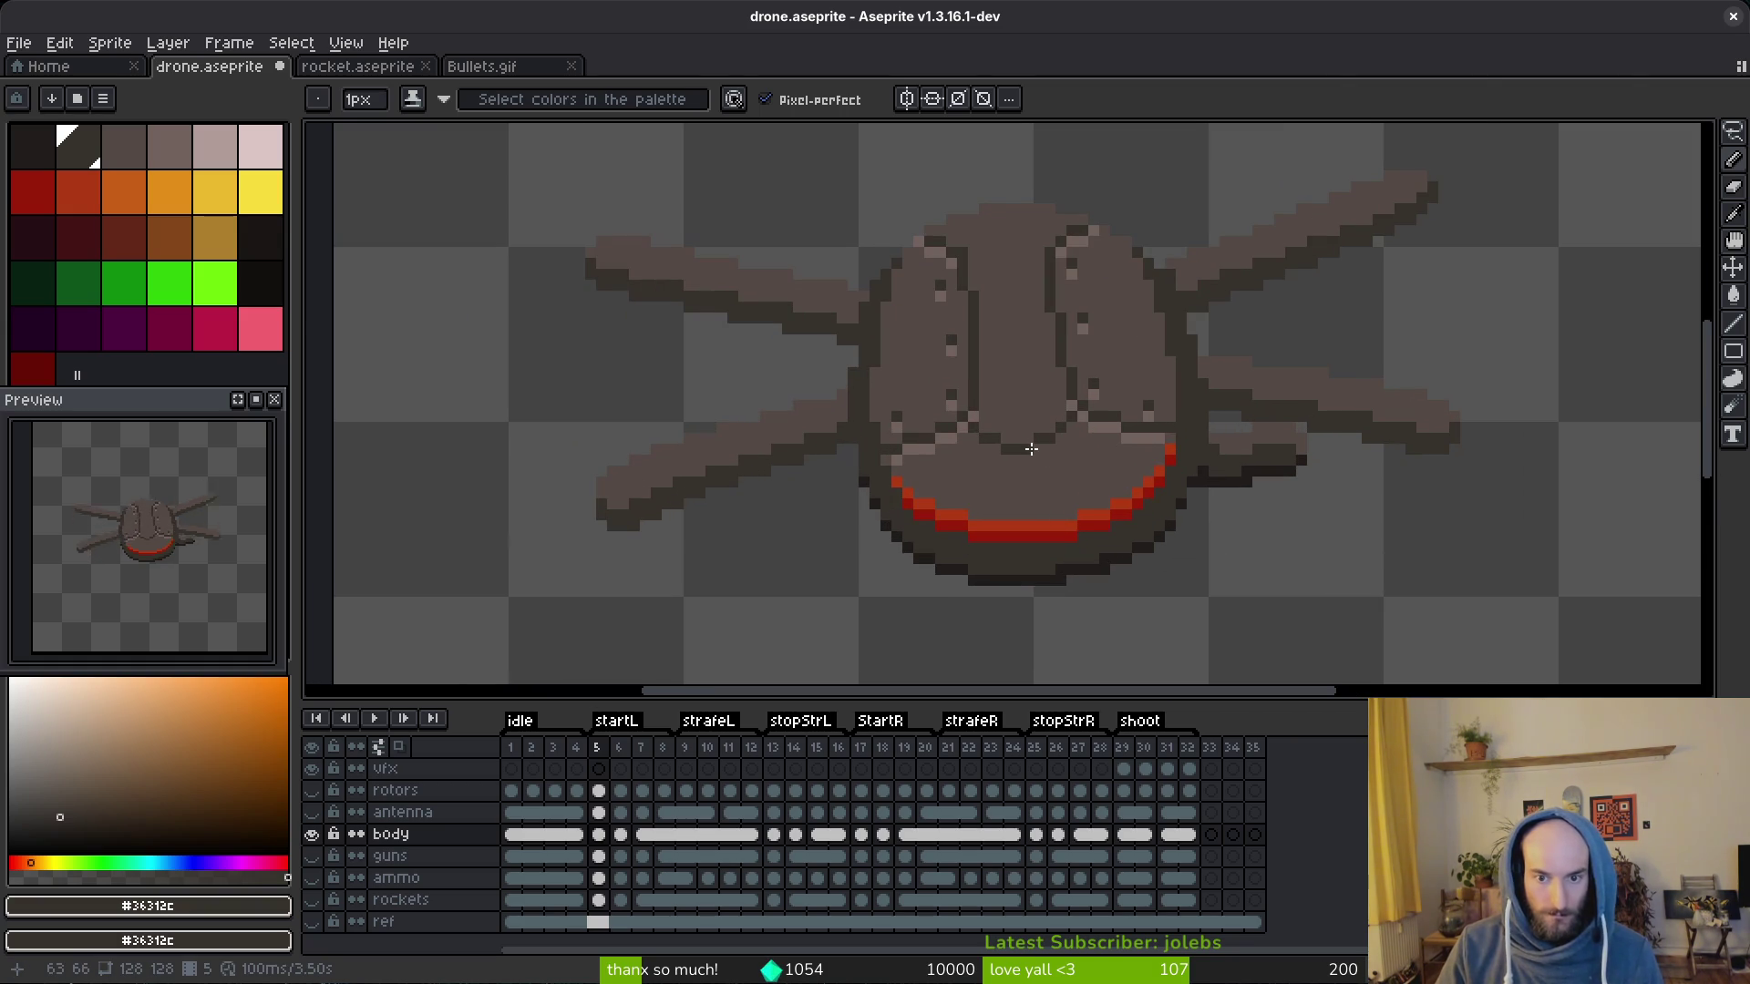
scroll(1081, 444, up, 3)
Step: Paint a row of light pixels above frame 5's red band and a few dark shading pixels
alt+click(1061, 397)
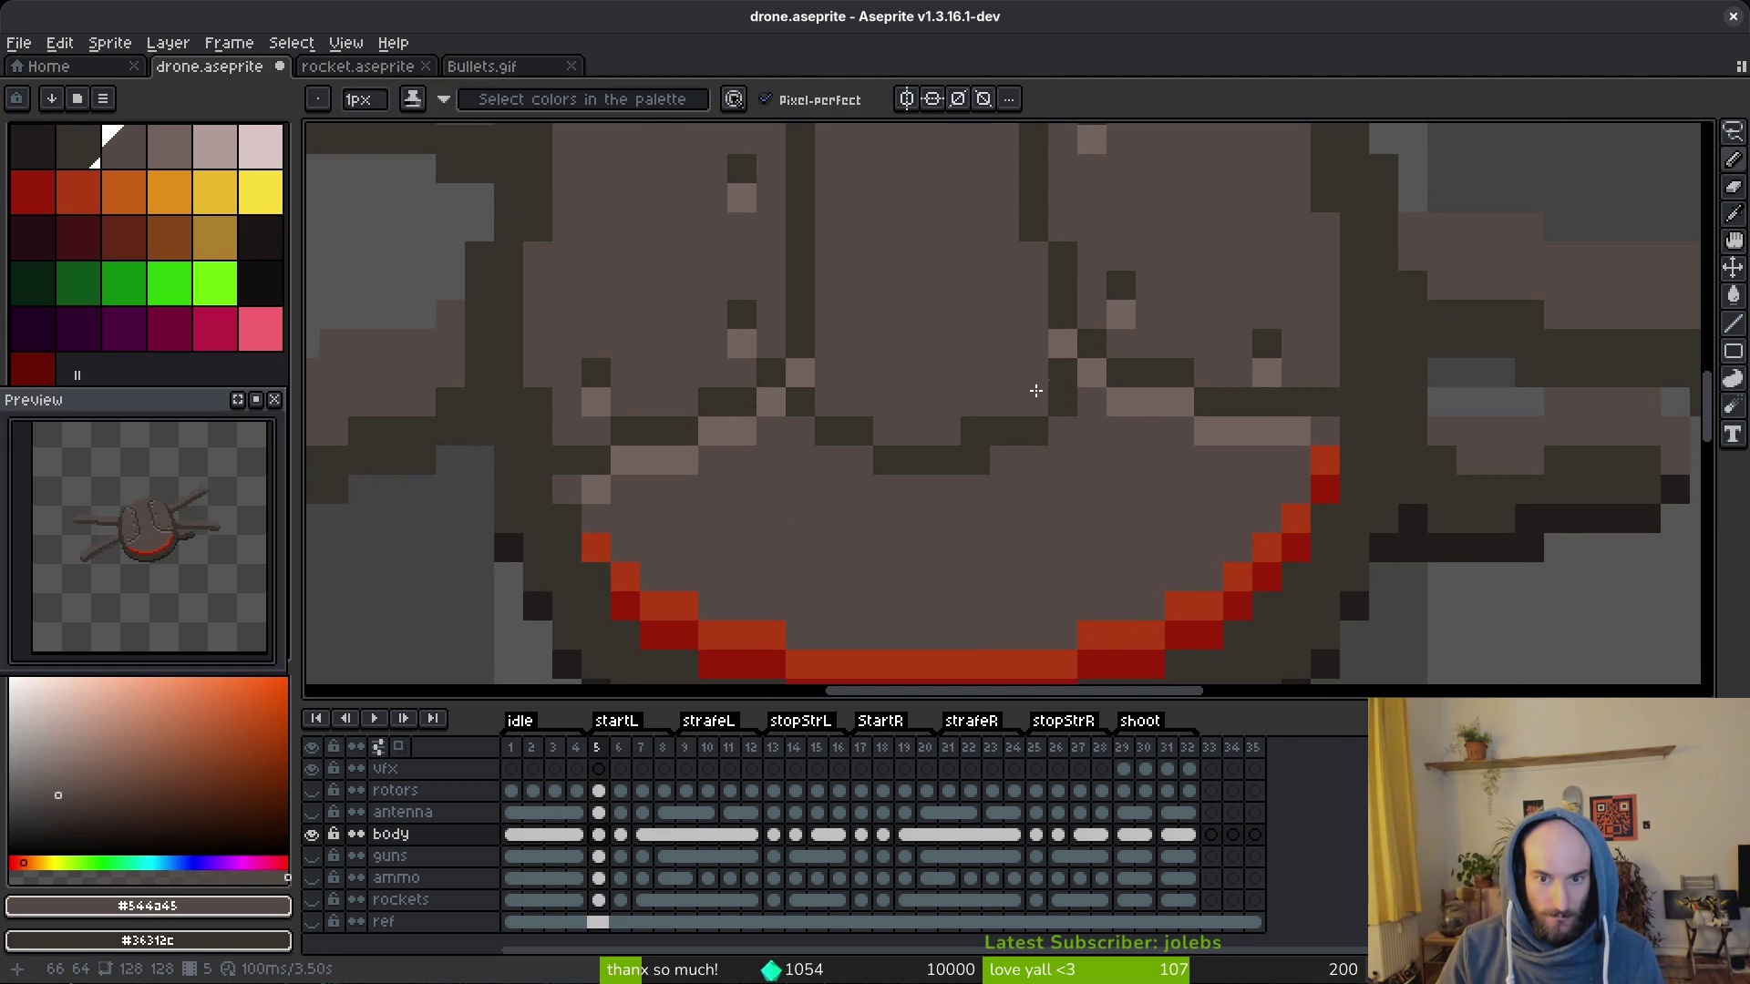
scroll(1094, 410, down, 5)
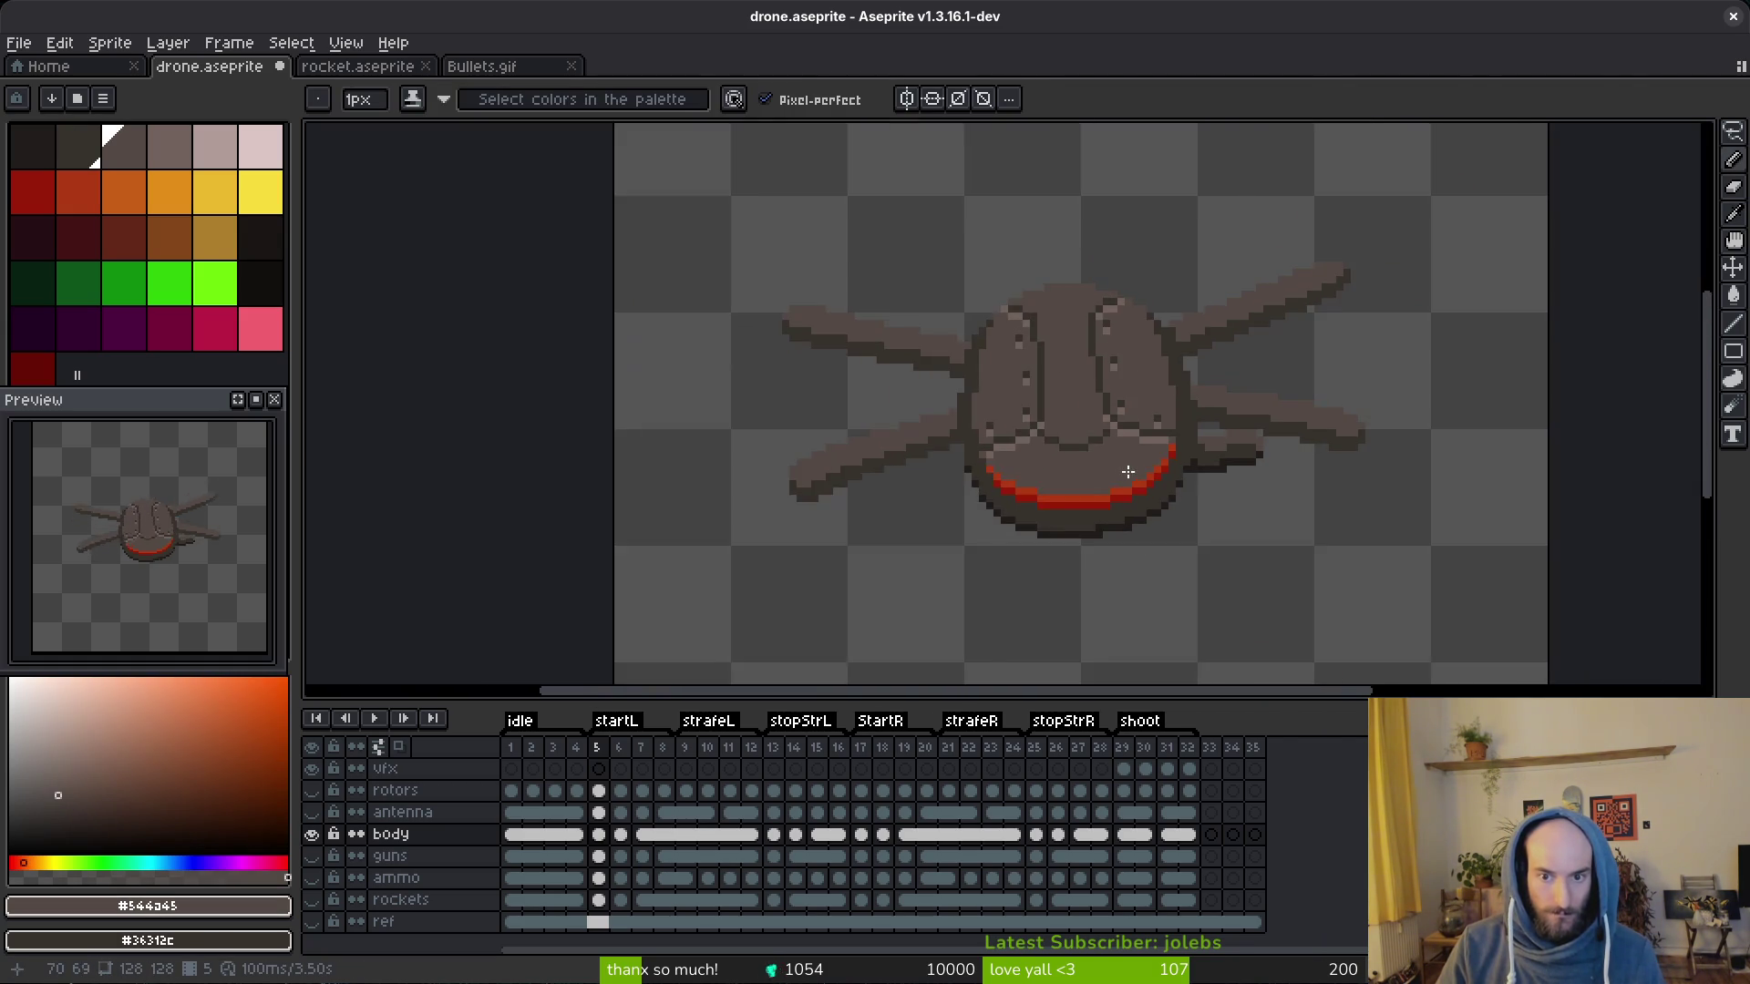
scroll(1126, 475, down, 1)
scroll(1130, 470, up, 3)
scroll(1046, 391, up, 2)
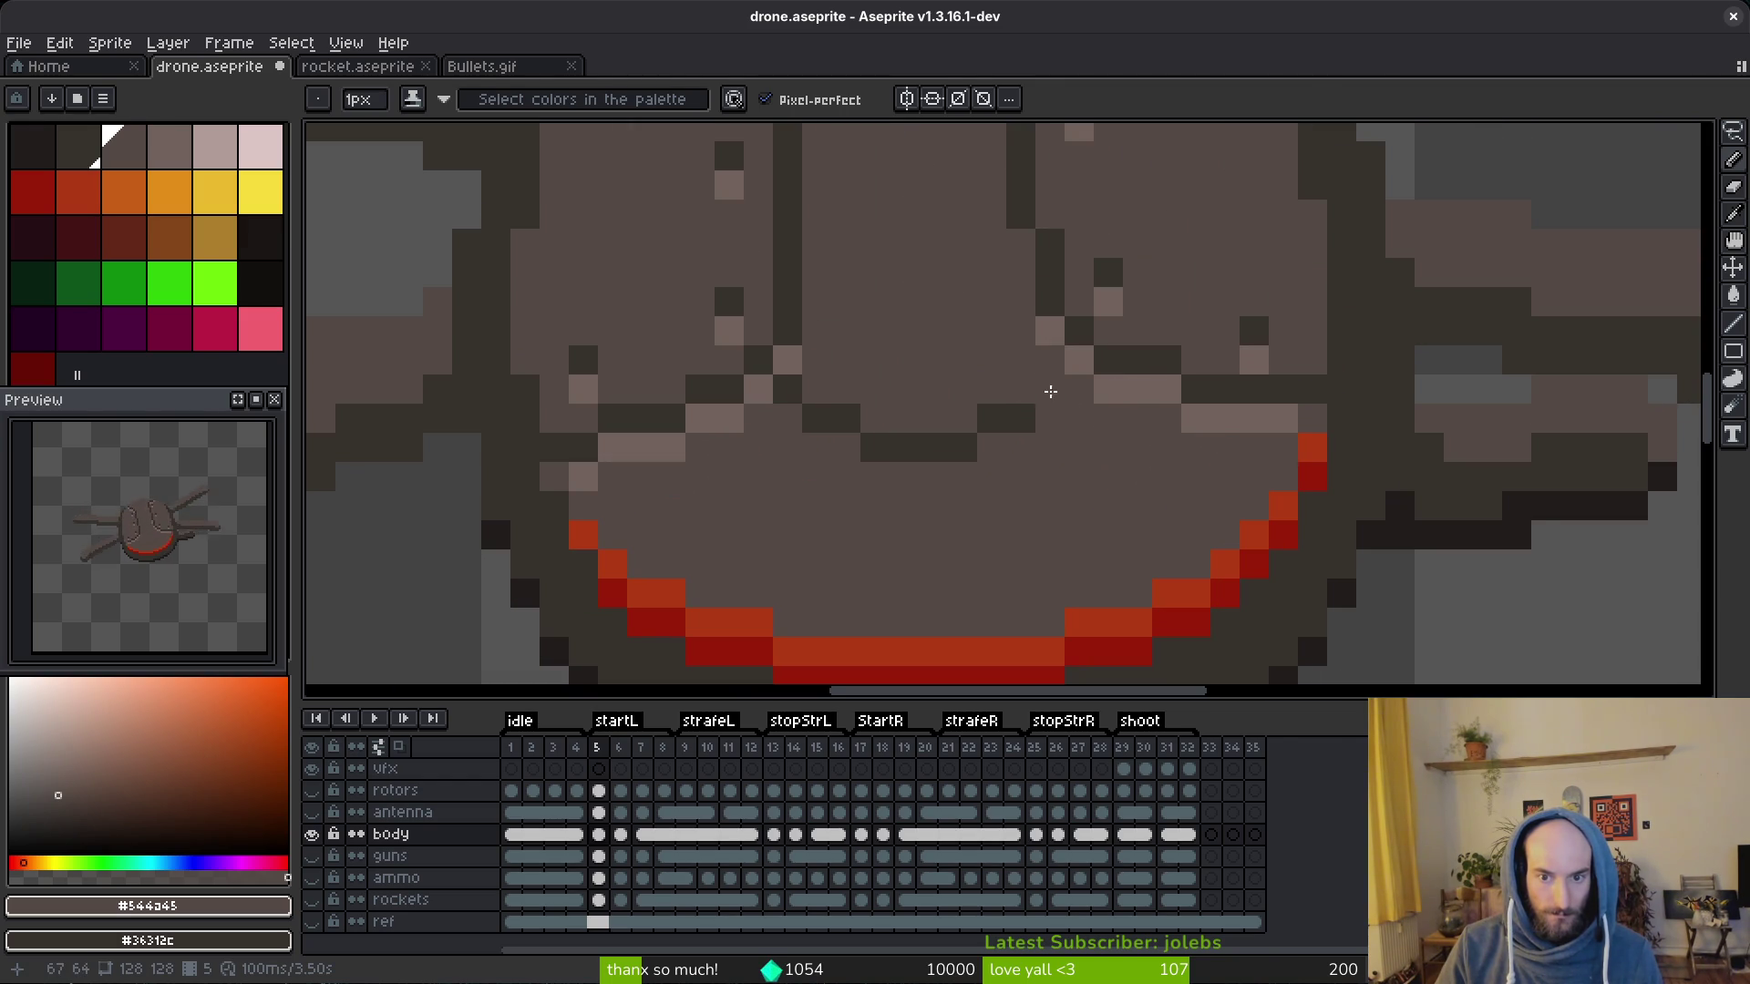
alt+click(1052, 408)
drag(1033, 428, 885, 474)
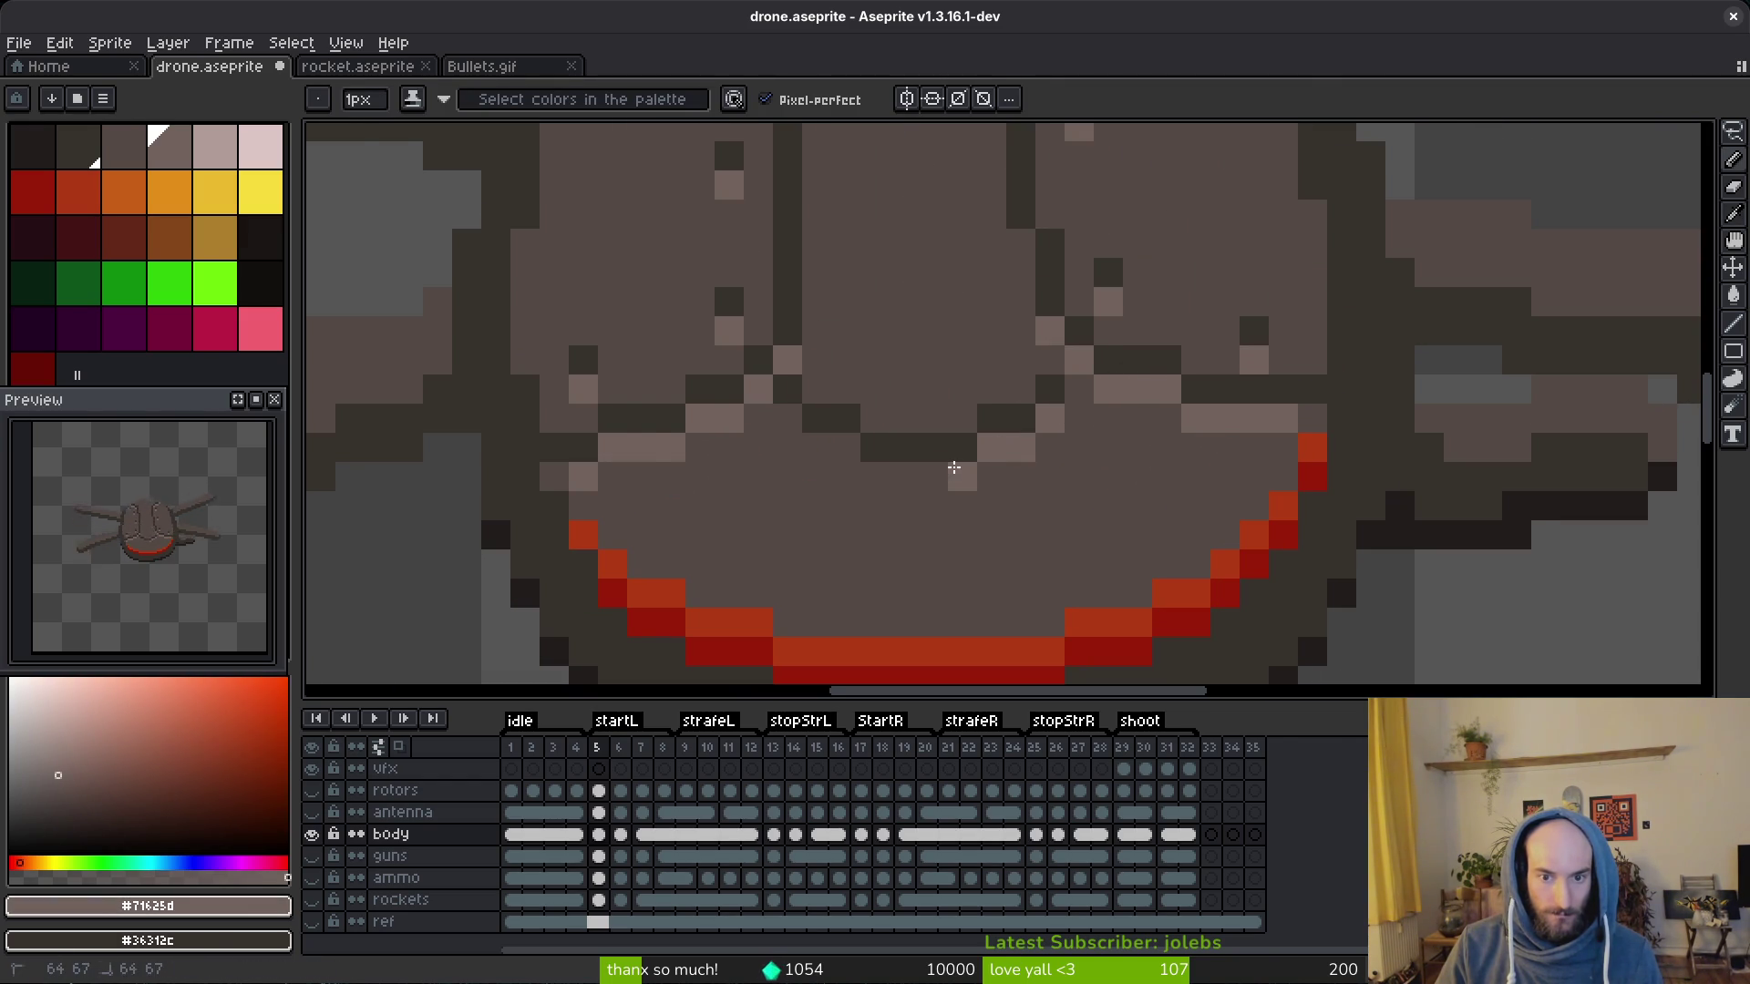
scroll(792, 413, down, 5)
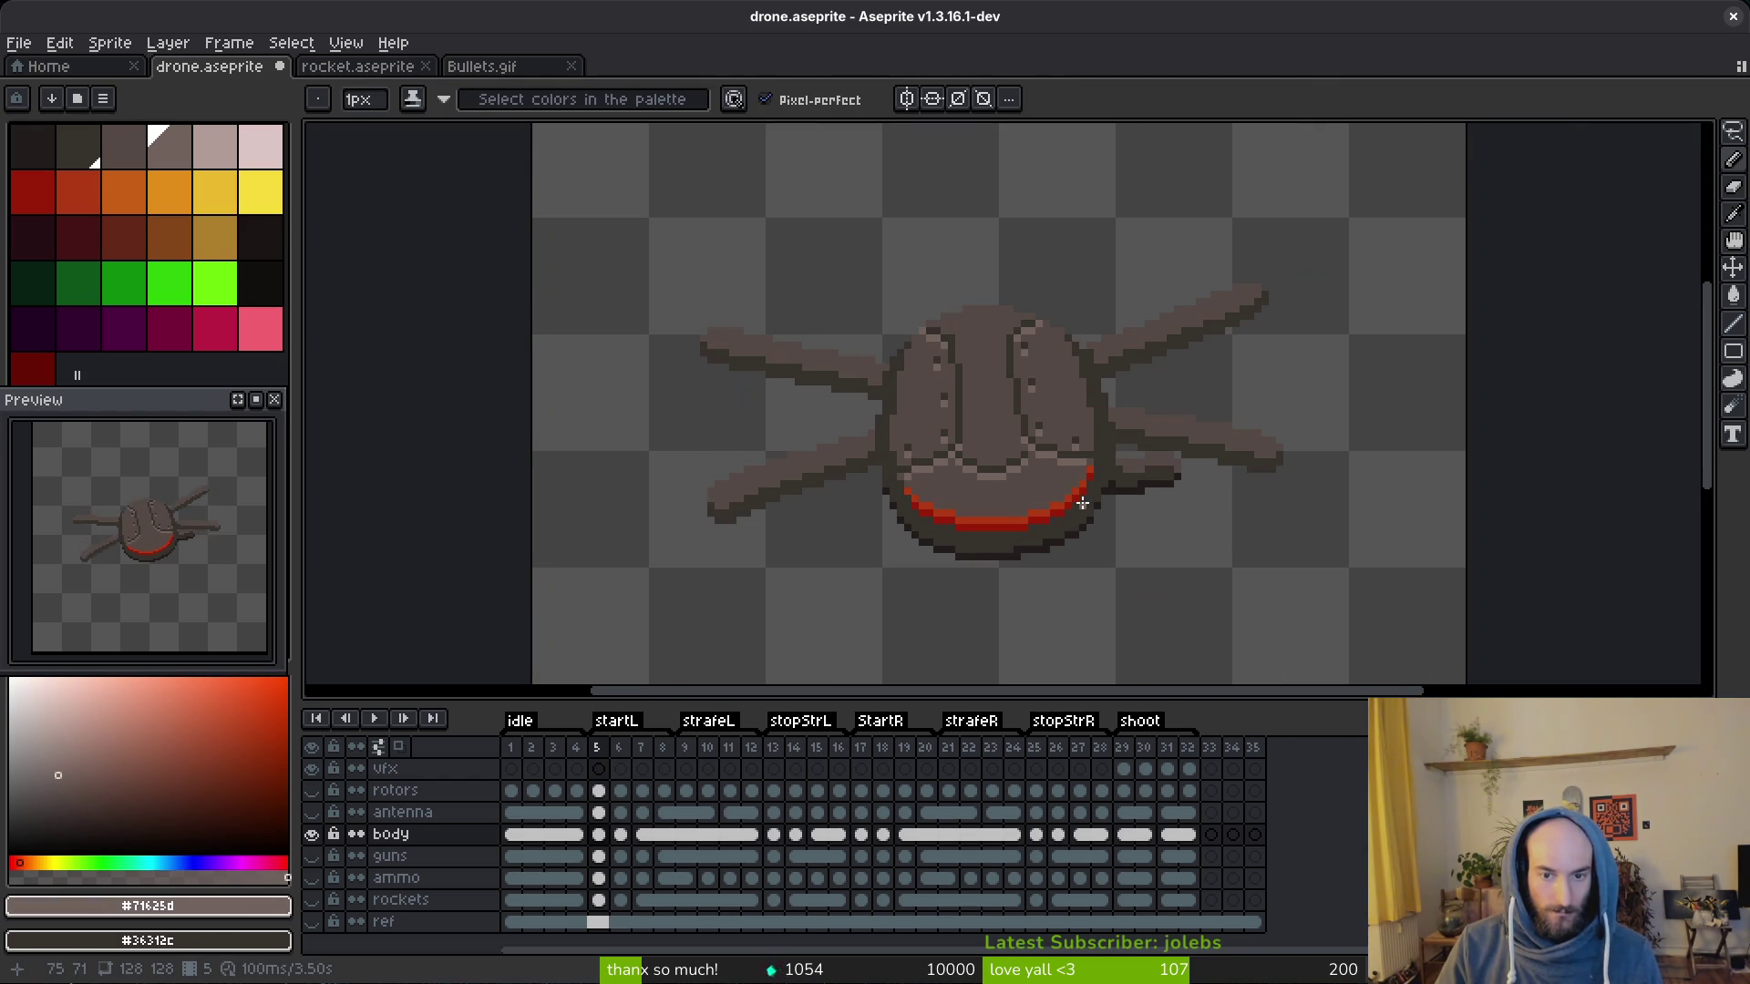
scroll(1076, 495, up, 1)
scroll(1075, 476, up, 2)
scroll(1039, 451, up, 2)
alt+click(999, 407)
click(999, 407)
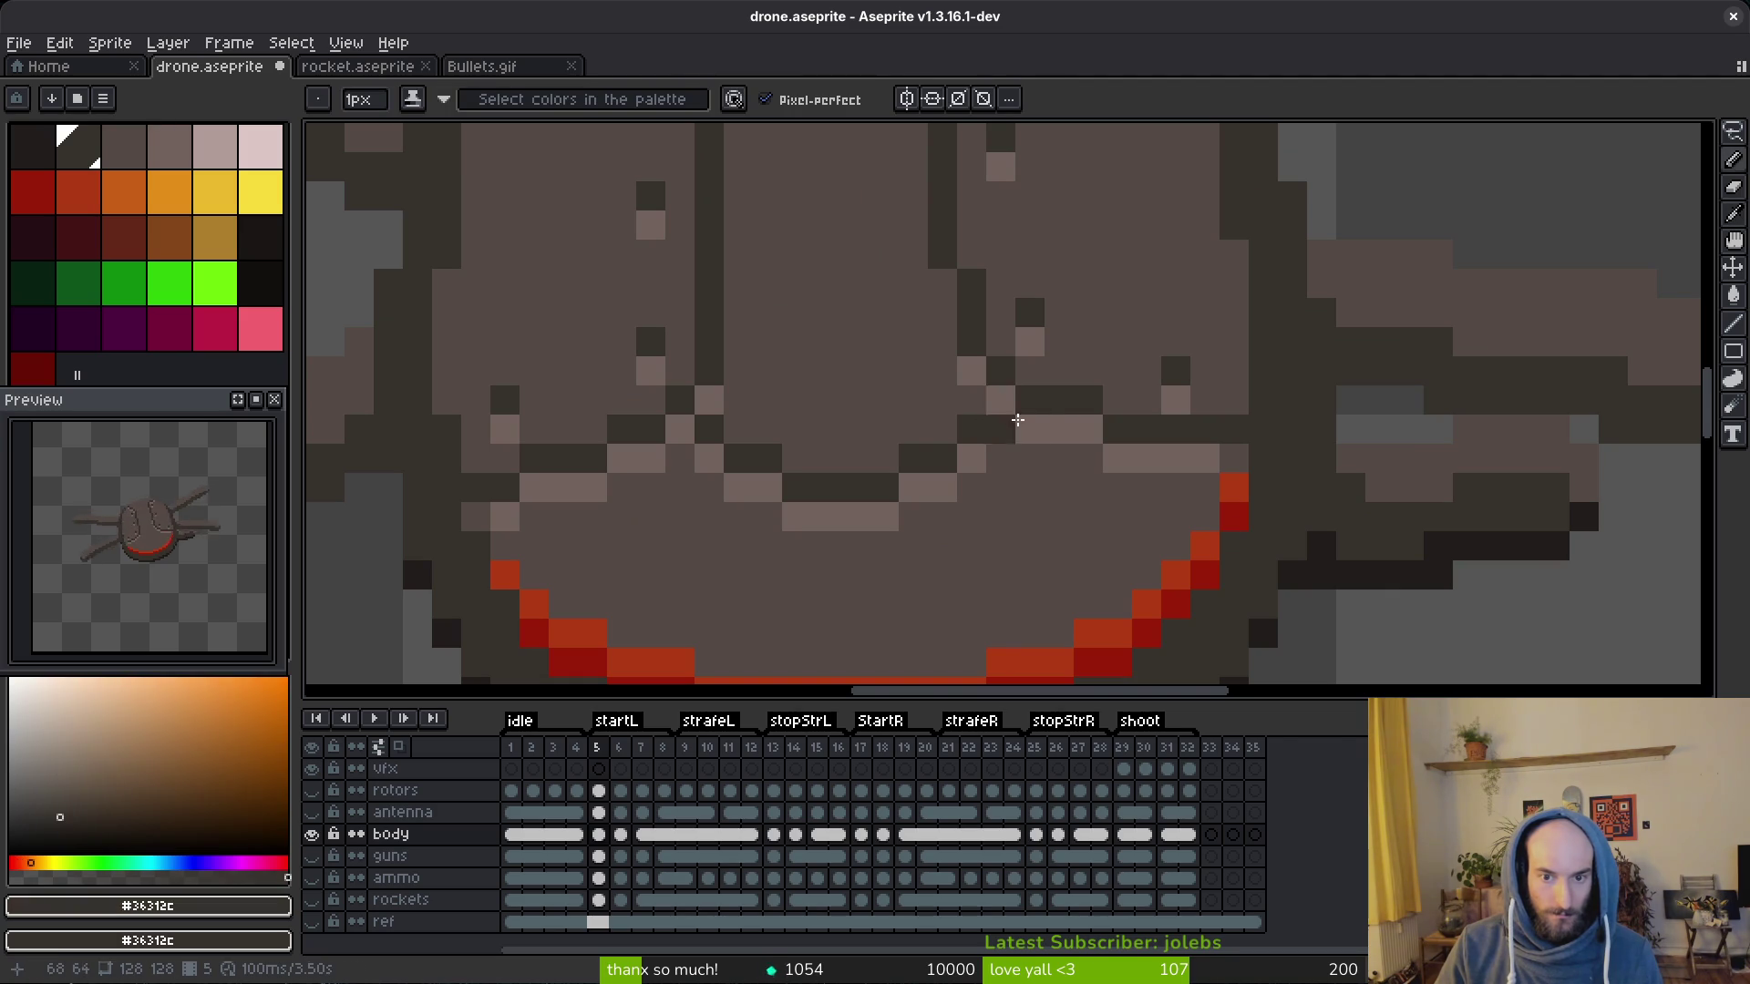
click(984, 405)
Step: Alternate eyedropped light and dark colours to touch up single pixels on the lower face
click(998, 423)
scroll(1080, 493, down, 5)
scroll(1060, 492, down, 1)
scroll(985, 451, up, 3)
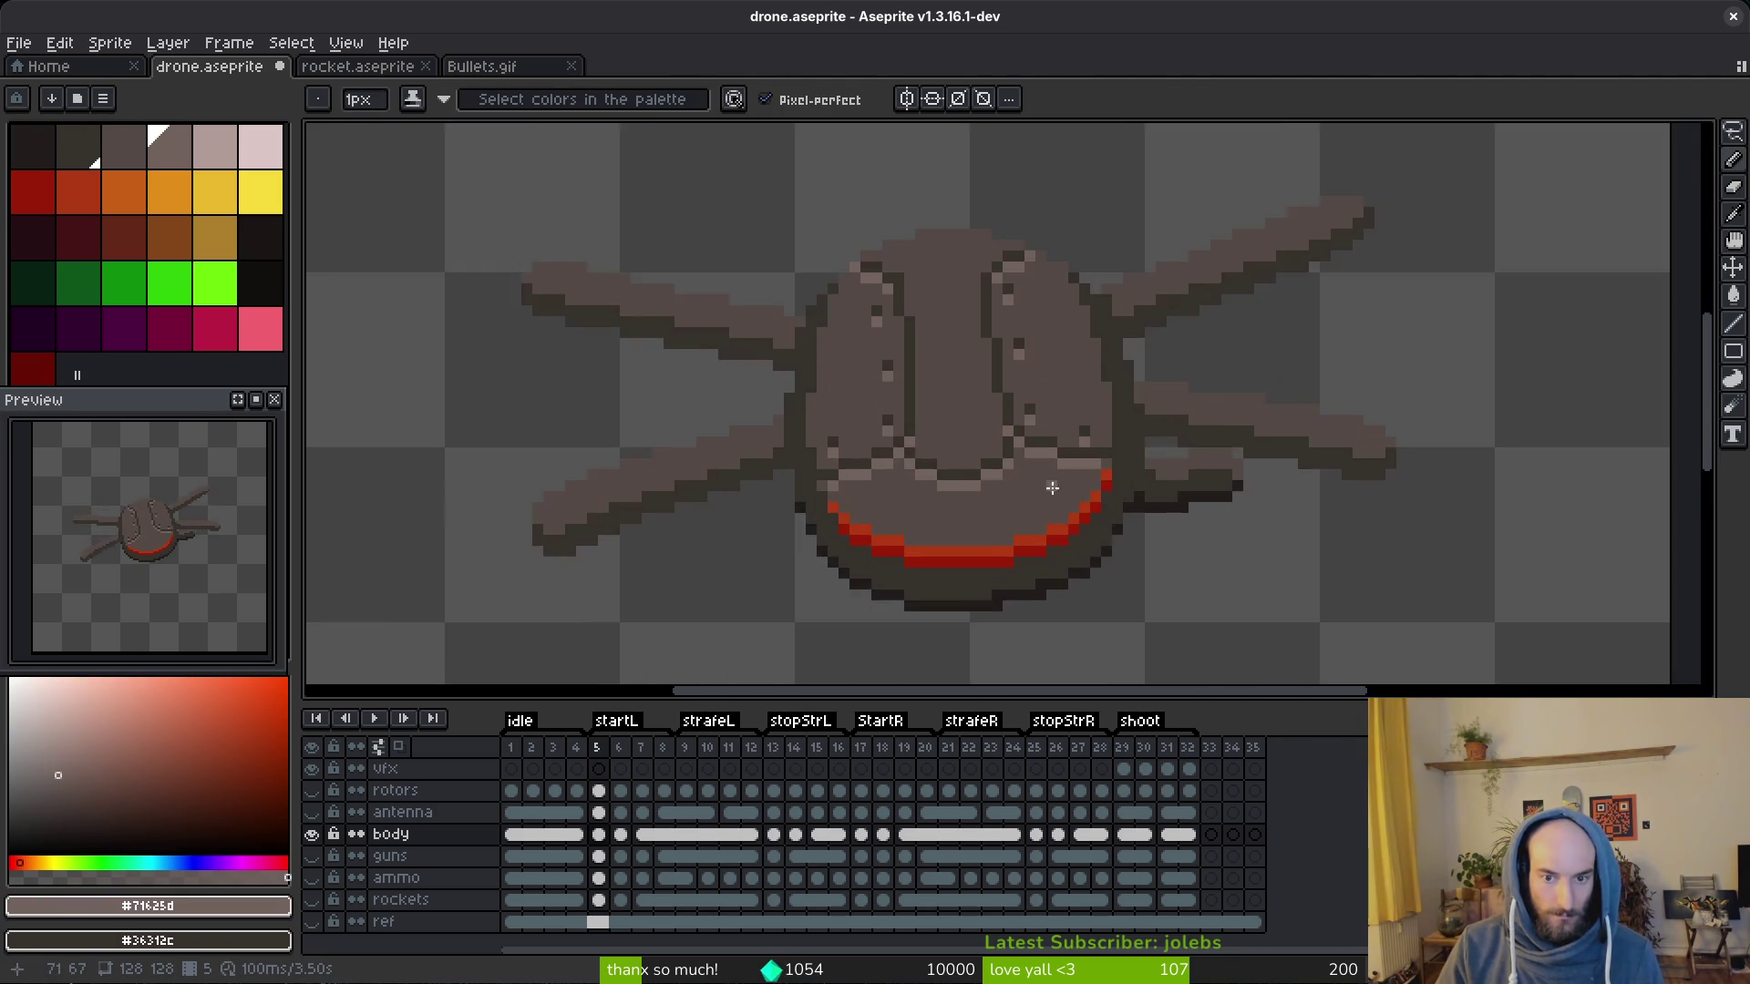
scroll(930, 451, up, 2)
alt+click(909, 445)
click(951, 418)
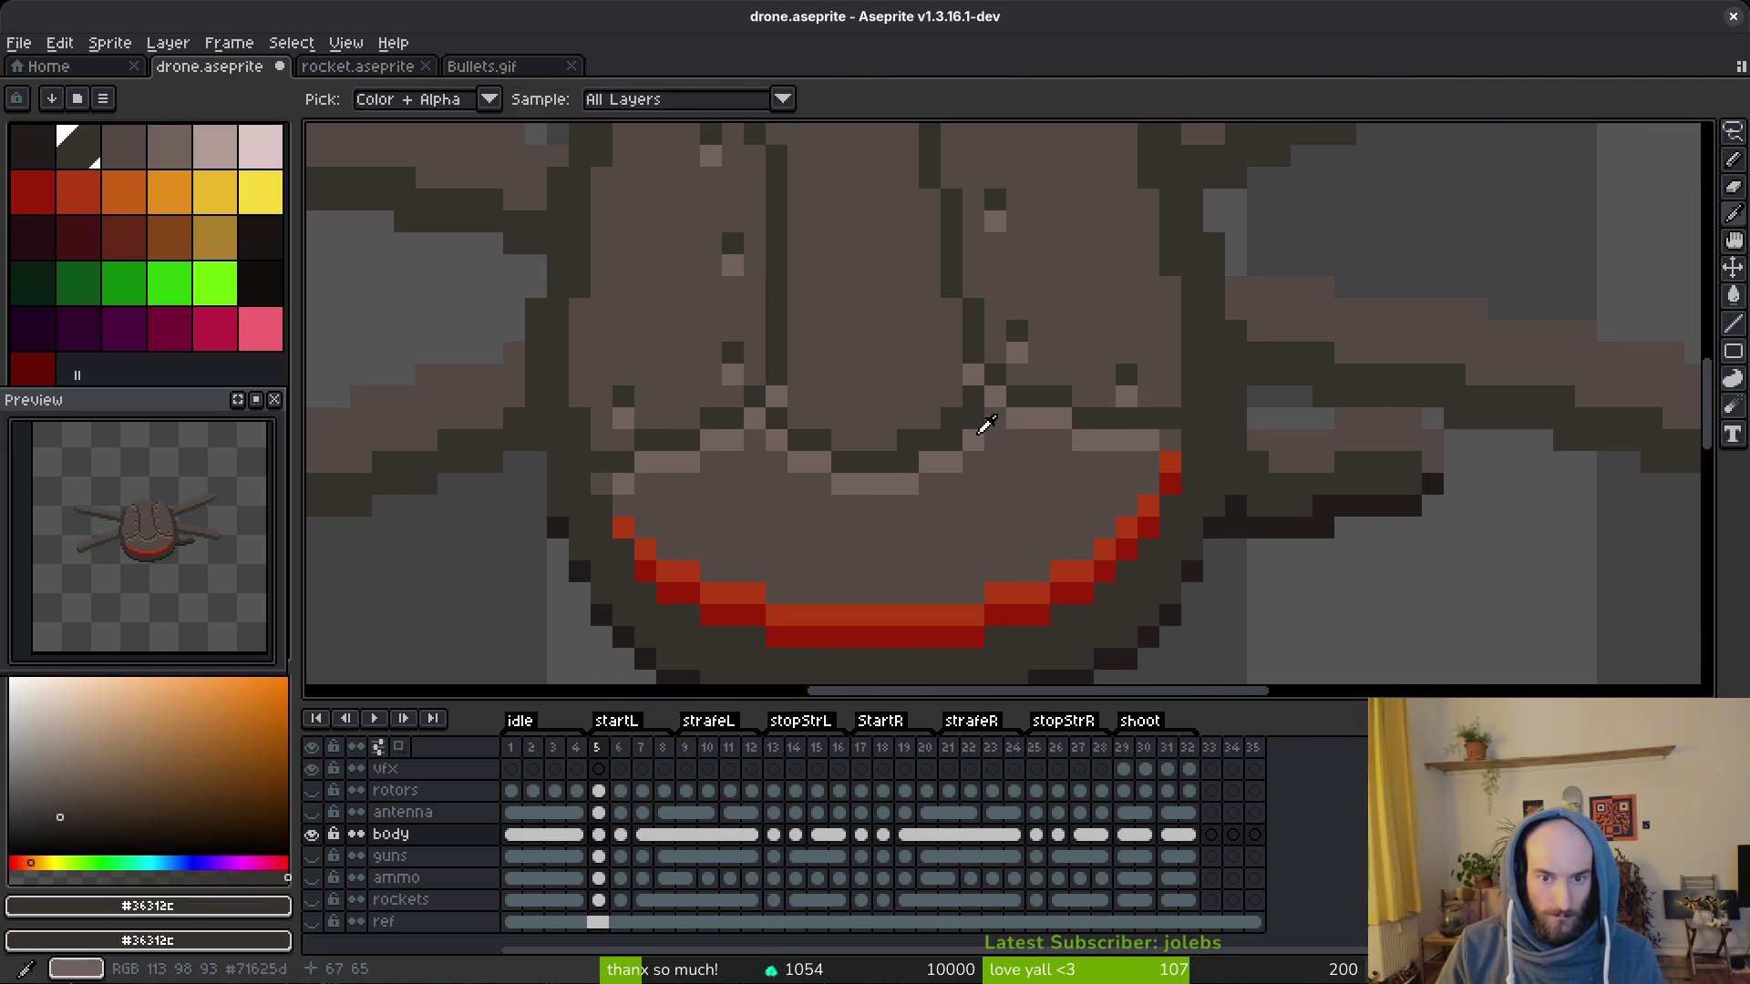
alt+click(969, 429)
alt+click(909, 472)
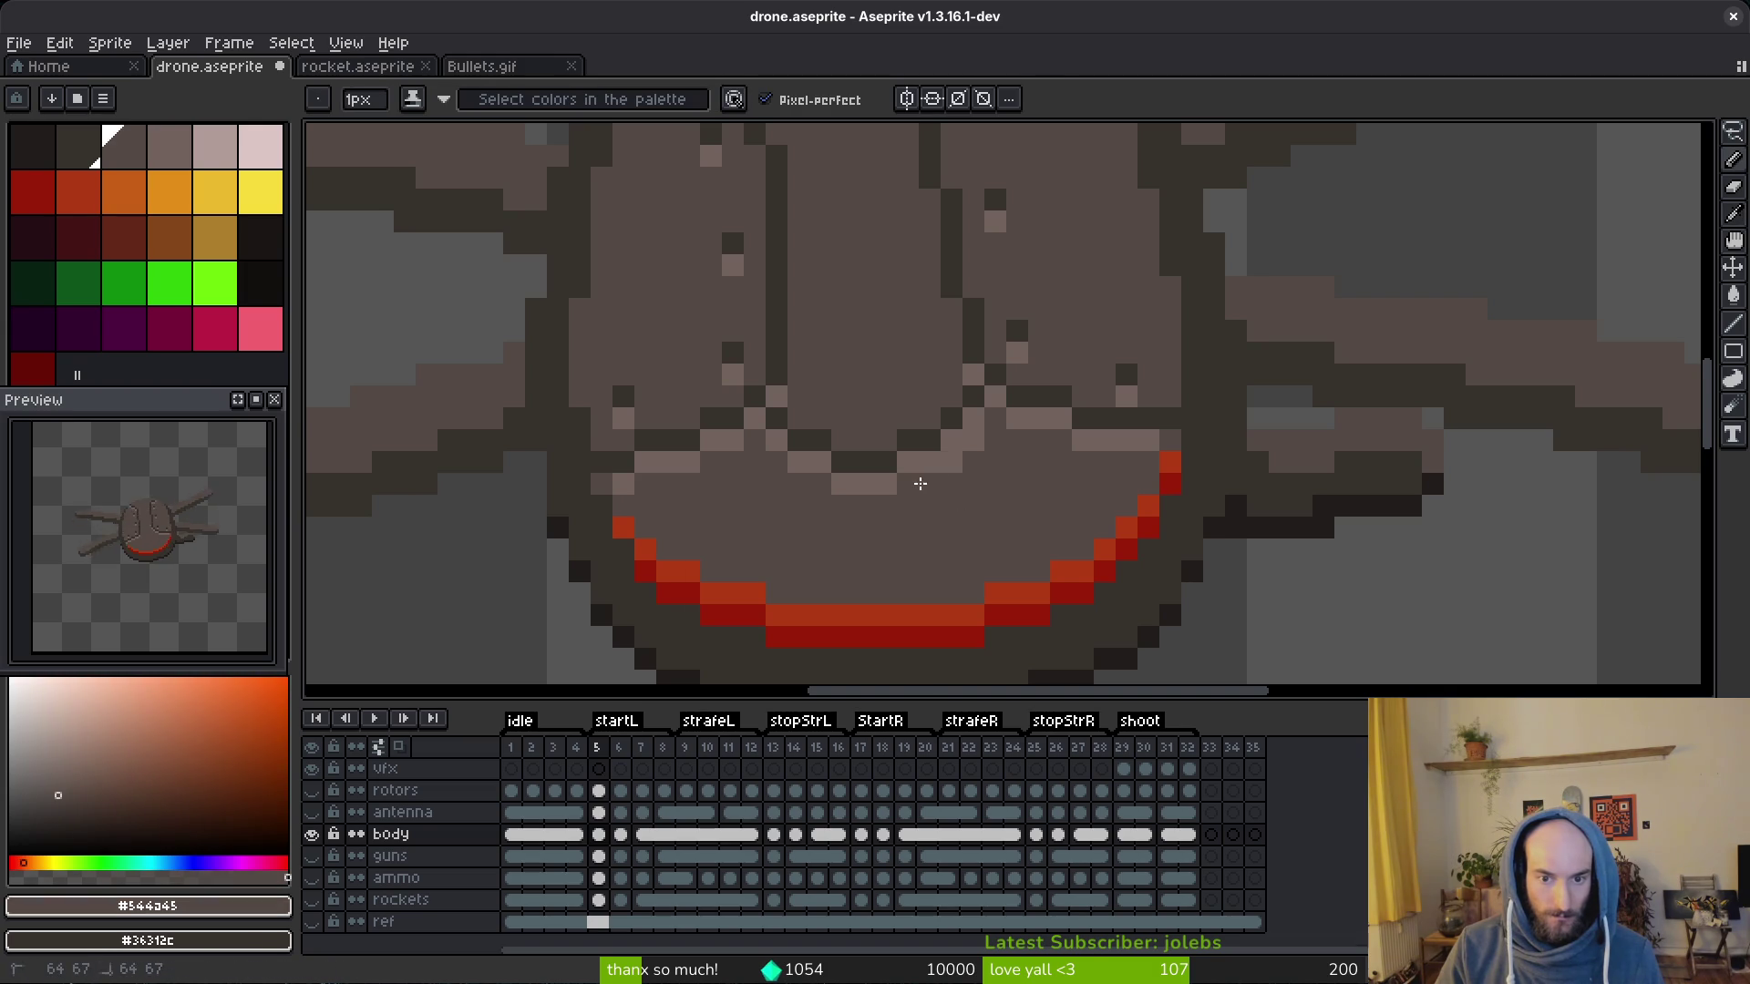
scroll(972, 442, down, 3)
scroll(971, 442, down, 3)
Step: Darken and brighten individual pixels along the face line, resampling outline and mid-tone colours
drag(1011, 492, 1042, 504)
scroll(1041, 503, up, 3)
scroll(957, 465, up, 3)
alt+click(908, 427)
alt+click(909, 427)
click(932, 480)
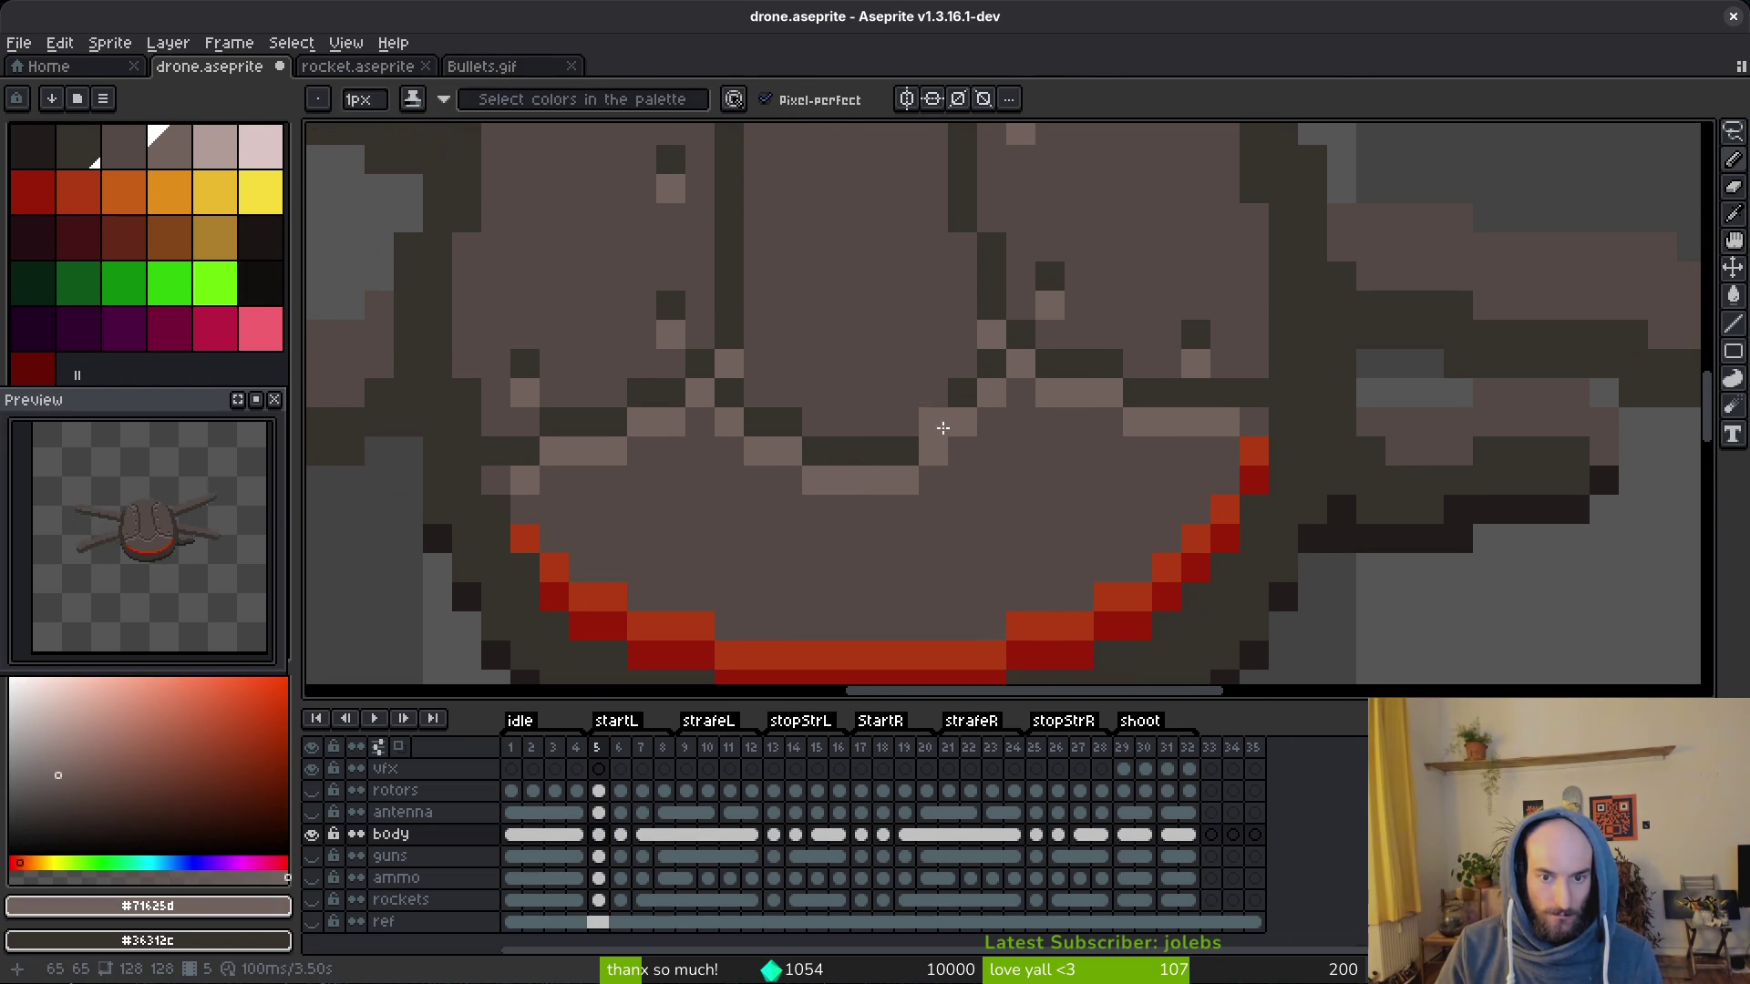
click(988, 391)
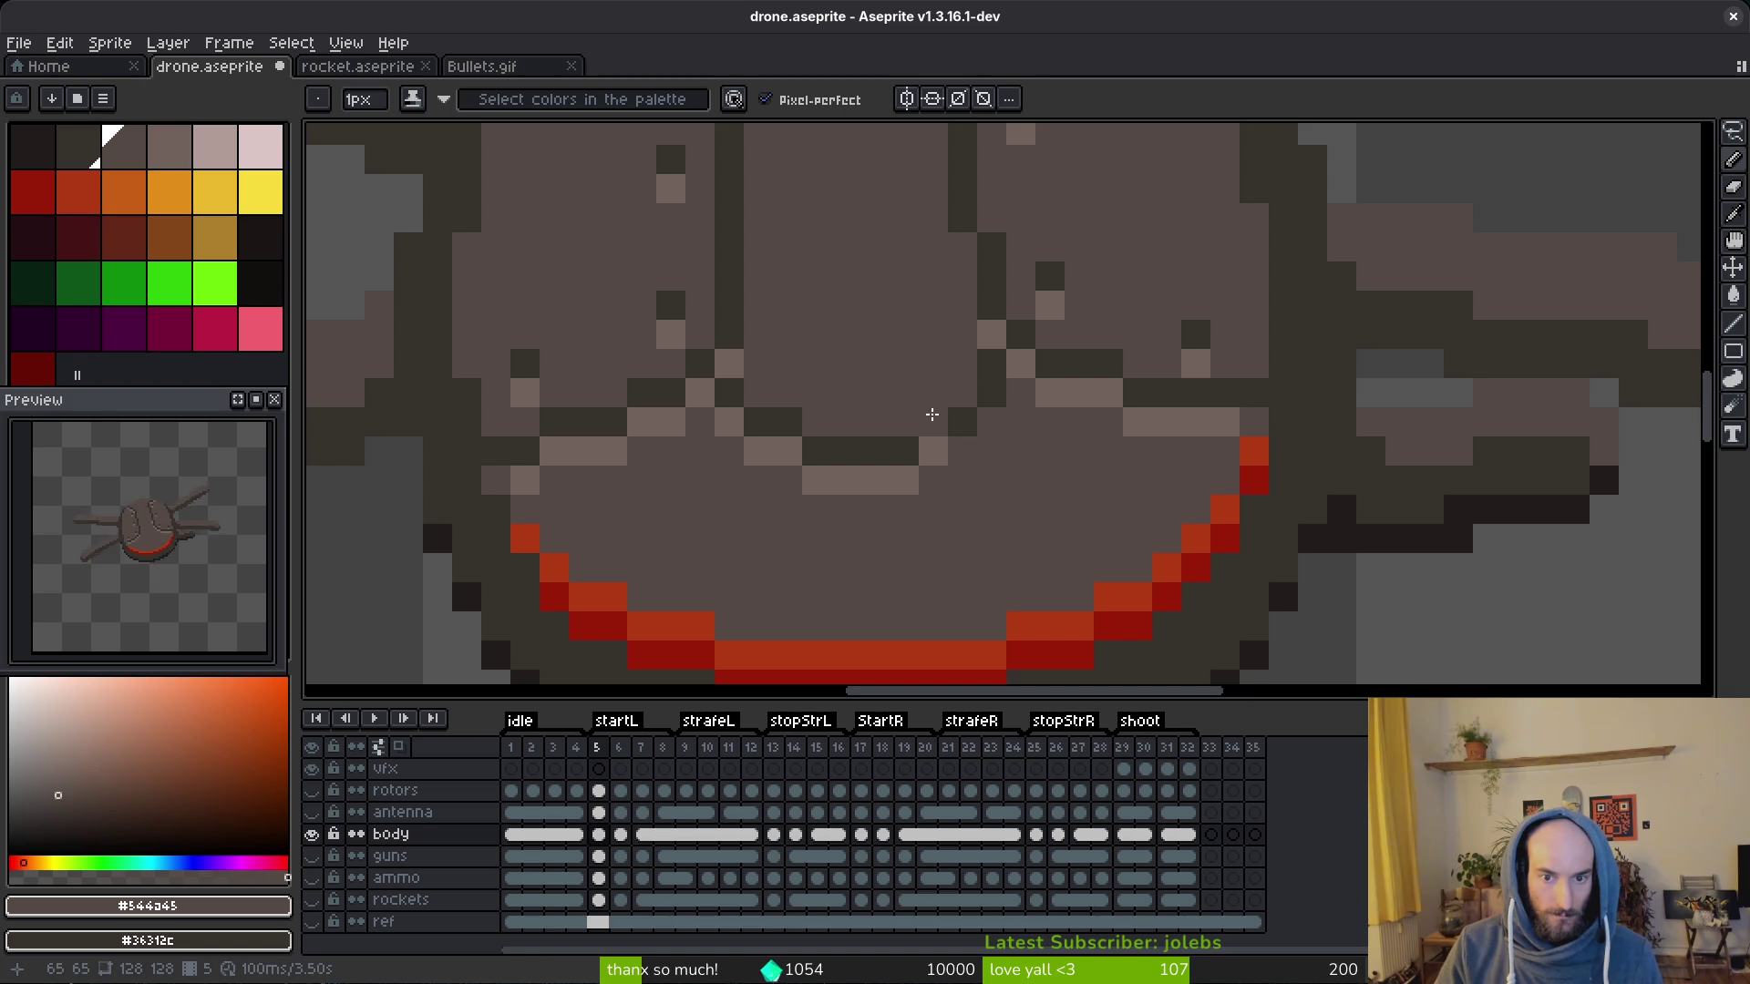
alt+click(993, 359)
click(1020, 396)
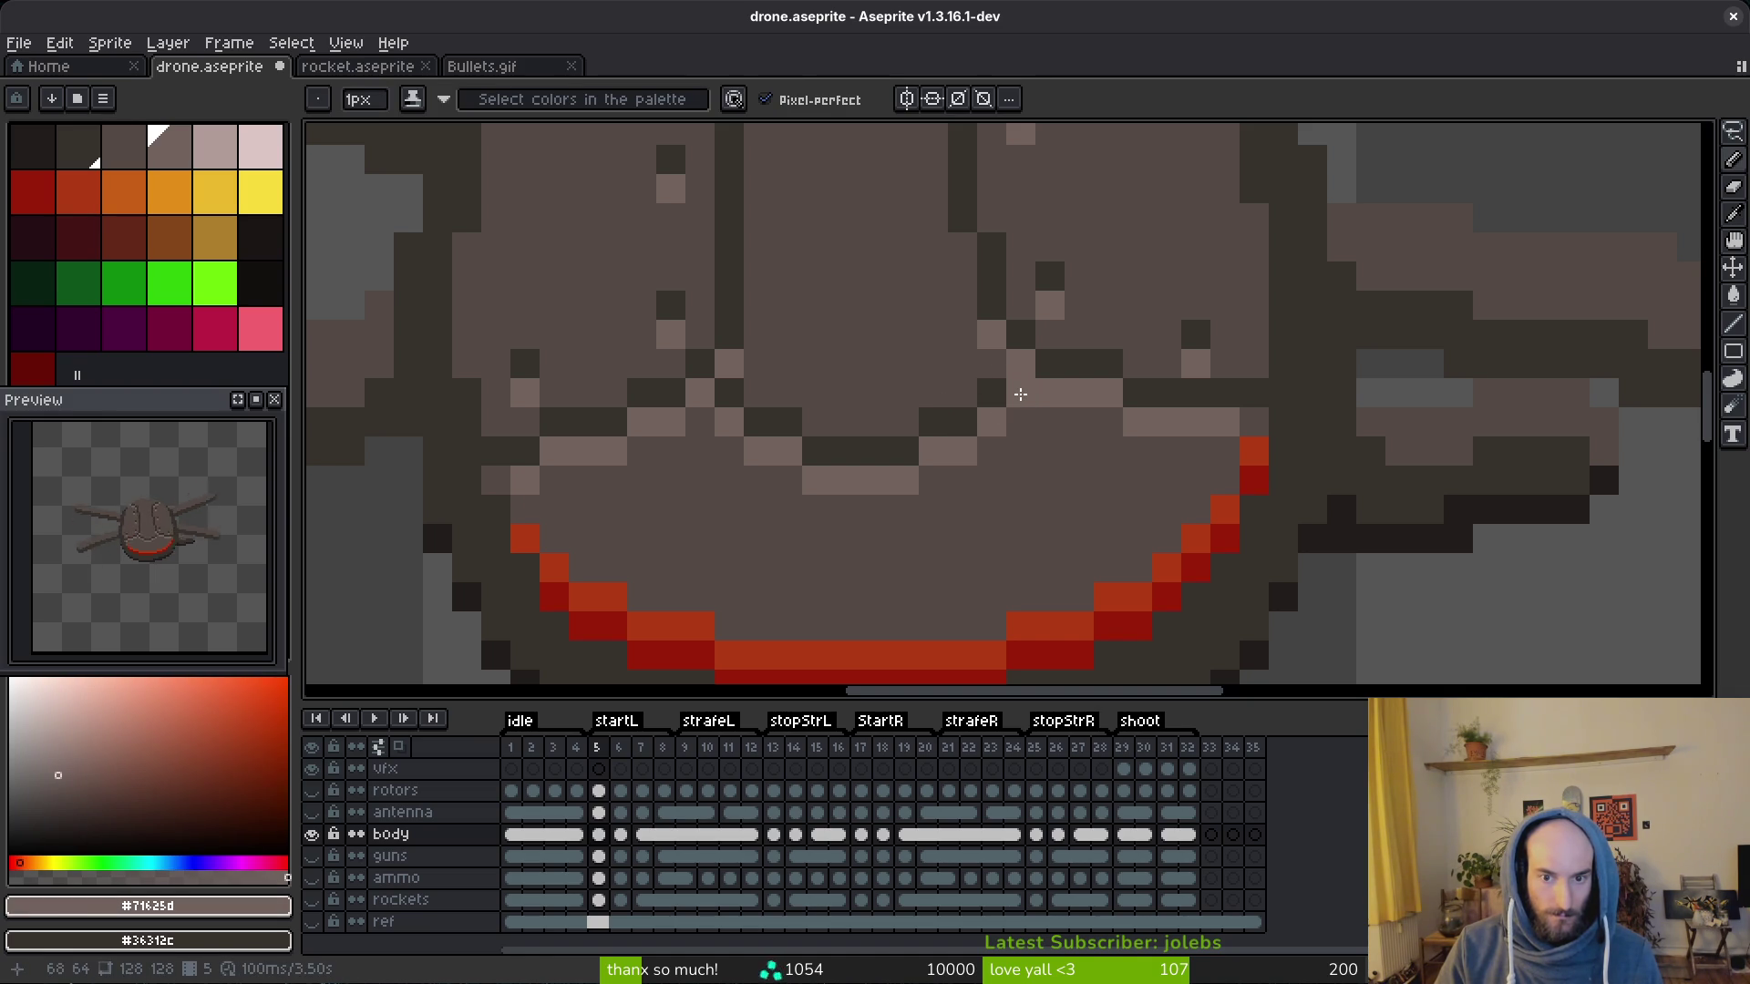
scroll(1019, 393, down, 3)
scroll(1080, 423, down, 2)
scroll(1092, 451, up, 1)
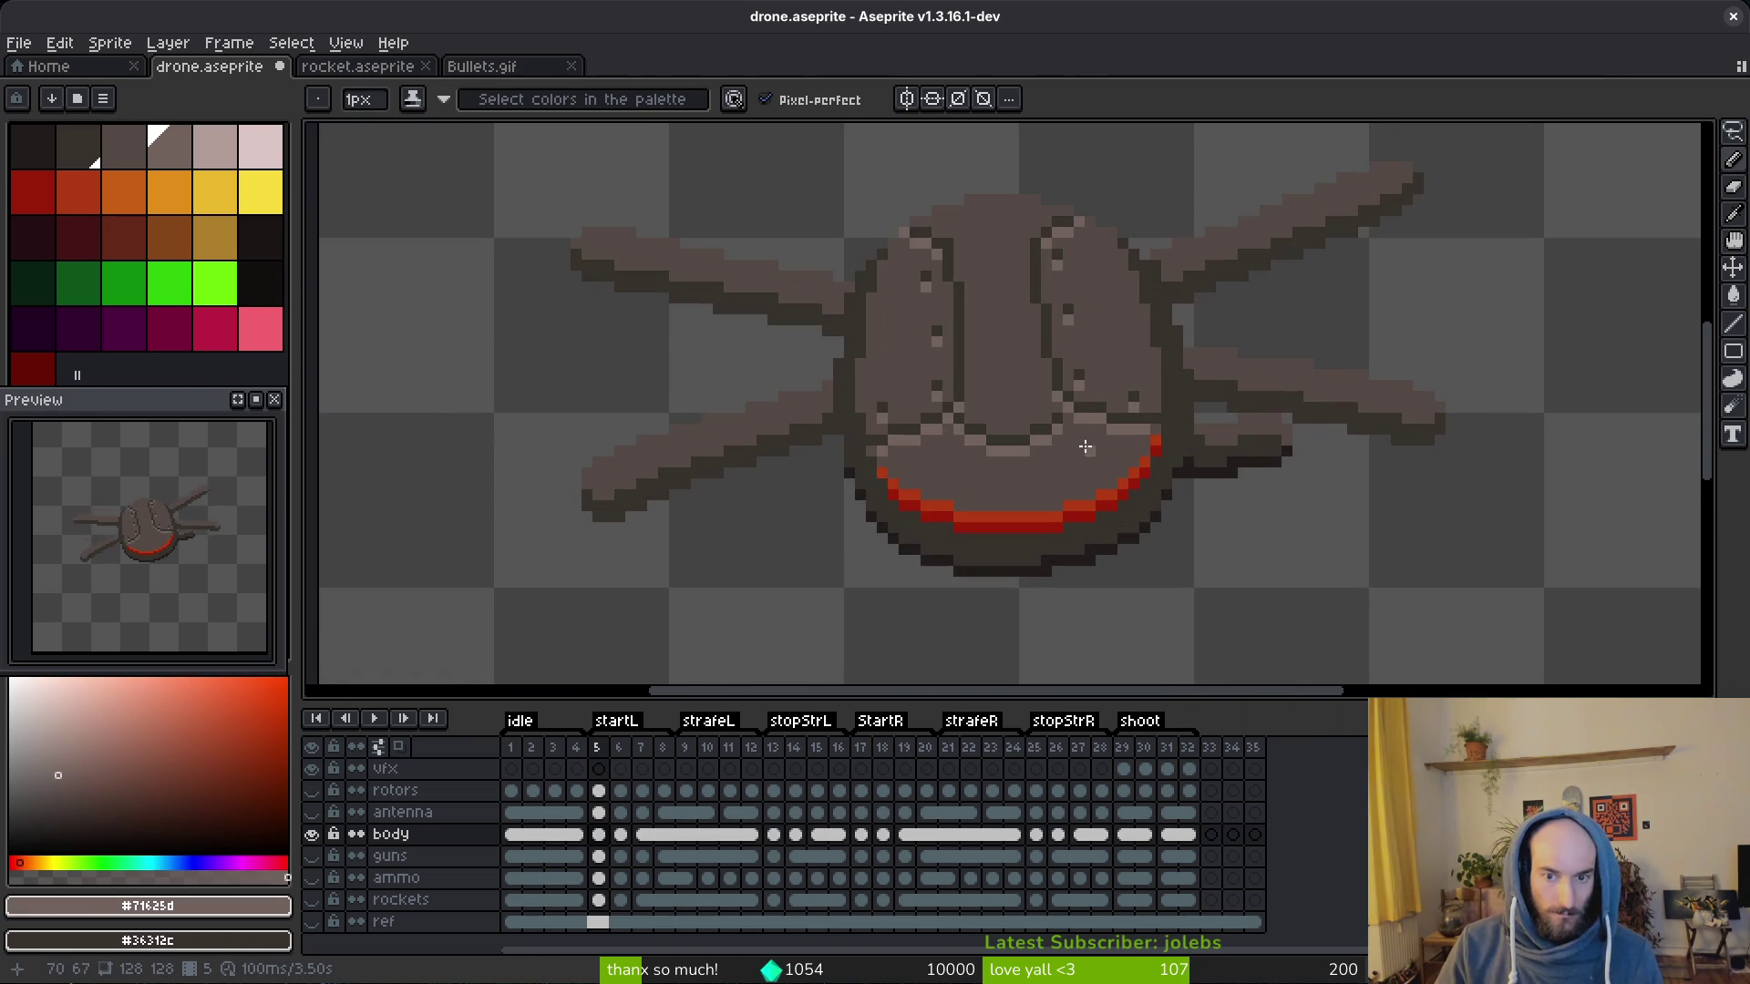
scroll(1104, 438, down, 3)
scroll(1100, 440, up, 4)
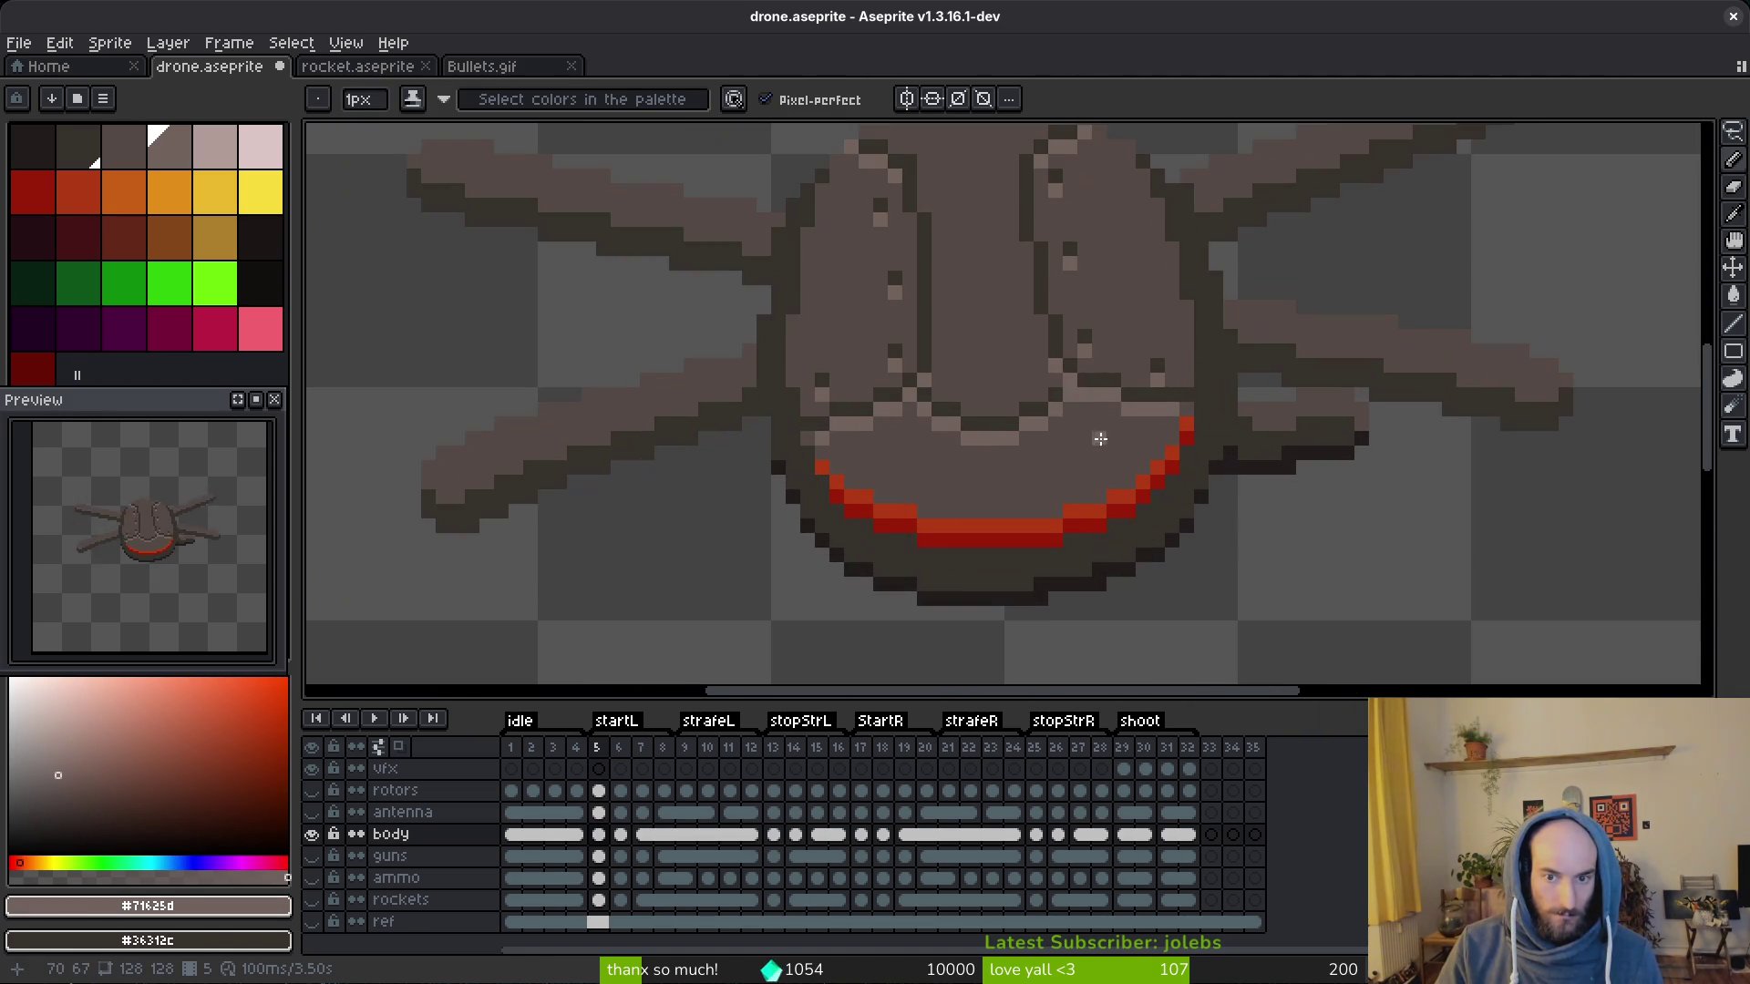
alt+click(1090, 381)
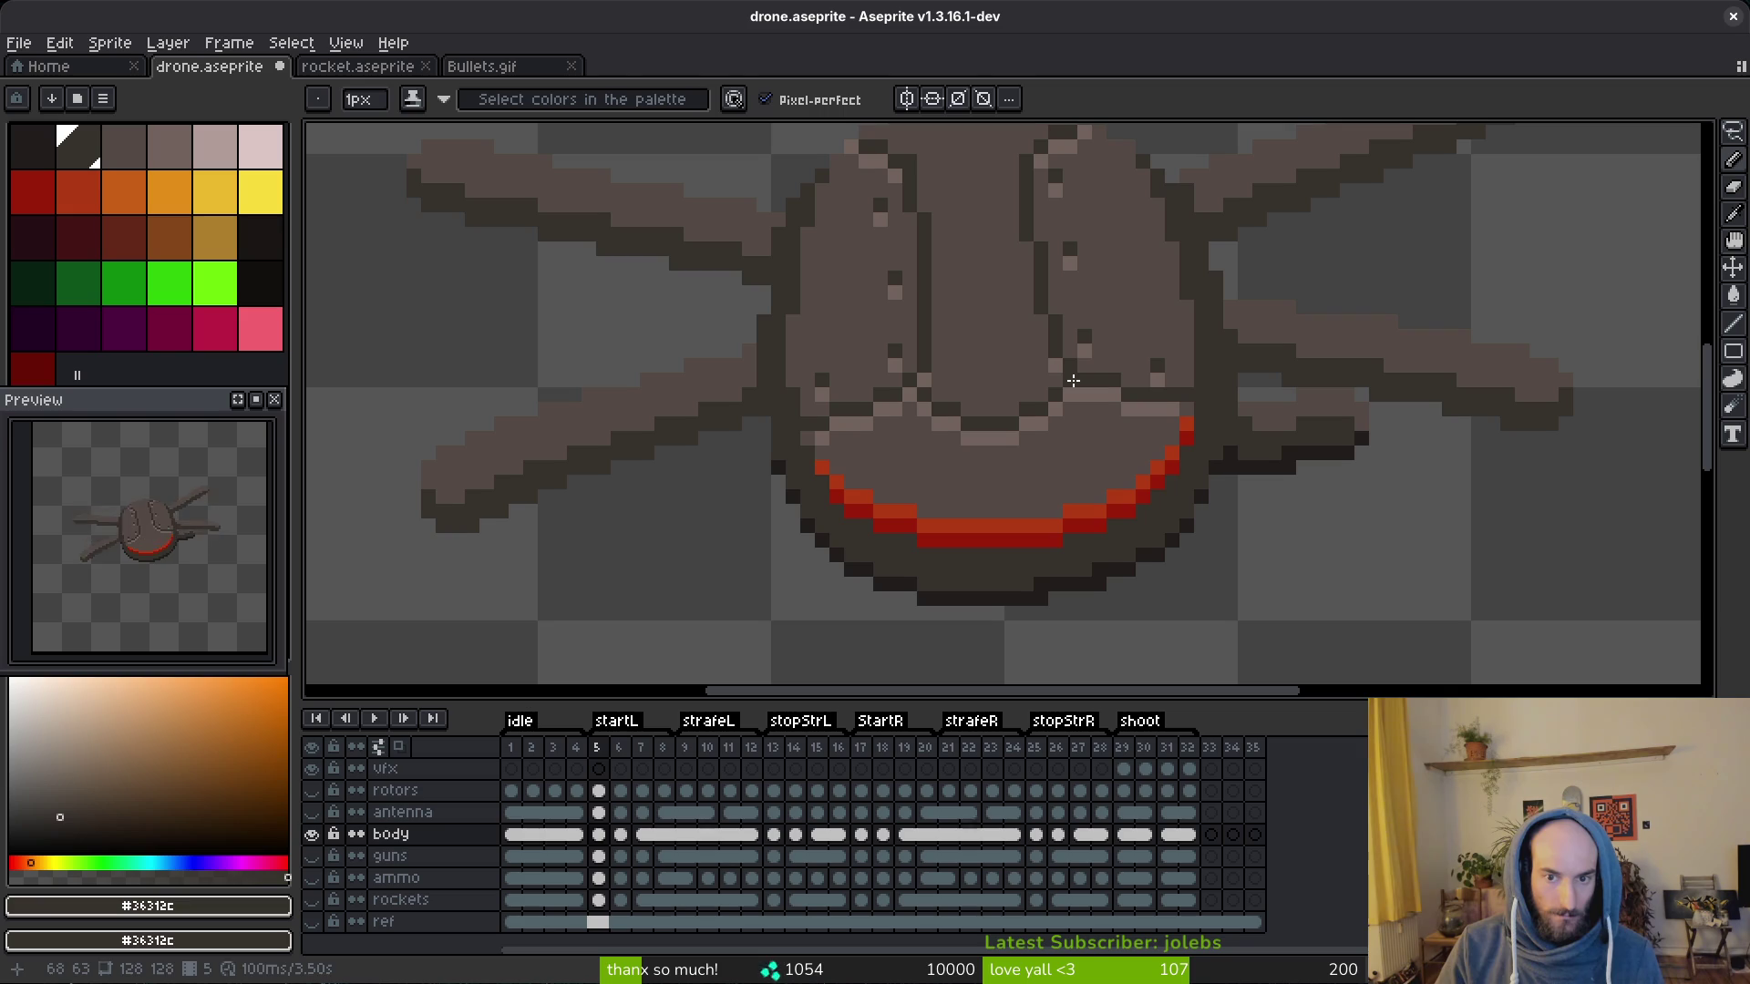
alt+click(1073, 366)
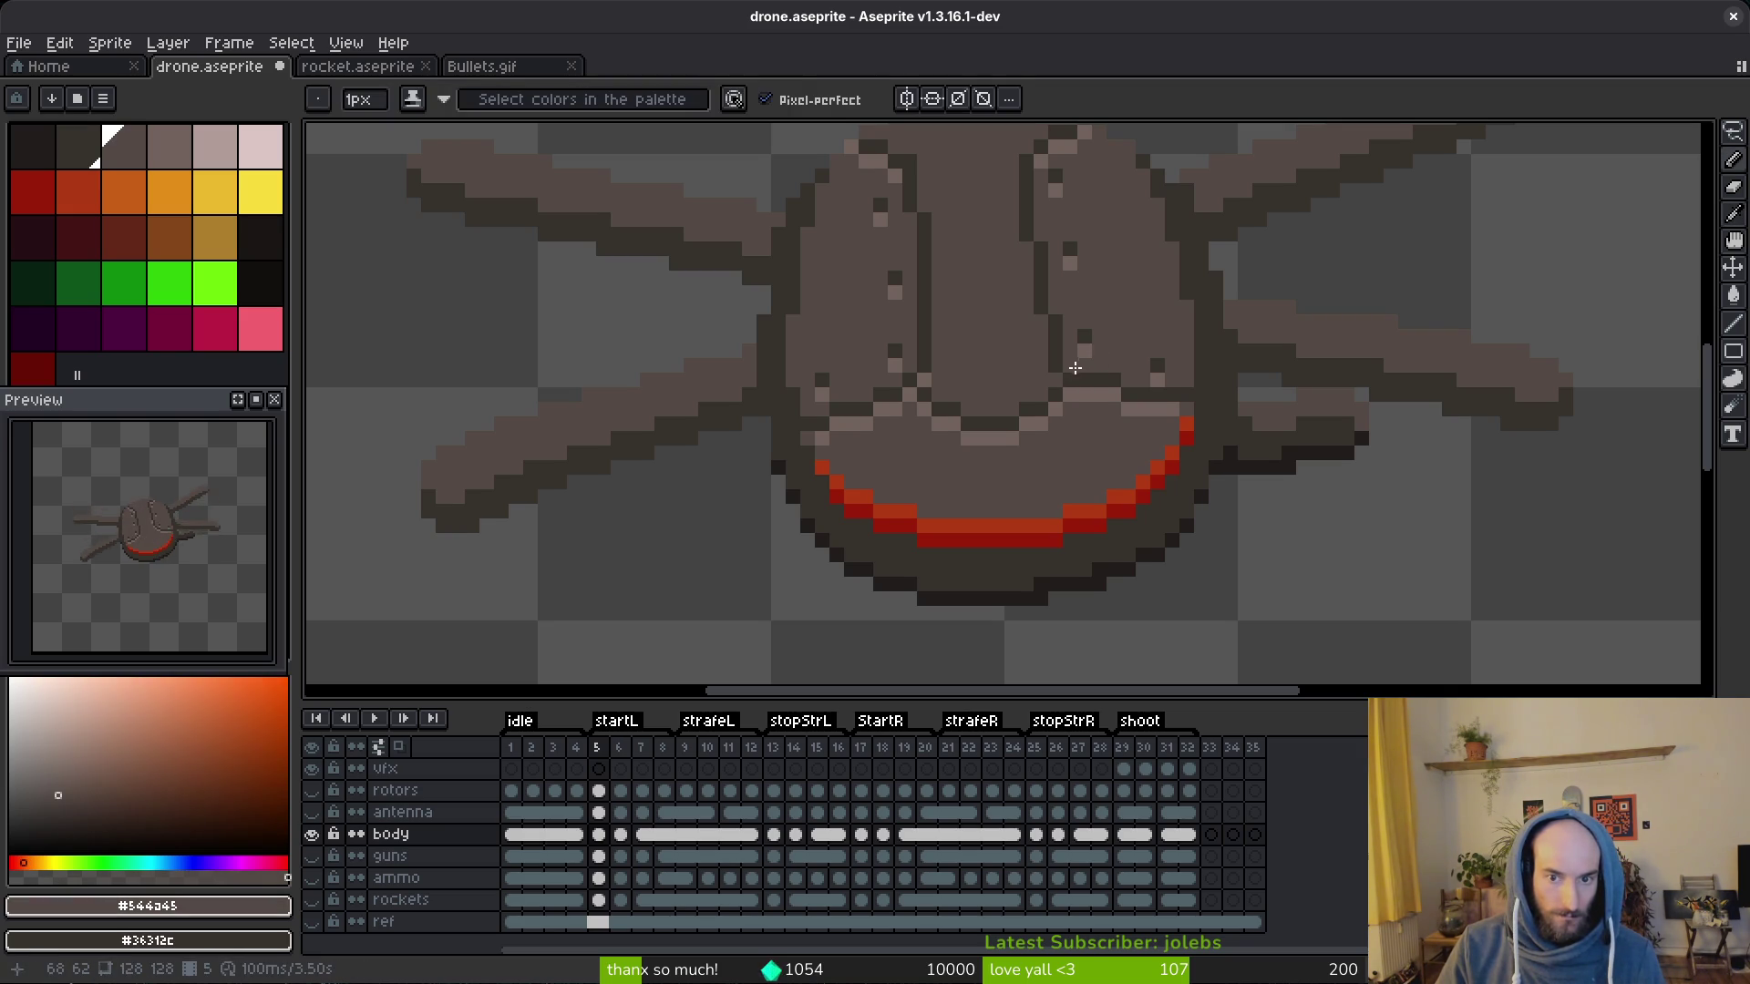
scroll(1077, 392, down, 1)
scroll(1093, 410, down, 1)
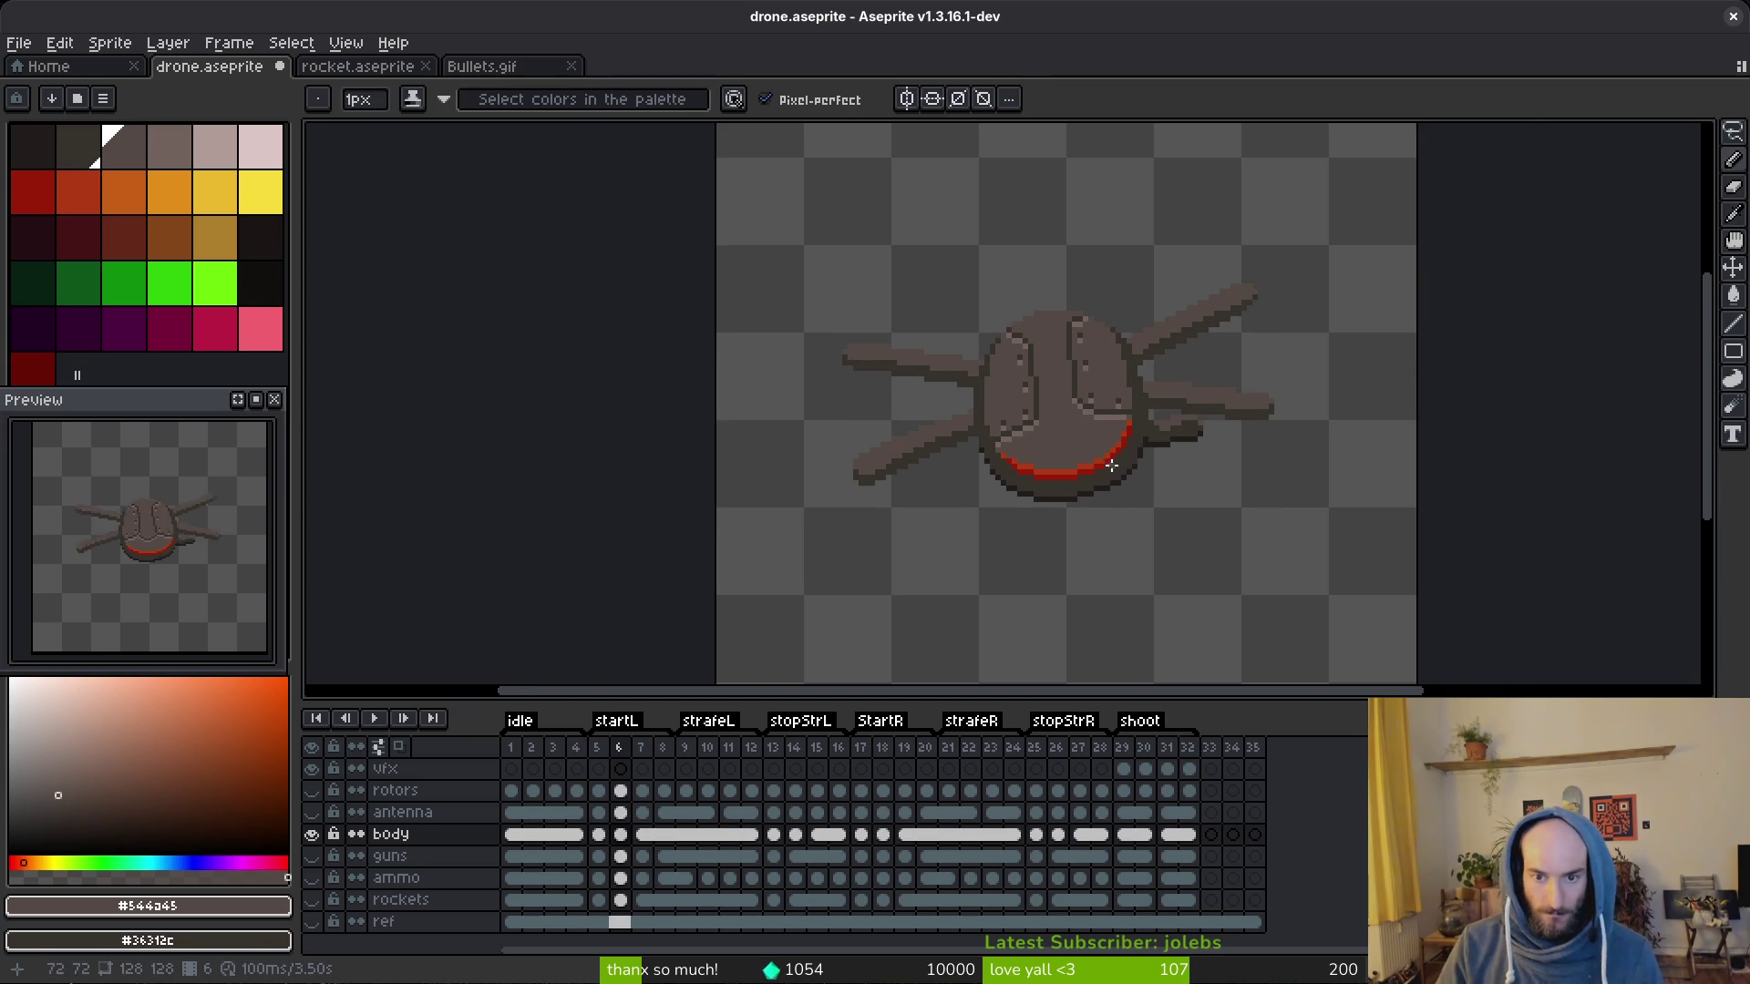
scroll(1063, 443, up, 2)
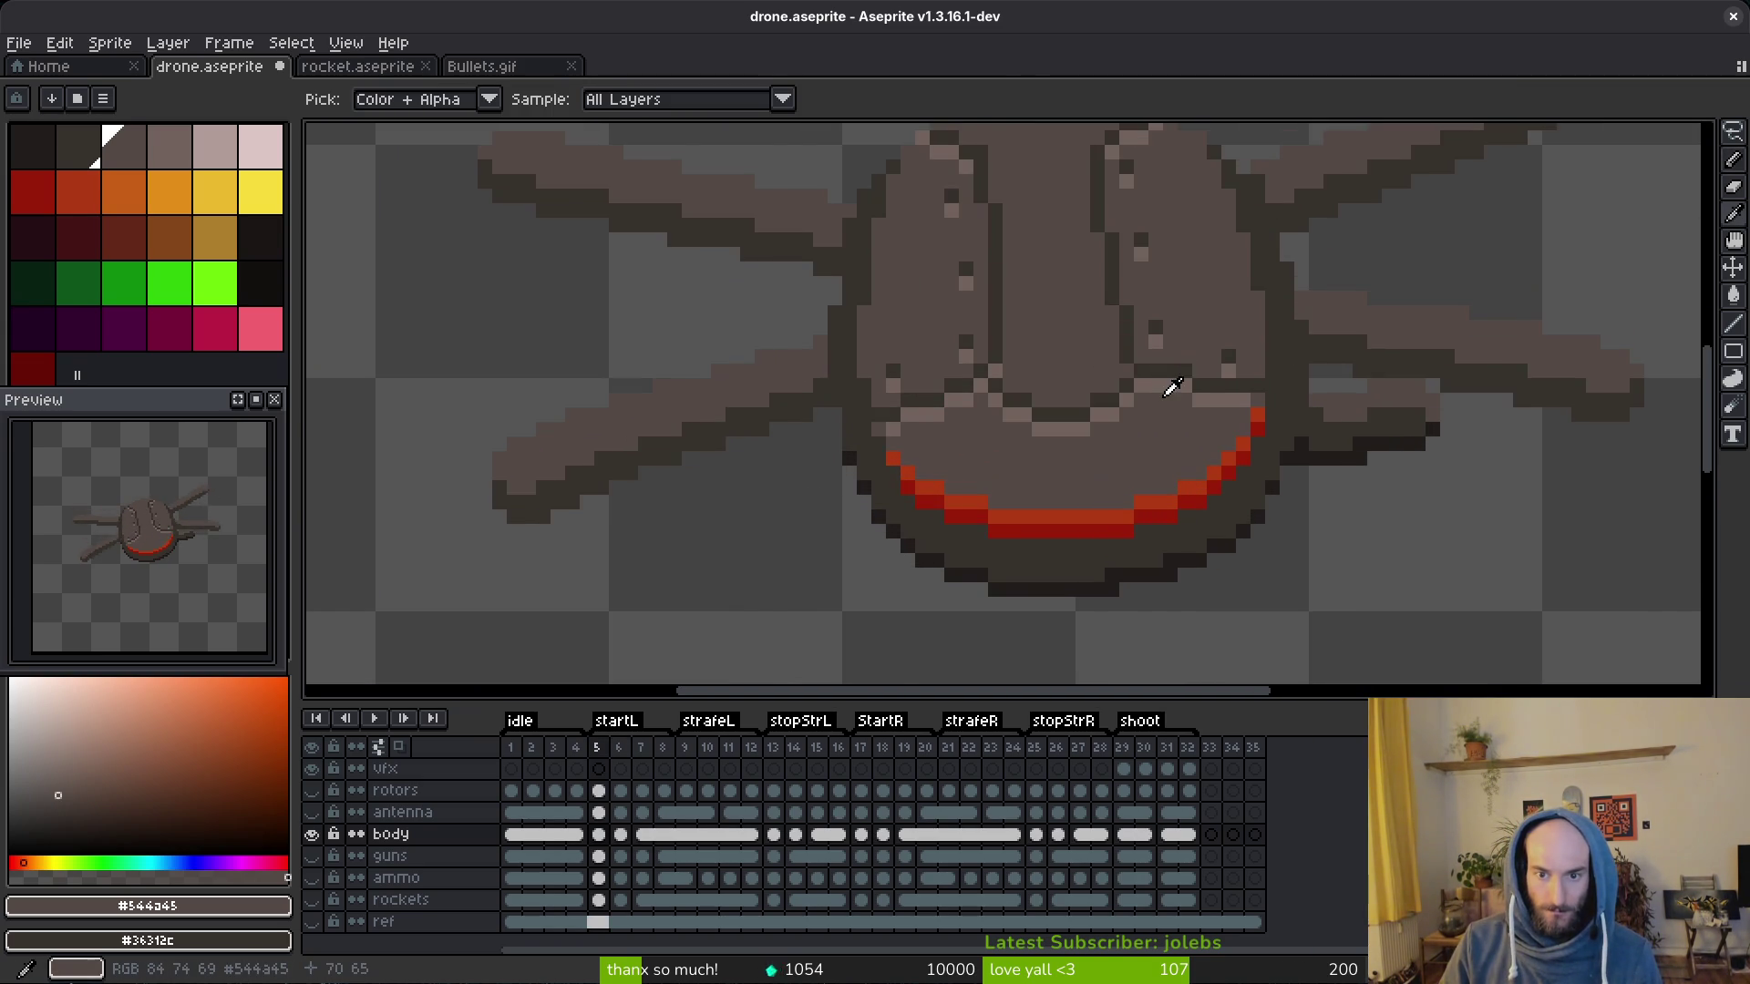
Step: Paint dark pixels along the lower face seam on frame 6 with the eyedropped outline colour
alt+click(1149, 333)
alt+click(1111, 360)
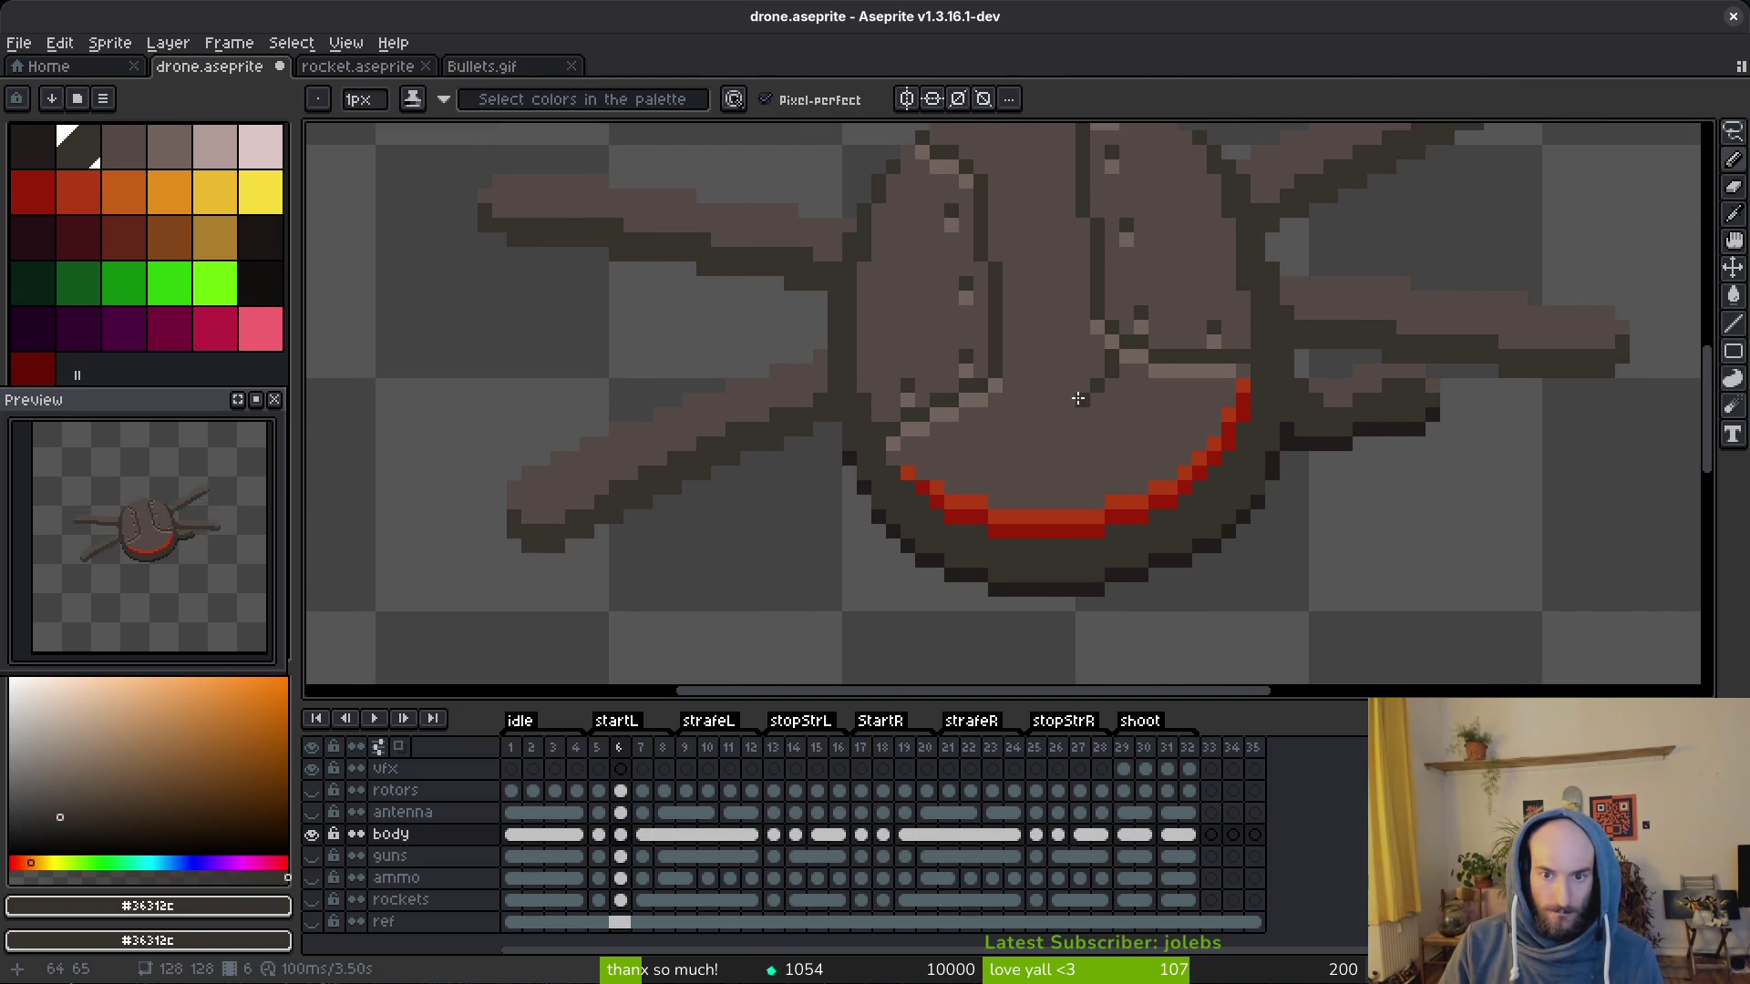
drag(1052, 411, 1030, 411)
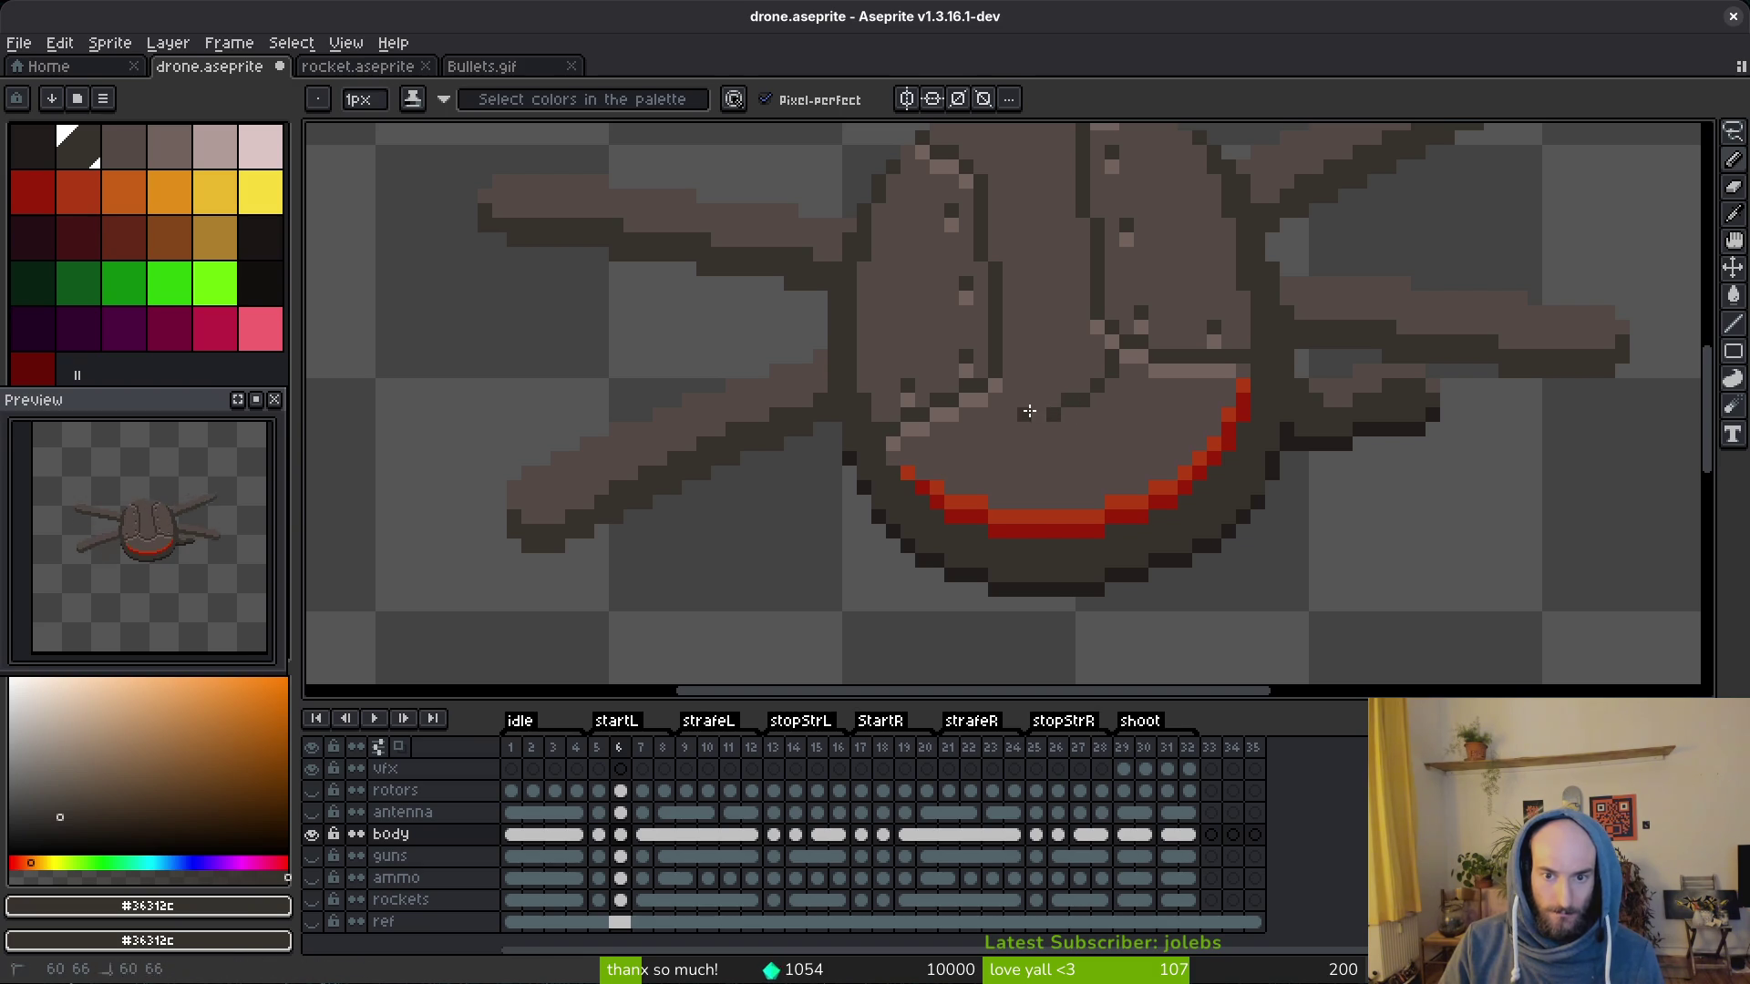
scroll(1160, 436, down, 3)
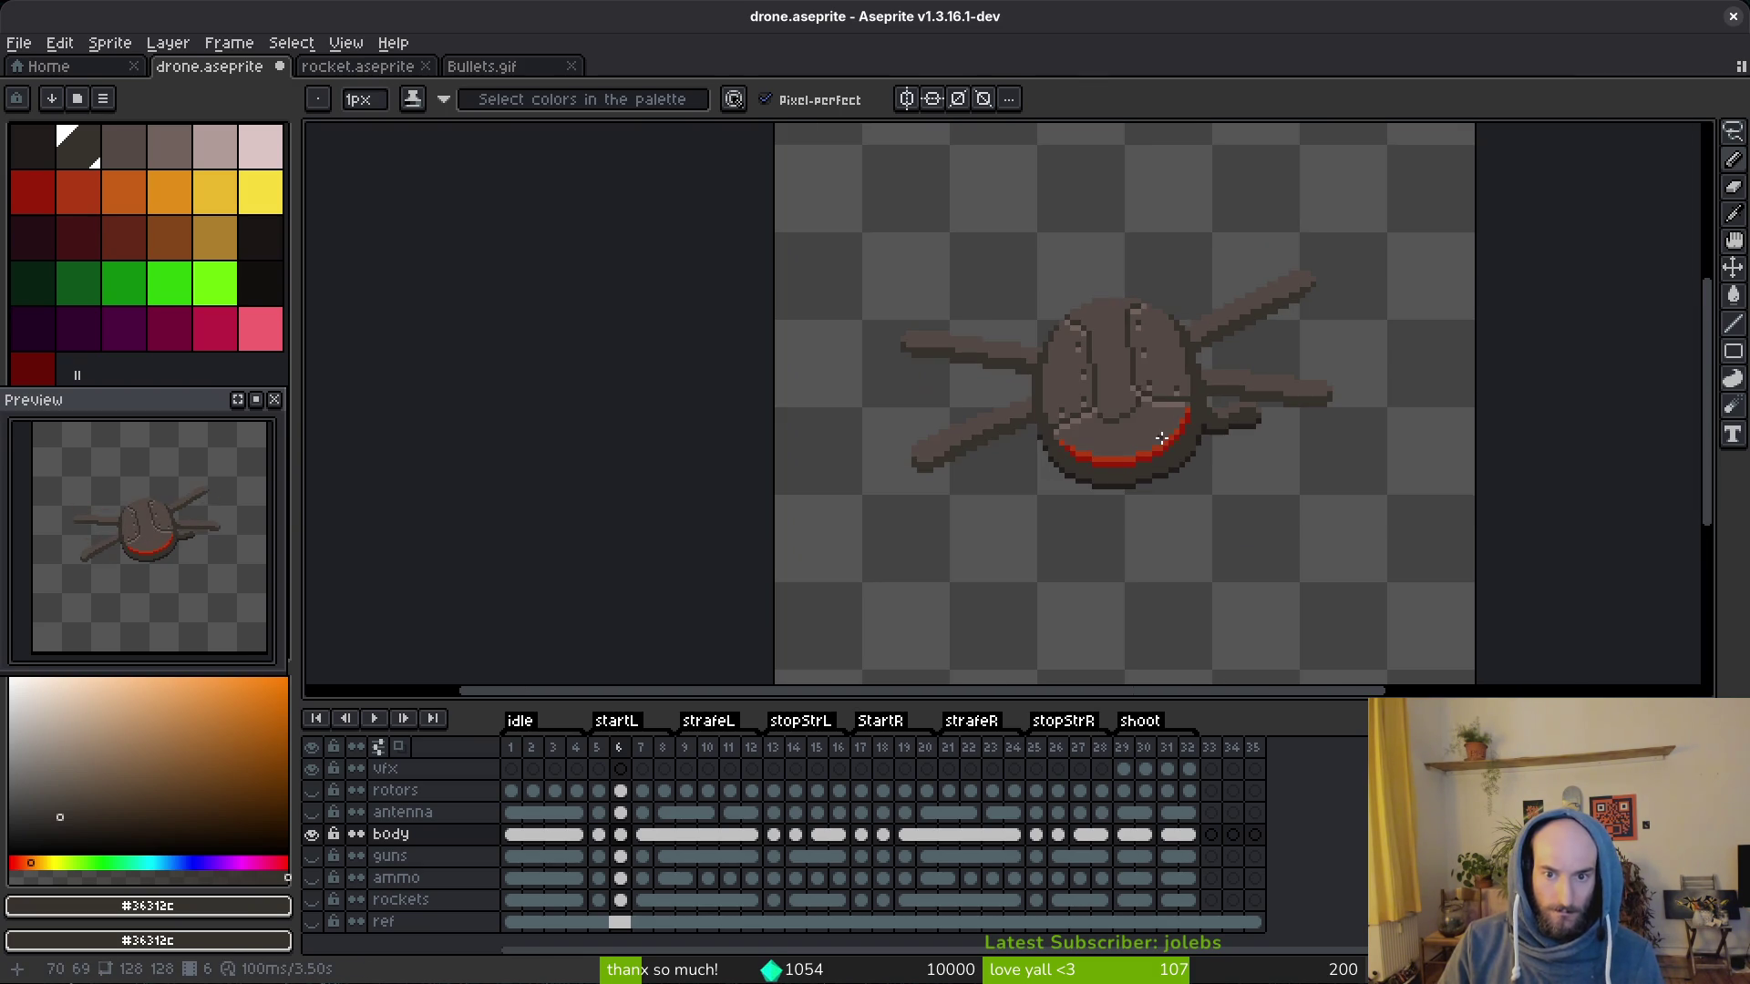
scroll(1138, 426, up, 3)
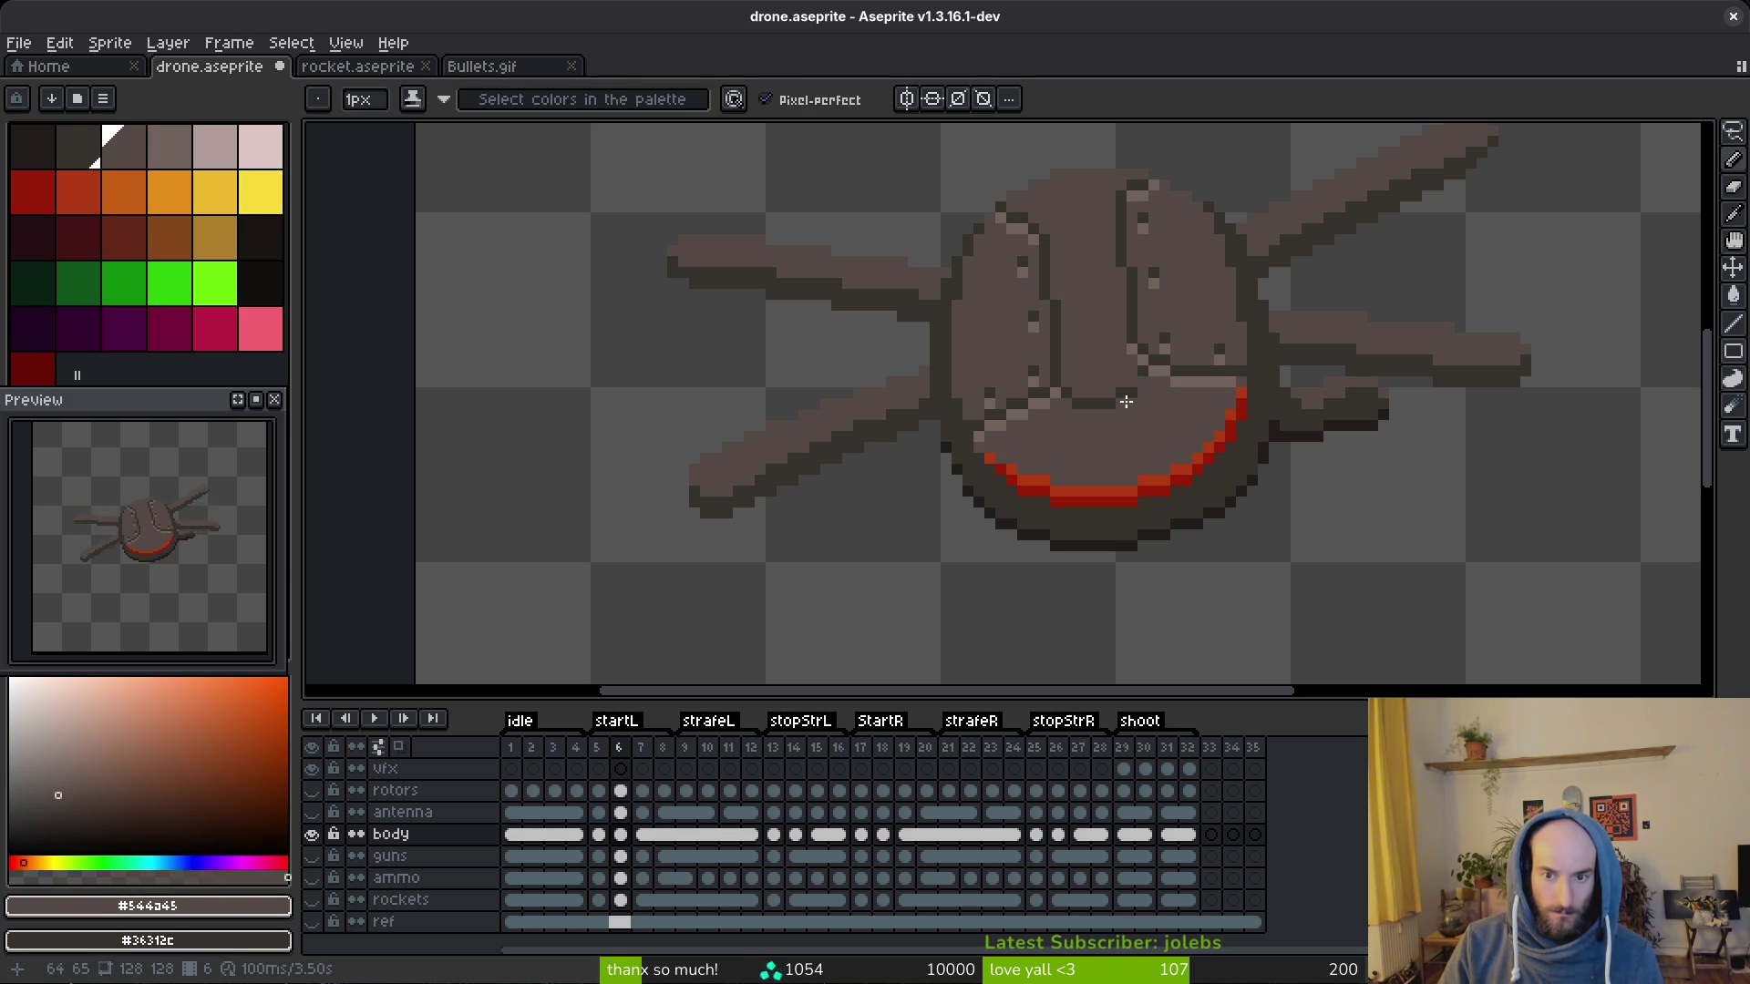
alt+click(1134, 383)
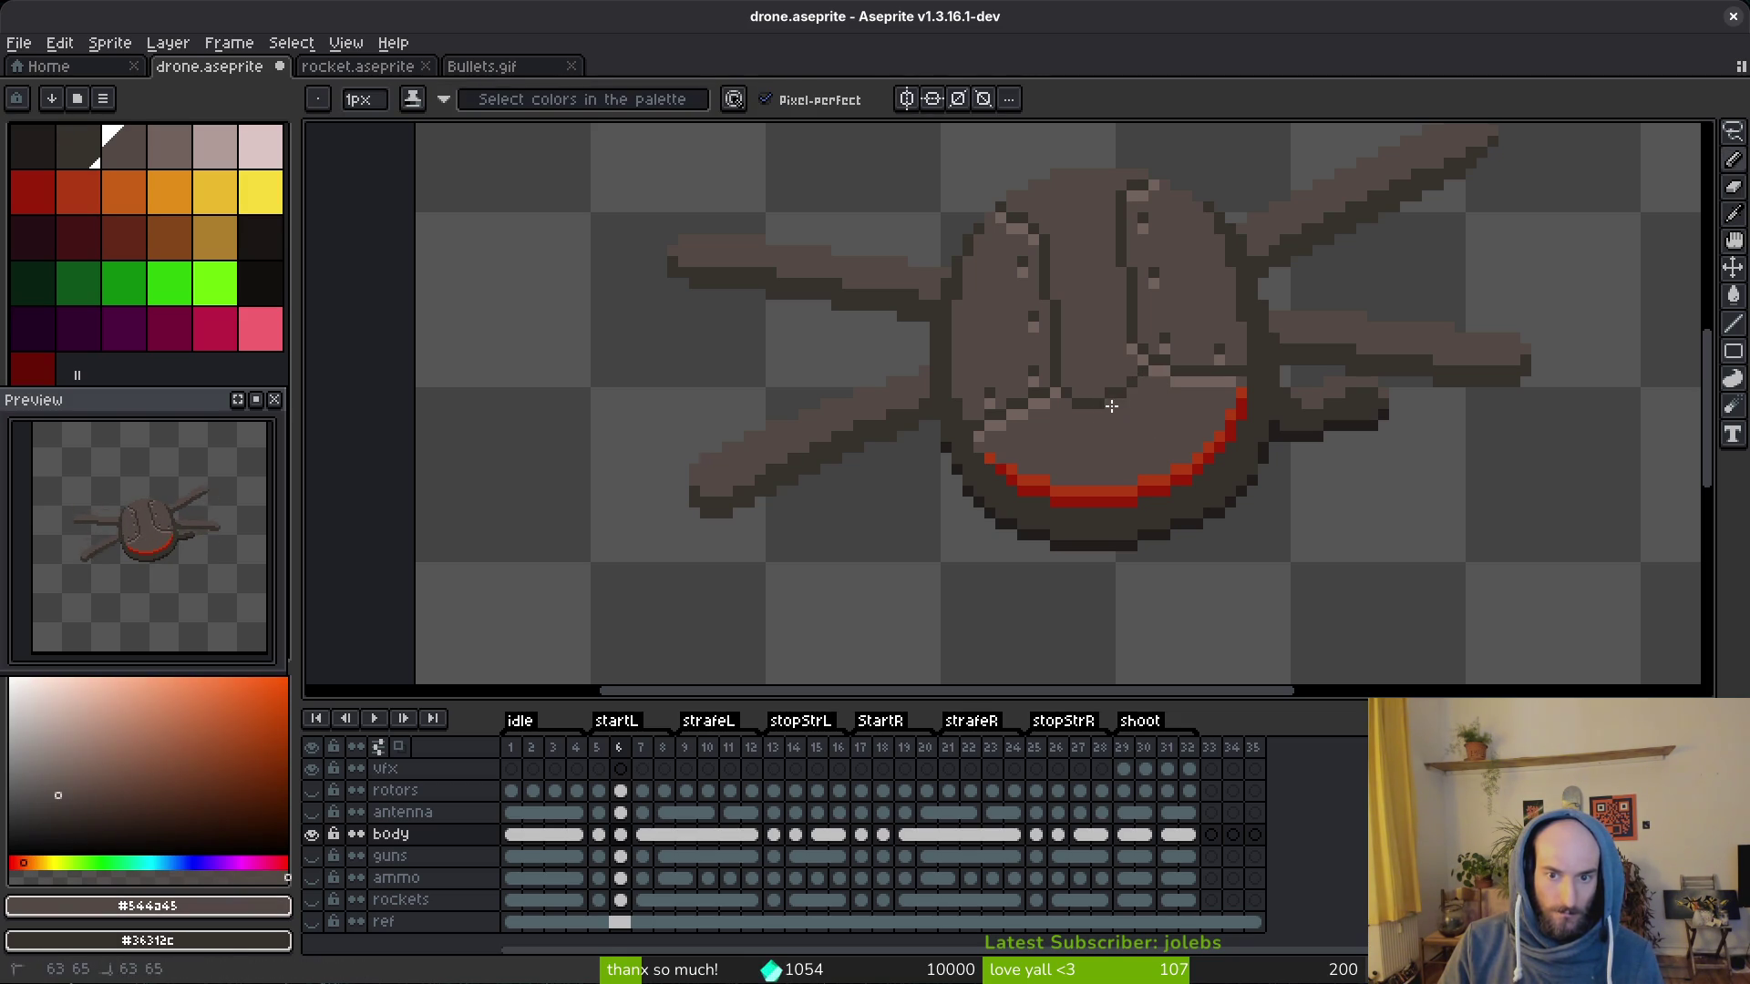
scroll(1150, 437, down, 3)
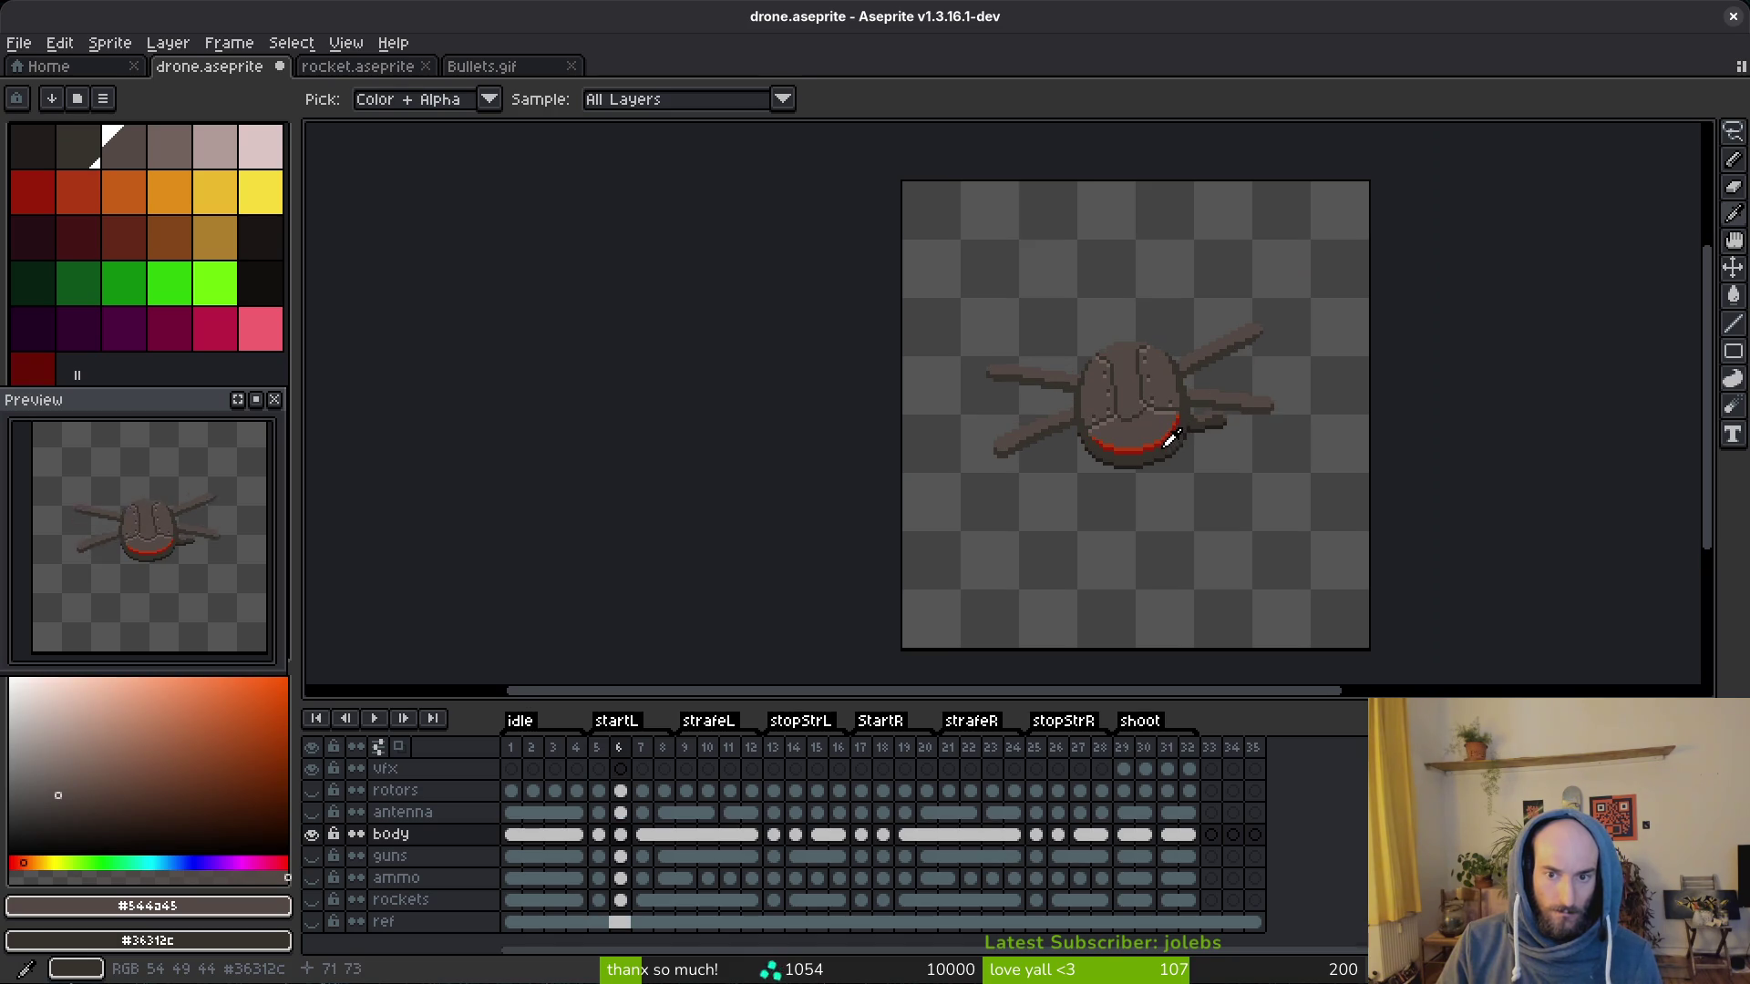
scroll(1155, 440, up, 3)
scroll(1146, 424, up, 2)
Step: On the next frame, refine seam pixels alternating the dark outline and mid-grey body colours
key(Right)
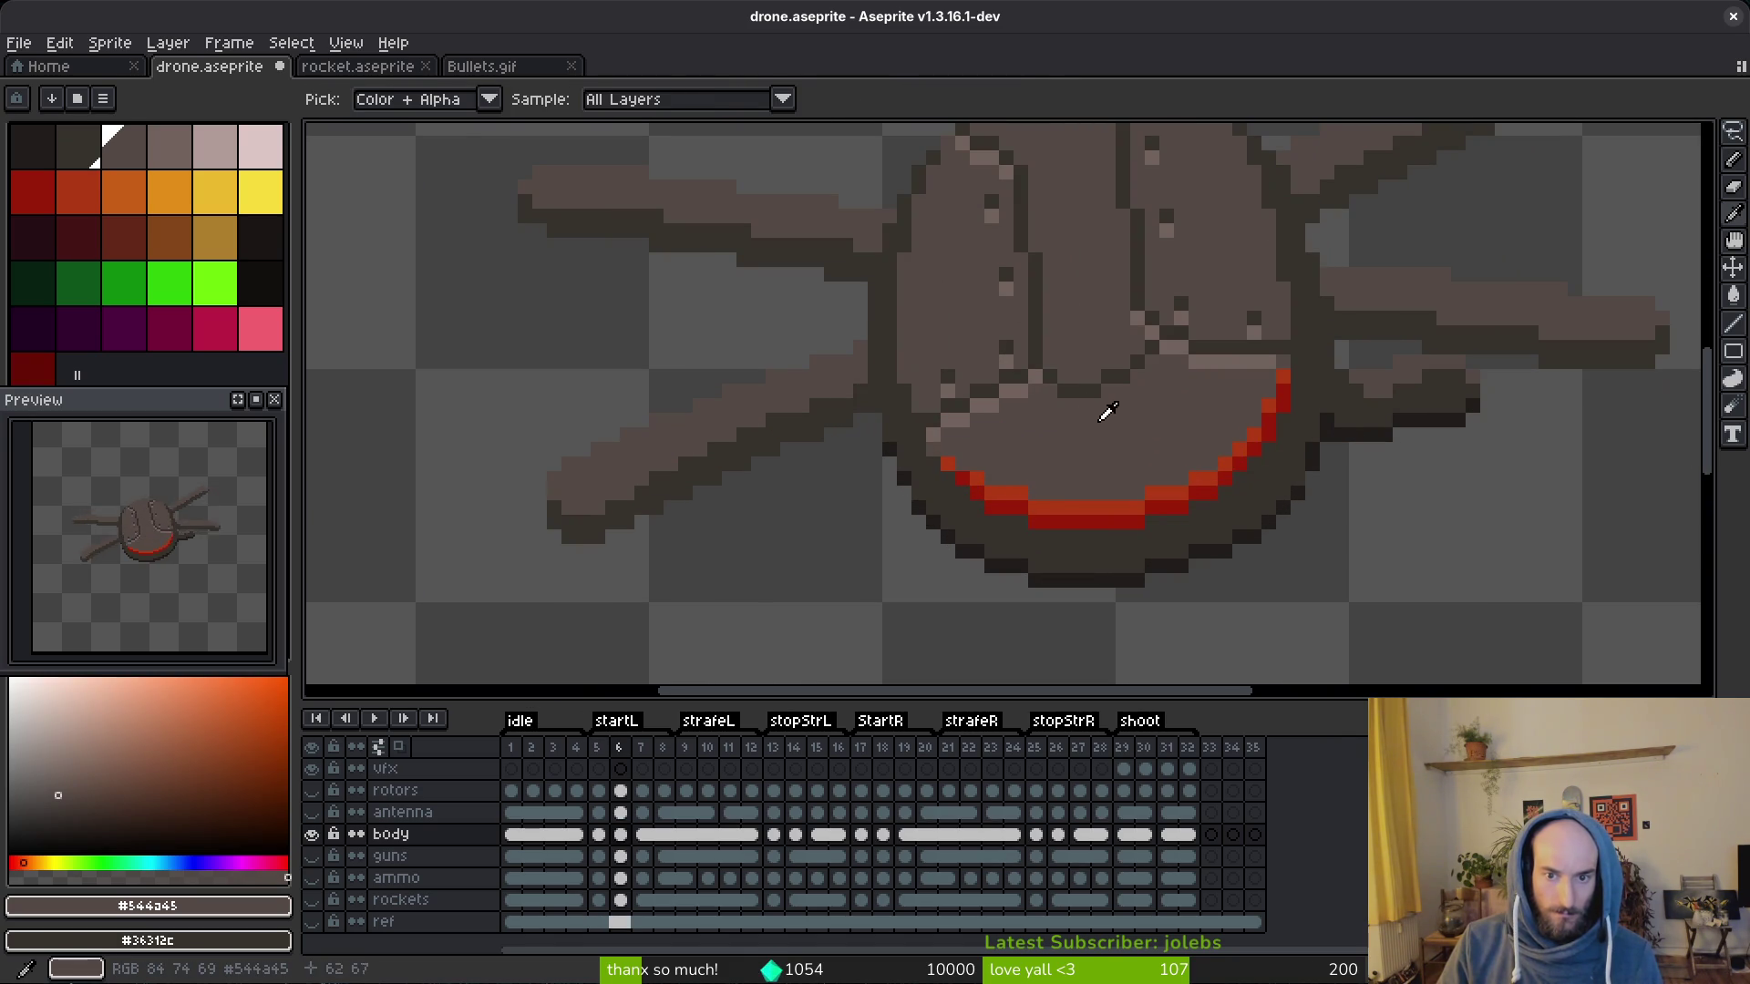
alt+click(1049, 384)
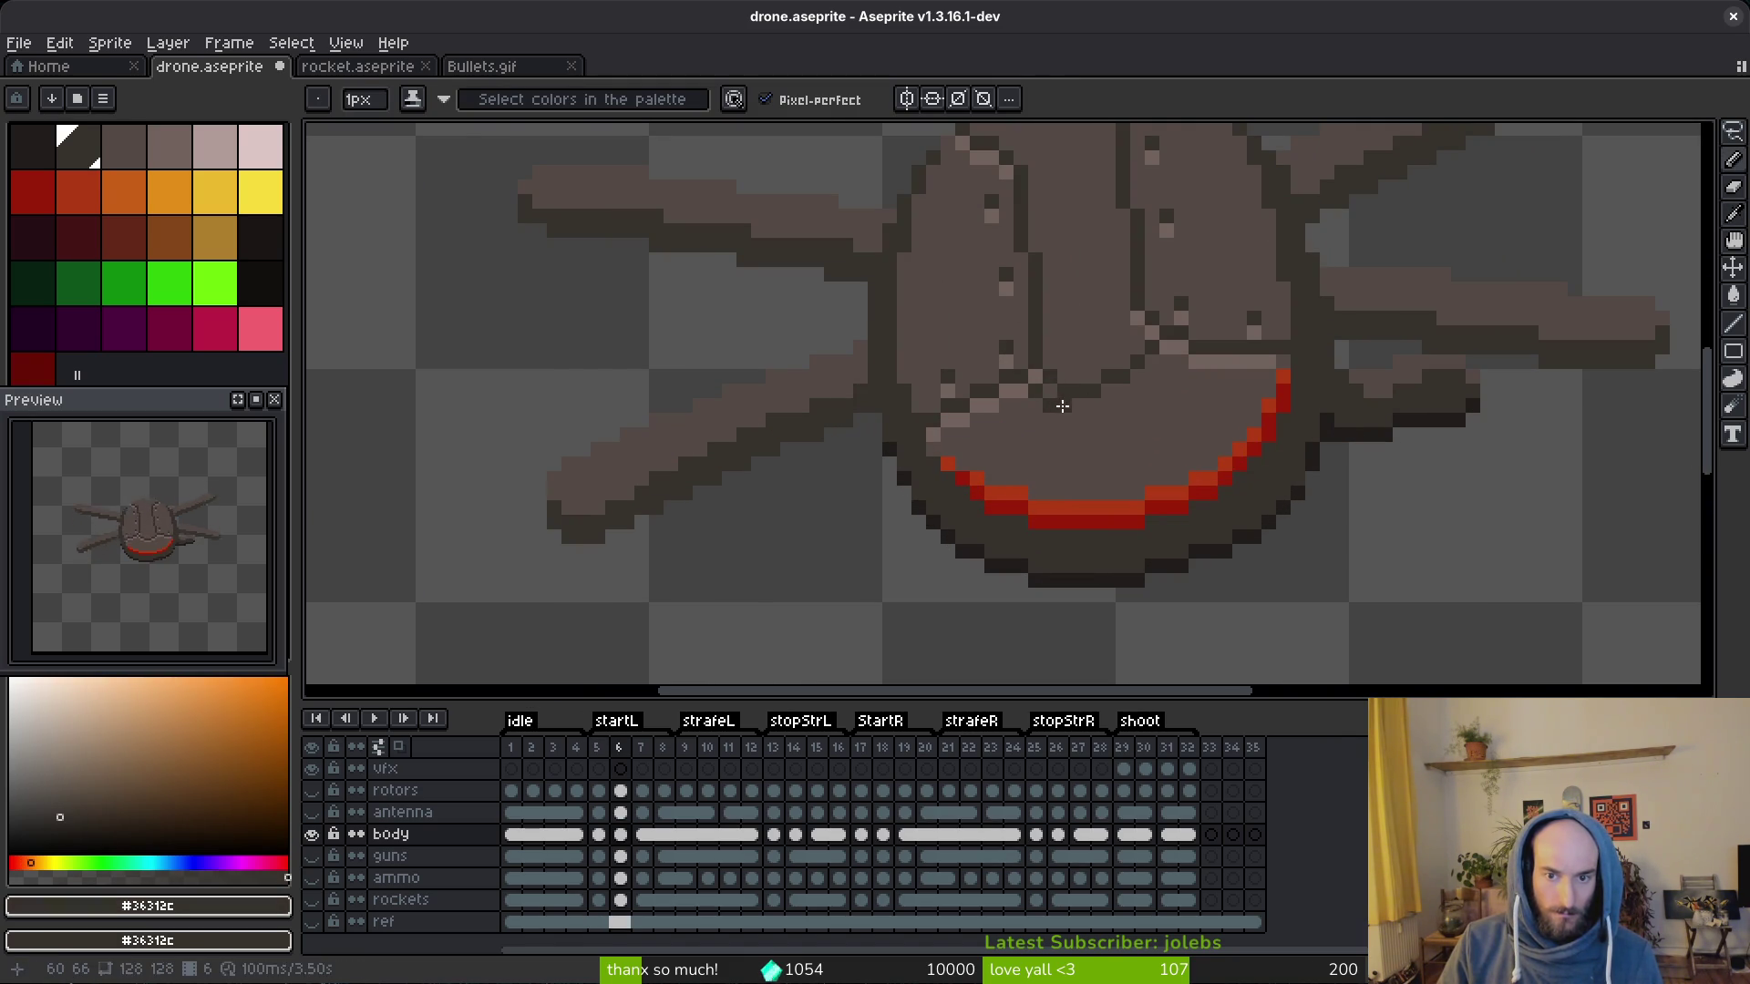
click(1114, 403)
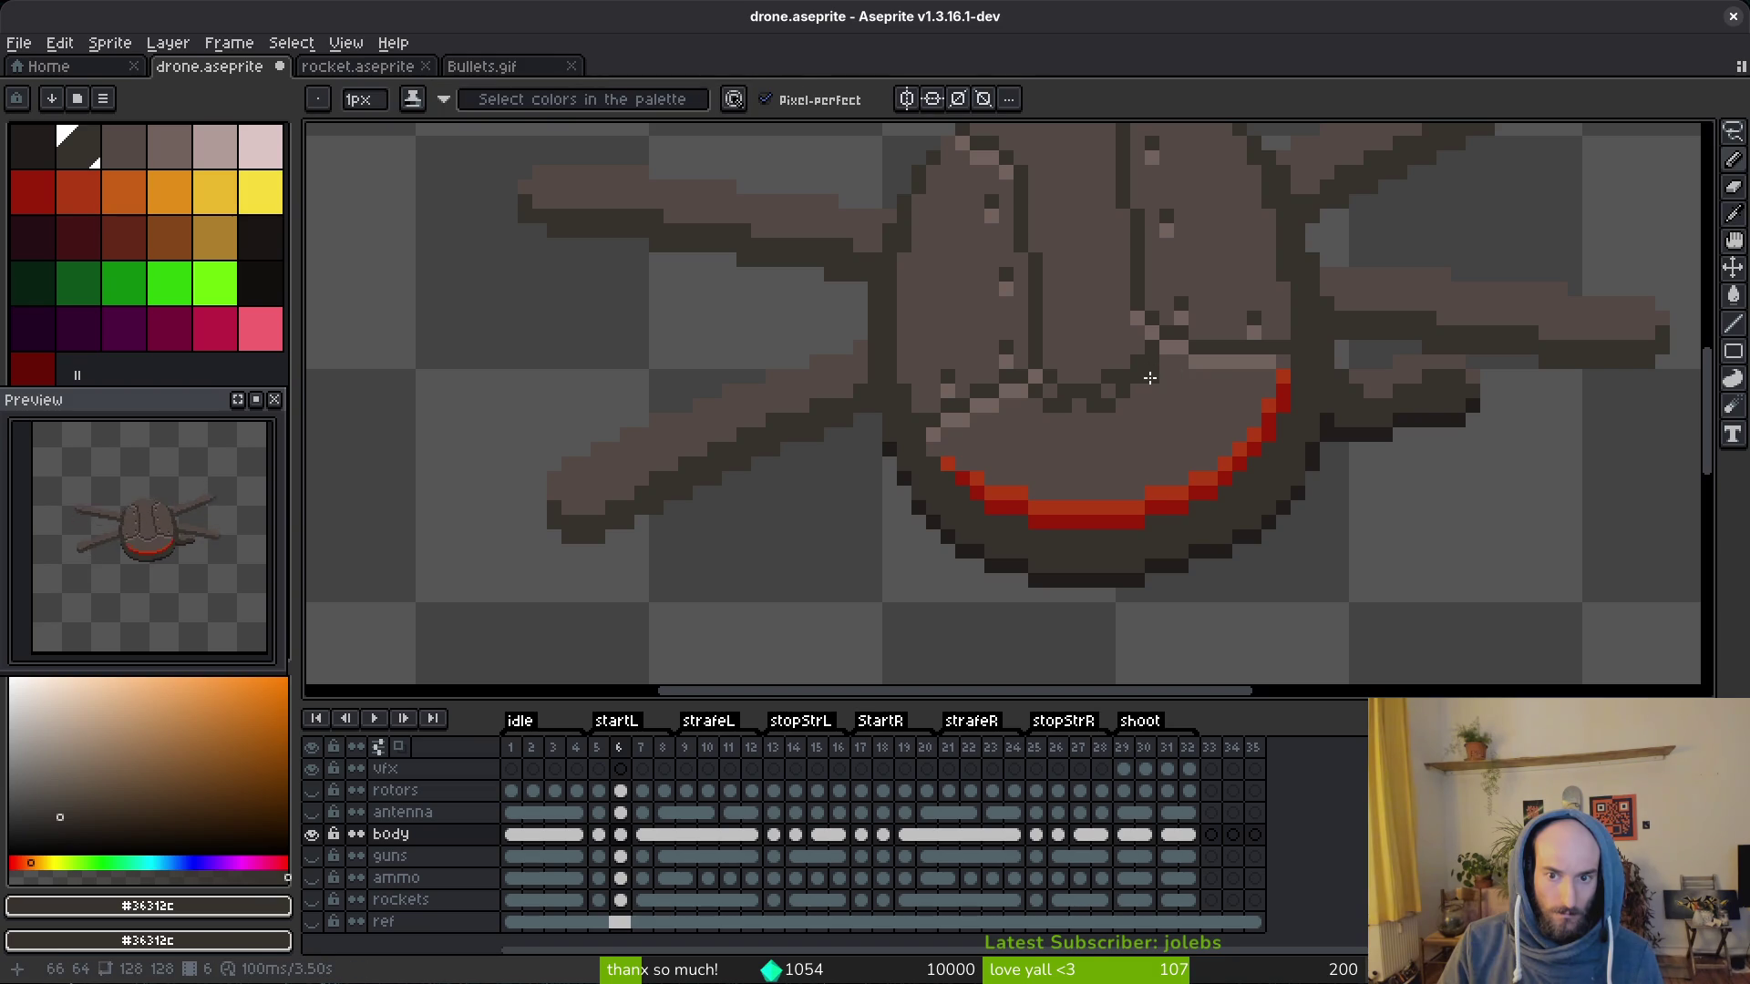
alt+click(1163, 366)
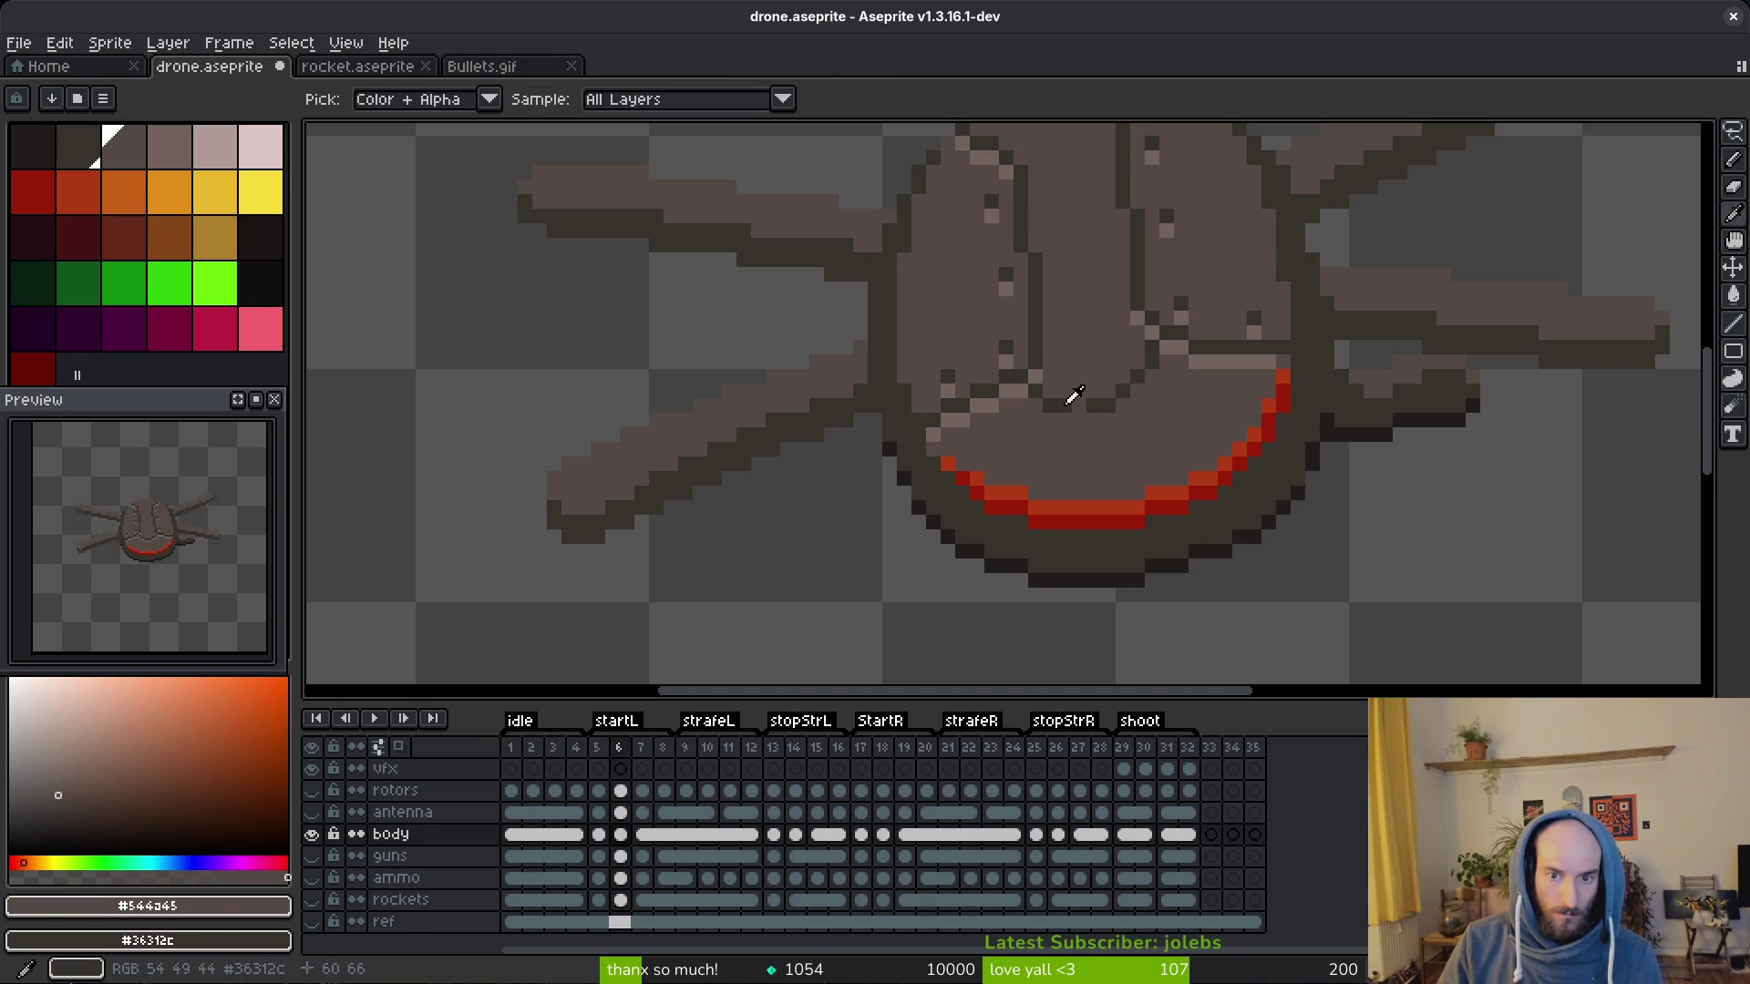
alt+click(1074, 414)
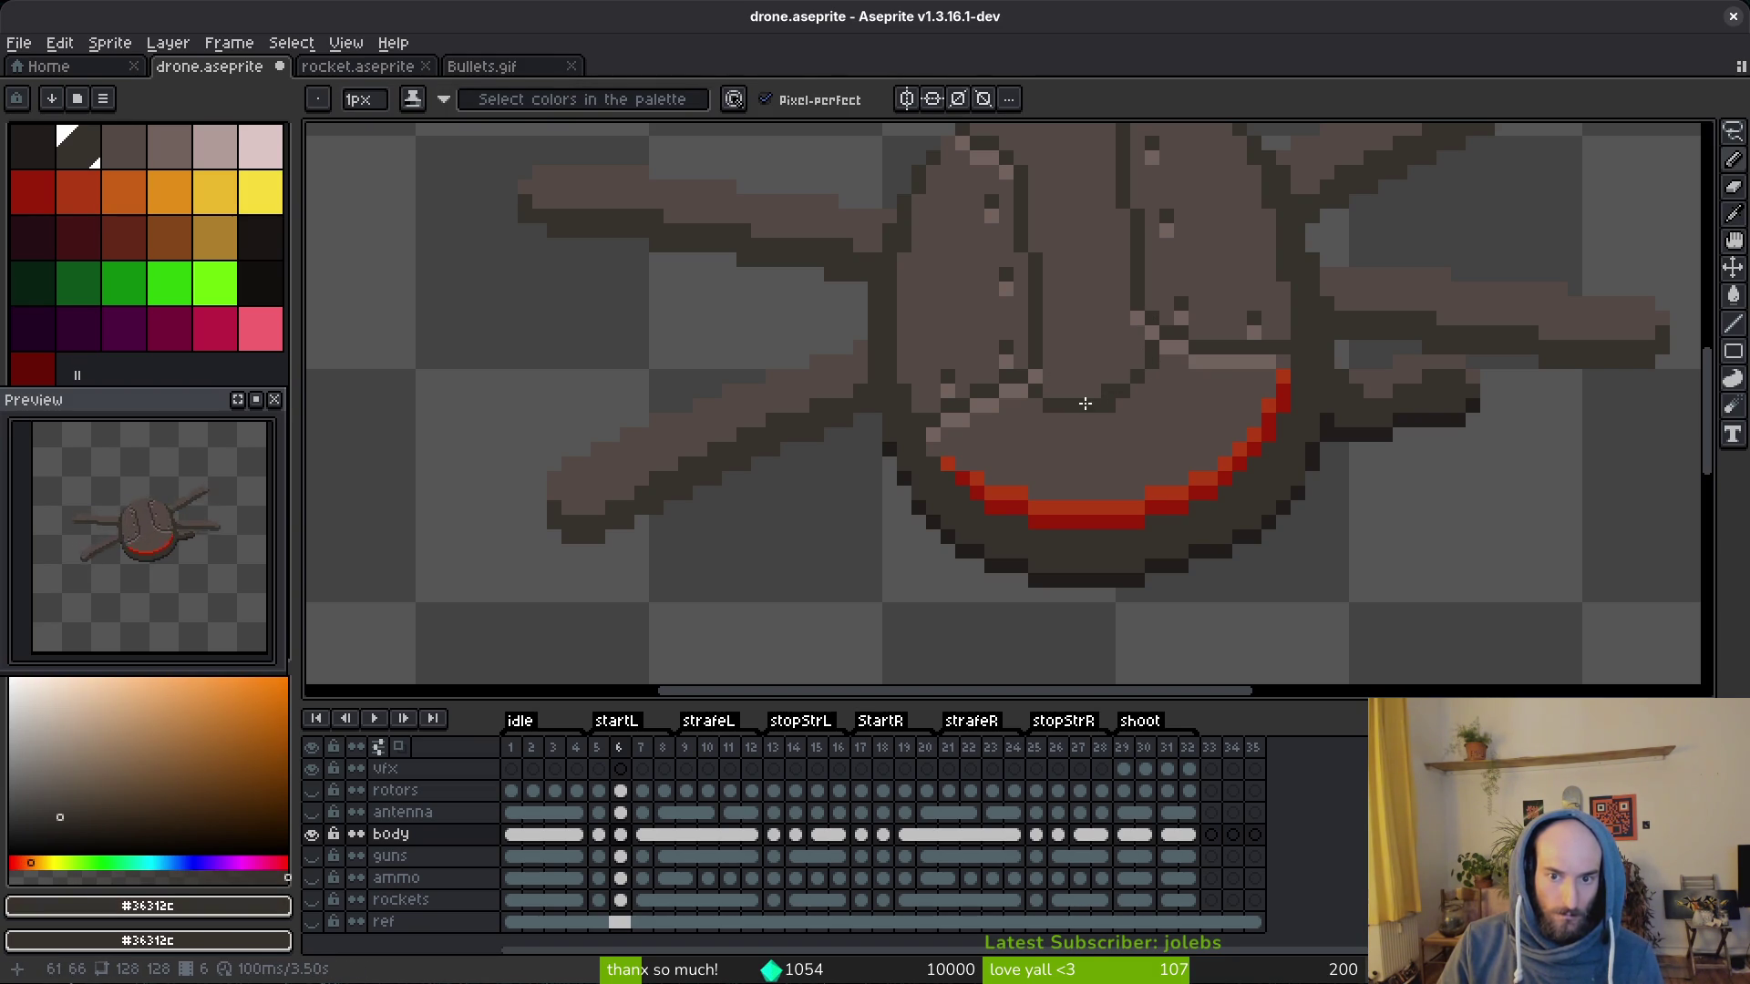
alt+click(1097, 400)
scroll(1110, 411, down, 3)
scroll(1152, 431, up, 4)
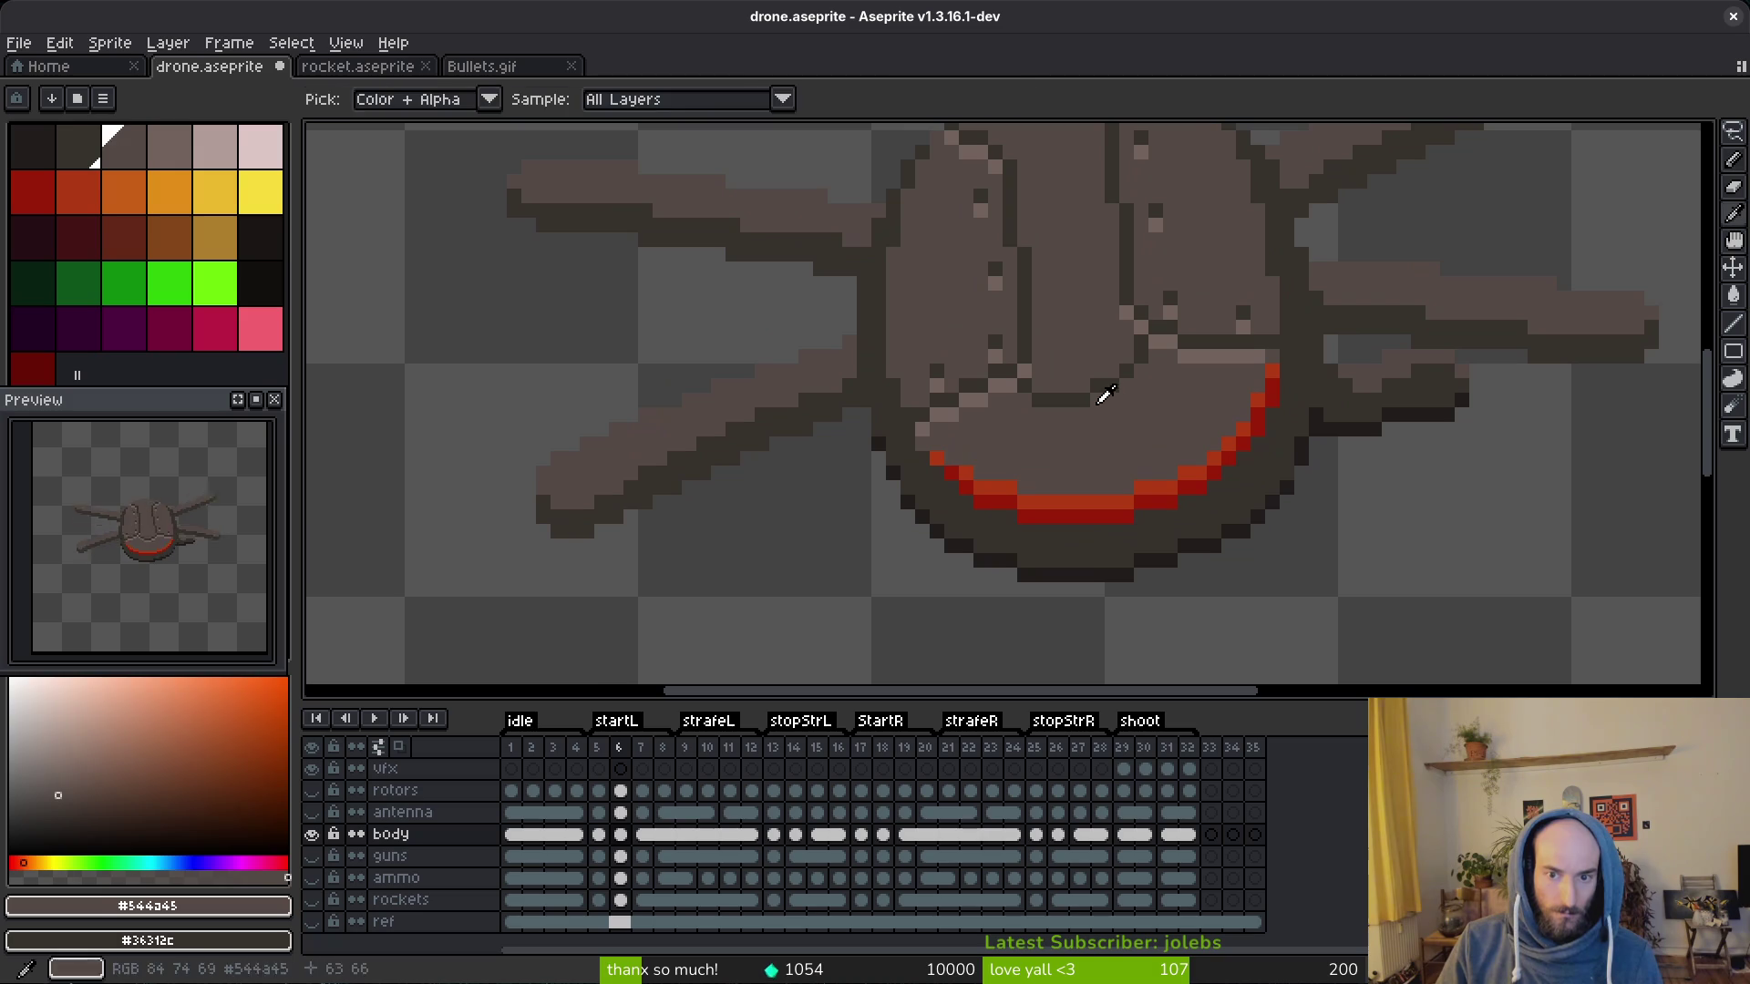
alt+click(1090, 399)
alt+click(1126, 369)
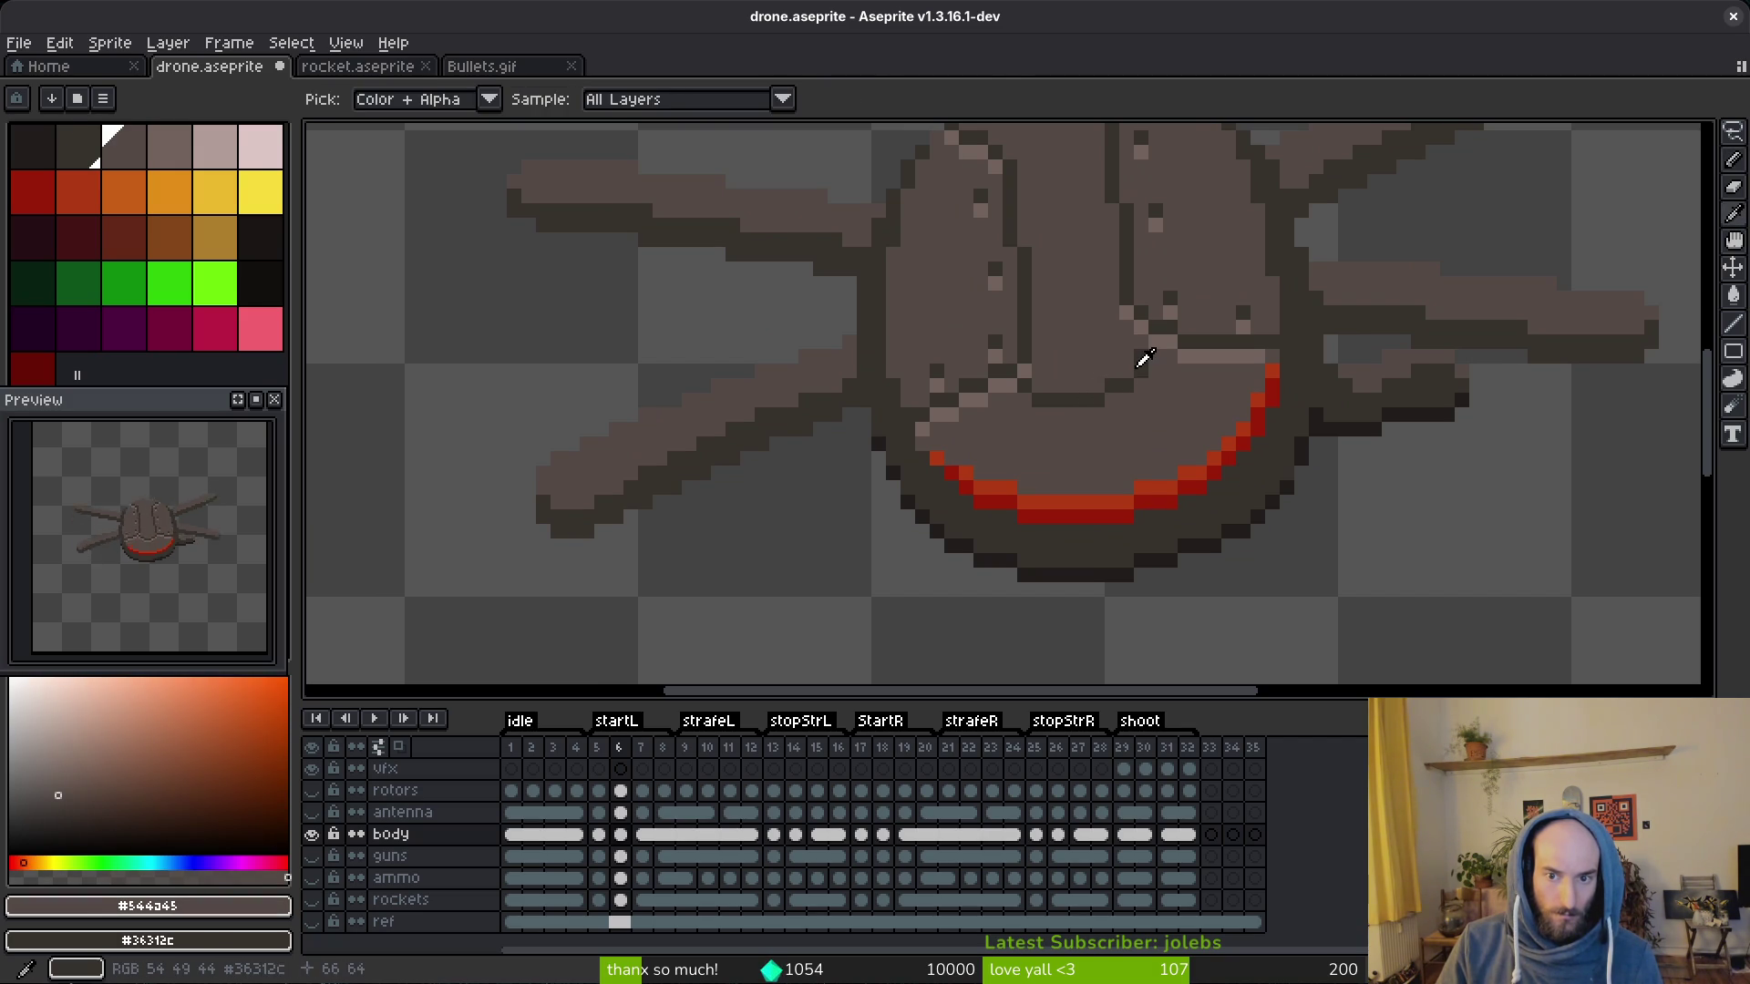
alt+click(1143, 359)
alt+click(1144, 358)
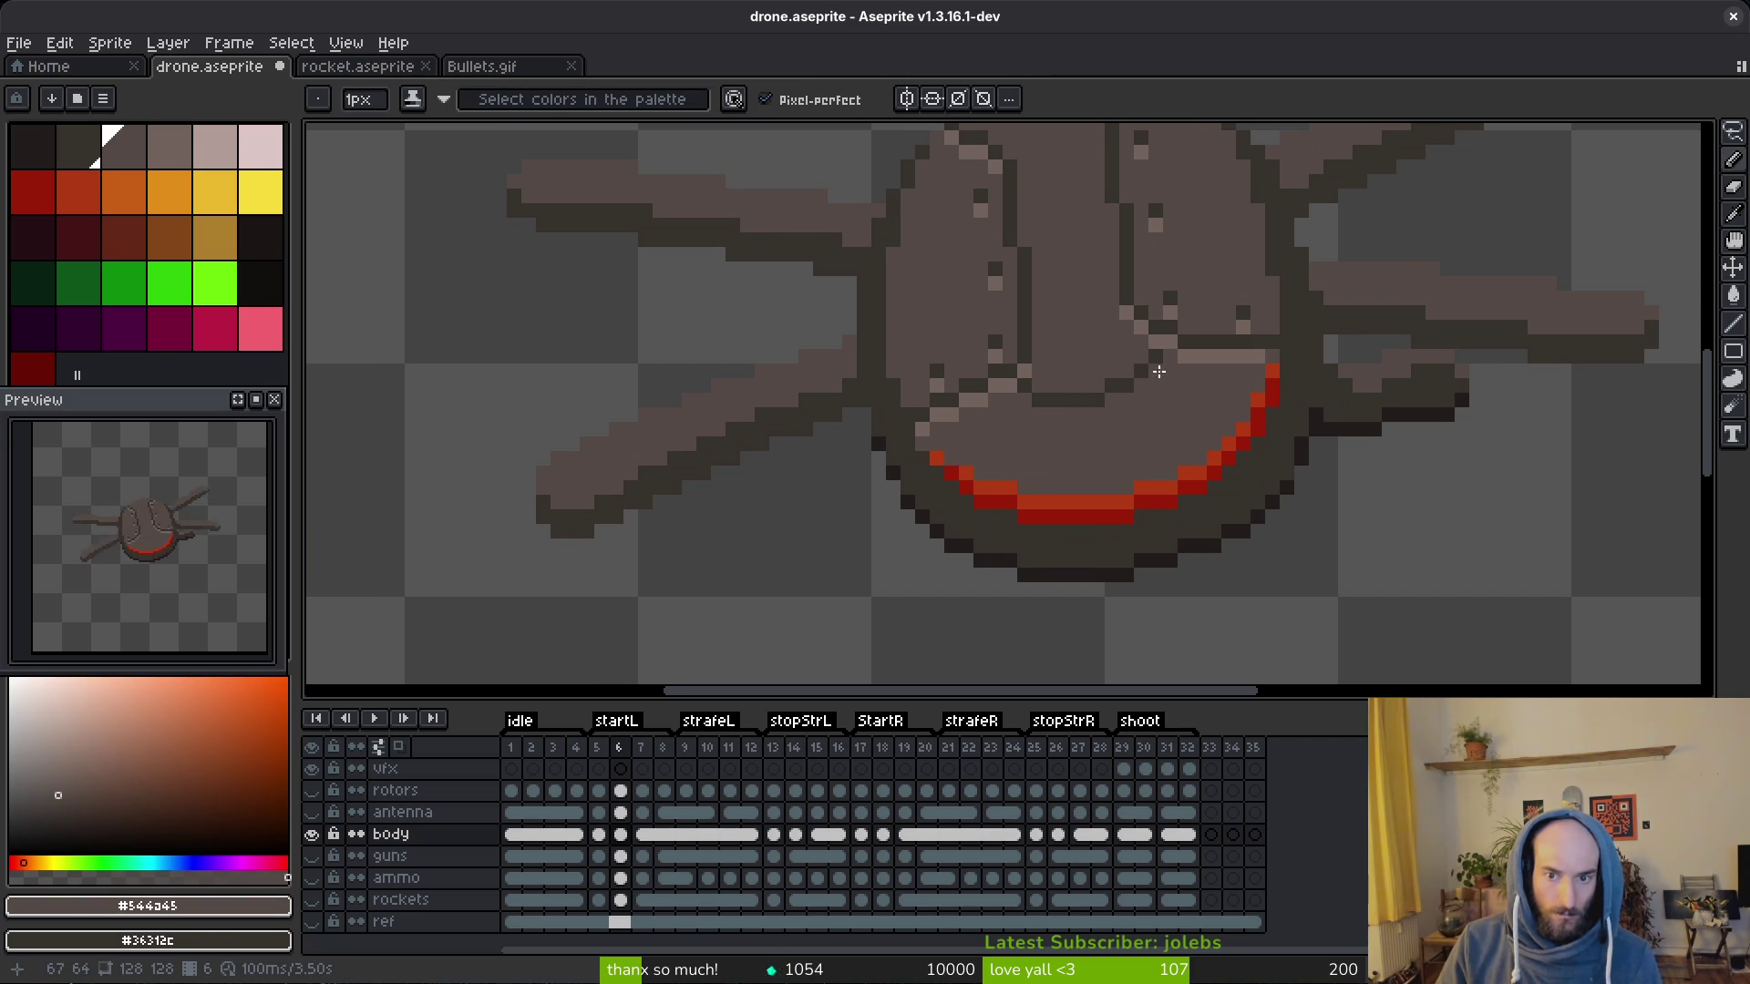
scroll(1152, 364, down, 4)
scroll(1187, 416, down, 2)
scroll(1192, 421, up, 4)
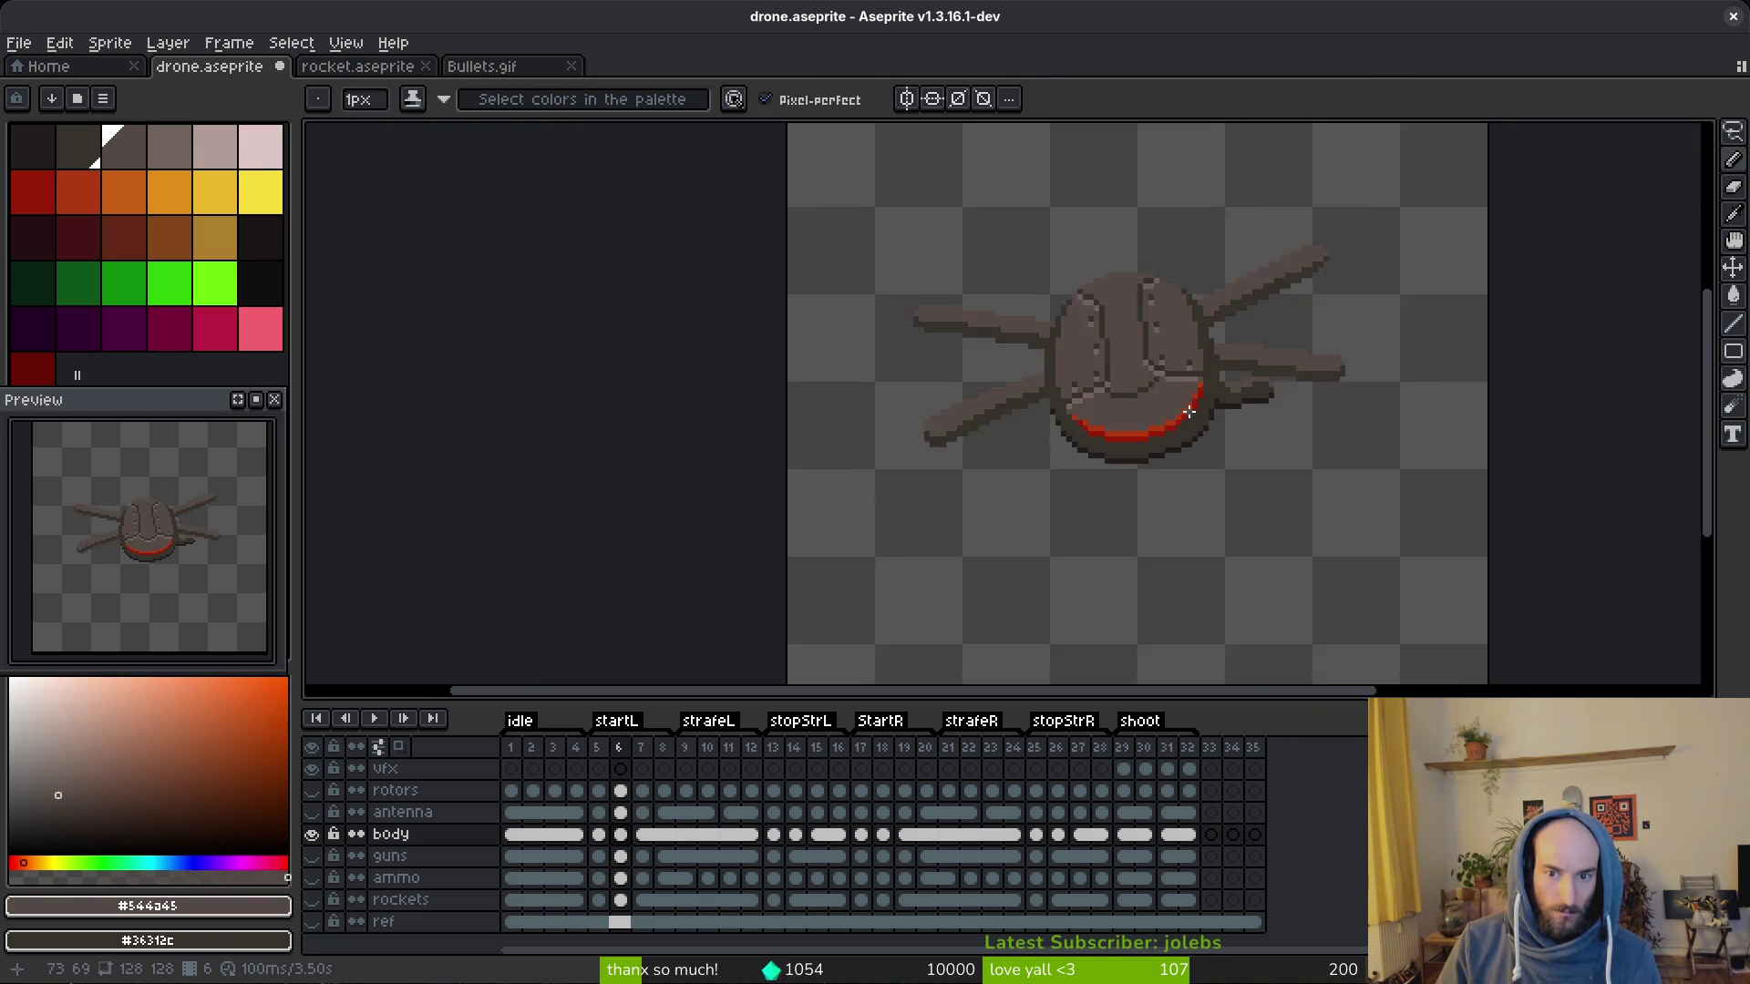
scroll(1189, 416, up, 2)
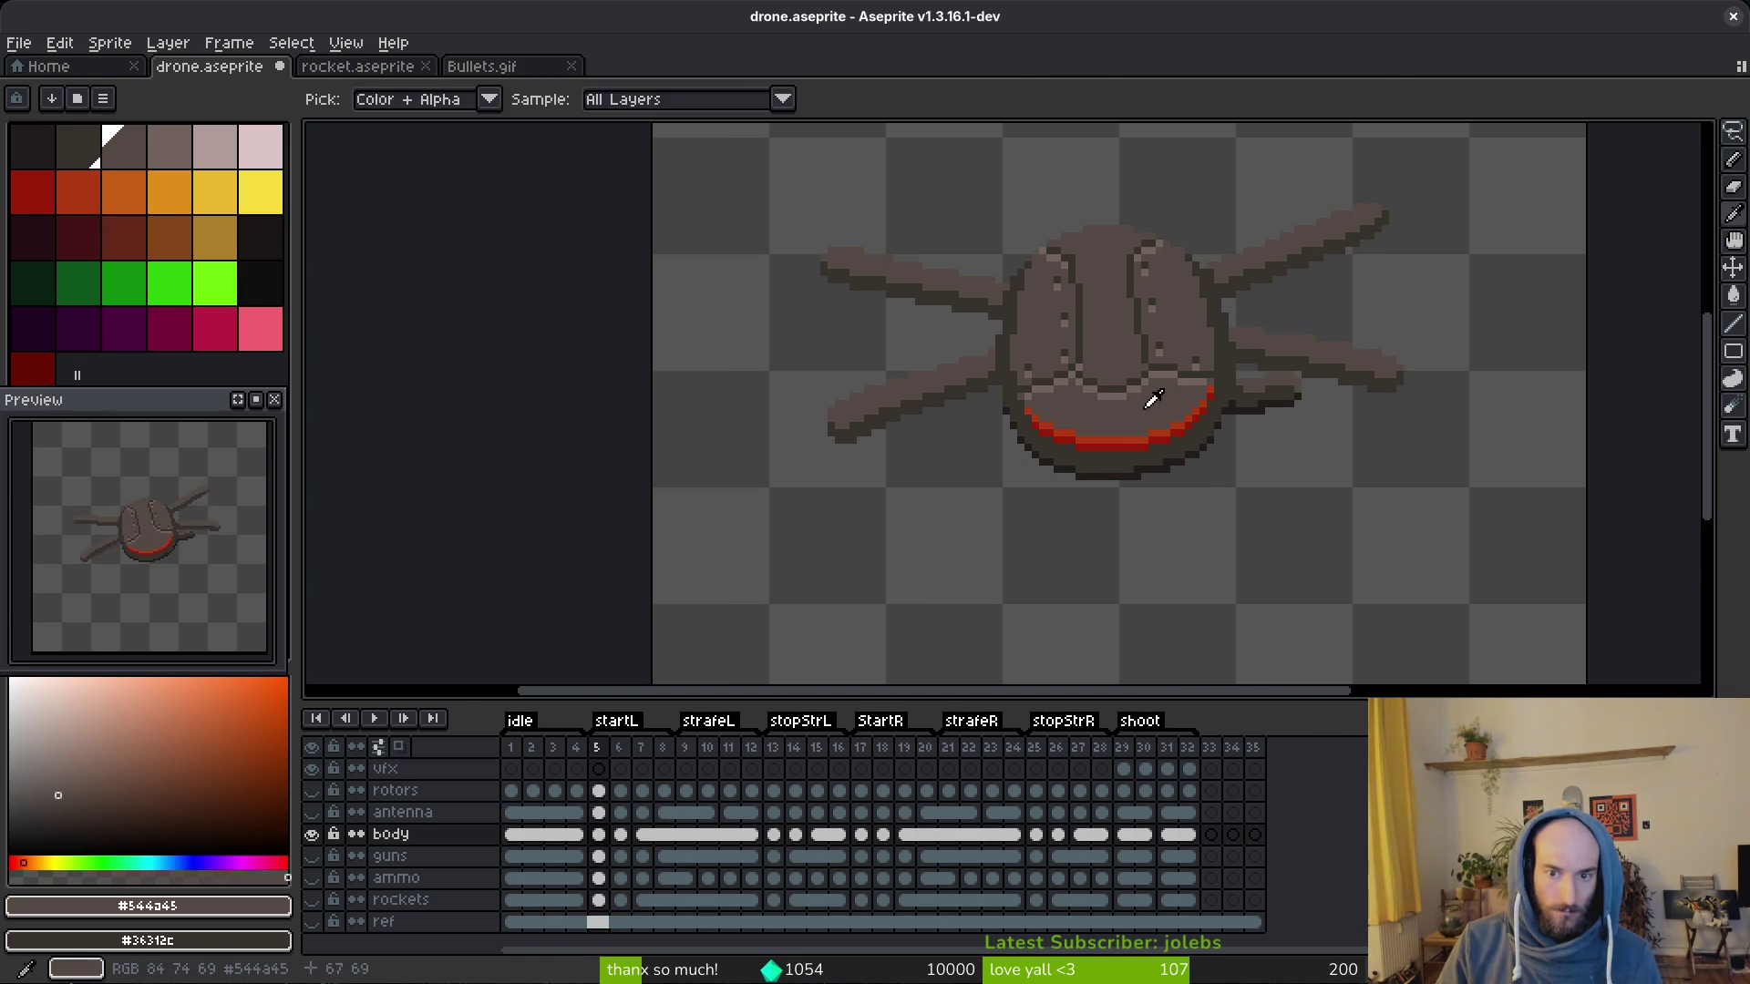
scroll(1189, 396, up, 4)
Step: Sample the light highlight grey and run a highlight line along the lower face's top edge
alt+click(1237, 268)
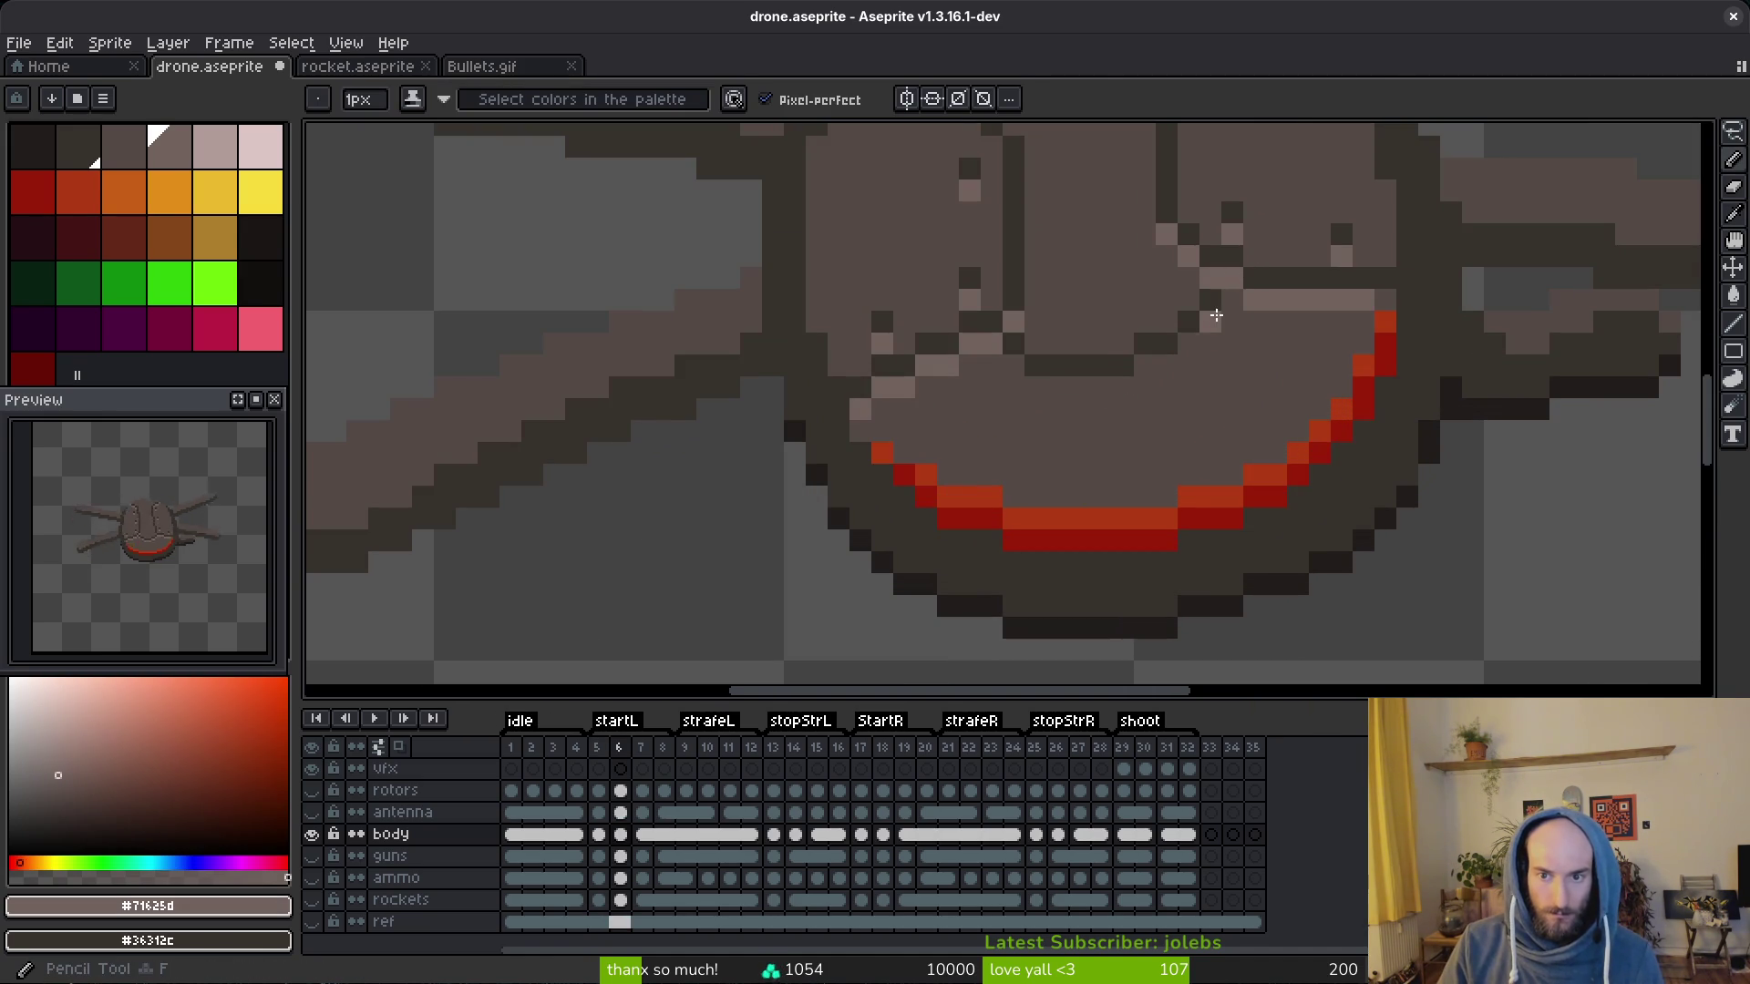
mouse_move(1189, 344)
mouse_down()
mouse_move(1069, 387)
mouse_move(1012, 366)
mouse_up()
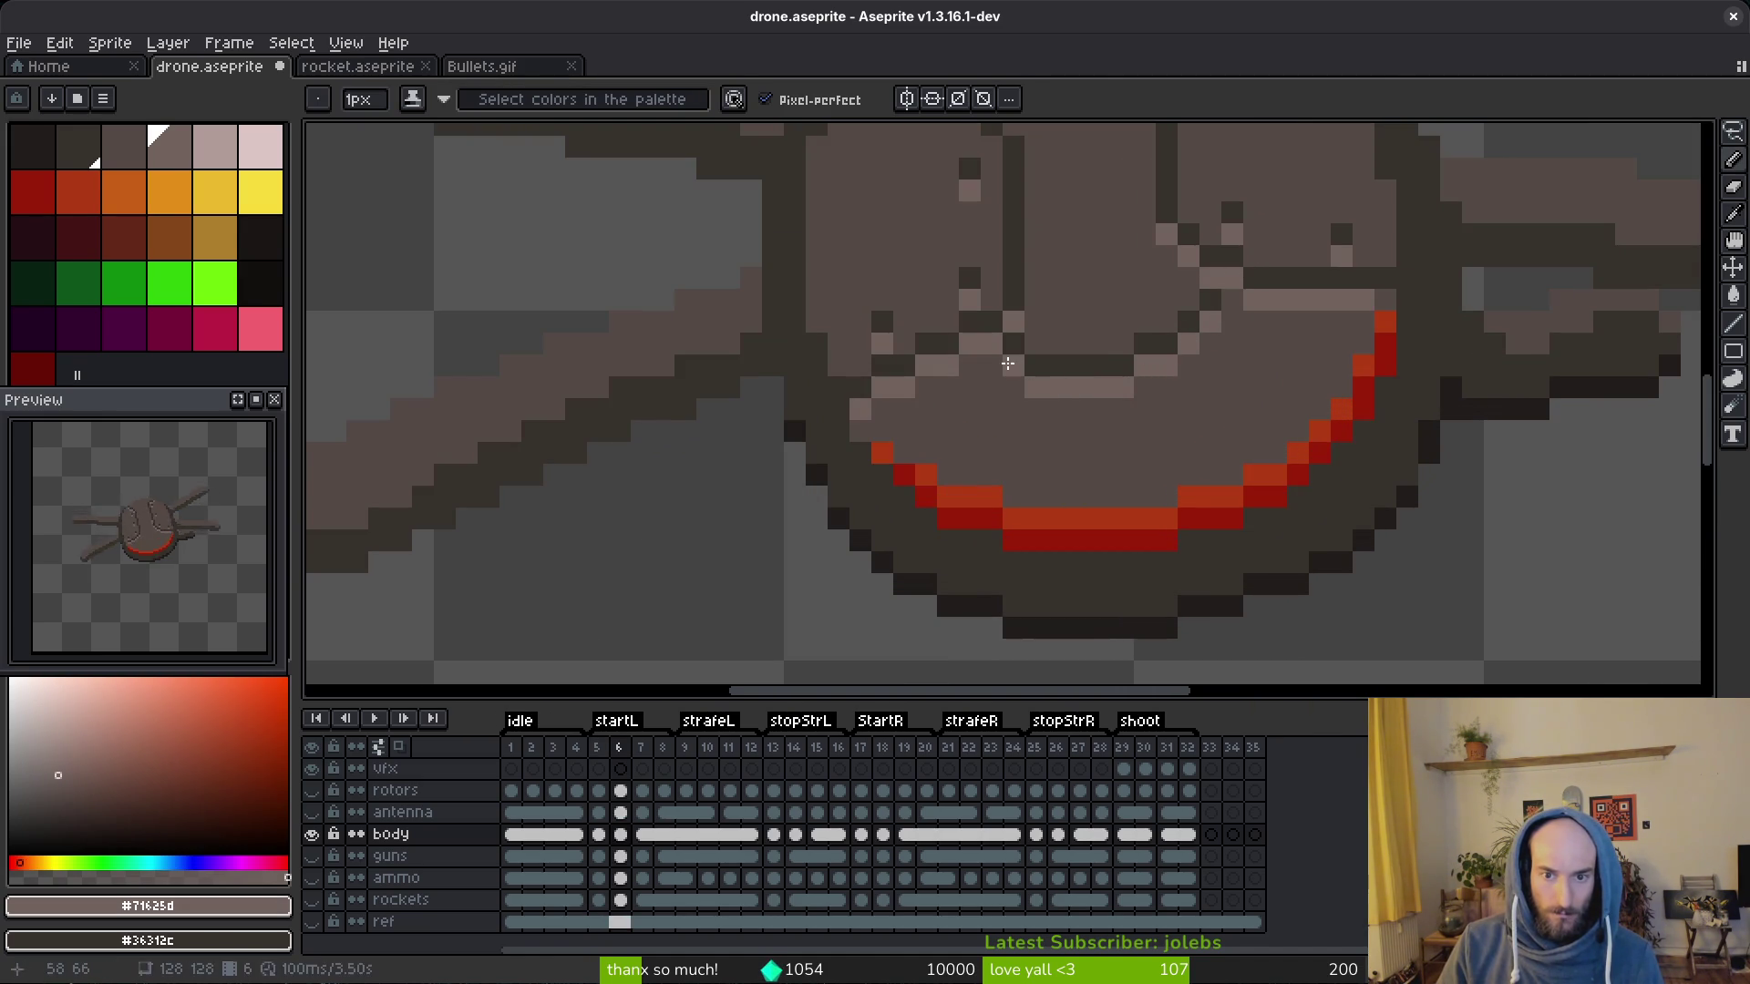
scroll(1069, 387, down, 4)
scroll(1272, 400, down, 2)
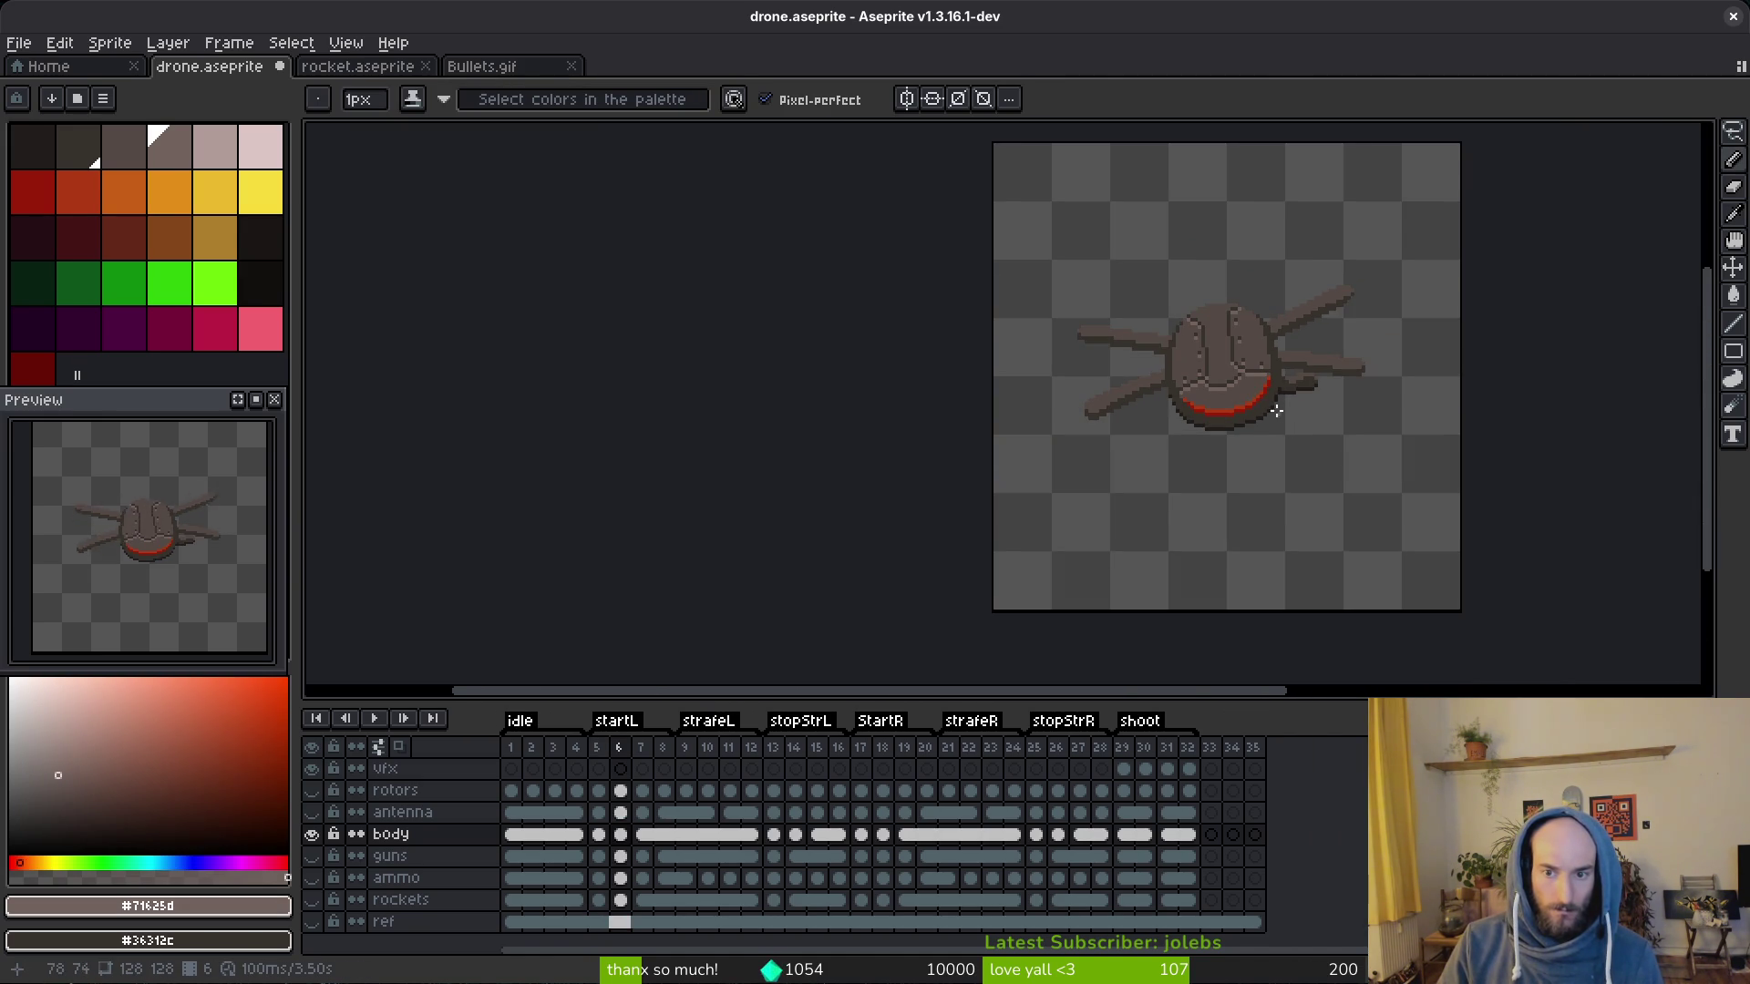
scroll(1281, 420, up, 3)
scroll(1231, 370, up, 2)
scroll(1189, 376, up, 1)
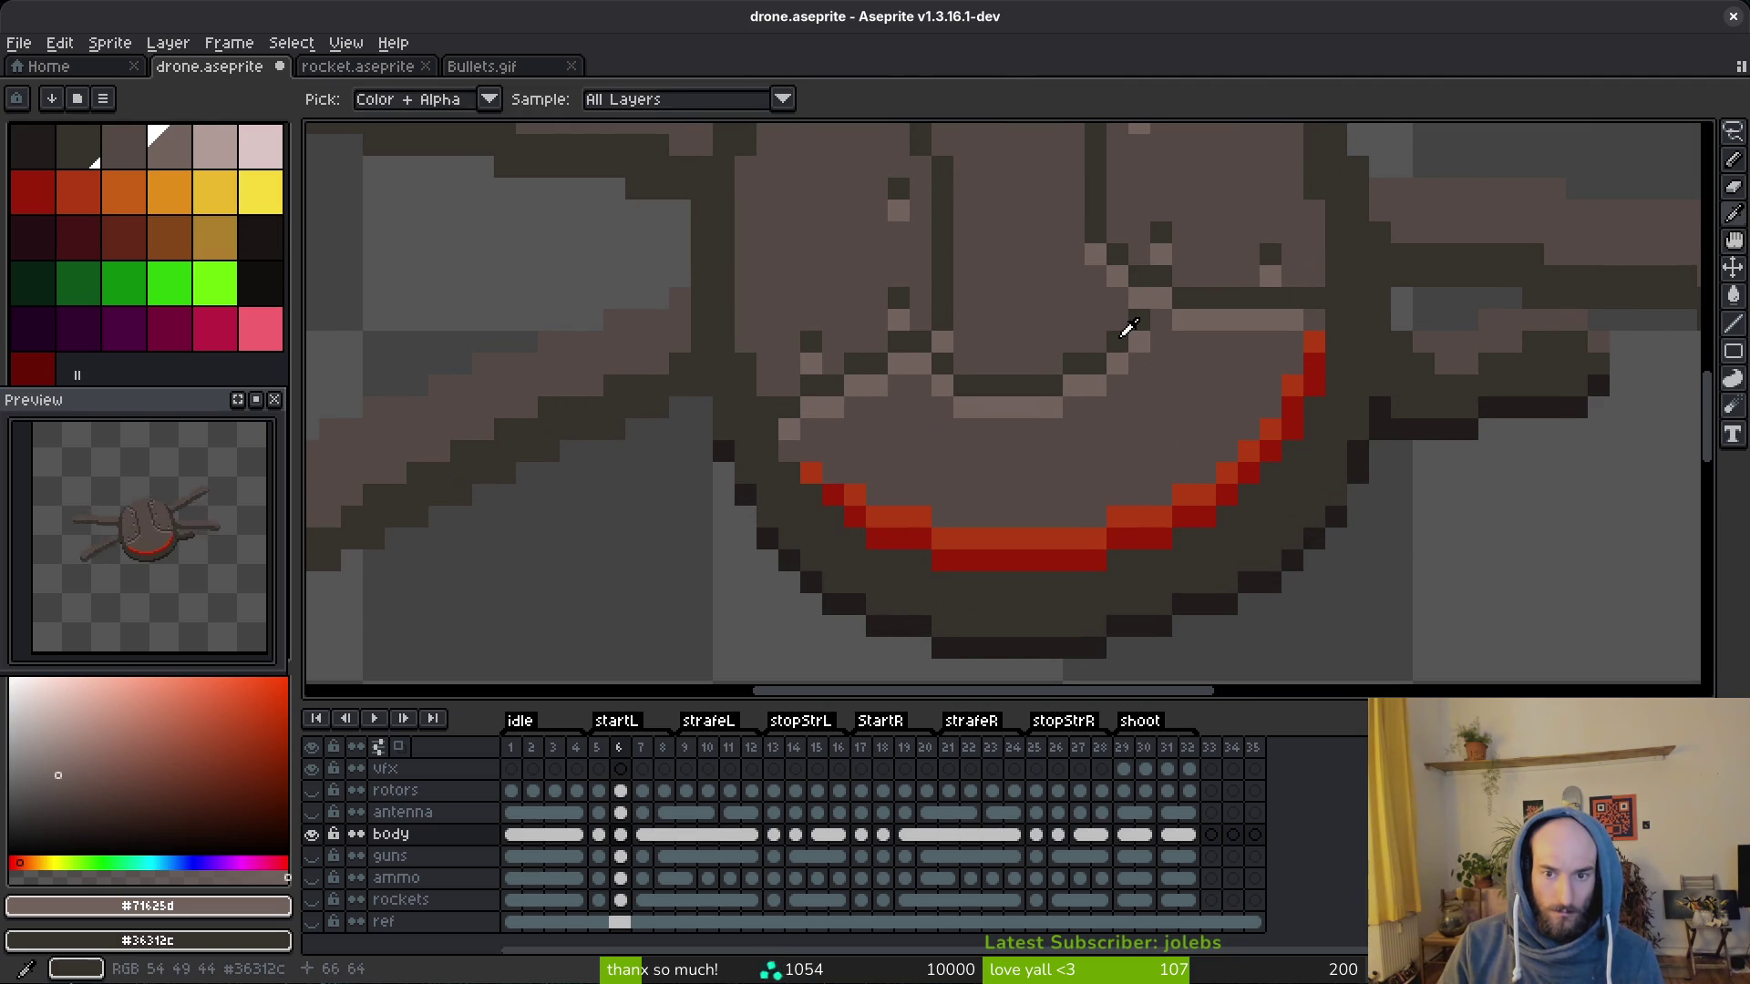
Step: Retouch seam pixels near the new line, alternating dark outline, mid-grey and highlight tones
alt+click(1130, 328)
alt+click(1135, 361)
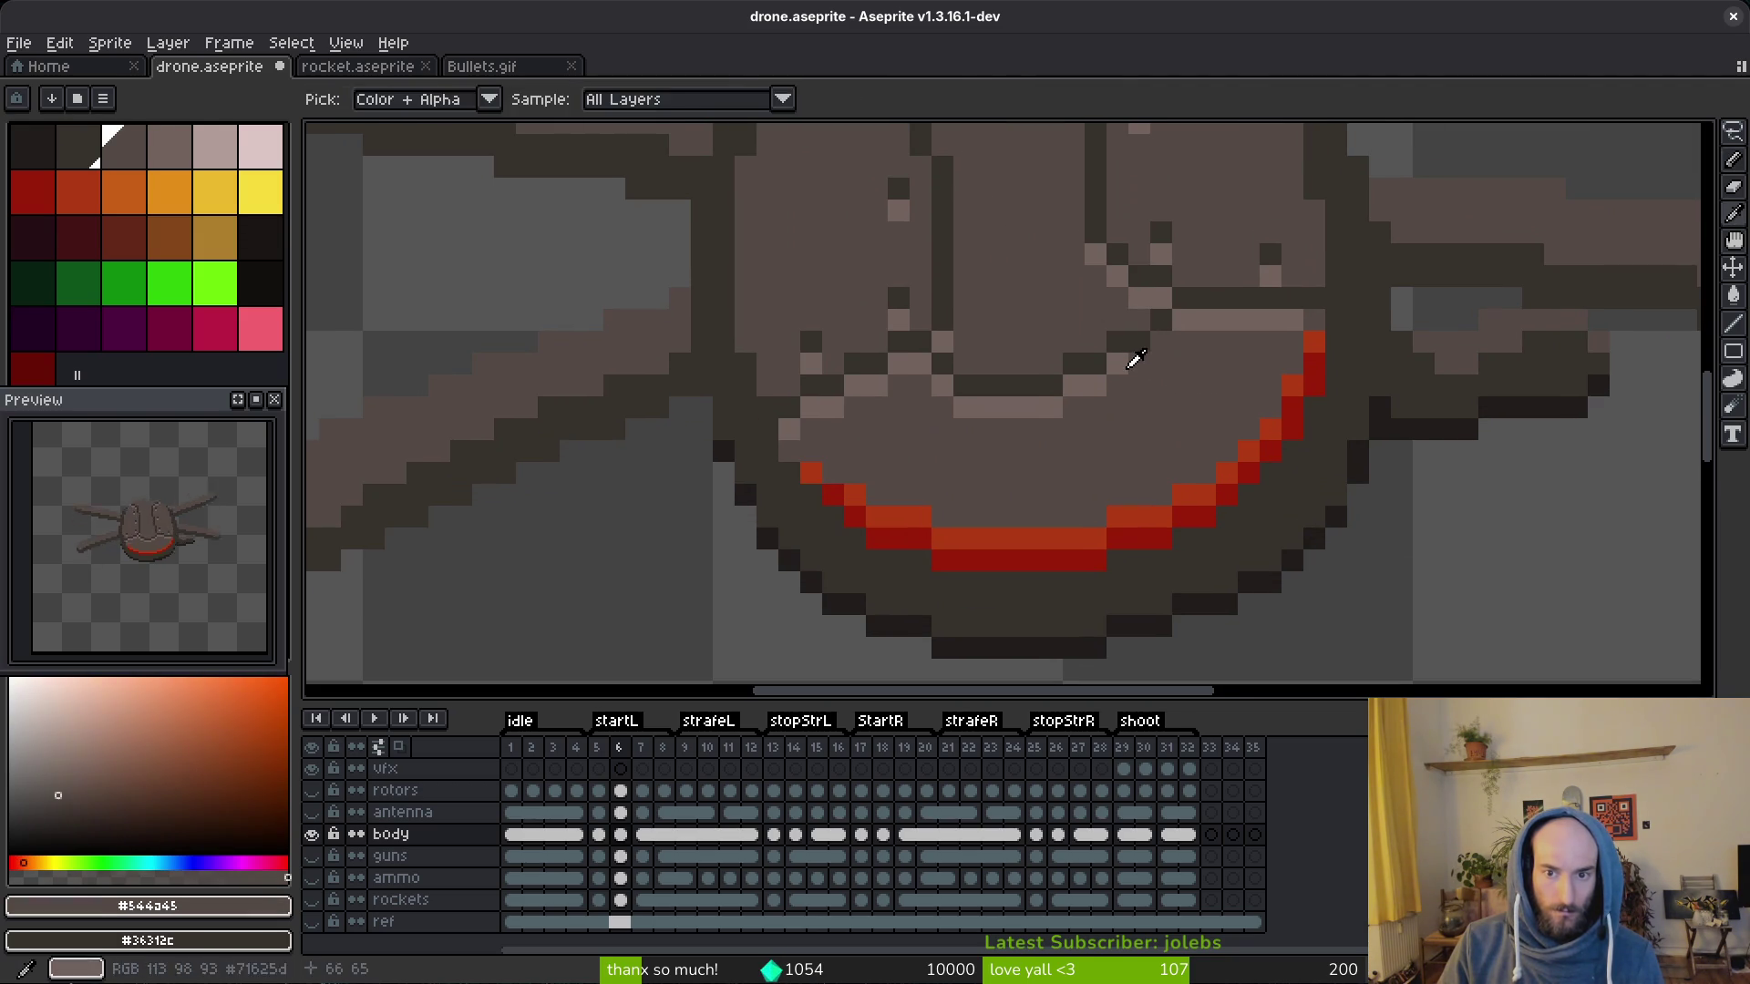
click(1171, 342)
scroll(1171, 343, down, 3)
scroll(1230, 410, down, 1)
scroll(1244, 430, up, 2)
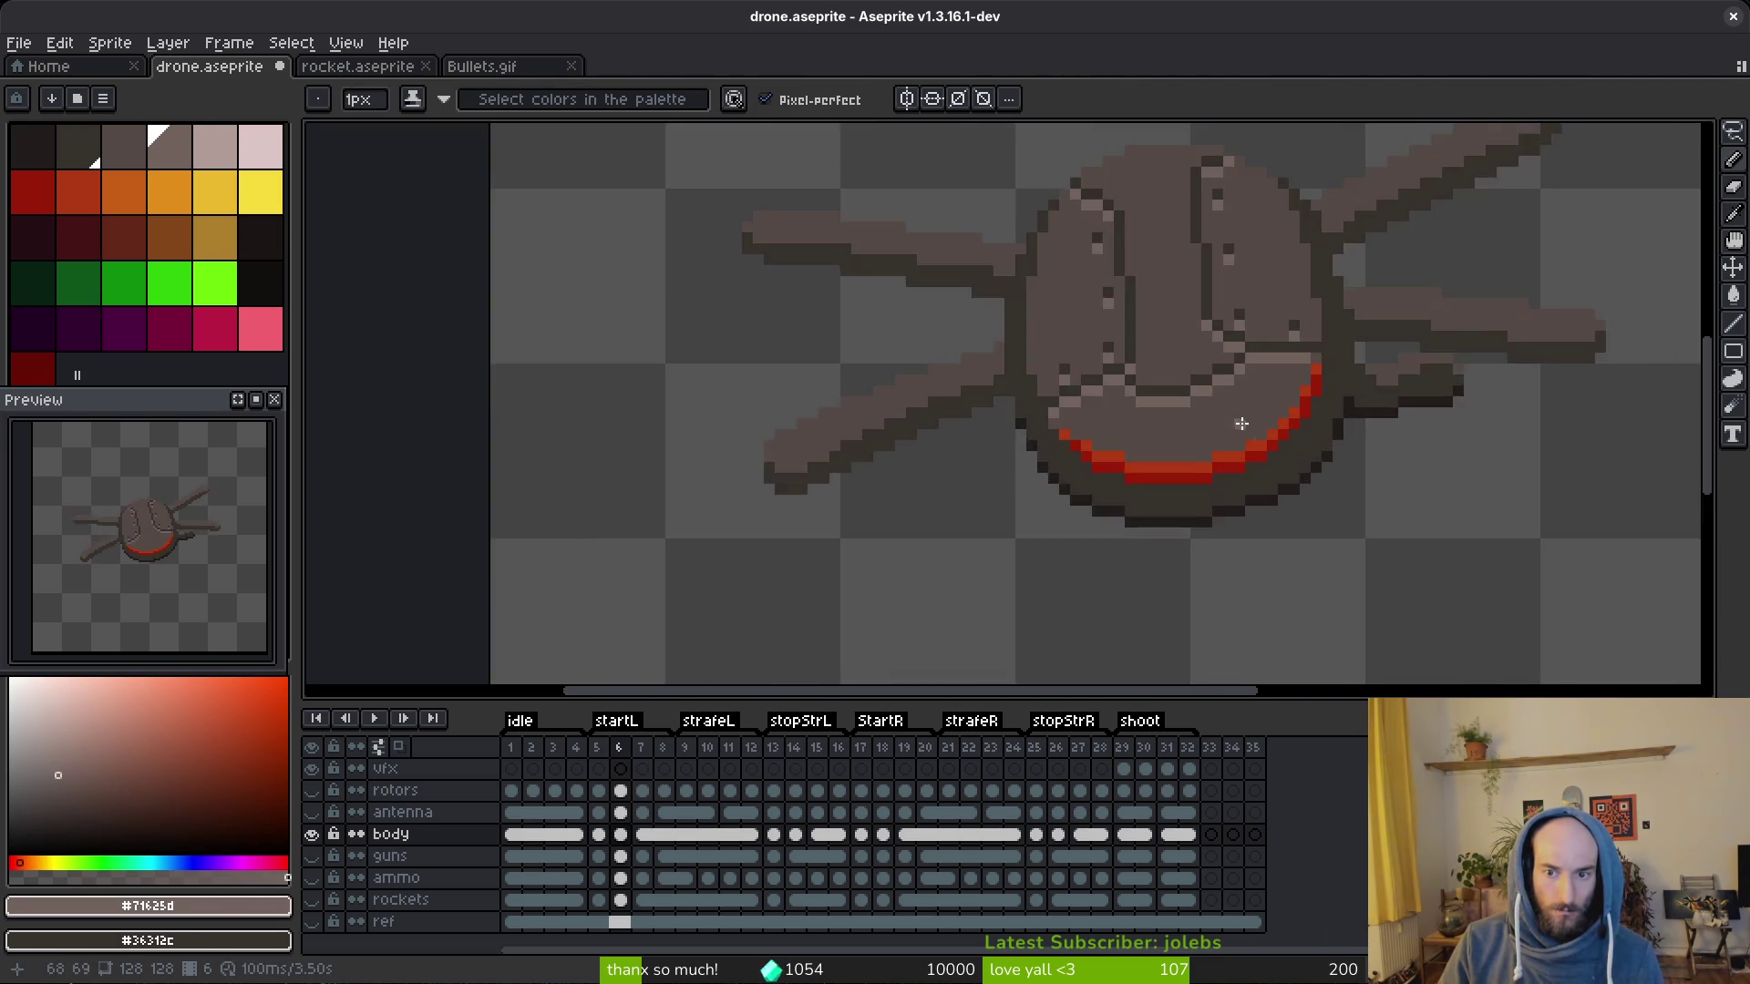
scroll(1244, 430, up, 2)
alt+click(1171, 354)
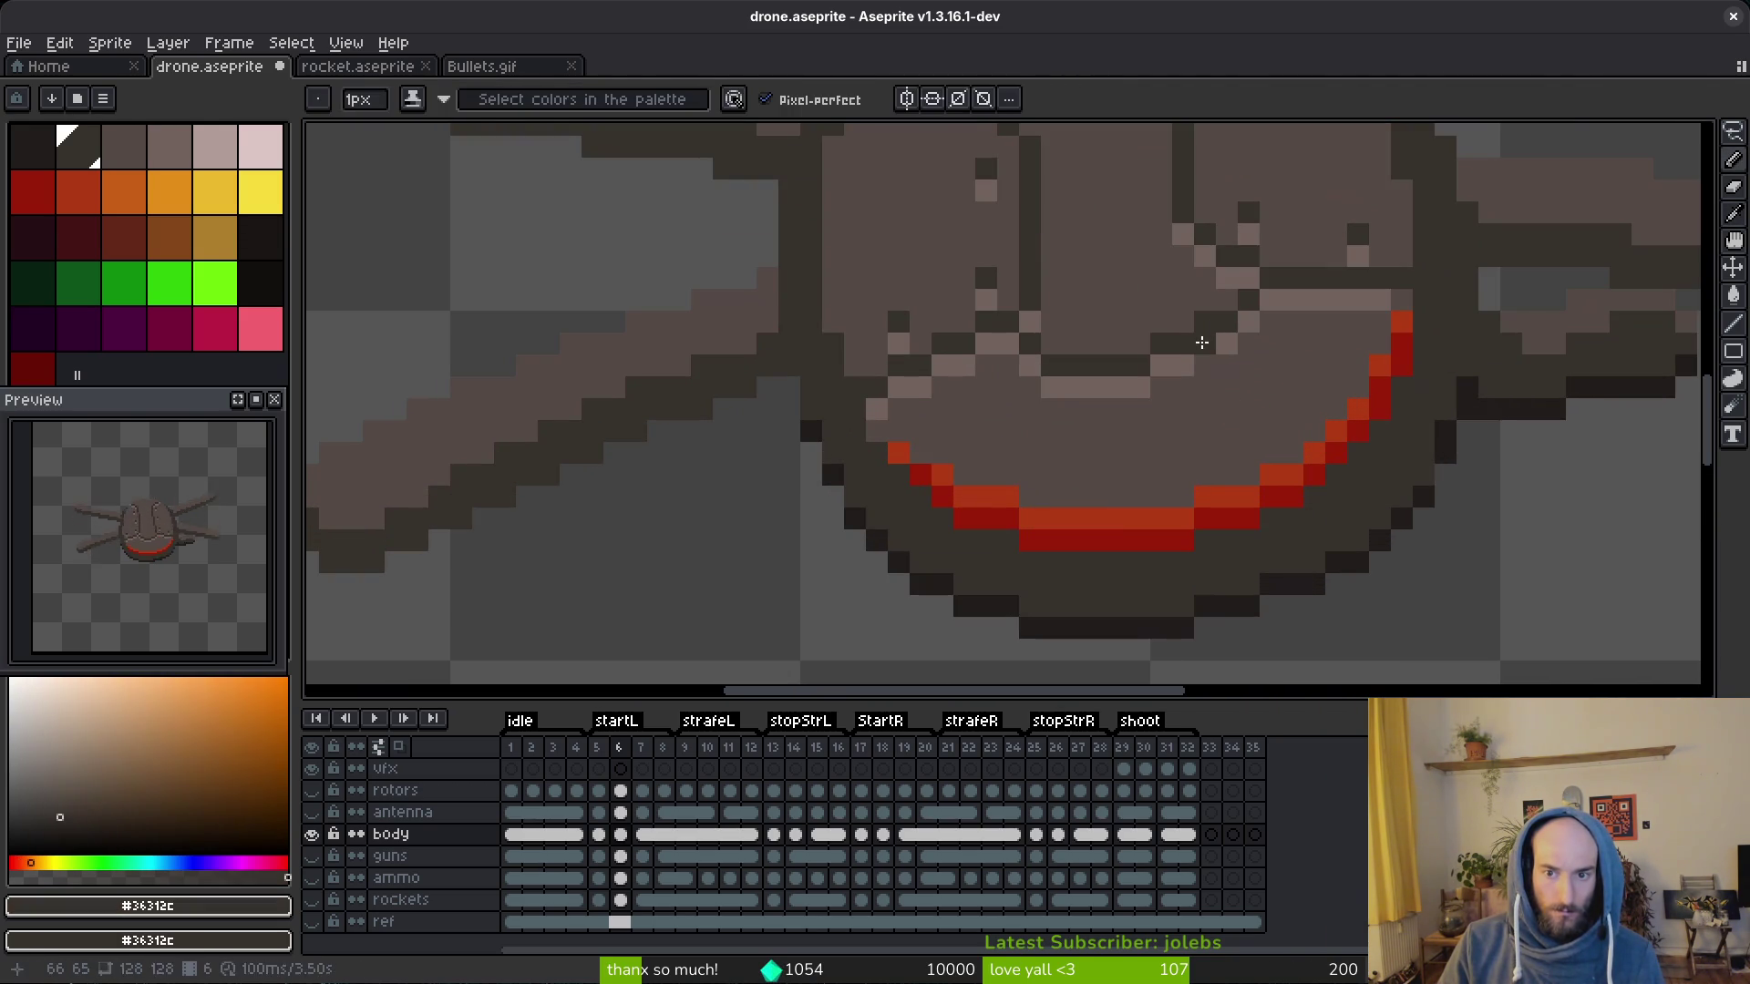
alt+click(1170, 295)
alt+click(1163, 360)
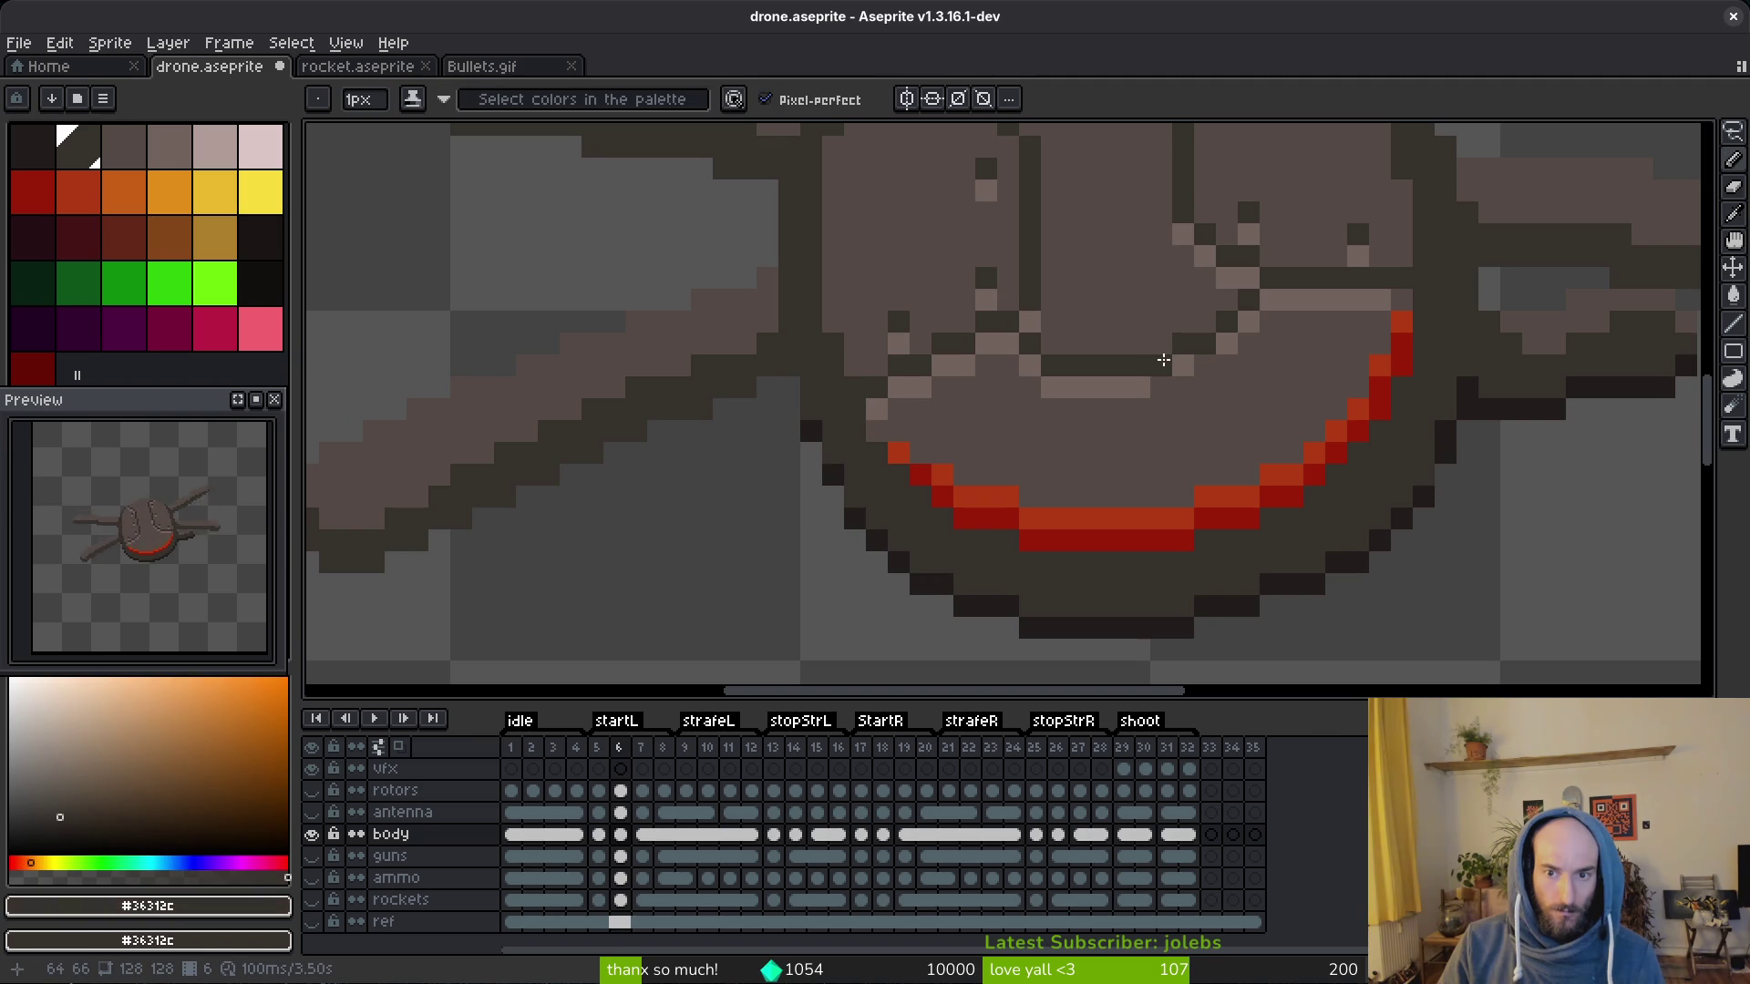
alt+click(1162, 380)
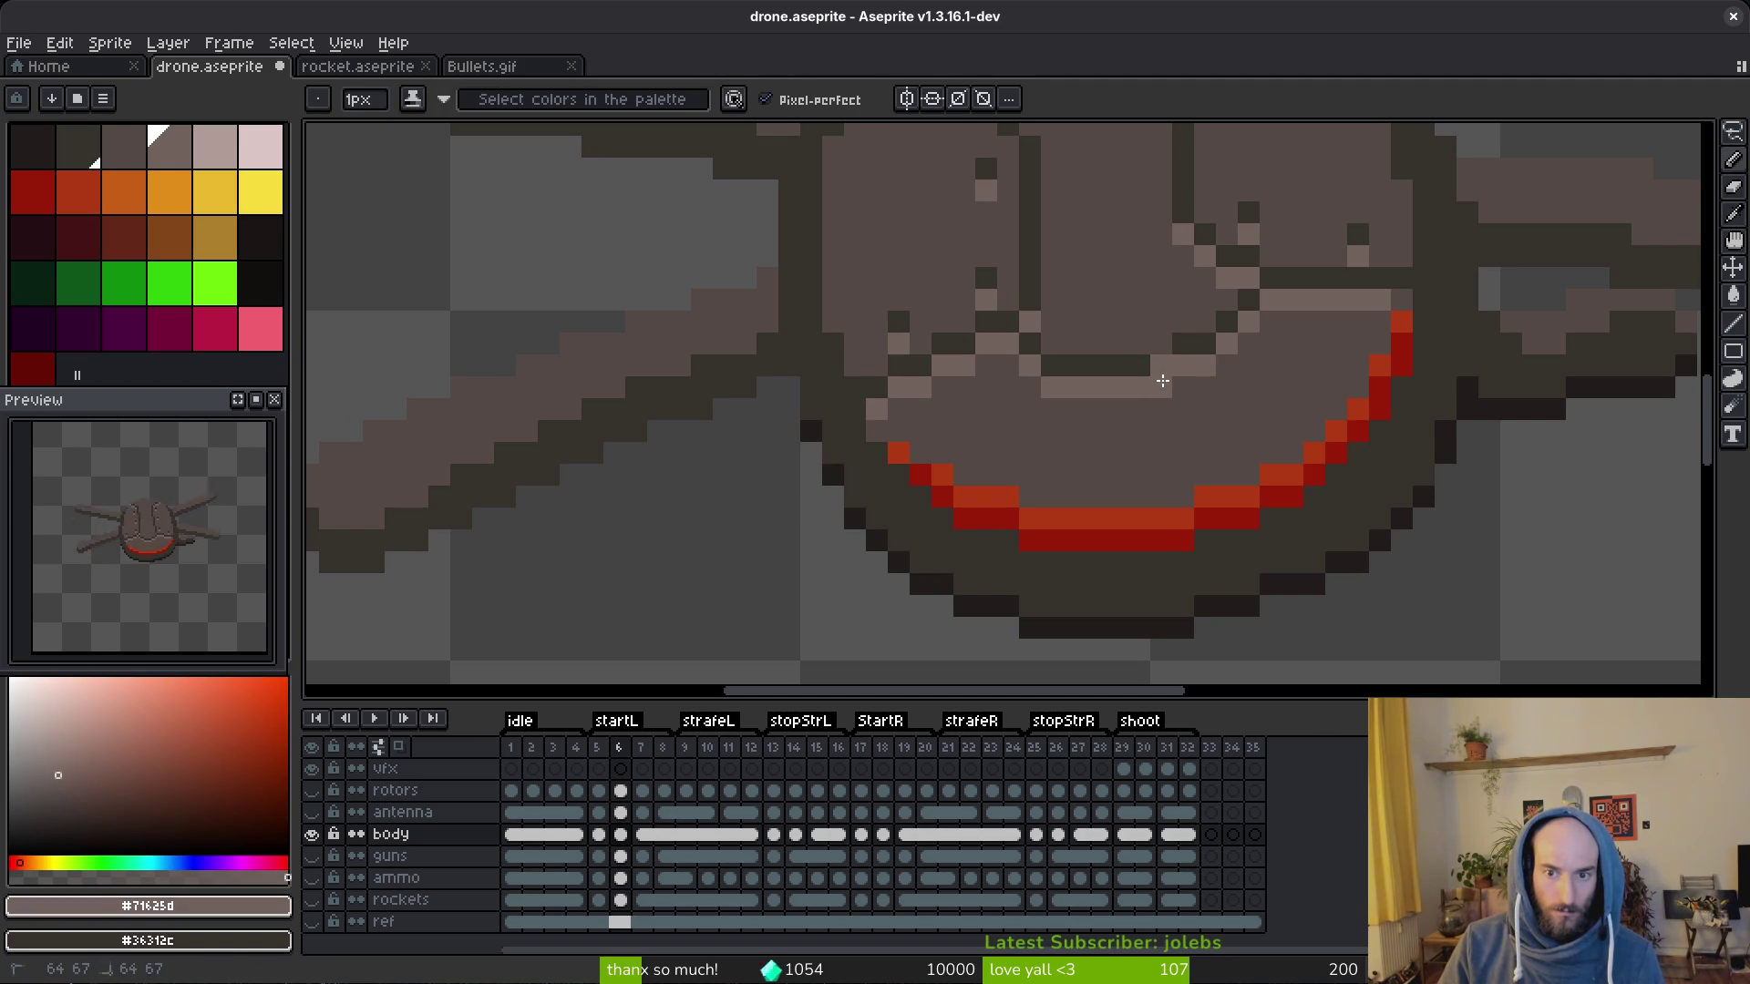
scroll(1162, 383, down, 4)
scroll(1287, 420, down, 1)
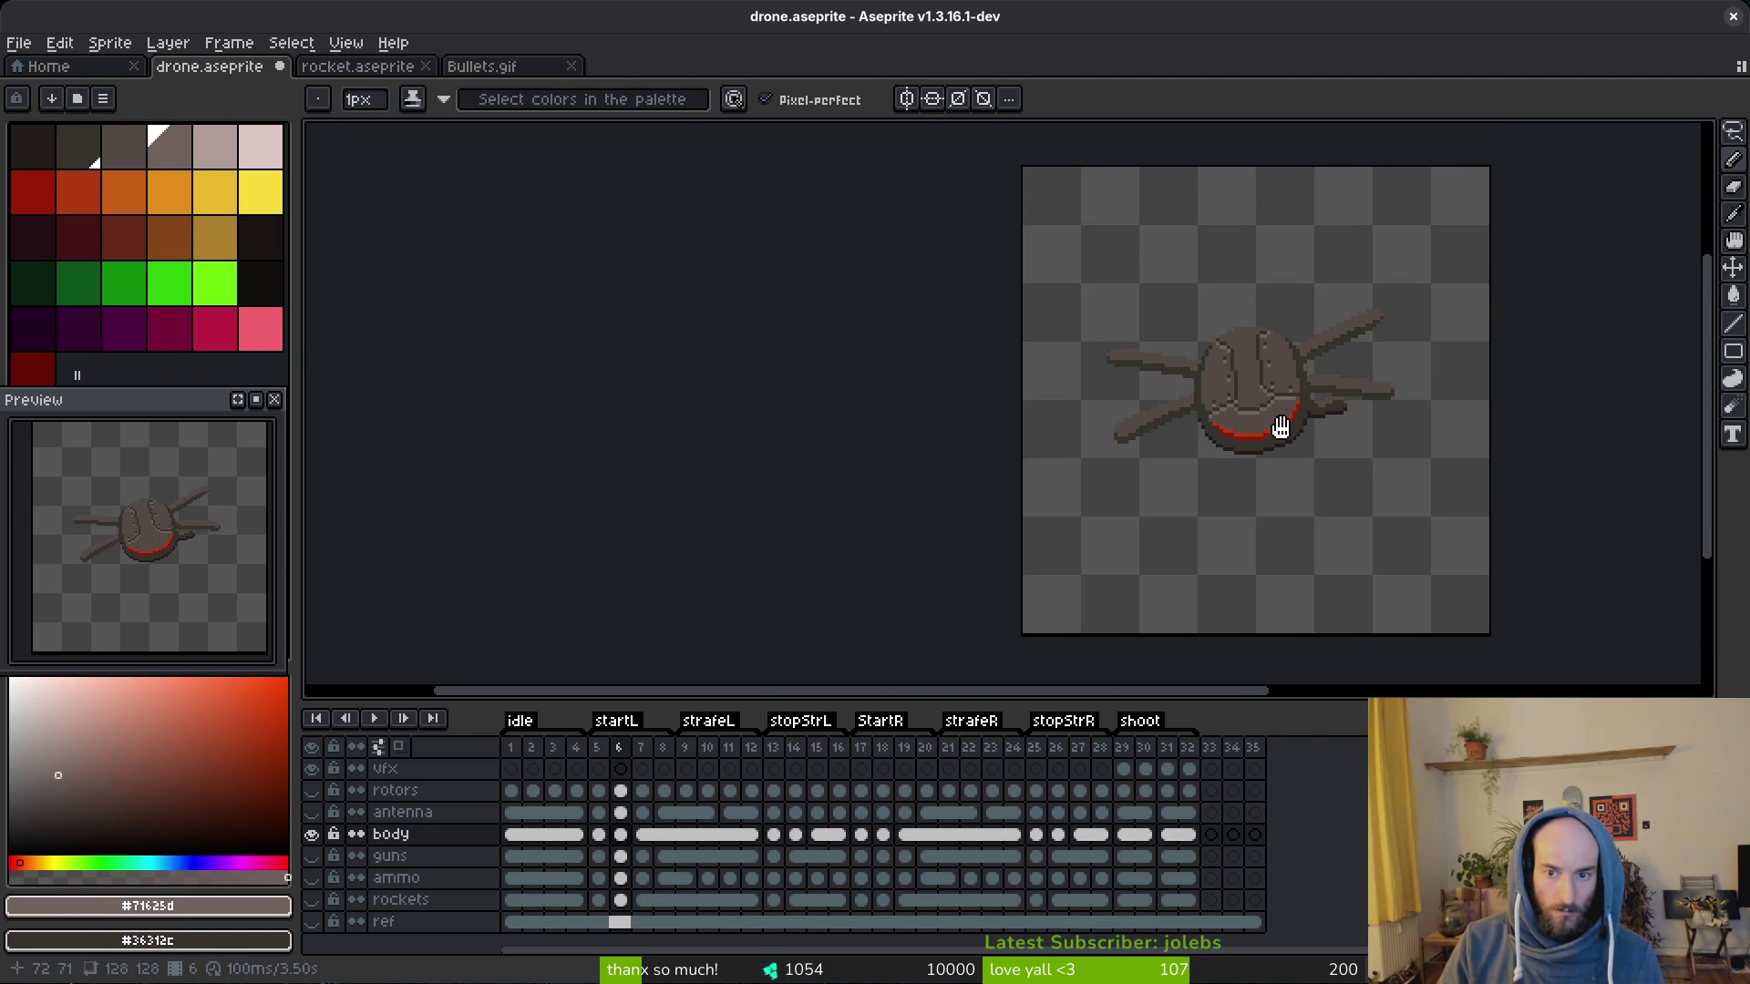
scroll(1286, 429, up, 3)
scroll(1272, 397, up, 2)
Step: Fix the right end of the seam, erase stray pixels and step to the next frame
alt+click(1245, 342)
alt+click(1260, 365)
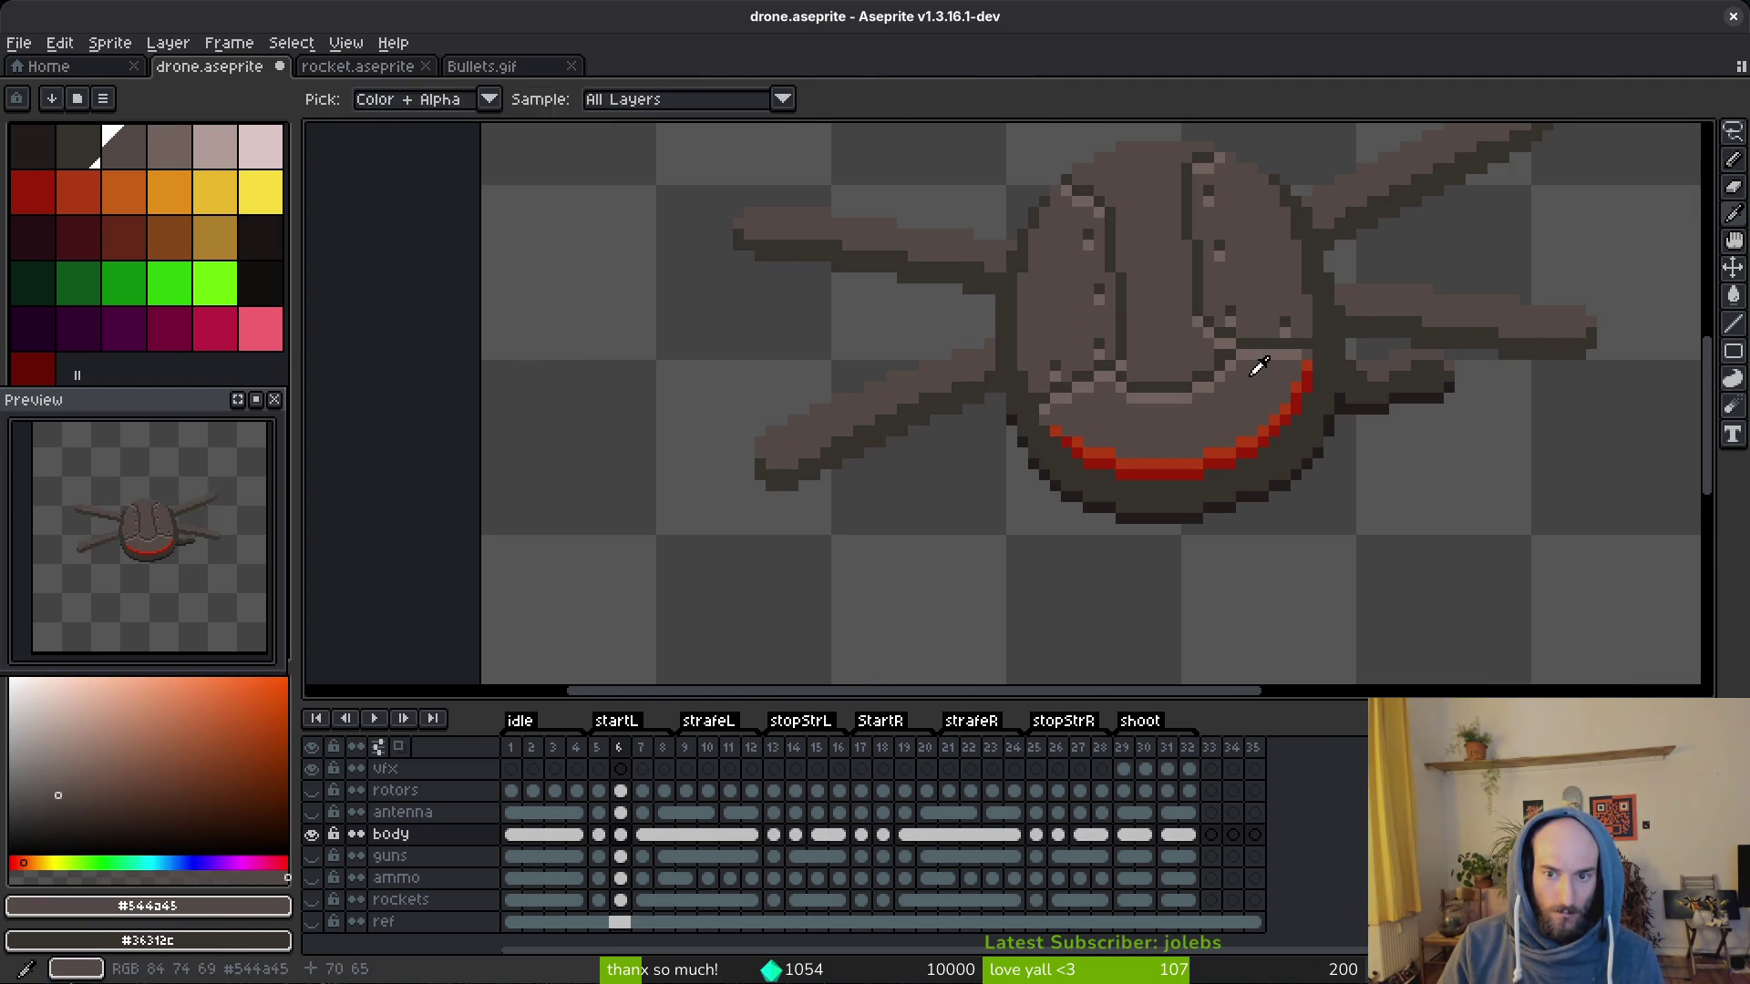
key(e)
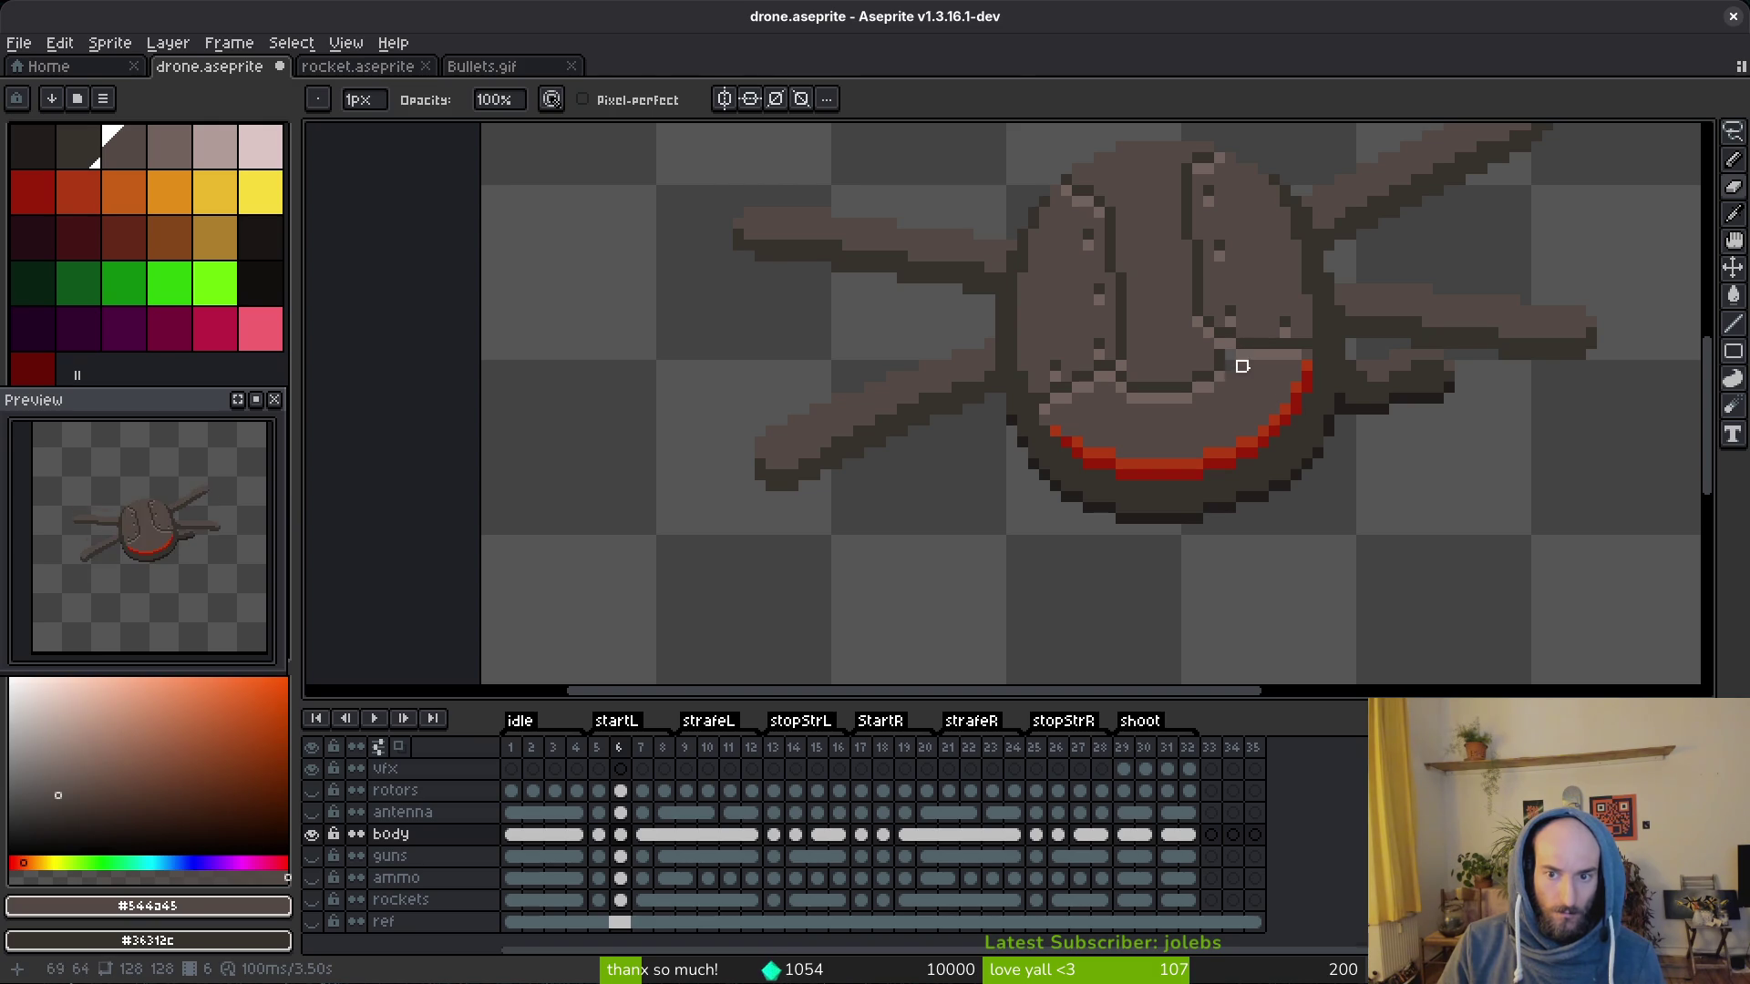
scroll(1271, 398, down, 5)
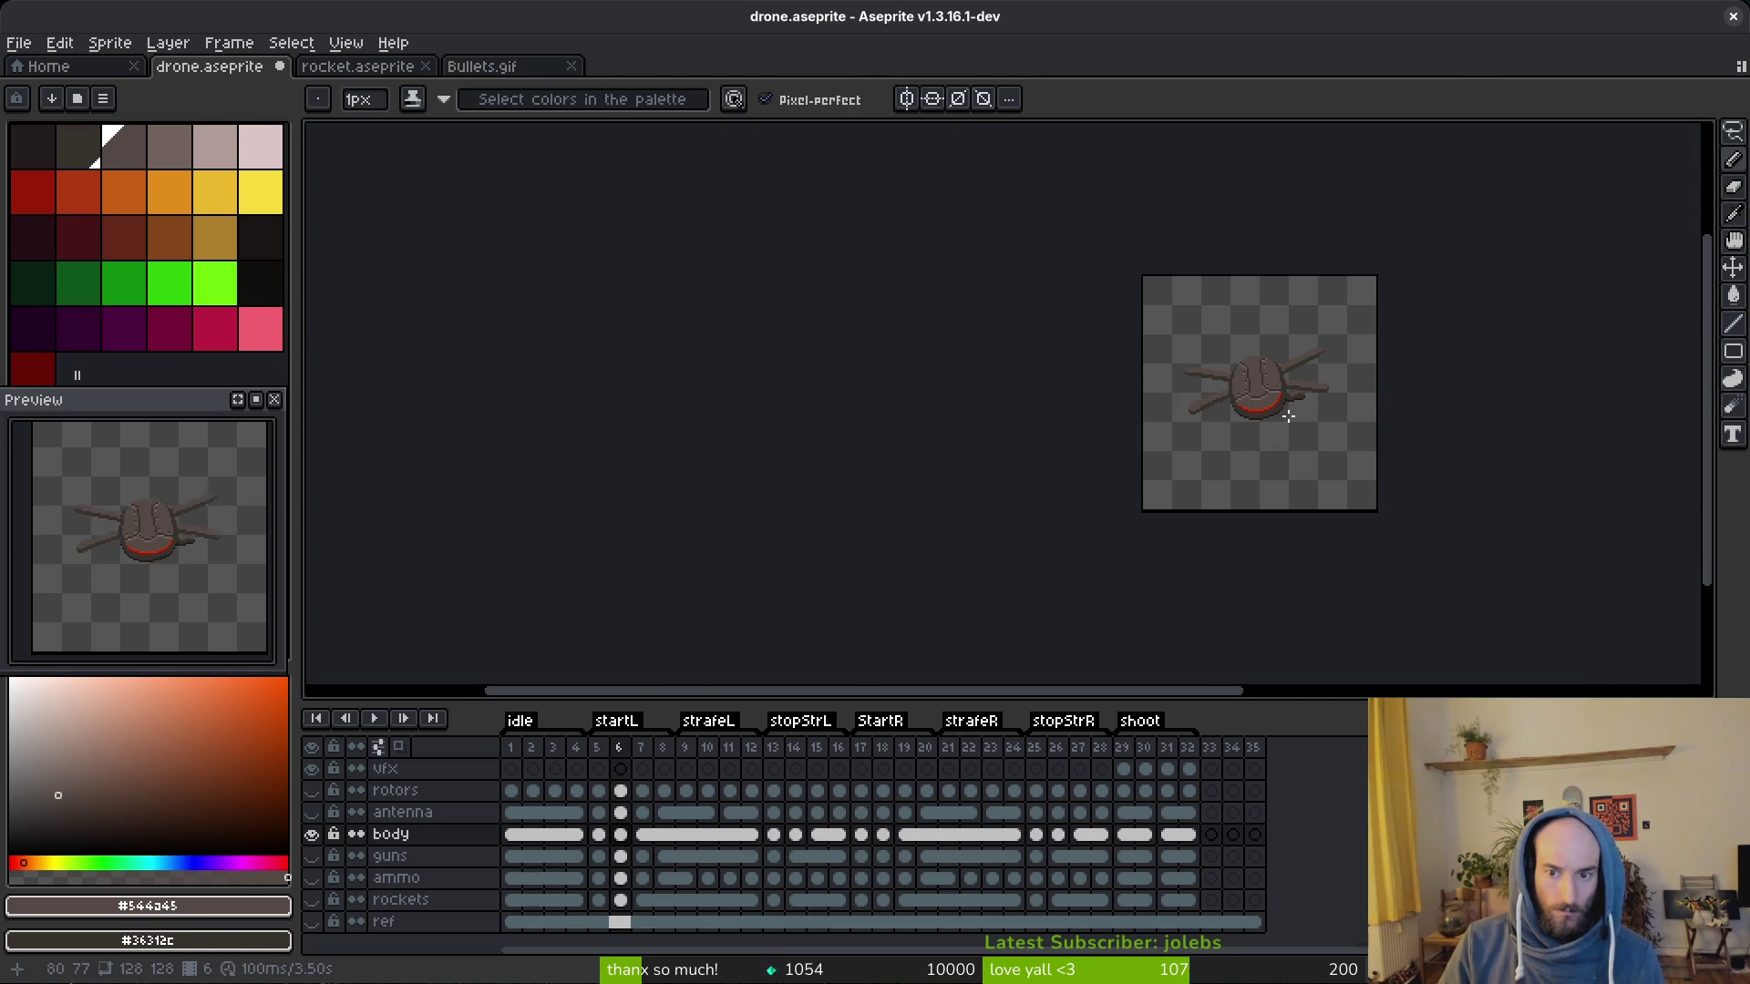
scroll(1288, 413, up, 3)
scroll(1231, 384, up, 2)
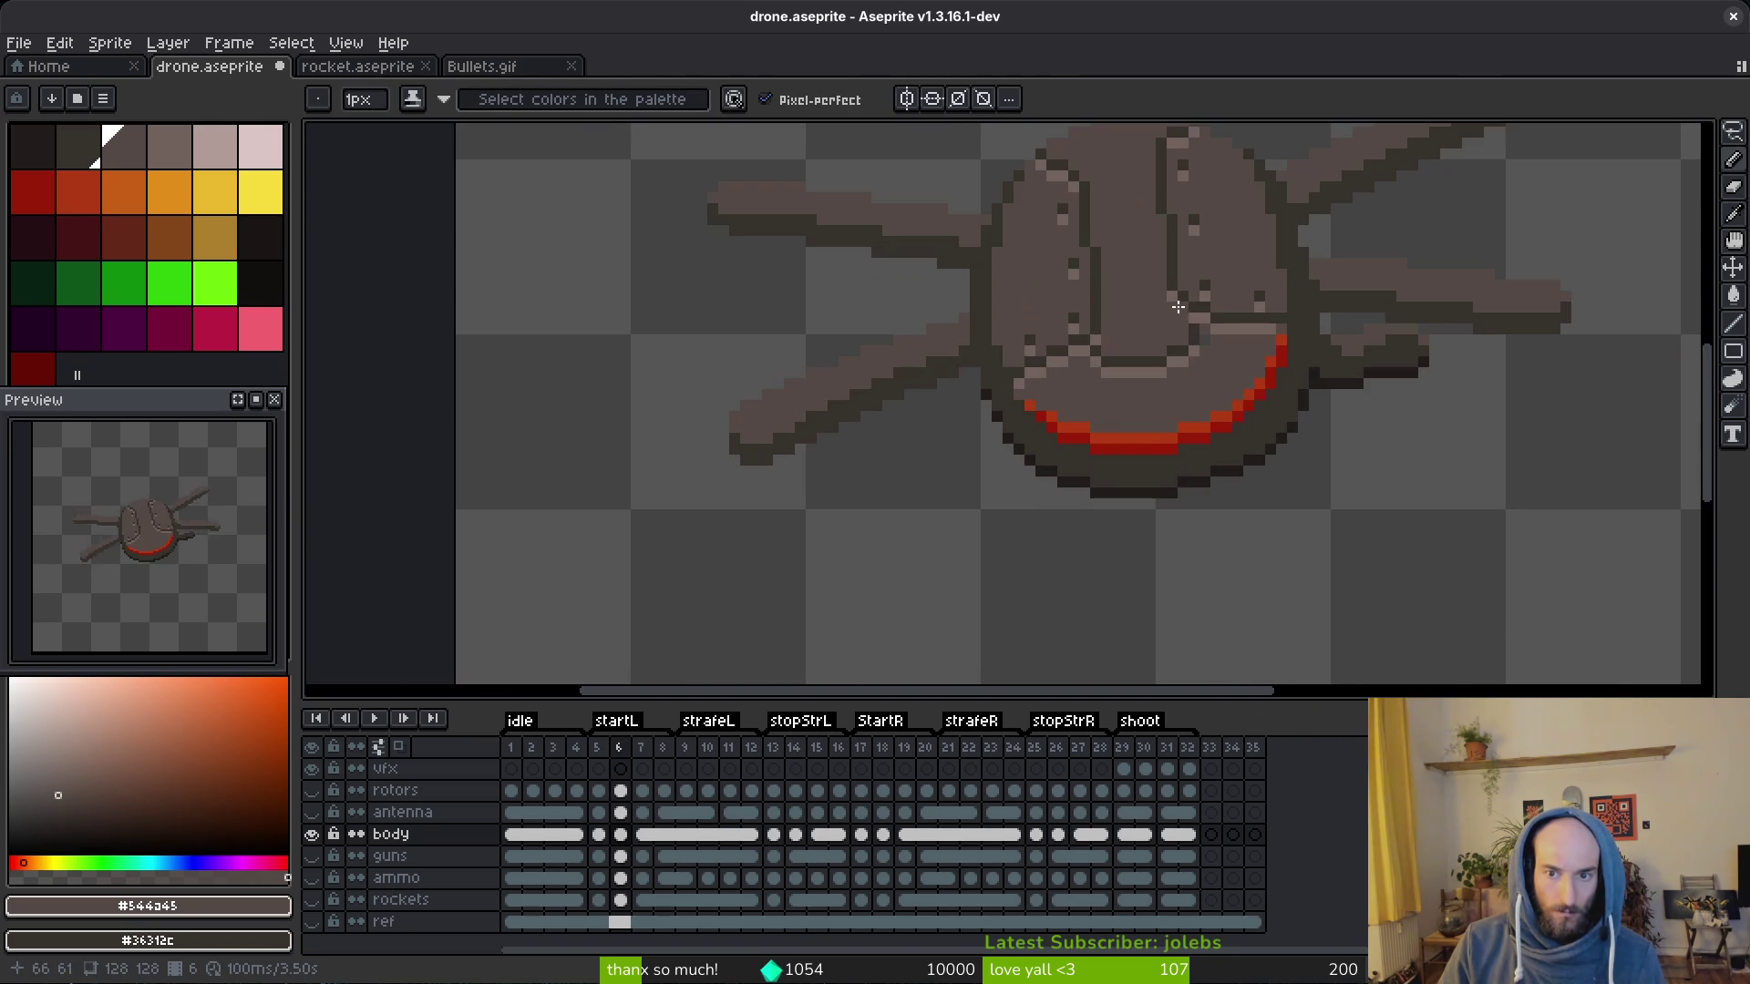
scroll(1170, 293, down, 2)
scroll(1189, 343, down, 1)
scroll(1217, 359, up, 4)
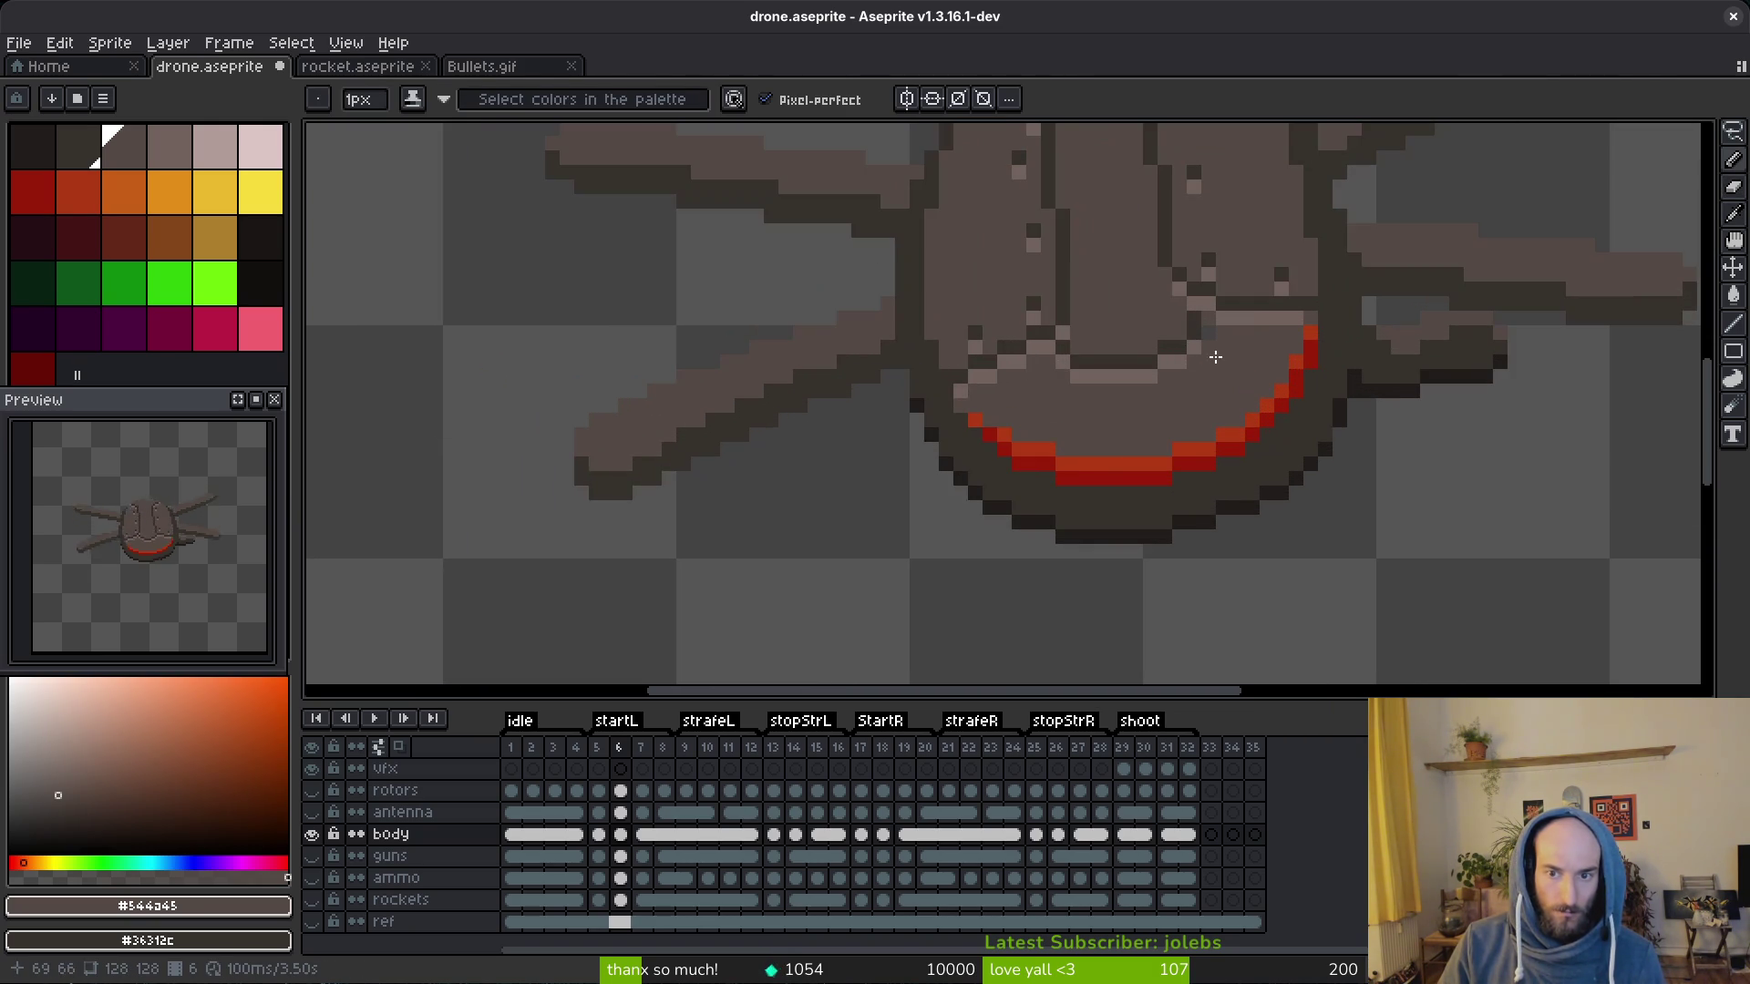
scroll(1229, 354, up, 1)
scroll(1228, 367, down, 4)
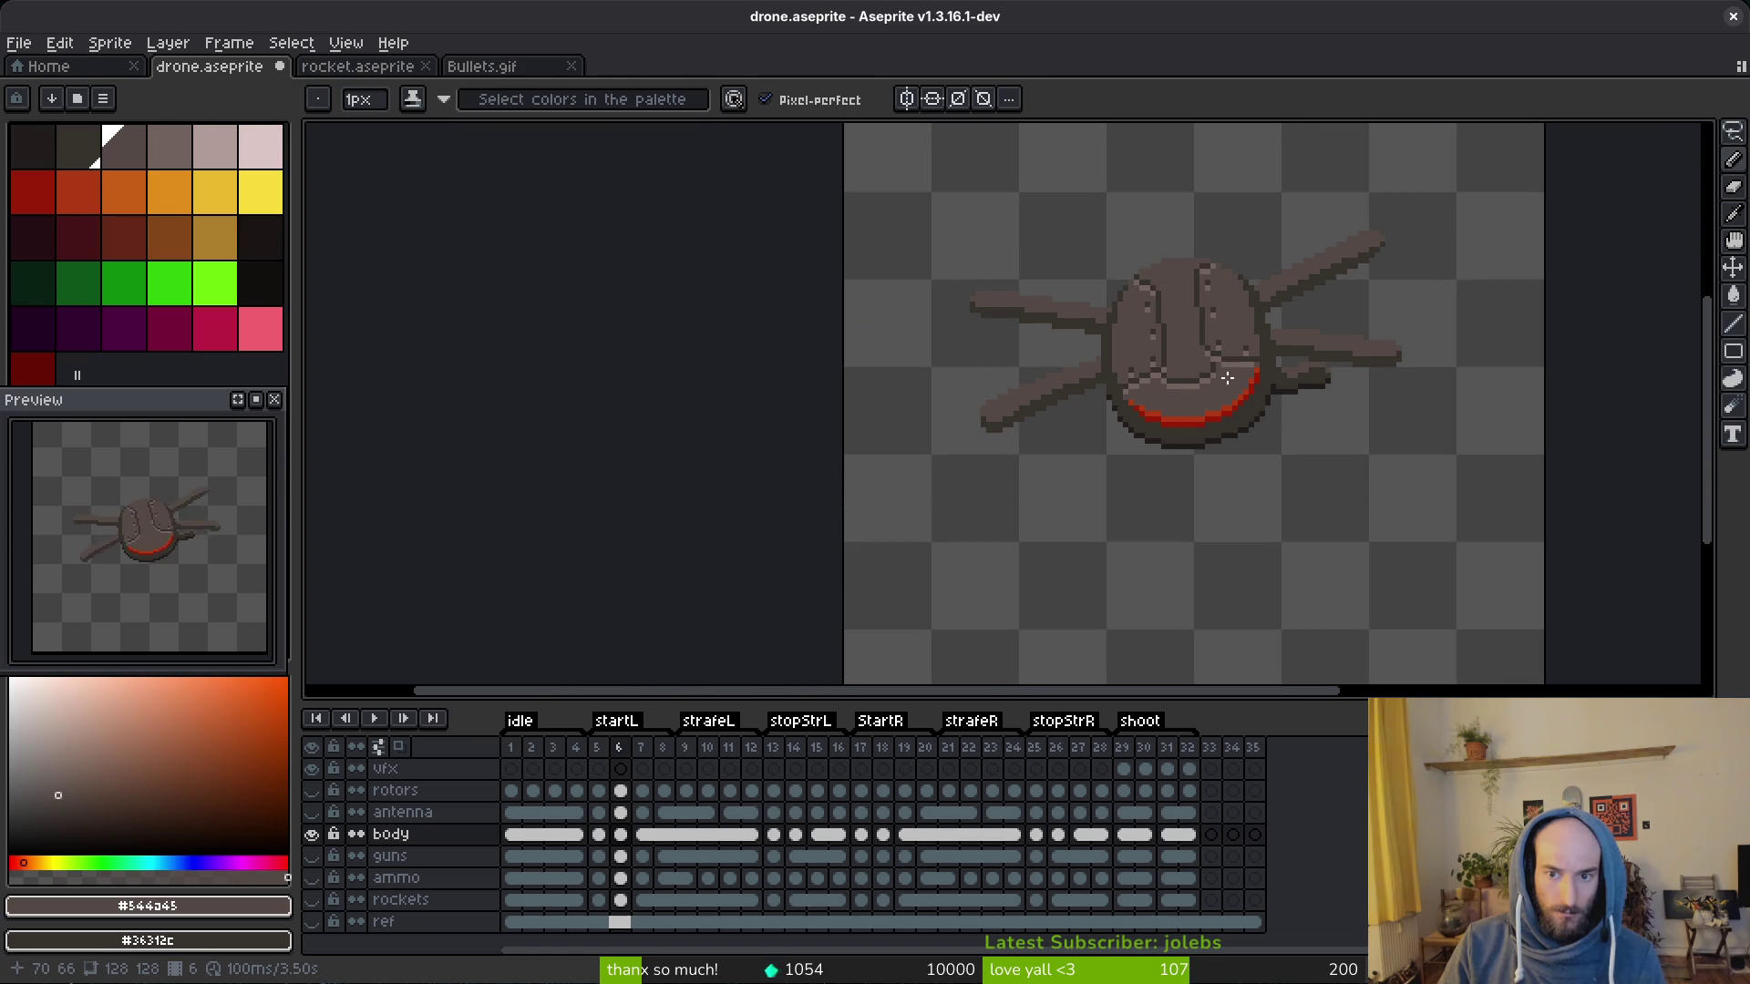
scroll(1243, 396, up, 3)
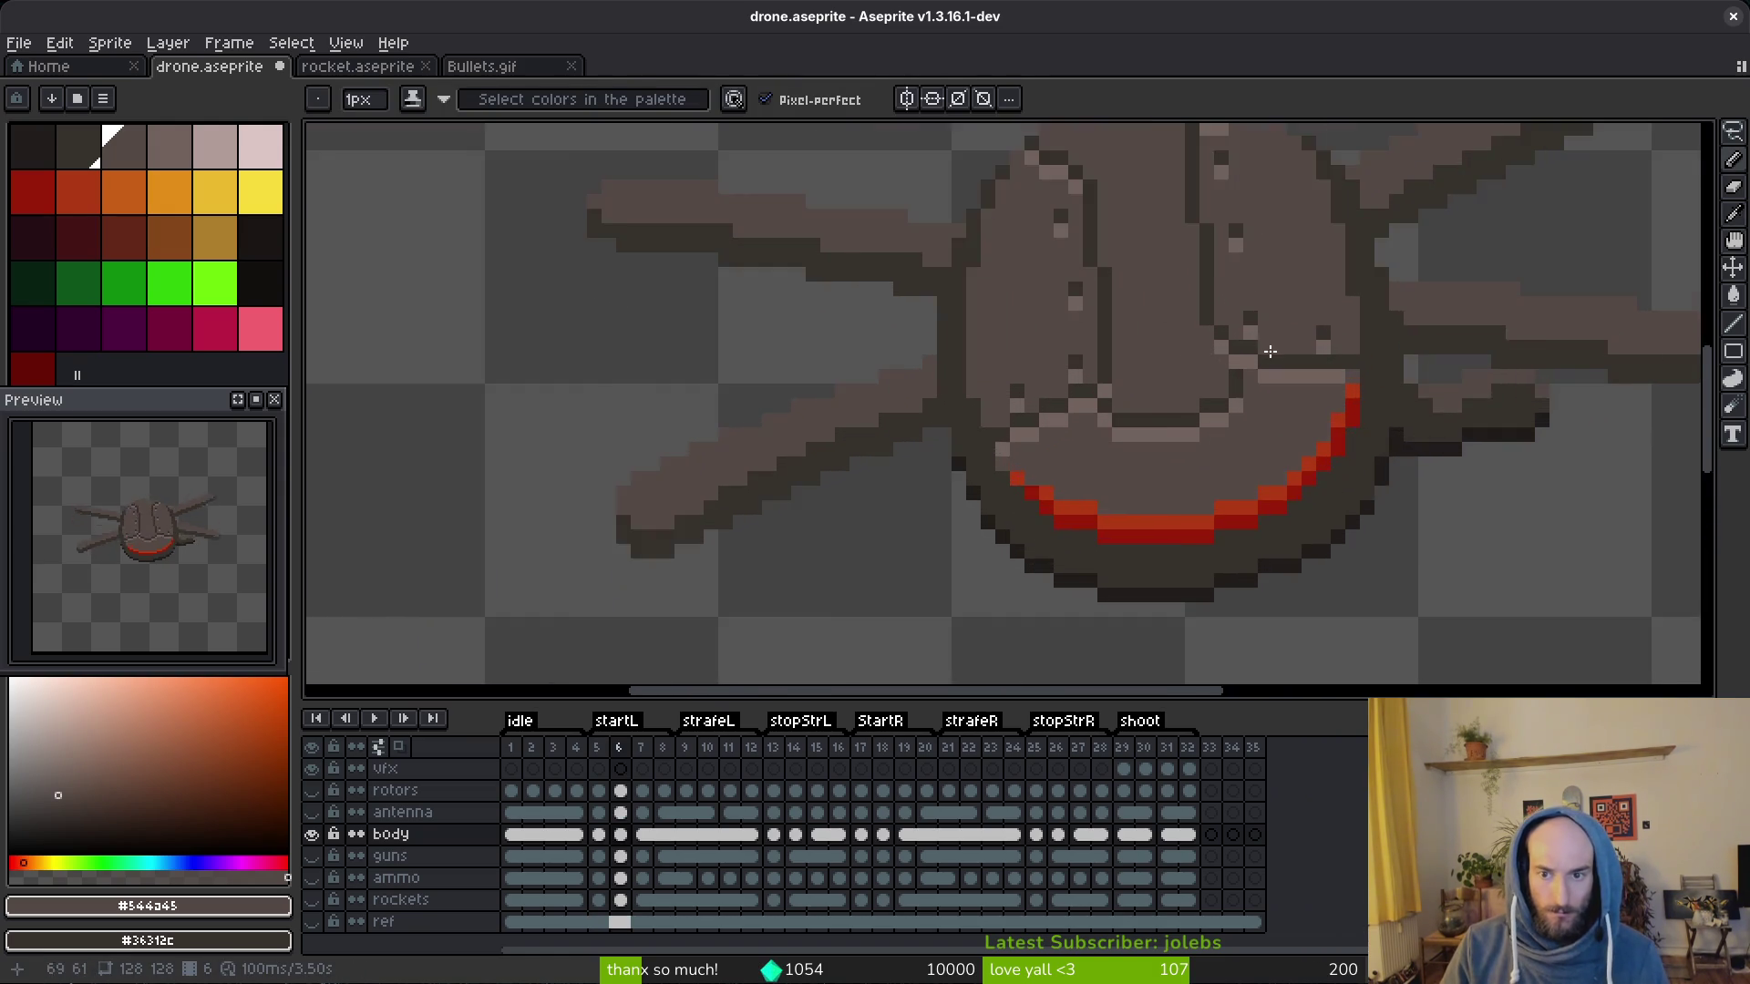
scroll(1313, 410, up, 3)
key(Right)
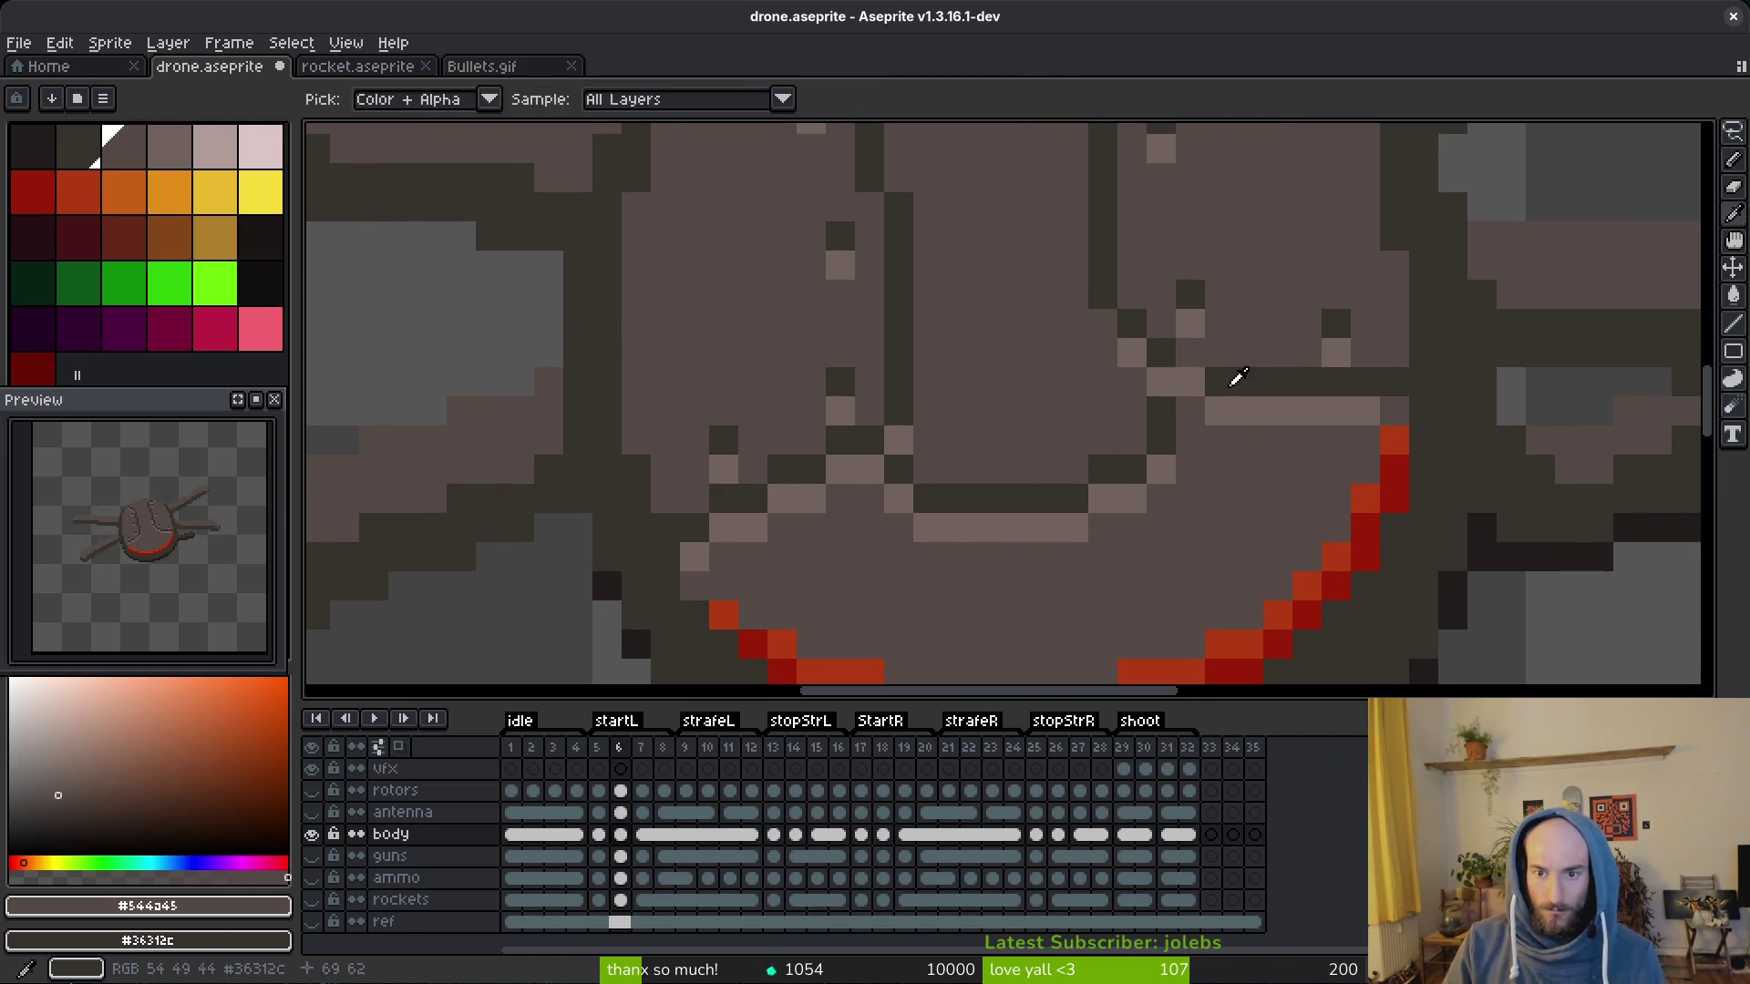
Step: Repaint a few body seam pixels on frame 6 in dark outline and mid-grey
alt+click(1204, 376)
click(1138, 353)
click(1104, 324)
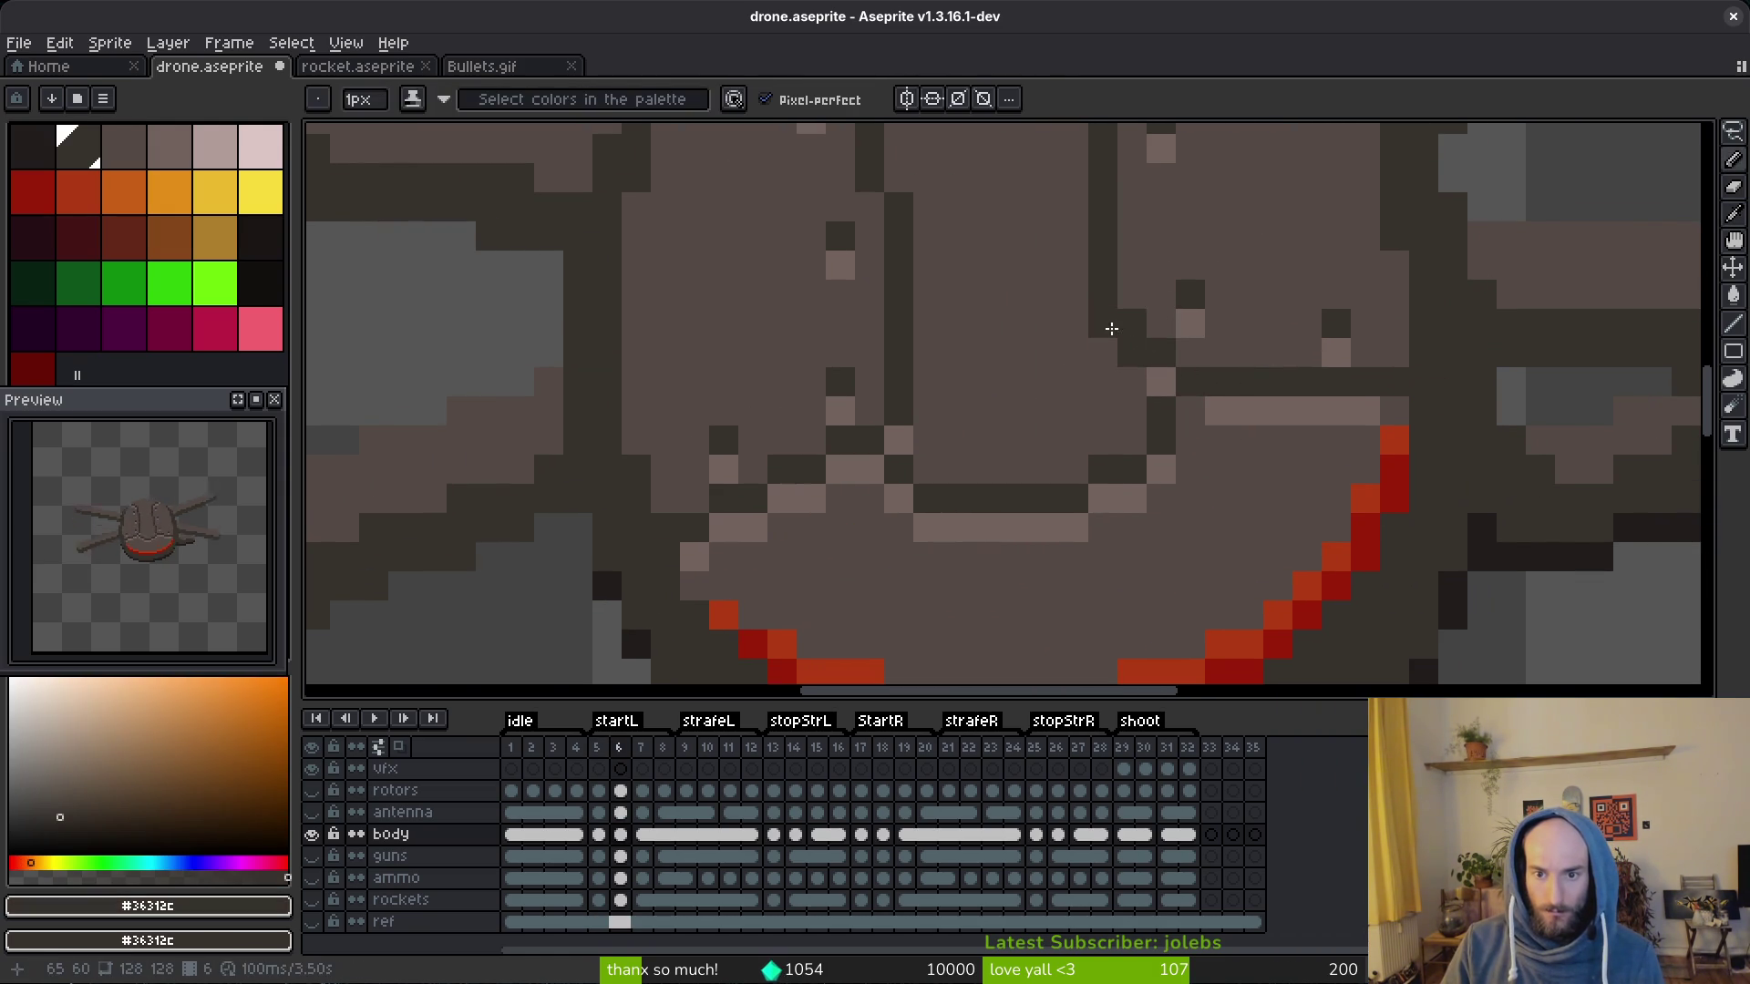
alt+click(1153, 288)
click(1161, 353)
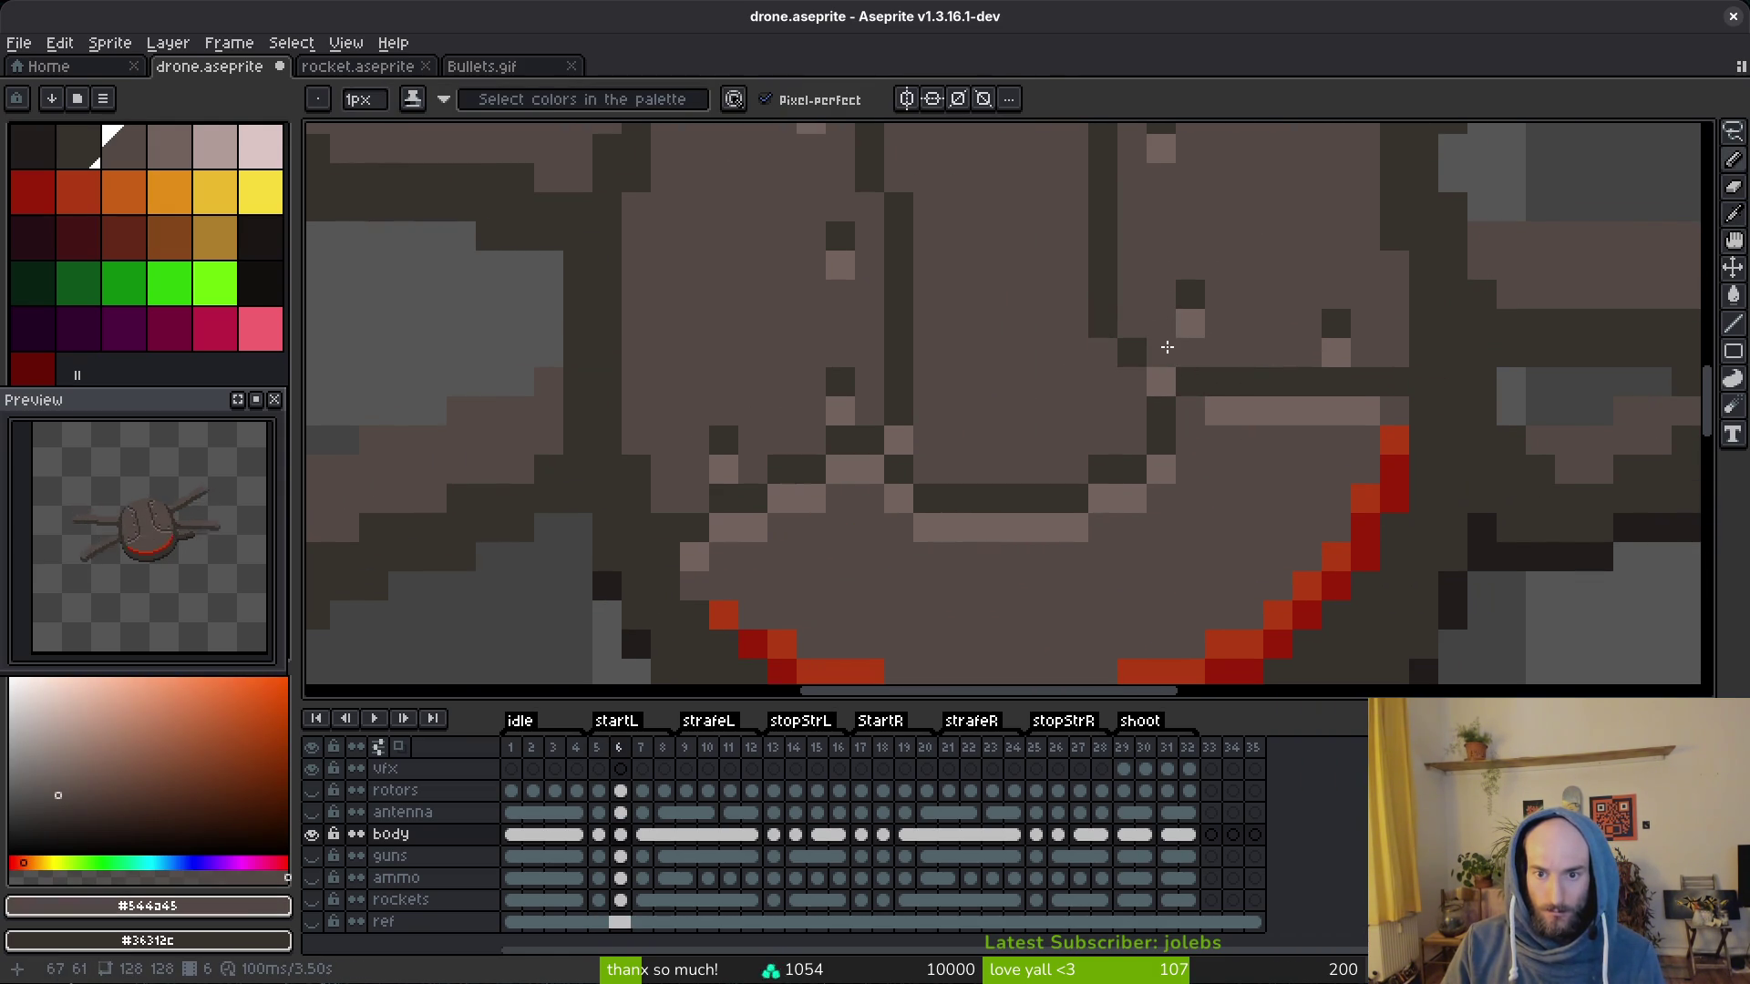
Step: Retouch pixels along the lower face edge with the light highlight and dark tones
alt+click(1169, 400)
click(1135, 439)
alt+click(1161, 411)
drag(1161, 440, 1132, 469)
click(1191, 468)
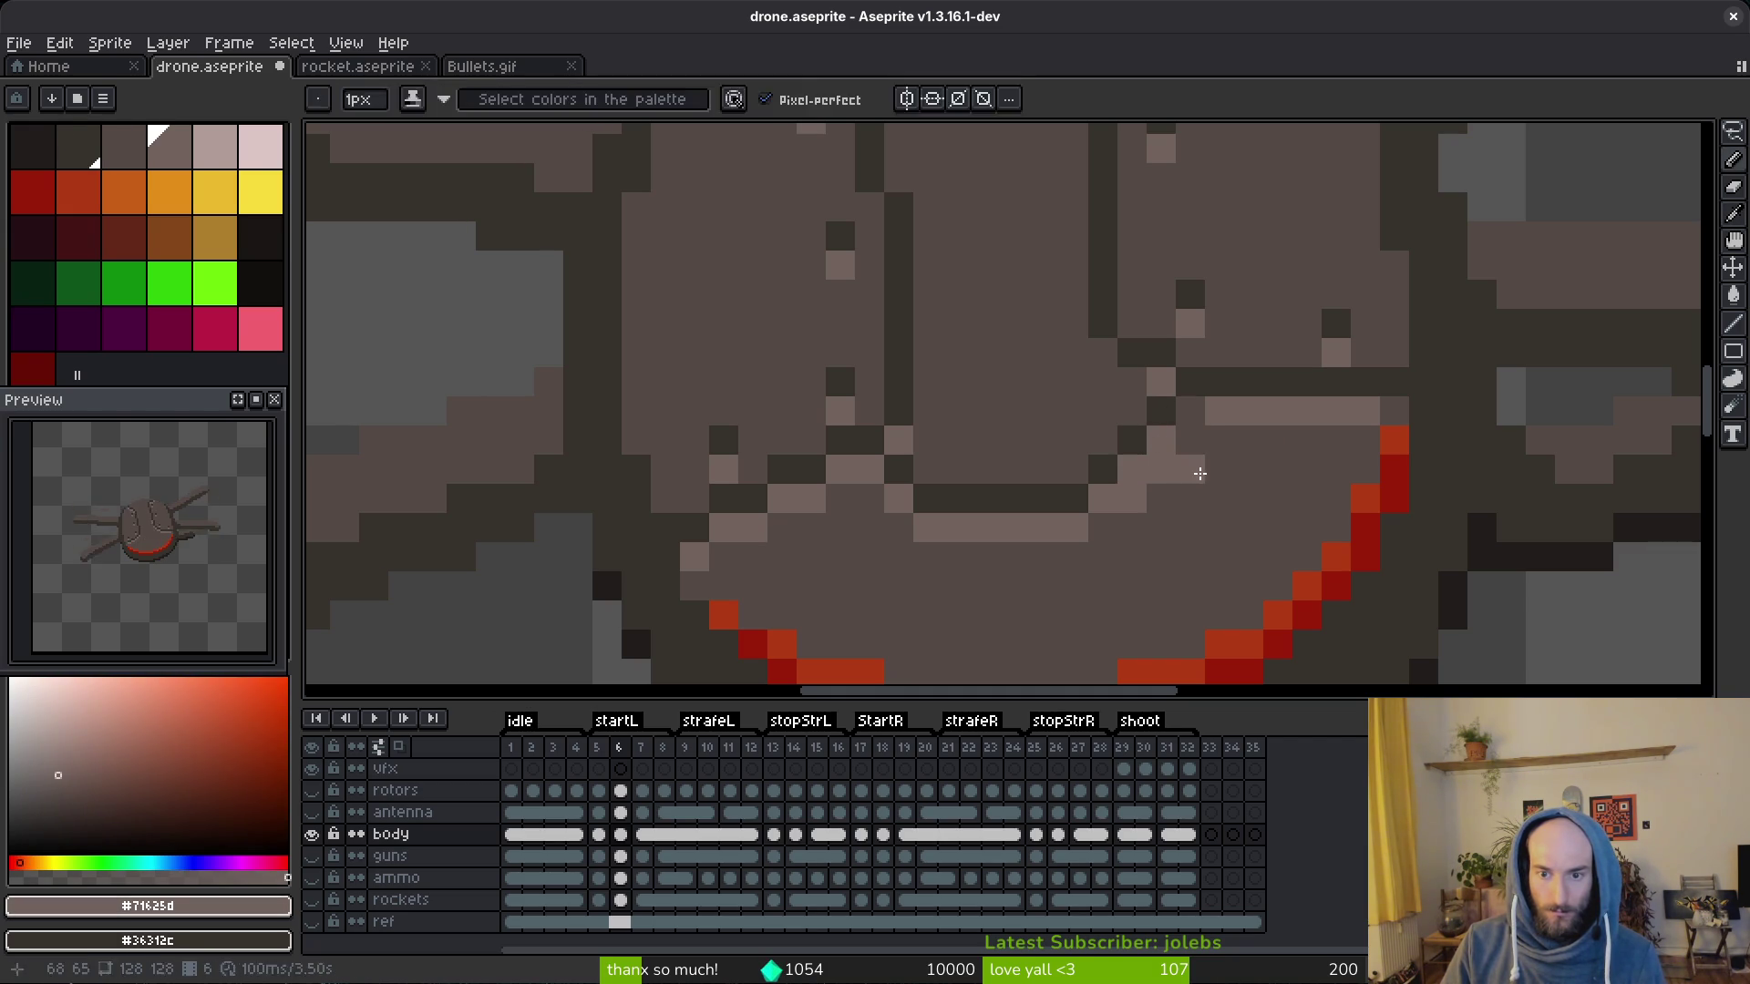
alt+click(1208, 460)
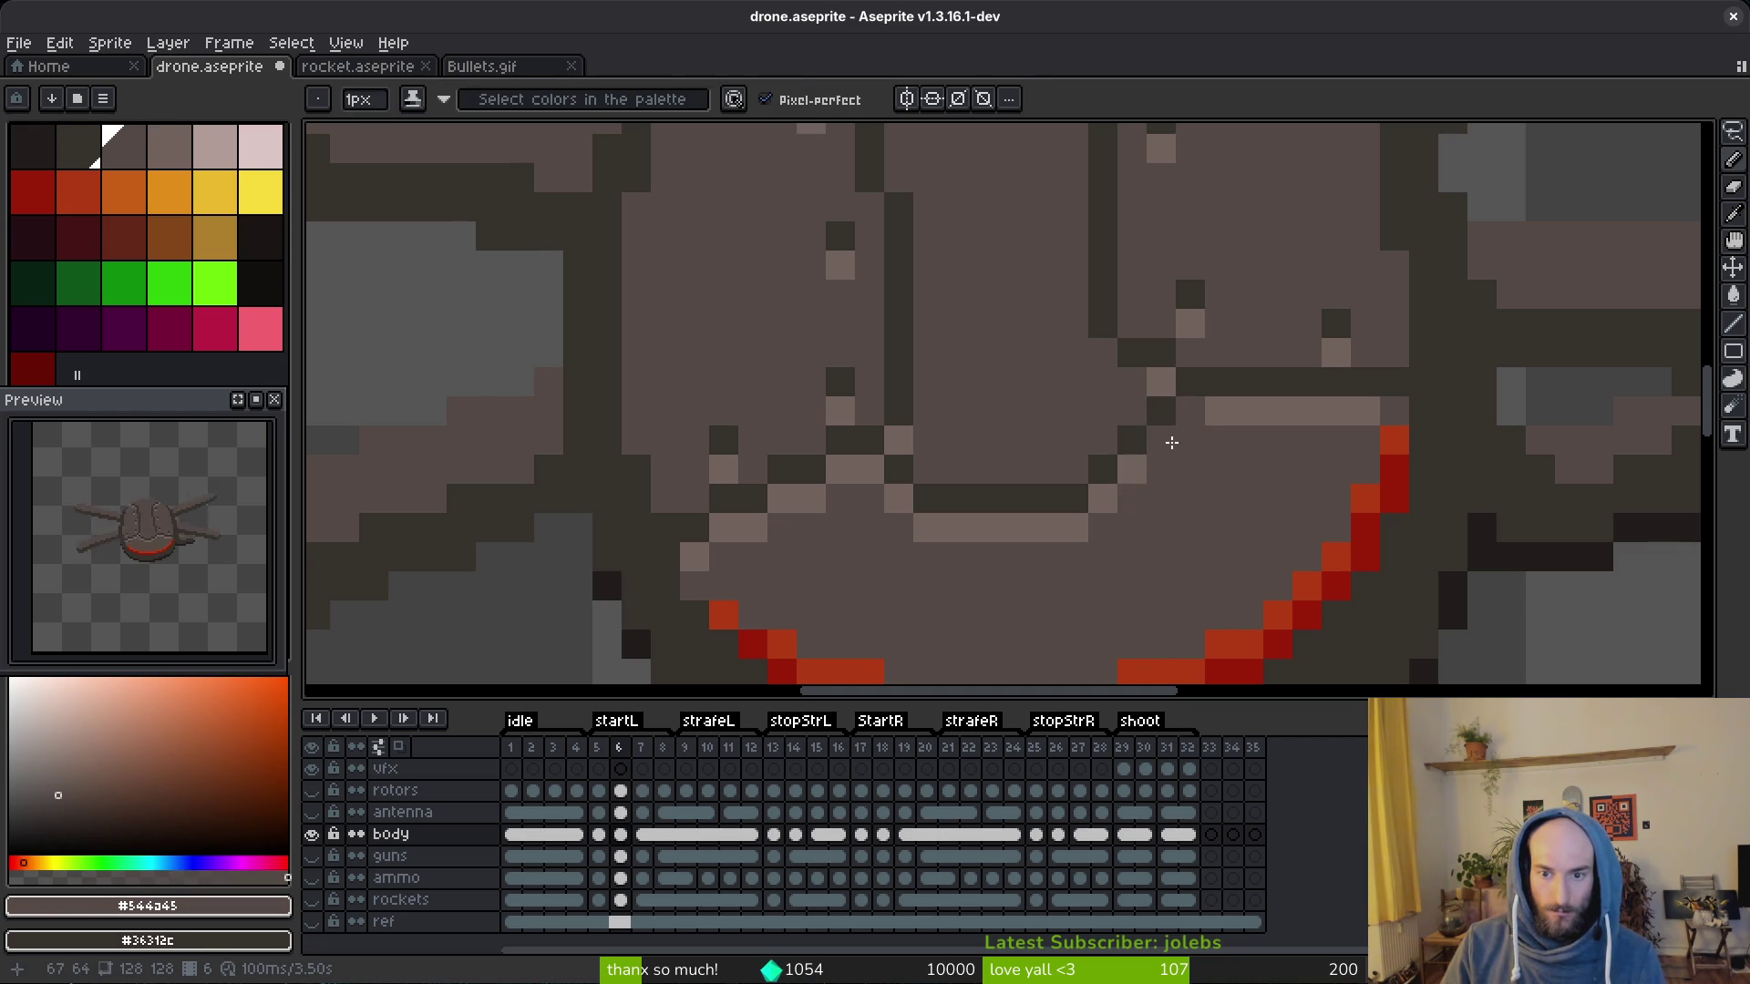
scroll(1172, 441, down, 3)
scroll(1213, 402, up, 1)
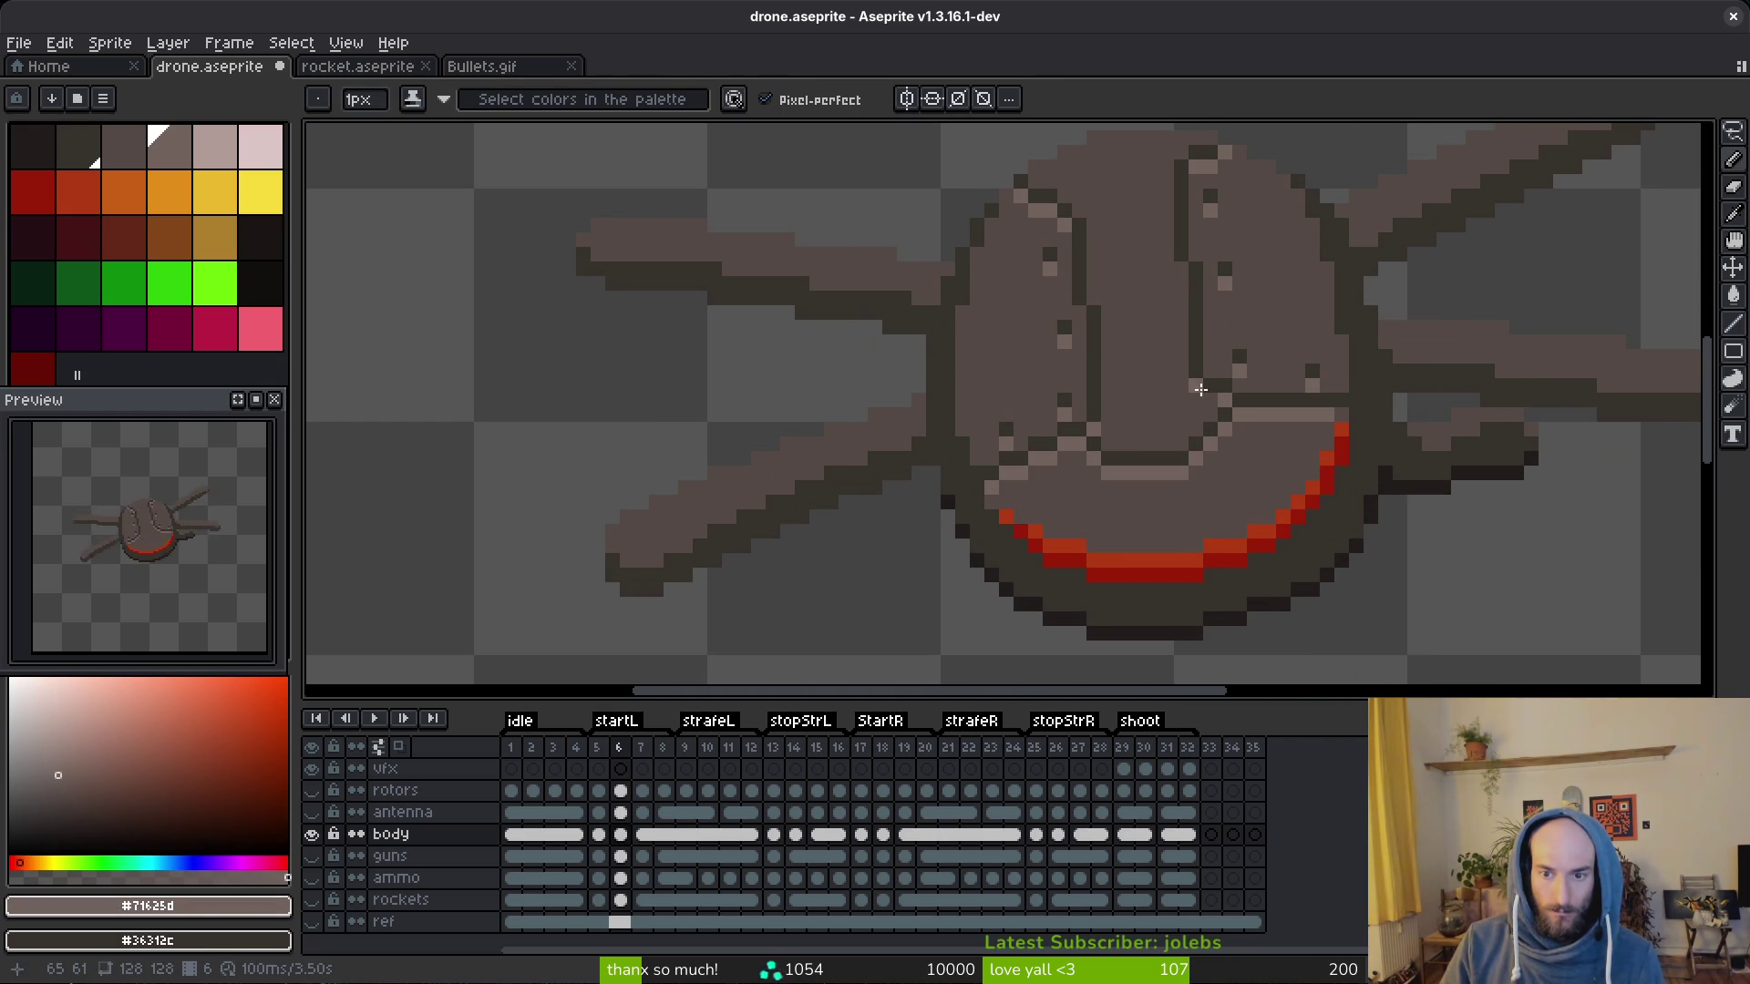
scroll(1238, 418, down, 3)
scroll(1239, 417, up, 3)
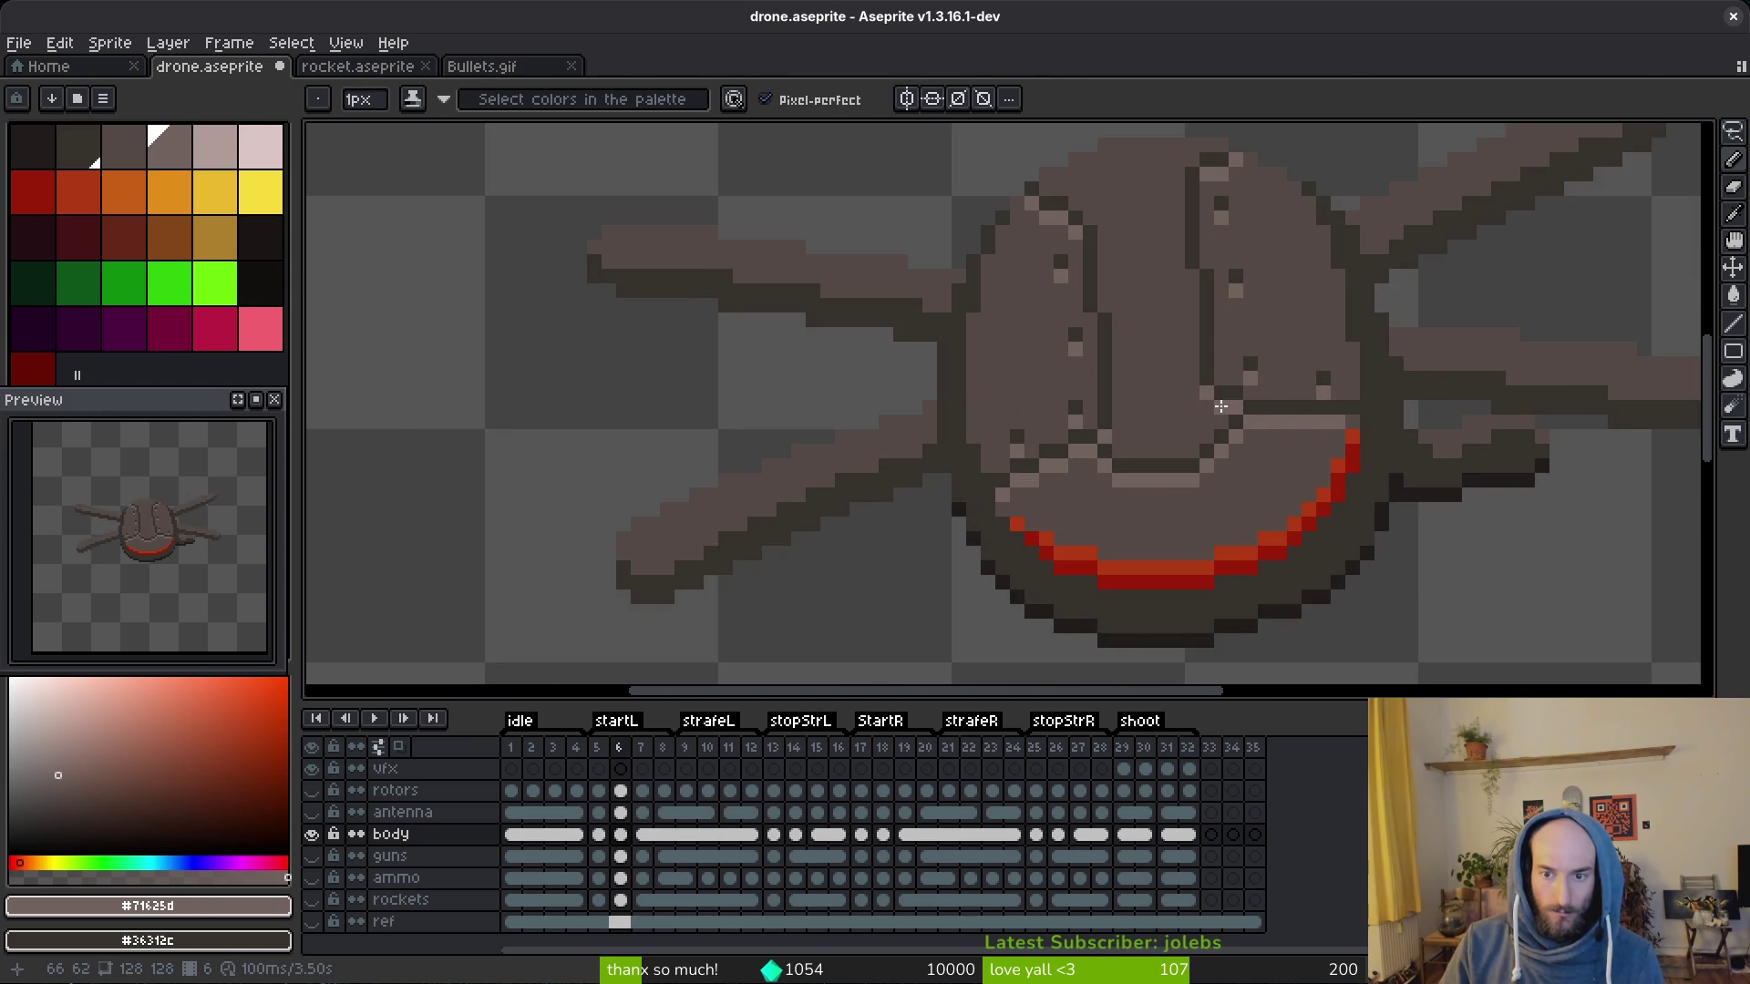
Step: Touch up the inner face edge with mid and light brown pixels picked from the body
alt+click(1236, 397)
scroll(1248, 418, up, 3)
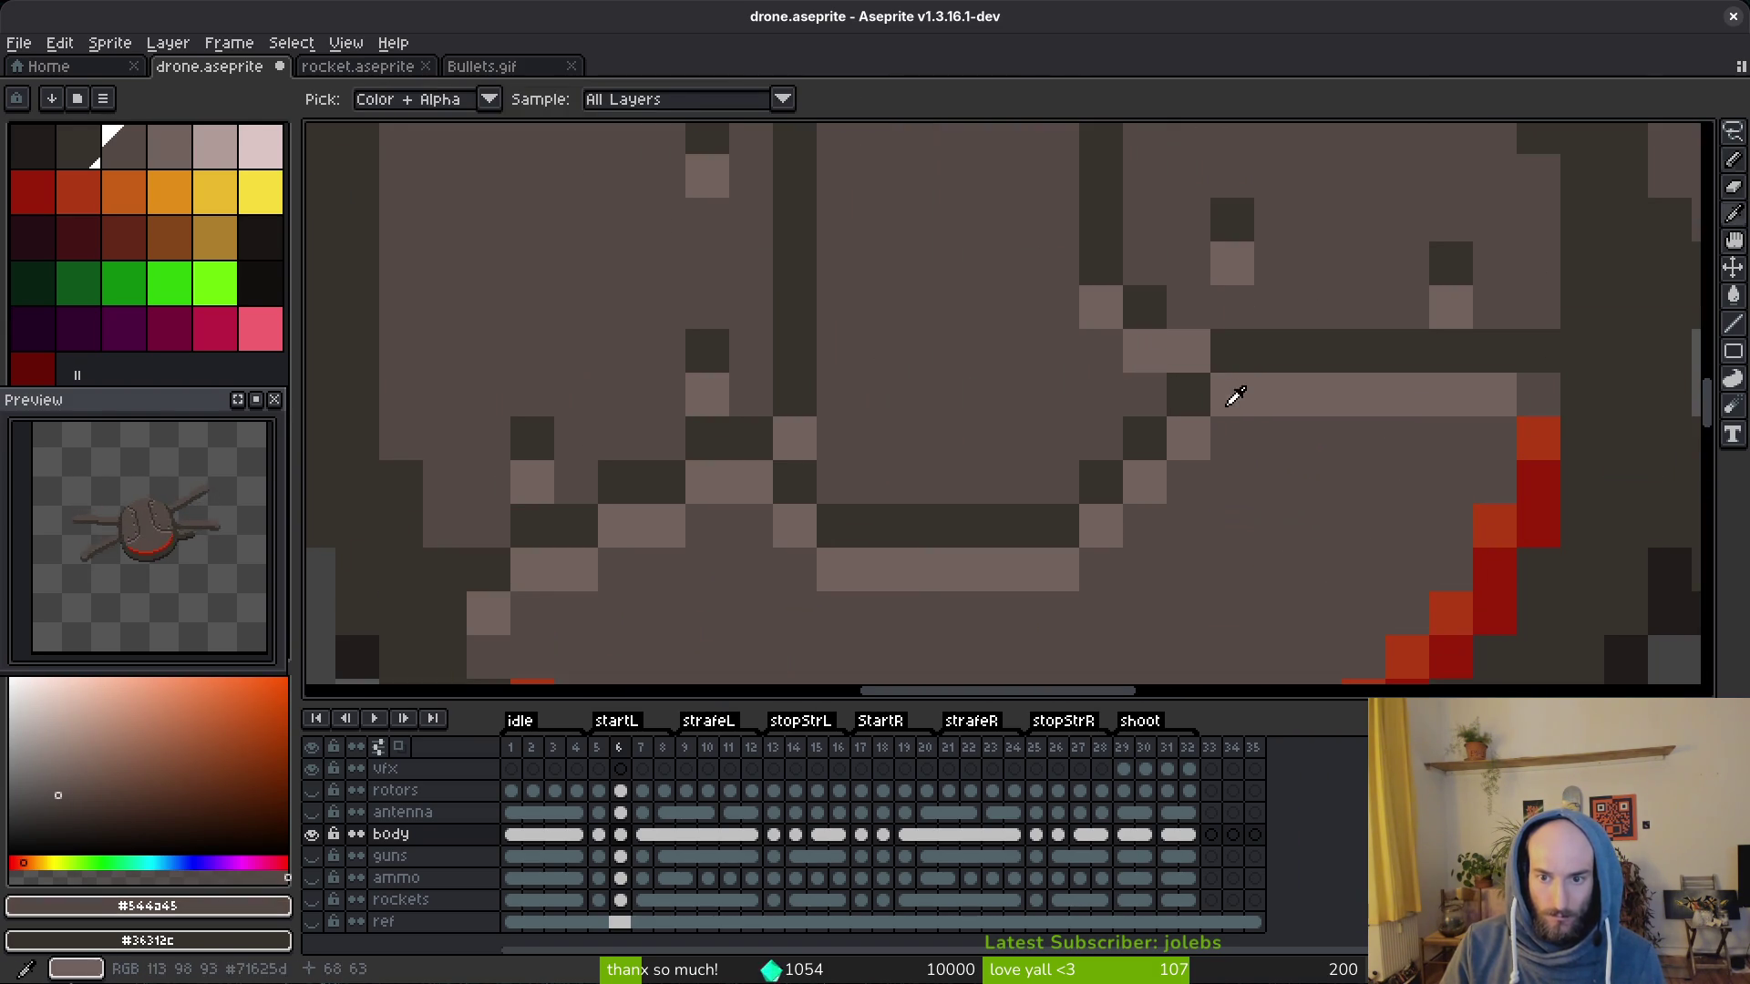
alt+click(1211, 397)
alt+click(1270, 462)
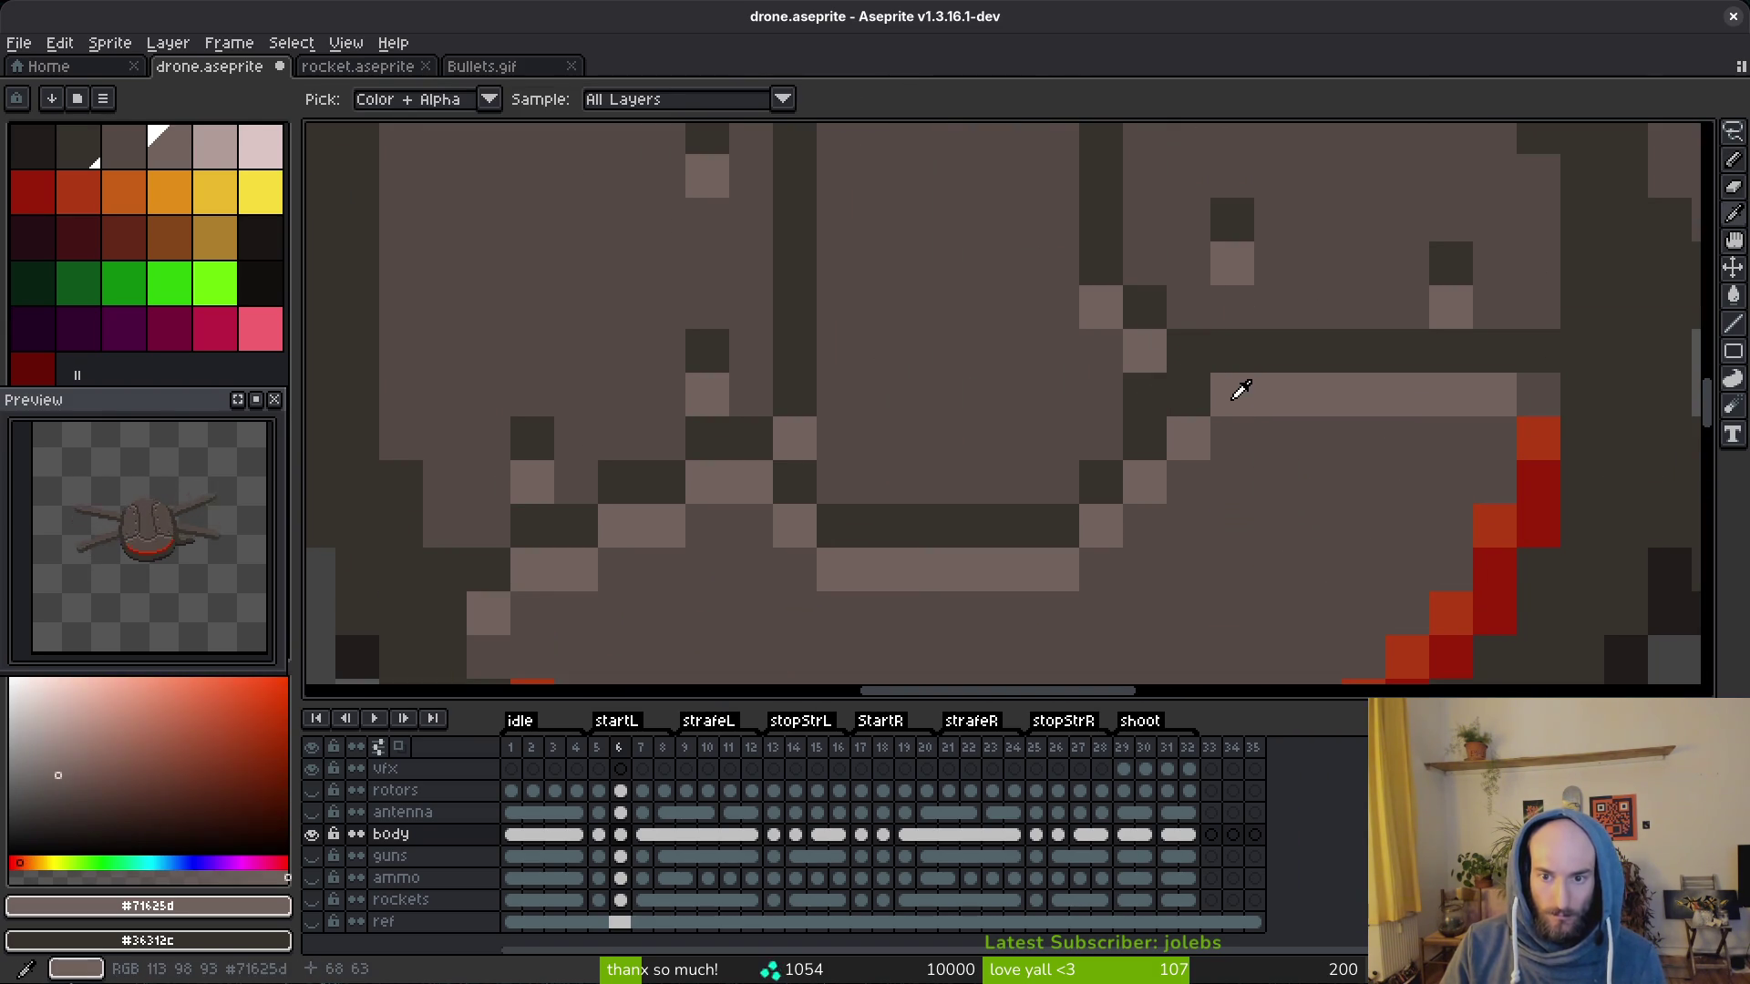
scroll(1255, 505, down, 4)
scroll(1255, 505, down, 1)
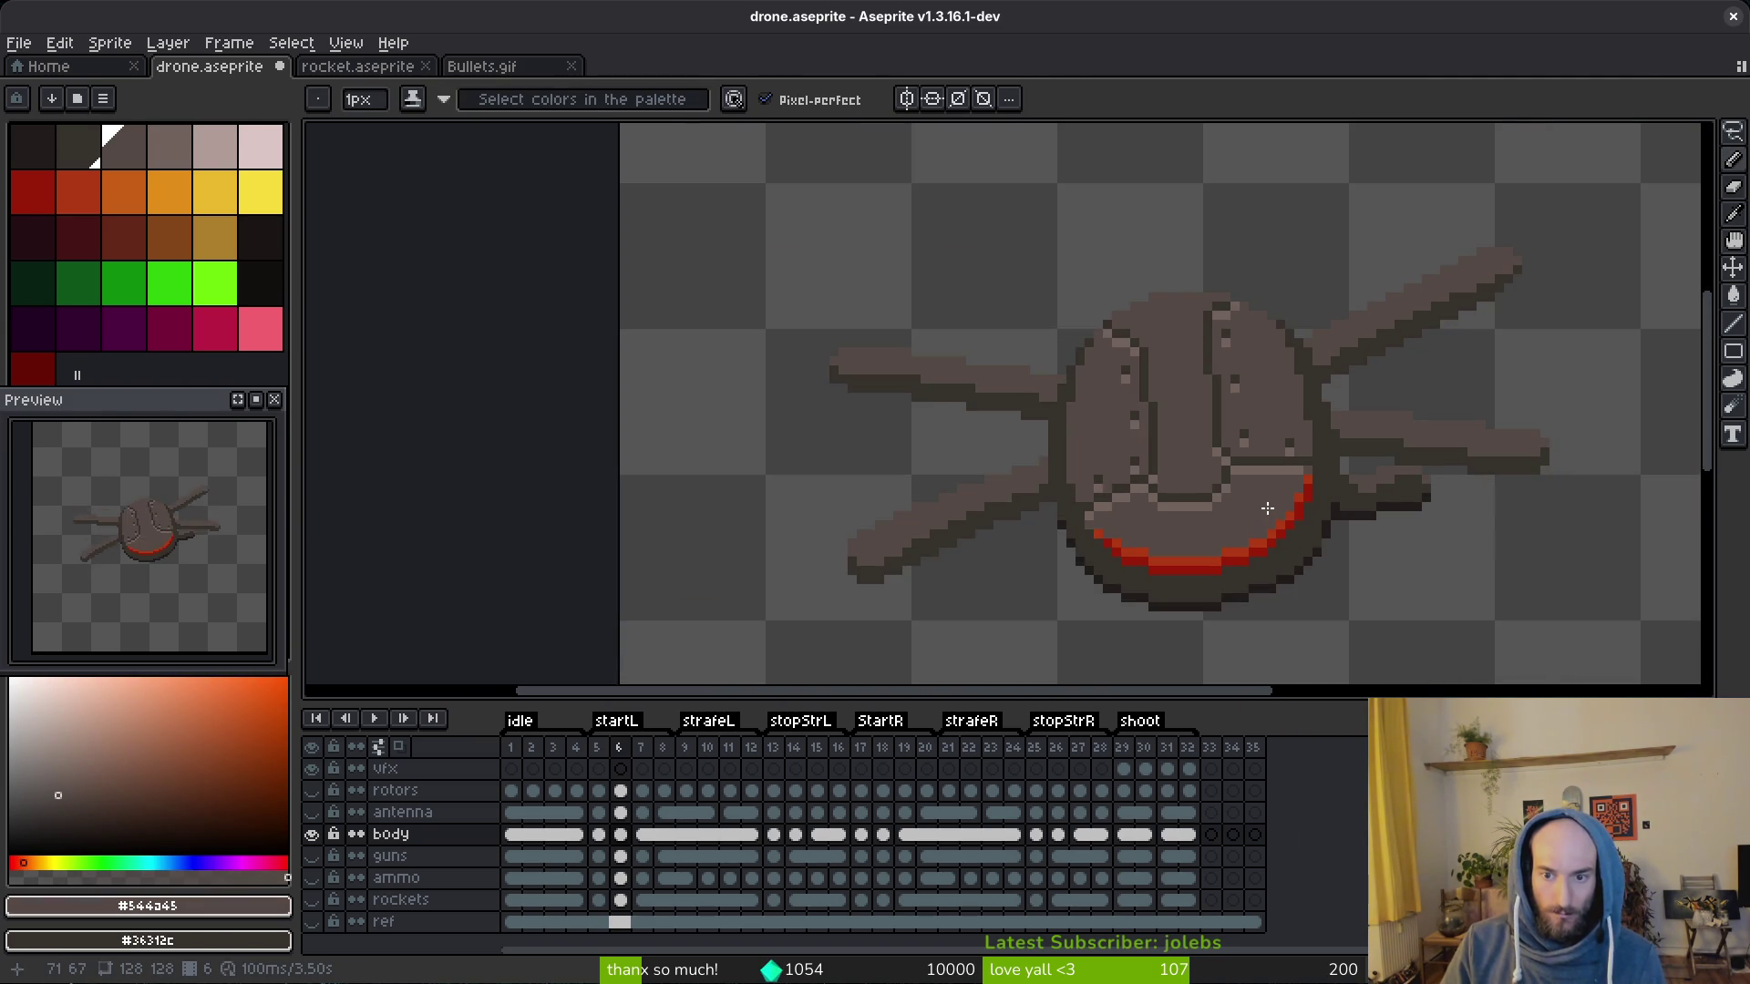
scroll(1252, 474, up, 5)
alt+click(1165, 398)
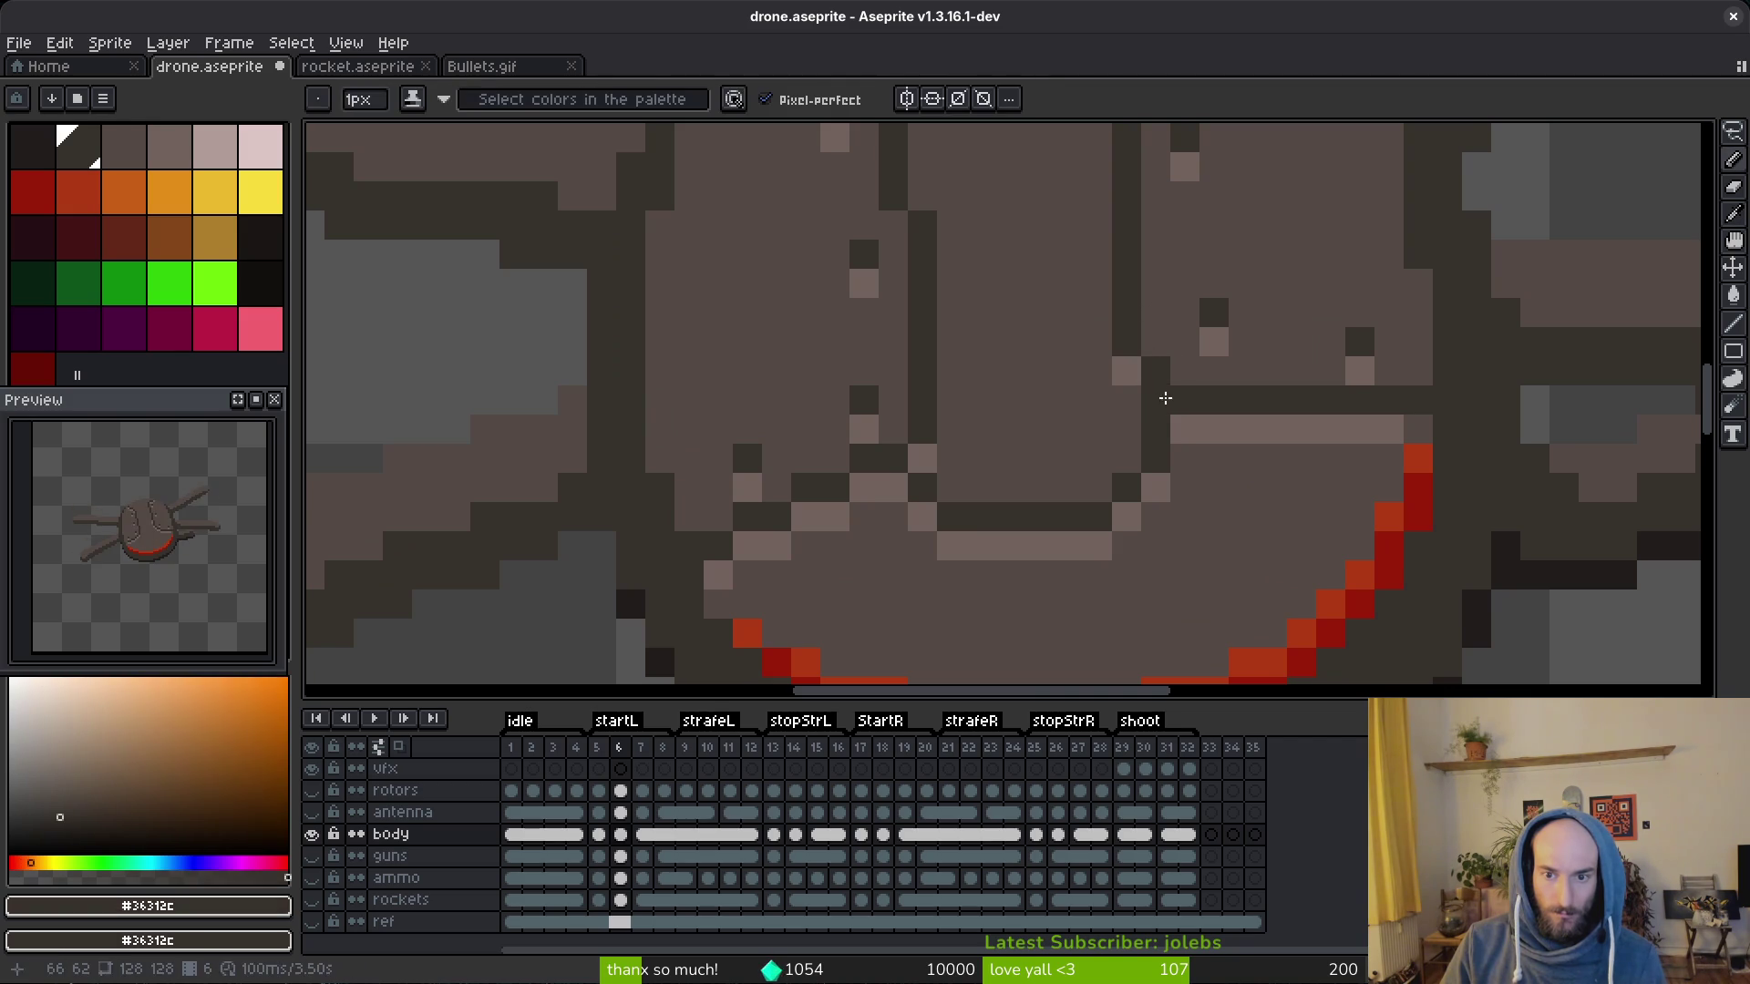
click(1168, 363)
alt+click(1175, 396)
scroll(1177, 397, down, 5)
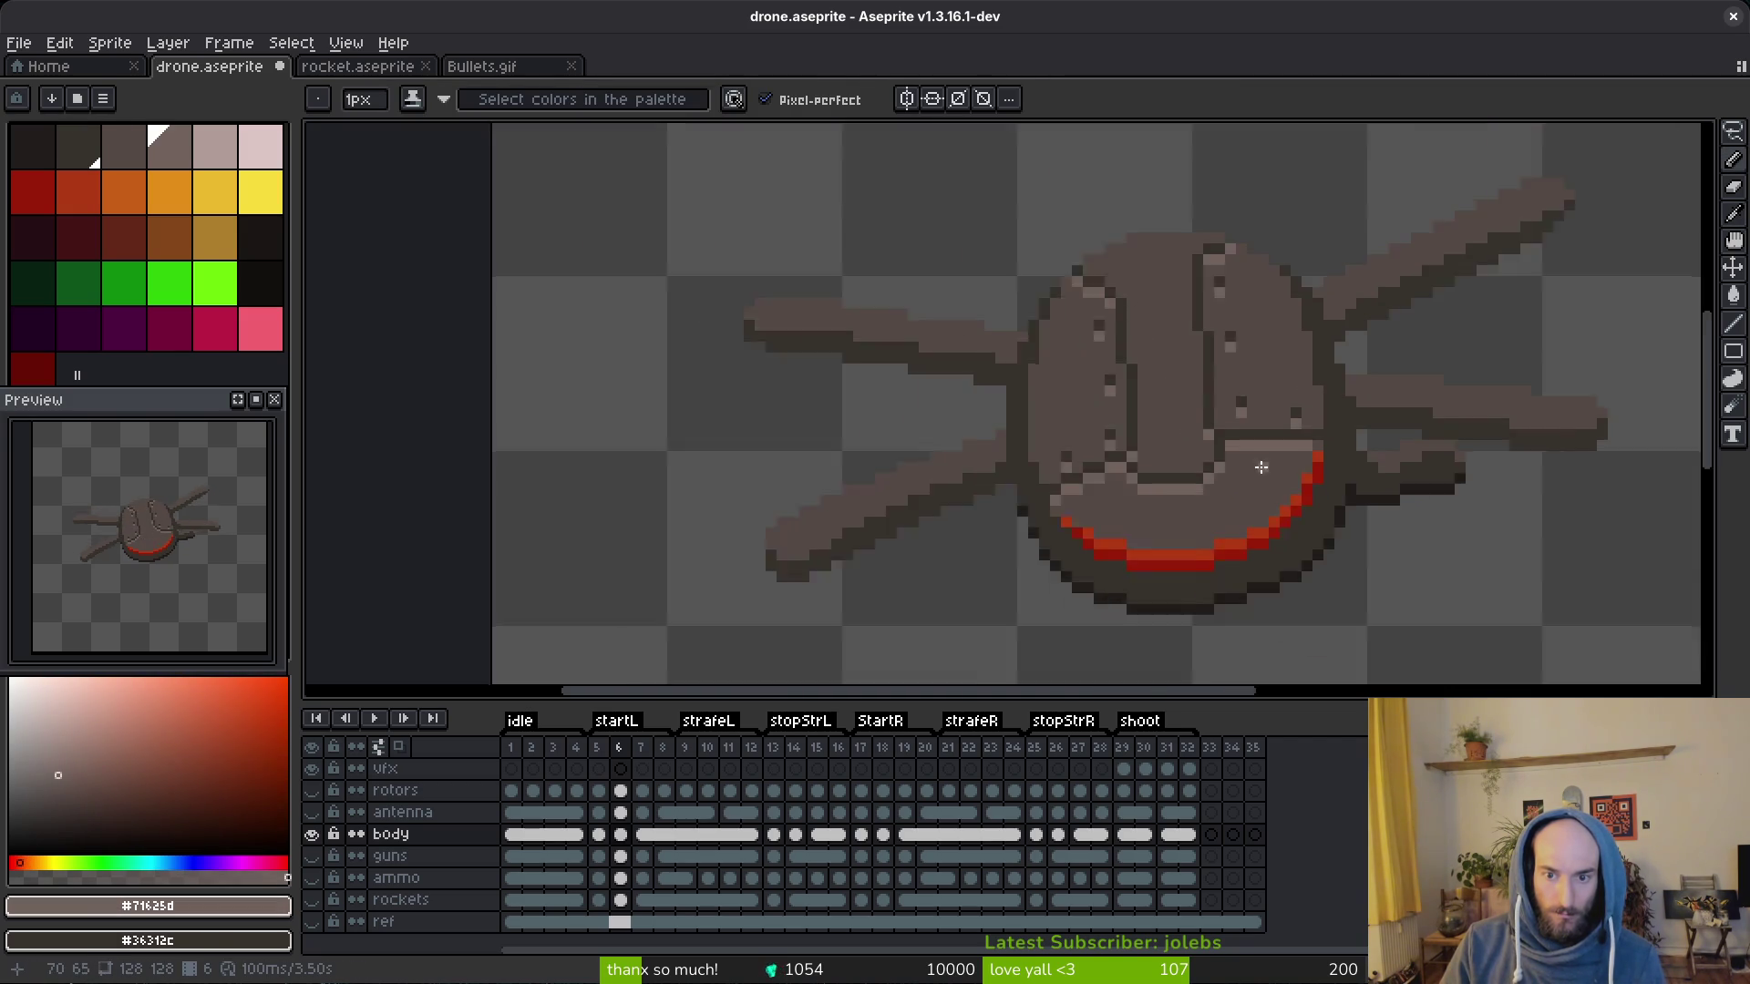
scroll(1289, 484, up, 2)
scroll(1230, 451, up, 2)
alt+click(1203, 436)
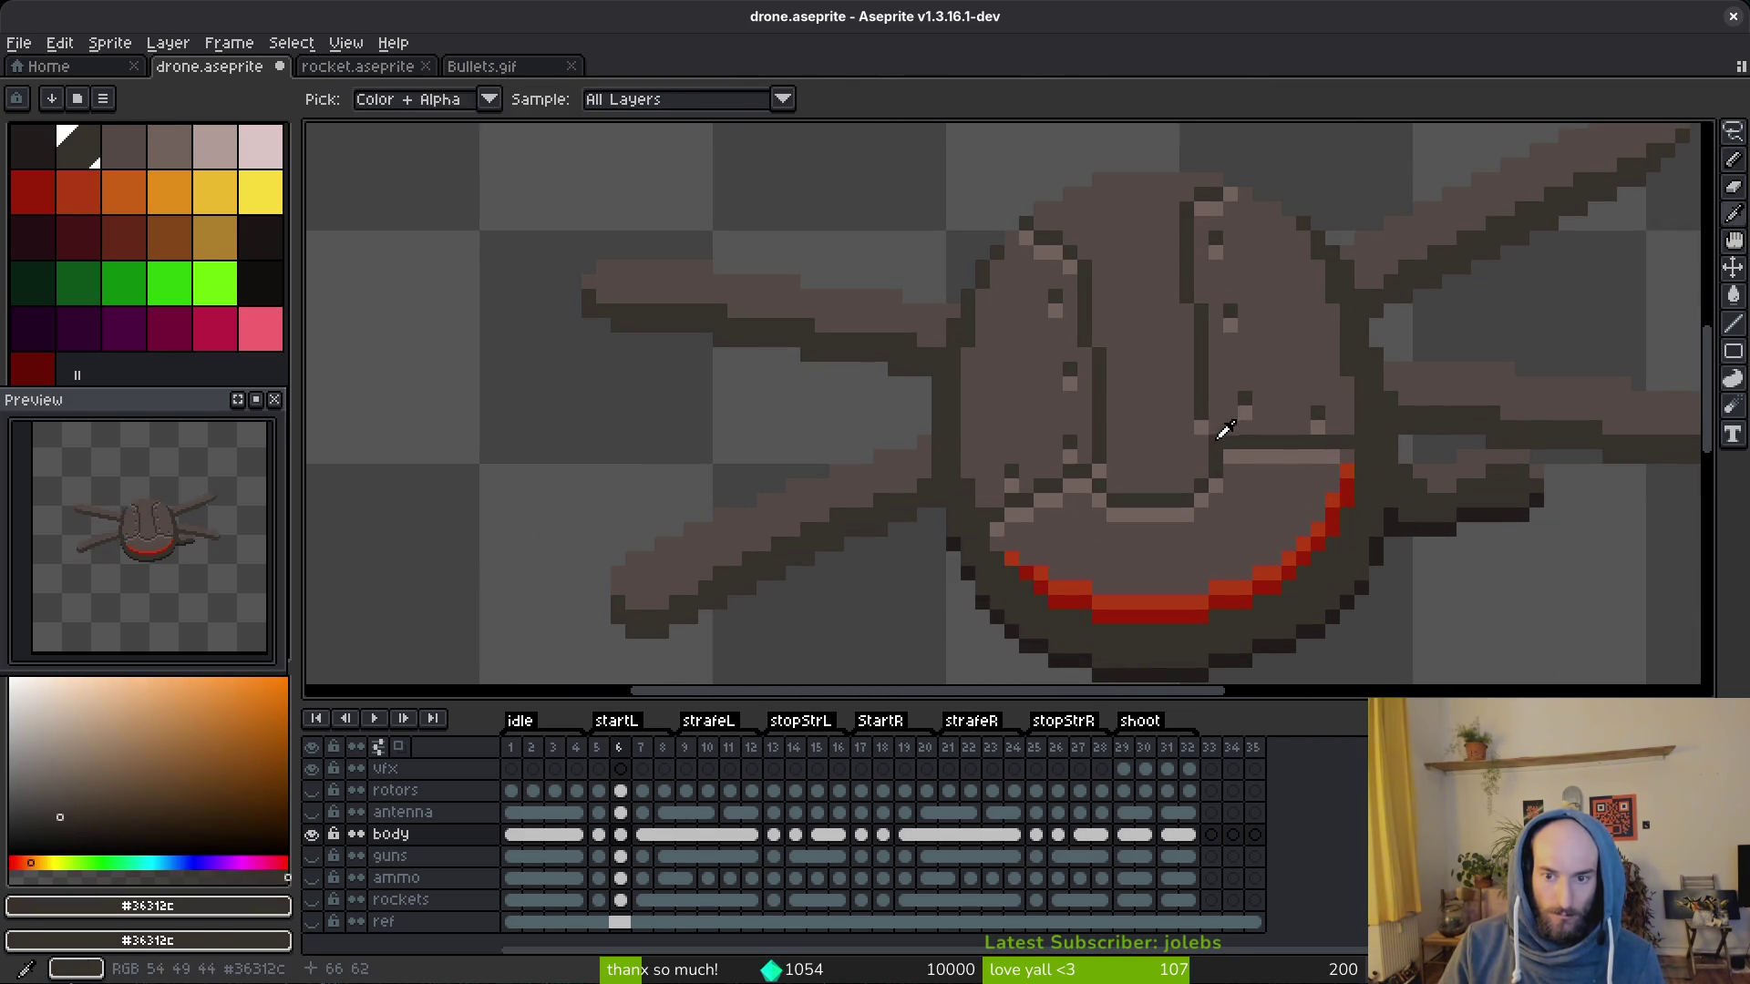
scroll(1238, 448, down, 2)
scroll(1239, 449, down, 2)
scroll(1262, 481, down, 3)
scroll(1260, 484, up, 1)
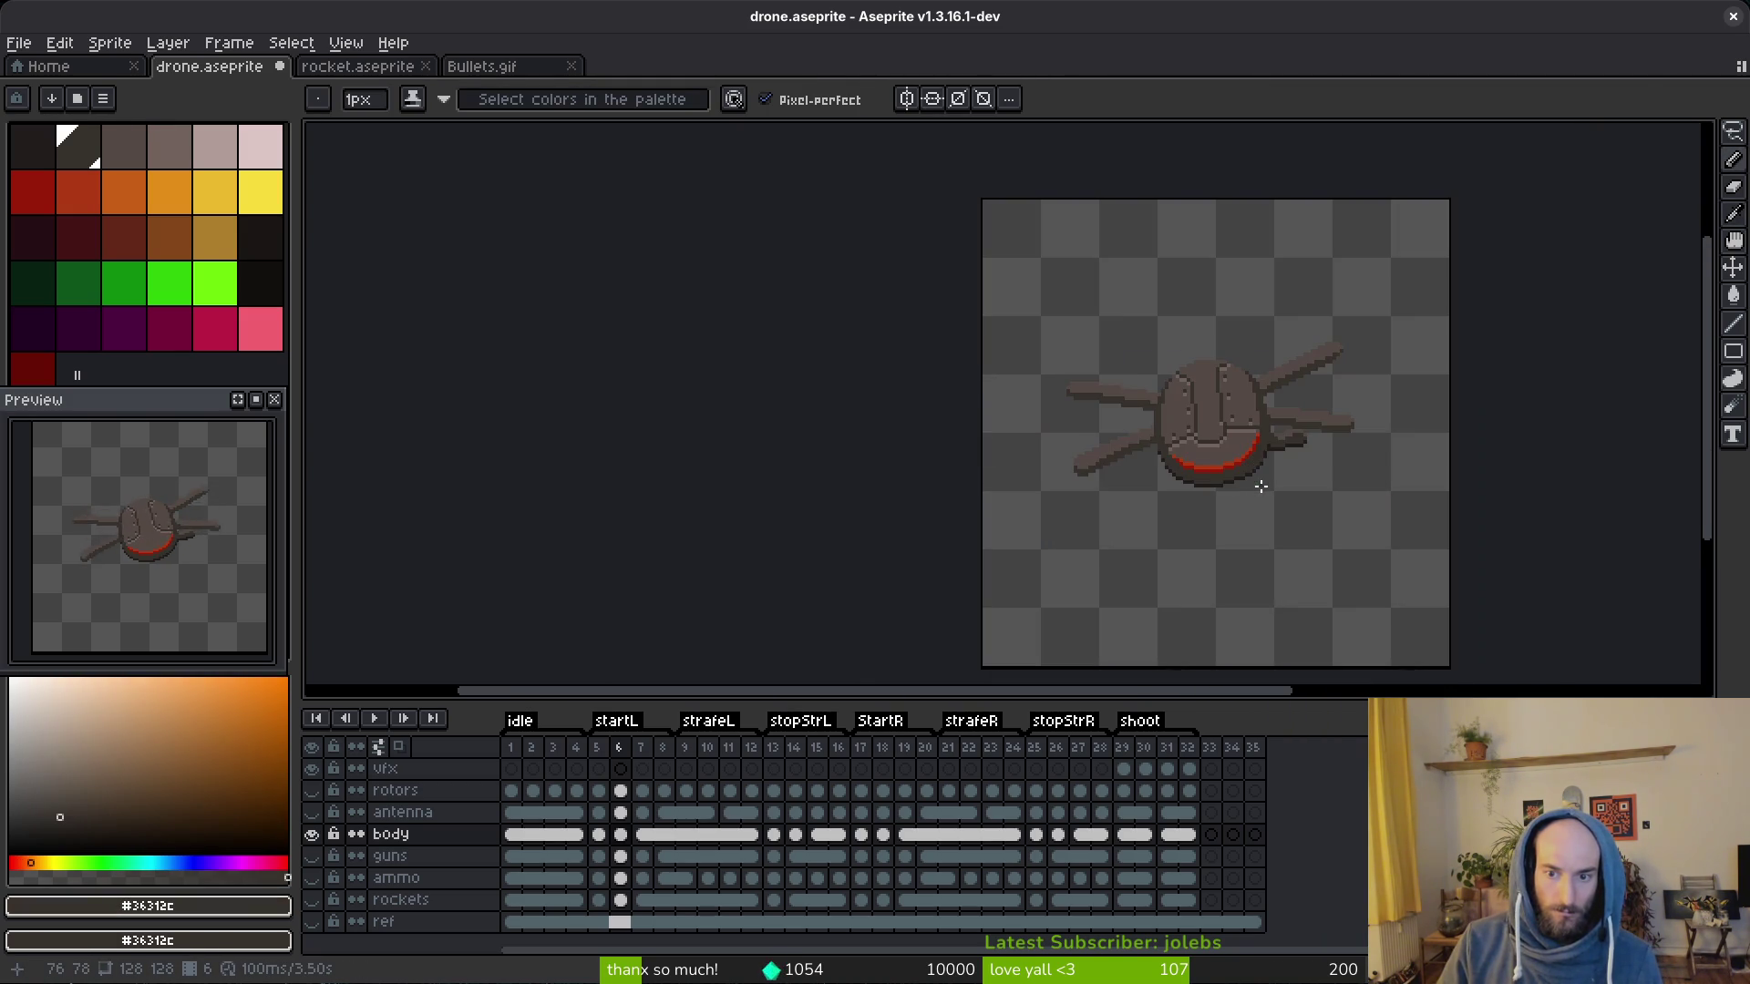
Step: Check the lower body edge colours and save the sprite to drone.aseprite
mouse_move(1255, 485)
mouse_down()
mouse_move(1212, 461)
mouse_move(1169, 475)
mouse_up()
scroll(1171, 461, up, 3)
scroll(1171, 461, up, 2)
alt+click(1132, 442)
alt+click(1130, 472)
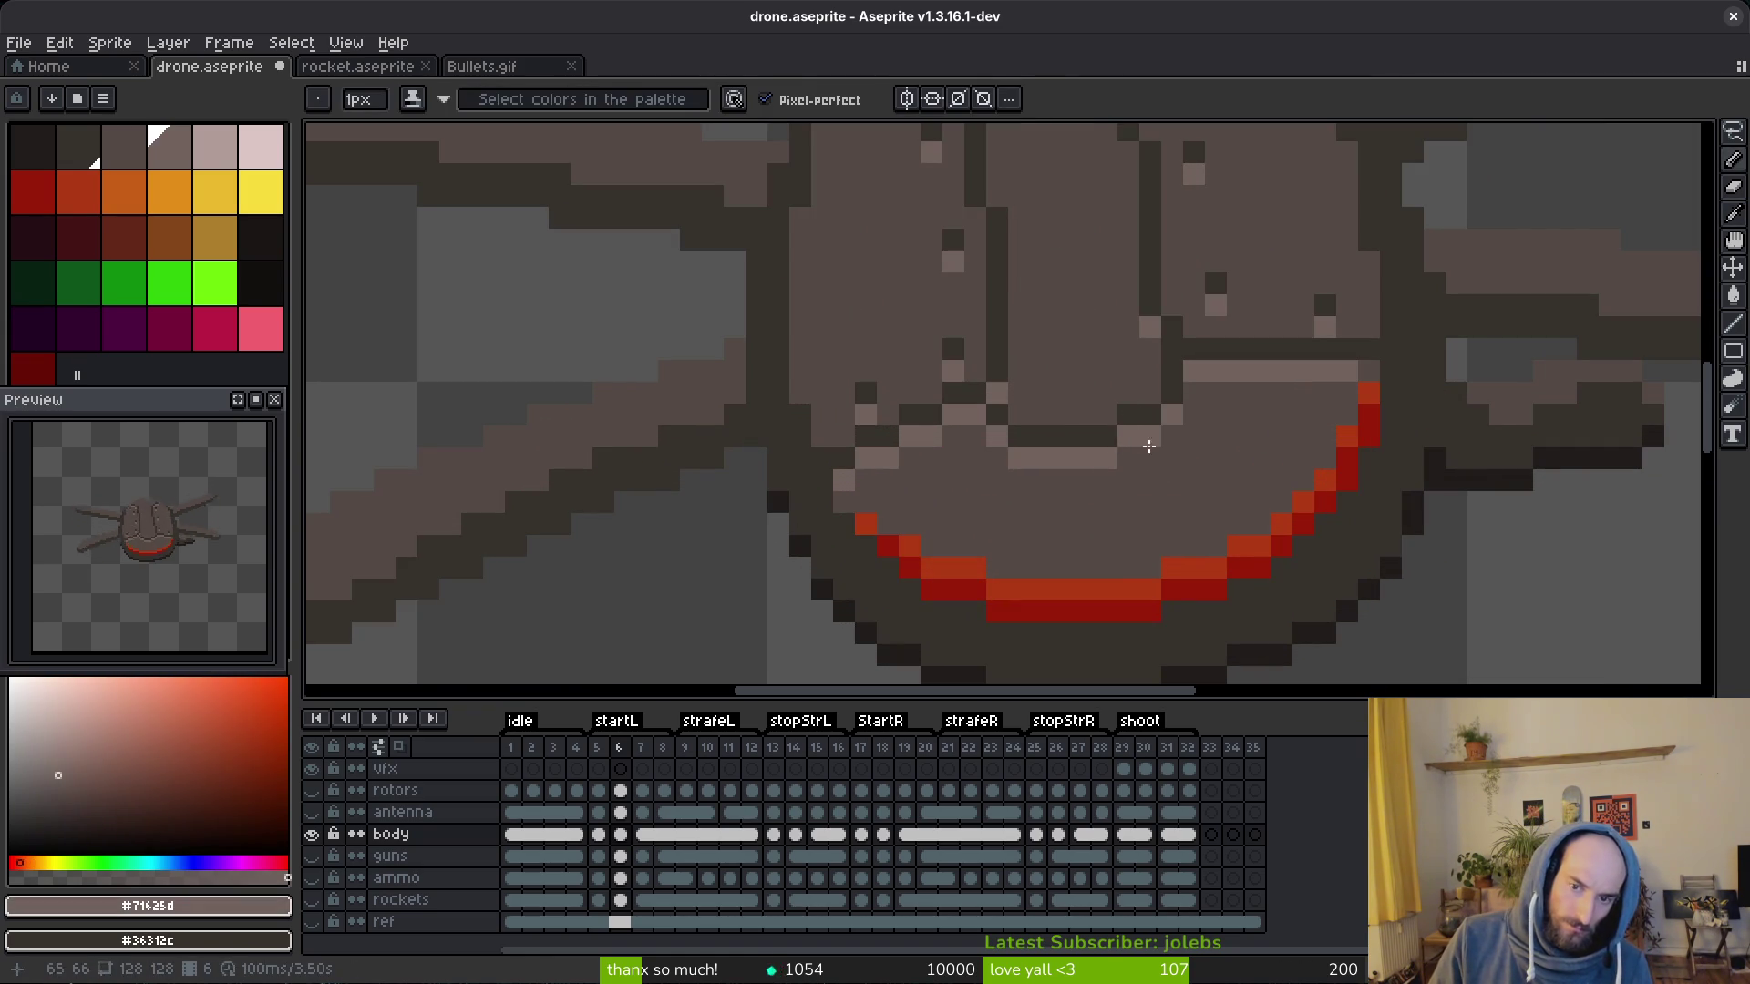
scroll(1130, 472, down, 3)
scroll(1190, 478, down, 2)
scroll(1231, 493, down, 1)
scroll(1234, 495, up, 2)
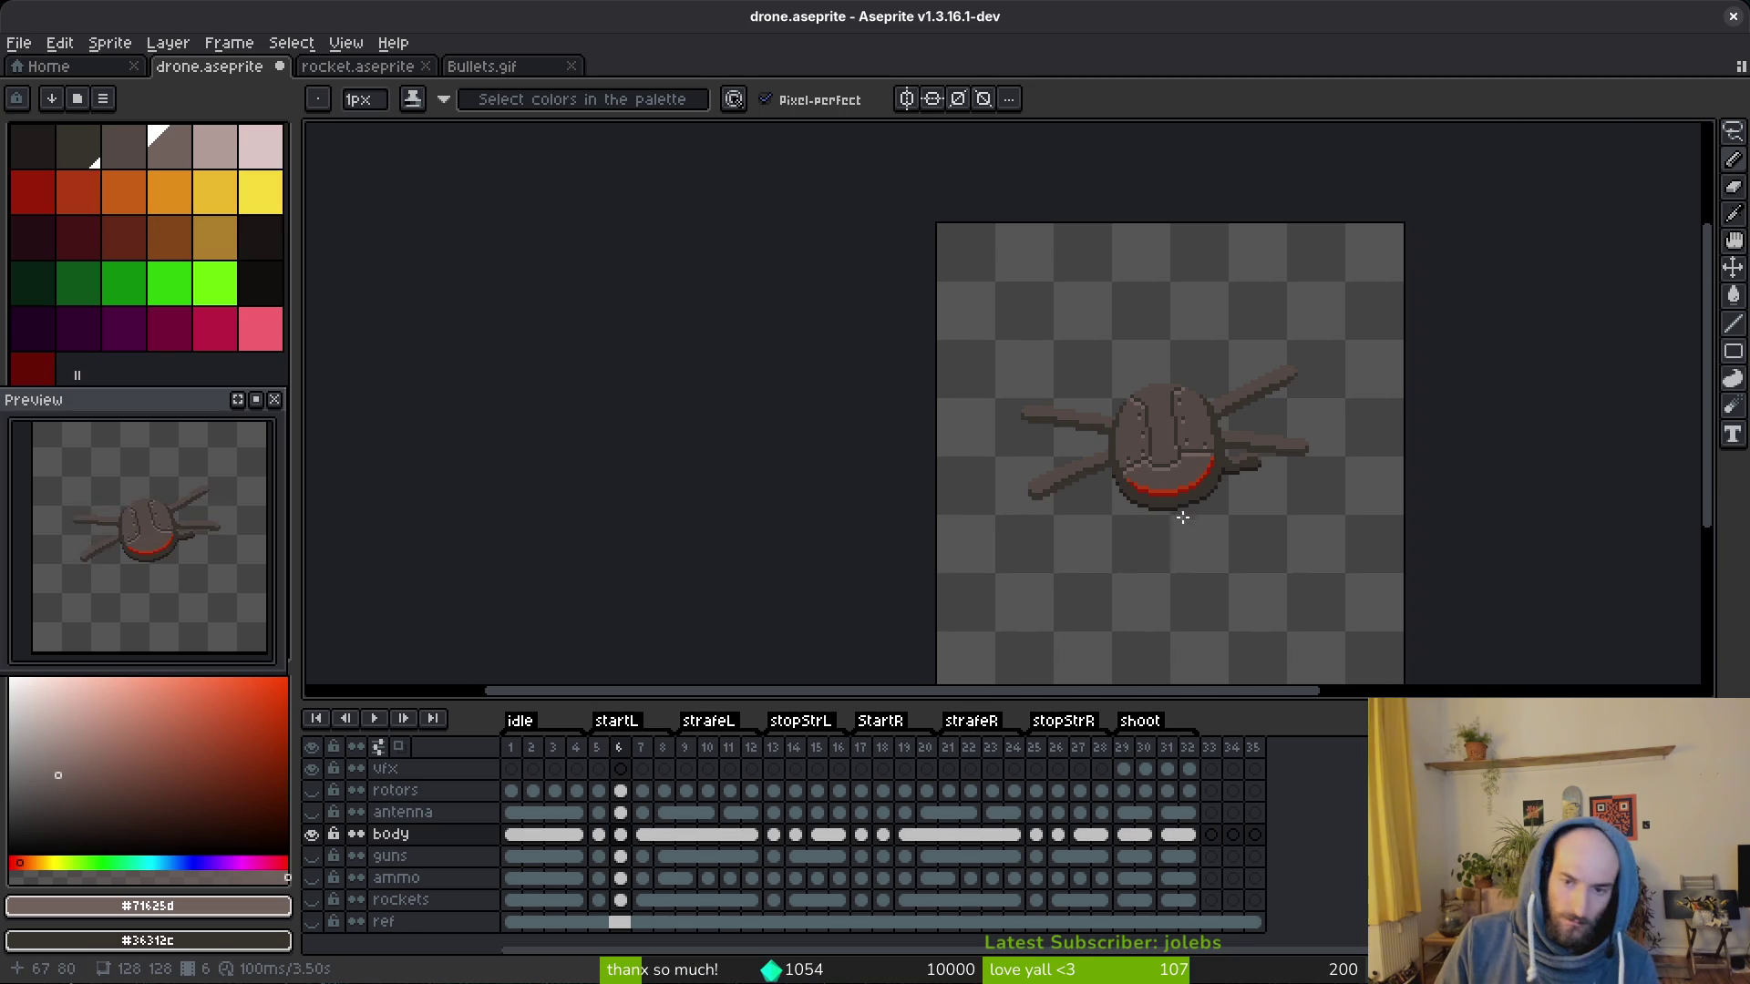
scroll(1177, 479, up, 2)
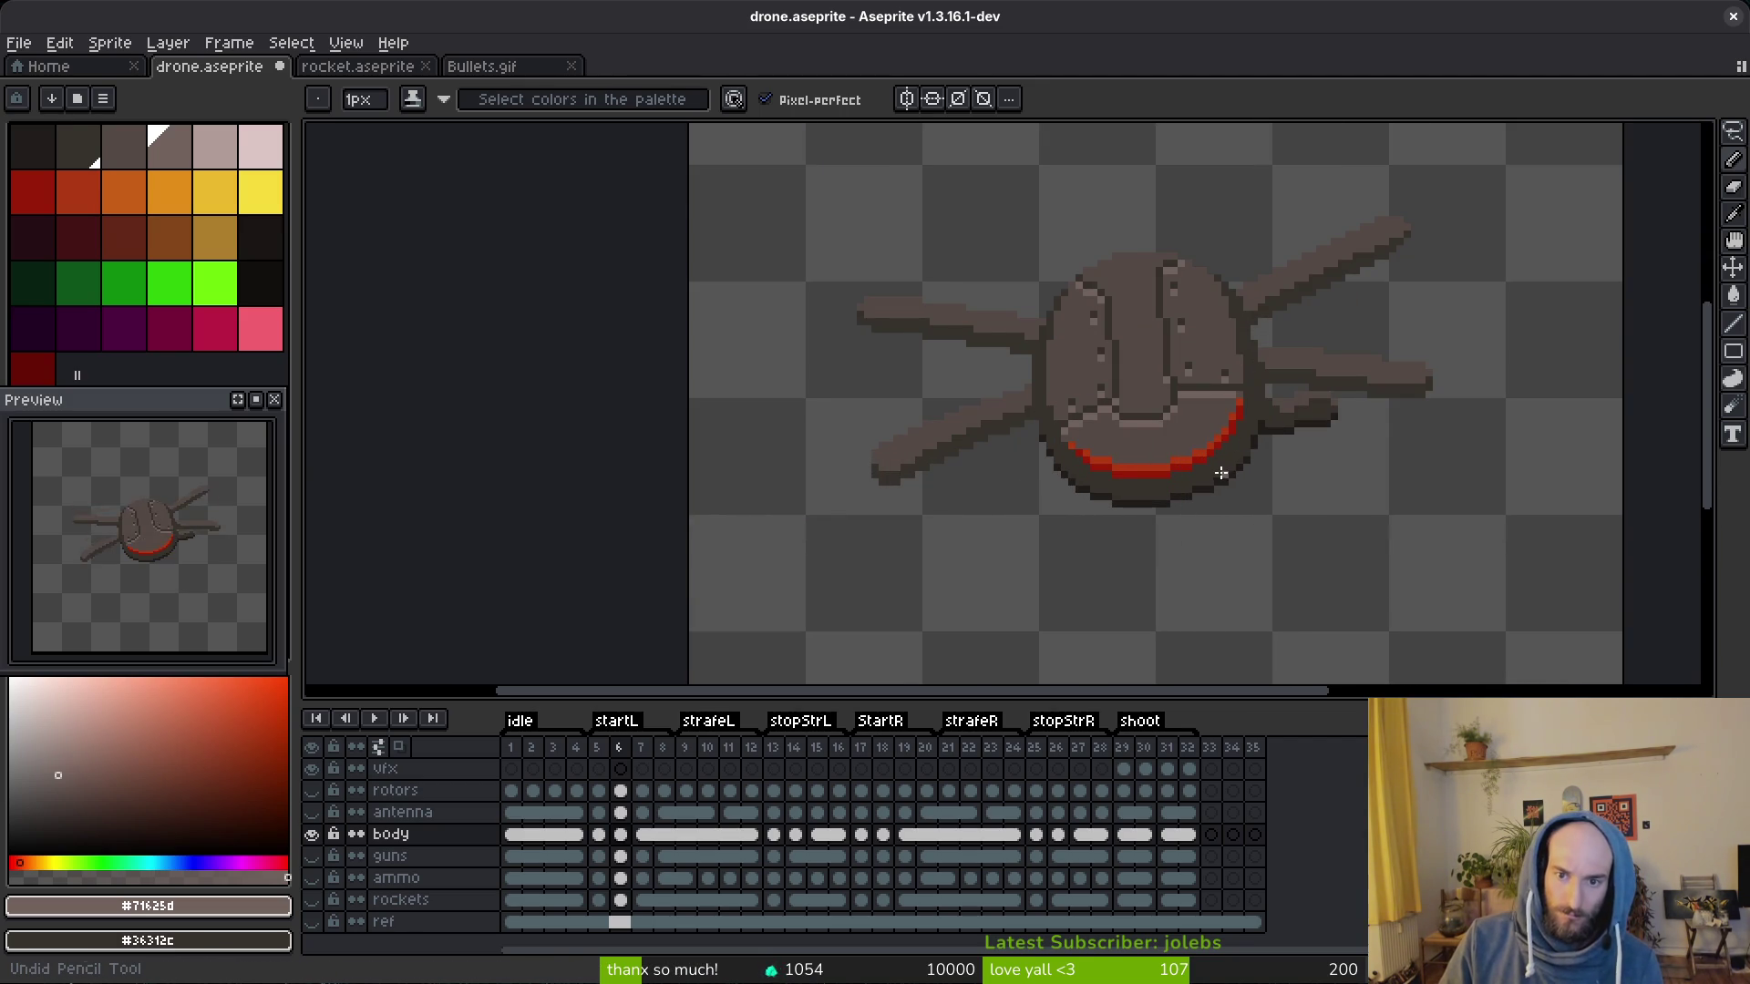
key(ctrl+s)
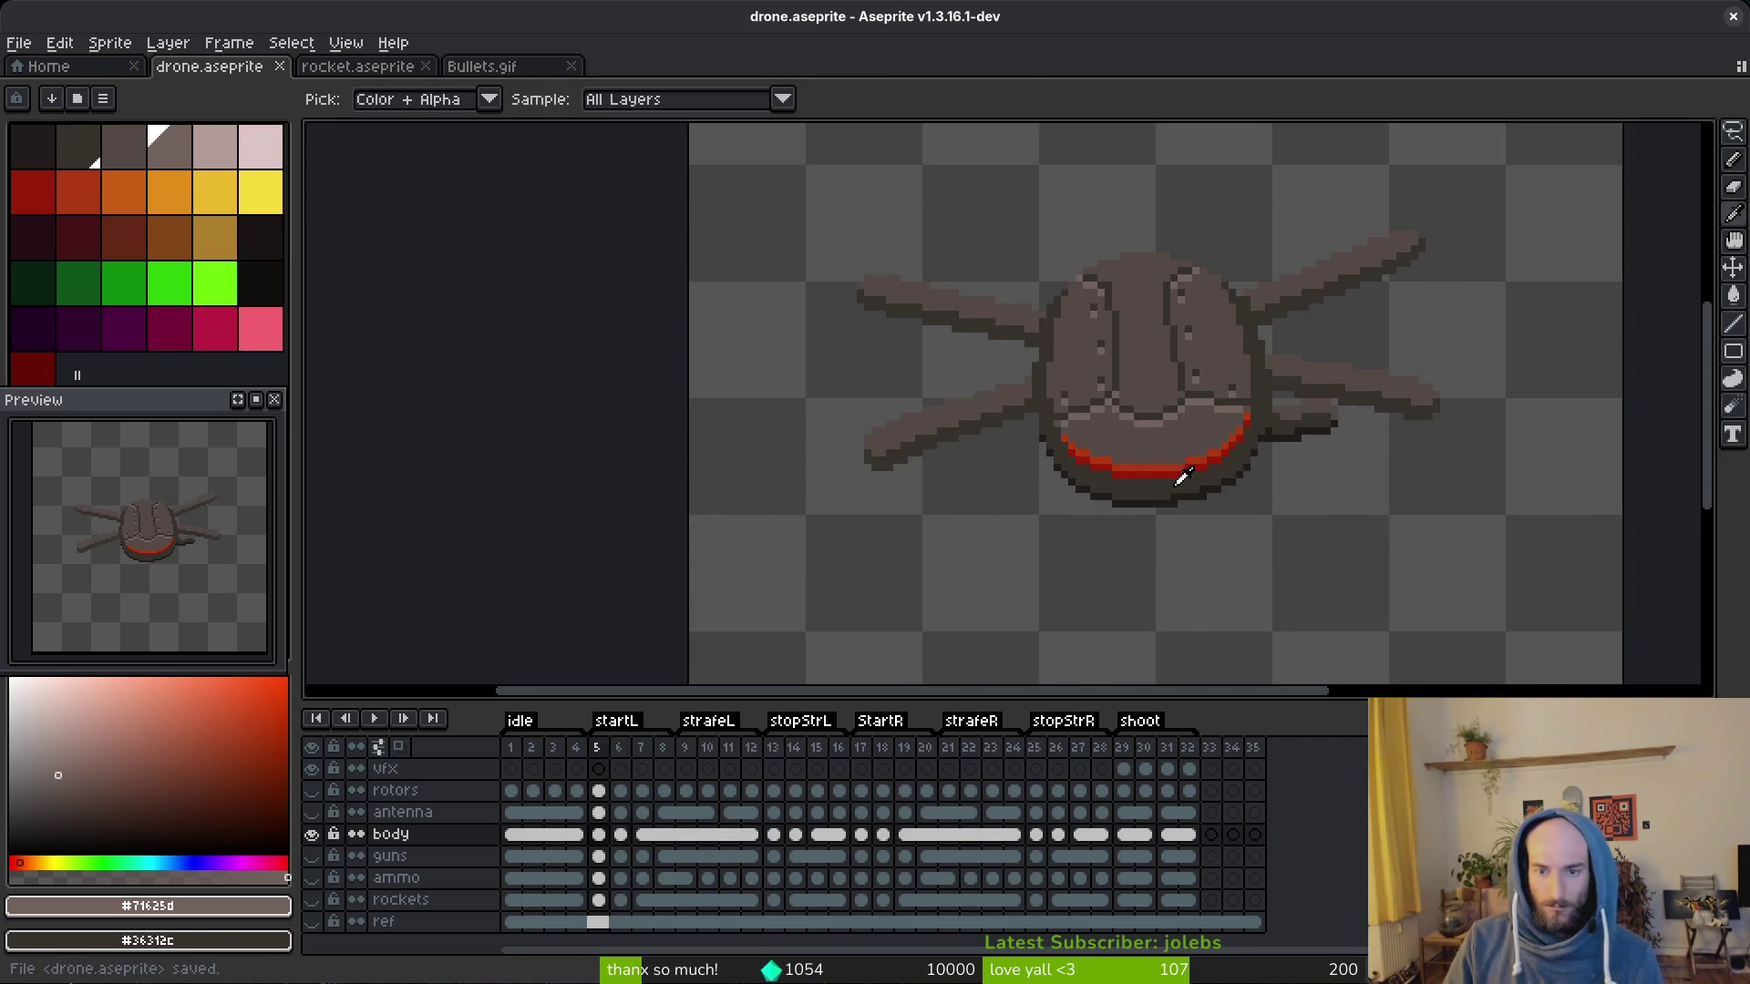
scroll(1188, 457, up, 2)
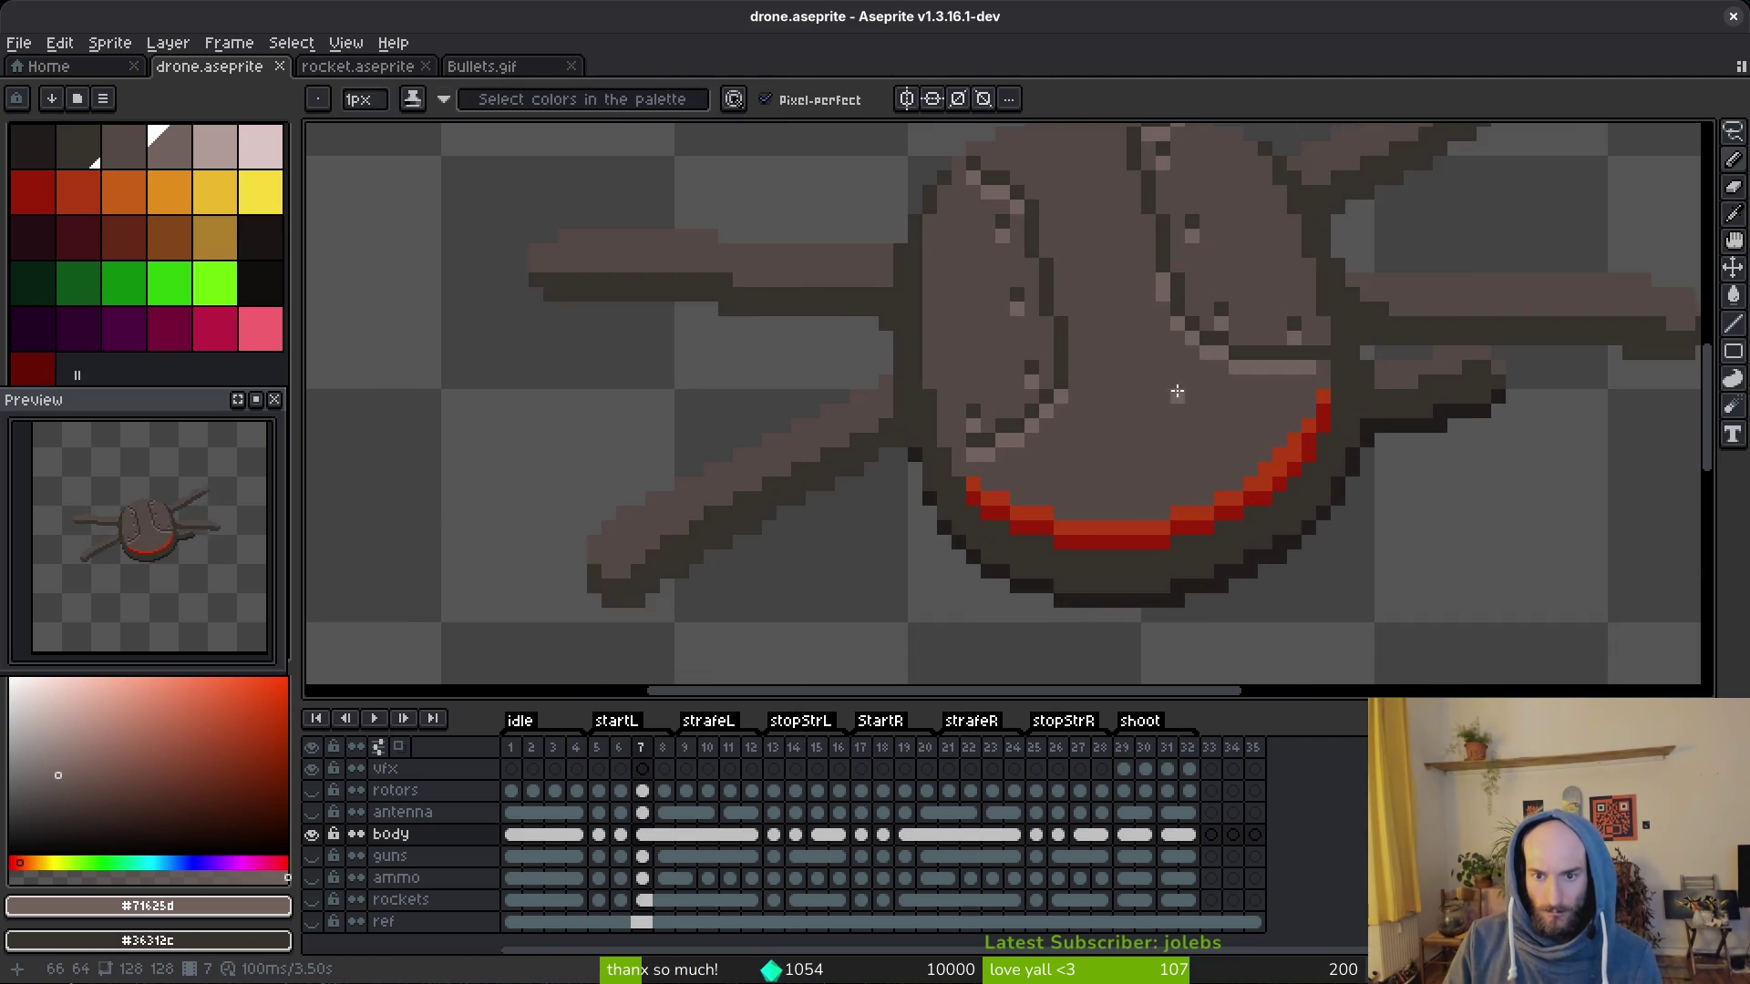
scroll(1217, 406, down, 2)
scroll(1218, 411, down, 2)
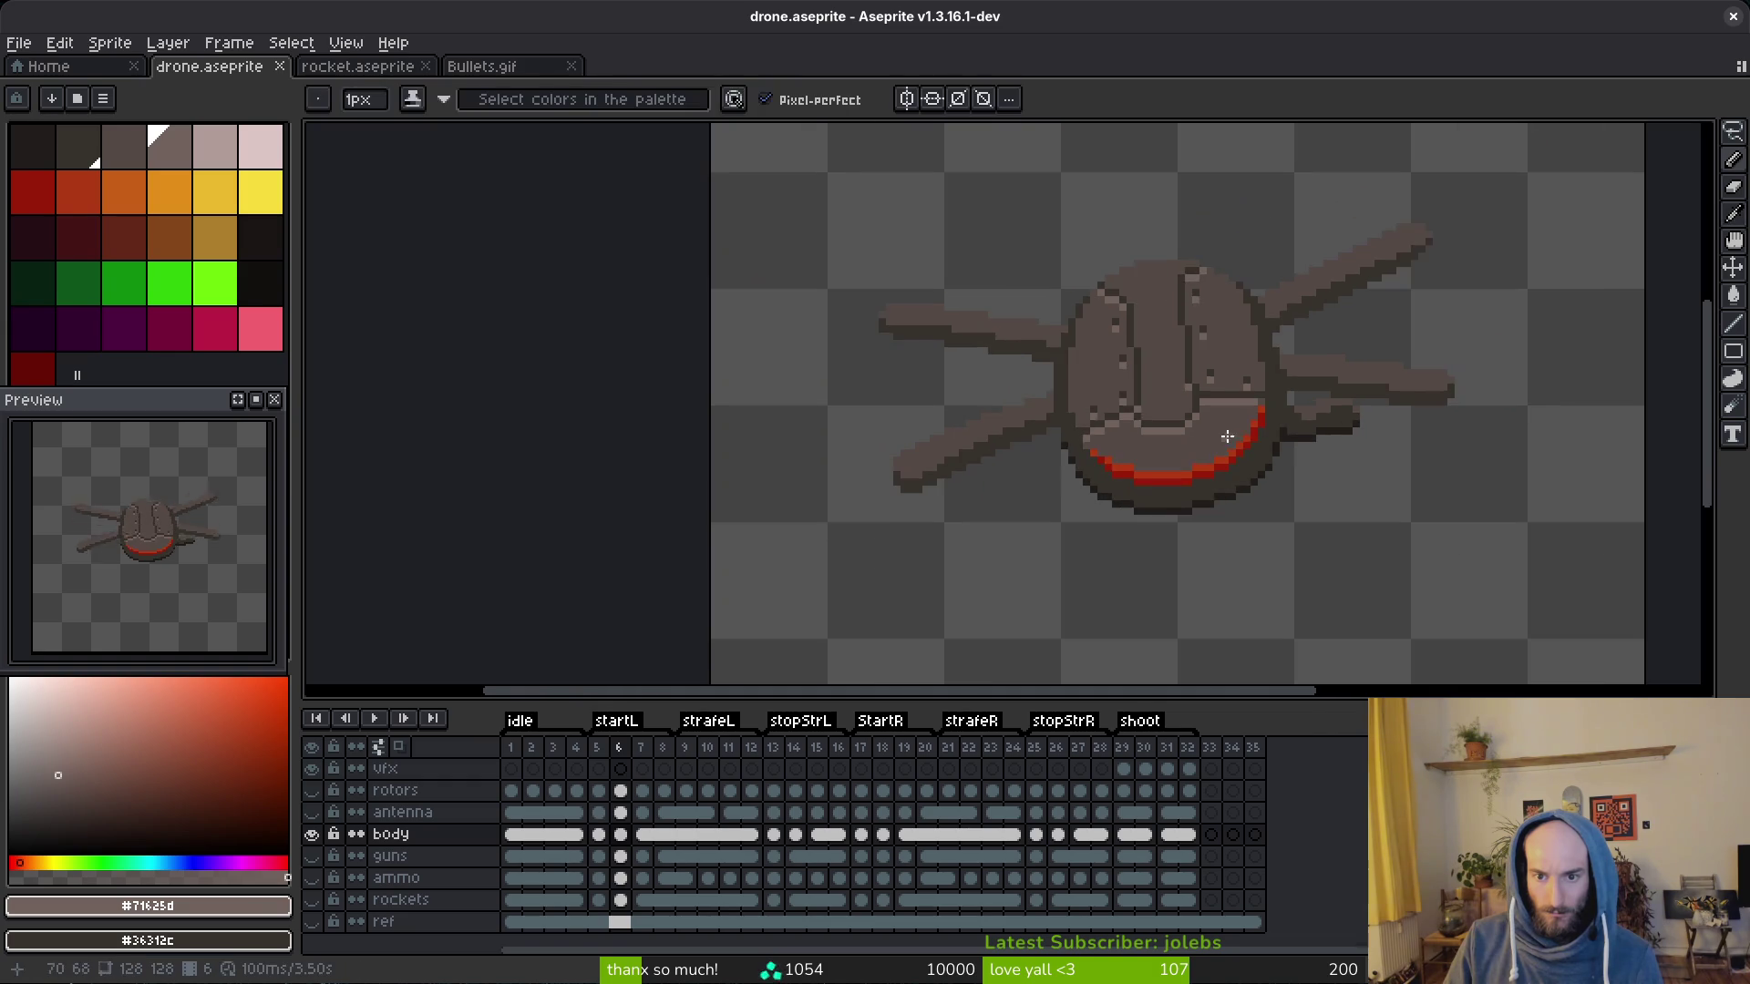
Step: Undo the stray pencil stroke and resample the mid and dark browns from the body
key(ctrl+z)
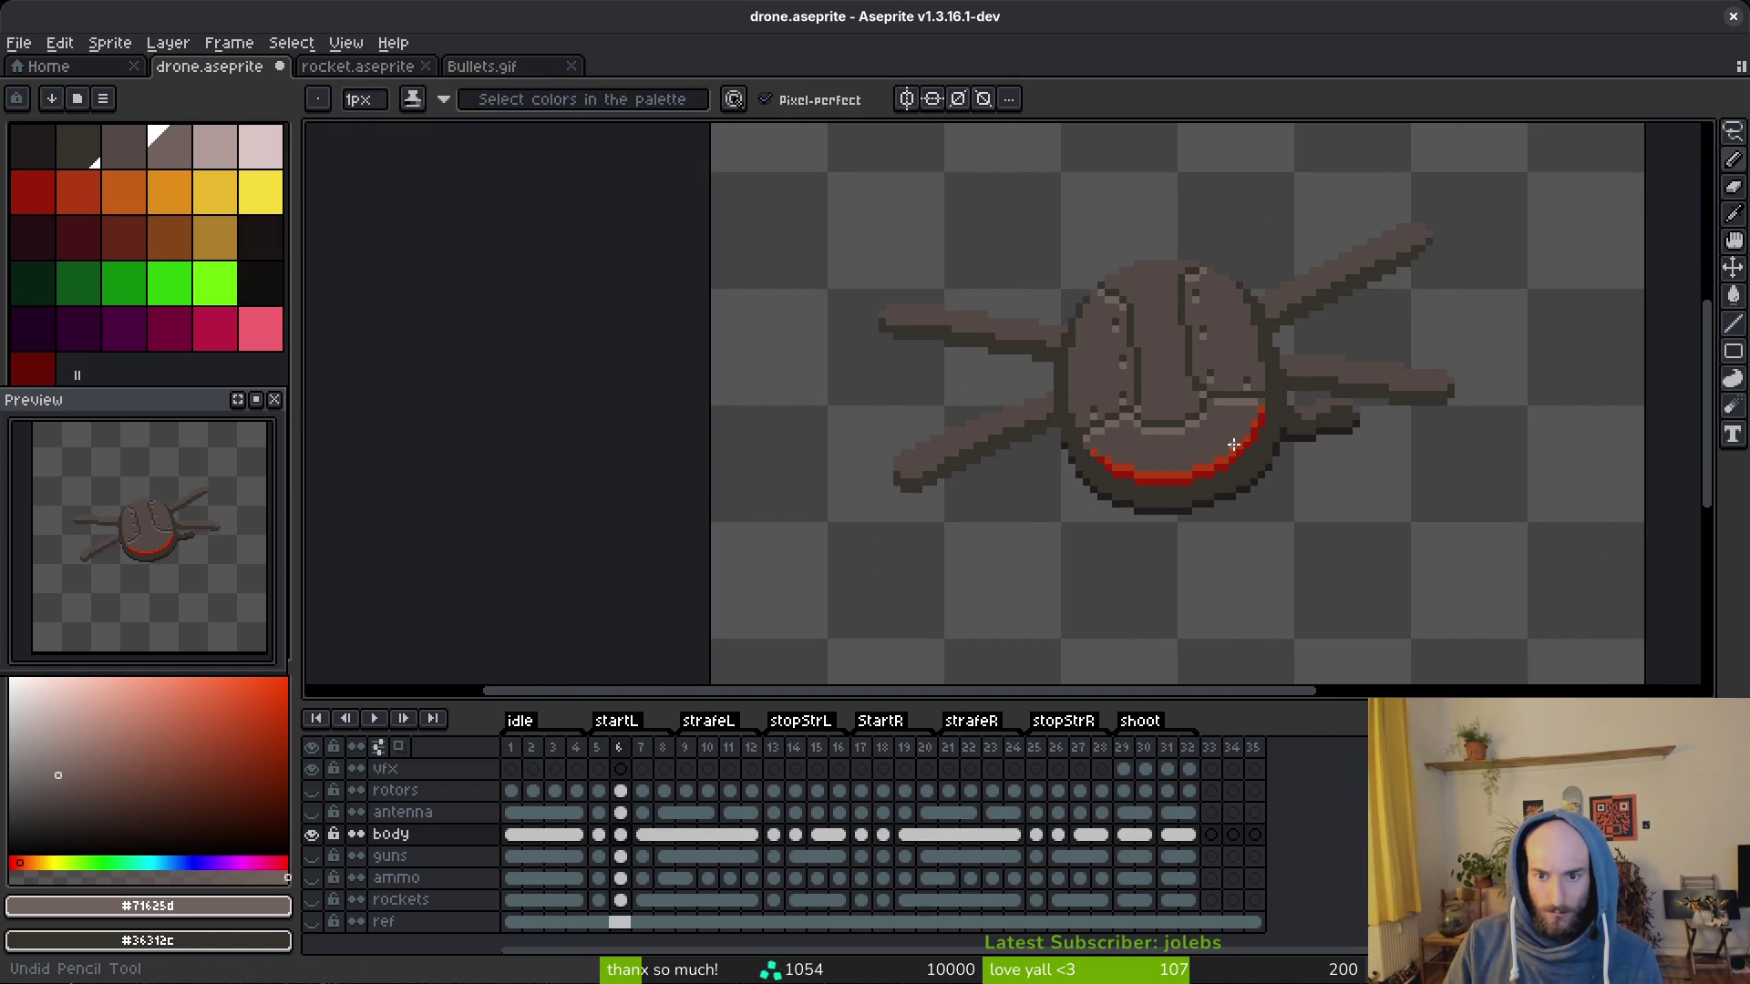
scroll(1233, 444, up, 3)
alt+click(1171, 402)
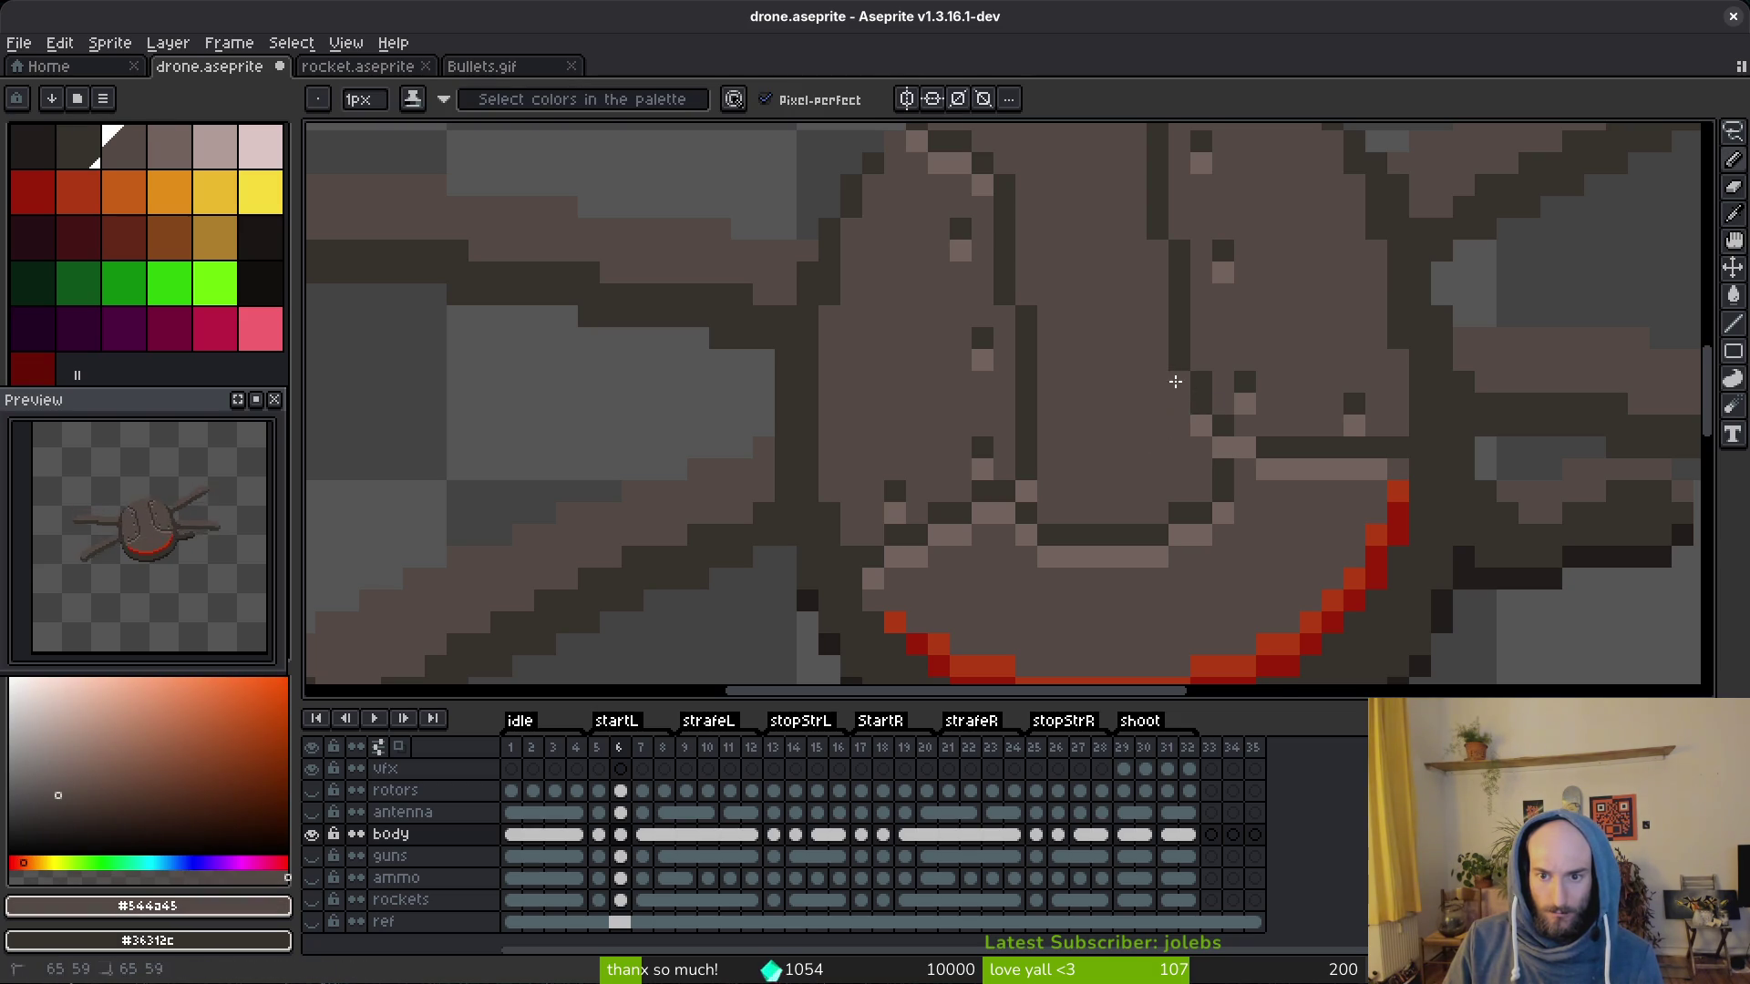
scroll(1231, 437, down, 4)
scroll(1257, 489, up, 3)
alt+click(1171, 343)
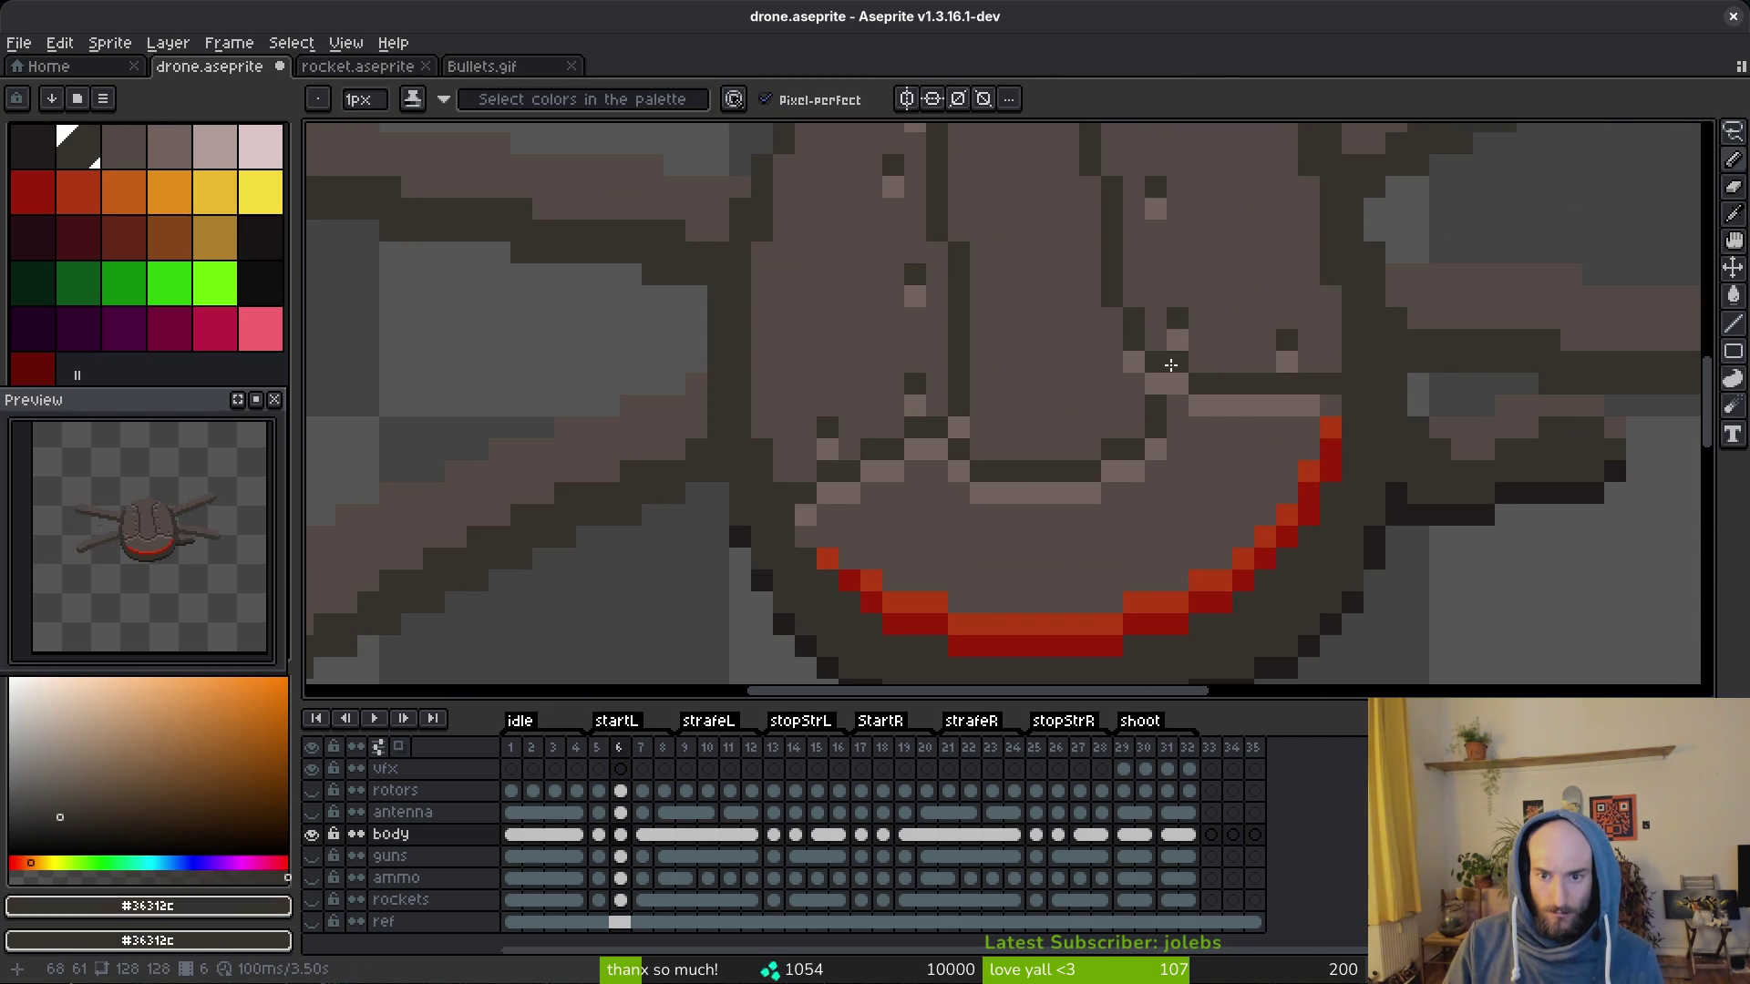
scroll(1204, 410, down, 4)
scroll(1245, 451, up, 4)
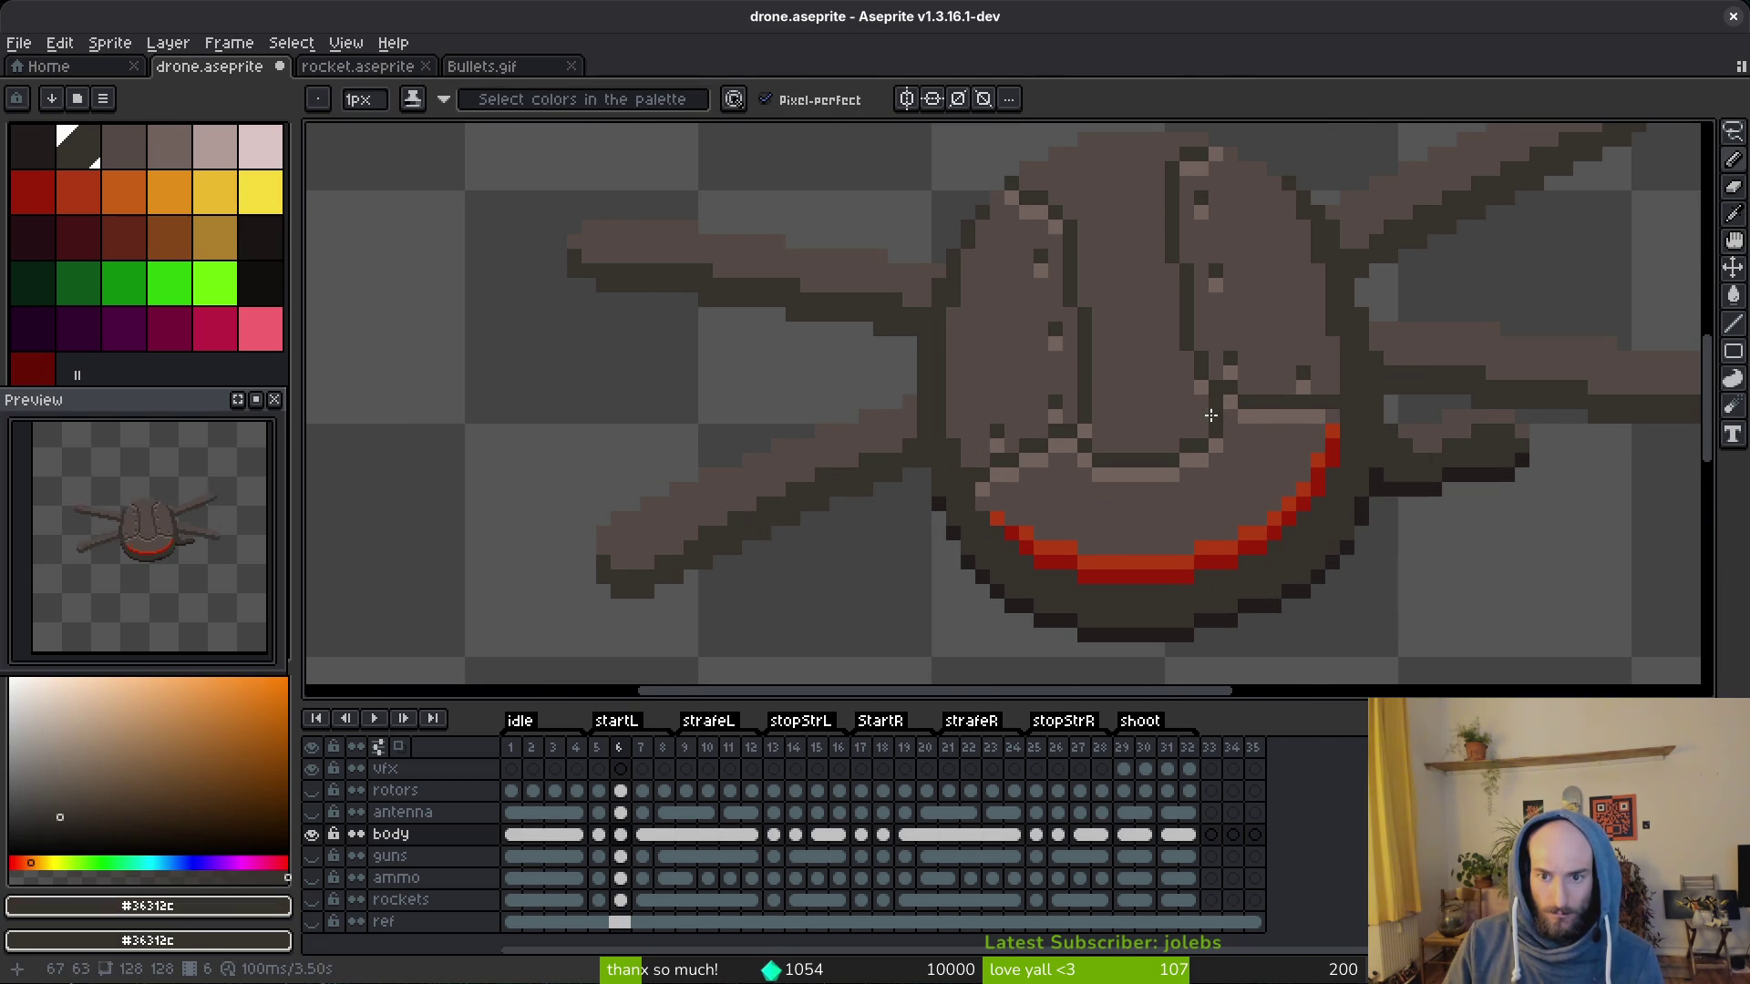
alt+click(1215, 473)
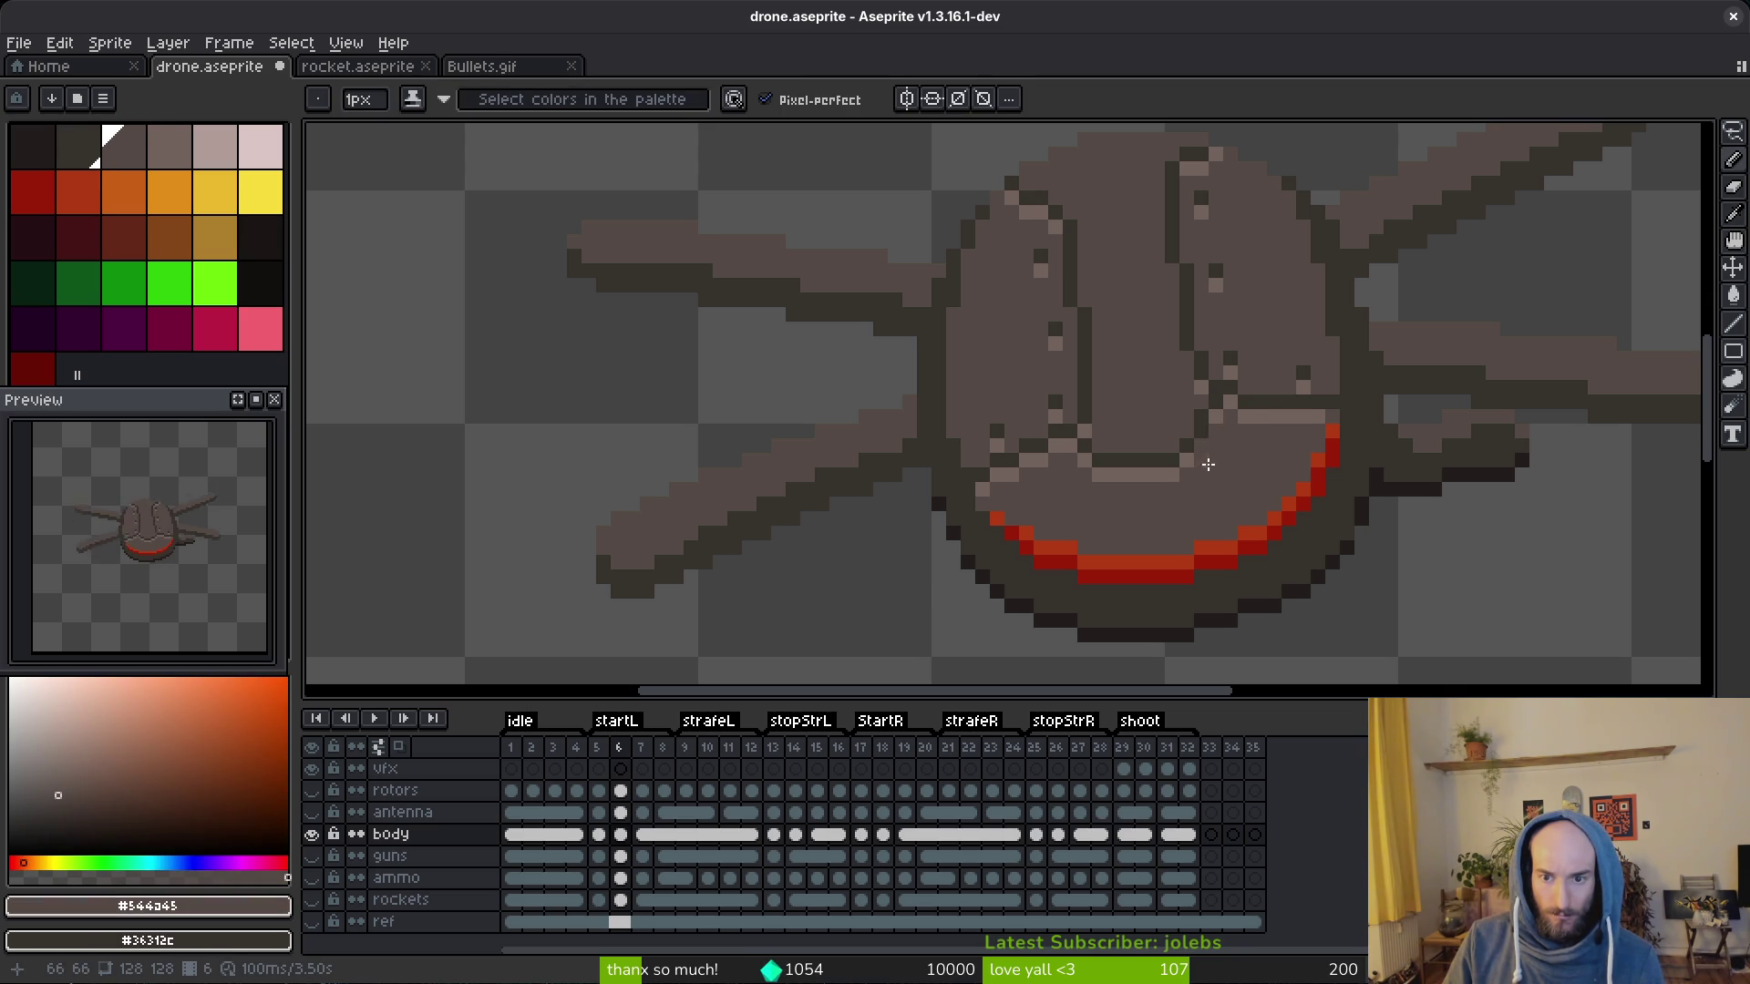
scroll(1208, 465, down, 3)
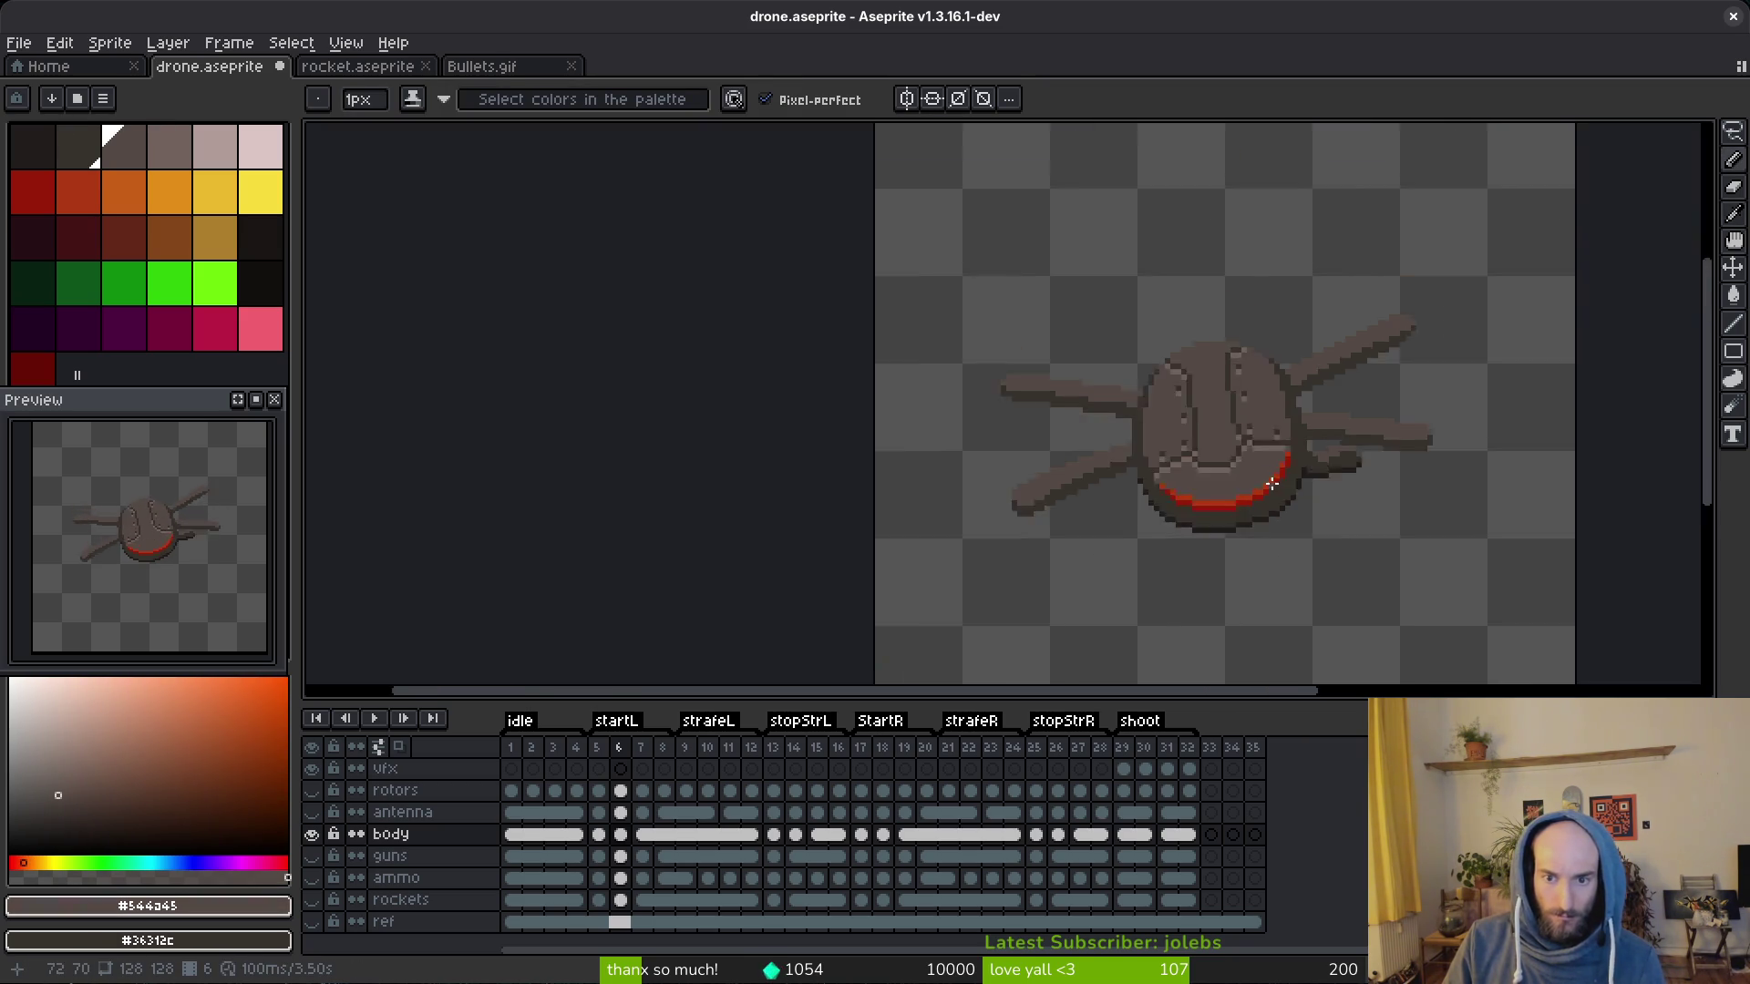
scroll(1269, 476, up, 3)
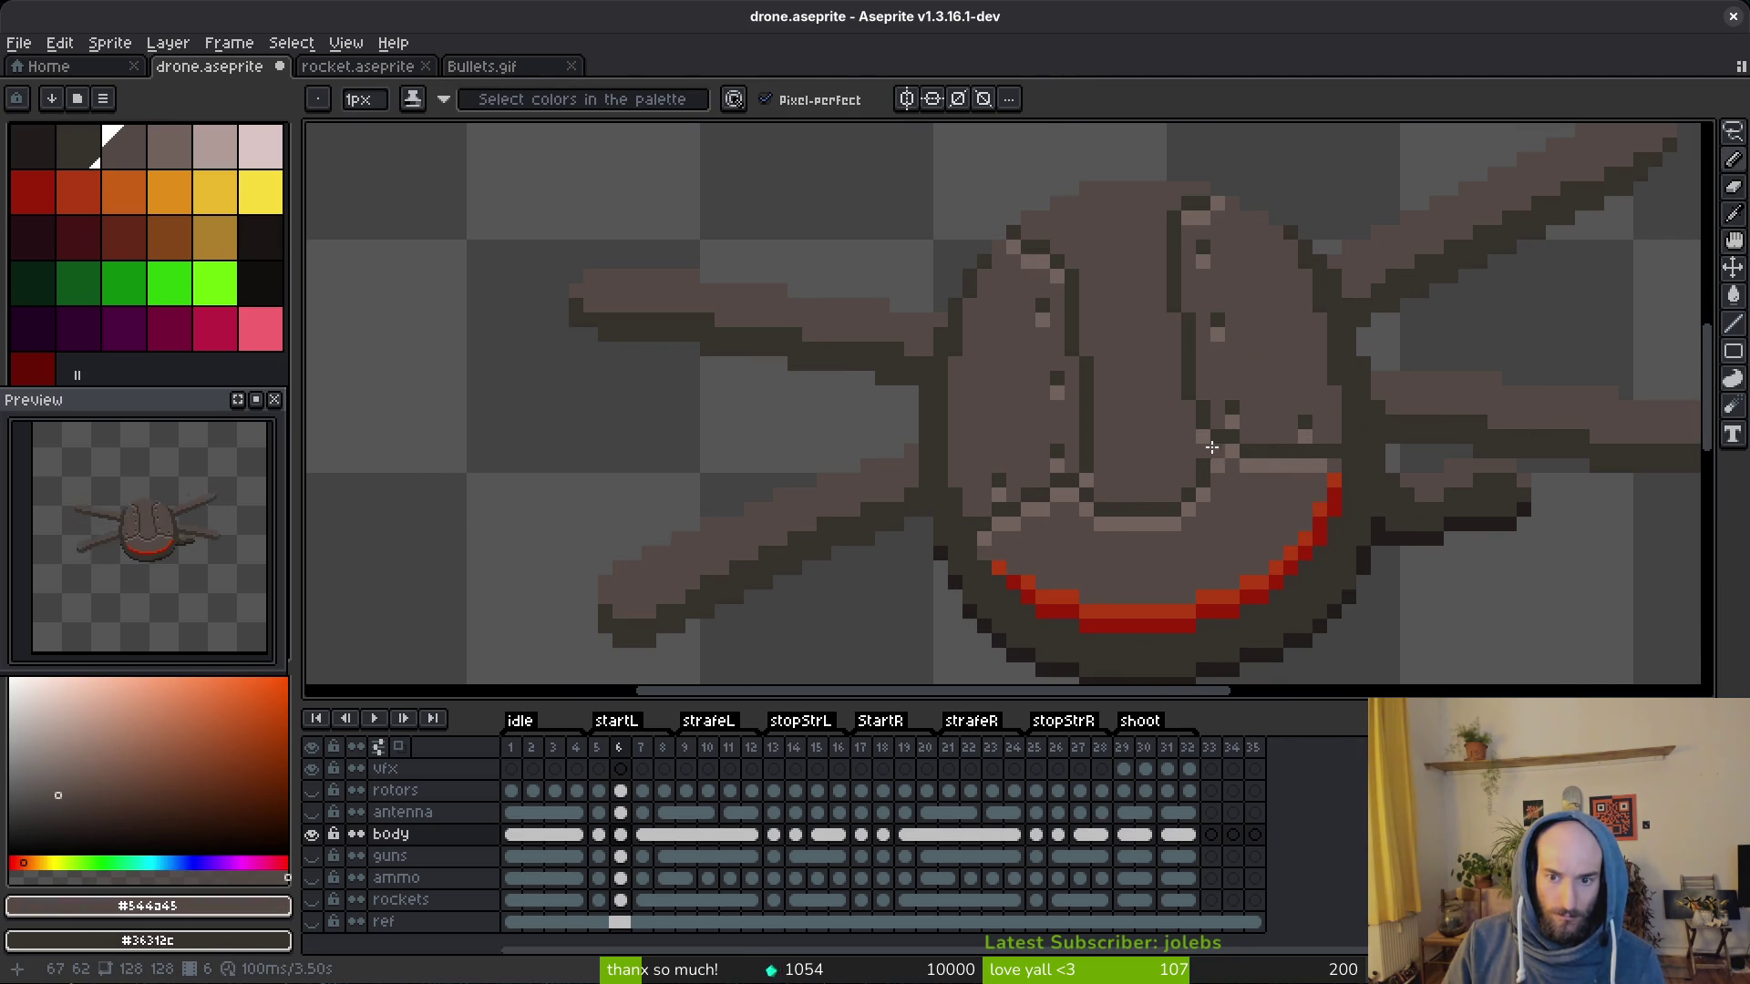
scroll(1240, 496, down, 3)
scroll(1259, 512, down, 2)
scroll(1265, 521, up, 4)
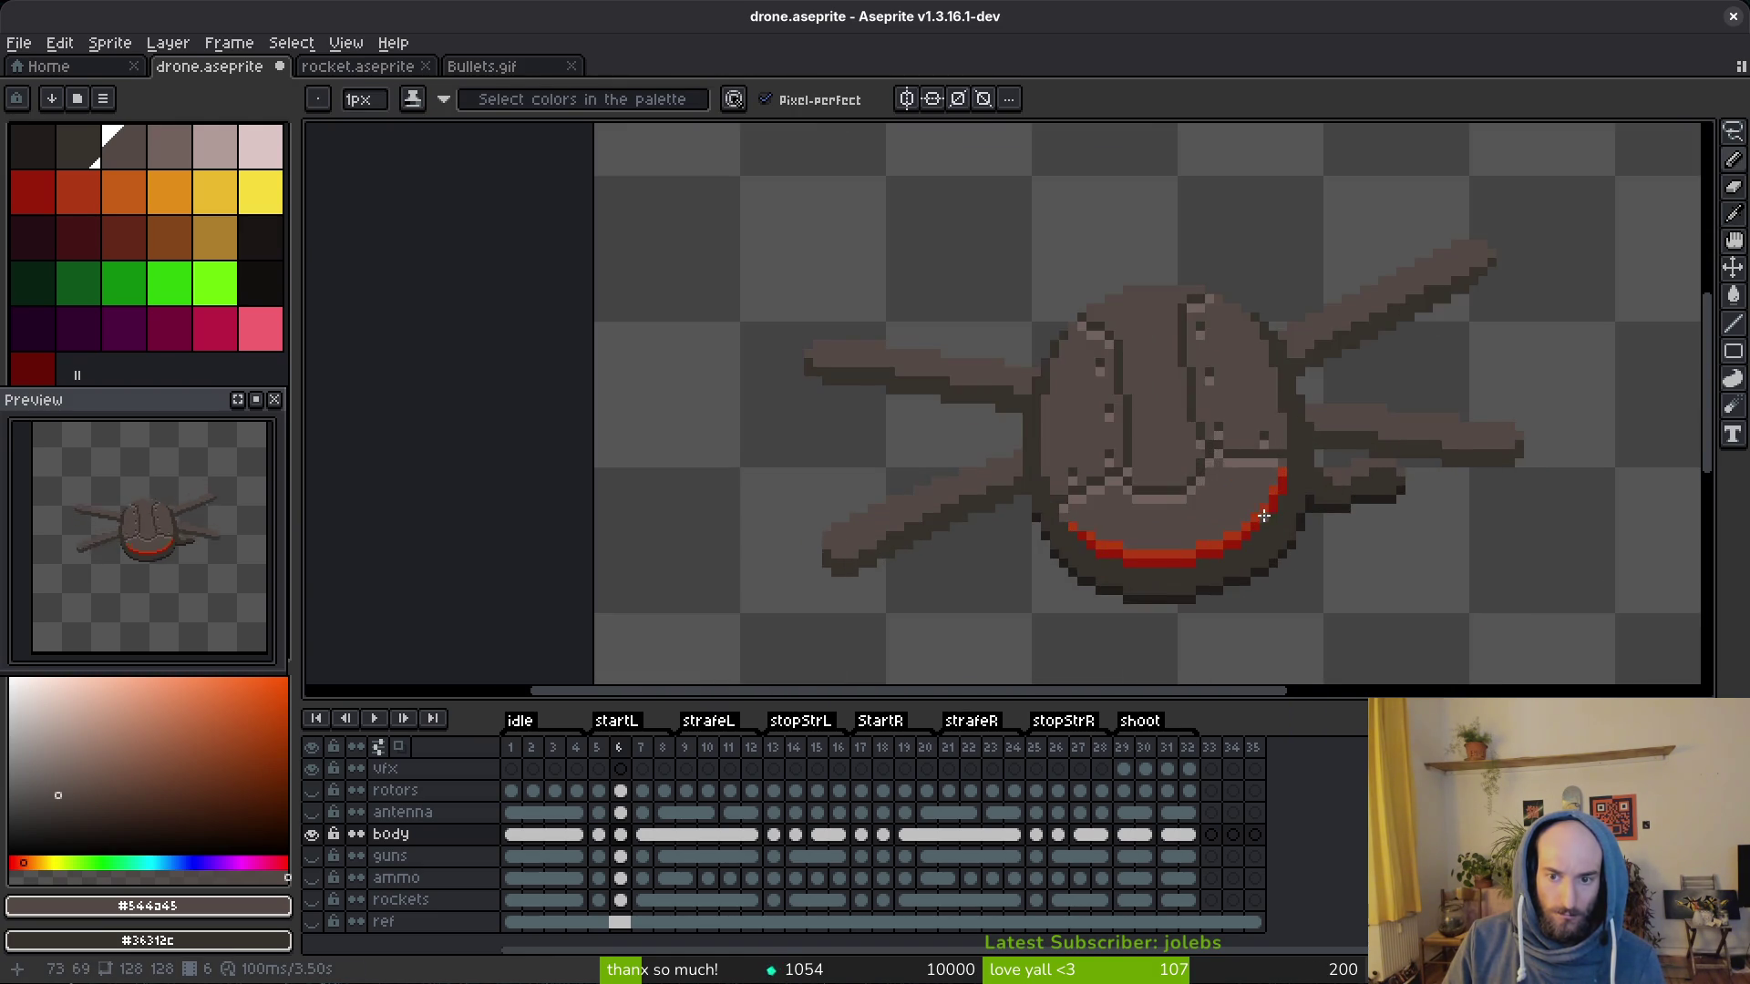
scroll(1264, 521, up, 2)
scroll(1230, 506, up, 3)
Step: Retouch the lower face edge with dark and light brown pixels
alt+click(1194, 427)
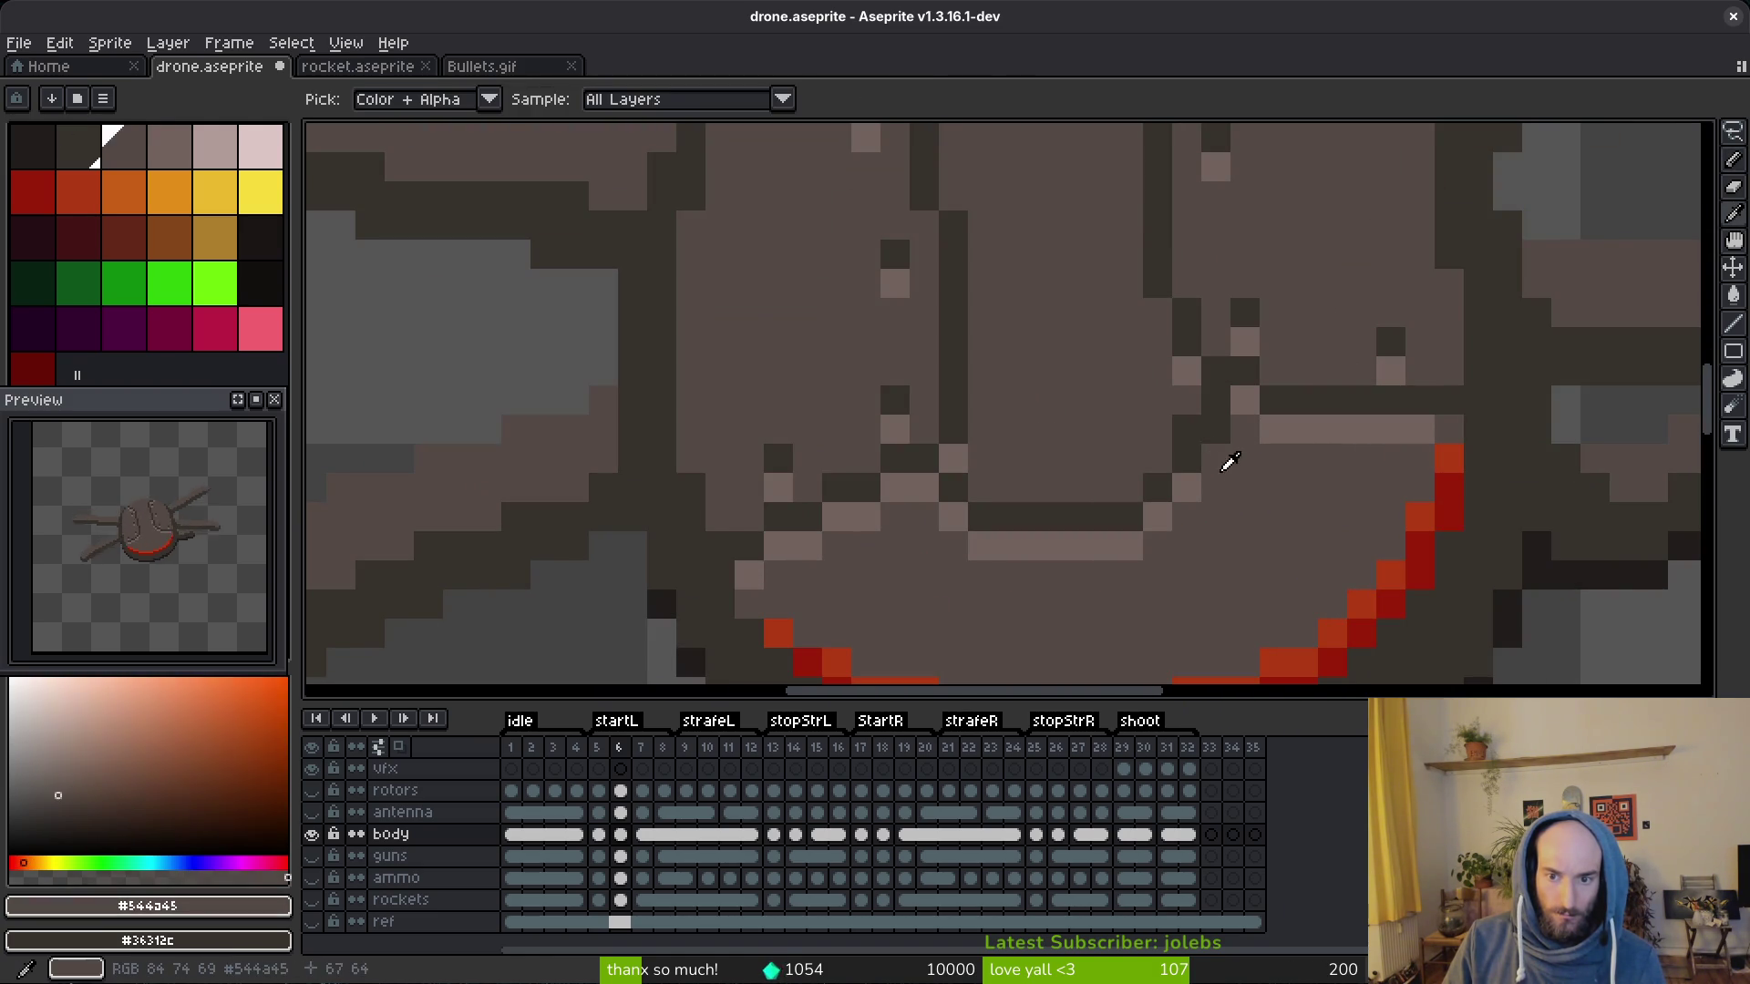
alt+click(1187, 426)
scroll(1187, 426, down, 5)
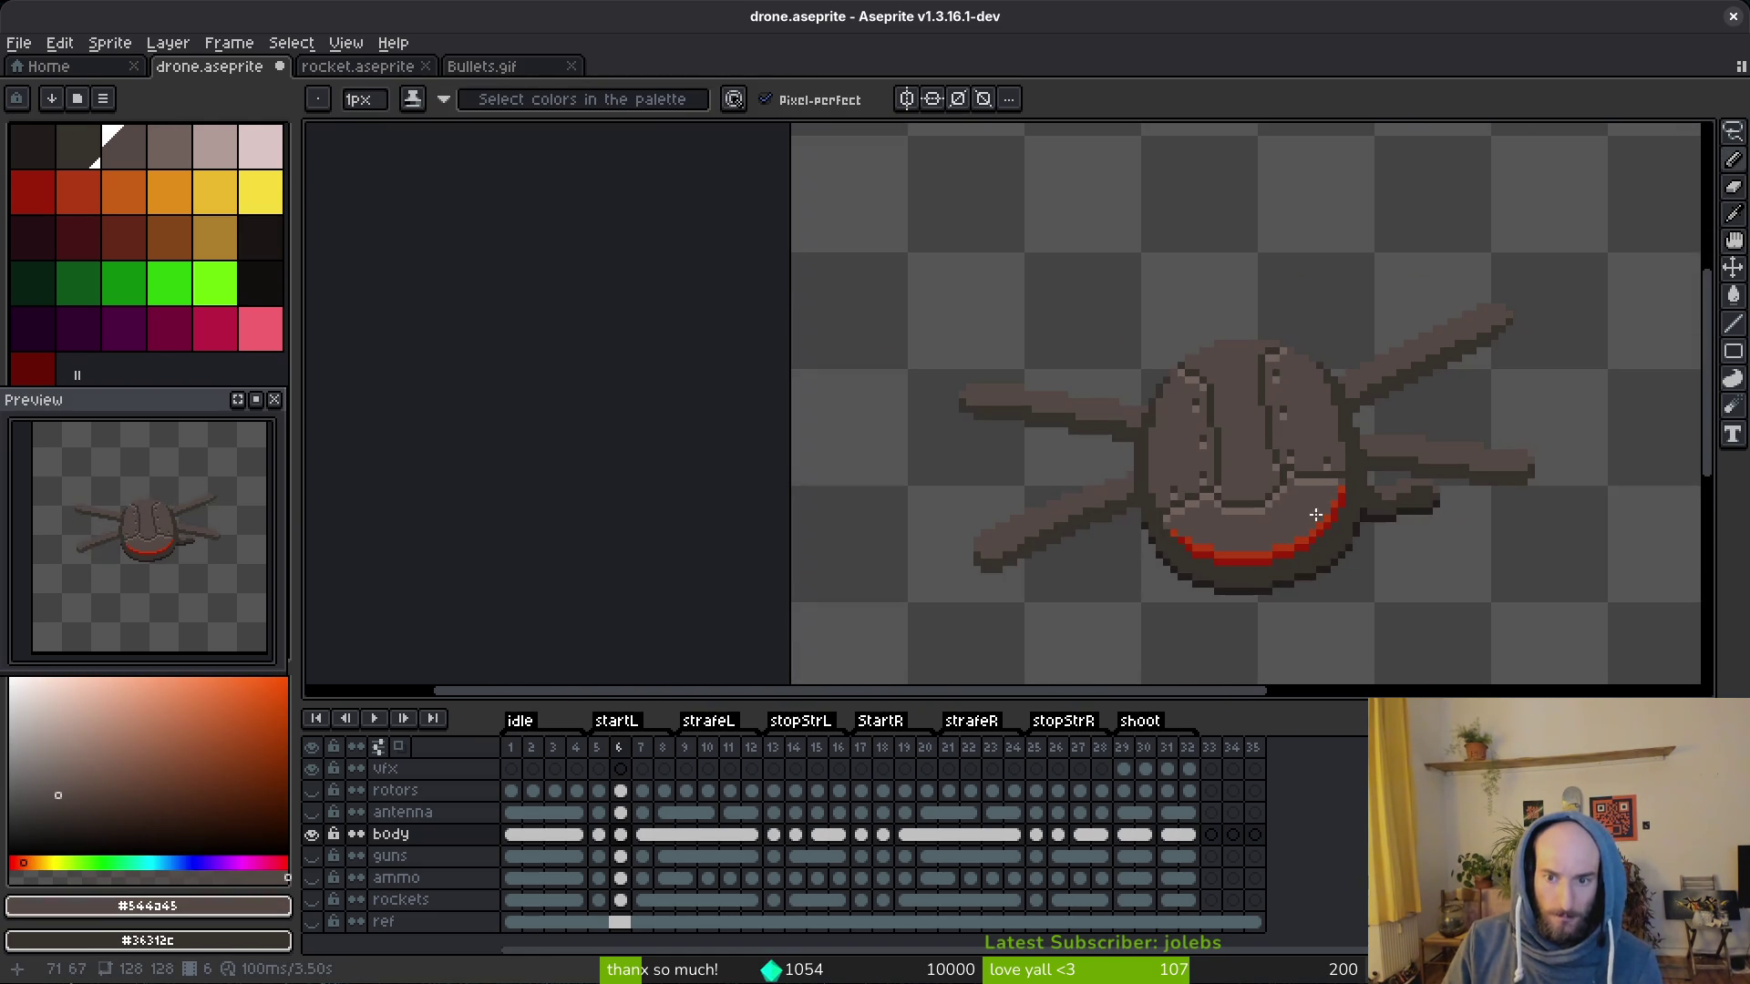
scroll(1249, 467, up, 4)
alt+click(1230, 481)
alt+click(1198, 504)
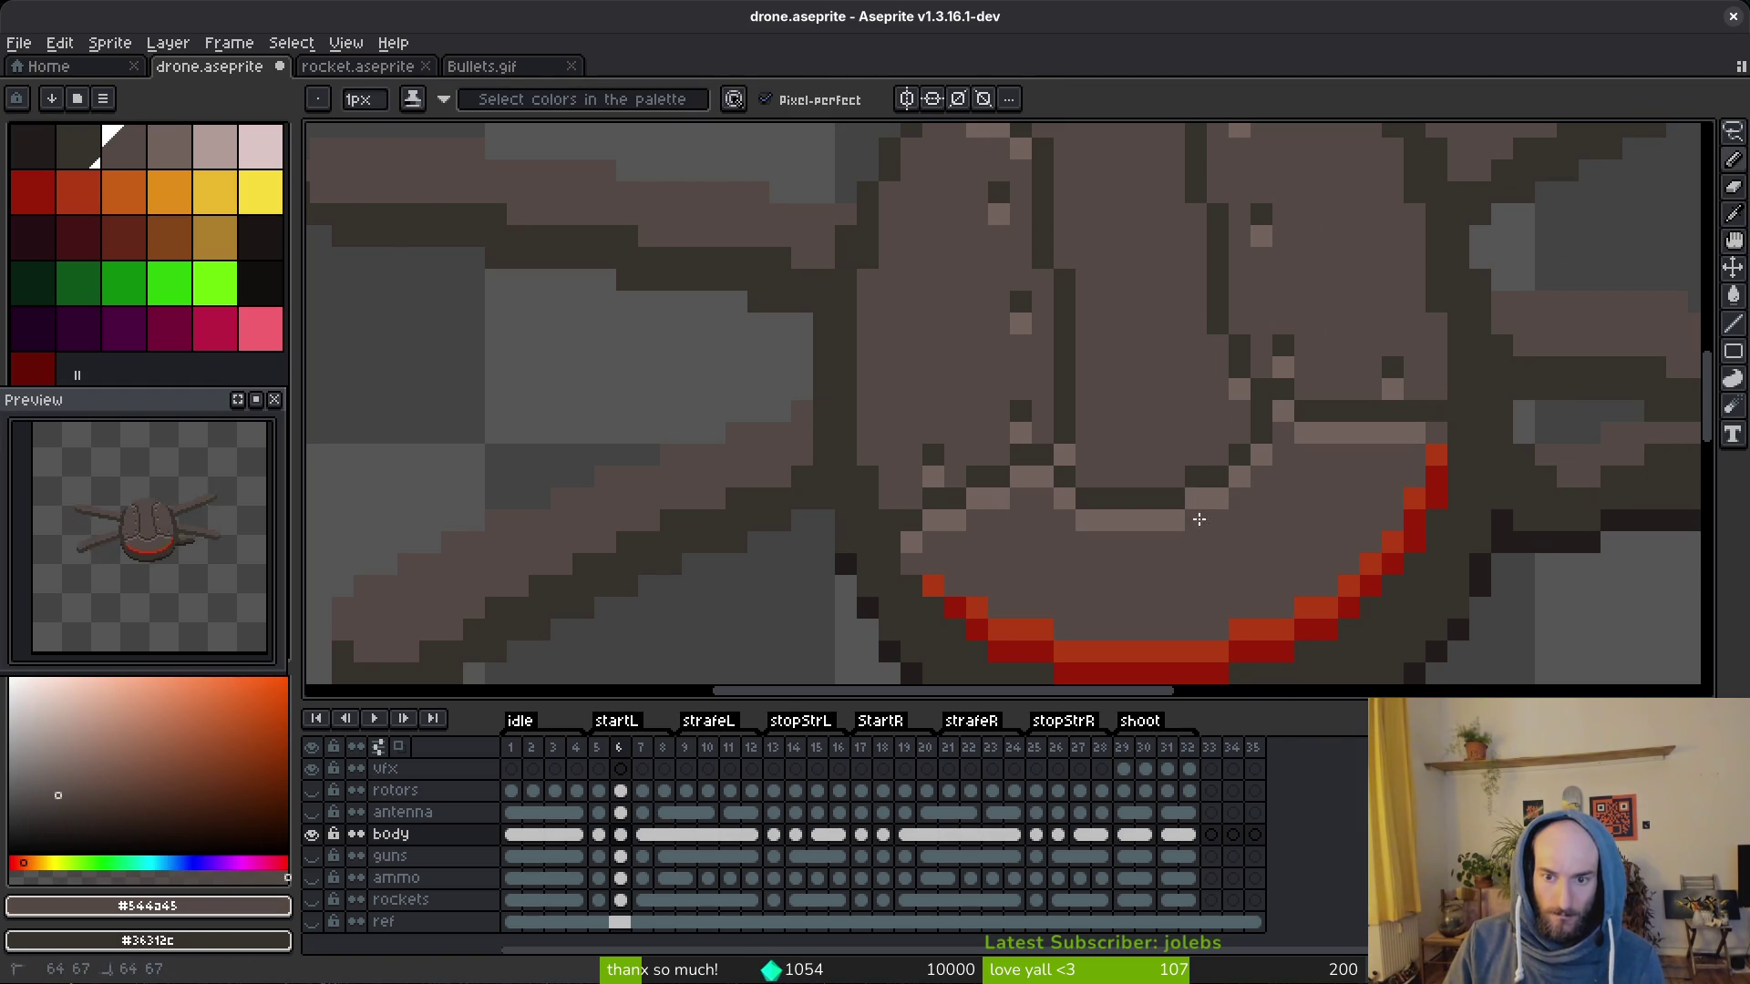
scroll(1197, 504, down, 6)
scroll(1259, 507, down, 2)
scroll(1283, 523, up, 2)
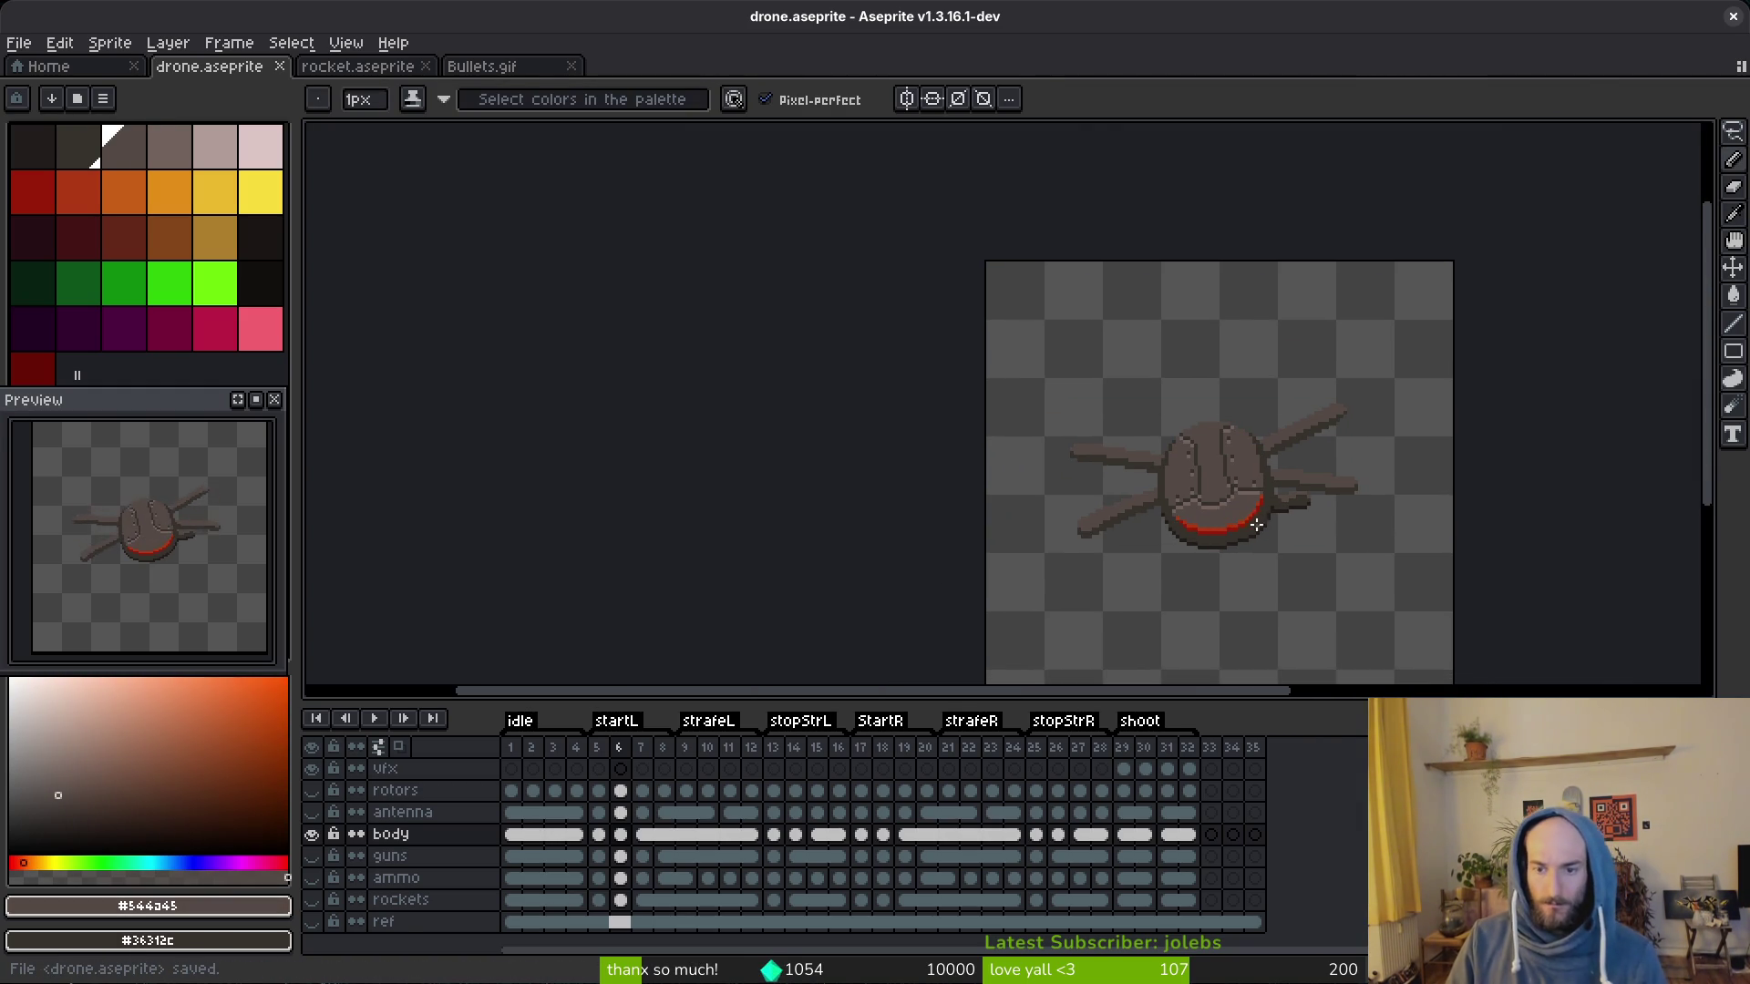
scroll(1230, 505, up, 1)
key(alt)
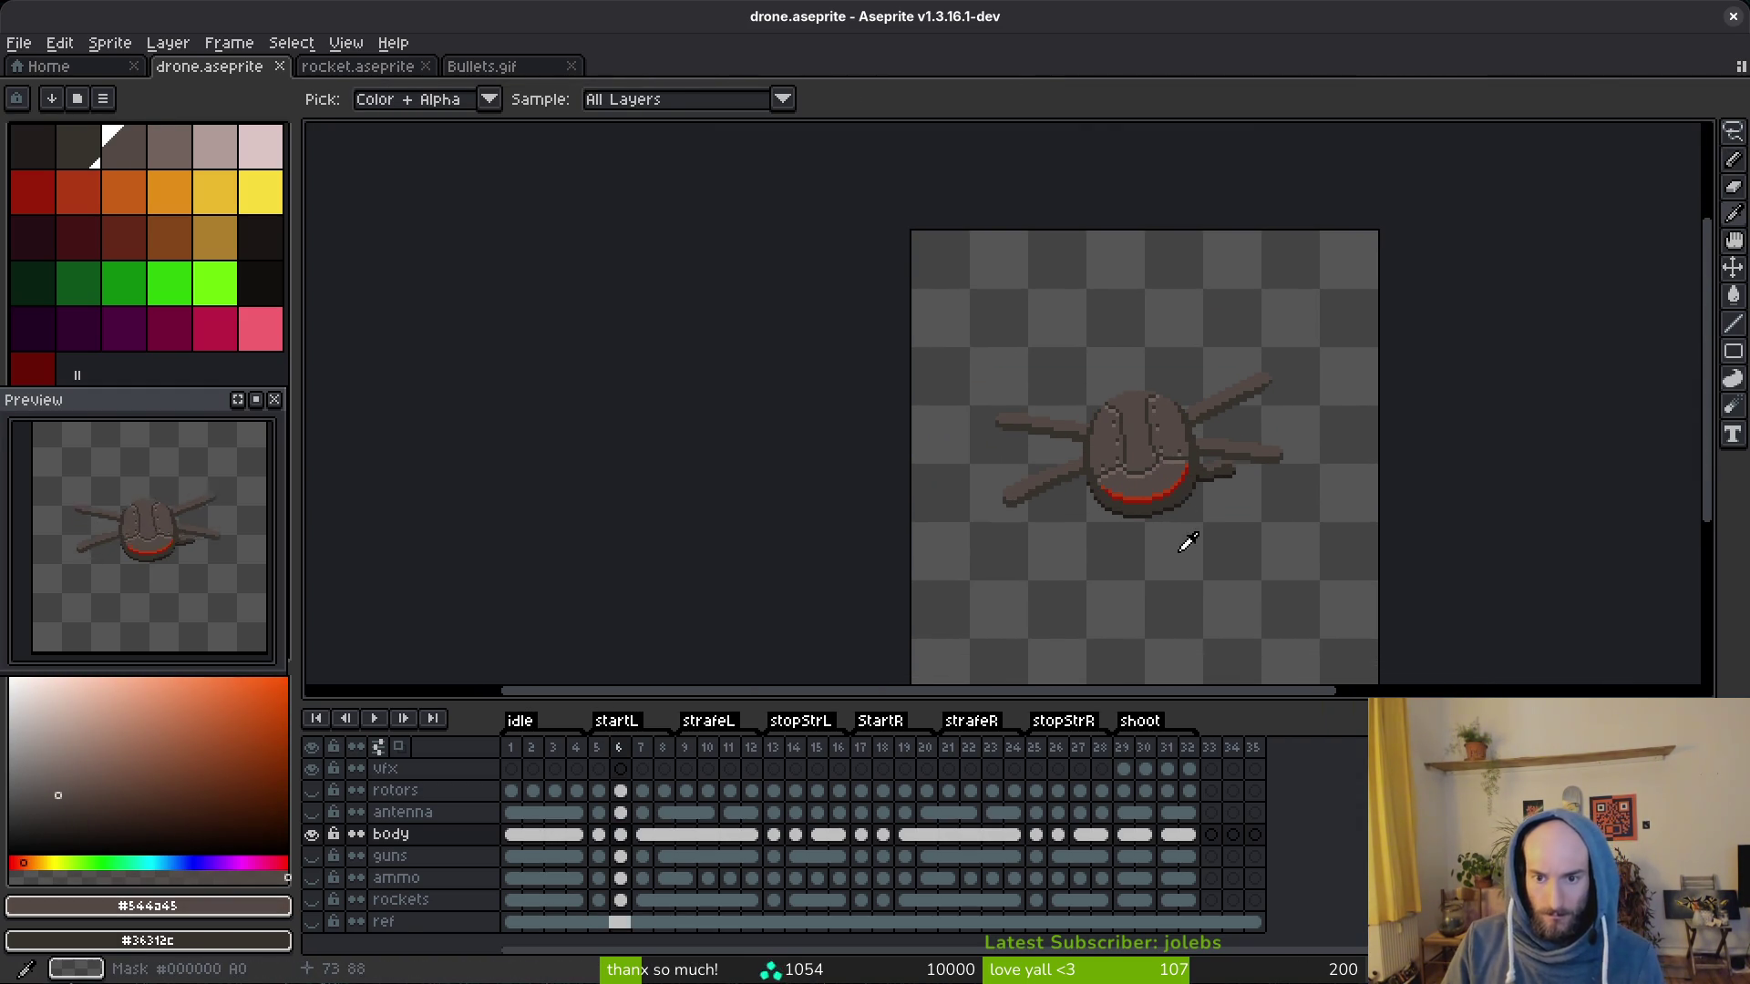
scroll(1203, 496, up, 4)
scroll(1148, 438, up, 4)
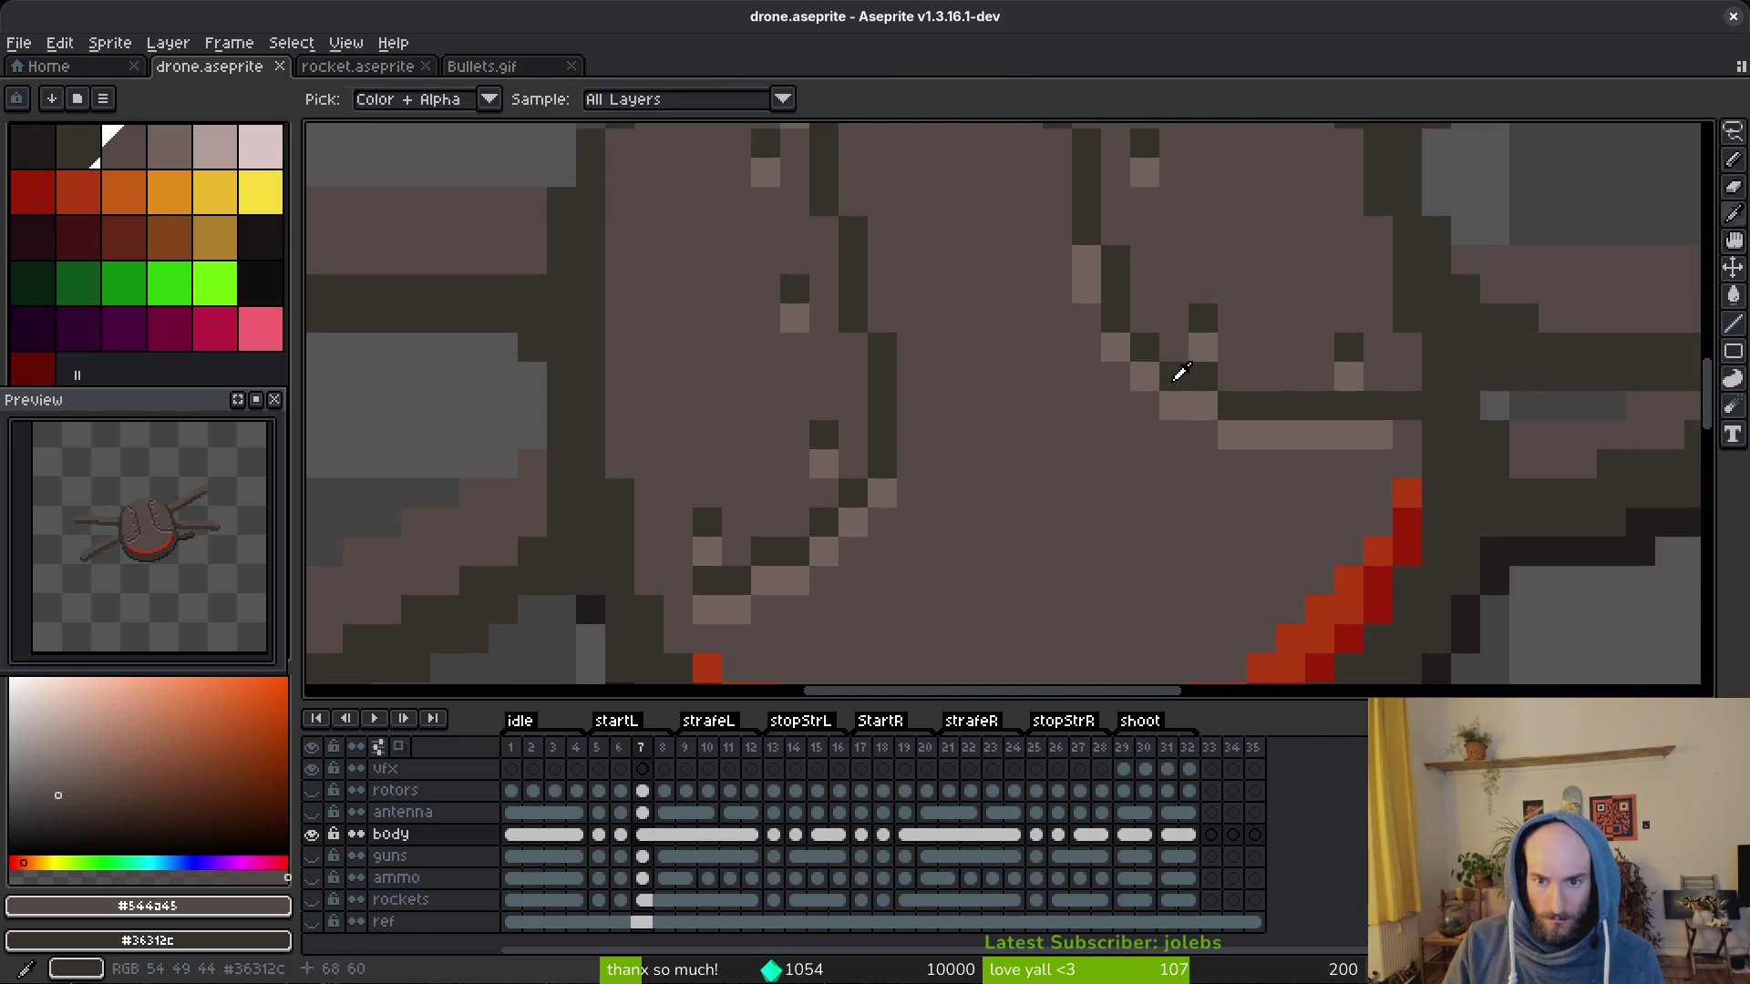
Step: Extend the dark seam line across frame 7's lower face with extra dark outline pixels
alt+click(1155, 403)
click(1153, 425)
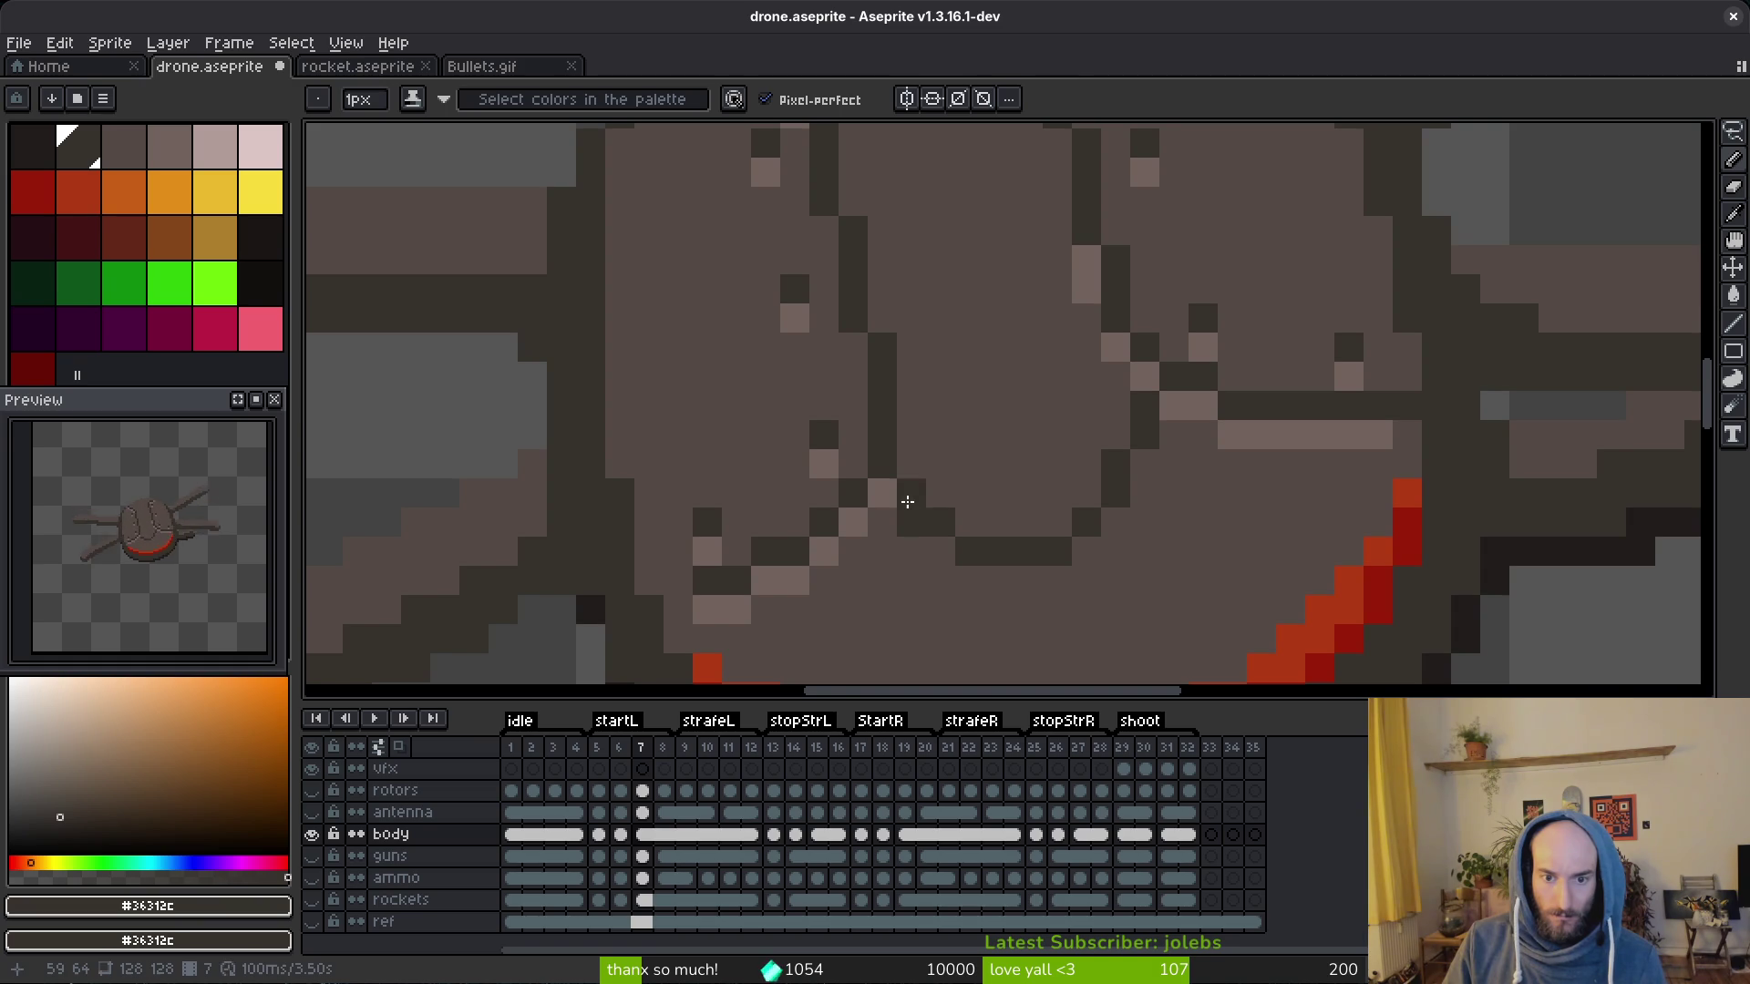
scroll(1052, 575, down, 4)
scroll(1053, 576, up, 2)
scroll(1046, 547, up, 2)
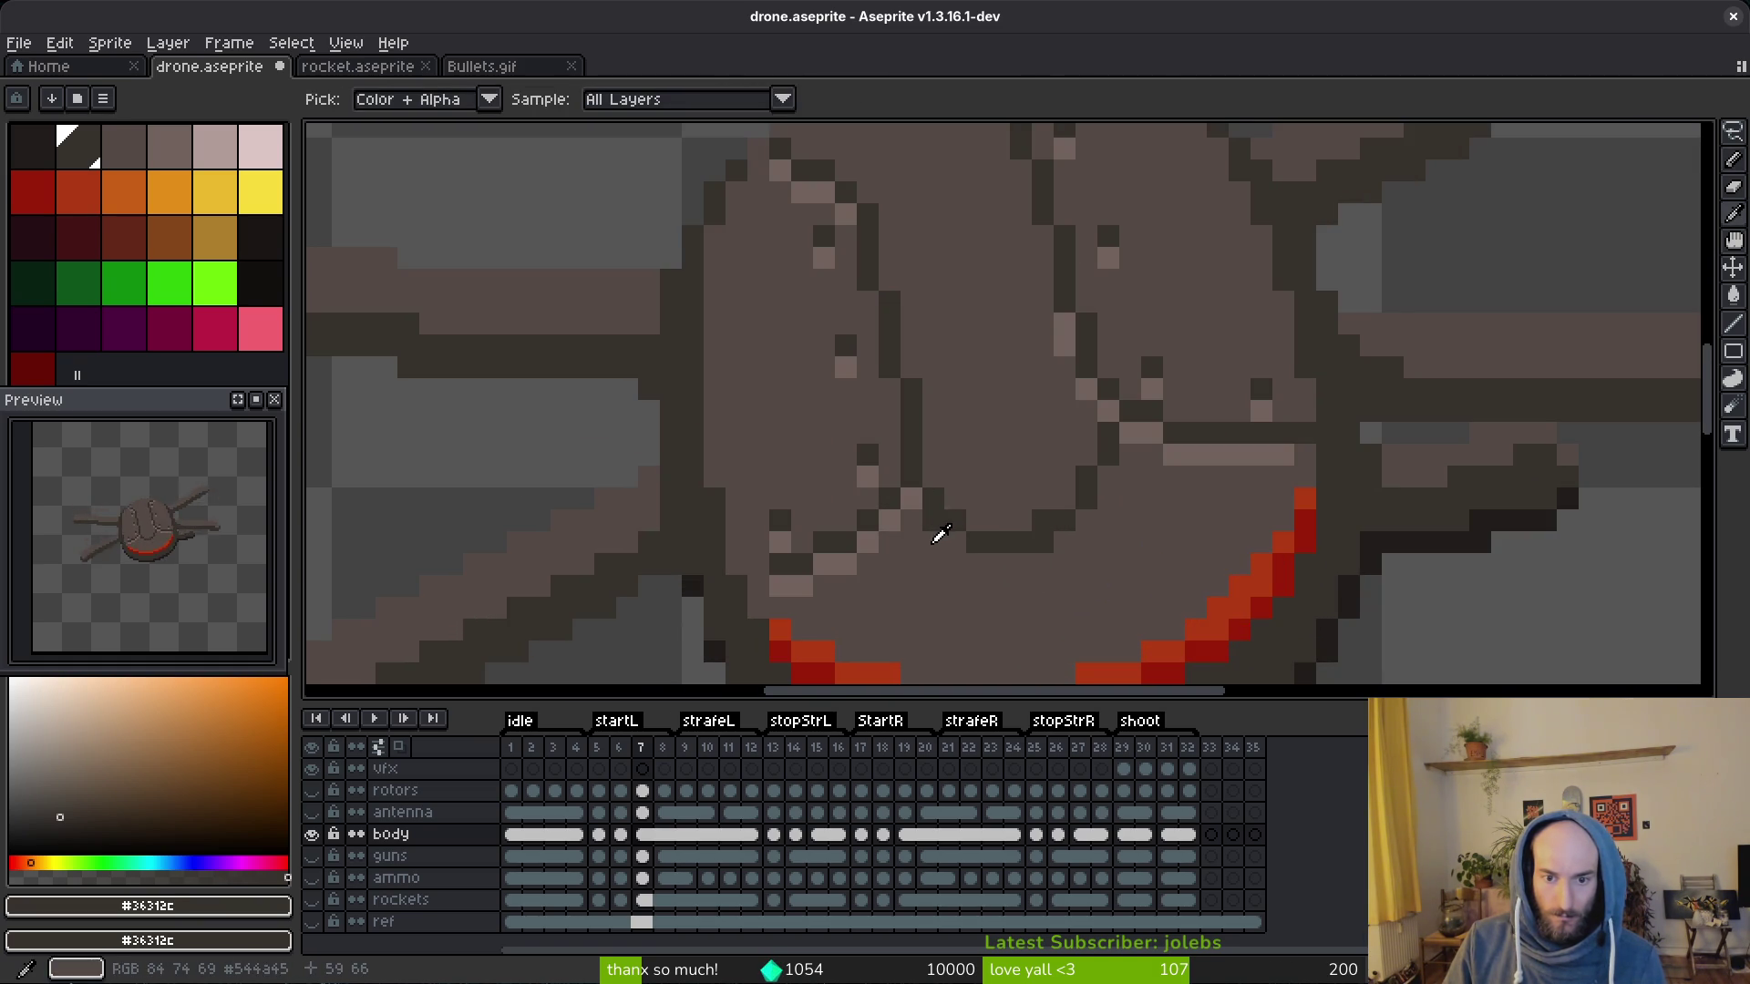
alt+click(936, 525)
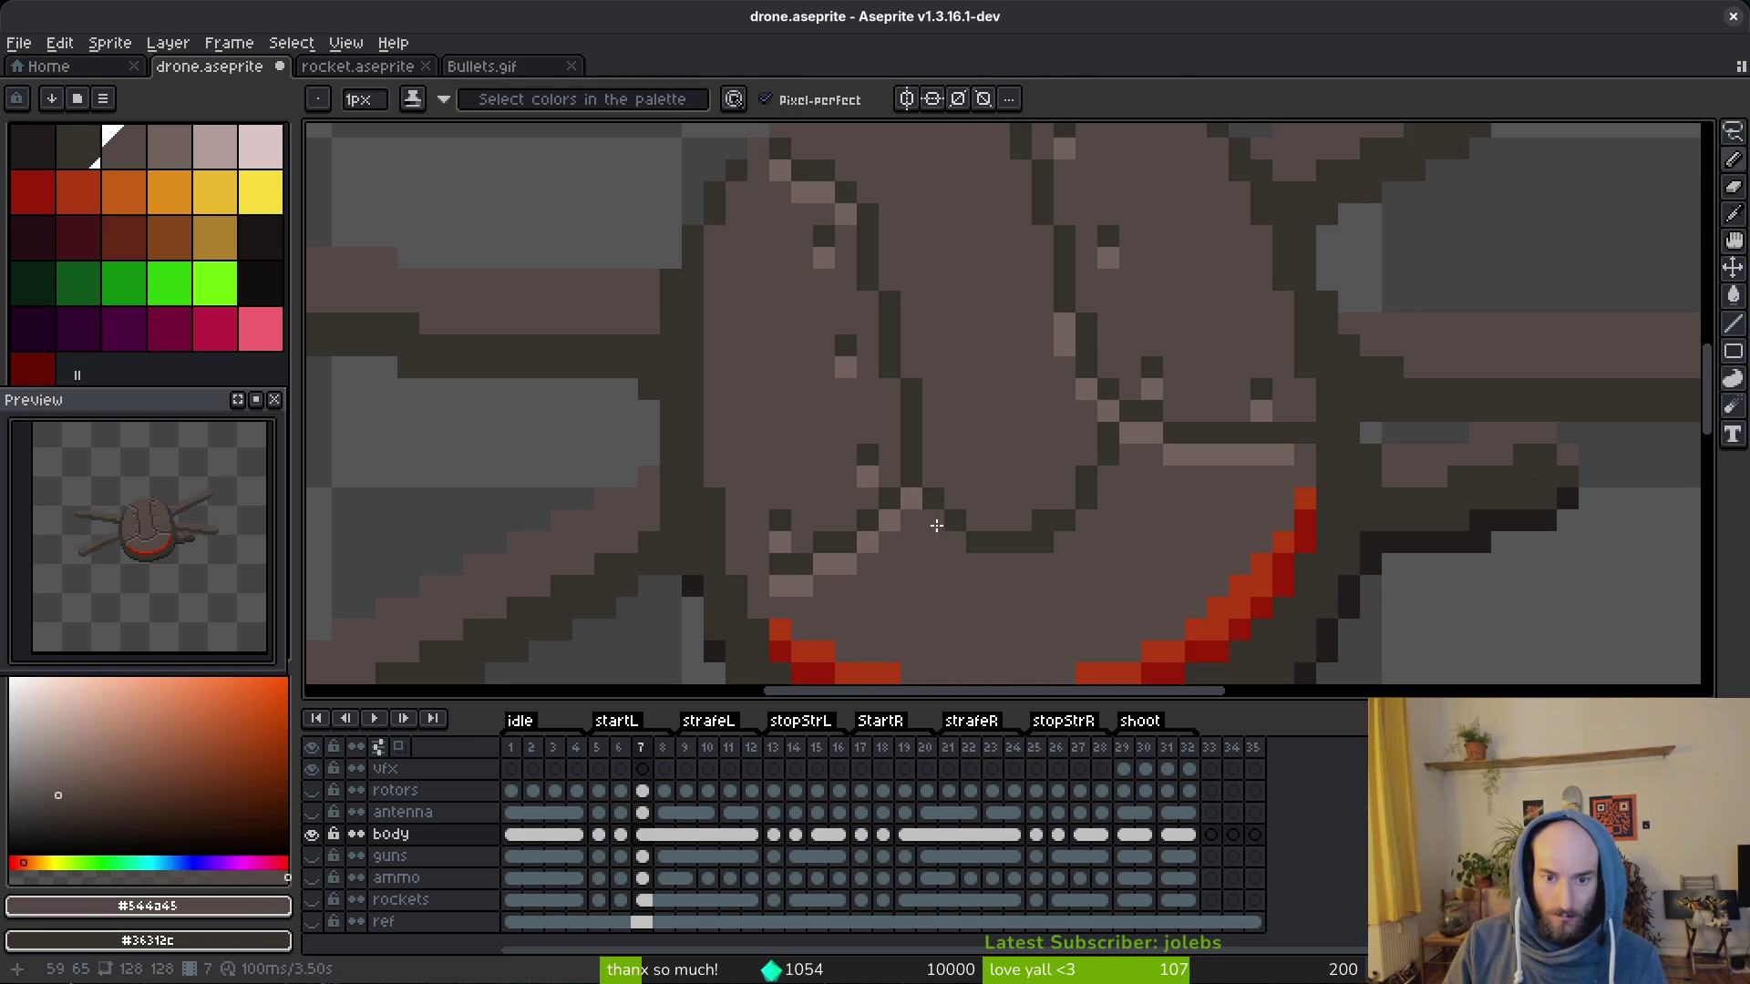
alt+click(1065, 507)
click(987, 519)
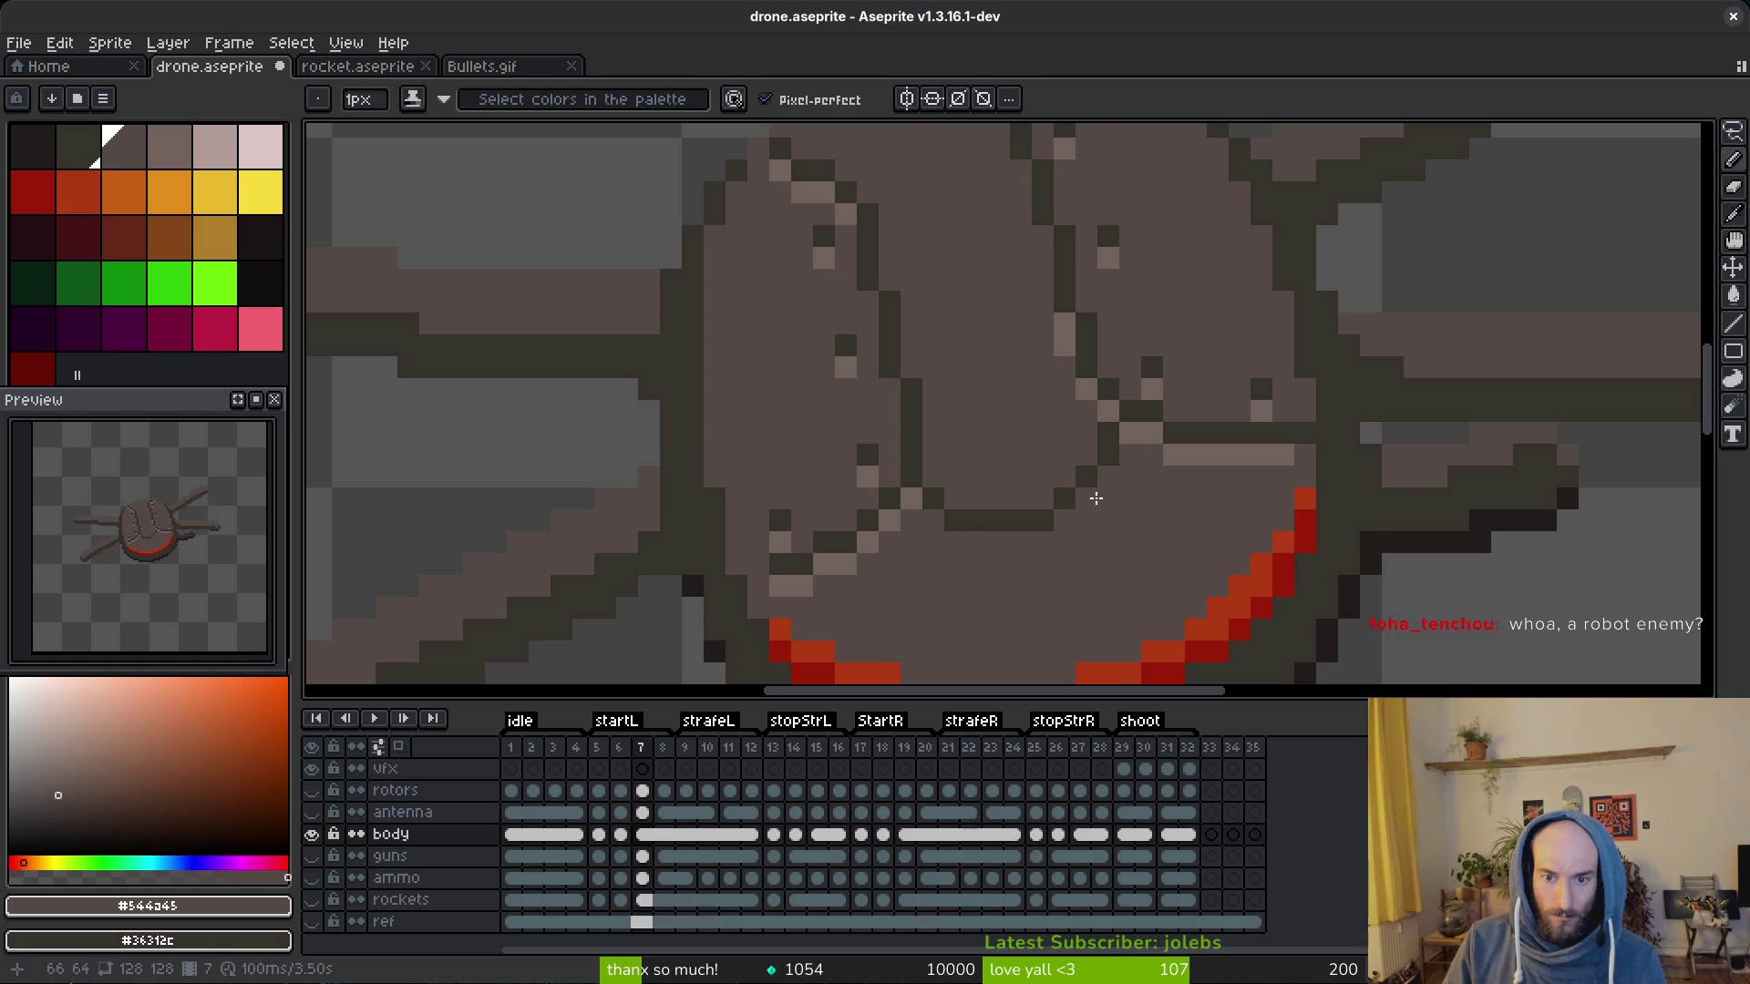
scroll(1095, 533, down, 3)
scroll(1151, 528, up, 3)
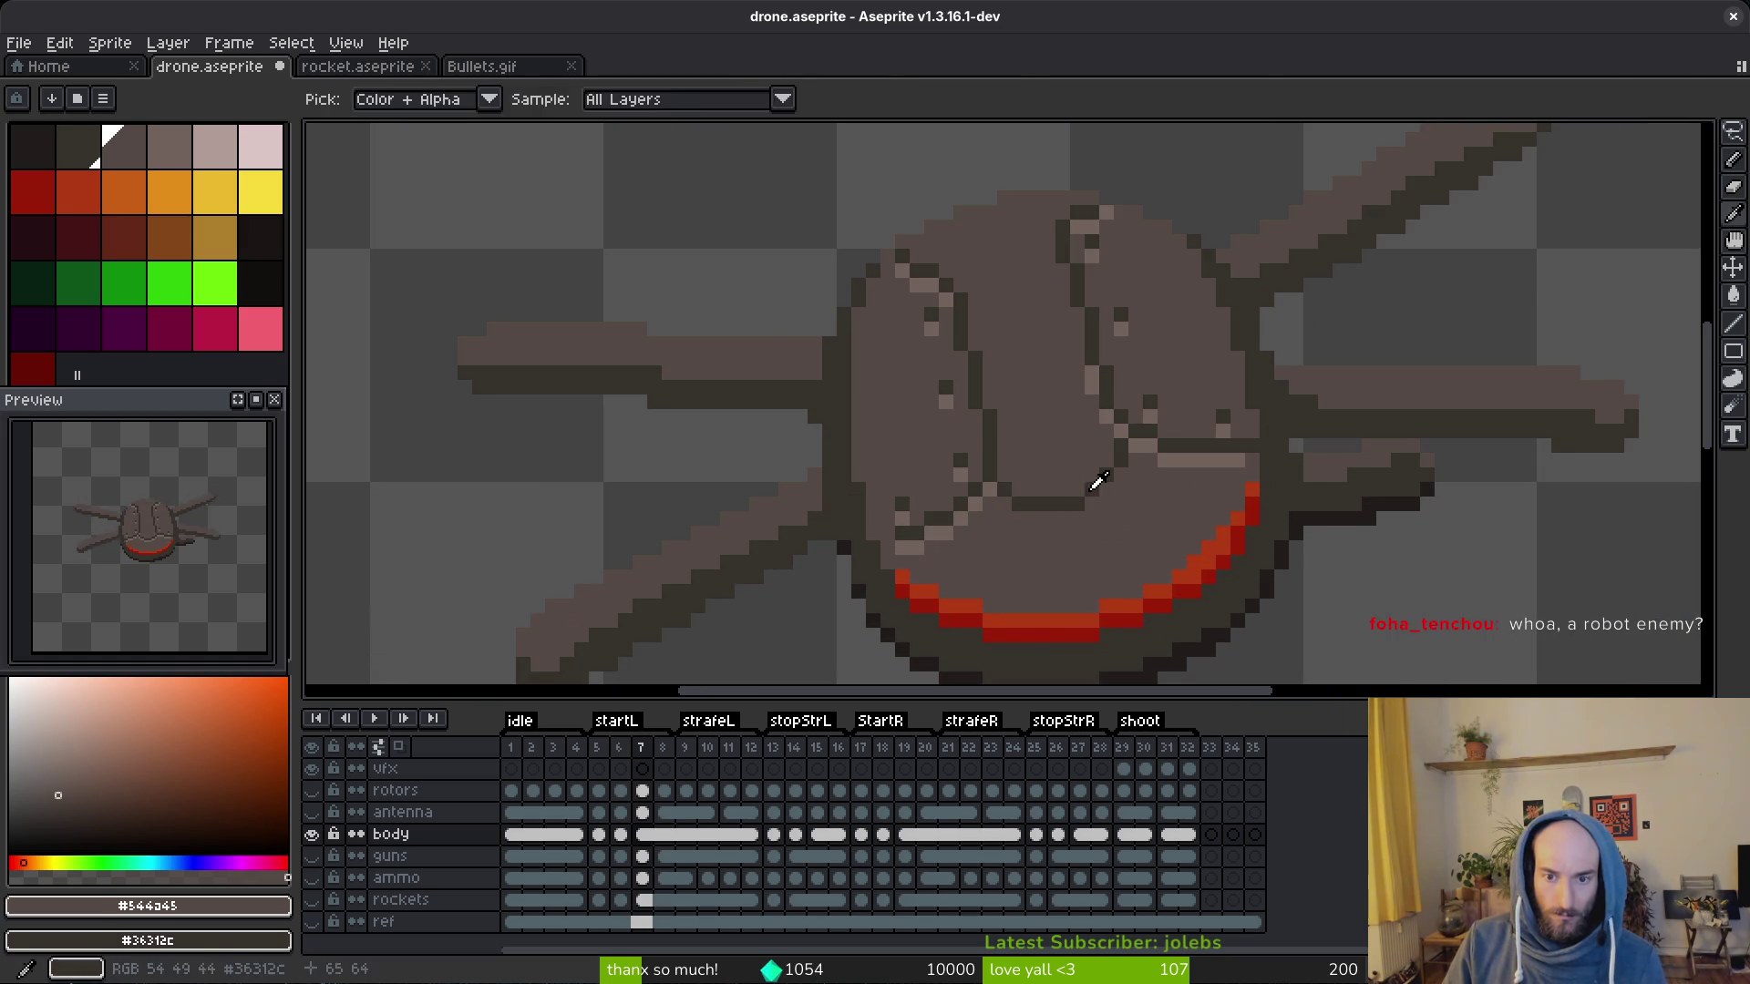
scroll(1138, 508, down, 3)
scroll(1121, 519, up, 3)
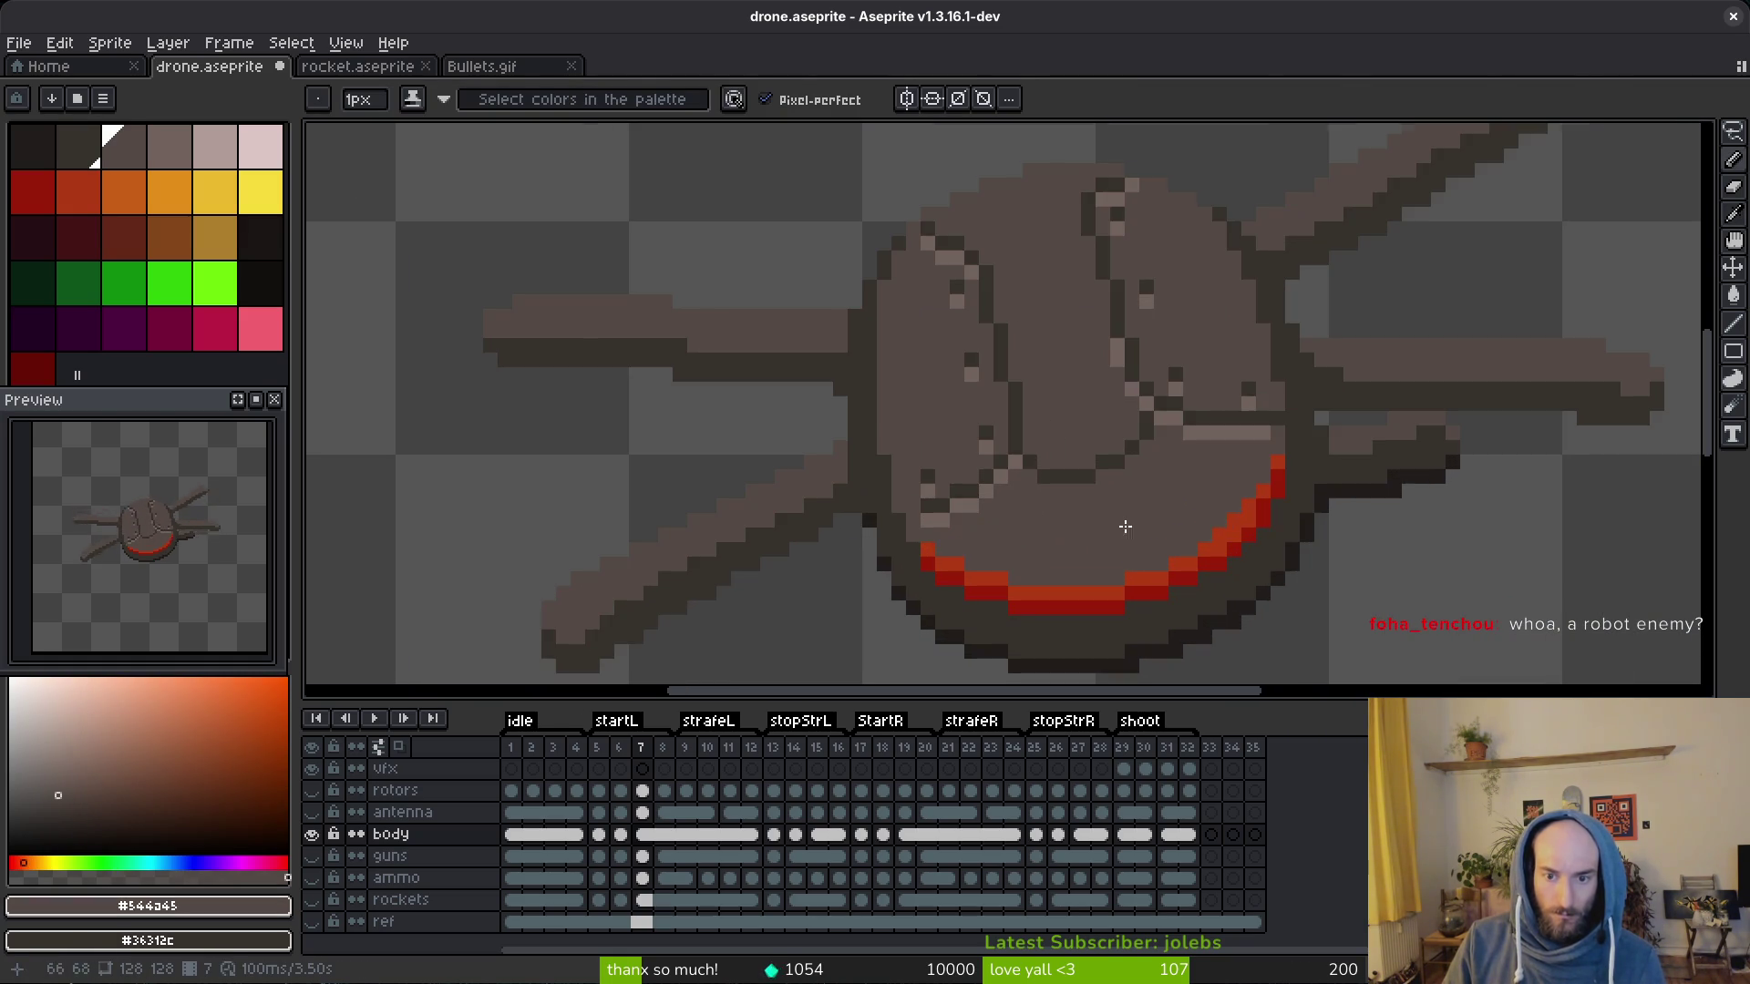
scroll(1041, 454, down, 3)
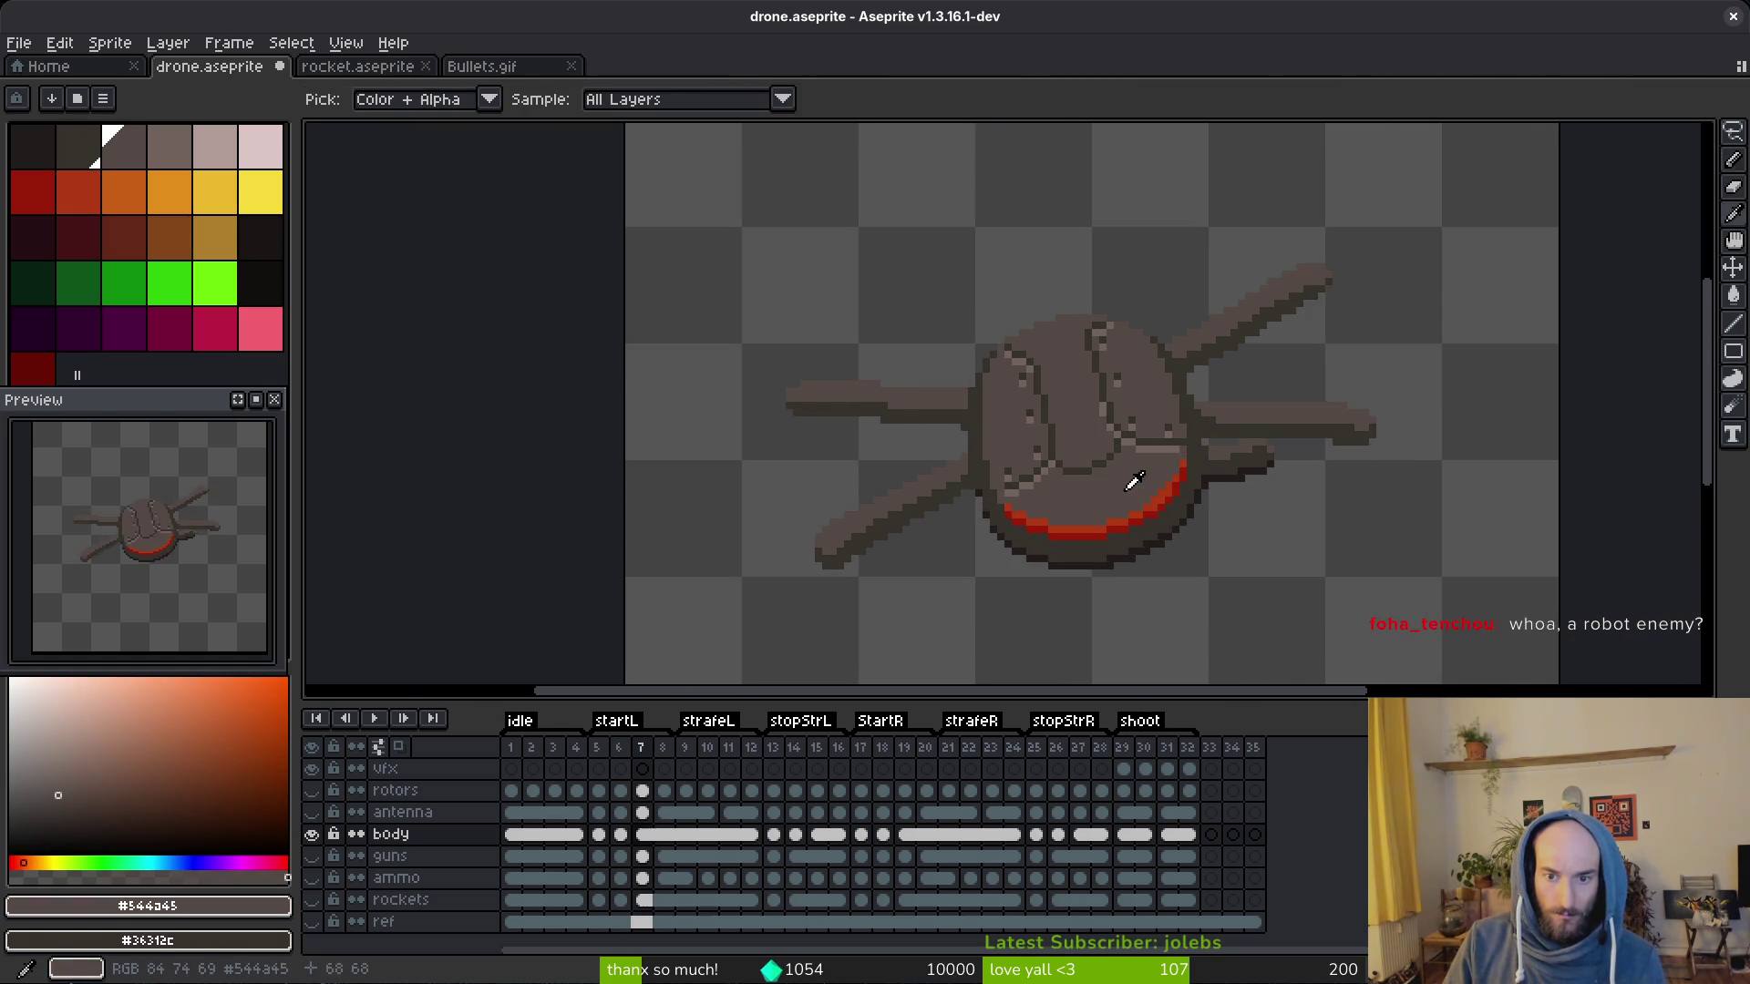
scroll(1122, 451, up, 5)
Step: Lasso the dark lower-face line area to shift it, then drop the selection
key(q)
drag(1114, 408, 957, 482)
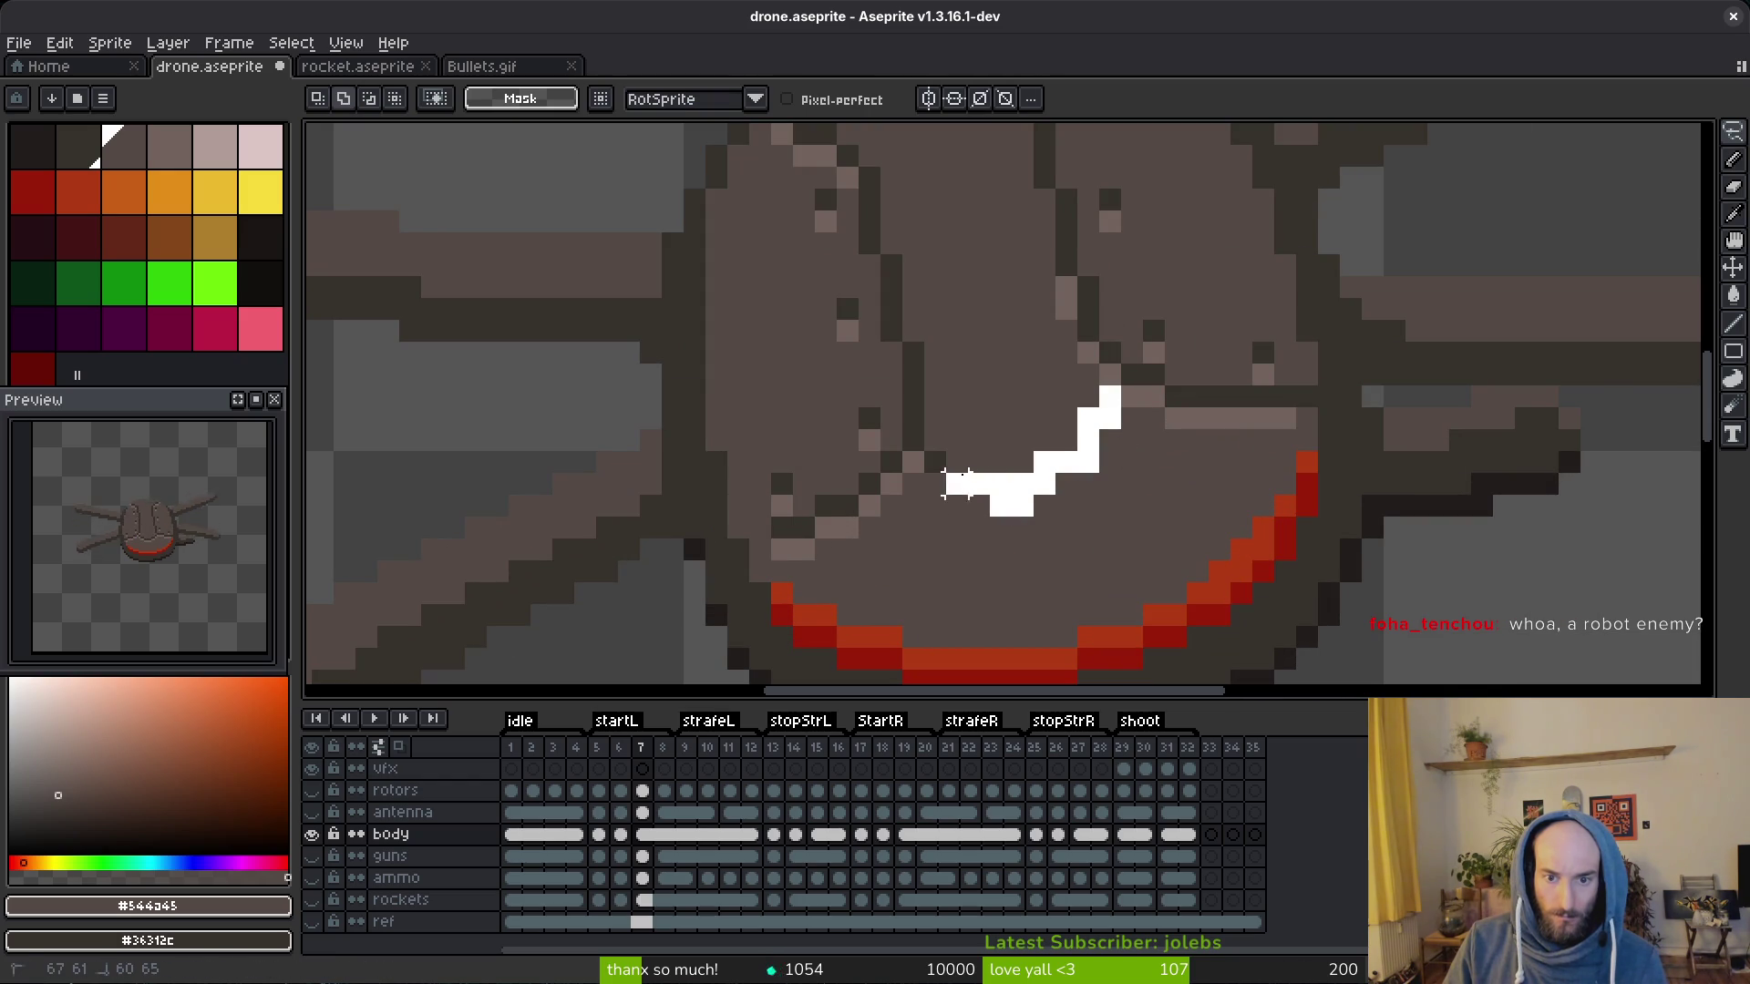
drag(1097, 406, 1081, 410)
drag(1087, 449, 1090, 454)
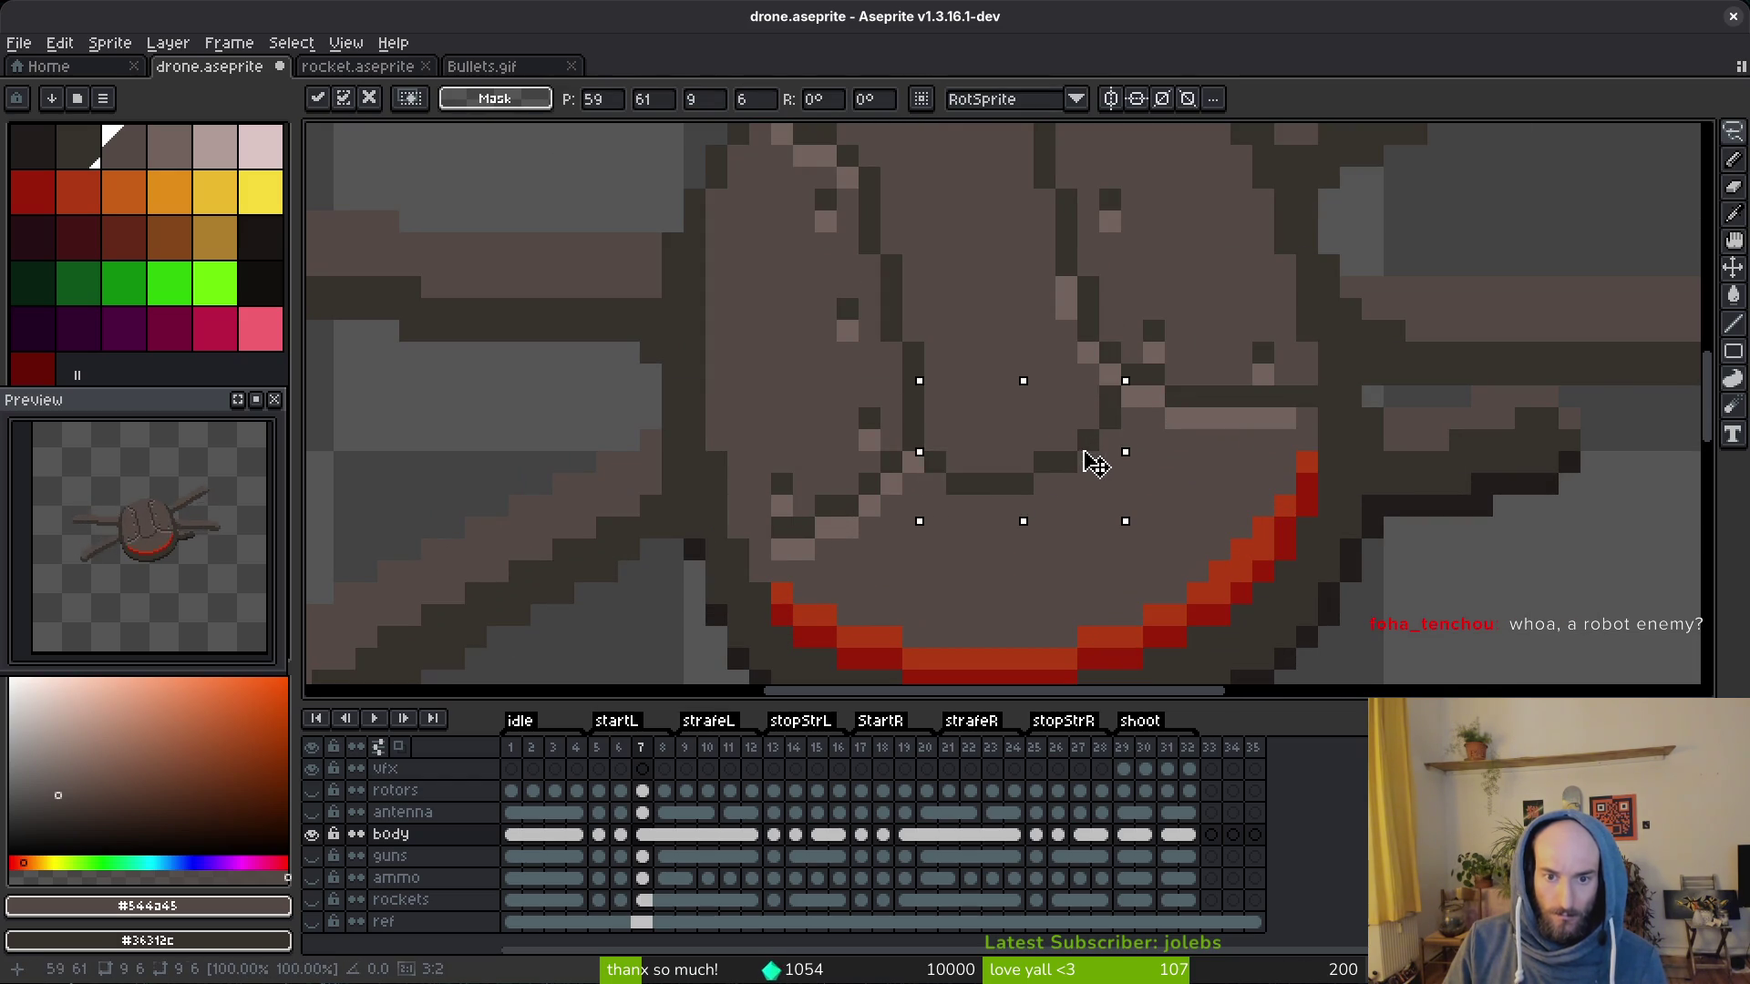
key(ctrl+d)
Step: Save the sprite to drone.aseprite and undo a later bucket fill
key(alt)
key(g)
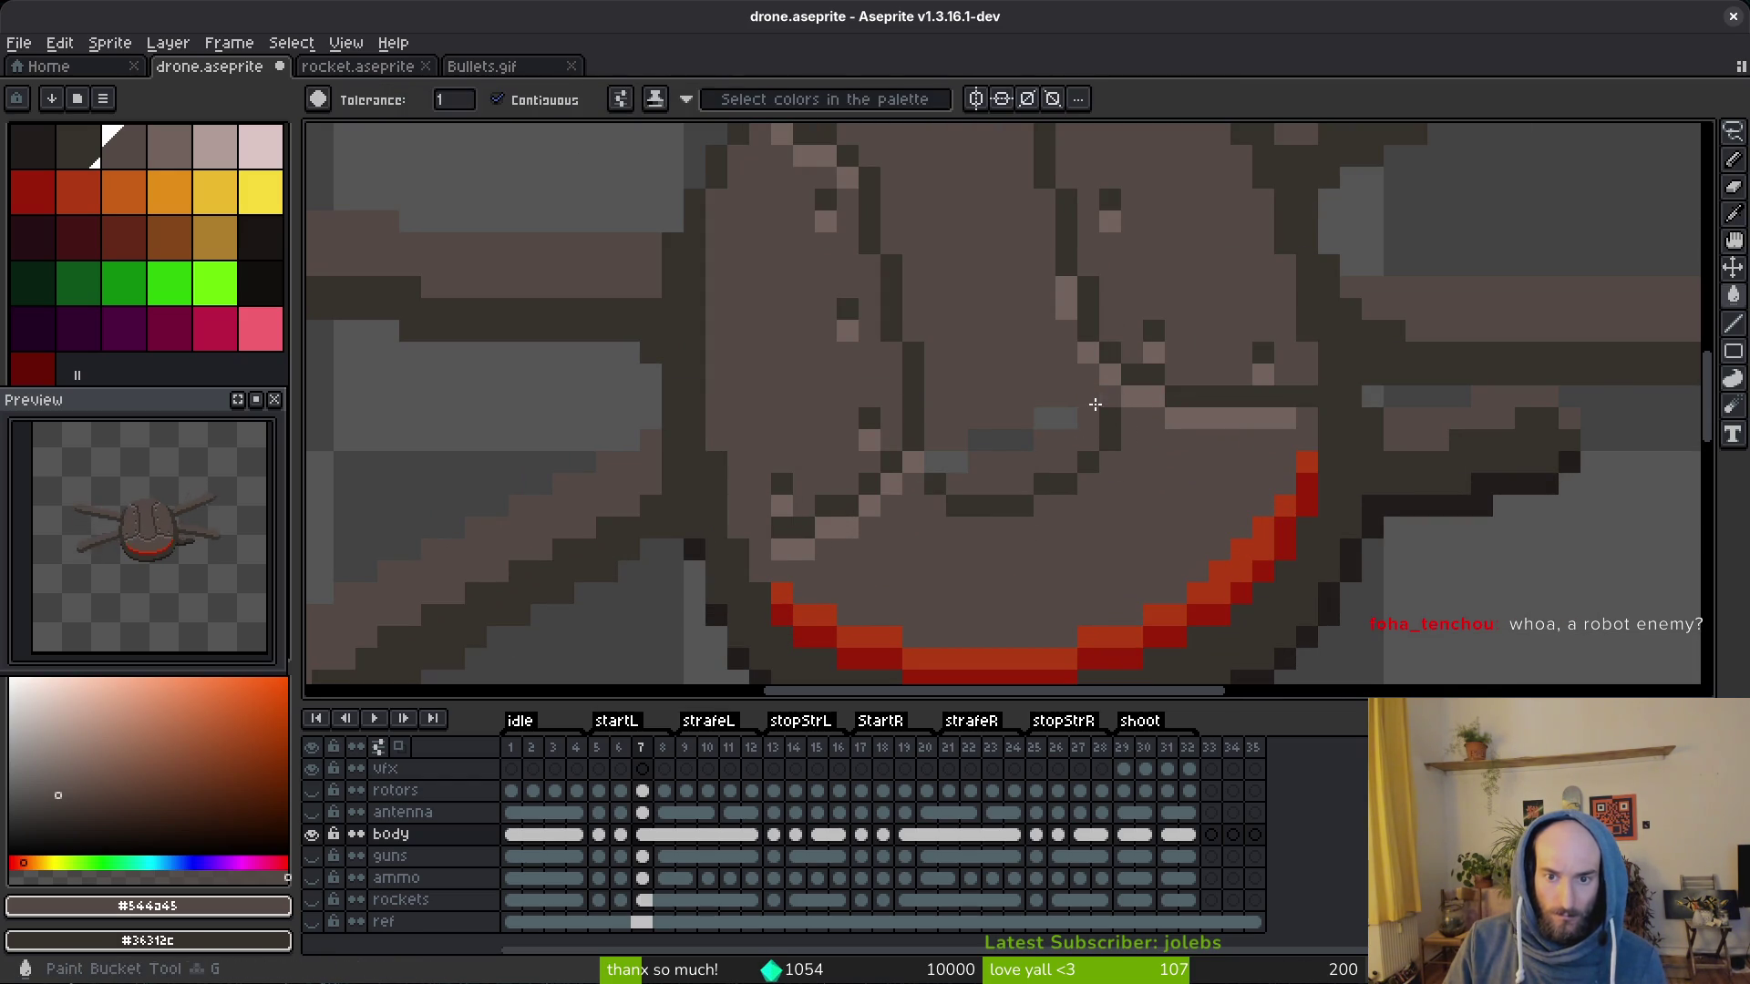
scroll(971, 469, down, 4)
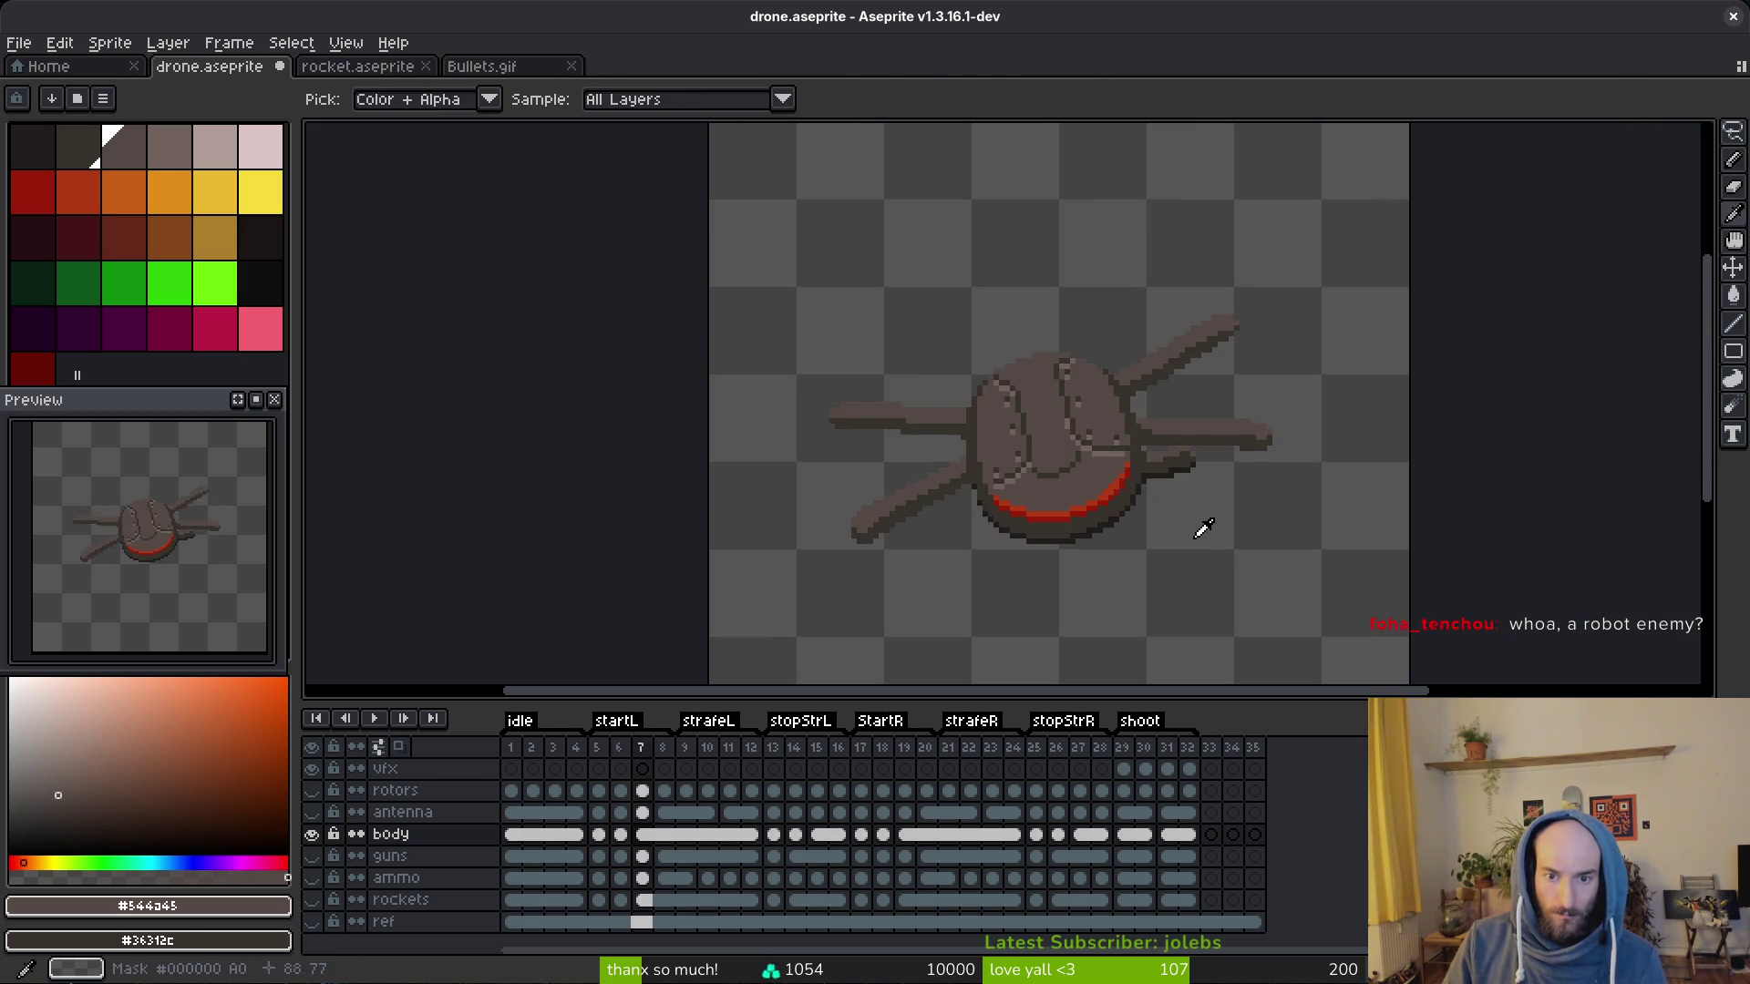
key(ctrl+s)
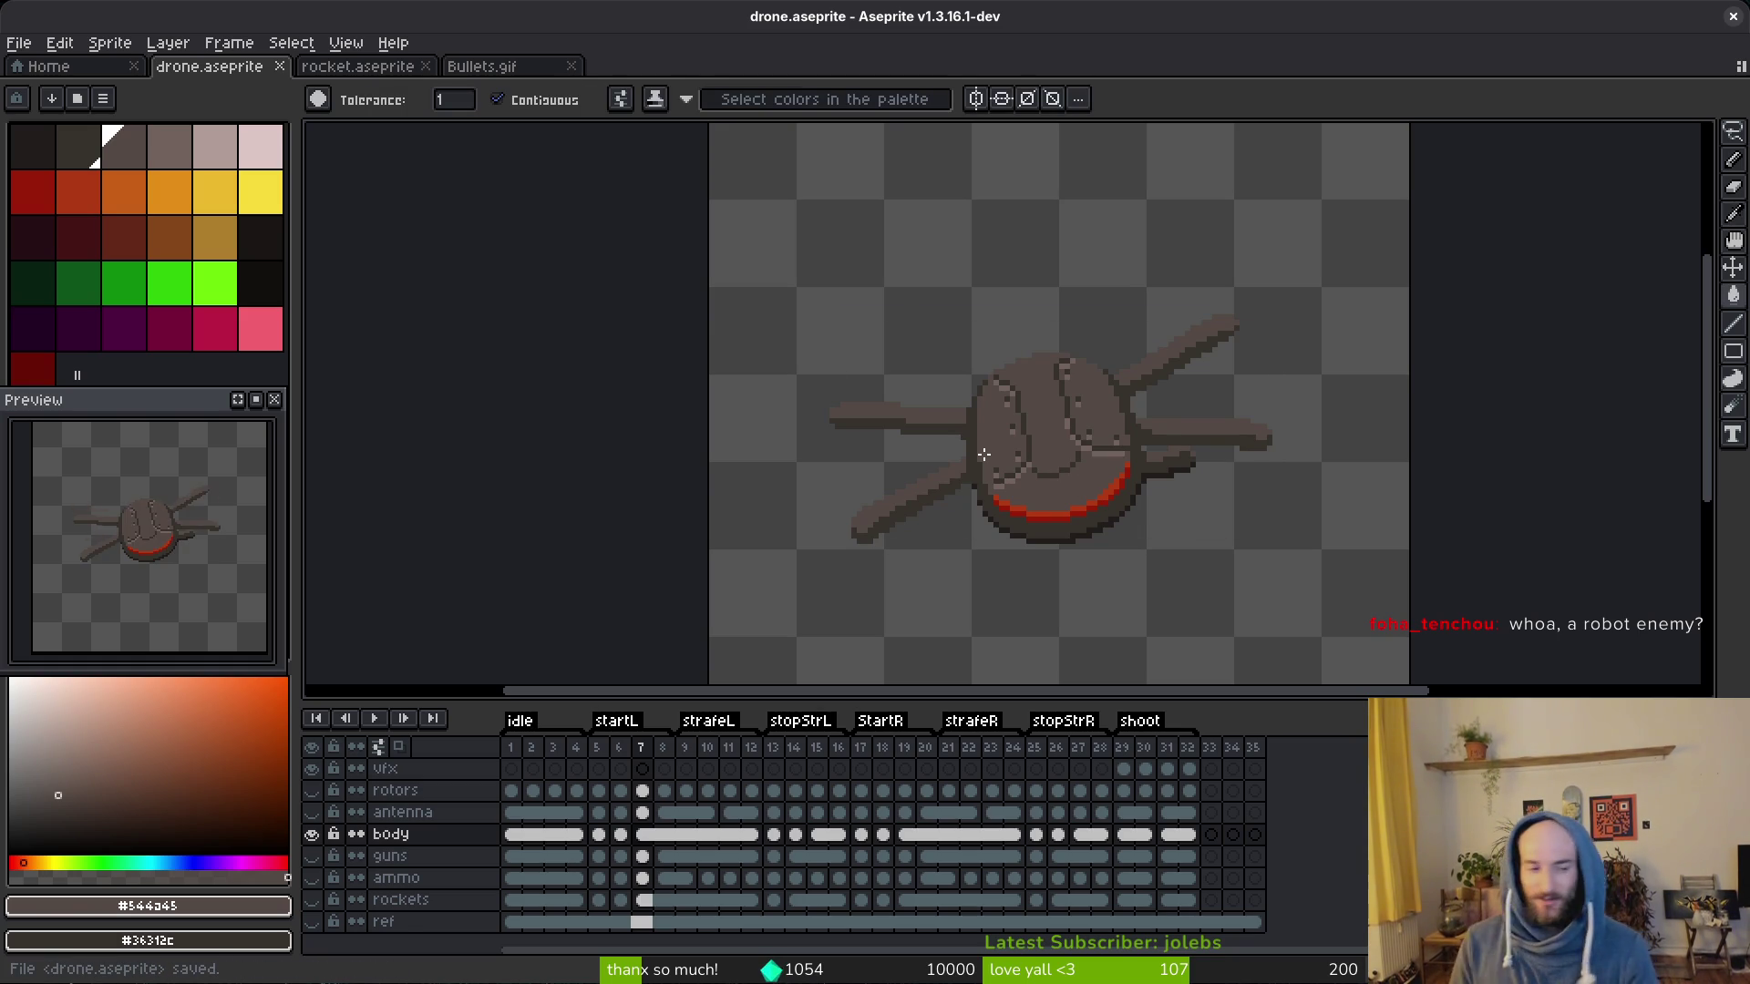
key(ctrl+s)
scroll(1039, 451, up, 3)
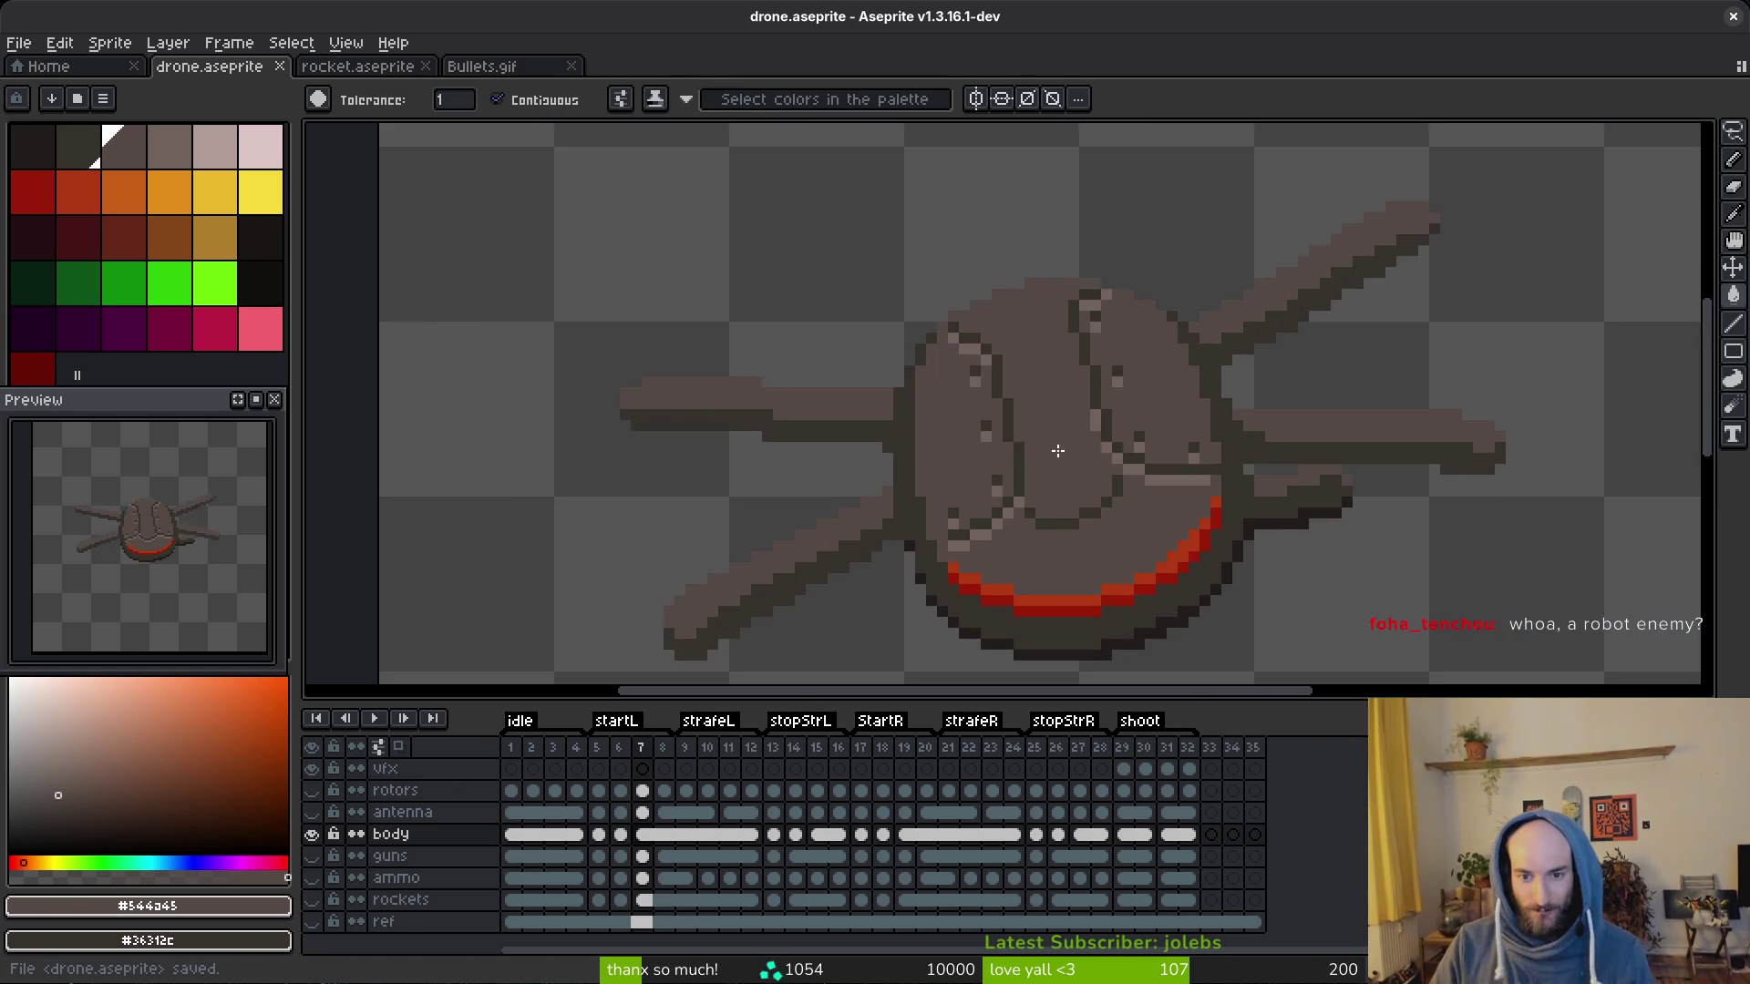
scroll(1091, 432, up, 3)
scroll(1090, 422, down, 3)
scroll(1089, 422, up, 3)
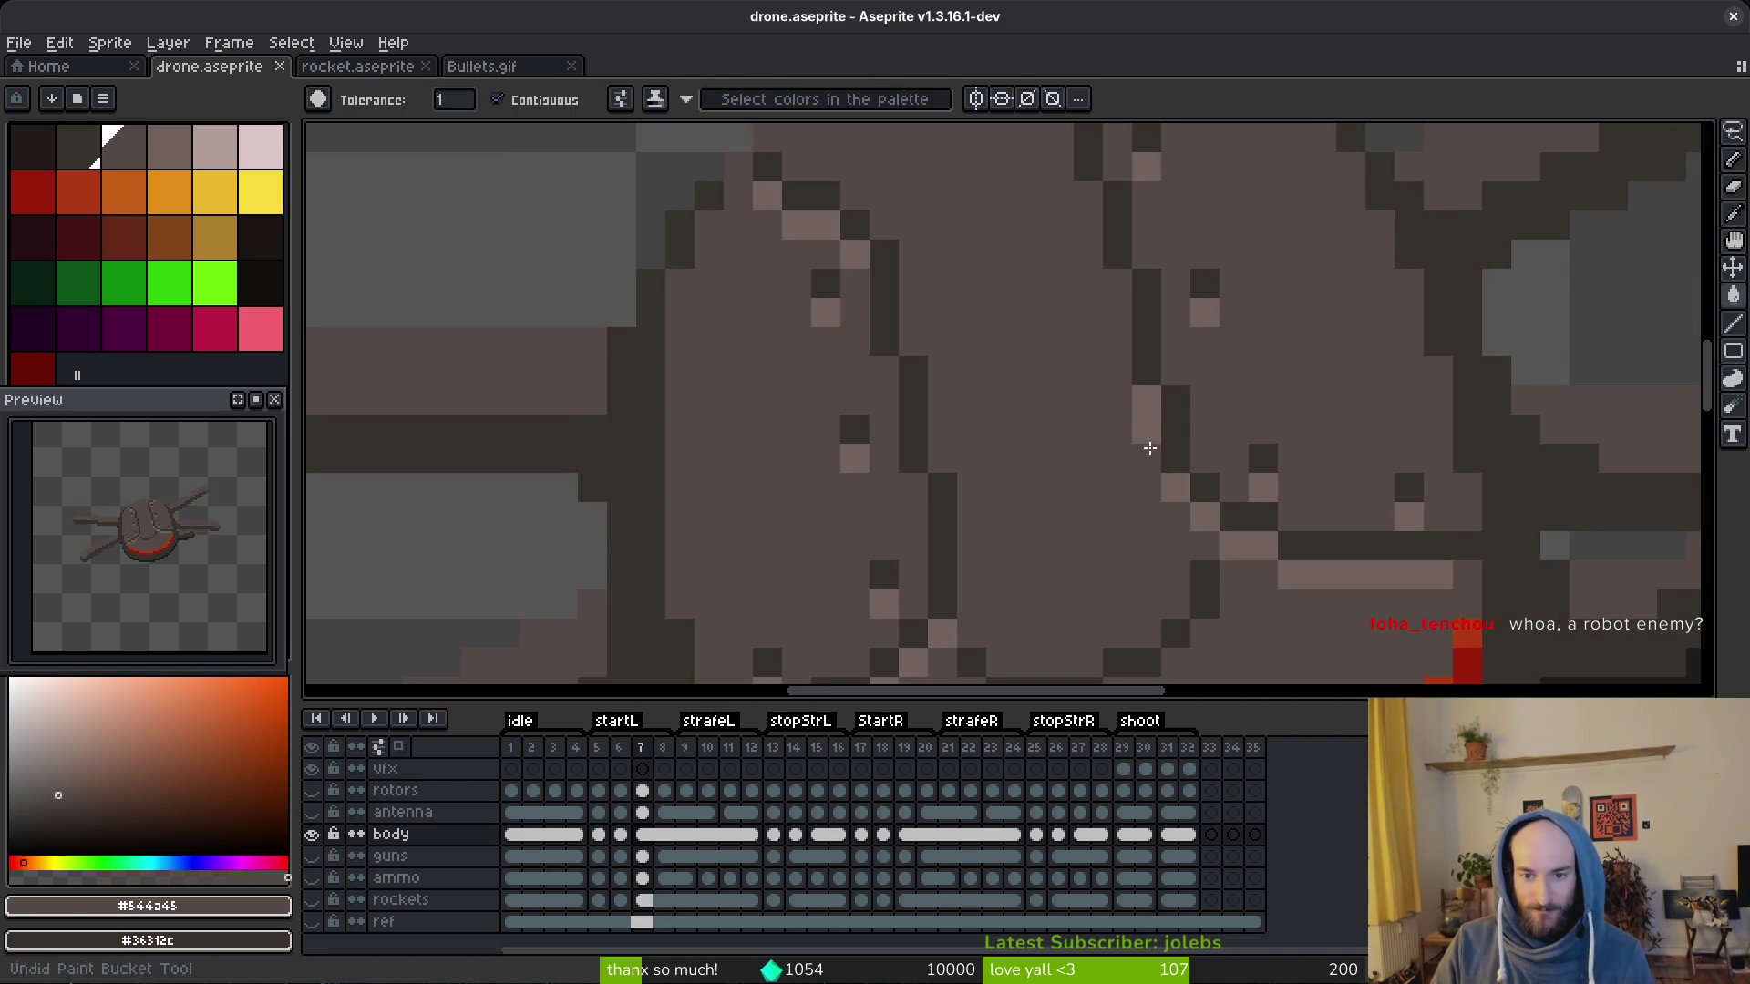
key(b)
scroll(1129, 476, down, 2)
scroll(1129, 477, up, 1)
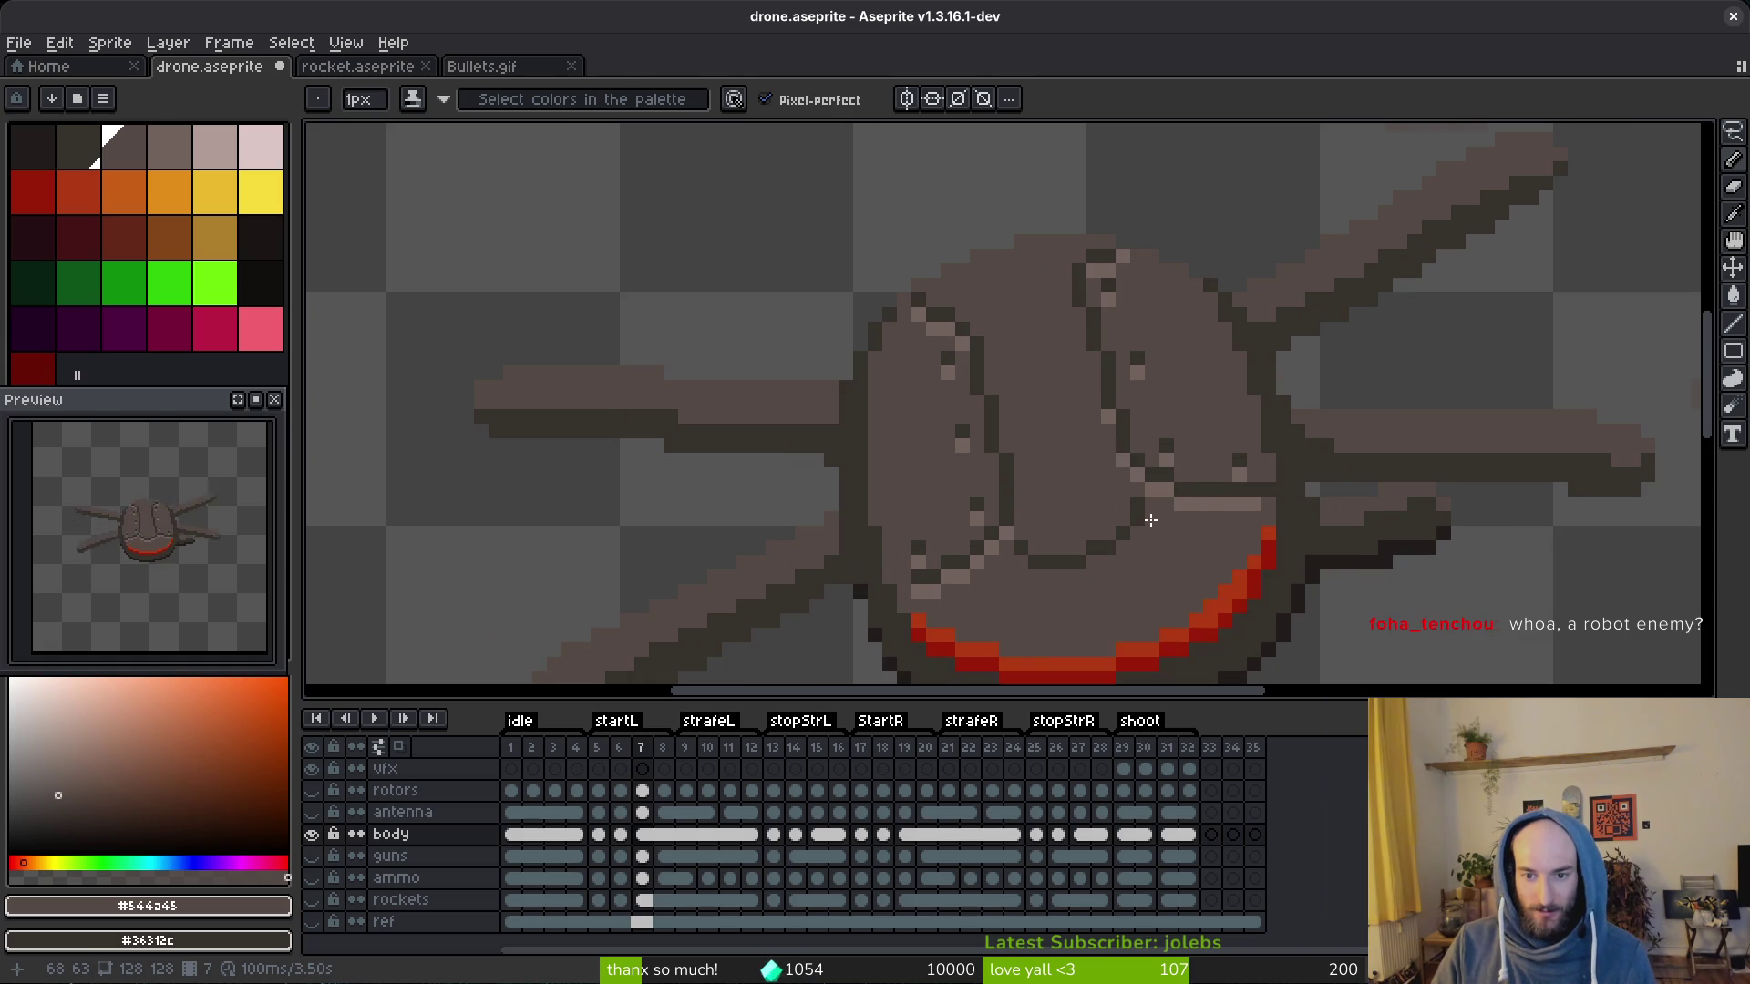
scroll(1153, 521, up, 2)
Step: Add light highlight and dark pixels below the lower-face line on frame 7
click(1046, 601)
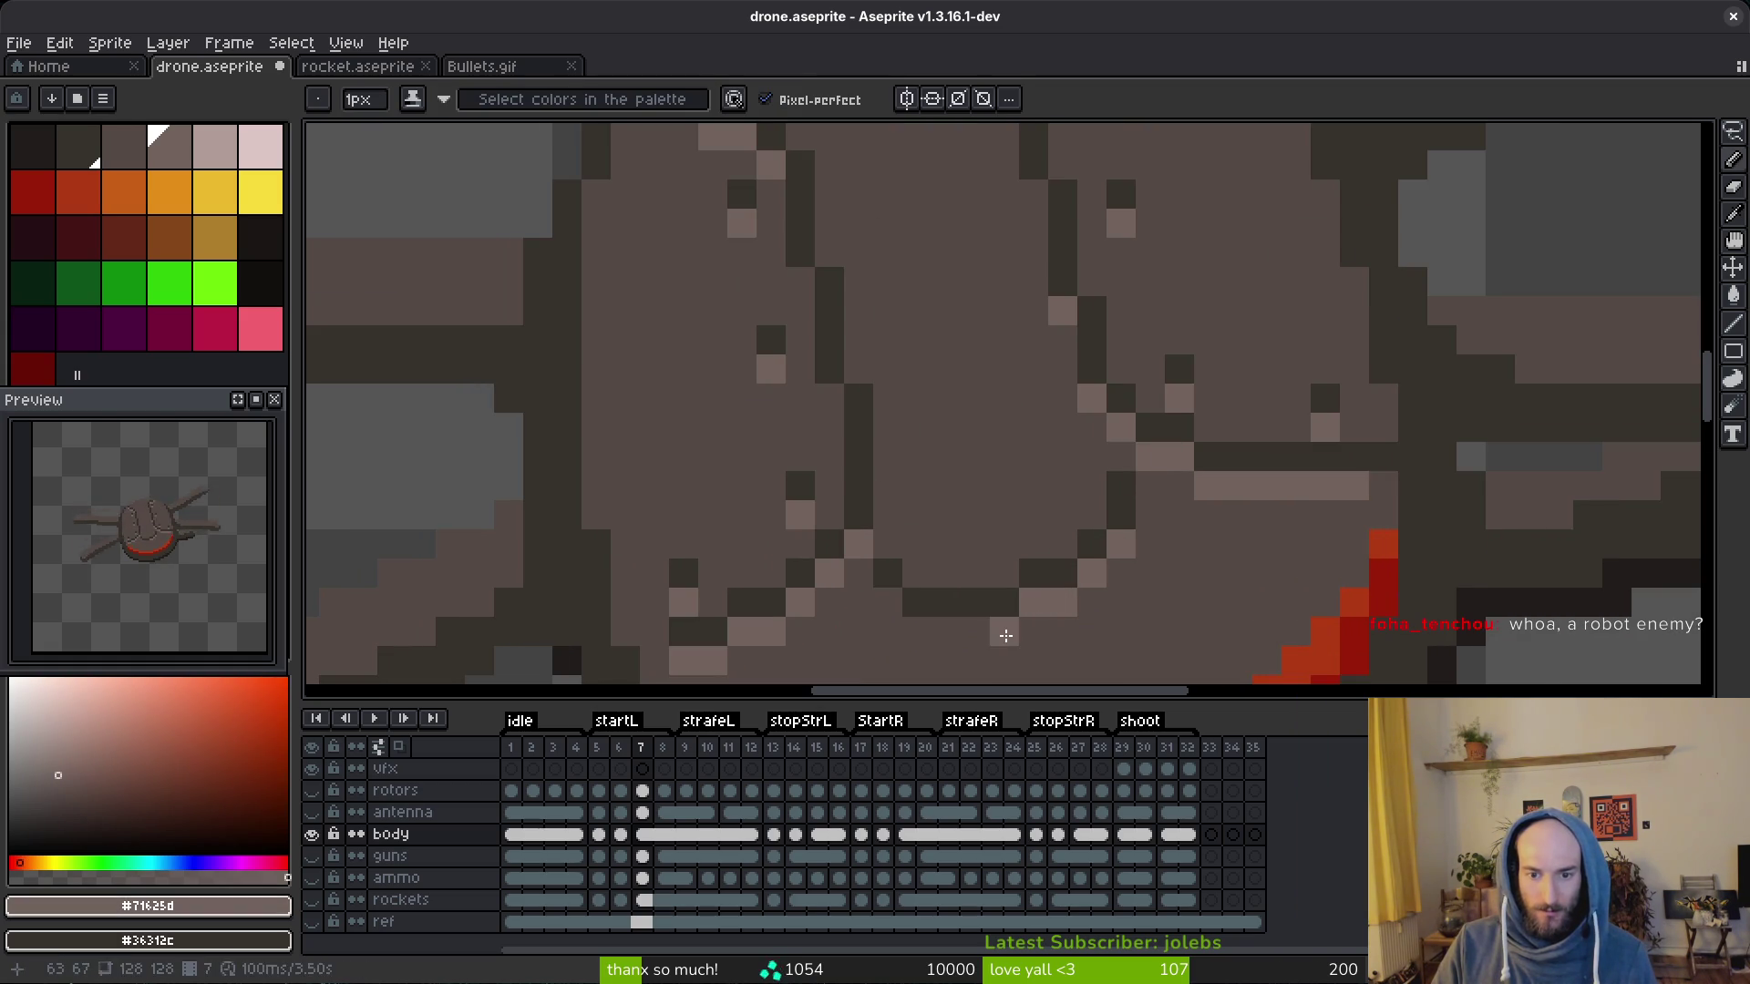
scroll(1083, 550, down, 3)
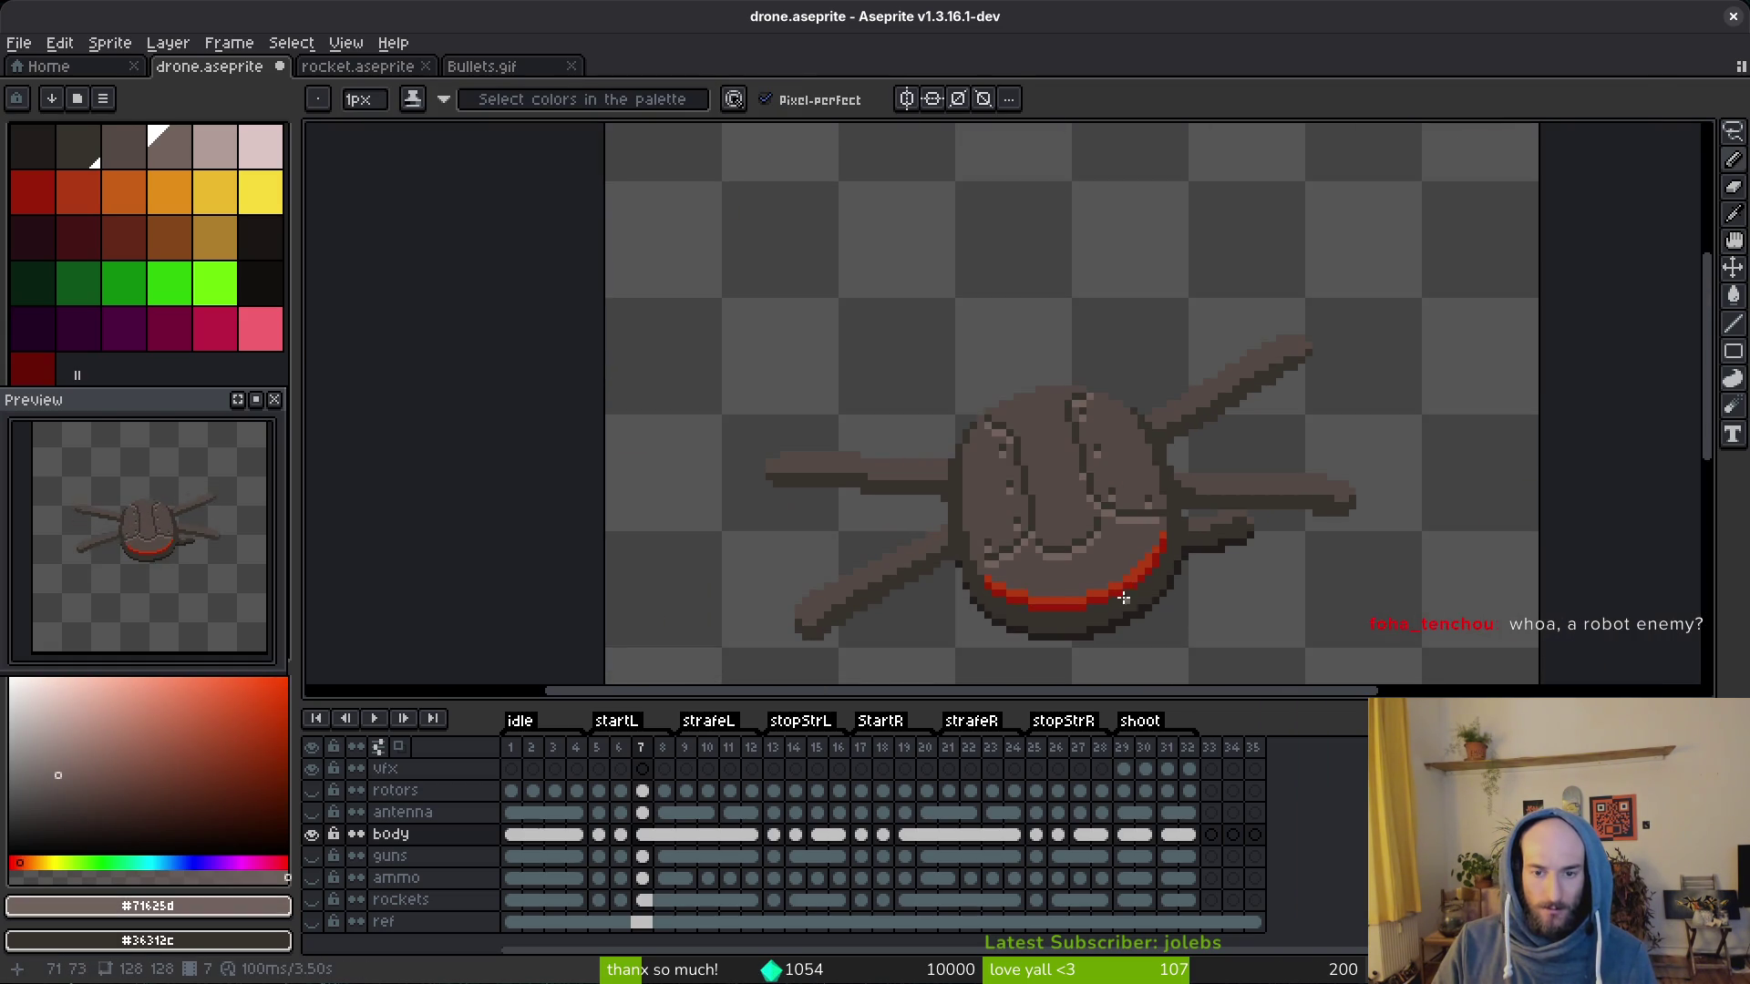
scroll(1118, 542, up, 2)
alt+click(1088, 481)
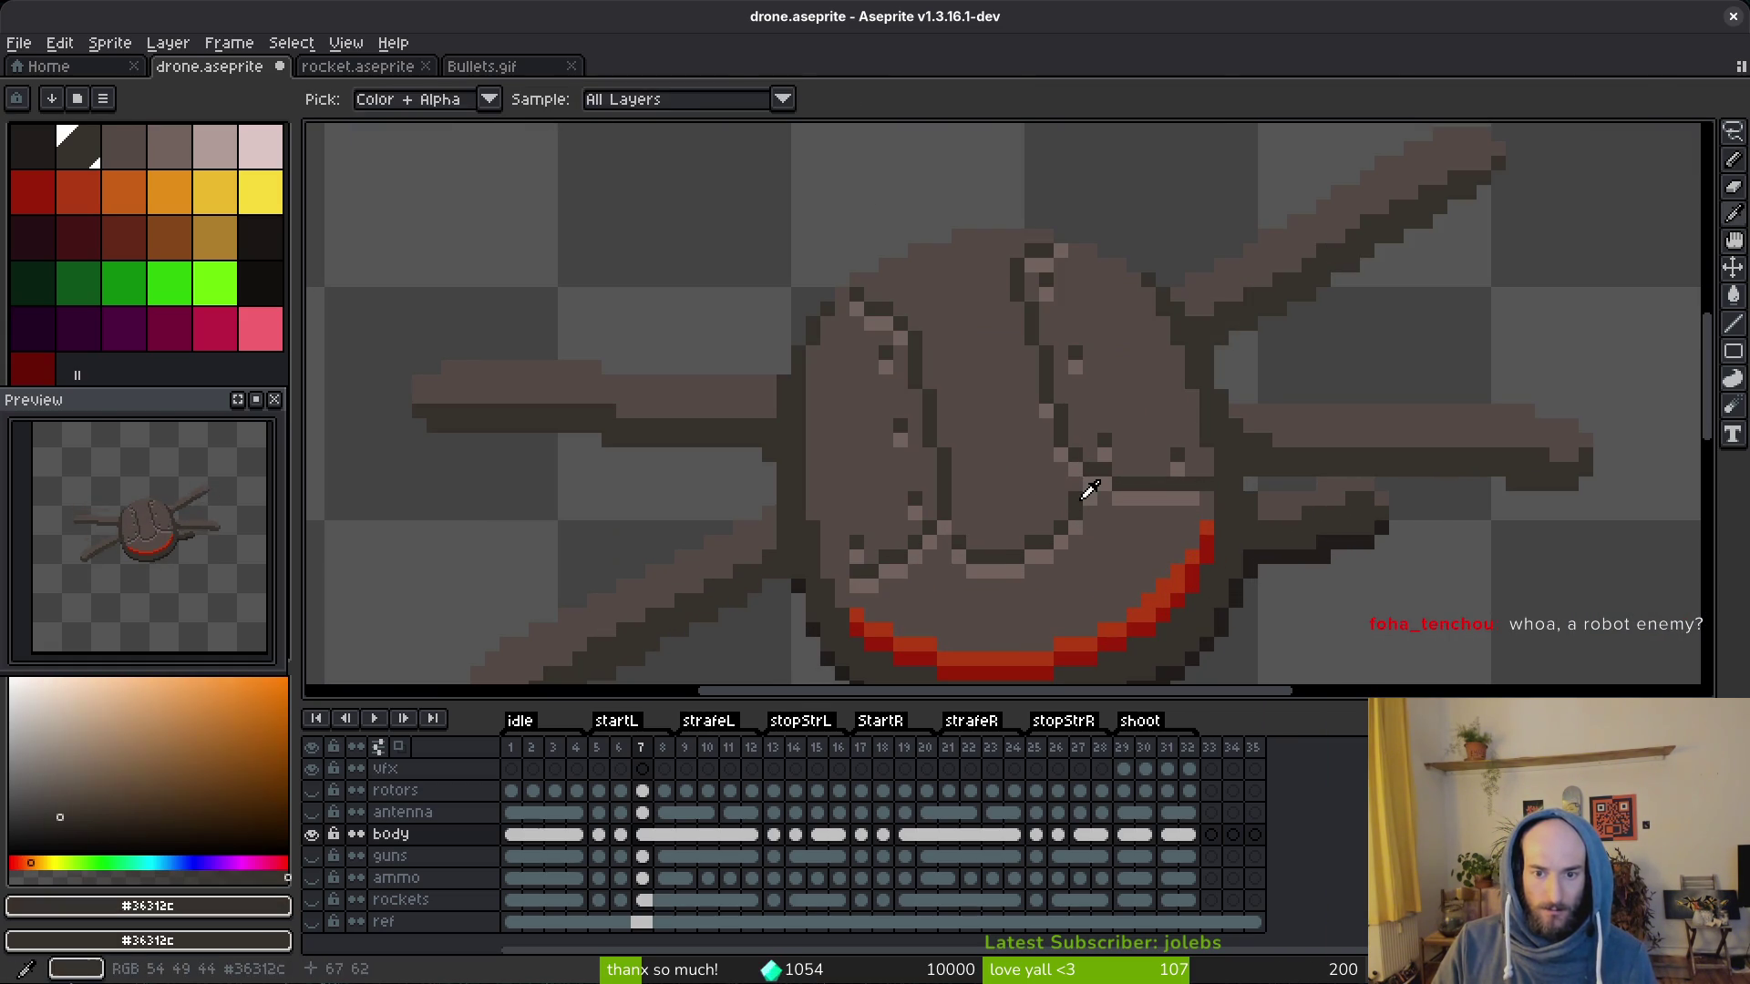
scroll(1129, 518, down, 3)
scroll(1130, 540, up, 3)
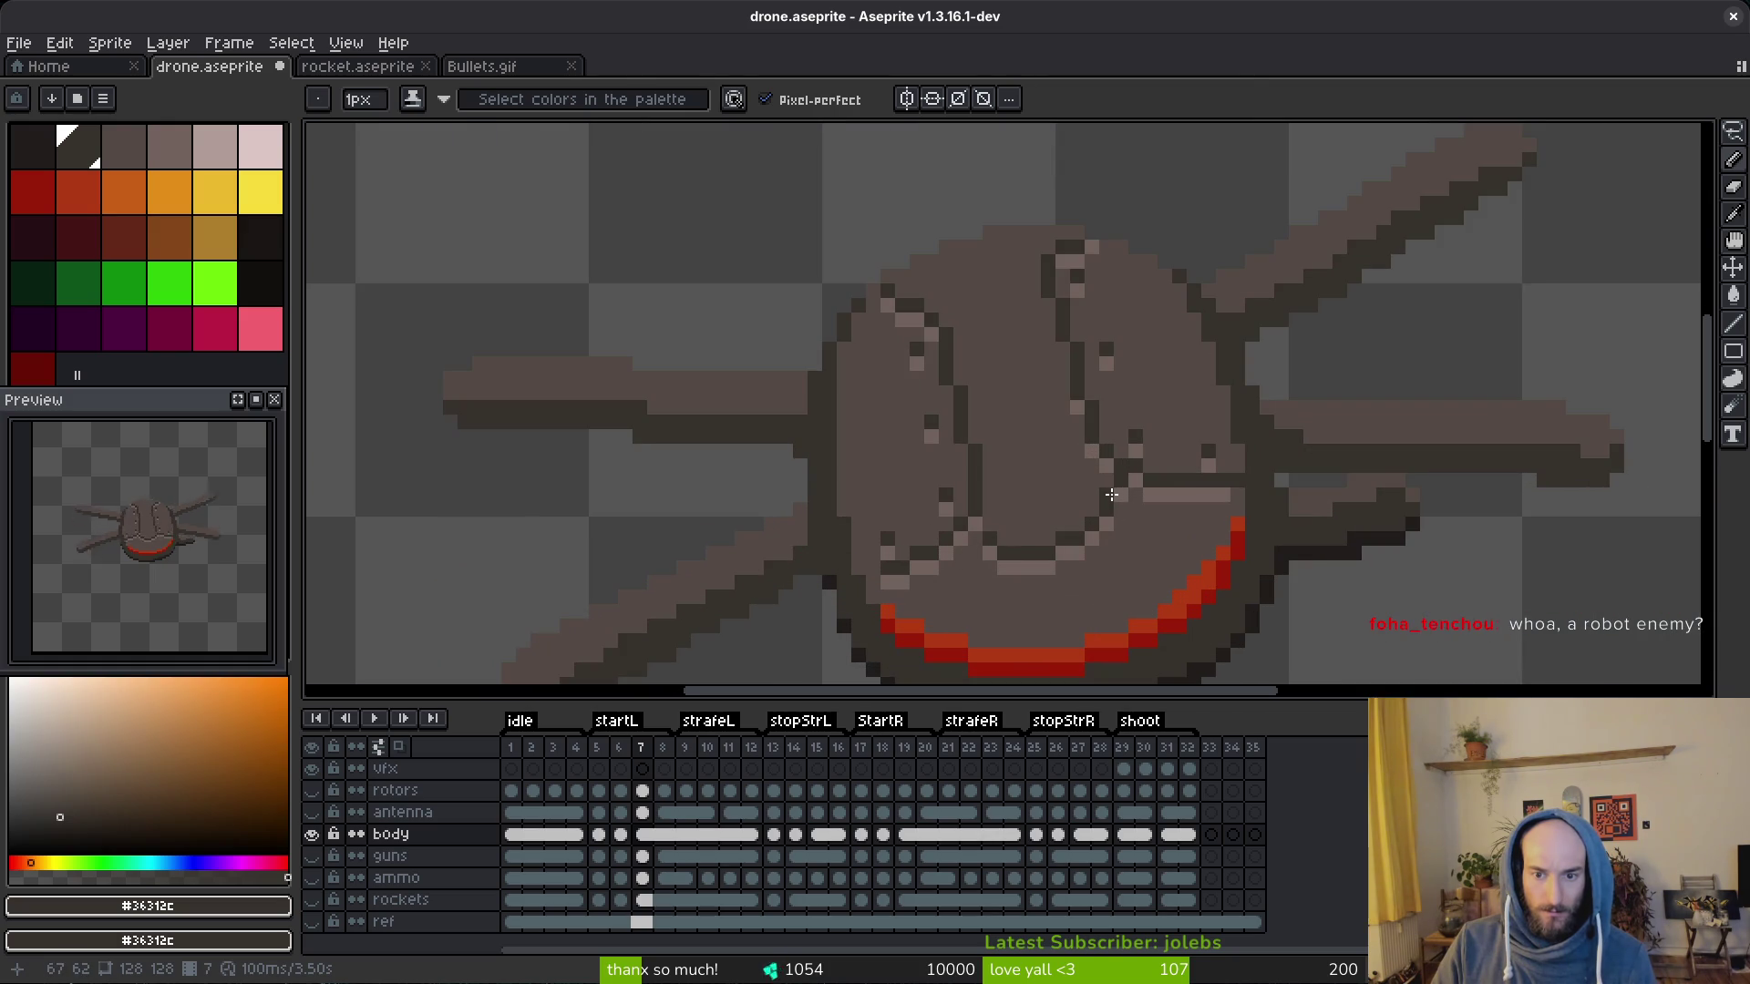
alt+click(1115, 495)
alt+click(1122, 517)
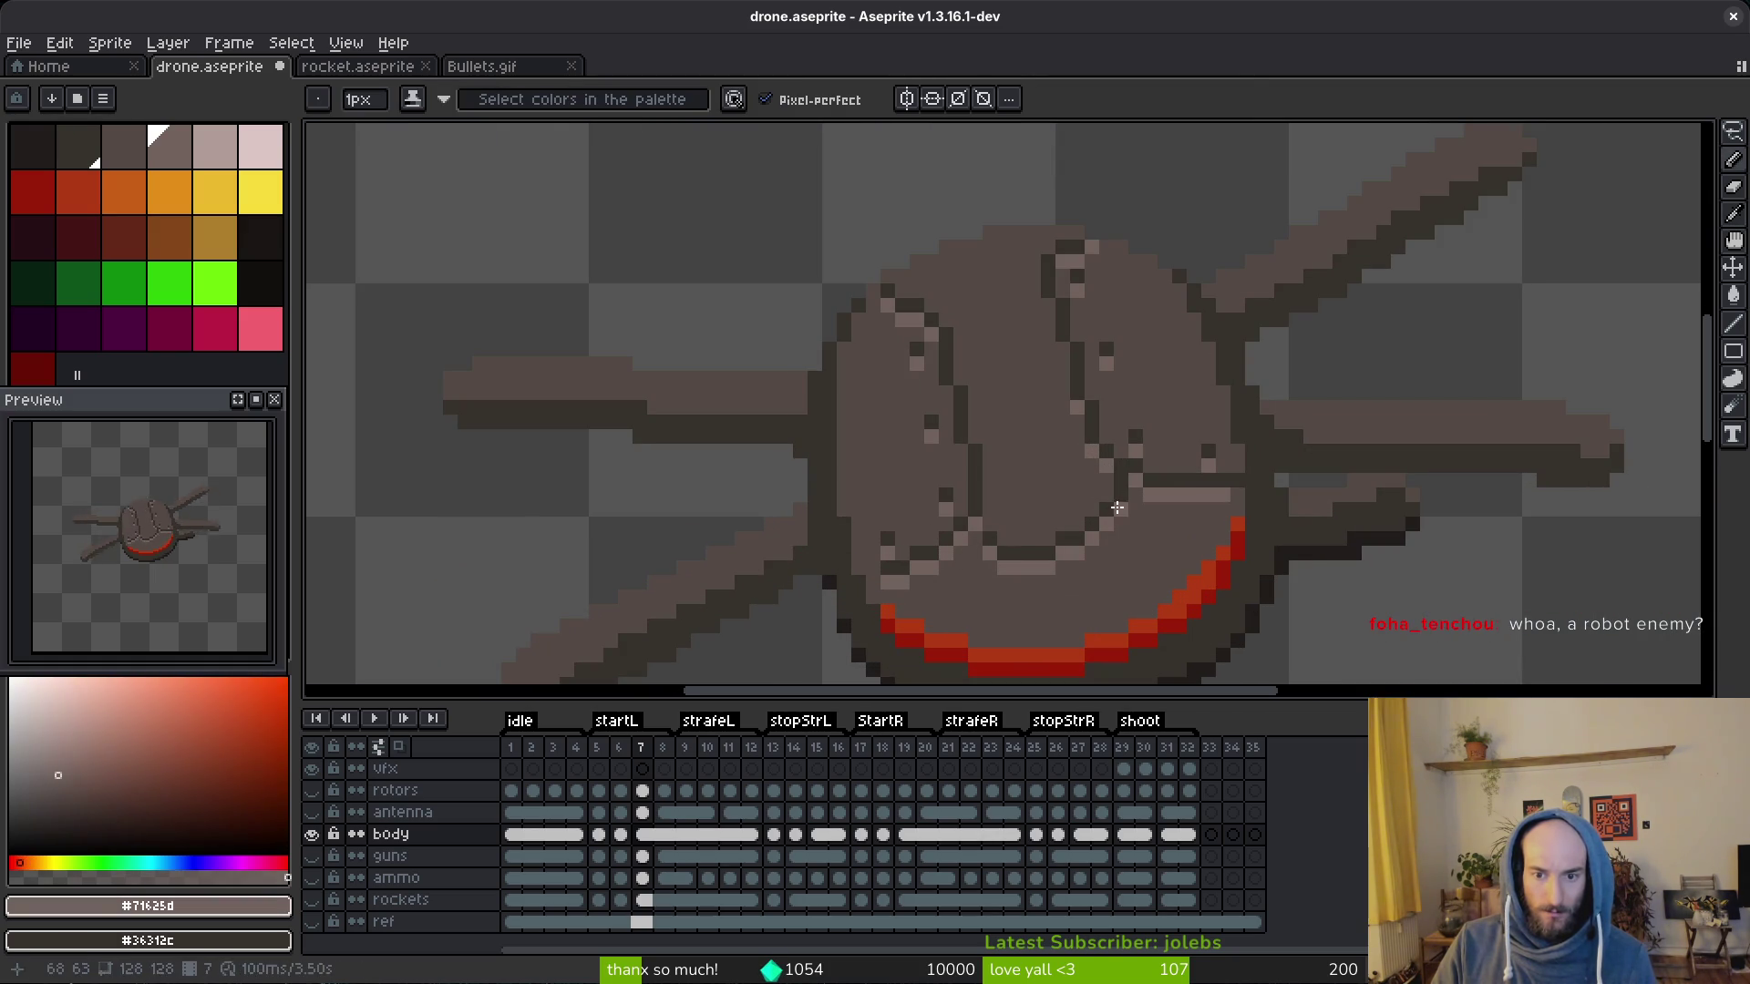
scroll(1148, 507, down, 3)
scroll(1192, 537, up, 3)
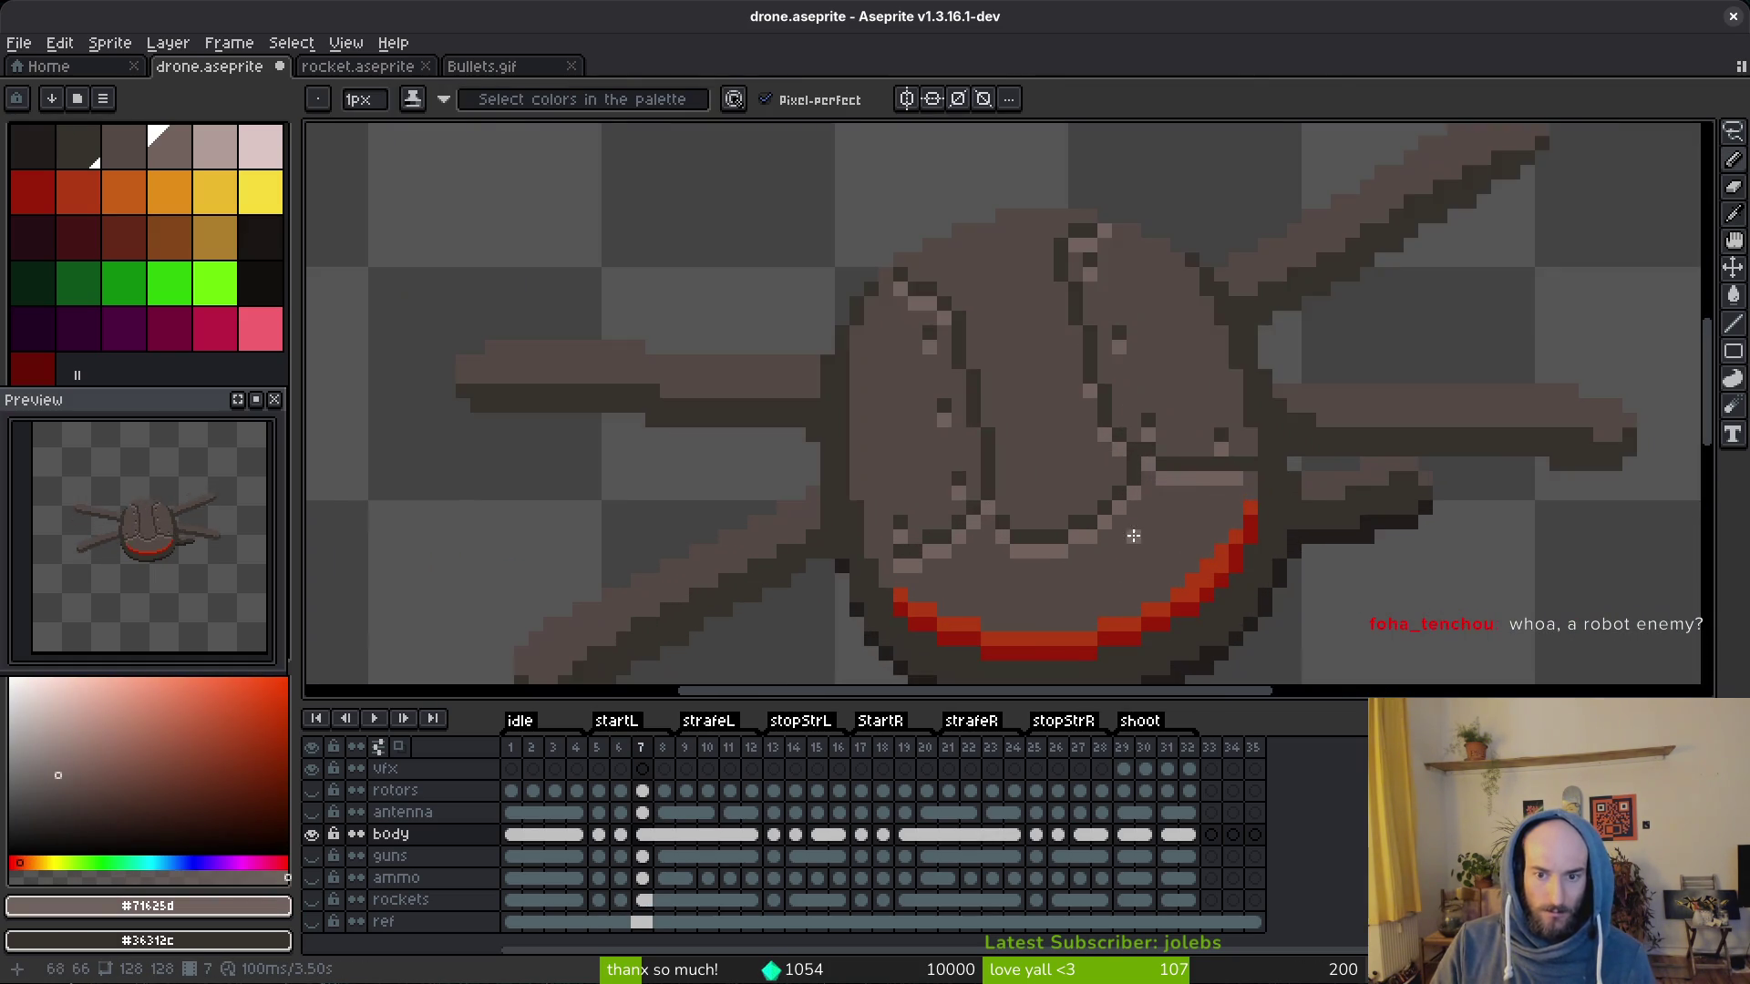
scroll(1193, 537, up, 3)
alt+click(1112, 514)
click(1088, 545)
Step: Fill in lighter and mid-tone pixels beneath the dark line to complete the highlight strip
alt+click(1115, 478)
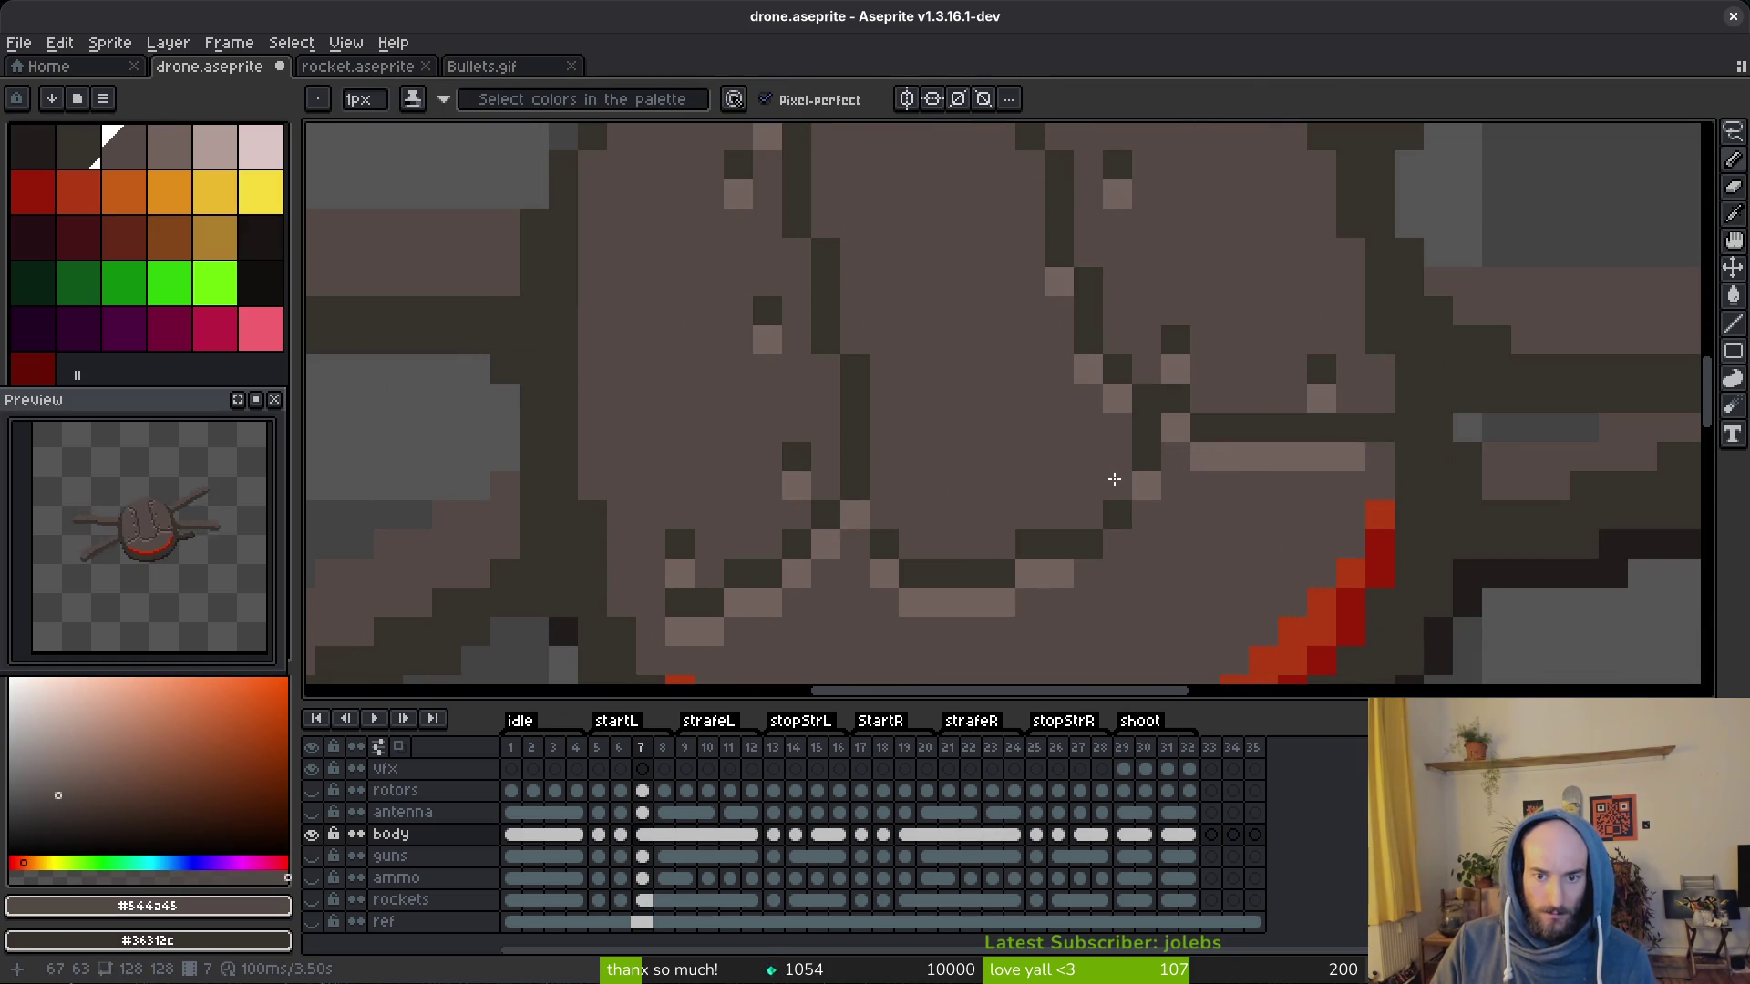
click(1058, 545)
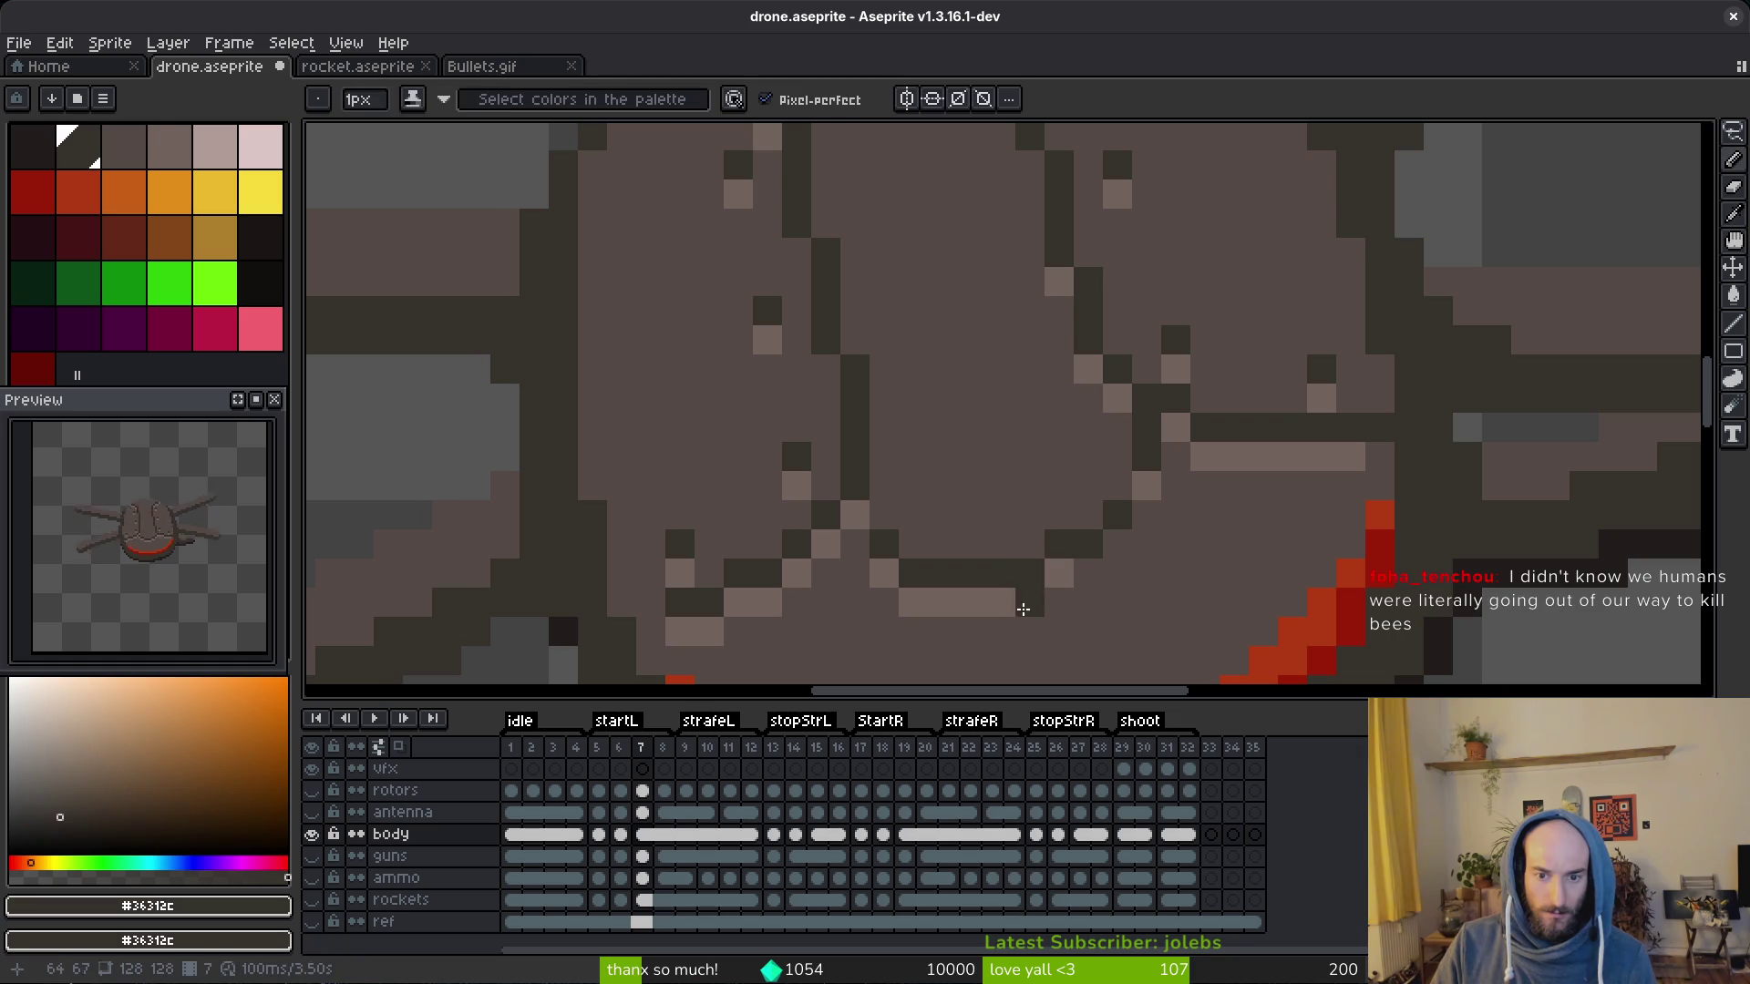
alt+click(1028, 595)
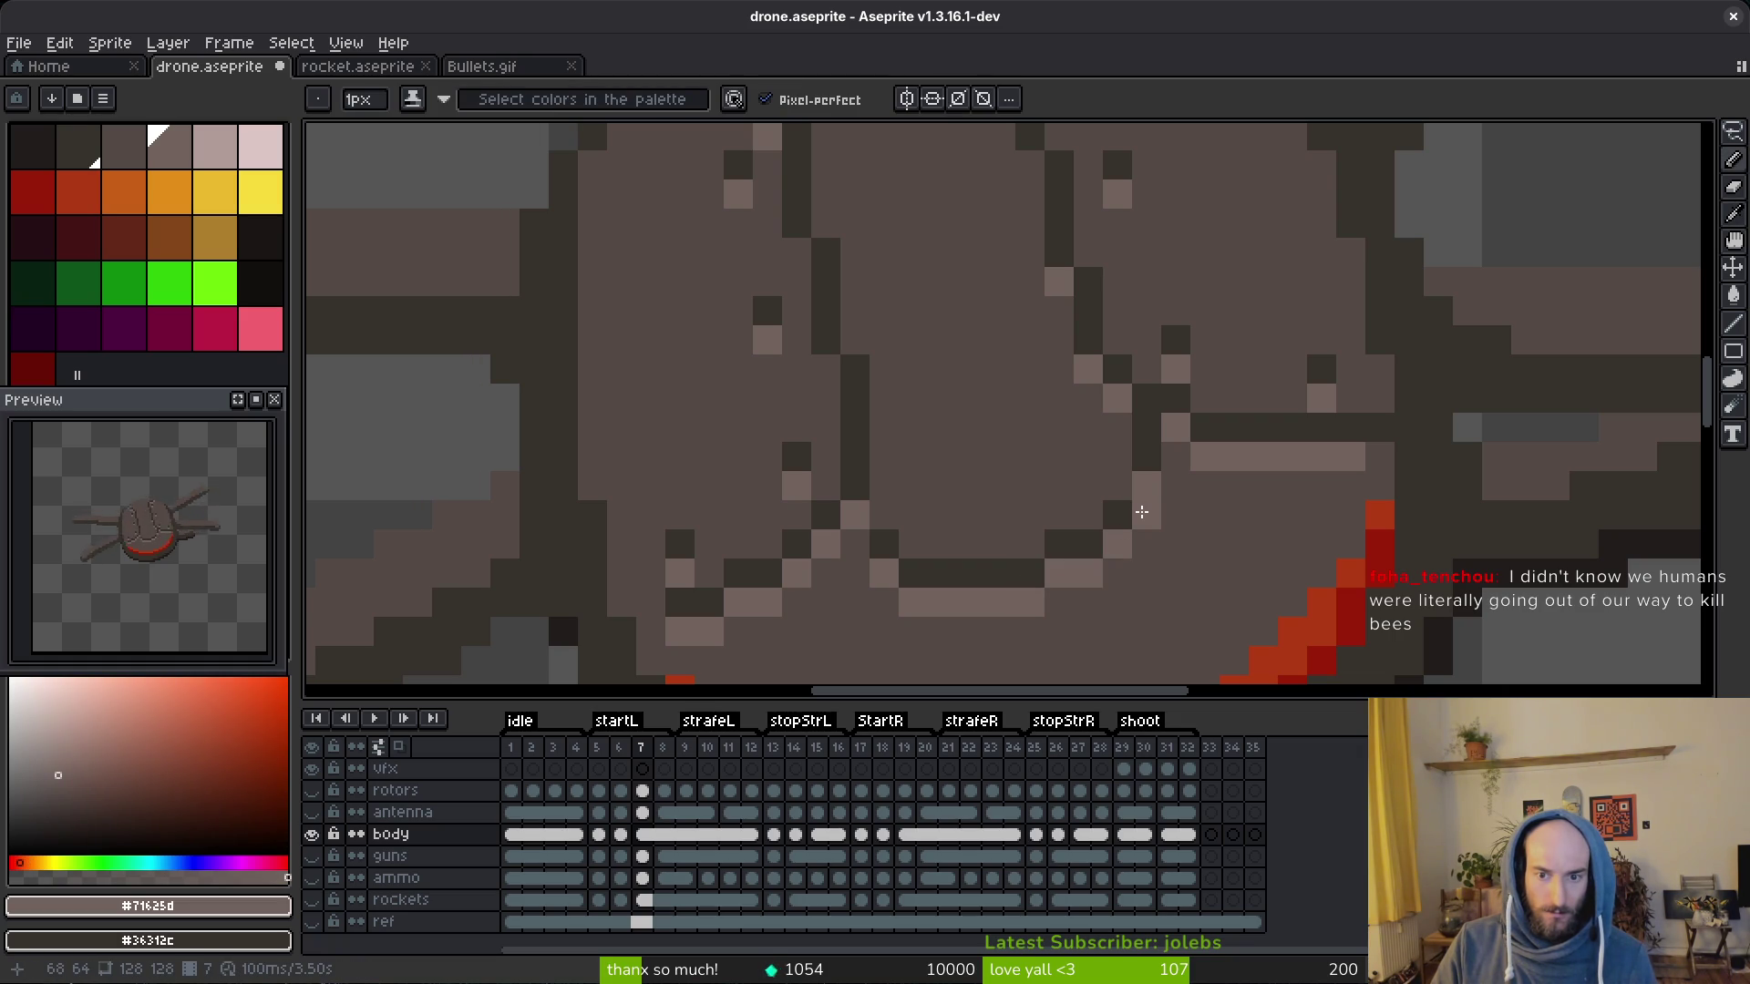
alt+click(1156, 457)
scroll(1124, 488, down, 4)
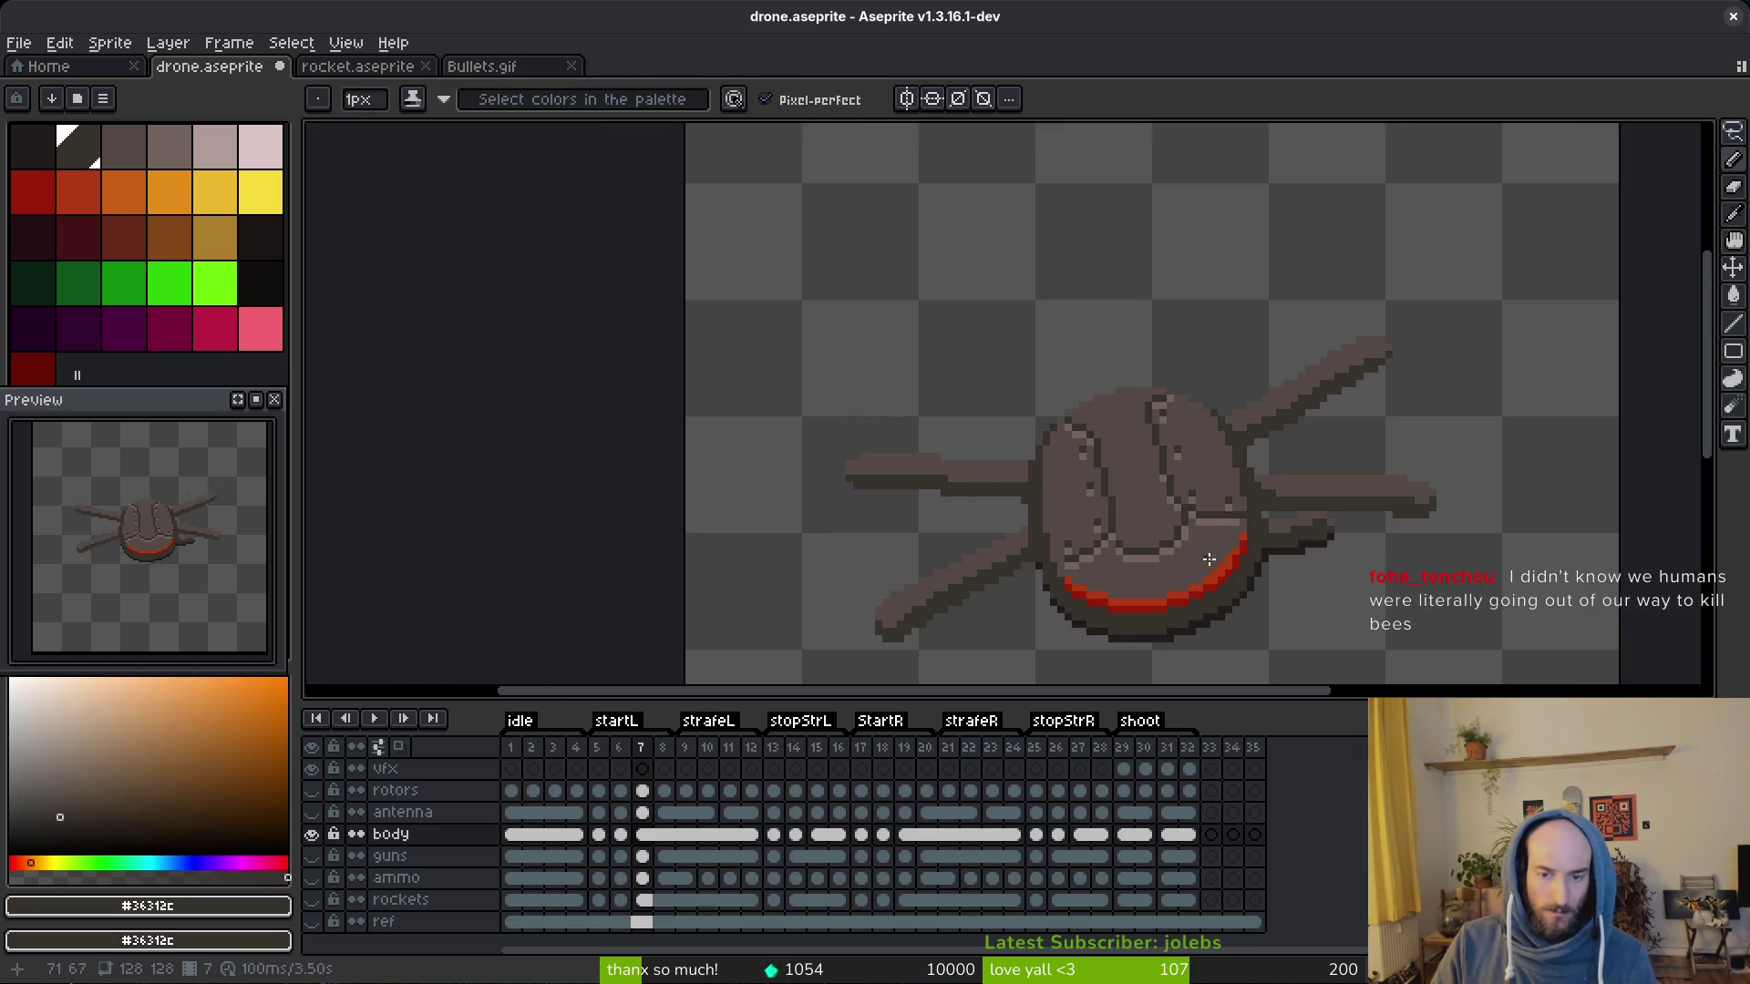
scroll(1124, 488, down, 2)
scroll(1209, 566, up, 3)
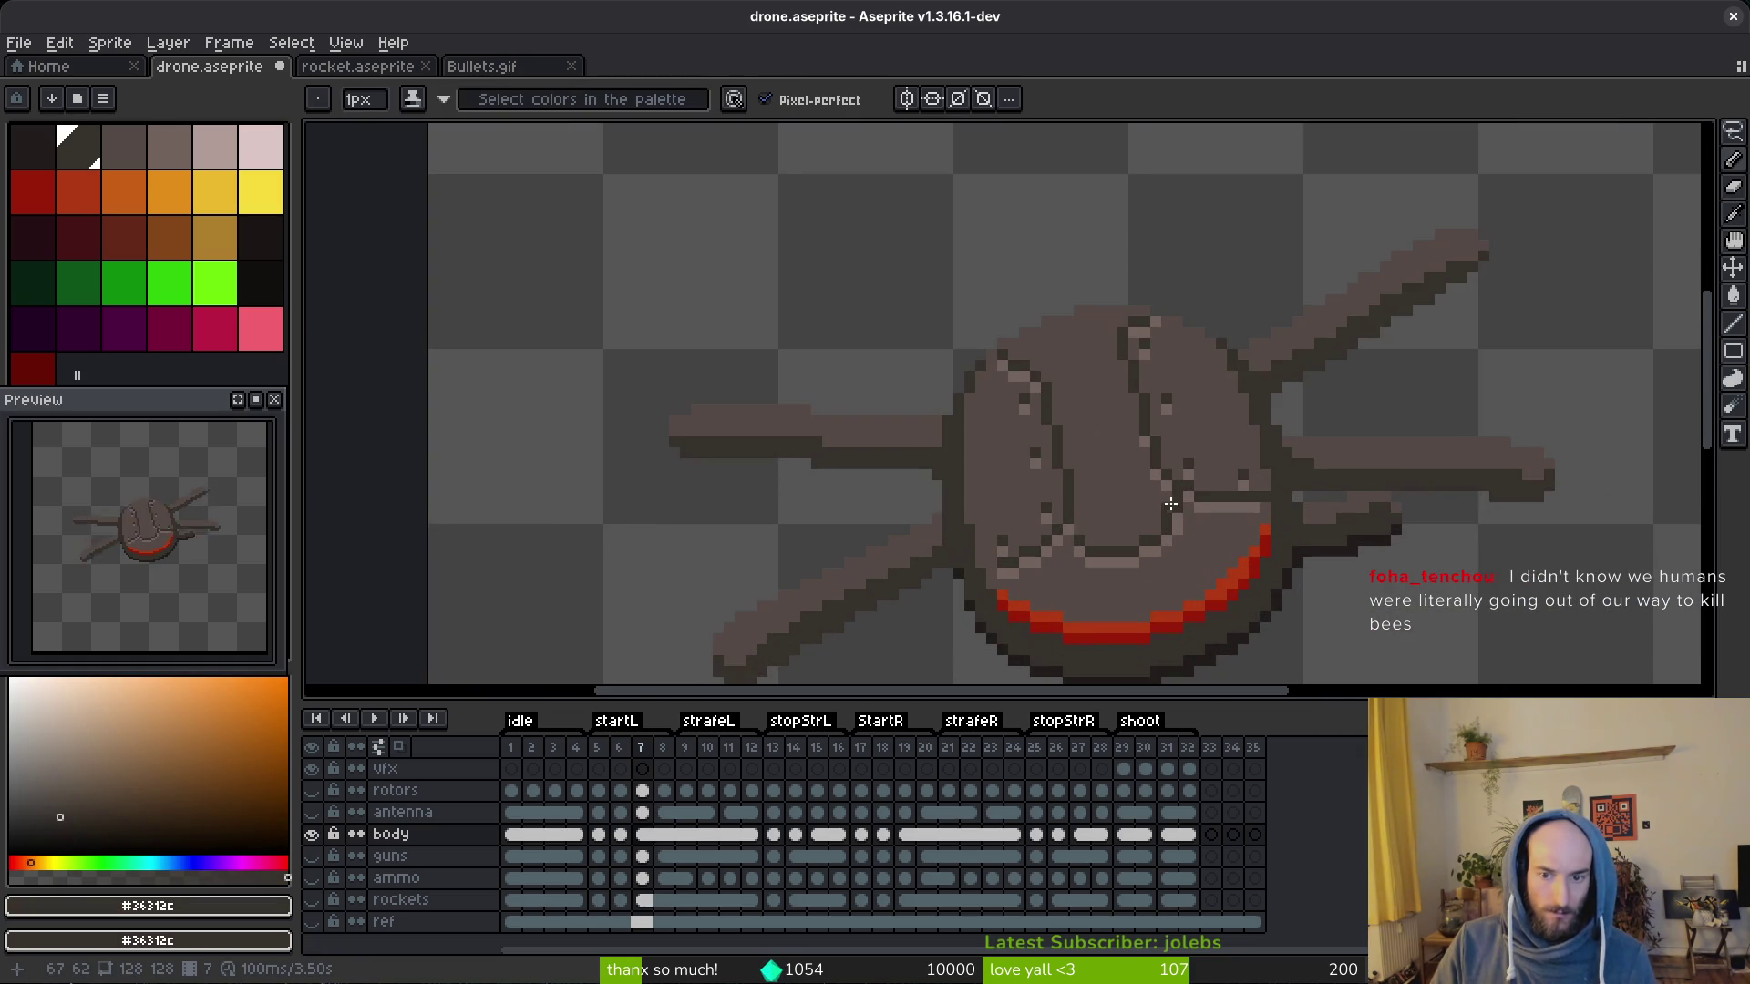
scroll(1178, 521, up, 3)
alt+click(1094, 449)
scroll(1249, 547, down, 4)
scroll(1248, 547, down, 3)
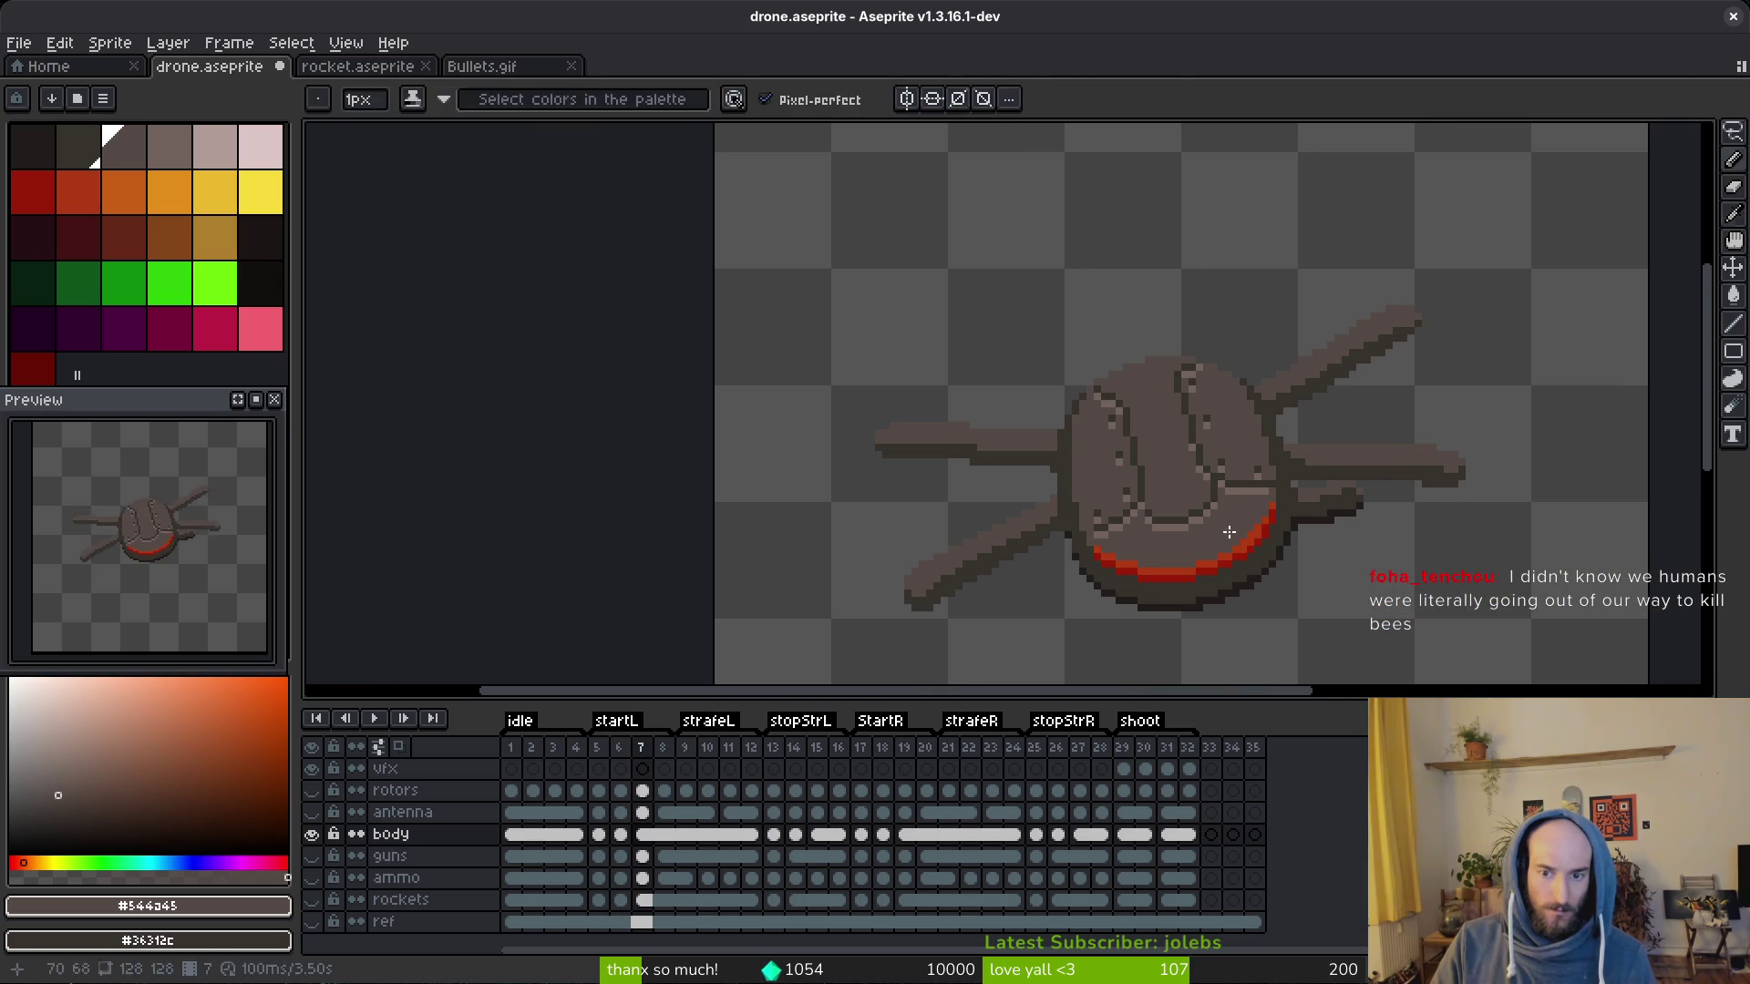
scroll(1264, 544, down, 3)
key(Right)
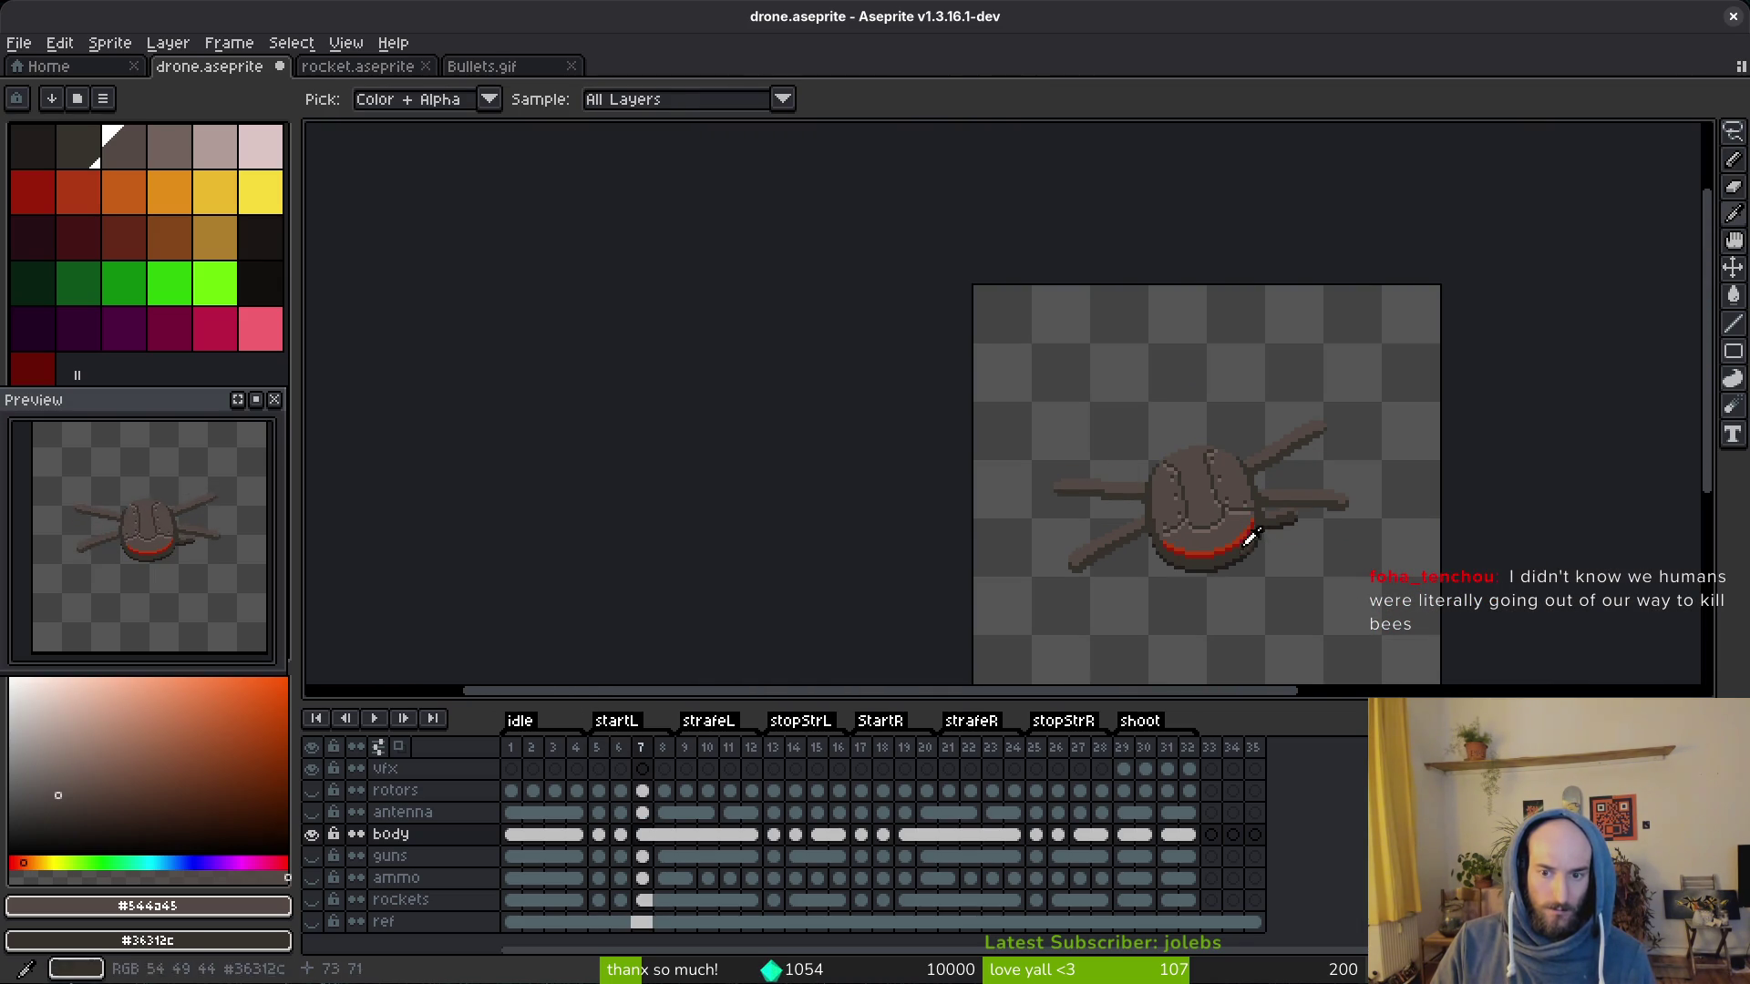
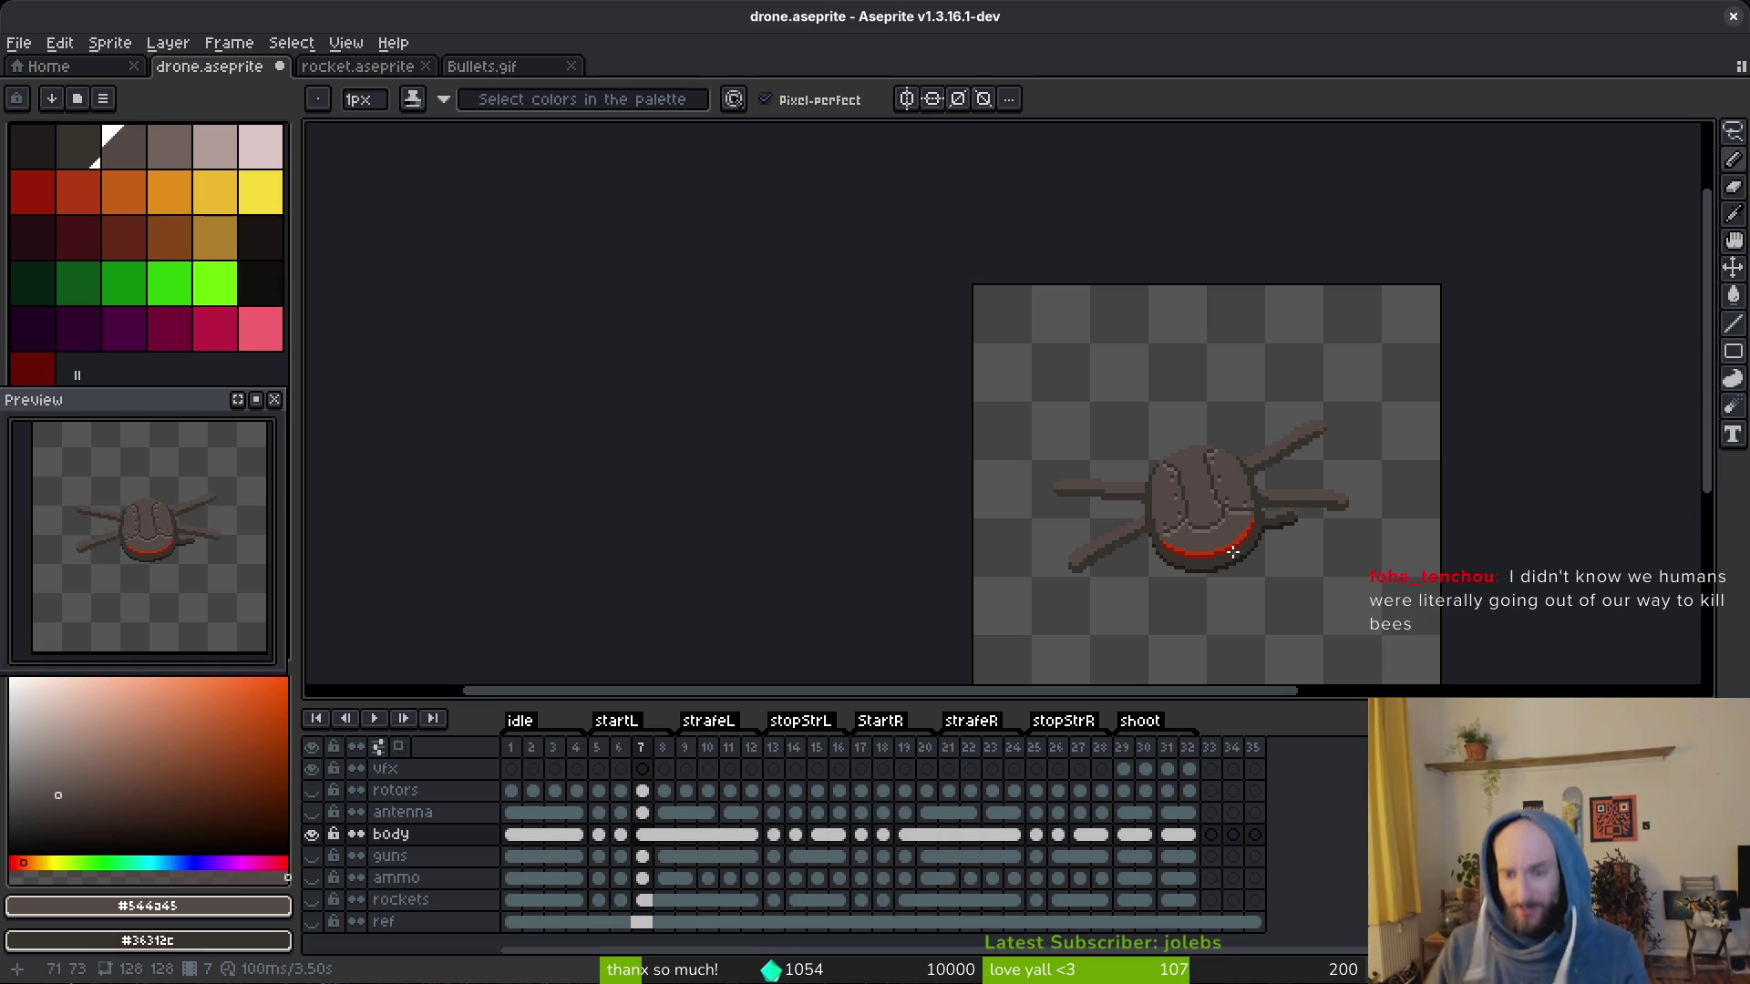
scroll(1234, 506, up, 4)
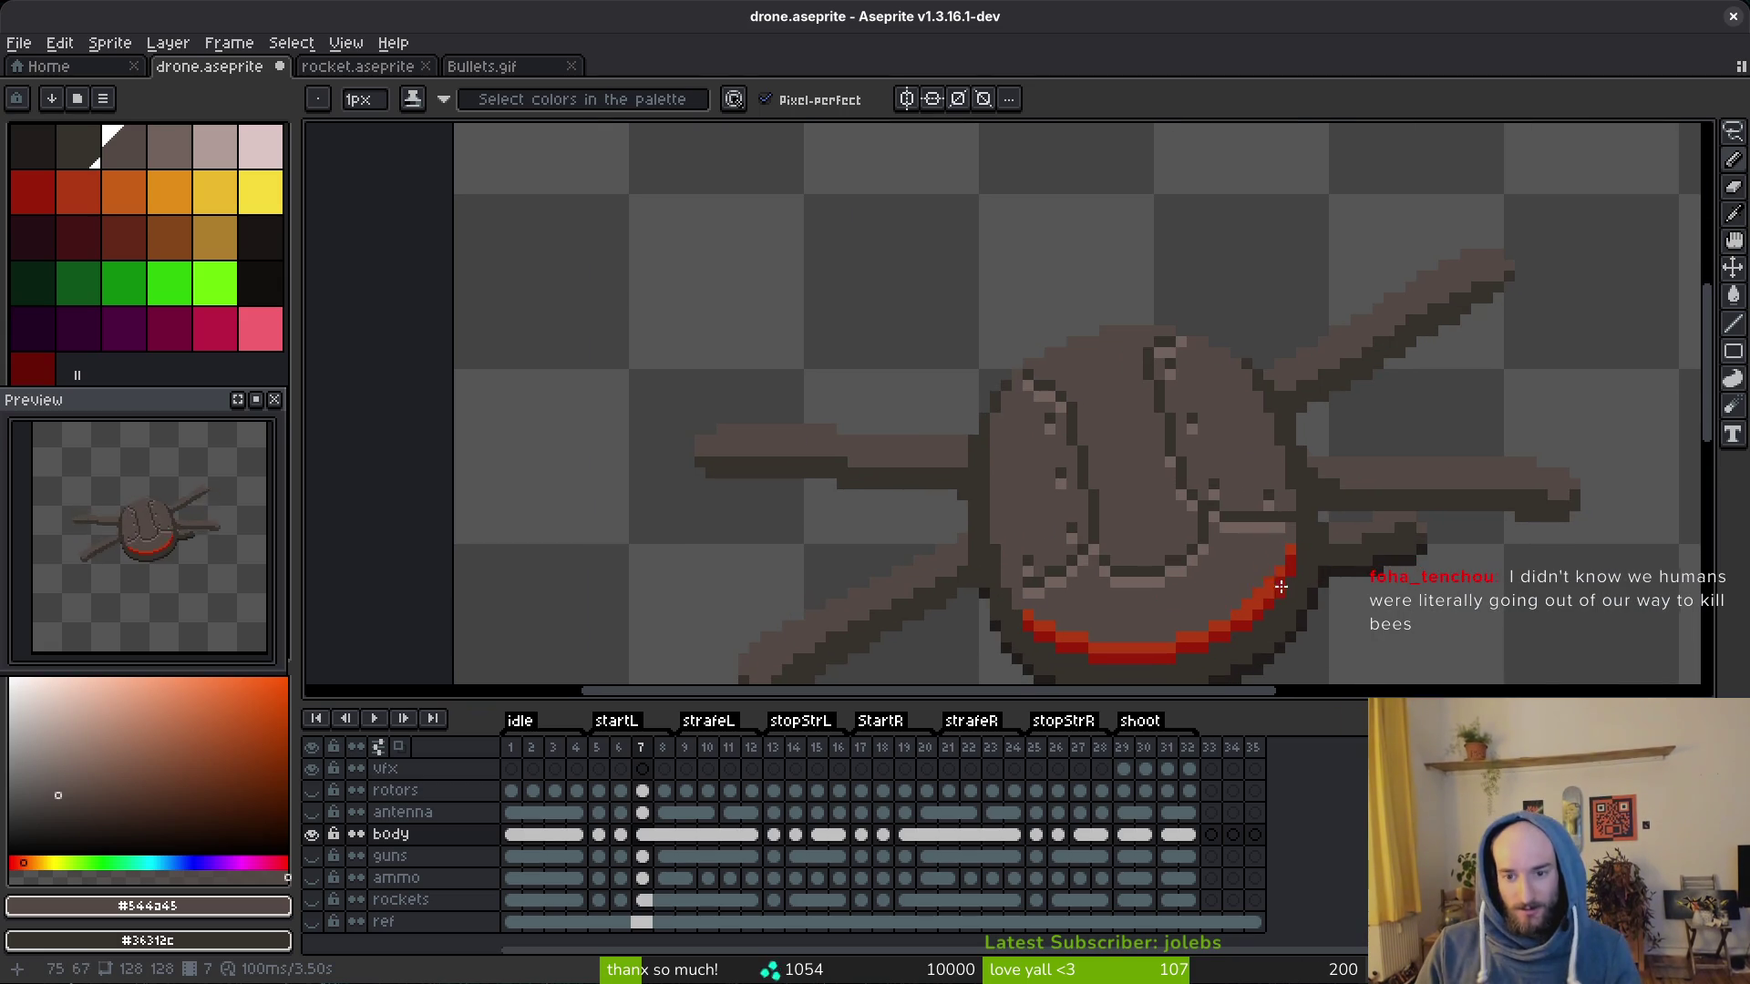
scroll(1182, 519, up, 3)
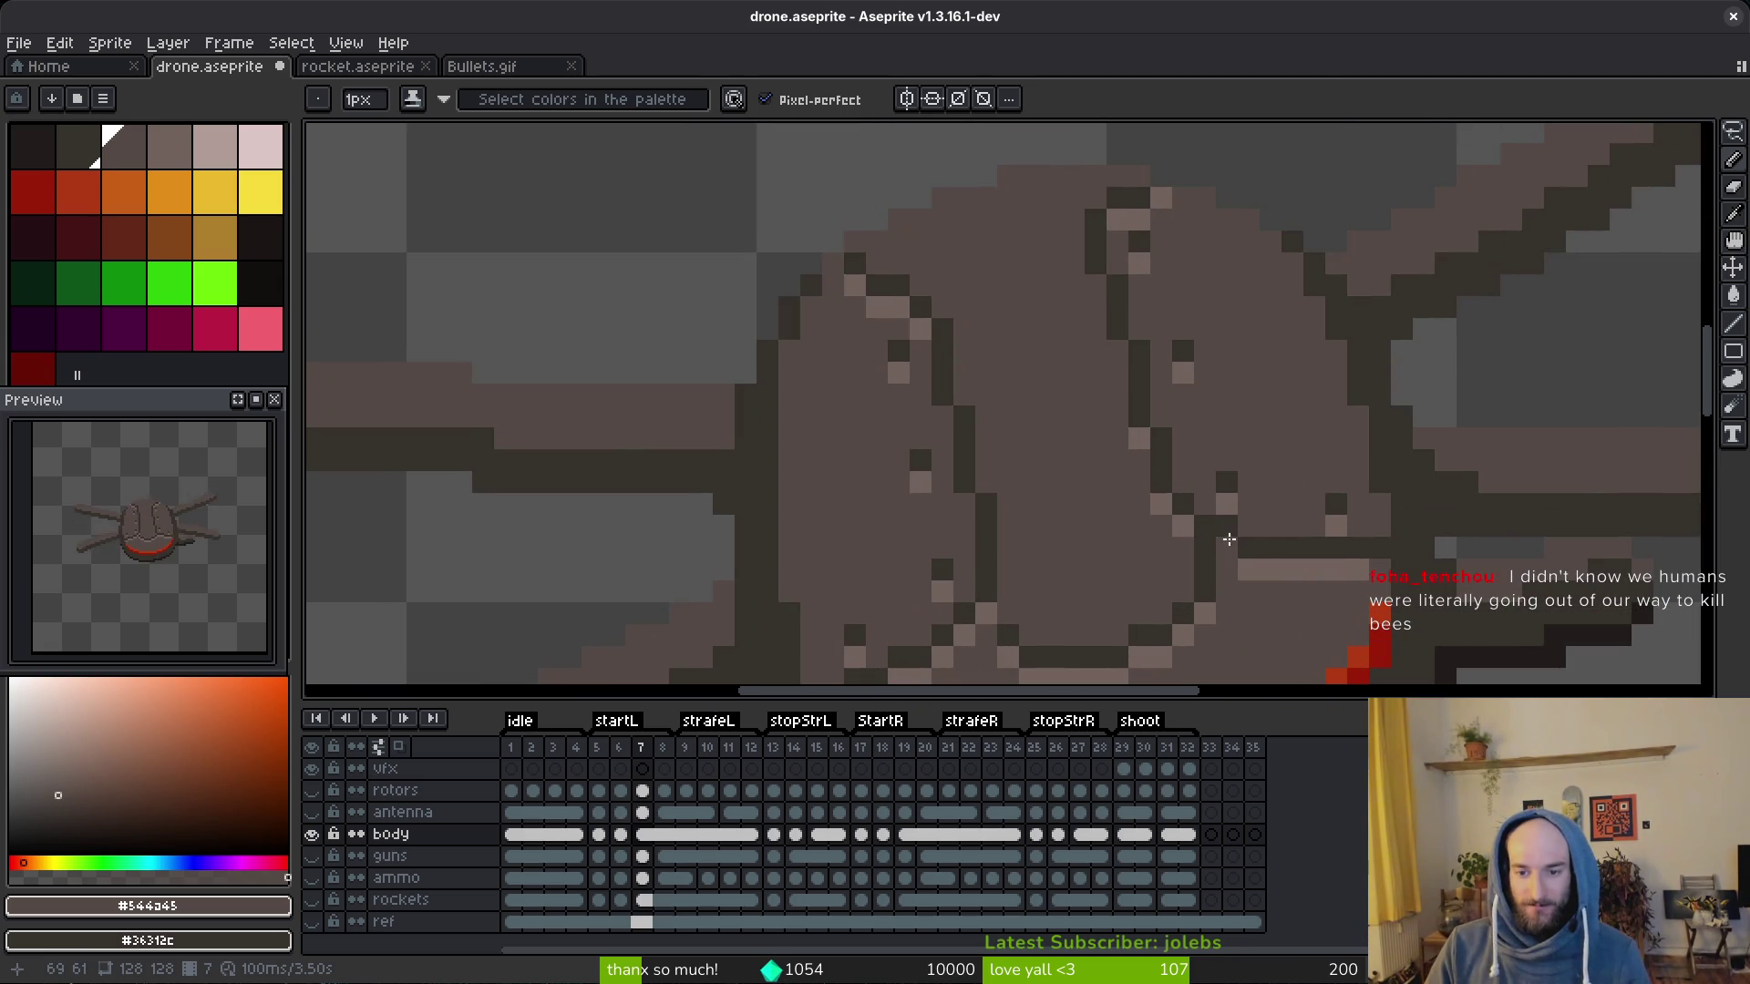
Step: Sample the drone body's light, mid and dark outline colours with the eyedropper
alt+click(1158, 484)
alt+click(1156, 518)
scroll(1160, 519, down, 4)
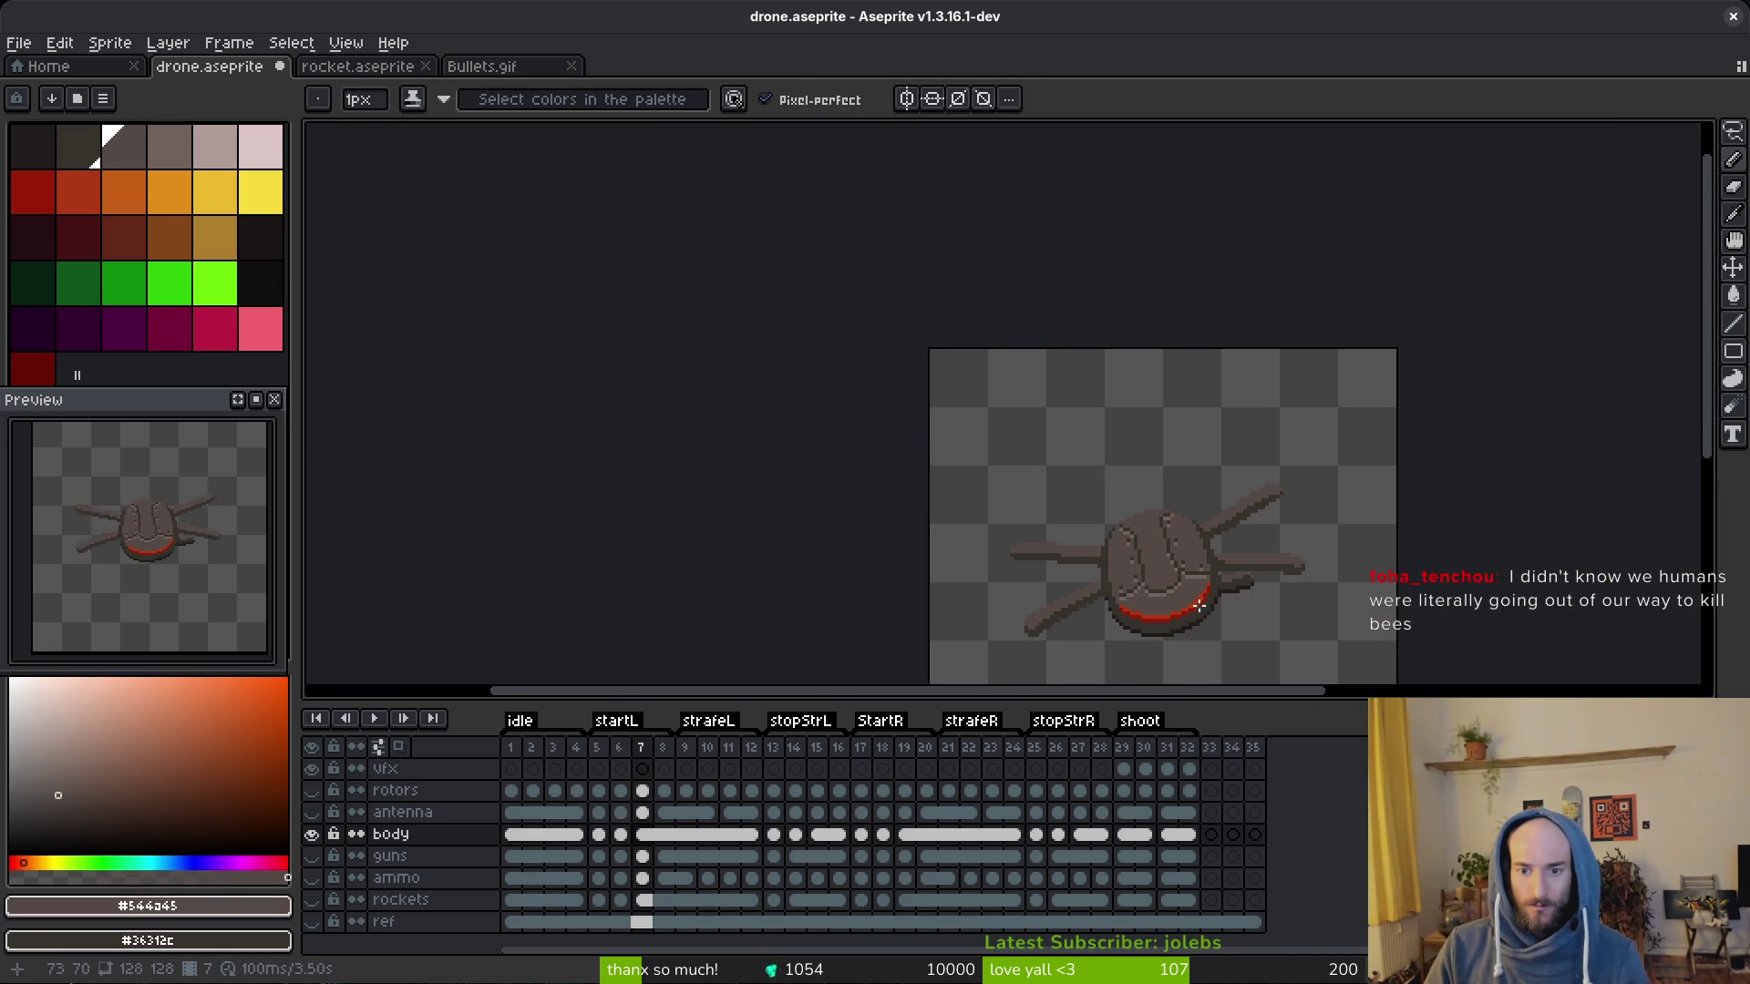
scroll(1132, 488, up, 4)
scroll(1135, 530, down, 4)
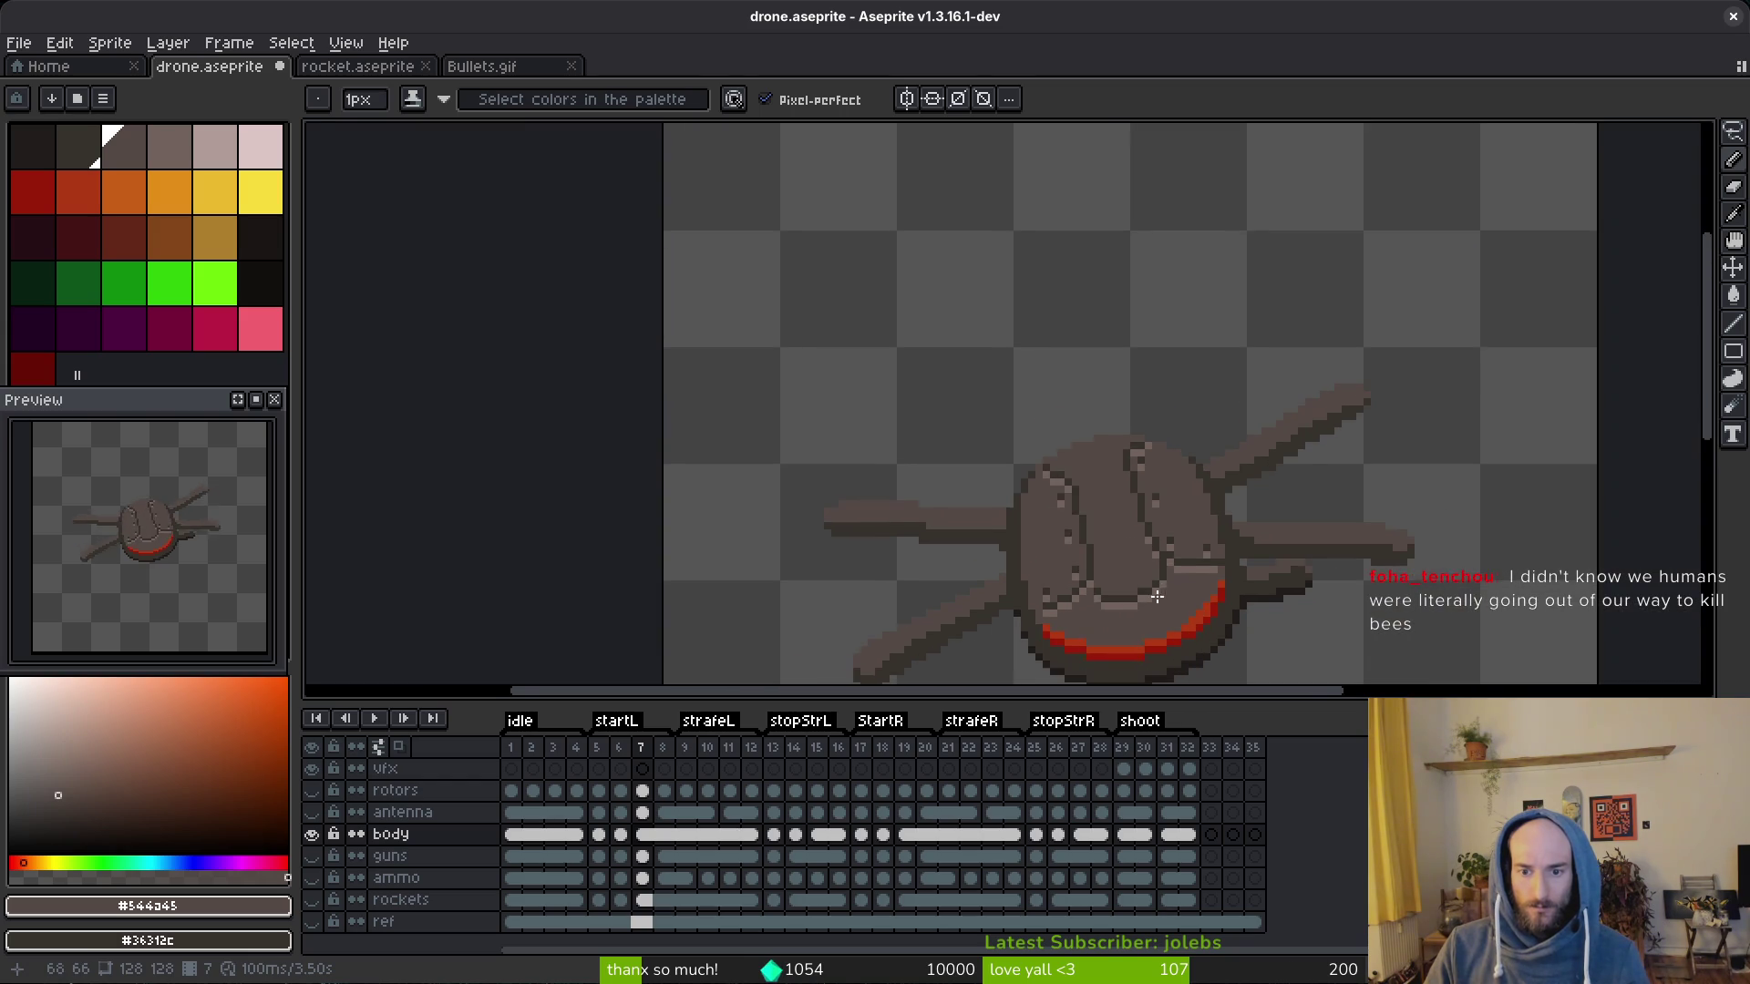
scroll(1136, 530, up, 3)
scroll(1134, 530, up, 2)
scroll(1174, 599, down, 4)
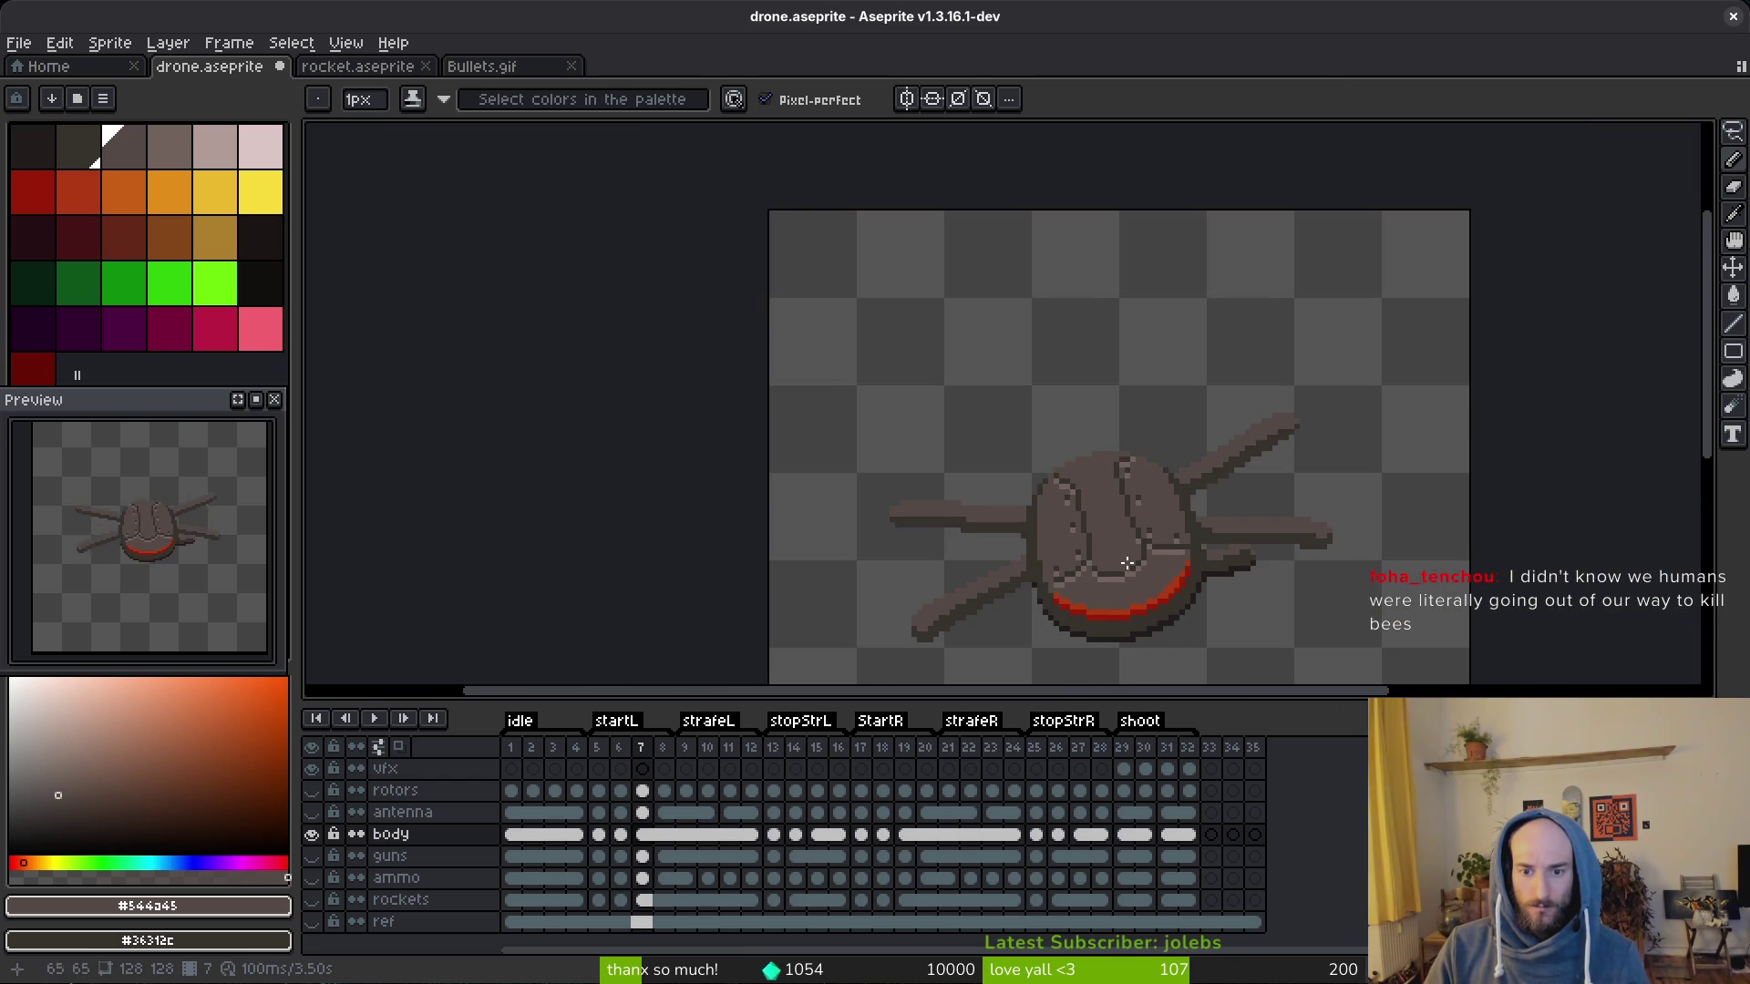
scroll(1138, 576, down, 2)
key(i)
click(1139, 565)
scroll(1139, 565, up, 5)
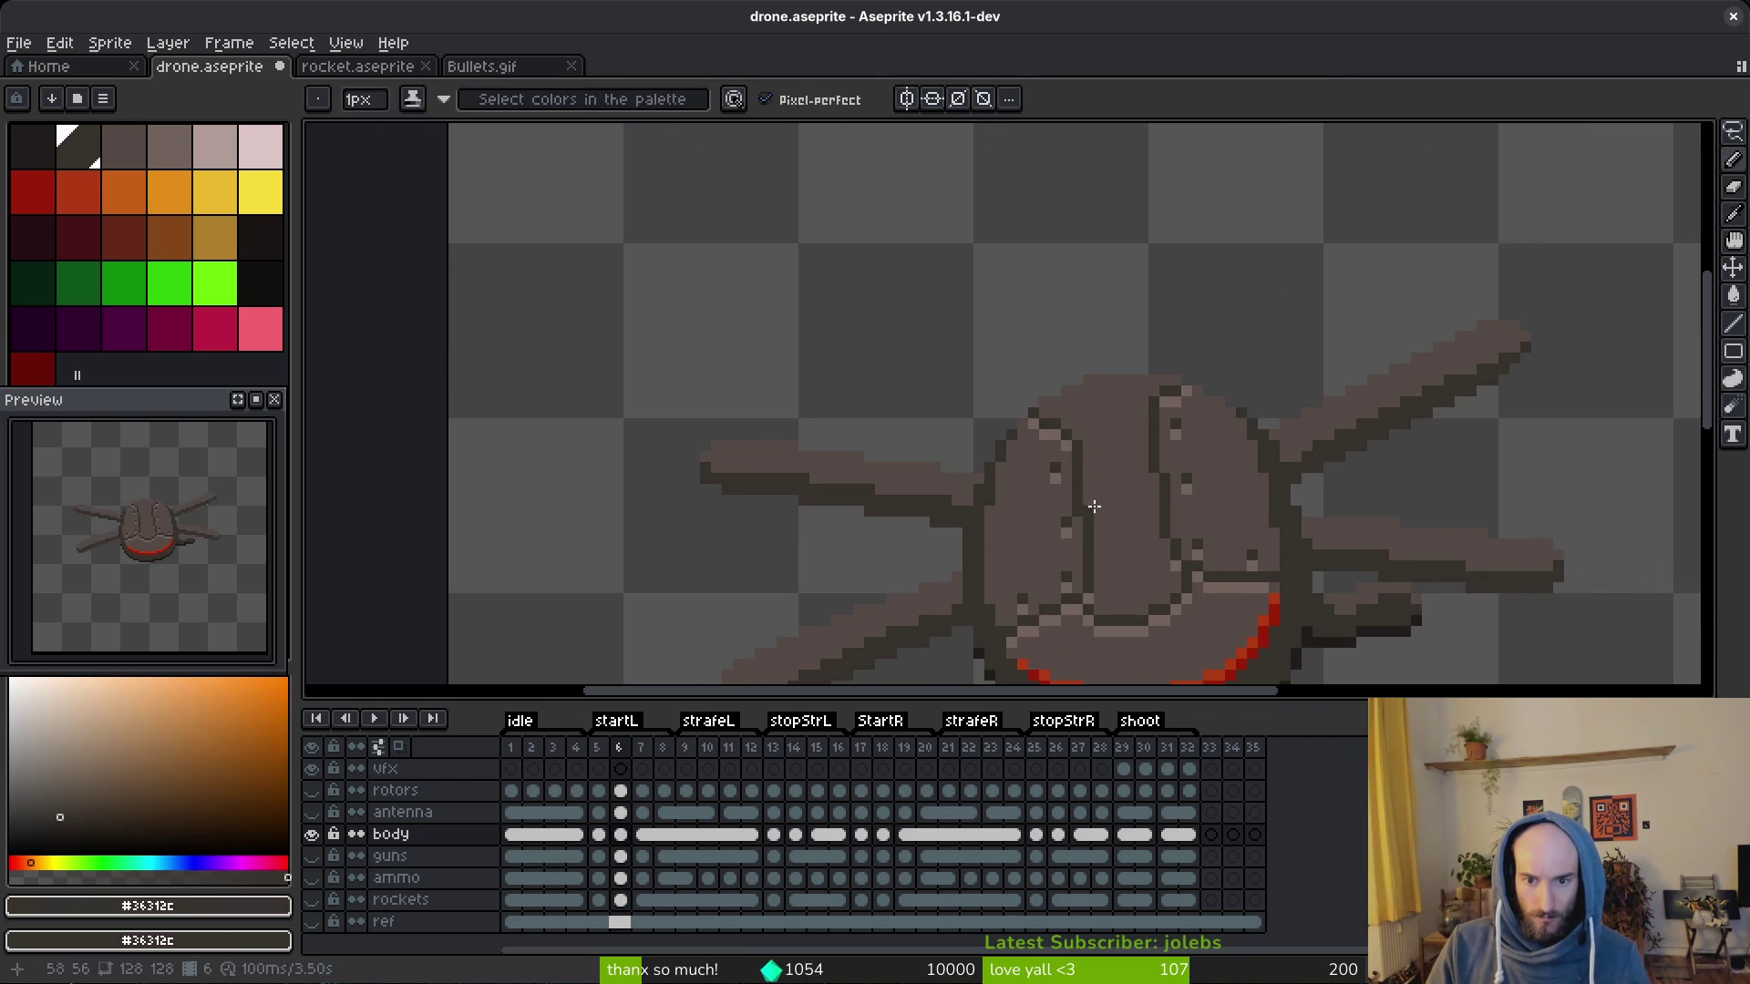
scroll(1079, 513, down, 2)
scroll(1134, 533, down, 3)
key(i)
click(1205, 620)
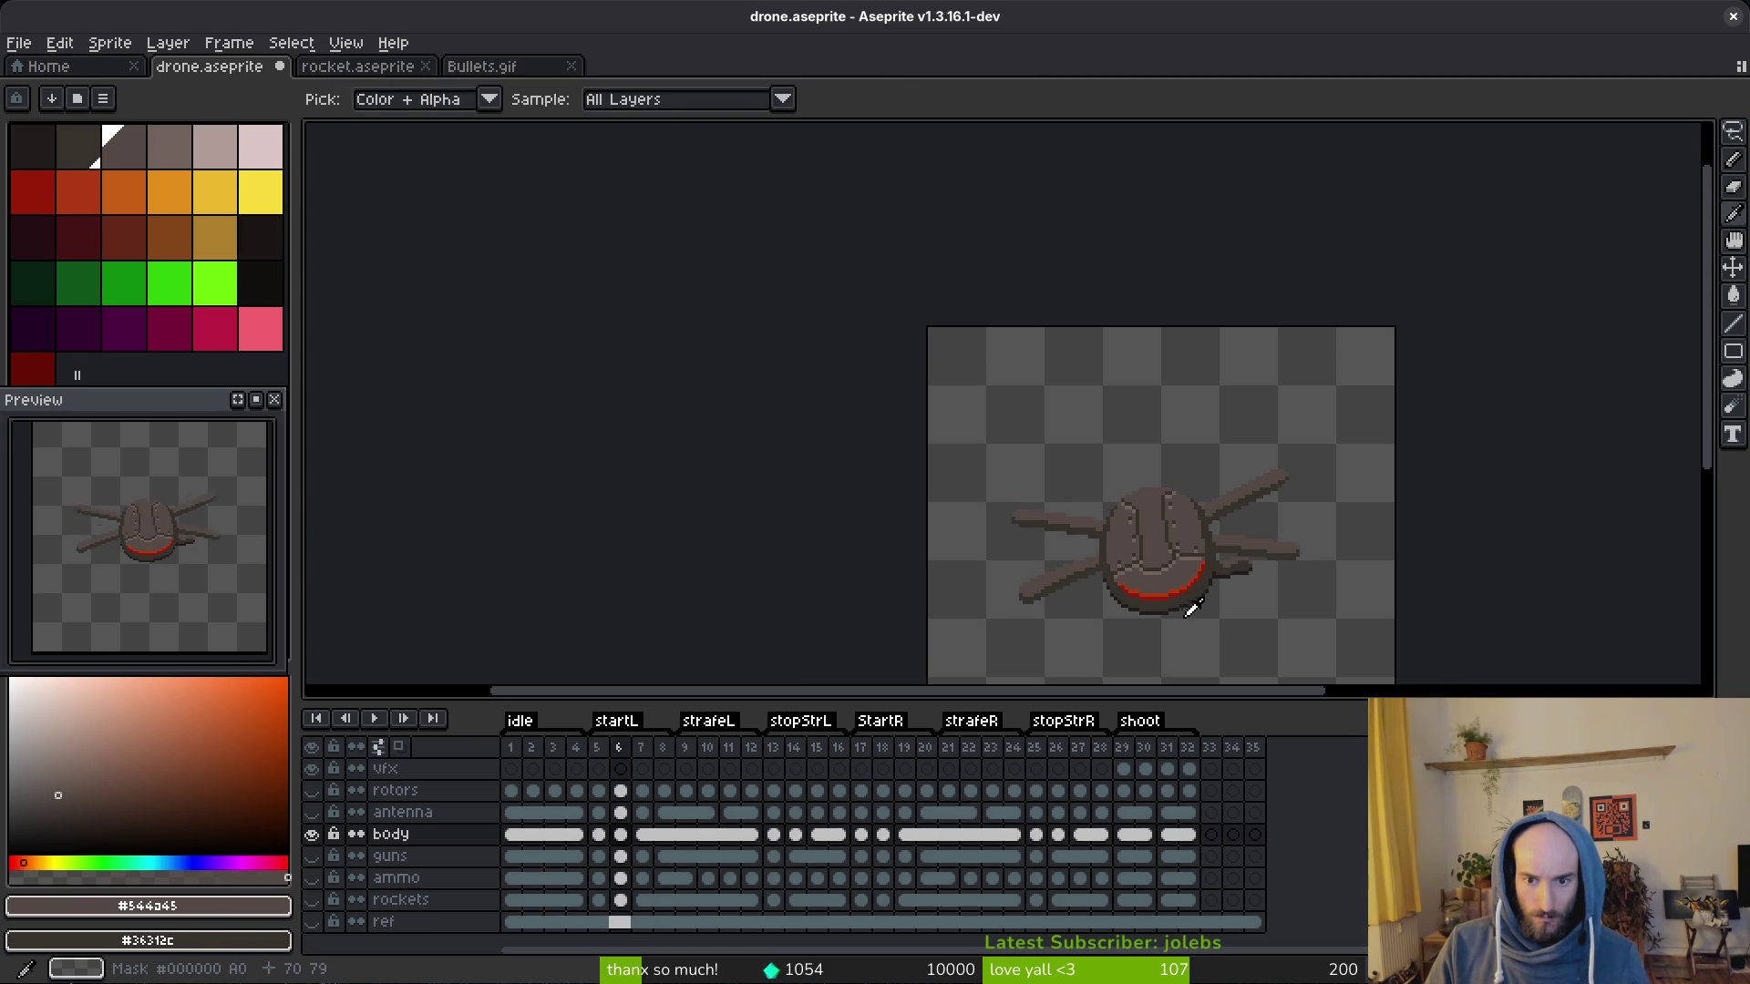
scroll(1188, 601, up, 3)
scroll(1162, 520, up, 2)
key(i)
click(1133, 432)
scroll(1134, 432, down, 2)
scroll(1204, 431, down, 2)
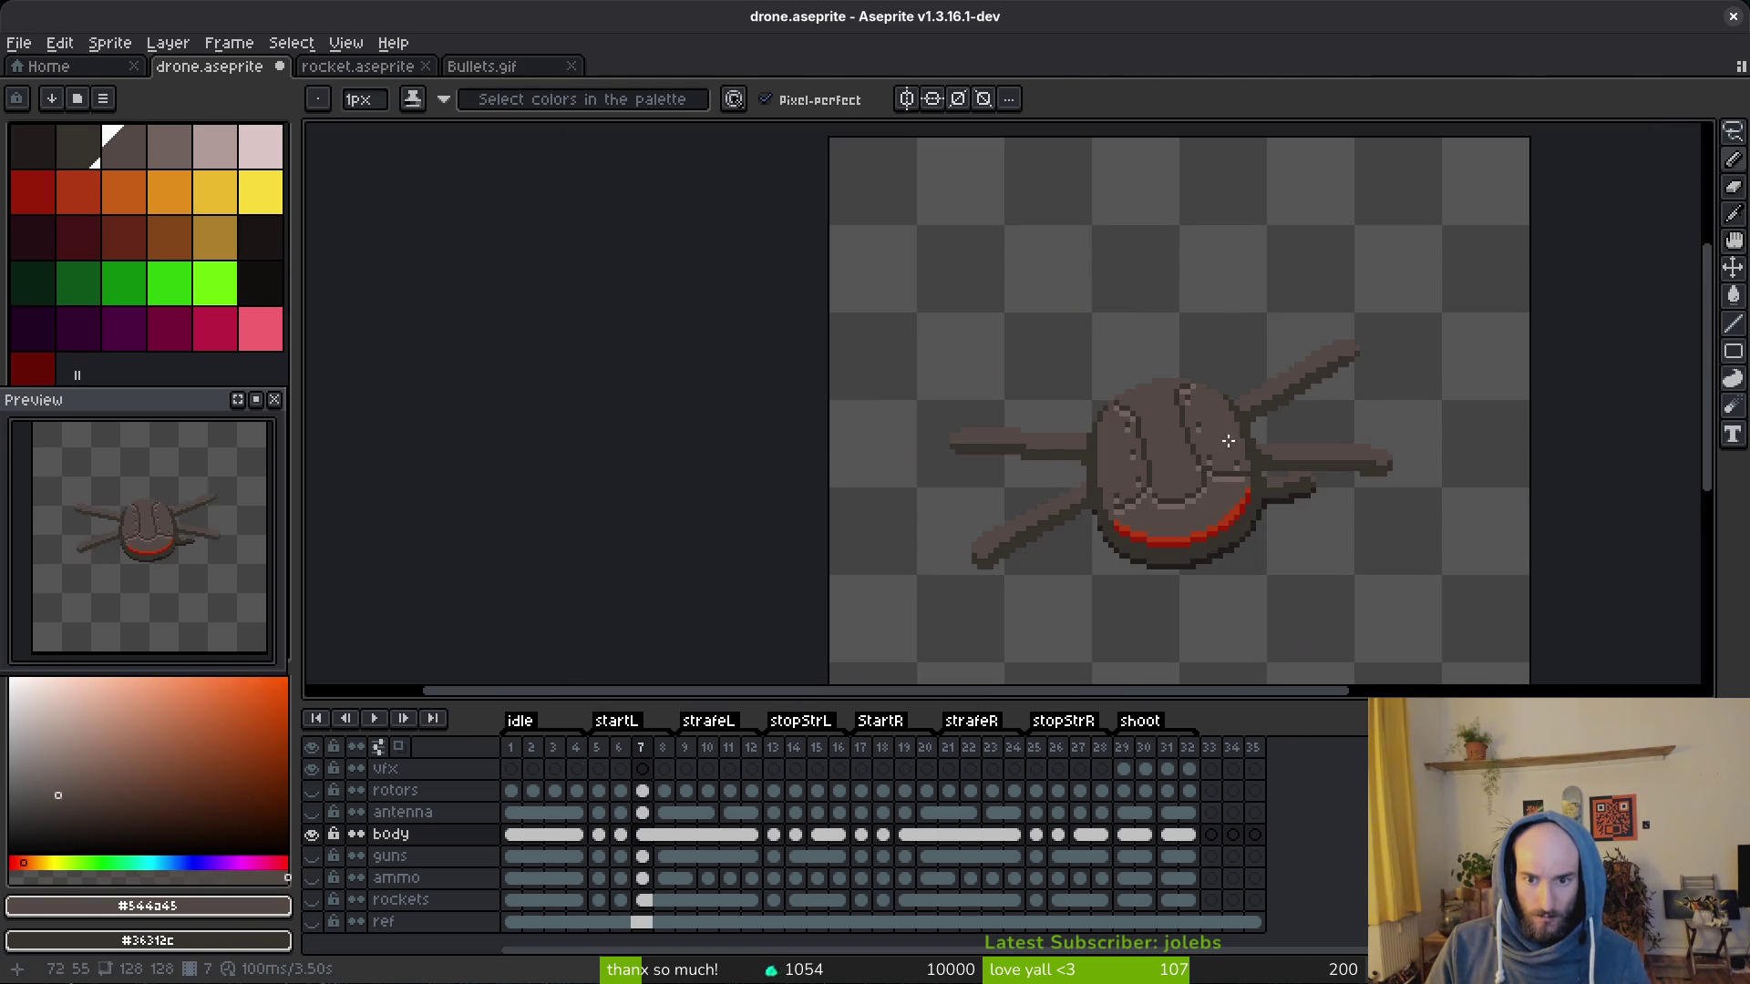
key(alt)
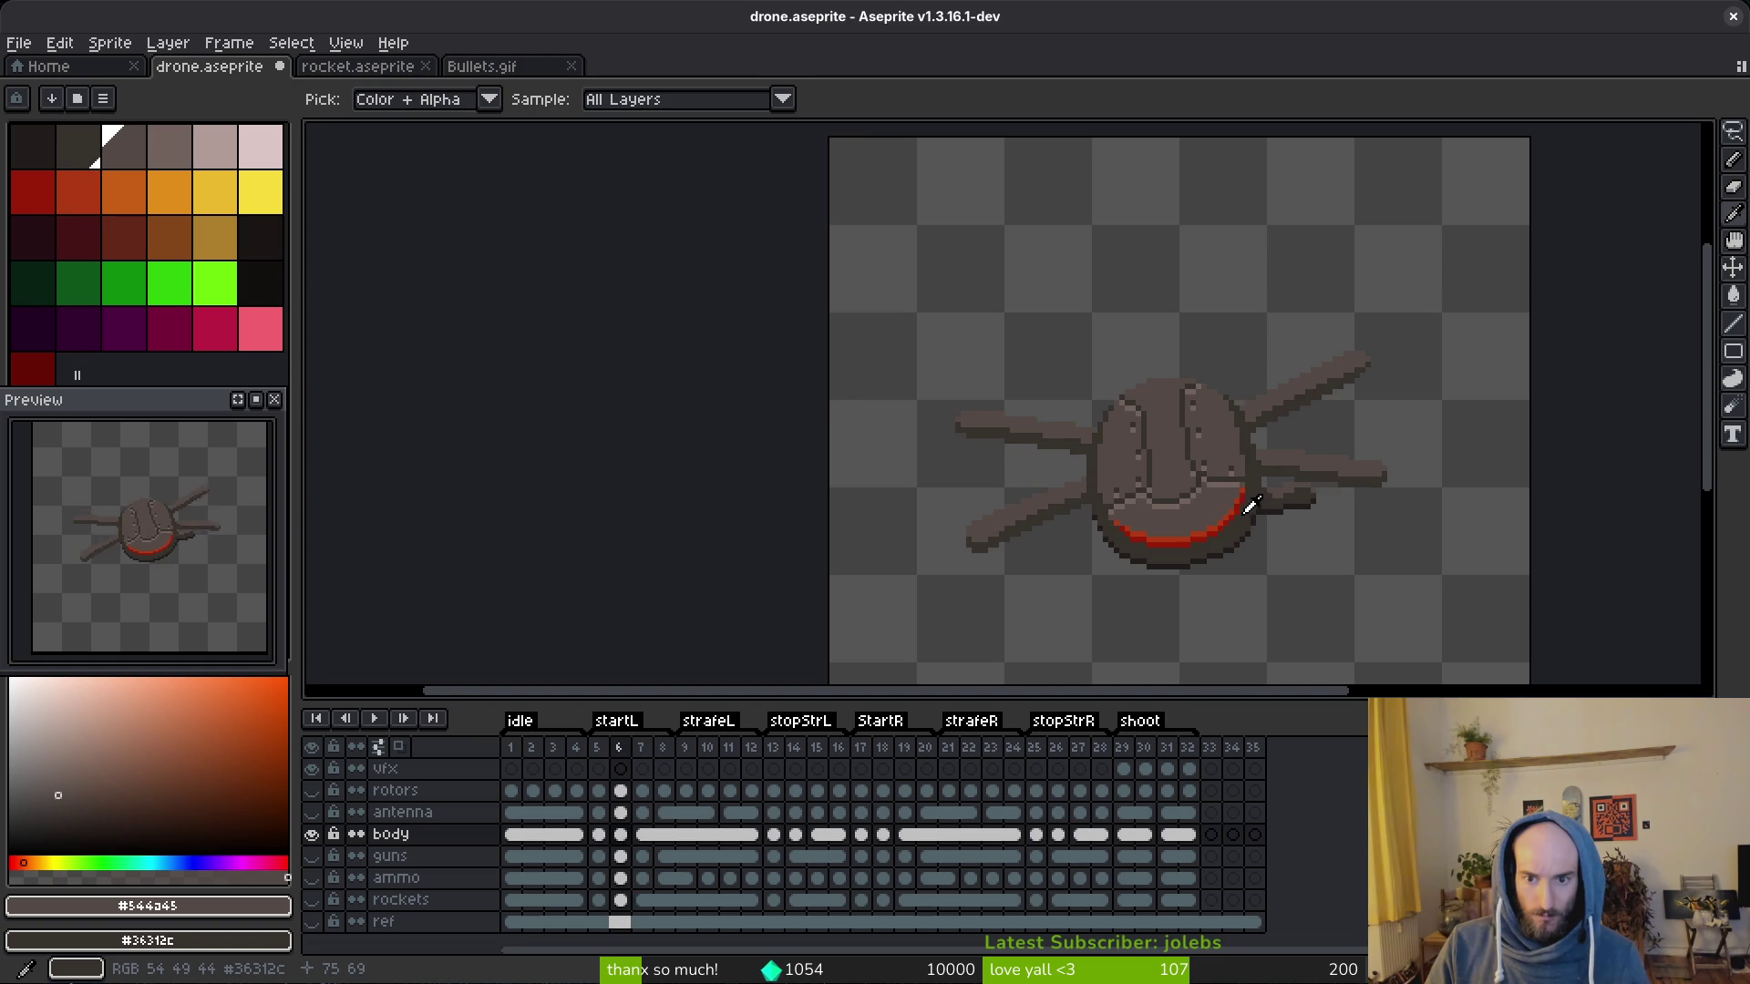
scroll(1246, 507, down, 1)
key(alt)
scroll(1209, 514, up, 2)
scroll(1186, 377, up, 1)
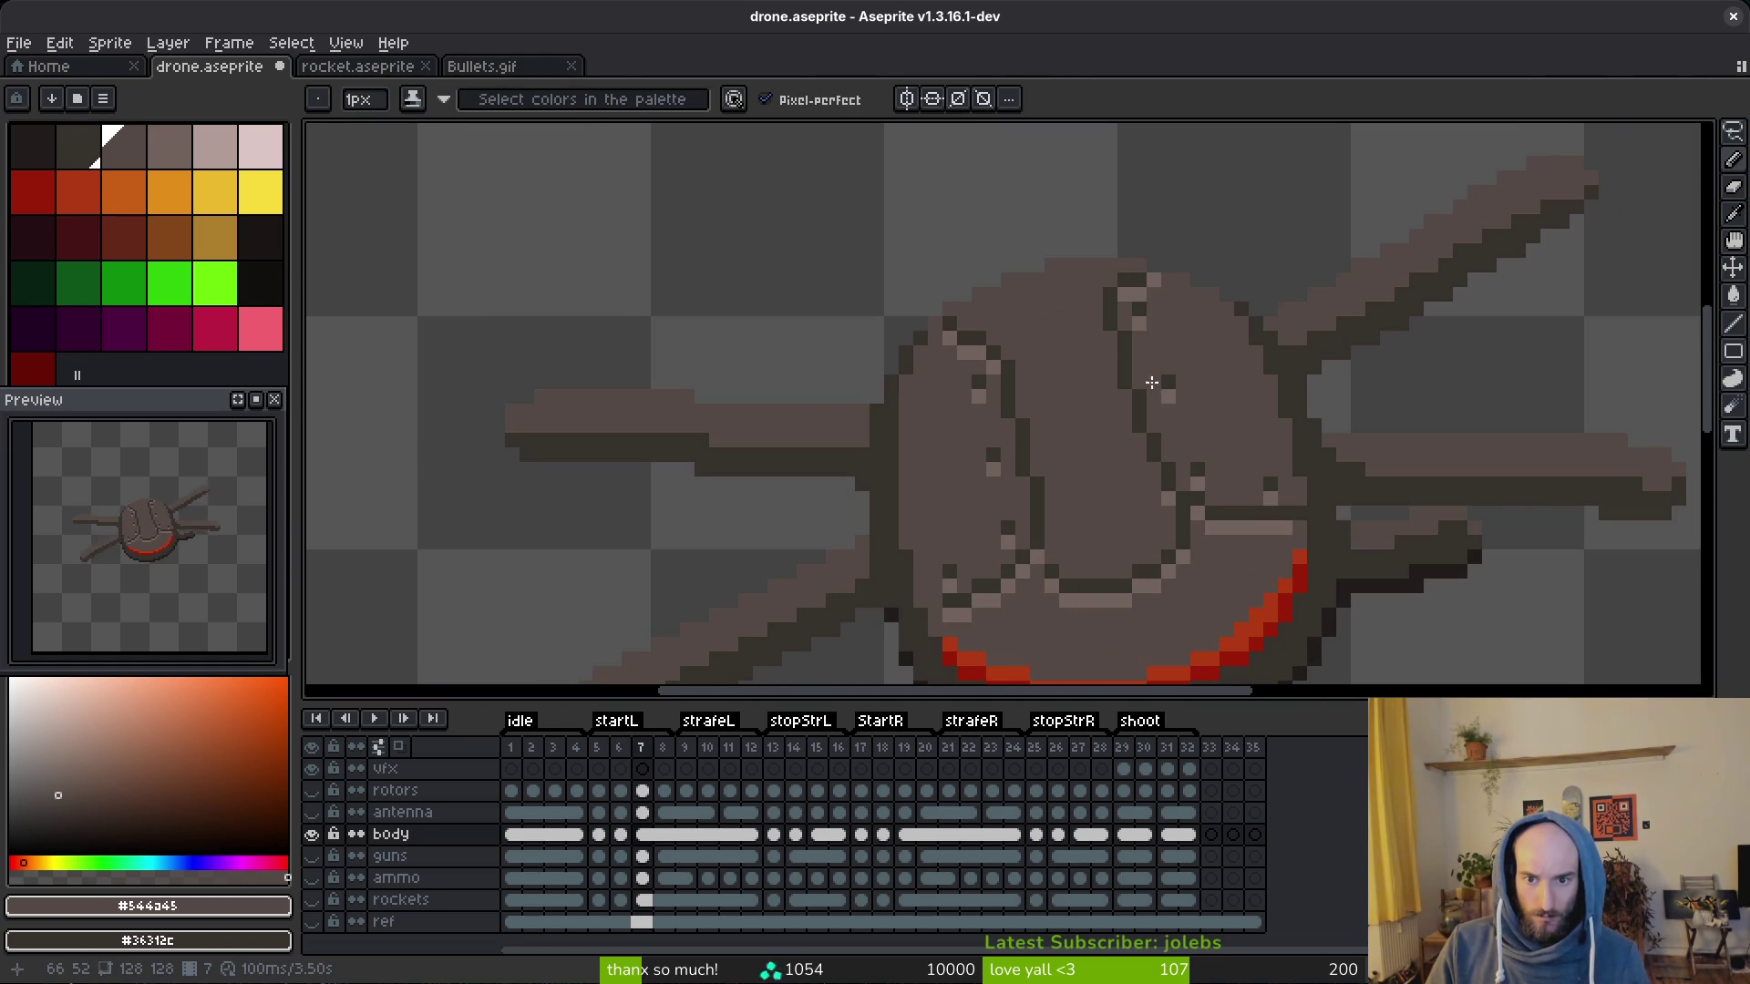
alt+click(1138, 384)
alt+click(1152, 423)
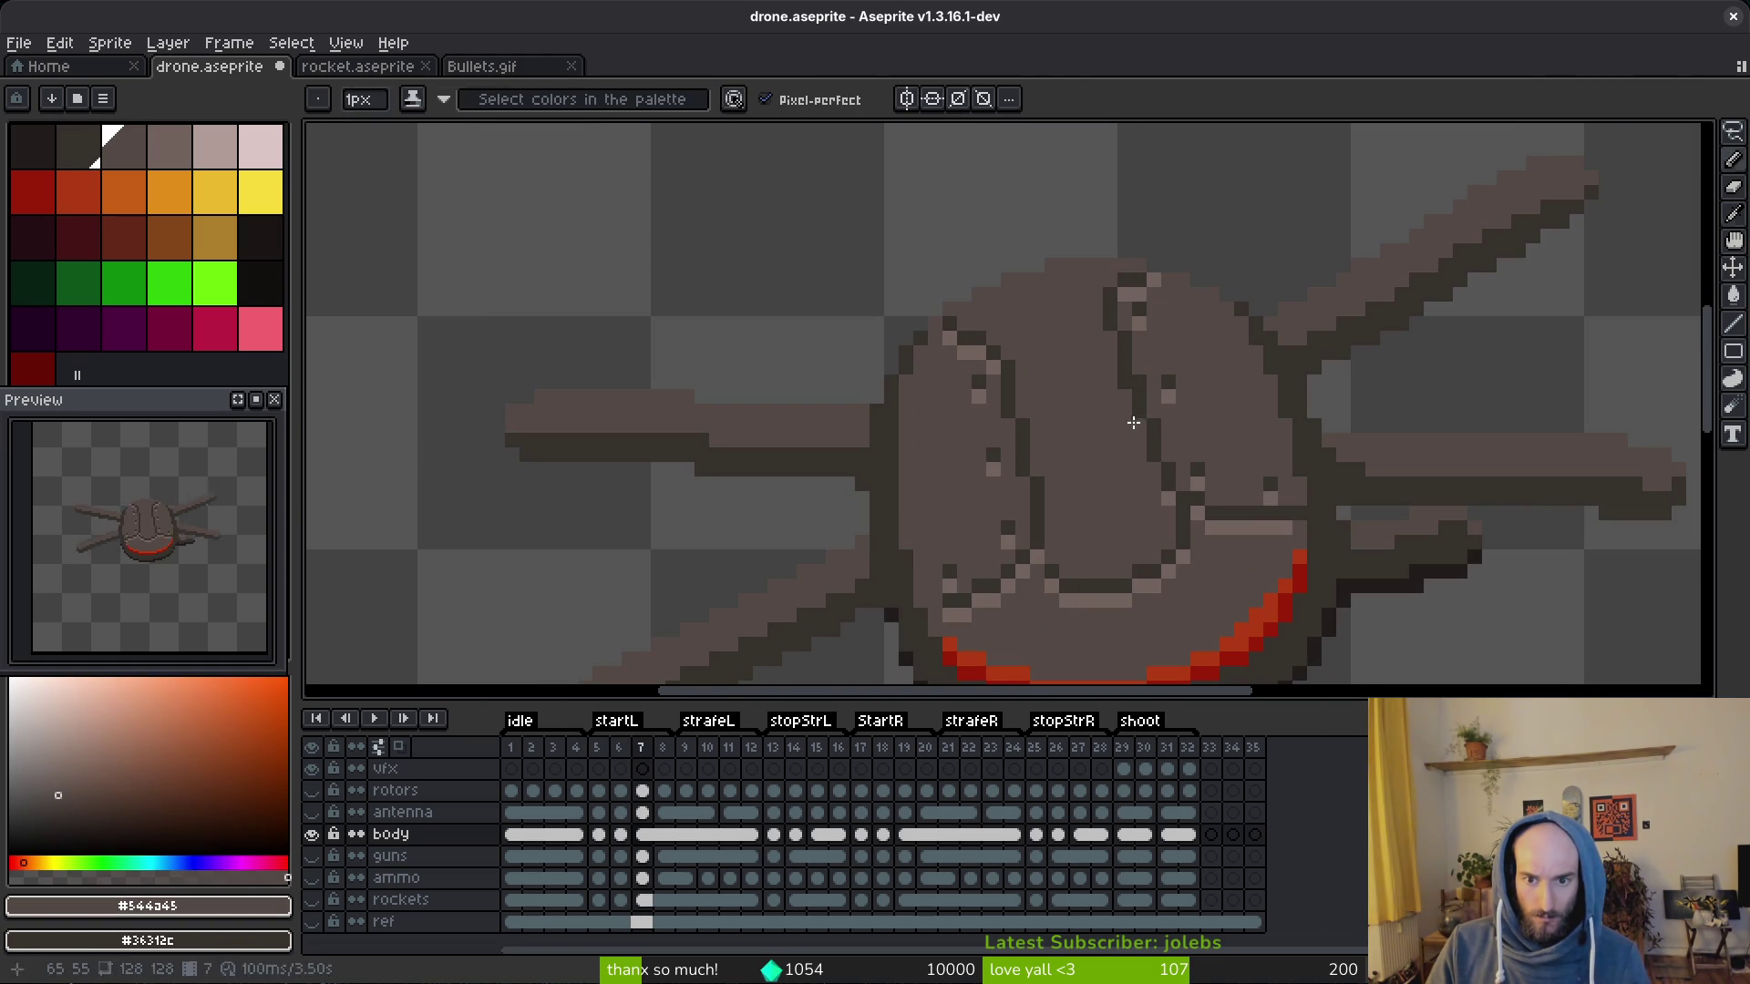
scroll(1152, 423, down, 2)
scroll(1231, 546, down, 1)
Step: Step through the animation frames with the arrow keys to land on frame 13
key(Left)
key(Right)
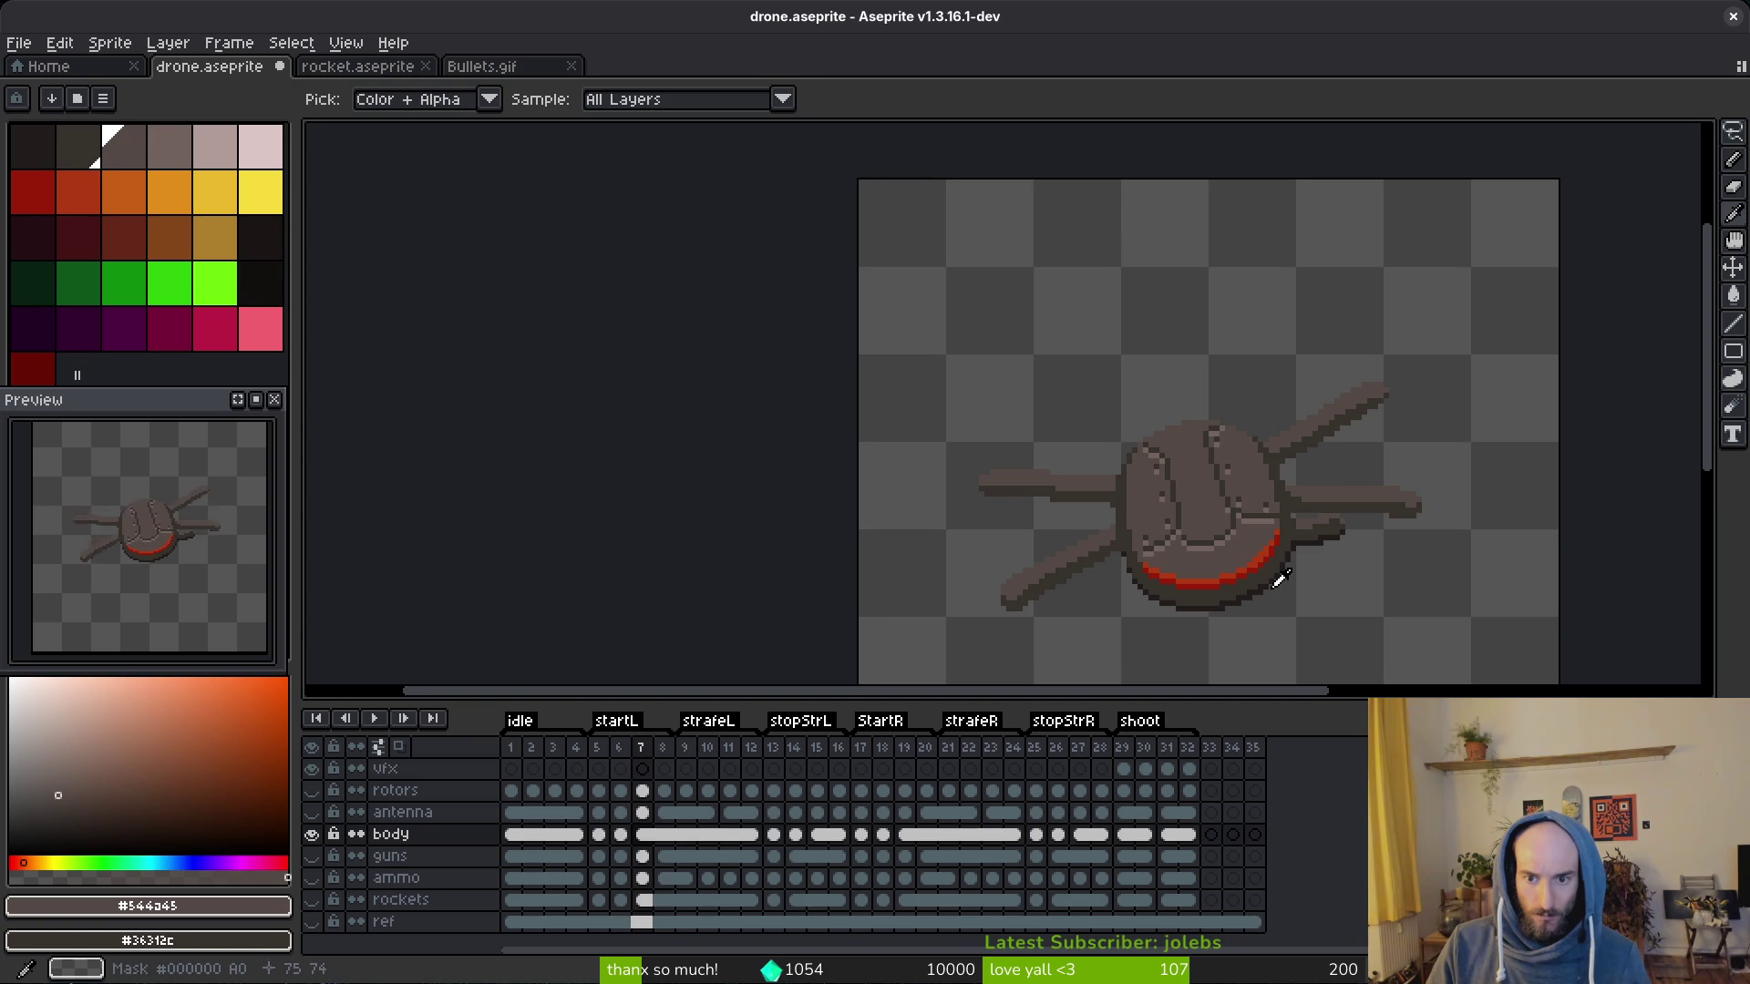
key(Left)
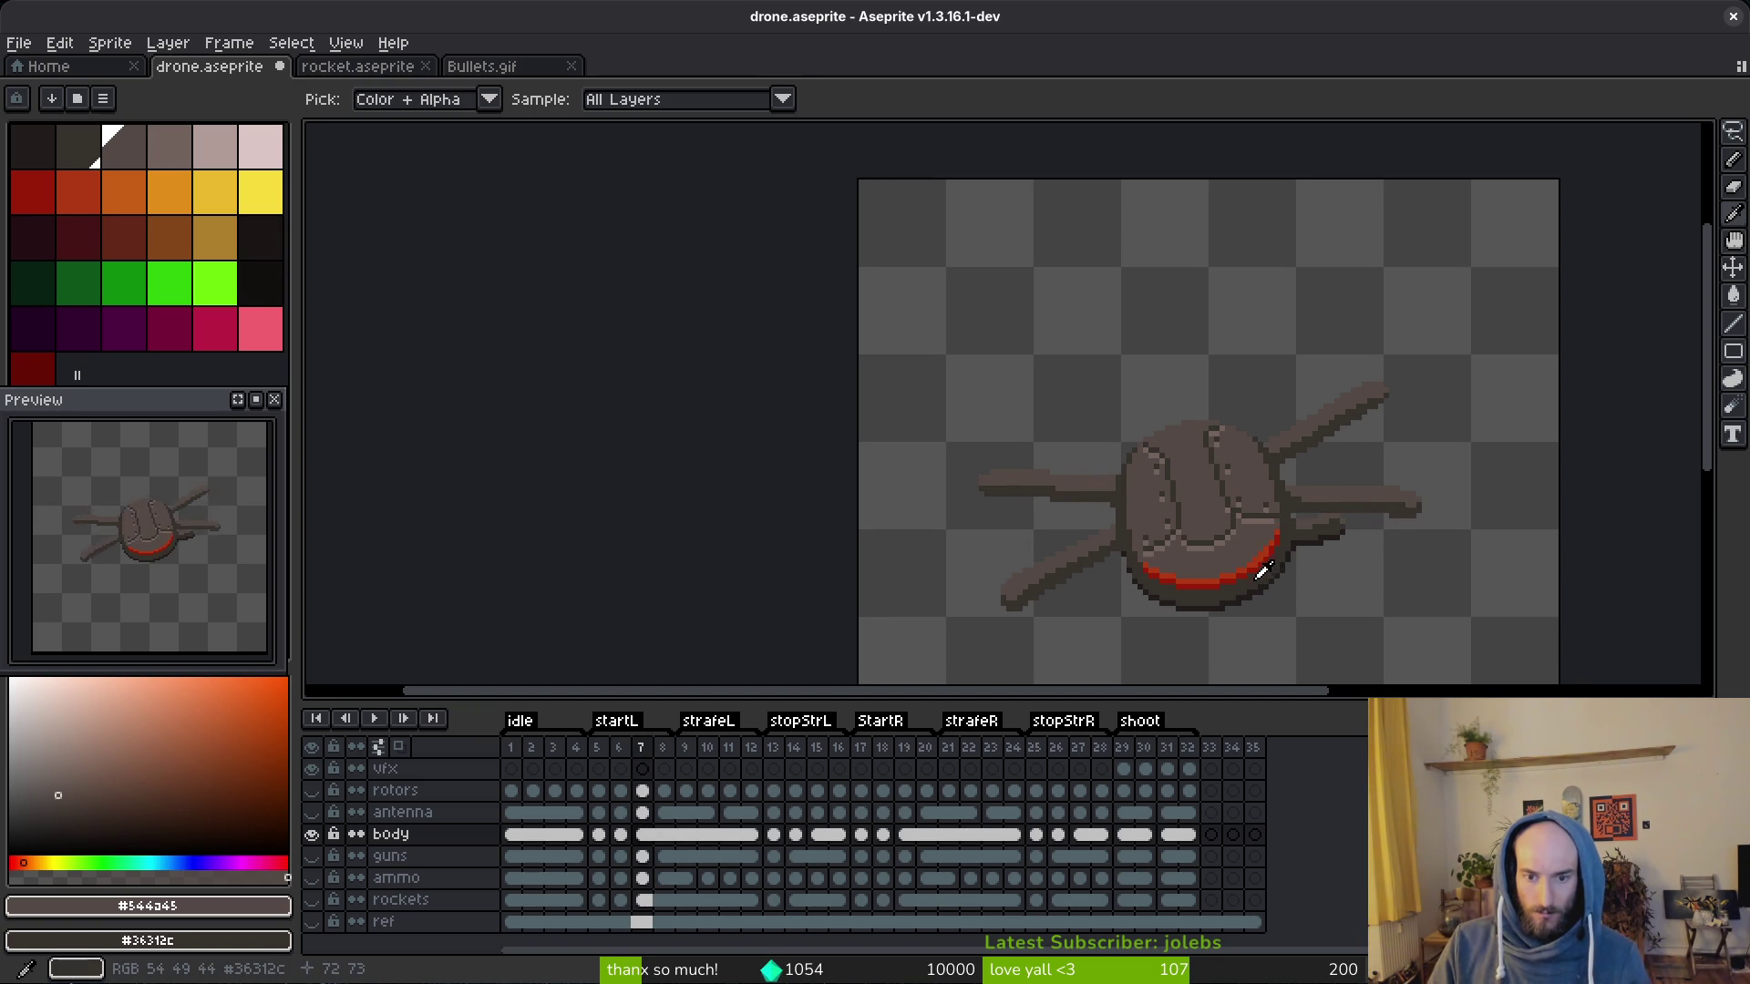
key(Right)
key(Right)
key(Right)
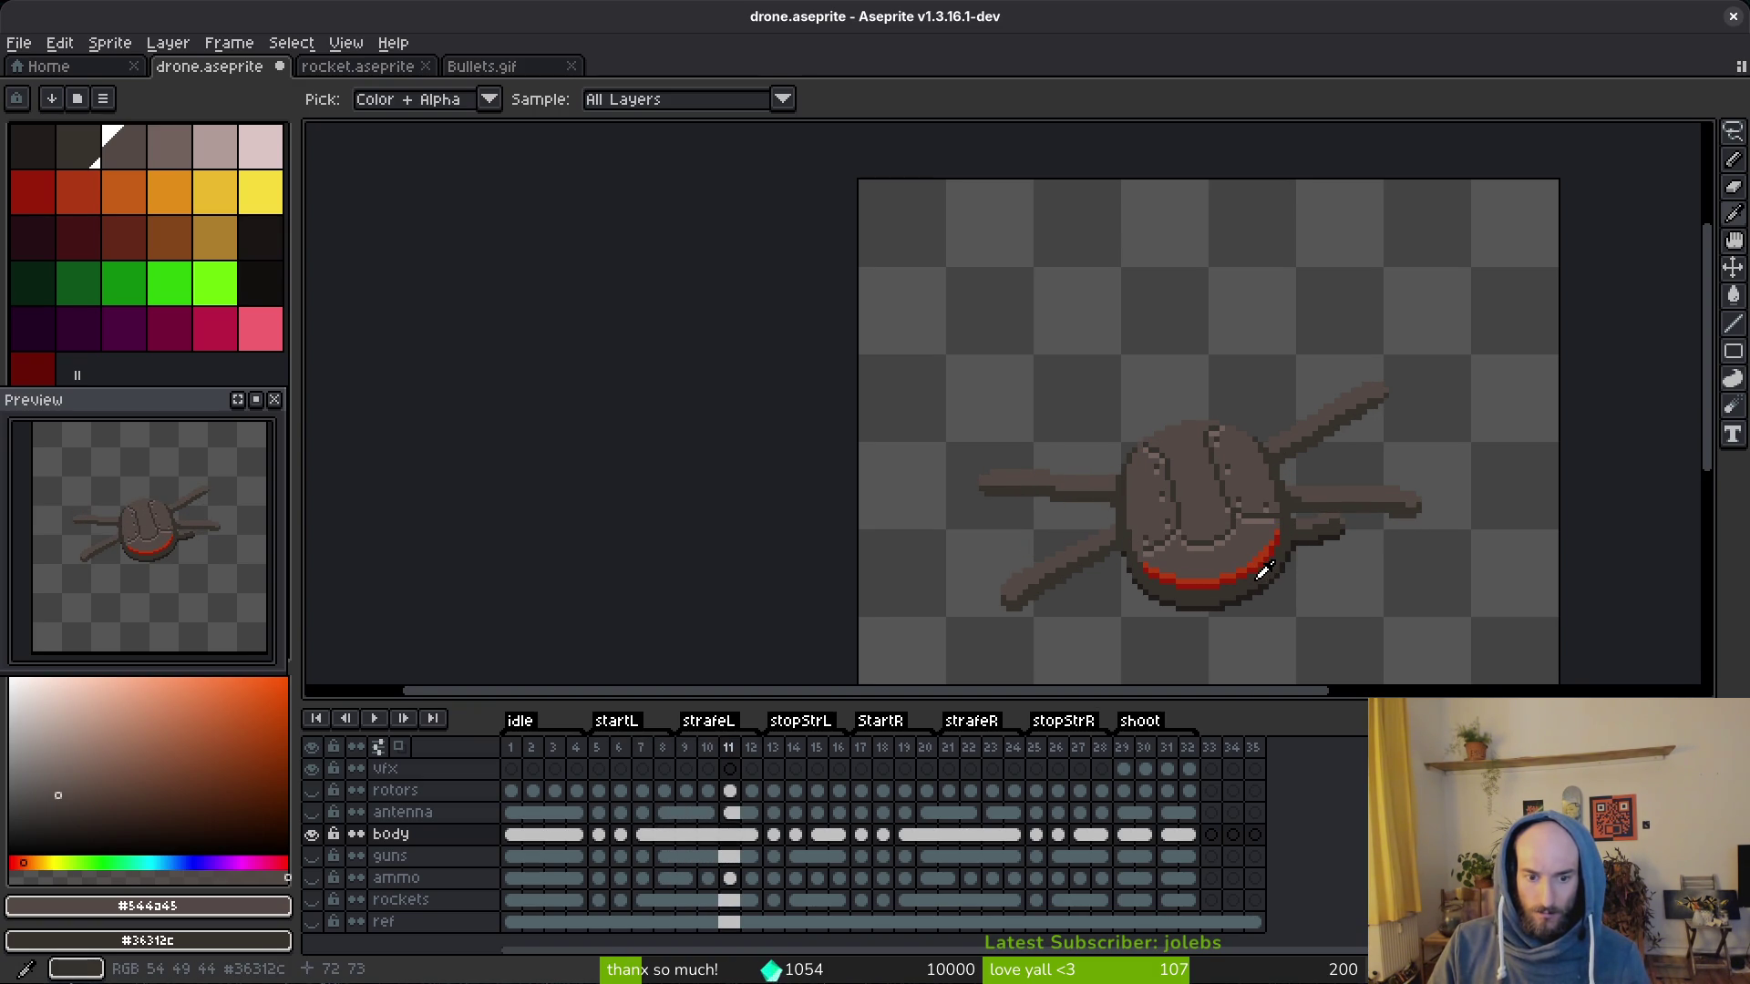
key(Right)
key(Left)
key(Right)
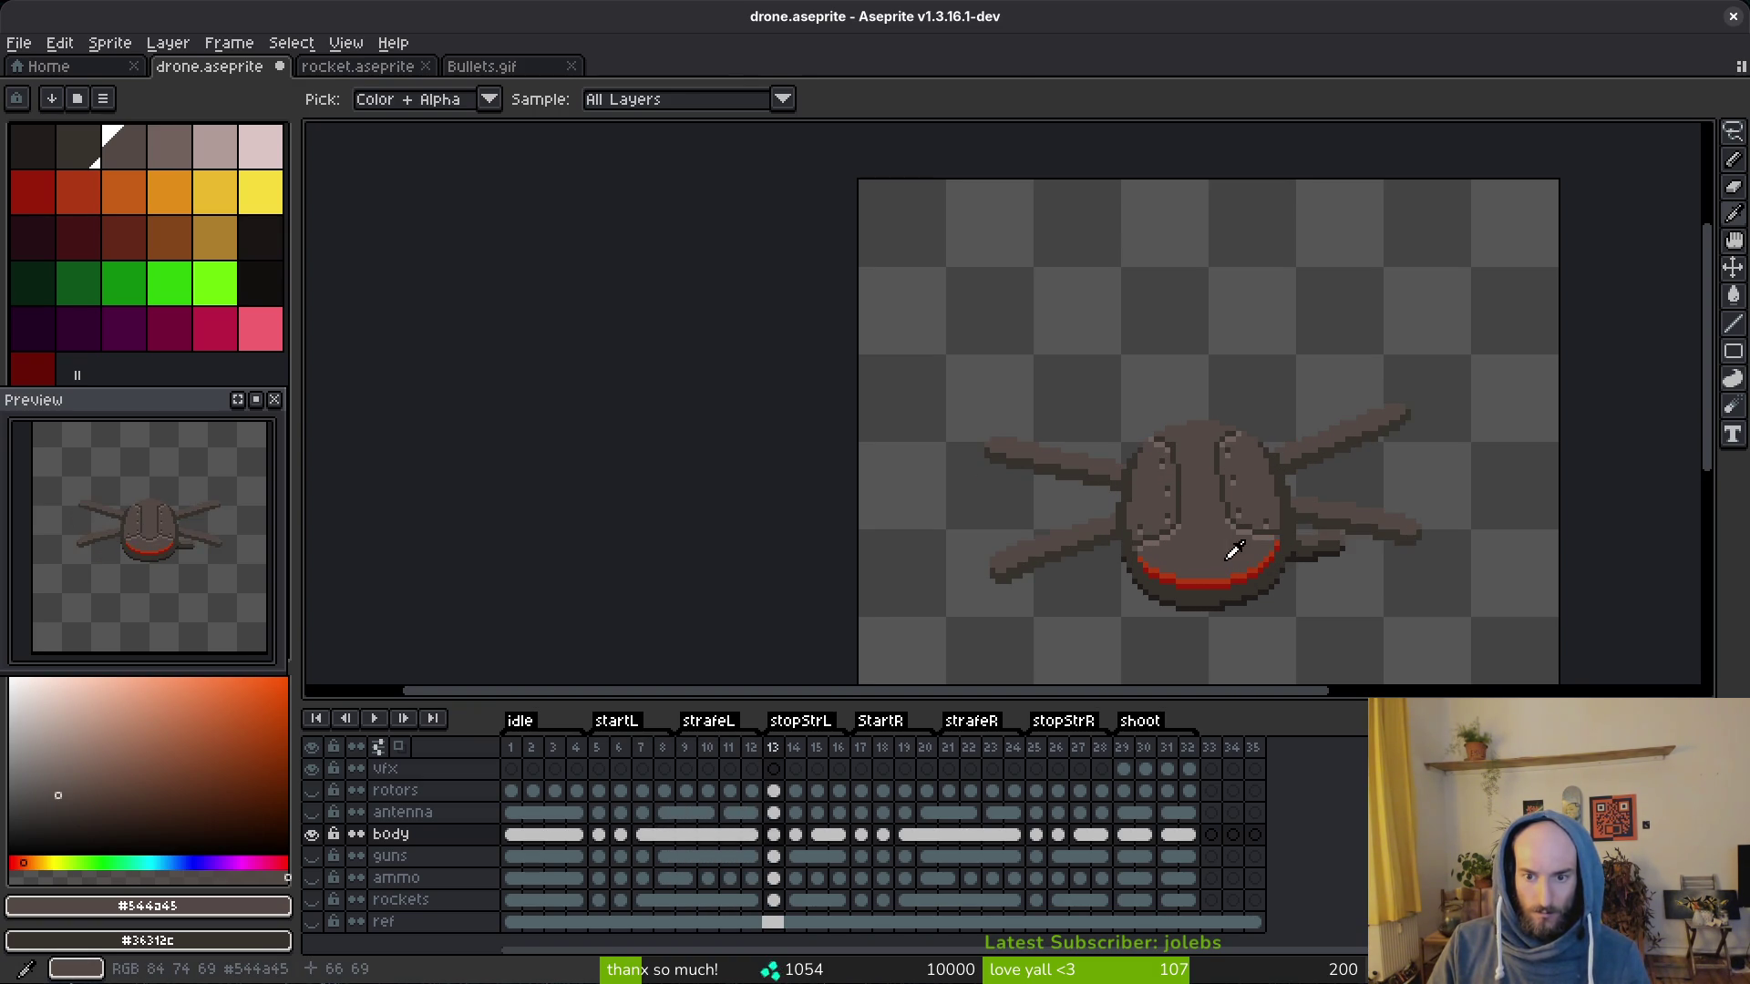
click(620, 834)
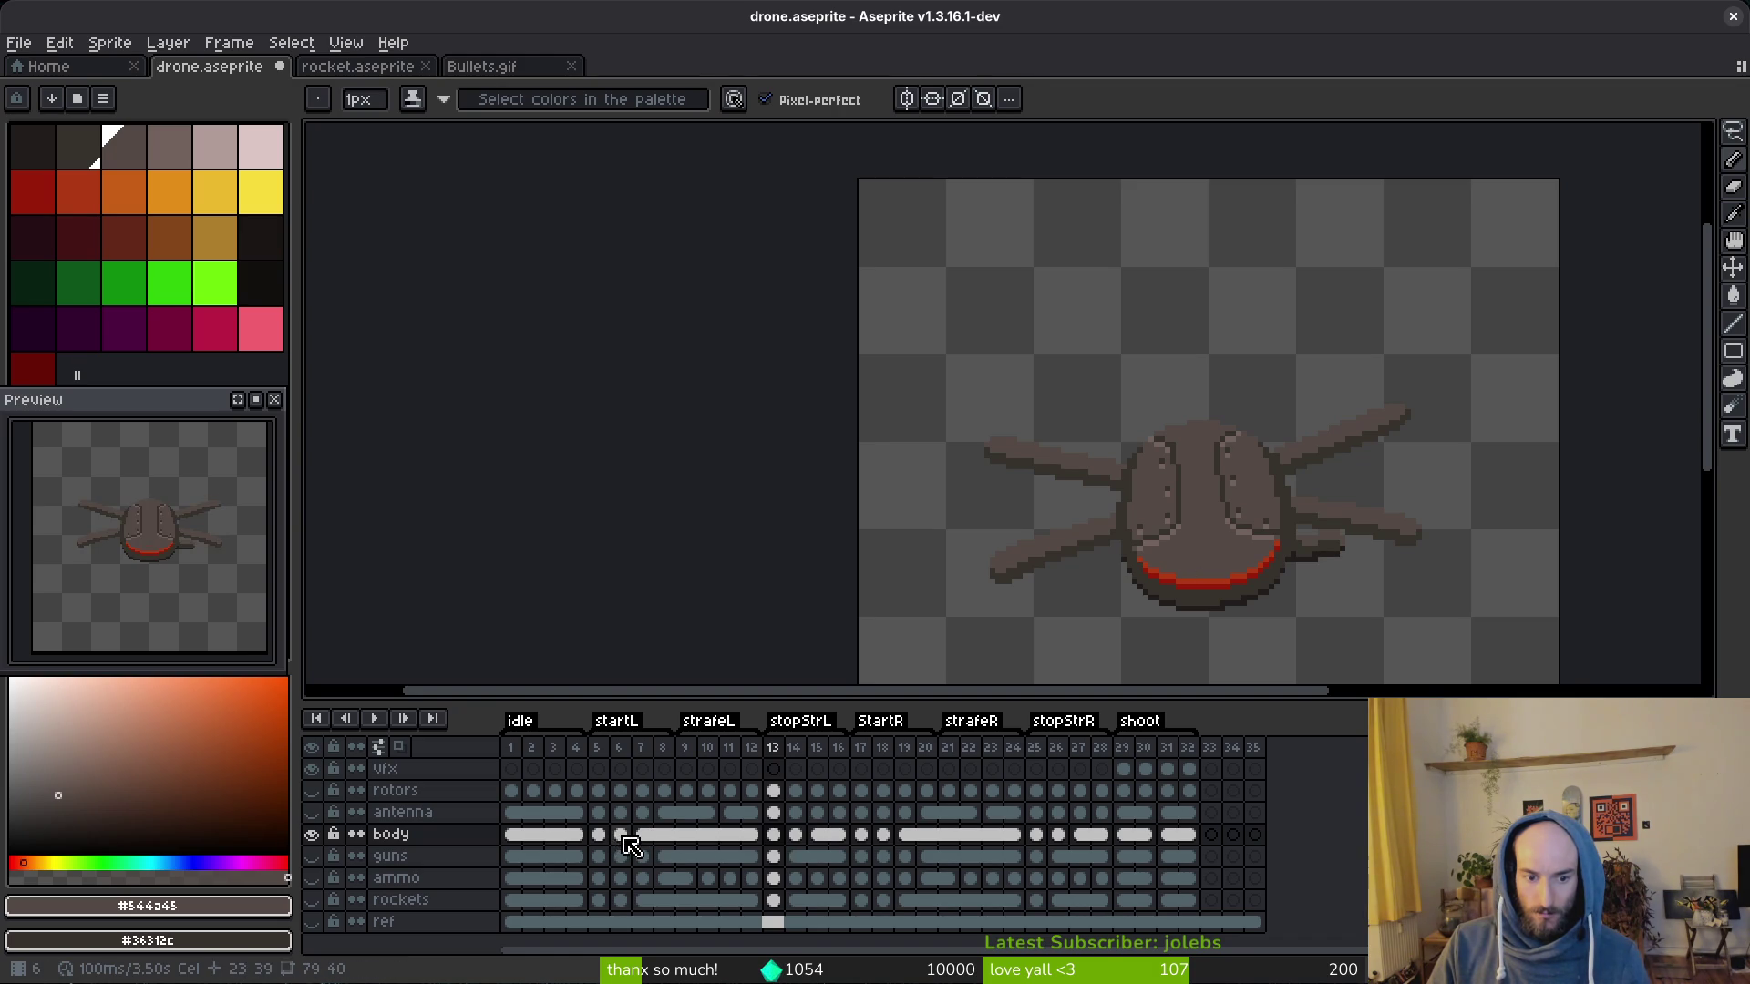
Step: Link the body cels from frame 5 through frame 13 together
click(597, 835)
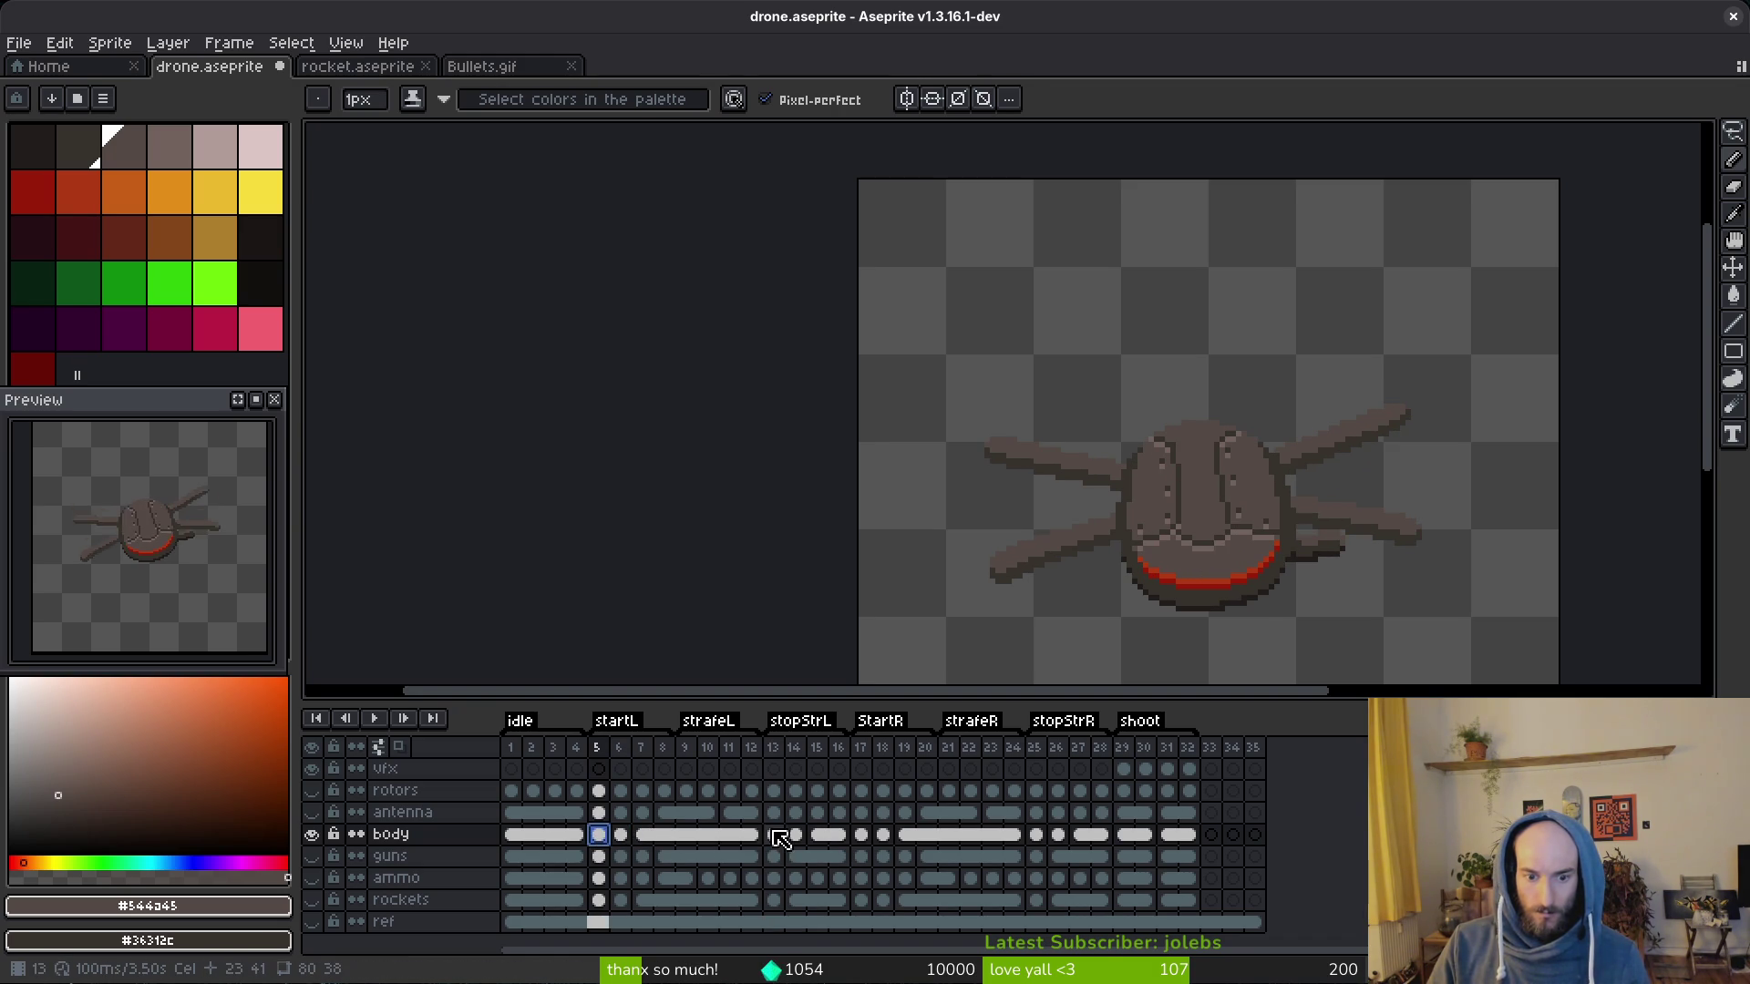
click(774, 834)
click(597, 835)
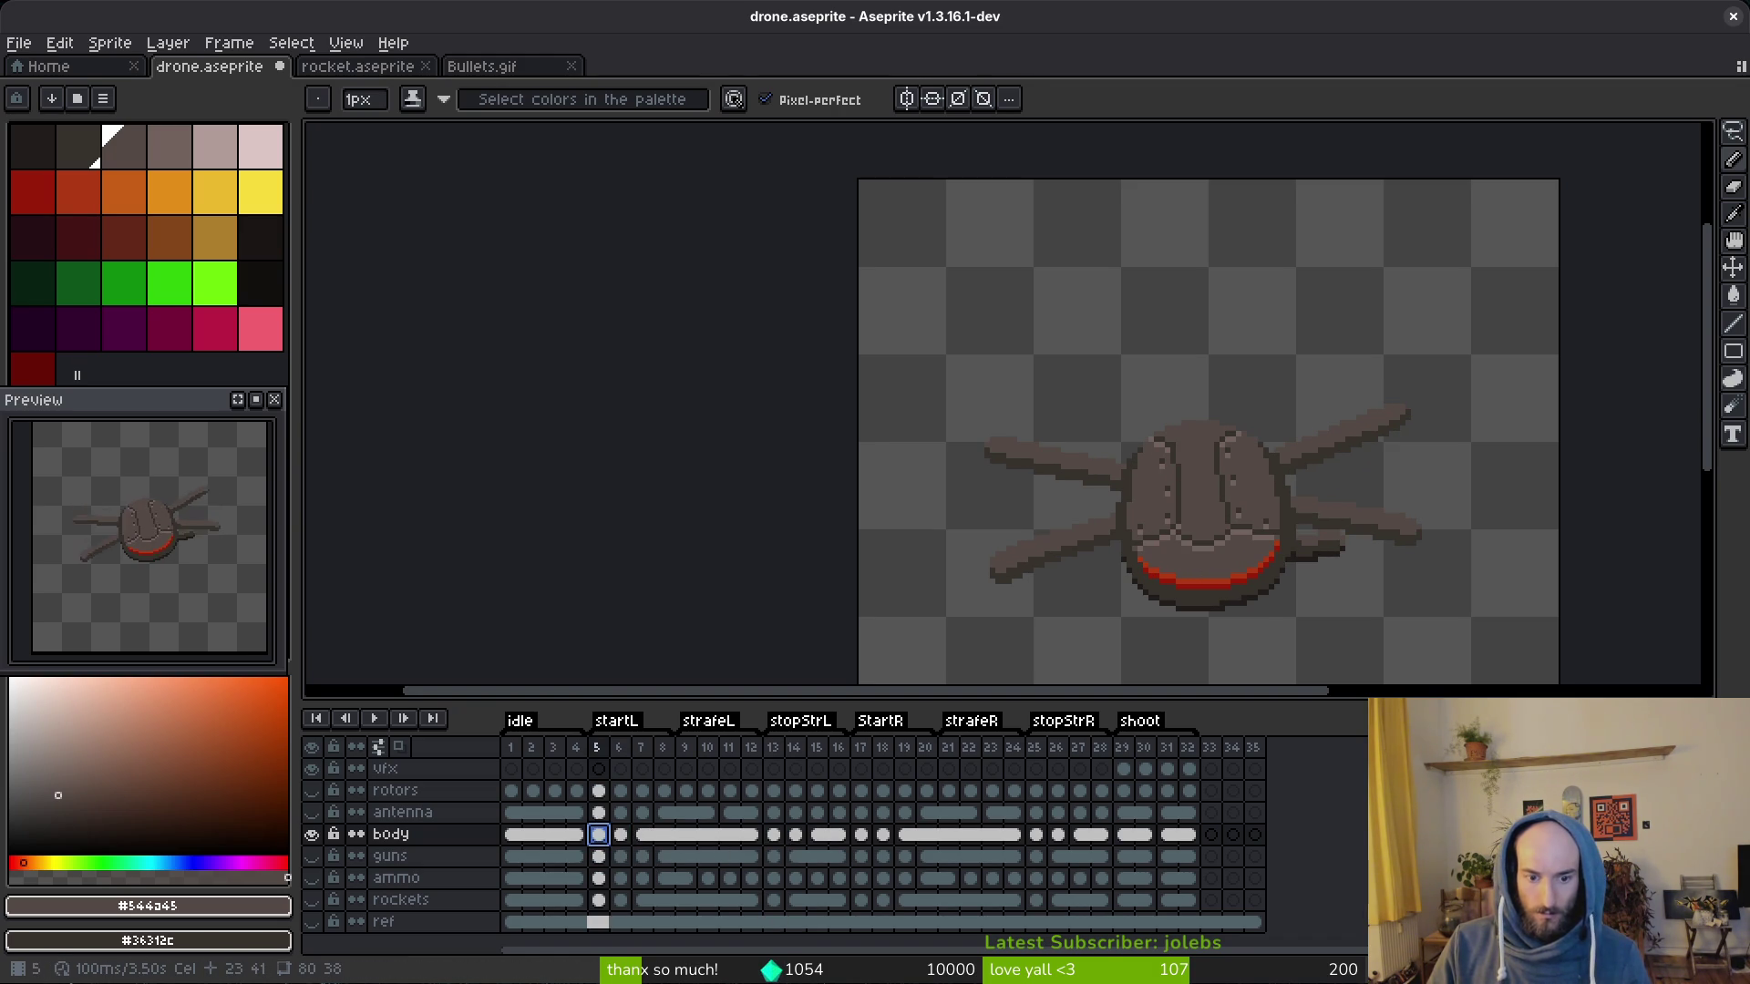
click(774, 834)
right_click(774, 835)
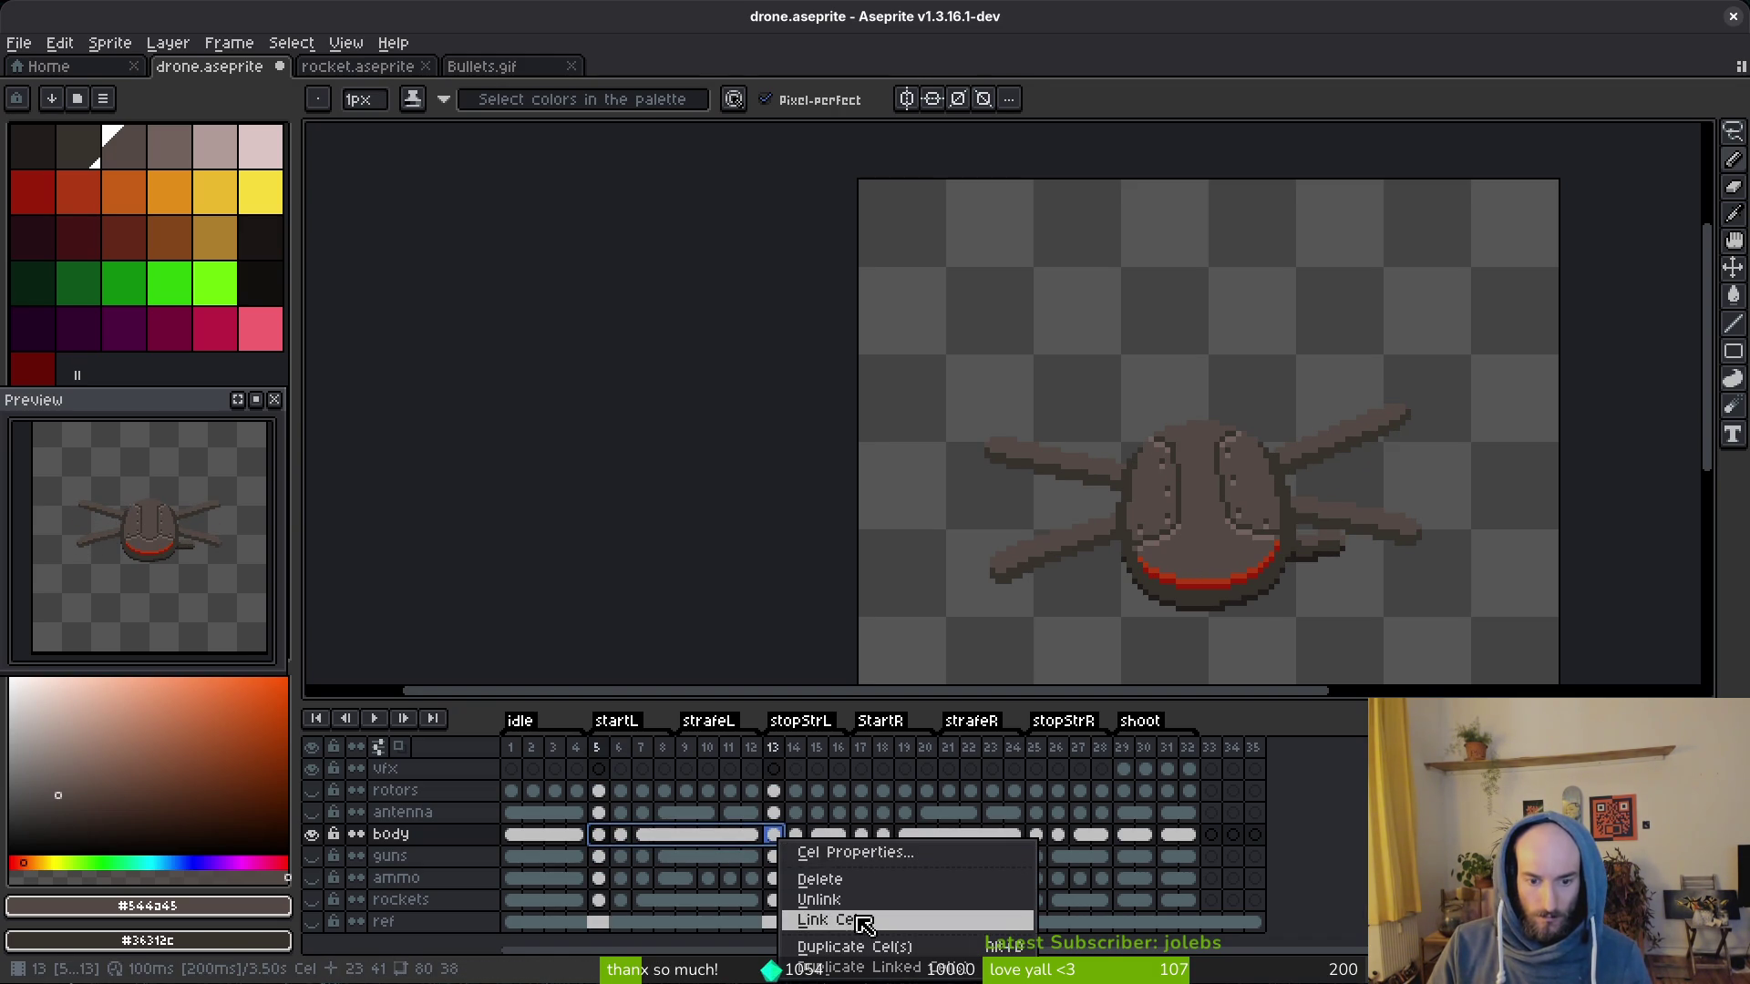
click(865, 924)
click(619, 834)
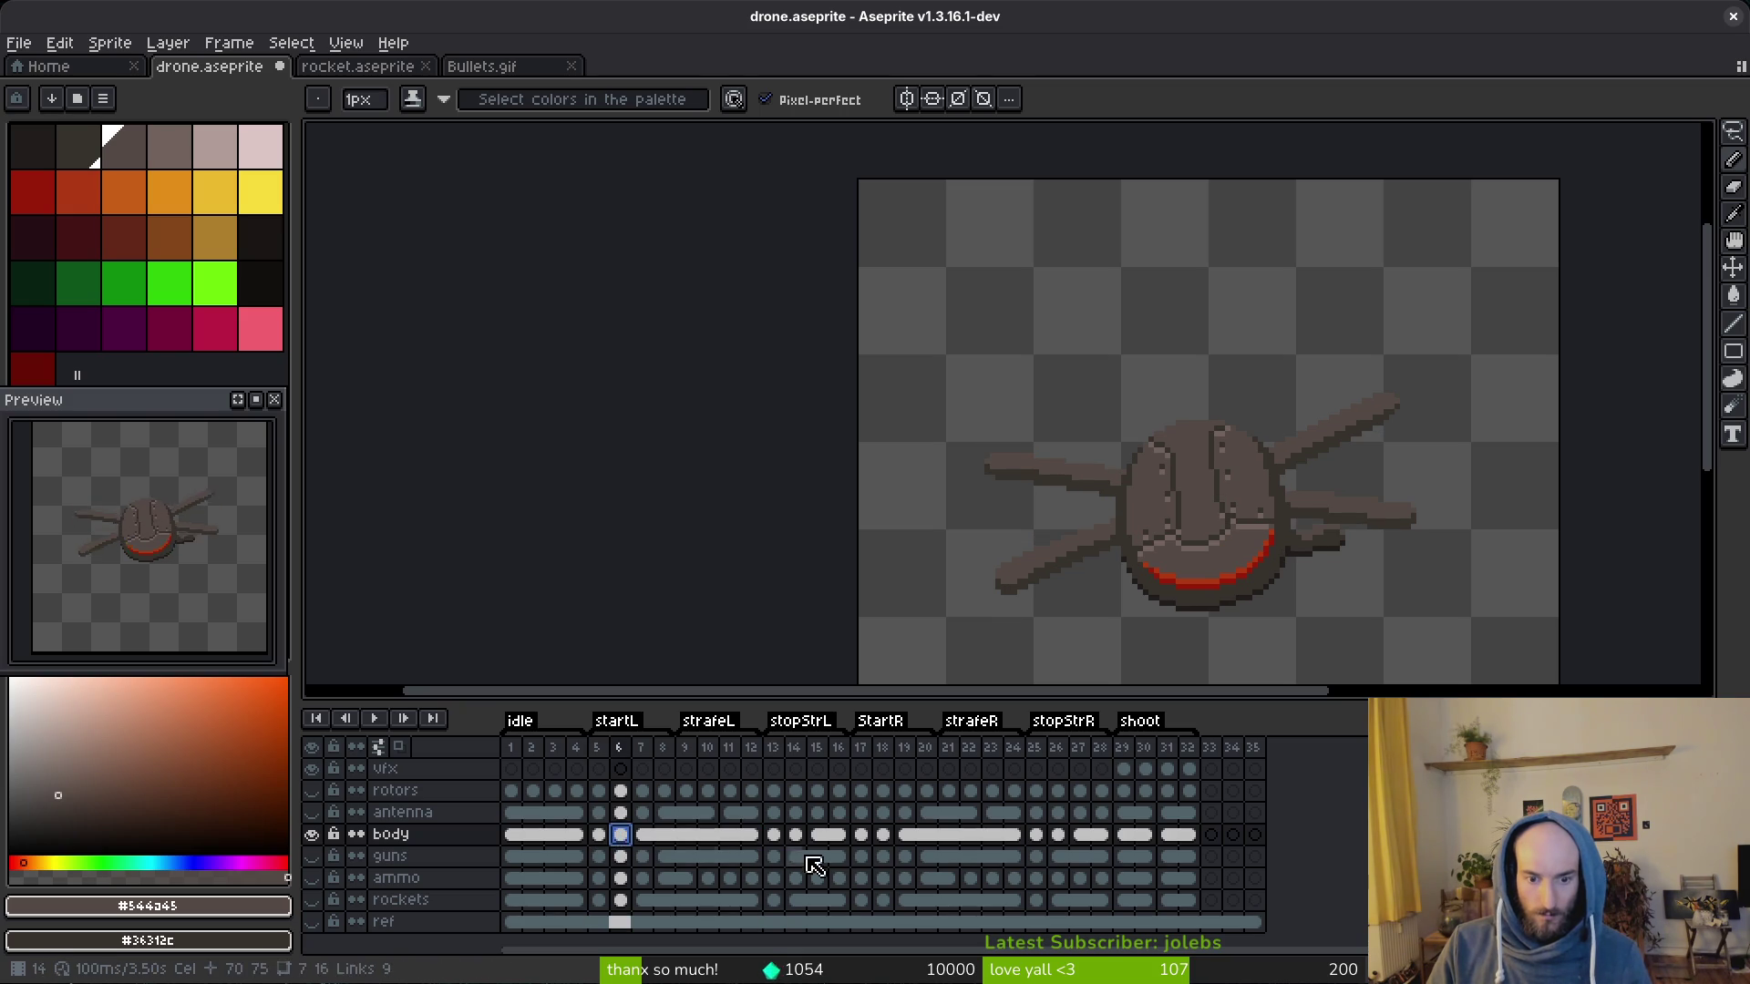
click(776, 835)
Step: Link the body cels from frame 4 through frame 14 together
click(798, 836)
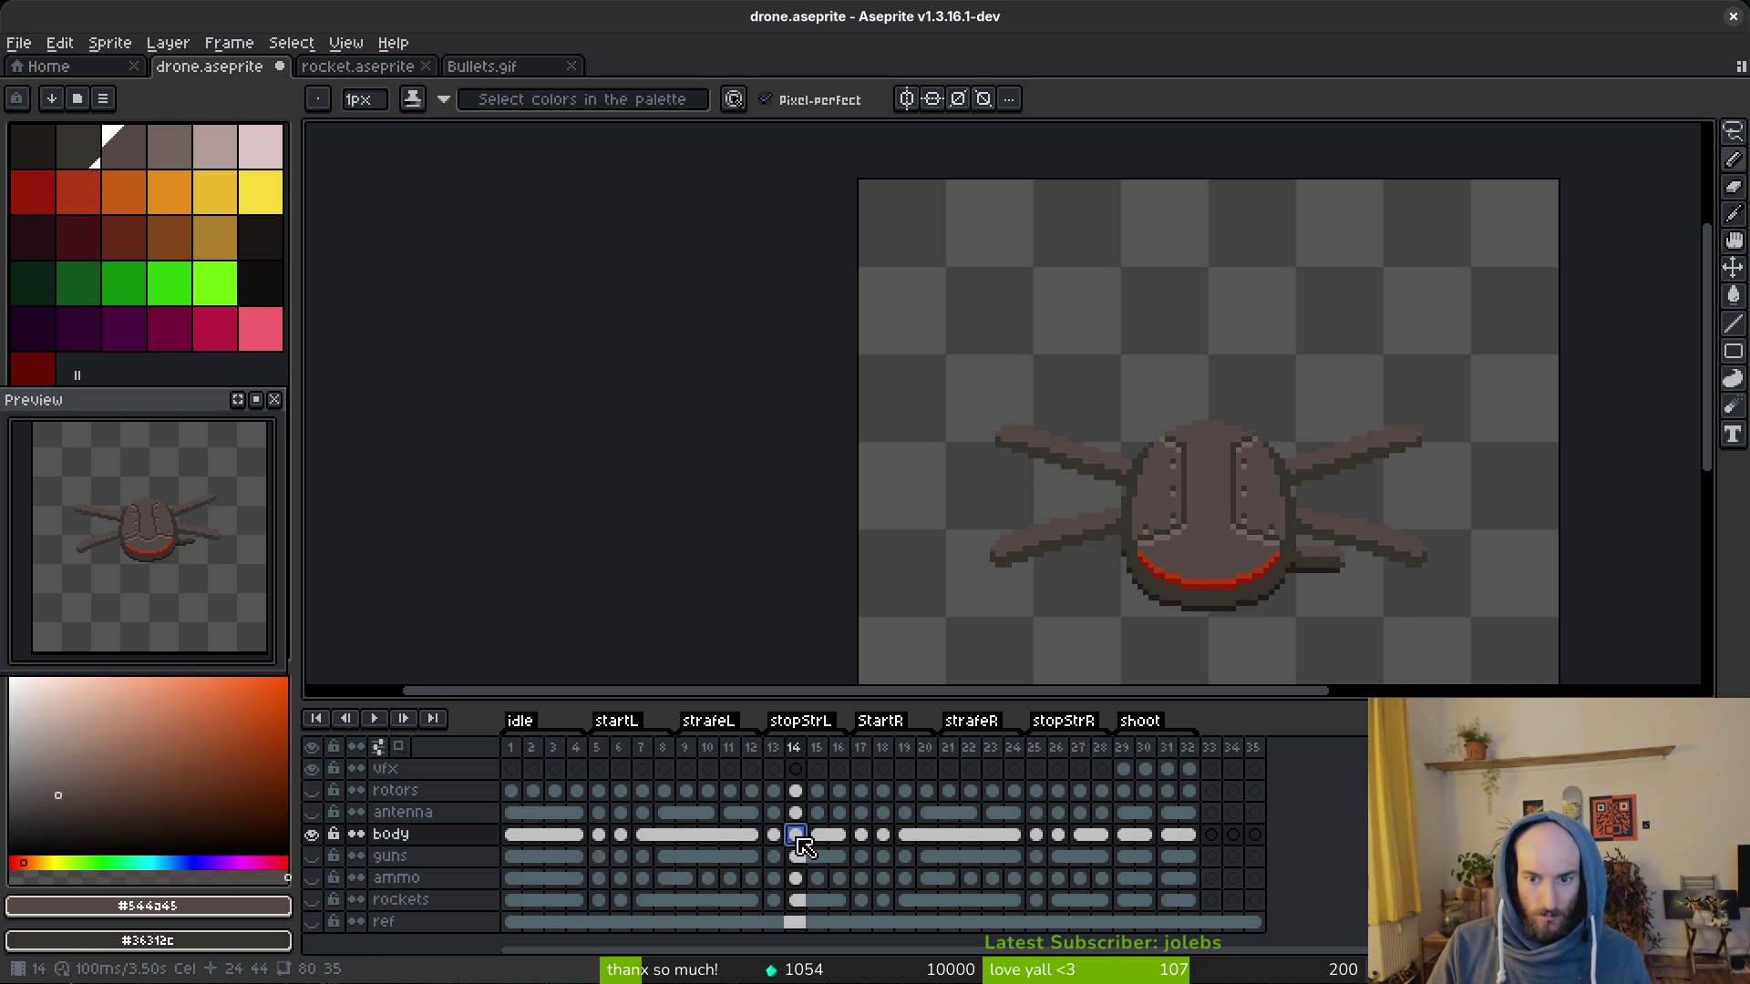
click(820, 836)
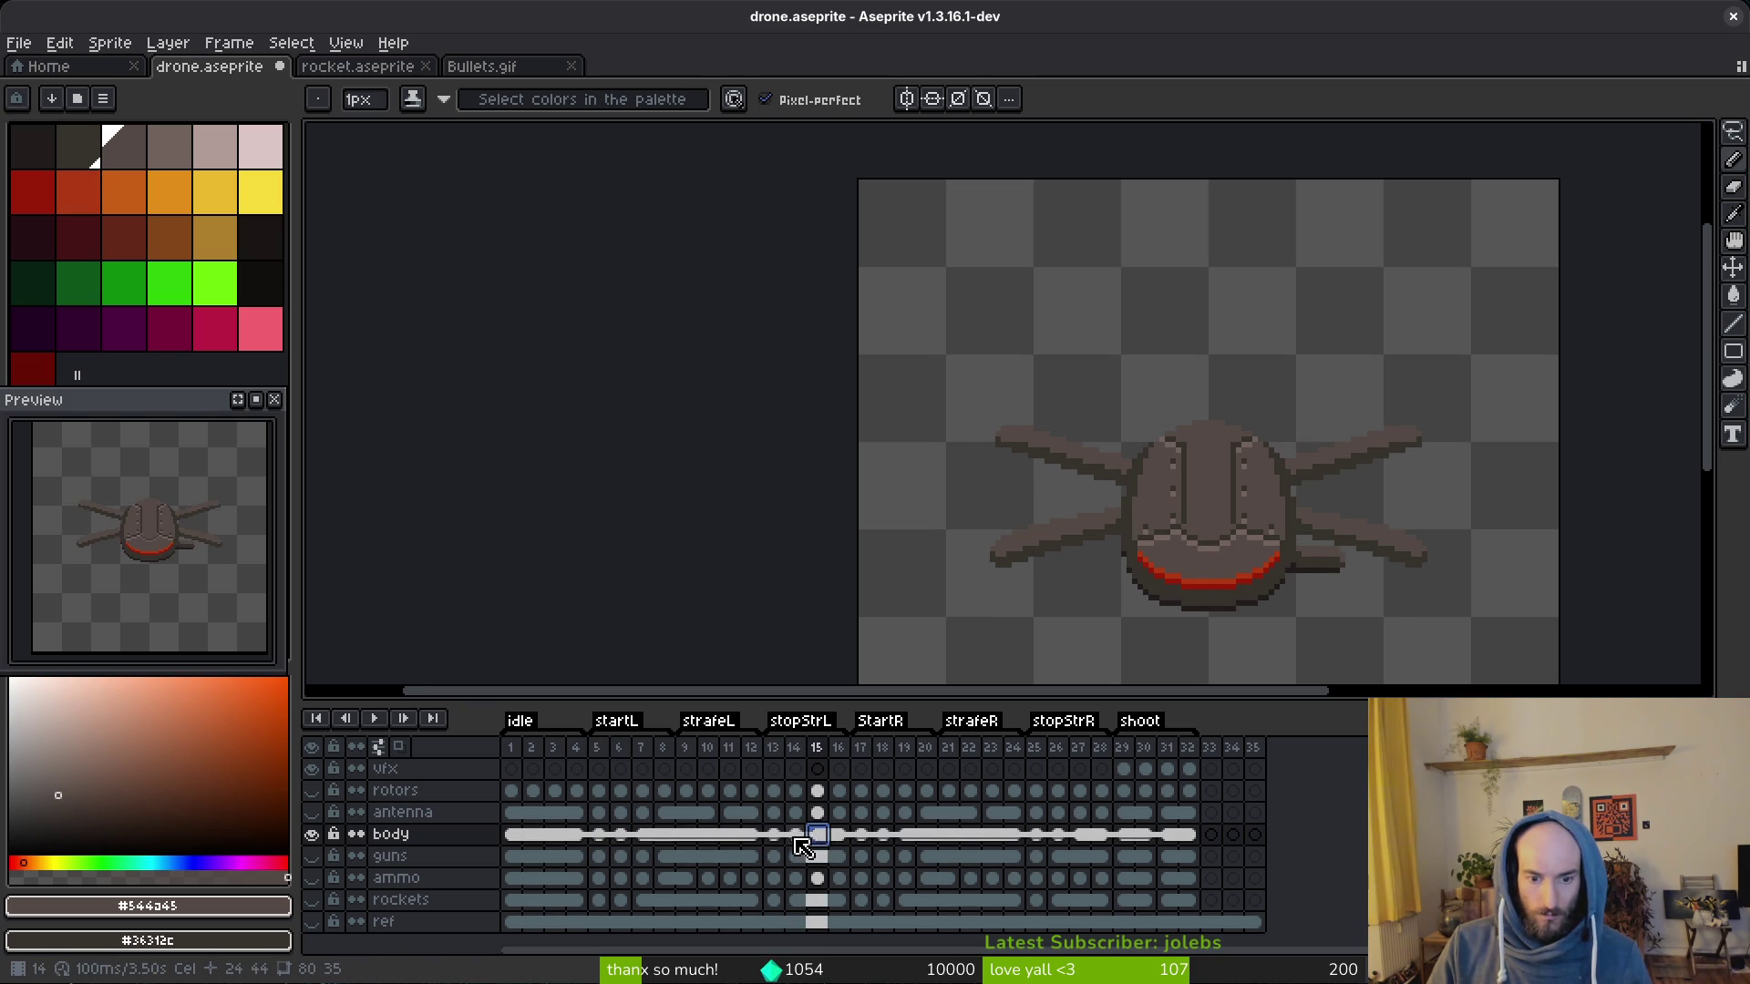
click(840, 836)
click(576, 834)
shift+click(797, 836)
right_click(797, 836)
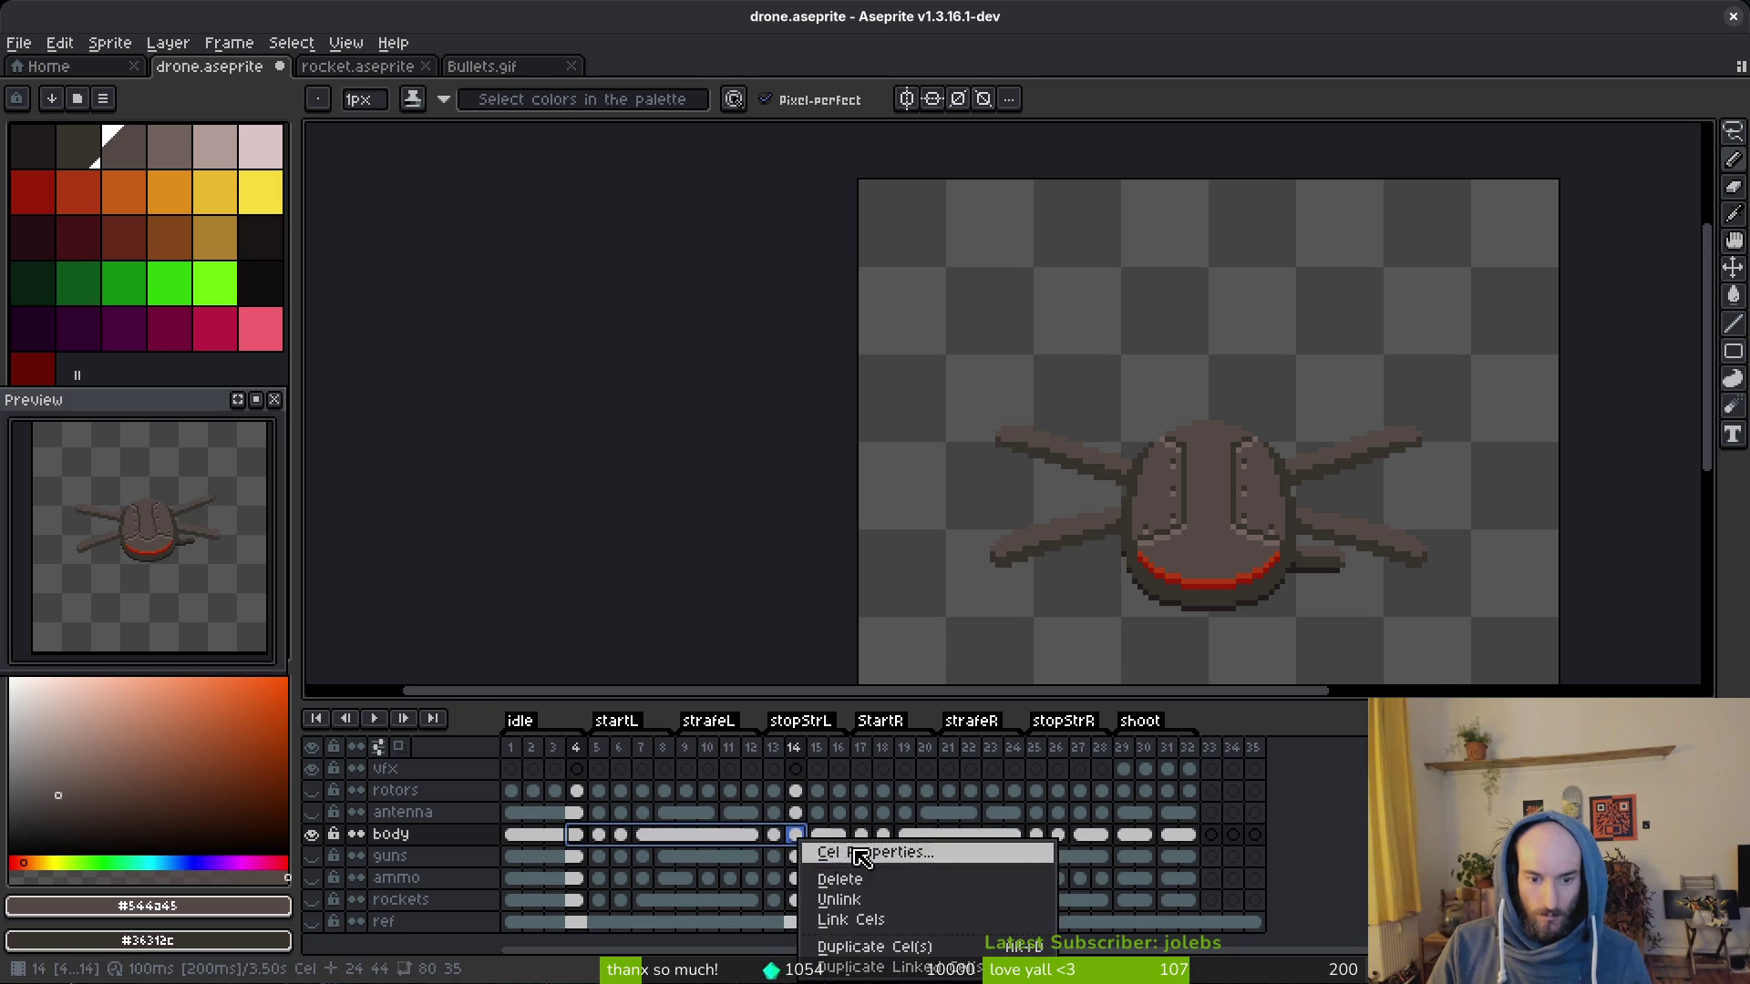
click(875, 848)
click(797, 836)
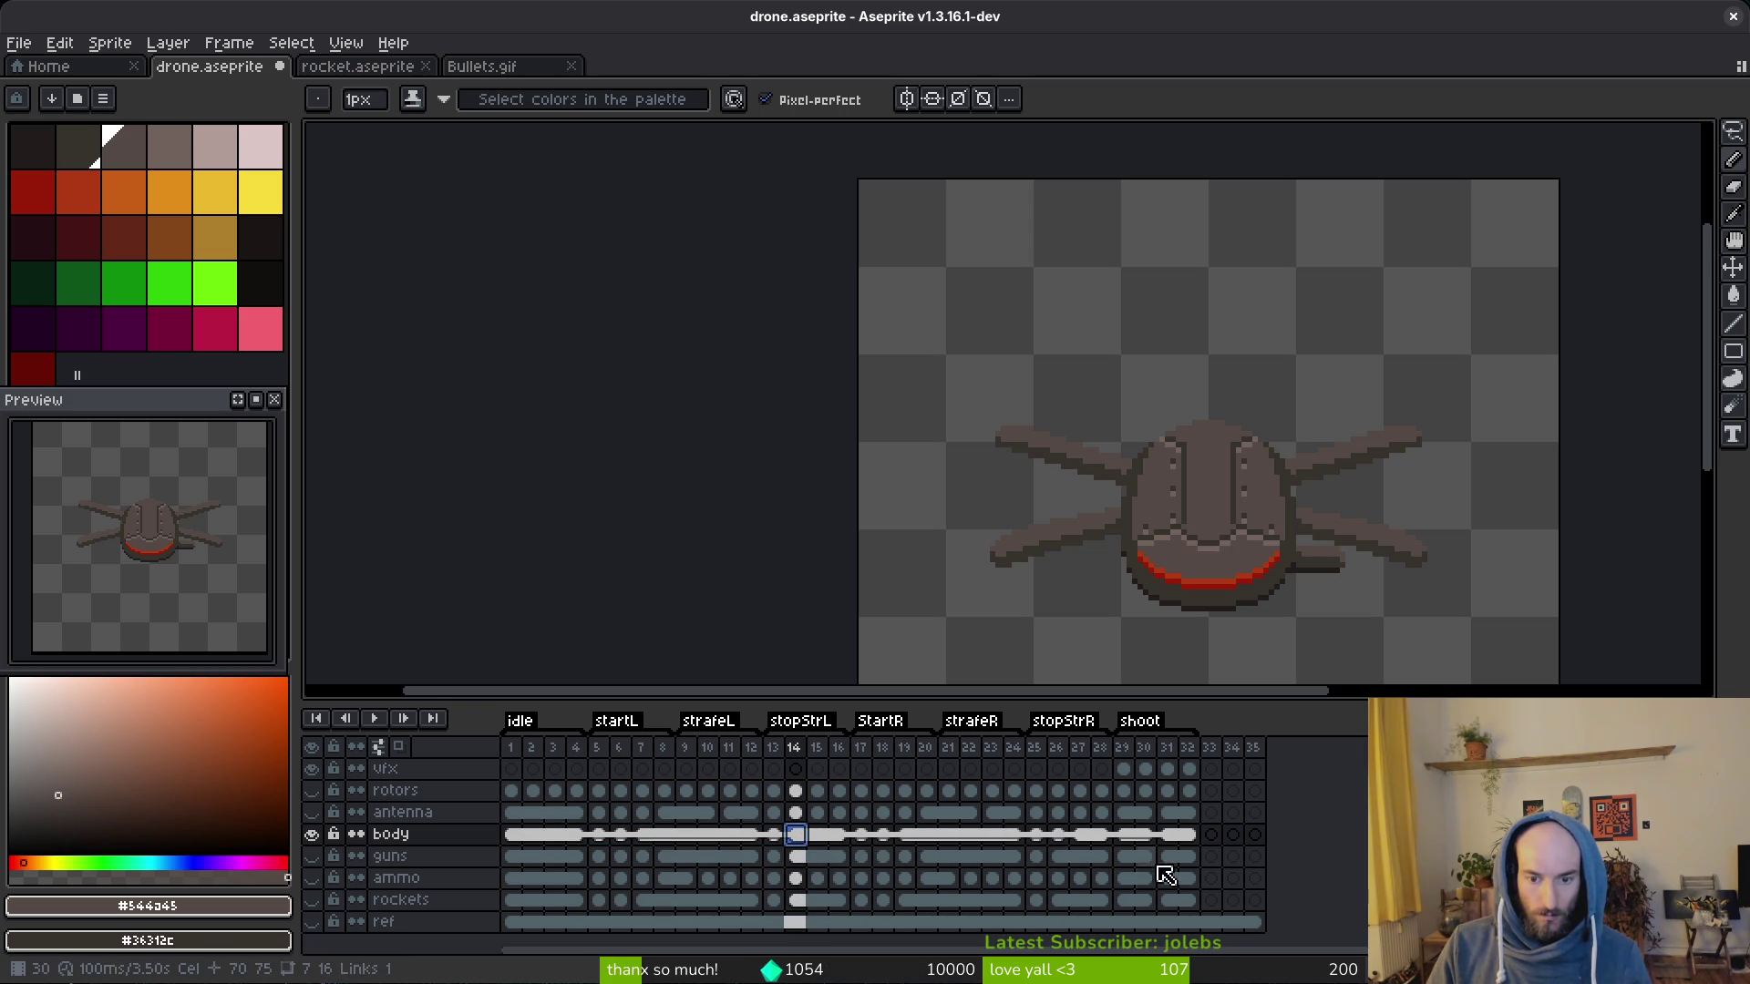
Step: Link the body cels from frame 14 through frame 26 together
click(1079, 835)
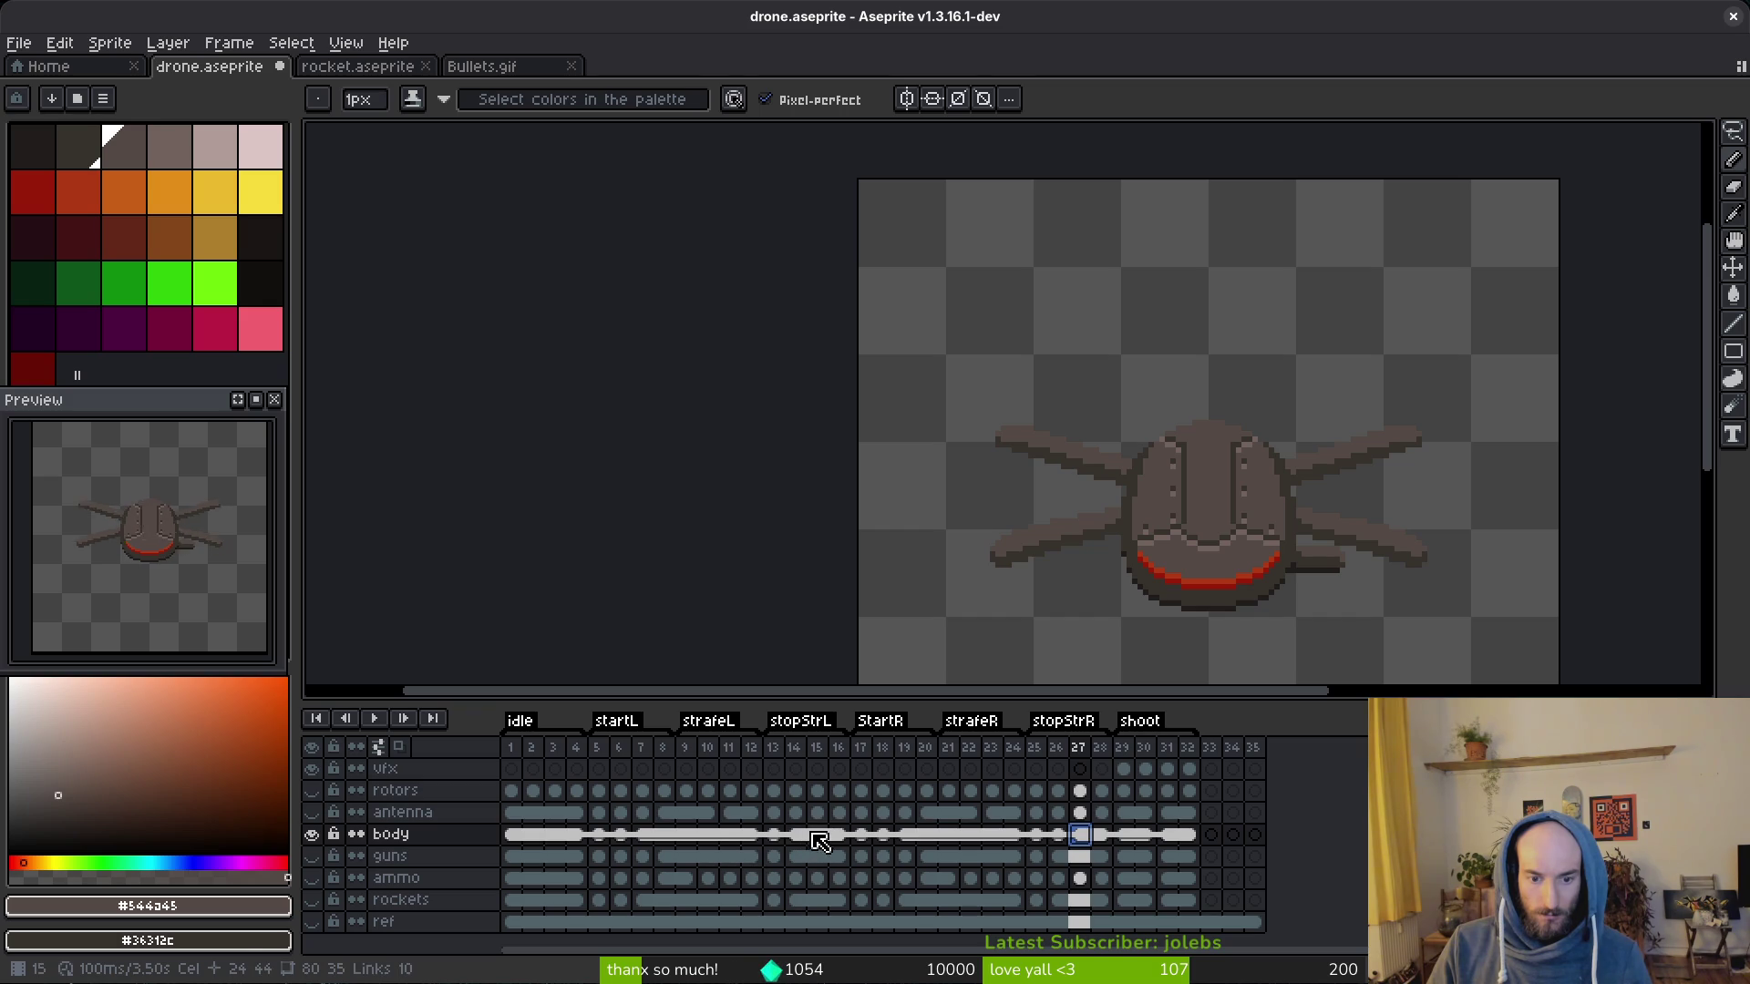
click(816, 834)
shift+click(1057, 834)
right_click(1057, 835)
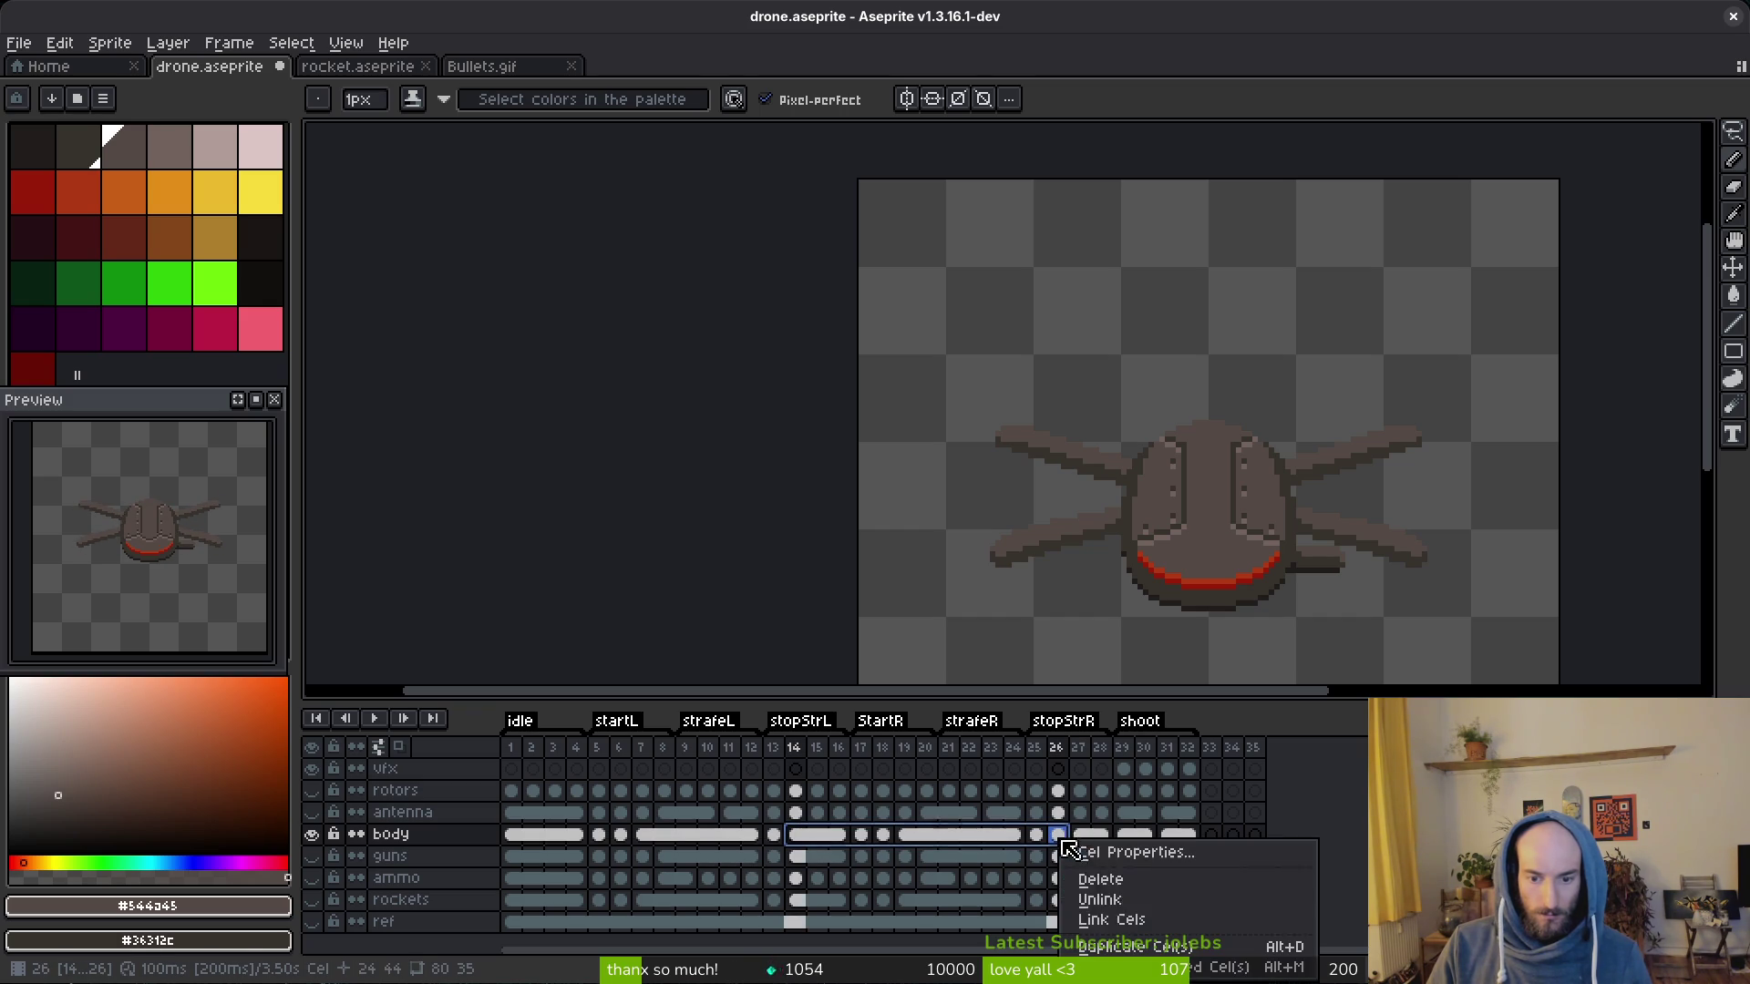
click(1112, 919)
click(818, 834)
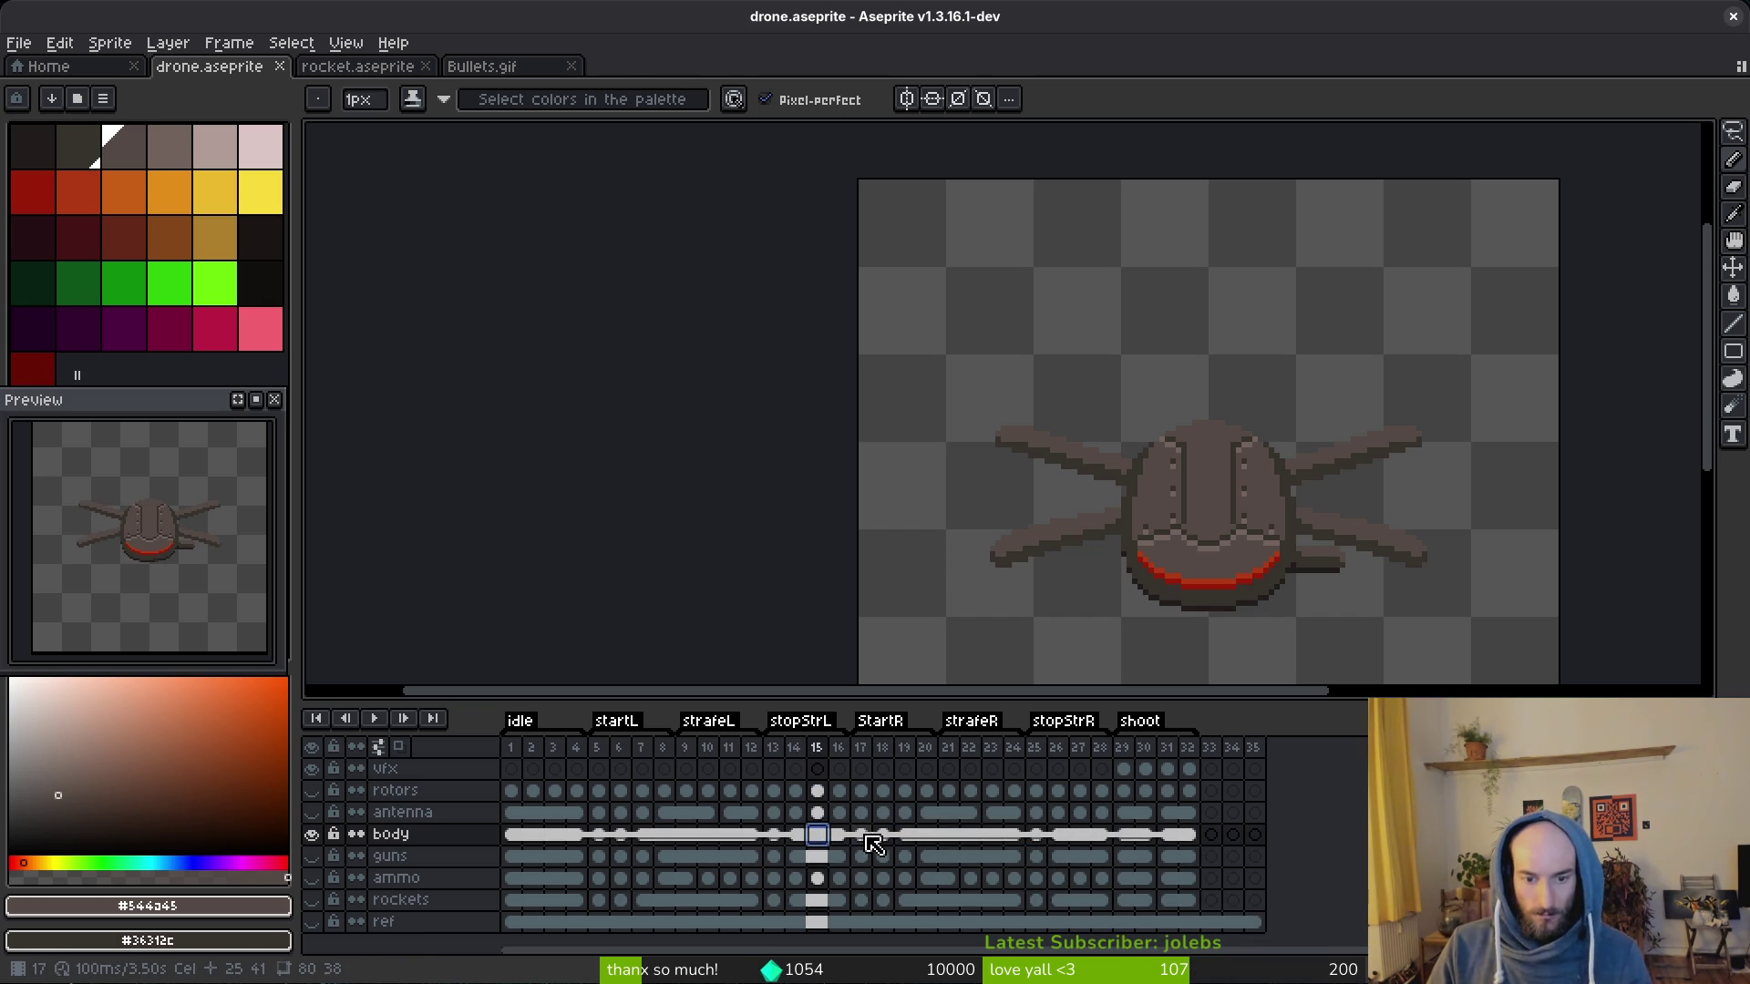
Step: Play the drone animation to check it, then return to the body cel on frame 5
key(Return)
key(i)
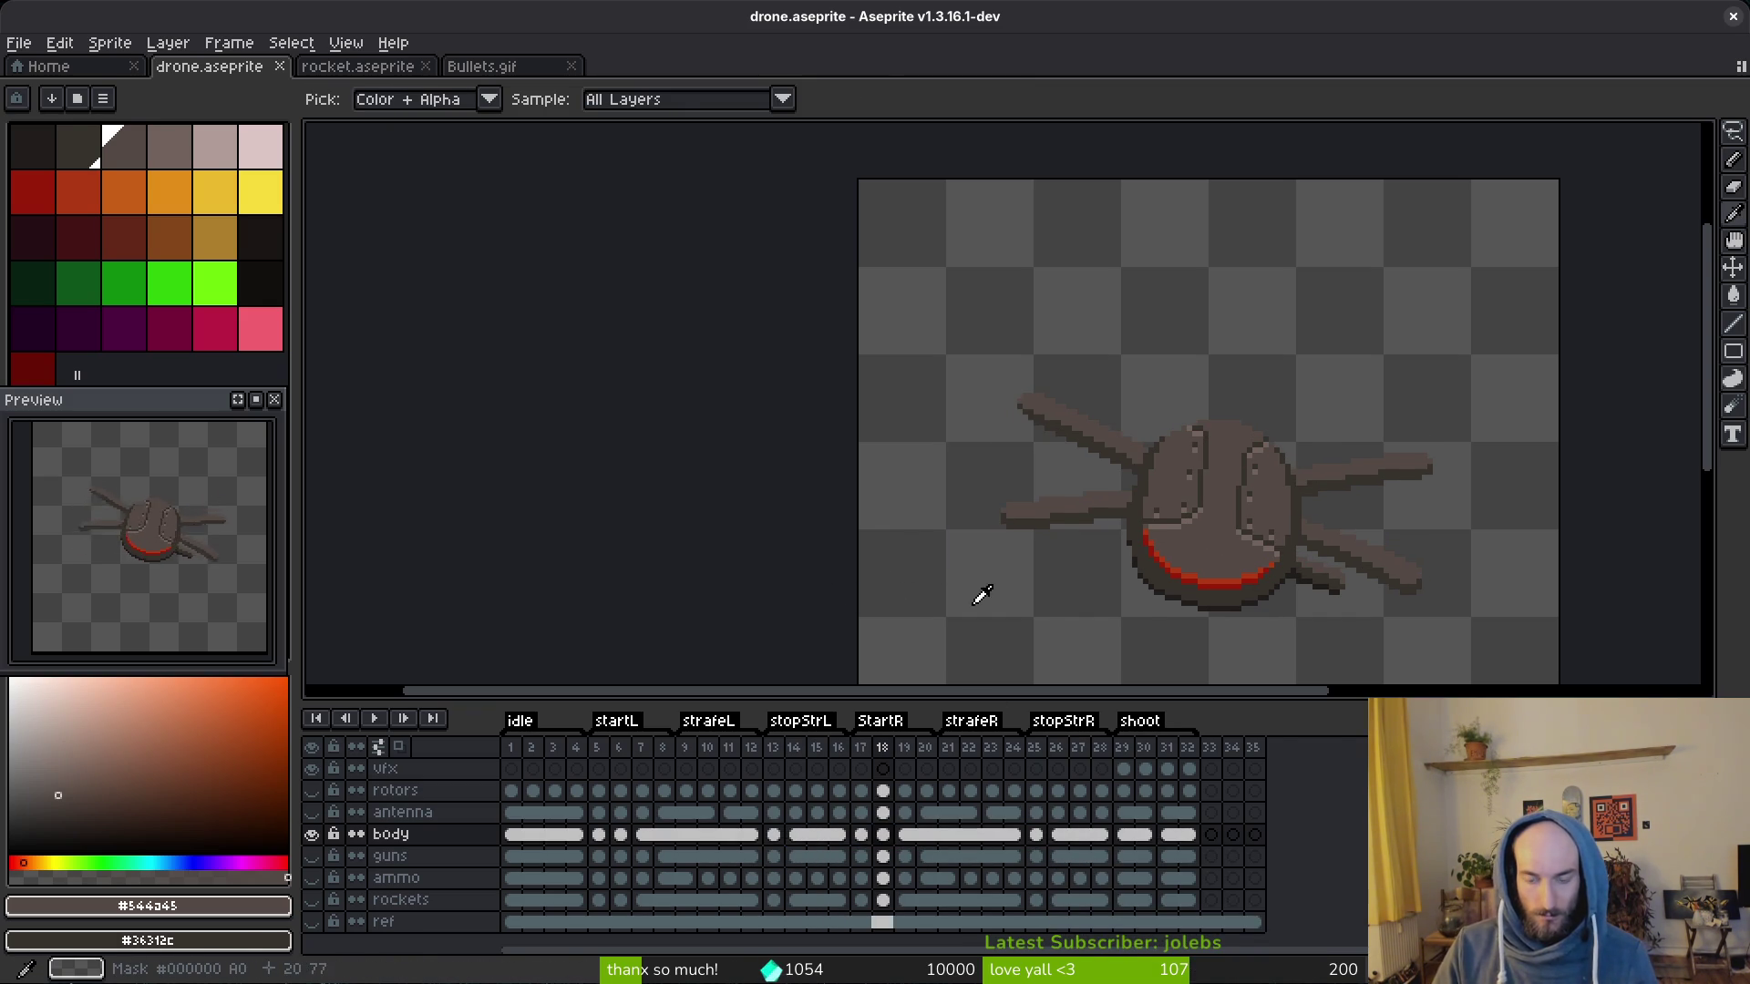
key(Return)
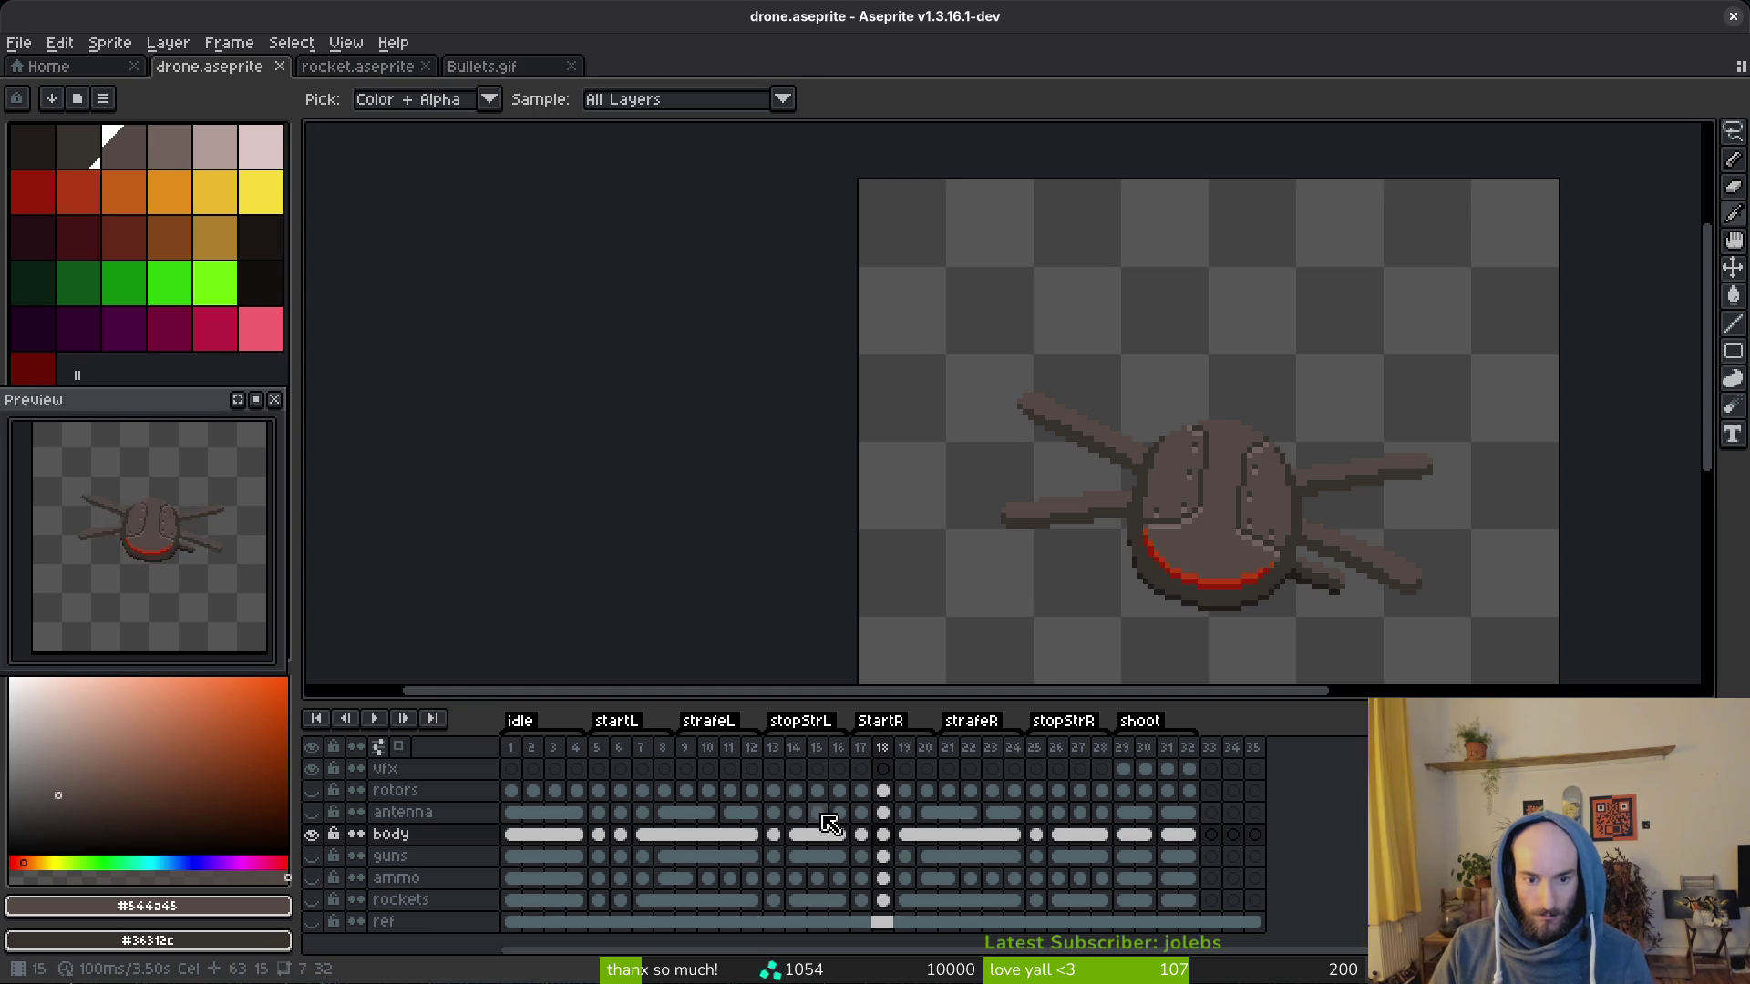
click(608, 843)
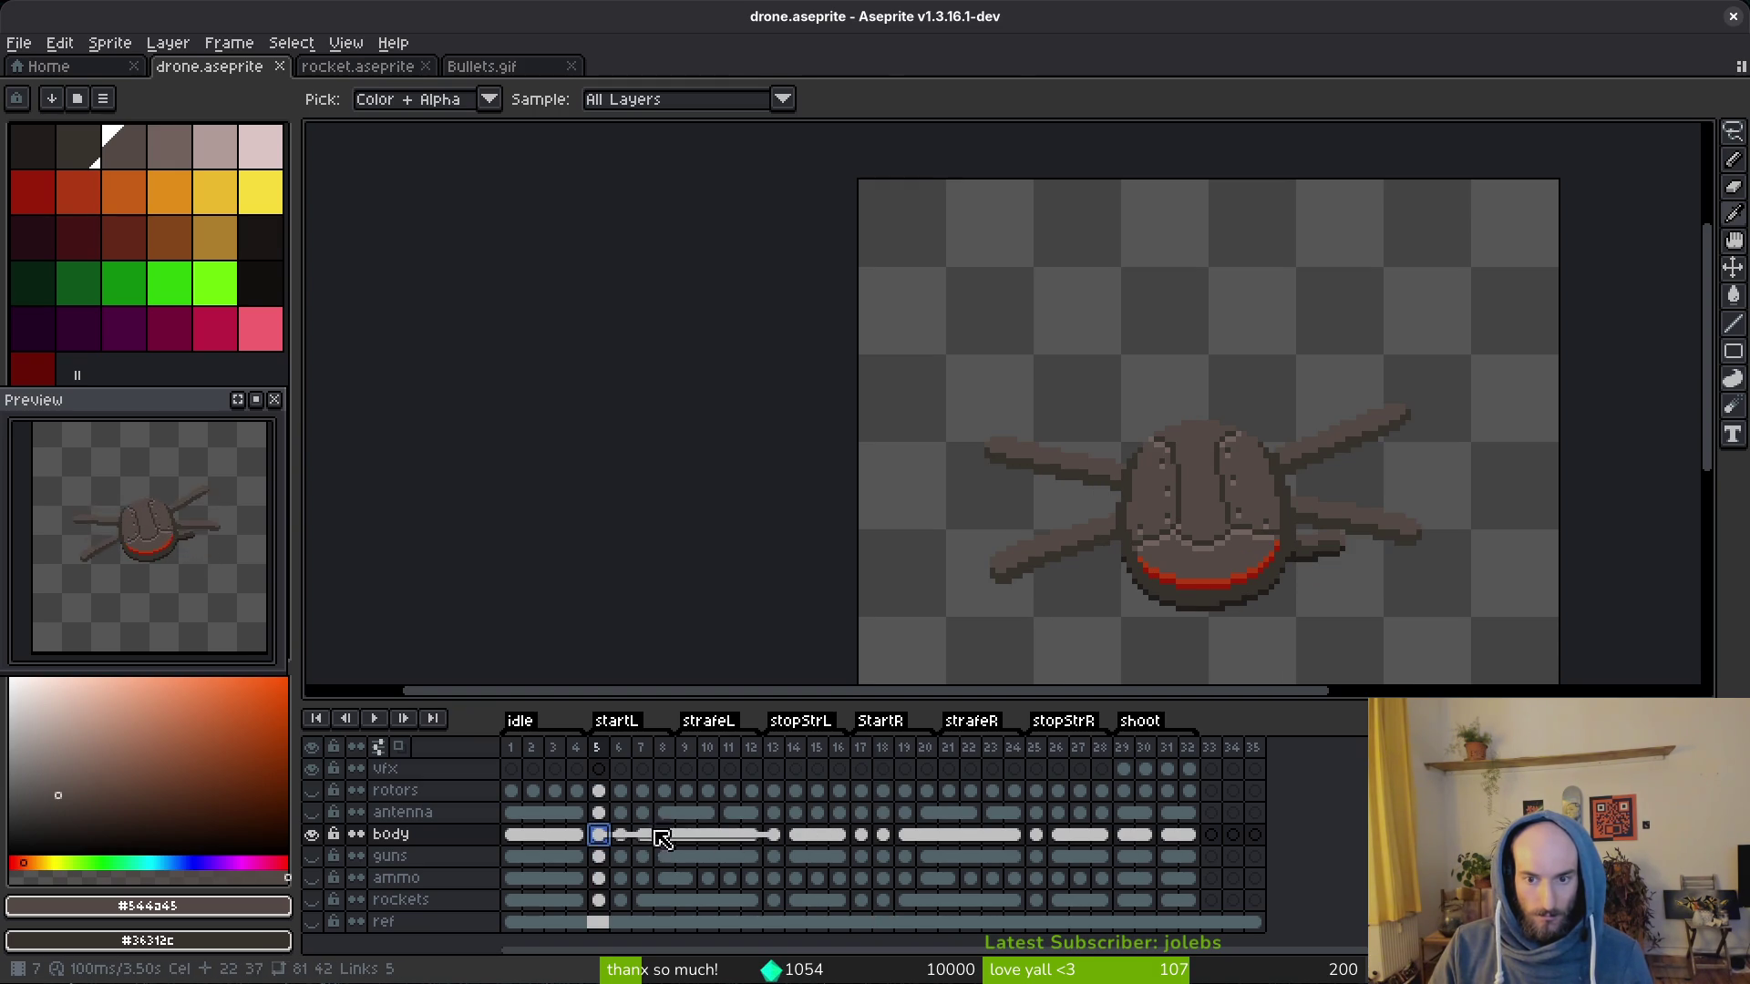
key(m)
scroll(1274, 484, up, 2)
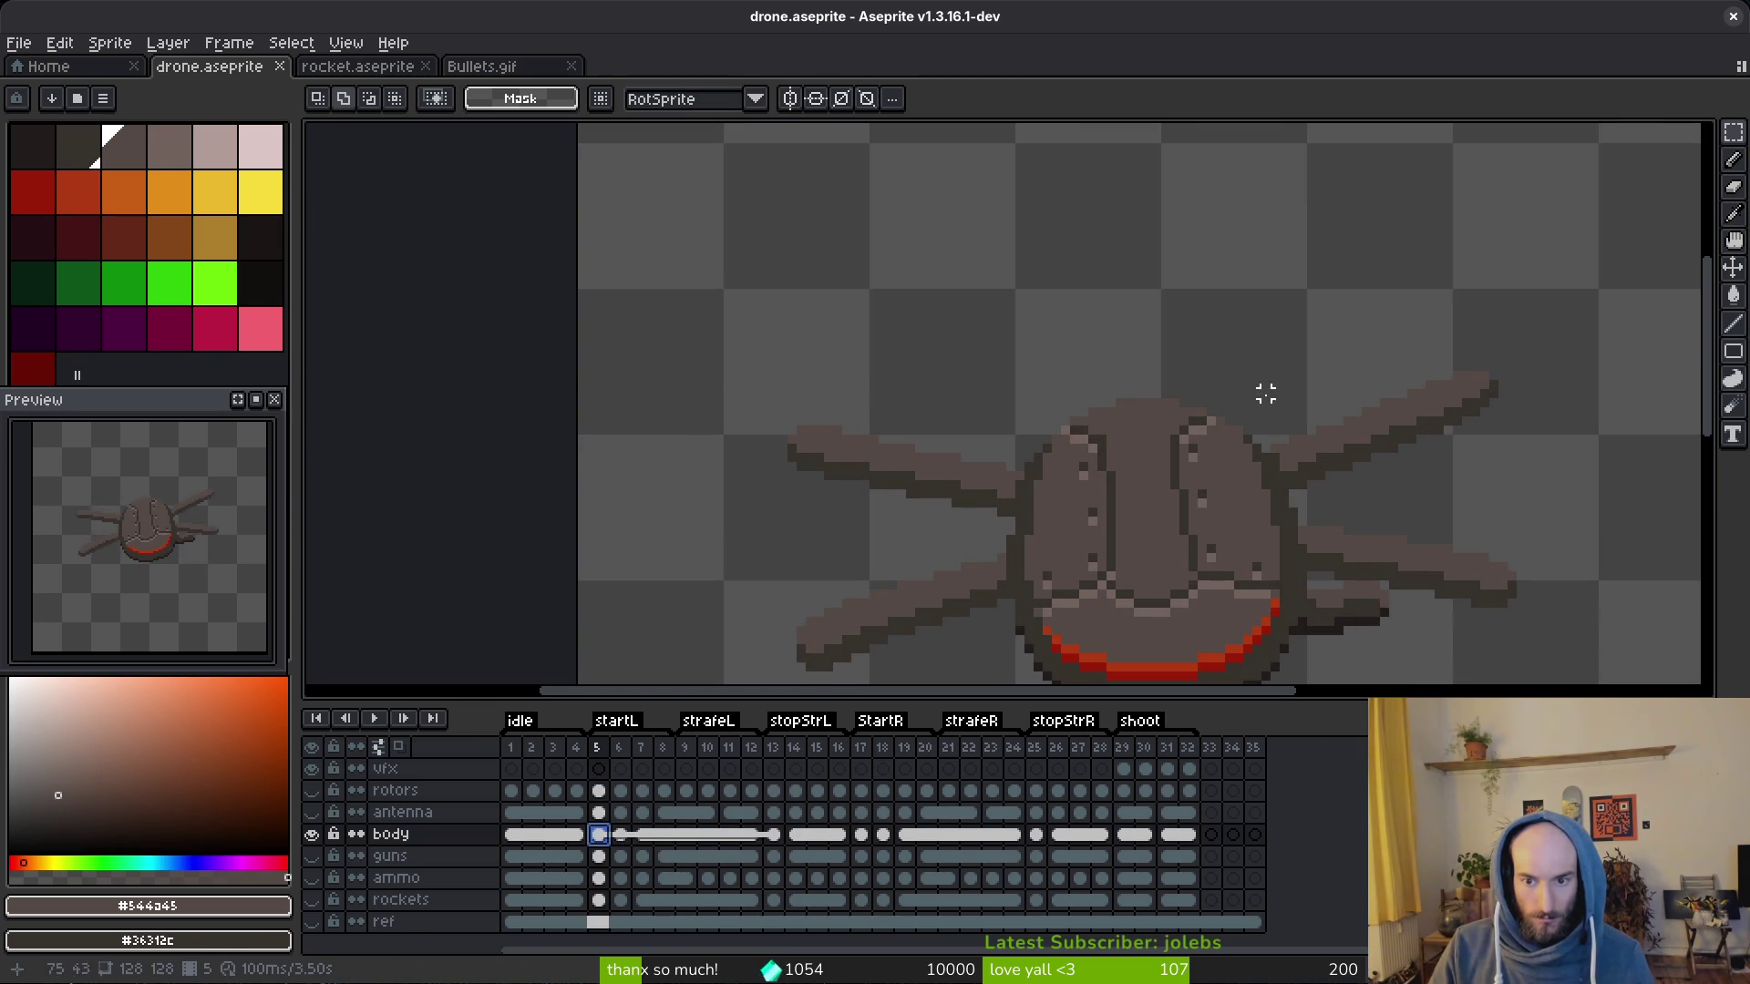
scroll(1257, 452, up, 1)
Step: Lasso the body on frame 5, mirror it horizontally onto frame 17 and shift it right
key(q)
drag(1257, 377, 1128, 277)
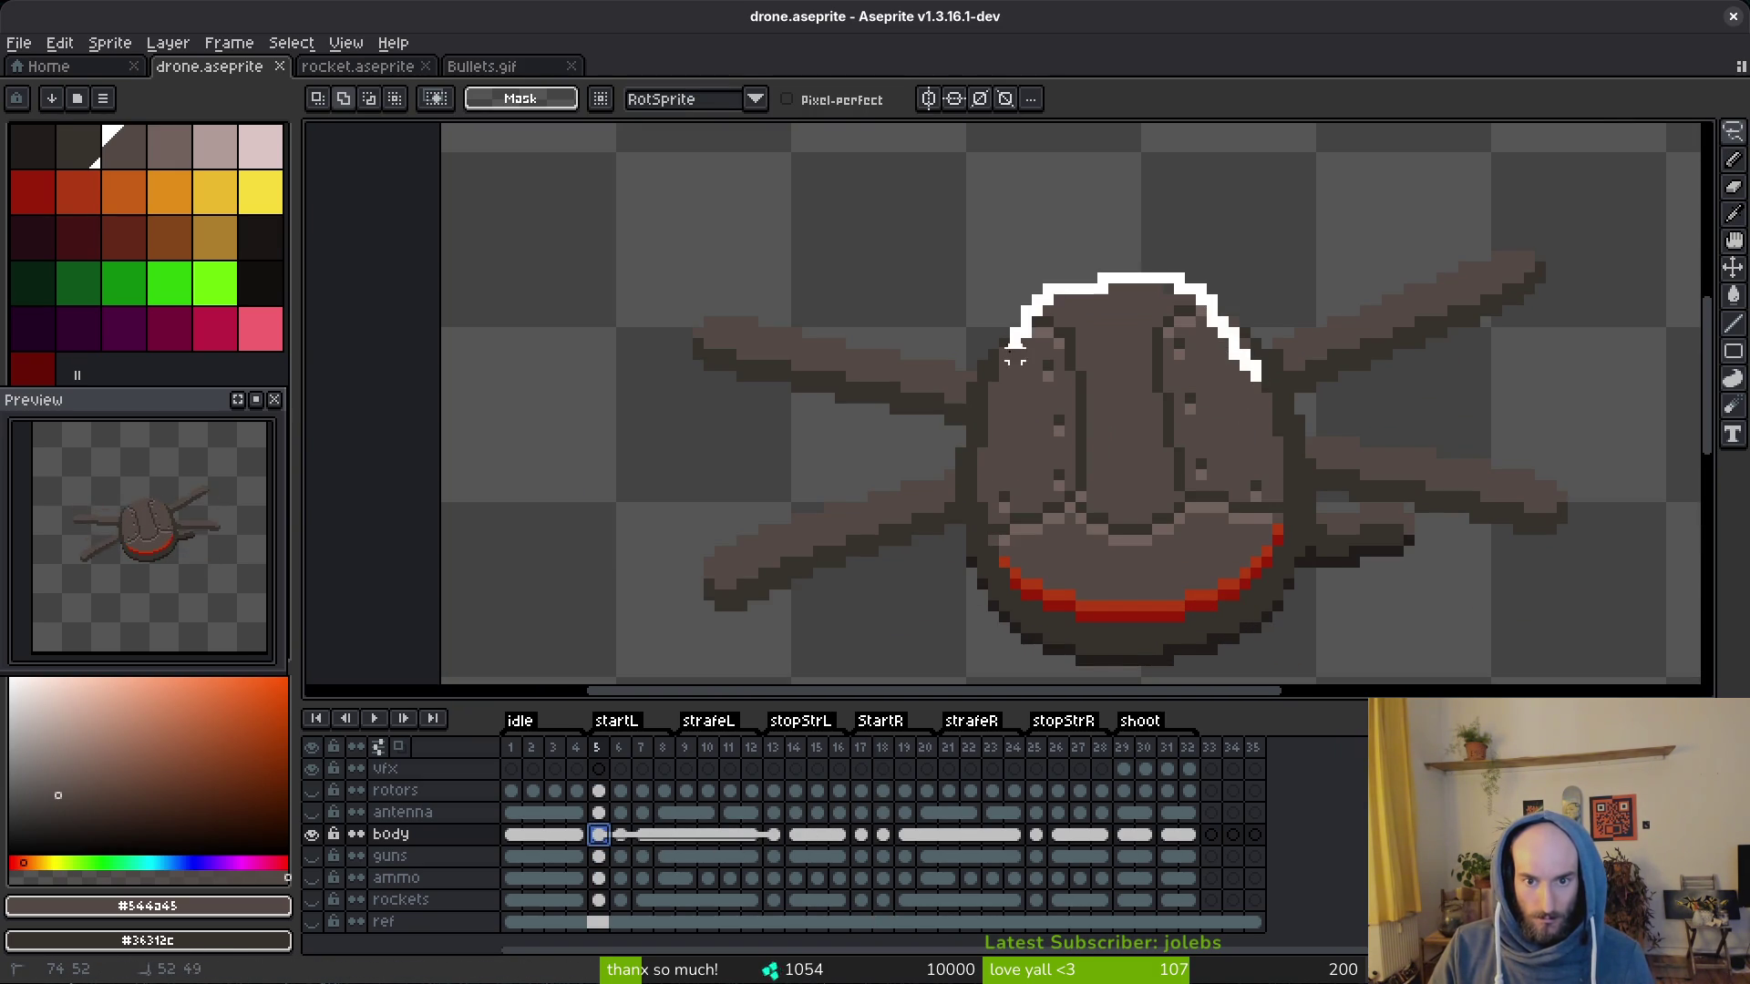
drag(994, 483, 991, 537)
drag(1189, 539, 1275, 510)
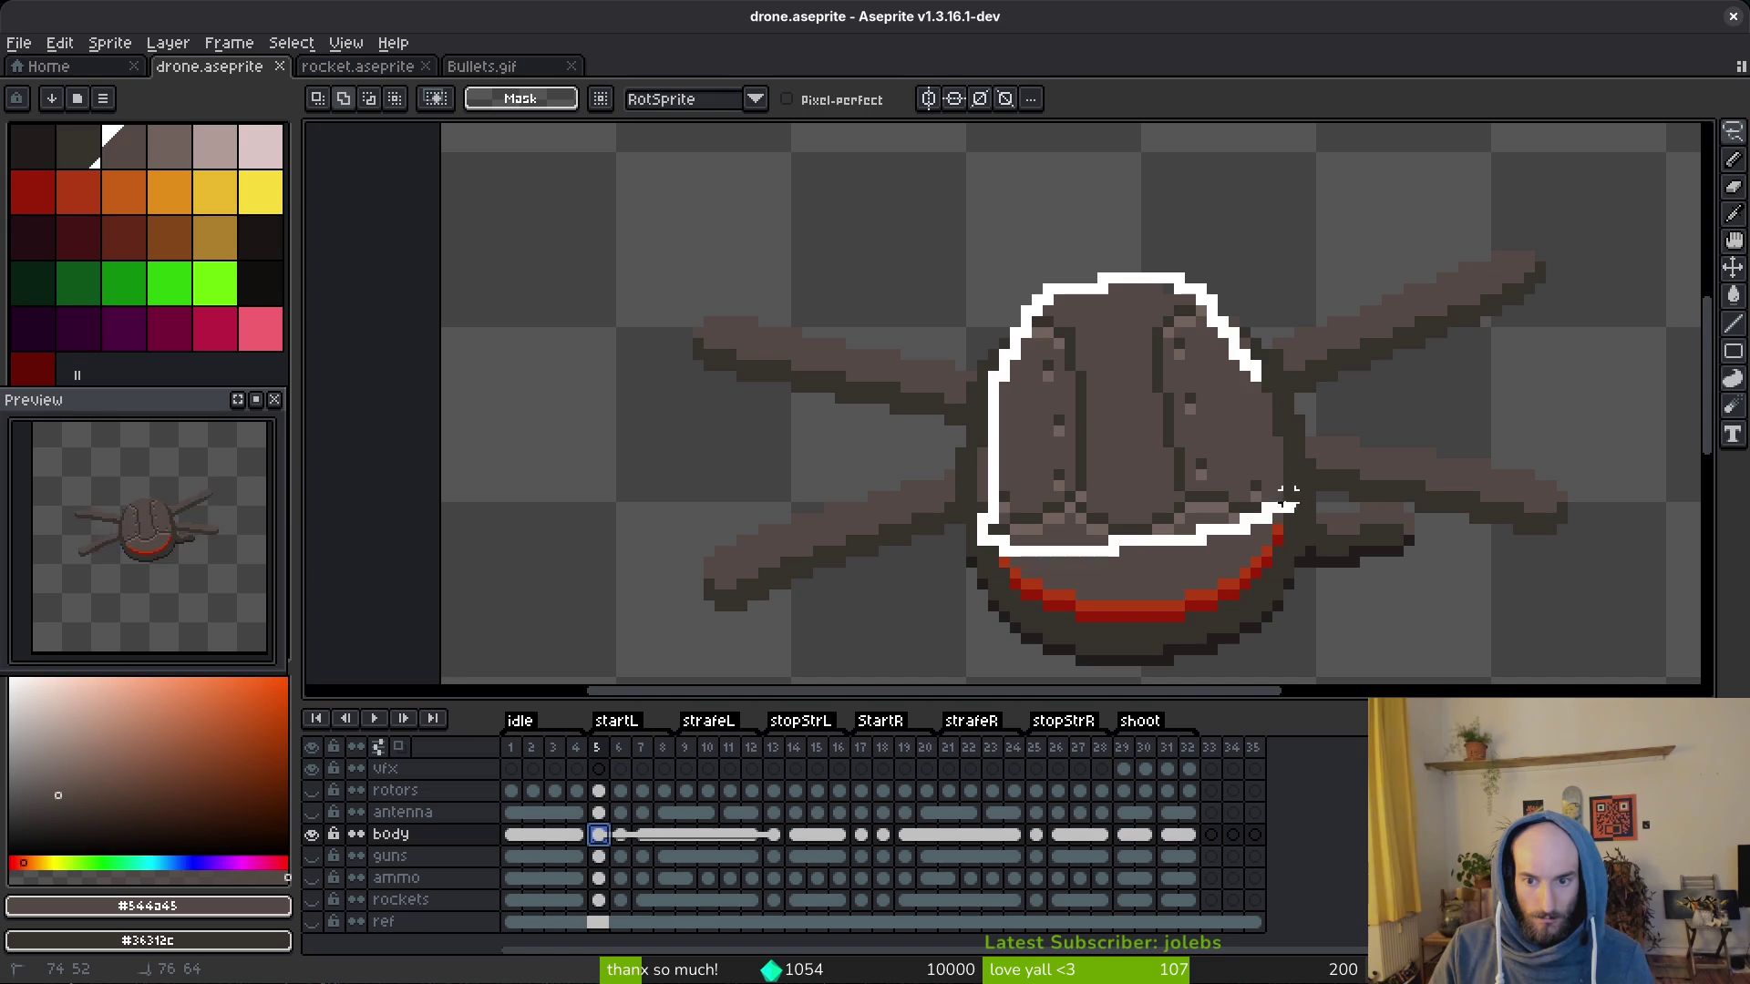
drag(1271, 343, 1273, 342)
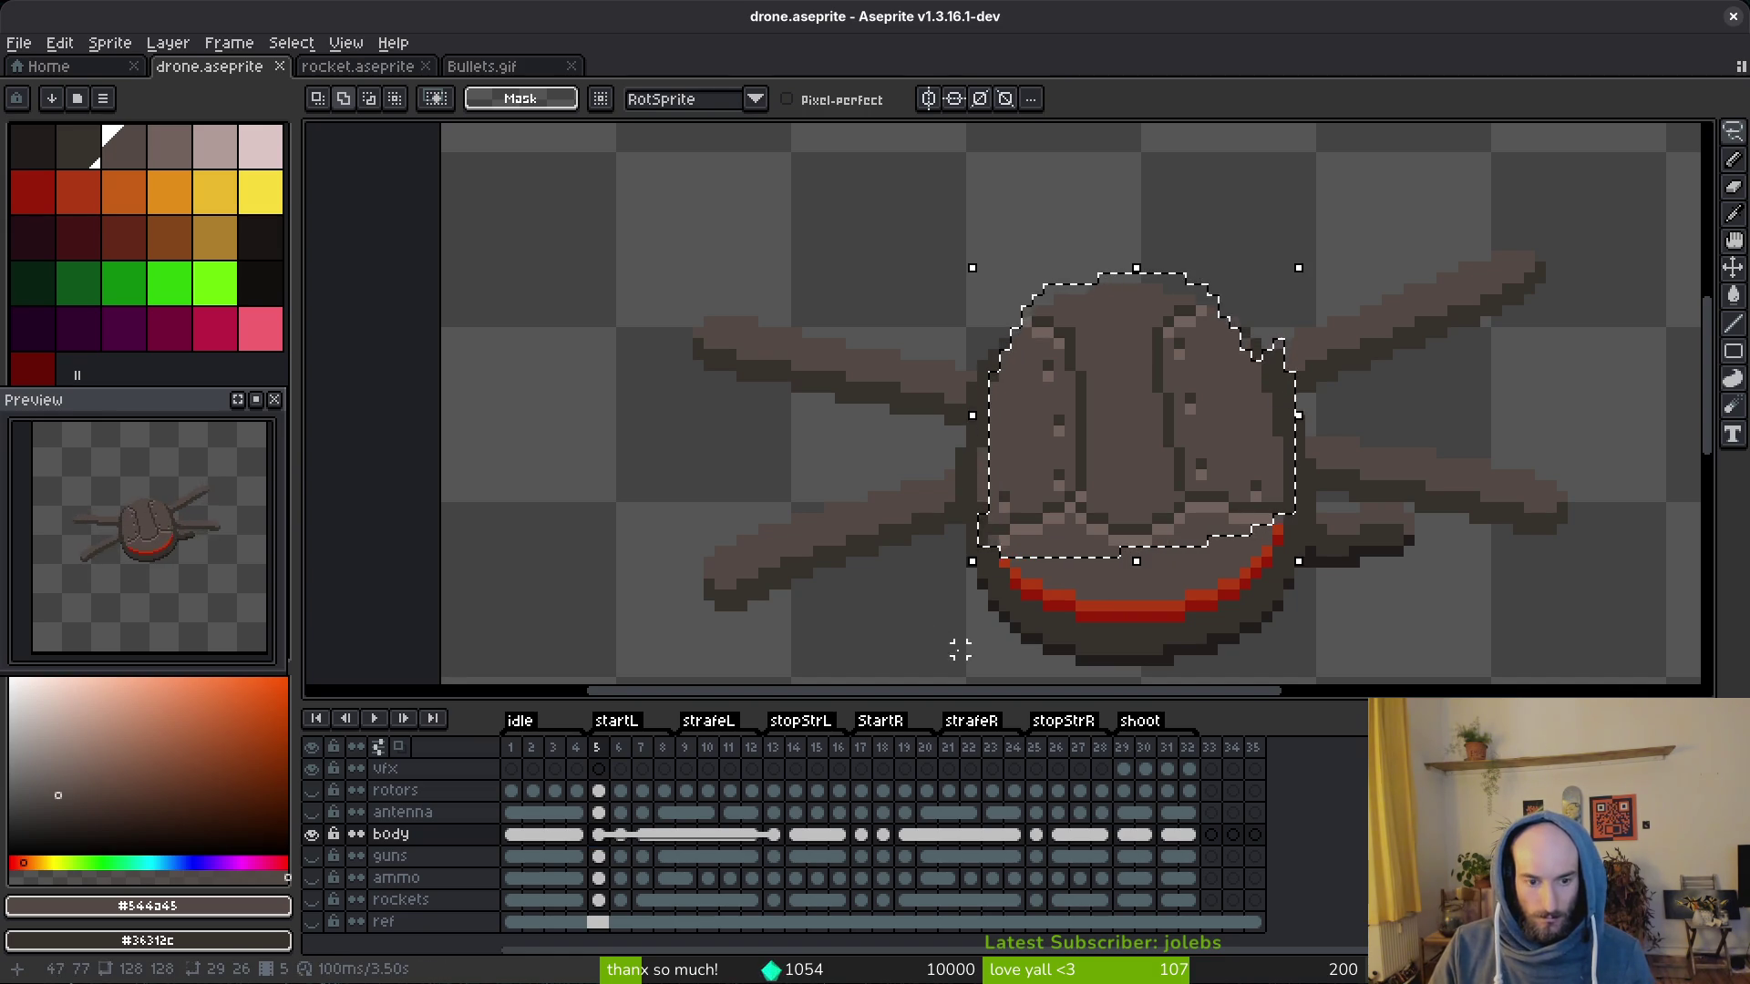
click(861, 834)
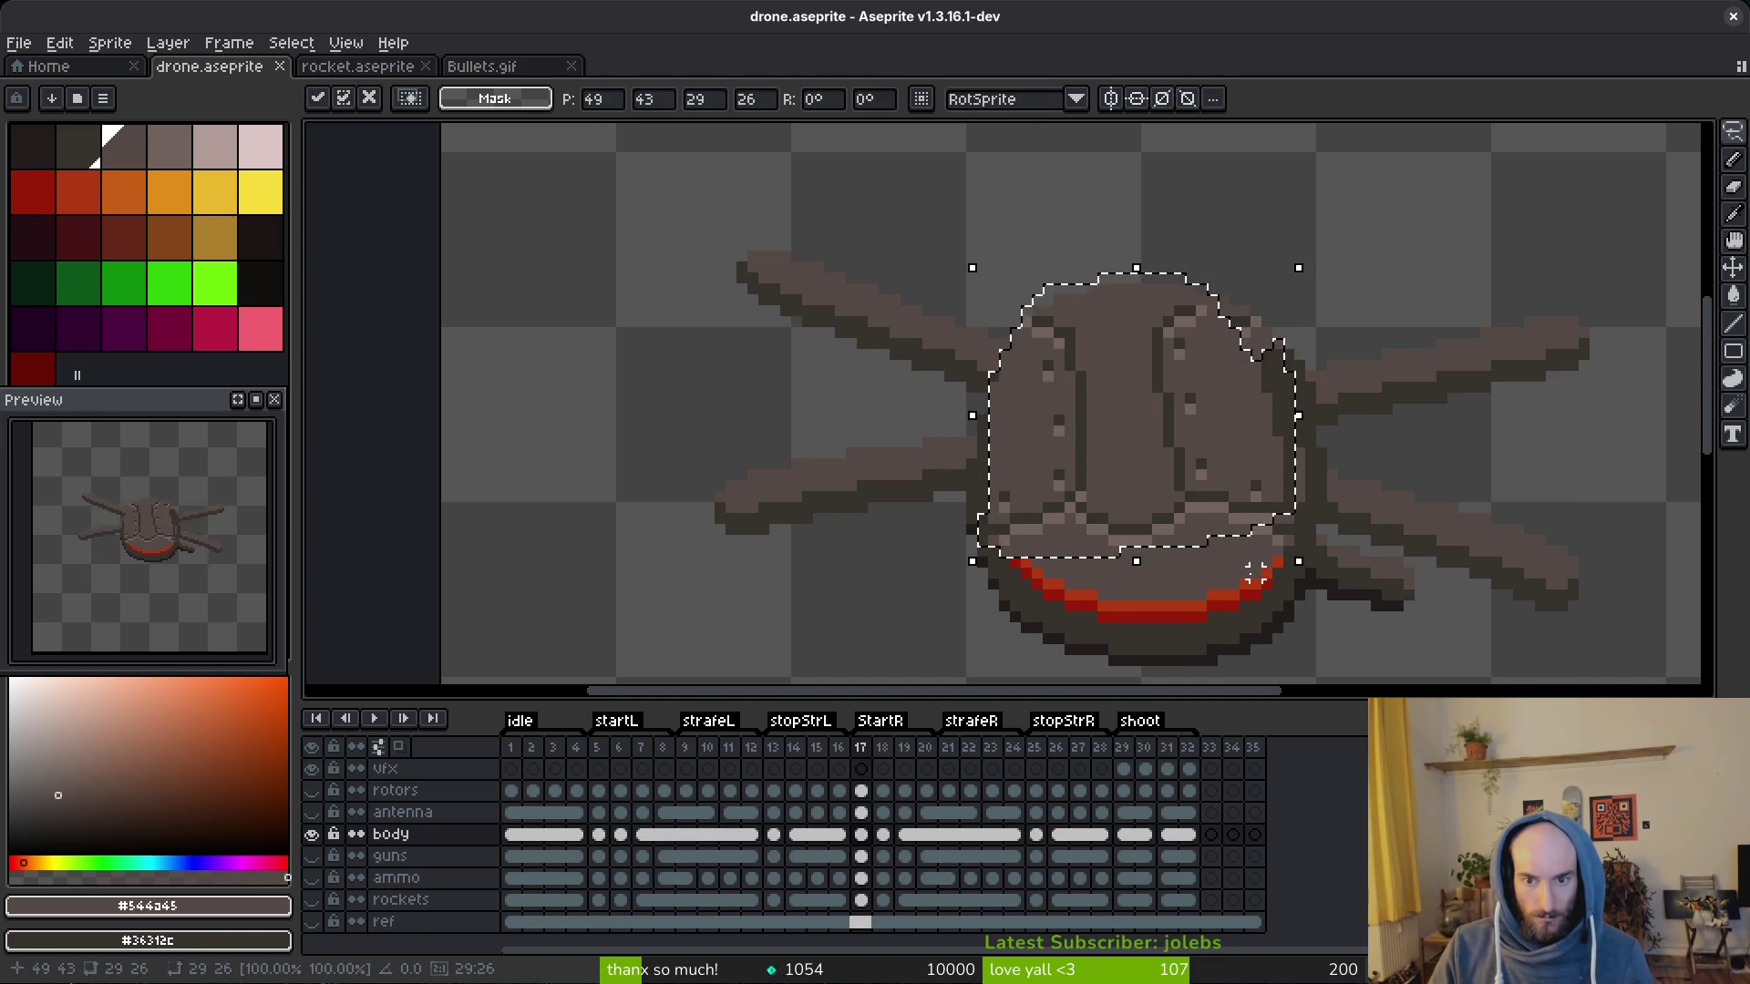
key(shift+h)
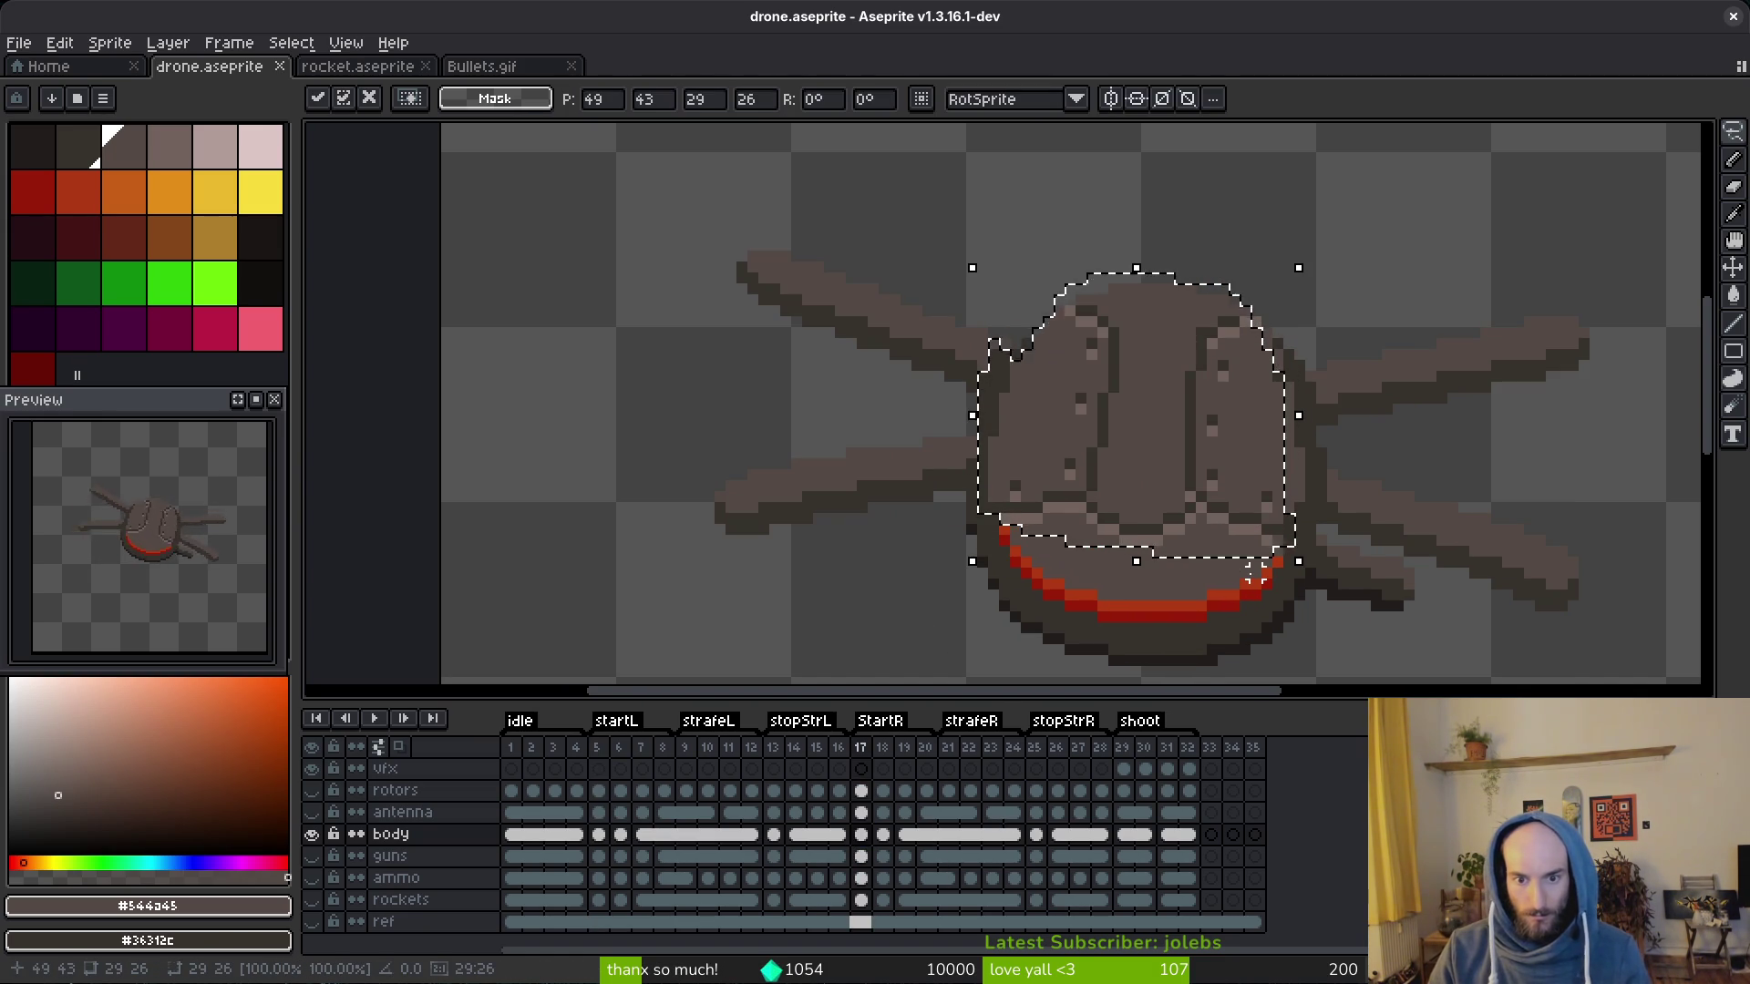
scroll(1231, 427, up, 1)
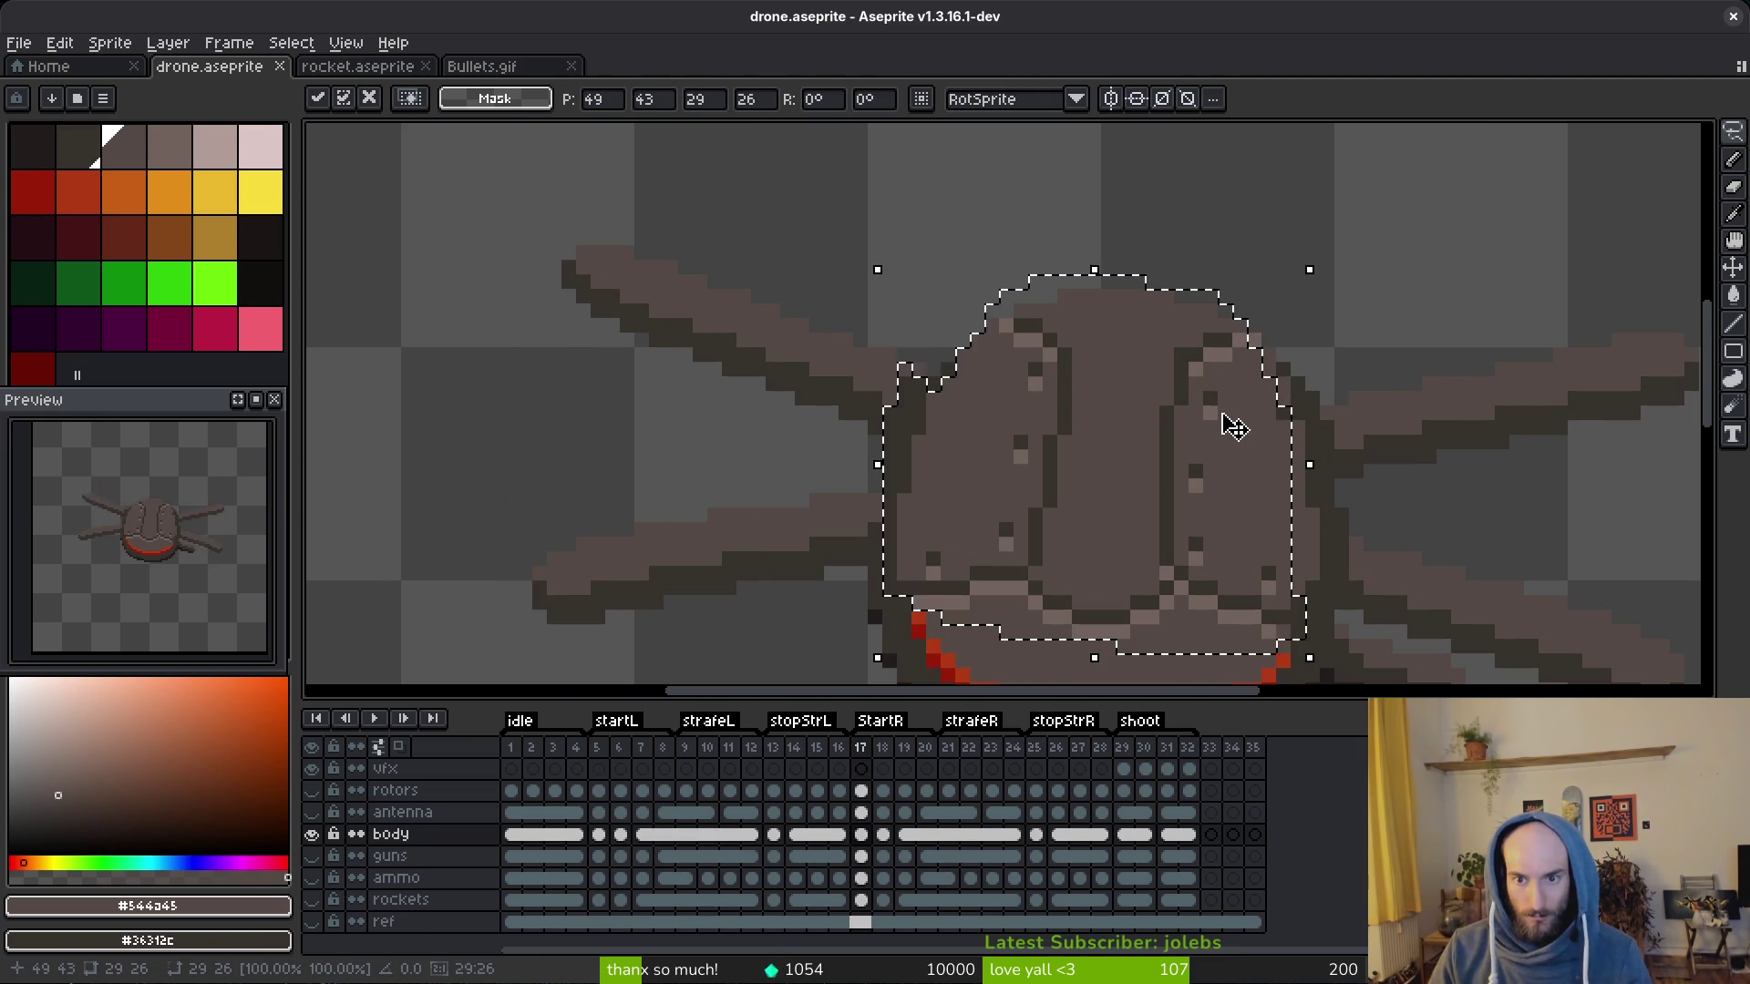
scroll(1189, 424, down, 1)
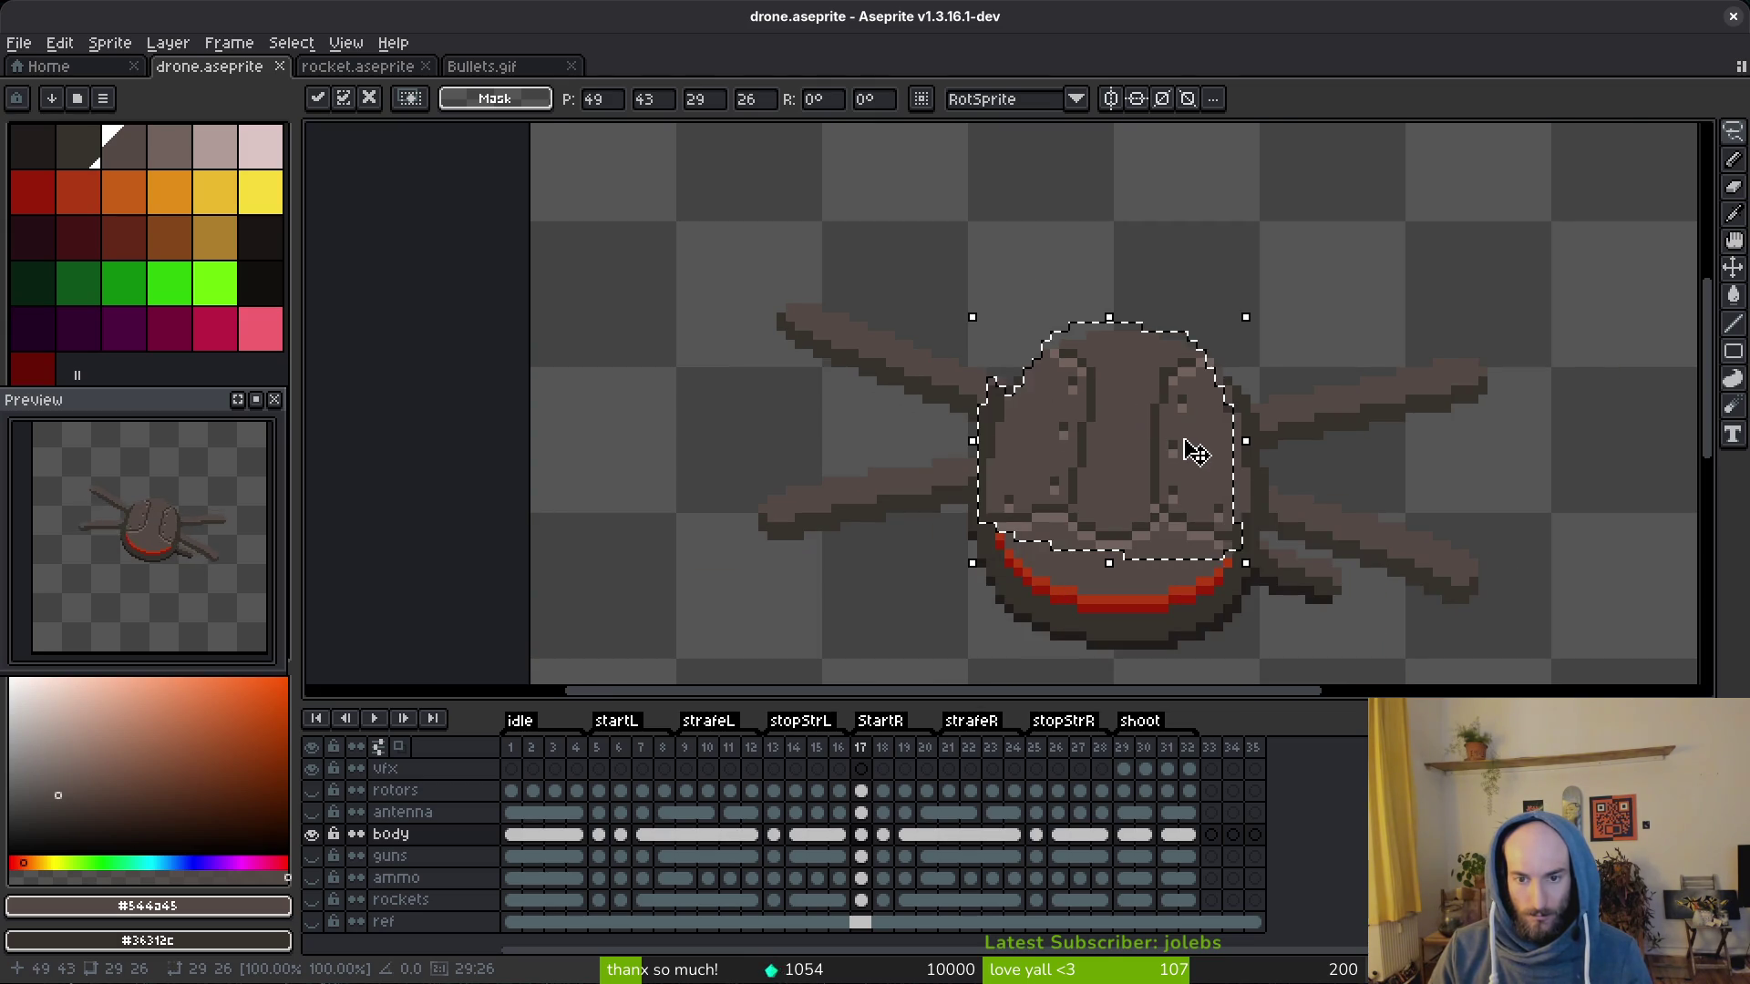
scroll(1237, 472, up, 2)
scroll(1237, 472, up, 1)
key(Return)
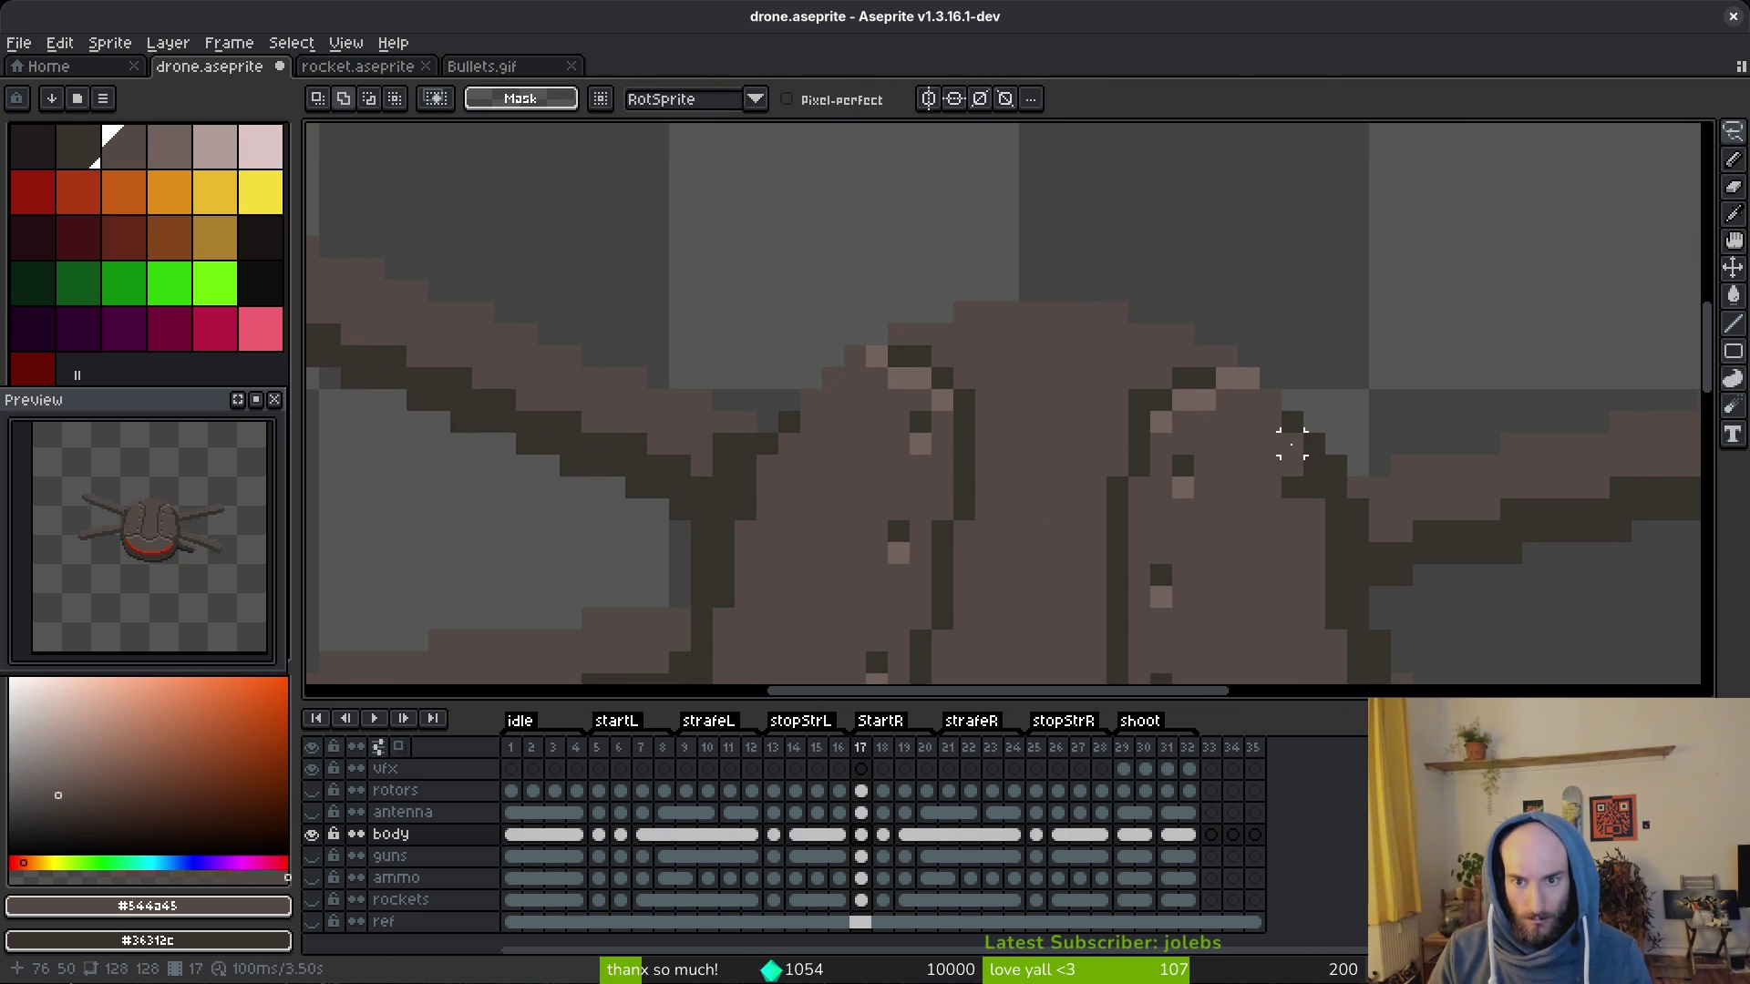
drag(1272, 437, 1313, 443)
key(ctrl+d)
scroll(1314, 443, down, 1)
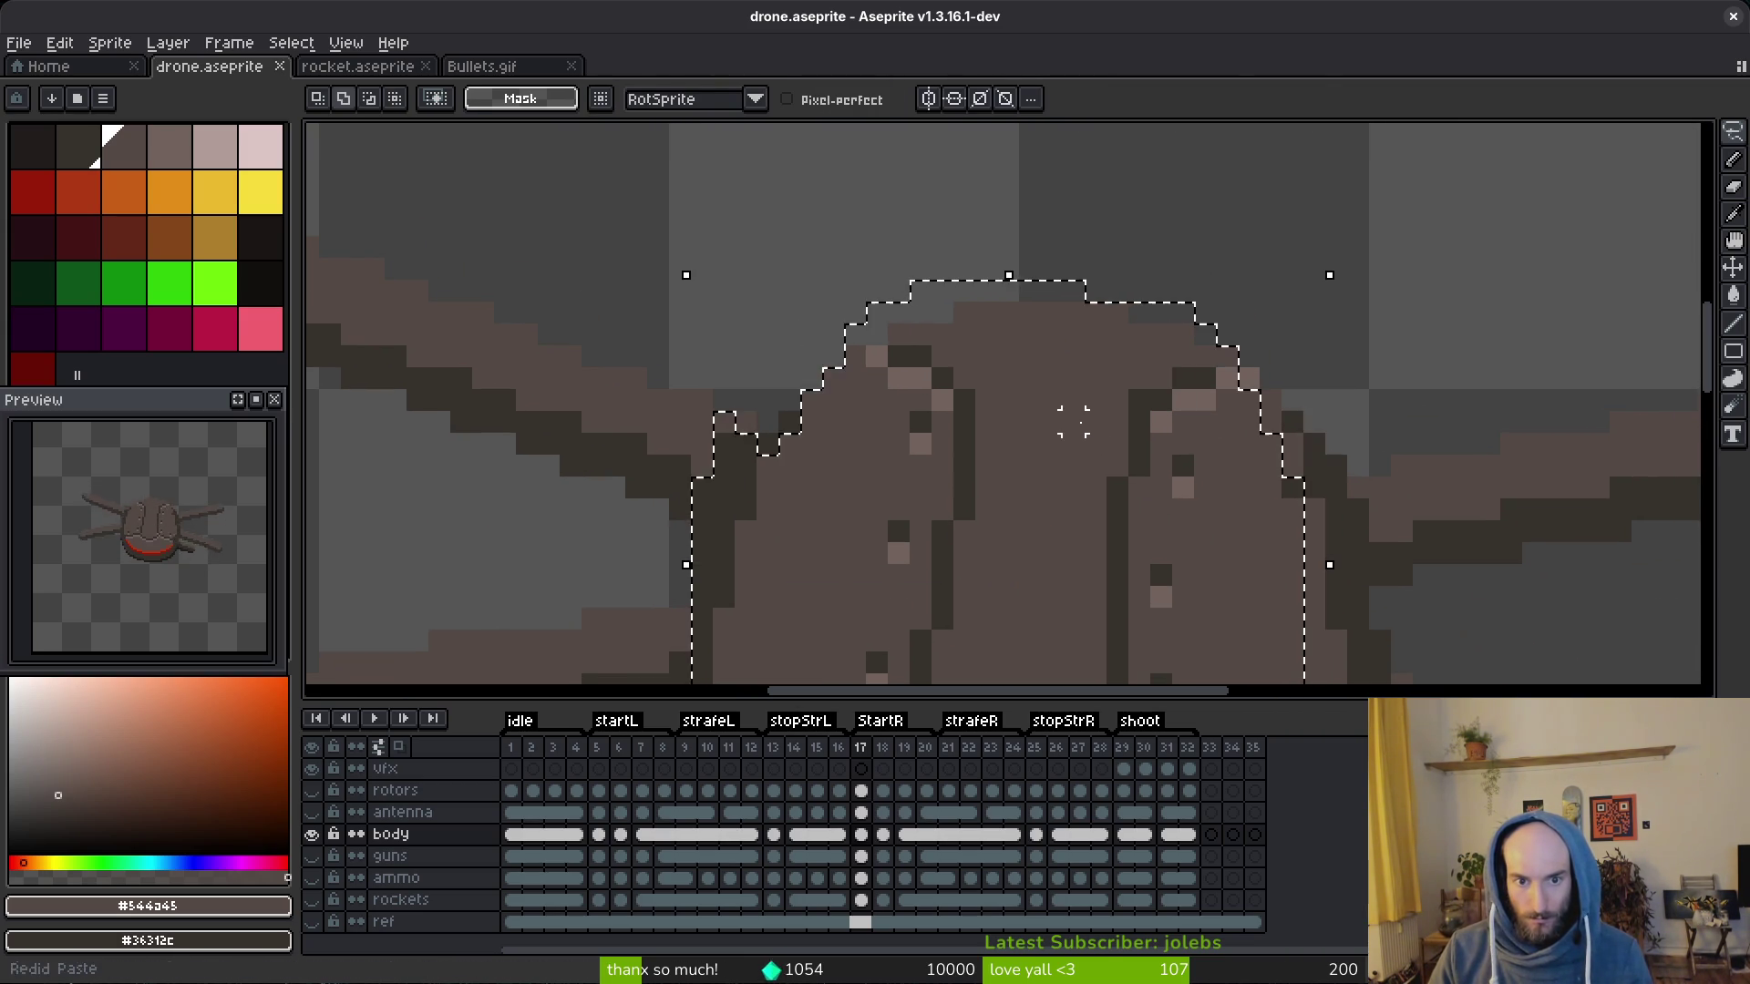
scroll(1073, 471, down, 1)
scroll(1073, 471, down, 1)
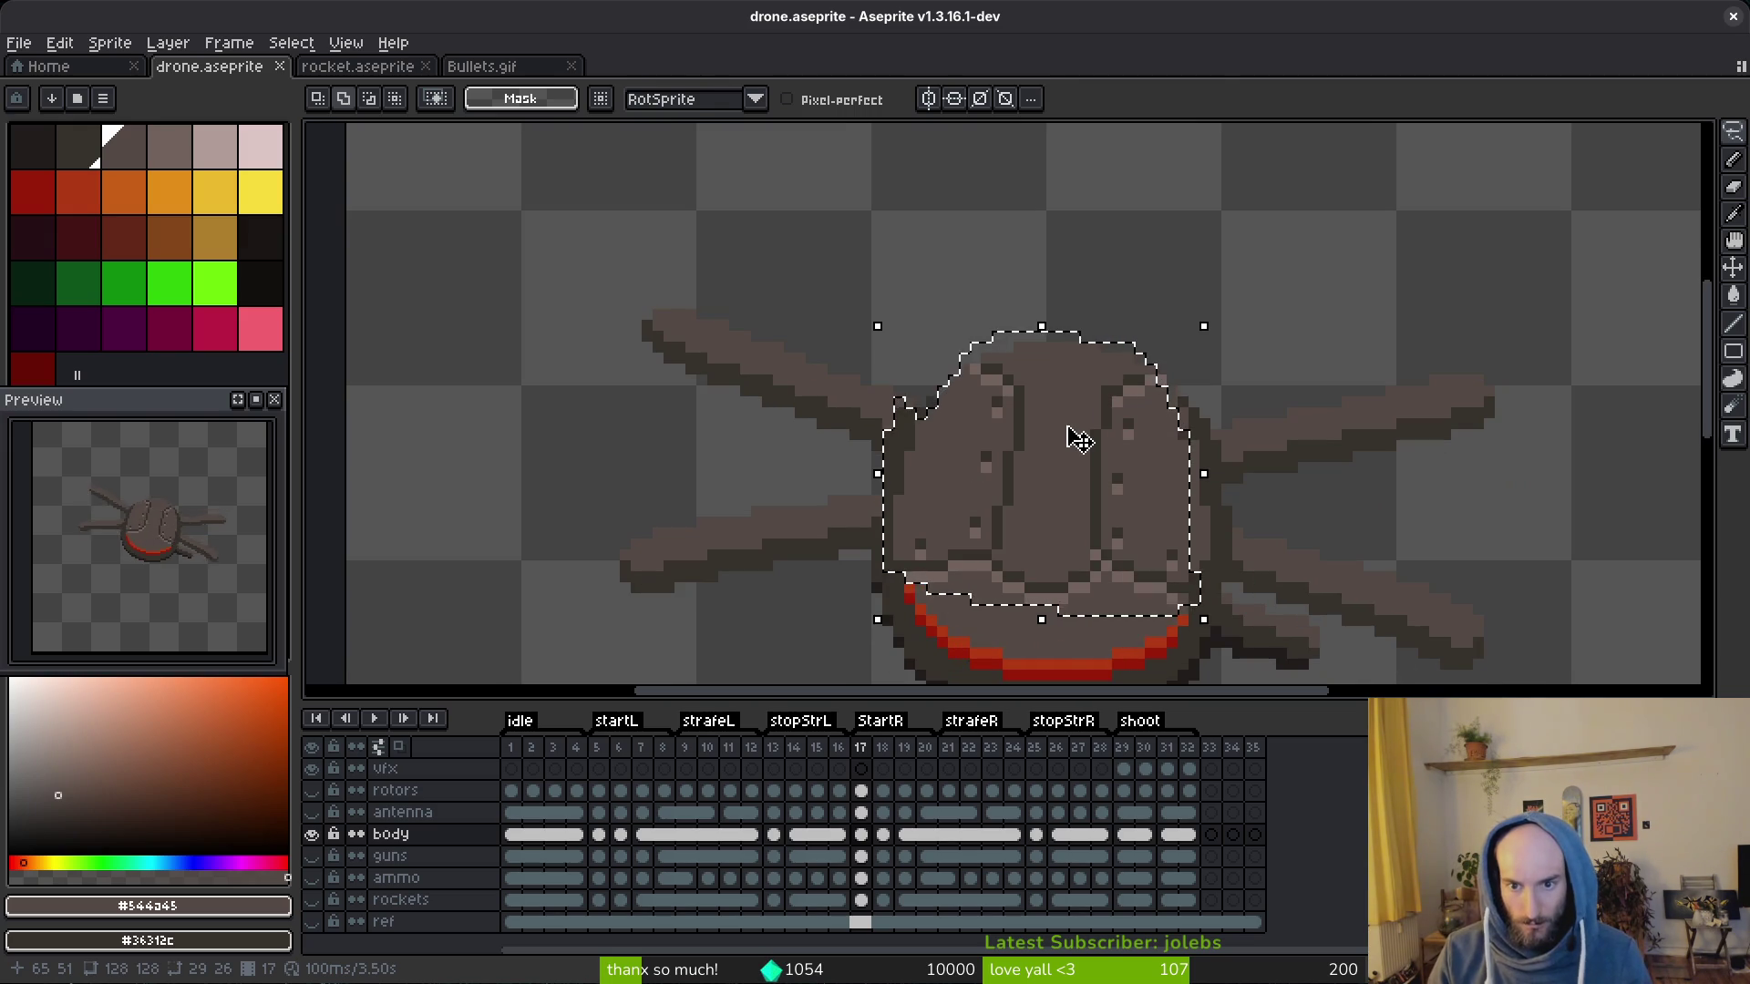
Step: Undo the misplaced mirror back to the frame 5 body selection
key(Up)
key(Left)
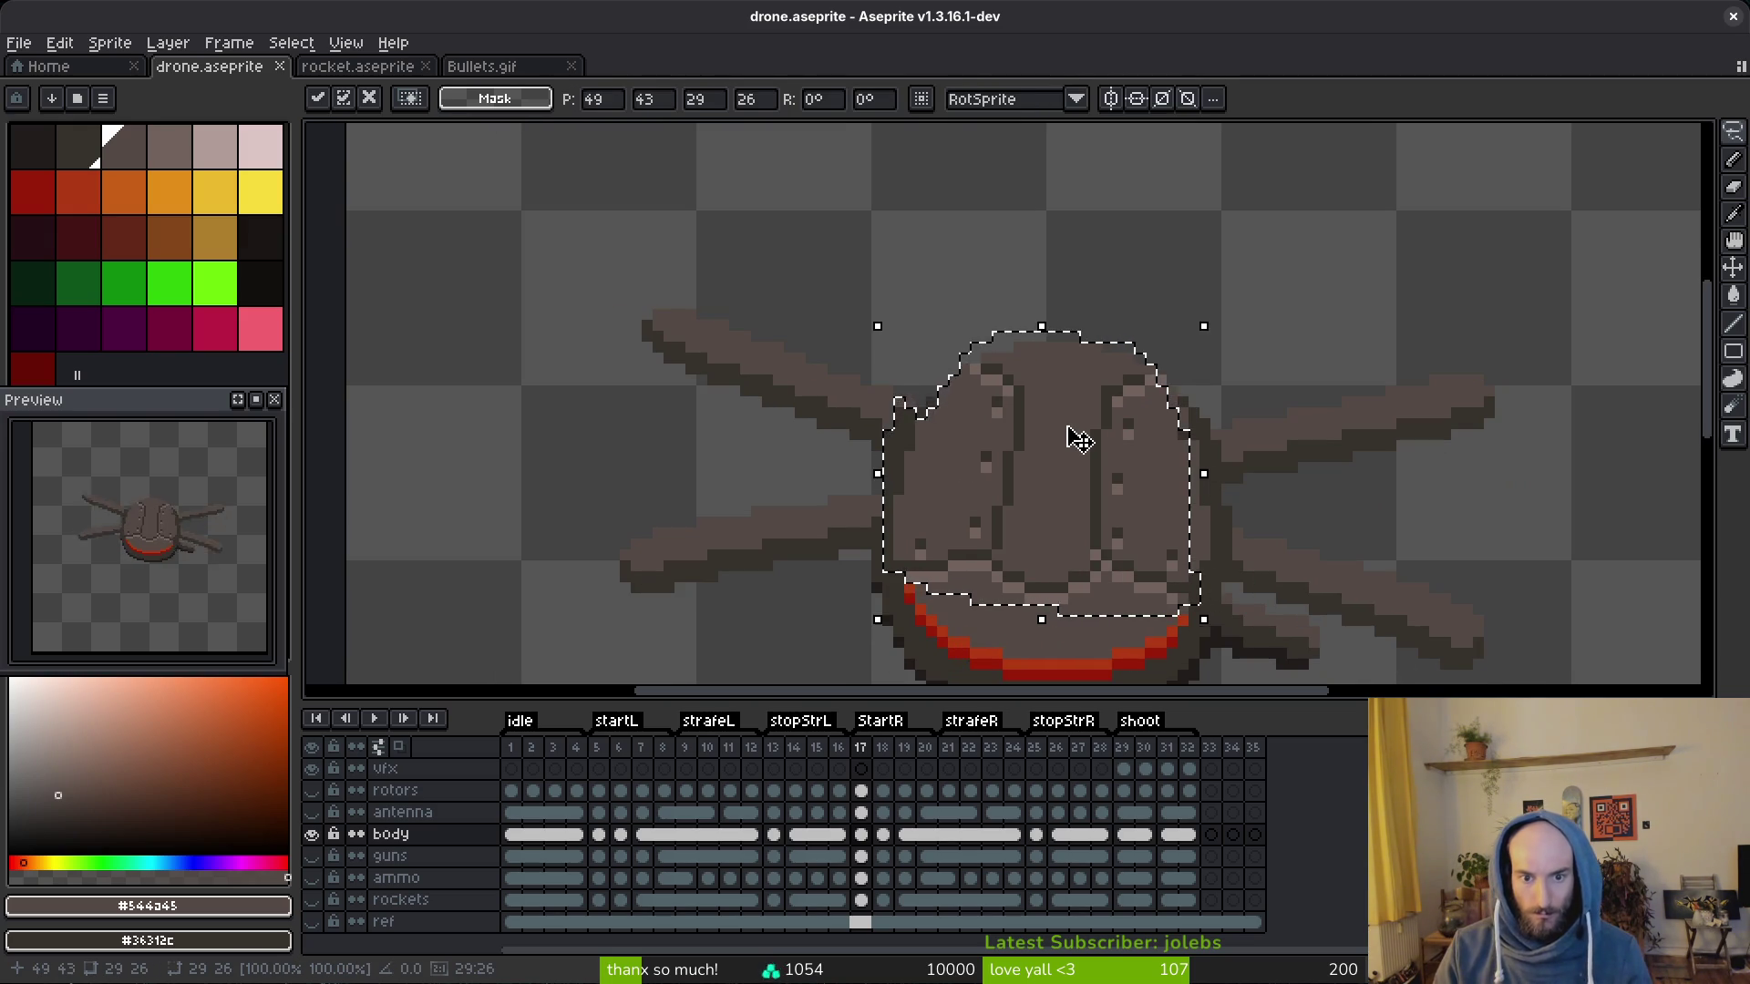
key(ctrl+d)
key(ctrl+z)
key(ctrl+z)
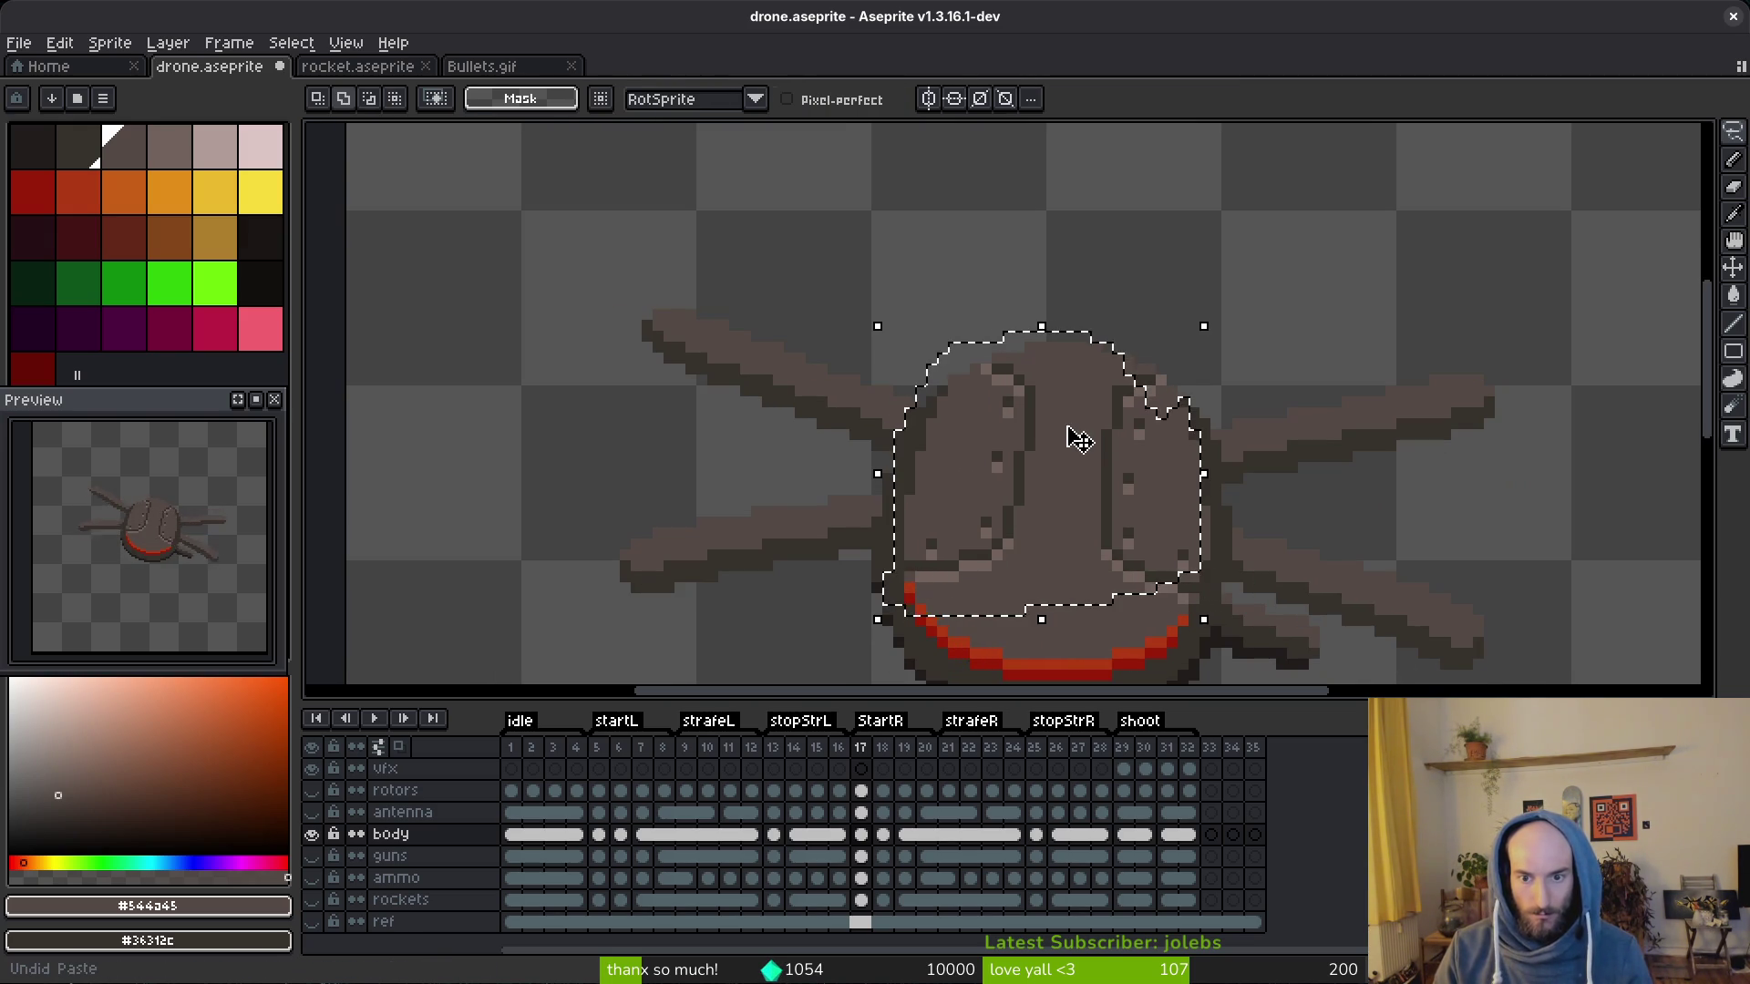
key(ctrl+z)
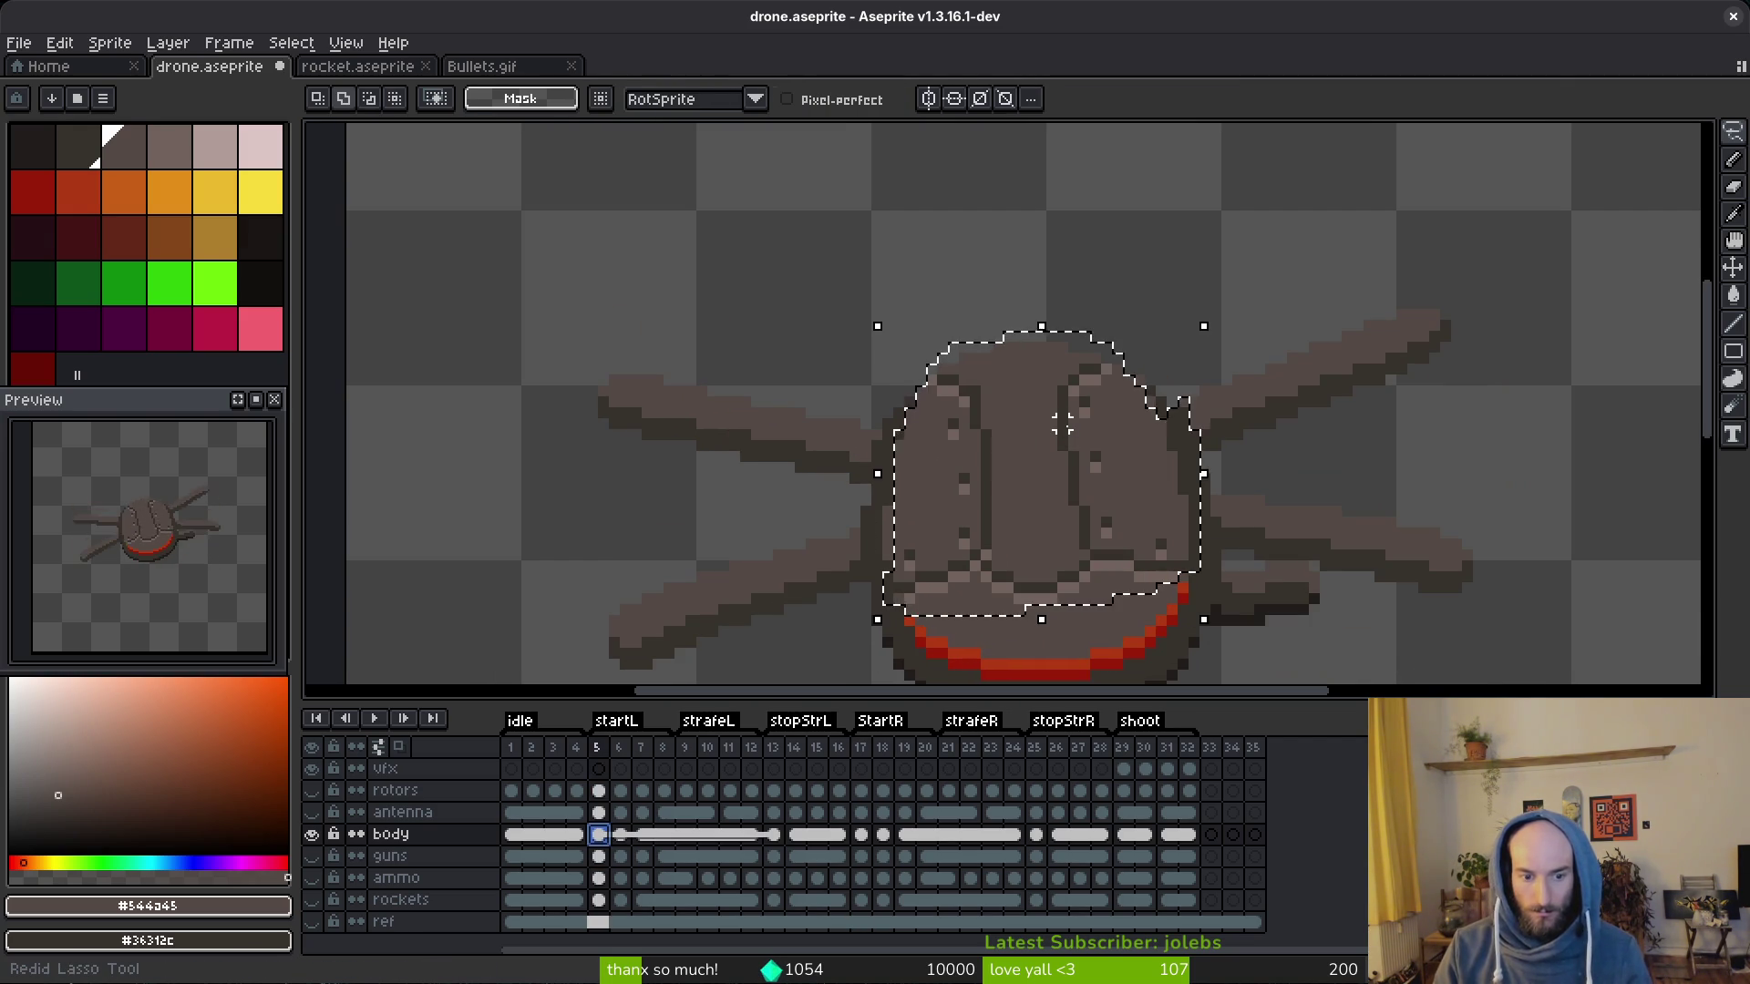
key(ctrl+y)
key(ctrl+y)
key(ctrl+z)
key(ctrl+z)
key(ctrl+z)
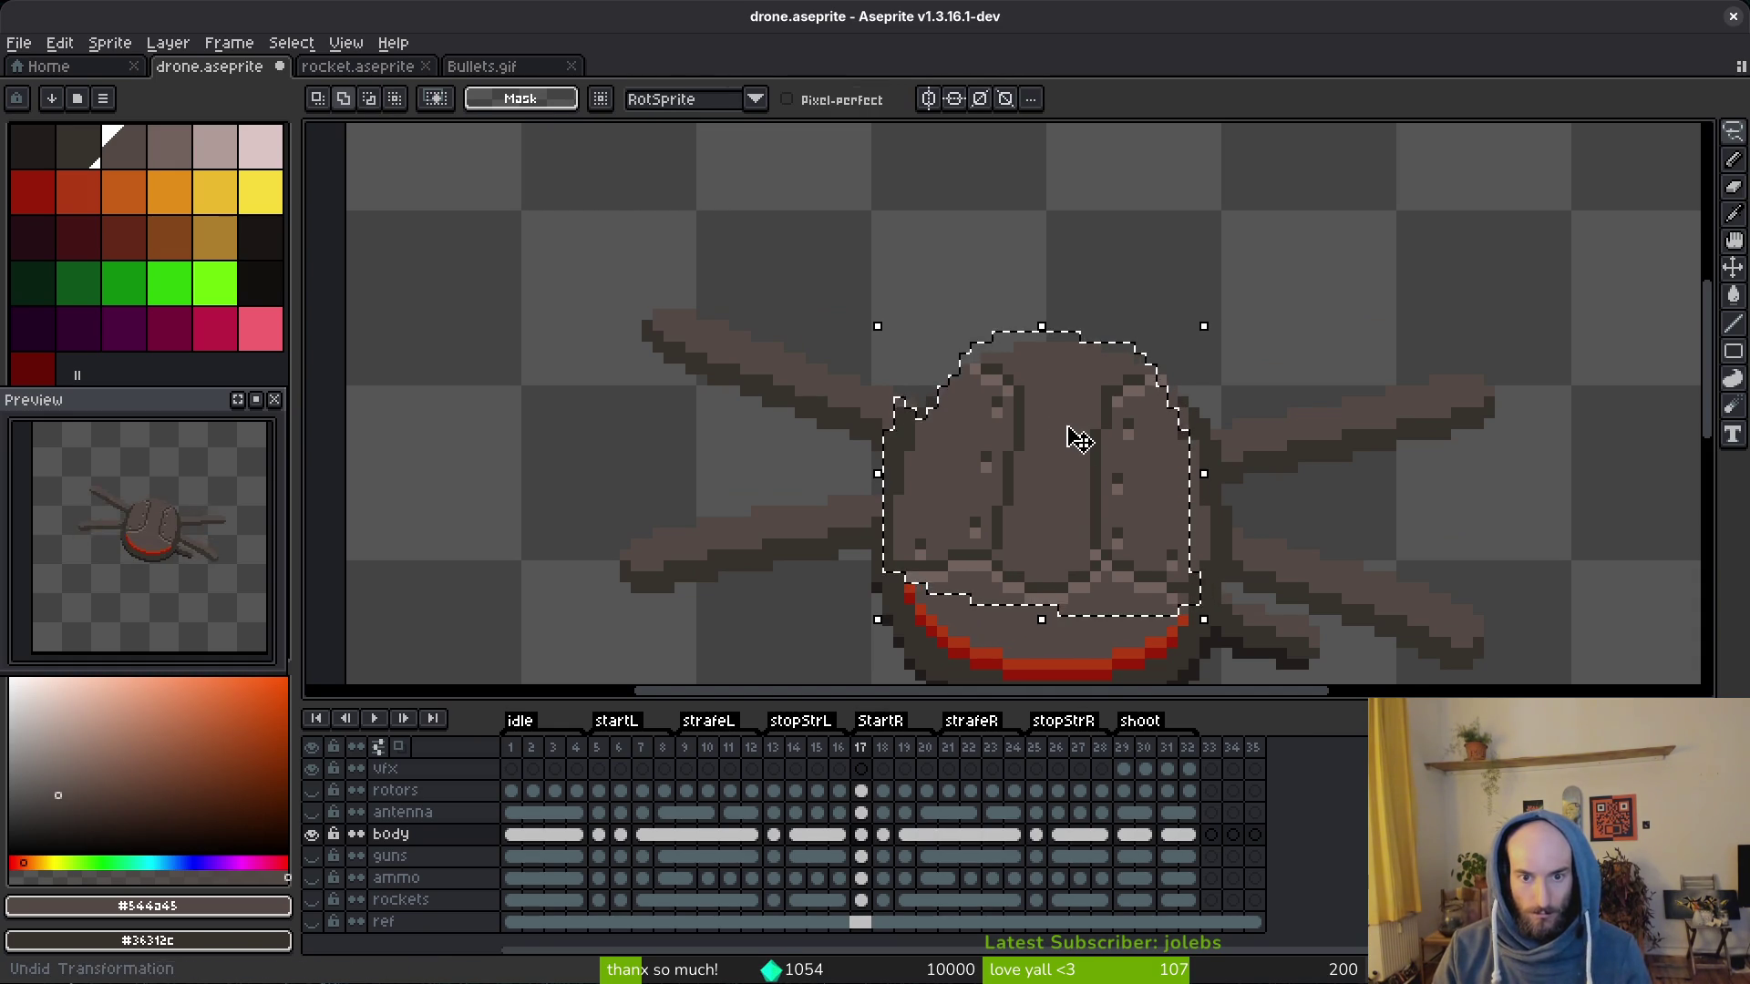
key(ctrl+z)
key(ctrl+d)
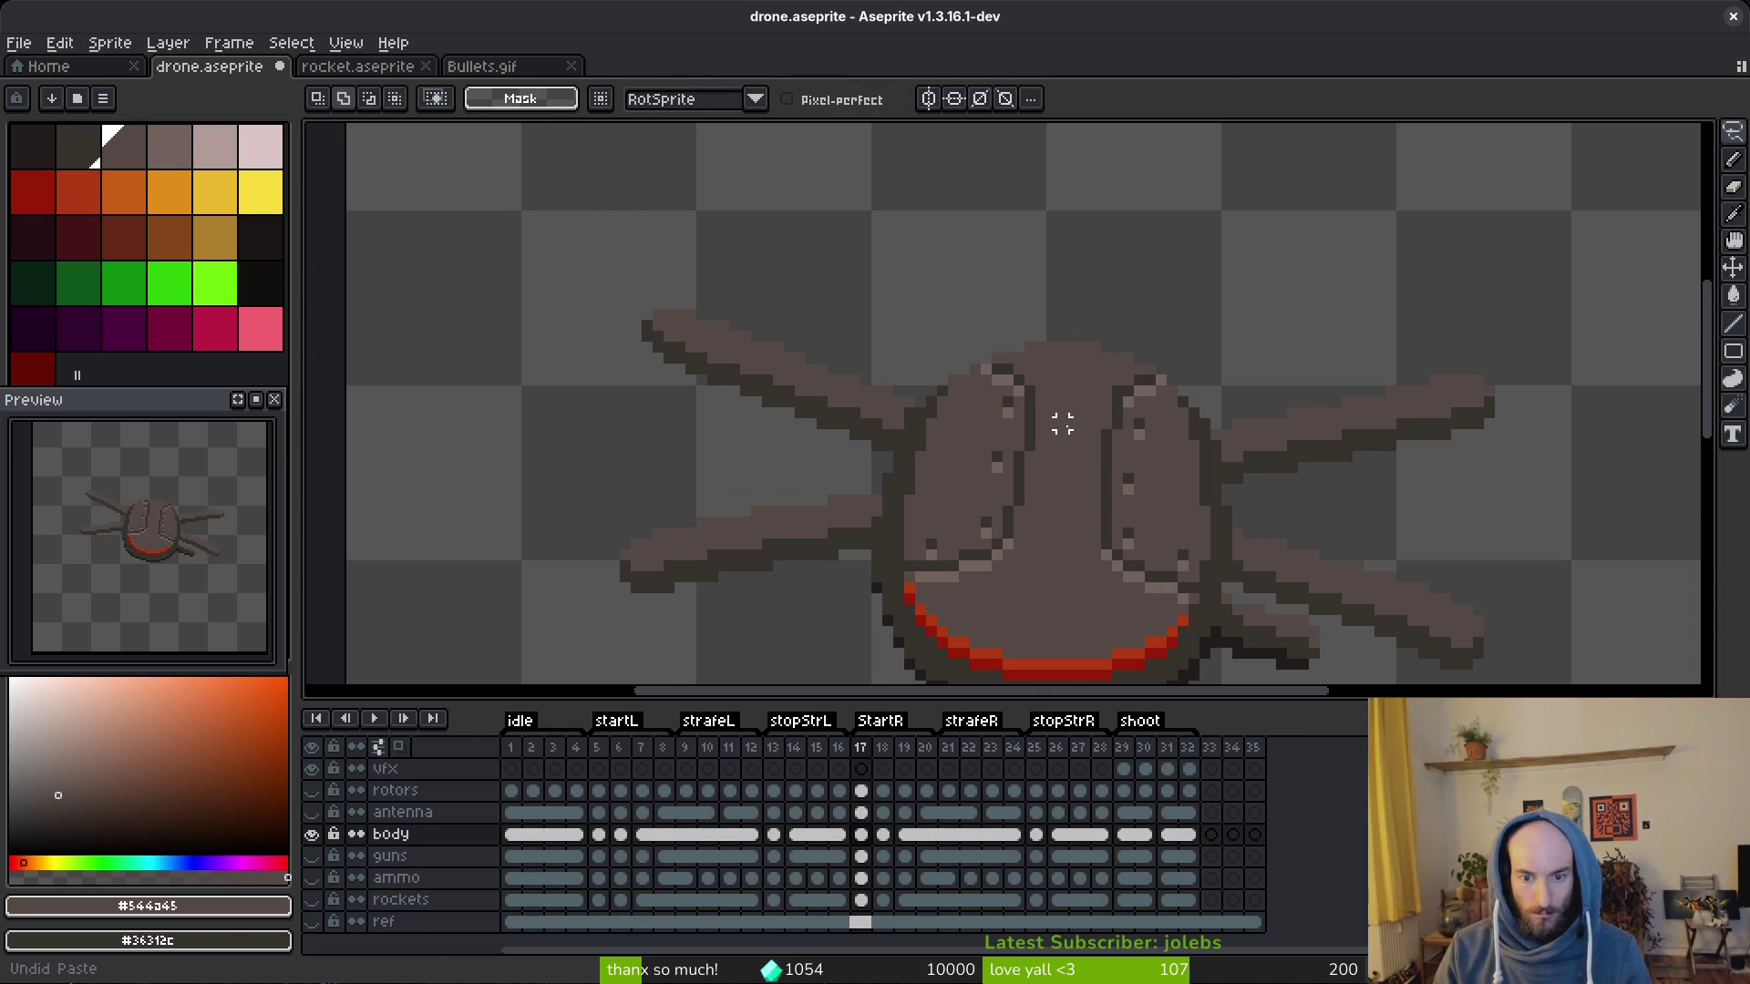
key(ctrl+shift+z)
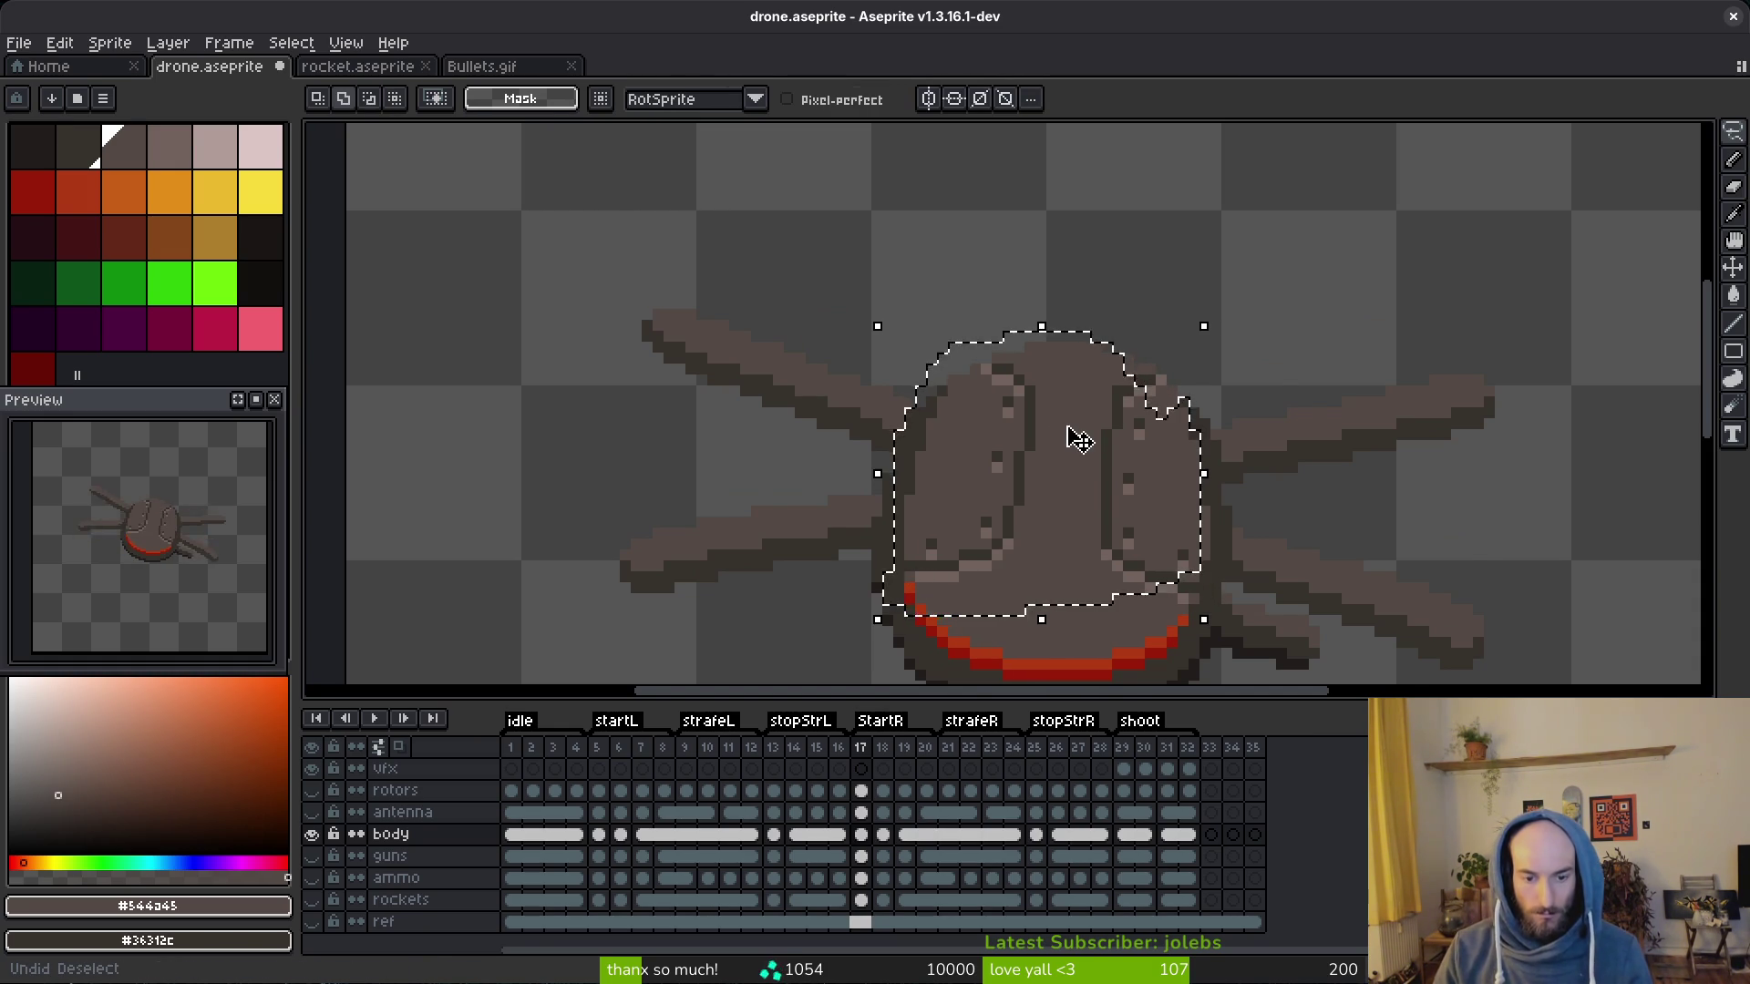
click(597, 835)
scroll(1203, 424, down, 1)
scroll(1205, 425, down, 2)
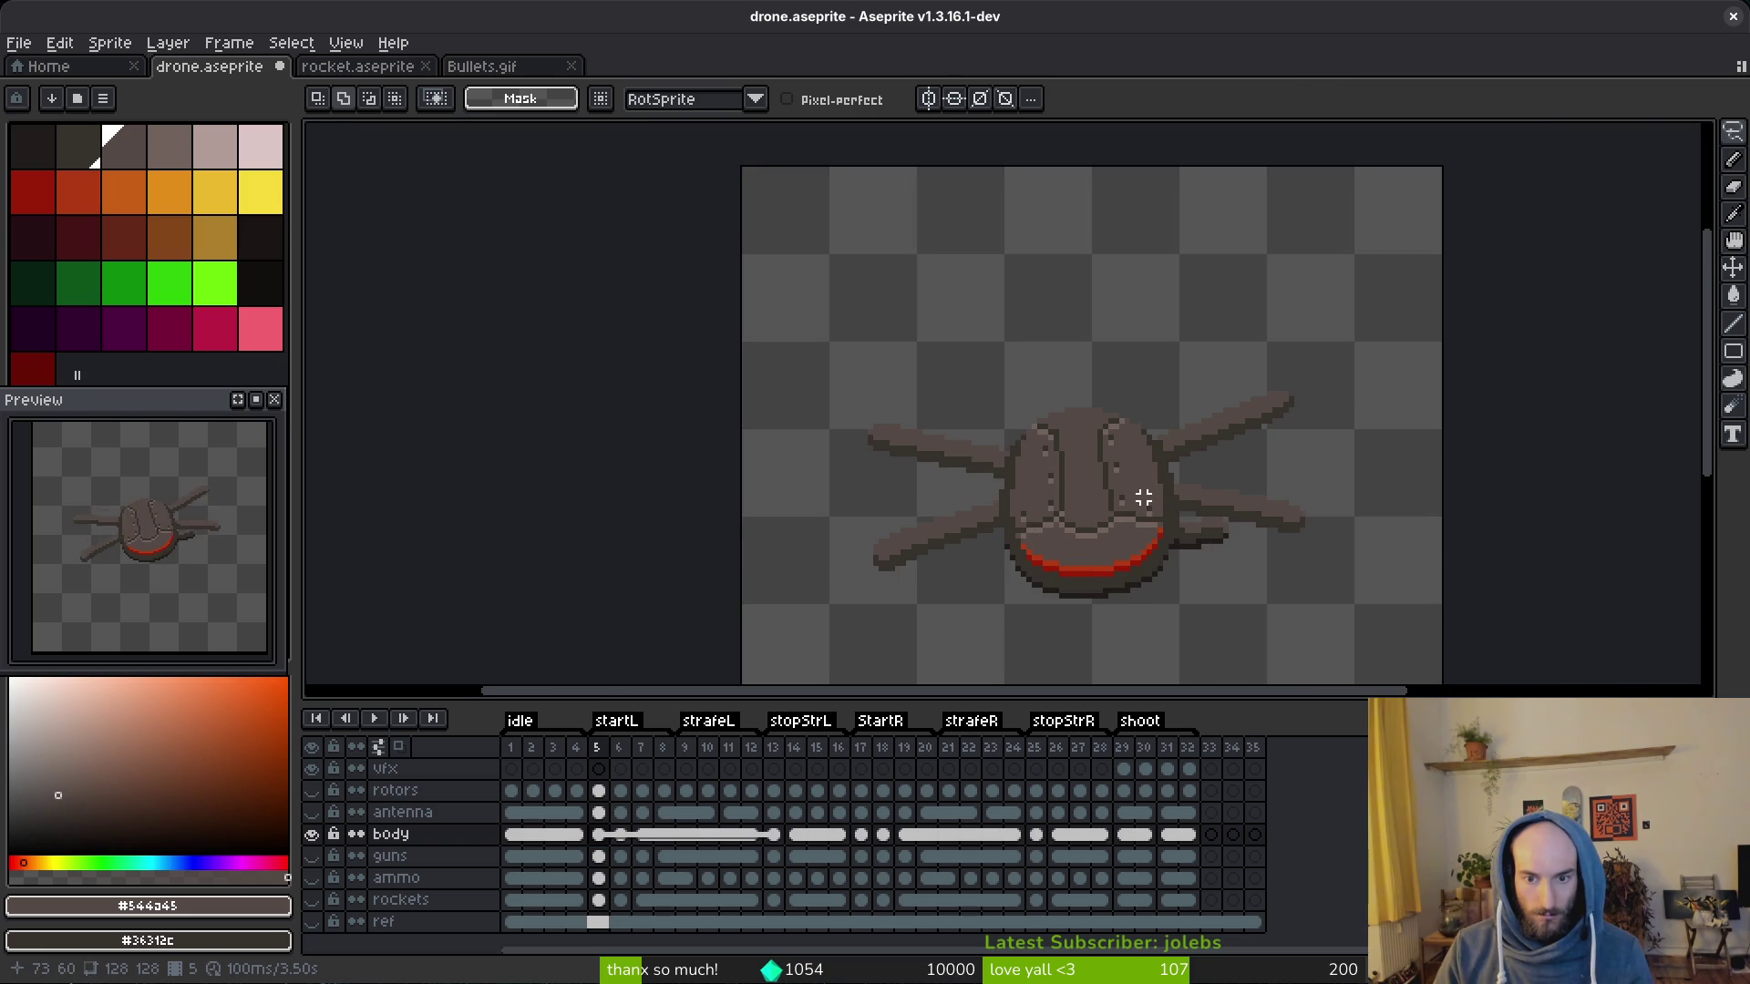
key(ctrl+shift+z)
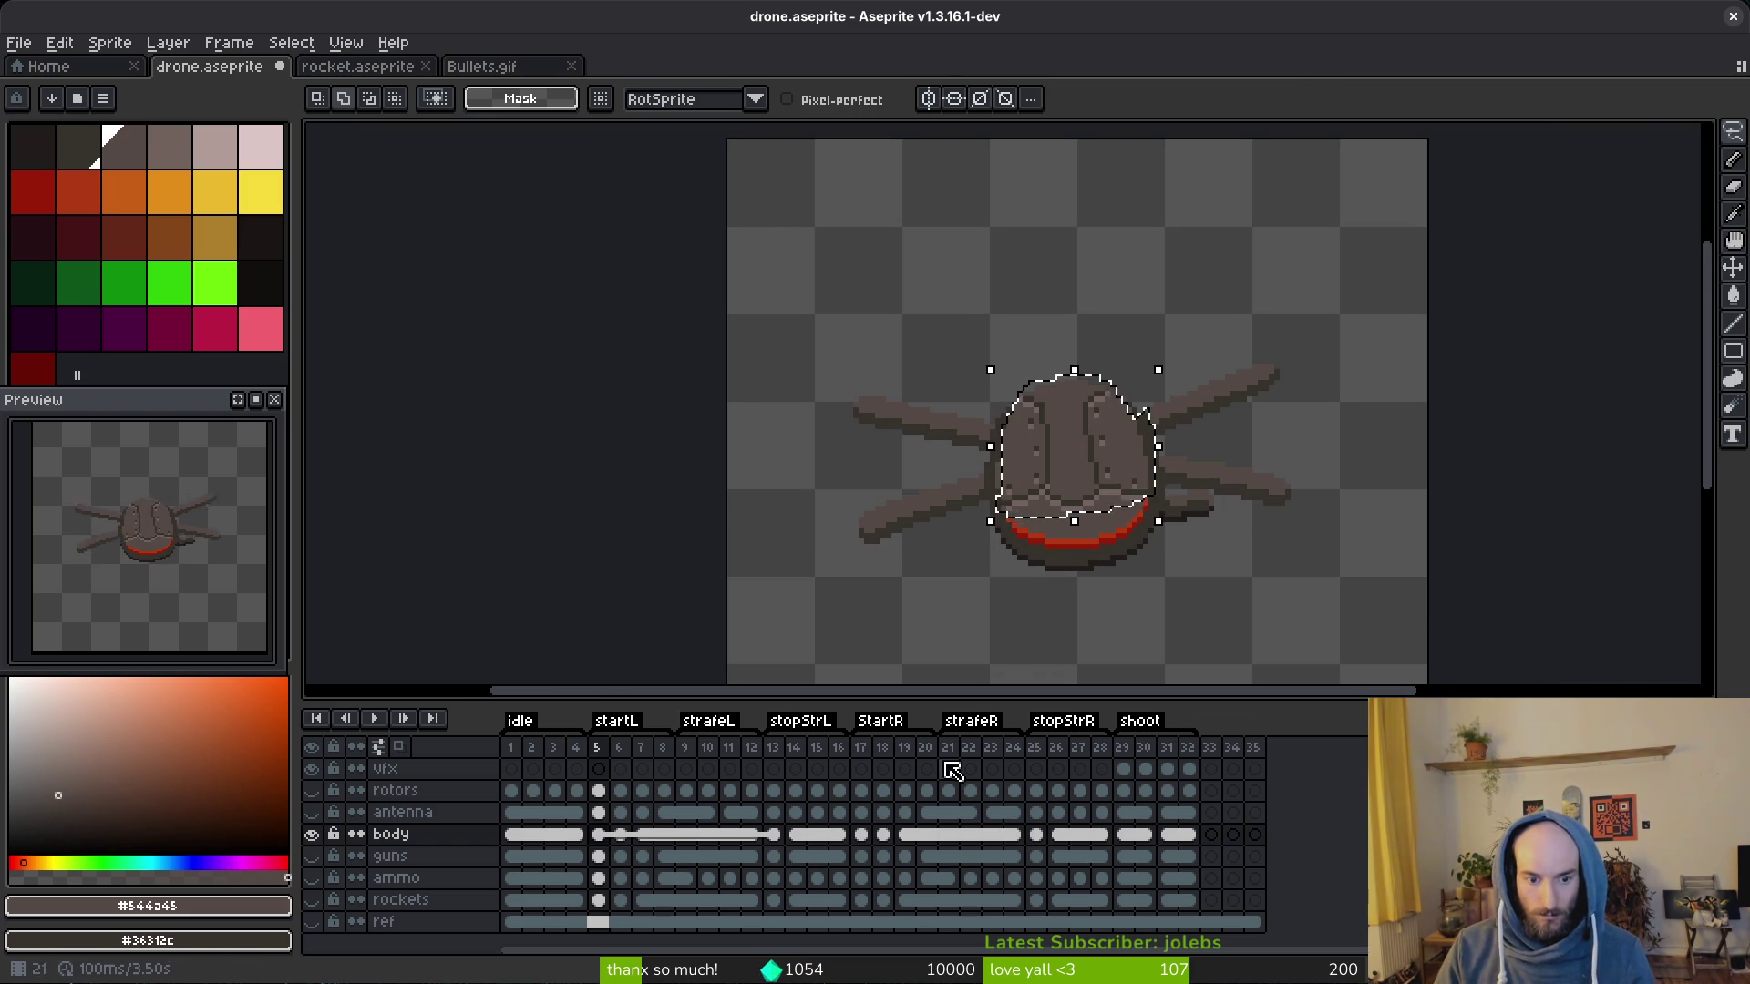
Step: Flip the body horizontally on frame 17, nudge it one pixel left and save drone.aseprite
click(887, 865)
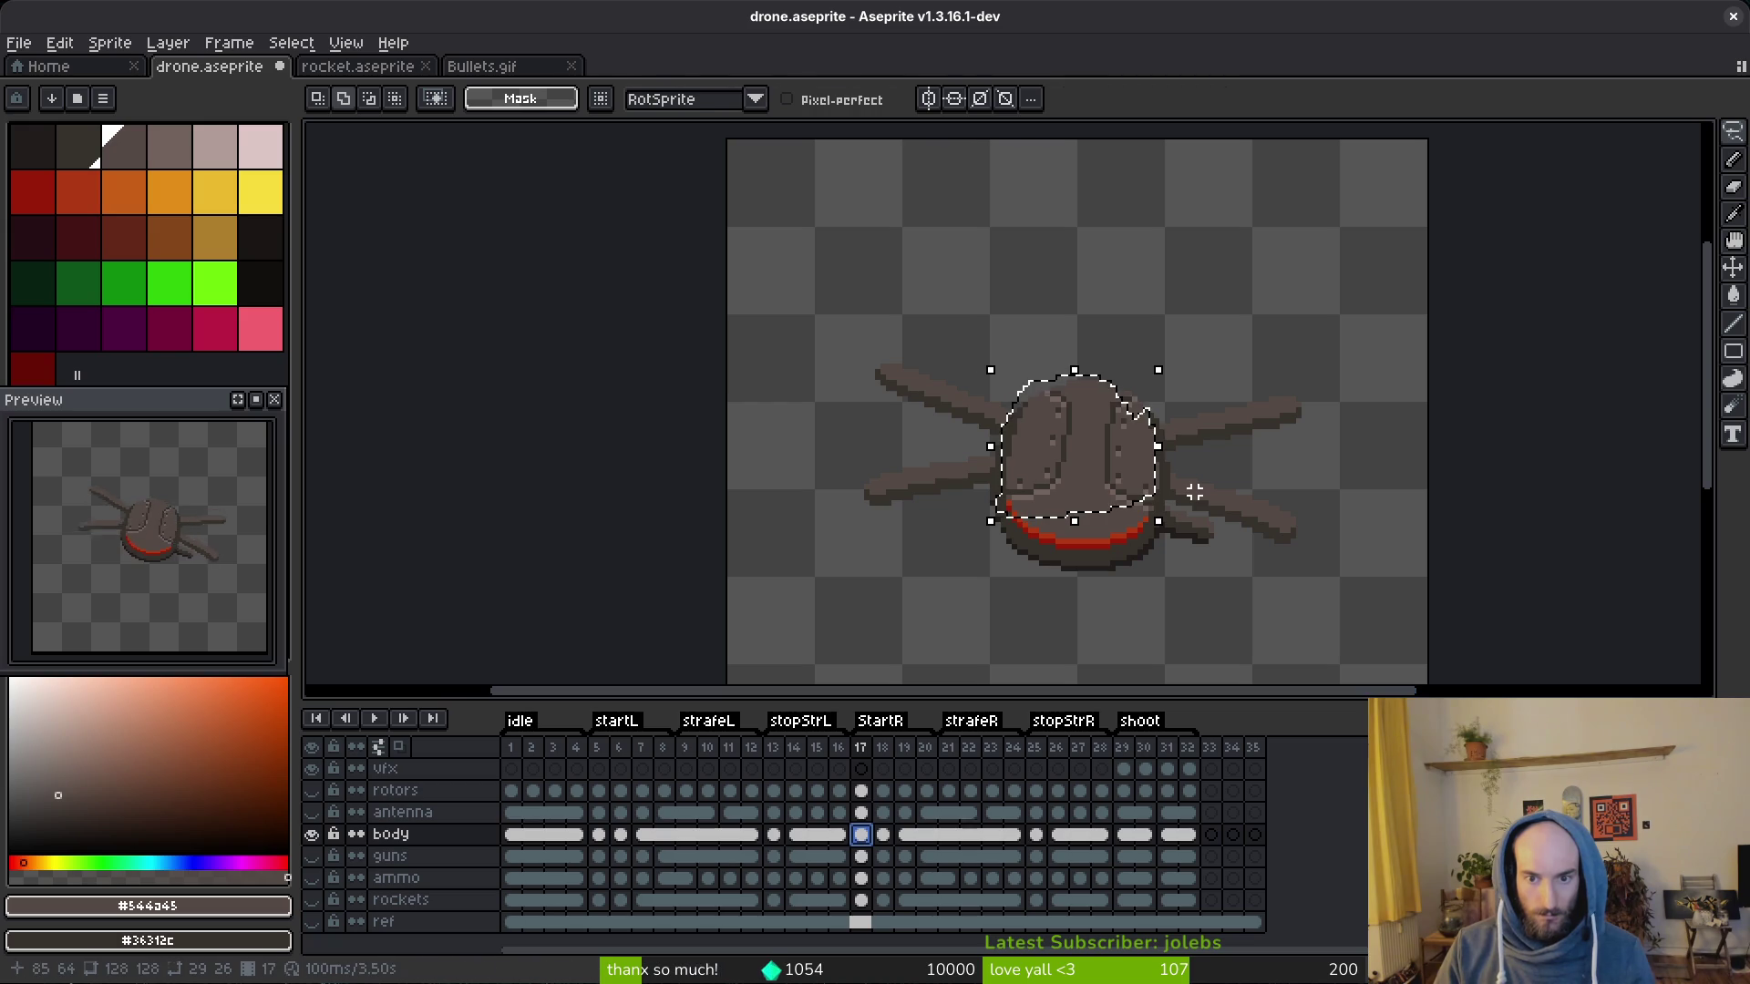
key(shift+h)
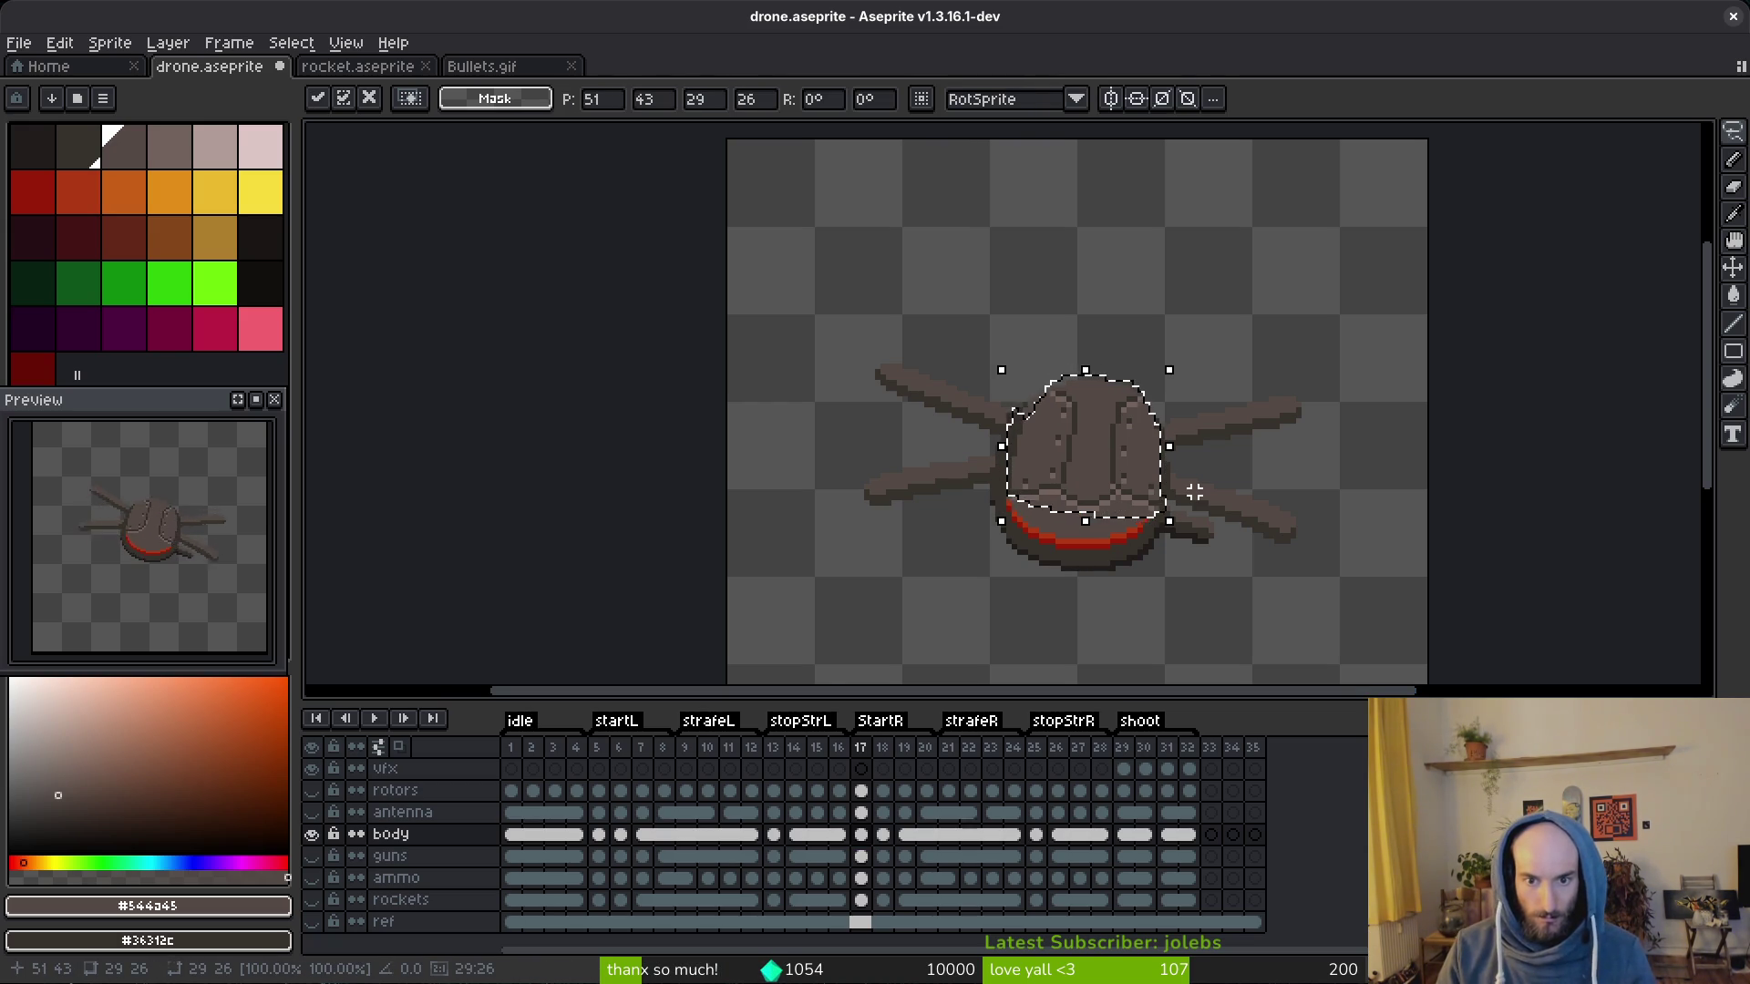
scroll(1282, 420, up, 2)
scroll(1282, 420, up, 3)
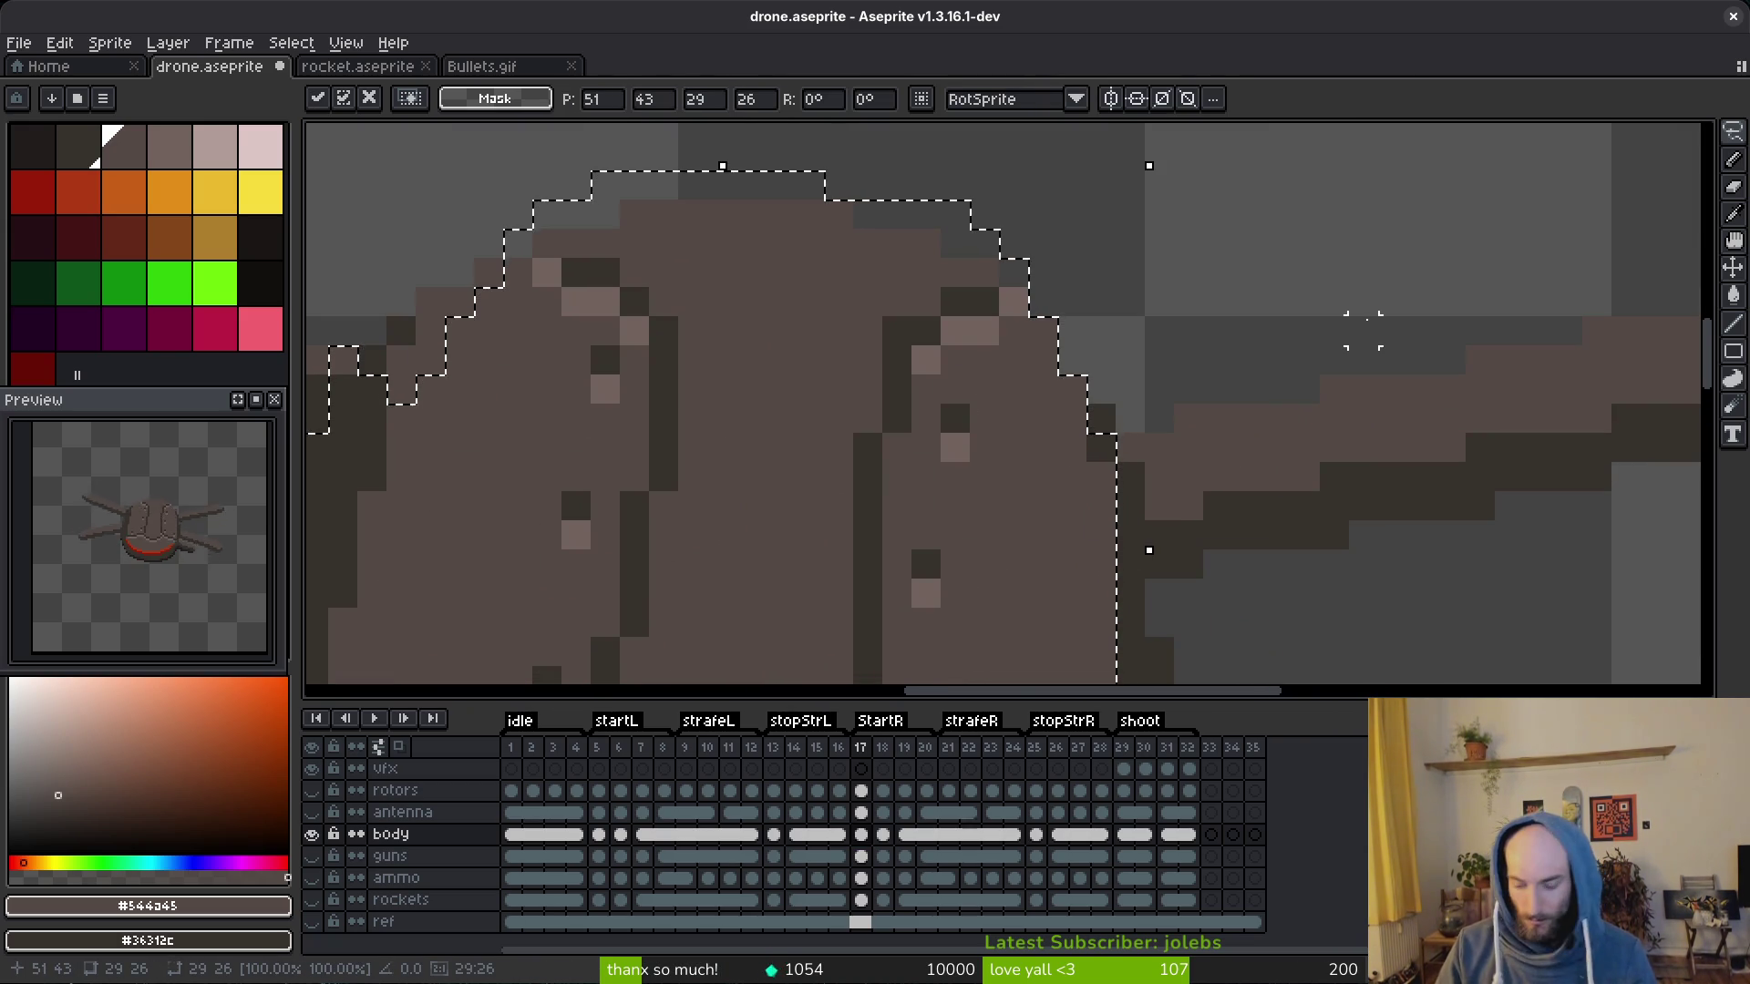
key(Left)
scroll(1364, 332, down, 3)
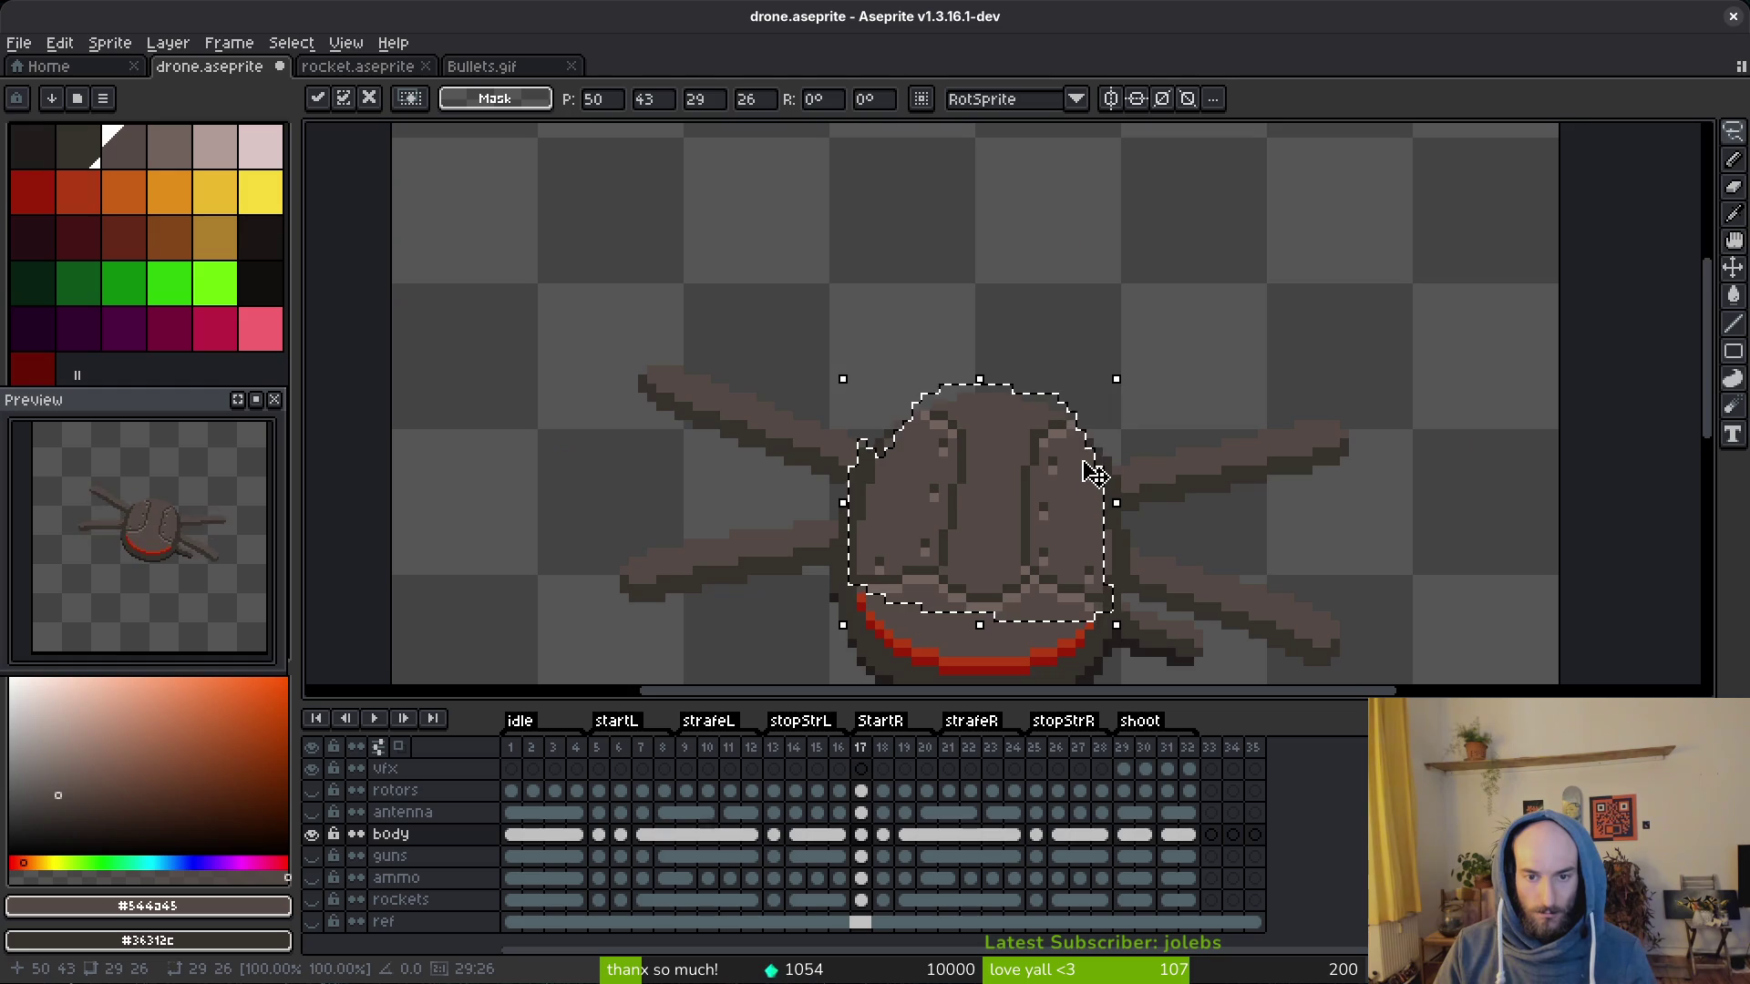
scroll(1067, 452, down, 1)
key(ctrl+d)
scroll(1061, 450, down, 1)
scroll(1061, 449, up, 2)
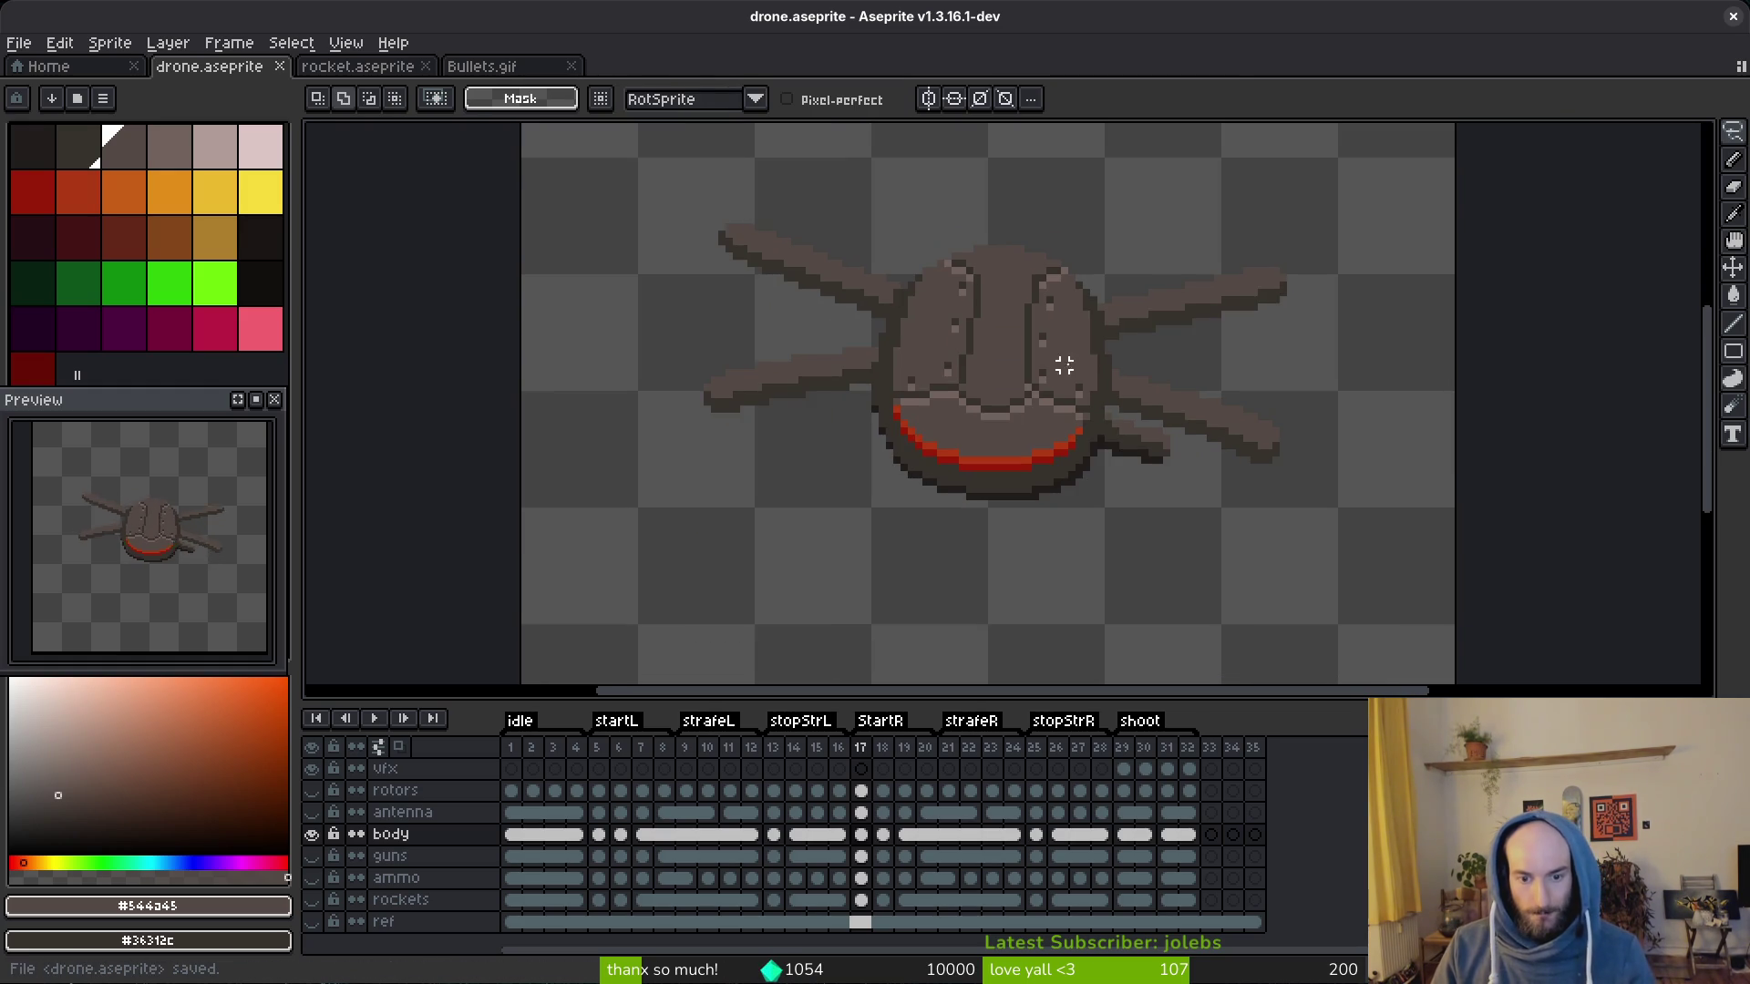
key(ctrl+s)
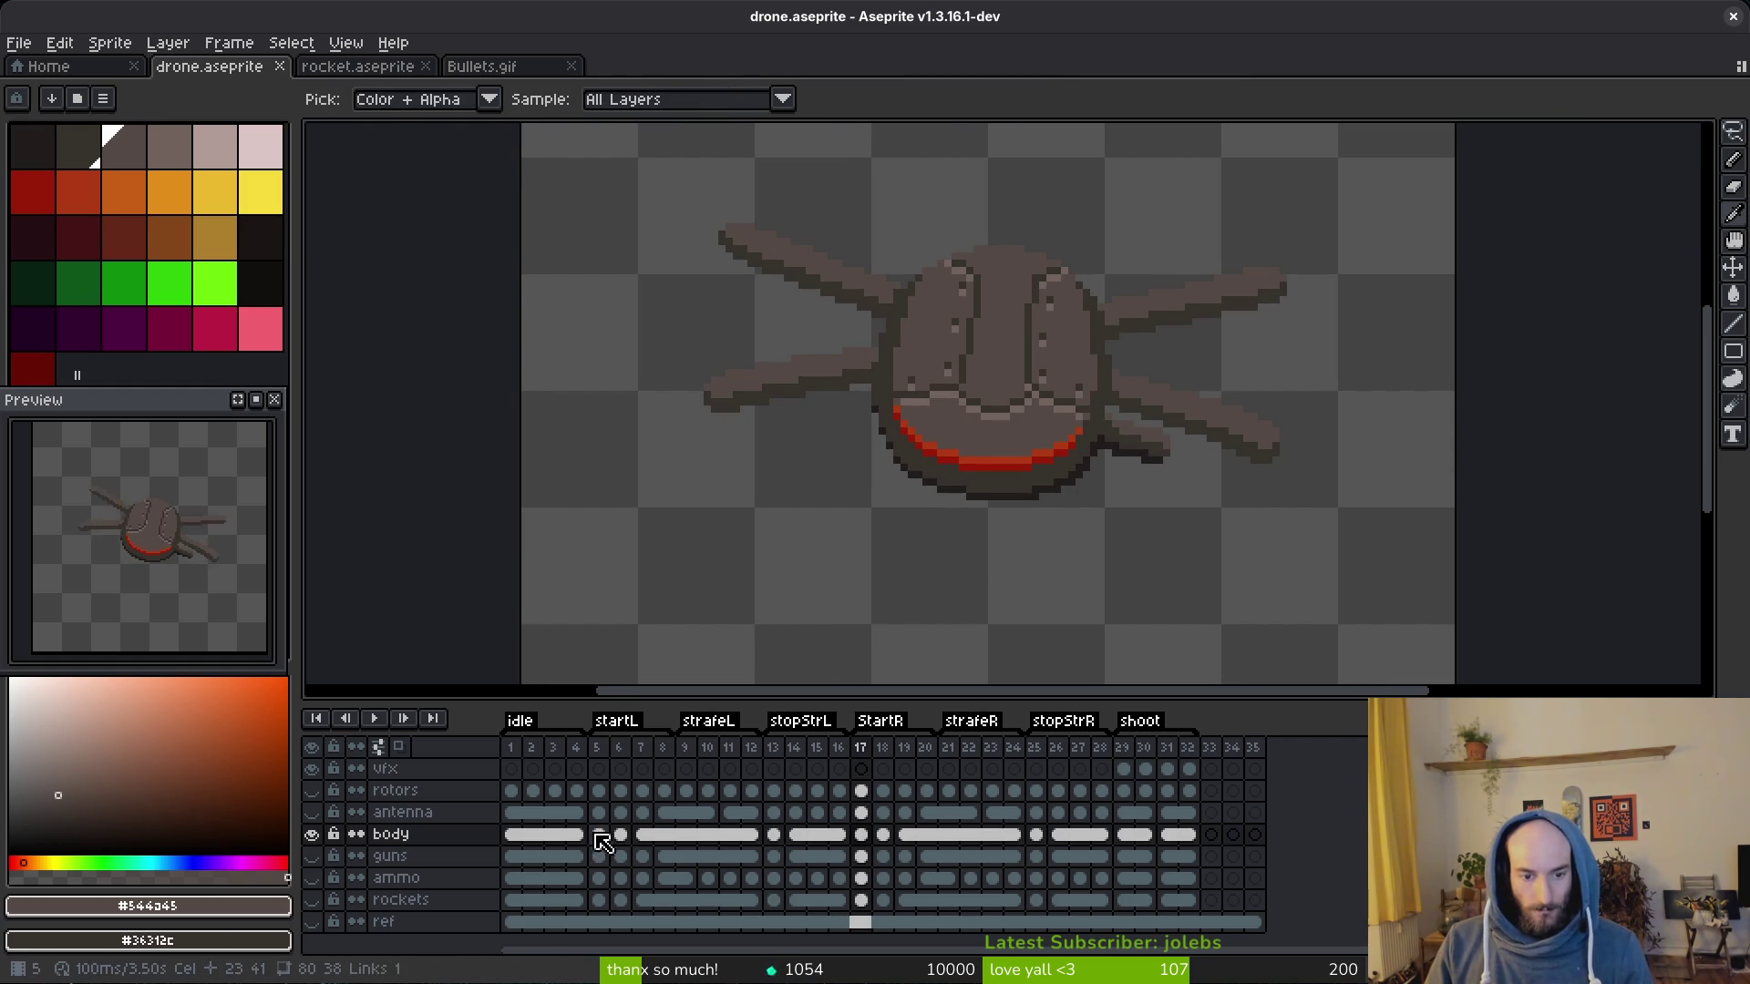
click(619, 834)
Step: Lasso the body top, shift it two pixels right on frame 18, commit and save
key(shift+q)
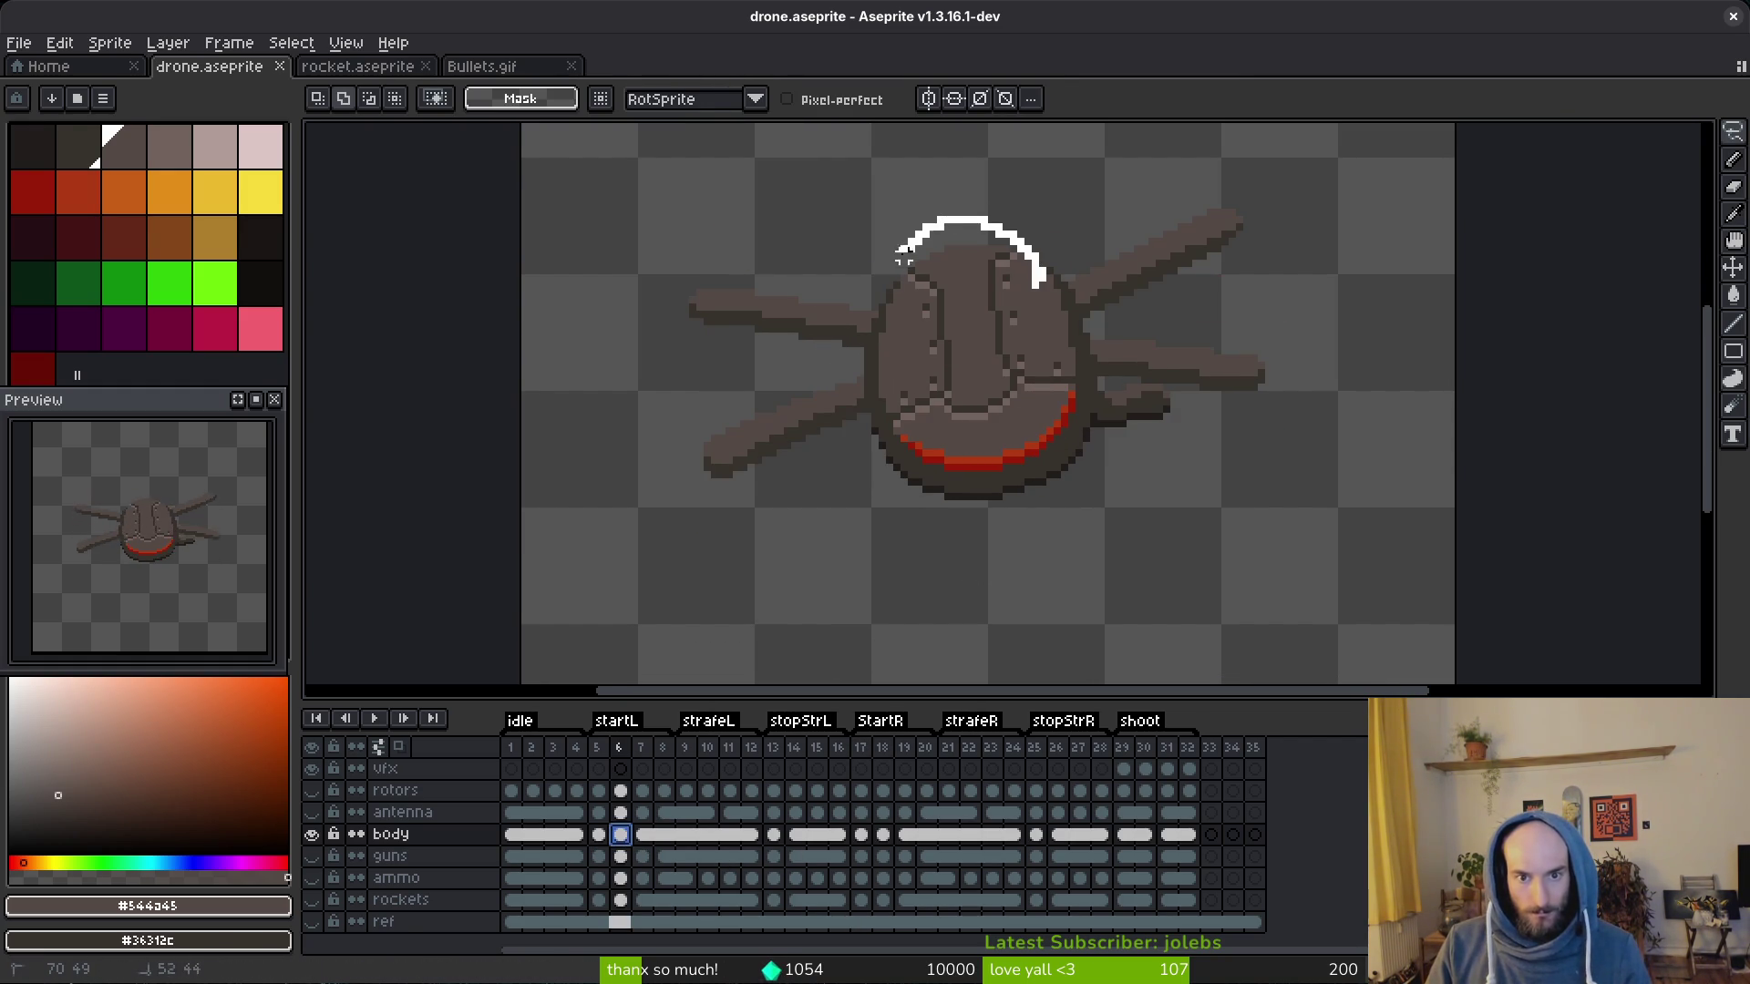
drag(910, 246, 881, 373)
drag(1077, 370, 1039, 280)
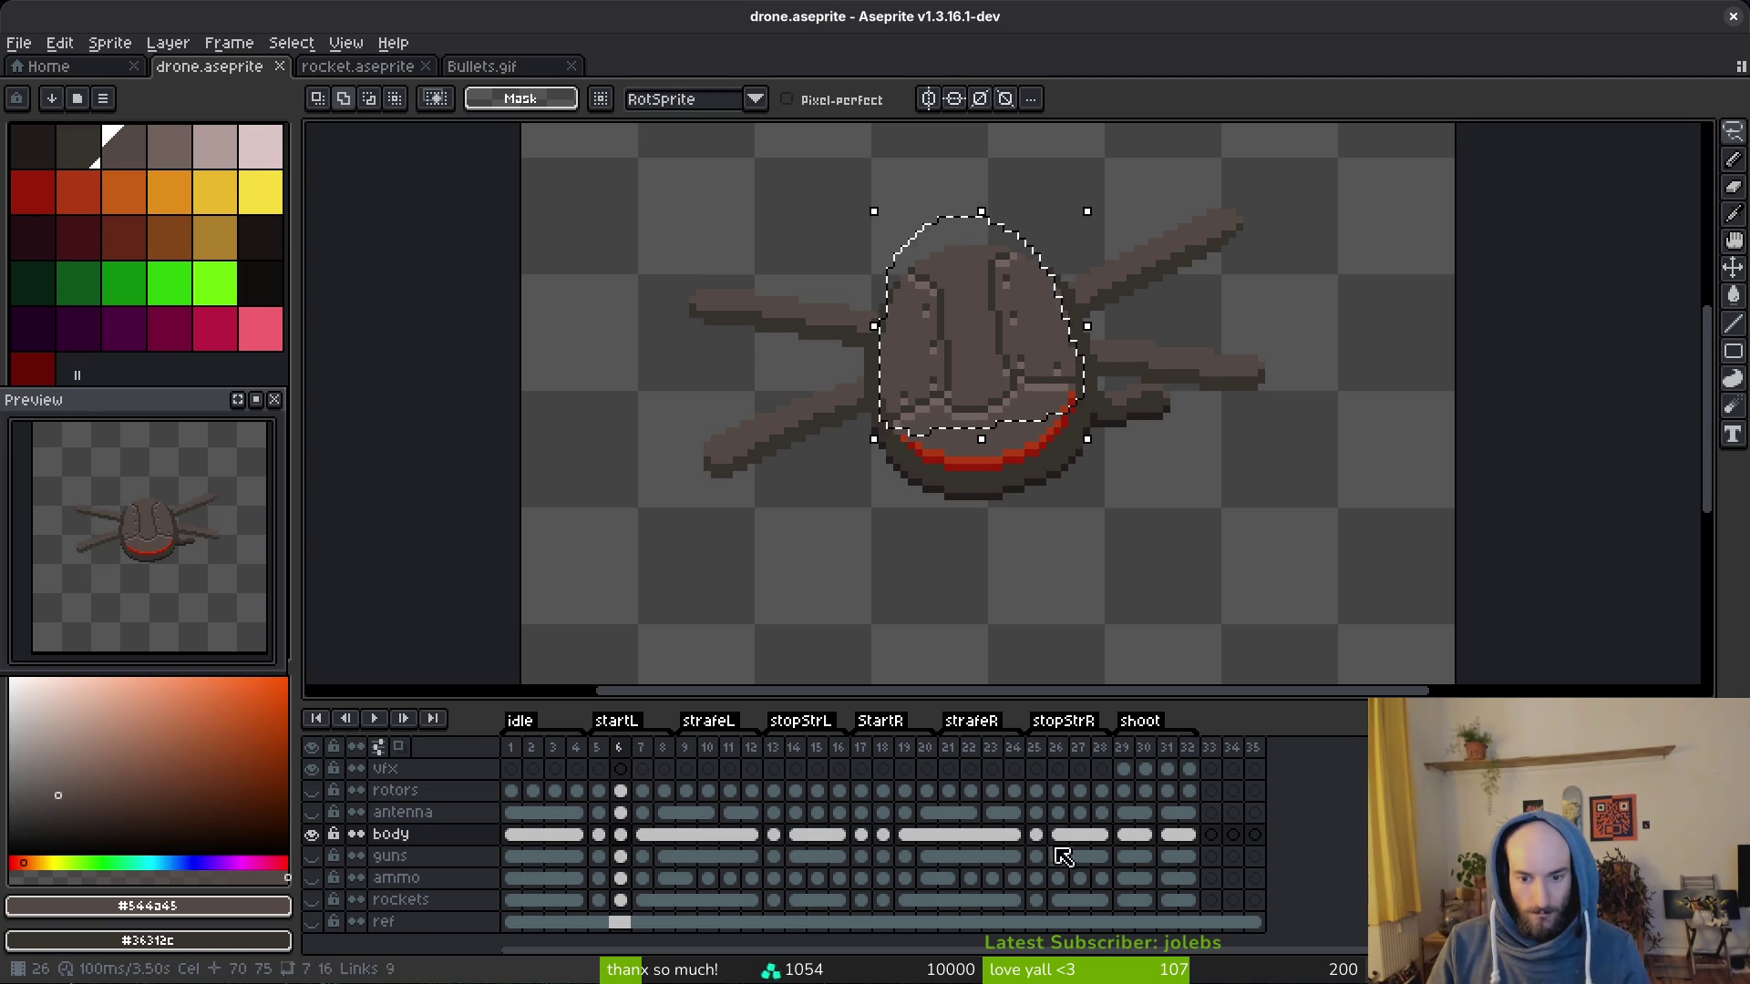
click(881, 834)
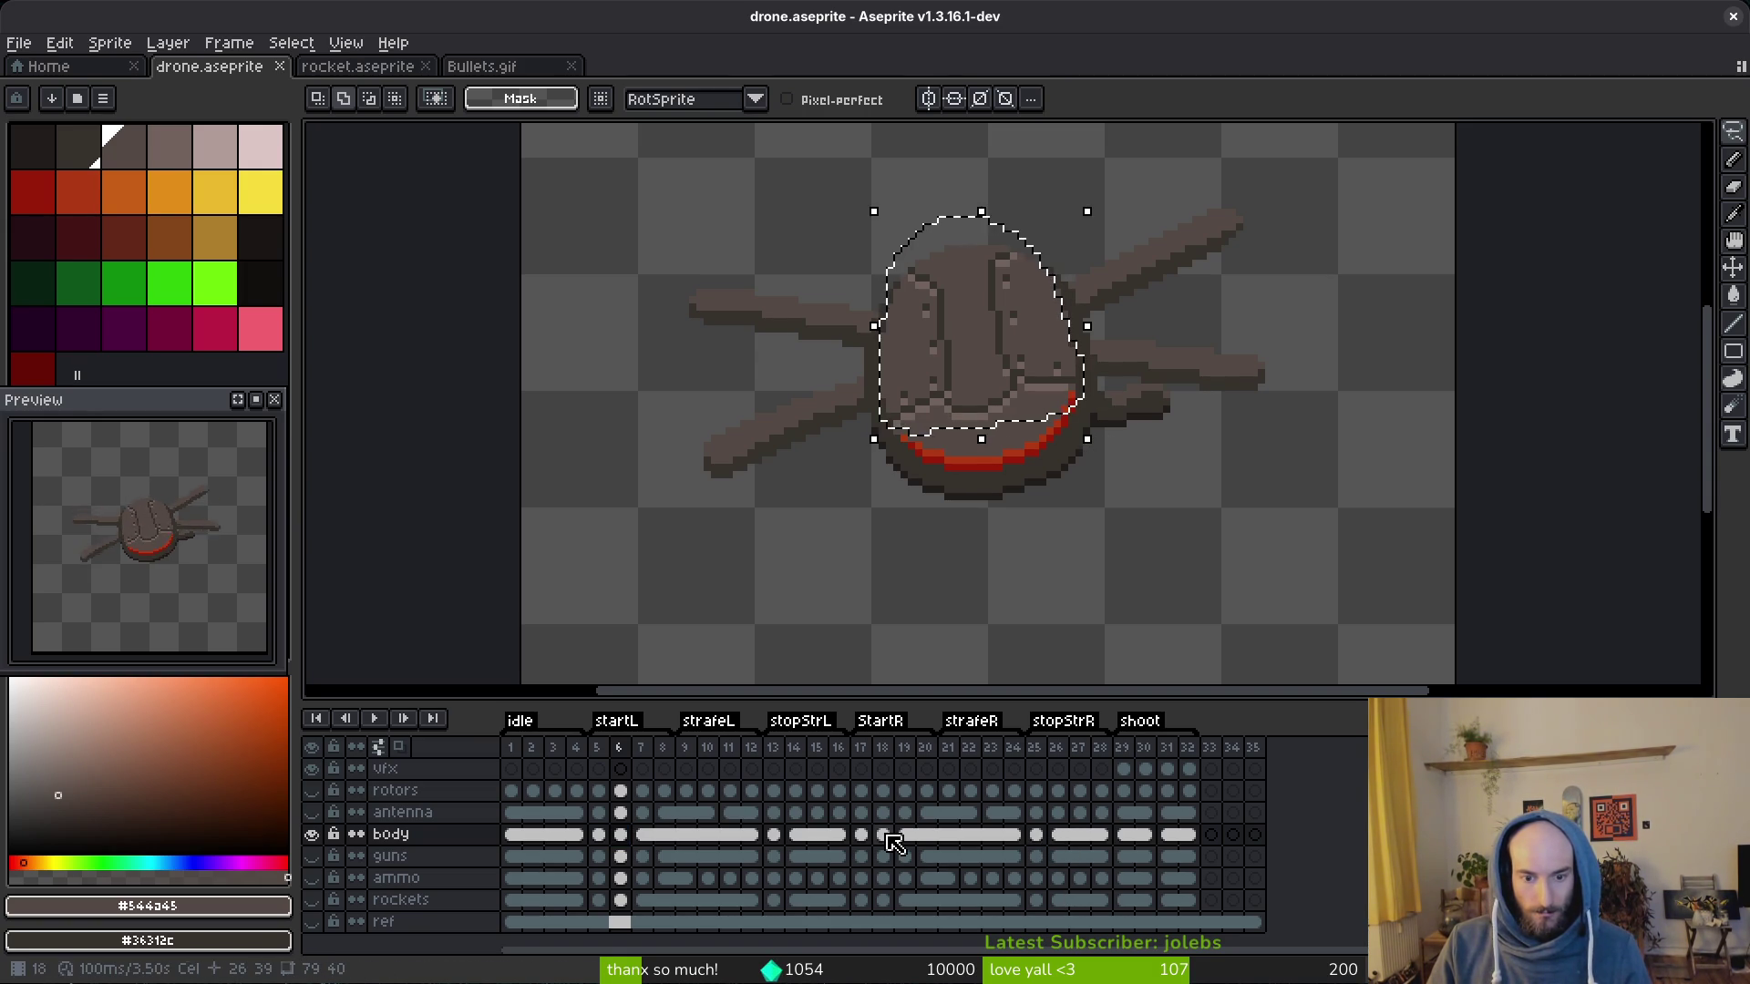
key(Right)
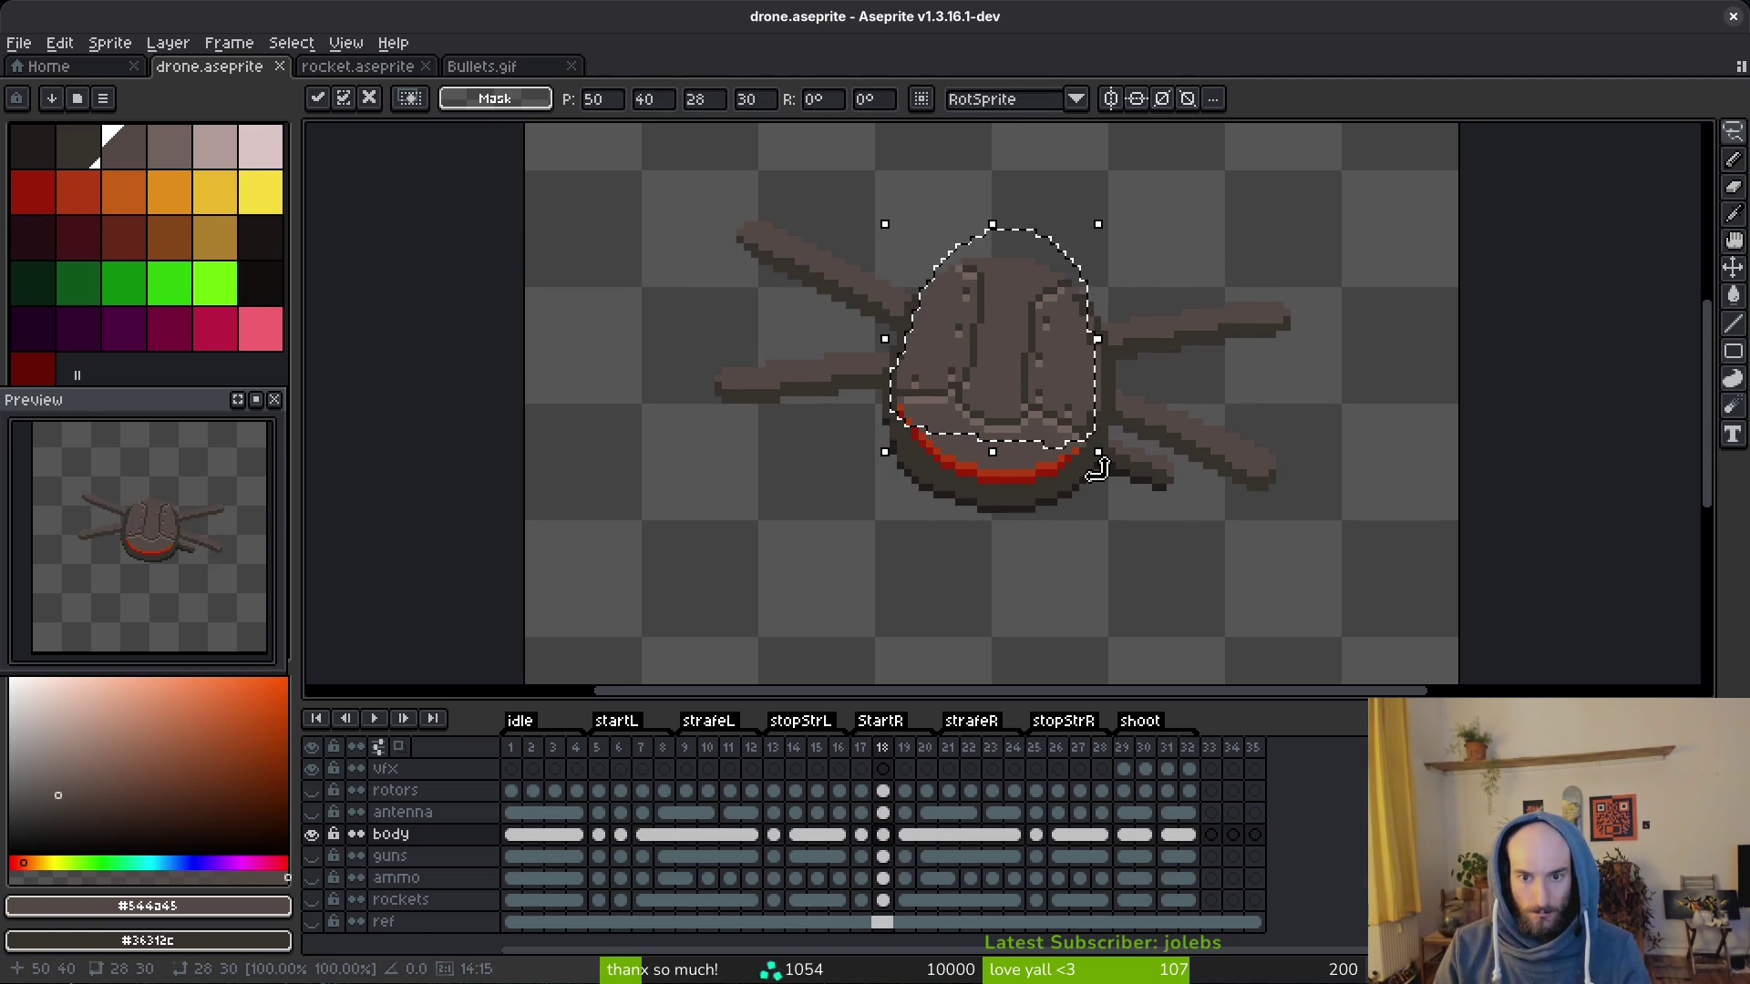
key(Right)
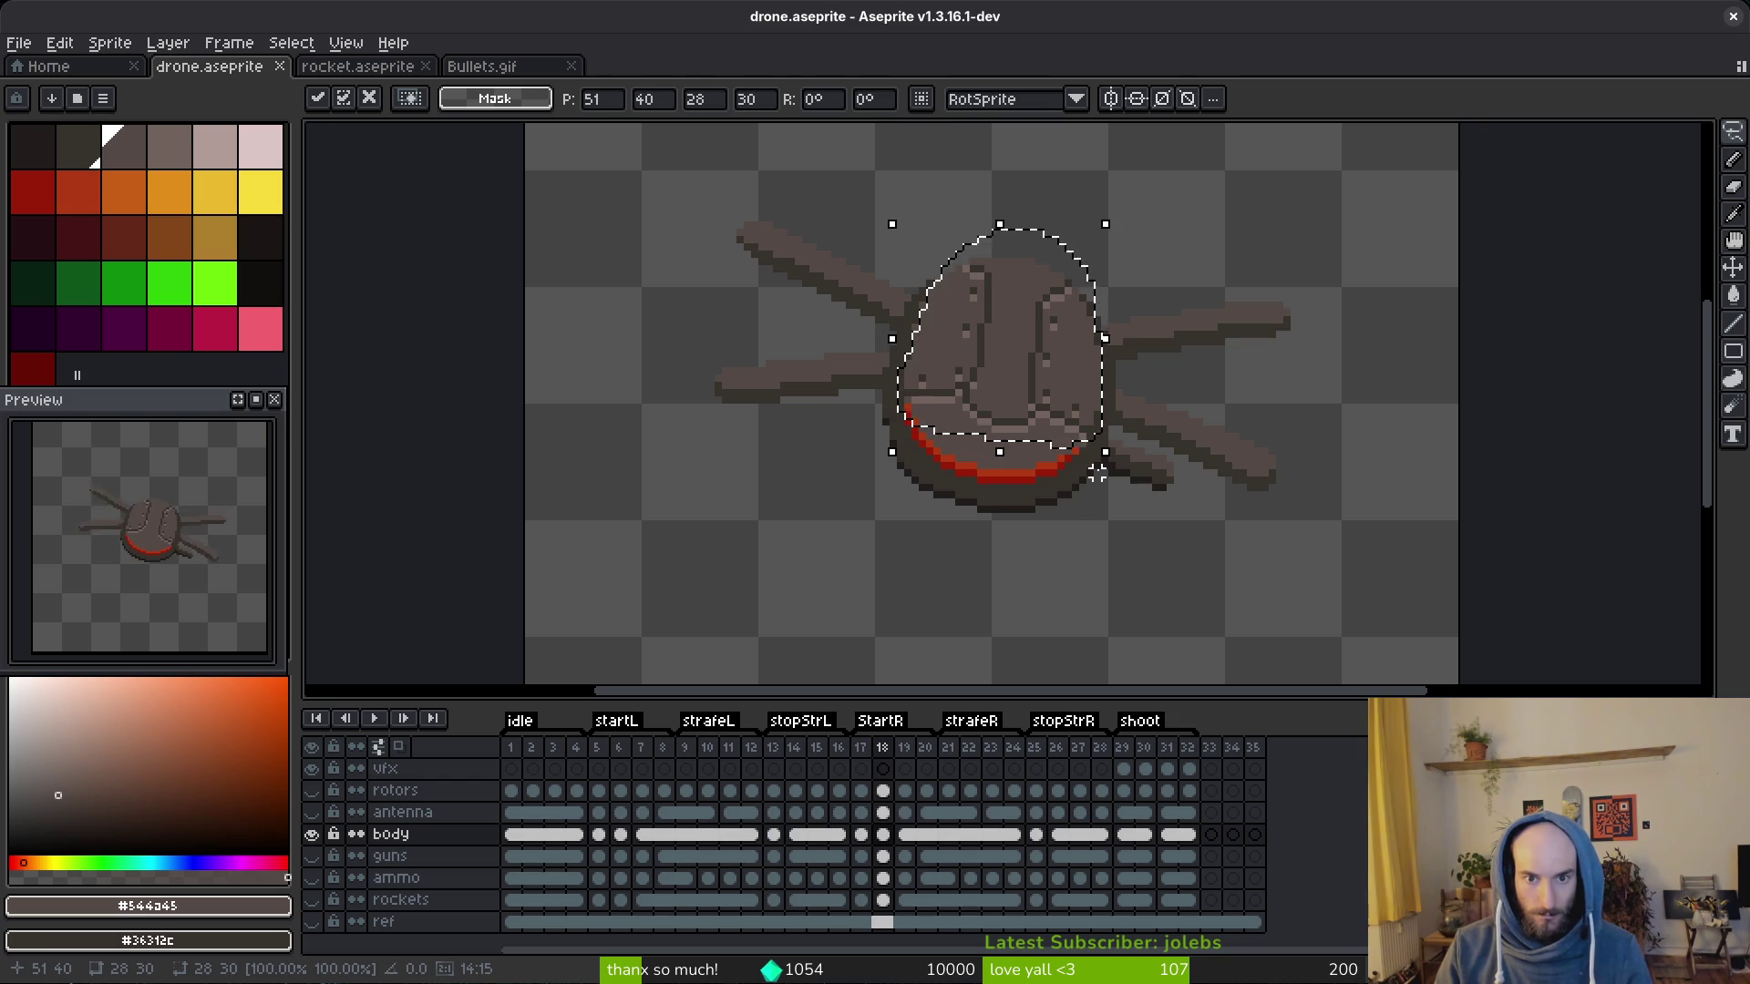
key(ctrl+d)
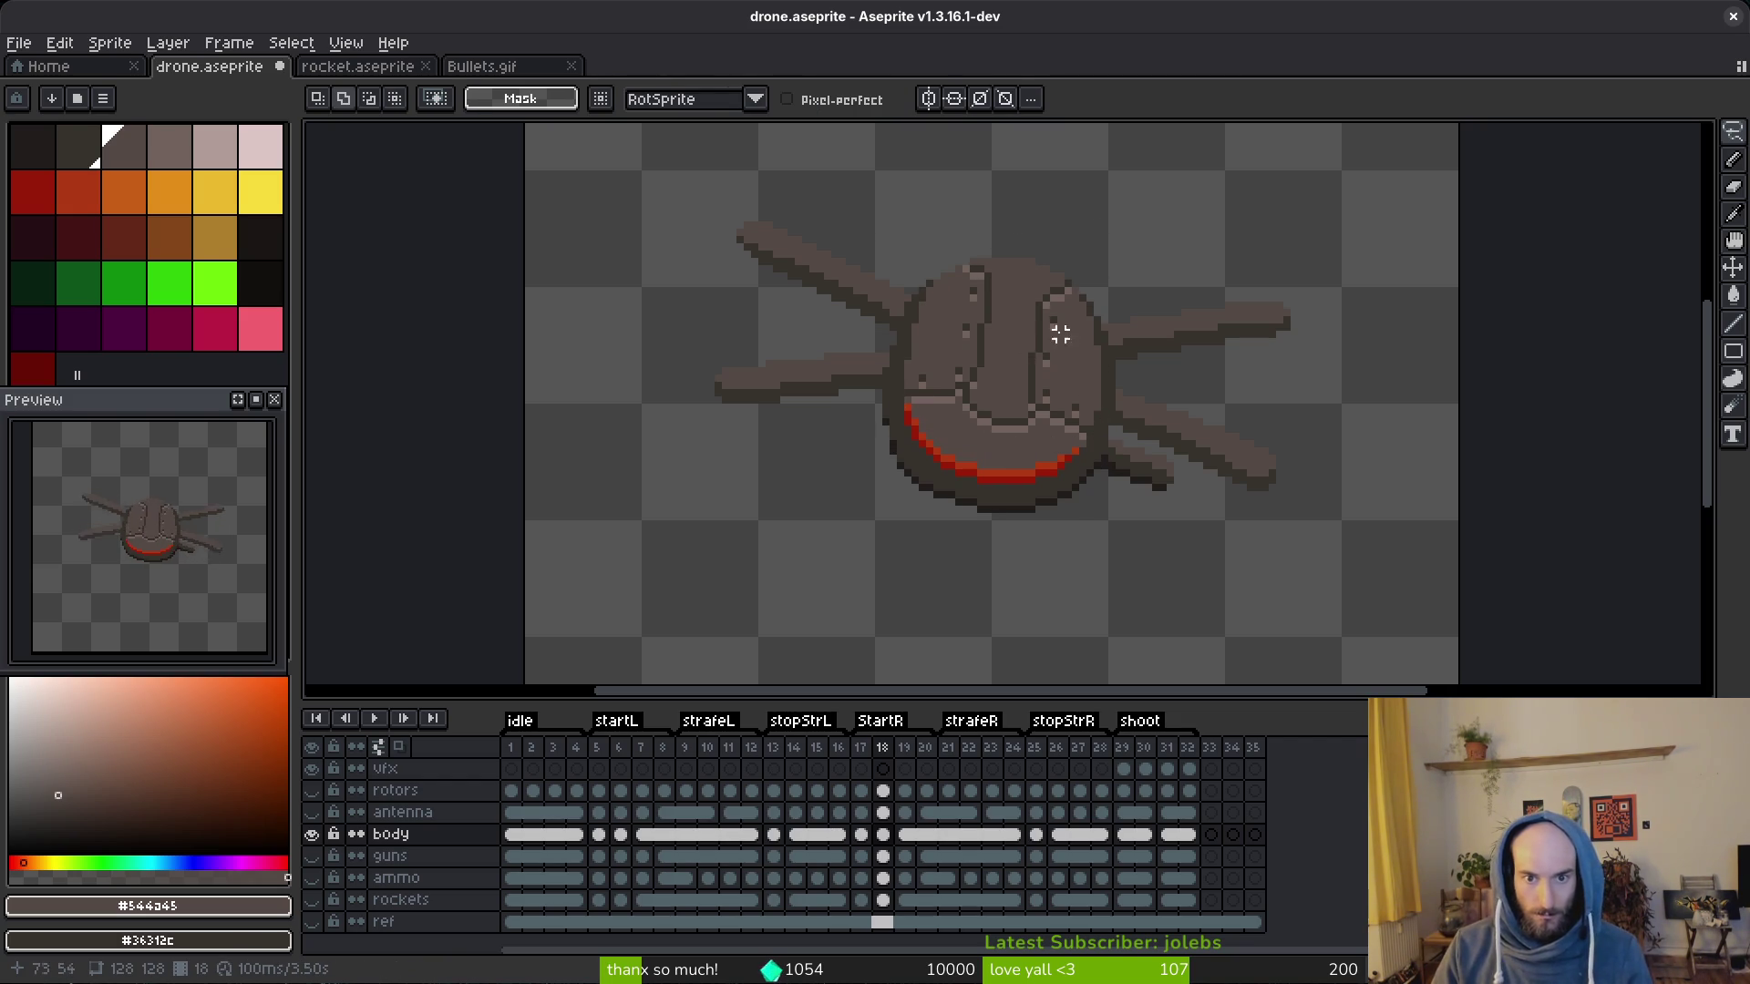
key(ctrl+s)
scroll(1090, 369, down, 1)
scroll(1090, 369, down, 1)
Step: Browse to frame 7 and outline the body top, then clear the selection
key(alt)
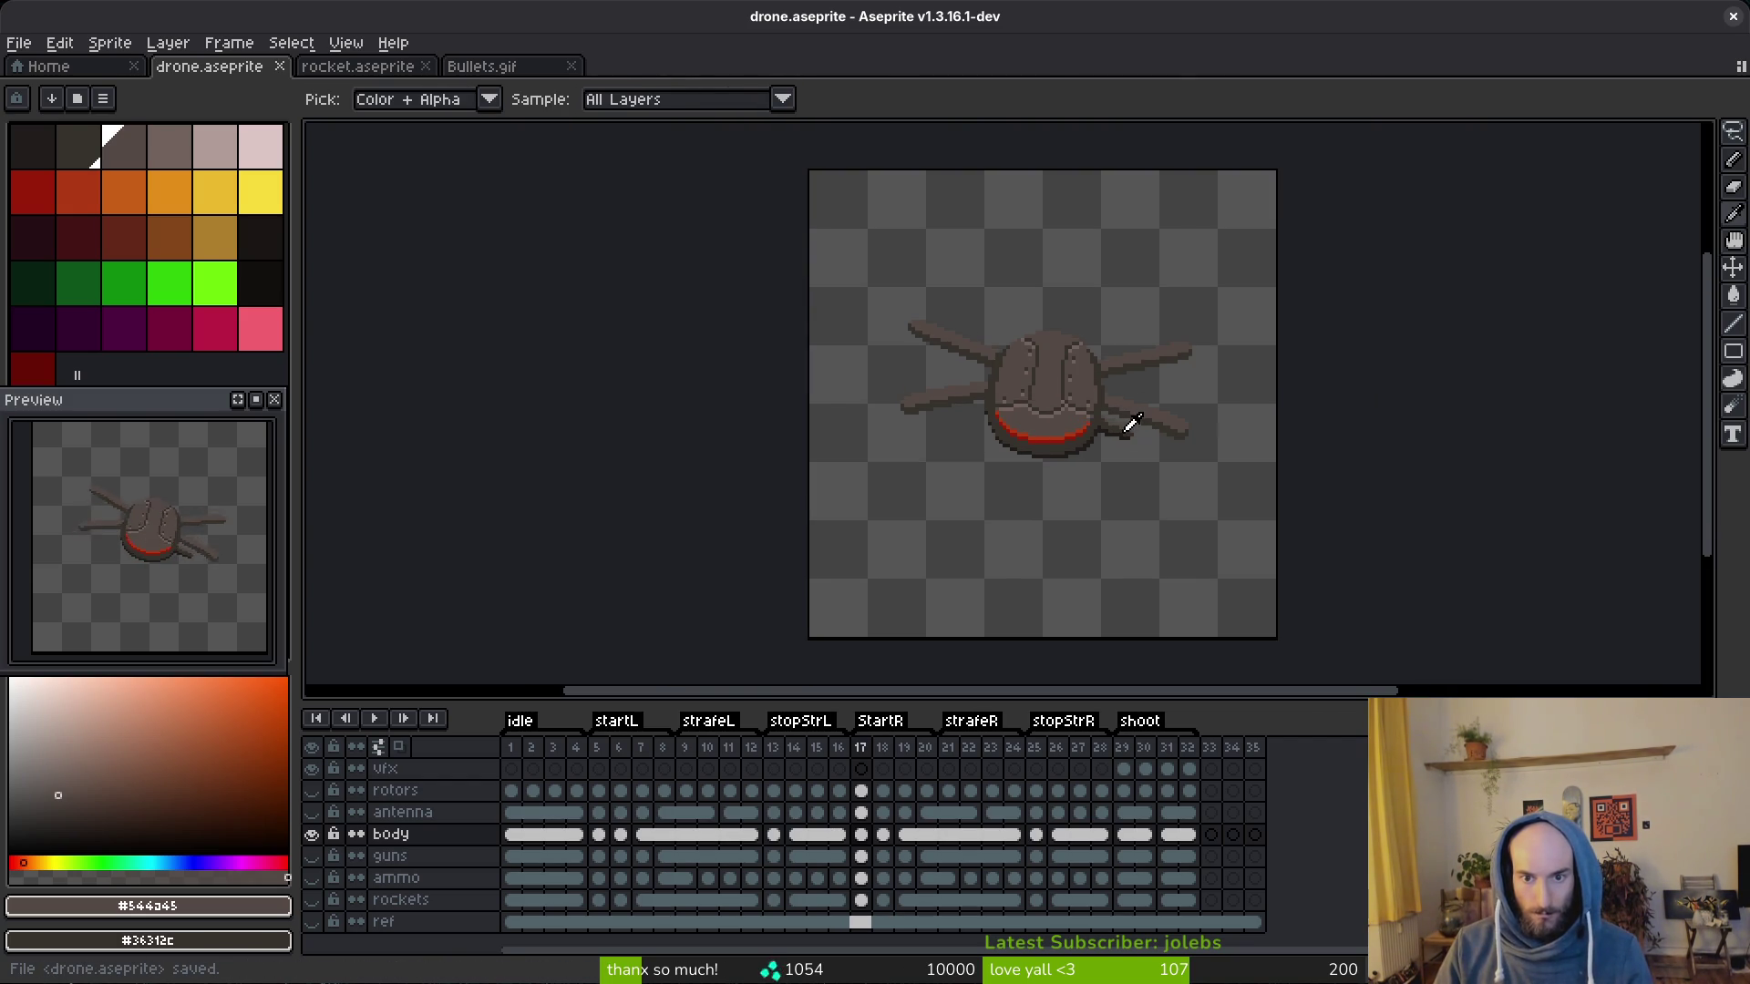
key(Right)
key(Right)
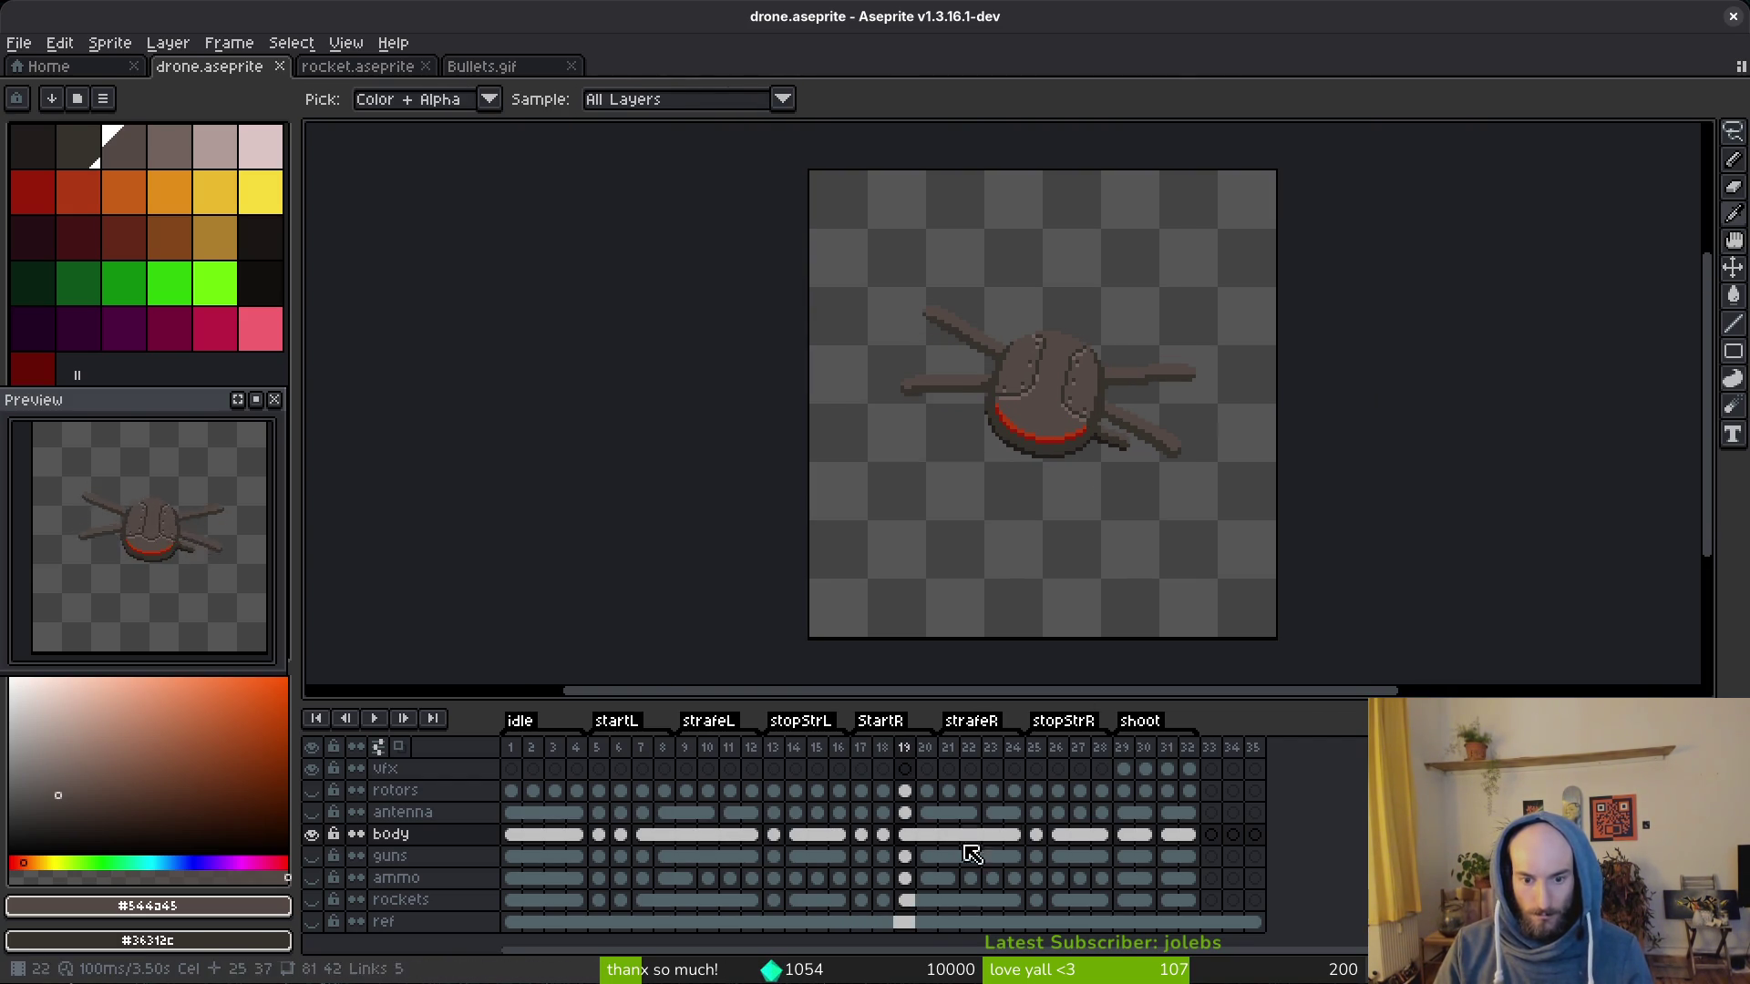
click(644, 833)
scroll(1039, 383, up, 2)
drag(1127, 359, 944, 414)
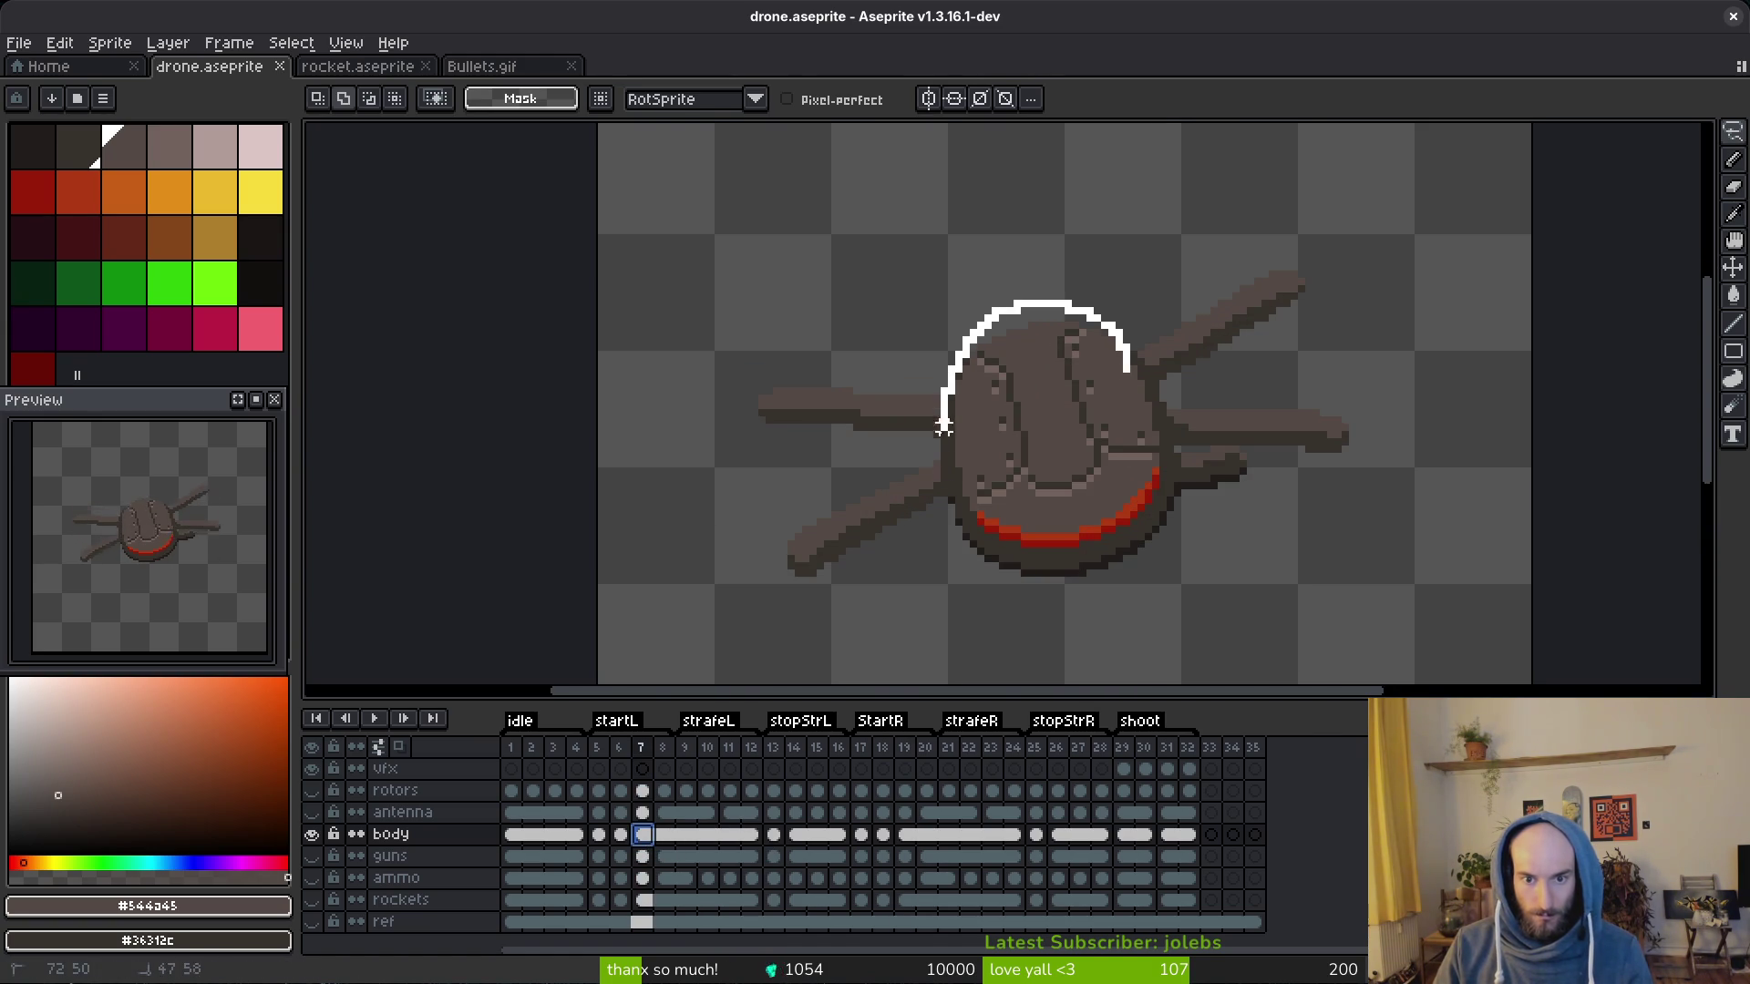
key(ctrl+d)
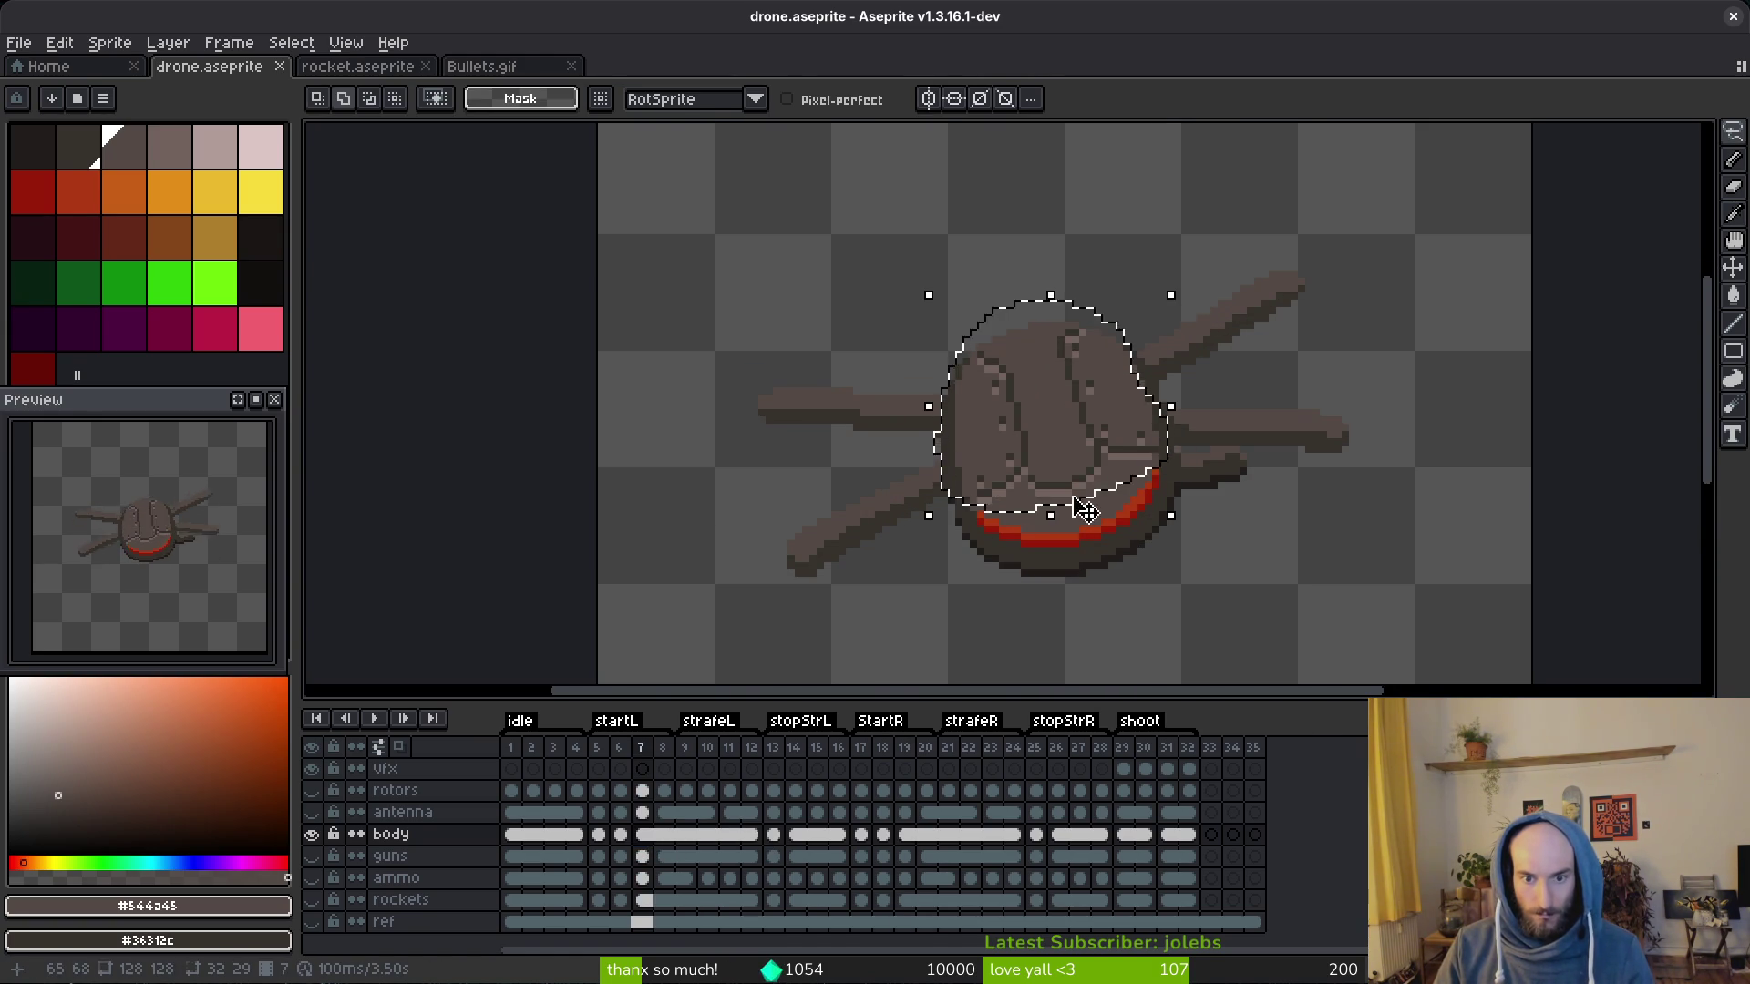
scroll(1039, 411, up, 2)
scroll(985, 508, down, 1)
scroll(984, 509, down, 1)
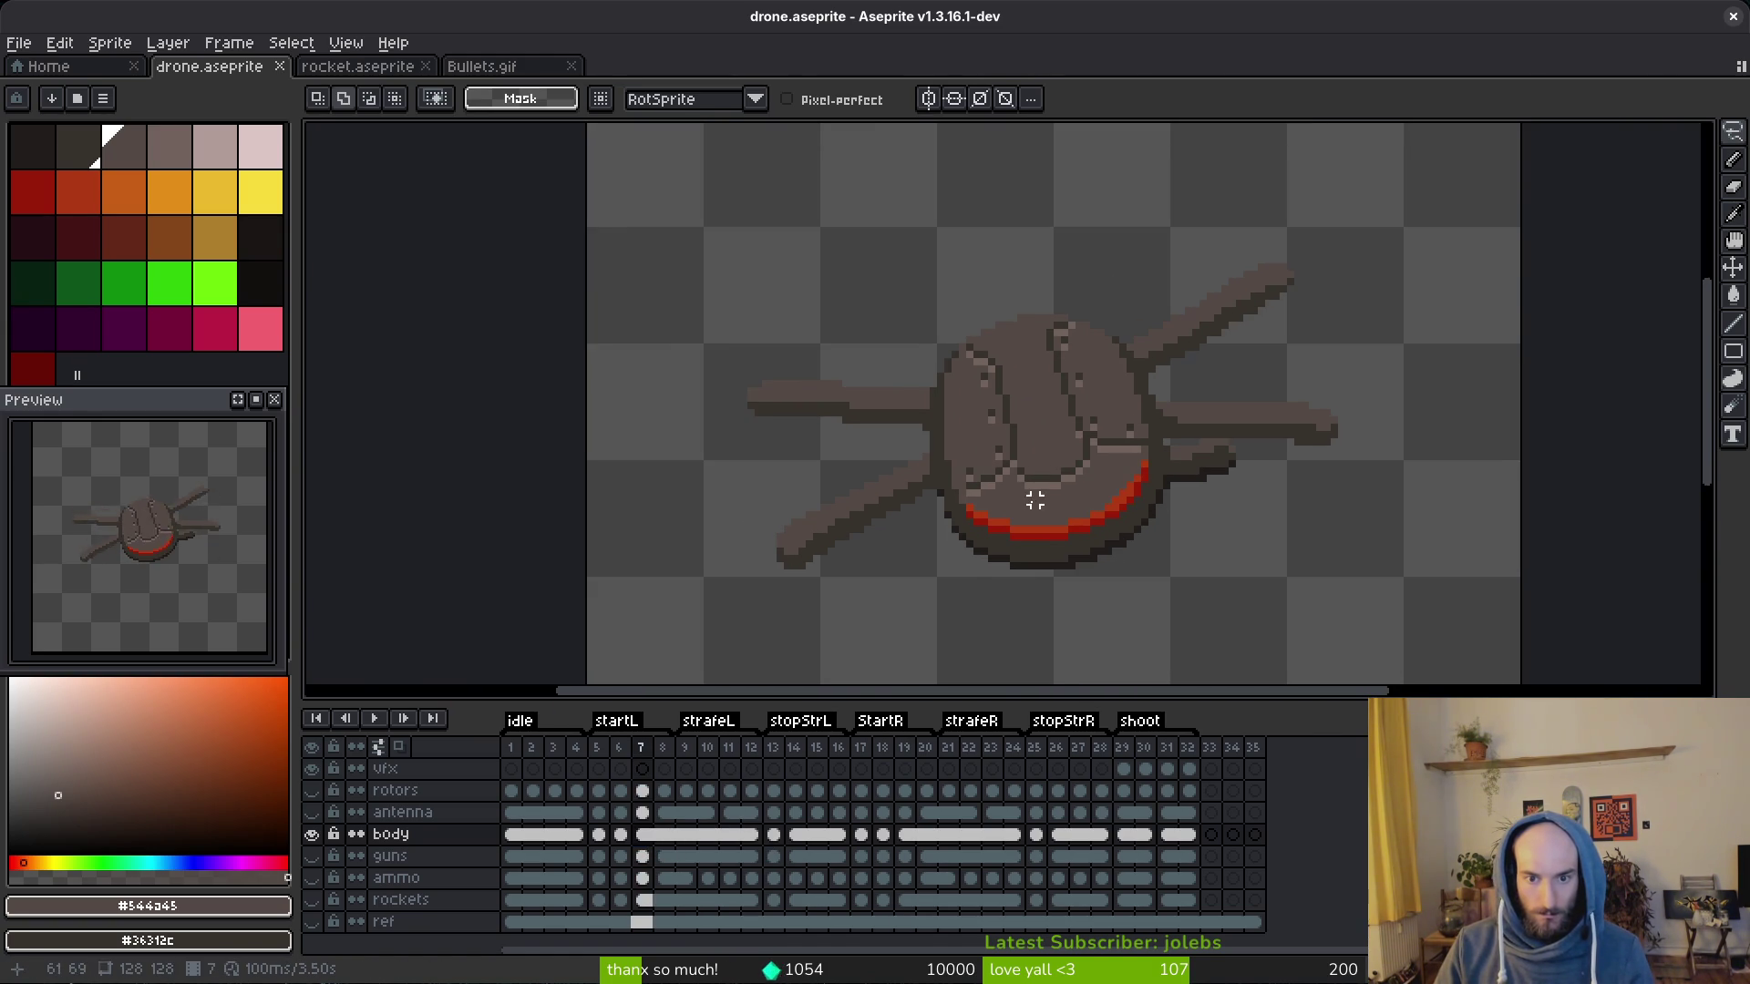
scroll(985, 509, down, 1)
scroll(986, 509, up, 3)
scroll(993, 507, up, 1)
Step: Undo the recent pastes and selections, then redo the body cel linking
key(ctrl+v)
key(ctrl+z)
key(ctrl+v)
key(ctrl+z)
key(ctrl+z)
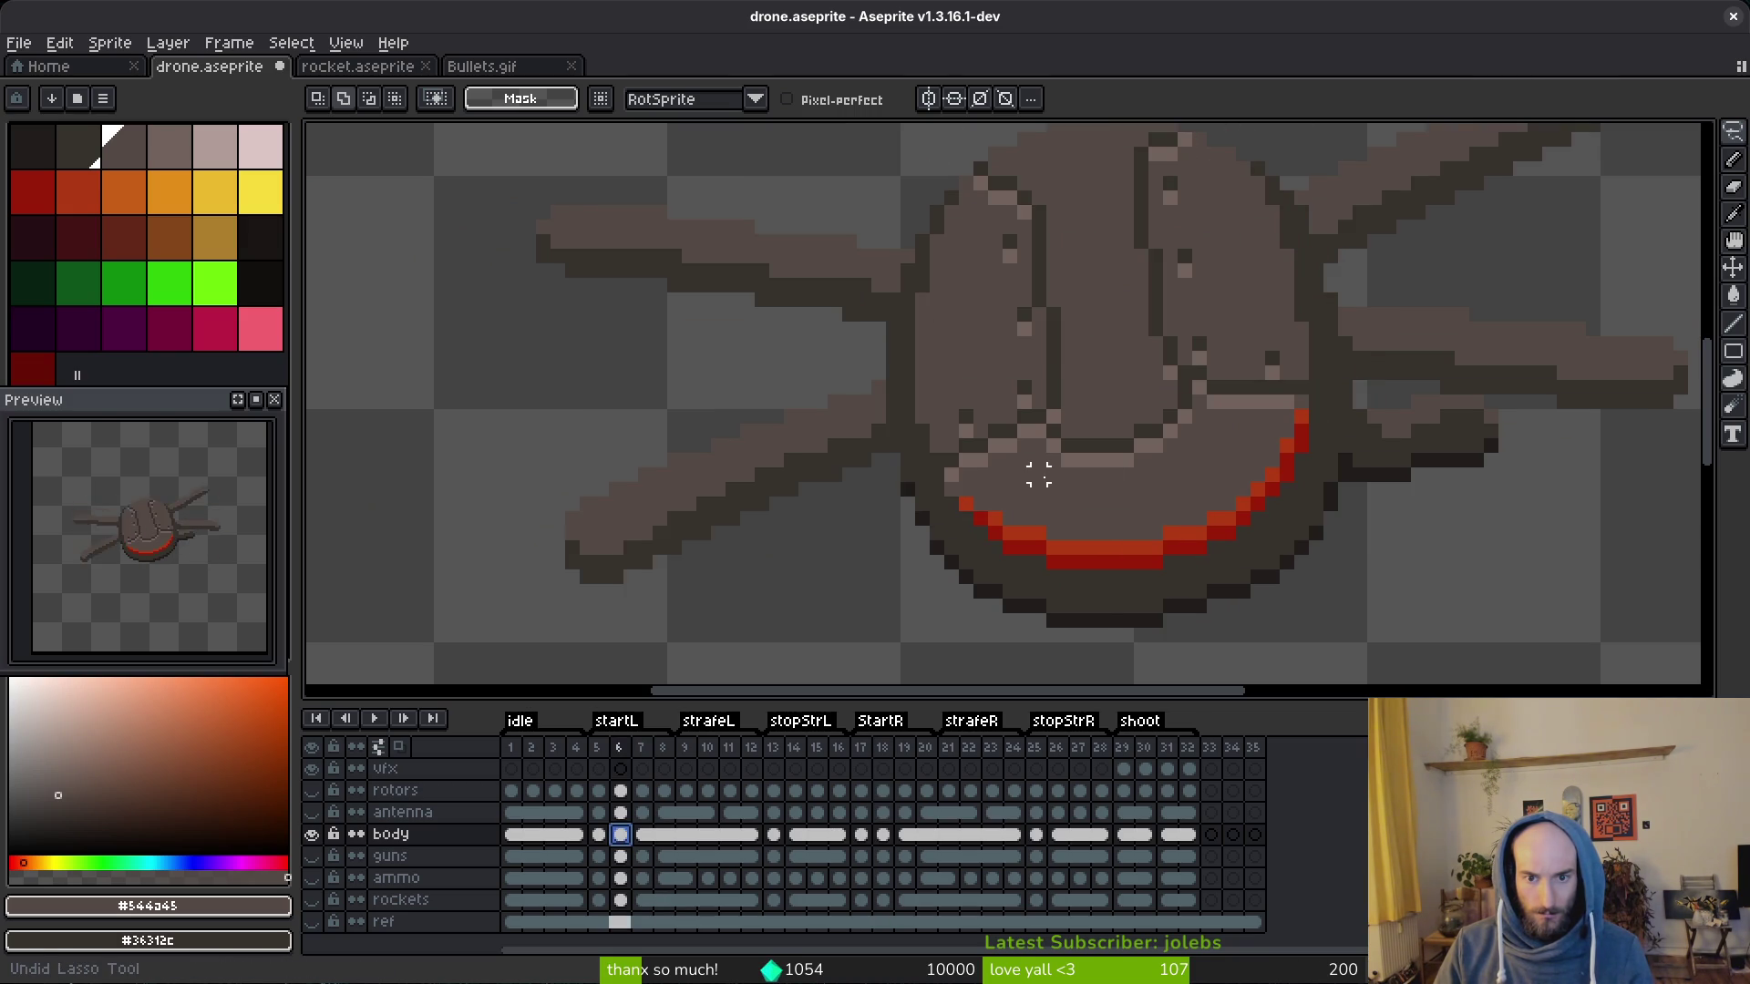
key(ctrl+v)
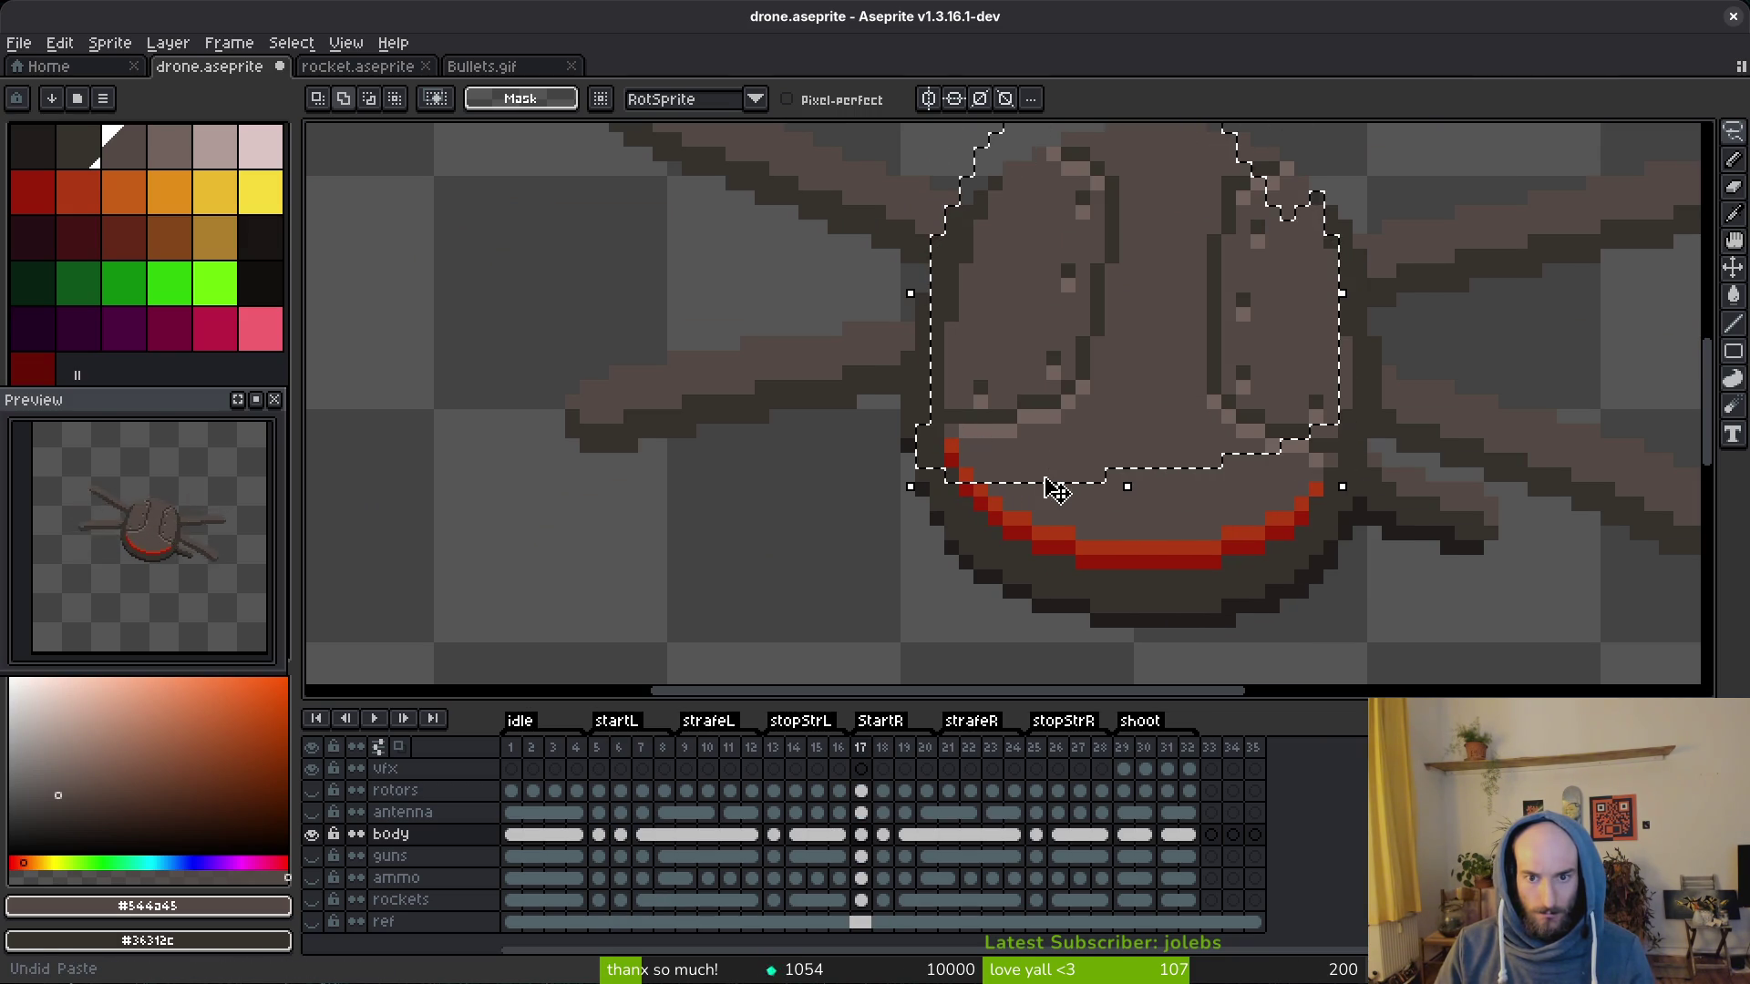
key(ctrl+z)
key(ctrl+z)
key(ctrl+y)
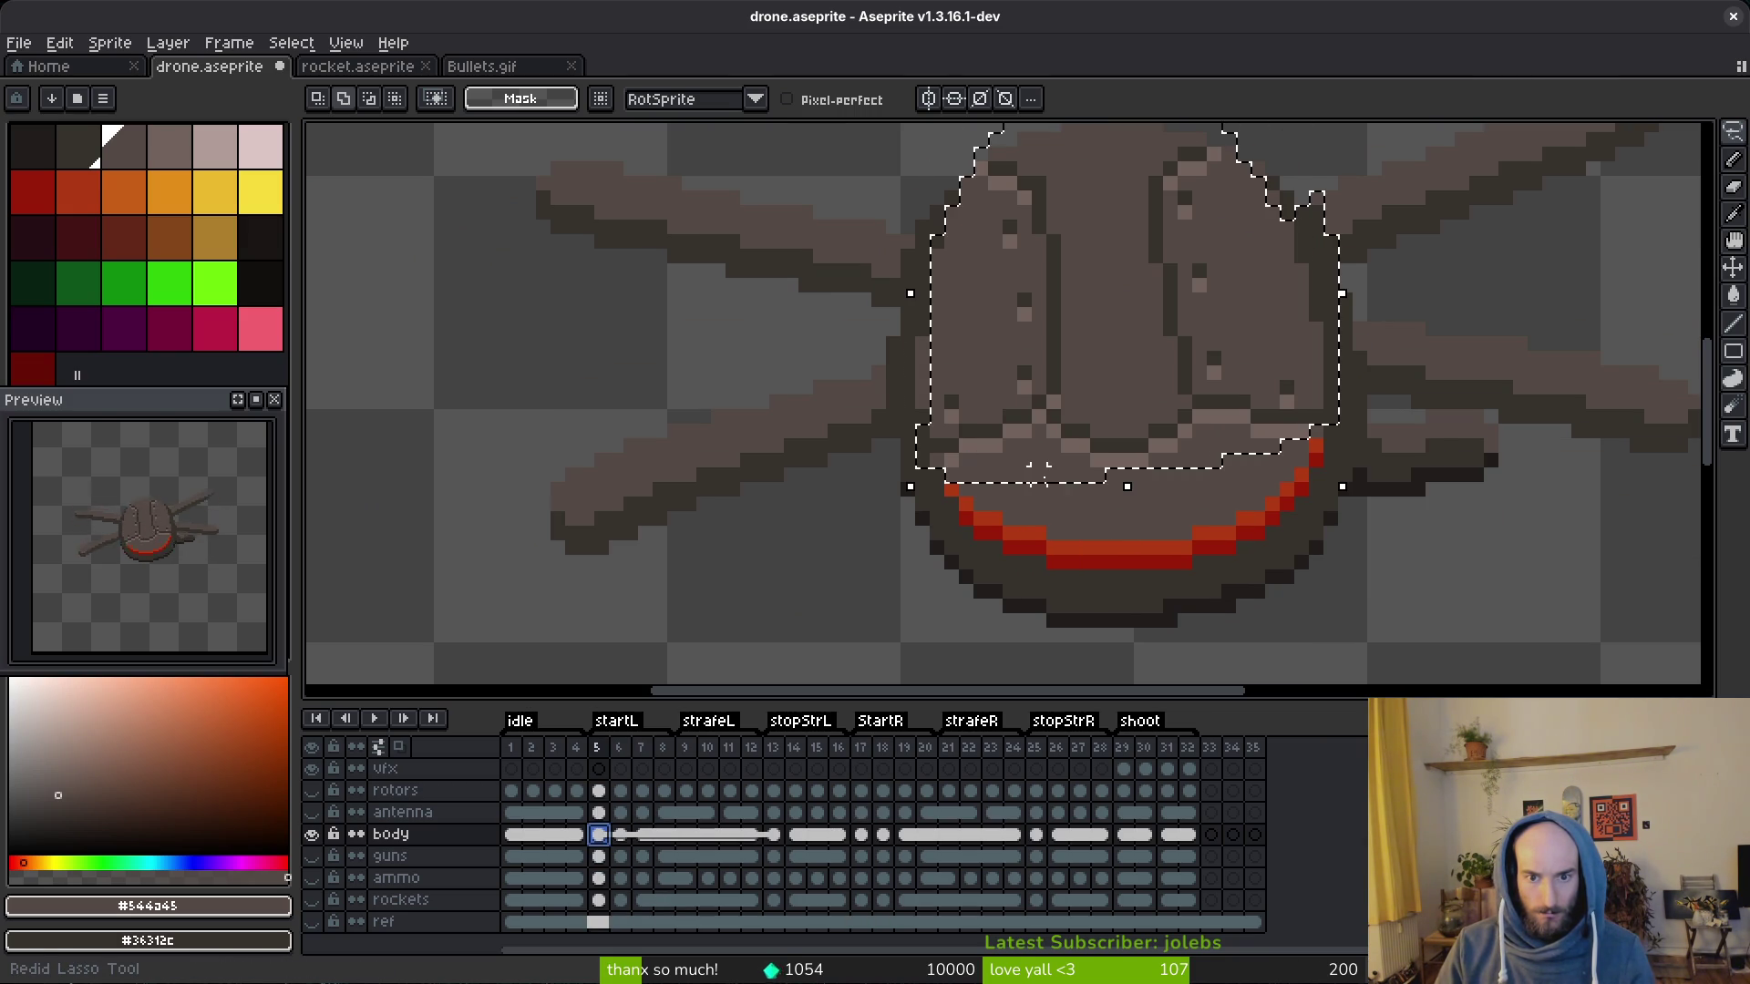
scroll(1055, 491, down, 1)
key(ctrl+z)
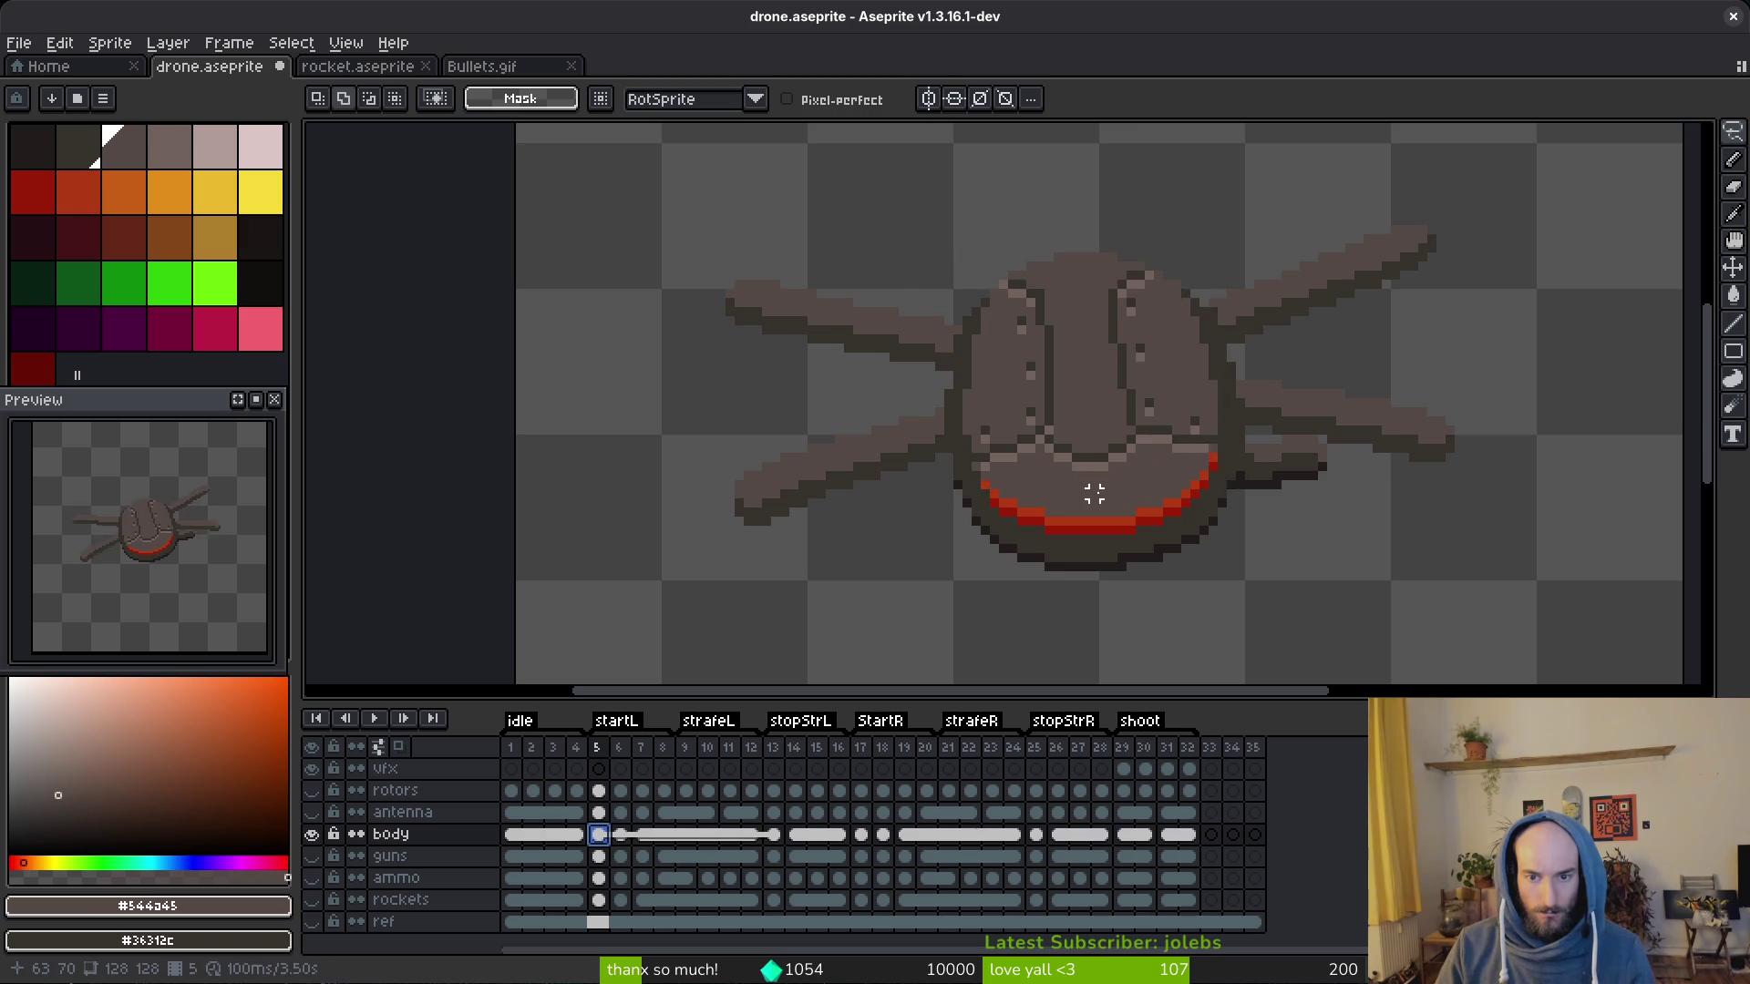
scroll(1093, 494, down, 1)
key(ctrl+z)
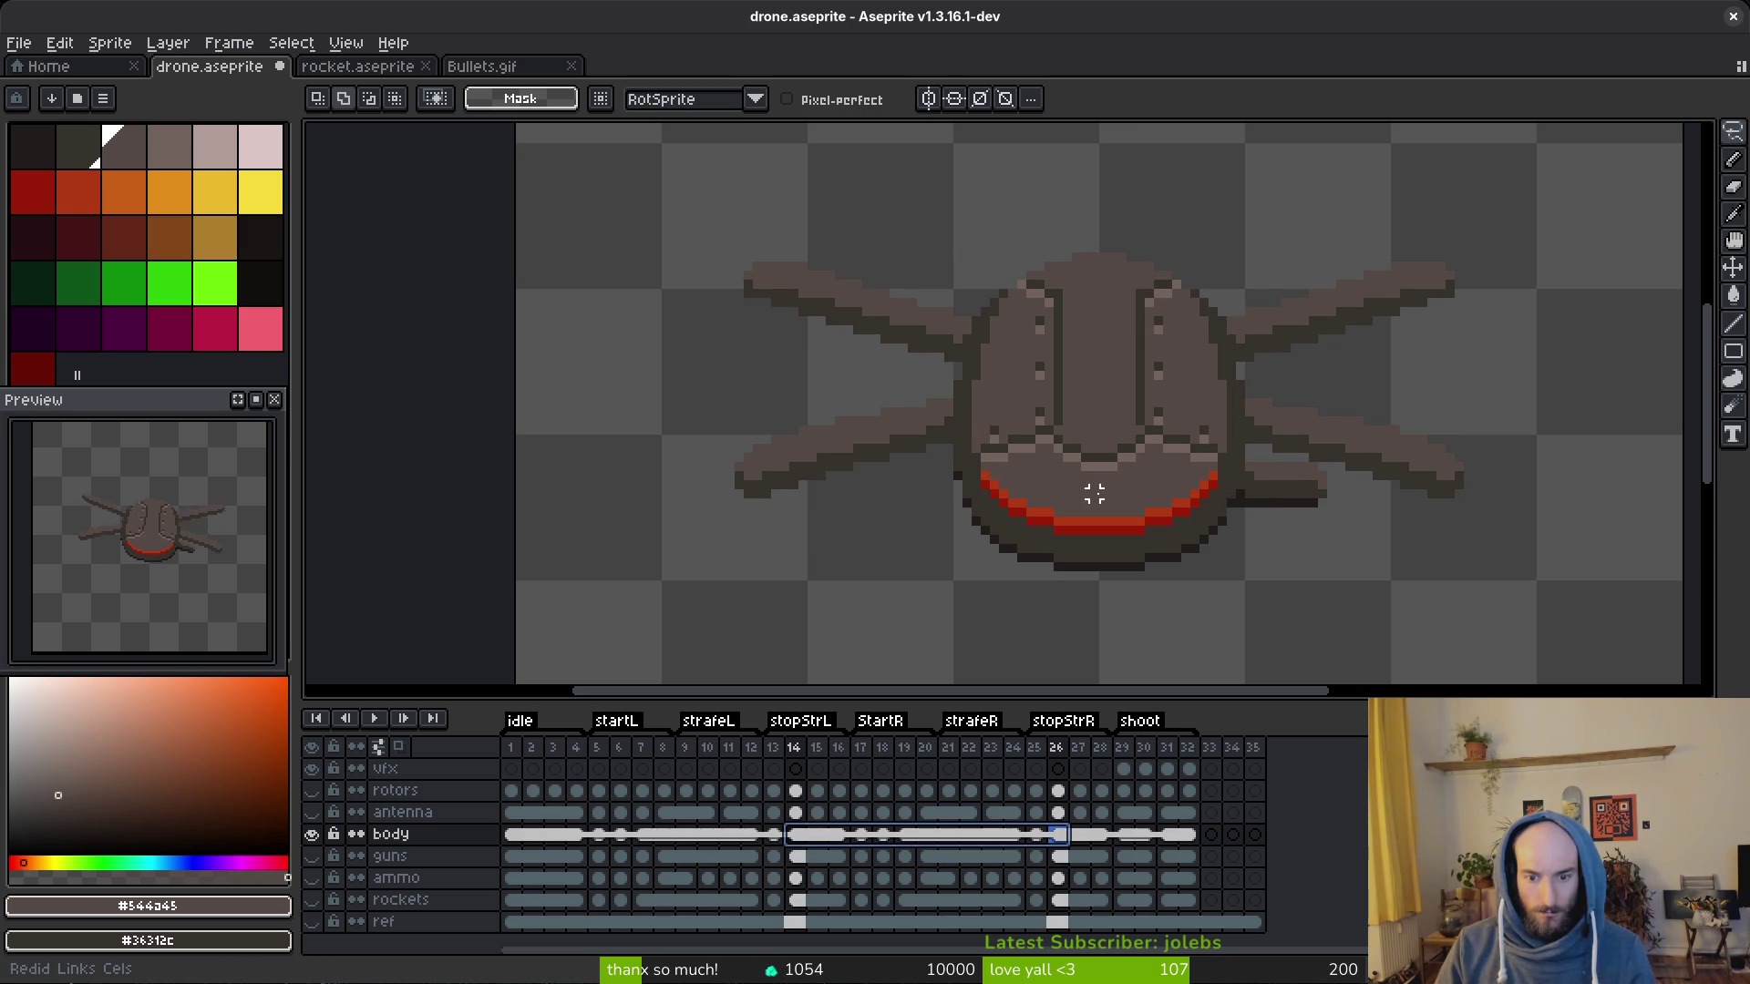
Step: Replace the drone body with a horizontally flipped copy from the intact frame, nudged one pixel right
key(ctrl+z)
key(ctrl+z)
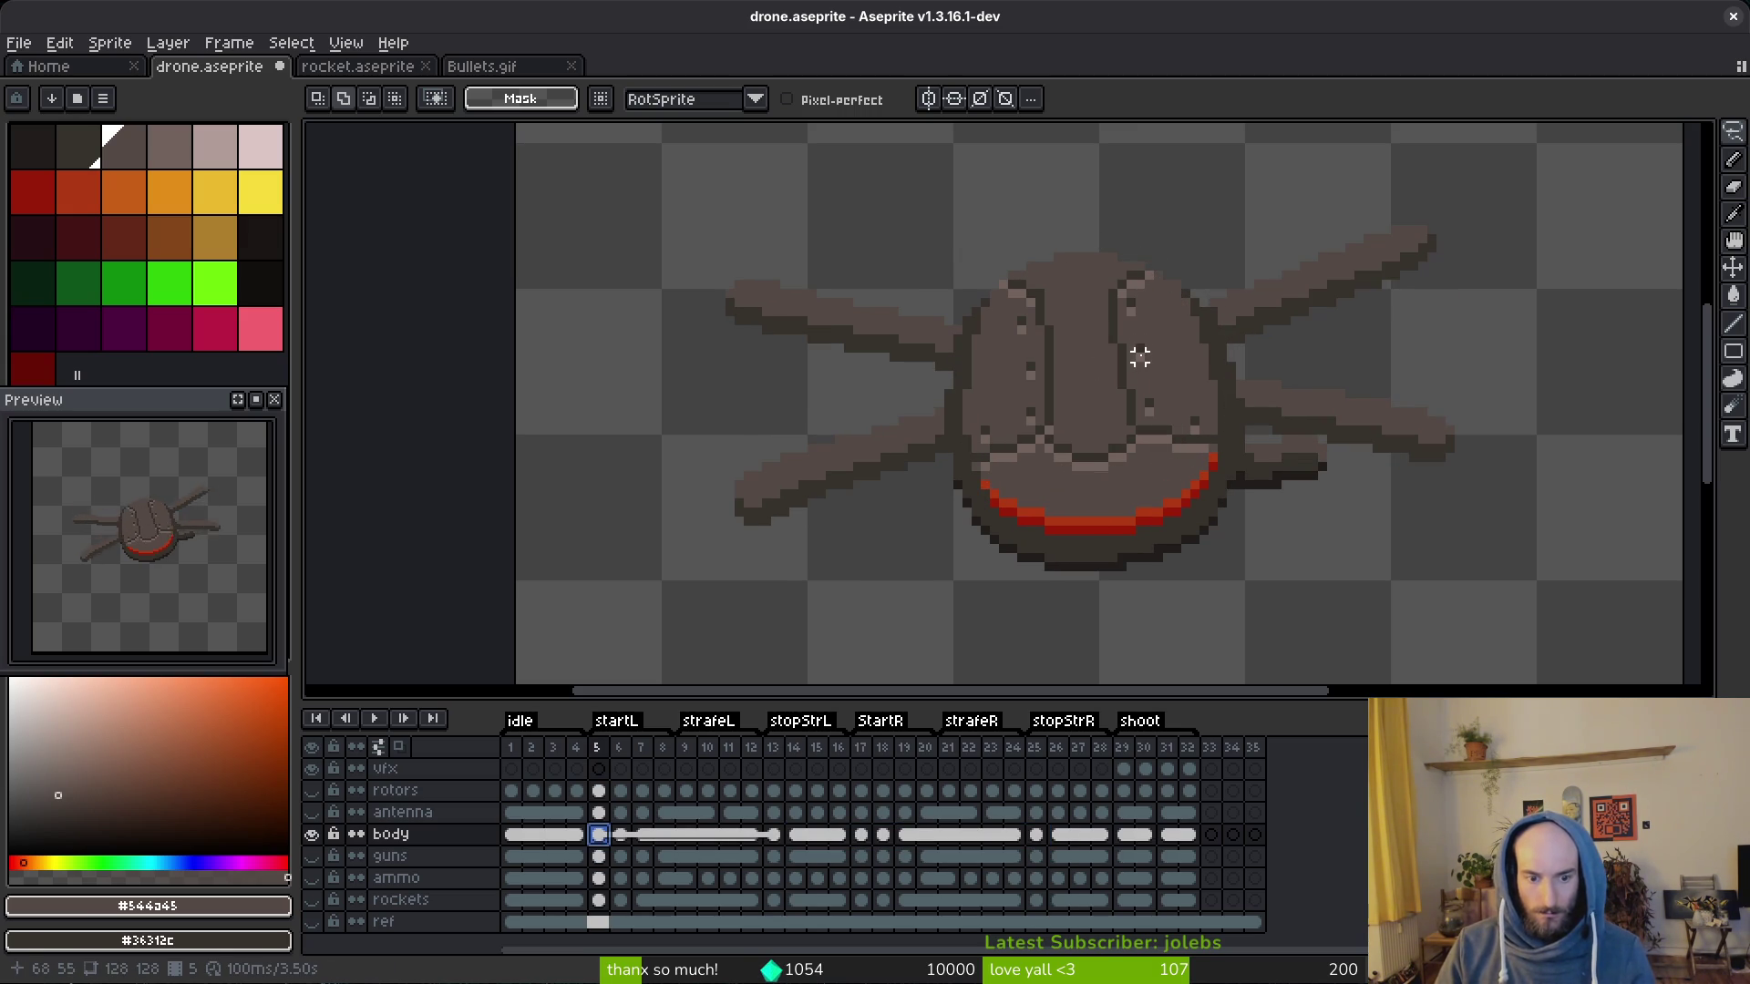
drag(1176, 322, 1076, 240)
mouse_move(982, 314)
mouse_down()
mouse_move(967, 460)
mouse_move(1176, 457)
mouse_move(1214, 358)
mouse_up()
key(Delete)
key(Right)
key(Right)
key(Right)
key(Right)
key(Right)
key(Right)
key(Right)
key(Right)
key(Right)
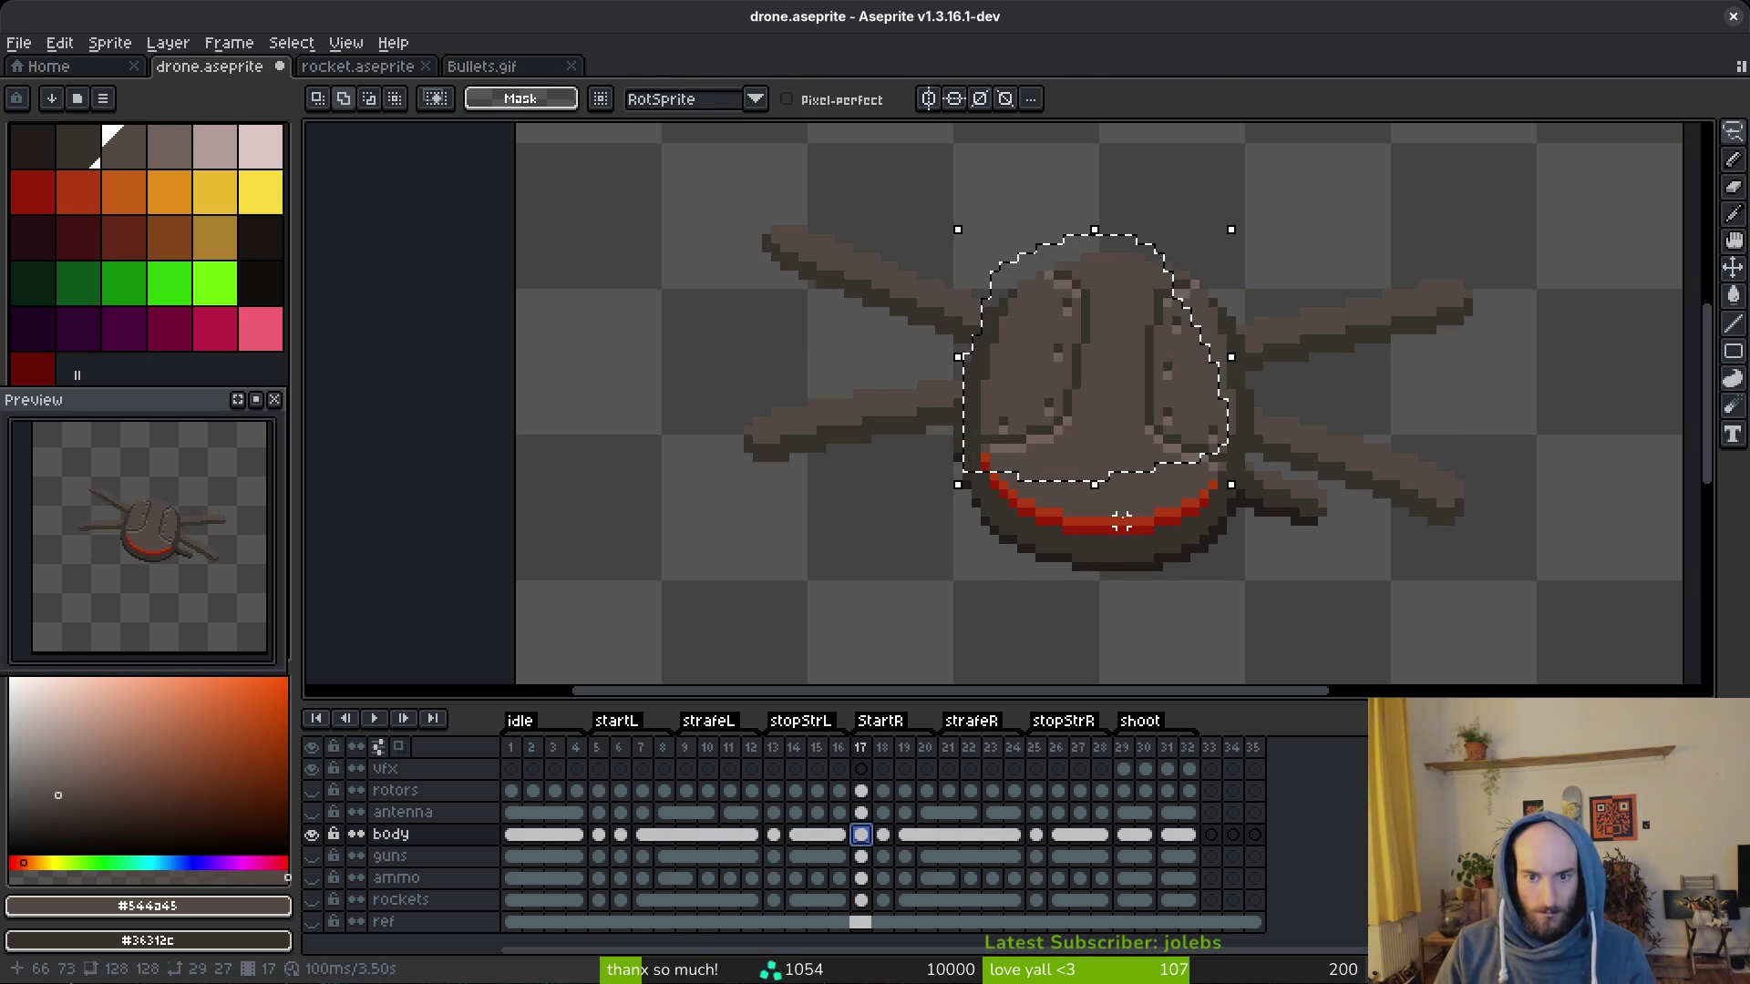
key(shift+h)
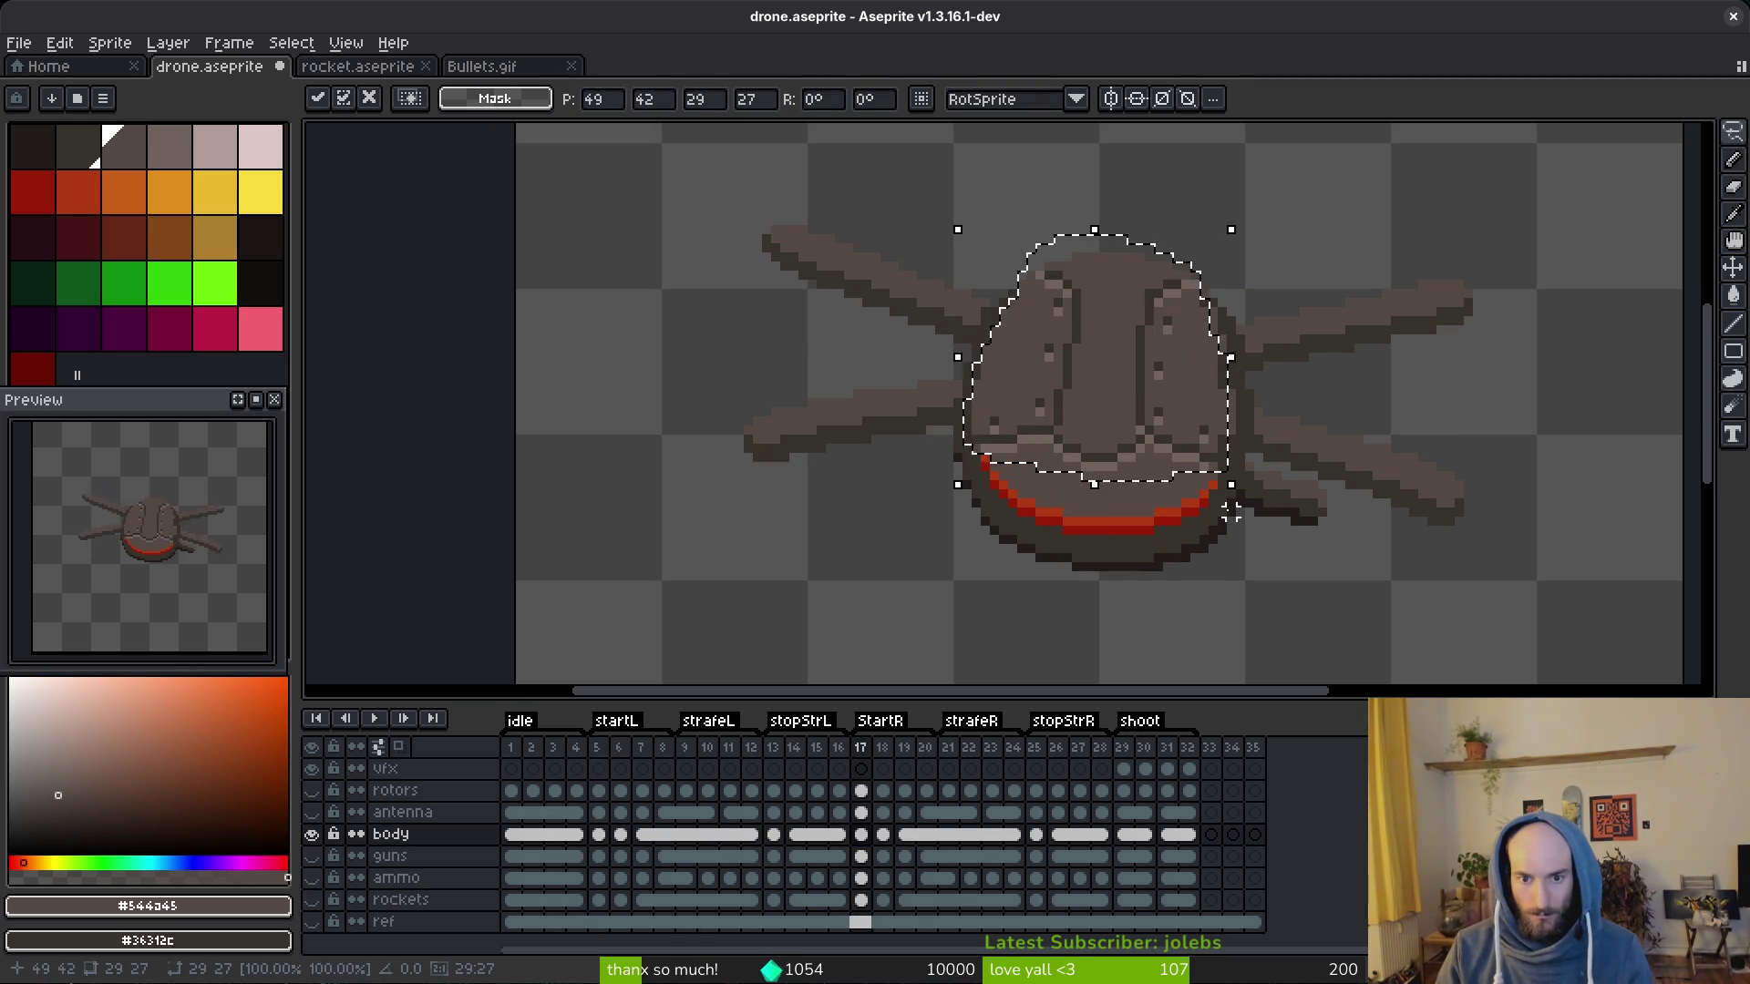
key(Right)
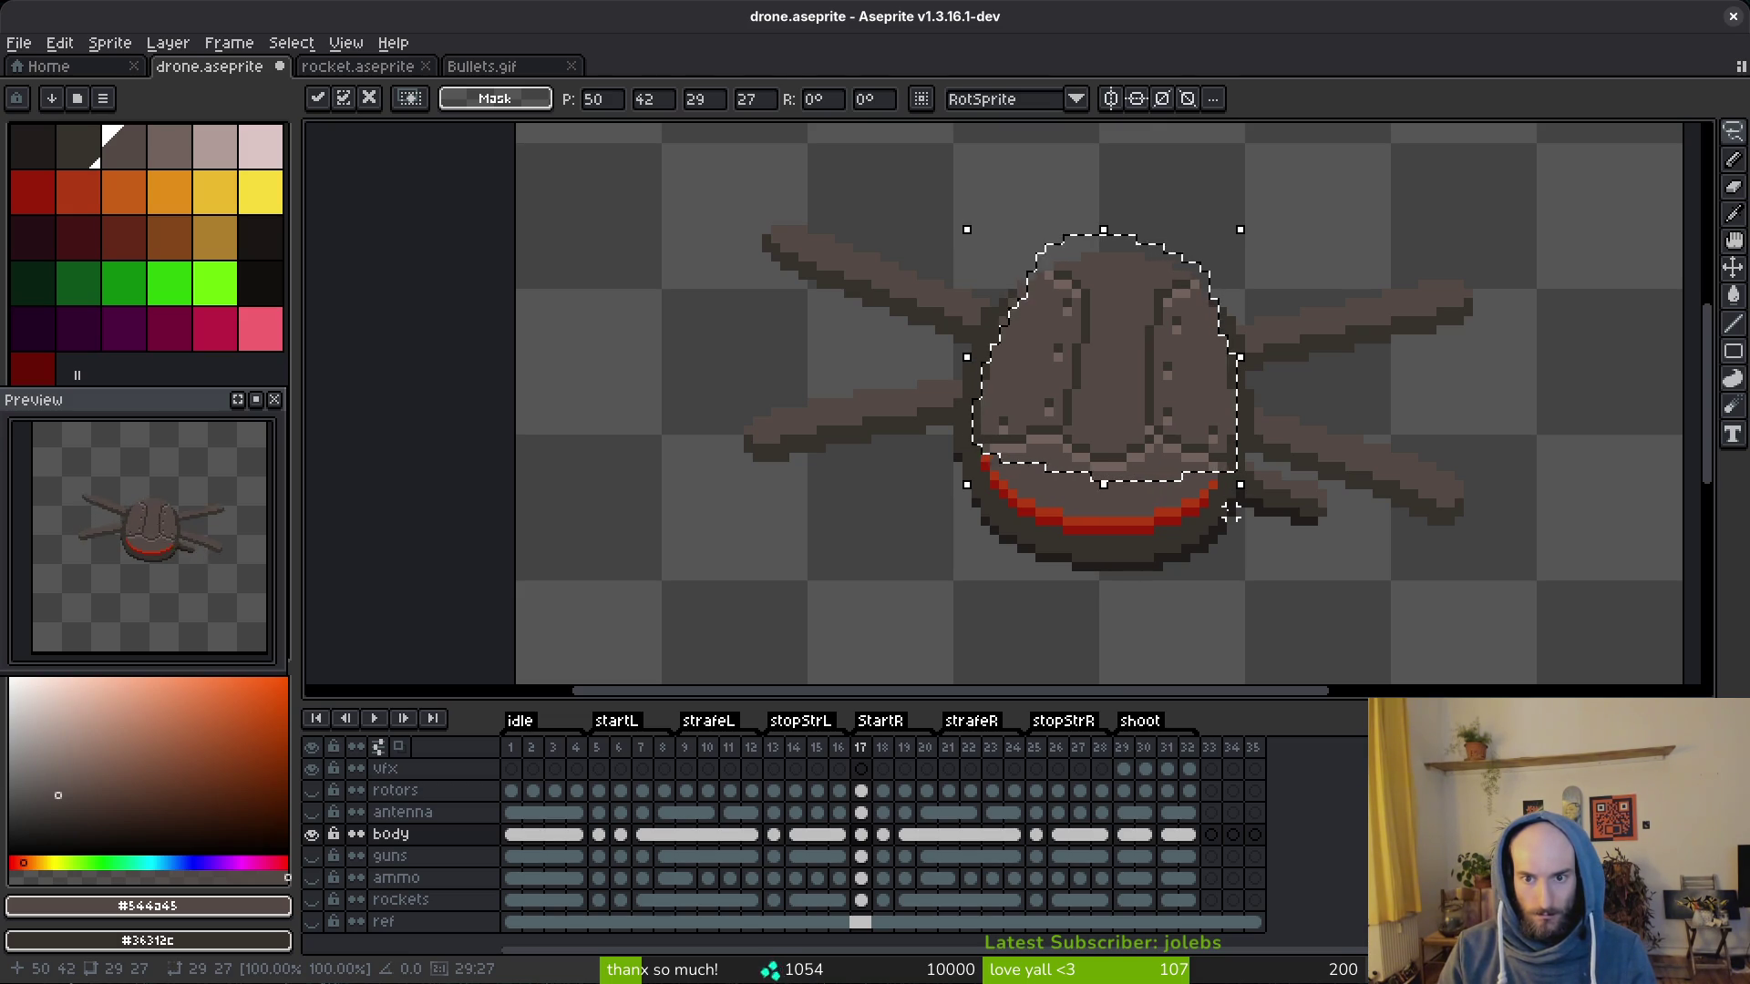
key(ctrl+d)
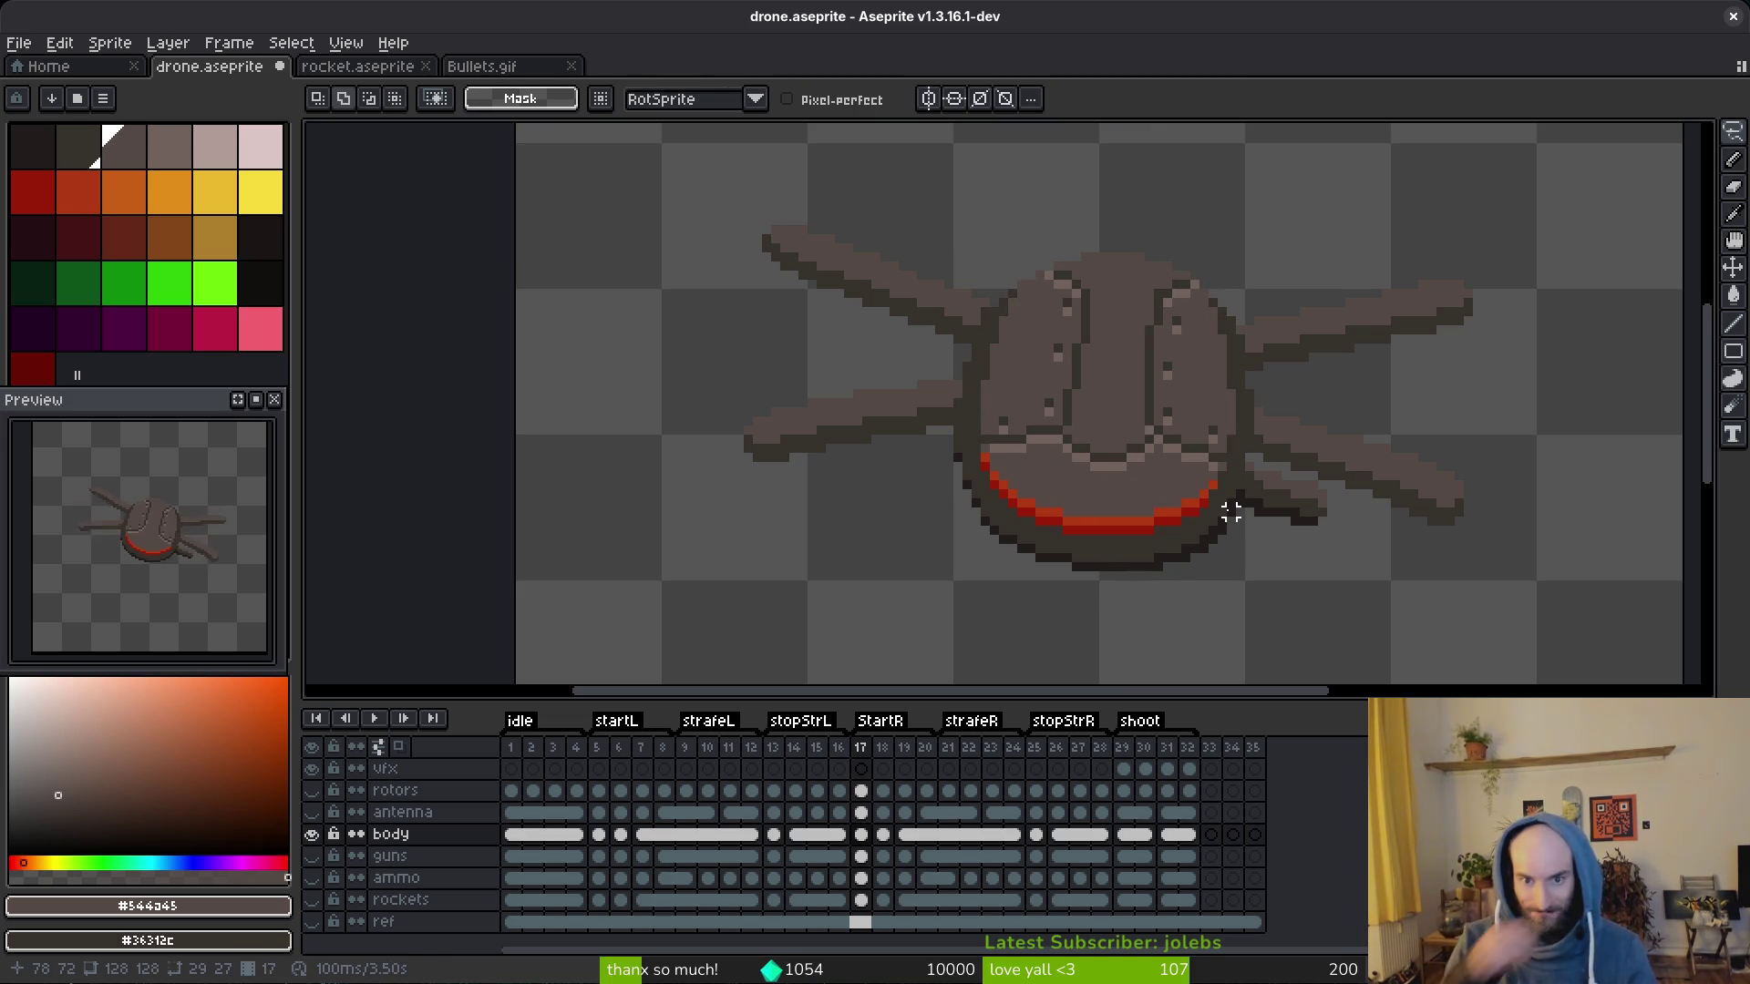
Step: On body frame 6, lasso and delete the body top, then restore it with undo
key(i)
key(Right)
click(620, 833)
key(q)
mouse_move(1168, 312)
mouse_down()
mouse_move(1012, 267)
mouse_move(981, 473)
mouse_up()
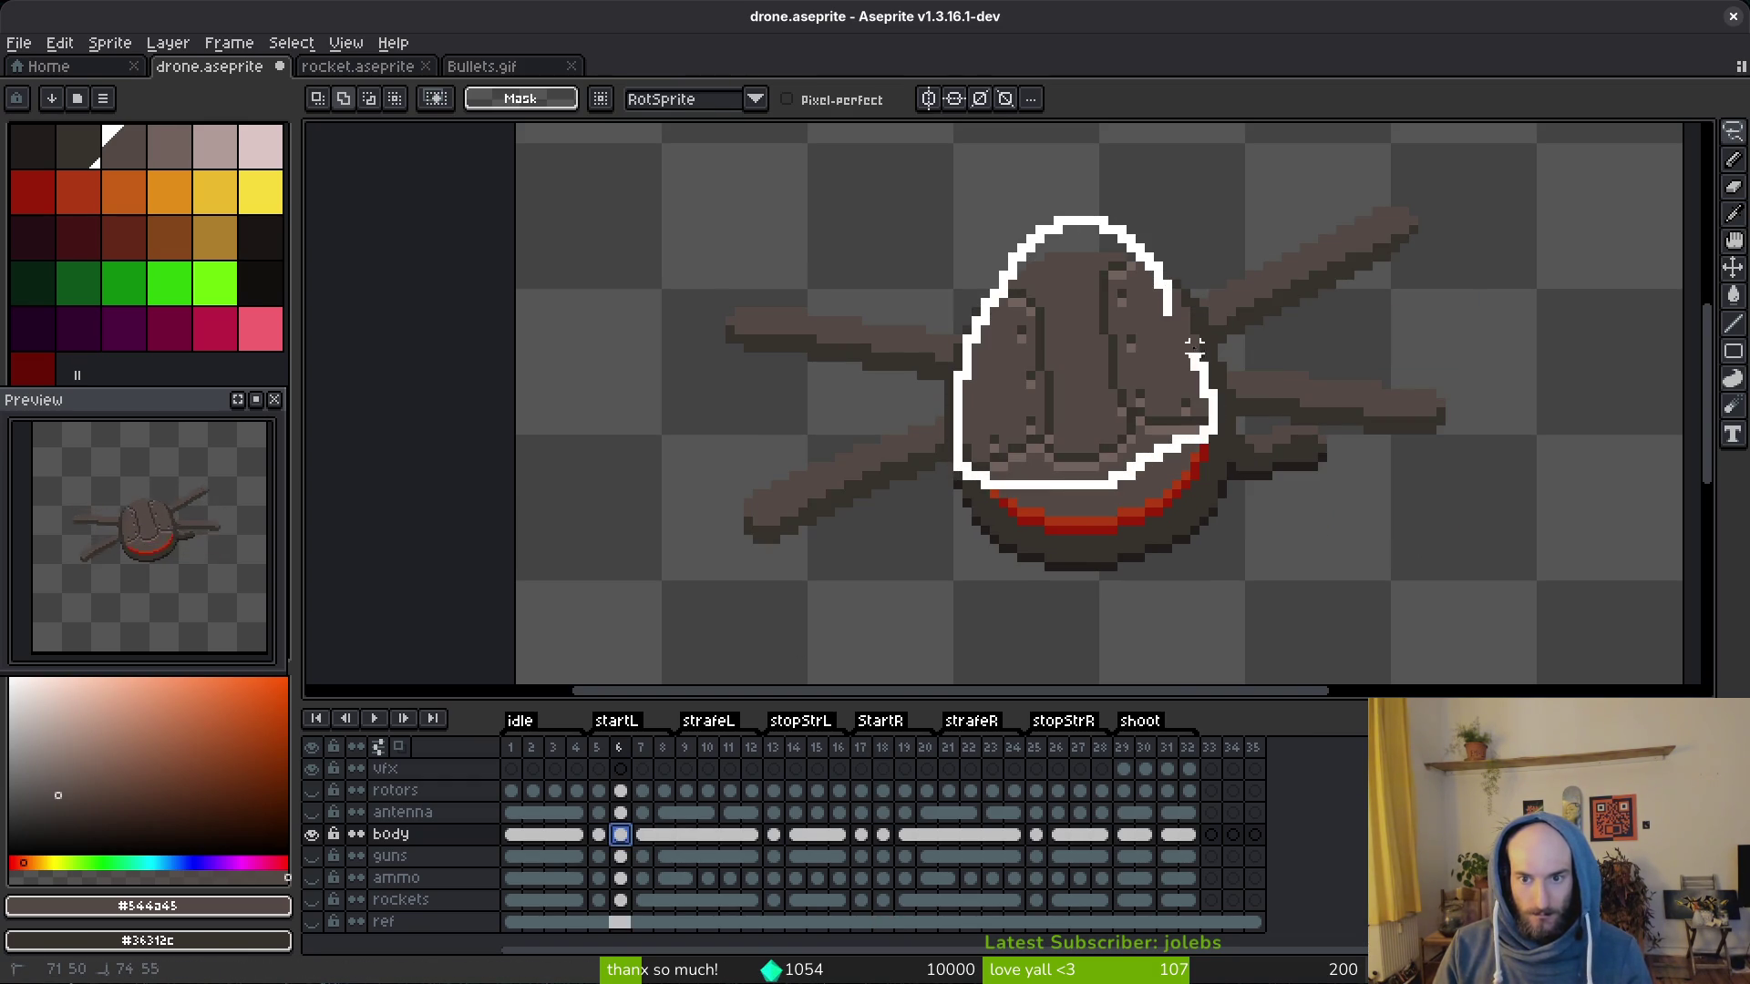
drag(1195, 359, 1175, 315)
key(Delete)
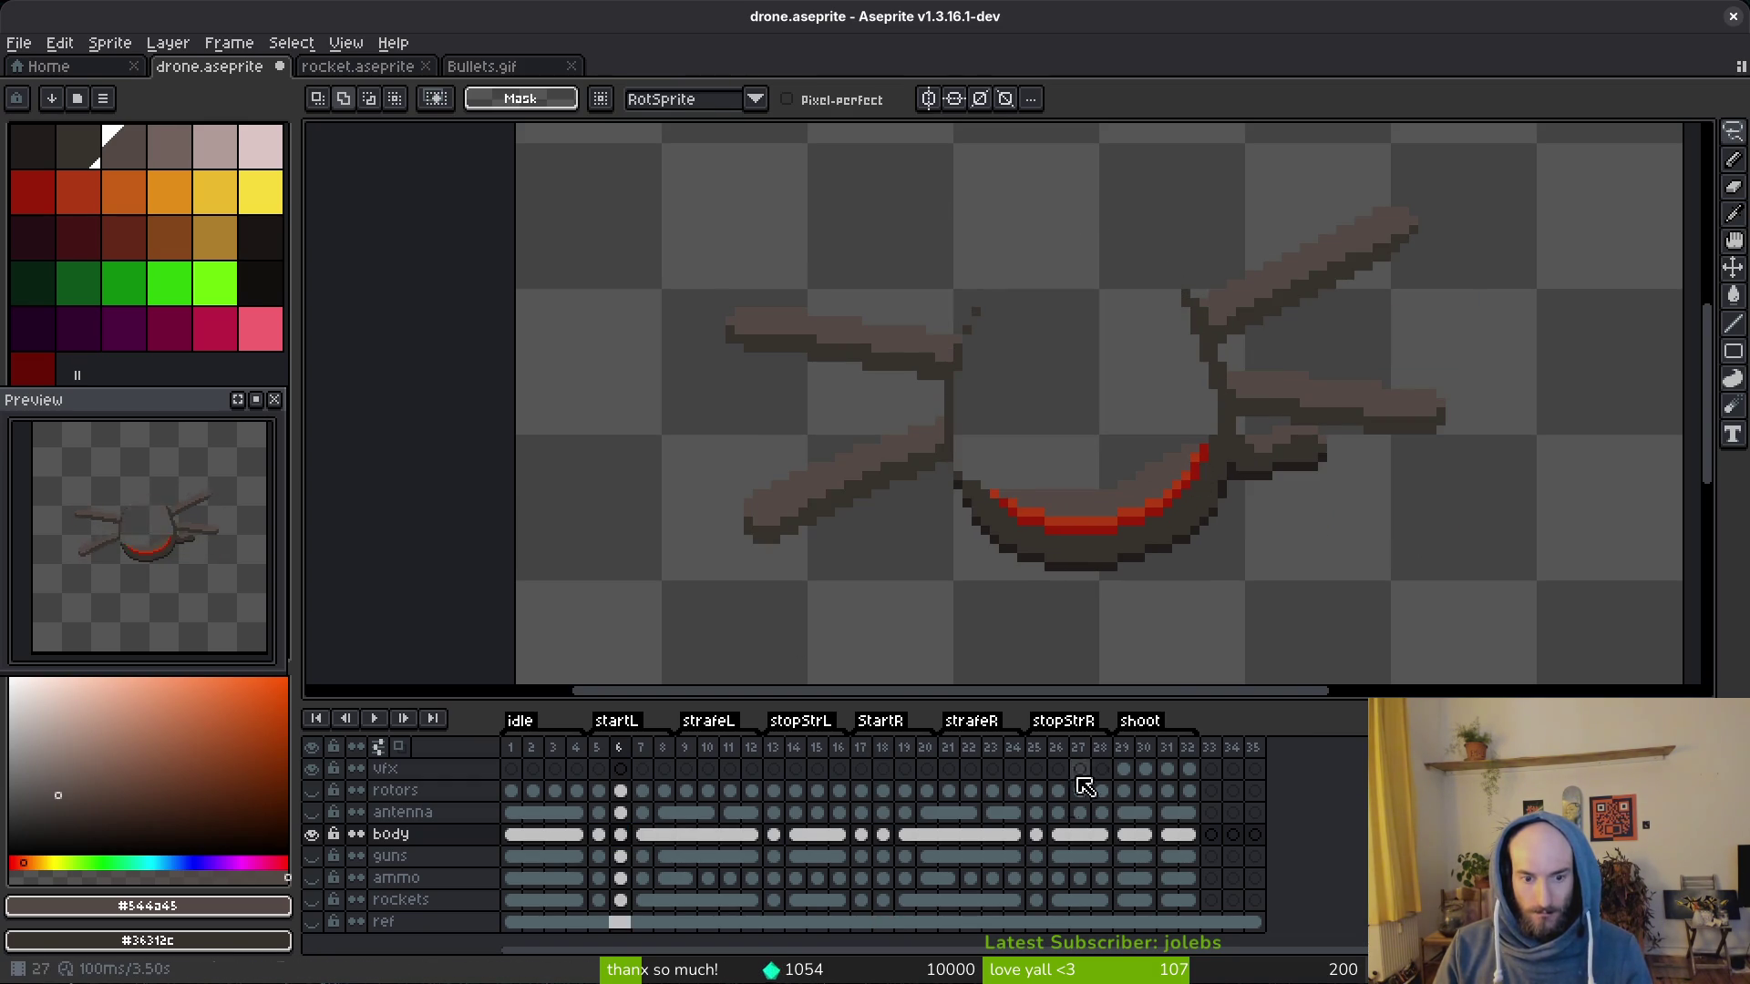
key(ctrl+z)
Step: Rotate and nudge the body piece on frame 18 into place and save the sprite
click(885, 837)
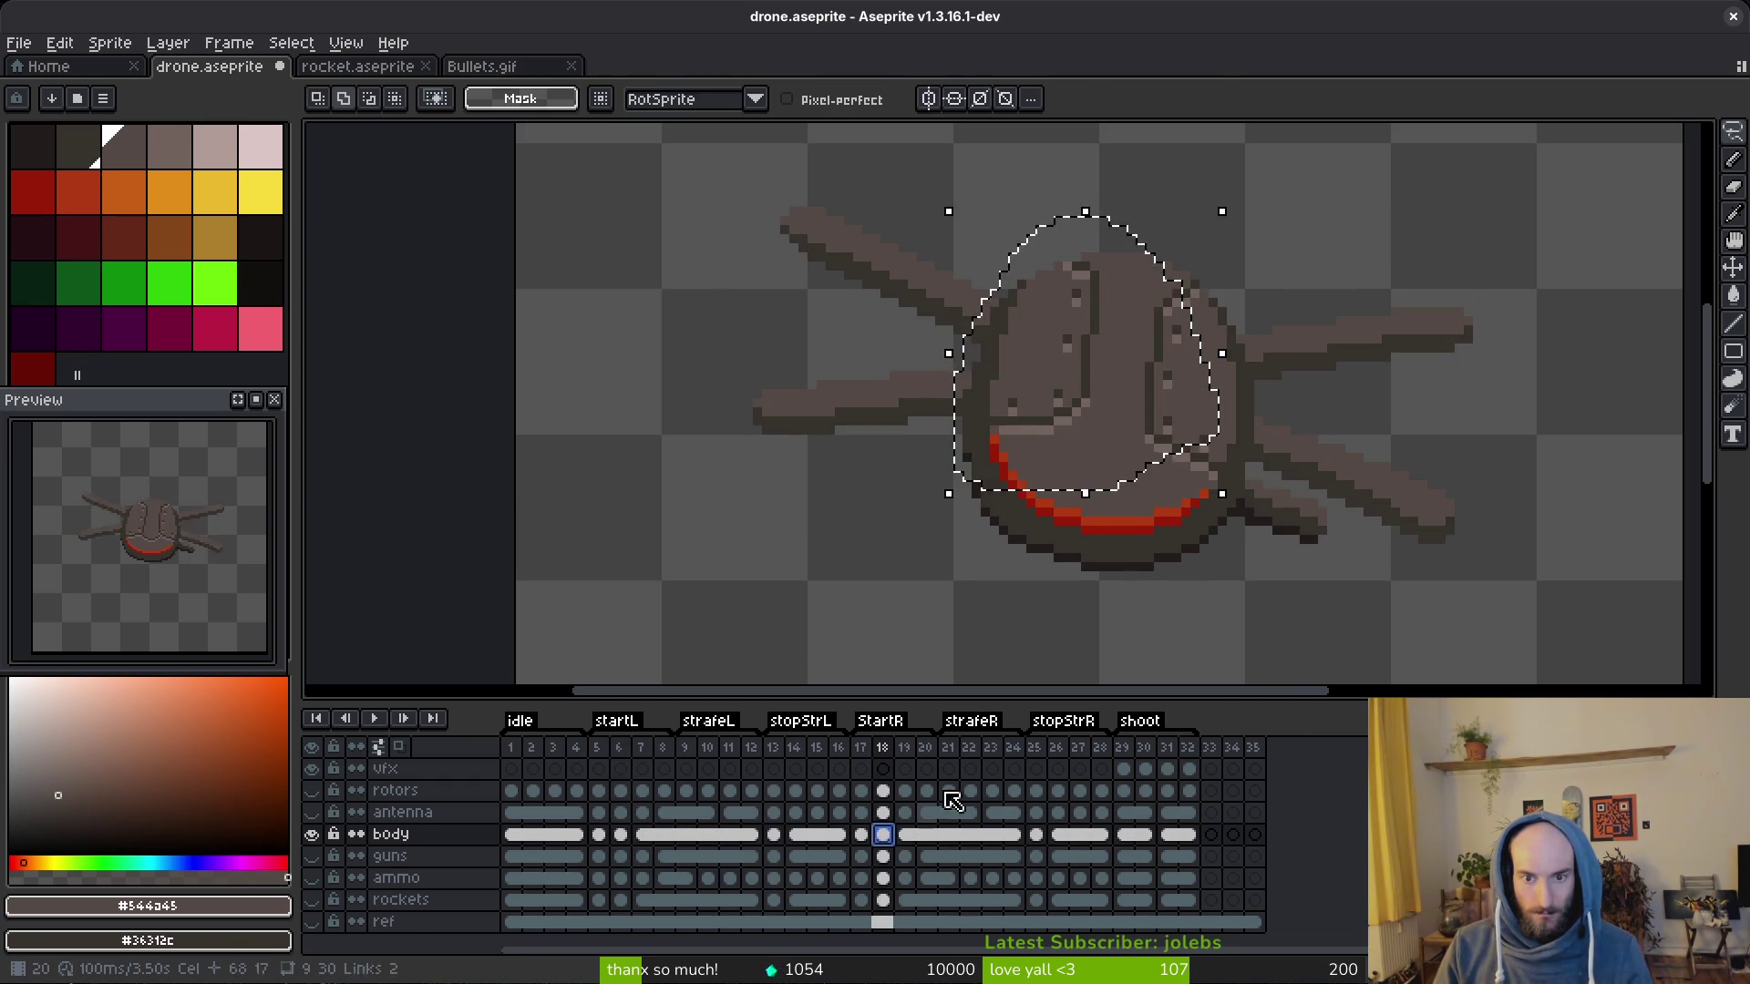
drag(1221, 495, 1267, 483)
key(Right)
key(Right)
key(Right)
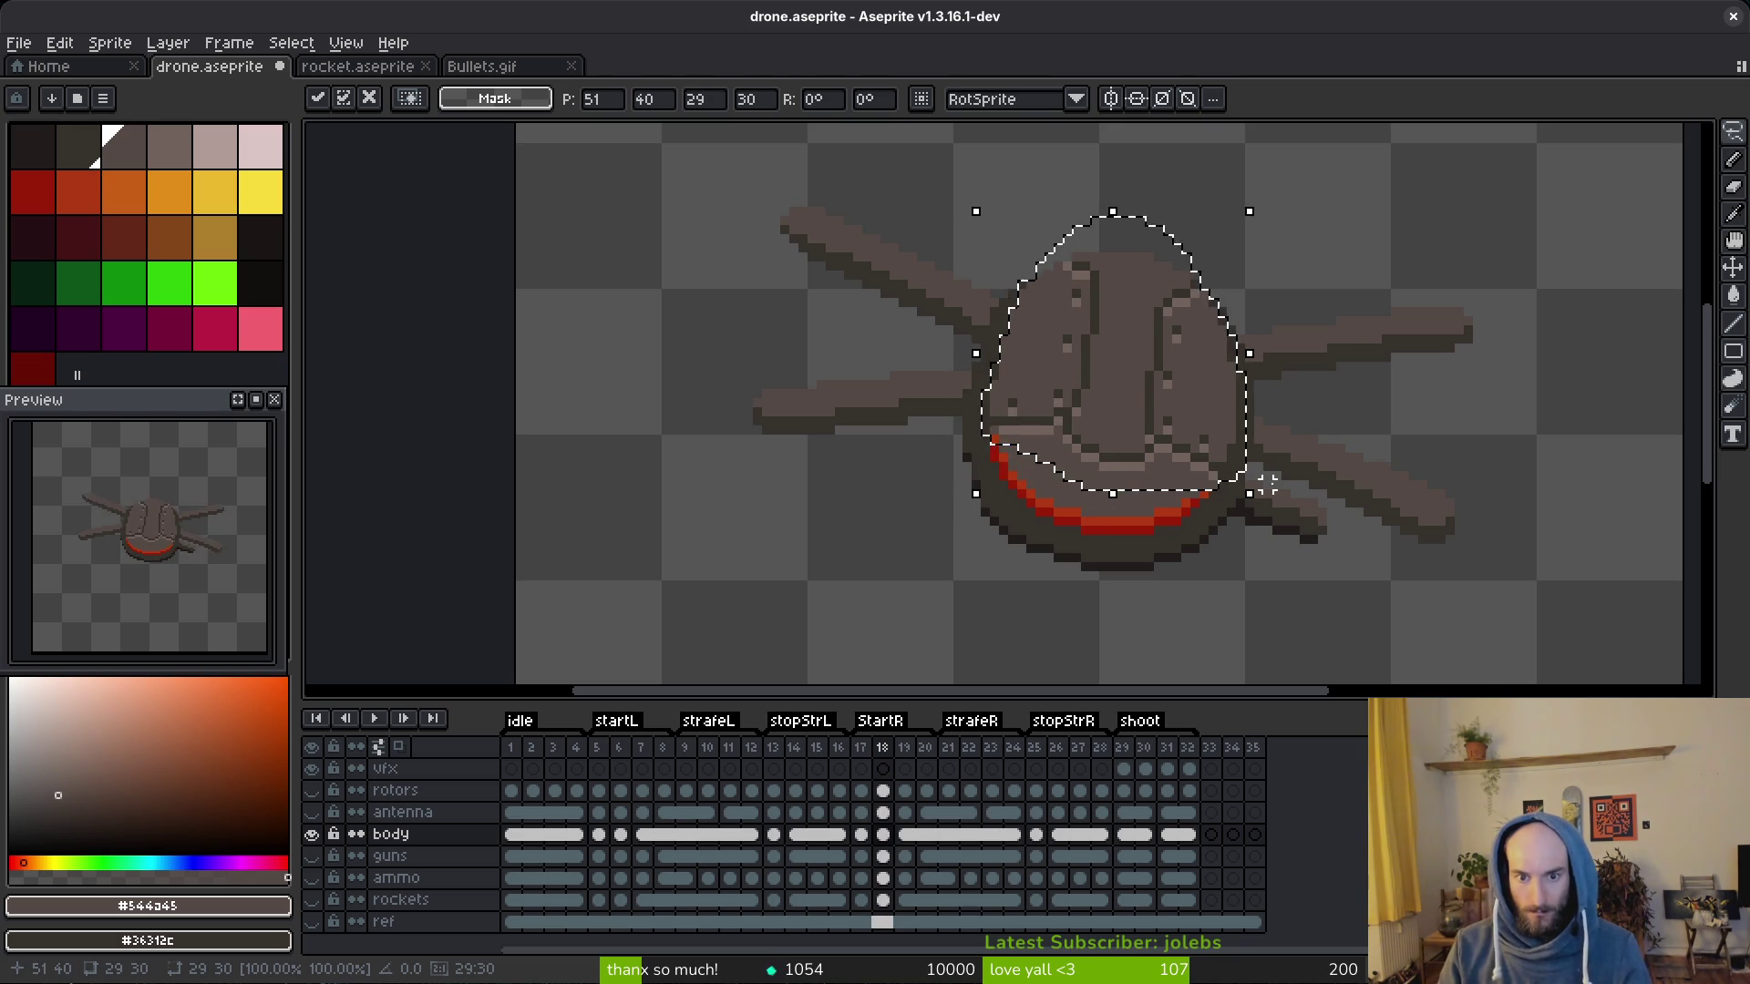
key(ctrl+d)
key(ctrl+s)
scroll(1163, 436, down, 2)
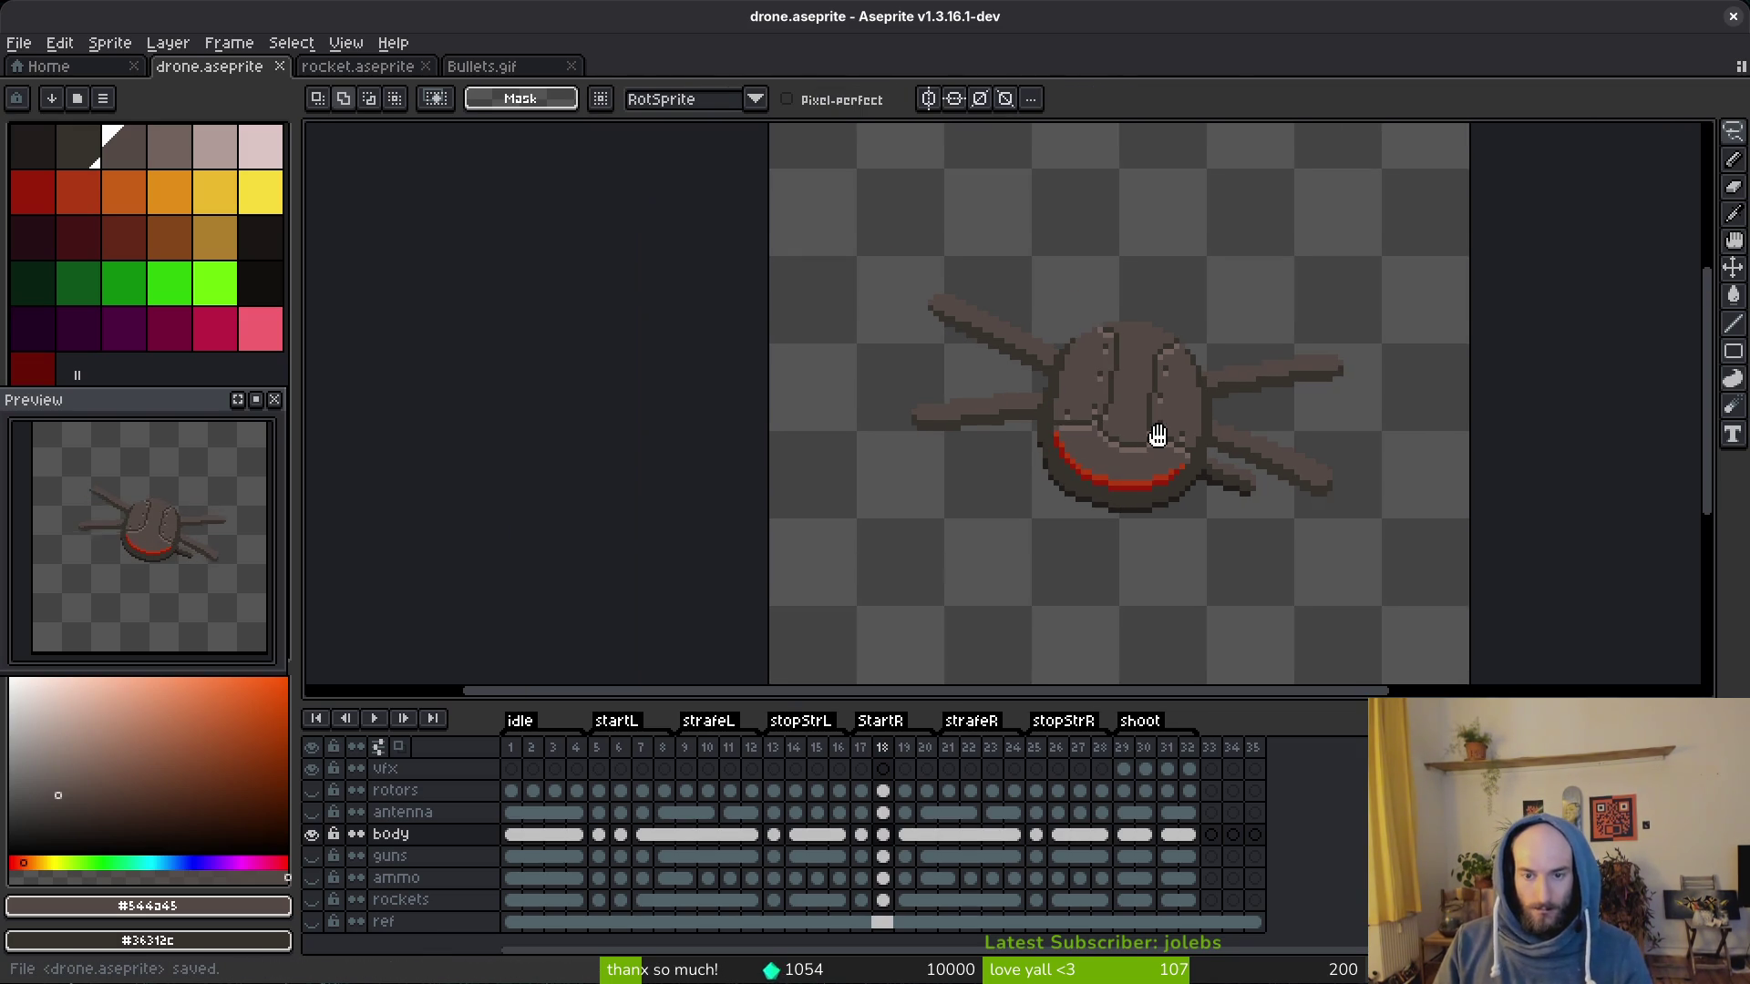
Step: On body frame 7, outline the body top and repaint pixels with the sampled lighter body shade
key(i)
key(Right)
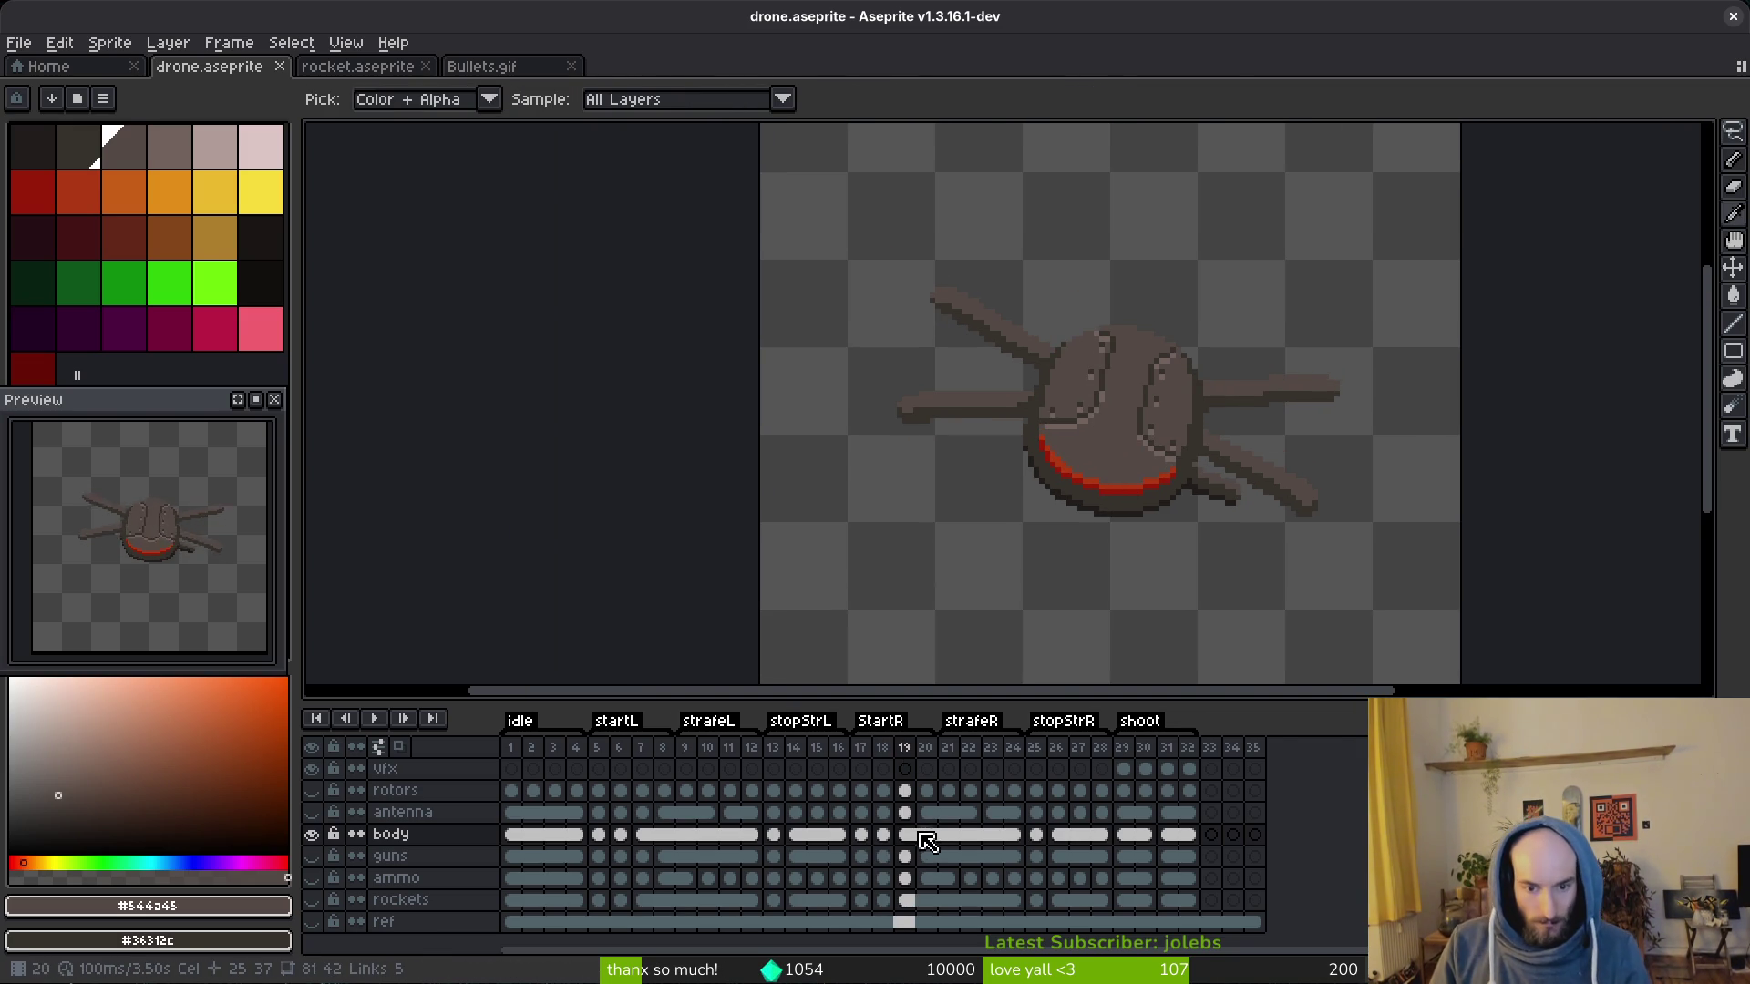
click(641, 834)
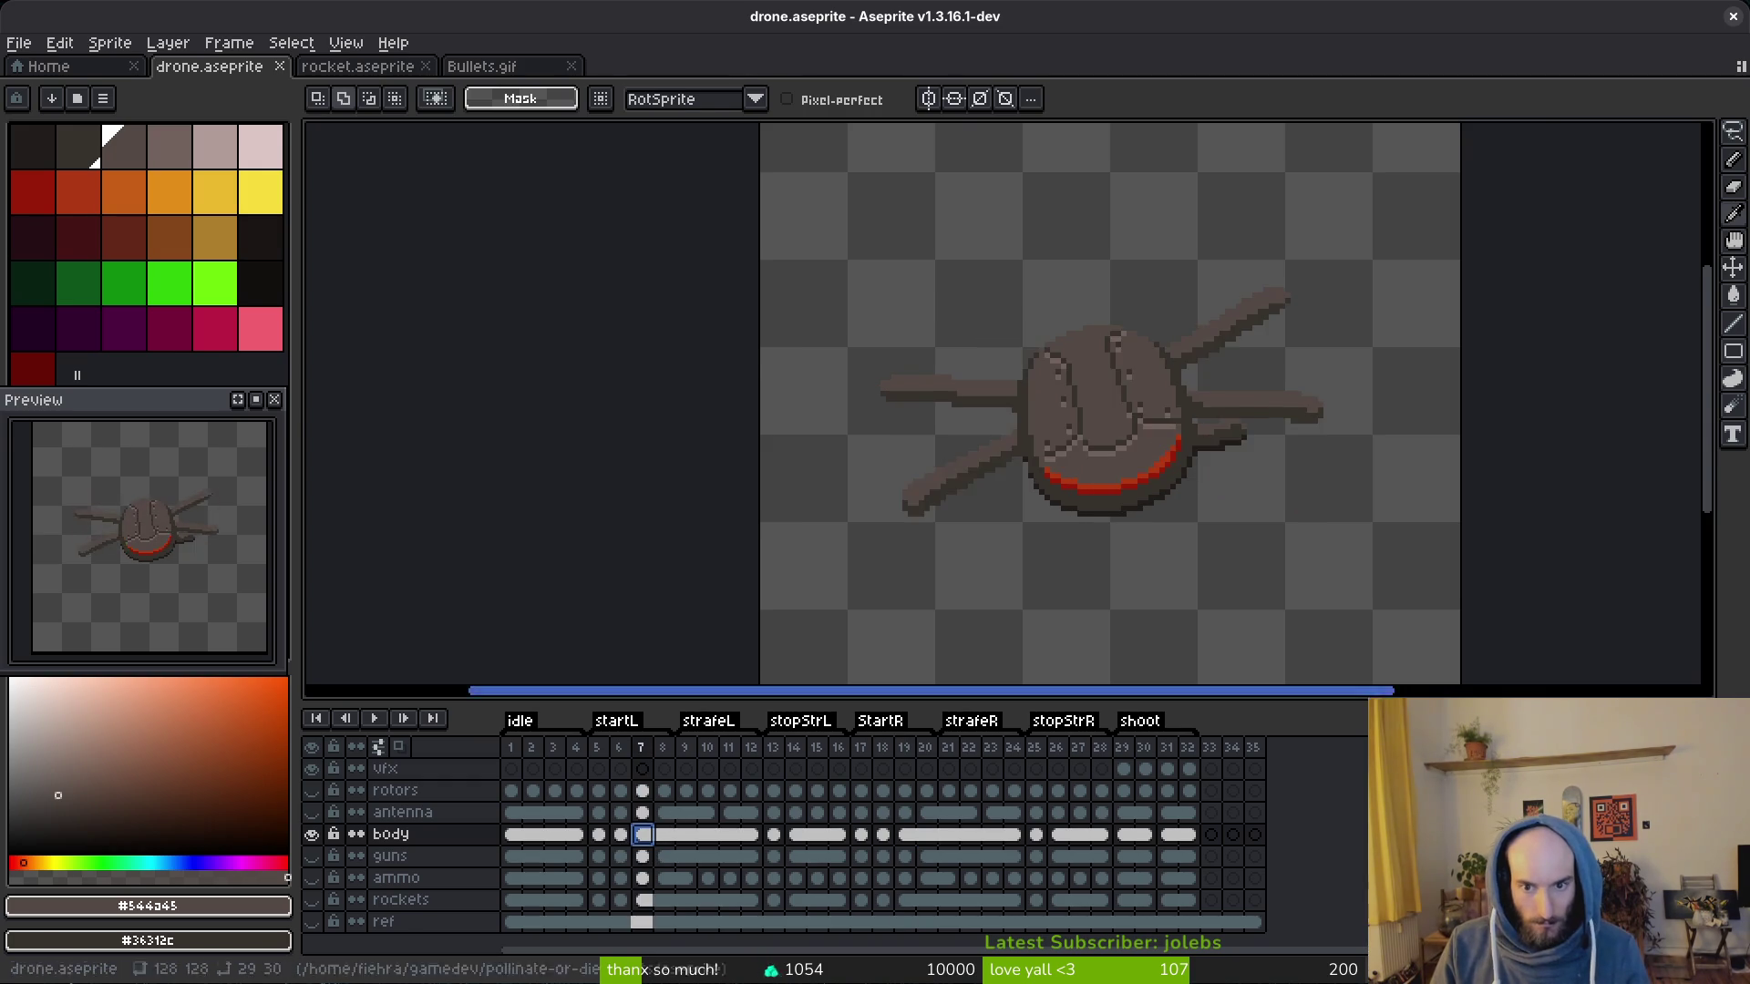
scroll(1093, 411, up, 2)
key(q)
drag(1211, 349, 943, 356)
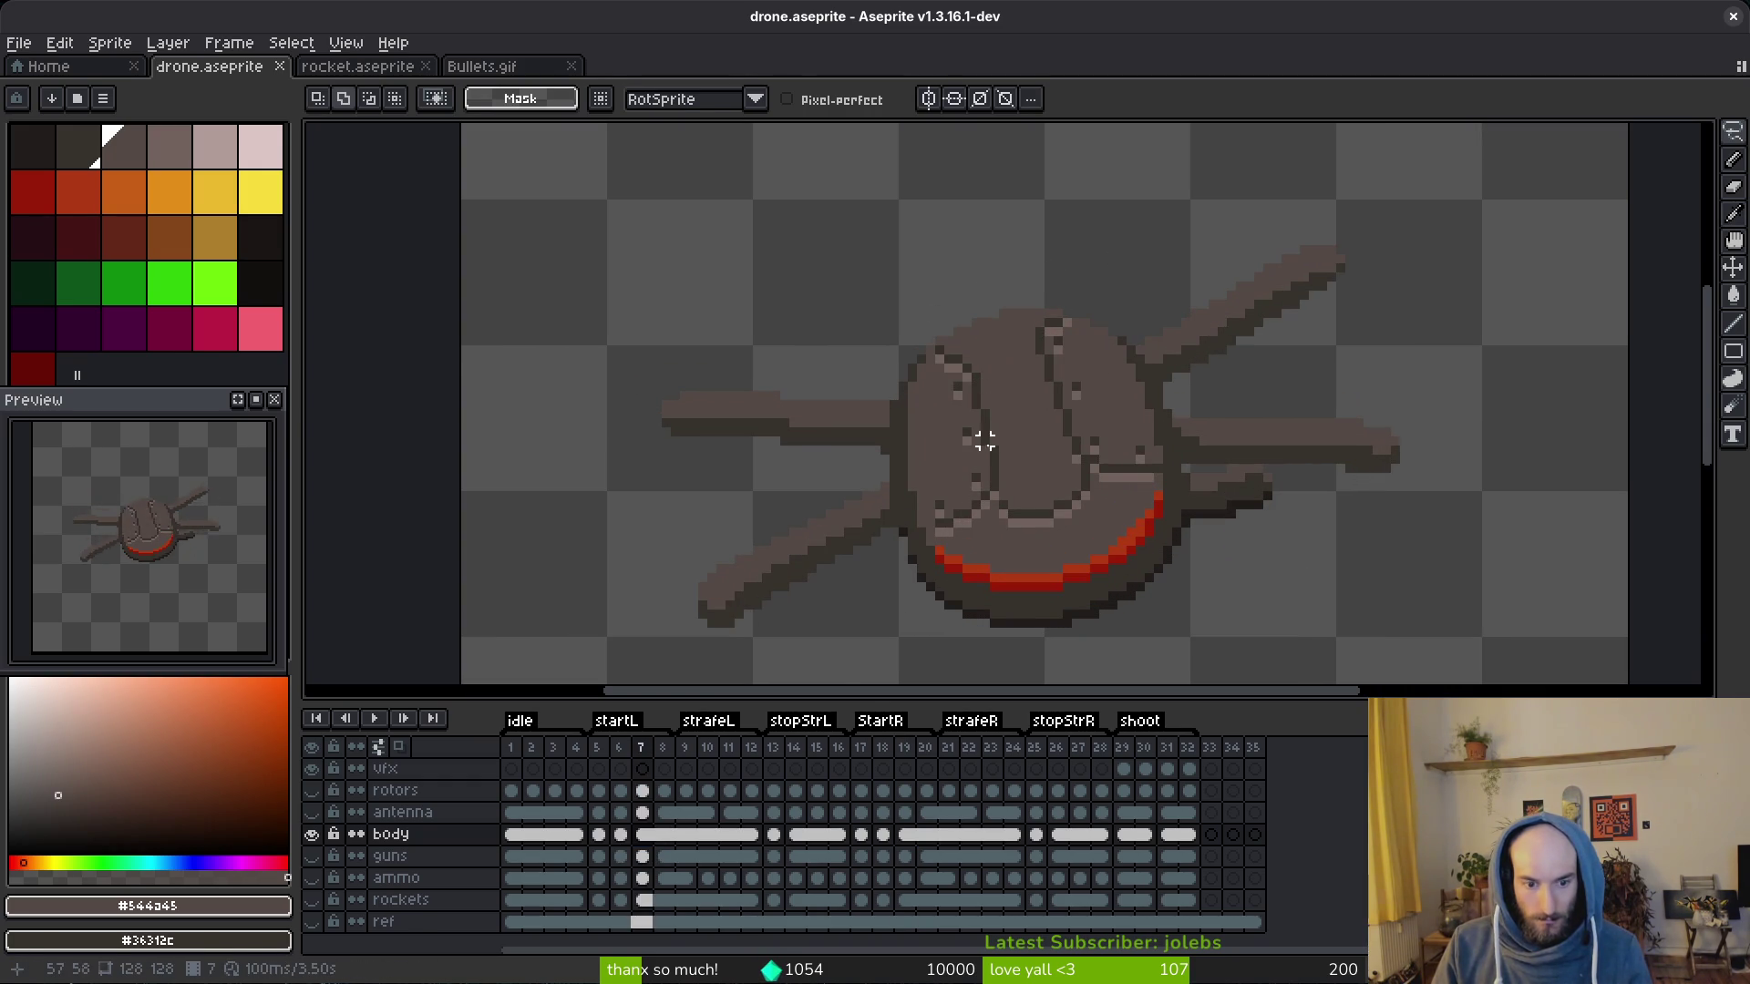
key(alt)
click(995, 473)
scroll(984, 451, up, 3)
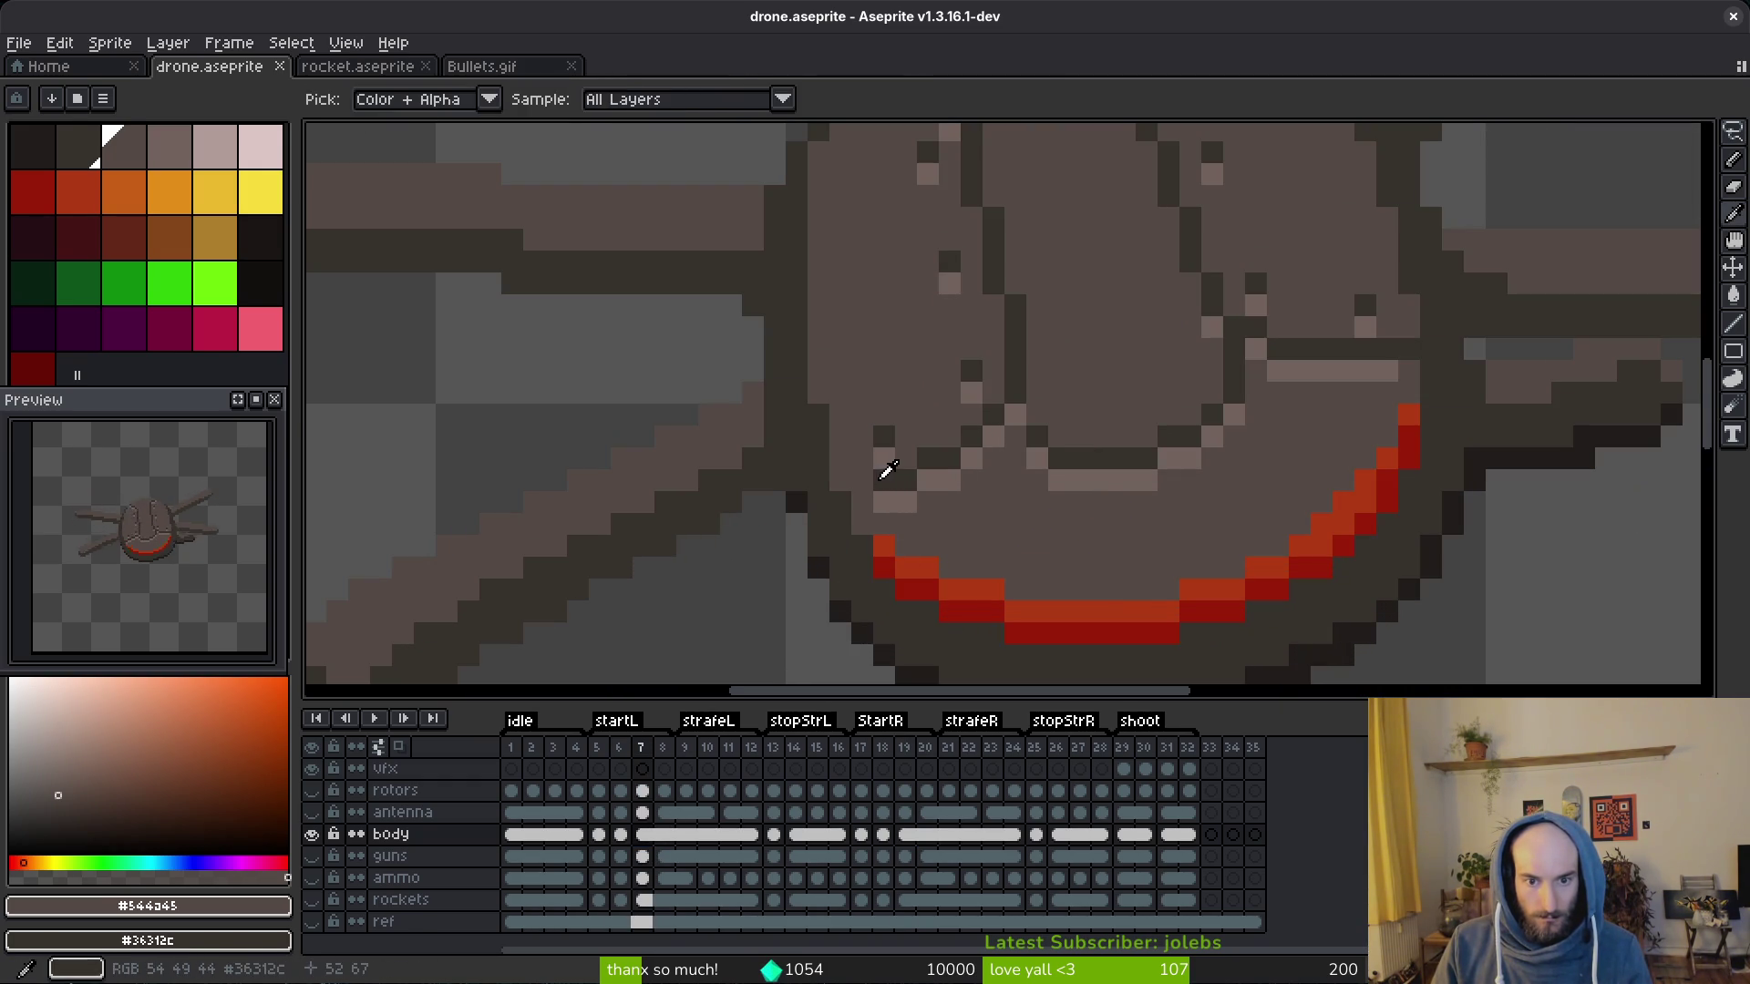
click(886, 471)
click(904, 504)
alt+click(887, 470)
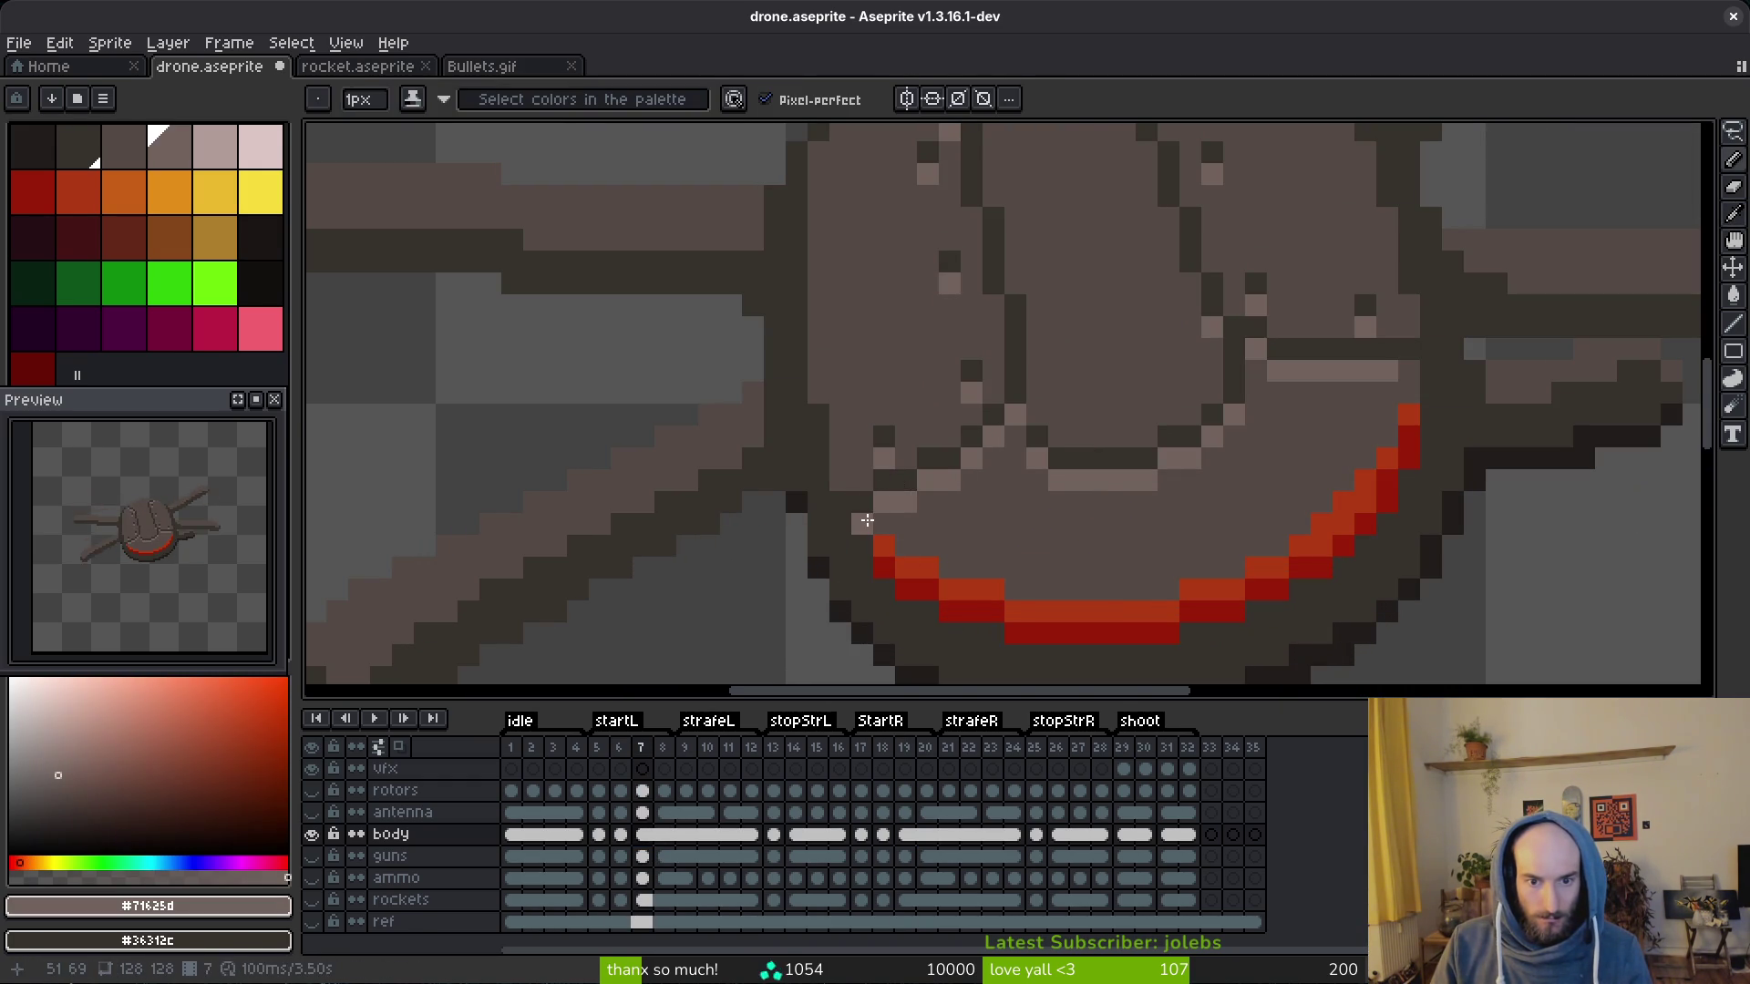
scroll(1039, 504, down, 4)
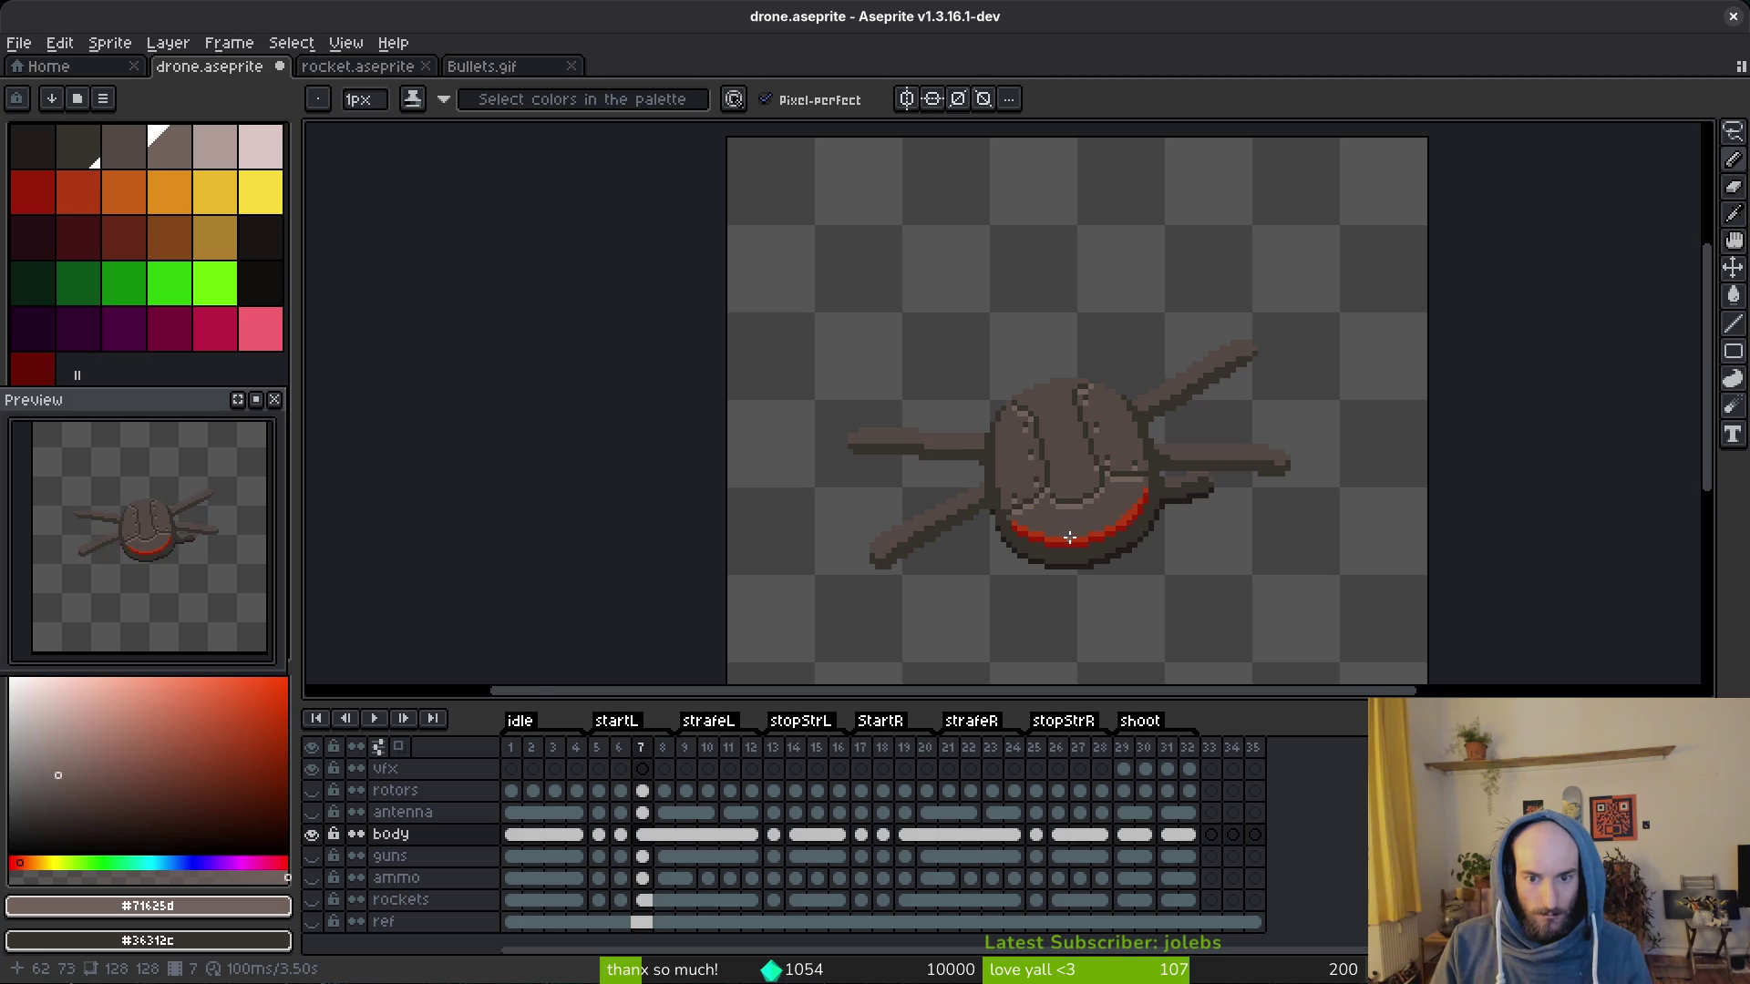
scroll(1069, 537, down, 1)
scroll(1087, 546, up, 4)
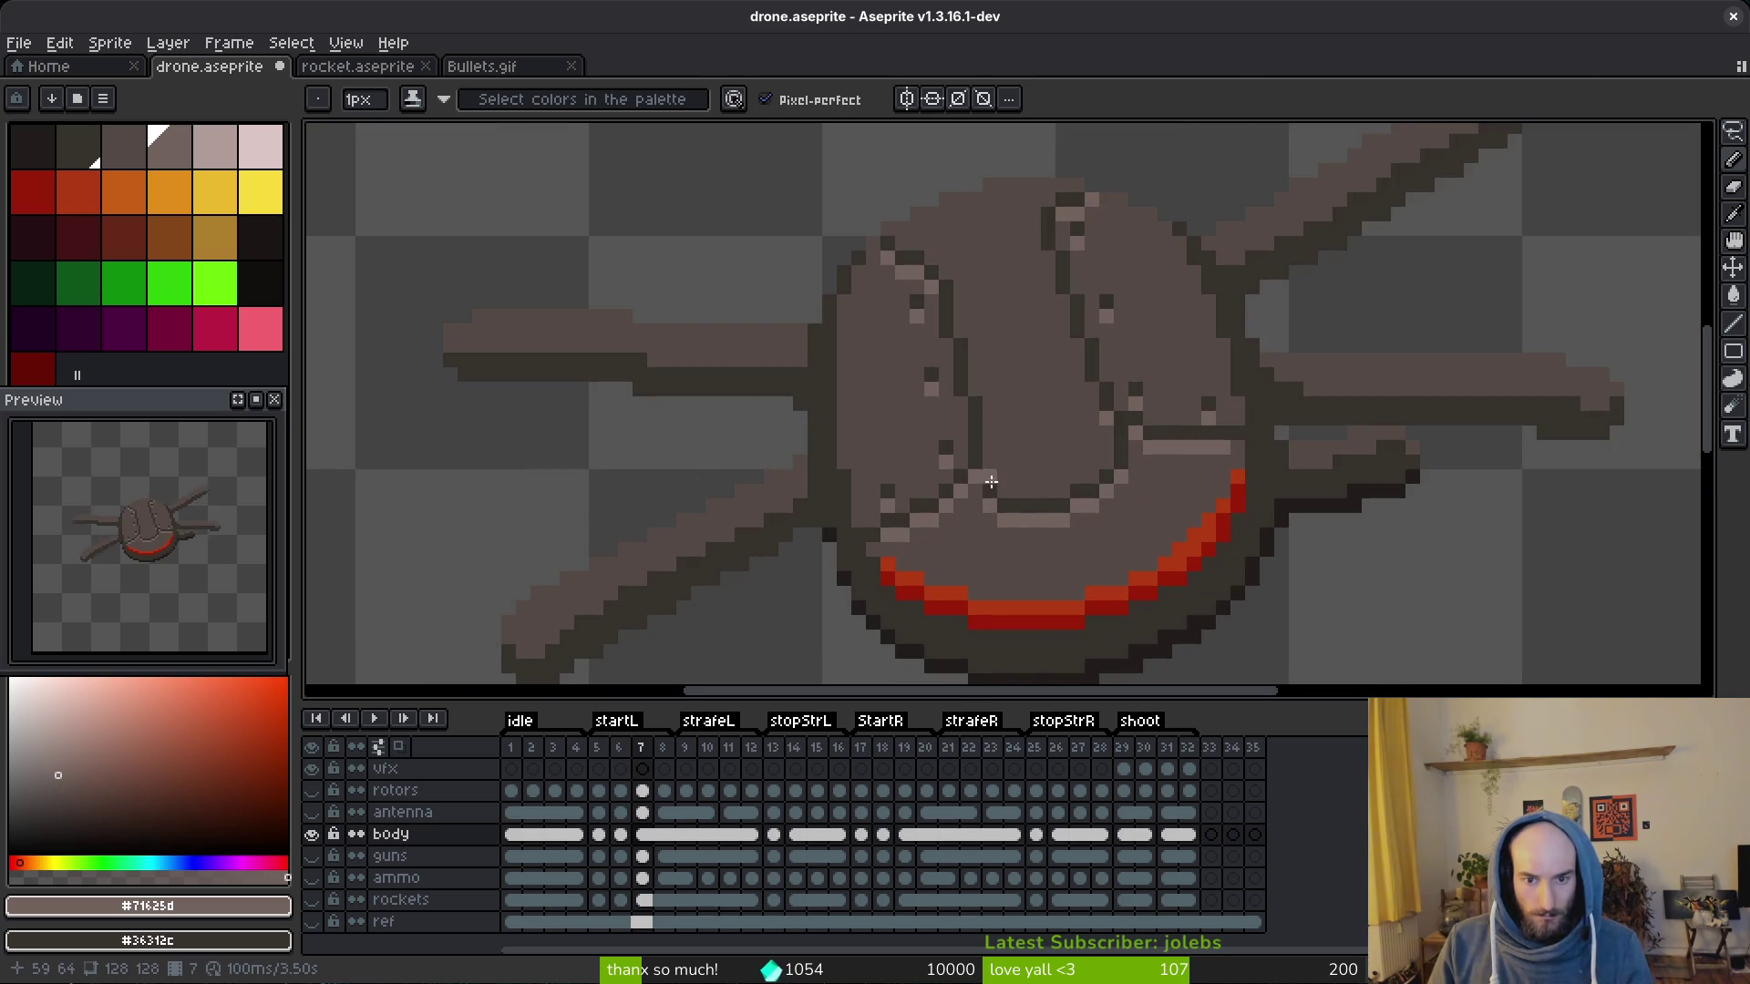
scroll(983, 479, up, 3)
Step: Add dark outline and shading pixels and brighten a few highlight pixels on the body
alt+click(918, 476)
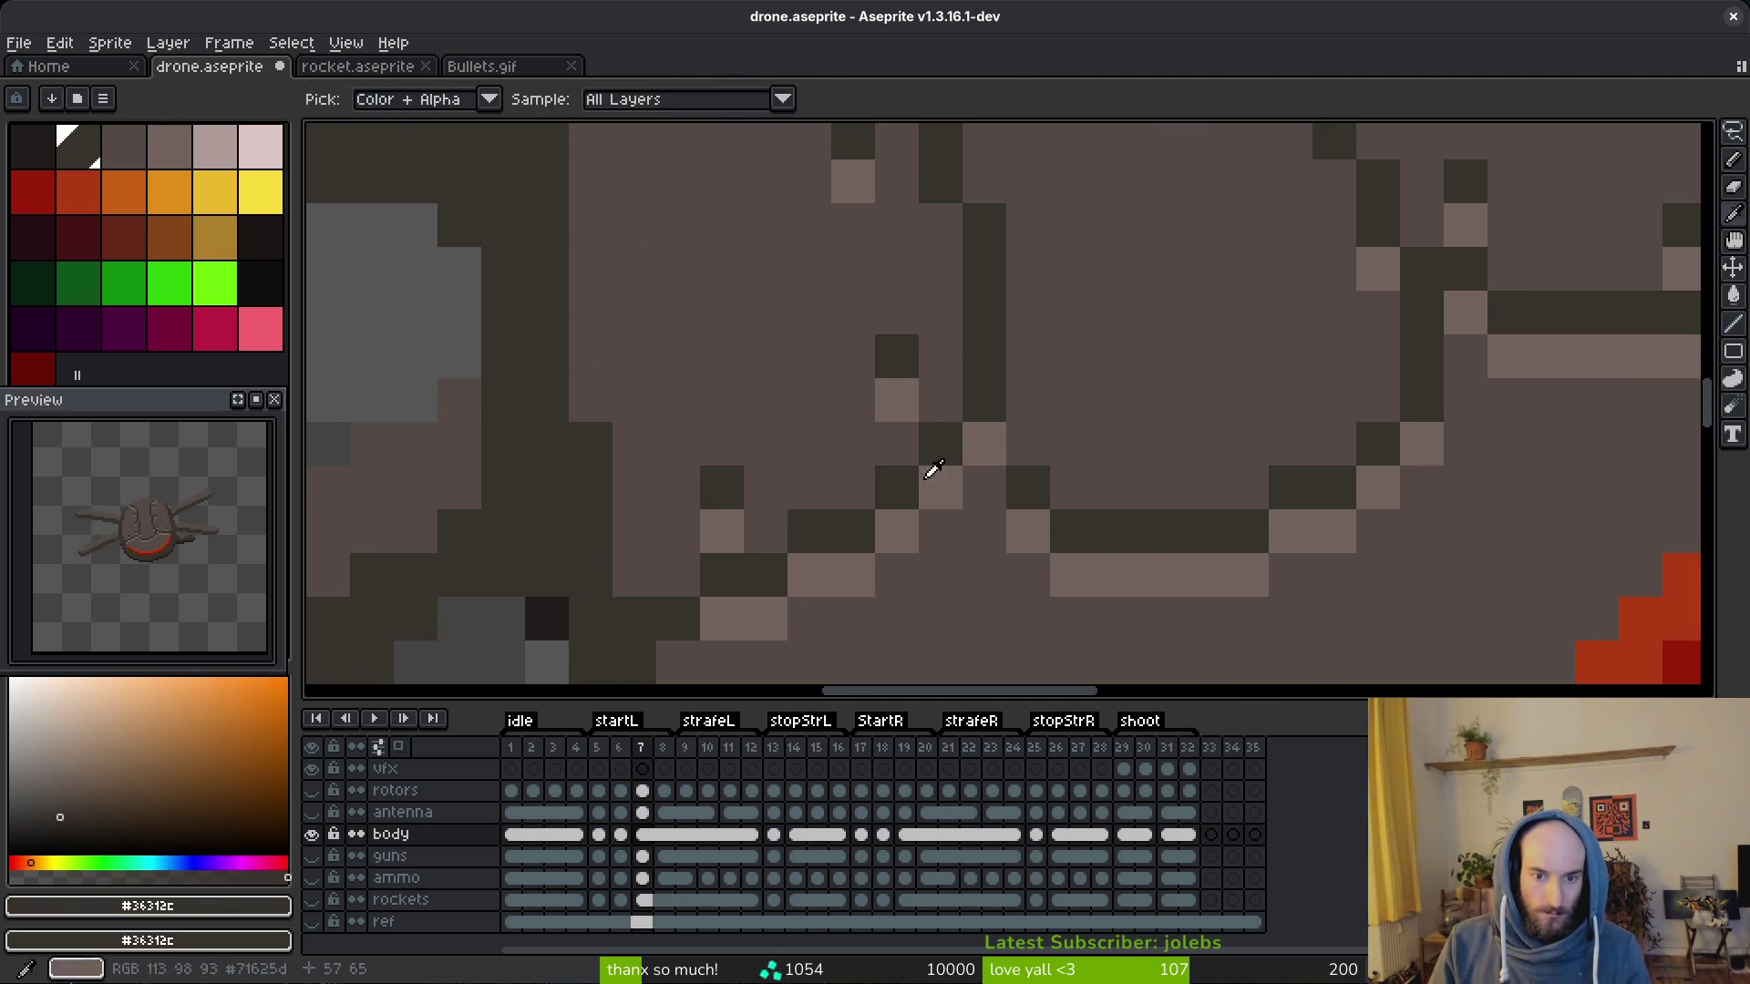
click(984, 445)
alt+click(950, 527)
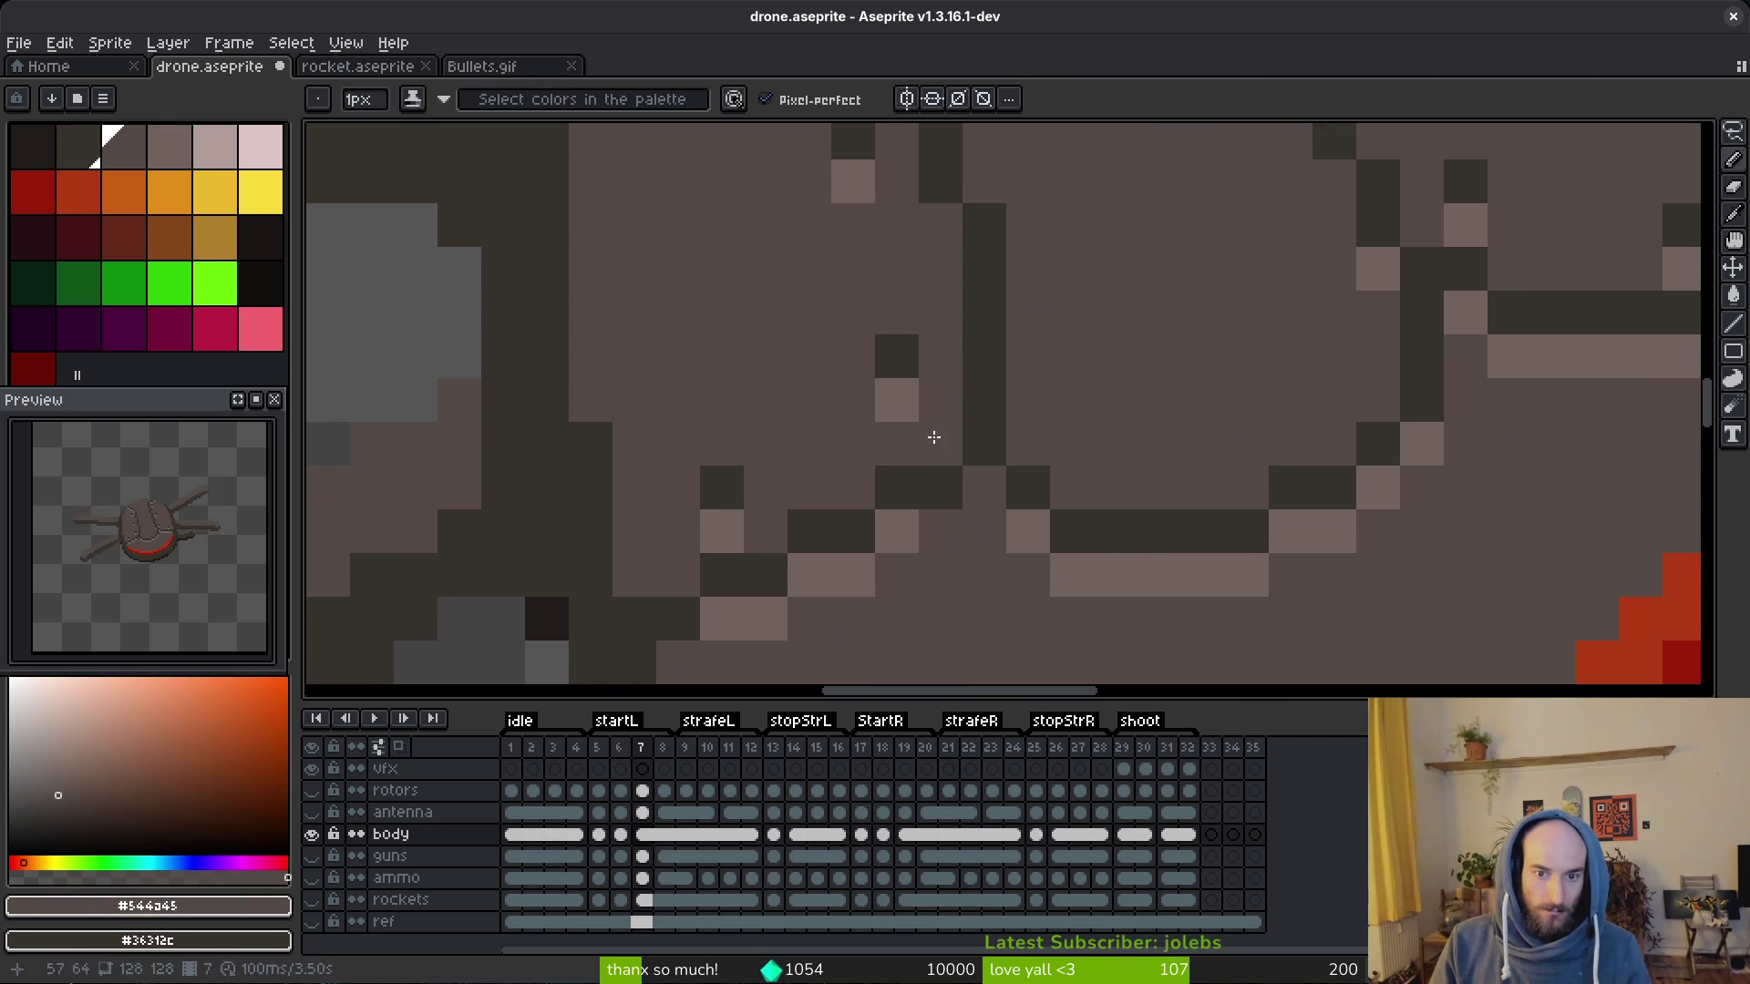
alt+click(955, 531)
click(985, 489)
click(1203, 445)
scroll(1203, 466, down, 6)
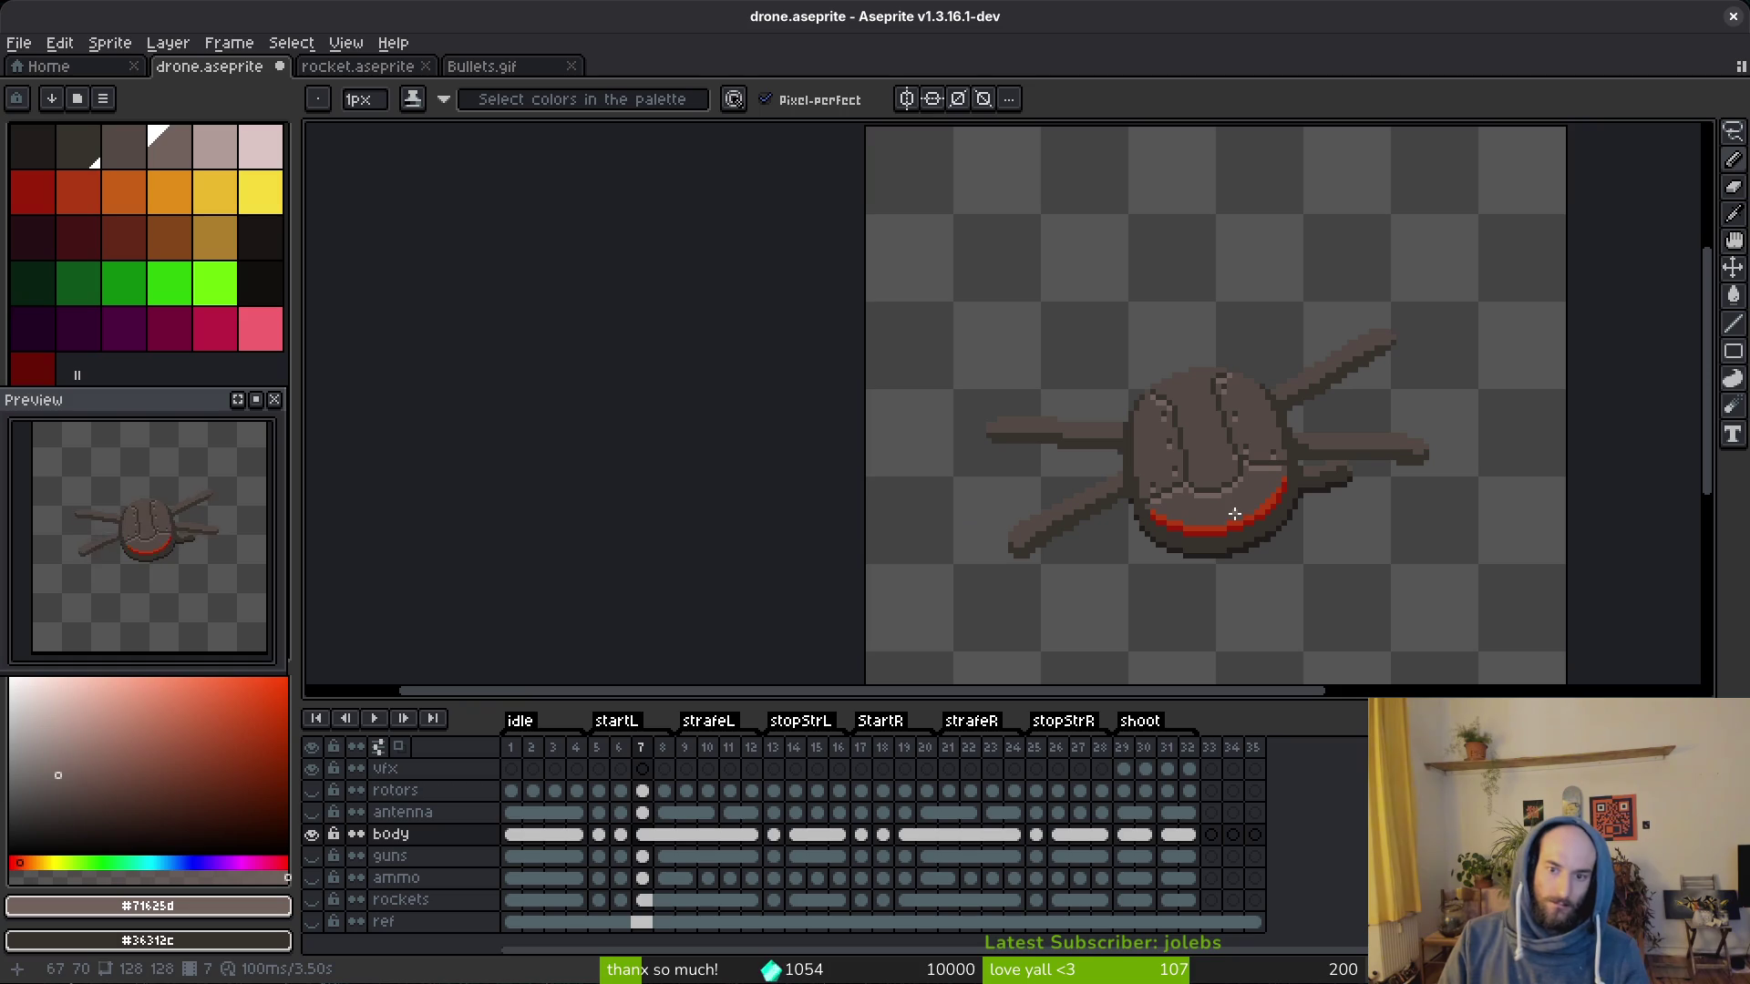
Step: Touch up the body edge with sampled shading colours and save drone.aseprite
key(alt)
click(1124, 476)
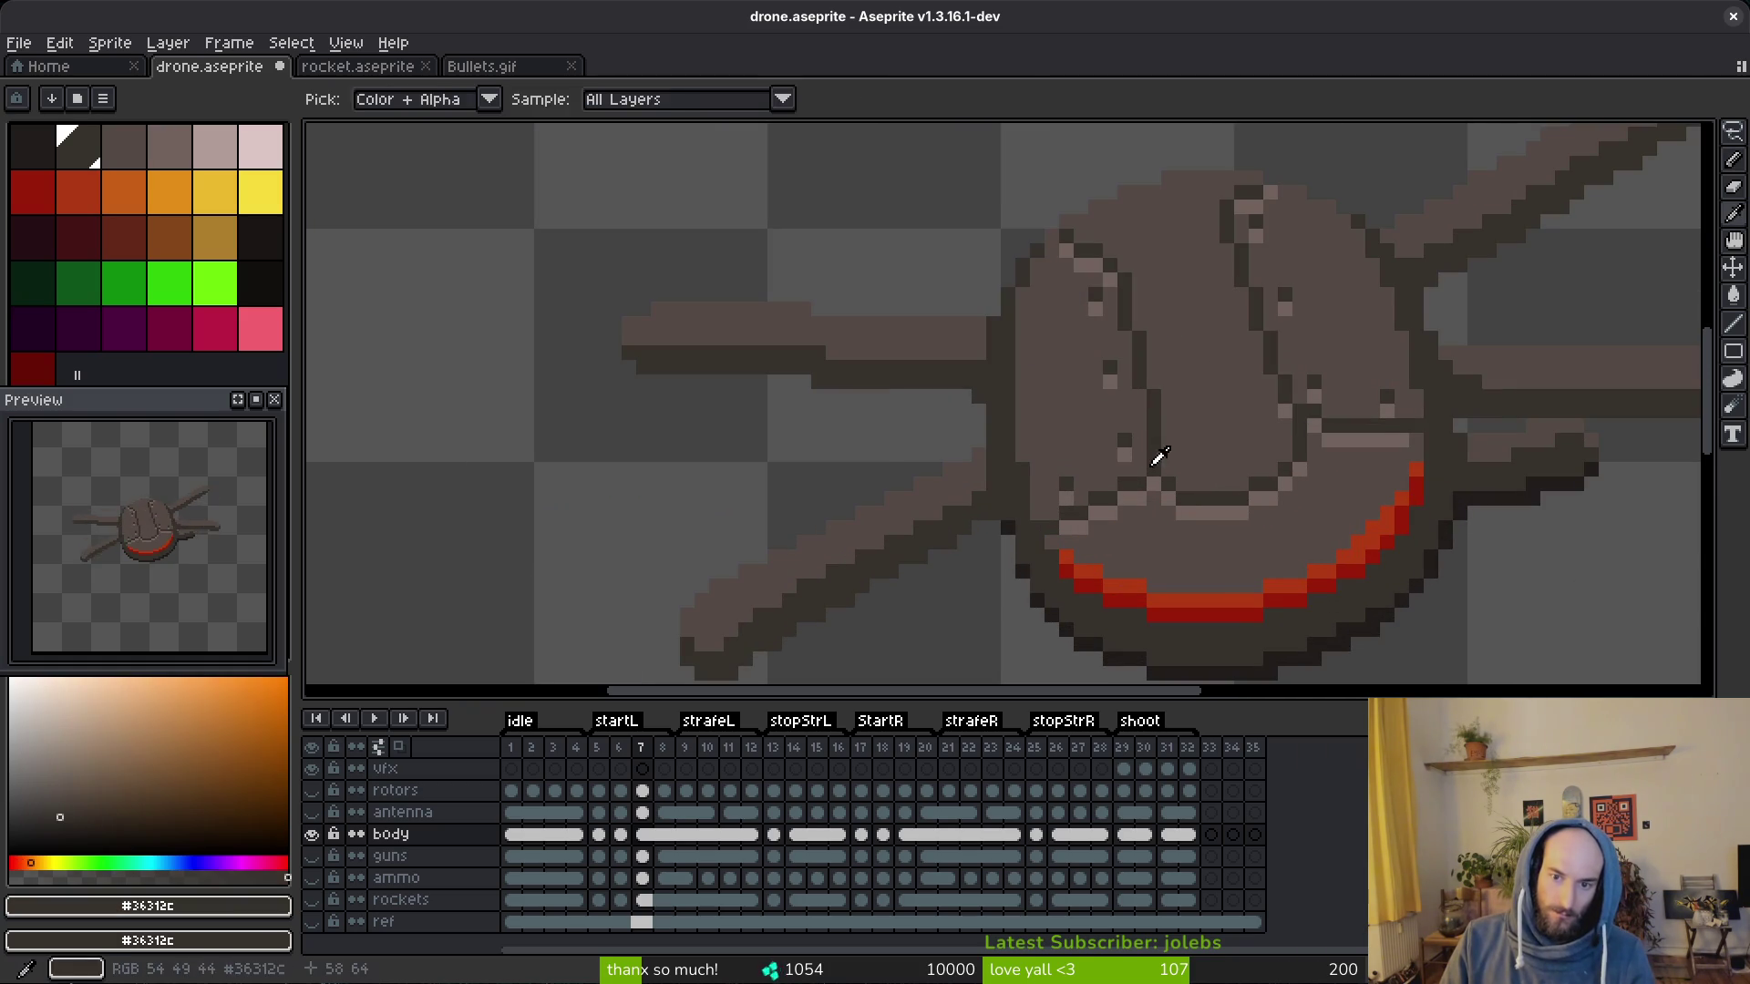
click(1165, 475)
scroll(1220, 468, down, 3)
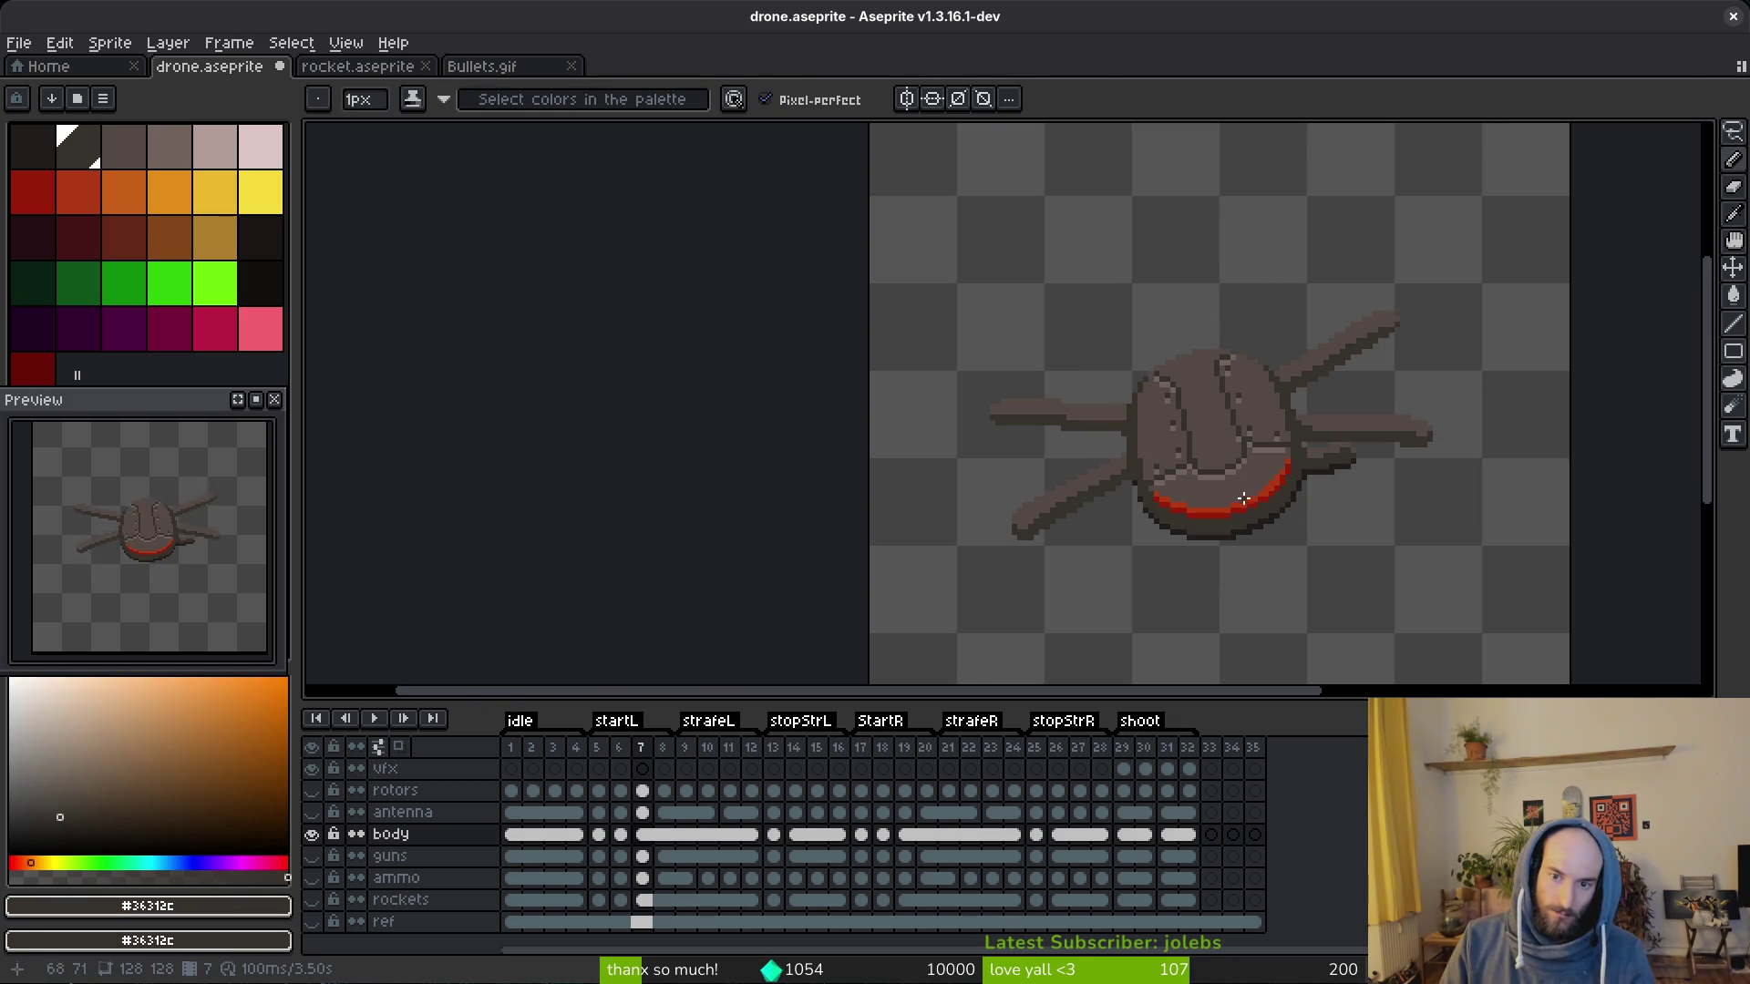
scroll(1247, 503, up, 2)
scroll(1204, 452, up, 3)
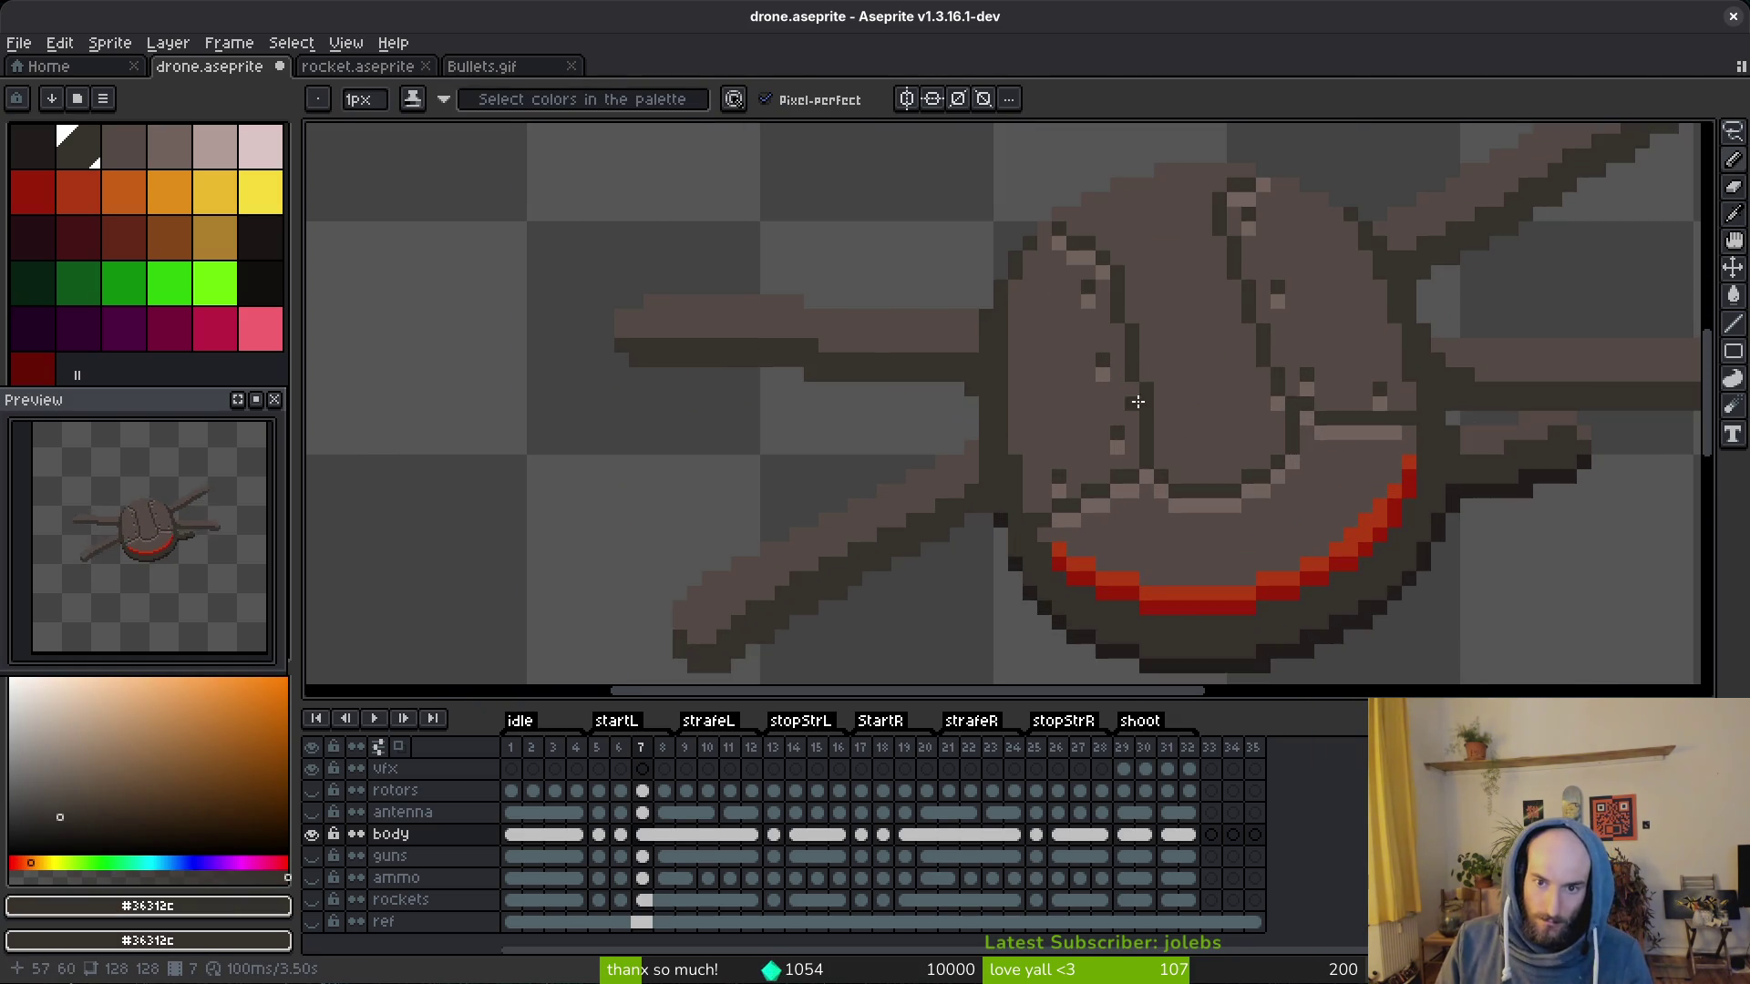
key(alt)
click(1176, 385)
scroll(1175, 385, down, 2)
scroll(1243, 401, down, 2)
key(ctrl+s)
Step: Step back and forth through the animation frames to review, ending on frame 17
drag(1265, 437, 1135, 438)
key(alt)
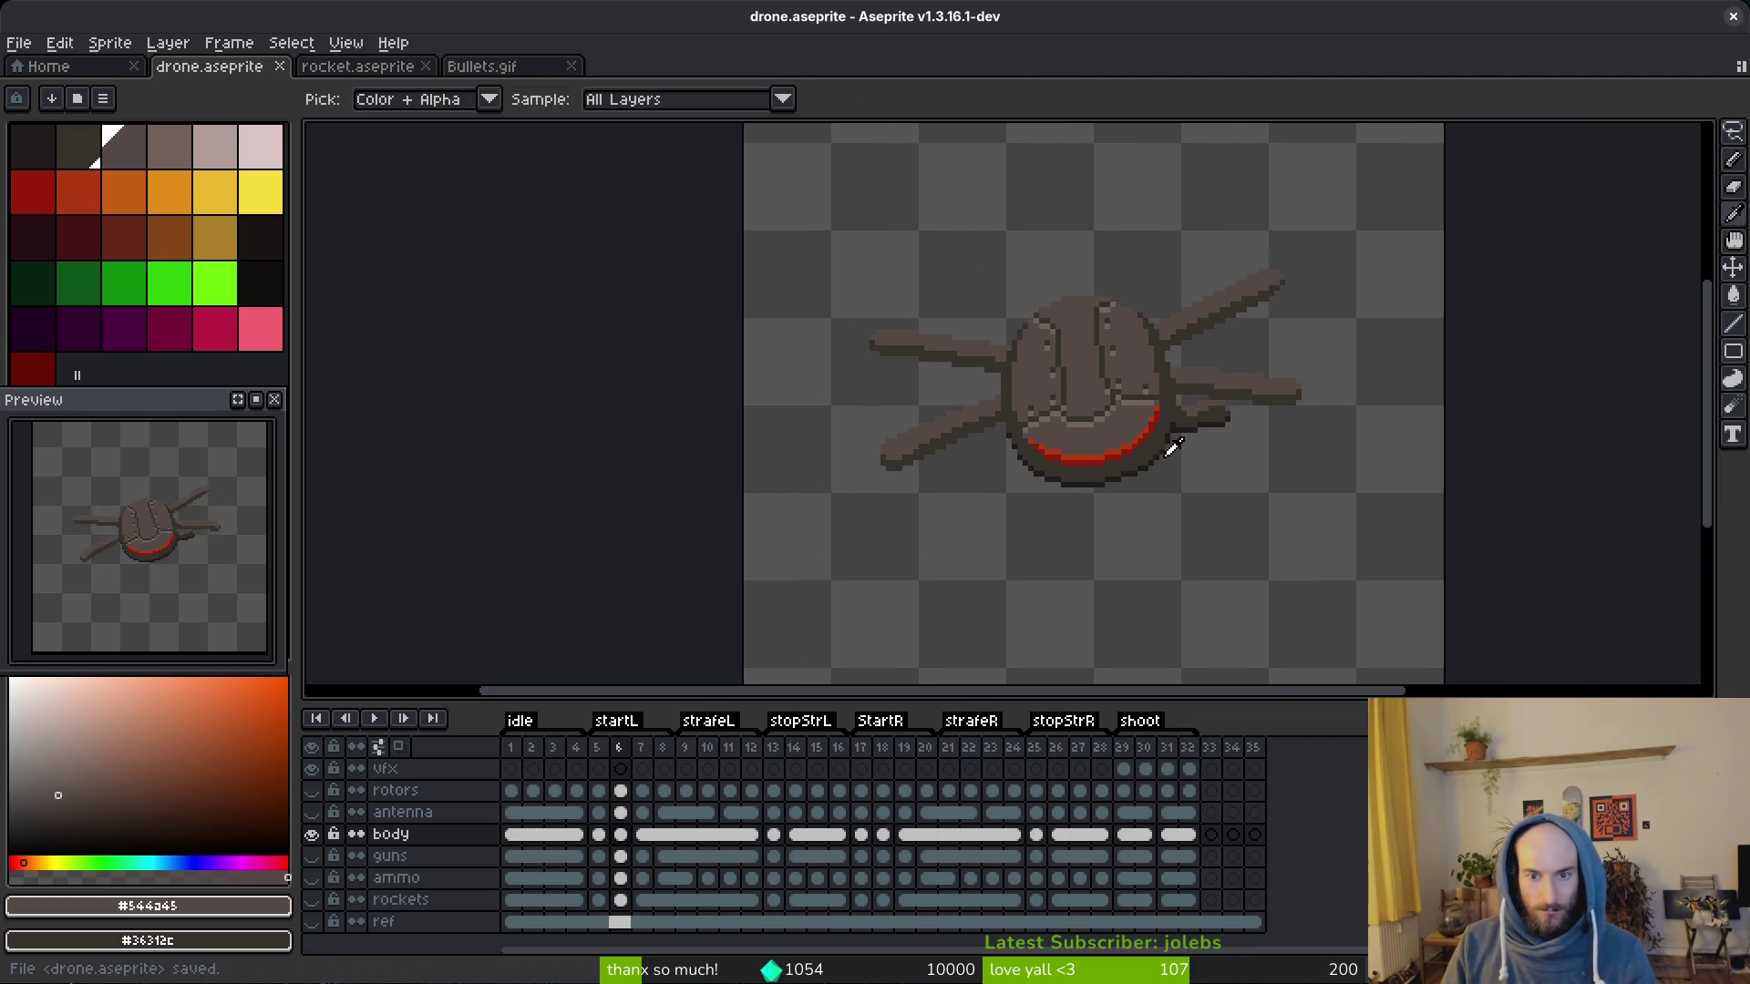
key(Right)
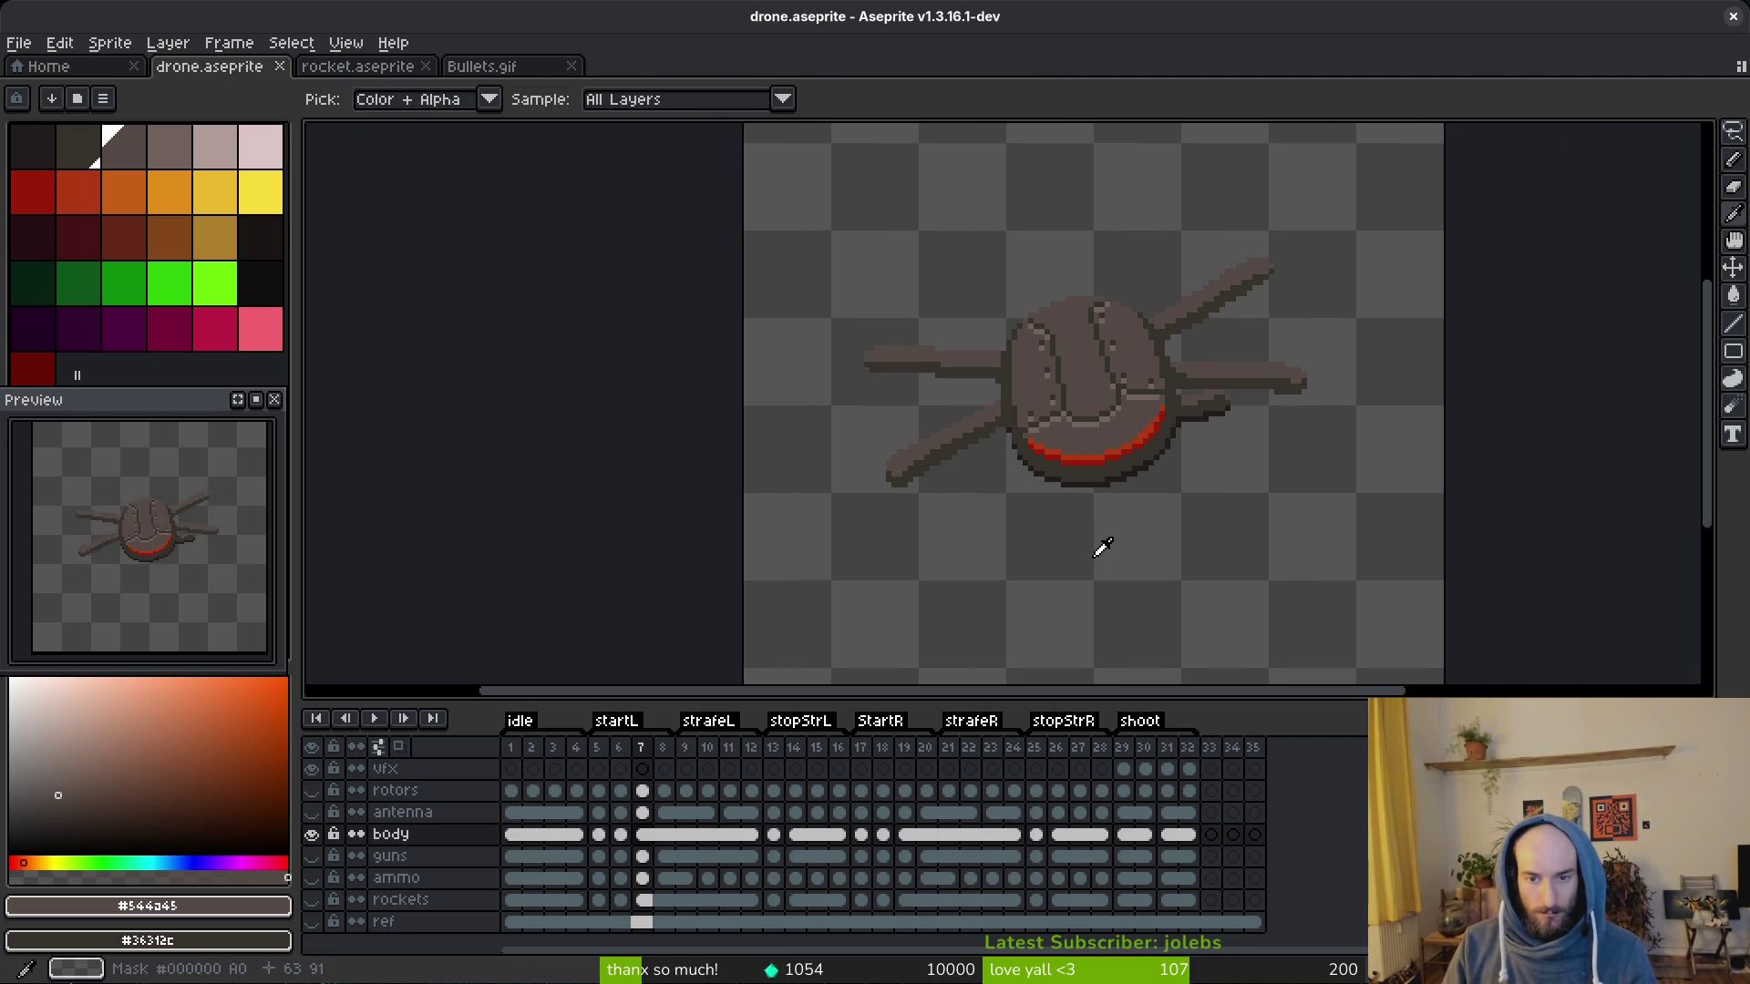
key(Right)
key(Right)
key(Right)
key(Right)
key(Right)
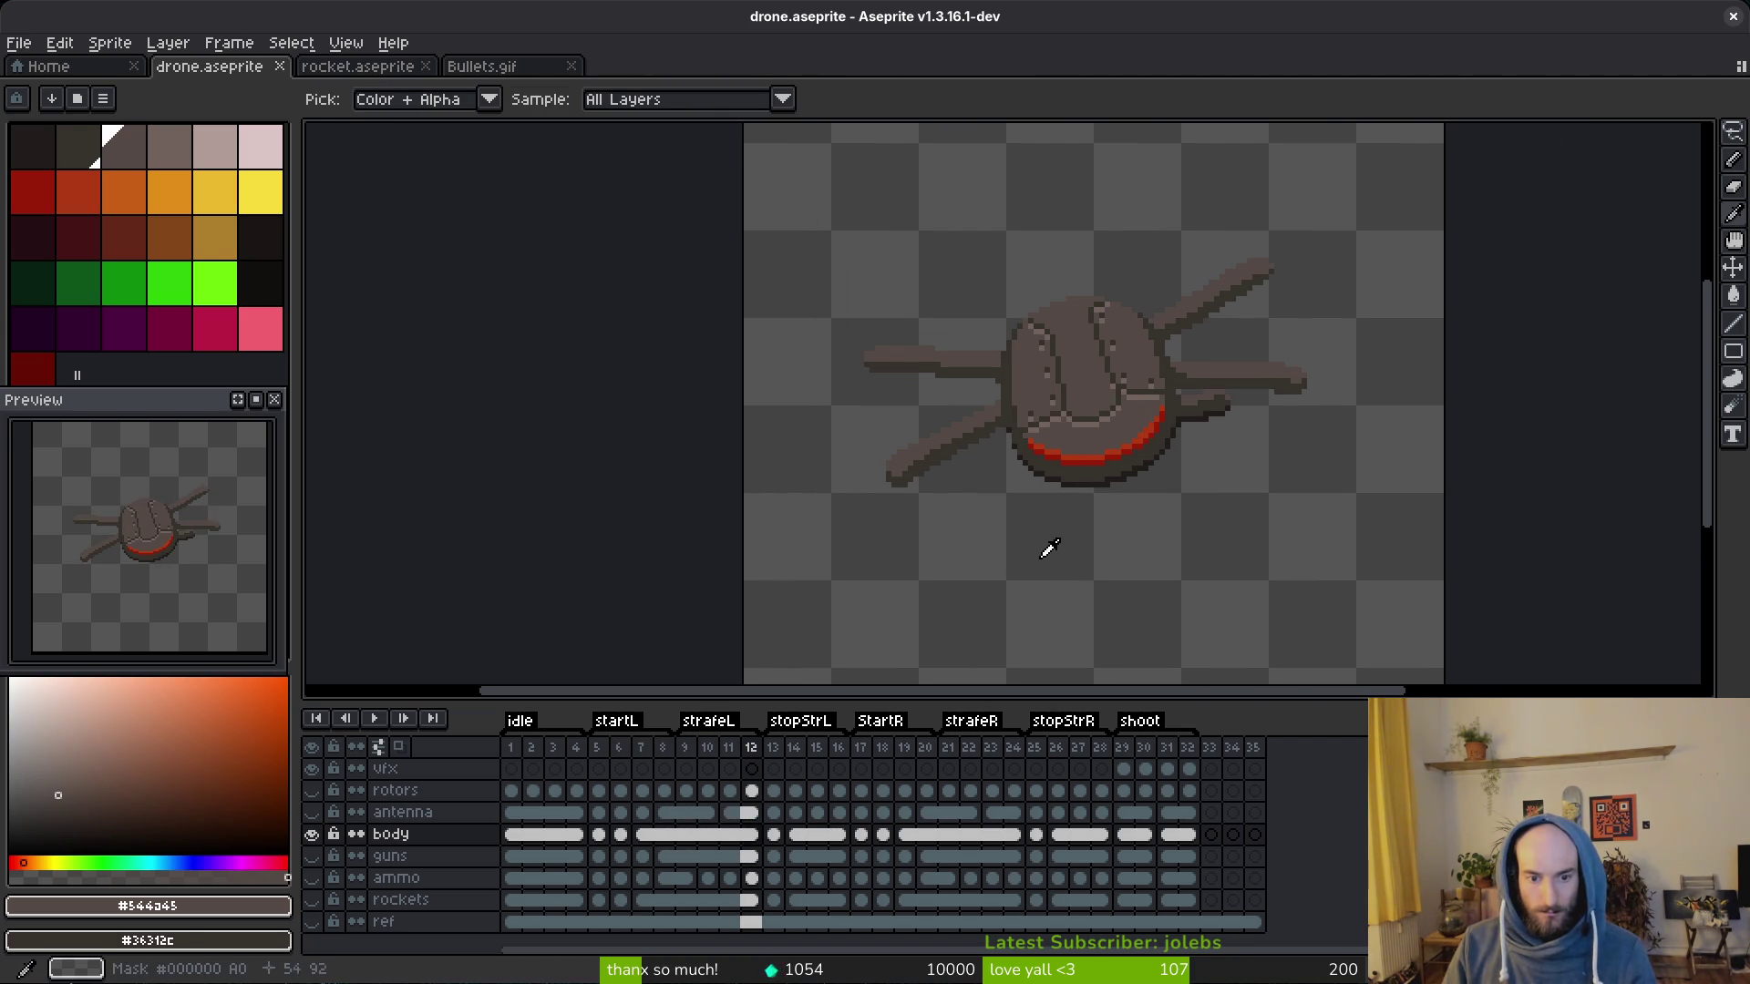
key(Right)
key(Right)
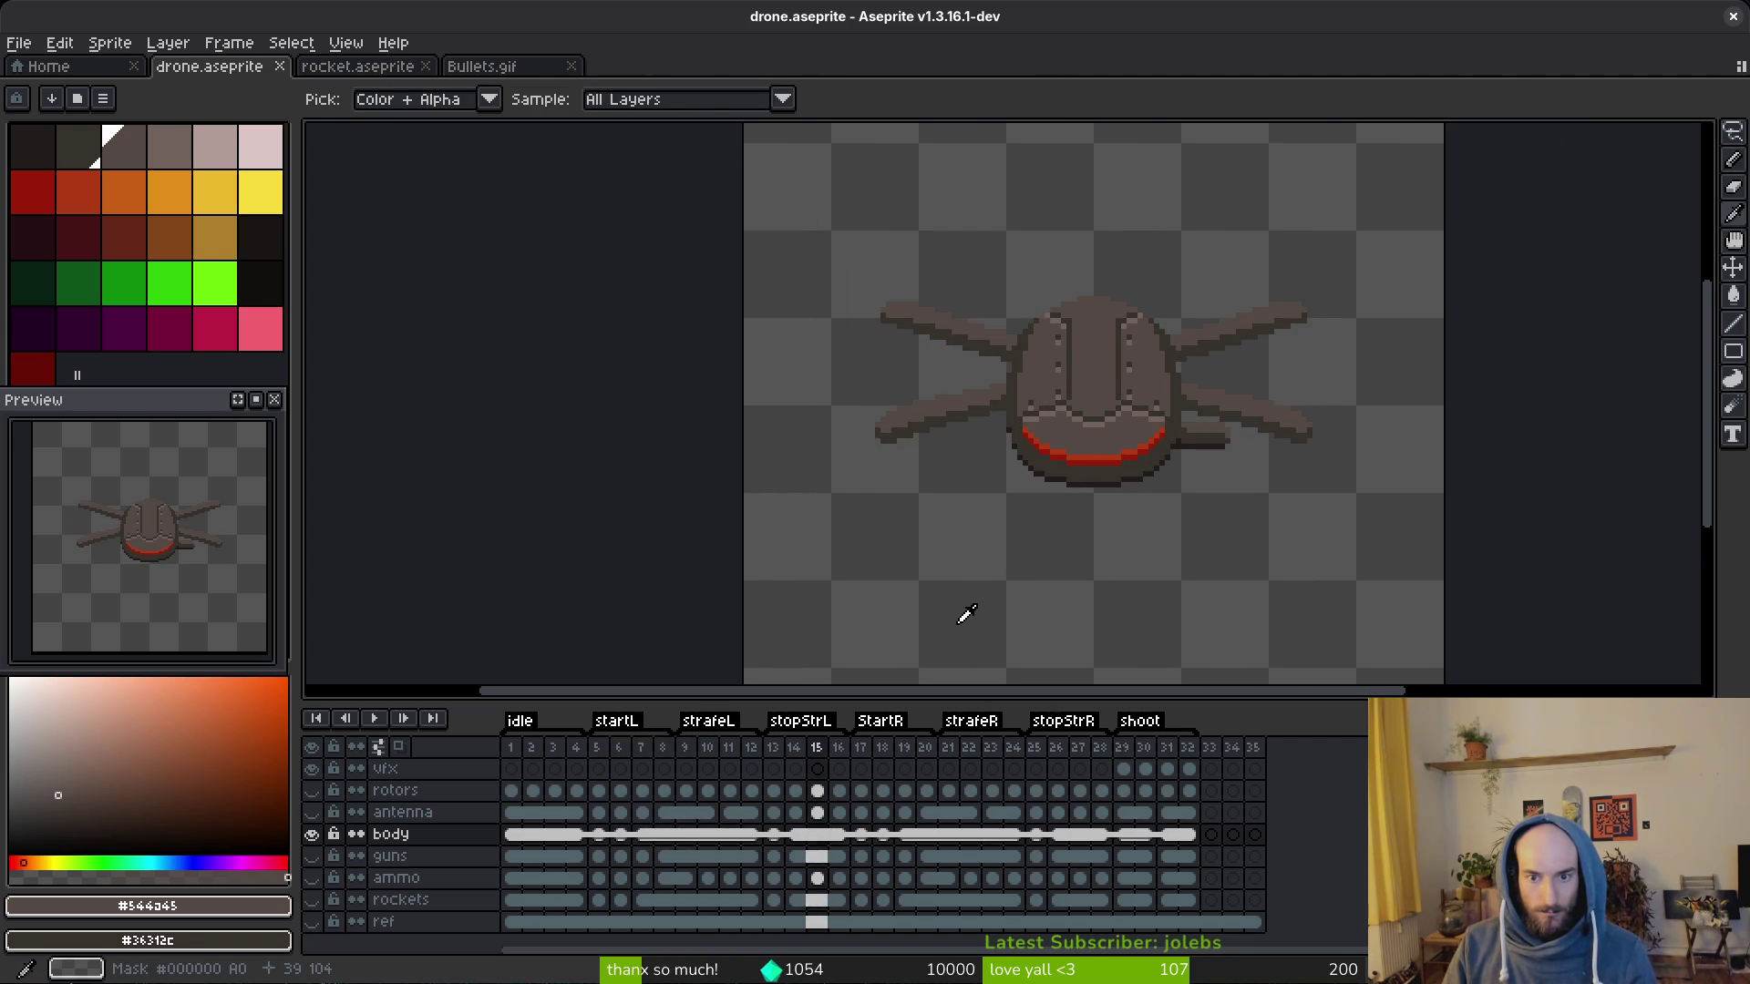
key(Left)
key(Left)
key(Left)
key(Left)
key(Left)
key(Left)
key(Left)
key(Right)
key(Right)
key(Right)
key(Right)
key(Right)
key(Right)
key(Right)
key(Right)
key(Right)
key(Right)
key(Right)
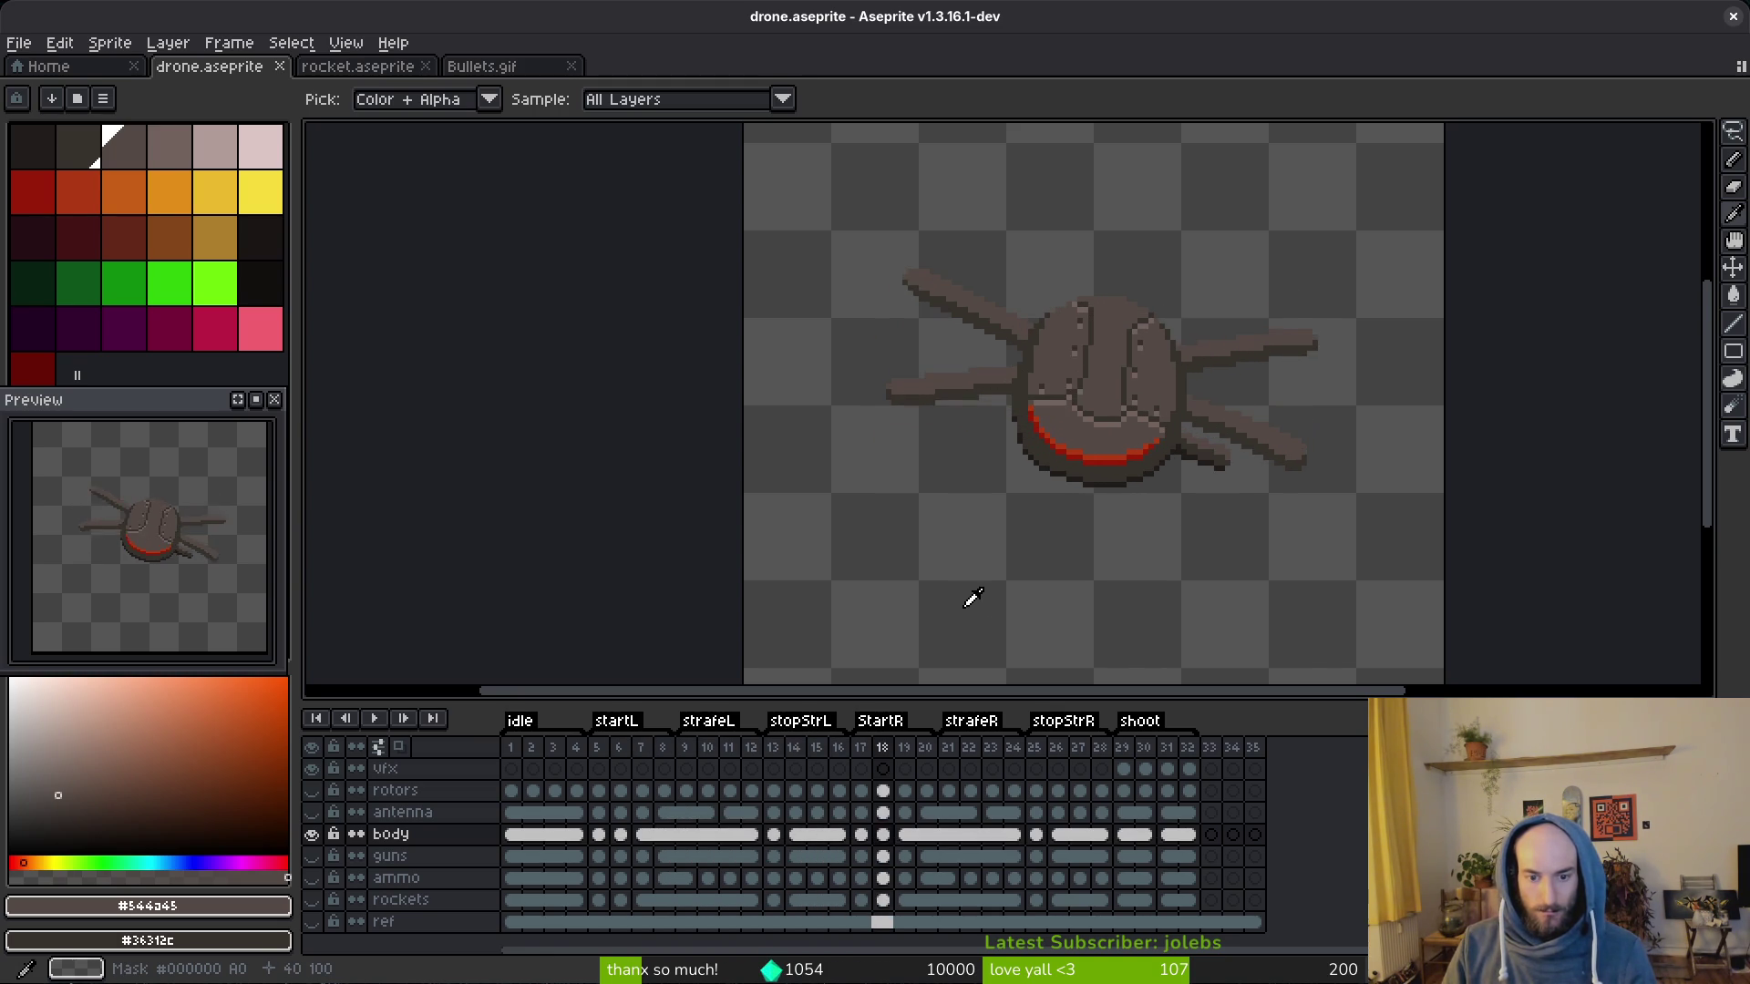
key(Right)
key(Right)
key(Left)
key(Left)
key(Left)
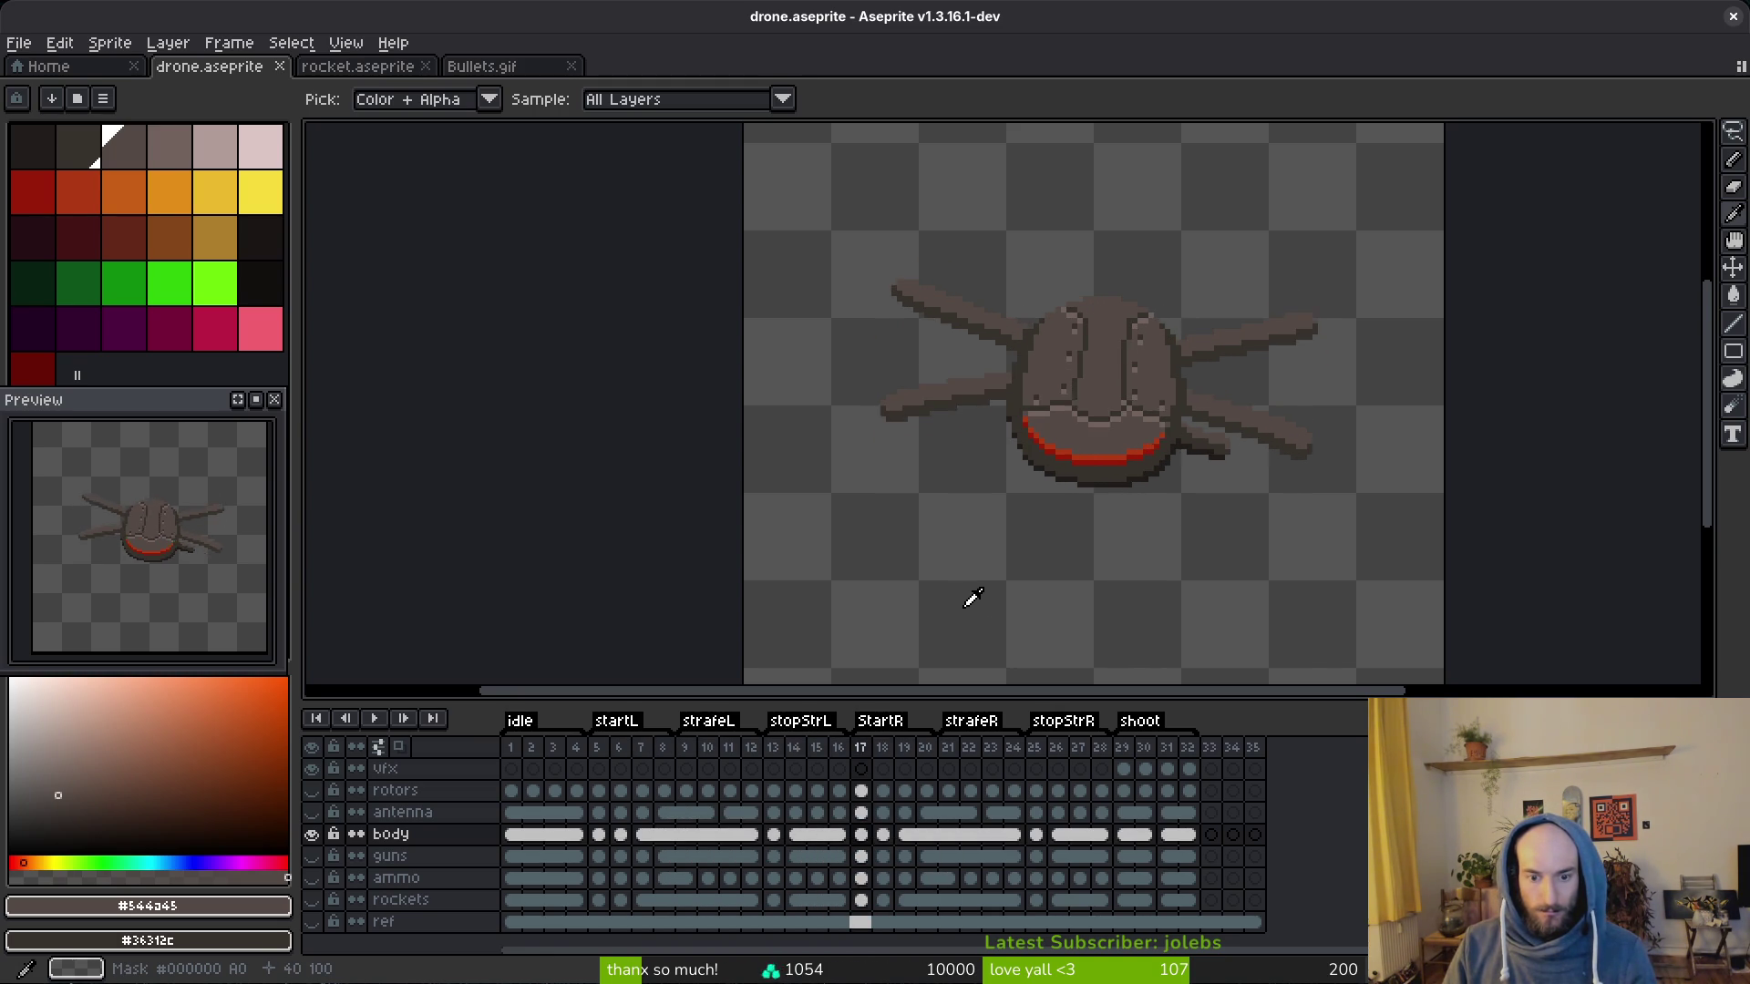
Step: Copy the lassoed body from frame 7, paste it into frame 19, nudge it right and drop it
click(643, 835)
key(m)
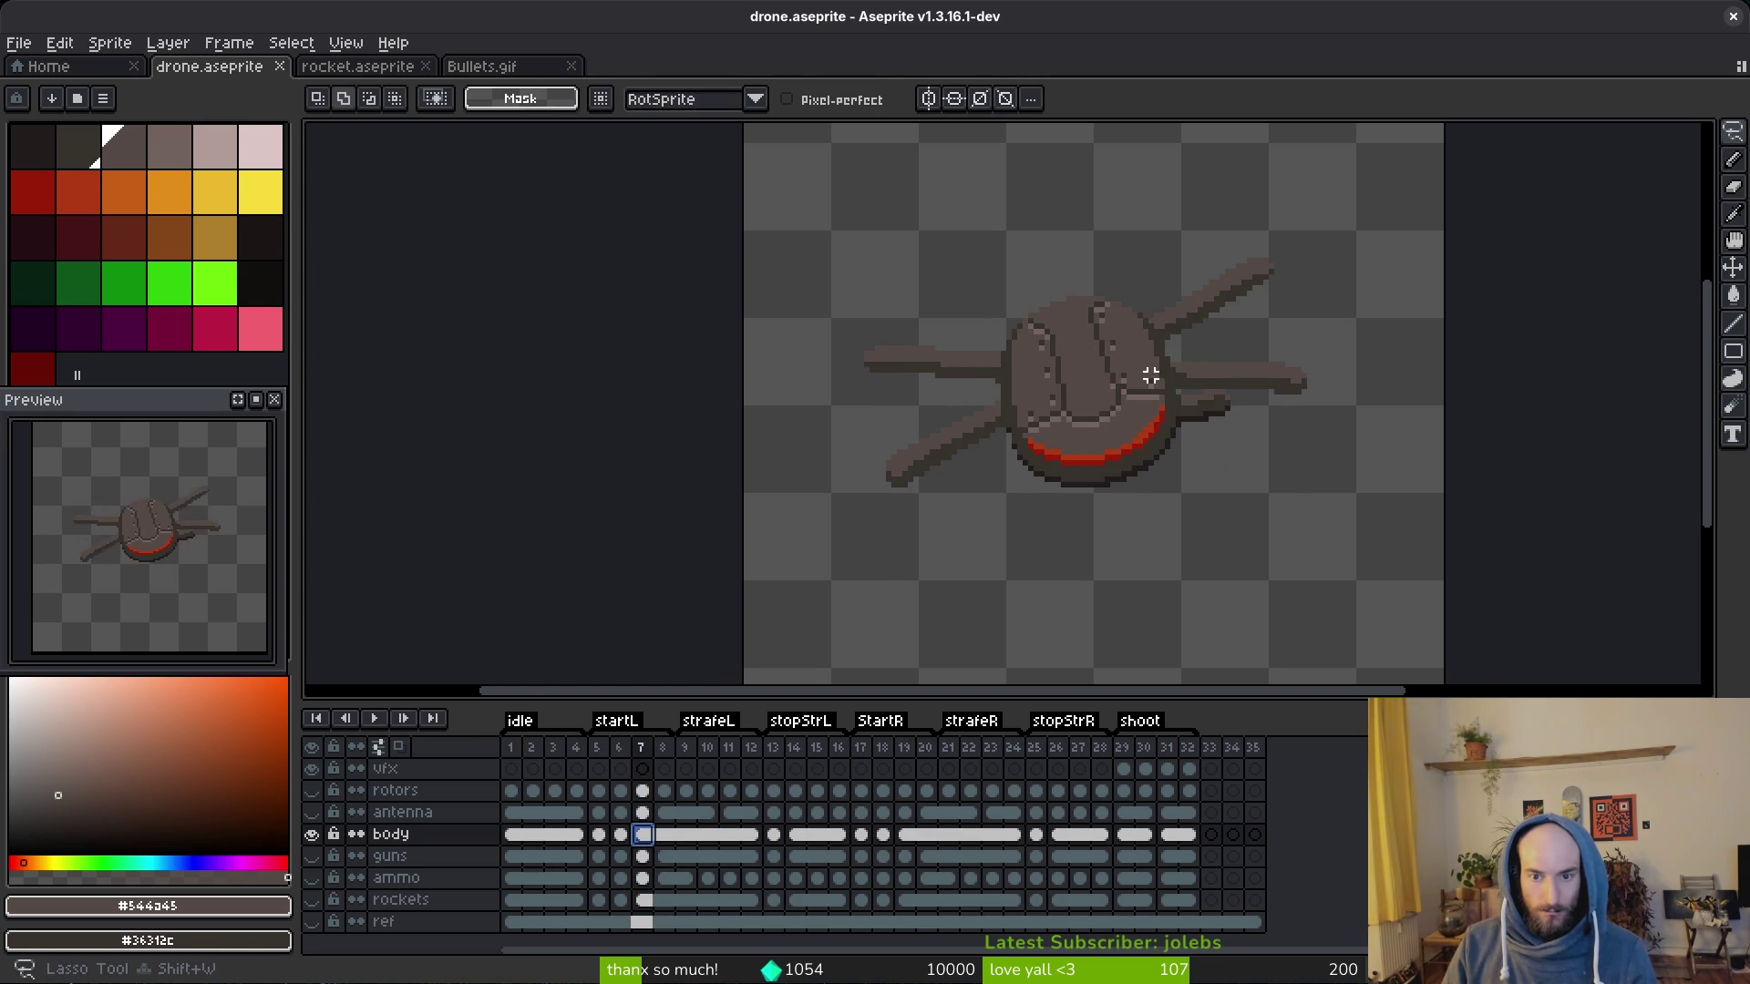
scroll(1152, 375, up, 1)
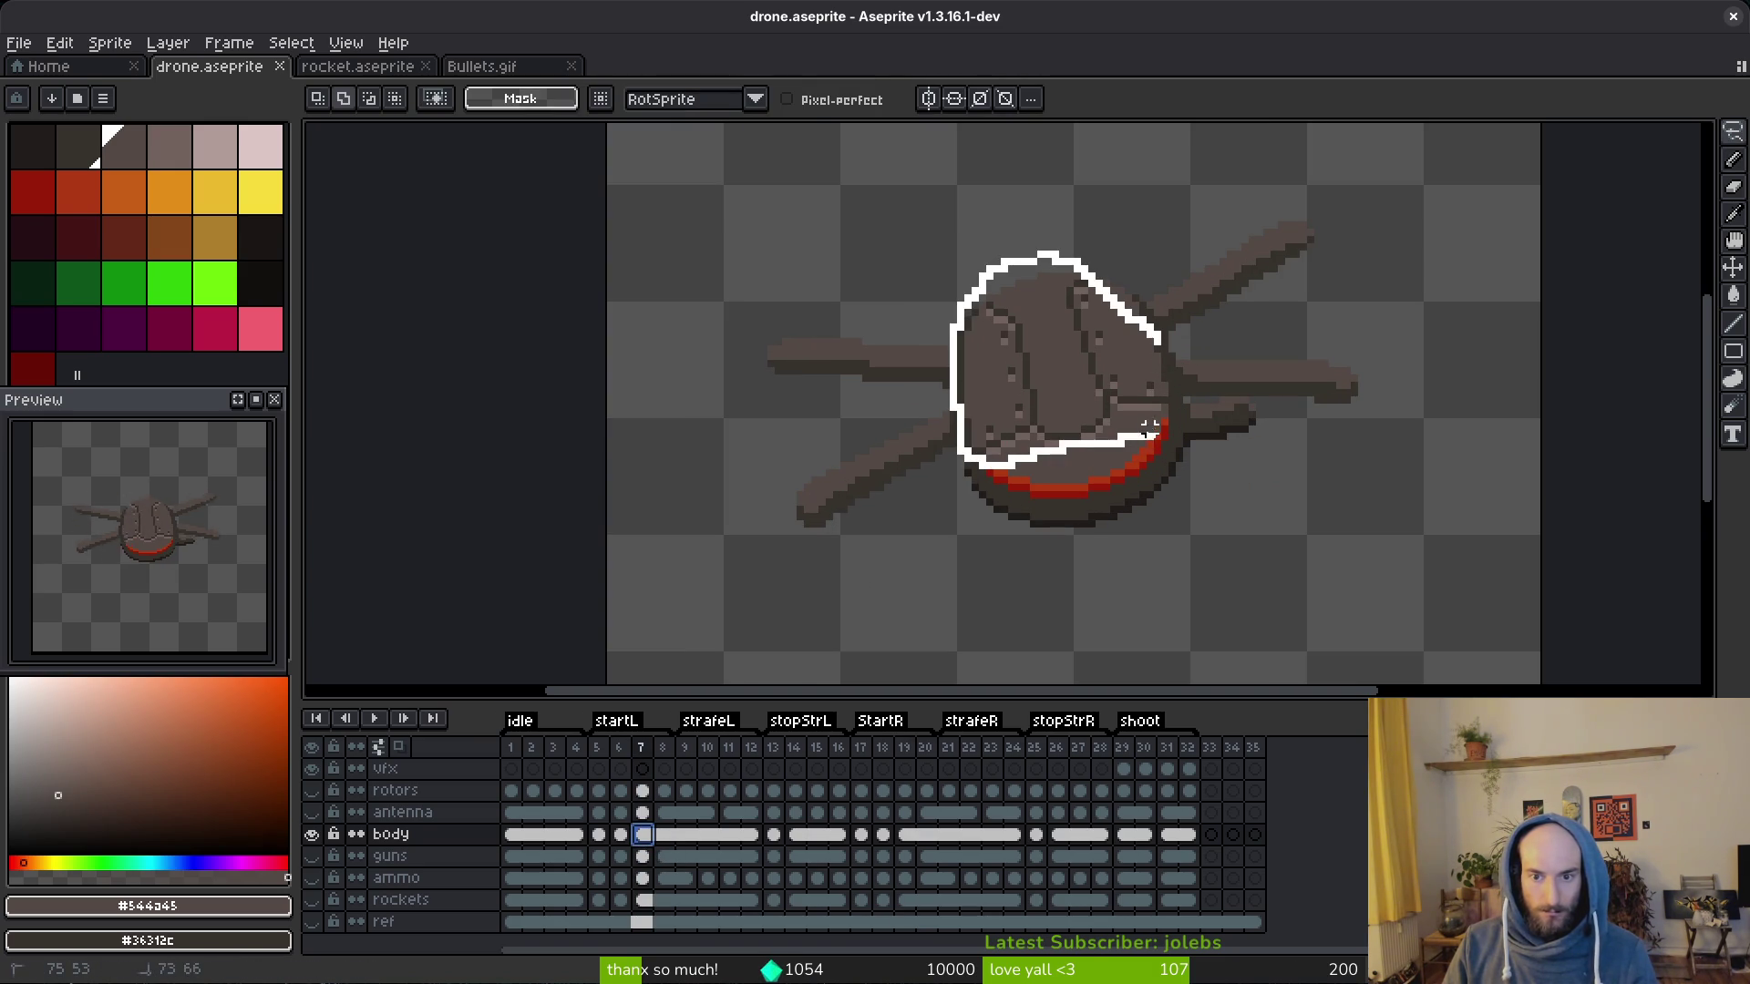
click(1165, 354)
key(ctrl+x)
key(ctrl+z)
click(905, 834)
key(Right)
key(Right)
key(Right)
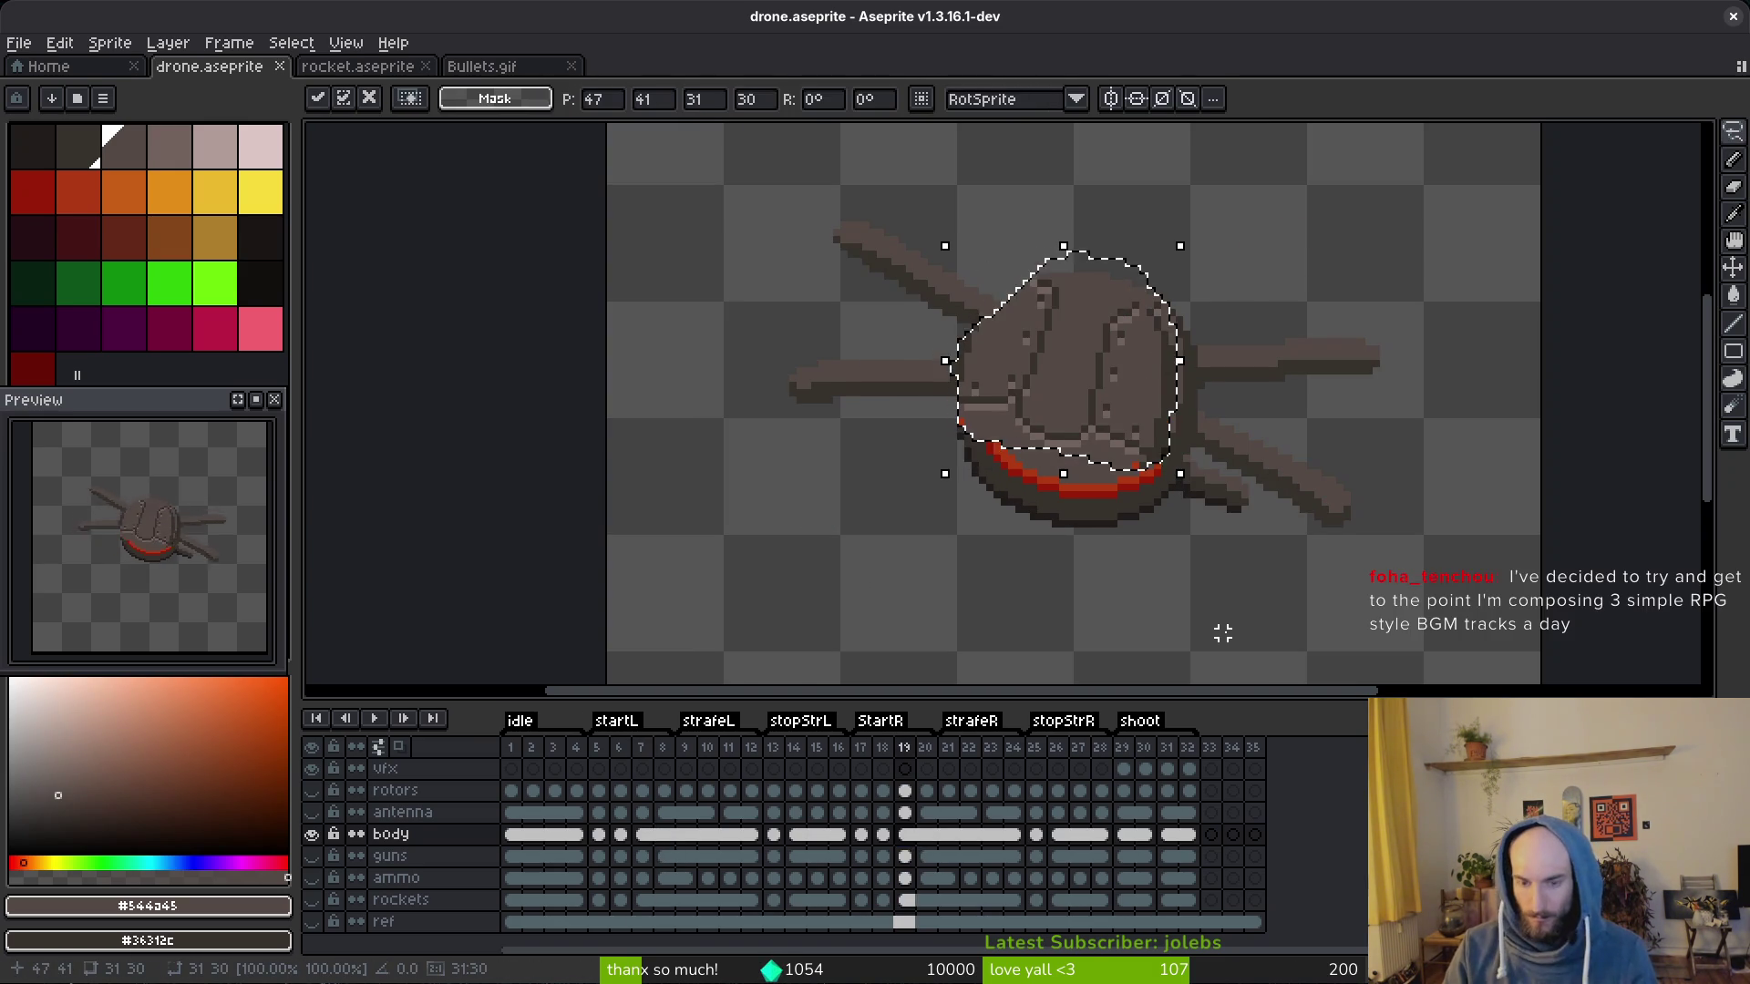
key(Right)
key(Right)
key(Right)
key(Right)
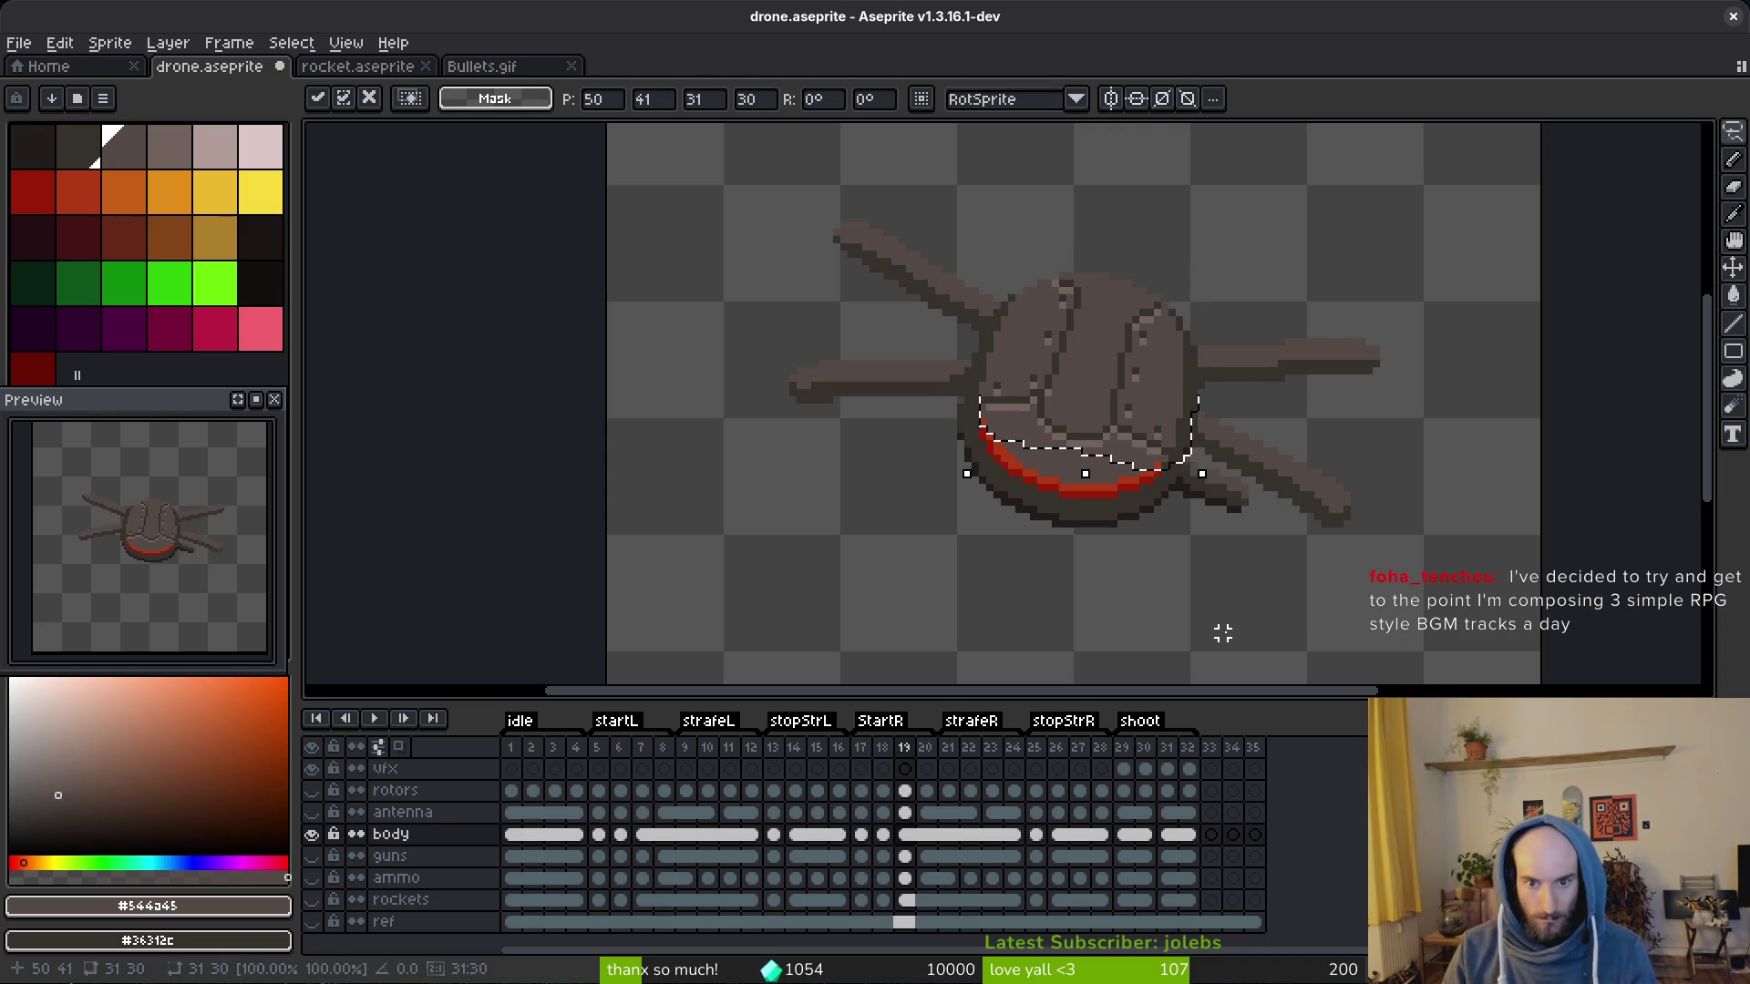
key(ctrl+d)
scroll(1187, 465, down, 1)
Step: Play the animation to review, then outline and delete the body pixels on frame 13
key(alt)
key(Return)
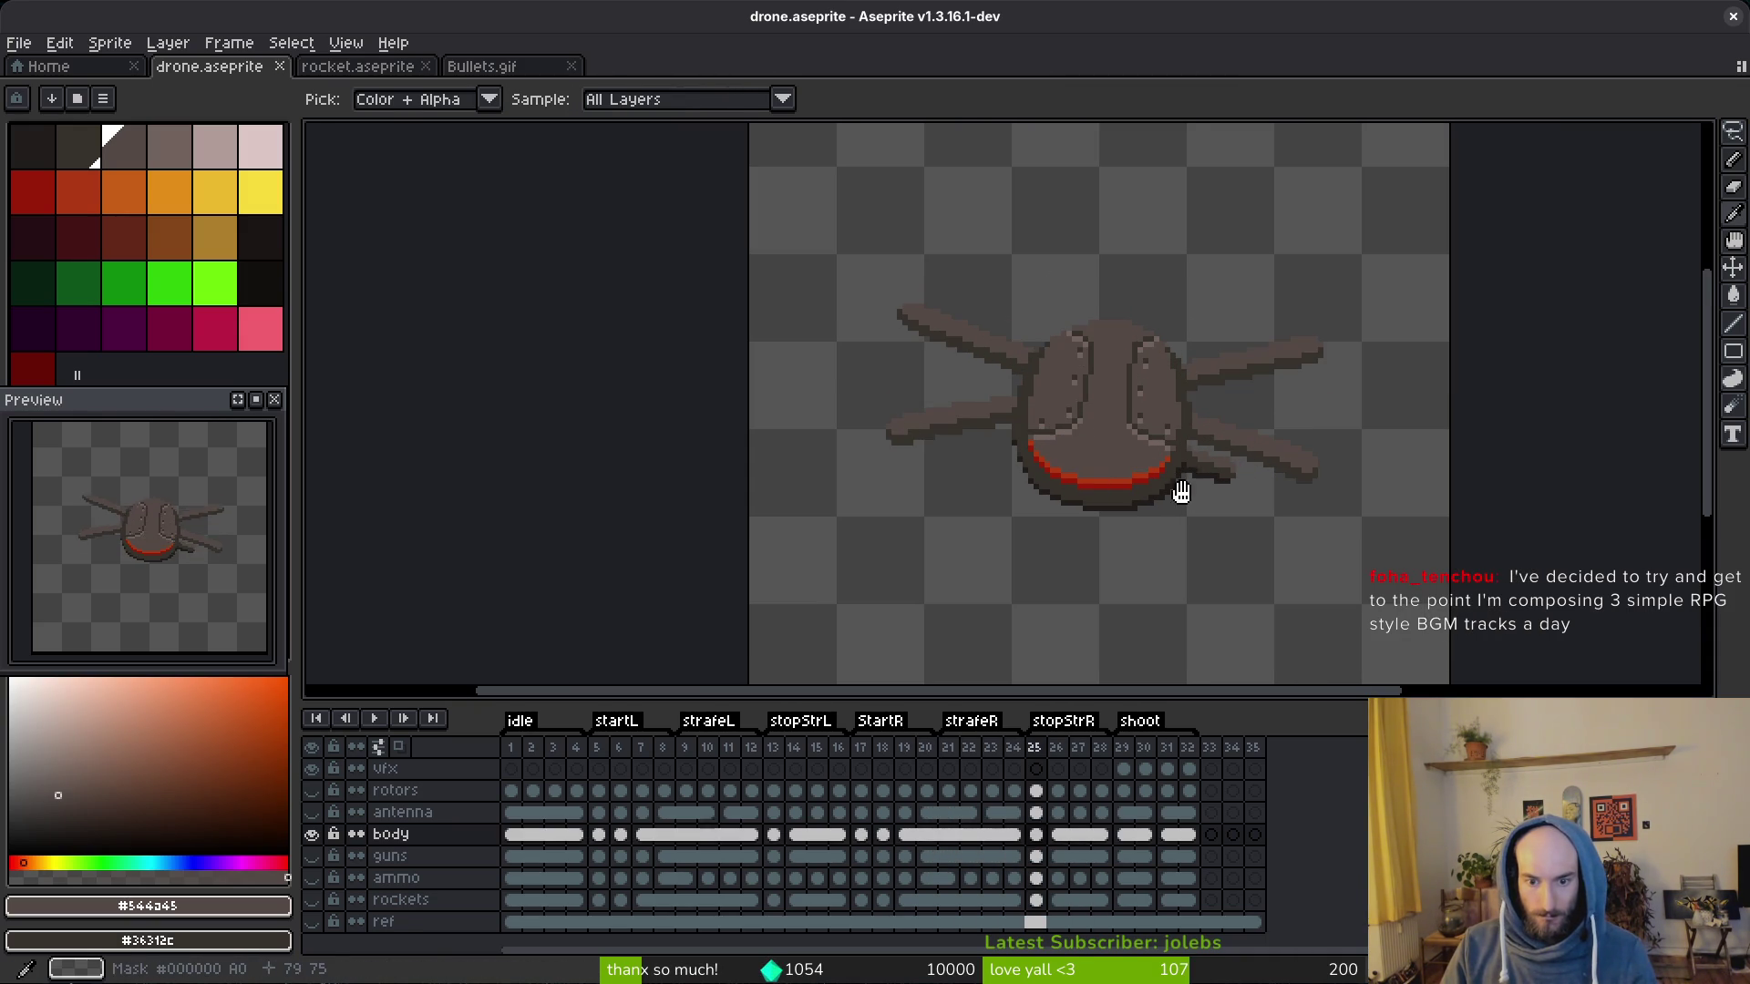
click(774, 835)
scroll(1180, 407, up, 1)
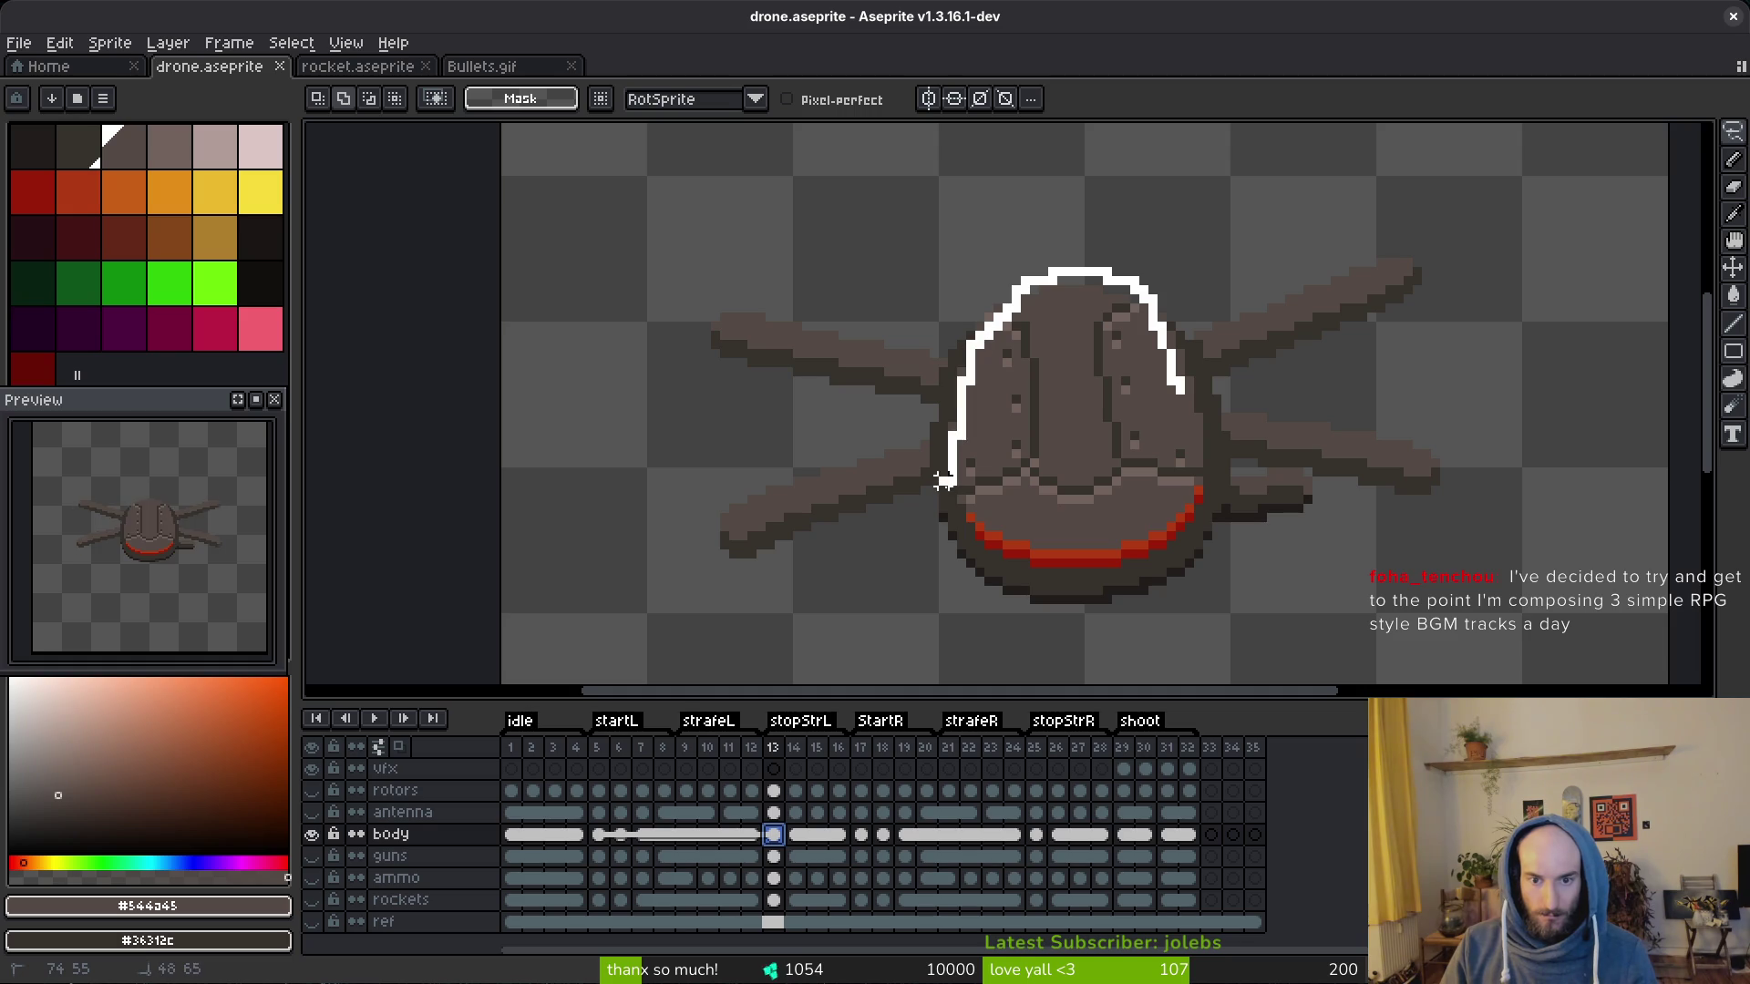
drag(1197, 452, 1201, 471)
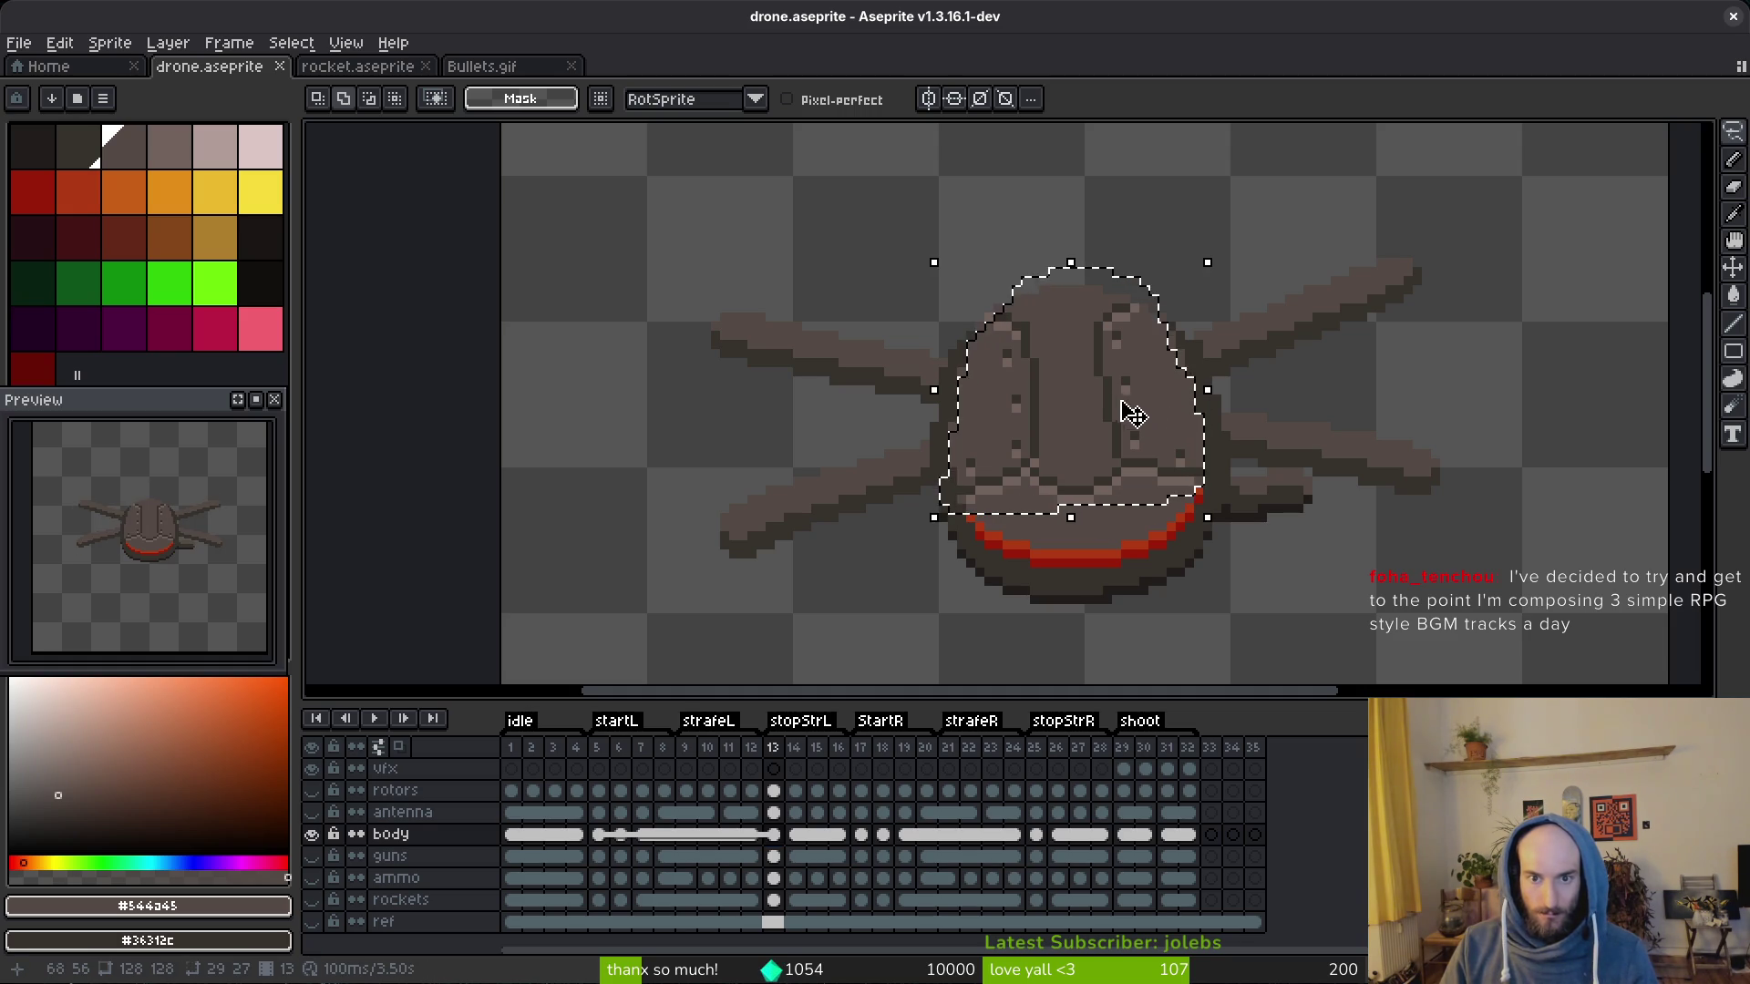
drag(998, 243, 957, 335)
key(Delete)
key(ctrl+d)
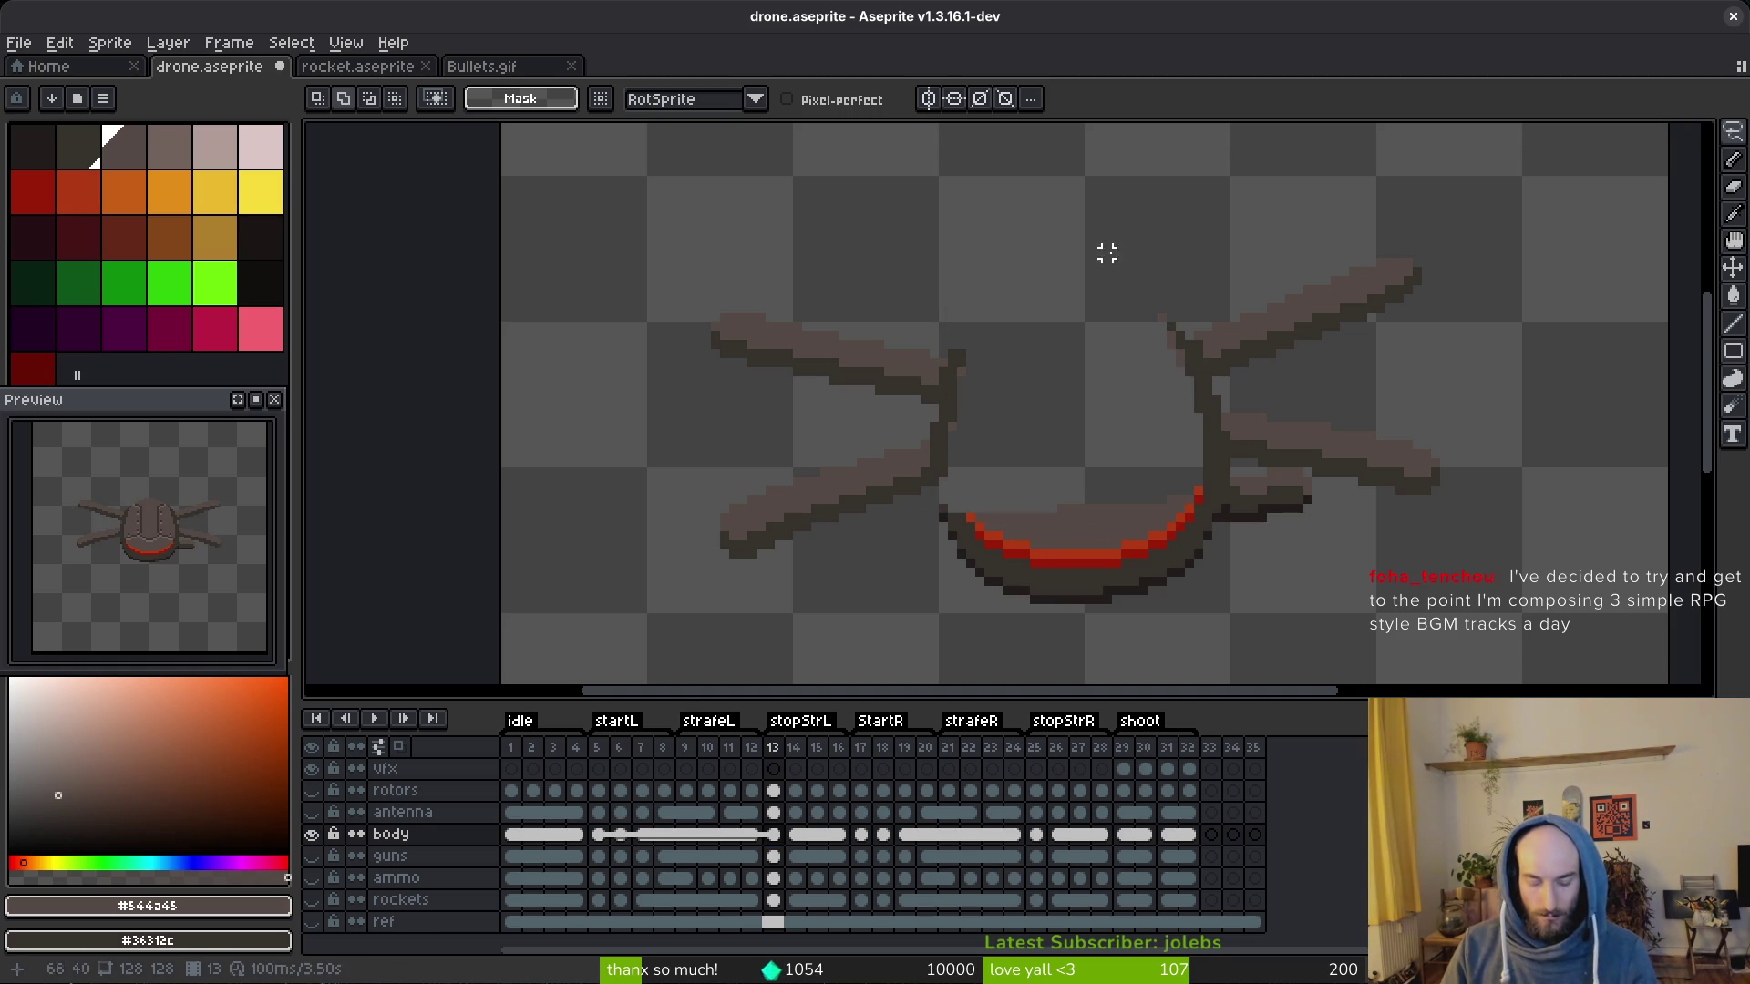
Step: Paste the body into frame 25, mirror it horizontally, shift it one pixel right and drop it
click(1040, 835)
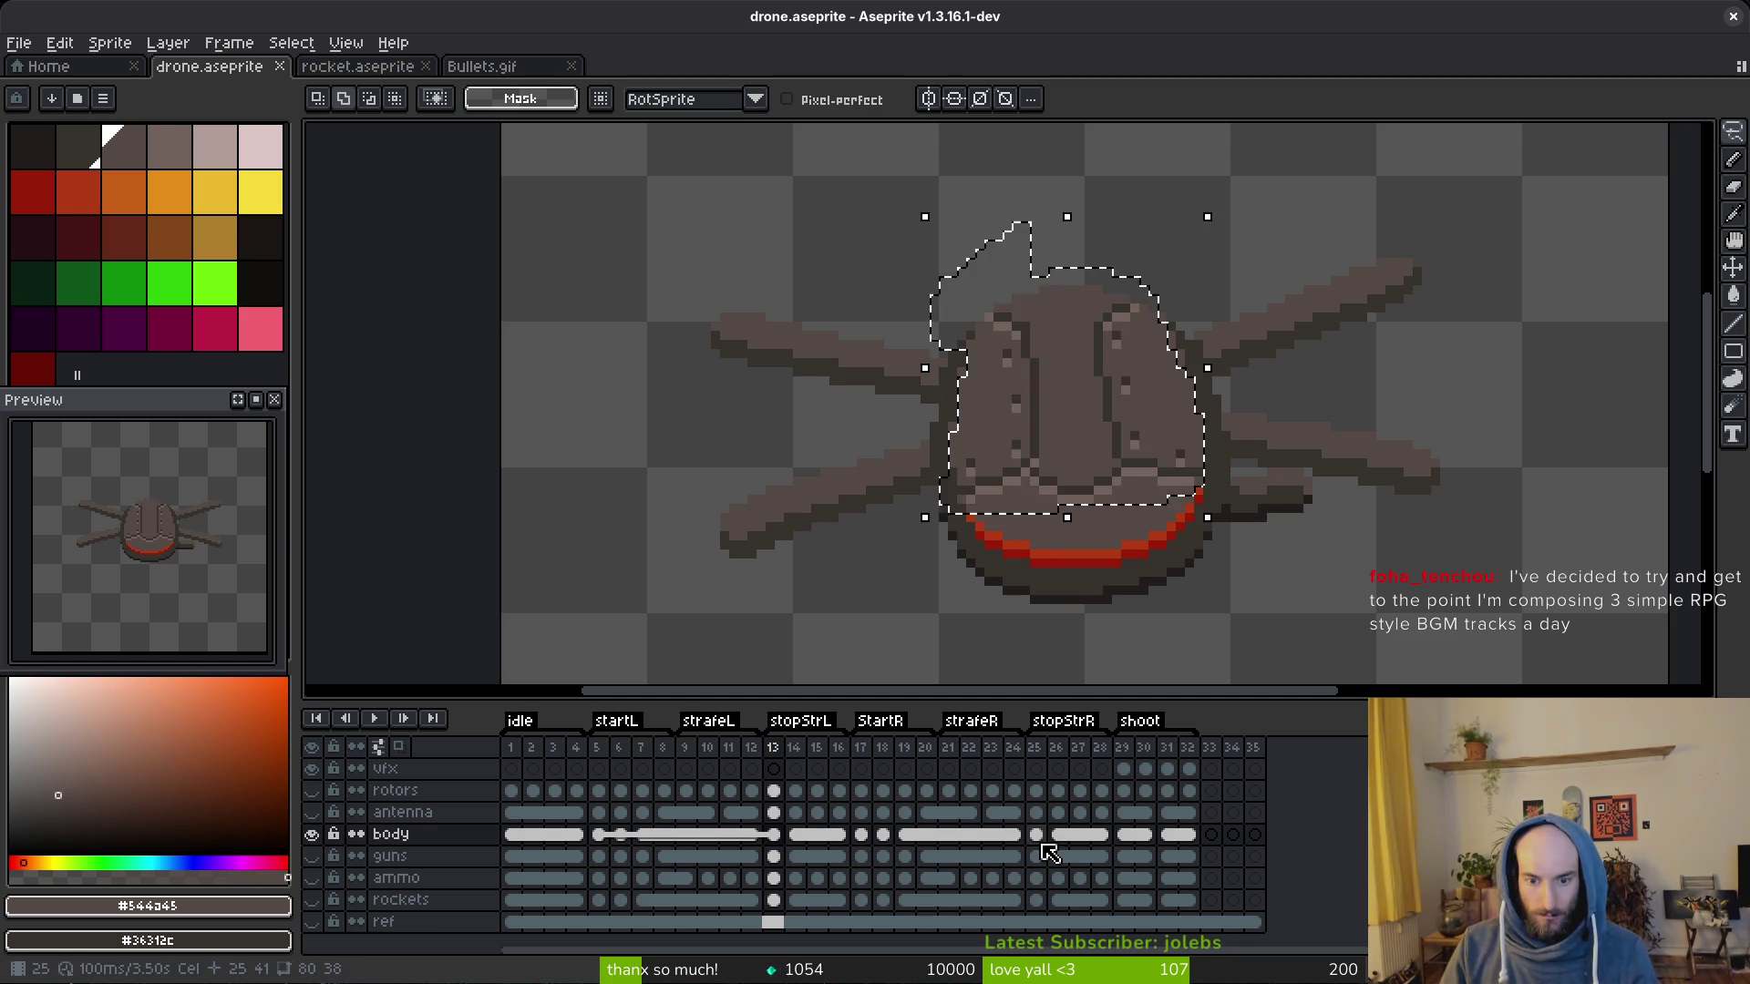
key(ctrl+v)
key(shift+h)
key(Right)
key(Right)
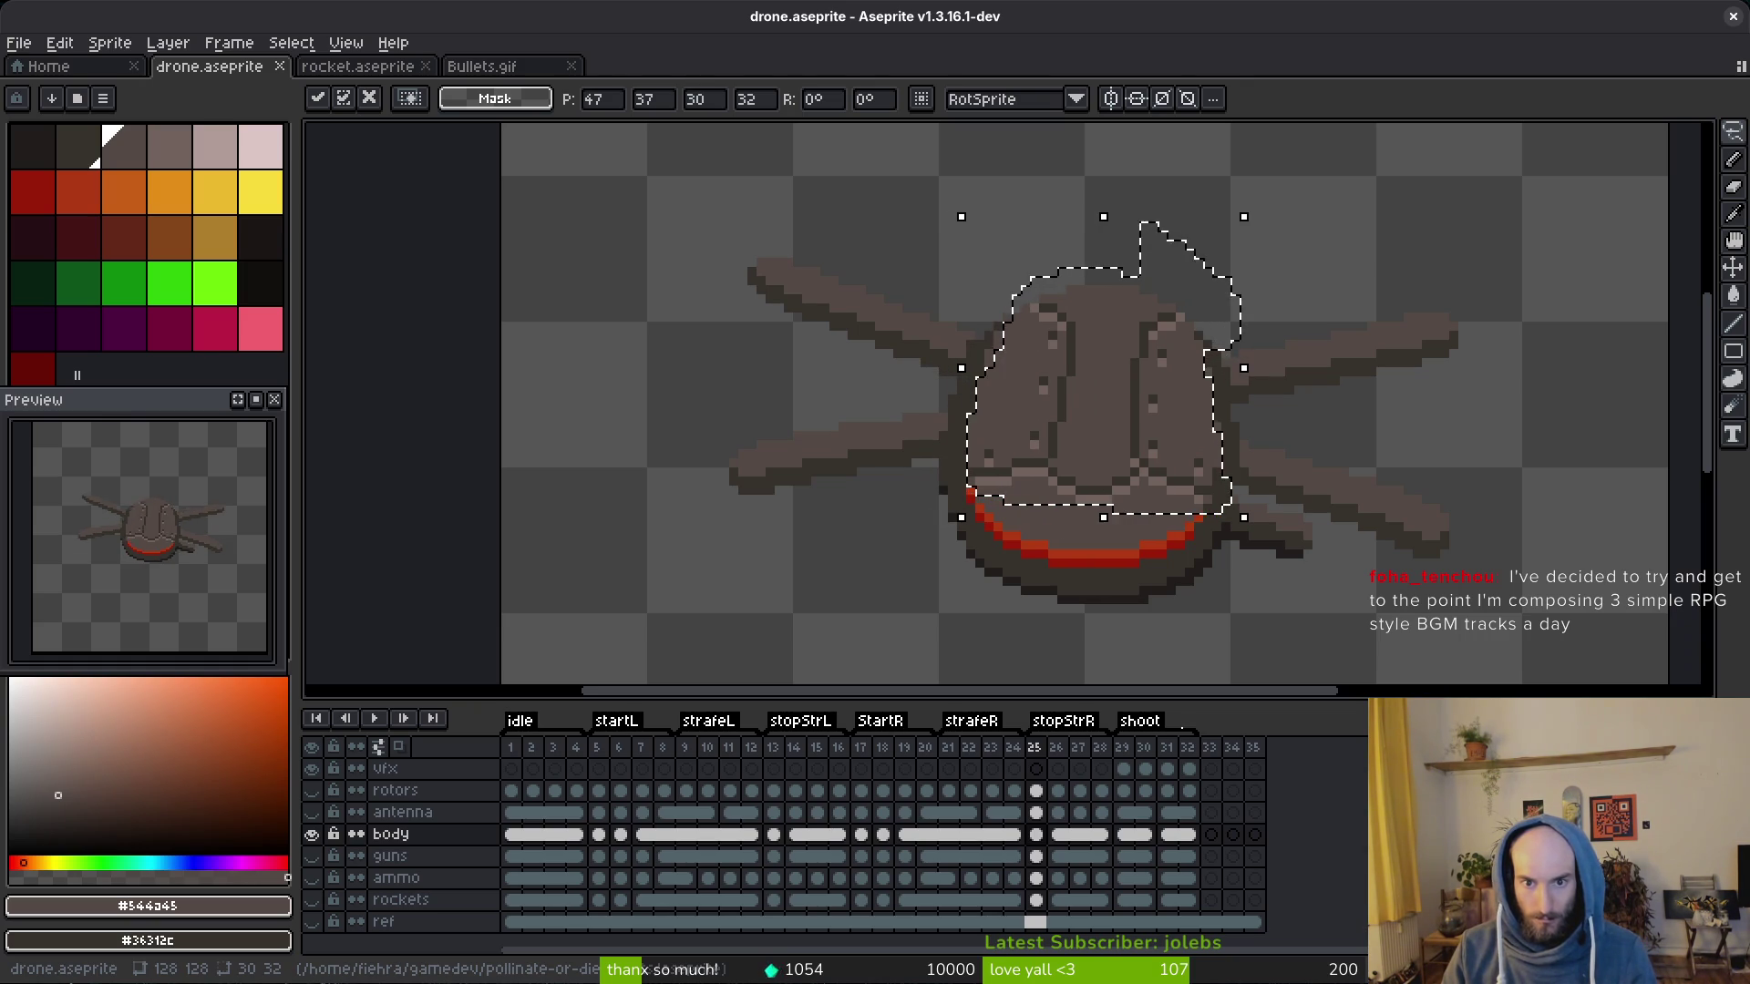
key(ctrl+d)
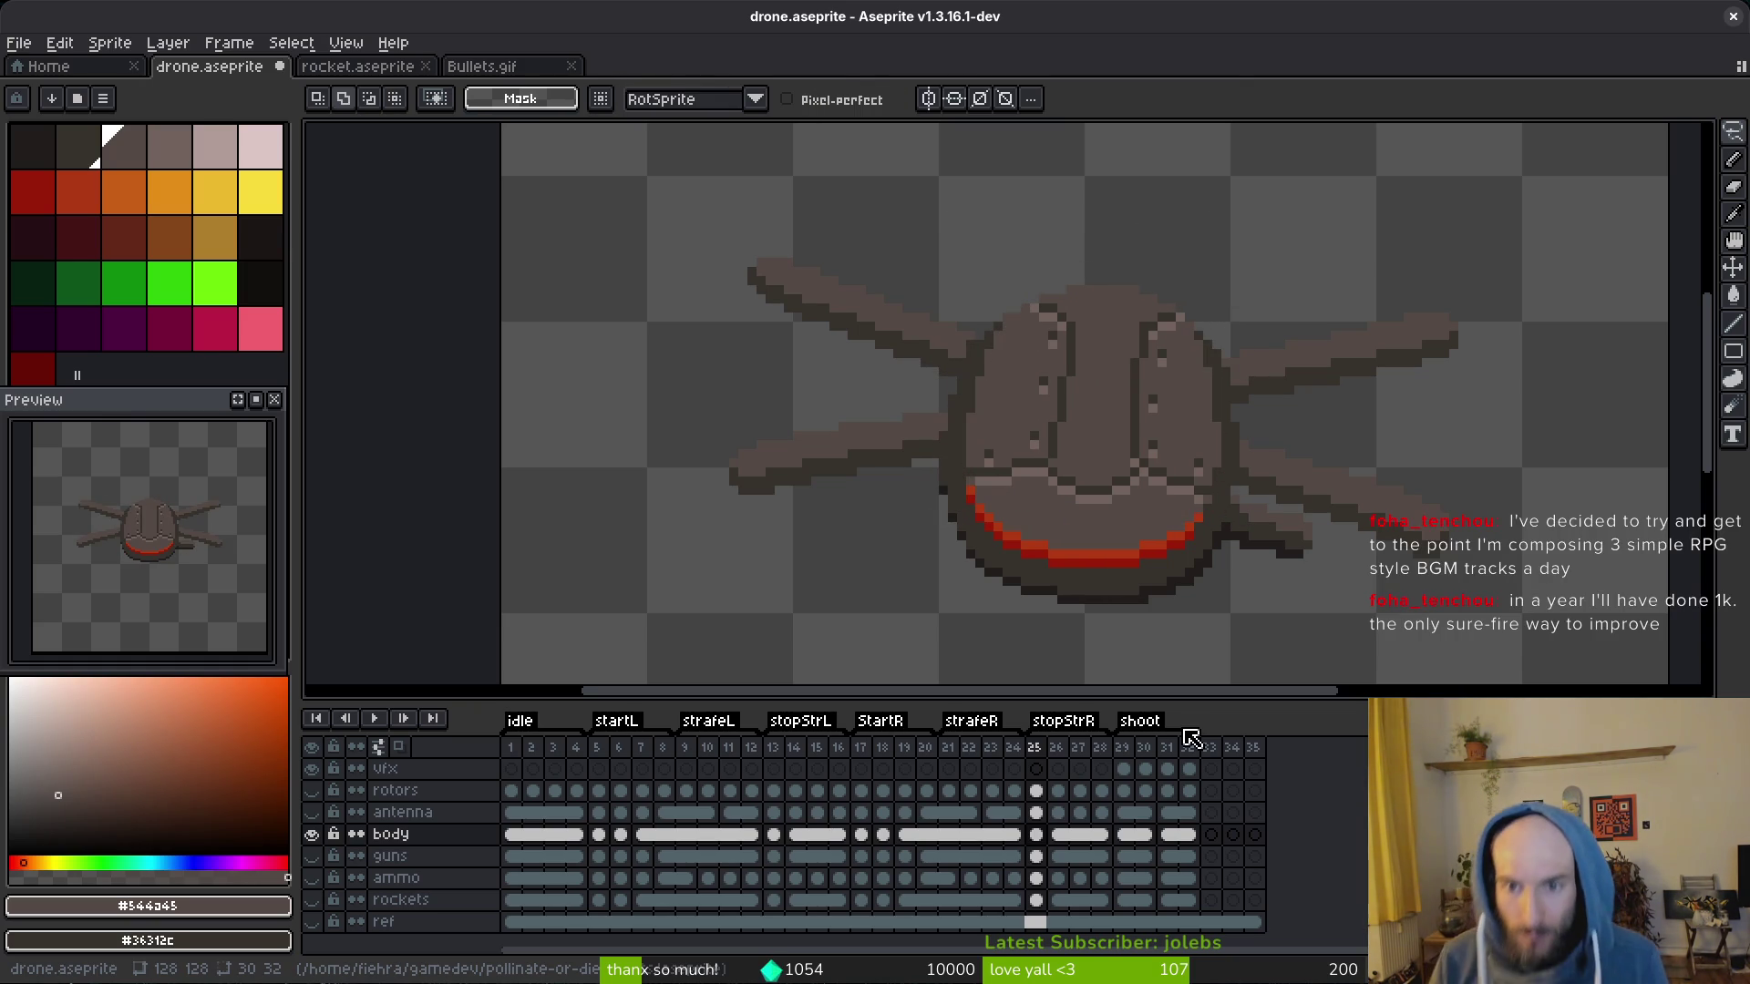
drag(1165, 546, 1064, 491)
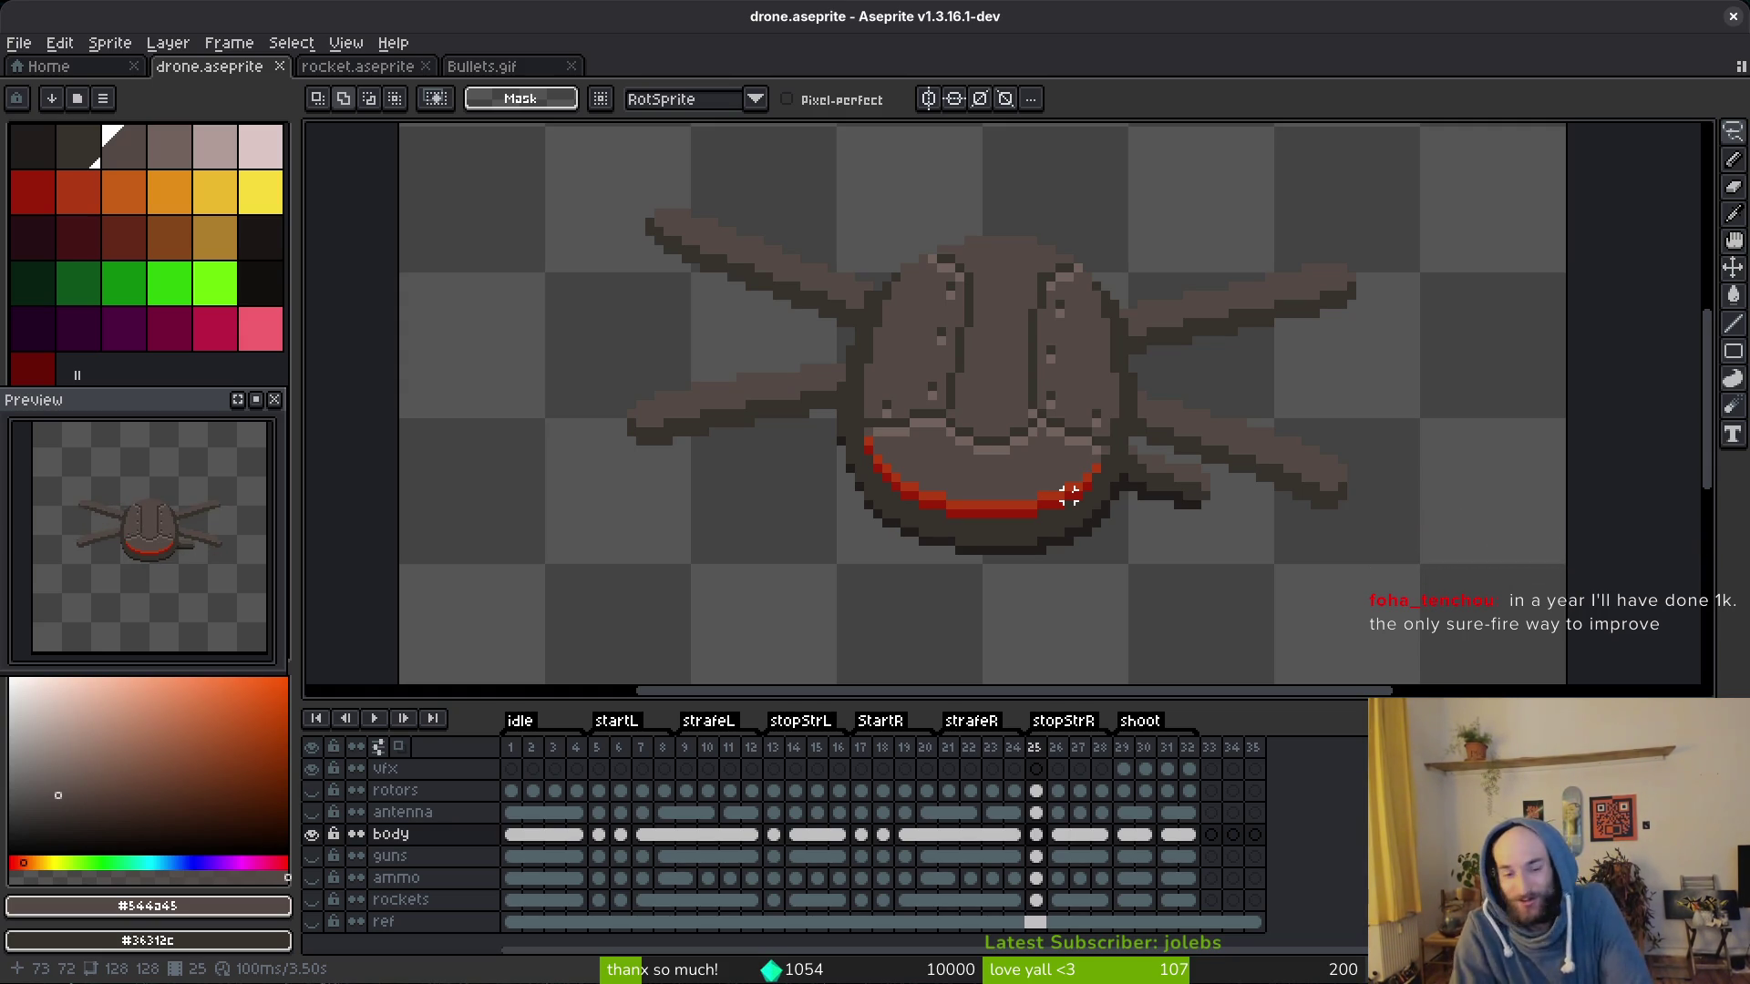
Step: Save drone.aseprite
key(g)
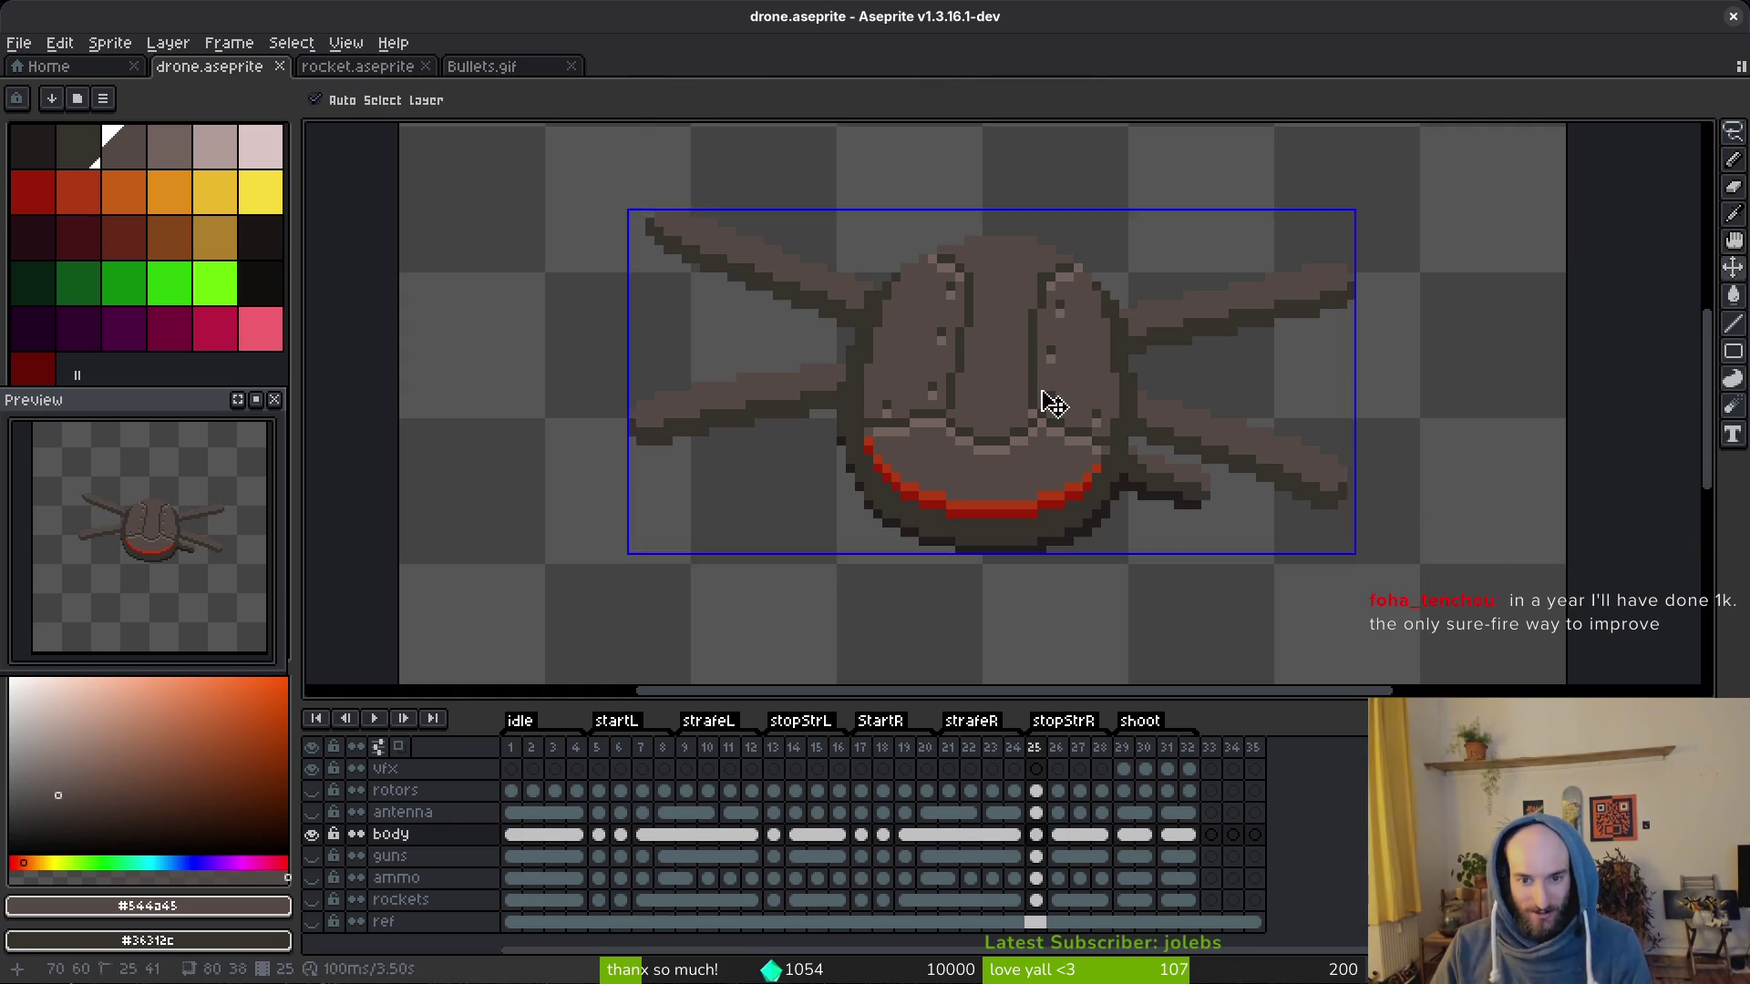
scroll(1052, 402, down, 2)
key(ctrl+s)
key(alt)
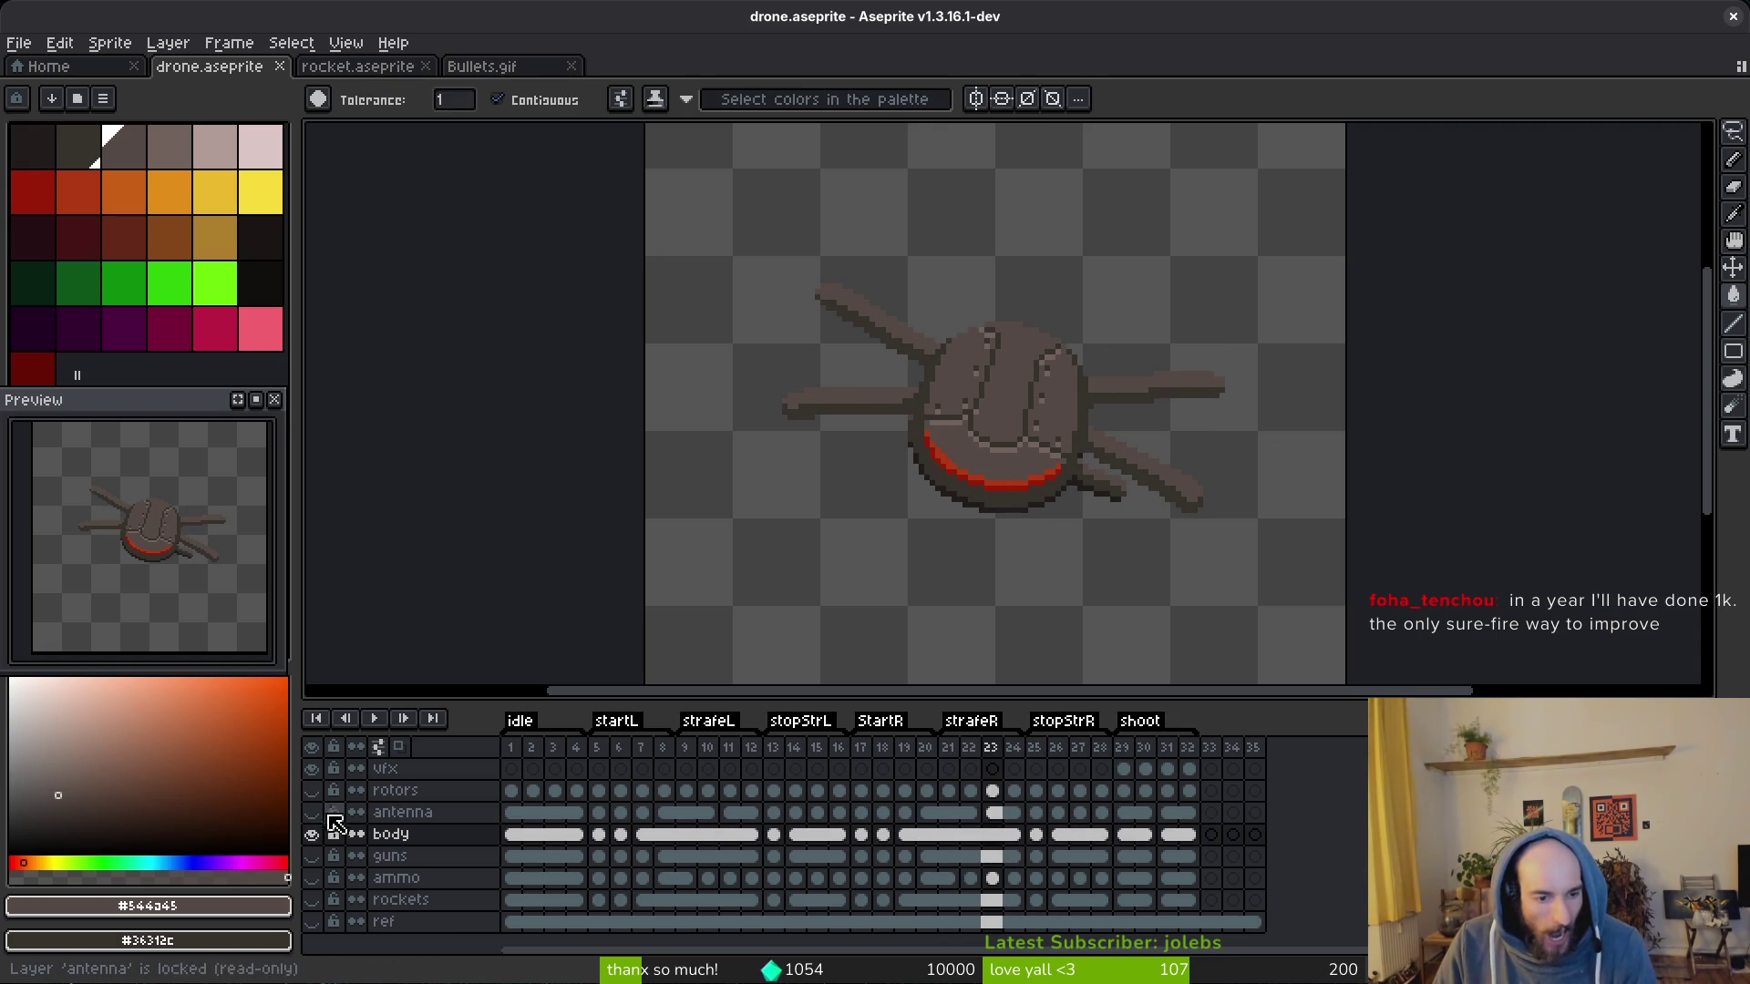
Step: Show the rotors, antenna, guns, ammo belt and rockets layers again and go to vfx frame 33
click(313, 790)
click(312, 856)
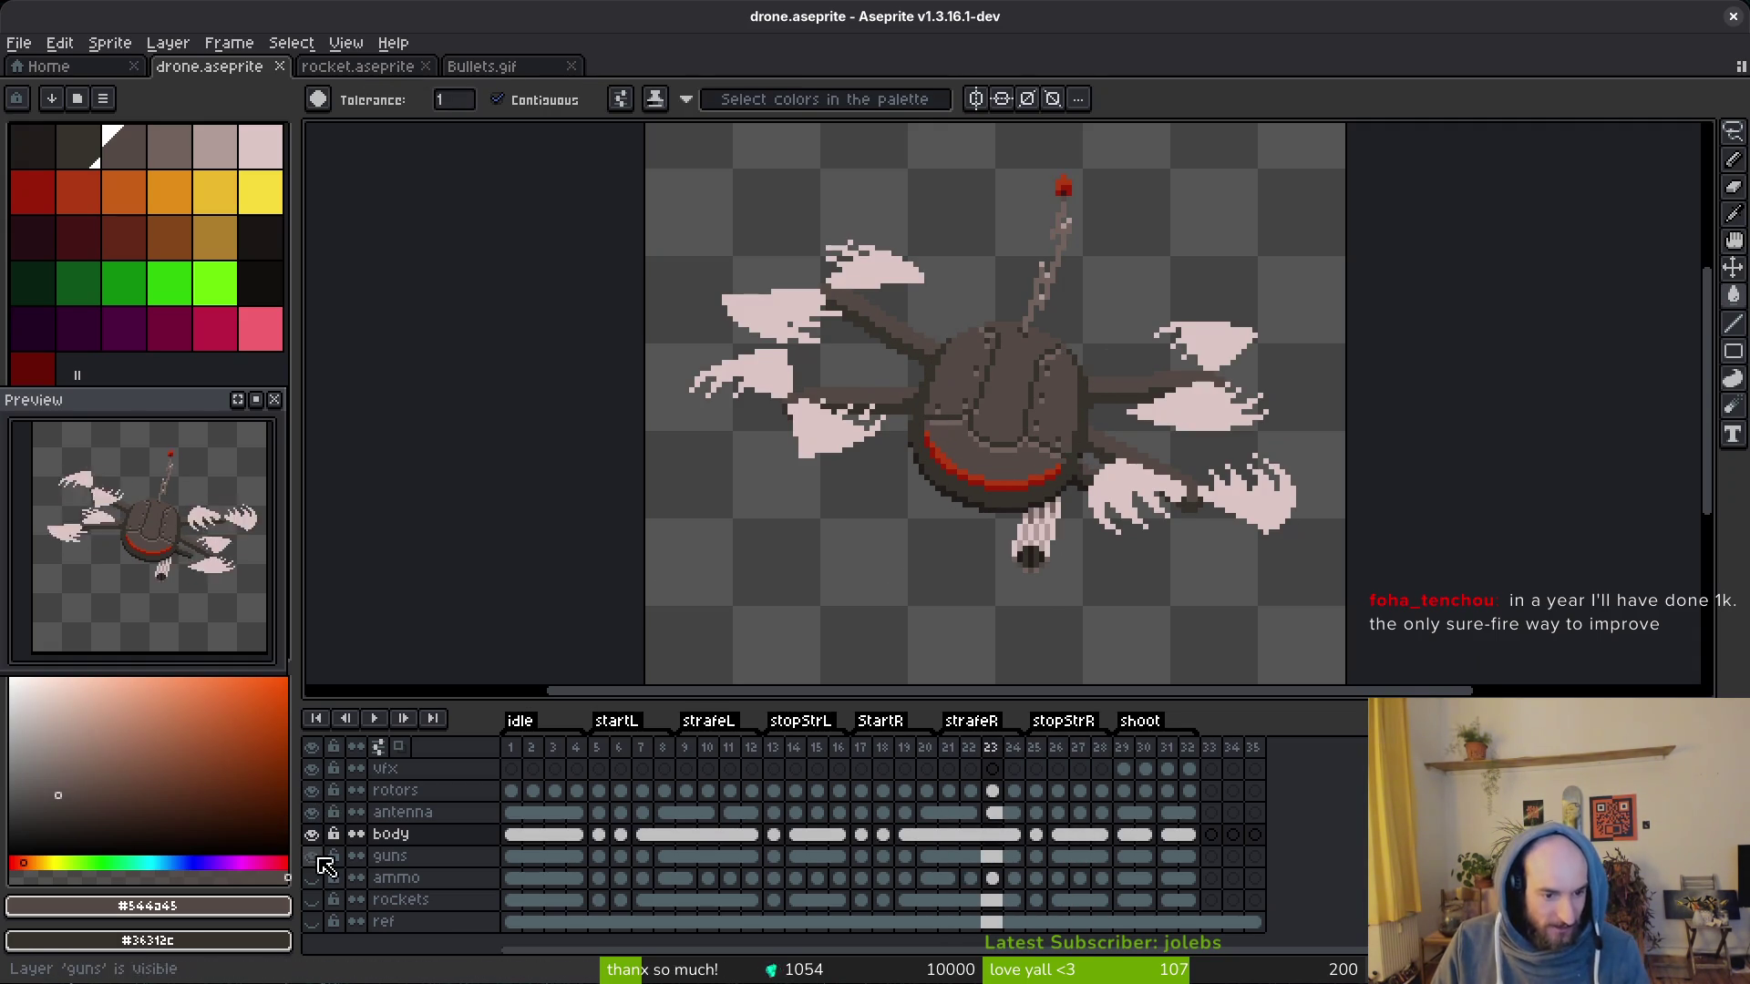
click(312, 899)
click(311, 922)
key(Escape)
click(1210, 768)
scroll(158, 552, up, 2)
scroll(158, 552, down, 2)
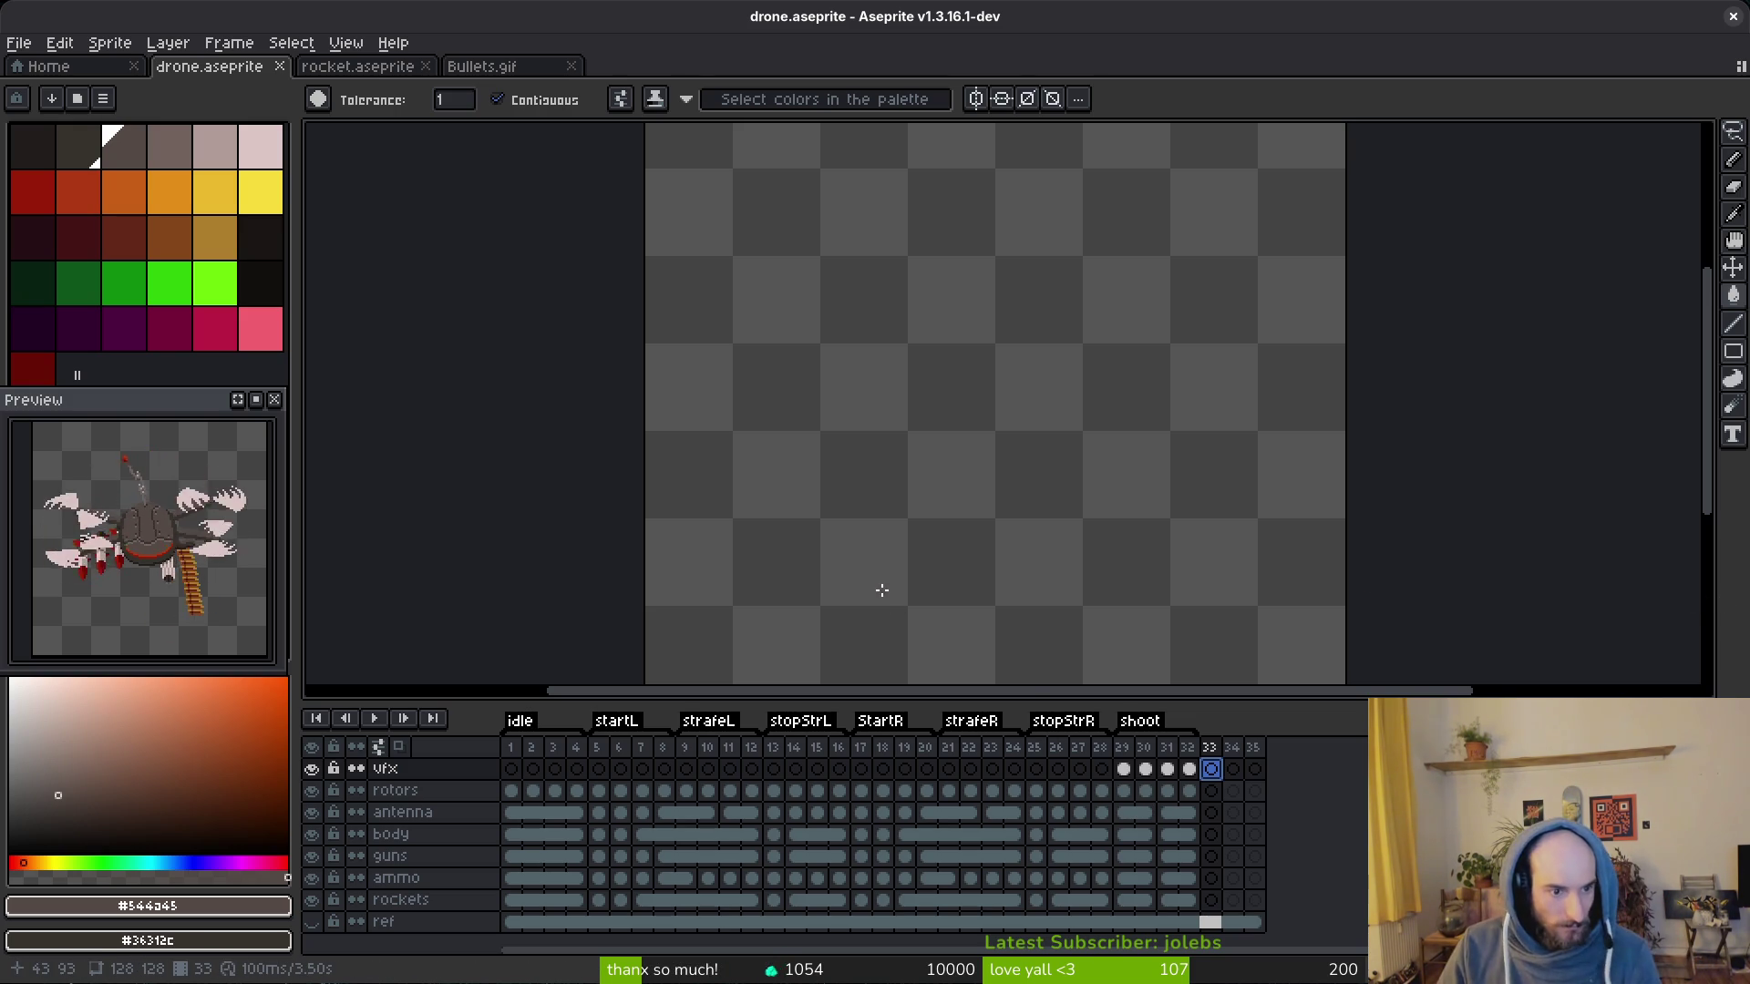
Step: On the guns layer at frame 19, marquee the gun tip and move it down one pixel
click(876, 793)
key(Right)
key(Right)
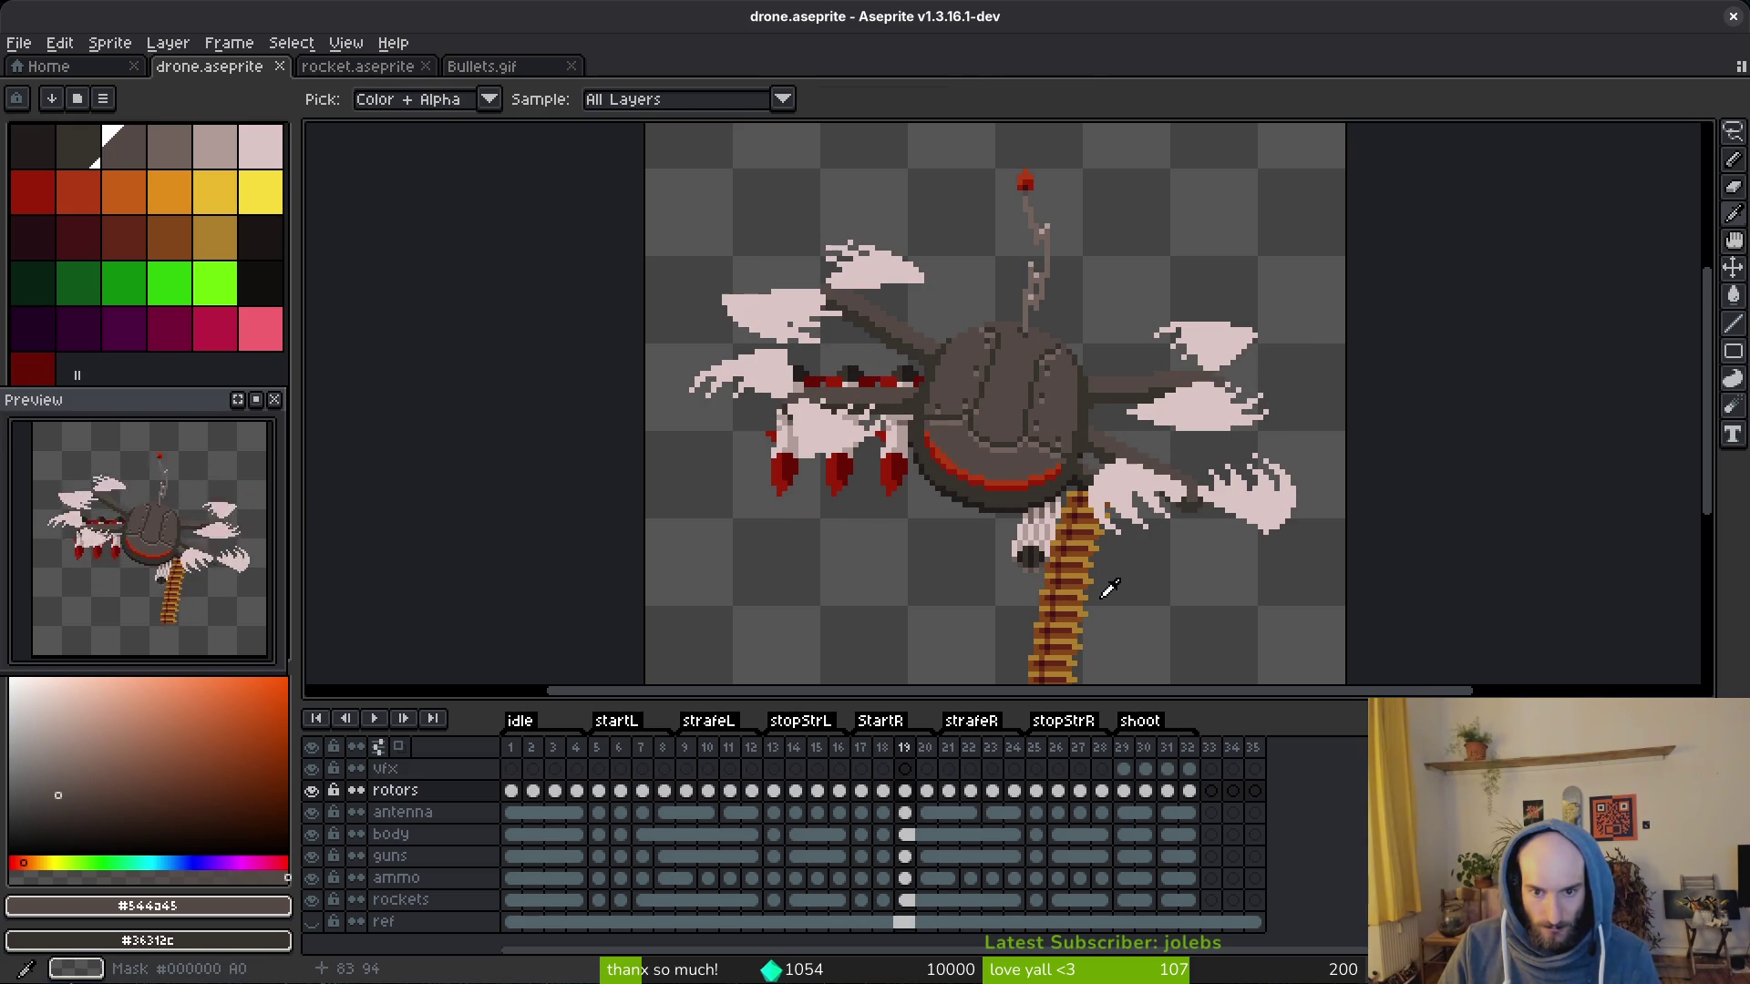
scroll(1094, 592, down, 1)
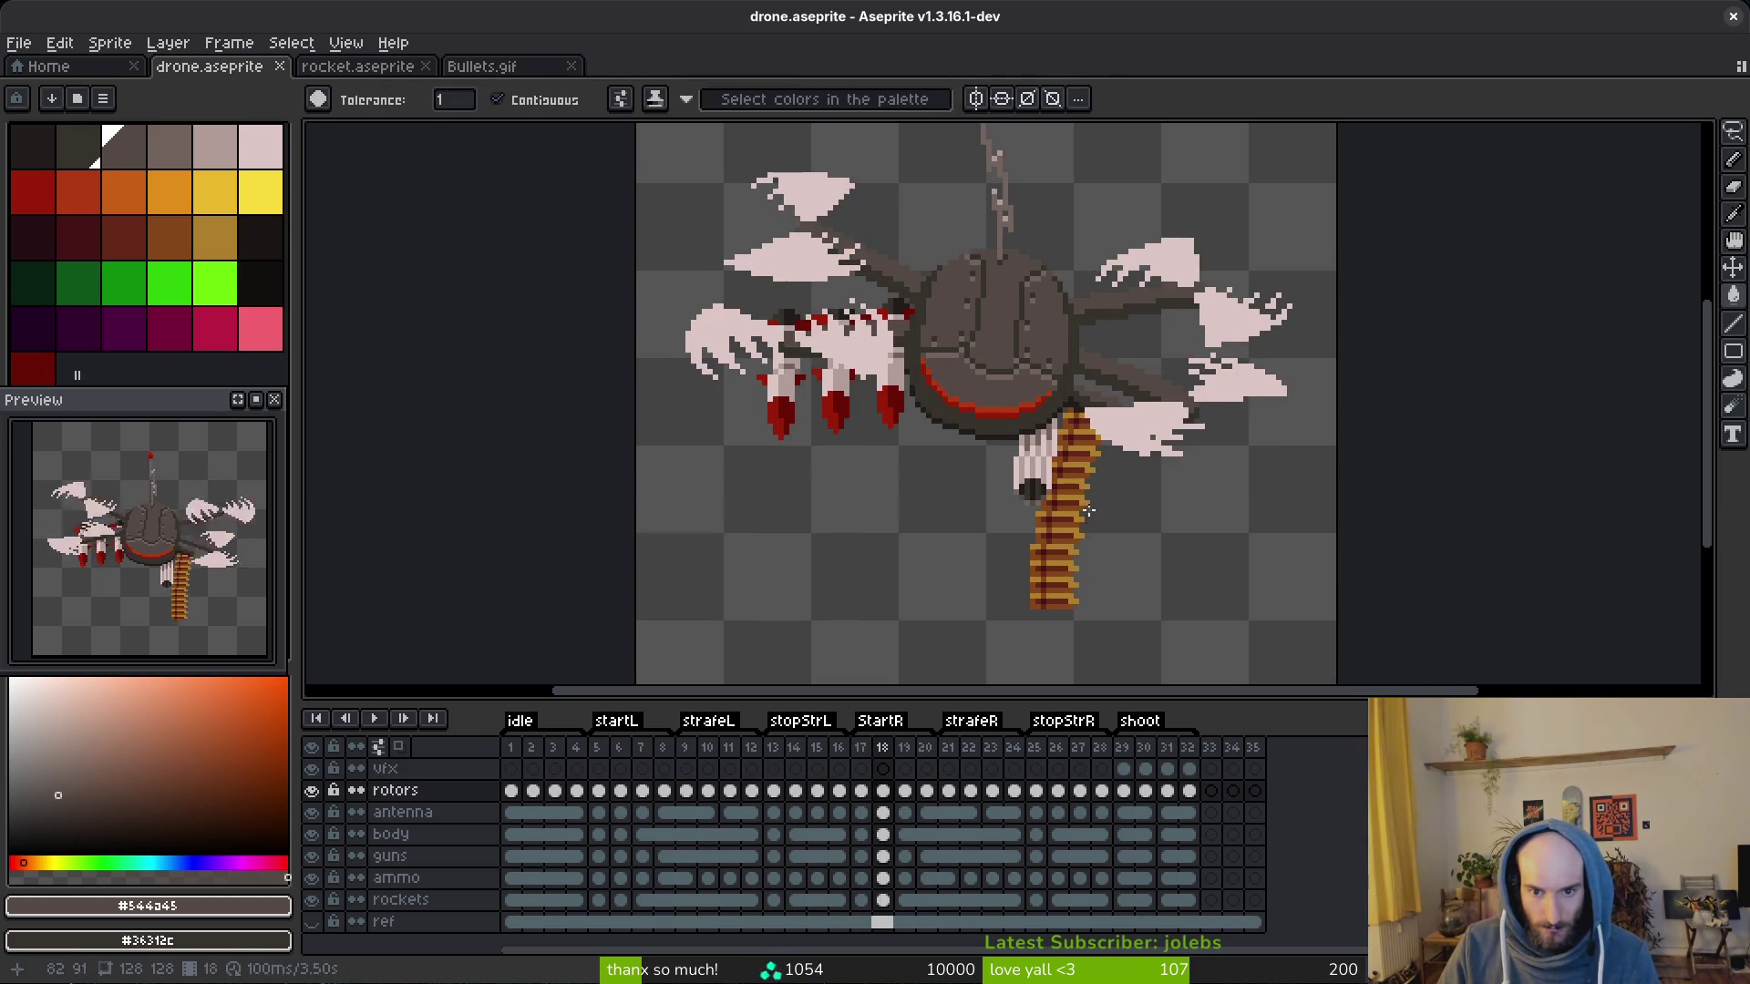
scroll(1079, 499, up, 1)
key(m)
scroll(1018, 437, up, 1)
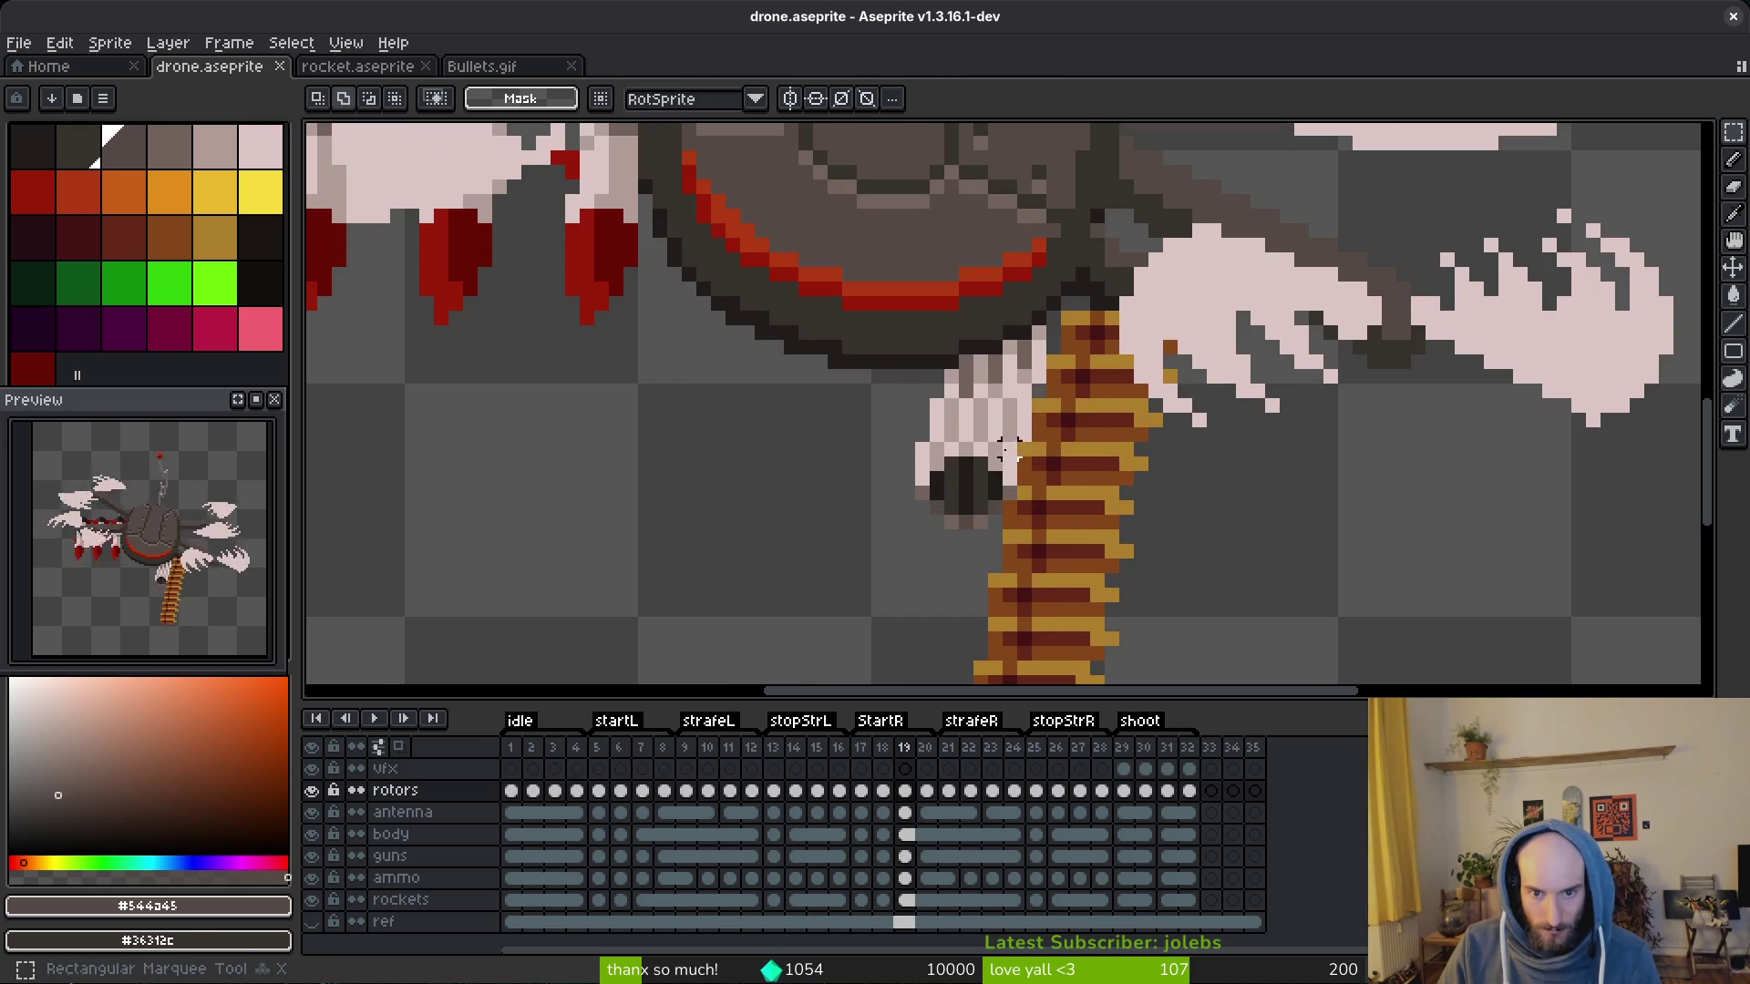
drag(1019, 440, 852, 577)
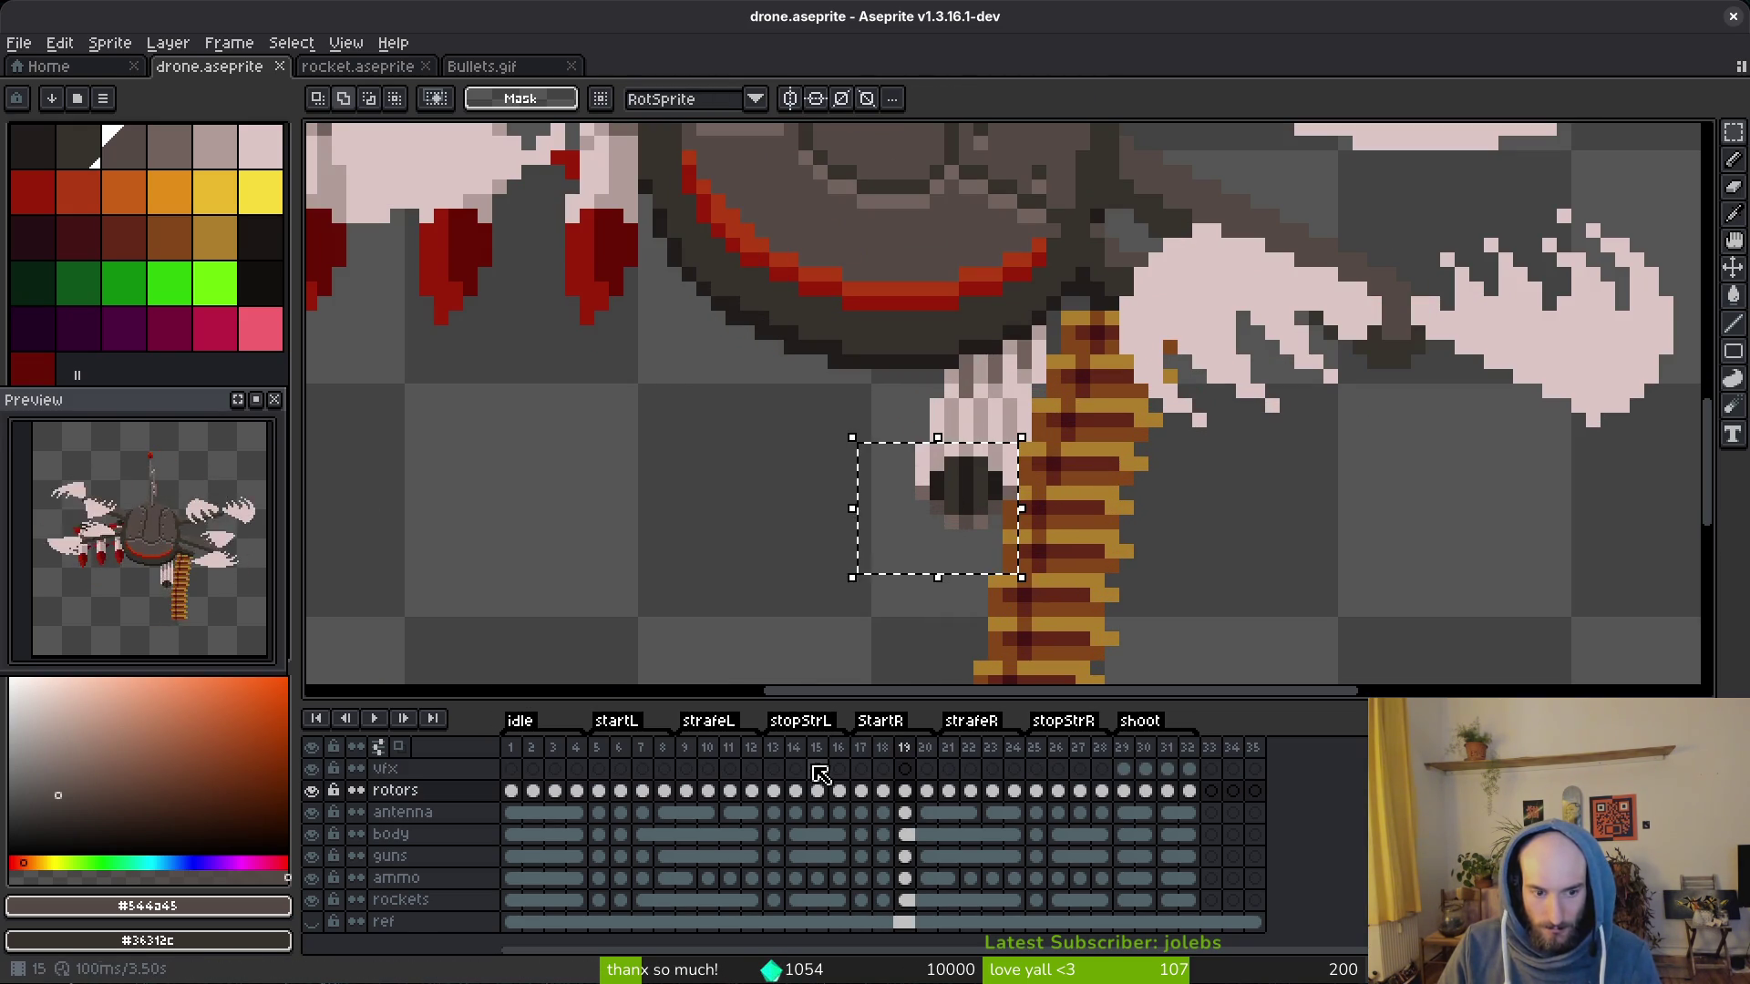
click(905, 856)
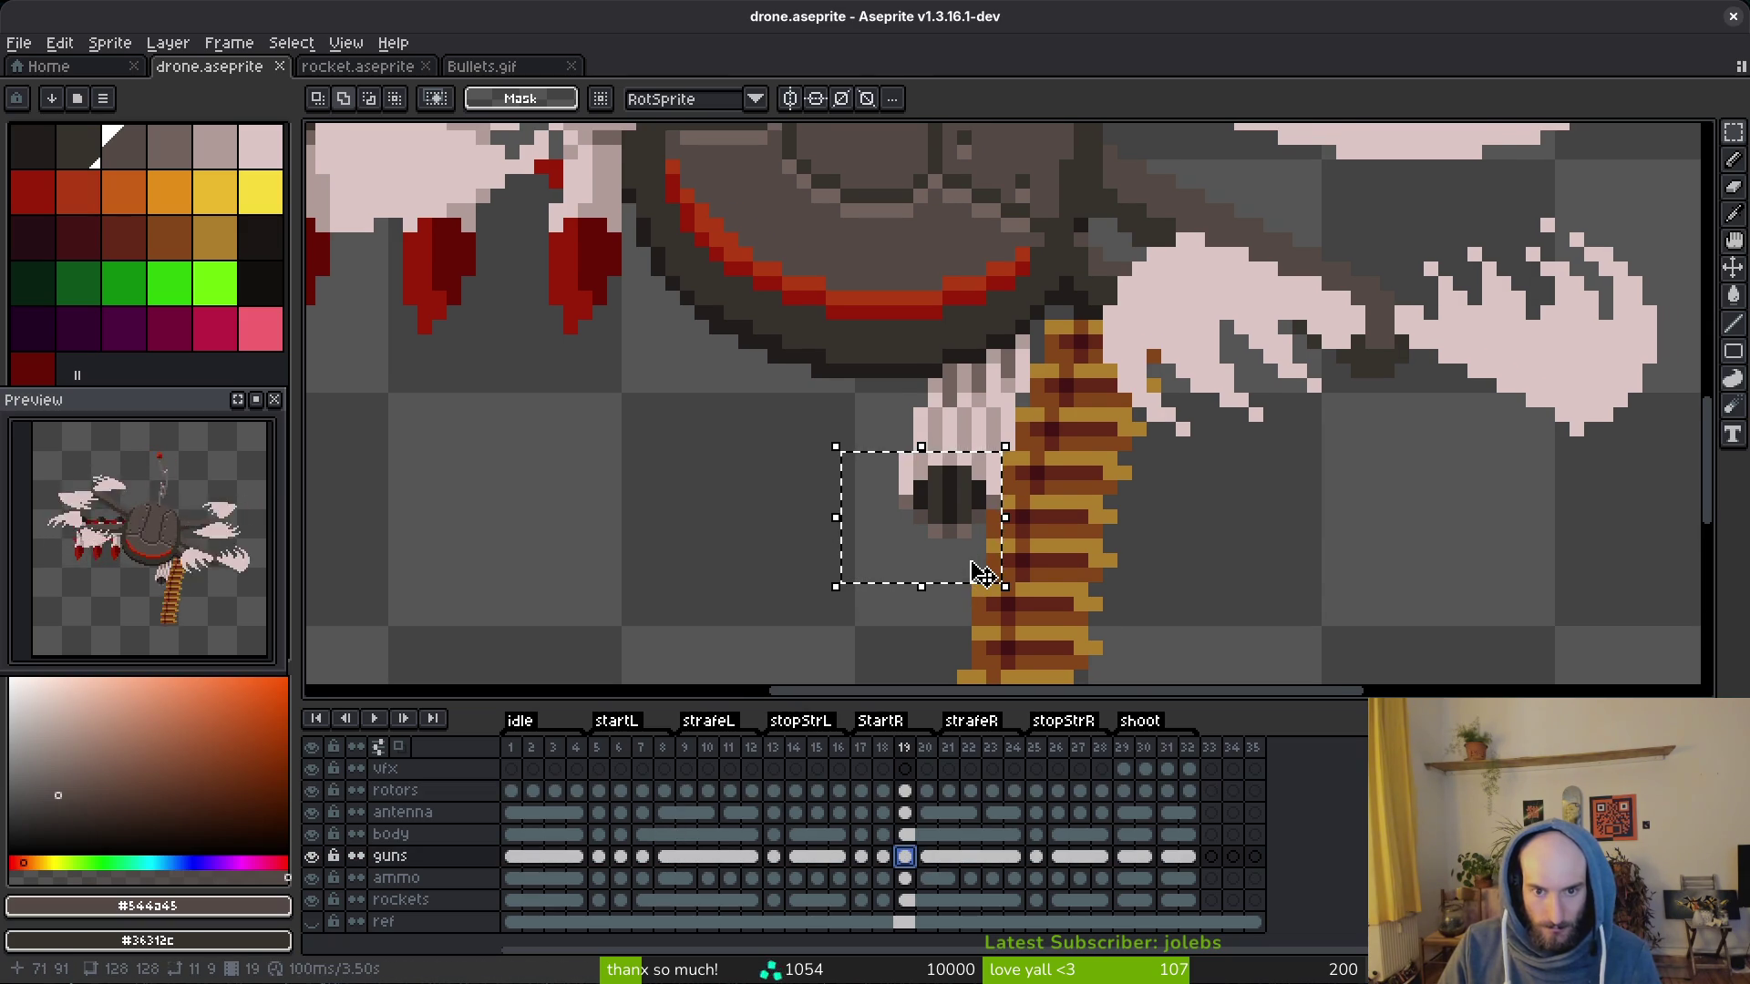
drag(958, 505, 957, 520)
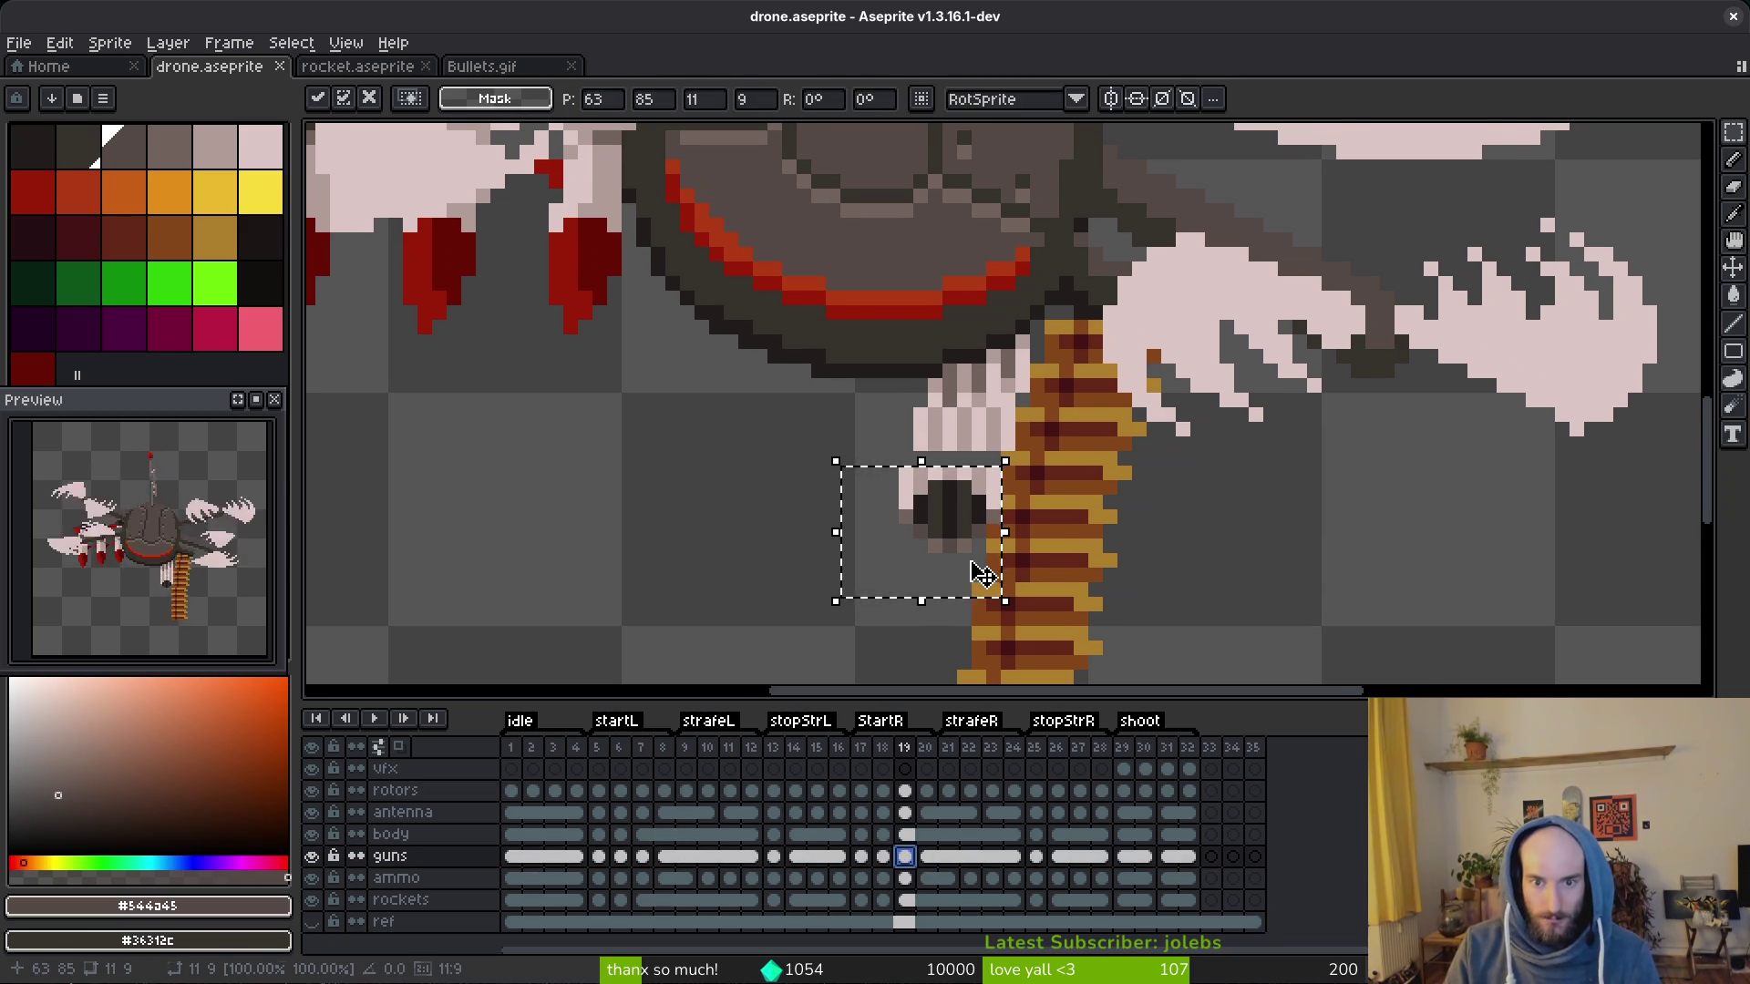
key(Escape)
scroll(886, 465, up, 2)
Step: Repaint the gun tip's light pink highlights and darker pink shadow pixels with sampled shades
key(alt)
alt+click(858, 474)
alt+click(711, 470)
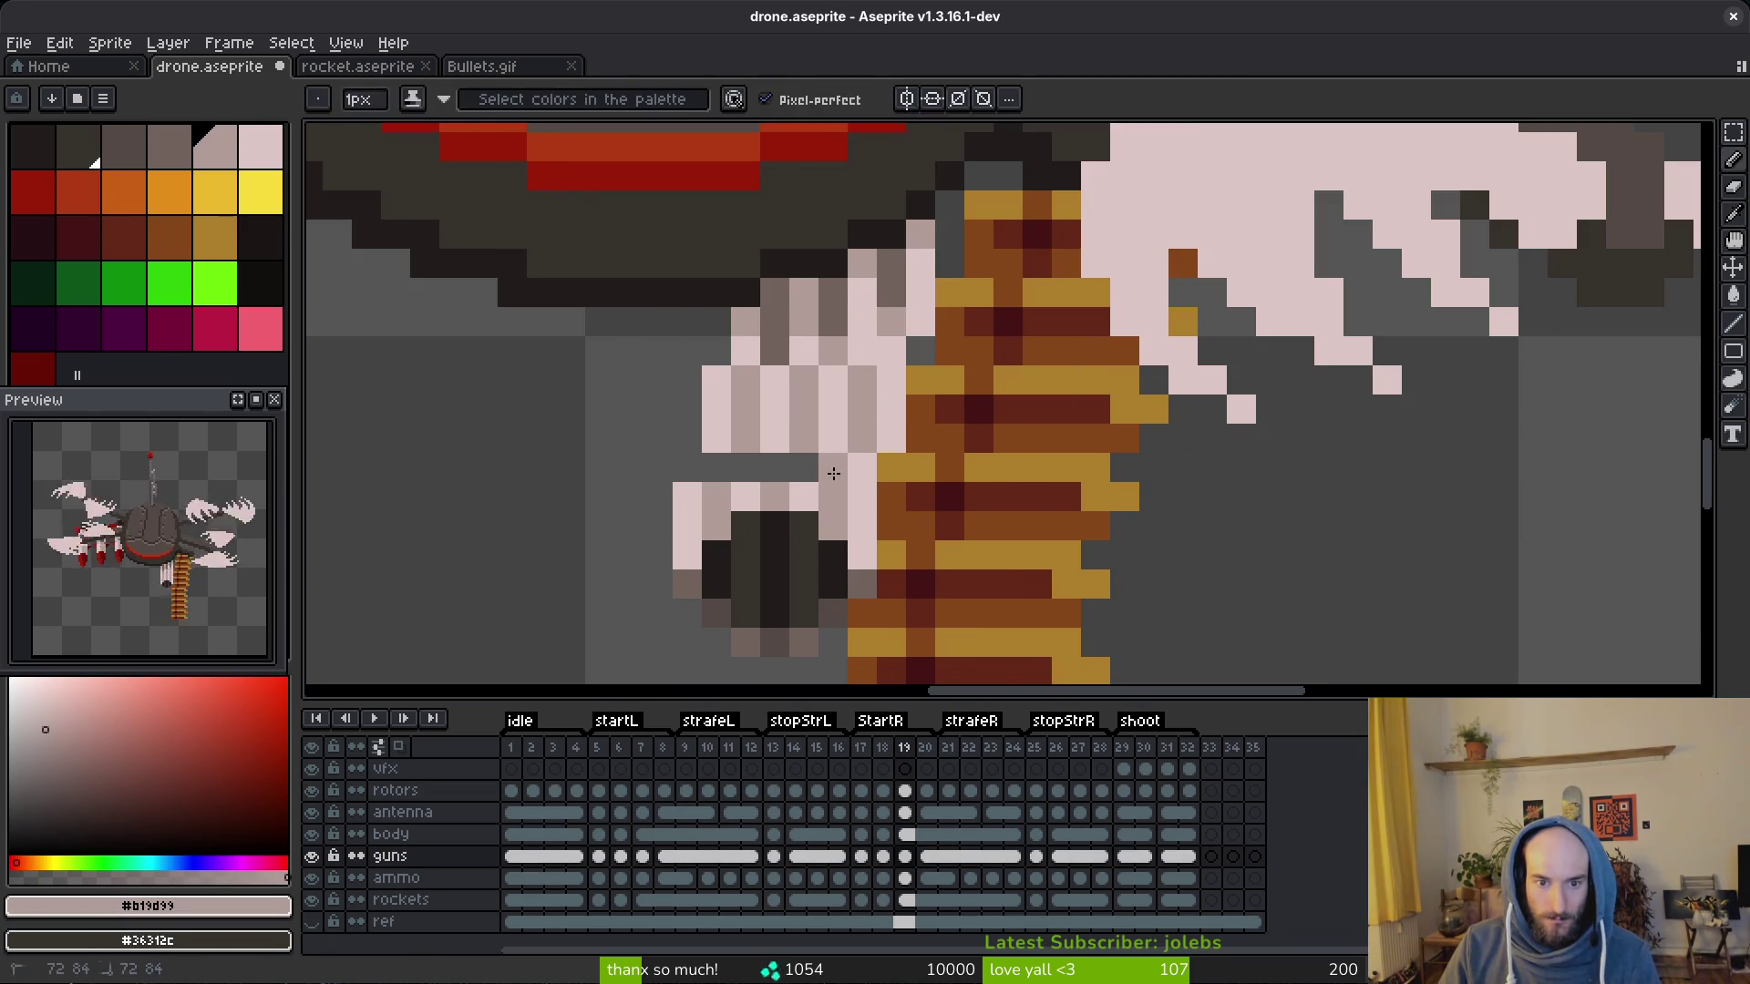
click(747, 493)
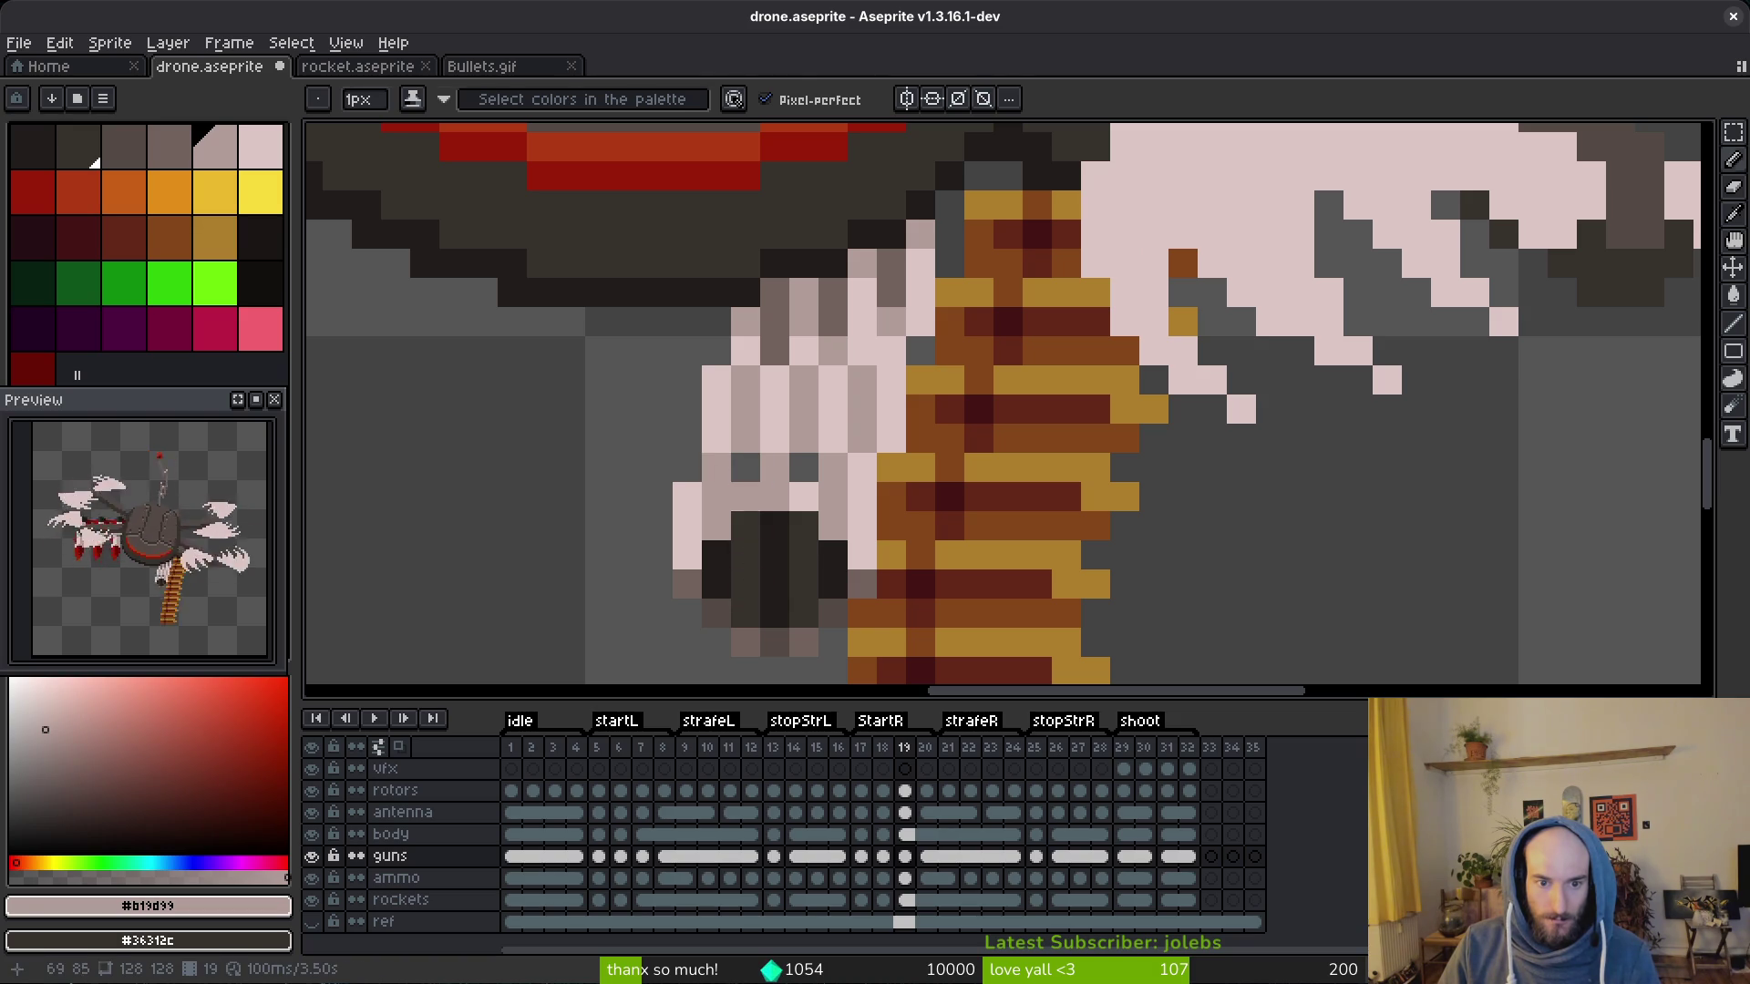
click(716, 469)
click(803, 542)
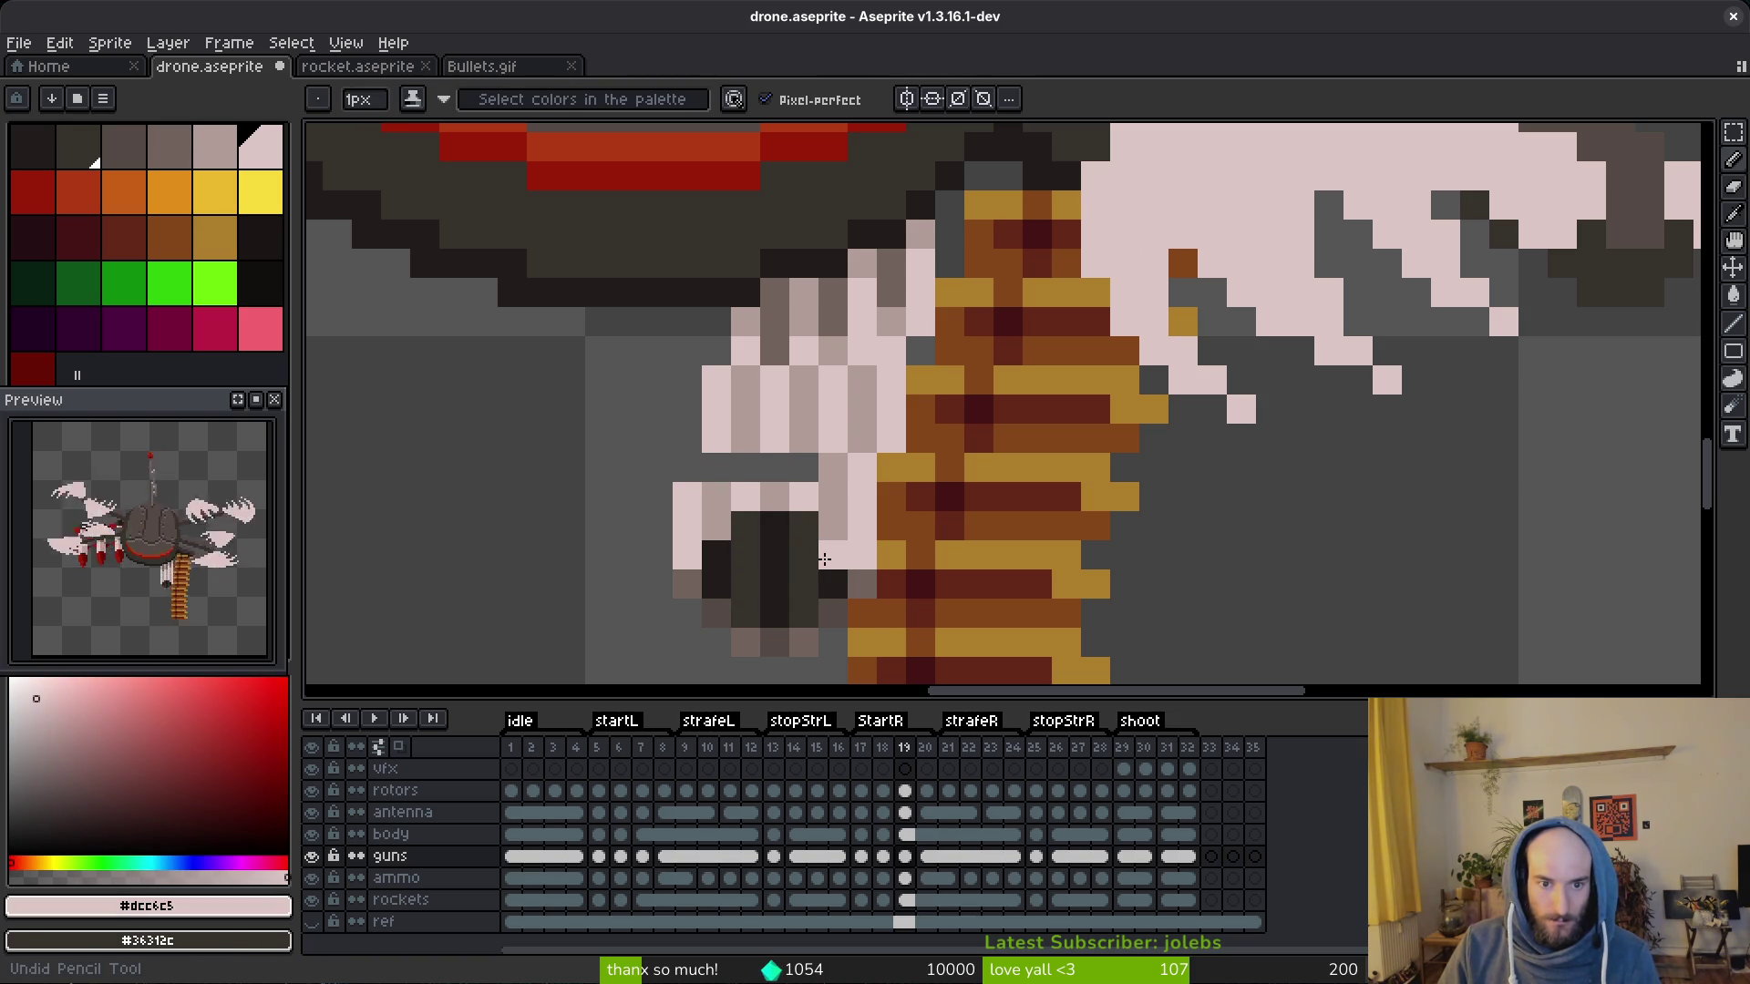
key(ctrl+z)
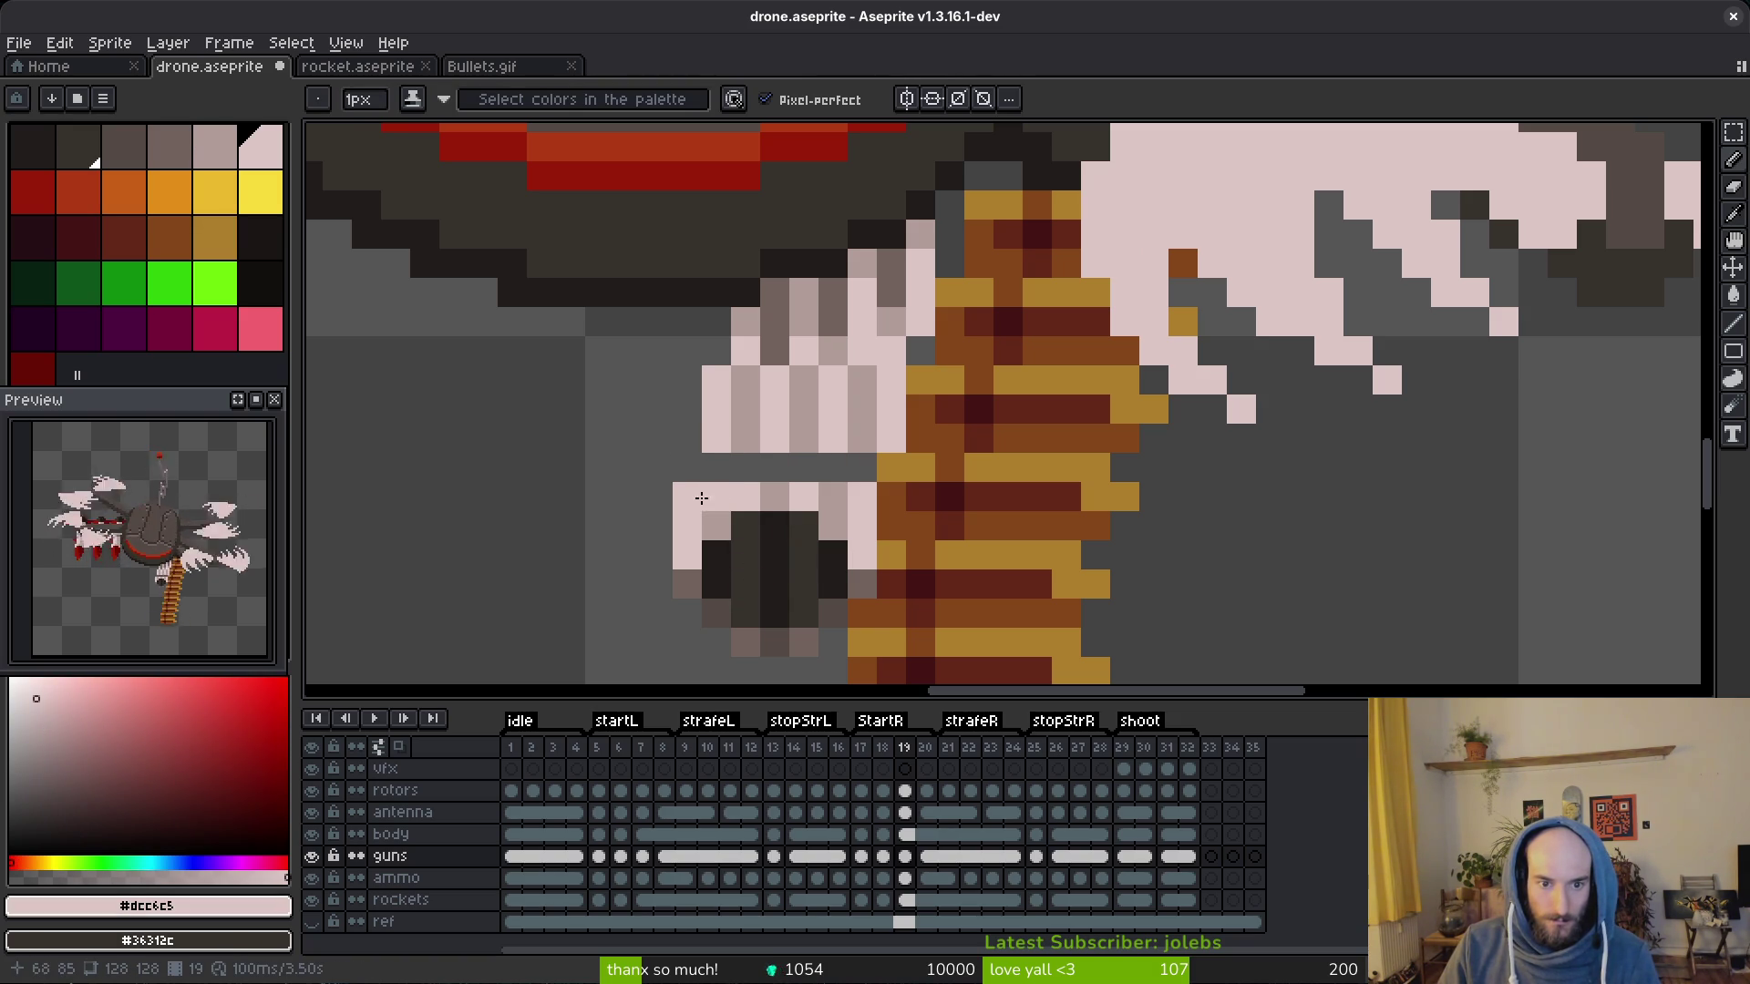
click(801, 469)
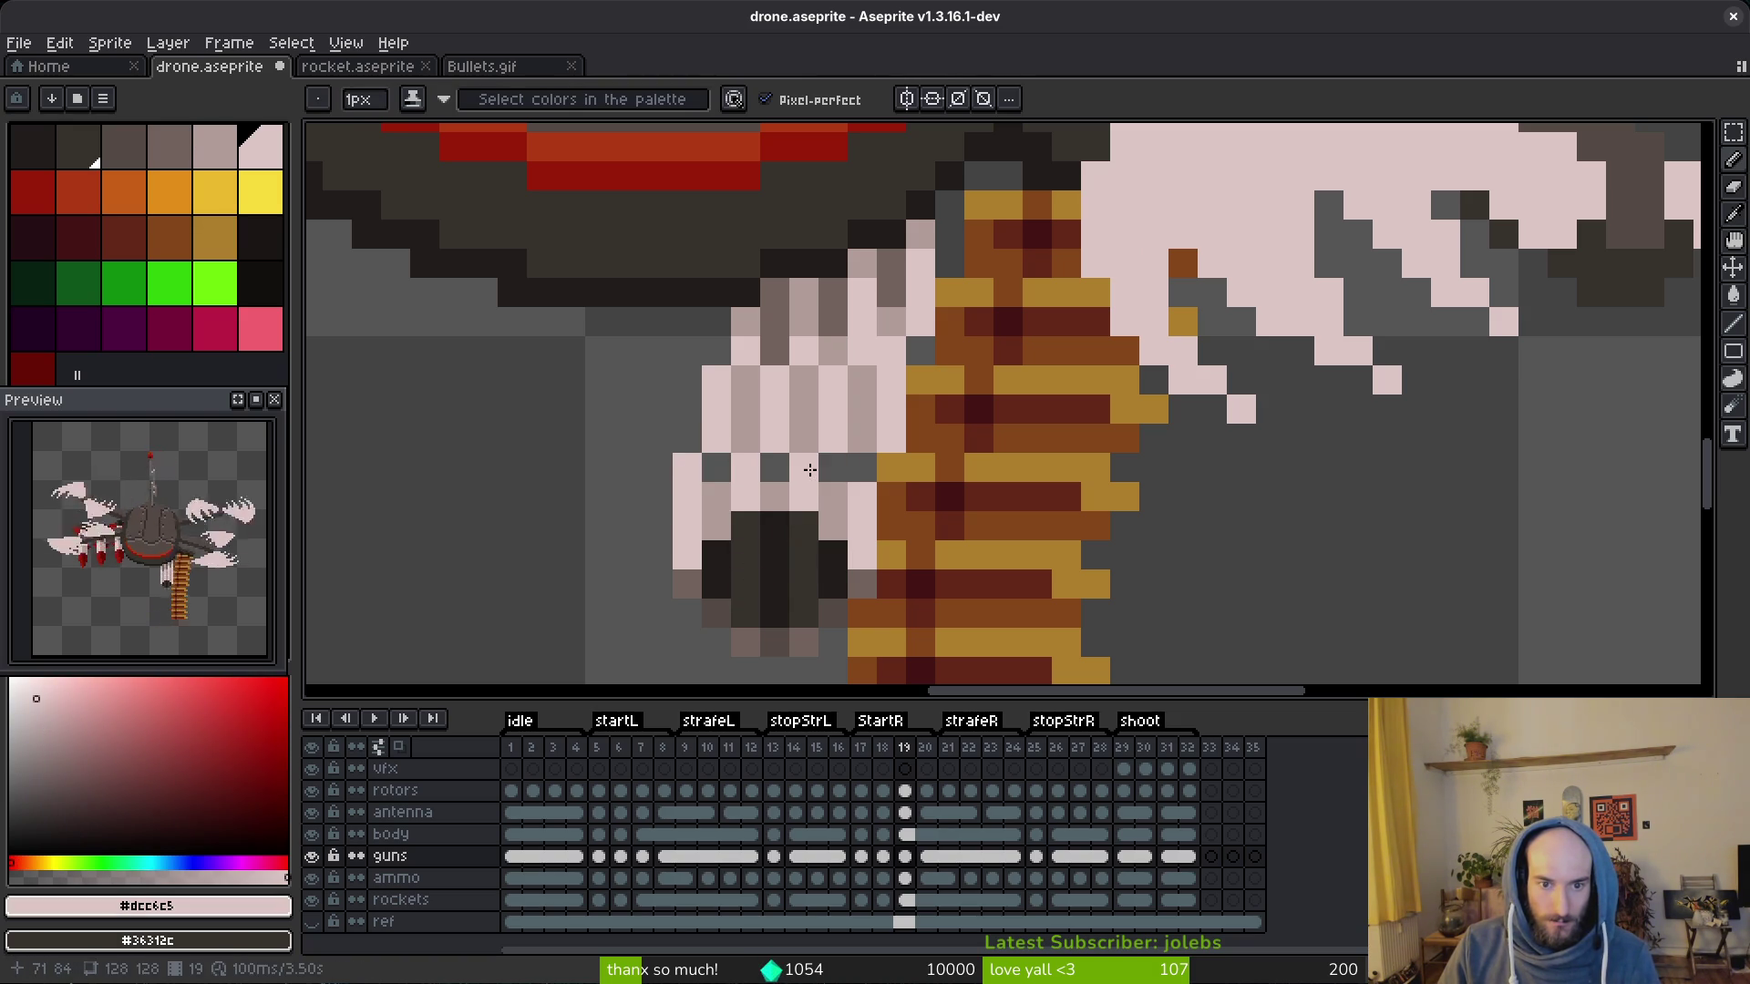
alt+click(802, 410)
click(743, 469)
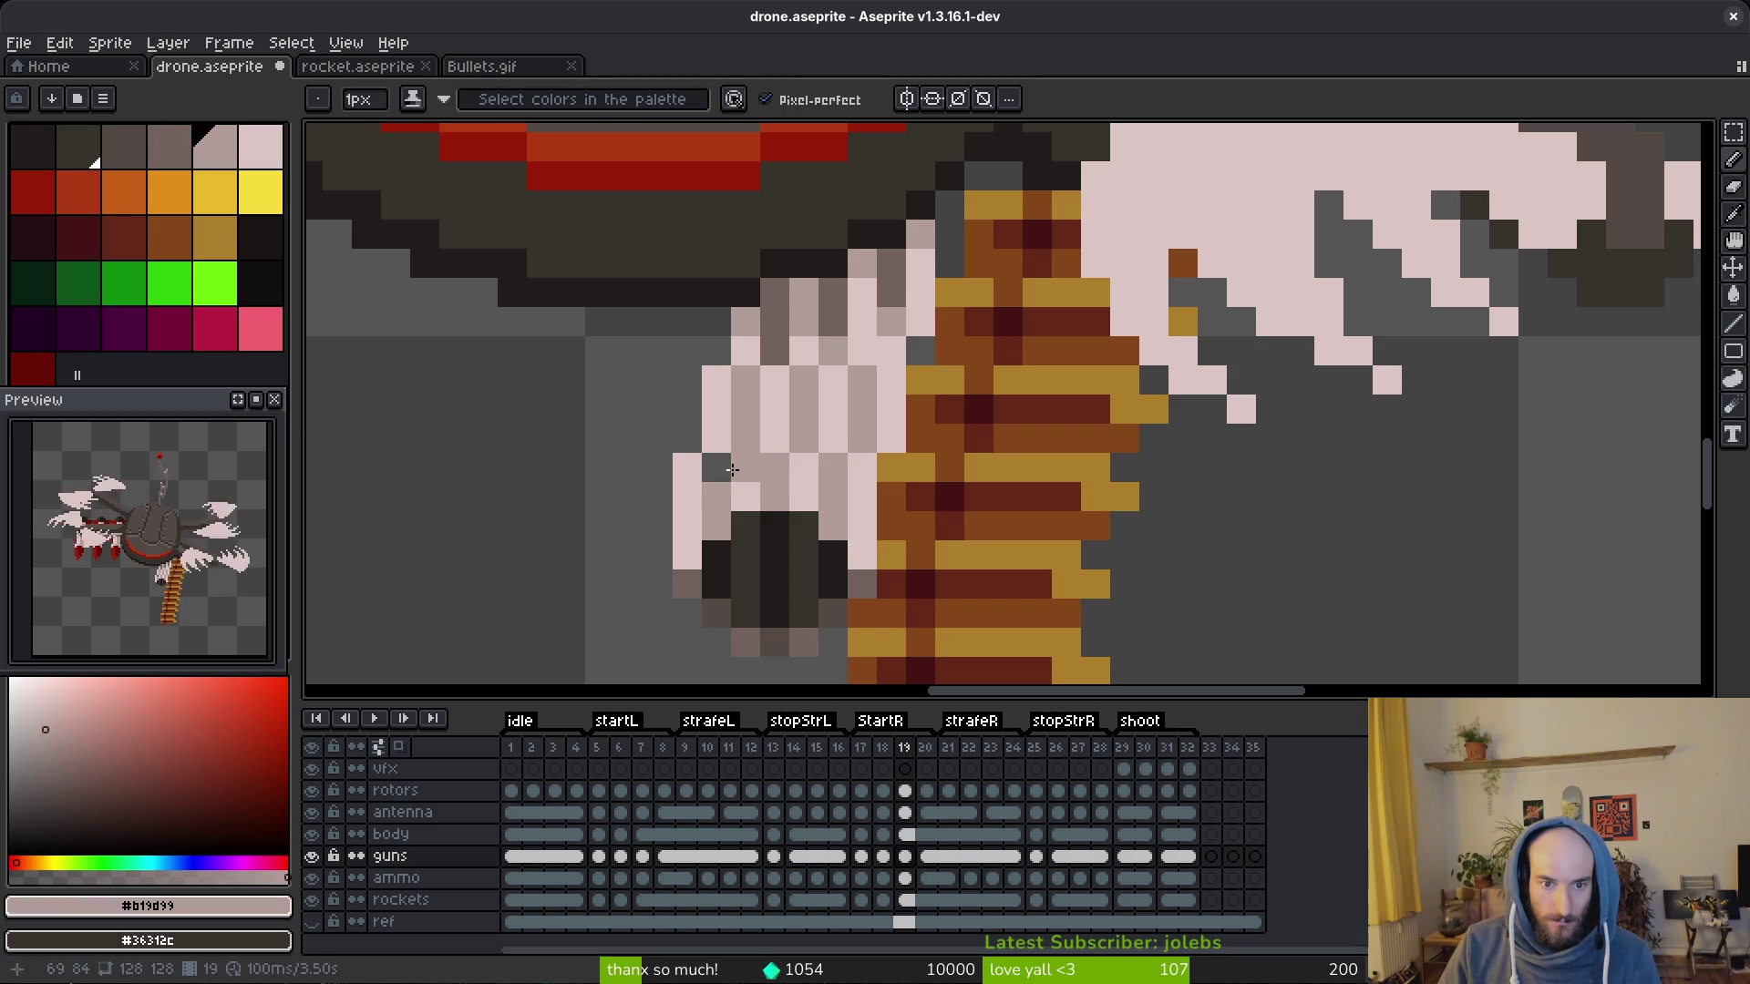
scroll(708, 466, down, 3)
scroll(875, 410, down, 2)
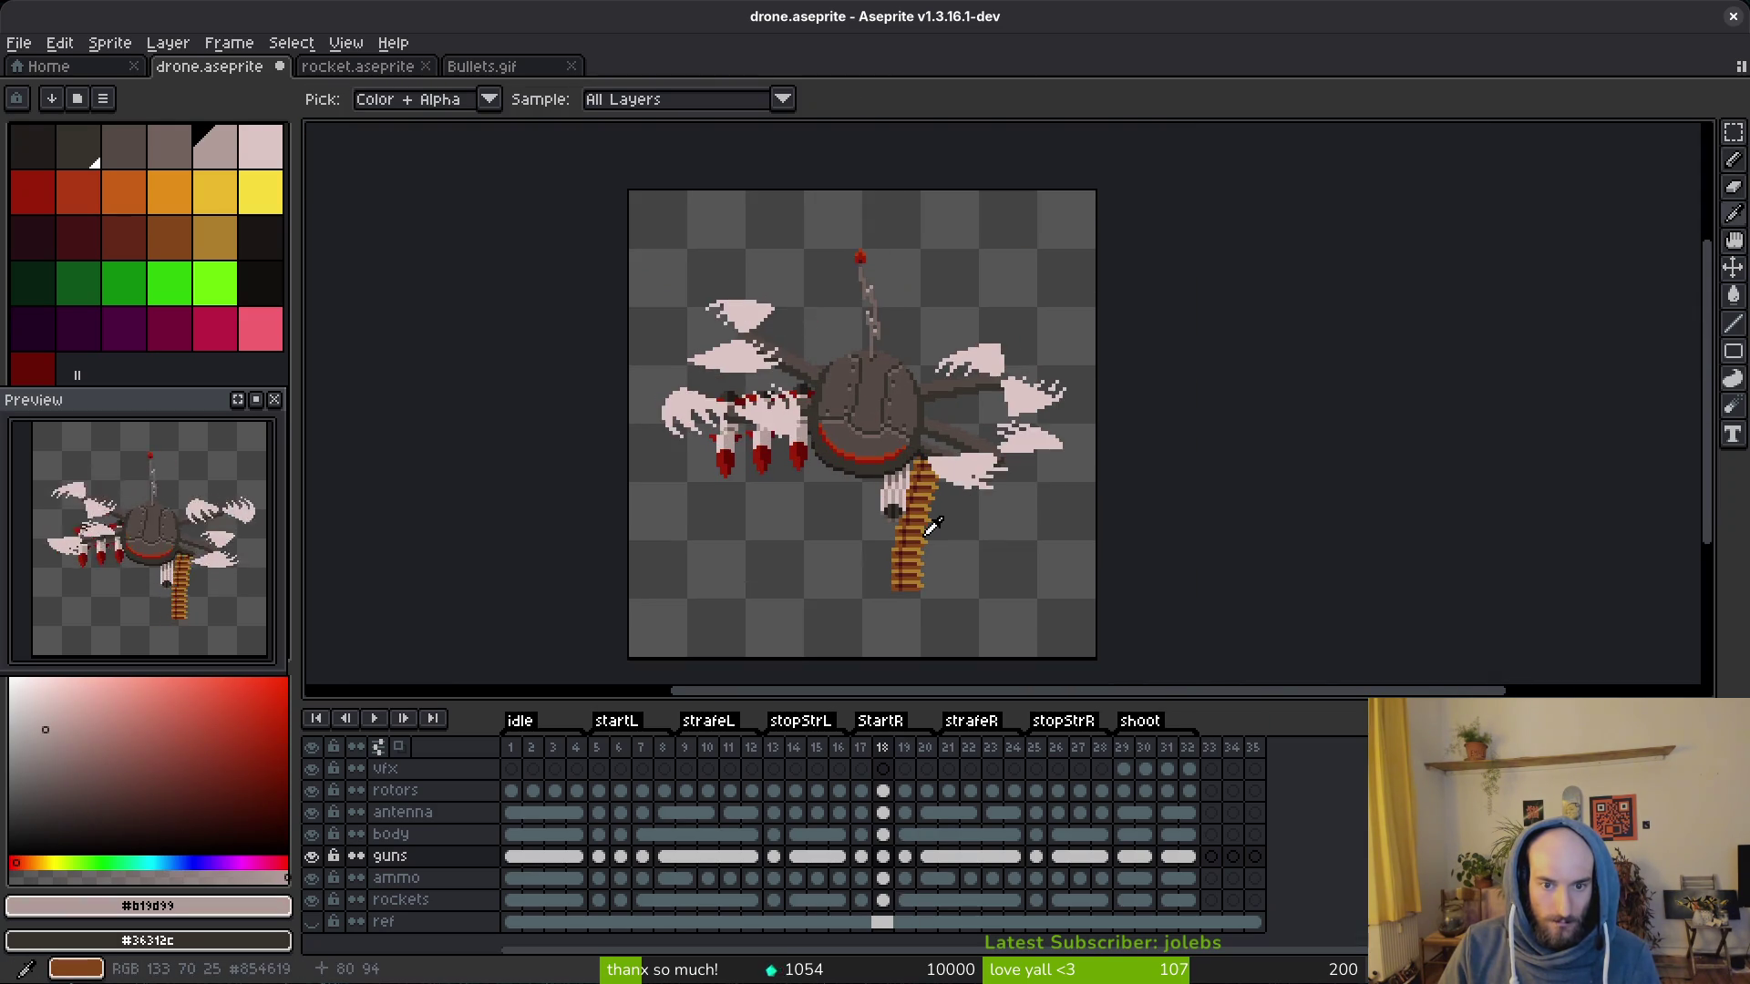
key(Left)
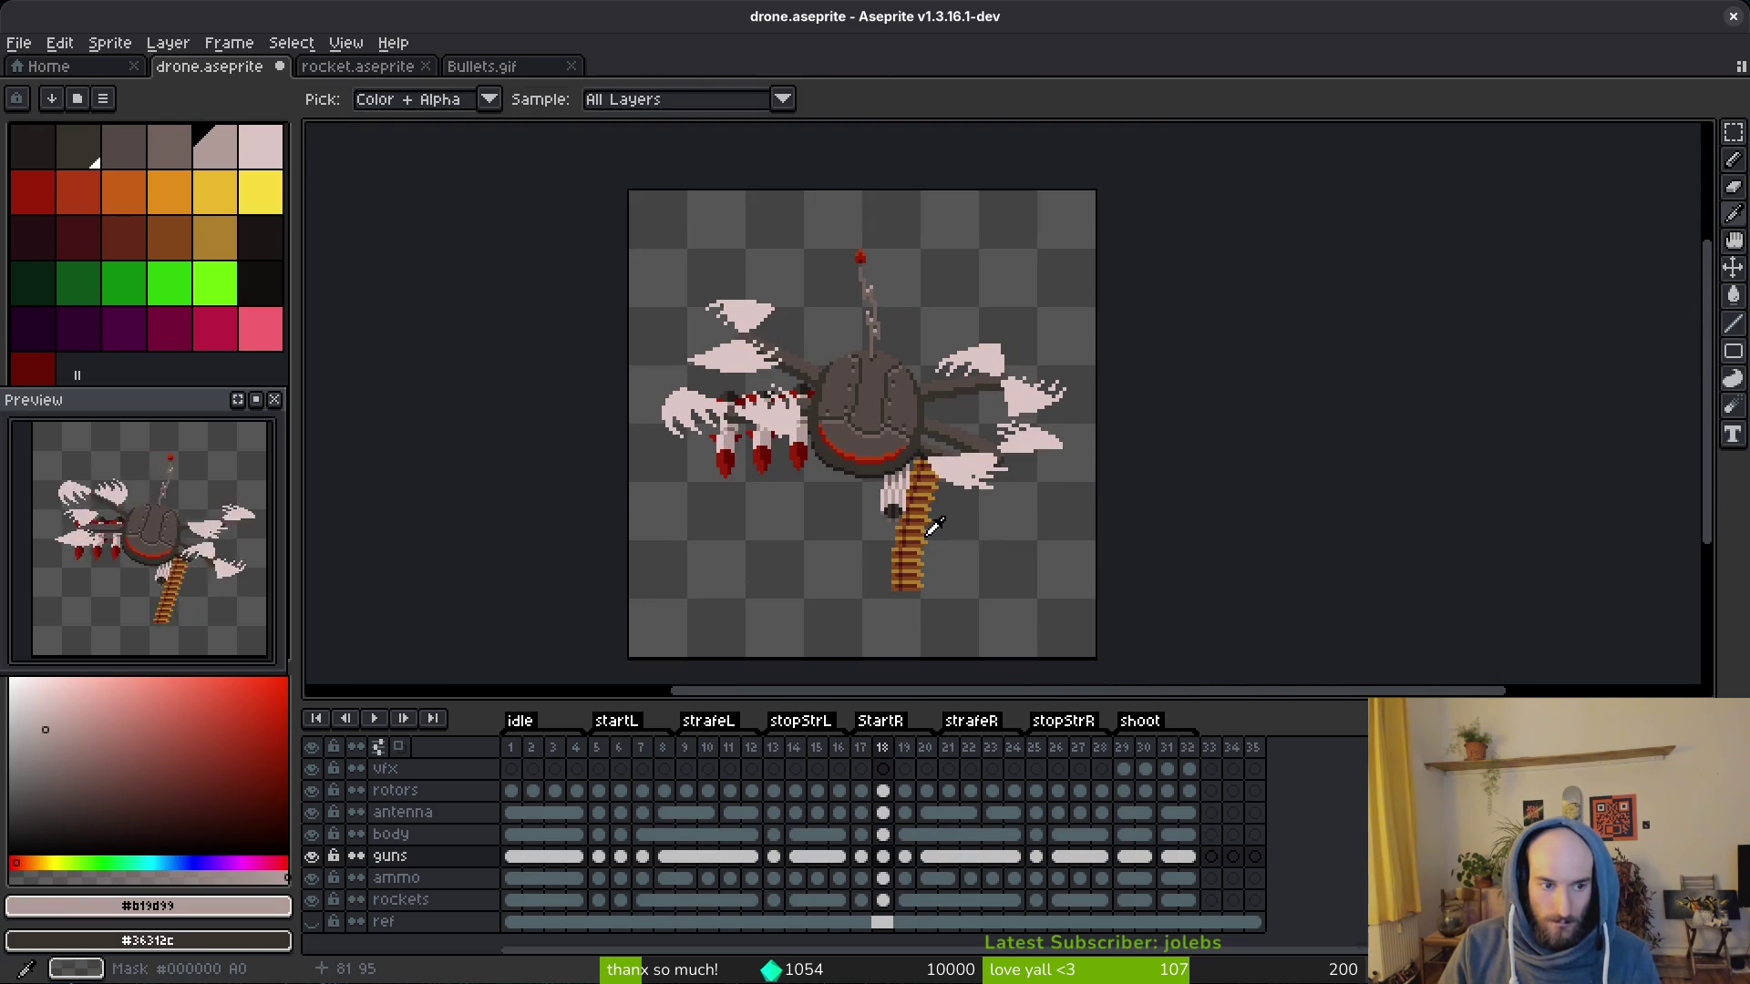
key(Right)
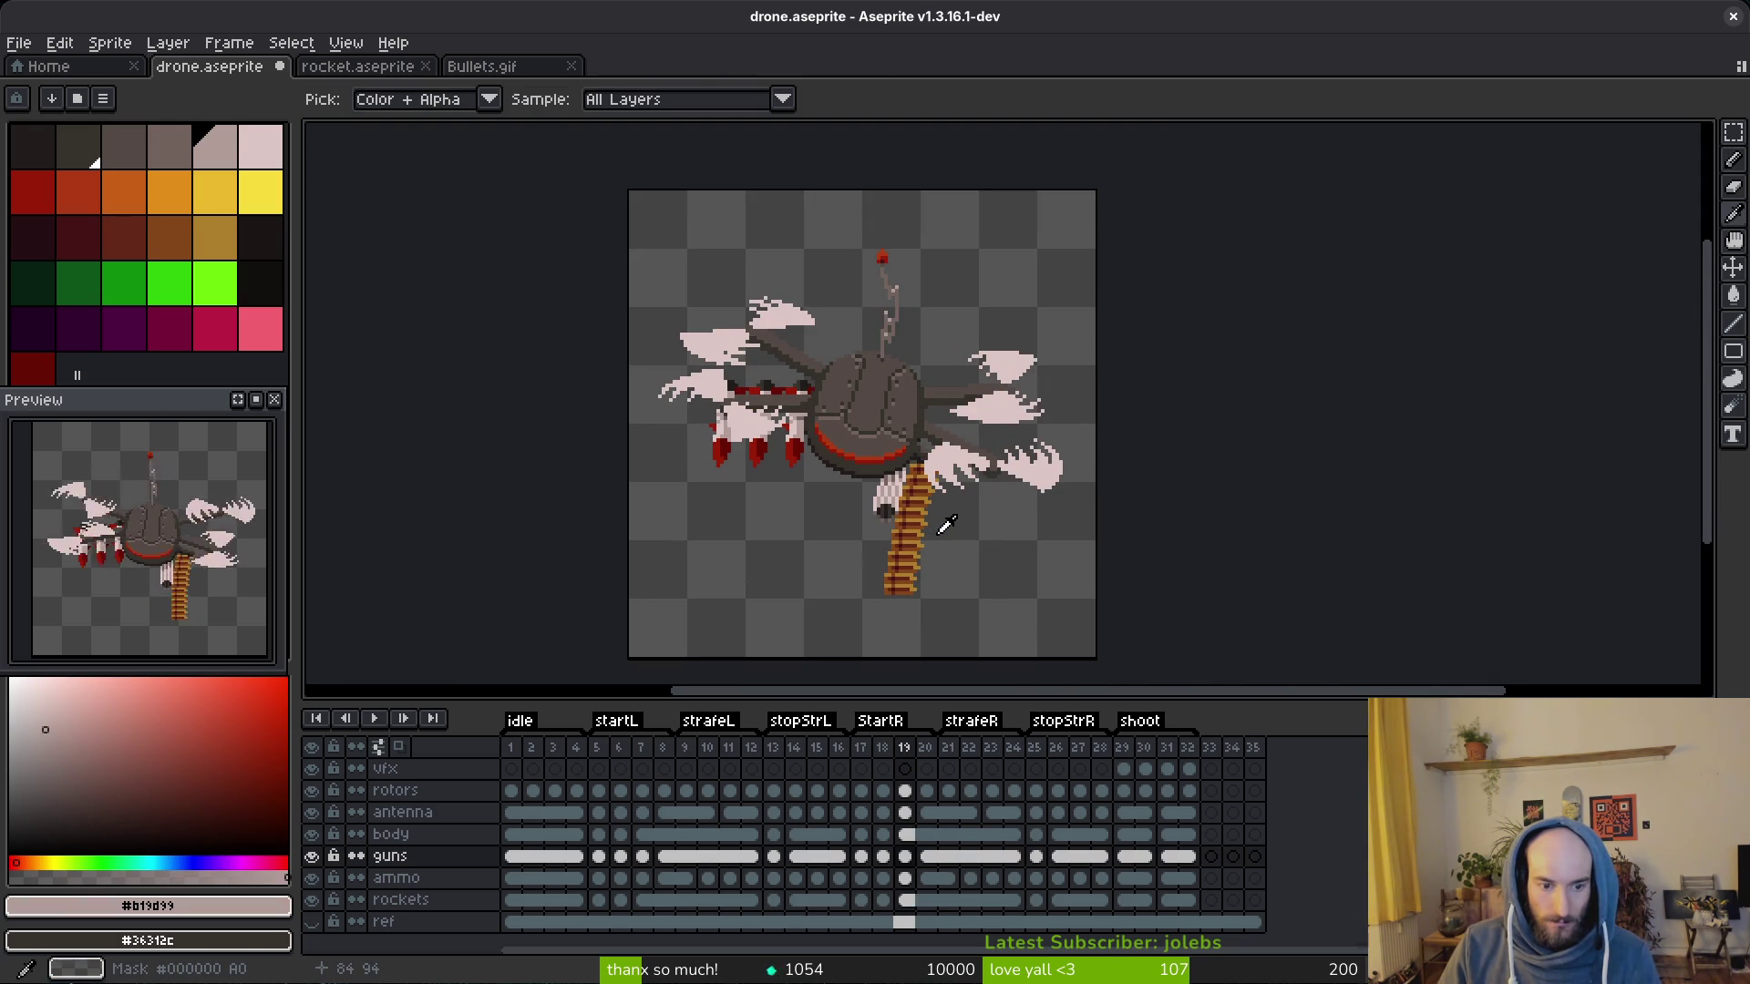
key(b)
scroll(947, 524, up, 3)
key(Right)
key(Right)
key(Left)
key(Right)
Step: Flip between guns frame 7 and its neighbours to compare them
key(Left)
key(Left)
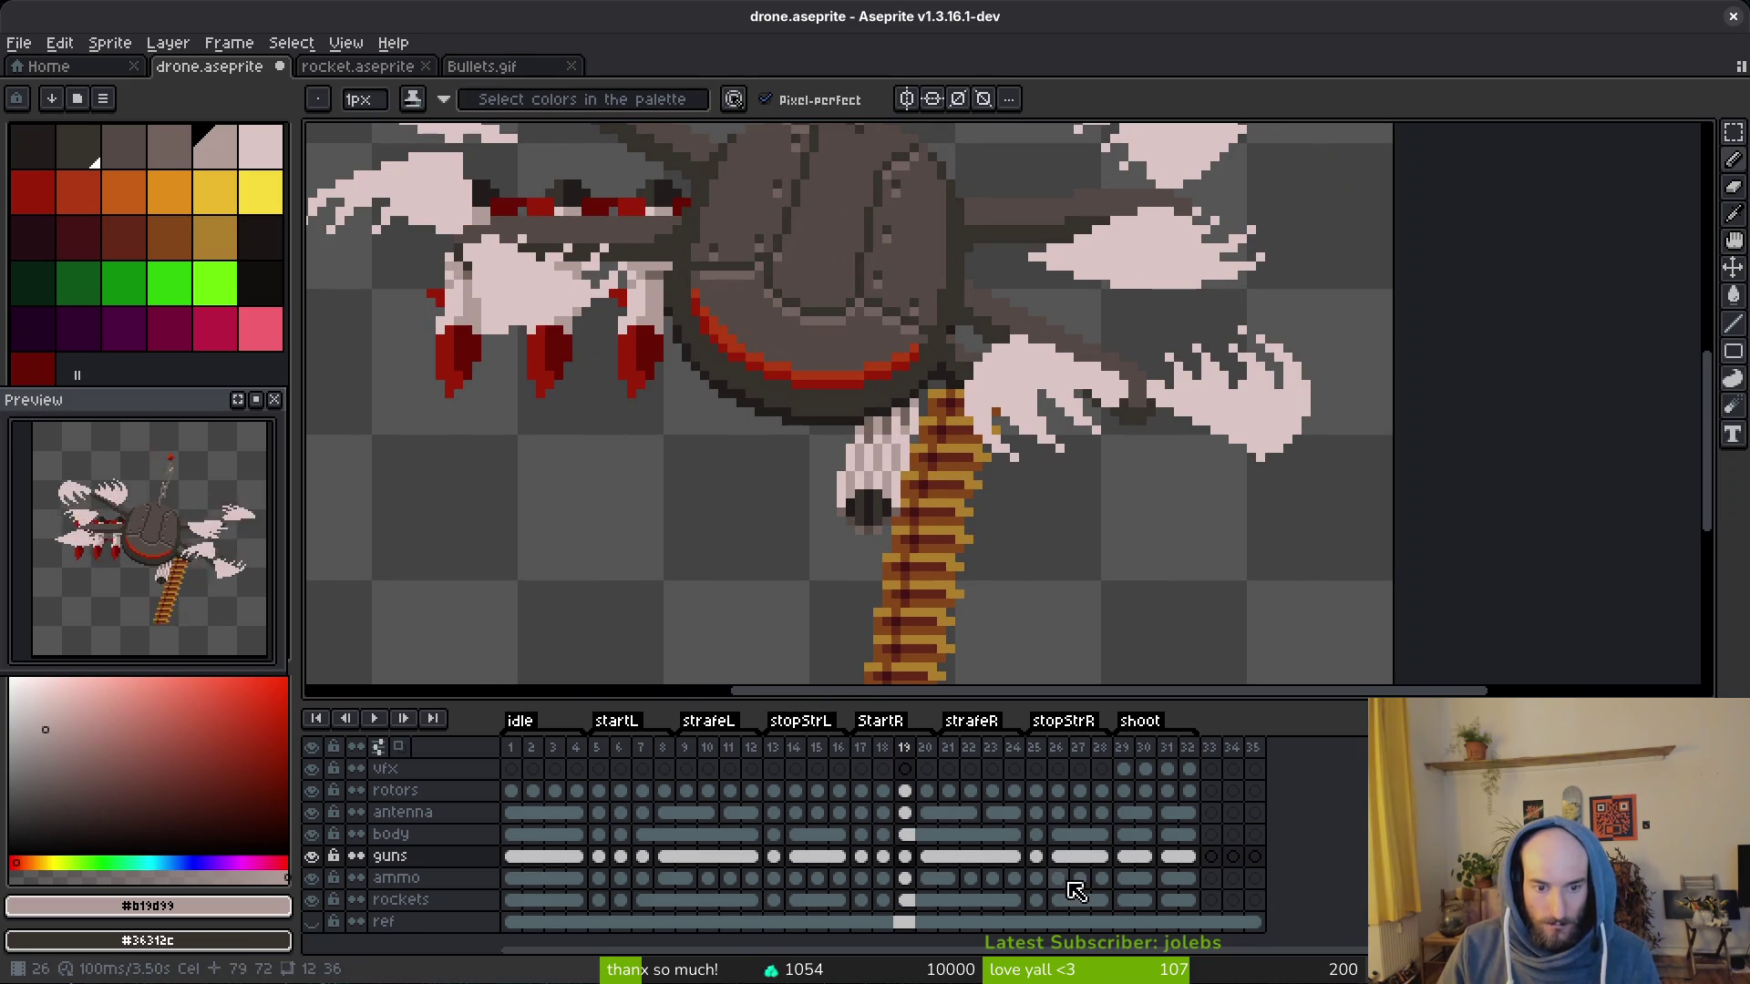
click(644, 859)
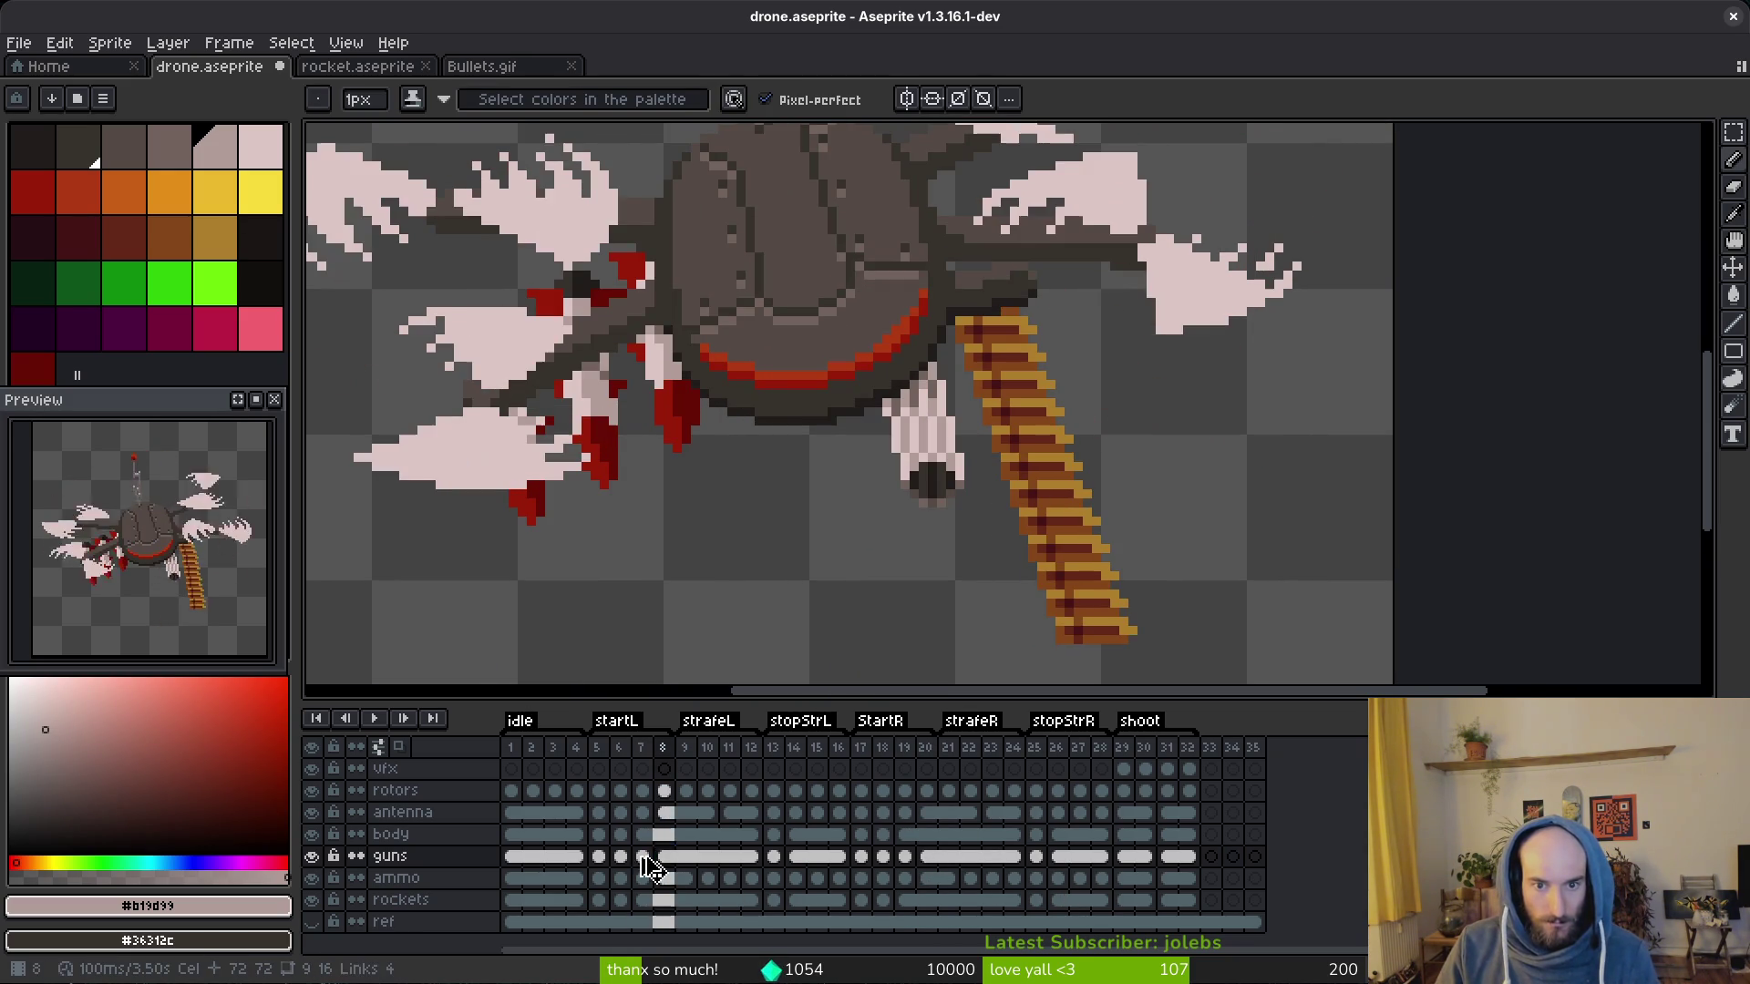
key(Right)
key(Left)
key(Right)
key(Left)
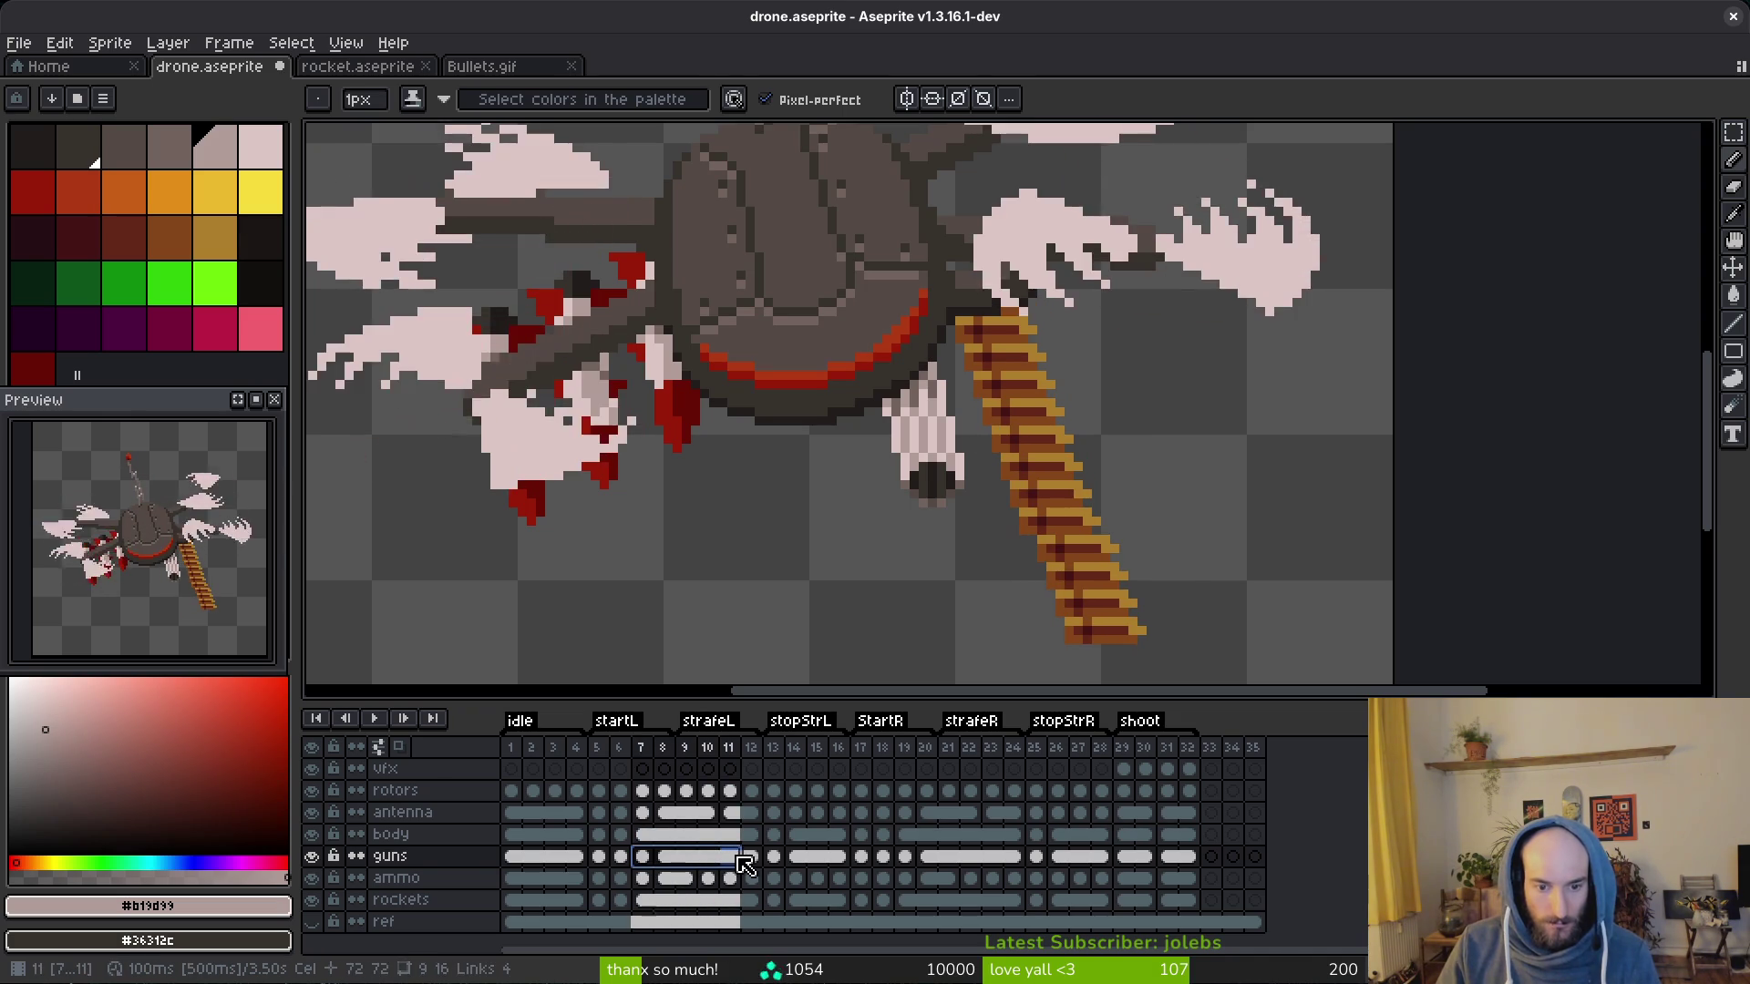
Step: Unlink the guns layer cels for frames 7–12 and 19–24
drag(660, 862, 749, 861)
right_click(654, 862)
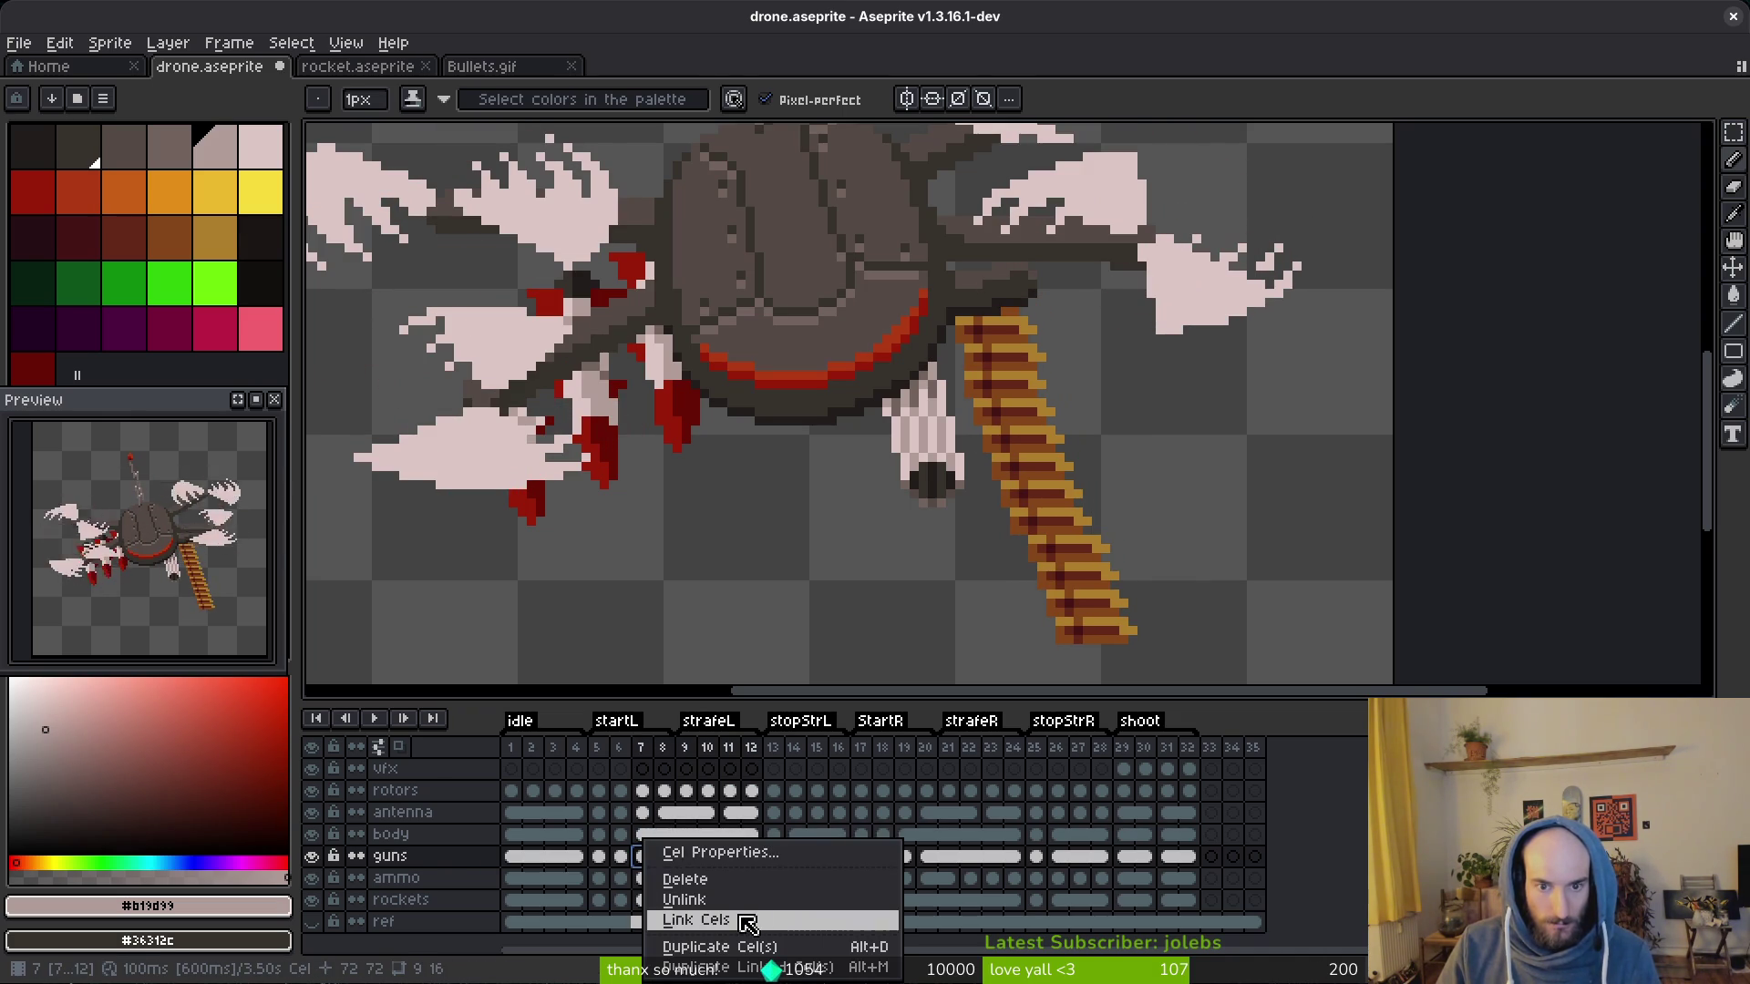
click(683, 900)
drag(905, 859, 1012, 859)
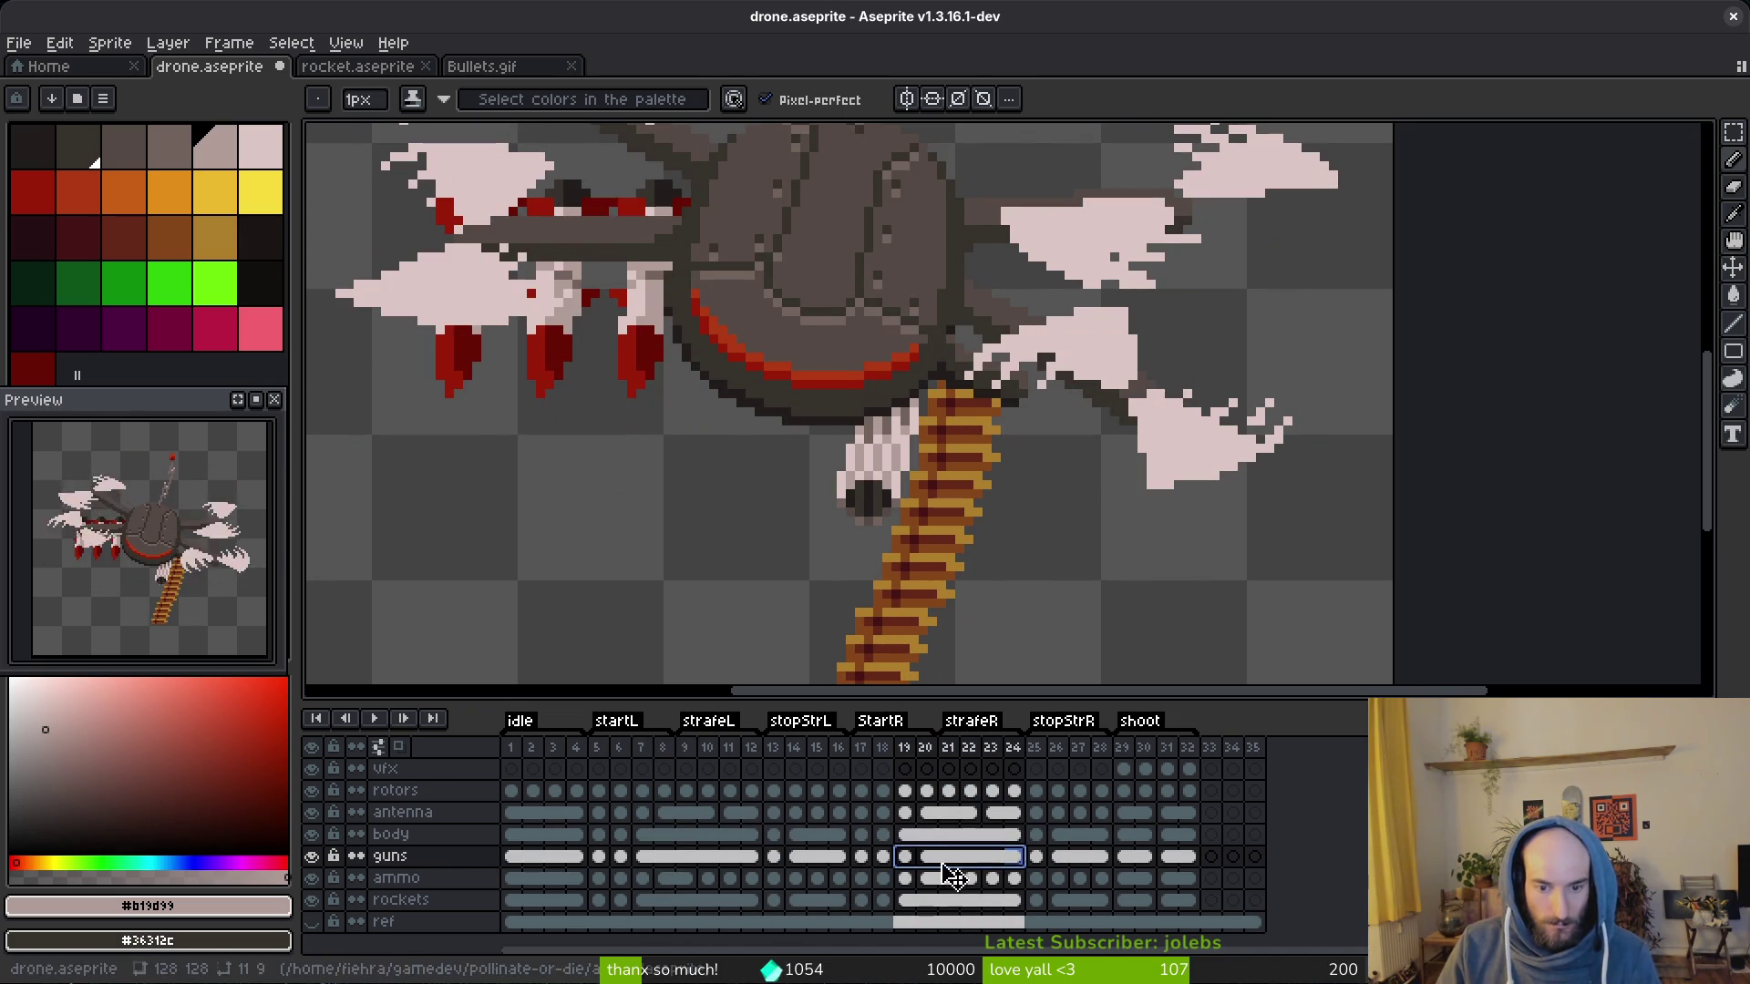
right_click(924, 864)
click(1000, 934)
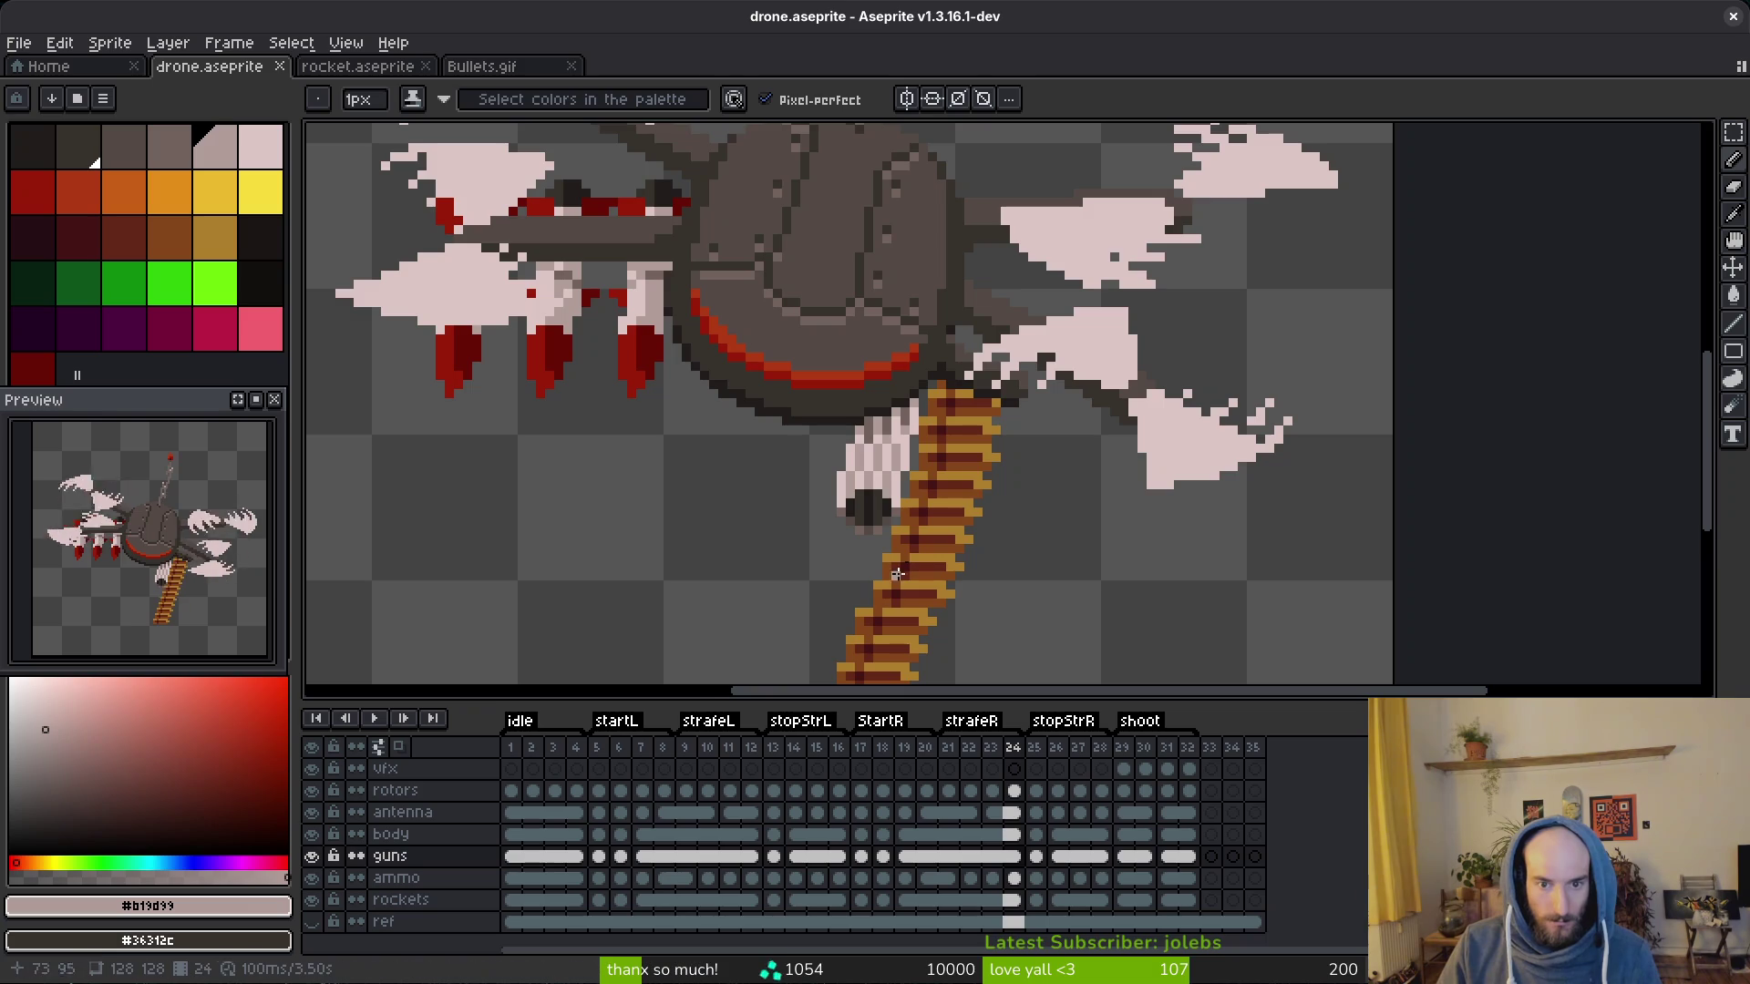
scroll(1005, 656, down, 2)
scroll(1004, 656, up, 1)
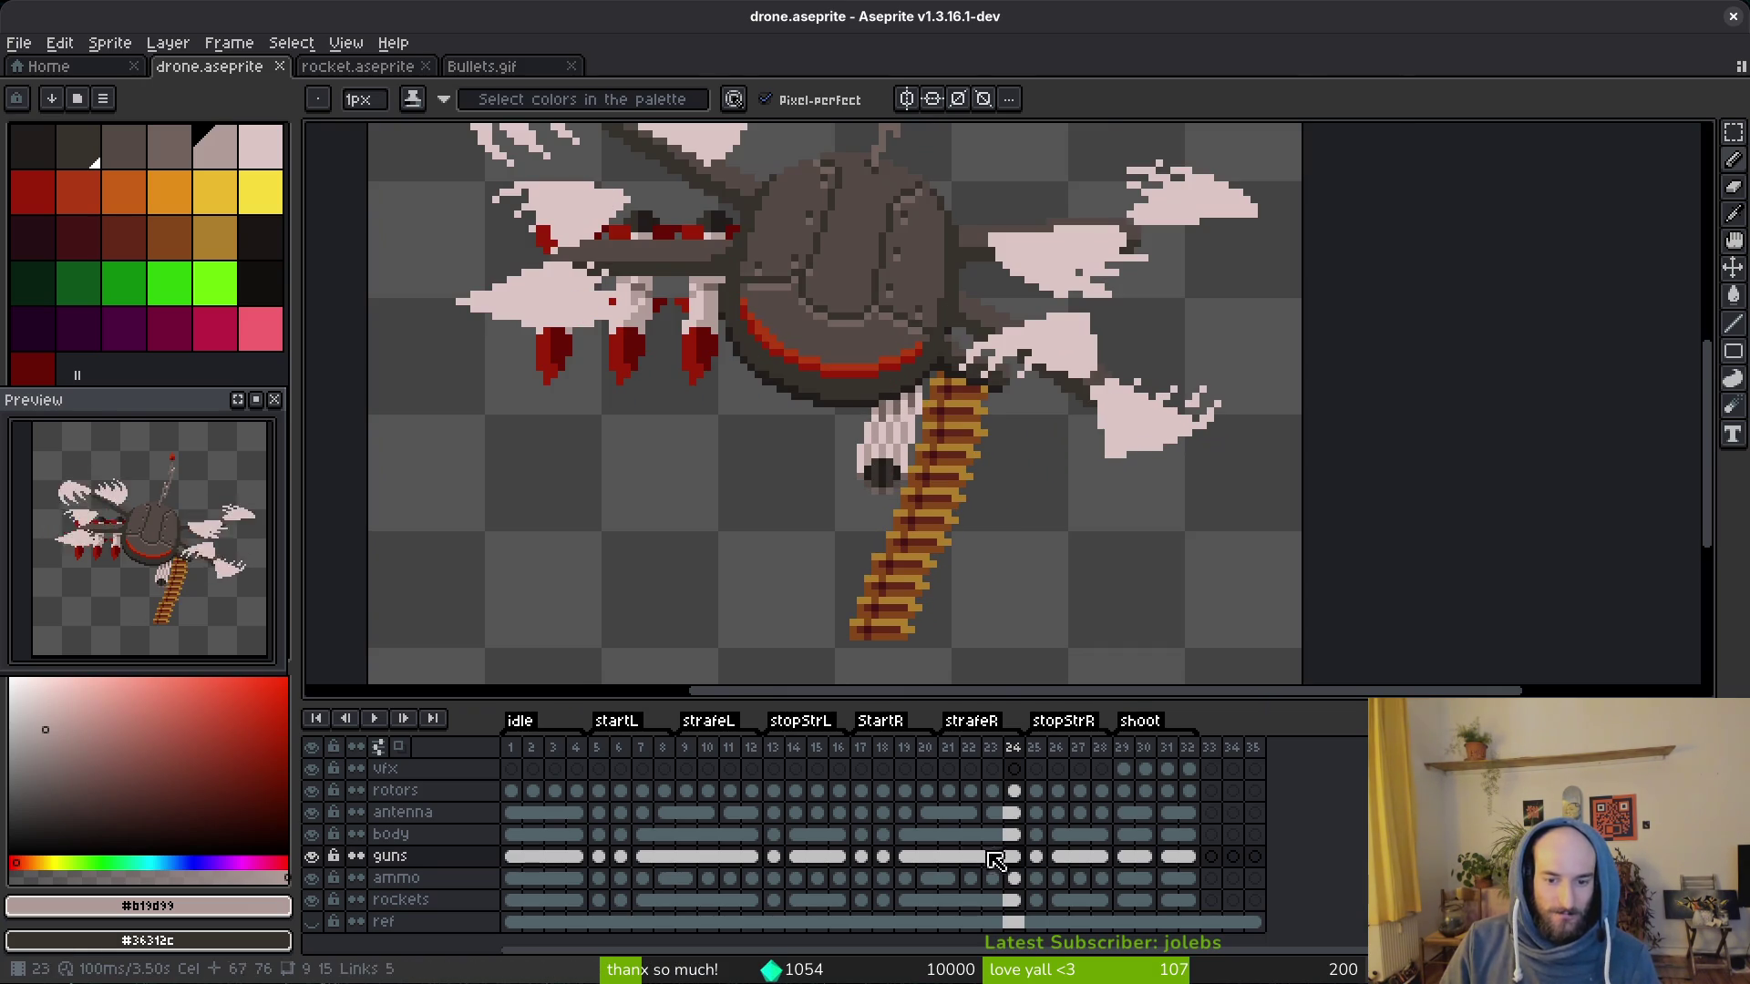
Step: Check the guns across frames 15–17, play the animation and save drone.aseprite
click(870, 859)
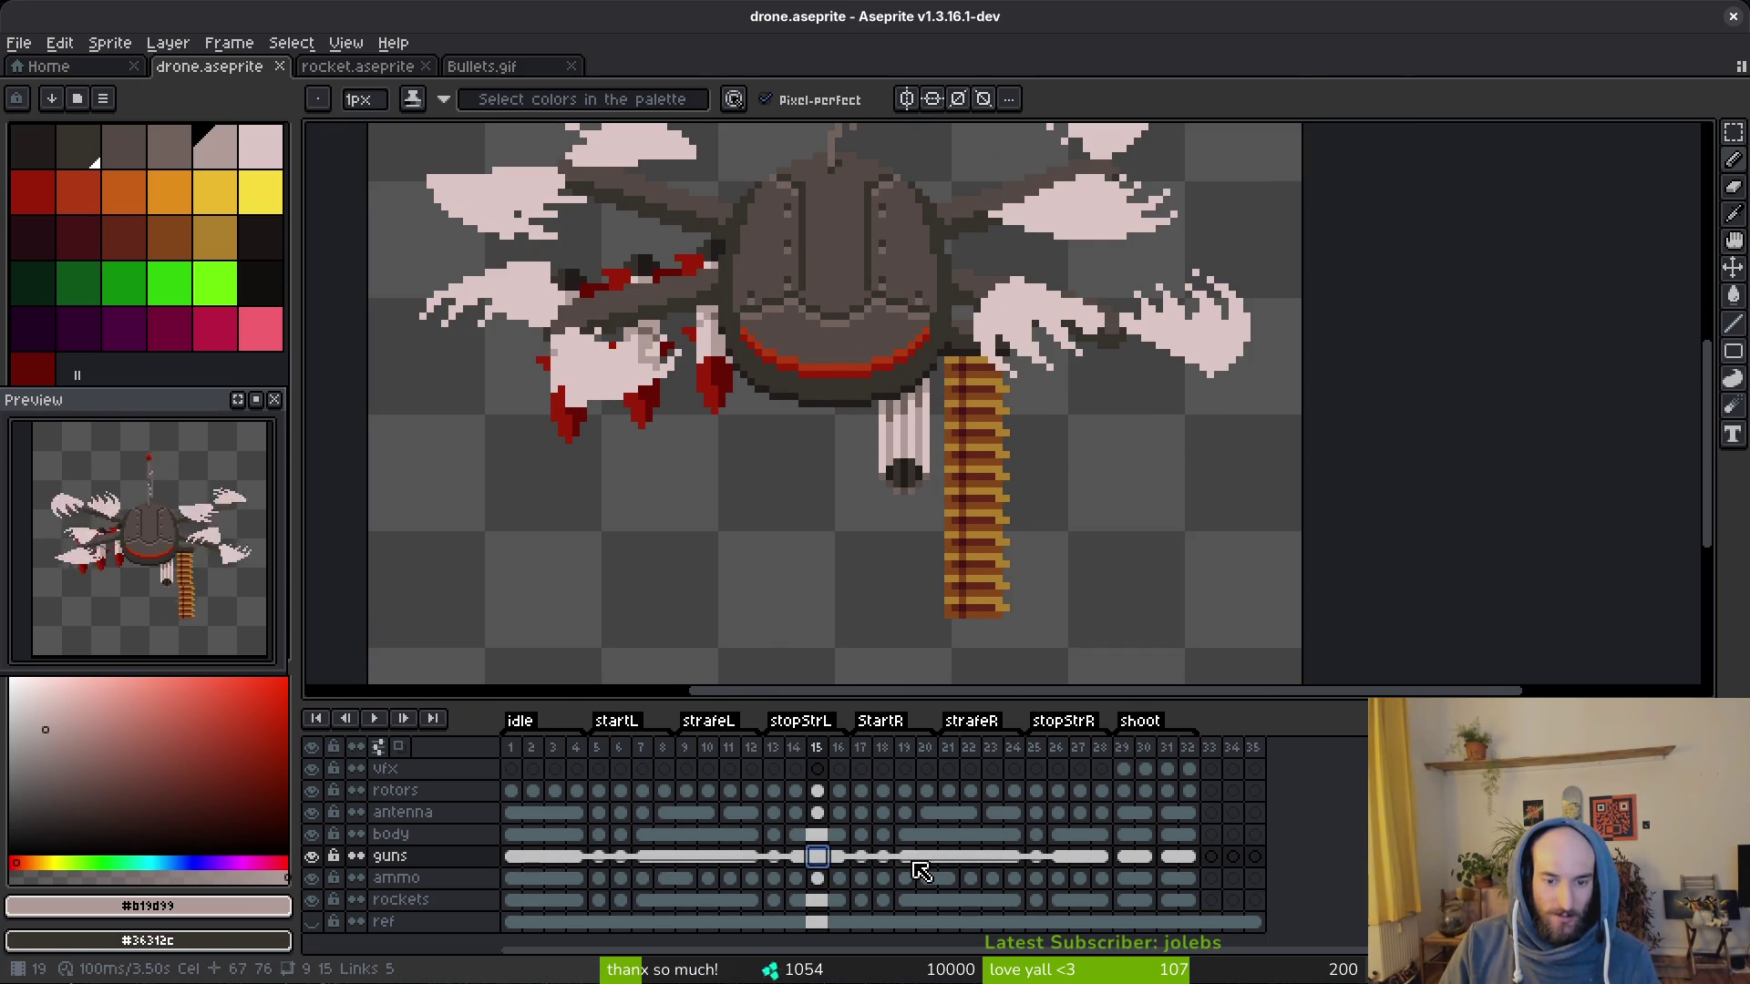
click(881, 859)
click(840, 859)
key(Left)
key(Left)
key(Left)
key(Left)
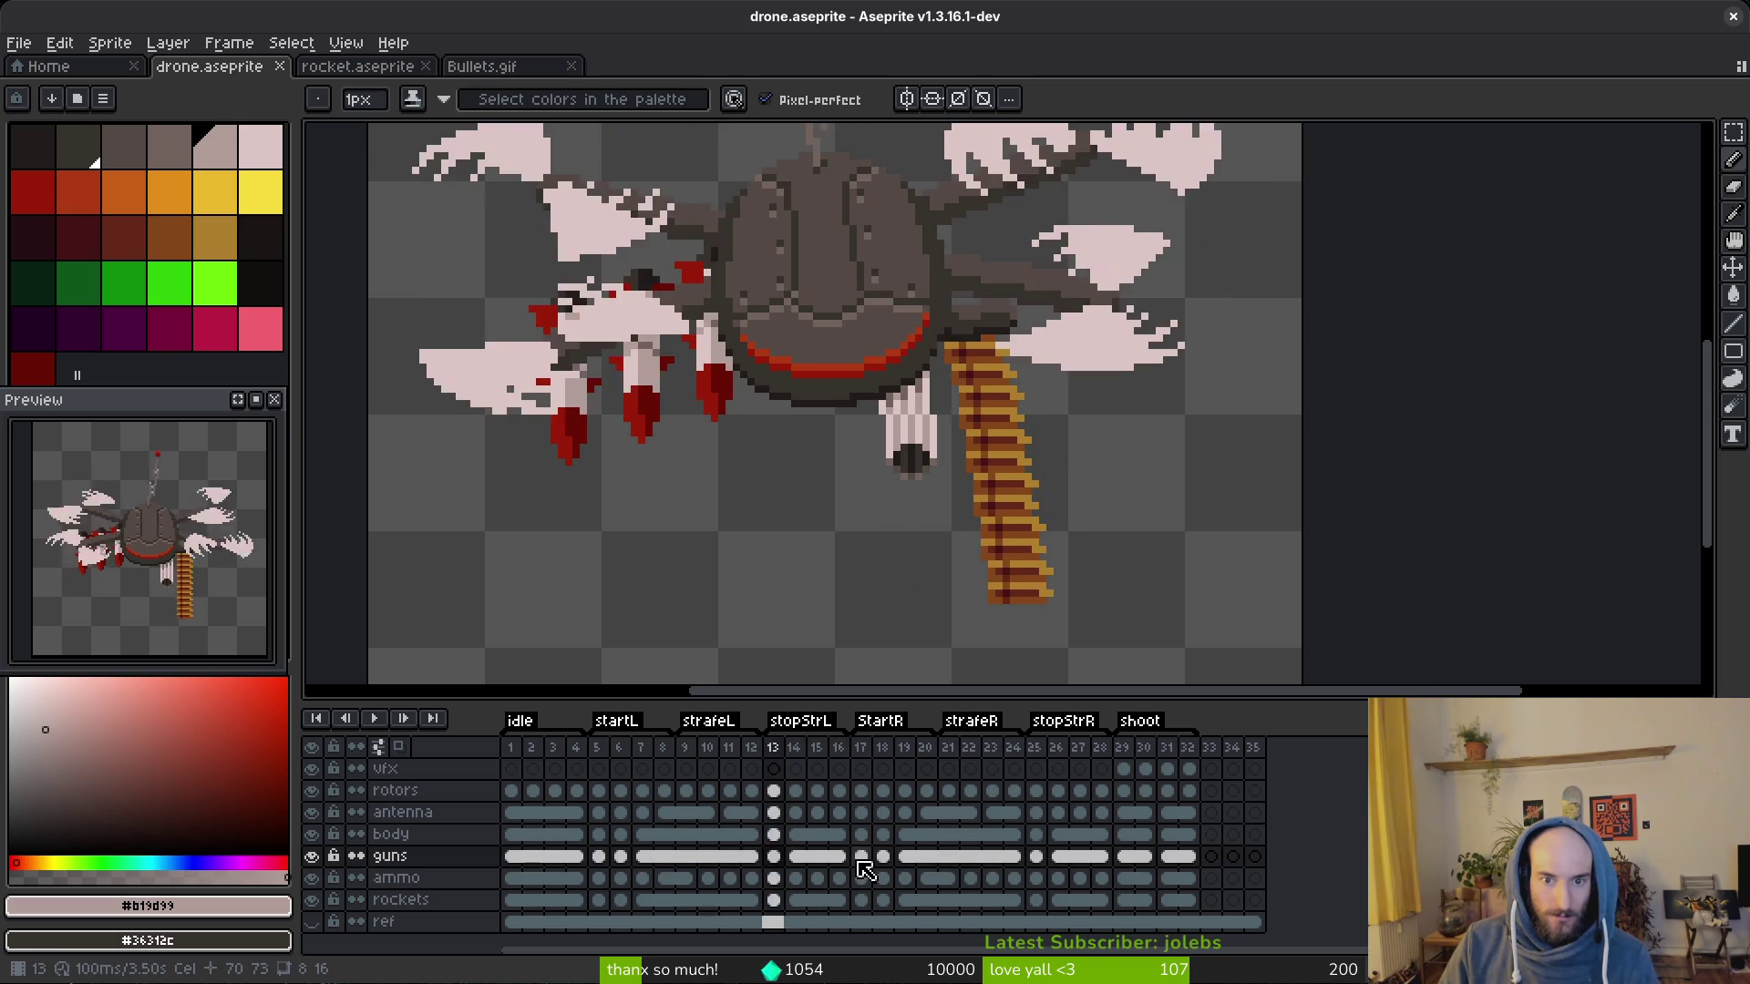
key(Return)
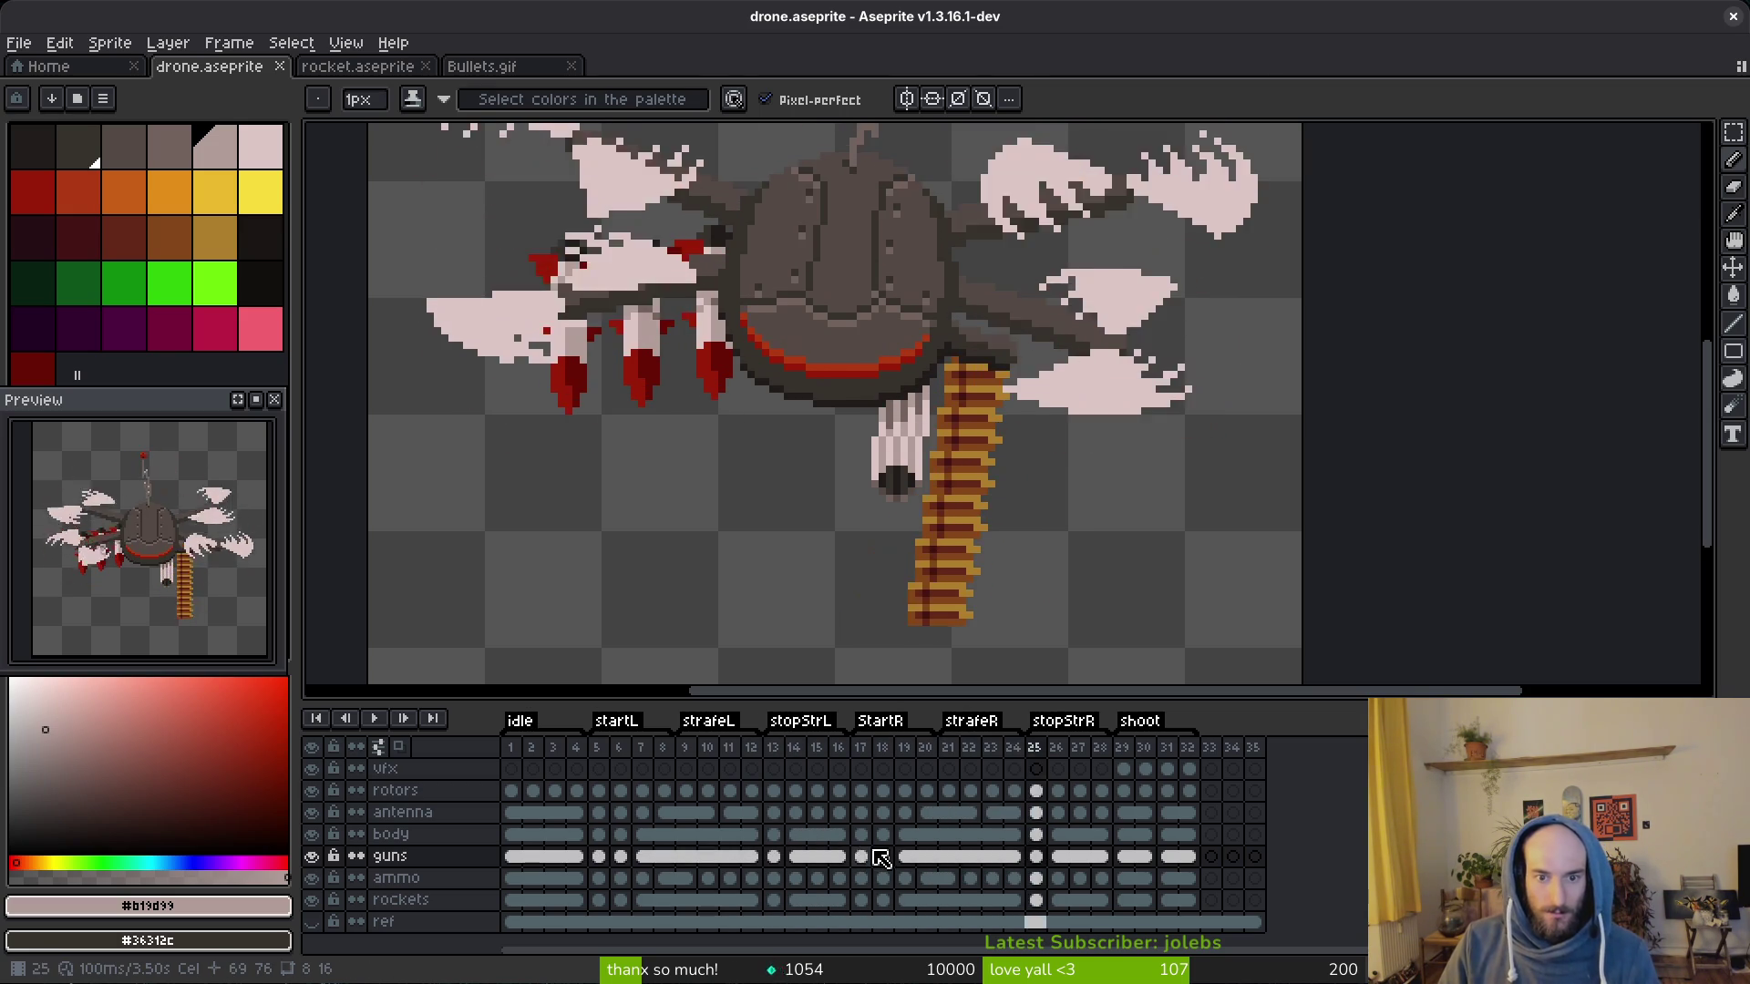
key(ctrl+s)
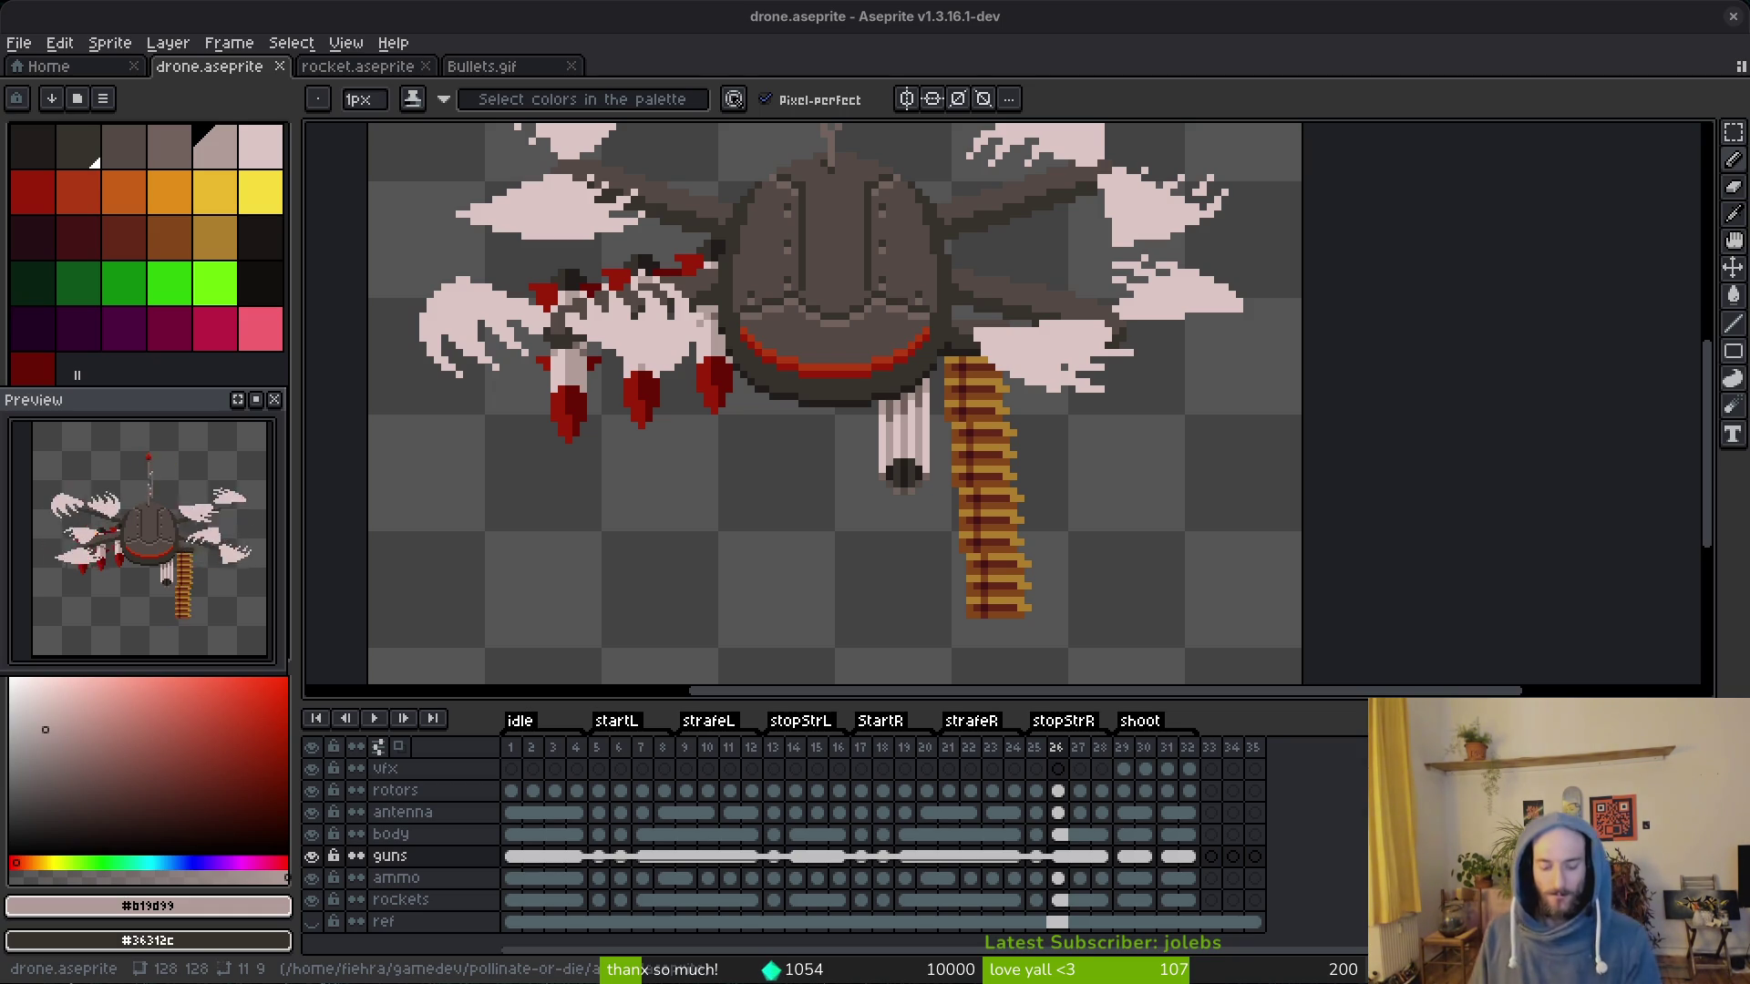
click(1120, 790)
click(1098, 790)
key(Return)
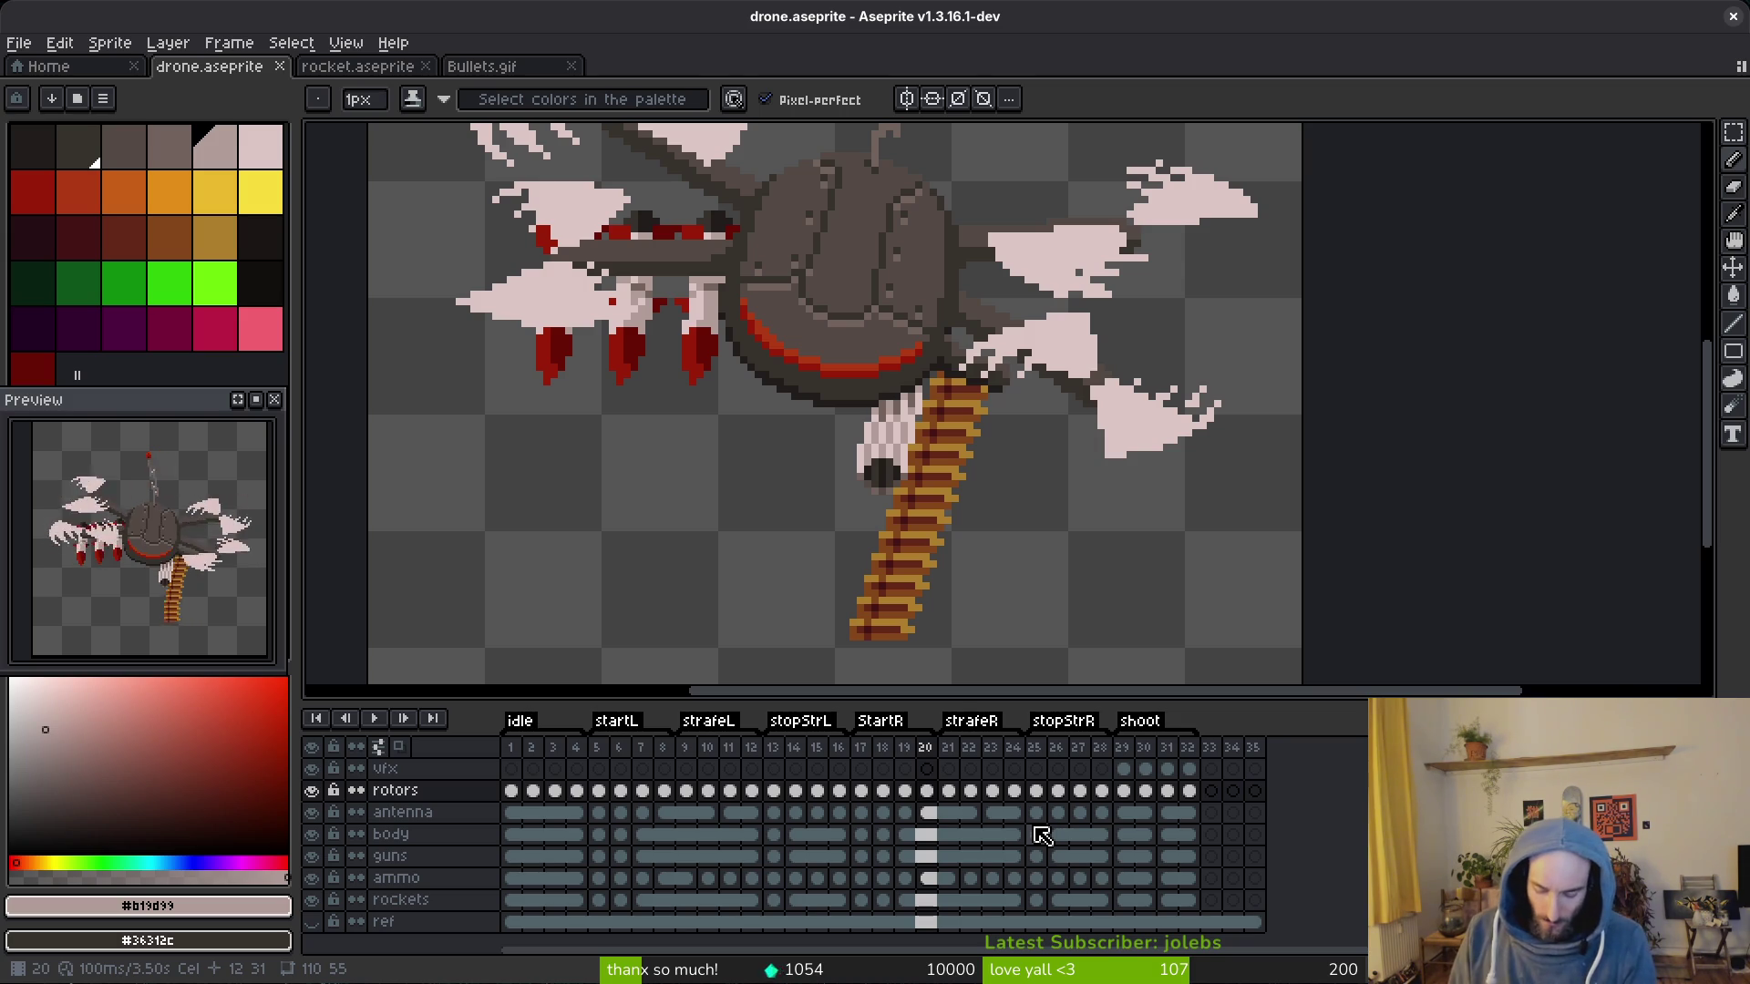
key(Return)
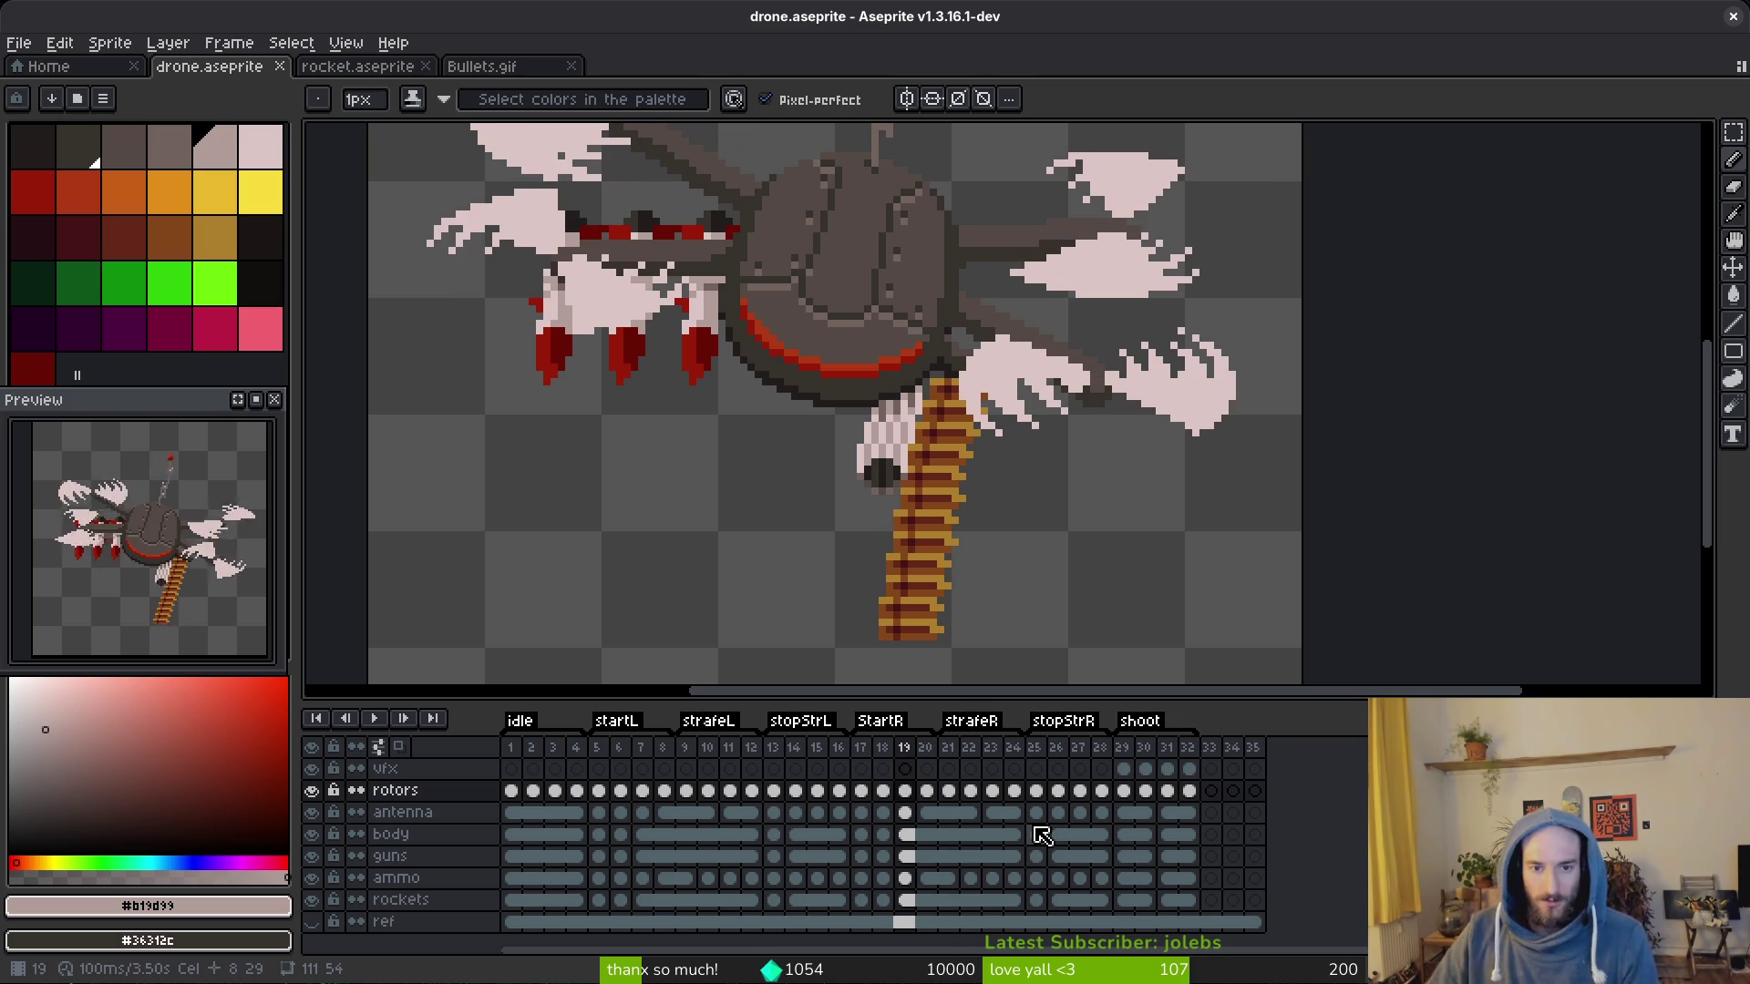
Step: On body frame 1, sample the mid-grey body shade for drawing
click(513, 834)
scroll(766, 328, up, 2)
scroll(772, 314, up, 3)
drag(776, 282, 915, 314)
scroll(807, 328, down, 1)
key(alt)
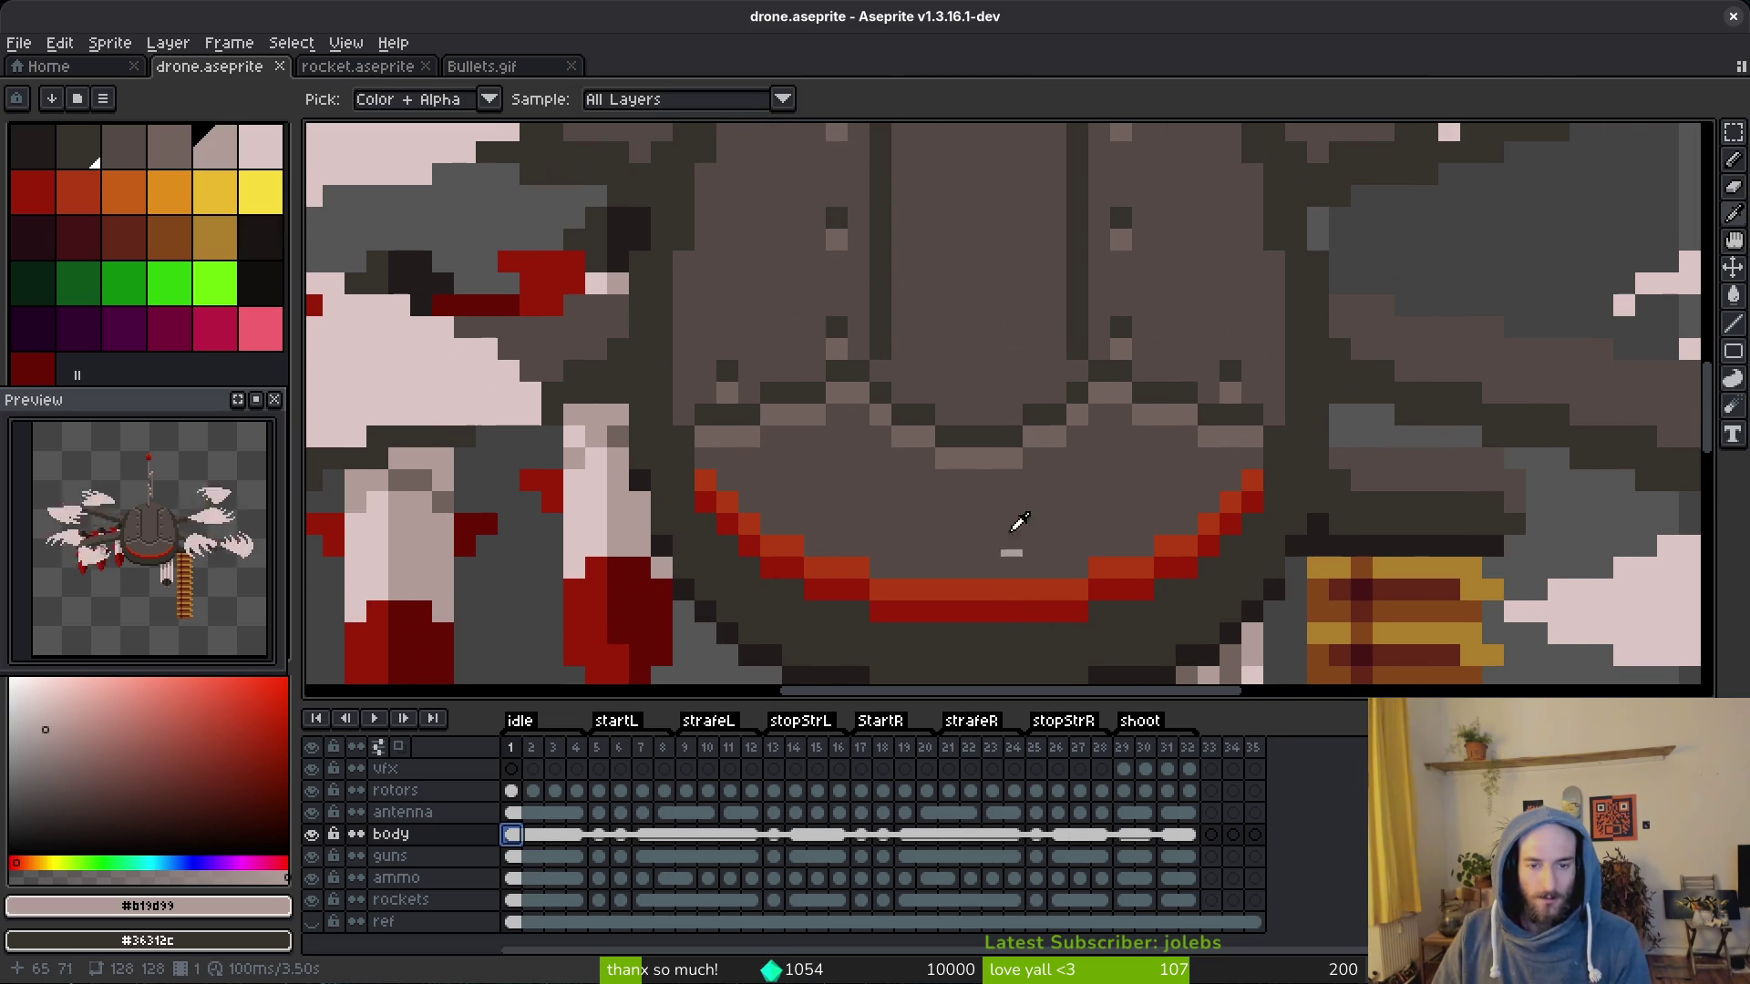
click(865, 390)
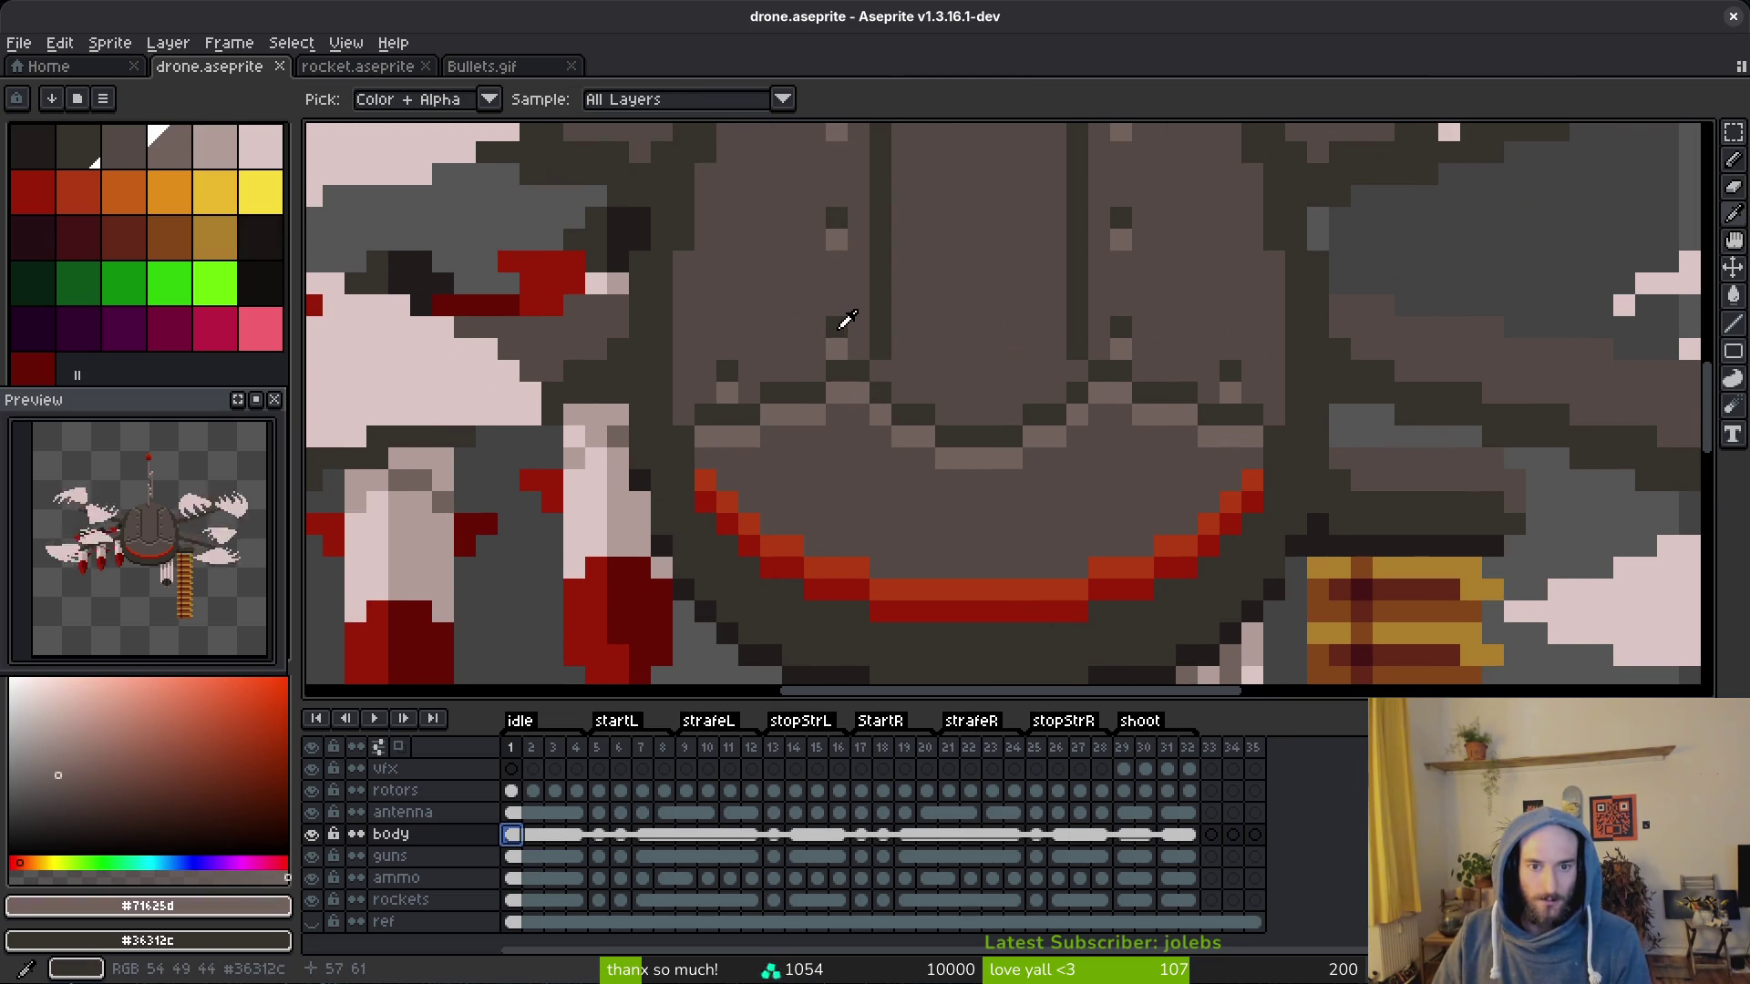
Step: Add grey detail pixels to the body, undo the last stray stroke and save drone.aseprite
click(858, 451)
click(924, 485)
click(1045, 499)
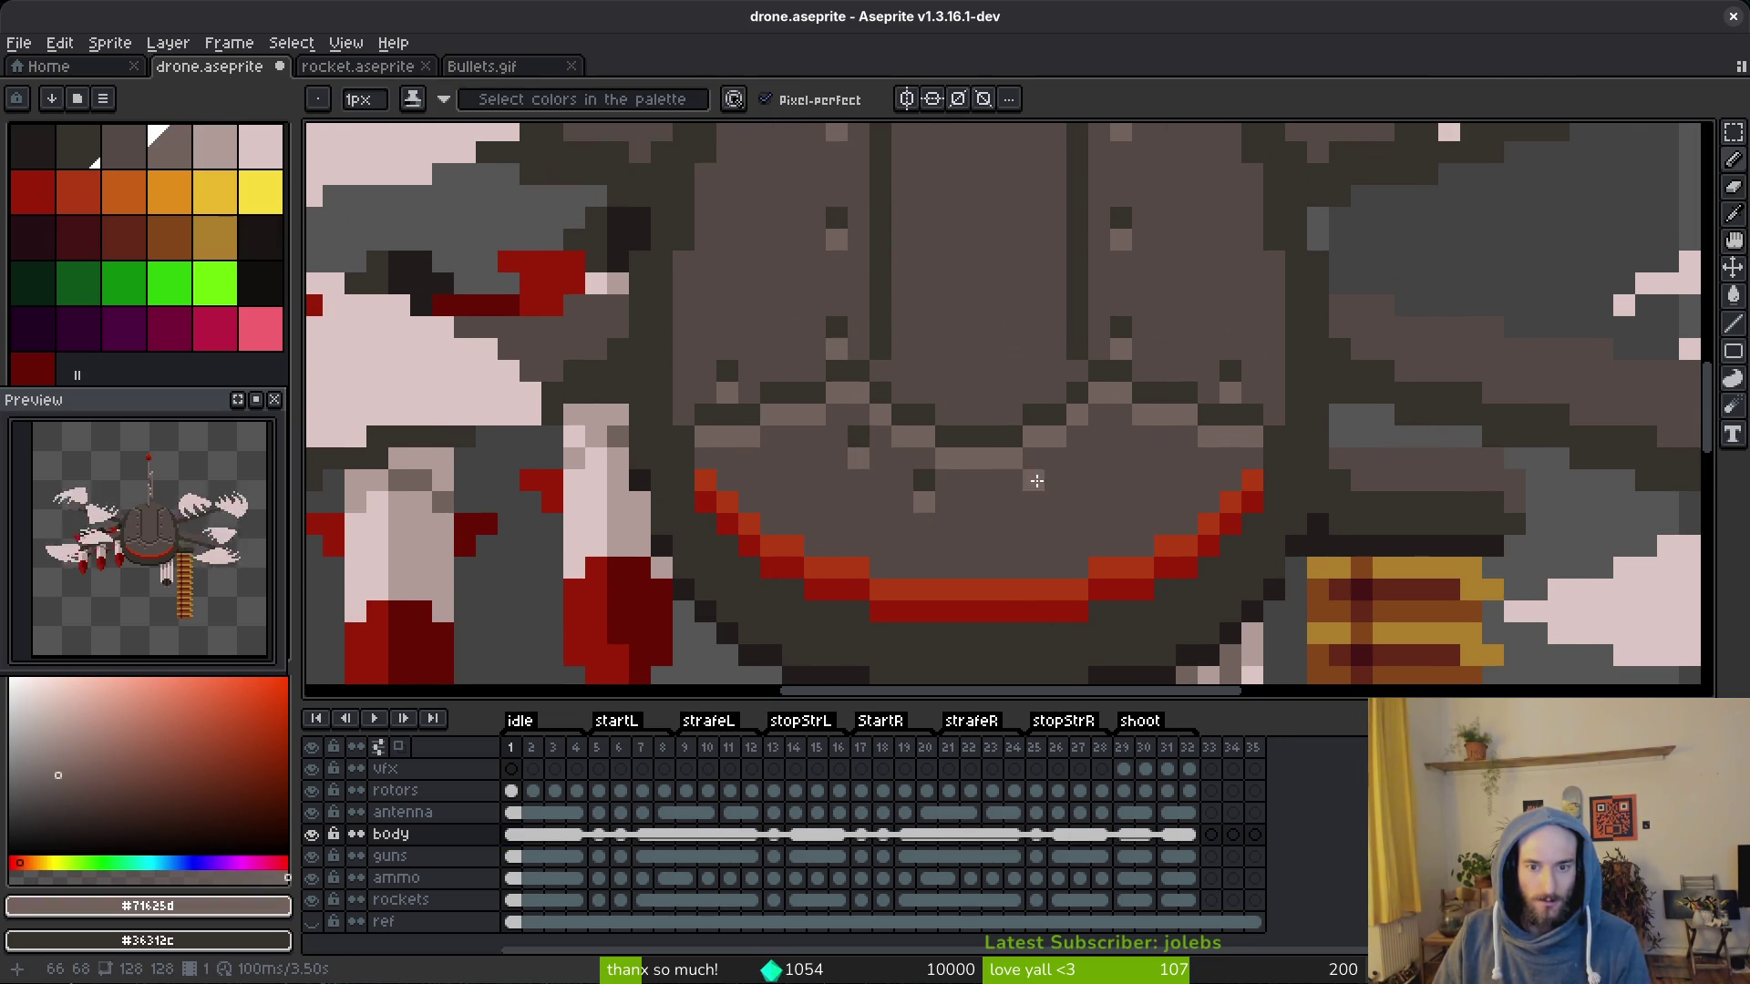
click(1035, 491)
click(1079, 458)
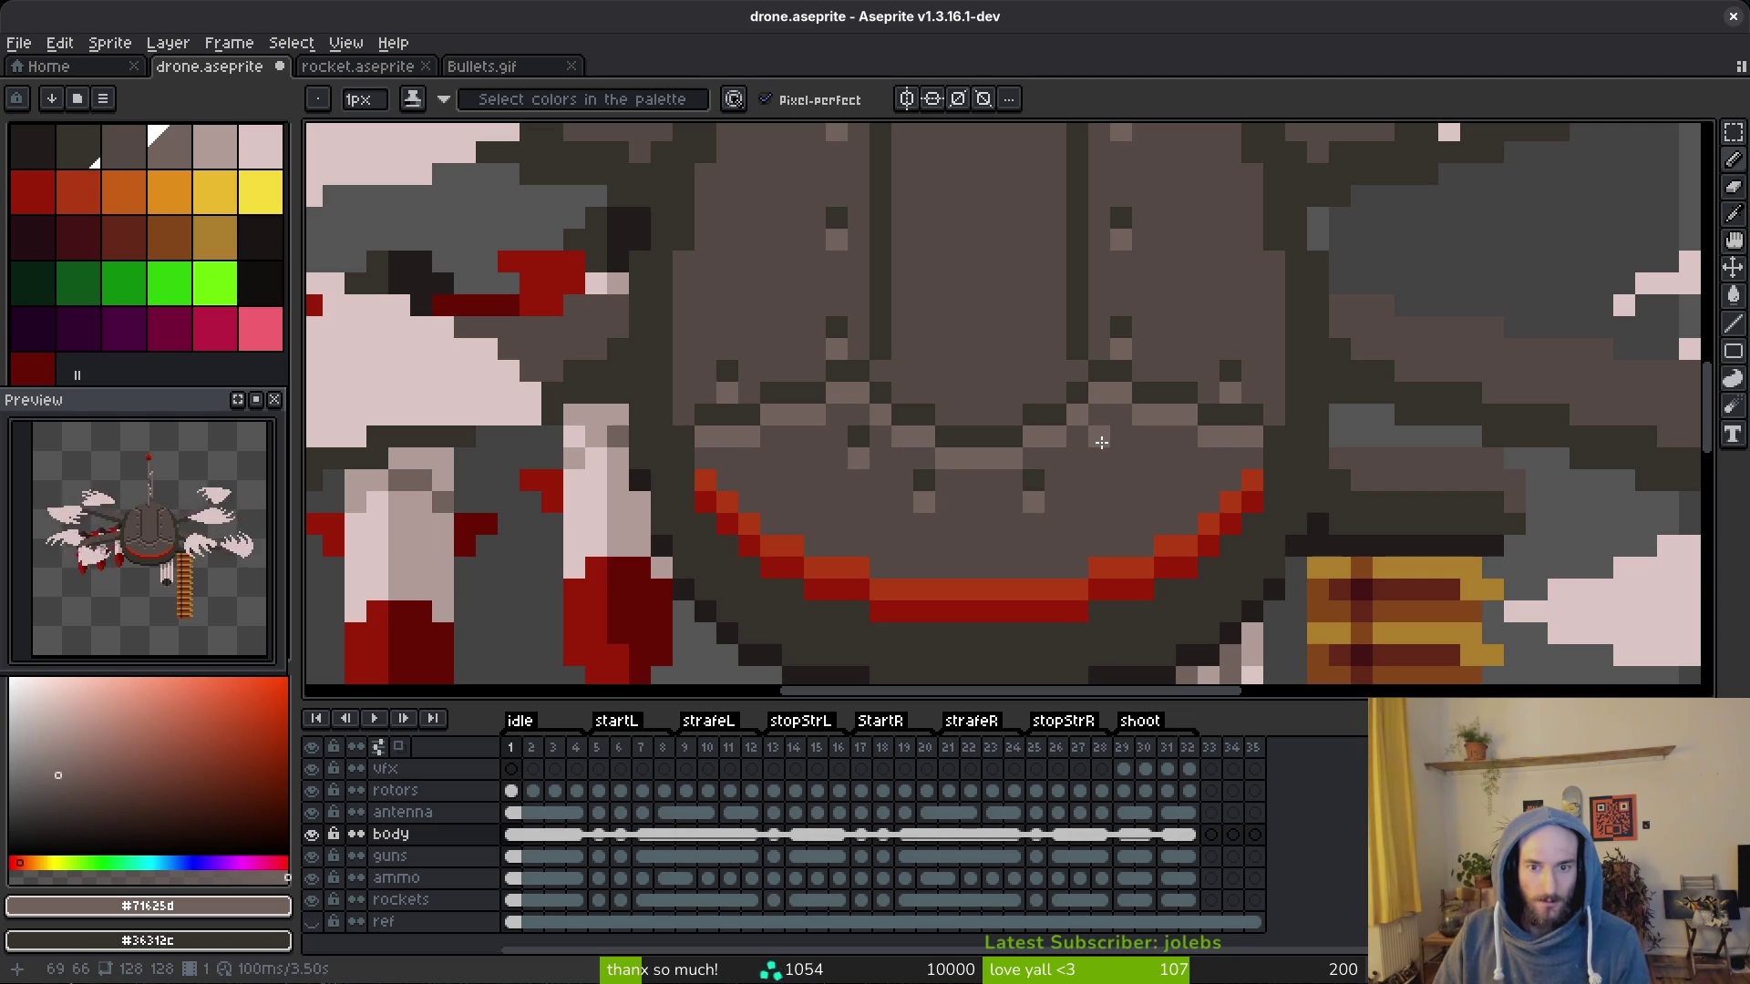
scroll(1096, 458, down, 2)
scroll(1163, 479, down, 2)
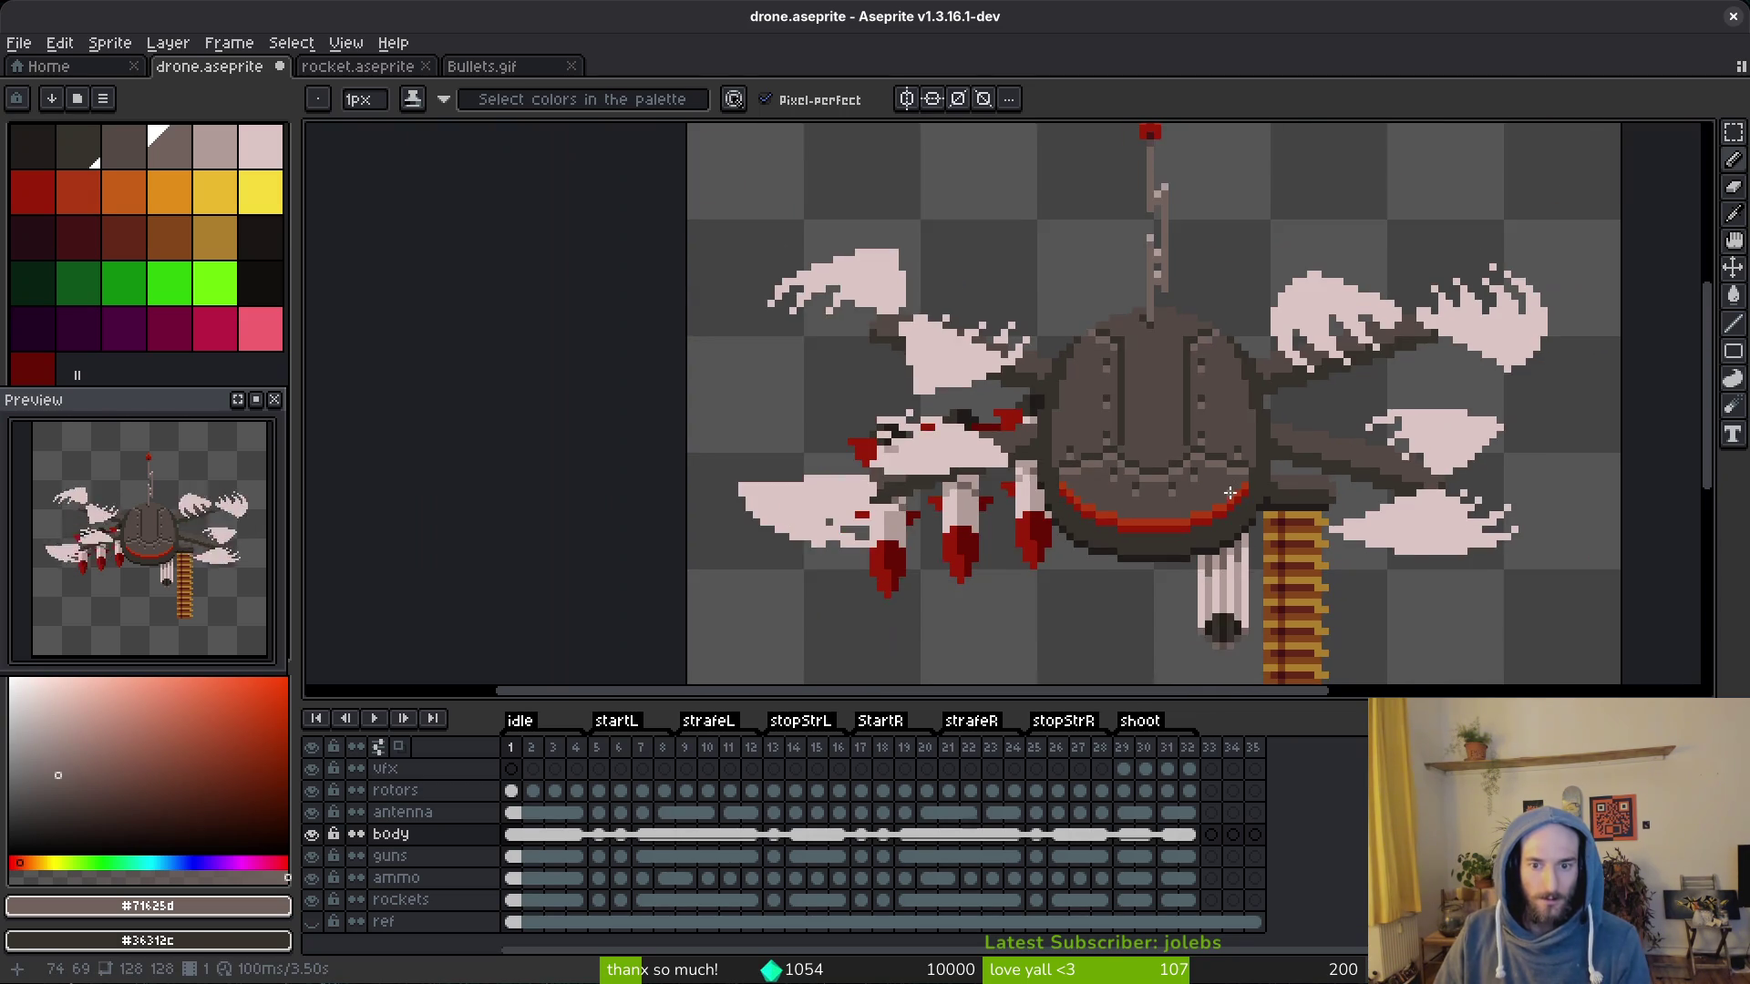
scroll(1231, 506, down, 1)
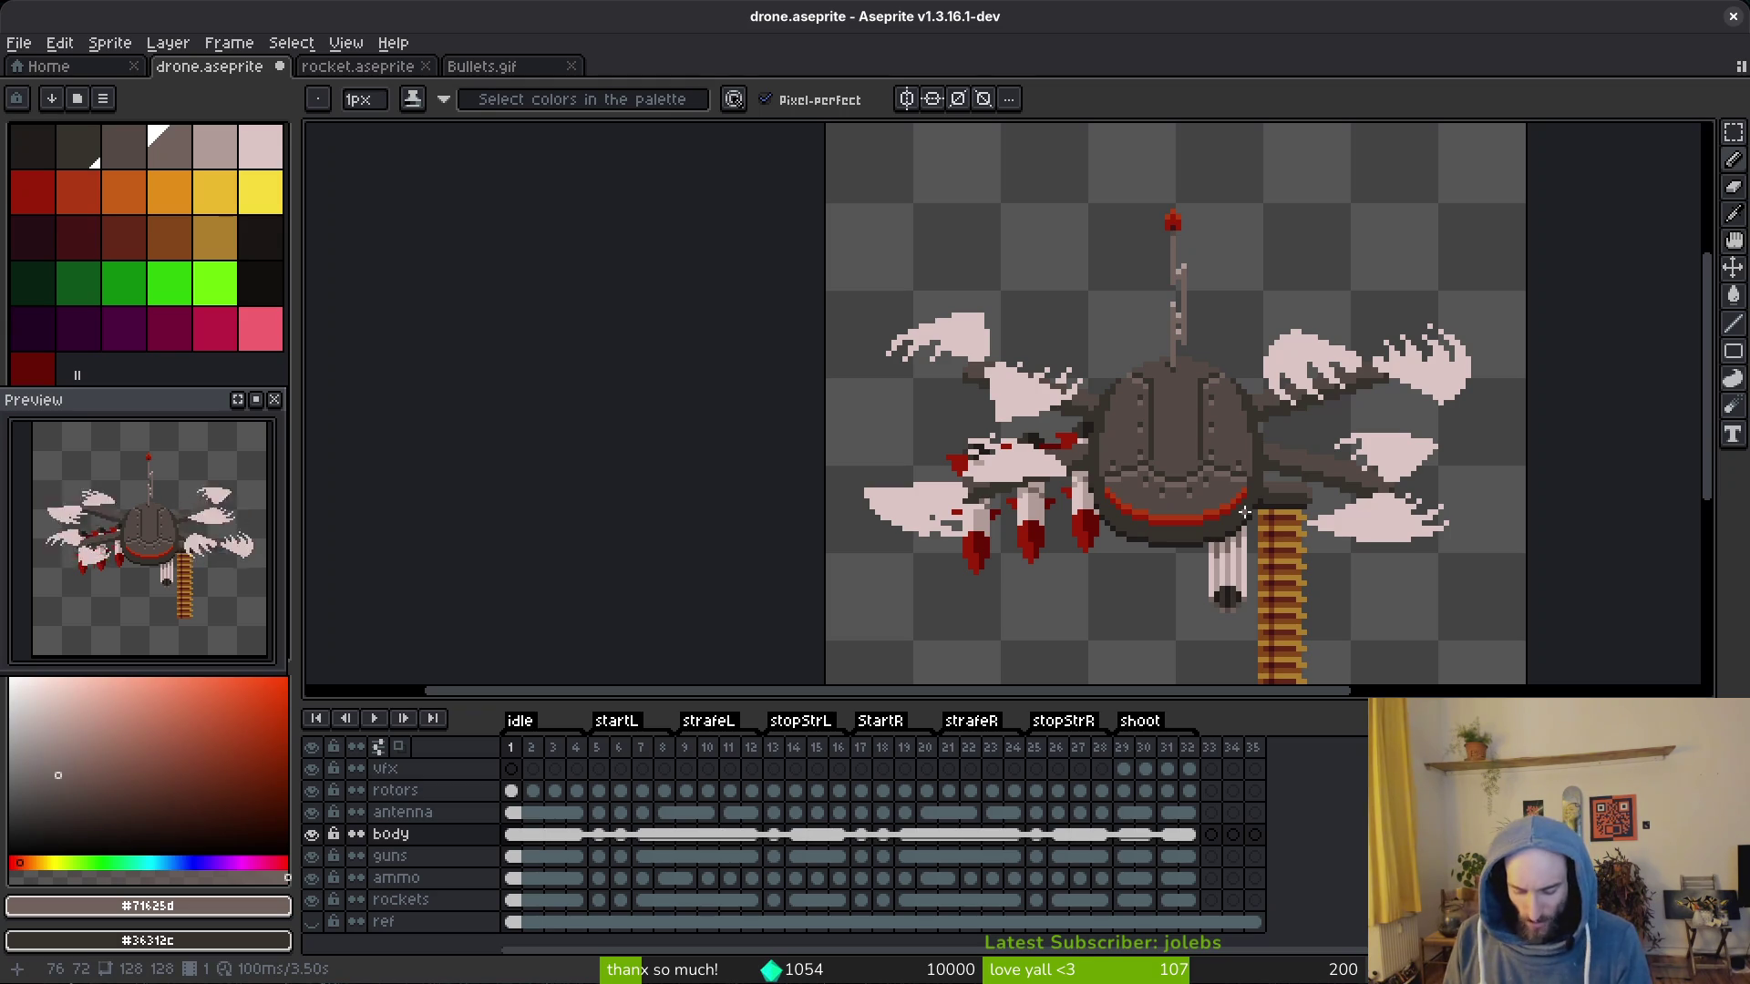
key(ctrl+z)
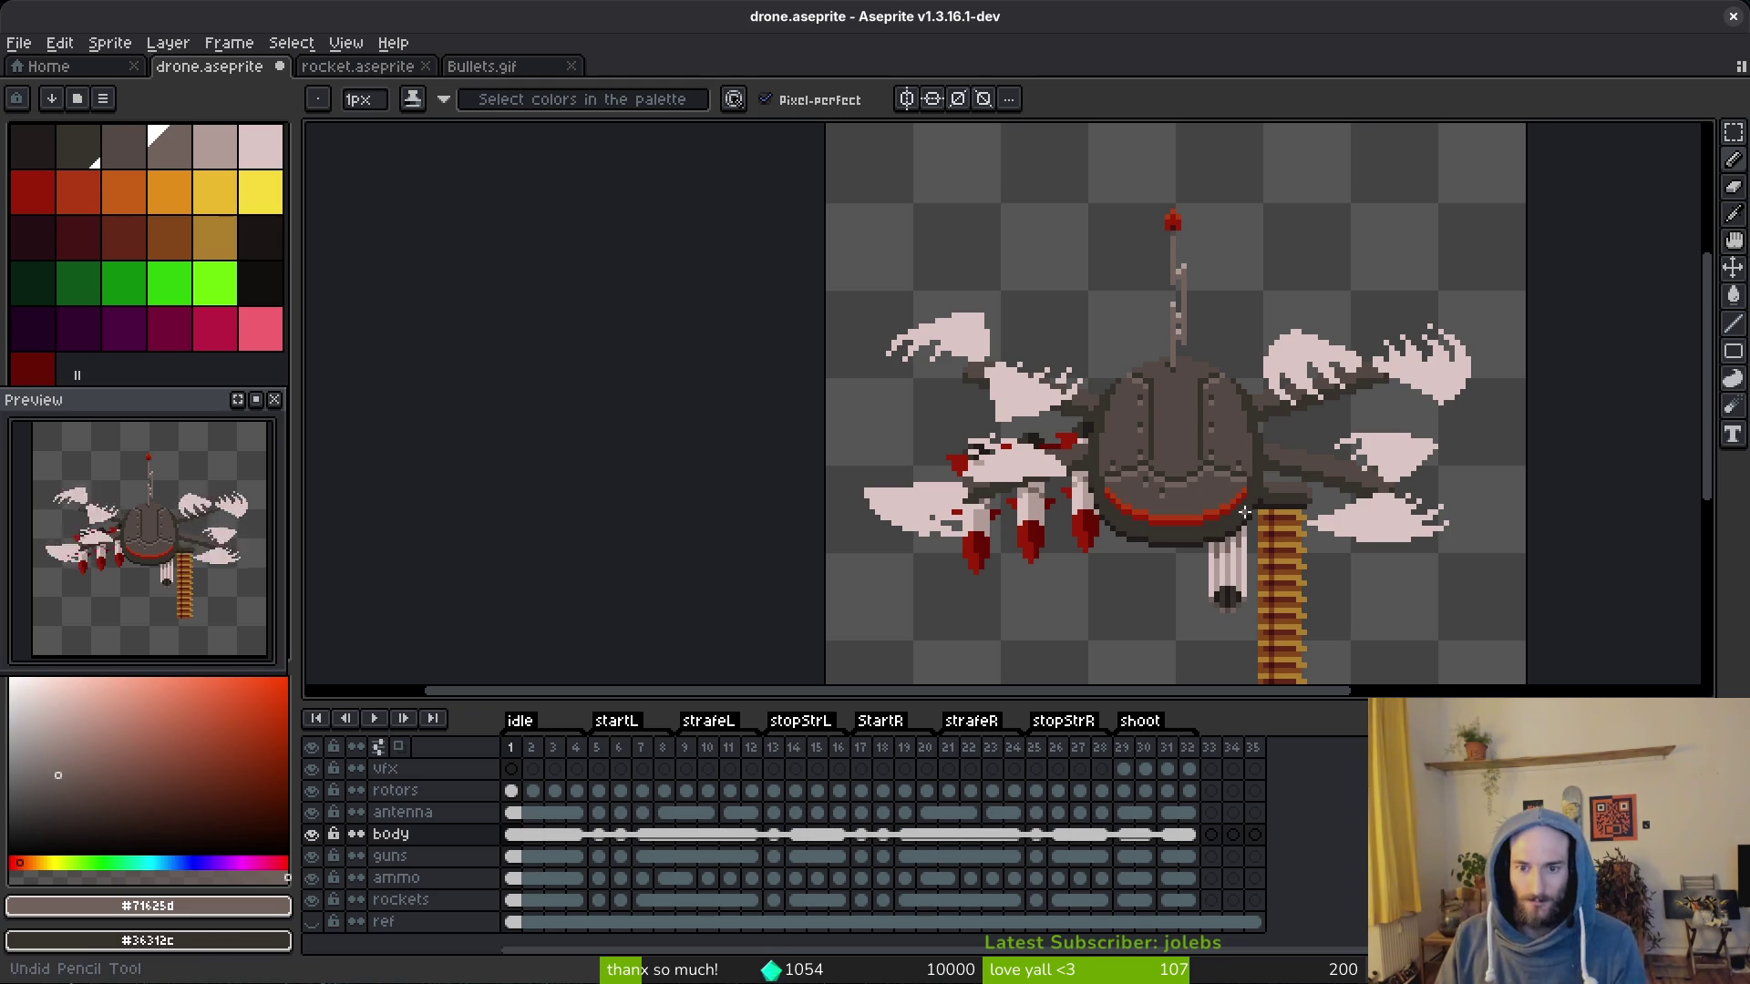
key(ctrl+s)
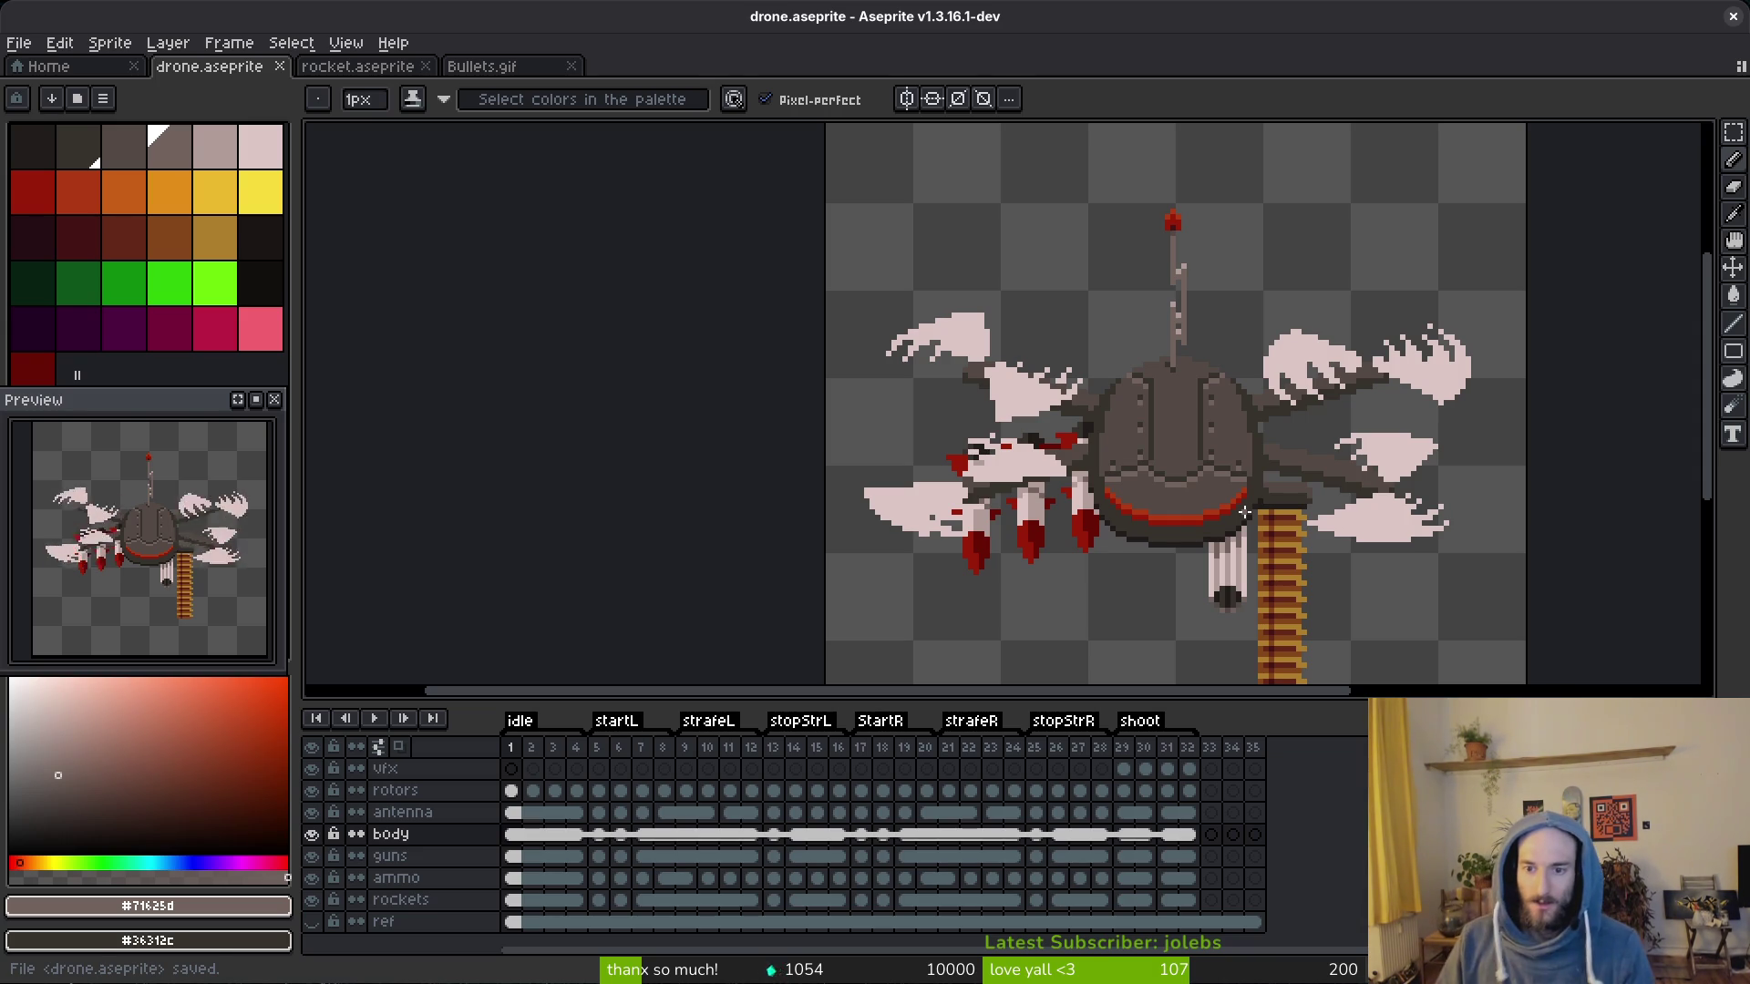
scroll(1244, 513, up, 2)
Step: Retouch the belly stripe with its sampled bright and dark reds, undoing and redoing one stroke
key(alt)
alt+click(1261, 422)
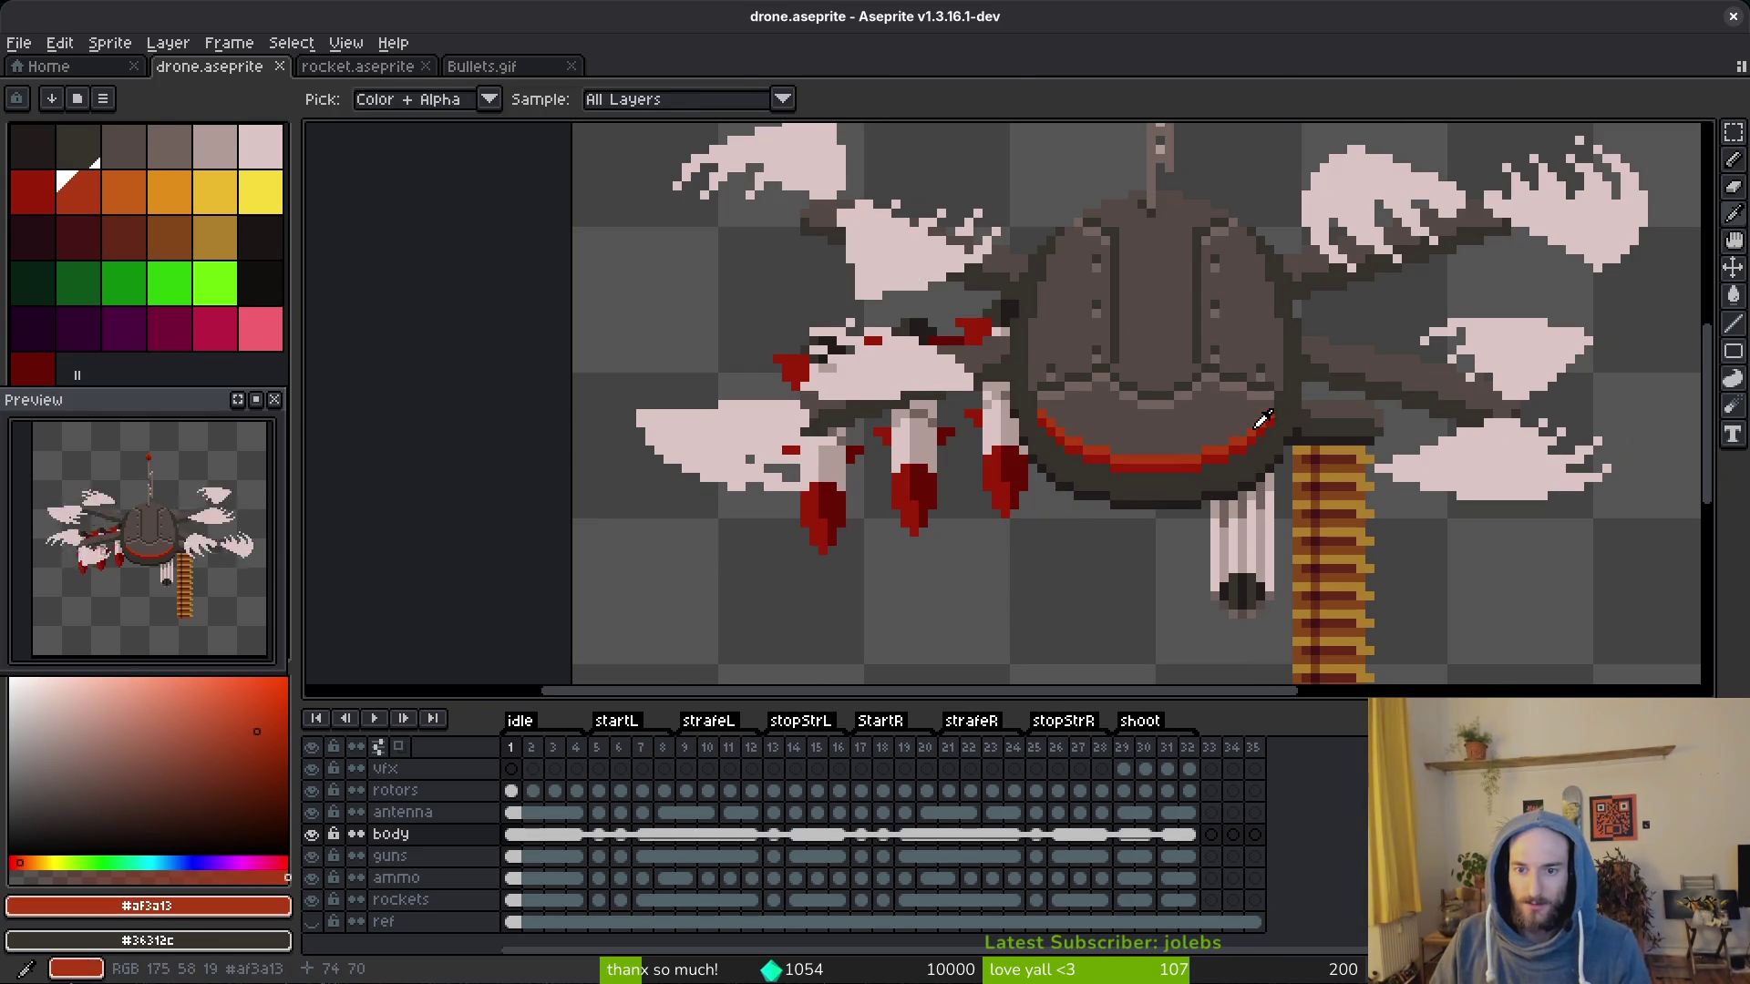
scroll(1261, 422, up, 1)
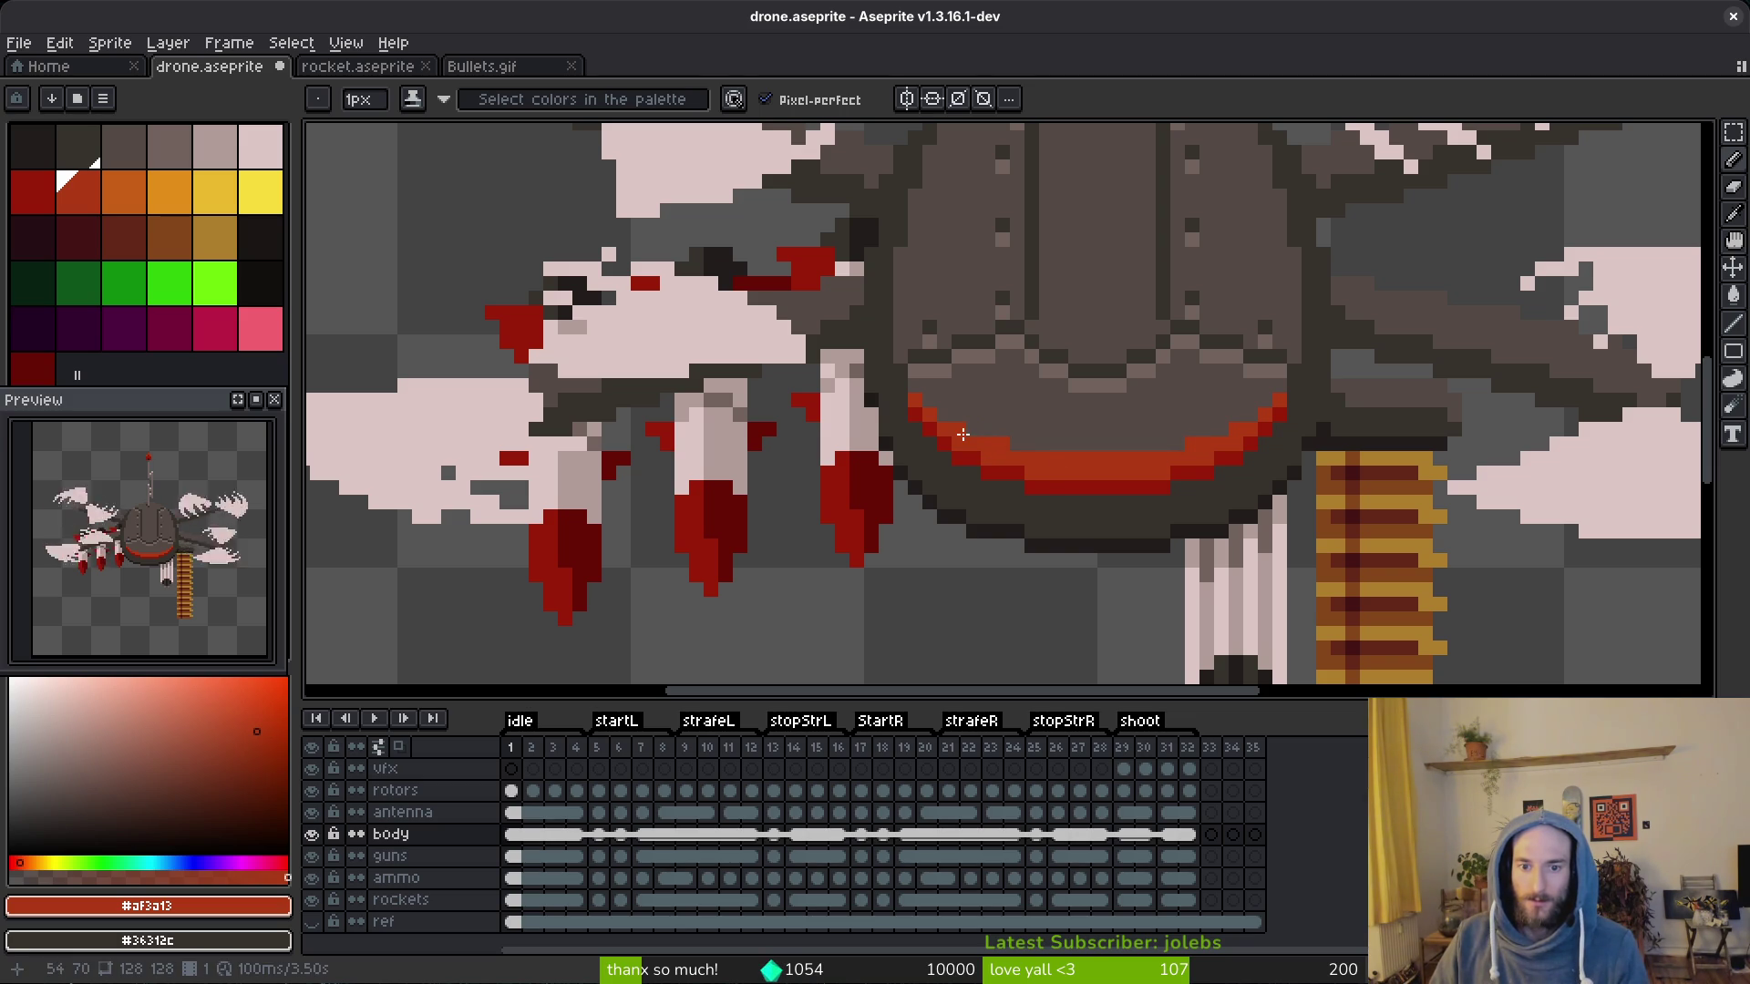
scroll(963, 436, down, 3)
scroll(963, 435, down, 3)
scroll(1283, 468, up, 4)
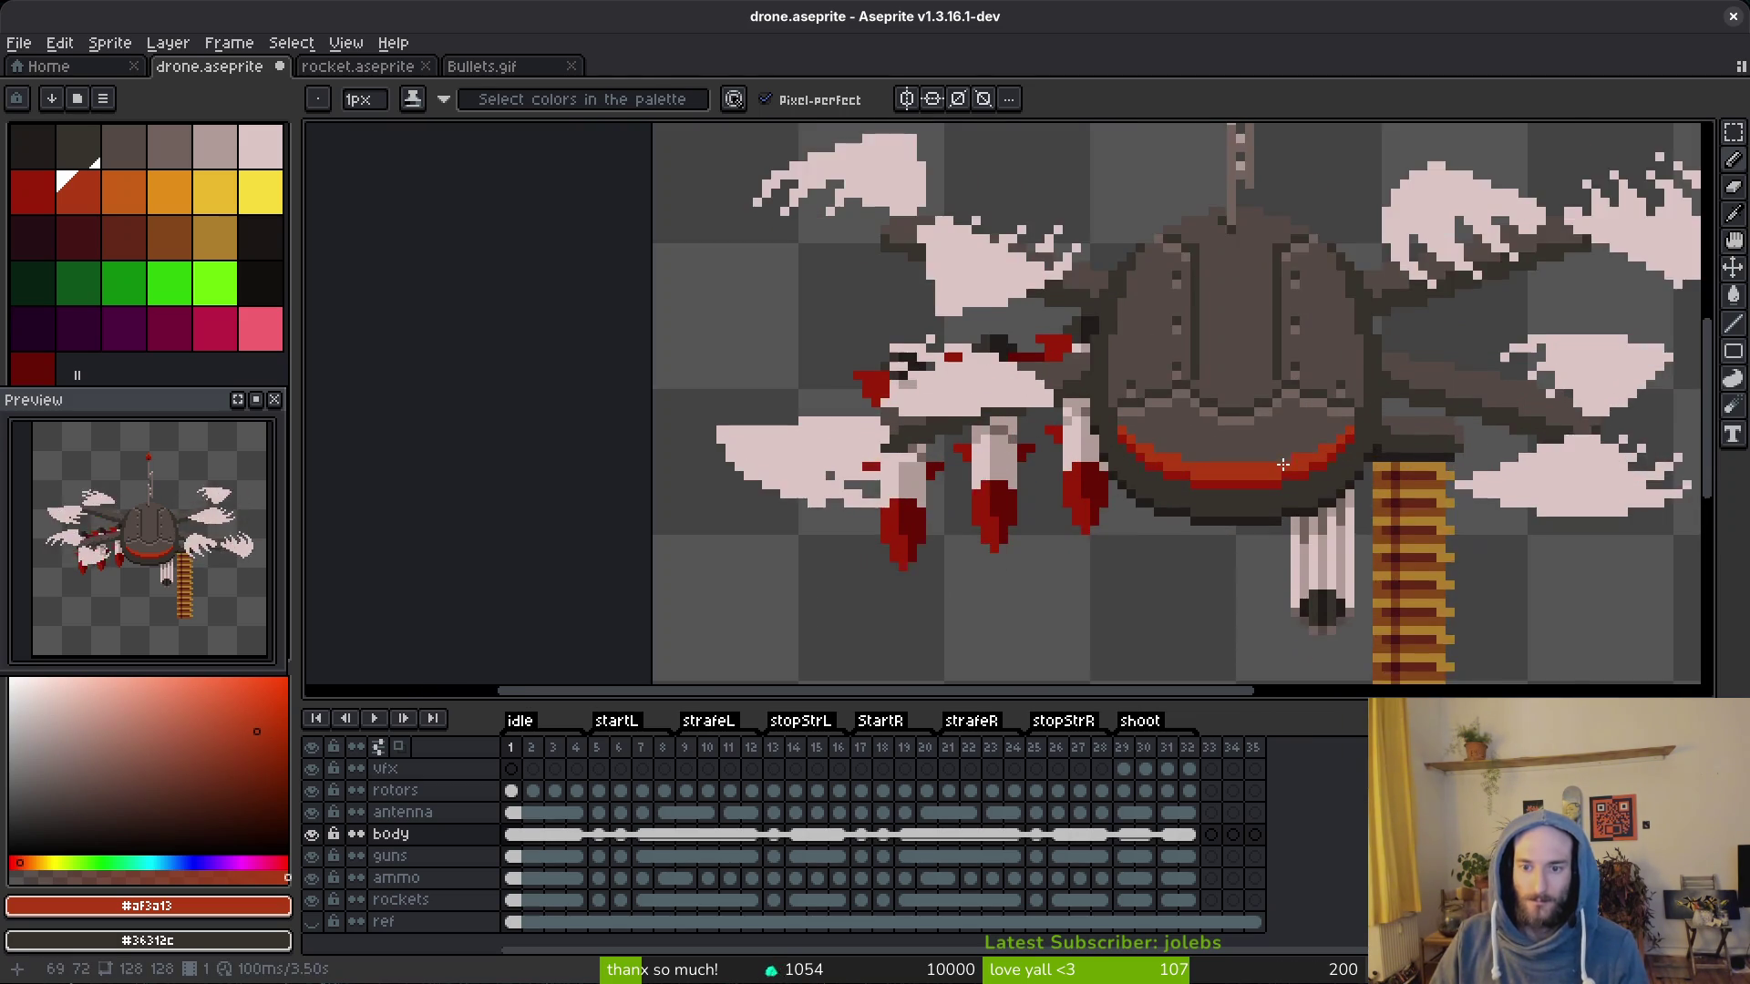
key(alt)
scroll(1293, 468, up, 3)
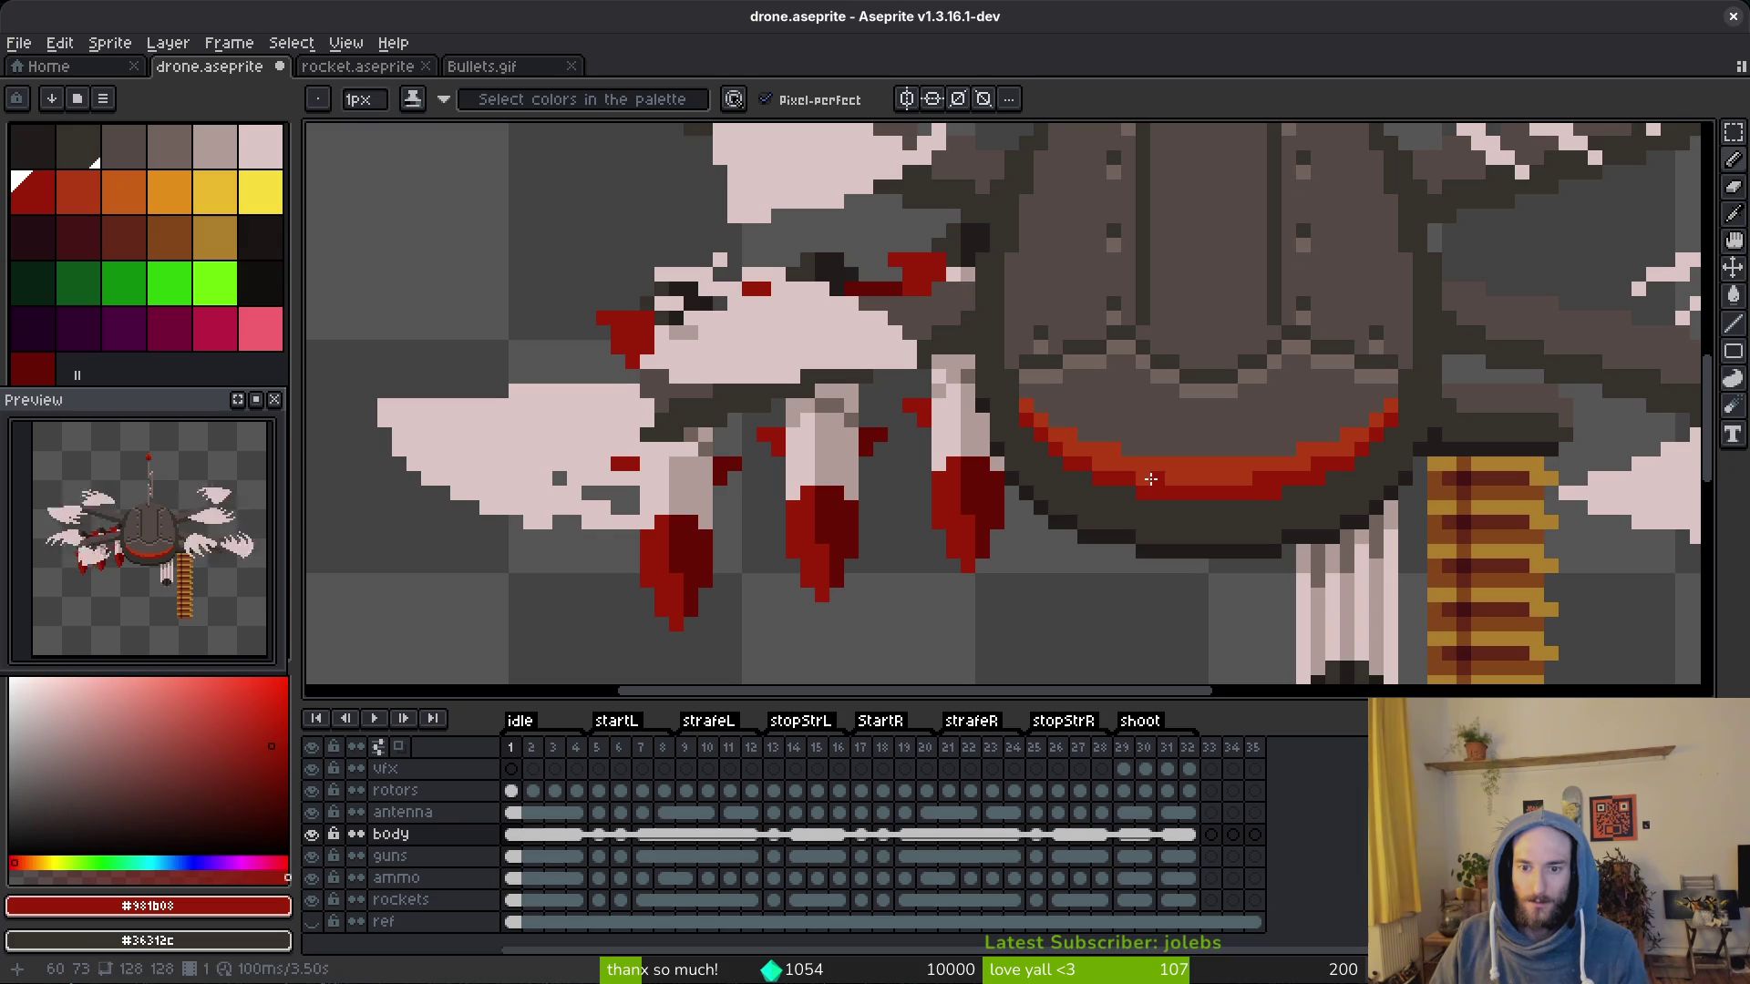
scroll(1096, 462, down, 5)
scroll(1333, 548, up, 1)
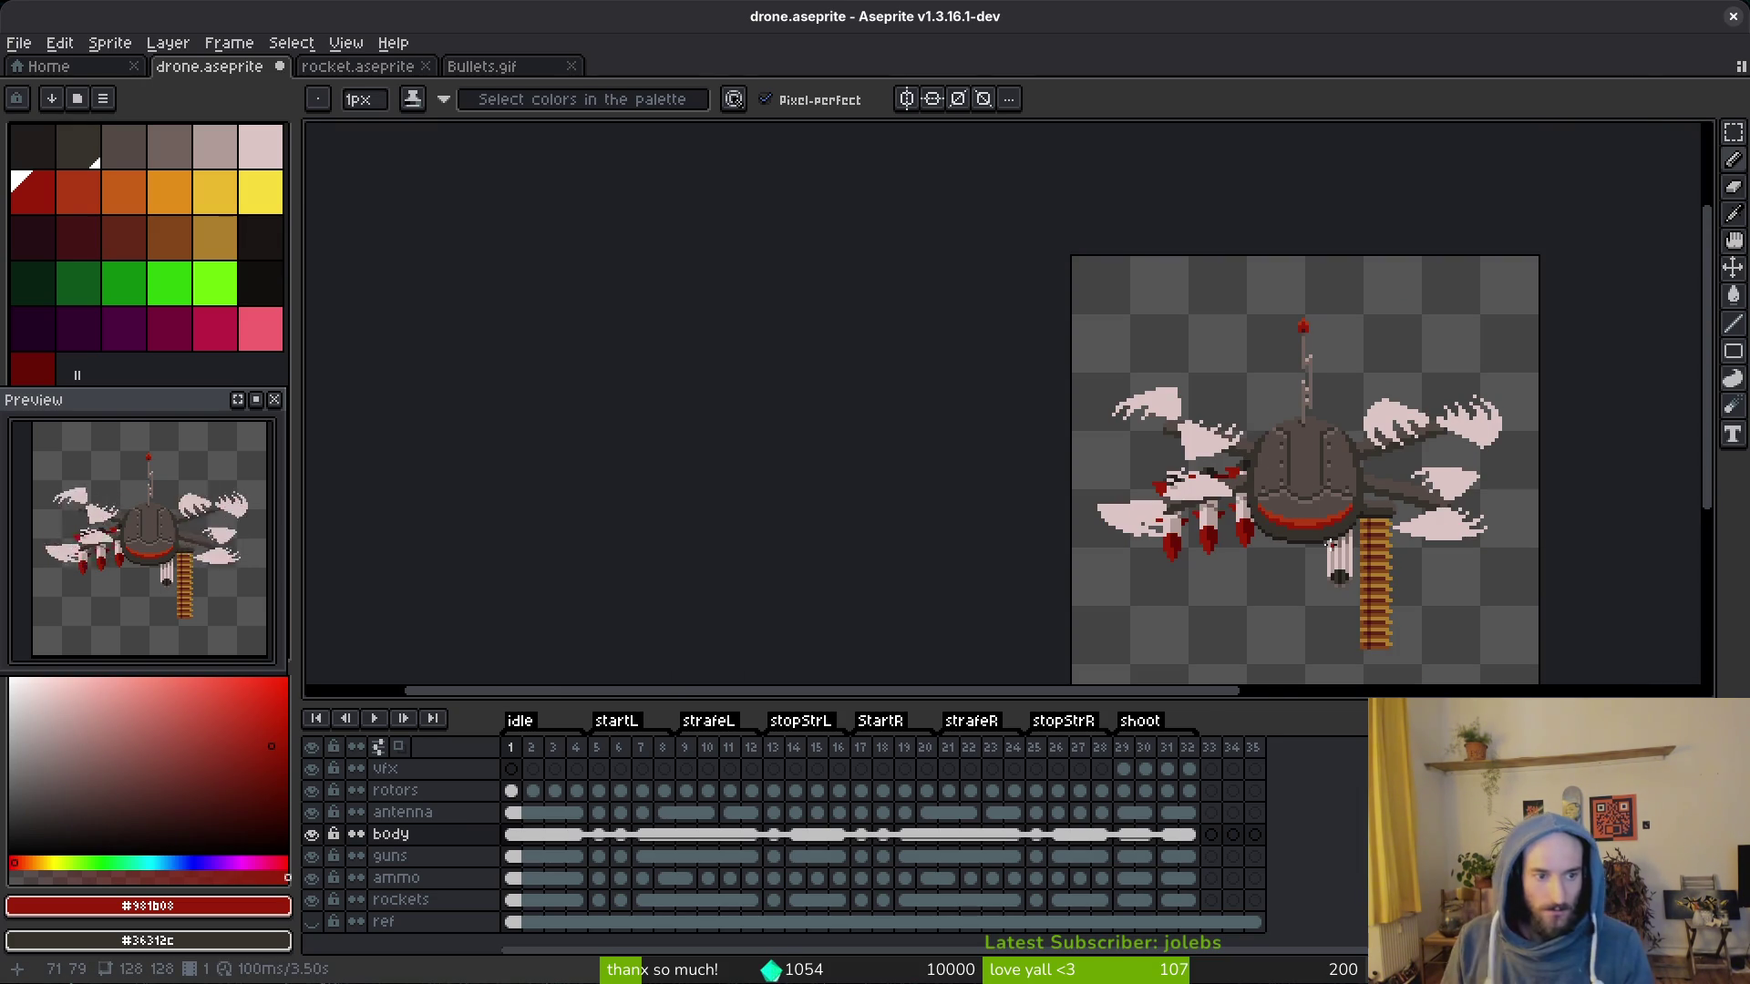
key(ctrl+z)
key(ctrl+y)
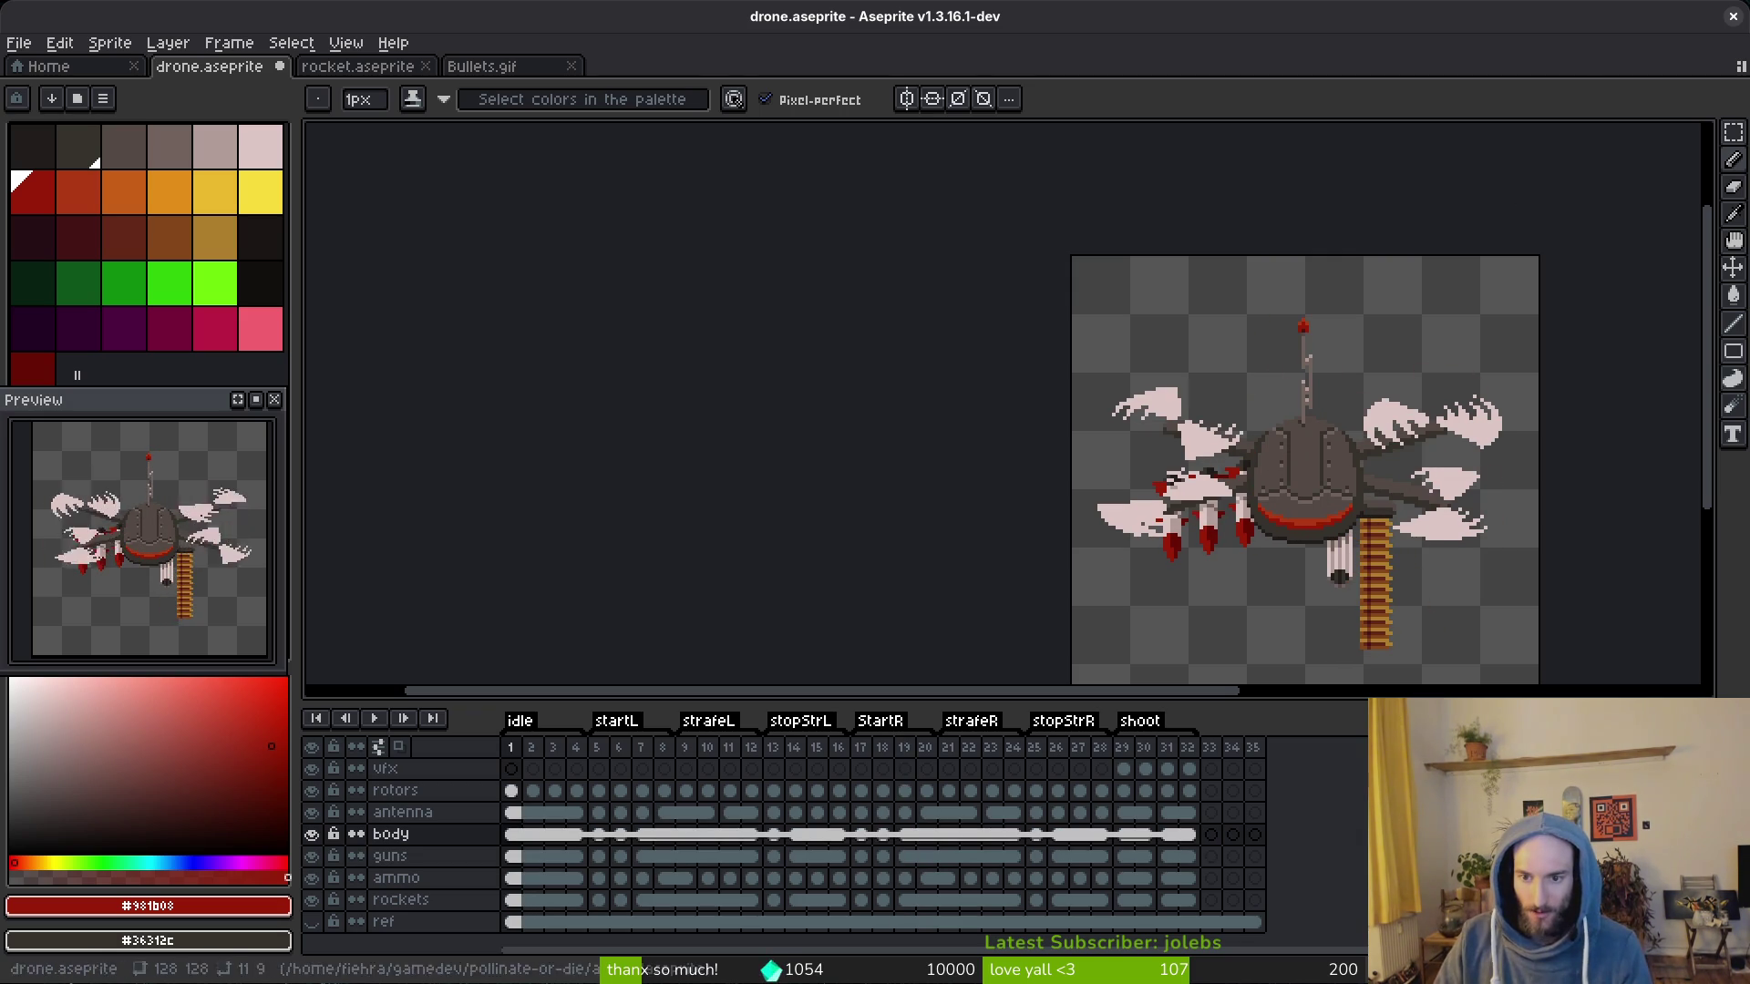
scroll(1332, 548, up, 2)
scroll(1313, 574, up, 1)
scroll(1272, 591, up, 2)
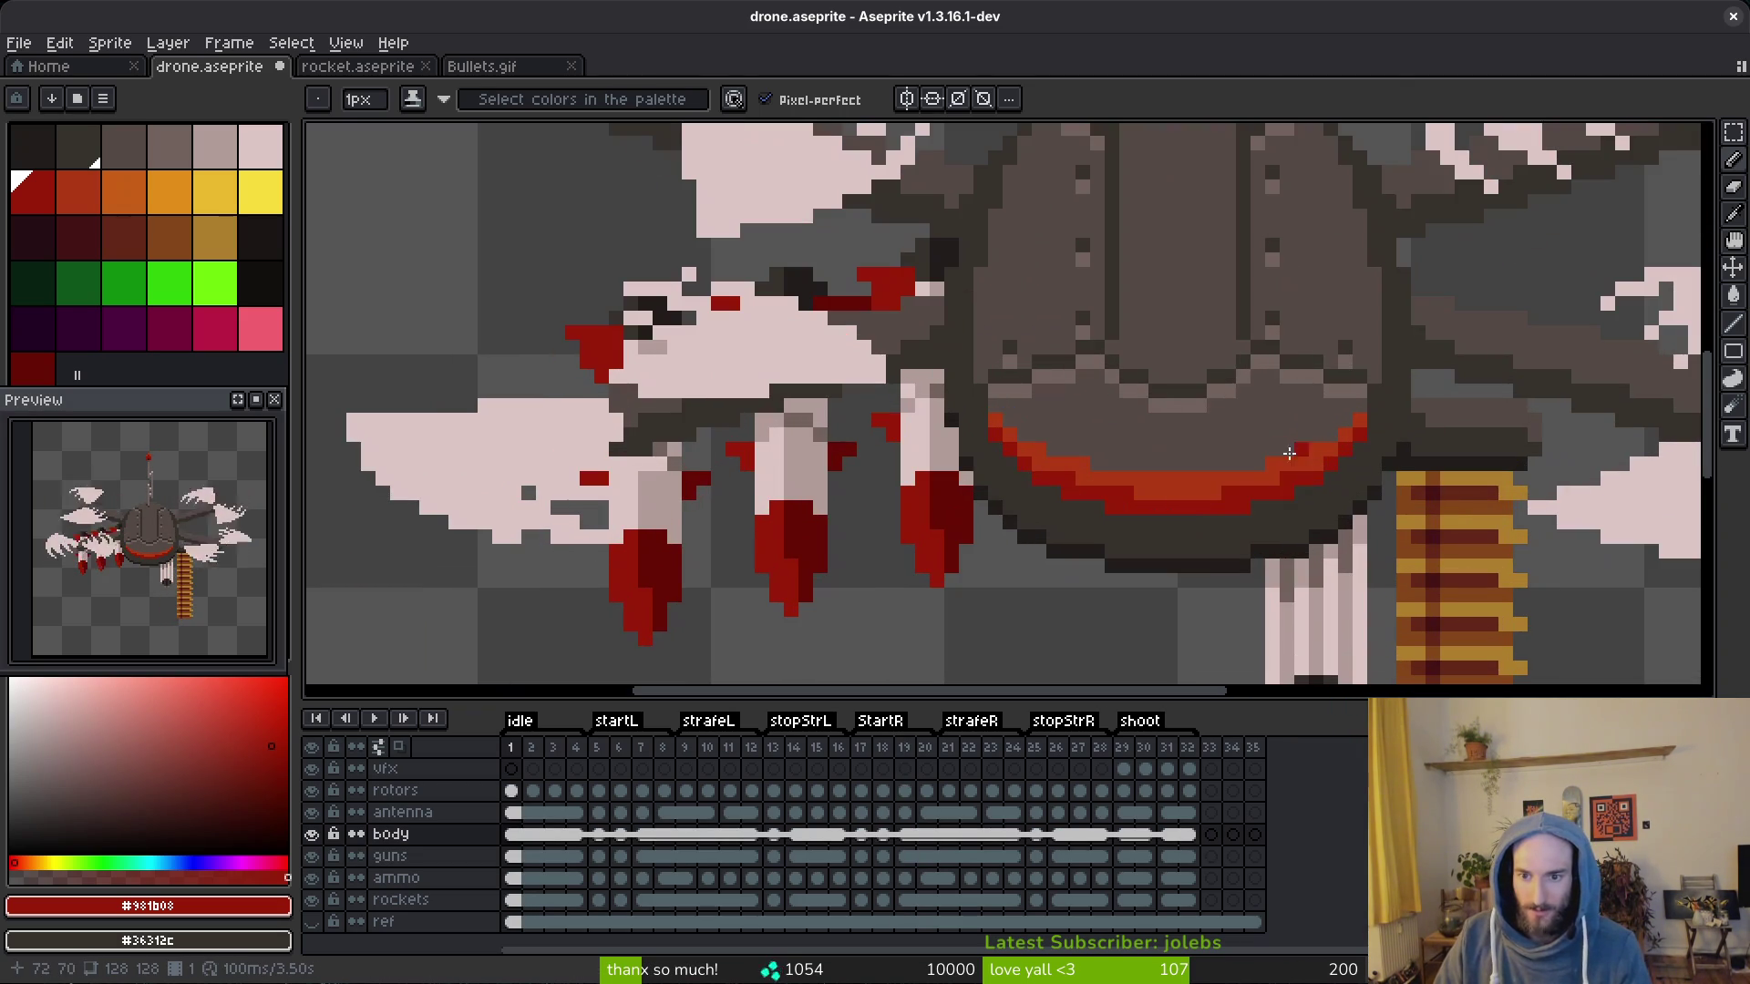
alt+click(1313, 434)
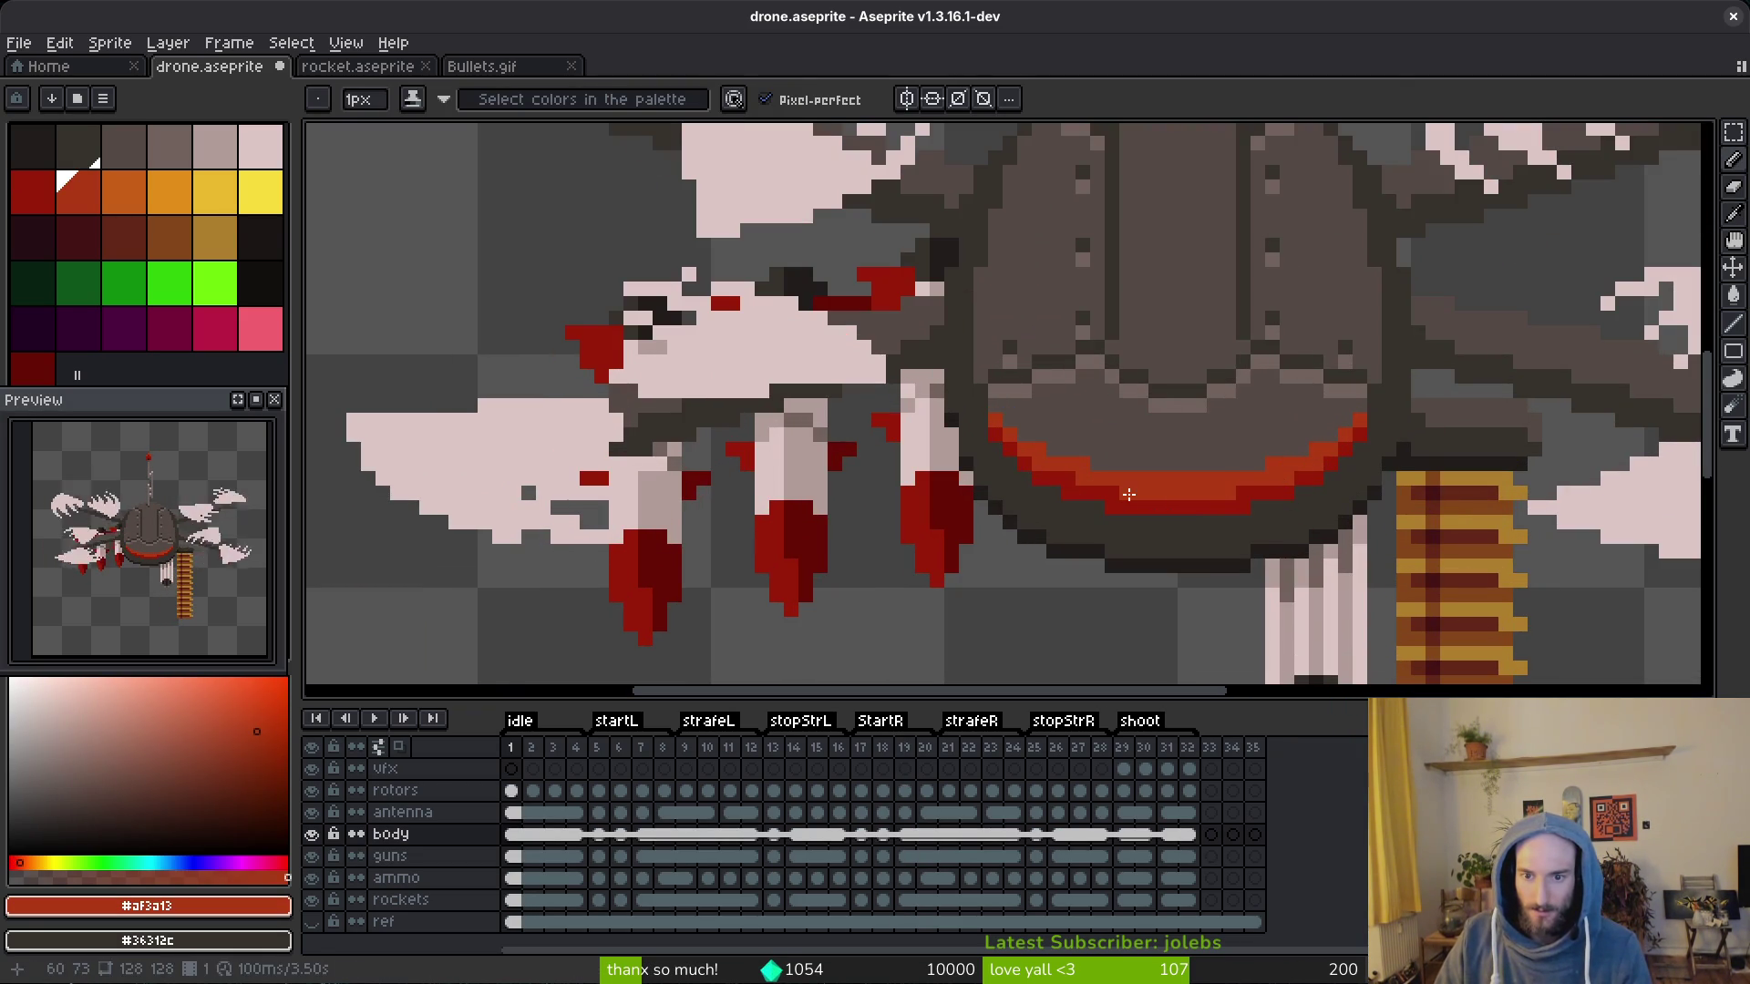
scroll(1271, 482, down, 2)
scroll(1272, 481, down, 1)
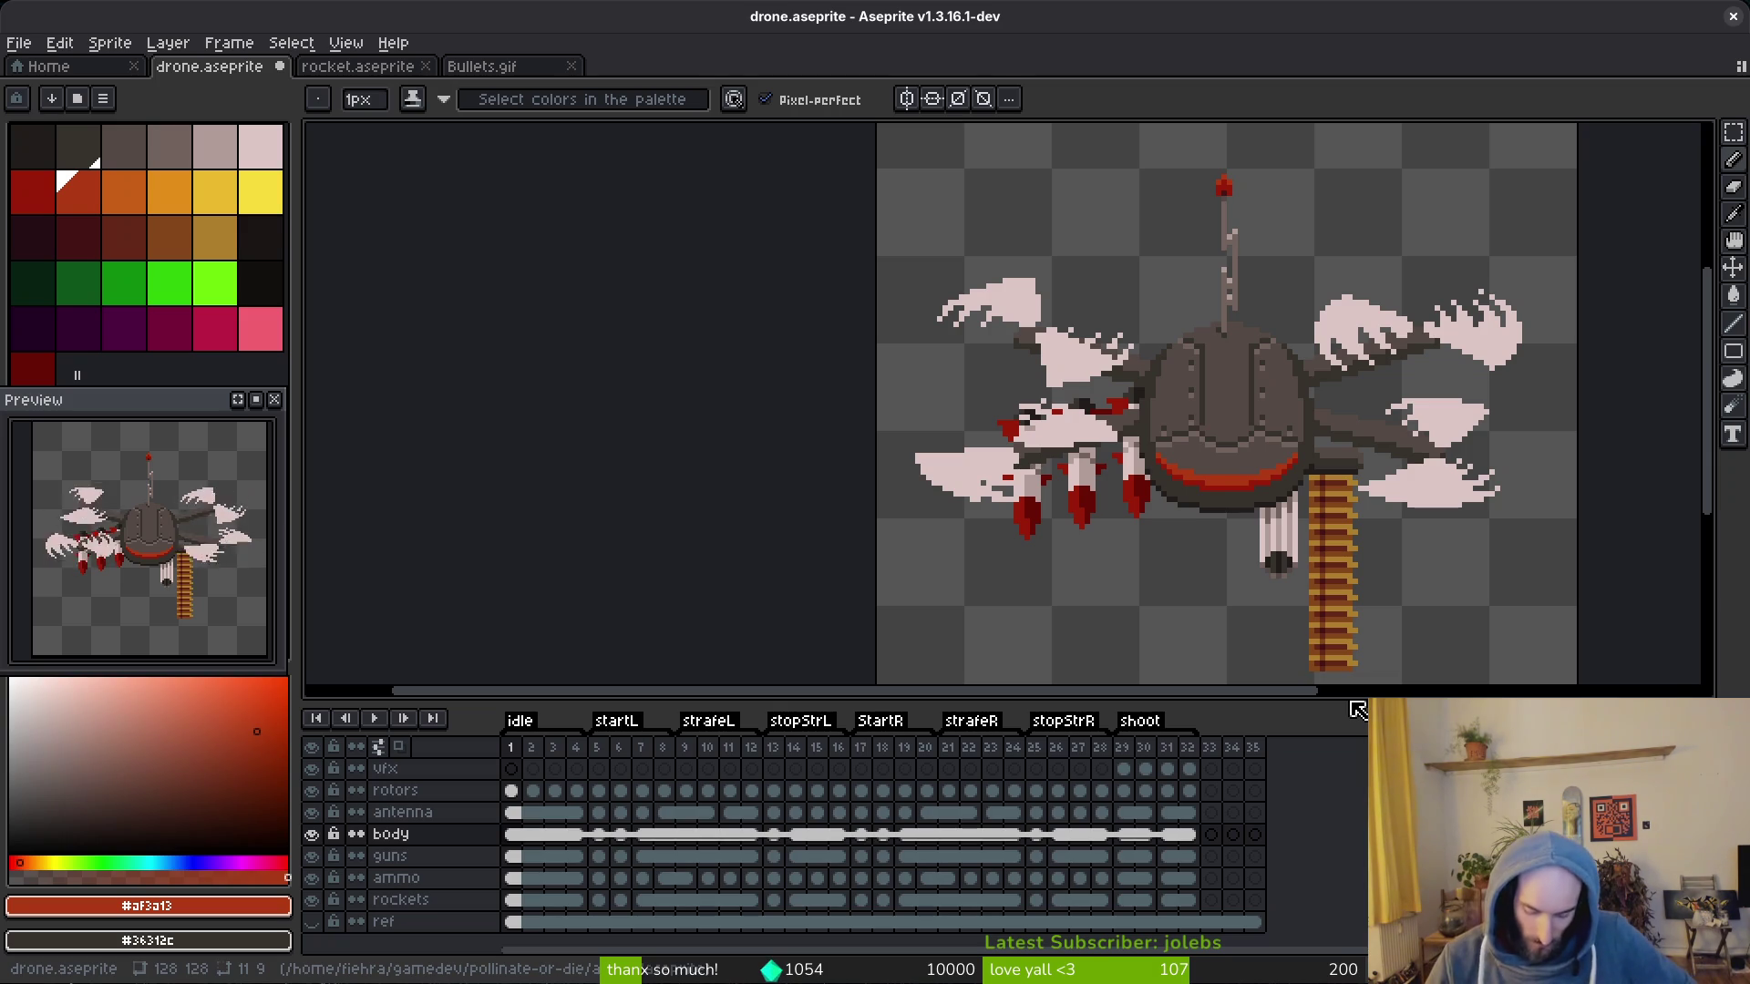
scroll(1203, 410, up, 4)
scroll(1163, 438, up, 2)
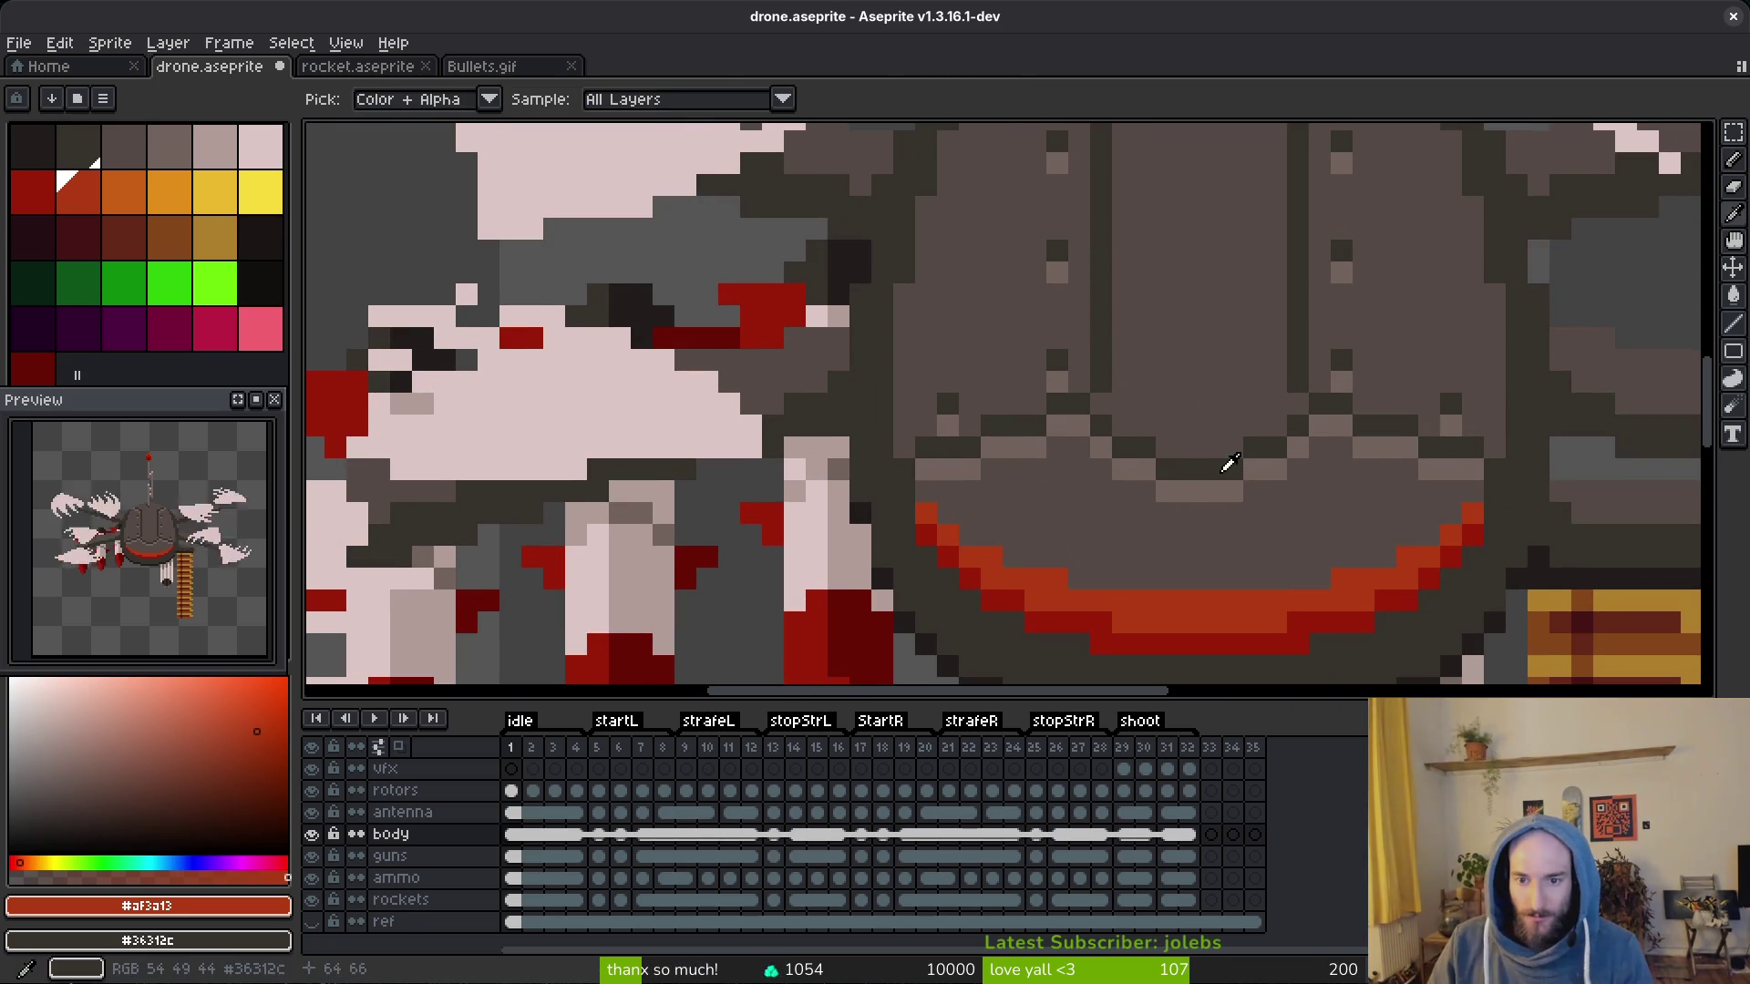
Step: Paint dark grey pixels onto the body plating with sampled greys and save the drone sprite
alt+click(1148, 441)
drag(1148, 440, 1231, 451)
alt+click(1239, 486)
scroll(1240, 486, down, 6)
key(ctrl+s)
key(alt)
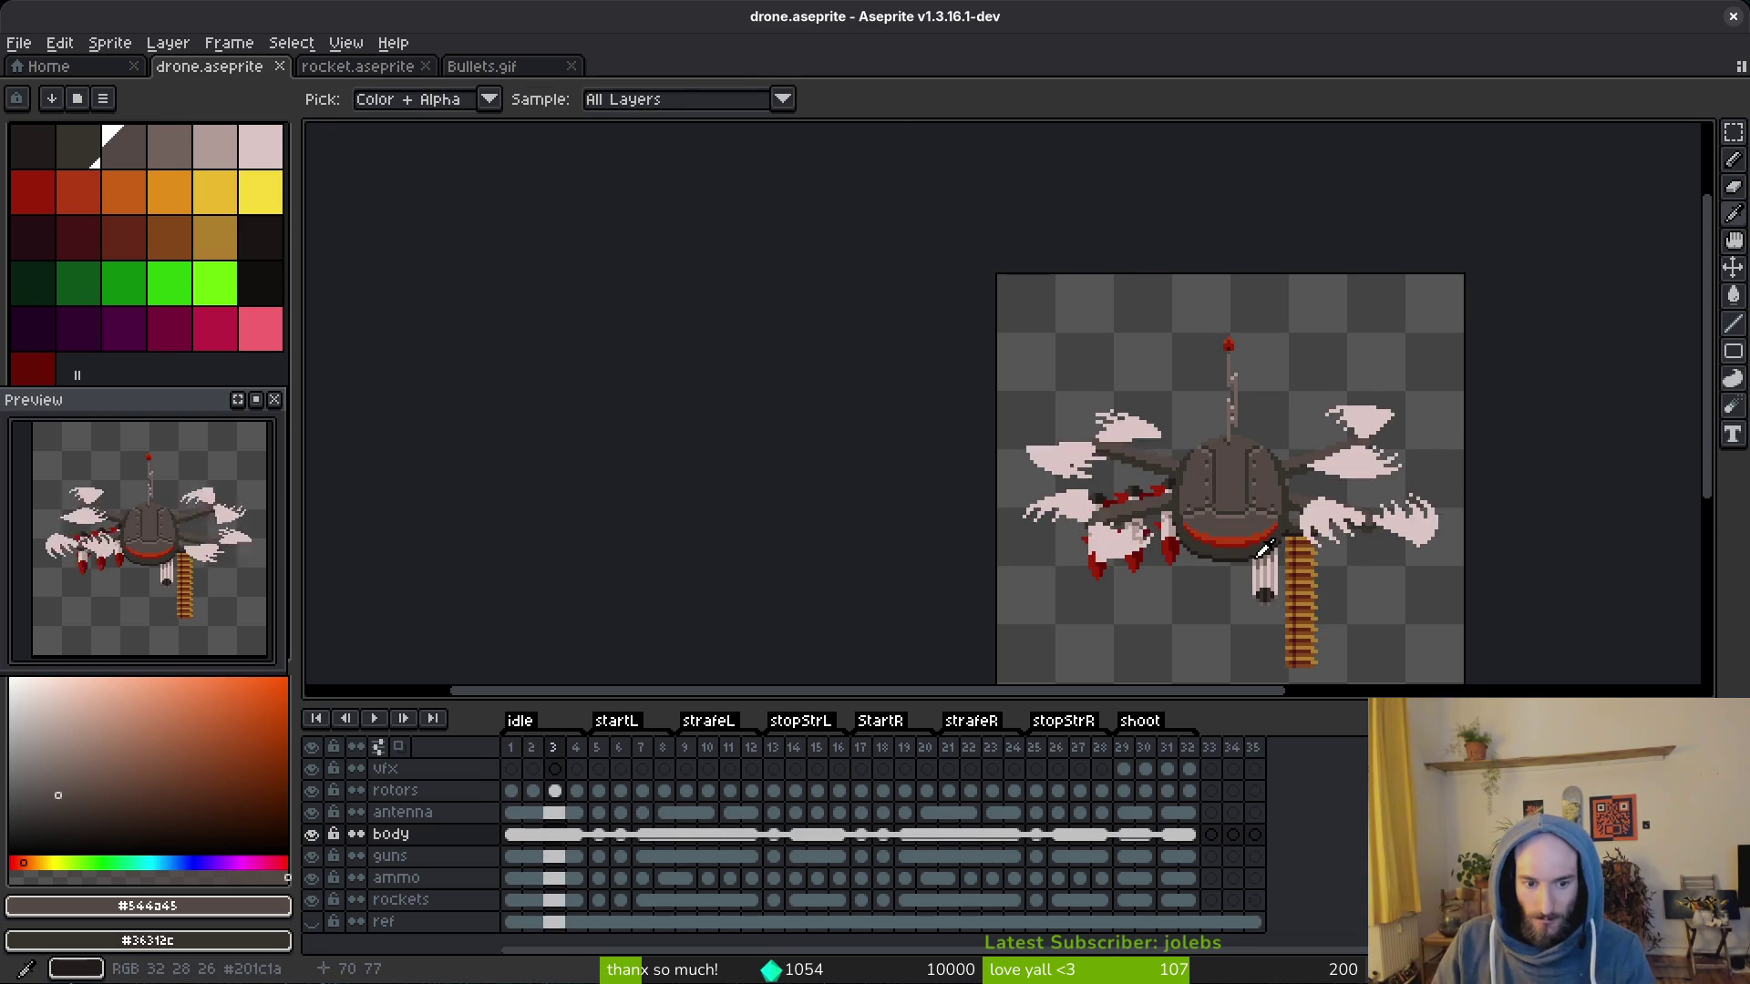
scroll(1269, 545, up, 6)
scroll(1232, 521, up, 3)
alt+click(1203, 510)
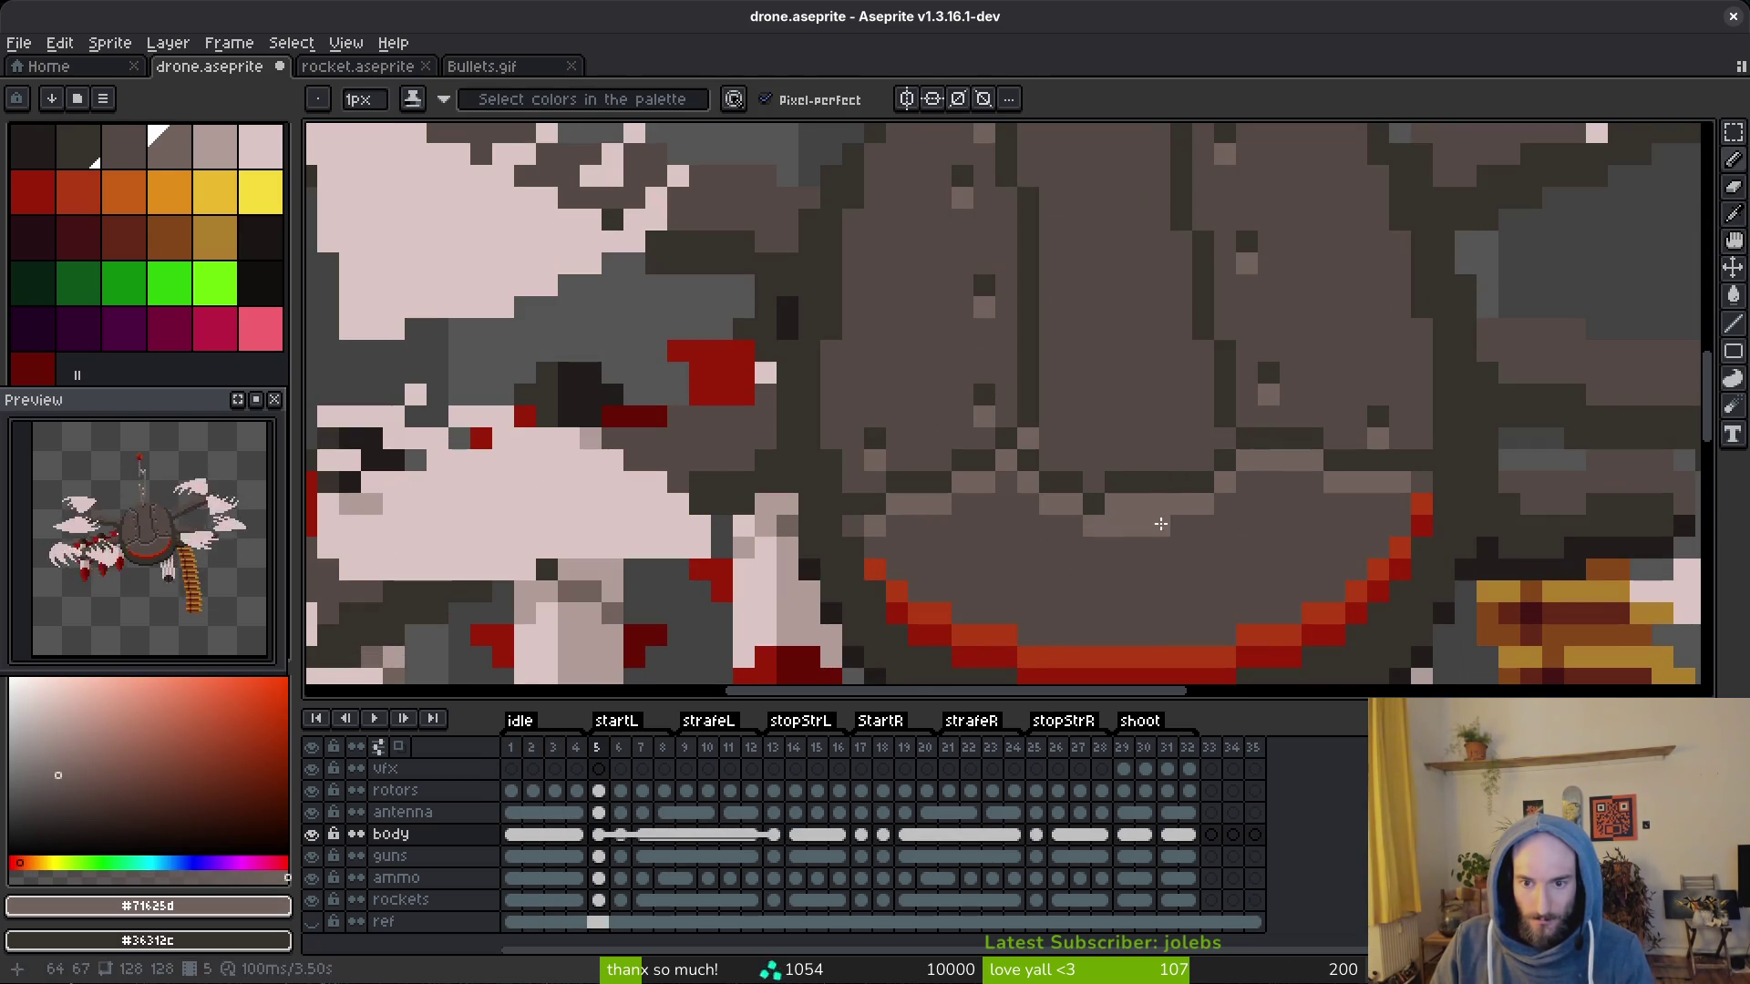
alt+click(1197, 517)
Step: Erase and touch up the plating above the belly with the lighter and muted greys on the other frame
key(e)
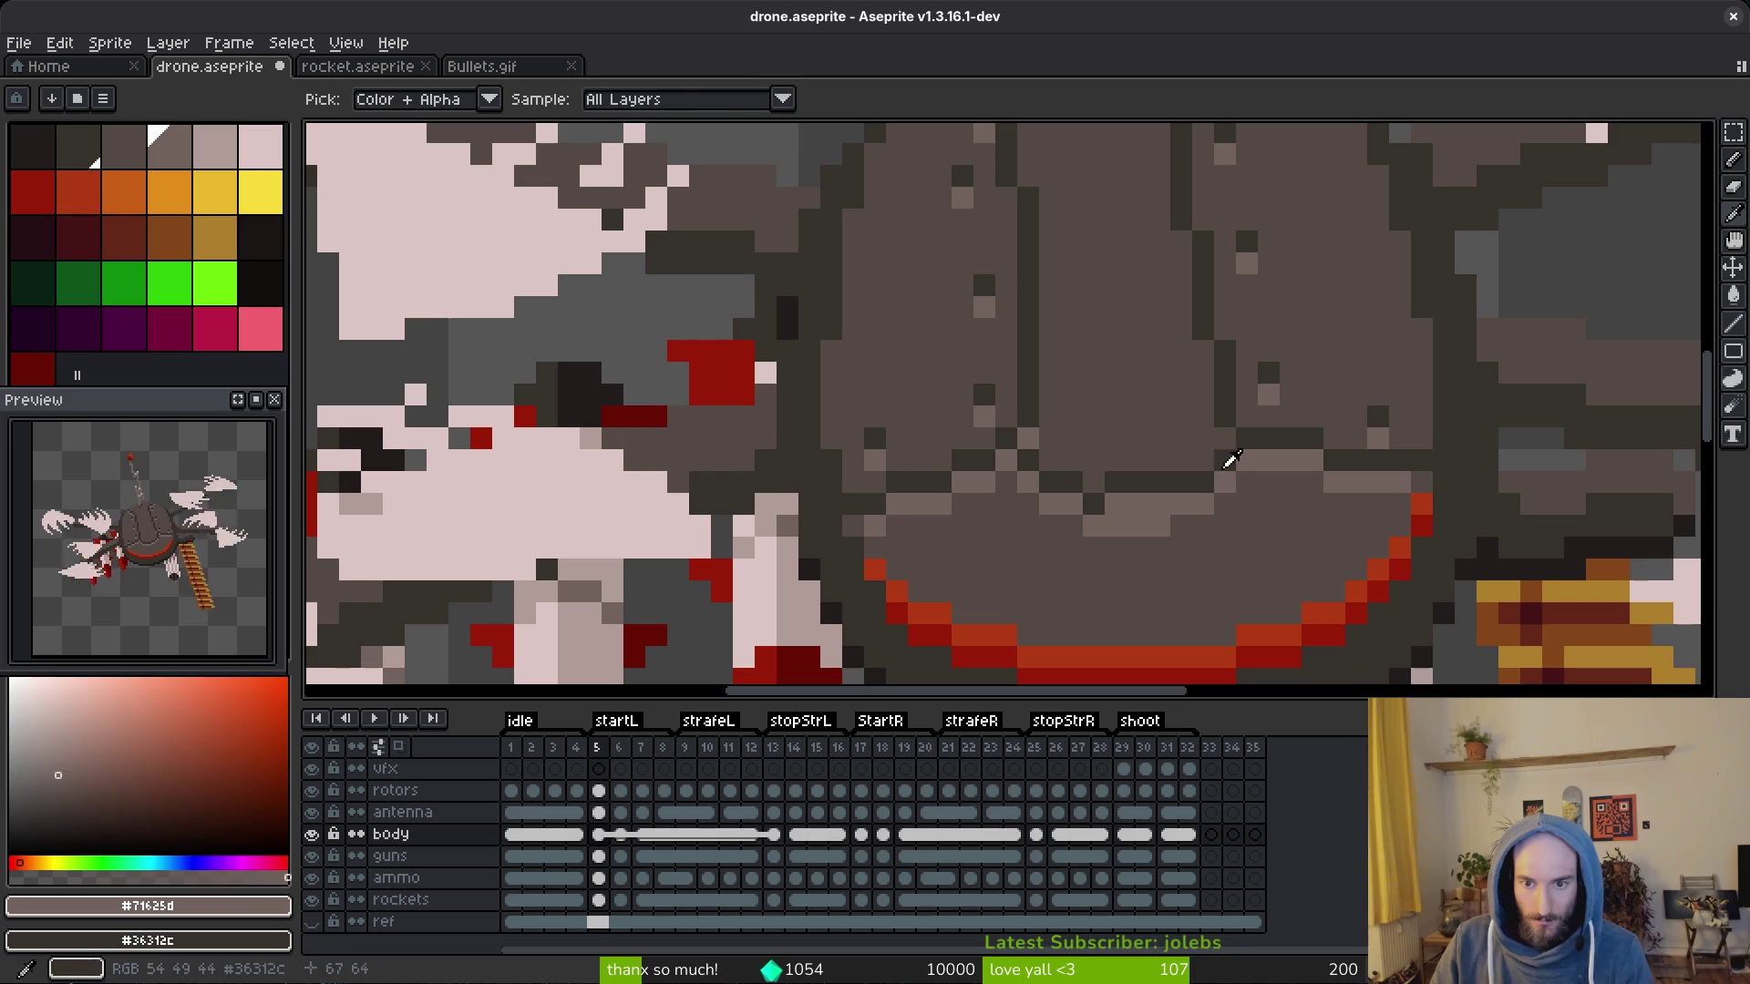
alt+click(1203, 527)
click(1224, 525)
alt+click(1112, 495)
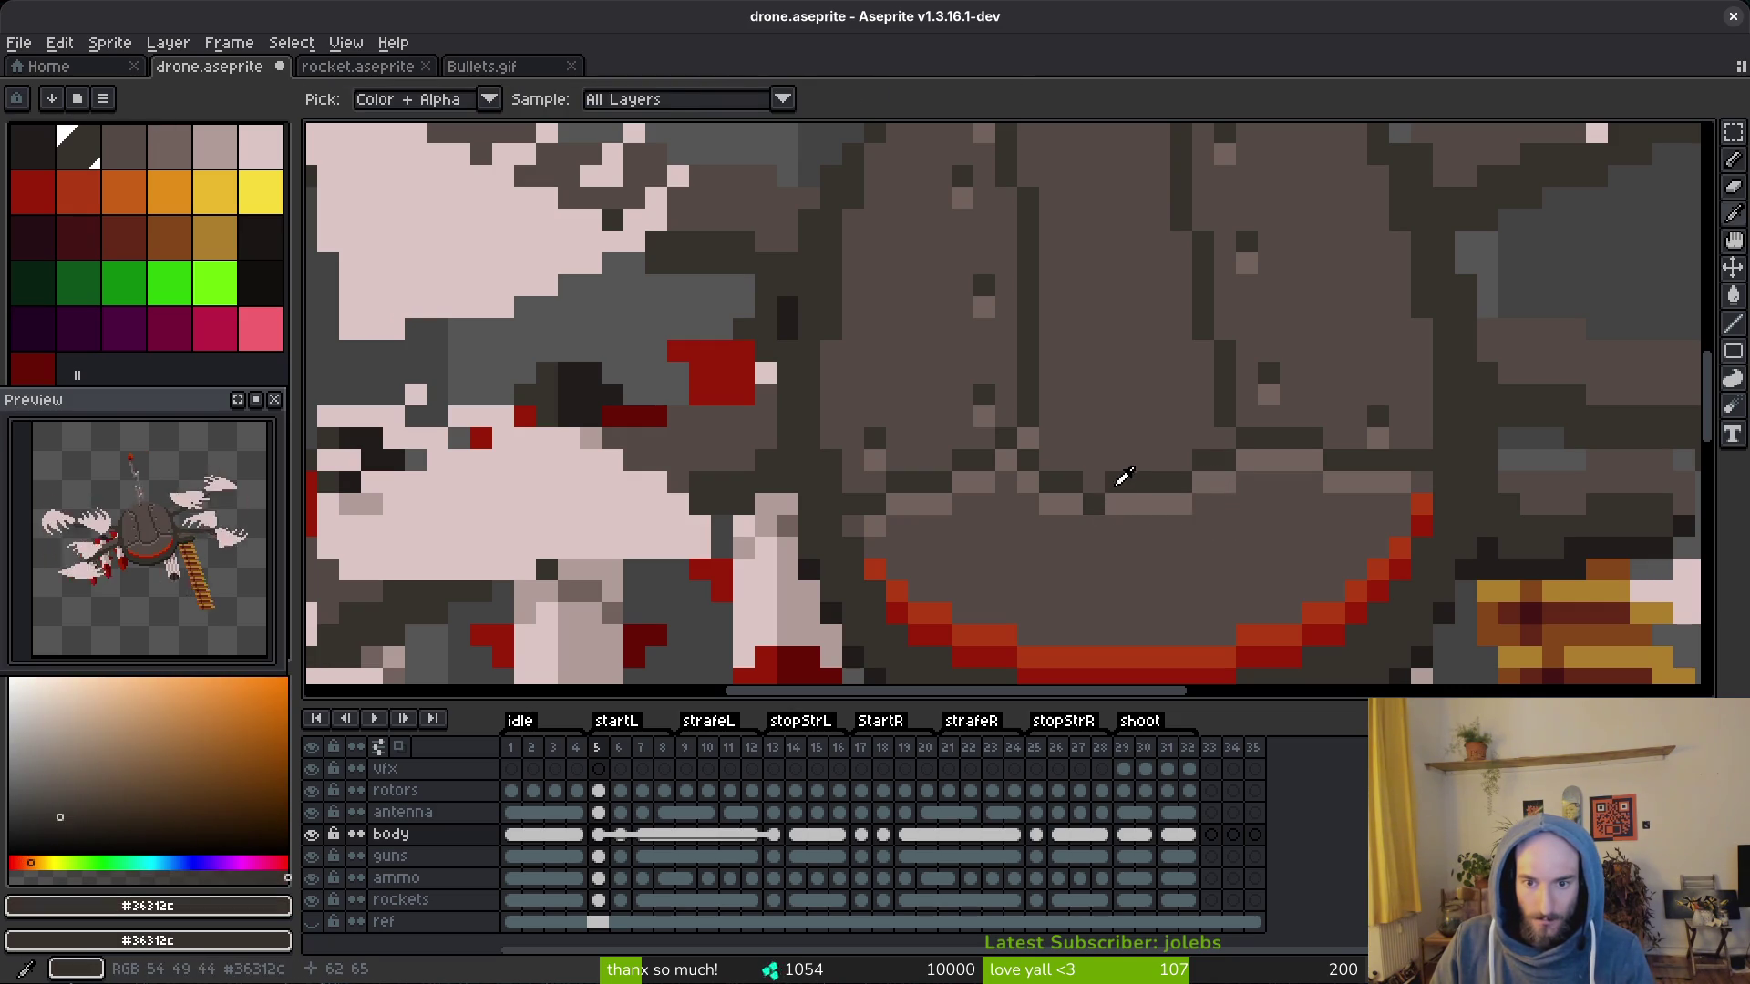
scroll(1112, 495, down, 4)
scroll(1339, 550, down, 2)
alt+click(1333, 546)
scroll(1316, 554, up, 6)
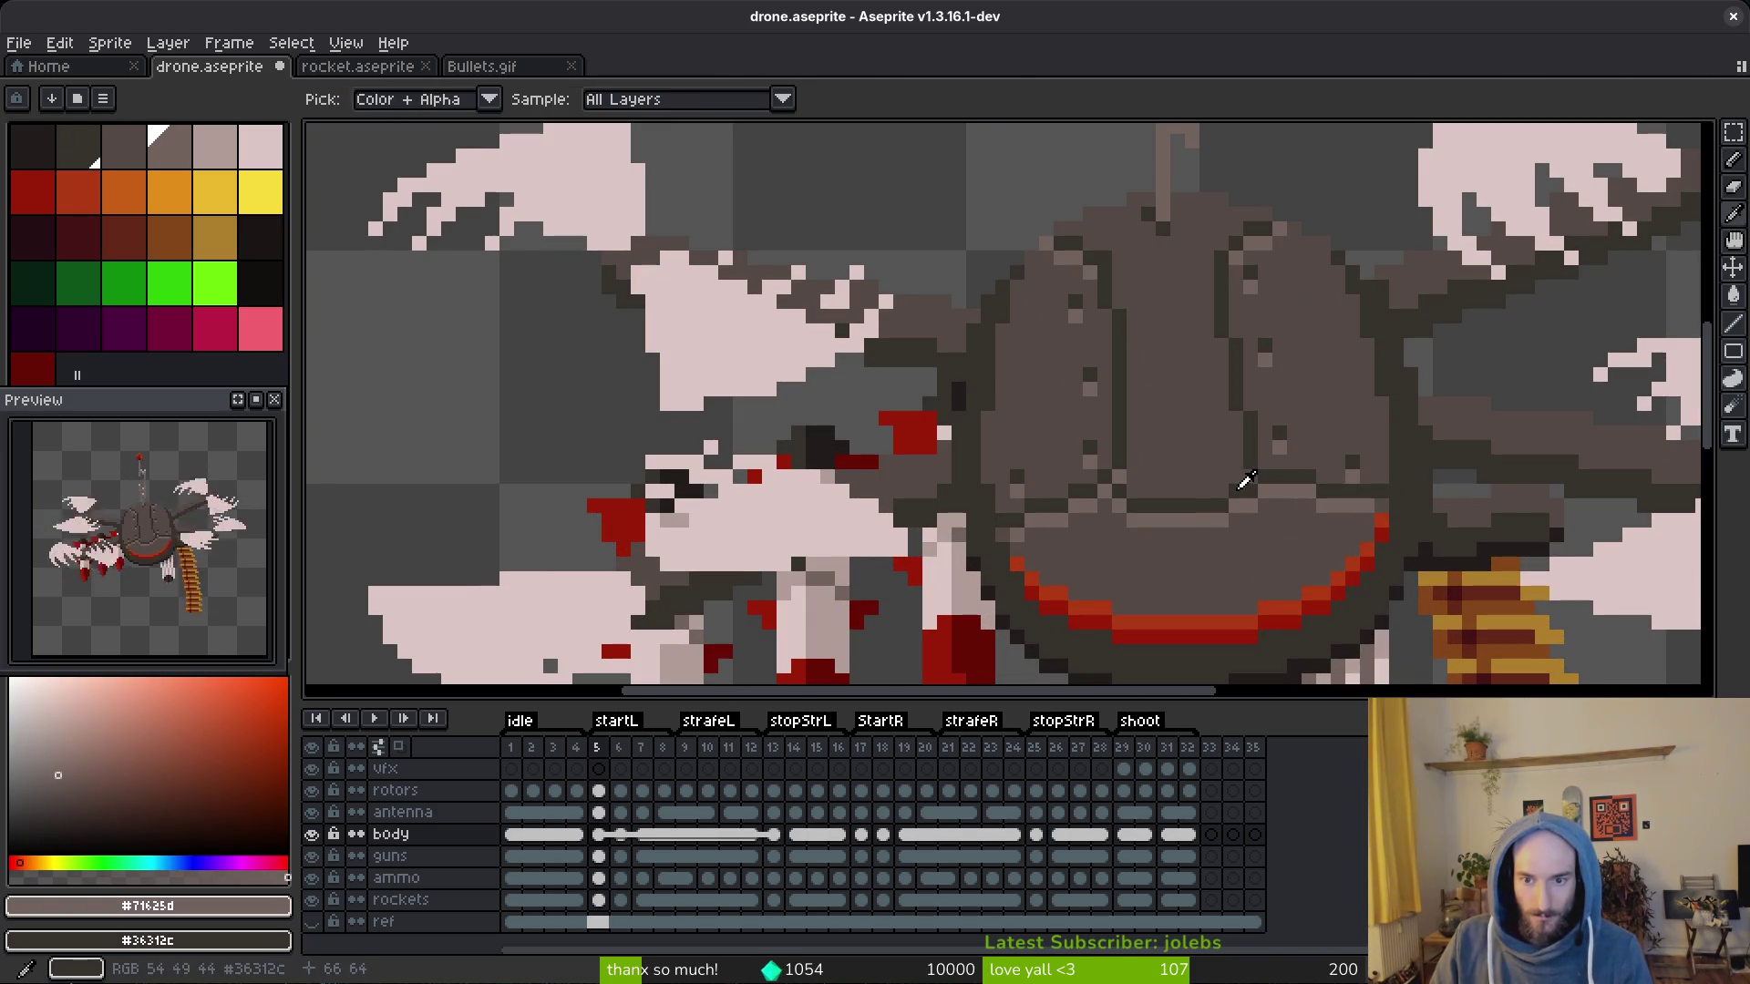
alt+click(1236, 519)
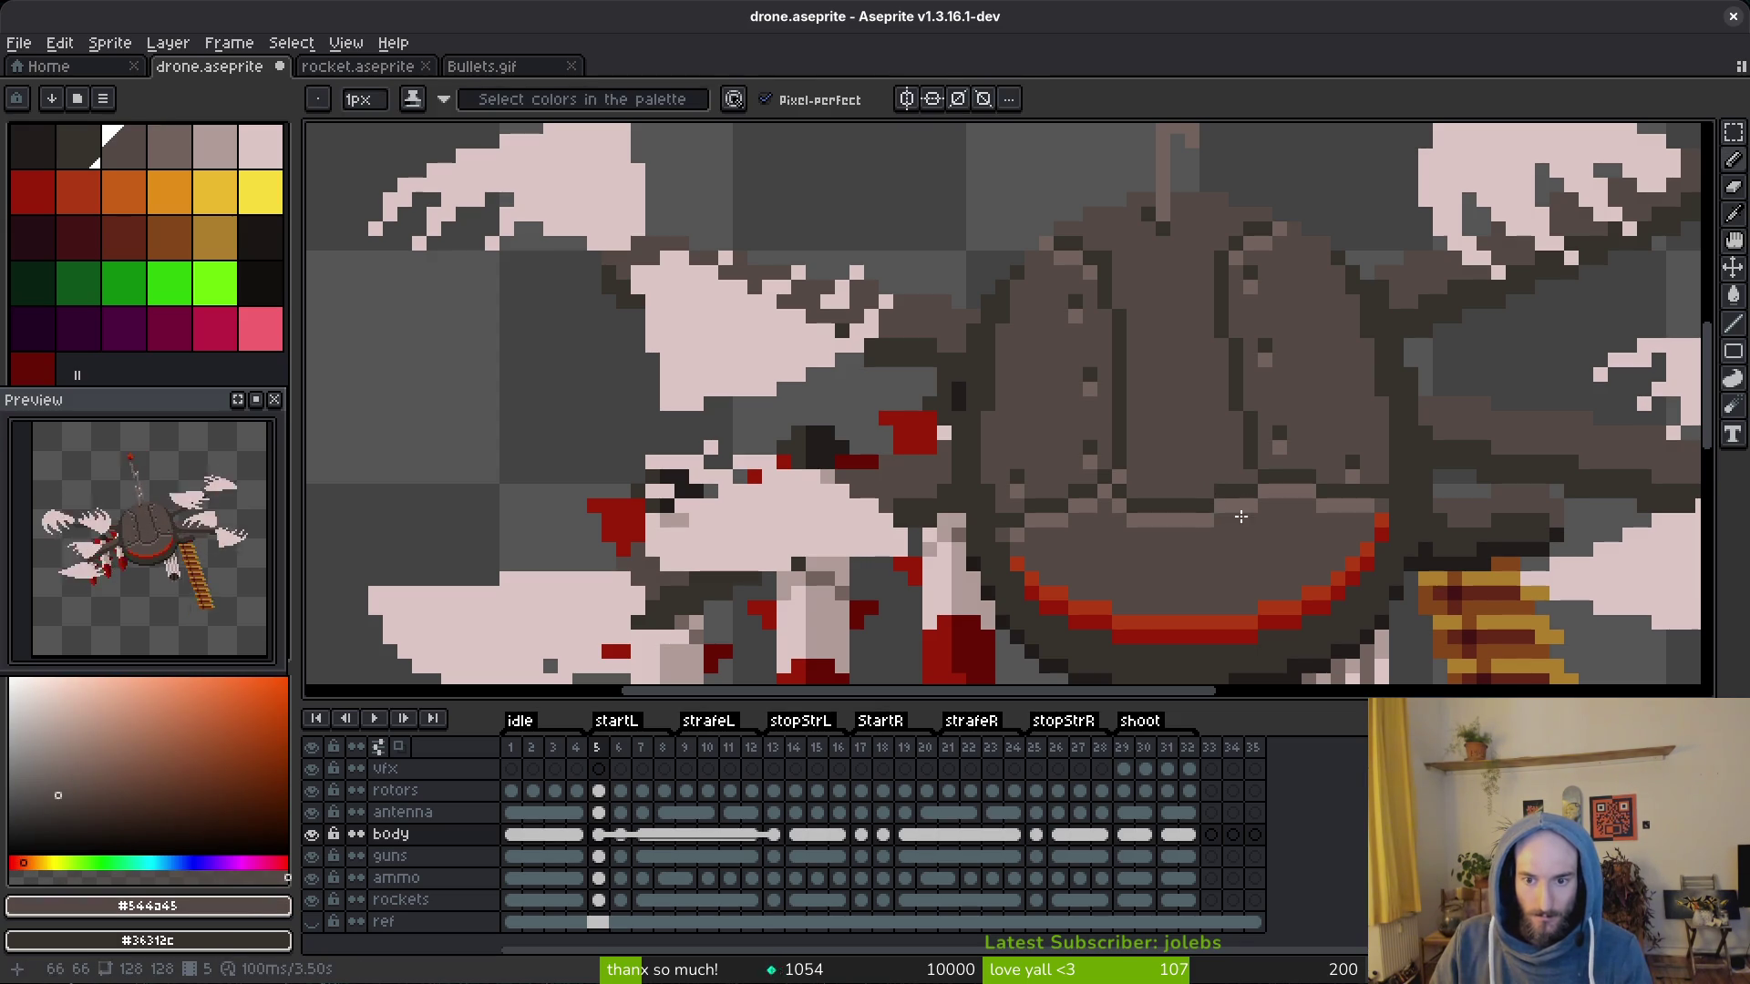
scroll(1236, 520, down, 6)
alt+click(1276, 547)
scroll(1276, 548, up, 3)
scroll(1276, 548, up, 3)
alt+click(1231, 511)
scroll(1216, 511, up, 2)
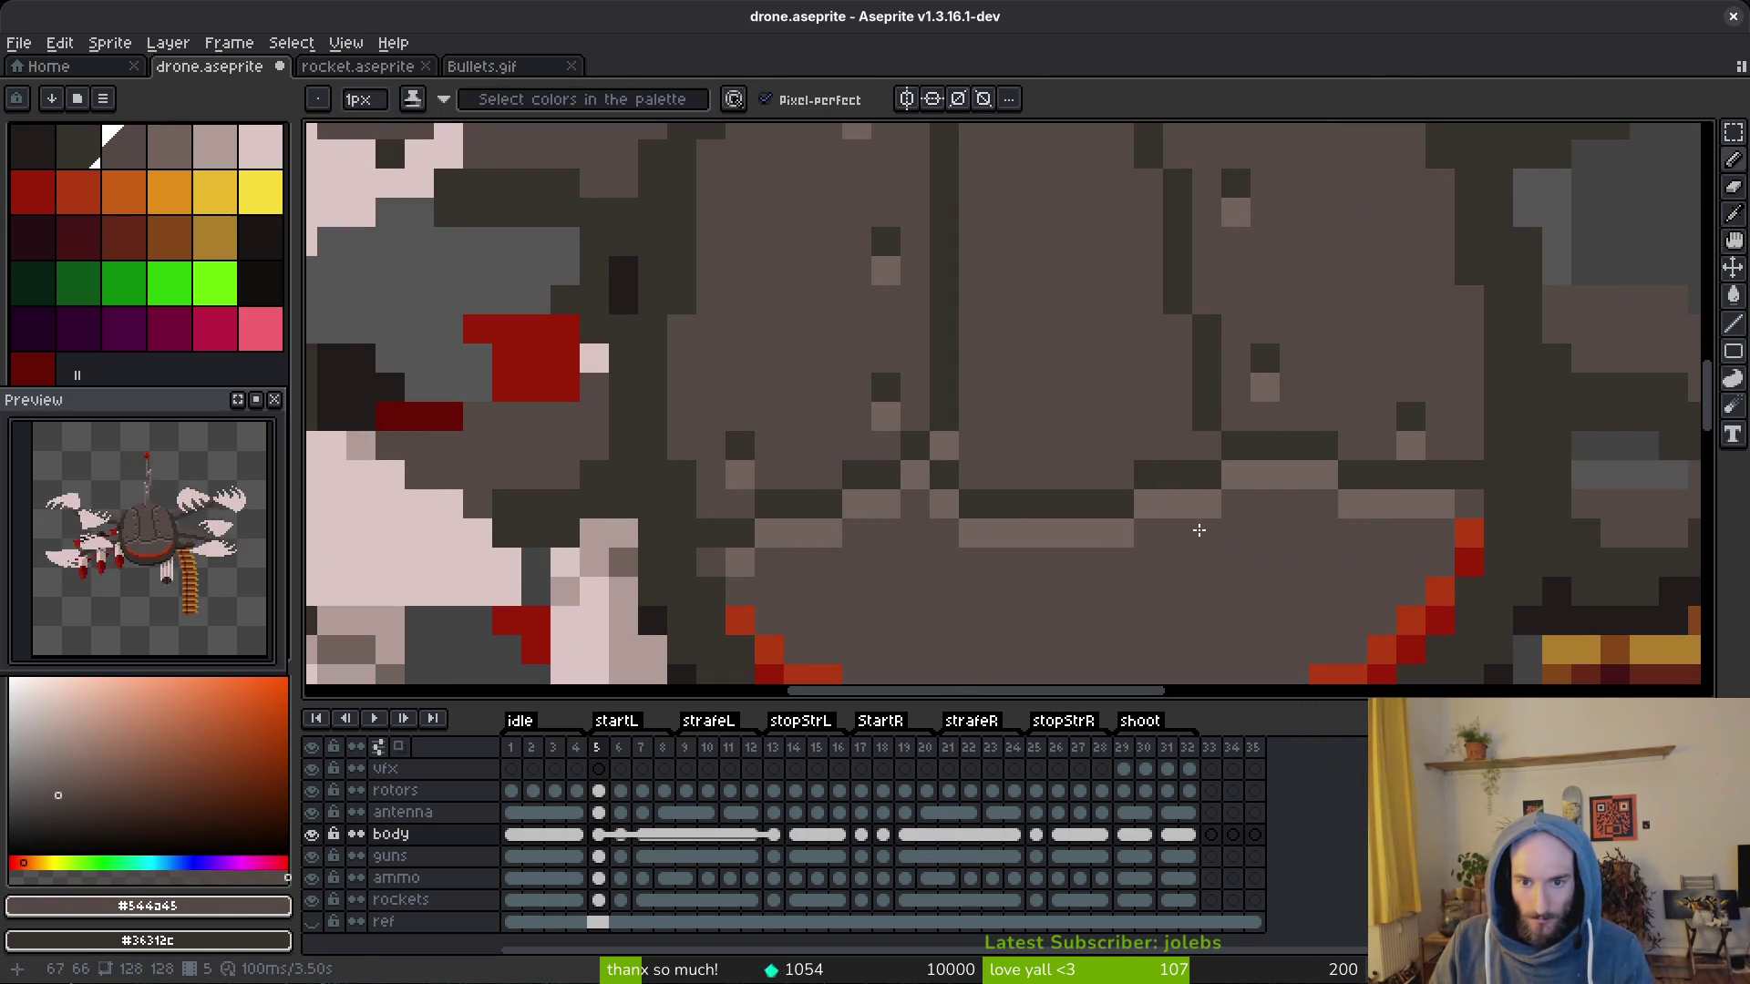
scroll(1199, 530, down, 4)
scroll(1231, 547, down, 2)
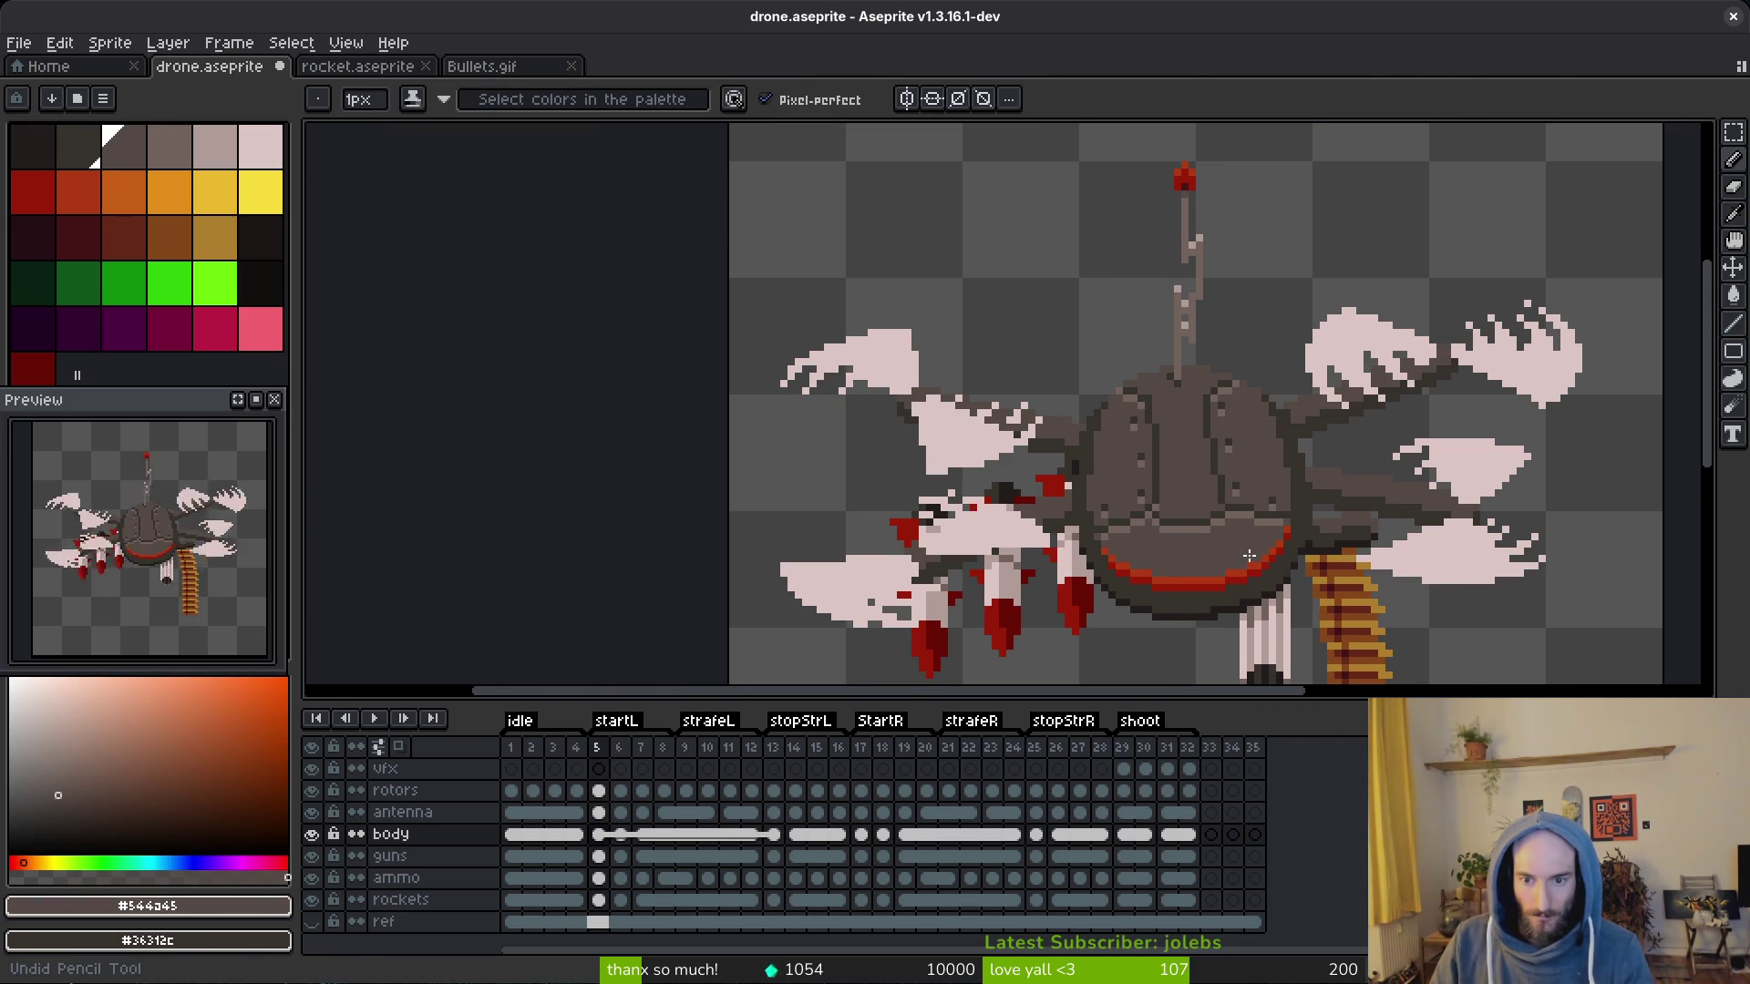
scroll(1248, 557, down, 3)
scroll(1248, 553, up, 2)
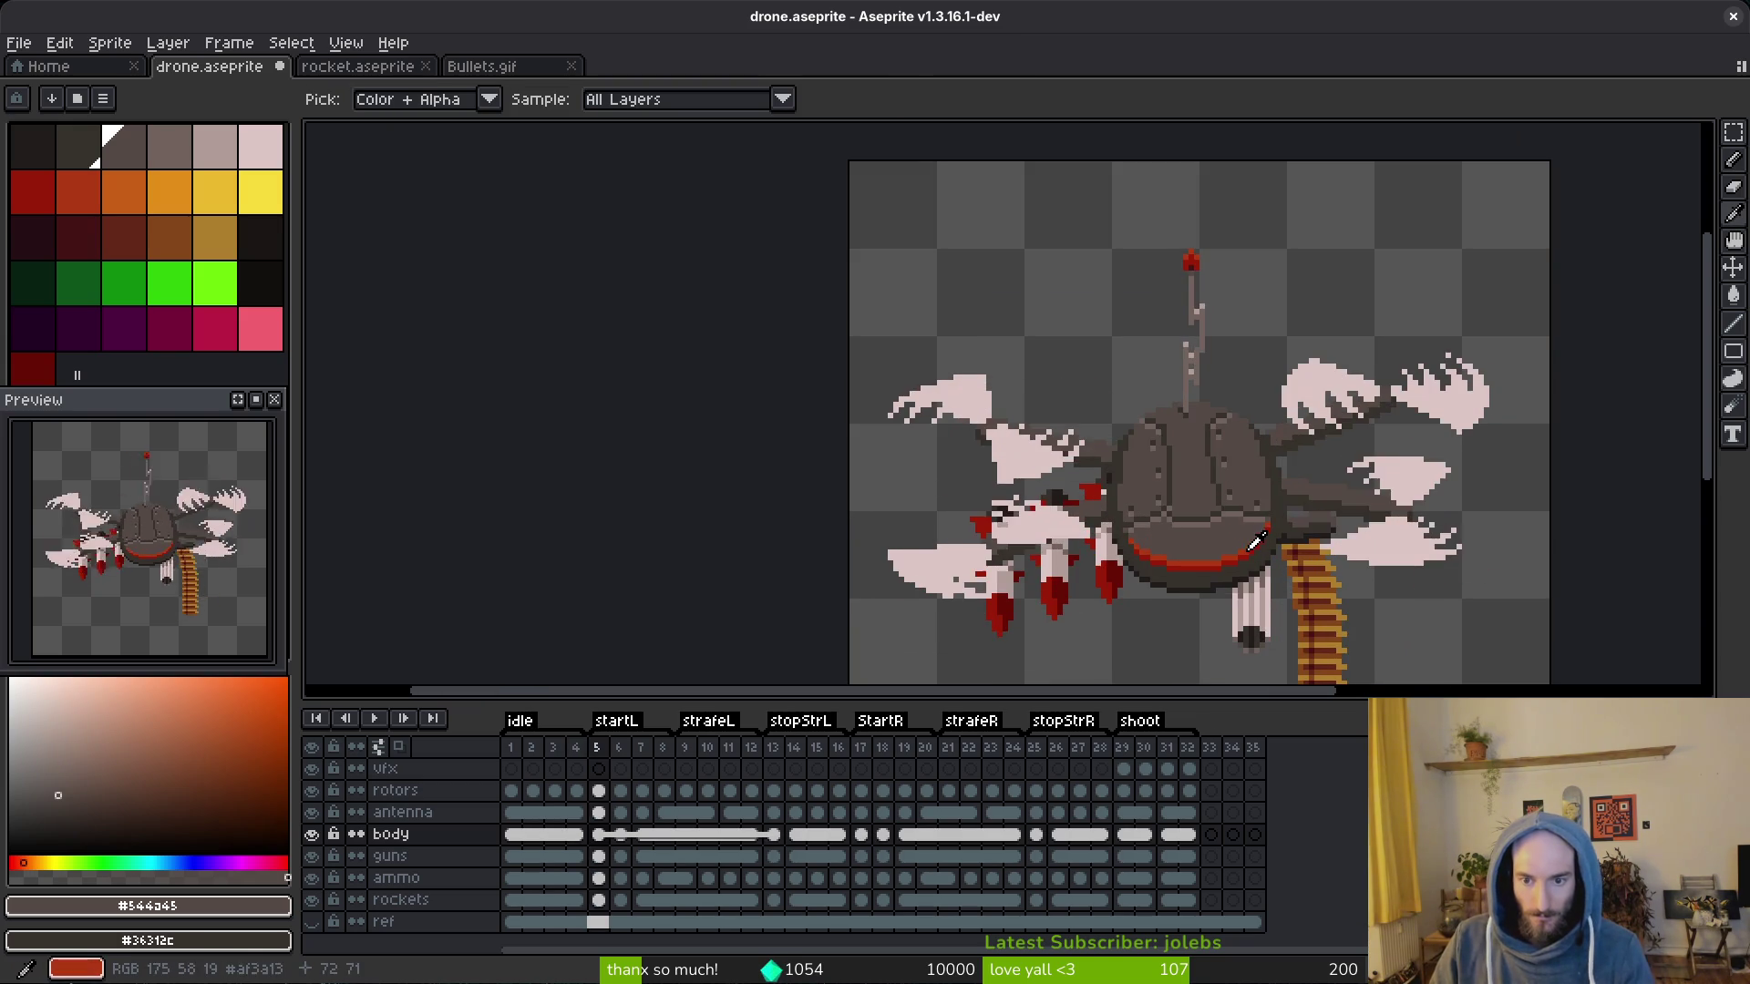
scroll(1249, 568, up, 5)
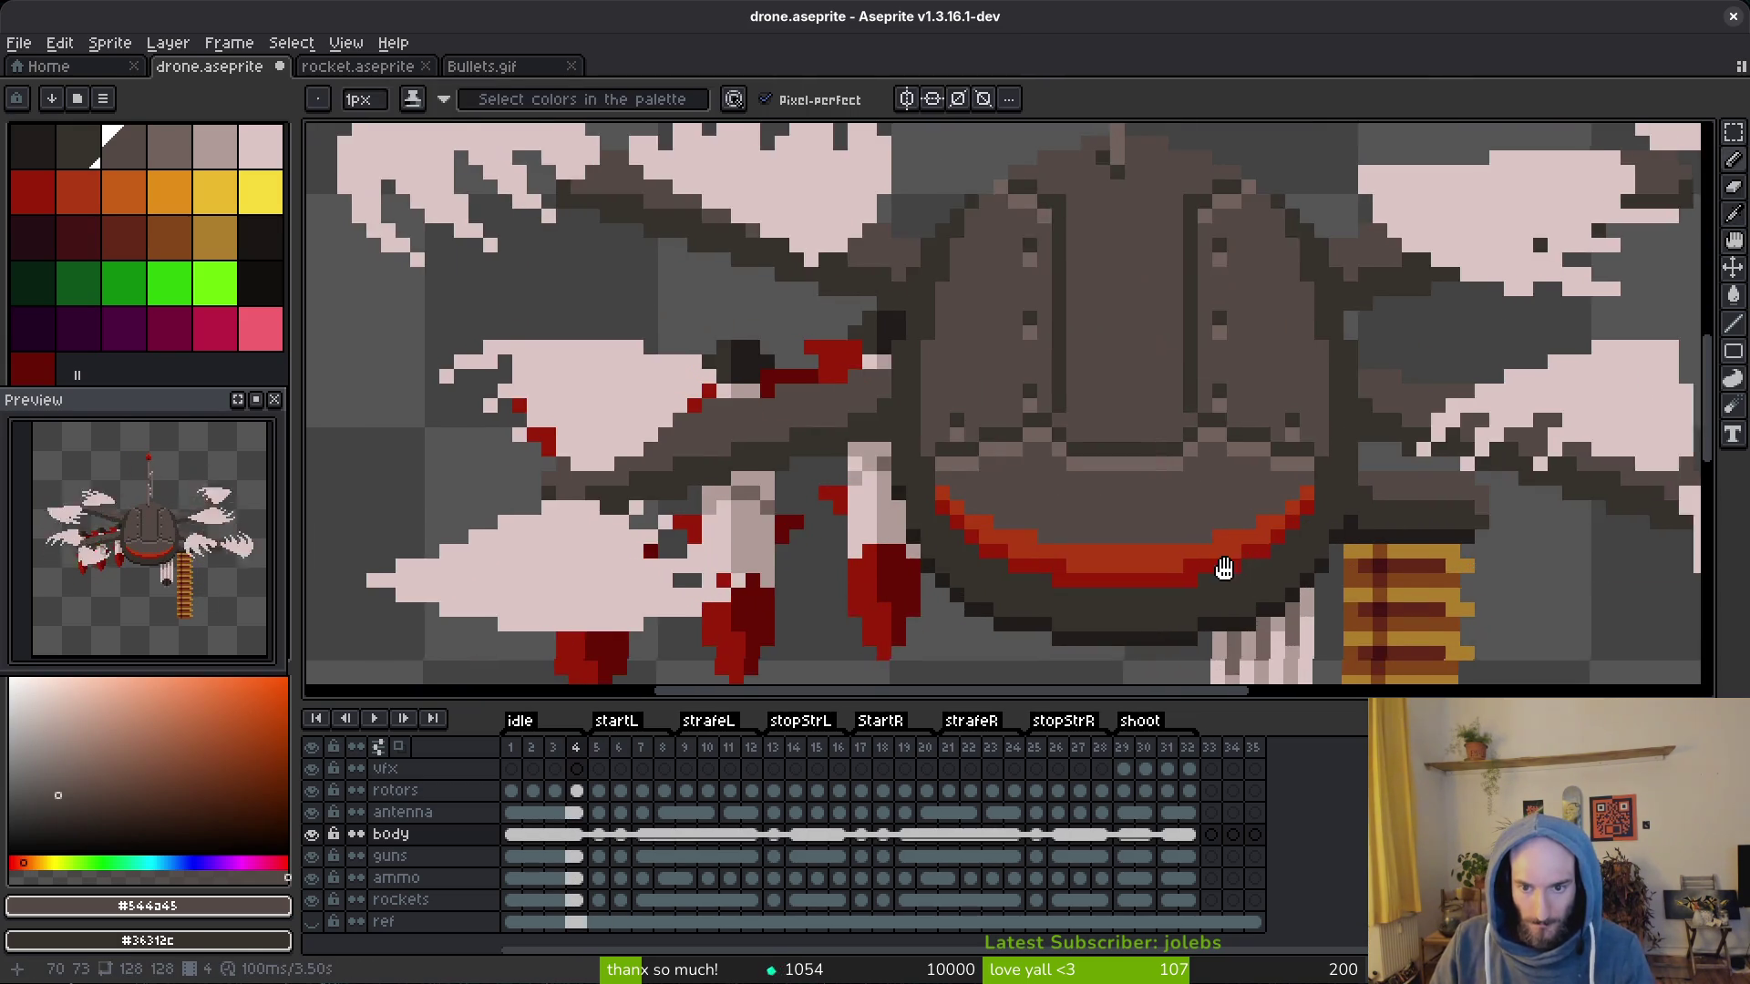
scroll(1230, 547, up, 3)
Step: Brighten one belly pixel, then darken a row and two more pixels of the stripe with the dark red #981b08
alt+click(1162, 540)
click(756, 543)
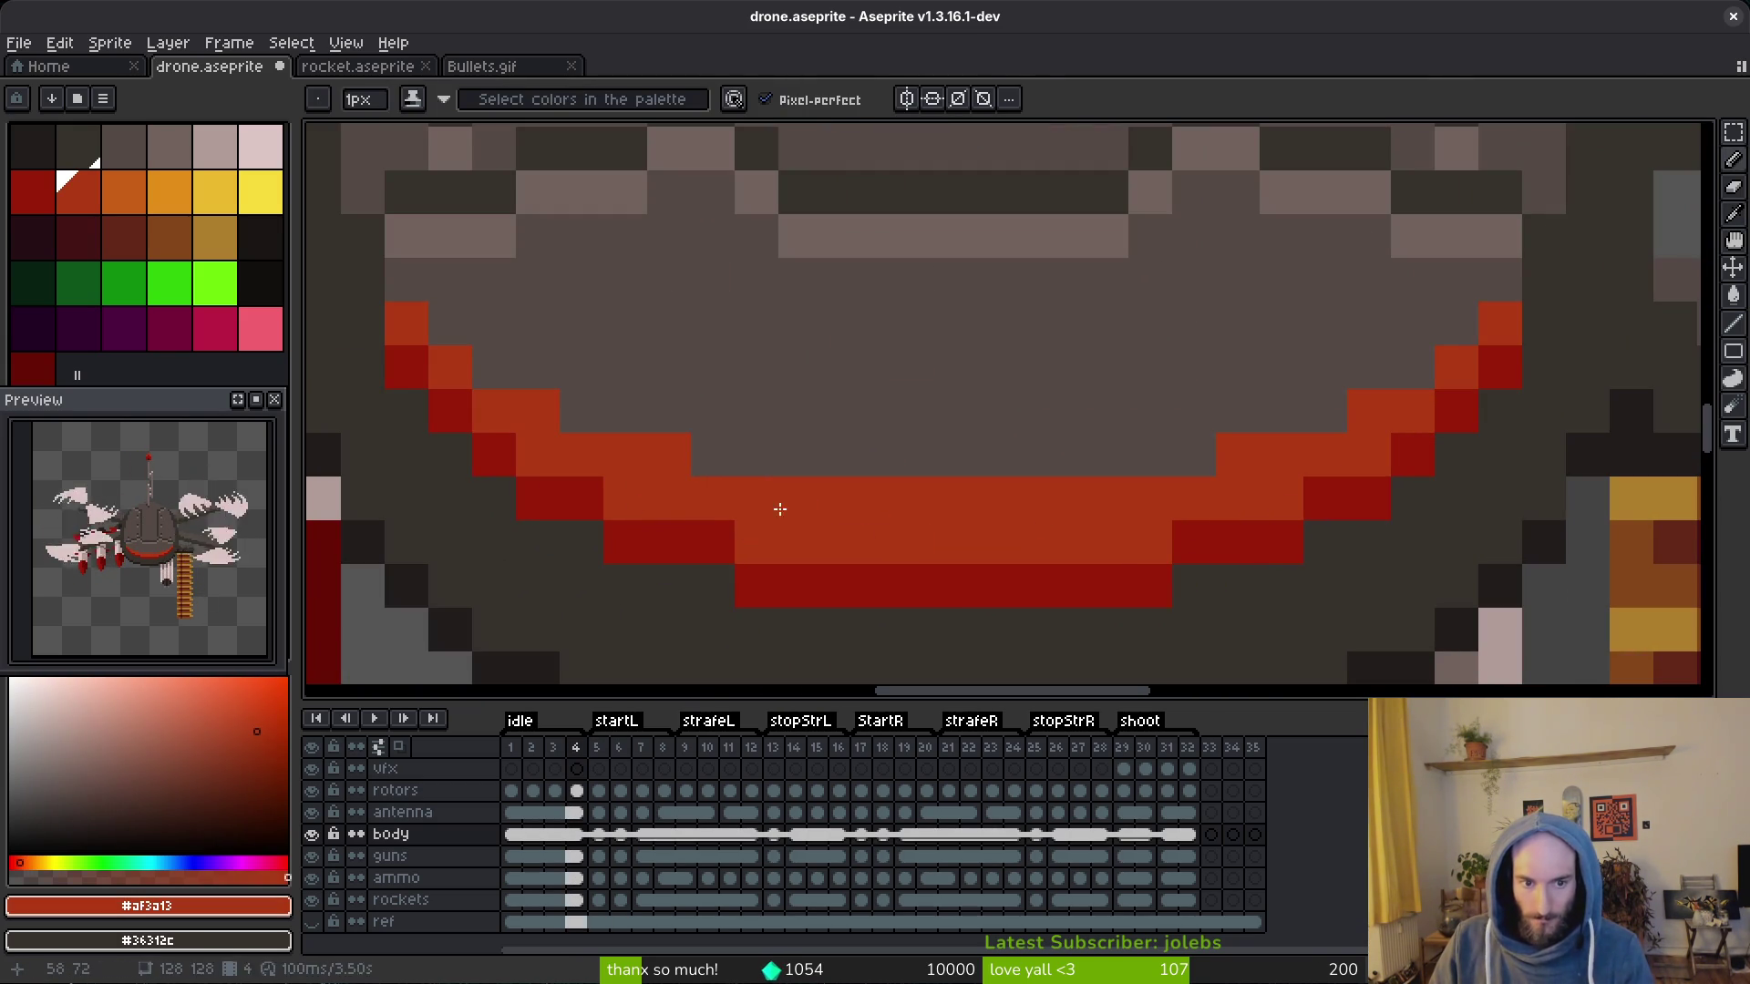
scroll(1320, 559, down, 5)
scroll(1324, 558, up, 5)
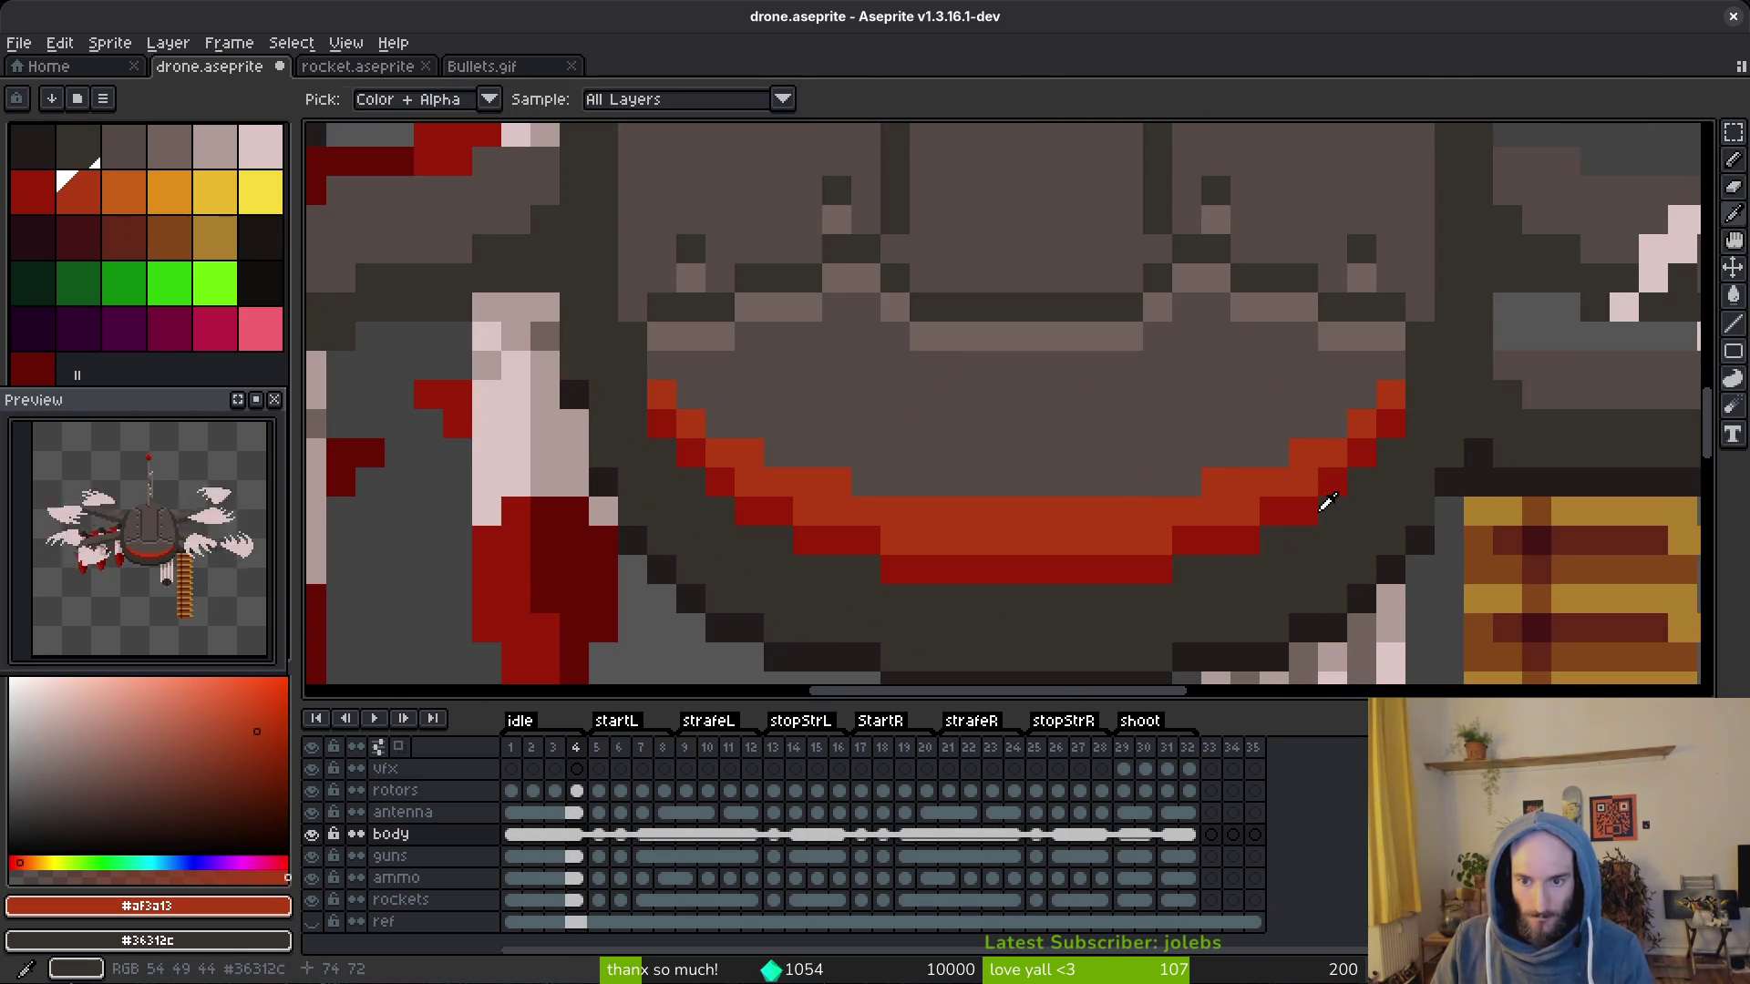
alt+click(1319, 503)
mouse_move(1232, 509)
mouse_down()
mouse_move(1189, 534)
mouse_move(889, 536)
mouse_move(875, 509)
mouse_move(838, 518)
mouse_up()
click(808, 513)
click(750, 483)
scroll(1203, 521, down, 6)
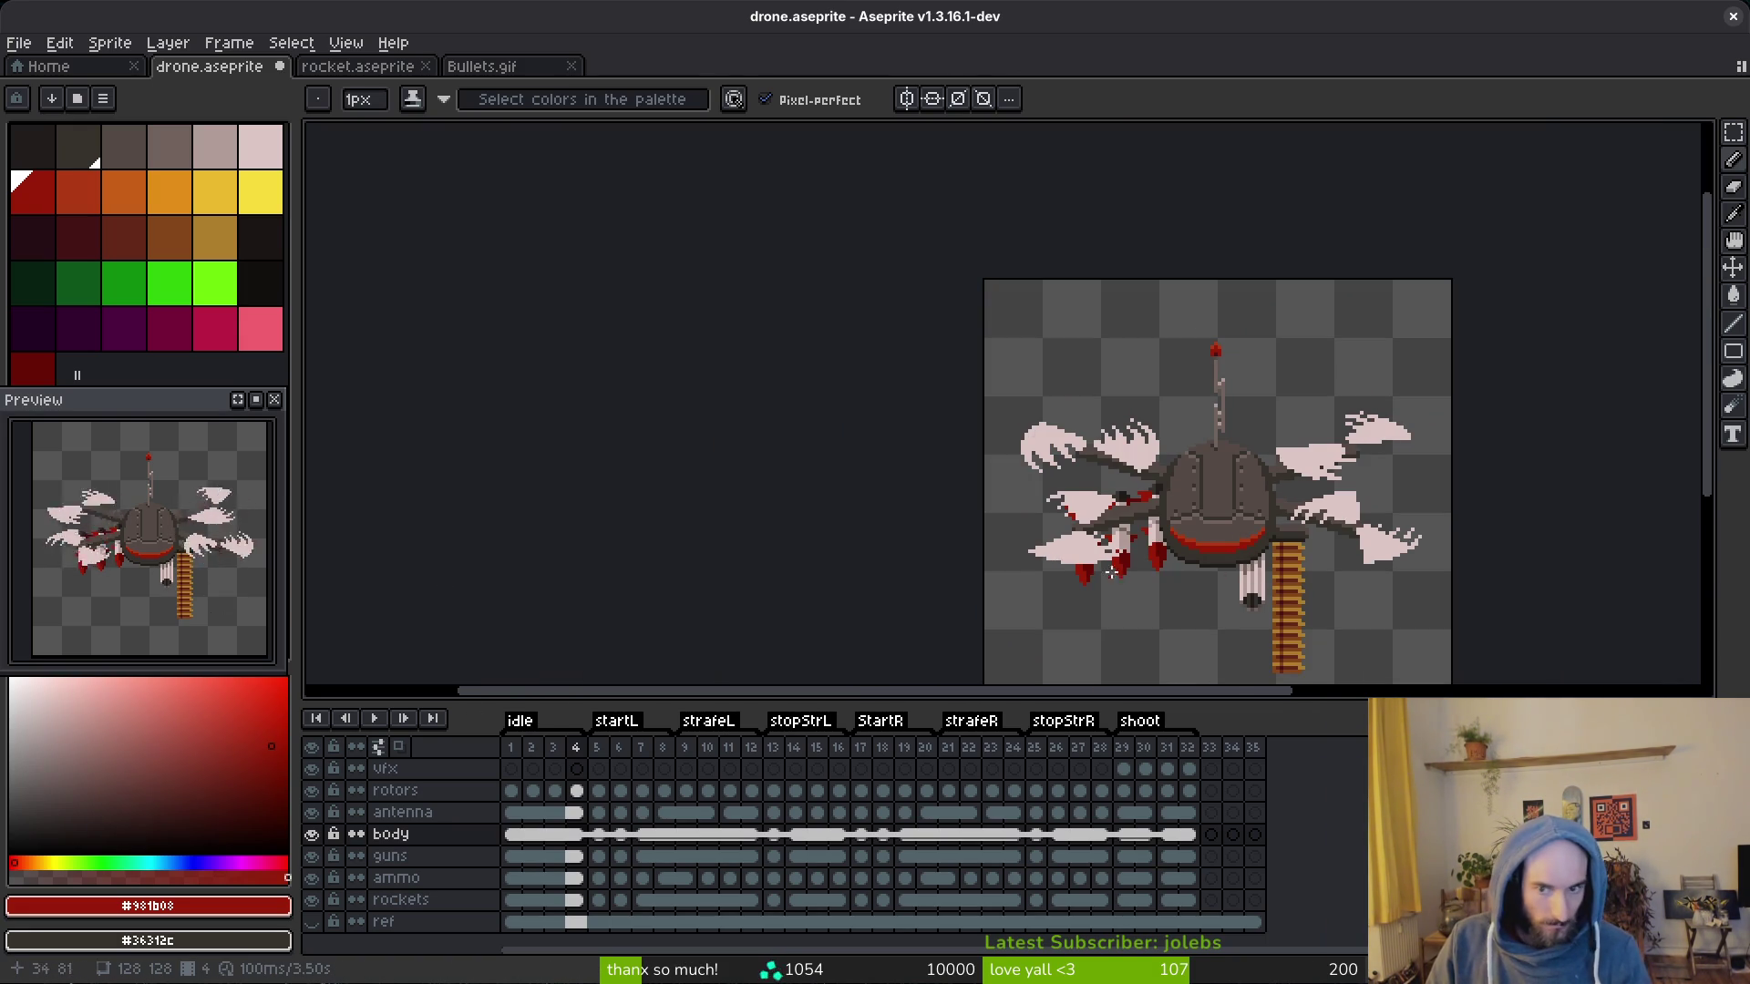
scroll(1245, 553, up, 6)
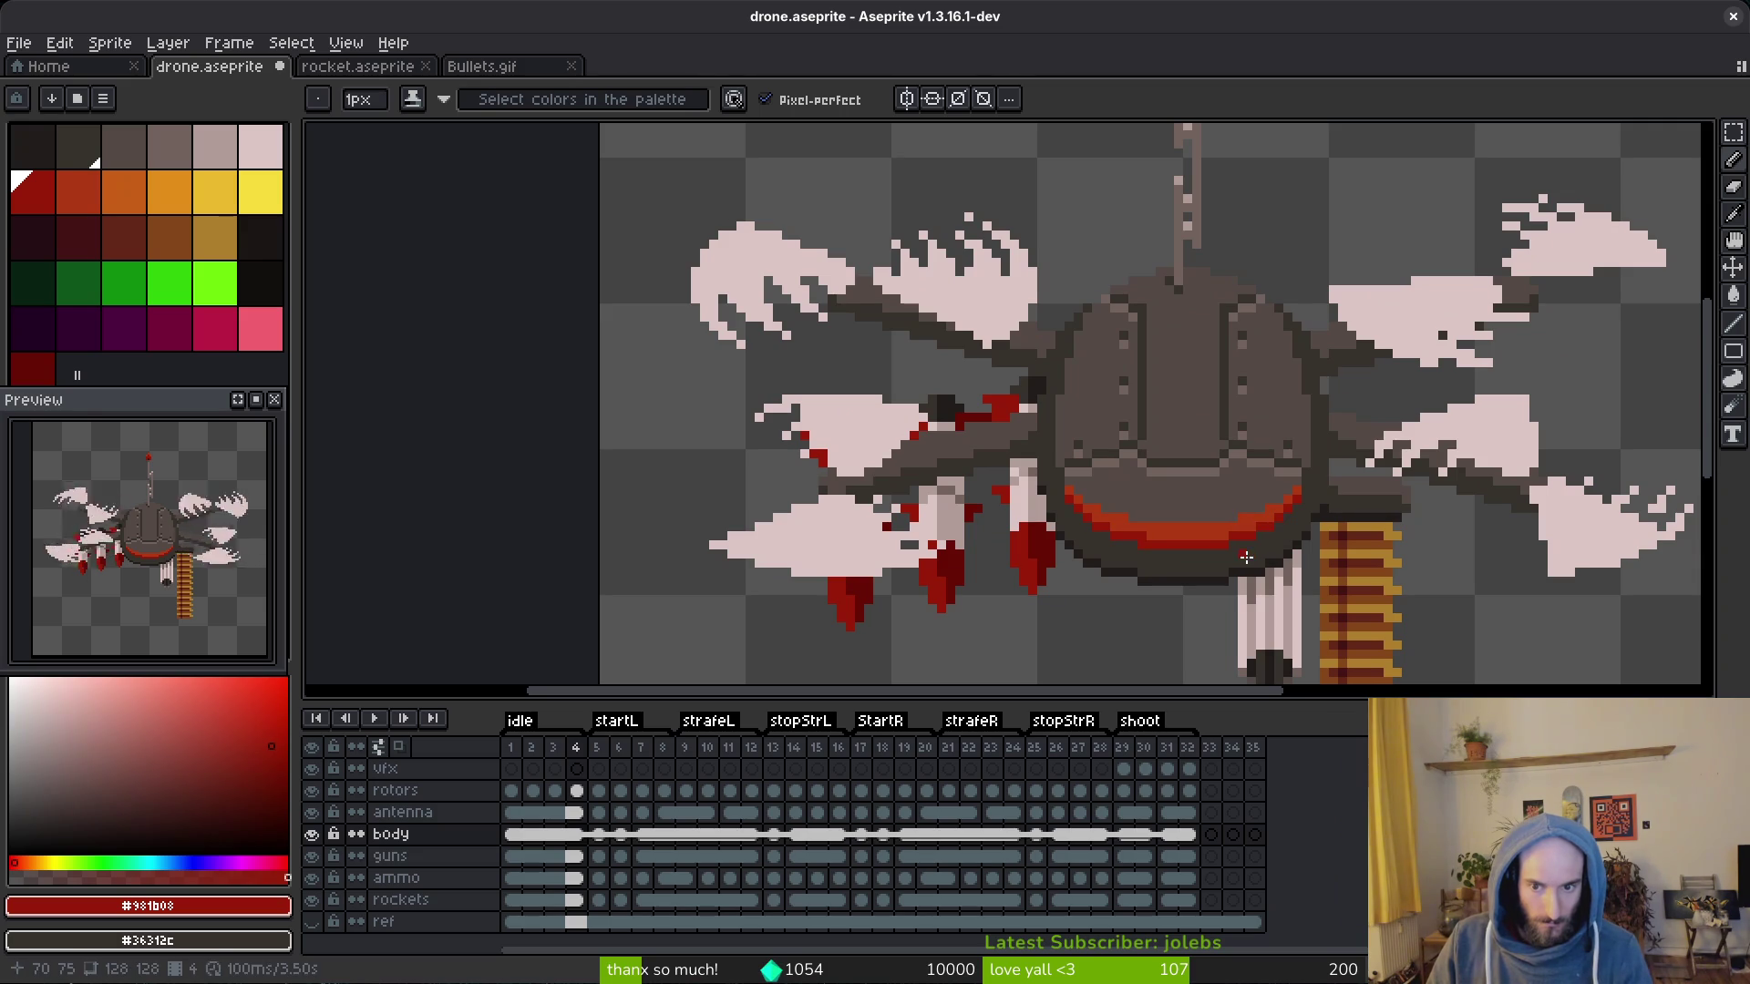
scroll(1247, 556, down, 3)
scroll(1248, 557, down, 2)
Step: Save the sprite and run a first Replace Color on the belly stripe's red
key(v)
key(b)
key(ctrl+s)
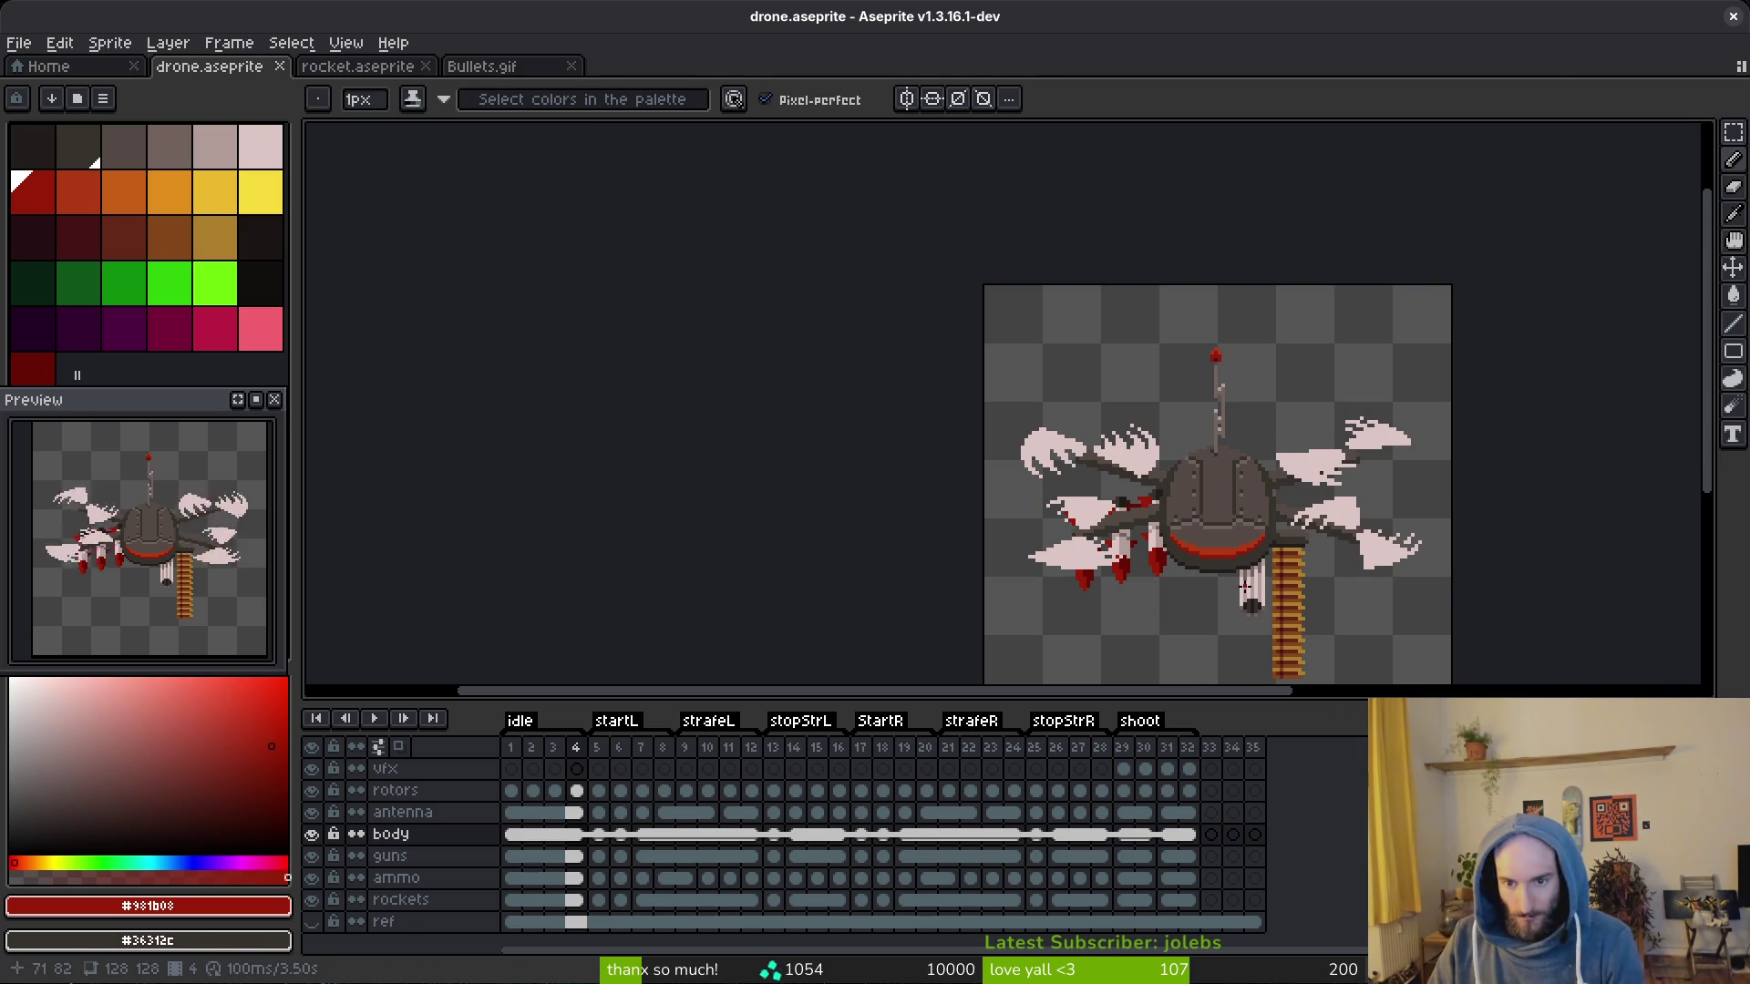
scroll(1237, 588, up, 3)
scroll(1285, 547, up, 2)
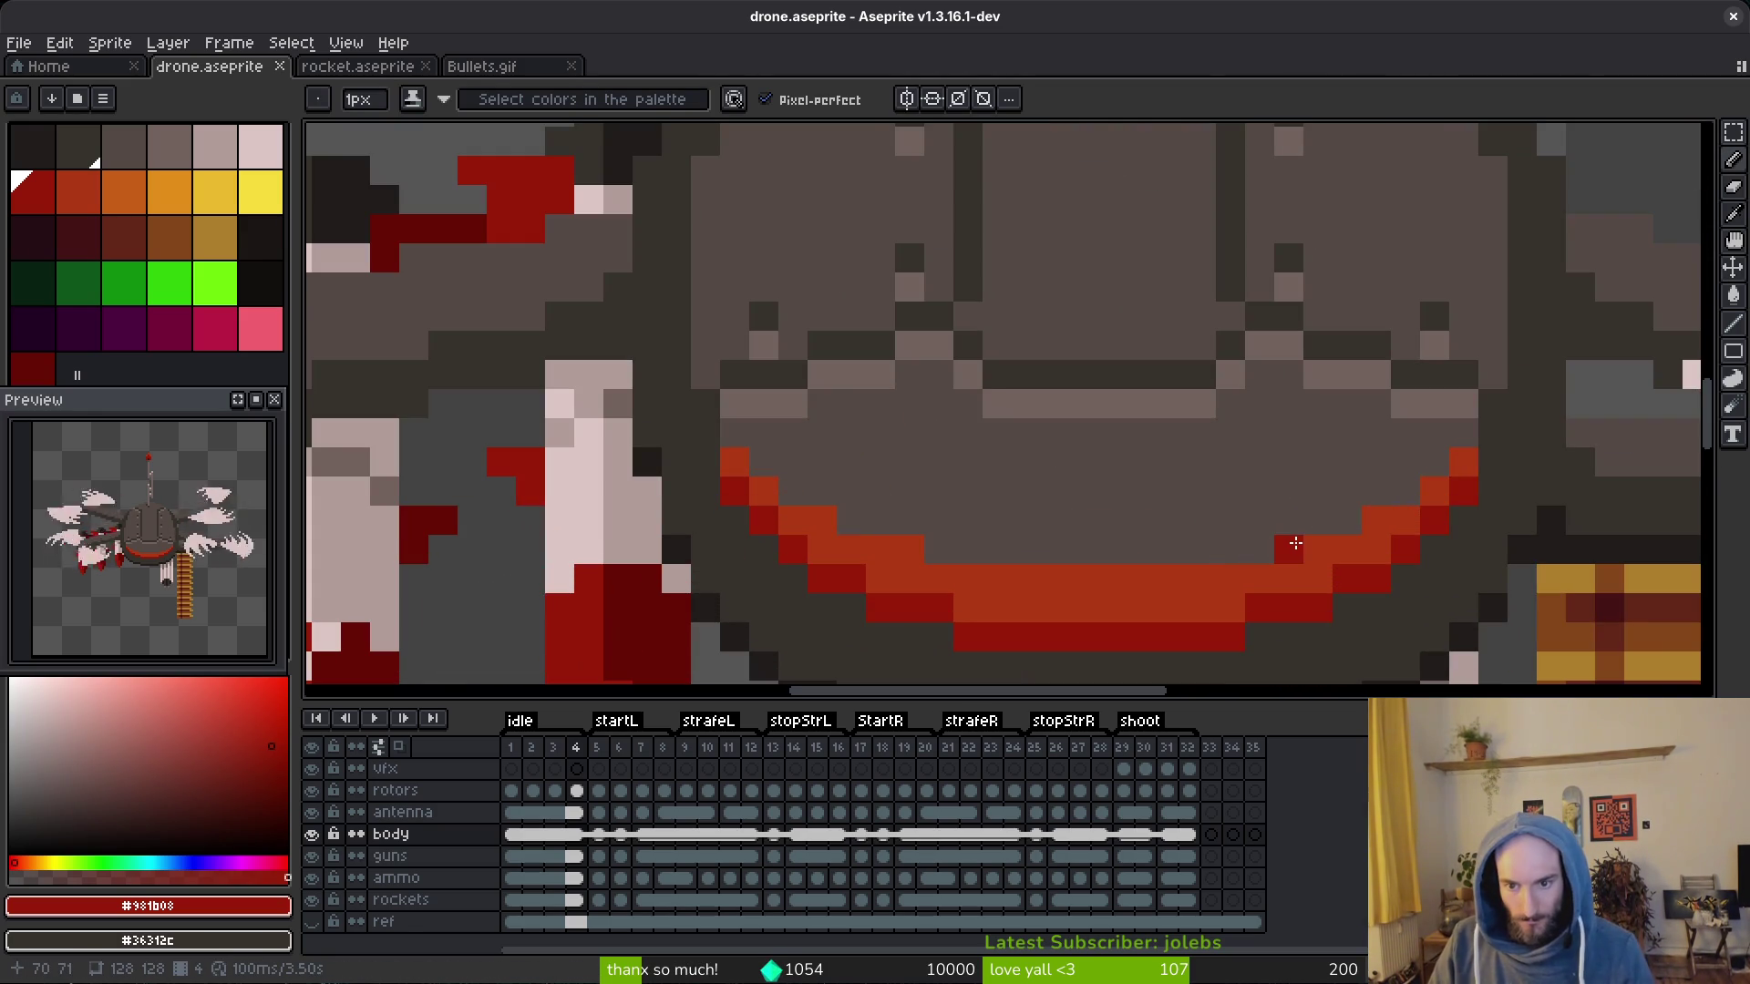
key(alt)
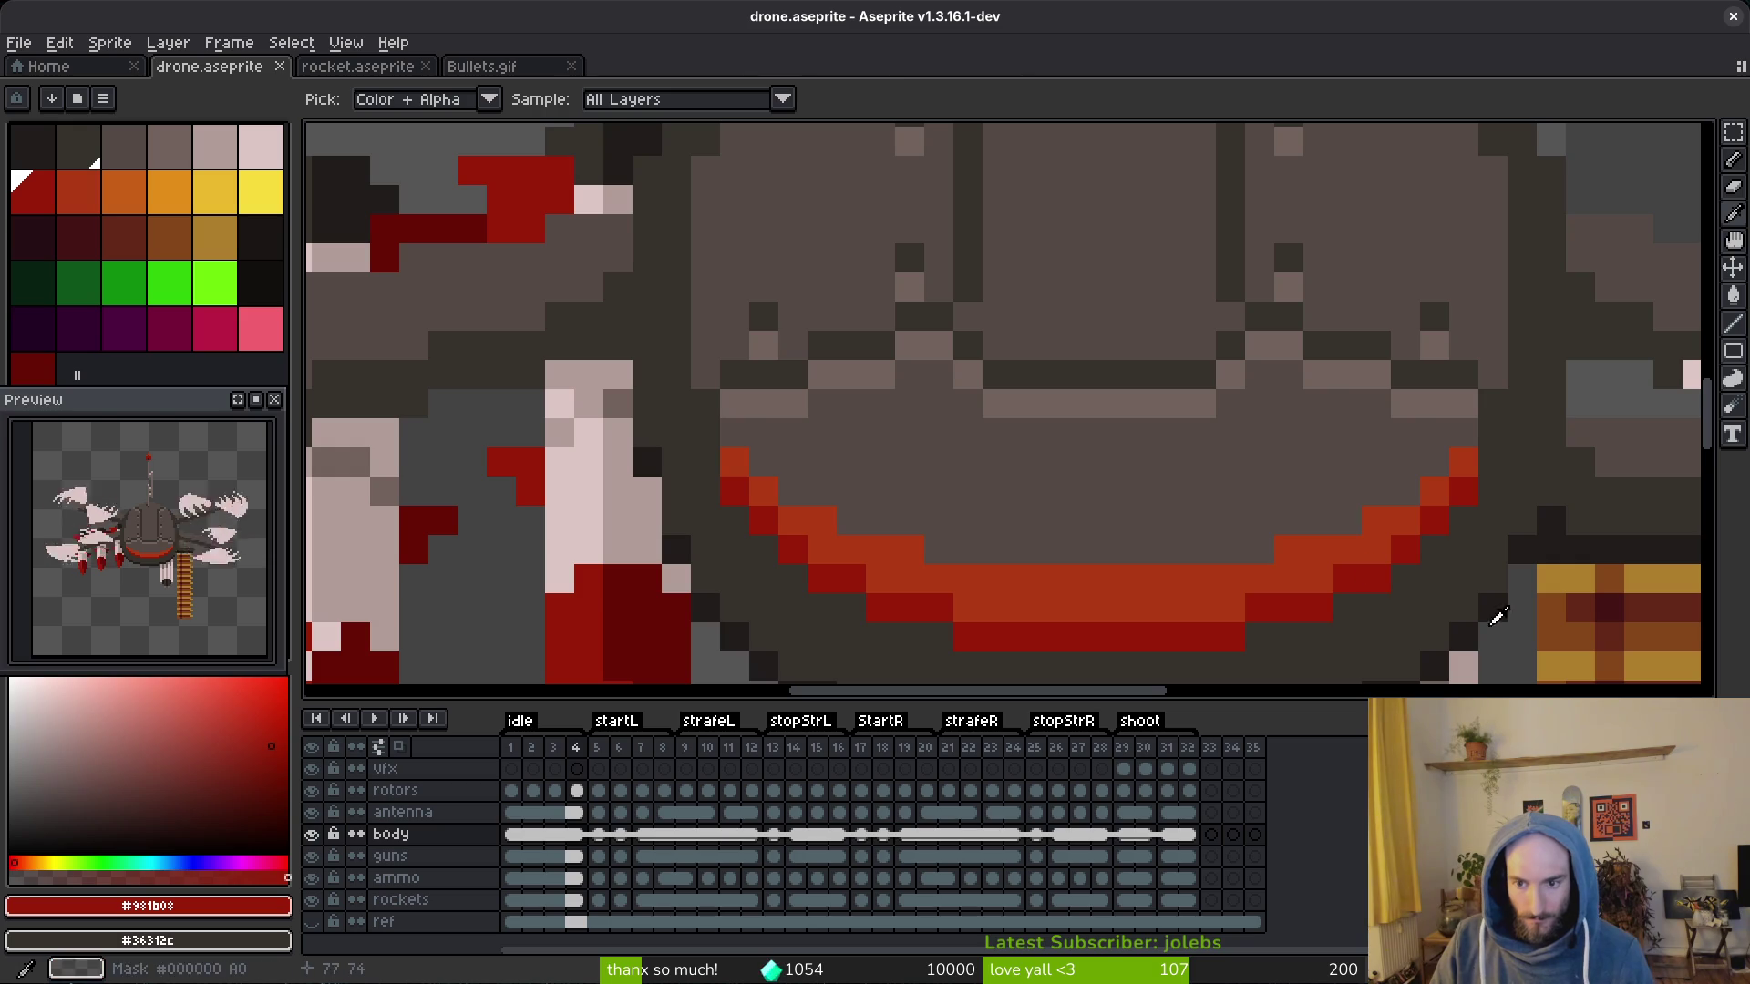
key(shift+r)
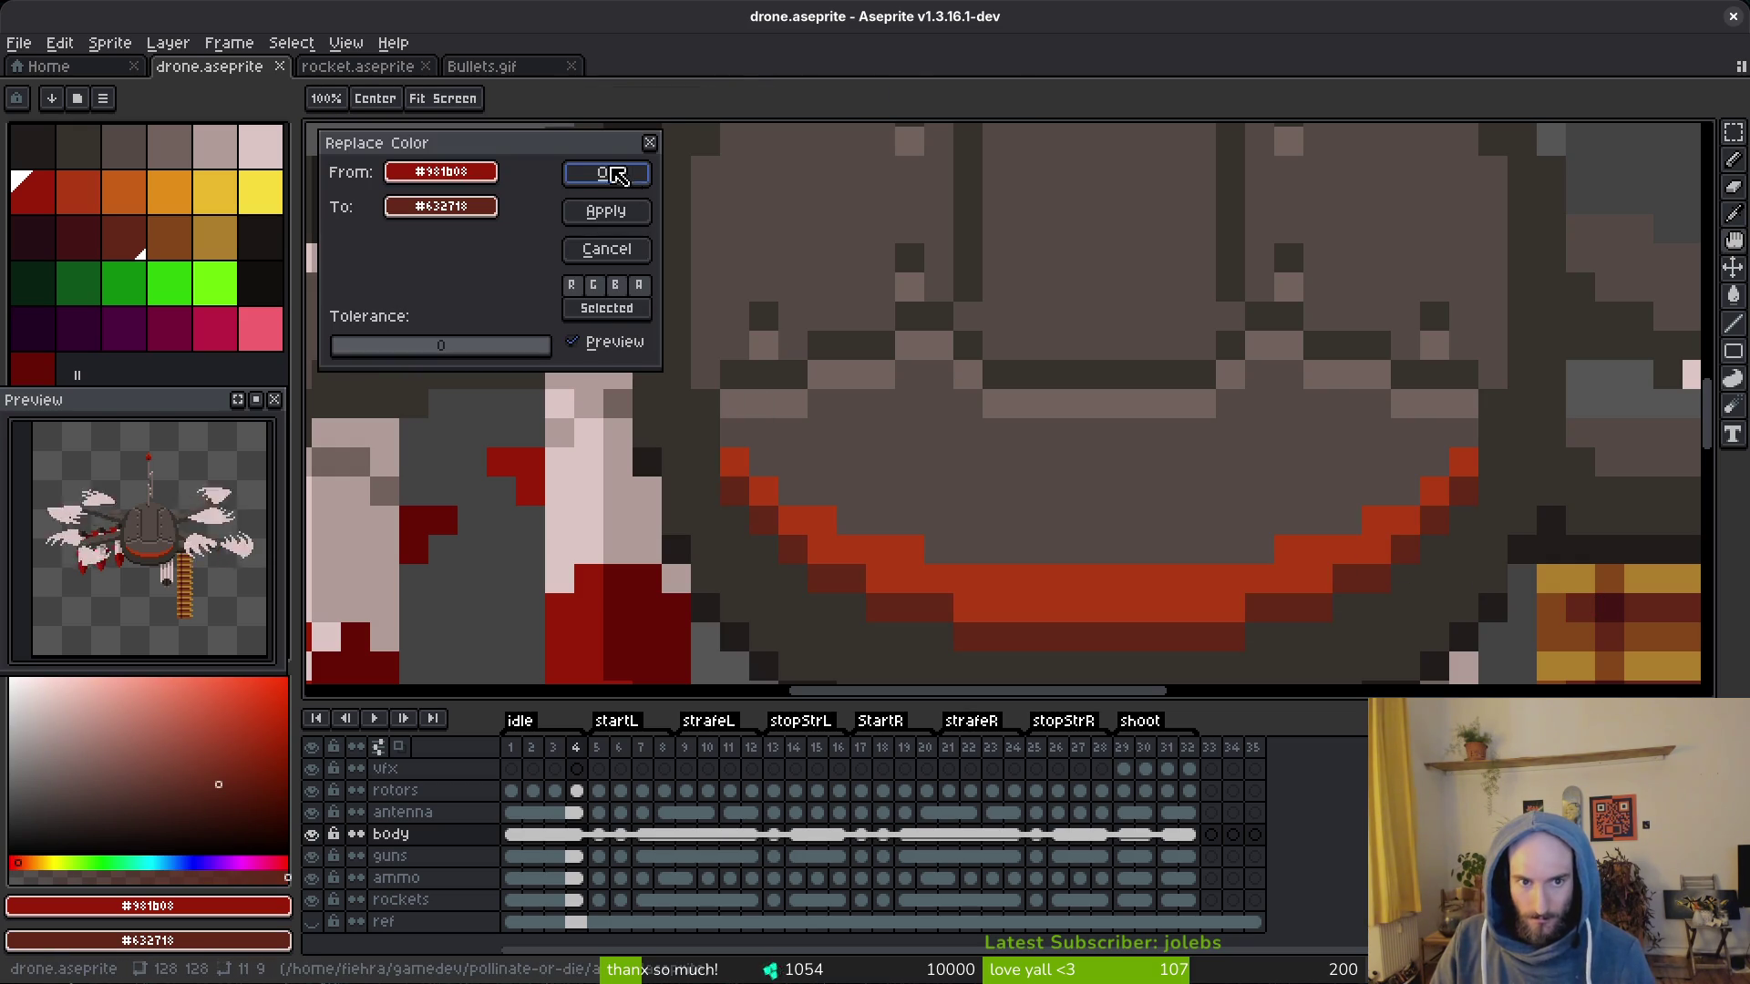
click(606, 172)
Step: Replace the arc's sampled reds via Replace Color, undo the last replacement and save drone.aseprite
key(alt)
alt+click(616, 606)
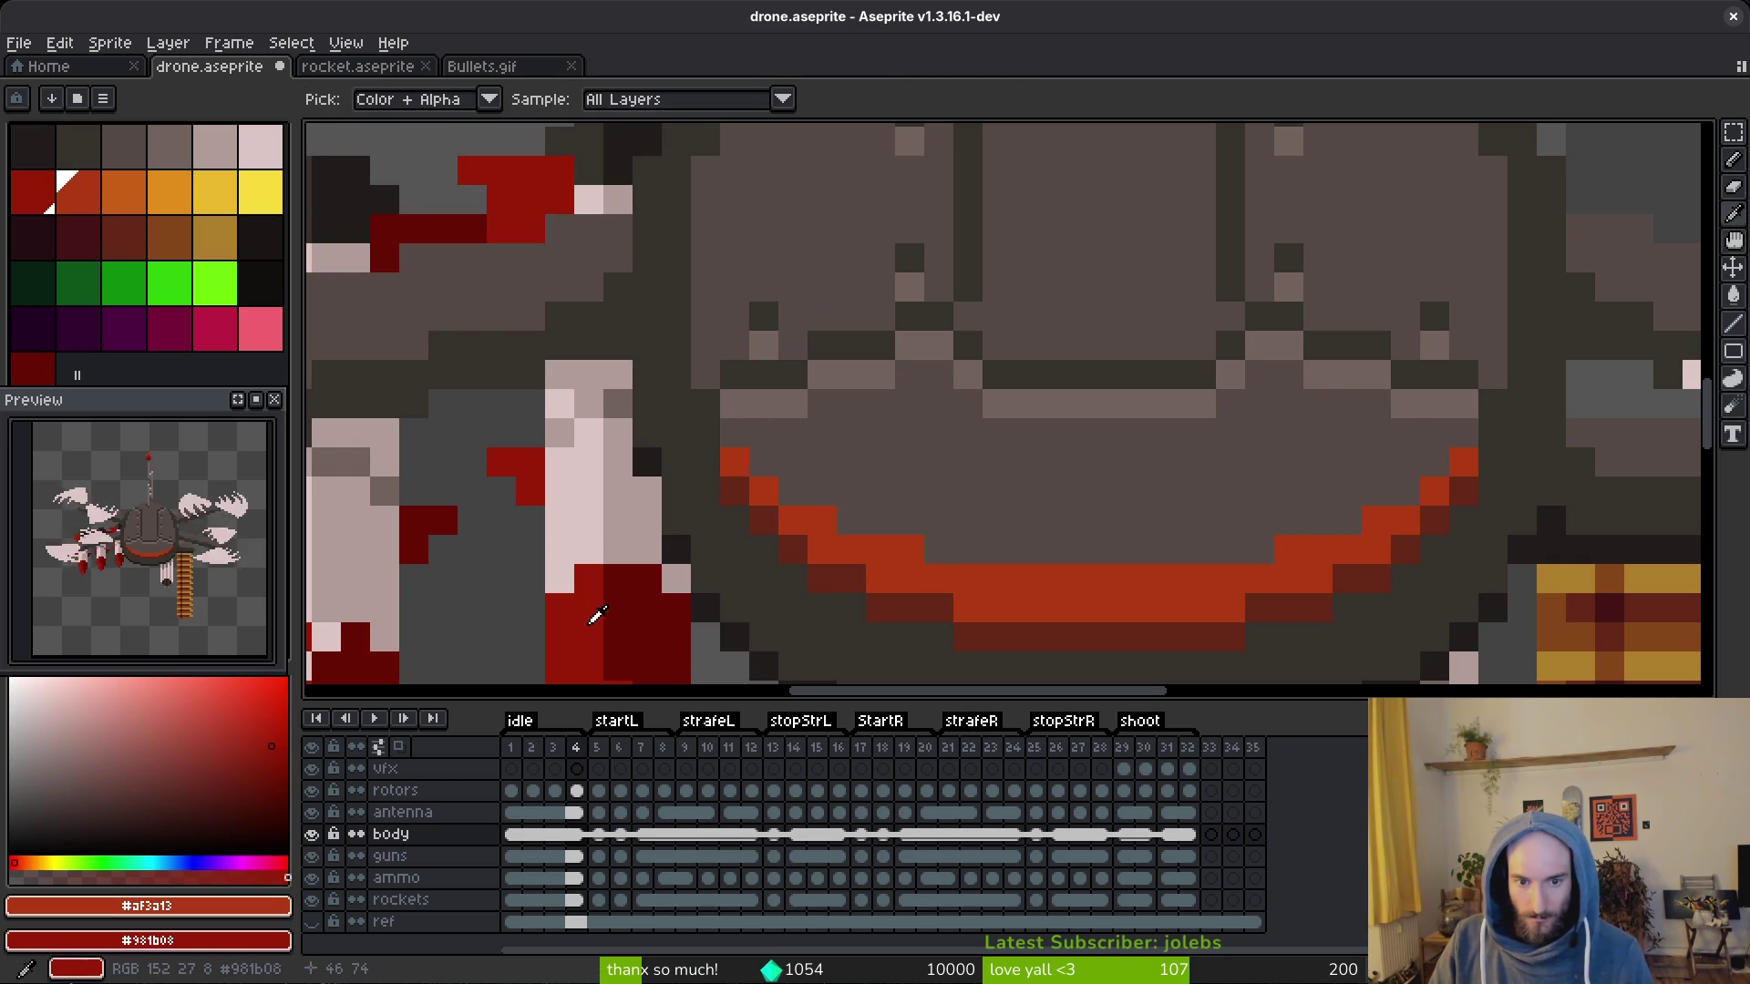
key(shift+r)
click(608, 179)
alt+click(1441, 573)
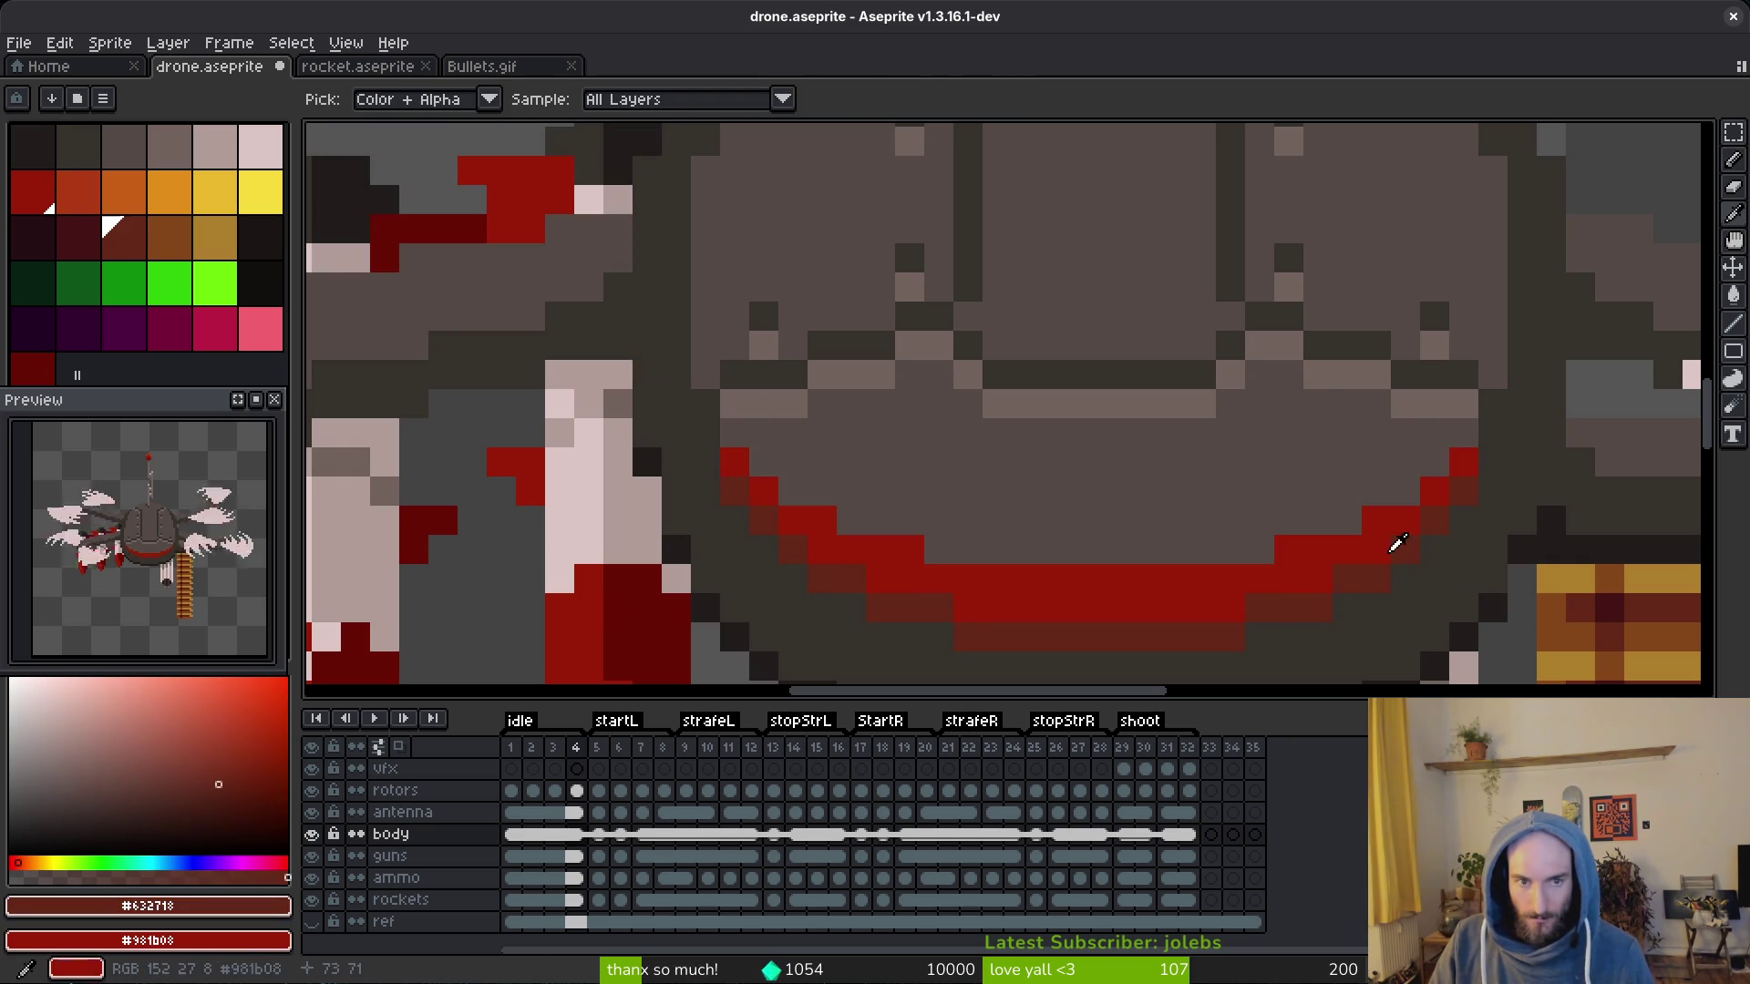
key(shift+r)
click(615, 176)
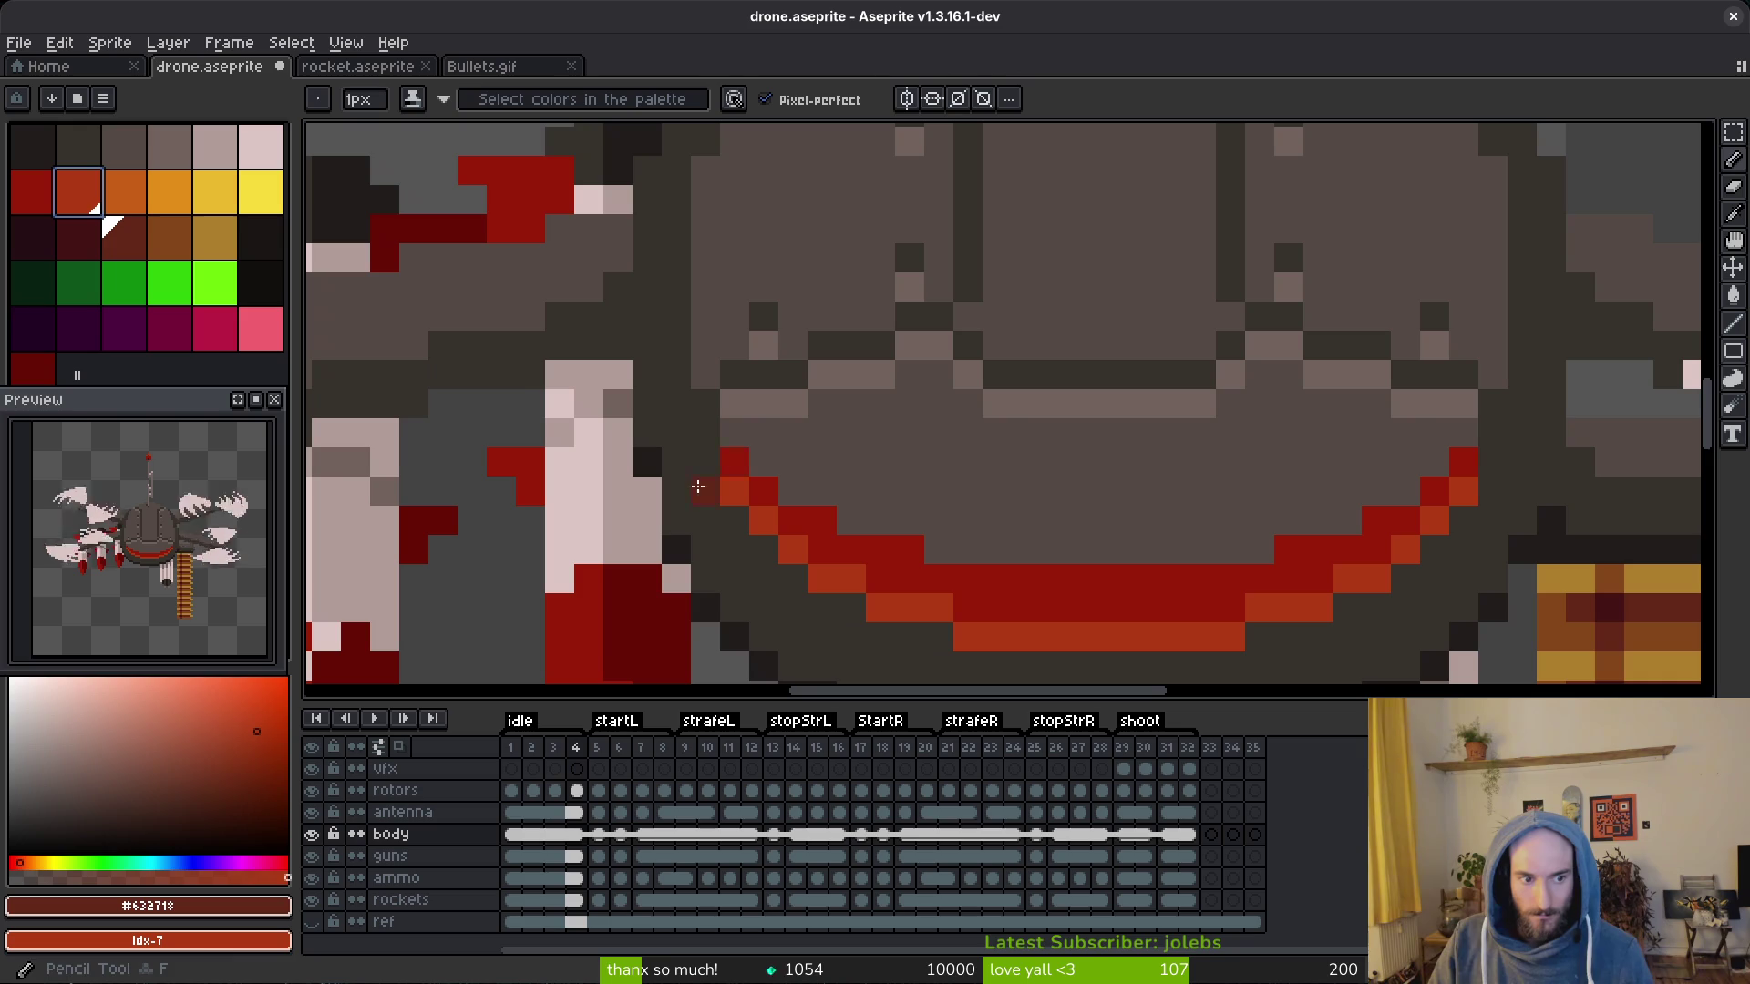
scroll(1184, 603, down, 3)
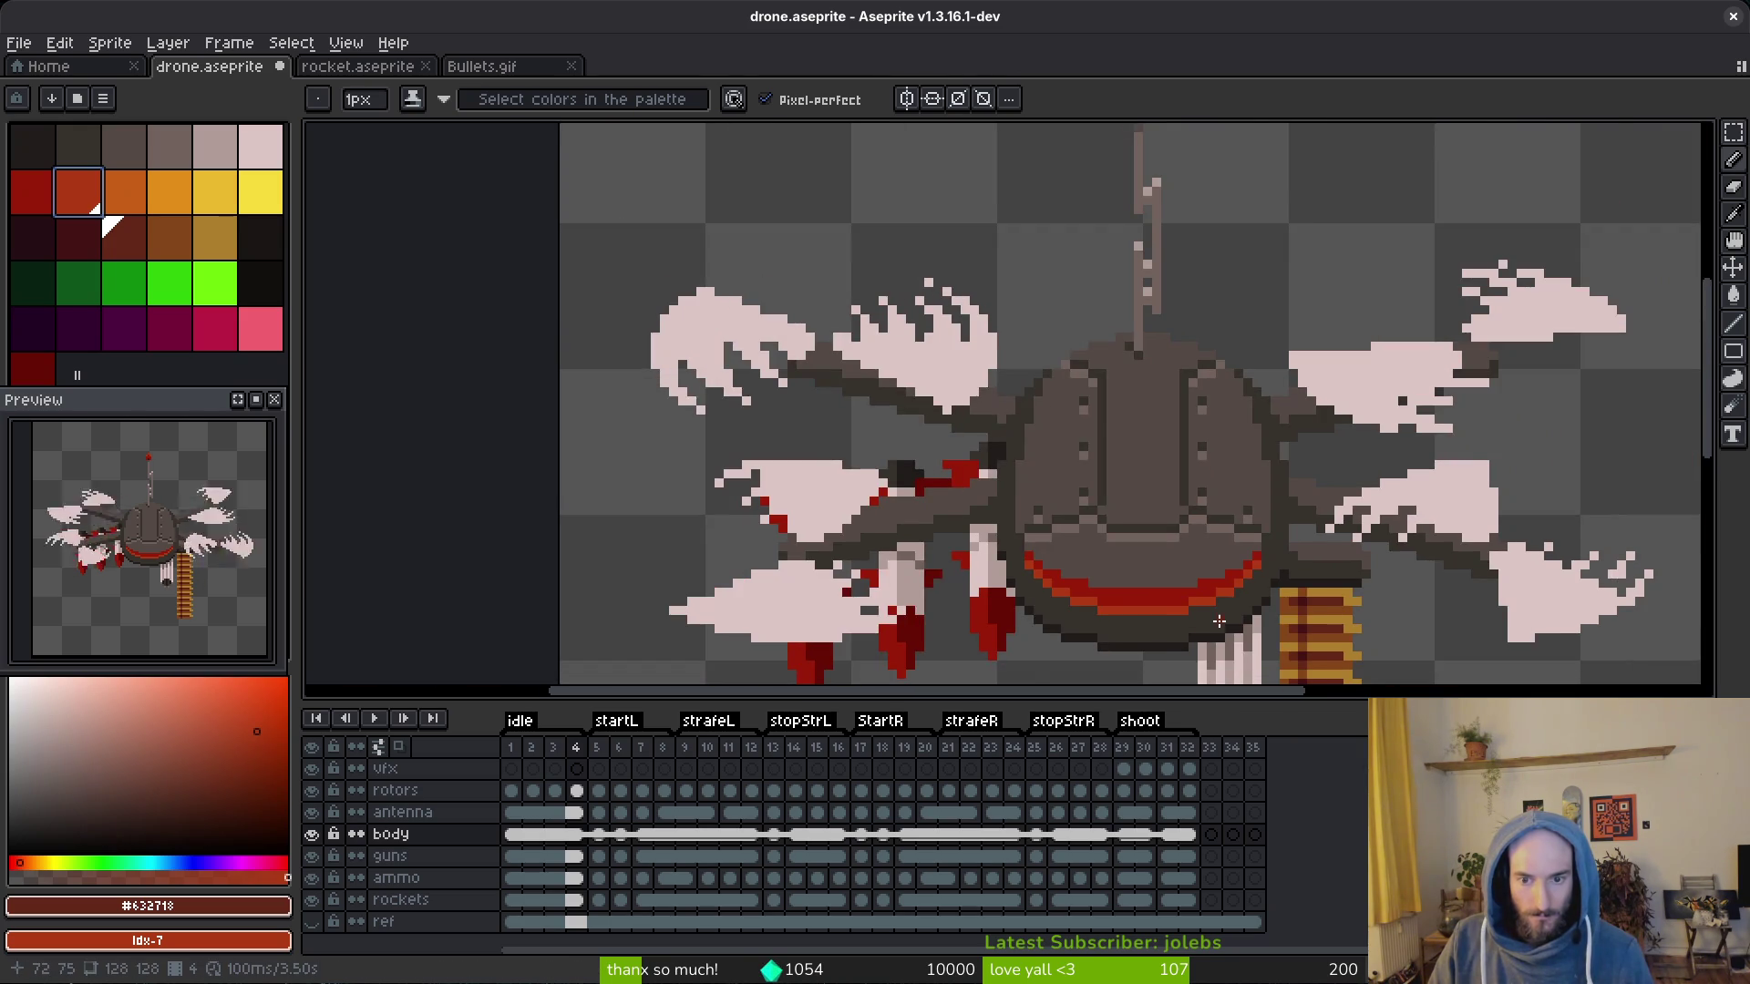
scroll(1217, 626, down, 1)
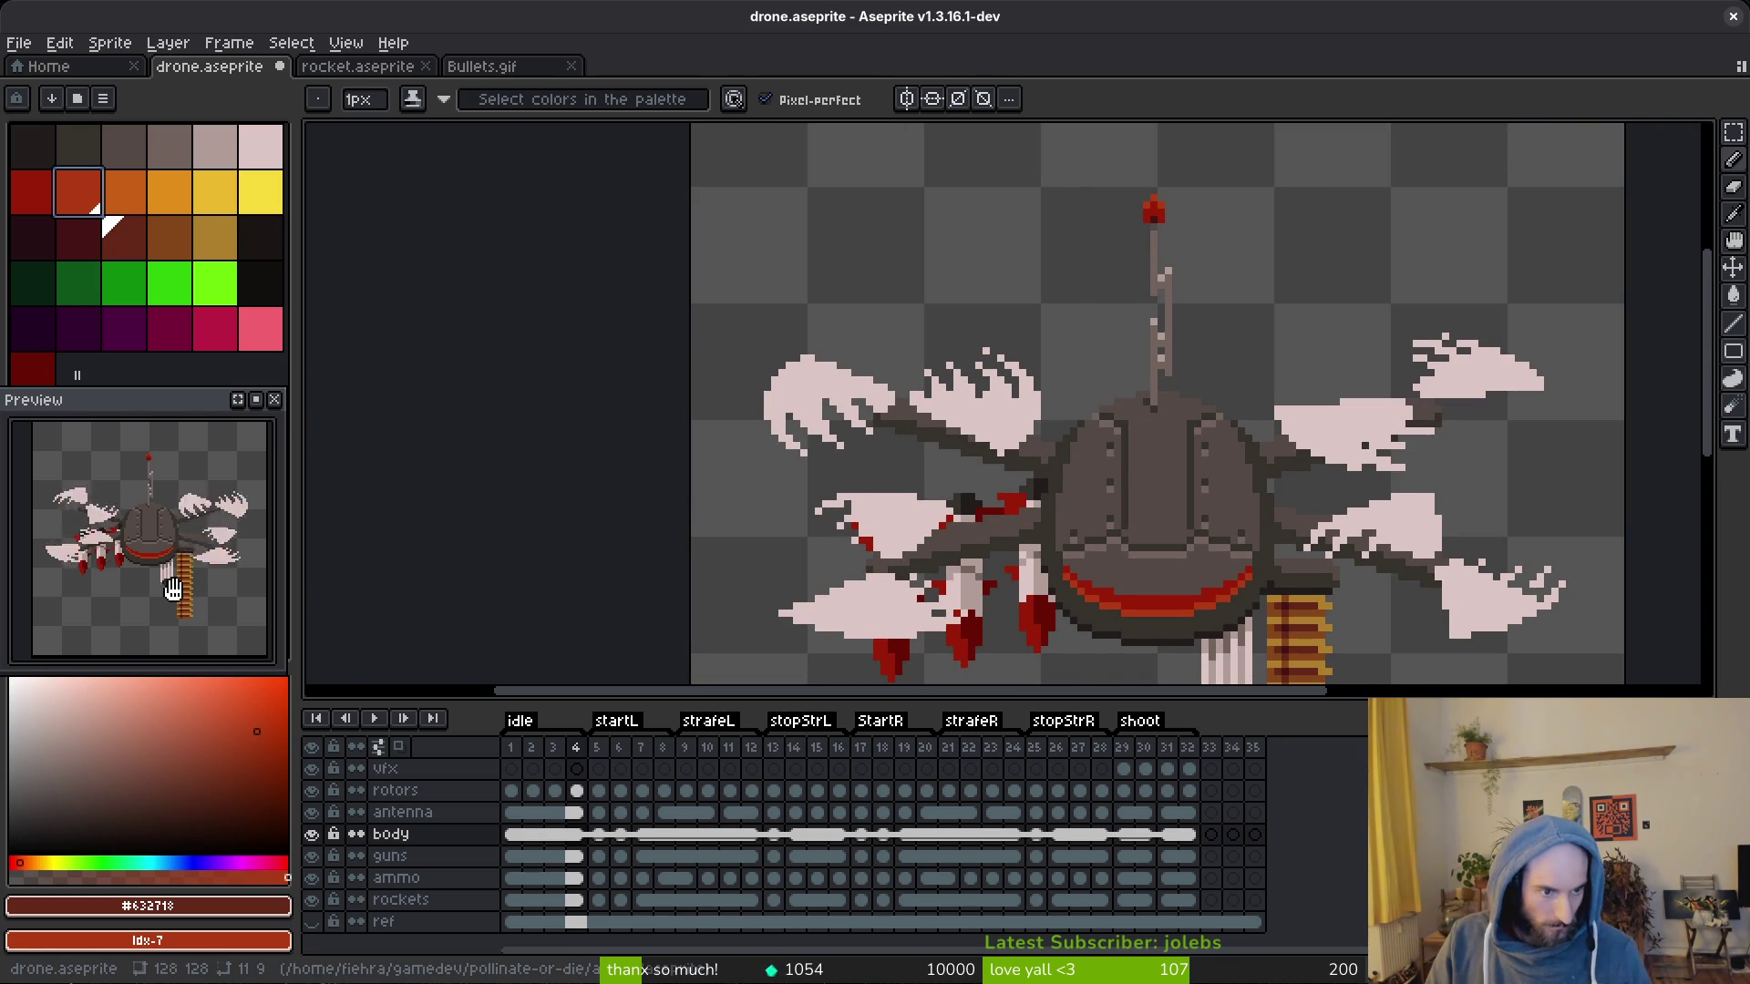
key(ctrl+z)
key(ctrl+s)
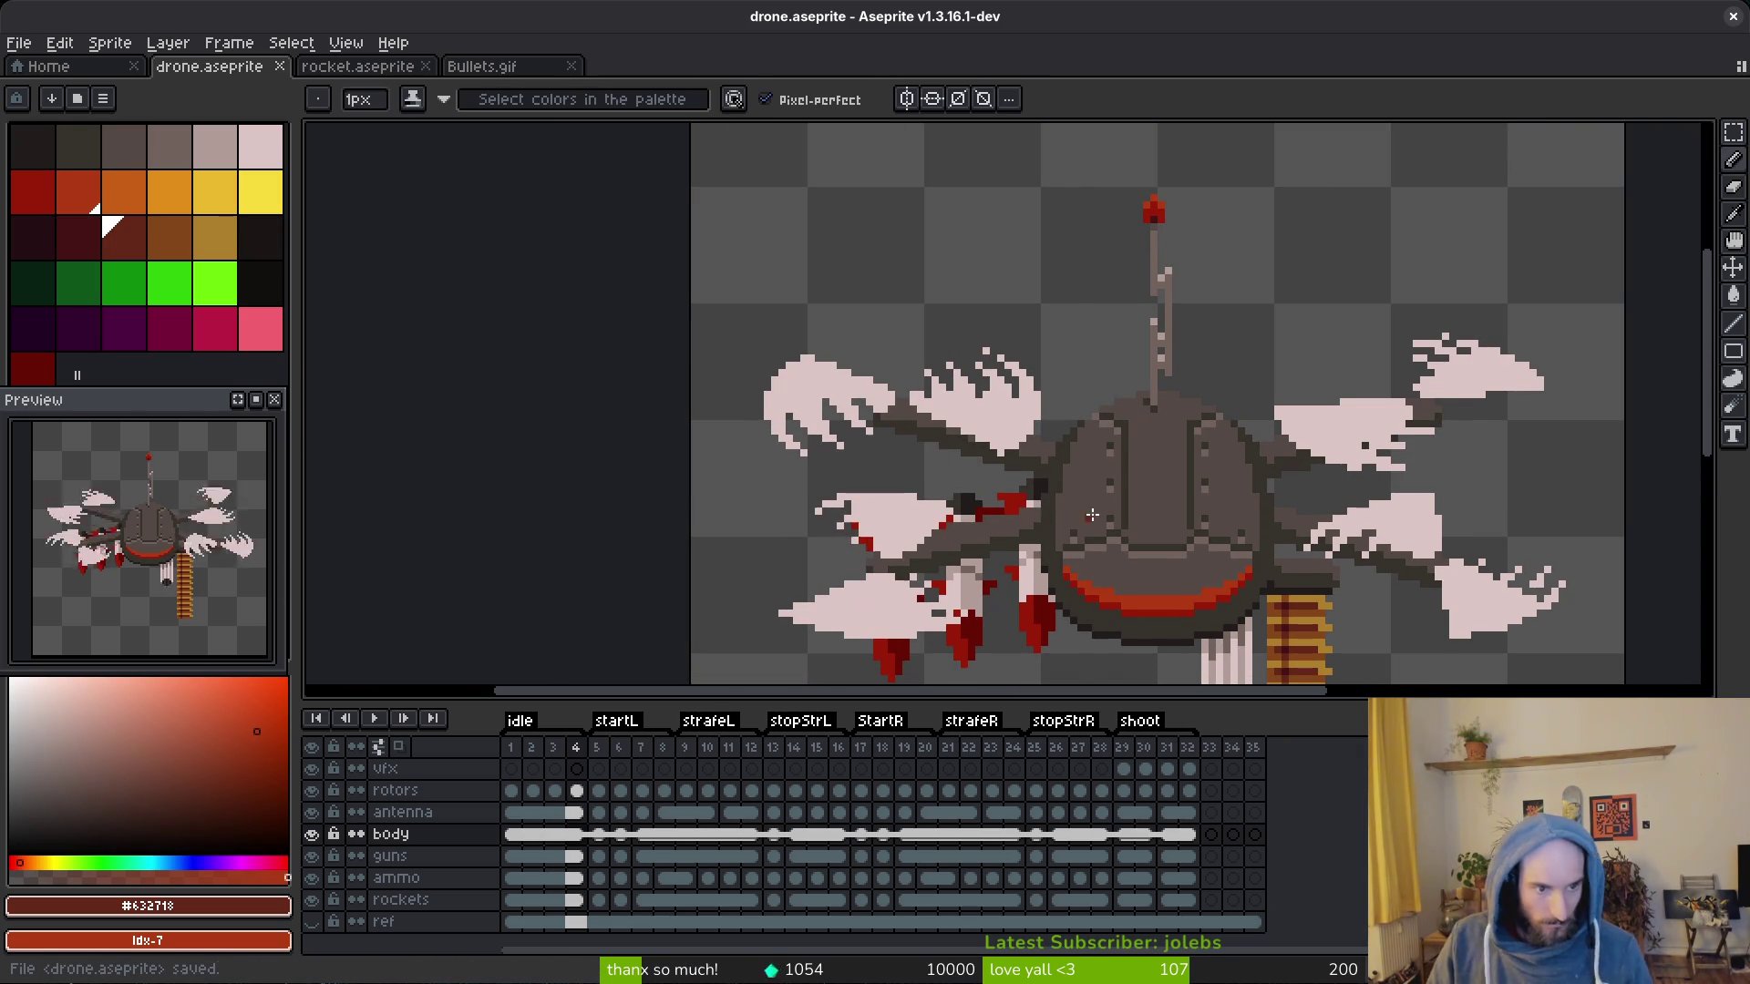
scroll(1216, 547, down, 3)
key(Right)
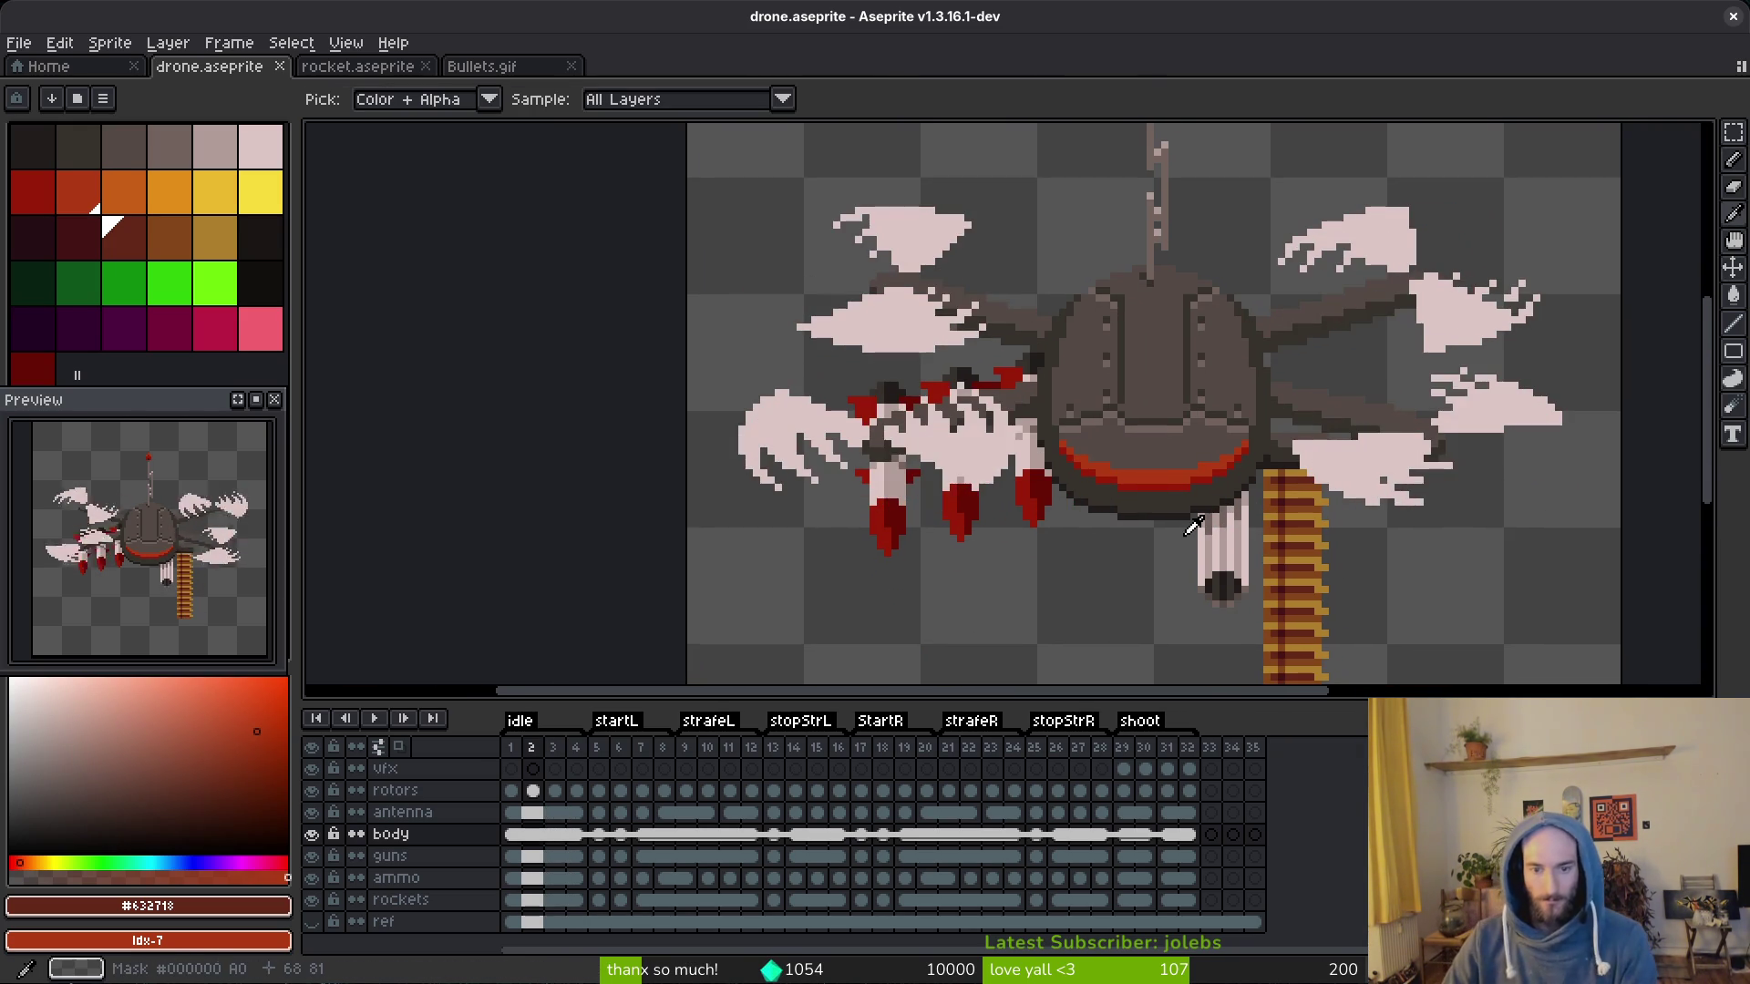
key(Right)
key(Right)
key(Left)
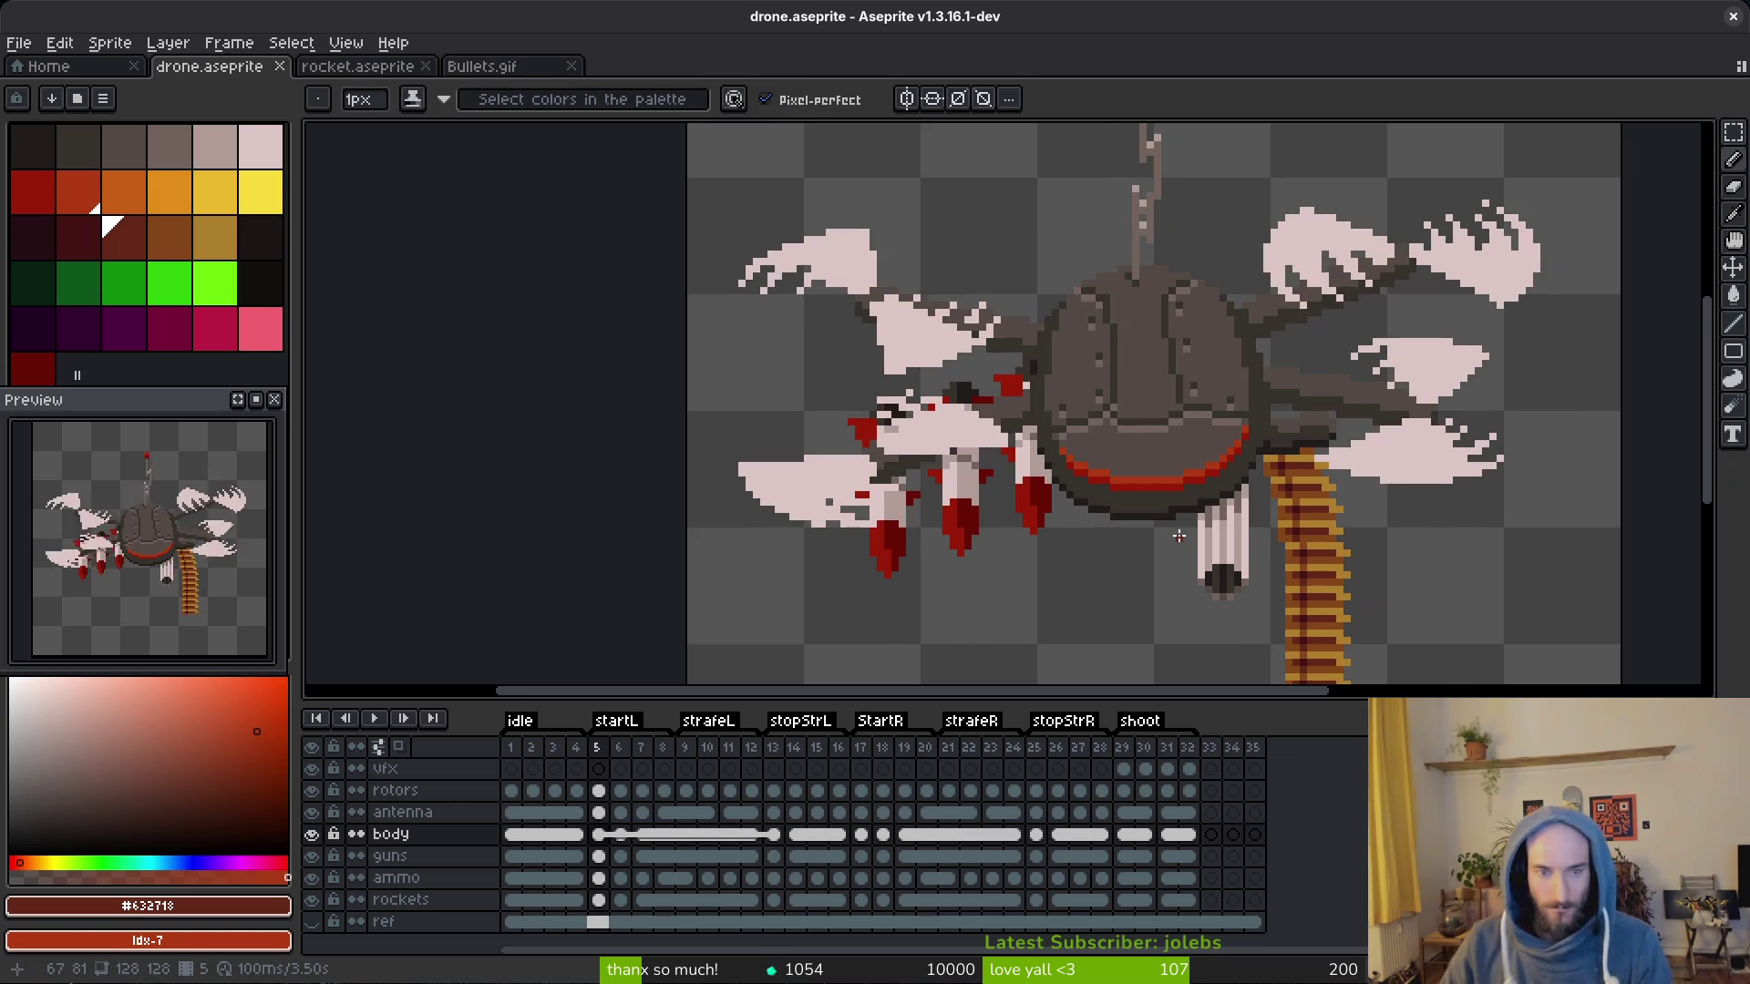
scroll(1177, 536, up, 2)
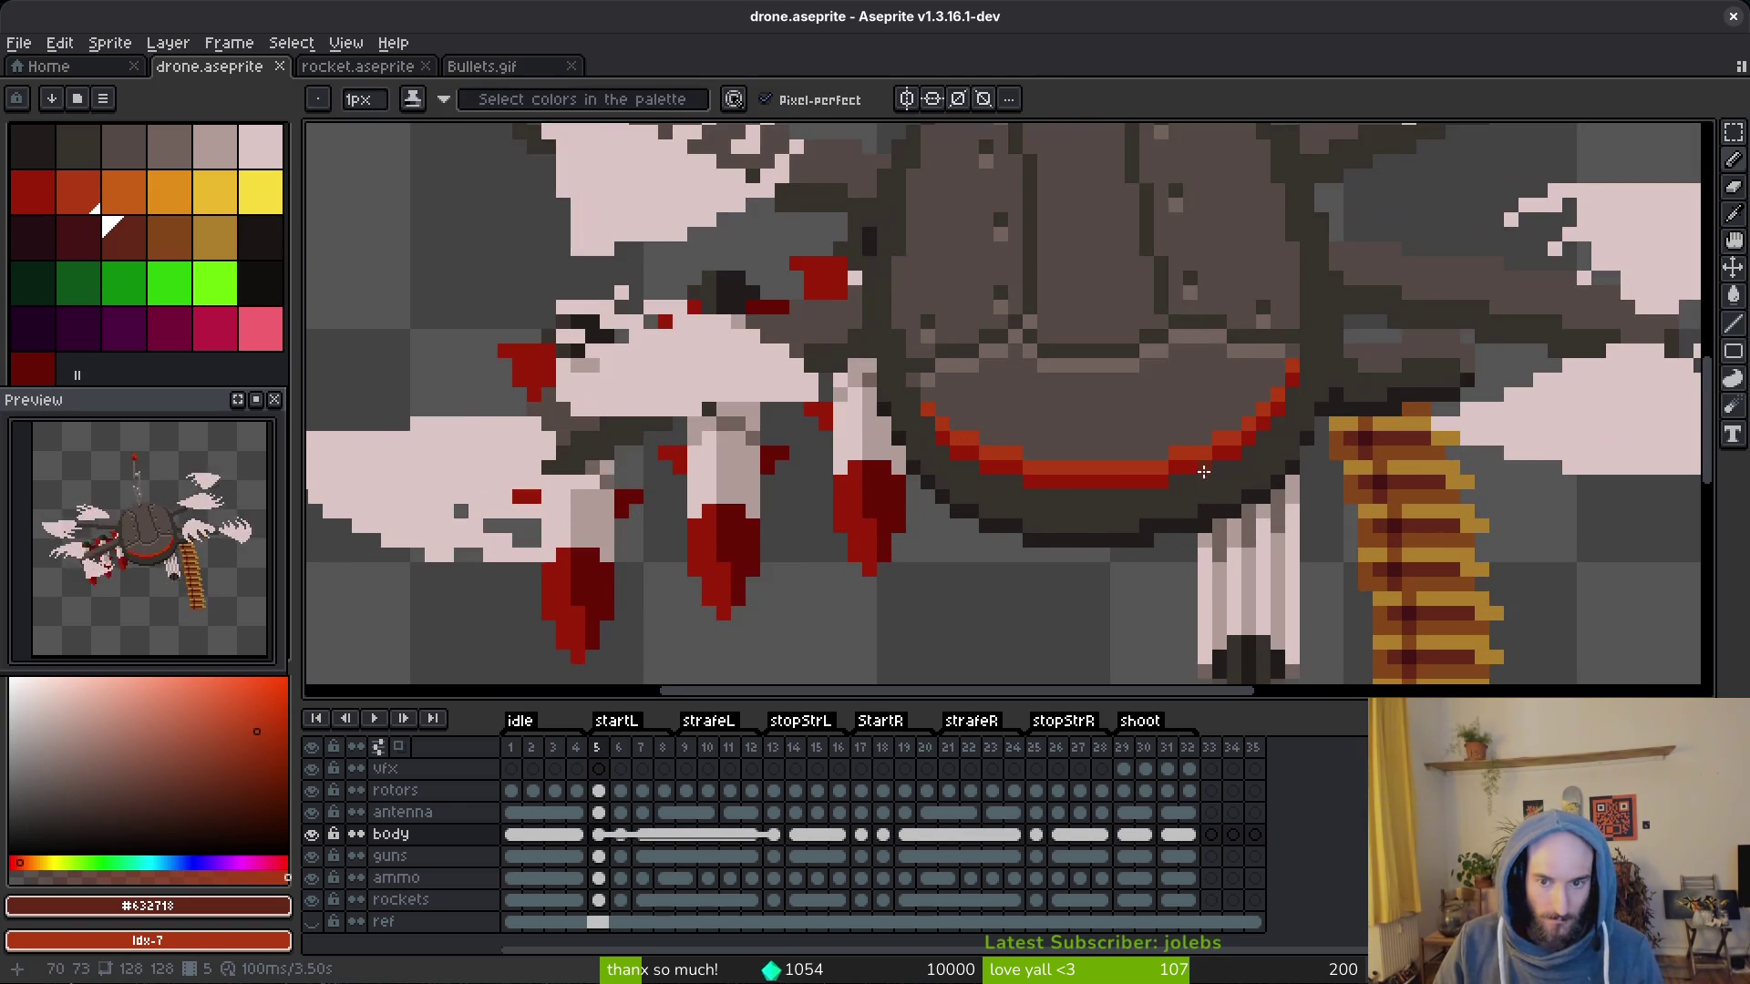
key(g)
click(1200, 462)
key(ctrl+z)
key(b)
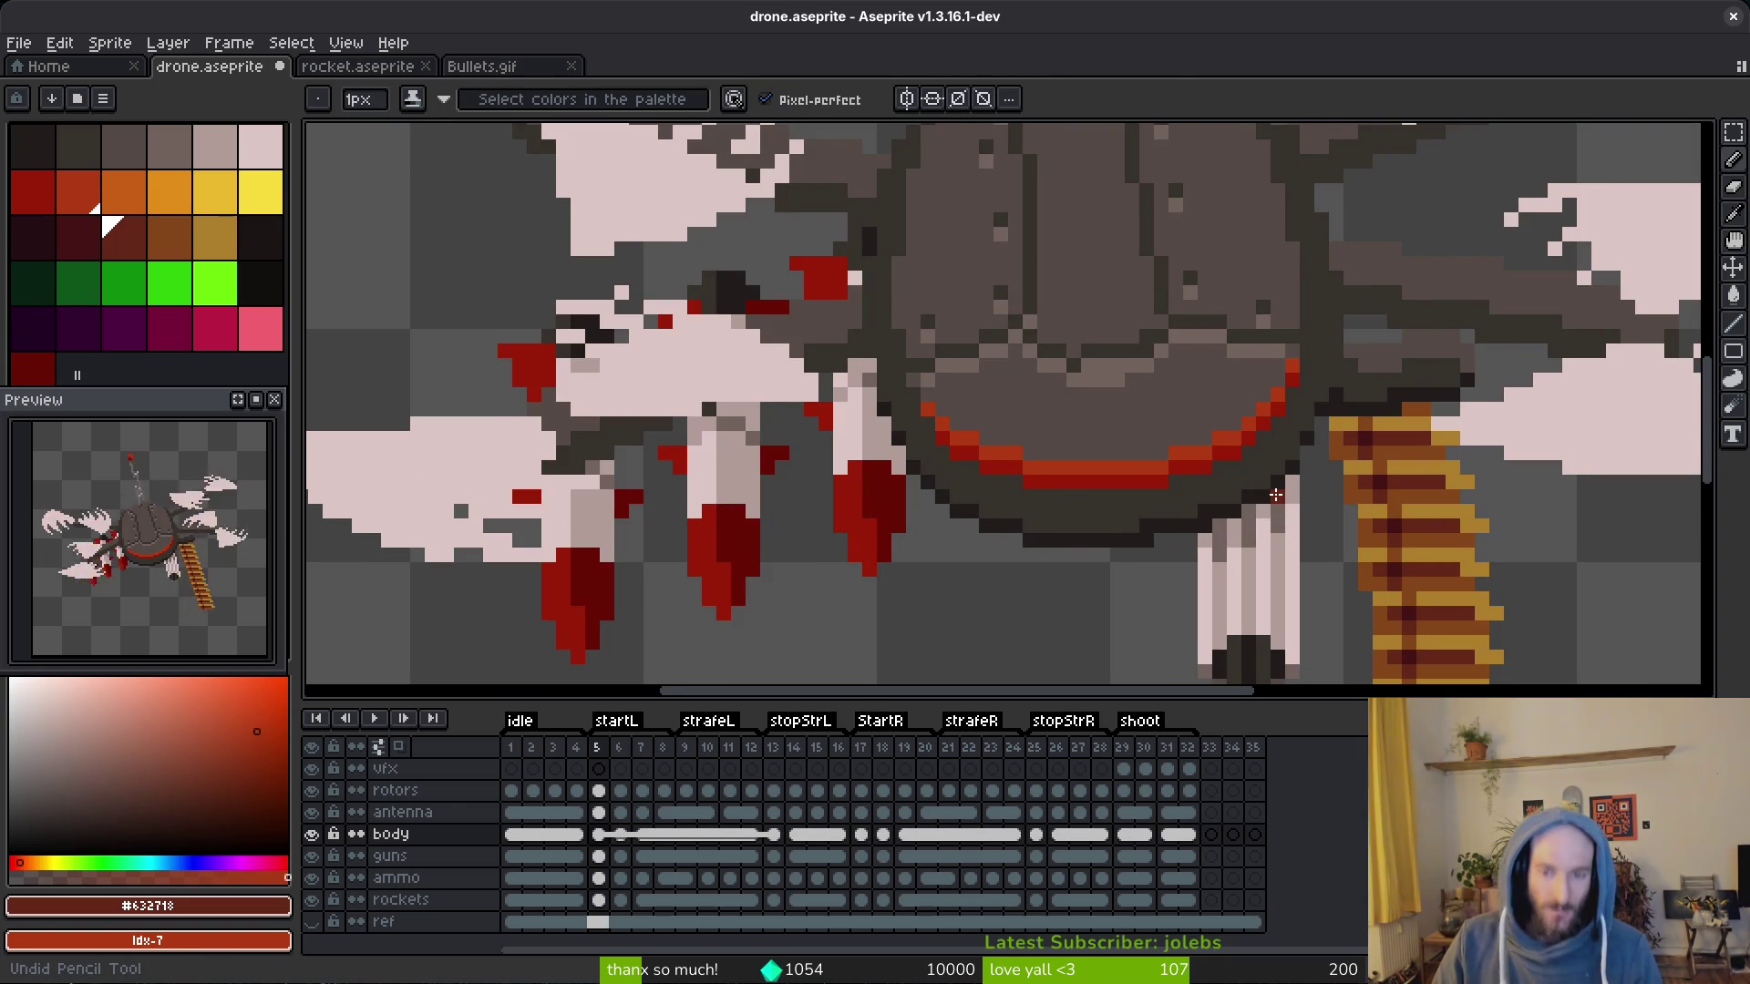
key(Home)
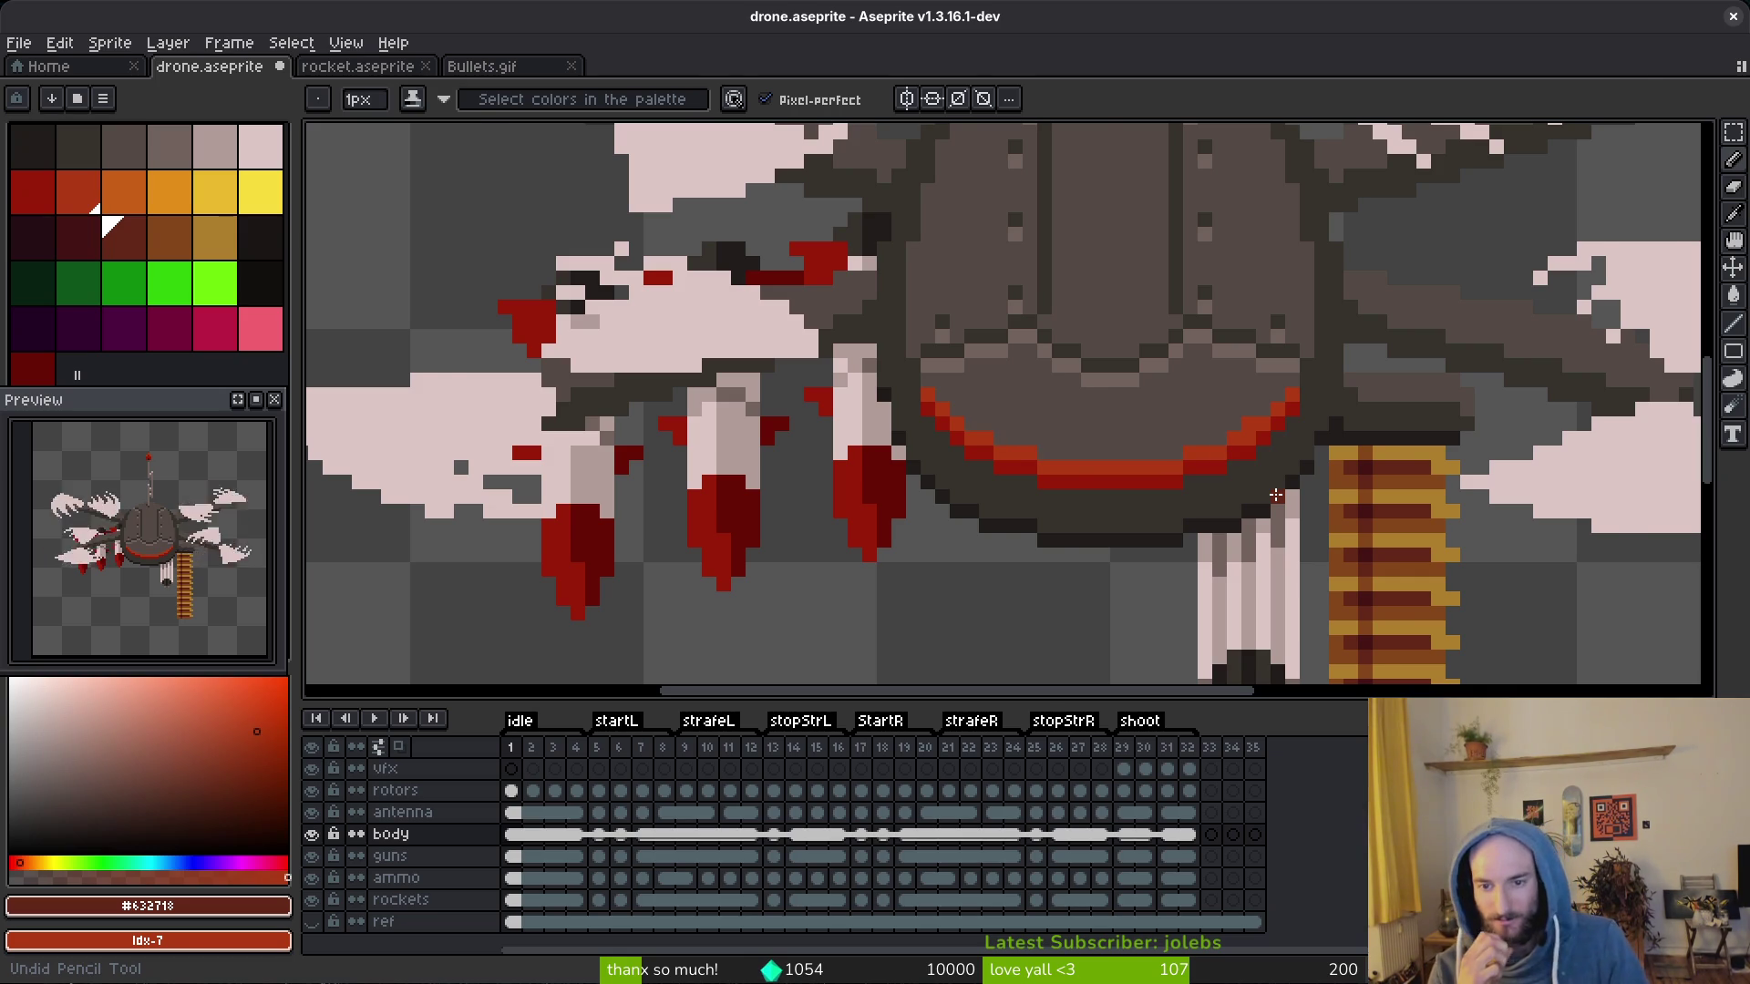
key(End)
key(v)
key(ctrl+s)
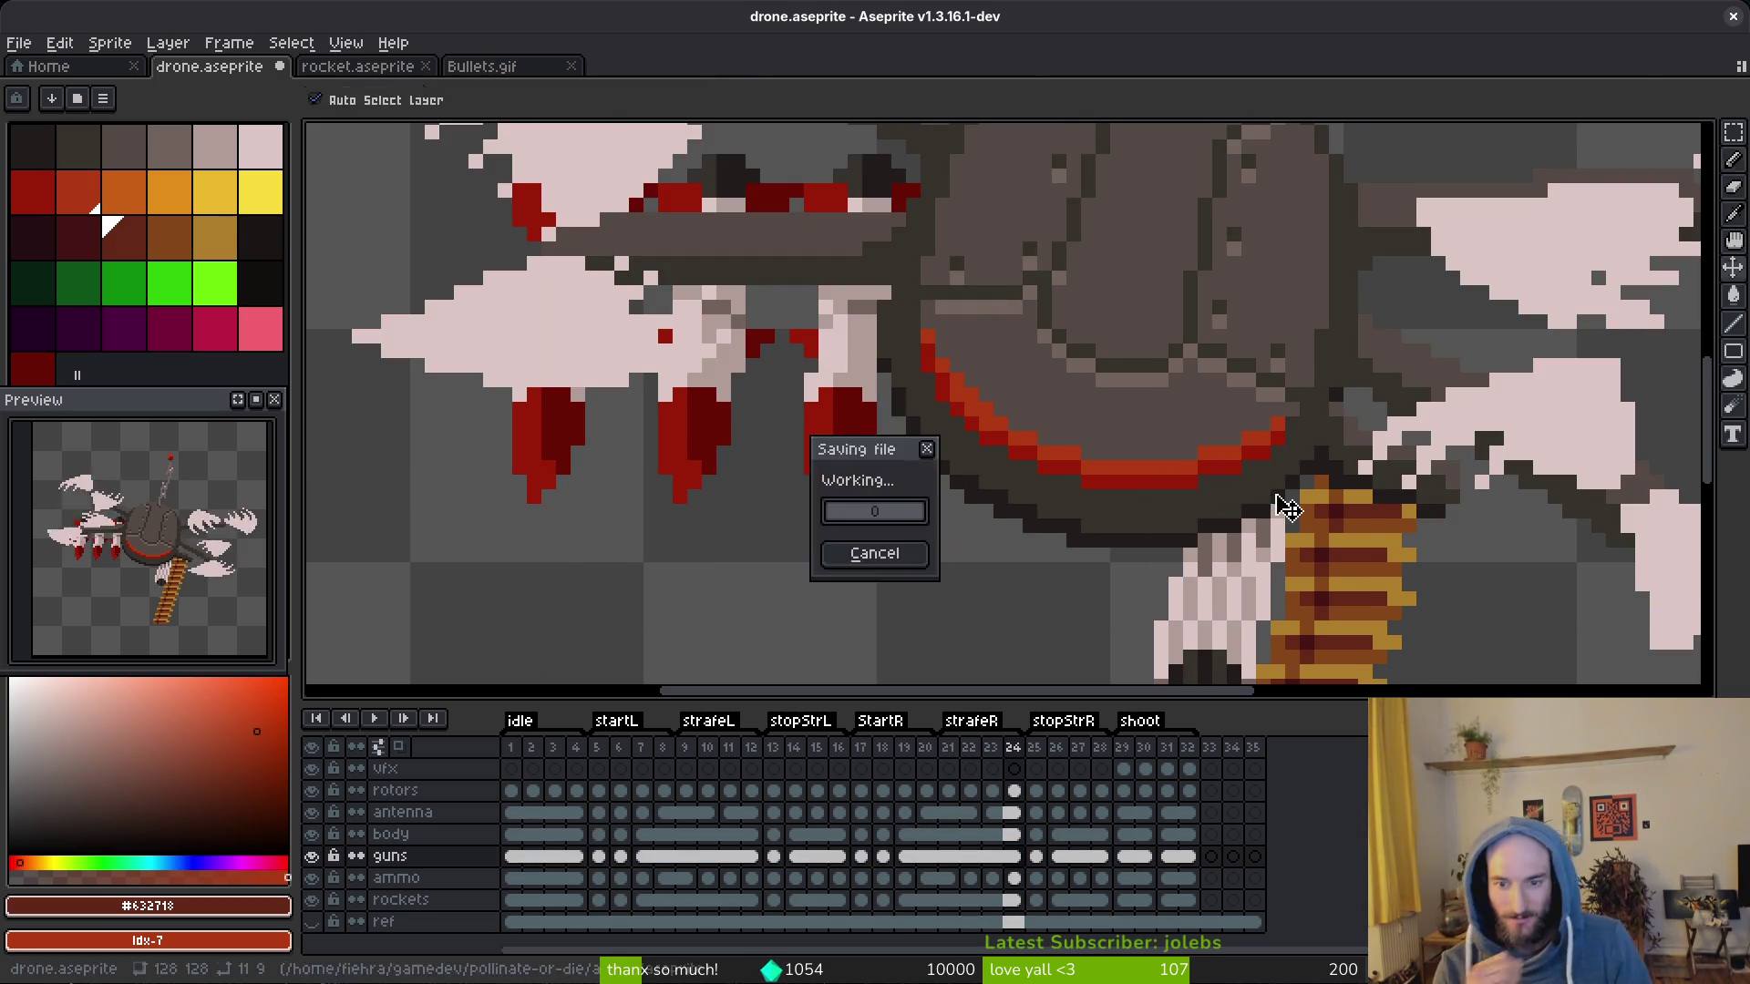
scroll(1285, 507, down, 2)
click(531, 790)
key(ctrl+s)
scroll(1046, 472, down, 2)
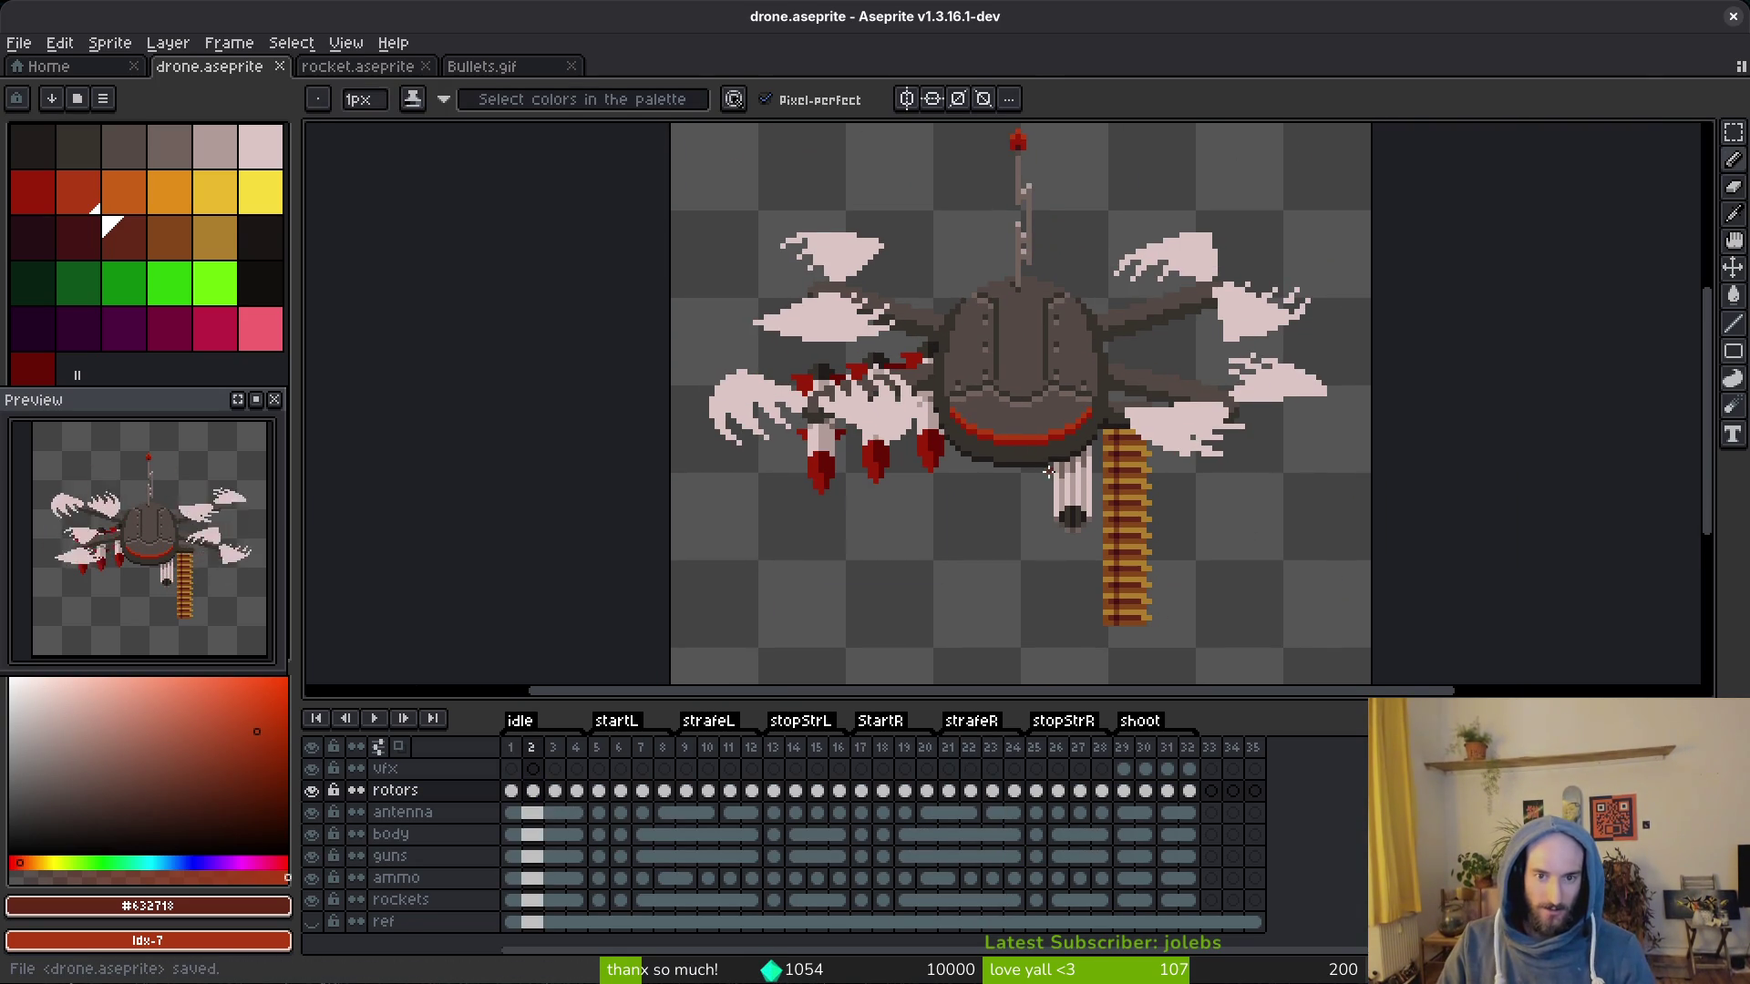
scroll(1046, 471, down, 1)
scroll(1046, 472, down, 2)
Step: Step through shoot frames 28–31 in the timeline to inspect the muzzle flash
key(i)
click(597, 791)
click(1147, 792)
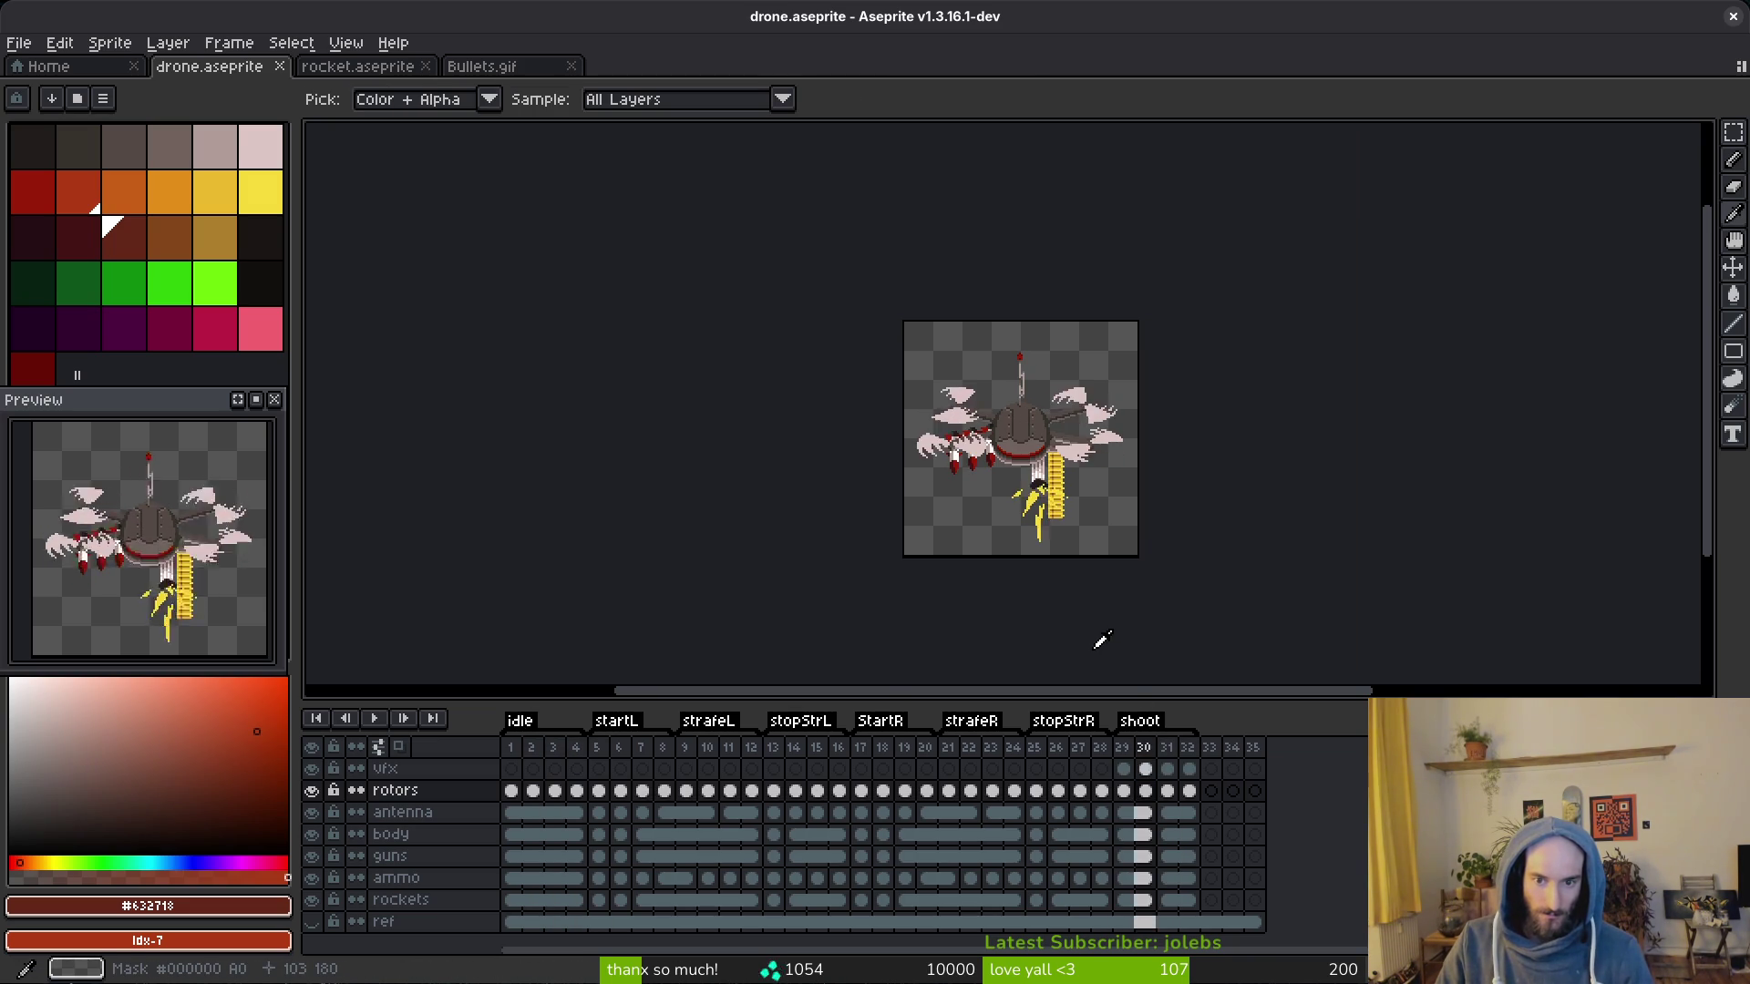
click(1168, 791)
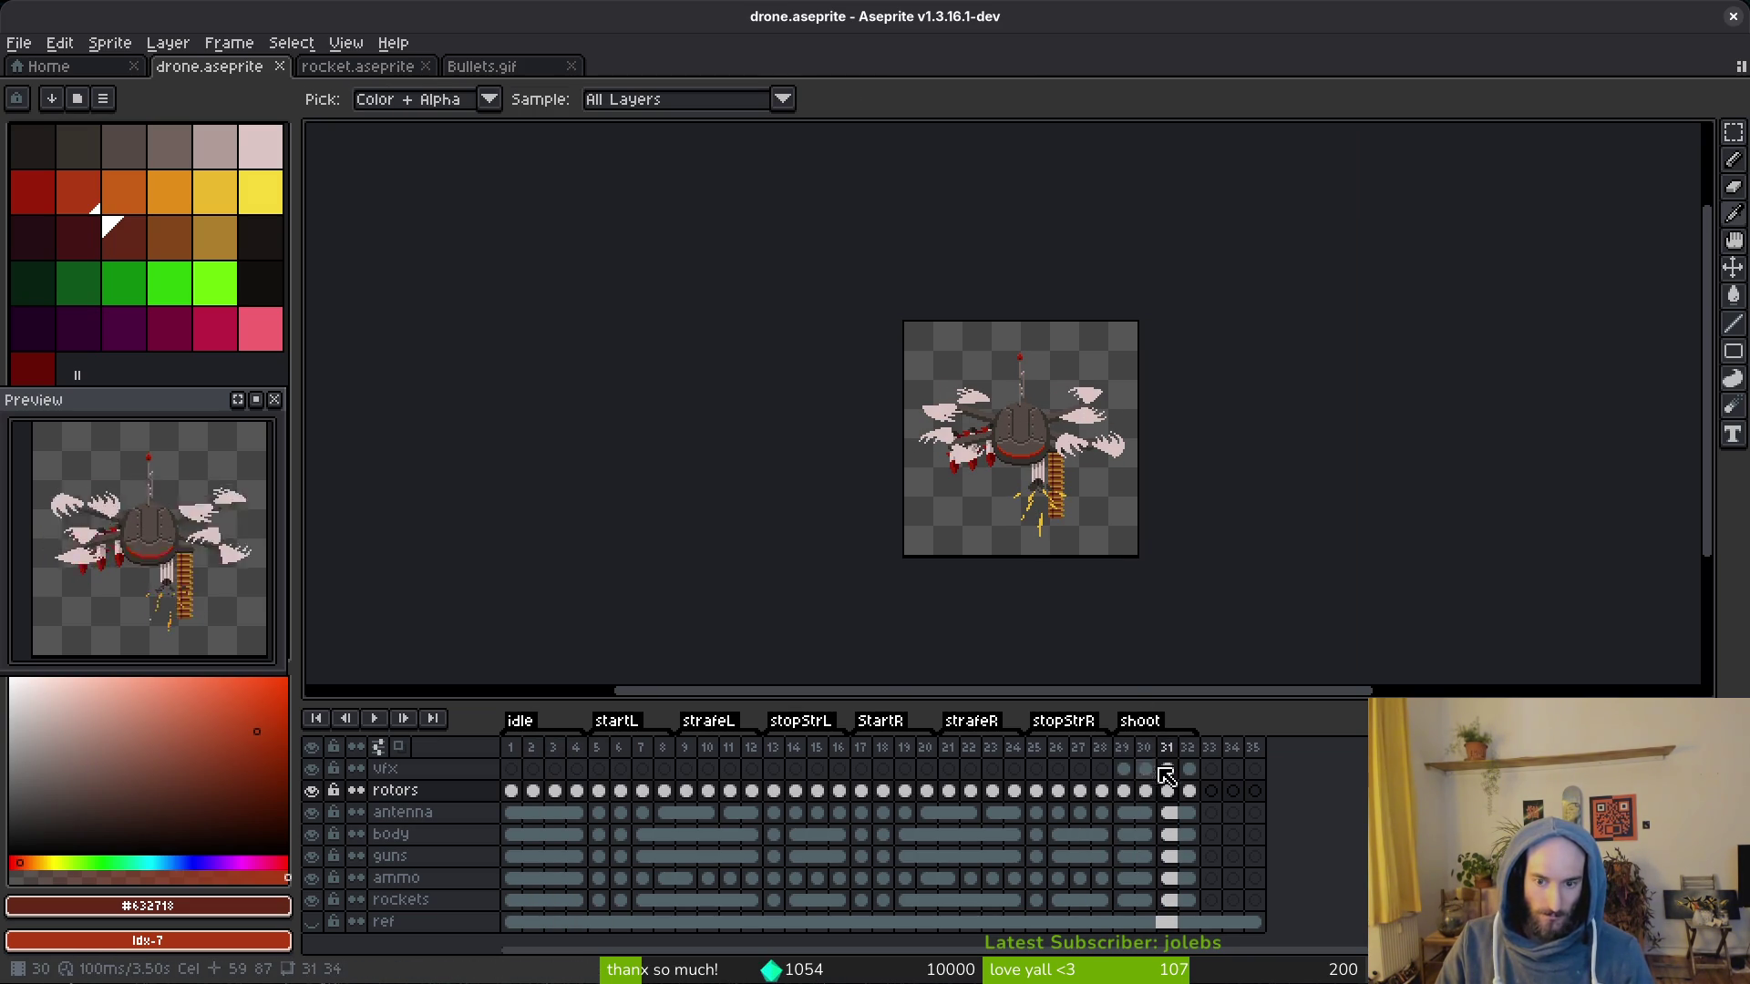
click(1145, 768)
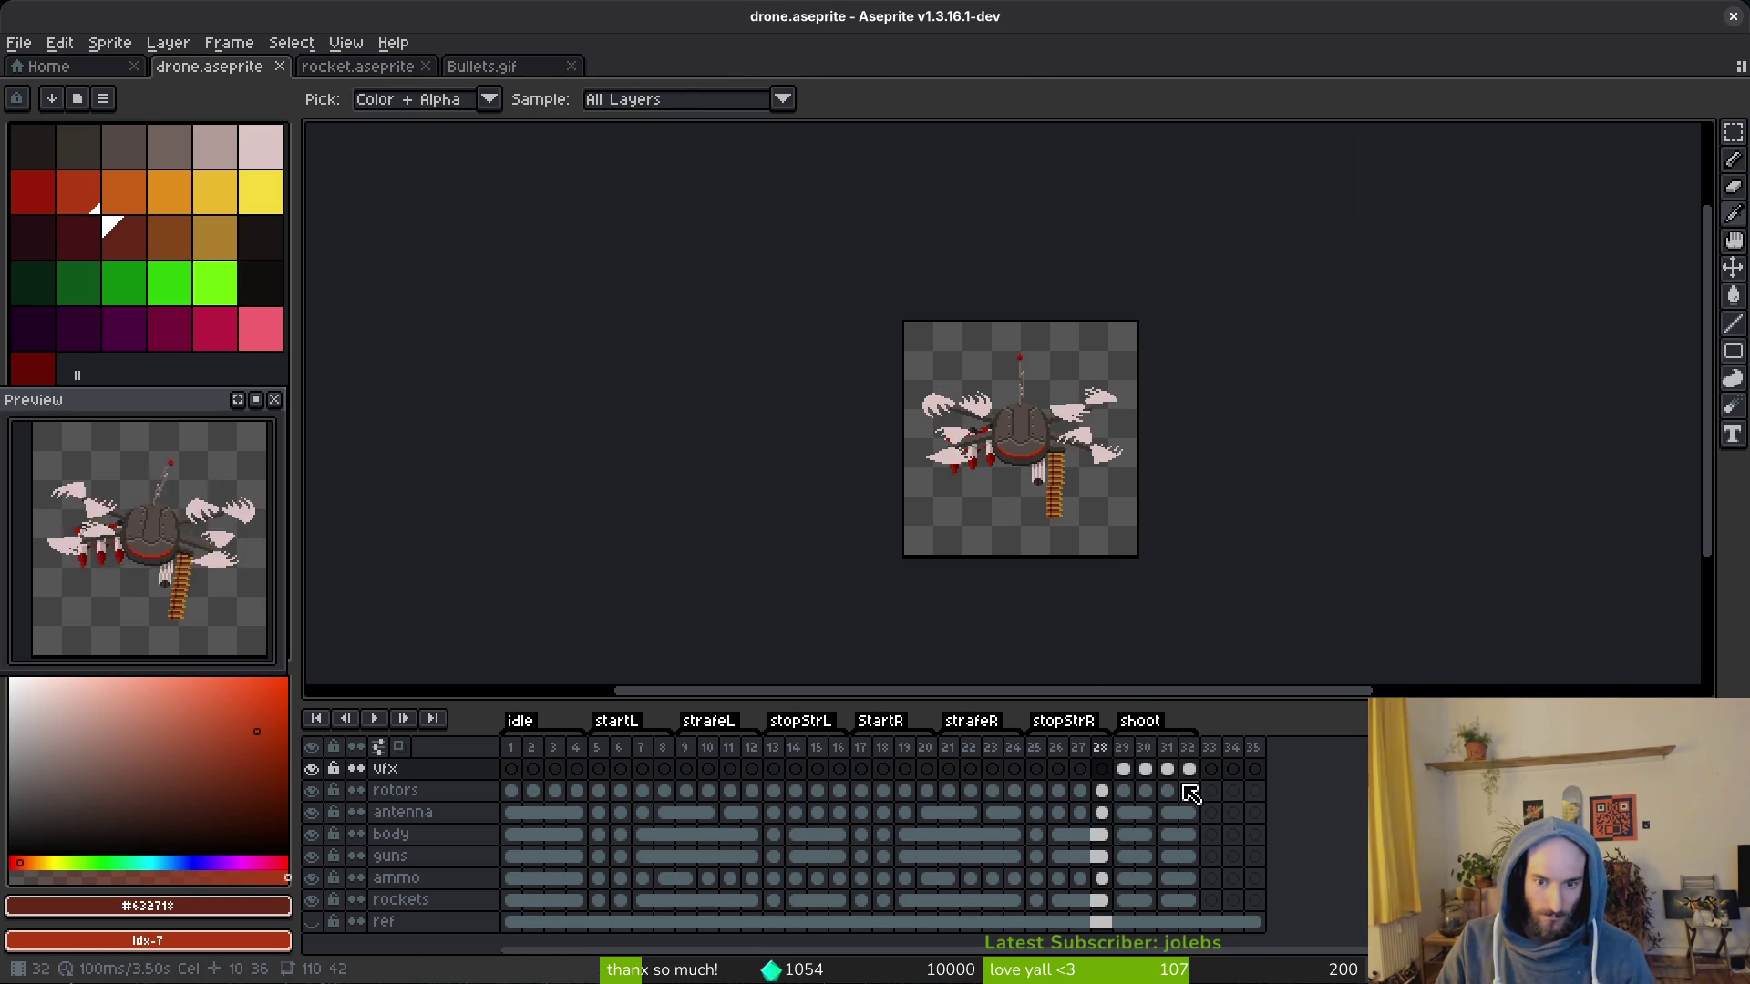
key(Right)
Step: Flip back and forth between the shooting frames to compare them and save drone.aseprite
key(b)
scroll(1018, 451, up, 2)
scroll(1013, 451, up, 1)
scroll(1002, 455, up, 1)
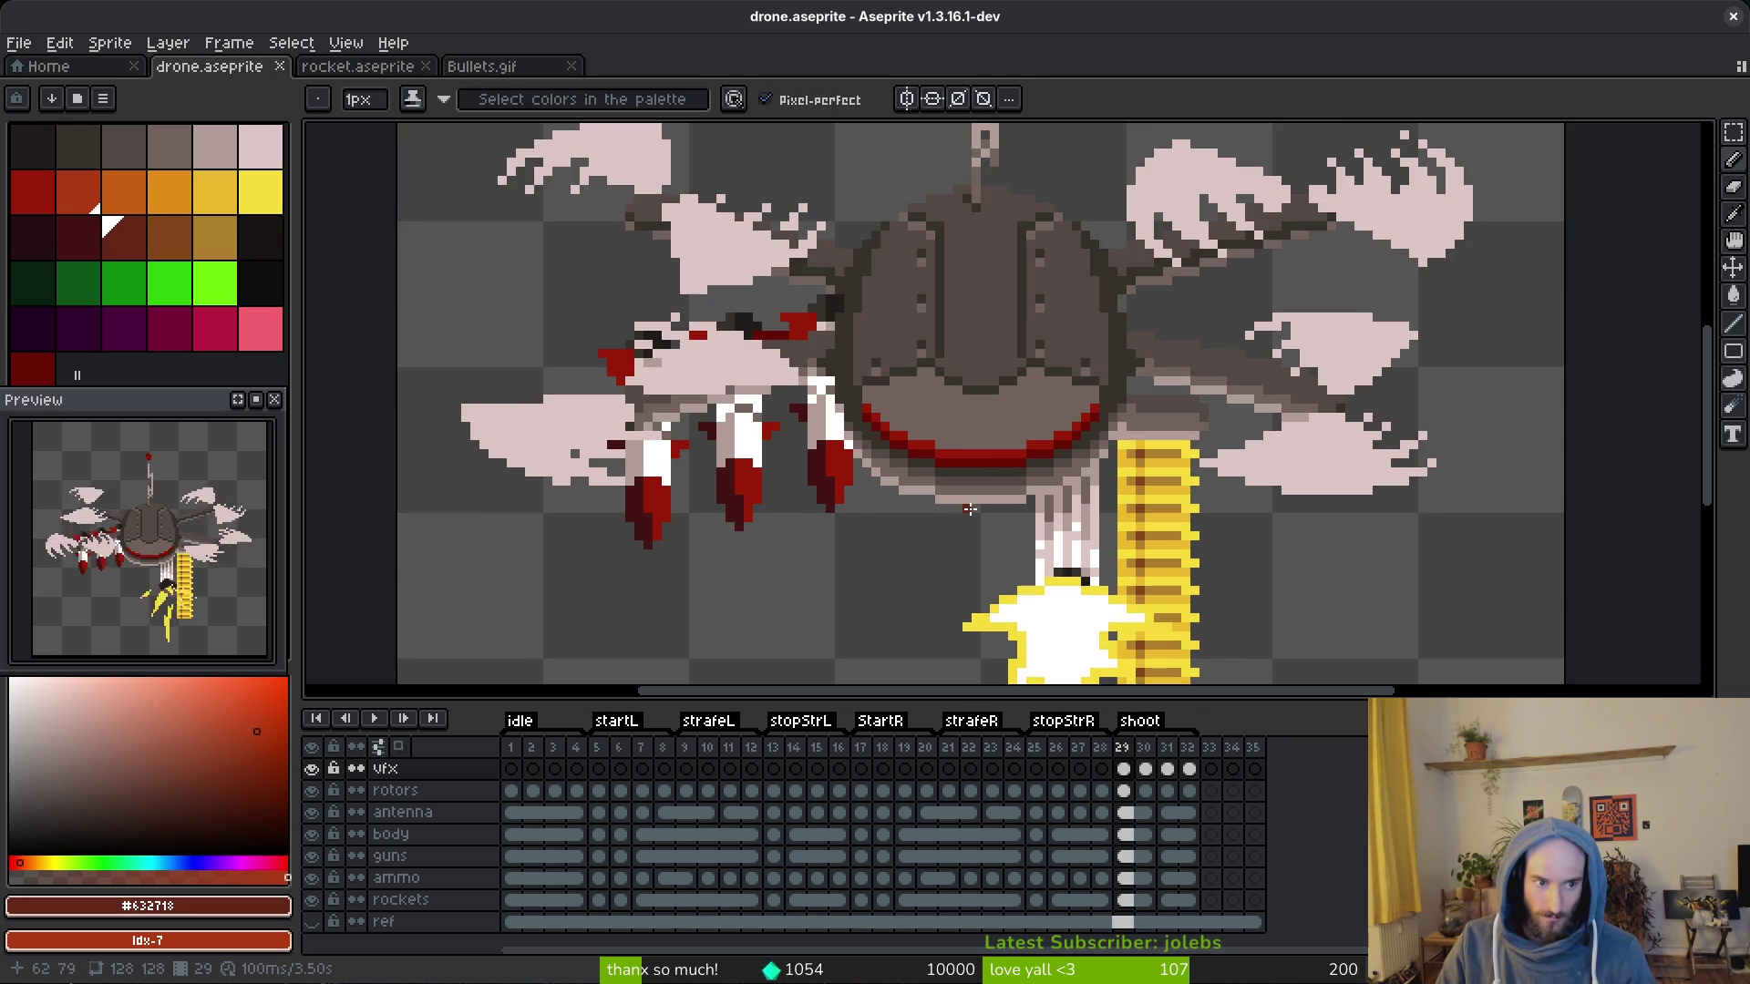
key(Left)
key(Right)
key(Left)
key(Left)
key(Right)
key(Right)
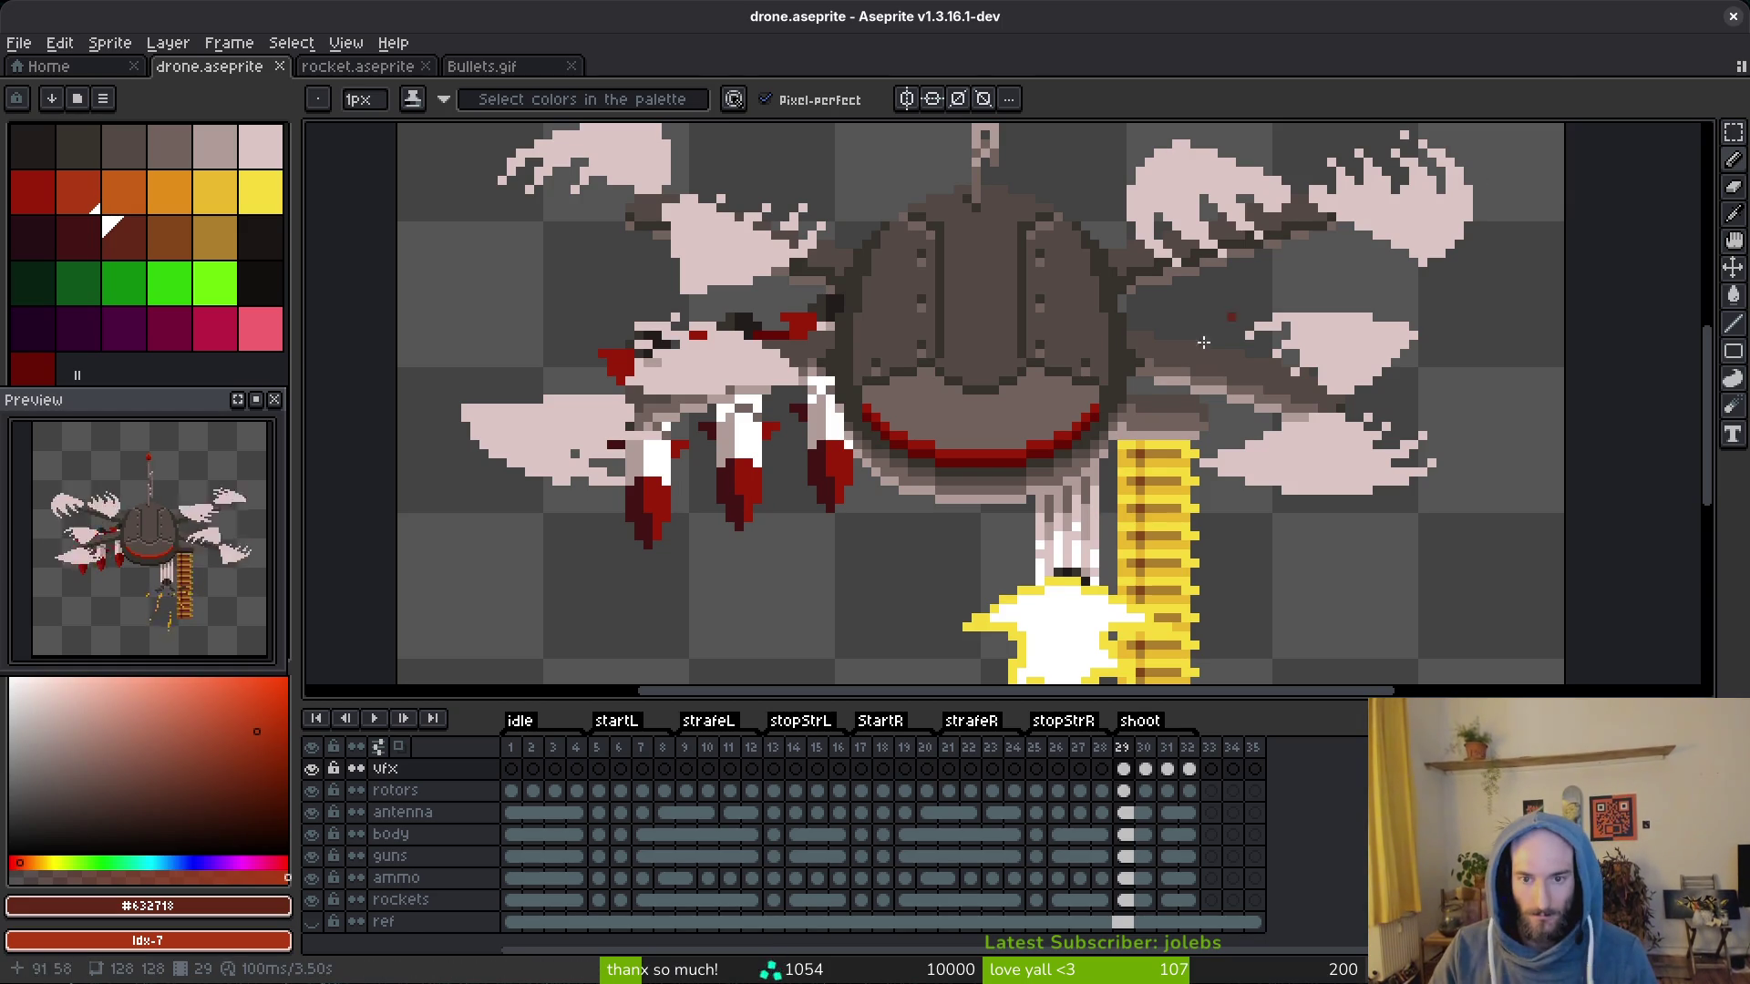
scroll(1093, 510, down, 5)
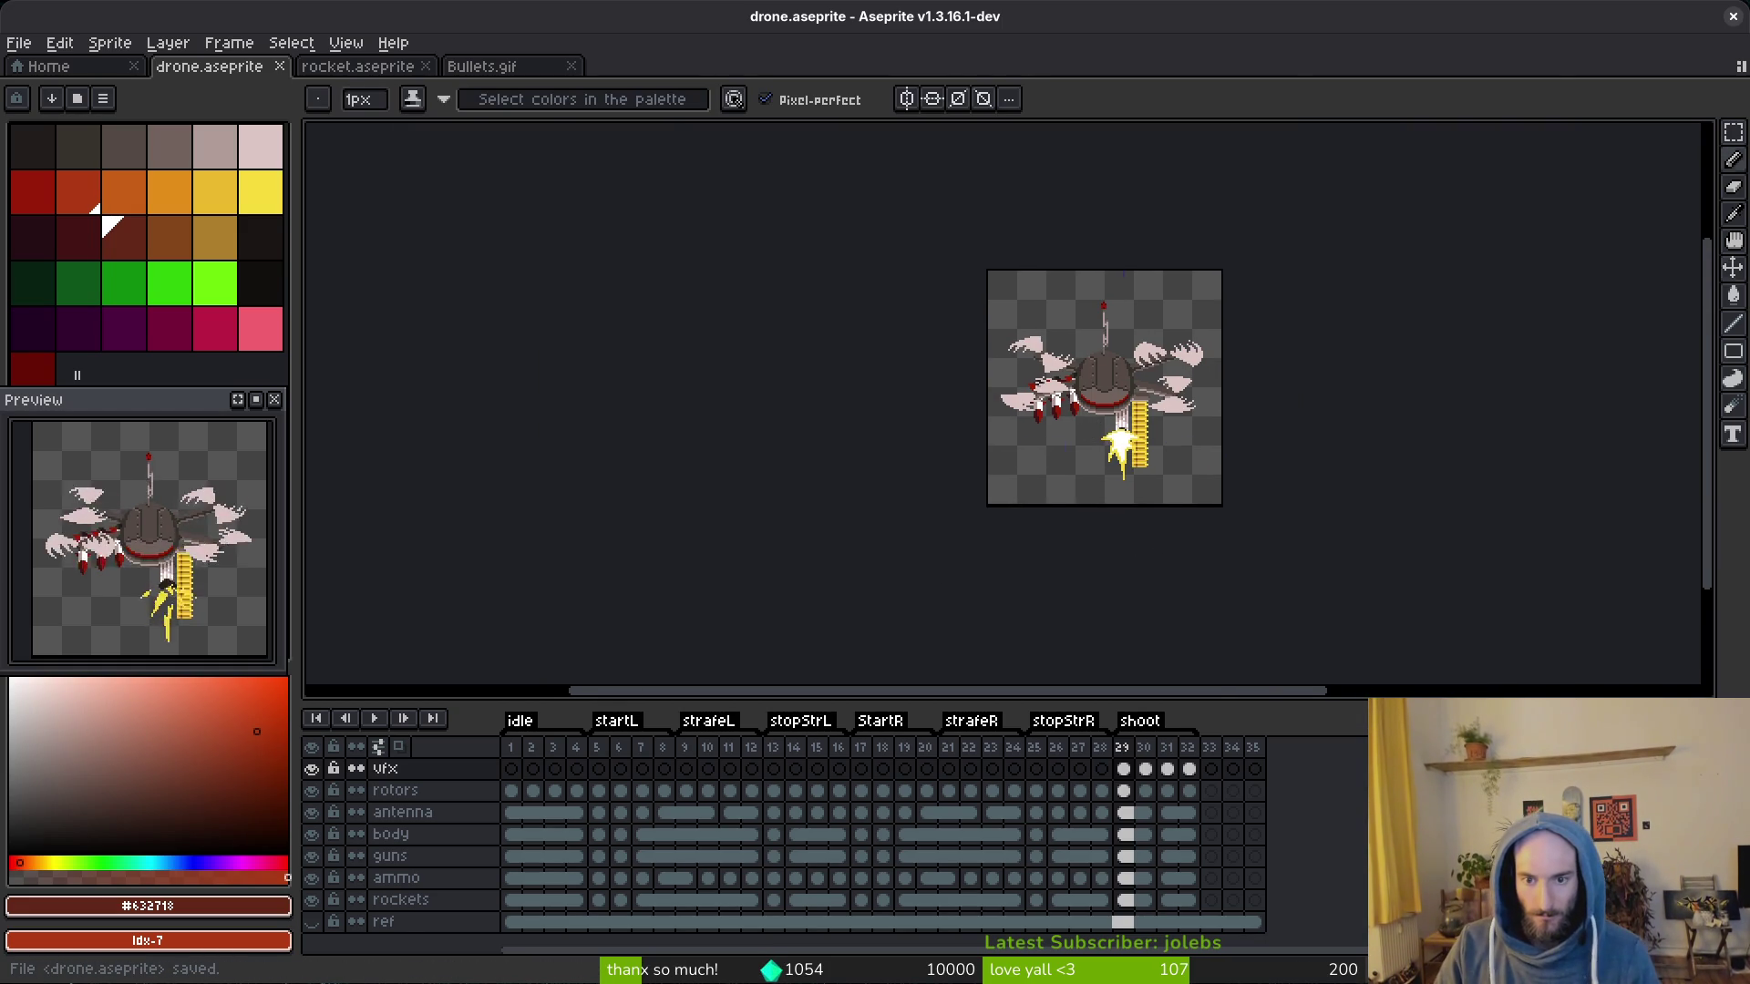
key(ctrl+s)
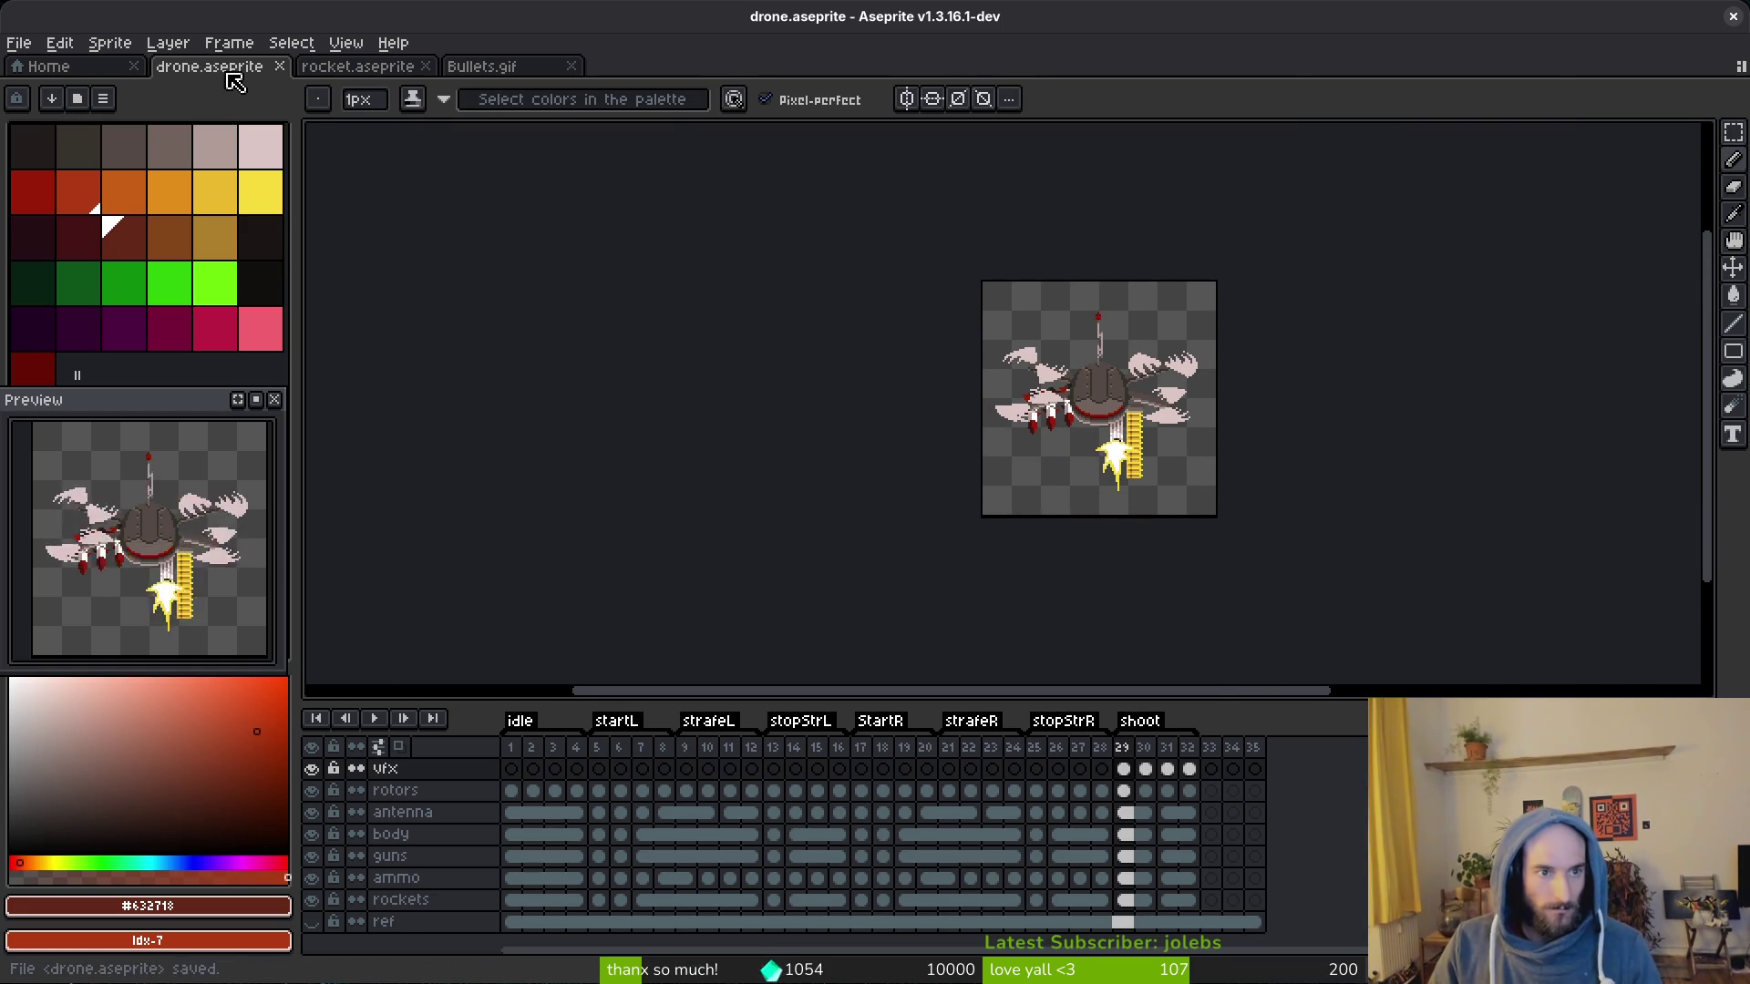
Step: Close the drone.aseprite tab and save rocket.aseprite
middle_click(205, 72)
key(ctrl+s)
scroll(998, 418, down, 2)
scroll(998, 418, up, 2)
drag(1032, 390, 946, 415)
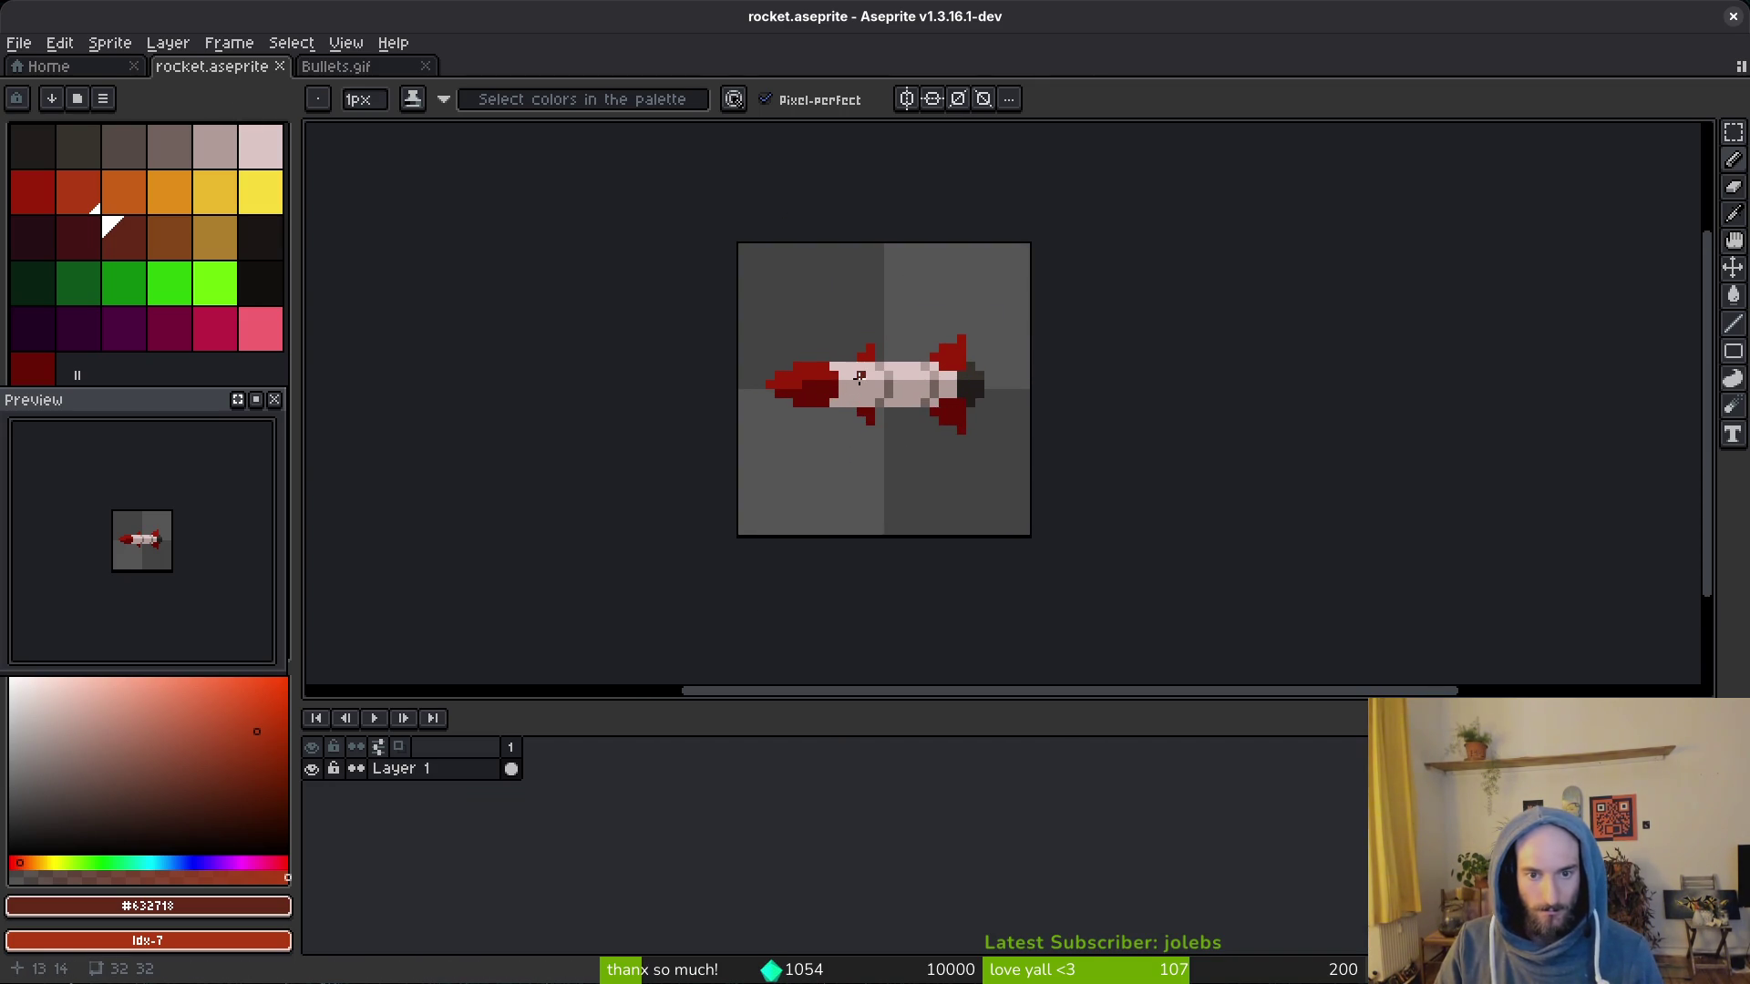
key(ctrl+s)
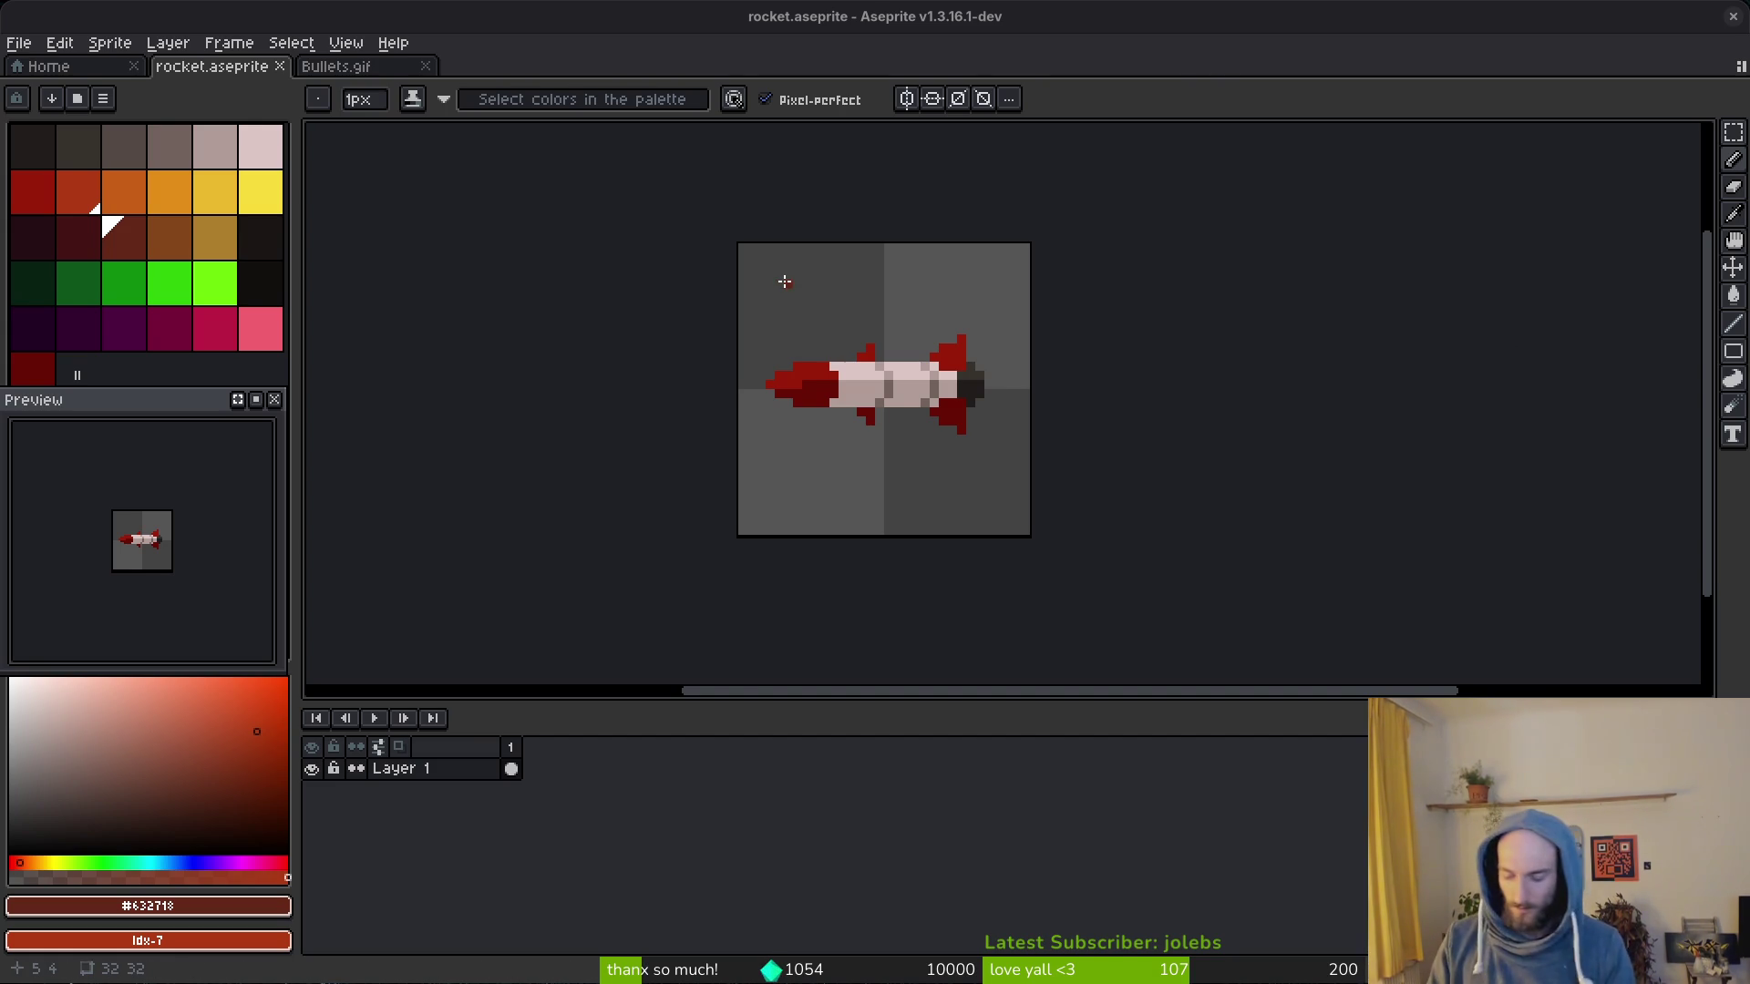
Step: Close the Downloads and drone.gif windows and launch the pollinateOrDie Godot project
key(alt+Tab)
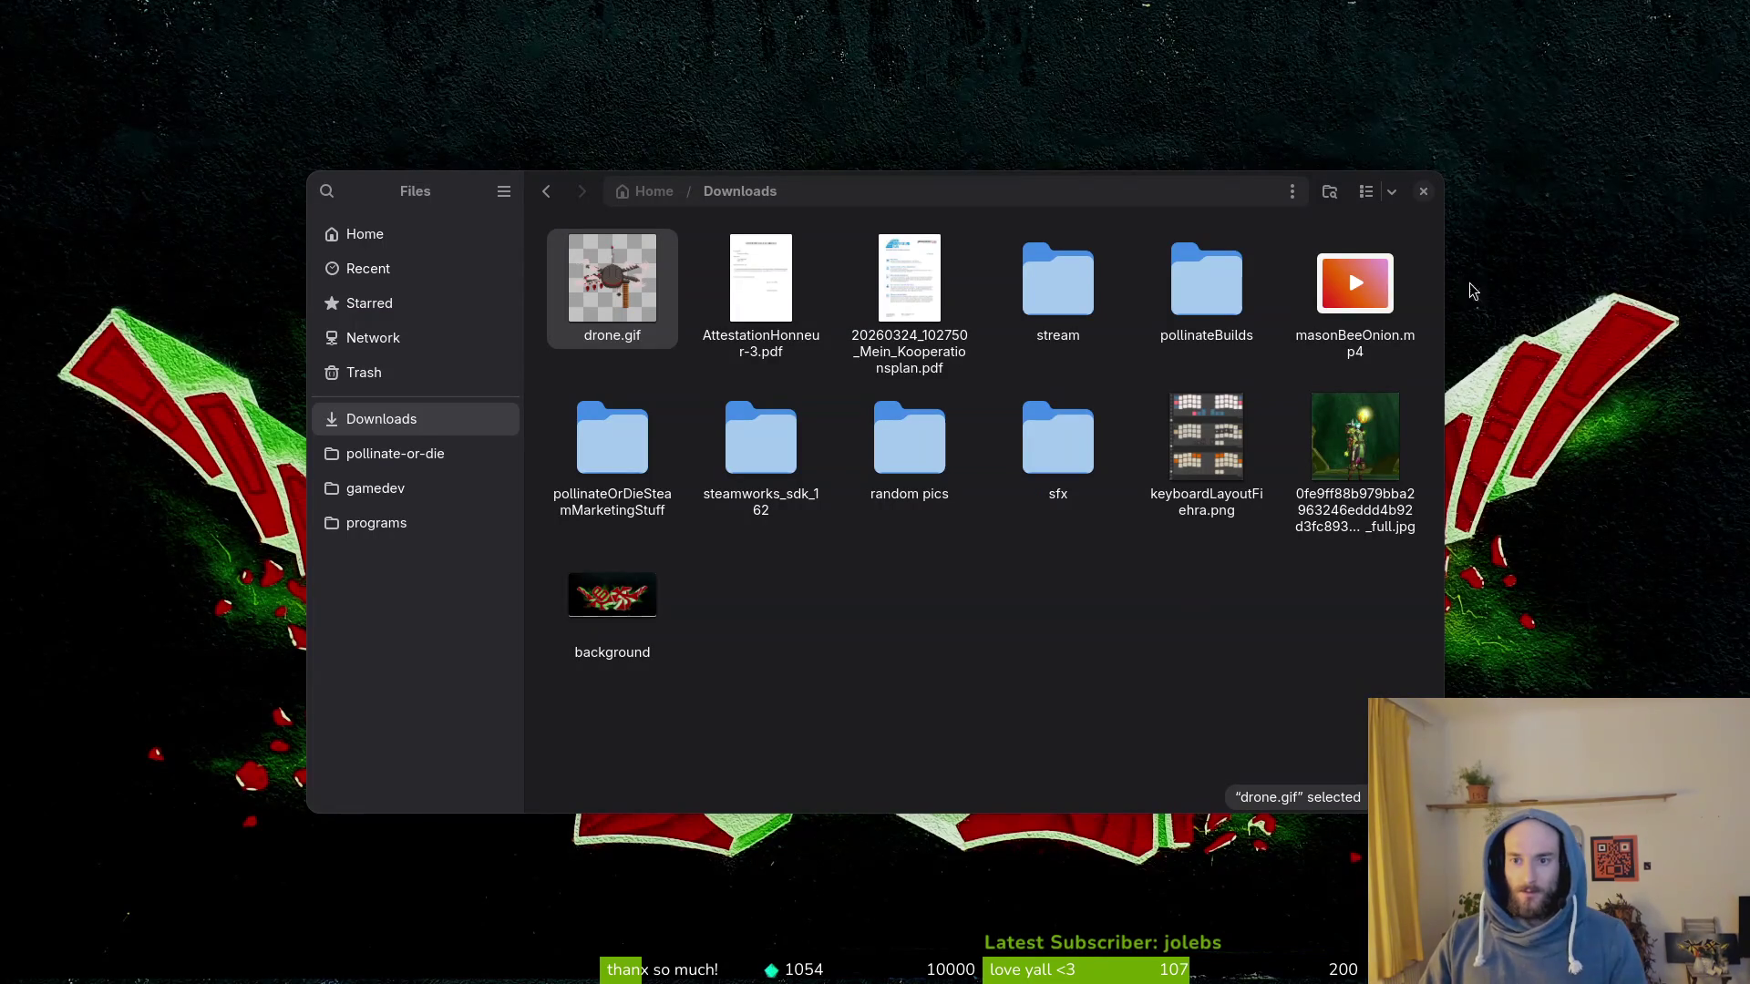
click(1424, 192)
click(1029, 308)
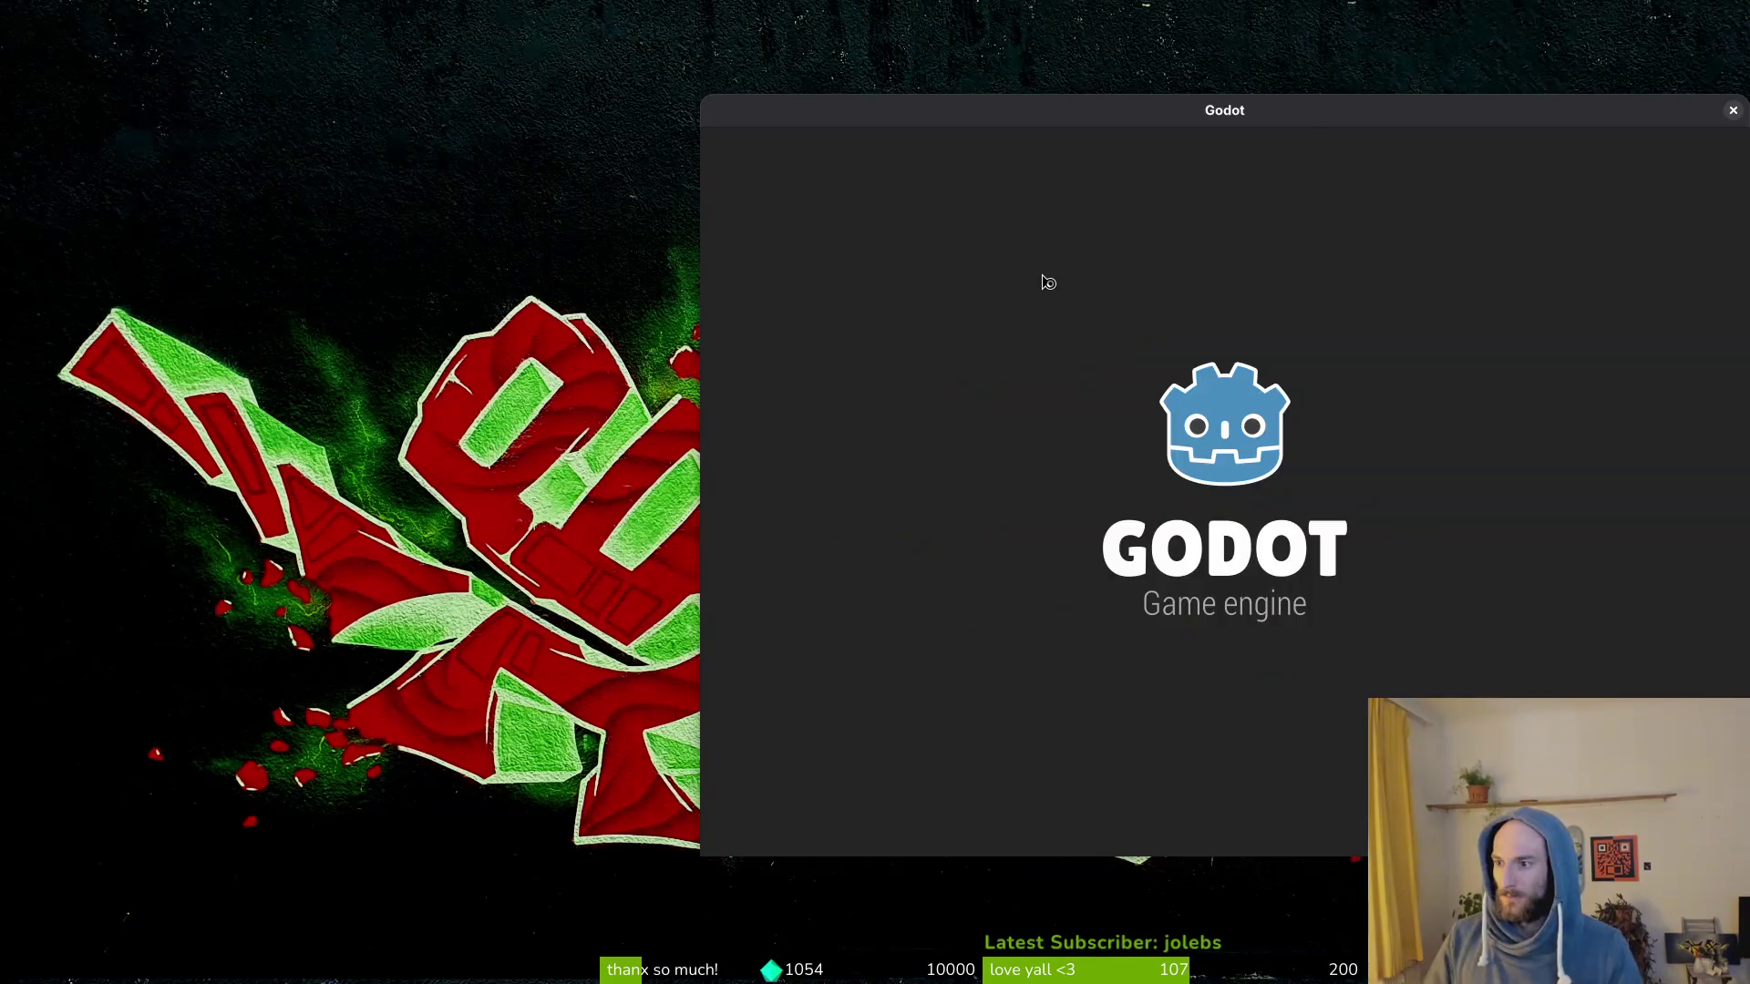
double_click(1041, 276)
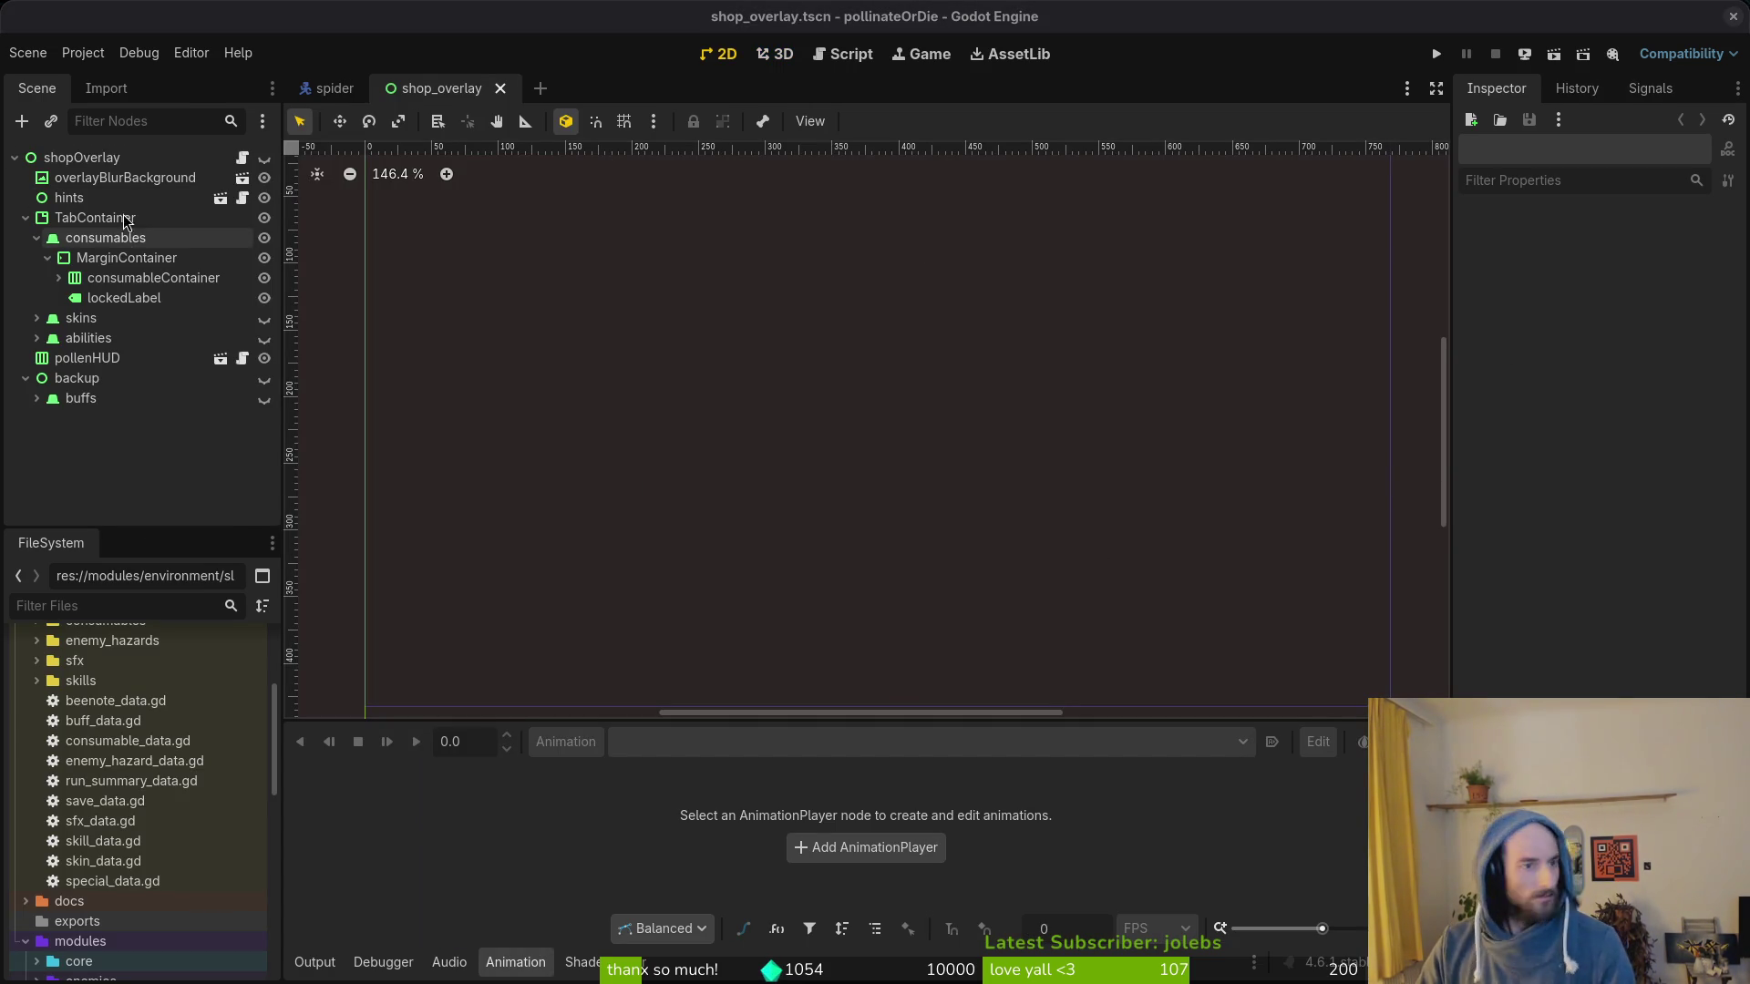
Step: Collapse TabContainer and open level_2_5.tscn through the quick scene search for 2_5
click(26, 218)
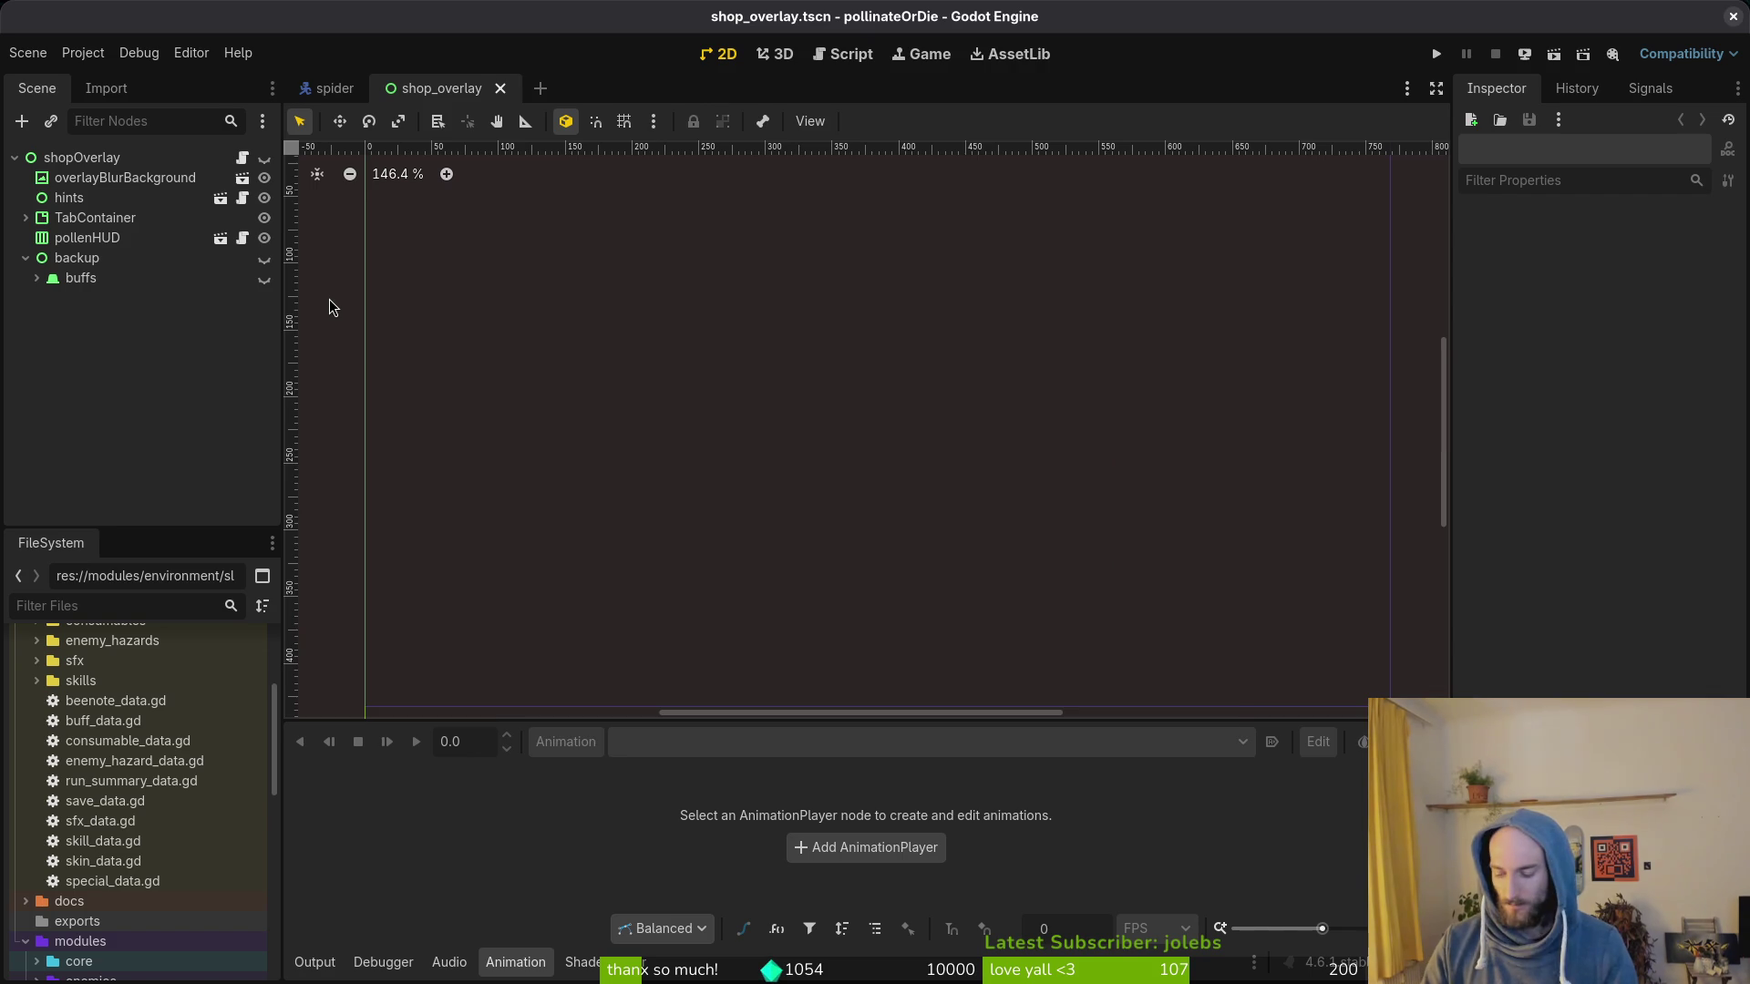
key(ctrl+shift+o)
text(2_5)
key(Return)
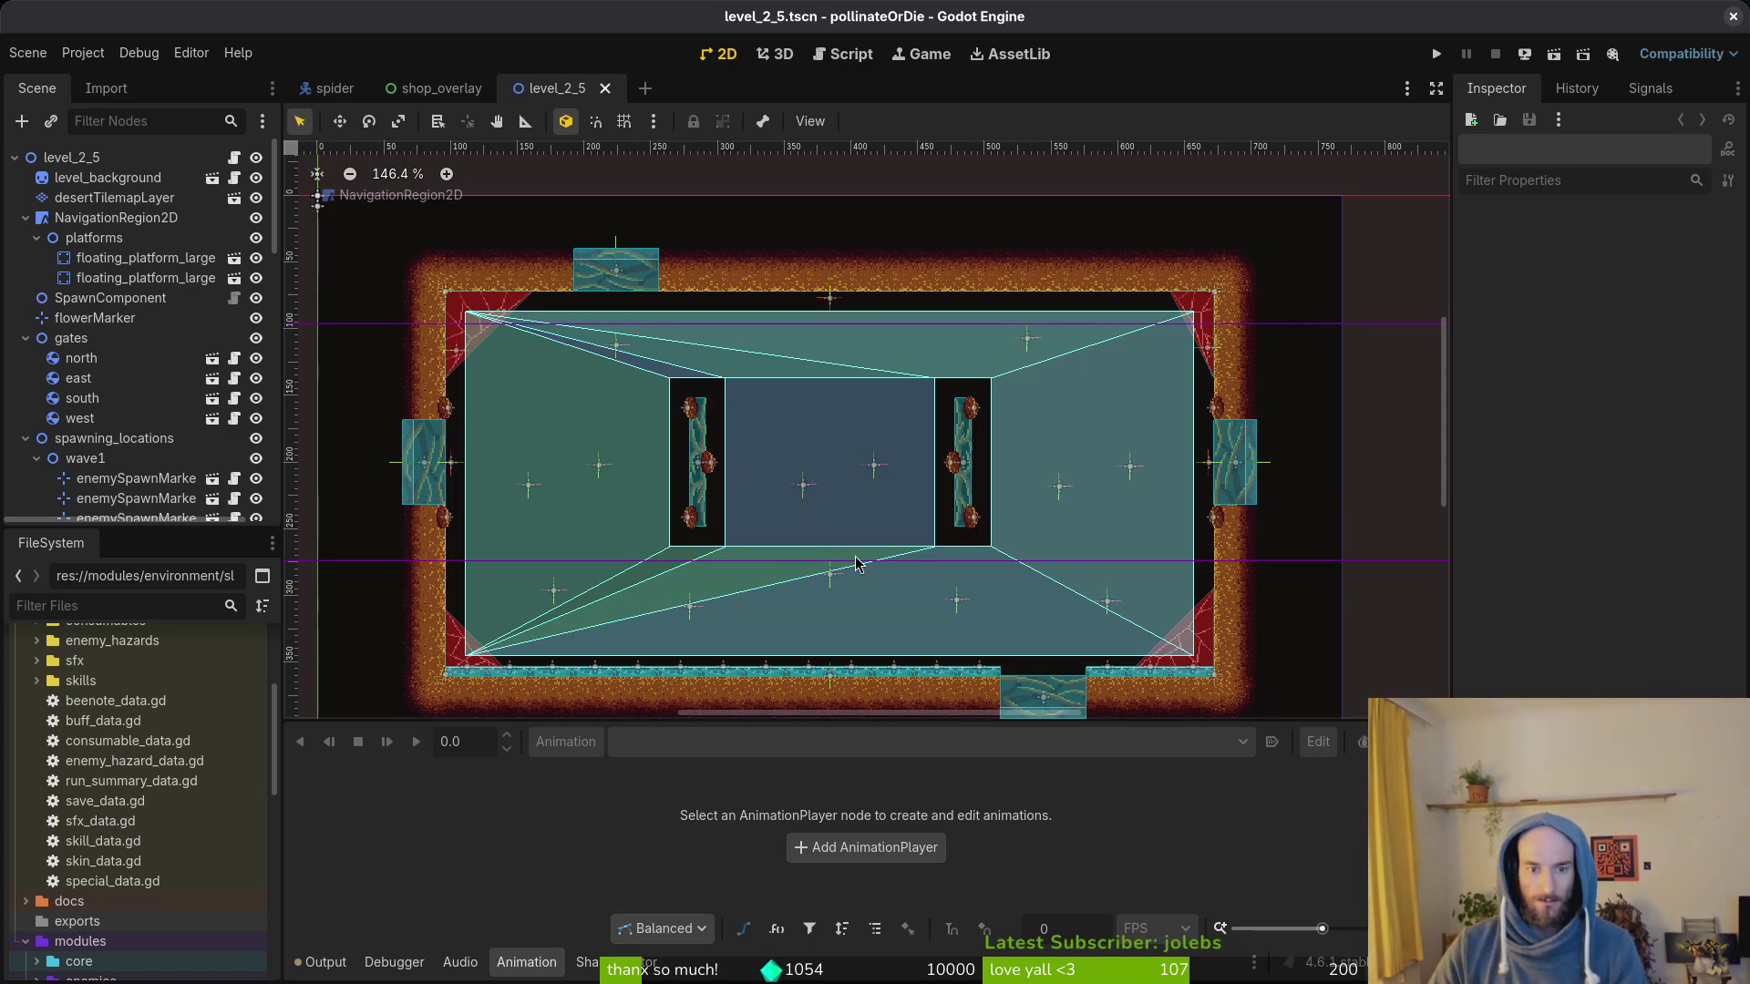
scroll(662, 491, up, 2)
scroll(664, 491, down, 2)
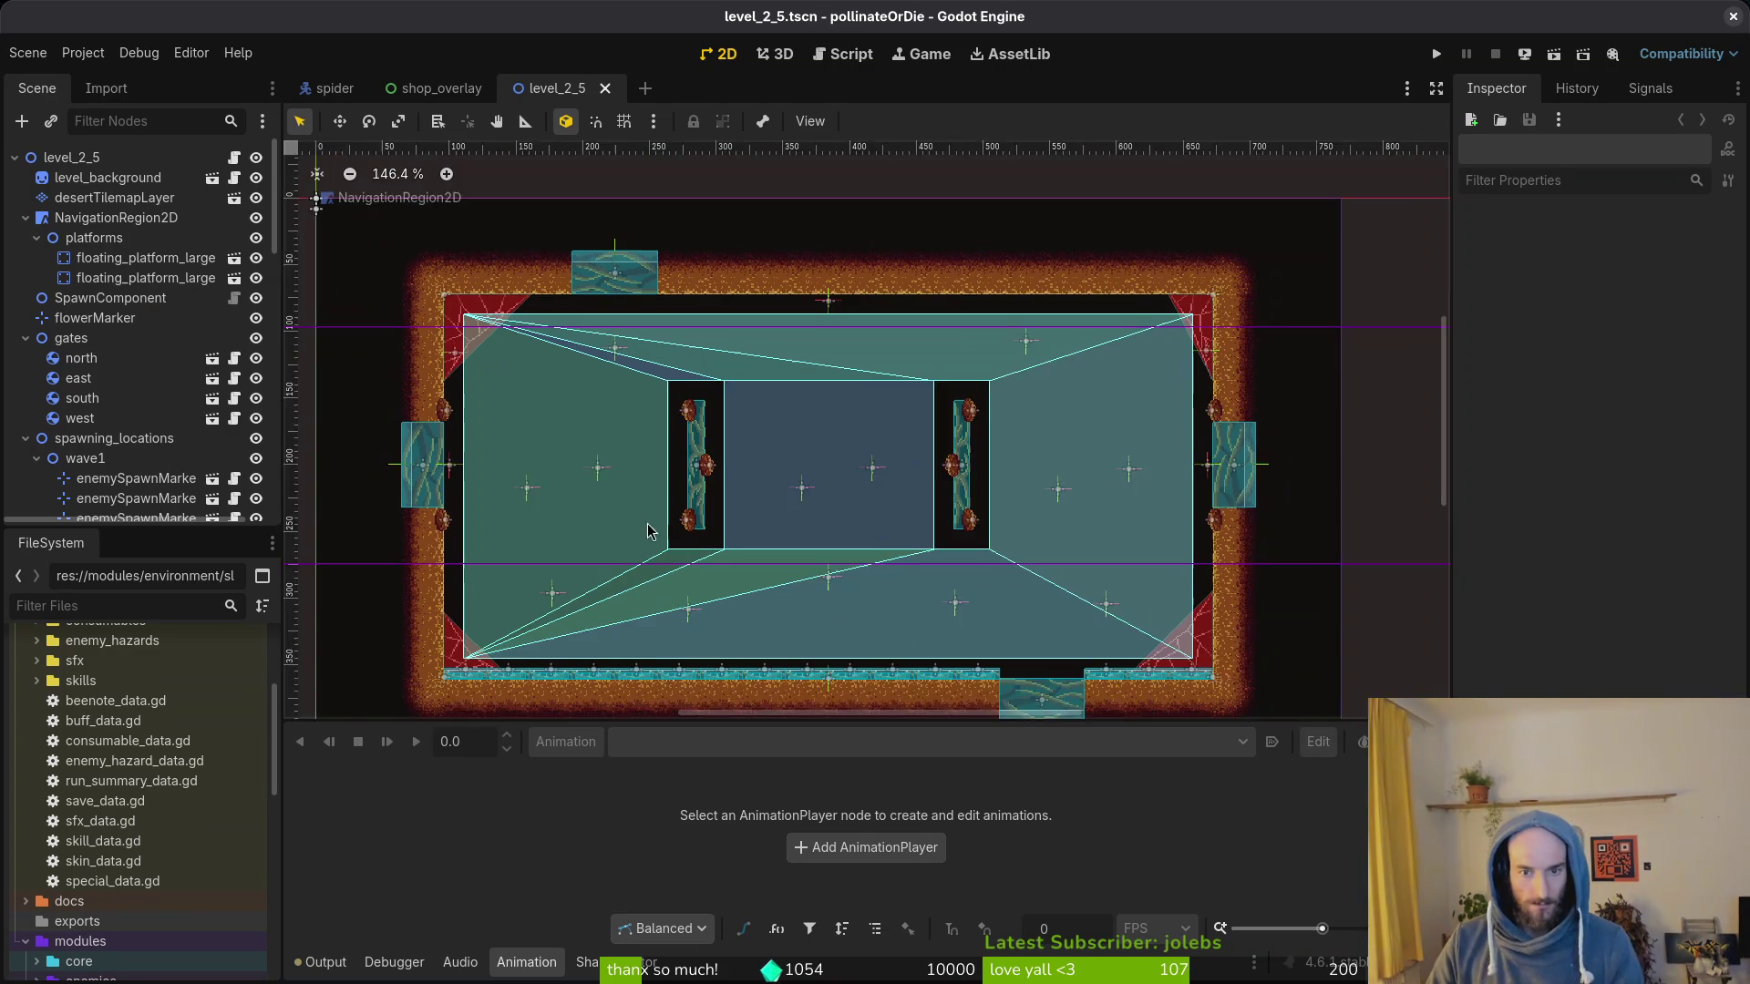
Step: Erase tiles beside both gates and drag the east and west gates down 32 px with grid snap on
click(114, 198)
click(459, 473)
click(1266, 473)
click(1264, 435)
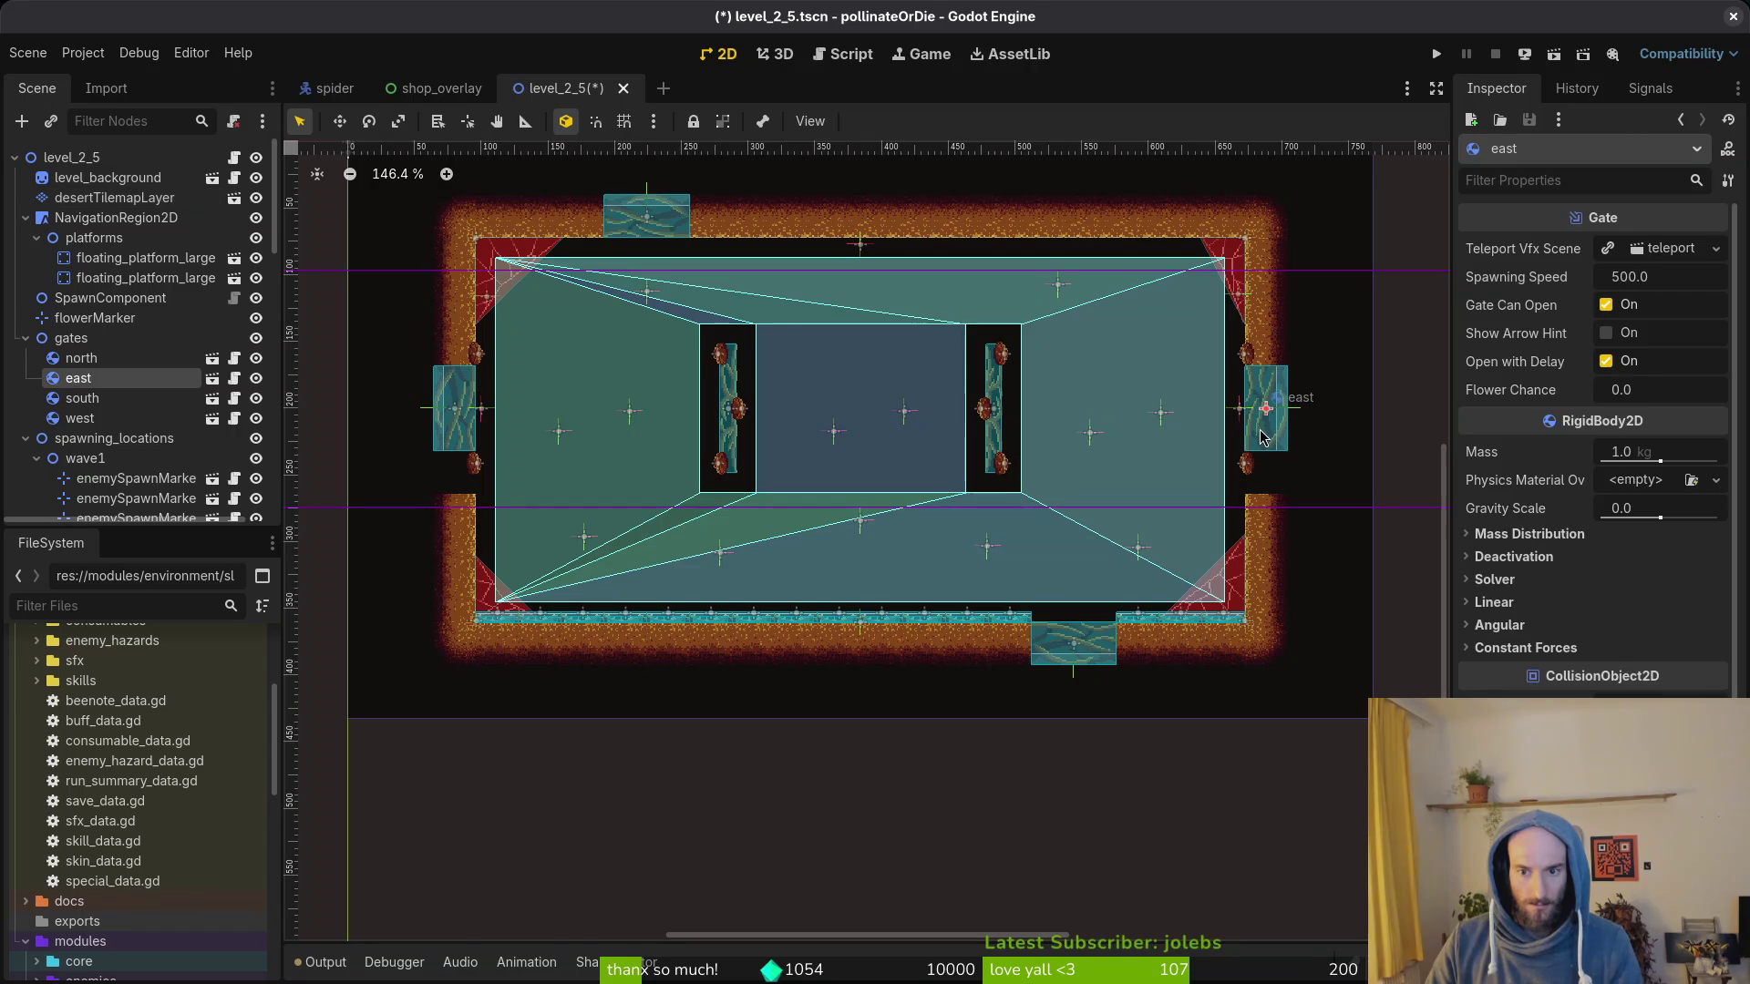
key(shift+g)
drag(1267, 407, 1266, 452)
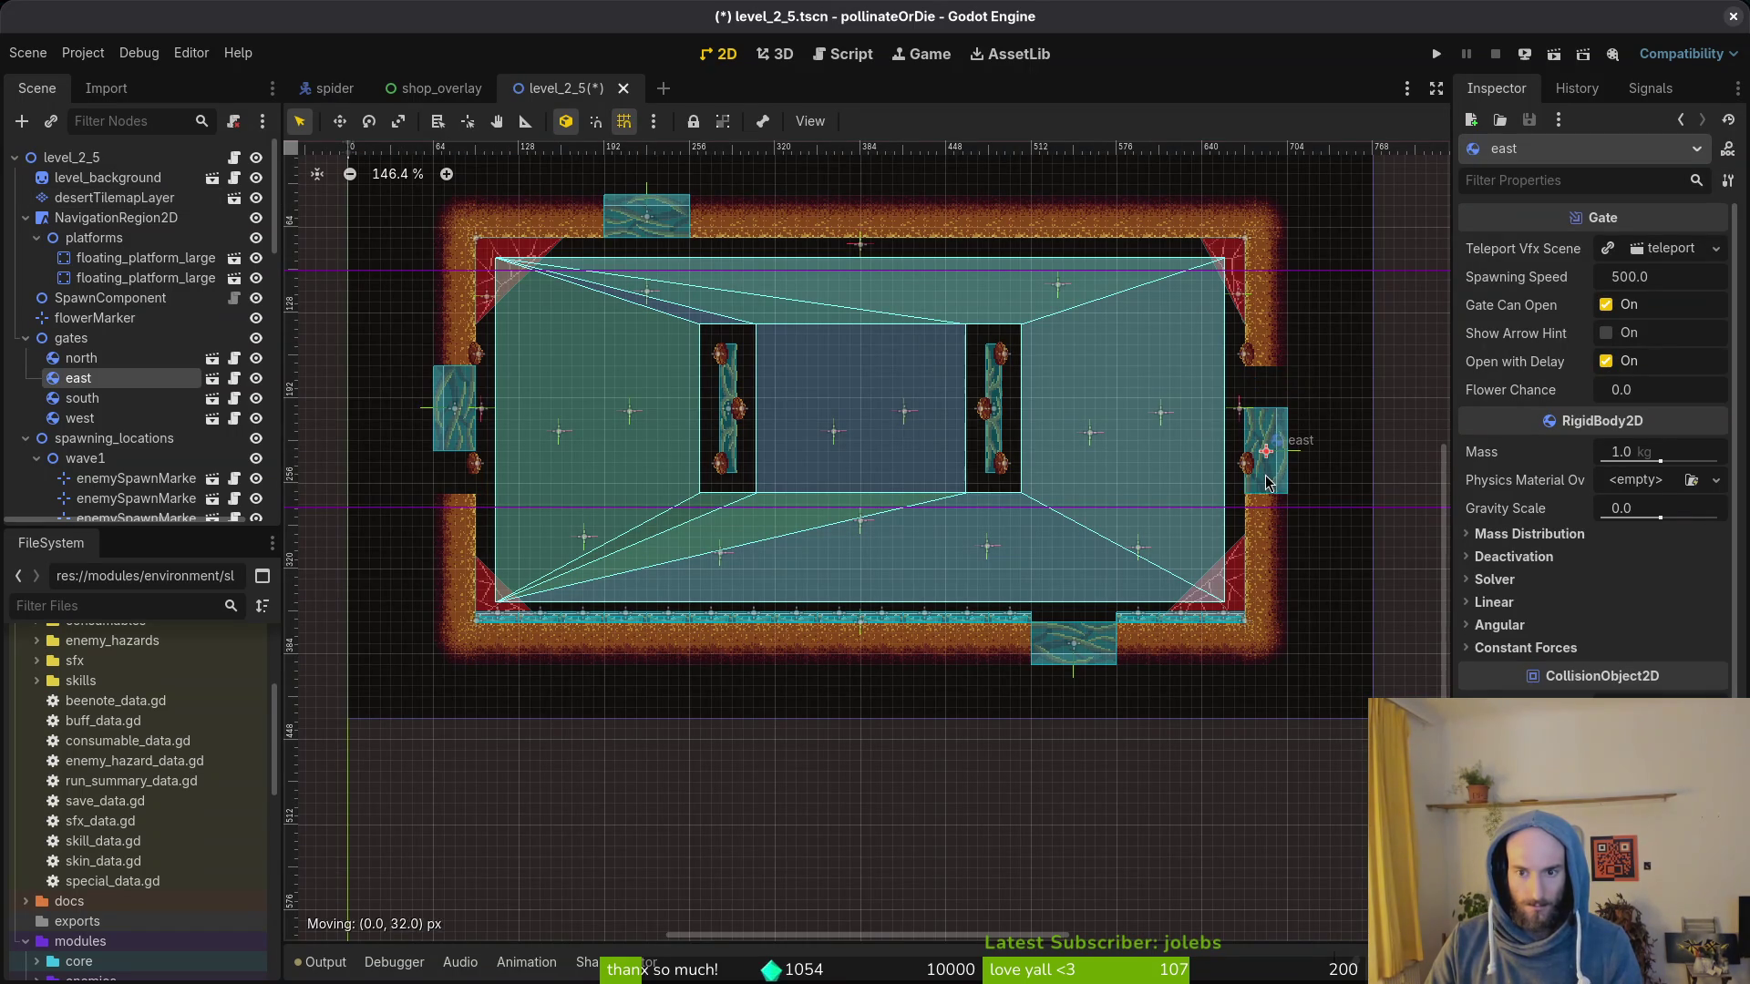
drag(460, 408, 448, 508)
scroll(459, 466, up, 5)
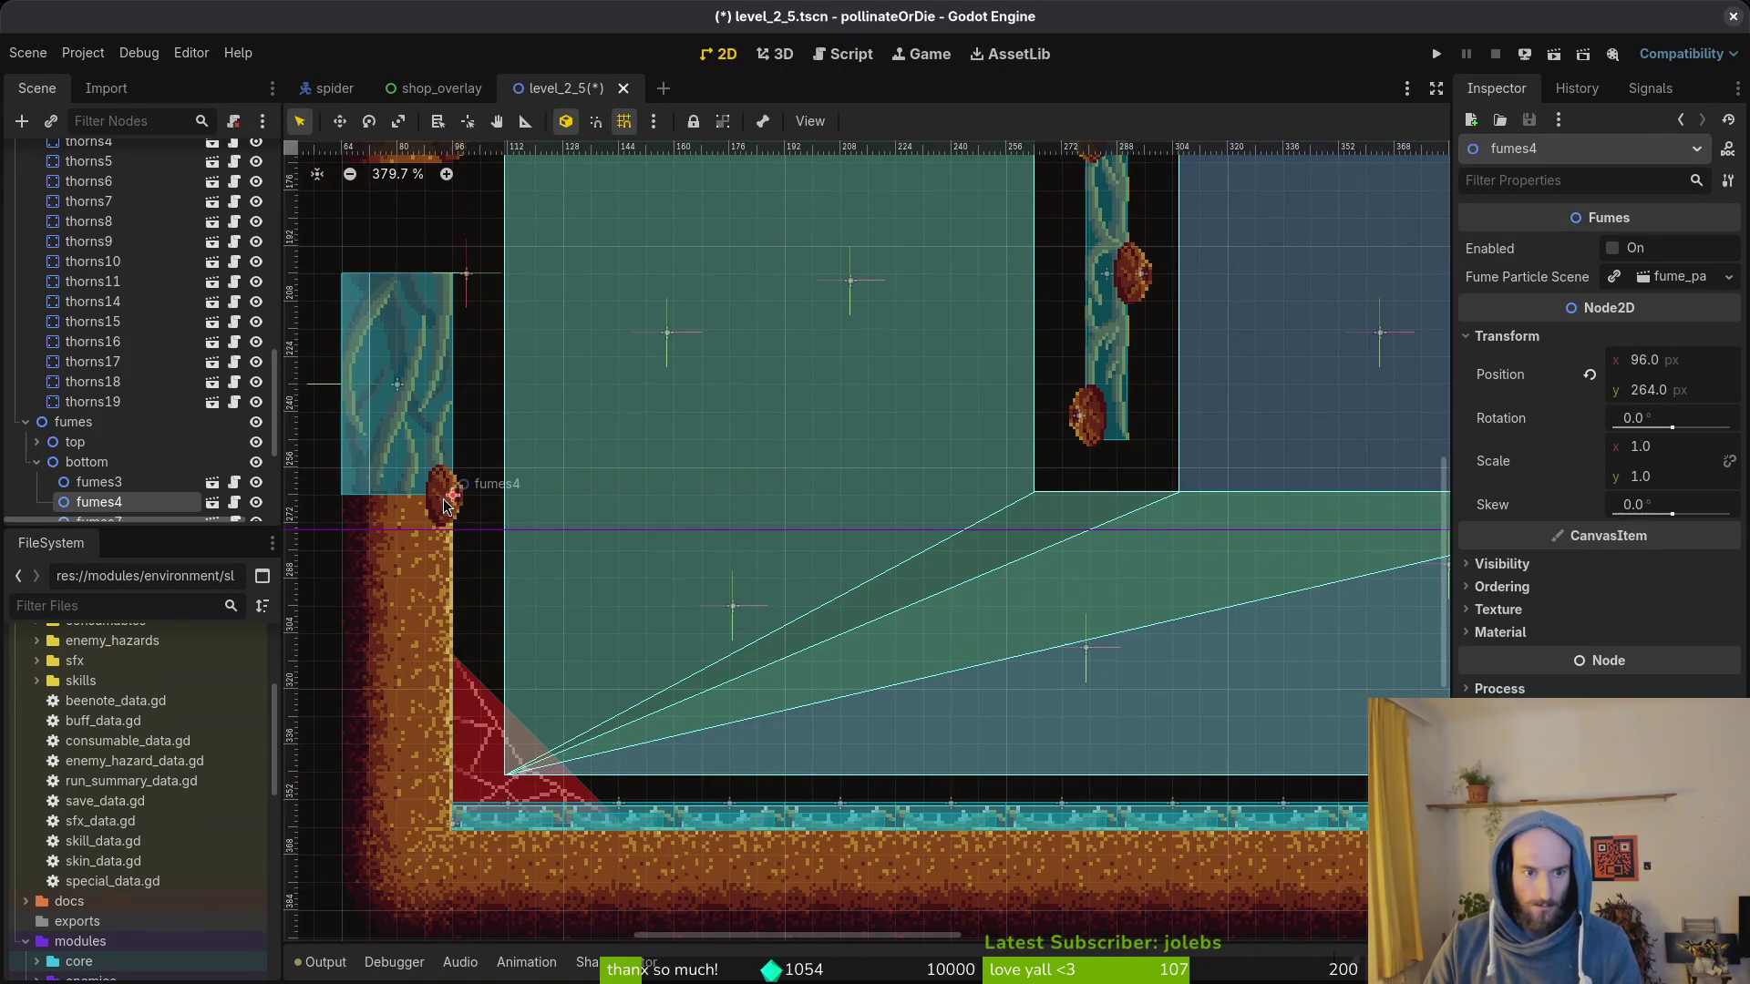
scroll(483, 393, down, 2)
scroll(483, 394, down, 1)
scroll(507, 377, down, 1)
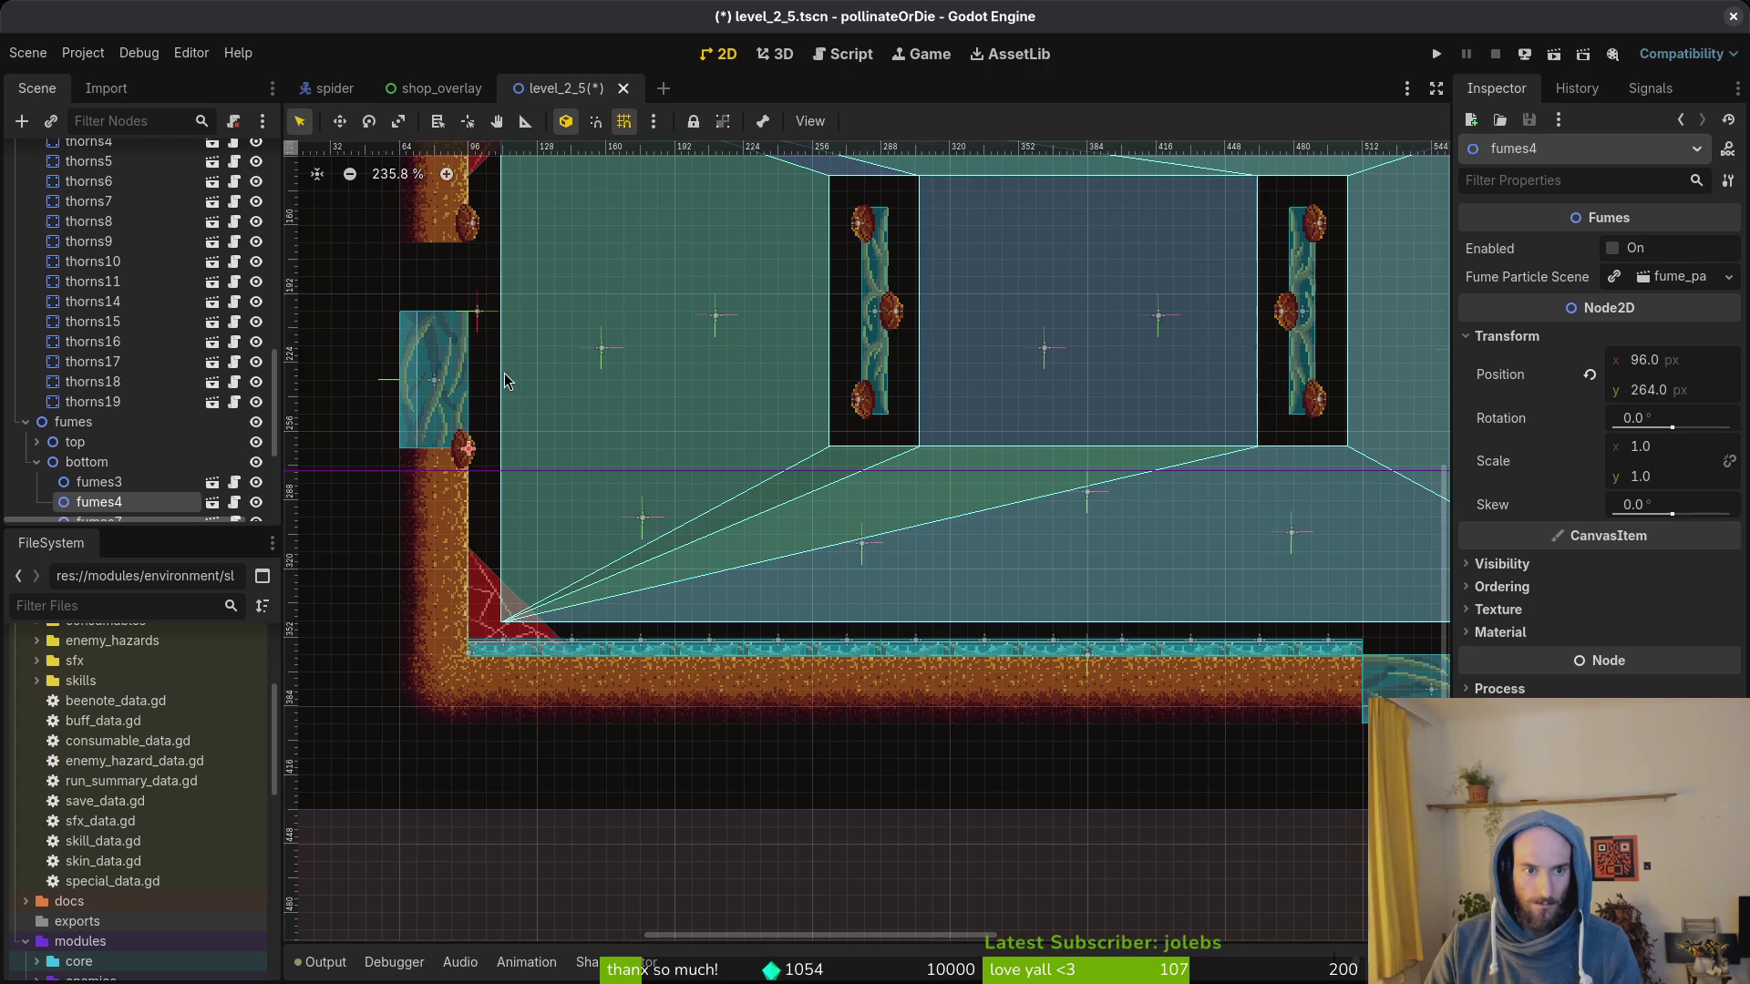
scroll(508, 380, up, 1)
Step: Drag fumes4 beside the west gate and fumes7 and fumes5 below and above the east gate
key(Escape)
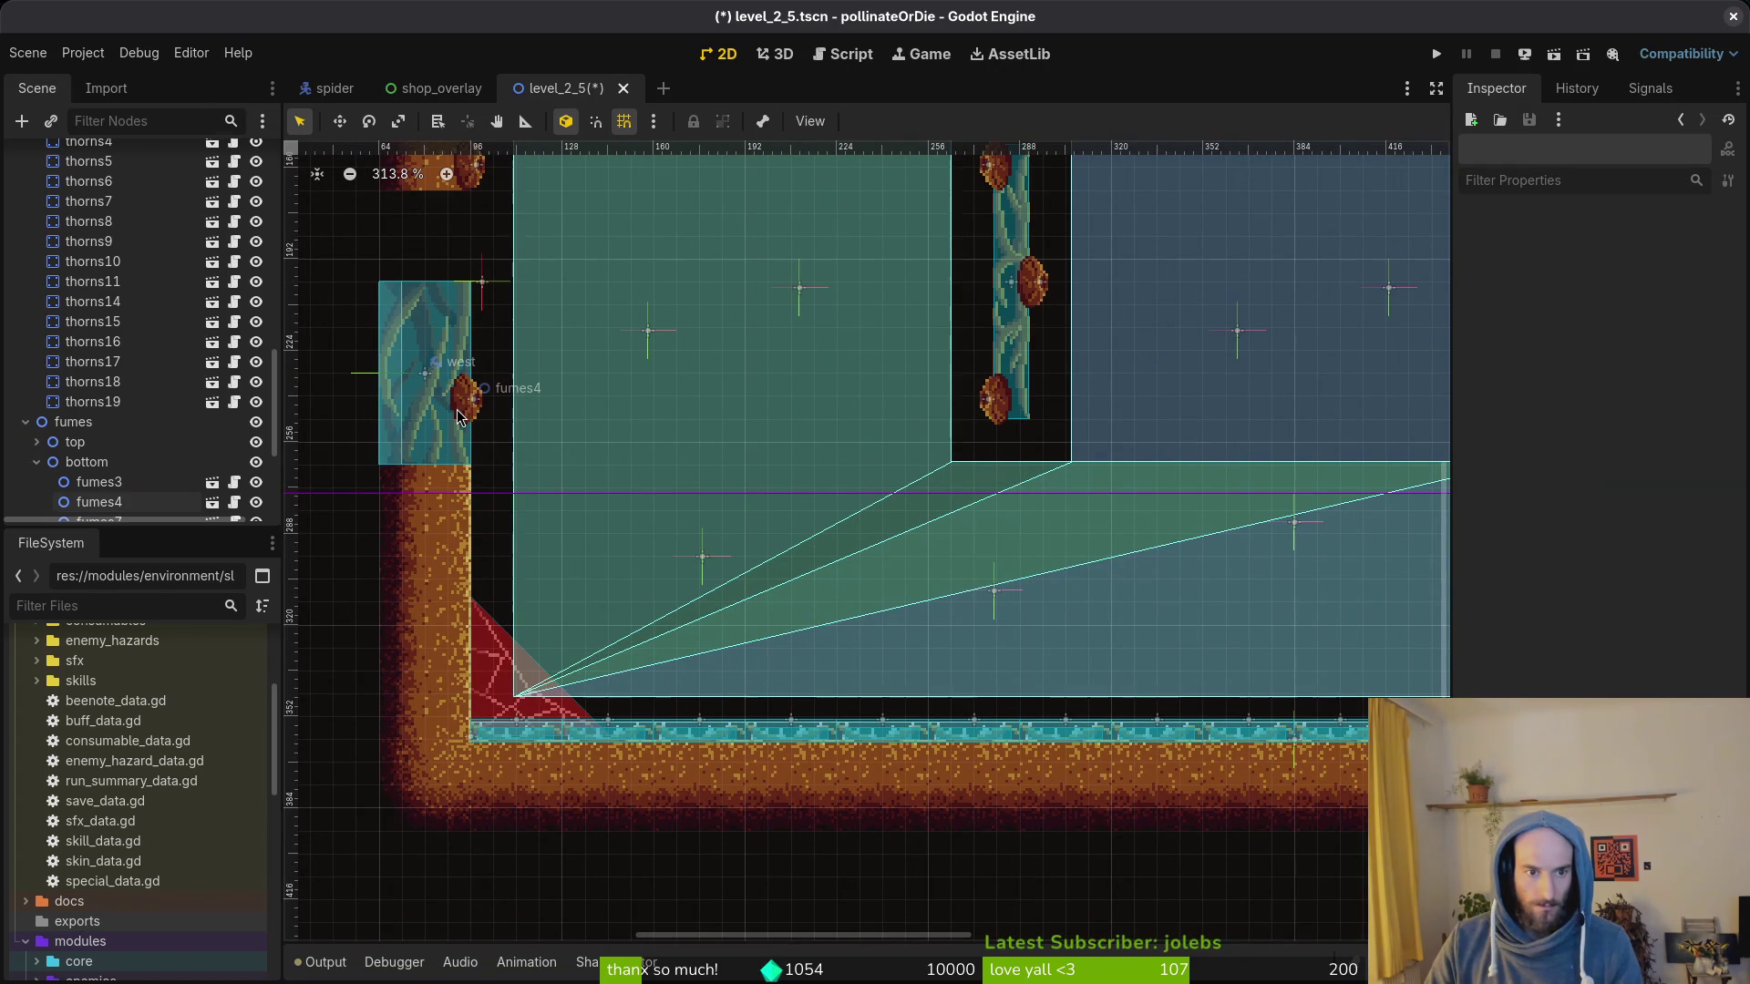
drag(458, 415, 465, 492)
scroll(495, 383, down, 2)
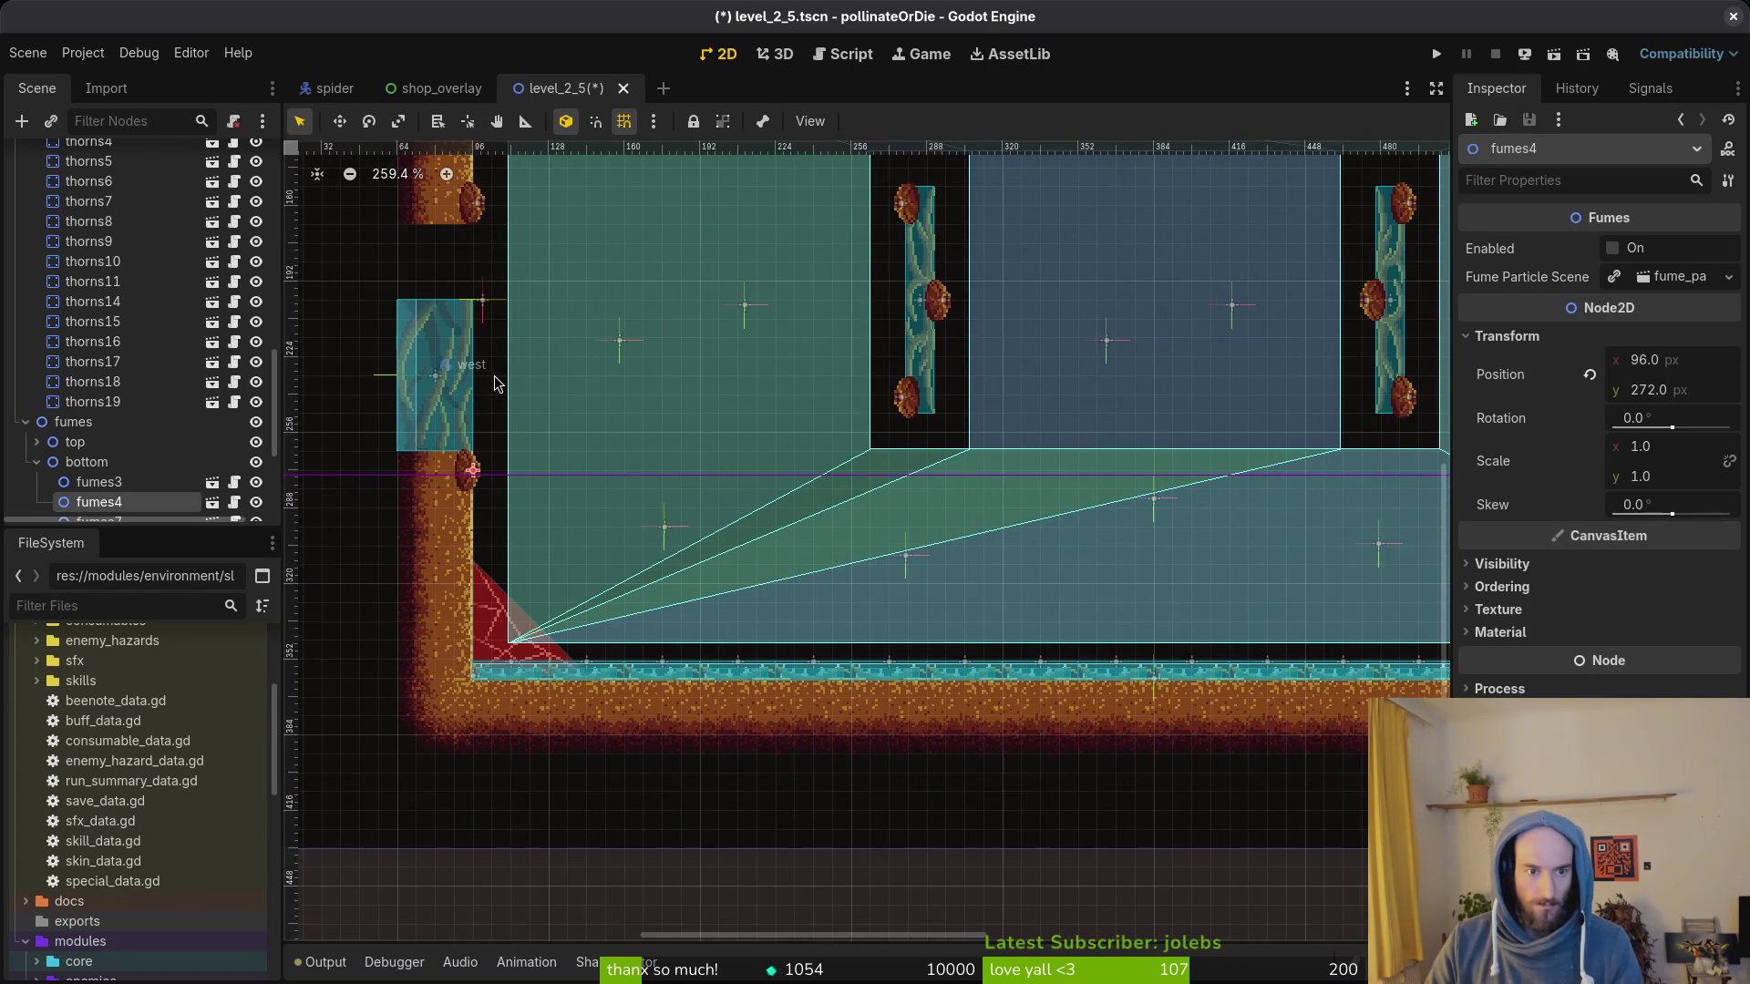
scroll(495, 382, down, 1)
mouse_move(875, 547)
mouse_down()
mouse_move(738, 439)
mouse_move(766, 492)
mouse_up()
scroll(1033, 372, up, 1)
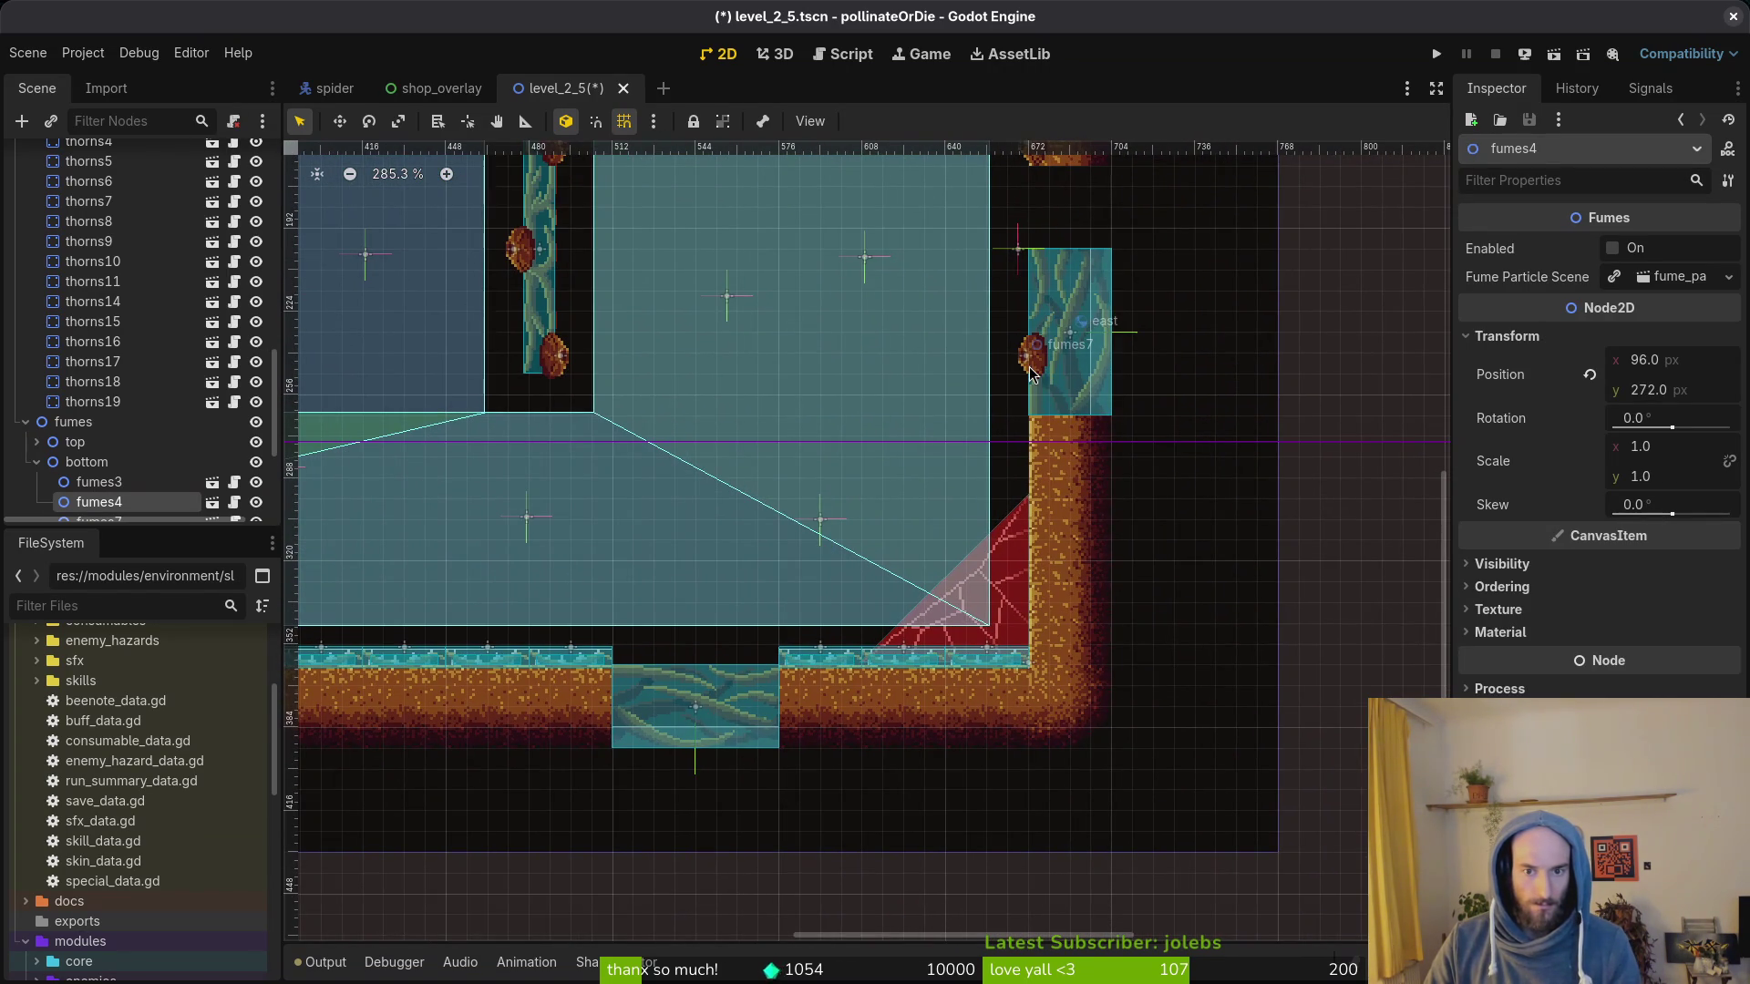
drag(1032, 373, 1052, 437)
drag(876, 547, 822, 752)
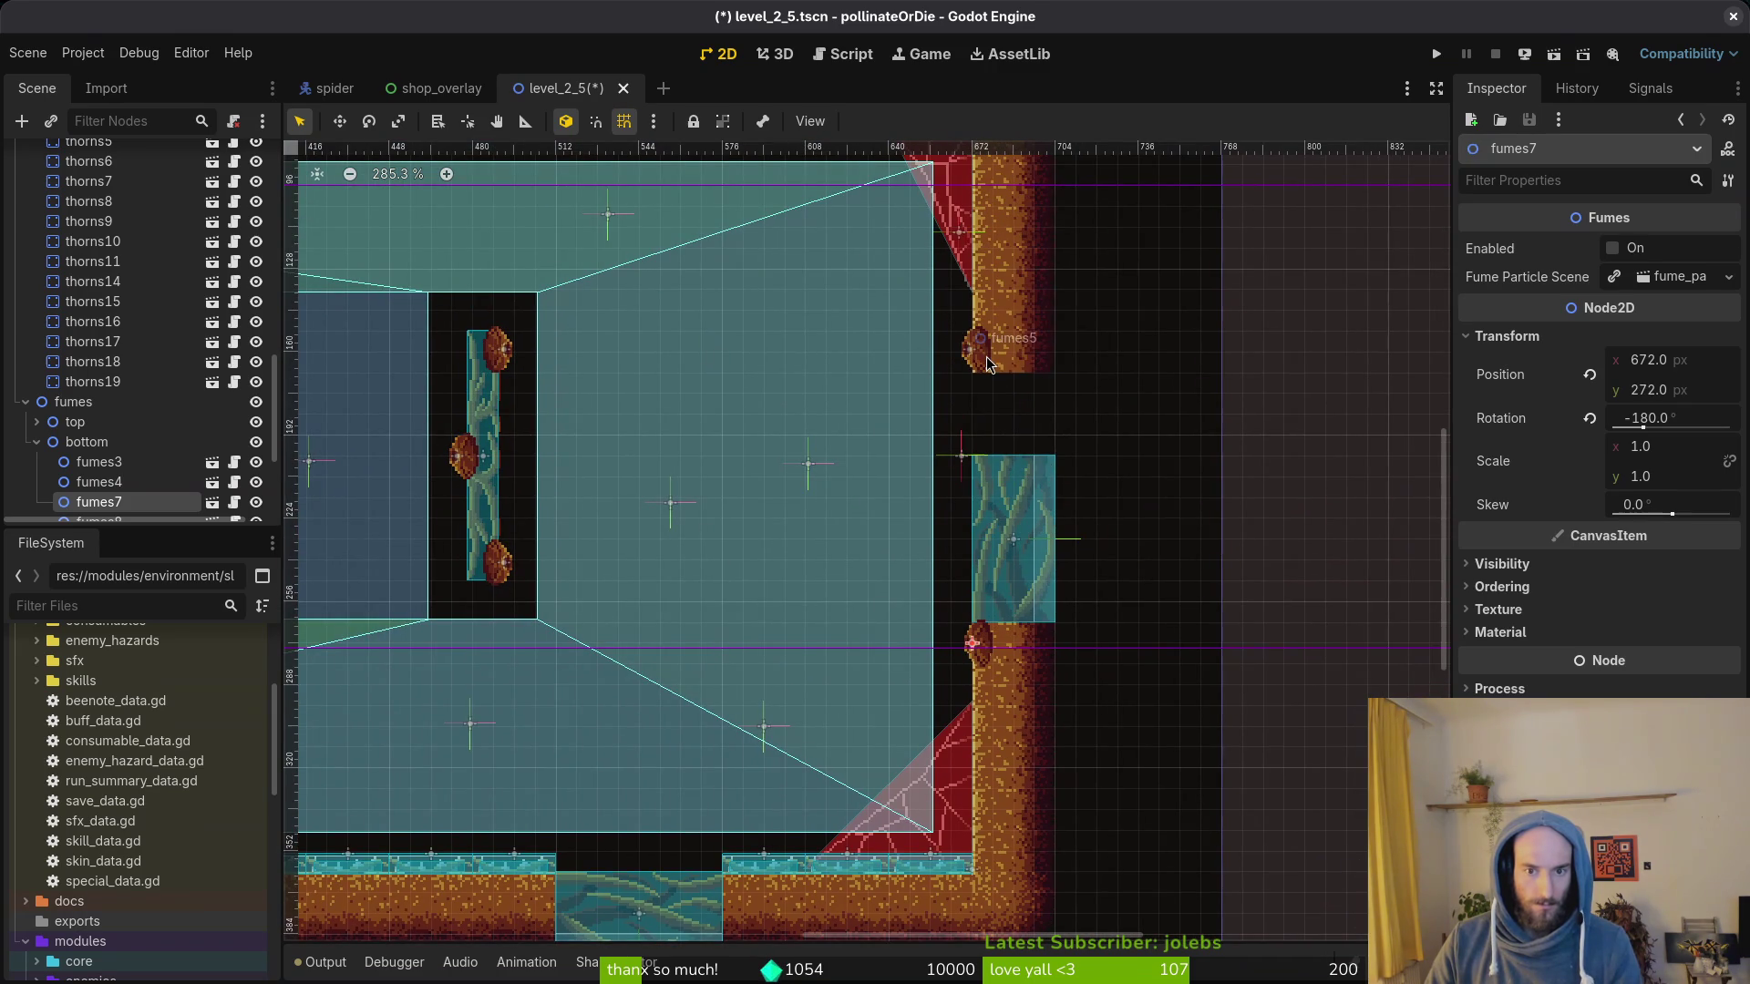
drag(988, 363, 987, 451)
scroll(847, 493, down, 1)
scroll(838, 490, down, 2)
Step: Try dragging the west fumes emitter down, undo the stray moves and save the scene
drag(684, 479, 1095, 492)
scroll(849, 410, up, 3)
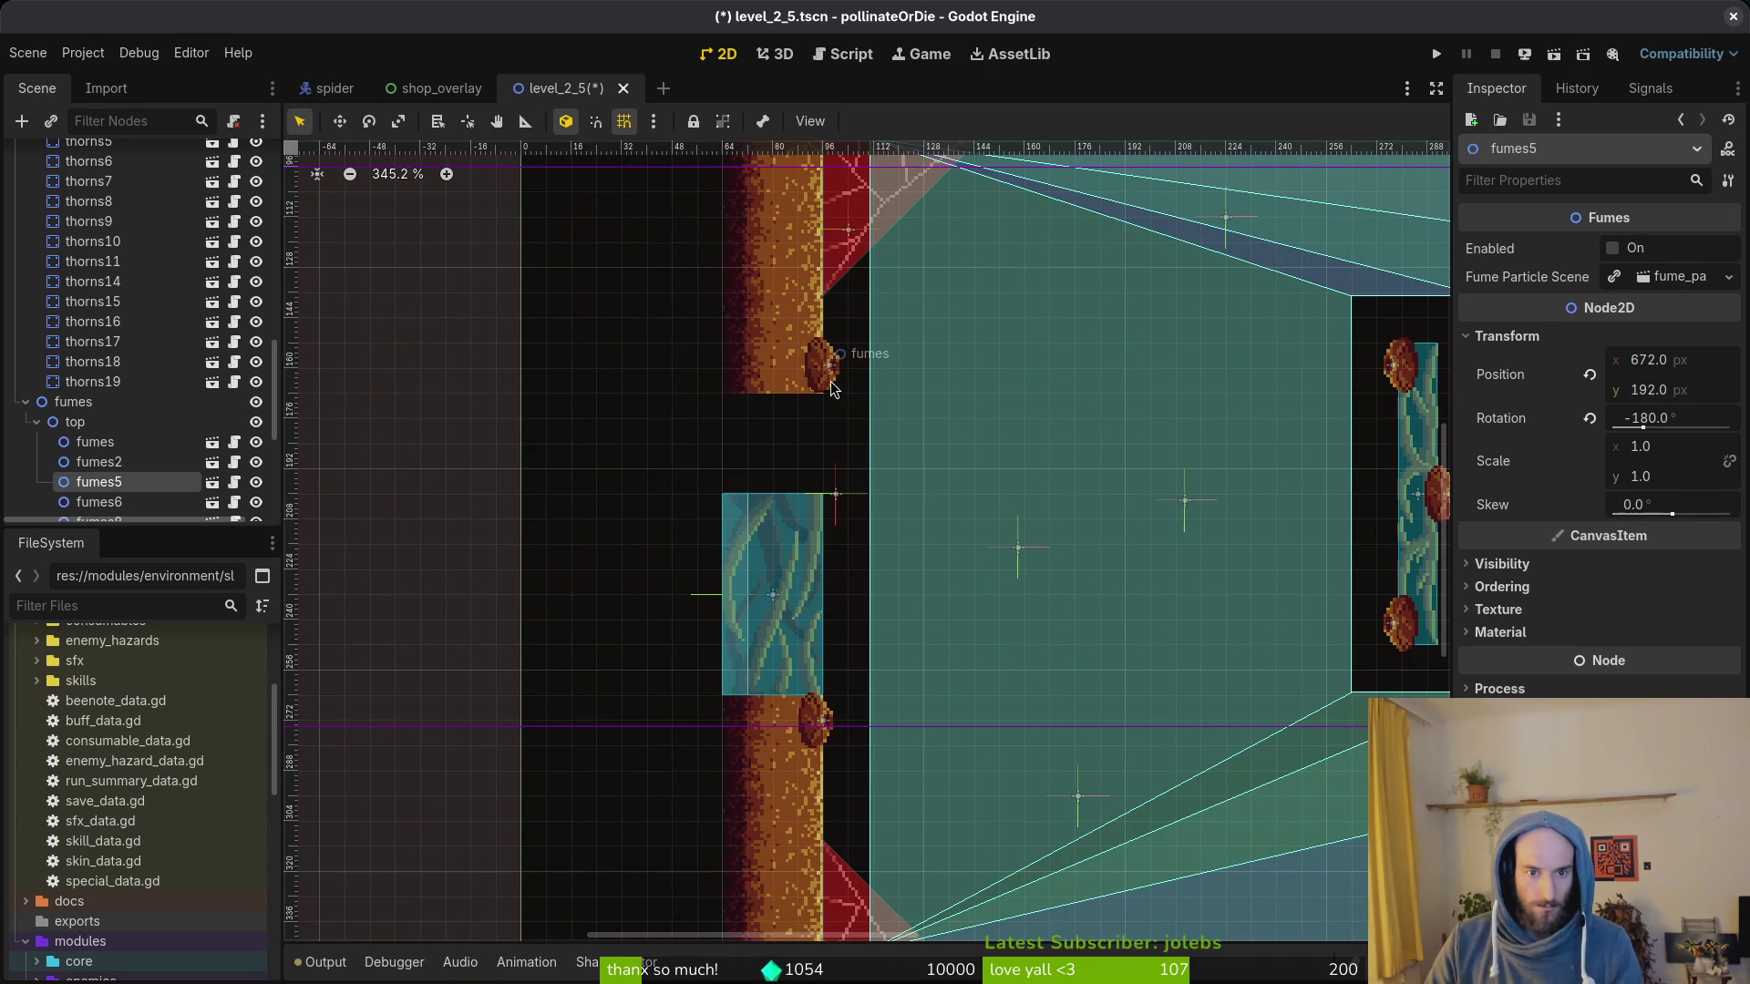
drag(831, 388, 831, 493)
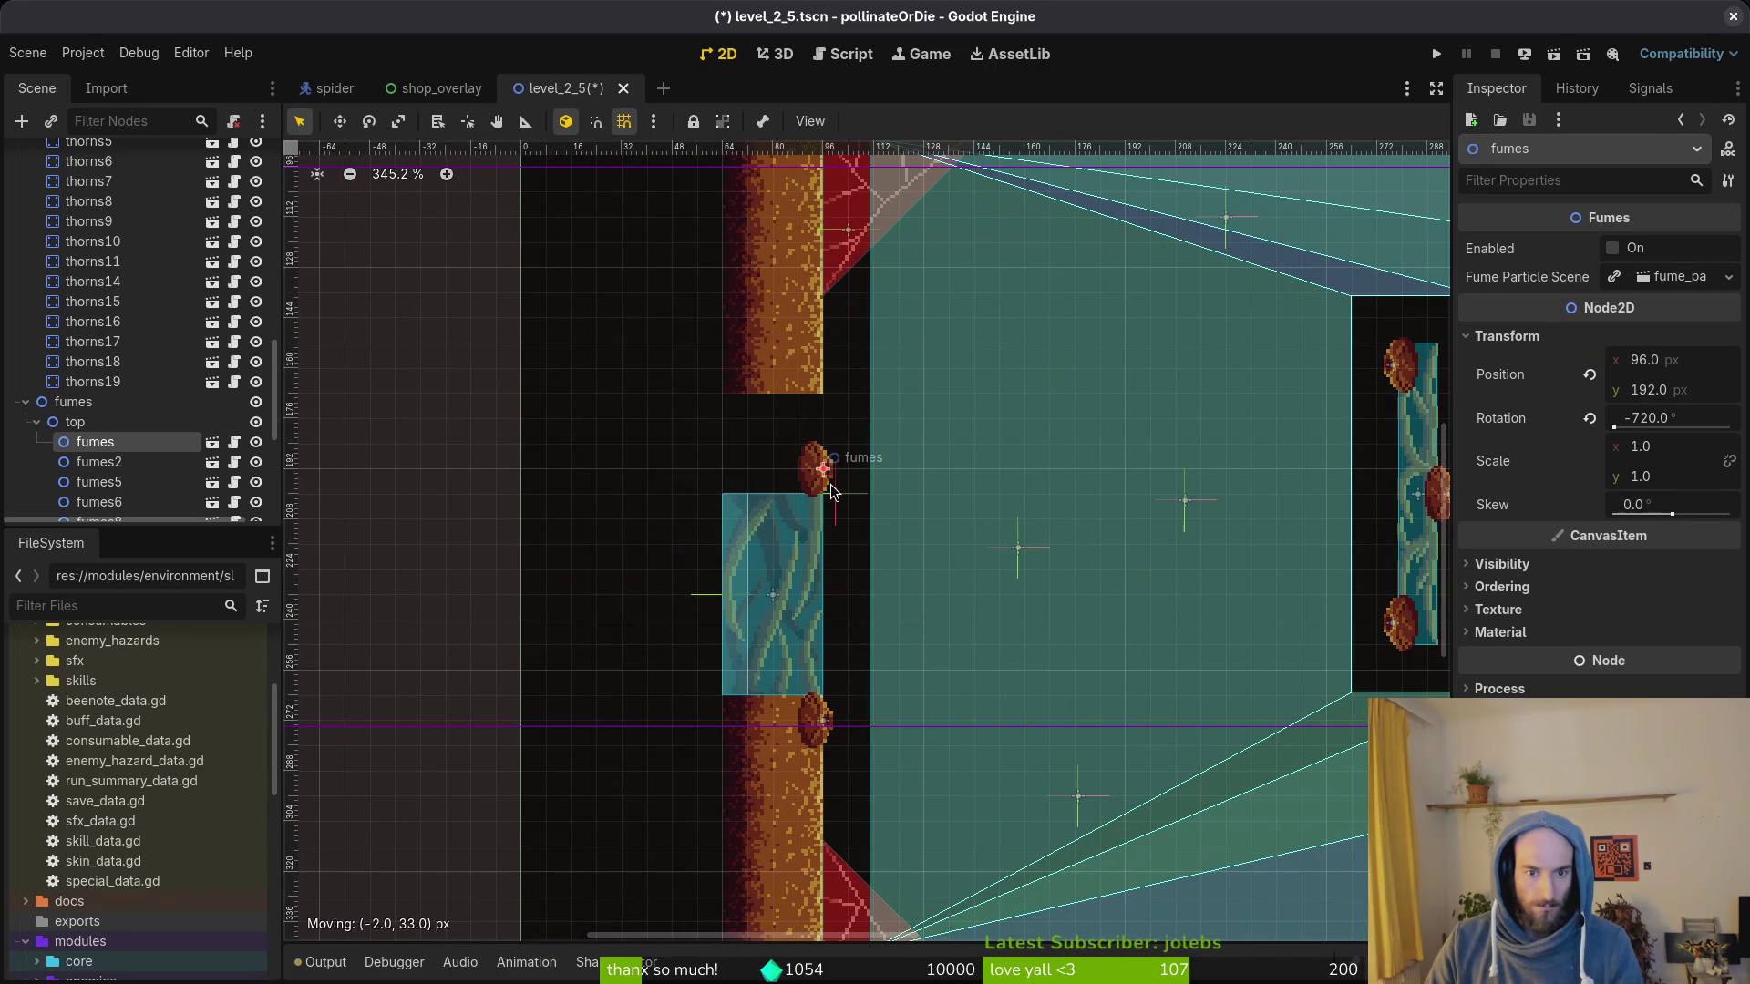
key(ctrl+z)
key(ctrl+z)
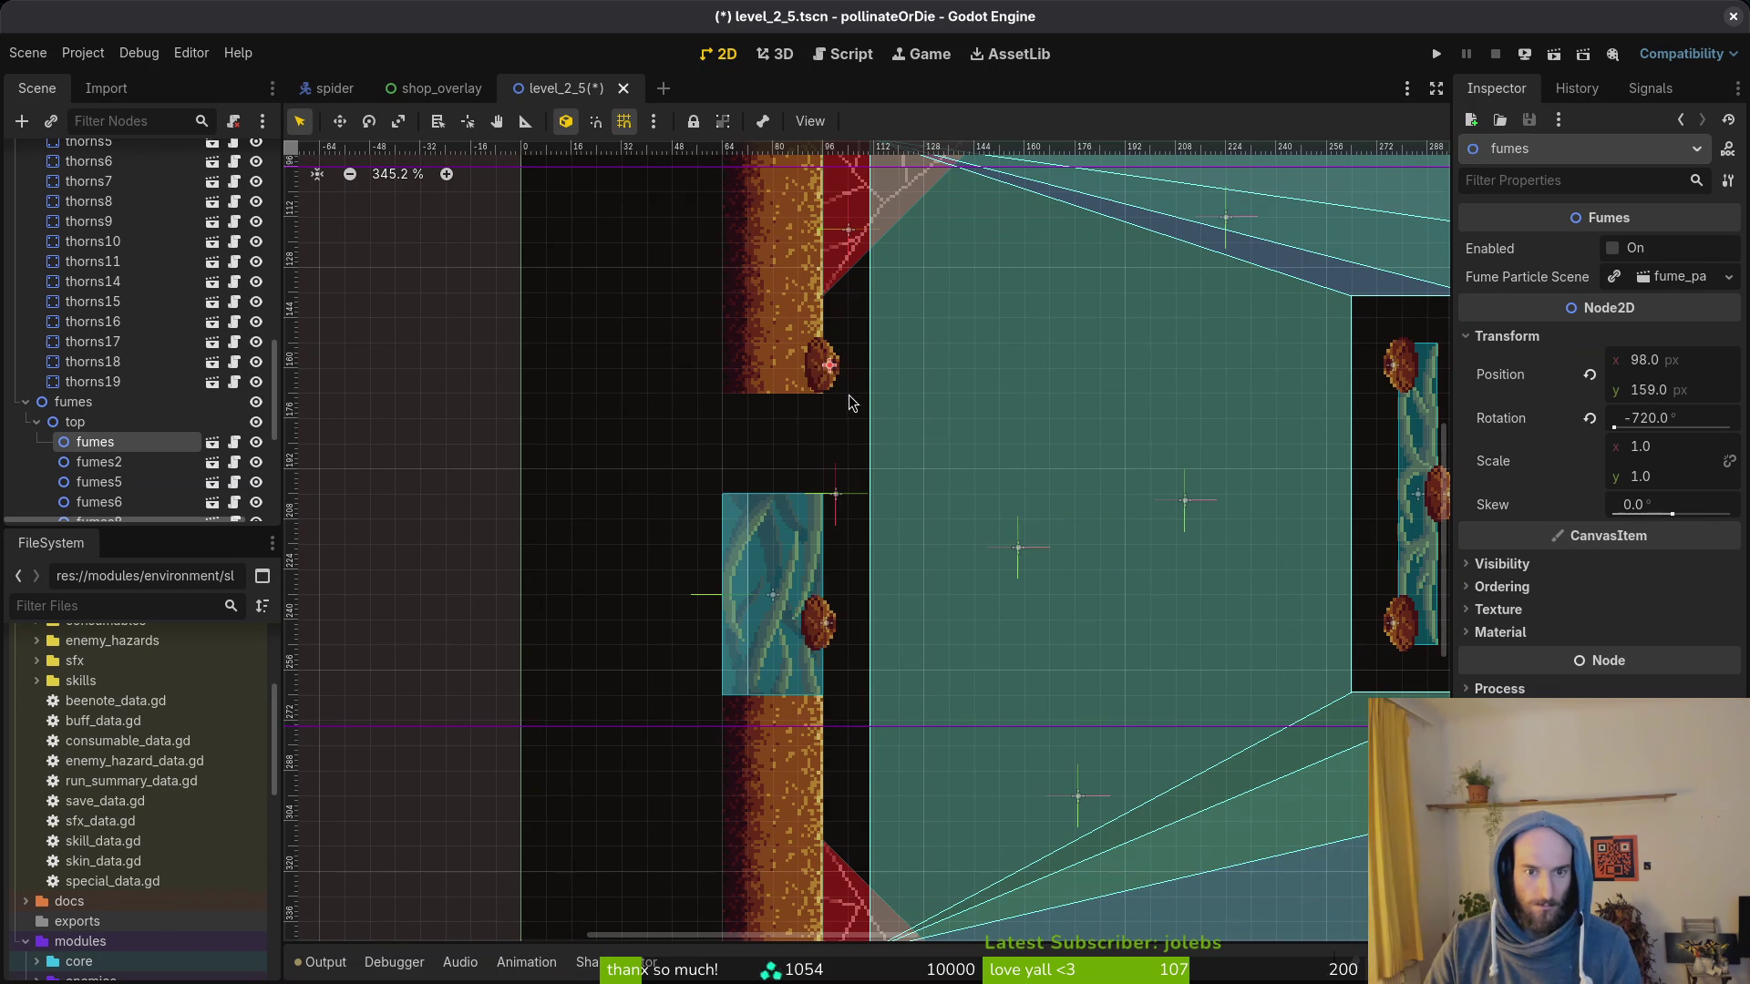
key(ctrl+z)
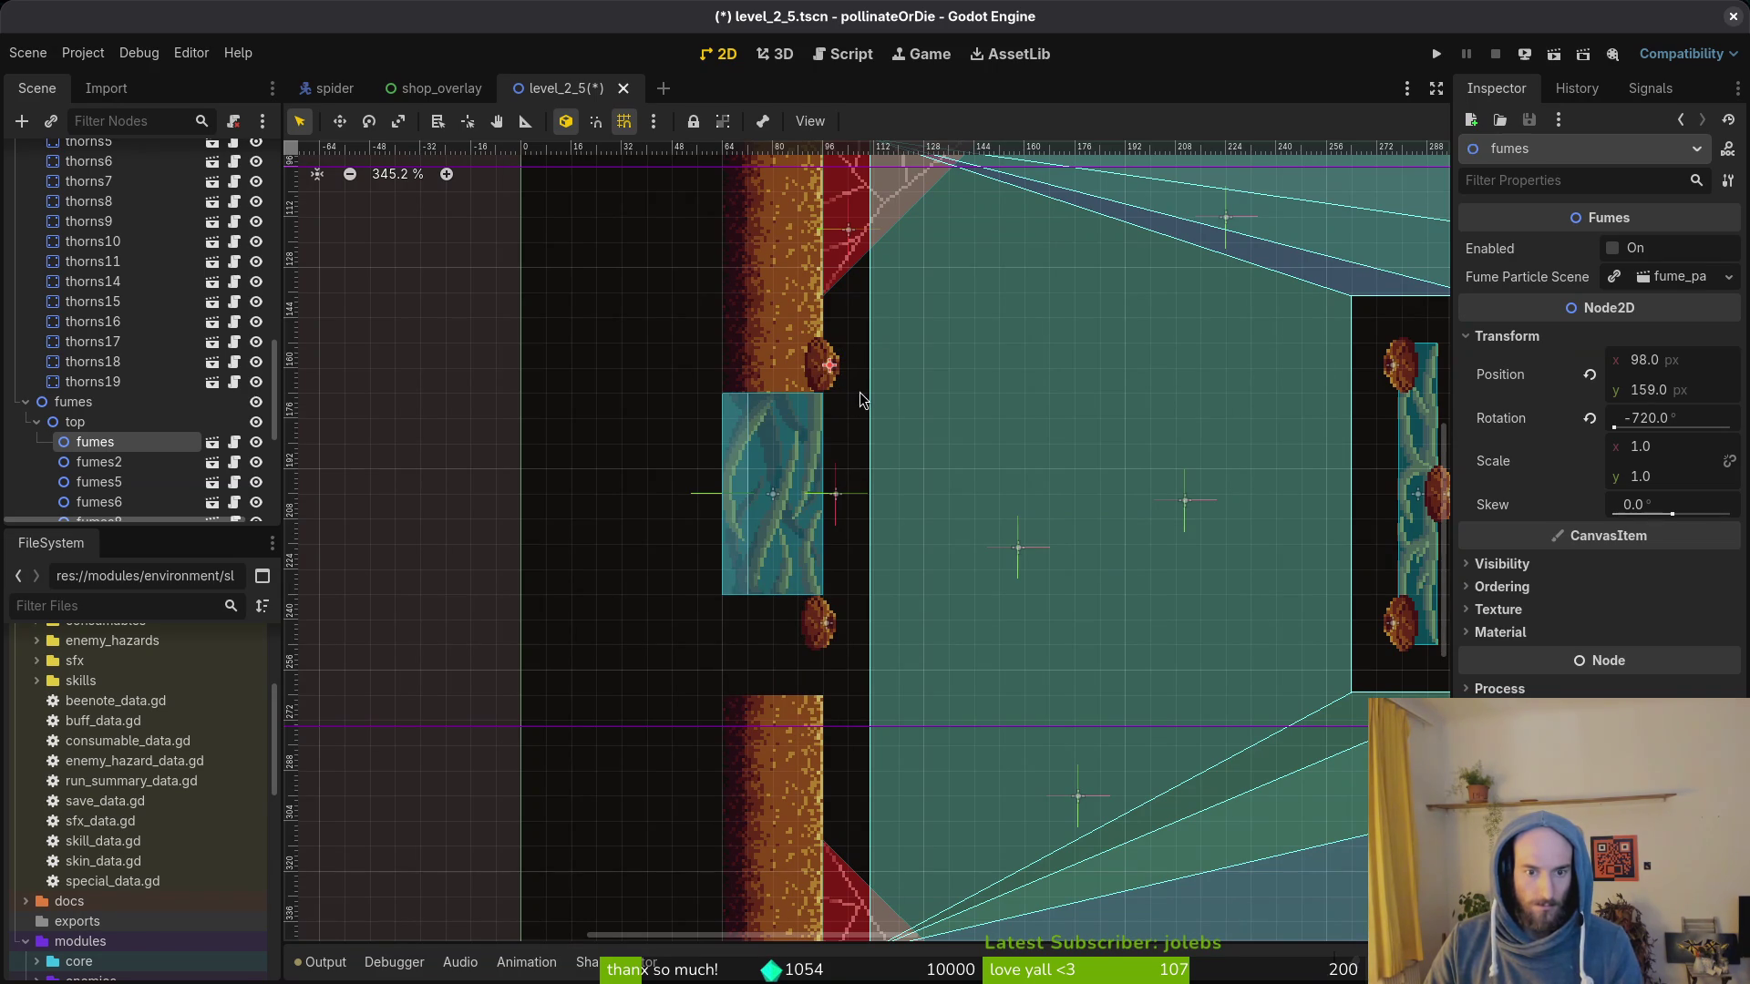
key(ctrl+z)
key(ctrl+z)
key(ctrl+s)
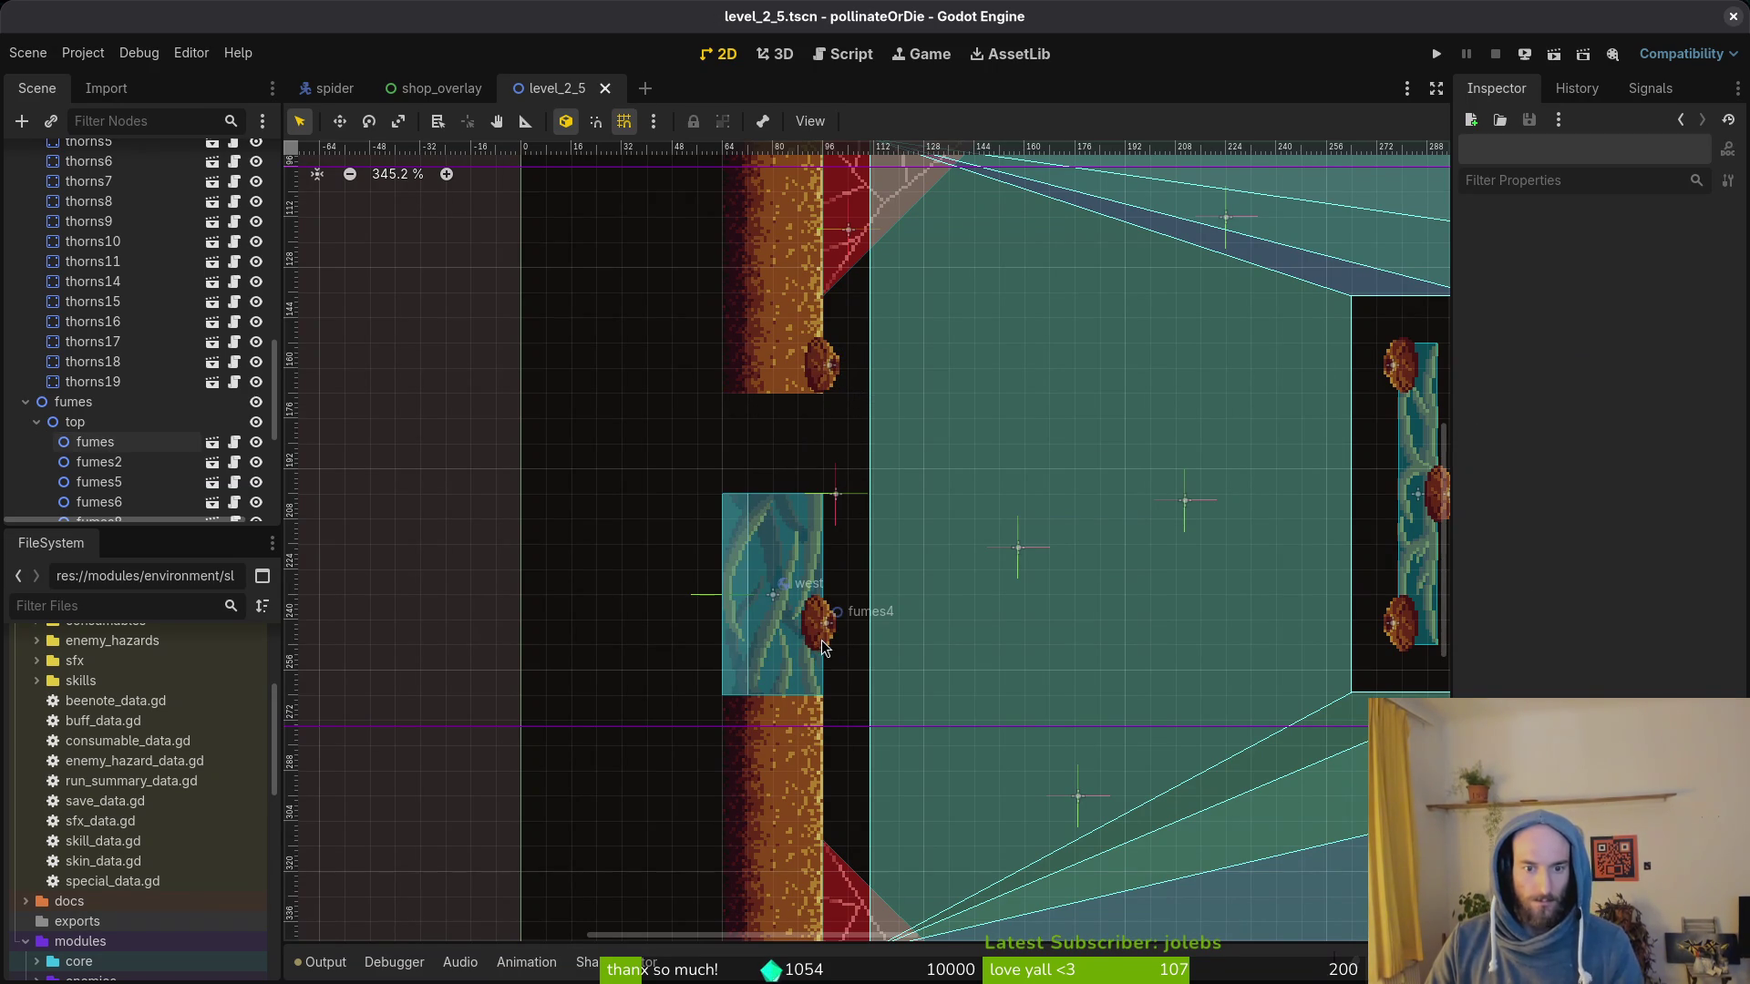
Step: Lower fumes4 and the top fumes emitter 32 px via Inspector Position y and save level_2_5
click(828, 642)
scroll(838, 639, down, 2)
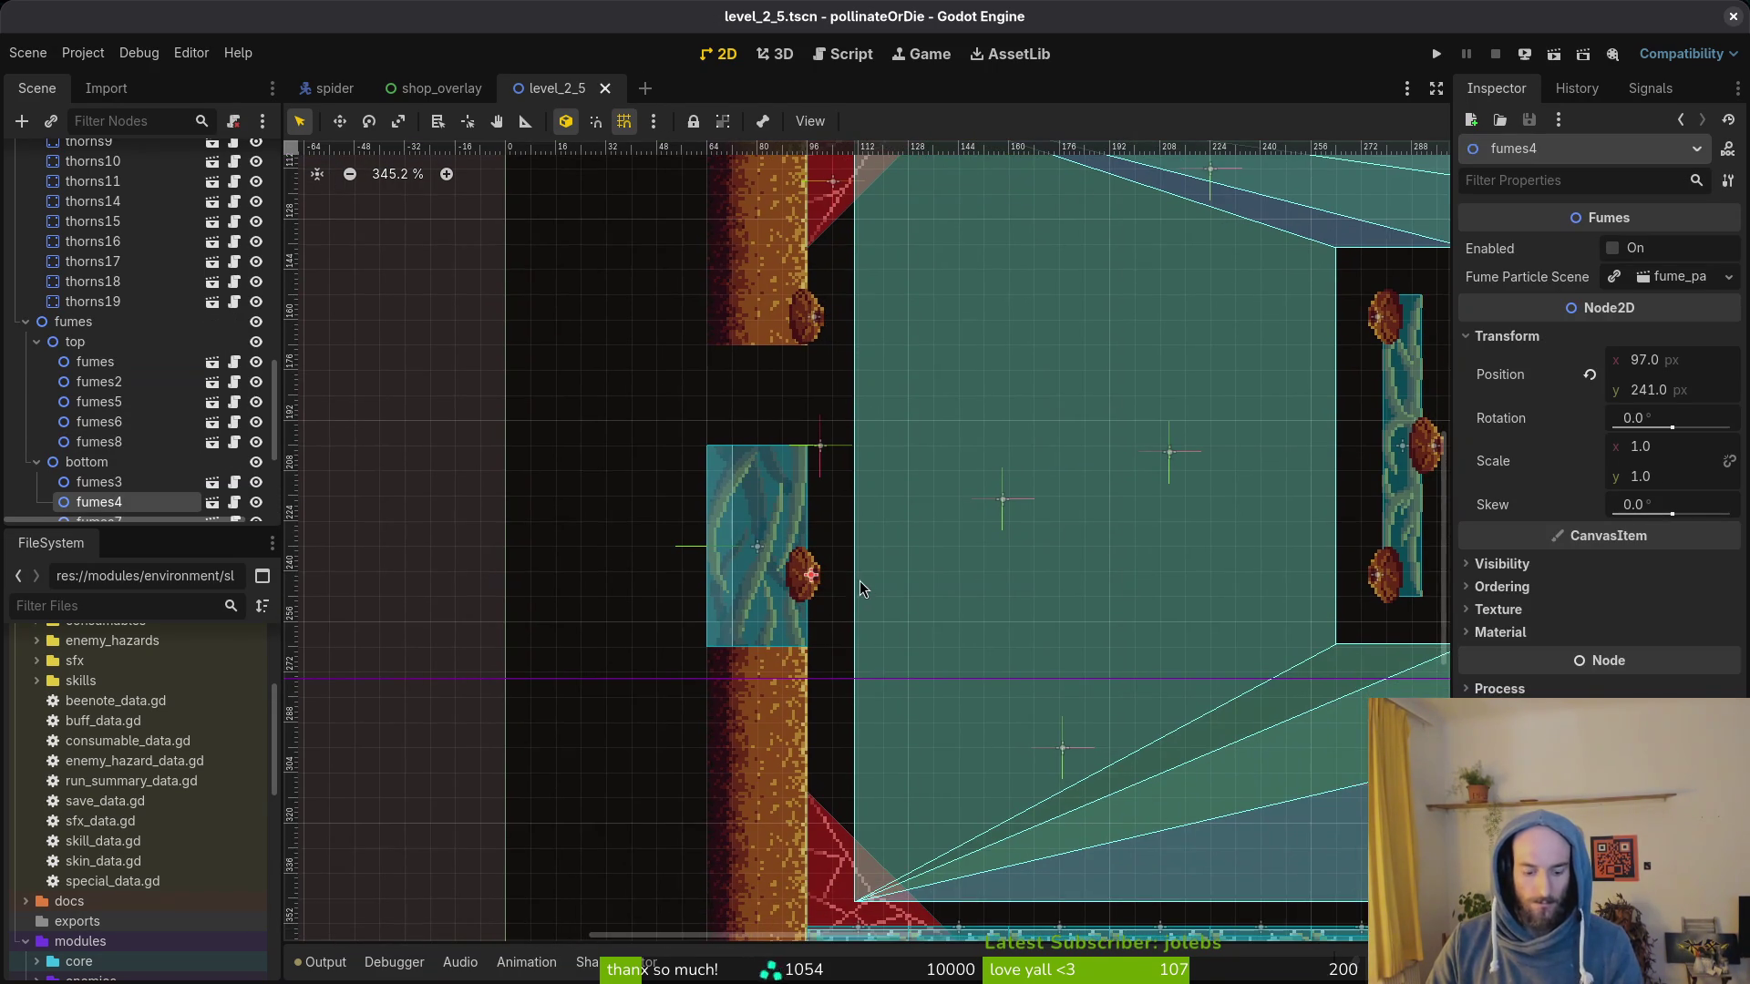
scroll(893, 595, up, 3)
scroll(798, 592, up, 3)
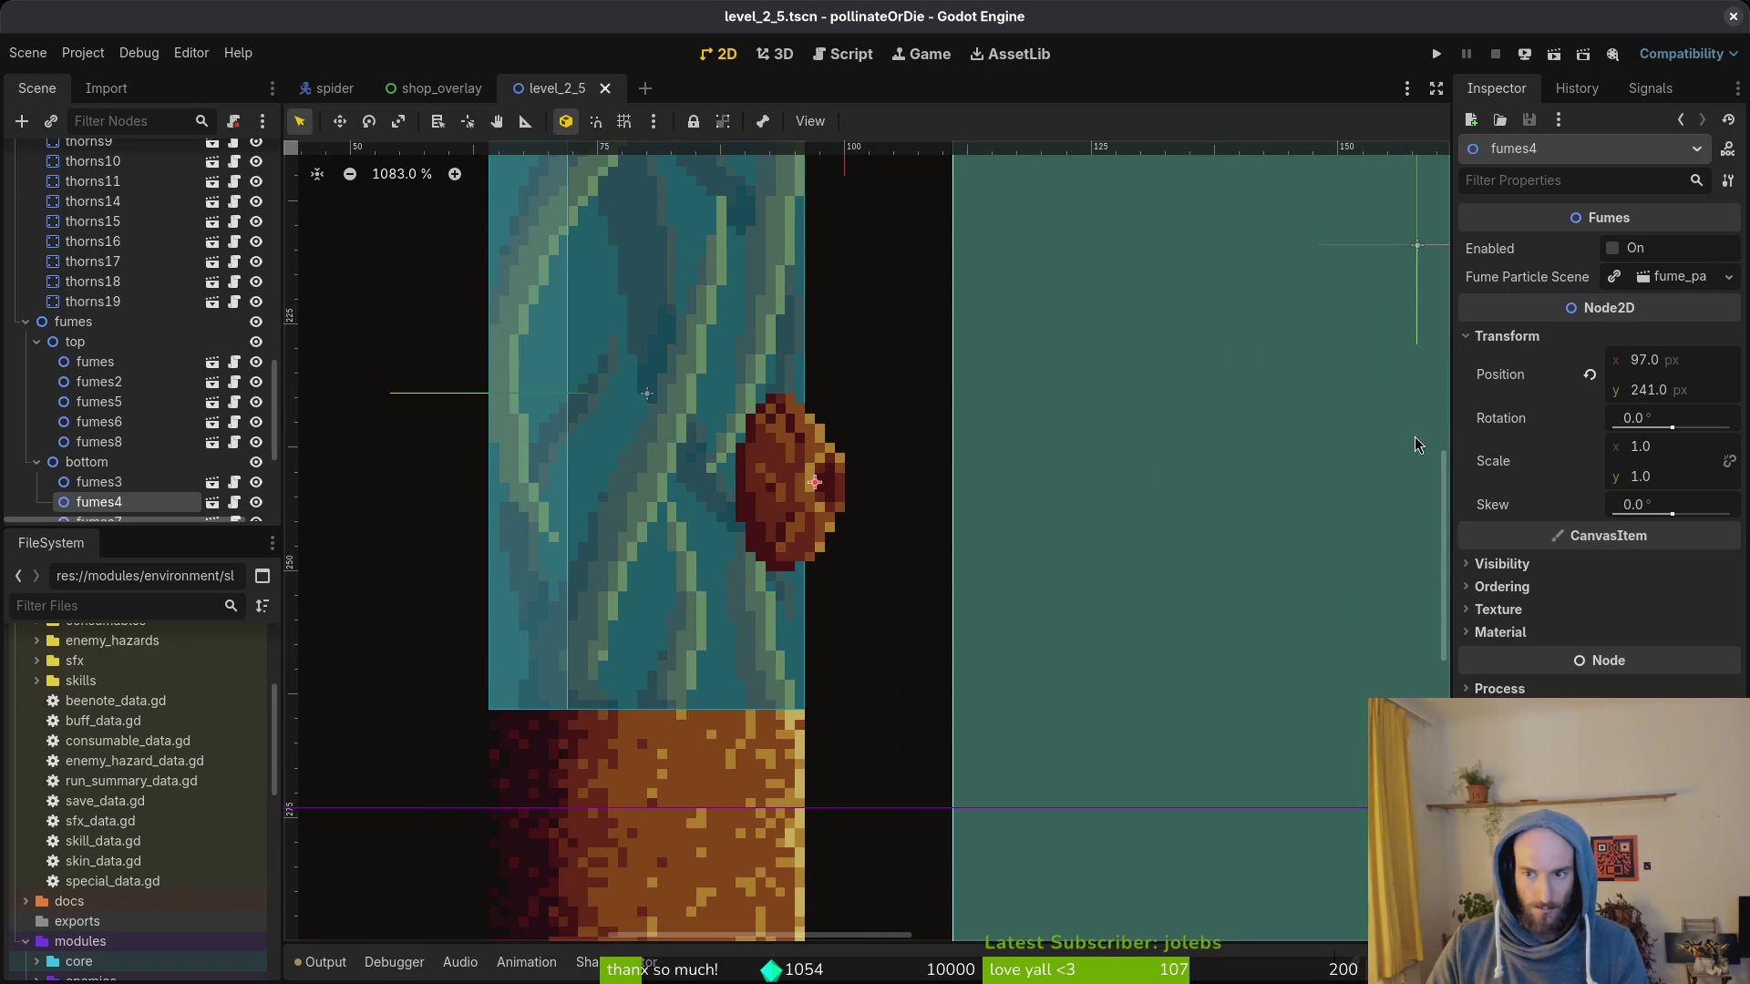
click(1691, 390)
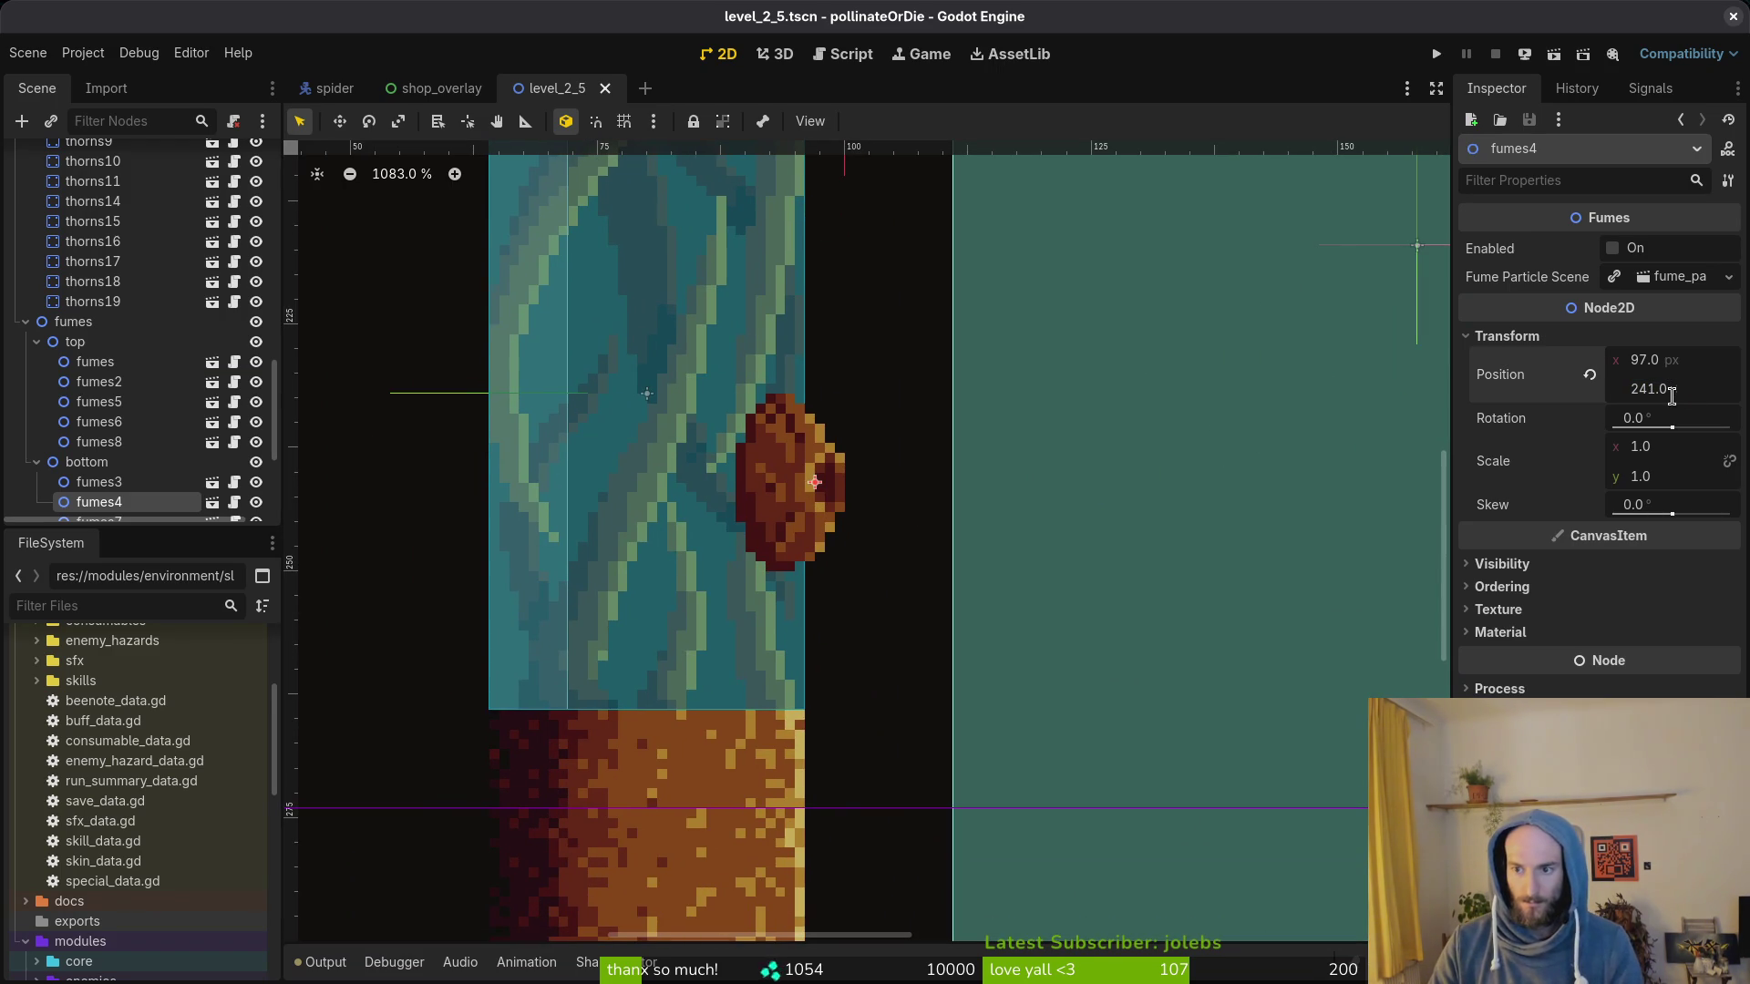
text(-32)
key(Return)
scroll(1041, 521, down, 3)
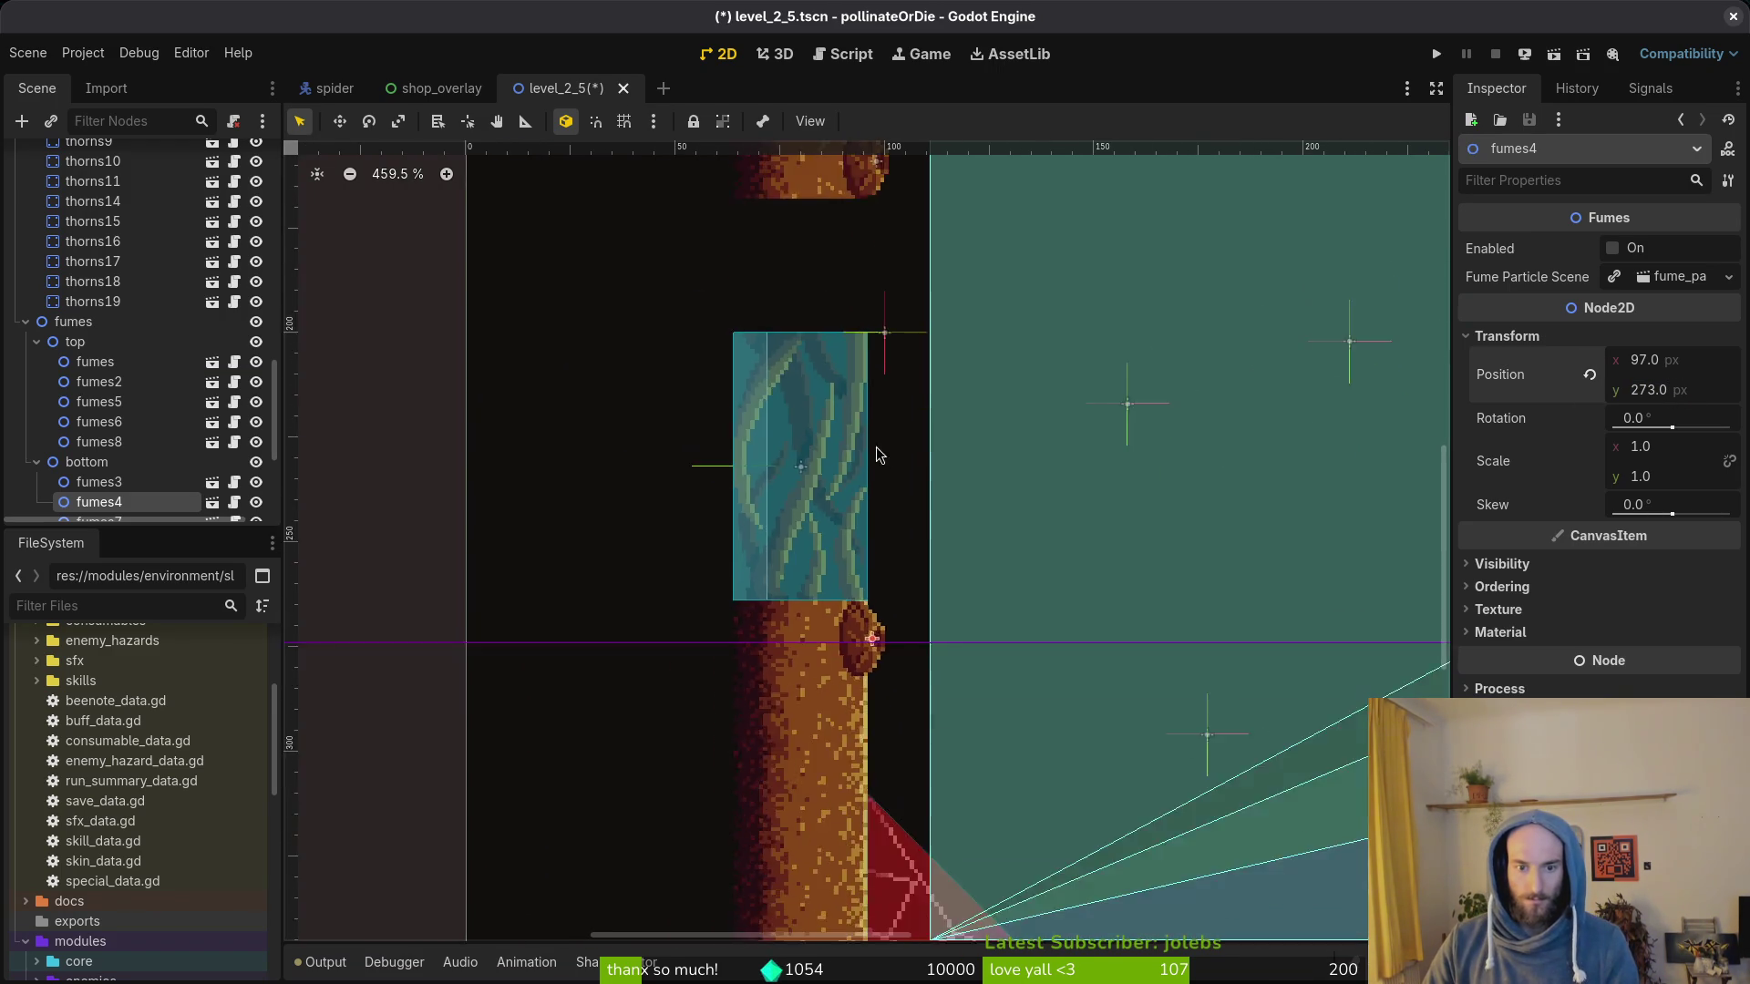
click(881, 570)
key(ctrl+s)
click(877, 285)
click(1650, 389)
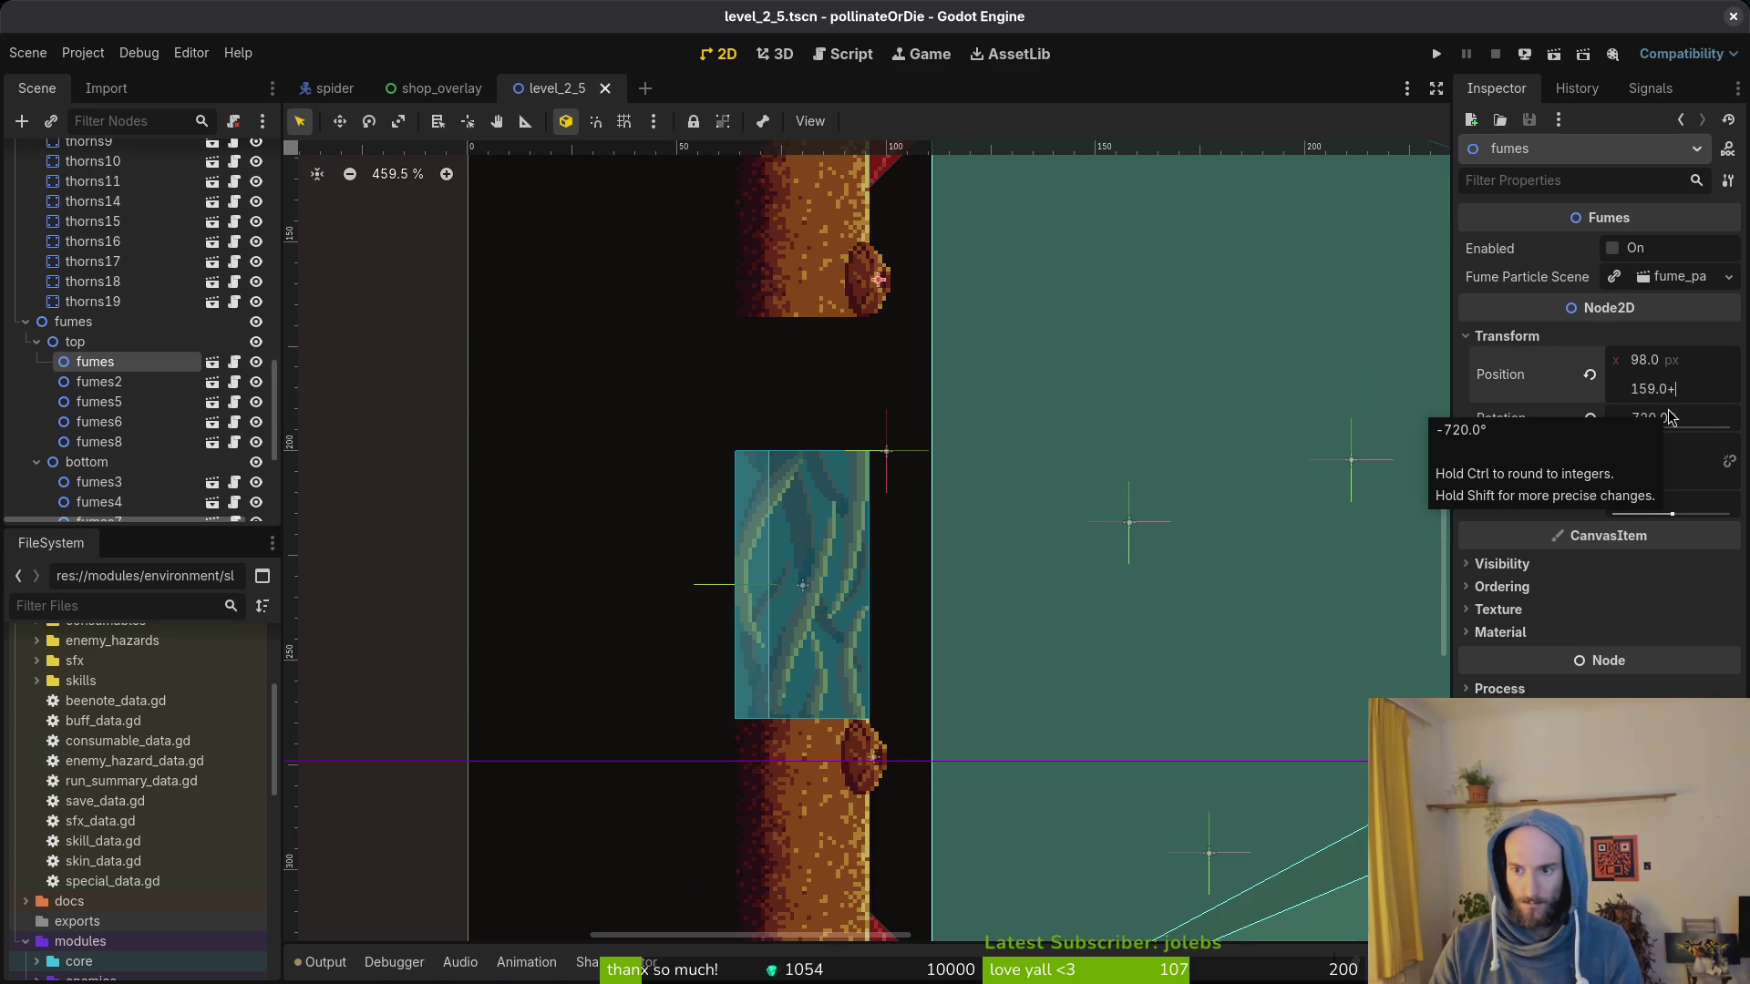
key(Return)
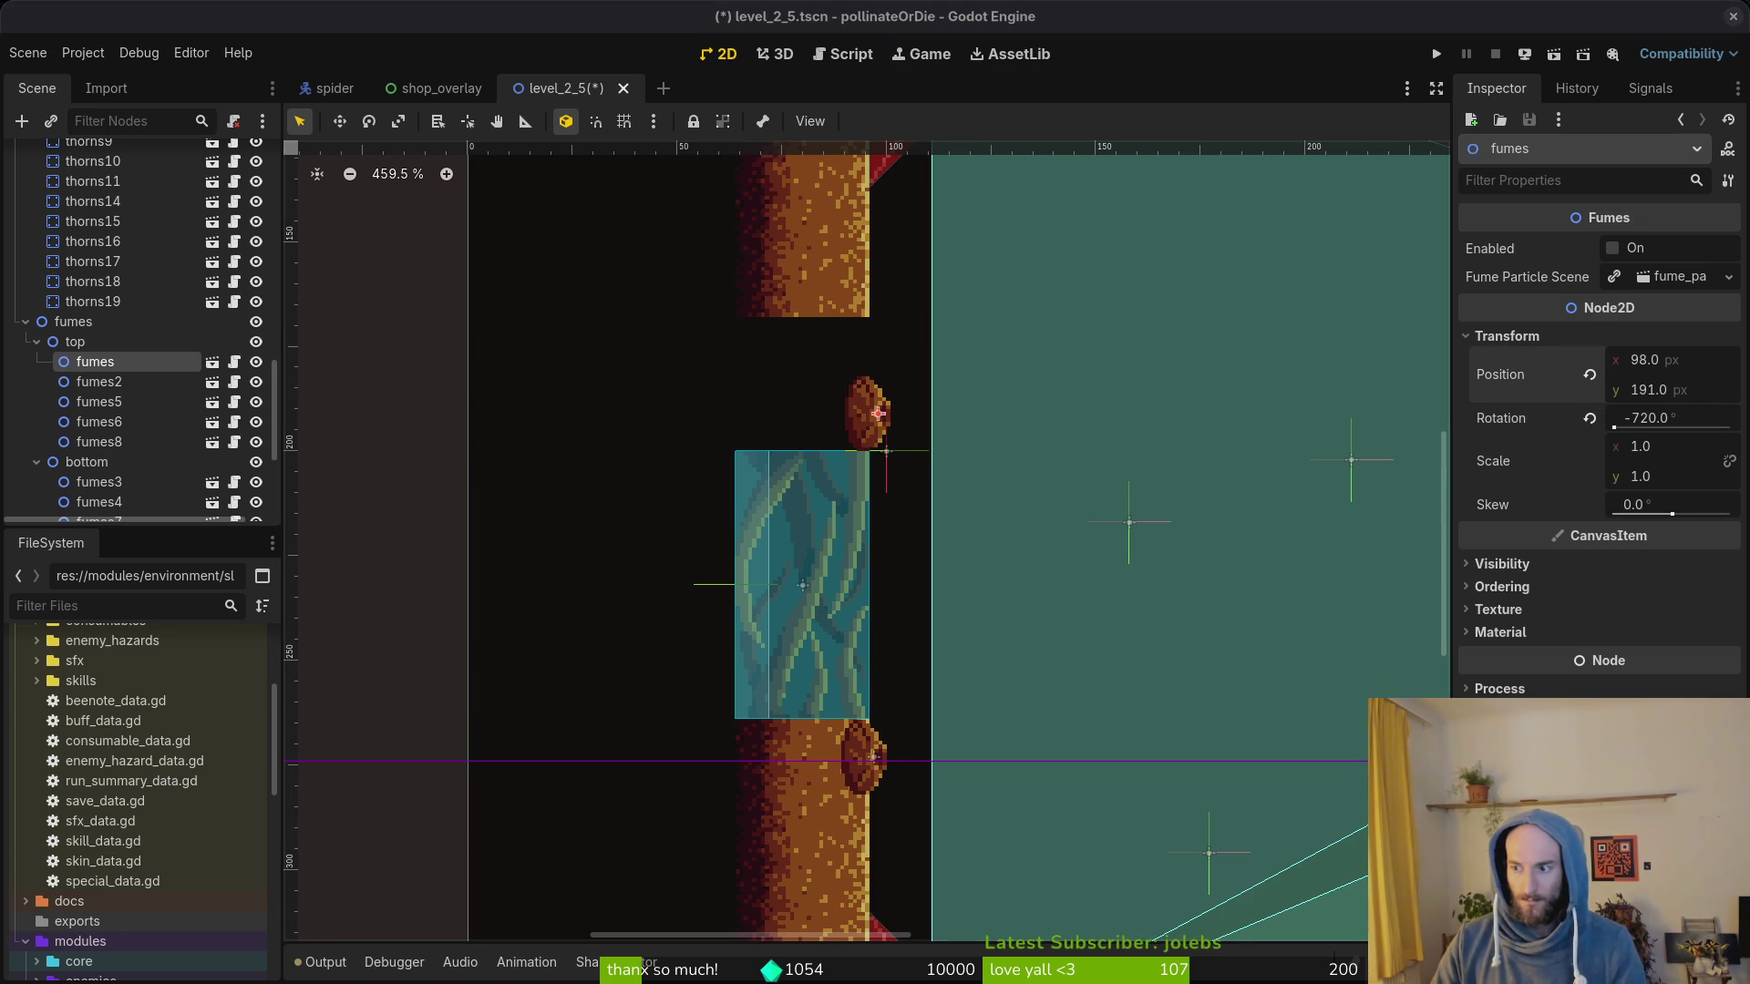
key(ctrl+s)
click(716, 376)
scroll(858, 489, down, 4)
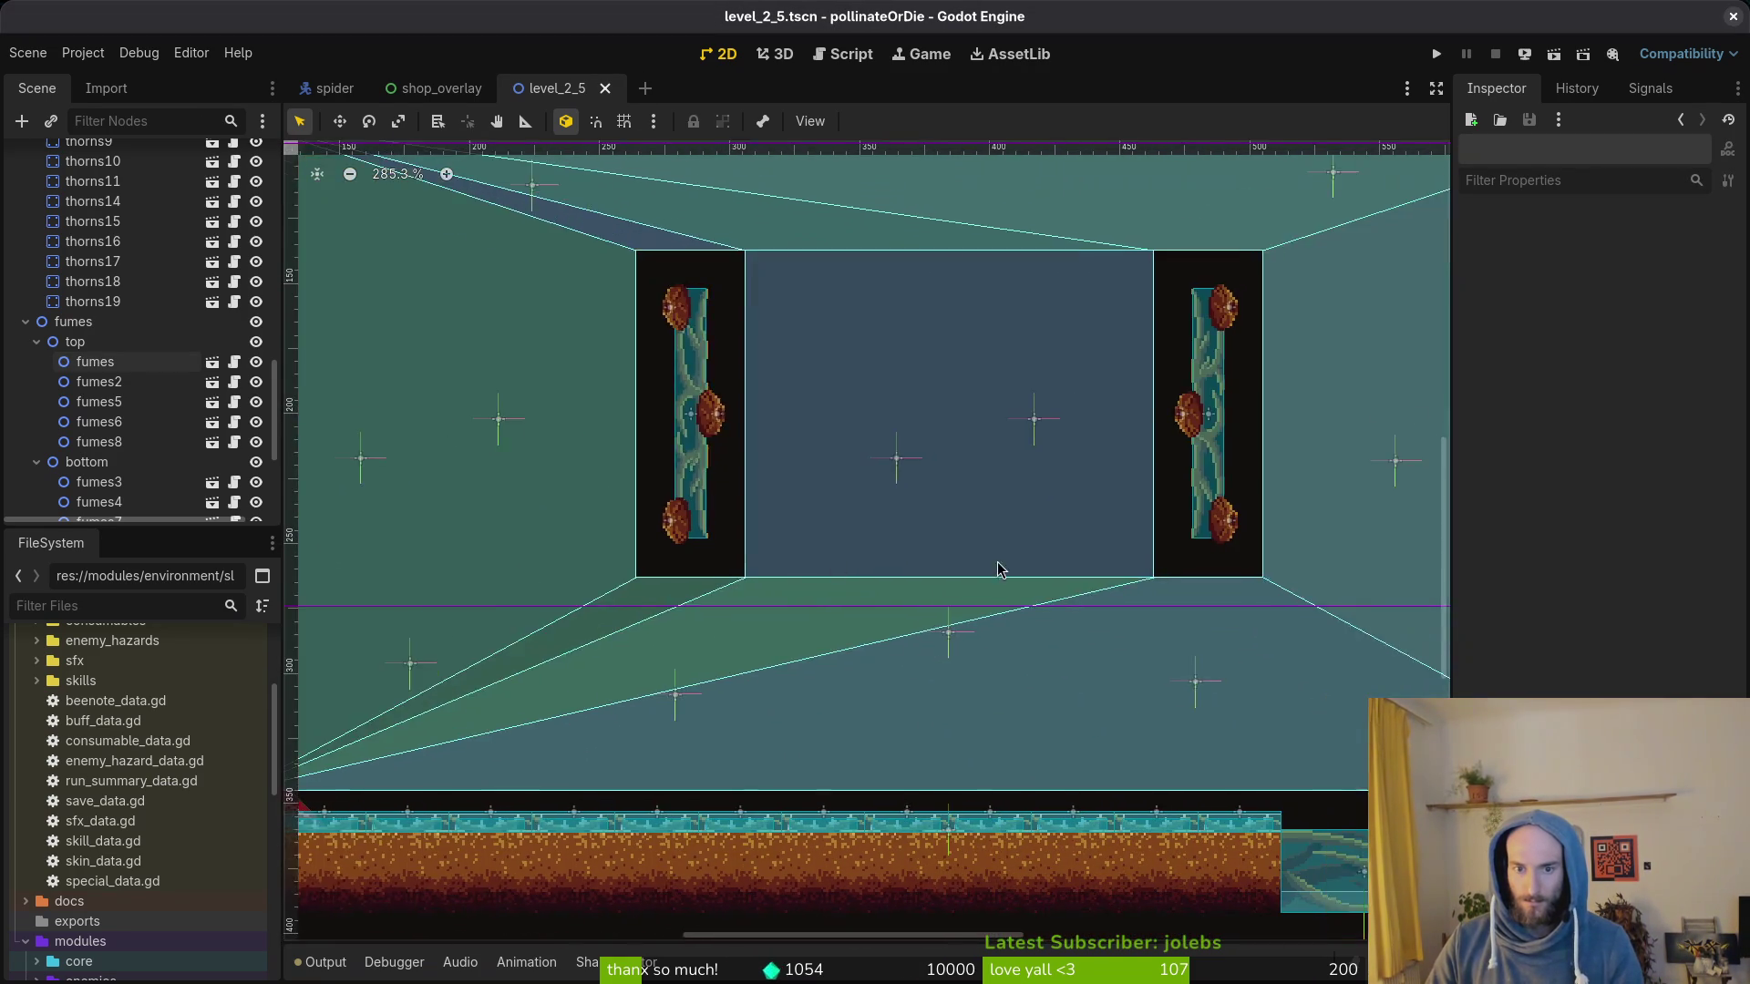
scroll(701, 562, down, 2)
scroll(700, 561, down, 1)
scroll(876, 479, up, 2)
click(882, 452)
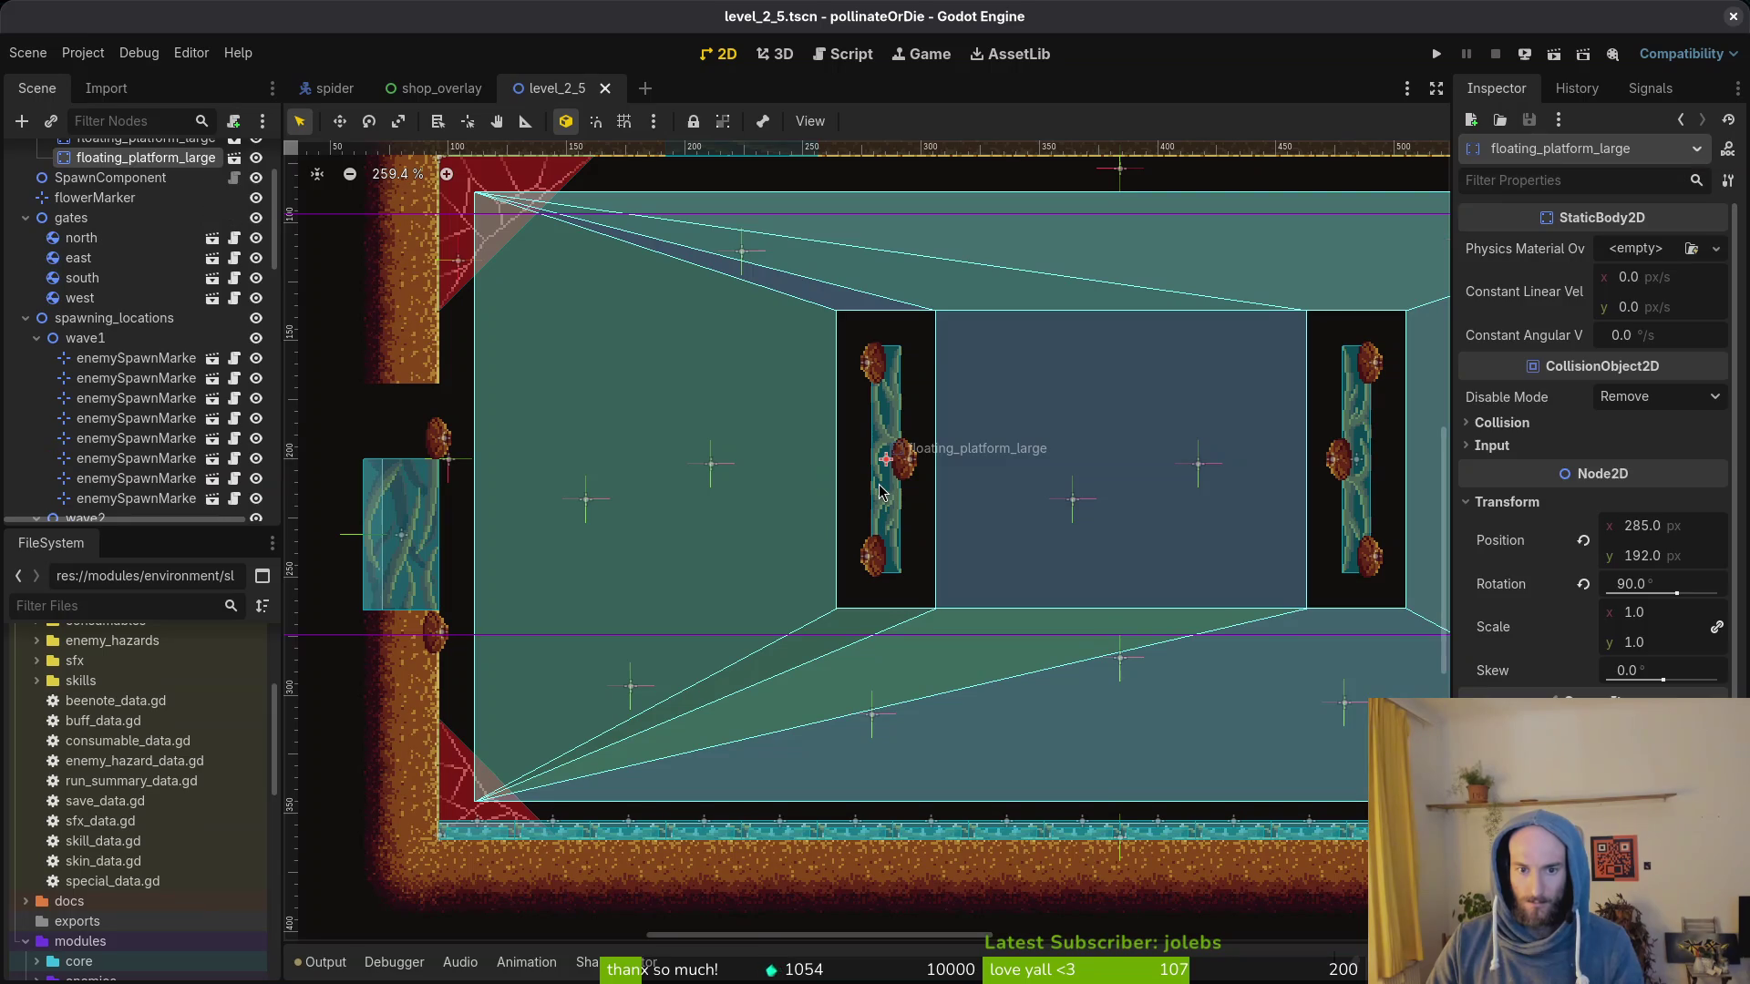
shift+click(870, 373)
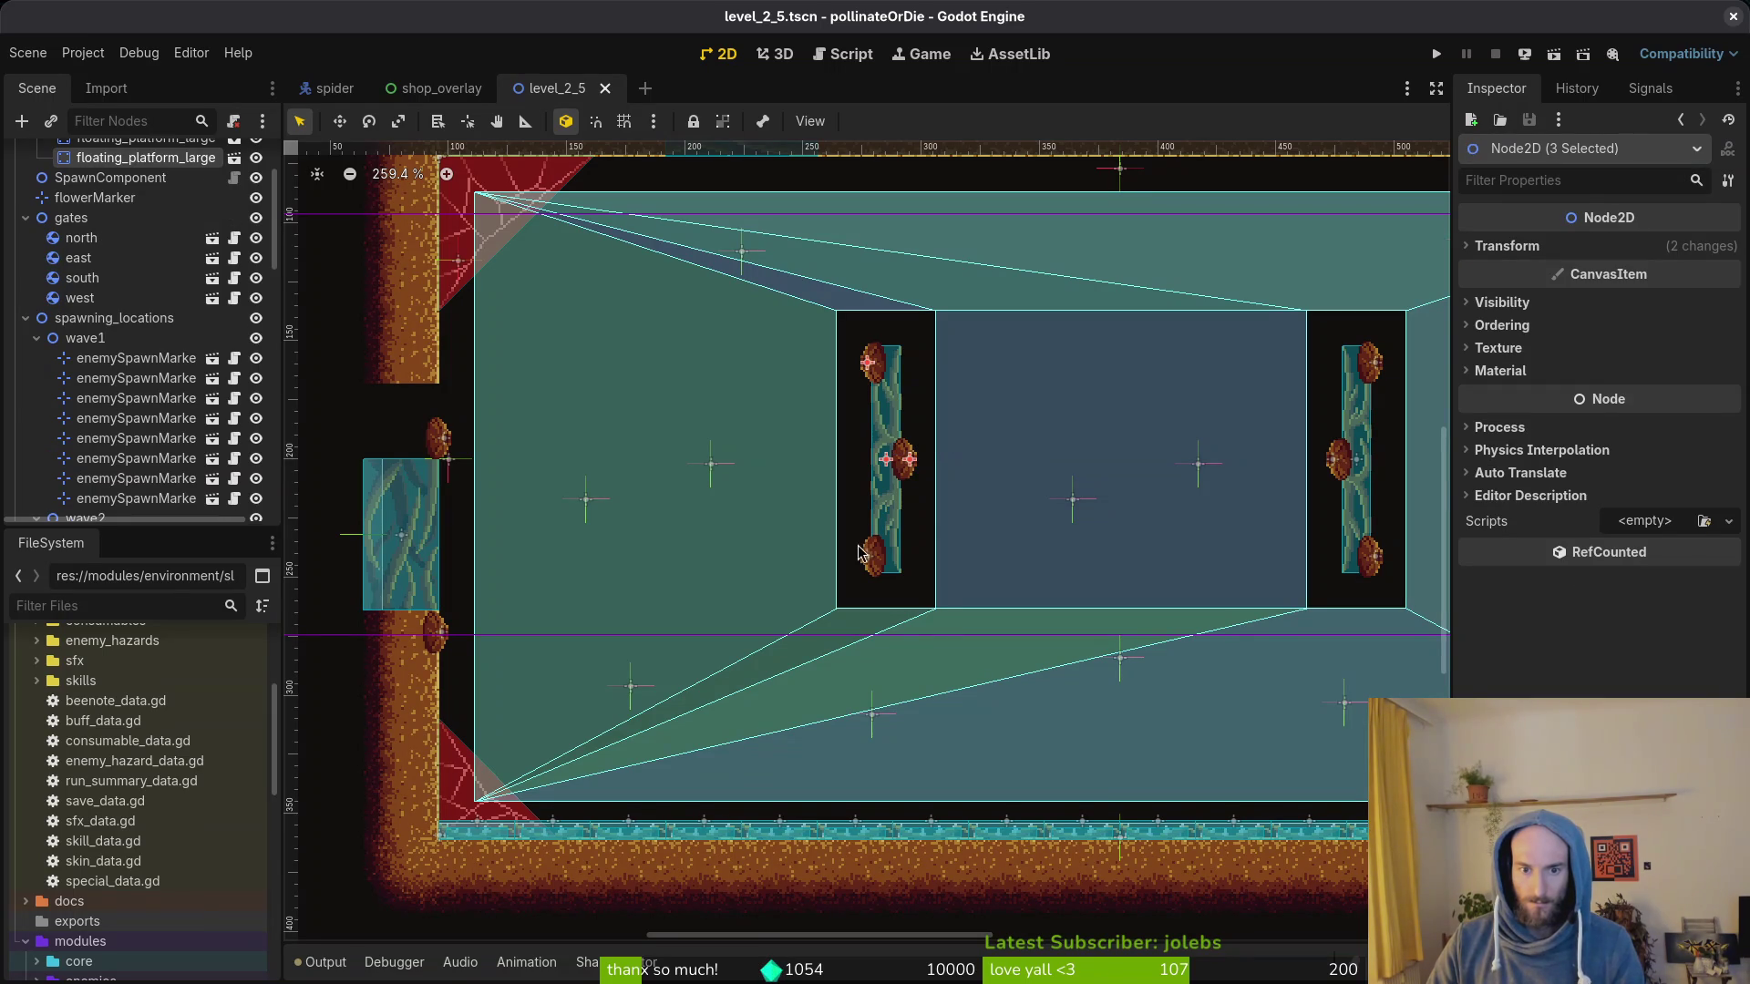
drag(977, 568, 732, 561)
shift+click(1124, 355)
shift+click(1094, 451)
shift+click(1124, 544)
scroll(1123, 544, down, 2)
drag(958, 478, 888, 485)
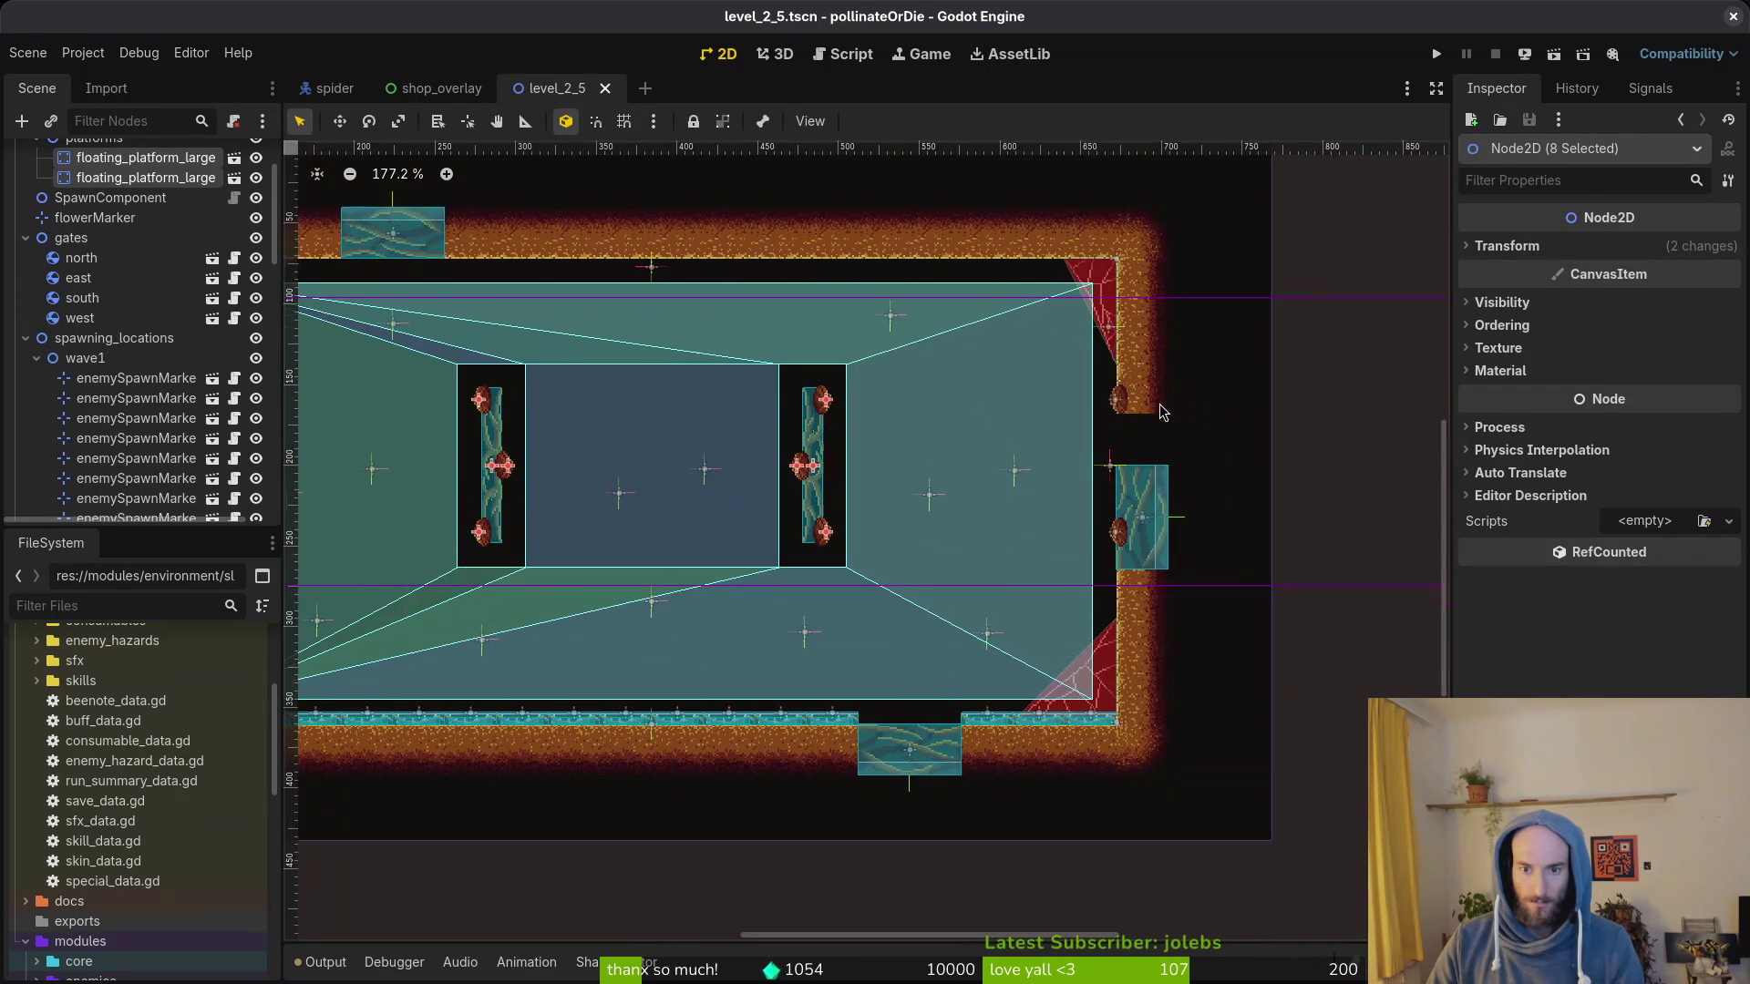
scroll(1094, 451, up, 2)
shift+click(1093, 606)
click(1507, 247)
click(1669, 300)
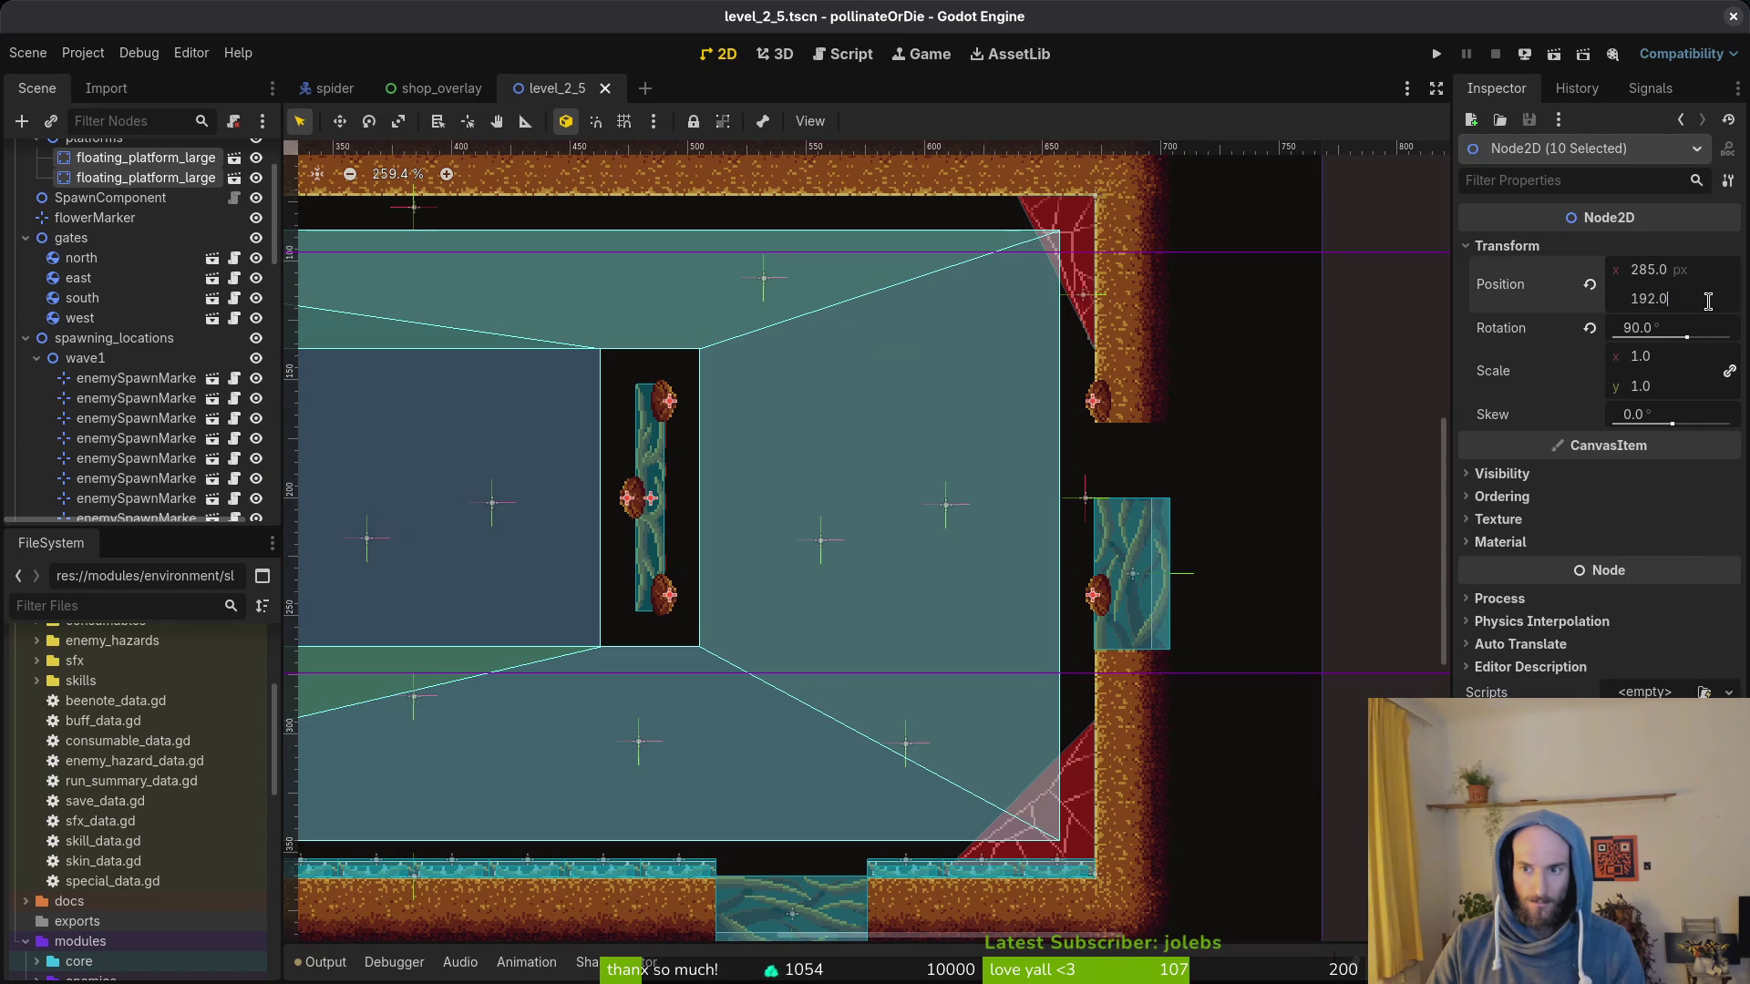
text(+32)
key(Return)
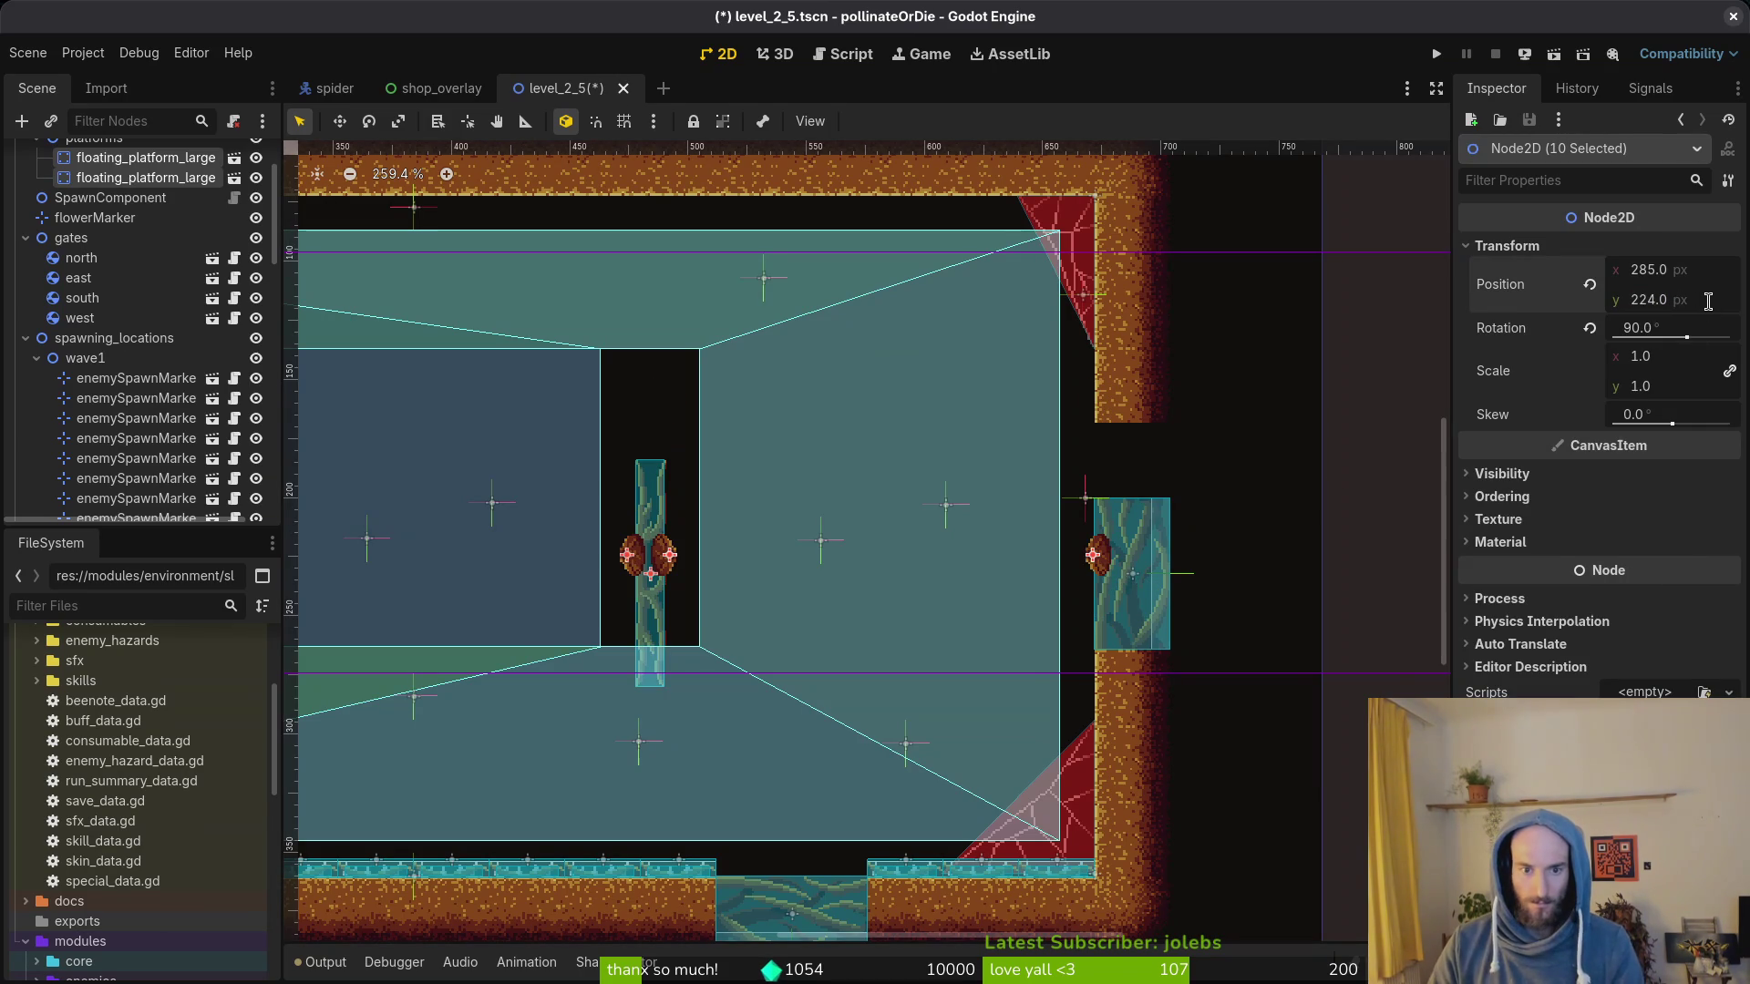
scroll(1040, 474, down, 2)
scroll(813, 591, up, 1)
scroll(814, 591, left, 1)
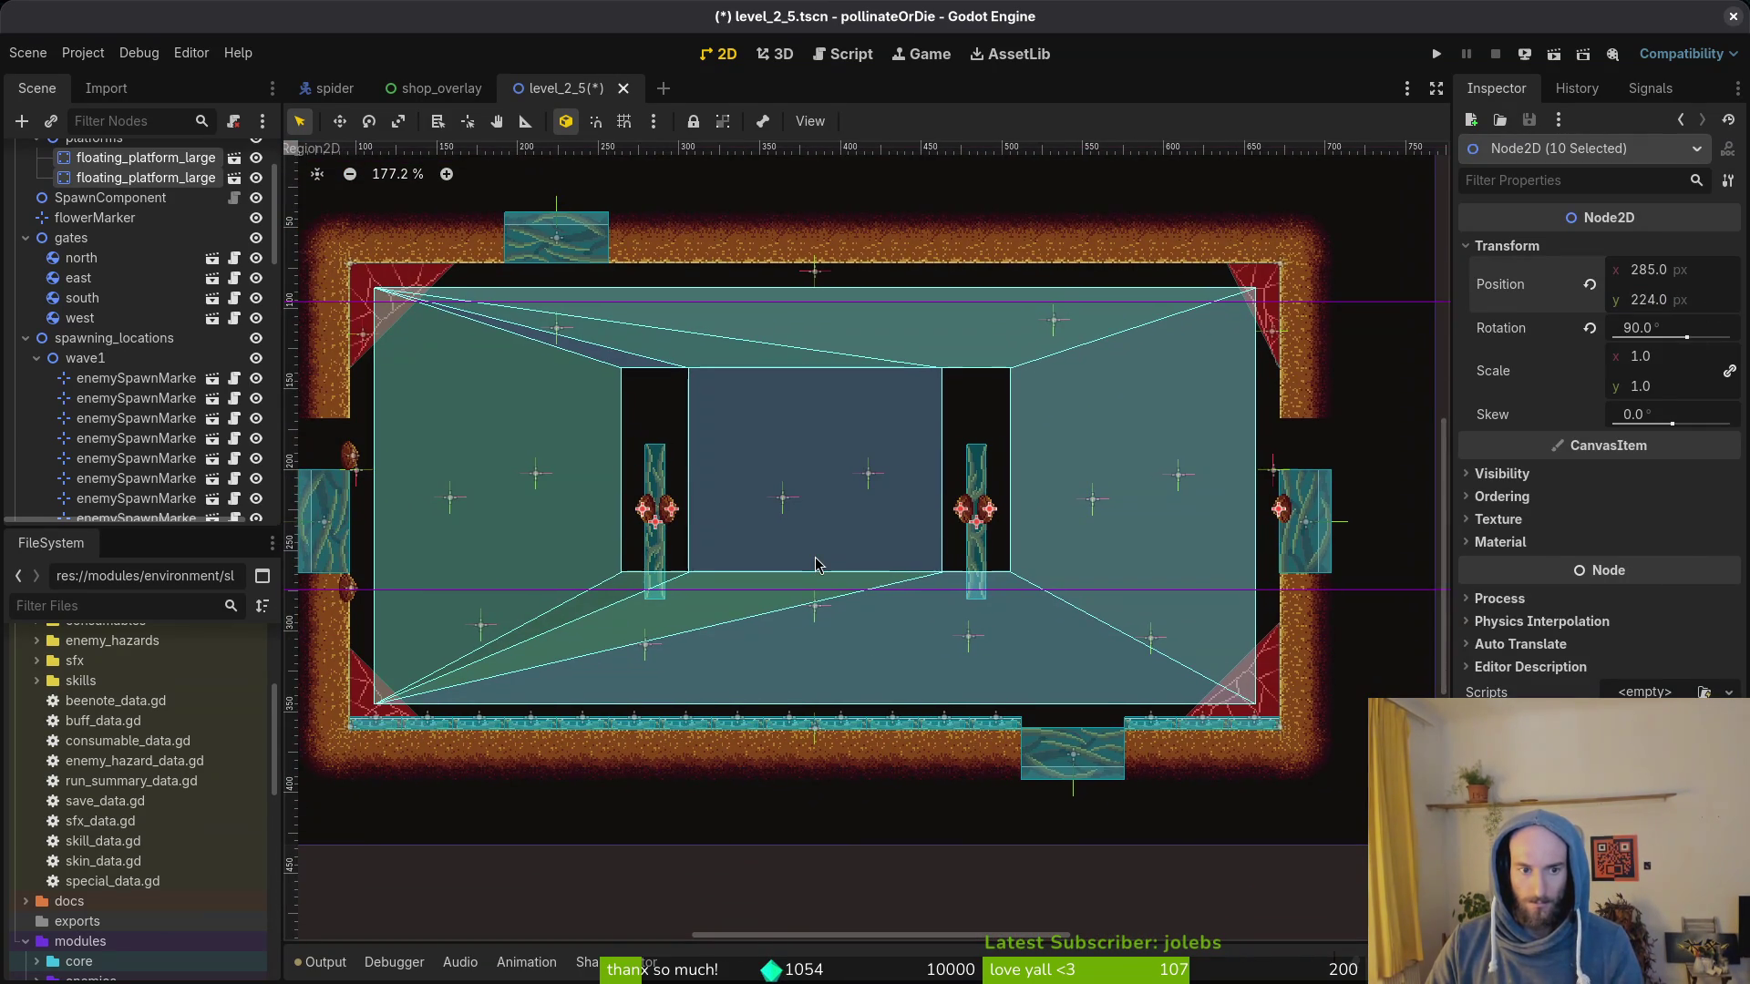
key(ctrl+s)
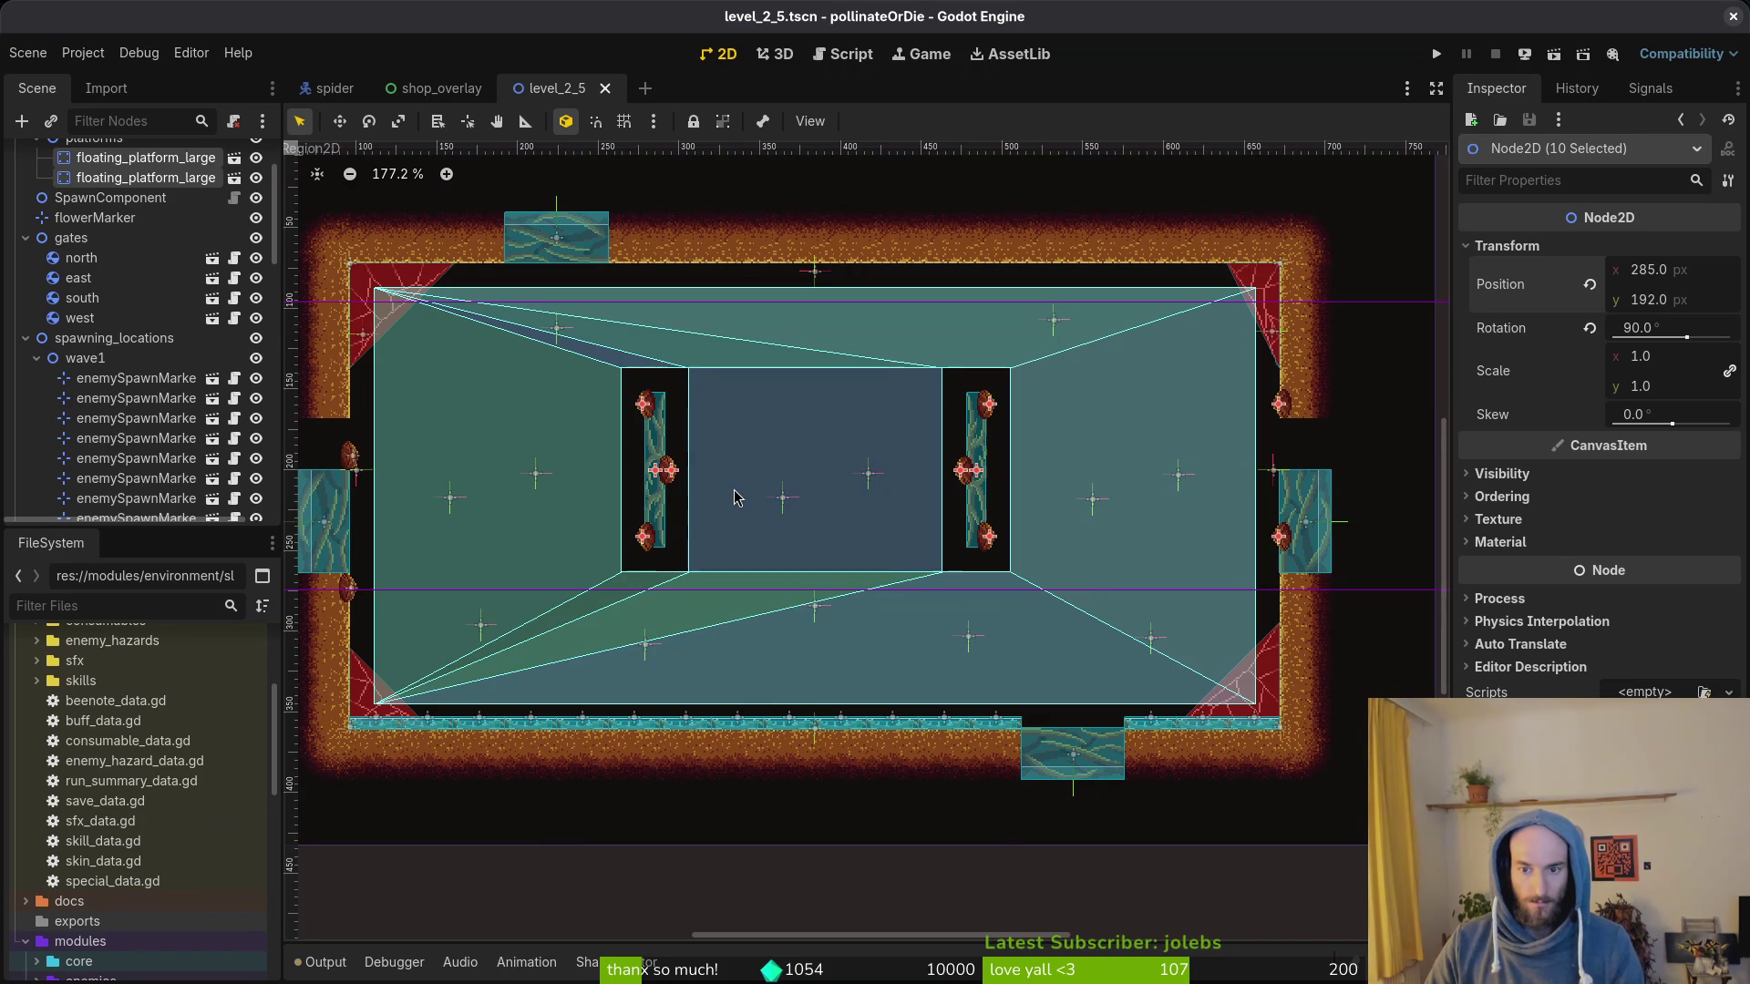
key(ctrl+s)
scroll(734, 496, up, 1)
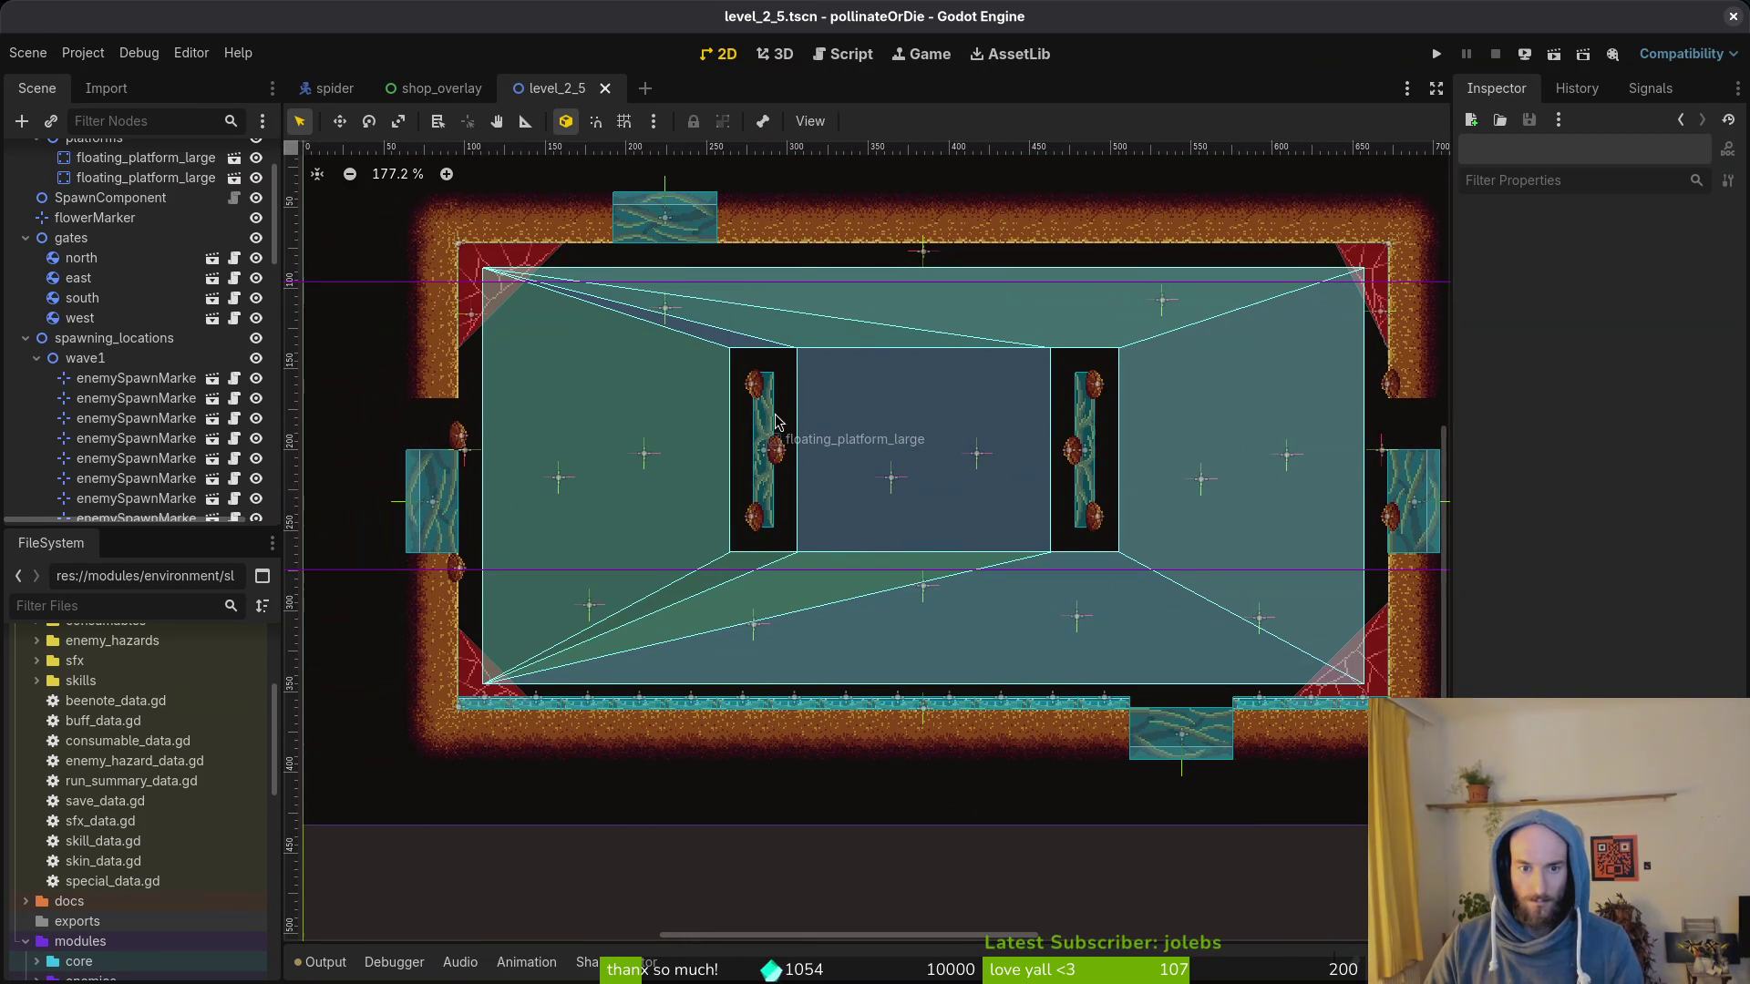
click(766, 417)
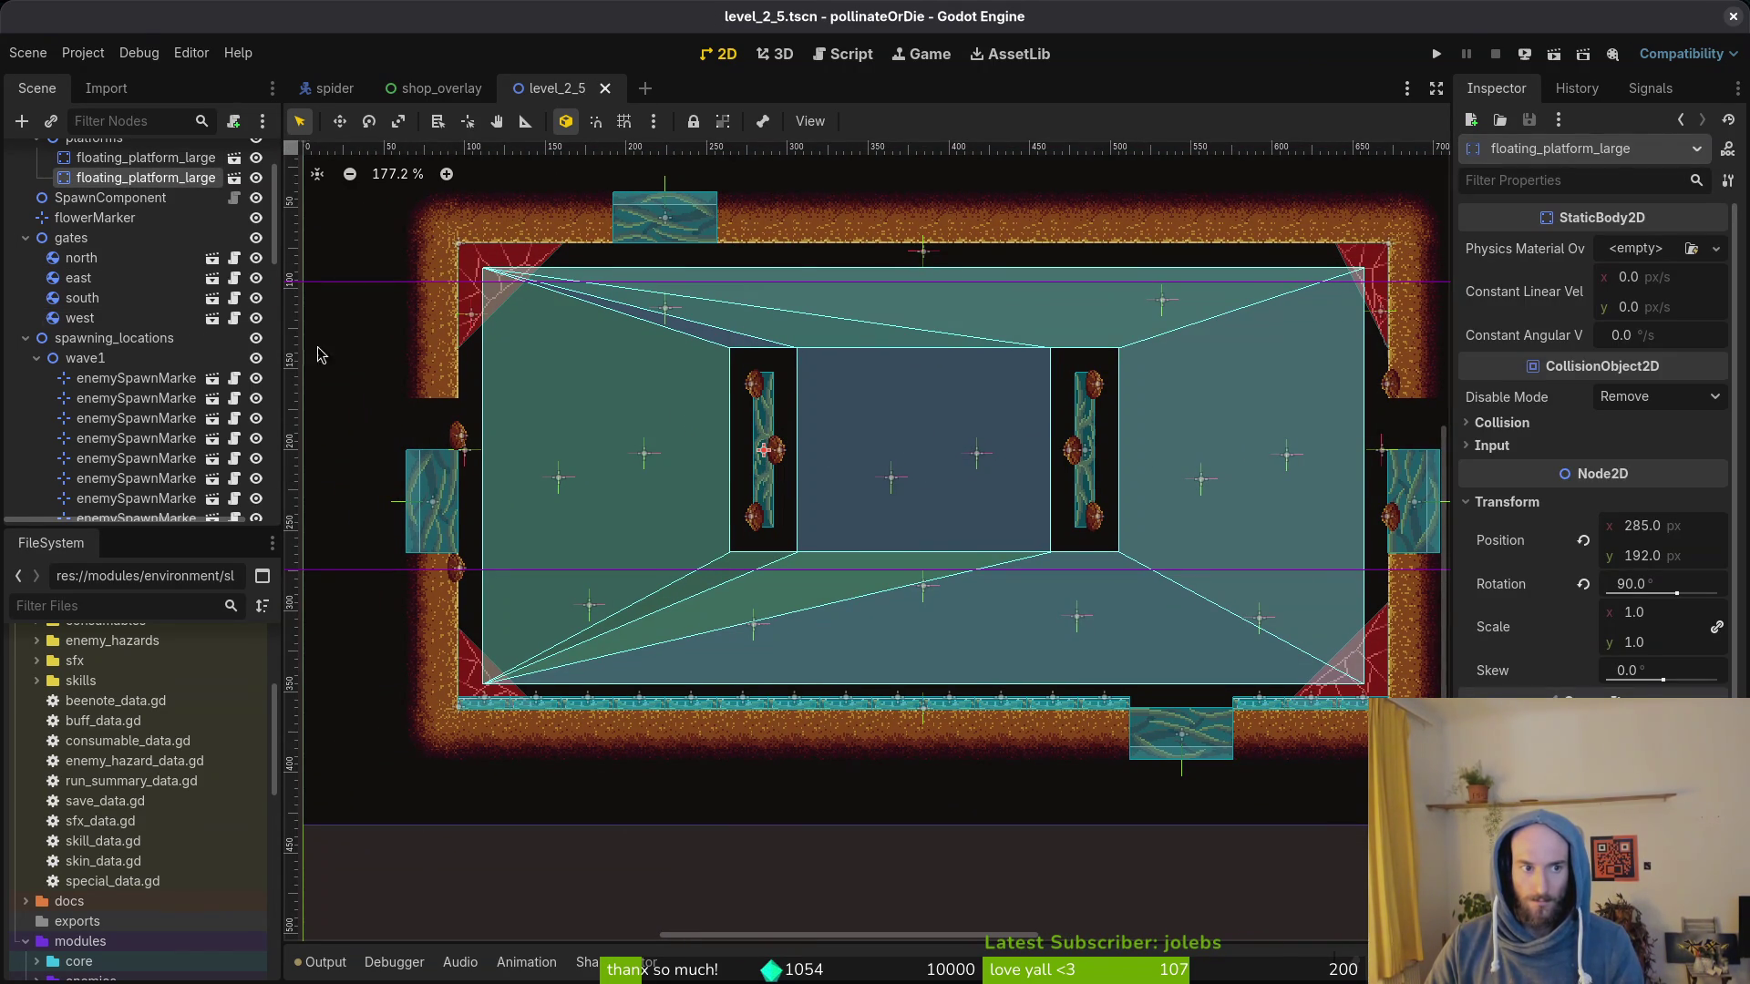
click(754, 395)
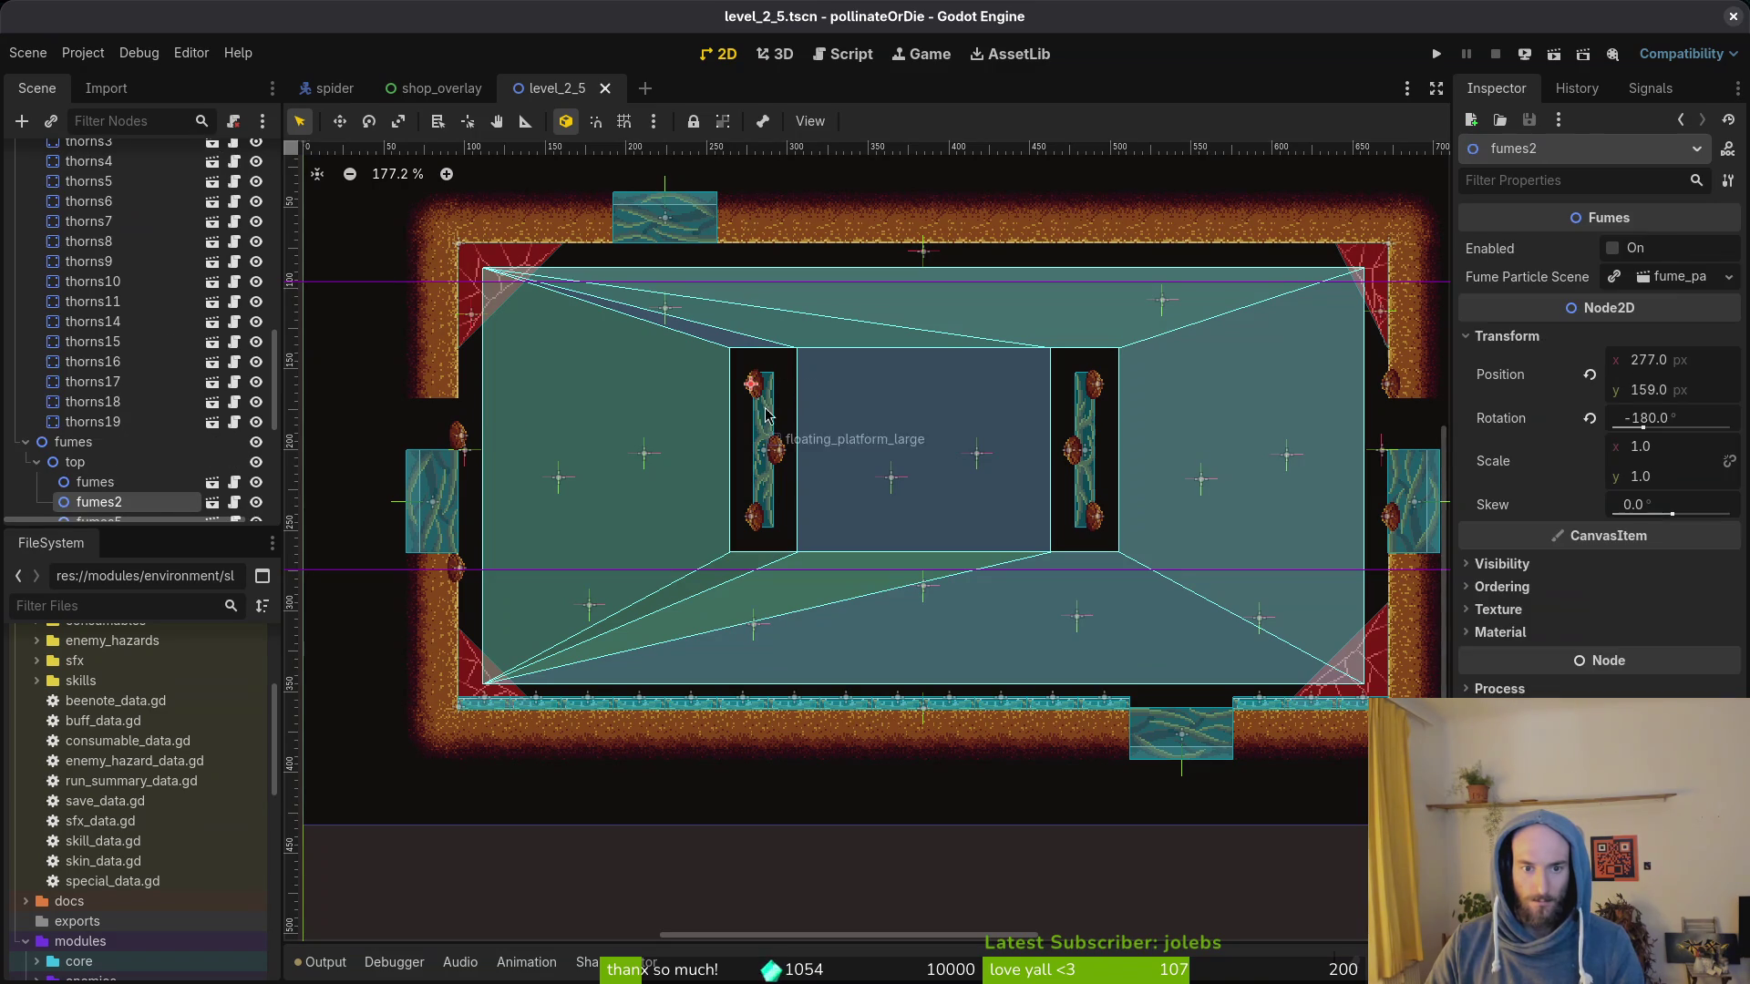
Step: Shift fumes2 and another emitter 32 px down through Position y and save the scene
shift+click(772, 468)
shift+click(773, 517)
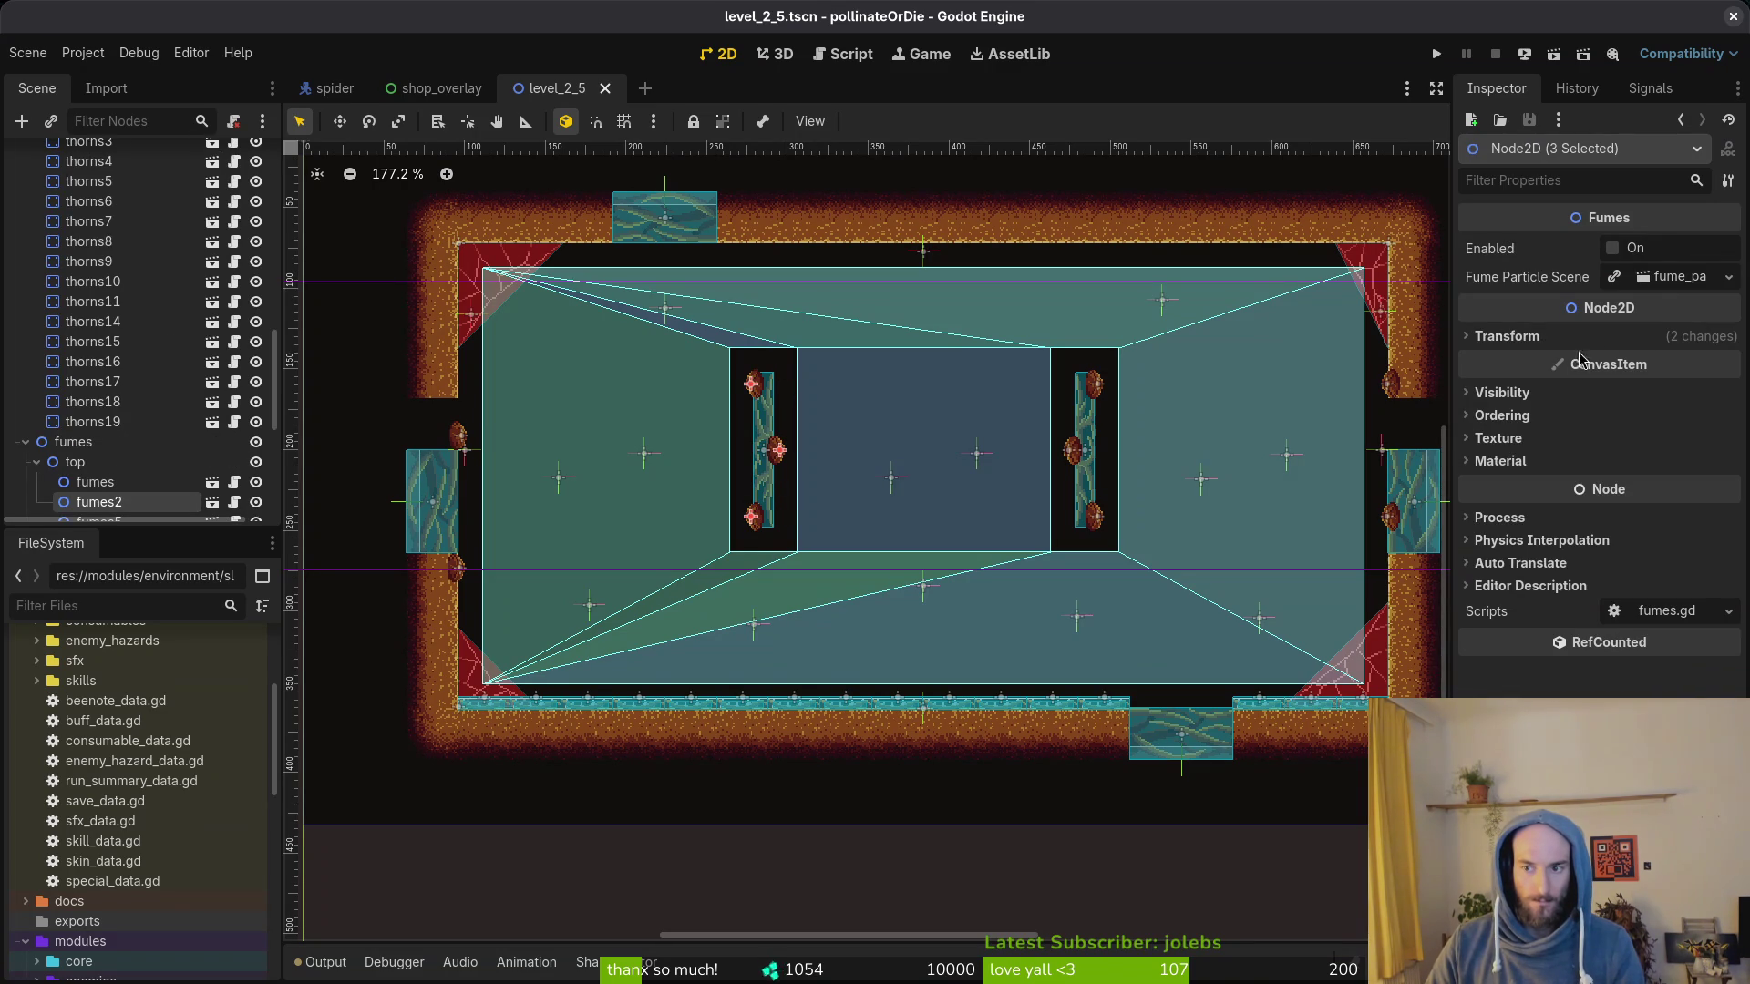
click(1506, 336)
click(1648, 389)
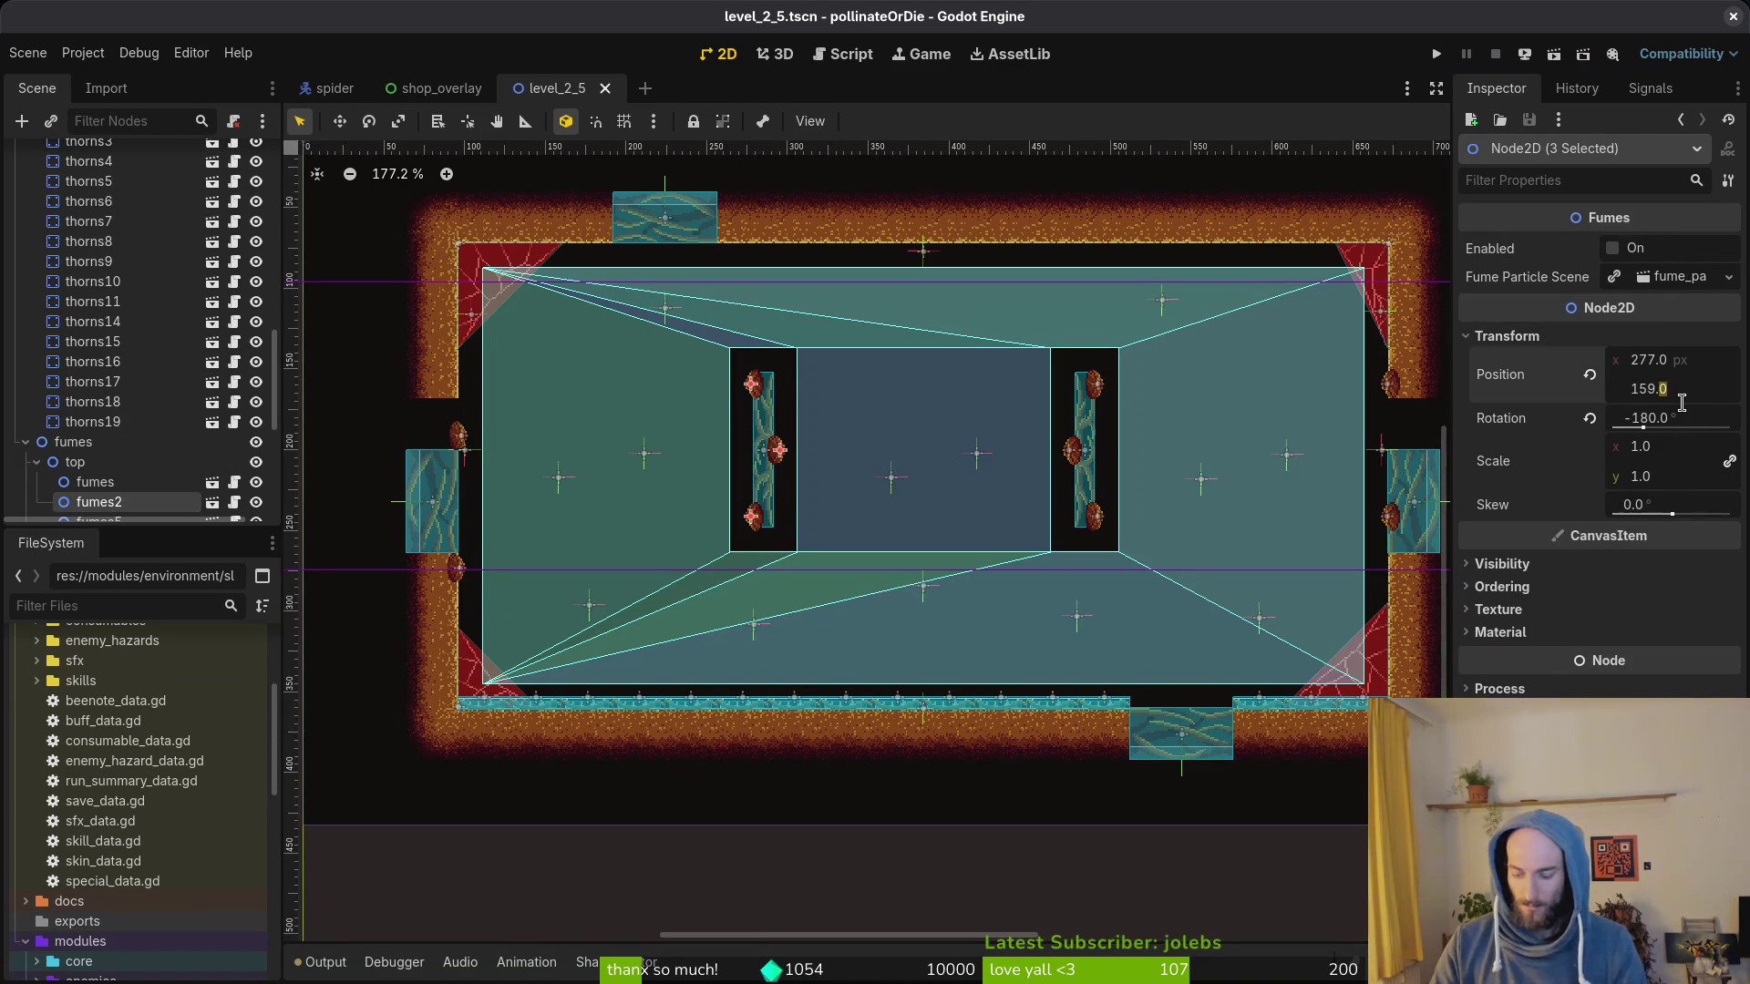
key(Return)
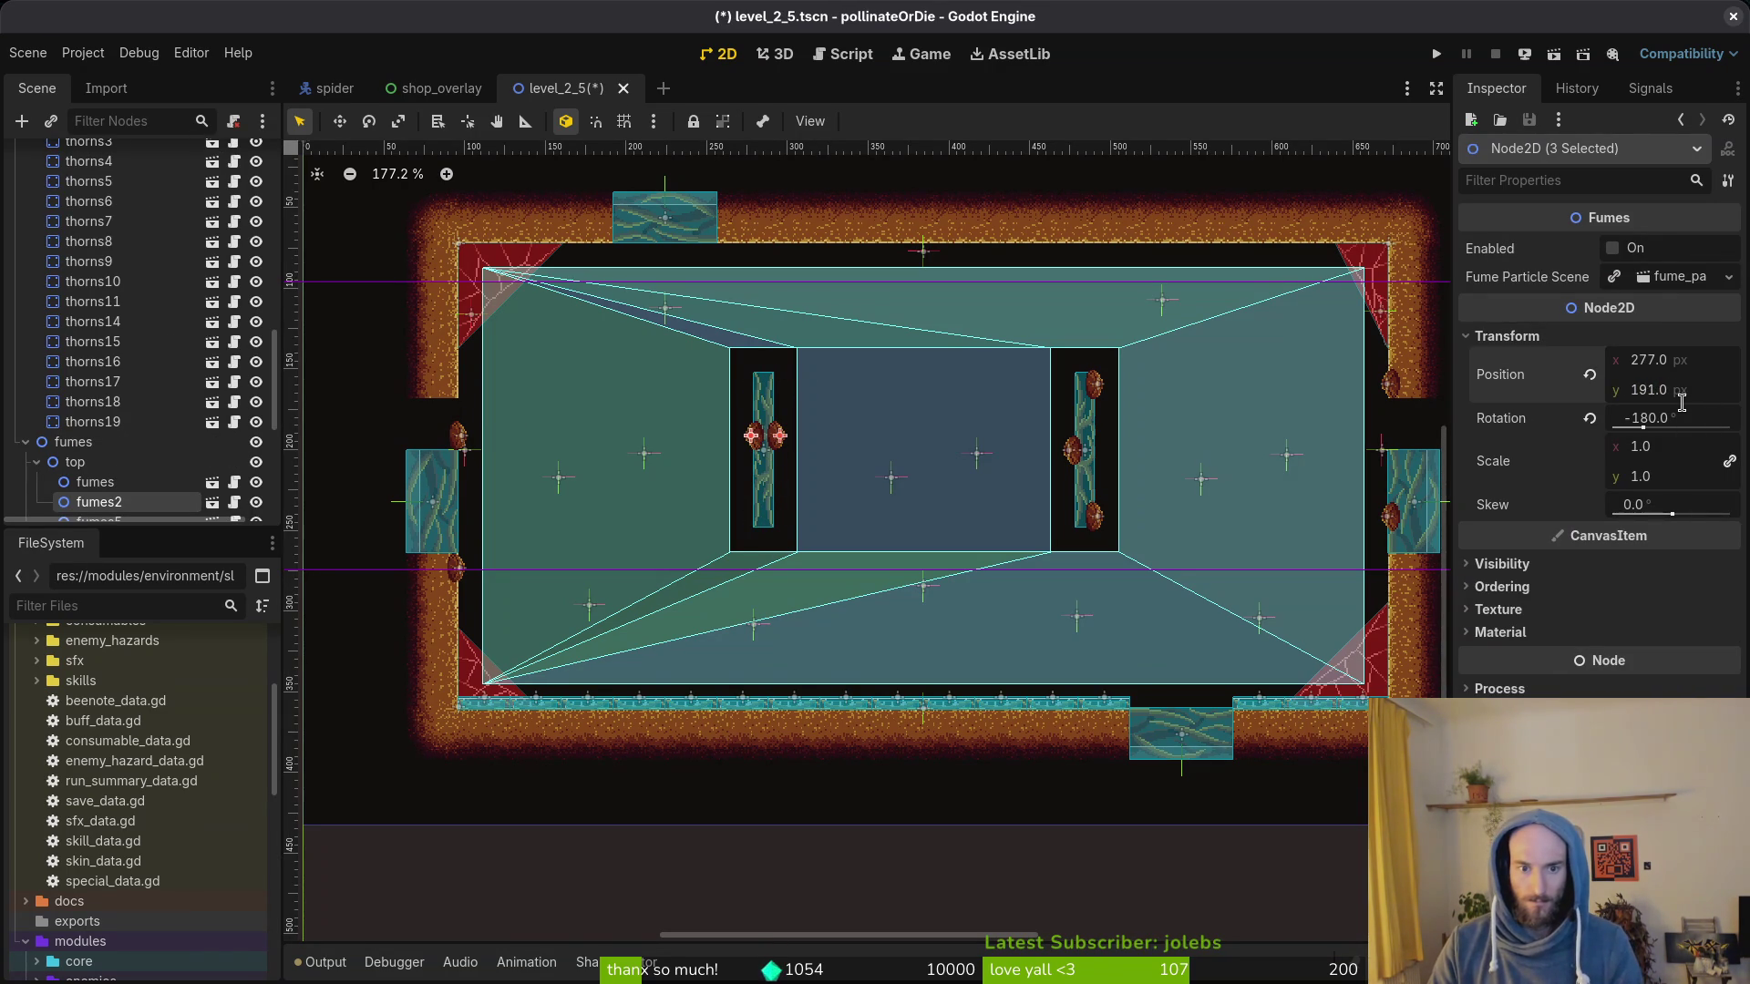
key(ctrl+s)
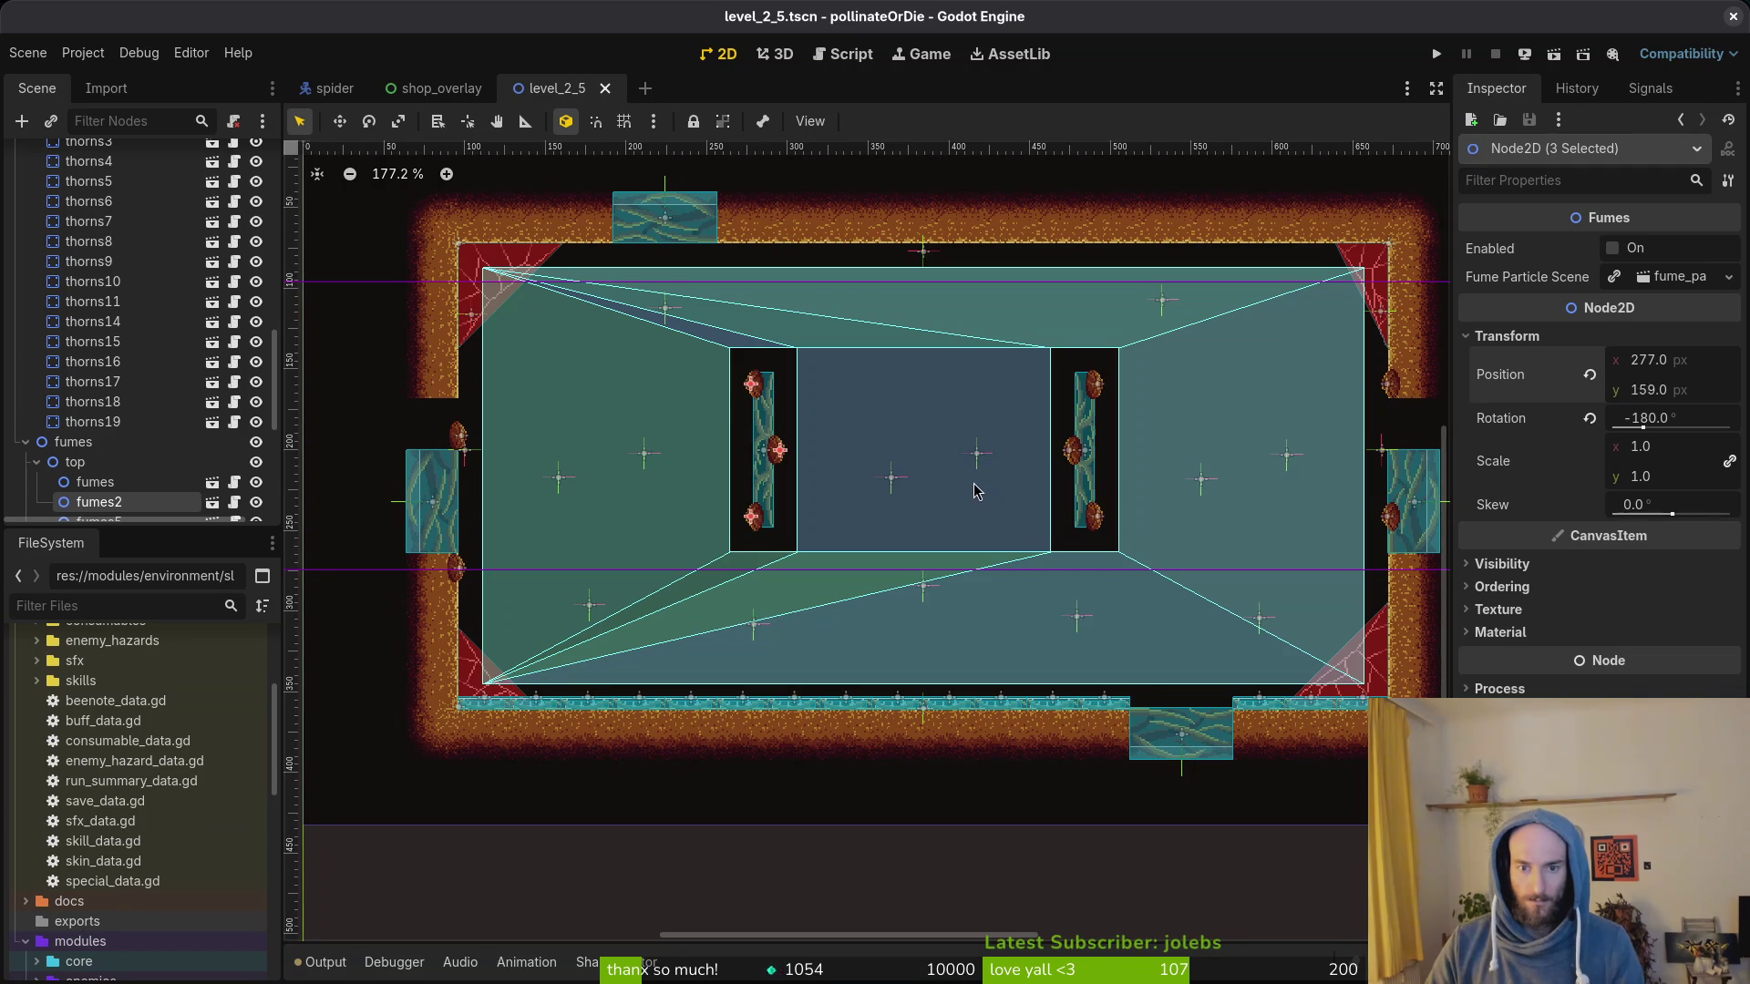
Step: Move both floating platforms 32 px down via their shared Position y and save
click(977, 492)
click(766, 452)
shift+click(1090, 478)
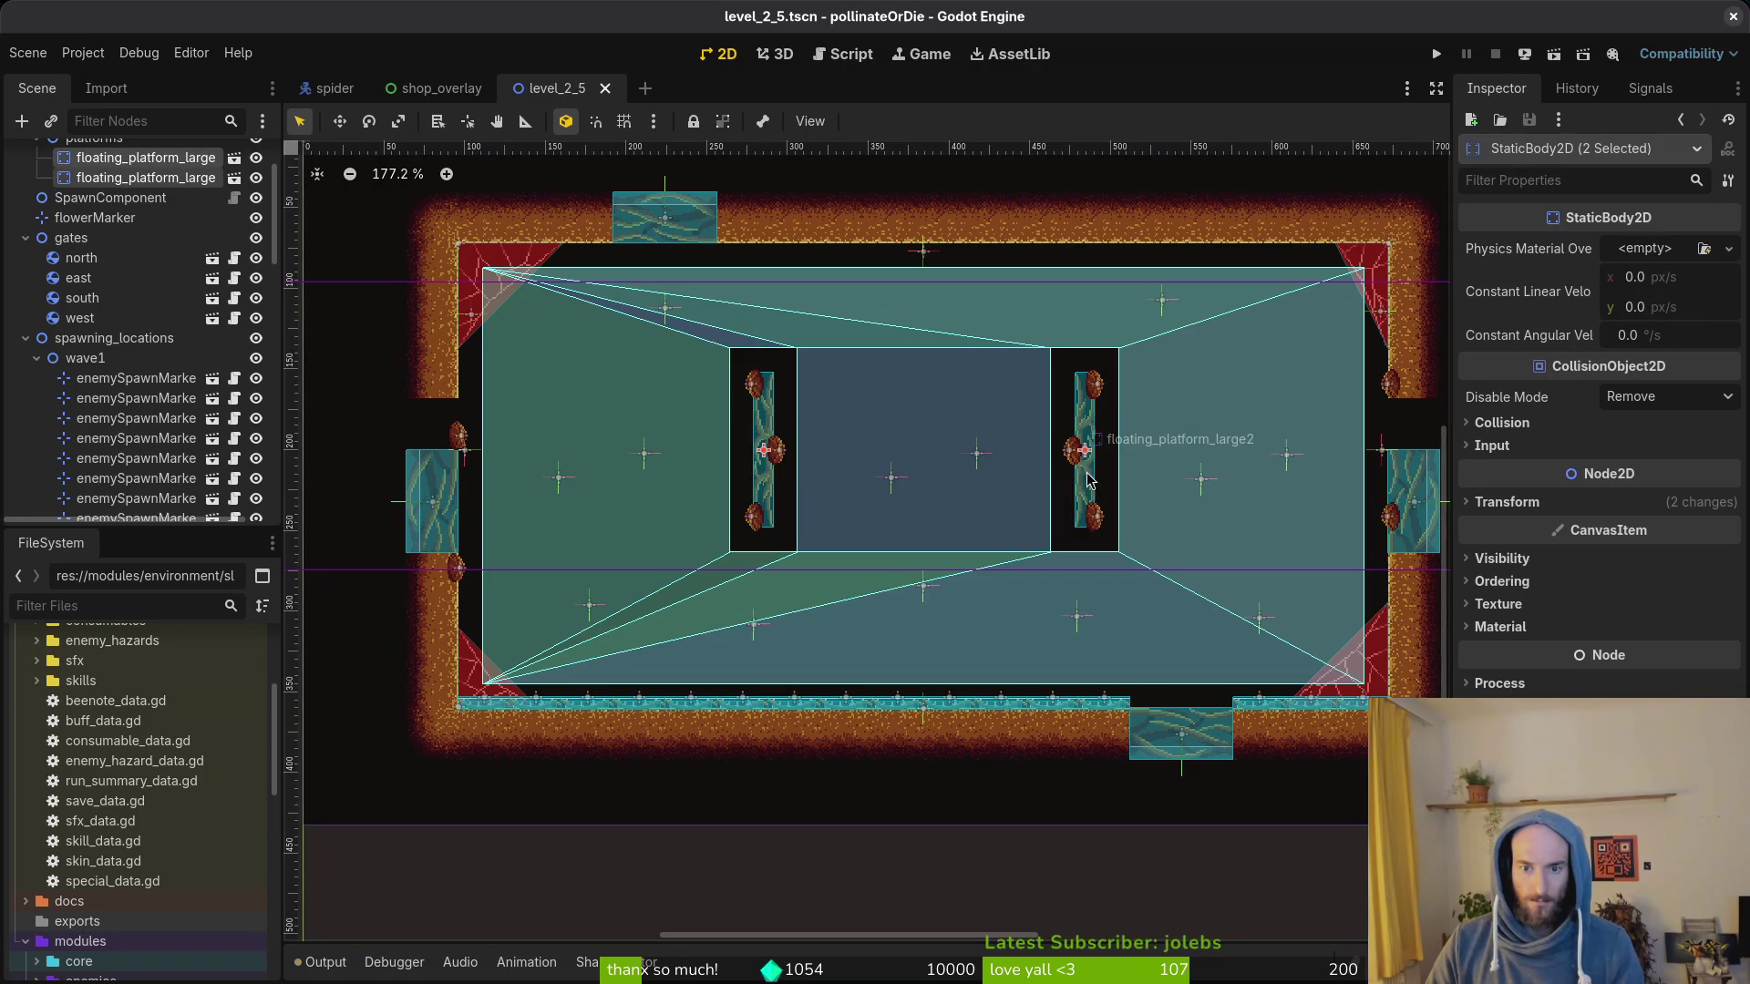
click(1507, 501)
click(1661, 554)
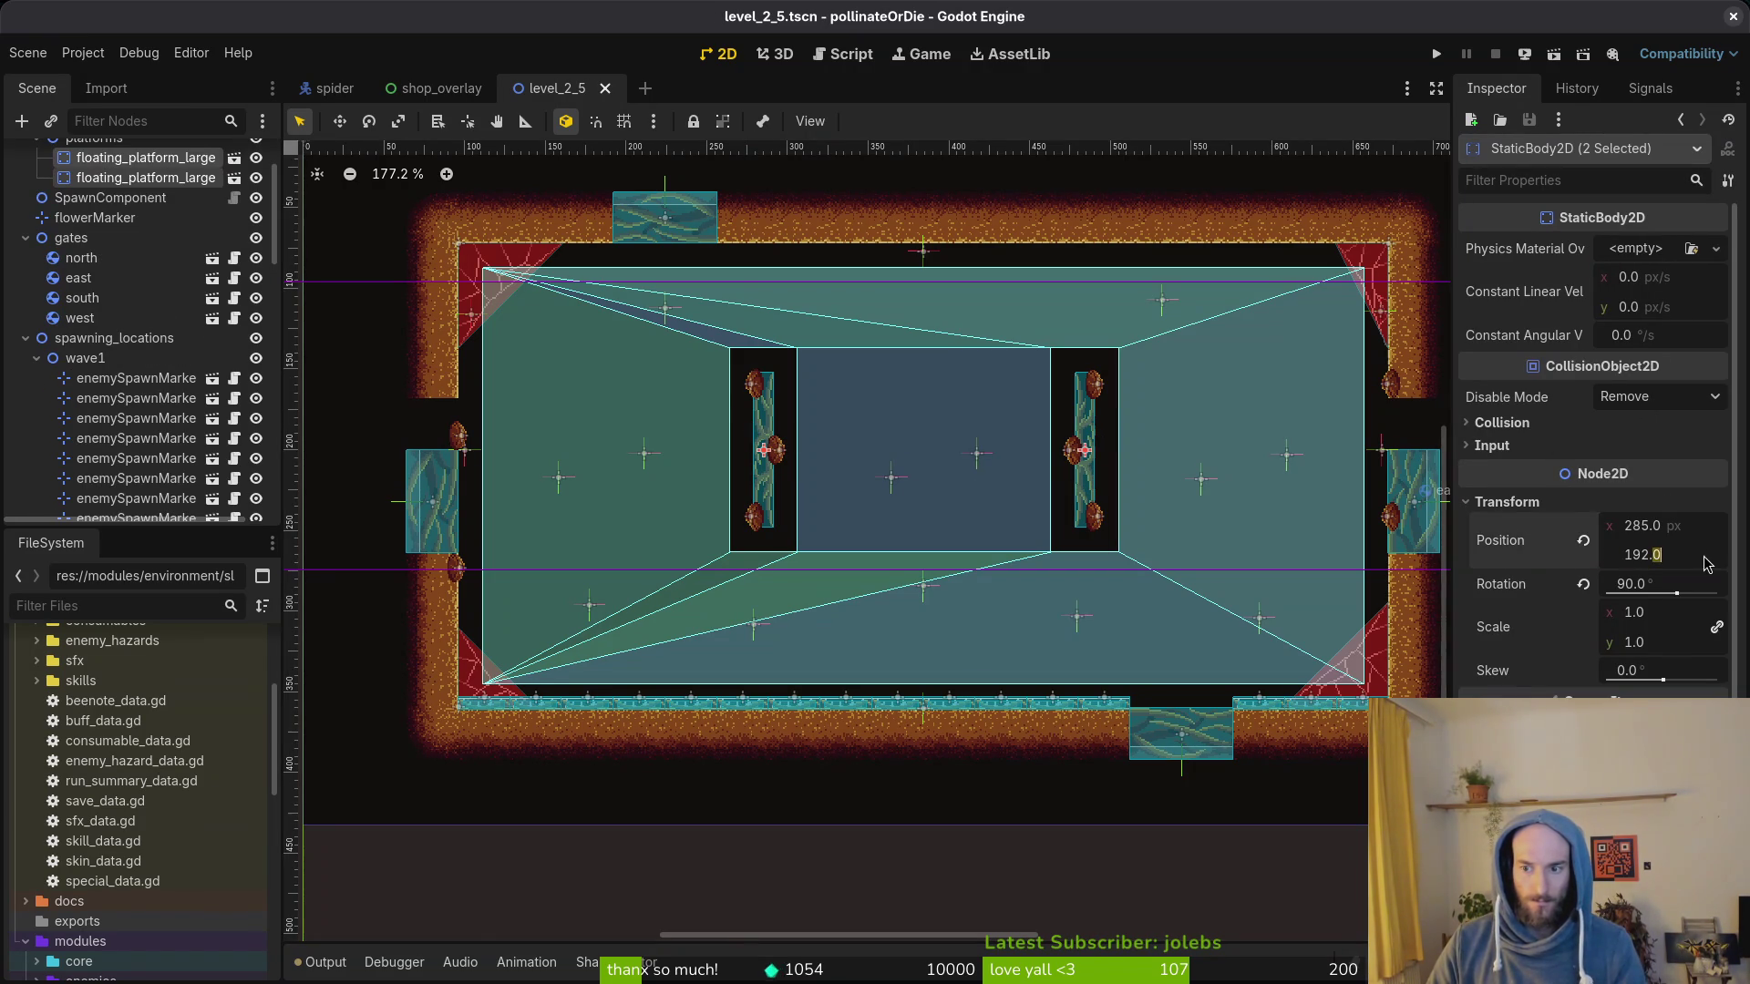
text(224)
key(Return)
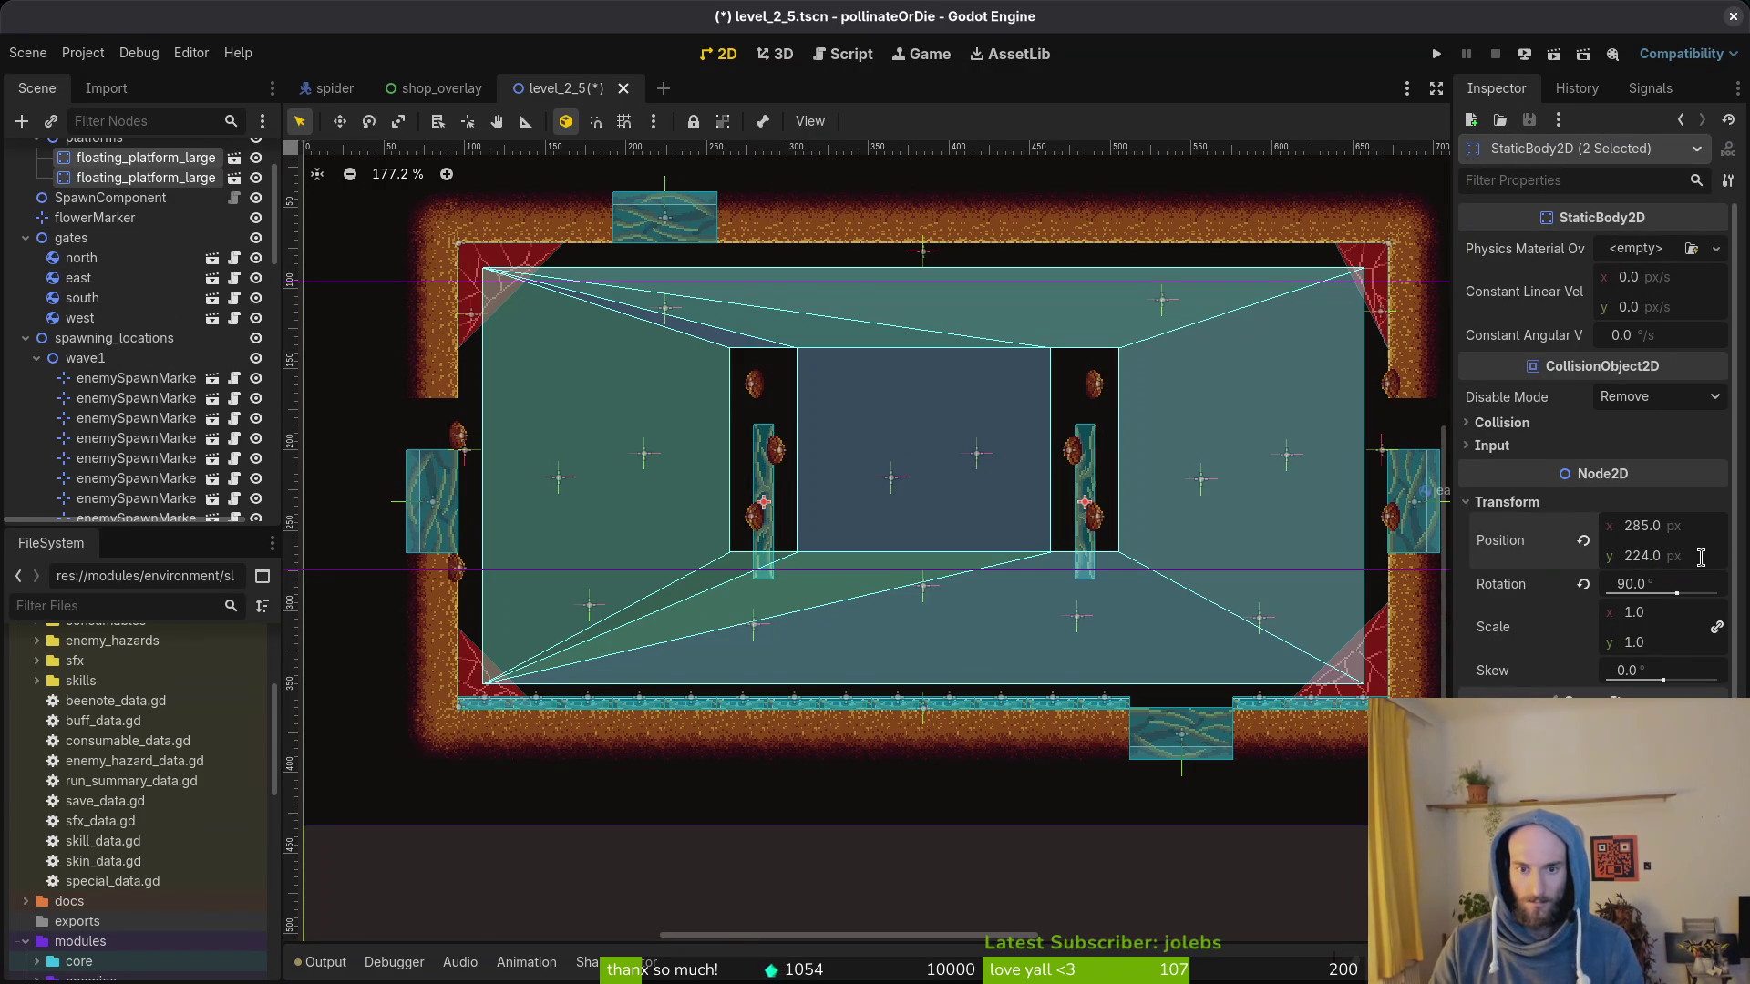
key(ctrl+s)
Step: Set fumes2's pair to Position y 191, lower fumes8's pair 32 px, and save the scene
click(755, 397)
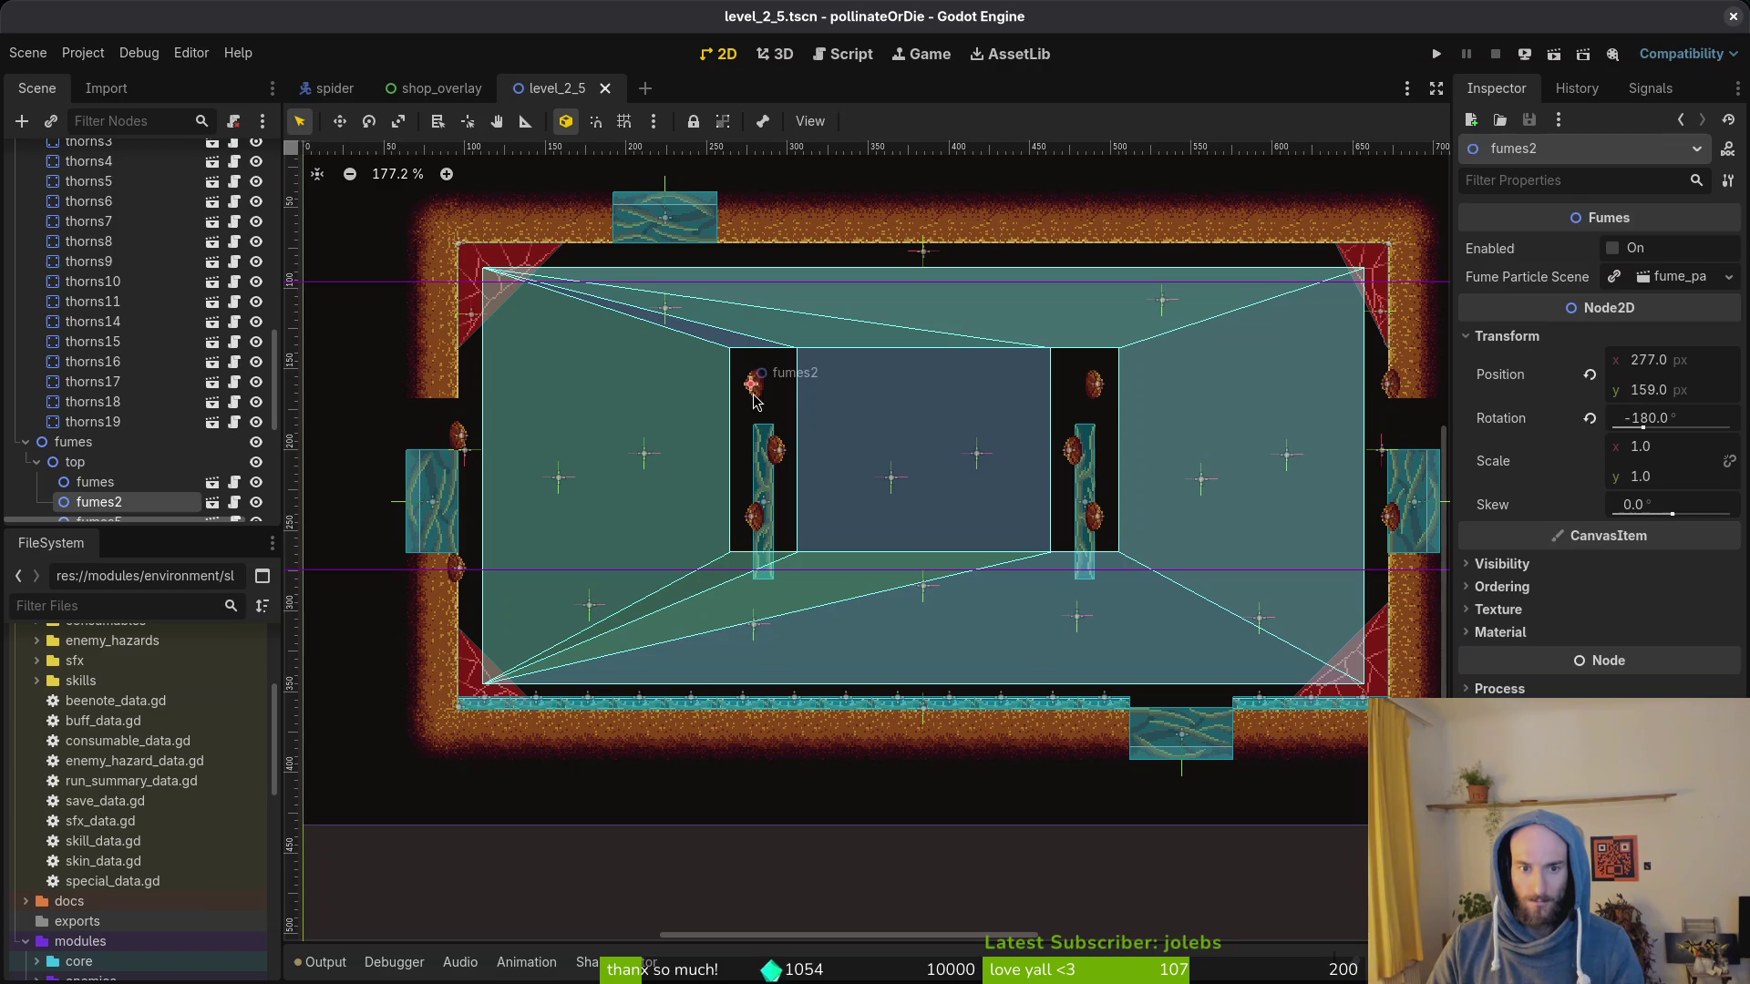
shift+click(1094, 394)
click(1508, 338)
click(1681, 390)
text(191)
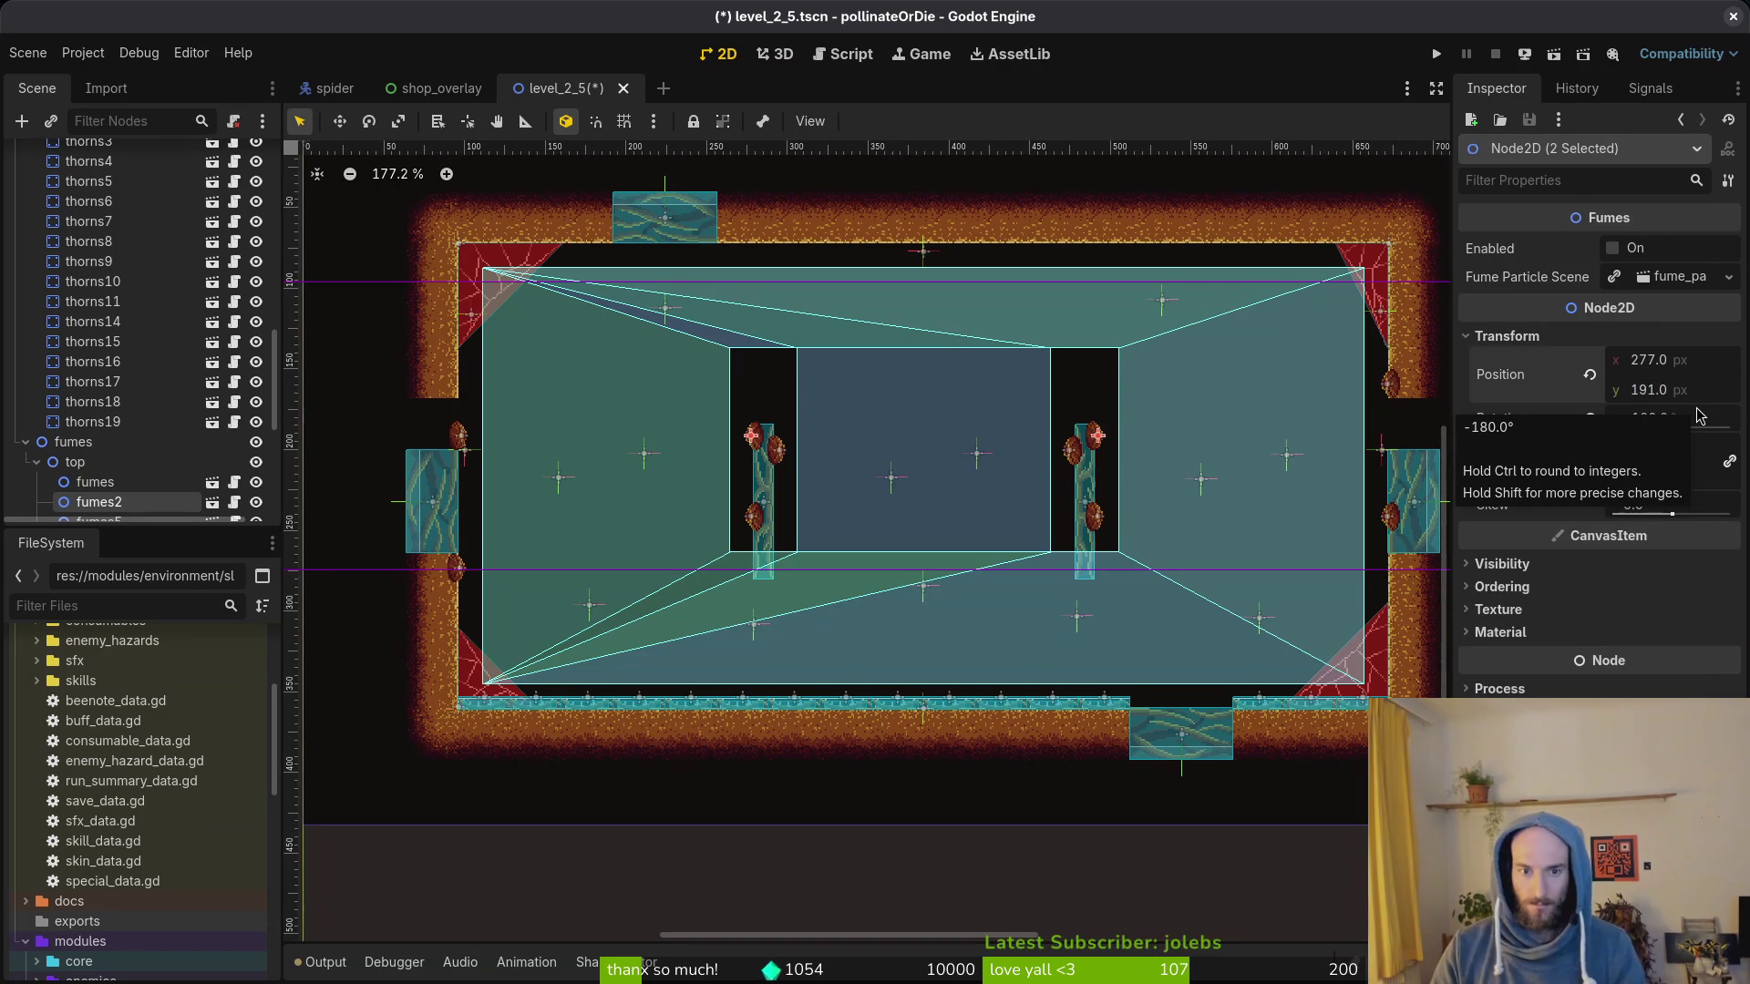
key(Return)
scroll(864, 436, up, 3)
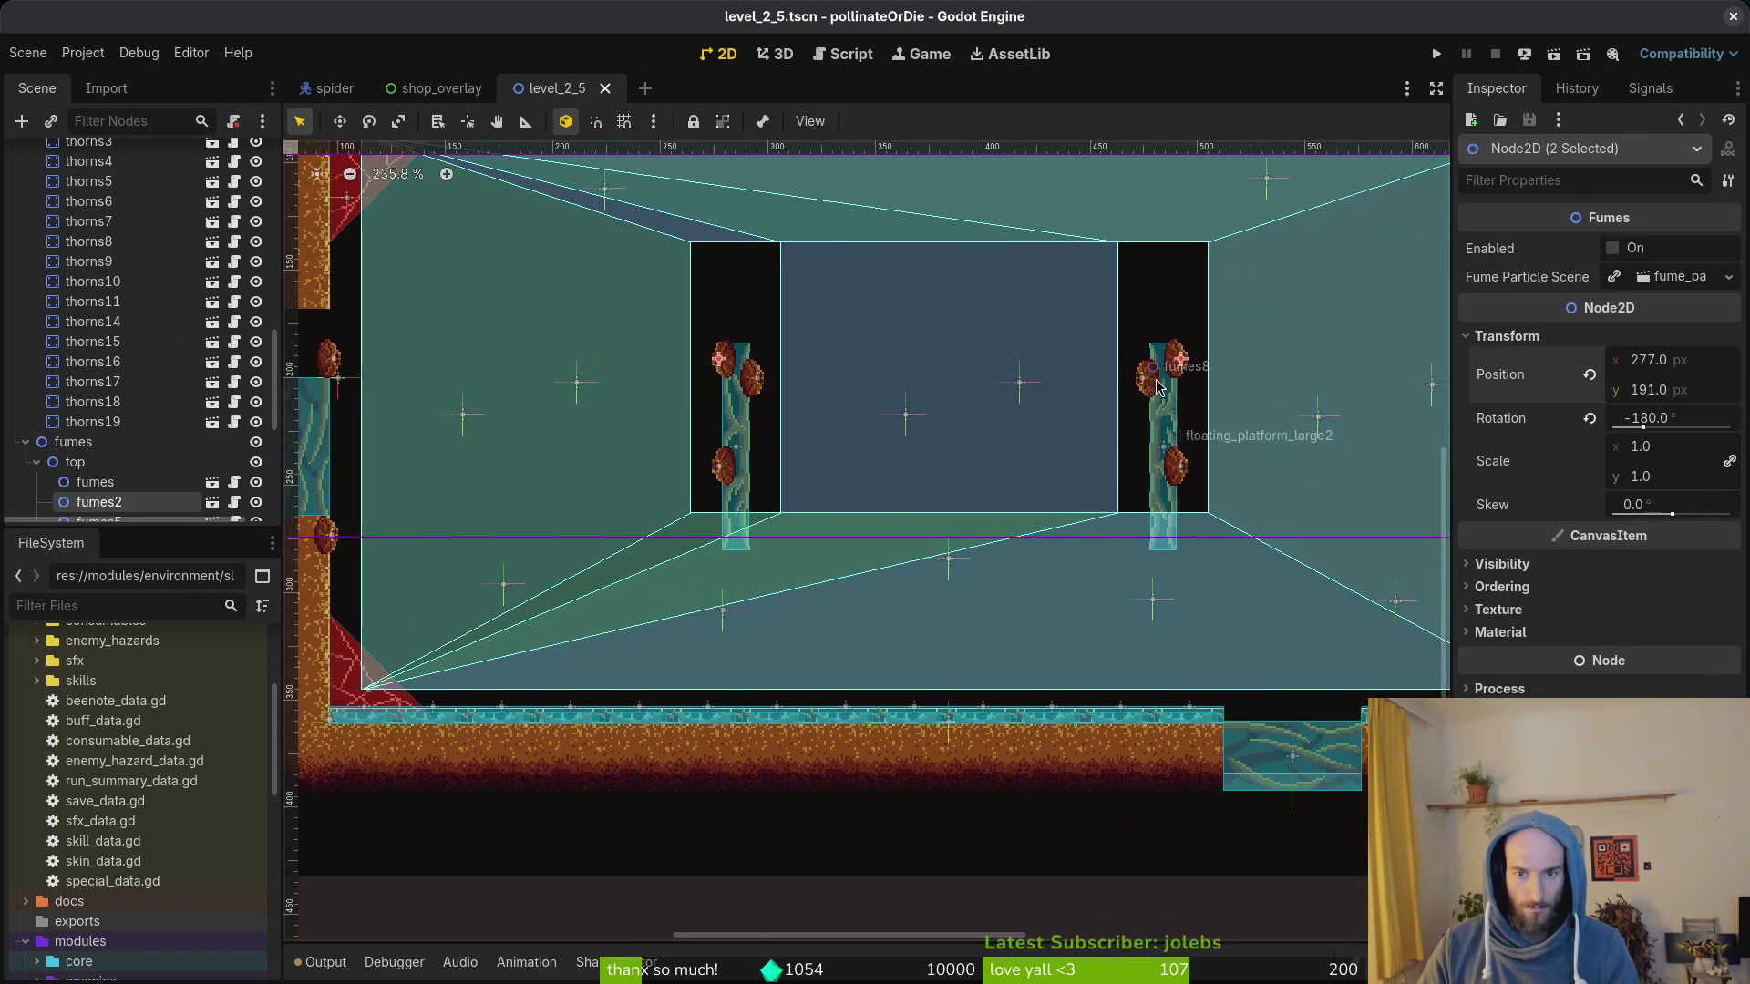
click(1158, 390)
shift+click(762, 386)
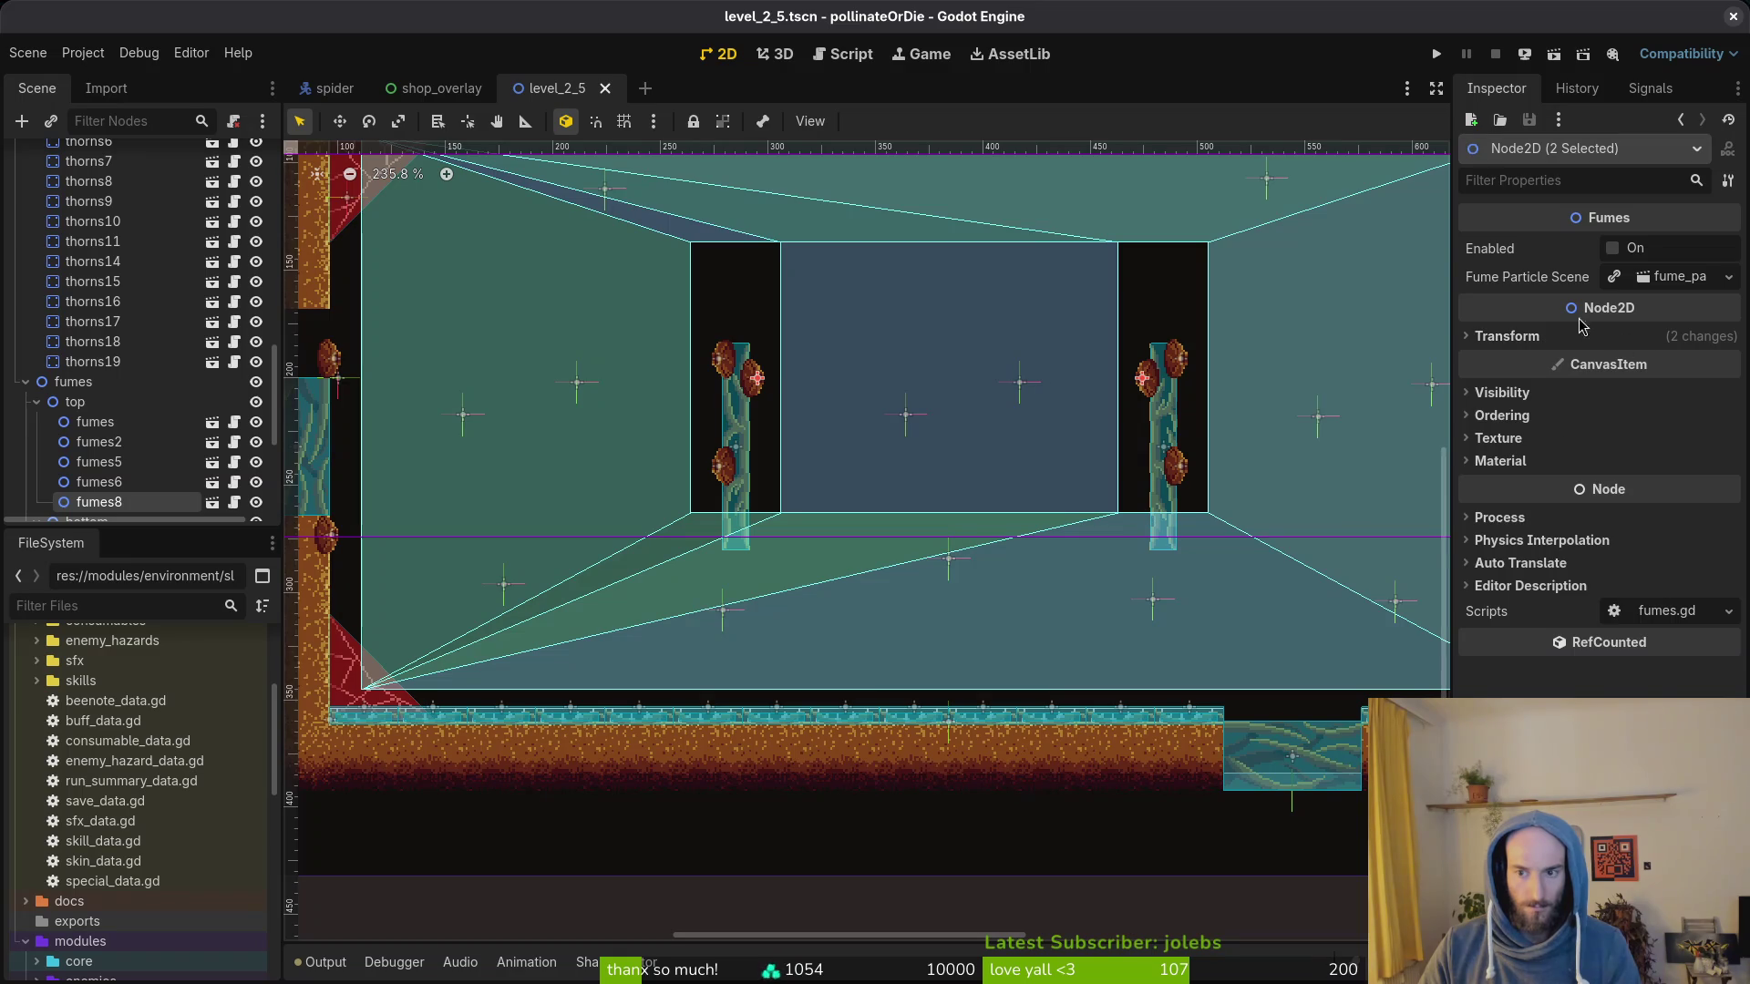
click(1681, 390)
text(+)
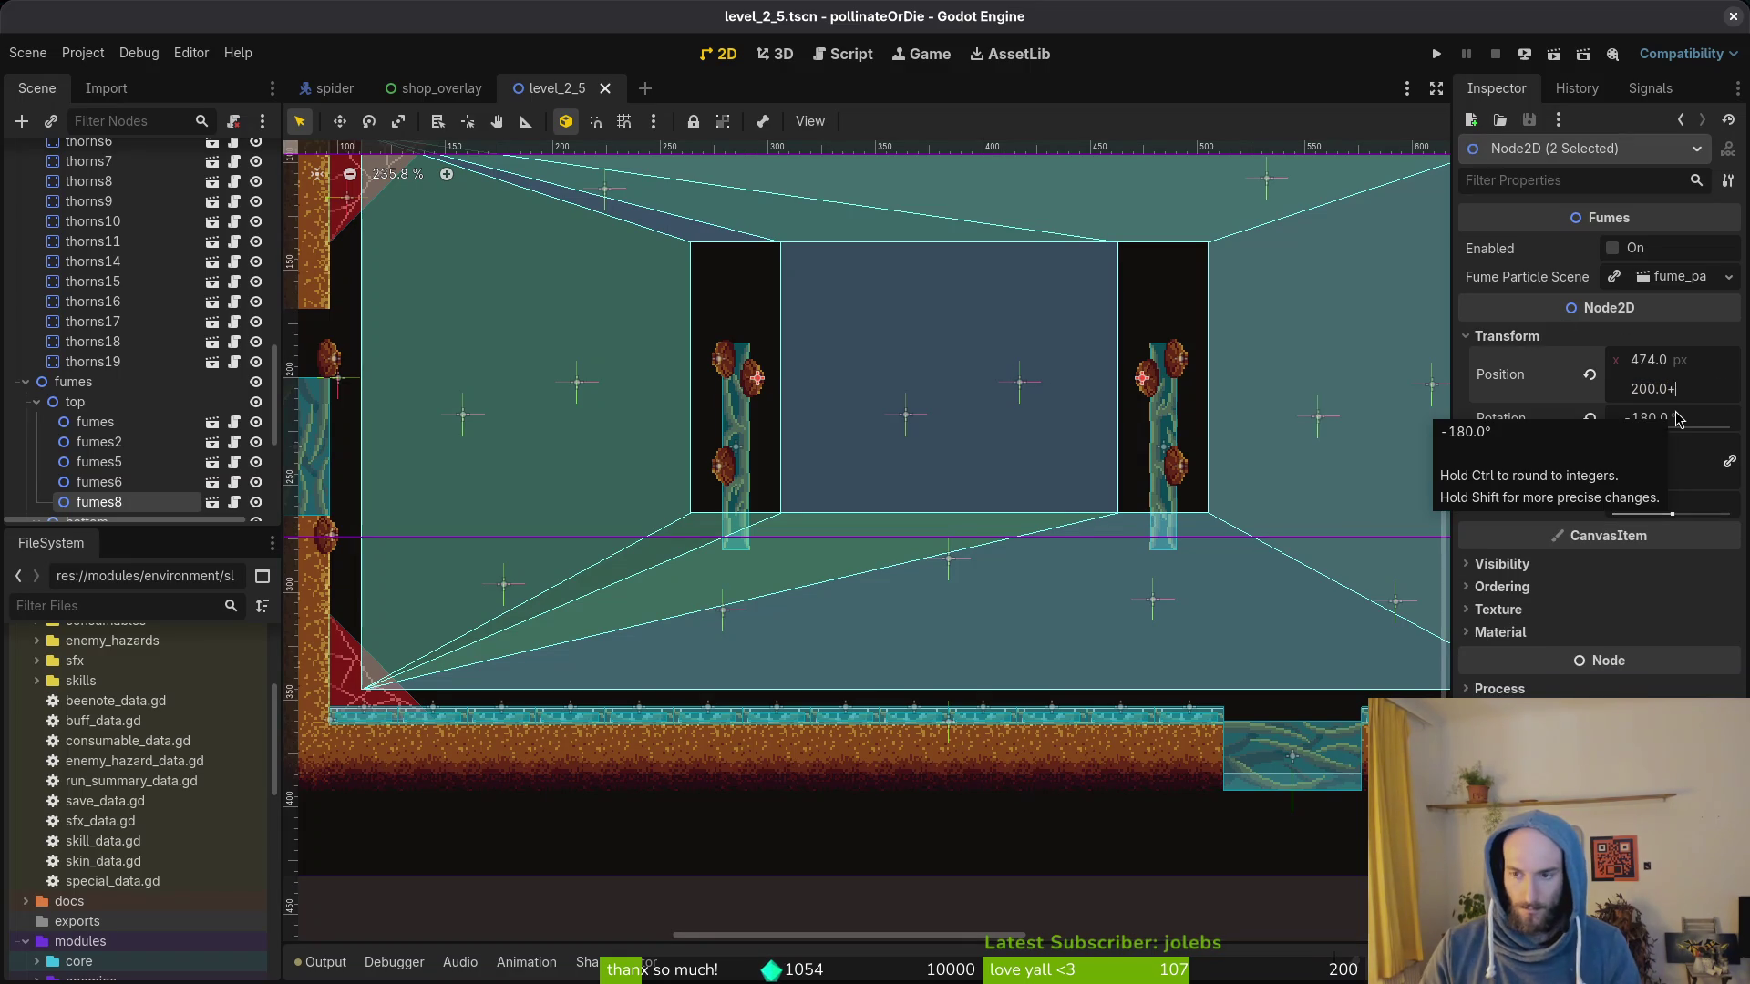
key(Return)
key(ctrl+s)
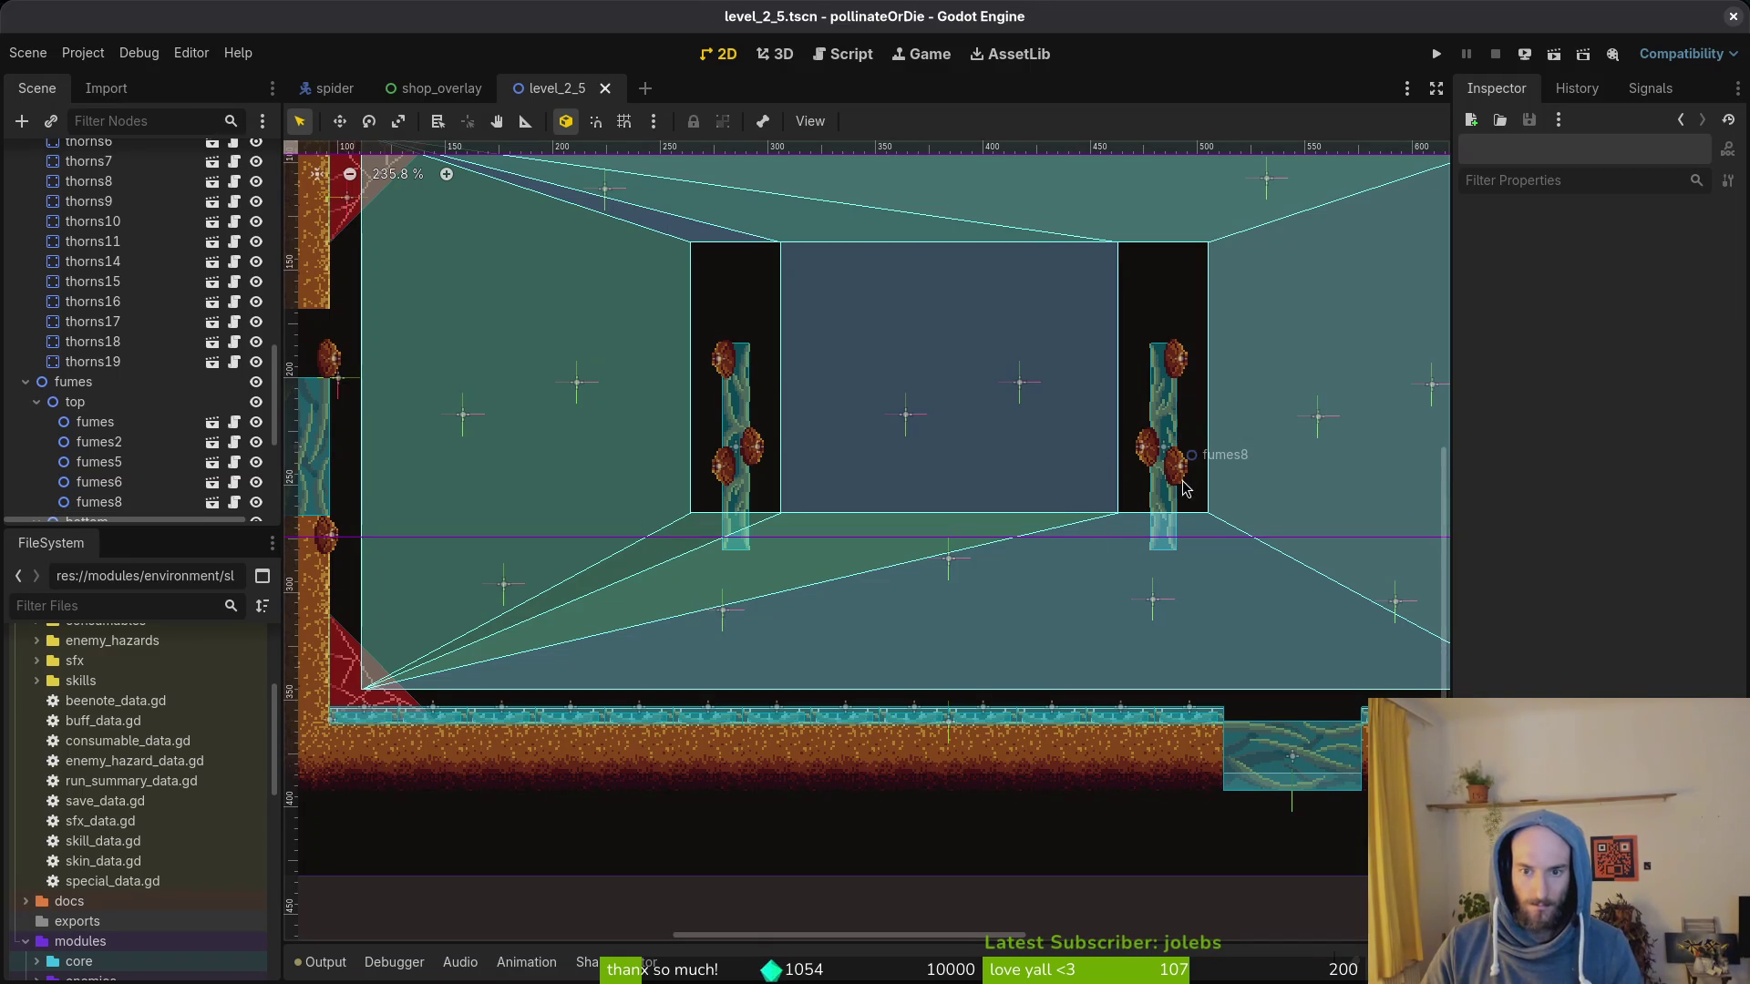
Step: Set fumes3 and fumes8 under the platforms to Position y 273 and save level_2_5
click(1183, 480)
shift+click(715, 488)
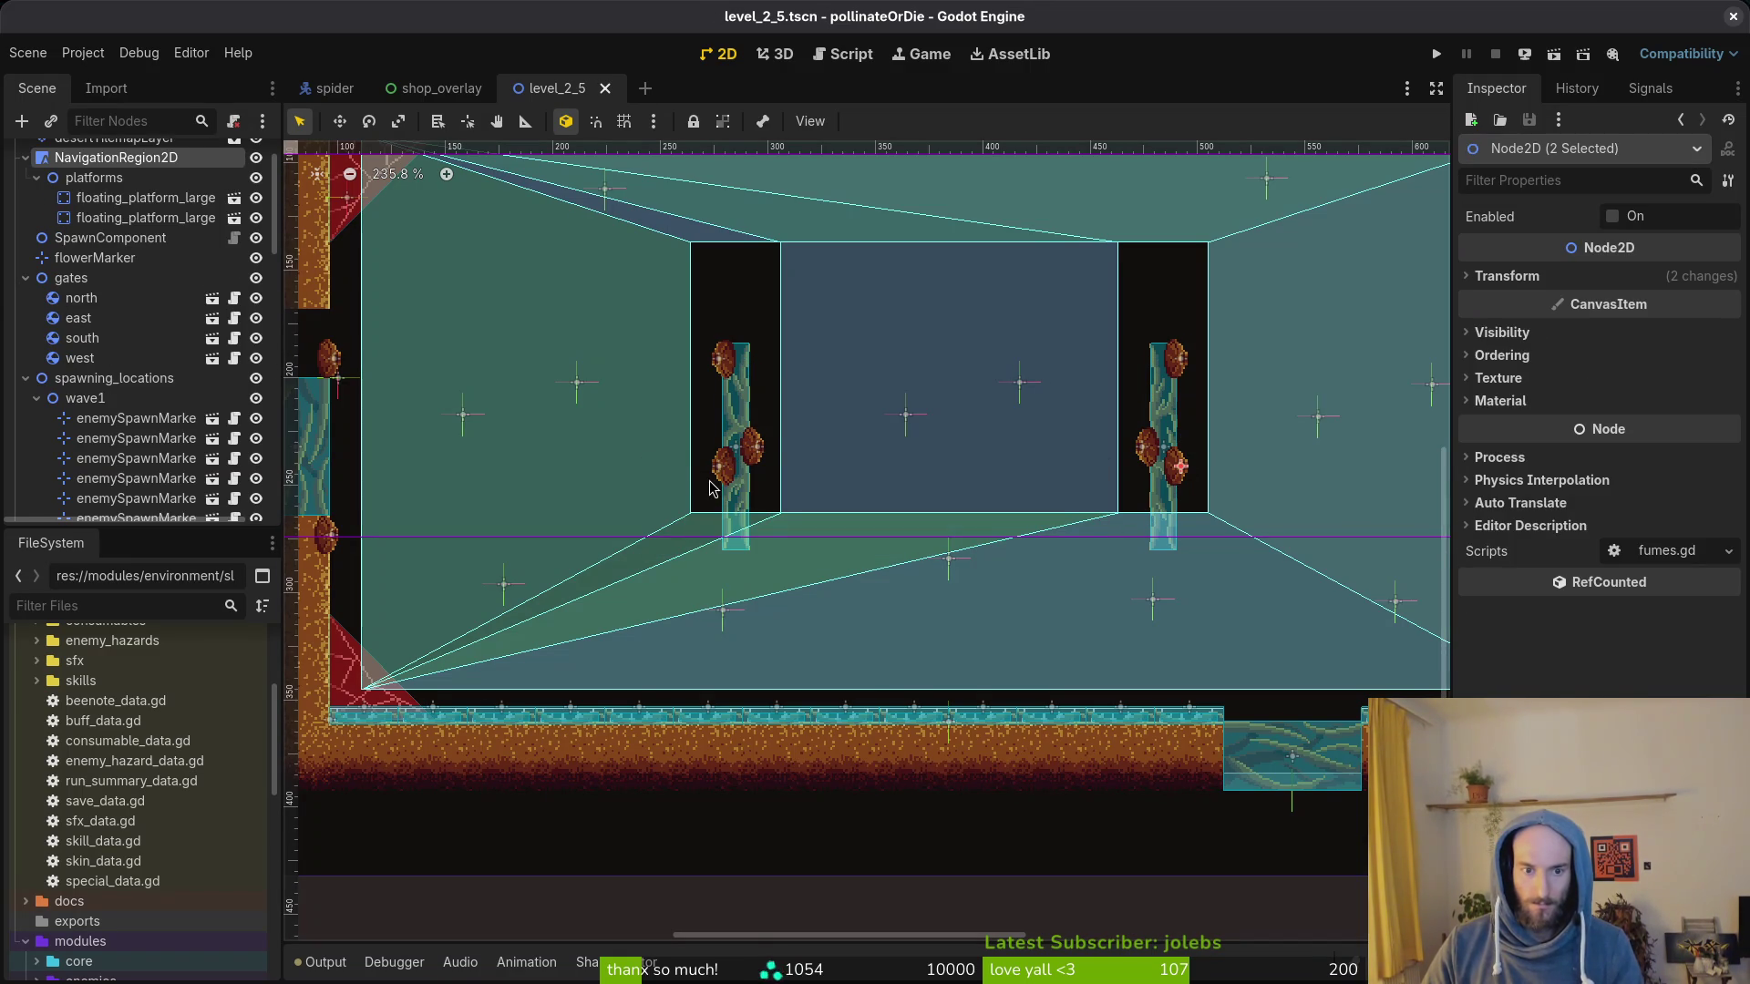
click(713, 488)
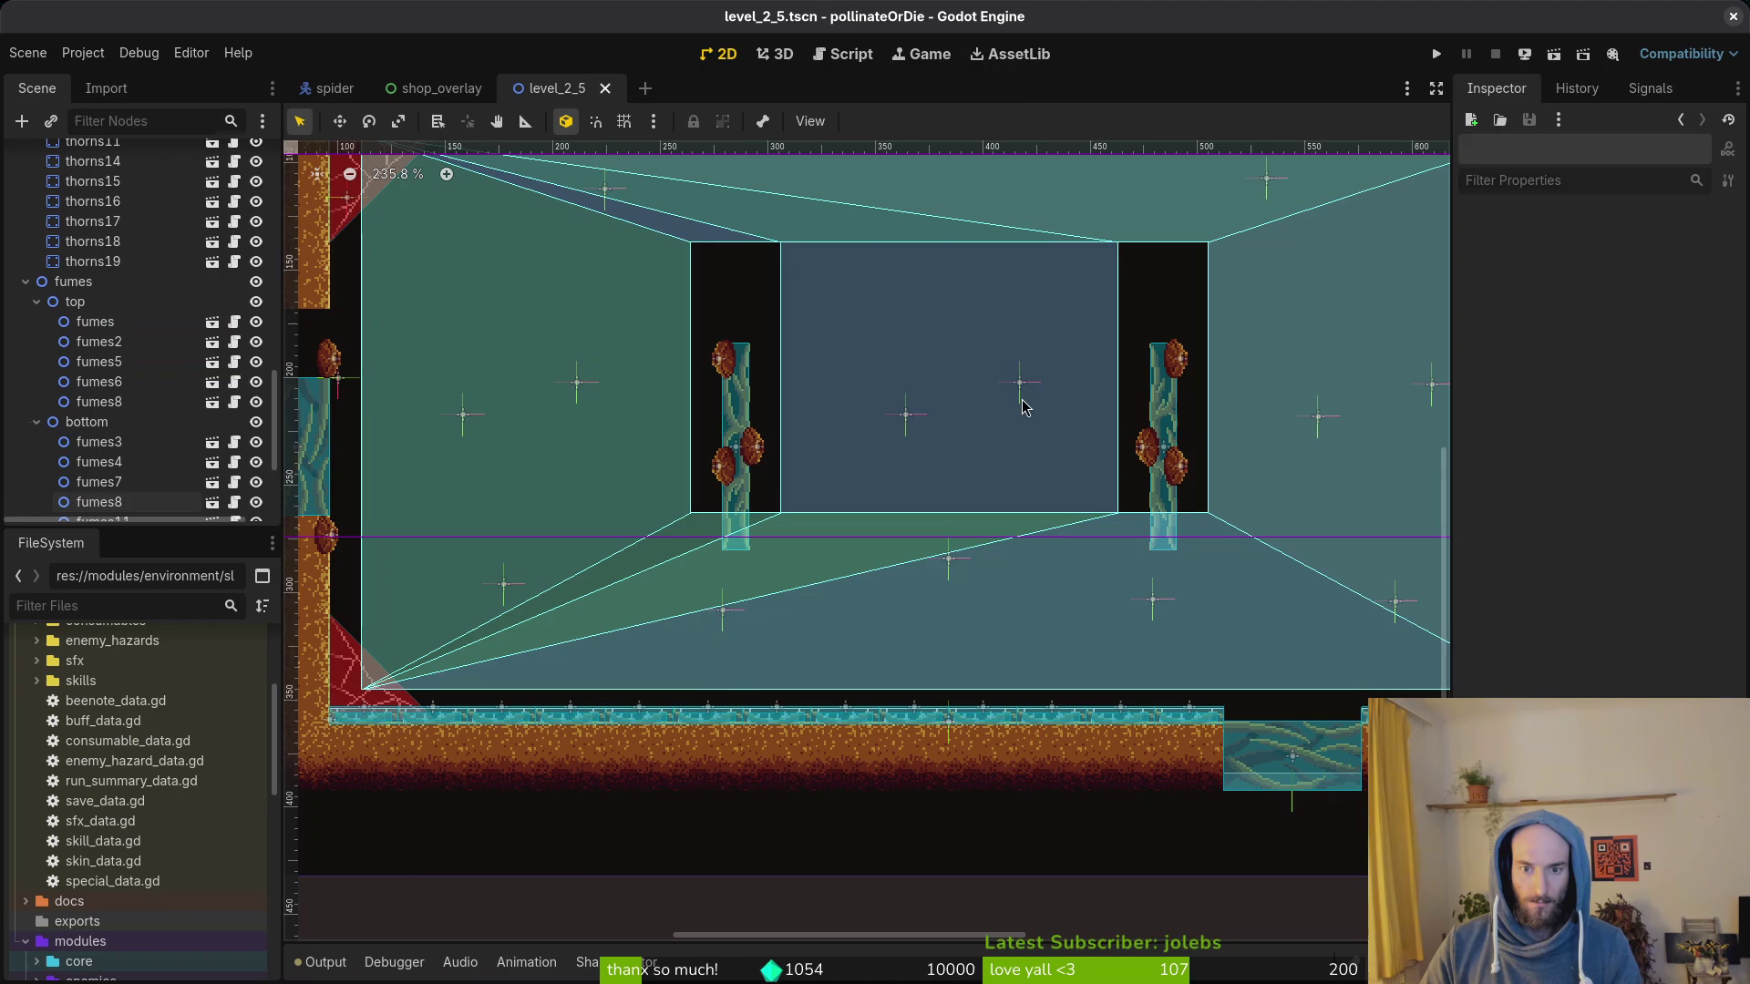
shift+click(732, 478)
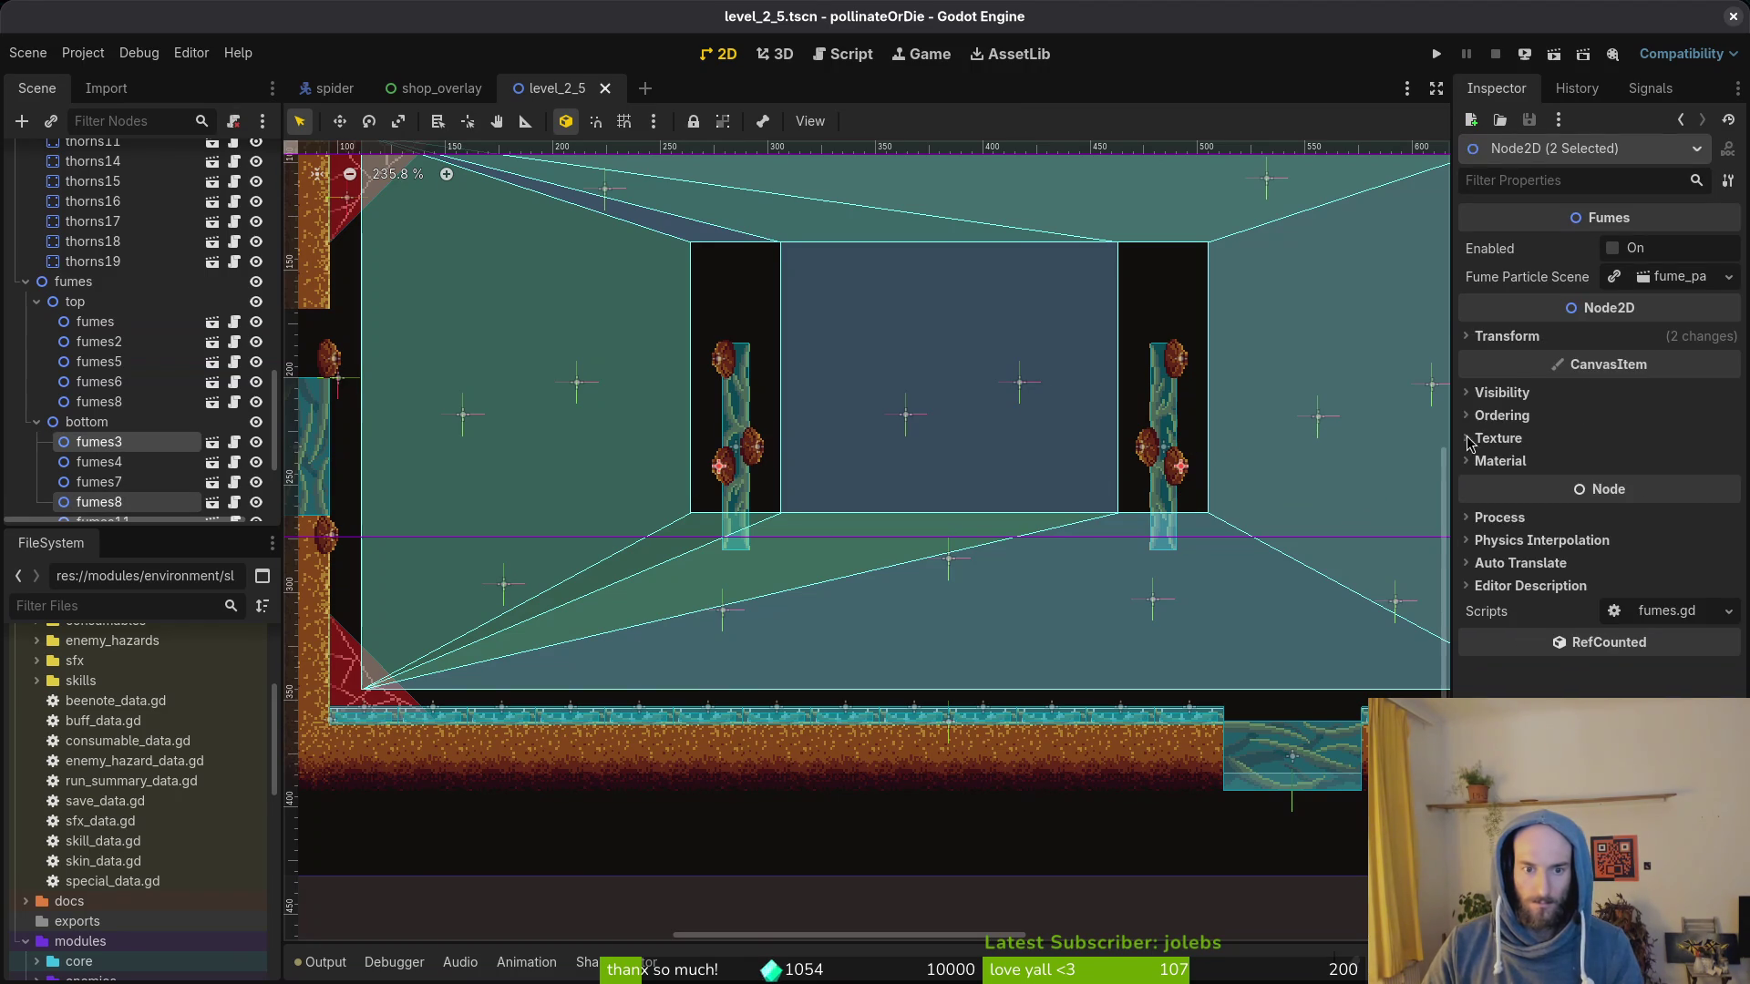
click(1689, 338)
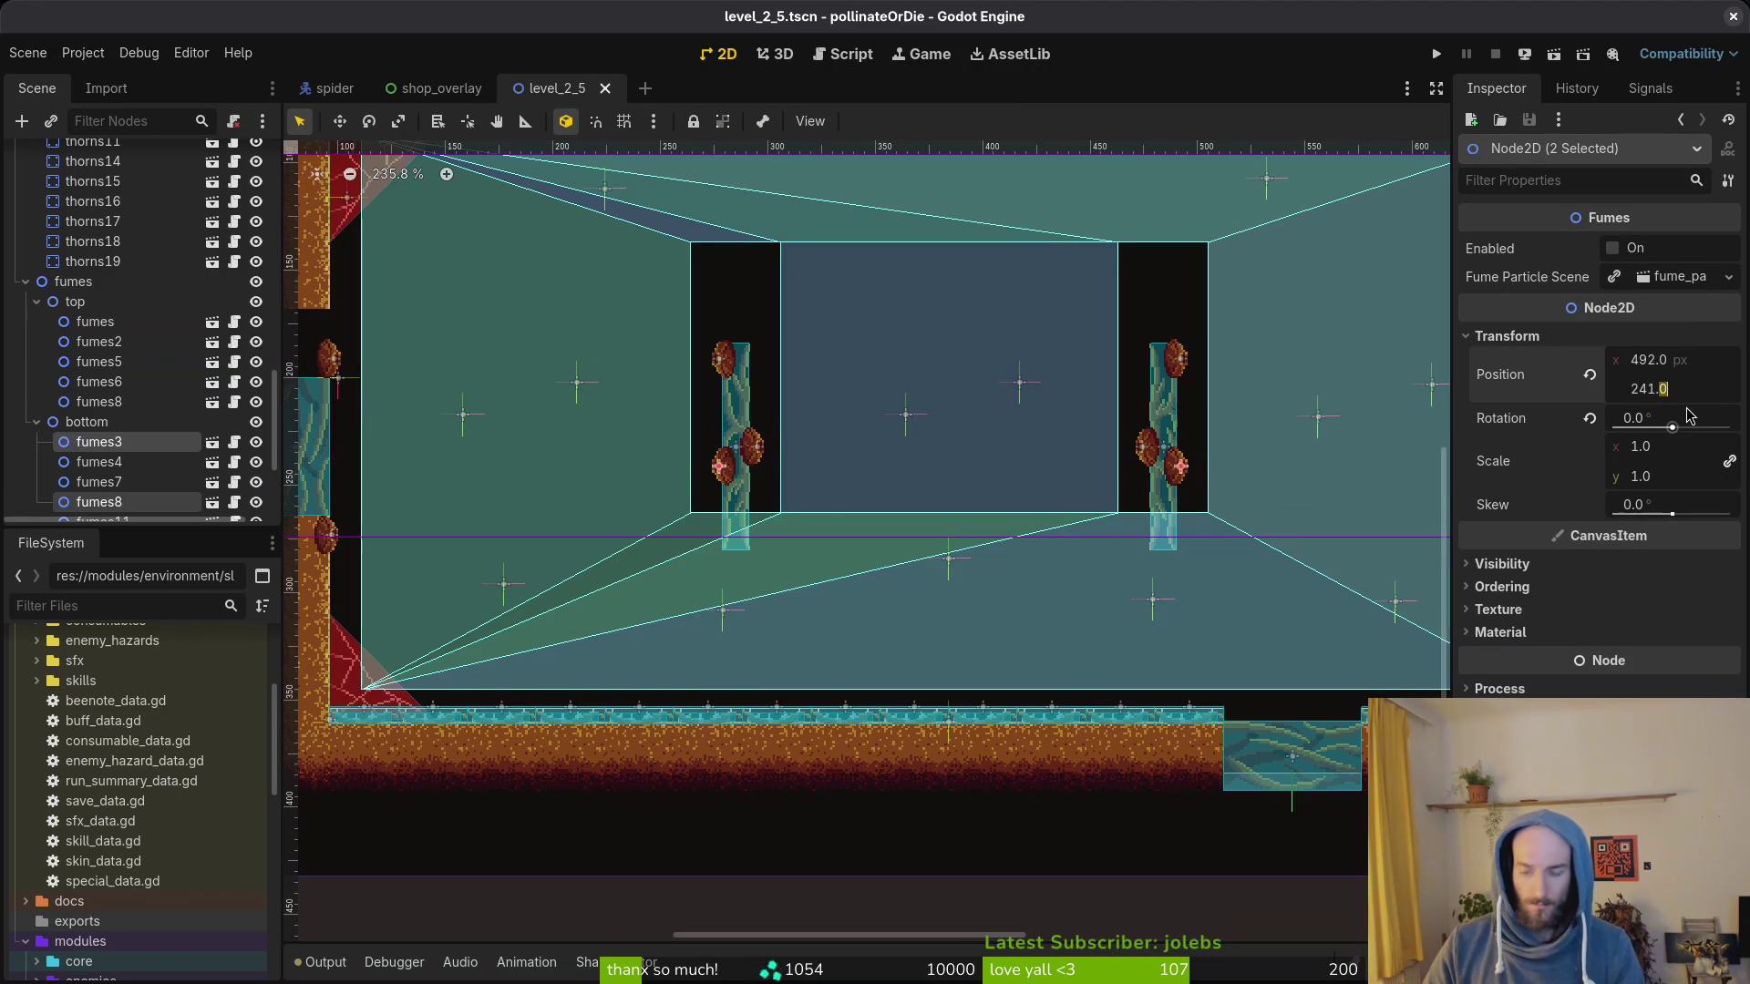
text(273)
key(Return)
scroll(916, 438, down, 3)
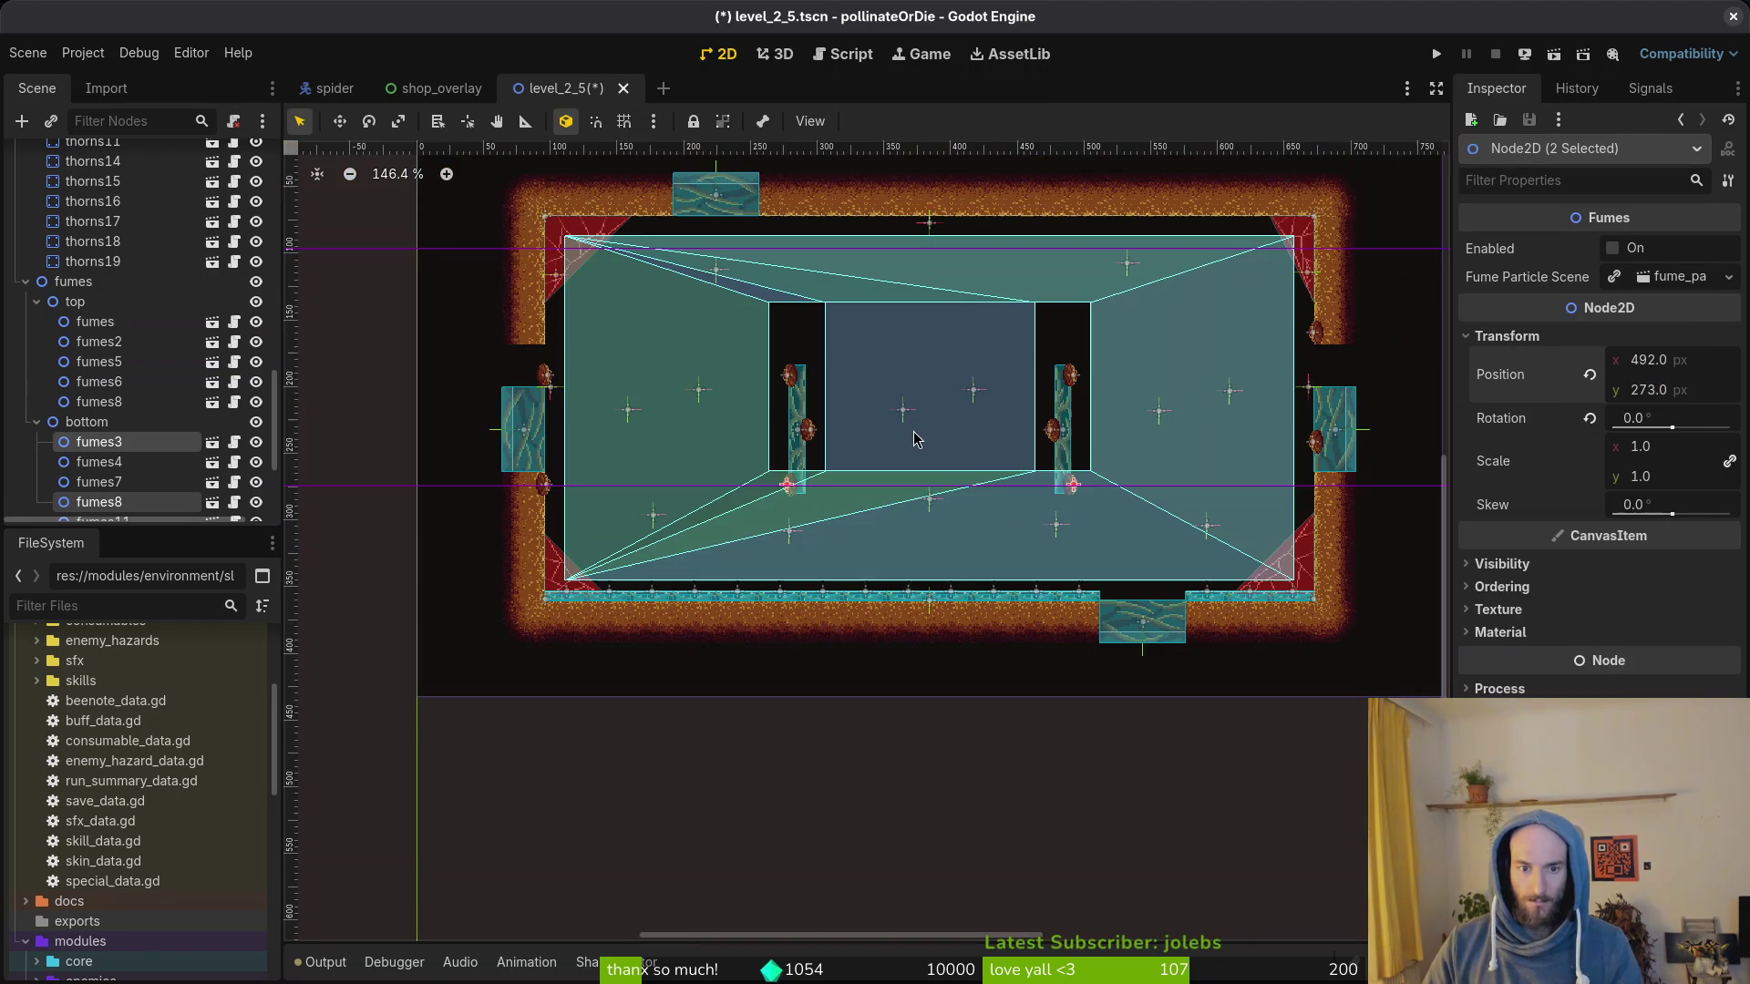
key(Escape)
key(ctrl+s)
scroll(1344, 451, up, 2)
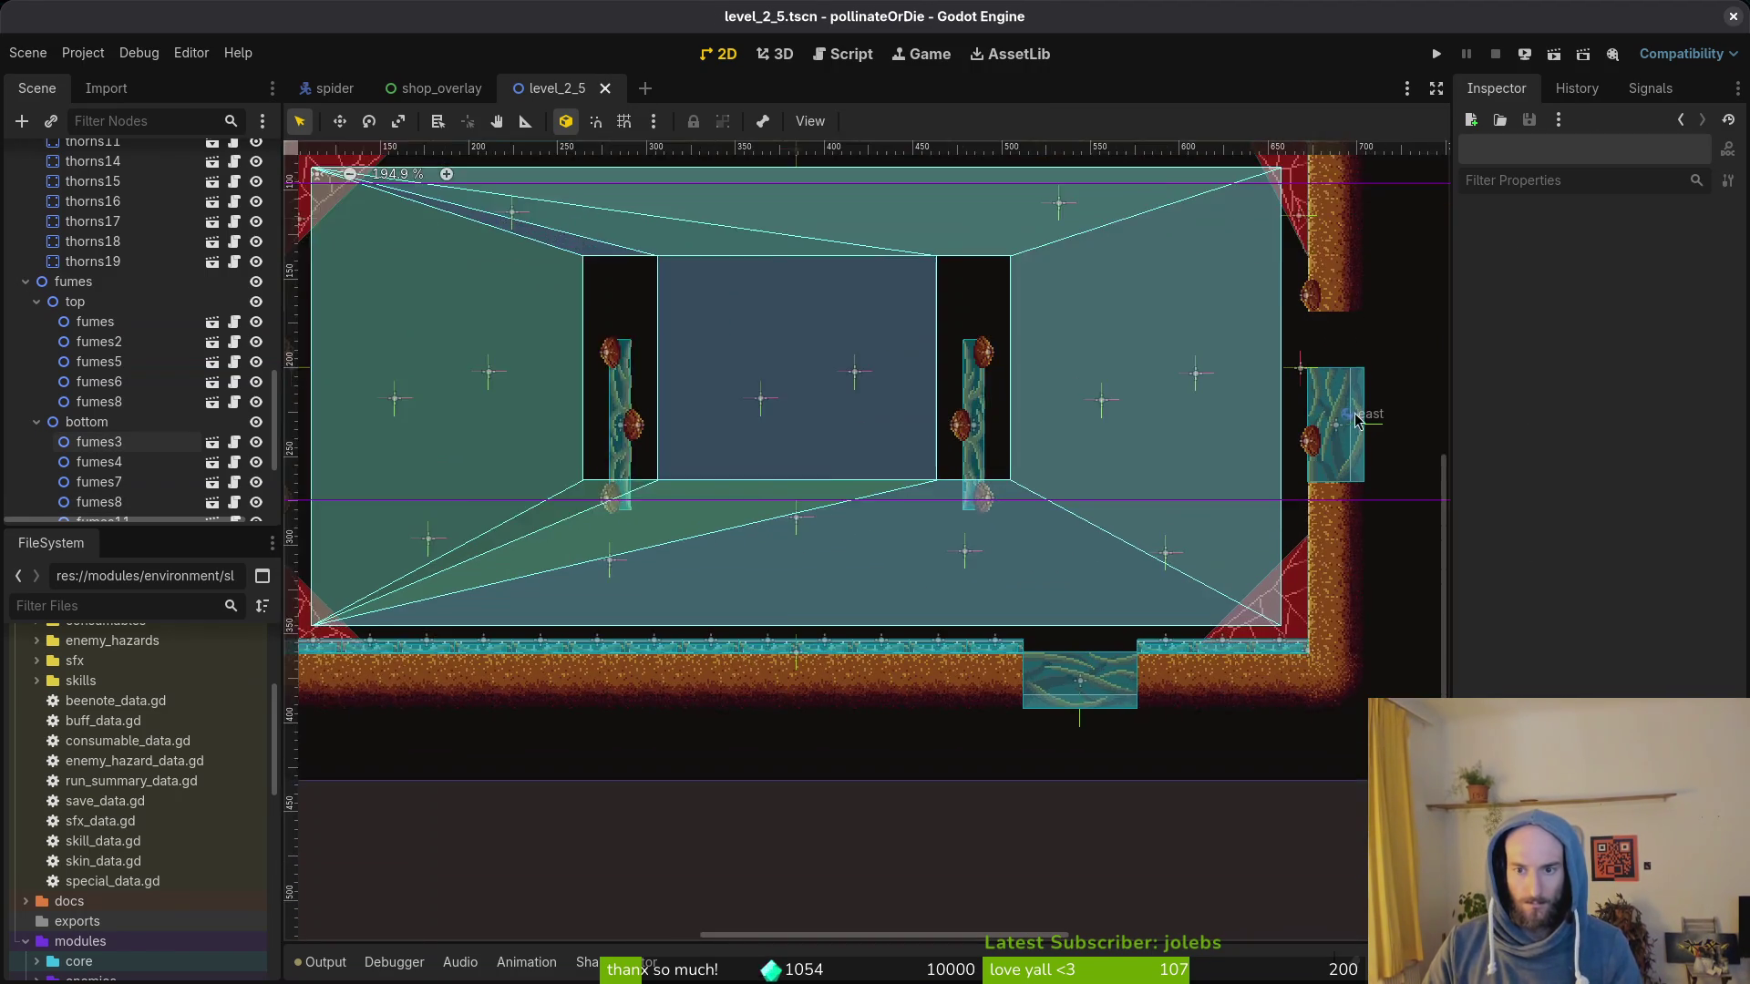
scroll(1272, 492, up, 2)
scroll(1204, 547, up, 2)
Step: Lower fumes7 and fumes5 beside the east gate 32 px via Position y and save after each
click(1148, 500)
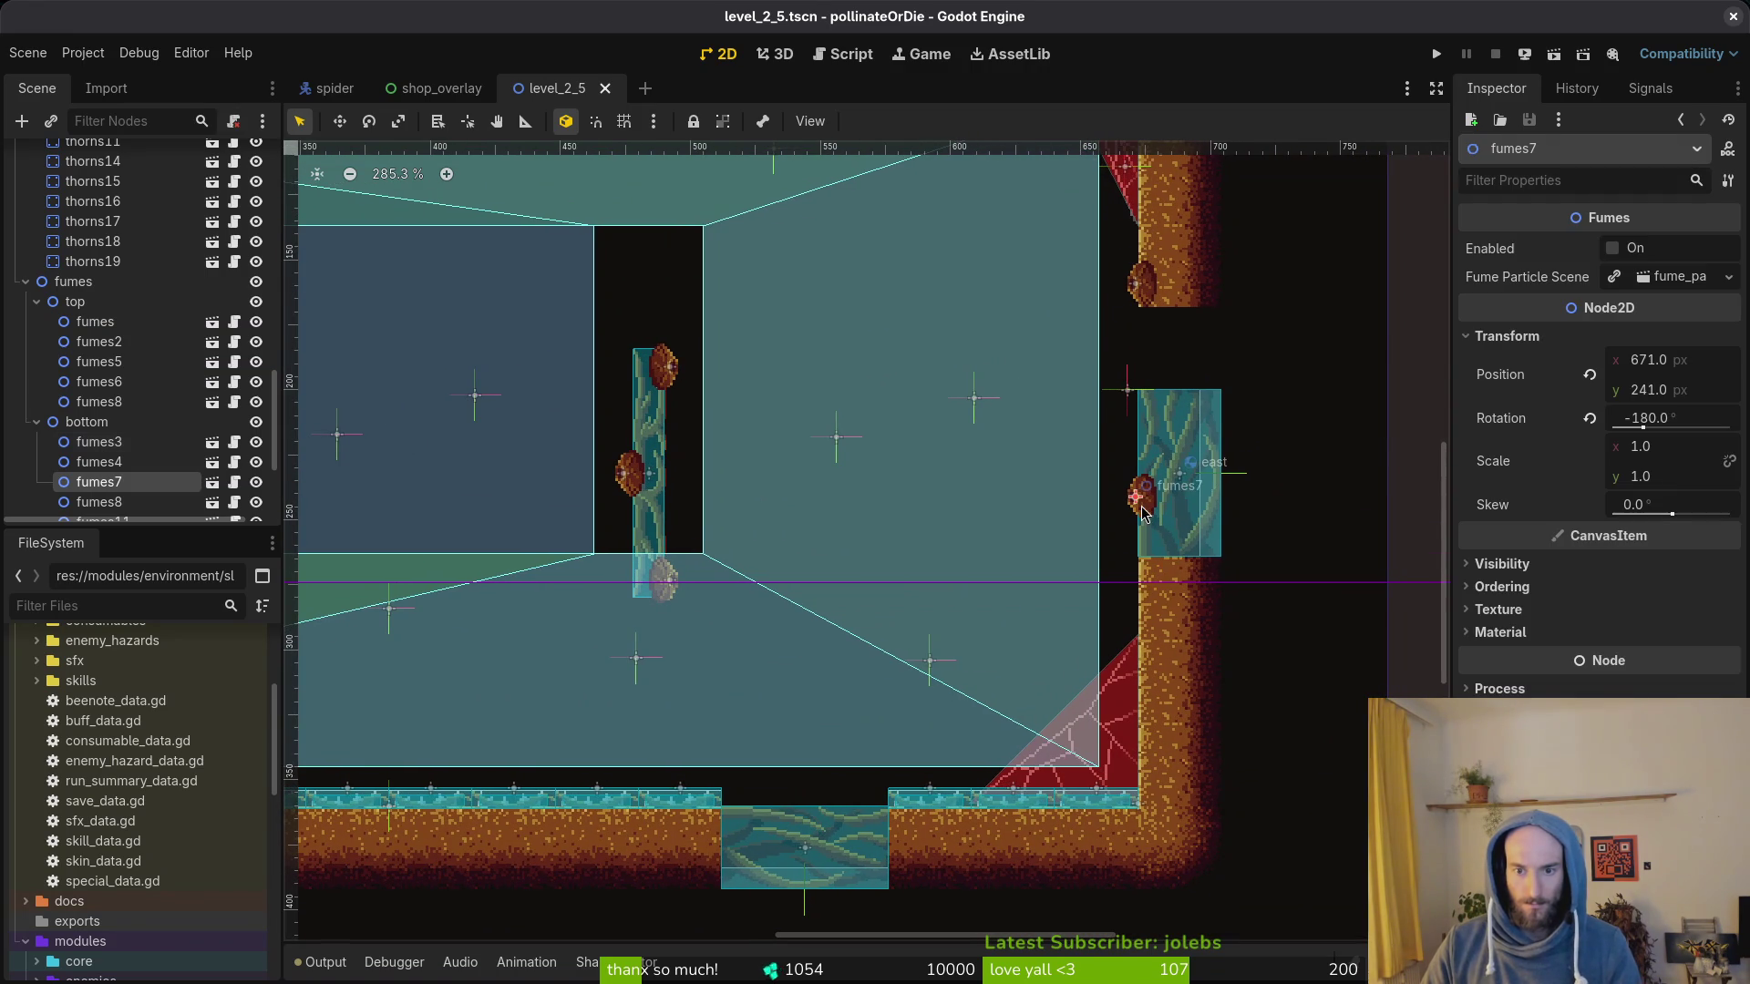
click(1674, 389)
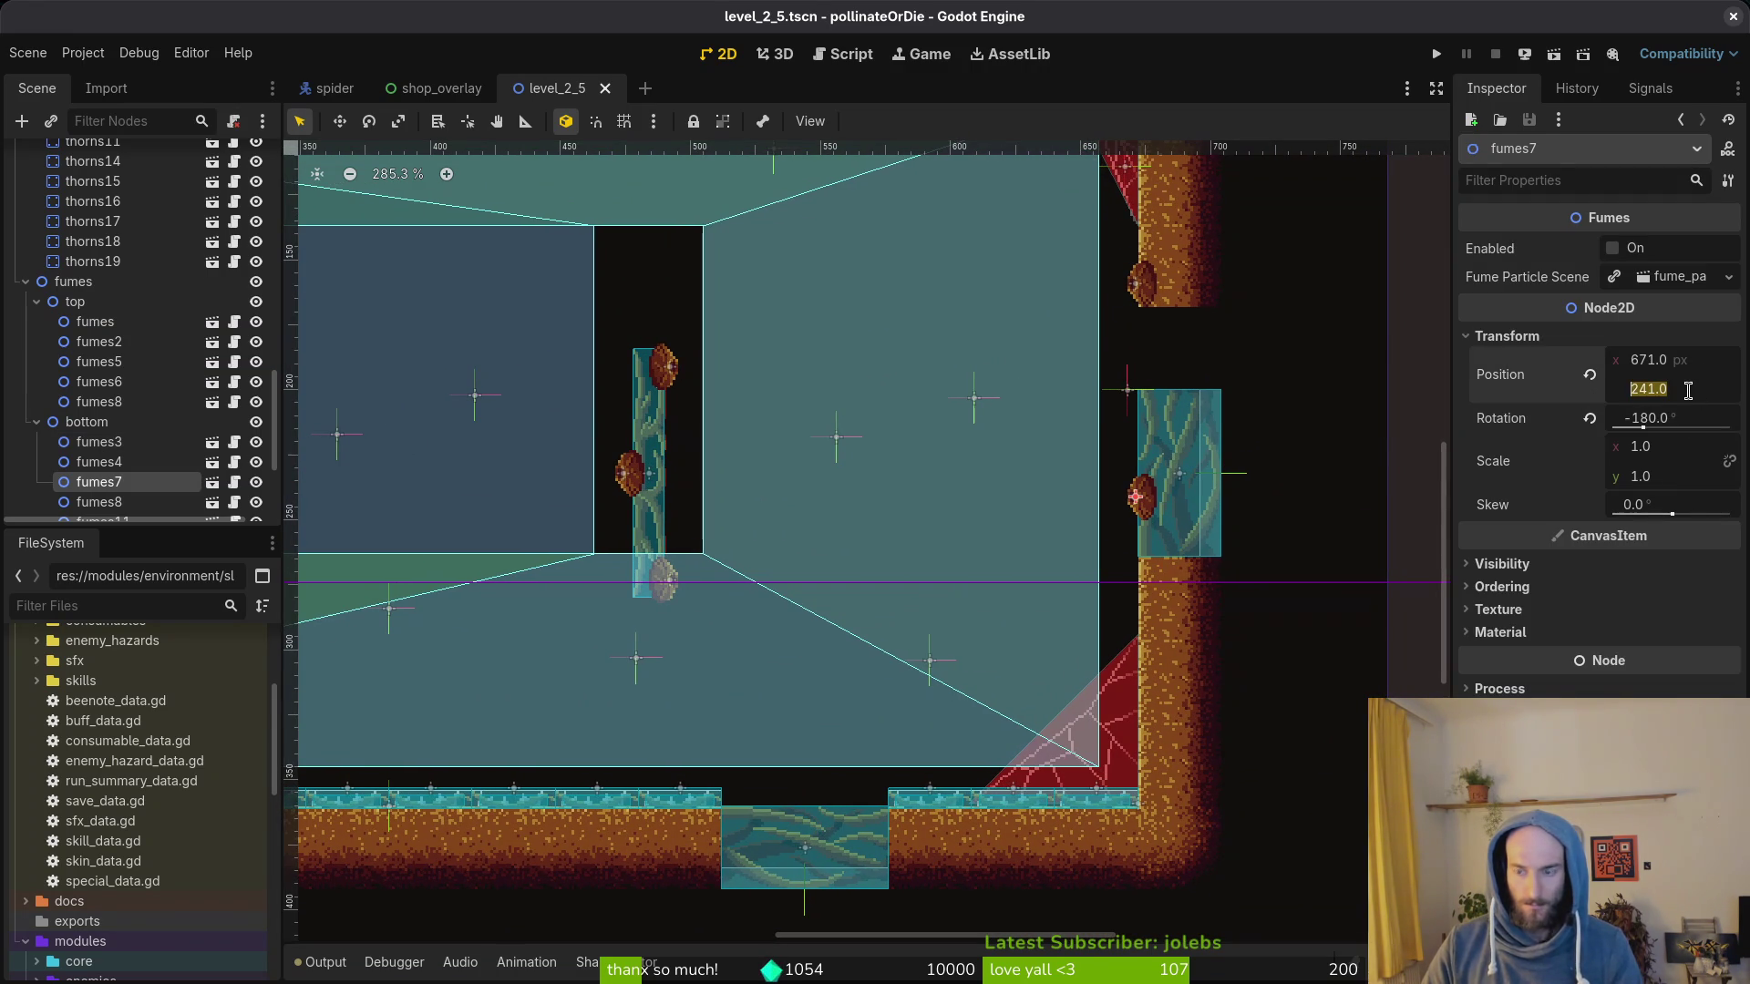
text(+32)
key(Return)
key(ctrl+s)
click(1139, 280)
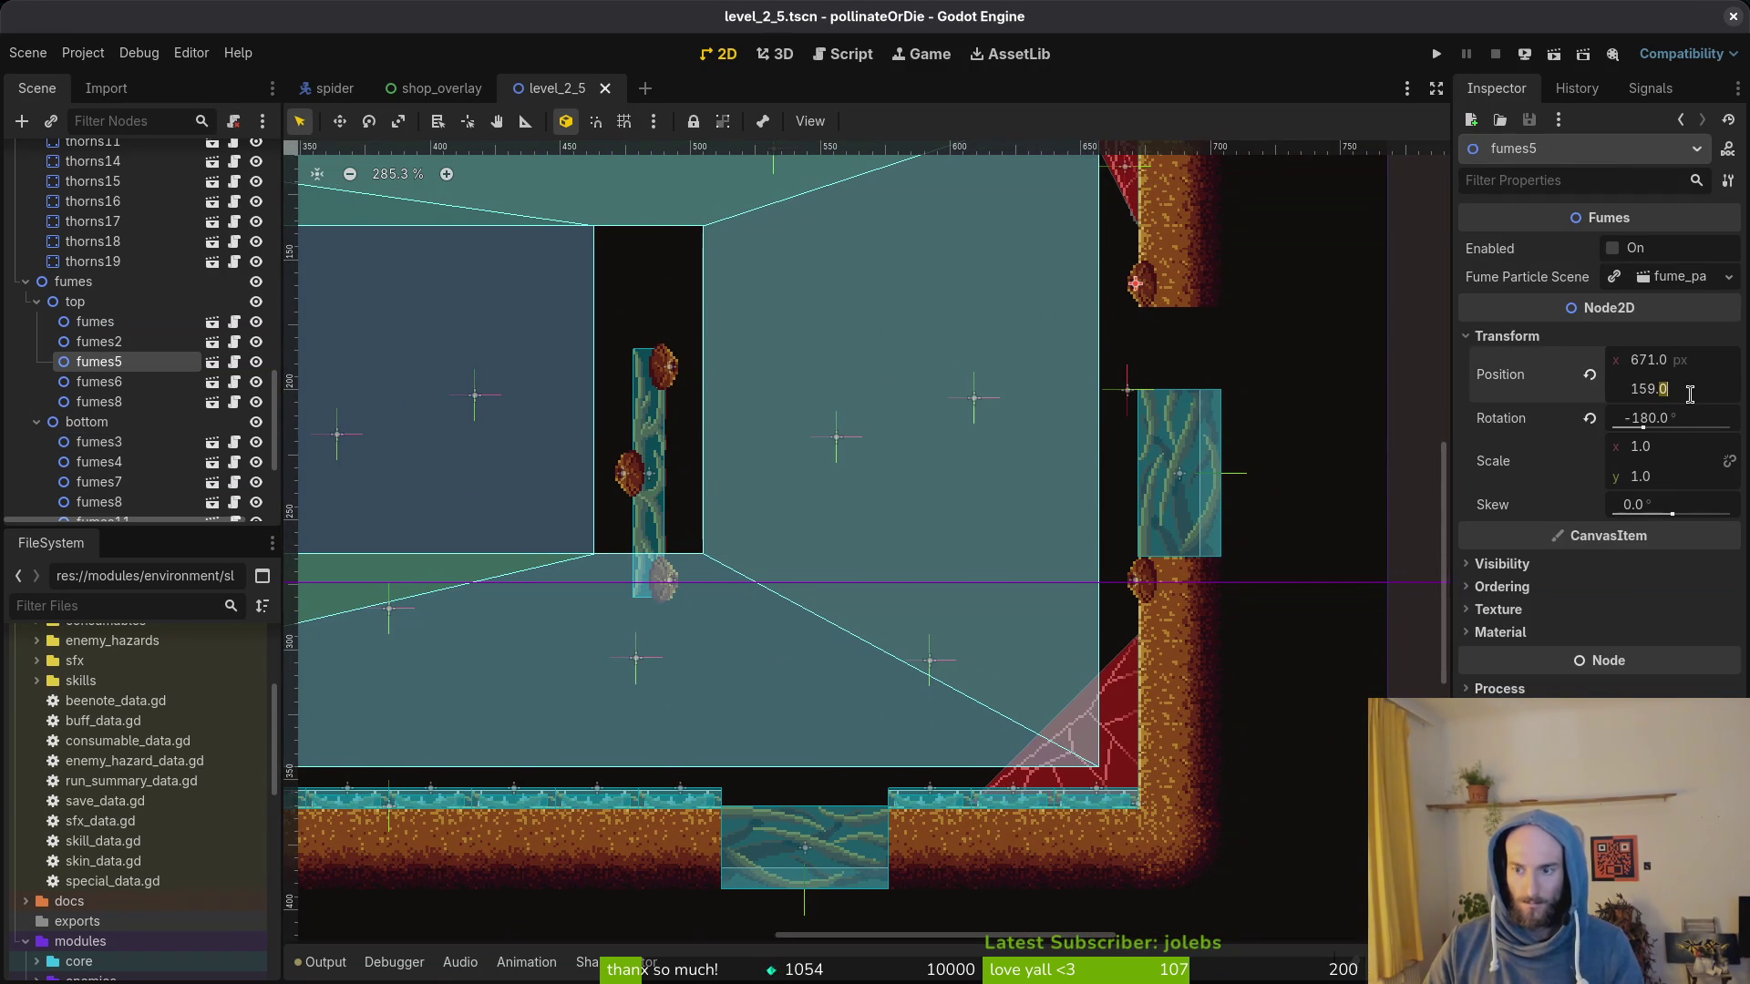
text(+32)
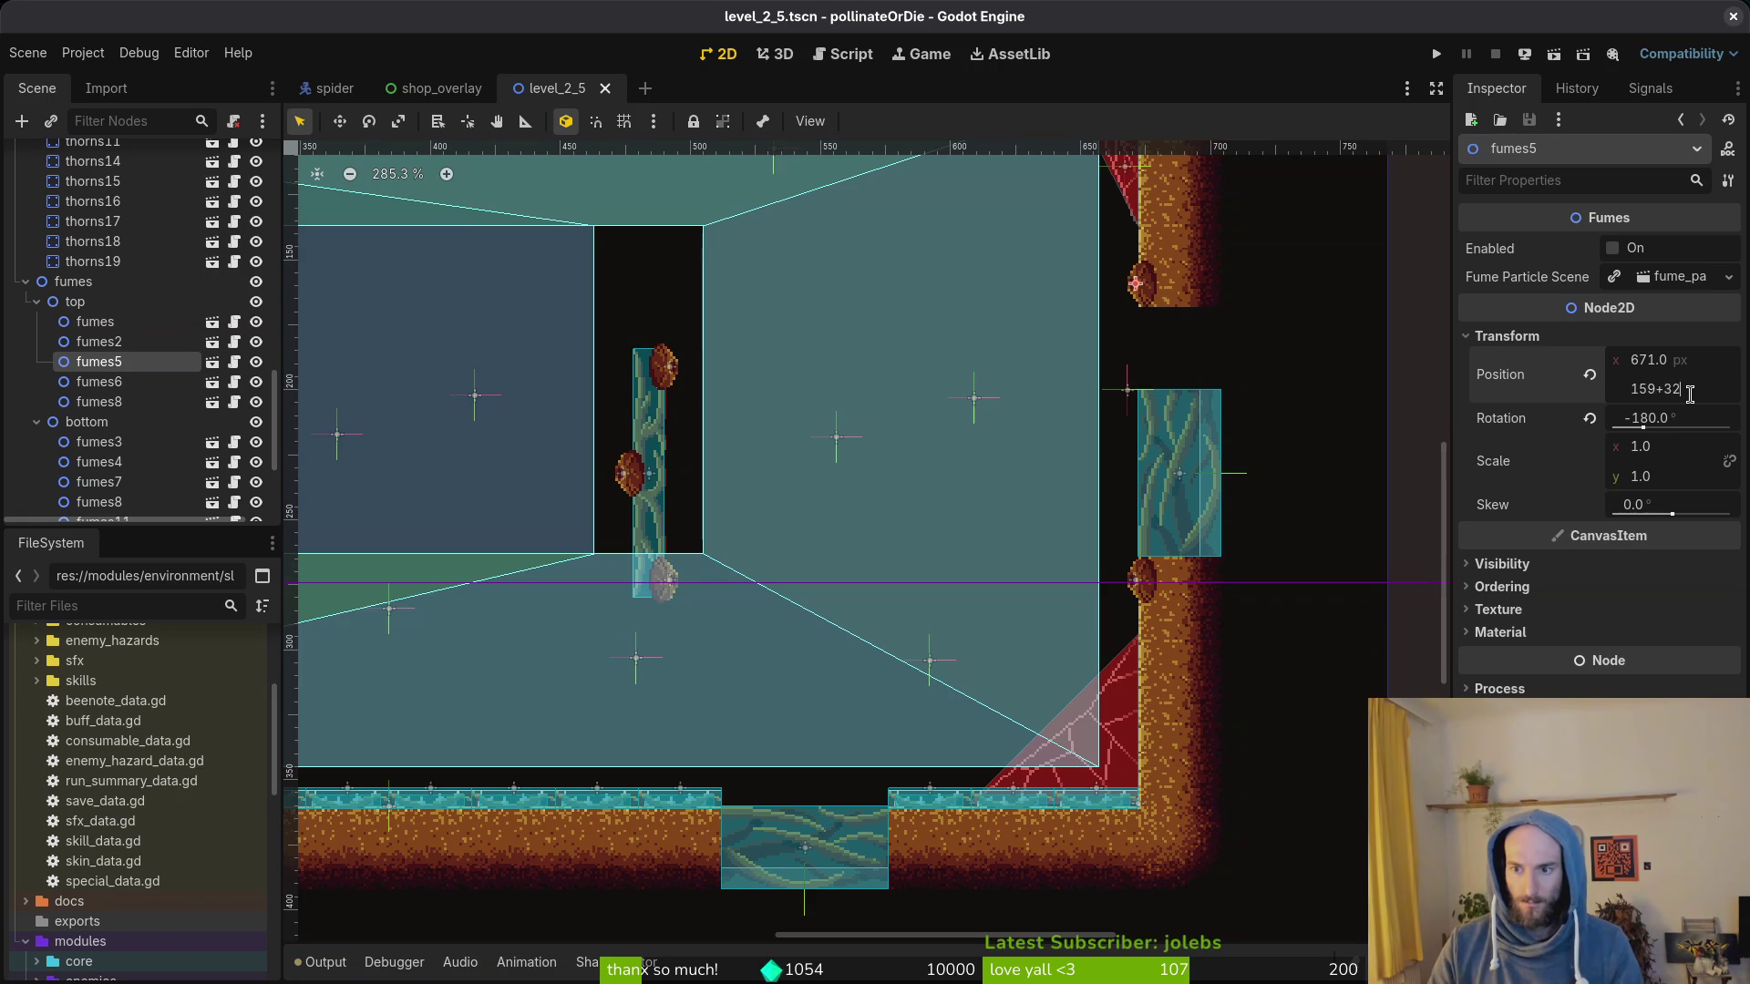
key(Return)
key(ctrl+s)
scroll(820, 478, down, 2)
Step: Collapse the fumes group and rebake the NavigationRegion2D polygon
click(41, 282)
scroll(665, 394, down, 3)
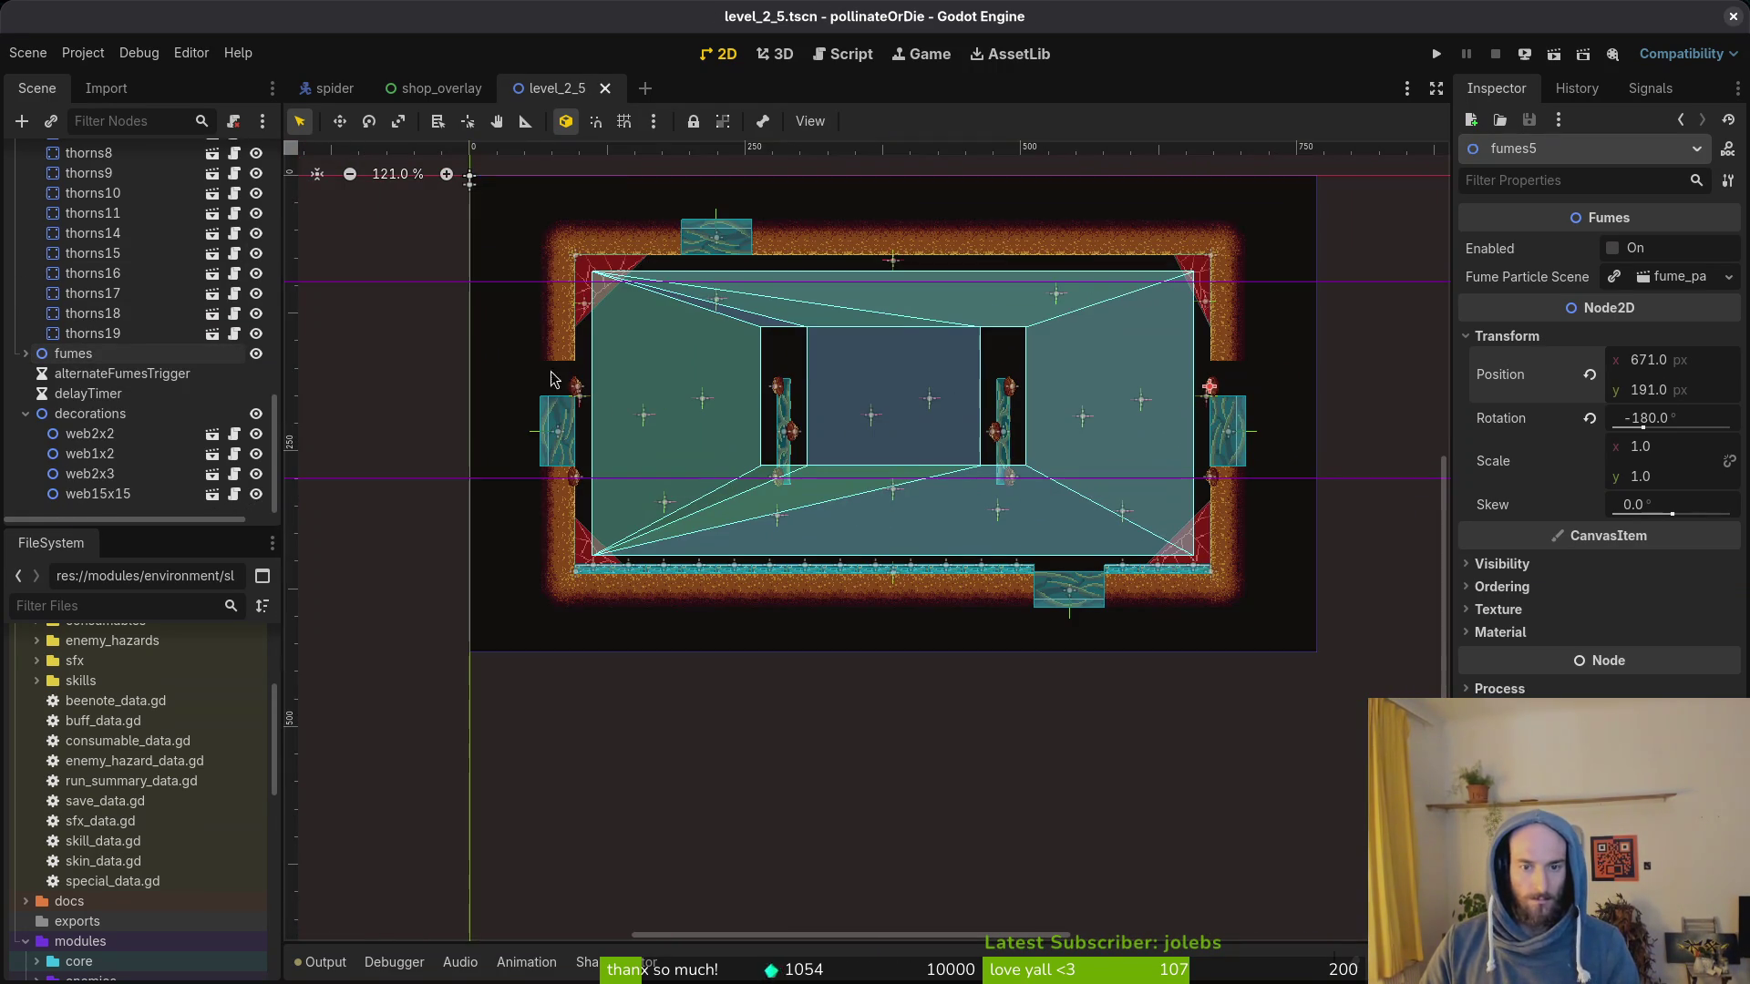
click(665, 394)
click(1019, 123)
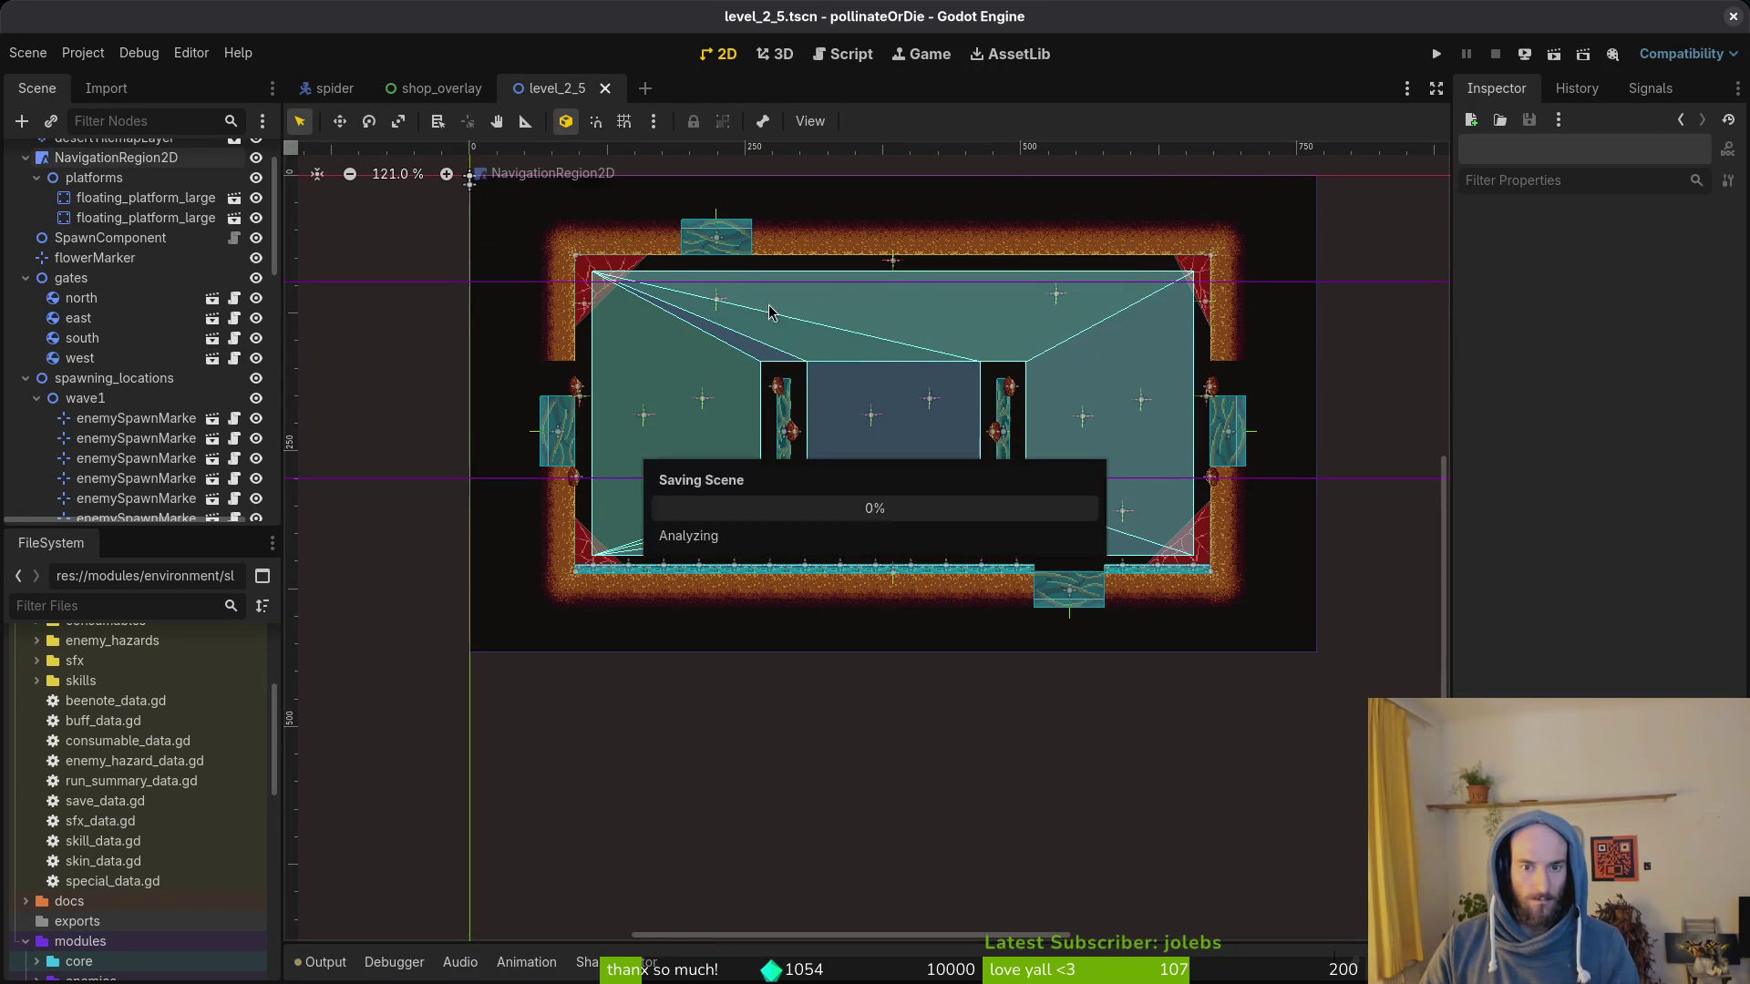
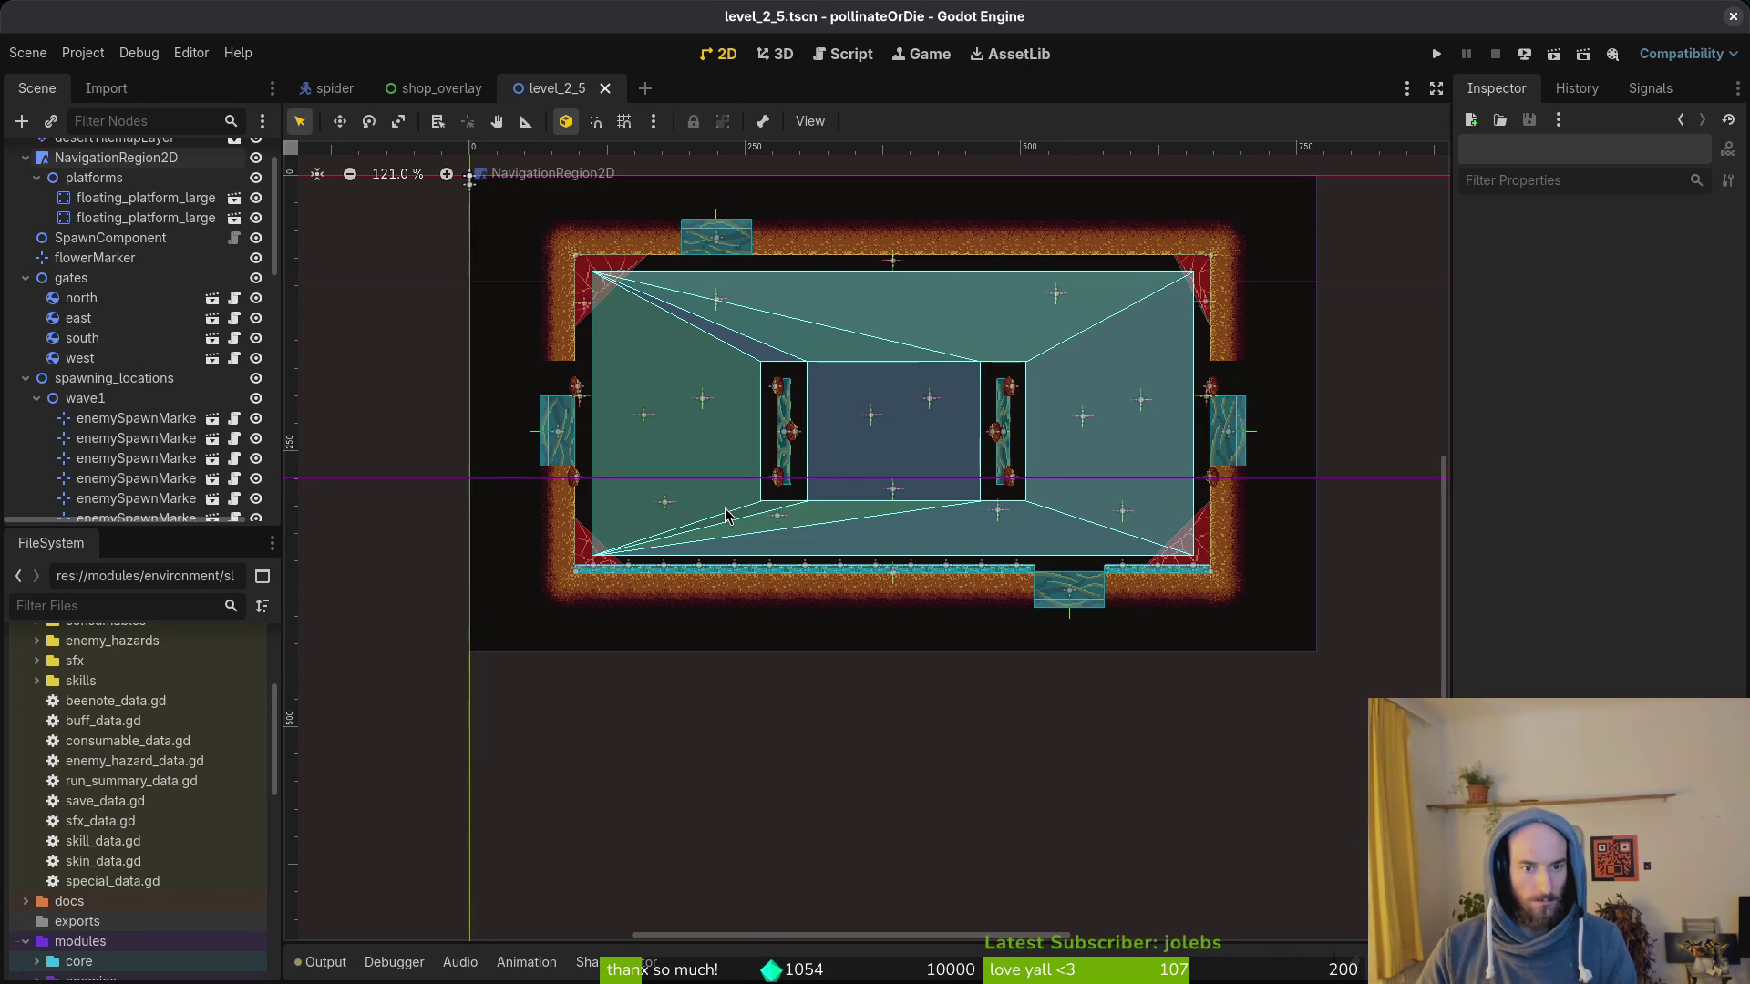
scroll(788, 427, up, 1)
scroll(801, 441, up, 1)
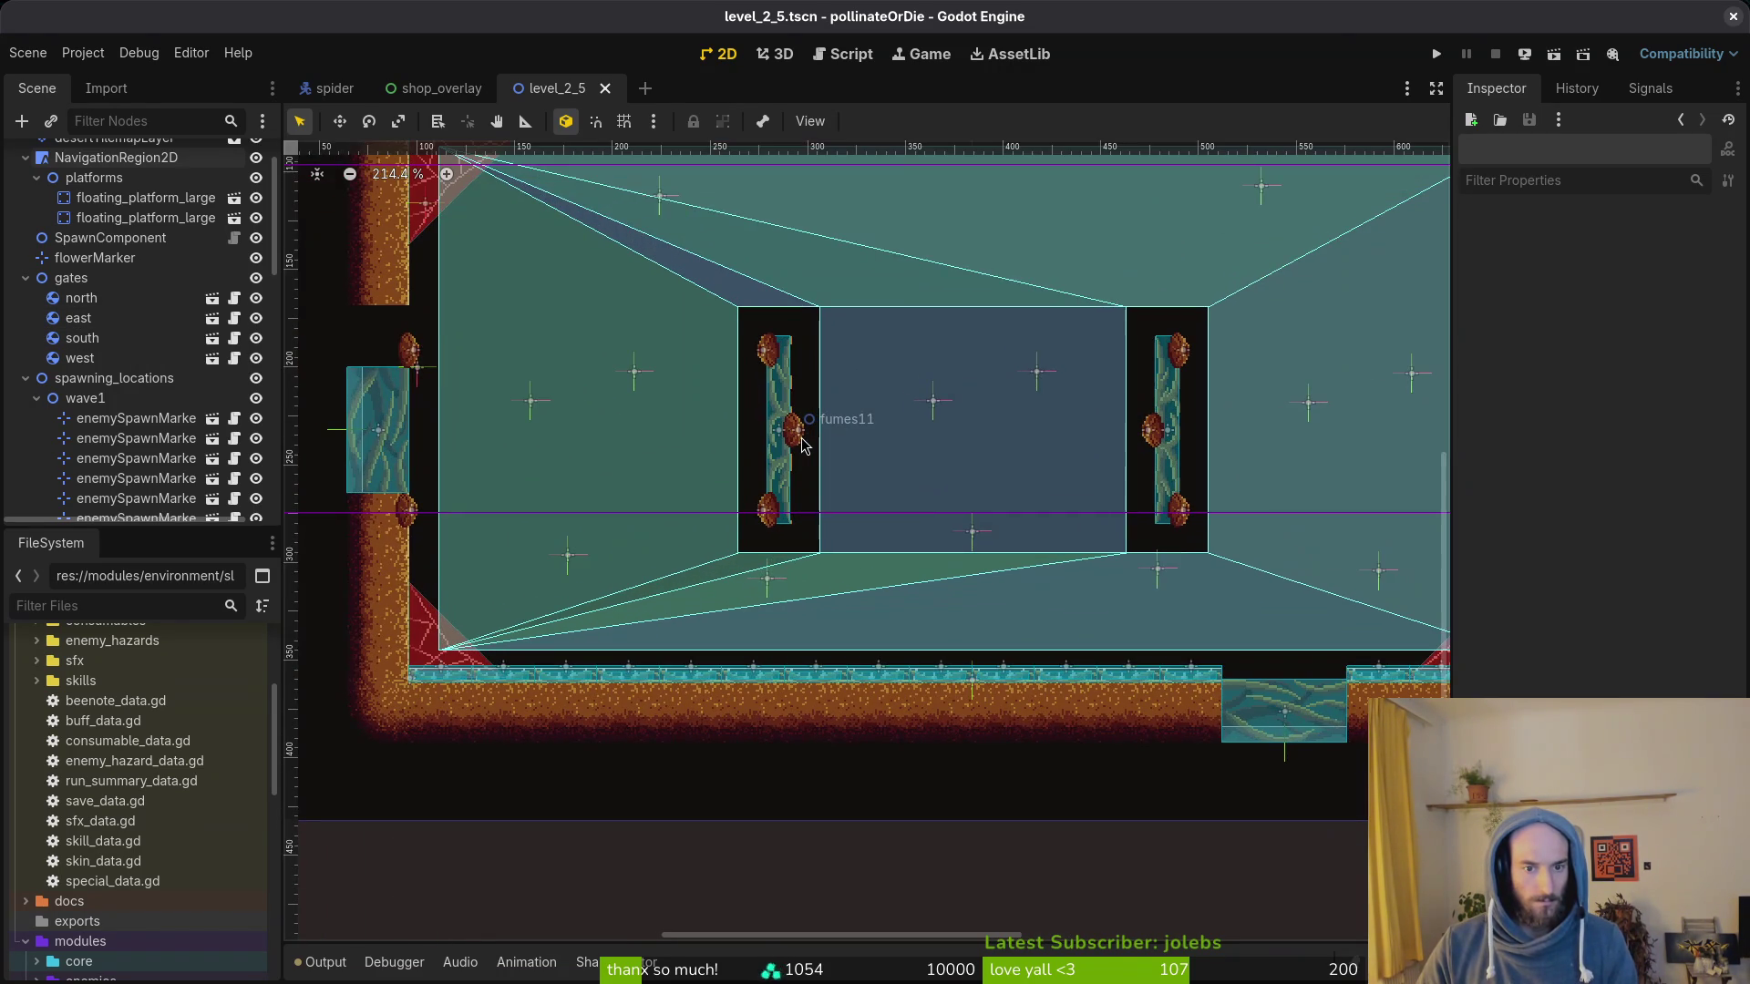
Step: Delete the middle fume emitters from both inner platforms and save level_2_5
click(803, 443)
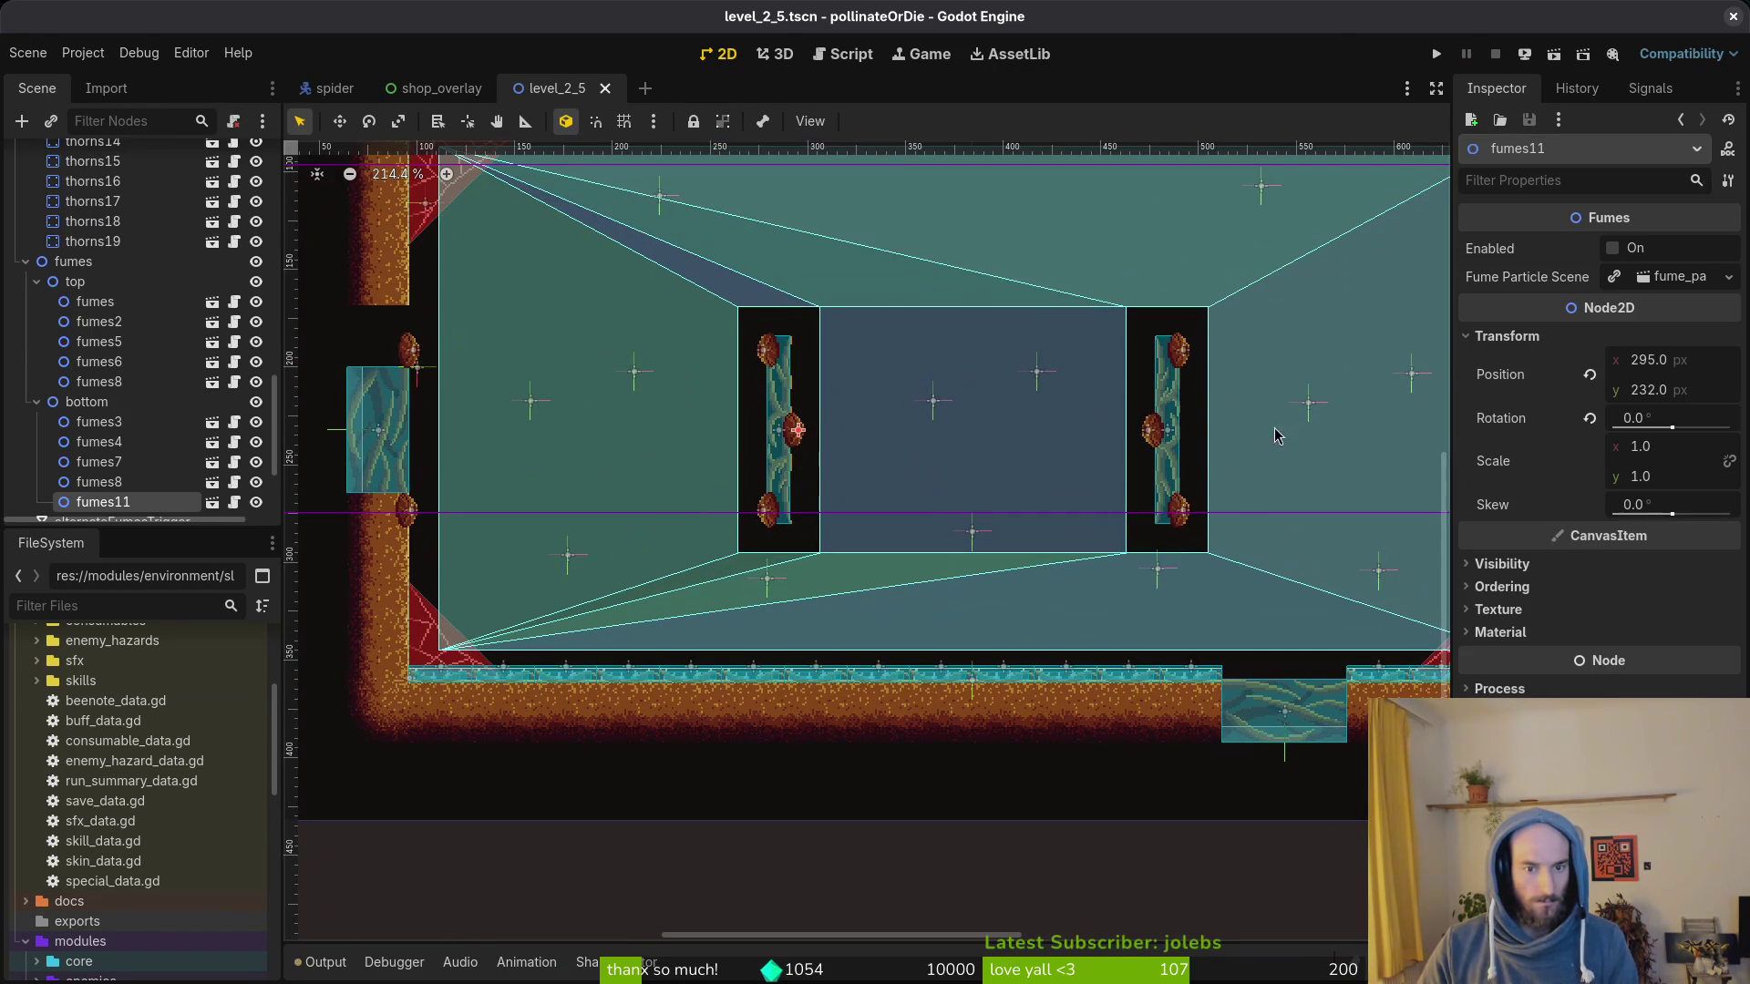
shift+click(1153, 441)
key(Delete)
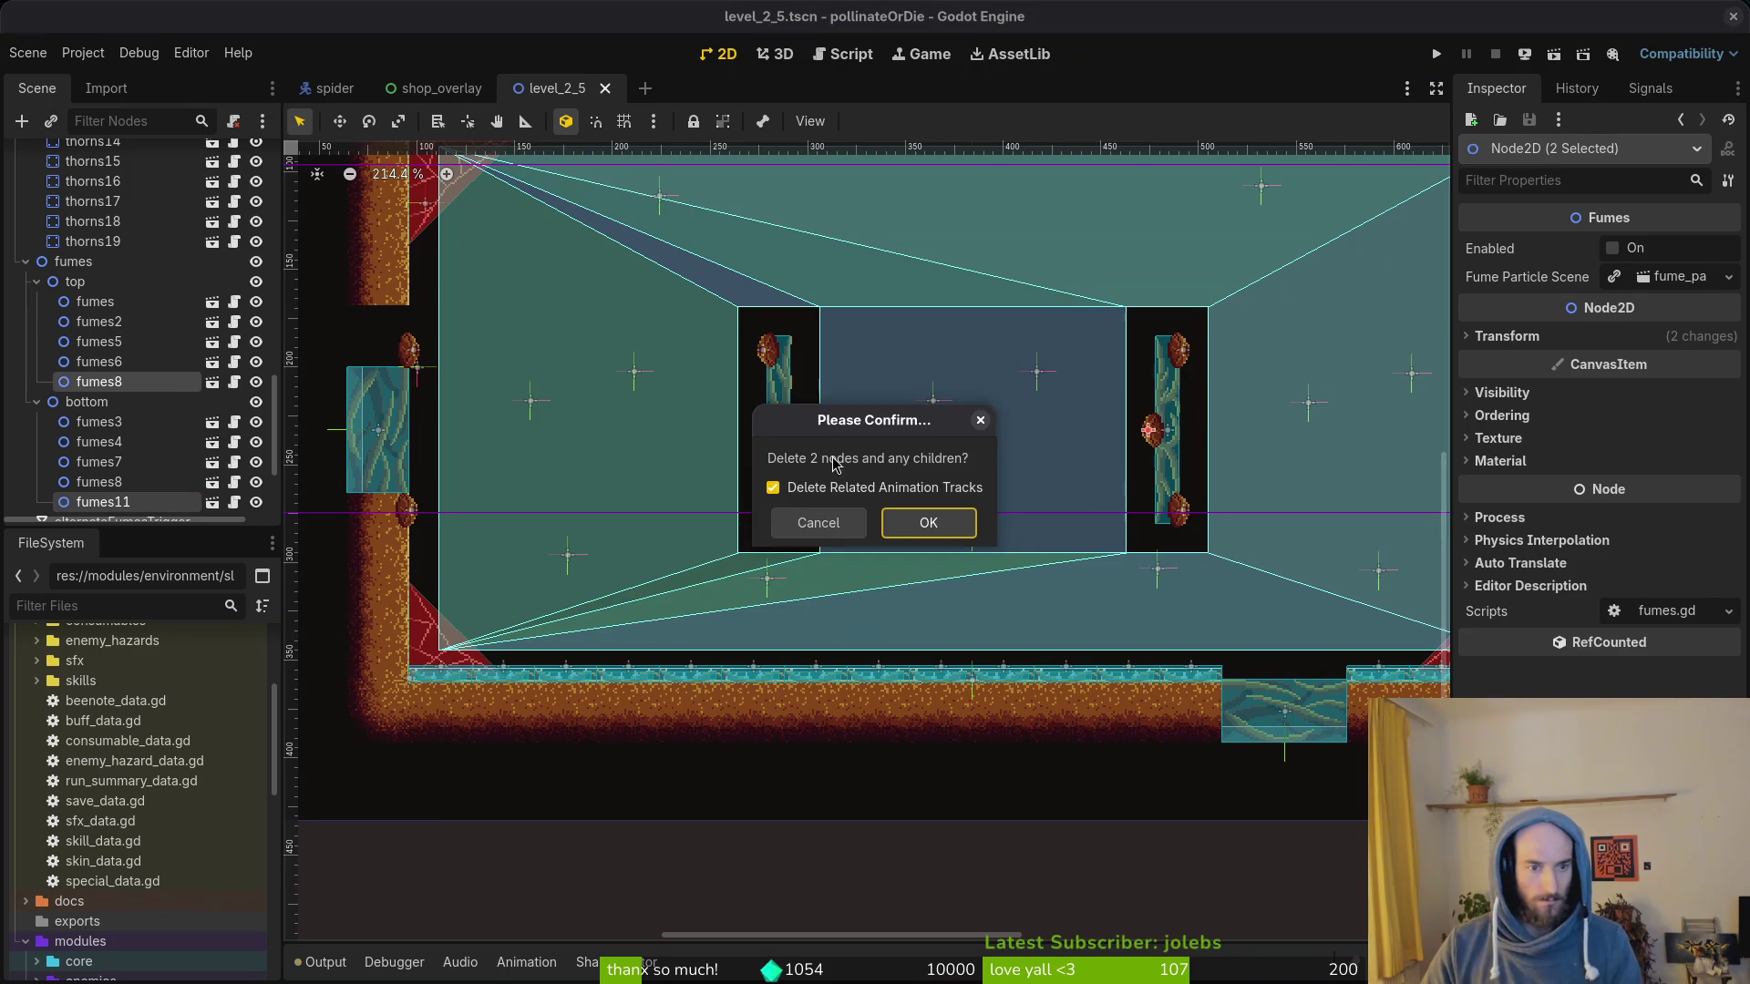
key(Return)
key(ctrl+z)
key(Delete)
key(Return)
key(ctrl+s)
Step: Collapse the fumes, spawning_locations, gates and NavigationRegion2D groups and select desertTilemapLayer
click(36, 281)
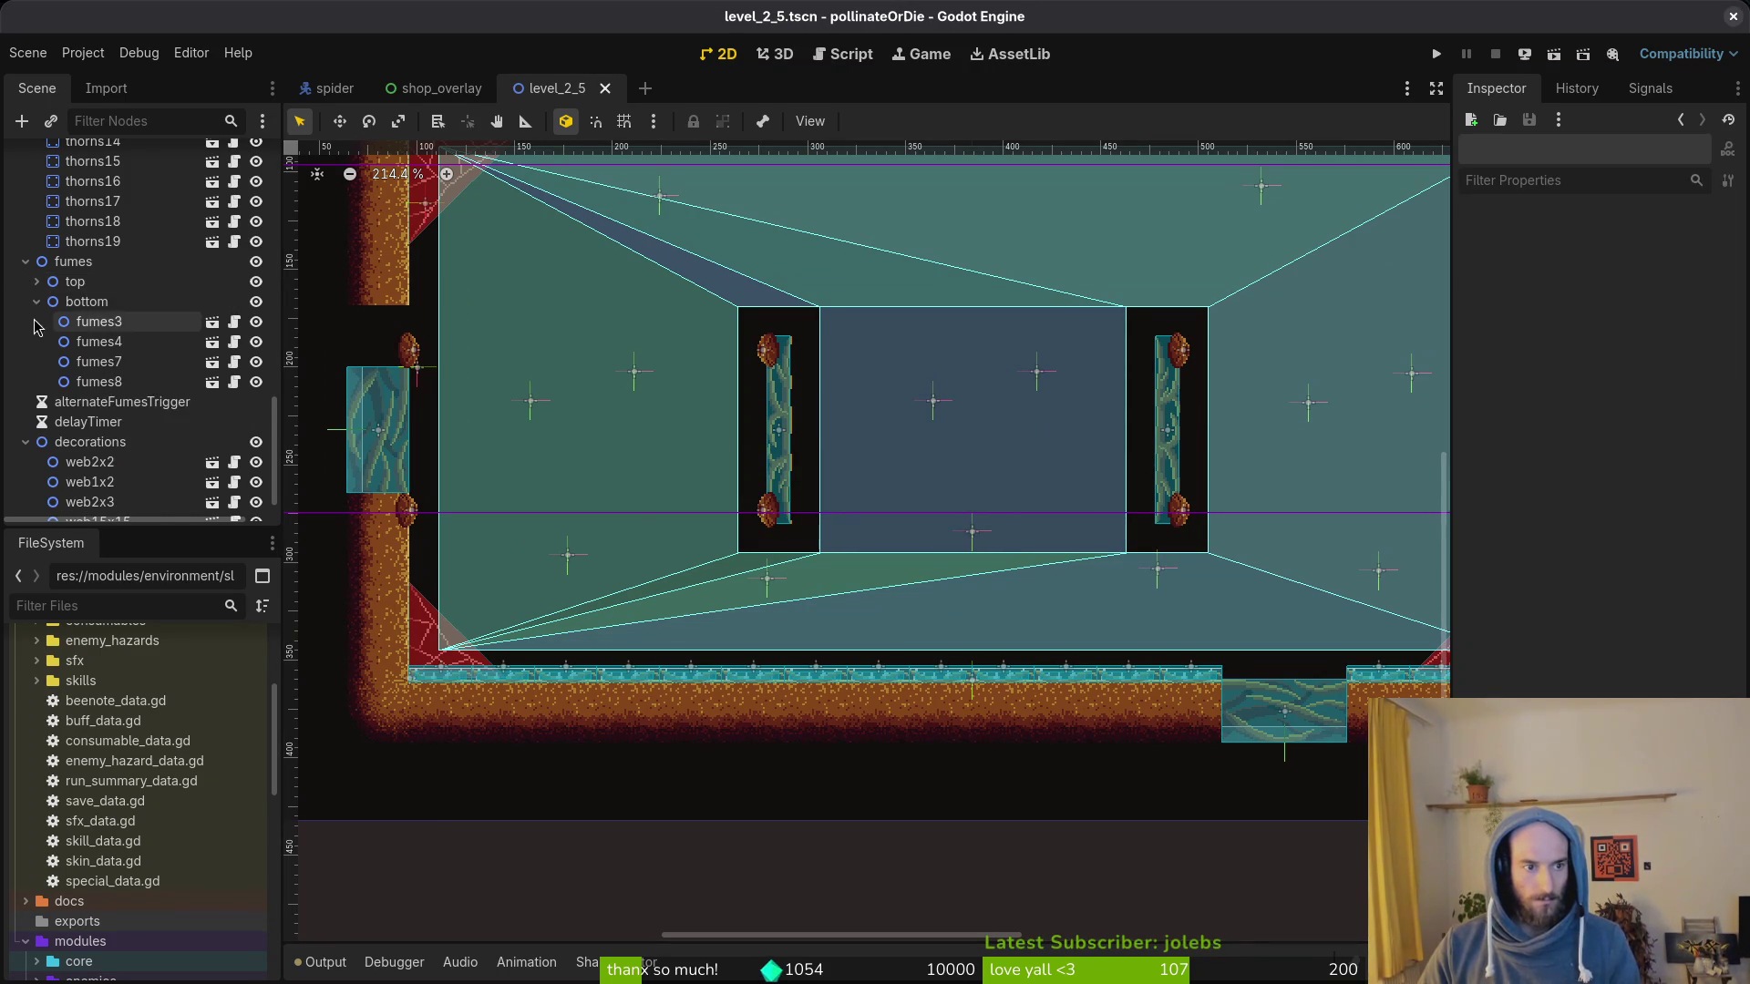
click(36, 301)
key(ctrl+s)
click(23, 322)
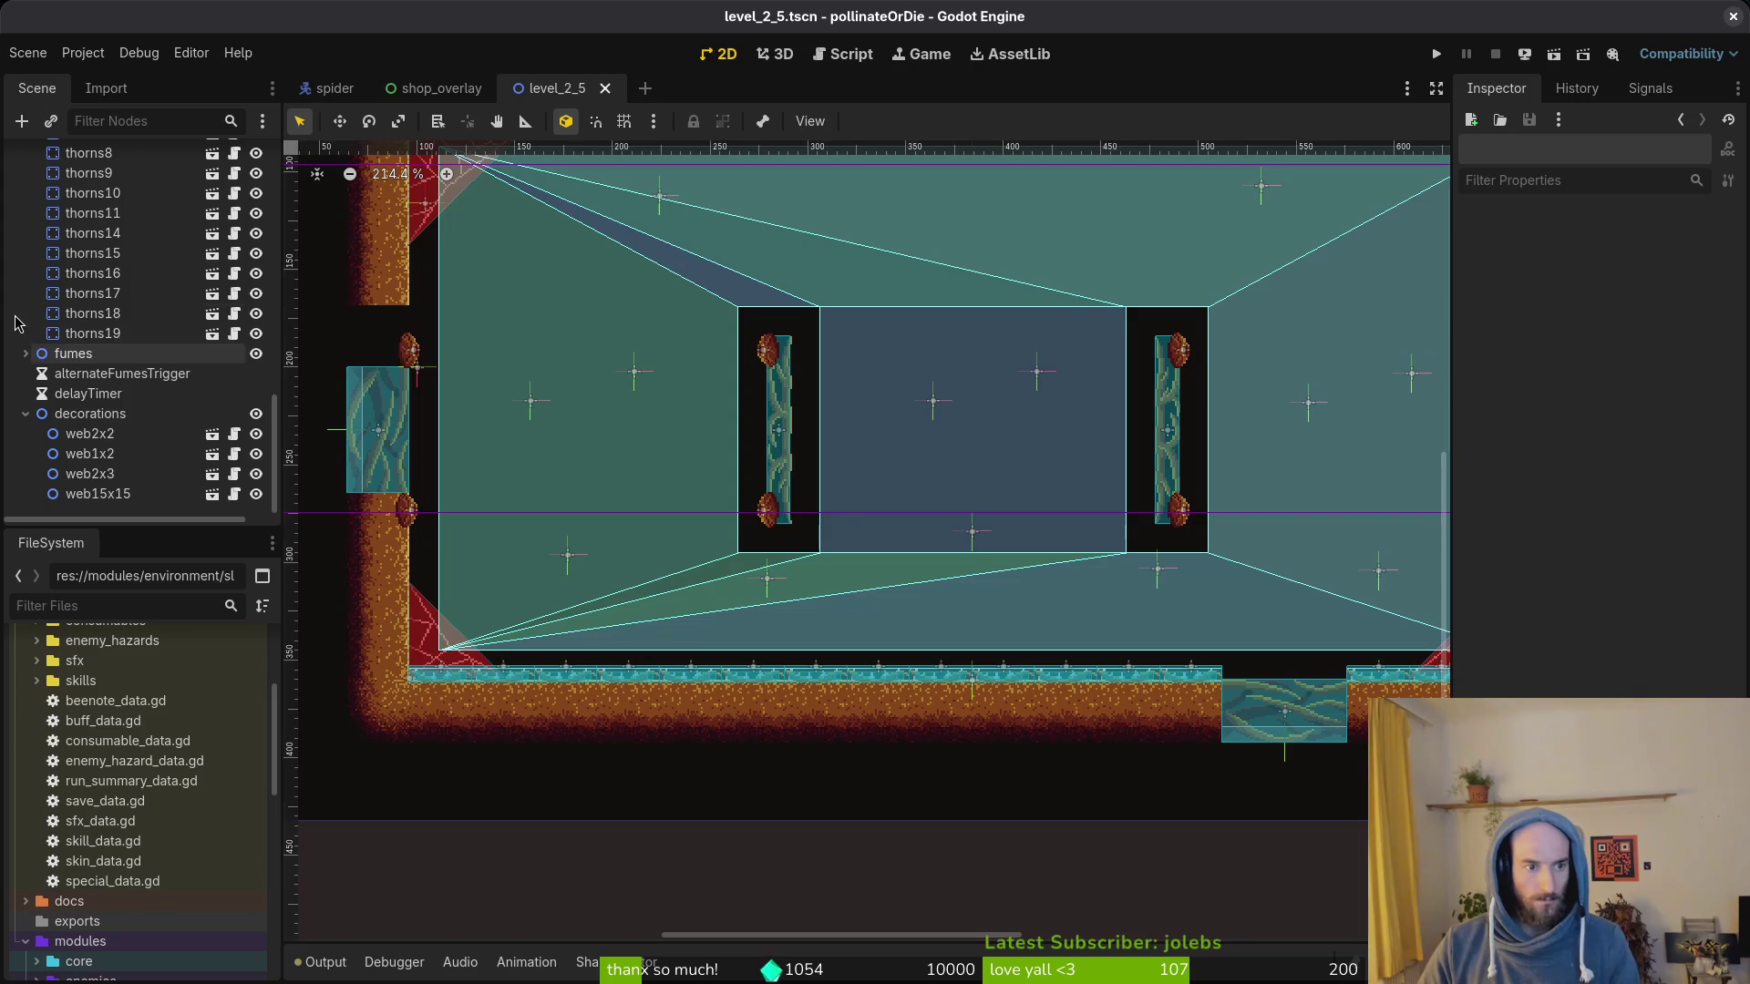
scroll(28, 410, up, 3)
scroll(28, 410, up, 3)
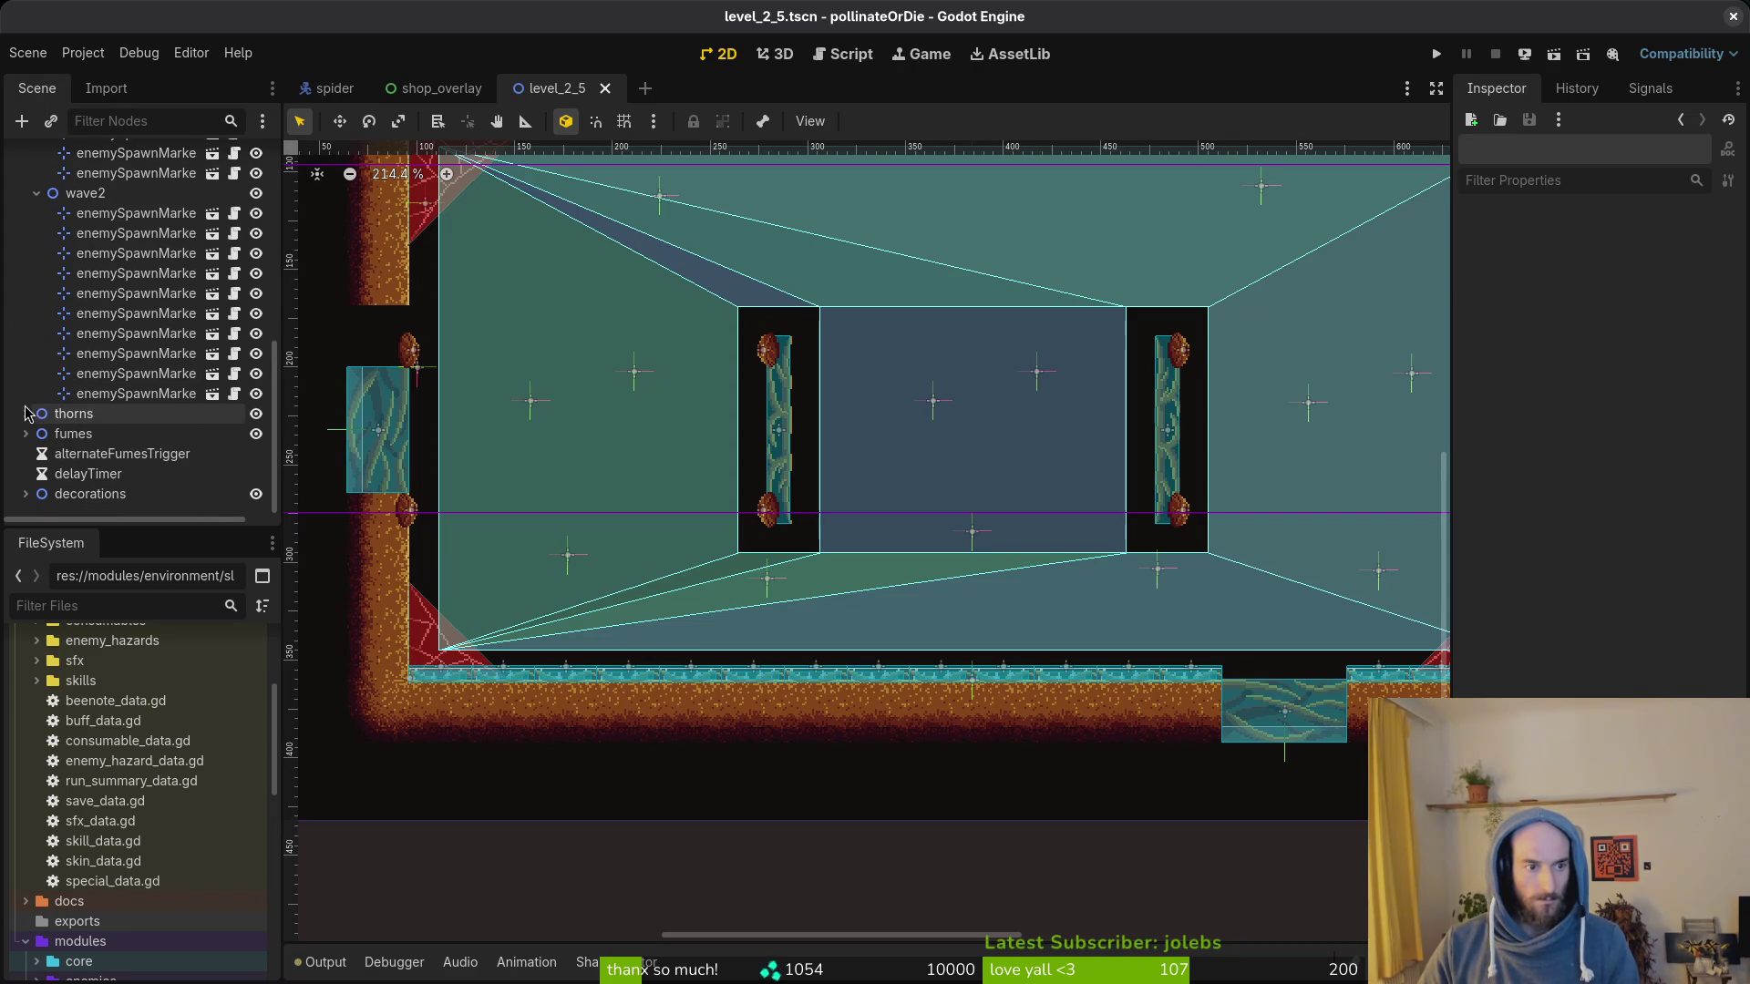
scroll(27, 410, up, 3)
scroll(29, 410, up, 3)
scroll(30, 429, down, 1)
click(27, 416)
click(28, 315)
scroll(30, 328, up, 3)
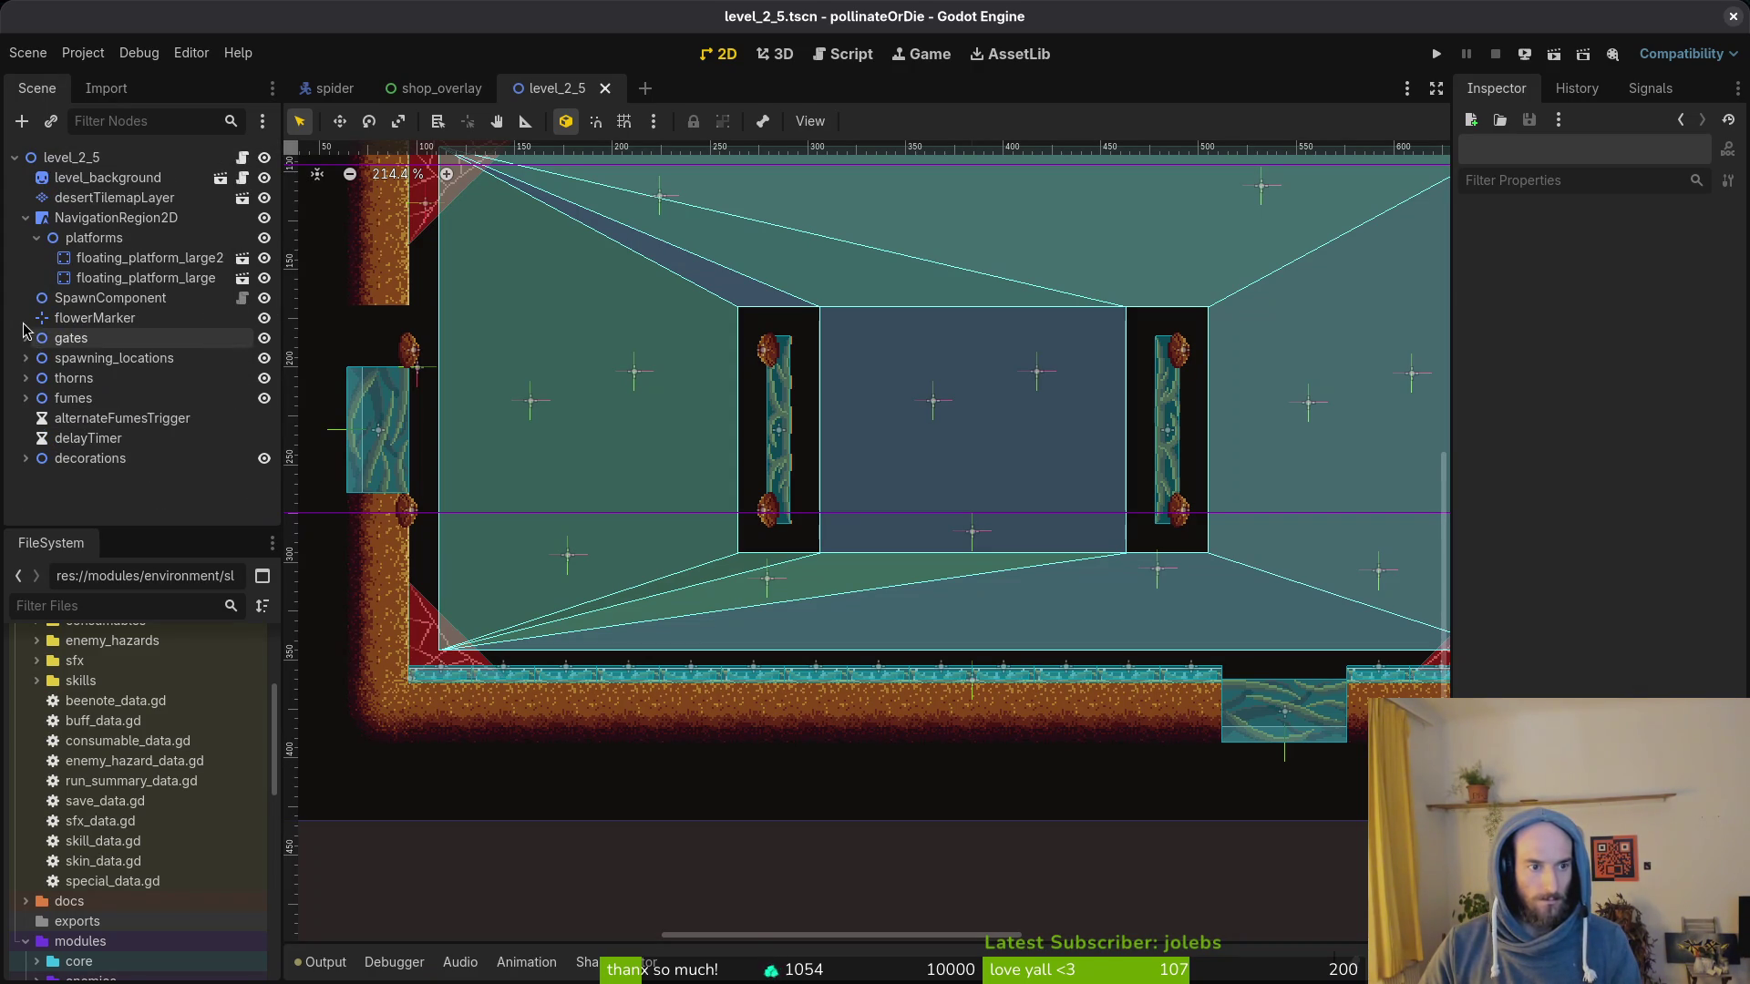
click(28, 218)
scroll(875, 507, down, 5)
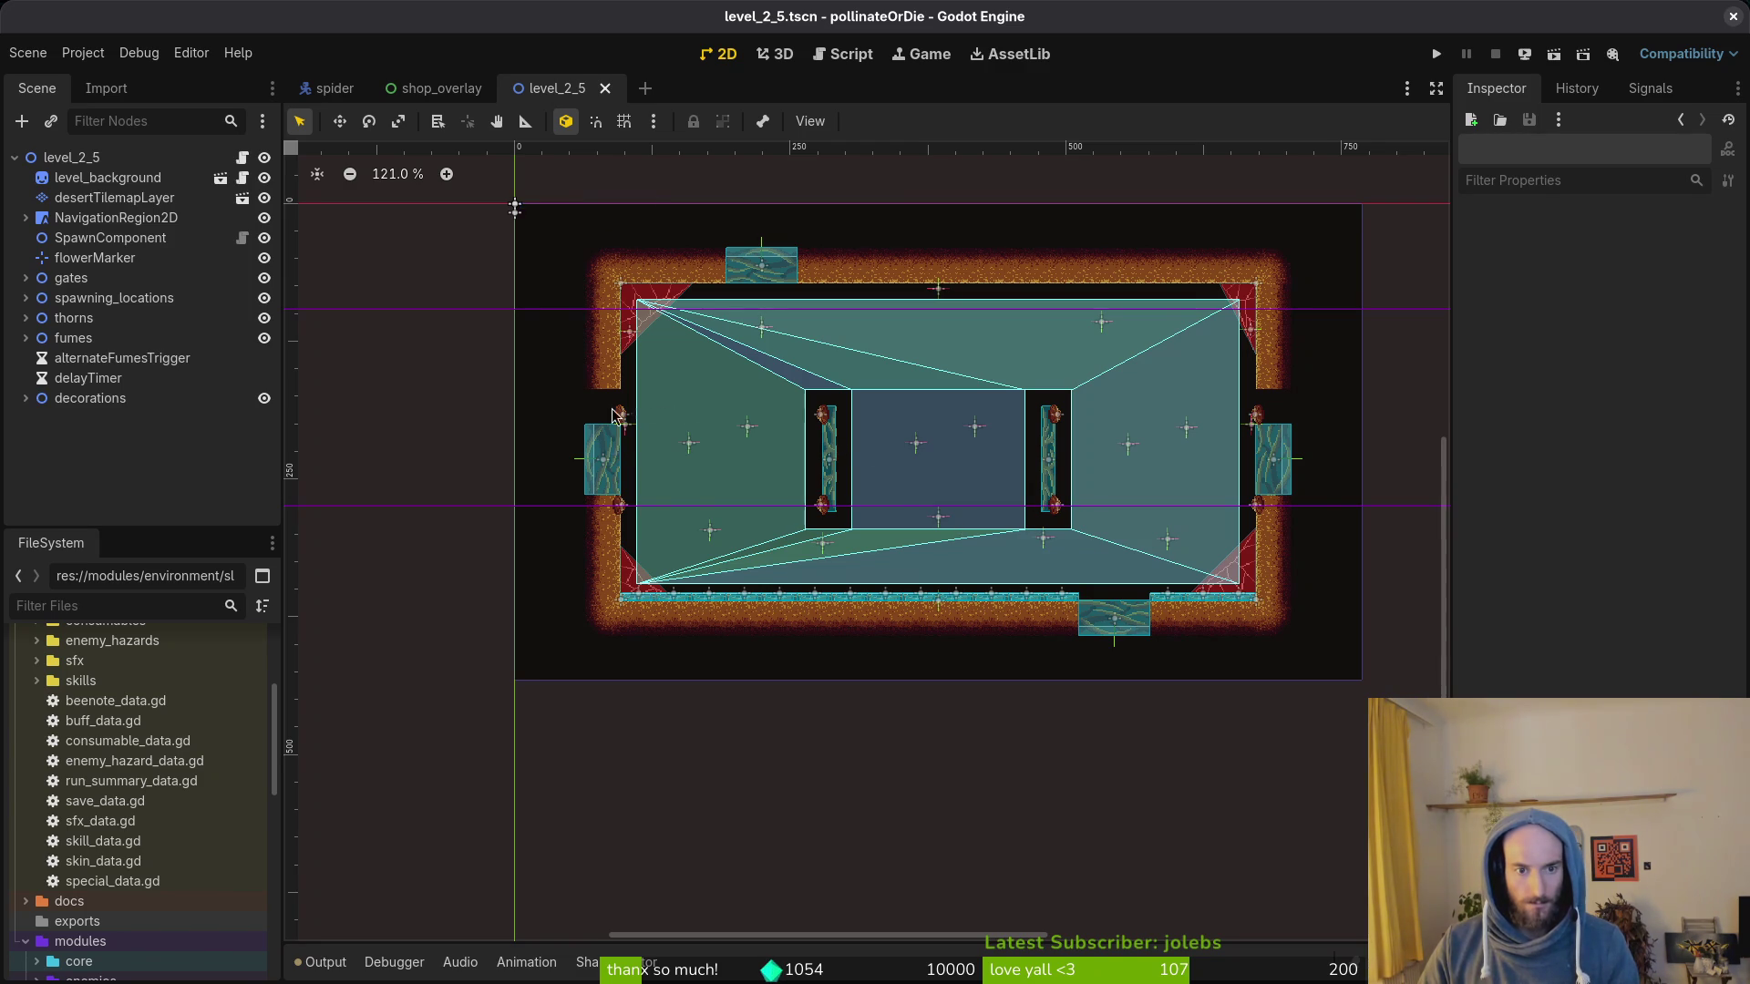
click(116, 197)
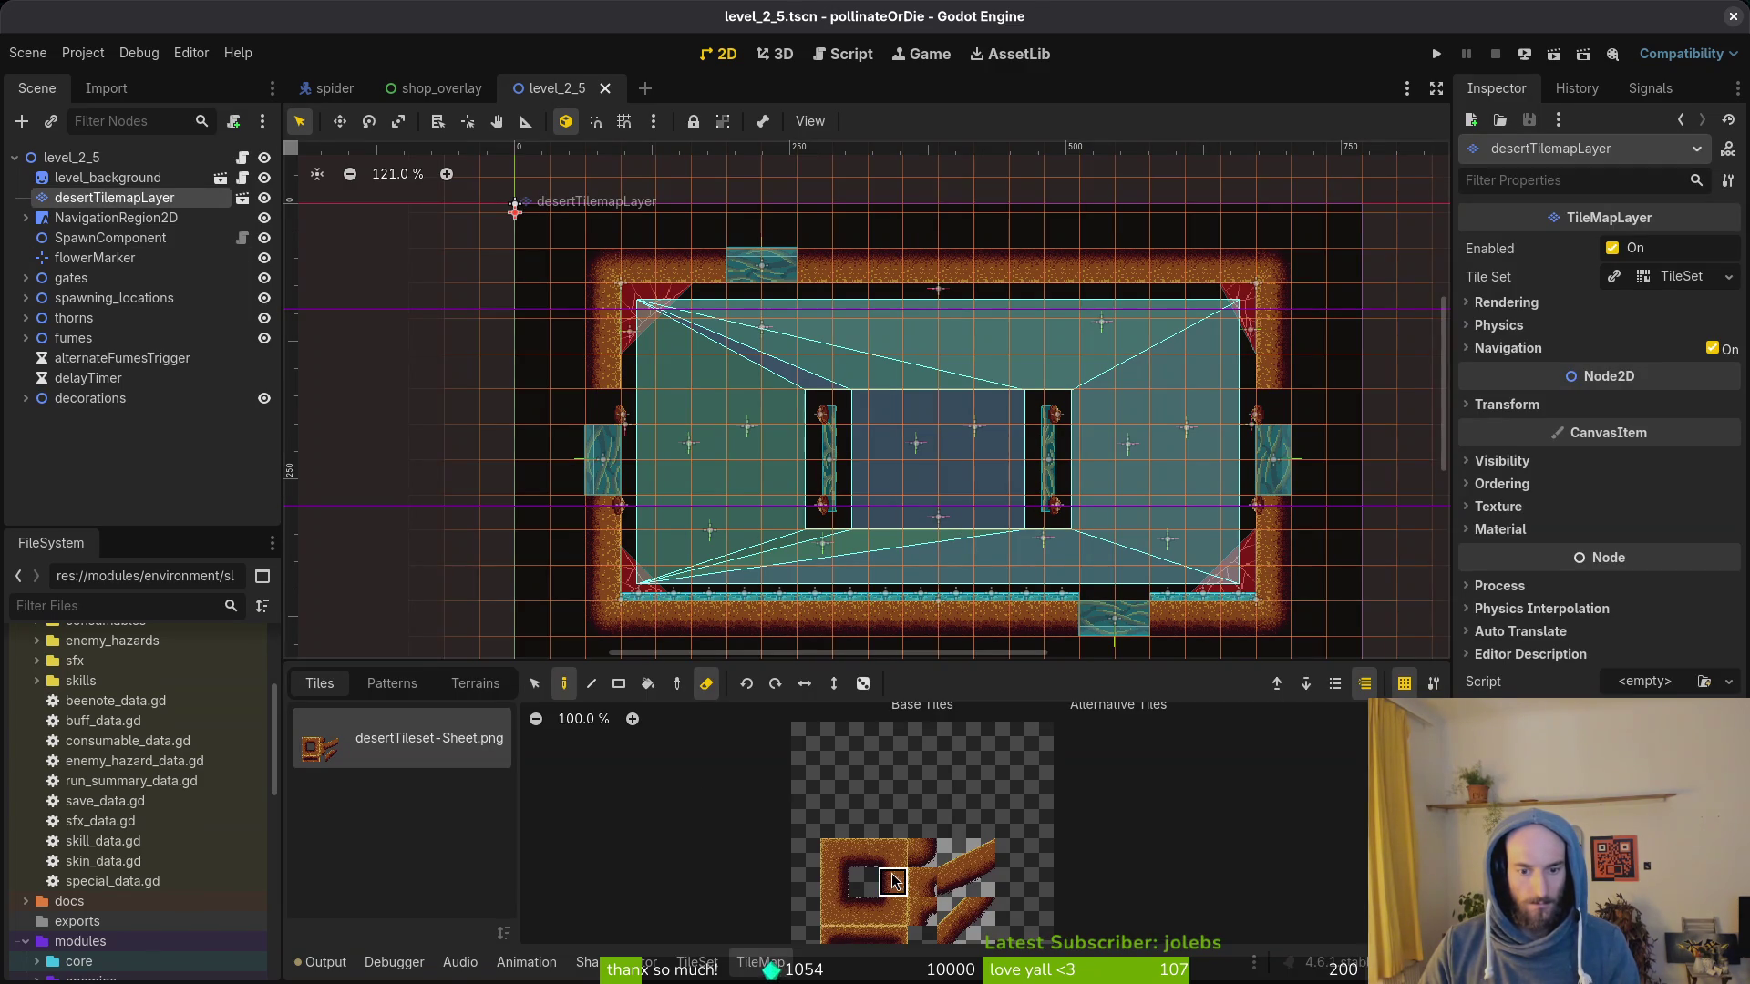
scroll(572, 387, up, 3)
Step: Repaint wall tiles on the left and right edges of the level and save the scene
key(d)
key(d)
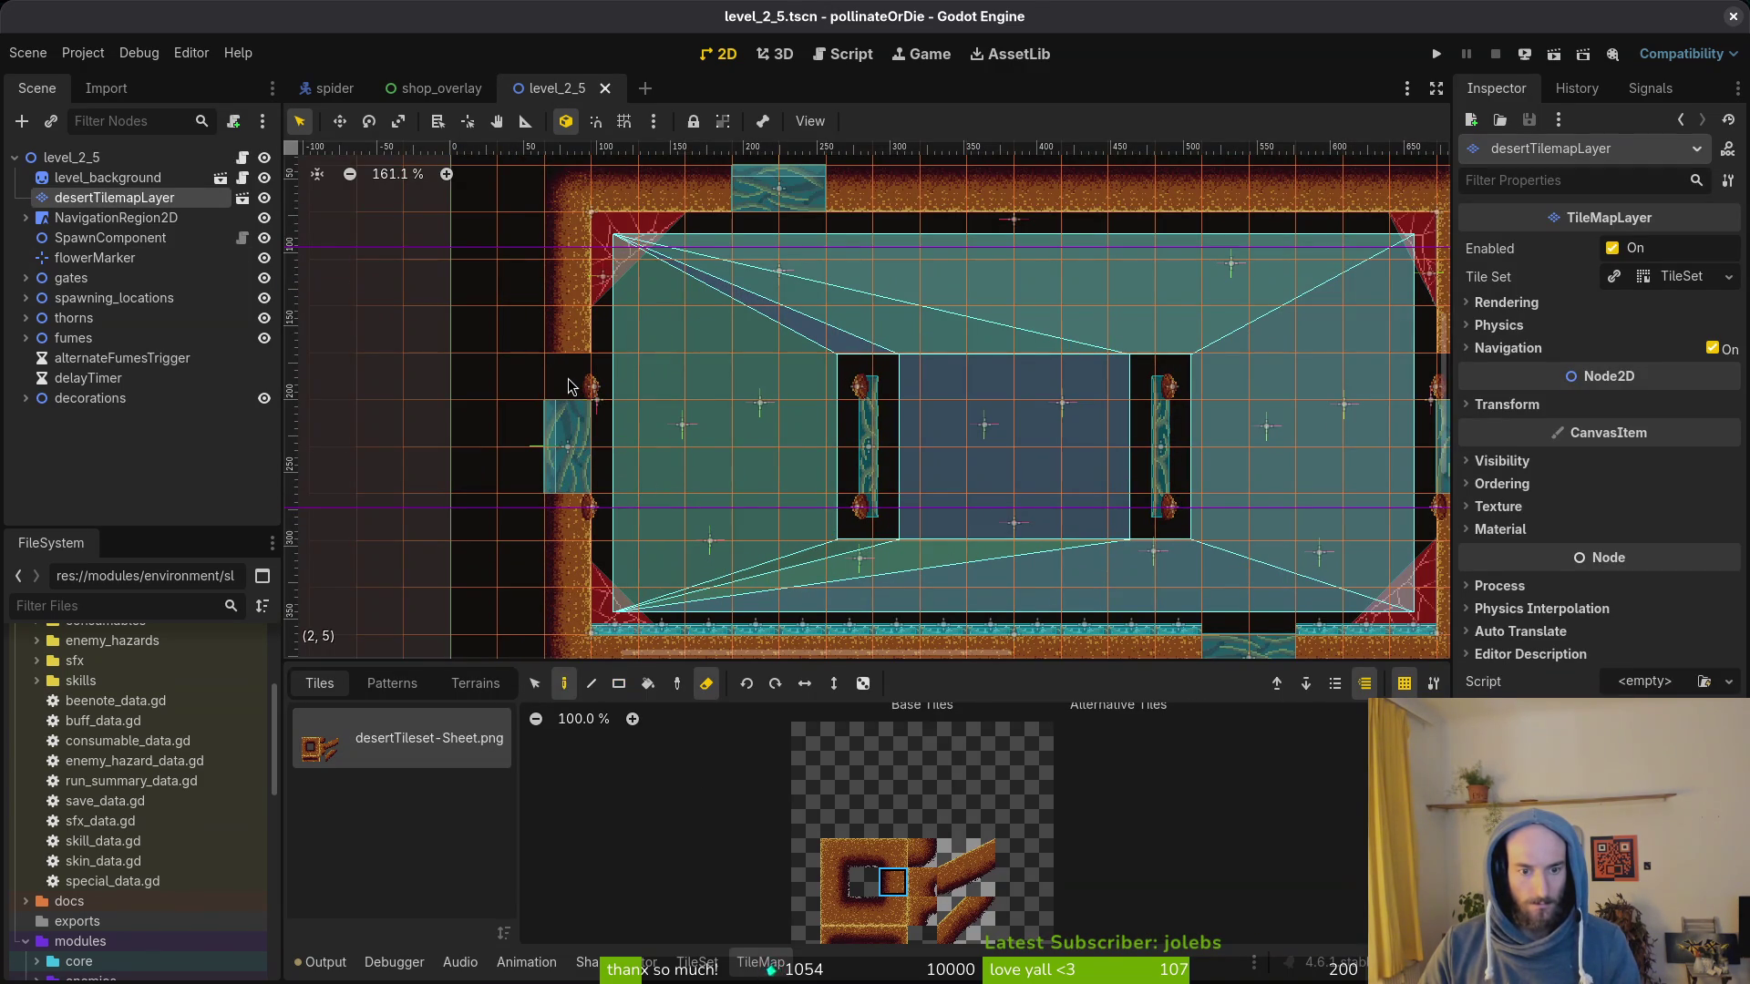
mouse_move(569, 386)
mouse_down()
mouse_move(946, 404)
mouse_move(864, 325)
mouse_up()
click(771, 329)
drag(957, 382, 411, 369)
click(833, 882)
click(1025, 308)
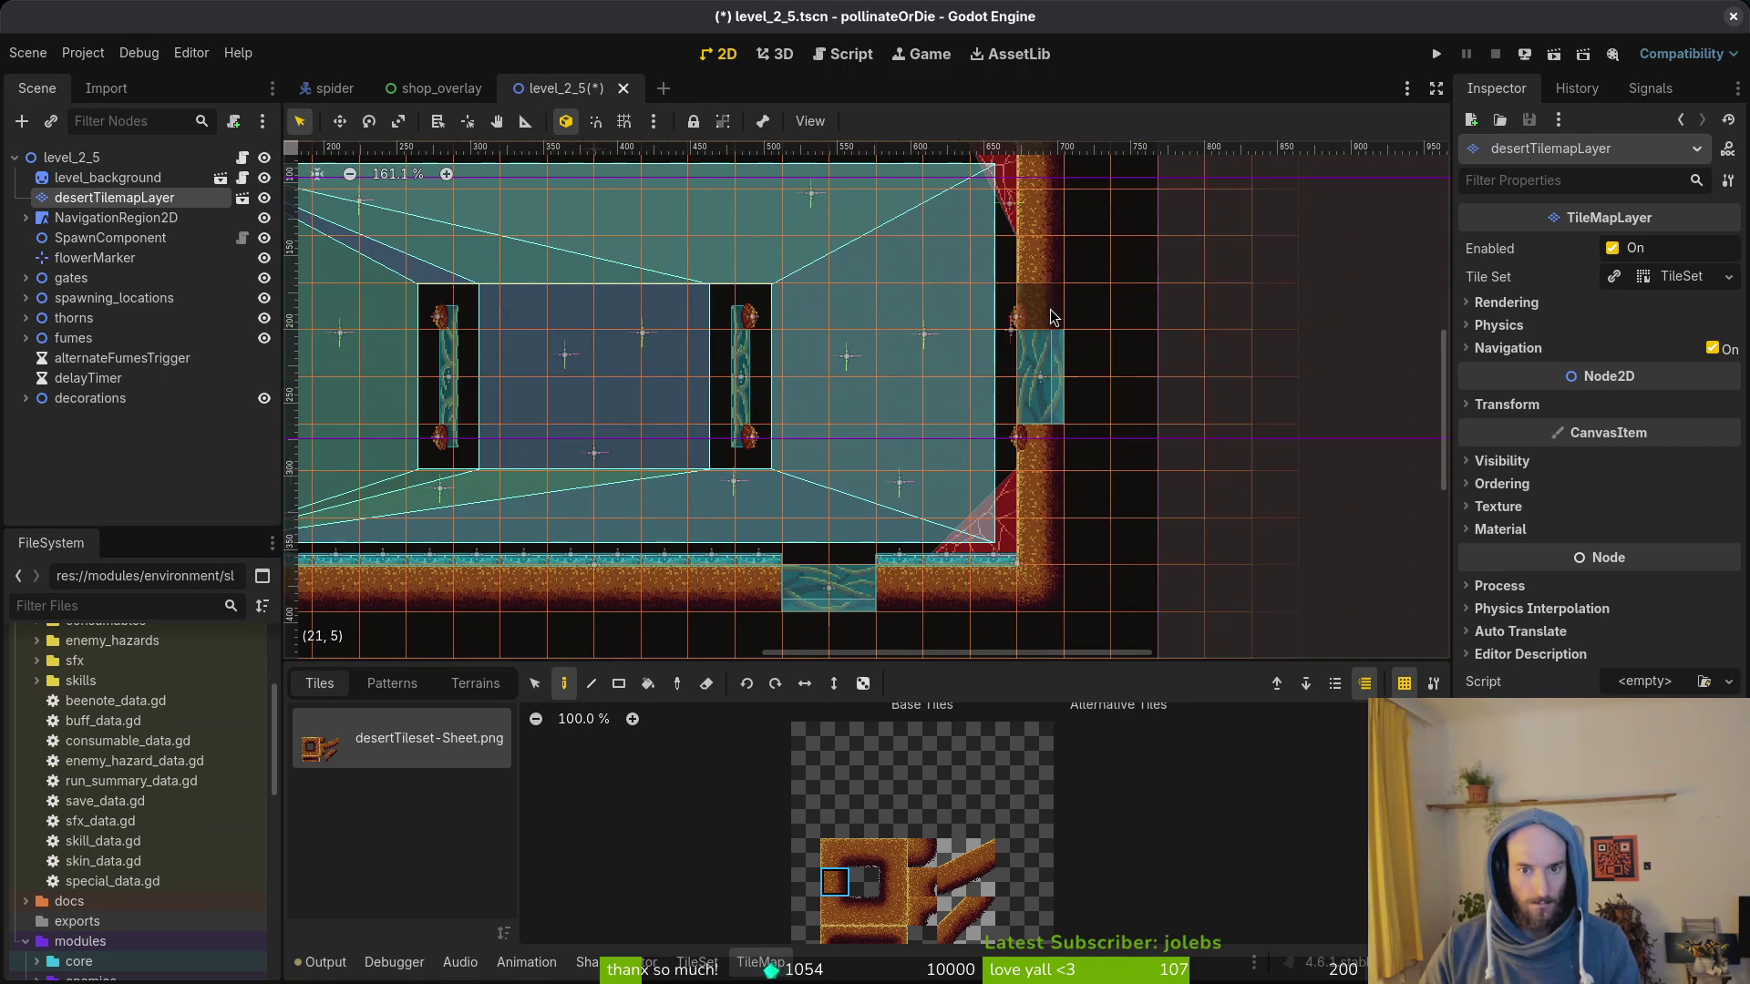
key(ctrl+s)
Step: Leave tile editing and select the top fume emitter on the left platform
click(1130, 380)
scroll(1024, 405, down, 3)
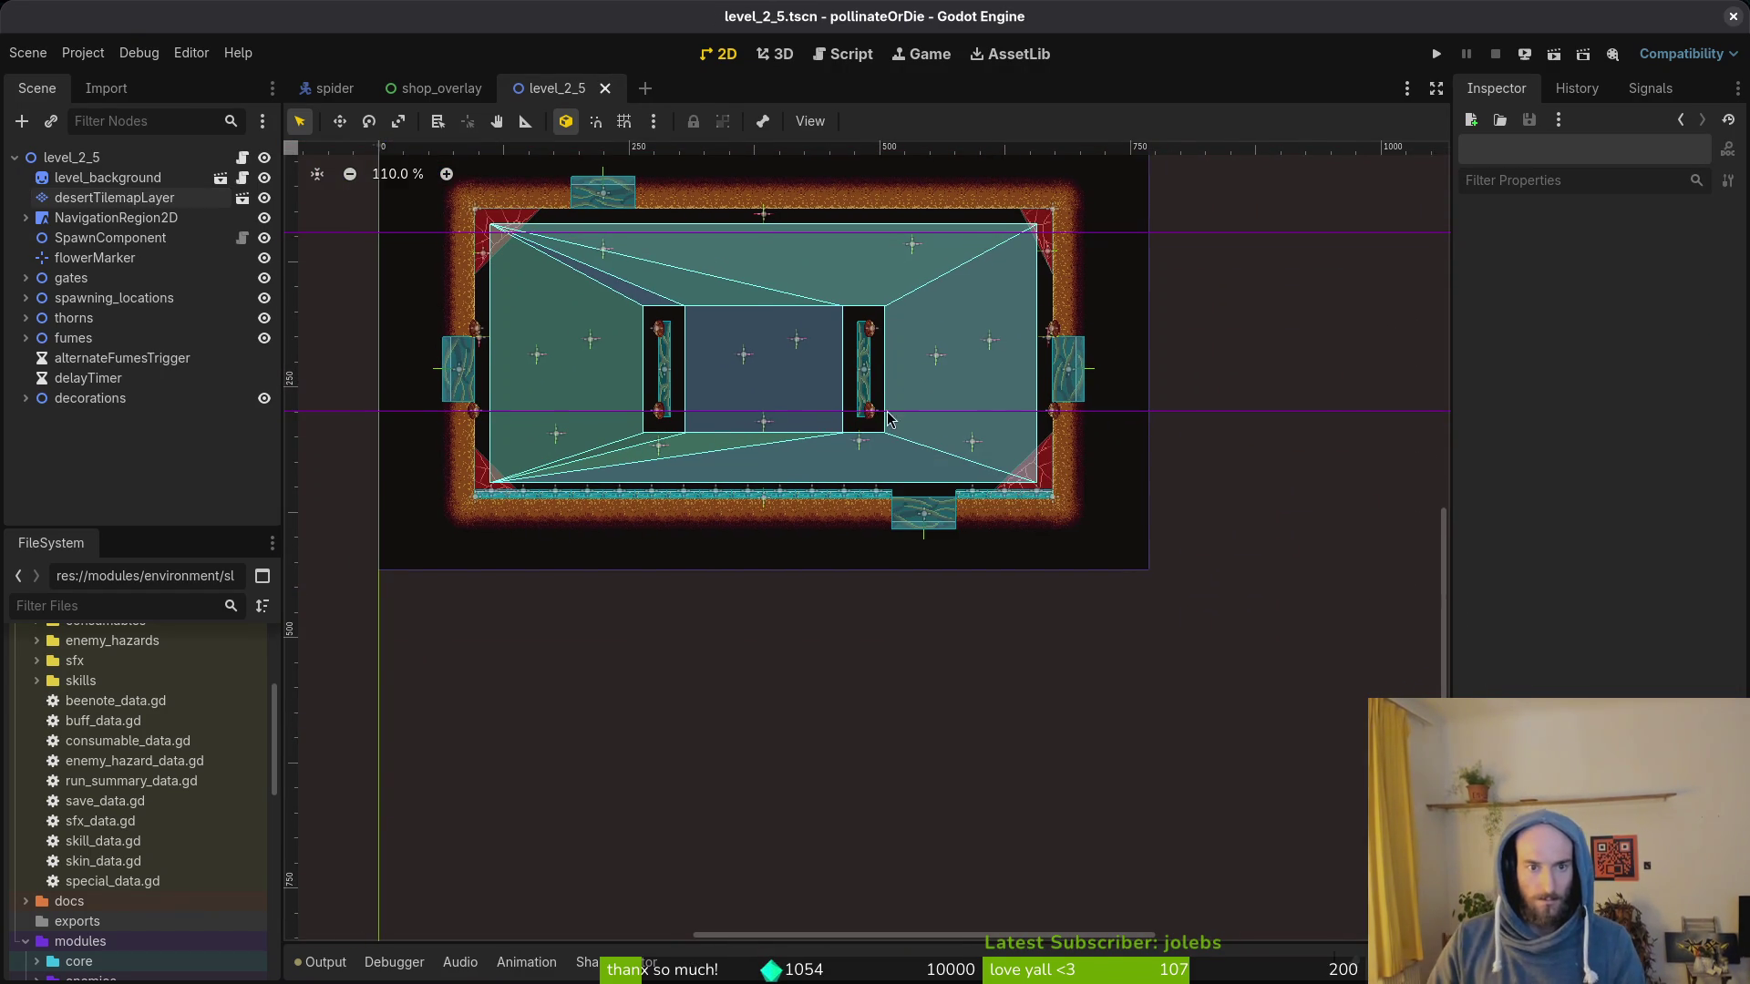
drag(957, 520, 980, 513)
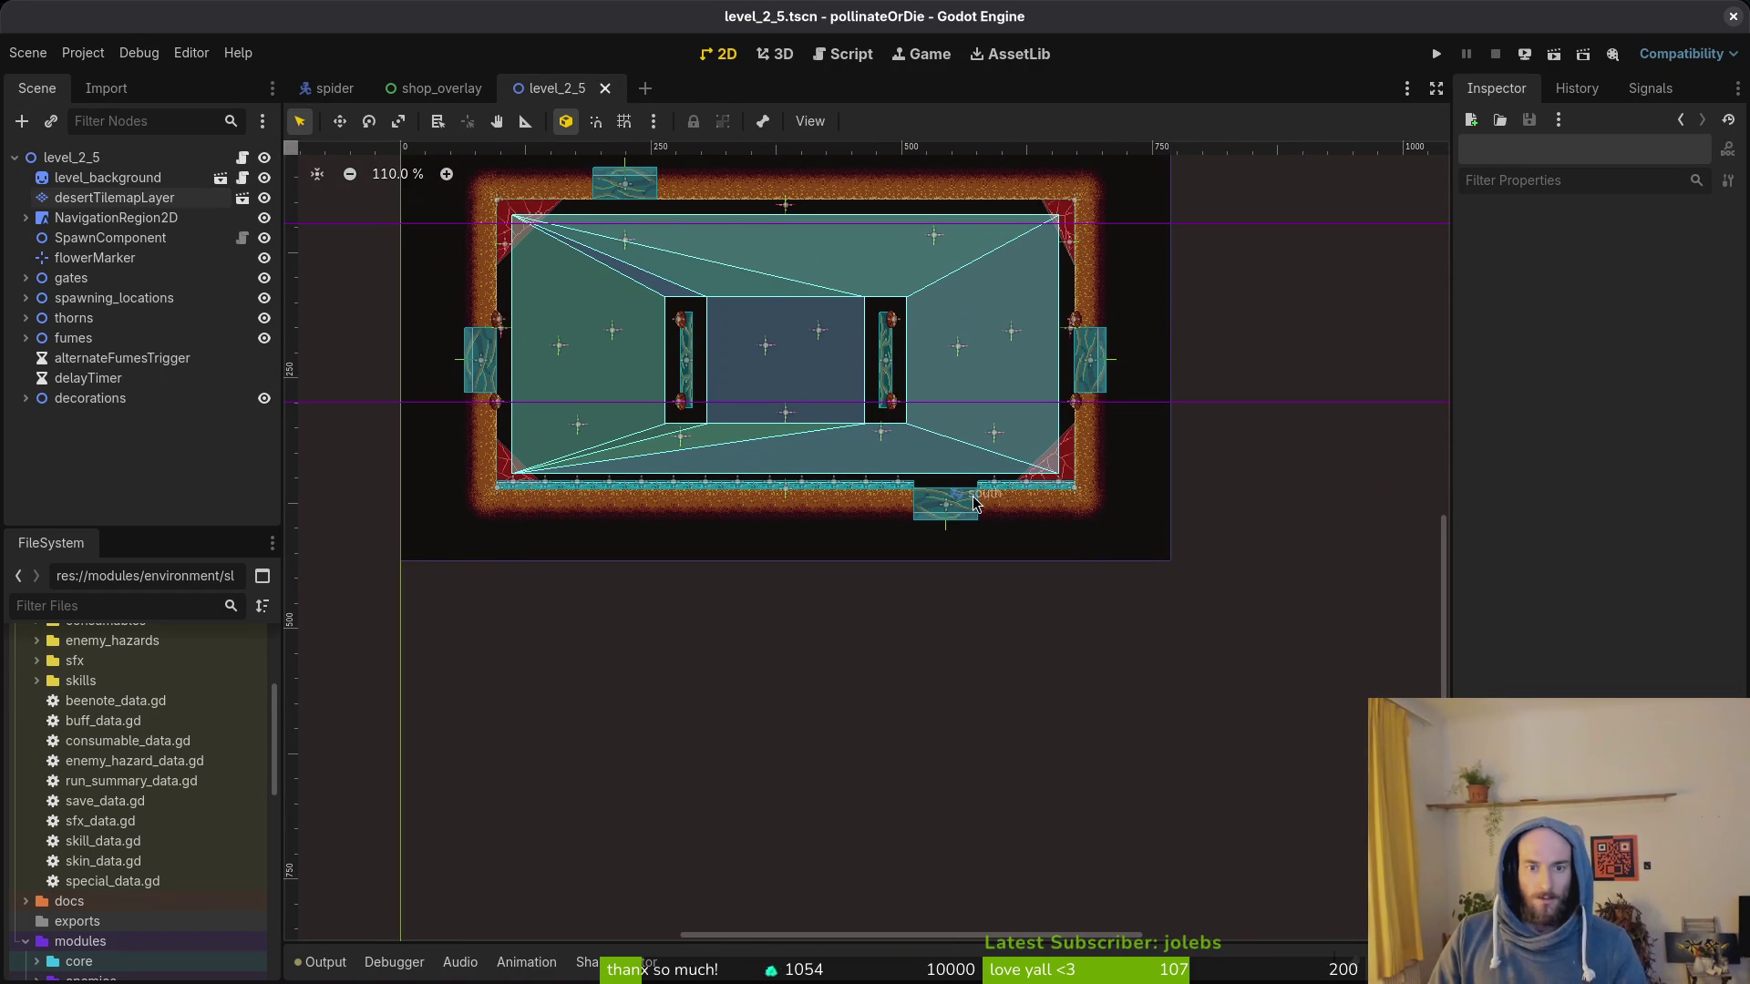
scroll(848, 396, up, 4)
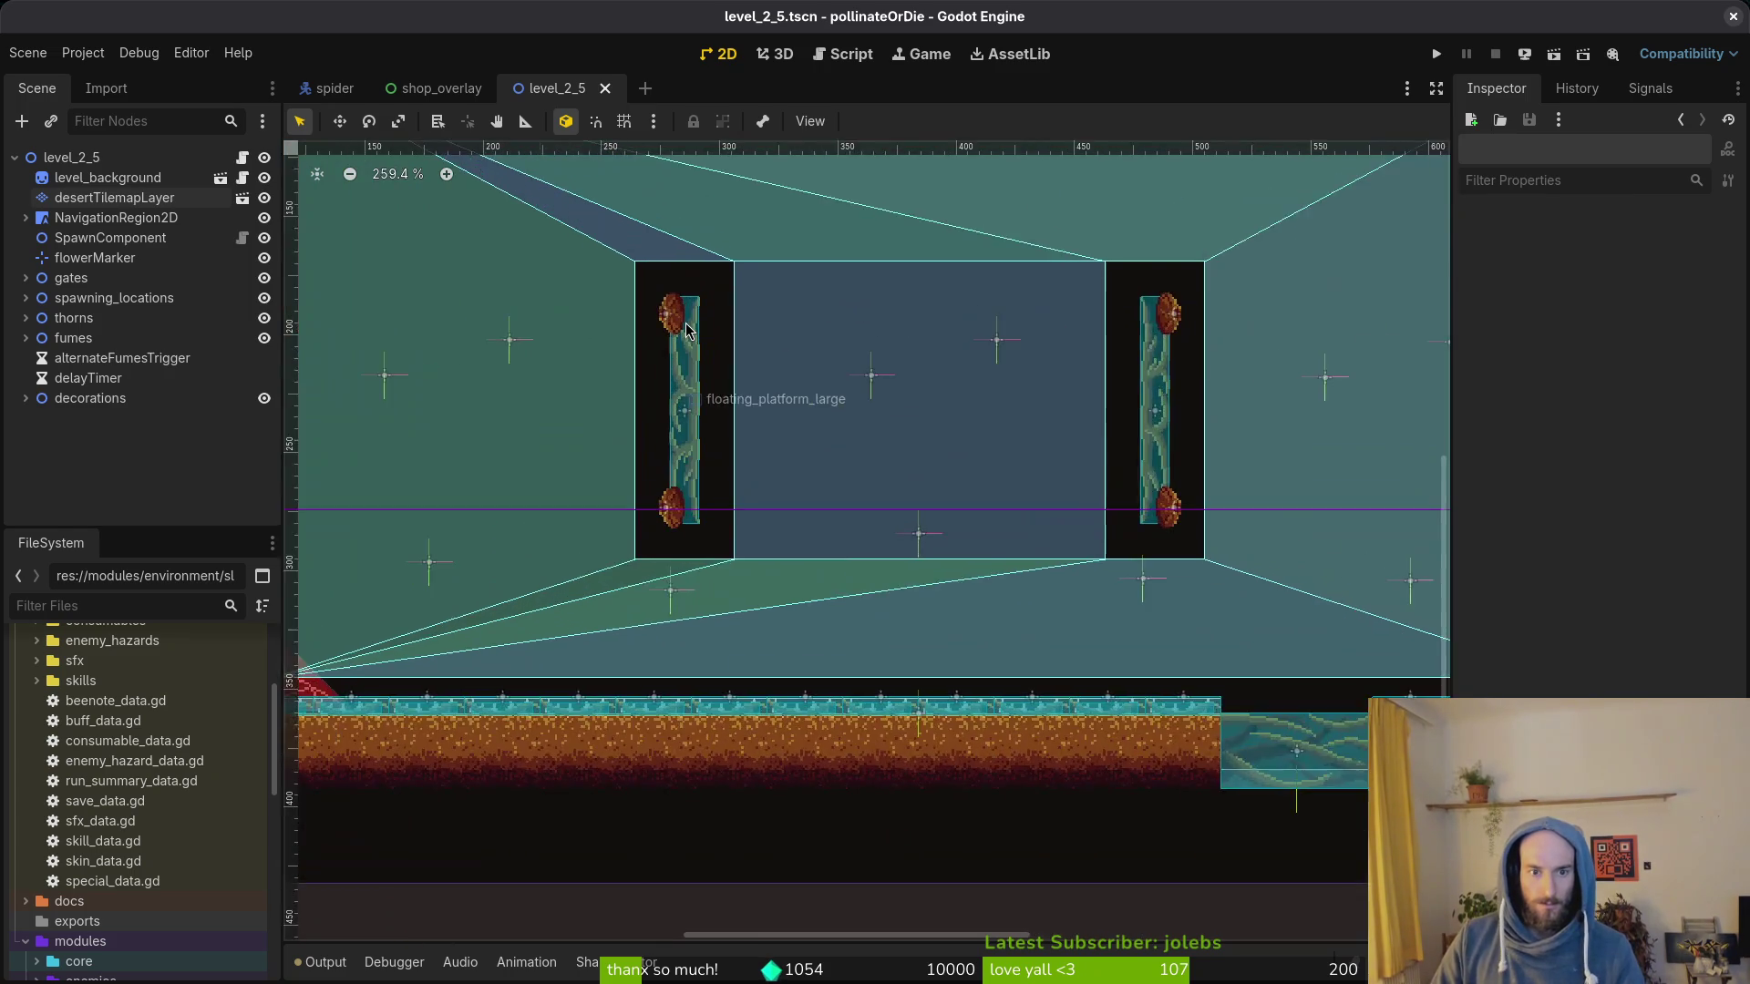
scroll(688, 329, up, 2)
scroll(687, 329, up, 1)
scroll(688, 328, down, 3)
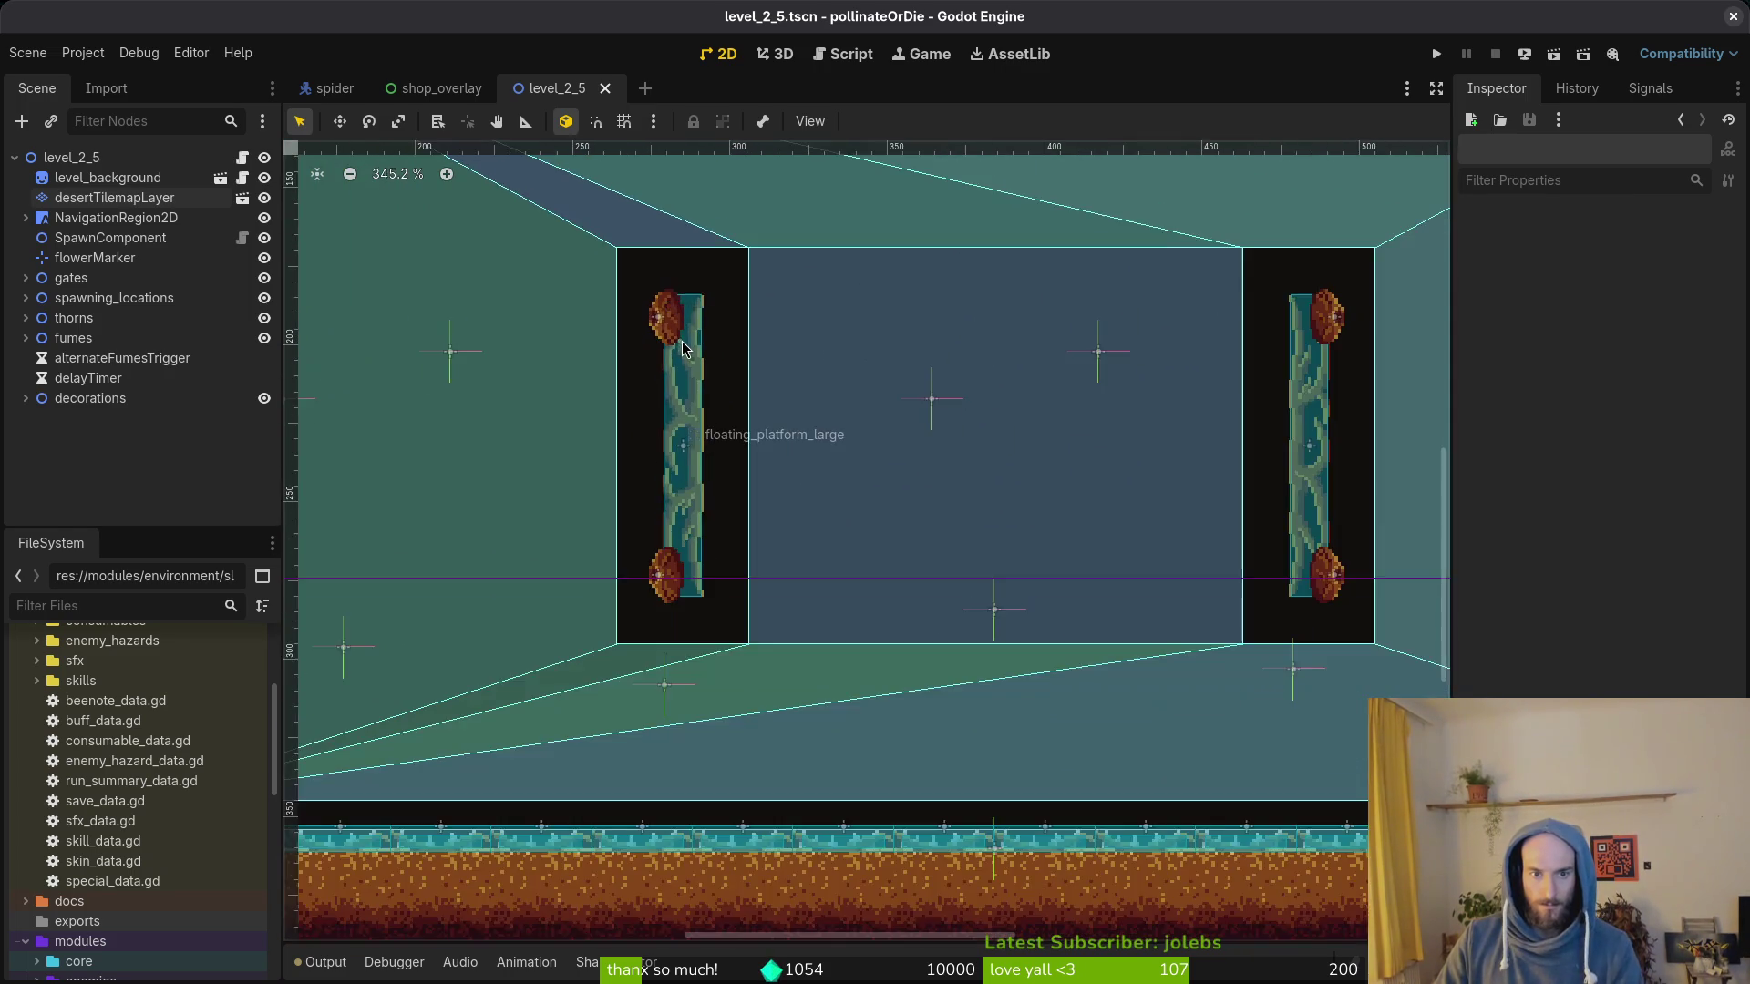
scroll(684, 348, down, 3)
click(671, 334)
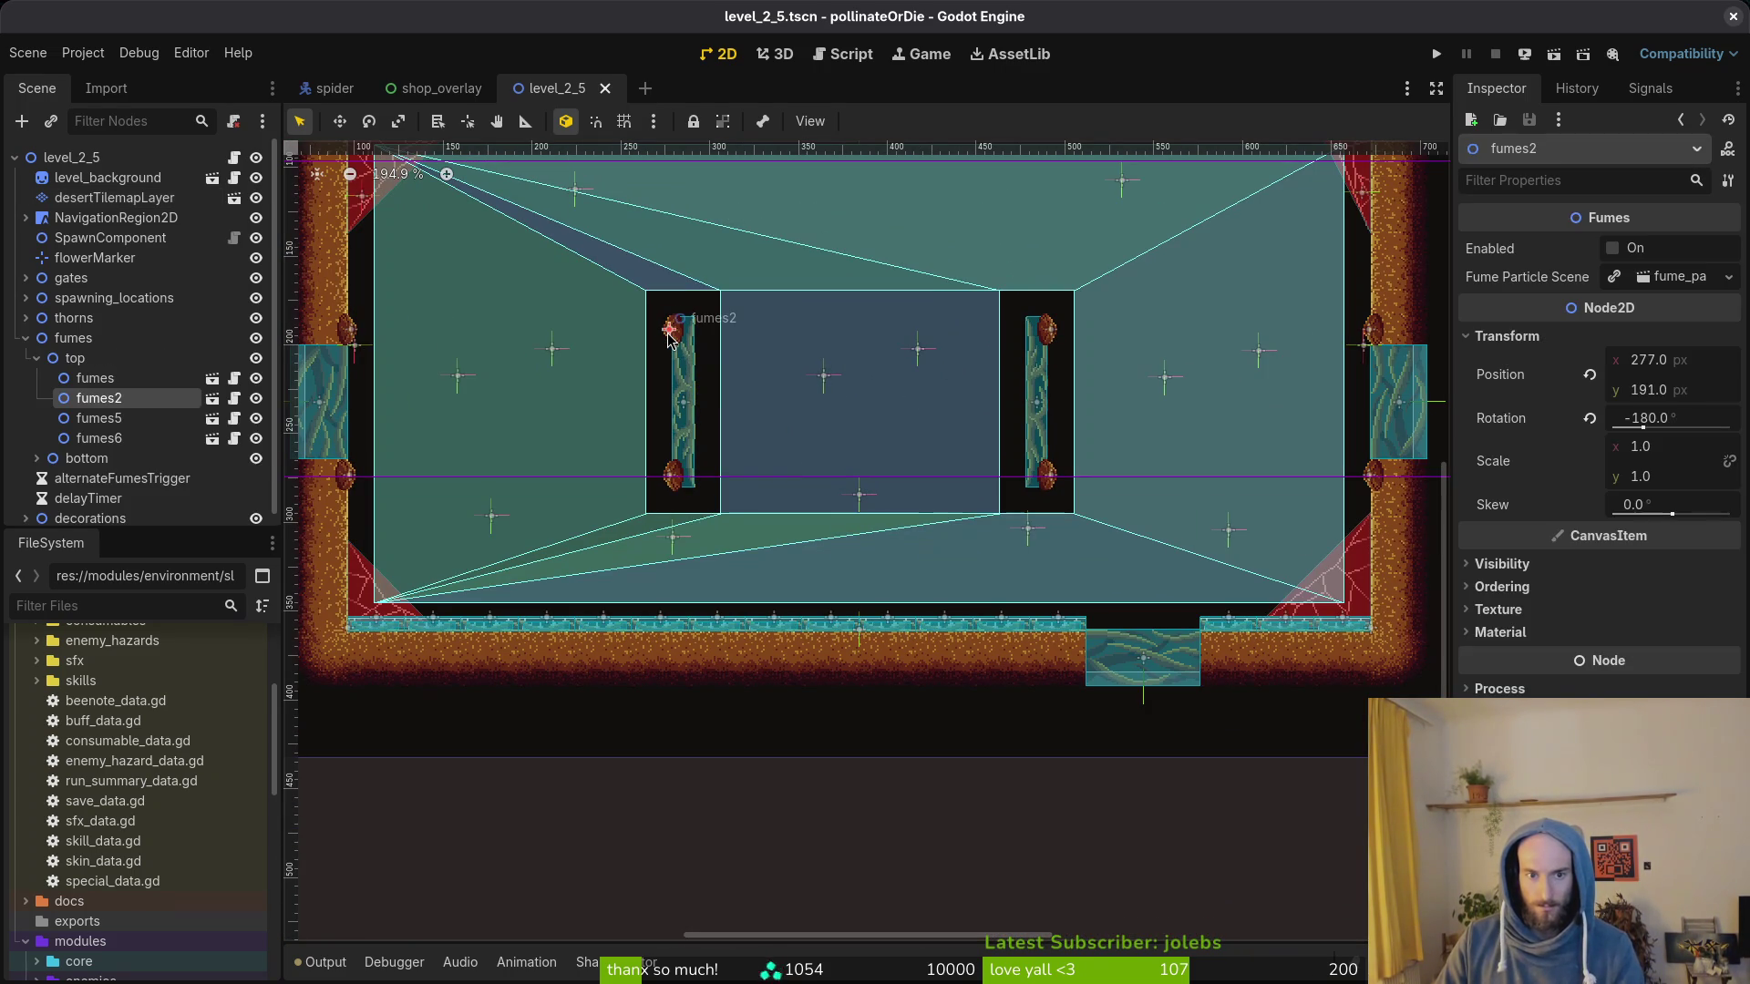
Step: Quick-open fumes.tscn and then fume_particle.tscn in their own scene tabs
click(768, 371)
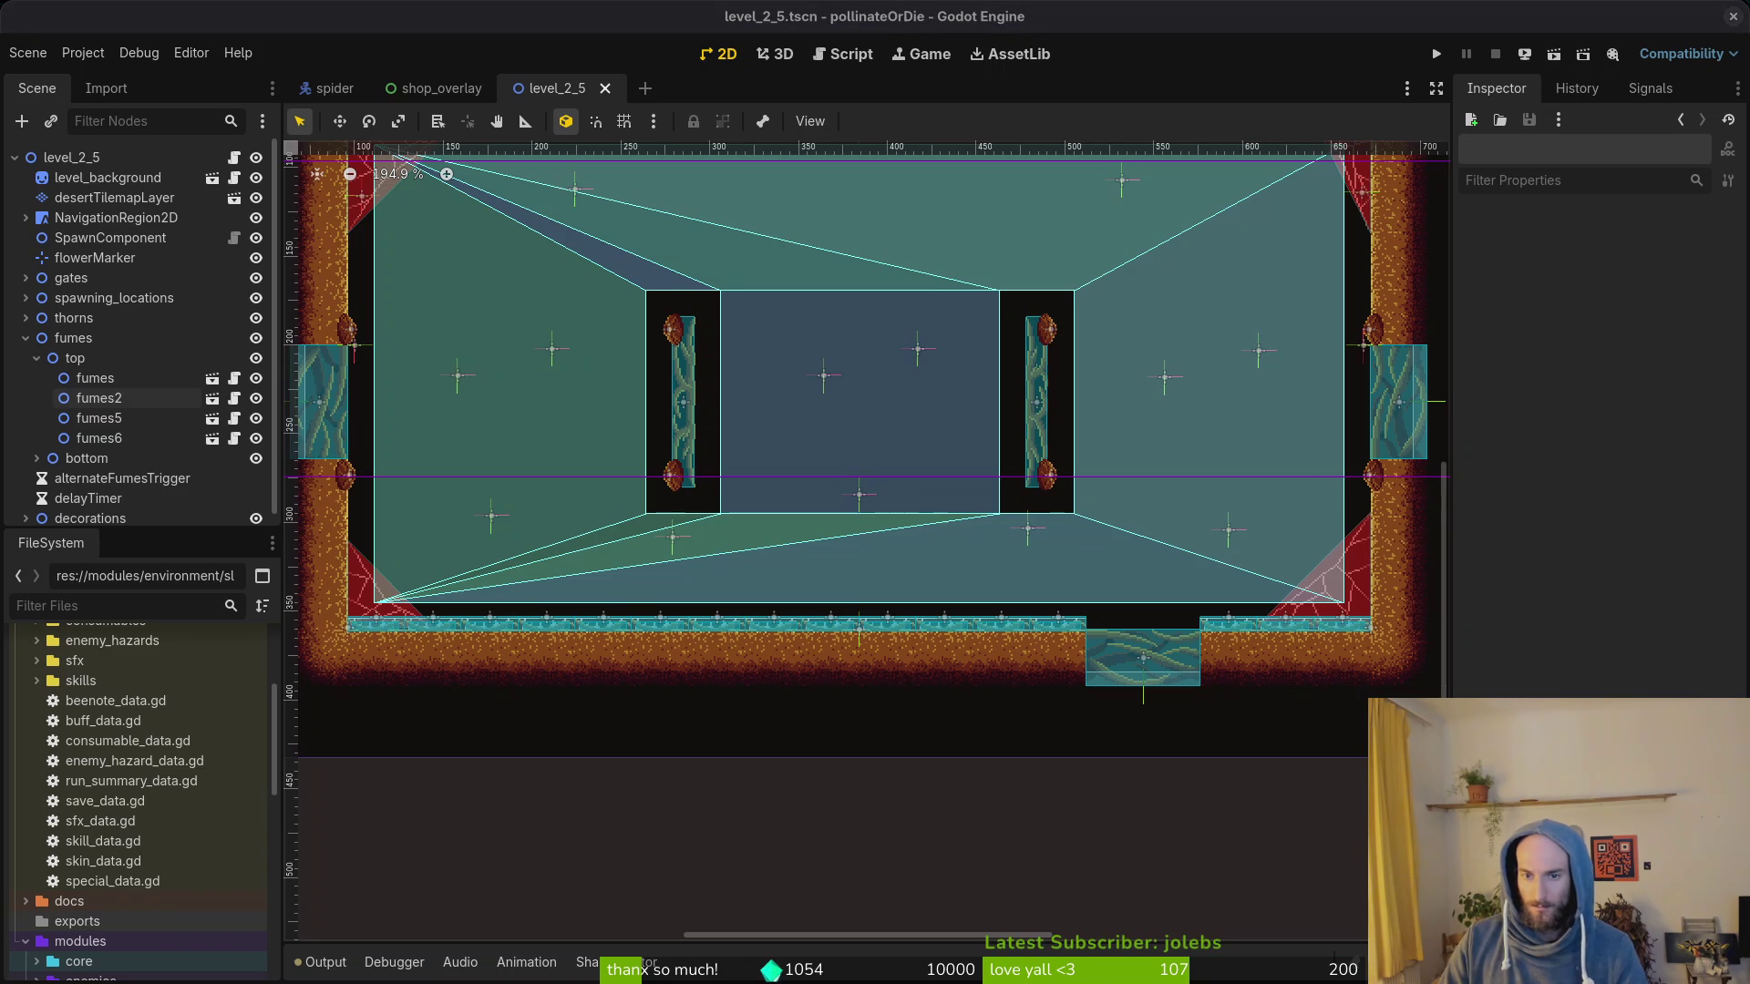
key(ctrl+alt+p)
text(fumes)
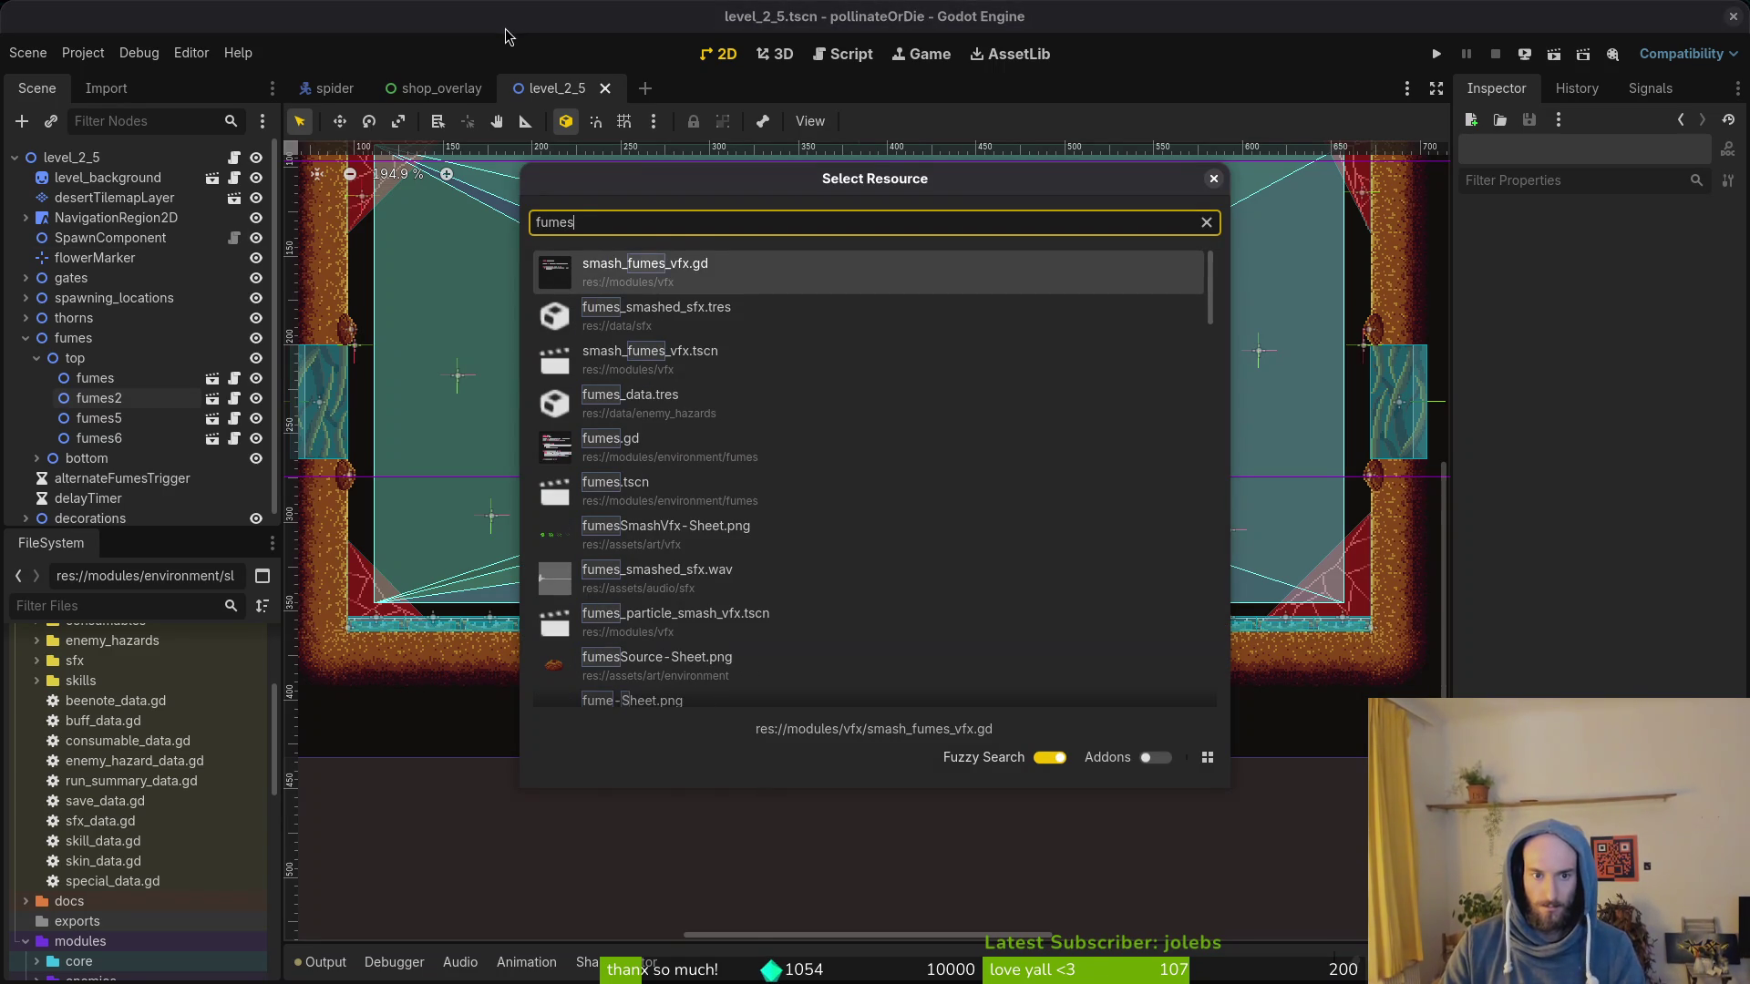
key(Down)
key(Down)
key(Down)
key(Down)
key(Down)
key(Return)
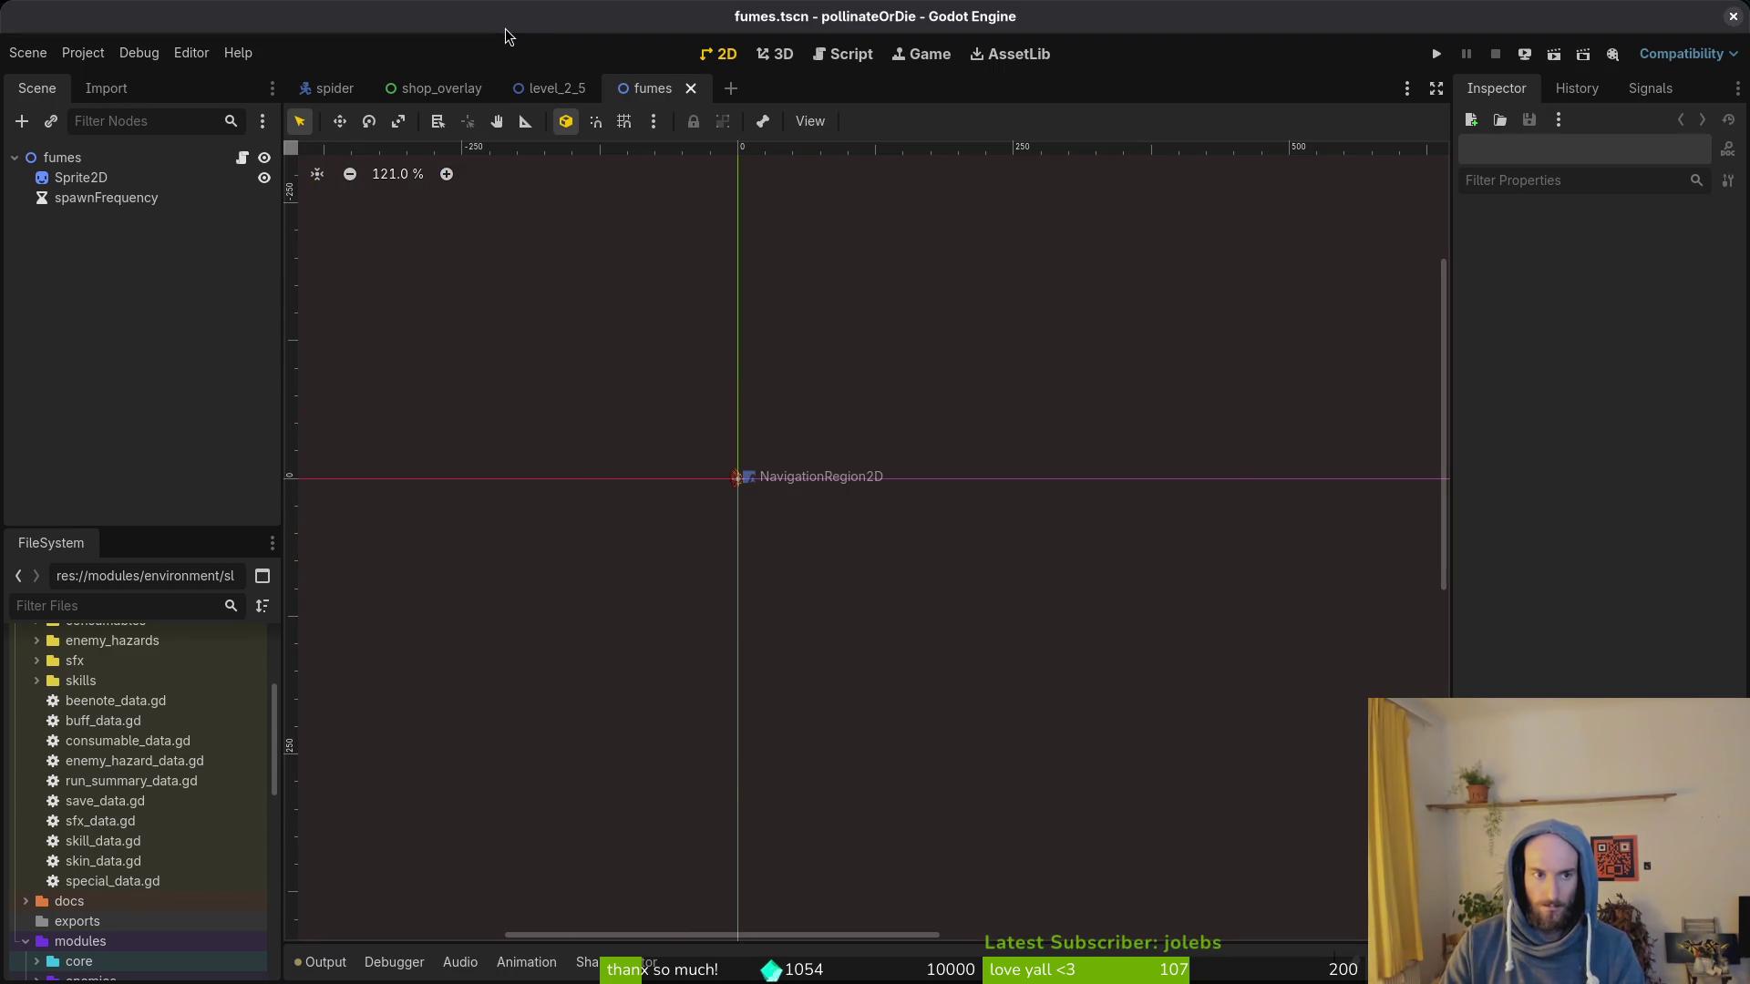
key(ctrl+alt+p)
text(fupart)
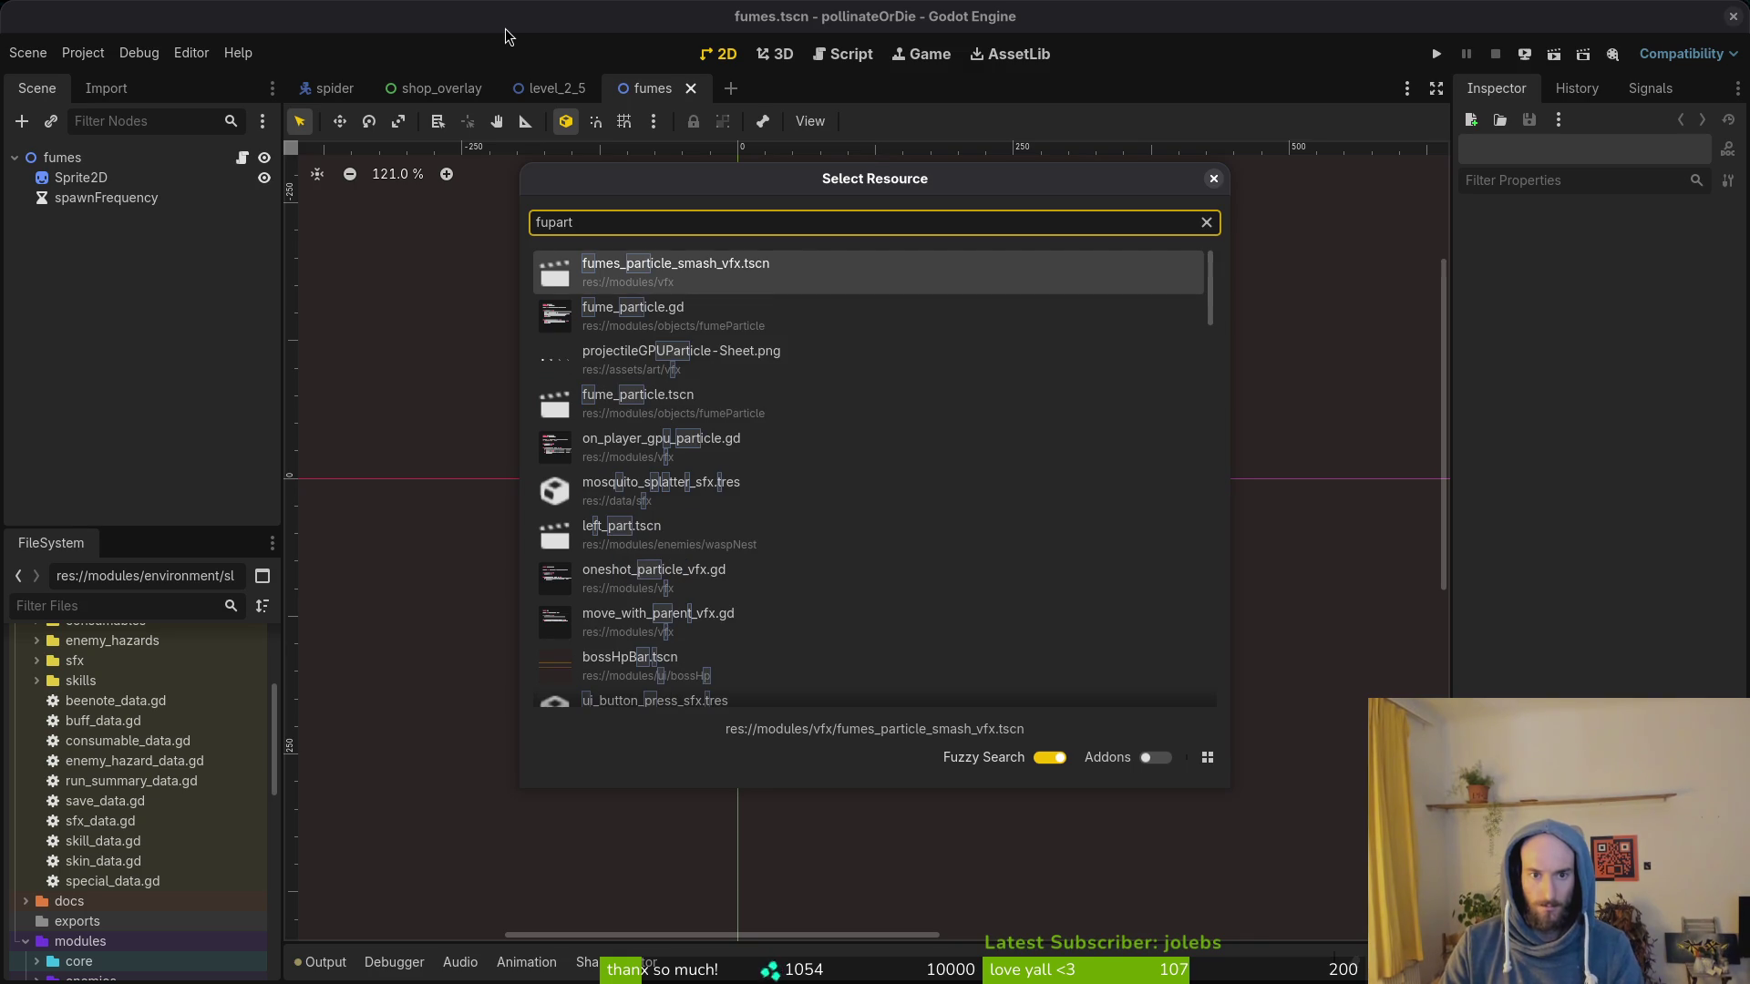
key(Down)
key(Down)
key(Down)
key(Return)
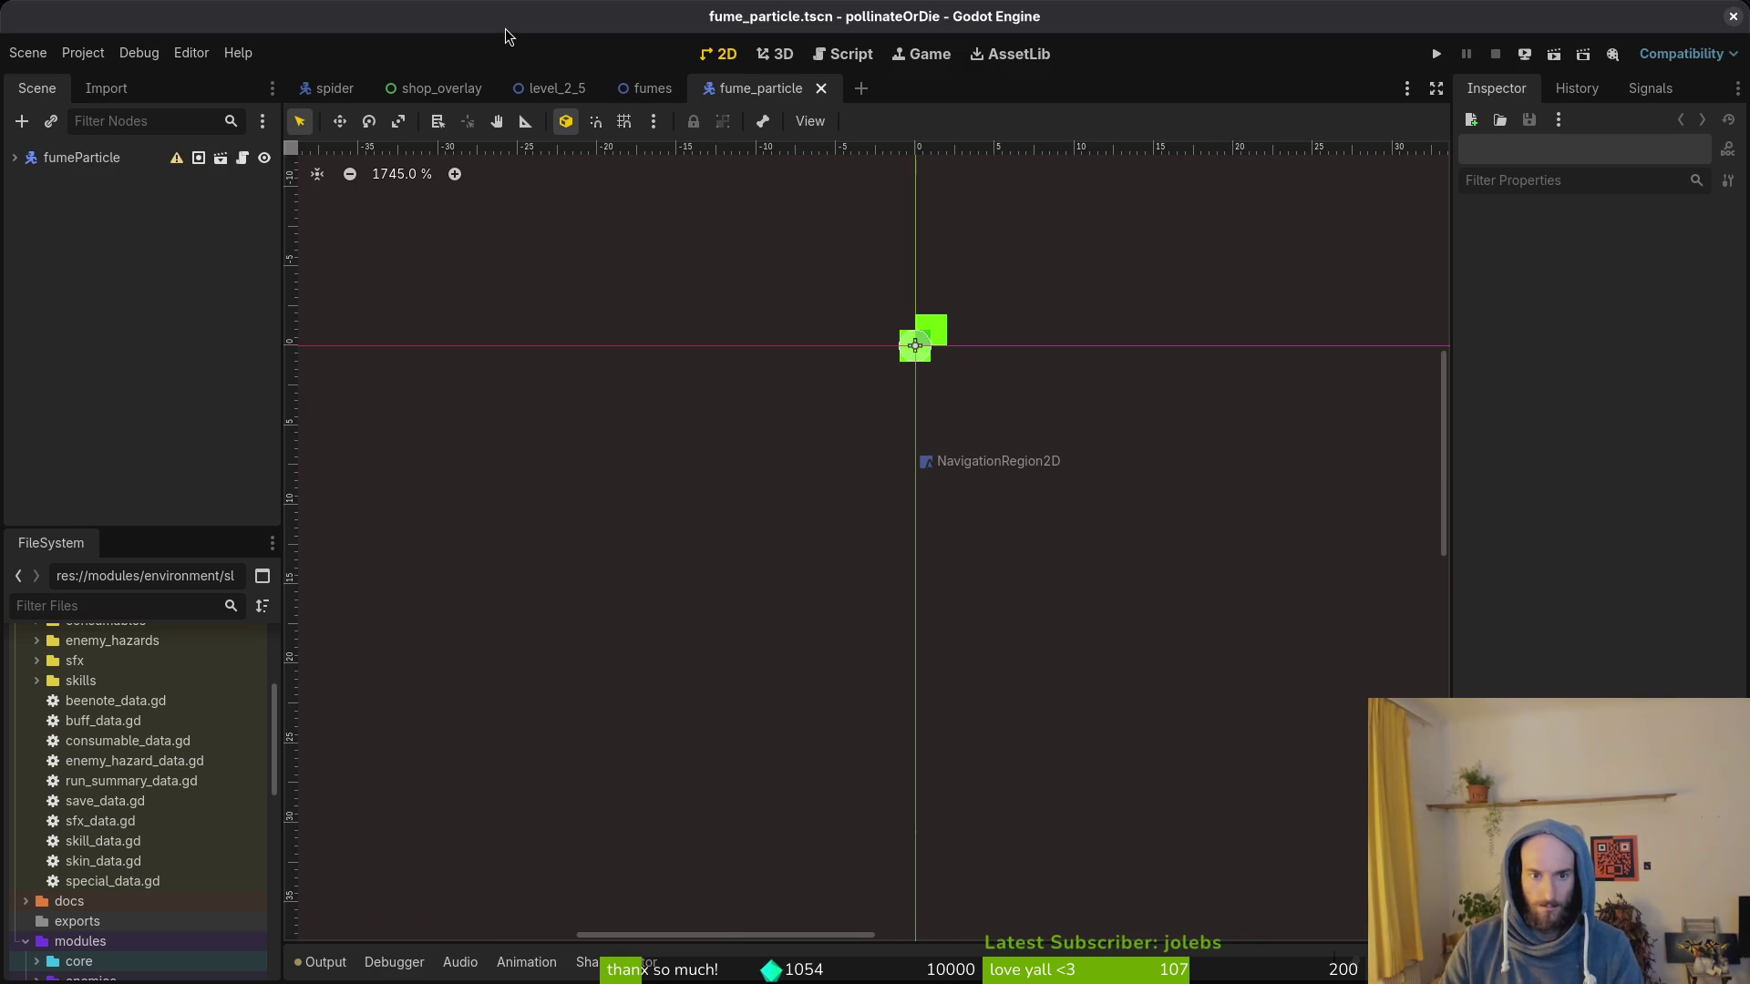
Step: Open the AnimationPlayer's fume animation, retime a disabled keyframe to time 1, and save
click(82, 157)
click(18, 157)
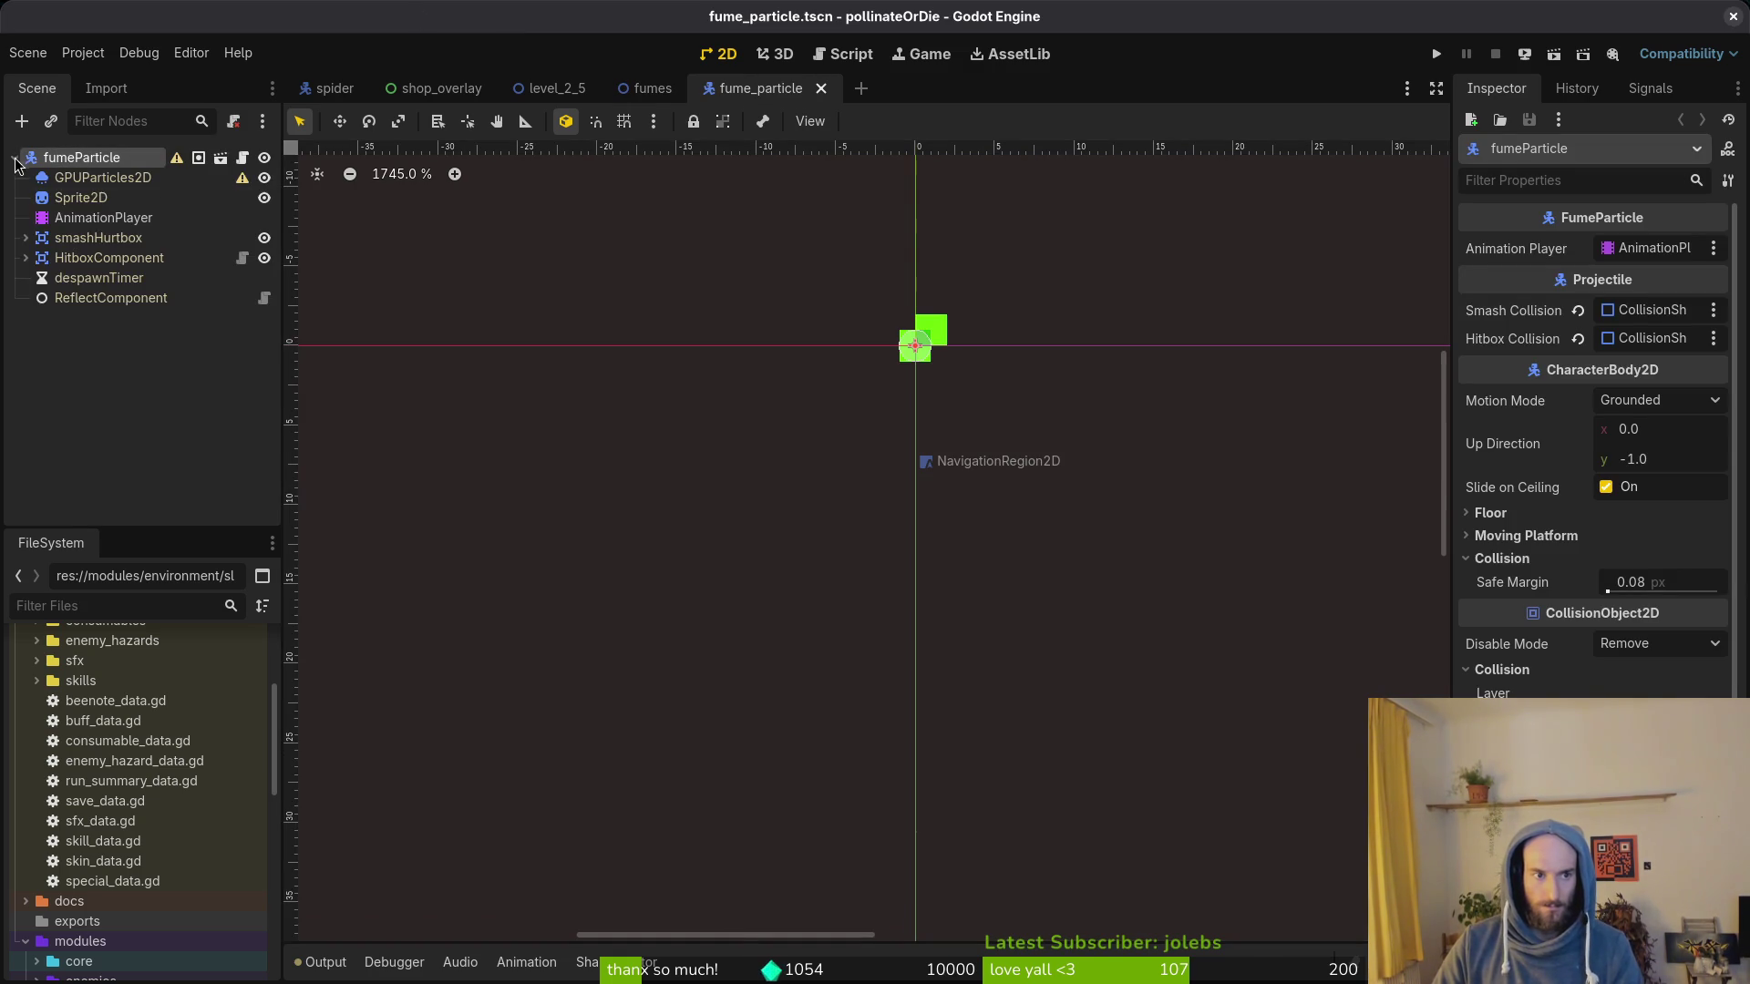
click(102, 218)
click(931, 742)
click(723, 795)
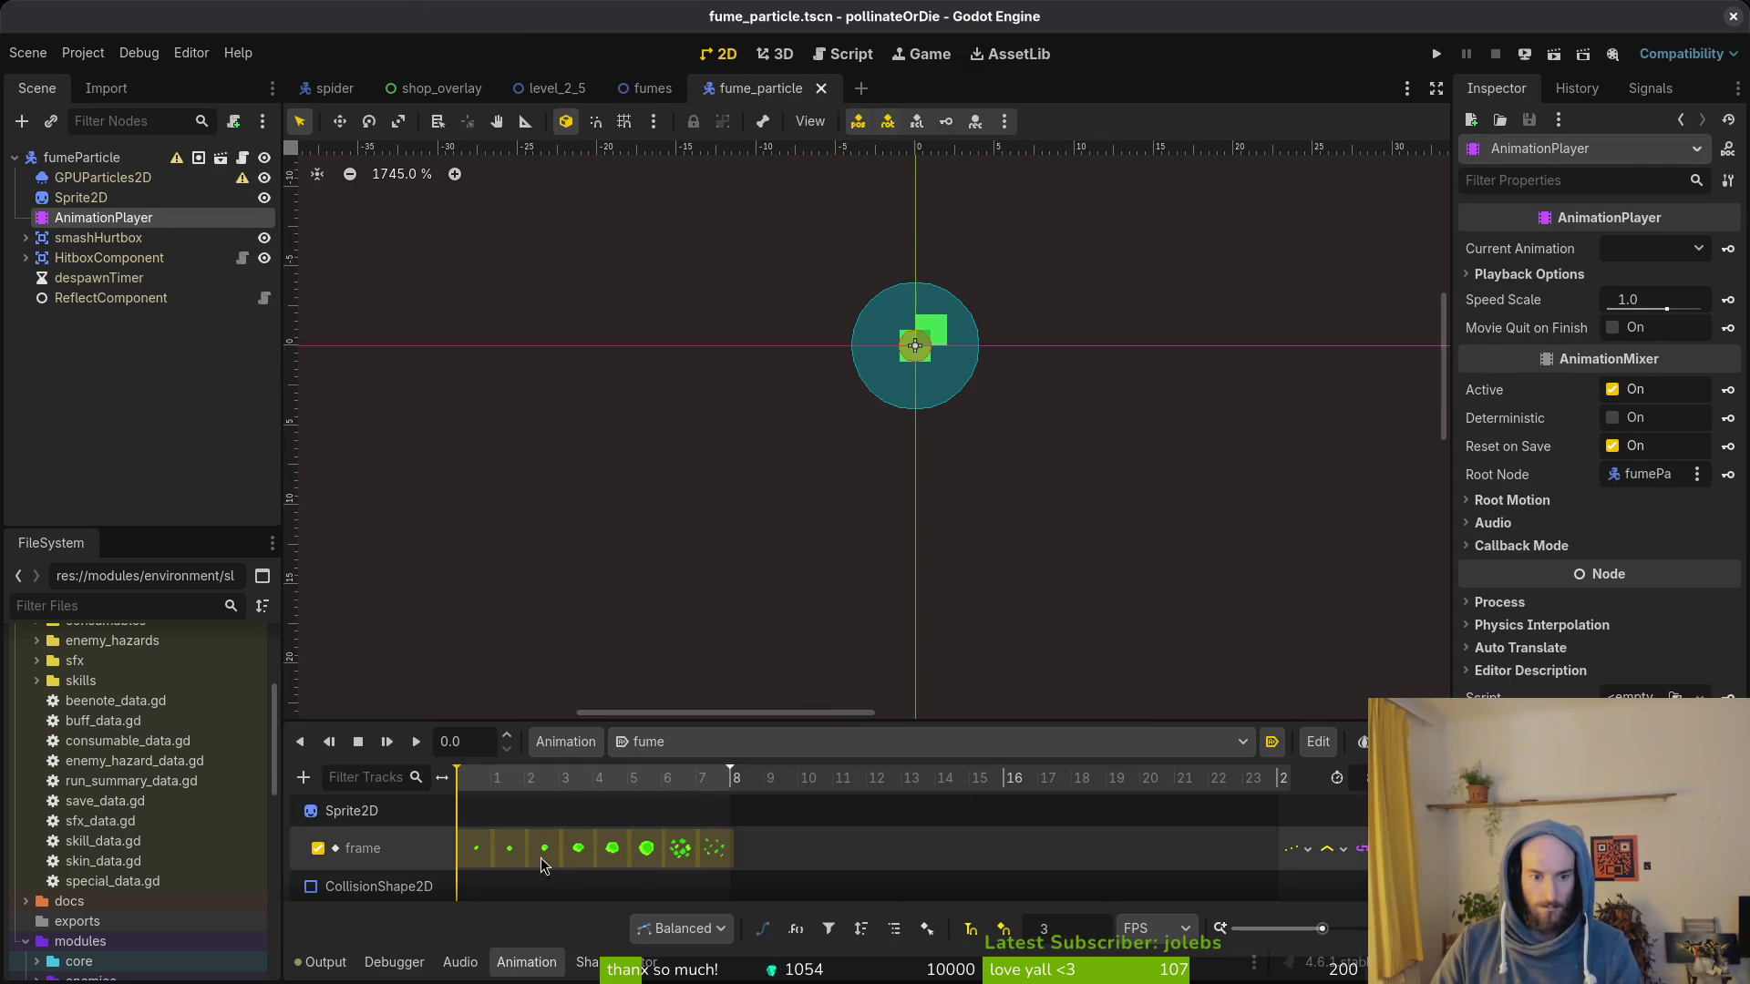
scroll(539, 859, down, 3)
scroll(506, 865, down, 2)
scroll(505, 870, down, 1)
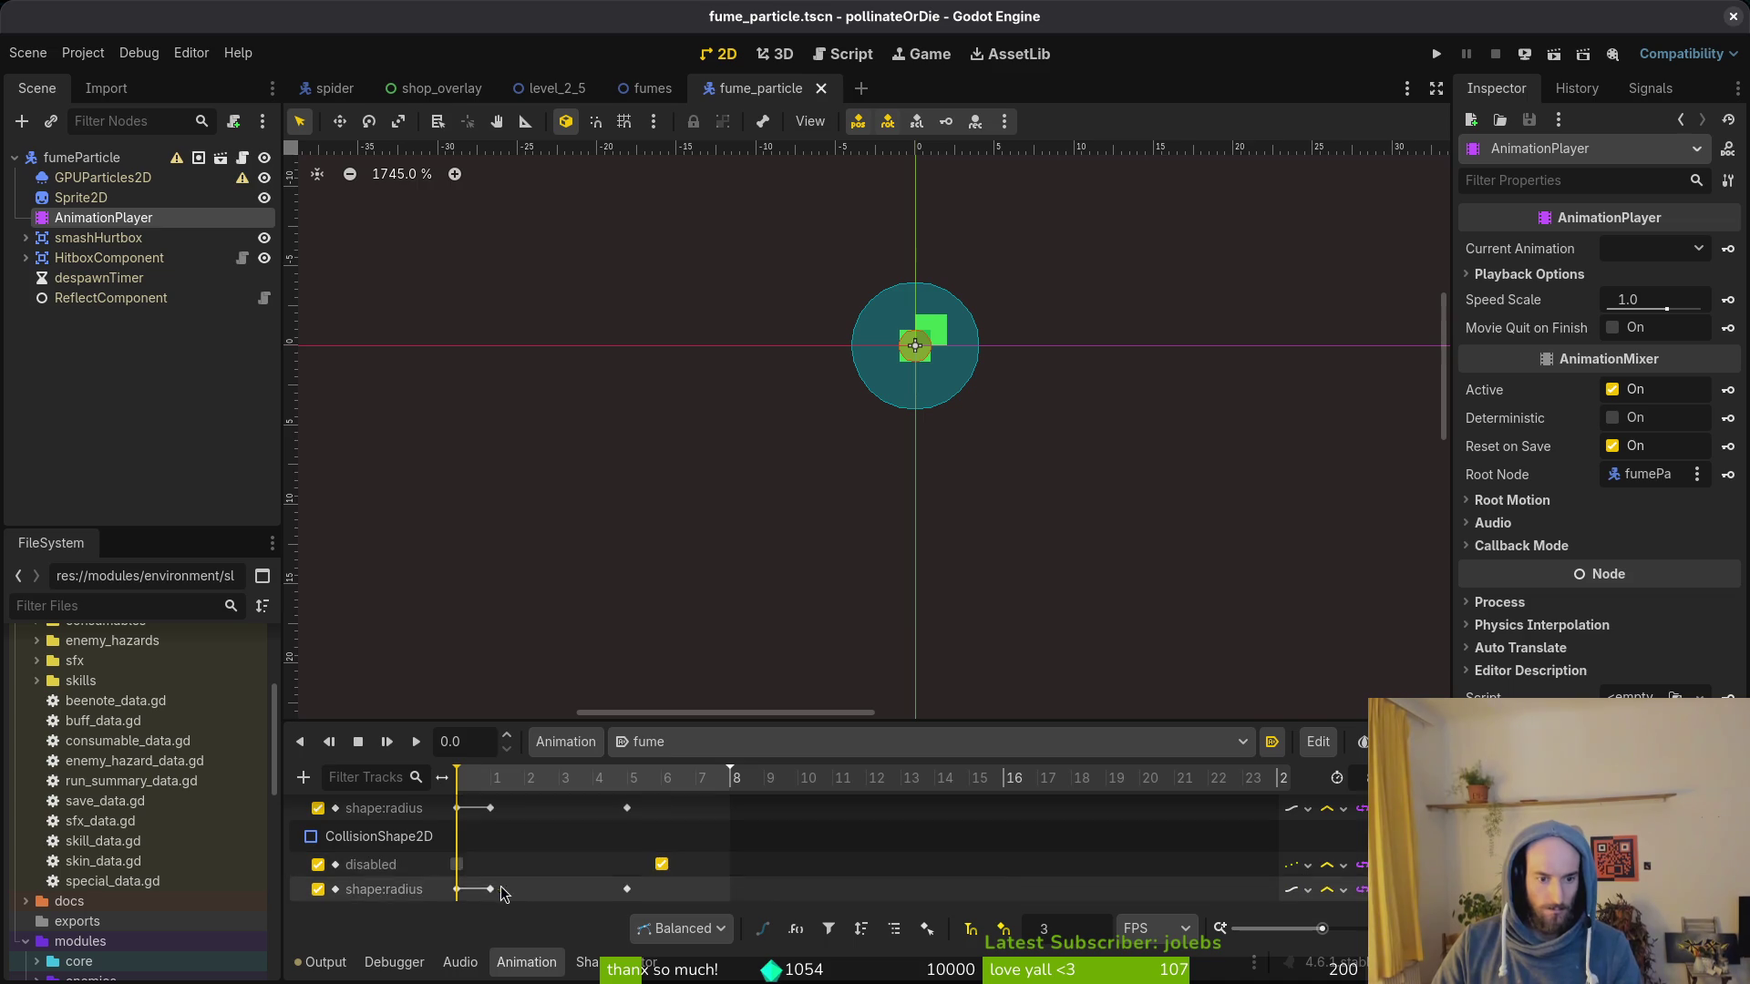
click(463, 864)
click(661, 864)
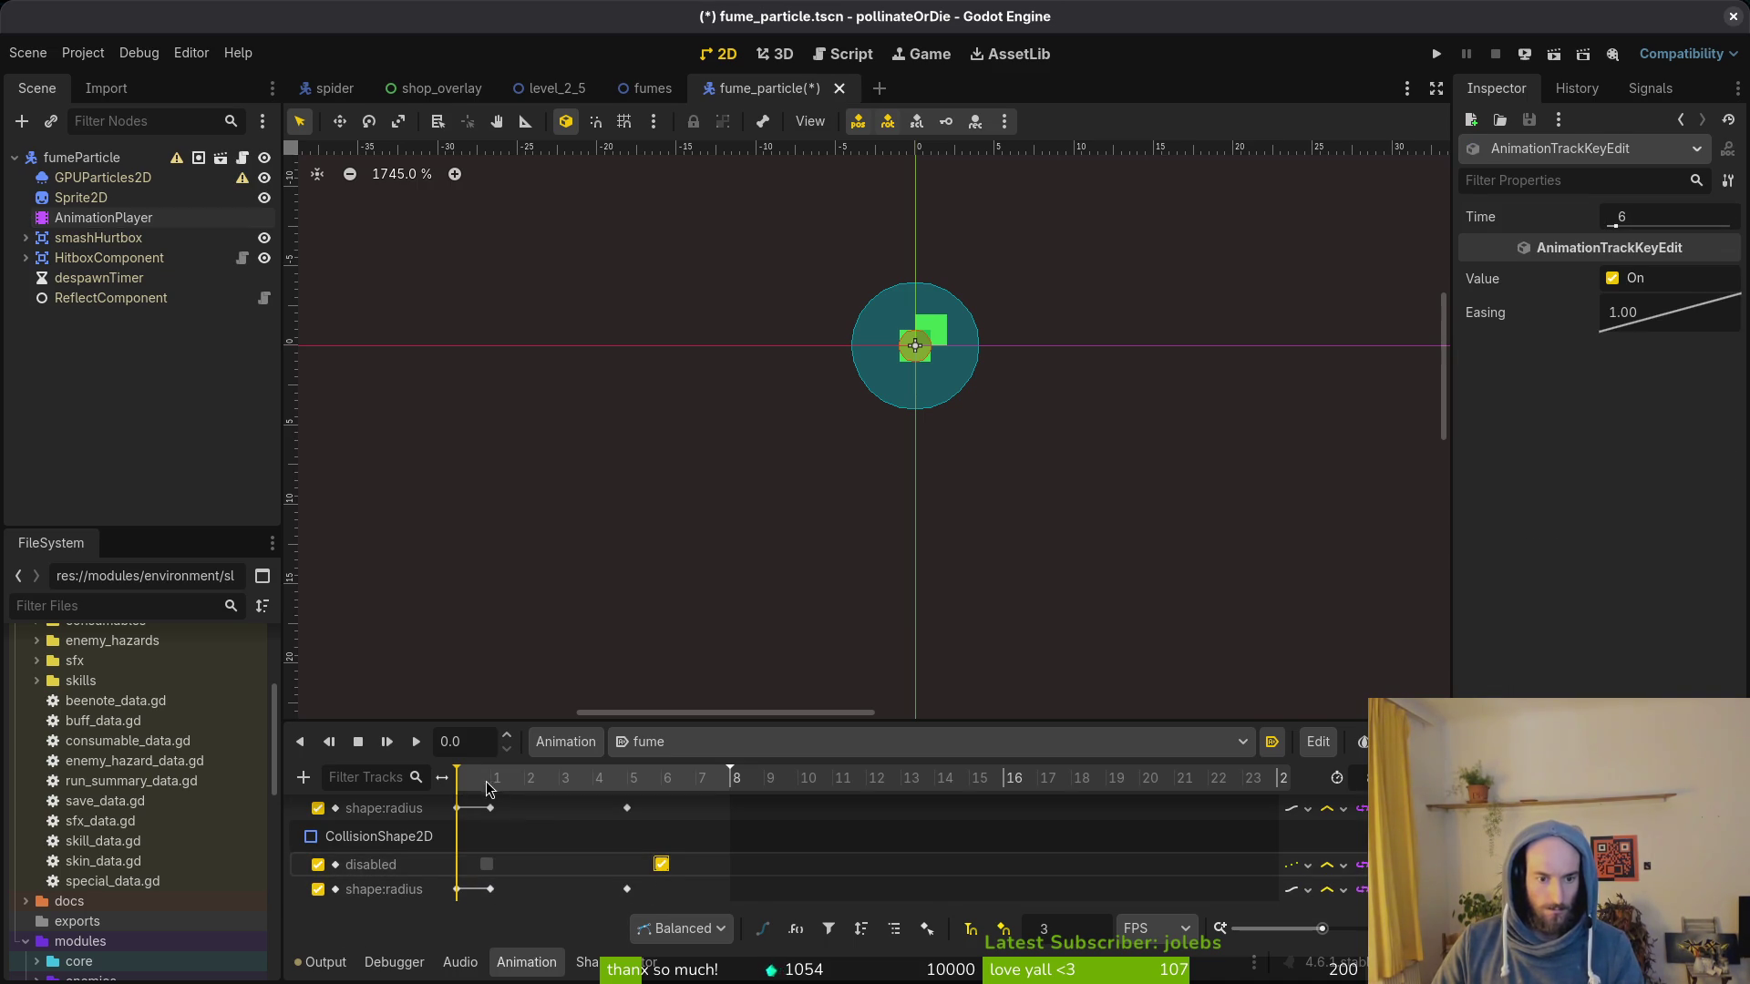
key(ctrl+s)
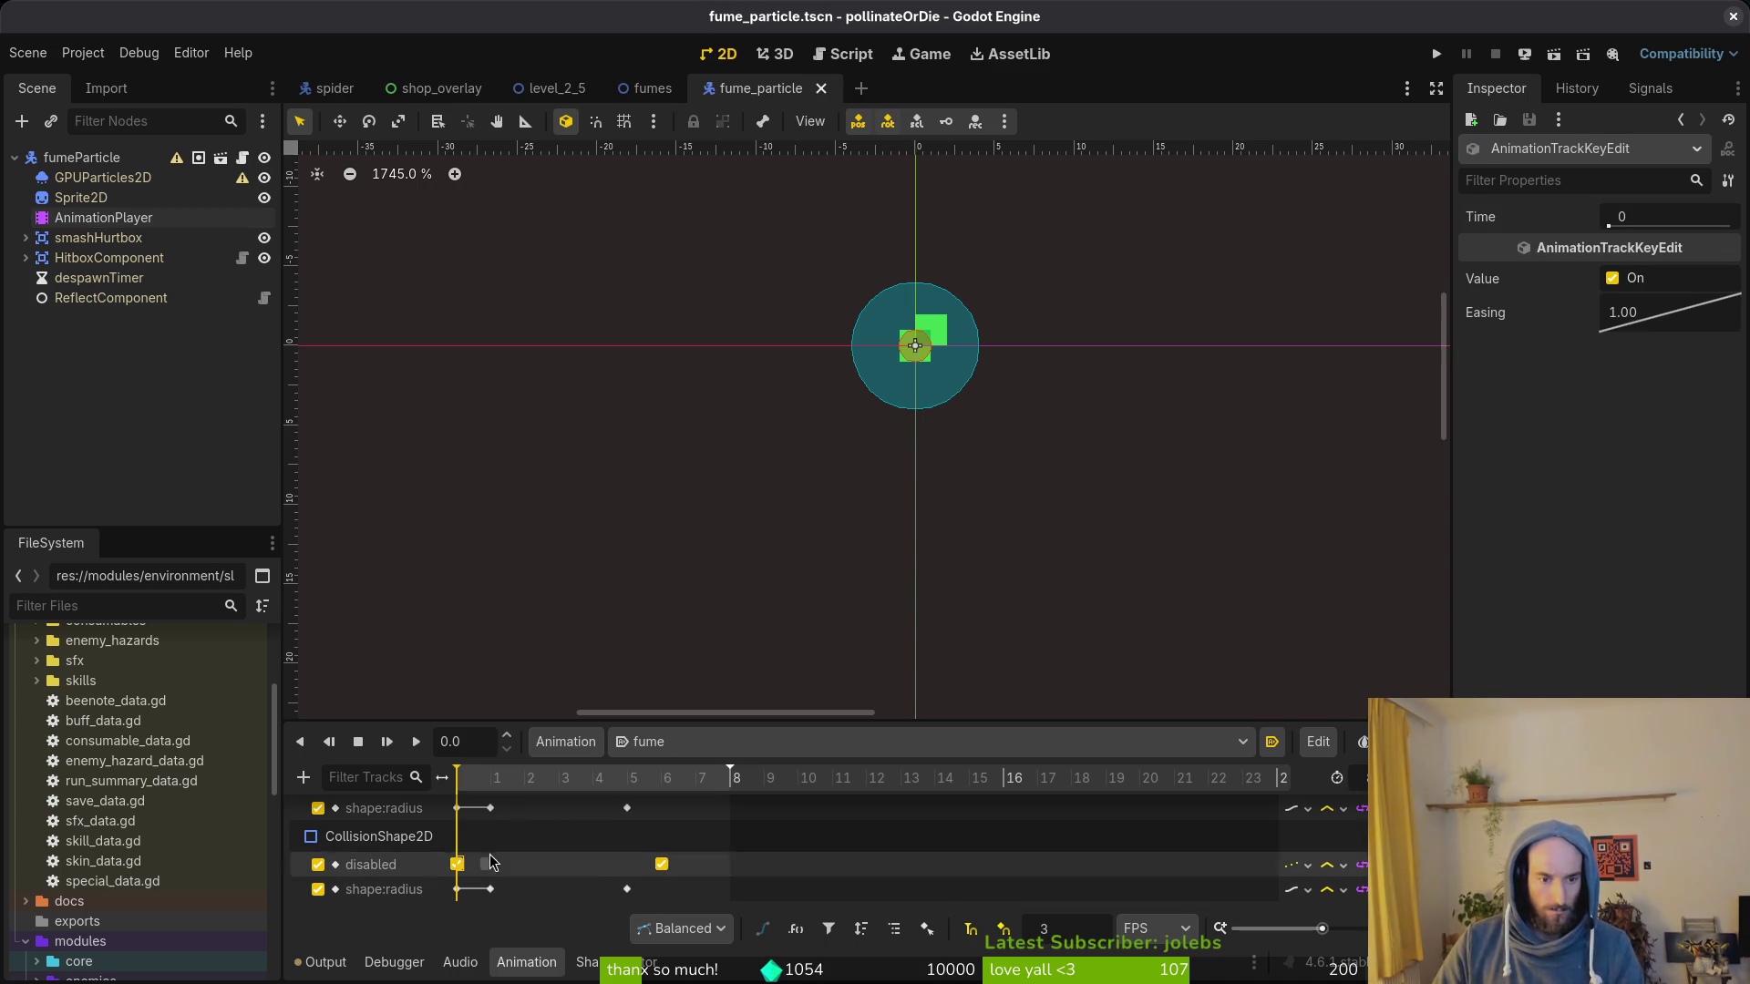
Step: Insert a collision-enabled keyframe at 0.6667, scrub the collision circle growing, and save
mouse_move(459, 779)
mouse_down()
mouse_move(517, 782)
mouse_move(418, 779)
mouse_move(521, 779)
mouse_up()
click(517, 864)
key(Insert)
click(477, 866)
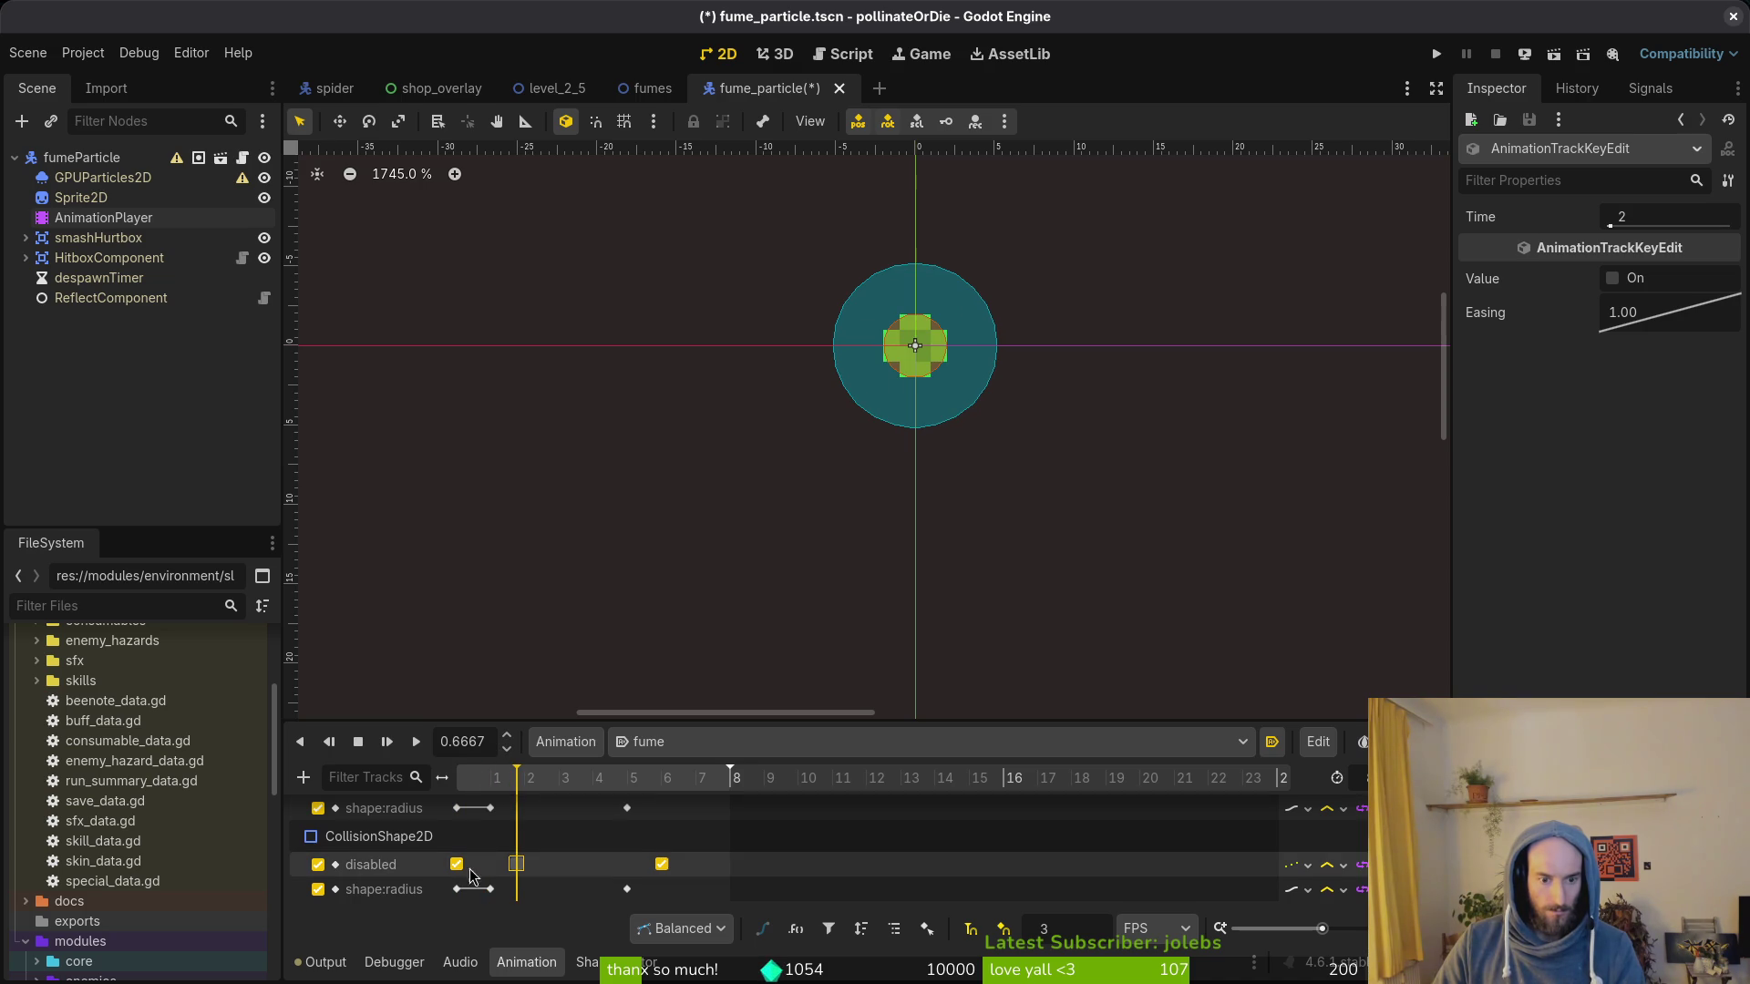
drag(520, 779, 357, 780)
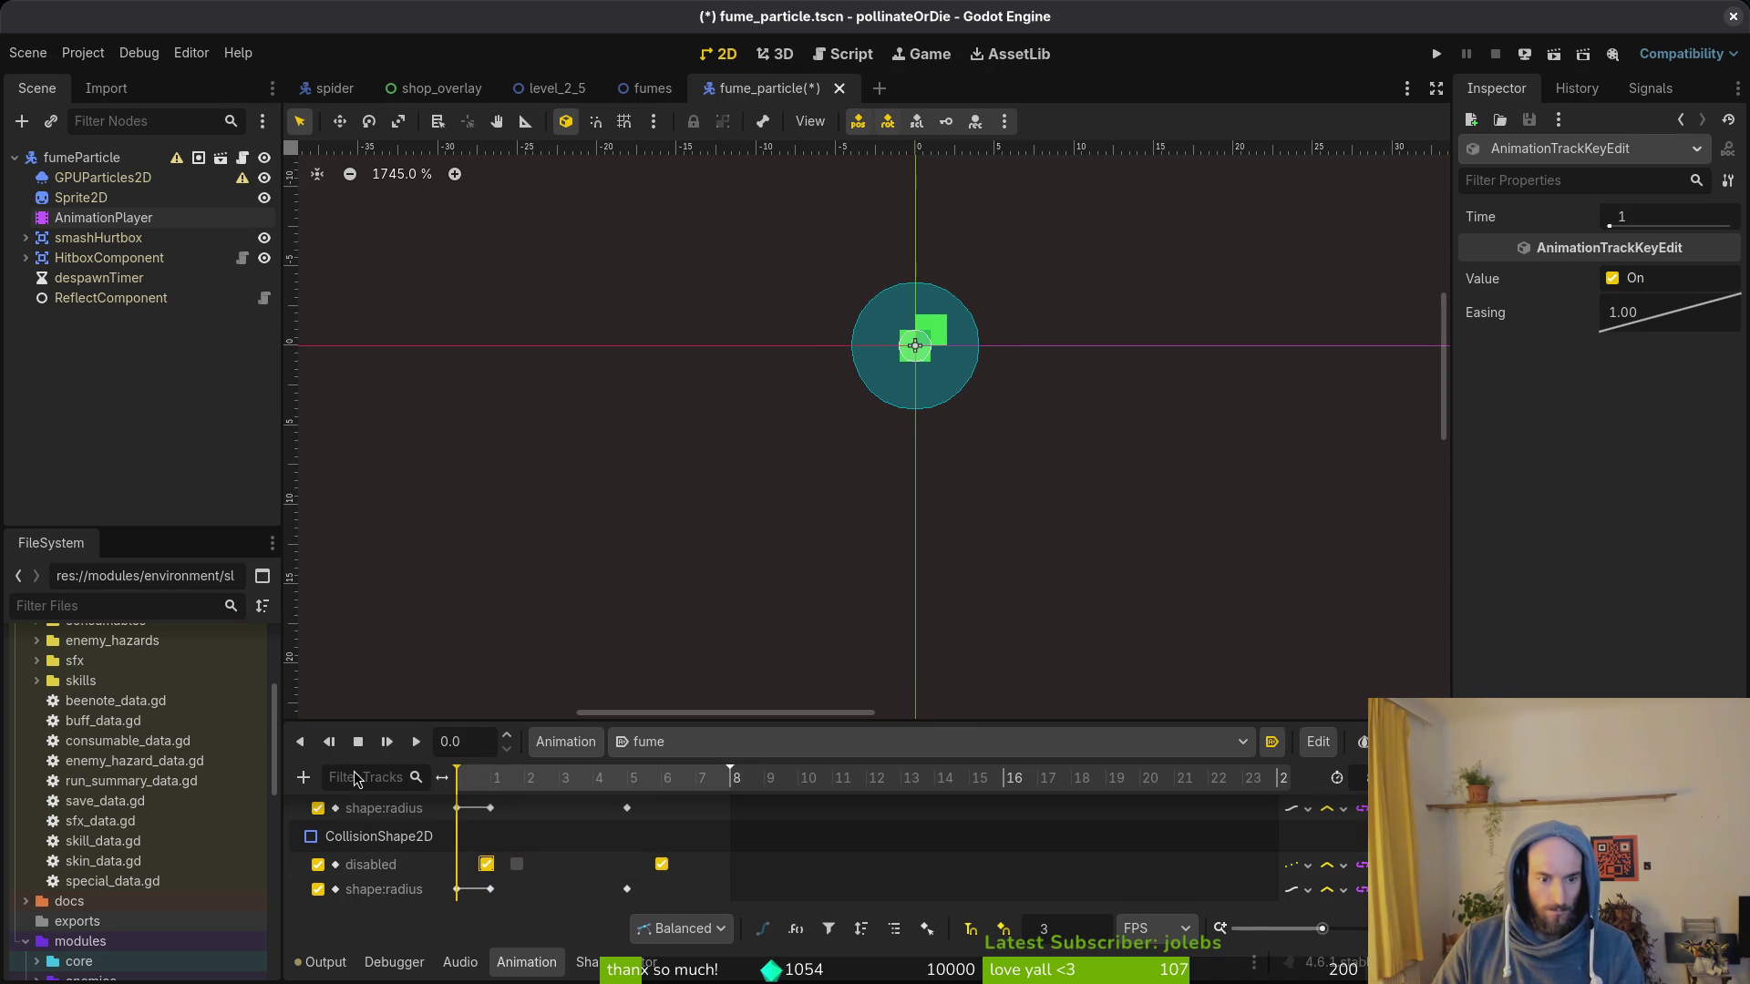
mouse_move(467, 778)
mouse_down()
mouse_move(578, 780)
mouse_move(498, 779)
mouse_up()
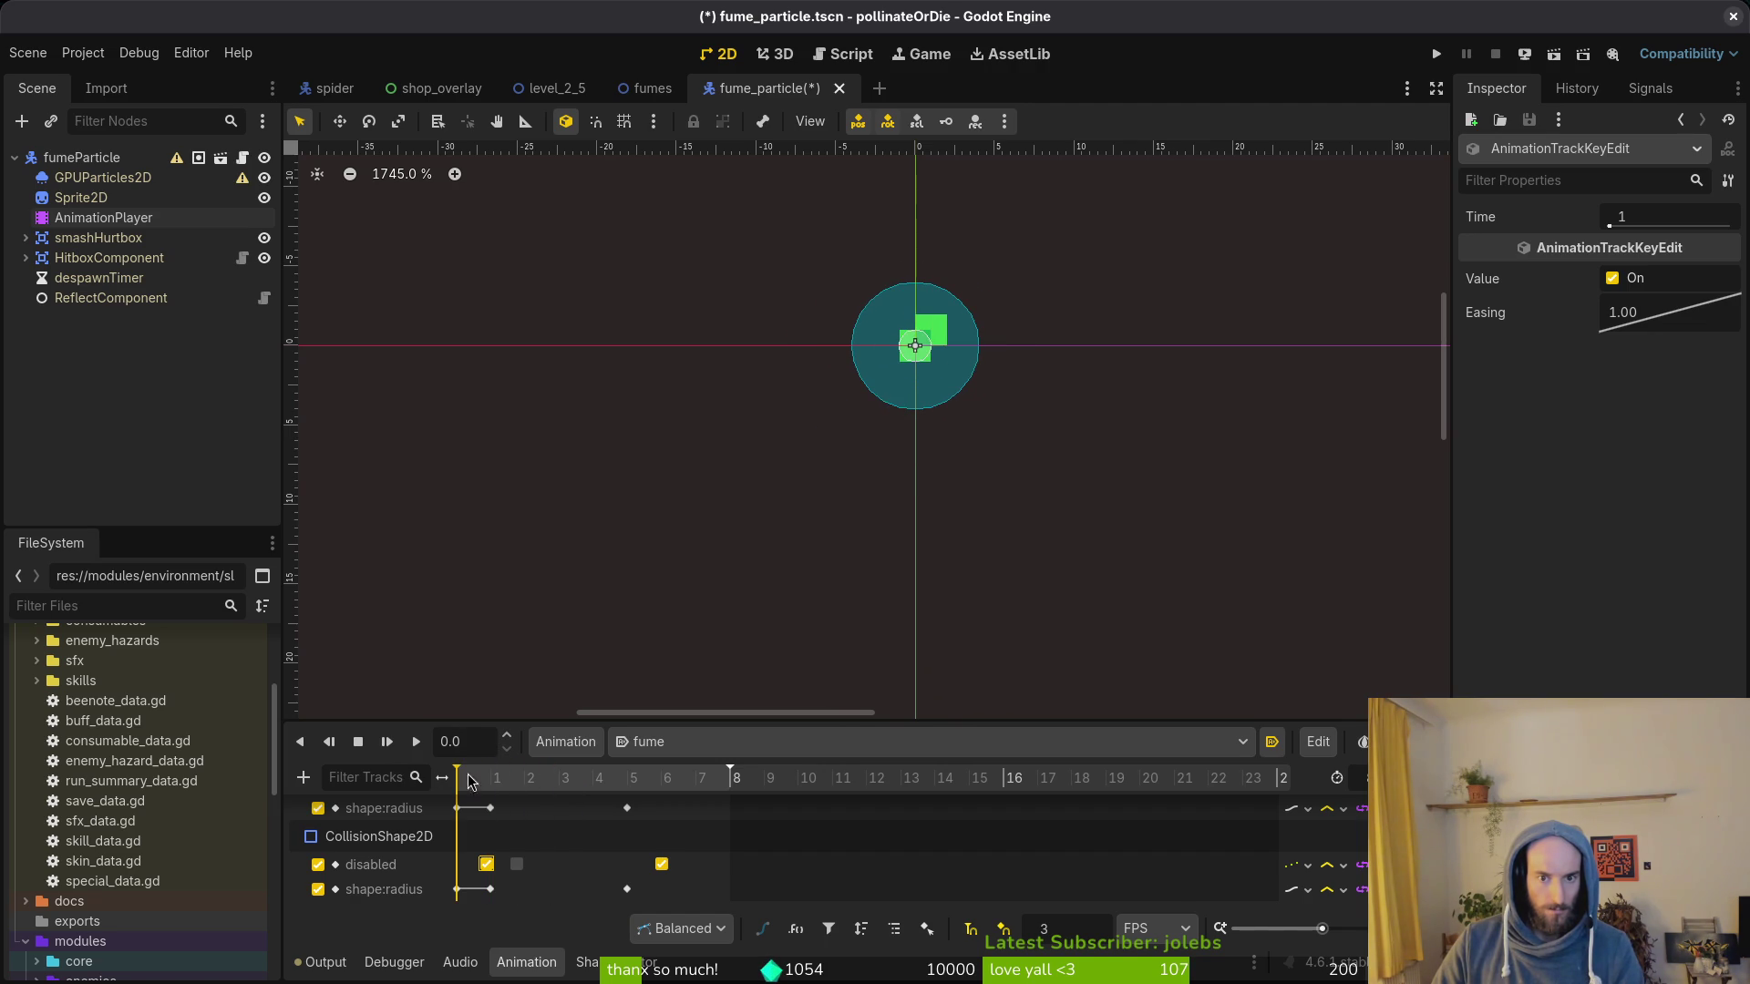
mouse_move(493, 780)
mouse_down()
mouse_move(415, 780)
mouse_move(516, 788)
mouse_up()
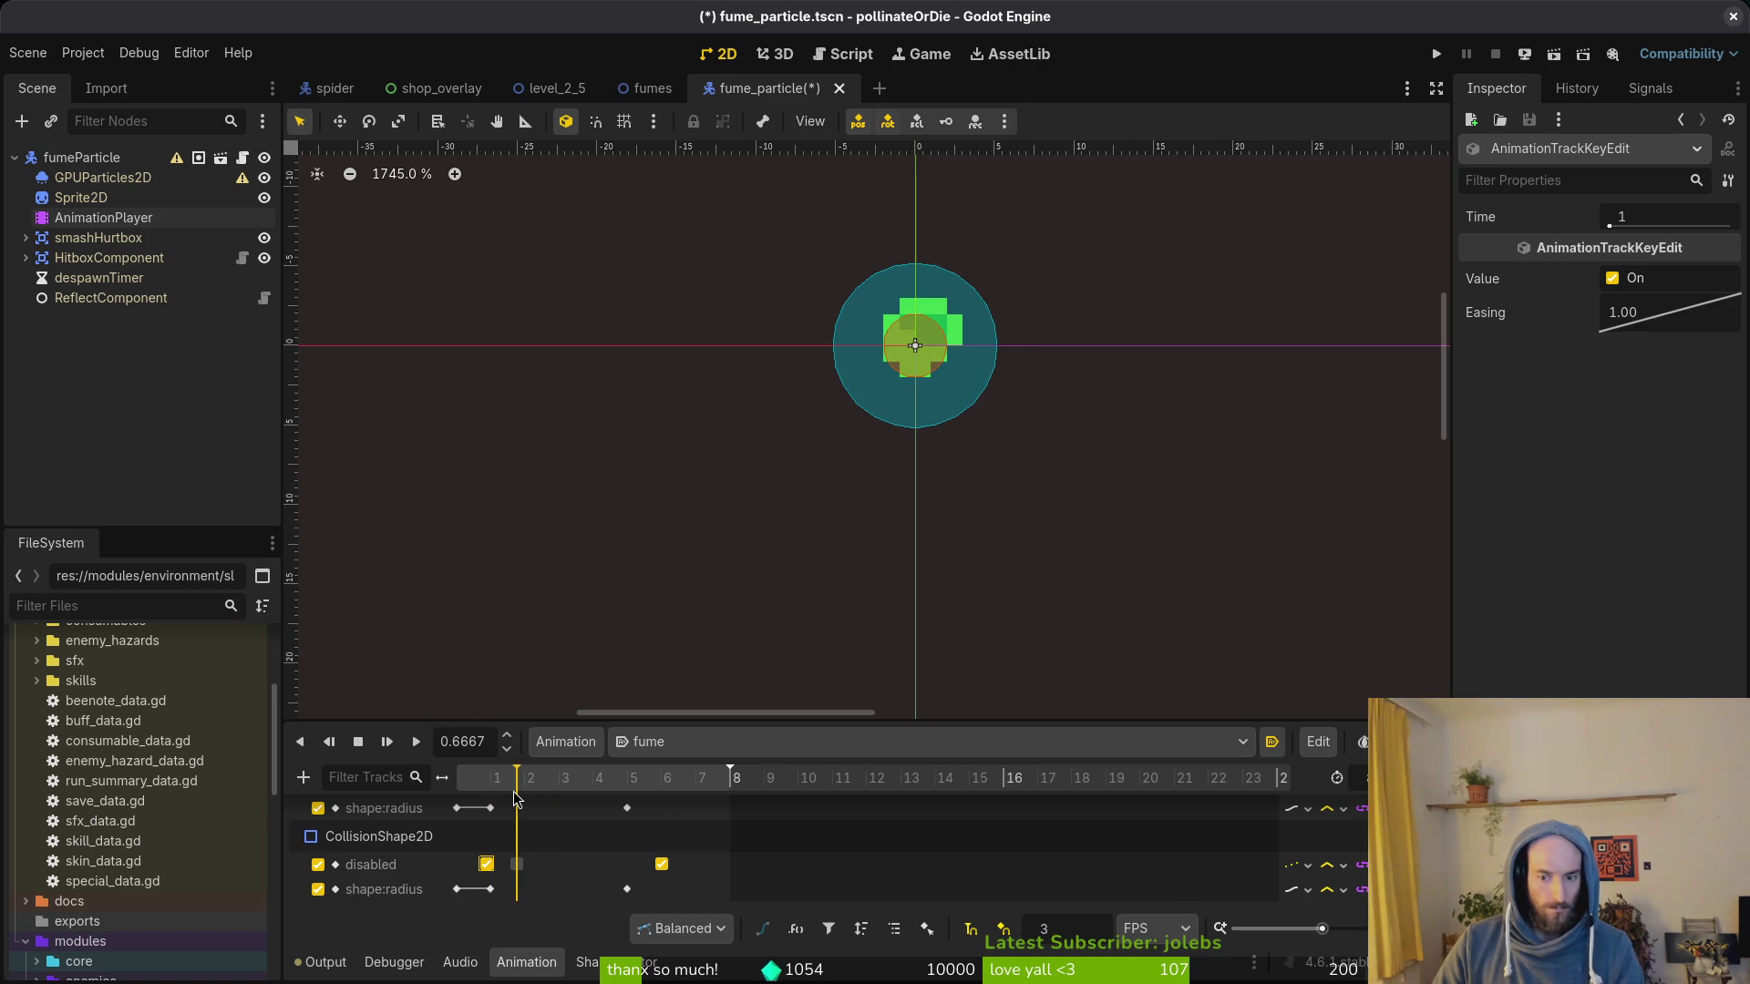
key(ctrl+s)
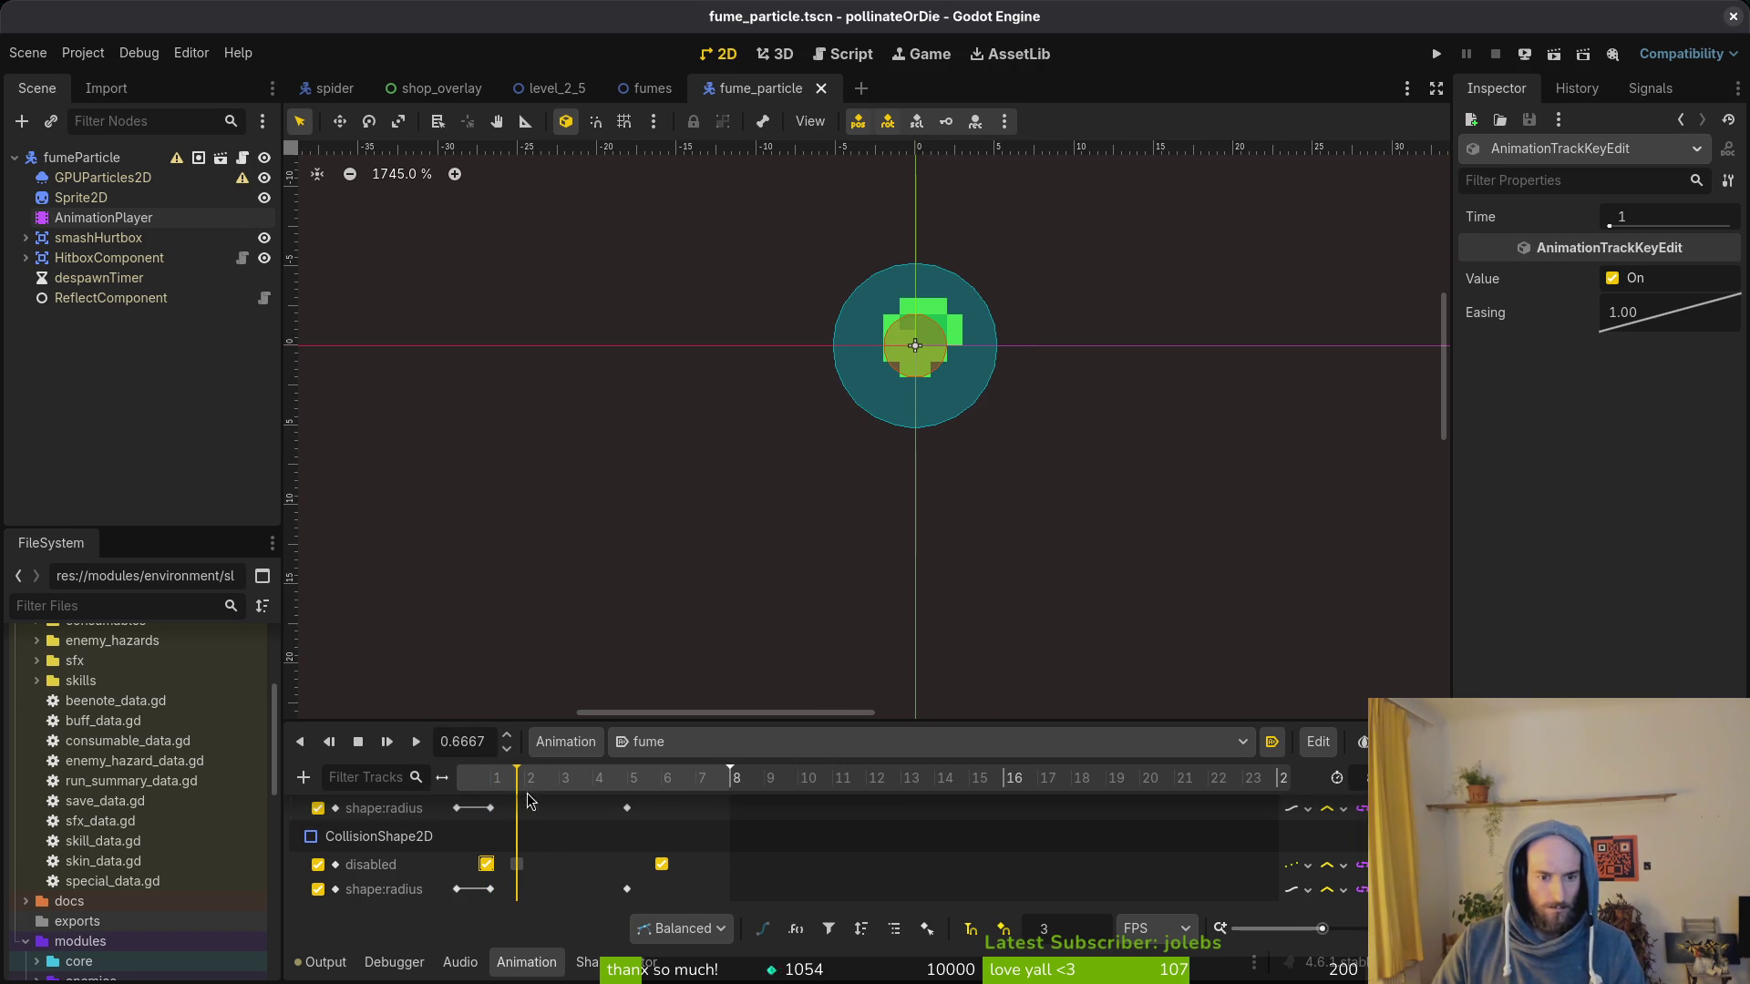
scroll(557, 831, up, 1)
scroll(559, 831, up, 1)
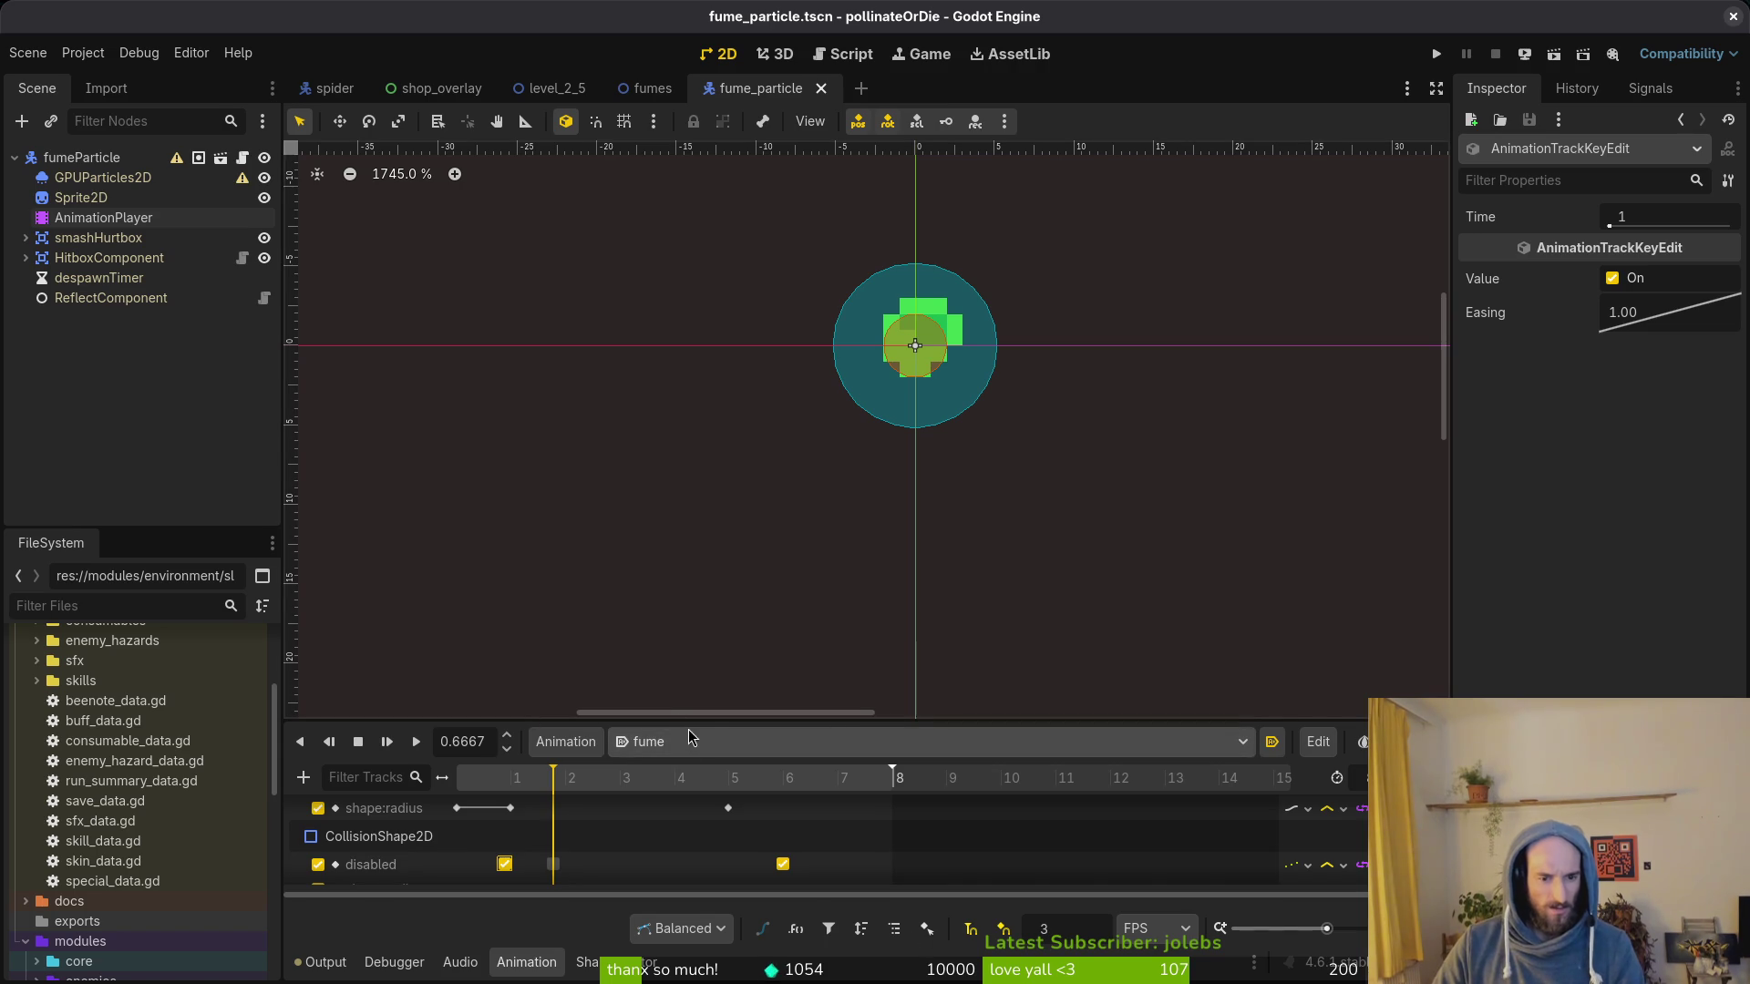
Step: Enlarge the animation panel to reveal all tracks and preview the first two-thirds second
drag(695, 722, 694, 419)
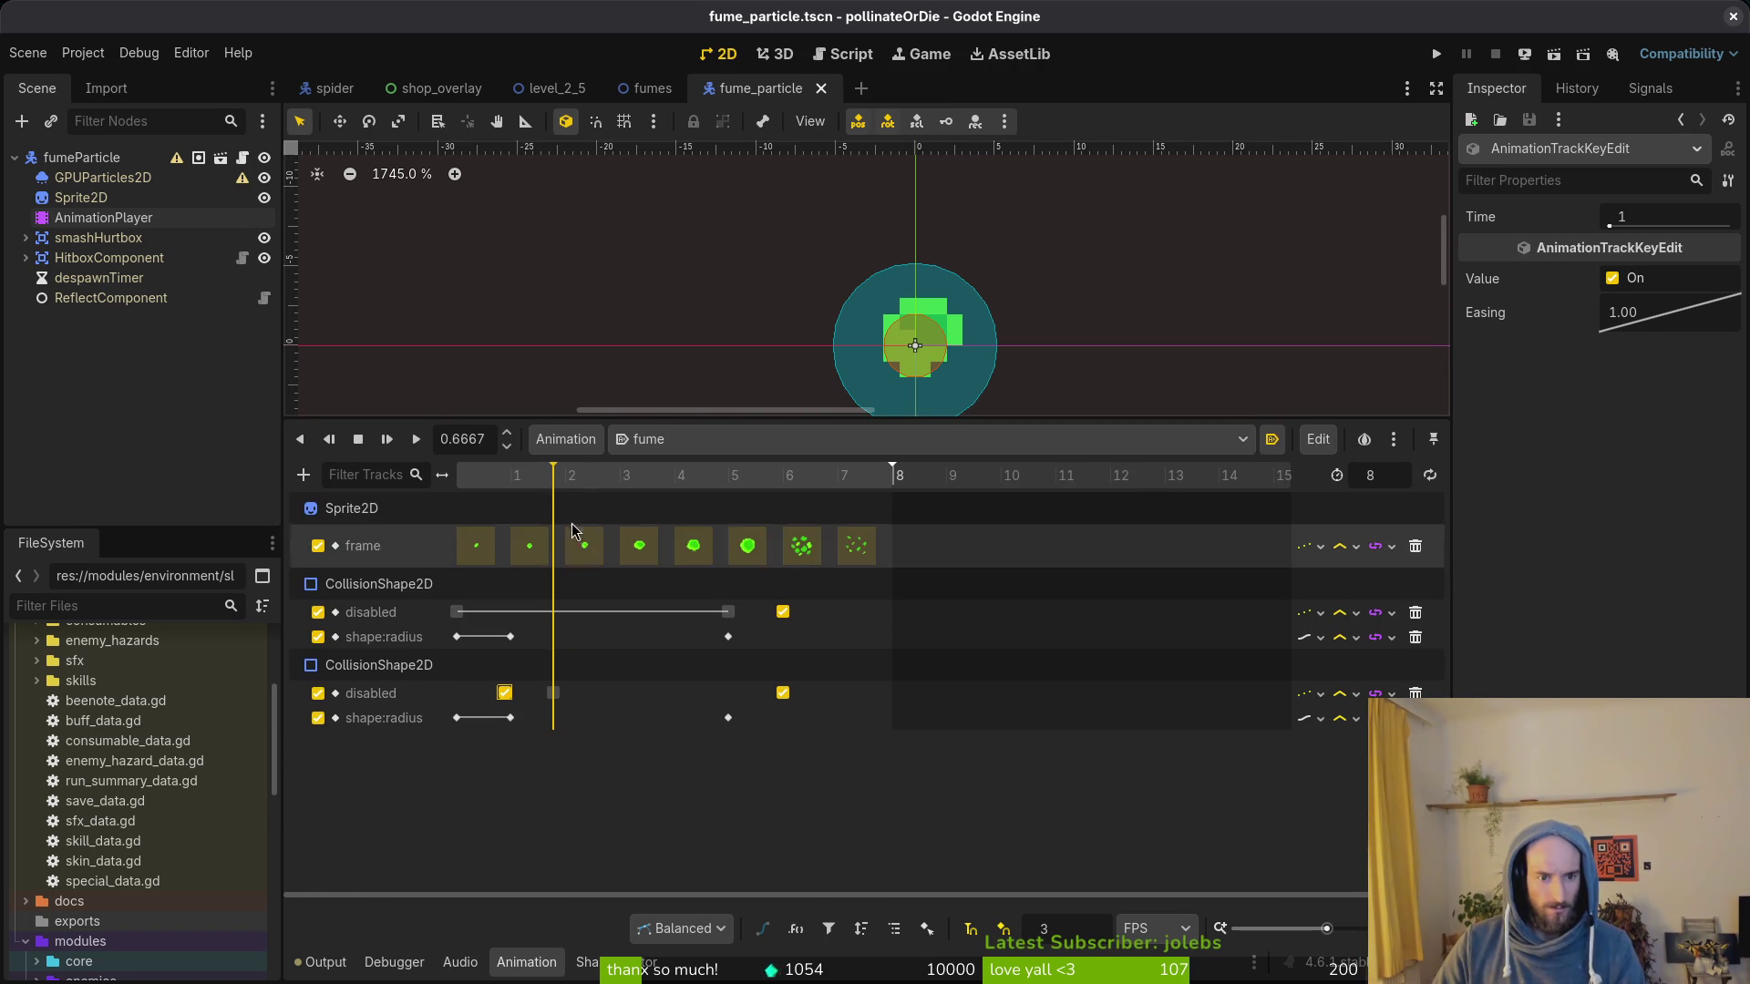
click(1080, 809)
click(465, 478)
drag(470, 478, 552, 482)
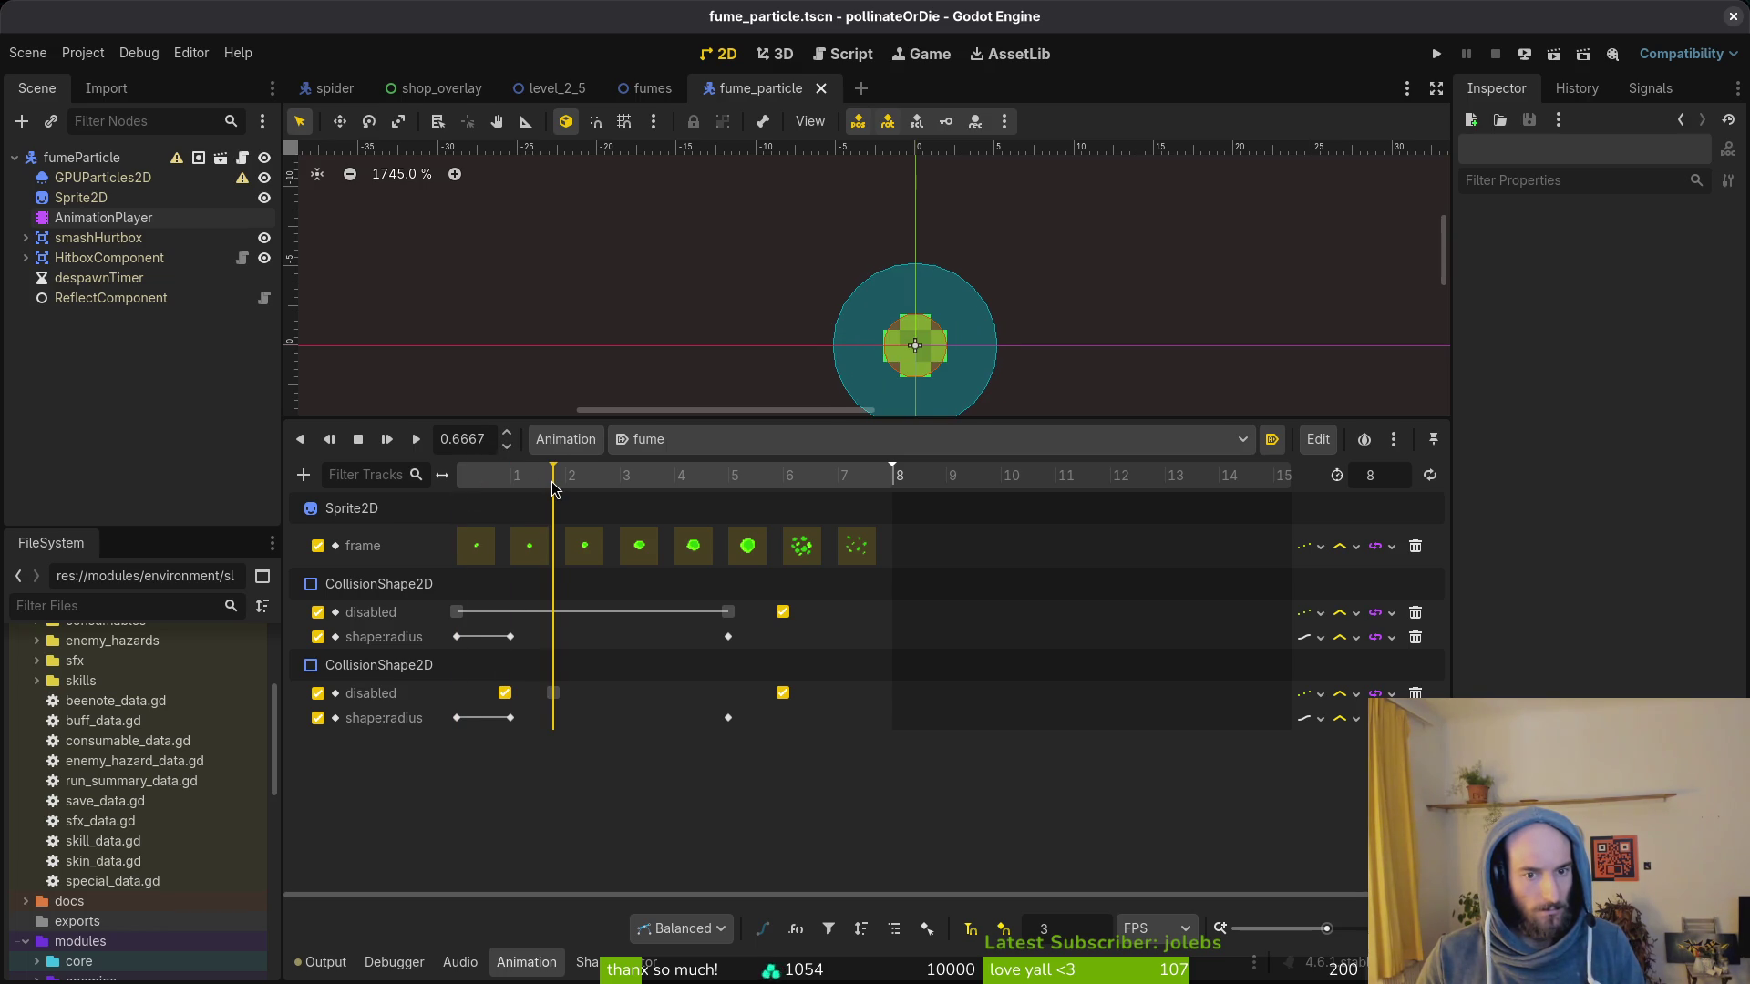
drag(555, 482, 504, 482)
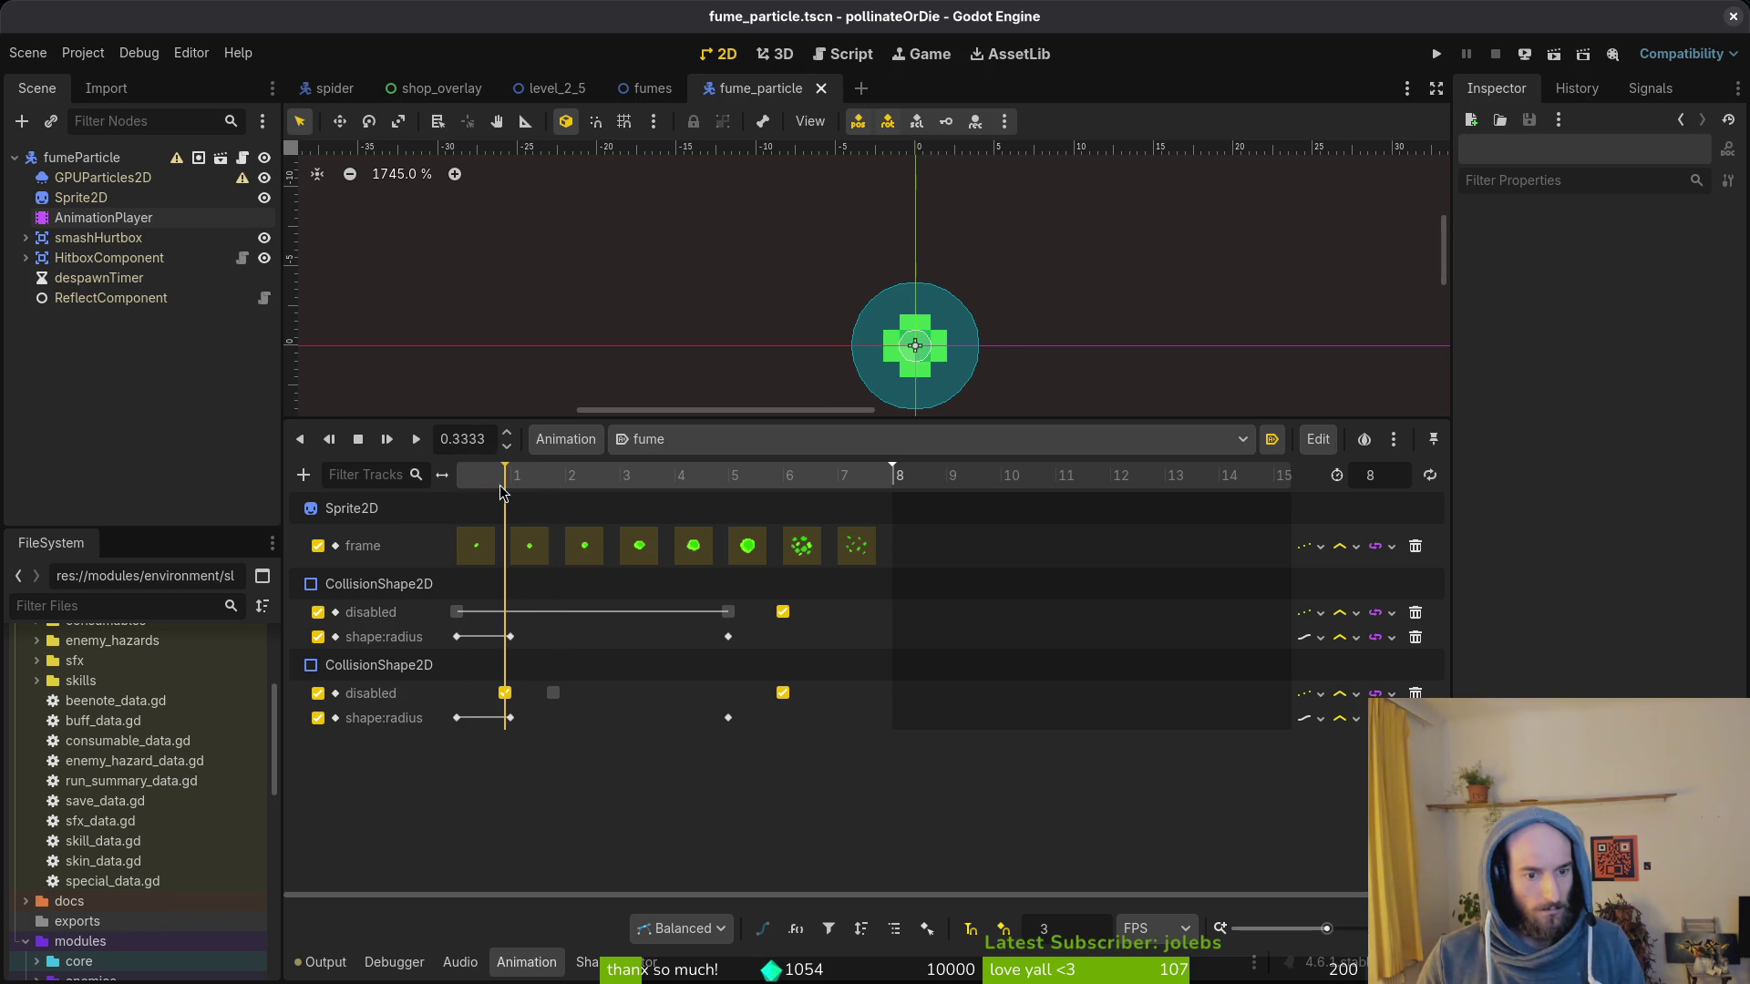
Step: Adjust the second collision shape's disabled keys and return the preview to the start
click(554, 698)
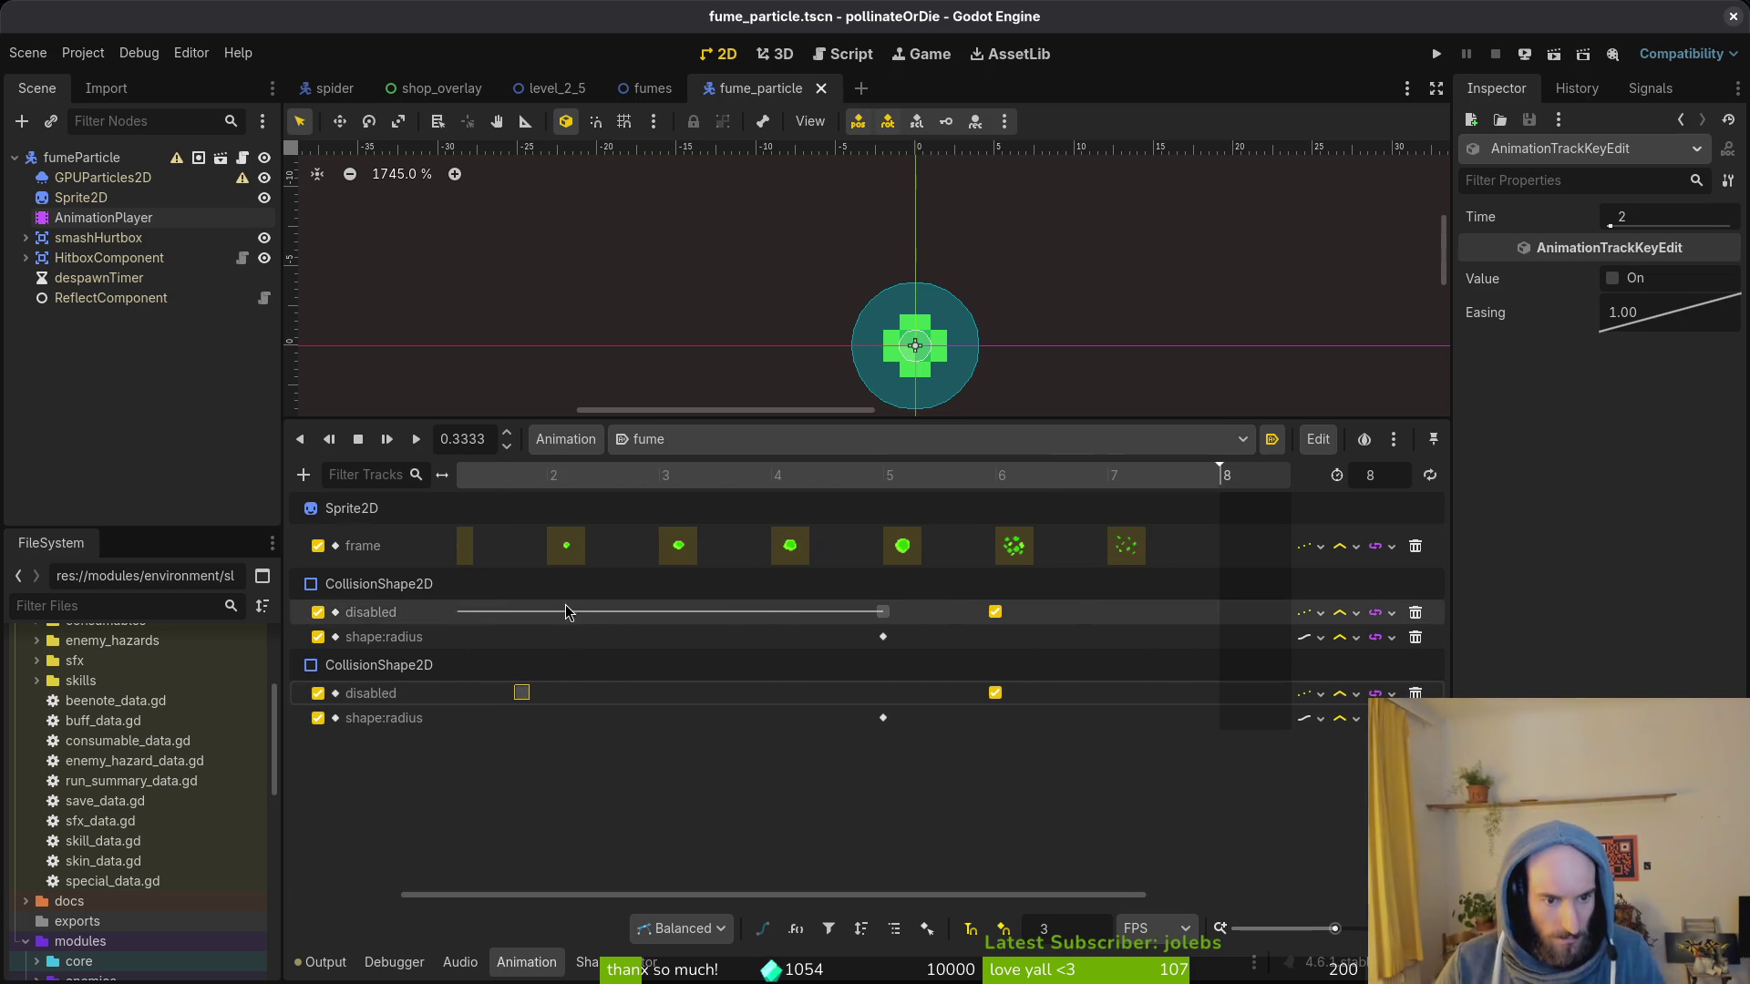
scroll(793, 670, up, 2)
click(554, 692)
mouse_move(555, 693)
mouse_down()
mouse_move(457, 693)
mouse_move(556, 694)
mouse_up()
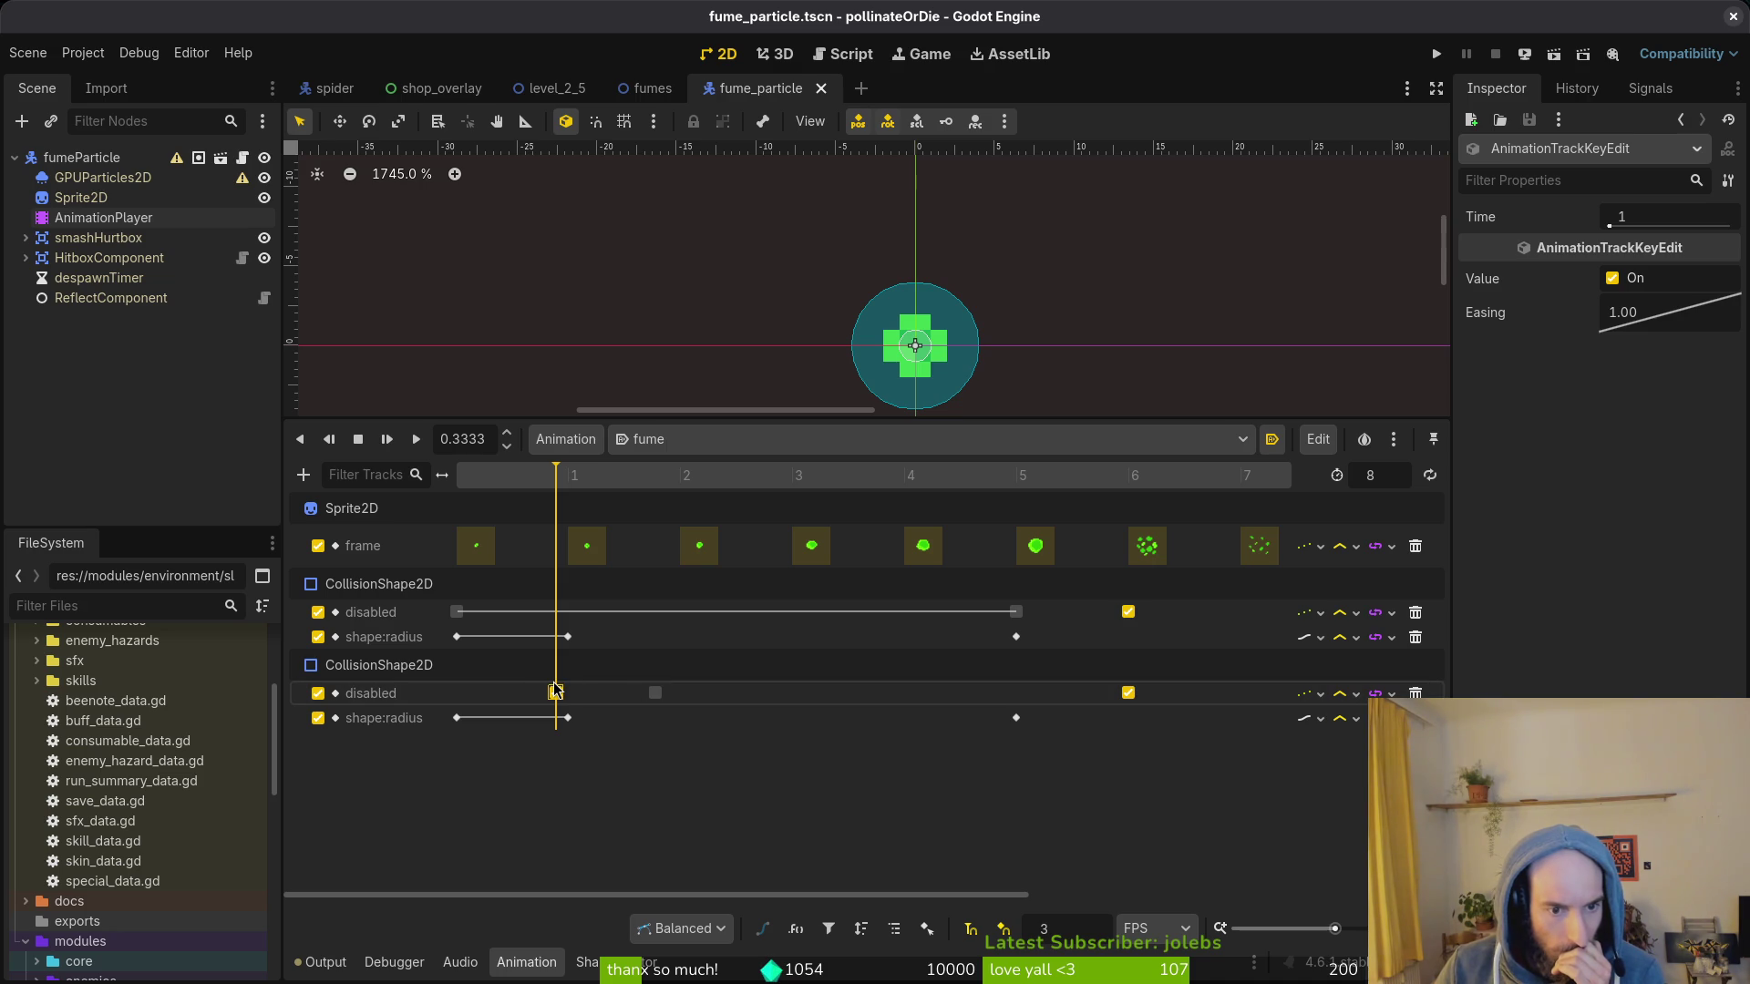
click(556, 502)
drag(555, 475, 457, 474)
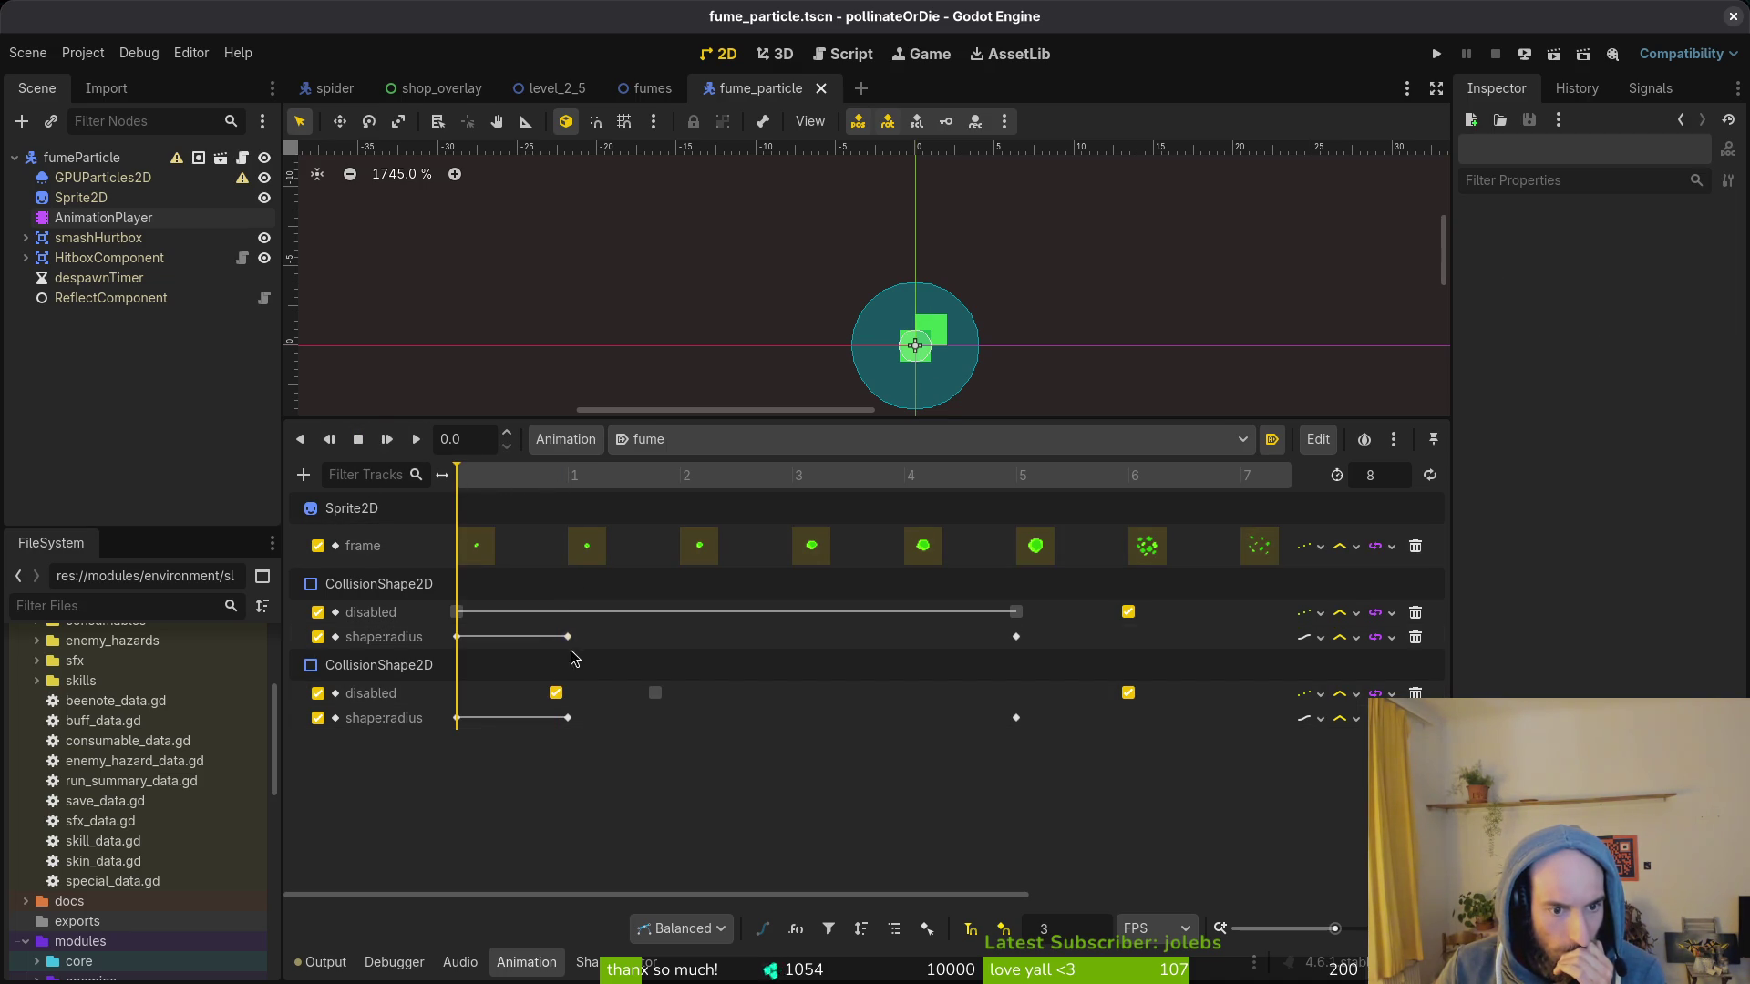
Step: Rearrange the second collision shape's disabled and off keys between times 2 and 3
click(656, 692)
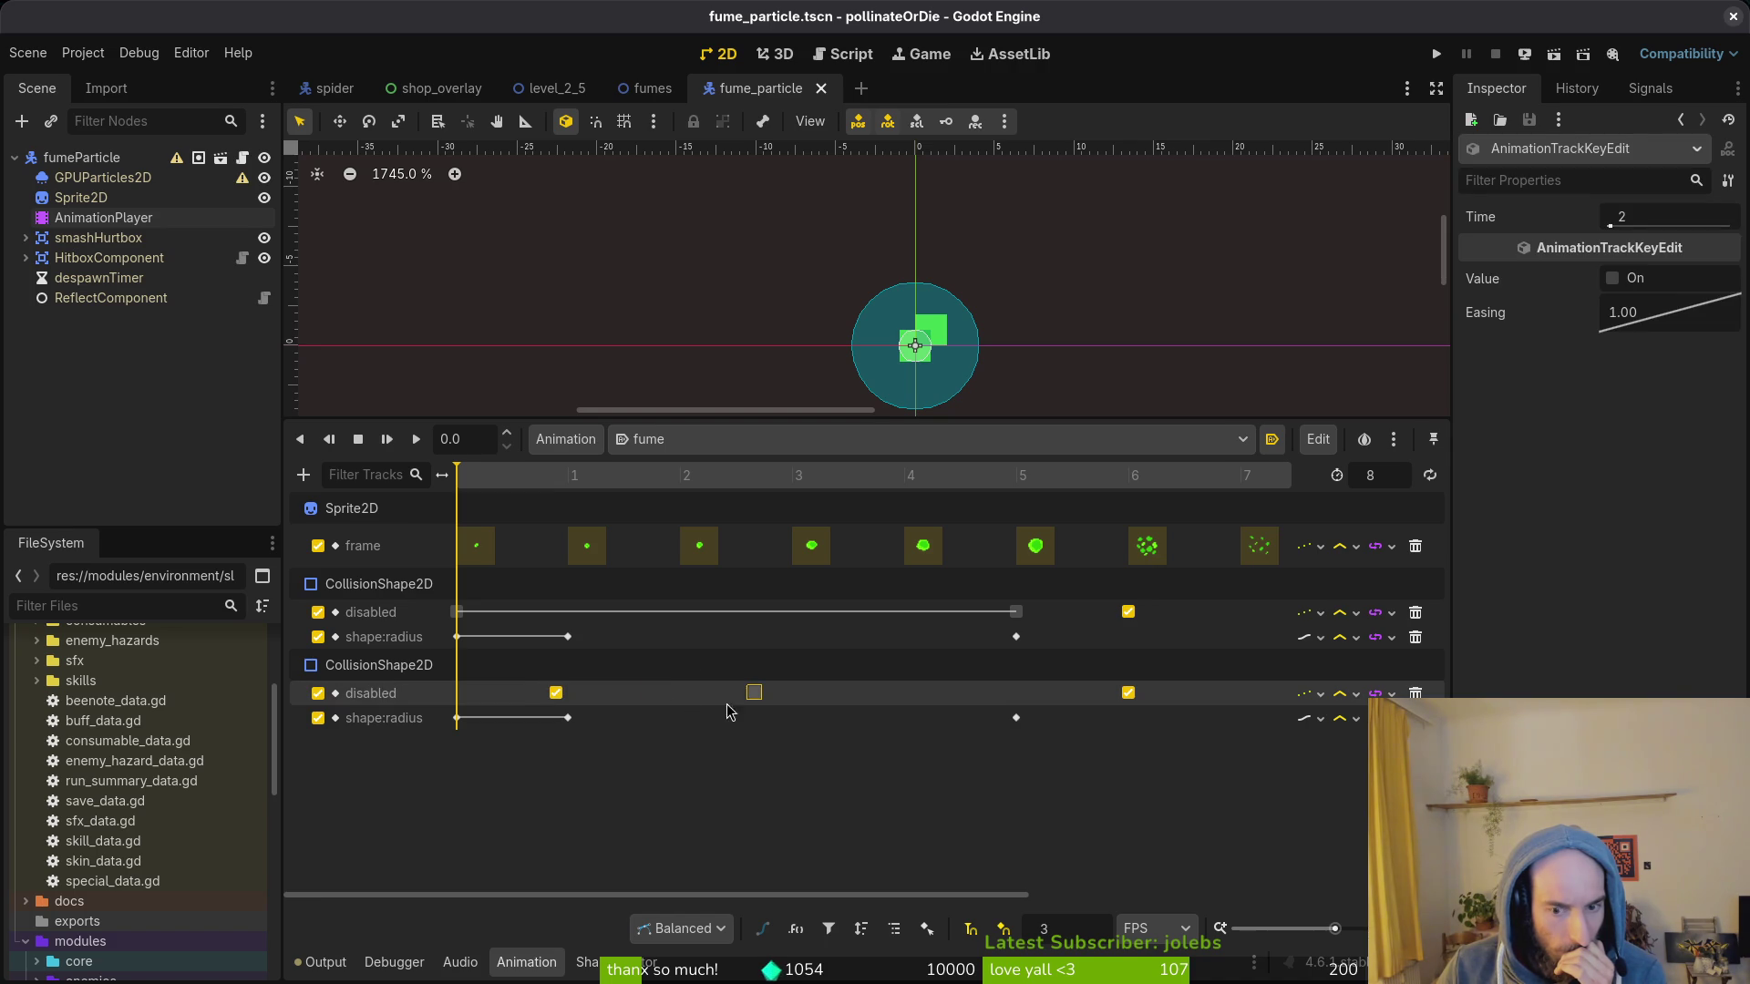
drag(750, 700, 754, 697)
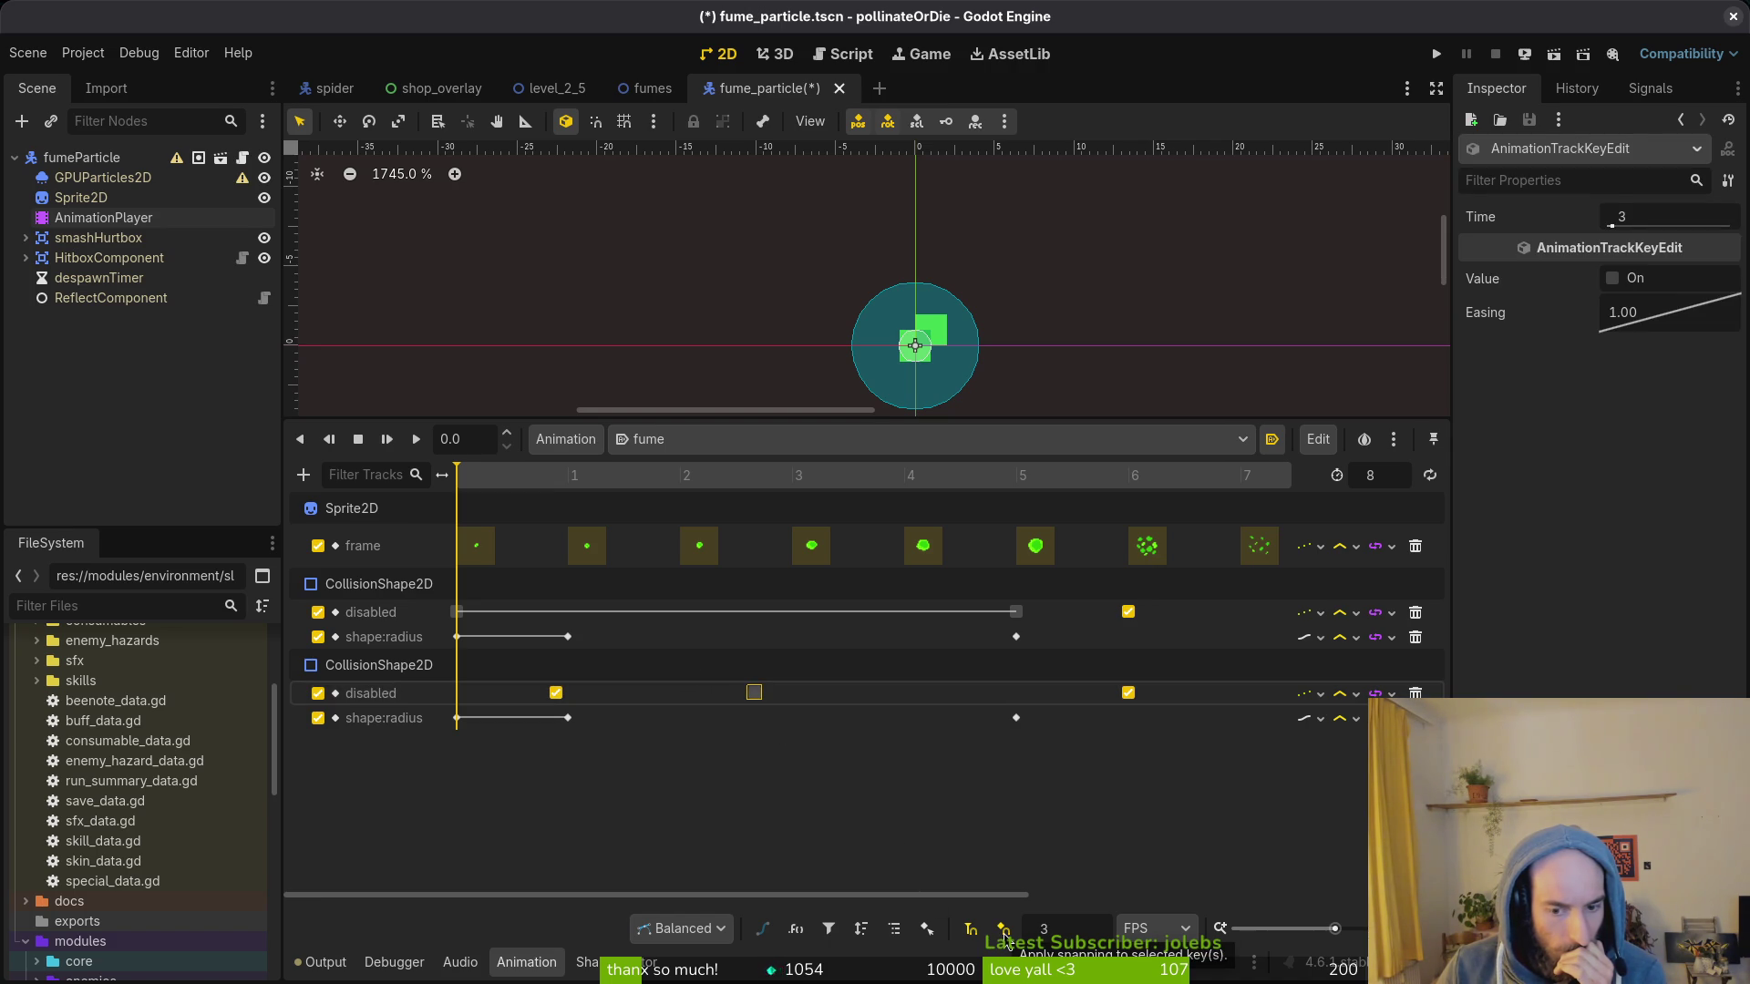
click(775, 714)
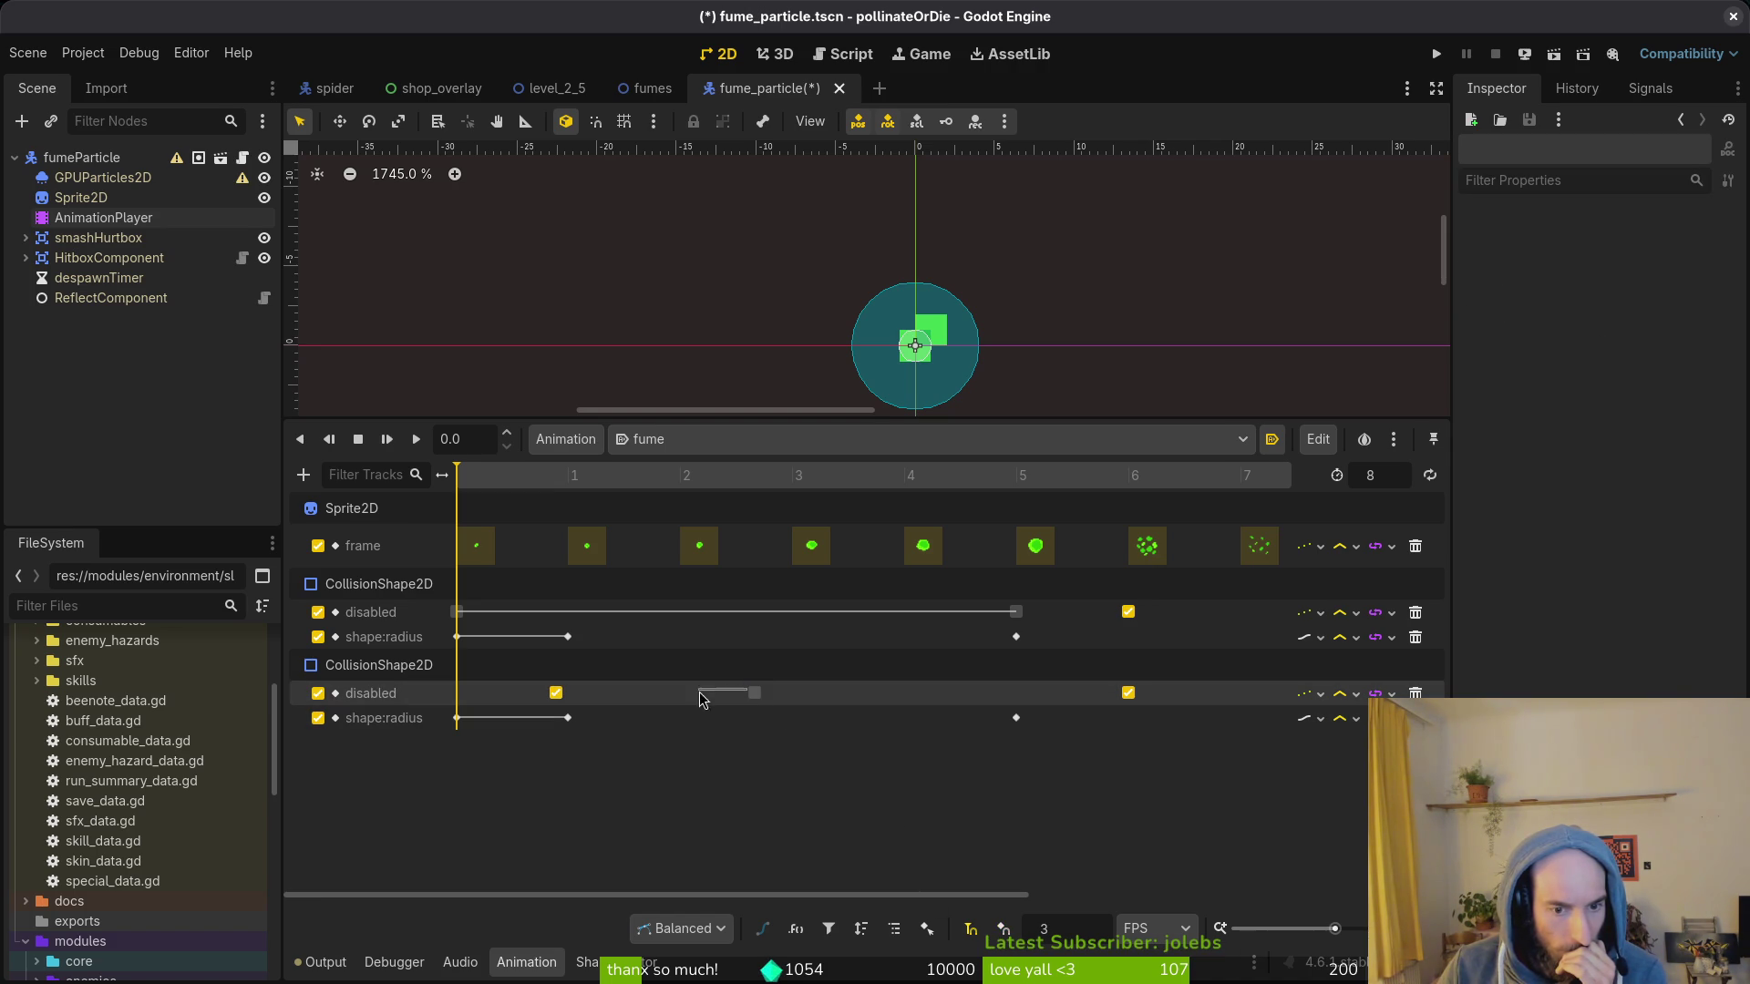
click(753, 693)
drag(658, 695, 697, 695)
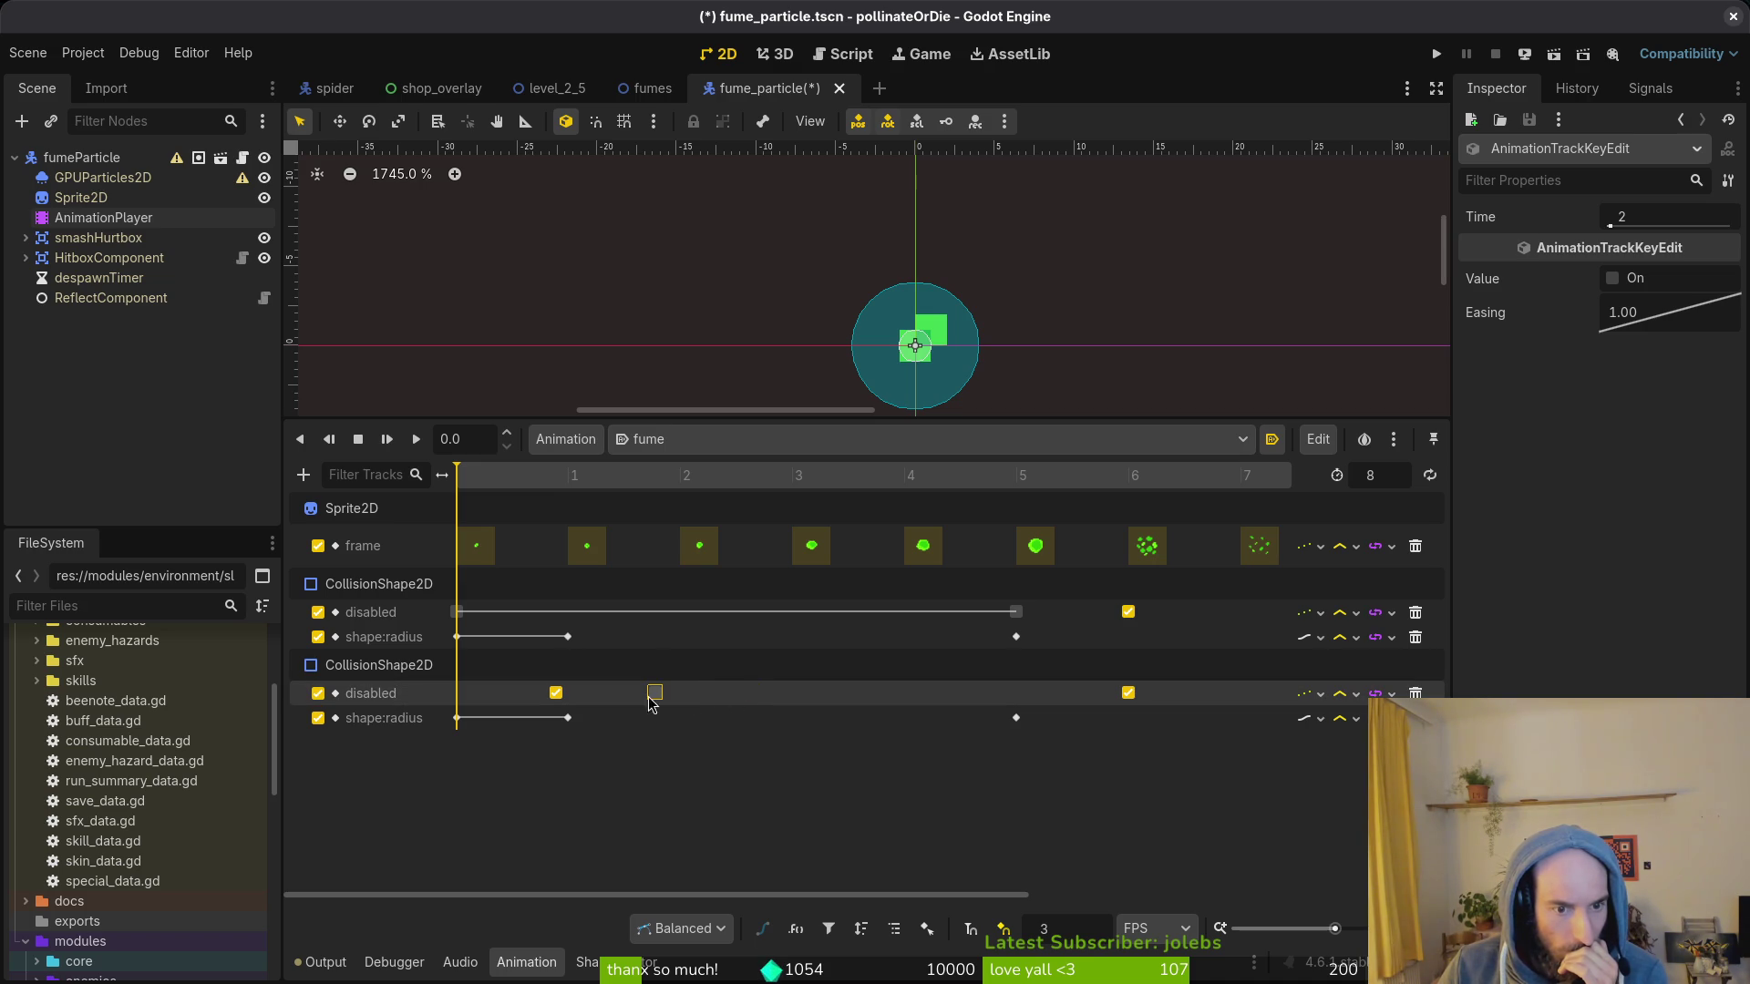
click(566, 717)
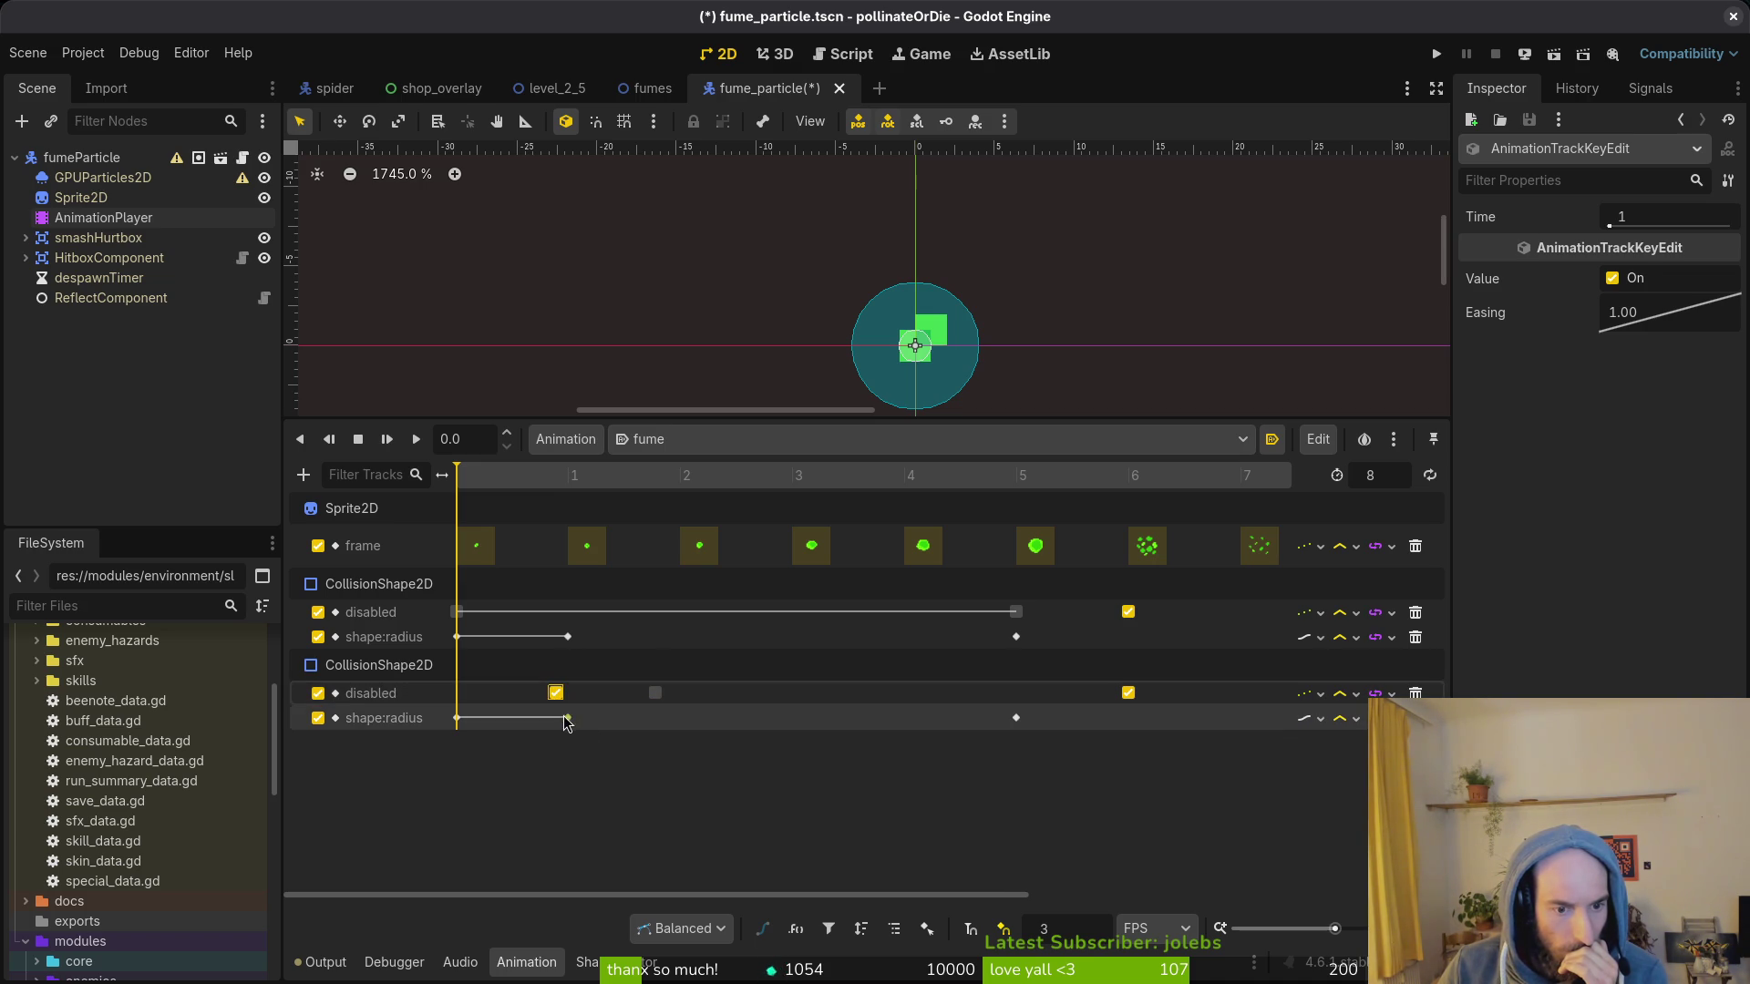
Step: Shift the second shape's disabled keys earlier to start at 0, save, and preview the opening
mouse_move(526, 480)
mouse_down()
mouse_move(546, 481)
mouse_move(455, 482)
mouse_up()
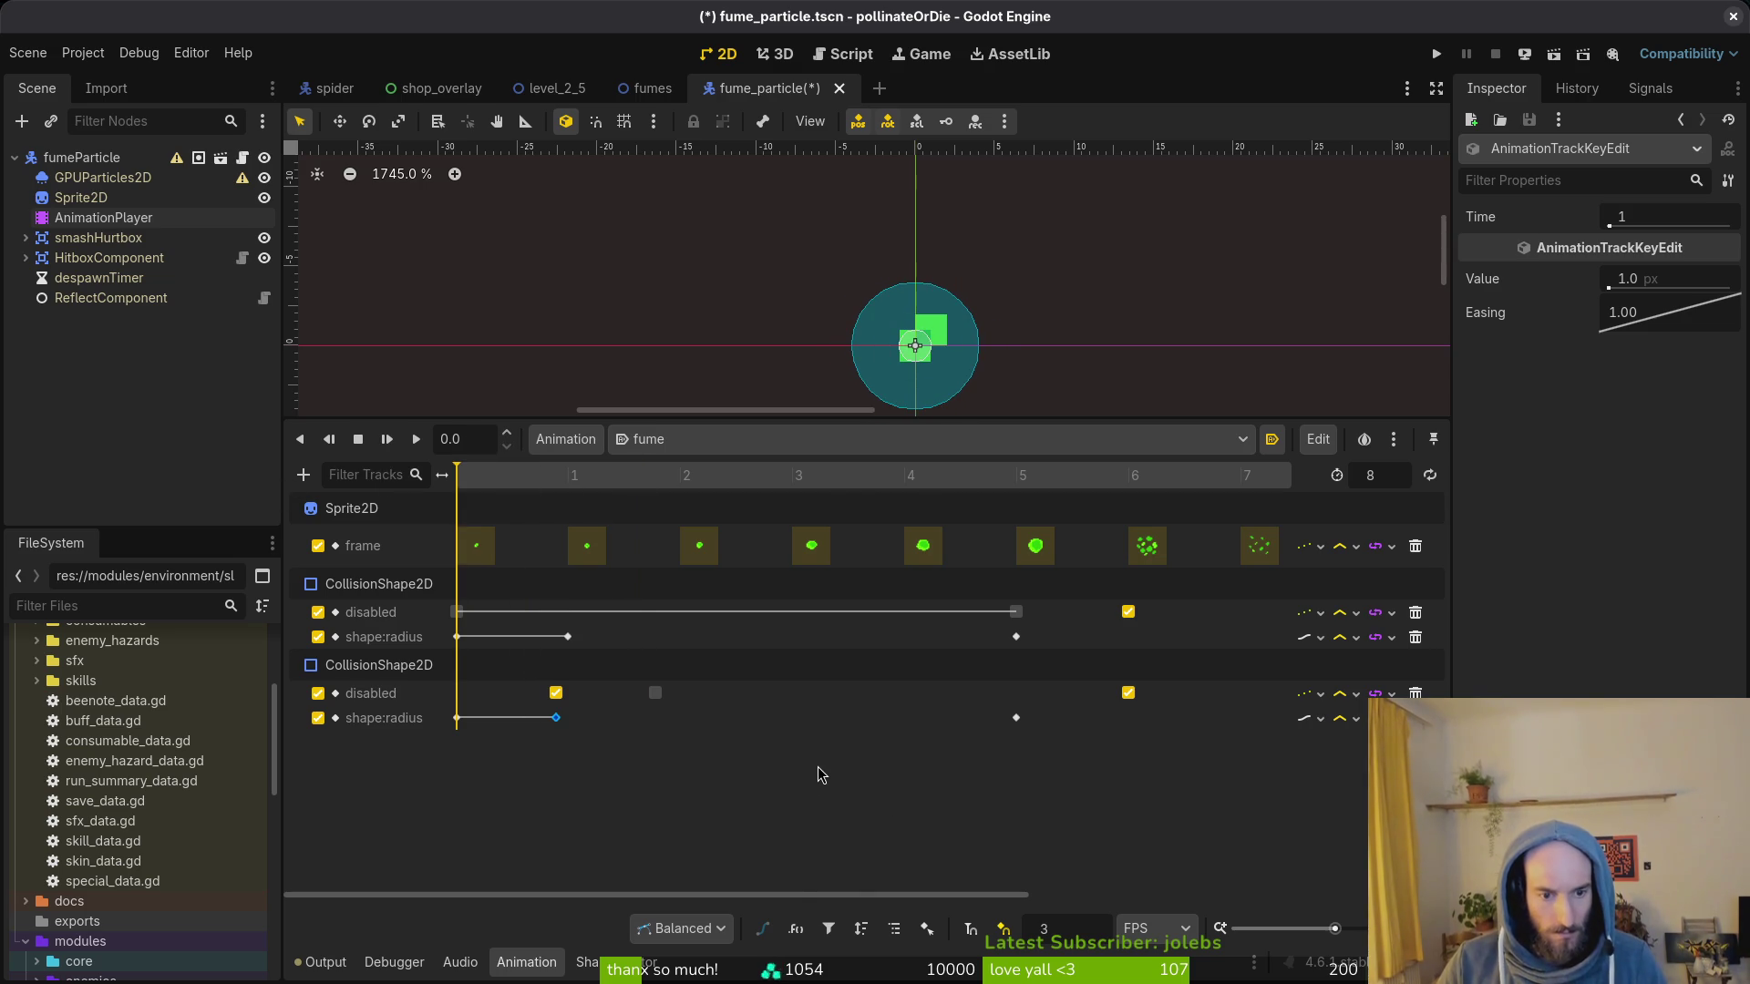
key(ctrl+z)
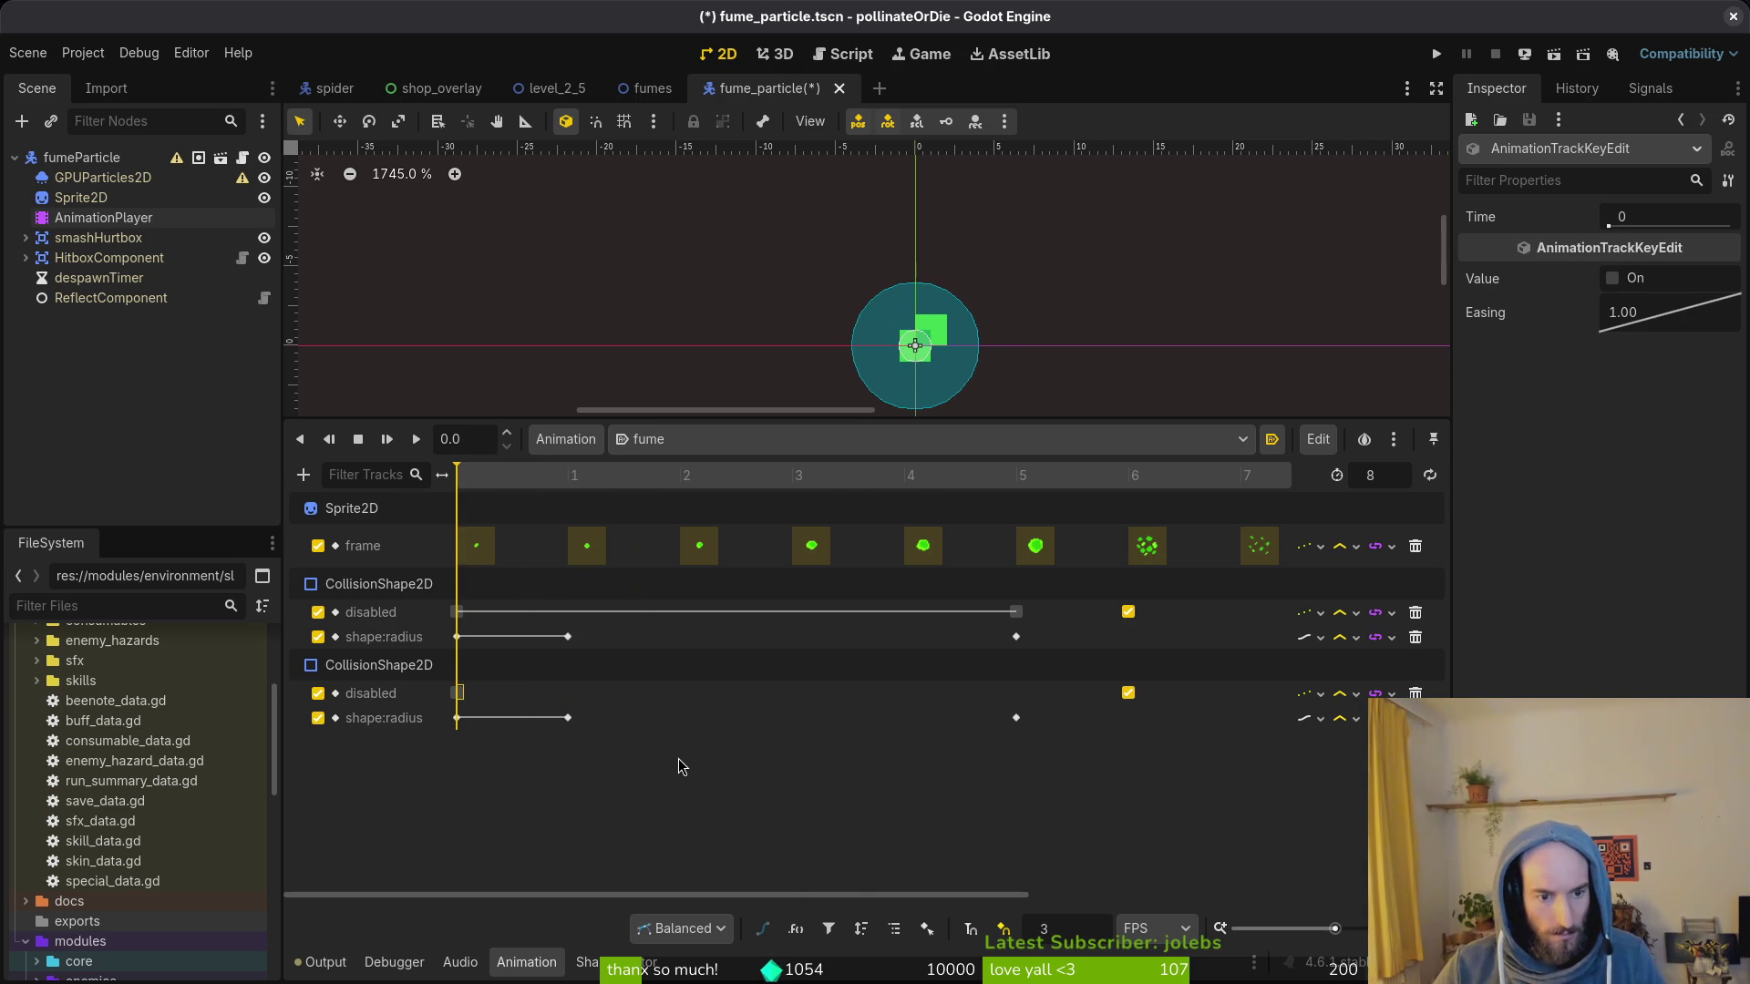
key(ctrl+s)
mouse_move(517, 481)
mouse_down()
mouse_move(591, 482)
mouse_move(455, 482)
mouse_up()
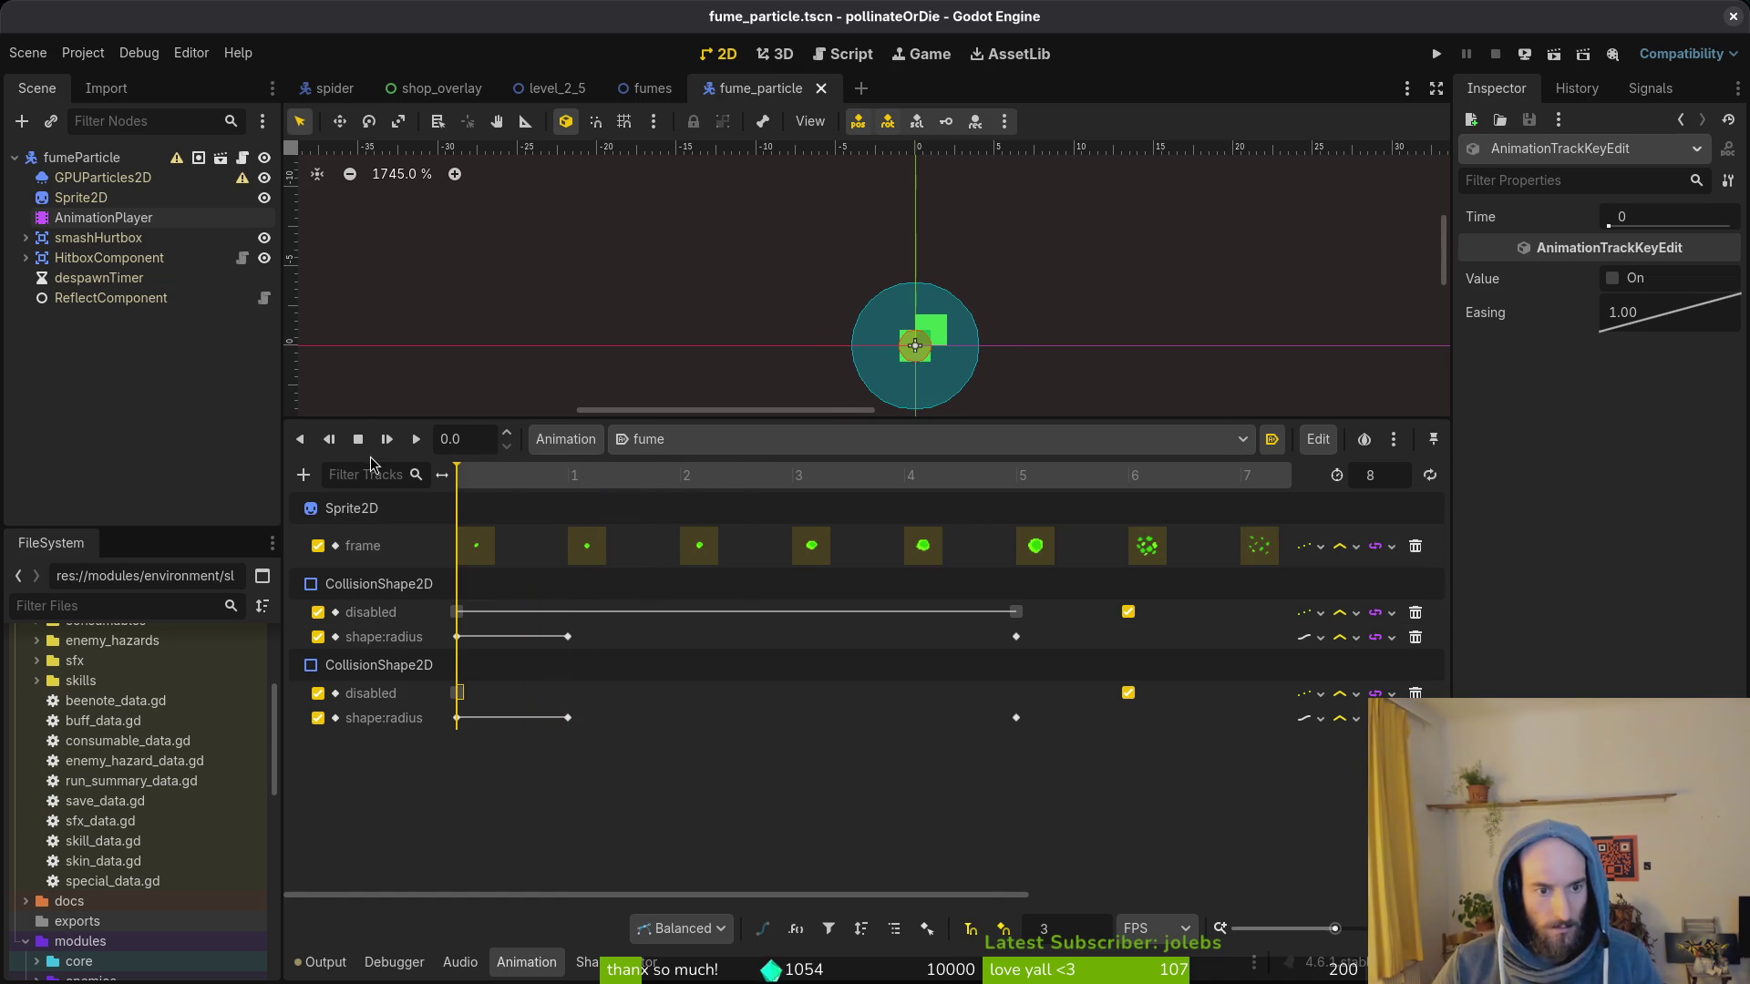
scroll(1040, 492, down, 5)
scroll(957, 493, down, 3)
Step: Save fume_particle, then close the fume_particle, fumes, level_2_5 and shop_overlay tabs
drag(455, 482, 531, 481)
key(ctrl+s)
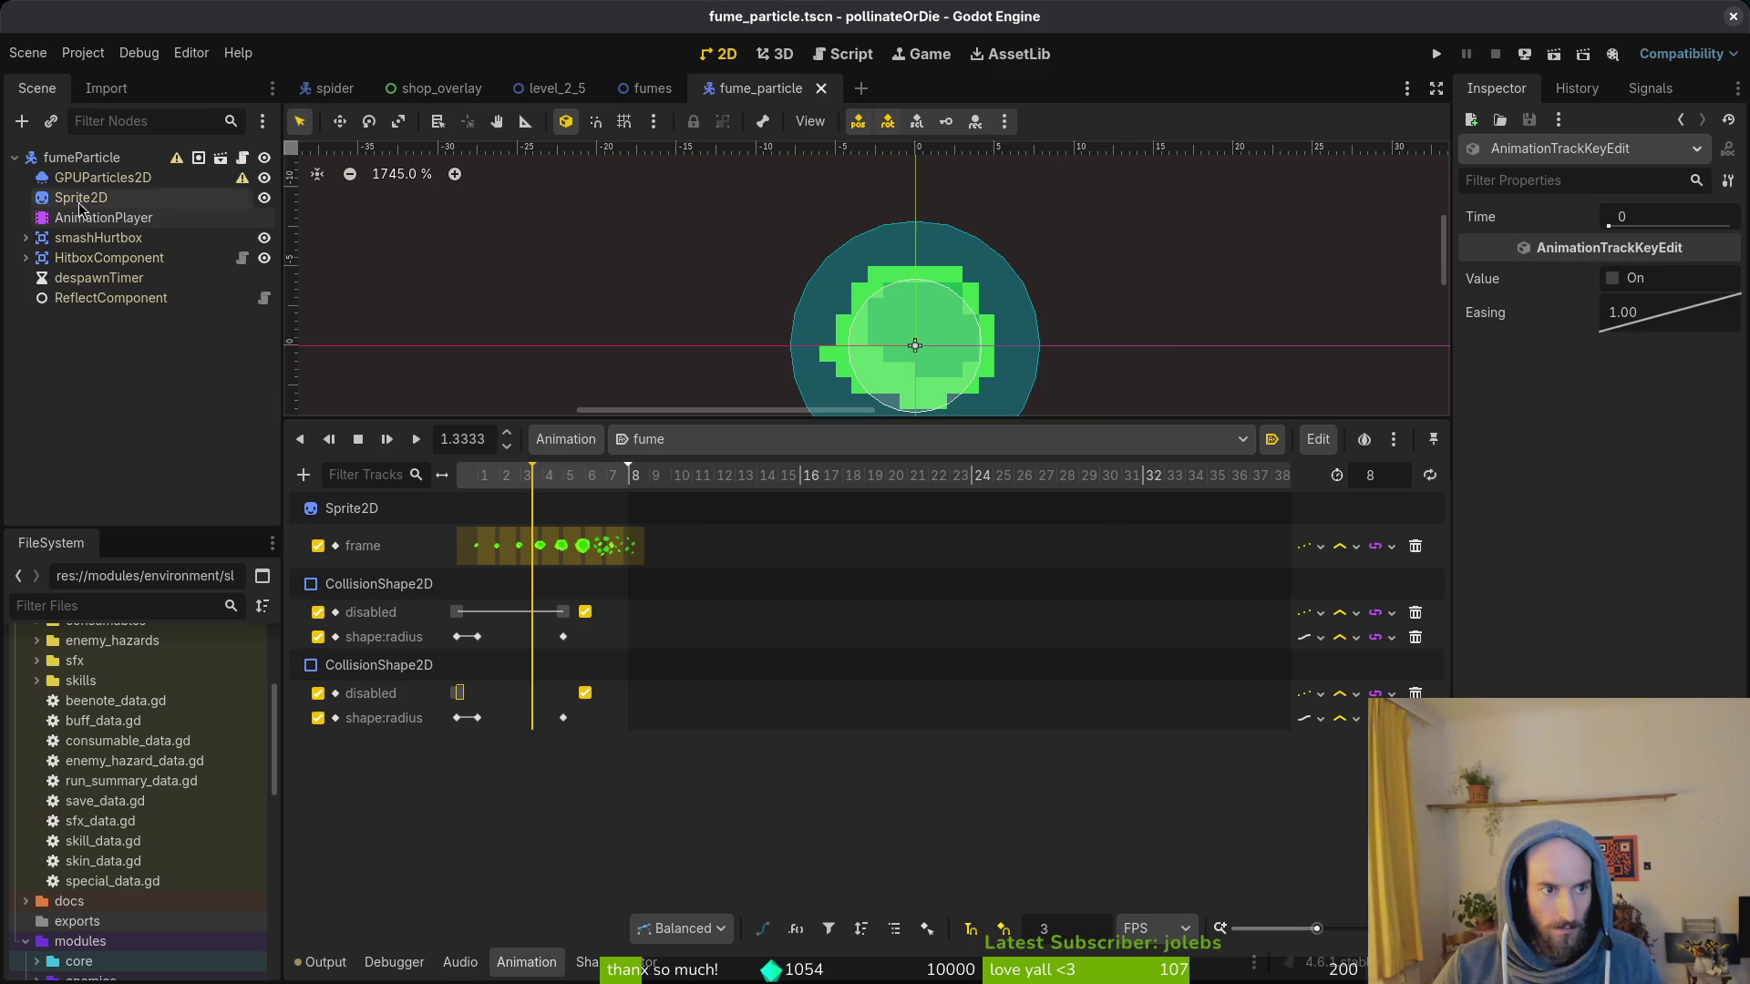
click(954, 545)
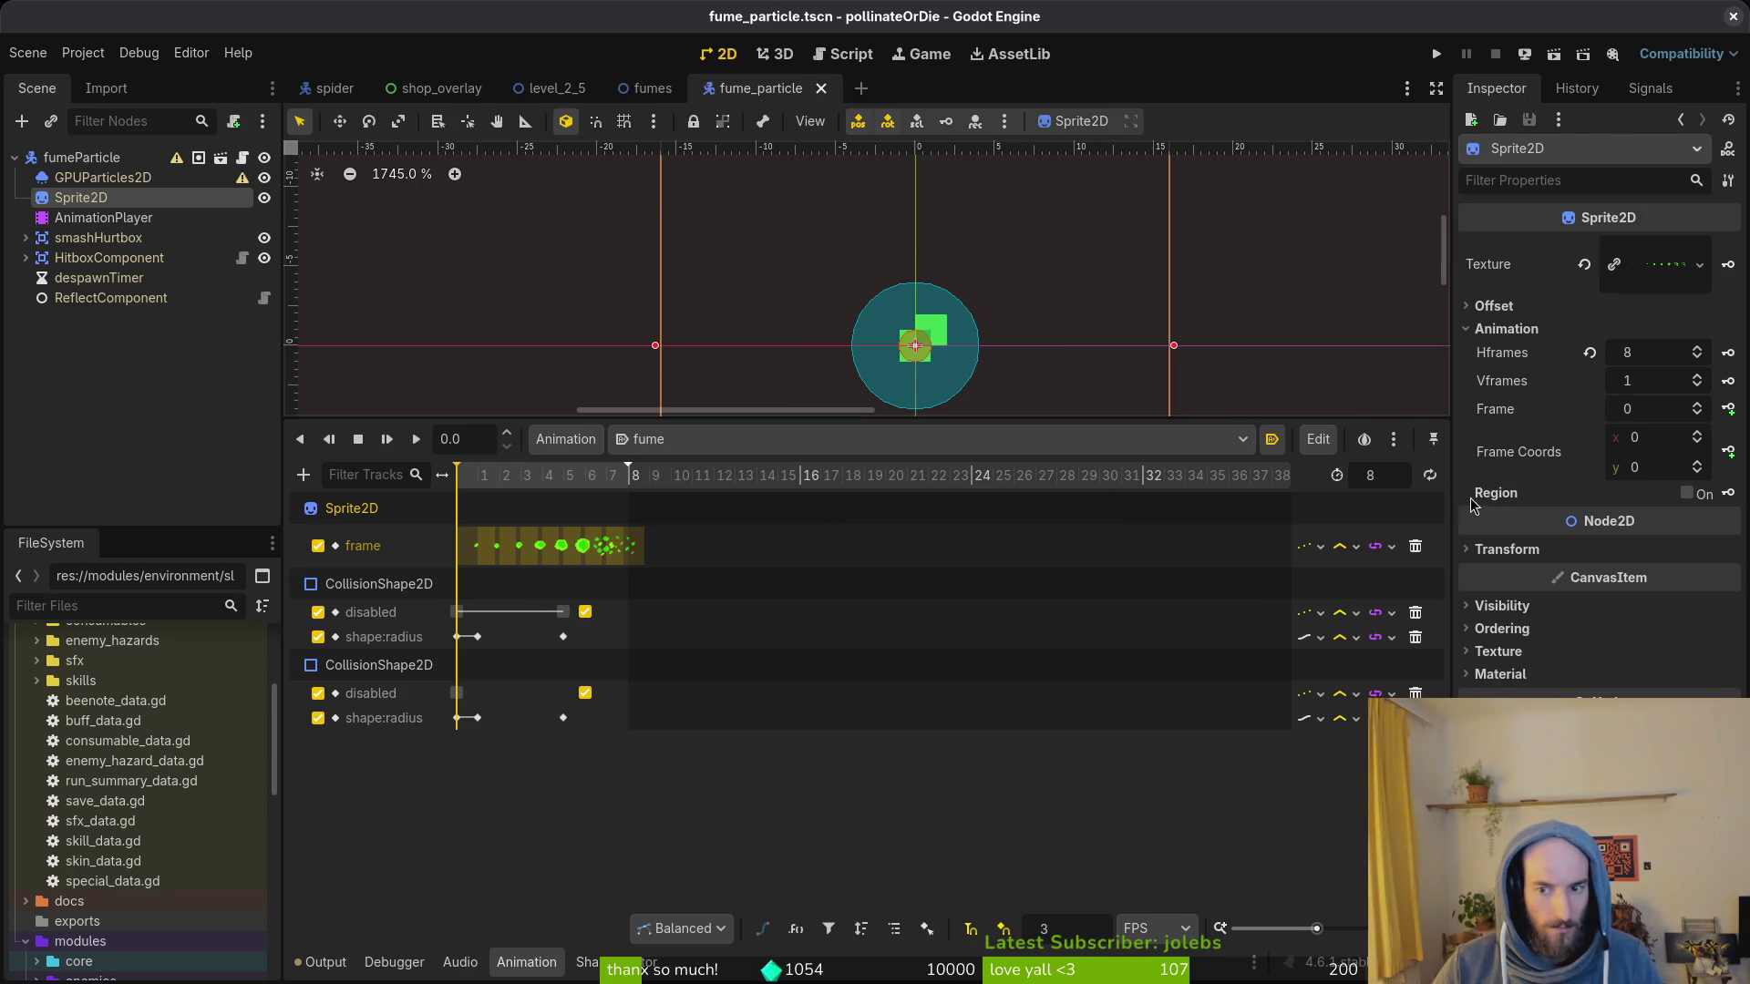
click(820, 89)
middle_click(643, 87)
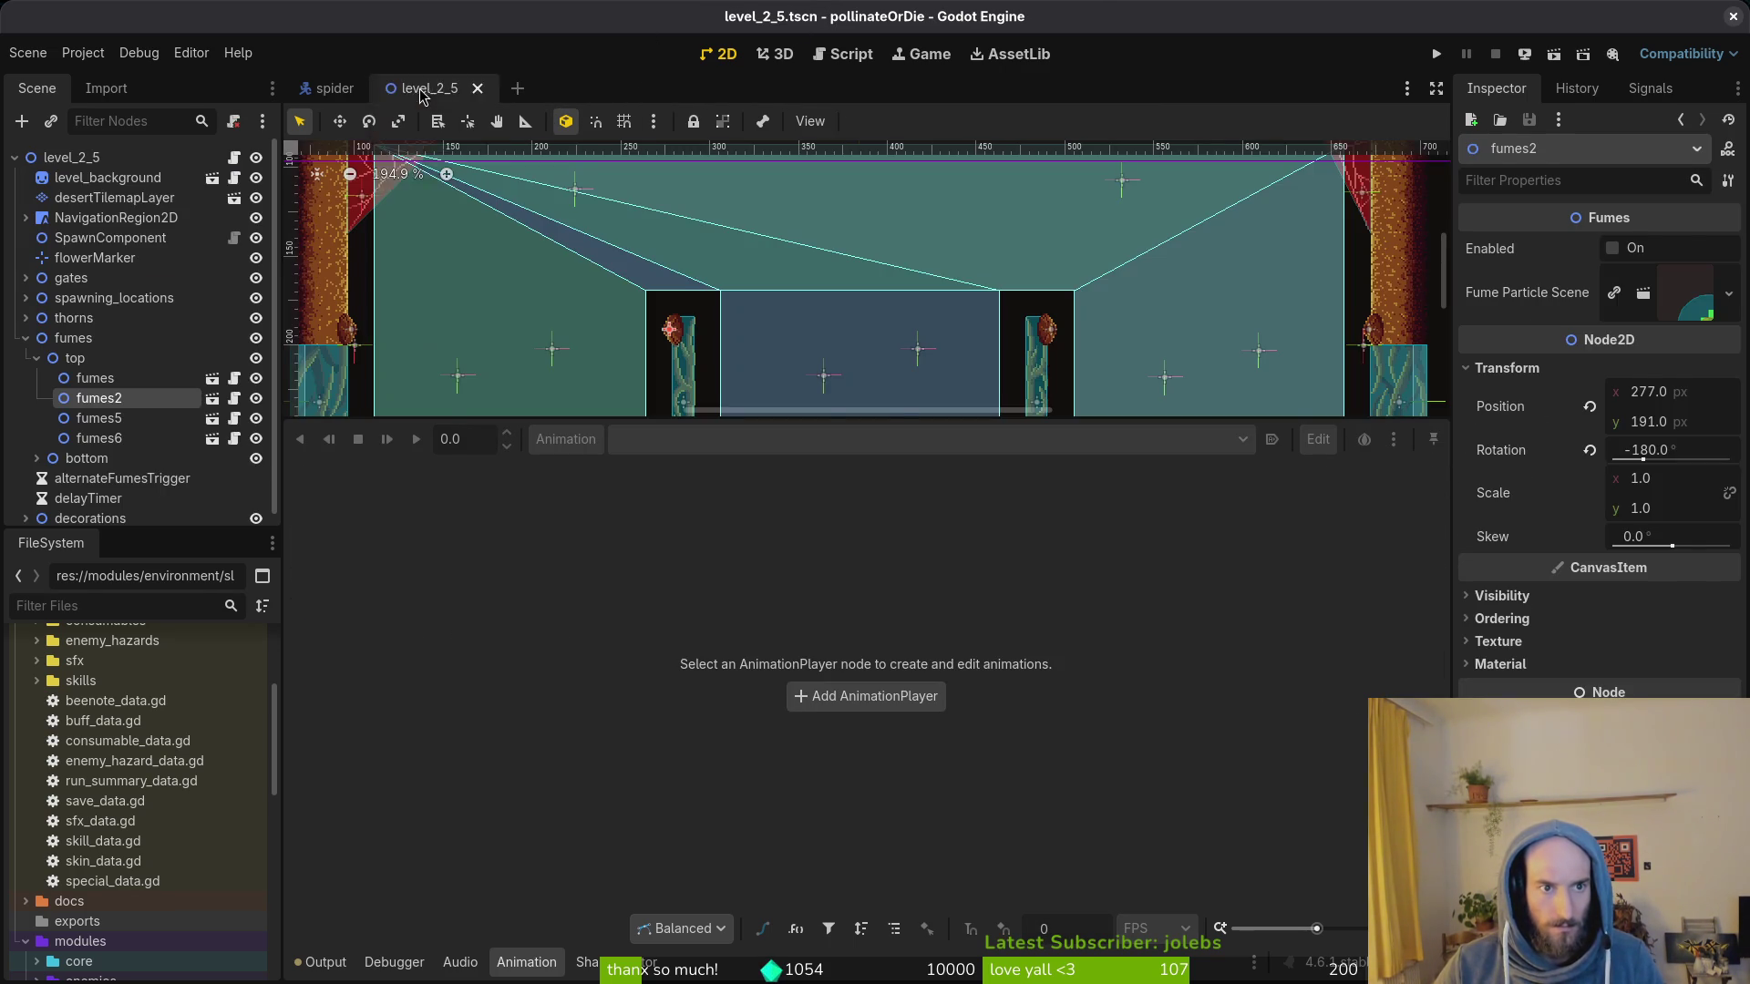
middle_click(553, 87)
middle_click(438, 87)
Step: Inspect the spider AnimationPlayer's jumpBack animation
click(24, 197)
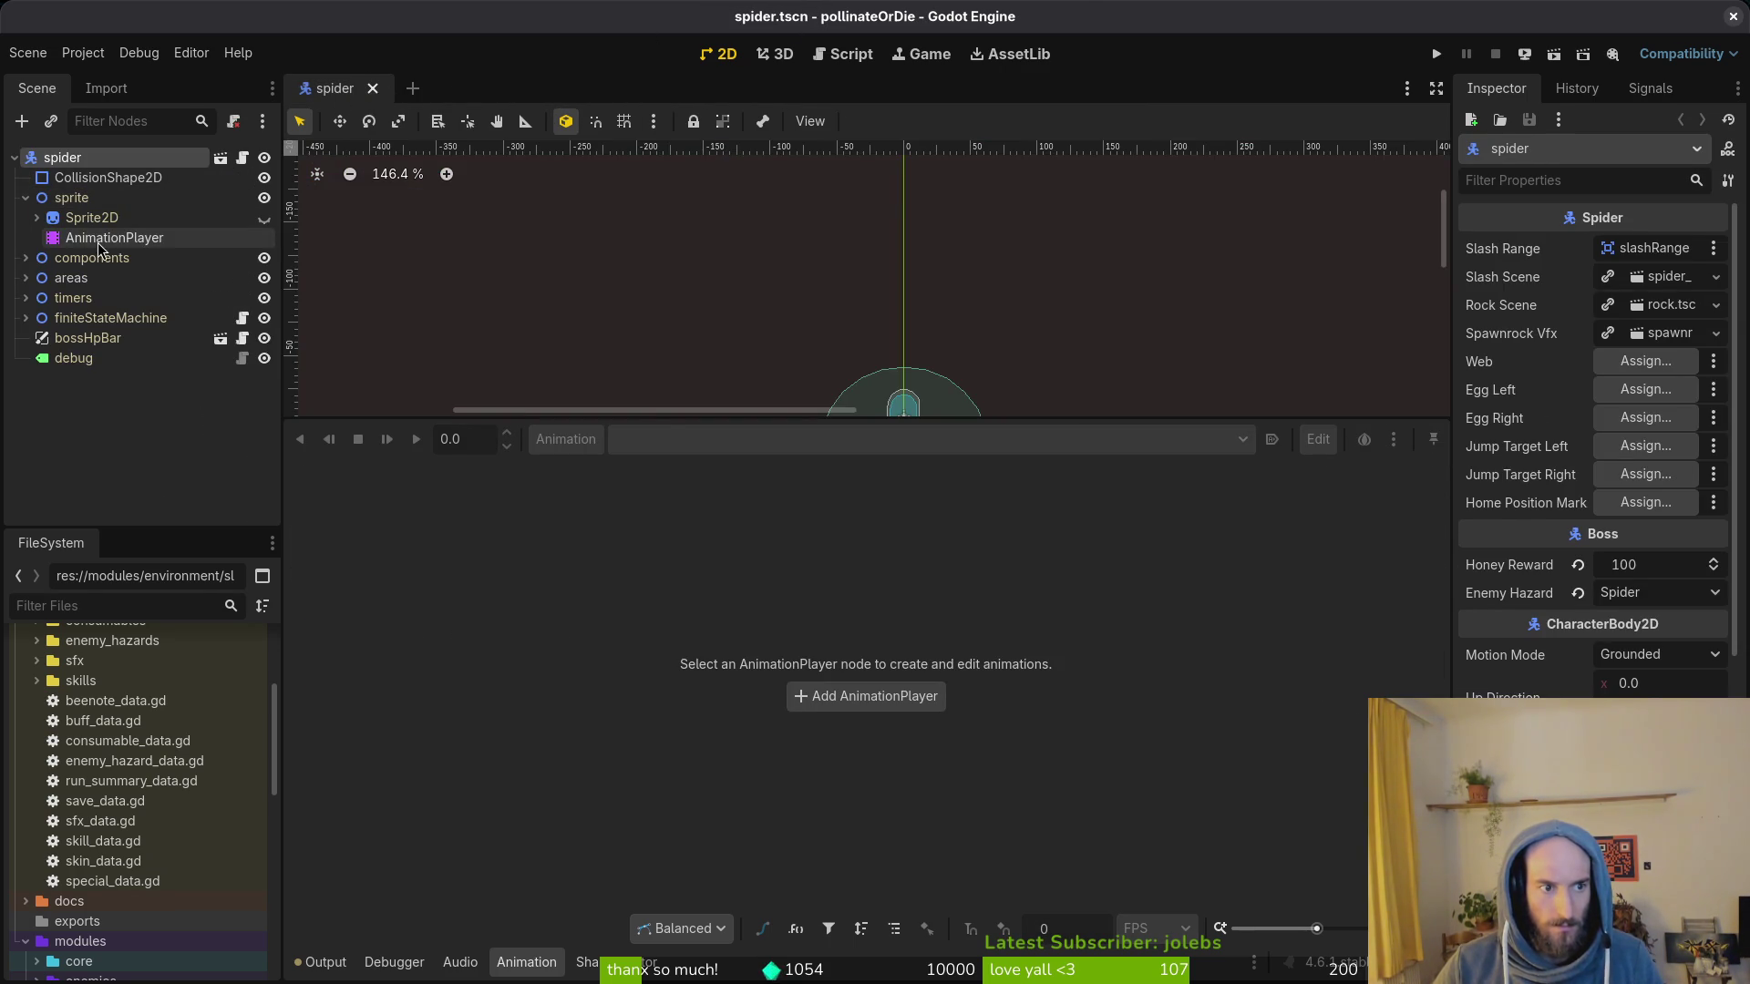
click(115, 237)
click(930, 439)
click(714, 642)
scroll(495, 498, up, 5)
scroll(485, 493, up, 5)
scroll(479, 489, up, 5)
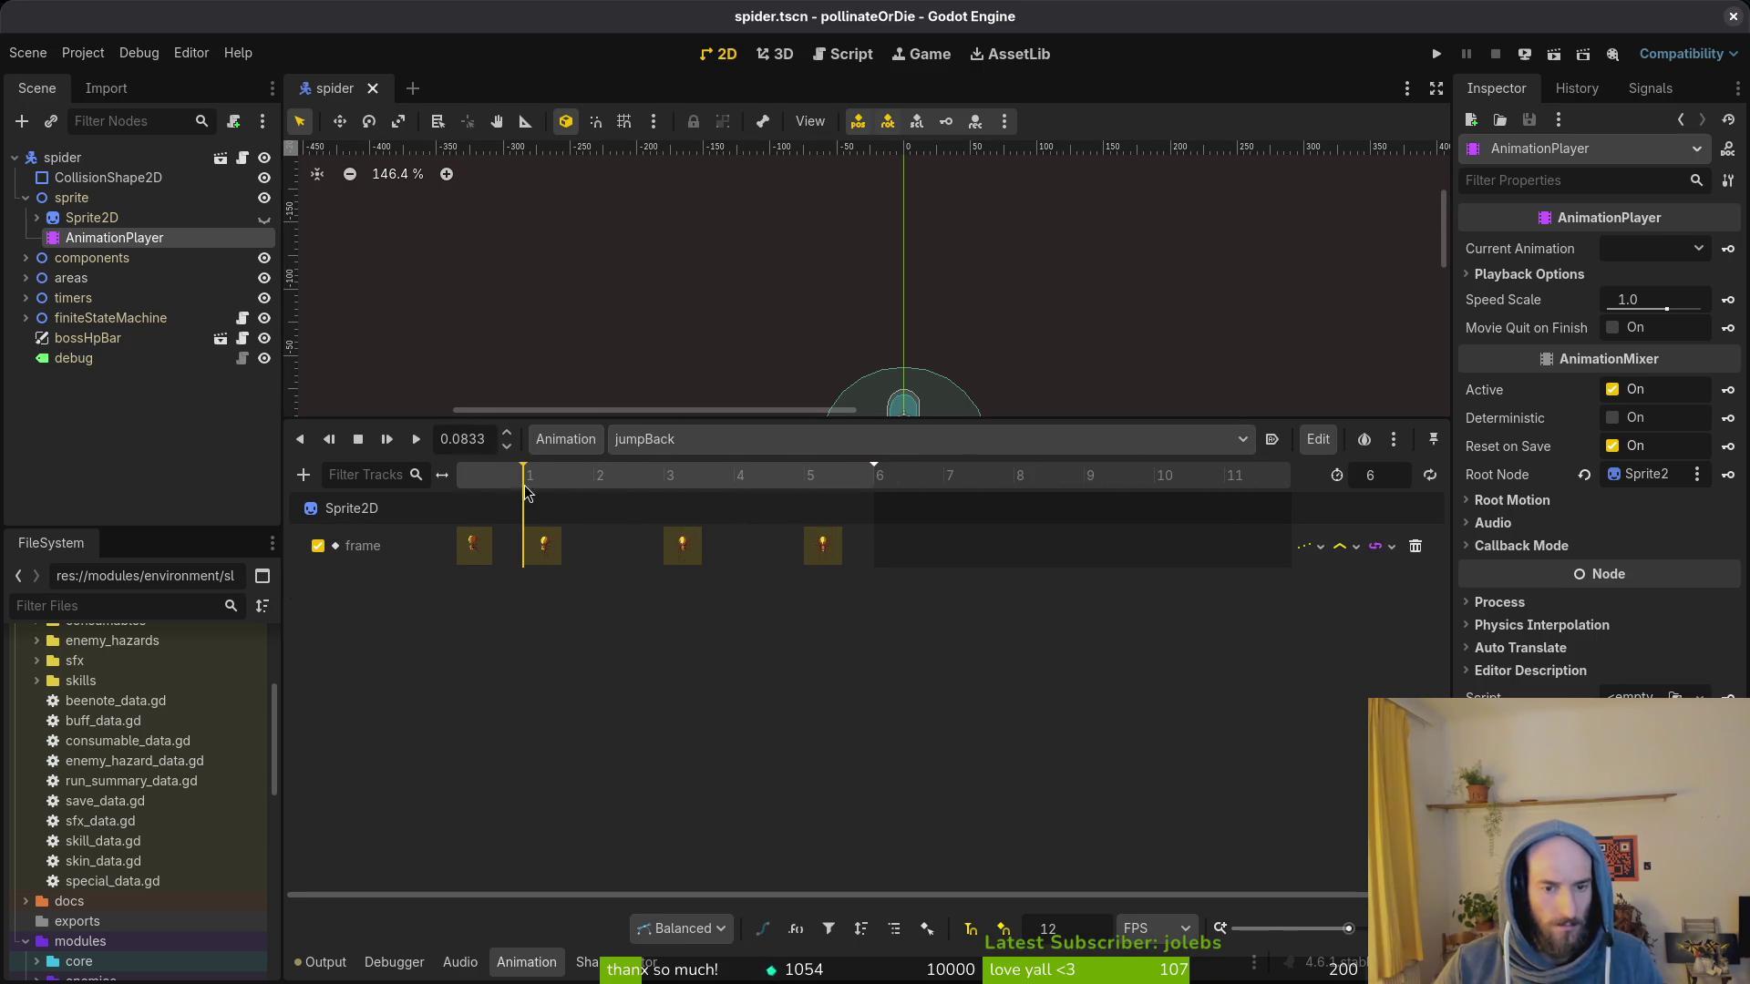
Step: Quick-open fume_particle.tscn again and list its animations
key(shift+alt+o)
text(fumpar)
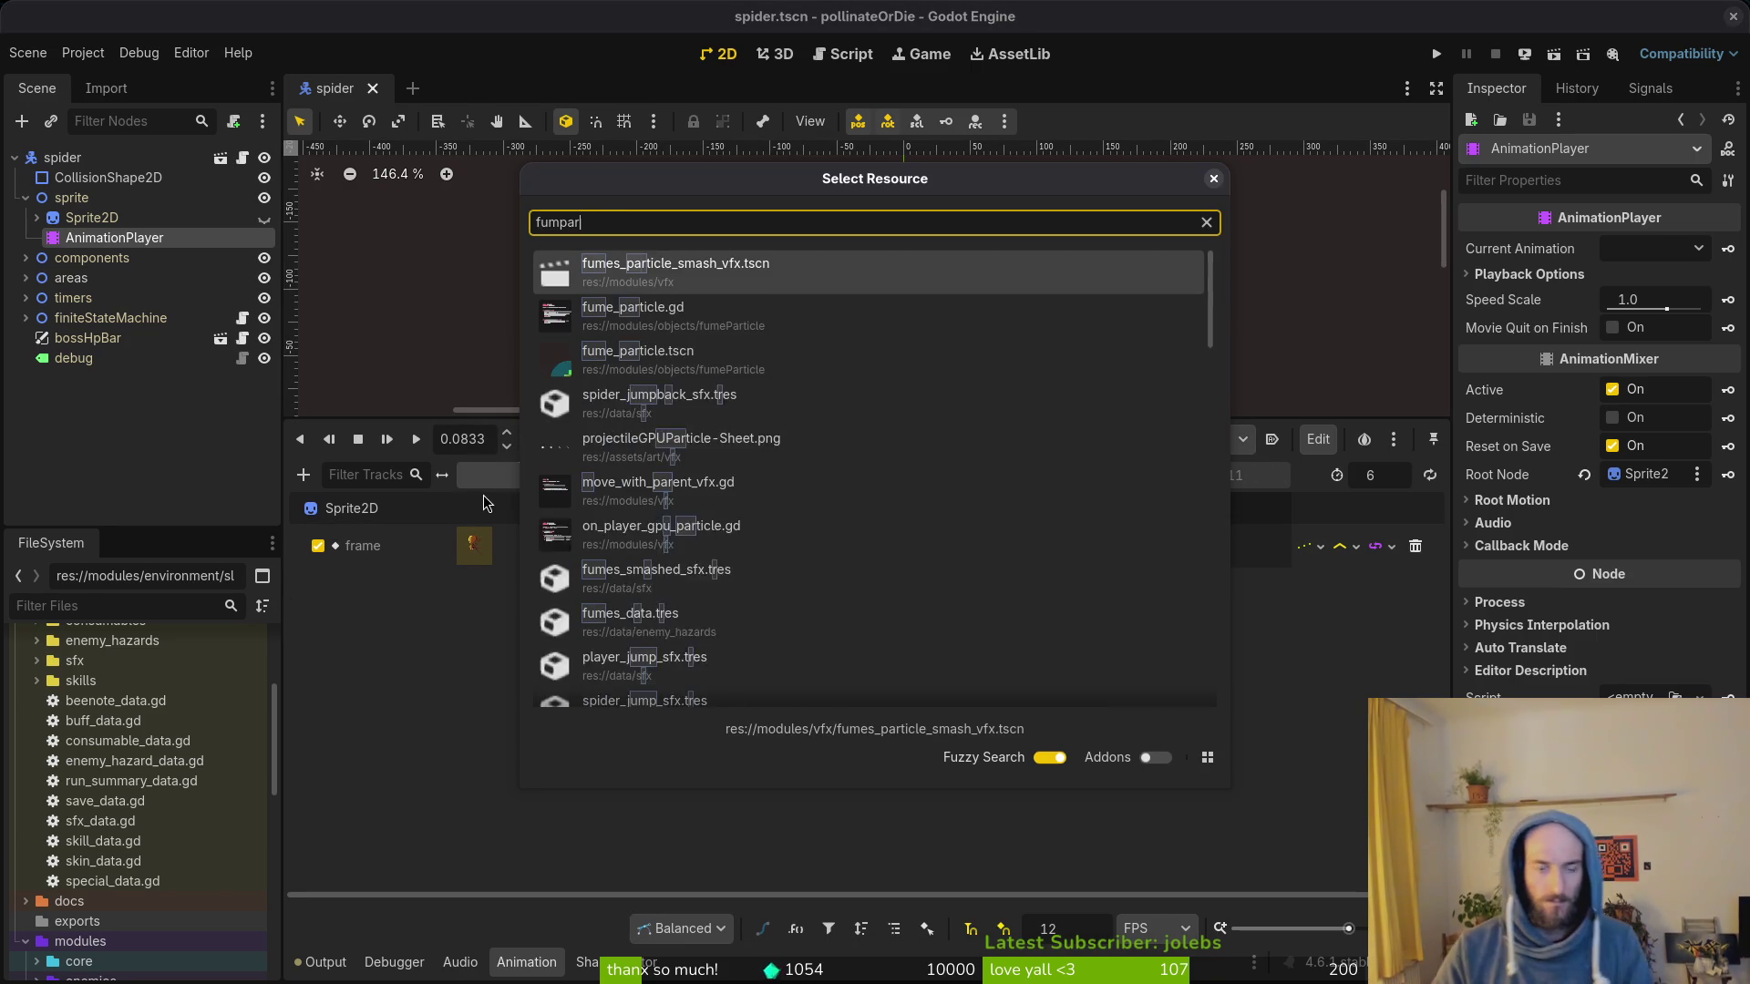
key(Down)
key(Down)
key(Return)
scroll(521, 549, down, 5)
click(670, 439)
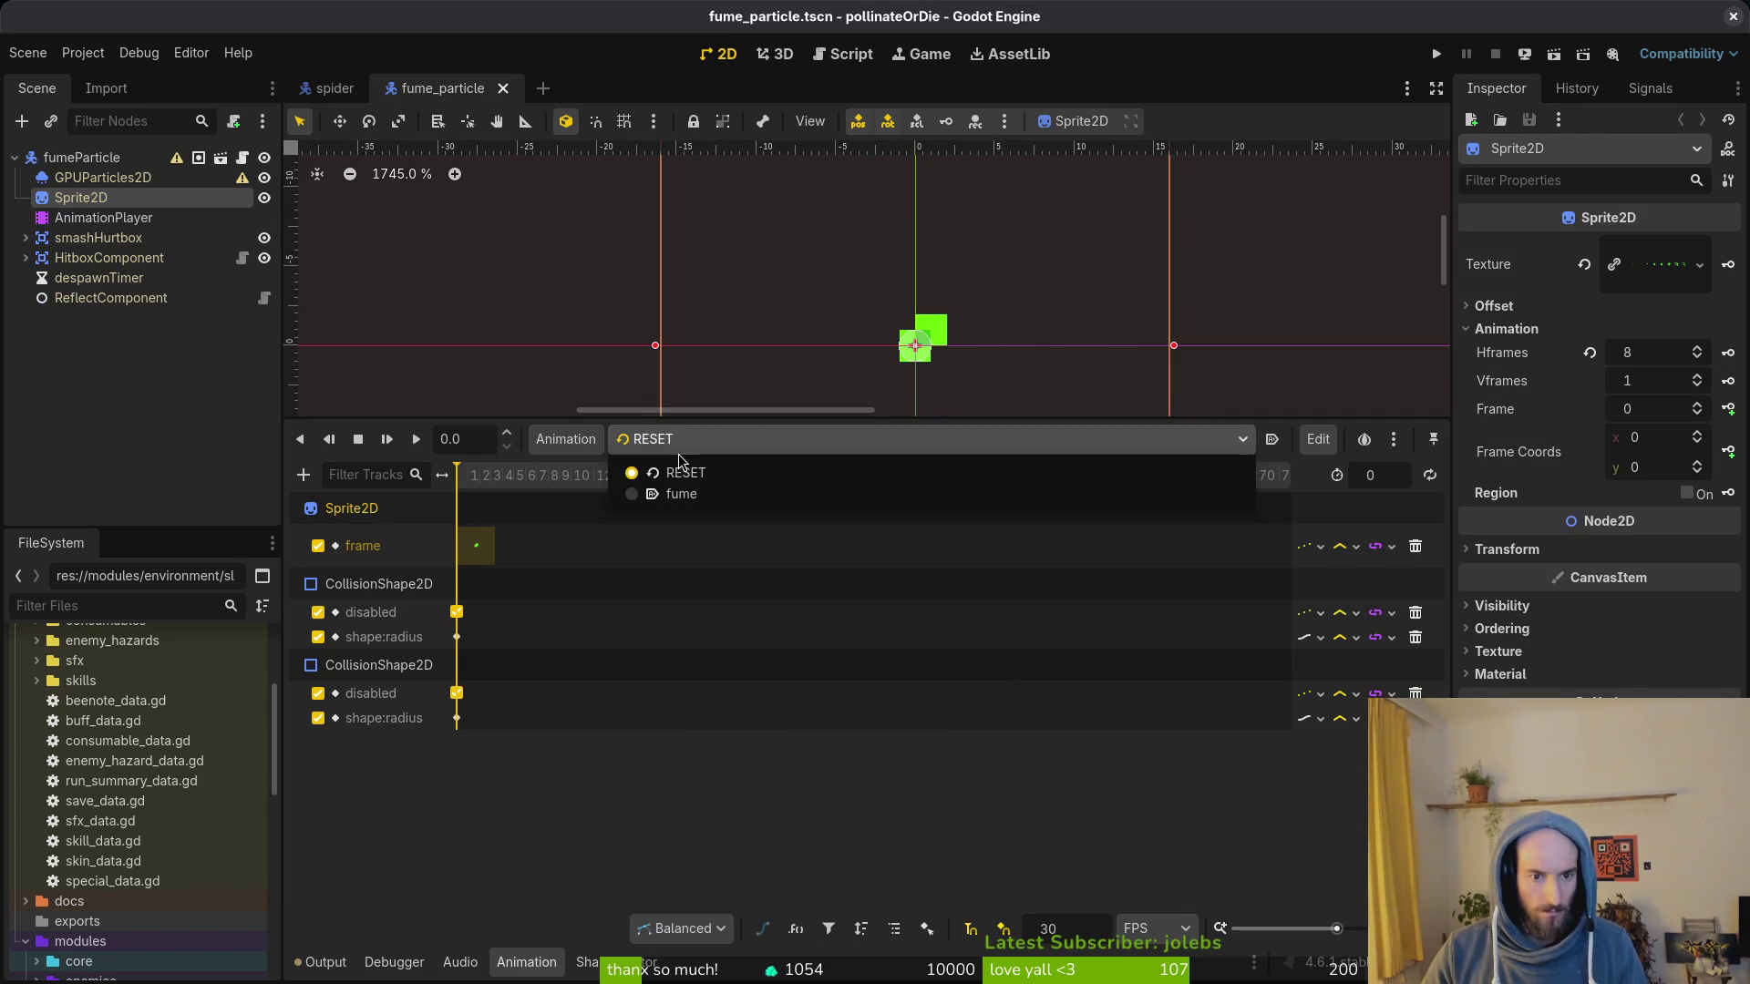
Step: Load the fume animation and scrub it from a small blob through the scattered later frames
click(681, 494)
mouse_move(599, 487)
mouse_down()
mouse_move(497, 487)
mouse_move(794, 512)
mouse_up()
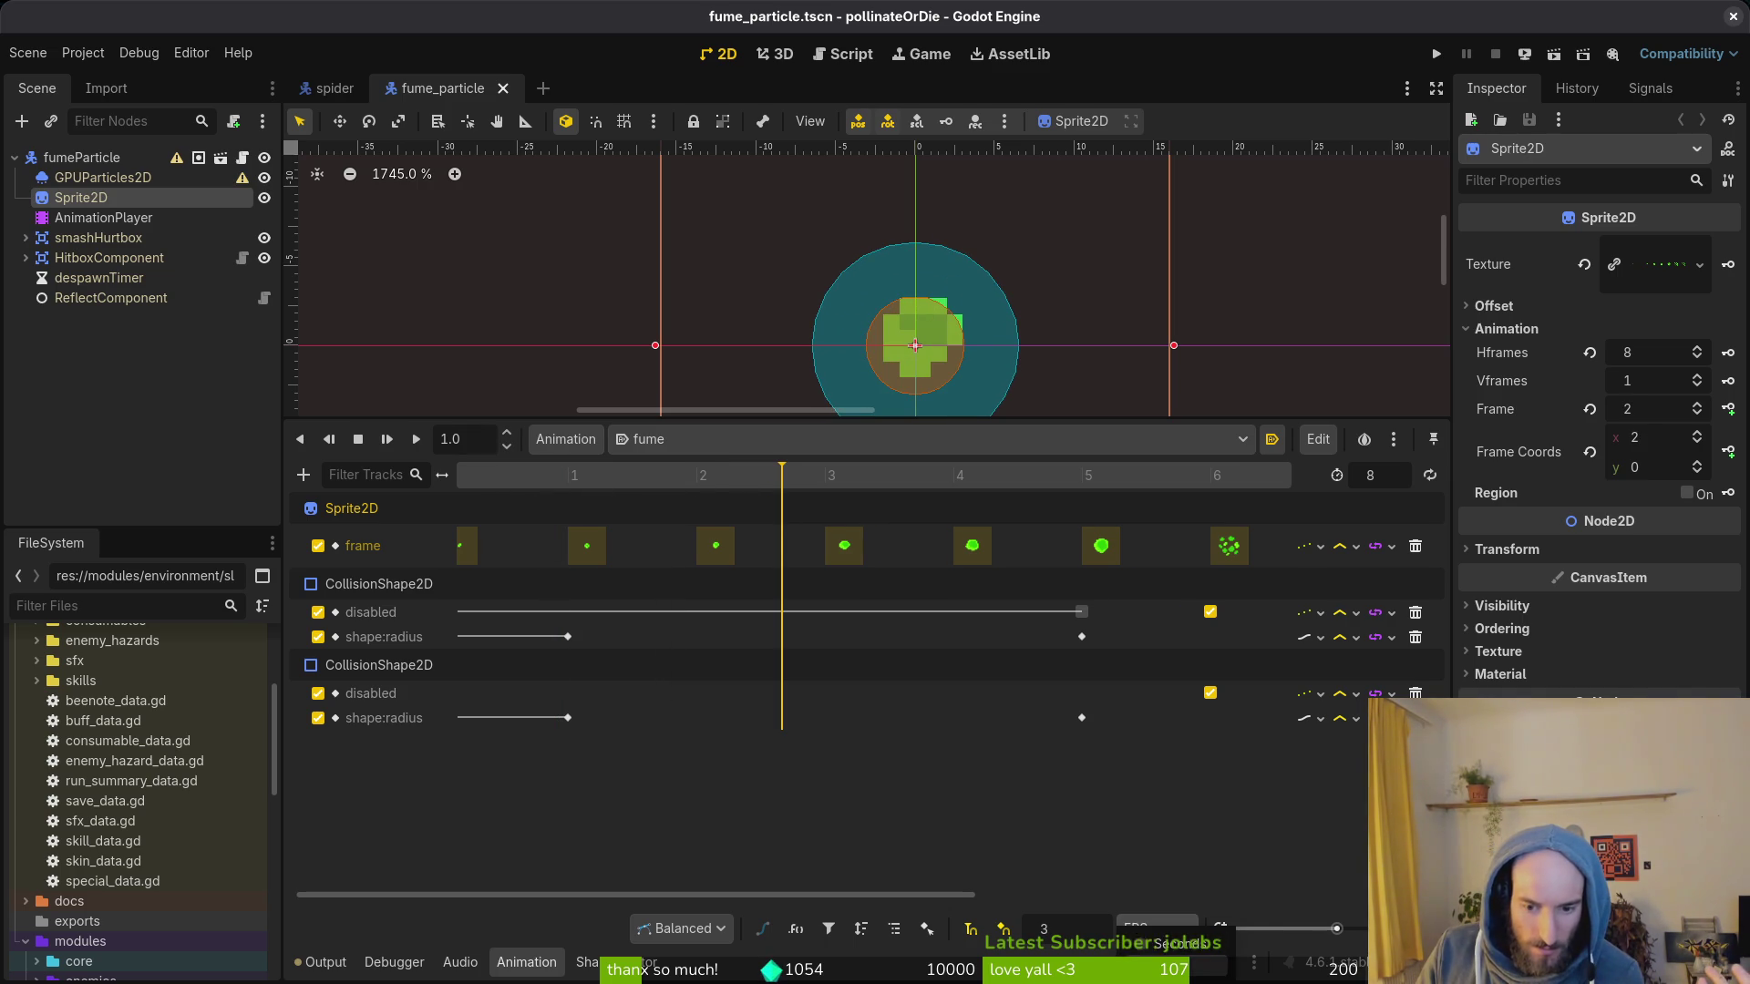
click(1135, 929)
click(1136, 950)
mouse_move(685, 488)
mouse_down()
mouse_move(496, 482)
mouse_move(575, 511)
mouse_up()
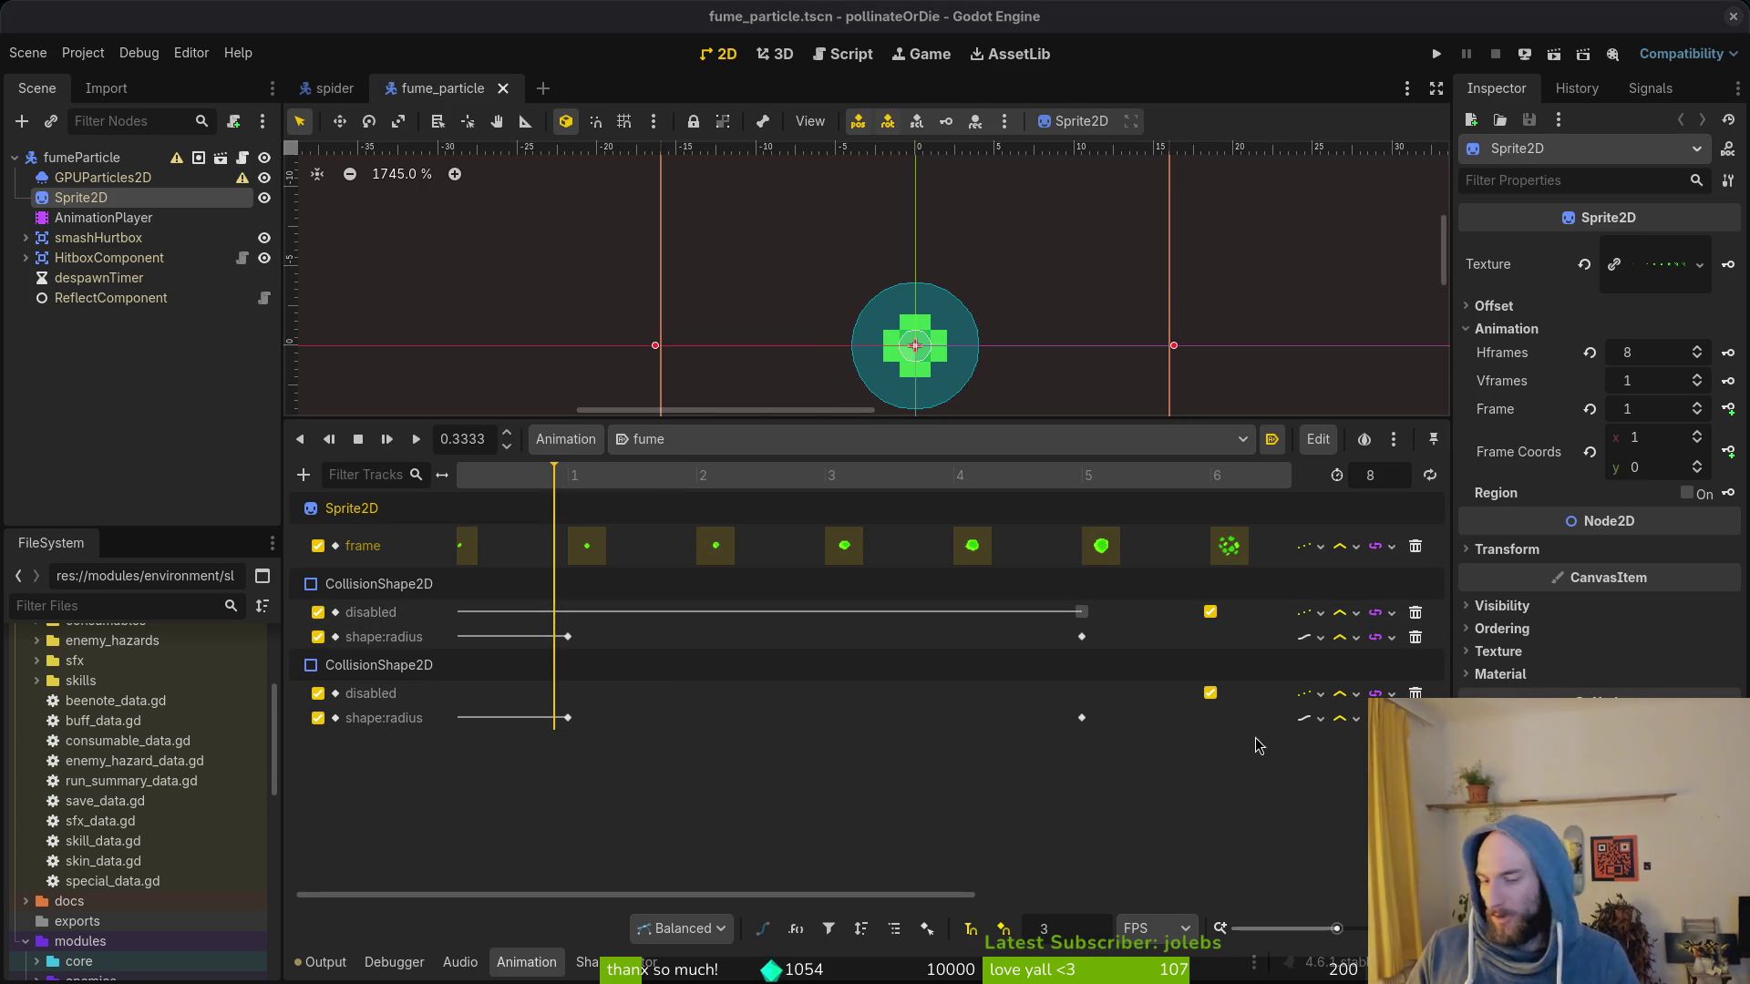
drag(581, 481, 798, 485)
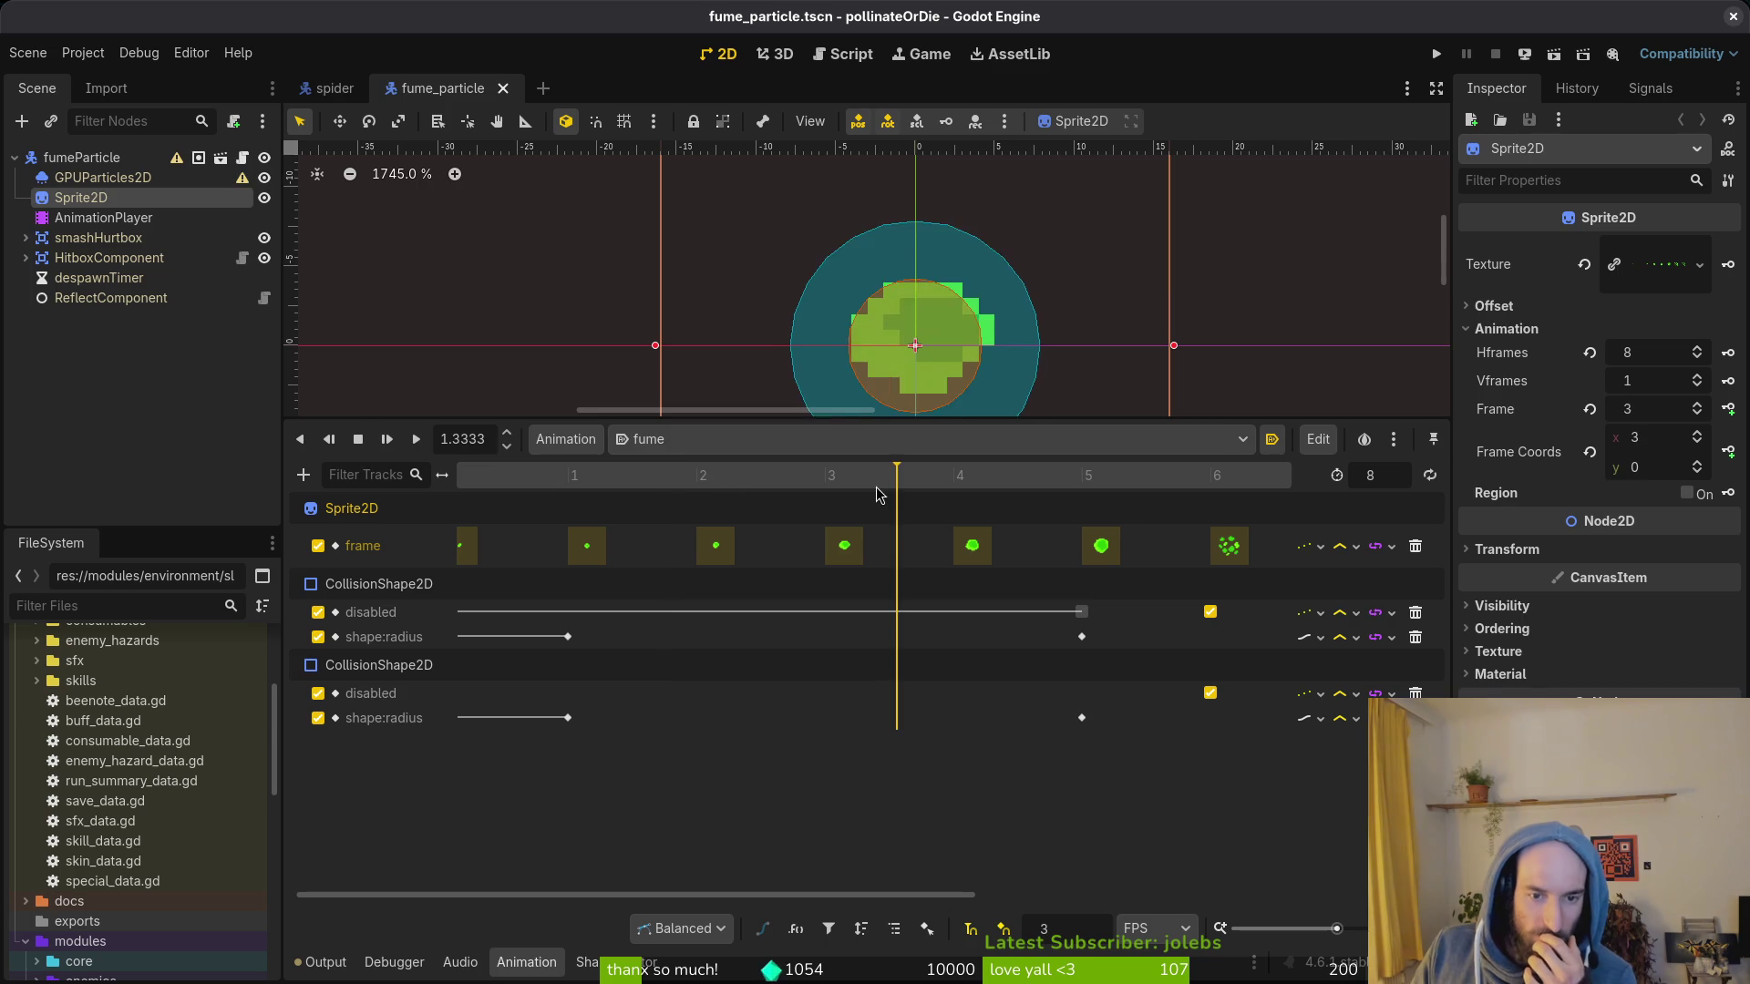
mouse_move(1184, 479)
mouse_down()
mouse_move(1238, 479)
mouse_move(454, 476)
mouse_up()
mouse_move(576, 487)
mouse_down()
mouse_move(683, 481)
mouse_move(223, 491)
mouse_up()
Step: Play and pause the fume animation, then check frames around the disabled keys near 1.7-2.3 seconds
click(417, 438)
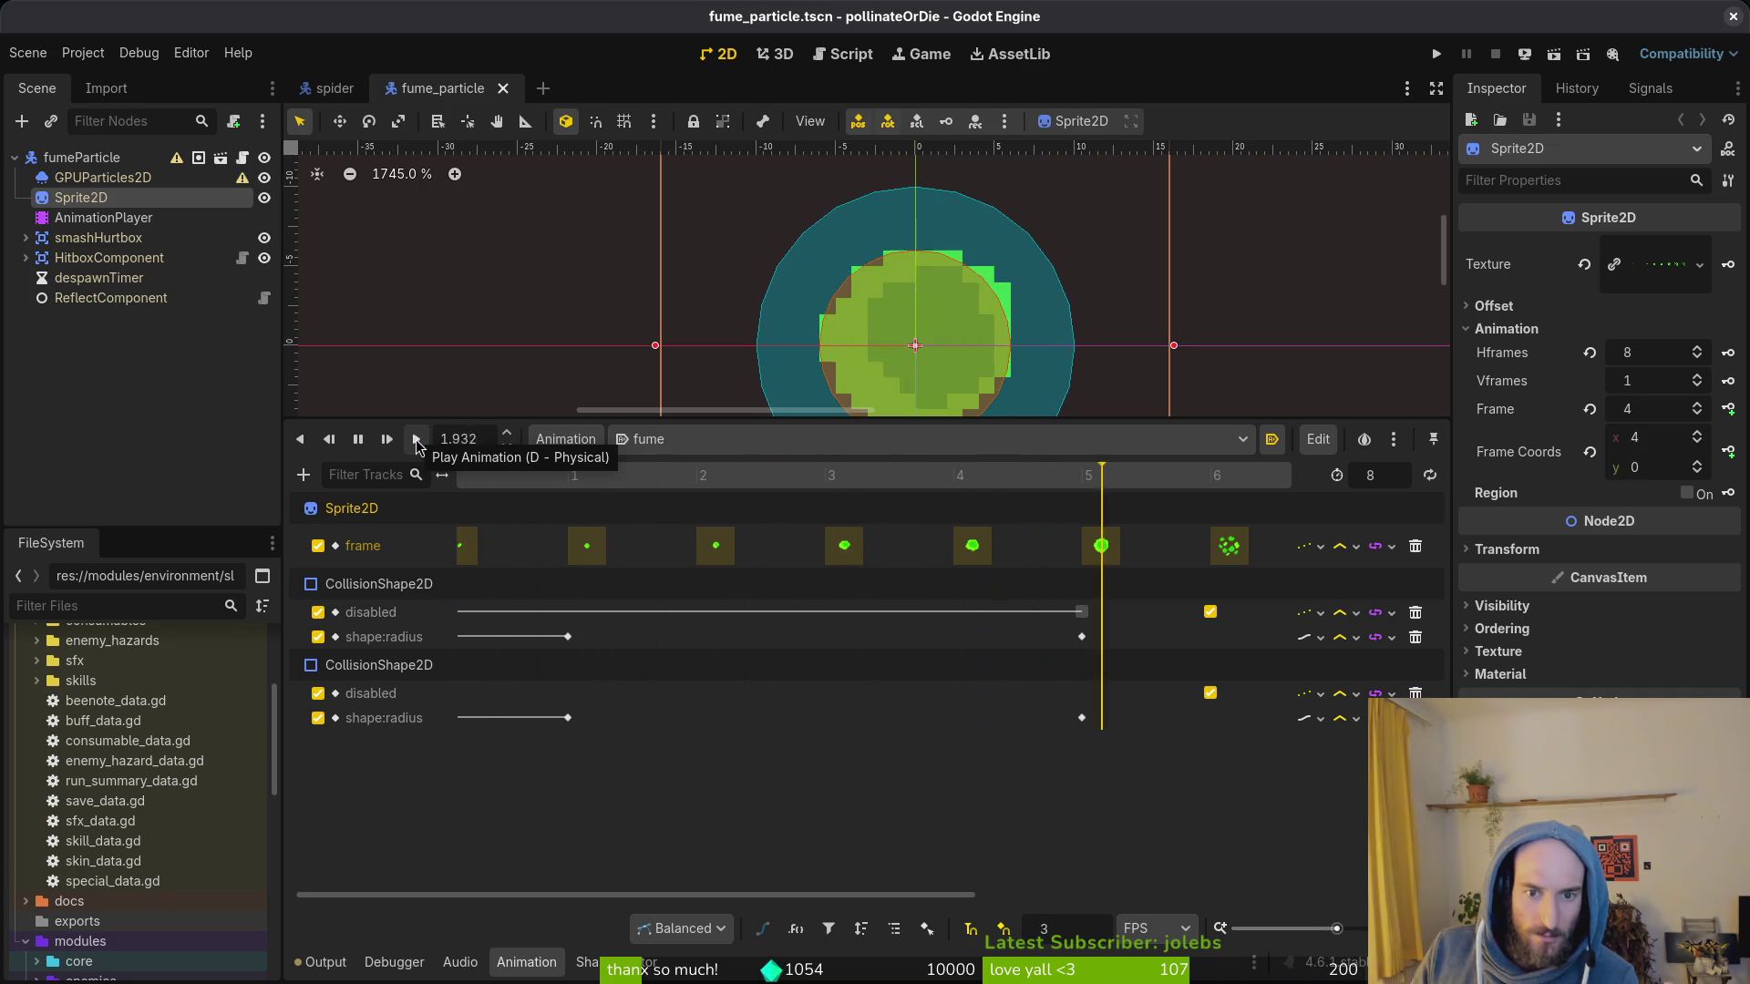
click(356, 439)
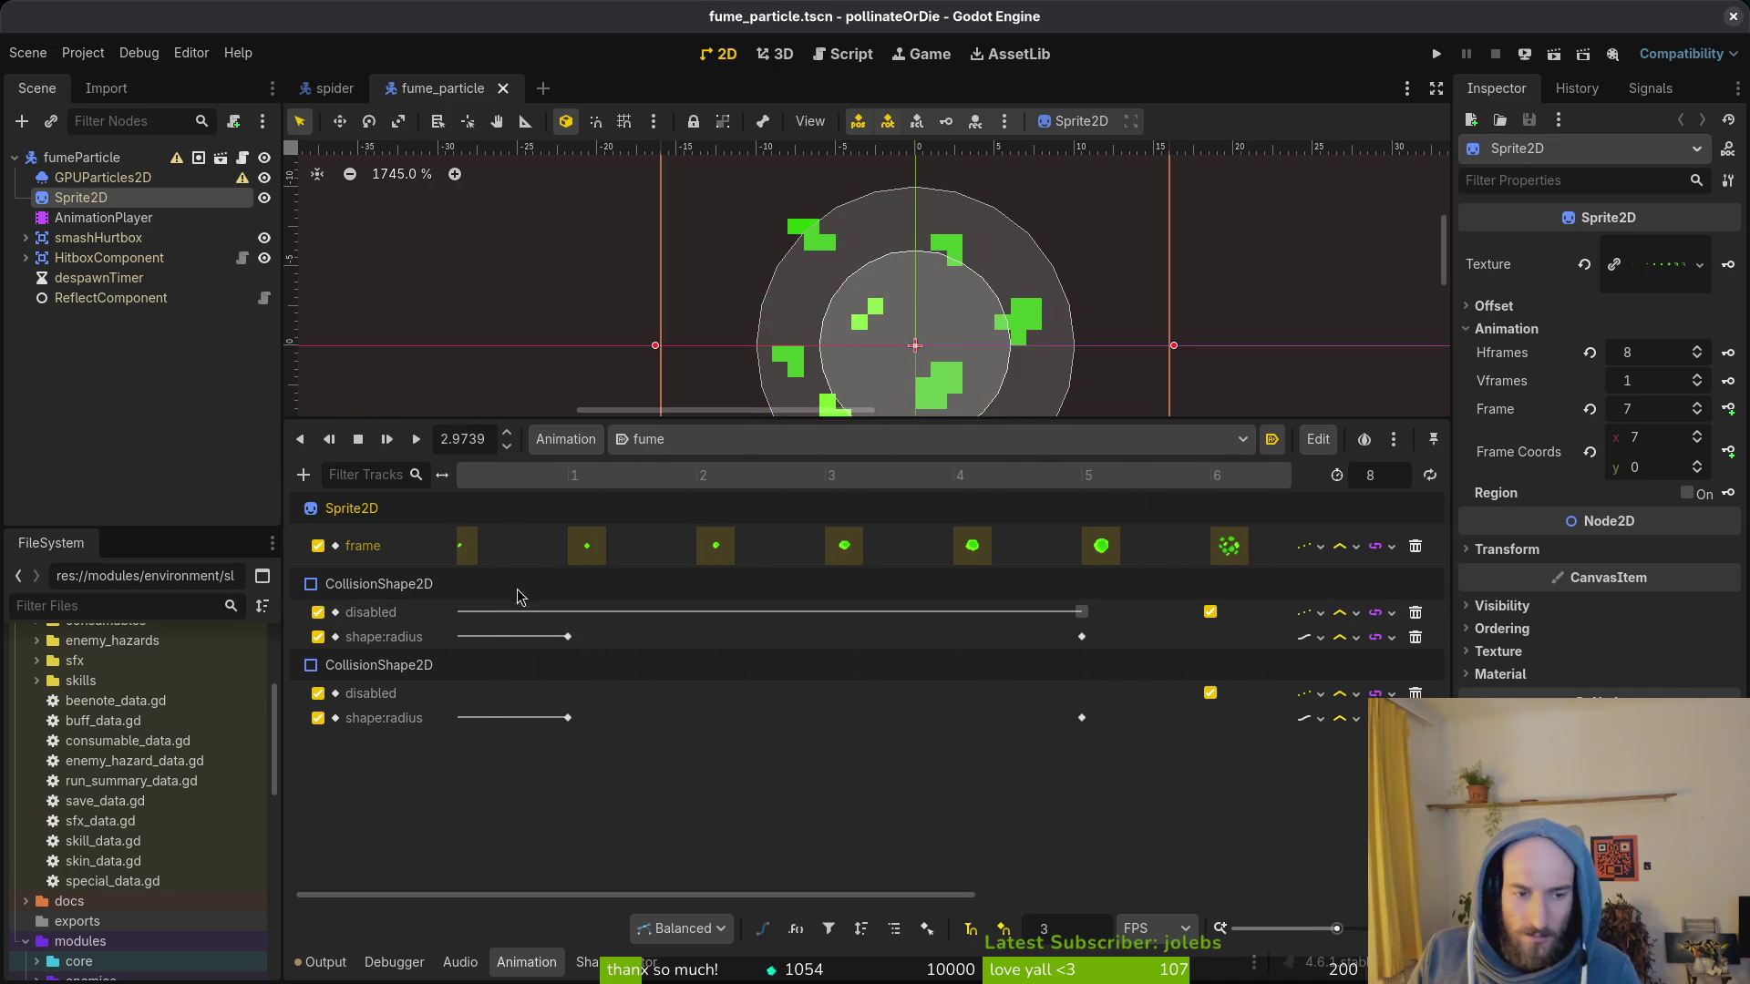
scroll(637, 604, down, 3)
scroll(556, 571, up, 3)
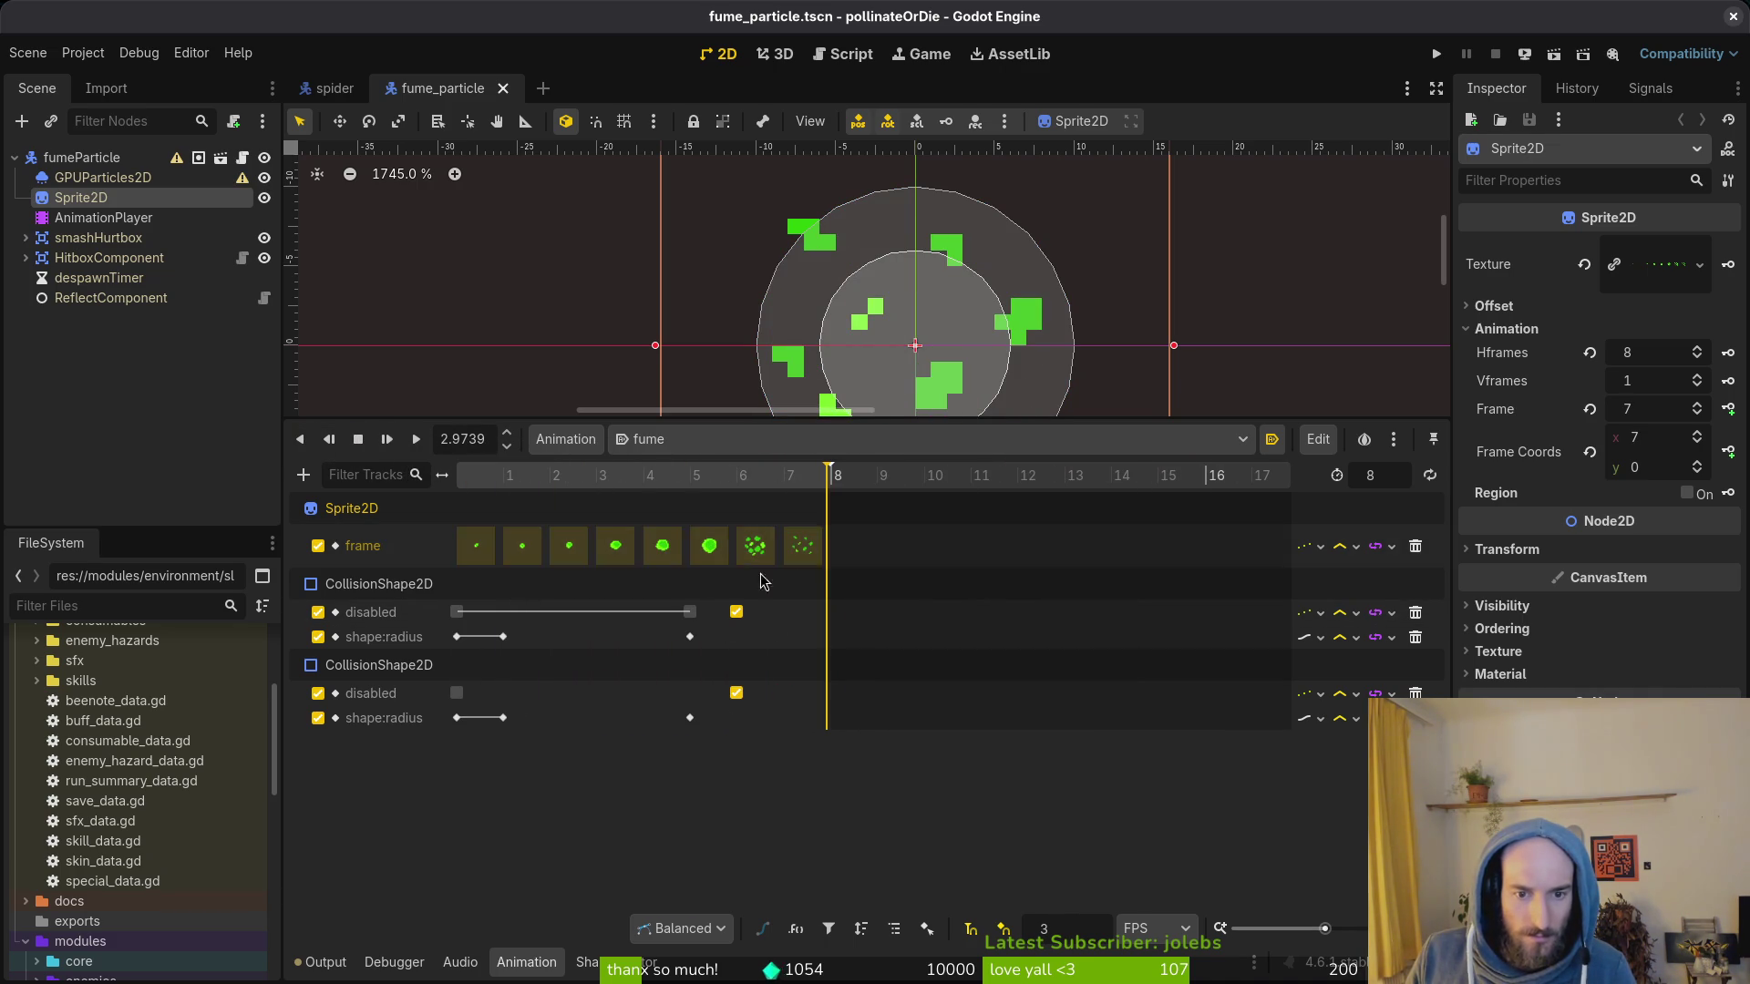
click(750, 474)
drag(751, 474, 603, 475)
click(705, 474)
click(905, 473)
click(805, 475)
click(702, 489)
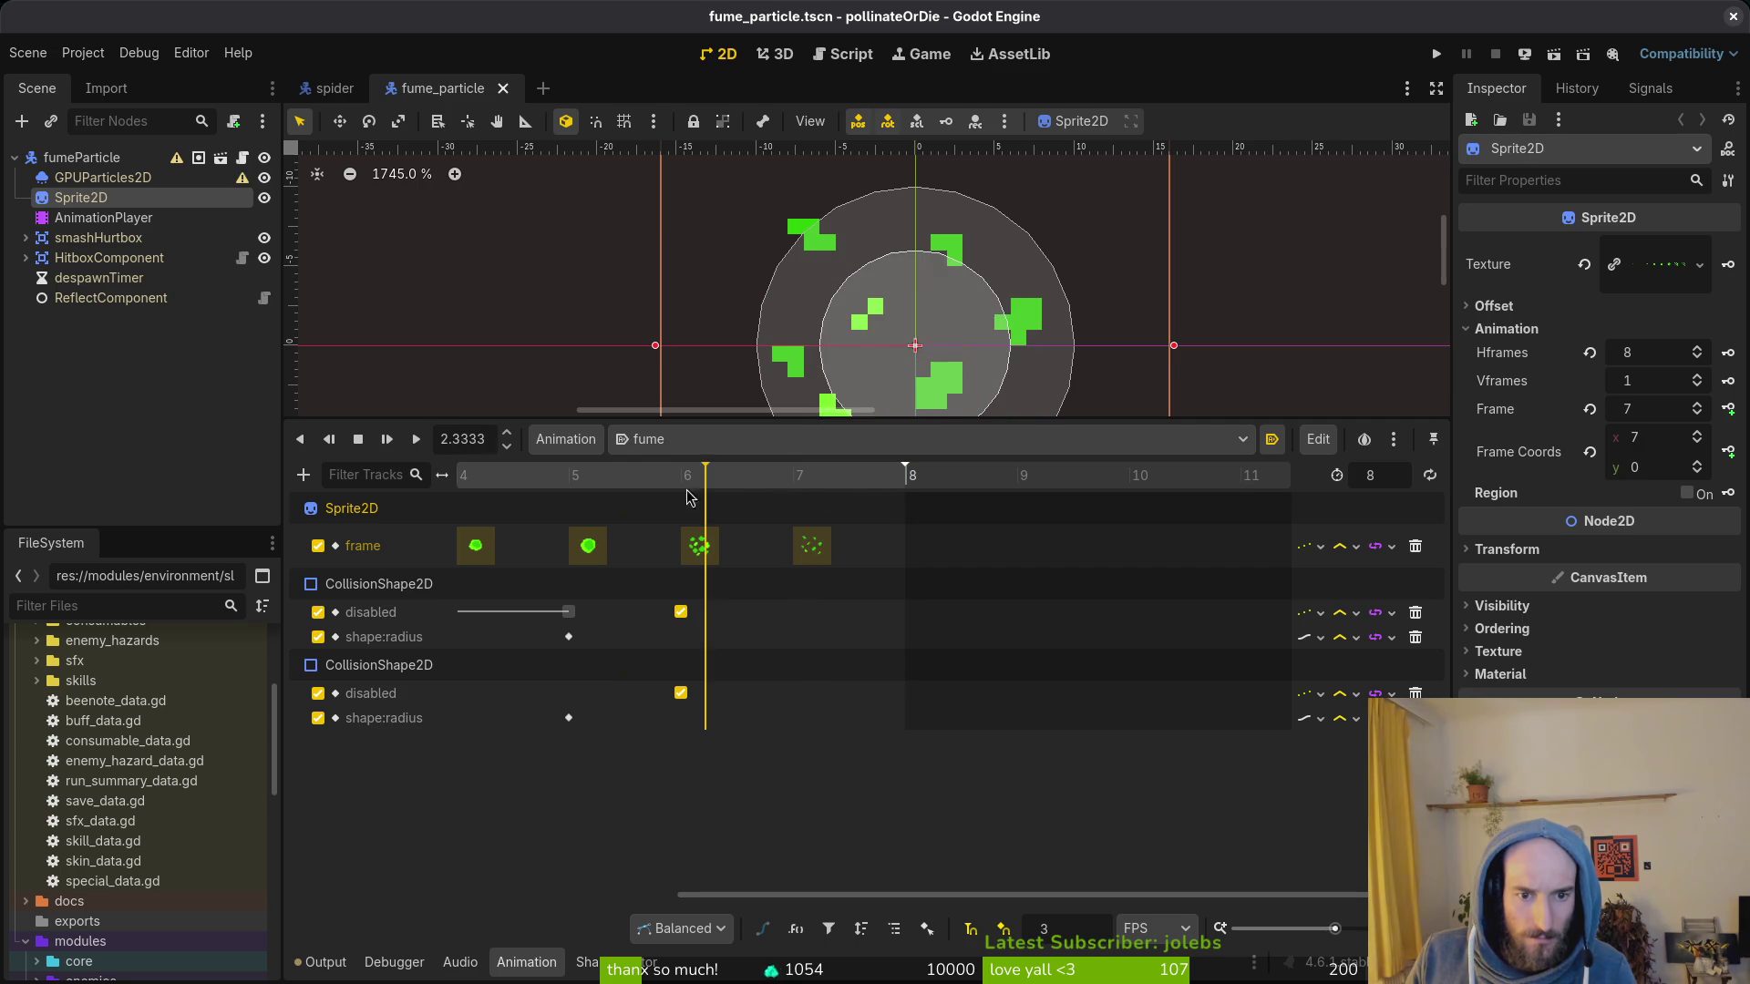